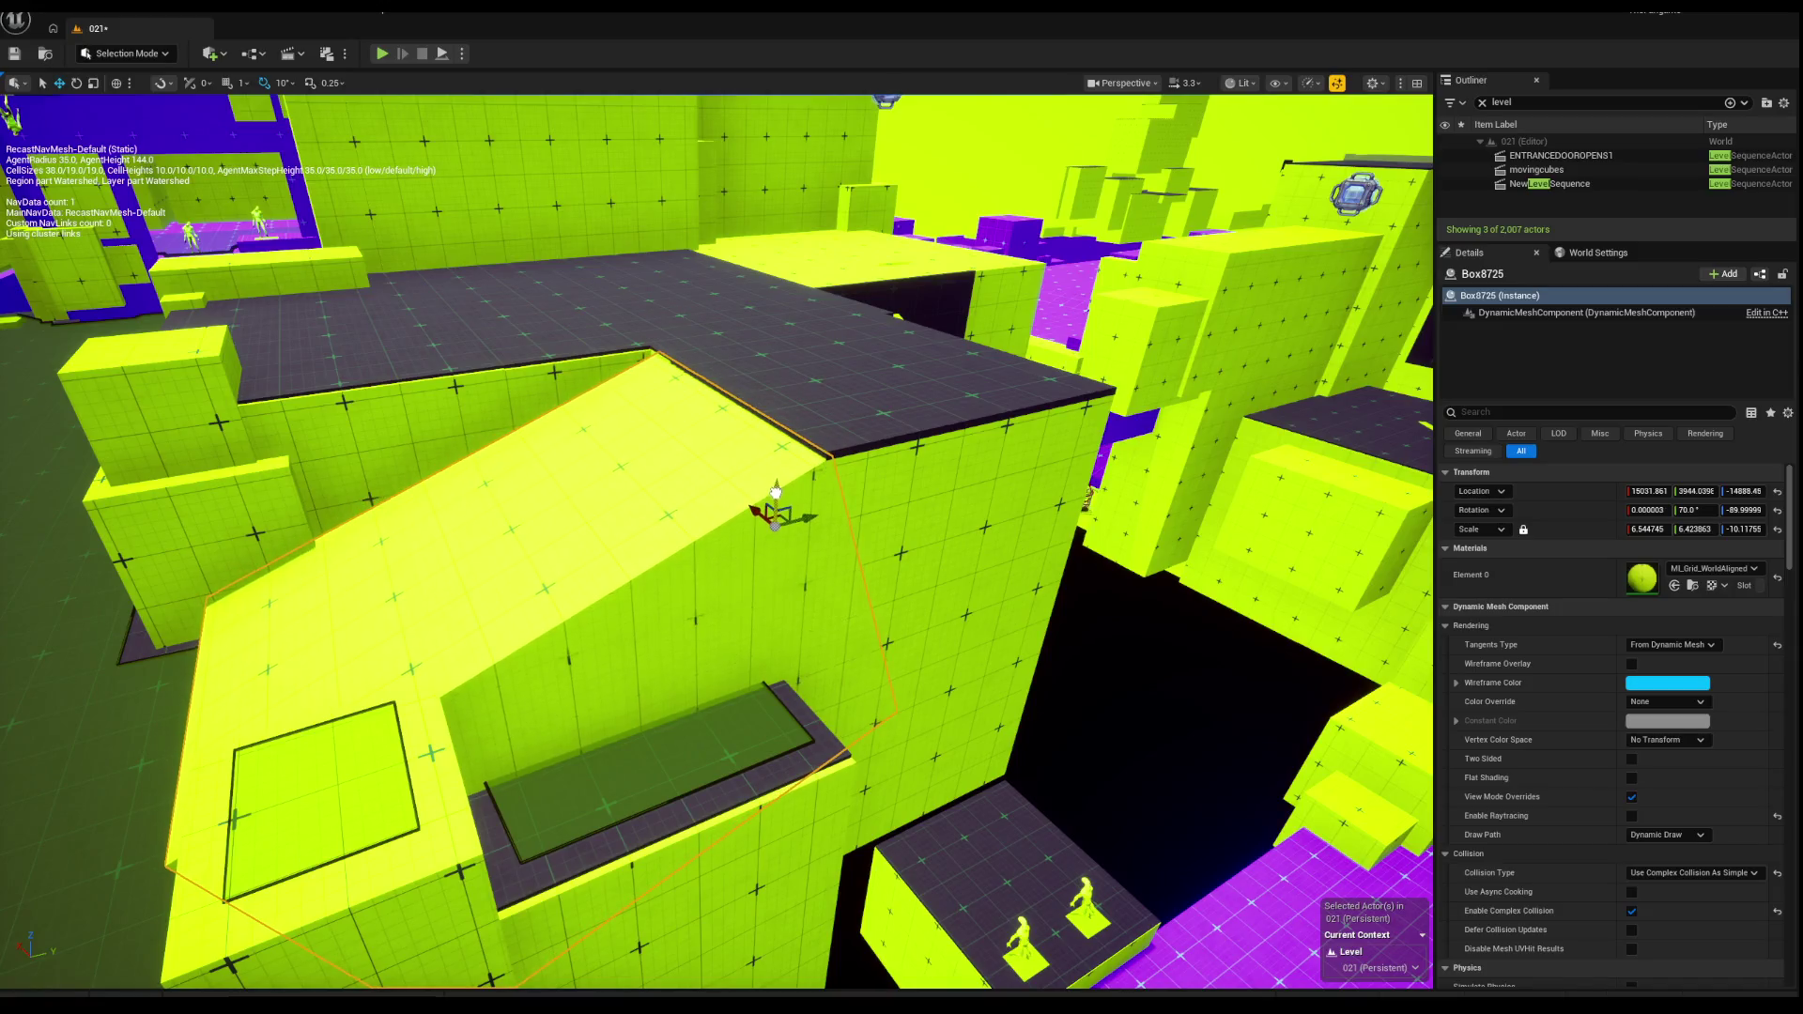
Step: Stretch the first green blockout box taller along its Z scale
{"action": "scroll", "coordinate": [776, 490], "scroll_direction": "down", "scroll_amount": 3}
{"action": "key", "text": "r"}
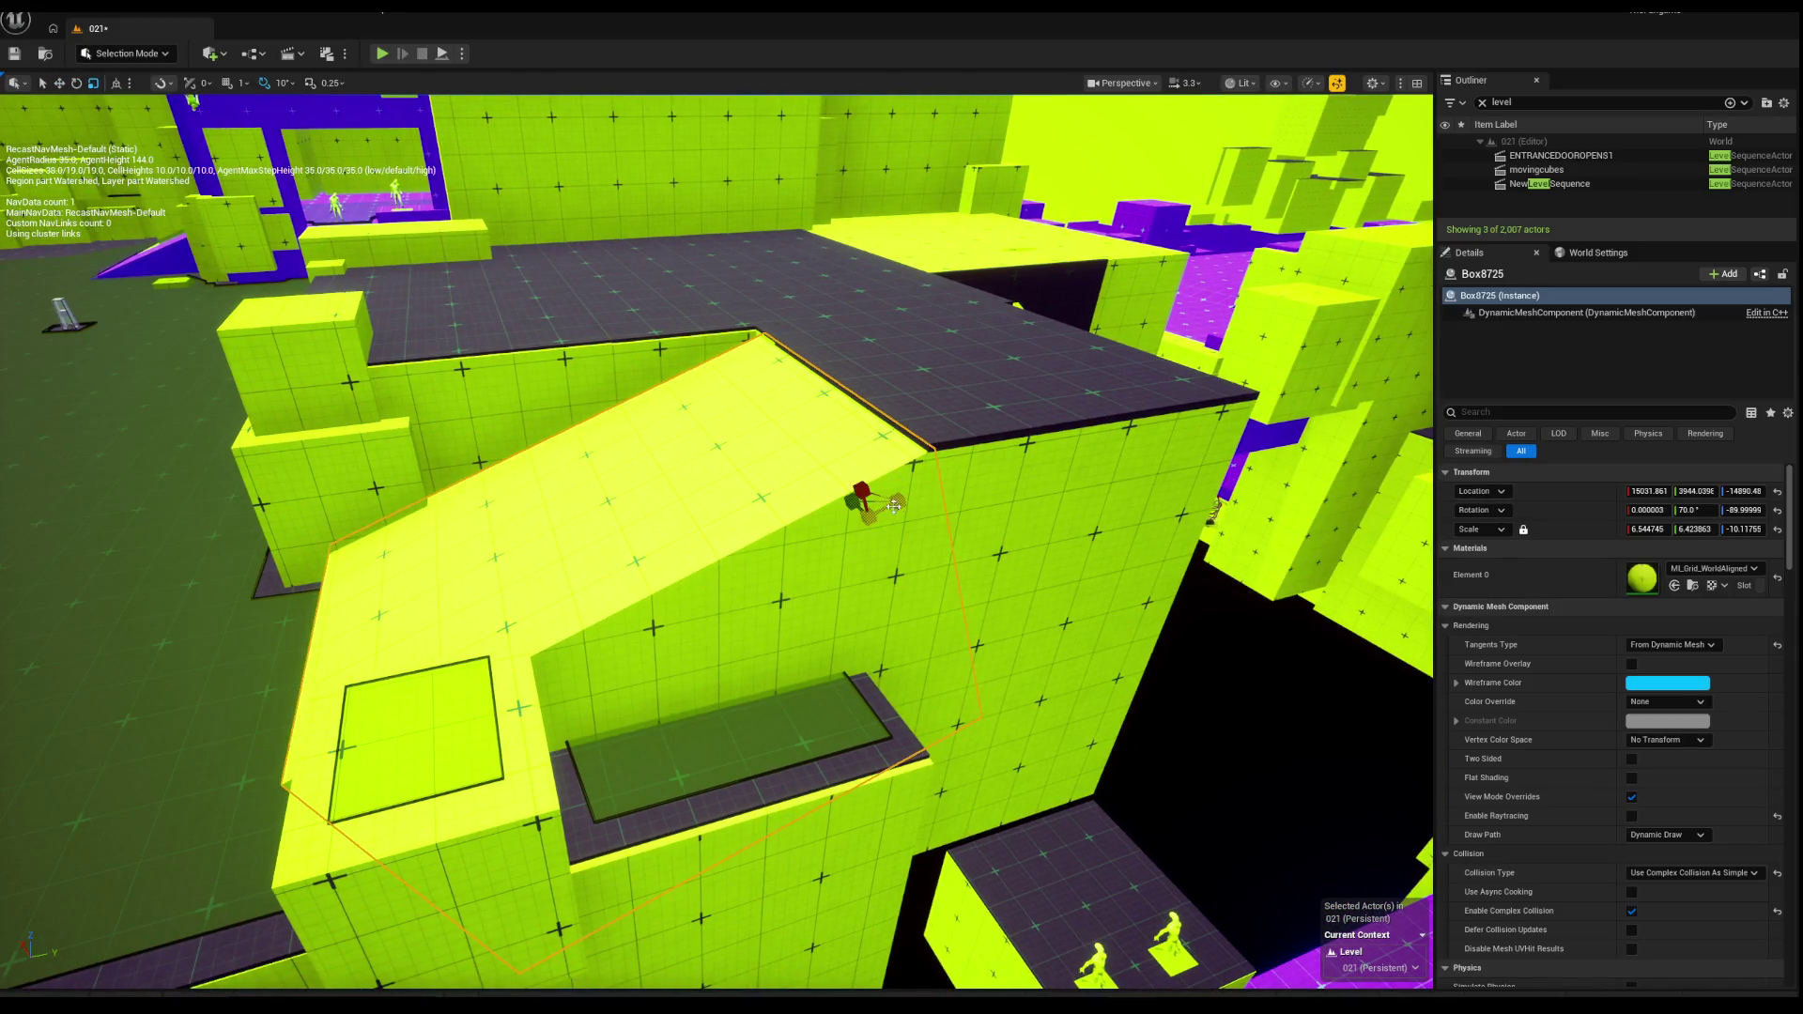
{"action": "left_click_drag", "start_coordinate": [899, 504], "coordinate": [897, 501]}
{"action": "key", "text": "Escape"}
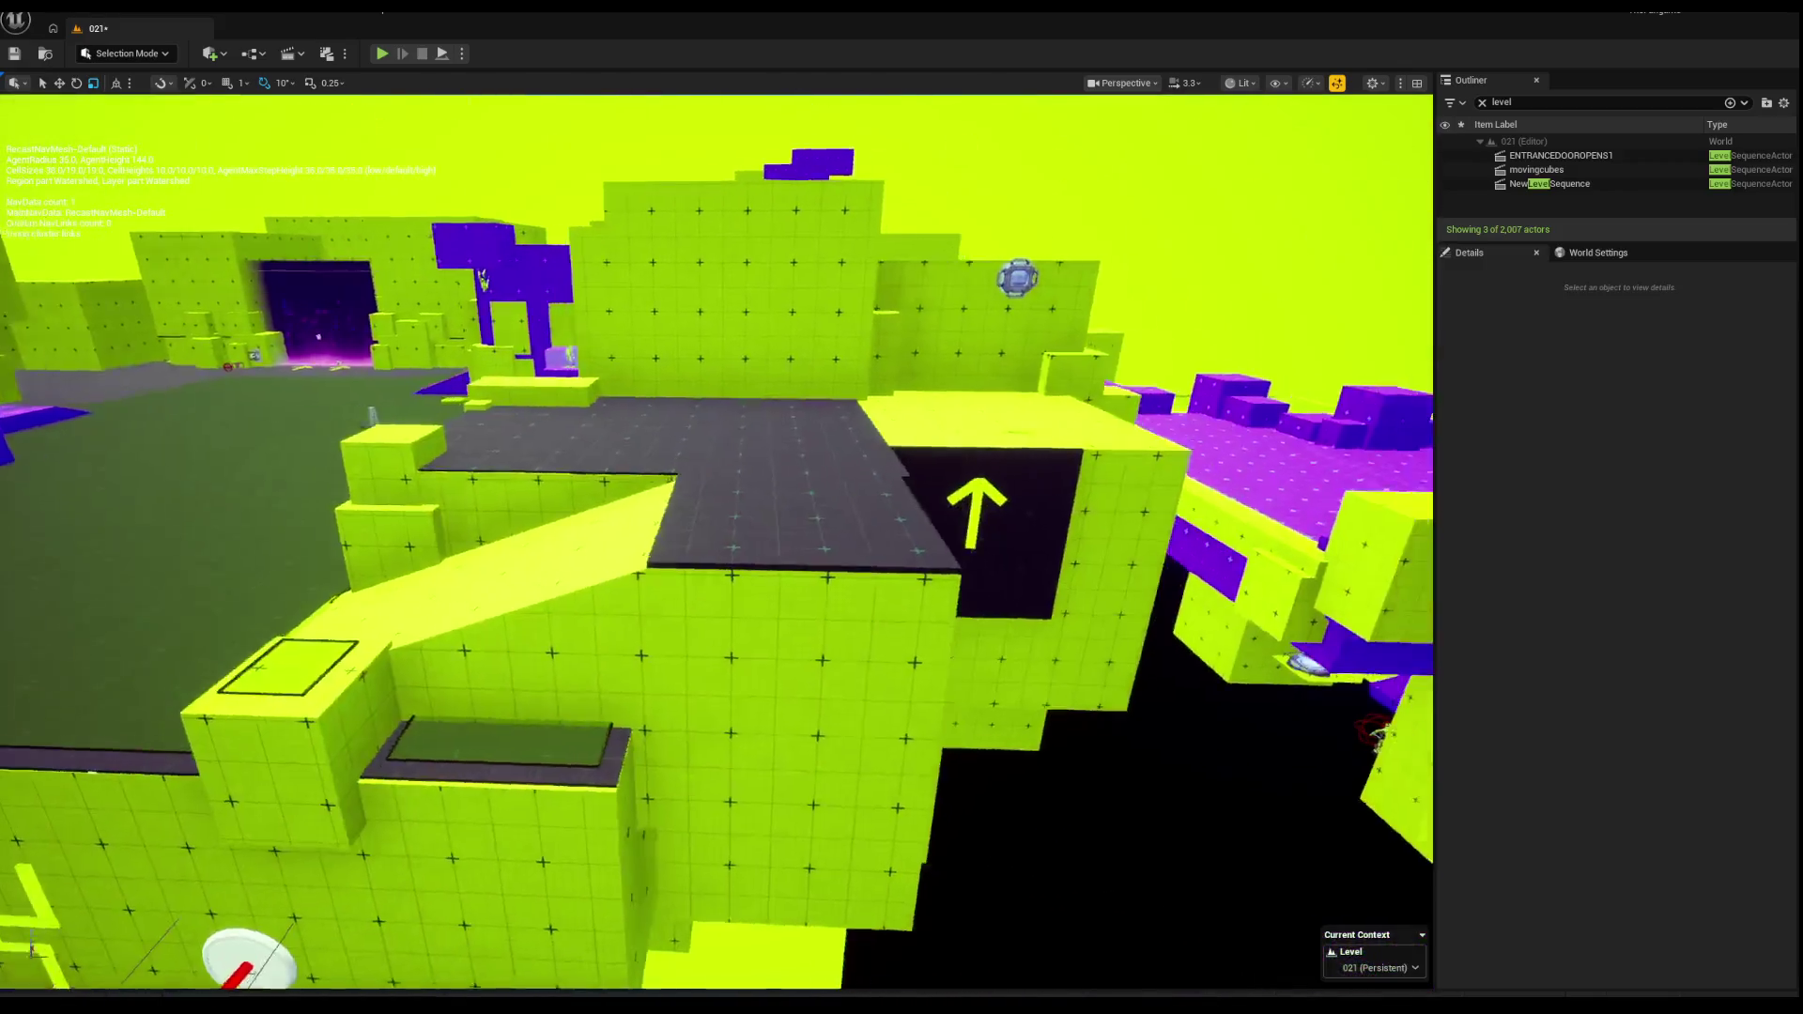
Step: Make the green box beside the ramp slightly taller along Z
{"action": "left_click_drag", "start_coordinate": [601, 500], "coordinate": [601, 499]}
{"action": "left_click", "coordinate": [601, 499]}
{"action": "left_click_drag", "start_coordinate": [722, 482], "coordinate": [636, 483]}
{"action": "left_click", "coordinate": [722, 483]}
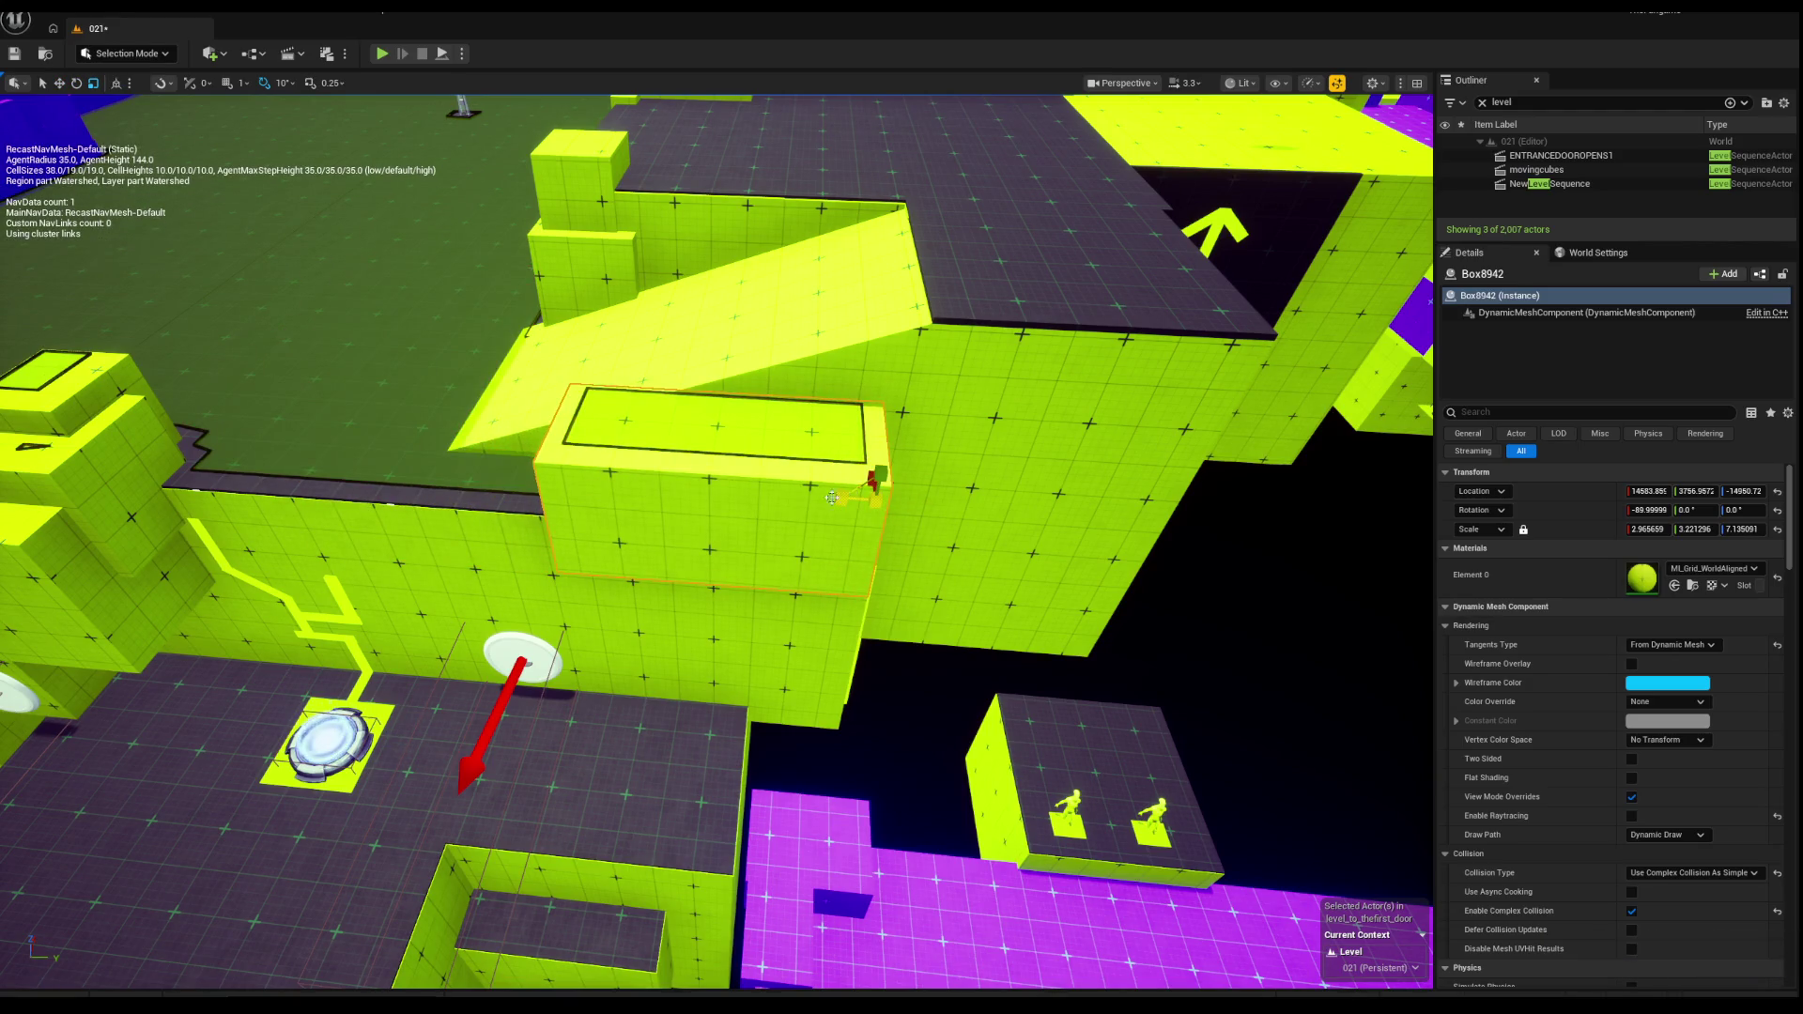
{"action": "key", "text": "Escape"}
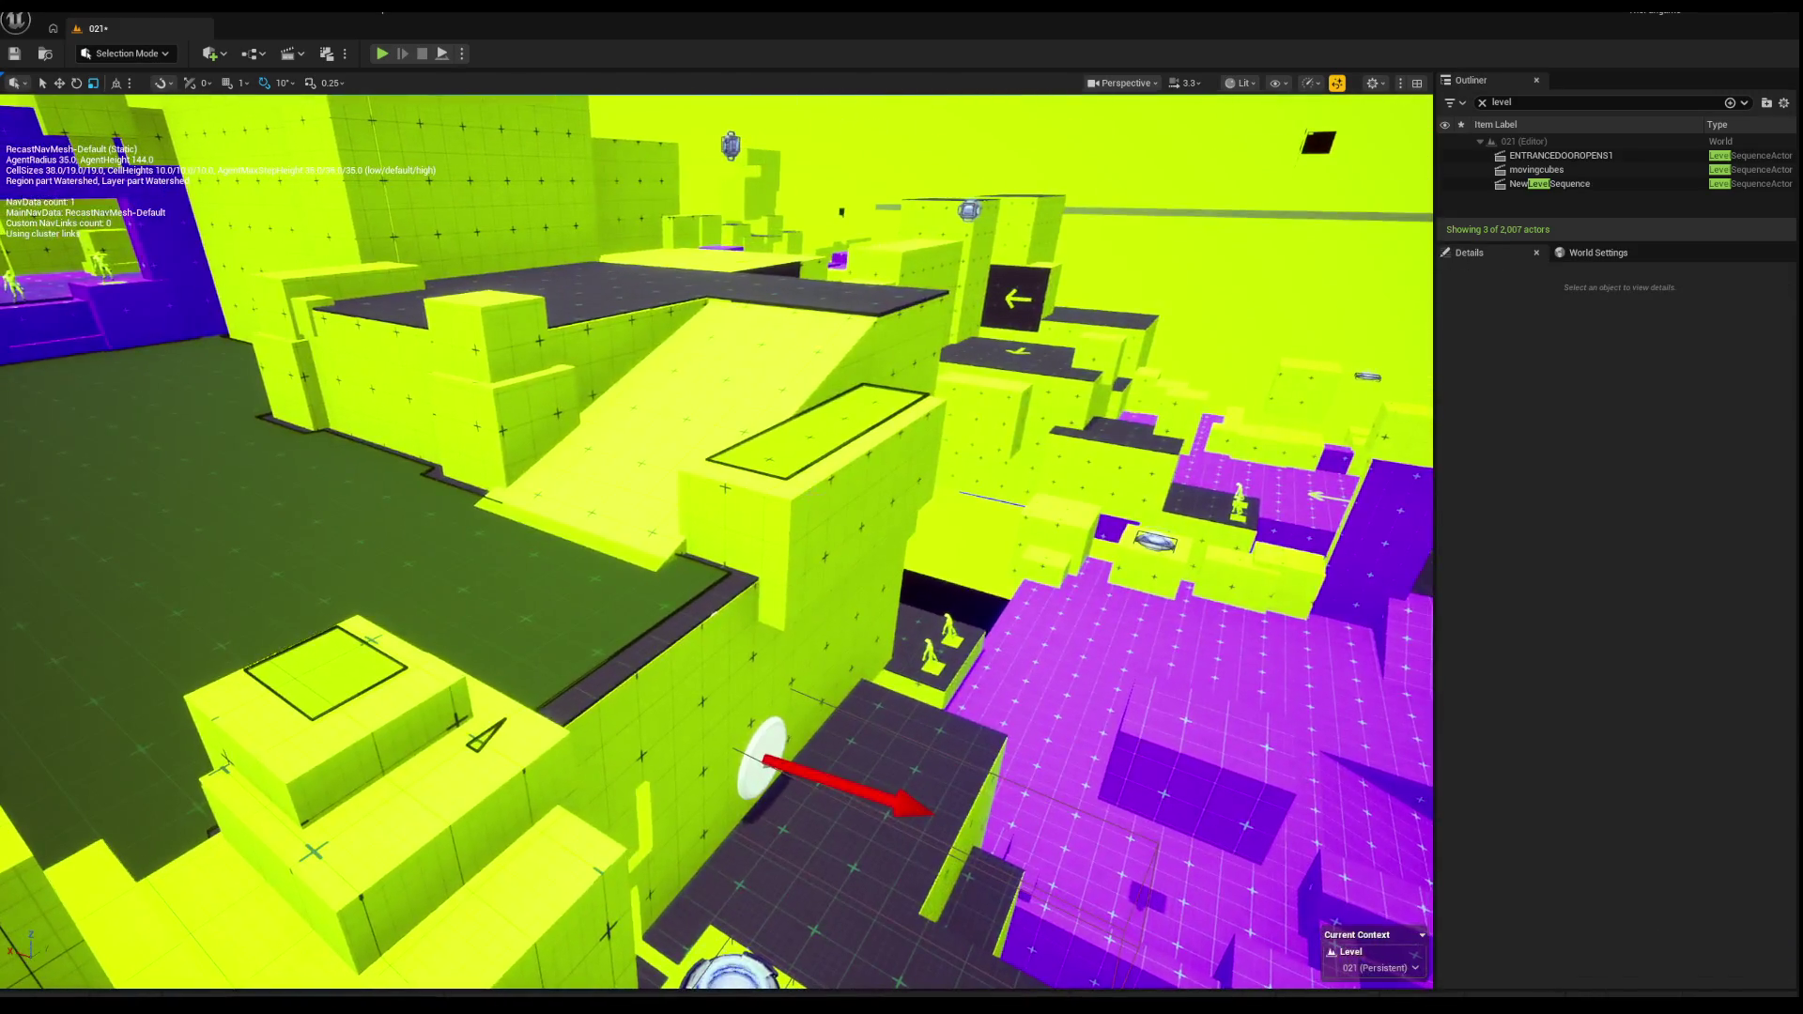
{"action": "left_click", "coordinate": [855, 478]}
{"action": "left_click_drag", "start_coordinate": [898, 407], "coordinate": [697, 505]}
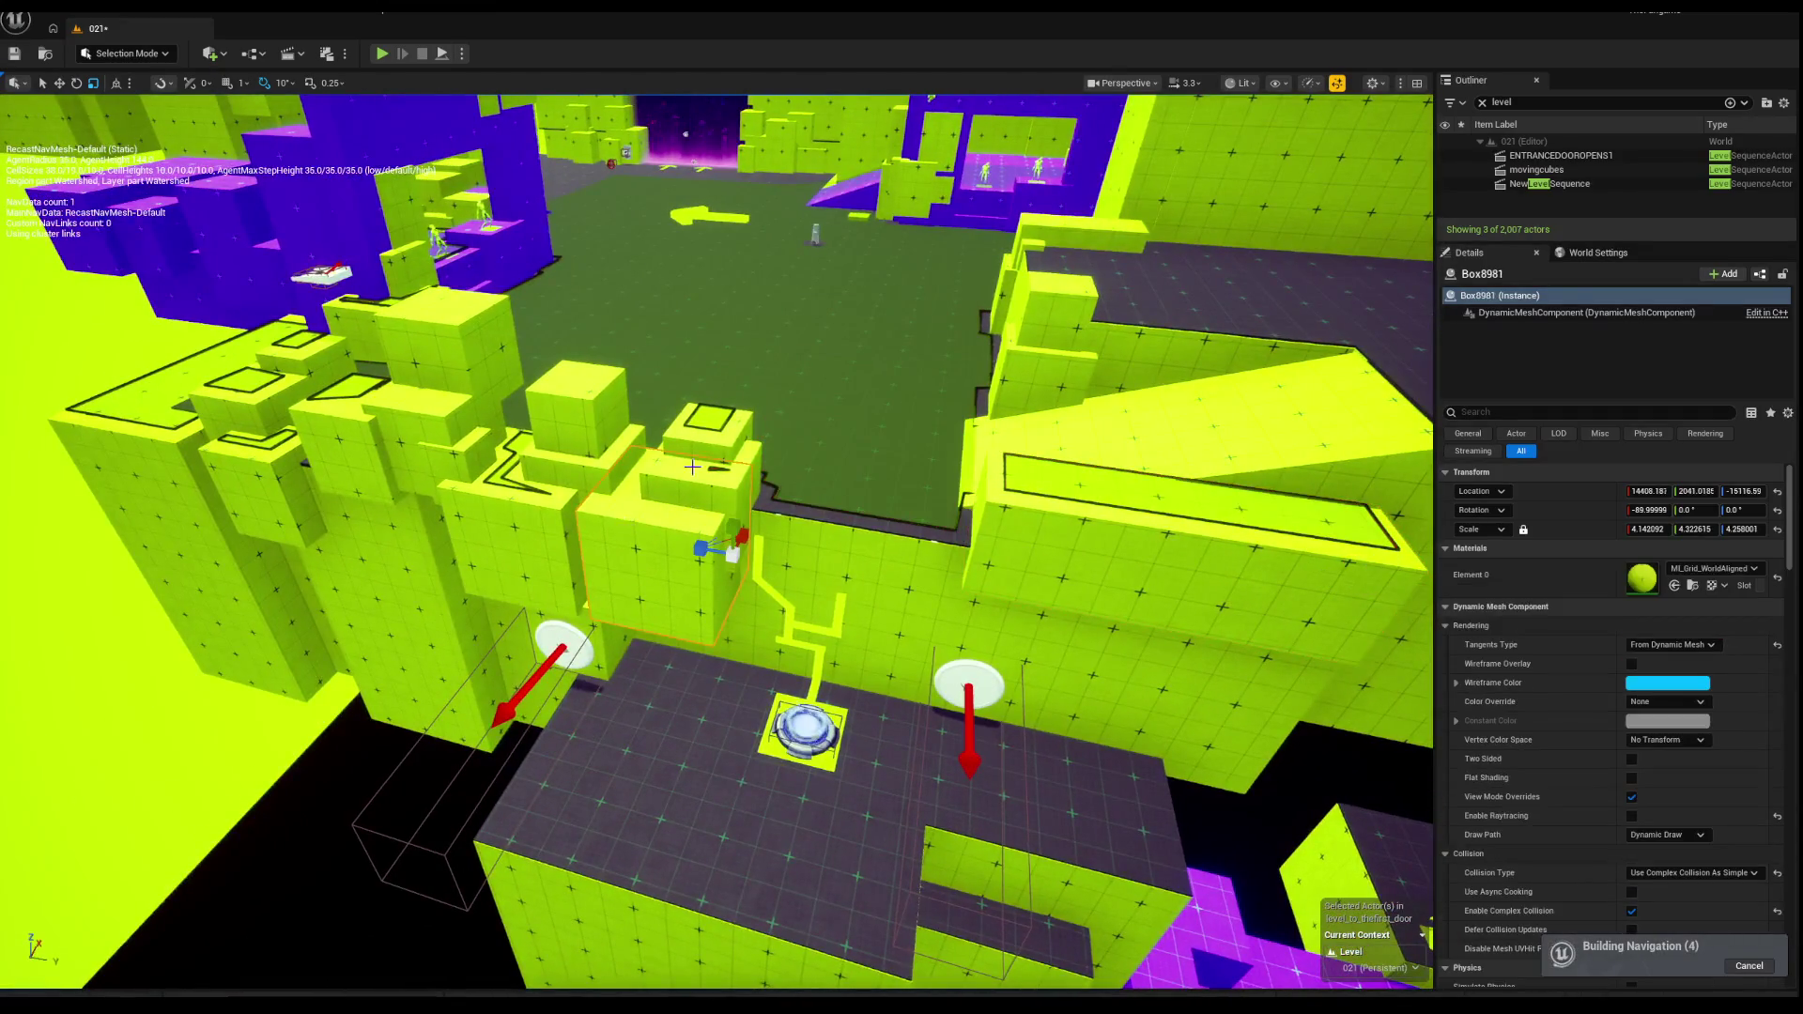
{"action": "key", "text": "Escape"}
Step: Delete the small stray green block and select another stray block
{"action": "mouse_move", "coordinate": [653, 480]}
{"action": "left_mouse_down"}
{"action": "mouse_move", "coordinate": [728, 451]}
{"action": "mouse_move", "coordinate": [868, 514]}
{"action": "mouse_move", "coordinate": [765, 512]}
{"action": "left_mouse_up"}
{"action": "left_click", "coordinate": [672, 657]}
{"action": "key", "text": "Escape"}
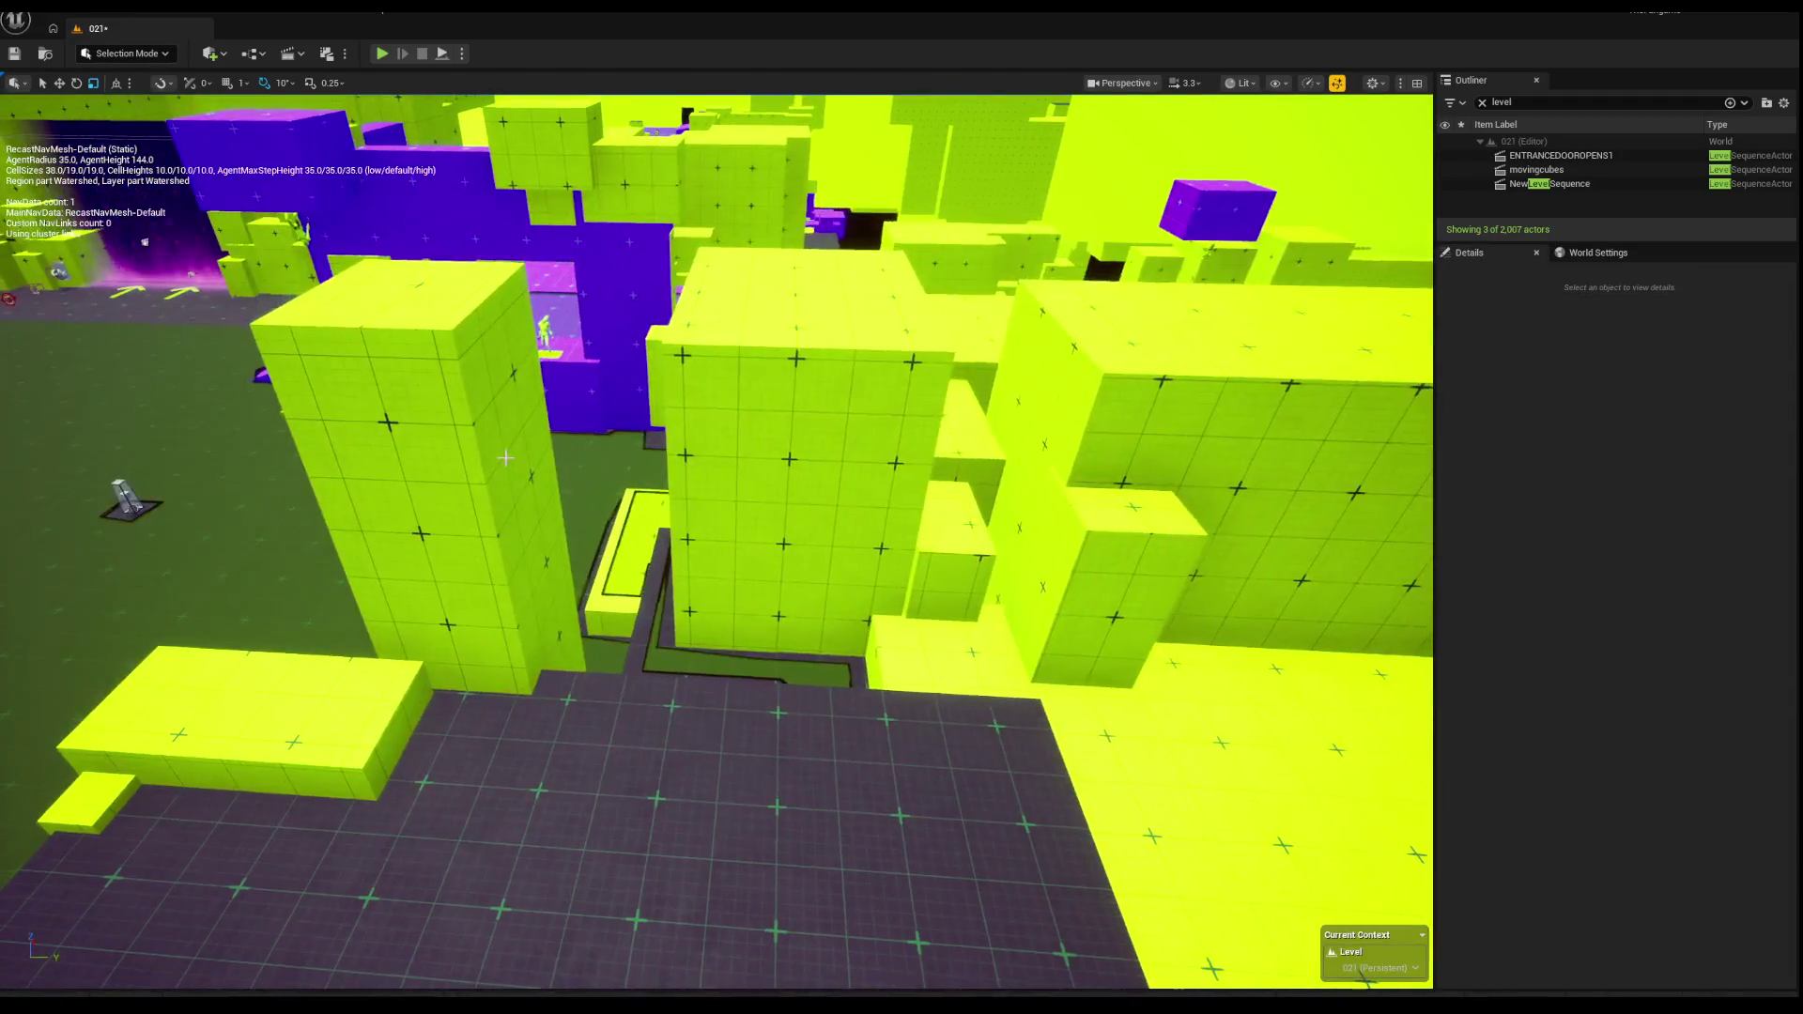
{"action": "left_click_drag", "start_coordinate": [506, 457], "coordinate": [545, 457]}
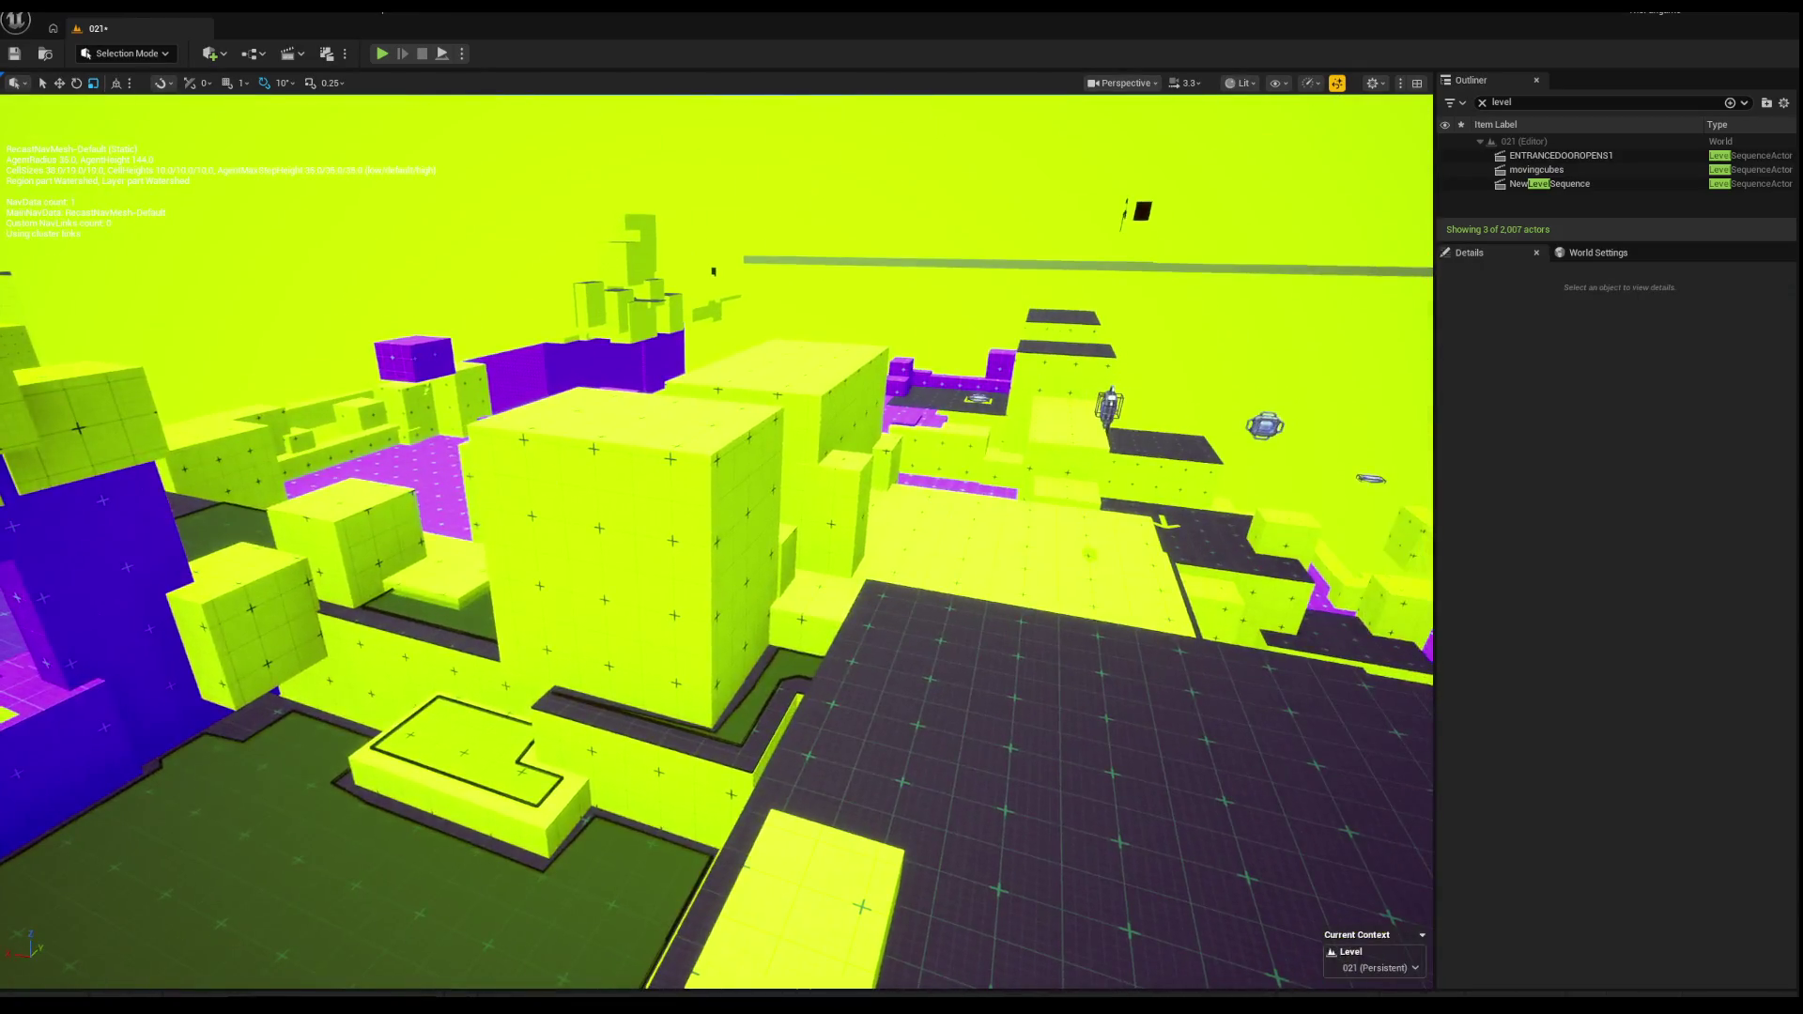
{"action": "left_click", "coordinate": [845, 676]}
{"action": "key", "text": "Delete"}
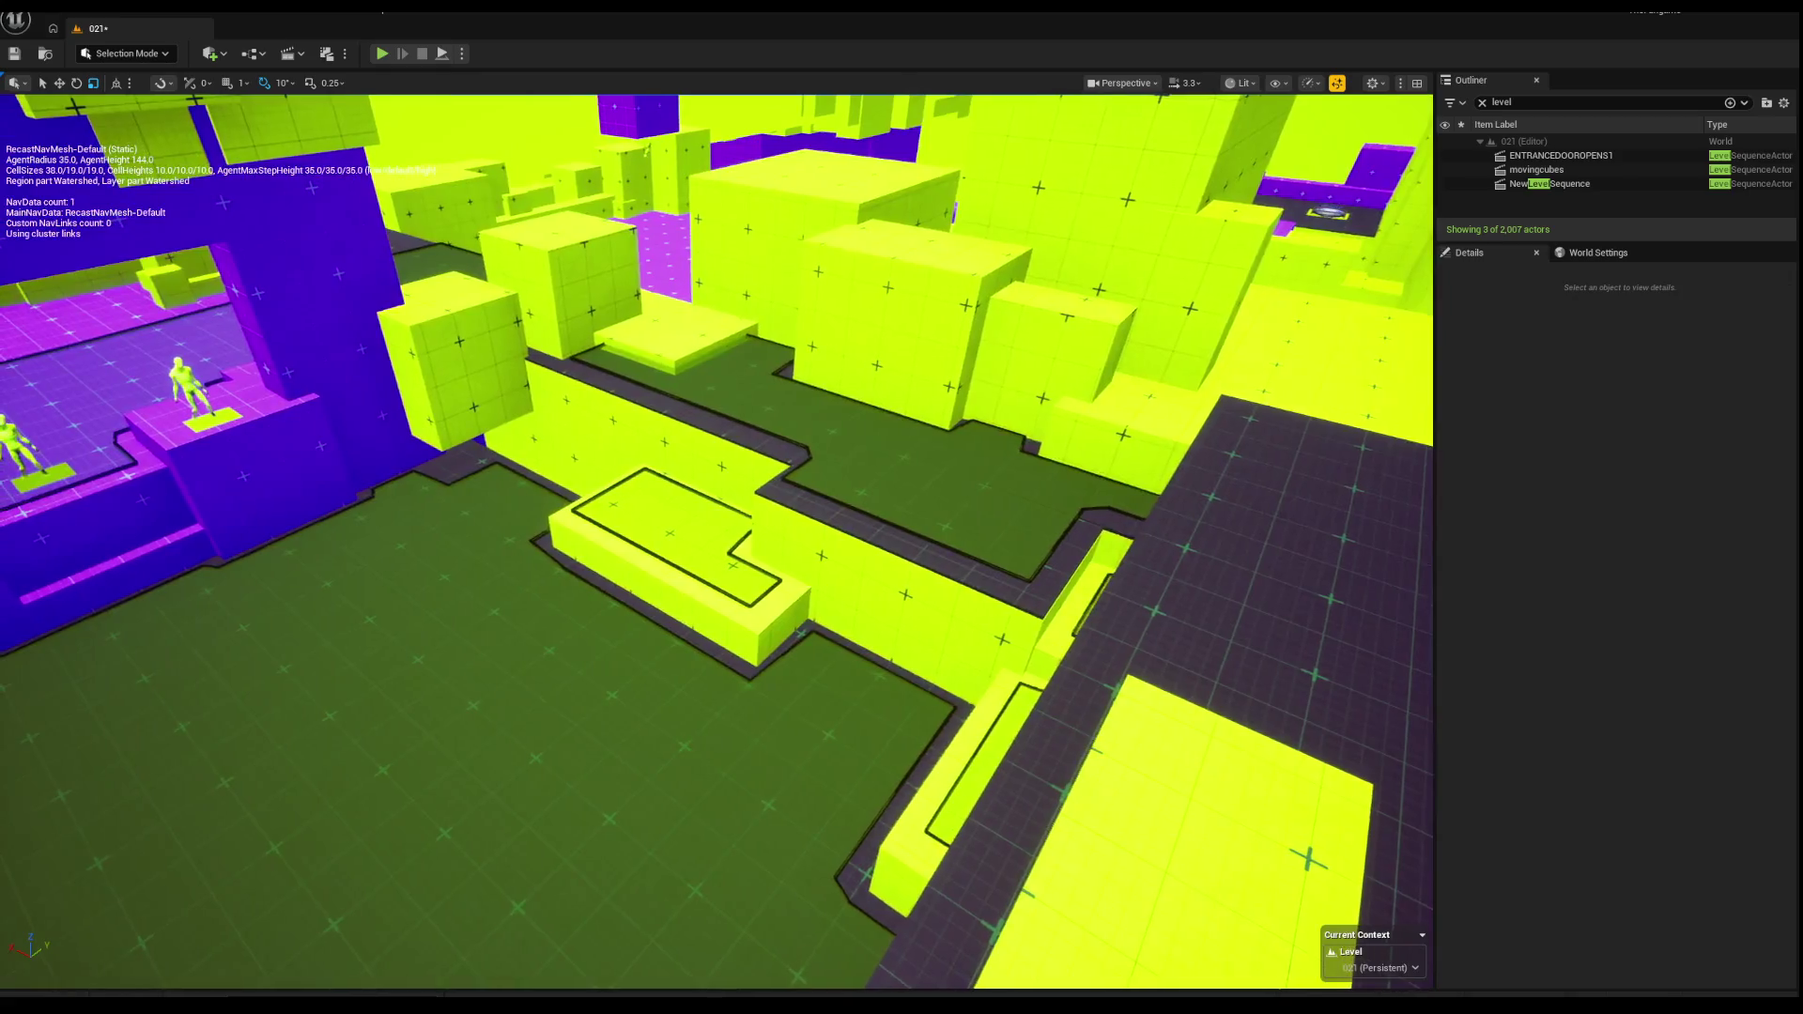
{"action": "left_click", "coordinate": [901, 601]}
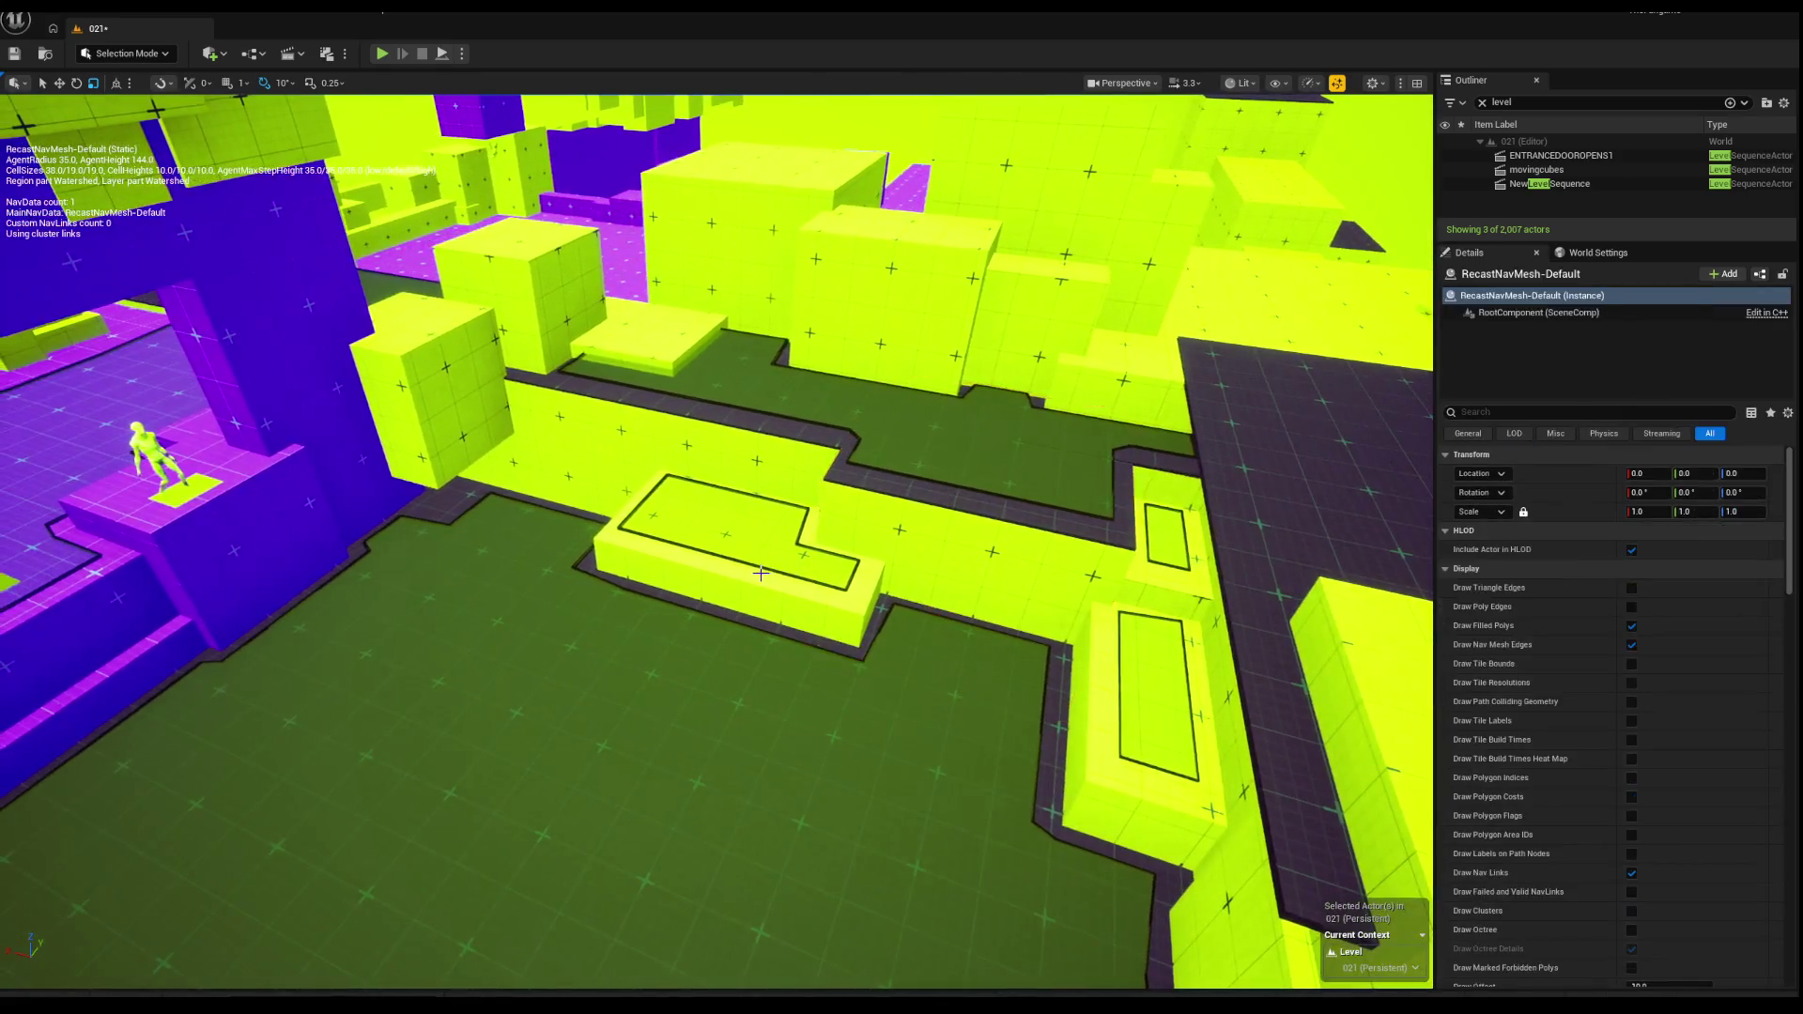
Step: Delete the stray block, restore it with Ctrl+Z, and right-click a green block
{"action": "key", "text": "Delete"}
{"action": "key", "text": "ctrl+z"}
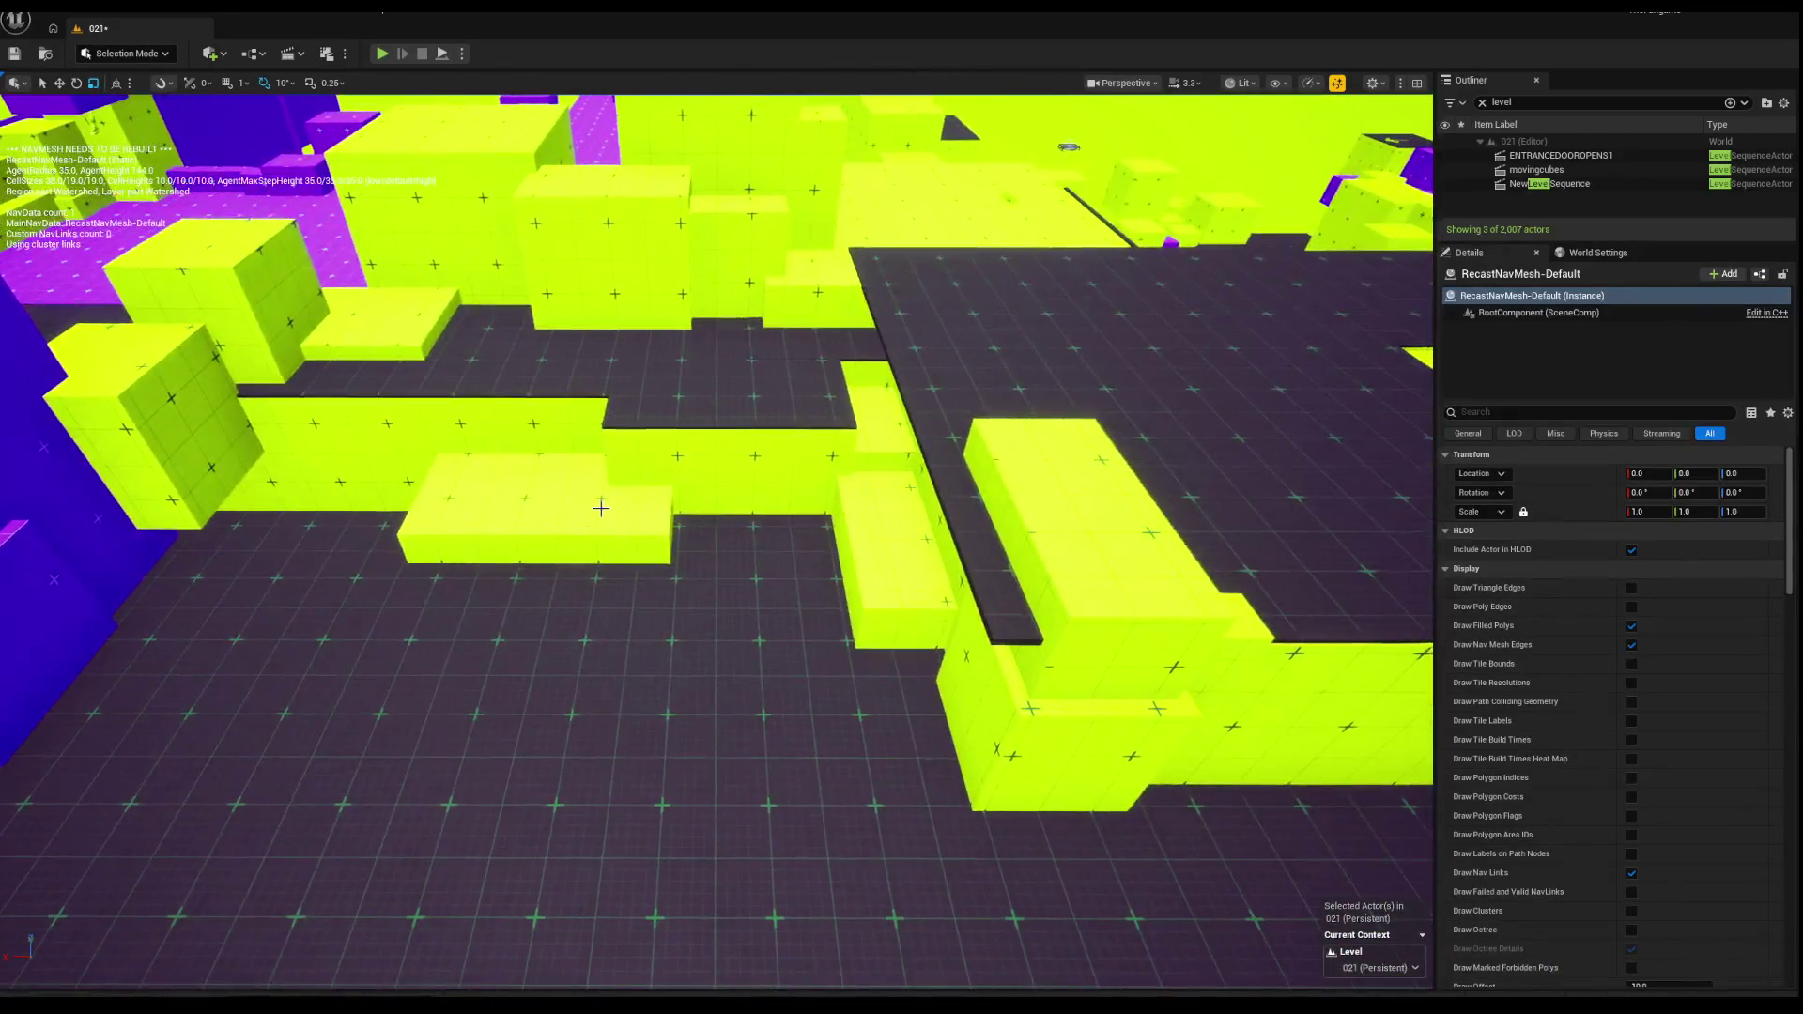
{"action": "left_click", "coordinate": [601, 508]}
{"action": "right_click", "coordinate": [601, 512]}
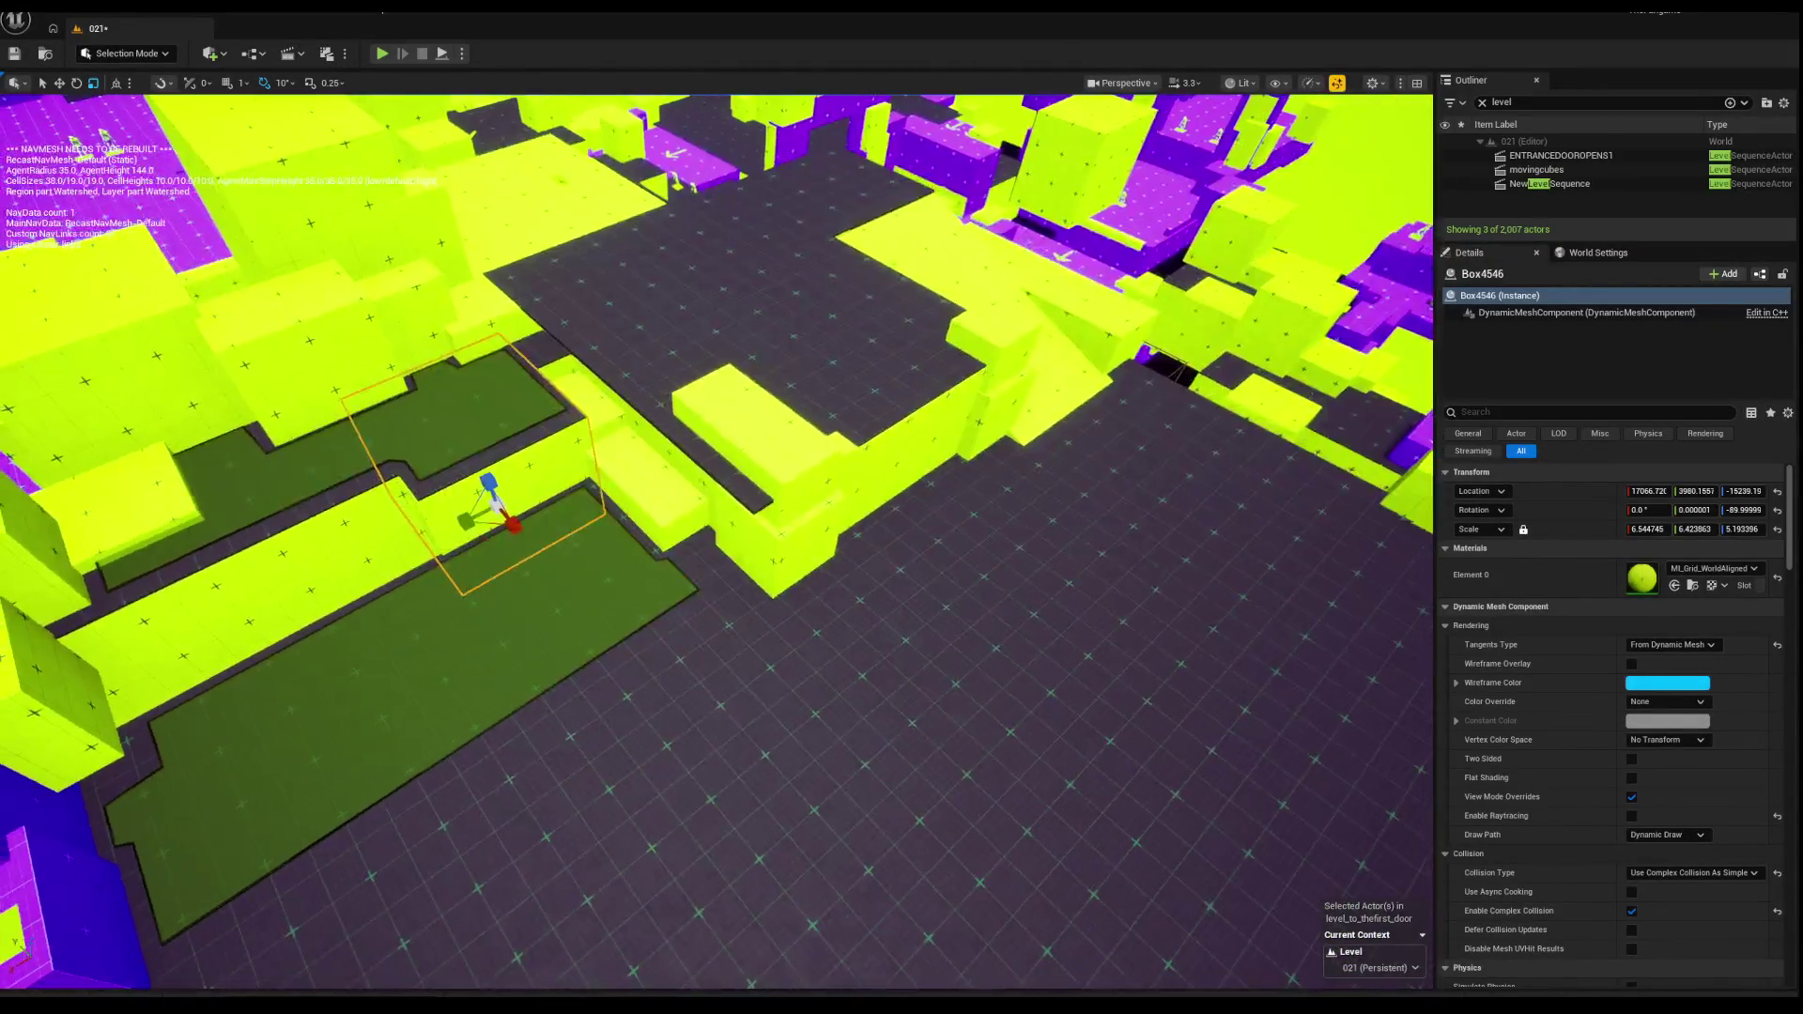
{"action": "left_click", "coordinate": [842, 595]}
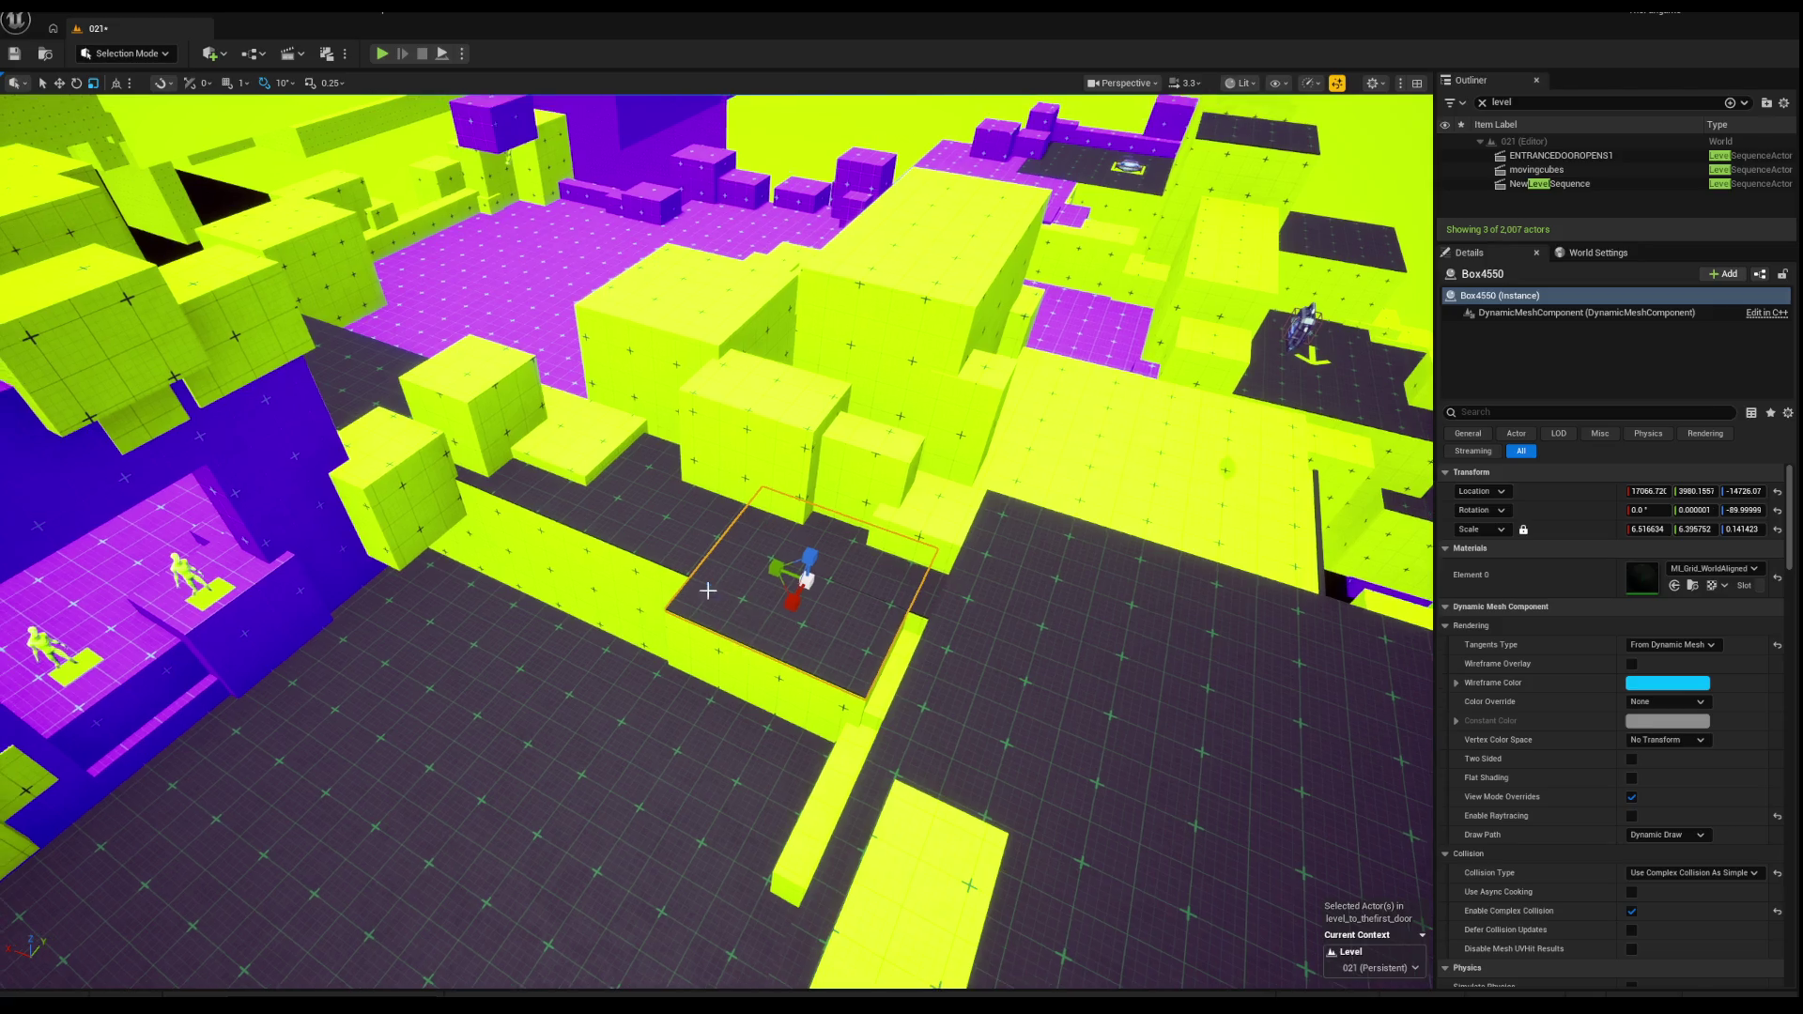
{"action": "right_click", "coordinate": [747, 610]}
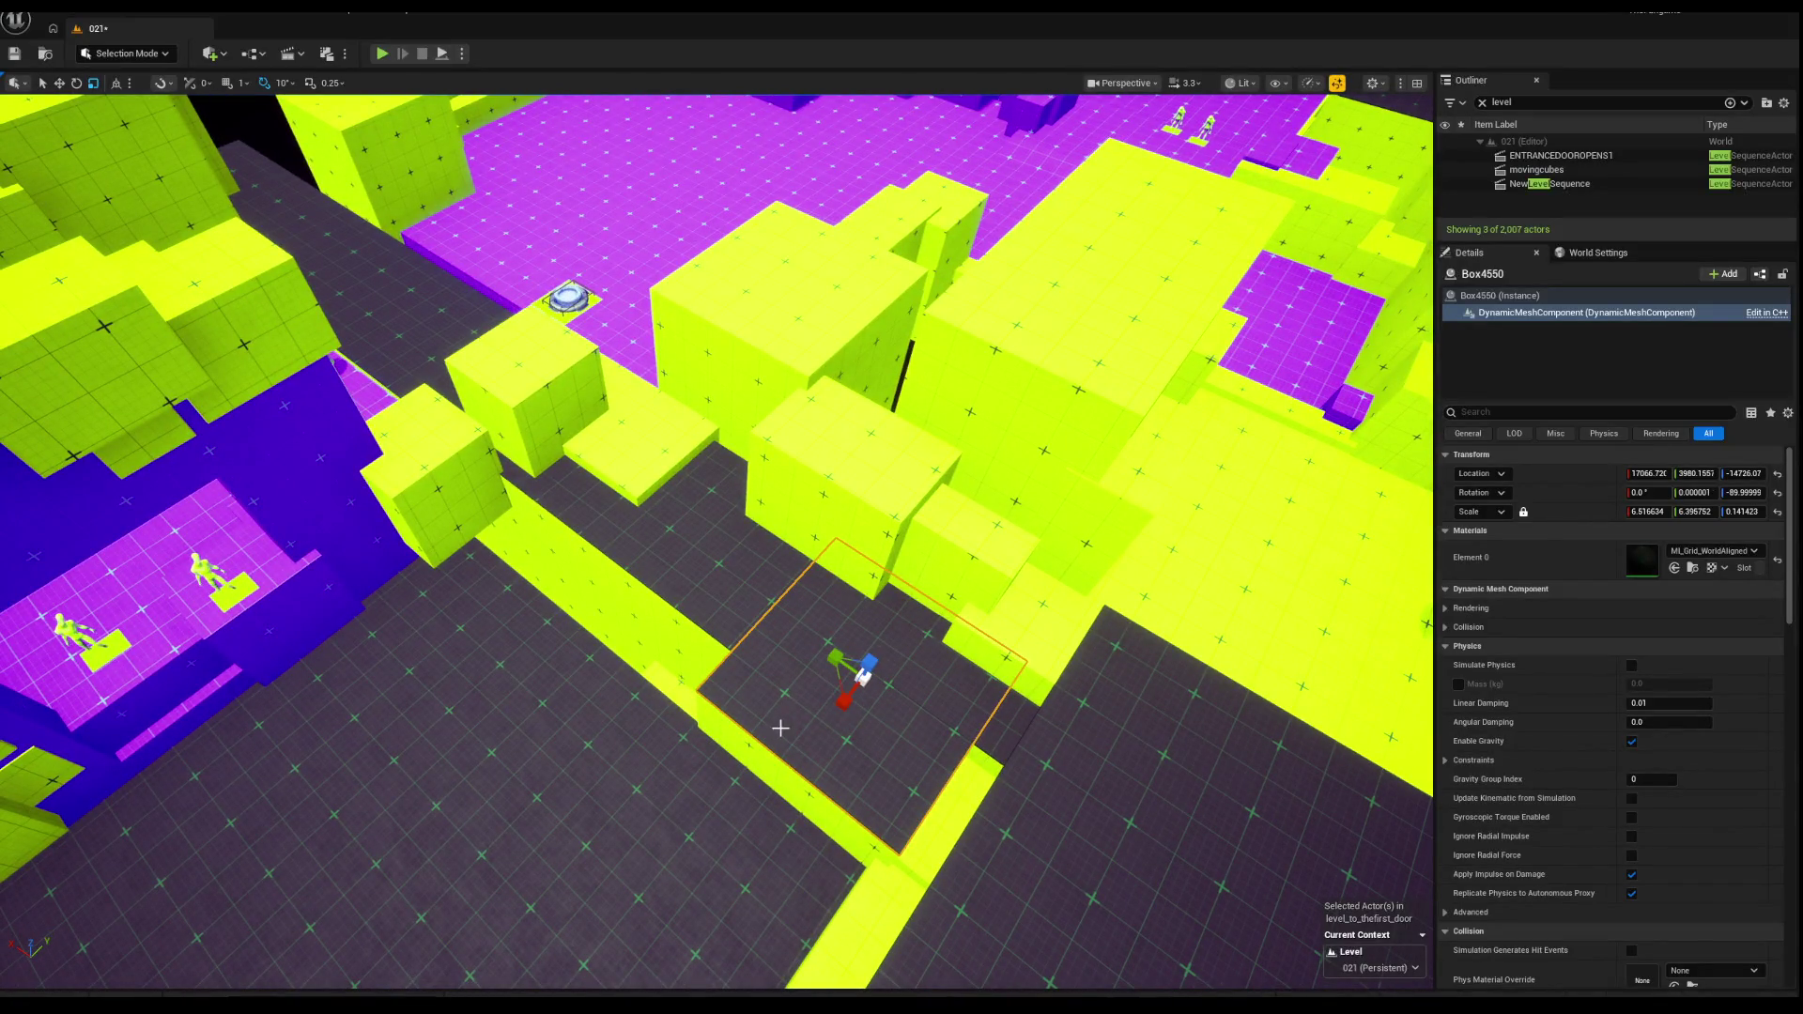
{"action": "key", "text": "ctrl+z"}
{"action": "key", "text": "ctrl+z"}
{"action": "key", "text": "ctrl+z"}
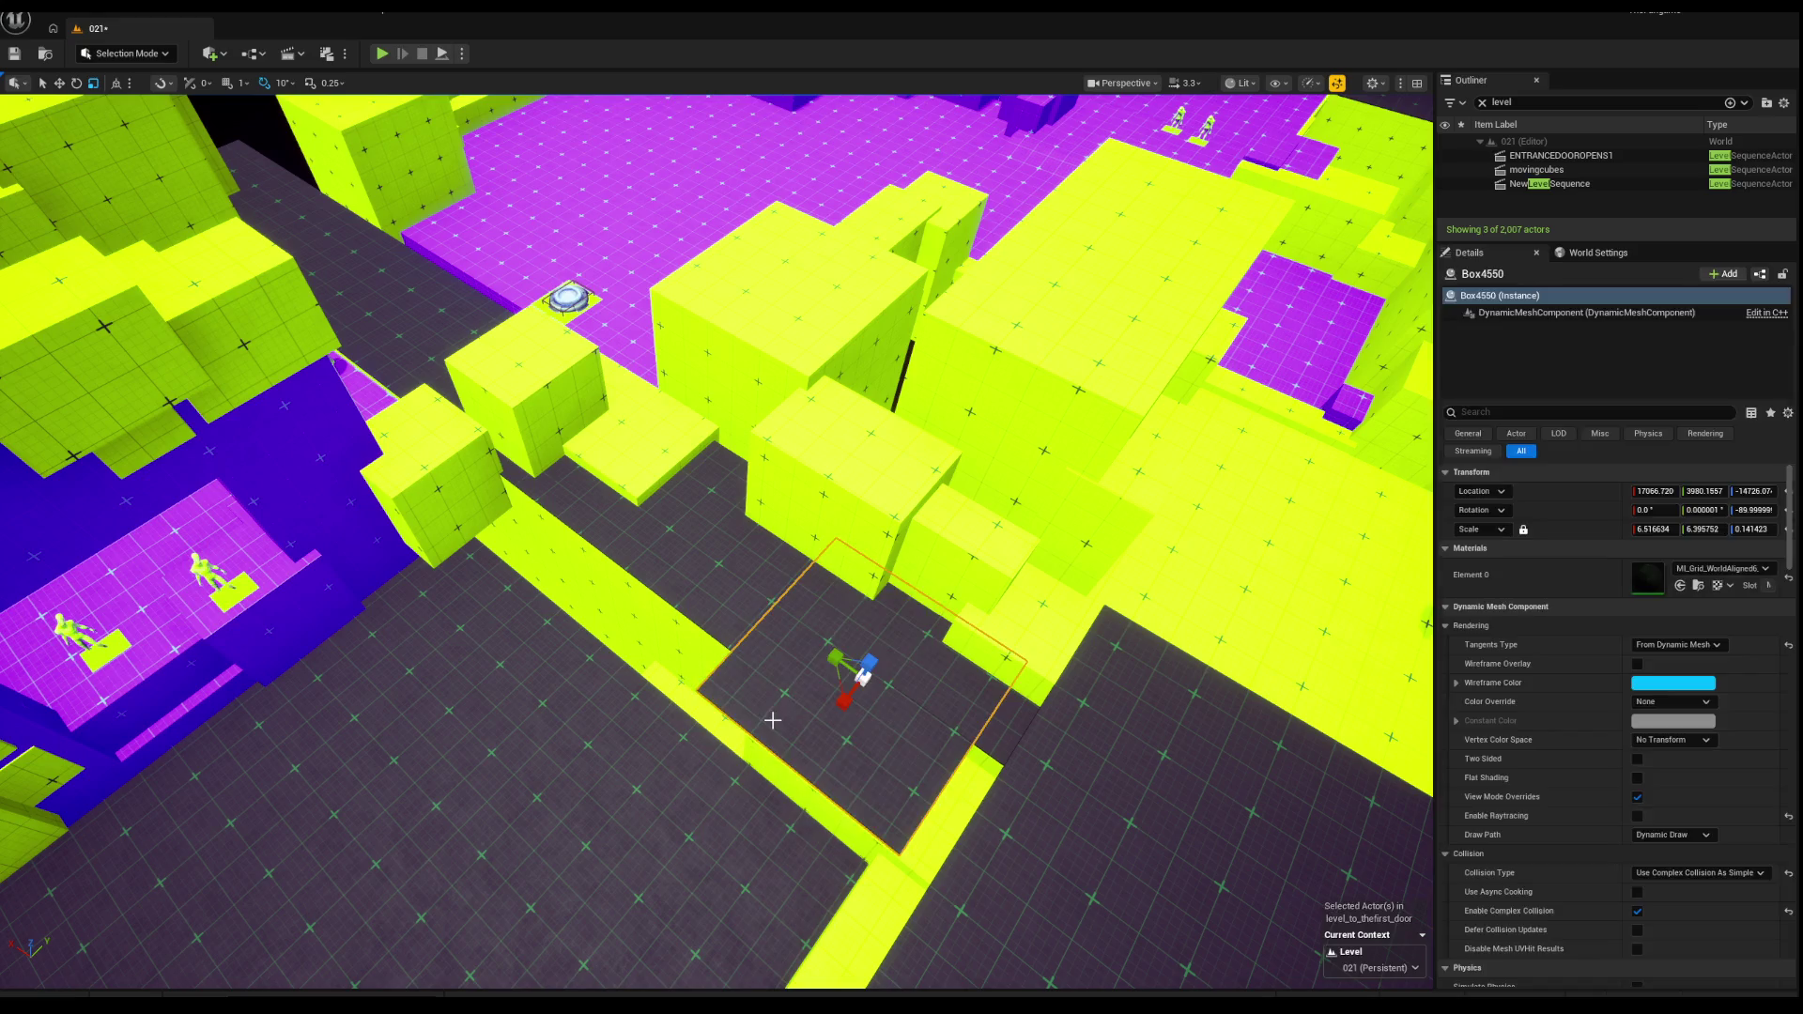
{"action": "left_click", "coordinate": [763, 642]}
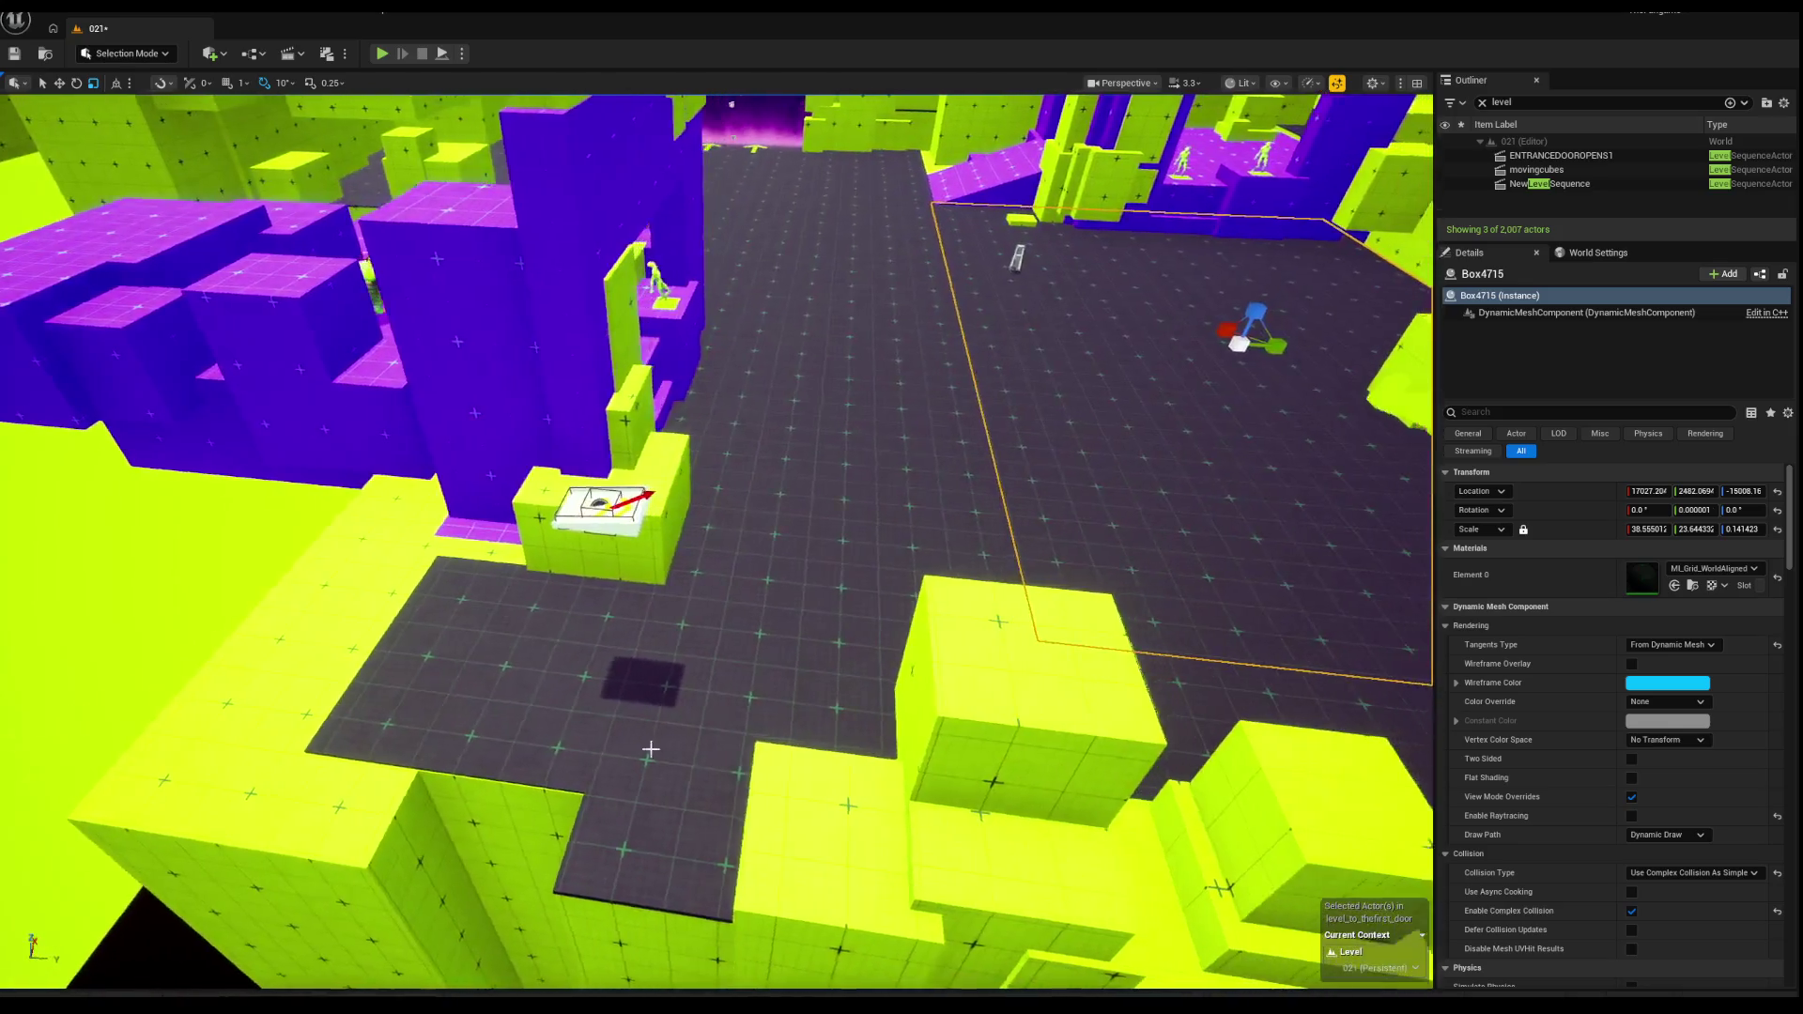
{"action": "left_click", "coordinate": [728, 669]}
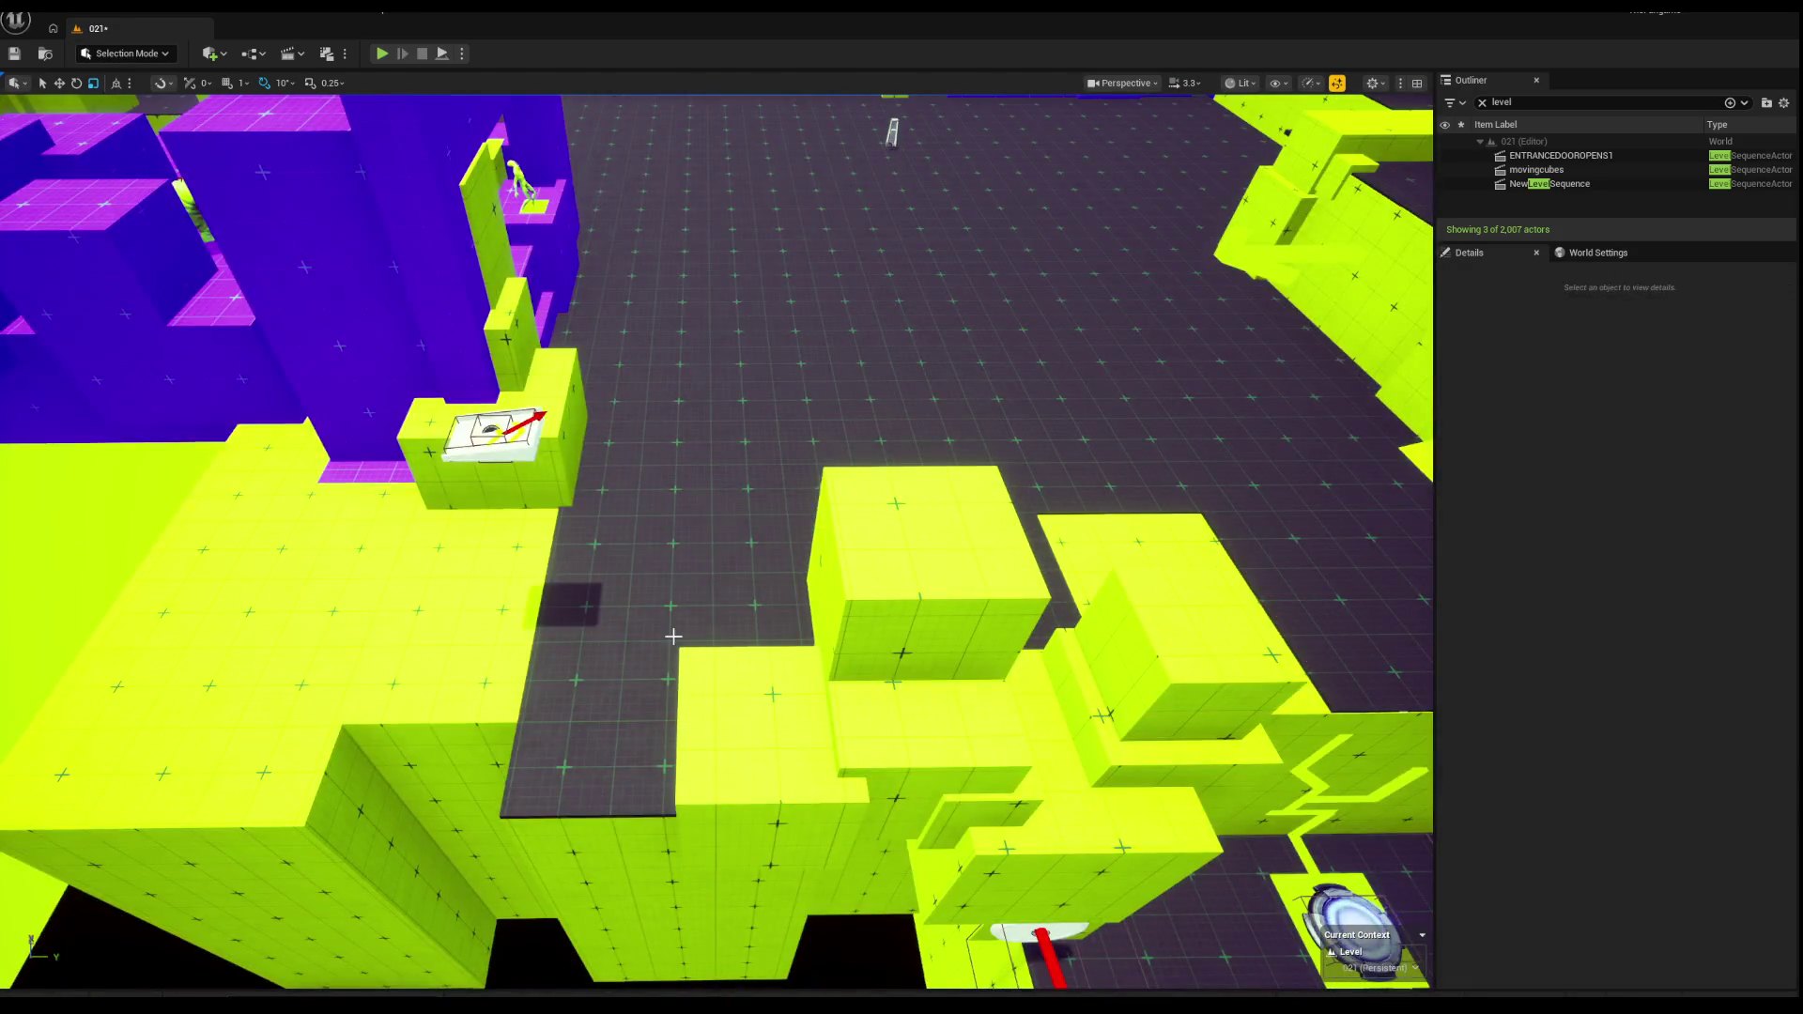
{"action": "left_click", "coordinate": [688, 633]}
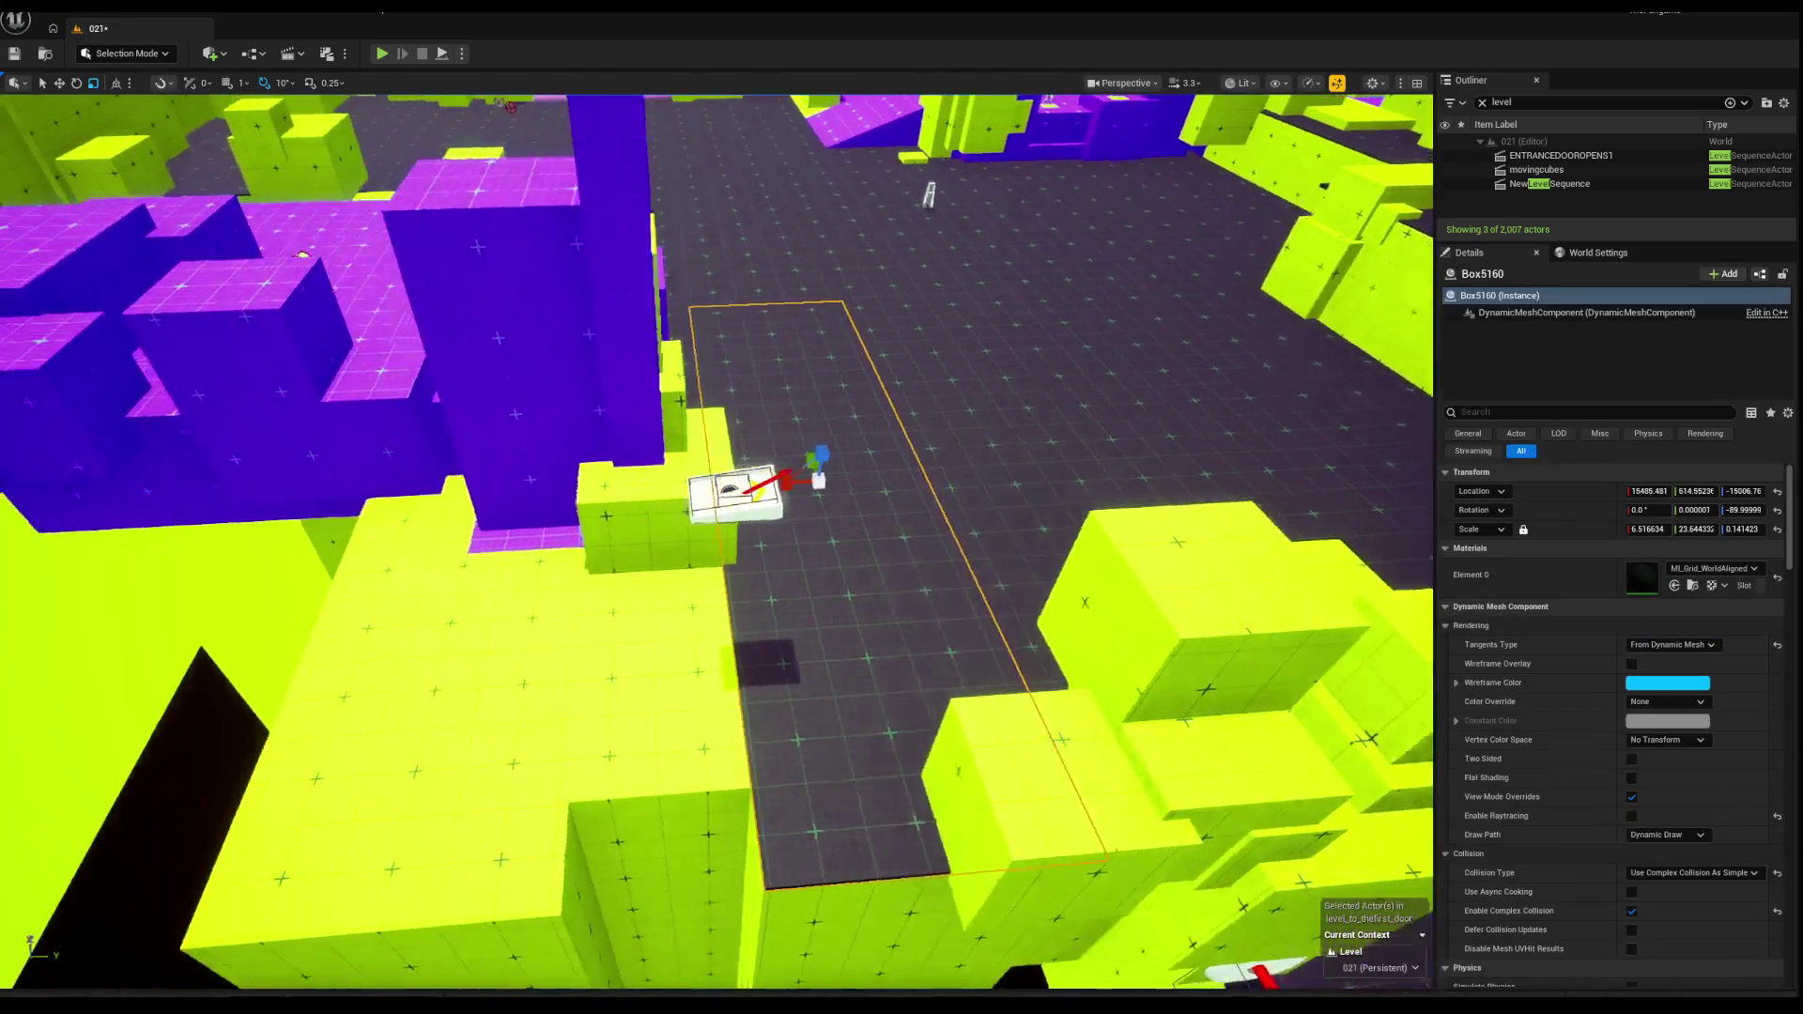
{"action": "key", "text": "Escape"}
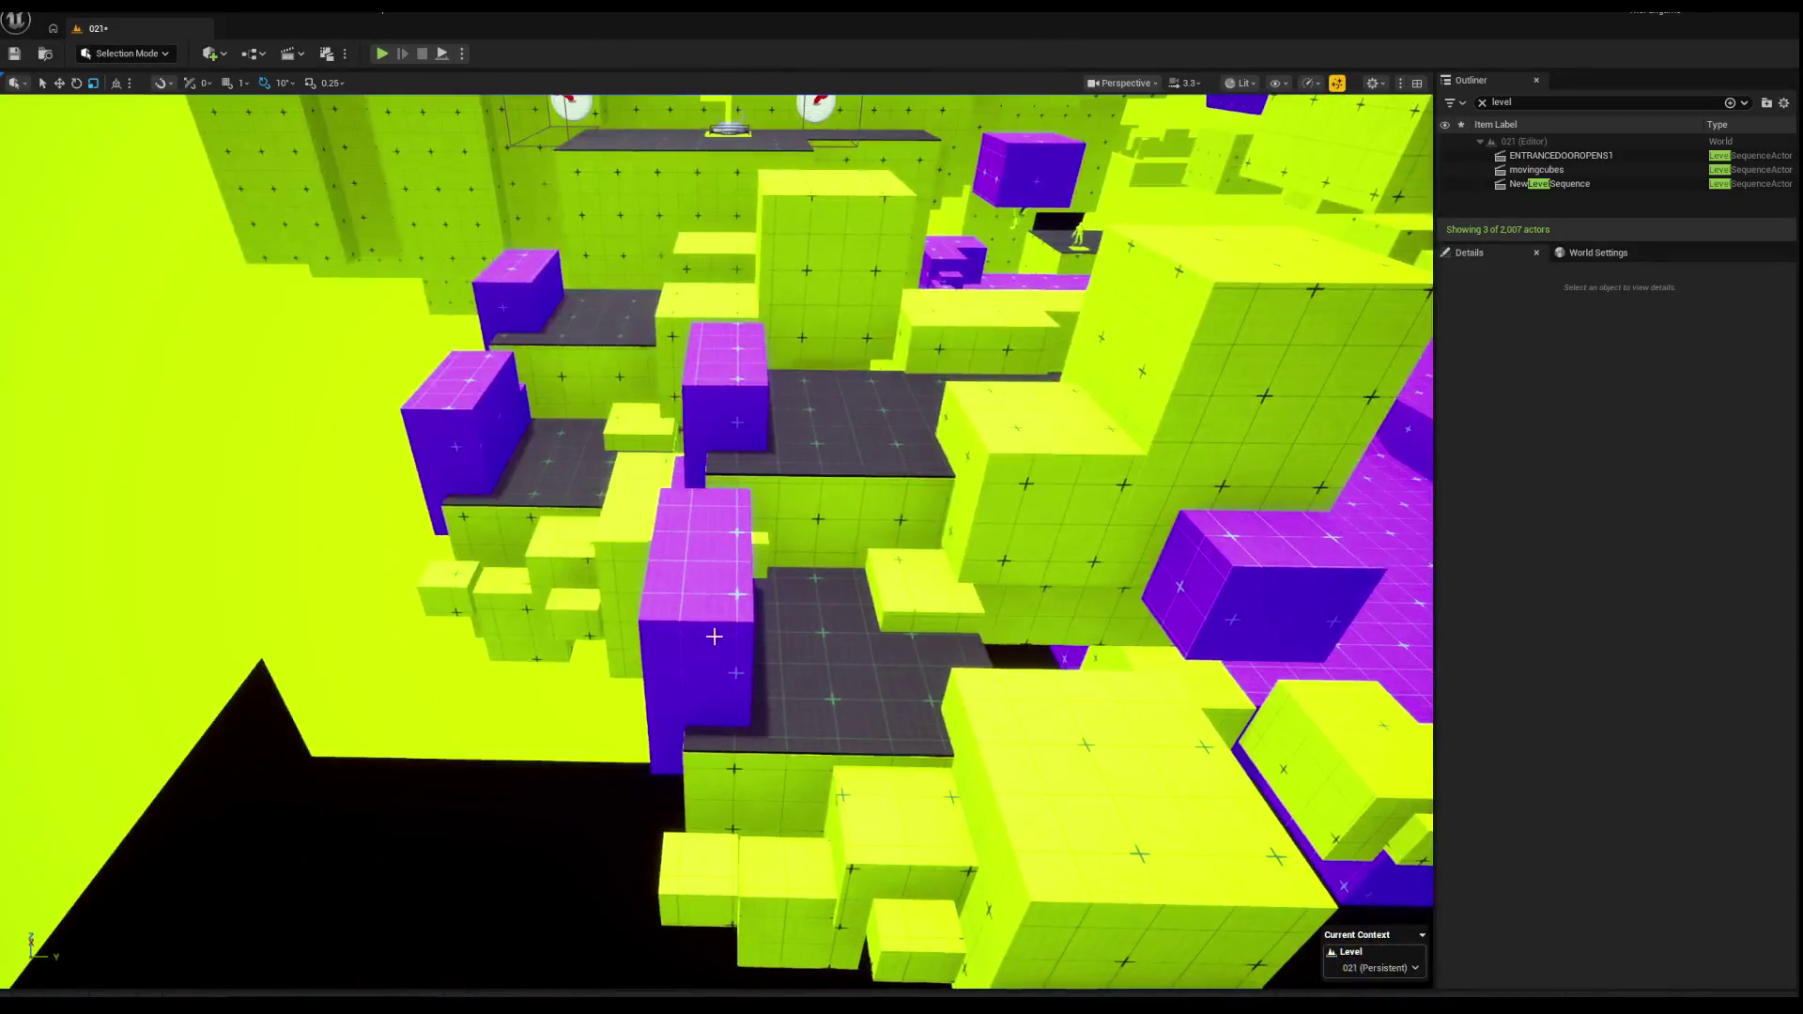
Step: Slide the dark platform sideways along Y, undoing an accidental resize
{"action": "left_click", "coordinate": [699, 610]}
{"action": "left_click", "coordinate": [474, 355], "text": "ctrl"}
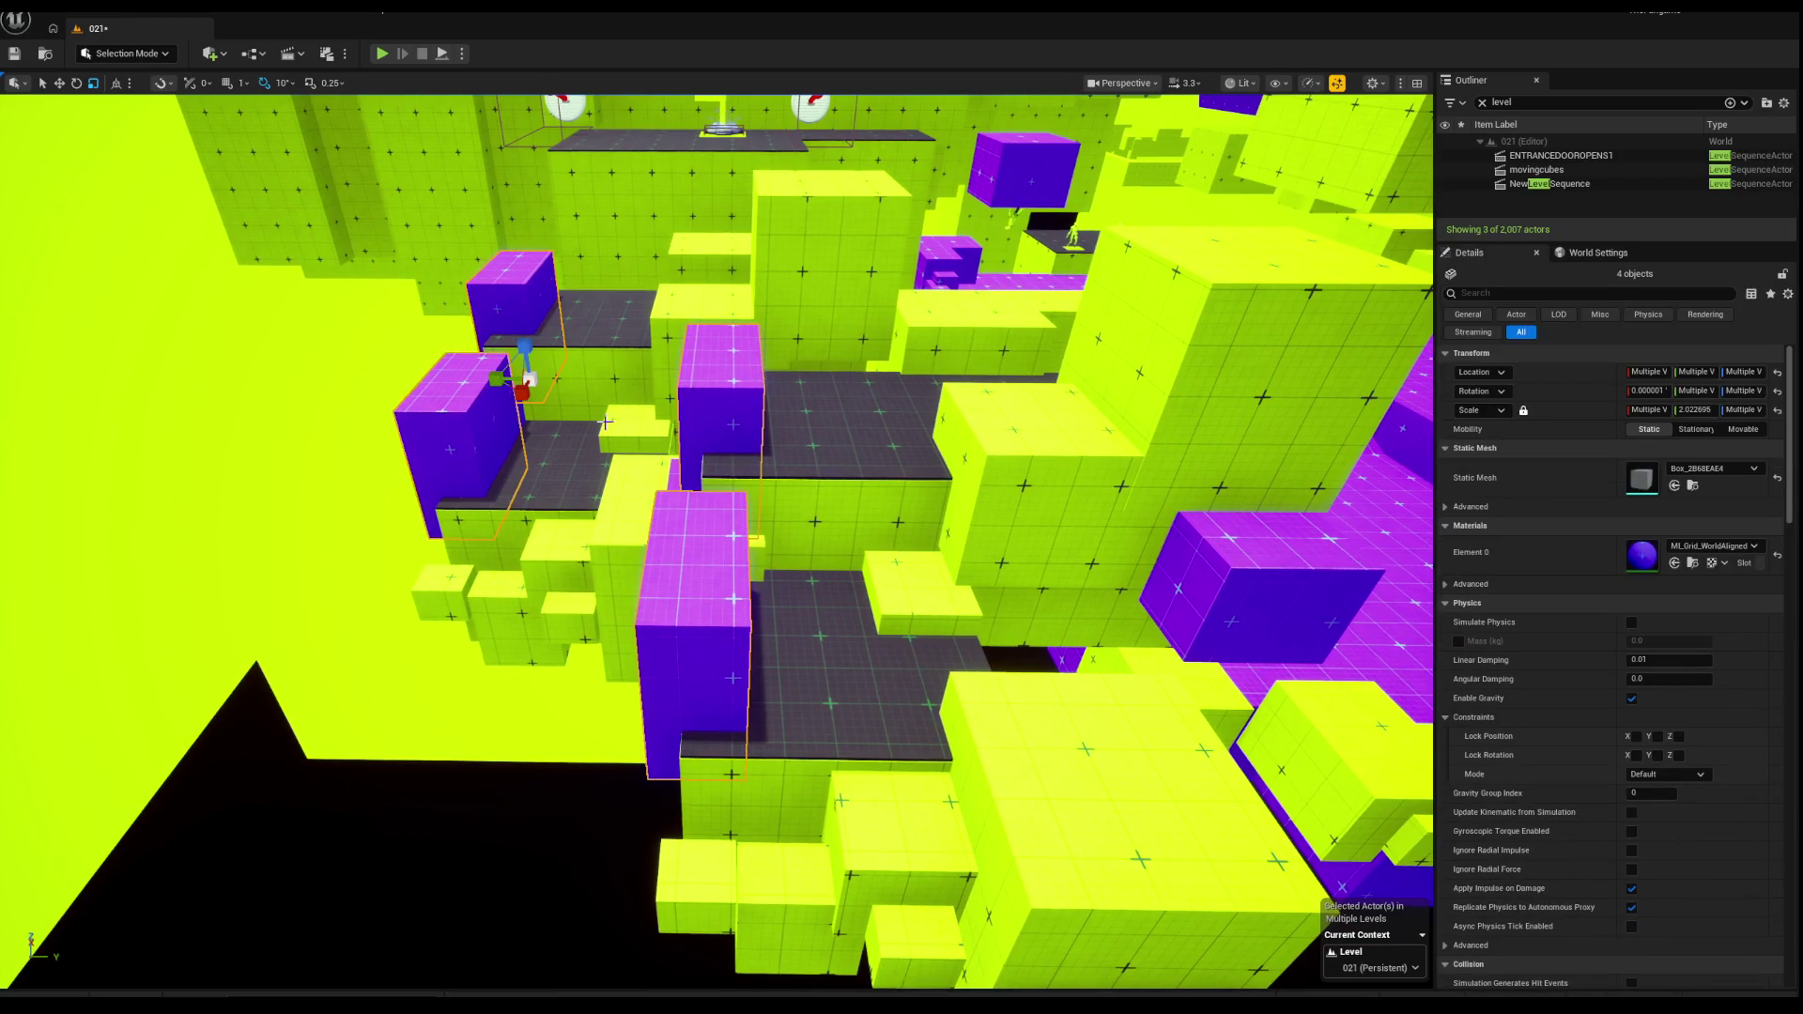
{"action": "key", "text": "Escape"}
{"action": "left_click", "coordinate": [788, 550]}
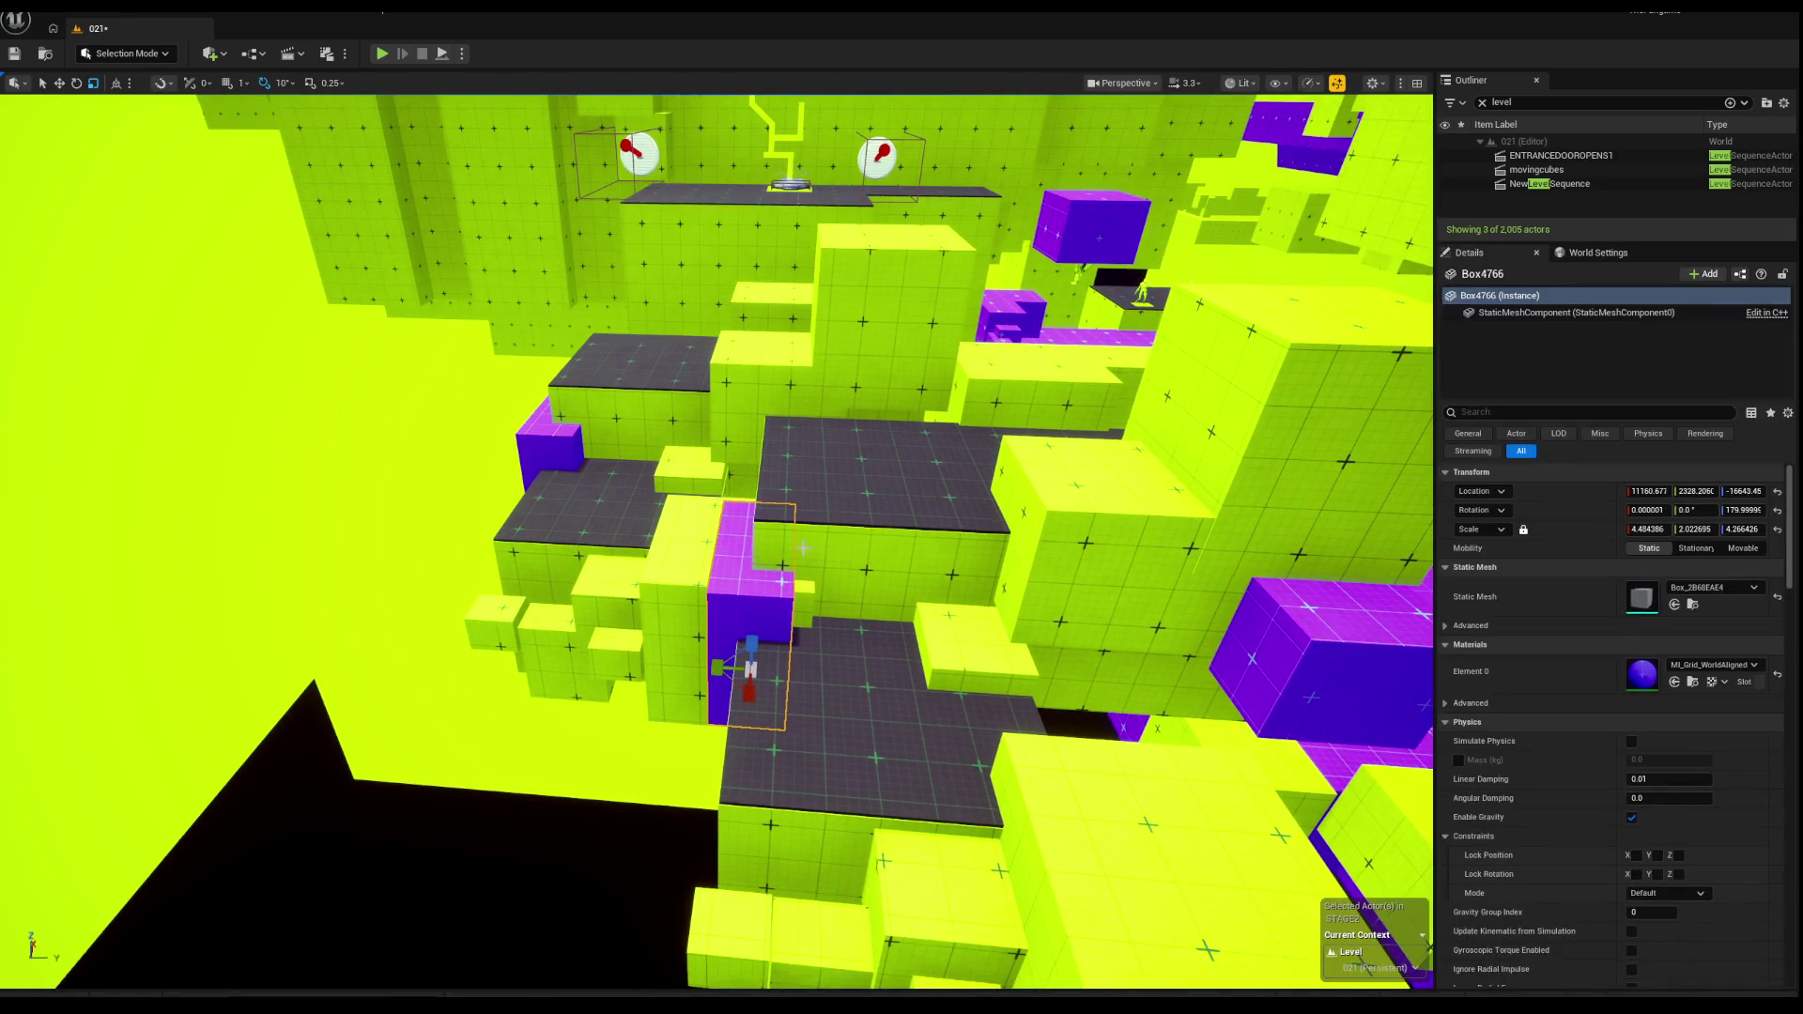
{"action": "key", "text": "Escape"}
{"action": "mouse_move", "coordinate": [820, 562]}
{"action": "left_mouse_down"}
{"action": "mouse_move", "coordinate": [833, 659]}
{"action": "mouse_move", "coordinate": [1166, 608]}
{"action": "mouse_move", "coordinate": [1095, 623]}
{"action": "mouse_move", "coordinate": [764, 493]}
{"action": "left_mouse_up"}
{"action": "left_click", "coordinate": [845, 677]}
{"action": "key", "text": "e"}
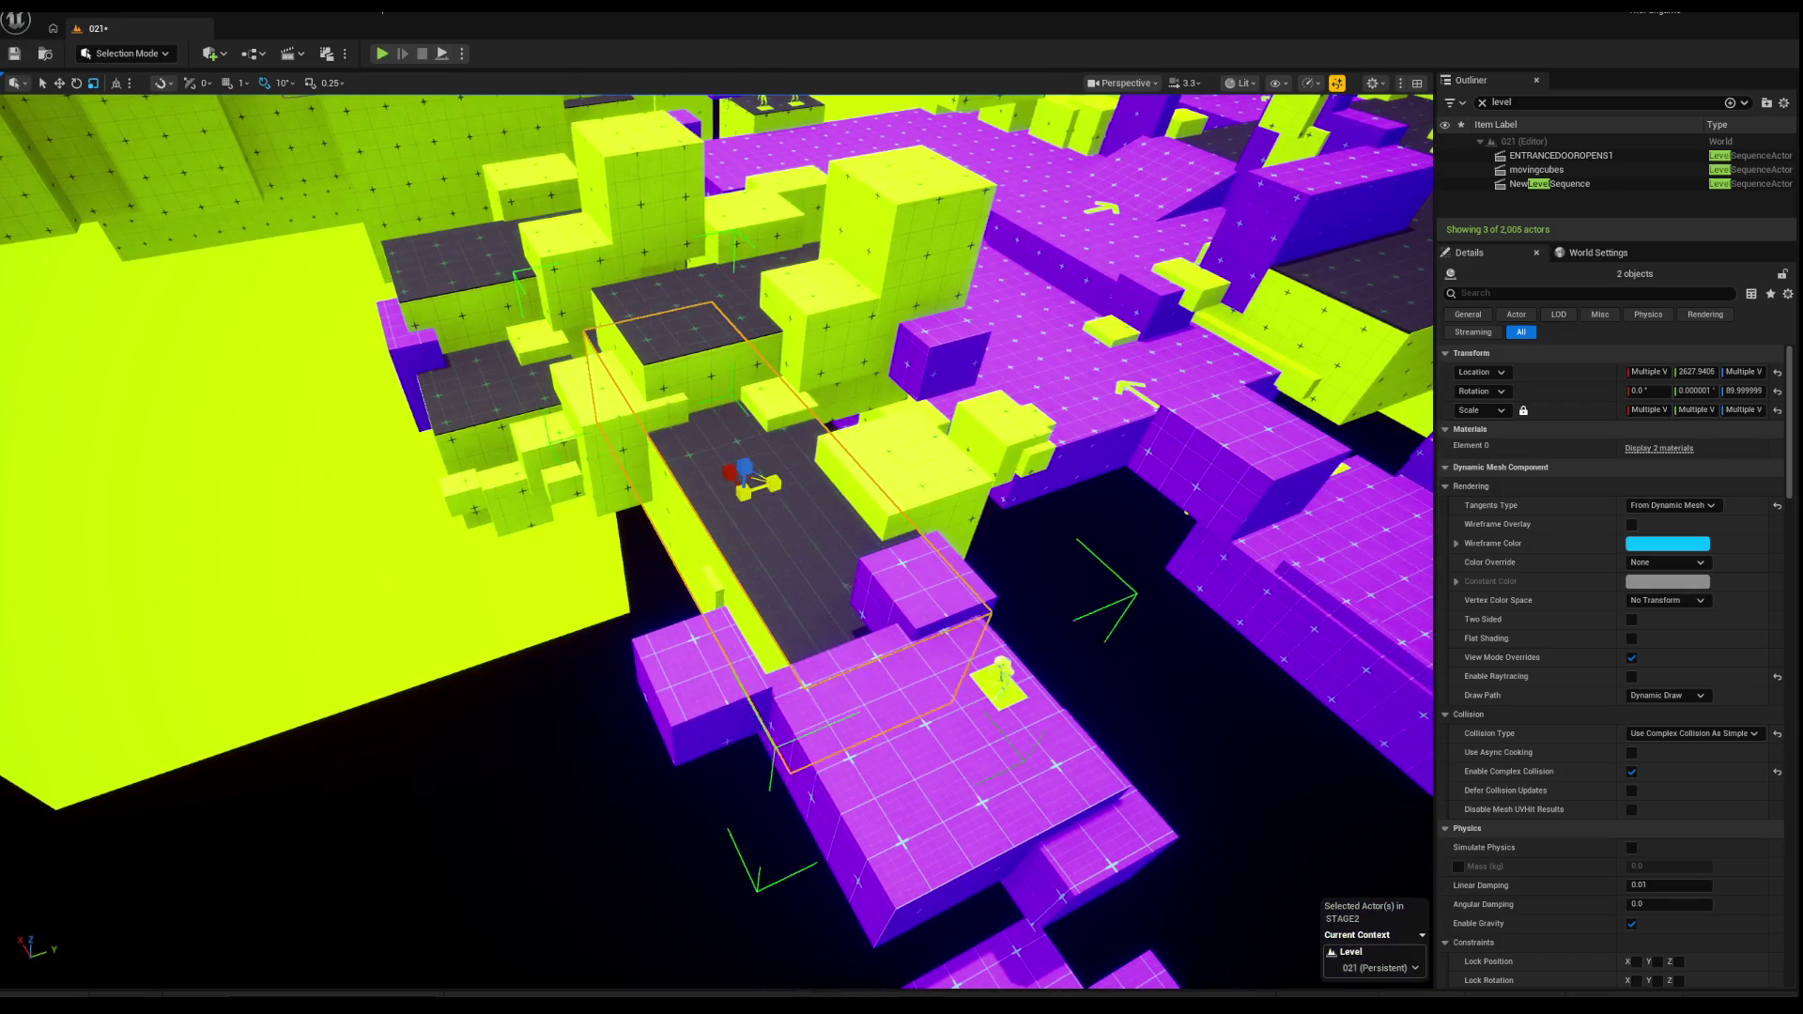
{"action": "key", "text": "ctrl+z"}
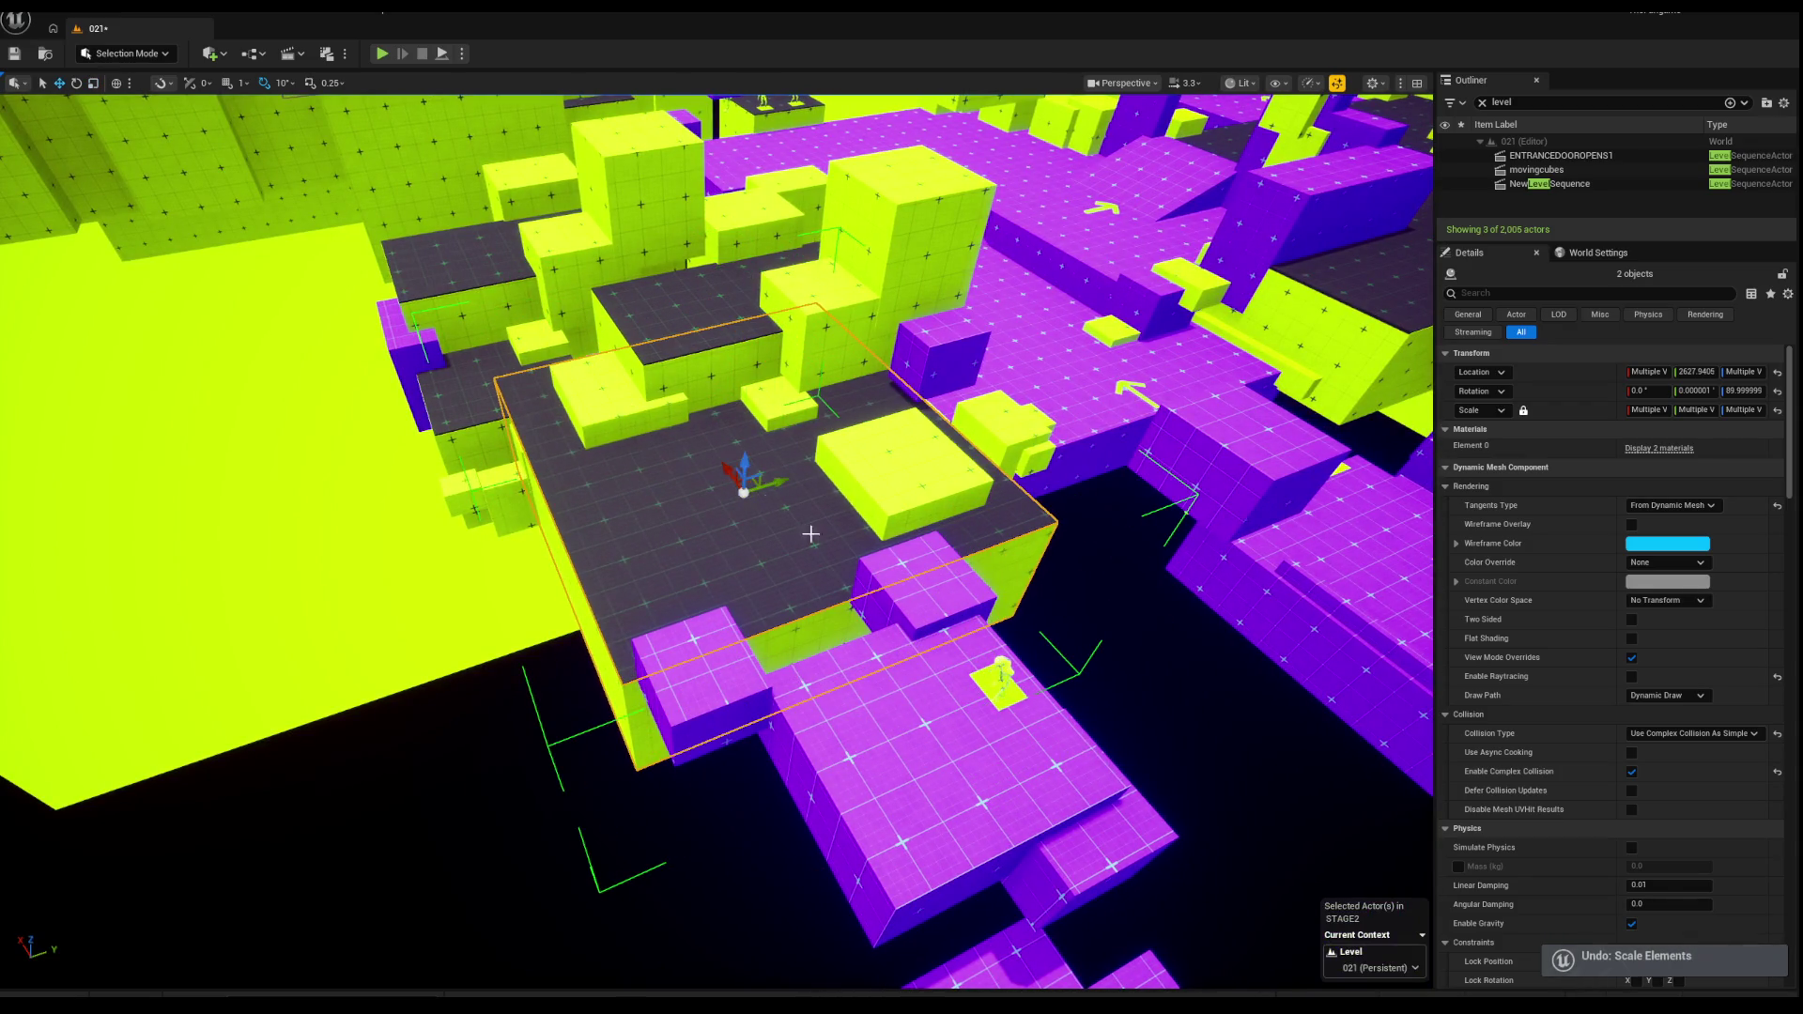
{"action": "mouse_move", "coordinate": [776, 483]}
{"action": "left_mouse_down"}
{"action": "mouse_move", "coordinate": [638, 507]}
{"action": "mouse_move", "coordinate": [650, 543]}
{"action": "mouse_move", "coordinate": [702, 541]}
{"action": "mouse_move", "coordinate": [615, 559]}
{"action": "mouse_move", "coordinate": [628, 527]}
{"action": "mouse_move", "coordinate": [601, 507]}
{"action": "mouse_move", "coordinate": [620, 502]}
{"action": "mouse_move", "coordinate": [704, 596]}
{"action": "left_mouse_up"}
{"action": "key", "text": "f"}
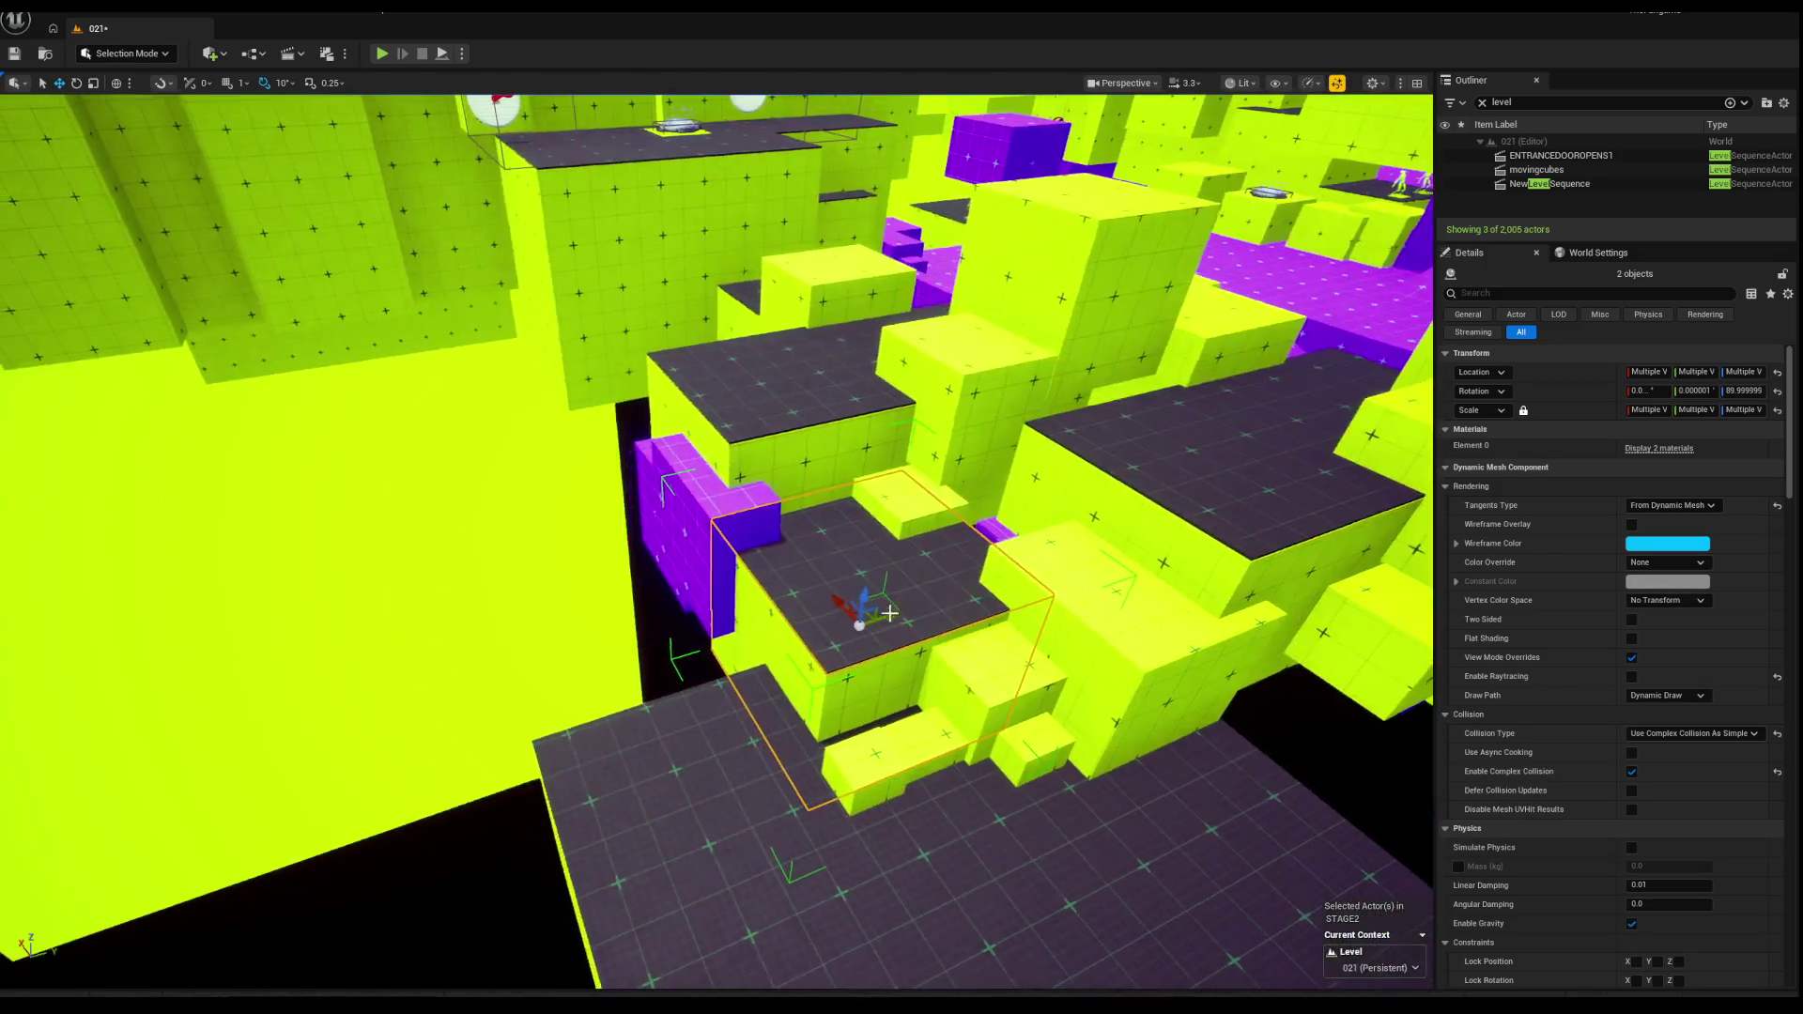
Step: Shift-select the small green blocks in front and slide them along X
{"action": "mouse_move", "coordinate": [887, 616]}
{"action": "left_mouse_down"}
{"action": "mouse_move", "coordinate": [676, 644]}
{"action": "mouse_move", "coordinate": [777, 616]}
{"action": "mouse_move", "coordinate": [563, 600]}
{"action": "mouse_move", "coordinate": [805, 620]}
{"action": "left_mouse_up"}
{"action": "left_click", "coordinate": [806, 620]}
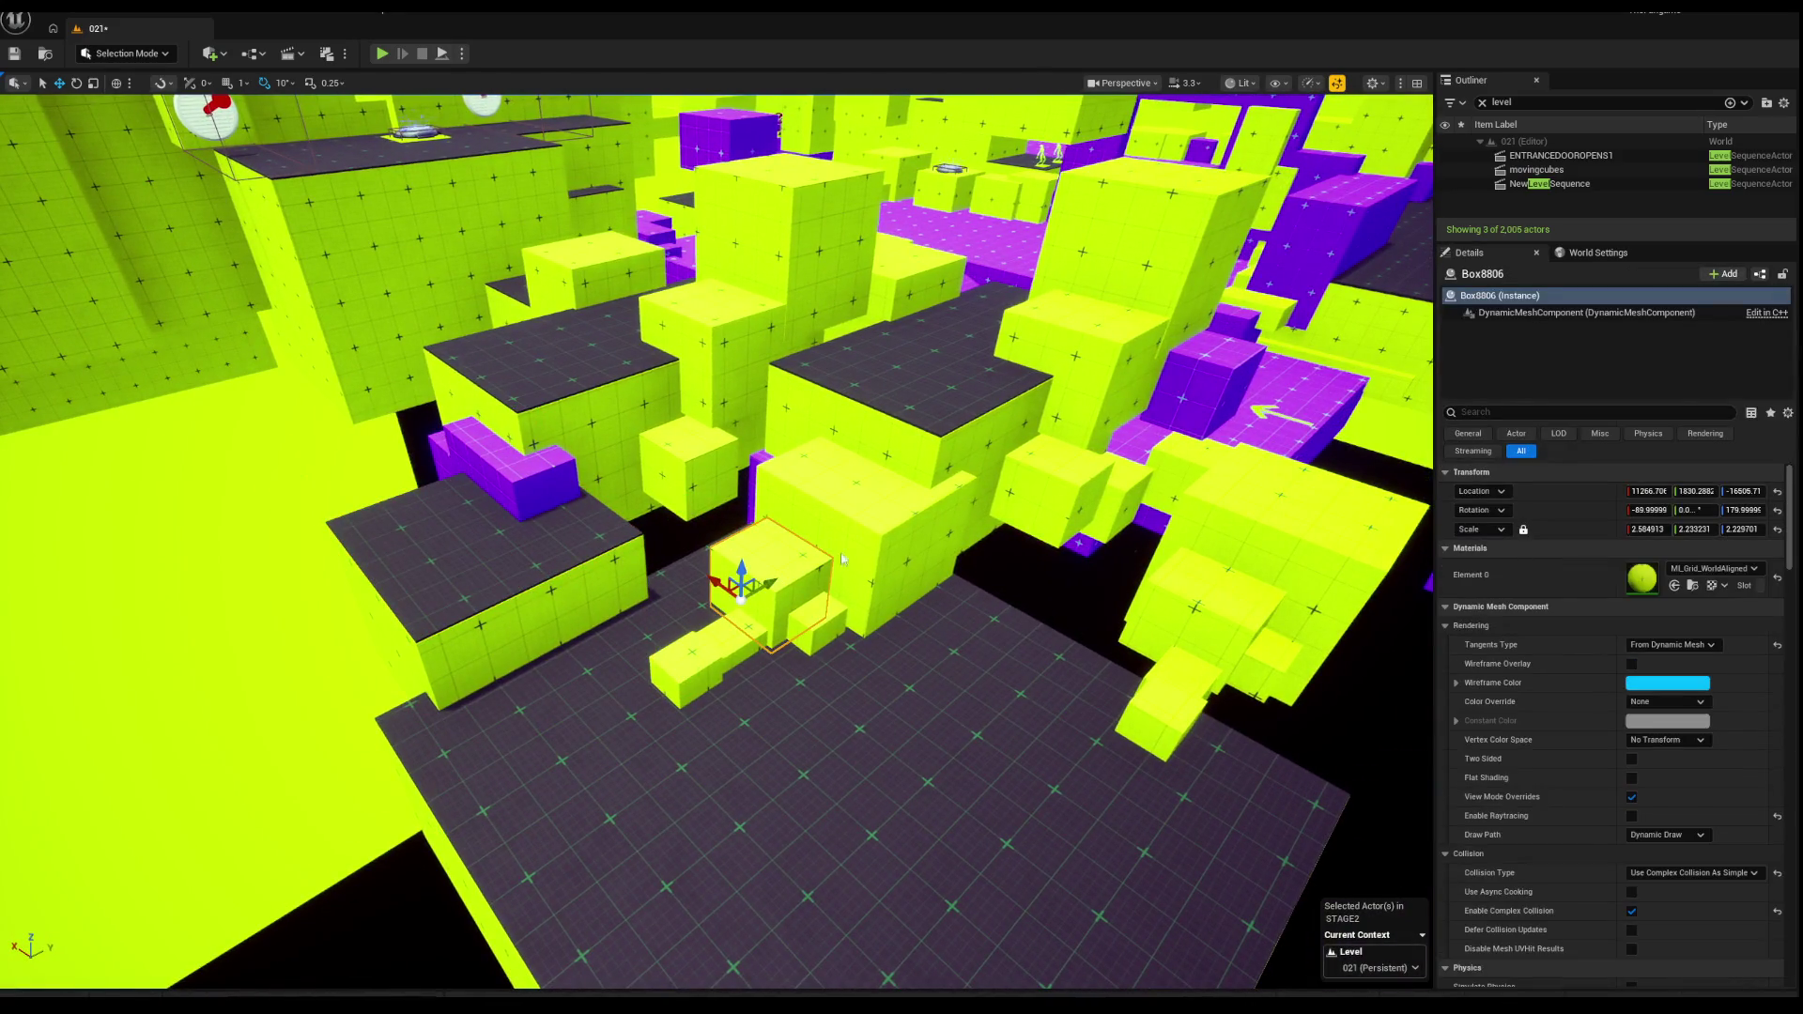
{"action": "left_click", "coordinate": [817, 624], "text": "ctrl"}
{"action": "left_click", "coordinate": [695, 672], "text": "ctrl"}
{"action": "left_click", "coordinate": [763, 654], "text": "ctrl"}
{"action": "mouse_move", "coordinate": [716, 662]}
{"action": "left_mouse_down"}
{"action": "mouse_move", "coordinate": [375, 850]}
{"action": "mouse_move", "coordinate": [808, 713]}
{"action": "mouse_move", "coordinate": [821, 607]}
{"action": "left_mouse_up"}
{"action": "mouse_move", "coordinate": [811, 708]}
{"action": "left_mouse_down"}
{"action": "mouse_move", "coordinate": [646, 683]}
{"action": "mouse_move", "coordinate": [543, 731]}
{"action": "left_mouse_up"}
{"action": "key", "text": "w"}
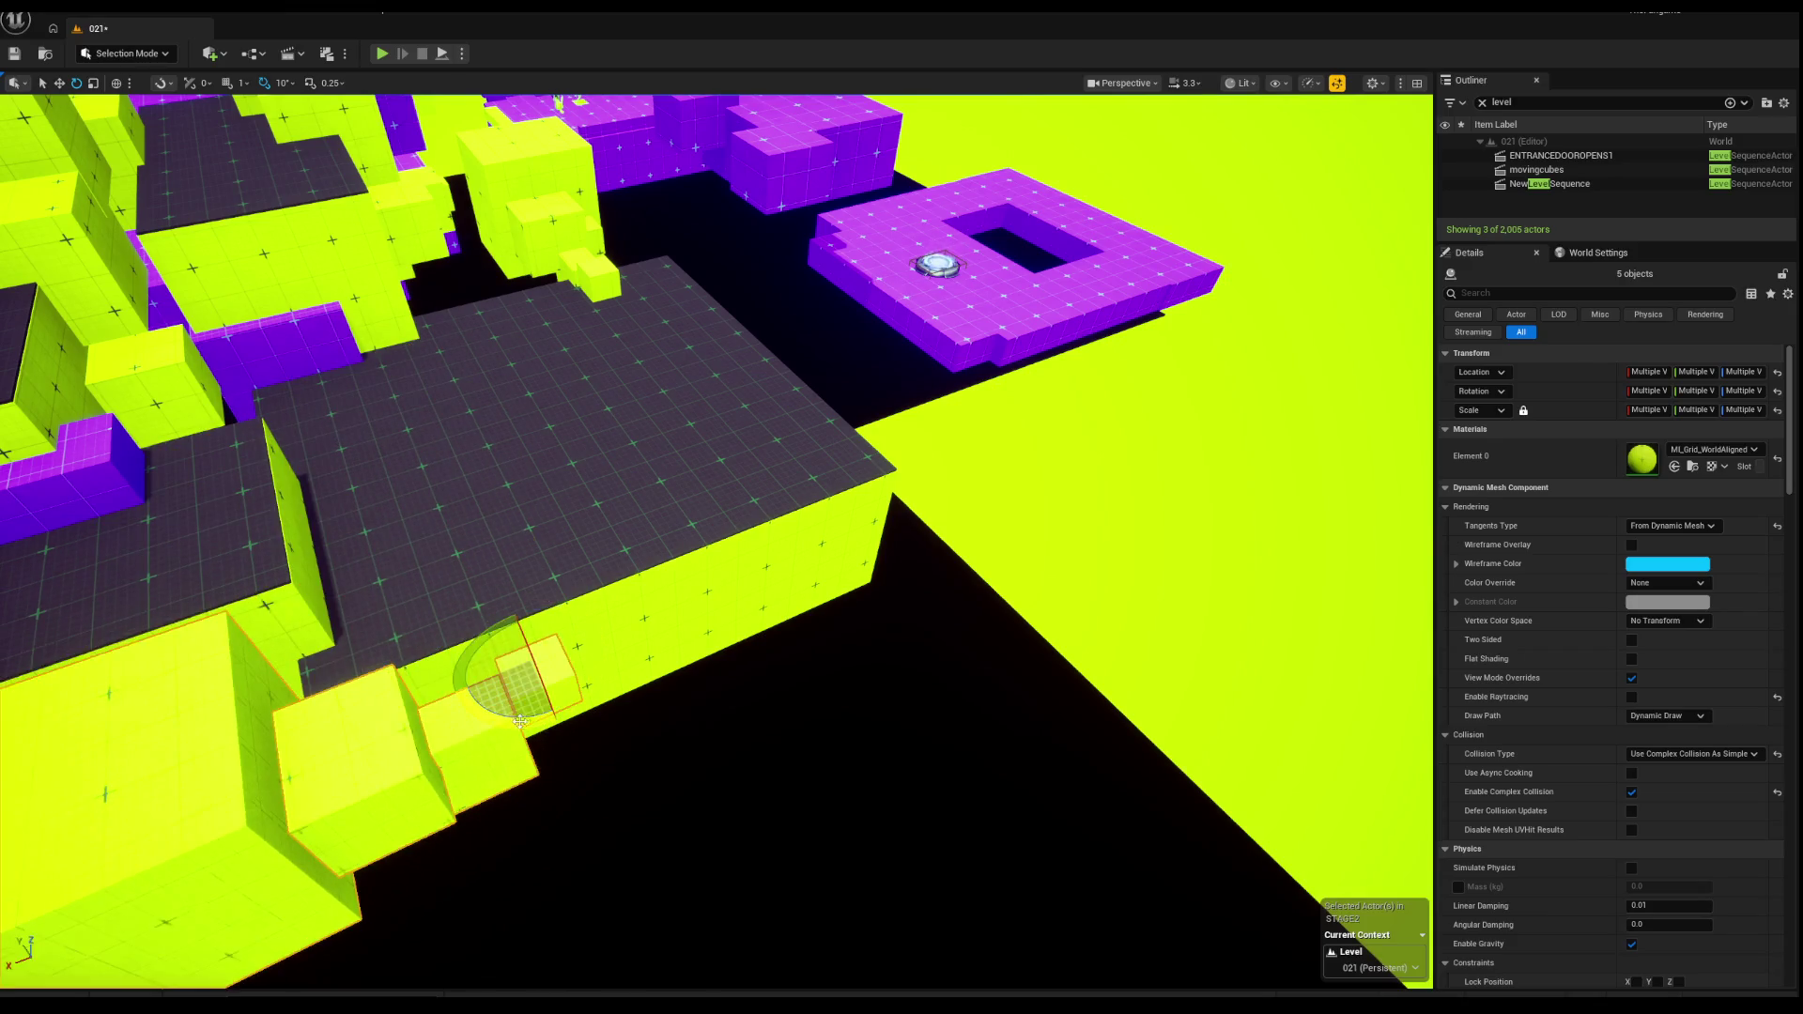
{"action": "key", "text": "f"}
{"action": "mouse_move", "coordinate": [683, 732]}
{"action": "left_mouse_down"}
{"action": "mouse_move", "coordinate": [648, 713]}
{"action": "mouse_move", "coordinate": [662, 737]}
{"action": "mouse_move", "coordinate": [904, 762]}
{"action": "mouse_move", "coordinate": [766, 646]}
{"action": "mouse_move", "coordinate": [685, 626]}
{"action": "left_mouse_up"}
{"action": "scroll", "coordinate": [713, 526], "scroll_direction": "up", "scroll_amount": 5}
Step: Select the two magenta boxes and delete them
{"action": "left_click", "coordinate": [756, 665]}
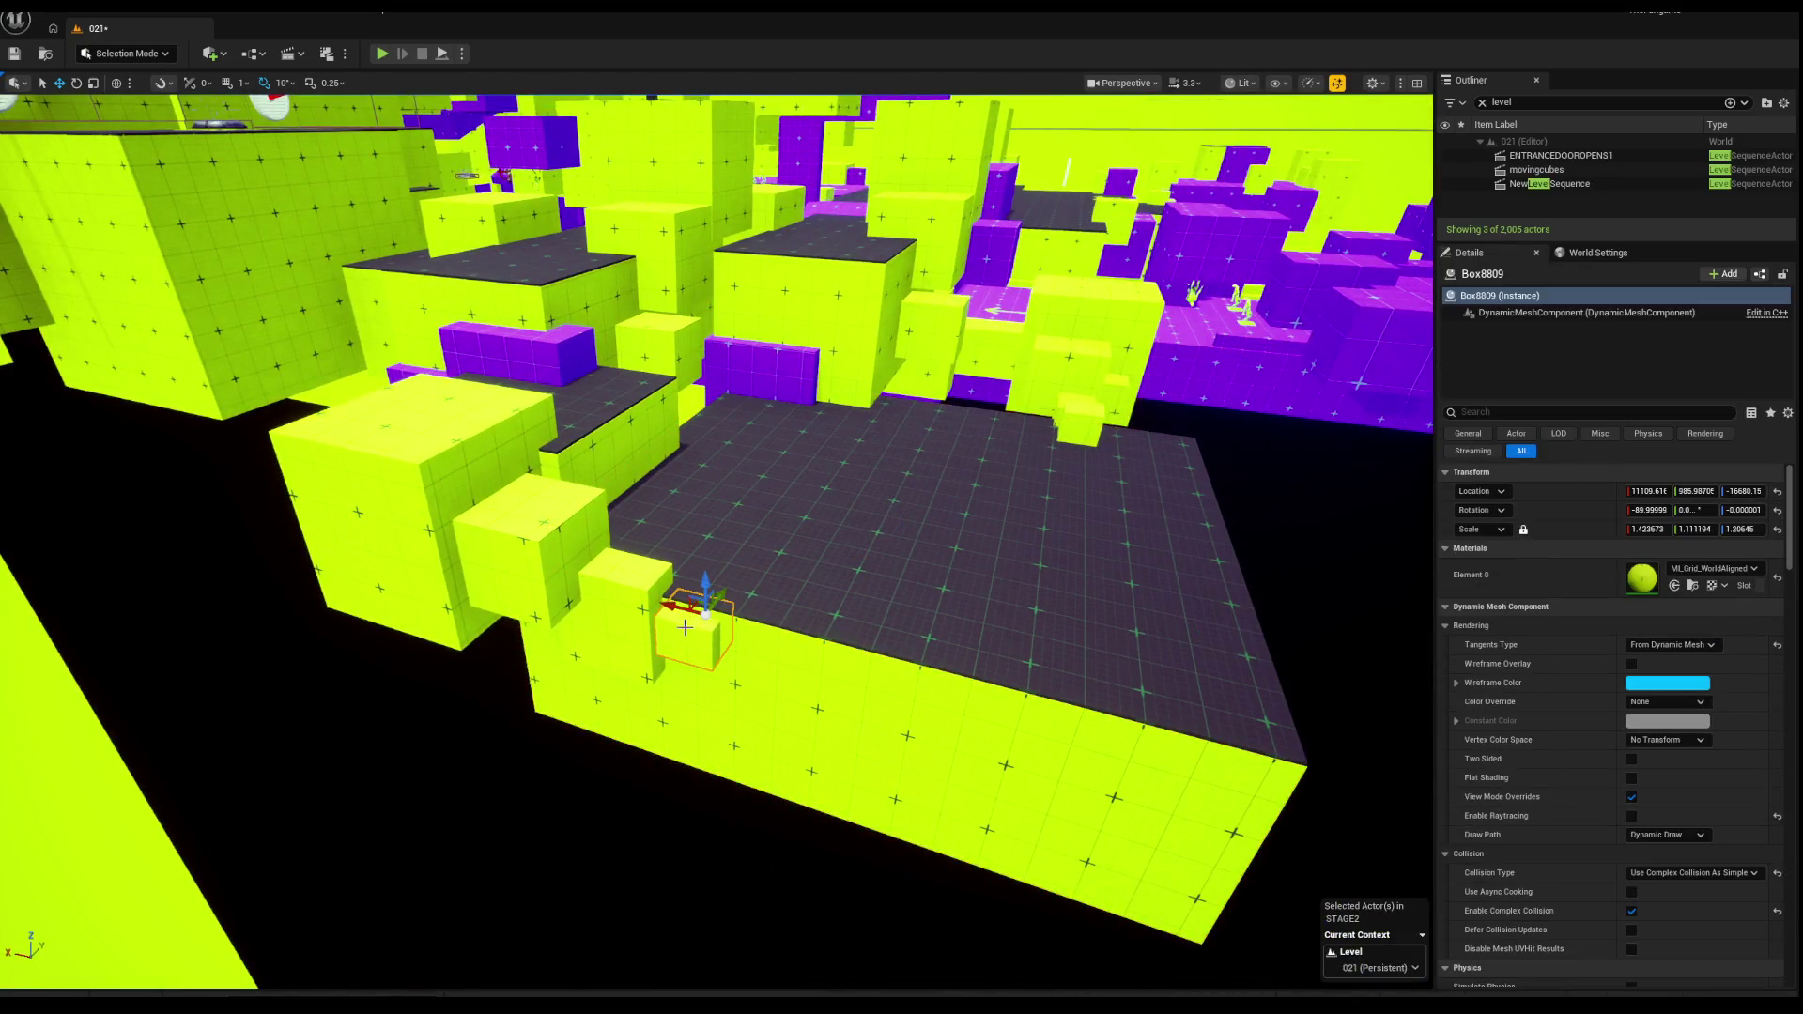
{"action": "left_click_drag", "start_coordinate": [644, 555], "coordinate": [714, 685]}
{"action": "left_click", "coordinate": [733, 723], "text": "ctrl"}
{"action": "left_click", "coordinate": [815, 725]}
{"action": "mouse_move", "coordinate": [815, 725]}
{"action": "left_mouse_down"}
{"action": "mouse_move", "coordinate": [719, 587]}
{"action": "mouse_move", "coordinate": [798, 599]}
{"action": "mouse_move", "coordinate": [729, 592]}
{"action": "mouse_move", "coordinate": [740, 577]}
{"action": "left_mouse_up"}
{"action": "left_click", "coordinate": [719, 587], "text": "ctrl"}
{"action": "key", "text": "Delete"}
Step: Restore the magenta boxes, undo the box's recent moves, and slide it along Y
{"action": "key", "text": "ctrl+z"}
{"action": "left_click", "coordinate": [723, 601]}
{"action": "key", "text": "ctrl+z"}
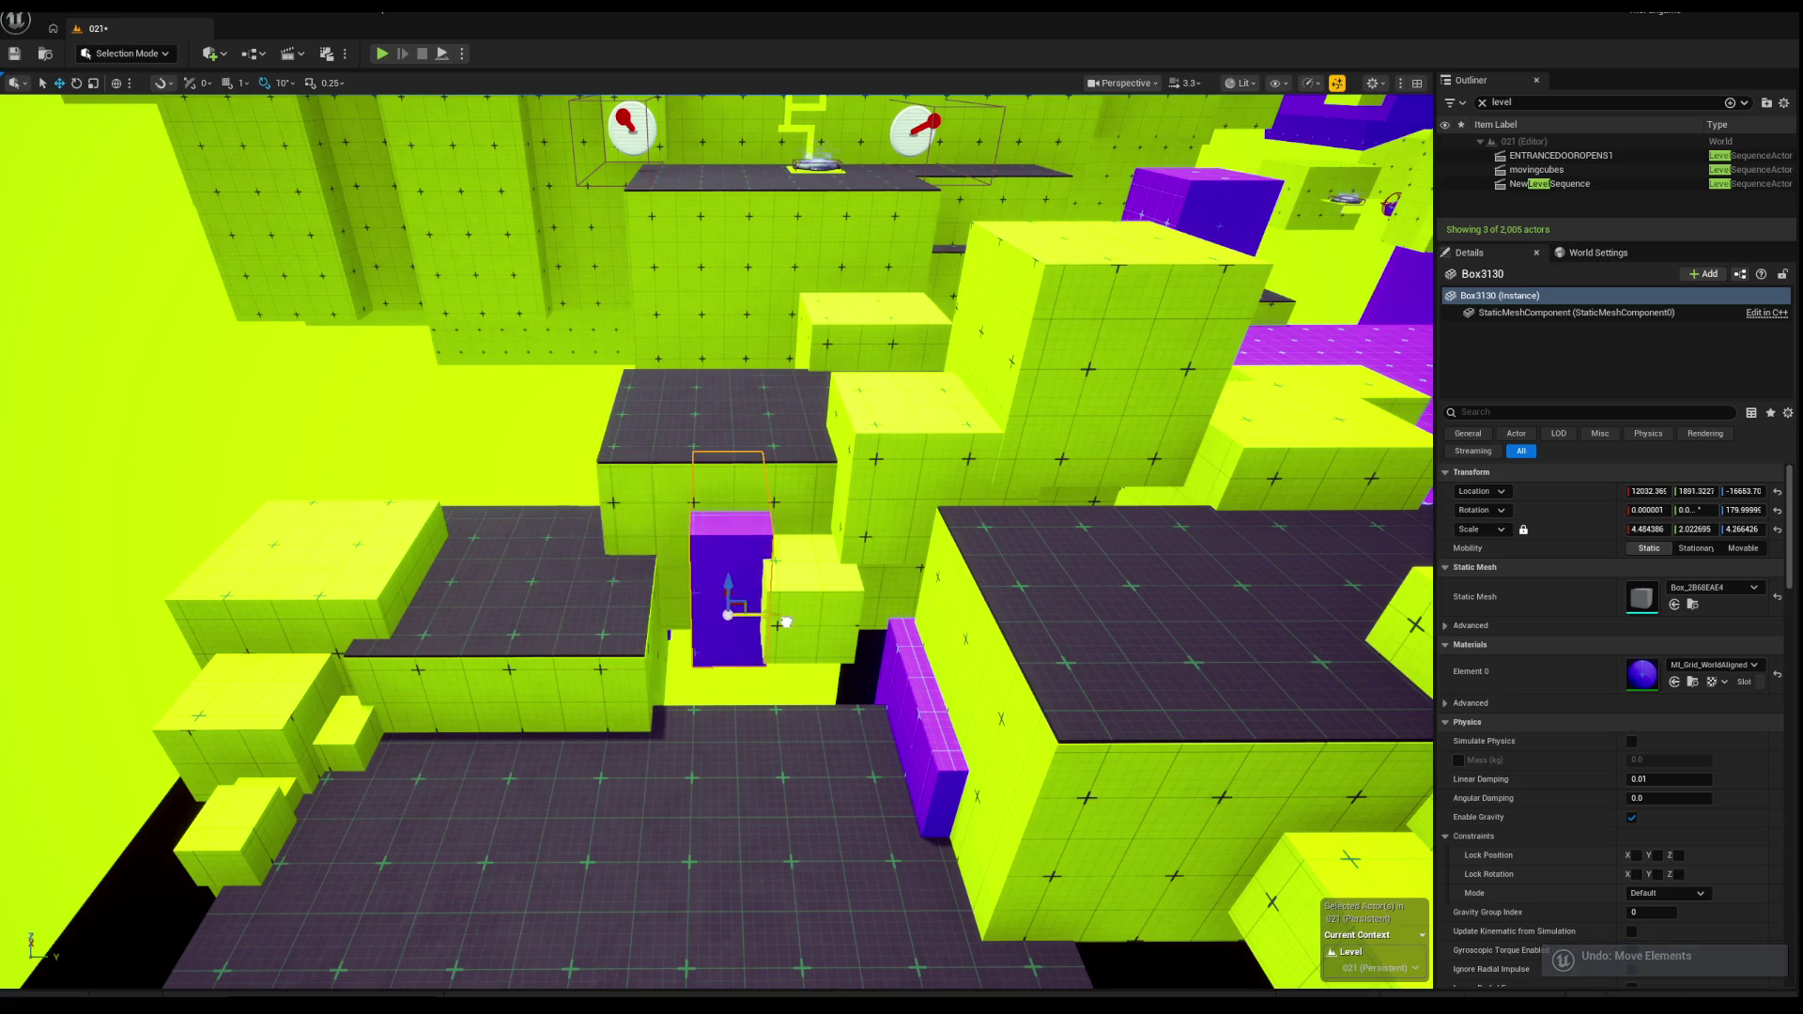
{"action": "mouse_move", "coordinate": [786, 621]}
{"action": "left_mouse_down"}
{"action": "mouse_move", "coordinate": [714, 526]}
{"action": "mouse_move", "coordinate": [862, 519]}
{"action": "mouse_move", "coordinate": [789, 526]}
{"action": "left_mouse_up"}
{"action": "key", "text": "ctrl+z"}
{"action": "mouse_move", "coordinate": [667, 525]}
{"action": "left_mouse_down"}
{"action": "mouse_move", "coordinate": [892, 521]}
{"action": "mouse_move", "coordinate": [695, 529]}
{"action": "mouse_move", "coordinate": [829, 547]}
{"action": "mouse_move", "coordinate": [751, 497]}
{"action": "left_mouse_up"}
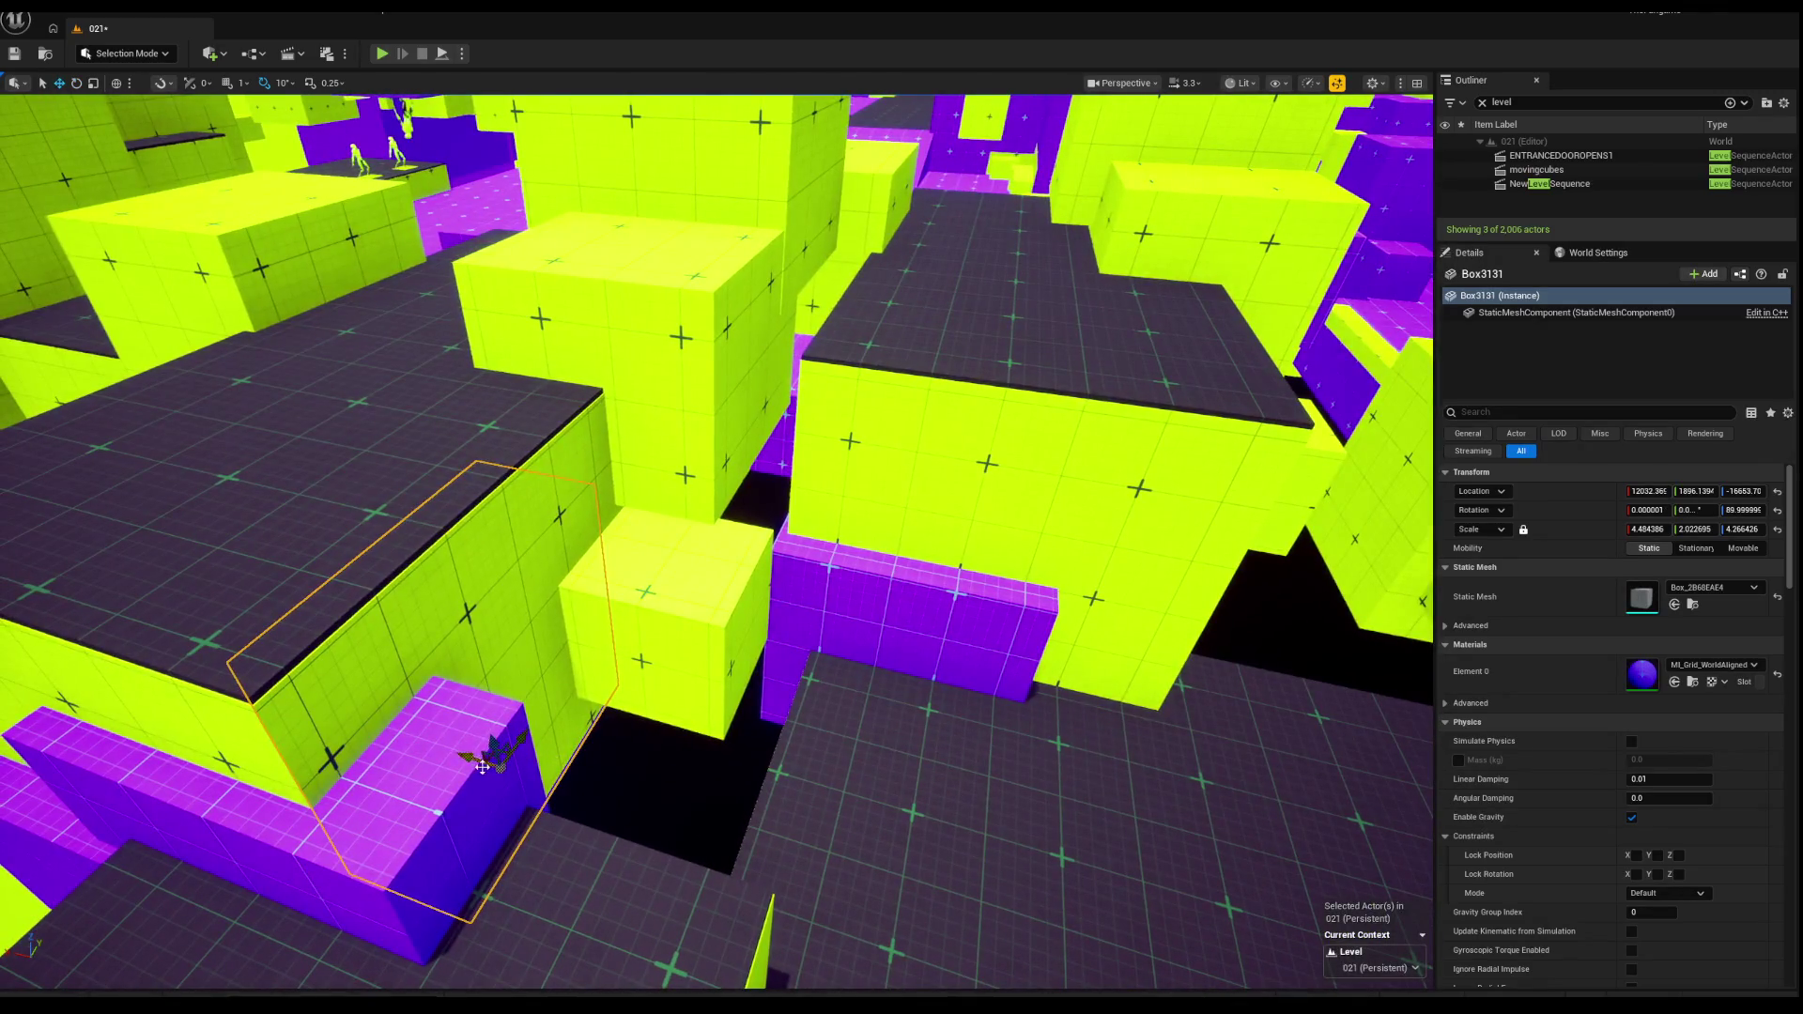
Step: Slide the purple box toward the camera and widen it
{"action": "left_click_drag", "start_coordinate": [507, 754], "coordinate": [752, 822]}
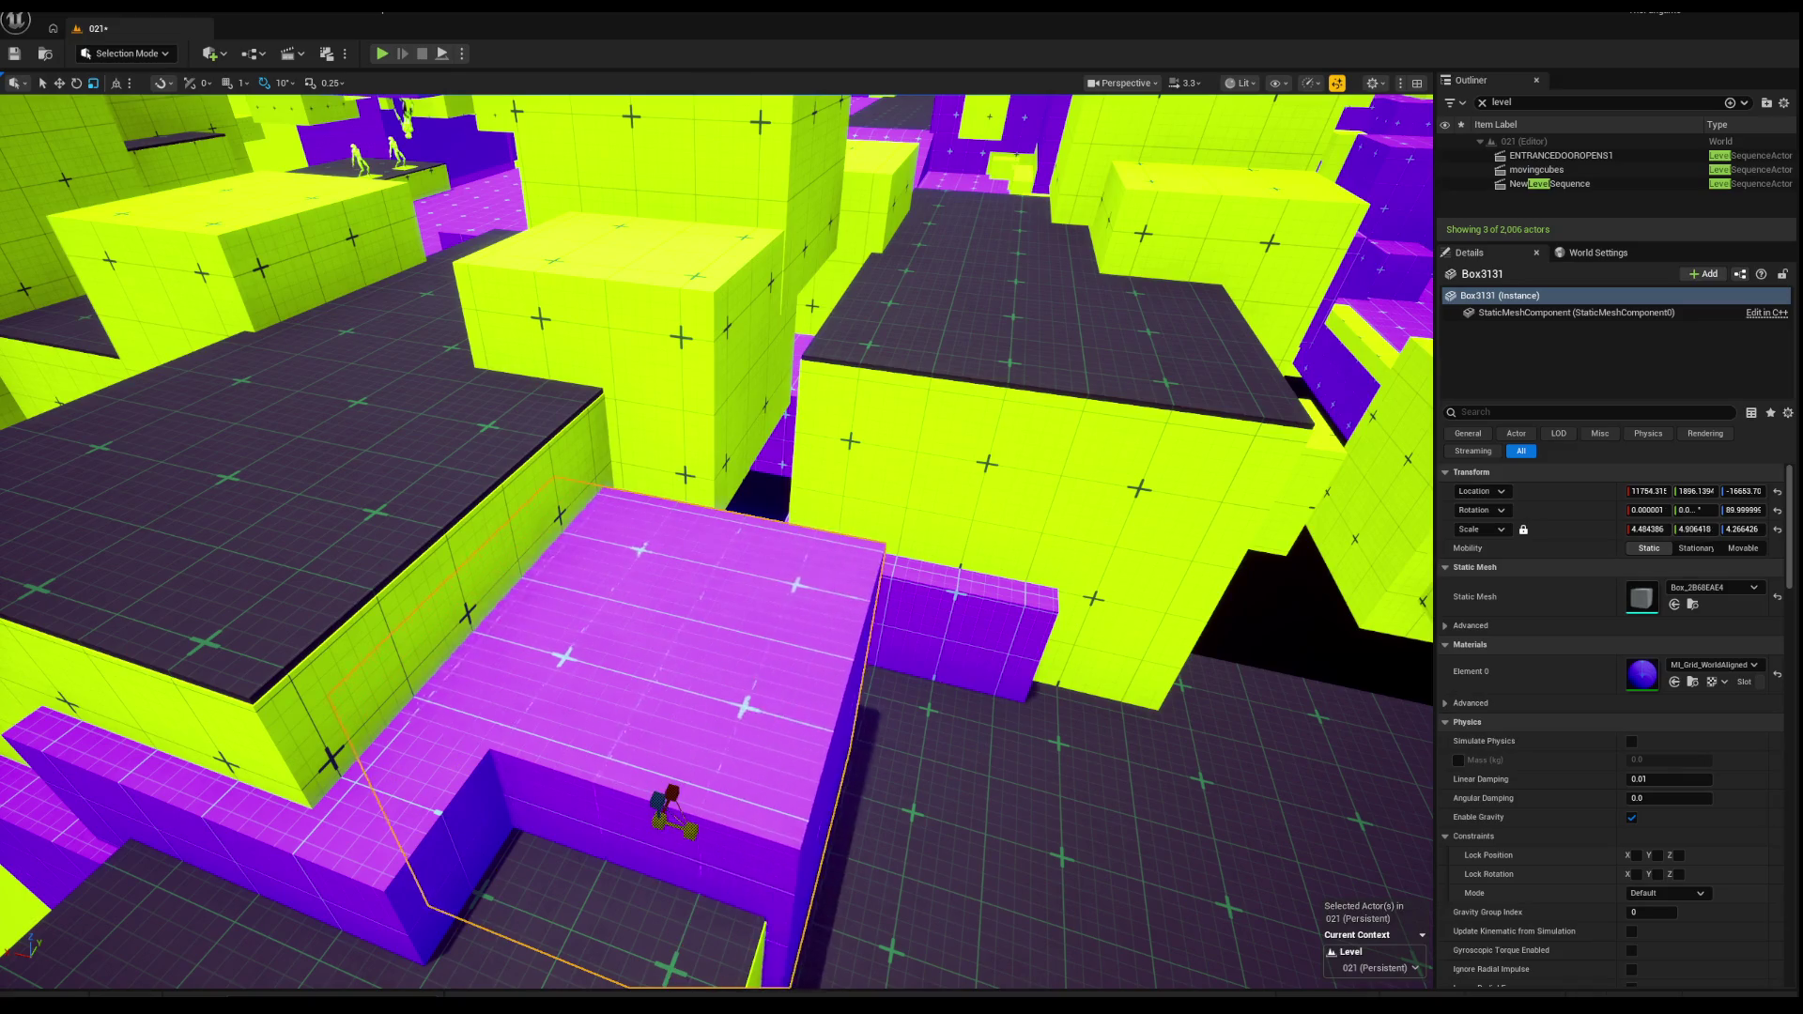
{"action": "key", "text": "f"}
{"action": "key", "text": "w"}
{"action": "mouse_move", "coordinate": [620, 744]}
{"action": "left_mouse_down"}
{"action": "mouse_move", "coordinate": [789, 744]}
{"action": "mouse_move", "coordinate": [763, 744]}
{"action": "left_mouse_up"}
{"action": "key", "text": "e"}
{"action": "key", "text": "r"}
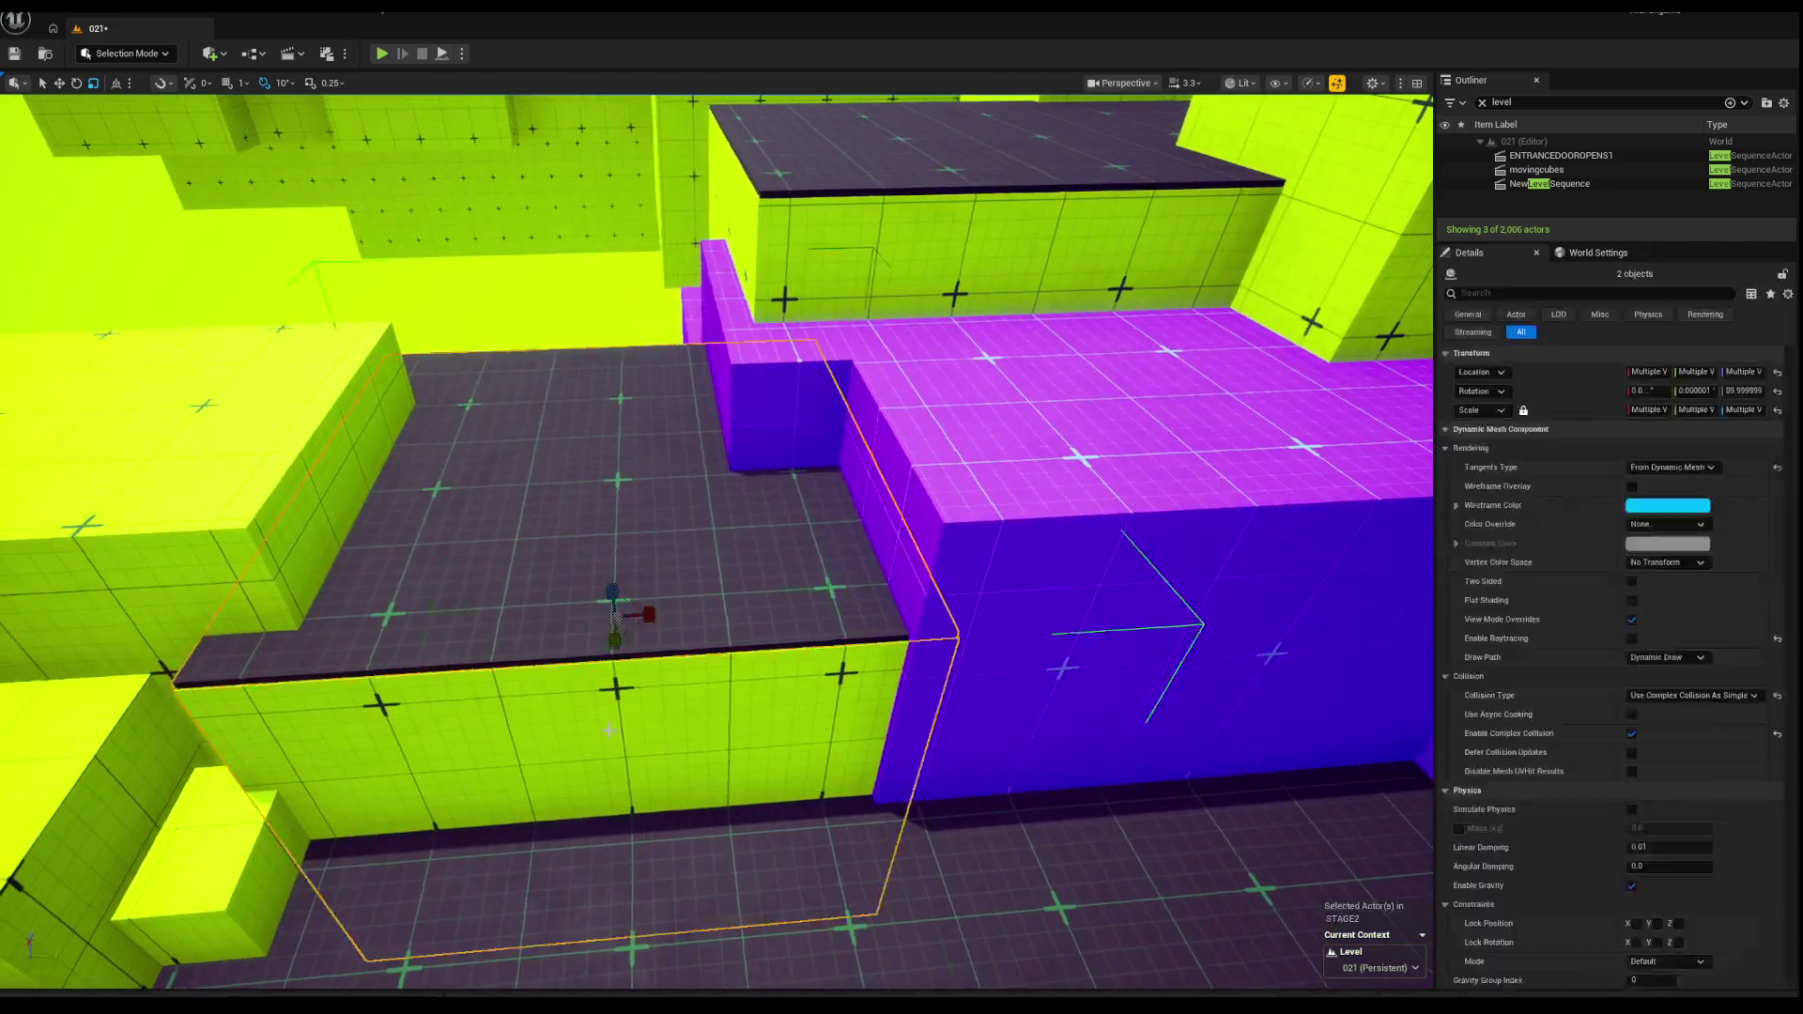
Step: Undo accidental resizes on the yellow block and shift it to the right
{"action": "left_click", "coordinate": [672, 604], "text": "ctrl"}
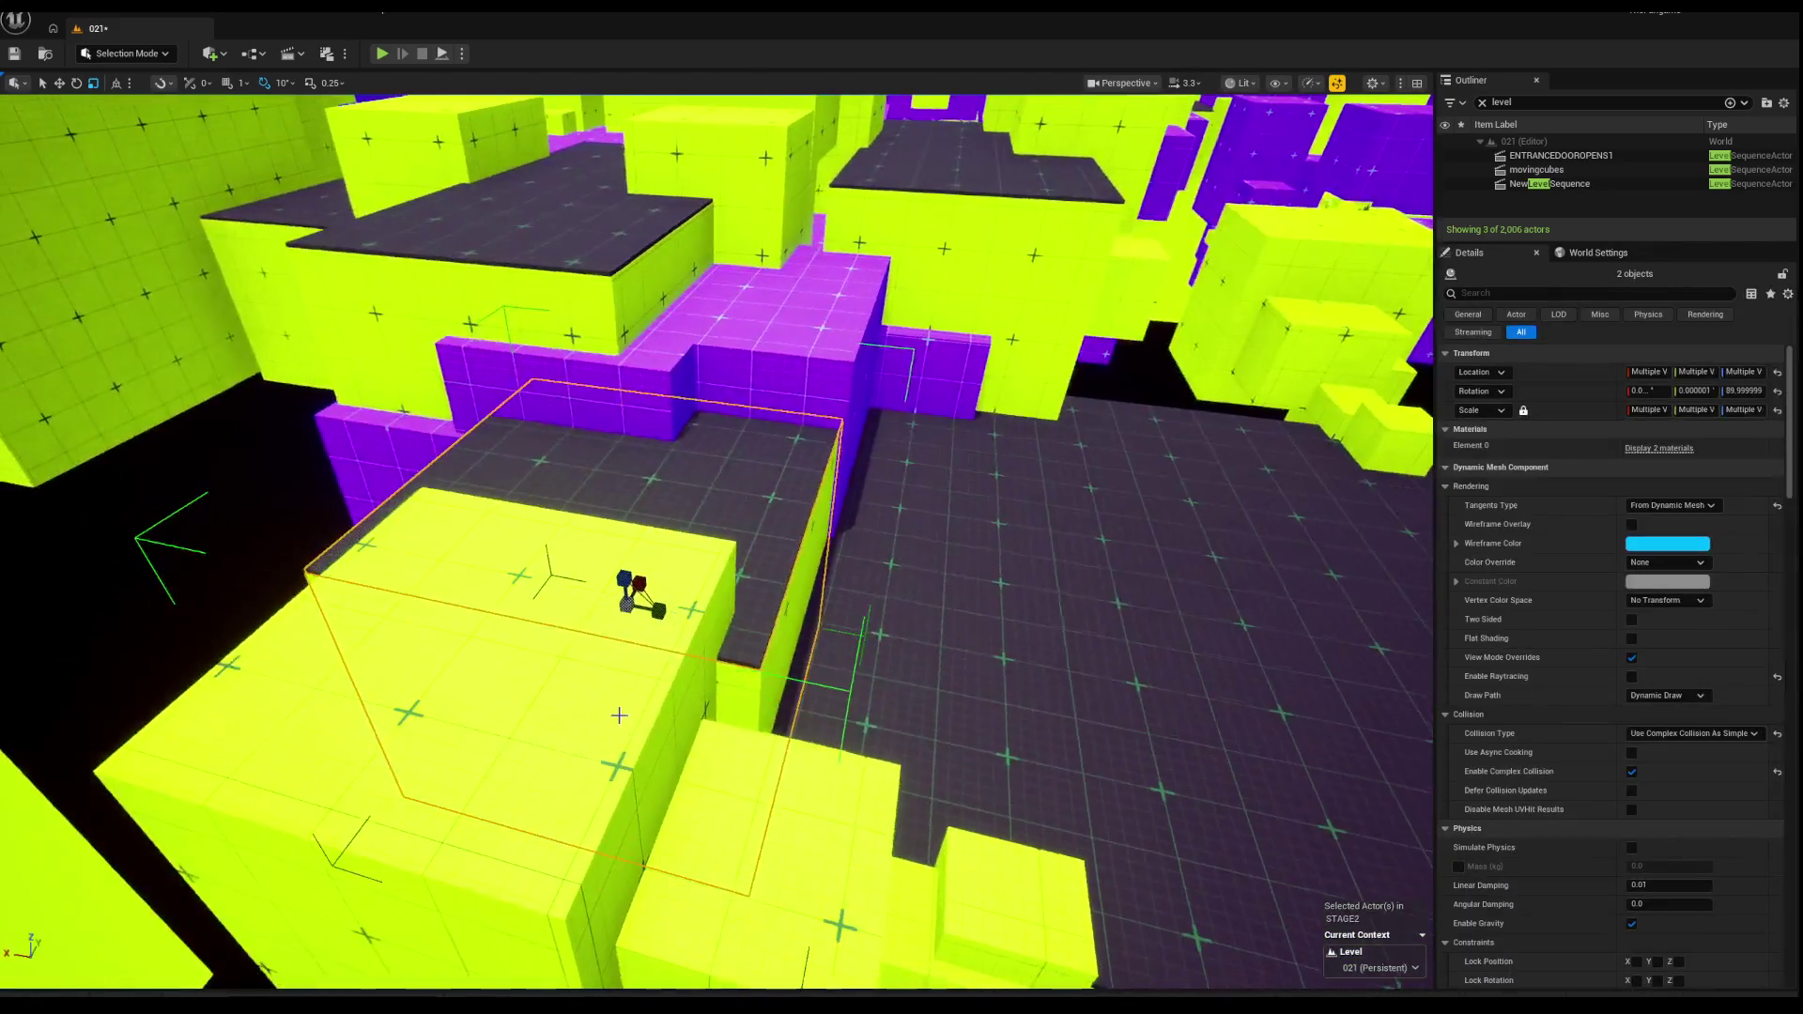
{"action": "key", "text": "ctrl+z"}
{"action": "key", "text": "ctrl+z"}
{"action": "key", "text": "w"}
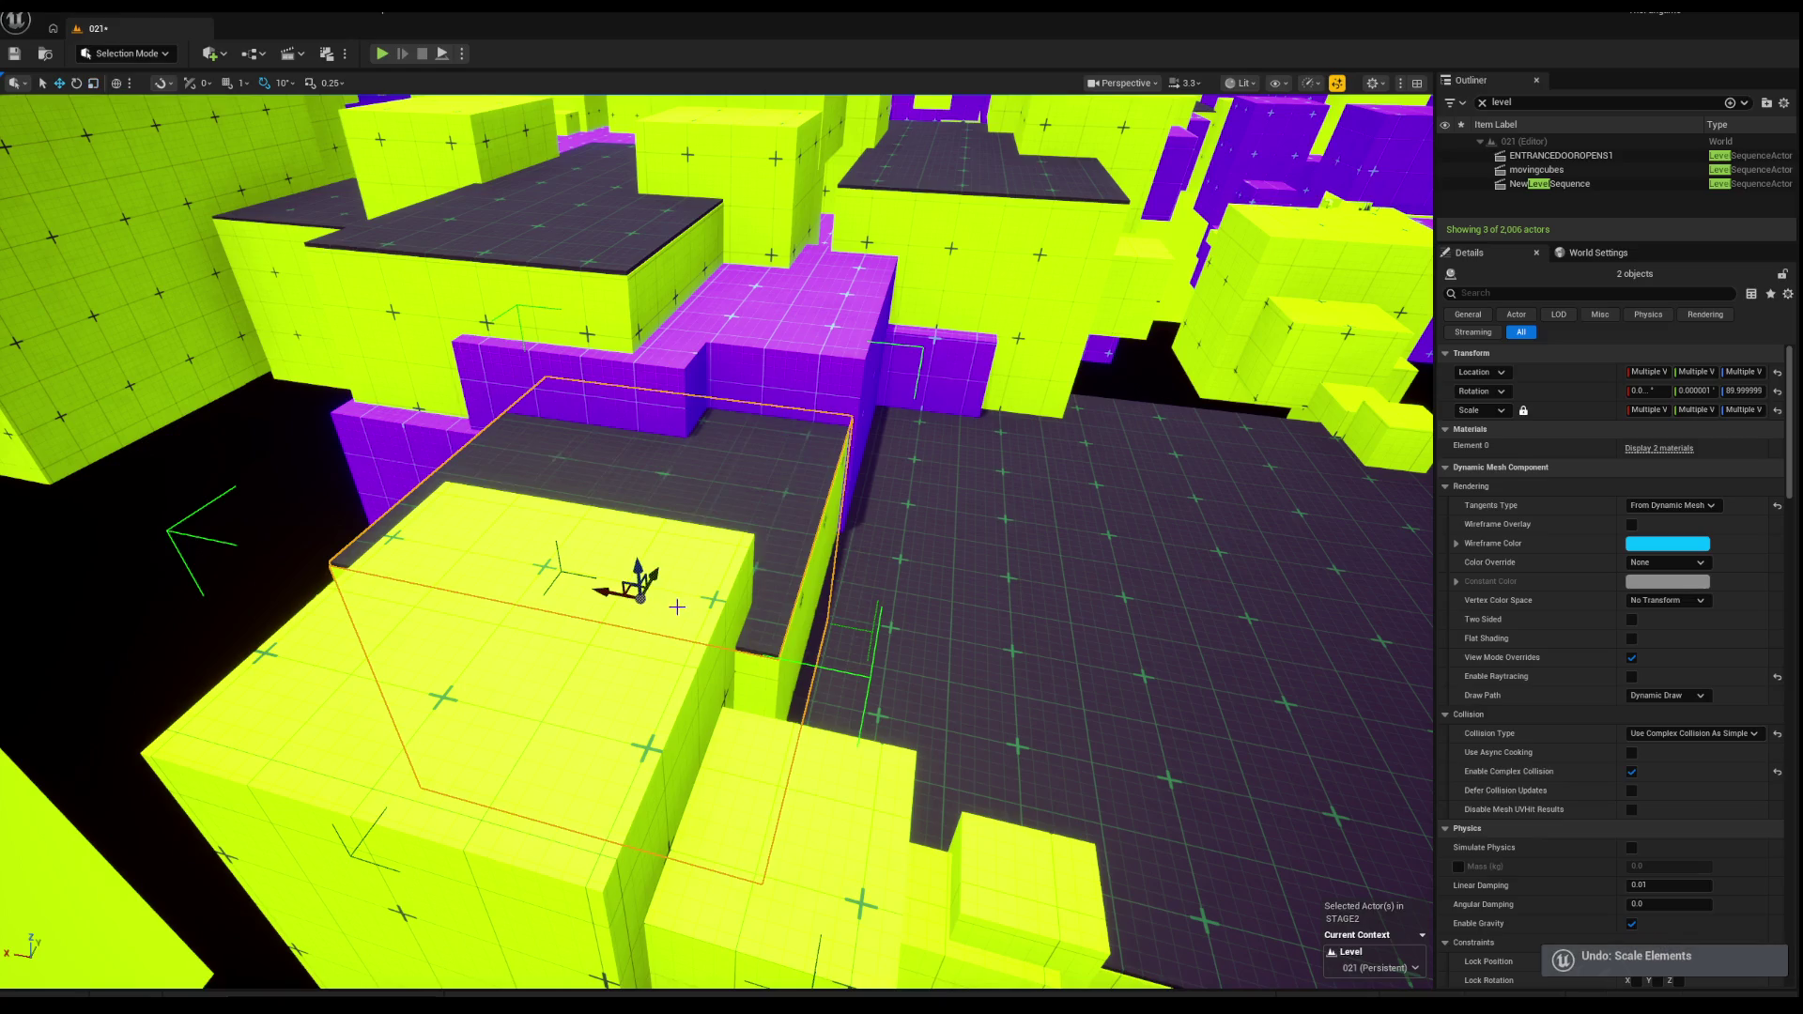
{"action": "key", "text": "ctrl+z"}
{"action": "left_click_drag", "start_coordinate": [634, 601], "coordinate": [807, 652]}
{"action": "key", "text": "ctrl+z"}
{"action": "mouse_move", "coordinate": [631, 587]}
{"action": "left_mouse_down"}
{"action": "mouse_move", "coordinate": [747, 615]}
{"action": "mouse_move", "coordinate": [606, 586]}
{"action": "mouse_move", "coordinate": [954, 636]}
{"action": "mouse_move", "coordinate": [475, 644]}
{"action": "mouse_move", "coordinate": [500, 556]}
{"action": "mouse_move", "coordinate": [582, 601]}
{"action": "left_mouse_up"}
Step: Delete the duplicate overlapping box and slide the yellow ramp block along X
{"action": "left_click", "coordinate": [454, 522]}
{"action": "key", "text": "Delete"}
{"action": "left_click", "coordinate": [657, 714]}
{"action": "left_click_drag", "start_coordinate": [689, 801], "coordinate": [657, 882]}
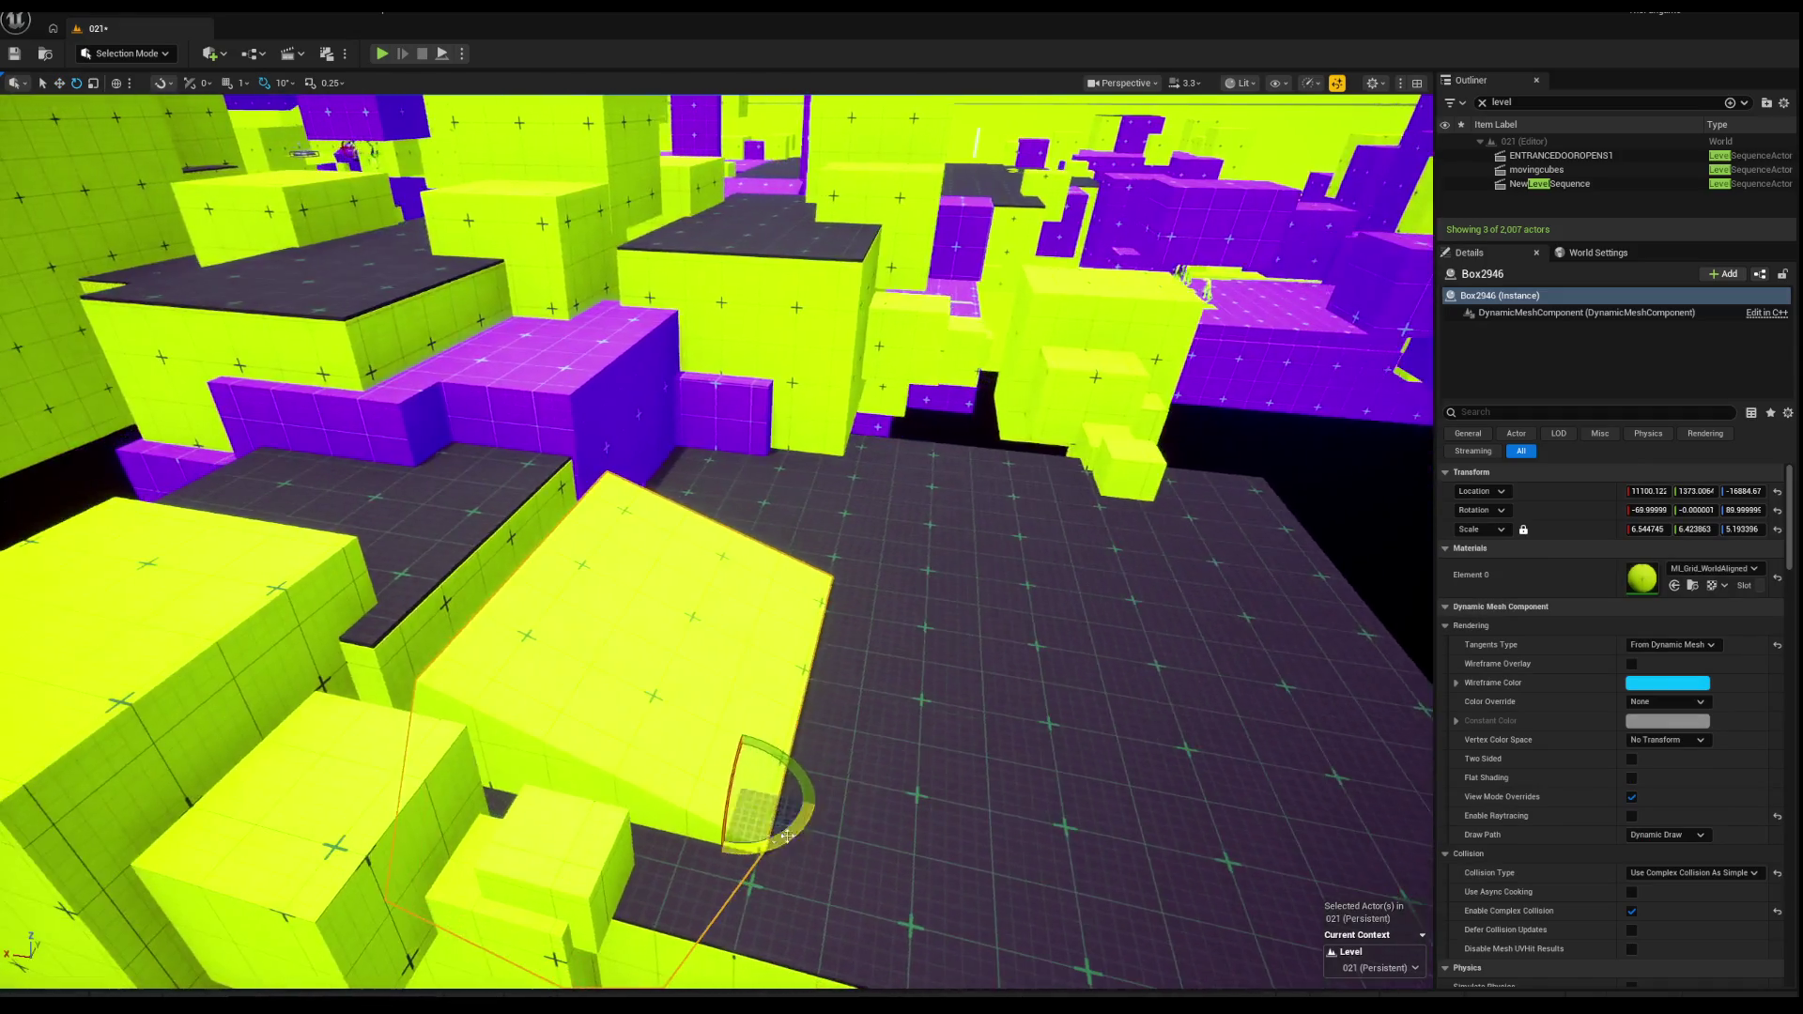
{"action": "key", "text": "w"}
{"action": "mouse_move", "coordinate": [684, 770]}
{"action": "left_mouse_down"}
{"action": "mouse_move", "coordinate": [641, 756]}
{"action": "mouse_move", "coordinate": [723, 768]}
{"action": "mouse_move", "coordinate": [721, 732]}
{"action": "mouse_move", "coordinate": [723, 751]}
{"action": "mouse_move", "coordinate": [765, 754]}
{"action": "mouse_move", "coordinate": [752, 765]}
{"action": "mouse_move", "coordinate": [822, 800]}
{"action": "mouse_move", "coordinate": [803, 801]}
{"action": "mouse_move", "coordinate": [841, 795]}
{"action": "left_mouse_up"}
{"action": "key", "text": "ctrl+z"}
Step: Raise the ramp block's Z scale, then select the purple platform with the hole
{"action": "key", "text": "r"}
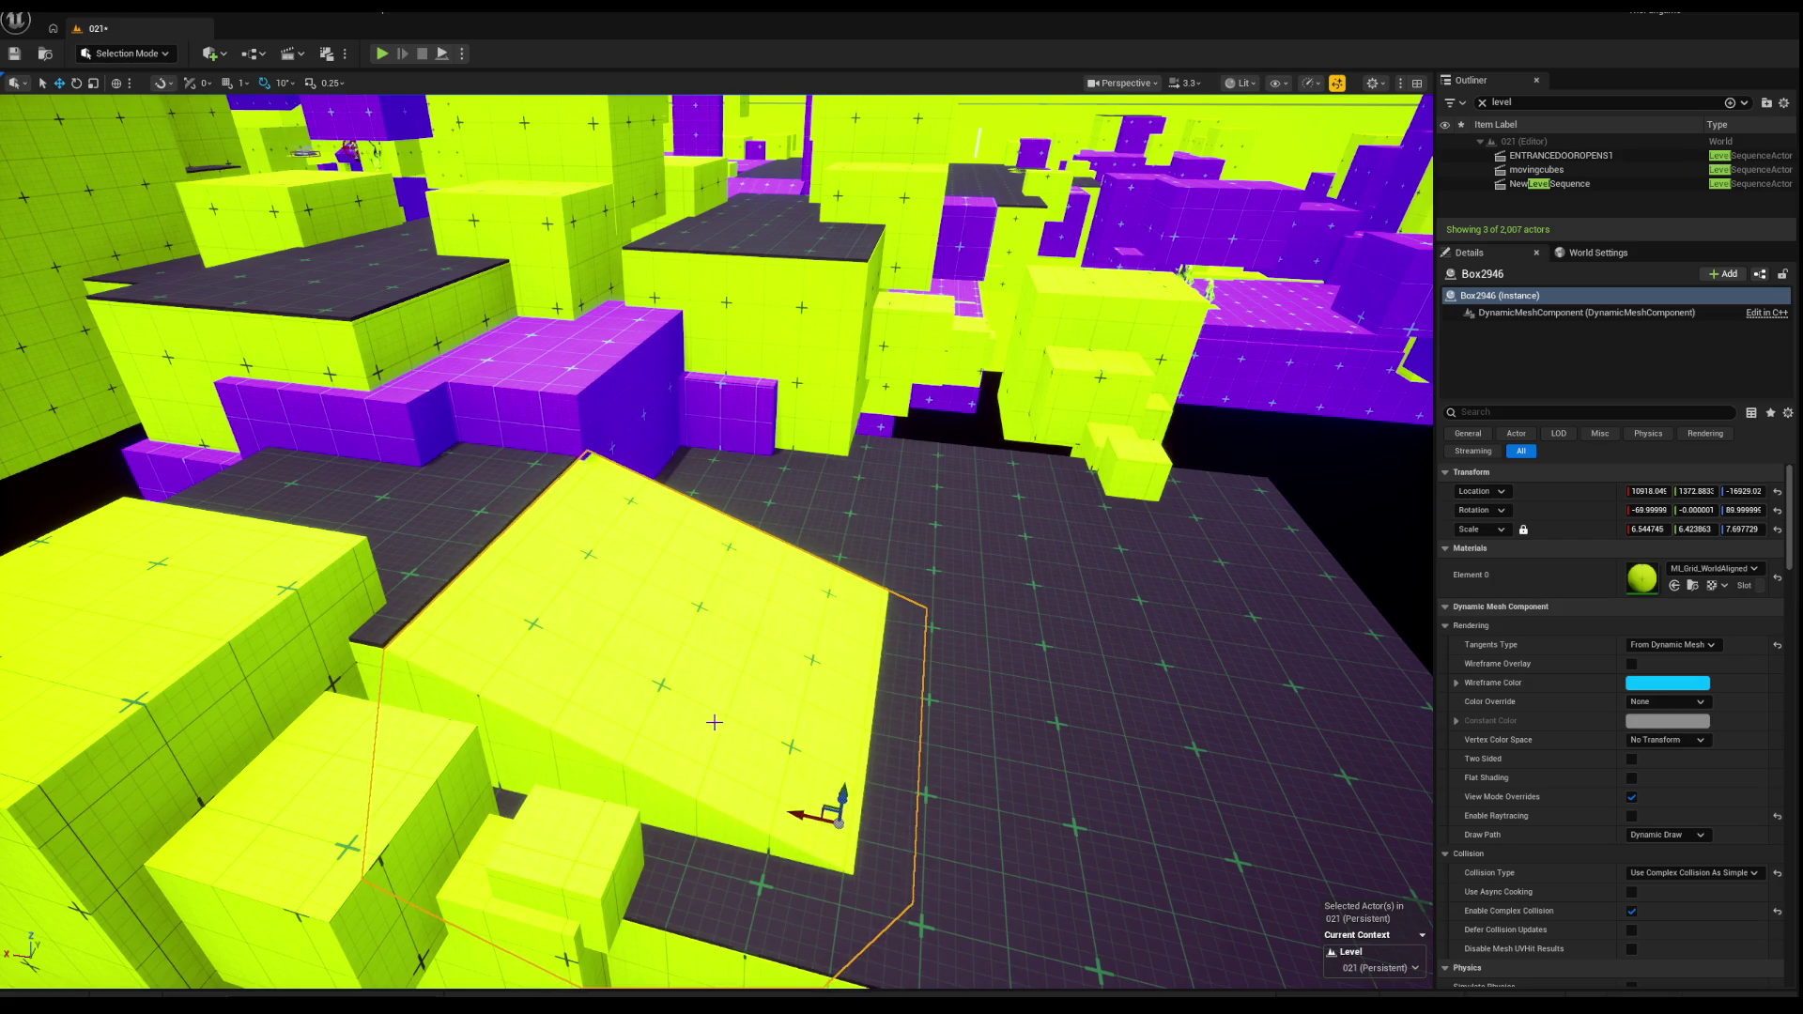
{"action": "mouse_move", "coordinate": [804, 827]}
{"action": "left_mouse_down"}
{"action": "mouse_move", "coordinate": [845, 798]}
{"action": "mouse_move", "coordinate": [808, 751]}
{"action": "mouse_move", "coordinate": [808, 677]}
{"action": "mouse_move", "coordinate": [770, 638]}
{"action": "left_mouse_up"}
{"action": "key", "text": "Escape"}
{"action": "left_click", "coordinate": [657, 657]}
{"action": "mouse_move", "coordinate": [657, 658]}
{"action": "left_mouse_down"}
{"action": "mouse_move", "coordinate": [673, 648]}
{"action": "mouse_move", "coordinate": [634, 648]}
{"action": "mouse_move", "coordinate": [629, 677]}
{"action": "mouse_move", "coordinate": [610, 639]}
{"action": "left_mouse_up"}
Step: Select the purple ring platform pieces, orbit to inspect them, and start Play In Editor
{"action": "left_click", "coordinate": [561, 512]}
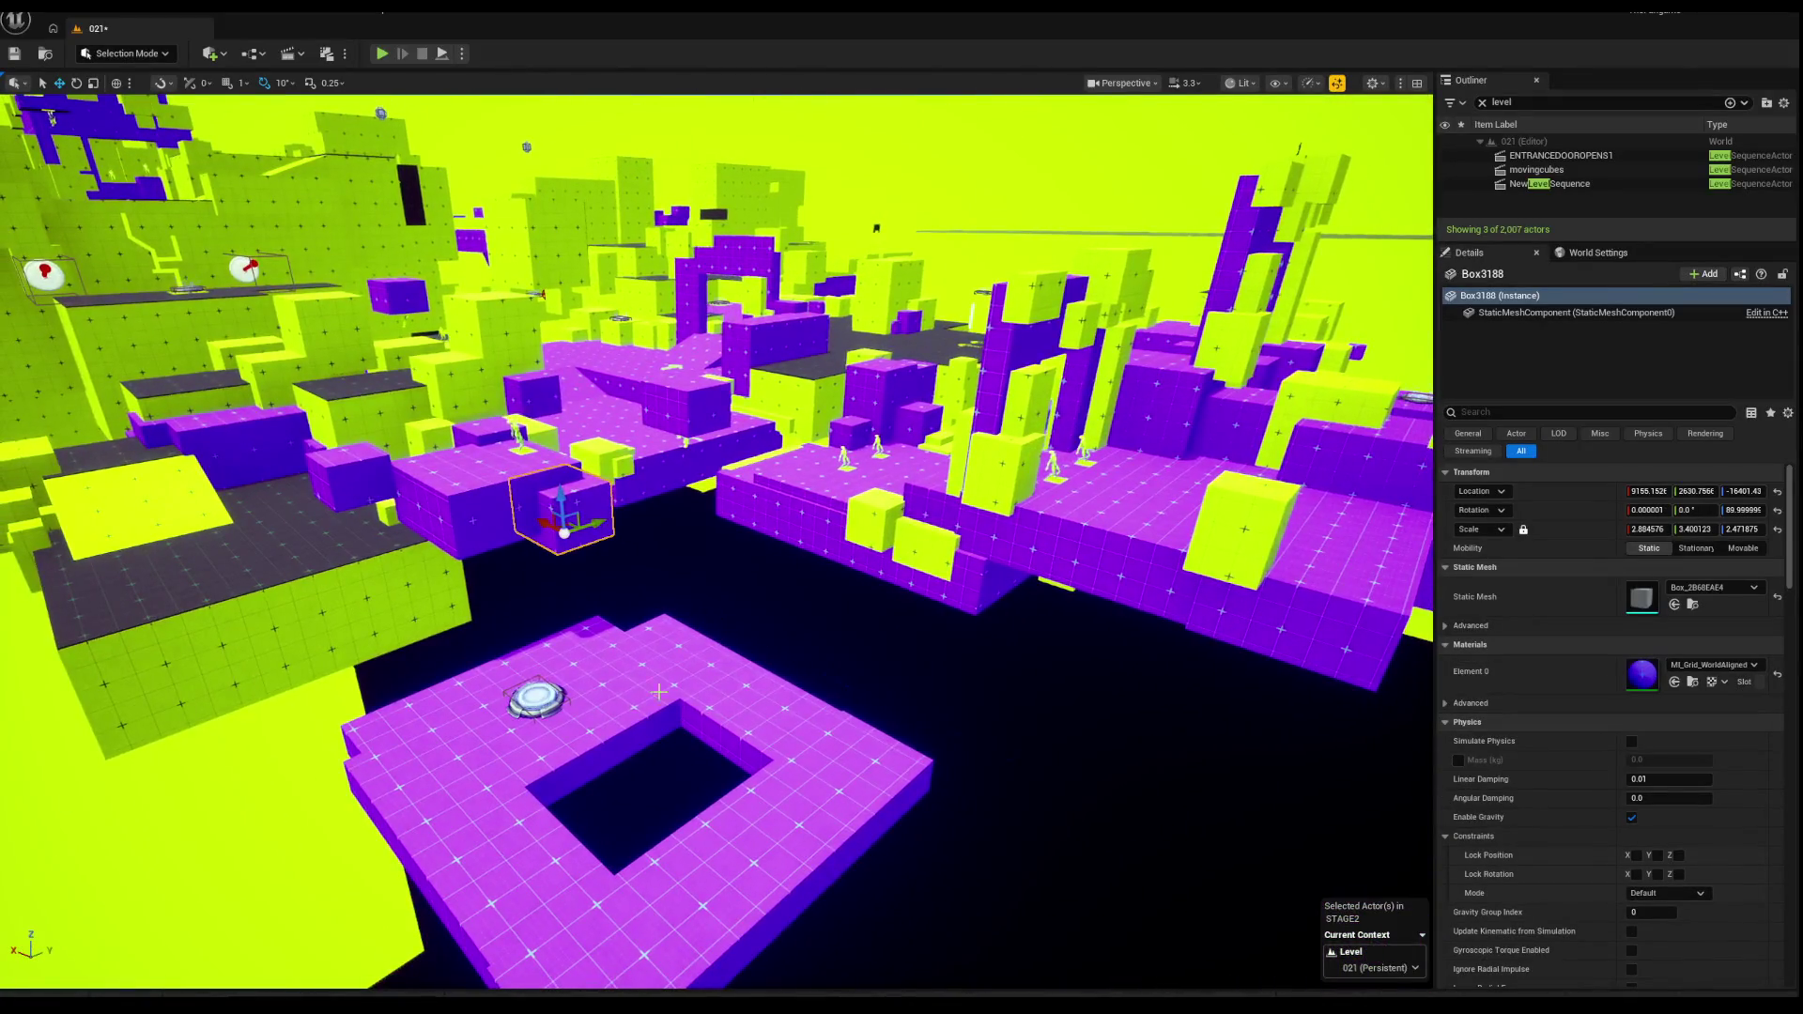
{"action": "left_click", "coordinate": [471, 824], "text": "ctrl"}
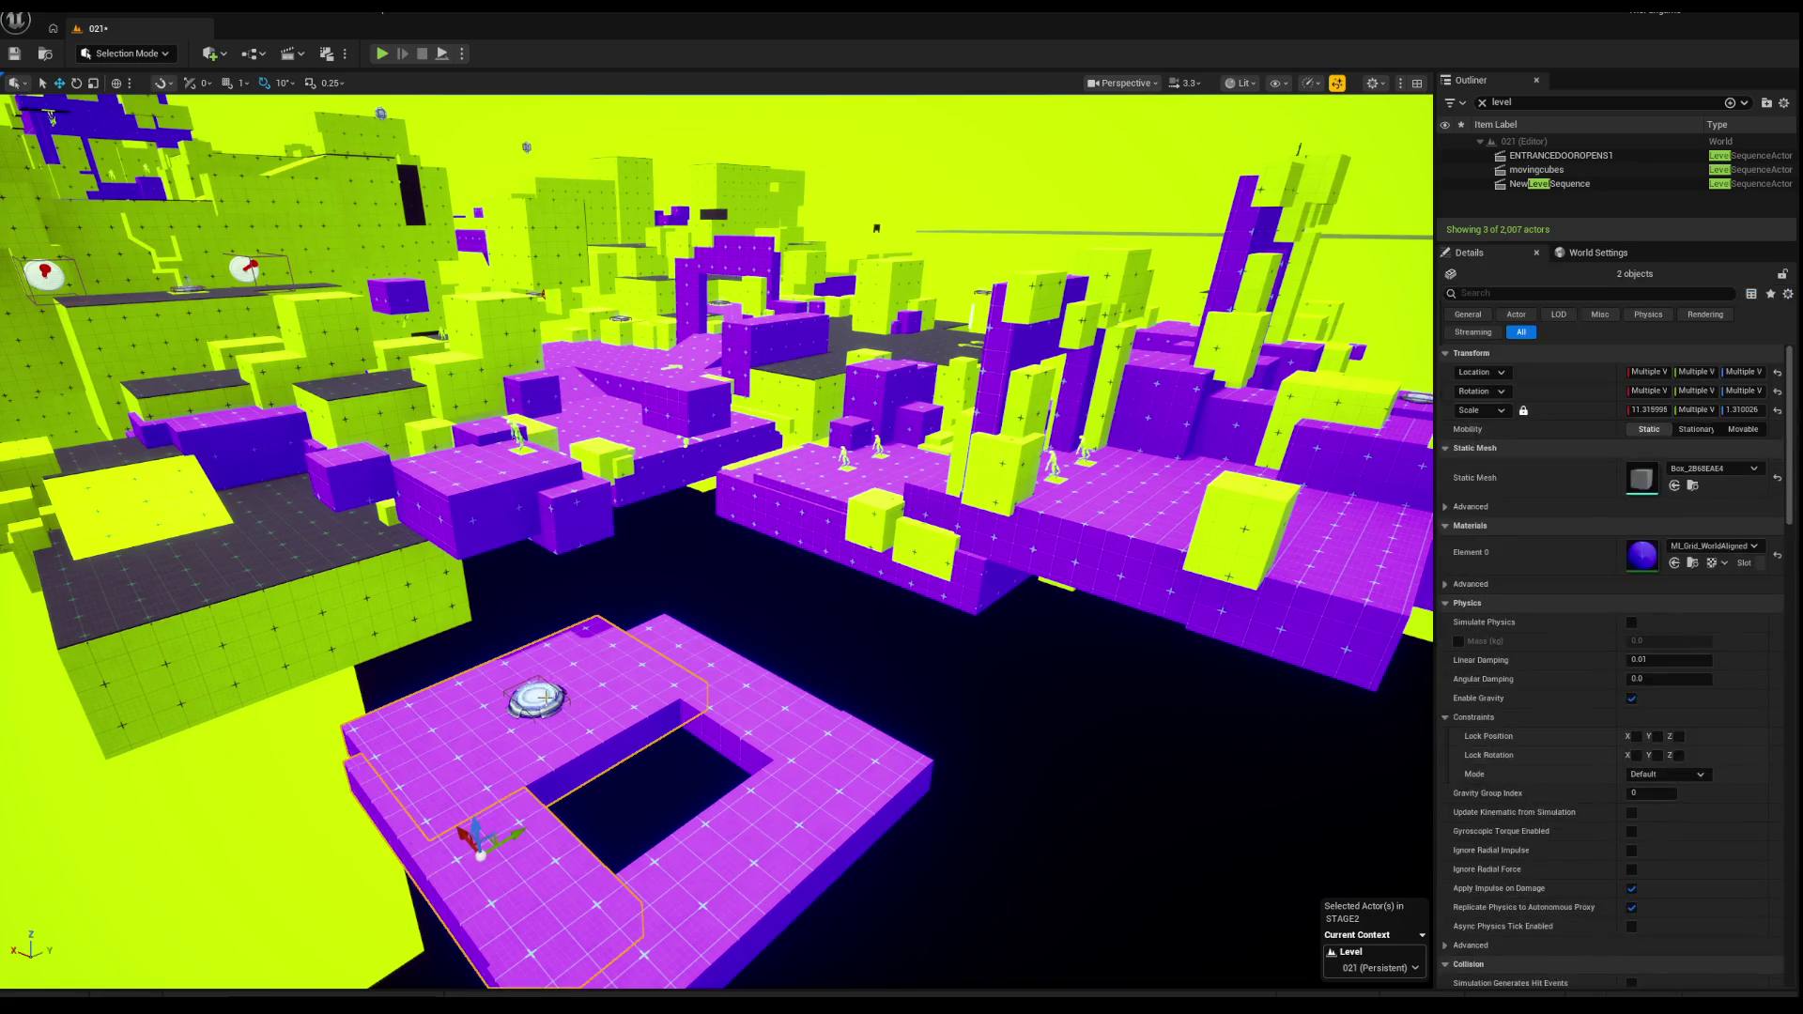
{"action": "left_click", "coordinate": [686, 667], "text": "ctrl"}
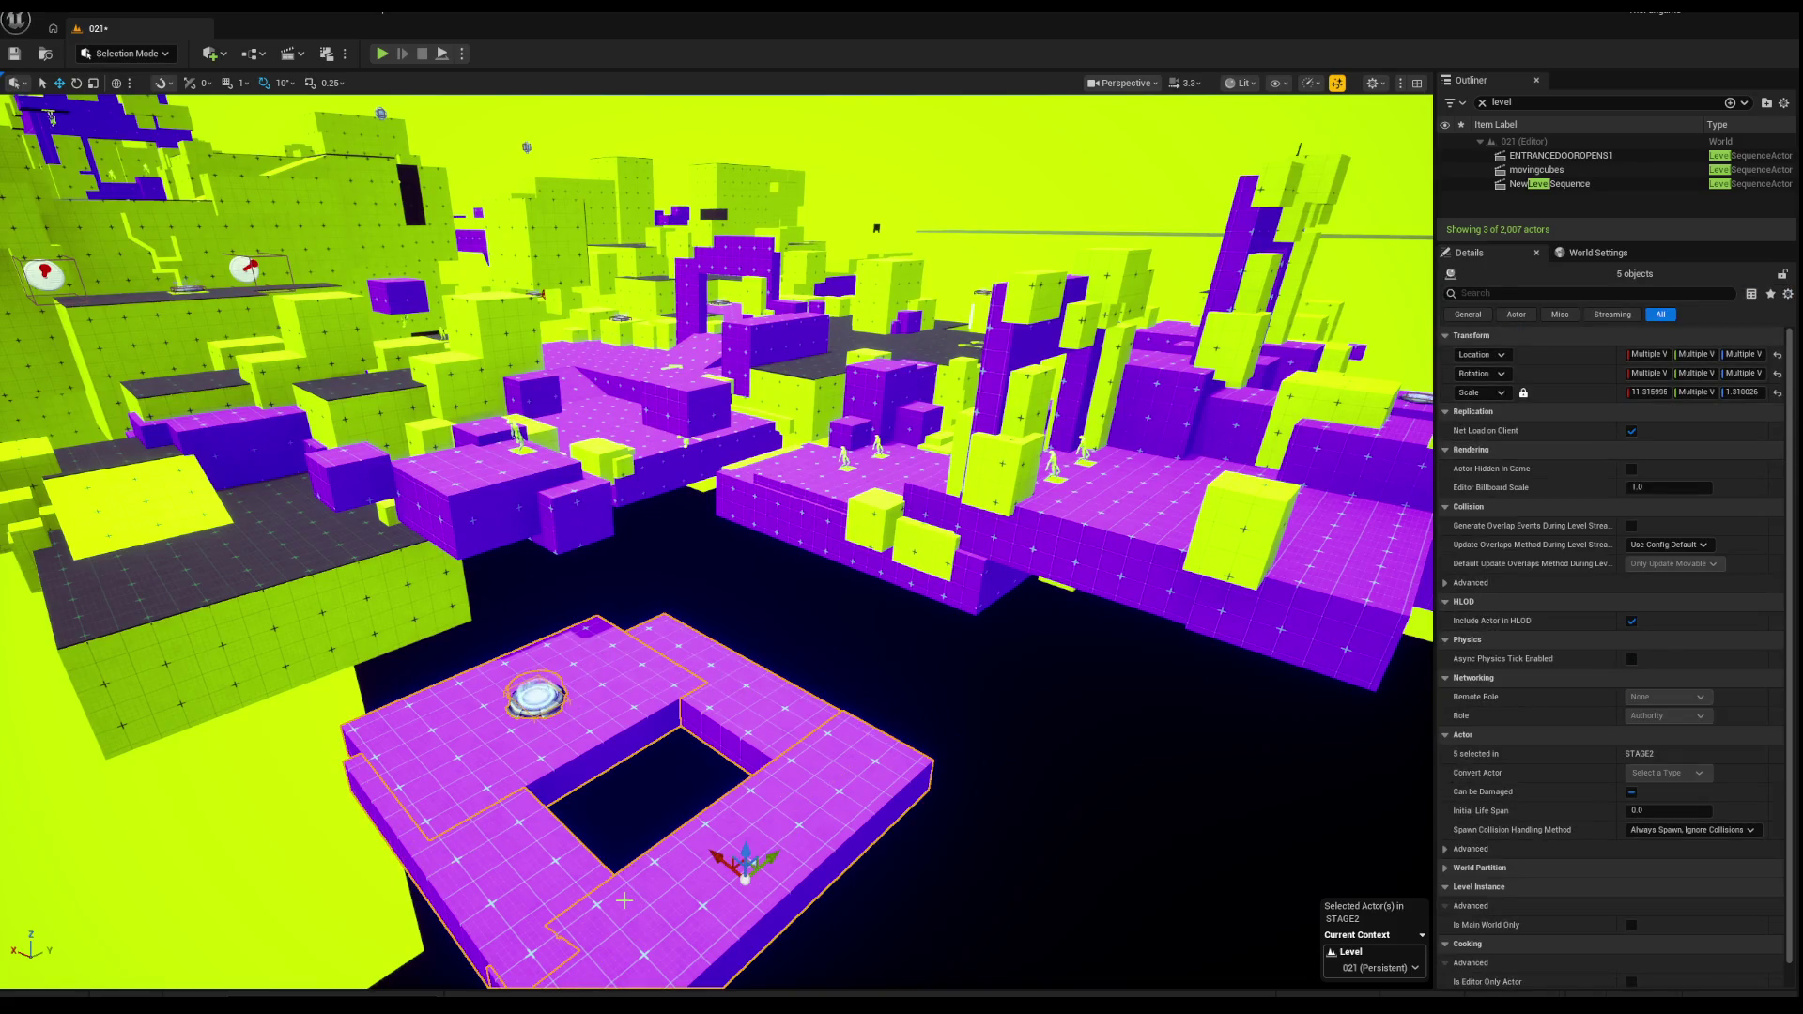
{"action": "left_click_drag", "start_coordinate": [607, 762], "coordinate": [1030, 666]}
{"action": "mouse_move", "coordinate": [860, 678]}
{"action": "left_mouse_down"}
{"action": "mouse_move", "coordinate": [692, 728]}
{"action": "mouse_move", "coordinate": [505, 686]}
{"action": "left_mouse_up"}
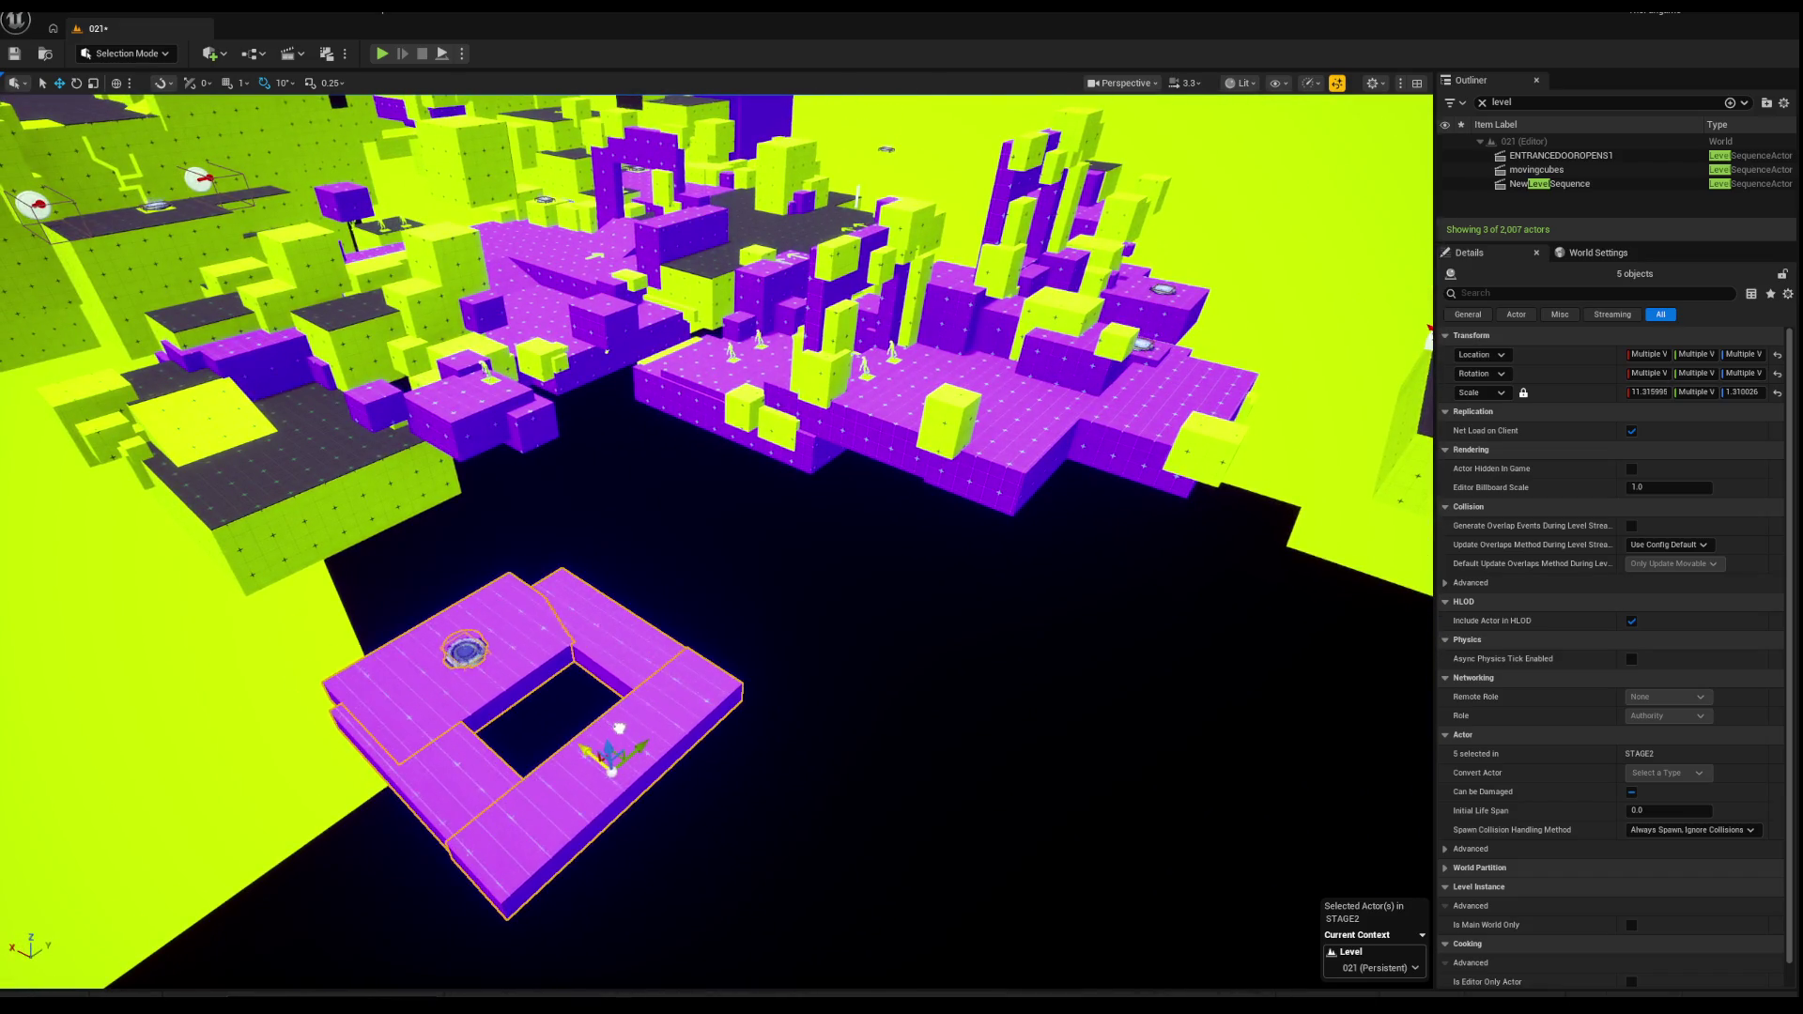
{"action": "mouse_move", "coordinate": [692, 711]}
{"action": "left_mouse_down"}
{"action": "mouse_move", "coordinate": [696, 668]}
{"action": "mouse_move", "coordinate": [282, 192]}
{"action": "mouse_move", "coordinate": [322, 14]}
{"action": "left_mouse_up"}
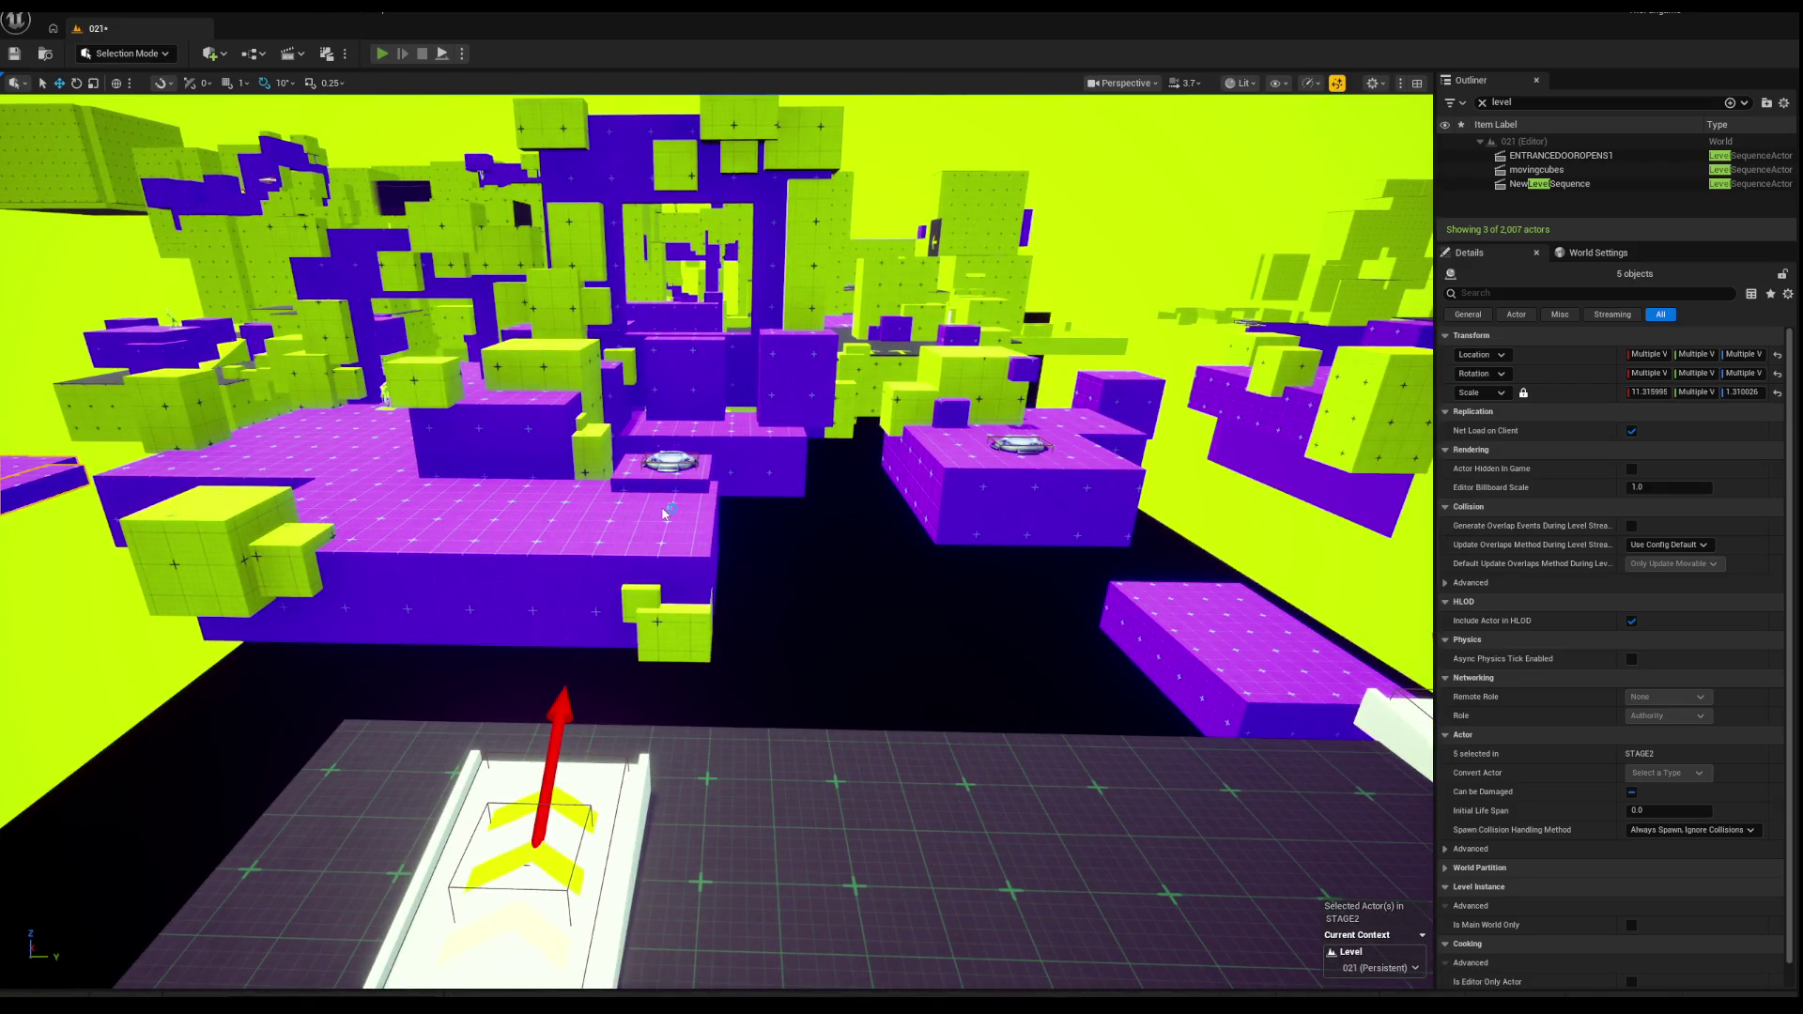
{"action": "key", "text": "alt+p"}
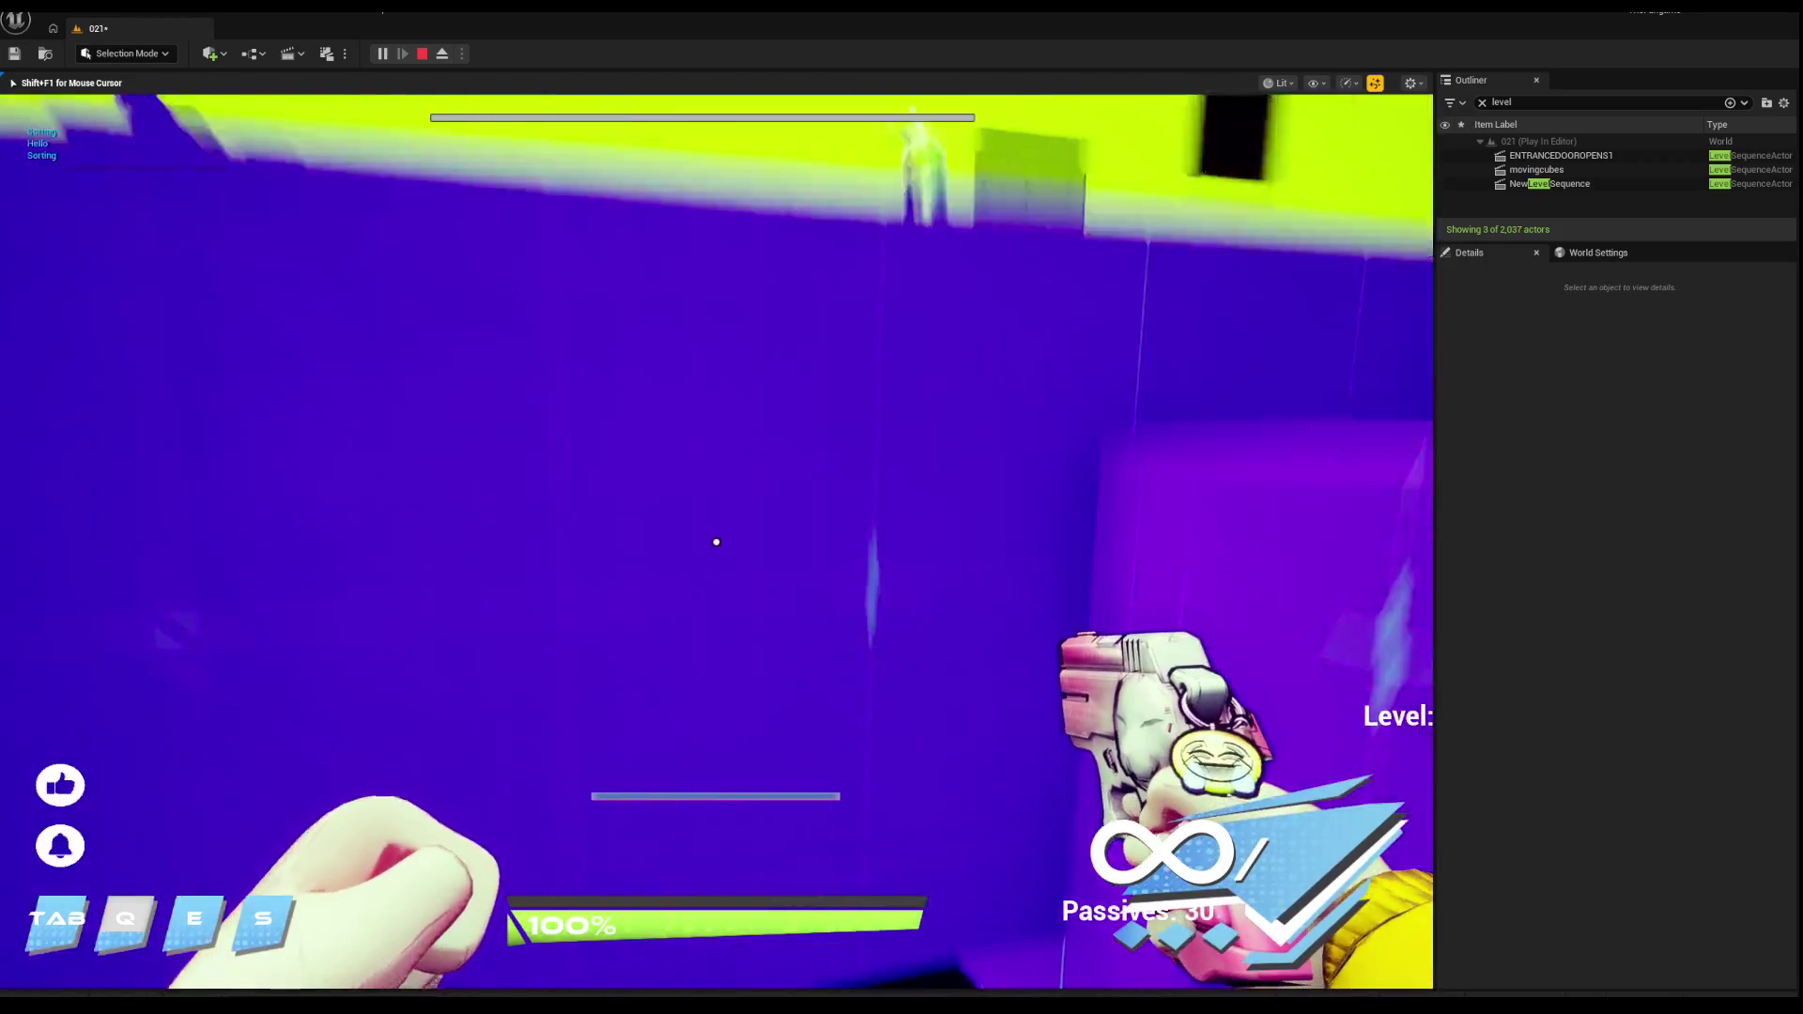
Step: Stop the test play, run a second Play In Editor session, then stop it
{"action": "key", "text": "Escape"}
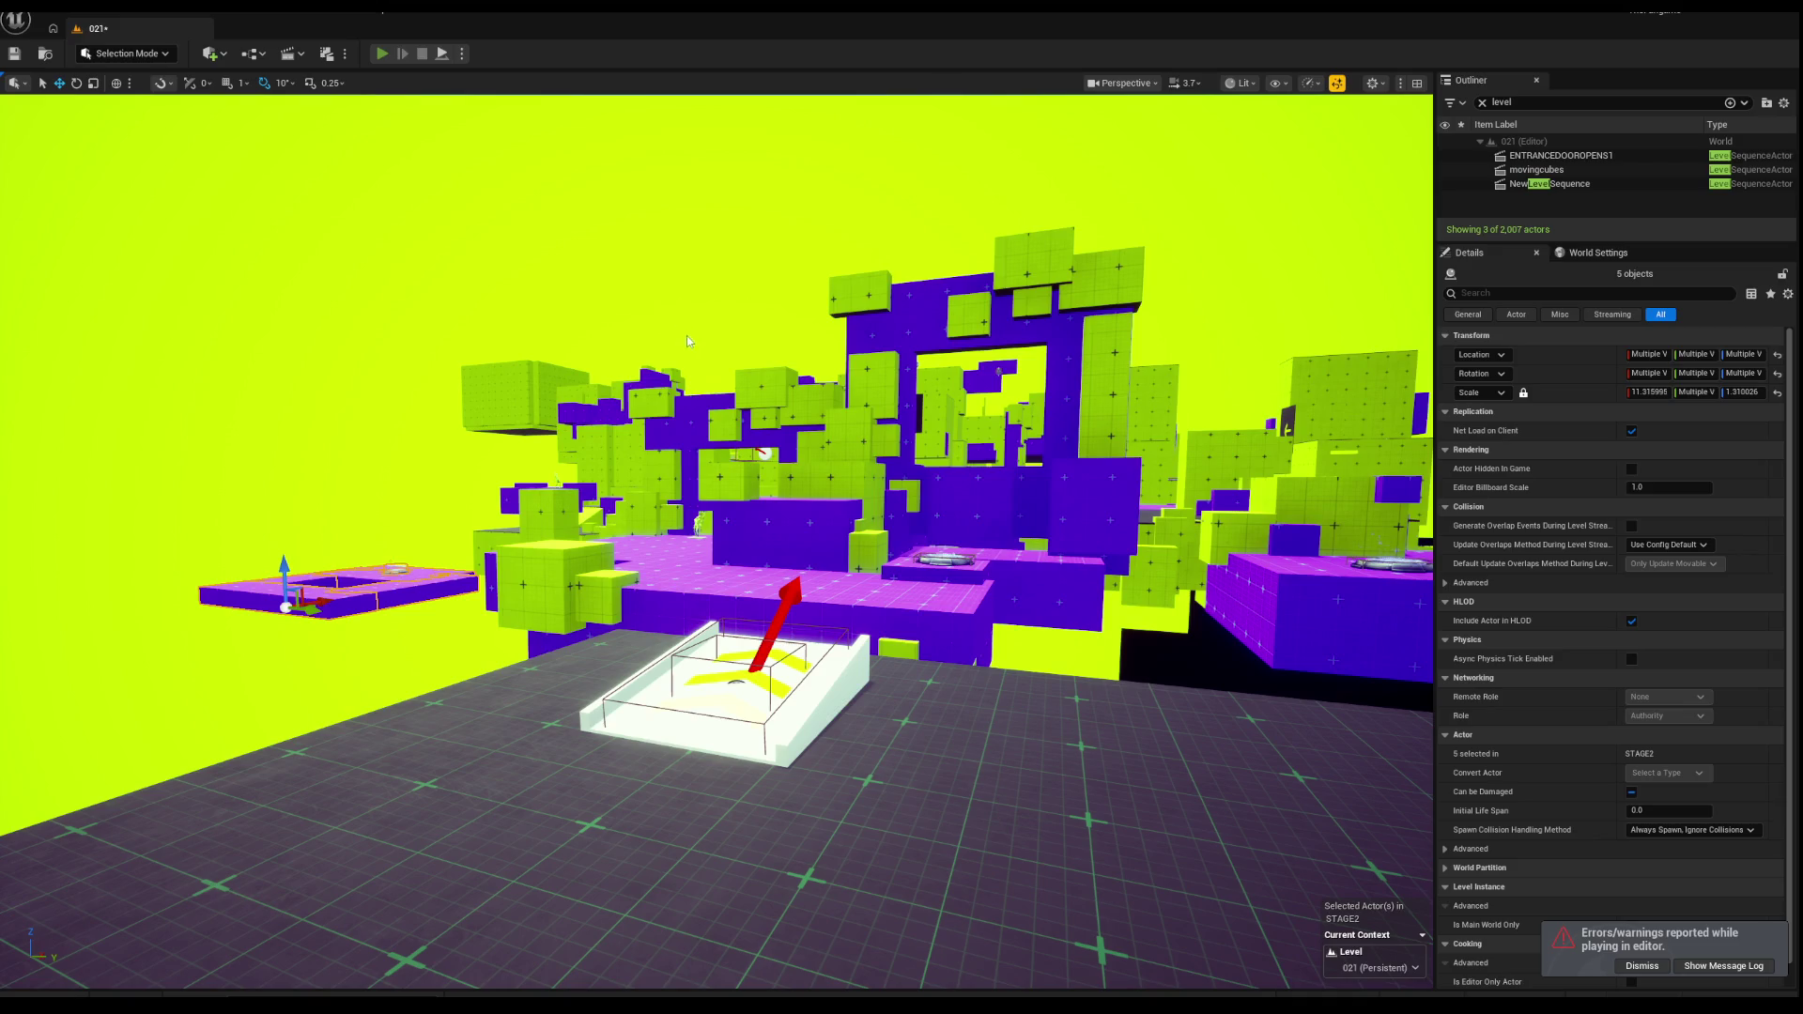
{"action": "key", "text": "alt+p"}
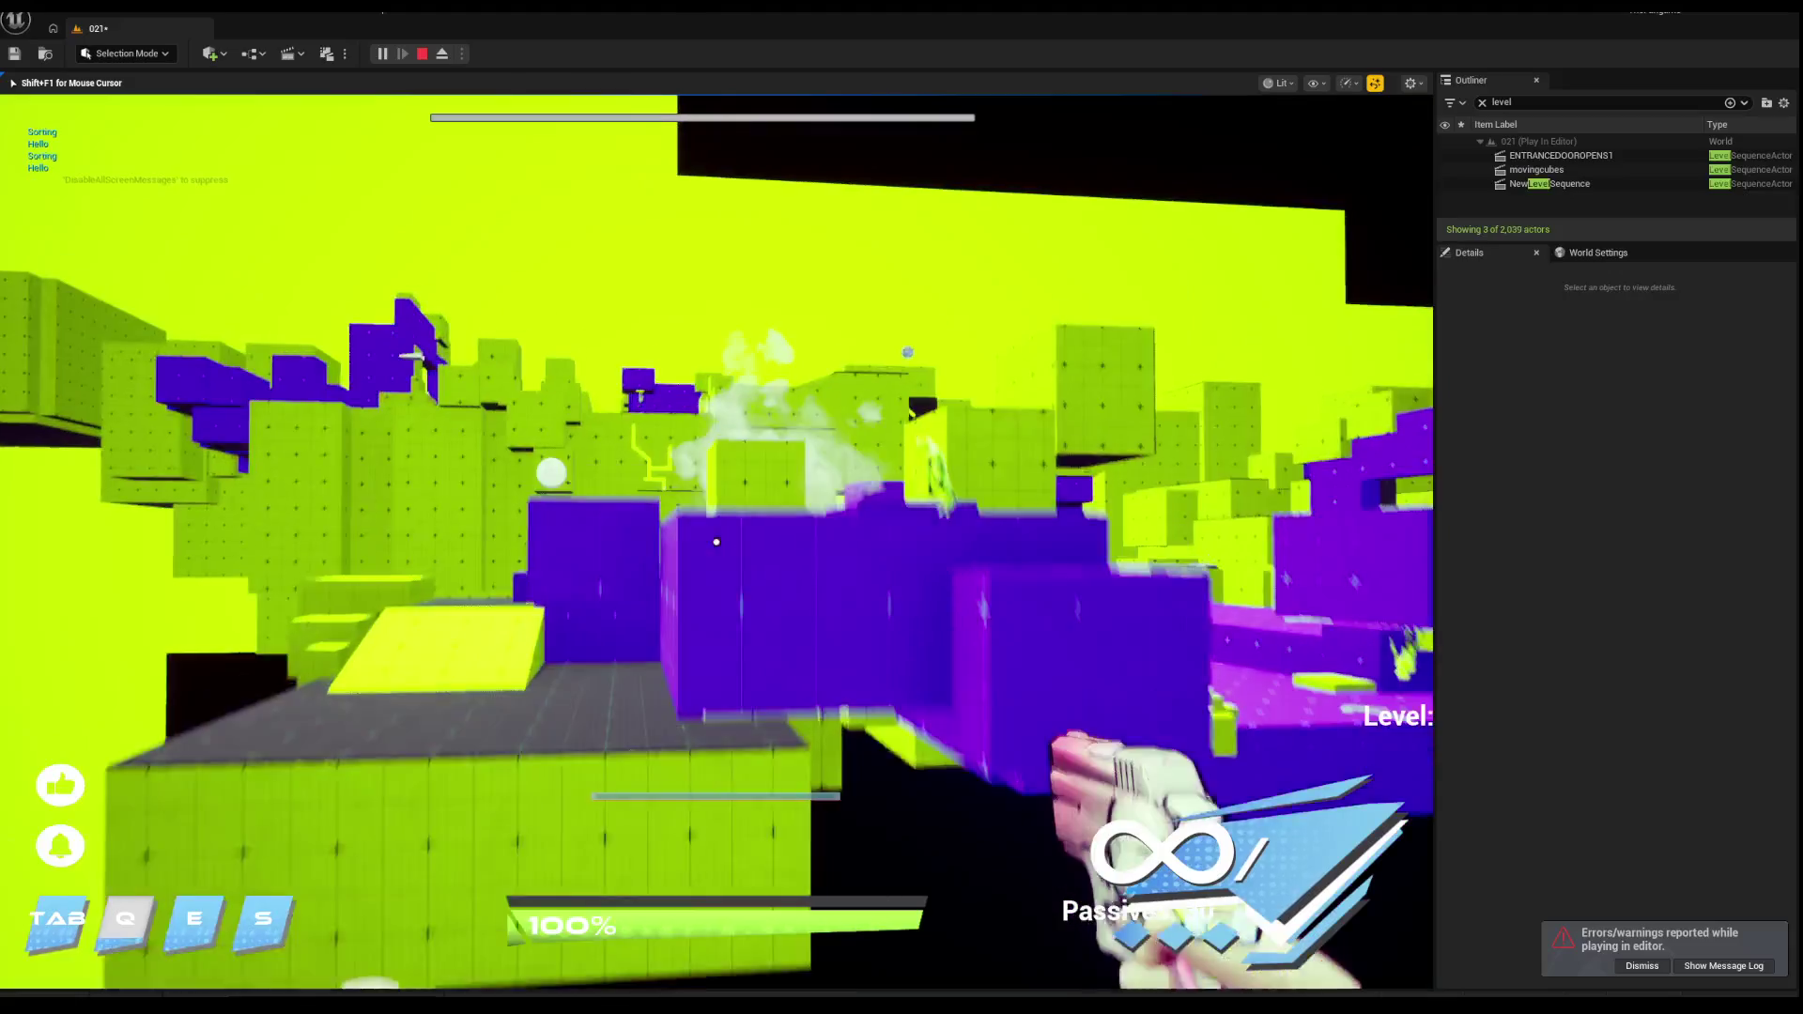
{"action": "key", "text": "Escape"}
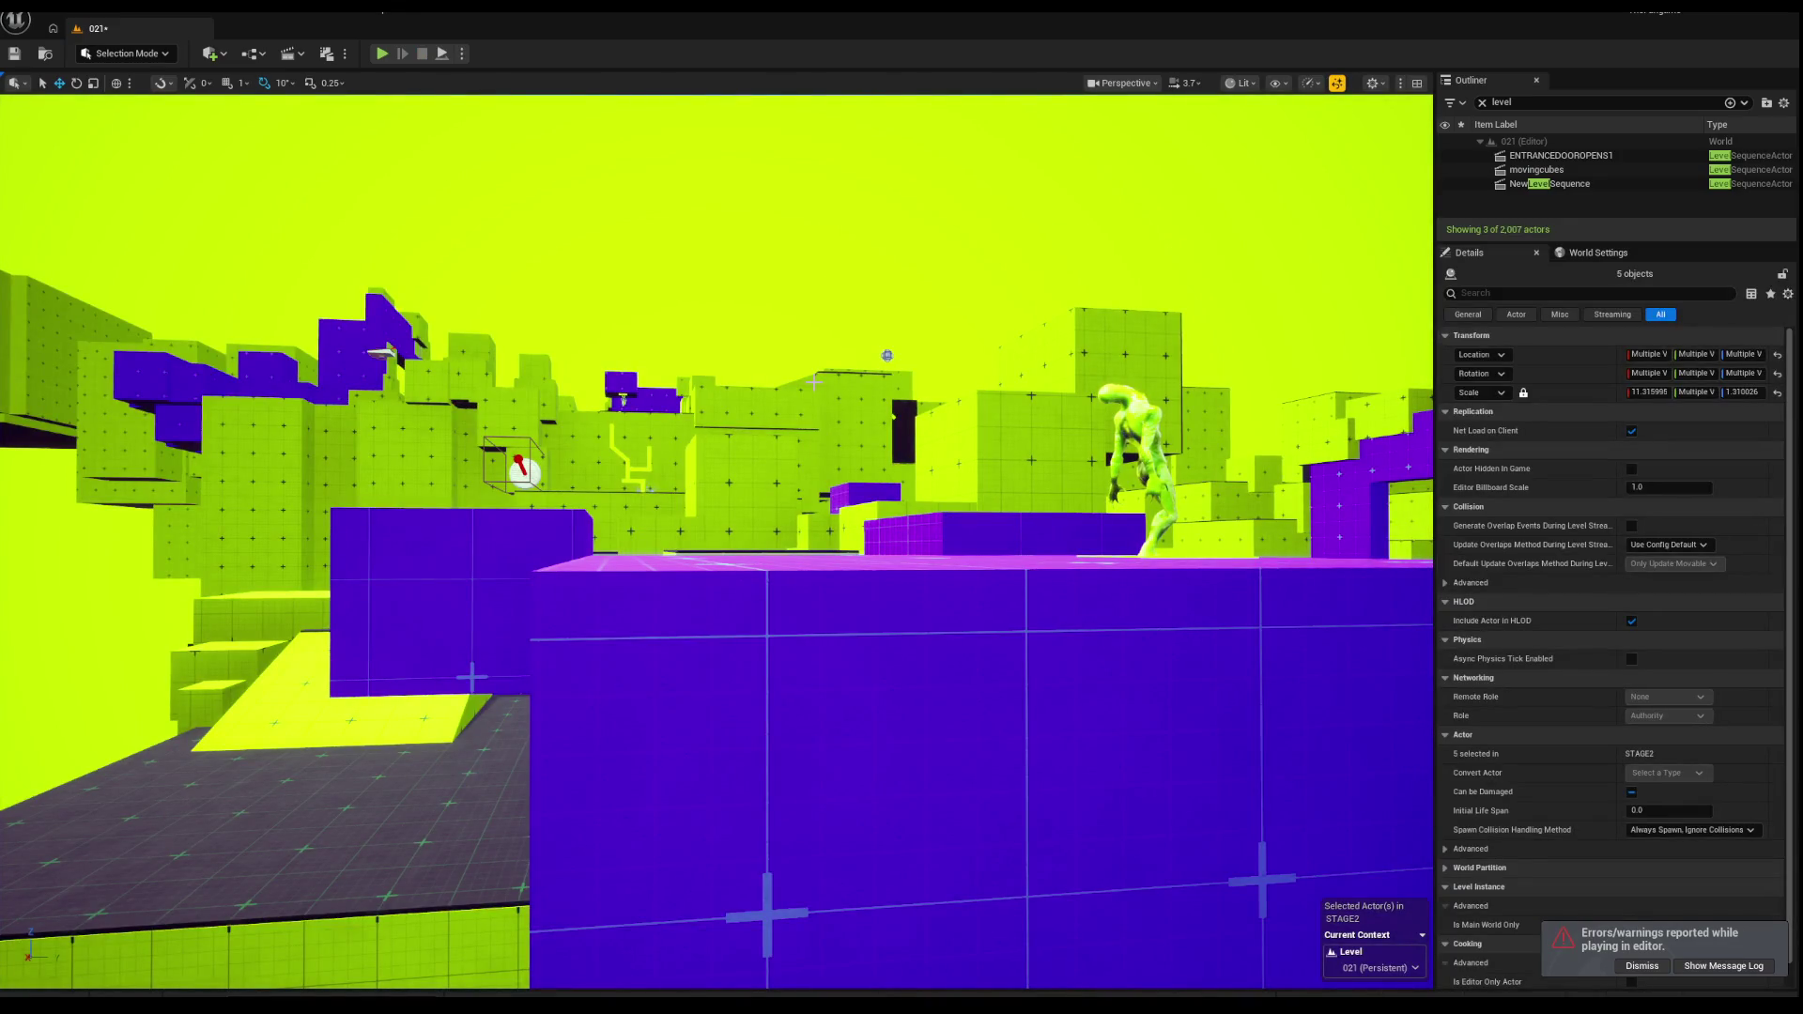
Step: Select and frame the large purple block Box3187, undoing a trial move
{"action": "left_click_drag", "start_coordinate": [856, 269], "coordinate": [771, 400]}
{"action": "left_click", "coordinate": [772, 400]}
{"action": "mouse_move", "coordinate": [713, 545]}
{"action": "left_mouse_down"}
{"action": "mouse_move", "coordinate": [676, 619]}
{"action": "mouse_move", "coordinate": [714, 525]}
{"action": "left_mouse_up"}
{"action": "key", "text": "f"}
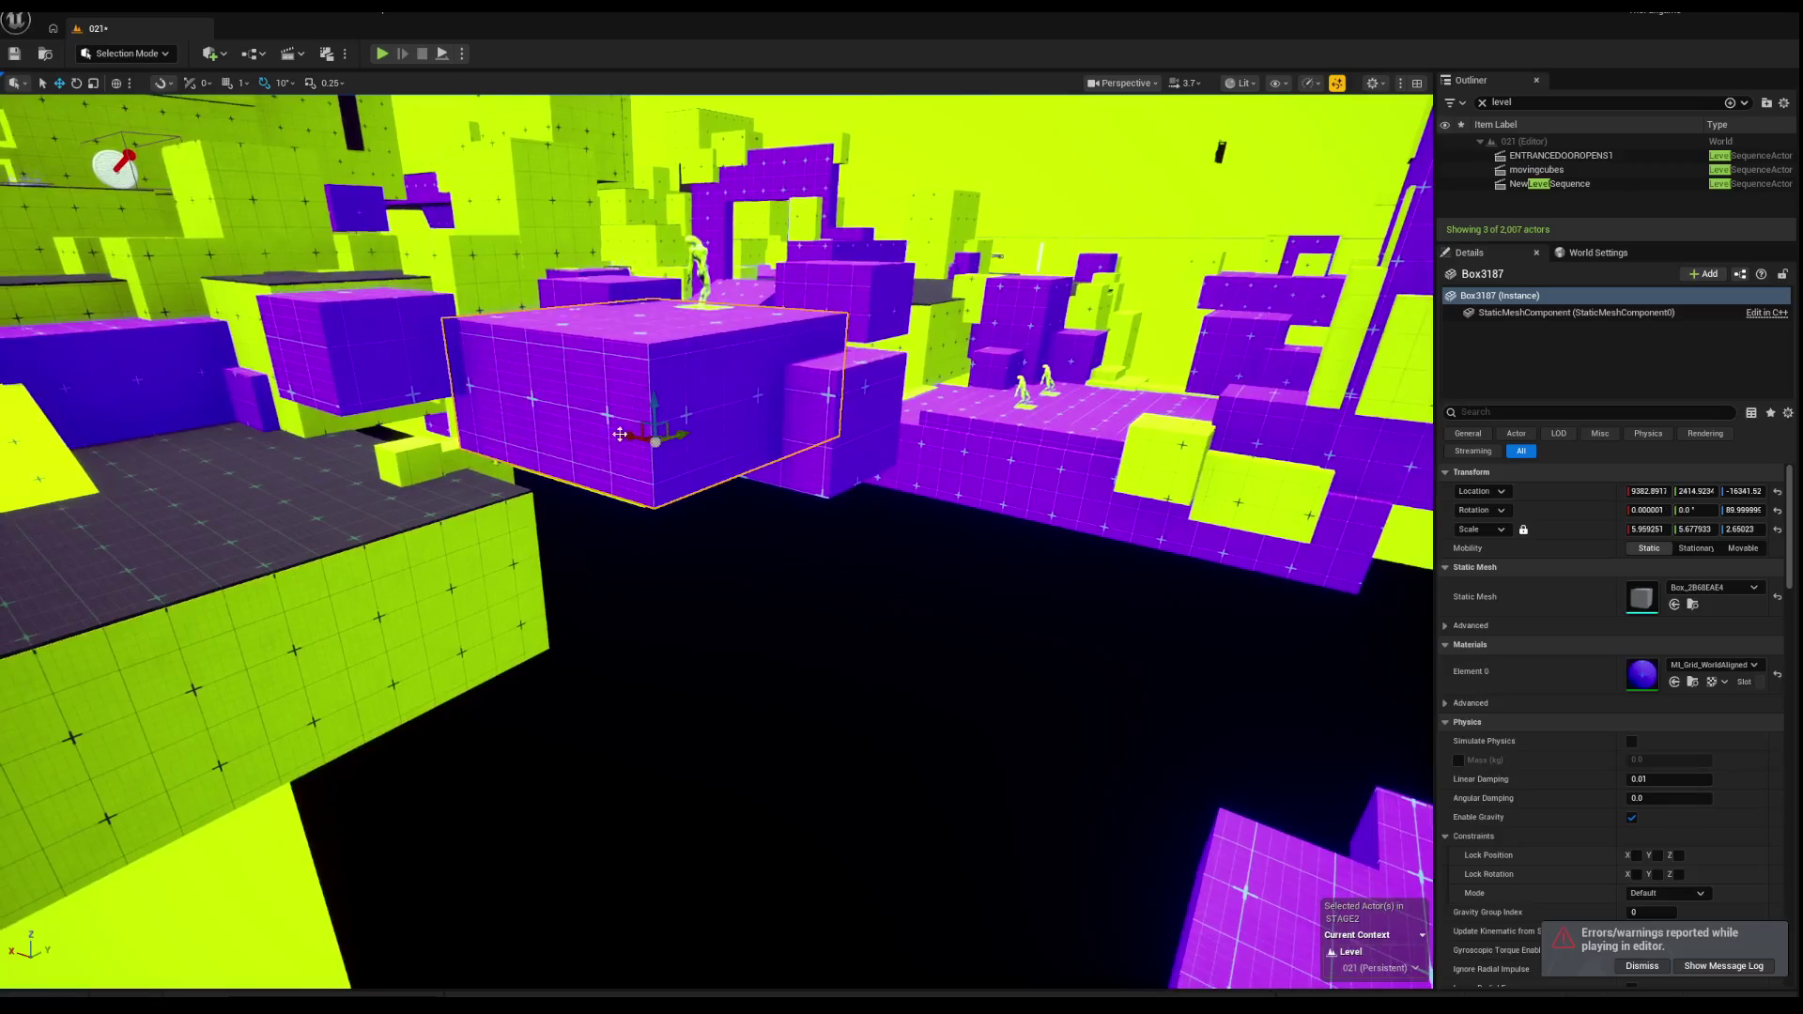
{"action": "left_click_drag", "start_coordinate": [604, 438], "coordinate": [716, 462]}
{"action": "key", "text": "ctrl+z"}
{"action": "key", "text": "ctrl+y"}
{"action": "key", "text": "ctrl+z"}
{"action": "left_click_drag", "start_coordinate": [522, 592], "coordinate": [523, 556]}
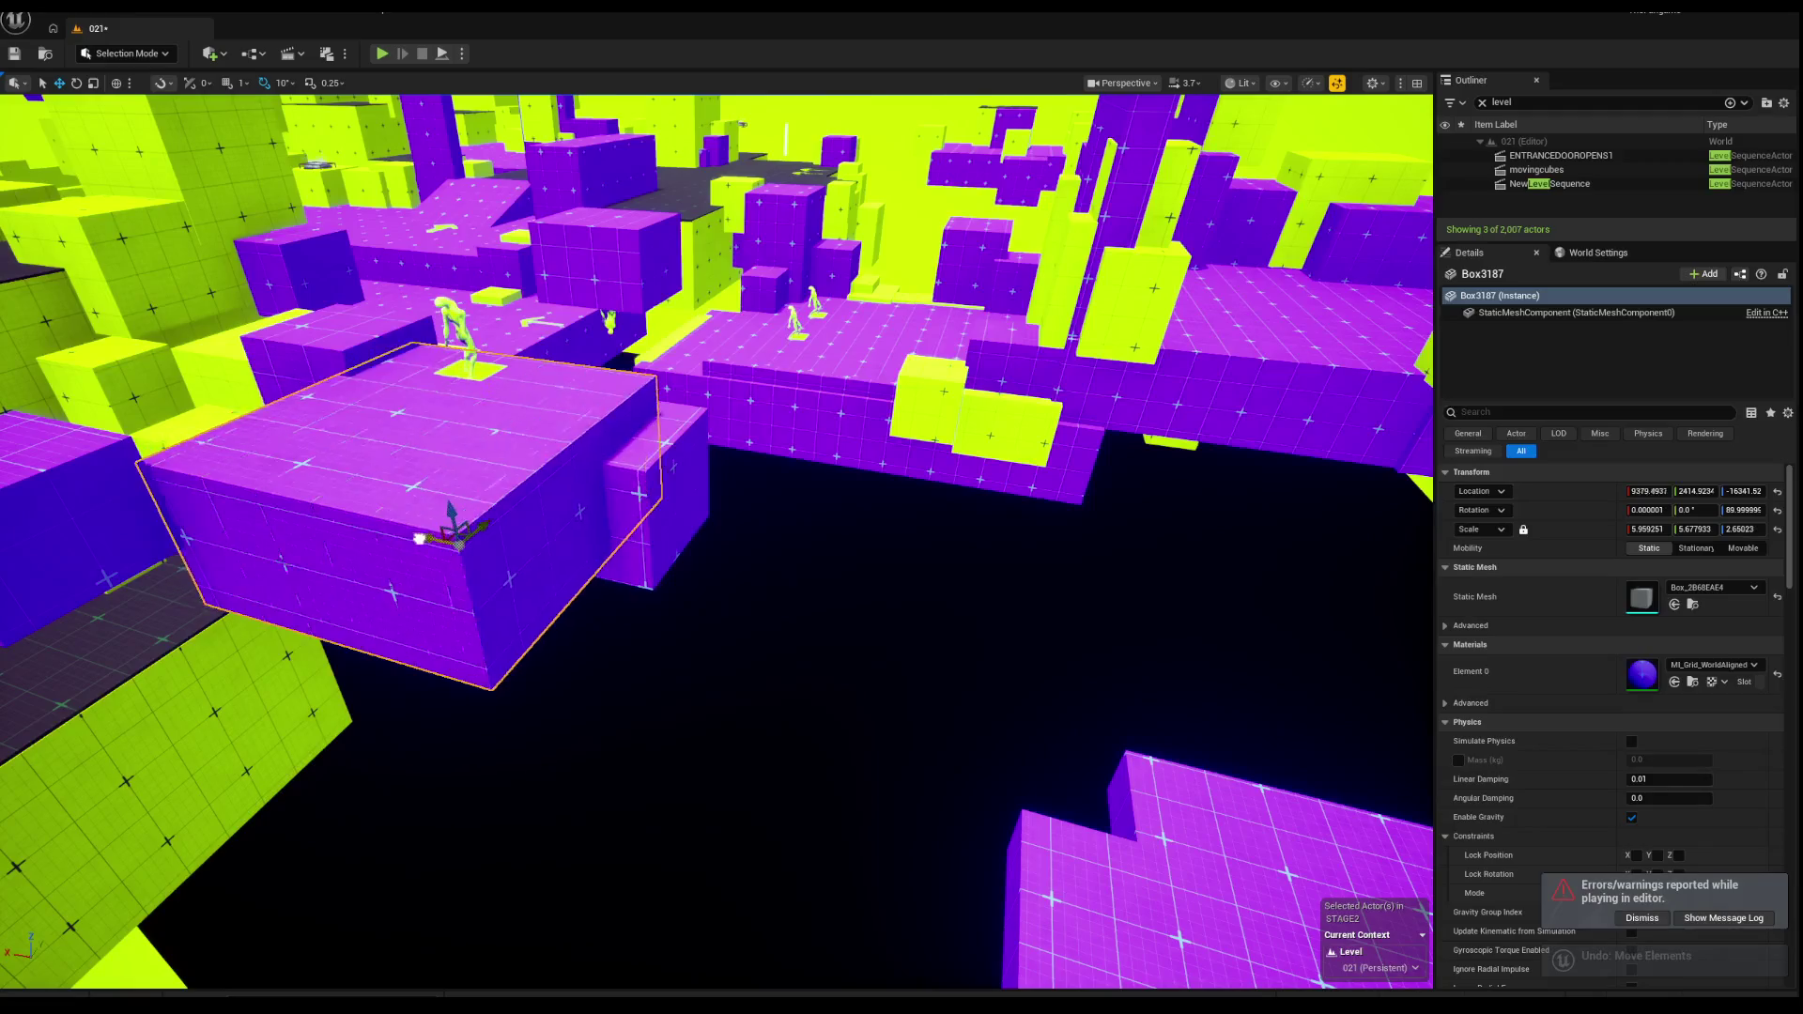
Step: Alt-drag copies of the purple block downward into stepped positions
{"action": "mouse_move", "coordinate": [436, 507]}
{"action": "left_mouse_down"}
{"action": "mouse_move", "coordinate": [451, 612]}
{"action": "mouse_move", "coordinate": [532, 649]}
{"action": "left_mouse_up"}
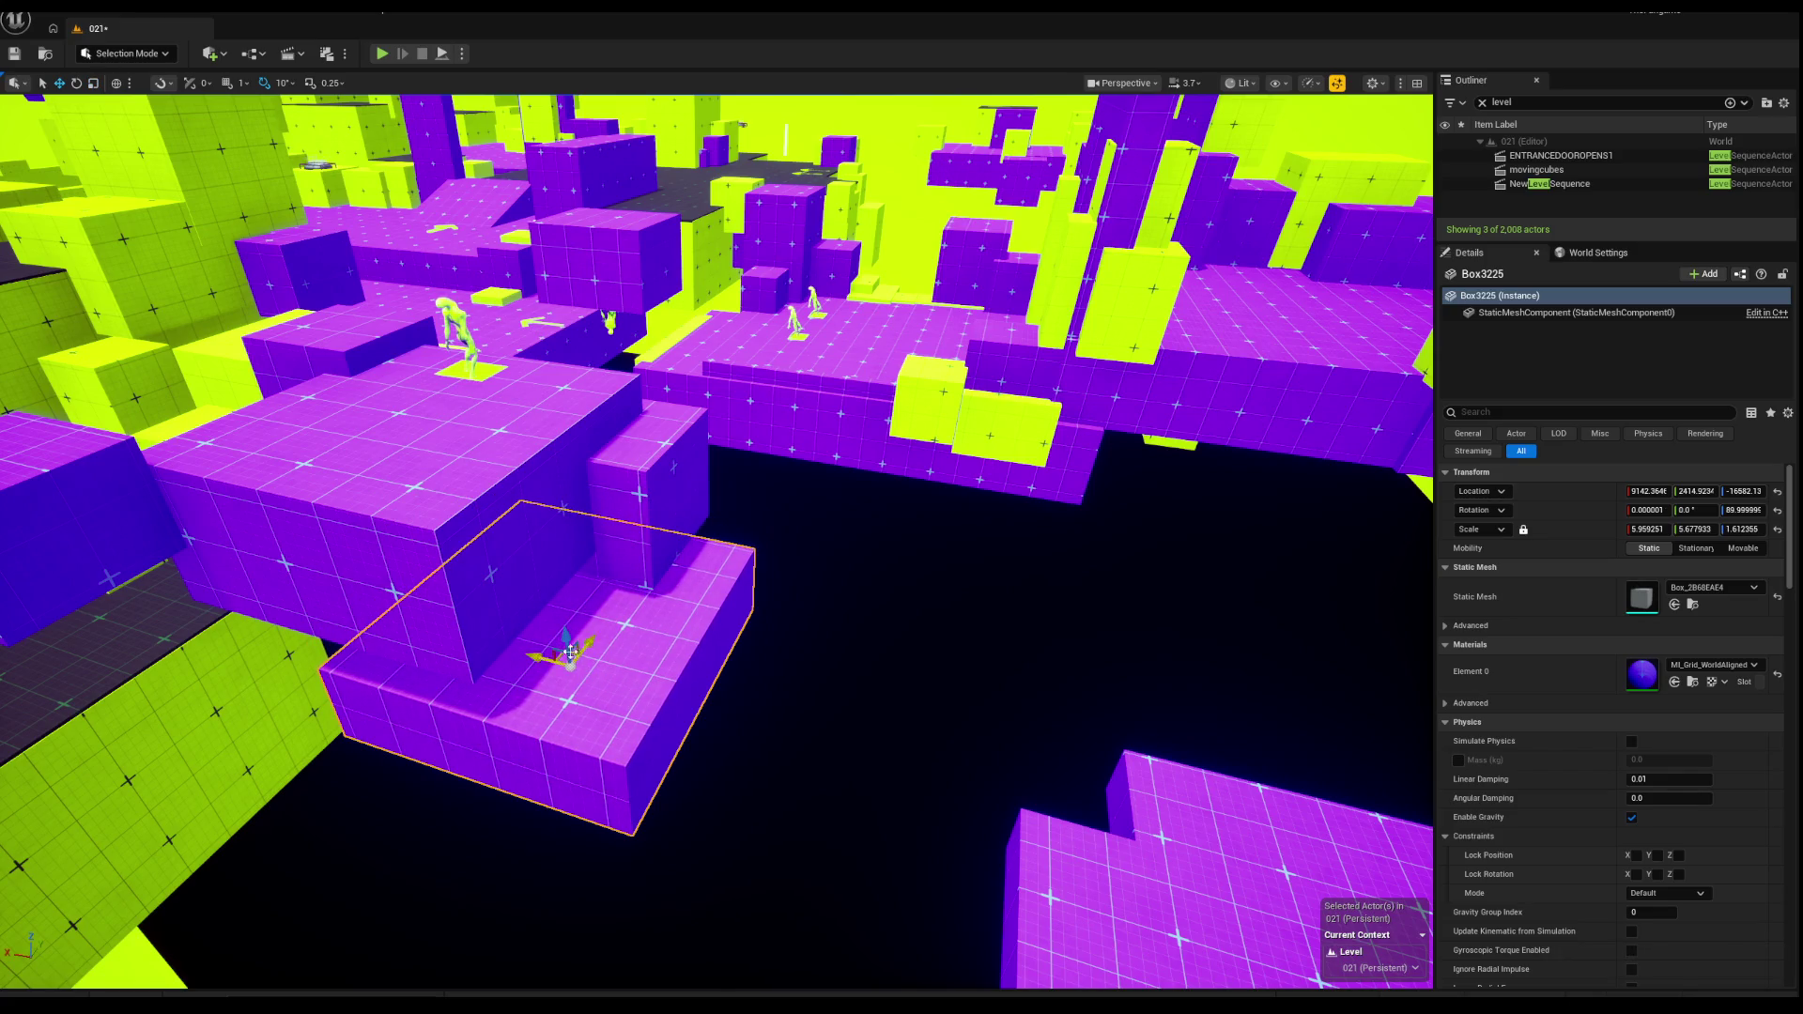
{"action": "left_click_drag", "start_coordinate": [572, 650], "coordinate": [570, 668]}
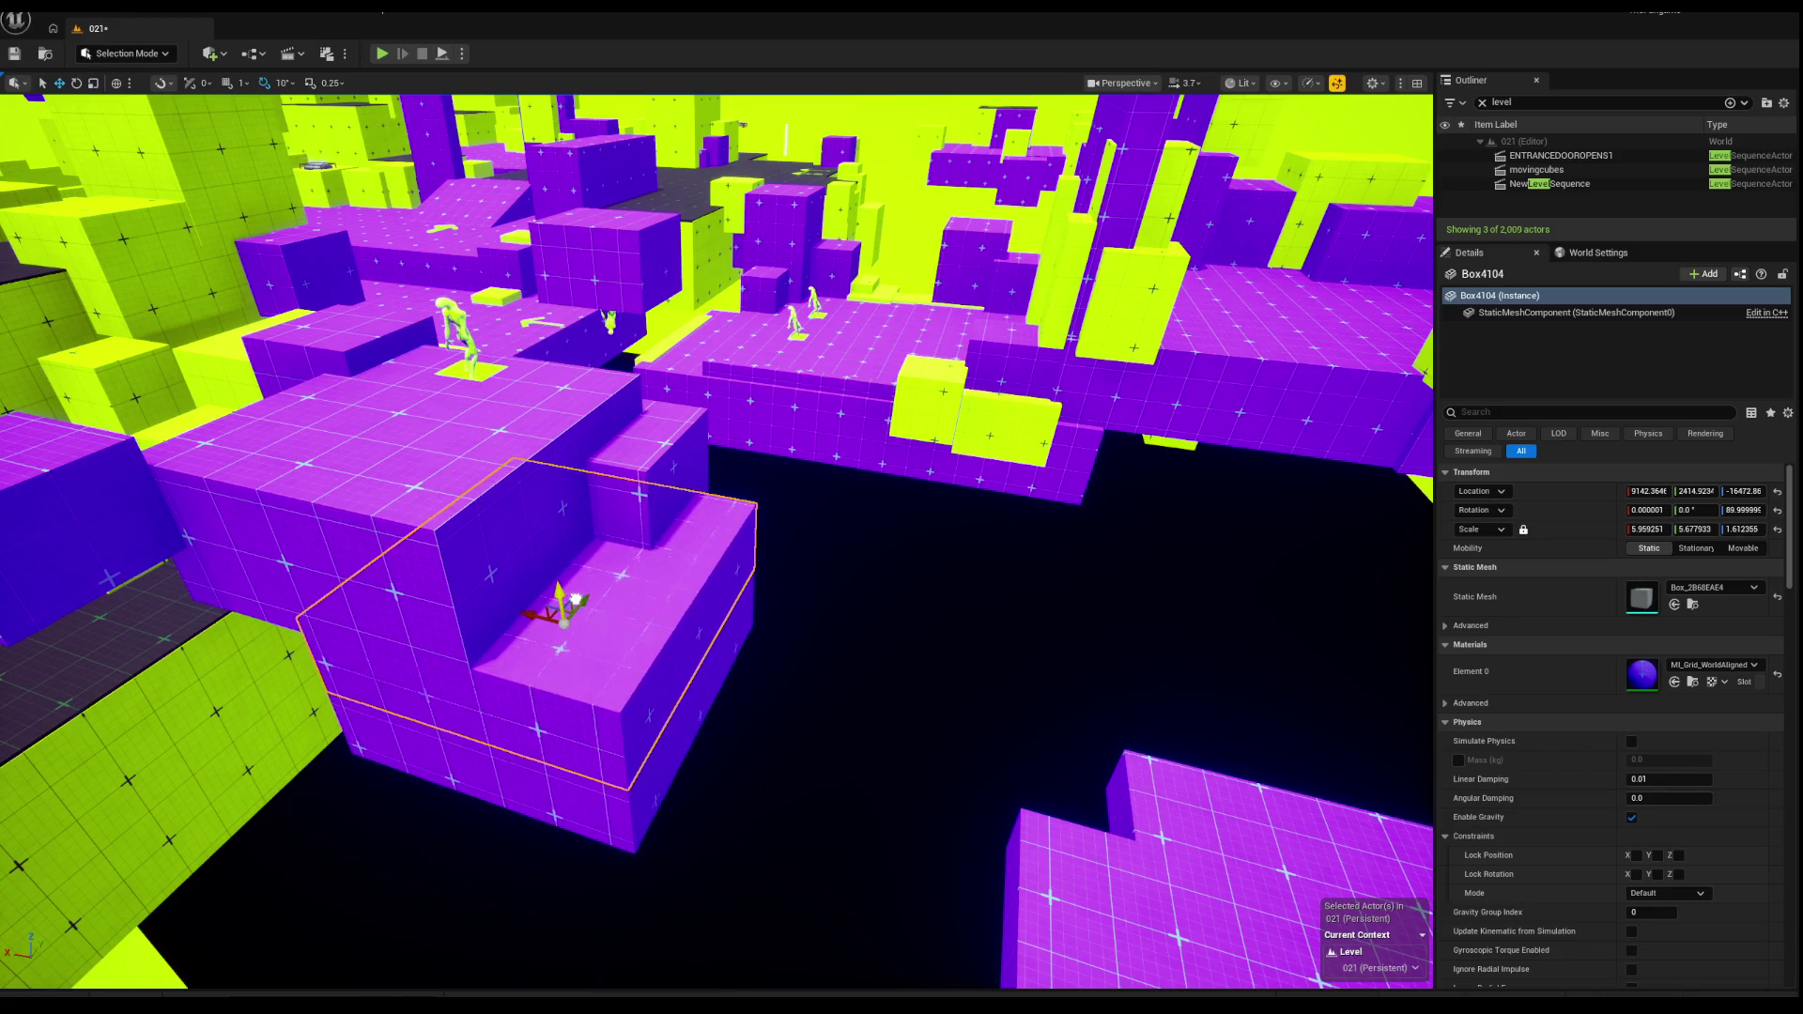
{"action": "mouse_move", "coordinate": [466, 589]}
{"action": "left_mouse_down"}
{"action": "mouse_move", "coordinate": [551, 531]}
{"action": "mouse_move", "coordinate": [616, 569]}
{"action": "mouse_move", "coordinate": [601, 554]}
{"action": "left_mouse_up"}
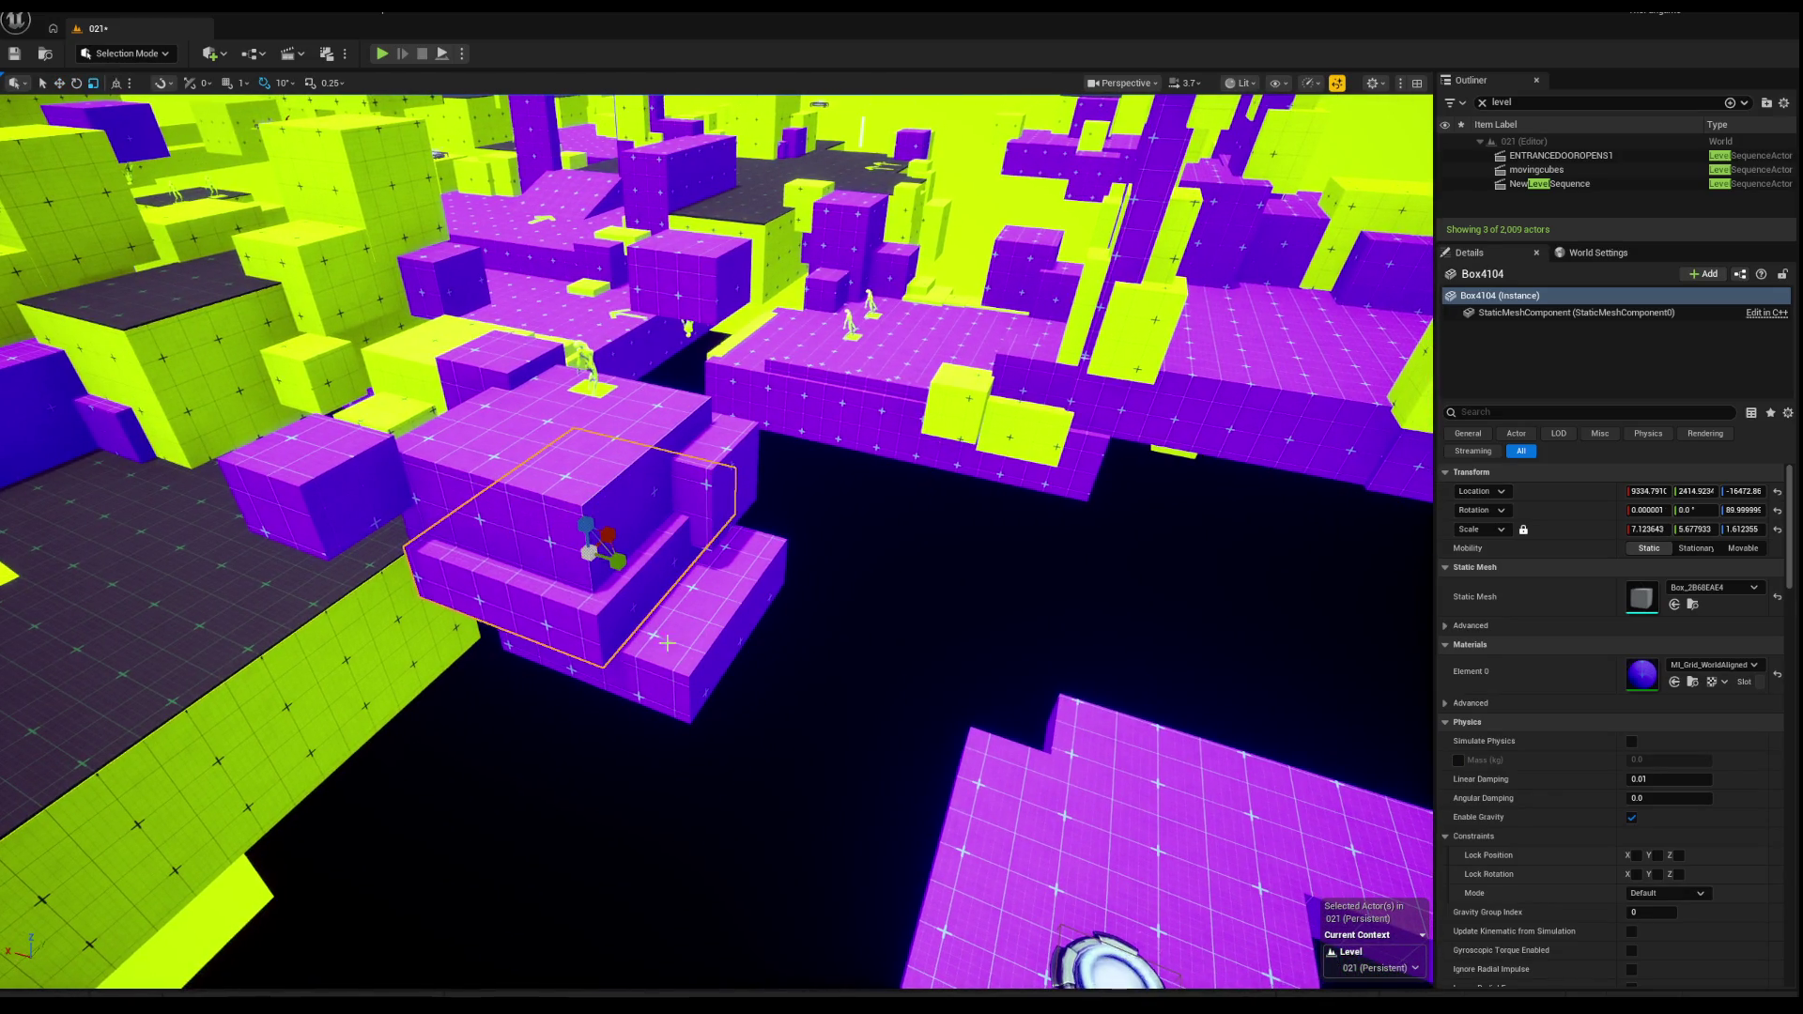
{"action": "mouse_move", "coordinate": [447, 602]}
{"action": "left_mouse_down"}
{"action": "mouse_move", "coordinate": [542, 601]}
{"action": "mouse_move", "coordinate": [507, 648]}
{"action": "mouse_move", "coordinate": [620, 657]}
{"action": "mouse_move", "coordinate": [667, 695]}
{"action": "left_mouse_up"}
Step: Widen the lower copy's Y scale from 7.69 to 13.22, slide it sideways, and playtest
{"action": "key", "text": "f"}
{"action": "key", "text": "w"}
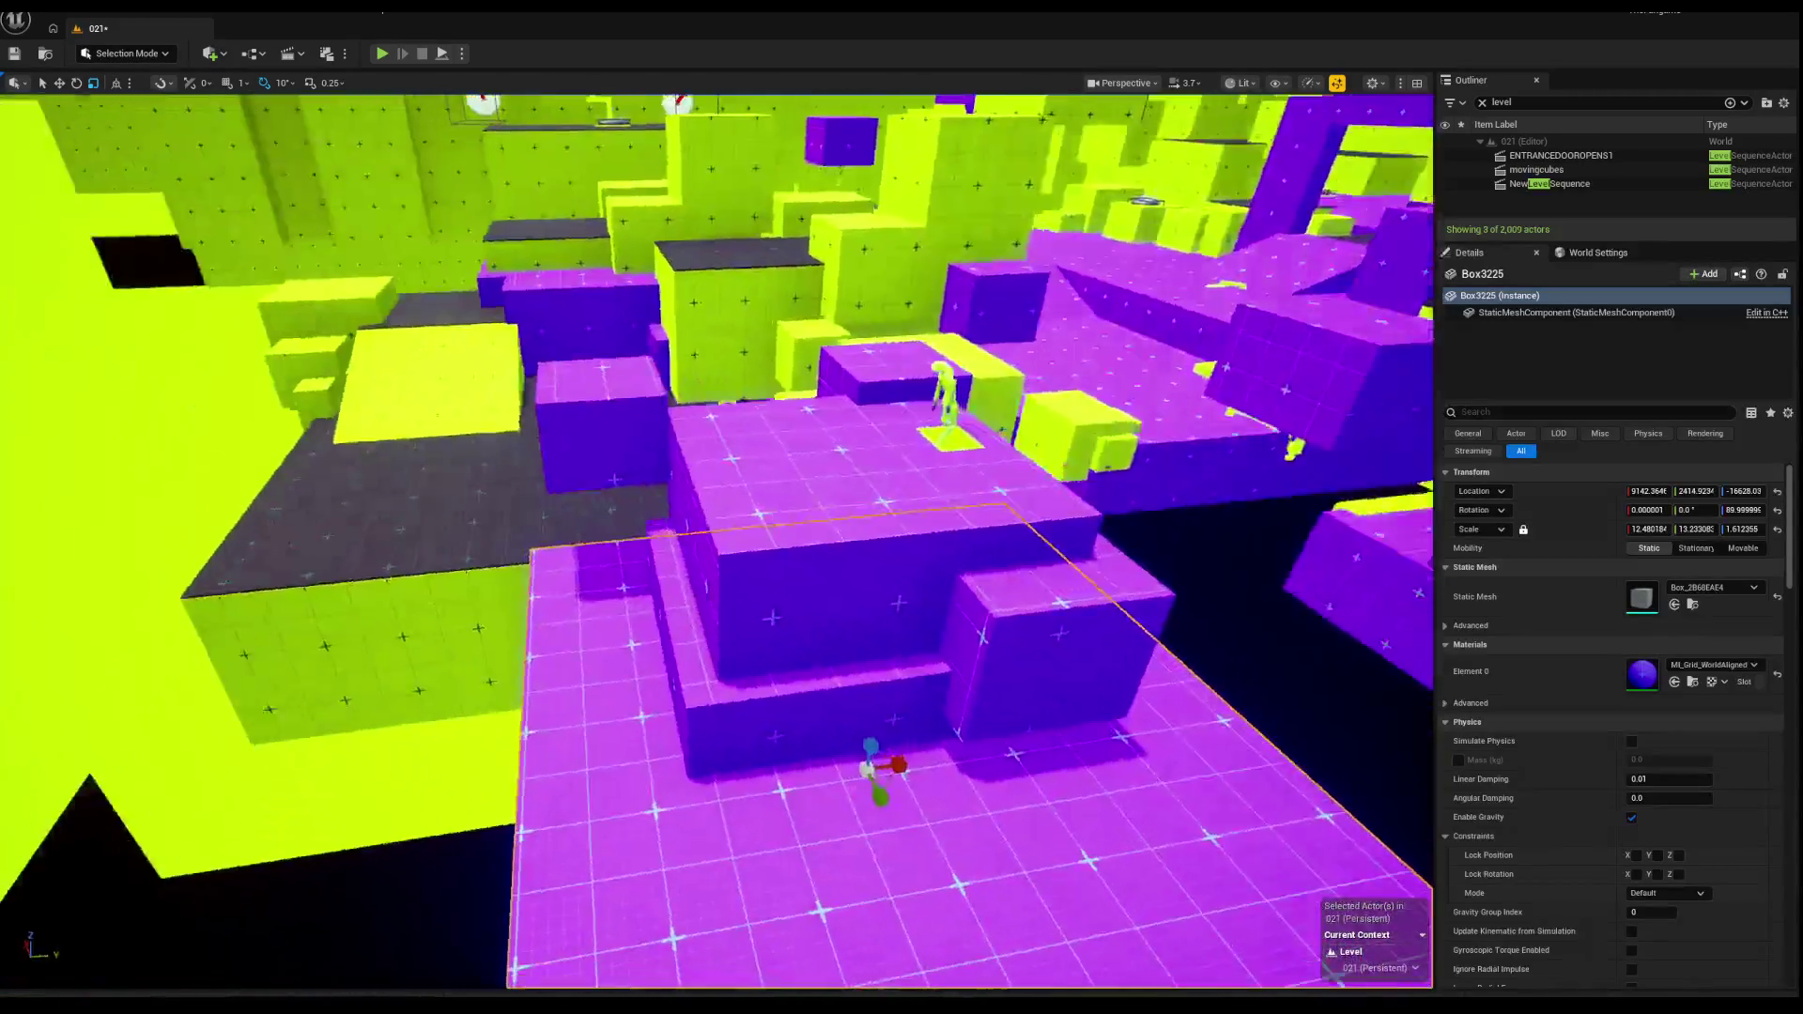
{"action": "mouse_move", "coordinate": [564, 672]}
{"action": "left_mouse_down"}
{"action": "mouse_move", "coordinate": [424, 660]}
{"action": "mouse_move", "coordinate": [447, 661]}
{"action": "left_mouse_up"}
{"action": "key", "text": "f"}
{"action": "key", "text": "r"}
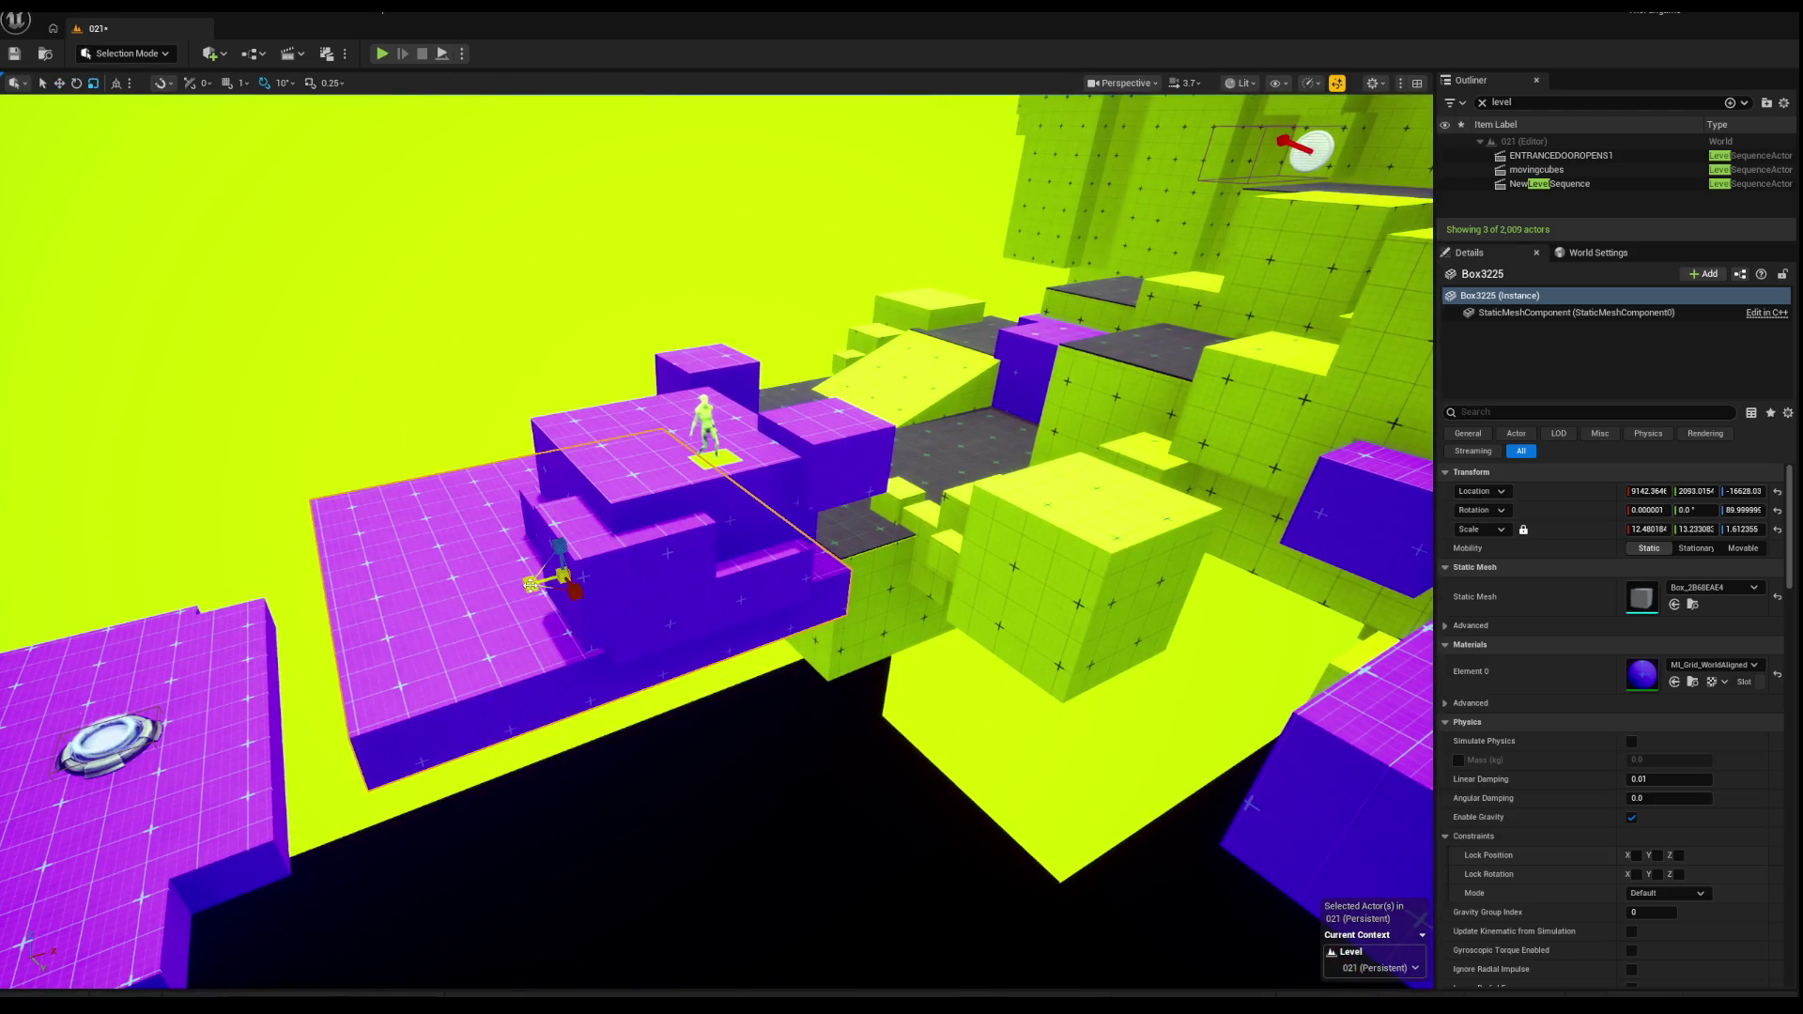
{"action": "key", "text": "Escape"}
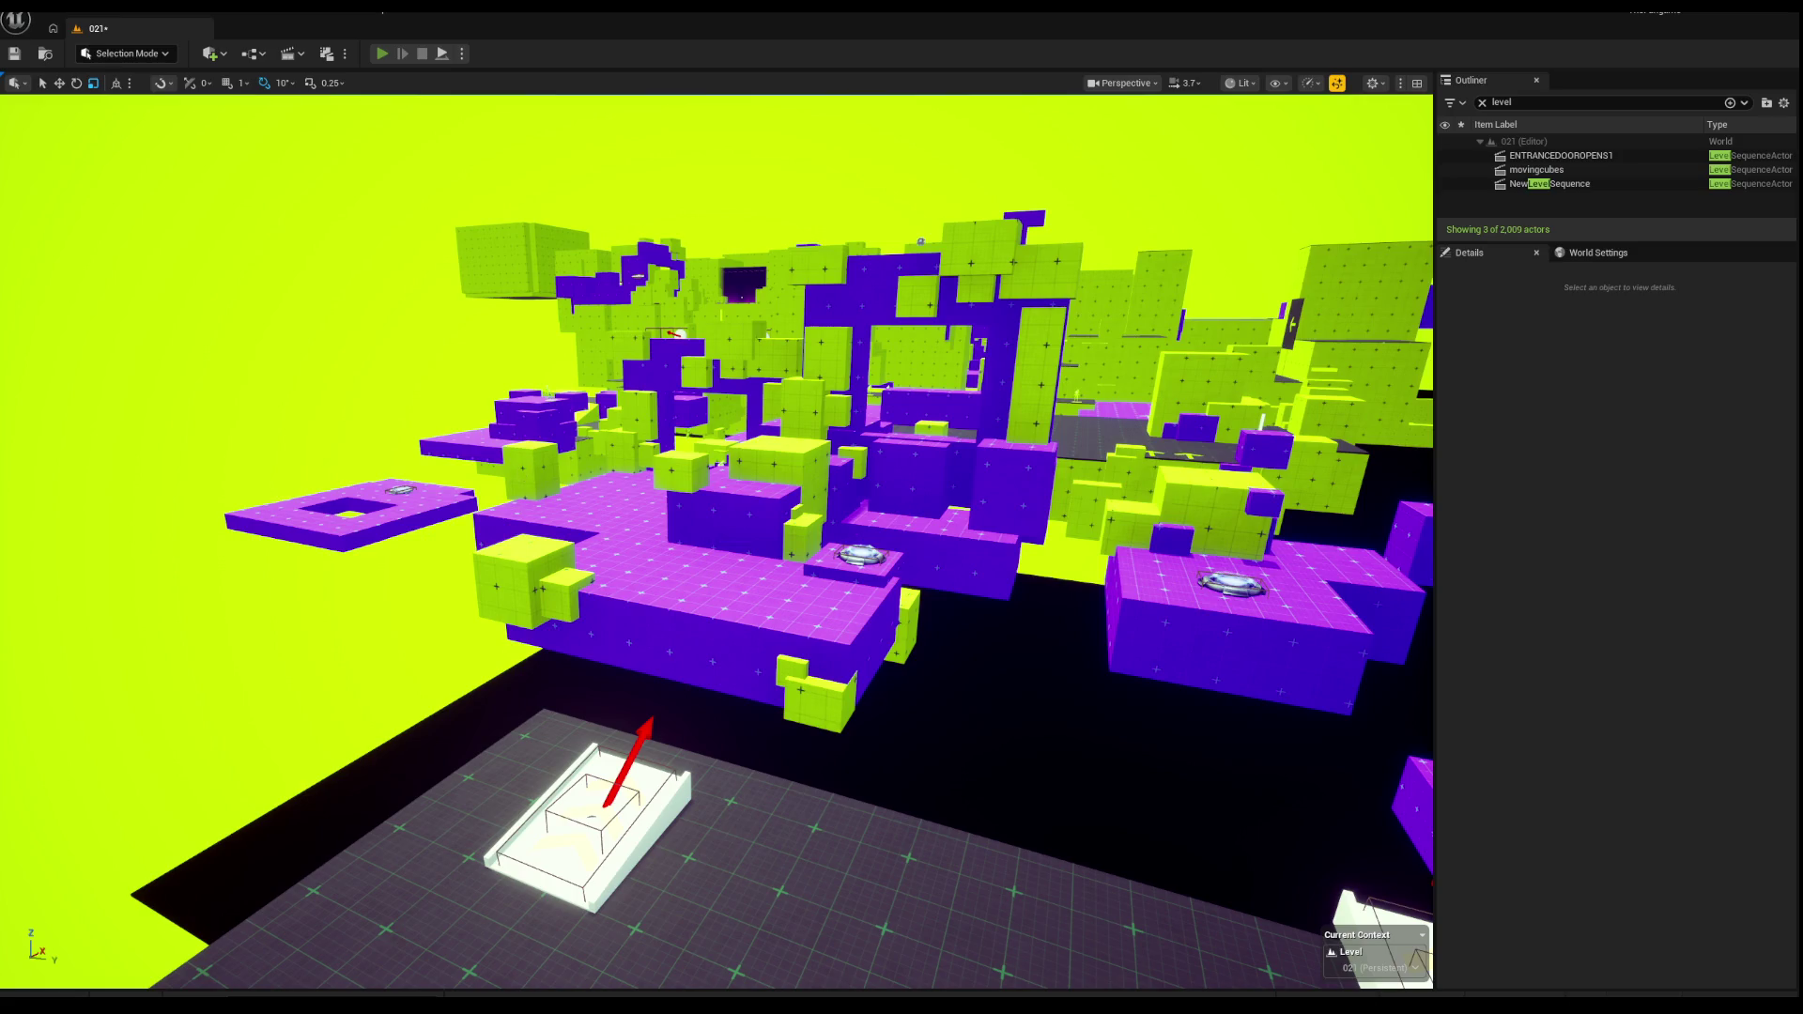
{"action": "key", "text": "alt+p"}
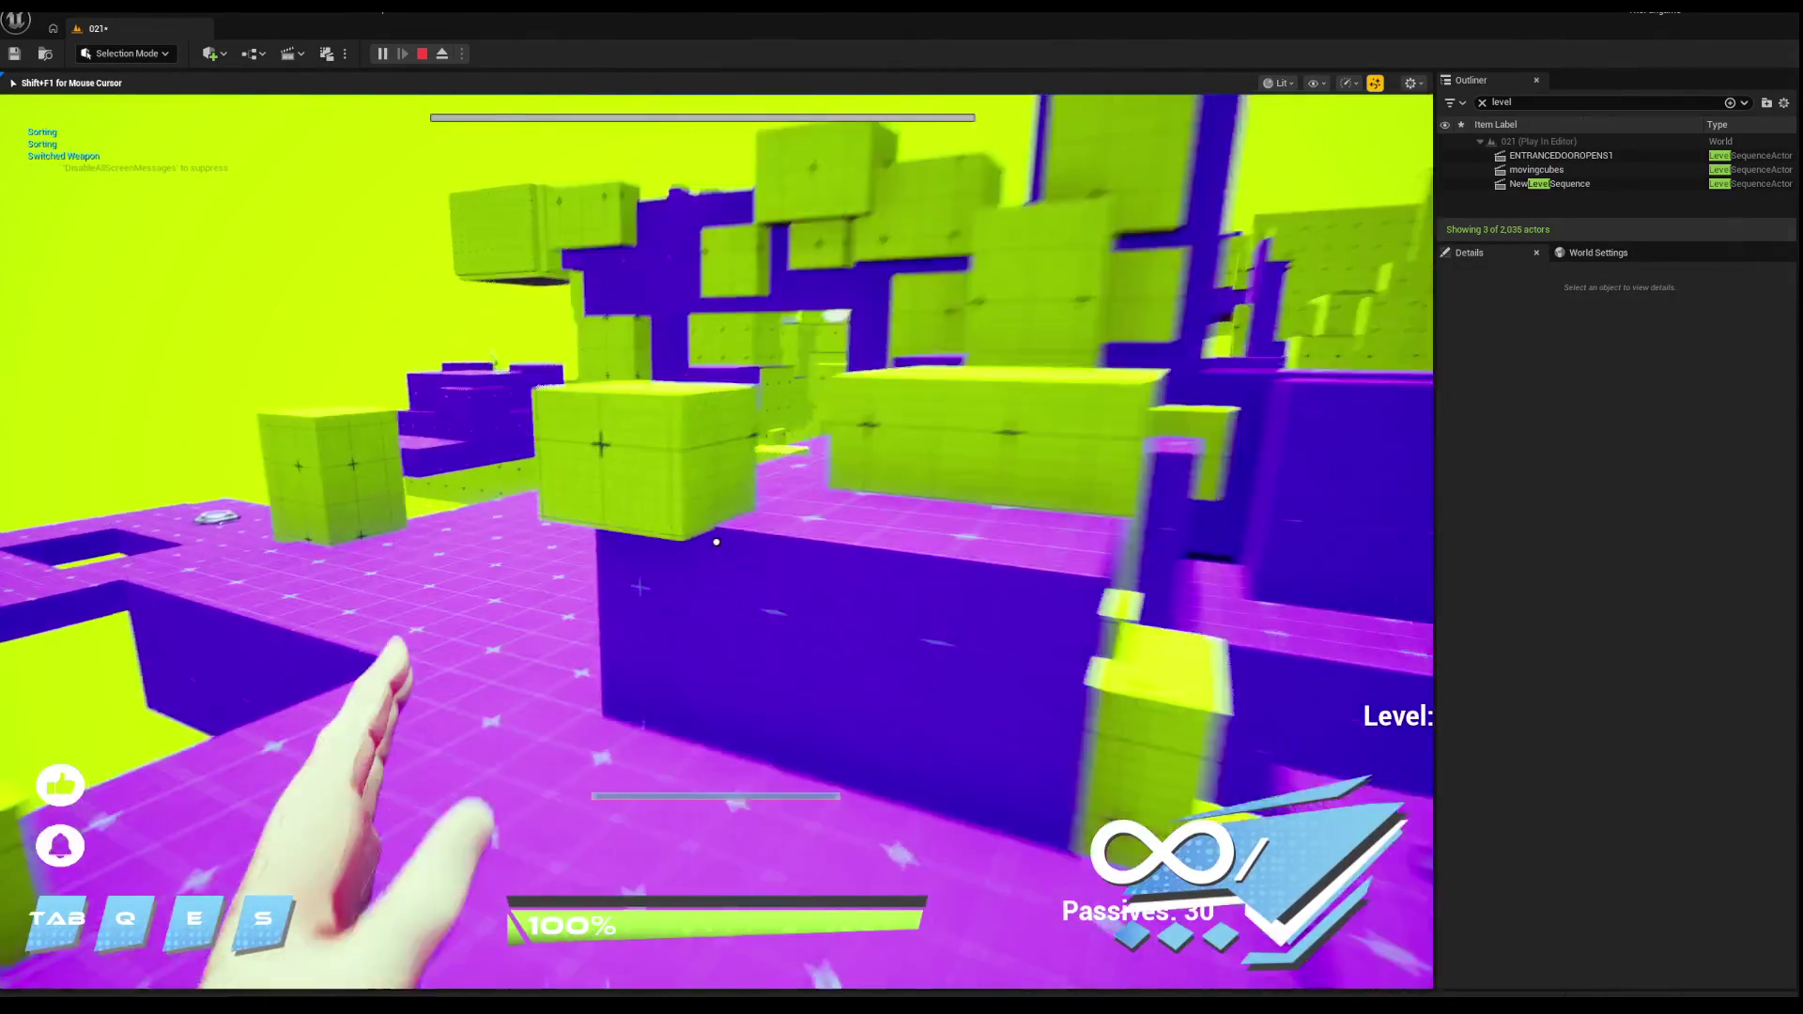
Step: Switch the playtest to third-person view, then stop playing
{"action": "key", "text": "q"}
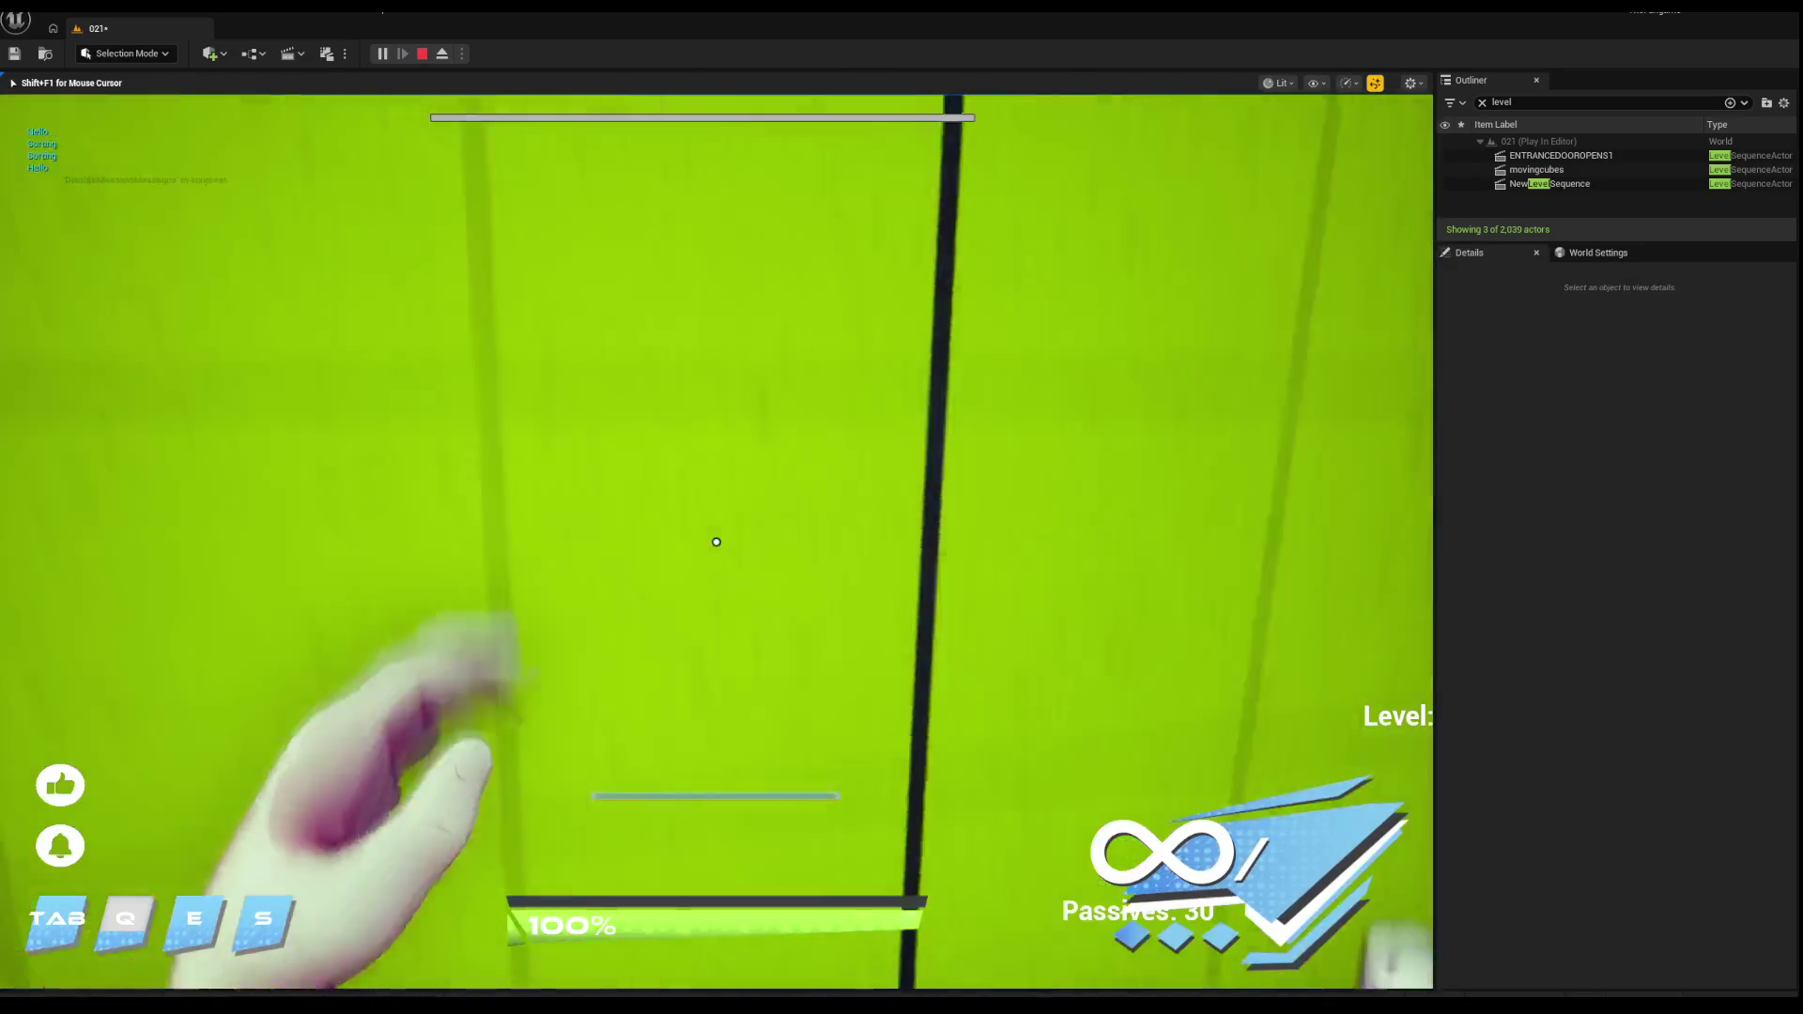
{"action": "key", "text": "Escape"}
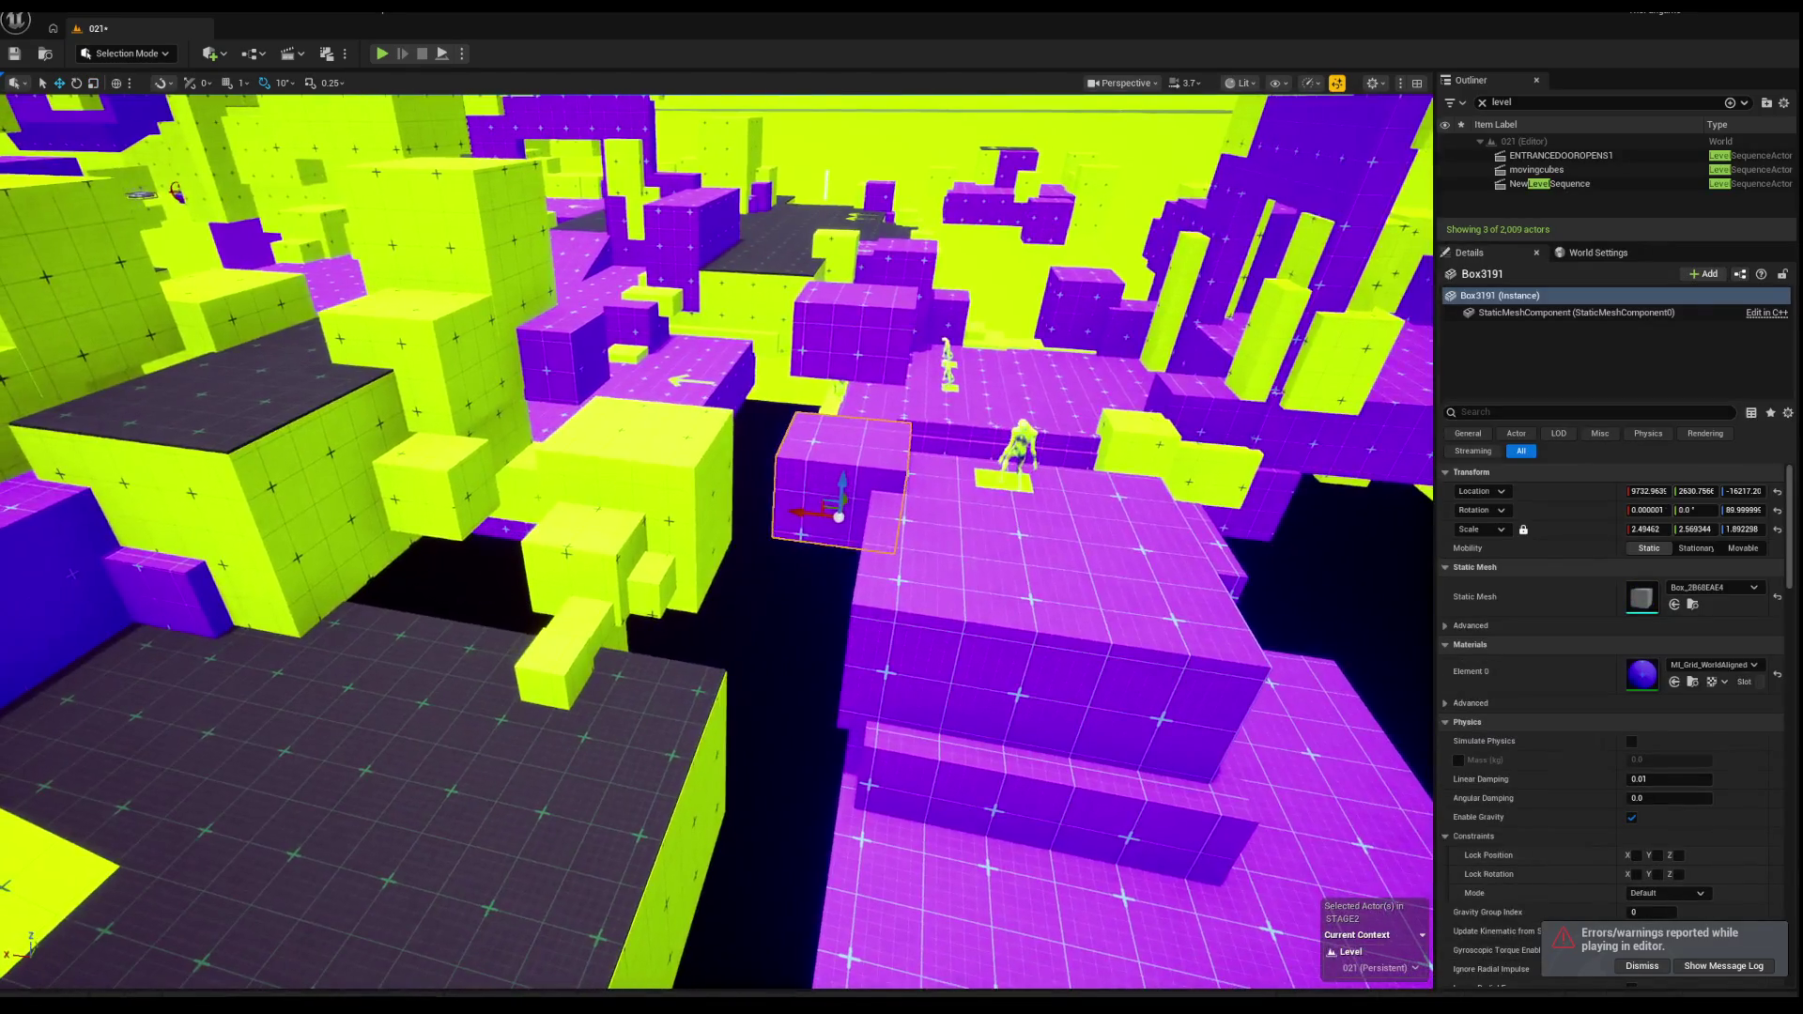
{"action": "left_click", "coordinate": [579, 541]}
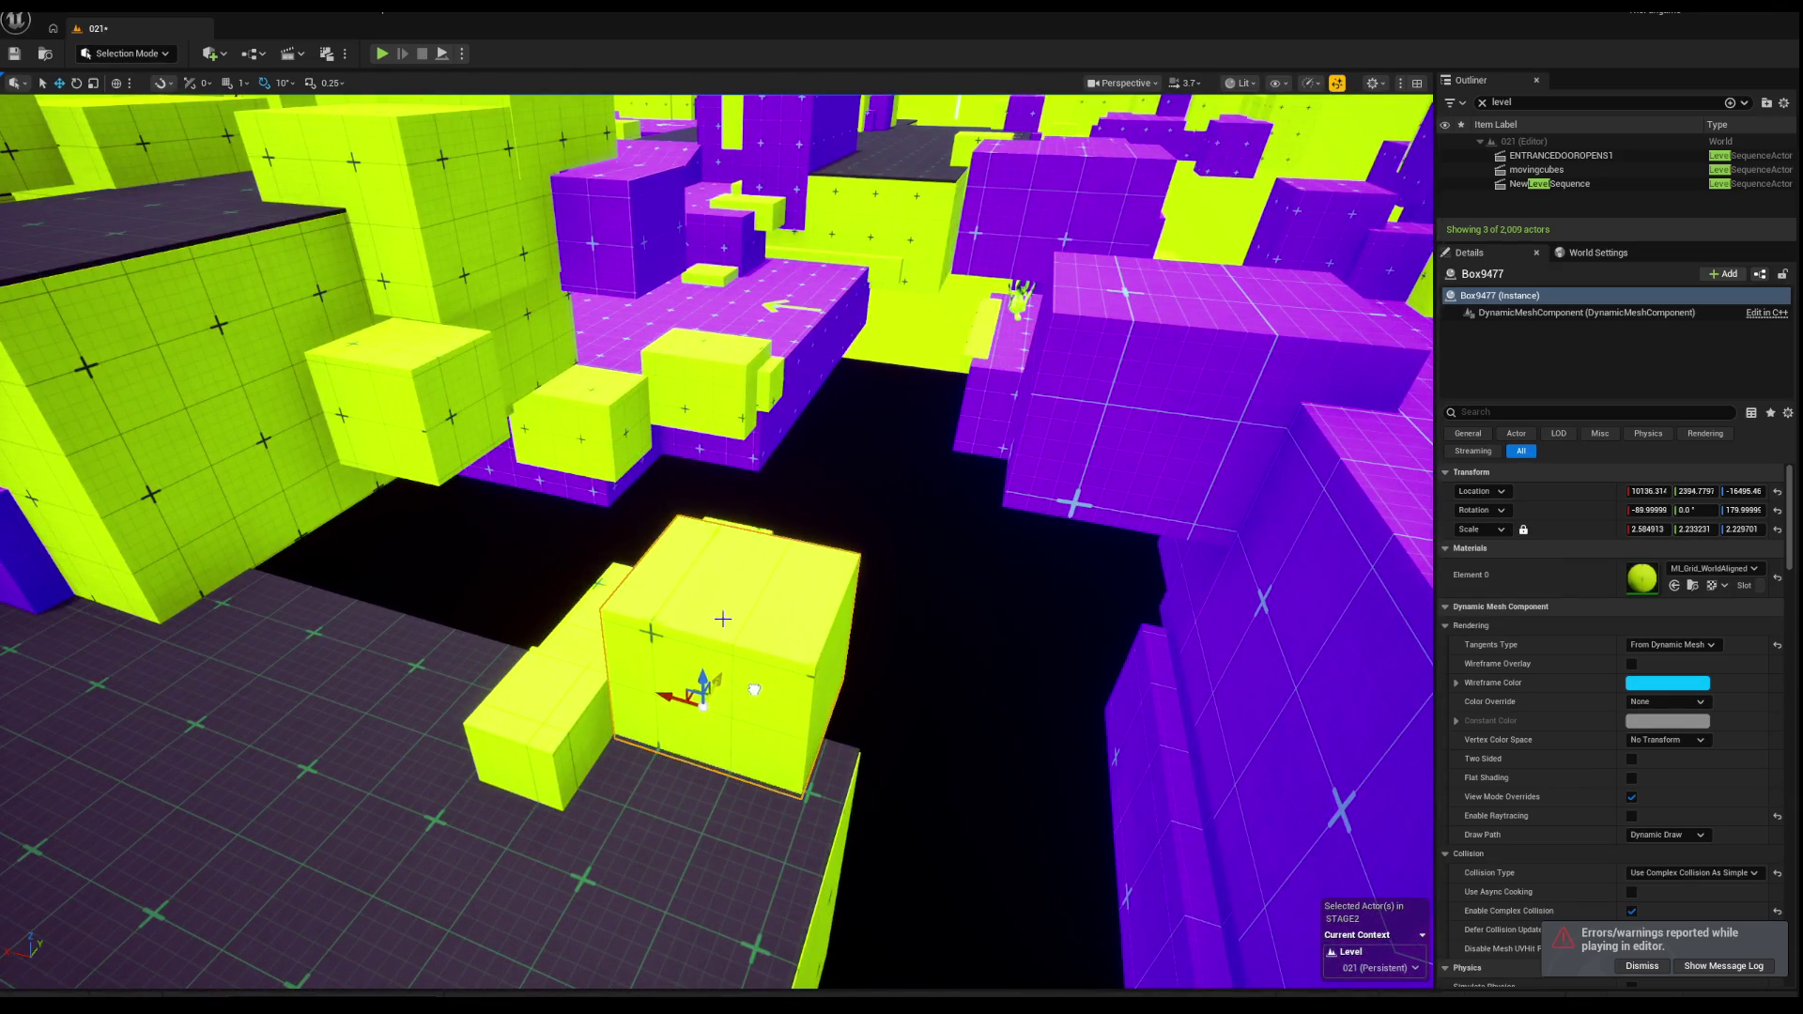
{"action": "left_click", "coordinate": [592, 418]}
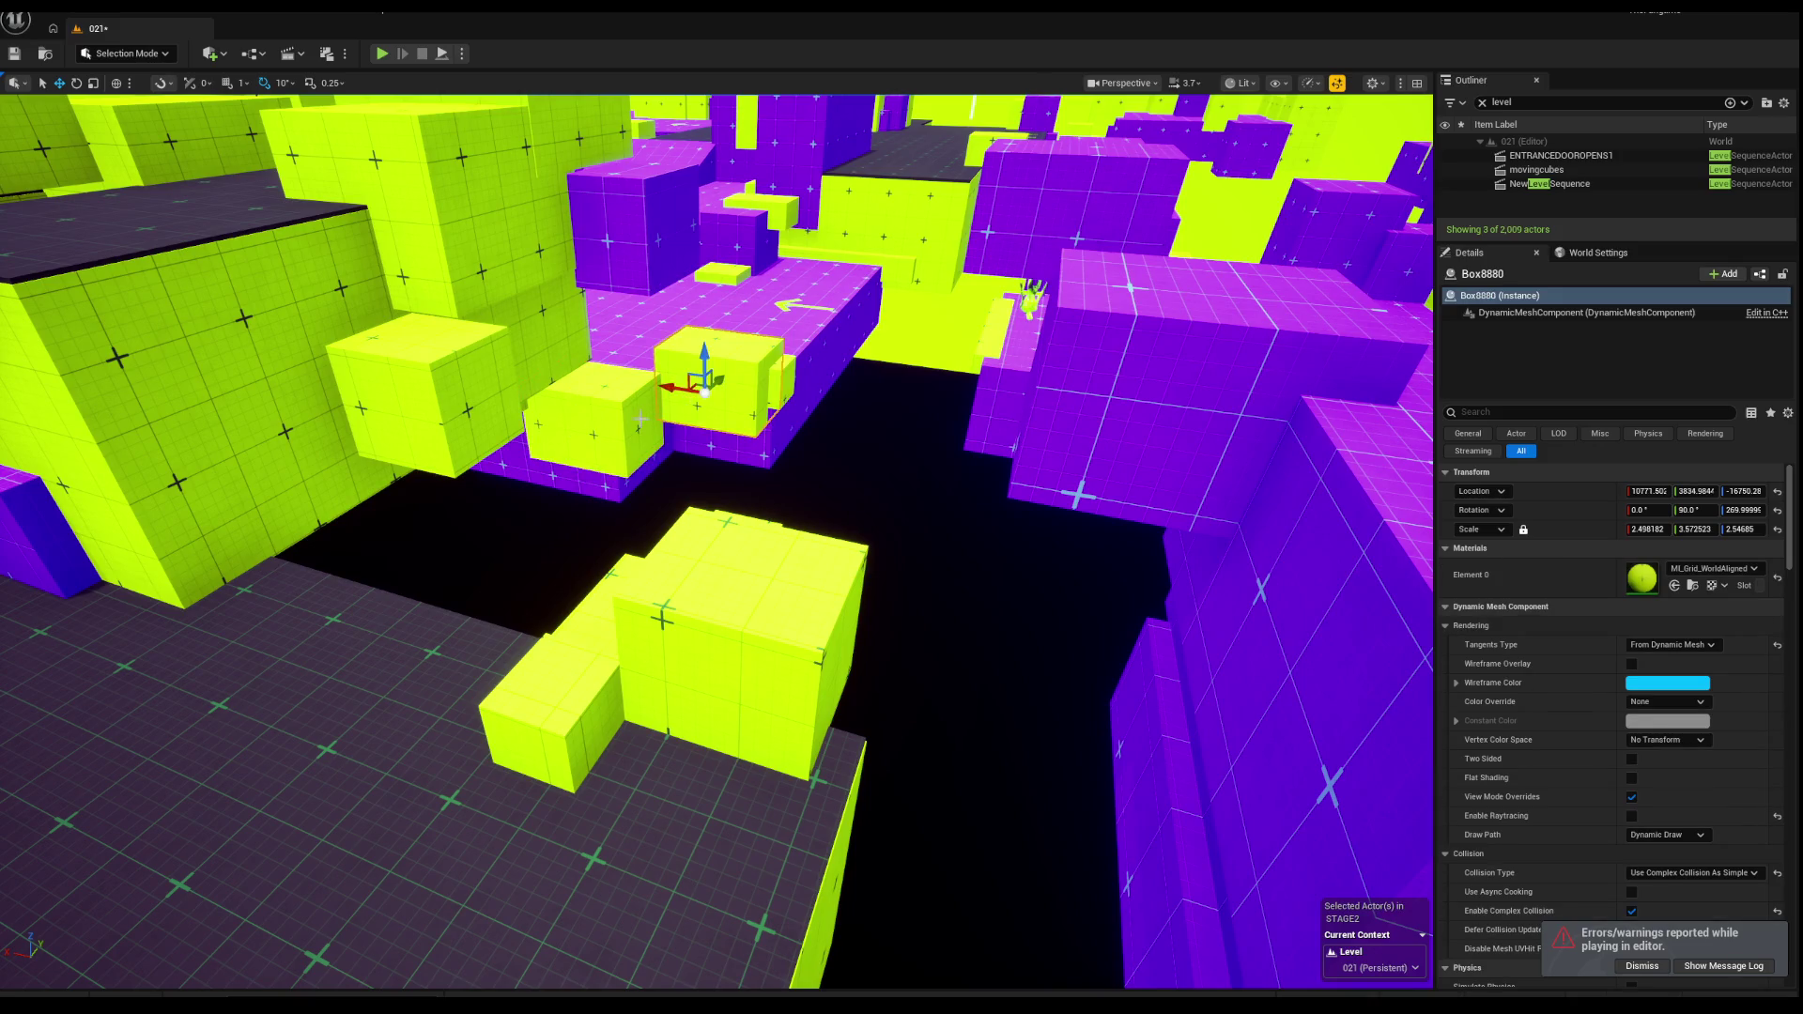
{"action": "right_click", "coordinate": [718, 399]}
{"action": "key", "text": "Escape"}
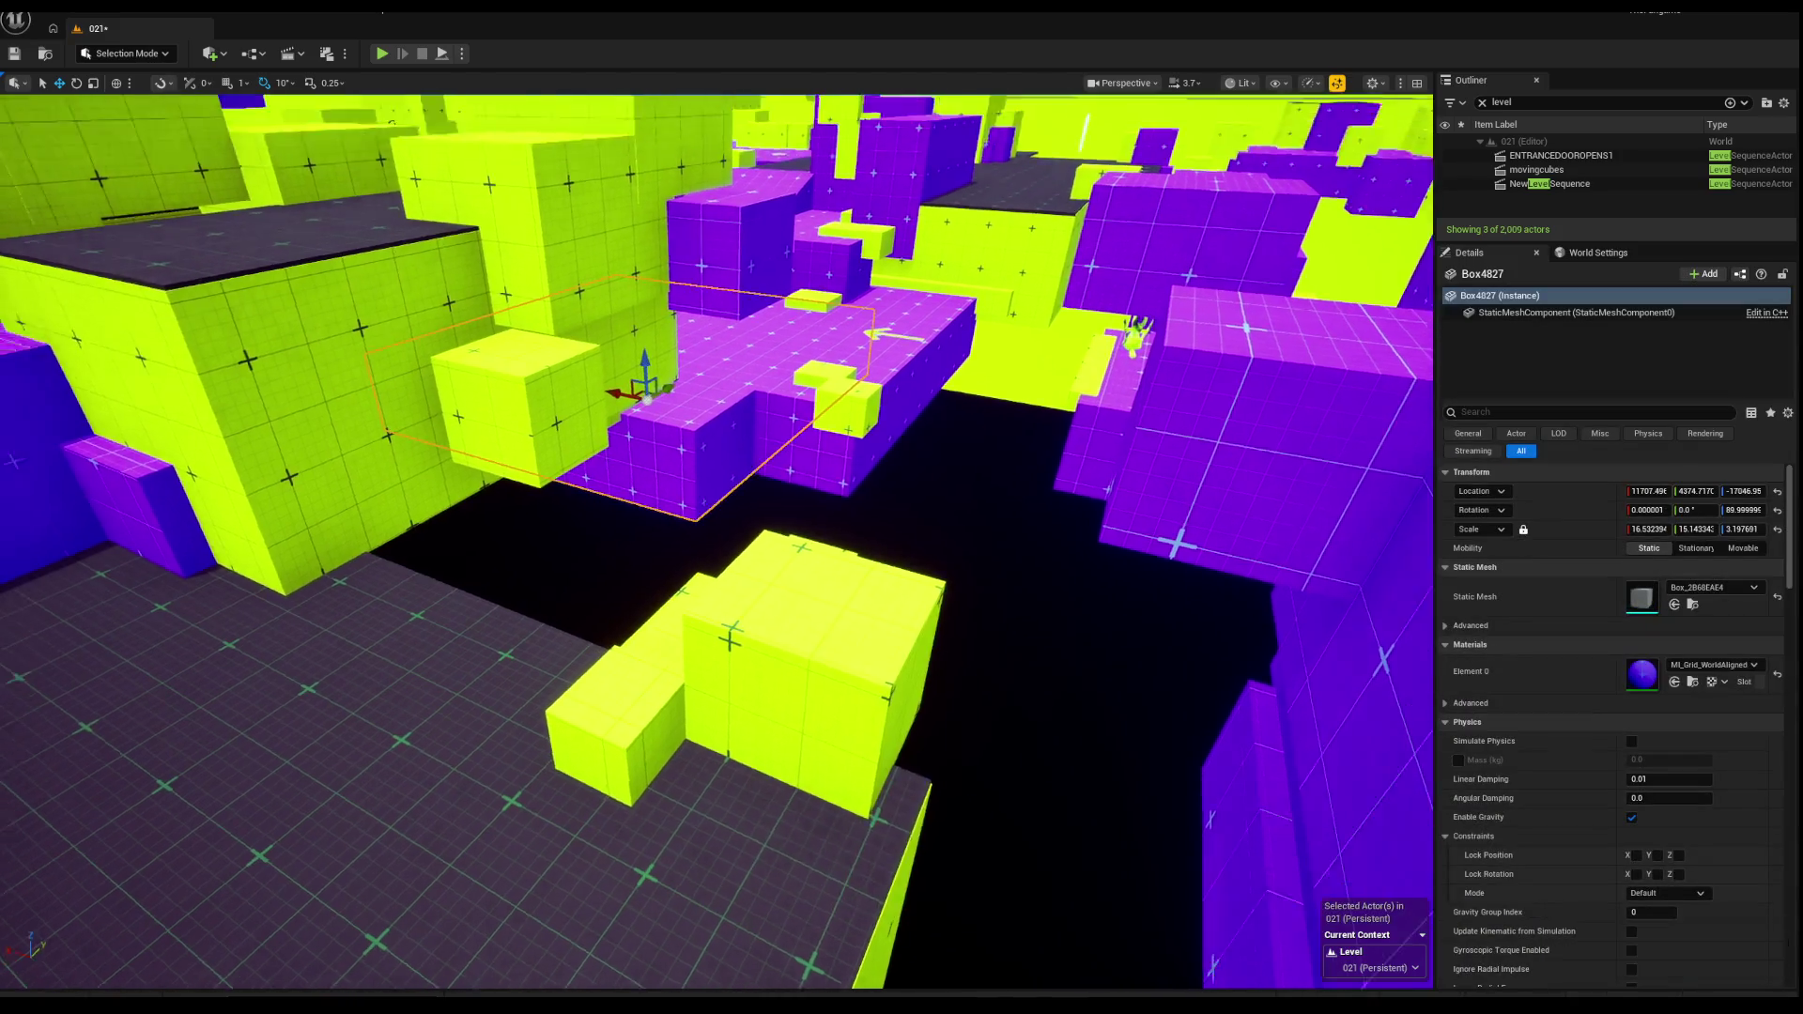
{"action": "left_click", "coordinate": [742, 484]}
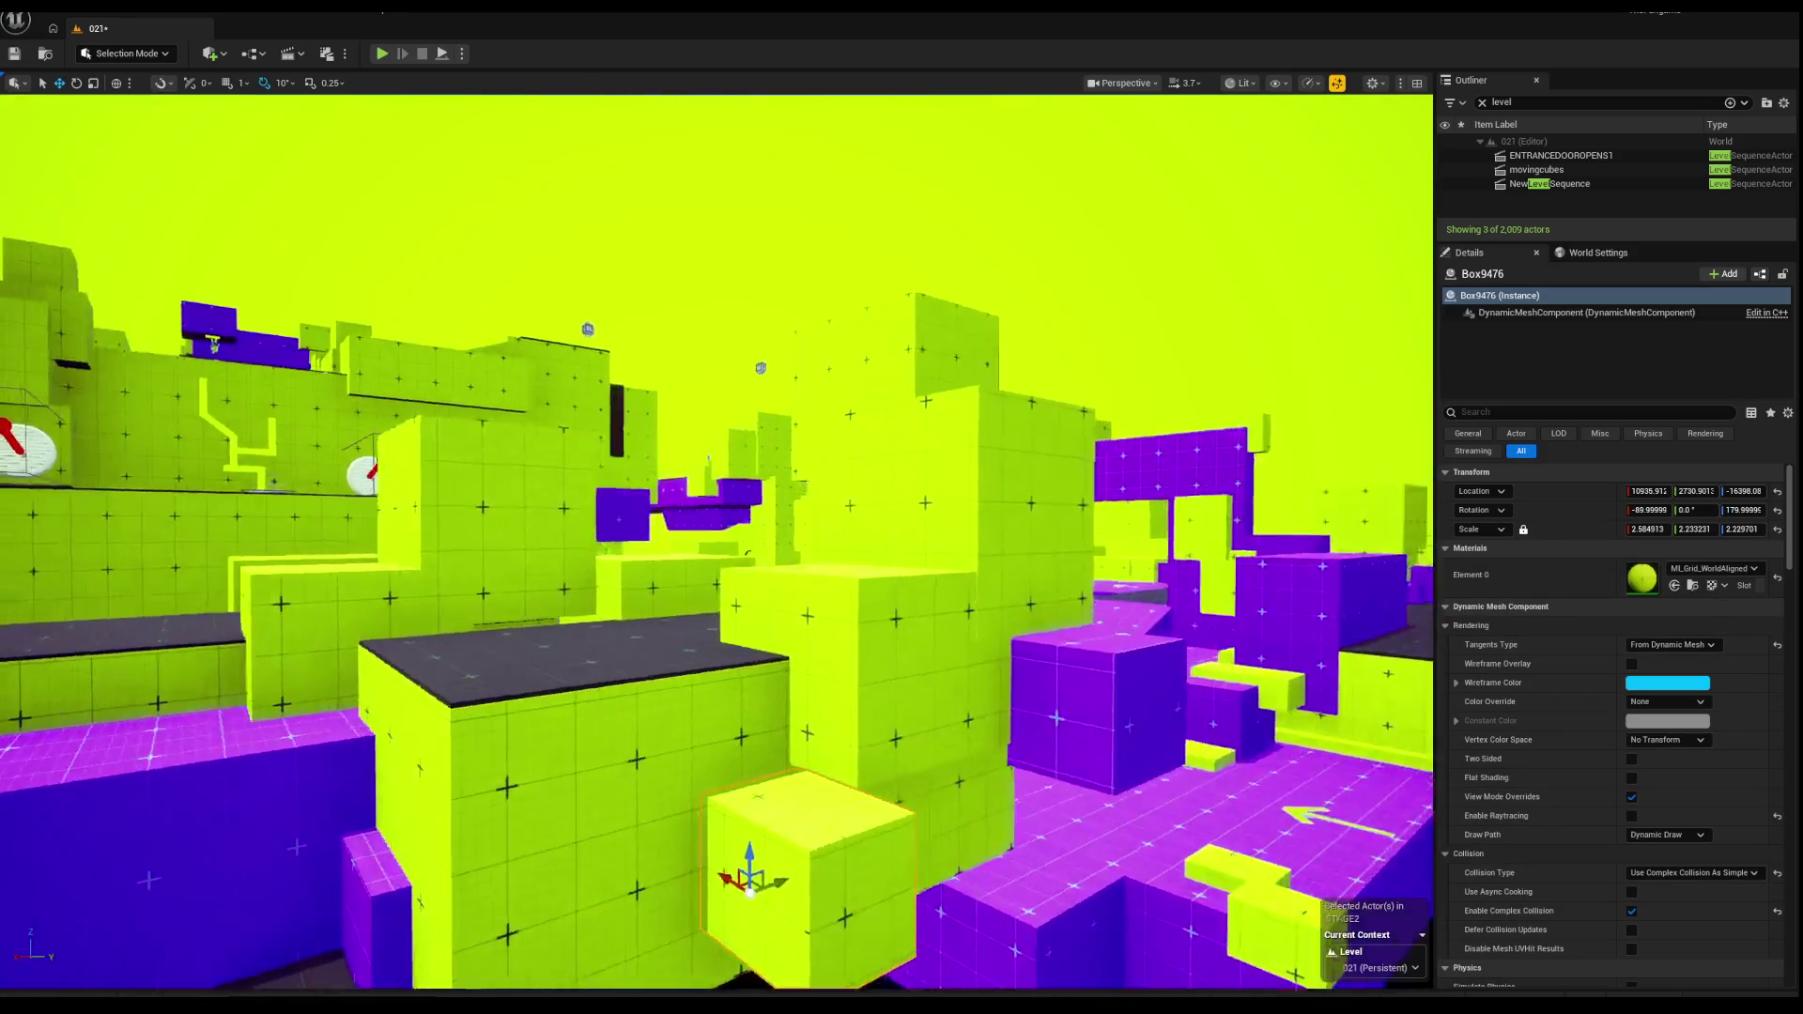
{"action": "key", "text": "f"}
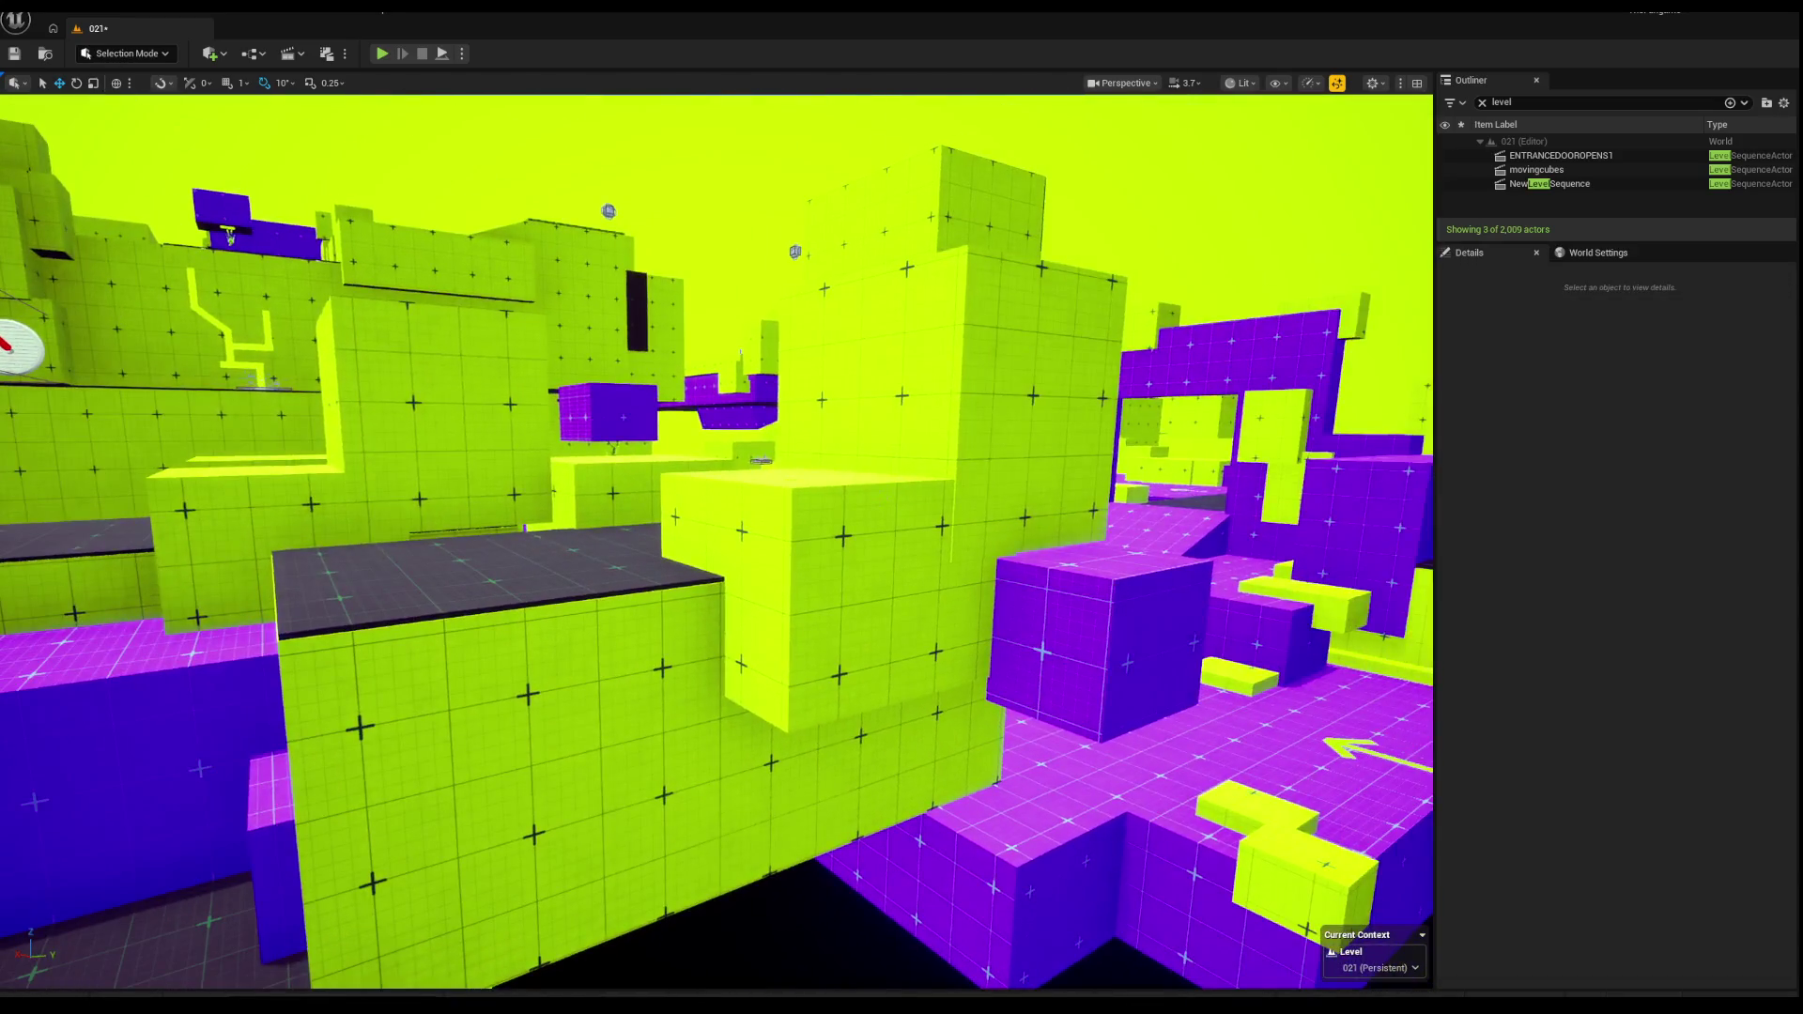
{"action": "left_click", "coordinate": [867, 384], "text": "ctrl"}
{"action": "left_click", "coordinate": [857, 379], "text": "ctrl"}
{"action": "key", "text": "Delete"}
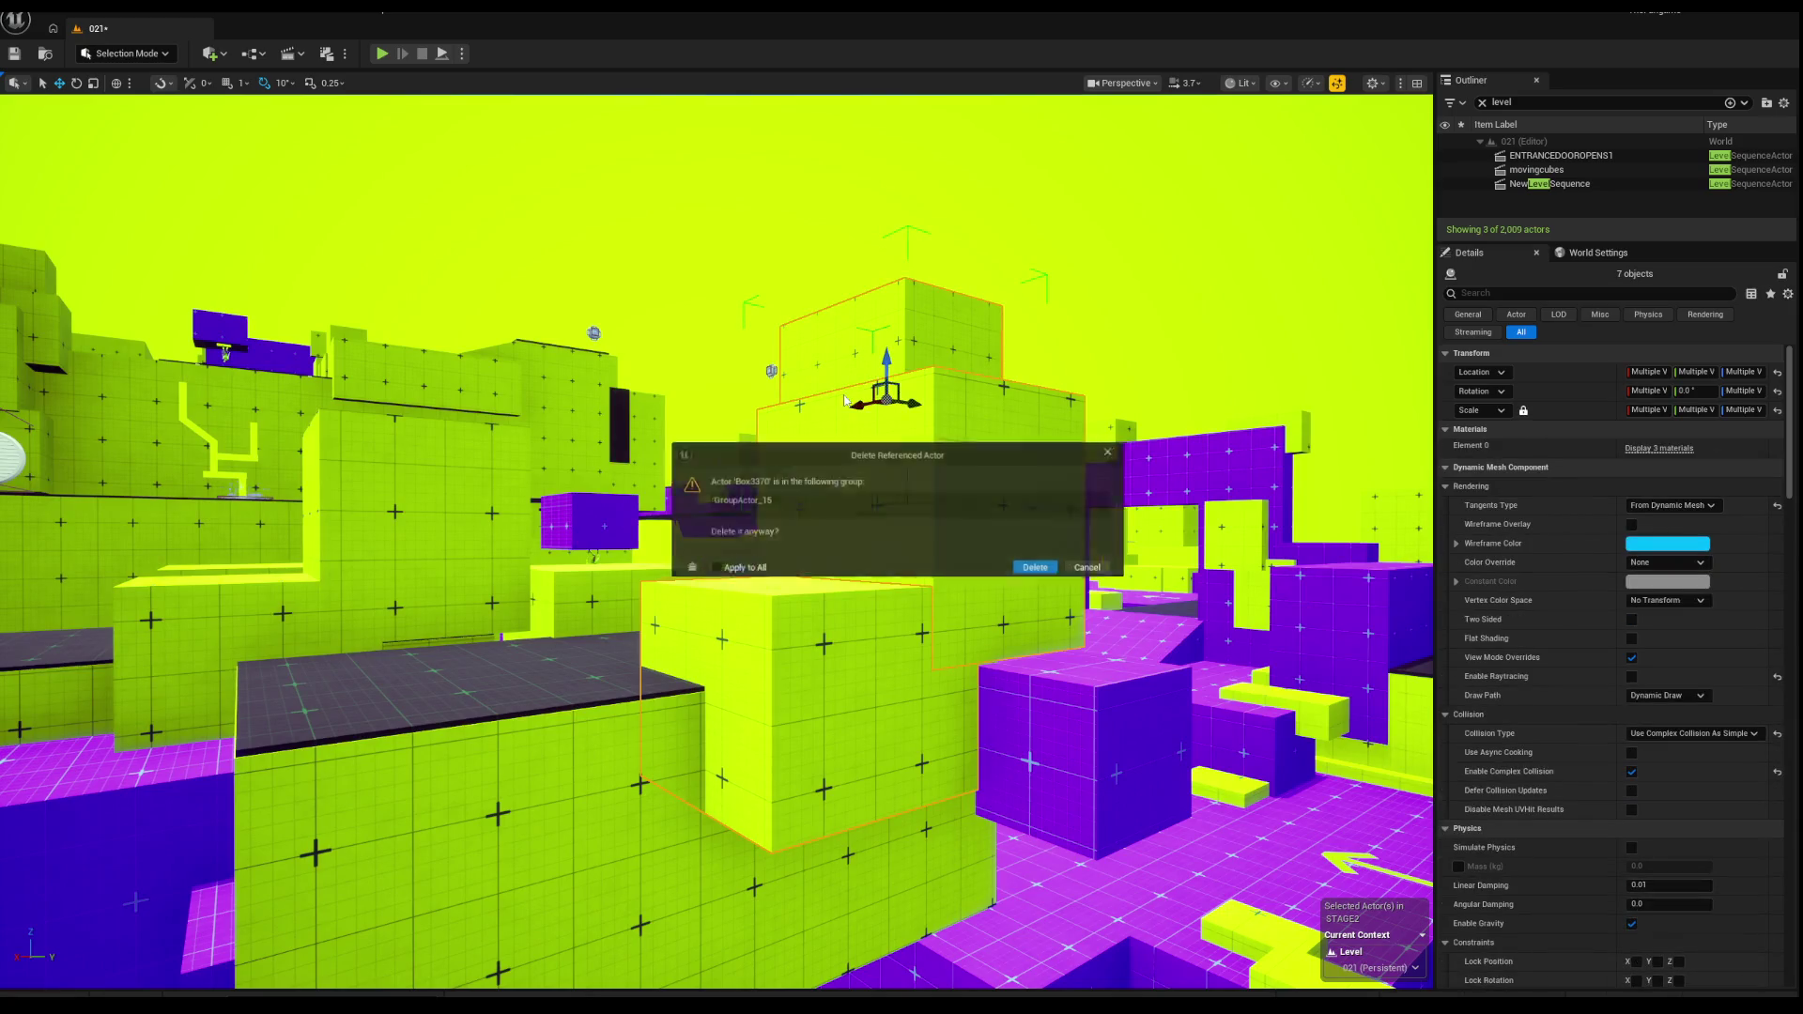
{"action": "left_click", "coordinate": [1042, 560]}
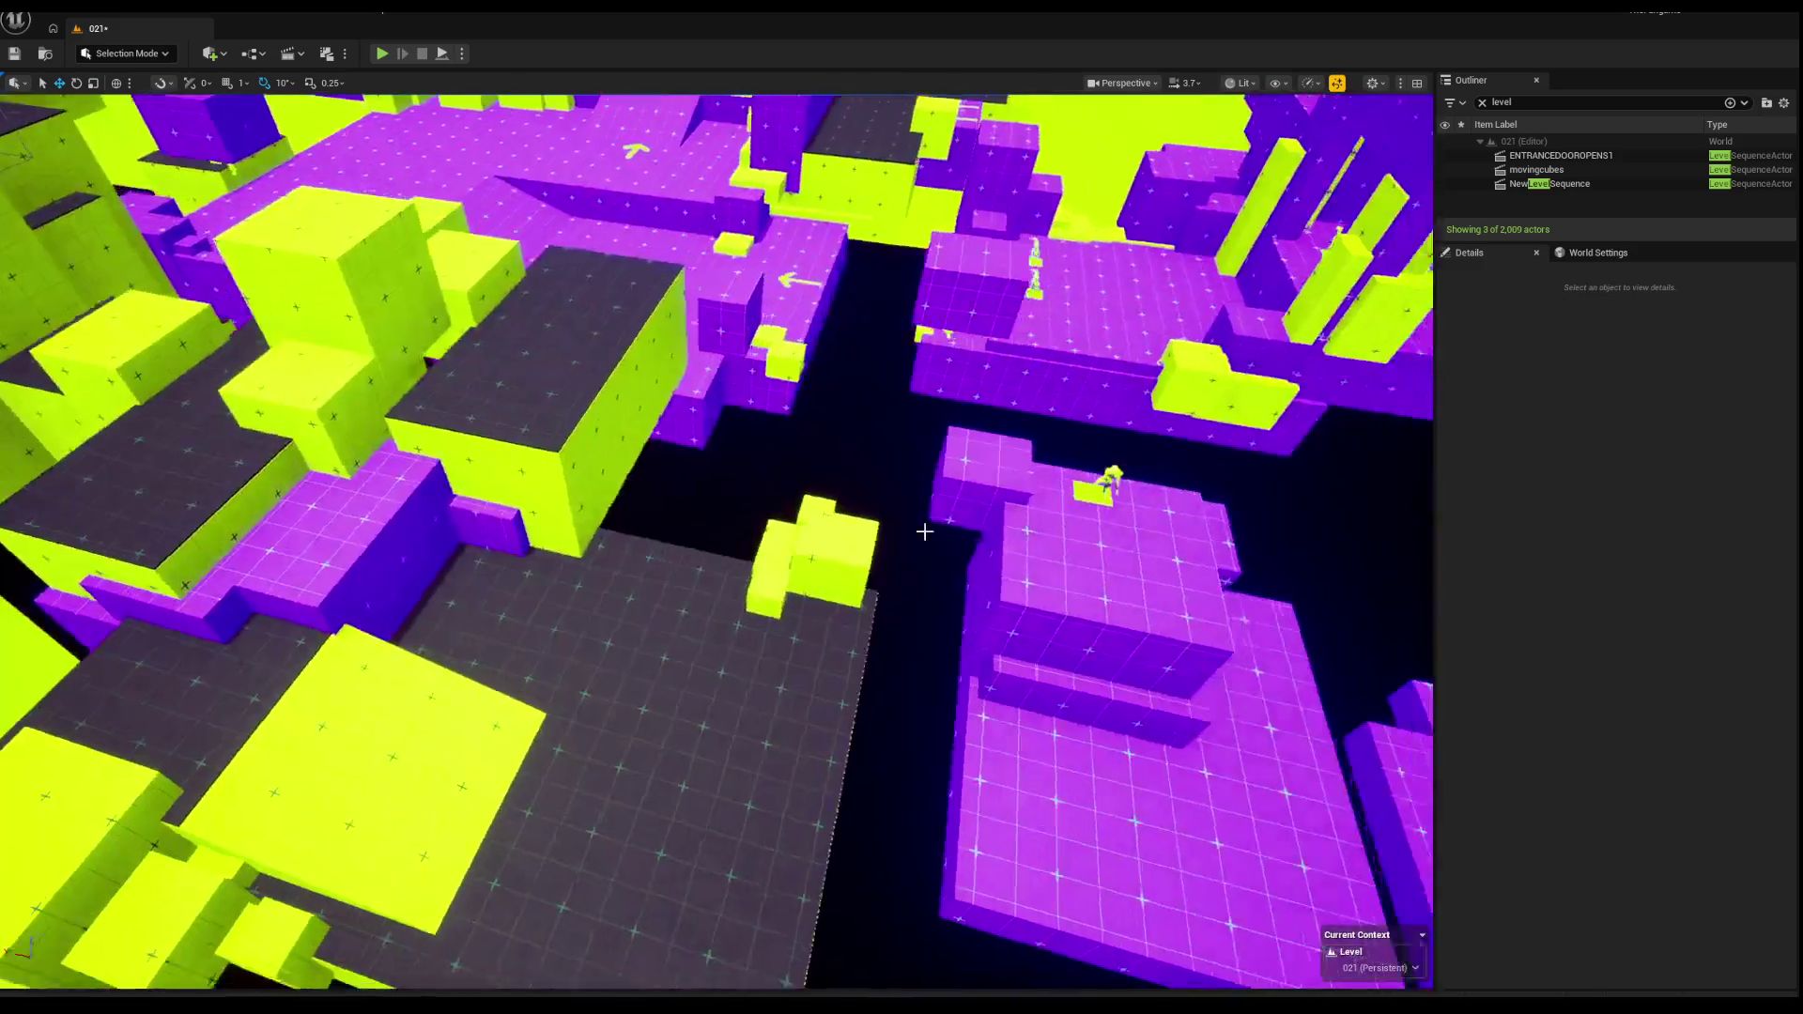
{"action": "left_click_drag", "start_coordinate": [924, 532], "coordinate": [924, 532]}
{"action": "left_click_drag", "start_coordinate": [824, 479], "coordinate": [824, 479]}
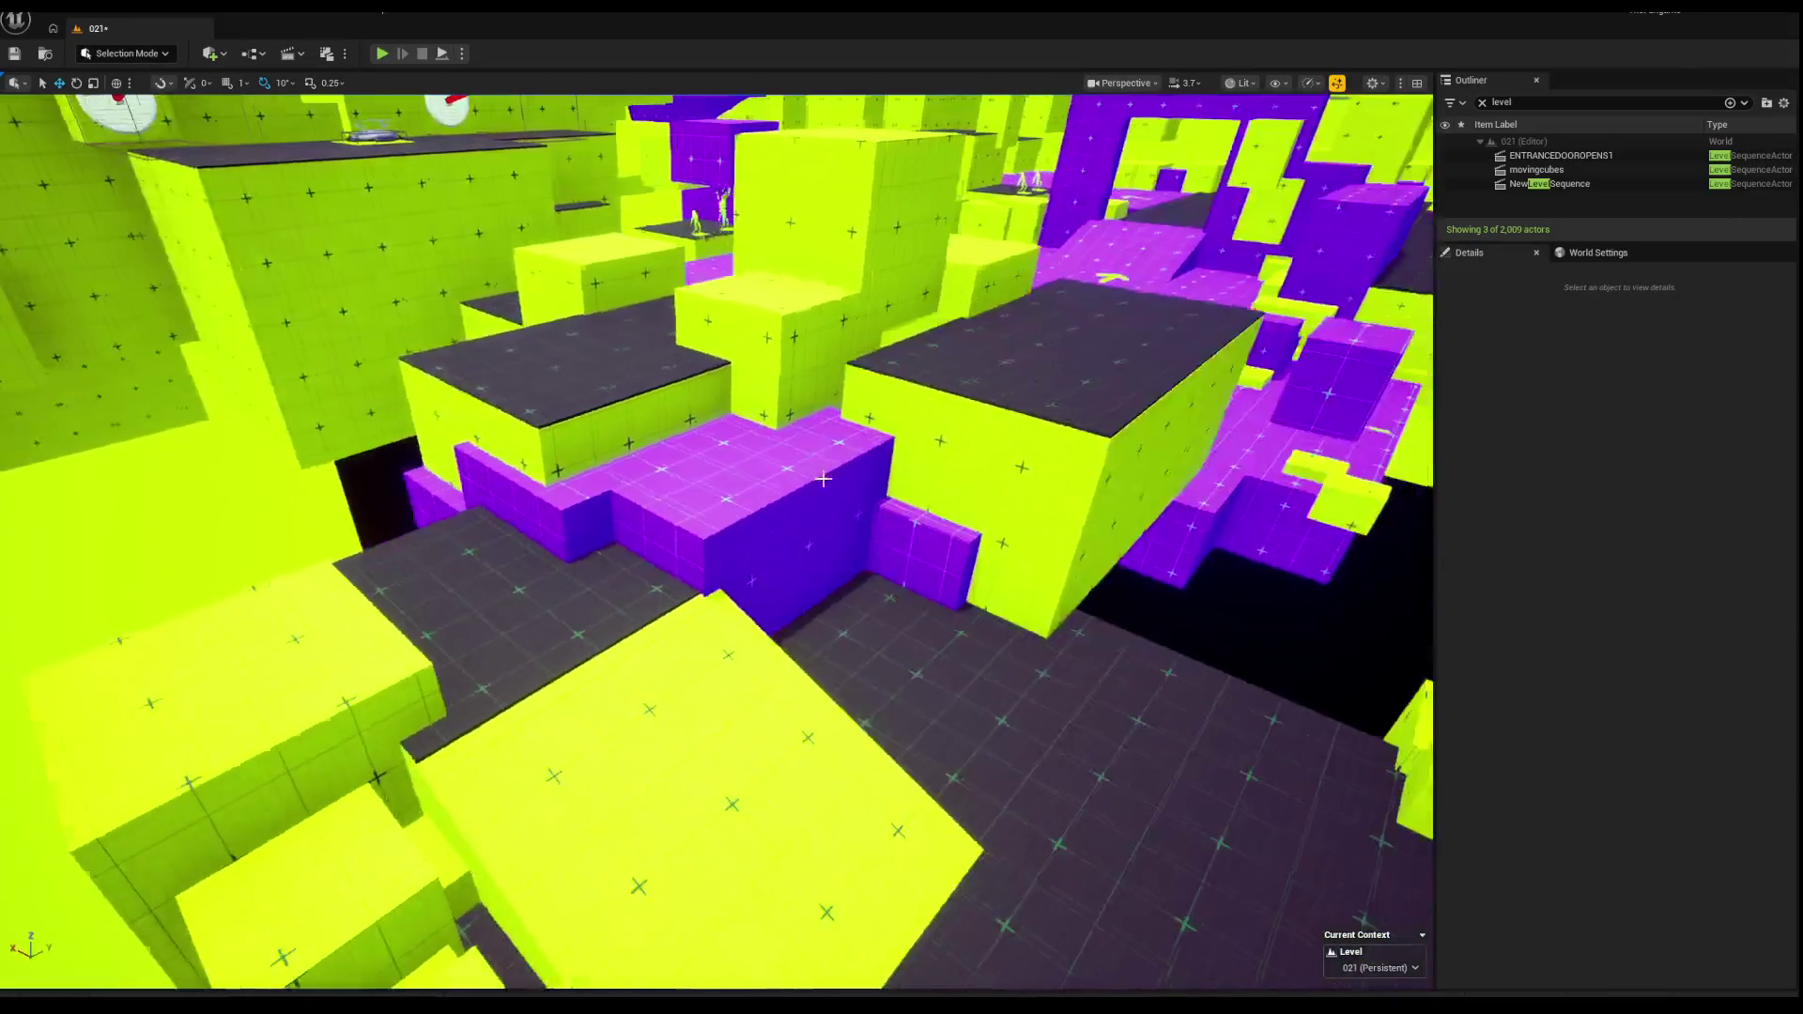
{"action": "left_click", "coordinate": [646, 413]}
{"action": "key", "text": "f"}
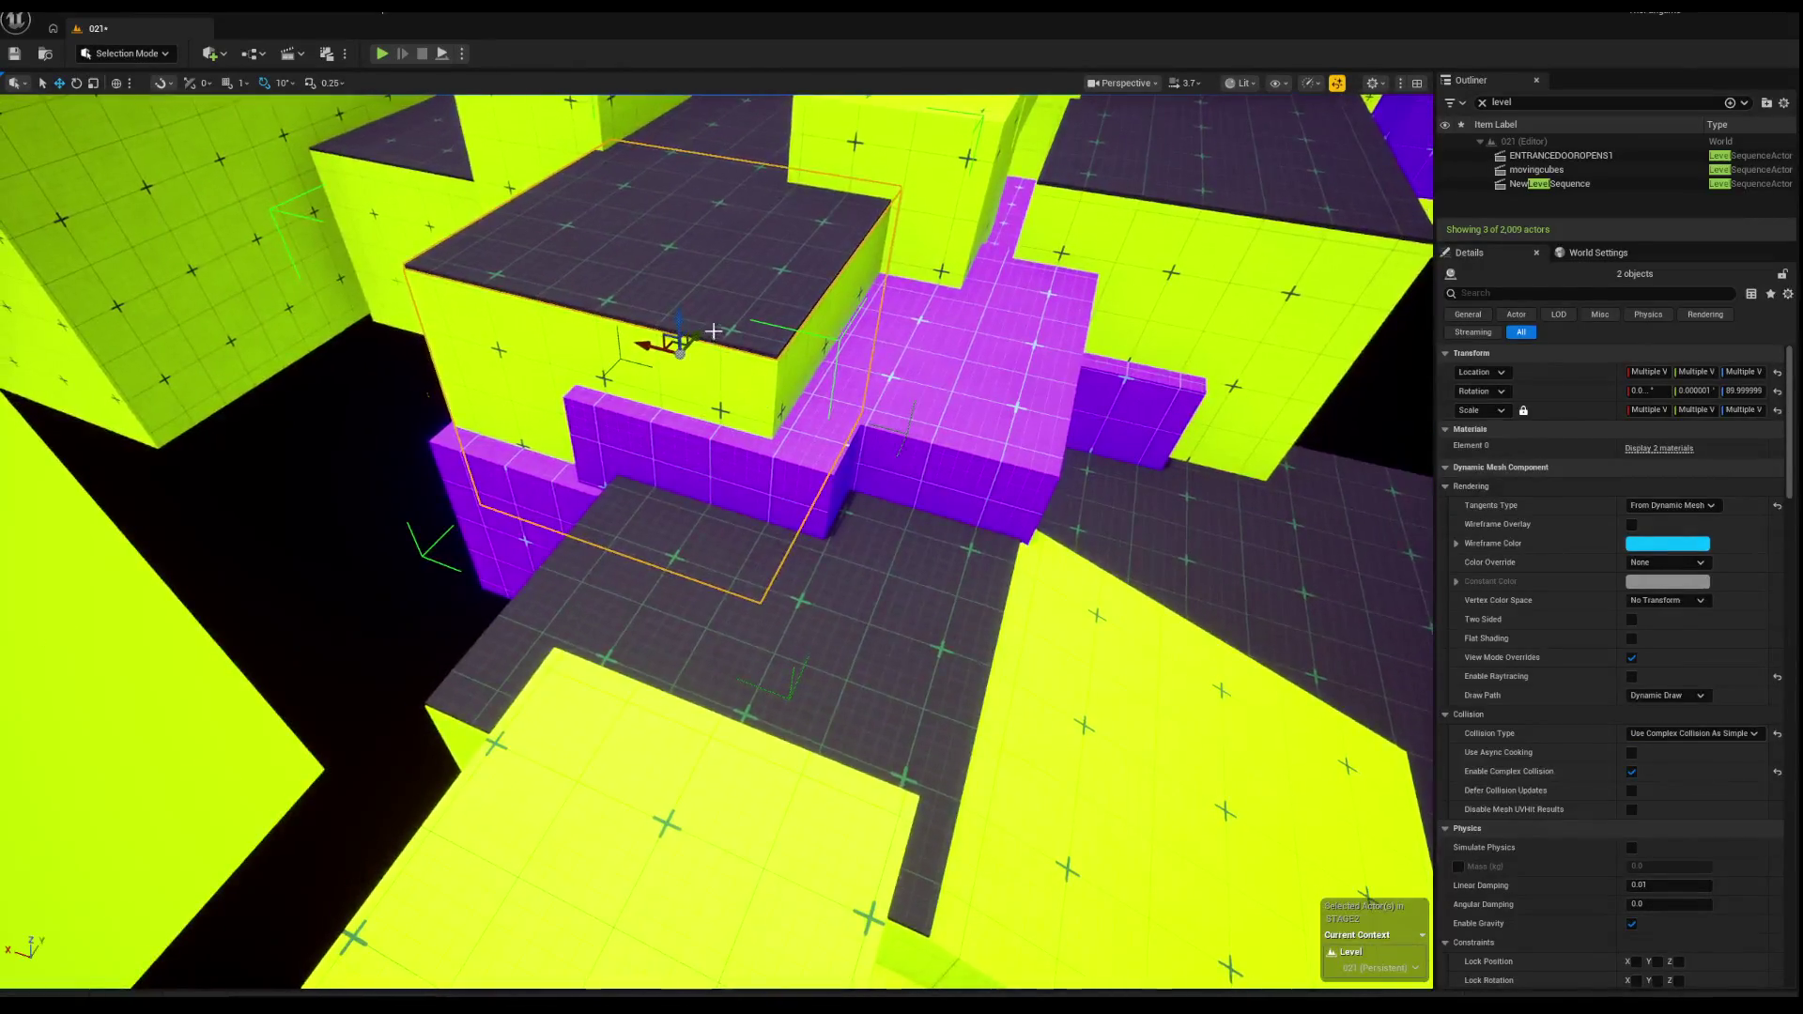
{"action": "left_click_drag", "start_coordinate": [715, 333], "coordinate": [715, 333]}
{"action": "left_click_drag", "start_coordinate": [685, 447], "coordinate": [734, 432]}
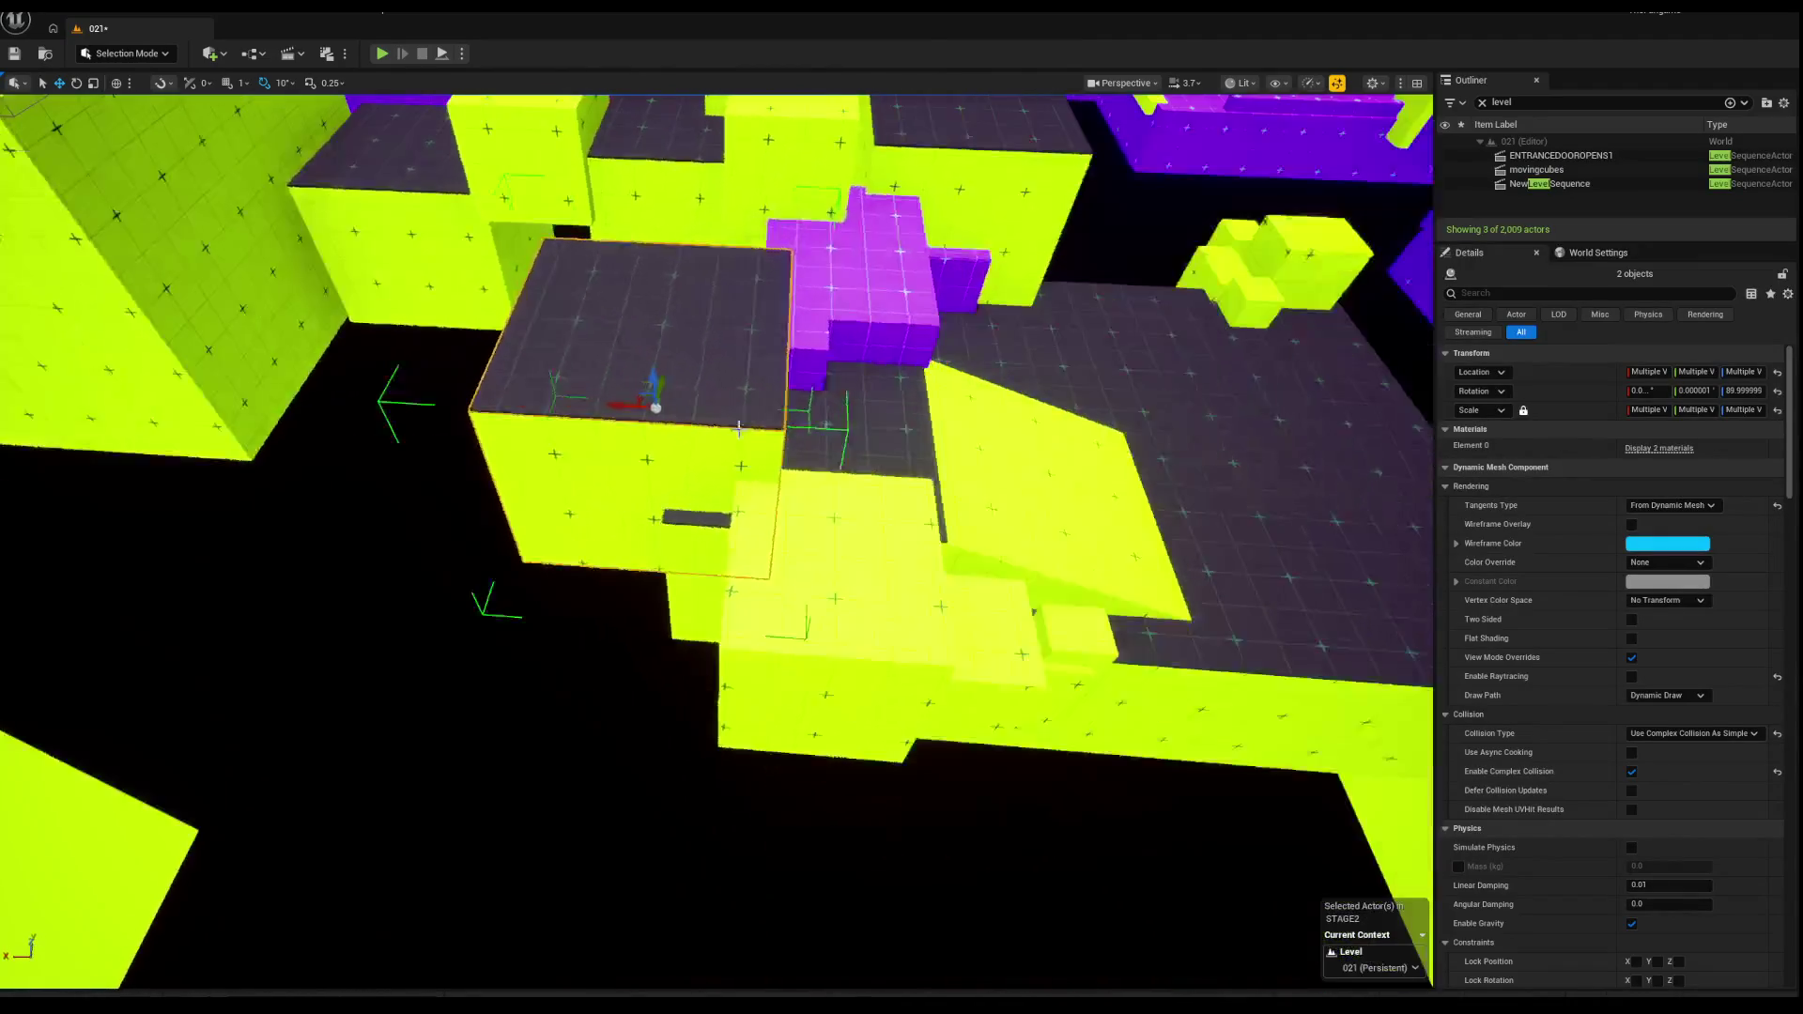
{"action": "left_click_drag", "start_coordinate": [534, 392], "coordinate": [570, 418]}
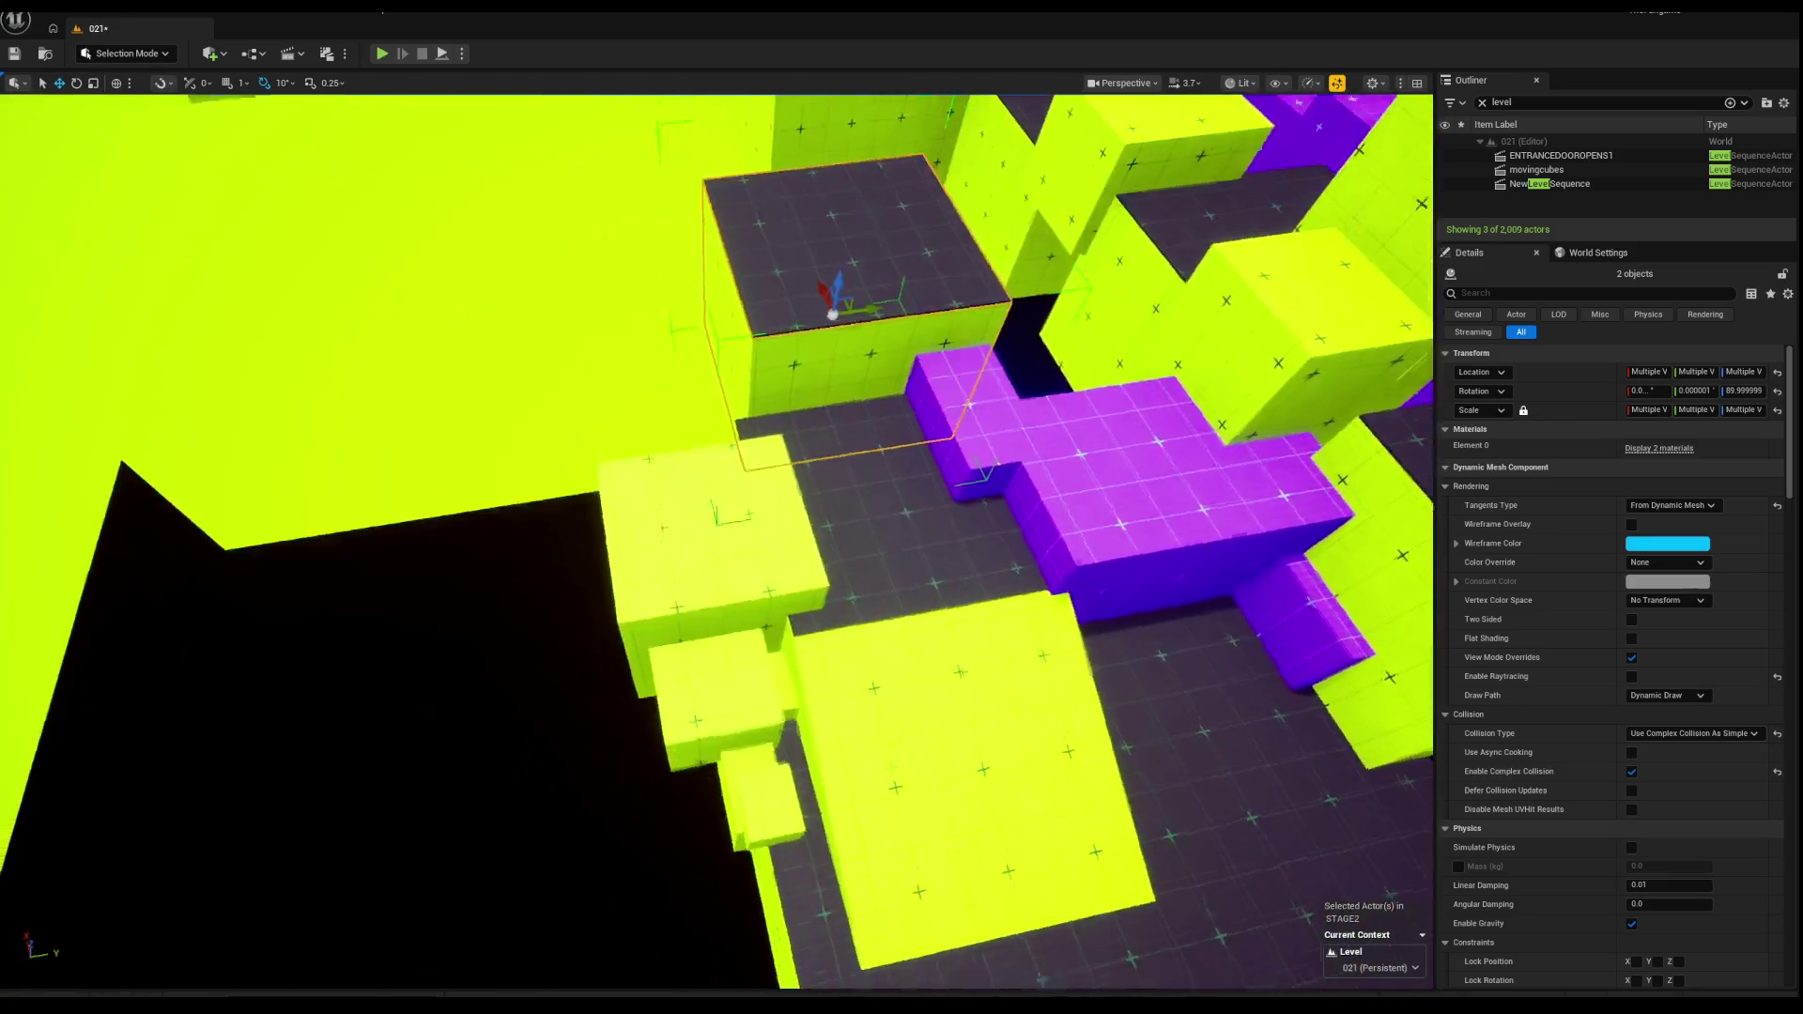
{"action": "left_click", "coordinate": [718, 467]}
{"action": "left_click_drag", "start_coordinate": [717, 467], "coordinate": [717, 467]}
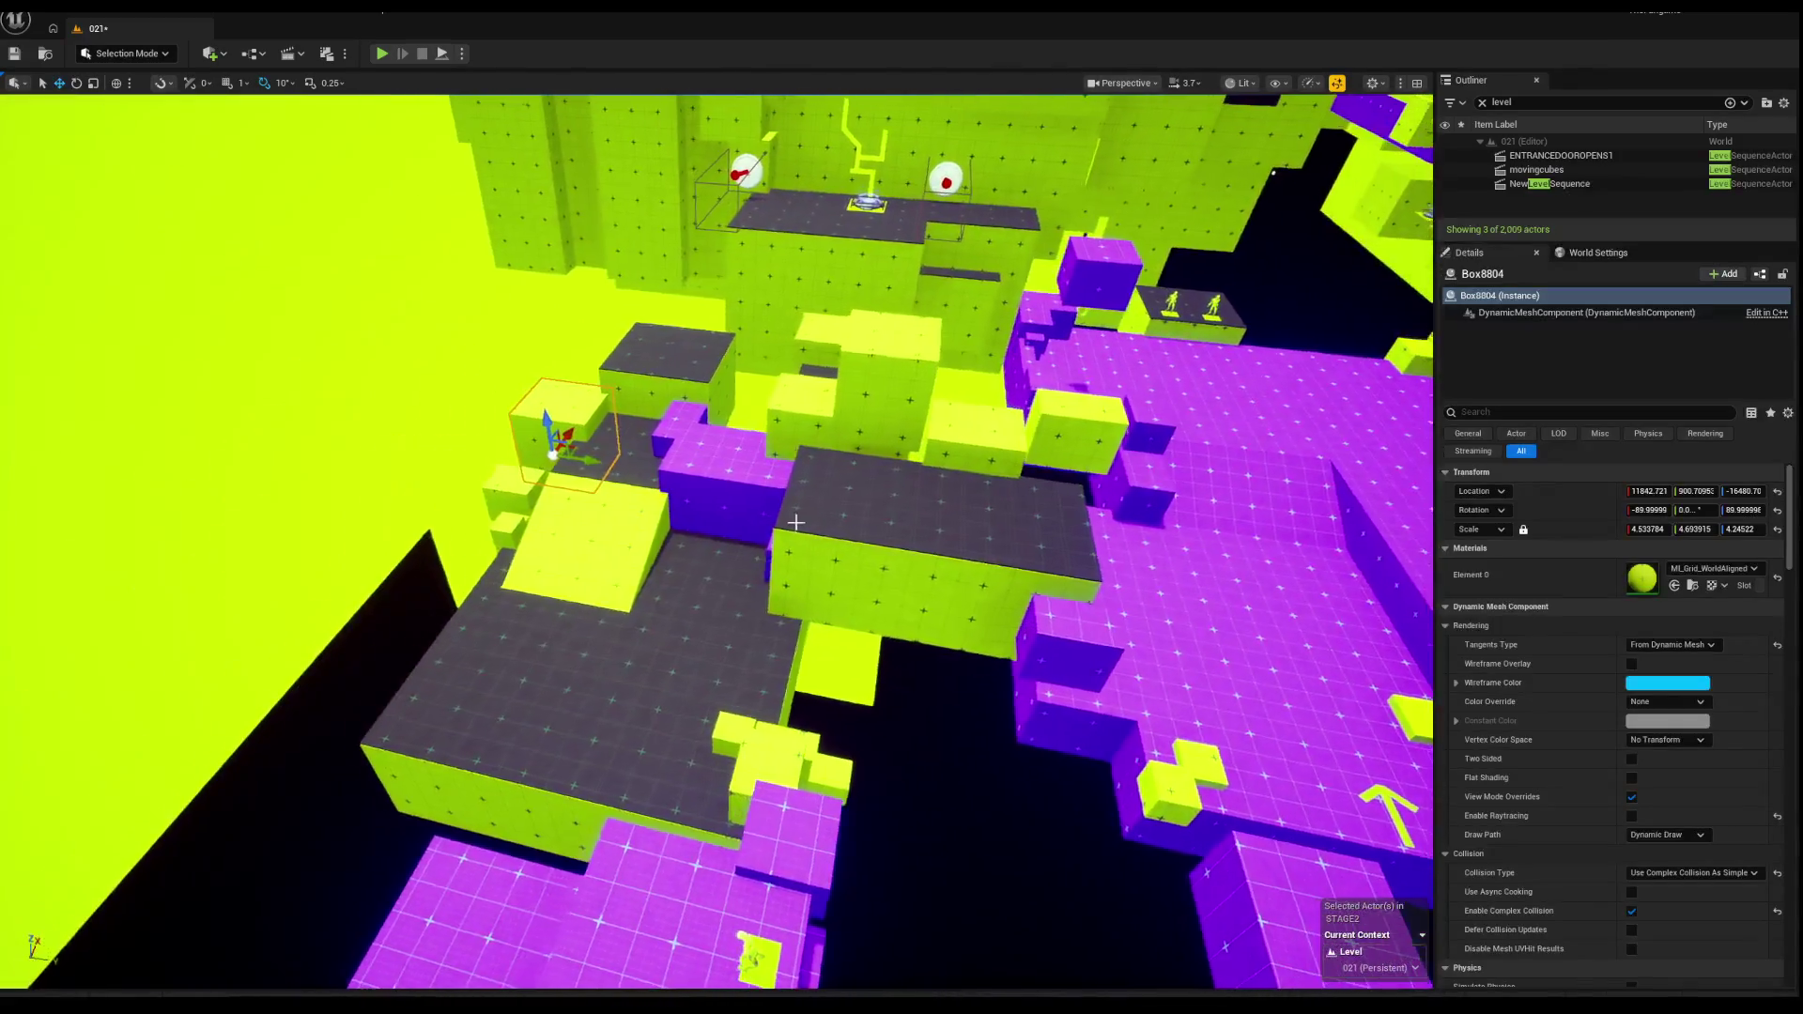
{"action": "scroll", "coordinate": [716, 541], "scroll_direction": "down", "scroll_amount": 3}
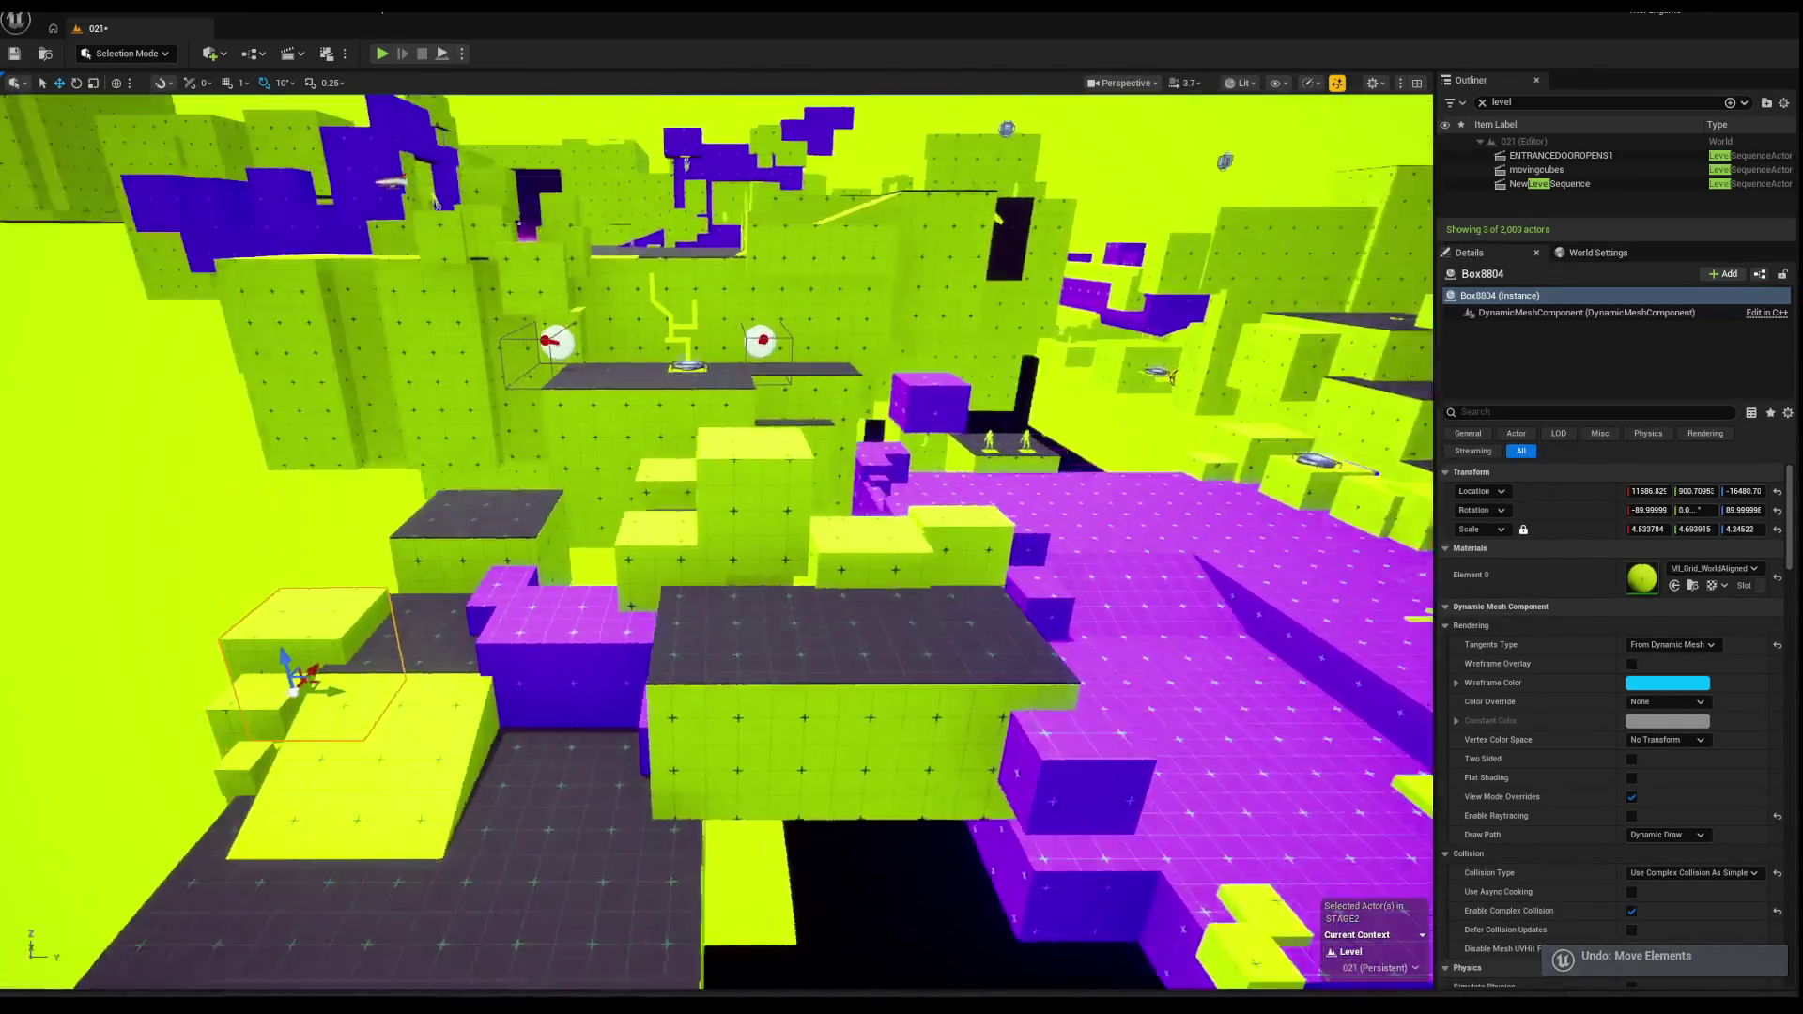
{"action": "scroll", "coordinate": [769, 528], "scroll_direction": "up", "scroll_amount": 5}
{"action": "left_click", "coordinate": [685, 517], "text": "ctrl"}
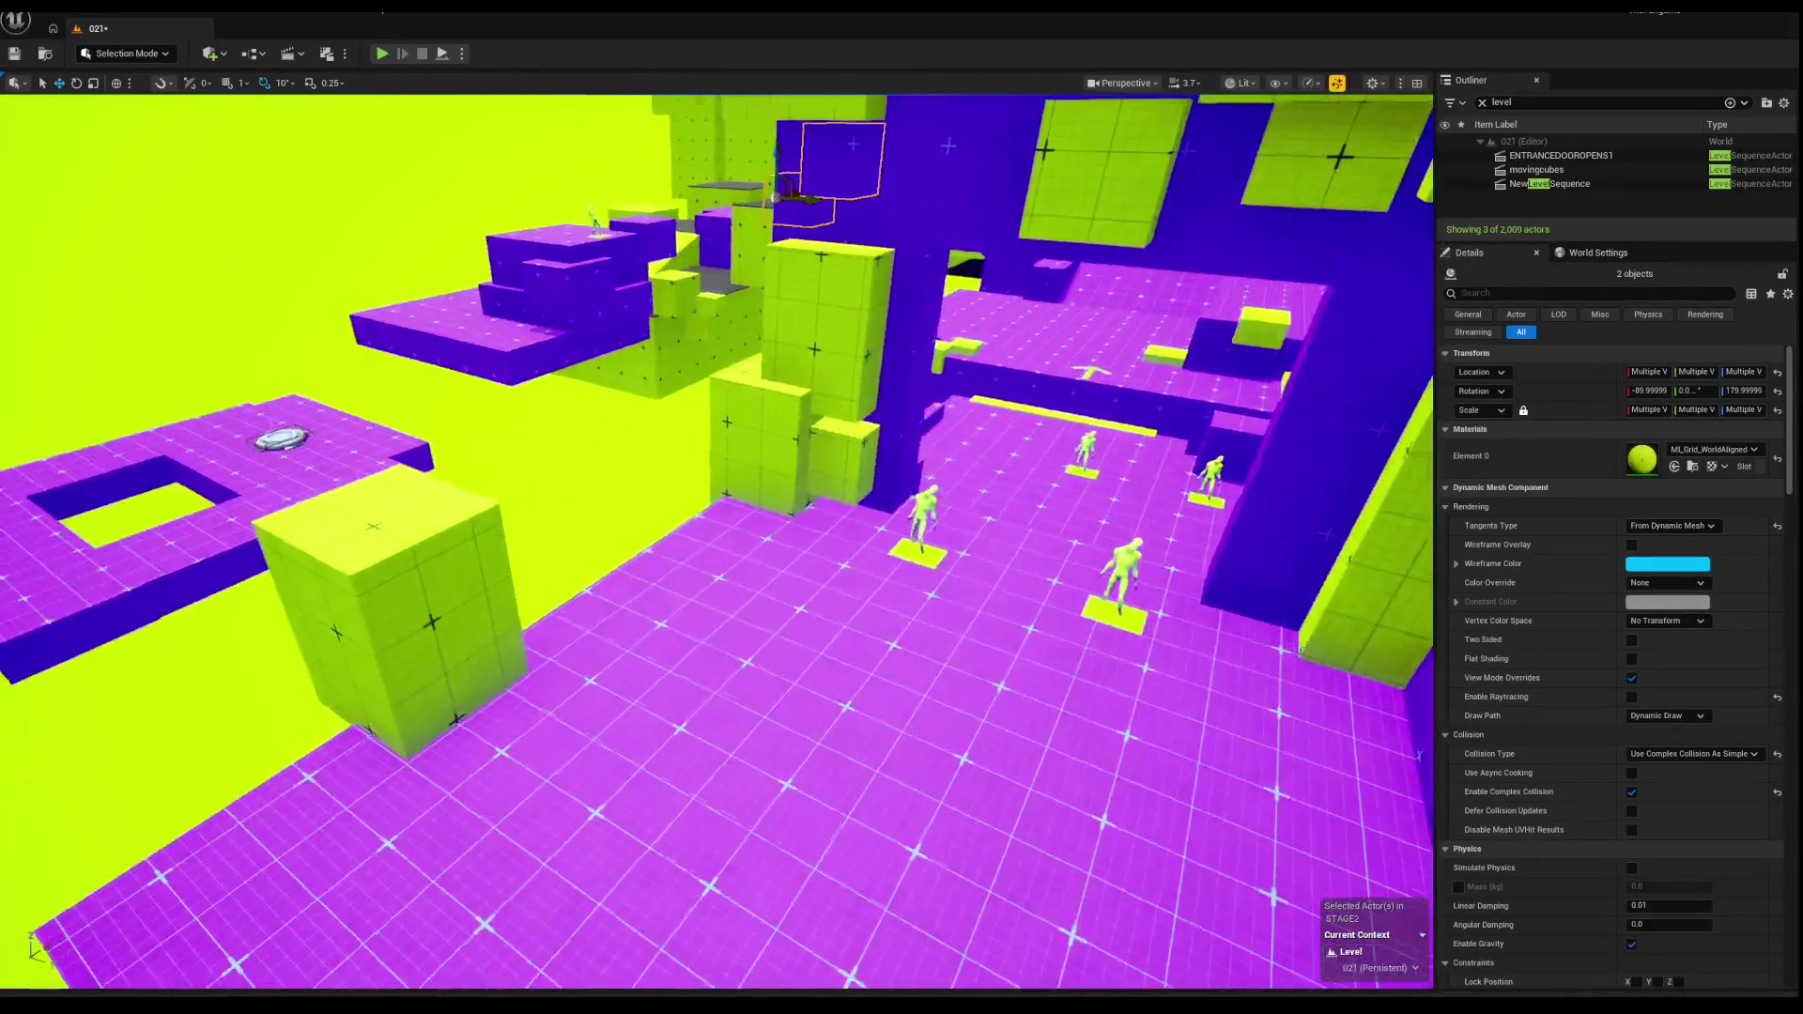
Step: Select the yellow cube Box8834 and move it together with the purple floor
{"action": "left_click", "coordinate": [423, 563]}
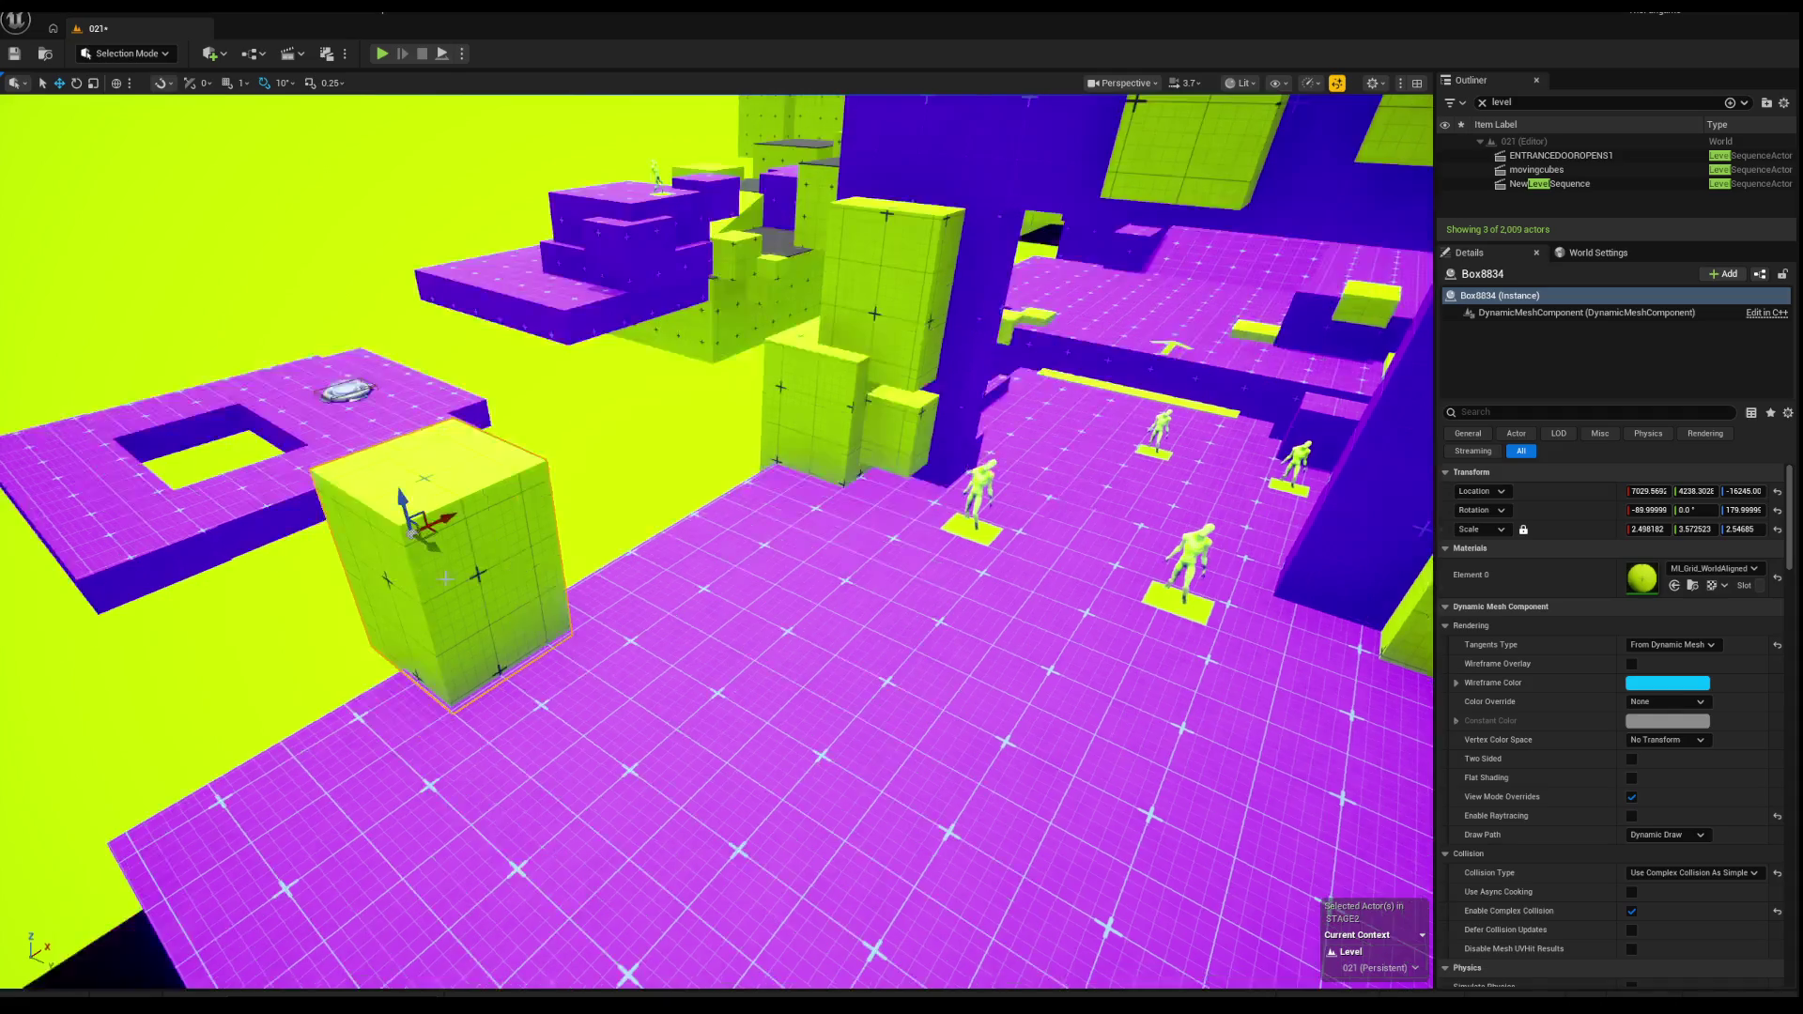
{"action": "left_click", "coordinate": [434, 570]}
{"action": "right_click", "coordinate": [437, 572]}
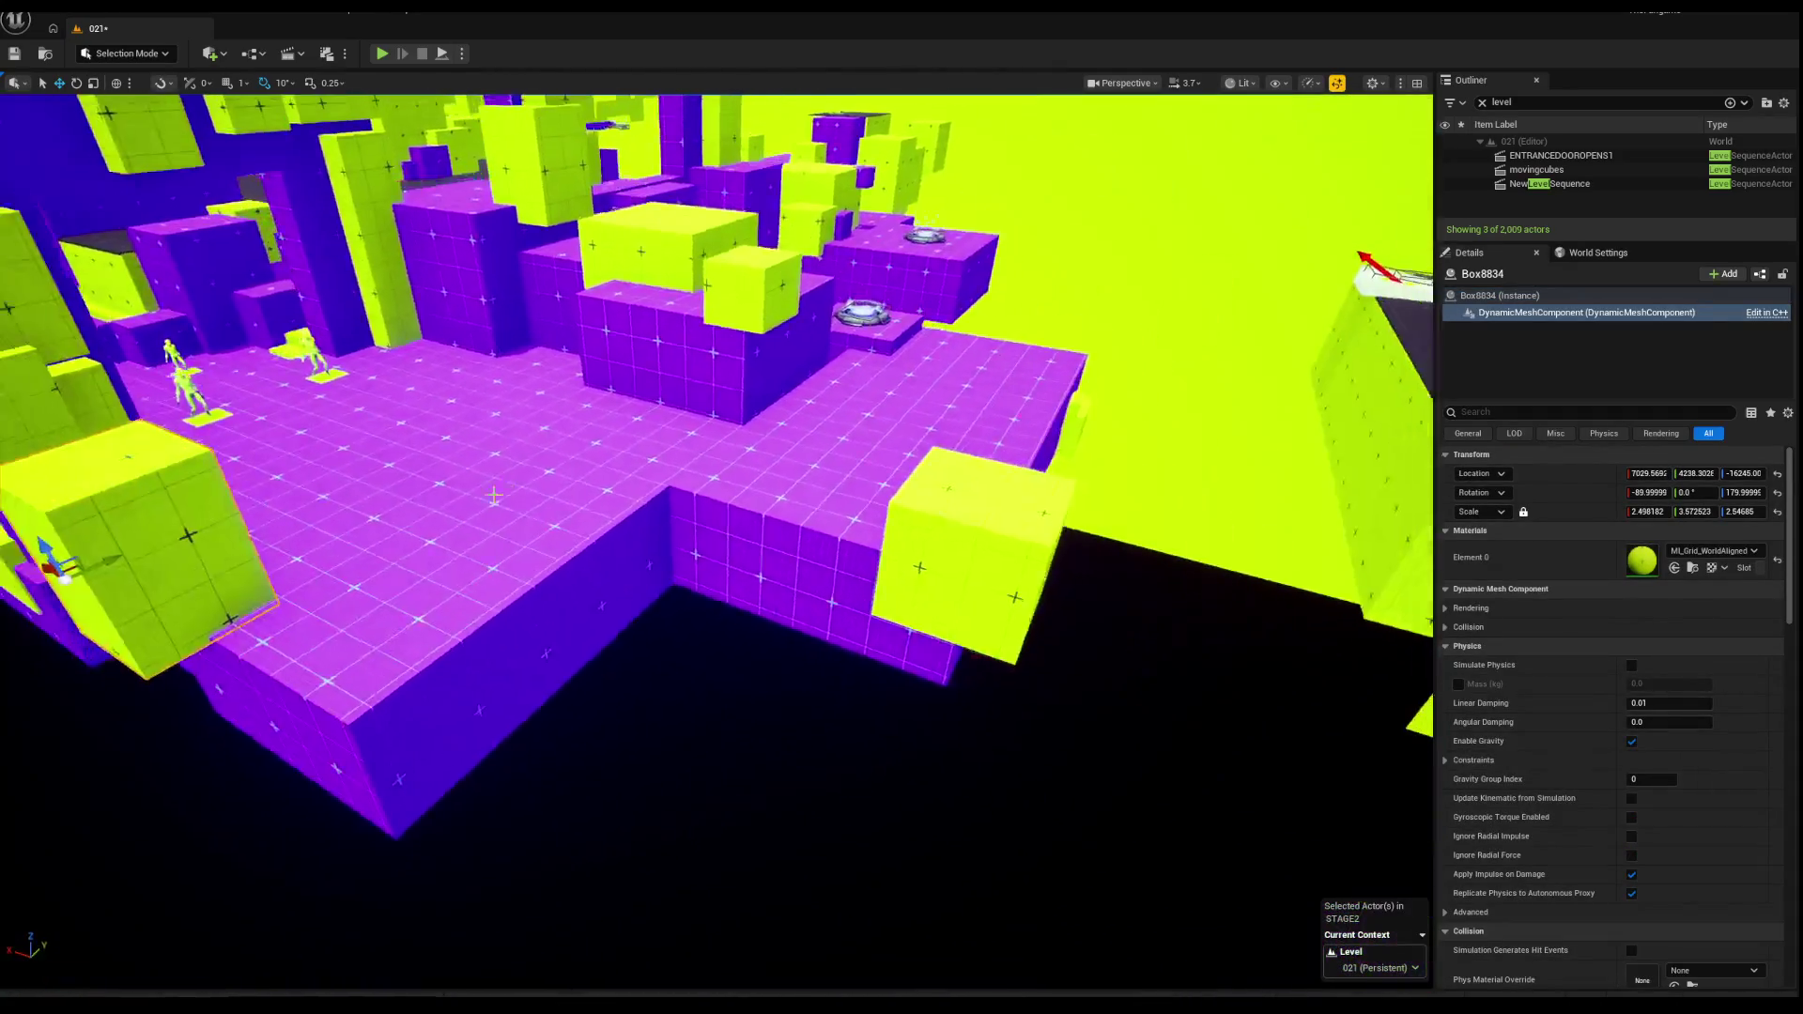
{"action": "left_click", "coordinate": [840, 606]}
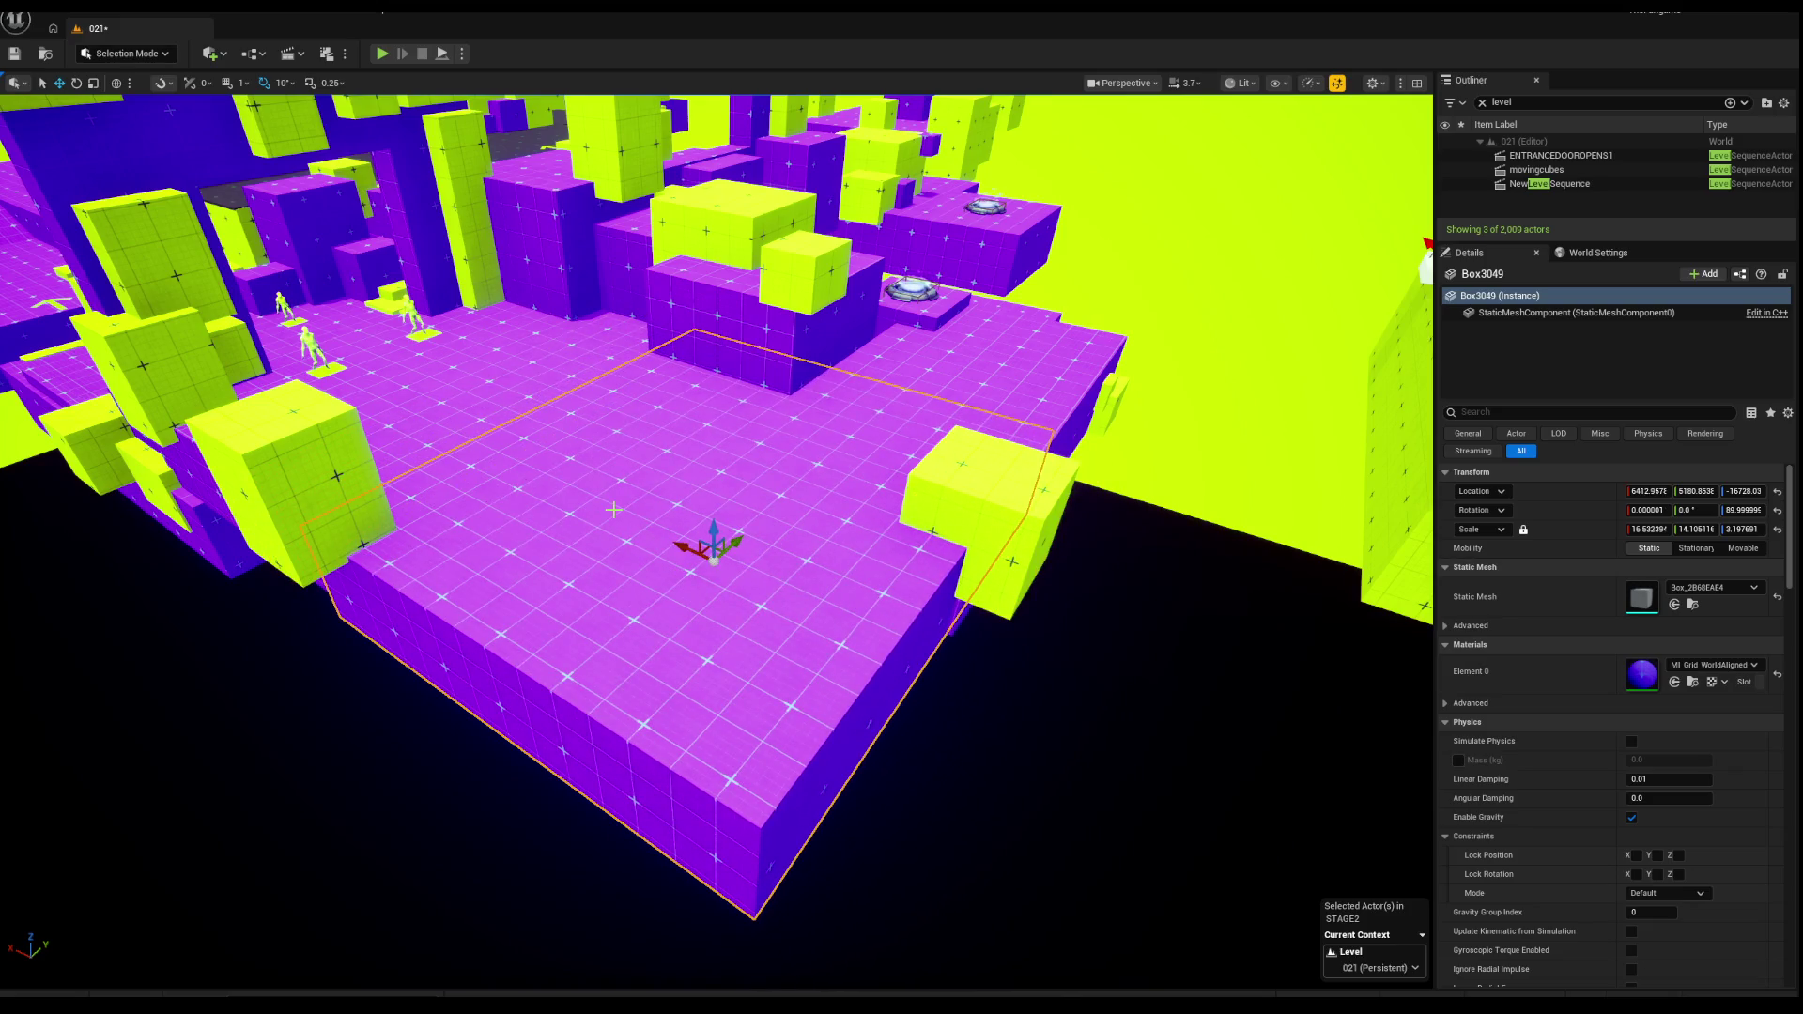
{"action": "key", "text": "Escape"}
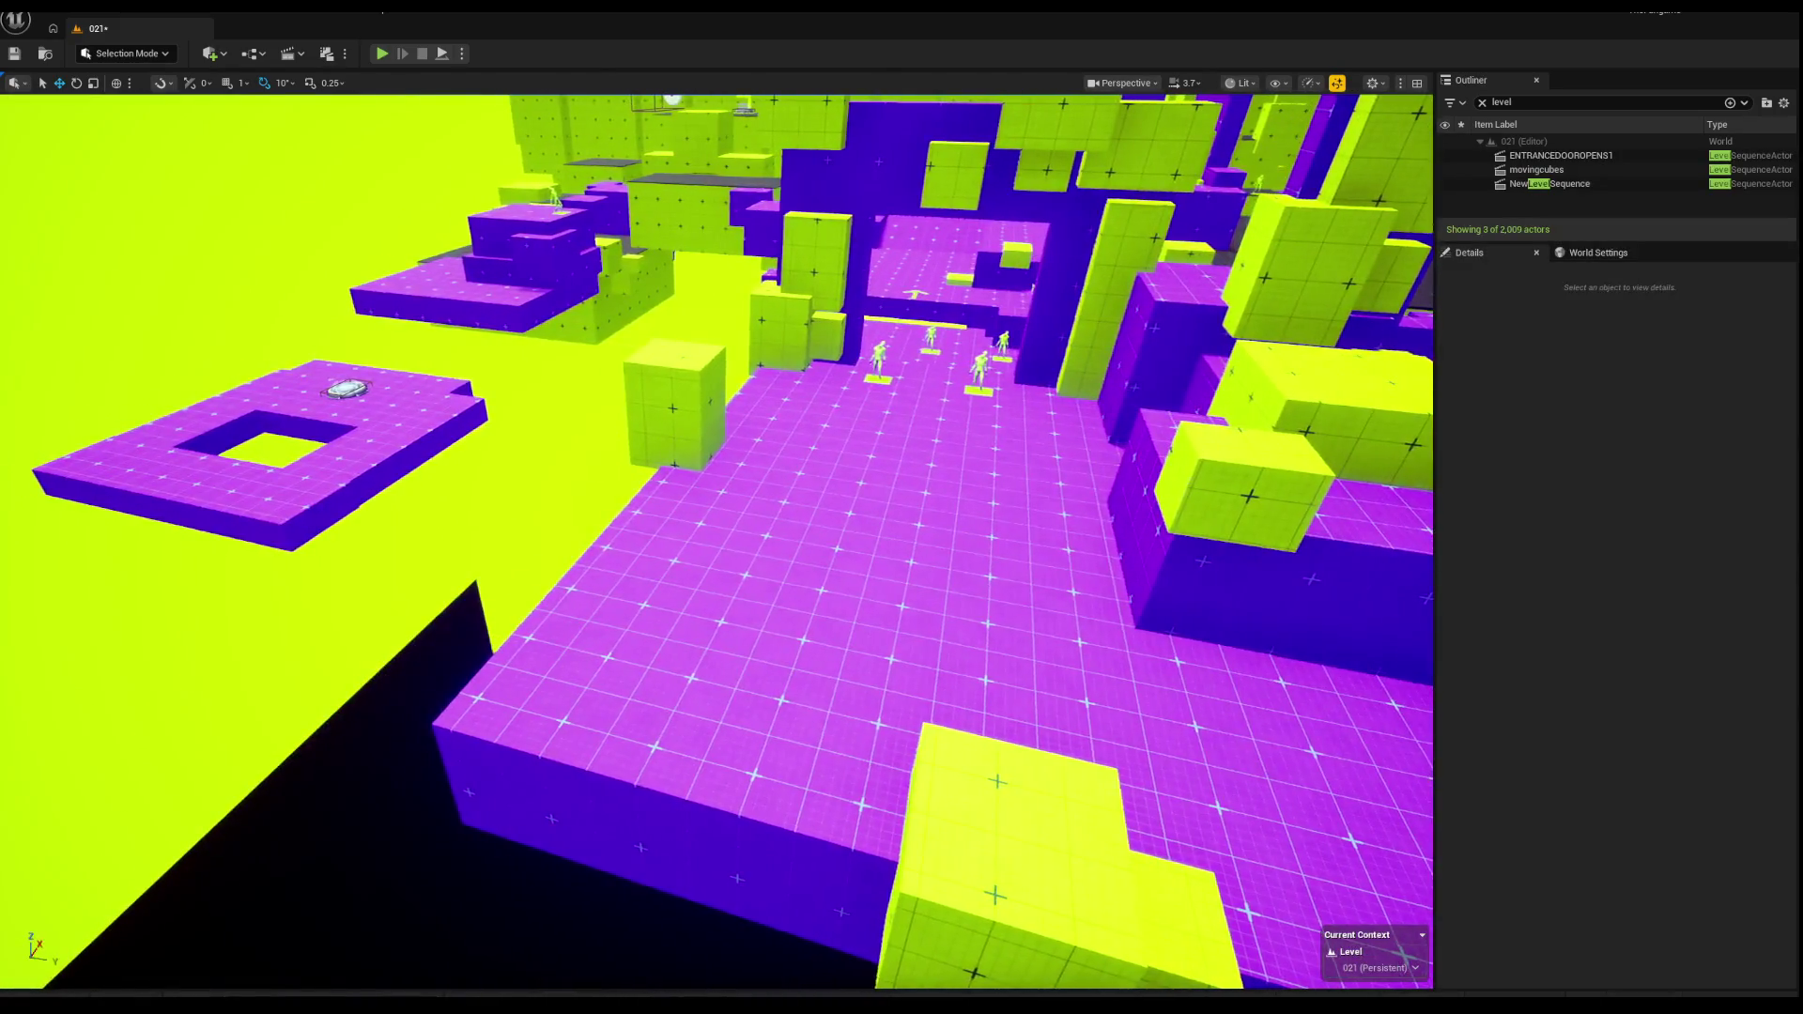
{"action": "left_click", "coordinate": [737, 385]}
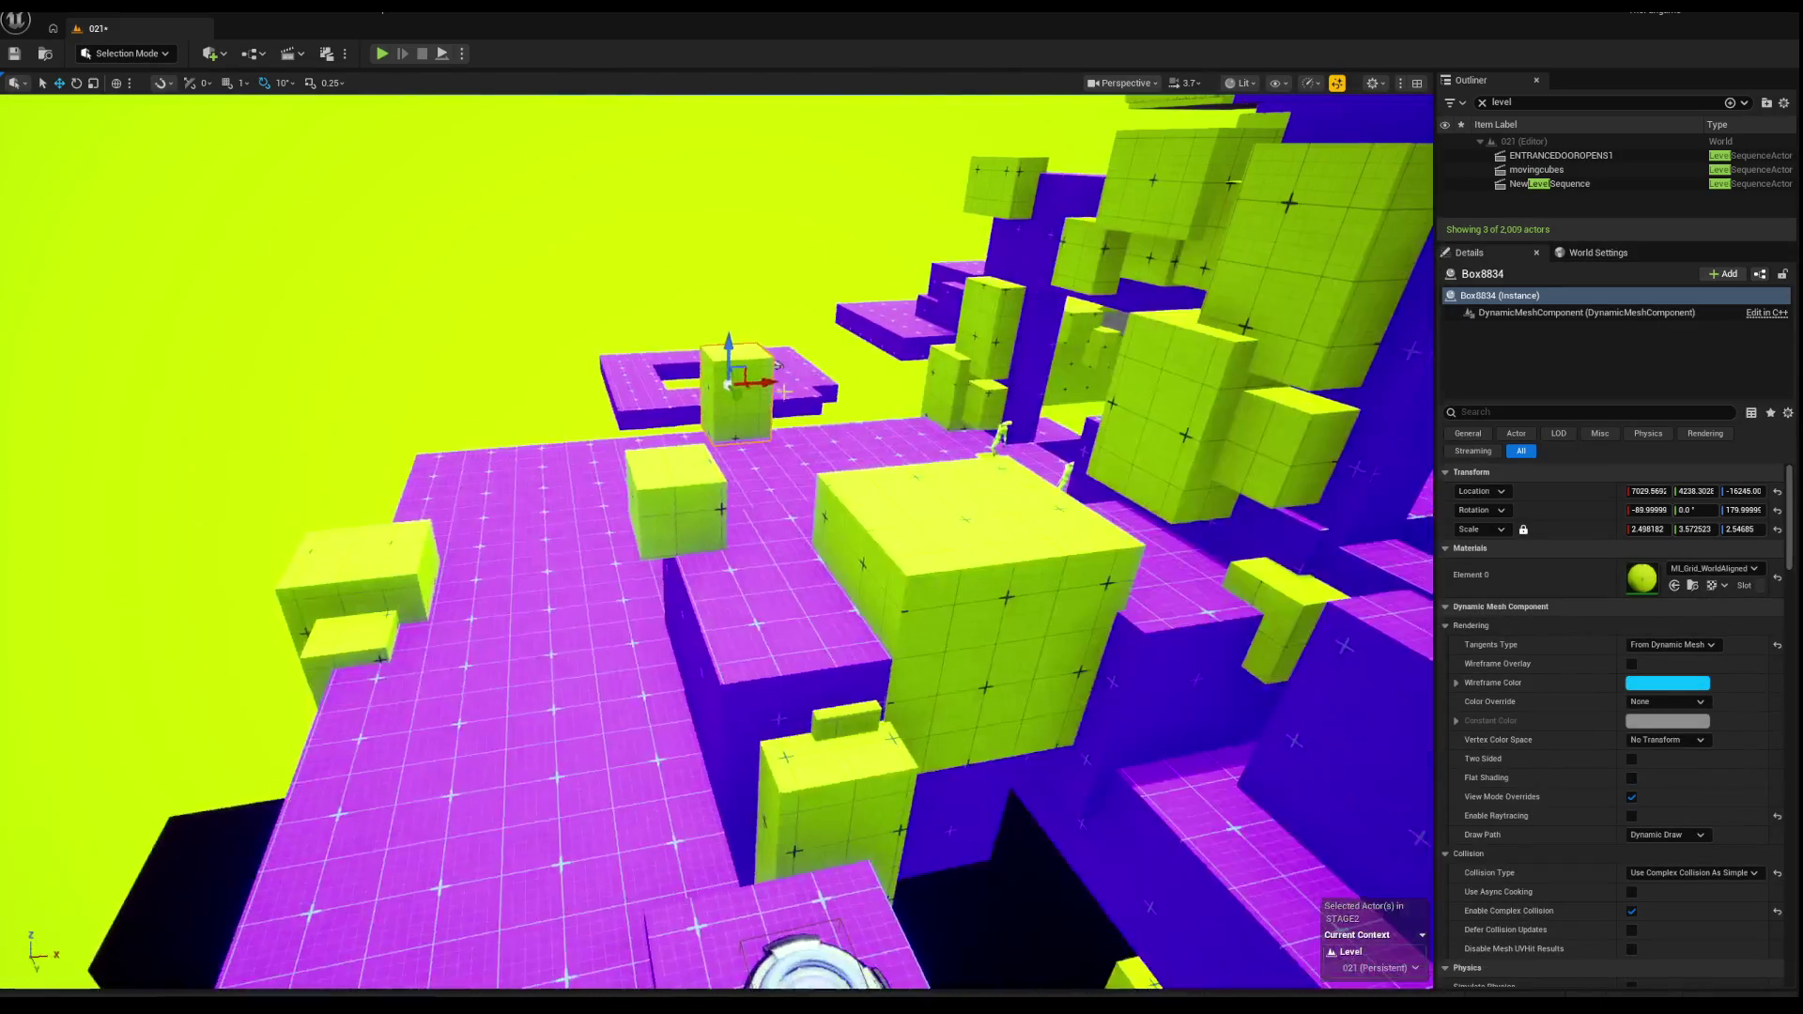
{"action": "mouse_move", "coordinate": [767, 381]}
{"action": "left_mouse_down"}
{"action": "mouse_move", "coordinate": [414, 394]}
{"action": "mouse_move", "coordinate": [554, 619]}
{"action": "mouse_move", "coordinate": [695, 376]}
{"action": "mouse_move", "coordinate": [703, 582]}
{"action": "left_mouse_up"}
{"action": "left_click", "coordinate": [703, 582], "text": "ctrl"}
{"action": "mouse_move", "coordinate": [745, 686]}
{"action": "left_mouse_down"}
{"action": "mouse_move", "coordinate": [752, 601]}
{"action": "mouse_move", "coordinate": [793, 591]}
{"action": "mouse_move", "coordinate": [733, 526]}
{"action": "mouse_move", "coordinate": [695, 517]}
{"action": "left_mouse_up"}
Step: Shrink the yellow cube and slide it back onto the purple floor's edge
{"action": "left_click", "coordinate": [784, 207]}
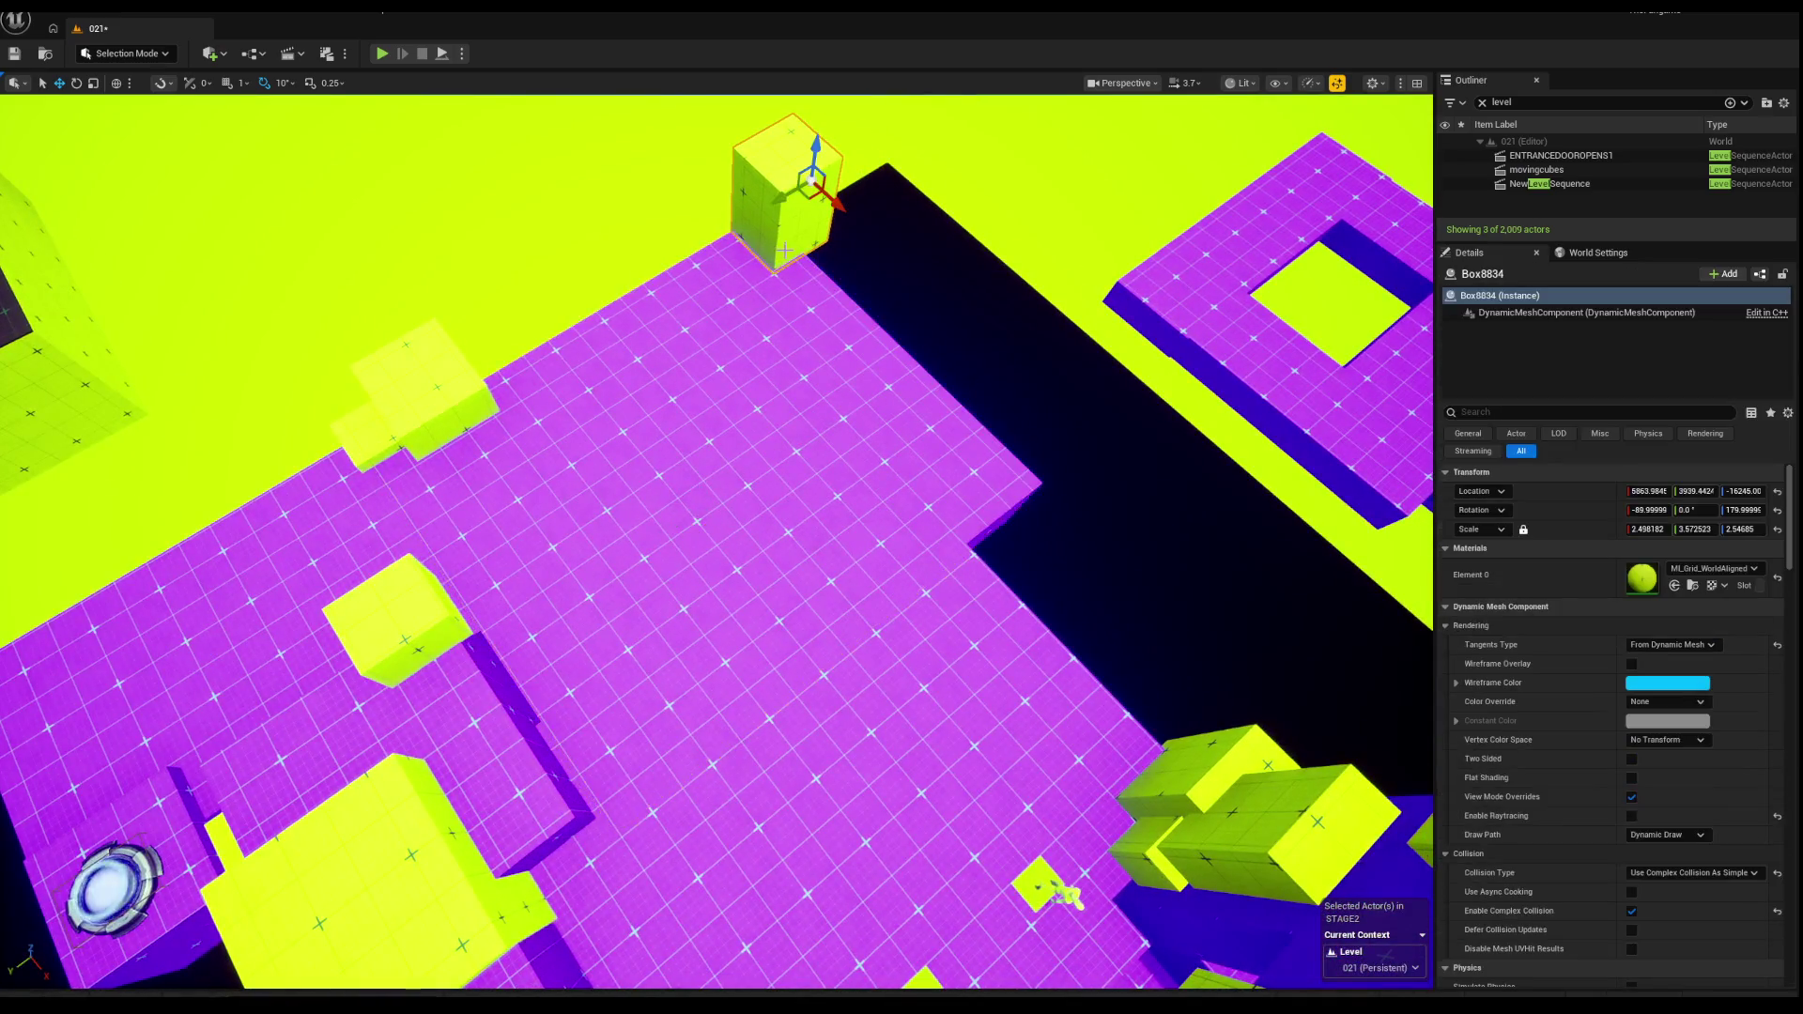
{"action": "key", "text": "r"}
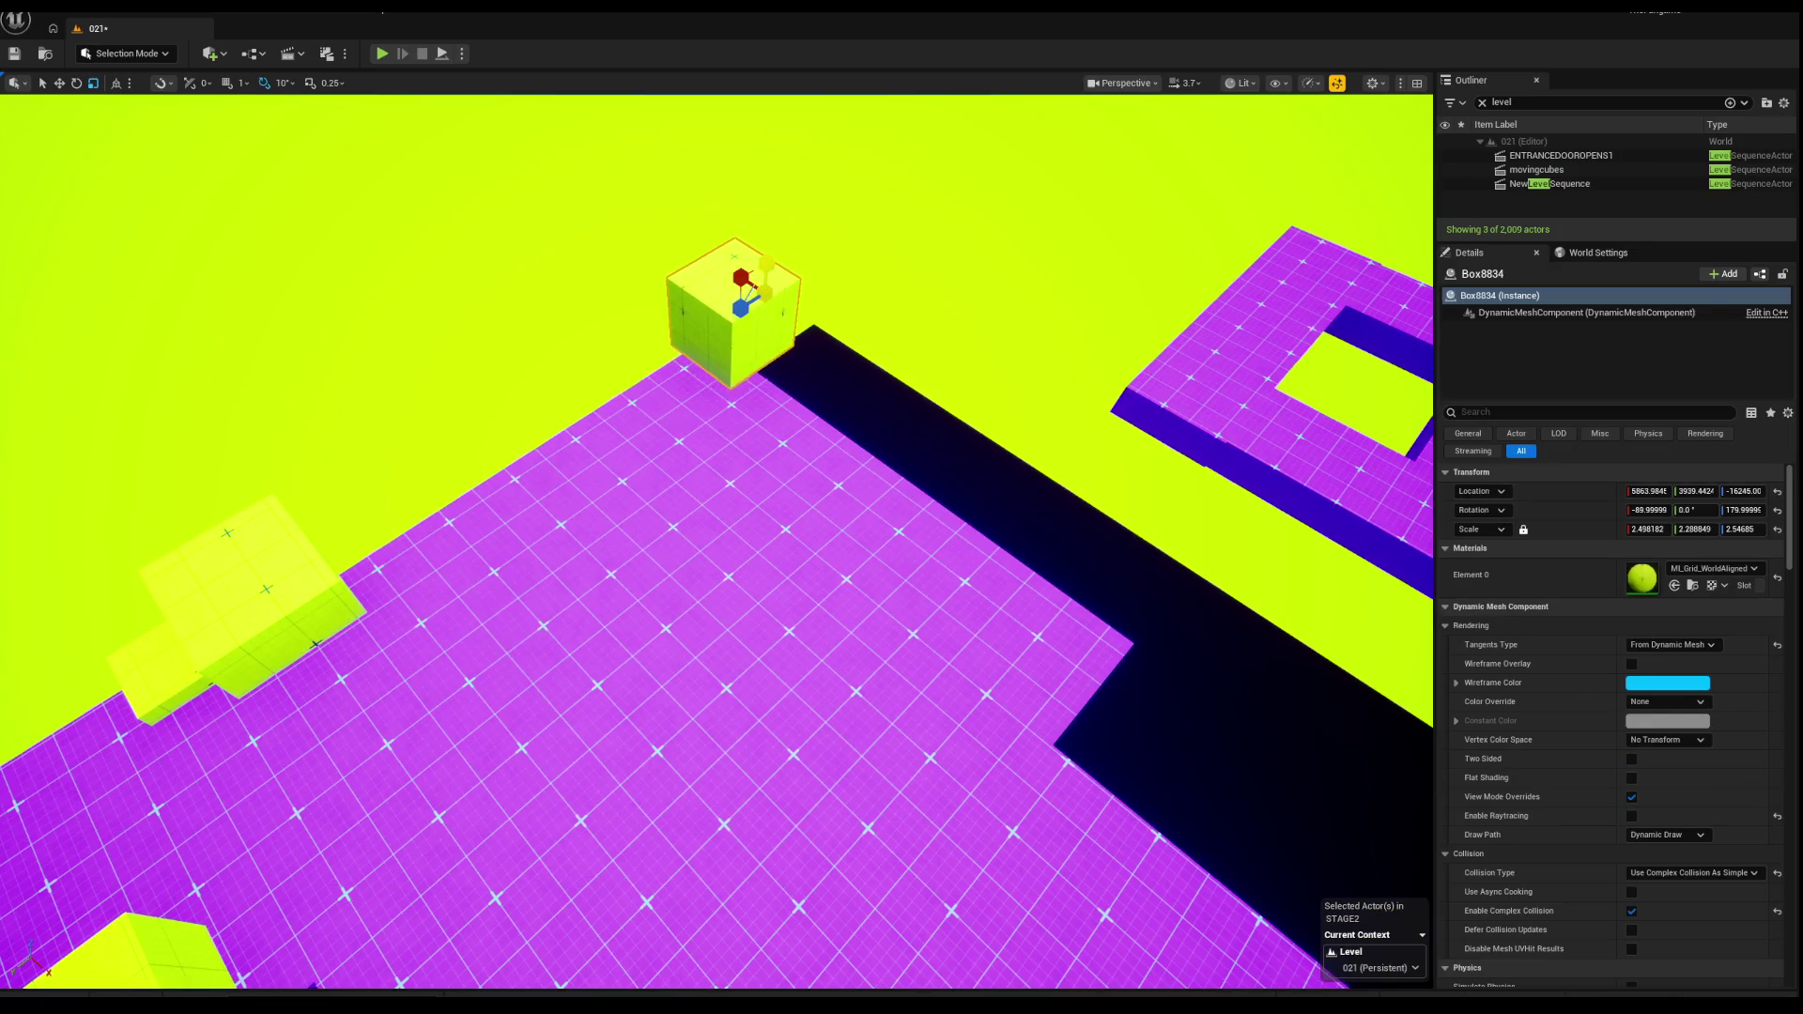
{"action": "left_click_drag", "start_coordinate": [925, 416], "coordinate": [835, 414]}
{"action": "left_click_drag", "start_coordinate": [805, 338], "coordinate": [815, 344]}
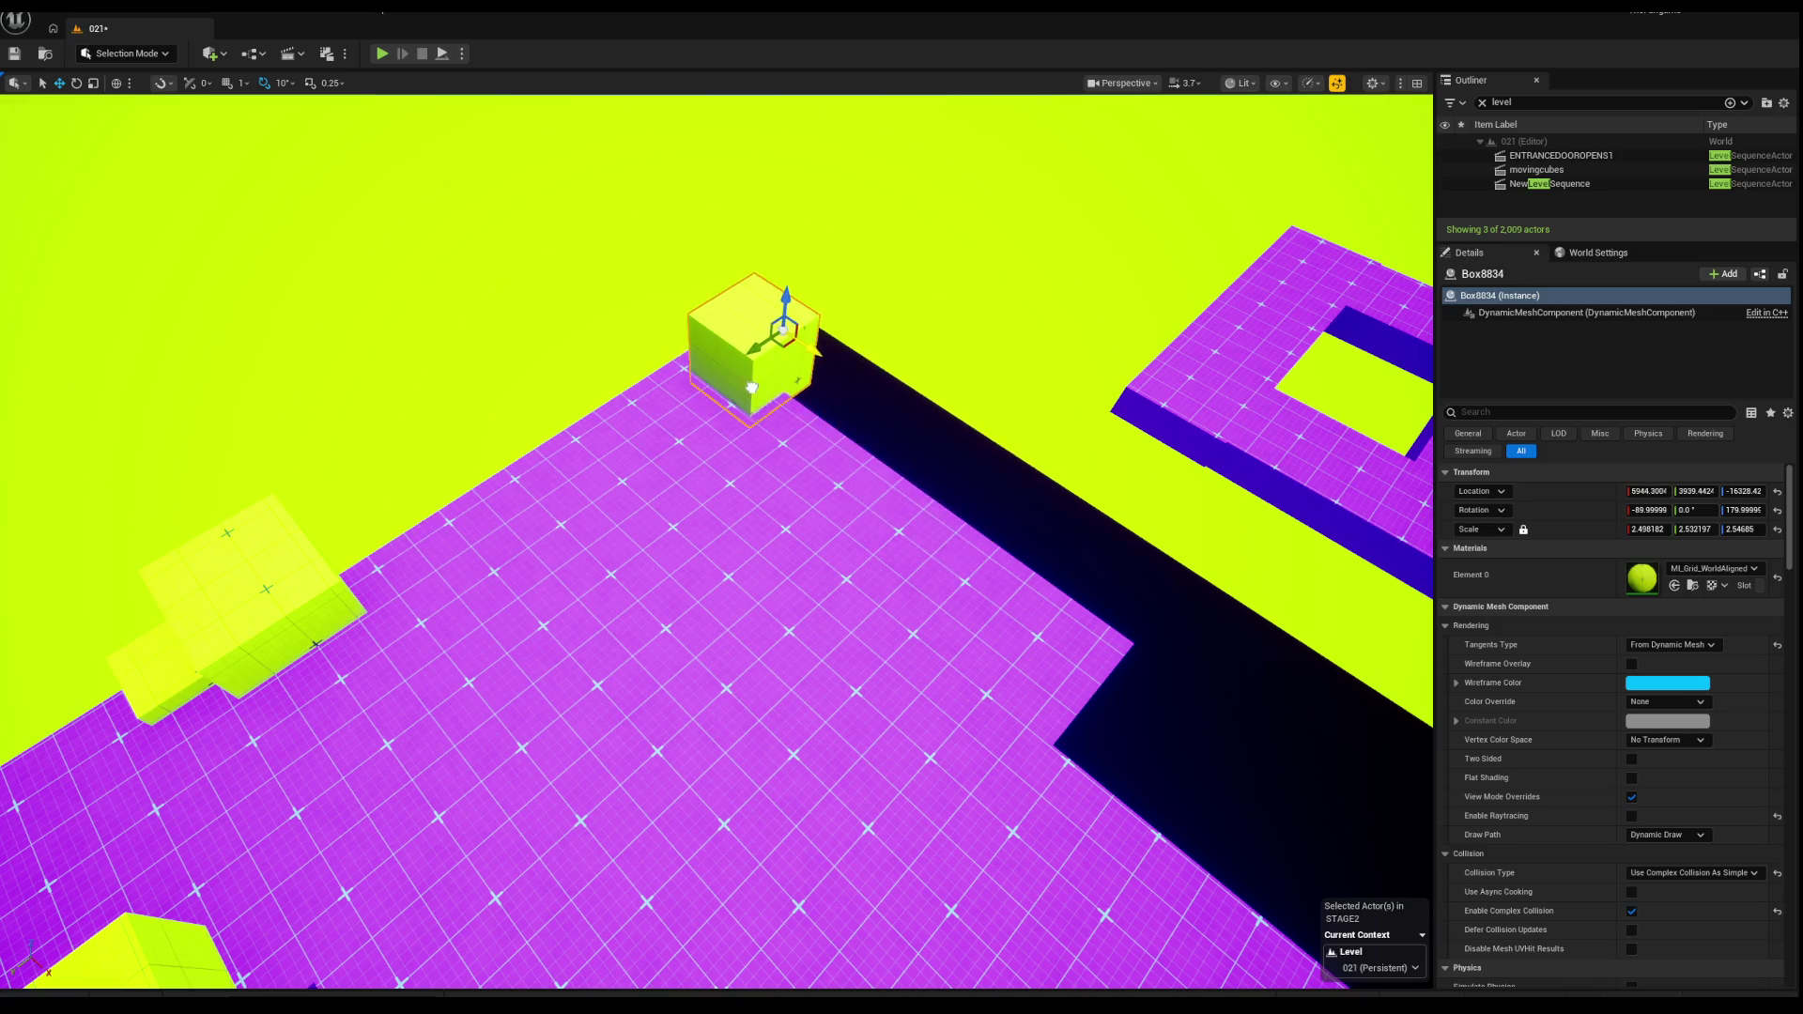
{"action": "key", "text": "a"}
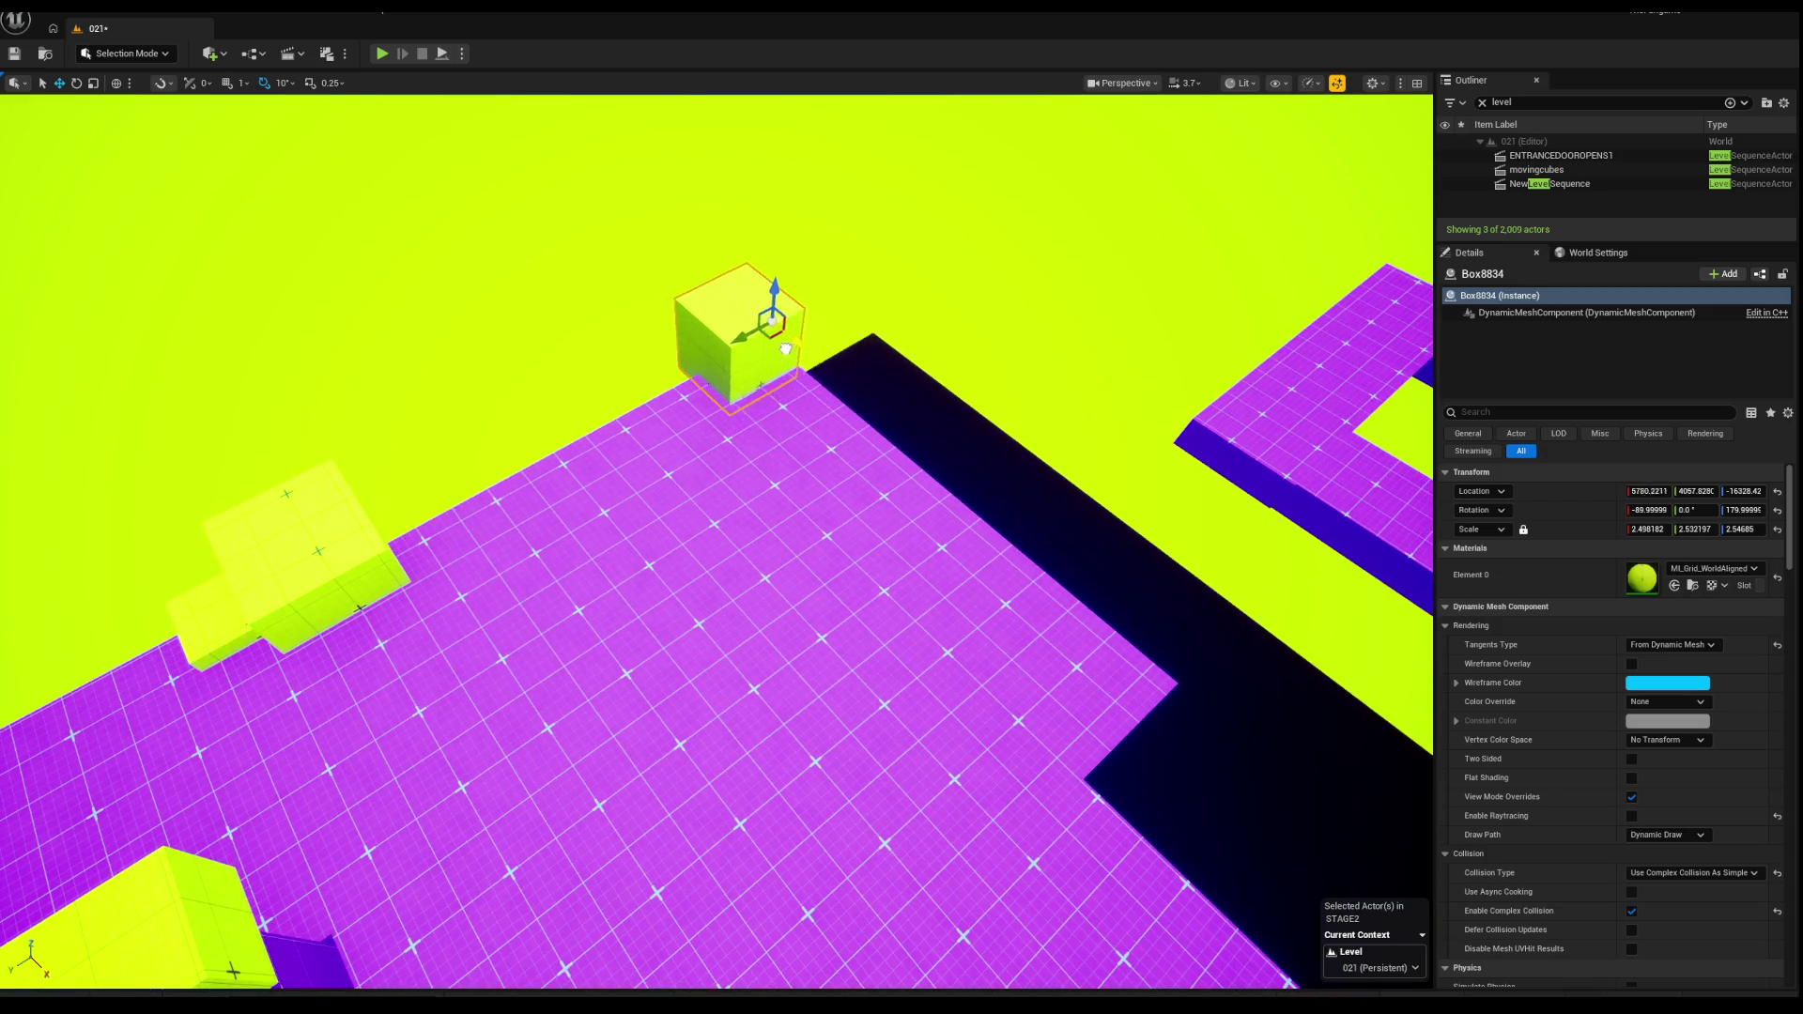
{"action": "left_click_drag", "start_coordinate": [798, 351], "coordinate": [995, 547]}
{"action": "key", "text": "f"}
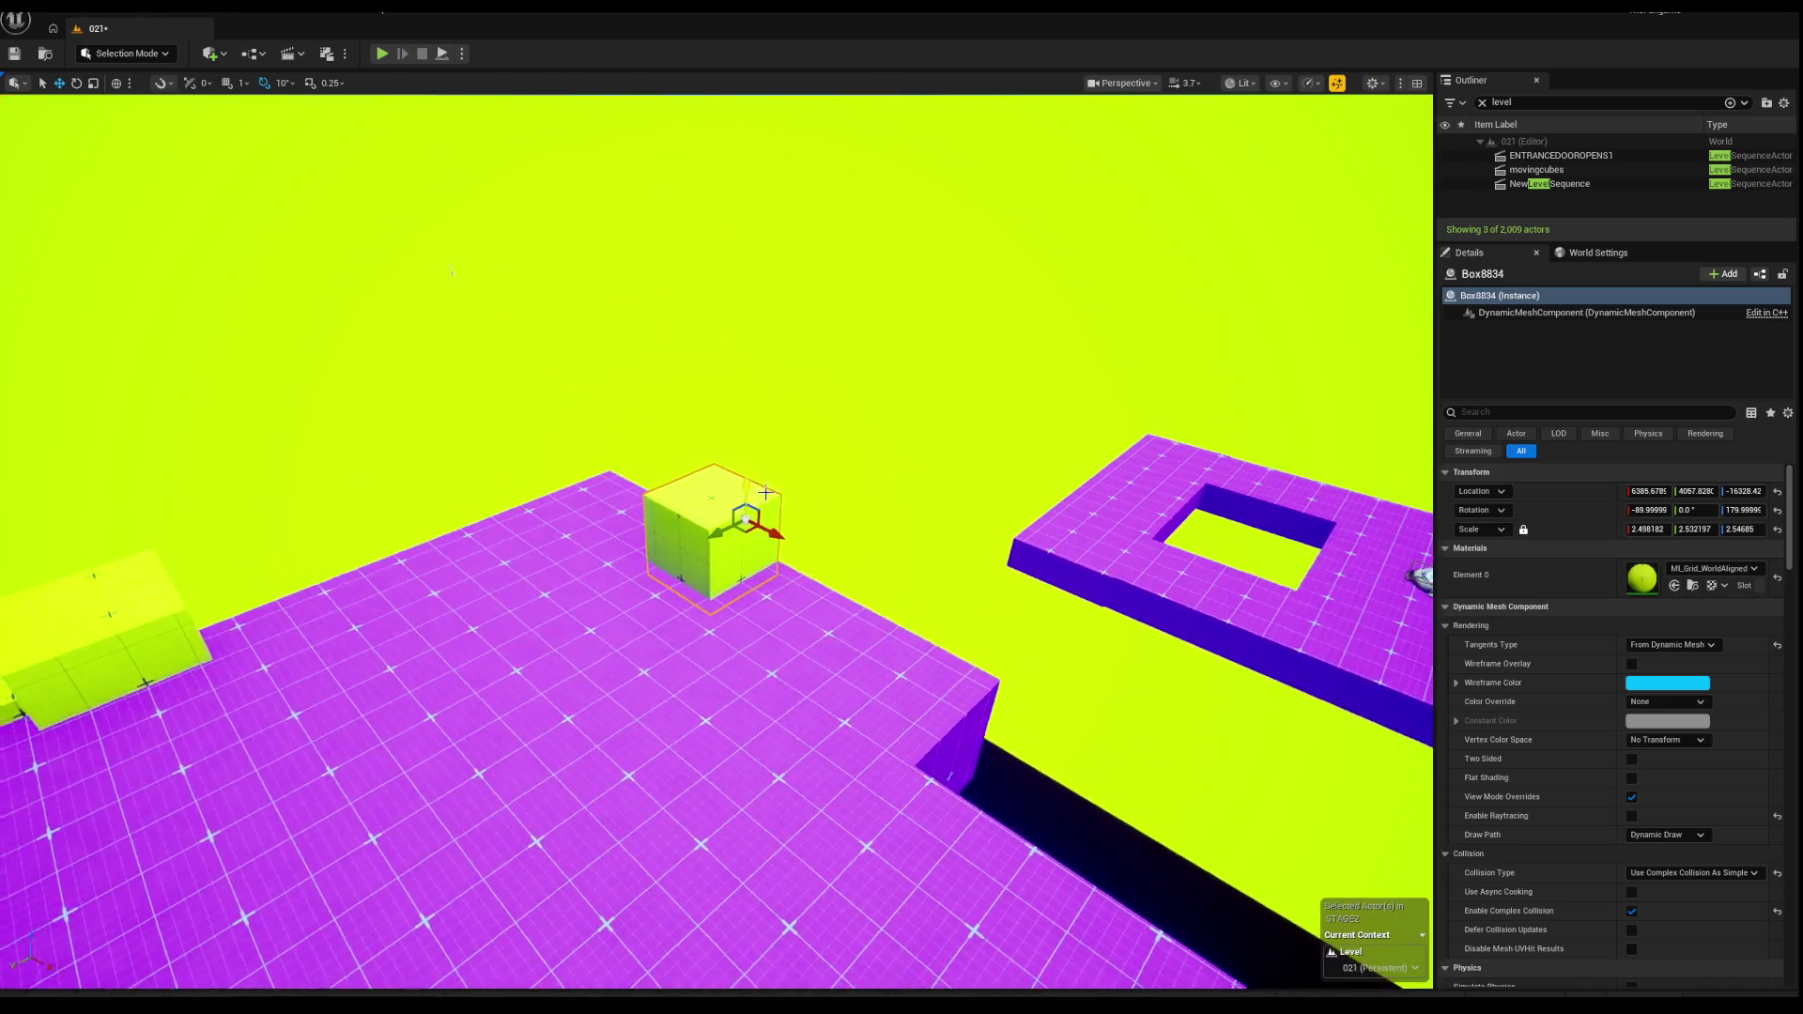
{"action": "left_click_drag", "start_coordinate": [765, 492], "coordinate": [667, 479]}
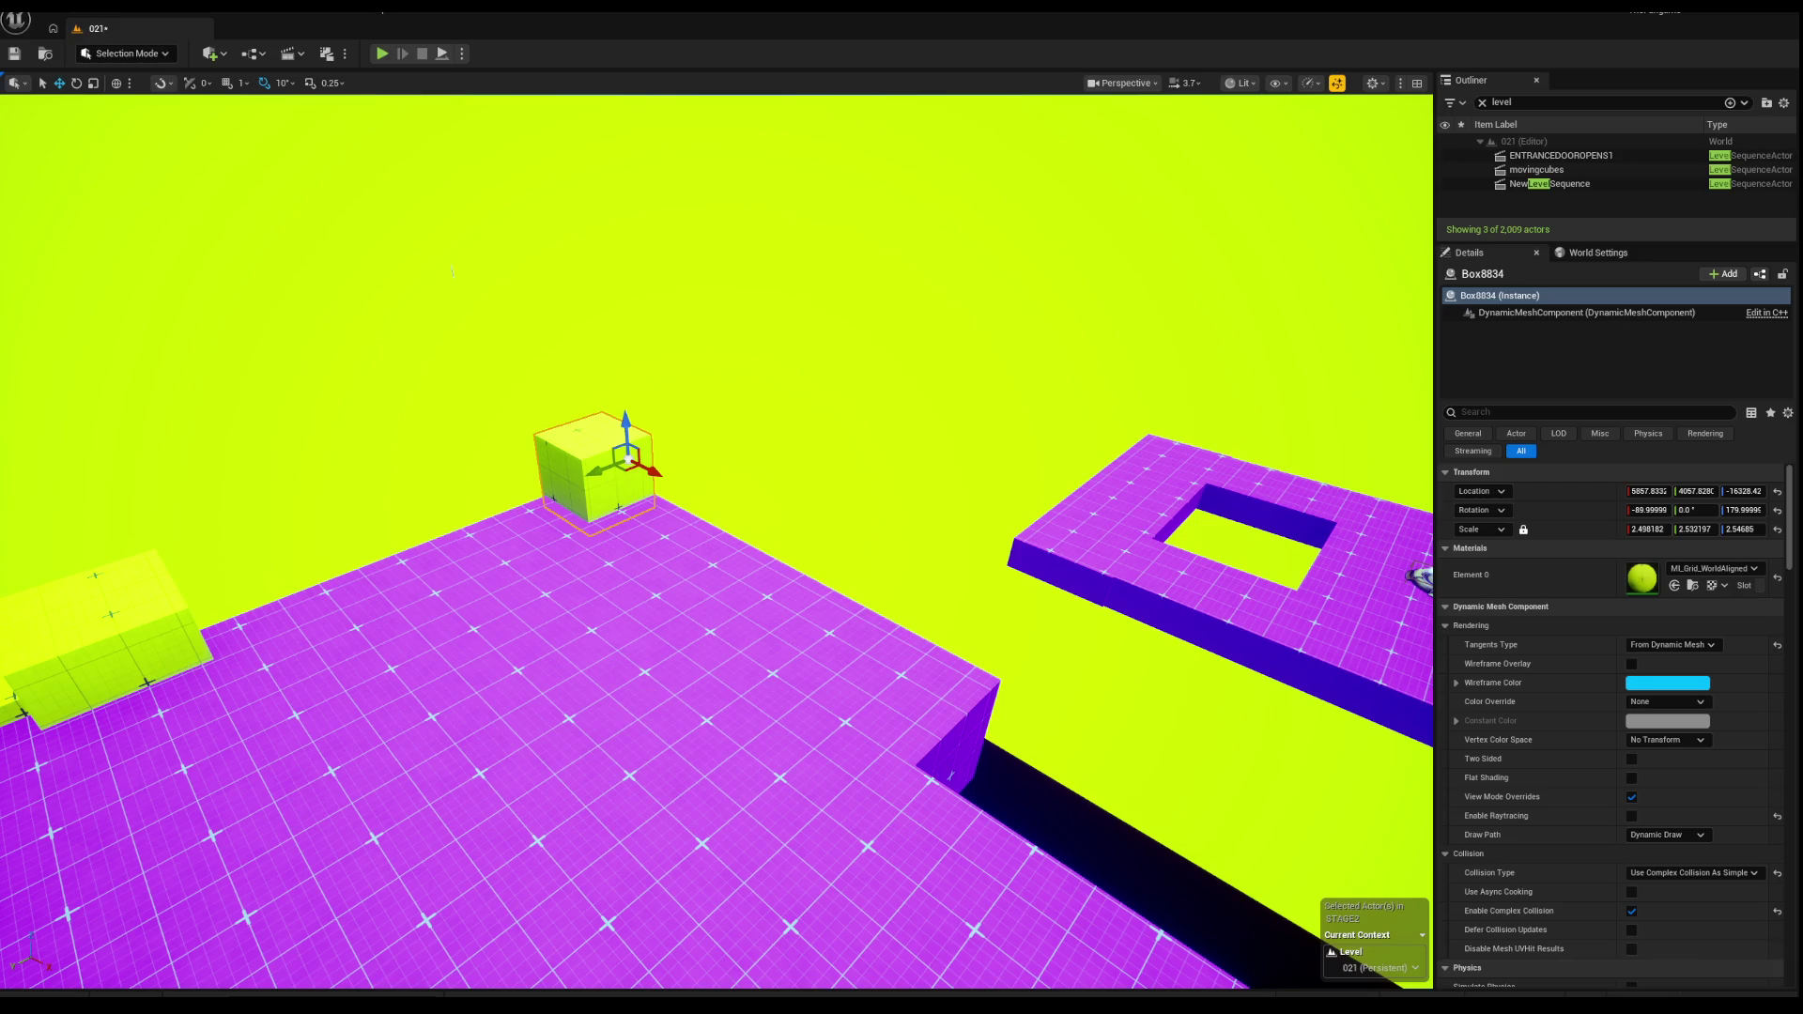
Step: Alt-drag a duplicate cube farther along X and start Play In Editor
{"action": "mouse_move", "coordinate": [268, 284]}
{"action": "left_mouse_down"}
{"action": "mouse_move", "coordinate": [325, 304]}
{"action": "mouse_move", "coordinate": [316, 280]}
{"action": "mouse_move", "coordinate": [268, 286]}
{"action": "left_mouse_up"}
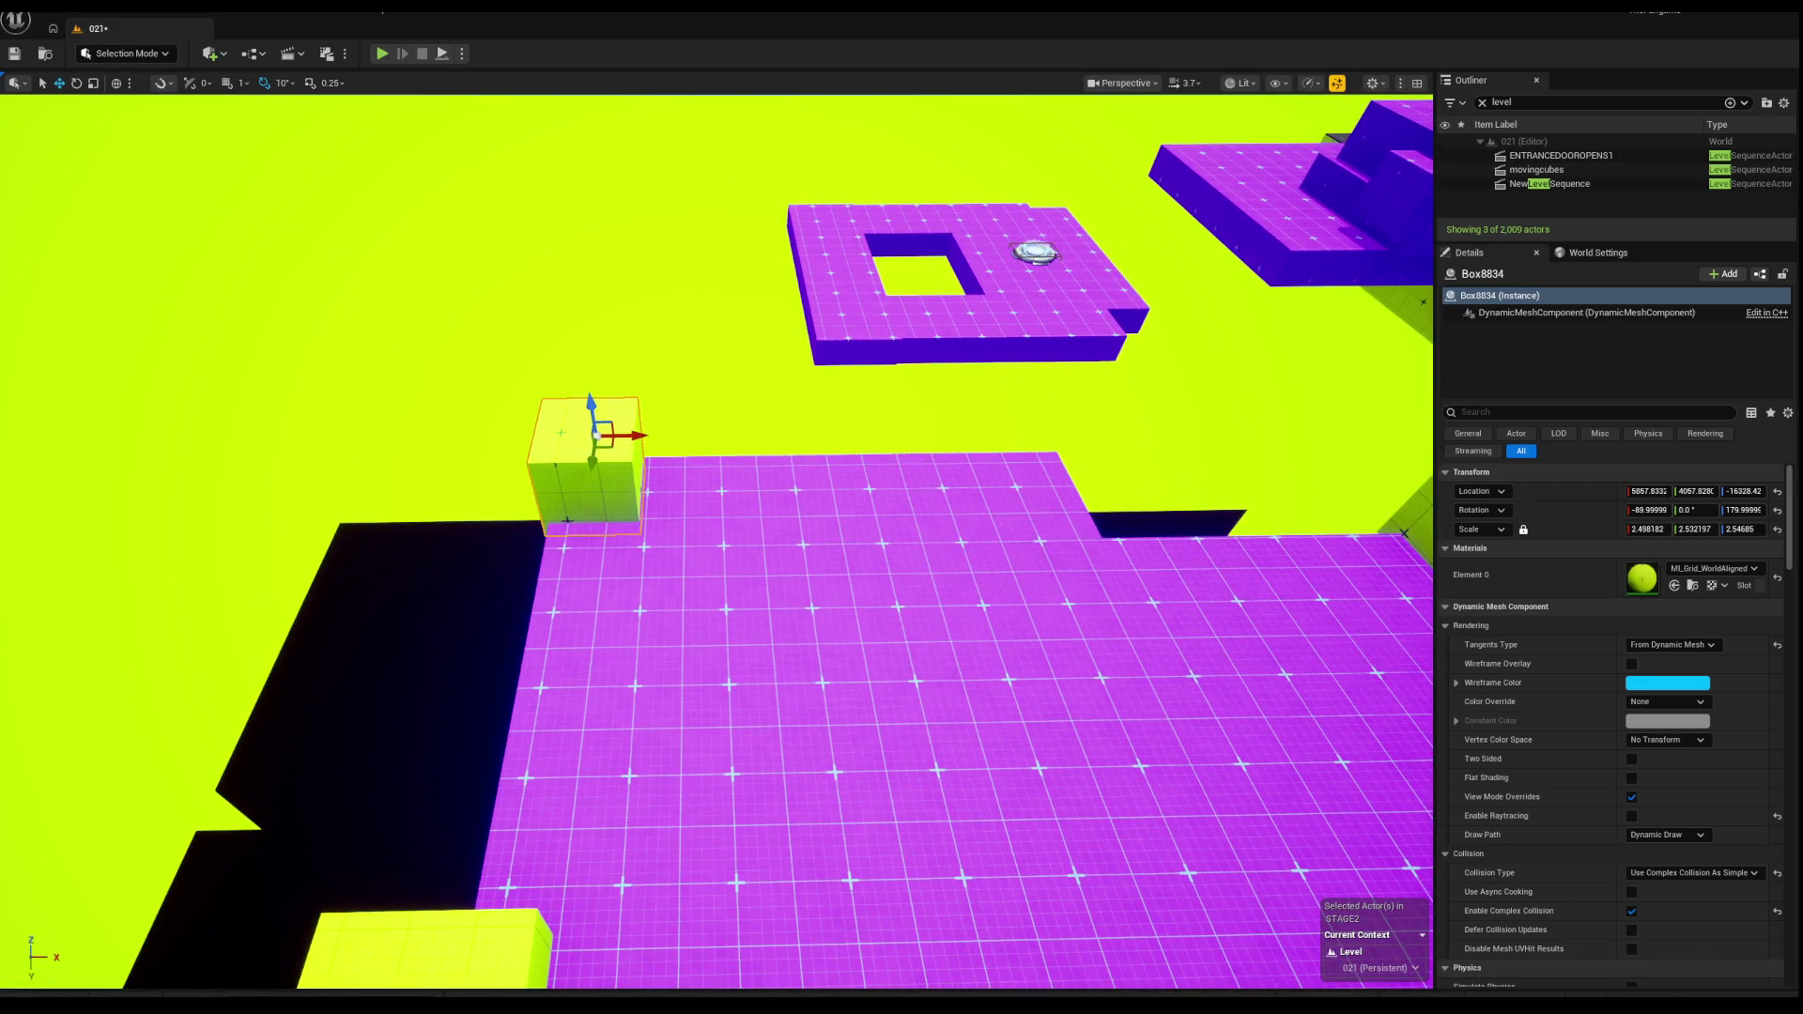
{"action": "mouse_move", "coordinate": [647, 436]}
{"action": "left_mouse_down", "text": "alt"}
{"action": "mouse_move", "coordinate": [1085, 464]}
{"action": "mouse_move", "coordinate": [1066, 460]}
{"action": "left_mouse_up", "text": "alt"}
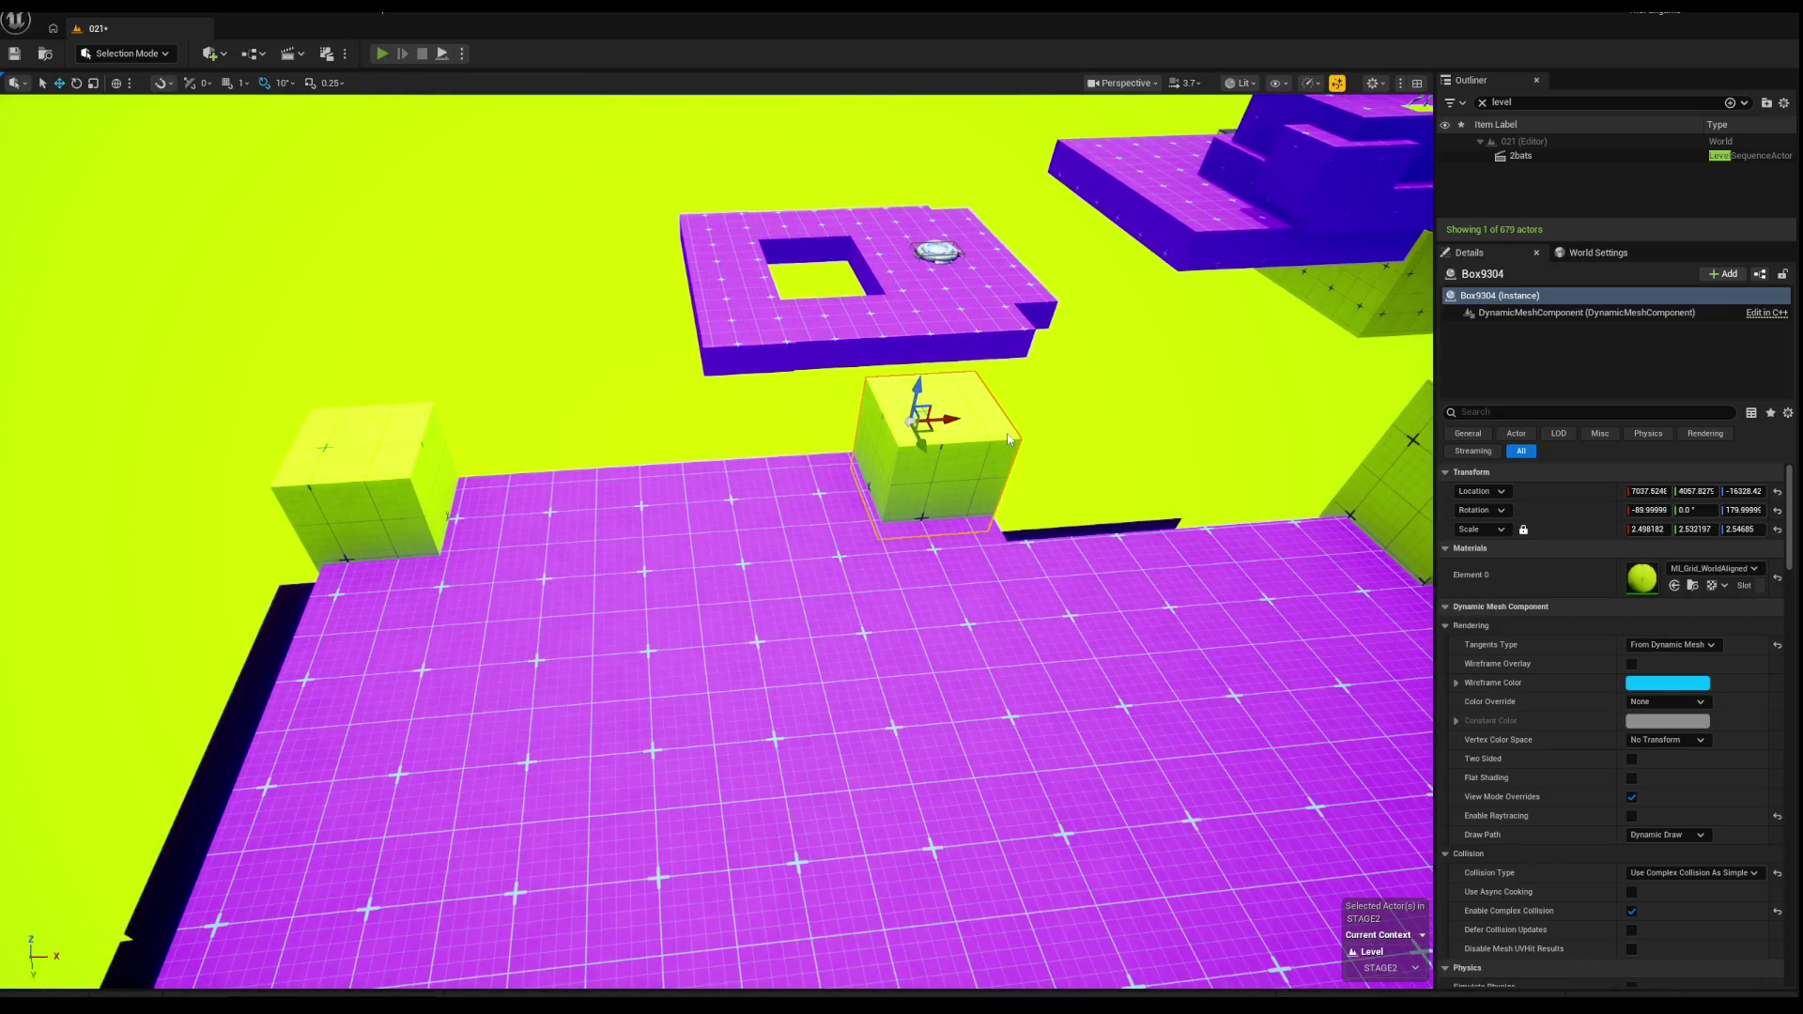
{"action": "key", "text": "alt+p"}
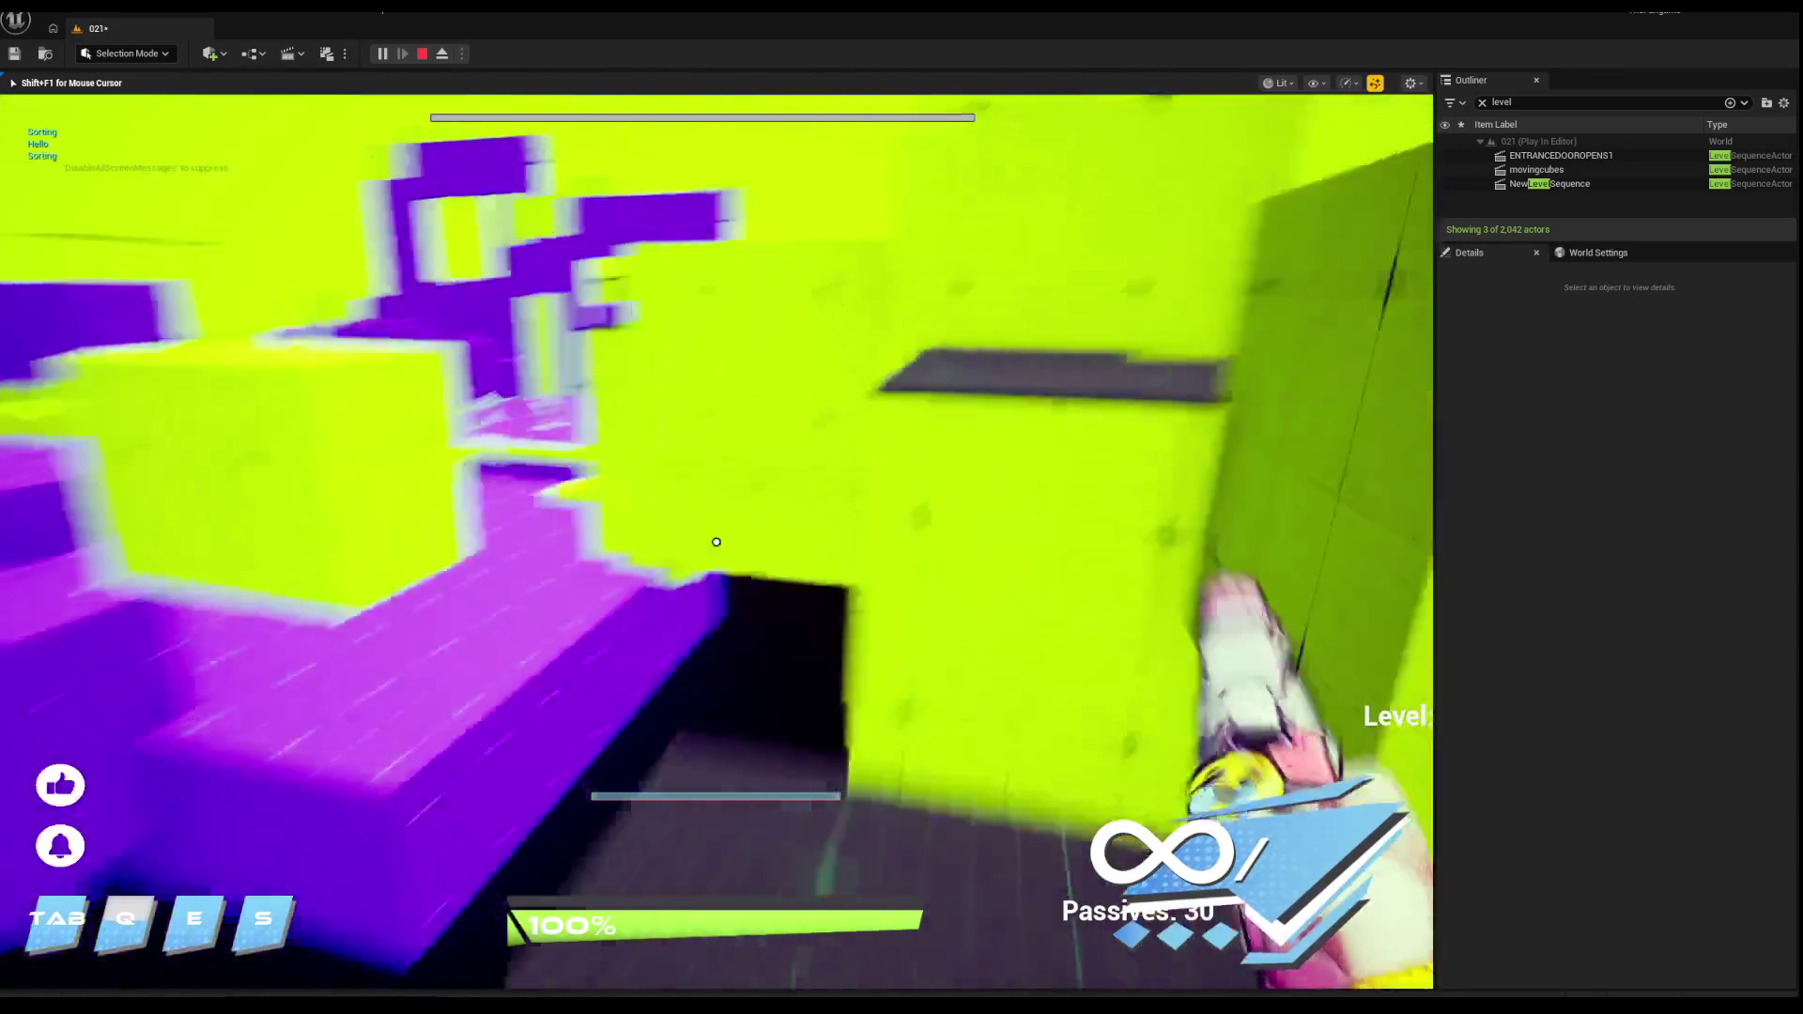
Step: Replay level 02T, walking through it with W and using the Q ability, then exit
{"action": "key", "text": "Escape"}
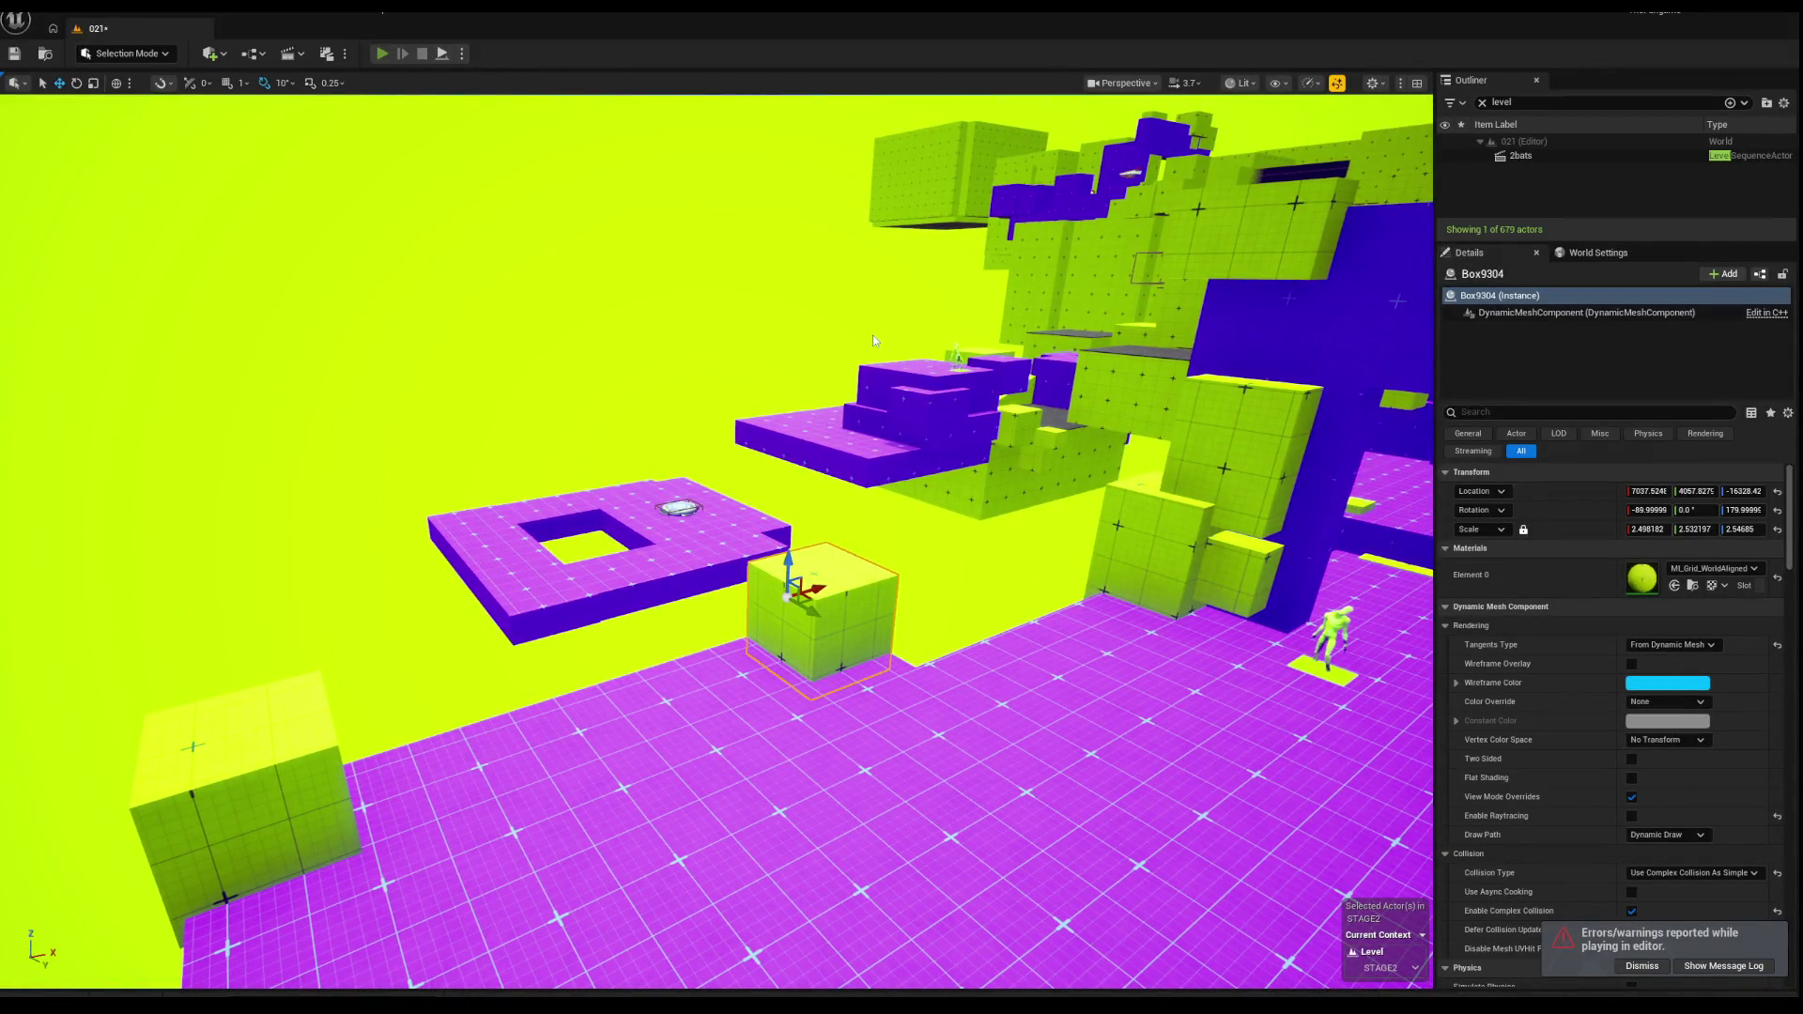
{"action": "key", "text": "alt+p"}
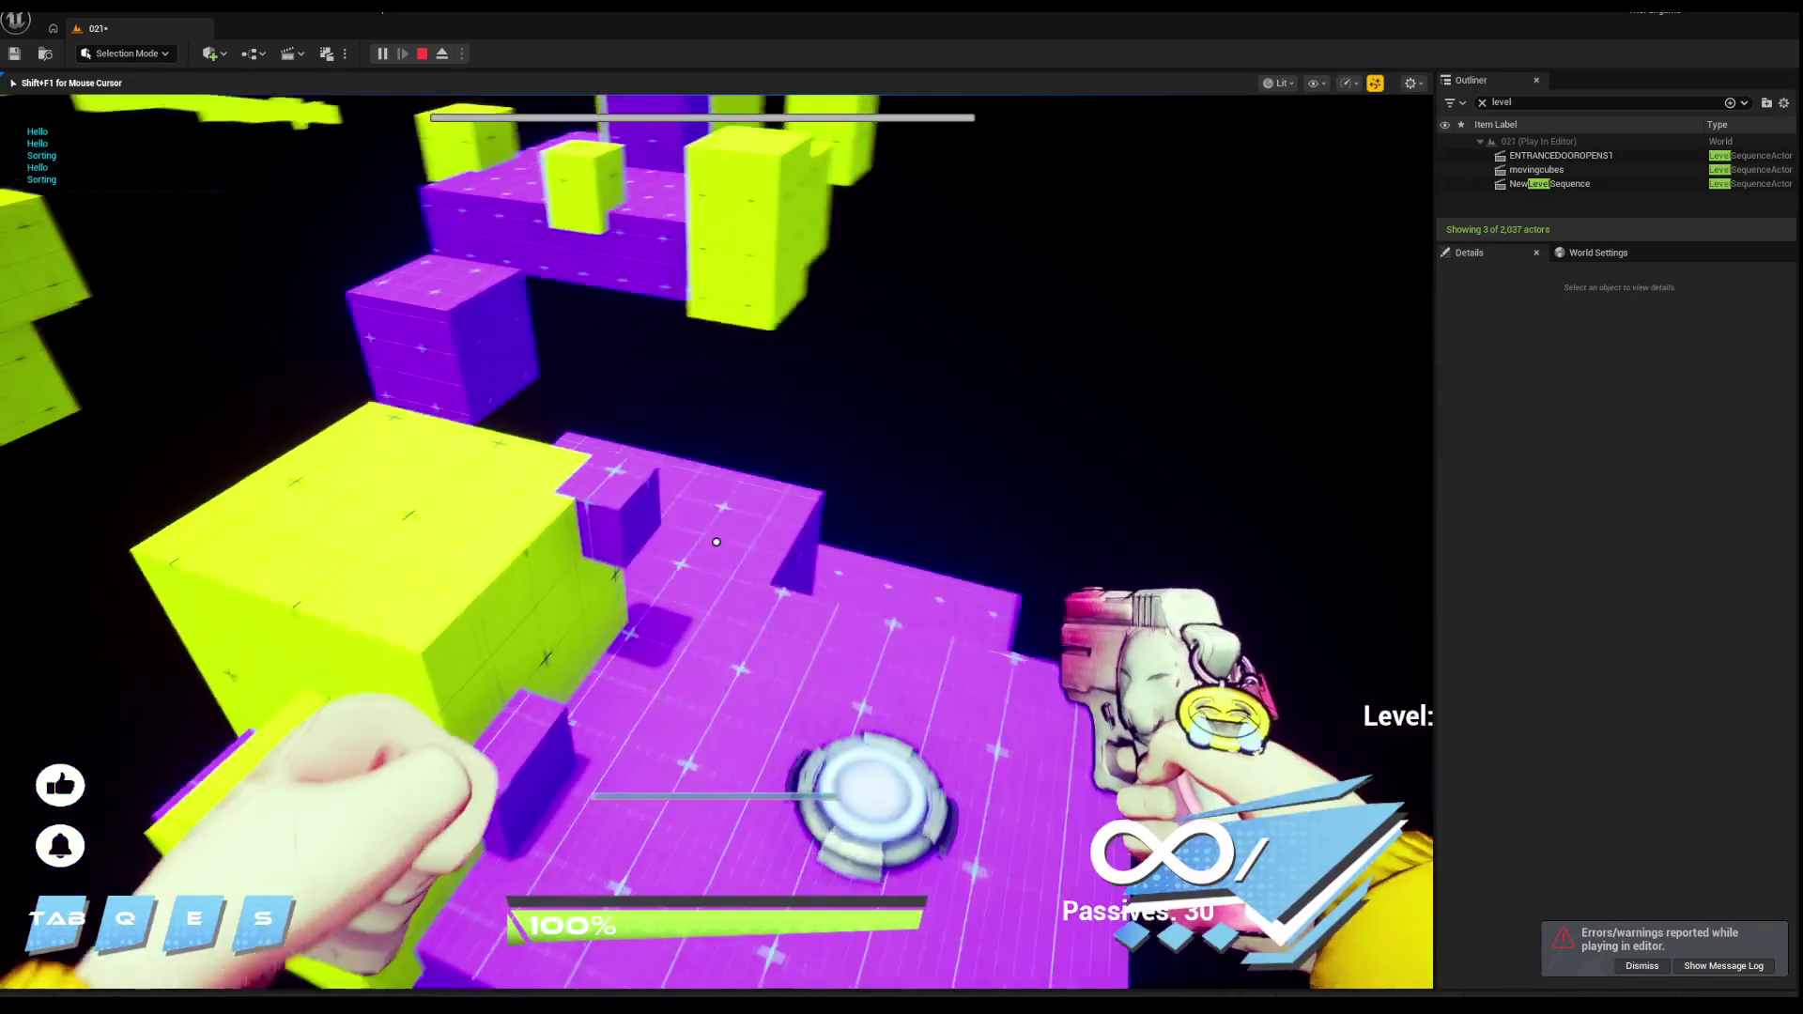
{"action": "key", "text": "w"}
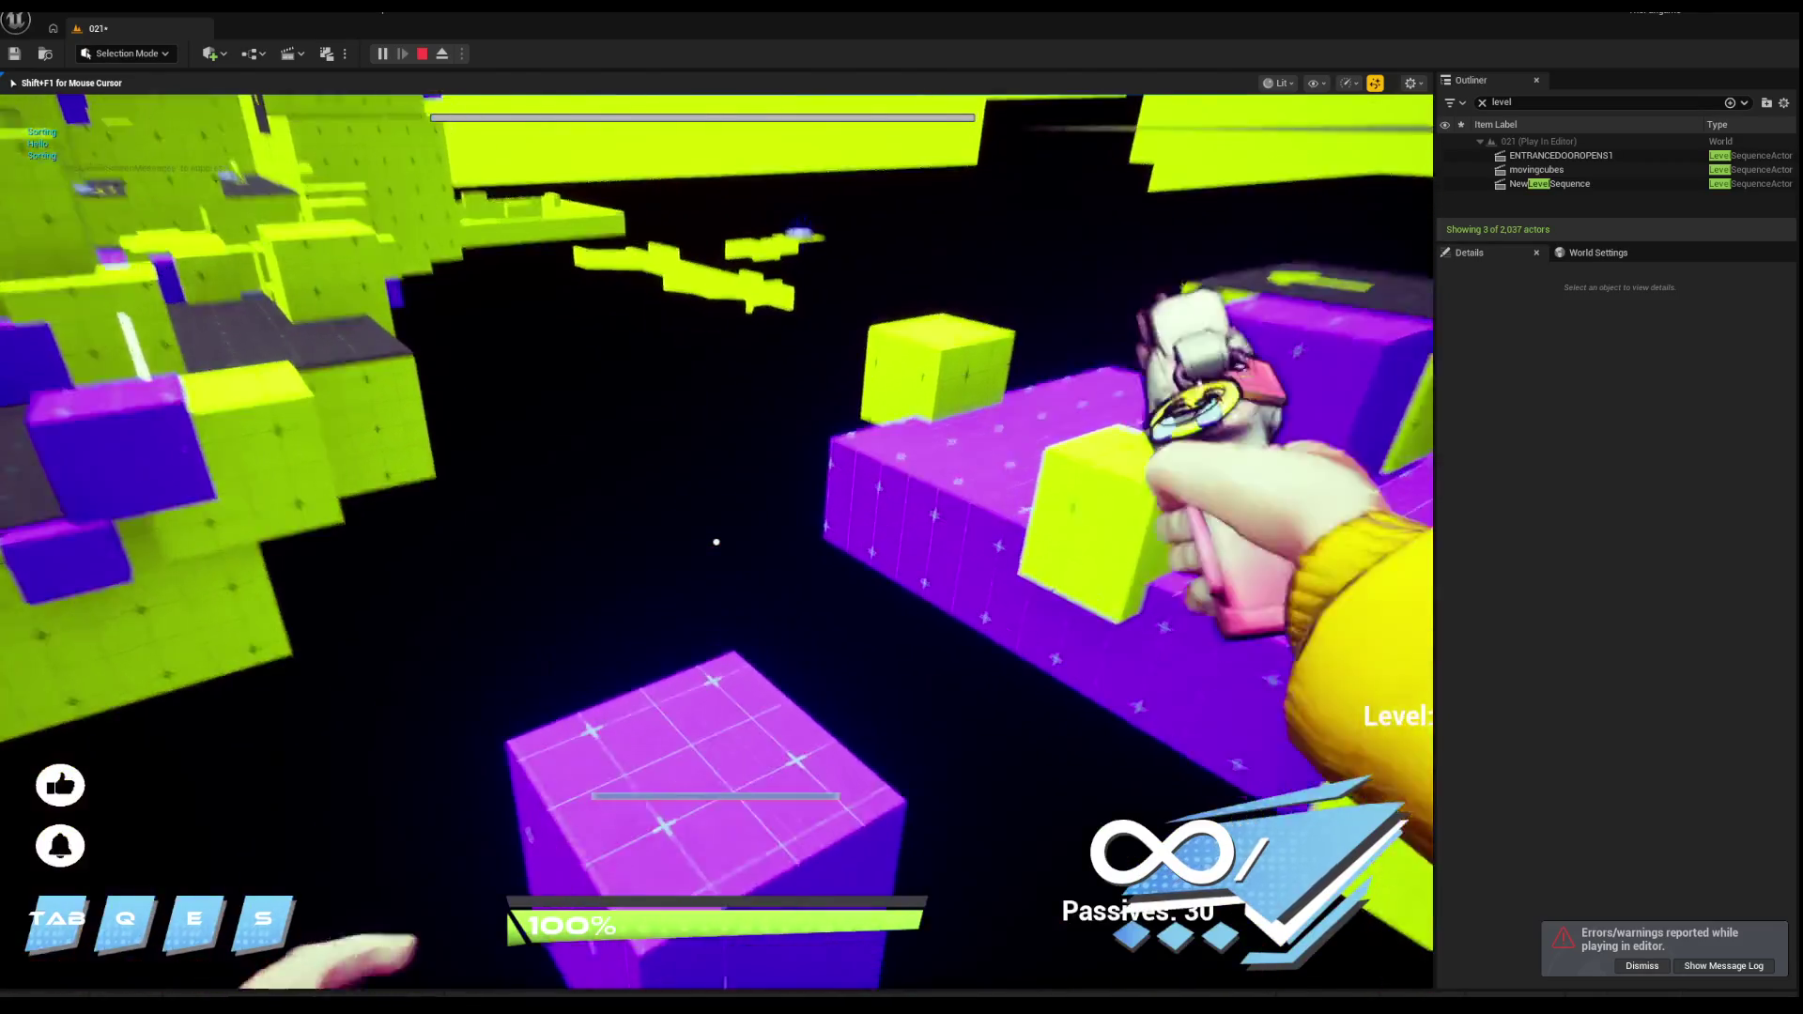
{"action": "key", "text": "w"}
{"action": "key", "text": "w"}
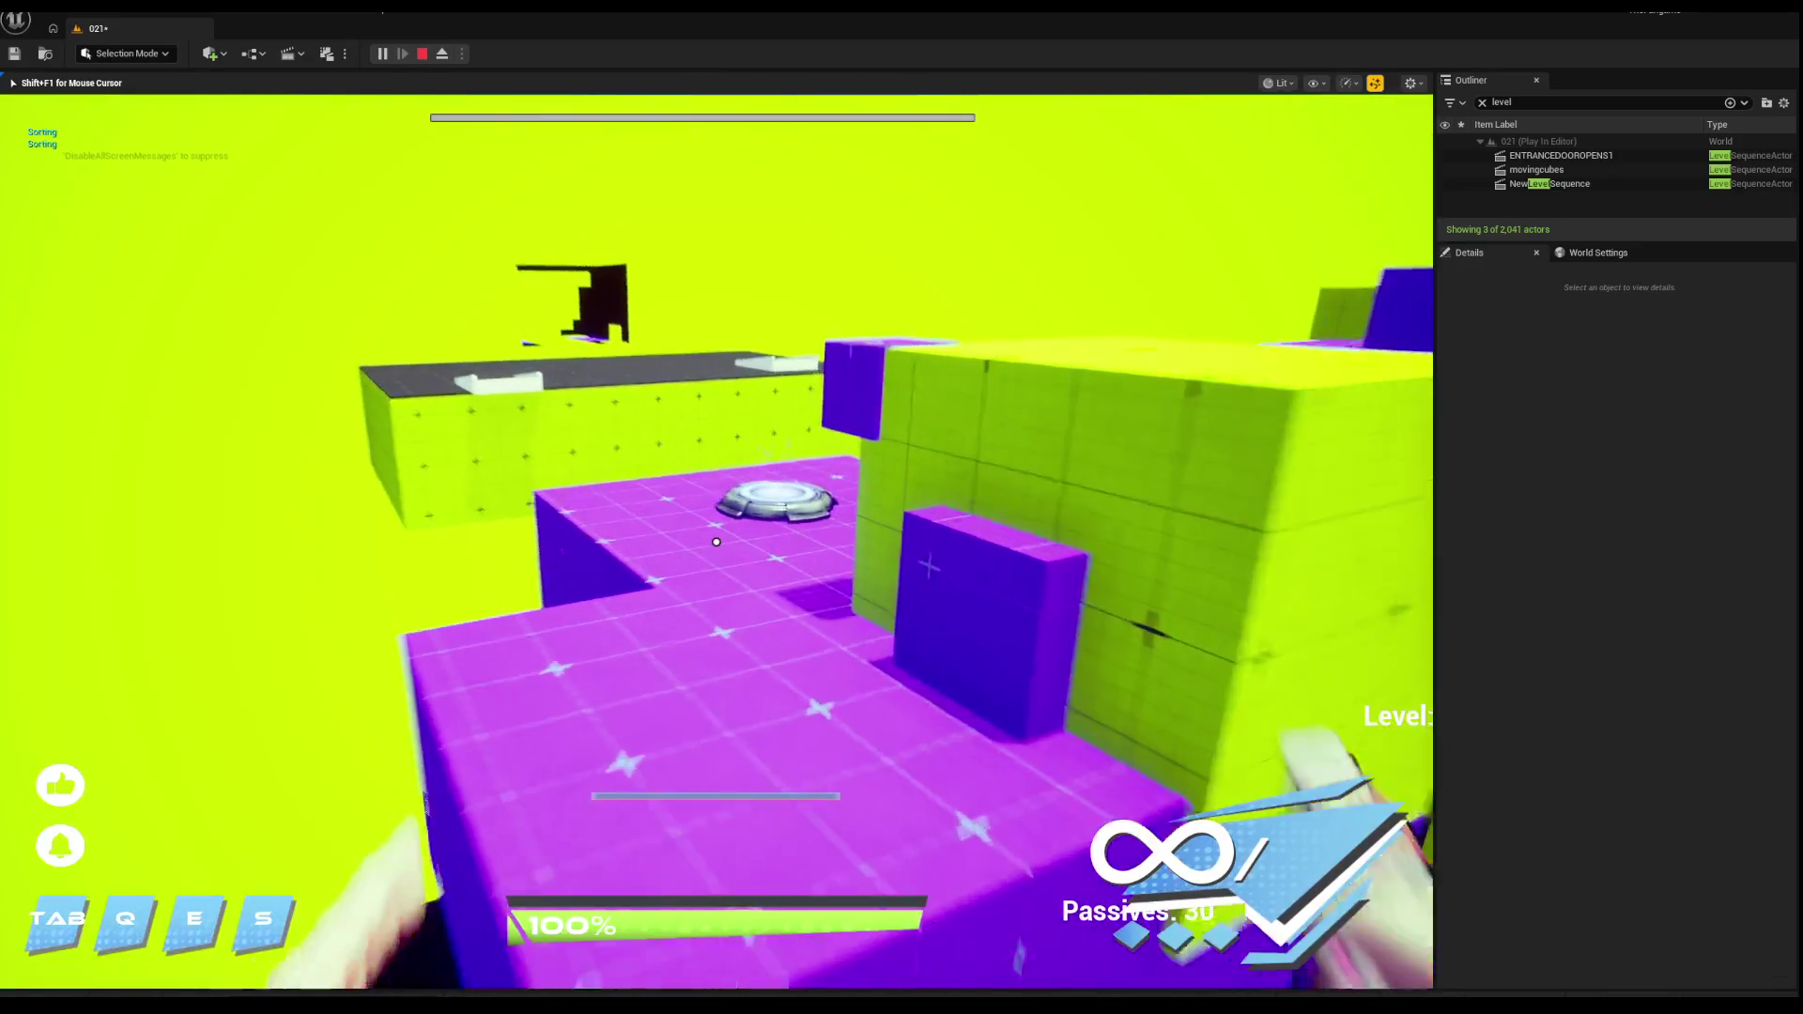
{"action": "key", "text": "w"}
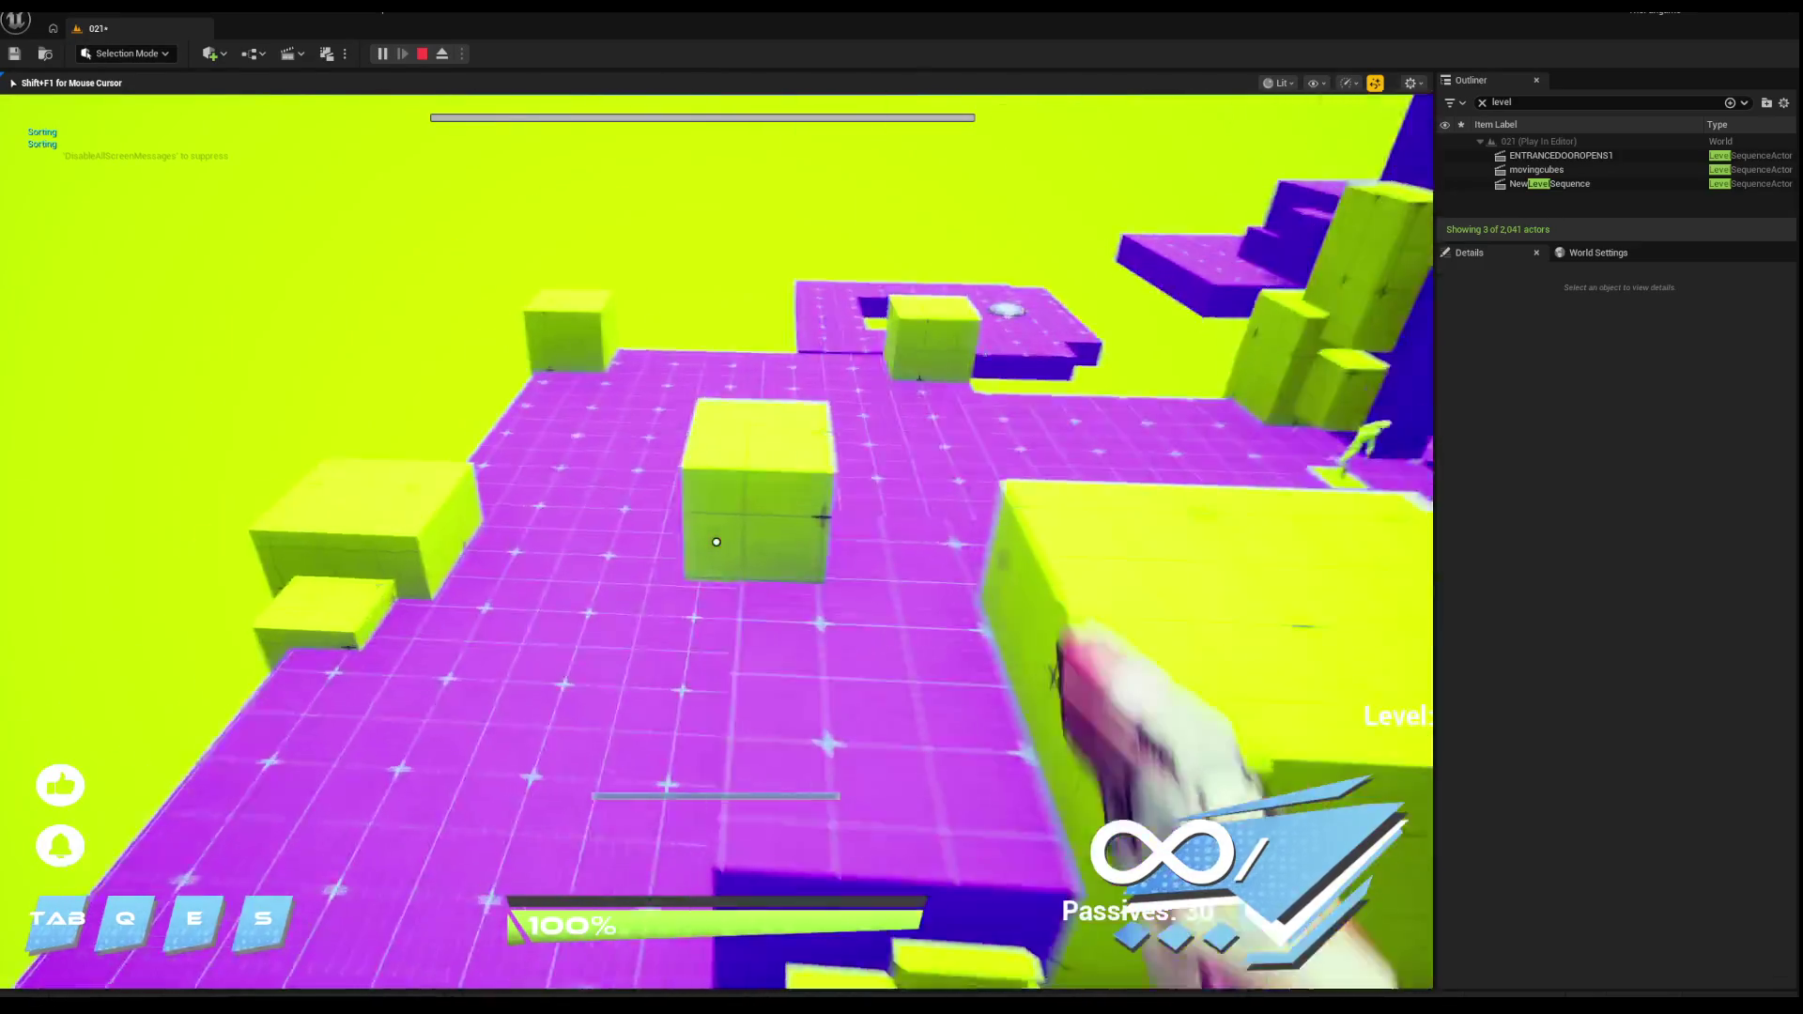
{"action": "key", "text": "w"}
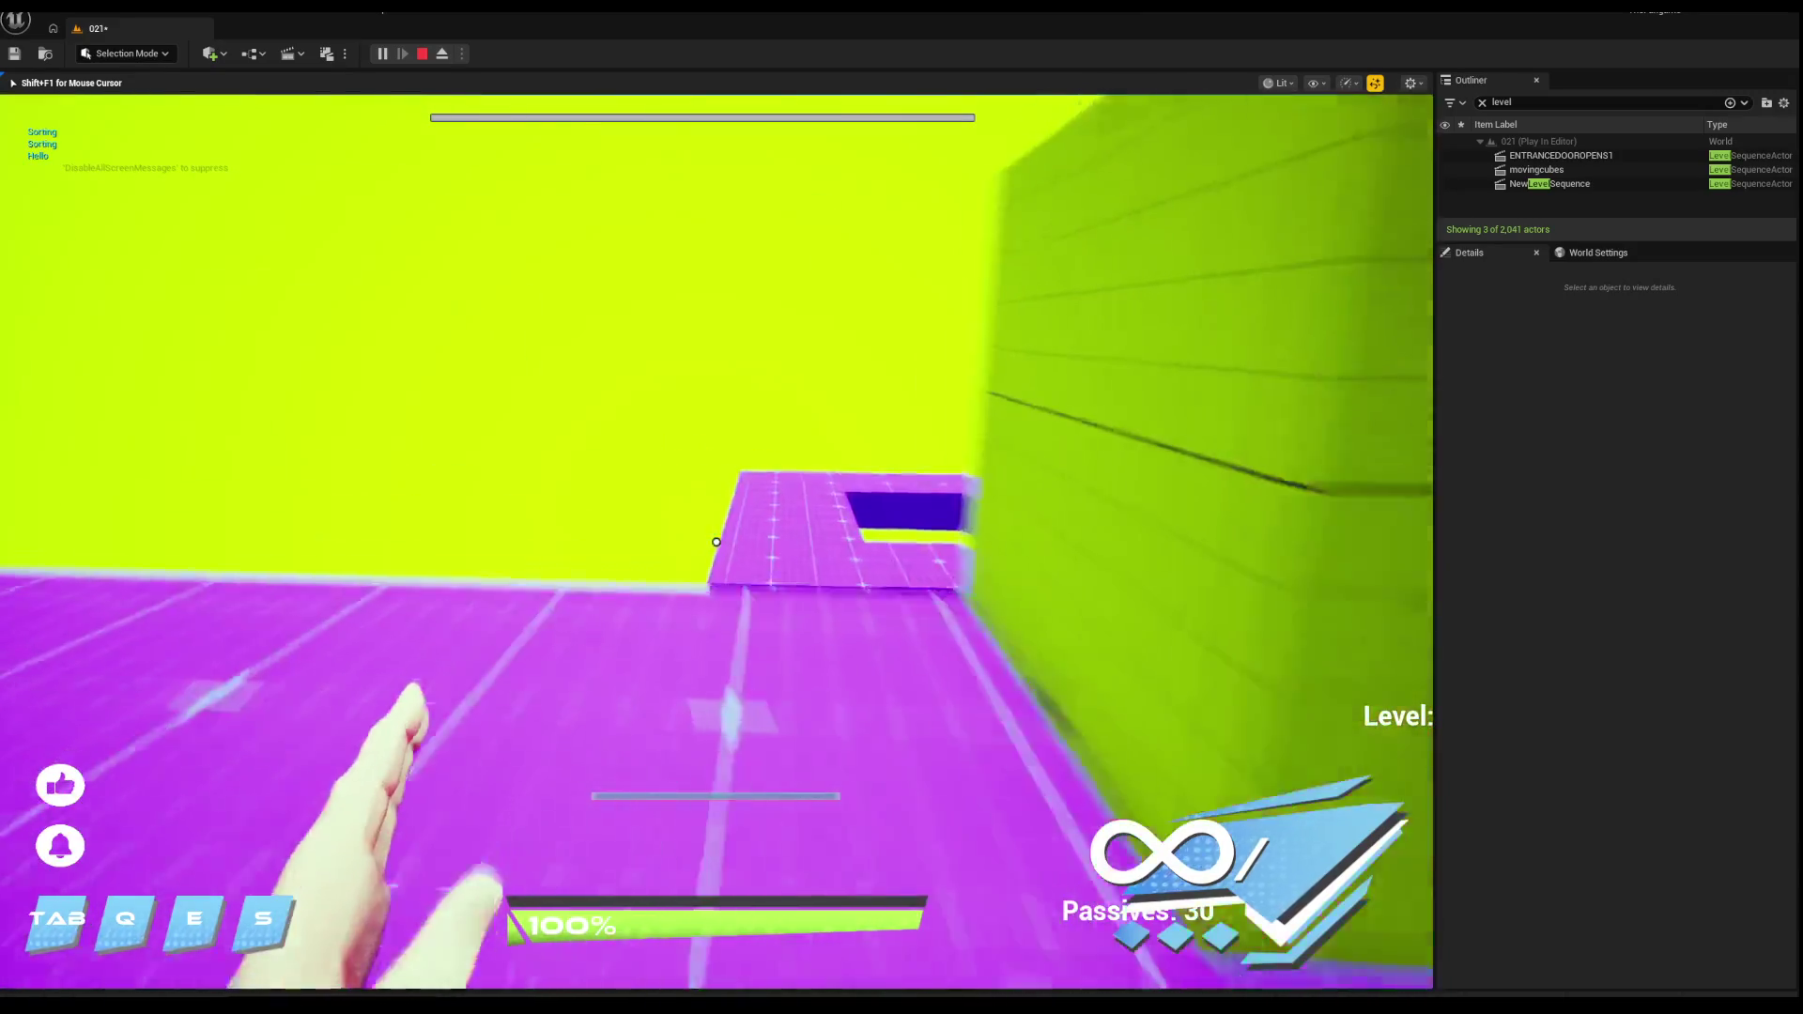
{"action": "key", "text": "q"}
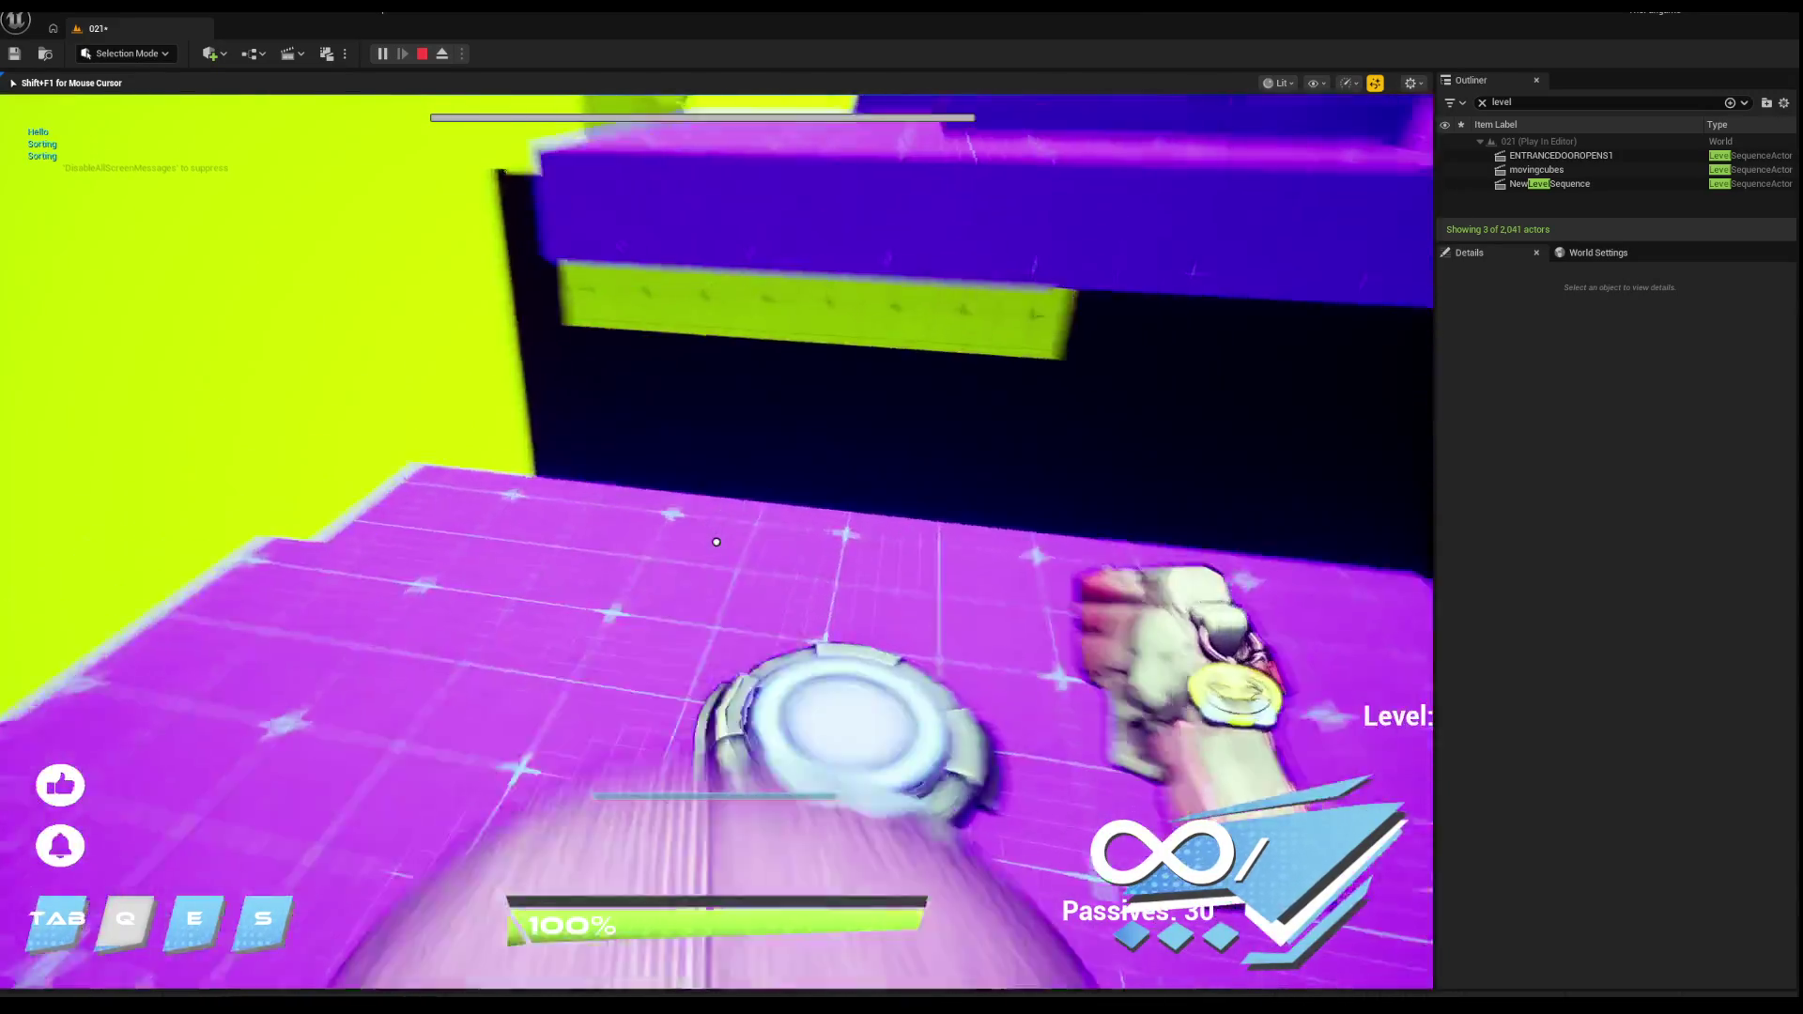
{"action": "key", "text": "w"}
{"action": "key", "text": "Escape"}
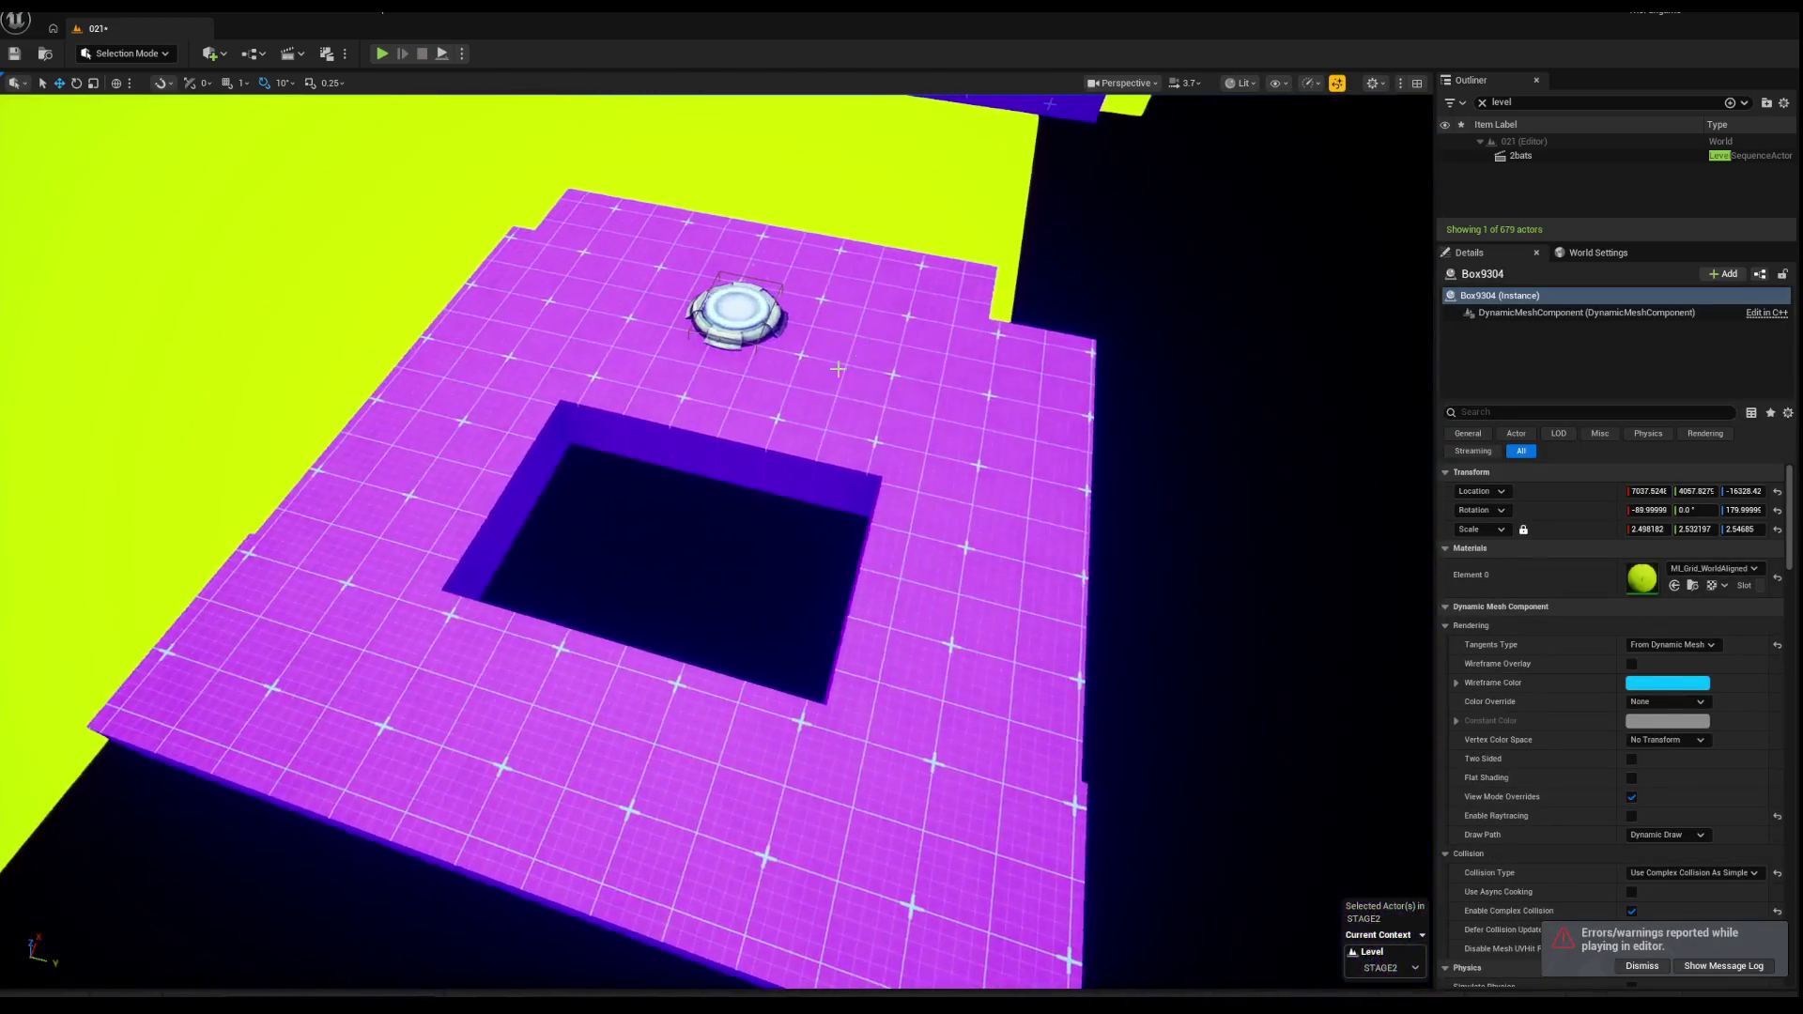
Step: Delete the floor strips surrounding the ring pad
{"action": "left_click", "coordinate": [838, 369]}
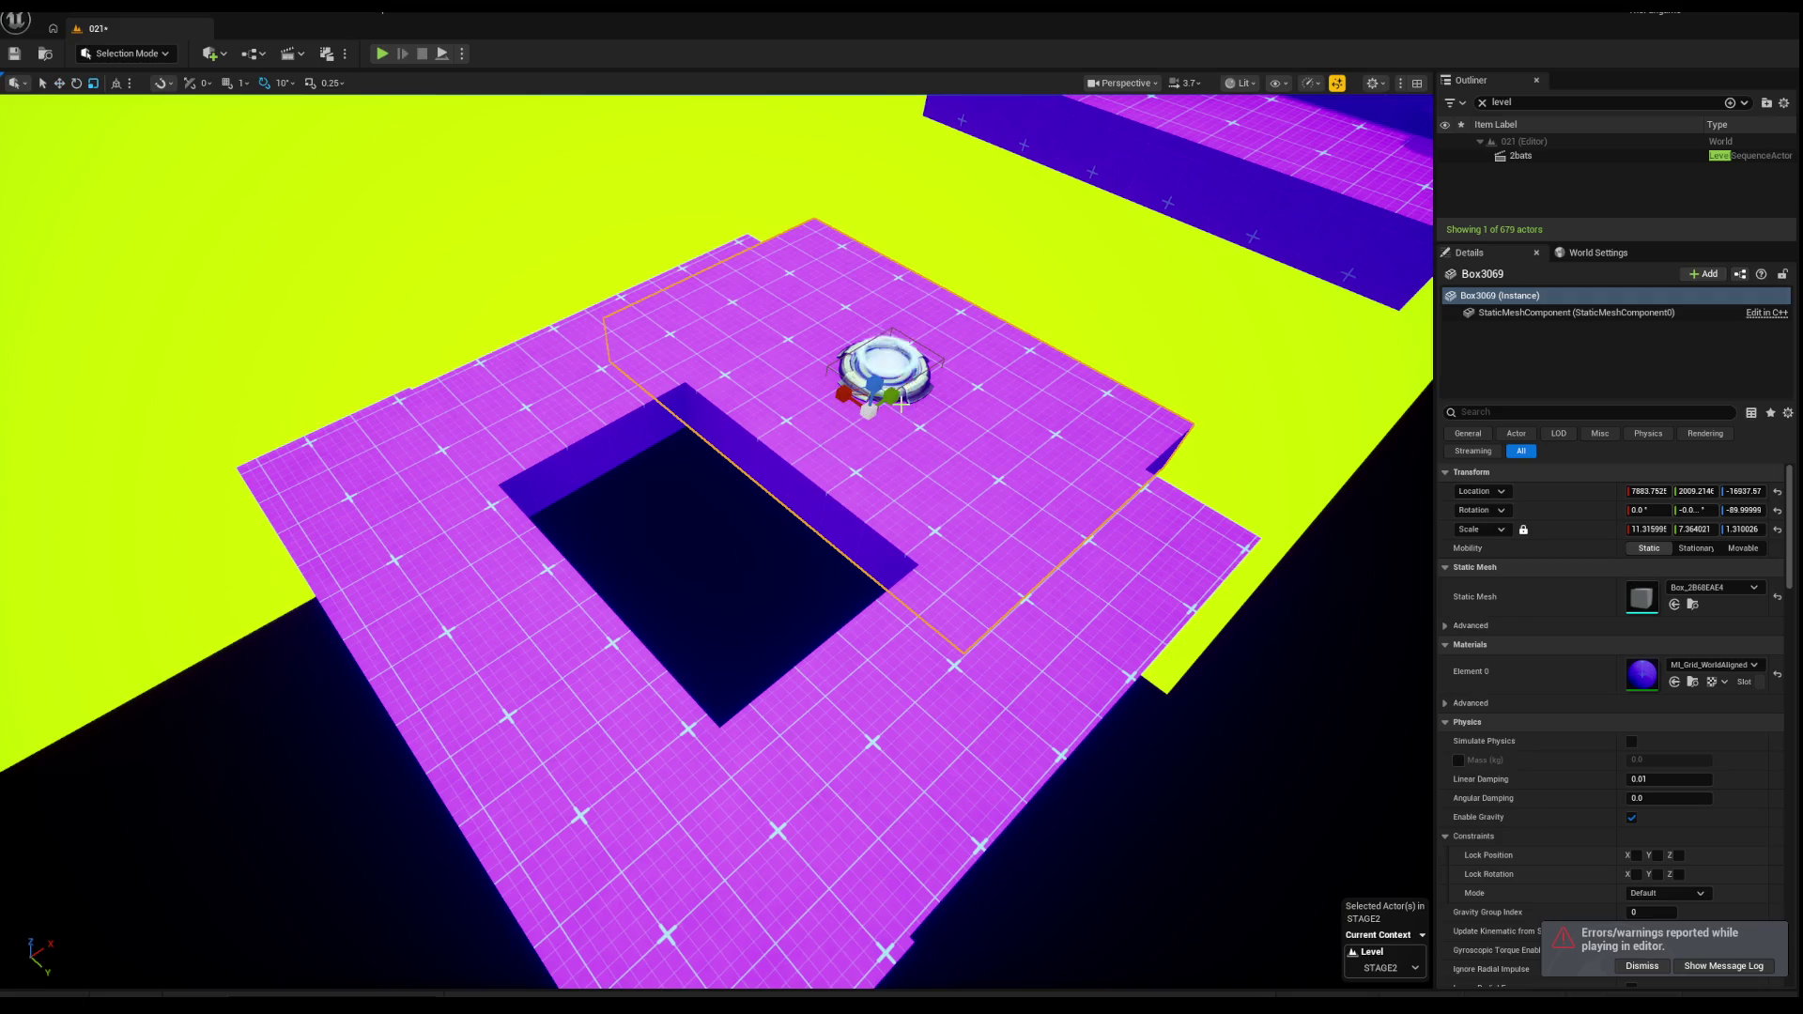
{"action": "left_click", "coordinate": [618, 722], "text": "ctrl"}
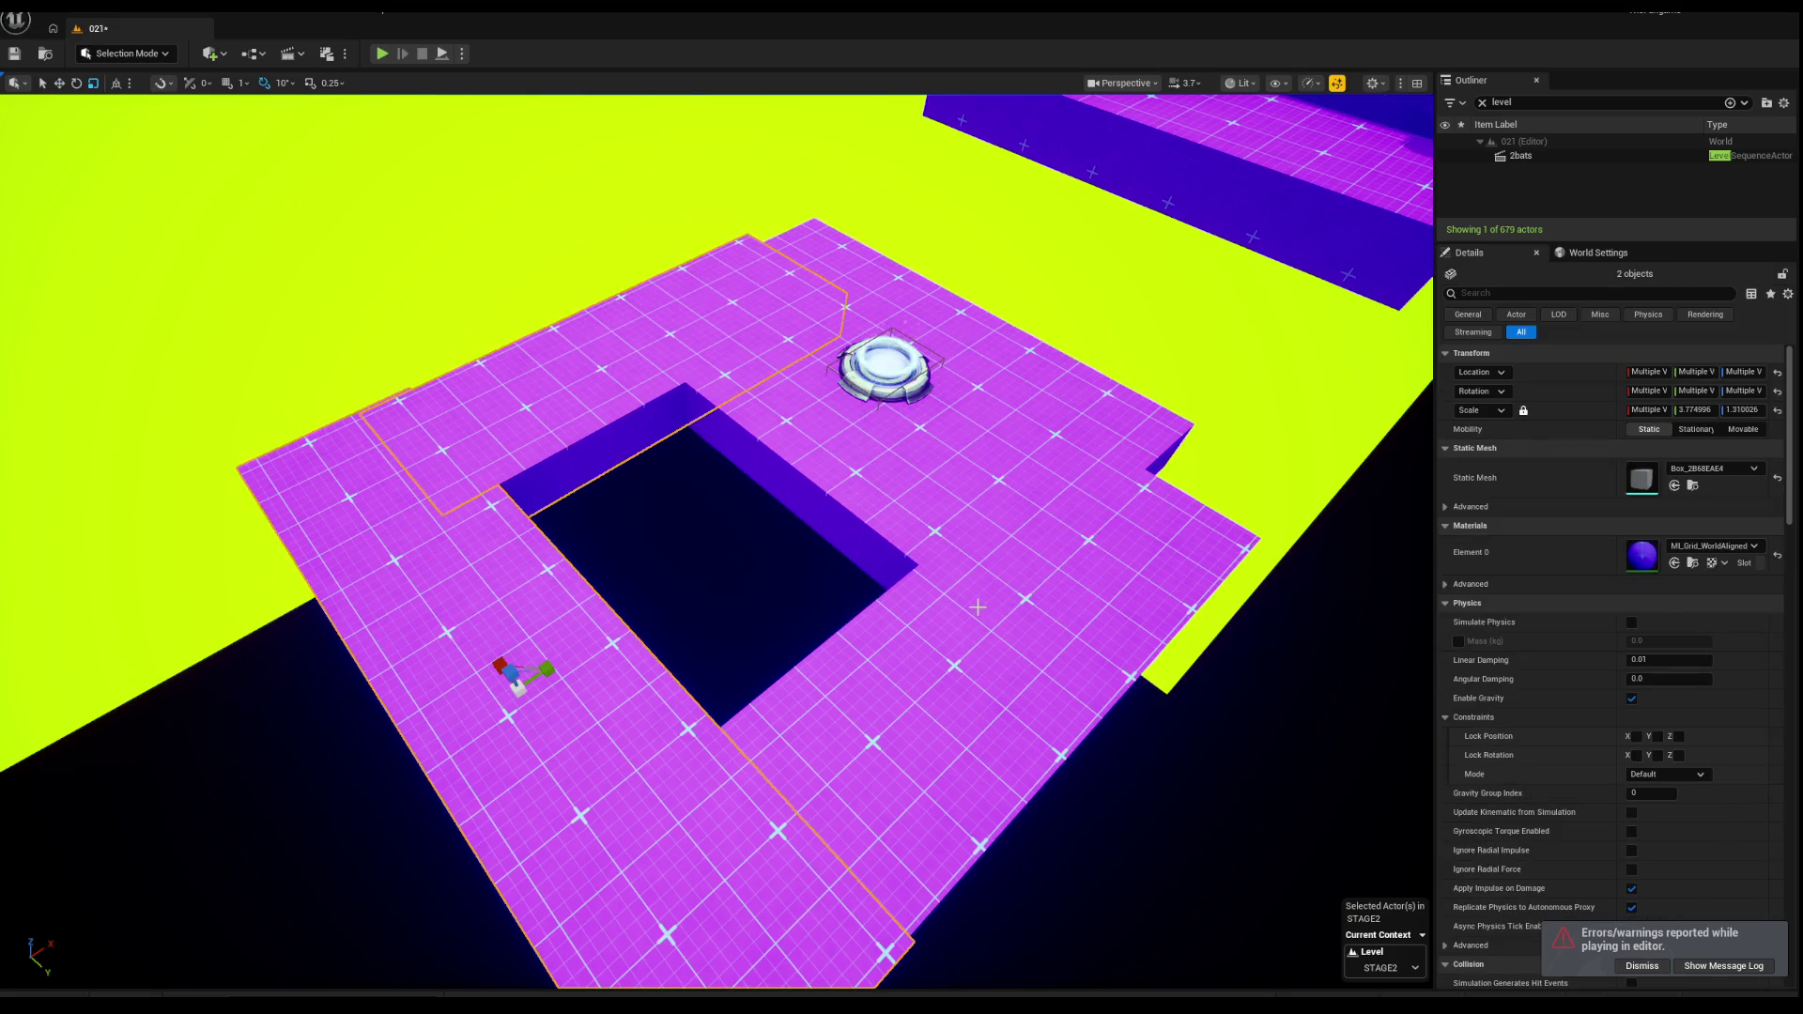
{"action": "left_click", "coordinate": [772, 754]}
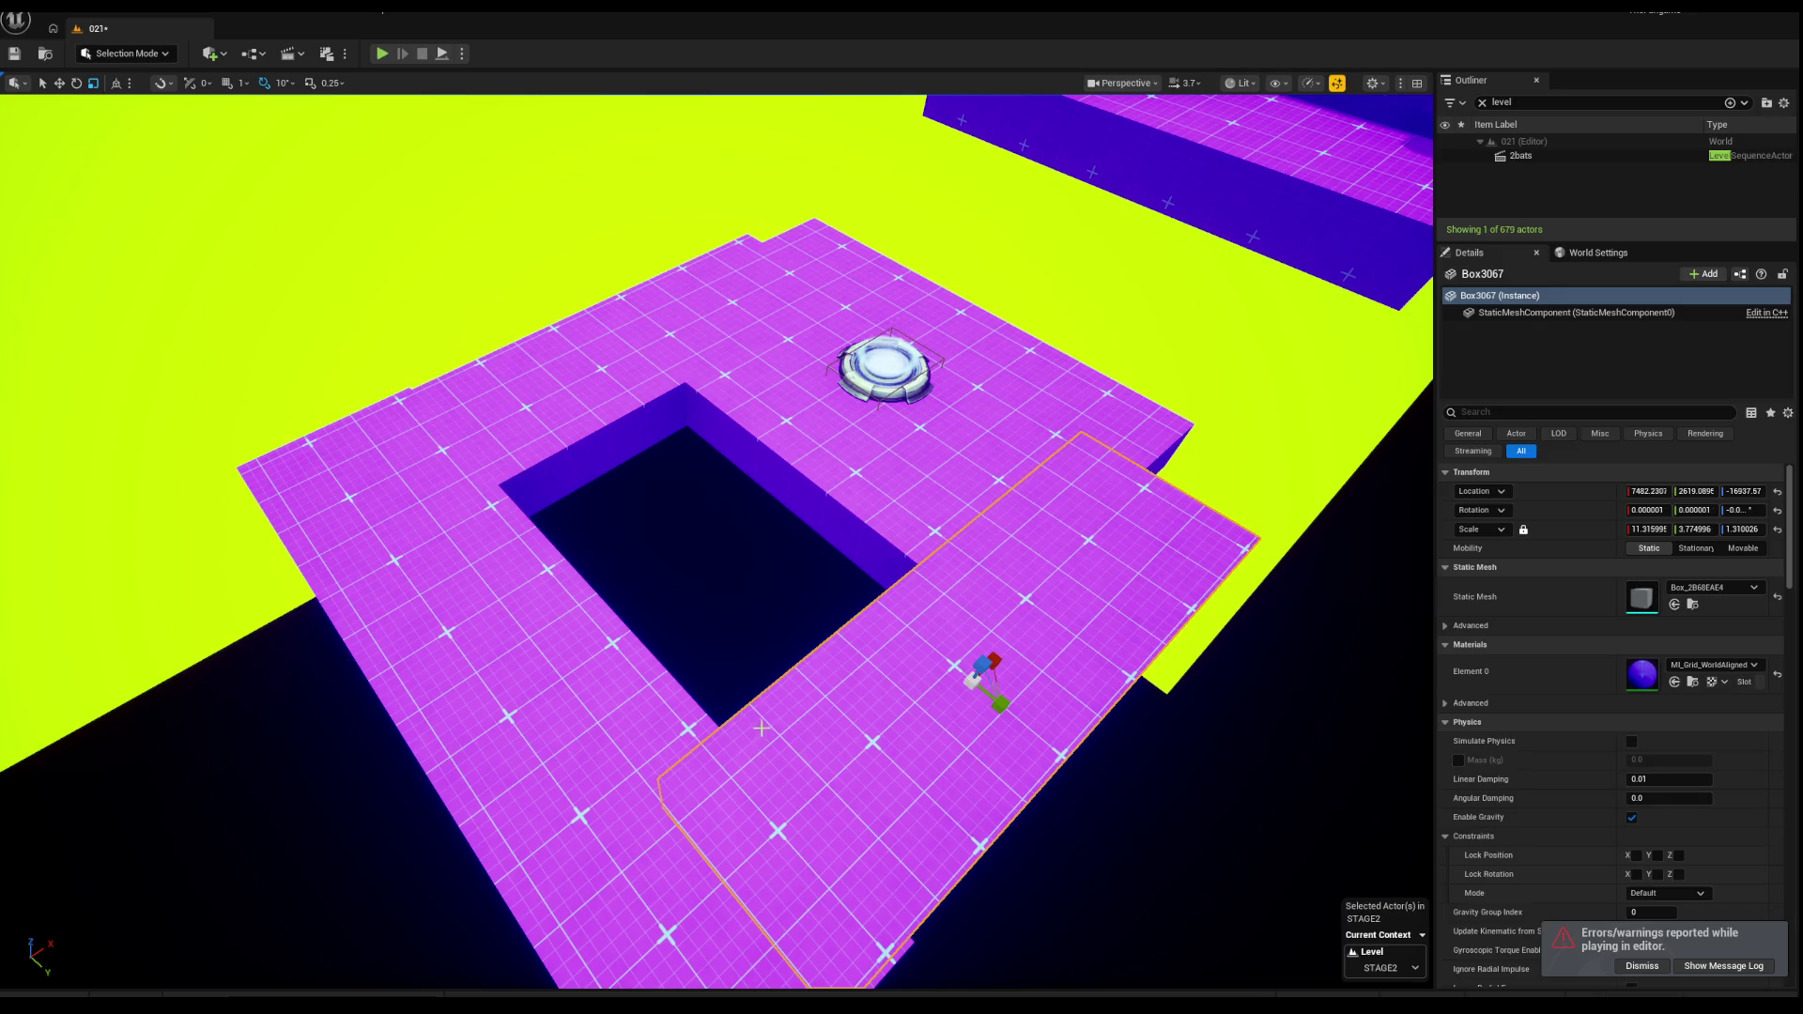
{"action": "key", "text": "Delete"}
{"action": "left_click", "coordinate": [563, 732]}
{"action": "key", "text": "Delete"}
{"action": "left_click", "coordinate": [525, 376]}
{"action": "key", "text": "Delete"}
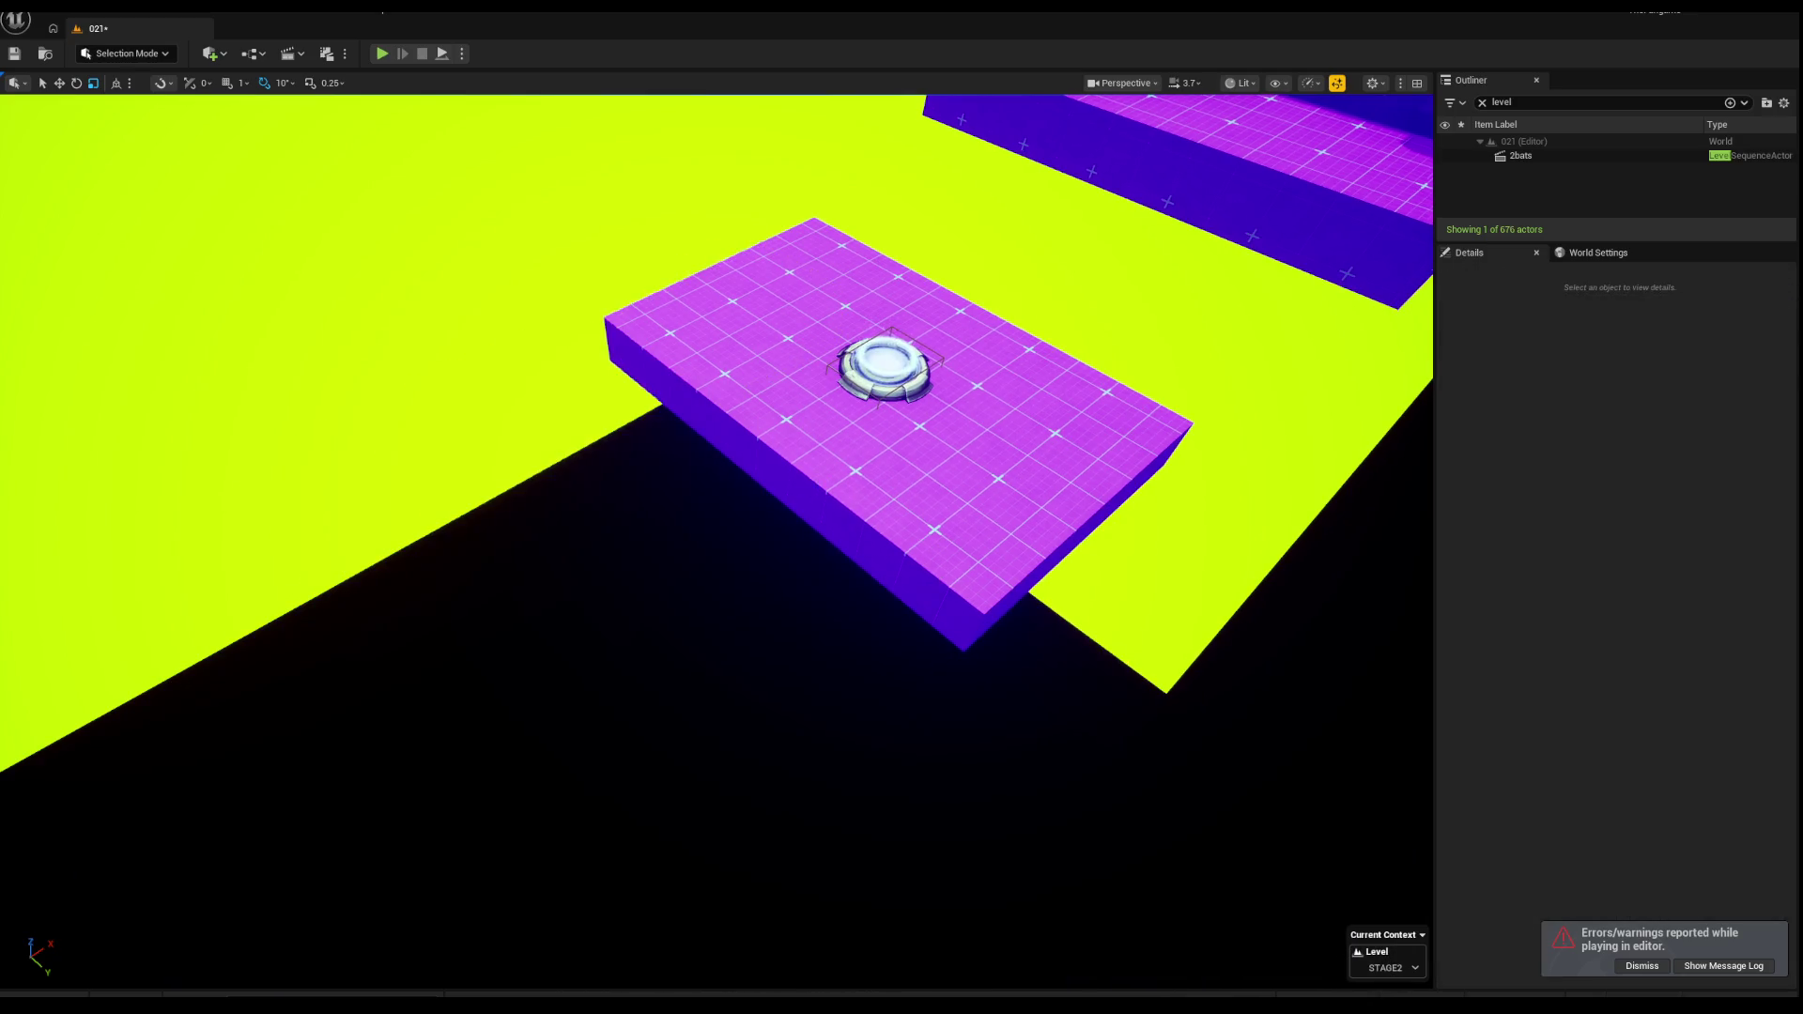
Step: Stretch purple Box3069 beneath the pad along Y to a scale of 17.38
{"action": "left_click", "coordinate": [876, 417]}
{"action": "mouse_move", "coordinate": [890, 389]}
{"action": "left_mouse_down"}
{"action": "mouse_move", "coordinate": [526, 620]}
{"action": "mouse_move", "coordinate": [685, 523]}
{"action": "left_mouse_up"}
{"action": "key", "text": "w"}
{"action": "scroll", "coordinate": [676, 526], "scroll_direction": "down", "scroll_amount": 3}
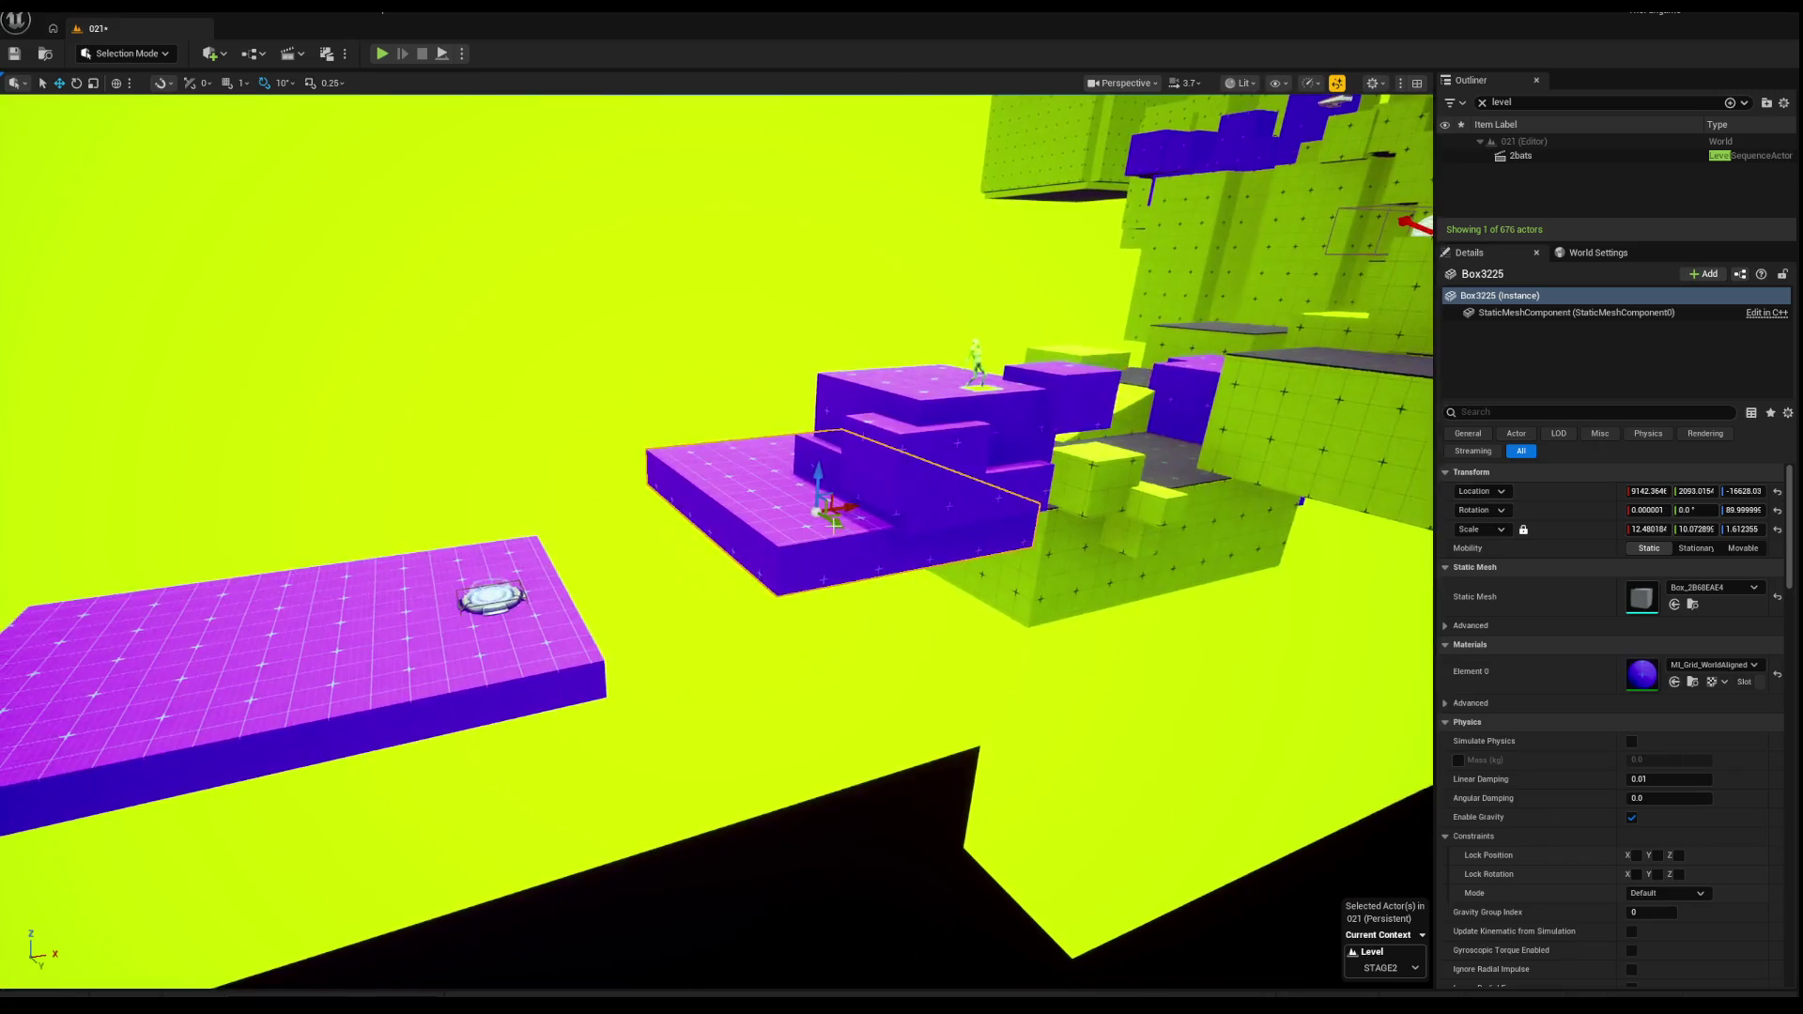
Step: Copy the three green step blocks onto the ring-pad platform and shift them along it
{"action": "left_click", "coordinate": [921, 457]}
{"action": "left_click", "coordinate": [1085, 476]}
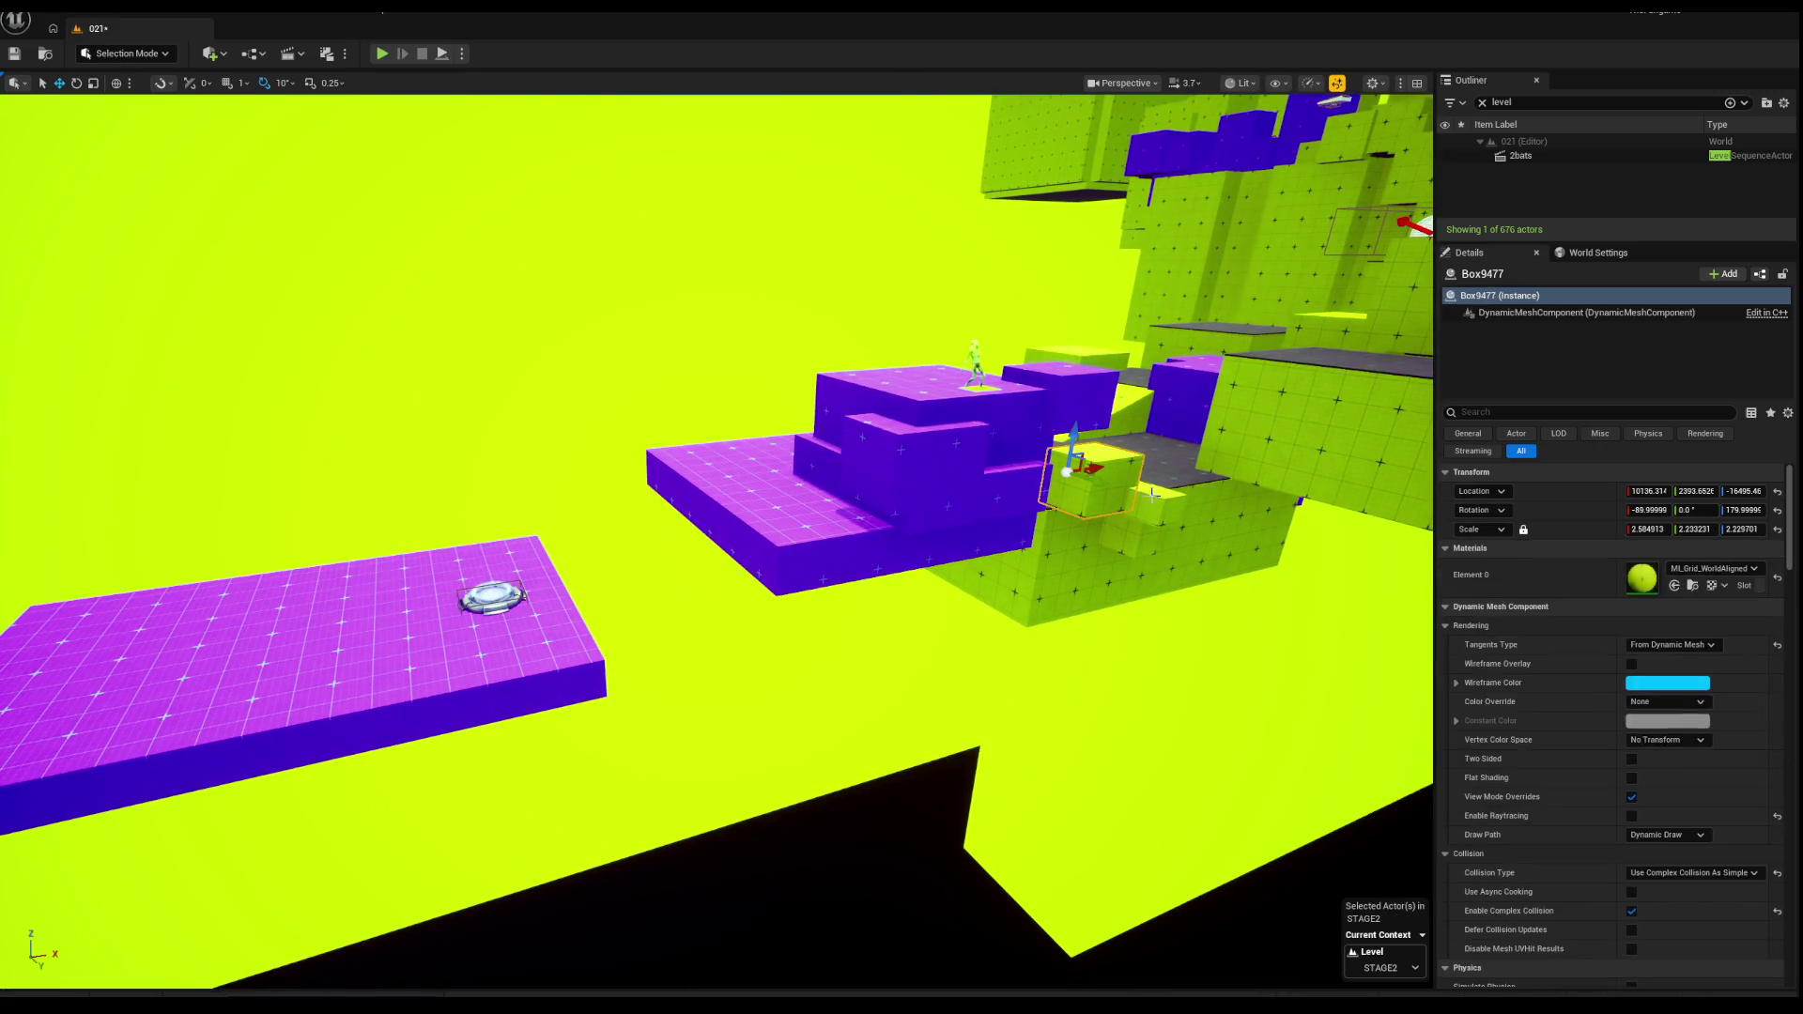
{"action": "left_click", "coordinate": [1152, 529], "text": "ctrl"}
{"action": "left_click_drag", "start_coordinate": [1114, 502], "coordinate": [441, 620]}
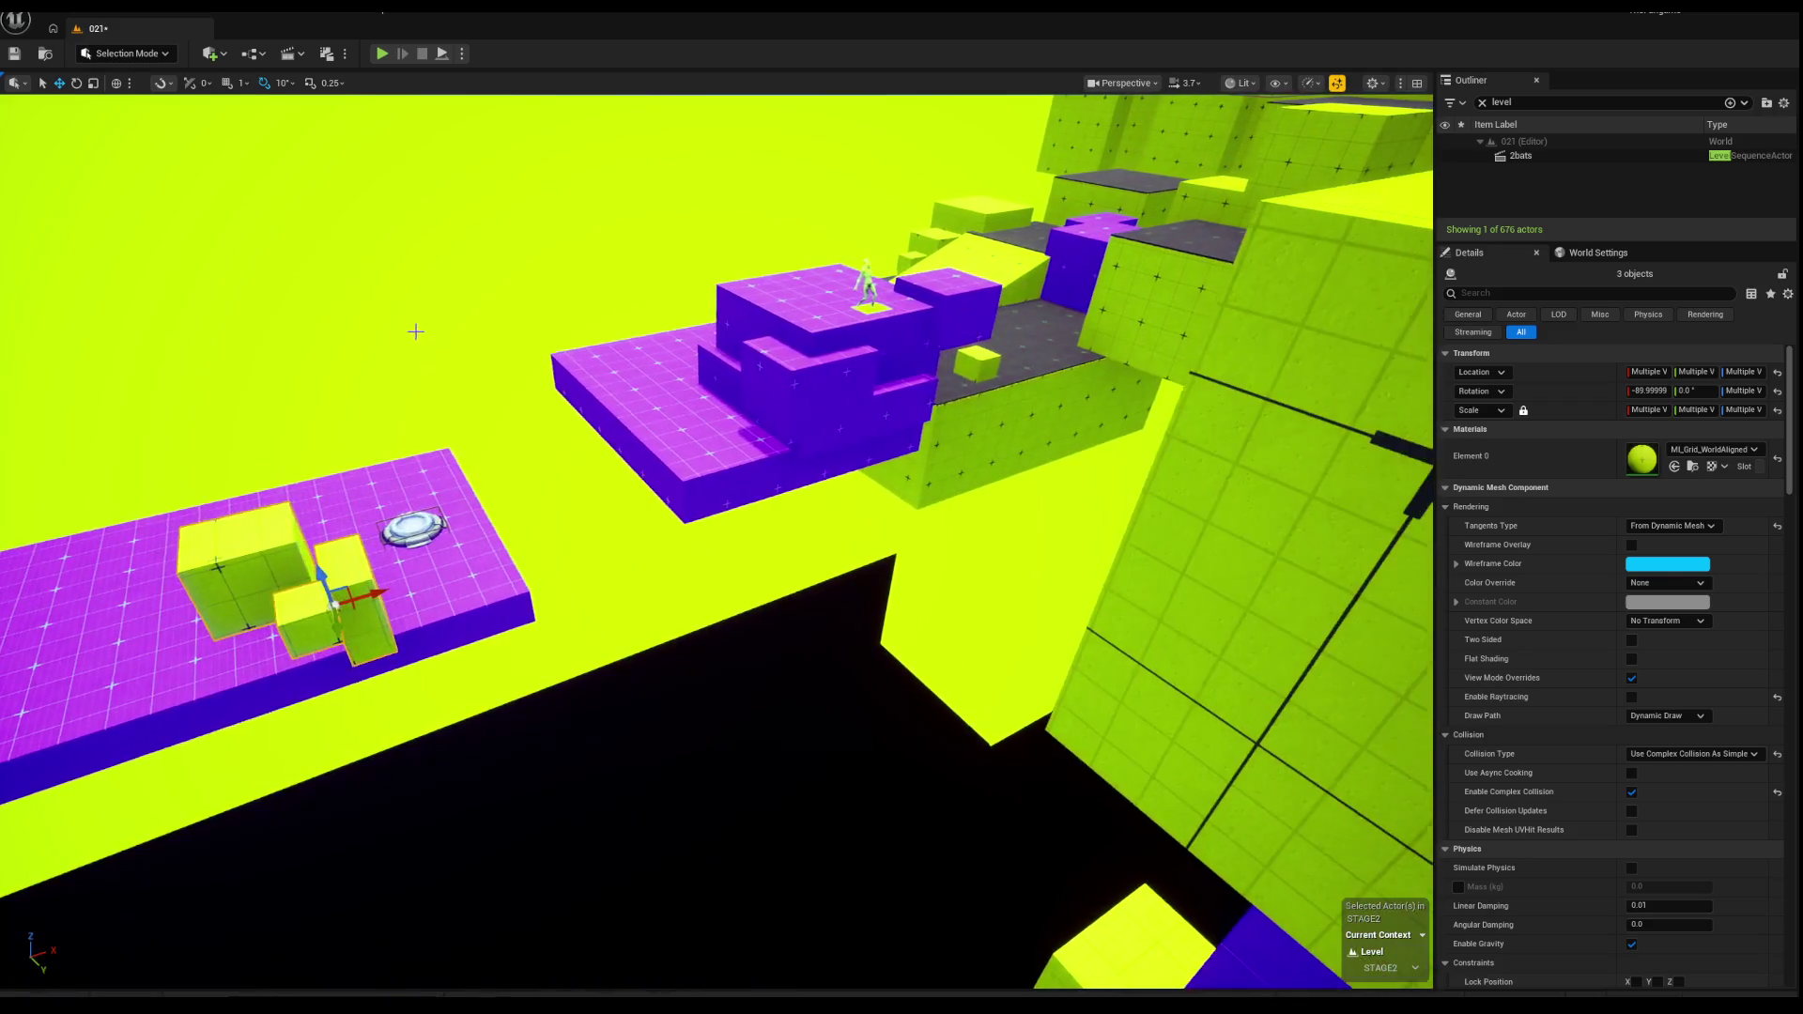
{"action": "key", "text": "ctrl+z"}
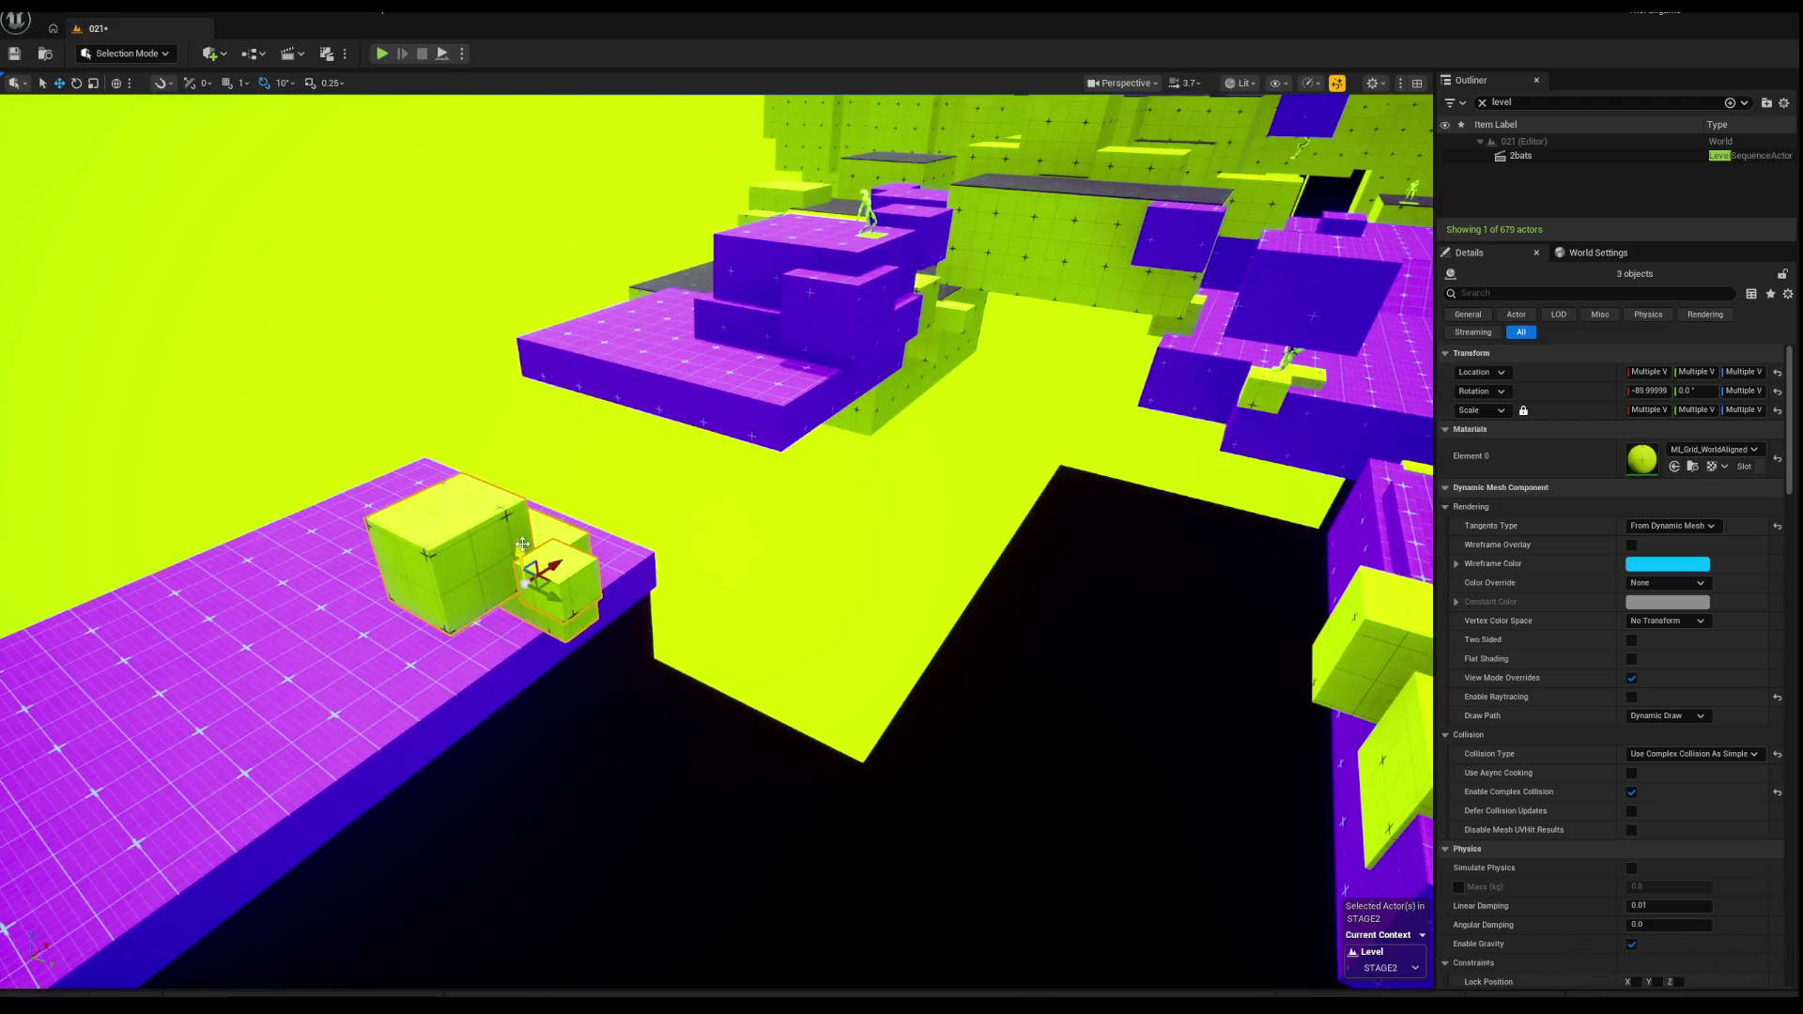
{"action": "left_click_drag", "start_coordinate": [523, 544], "coordinate": [542, 588]}
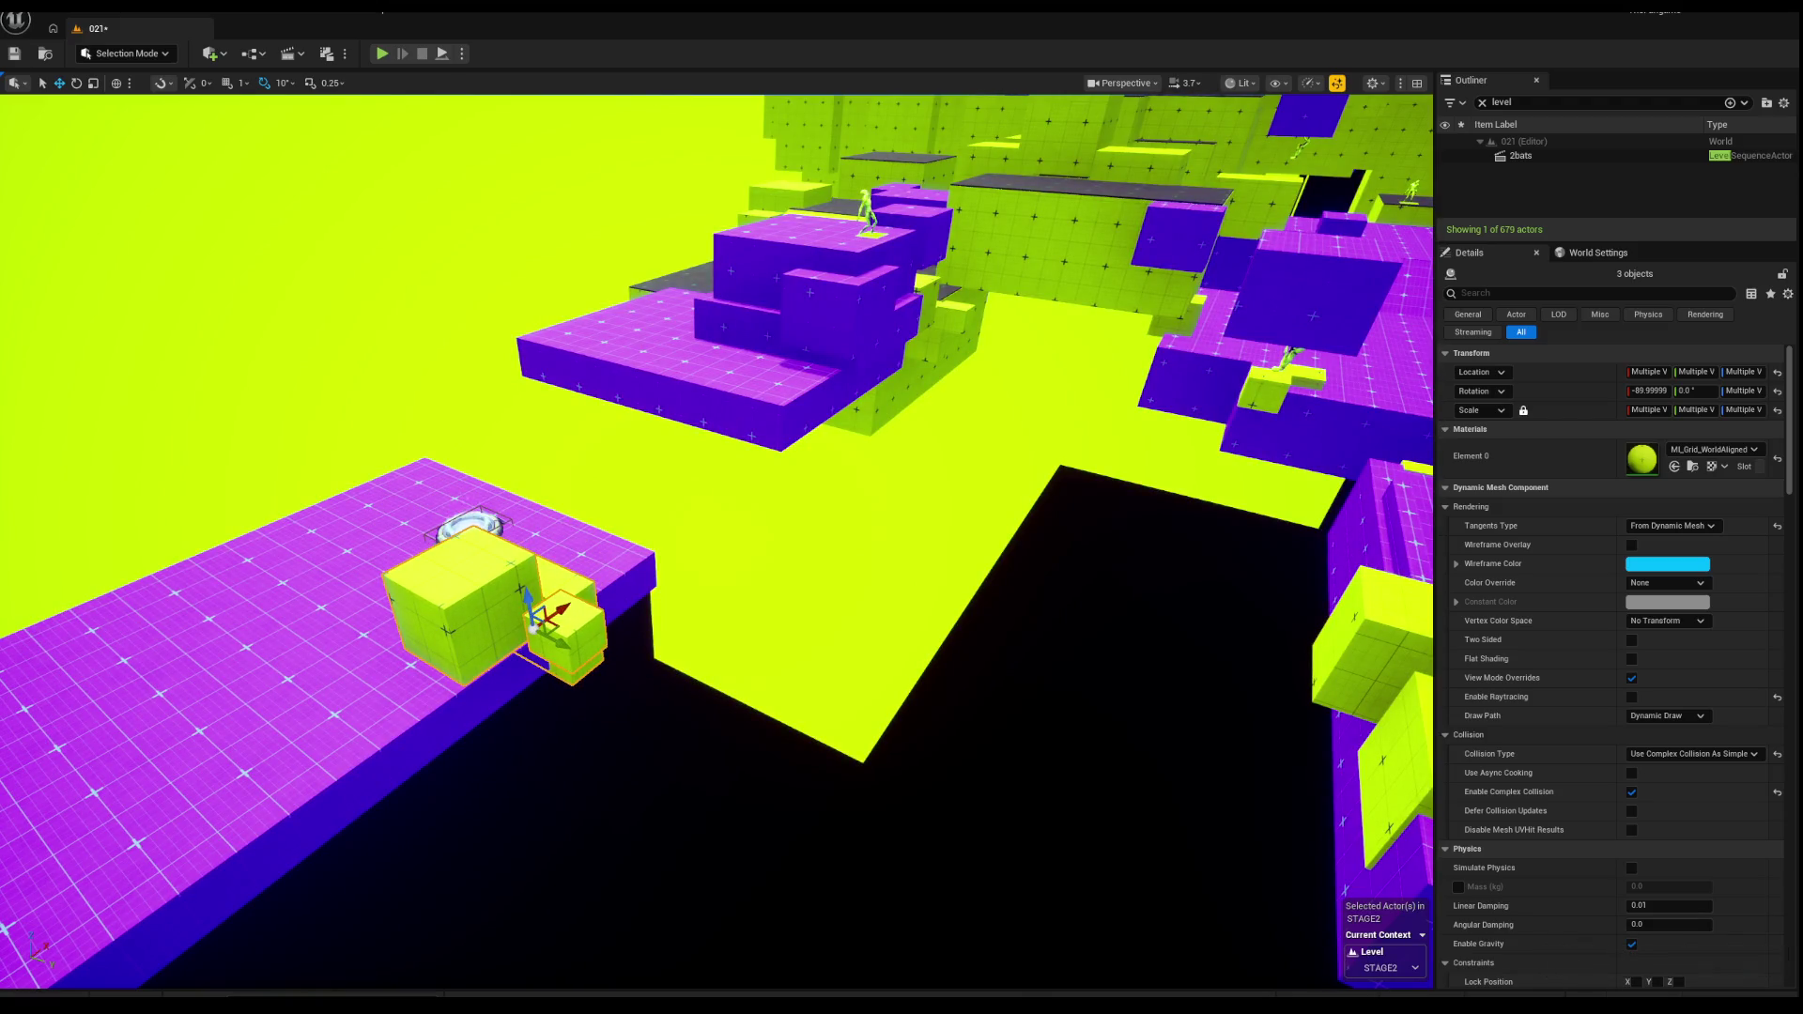
{"action": "key", "text": "f"}
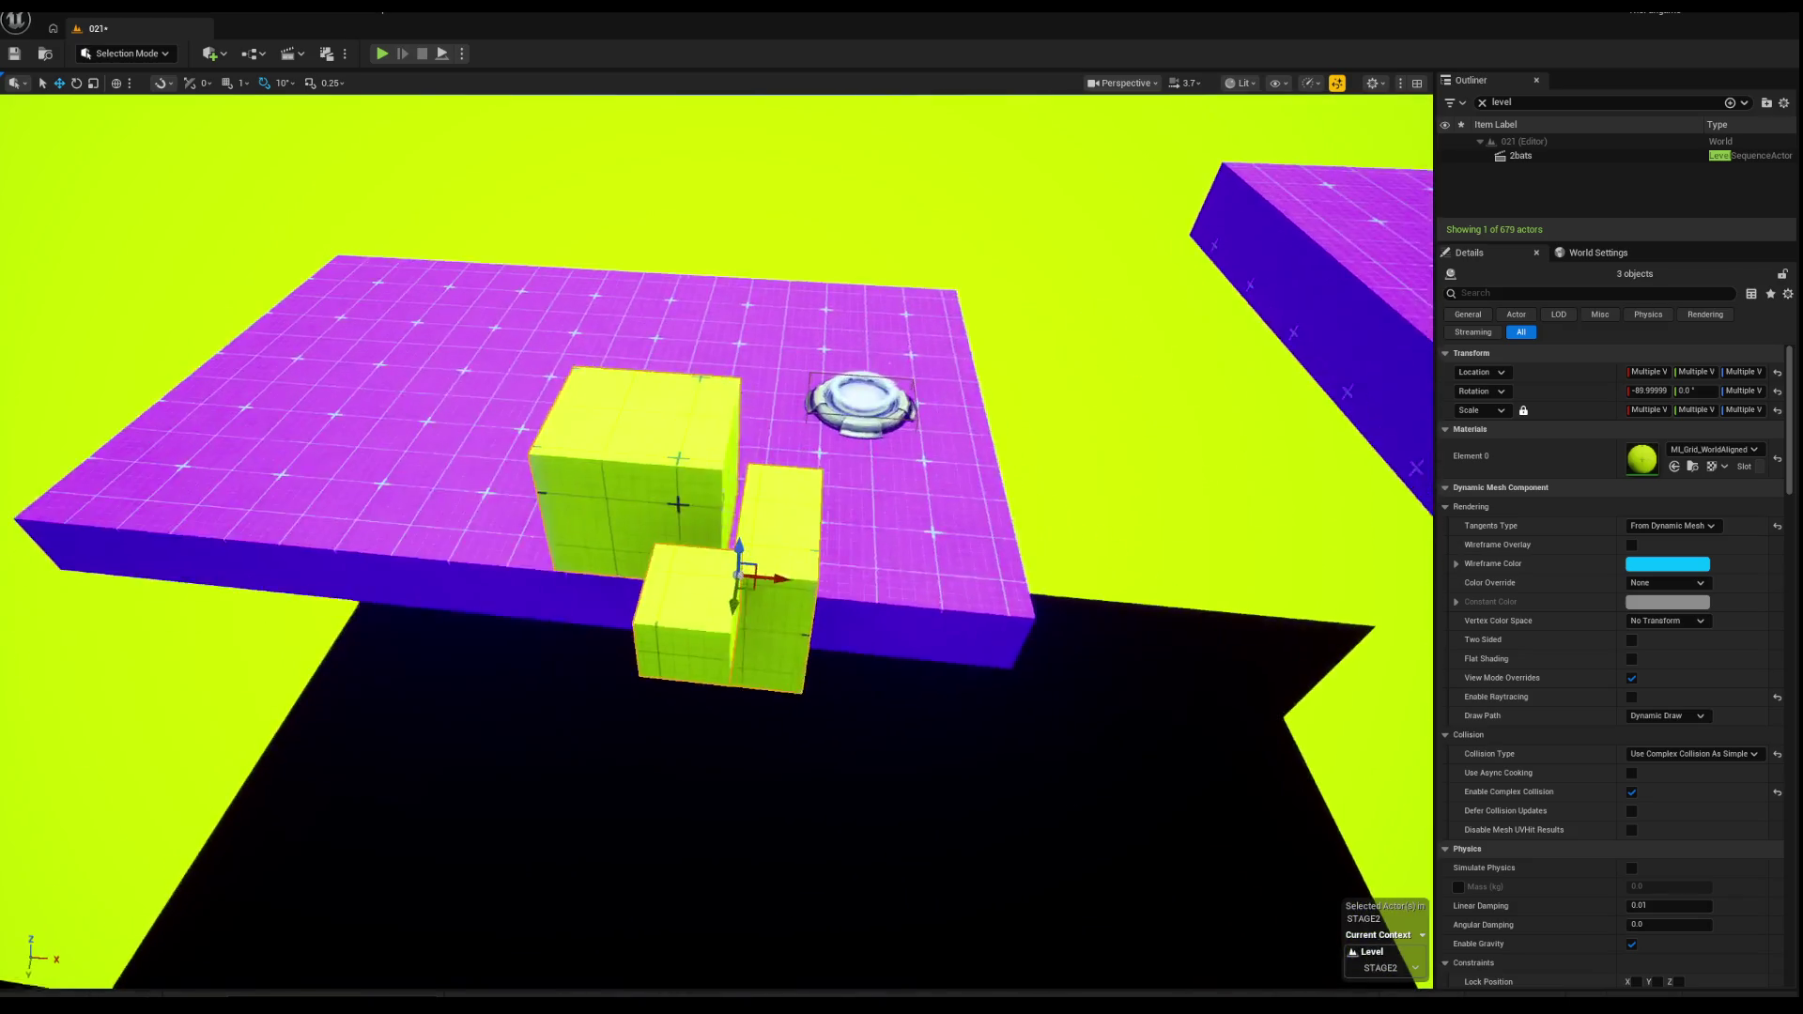
{"action": "scroll", "coordinate": [406, 511], "scroll_direction": "up", "scroll_amount": 5}
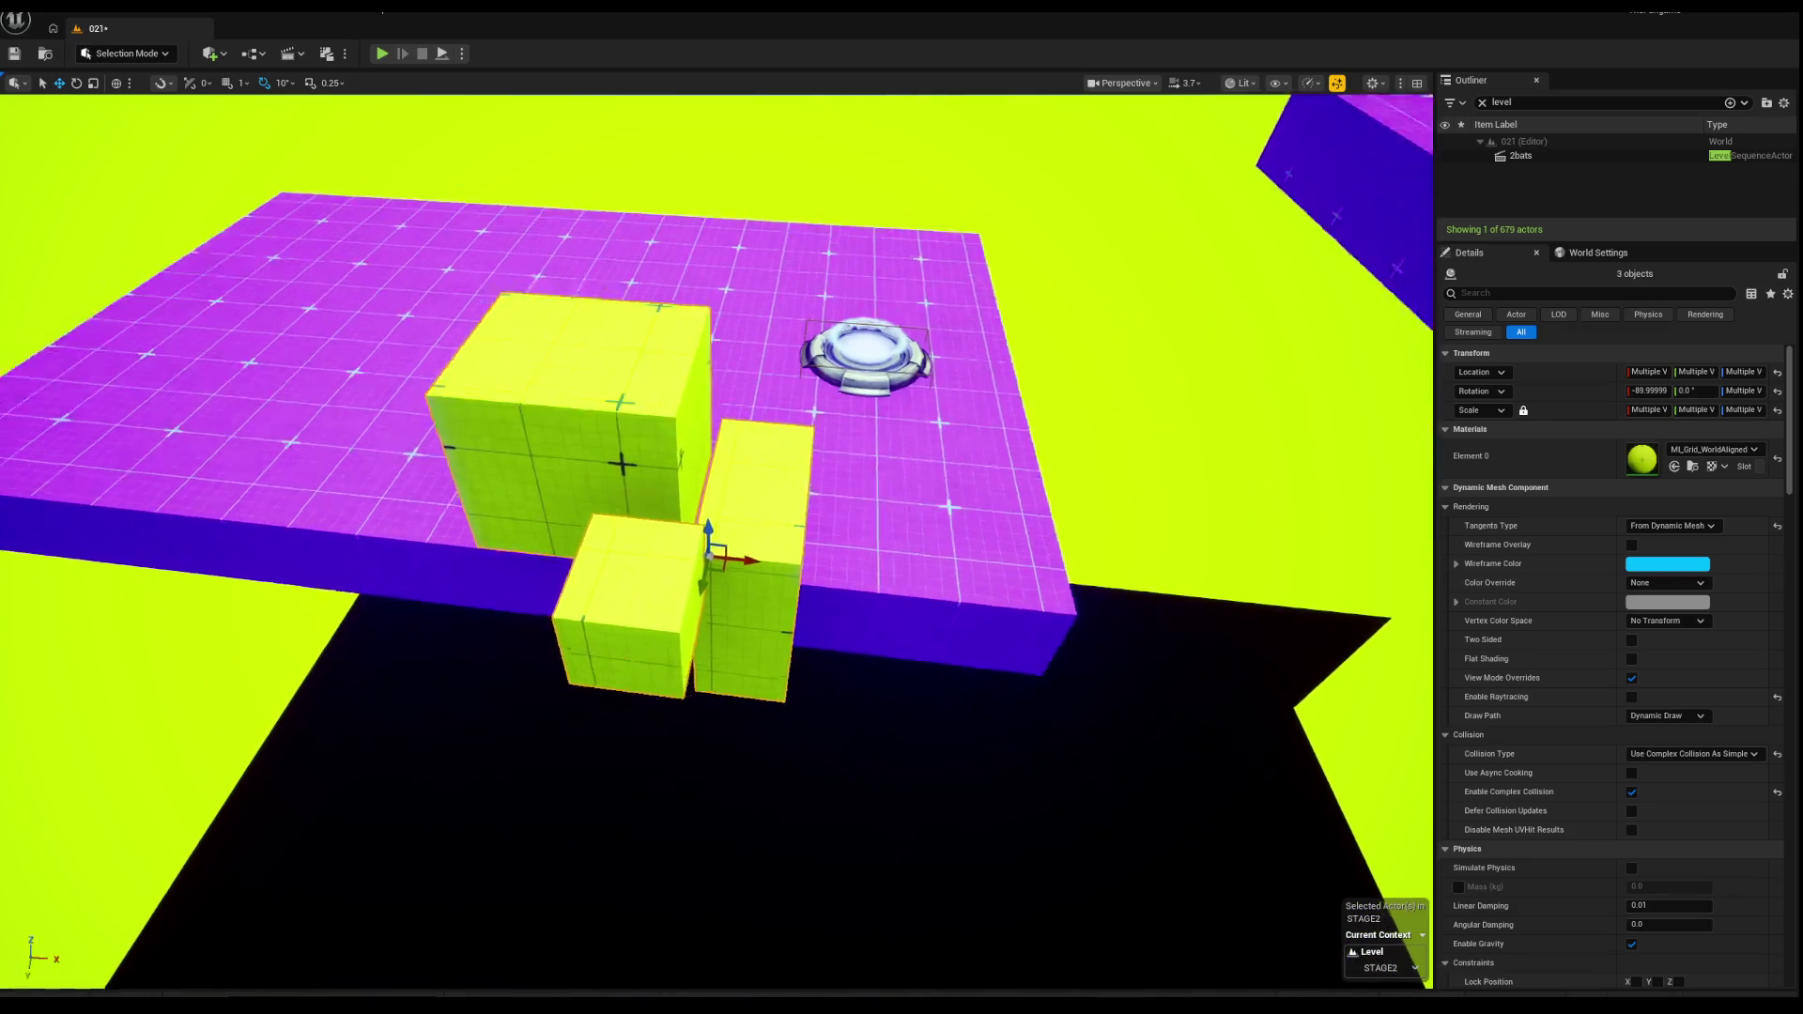
{"action": "mouse_move", "coordinate": [537, 504]}
{"action": "left_mouse_down", "text": "alt"}
{"action": "mouse_move", "coordinate": [512, 496]}
{"action": "mouse_move", "coordinate": [658, 470]}
{"action": "mouse_move", "coordinate": [619, 469]}
{"action": "mouse_move", "coordinate": [896, 563]}
{"action": "left_mouse_up", "text": "alt"}
{"action": "key", "text": "f"}
{"action": "scroll", "coordinate": [798, 470], "scroll_direction": "up", "scroll_amount": 4}
{"action": "mouse_move", "coordinate": [967, 507]}
{"action": "left_mouse_down", "text": "alt"}
{"action": "mouse_move", "coordinate": [962, 573]}
{"action": "mouse_move", "coordinate": [845, 563]}
{"action": "mouse_move", "coordinate": [1111, 491]}
{"action": "mouse_move", "coordinate": [1084, 543]}
{"action": "left_mouse_up", "text": "alt"}
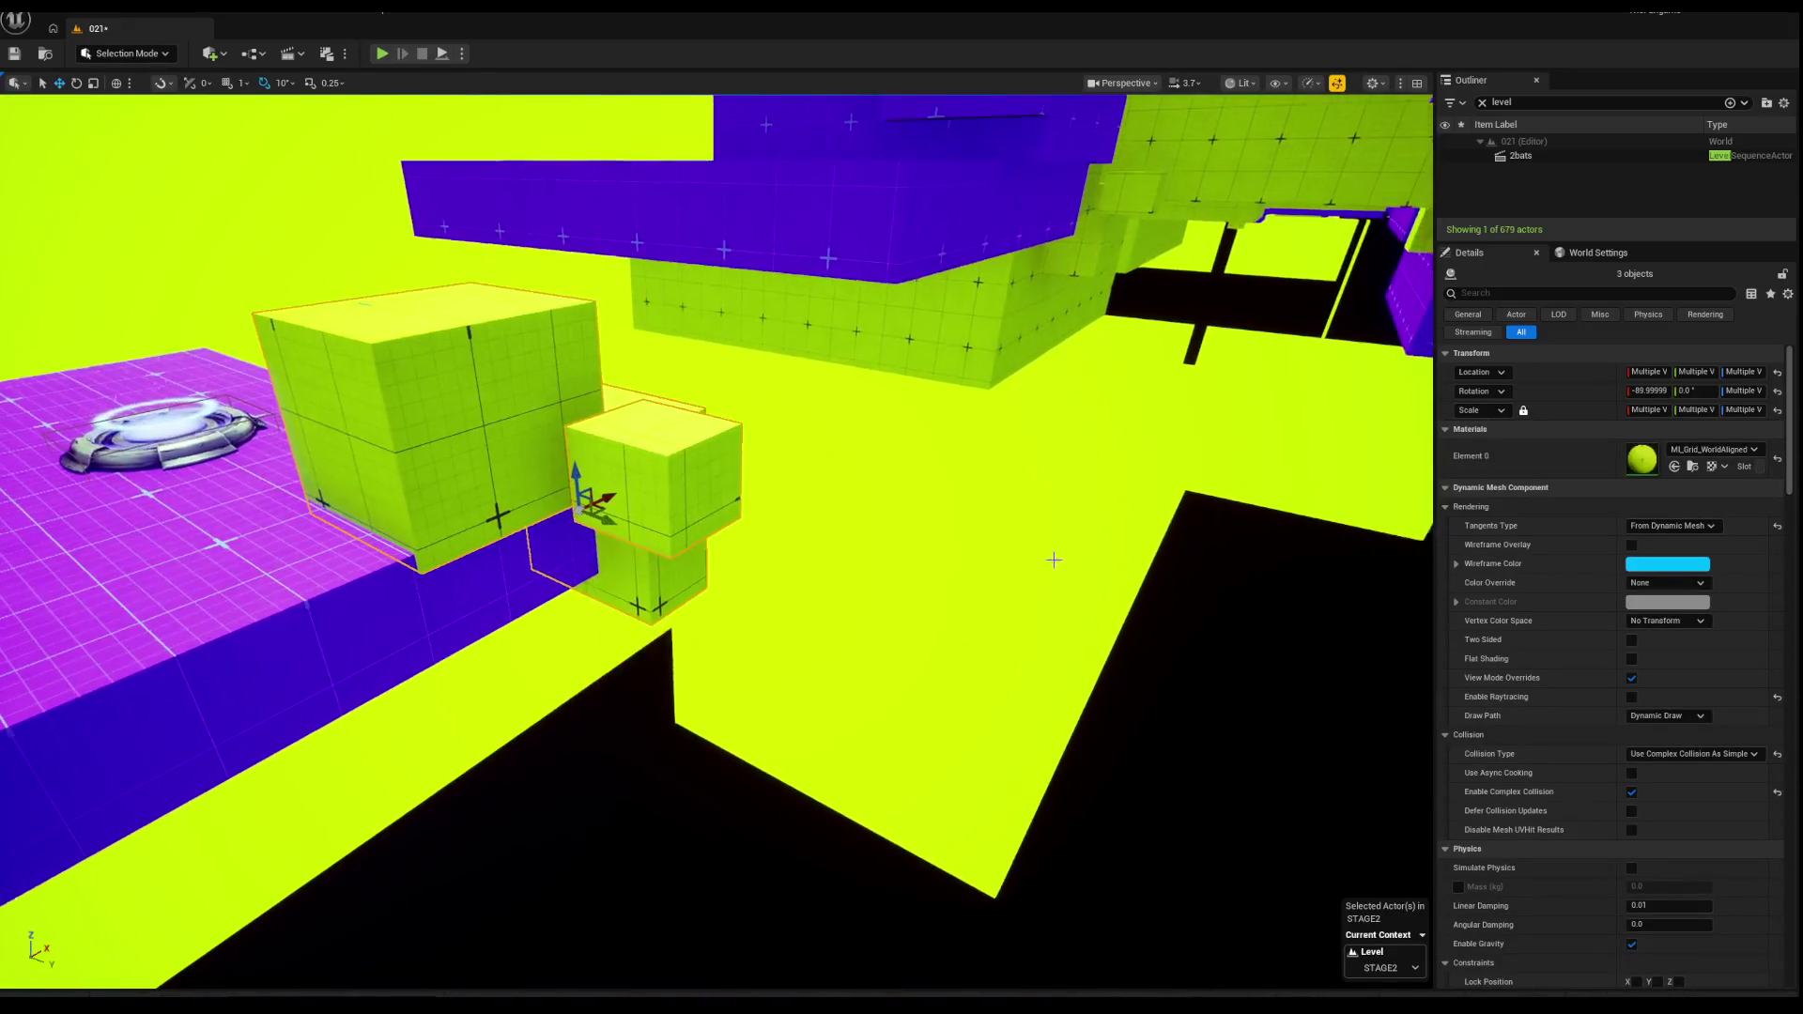
Step: Move cube Box9863 out to the slab's edge beside the pad, then start a playtest
{"action": "left_click", "coordinate": [657, 470]}
{"action": "mouse_move", "coordinate": [658, 469]}
{"action": "left_mouse_down", "text": "alt"}
{"action": "mouse_move", "coordinate": [751, 525]}
{"action": "mouse_move", "coordinate": [692, 511]}
{"action": "mouse_move", "coordinate": [892, 504]}
{"action": "mouse_move", "coordinate": [402, 635]}
{"action": "left_mouse_up", "text": "alt"}
{"action": "key", "text": "ctrl+z"}
{"action": "scroll", "coordinate": [939, 507], "scroll_direction": "up", "scroll_amount": 3}
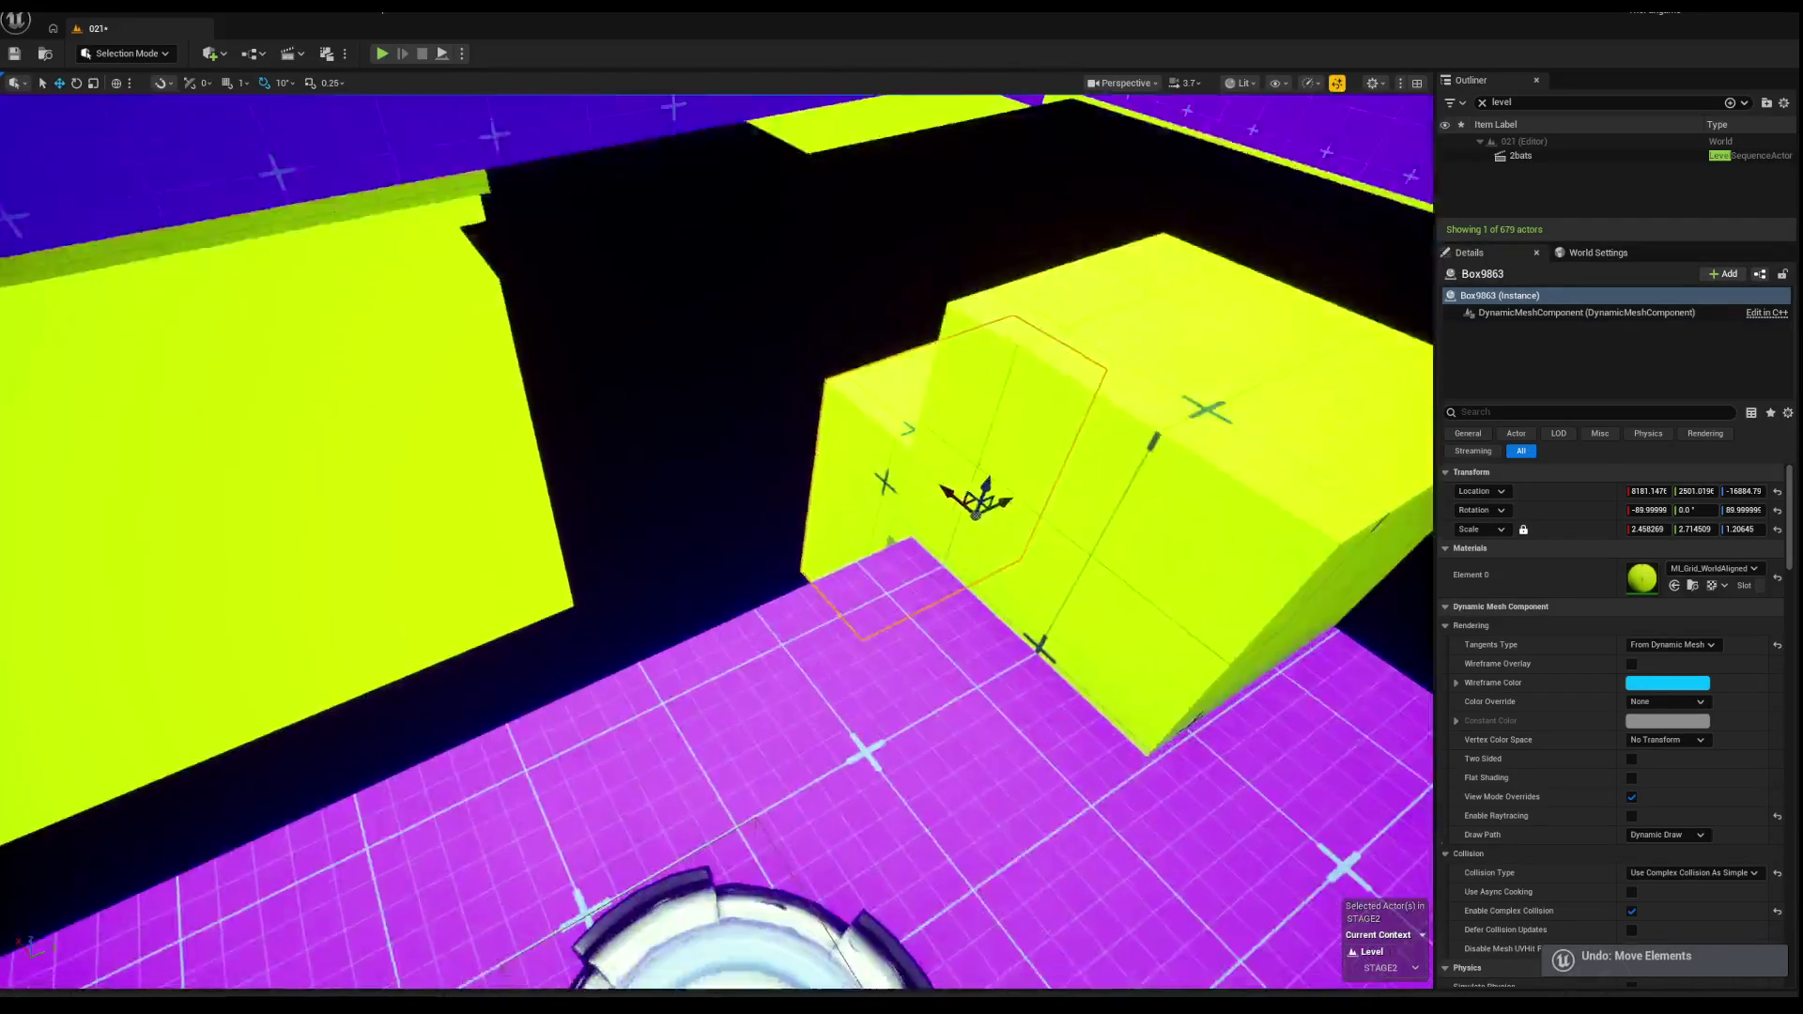
{"action": "scroll", "coordinate": [947, 495], "scroll_direction": "down", "scroll_amount": 5}
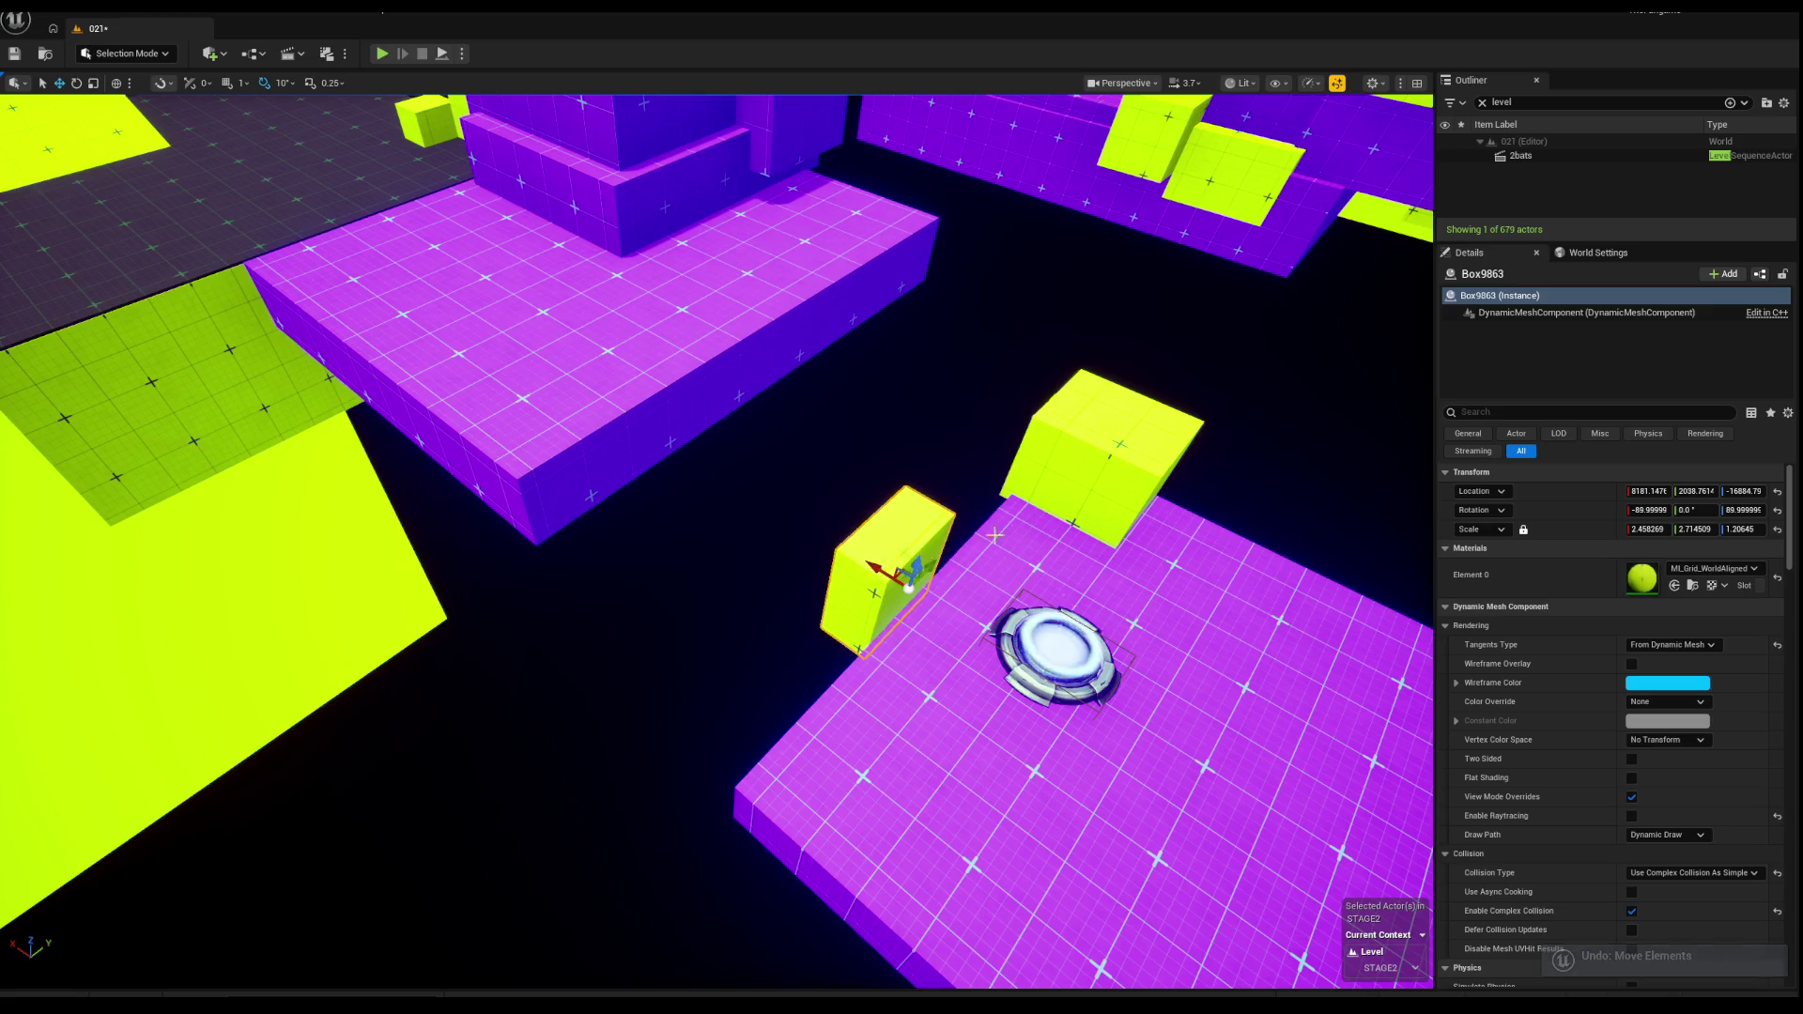
{"action": "left_click_drag", "start_coordinate": [993, 535], "coordinate": [1147, 503]}
{"action": "scroll", "coordinate": [605, 487], "scroll_direction": "down", "scroll_amount": 5}
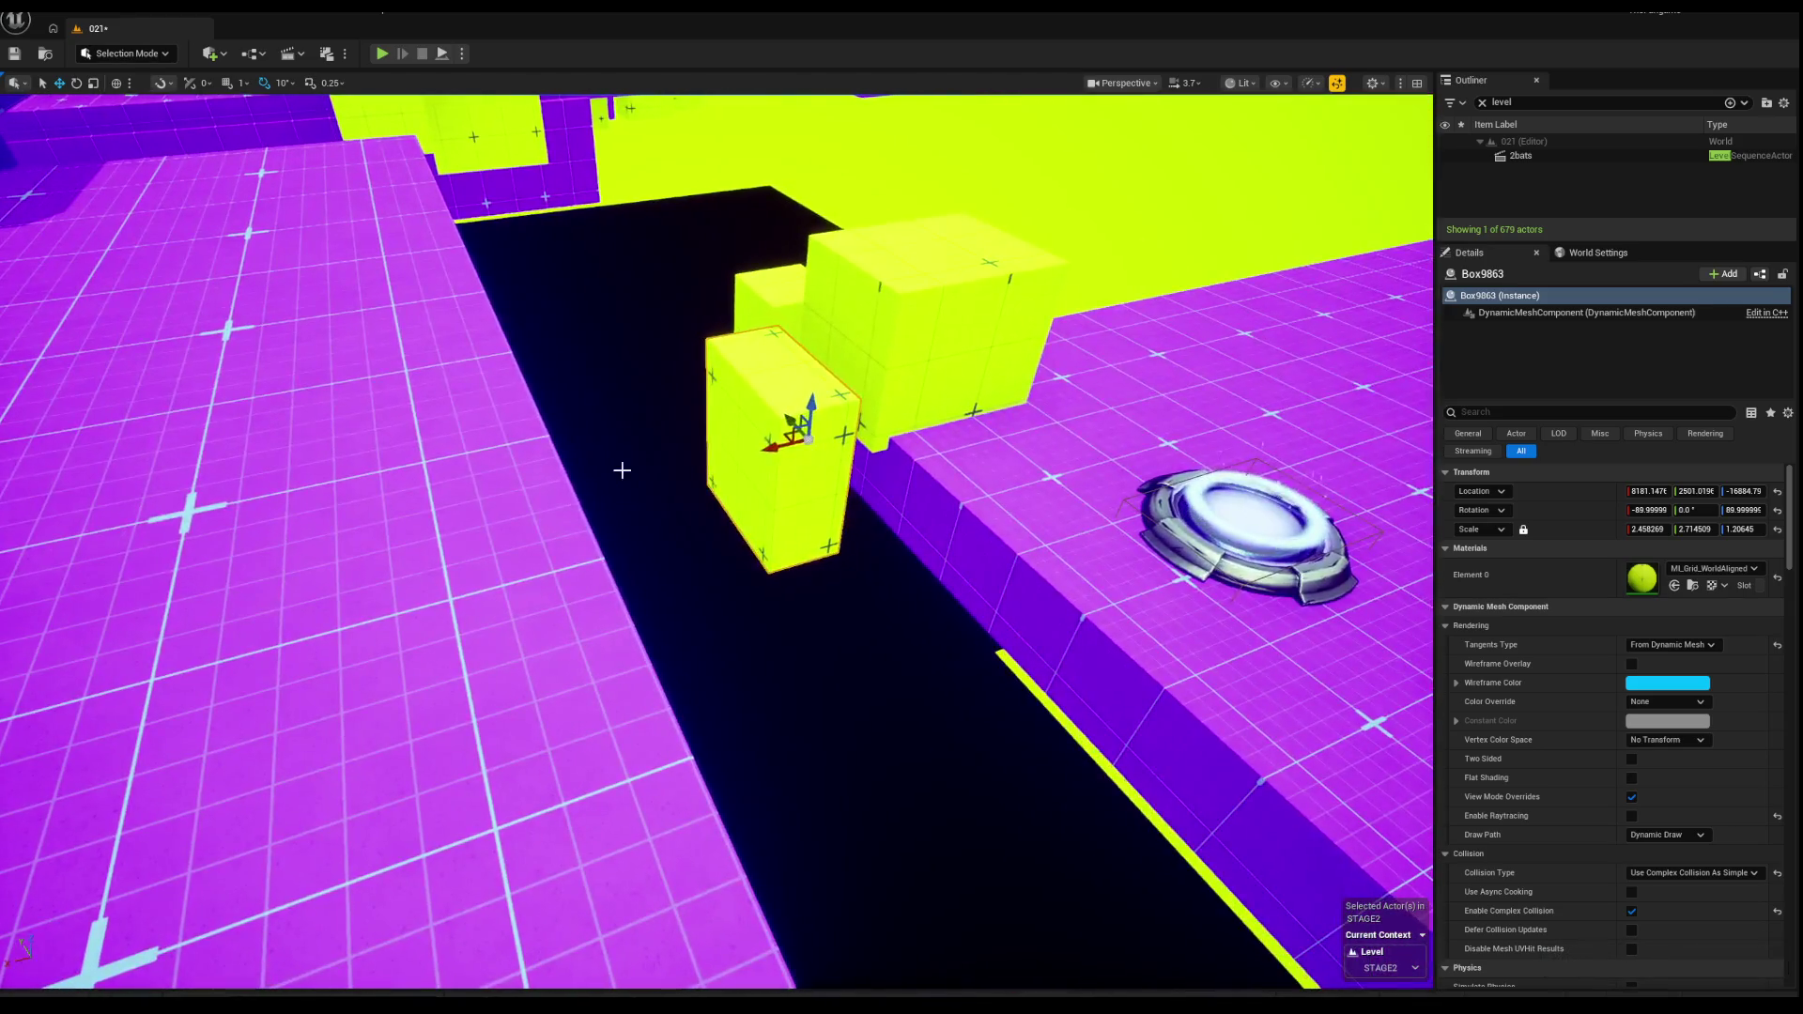
{"action": "left_click", "coordinate": [623, 470]}
{"action": "scroll", "coordinate": [714, 544], "scroll_direction": "up", "scroll_amount": 5}
{"action": "left_click", "coordinate": [564, 395]}
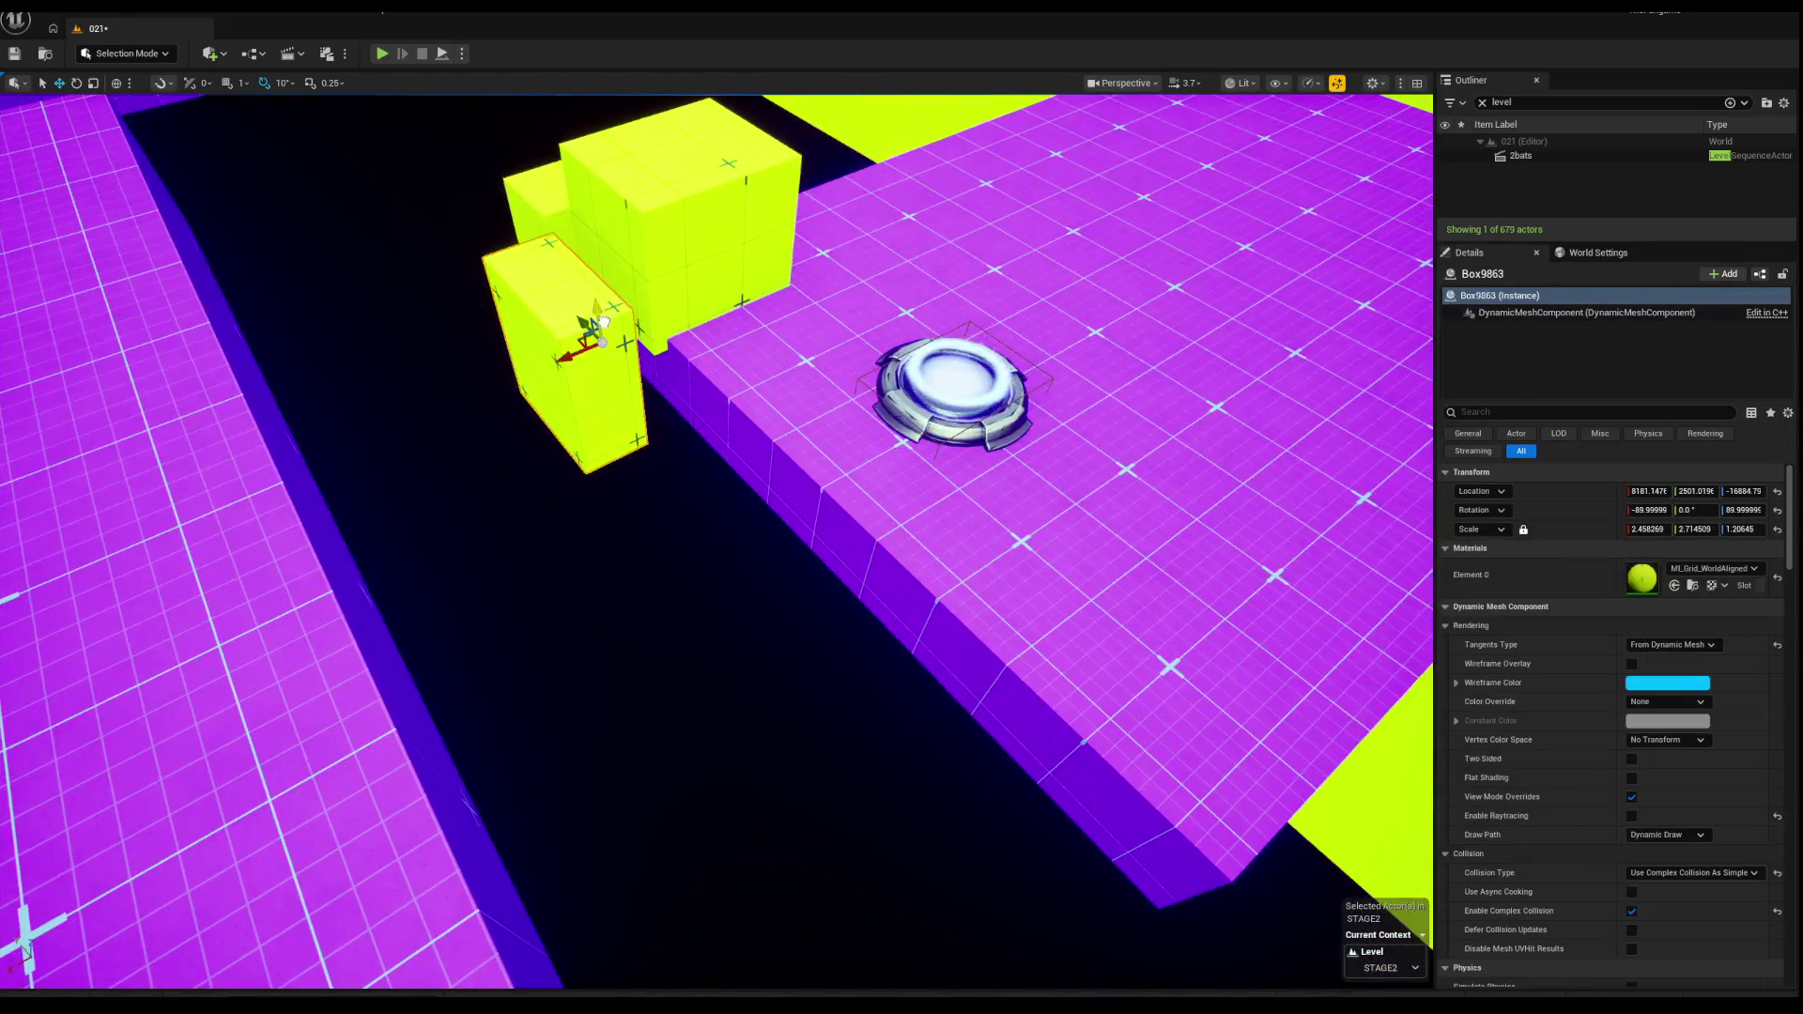
{"action": "scroll", "coordinate": [542, 333], "scroll_direction": "down", "scroll_amount": 5}
{"action": "left_click_drag", "start_coordinate": [726, 435], "coordinate": [826, 563]}
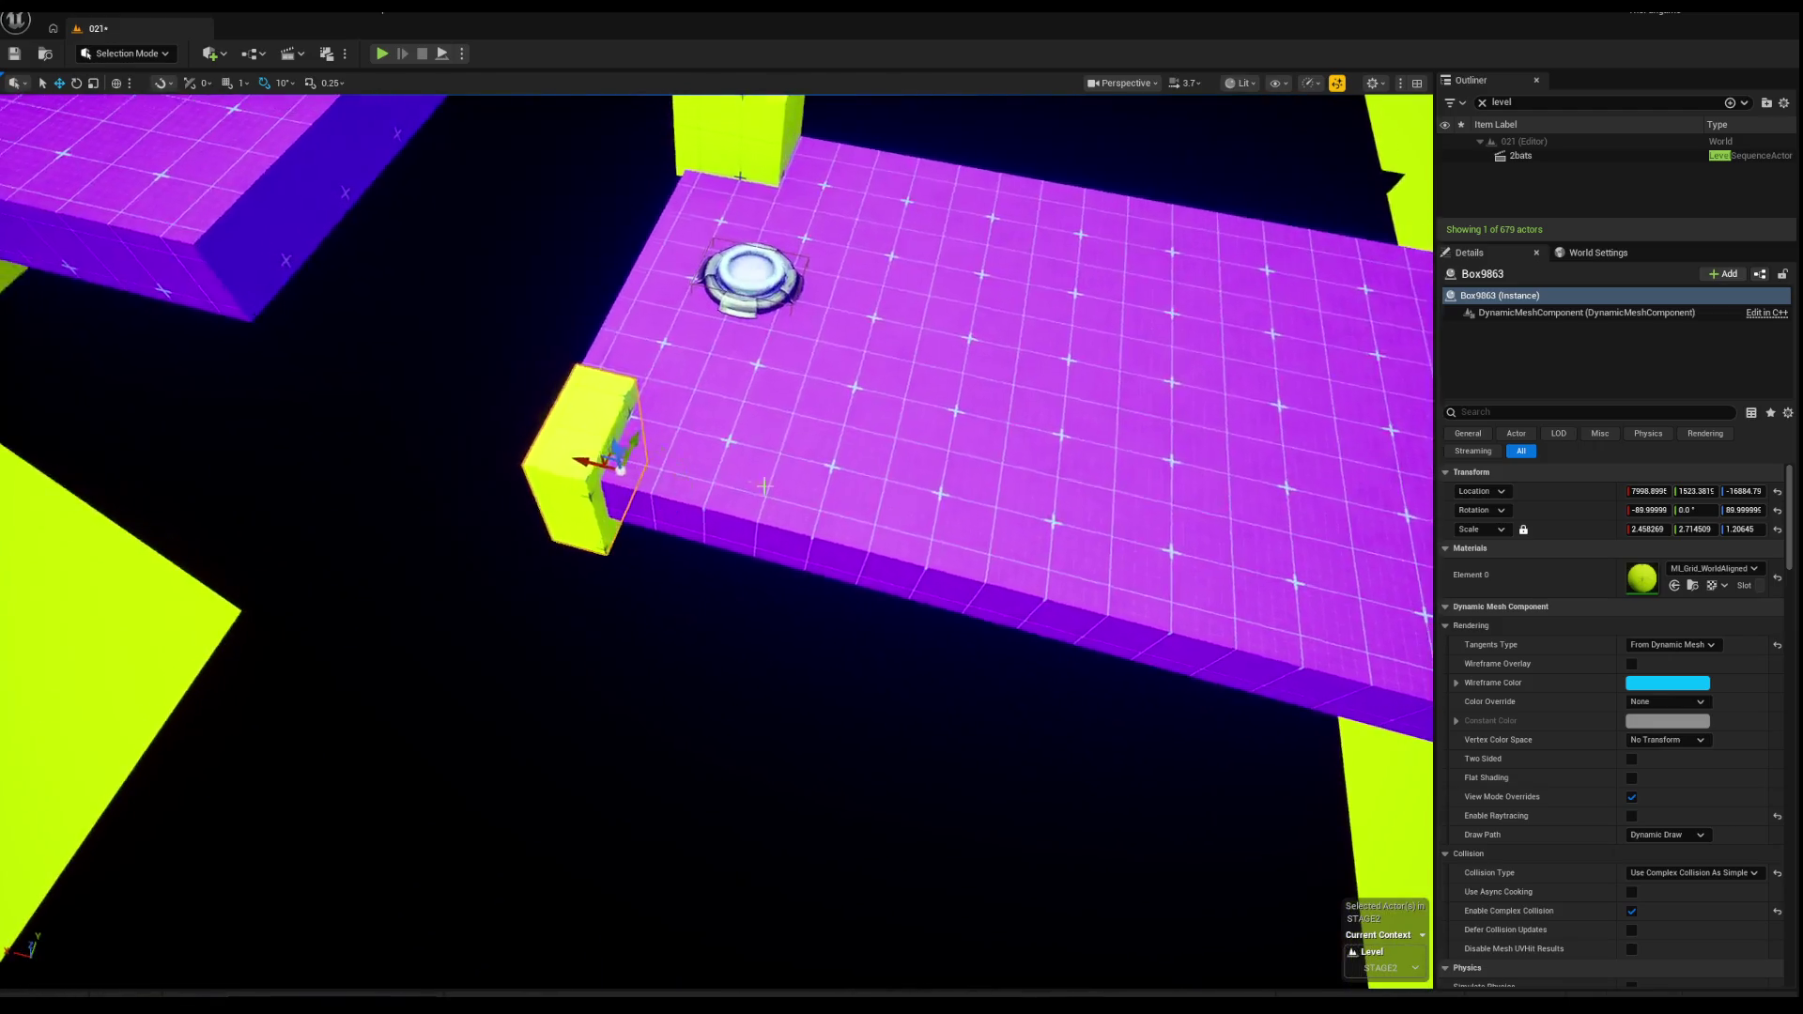
{"action": "mouse_move", "coordinate": [616, 489]}
{"action": "left_mouse_down"}
{"action": "mouse_move", "coordinate": [465, 282]}
{"action": "mouse_move", "coordinate": [367, 98]}
{"action": "left_mouse_up"}
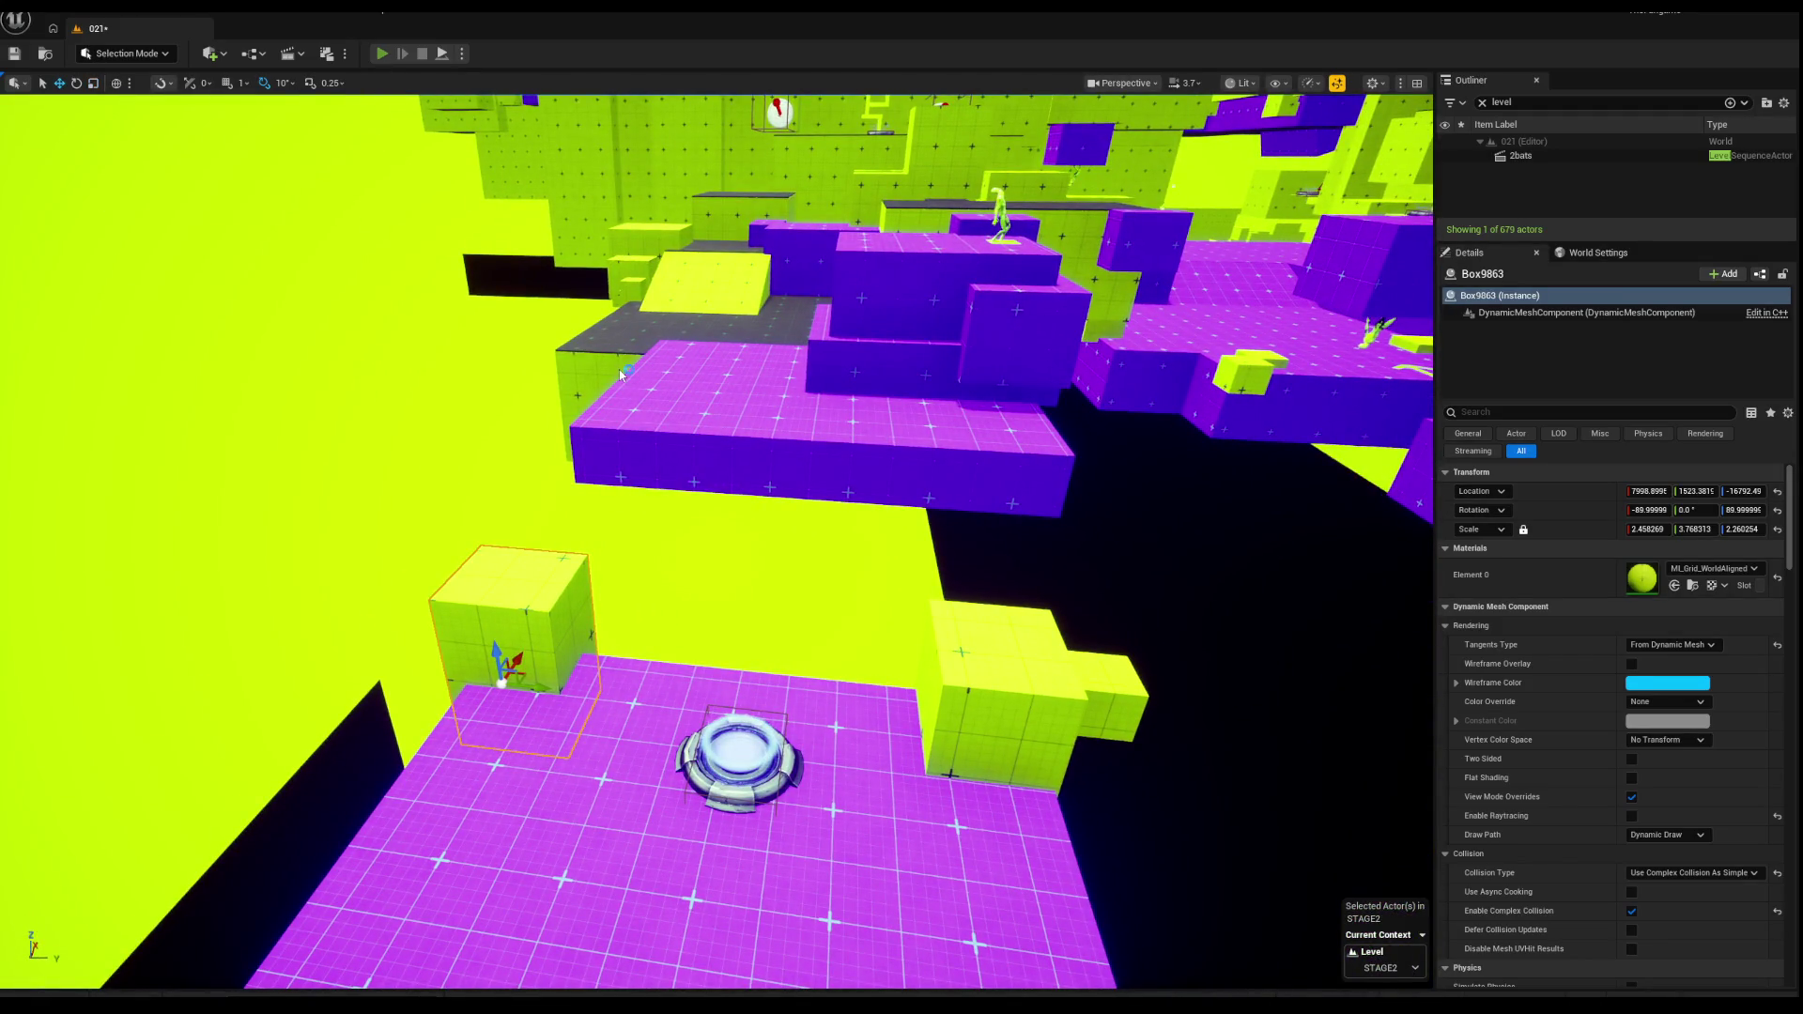
{"action": "key", "text": "alt+p"}
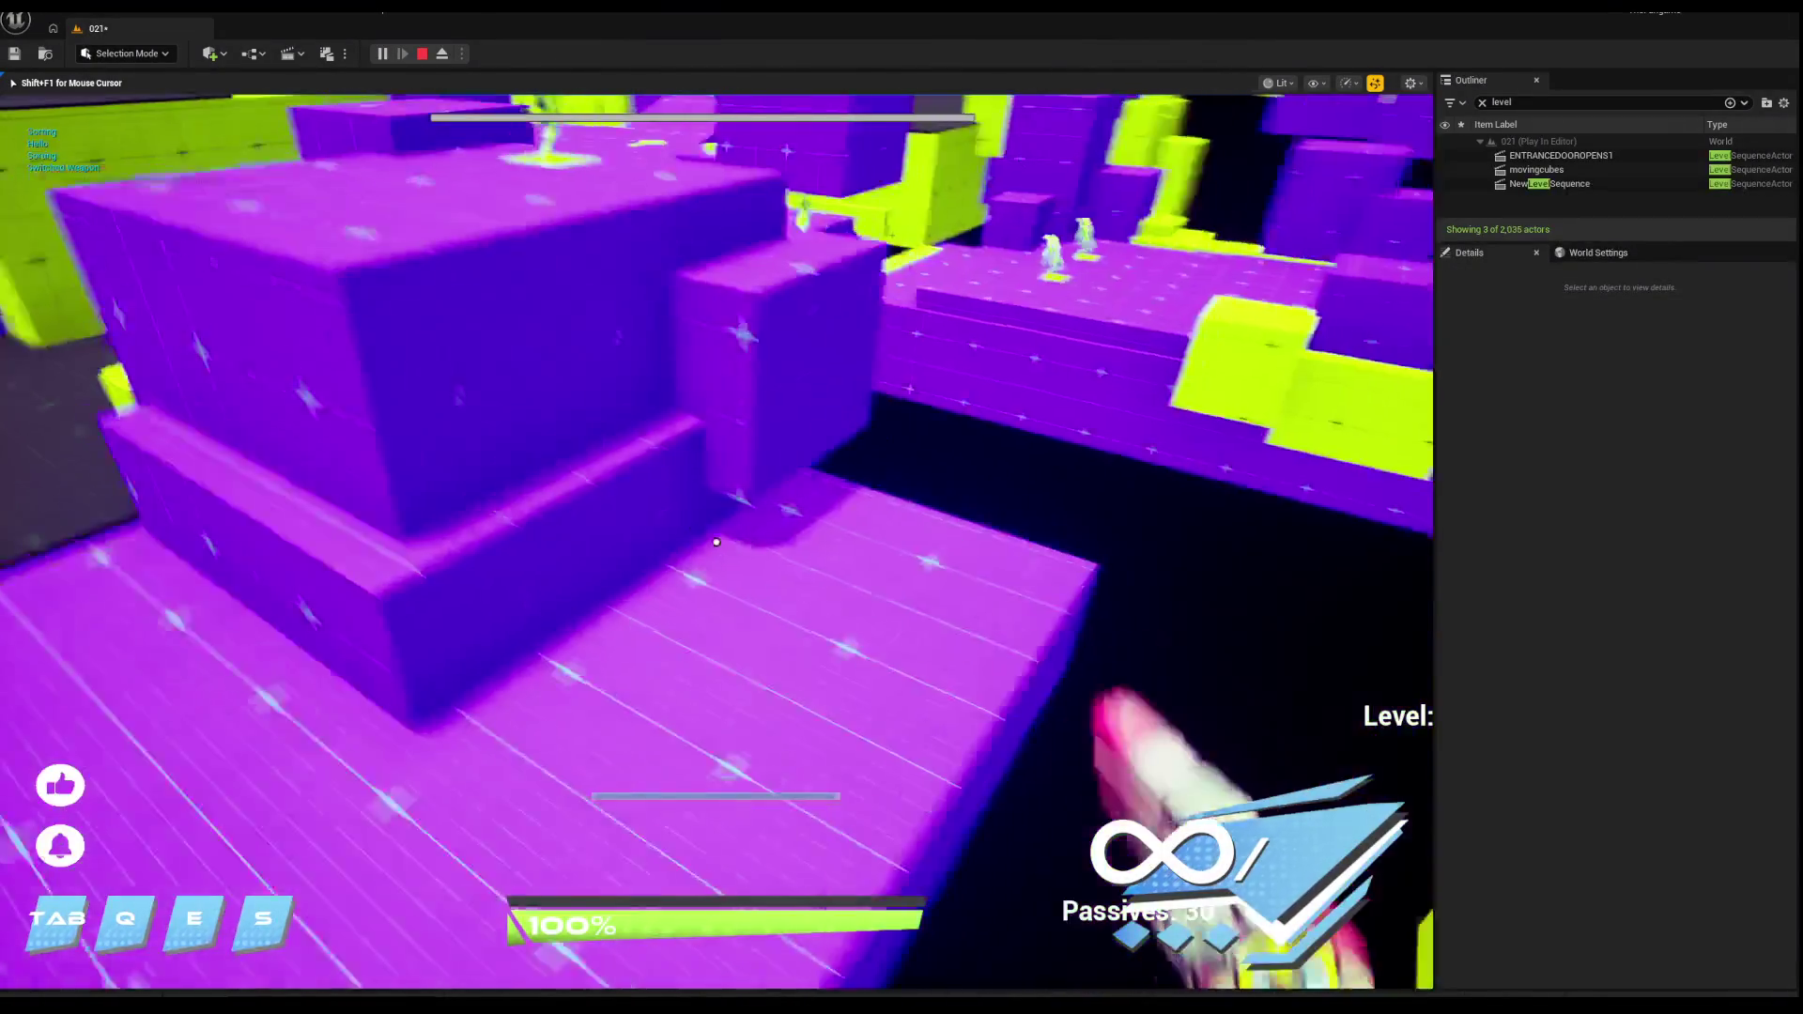
Step: Stop the playtest, then select Box9863 and the dark platform near the purple stairs
{"action": "key", "text": "Escape"}
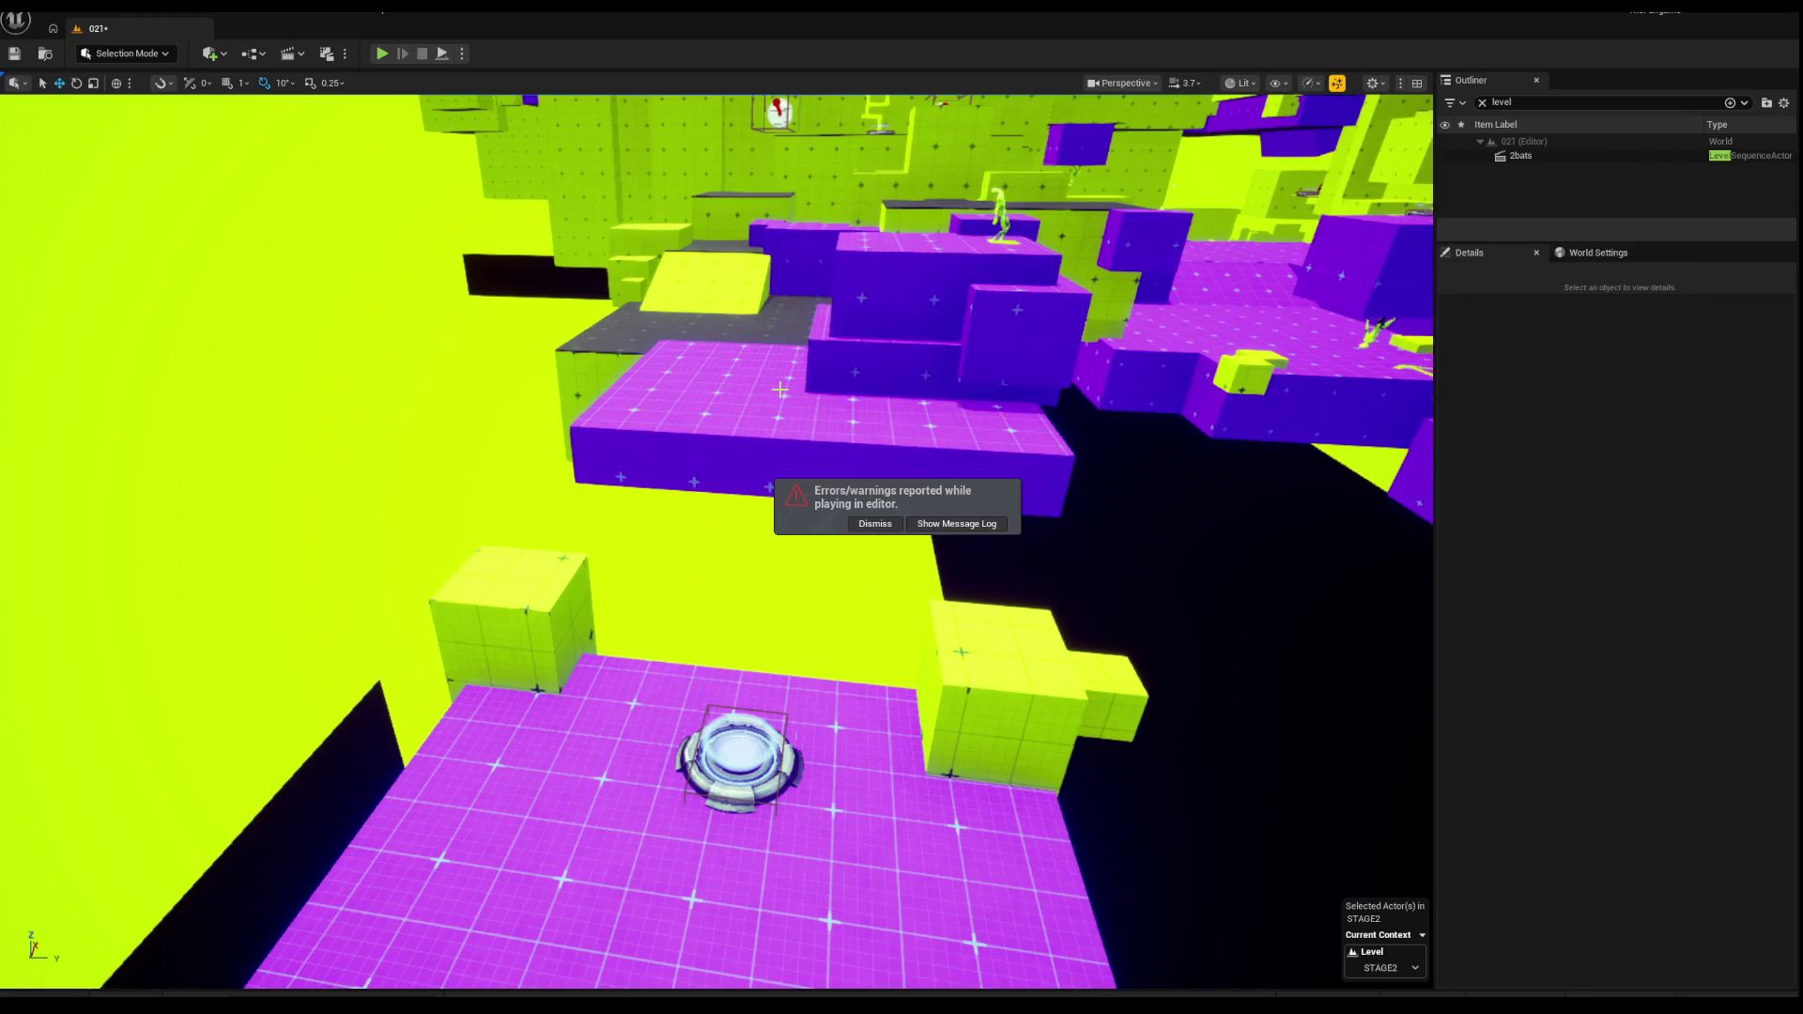
{"action": "left_click", "coordinate": [780, 388]}
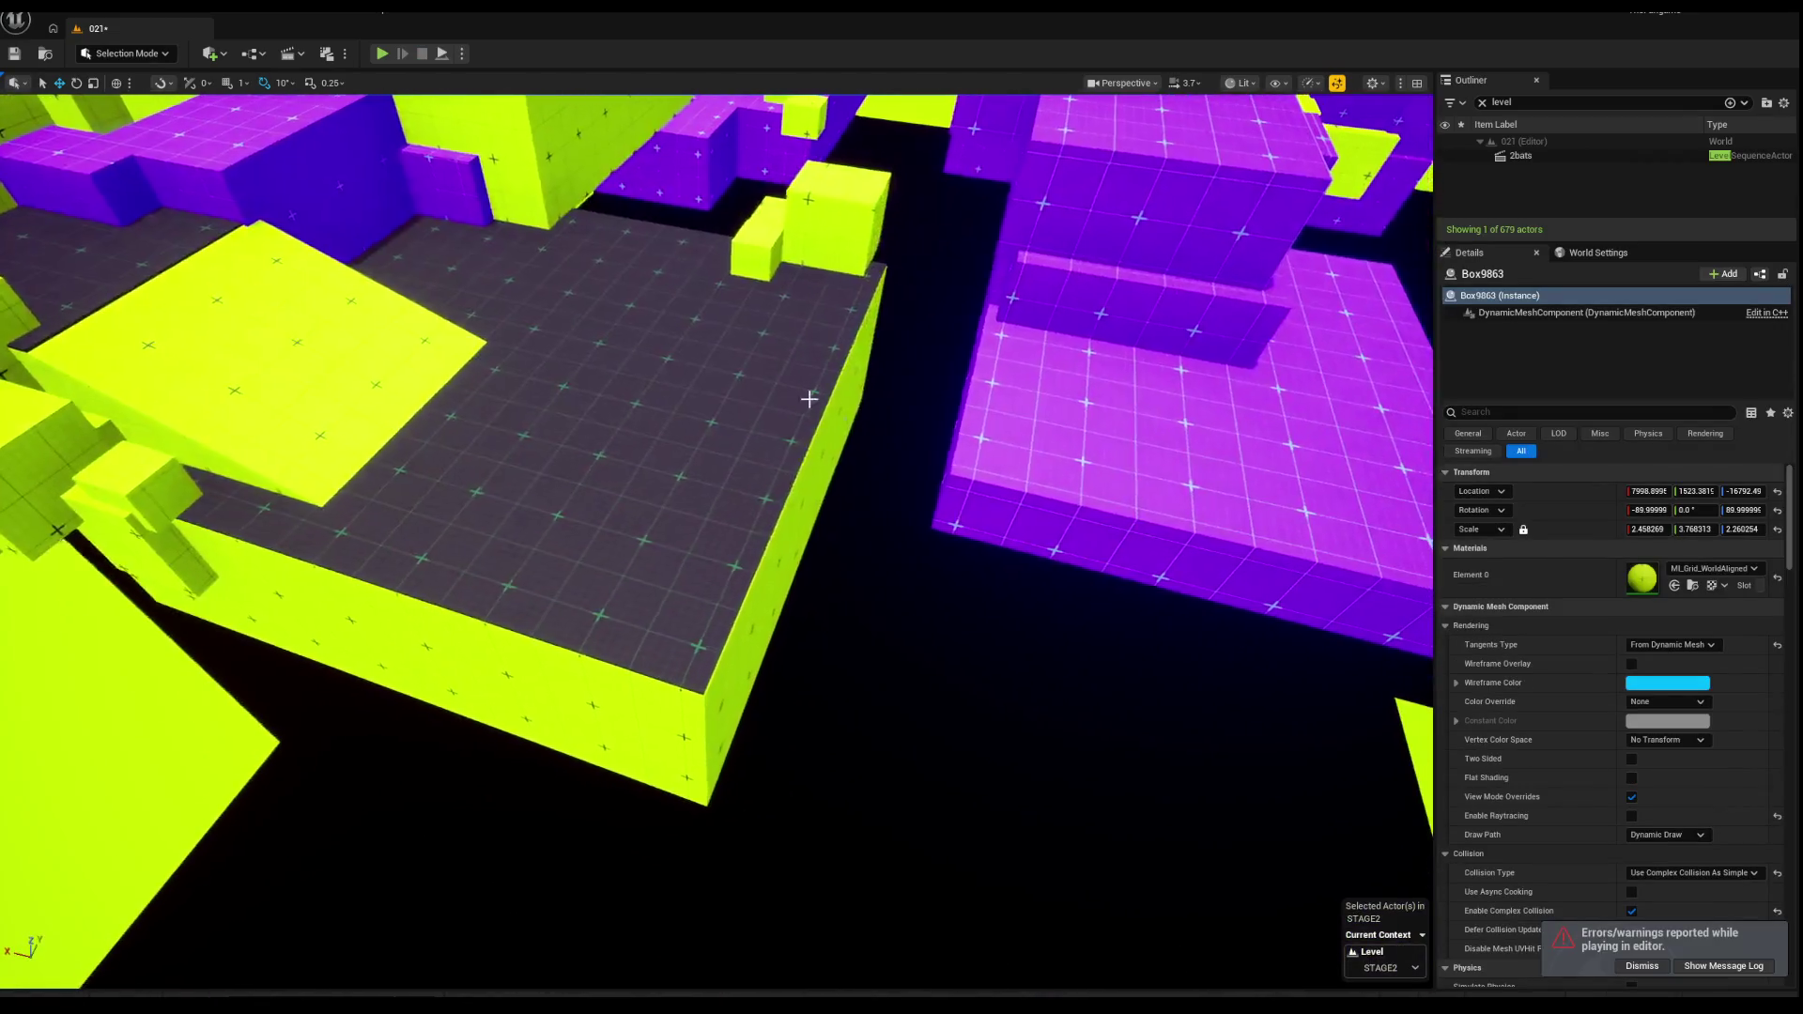
{"action": "left_click_drag", "start_coordinate": [809, 398], "coordinate": [761, 392]}
{"action": "left_click", "coordinate": [460, 601], "text": "ctrl"}
Step: Extend the dark walkway pieces beside the purple stair platform, then launch a playtest
{"action": "mouse_move", "coordinate": [460, 600]}
{"action": "left_mouse_down"}
{"action": "mouse_move", "coordinate": [442, 601]}
{"action": "mouse_move", "coordinate": [514, 574]}
{"action": "mouse_move", "coordinate": [642, 600]}
{"action": "left_mouse_up"}
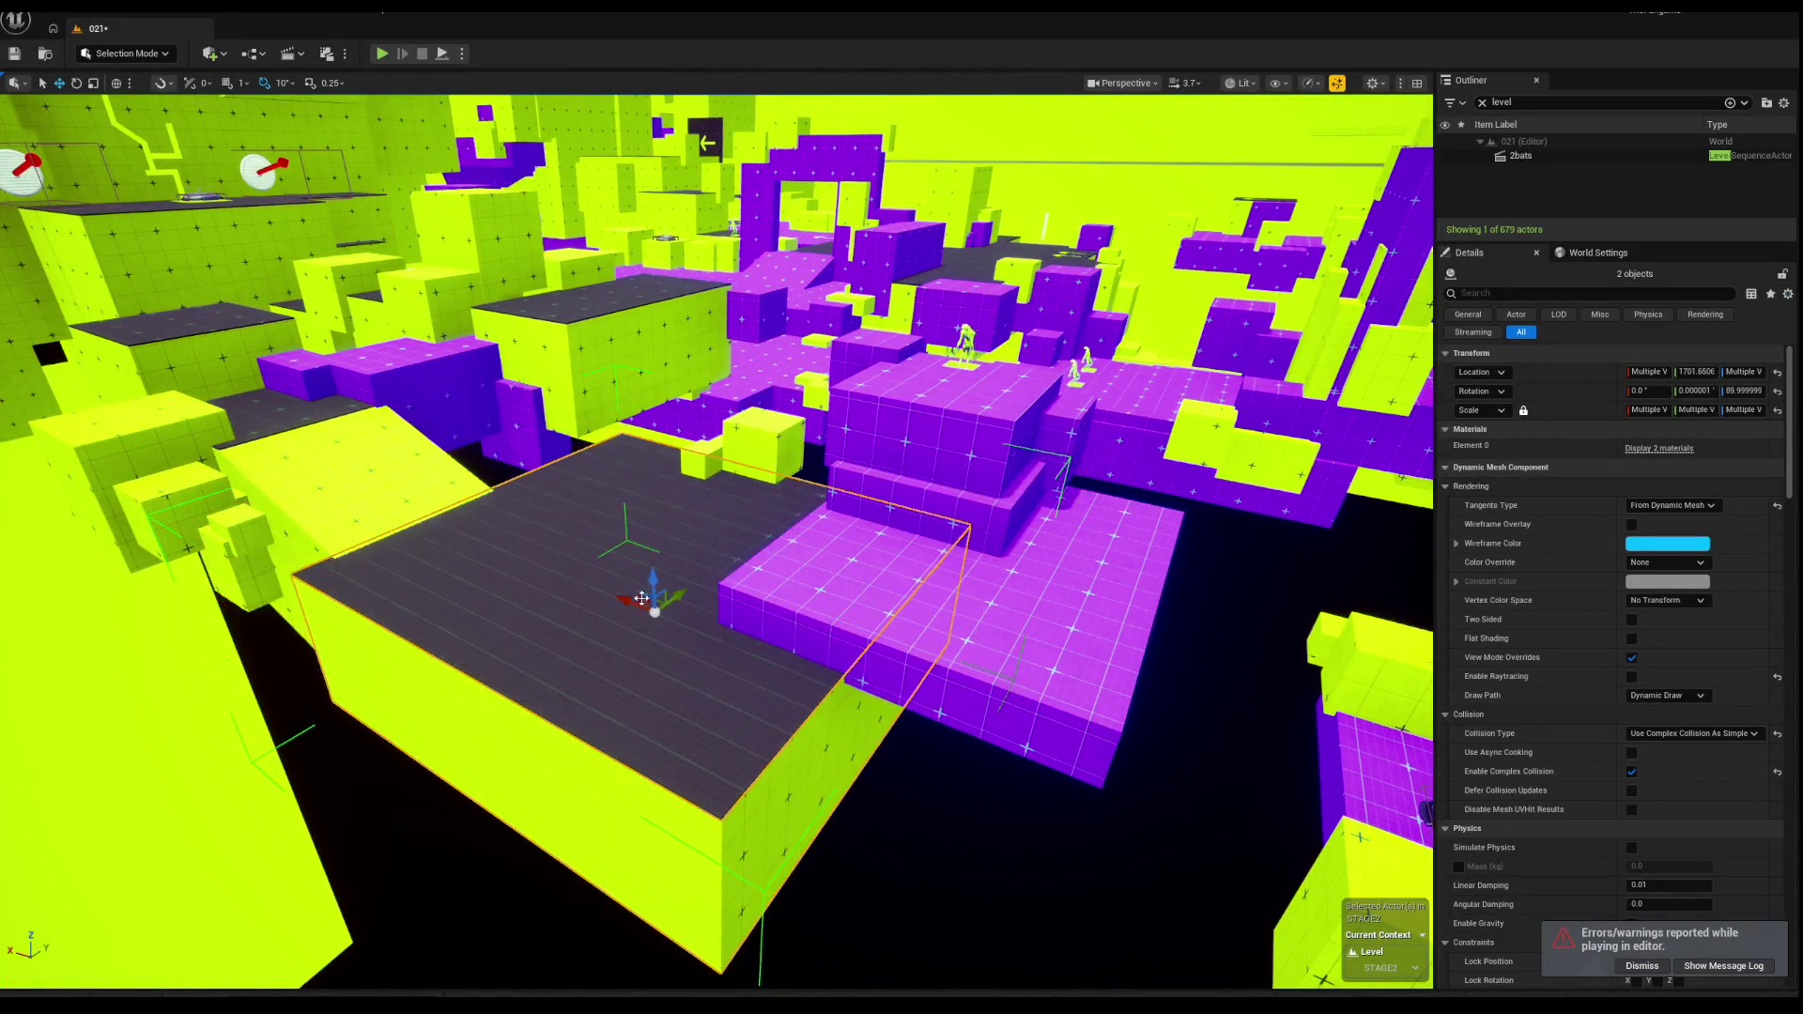
{"action": "key", "text": "ctrl+z"}
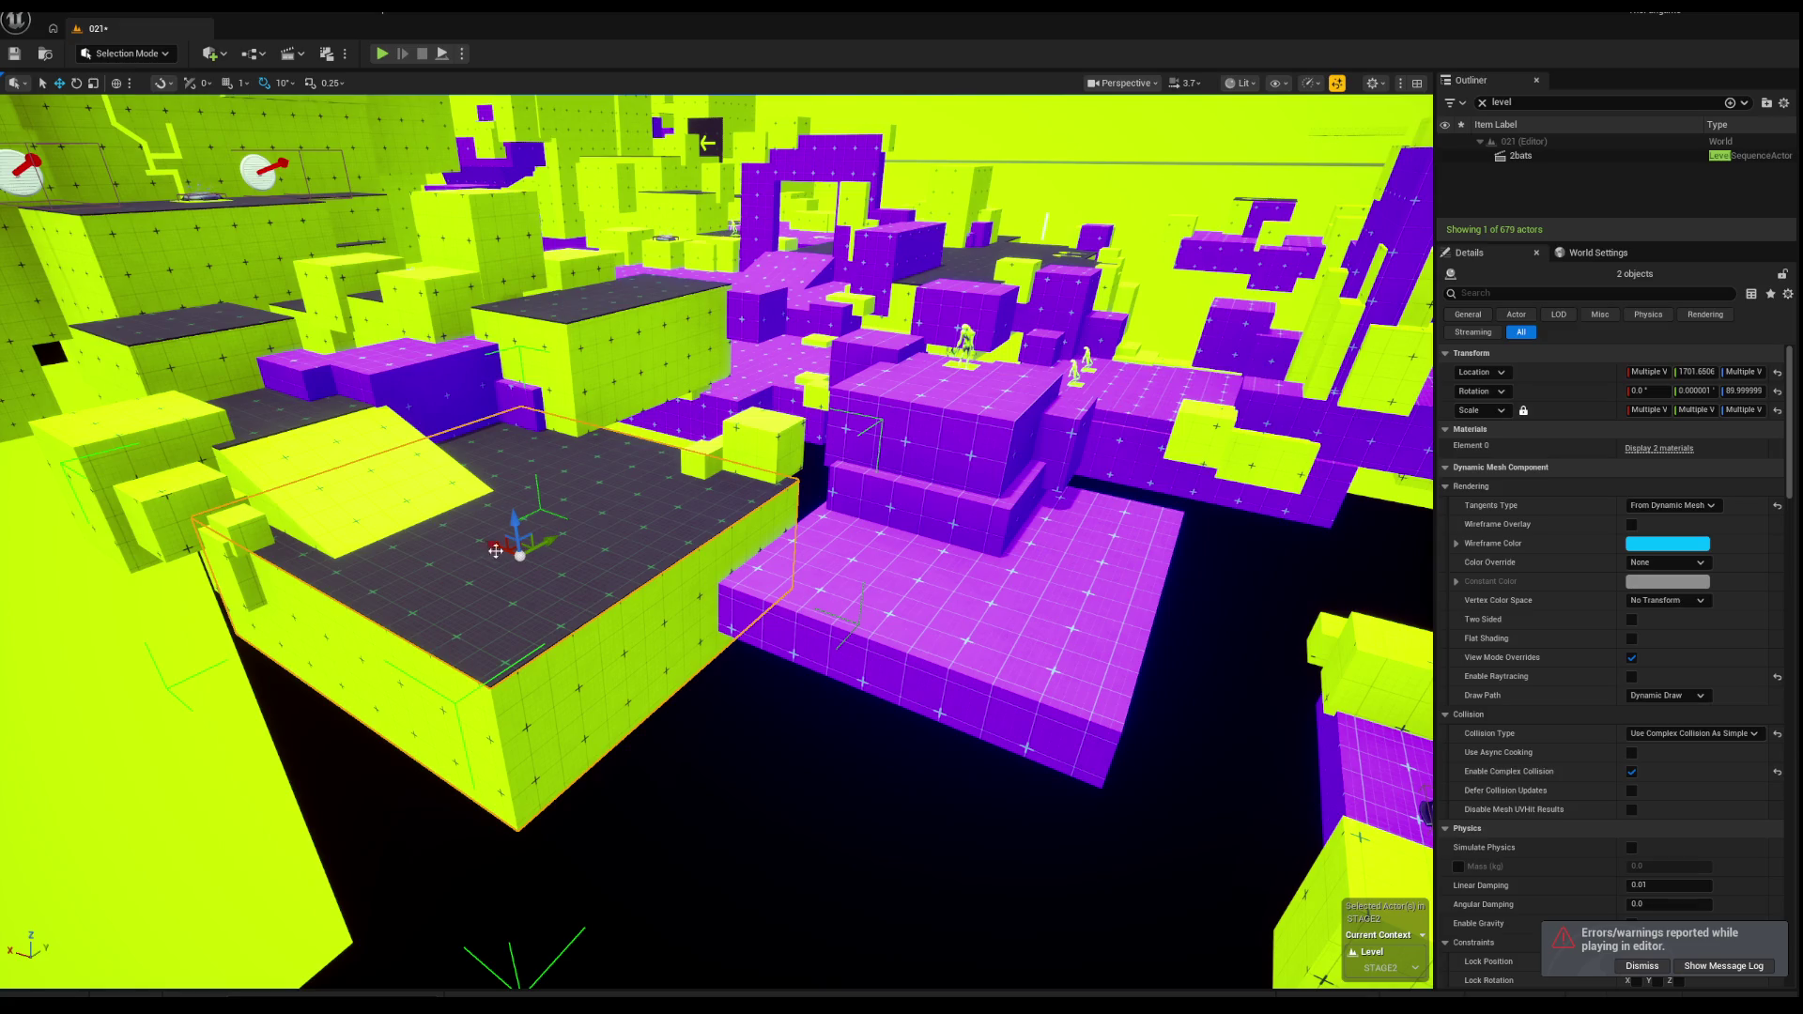
{"action": "key", "text": "f"}
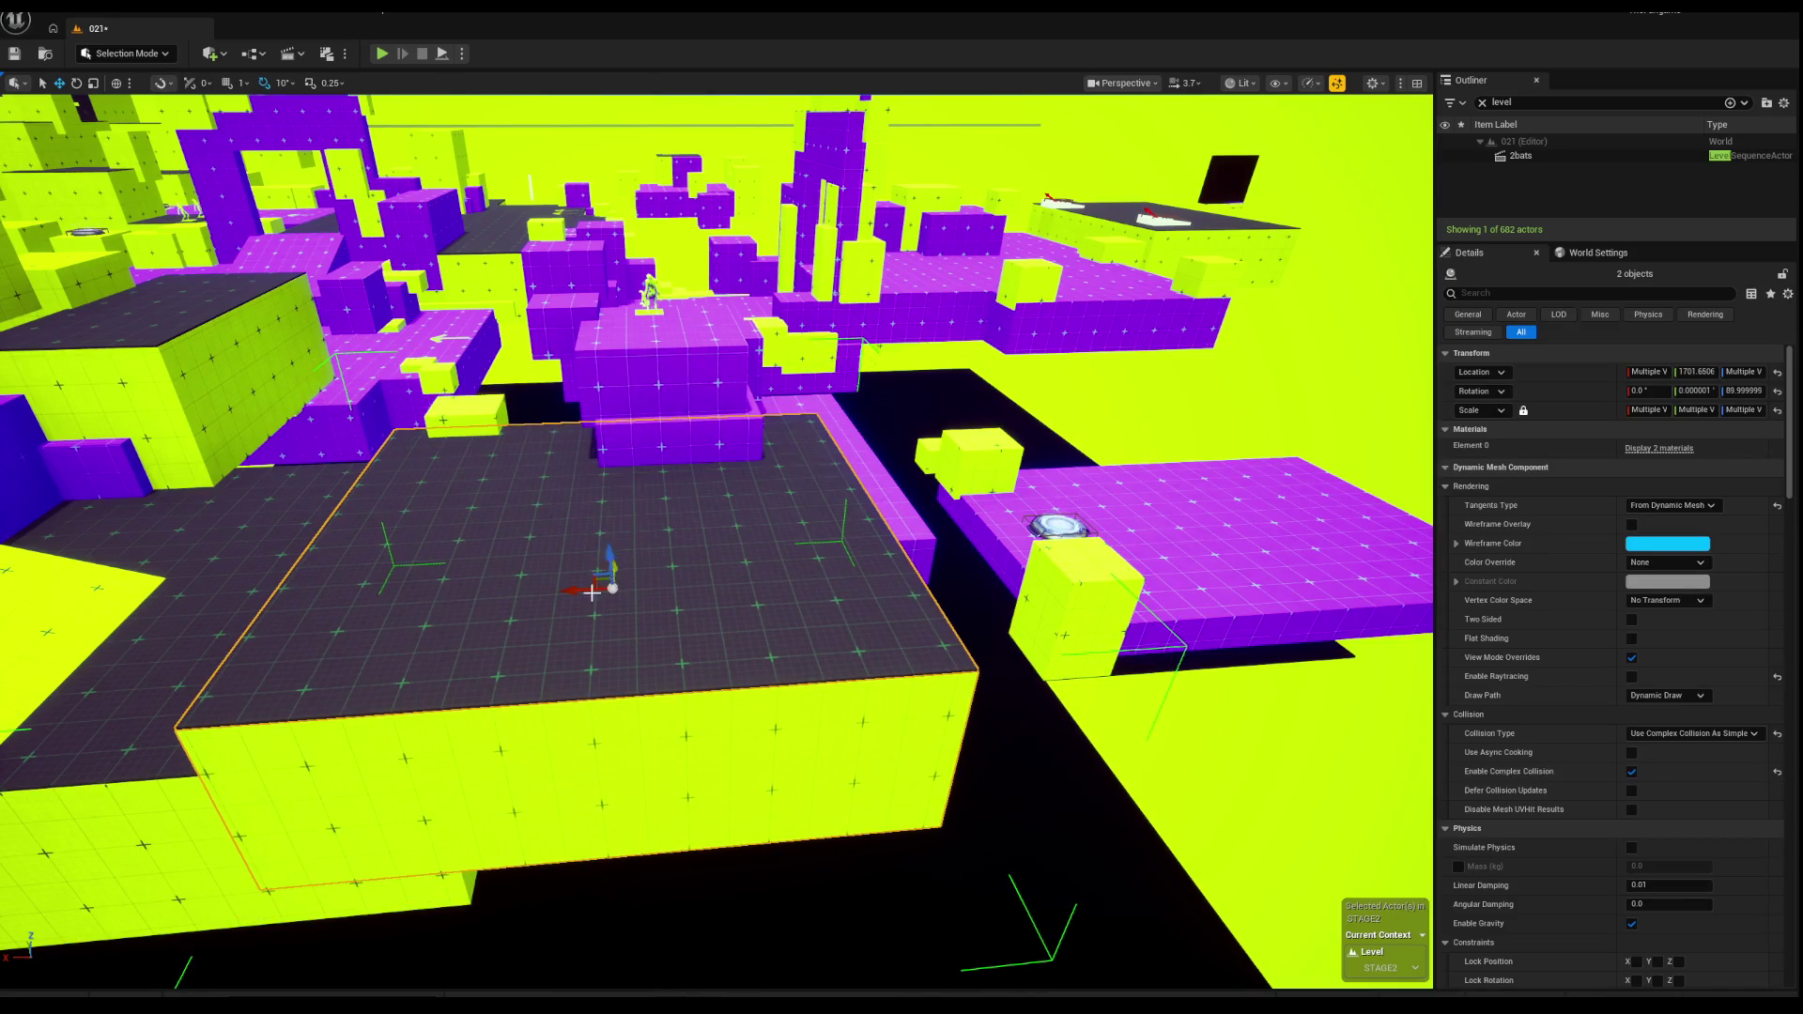
{"action": "left_click", "coordinate": [596, 577]}
{"action": "right_click", "coordinate": [629, 587]}
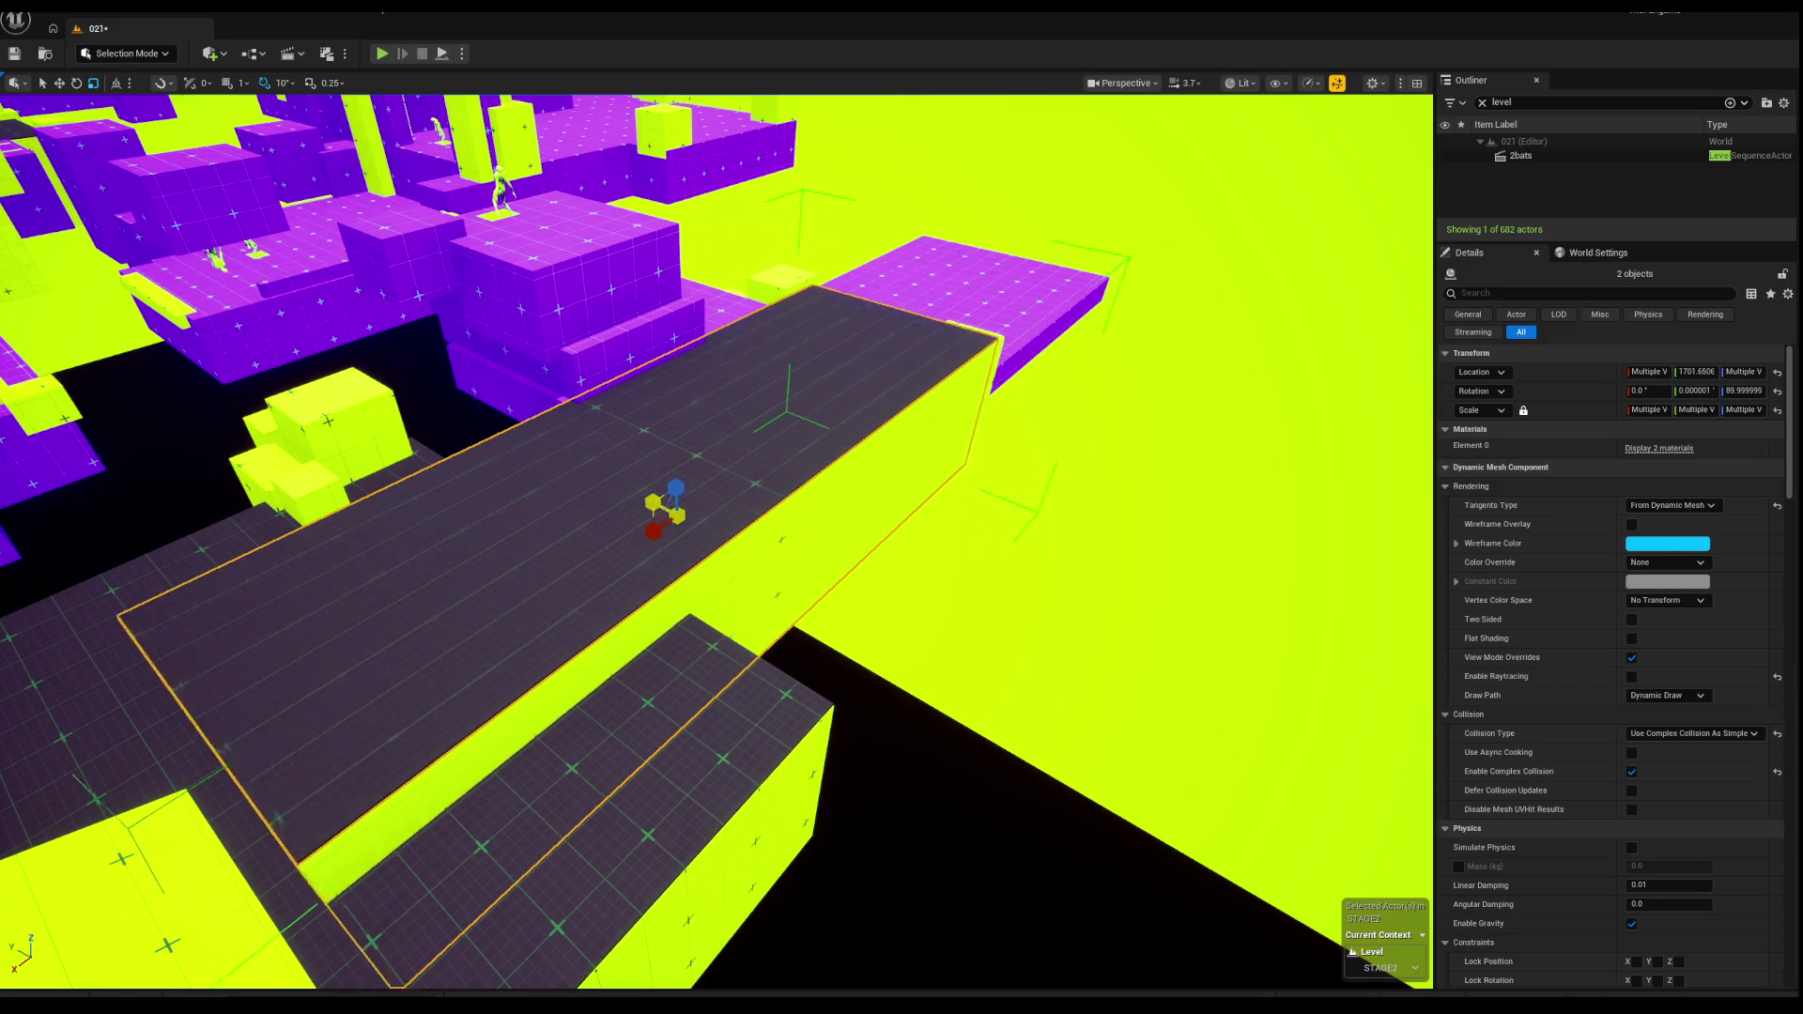
{"action": "key", "text": "w"}
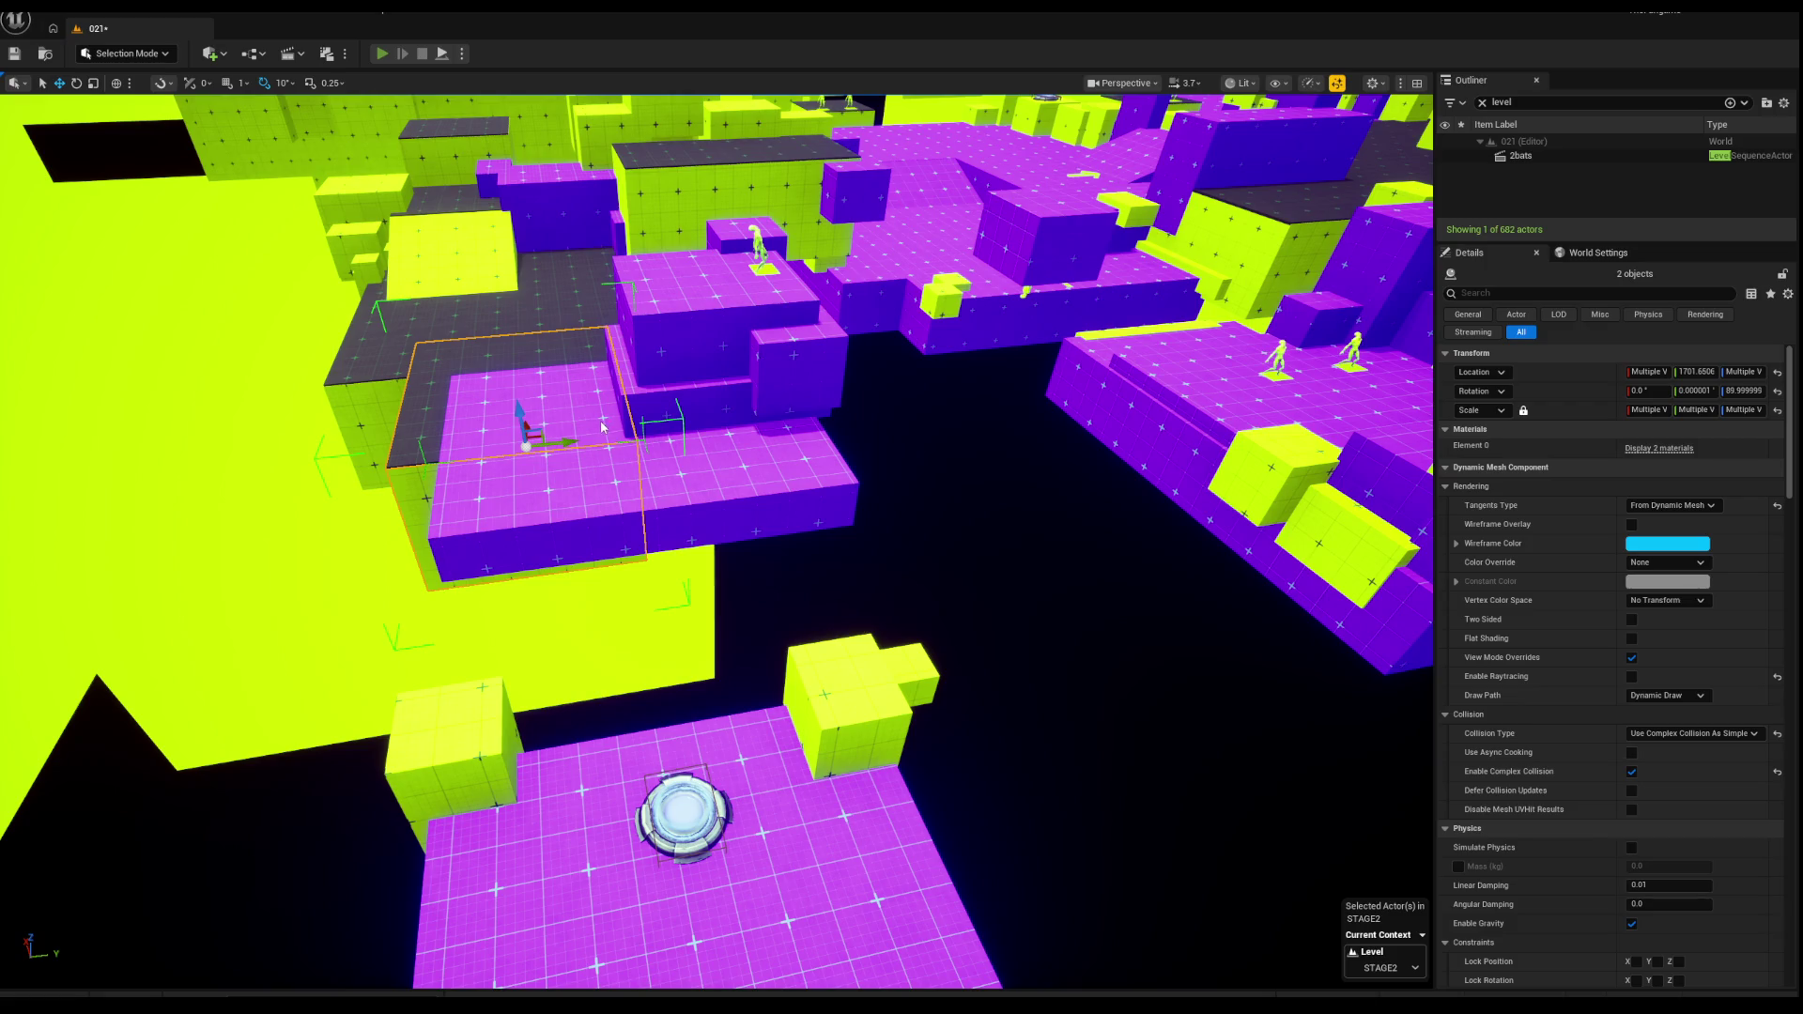
{"action": "key", "text": "alt+p"}
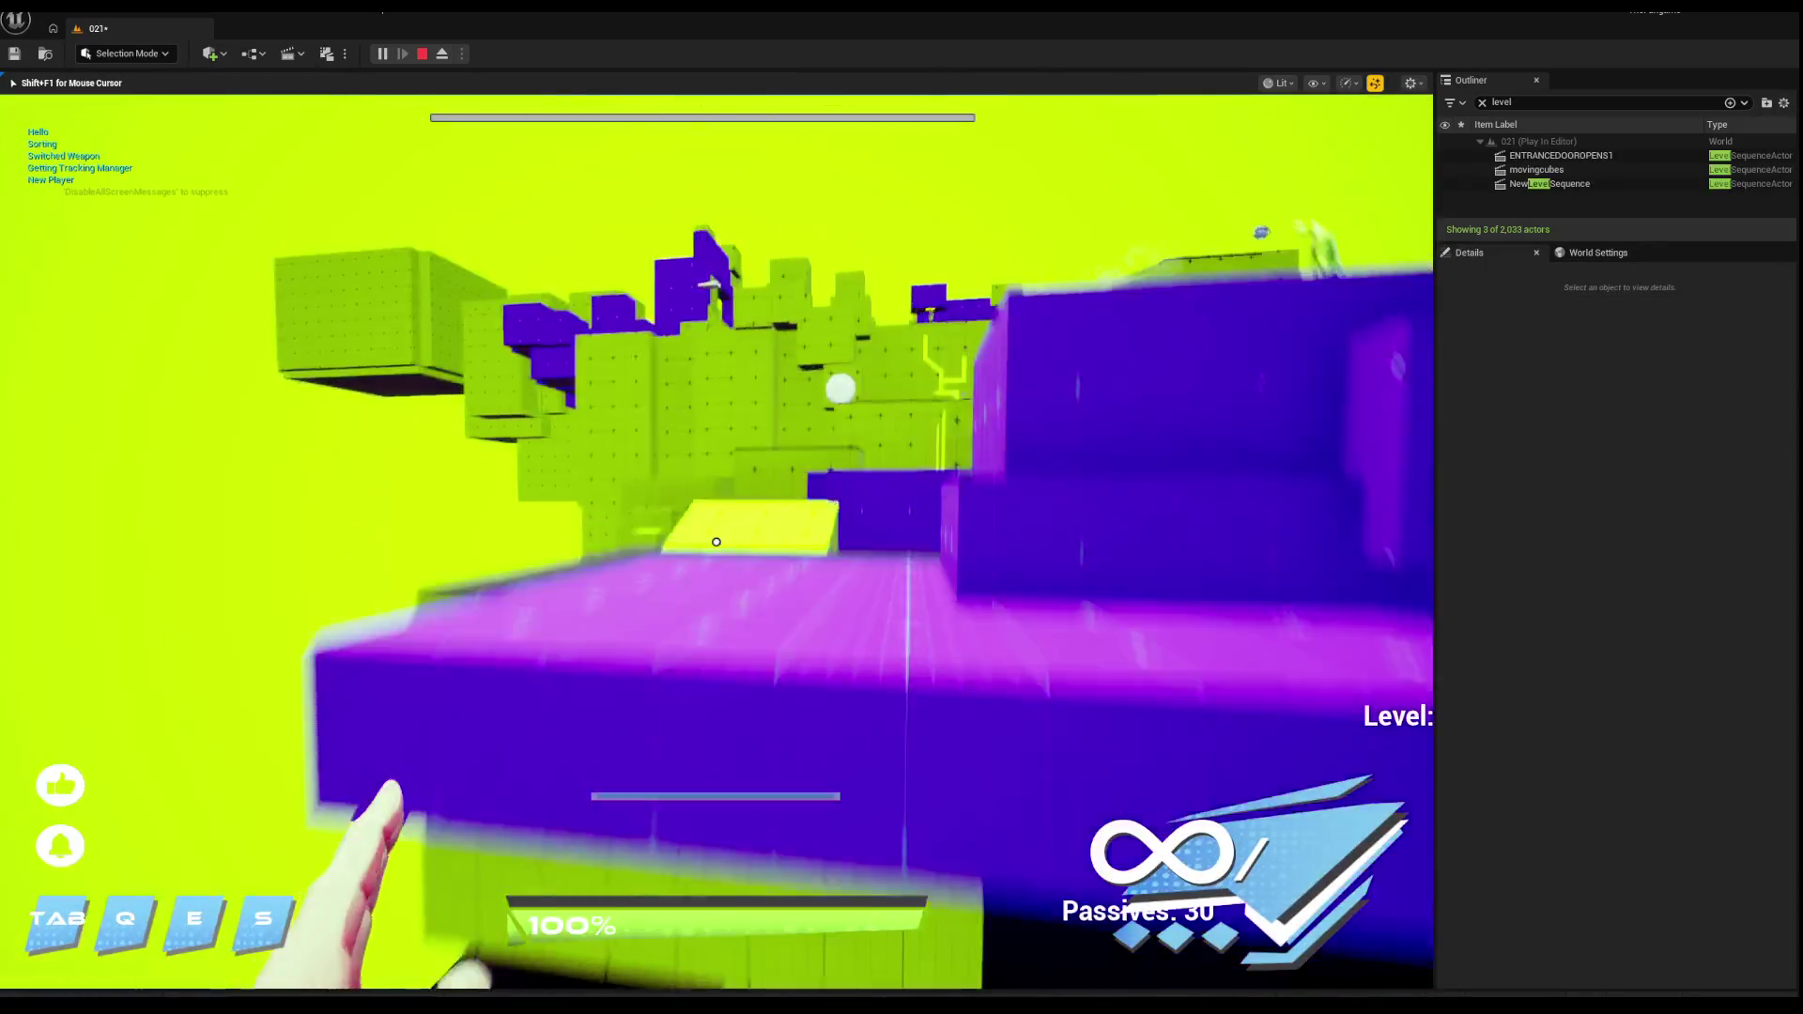
{"action": "key", "text": "w"}
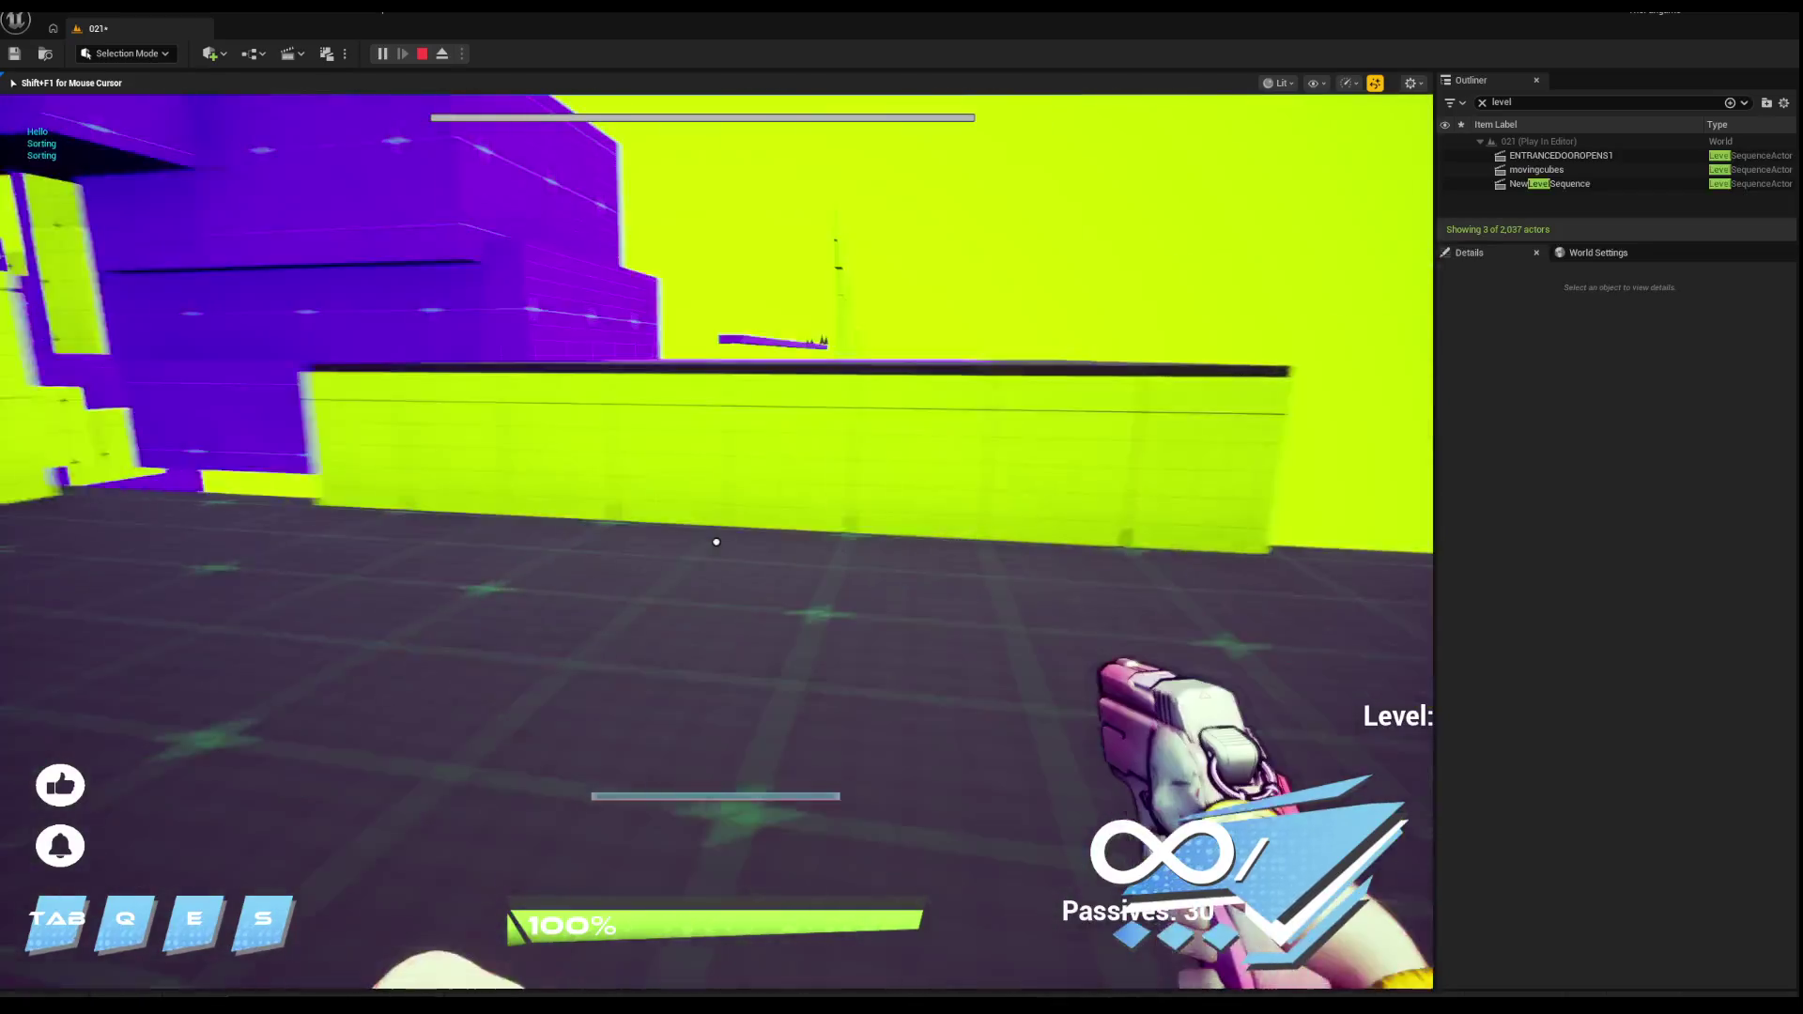
{"action": "key", "text": "w"}
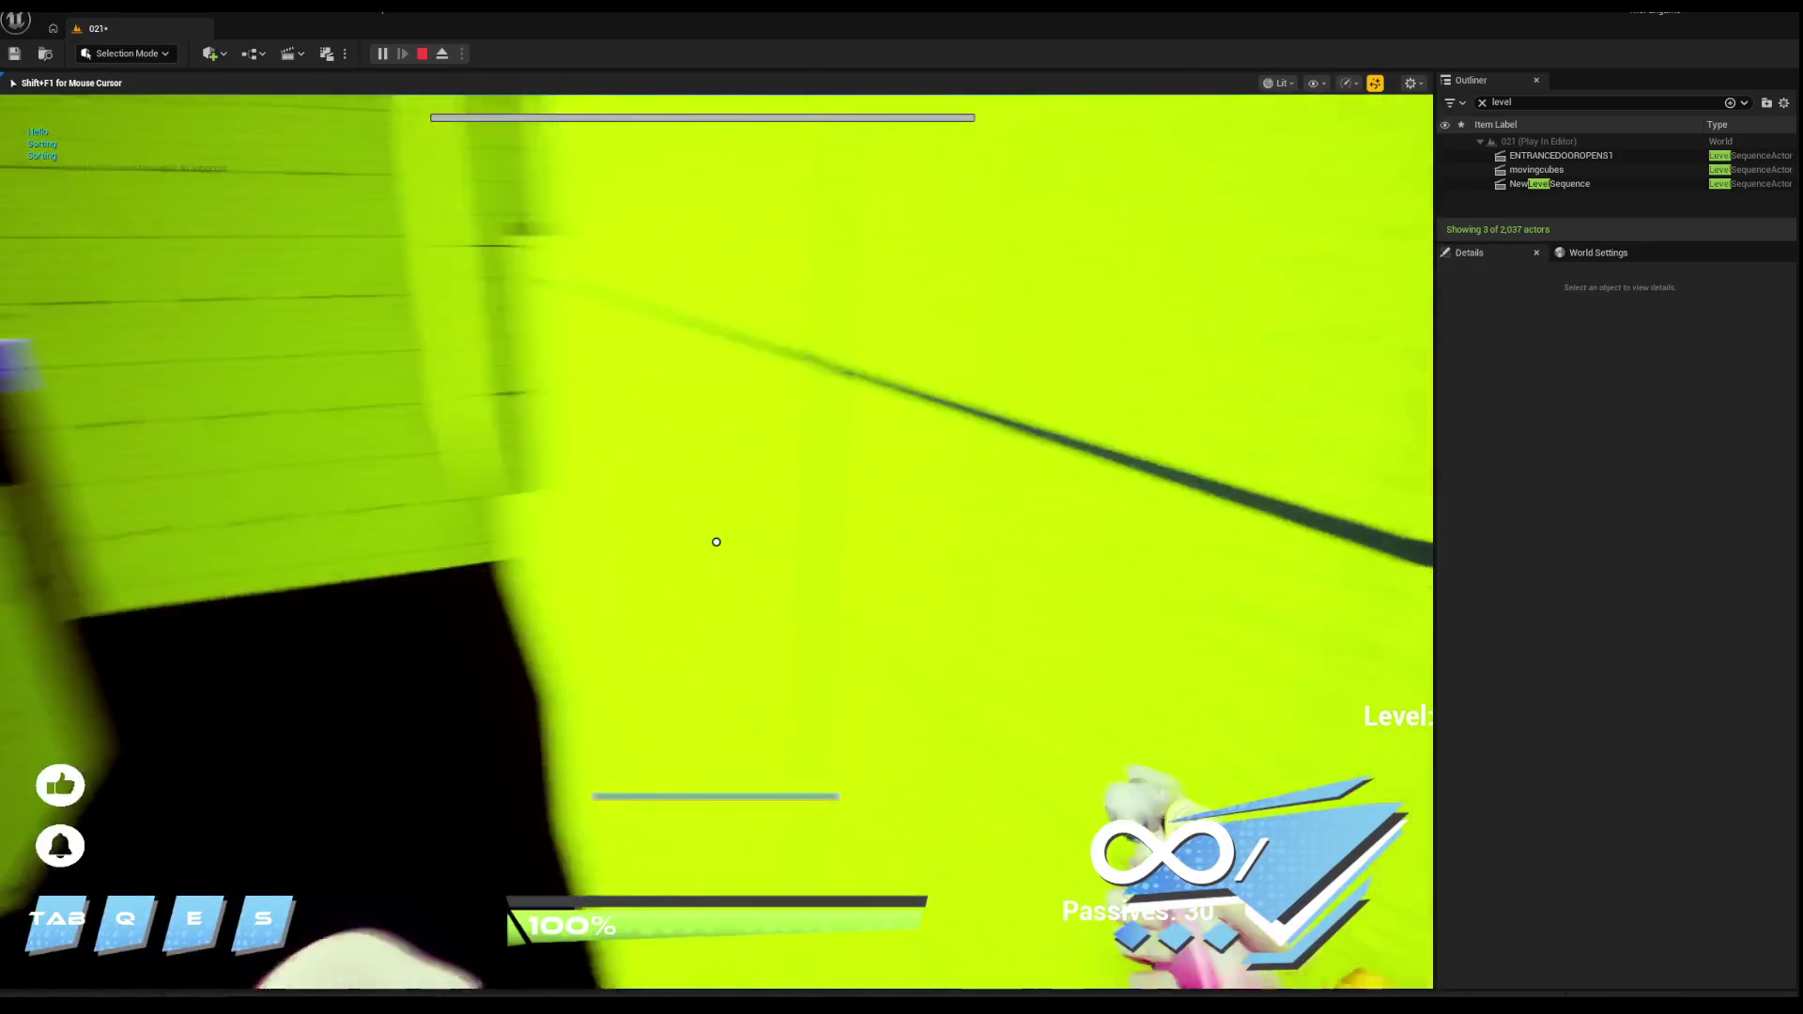
{"action": "key", "text": "Escape"}
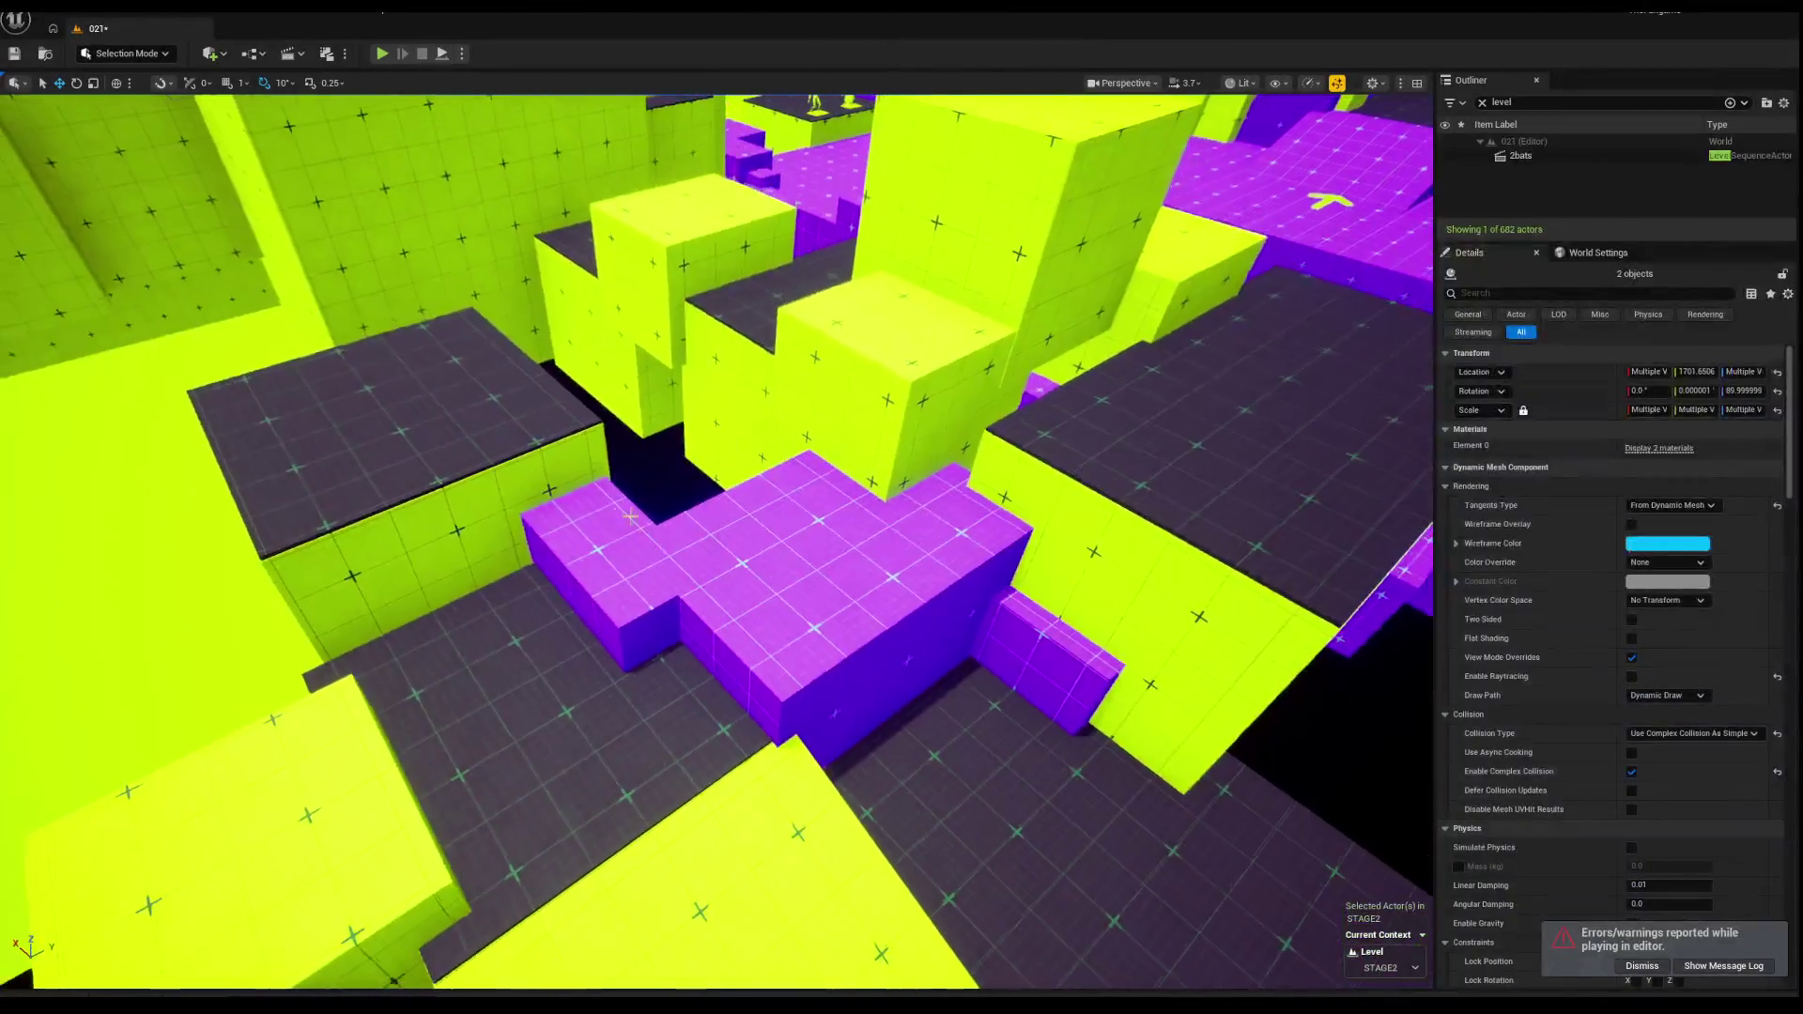
{"action": "left_click", "coordinate": [631, 515]}
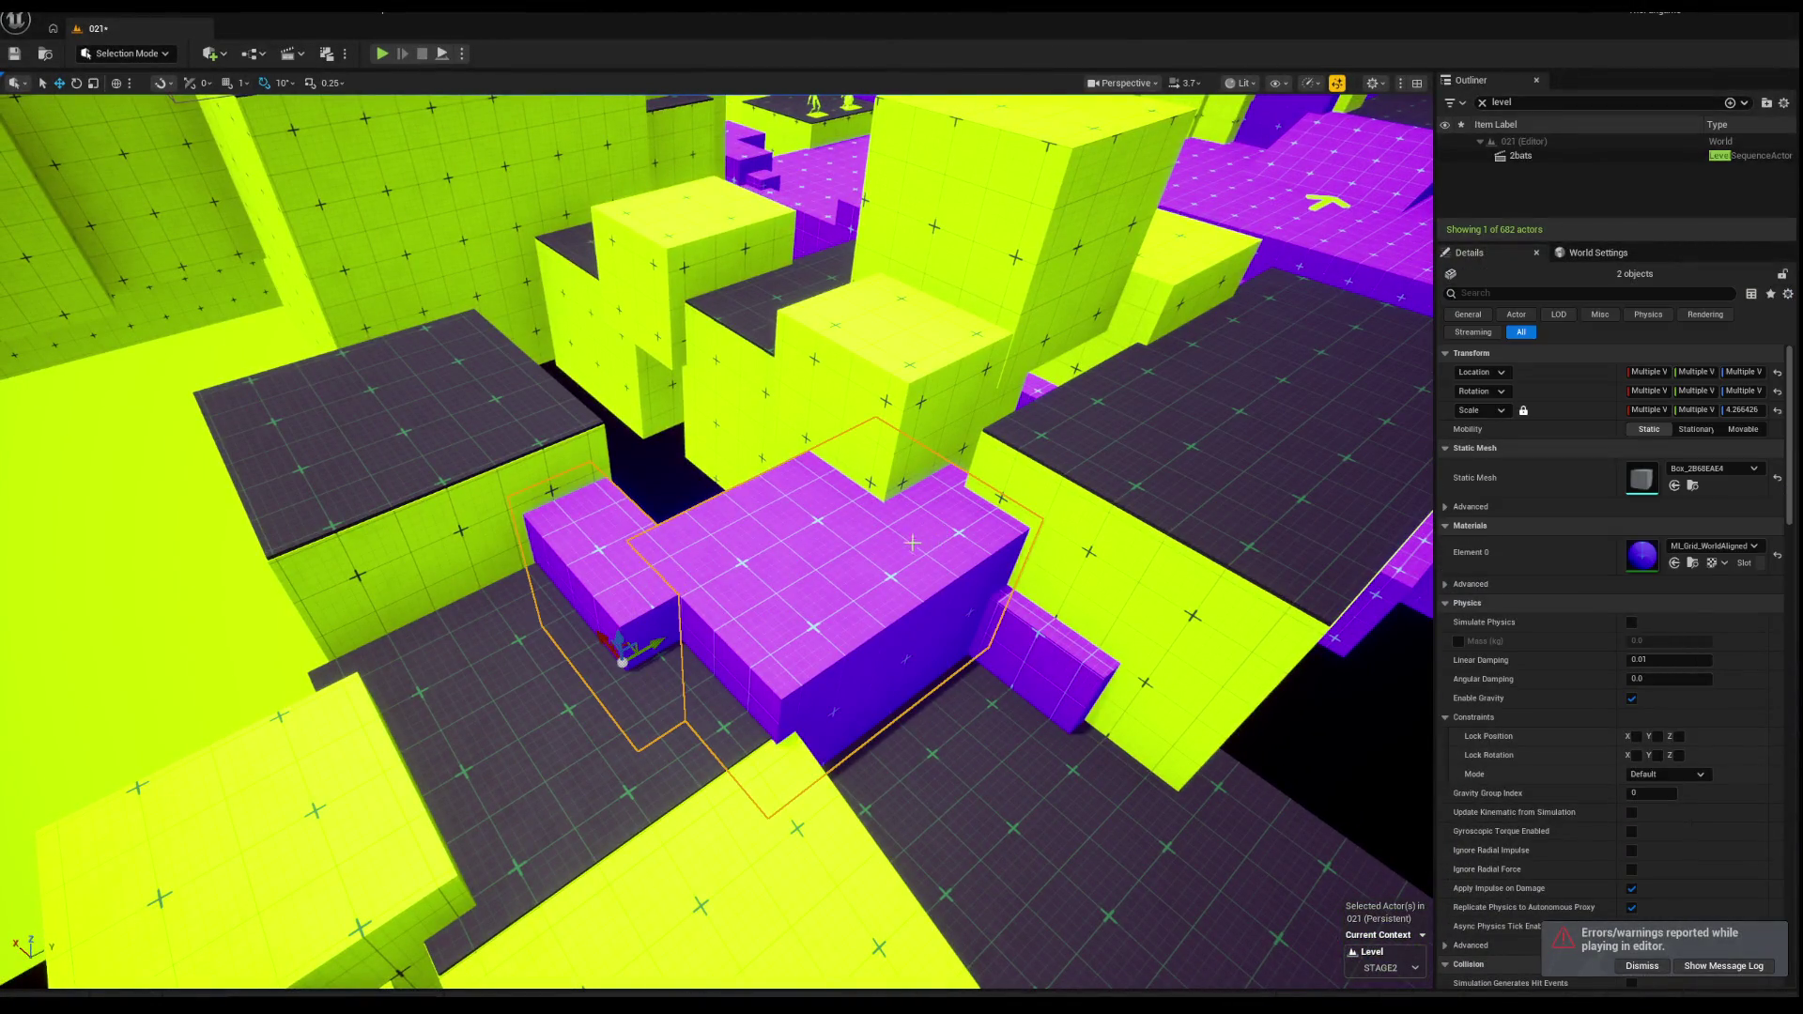
Step: Slide the selected block group along X, reverting the trial raise
{"action": "left_click", "coordinate": [695, 563]}
{"action": "key", "text": "e"}
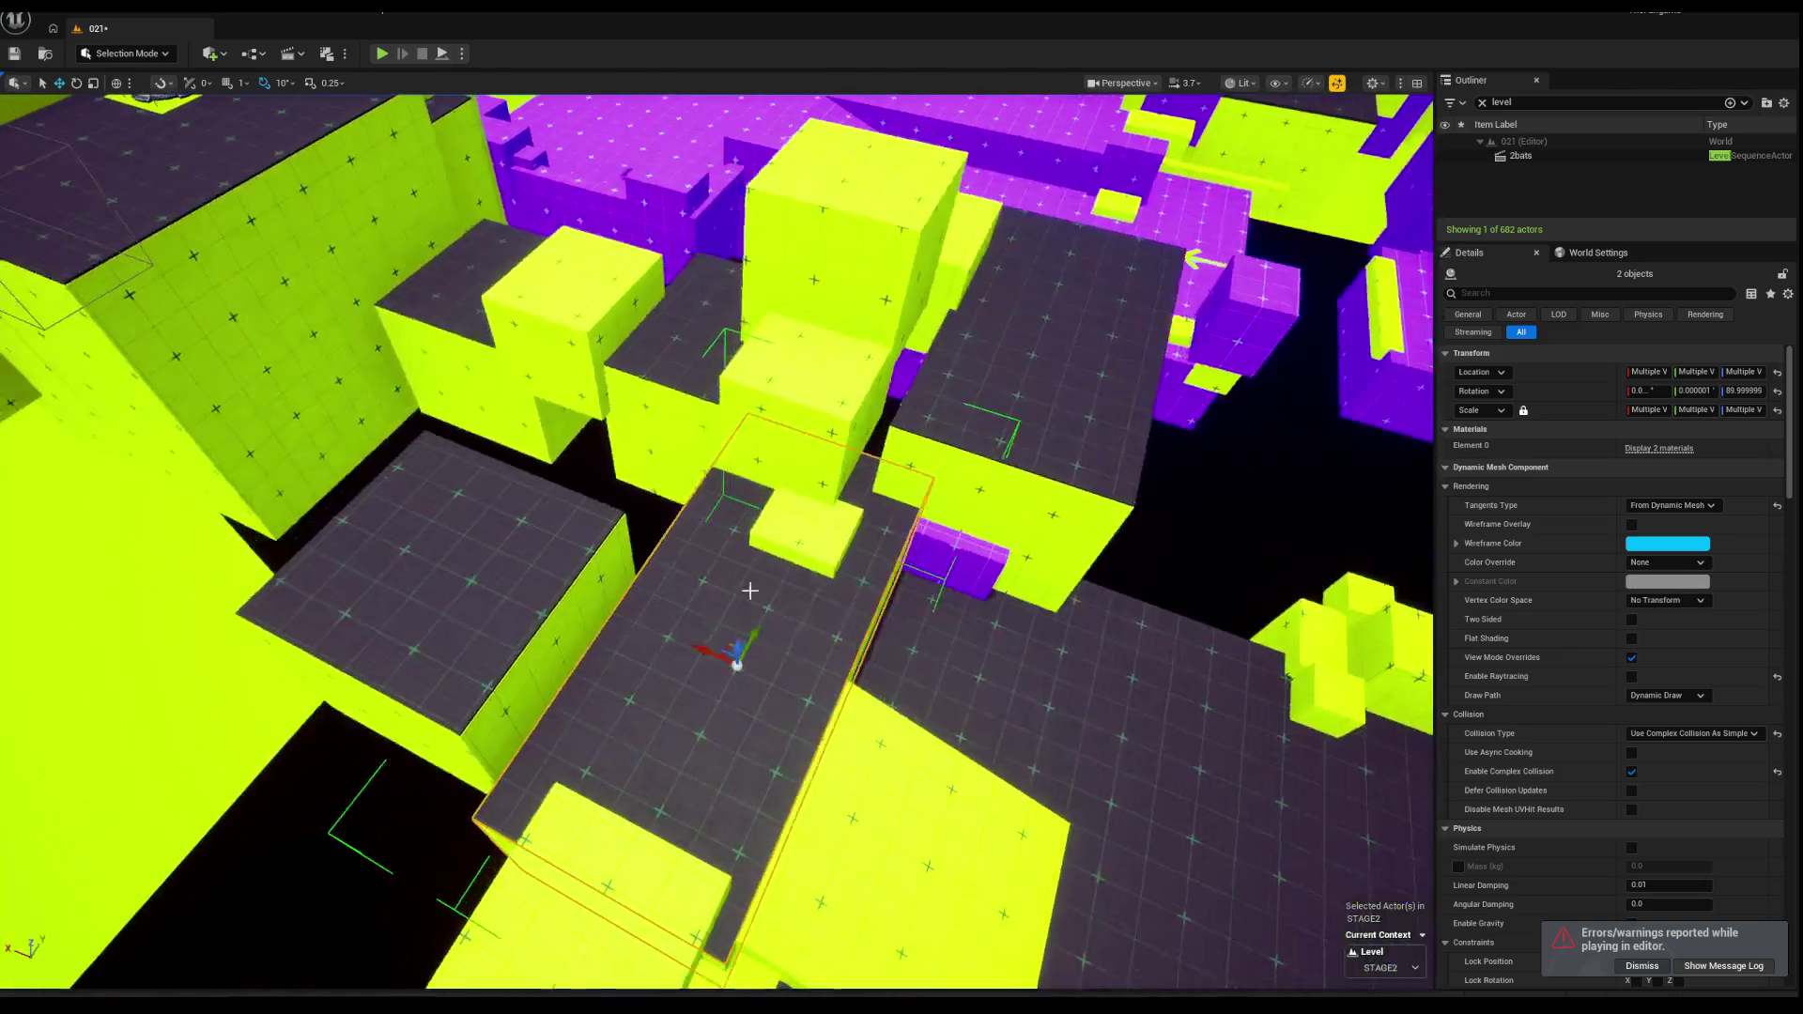
{"action": "key", "text": "ctrl+z"}
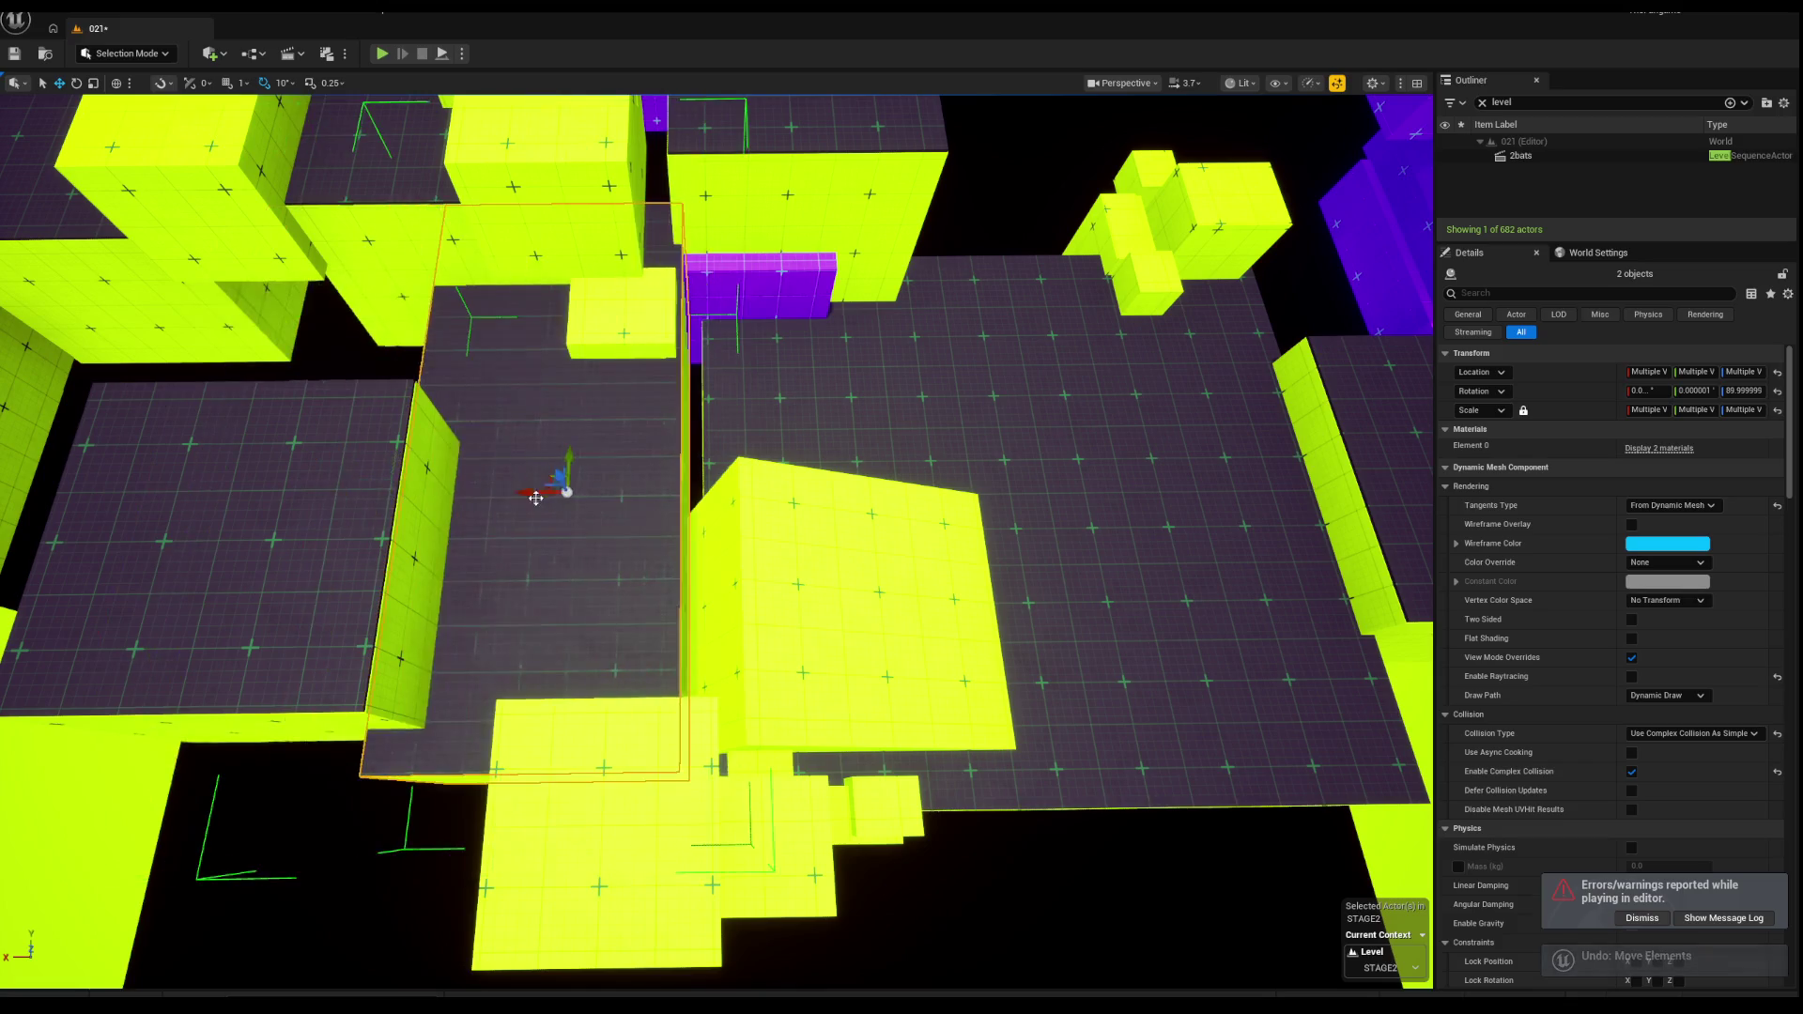
{"action": "left_click_drag", "start_coordinate": [576, 497], "coordinate": [388, 495]}
{"action": "left_click_drag", "start_coordinate": [610, 490], "coordinate": [611, 282]}
{"action": "key", "text": "ctrl+z"}
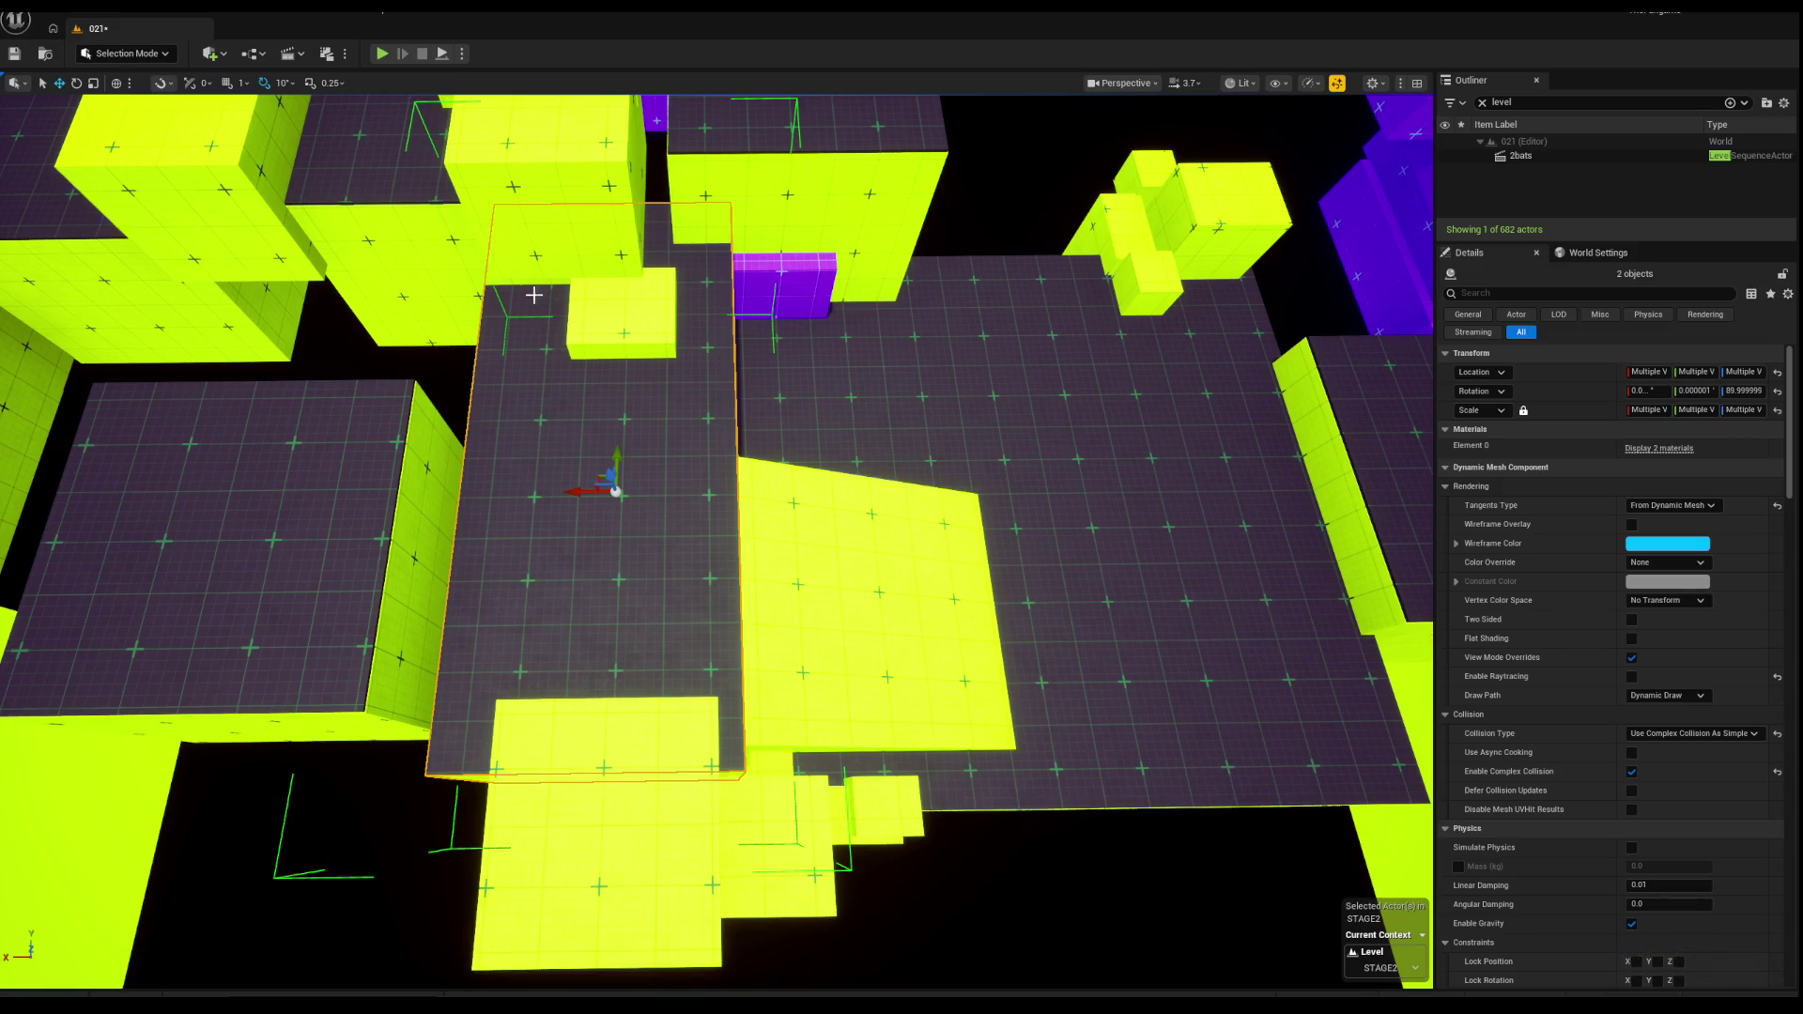
Step: Rotate the two grey platform pieces about Z to a yaw of about 180 degrees
{"action": "left_click", "coordinate": [580, 354]}
{"action": "key", "text": "ctrl+z"}
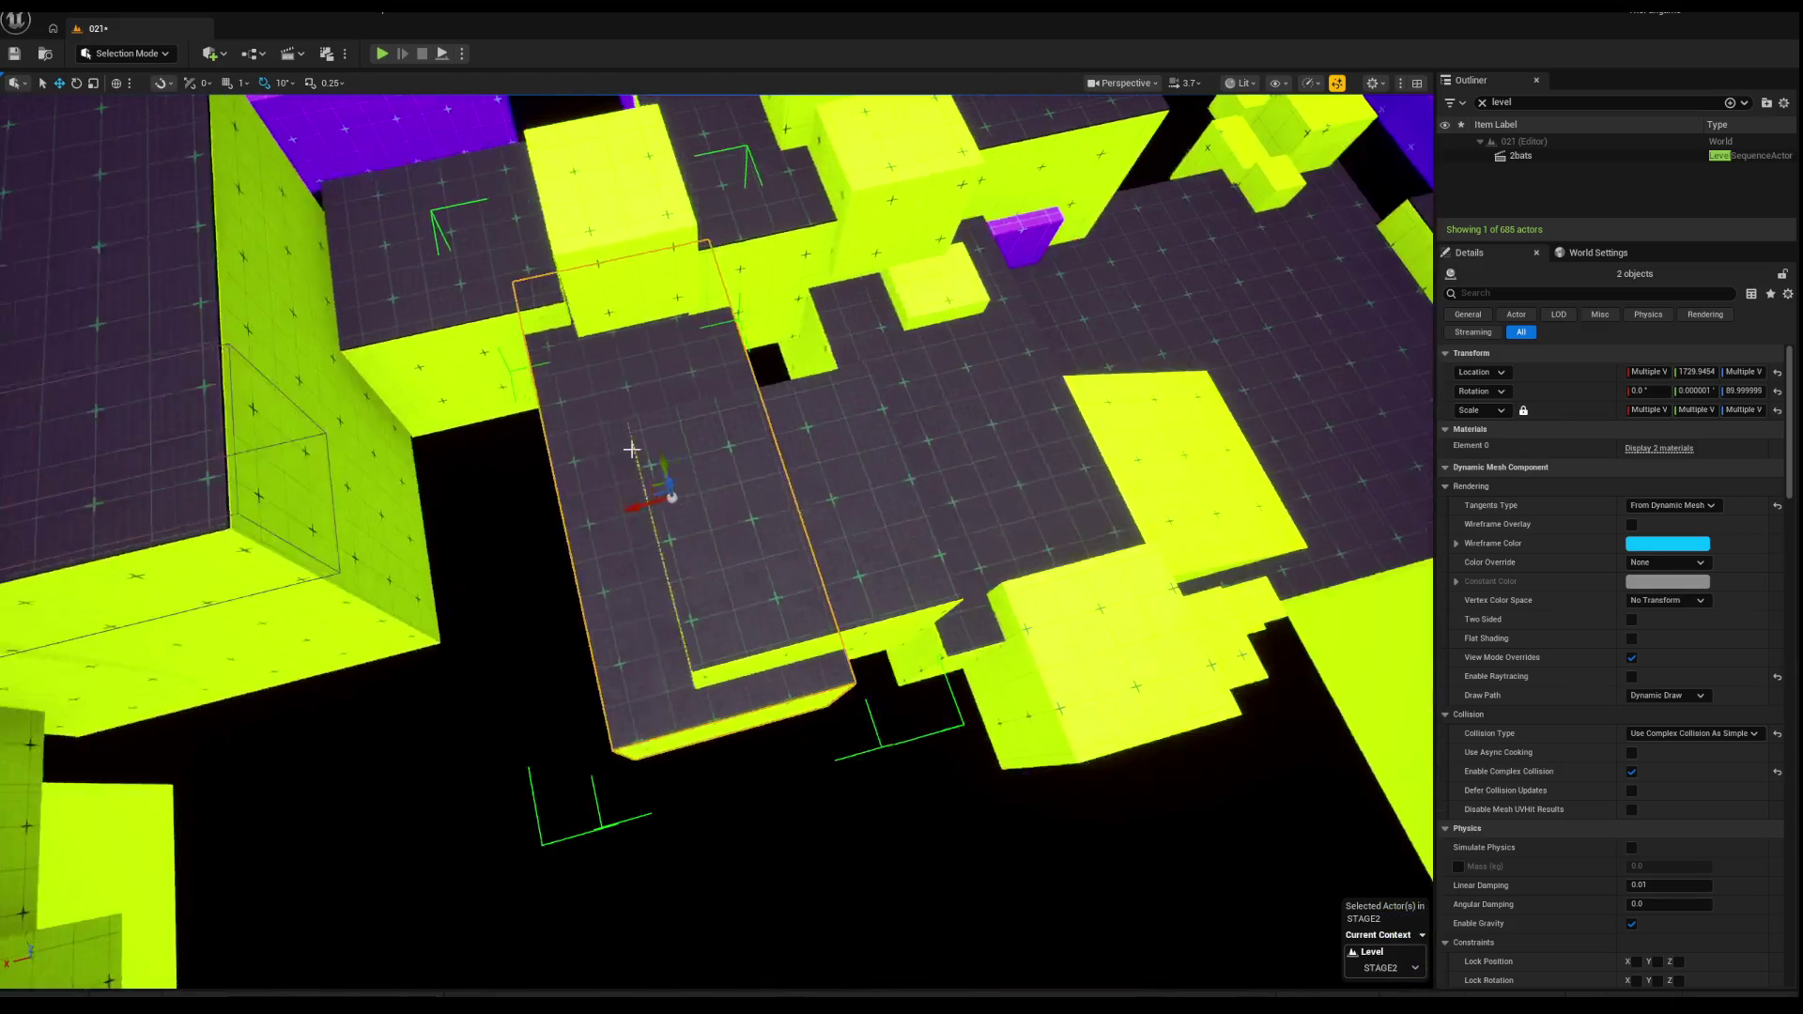
{"action": "key", "text": "e"}
{"action": "mouse_move", "coordinate": [658, 442]}
{"action": "left_mouse_down"}
{"action": "mouse_move", "coordinate": [615, 521]}
{"action": "mouse_move", "coordinate": [609, 507]}
{"action": "mouse_move", "coordinate": [797, 447]}
{"action": "mouse_move", "coordinate": [742, 465]}
{"action": "mouse_move", "coordinate": [752, 486]}
{"action": "mouse_move", "coordinate": [446, 404]}
{"action": "mouse_move", "coordinate": [519, 445]}
{"action": "mouse_move", "coordinate": [523, 525]}
{"action": "mouse_move", "coordinate": [582, 601]}
{"action": "mouse_move", "coordinate": [526, 545]}
{"action": "mouse_move", "coordinate": [545, 554]}
{"action": "mouse_move", "coordinate": [507, 549]}
{"action": "mouse_move", "coordinate": [530, 552]}
{"action": "left_mouse_up"}
{"action": "key", "text": "r"}
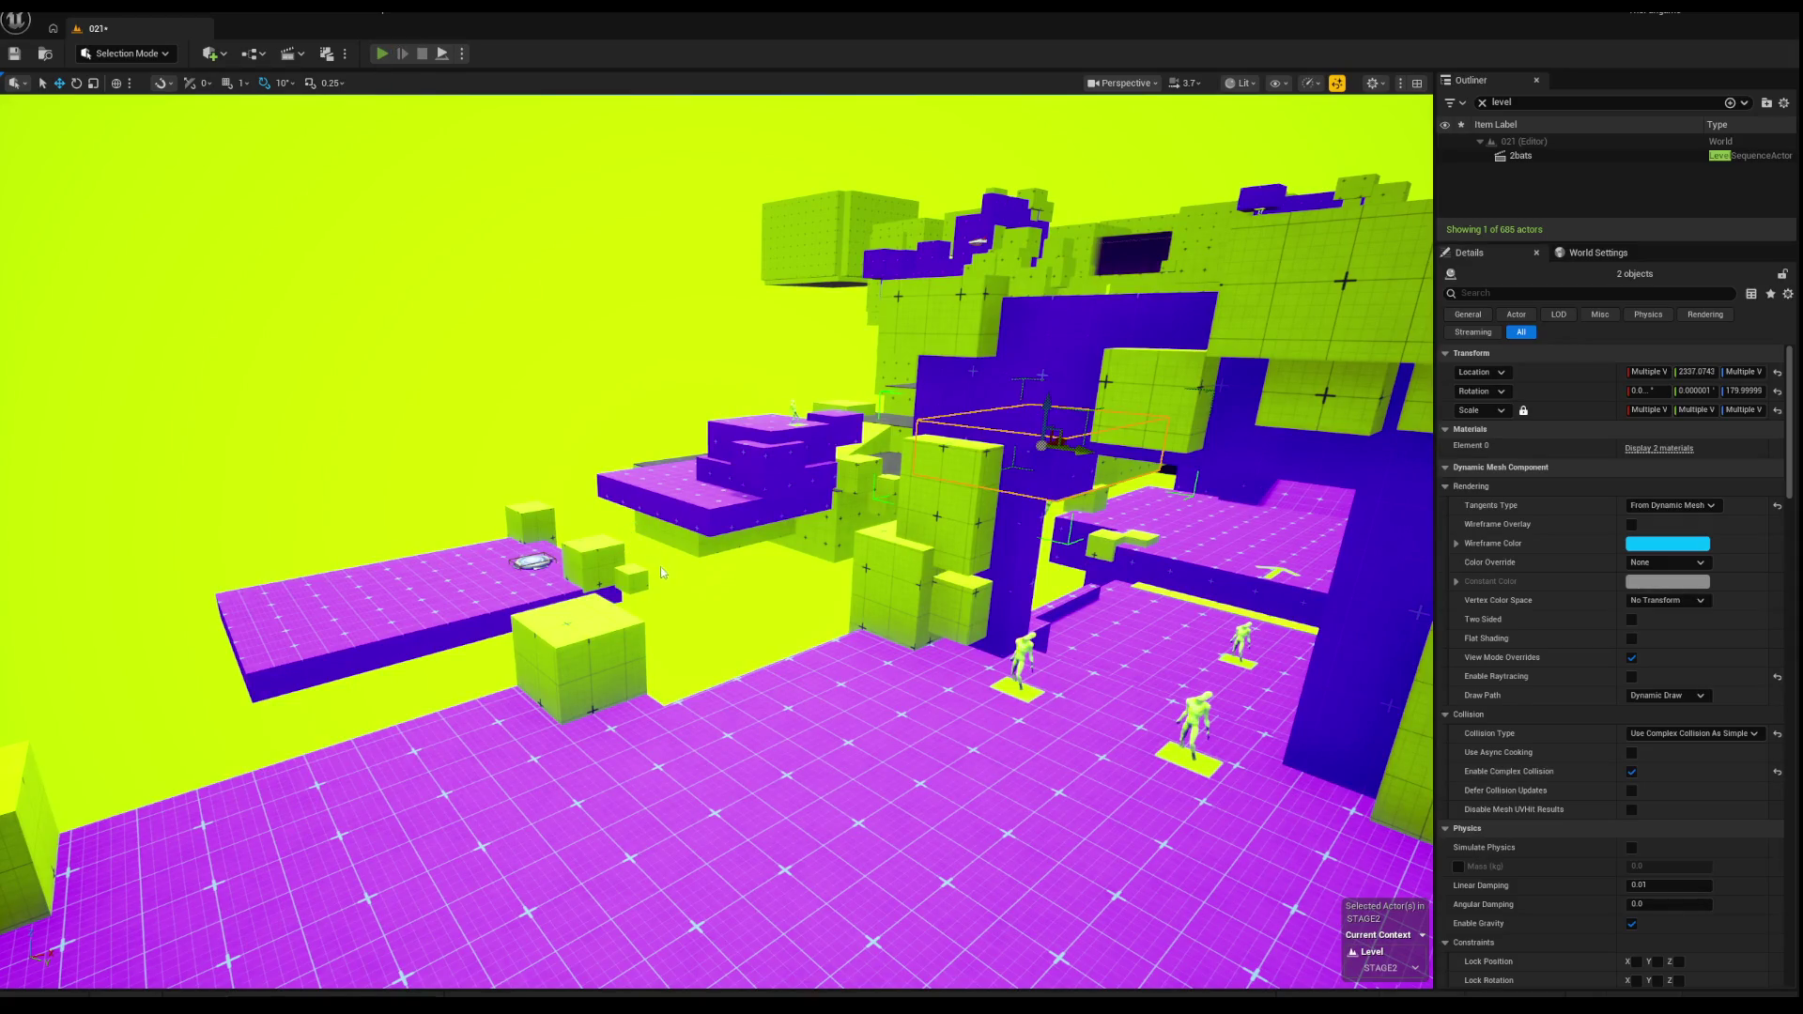
{"action": "key", "text": "alt+p"}
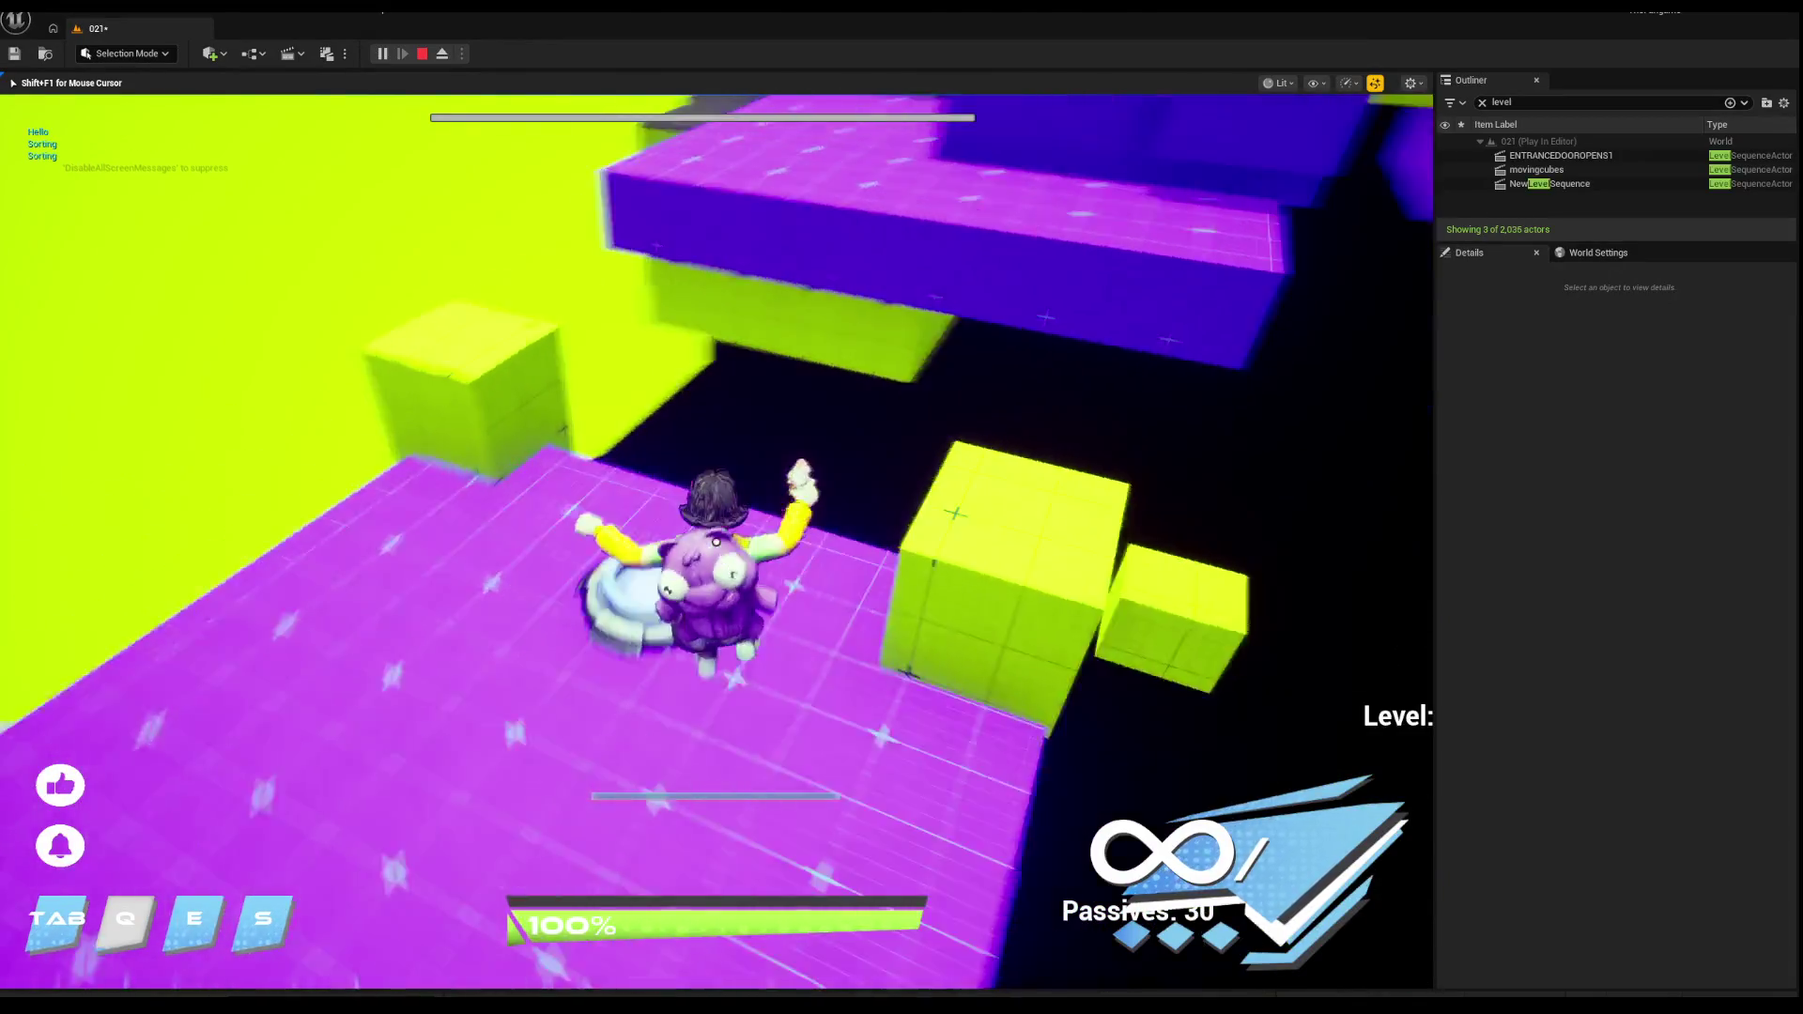
{"action": "key", "text": "w"}
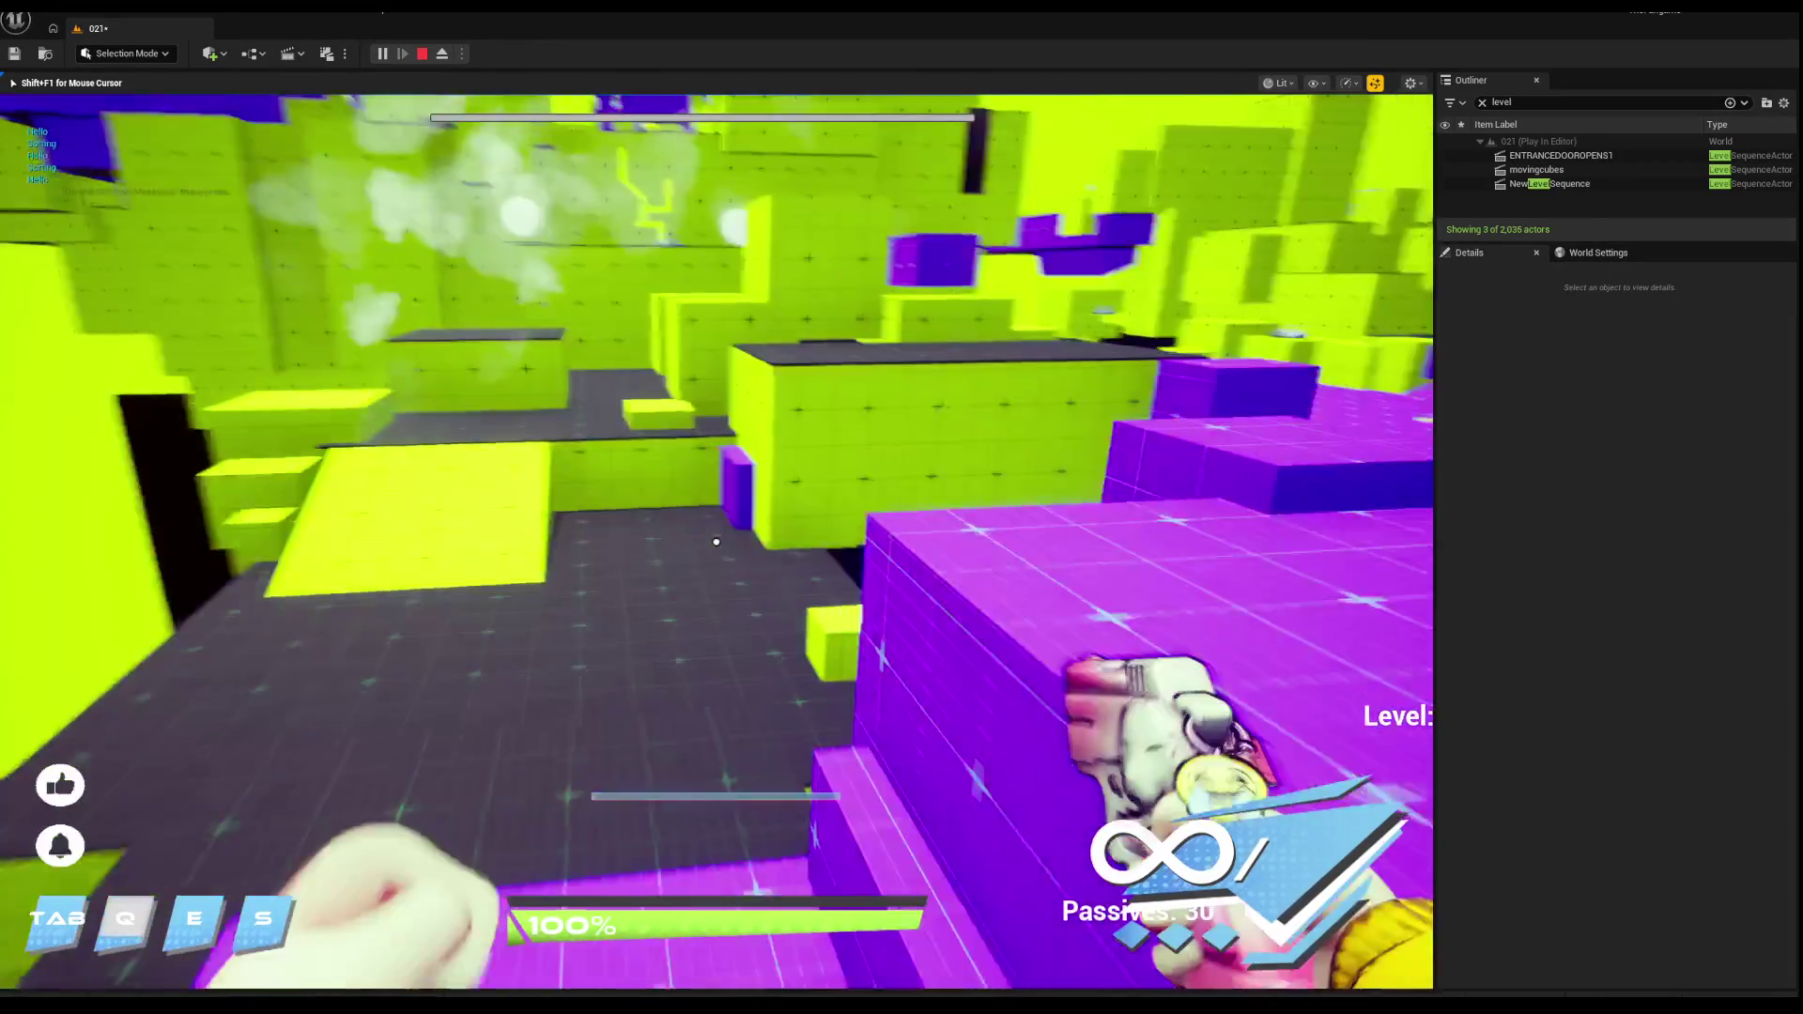
{"action": "key", "text": "w"}
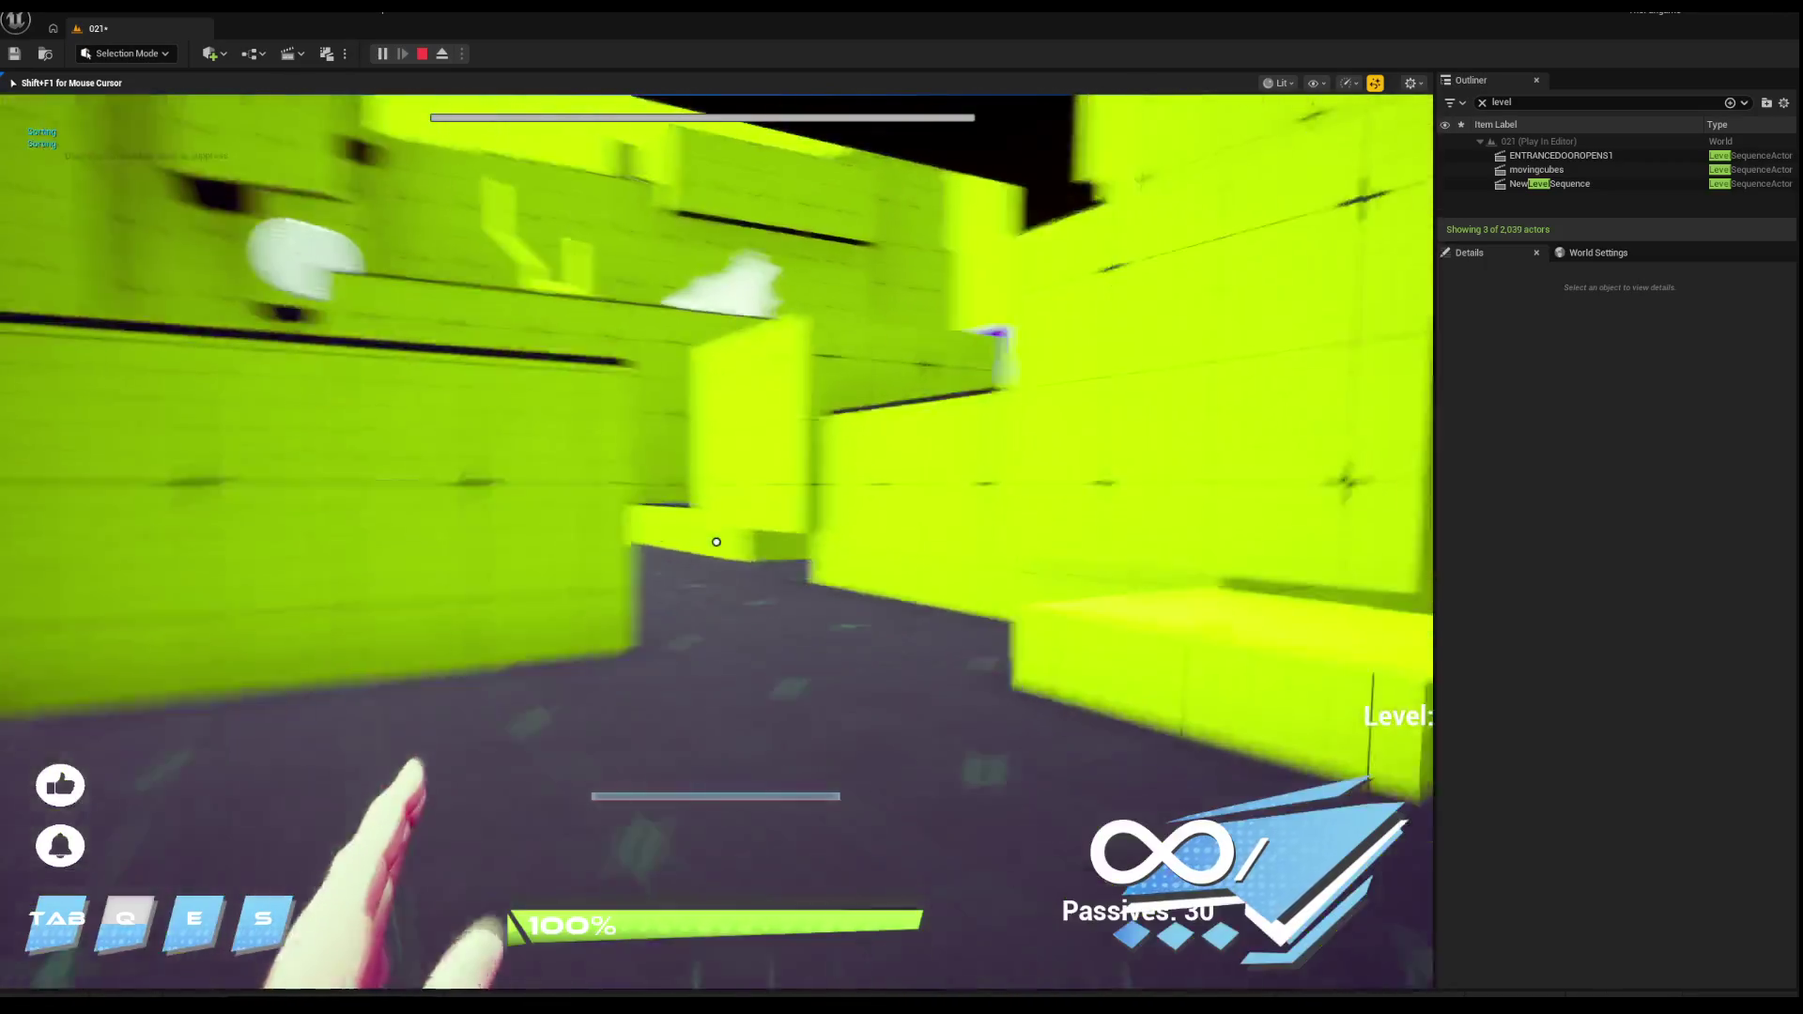
{"action": "key", "text": "w"}
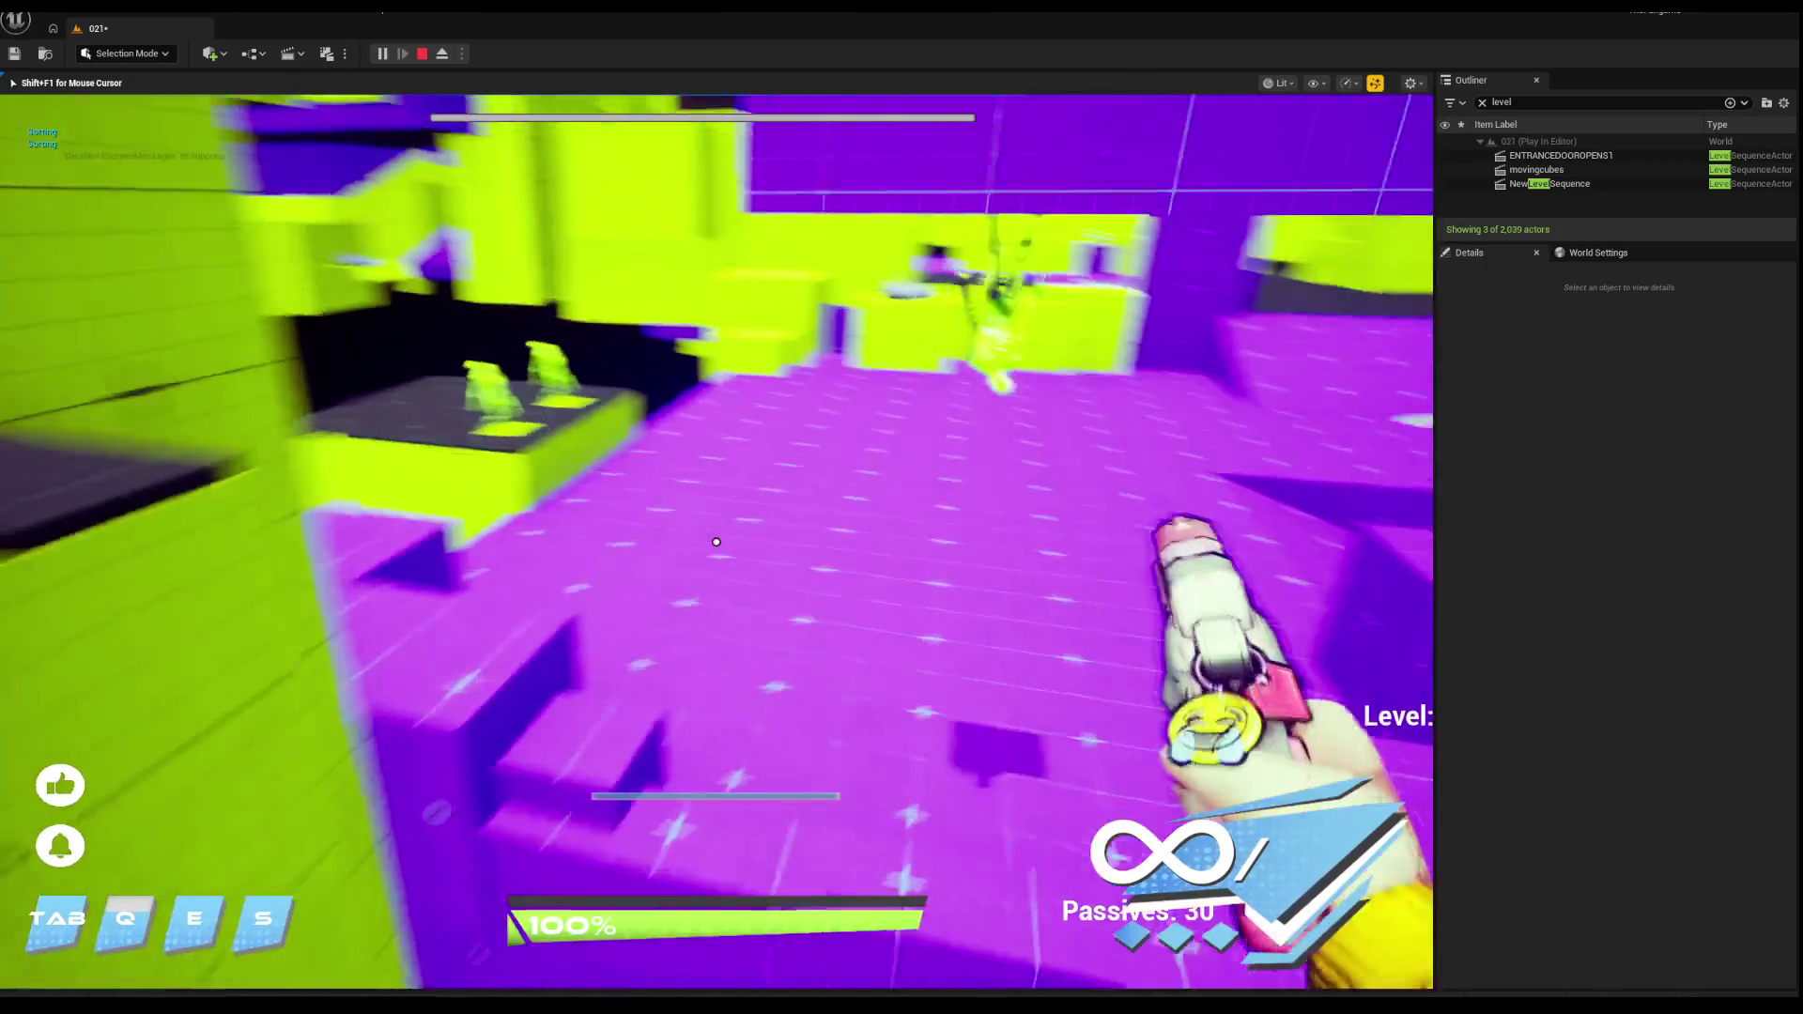
{"action": "key", "text": "w"}
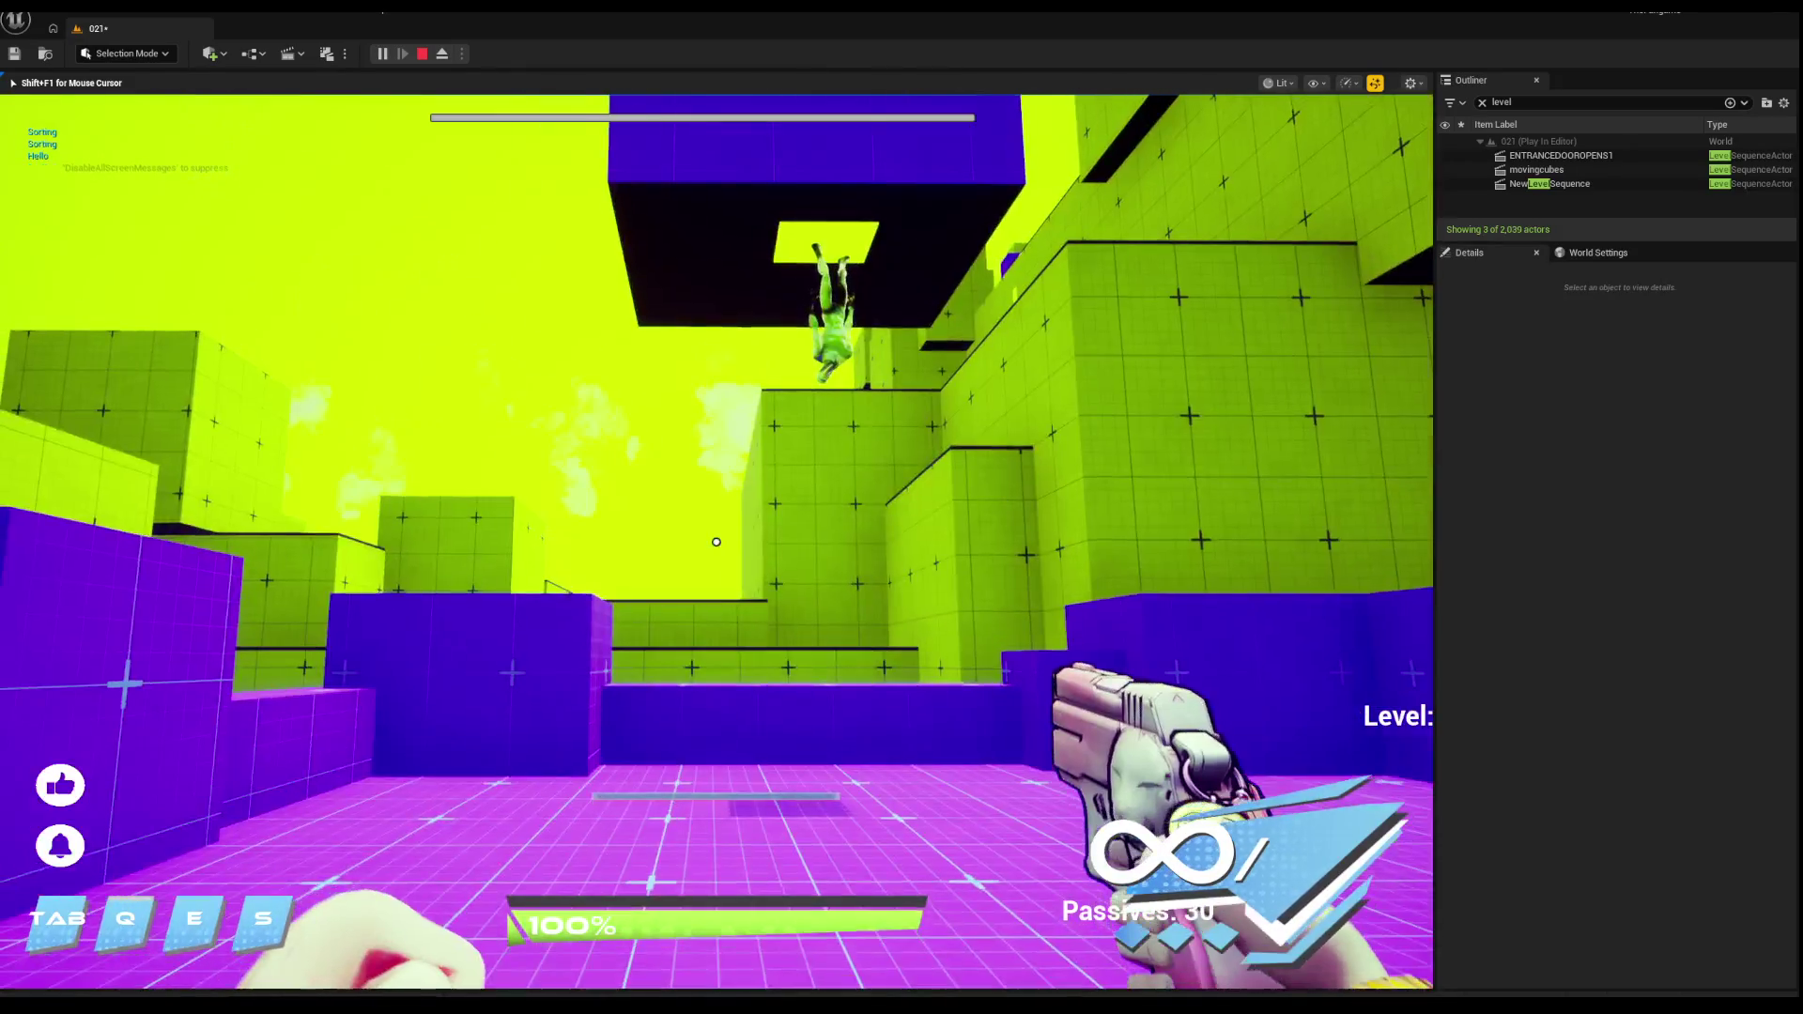
{"action": "key", "text": "Escape"}
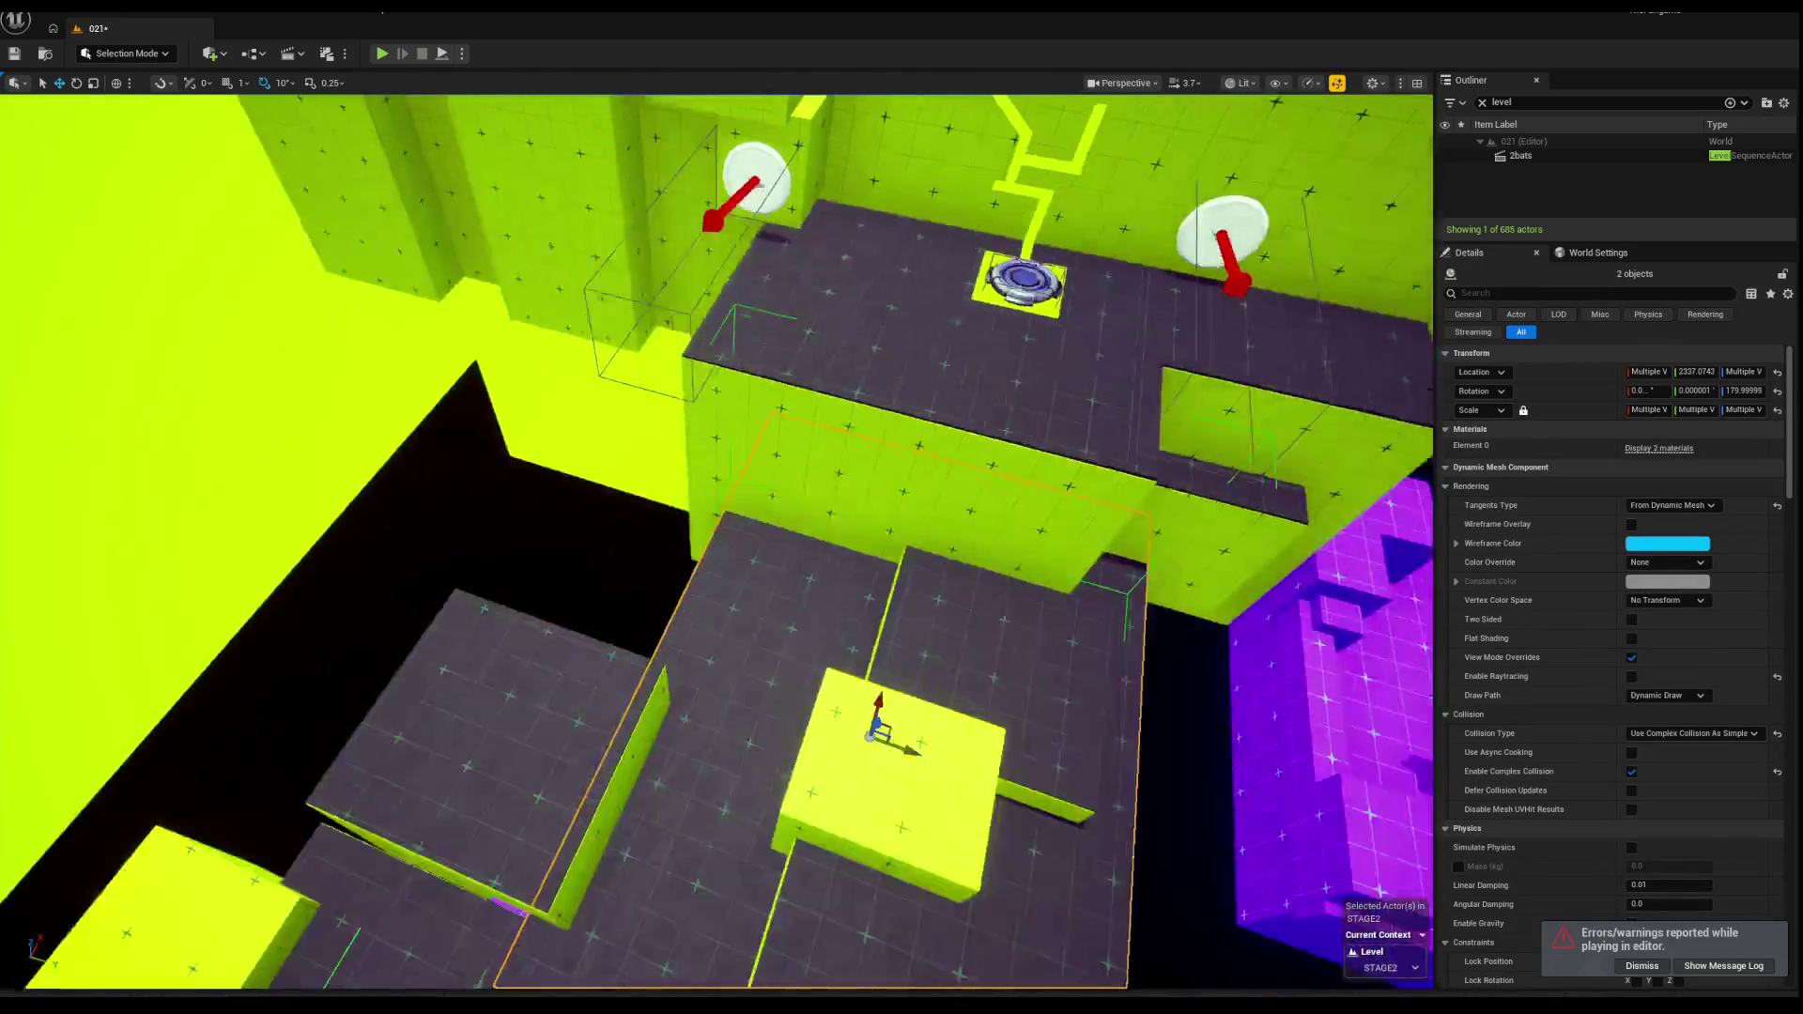
Step: Undo the last move of the grey platform and yellow cube, then inspect in wireframe
{"action": "scroll", "coordinate": [861, 513], "scroll_direction": "down", "scroll_amount": 3}
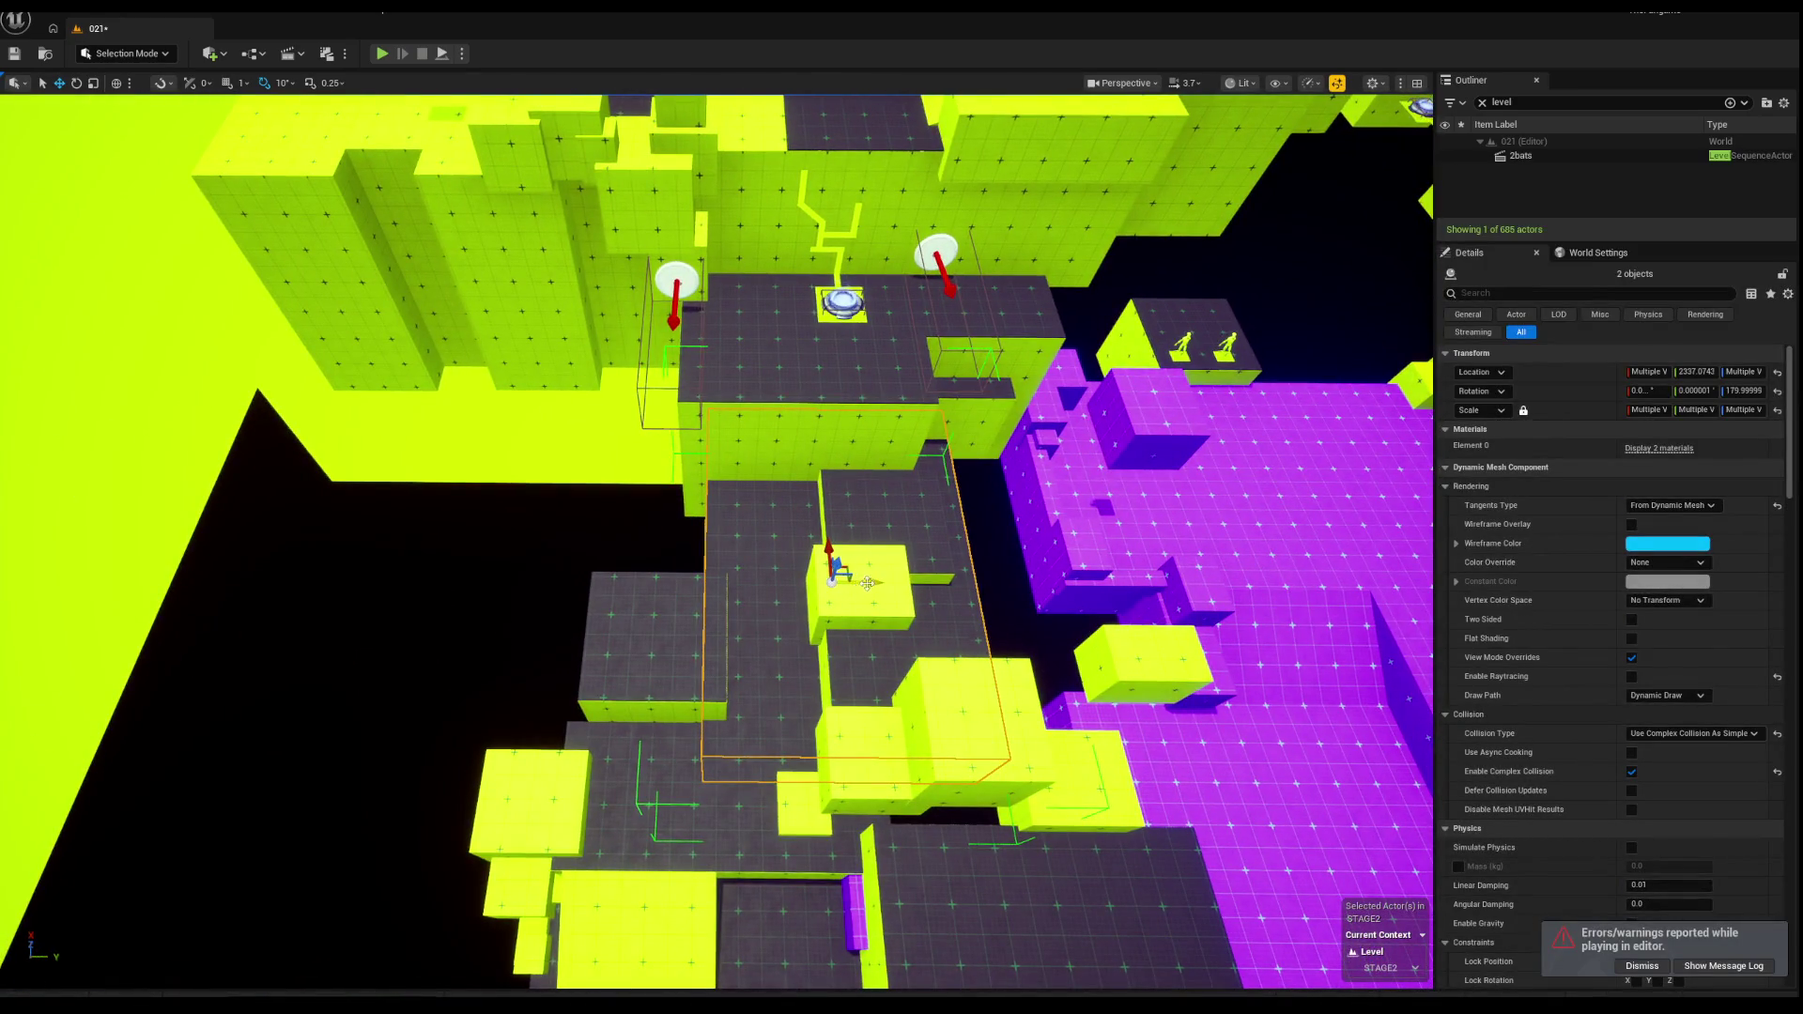
{"action": "left_click", "coordinate": [873, 511]}
{"action": "left_click", "coordinate": [877, 575]}
{"action": "key", "text": "ctrl+z"}
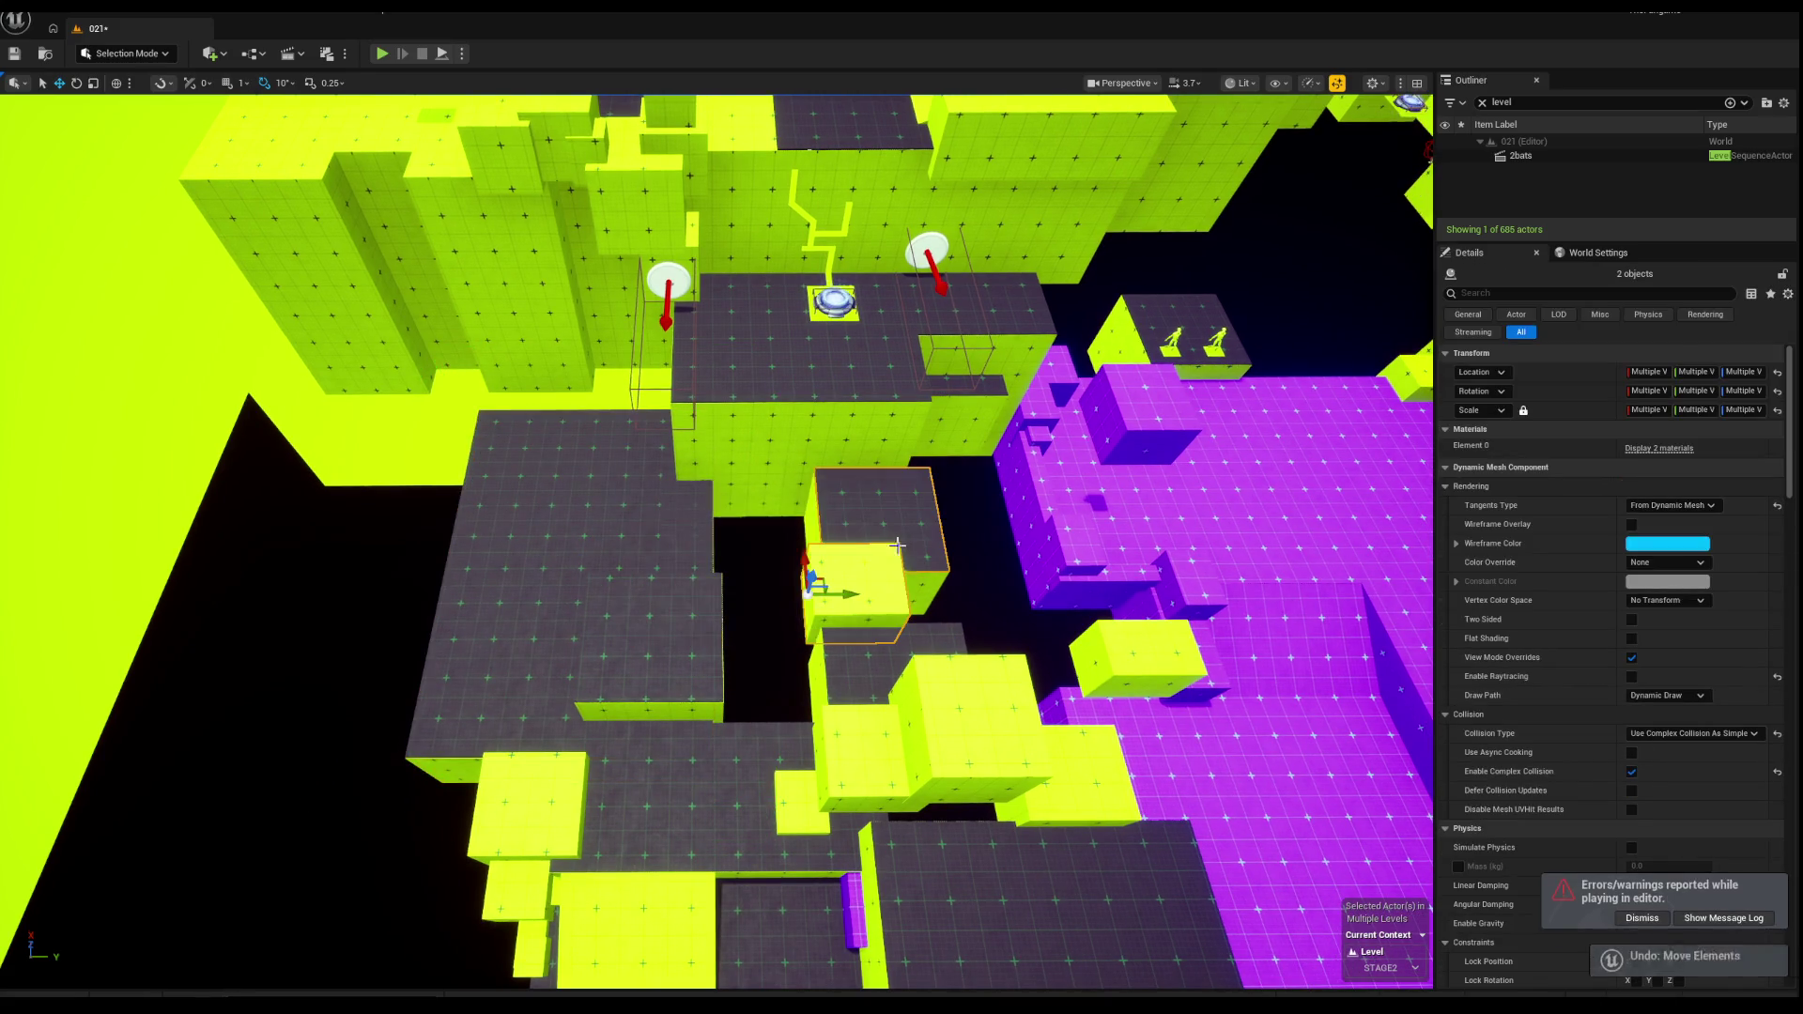
{"action": "left_click_drag", "start_coordinate": [722, 557], "coordinate": [809, 522]}
{"action": "mouse_move", "coordinate": [663, 502]}
{"action": "left_mouse_down"}
{"action": "mouse_move", "coordinate": [606, 521]}
{"action": "mouse_move", "coordinate": [696, 334]}
{"action": "mouse_move", "coordinate": [603, 423]}
{"action": "left_mouse_up"}
{"action": "key", "text": "alt+2"}
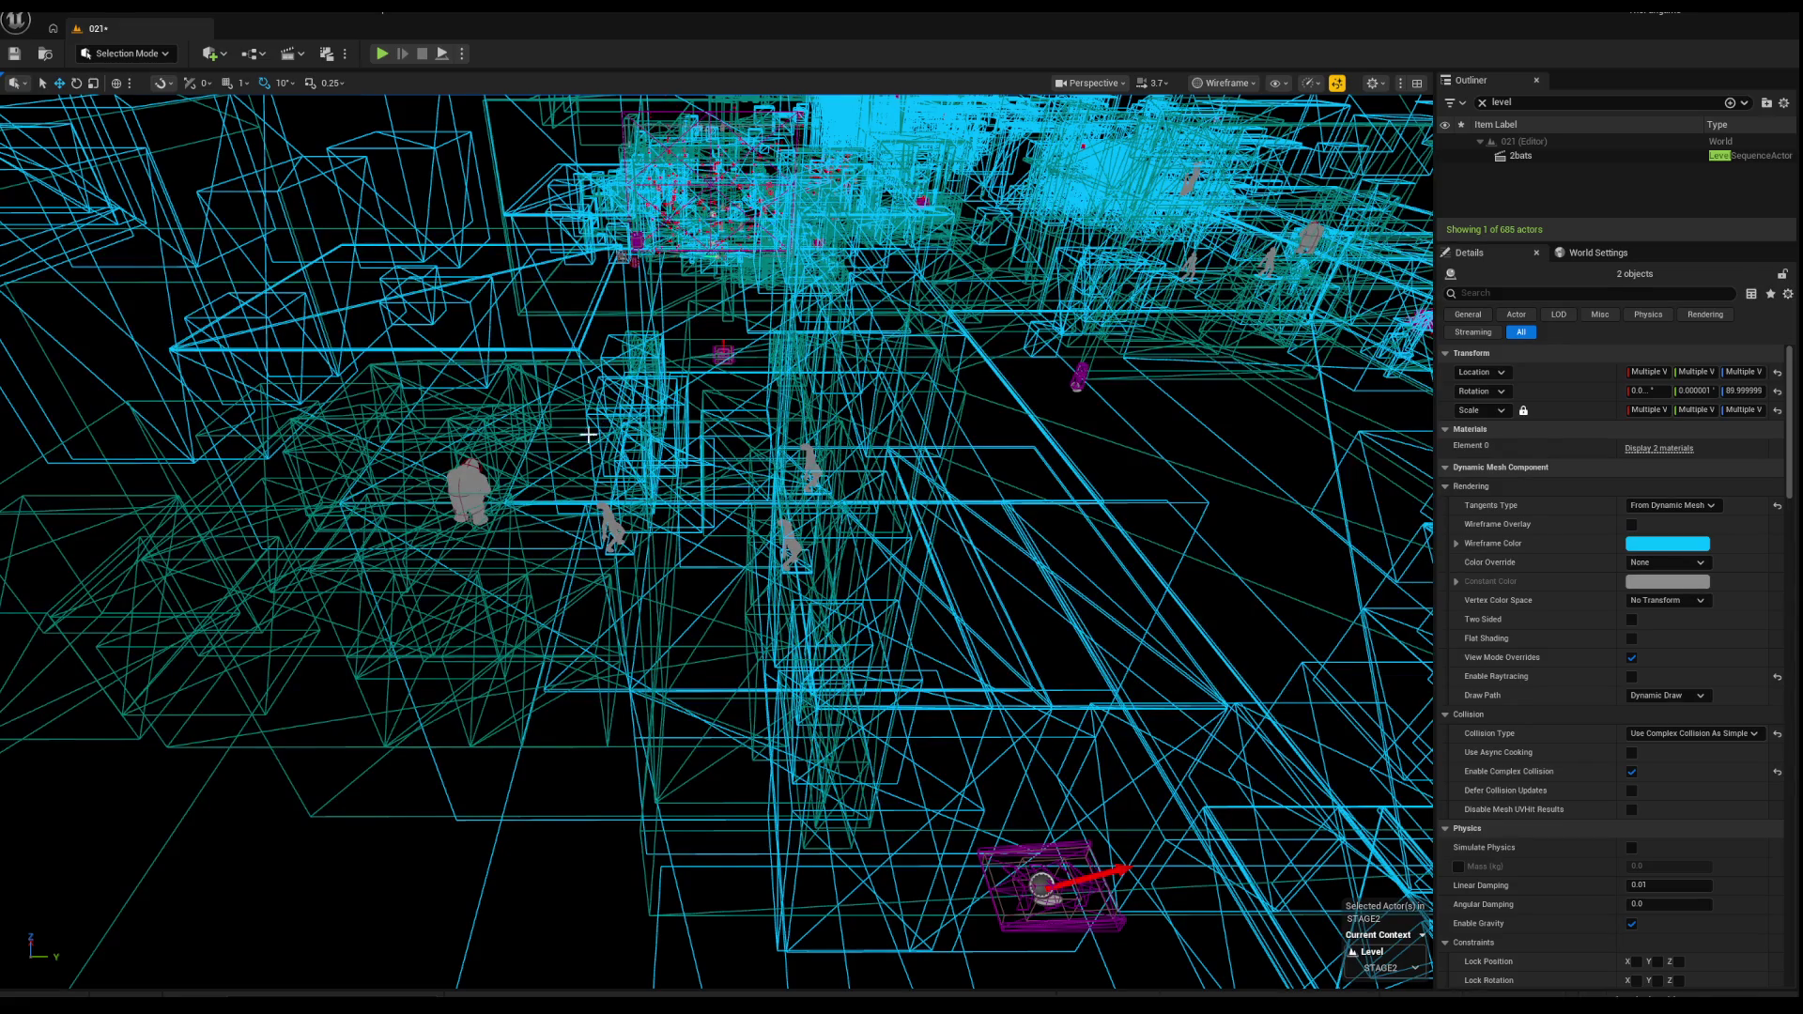
Step: Marquee-select about 119 pieces around the central area in wireframe, then return to Lit view
{"action": "mouse_move", "coordinate": [588, 435]}
{"action": "left_mouse_down"}
{"action": "mouse_move", "coordinate": [634, 451]}
{"action": "mouse_move", "coordinate": [313, 386]}
{"action": "left_mouse_up"}
{"action": "left_click_drag", "start_coordinate": [287, 186], "coordinate": [747, 526]}
{"action": "left_click_drag", "start_coordinate": [948, 574], "coordinate": [629, 671]}
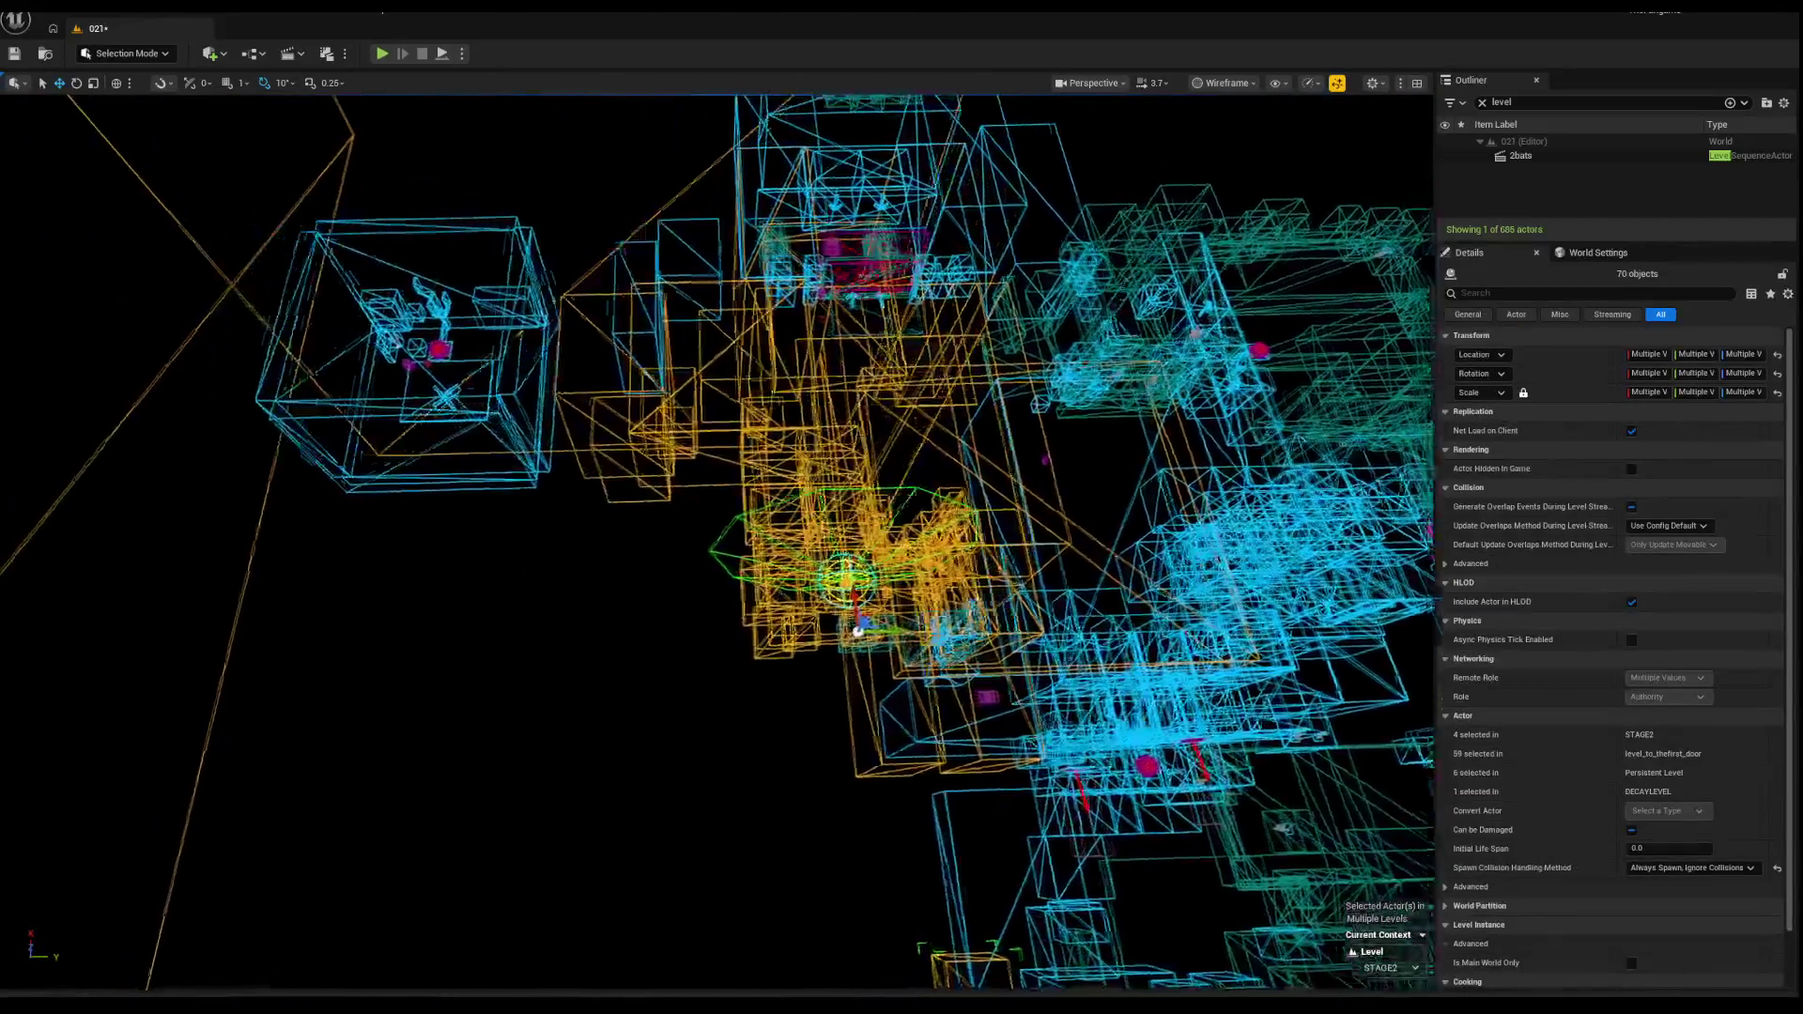
{"action": "left_click_drag", "start_coordinate": [730, 455], "coordinate": [599, 457]}
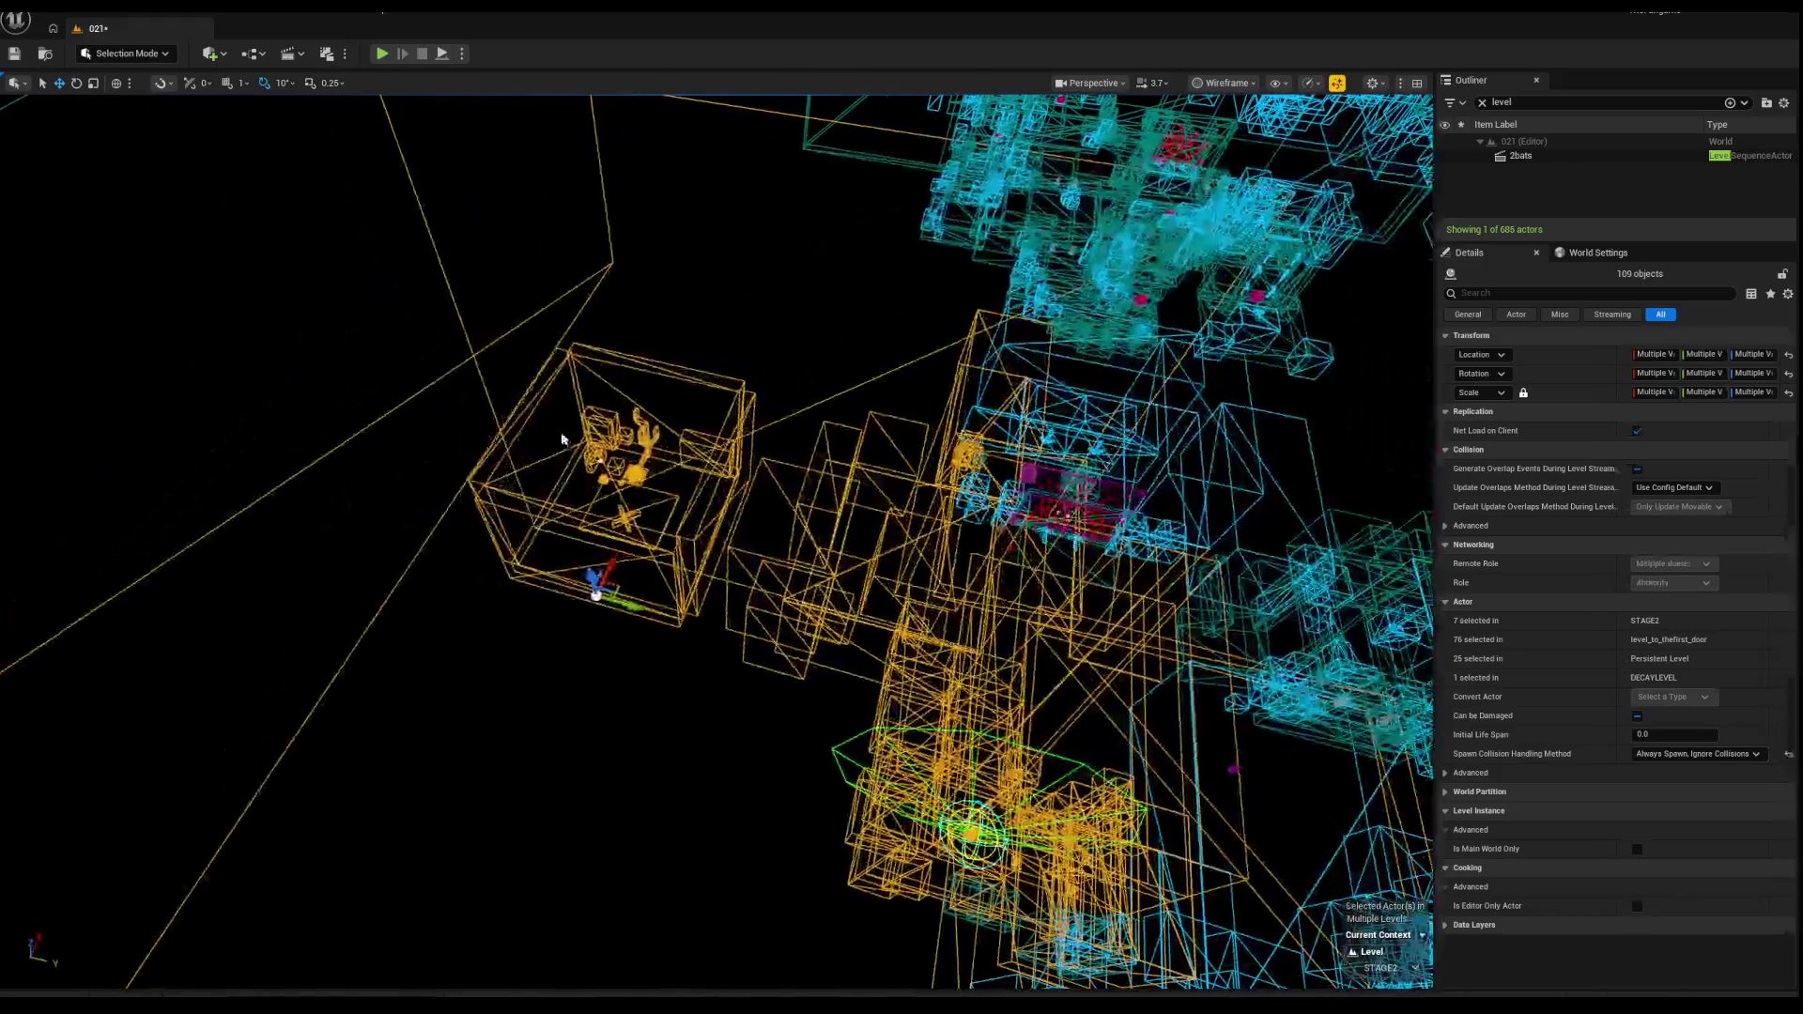
{"action": "left_click", "coordinate": [587, 440]}
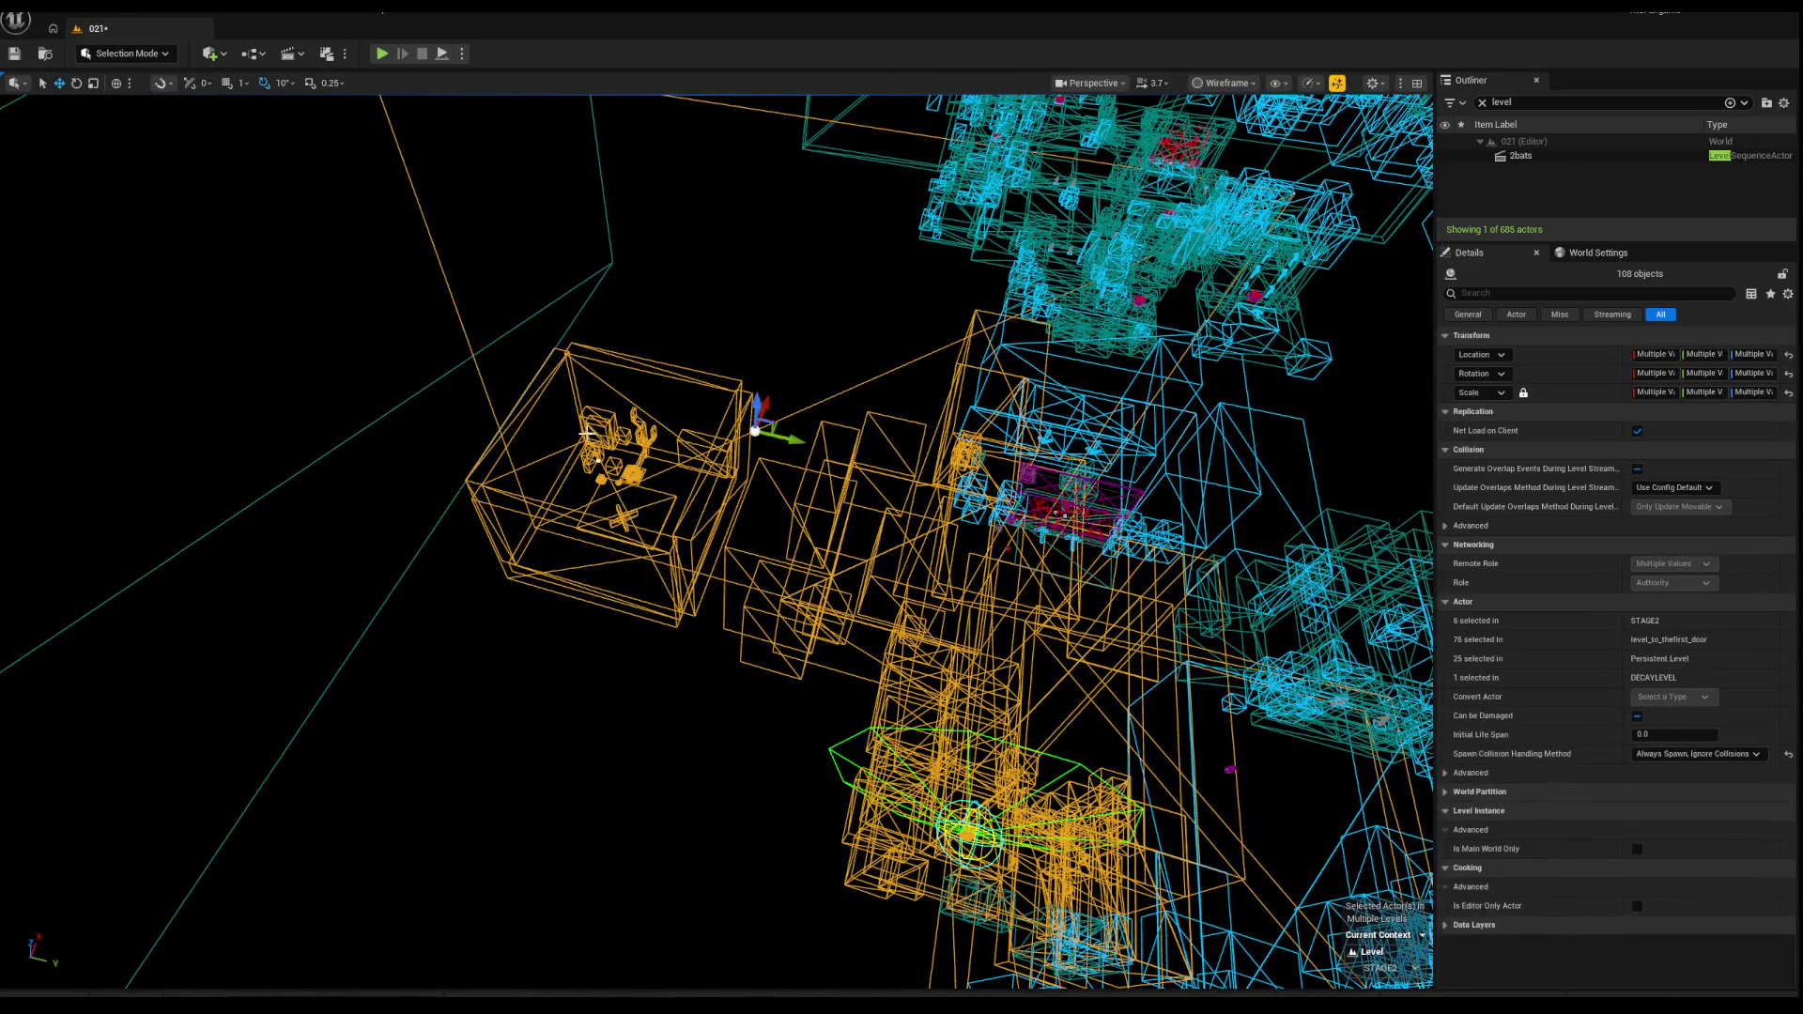
{"action": "left_click_drag", "start_coordinate": [459, 313], "coordinate": [577, 211]}
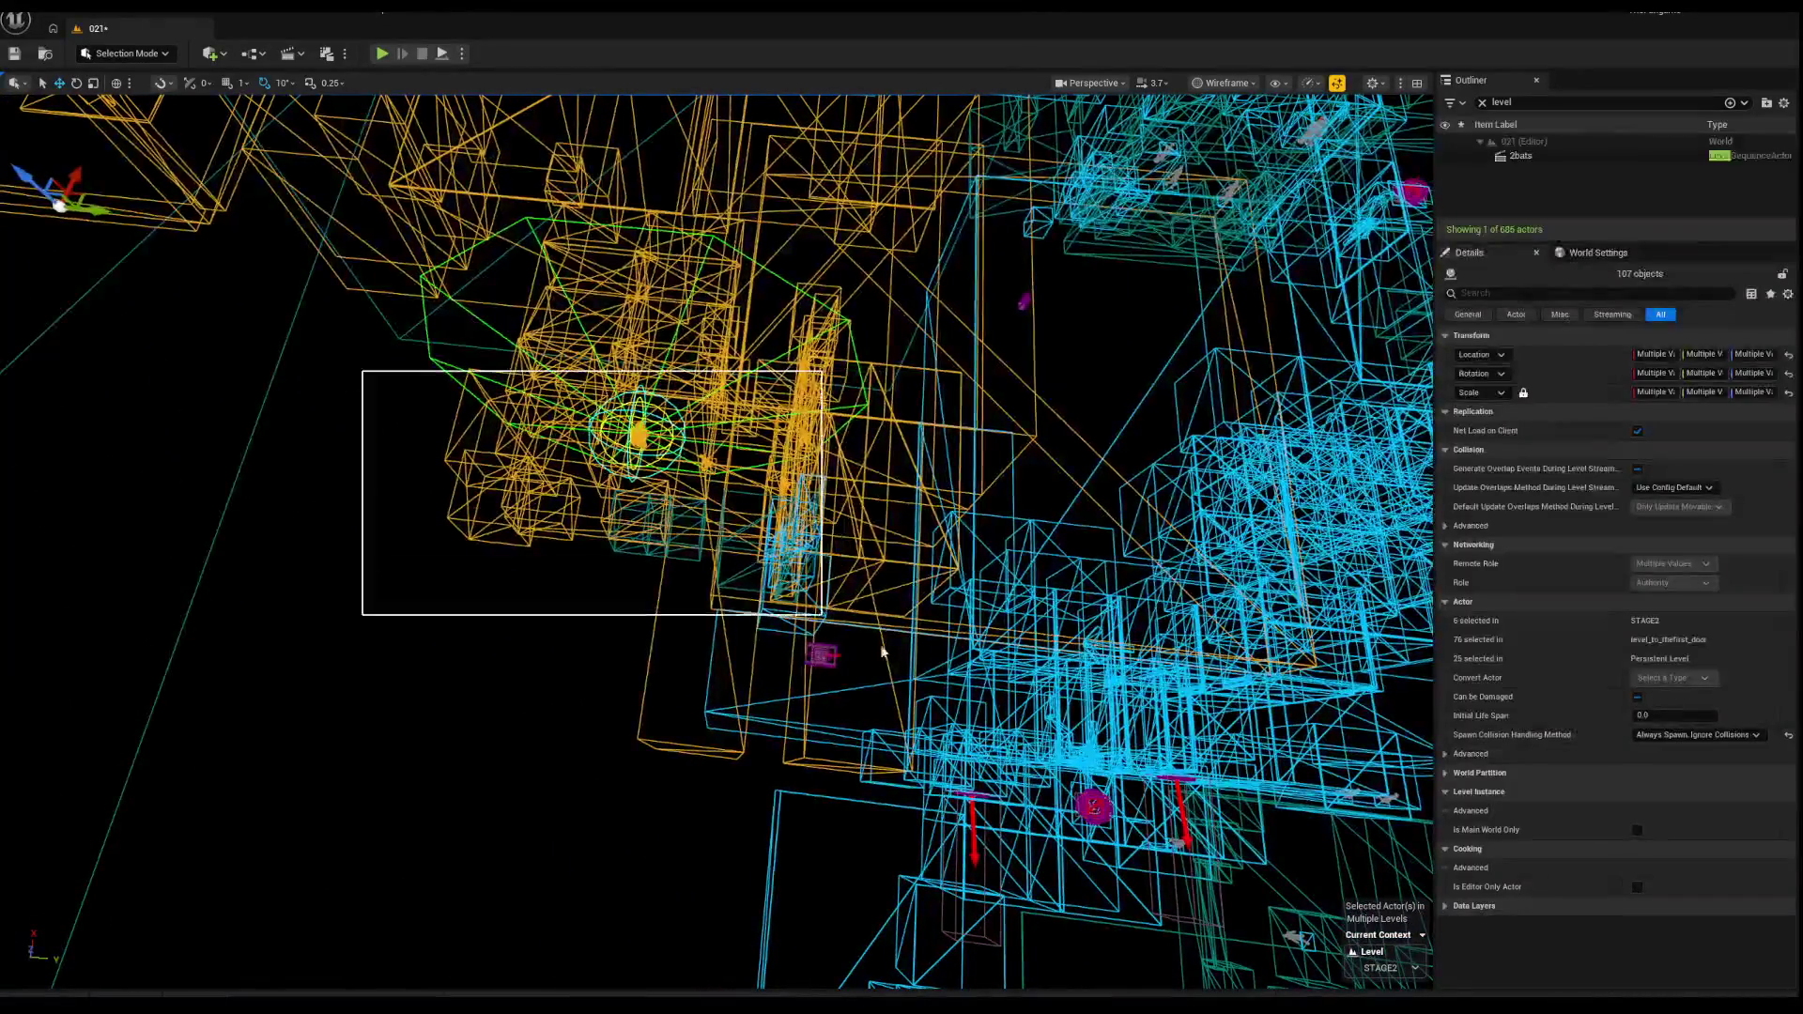
{"action": "left_click_drag", "start_coordinate": [868, 650], "coordinate": [874, 658]}
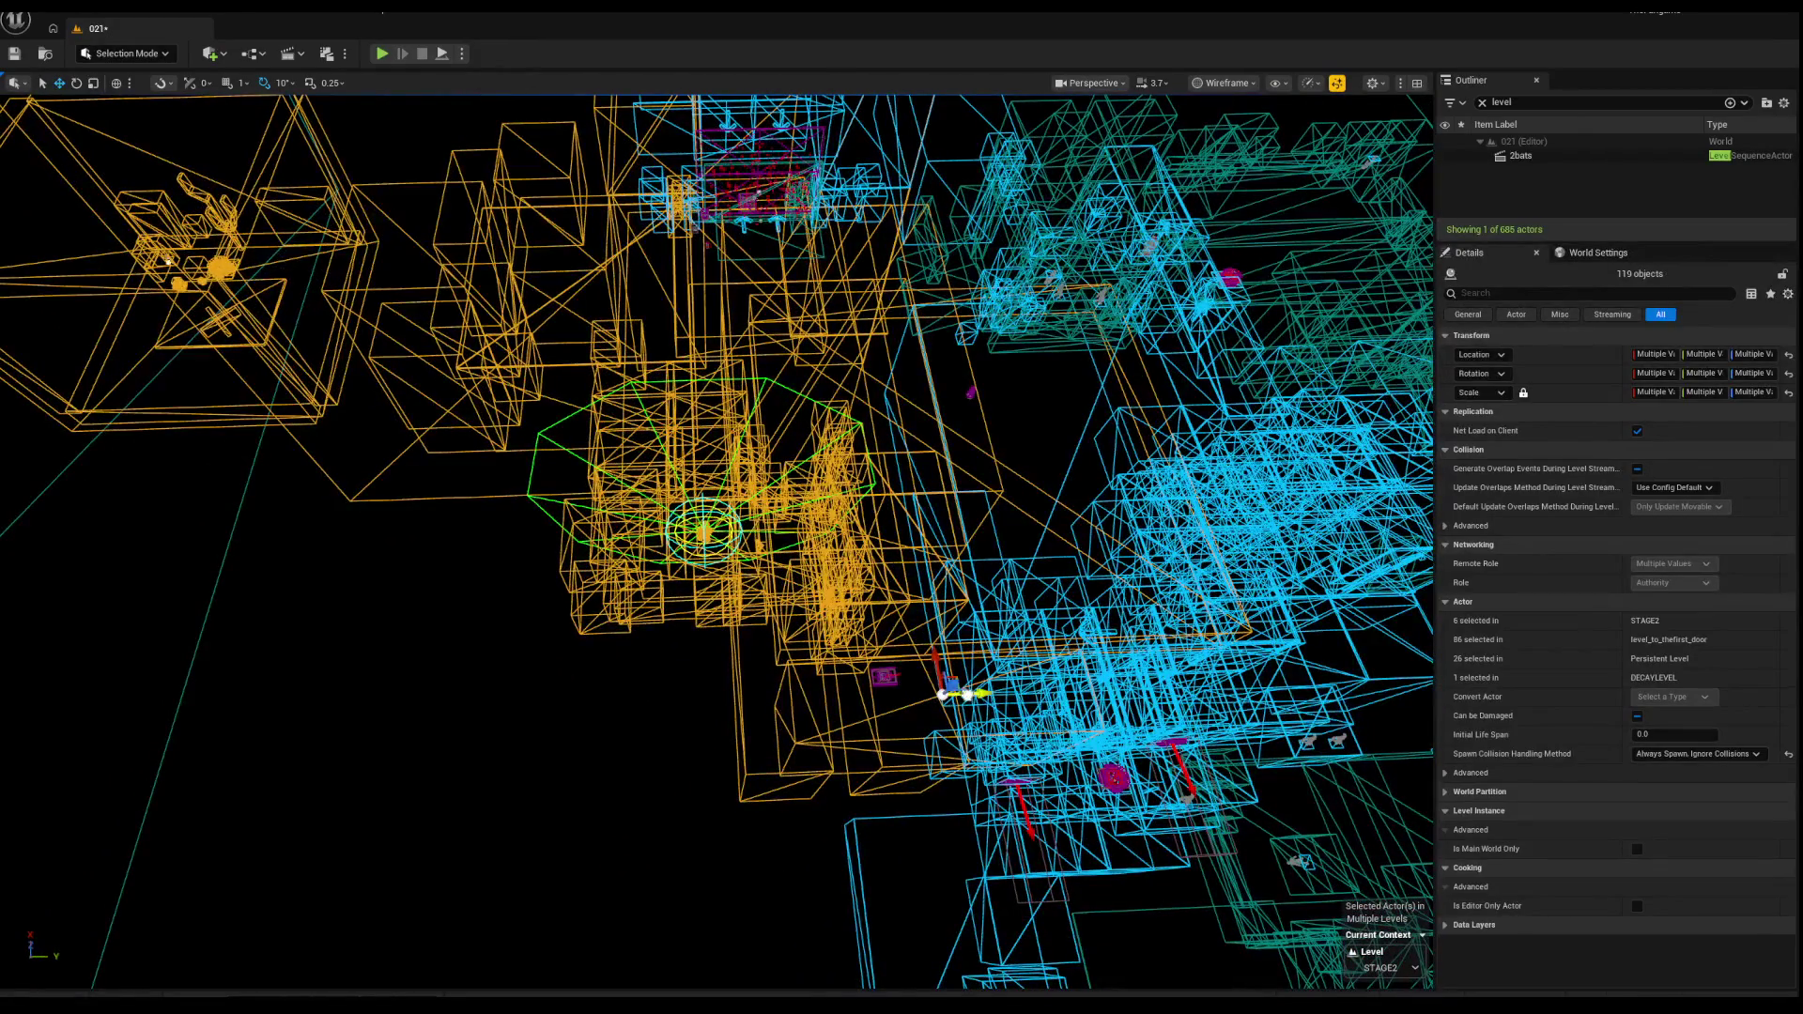
{"action": "left_click_drag", "start_coordinate": [651, 675], "coordinate": [568, 567]}
{"action": "key", "text": "alt+4"}
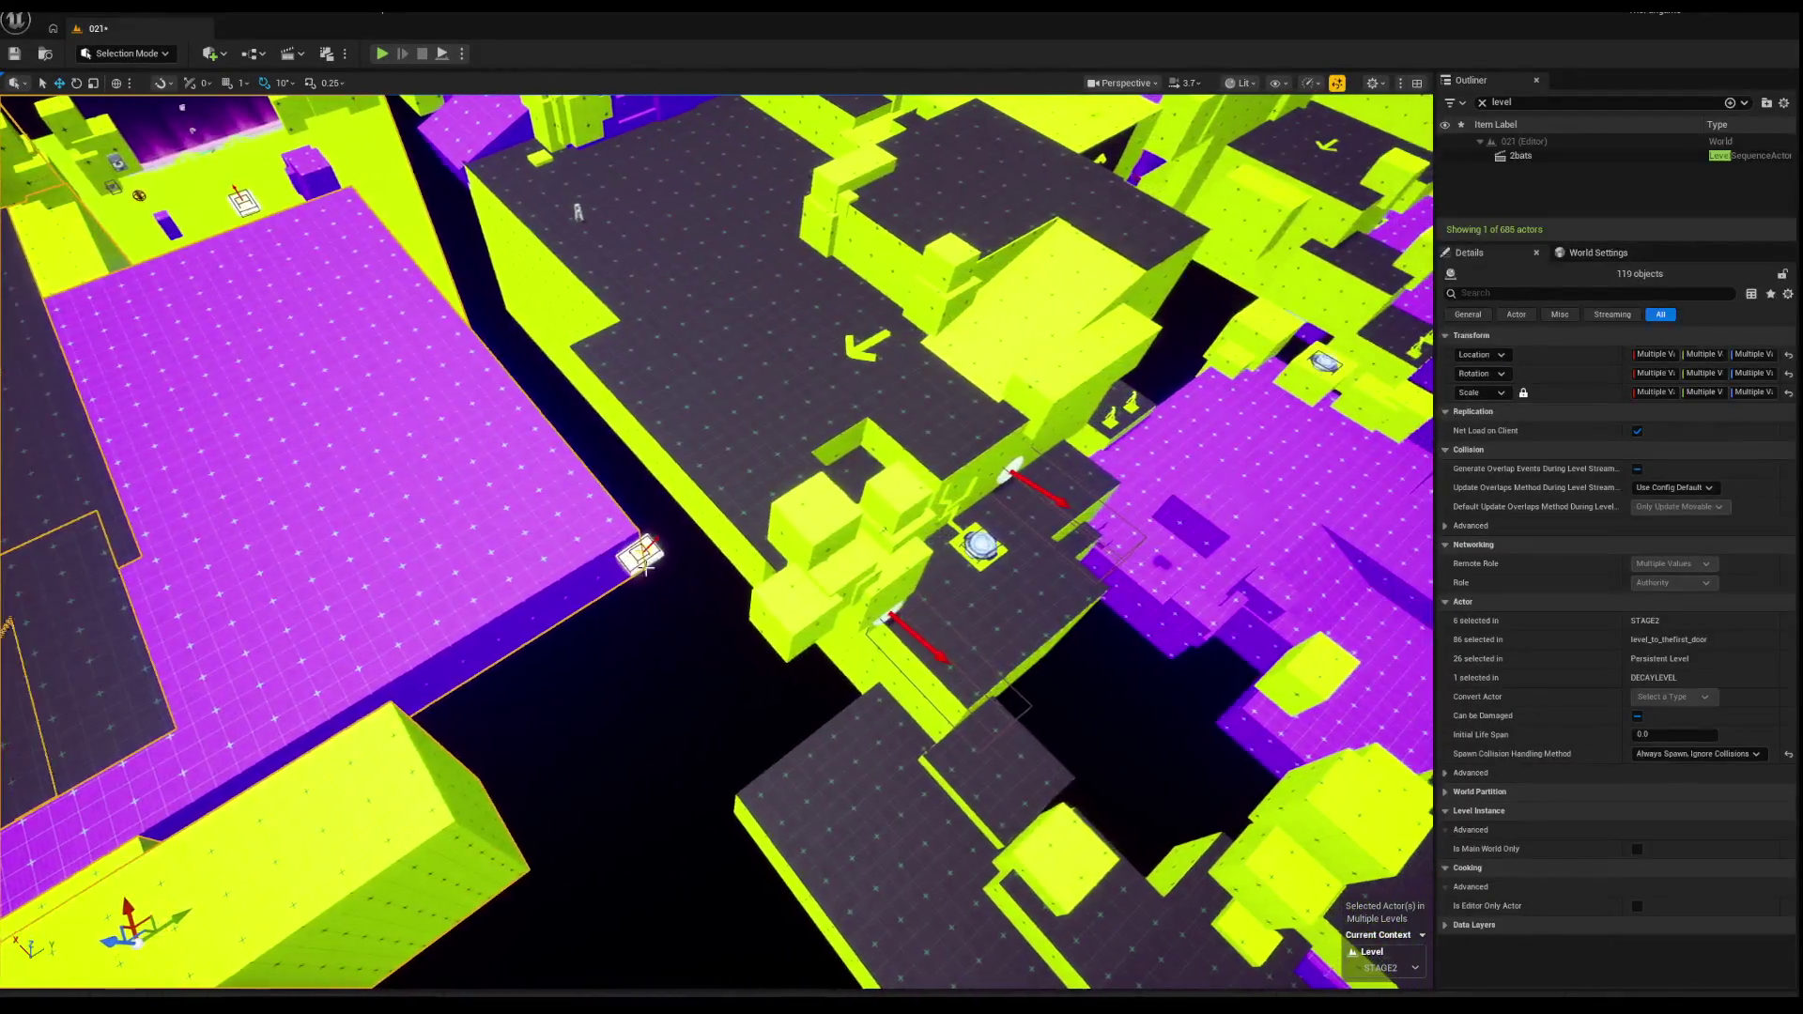
Step: Slide the long yellow wall block Box4706 sideways along Y
{"action": "left_click", "coordinate": [637, 555]}
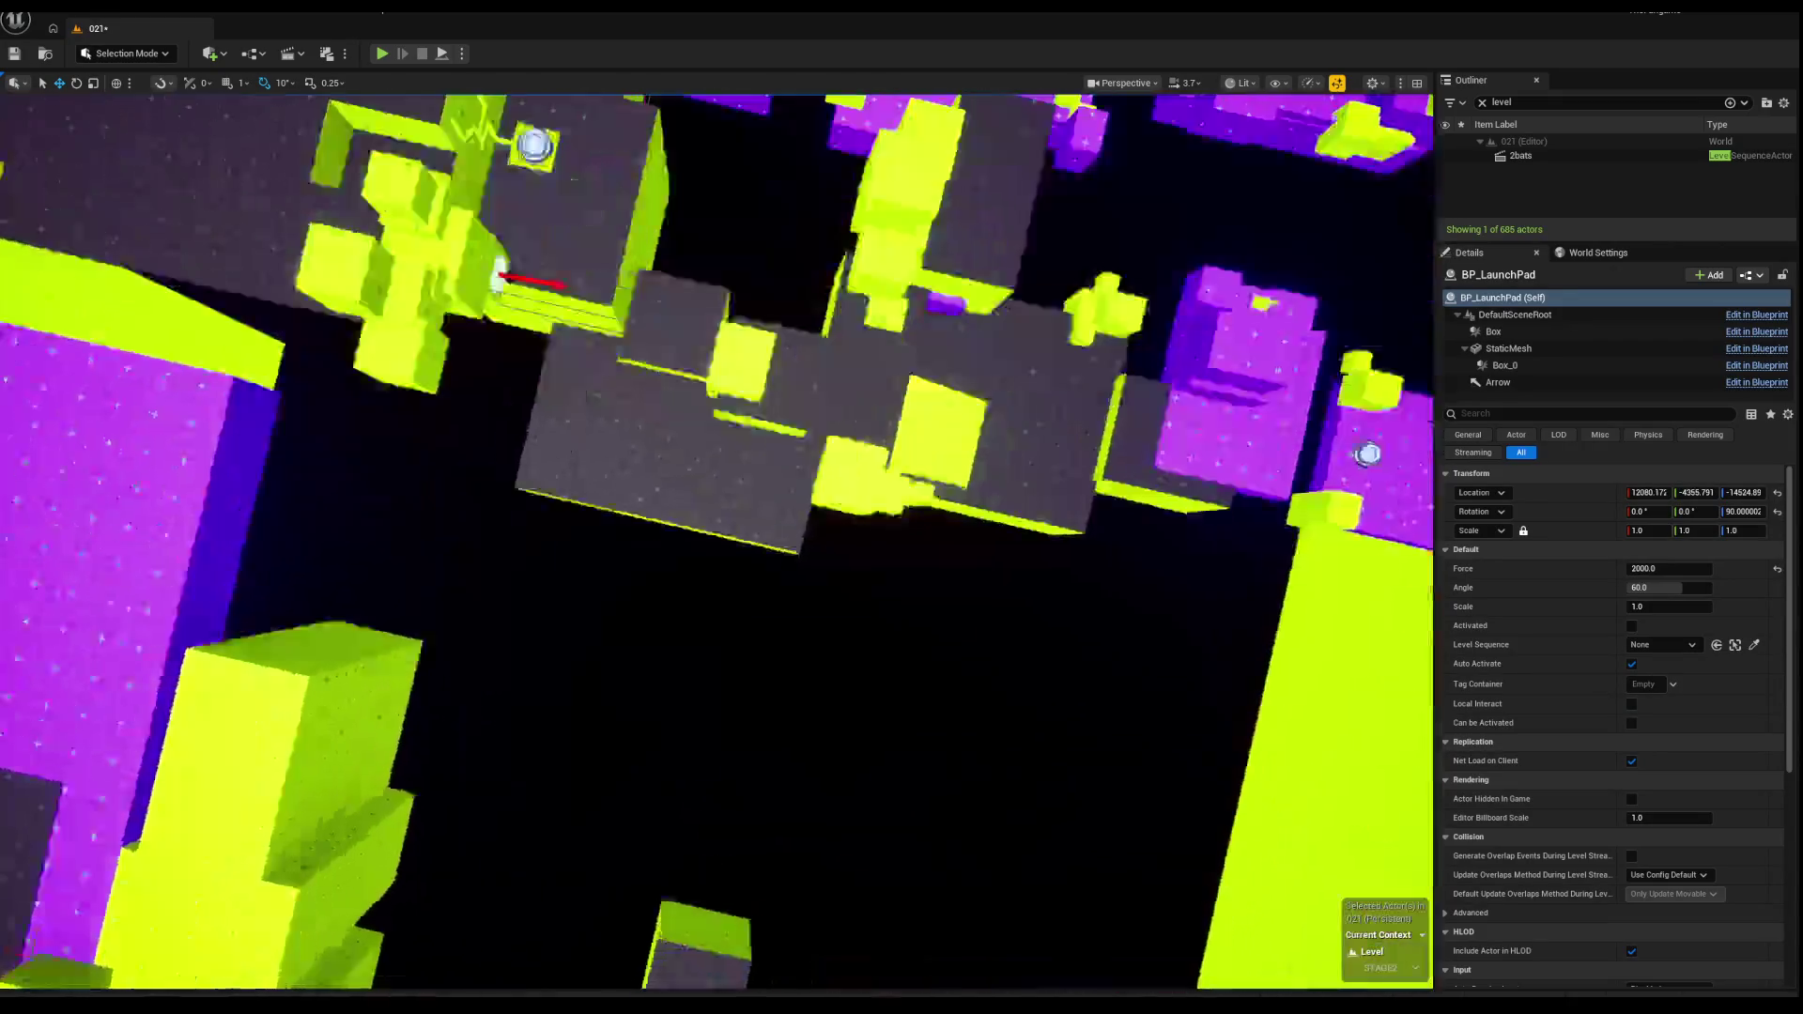
{"action": "left_click_drag", "start_coordinate": [569, 567], "coordinate": [568, 567]}
{"action": "left_click", "coordinate": [690, 582]}
{"action": "key", "text": "Escape"}
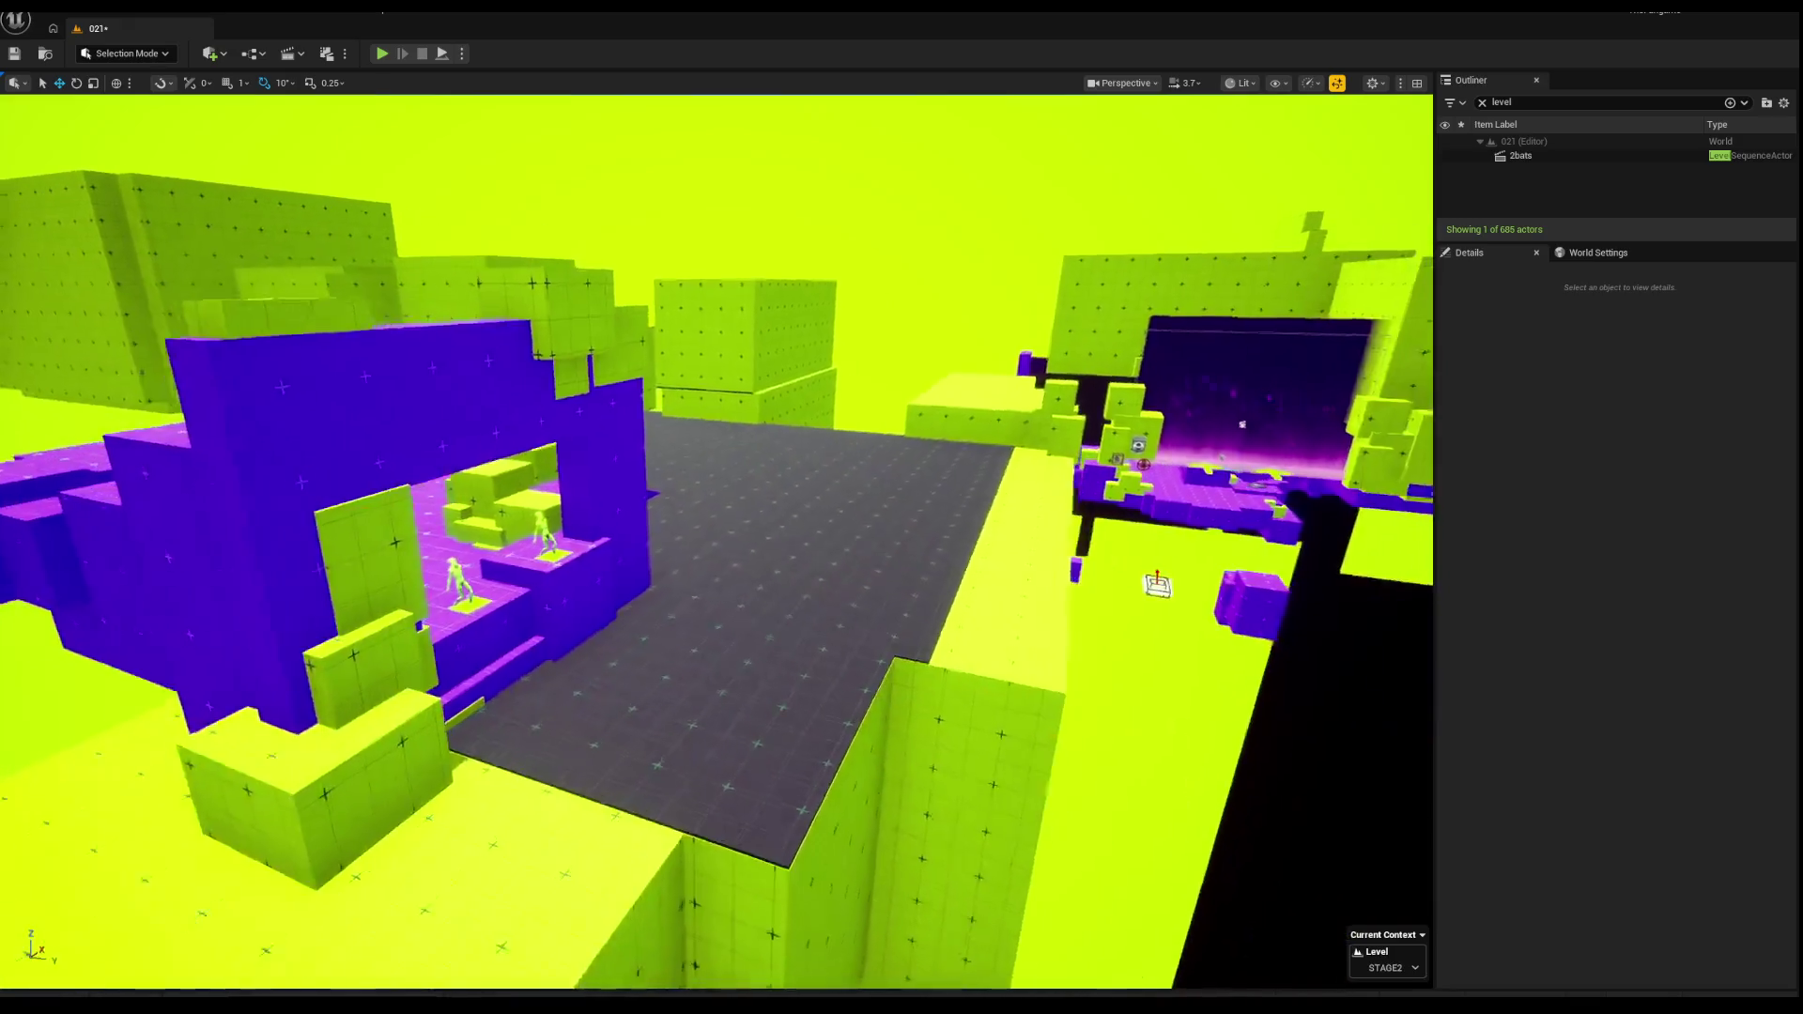
{"action": "left_click_drag", "start_coordinate": [568, 567], "coordinate": [568, 567]}
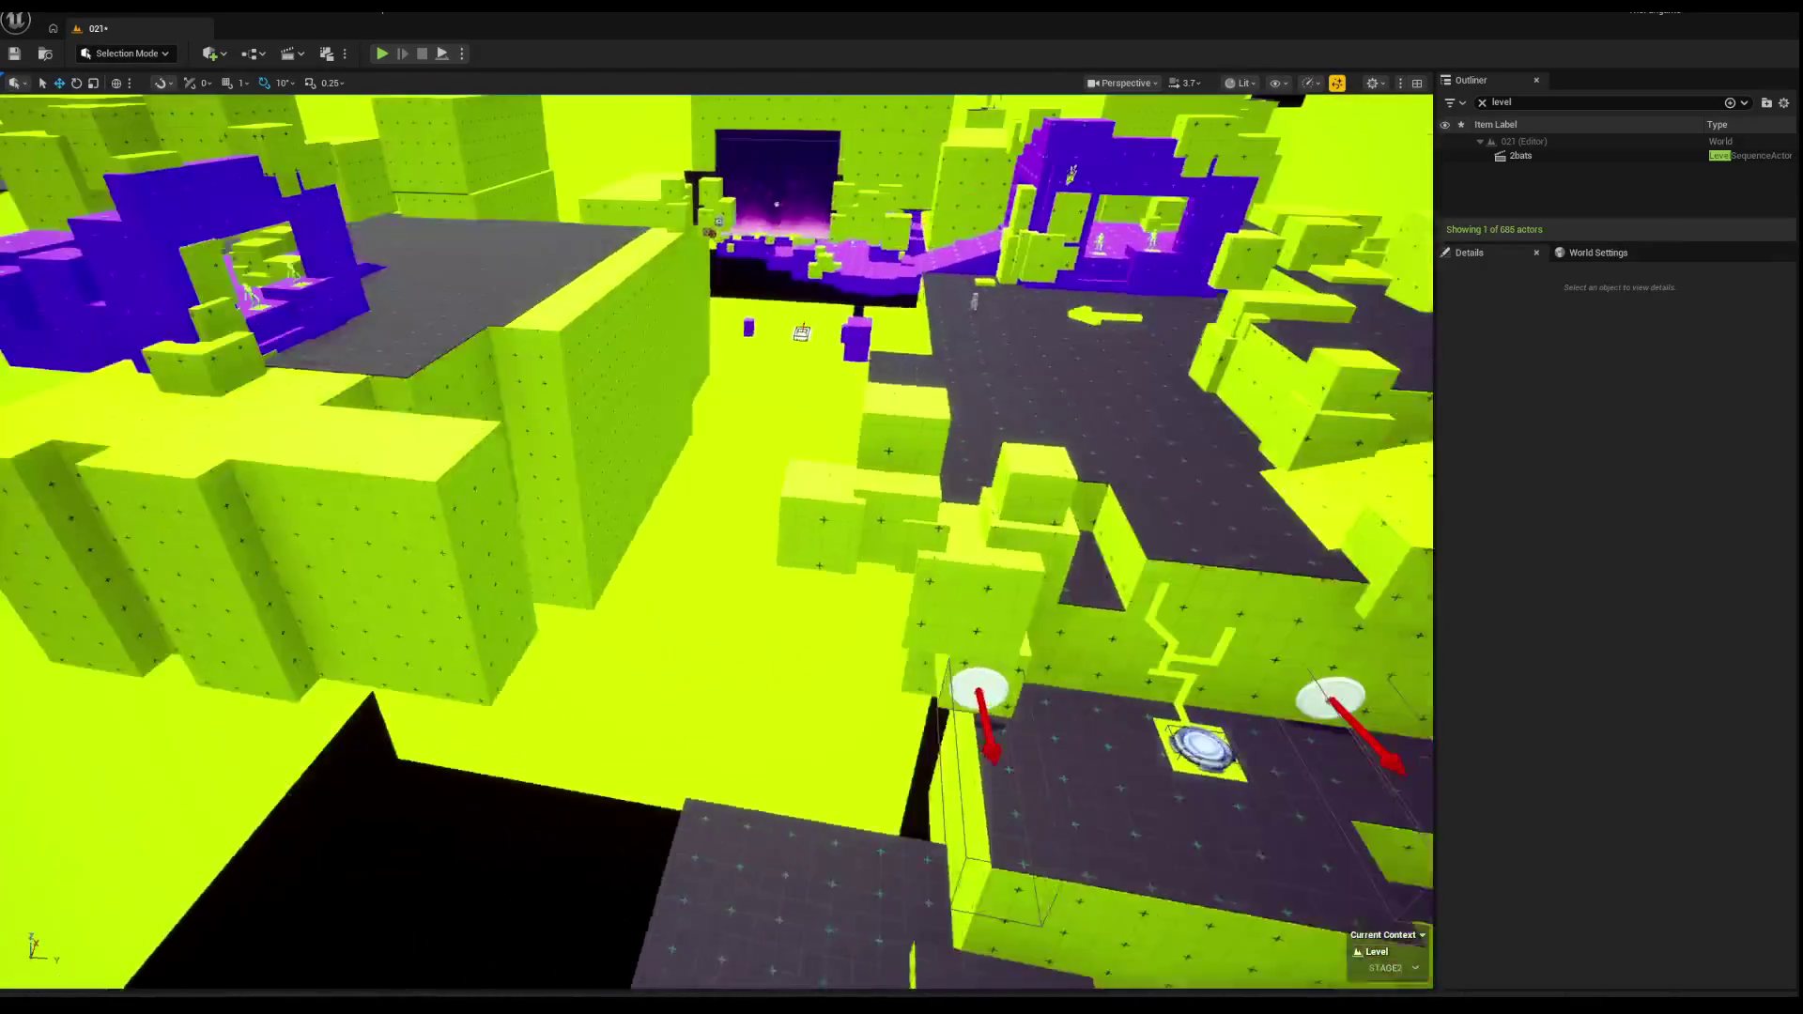
{"action": "left_click", "coordinate": [382, 404]}
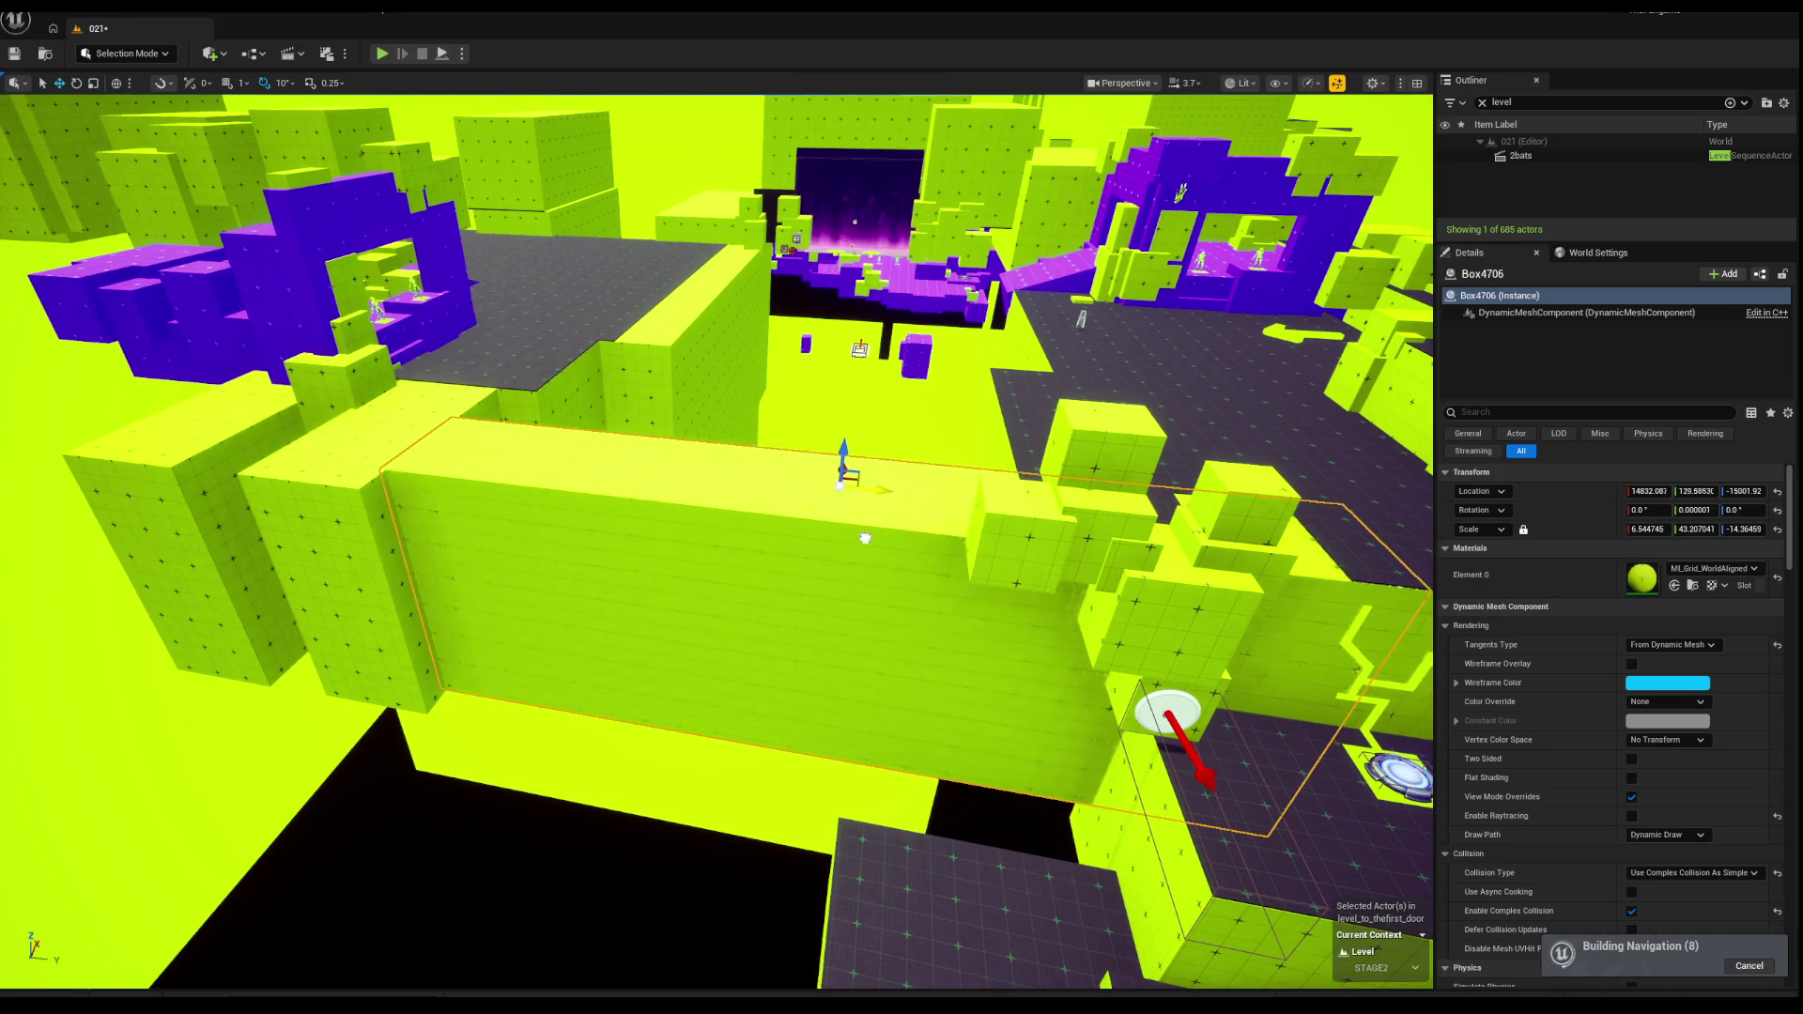
{"action": "left_click_drag", "start_coordinate": [847, 537], "coordinate": [826, 546]}
Step: Try resizing Box4737 under the launch pads, then undo the change
{"action": "left_click", "coordinate": [825, 546], "text": "ctrl"}
{"action": "left_click", "coordinate": [826, 547], "text": "ctrl"}
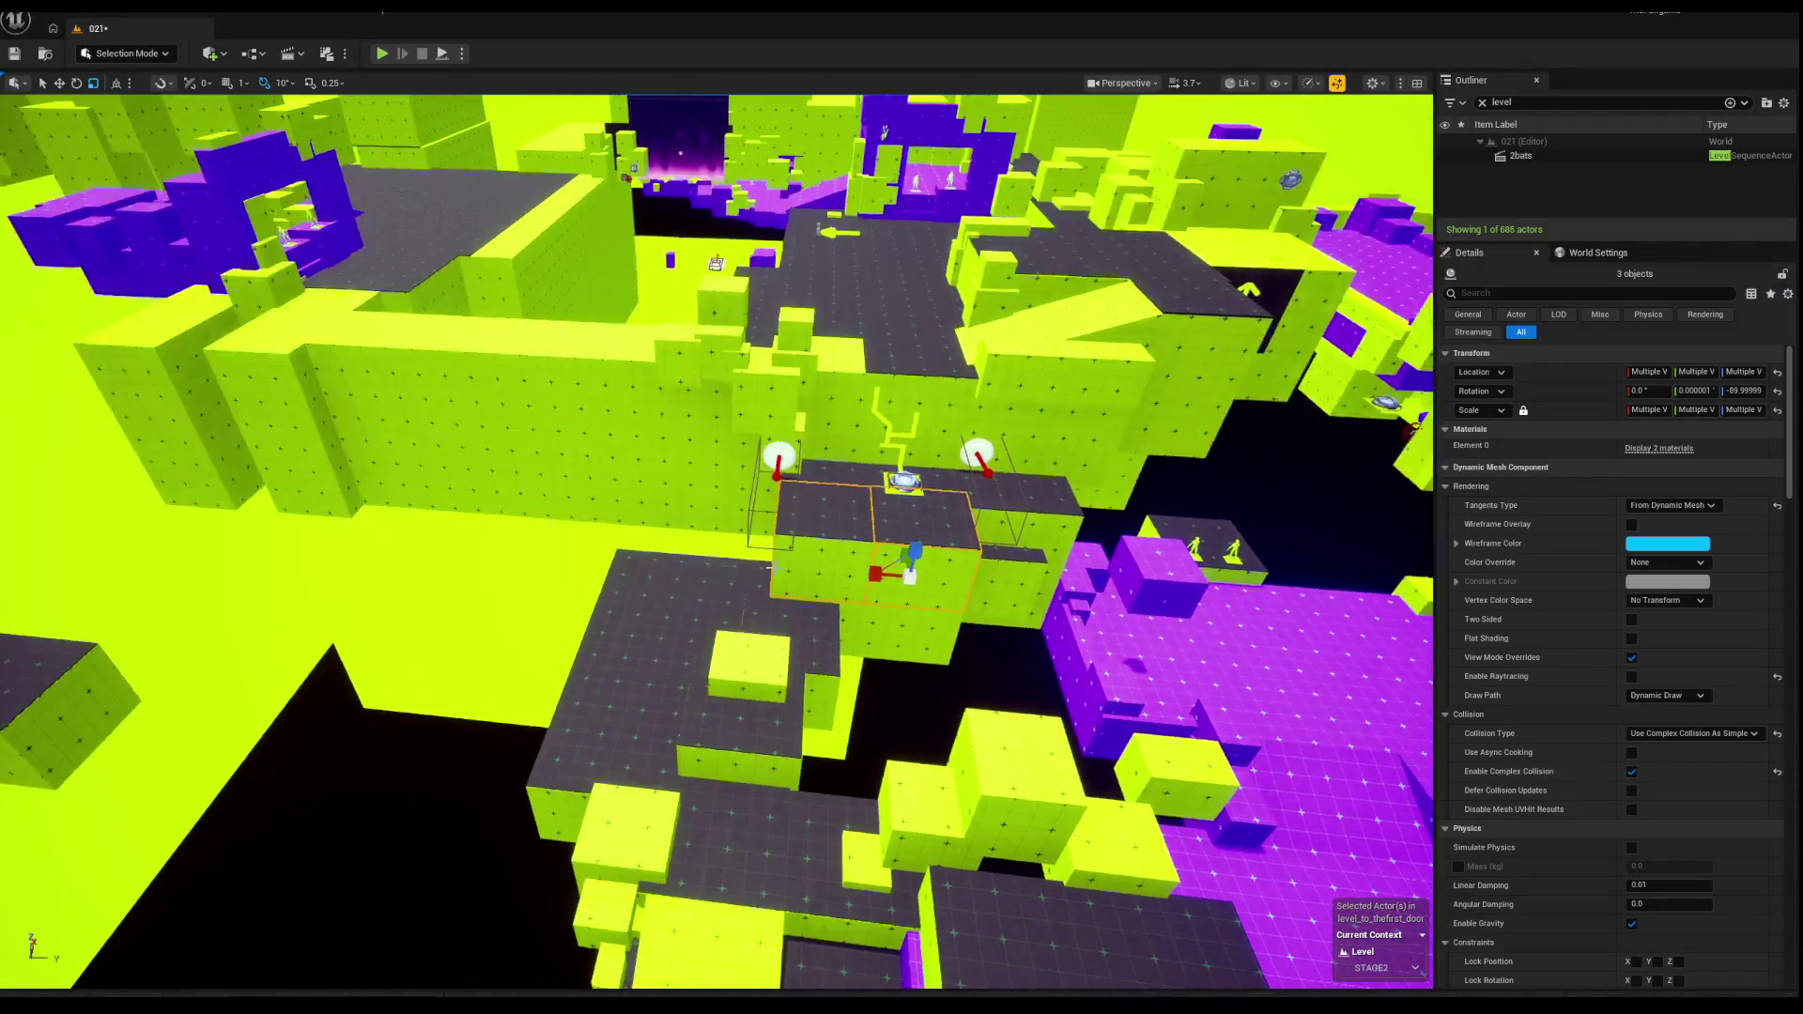
{"action": "left_click", "coordinate": [826, 547]}
{"action": "key", "text": "e"}
{"action": "key", "text": "f"}
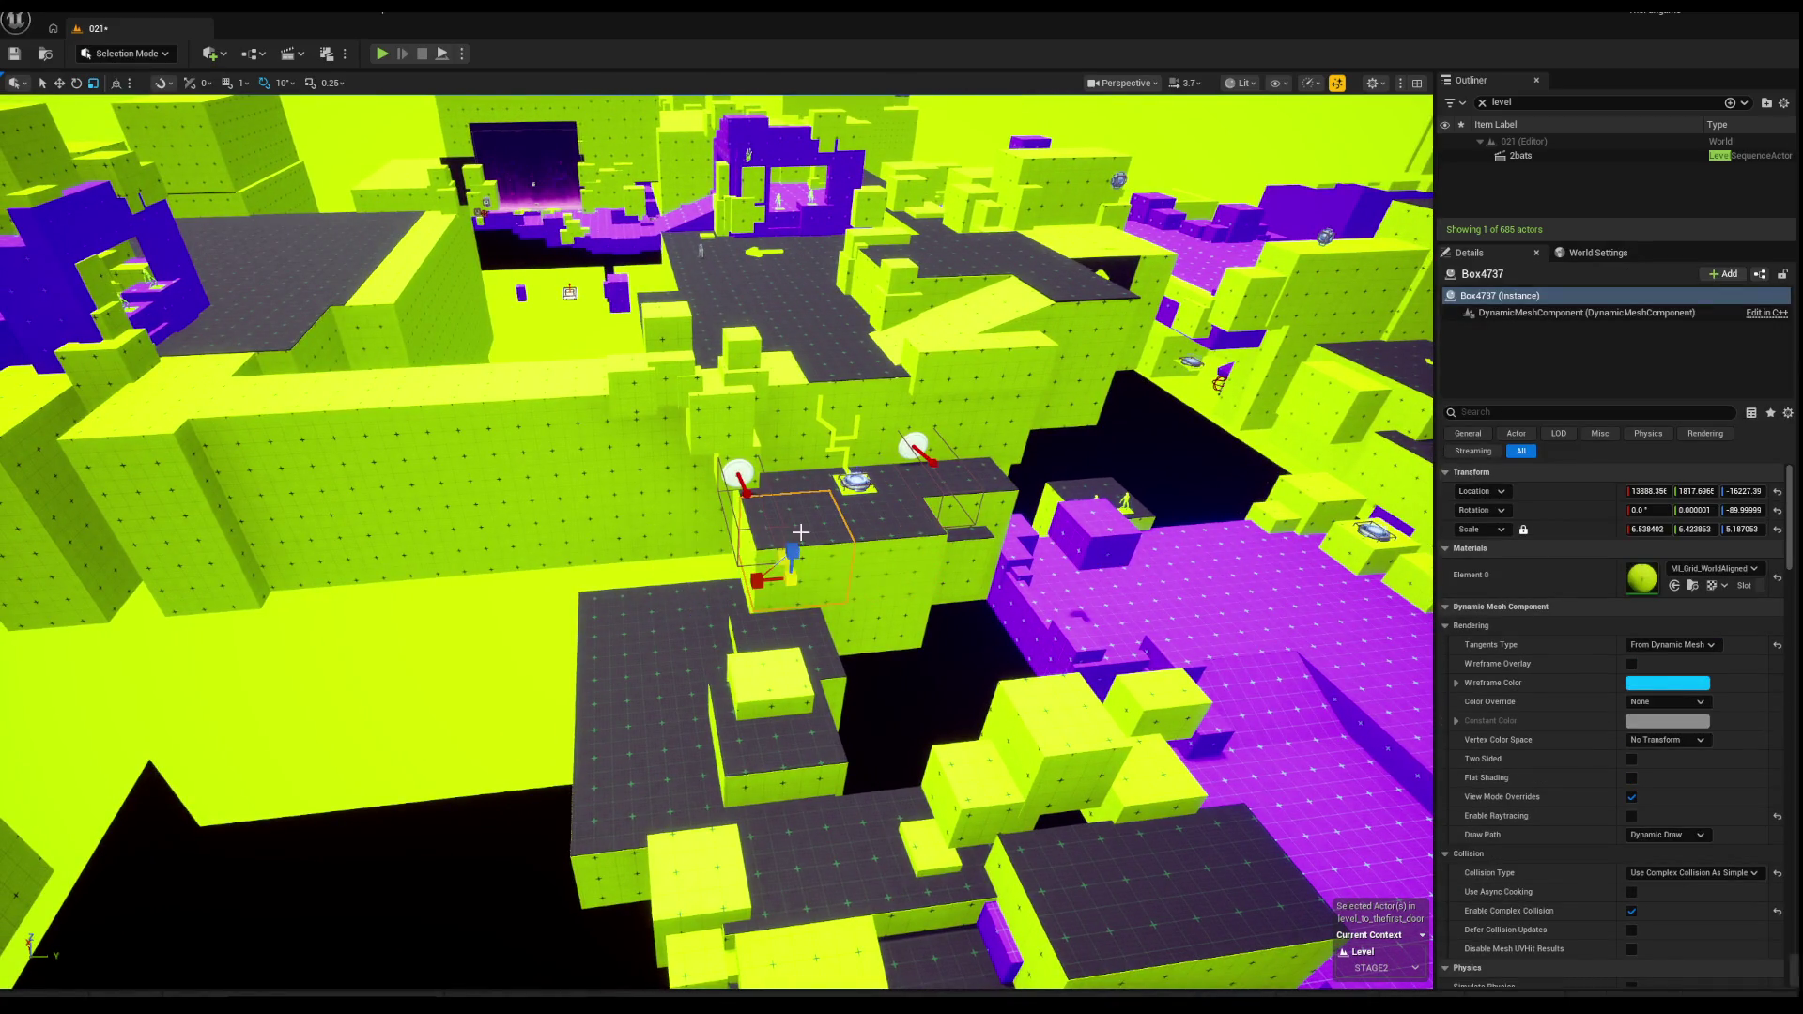
{"action": "key", "text": "ctrl+z"}
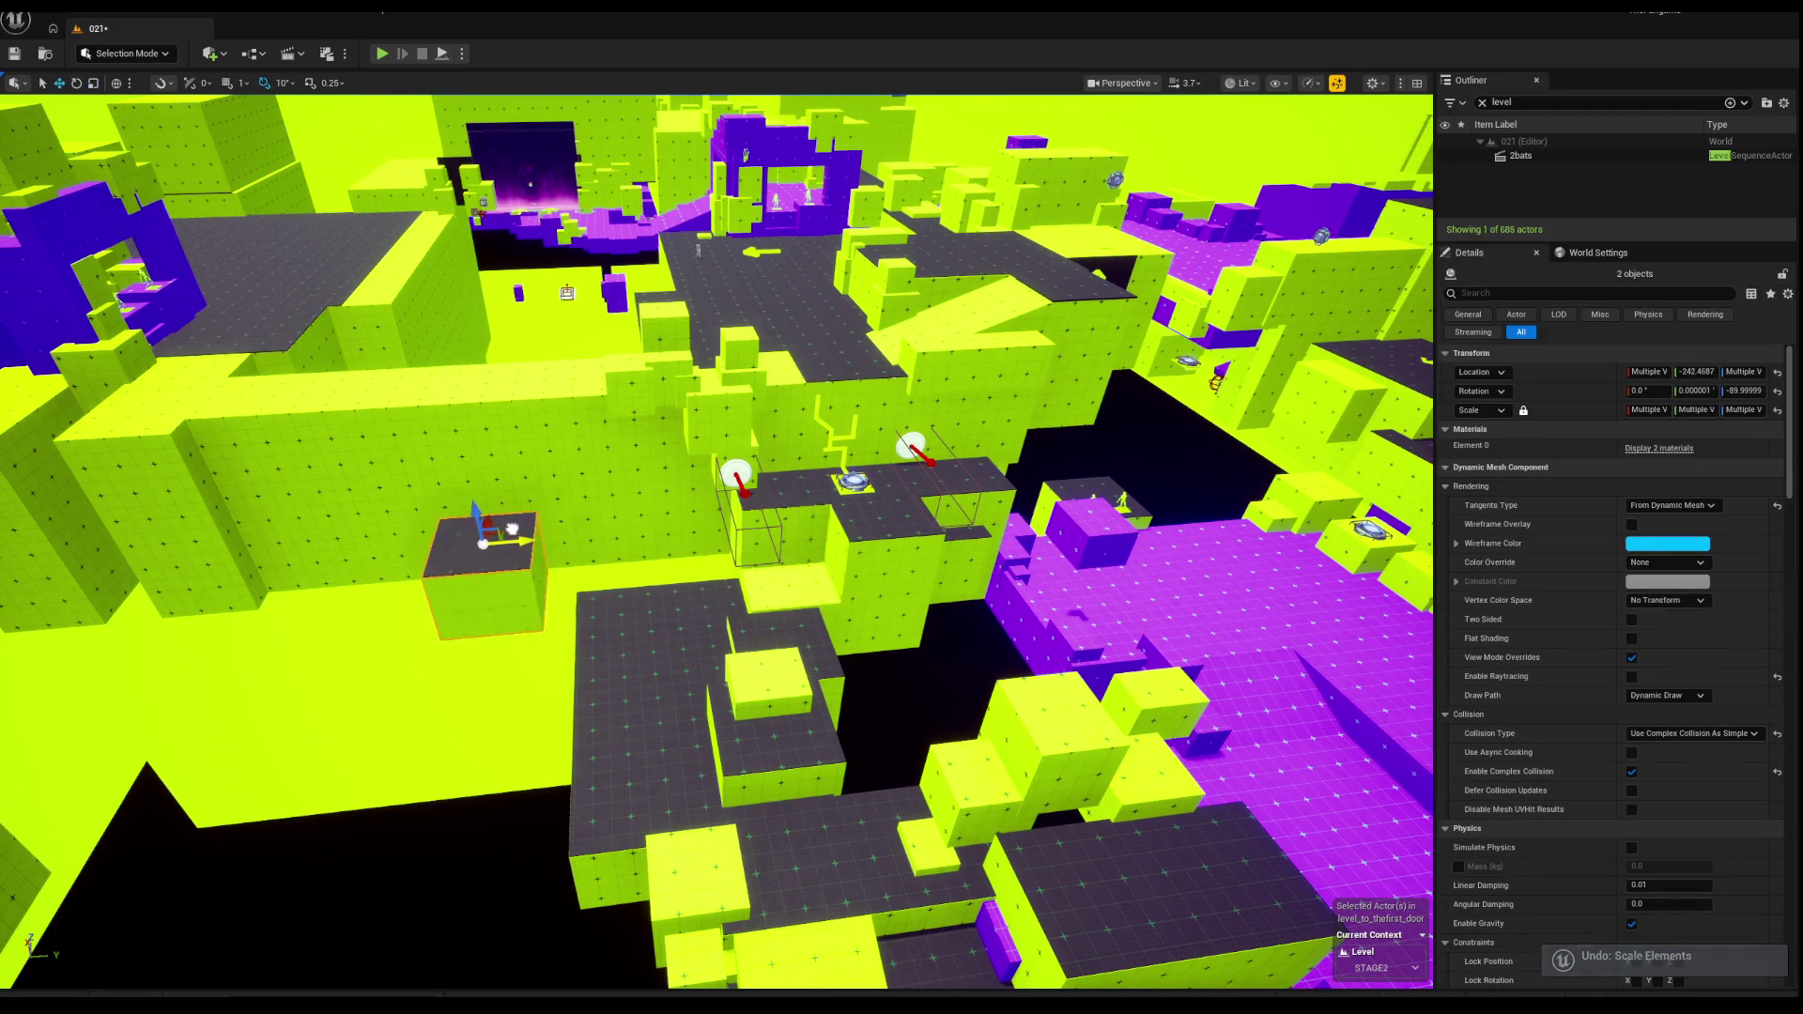
Step: Widen the grey stepping platform, reverting the first trial resize
{"action": "right_click", "coordinate": [427, 564]}
{"action": "left_click_drag", "start_coordinate": [428, 563], "coordinate": [507, 507]}
{"action": "key", "text": "f"}
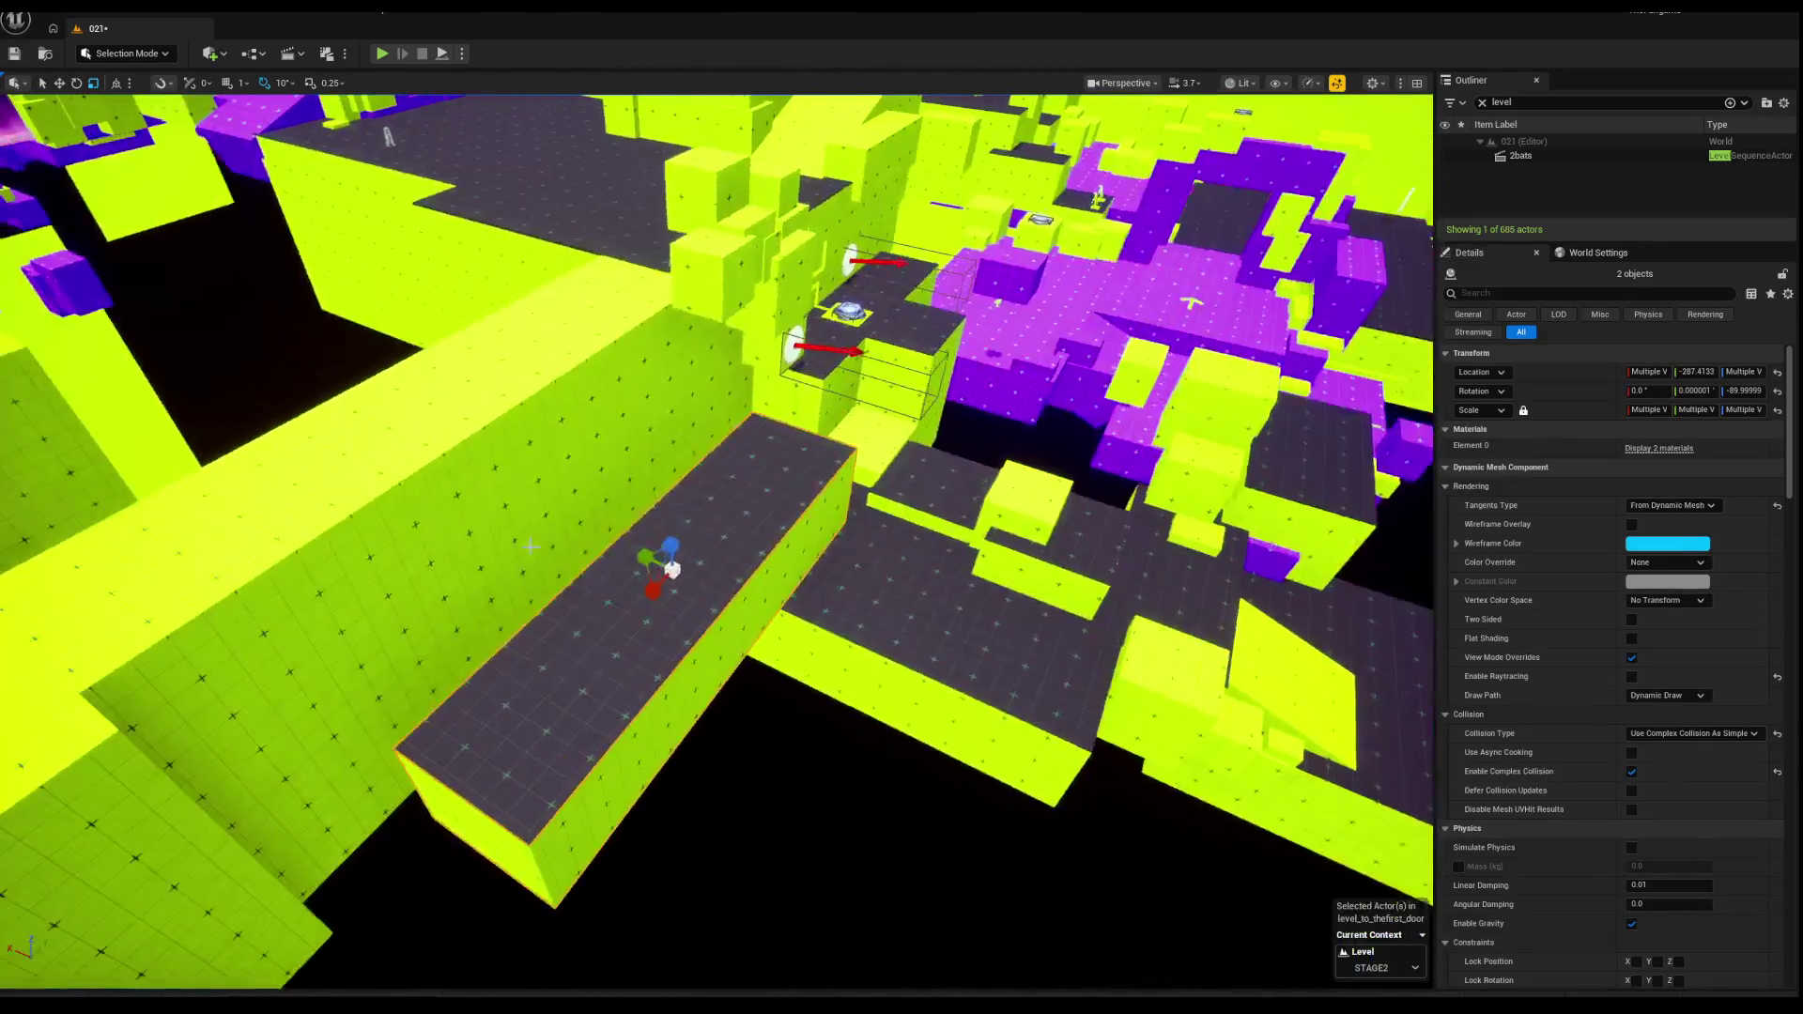
{"action": "left_click_drag", "start_coordinate": [659, 562], "coordinate": [589, 553]}
{"action": "key", "text": "f"}
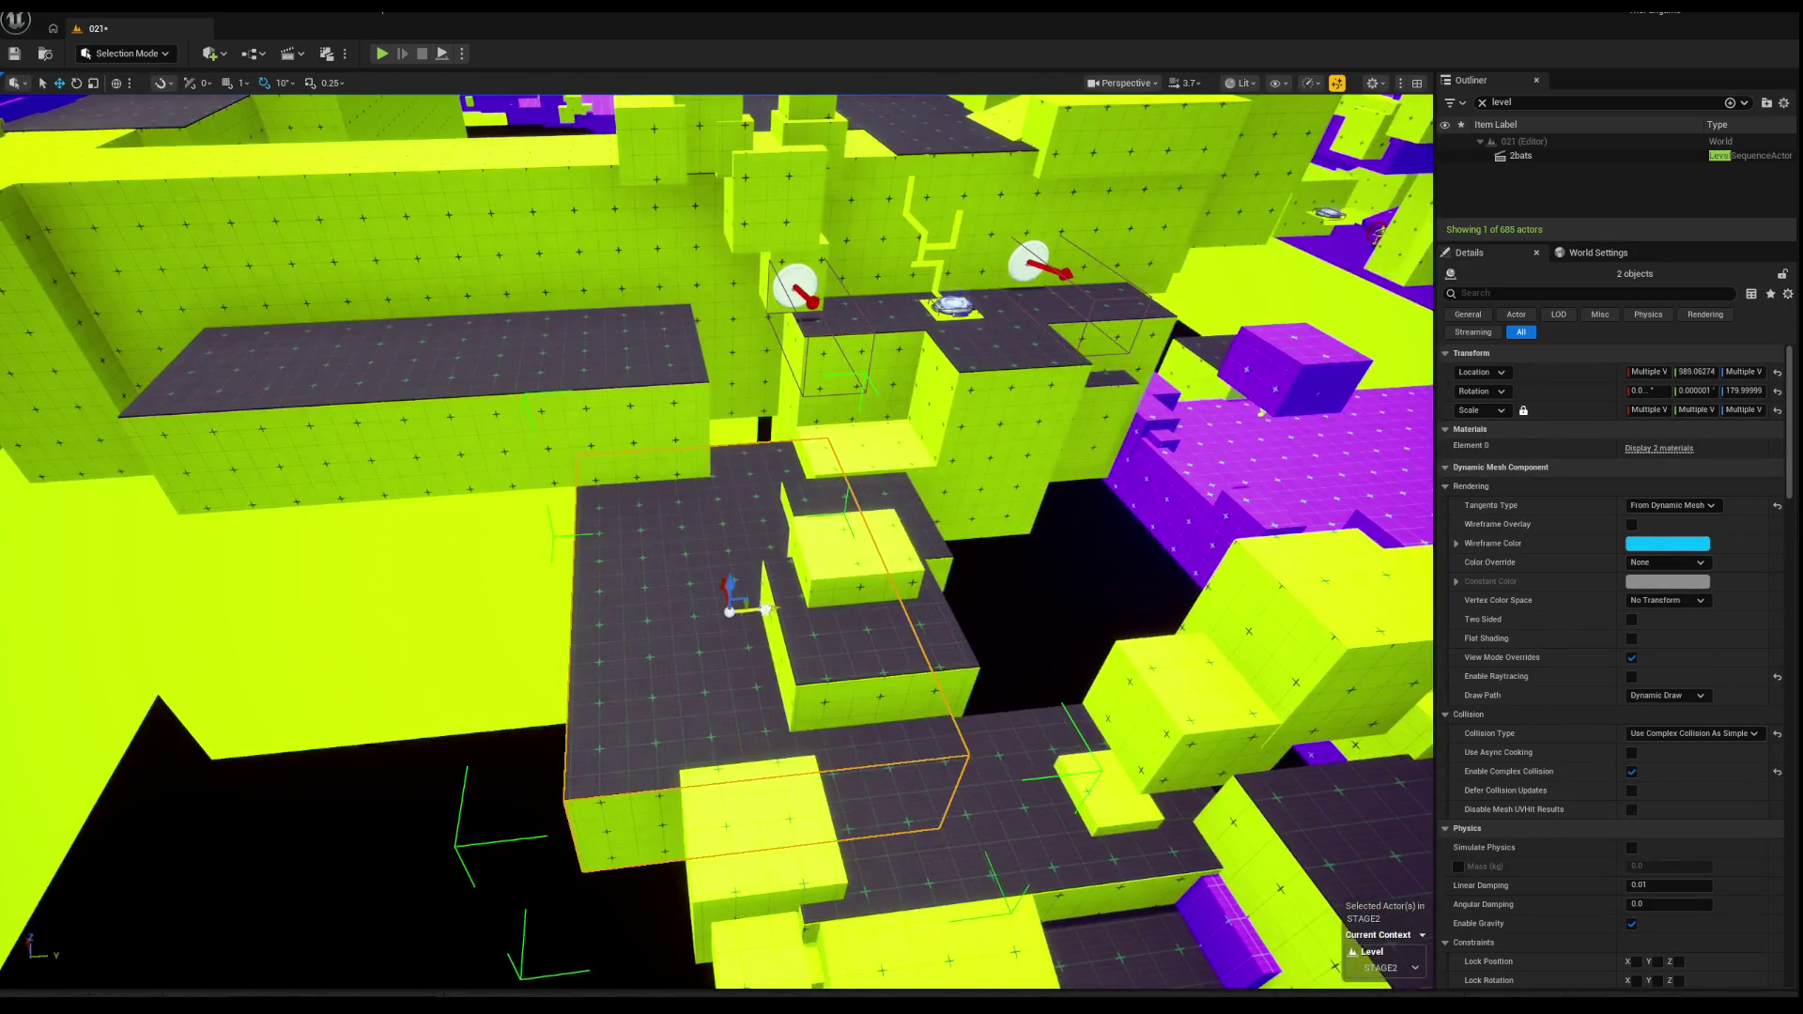
{"action": "mouse_move", "coordinate": [765, 609]}
{"action": "left_mouse_down"}
{"action": "mouse_move", "coordinate": [539, 622]}
{"action": "mouse_move", "coordinate": [615, 620]}
{"action": "mouse_move", "coordinate": [554, 572]}
{"action": "mouse_move", "coordinate": [542, 648]}
{"action": "left_mouse_up"}
{"action": "right_click", "coordinate": [516, 610]}
{"action": "key", "text": "Escape"}
{"action": "key", "text": "ctrl+z"}
Step: Slide the grey platform sideways toward the green wall
{"action": "key", "text": "ctrl+z"}
{"action": "key", "text": "f"}
{"action": "key", "text": "w"}
{"action": "mouse_move", "coordinate": [706, 602]}
{"action": "left_mouse_down"}
{"action": "mouse_move", "coordinate": [673, 601]}
{"action": "mouse_move", "coordinate": [684, 575]}
{"action": "left_mouse_up"}
{"action": "key", "text": "ctrl+z"}
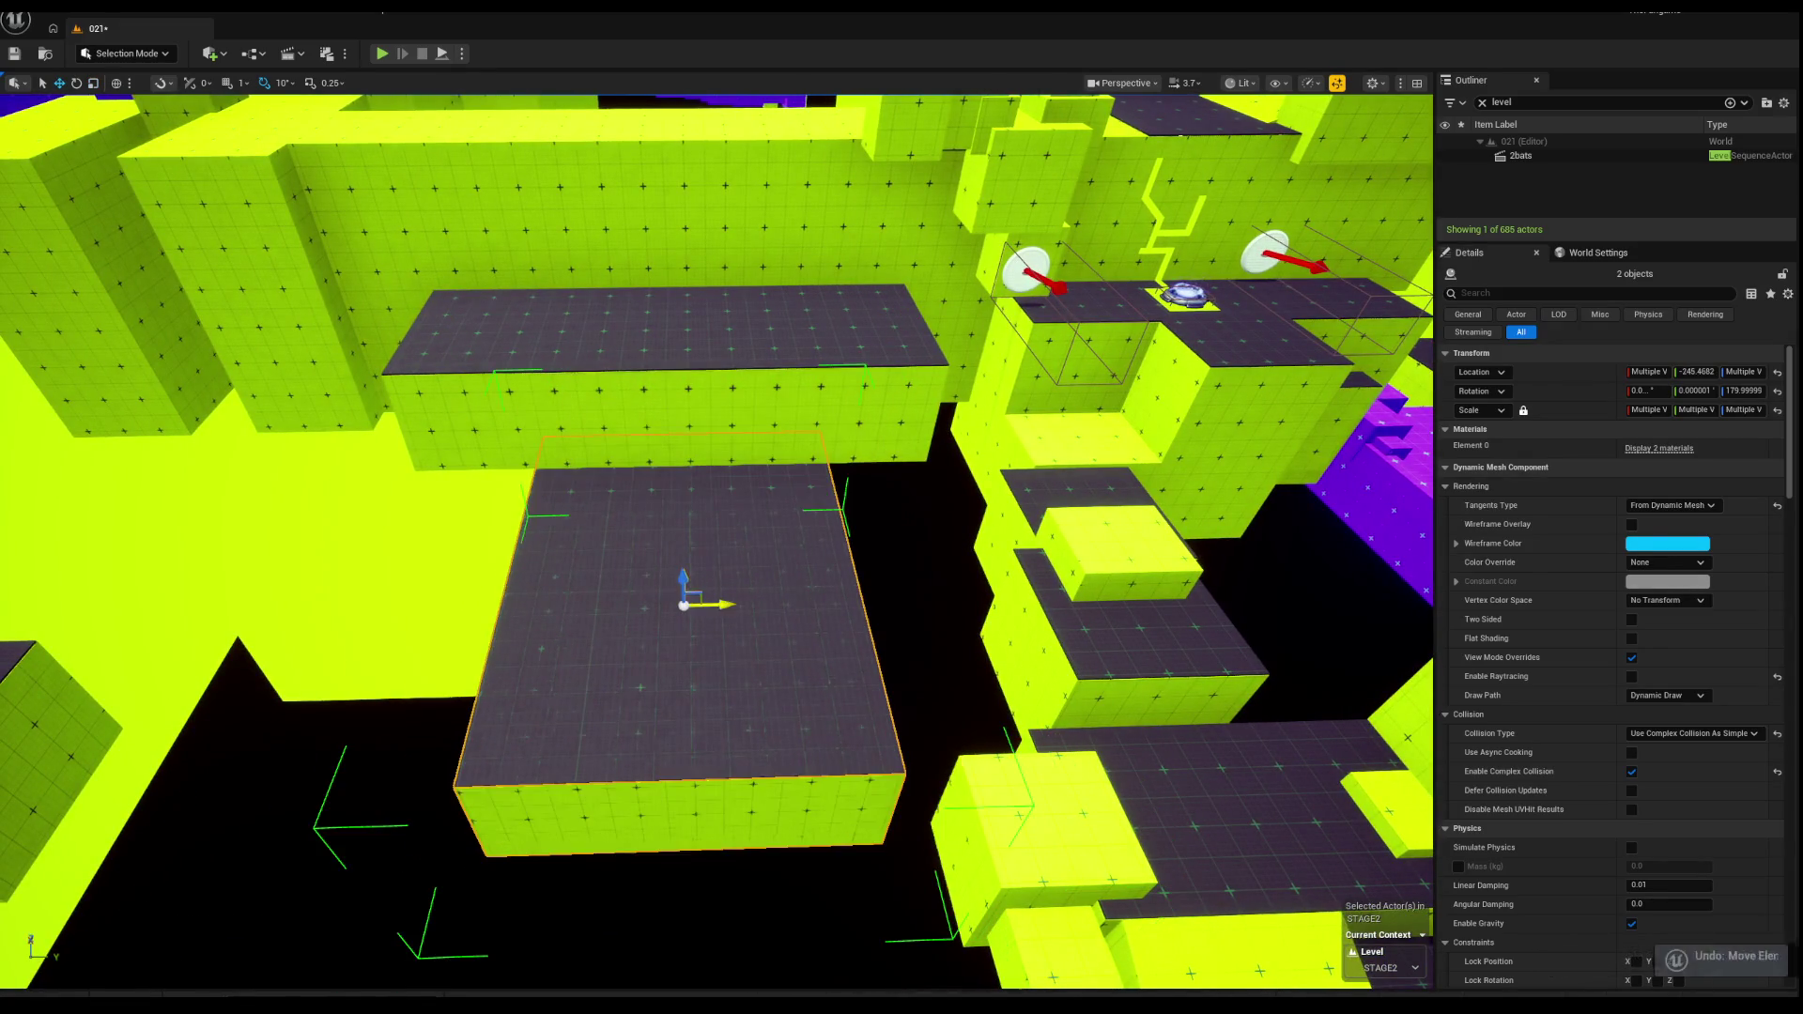
{"action": "key", "text": "f"}
{"action": "scroll", "coordinate": [639, 555], "scroll_direction": "down", "scroll_amount": 5}
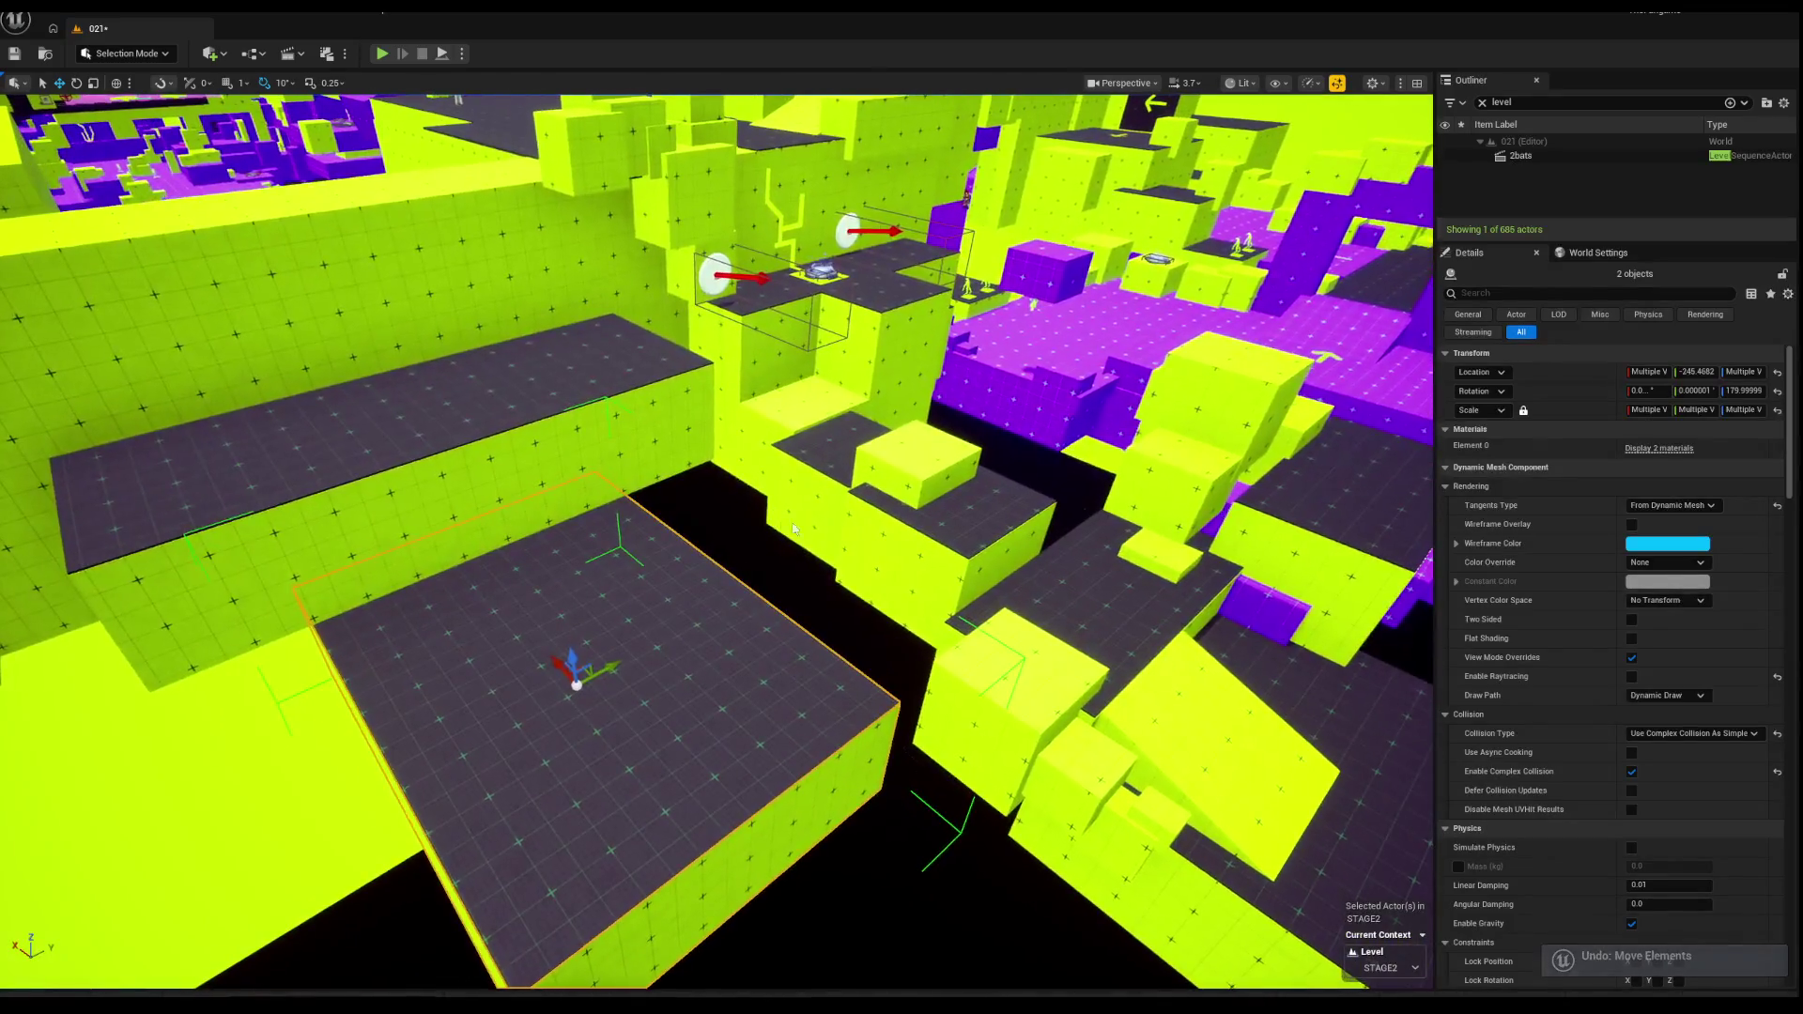
Step: Leave the small yellow cube in place by undoing its trial push along the platform
{"action": "left_click", "coordinate": [904, 481]}
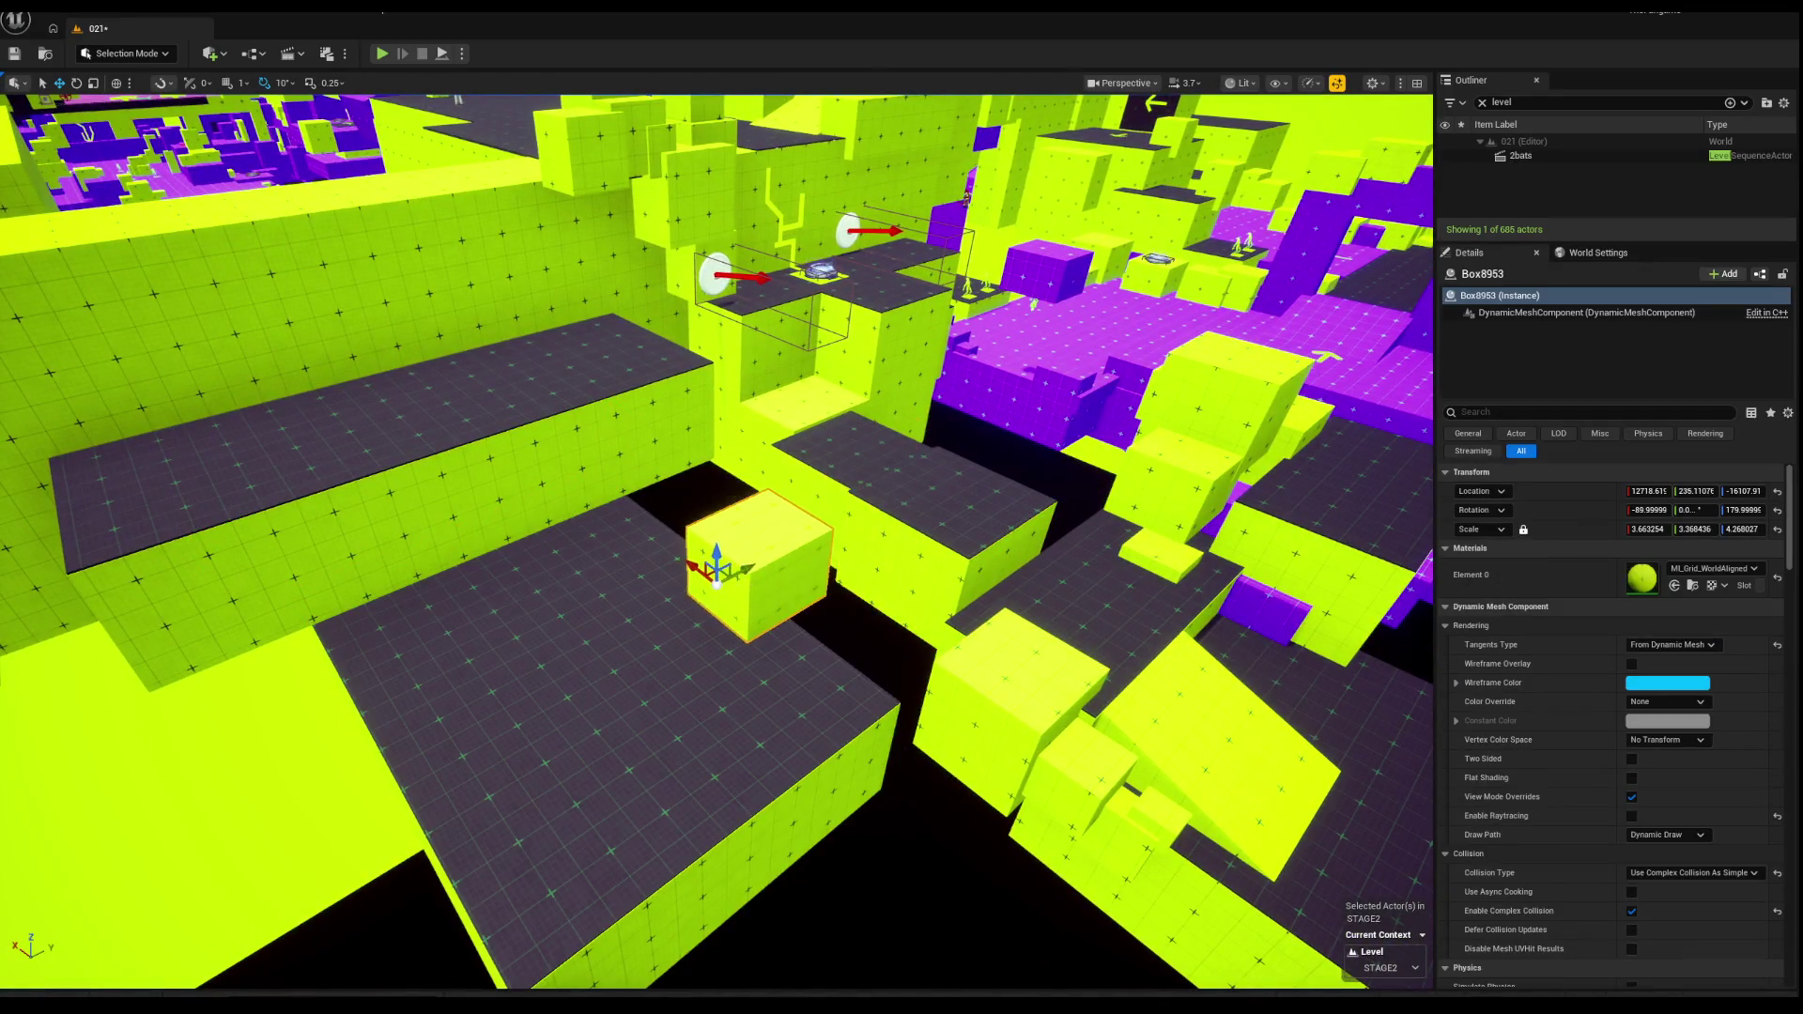
{"action": "key", "text": "f"}
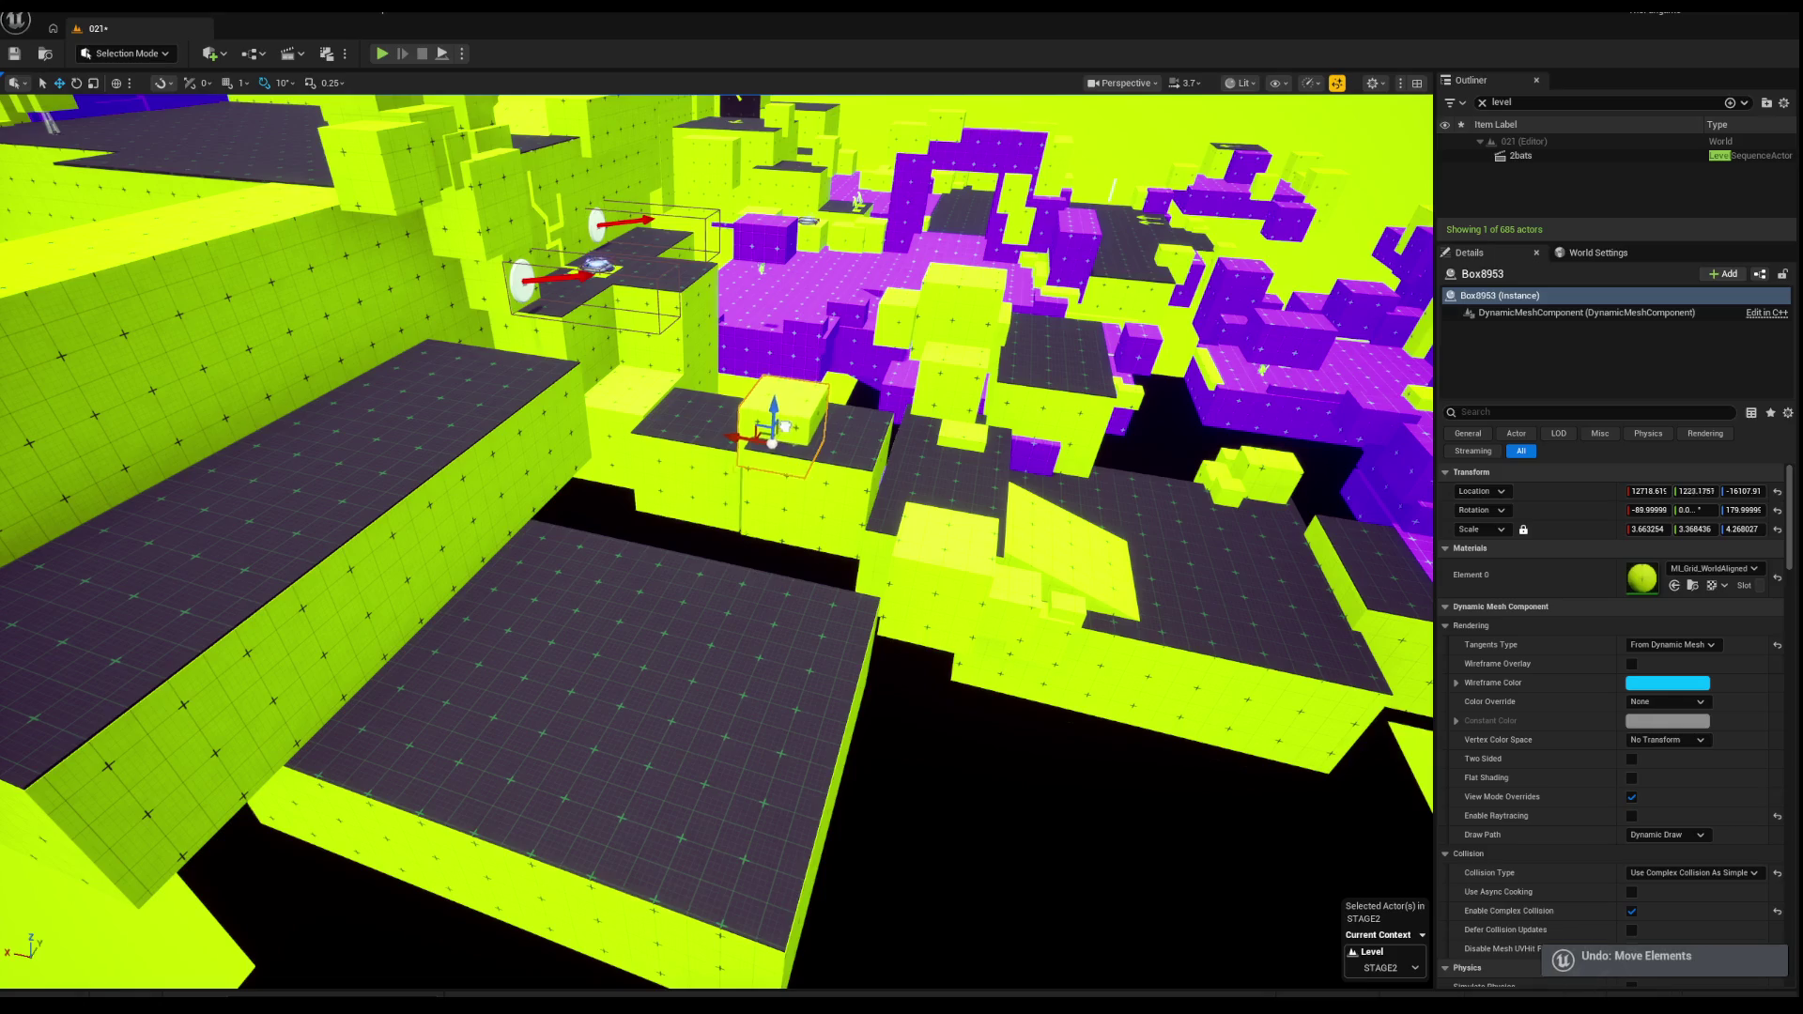
{"action": "mouse_move", "coordinate": [623, 555]}
{"action": "left_mouse_down"}
{"action": "mouse_move", "coordinate": [583, 511]}
{"action": "mouse_move", "coordinate": [487, 475]}
{"action": "mouse_move", "coordinate": [486, 507]}
{"action": "mouse_move", "coordinate": [516, 528]}
{"action": "mouse_move", "coordinate": [591, 523]}
{"action": "mouse_move", "coordinate": [543, 544]}
{"action": "mouse_move", "coordinate": [188, 535]}
{"action": "left_mouse_up"}
{"action": "key", "text": "ctrl+z"}
{"action": "key", "text": "ctrl+z"}
{"action": "key", "text": "ctrl+z"}
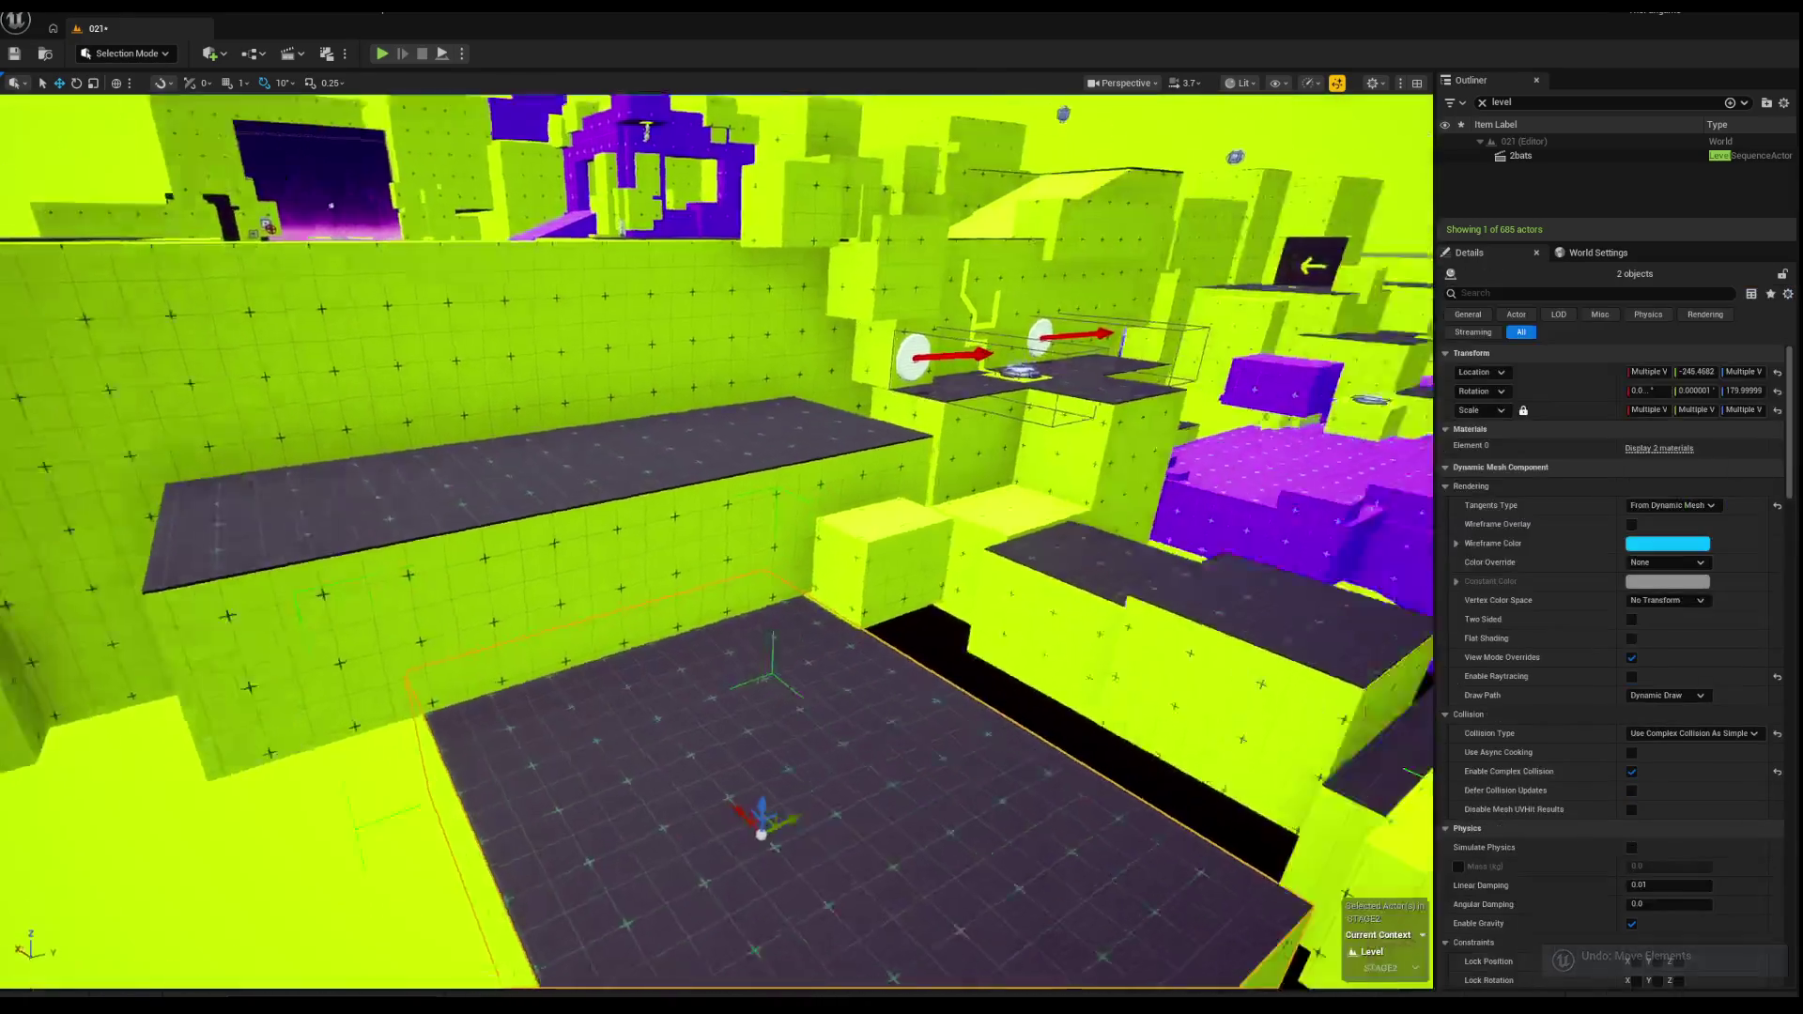
{"action": "left_click", "coordinate": [501, 575]}
{"action": "key", "text": "f"}
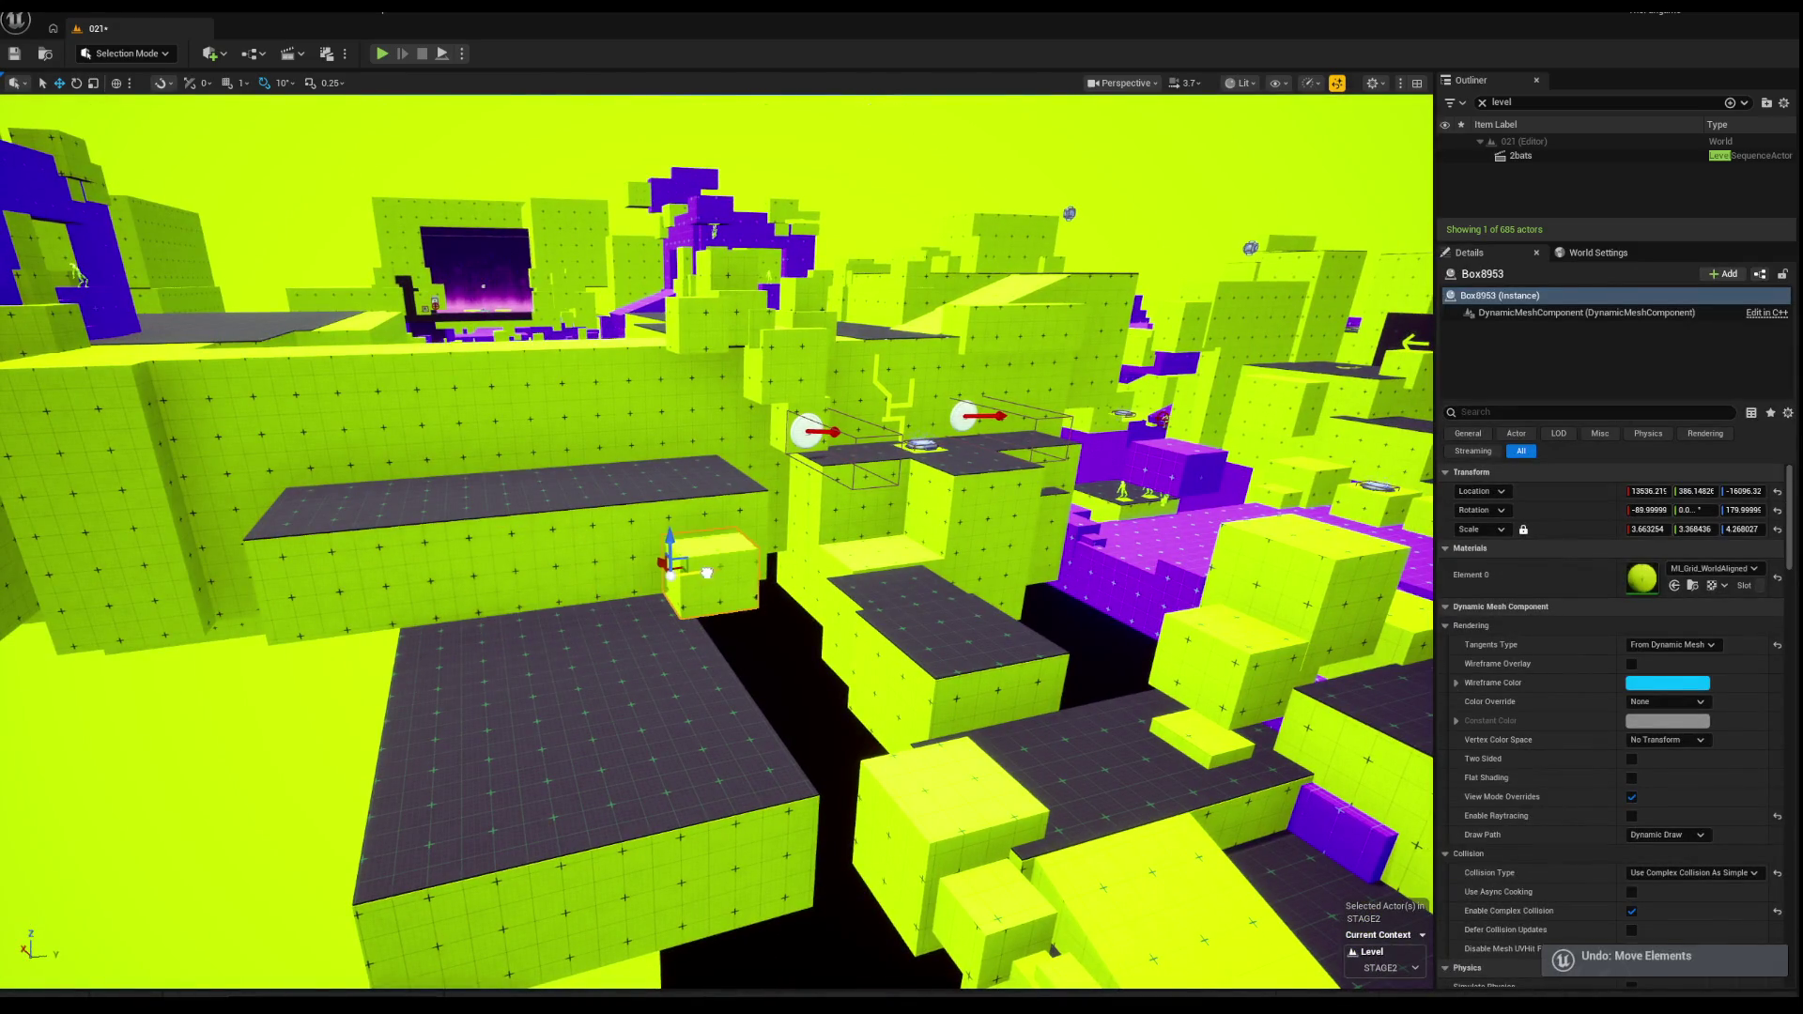
Step: Slide cube Box9305 along the dark walkway into position
{"action": "mouse_move", "coordinate": [626, 580]}
{"action": "left_mouse_down"}
{"action": "mouse_move", "coordinate": [422, 601]}
{"action": "mouse_move", "coordinate": [601, 620]}
{"action": "mouse_move", "coordinate": [552, 657]}
{"action": "left_mouse_up"}
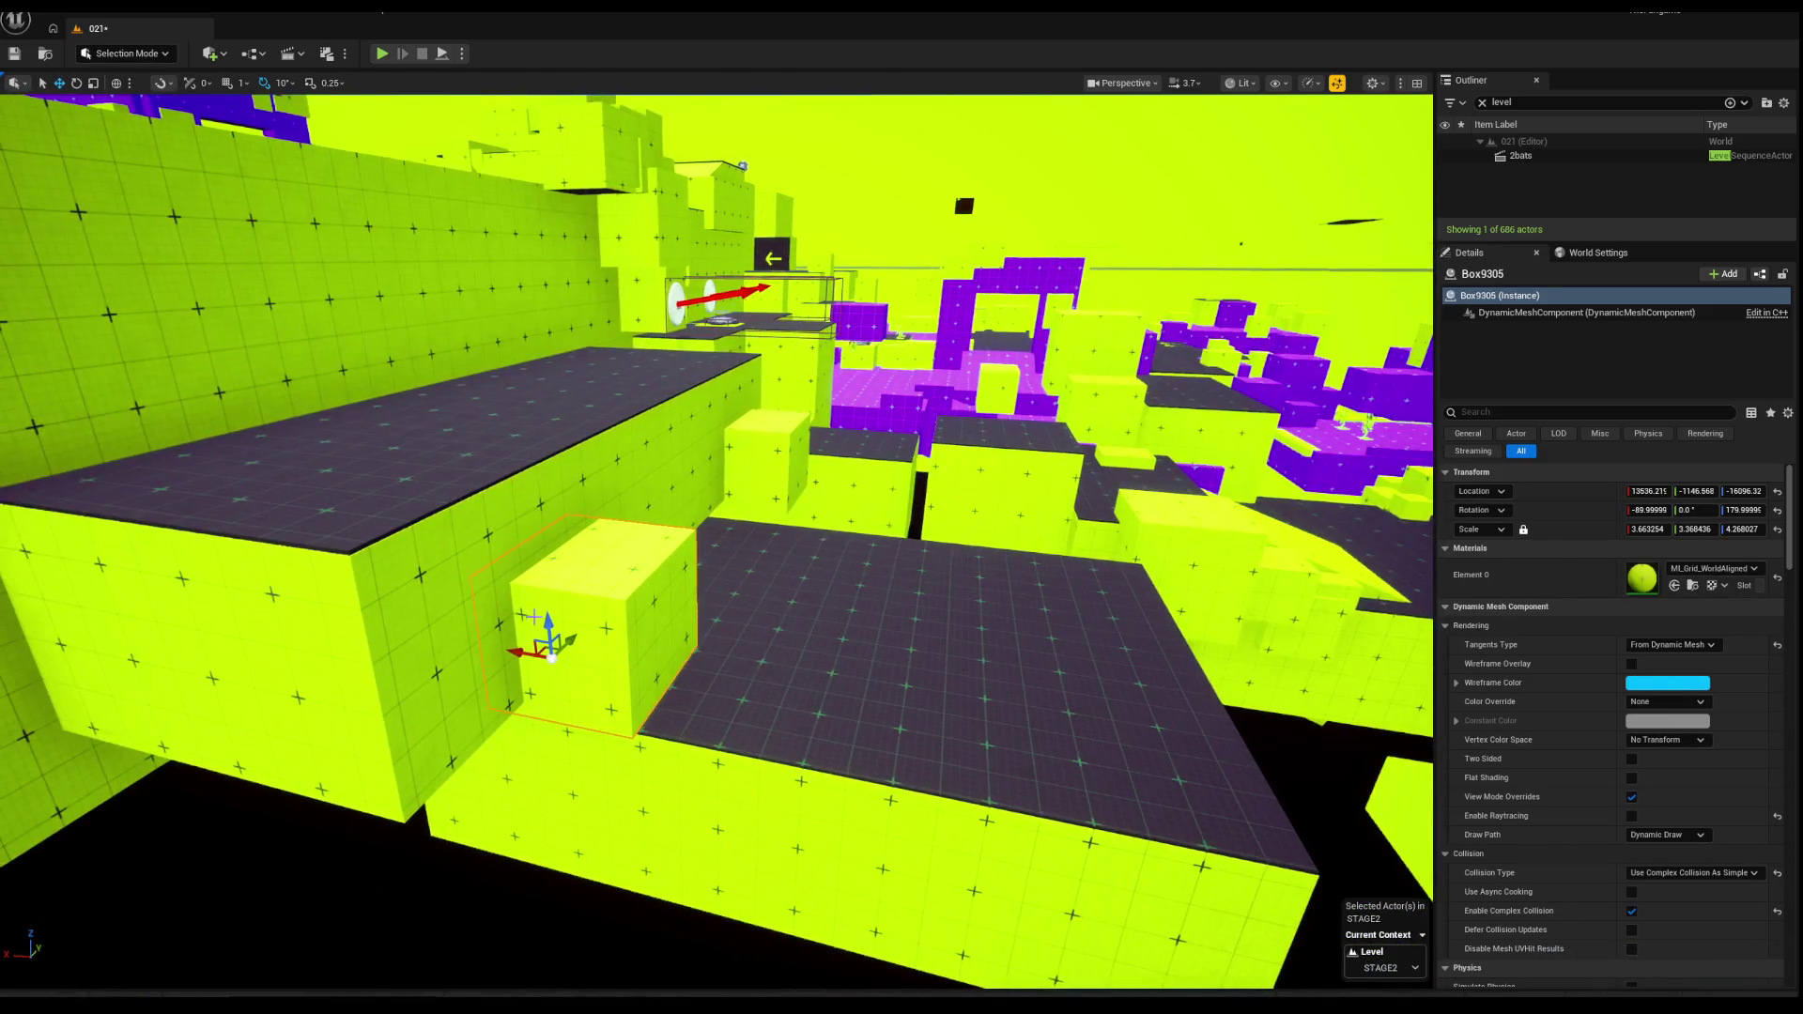
{"action": "scroll", "coordinate": [531, 615], "scroll_direction": "down", "scroll_amount": 3}
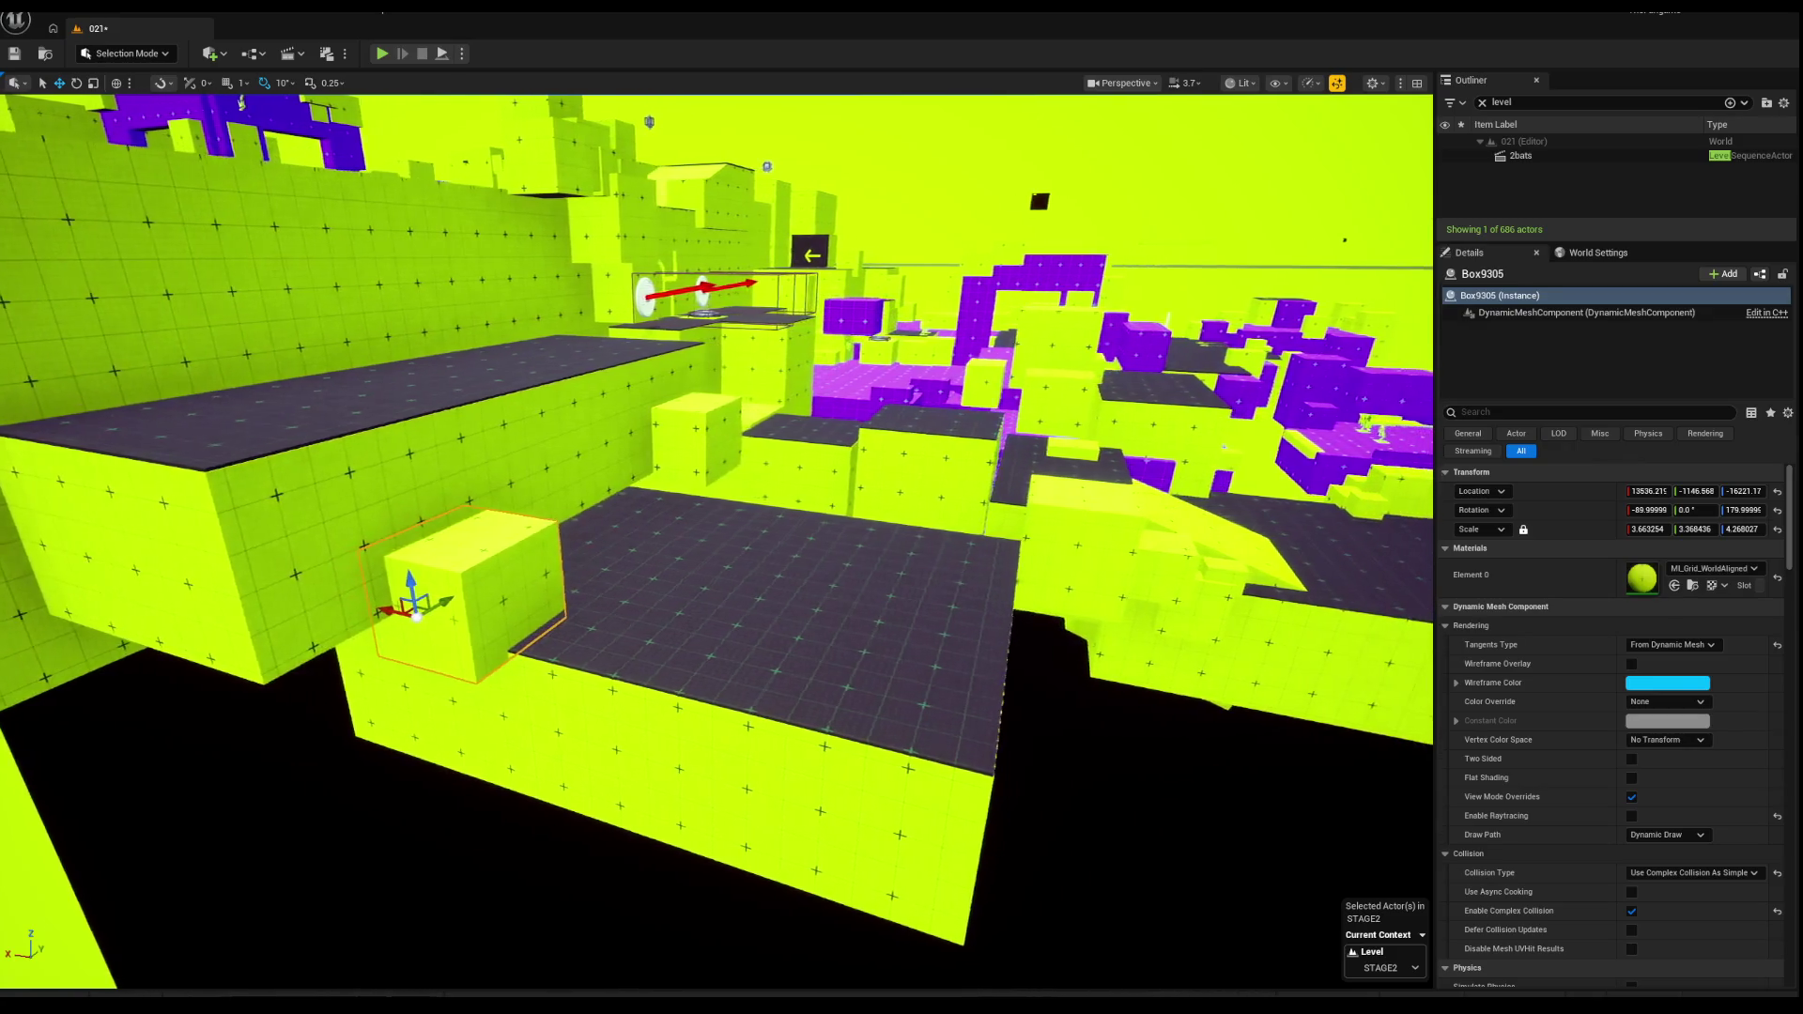
{"action": "scroll", "coordinate": [657, 594], "scroll_direction": "up", "scroll_amount": 5}
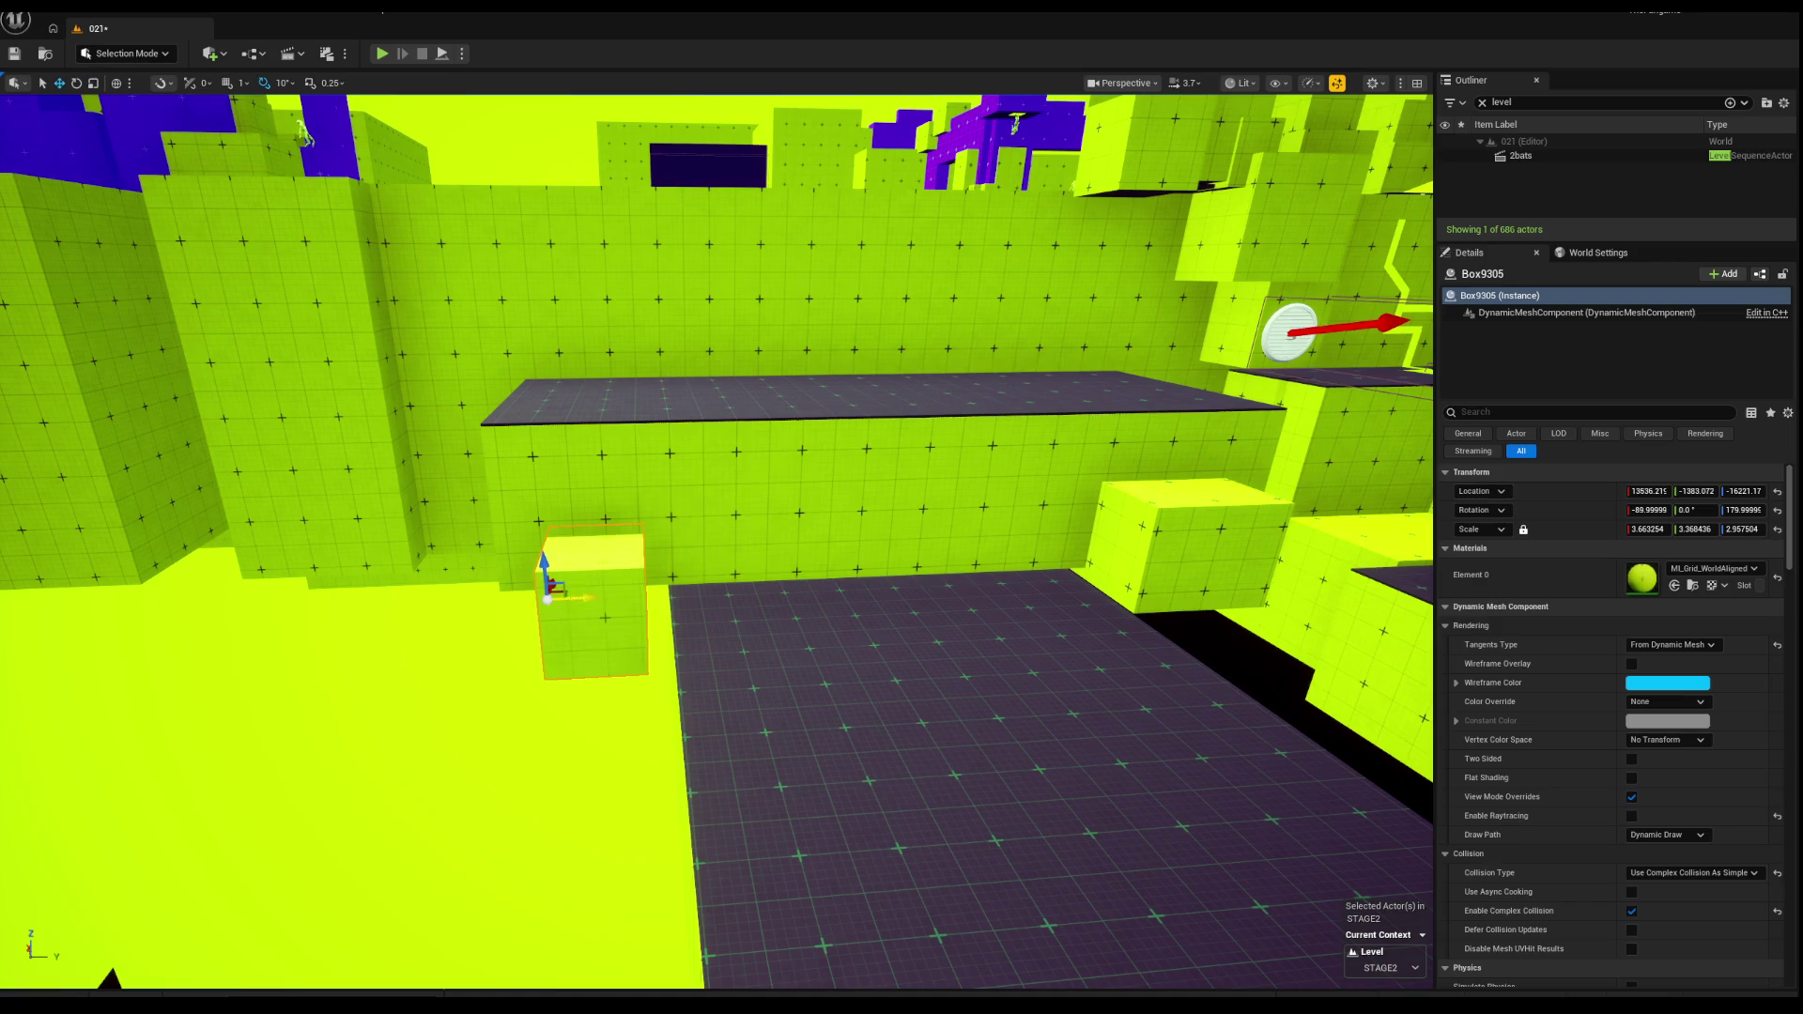
{"action": "mouse_move", "coordinate": [626, 602]}
{"action": "left_mouse_down"}
{"action": "mouse_move", "coordinate": [601, 601]}
{"action": "mouse_move", "coordinate": [631, 616]}
{"action": "left_mouse_up"}
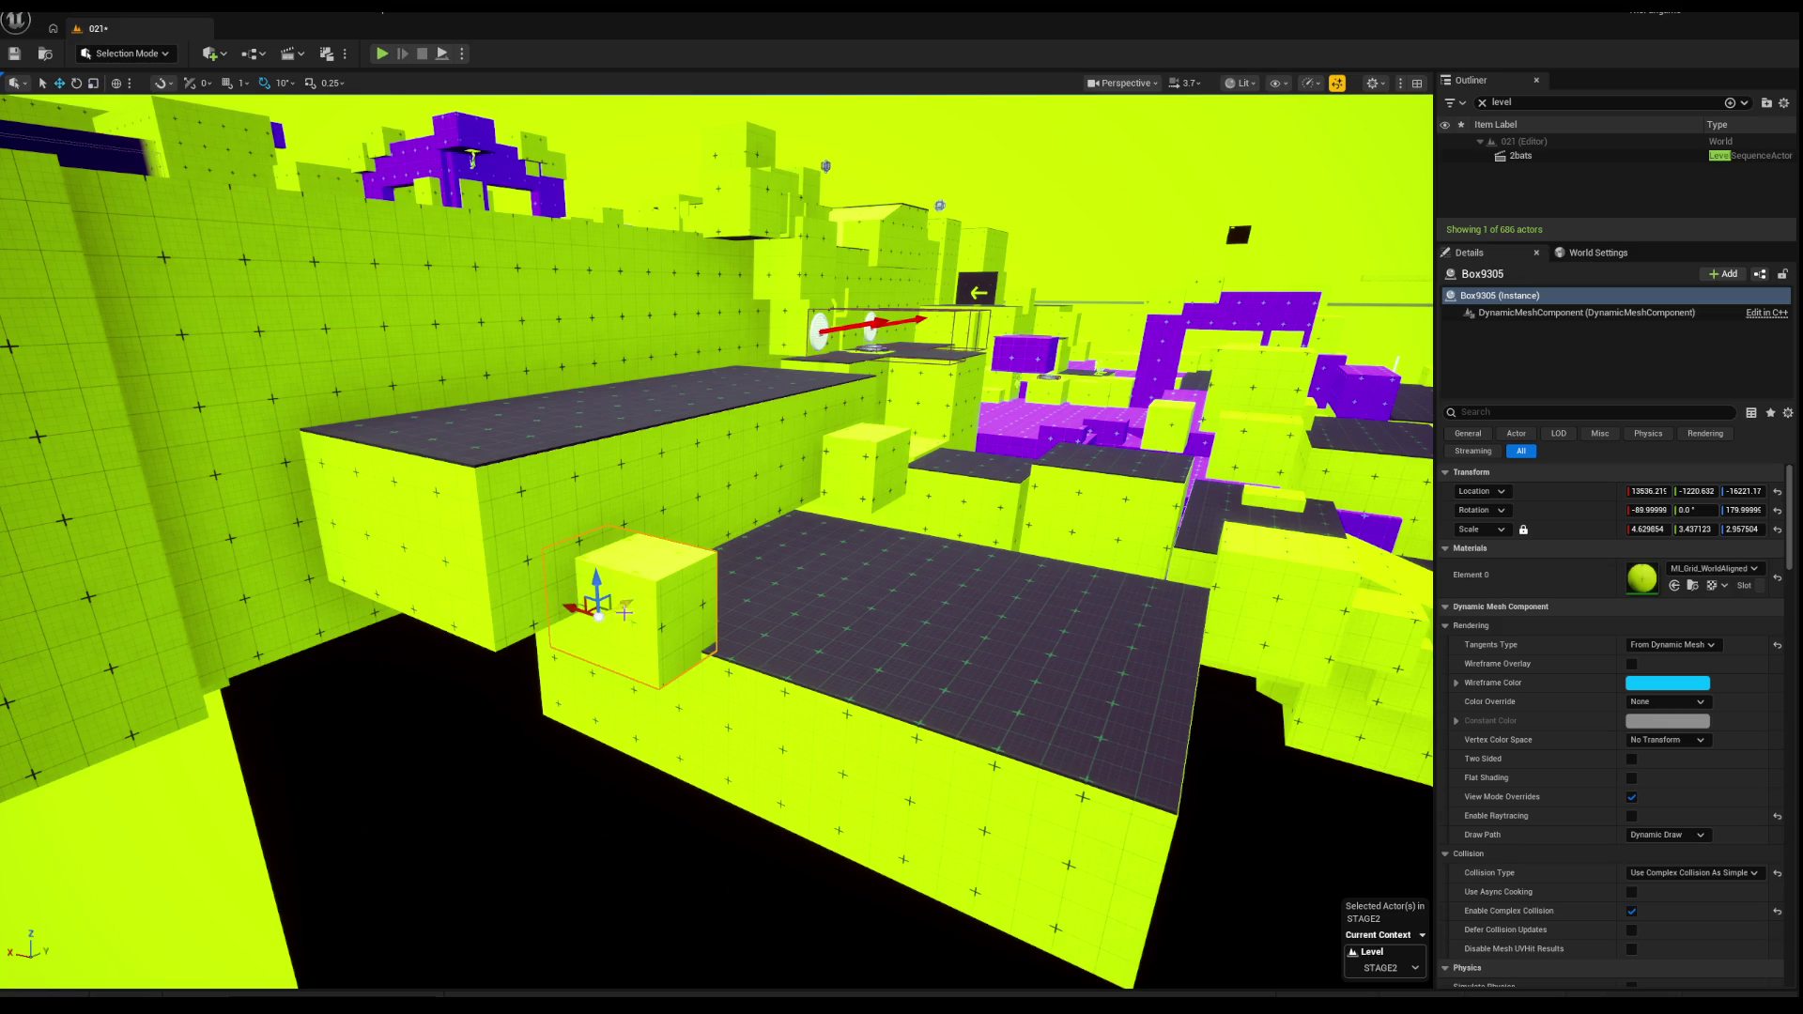
{"action": "left_click_drag", "start_coordinate": [542, 601], "coordinate": [674, 535]}
{"action": "left_click", "coordinate": [688, 524]}
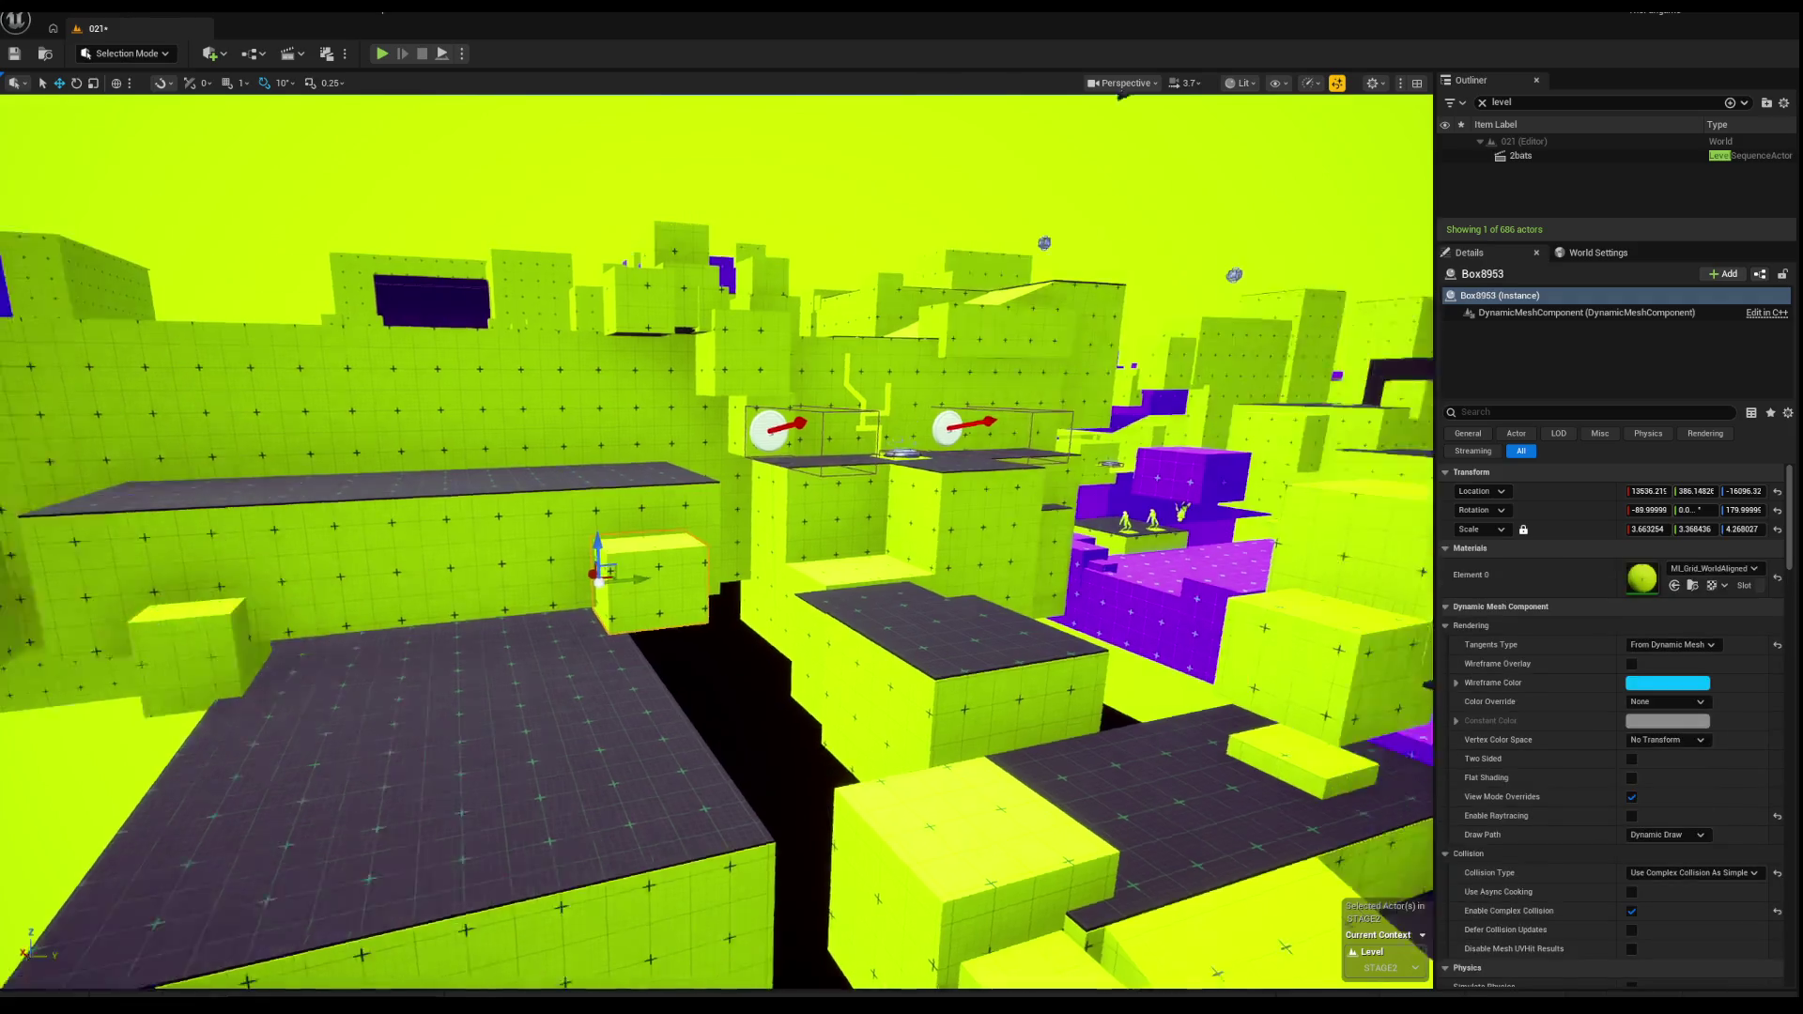
{"action": "left_click_drag", "start_coordinate": [453, 586], "coordinate": [886, 584]}
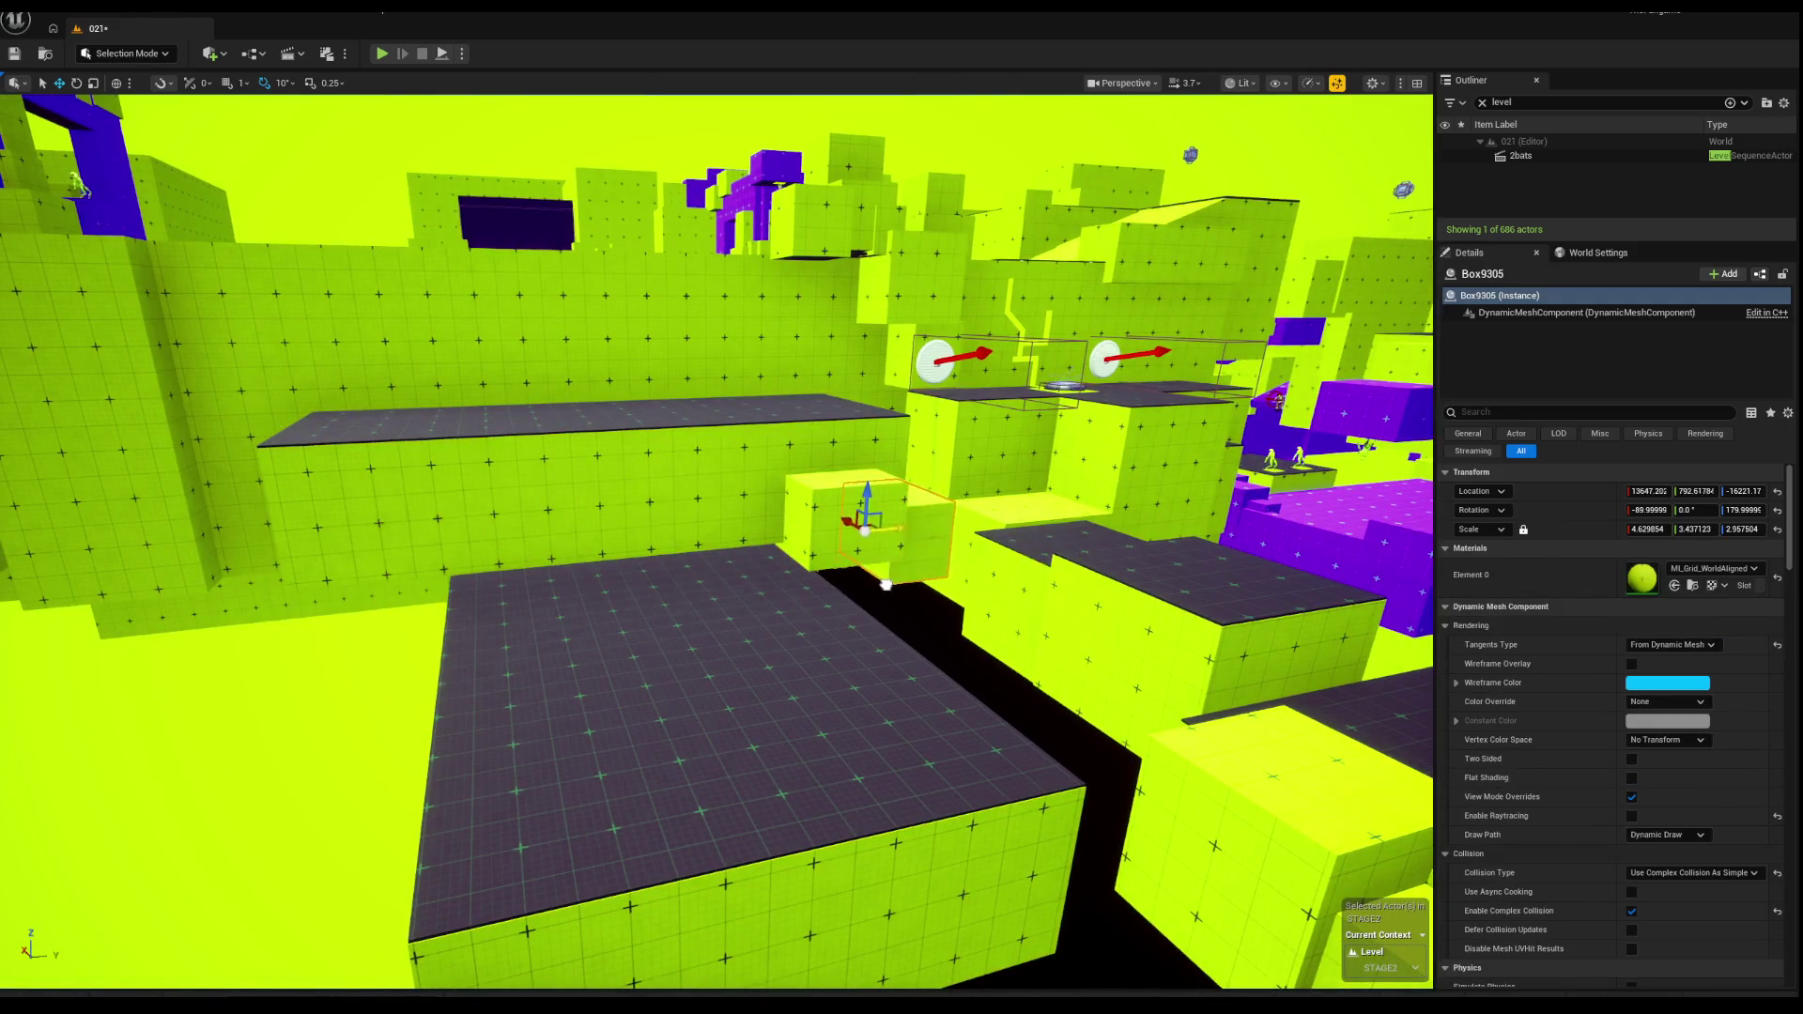
{"action": "key", "text": "ctrl+z"}
Step: Duplicate the cube as Box9306, move it along the floor and rescale its height
{"action": "mouse_move", "coordinate": [416, 577]}
{"action": "left_mouse_down"}
{"action": "mouse_move", "coordinate": [526, 587]}
{"action": "mouse_move", "coordinate": [416, 577]}
{"action": "left_mouse_up"}
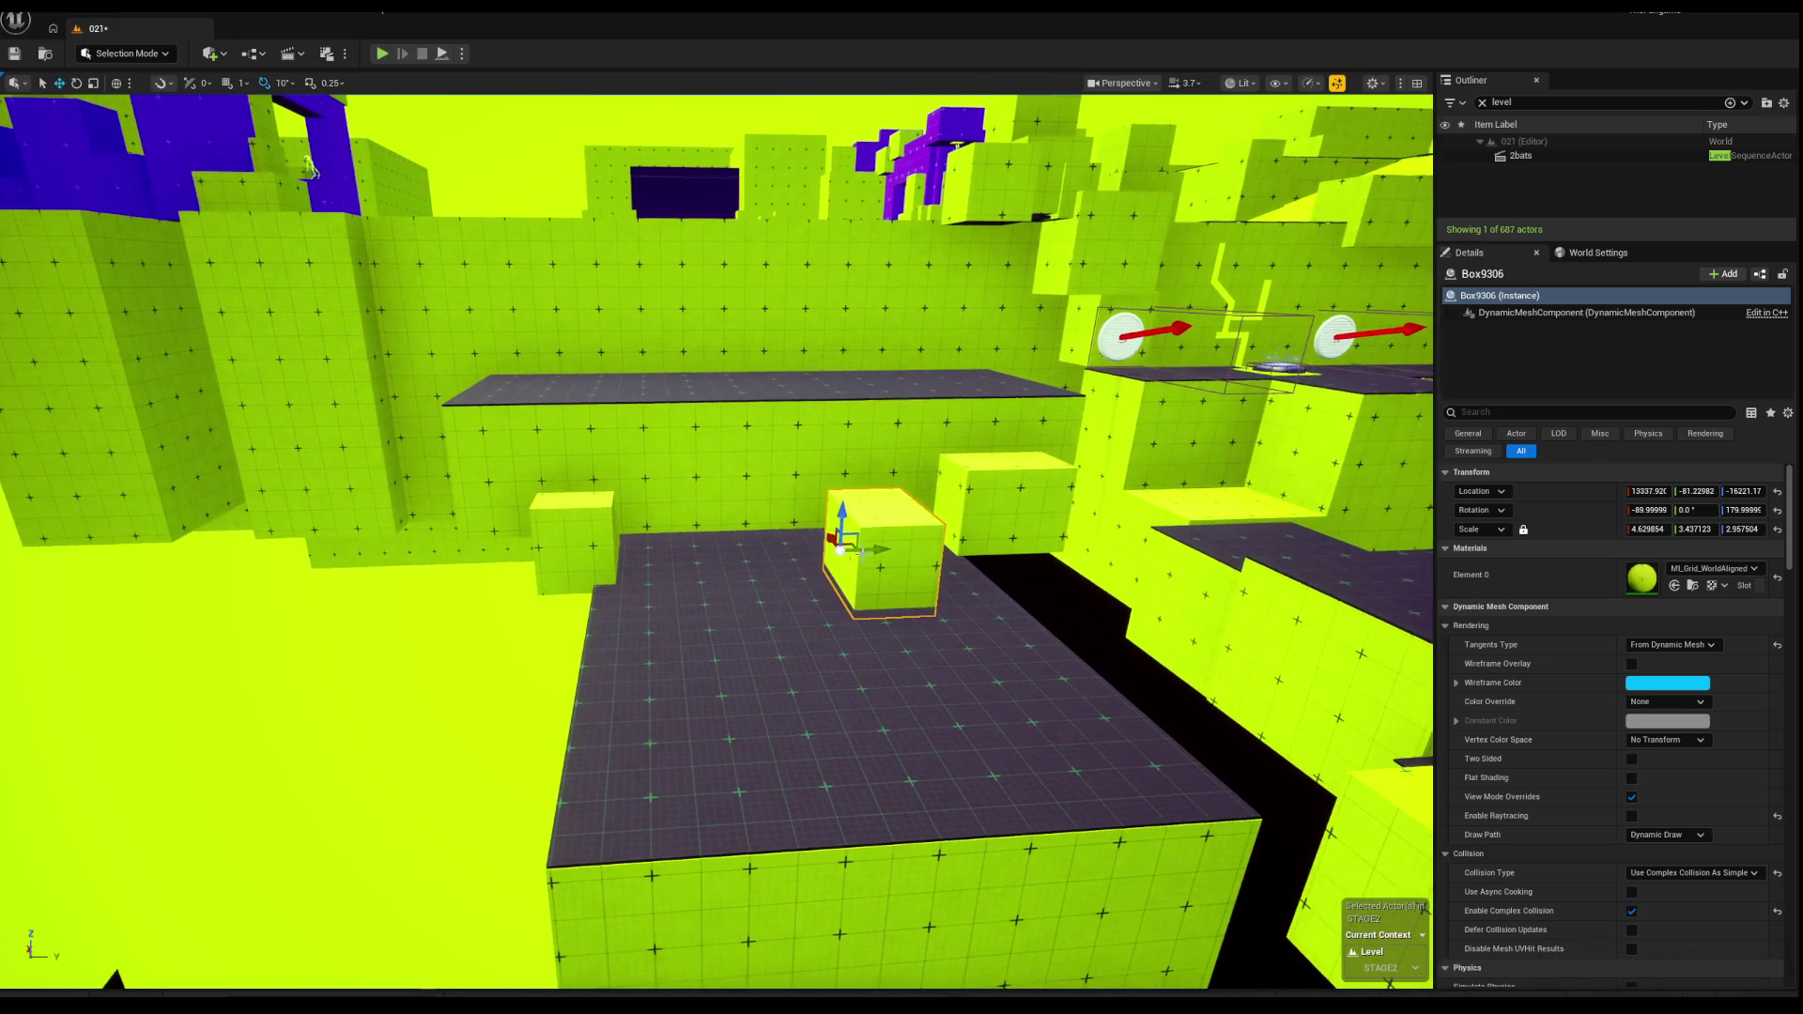
{"action": "left_click_drag", "start_coordinate": [845, 525], "coordinate": [986, 531]}
{"action": "key", "text": "f"}
{"action": "key", "text": "e"}
{"action": "key", "text": "r"}
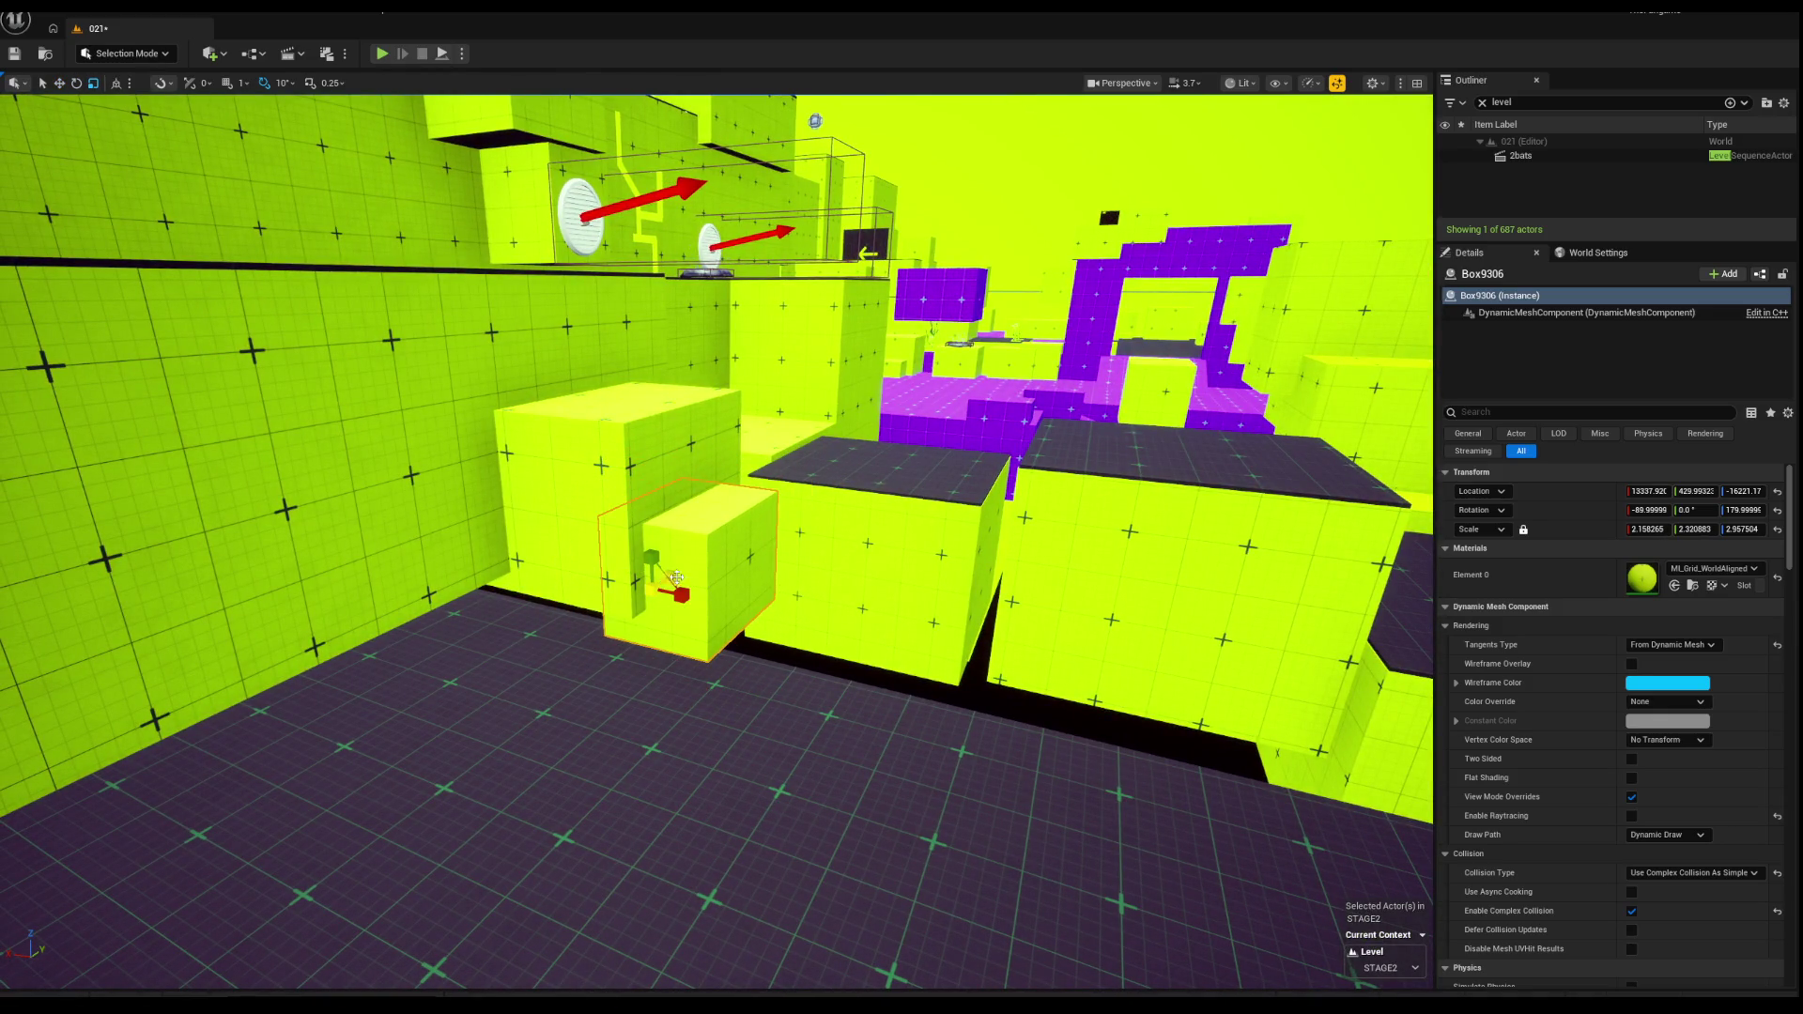
{"action": "left_click_drag", "start_coordinate": [650, 558], "coordinate": [650, 526]}
{"action": "key", "text": "w"}
Step: Flip Box4737's Z scale to about -12.41 and raise it up to the ledge
{"action": "left_click_drag", "start_coordinate": [765, 511], "coordinate": [683, 560]}
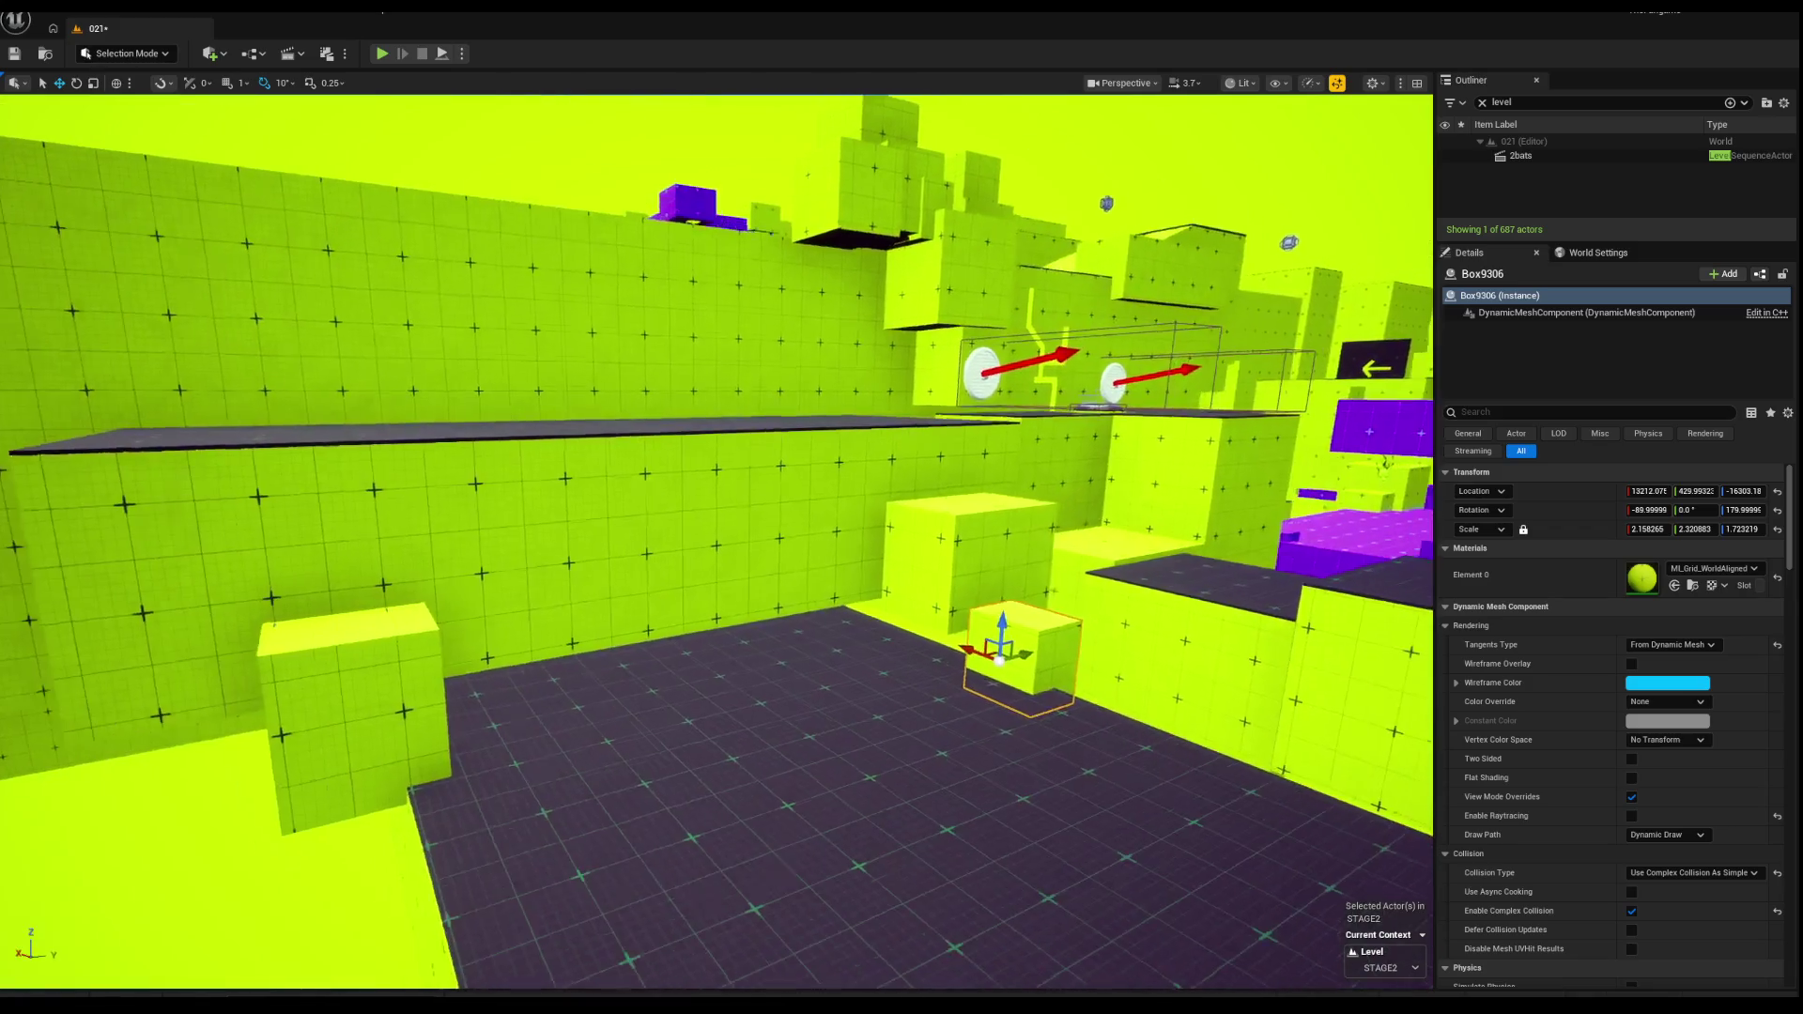
{"action": "left_click", "coordinate": [723, 563]}
{"action": "key", "text": "r"}
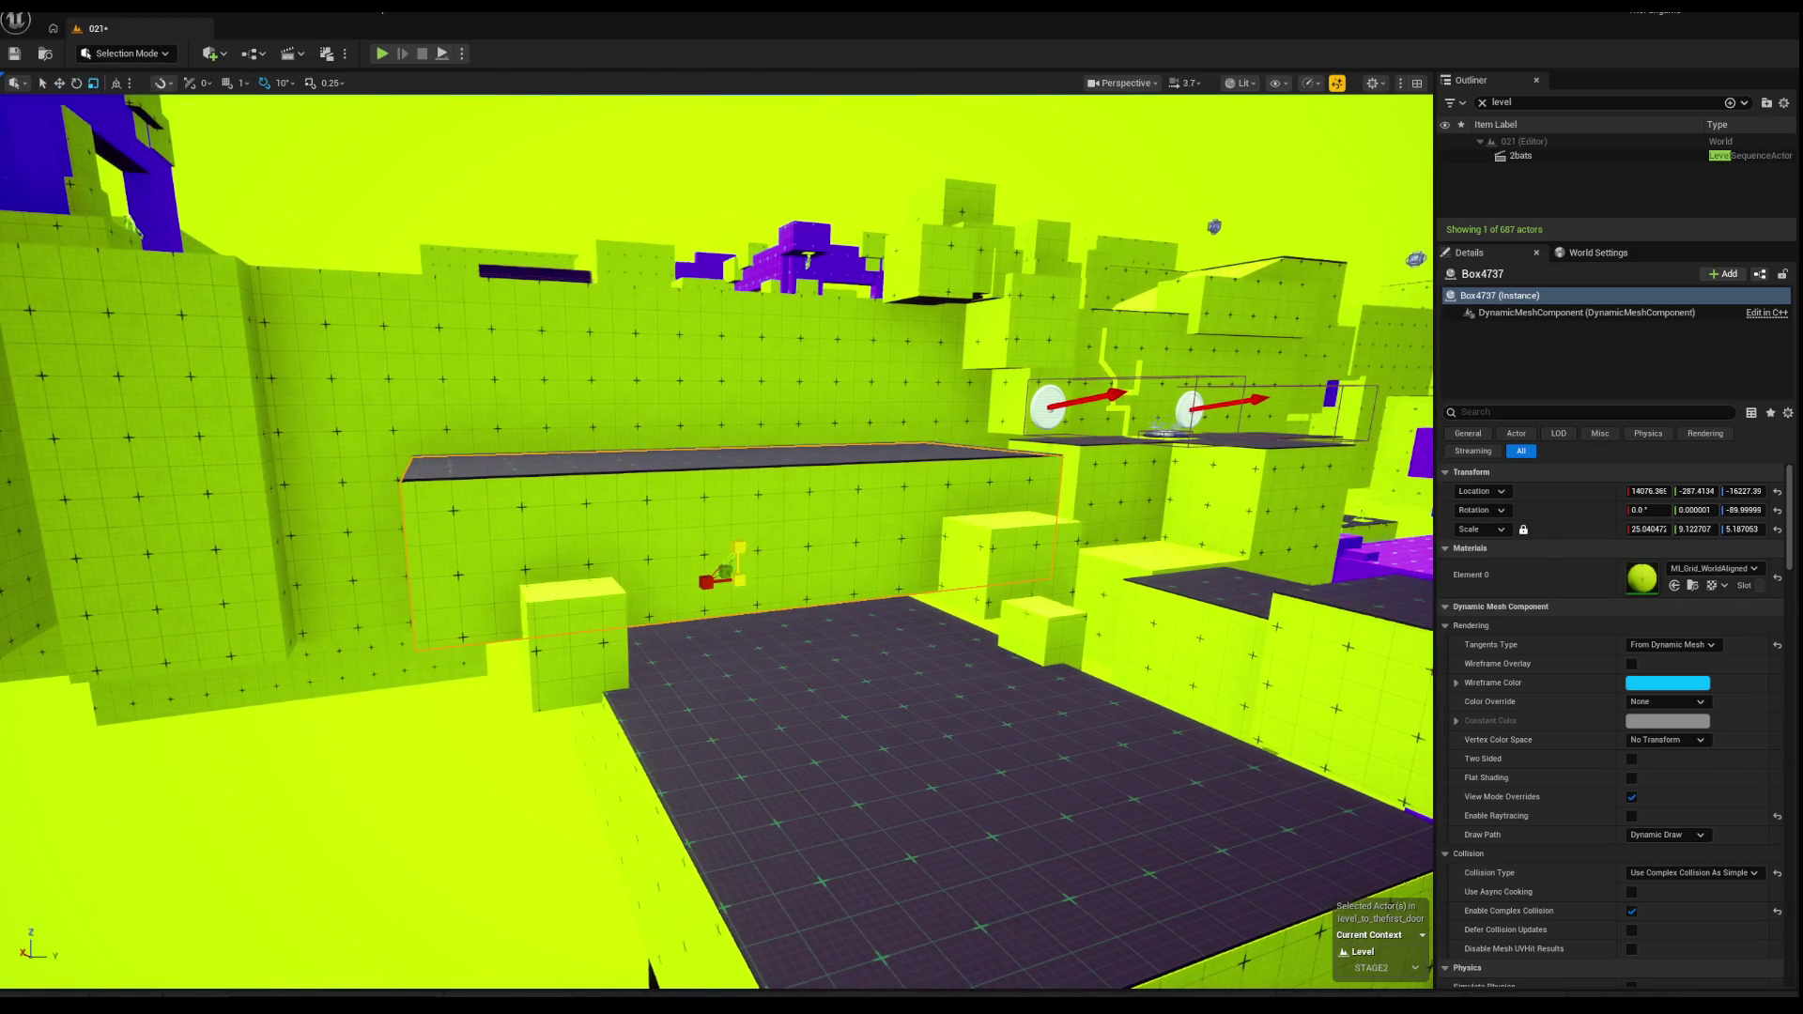
{"action": "left_click_drag", "start_coordinate": [740, 547], "coordinate": [740, 639]}
{"action": "left_click_drag", "start_coordinate": [740, 532], "coordinate": [739, 418]}
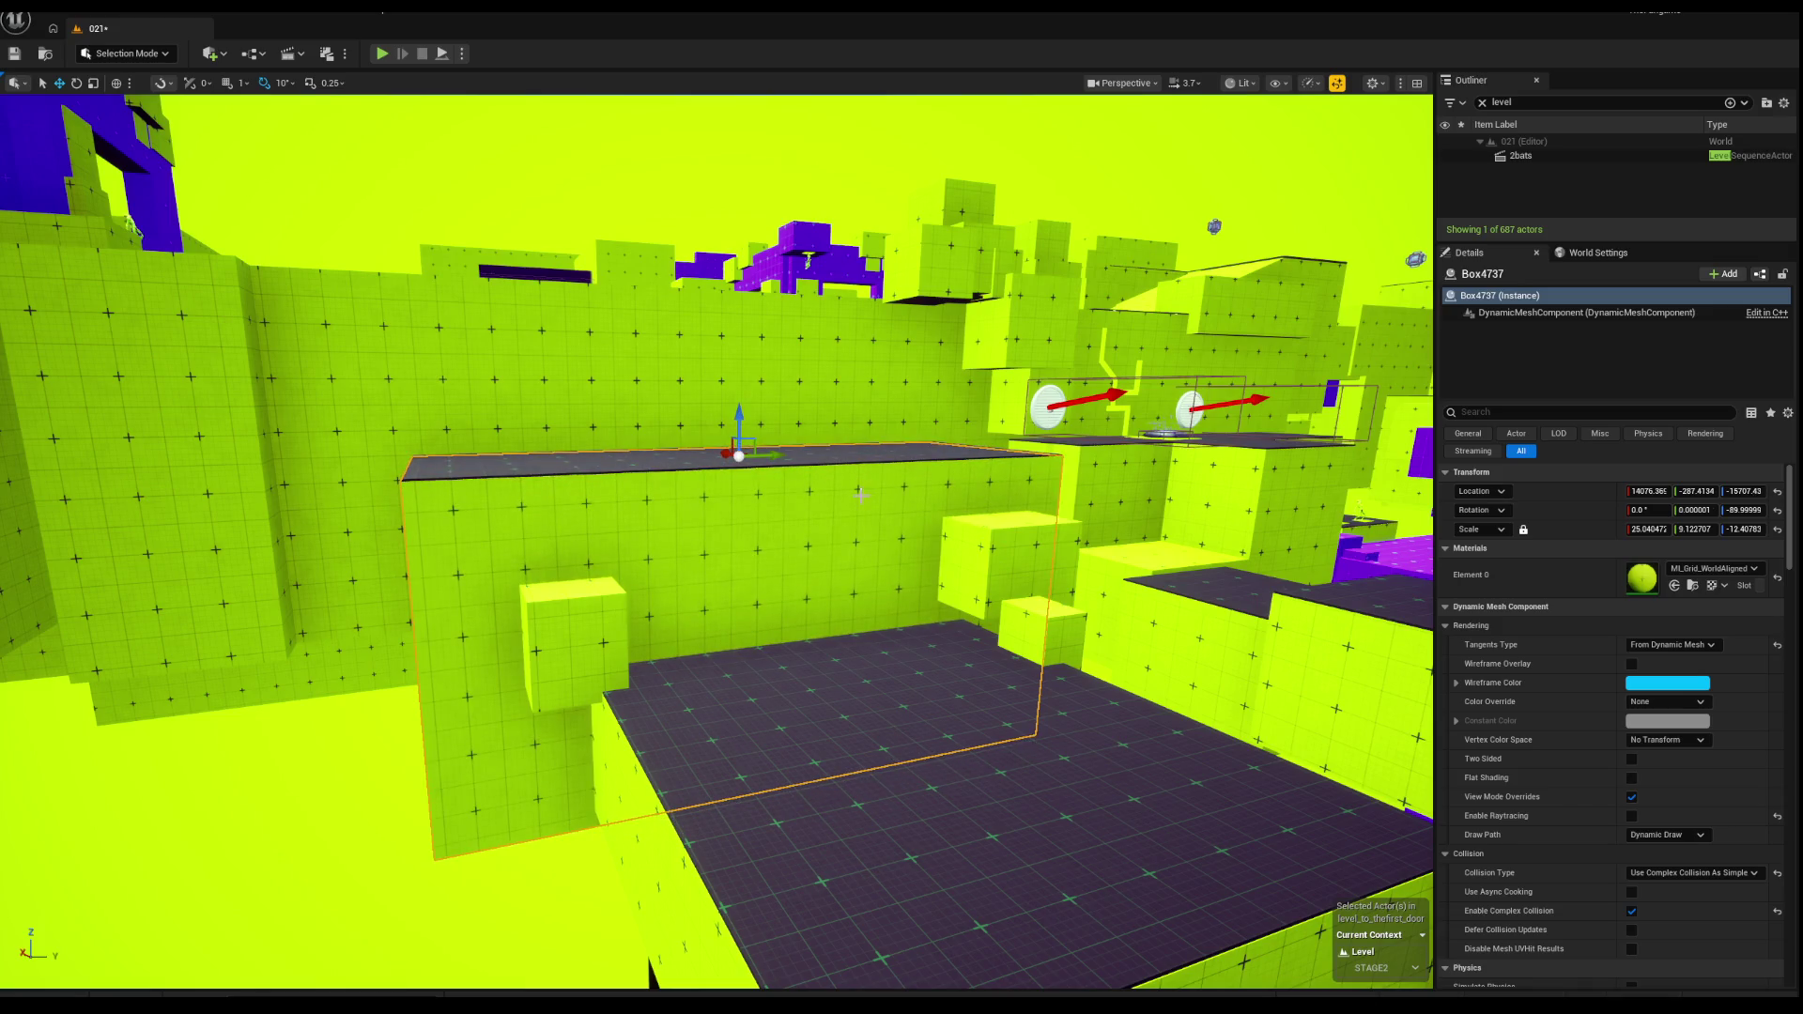
{"action": "key", "text": "Escape"}
{"action": "left_click_drag", "start_coordinate": [873, 505], "coordinate": [807, 508]}
{"action": "left_click", "coordinate": [902, 657]}
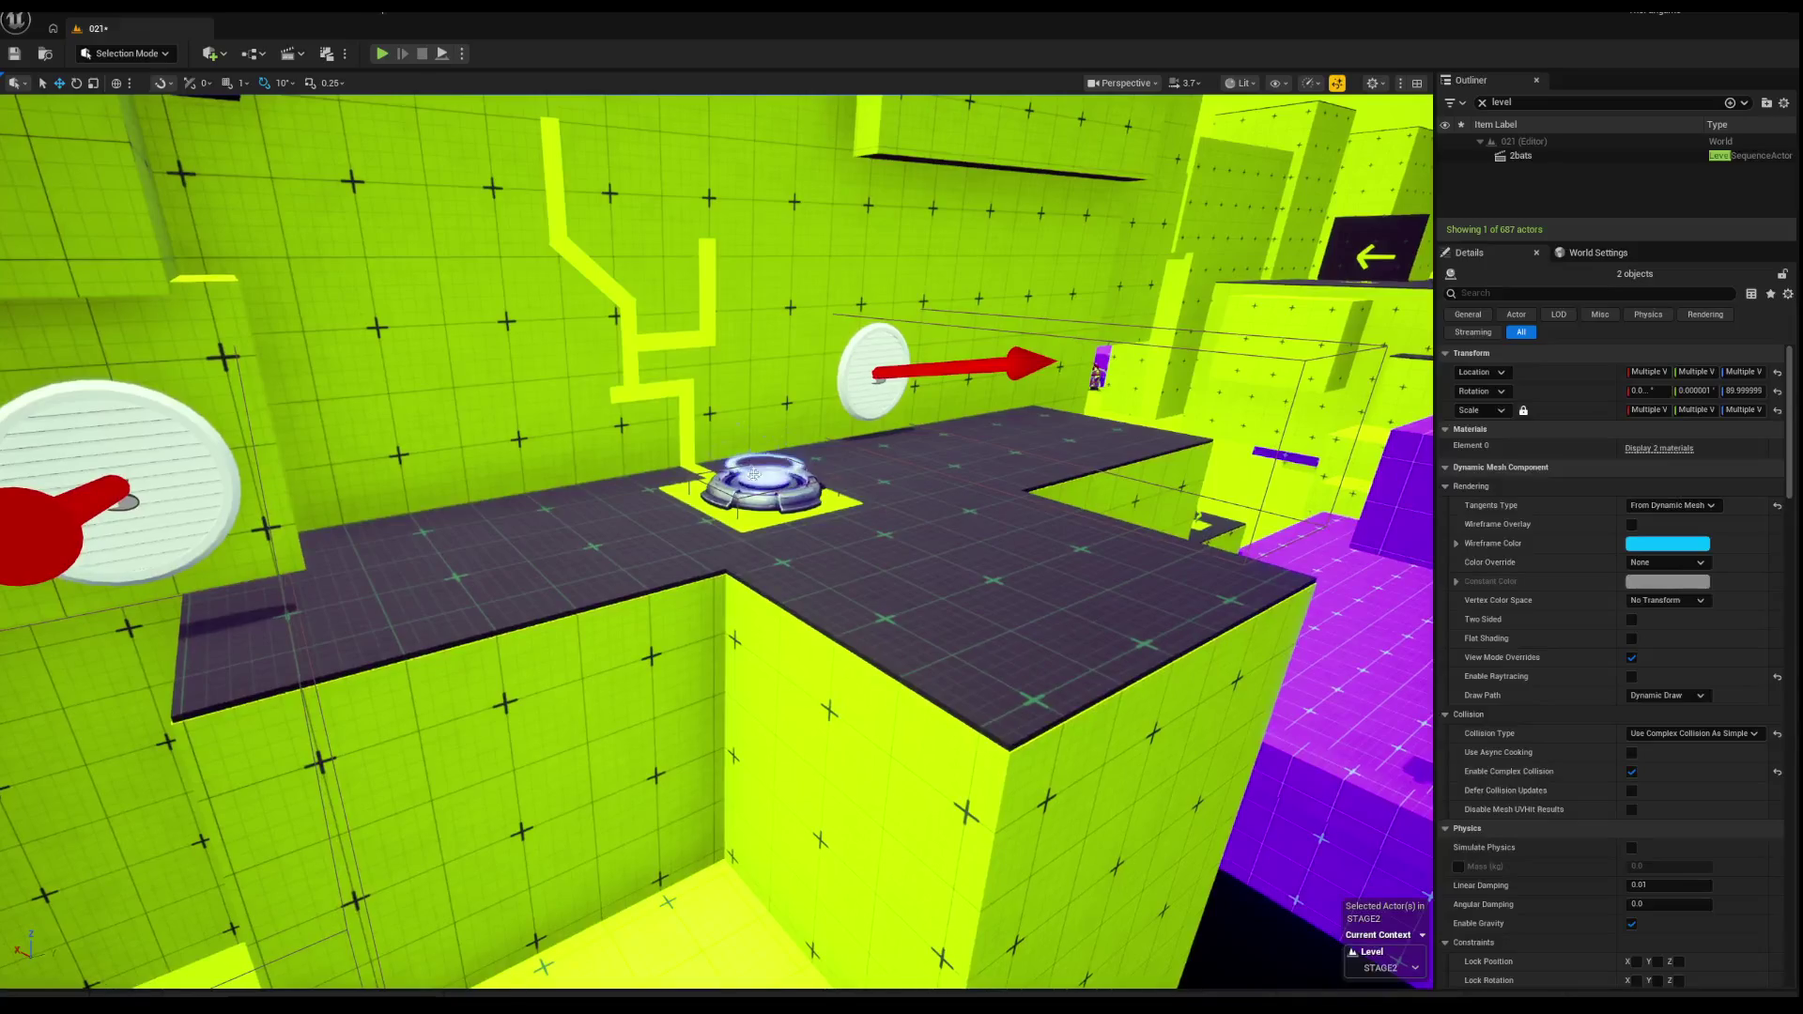
Step: Select the jump pad, yellow plate and pipe pieces and move them onto the left platform
{"action": "left_click", "coordinate": [695, 494]}
{"action": "left_click", "coordinate": [695, 466], "text": "ctrl"}
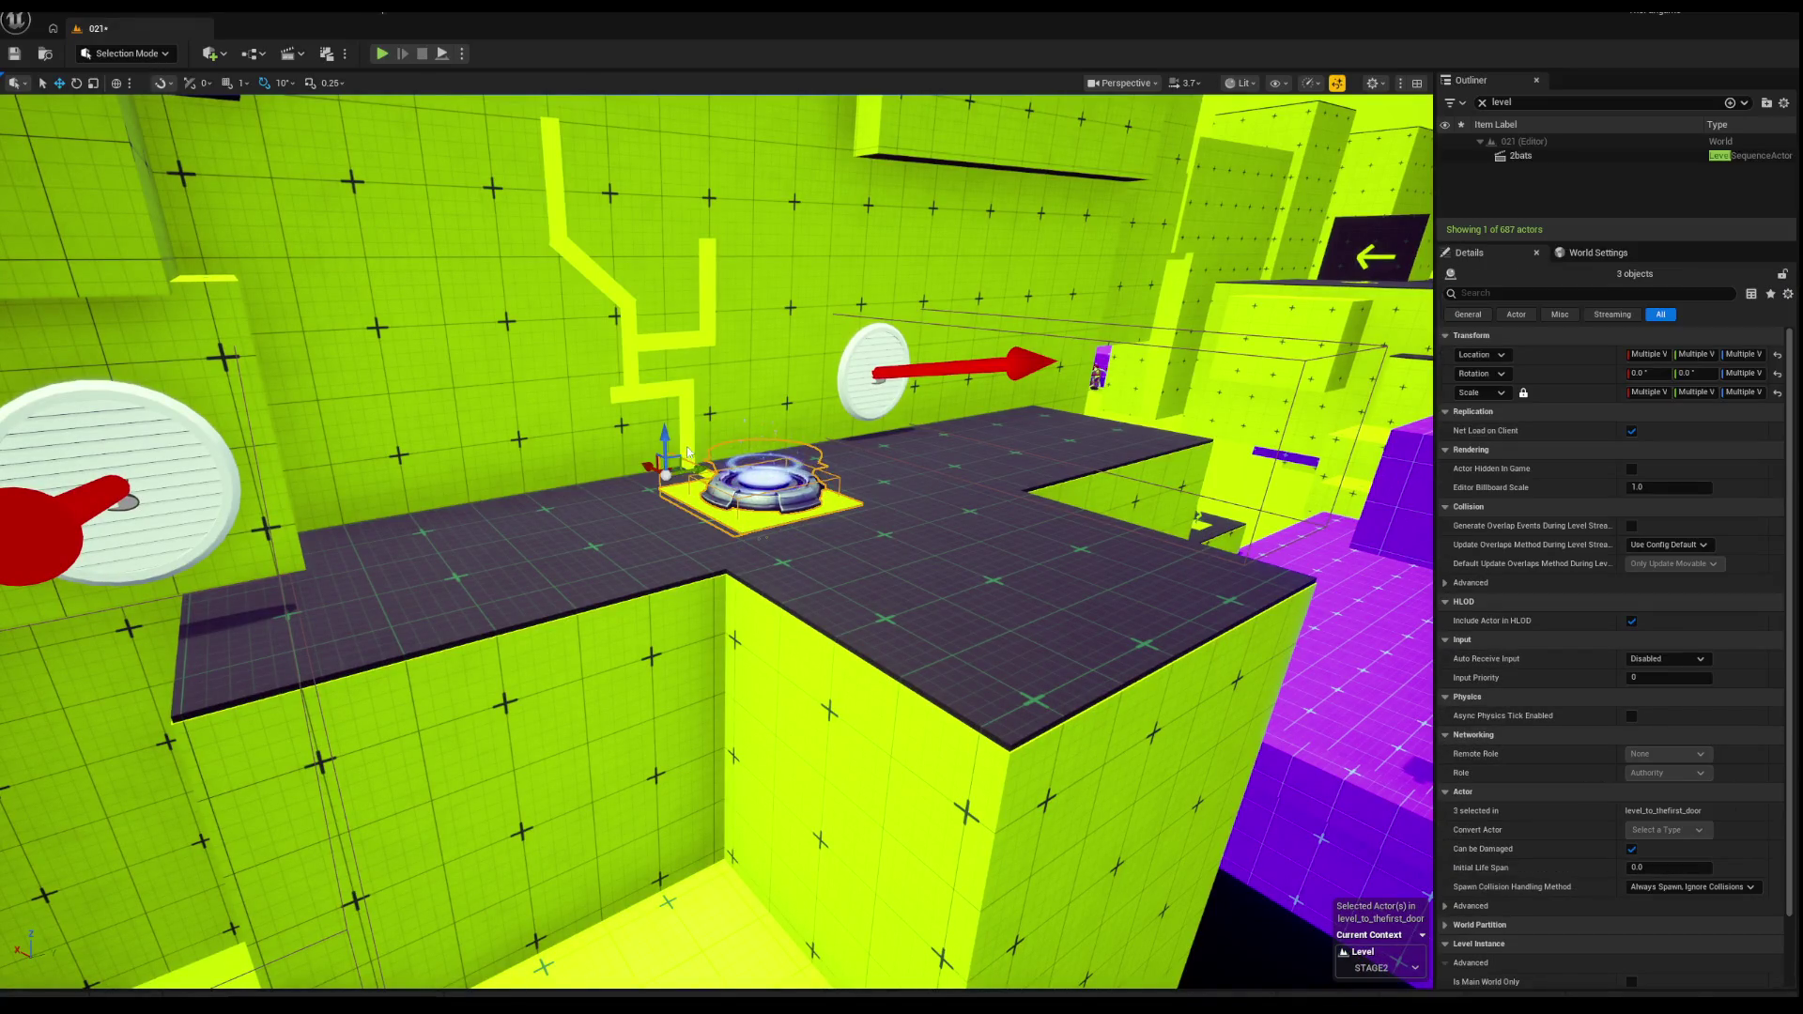
{"action": "left_click", "coordinate": [603, 277], "text": "ctrl"}
{"action": "left_click", "coordinate": [567, 196], "text": "ctrl"}
{"action": "scroll", "coordinate": [805, 456], "scroll_direction": "down", "scroll_amount": 5}
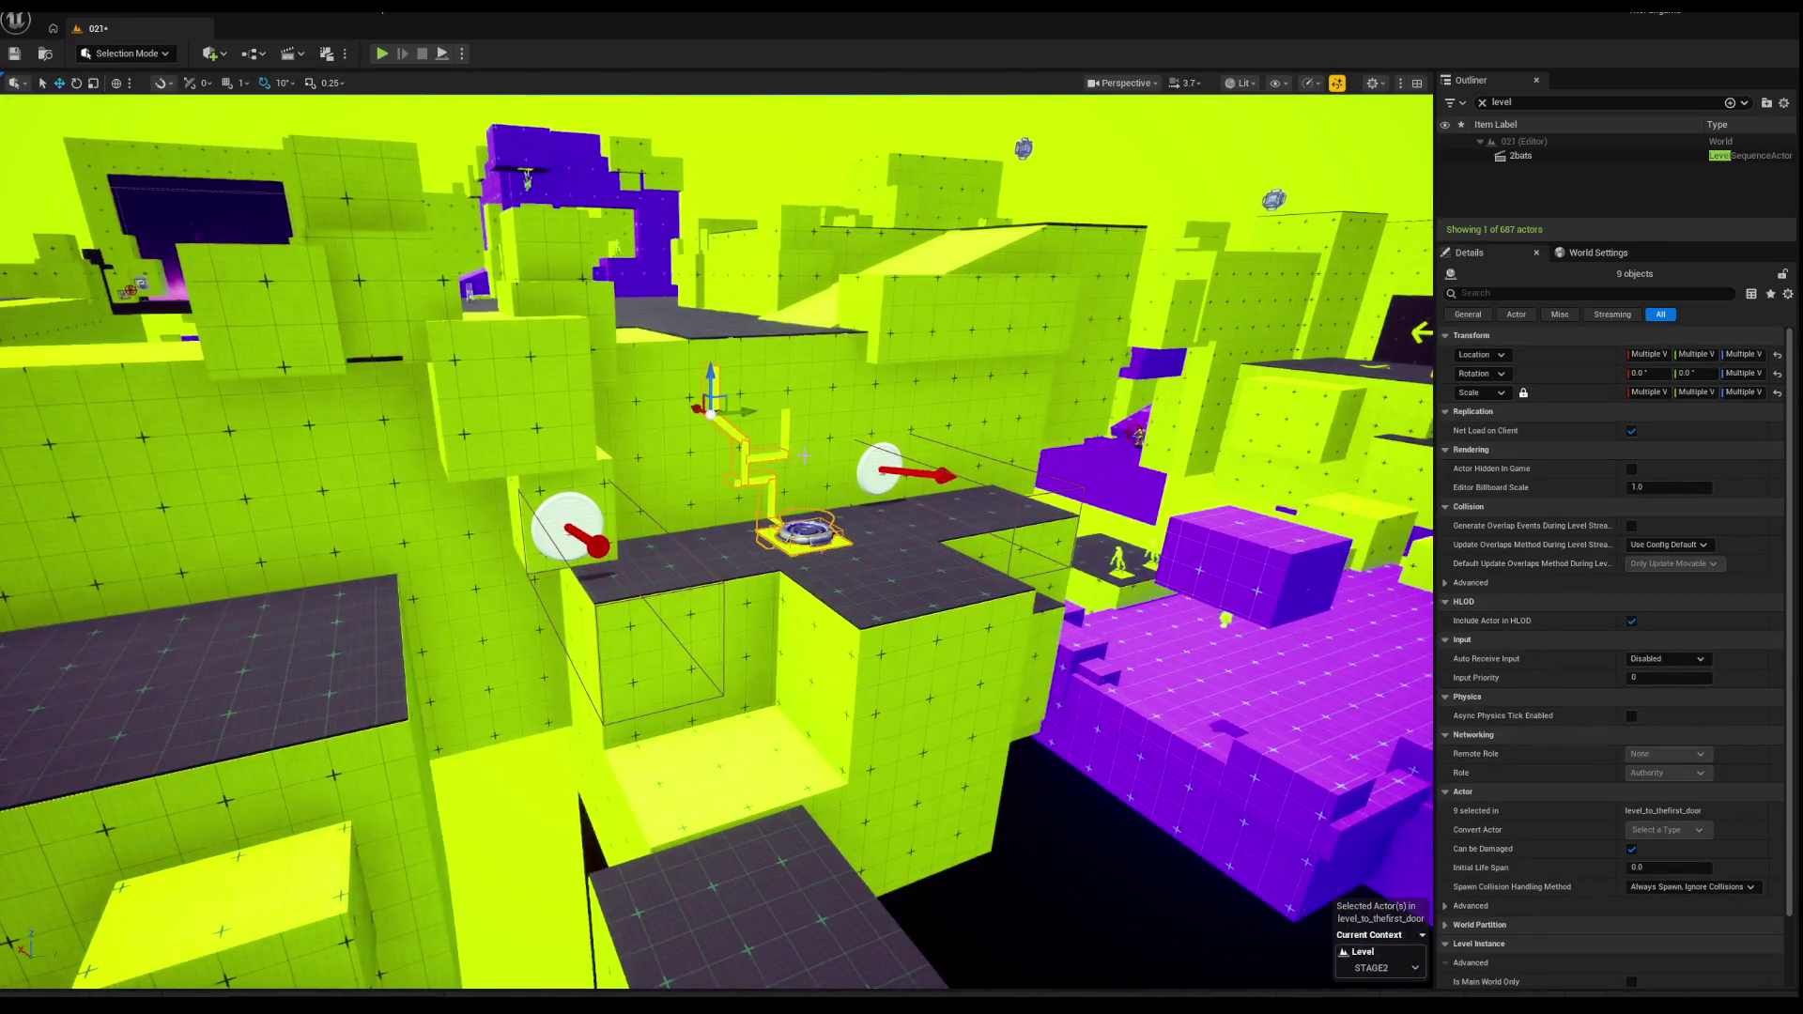
{"action": "left_click_drag", "start_coordinate": [879, 476], "coordinate": [1100, 476]}
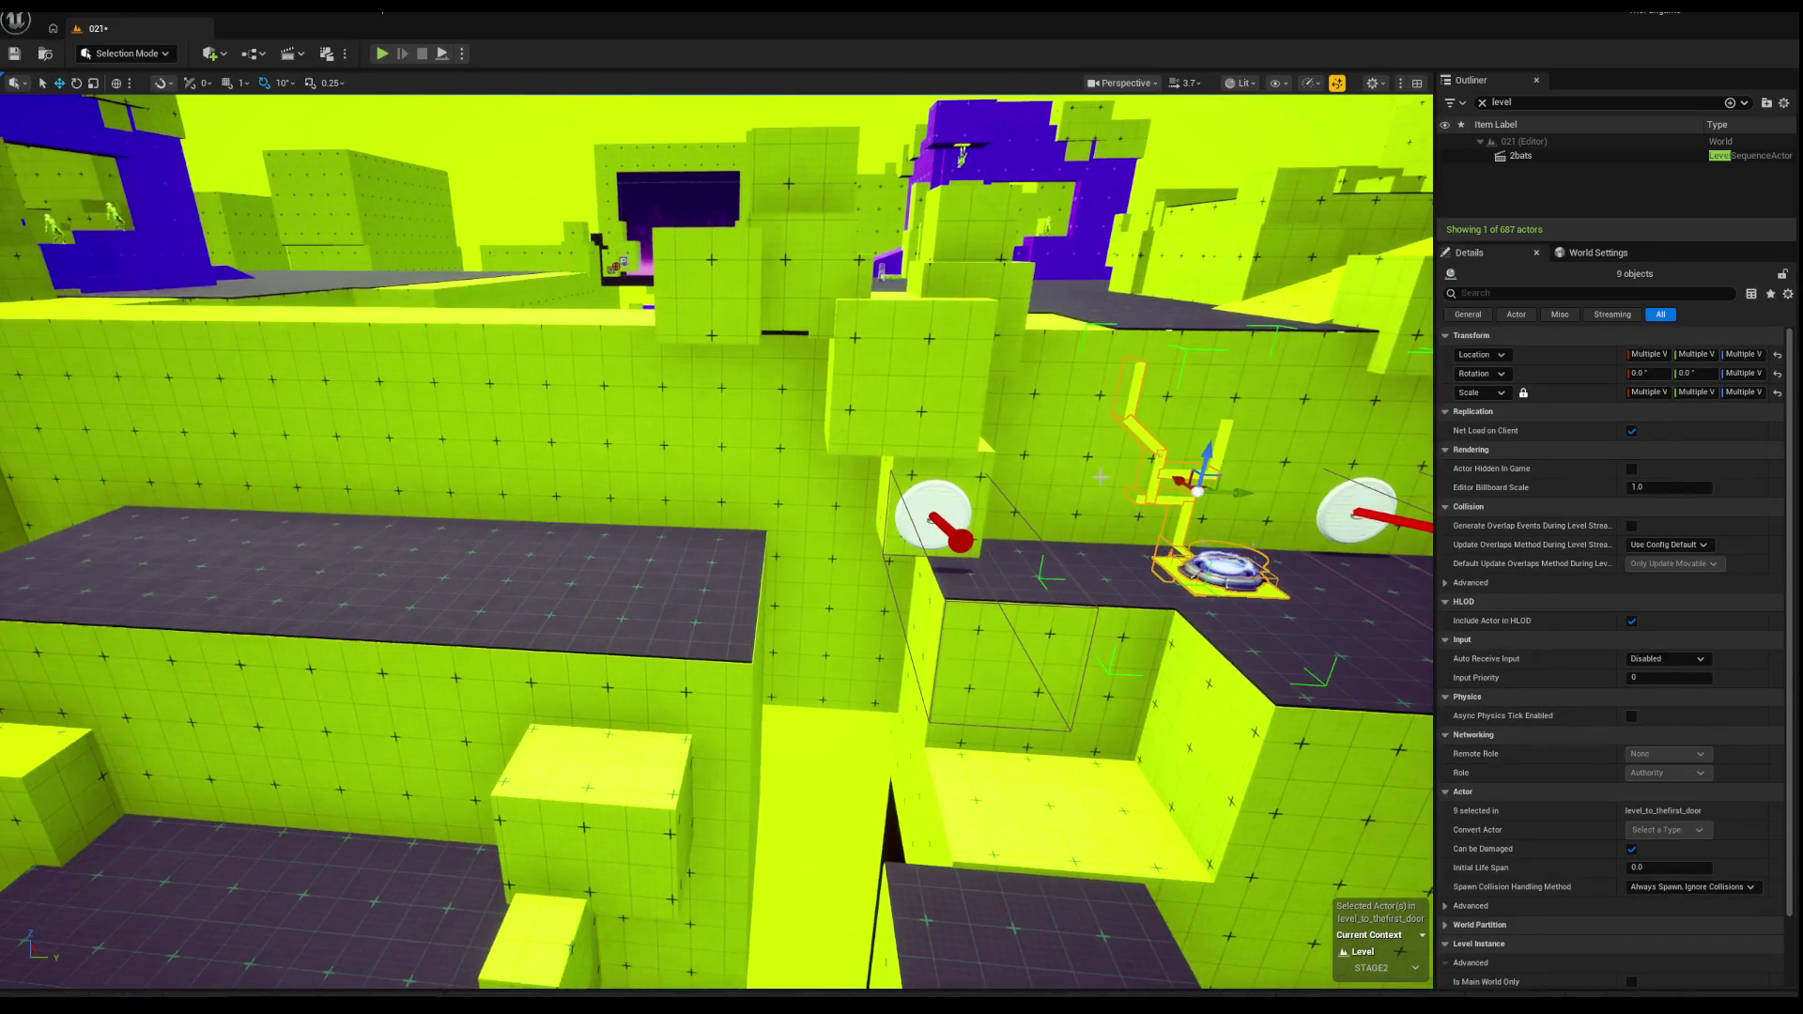
{"action": "left_click_drag", "start_coordinate": [1221, 489], "coordinate": [371, 489]}
{"action": "key", "text": "ctrl+z"}
{"action": "left_click", "coordinate": [1227, 488], "text": "ctrl"}
{"action": "mouse_move", "coordinate": [1106, 521]}
{"action": "left_mouse_down"}
{"action": "mouse_move", "coordinate": [371, 483]}
{"action": "mouse_move", "coordinate": [428, 441]}
{"action": "left_mouse_up"}
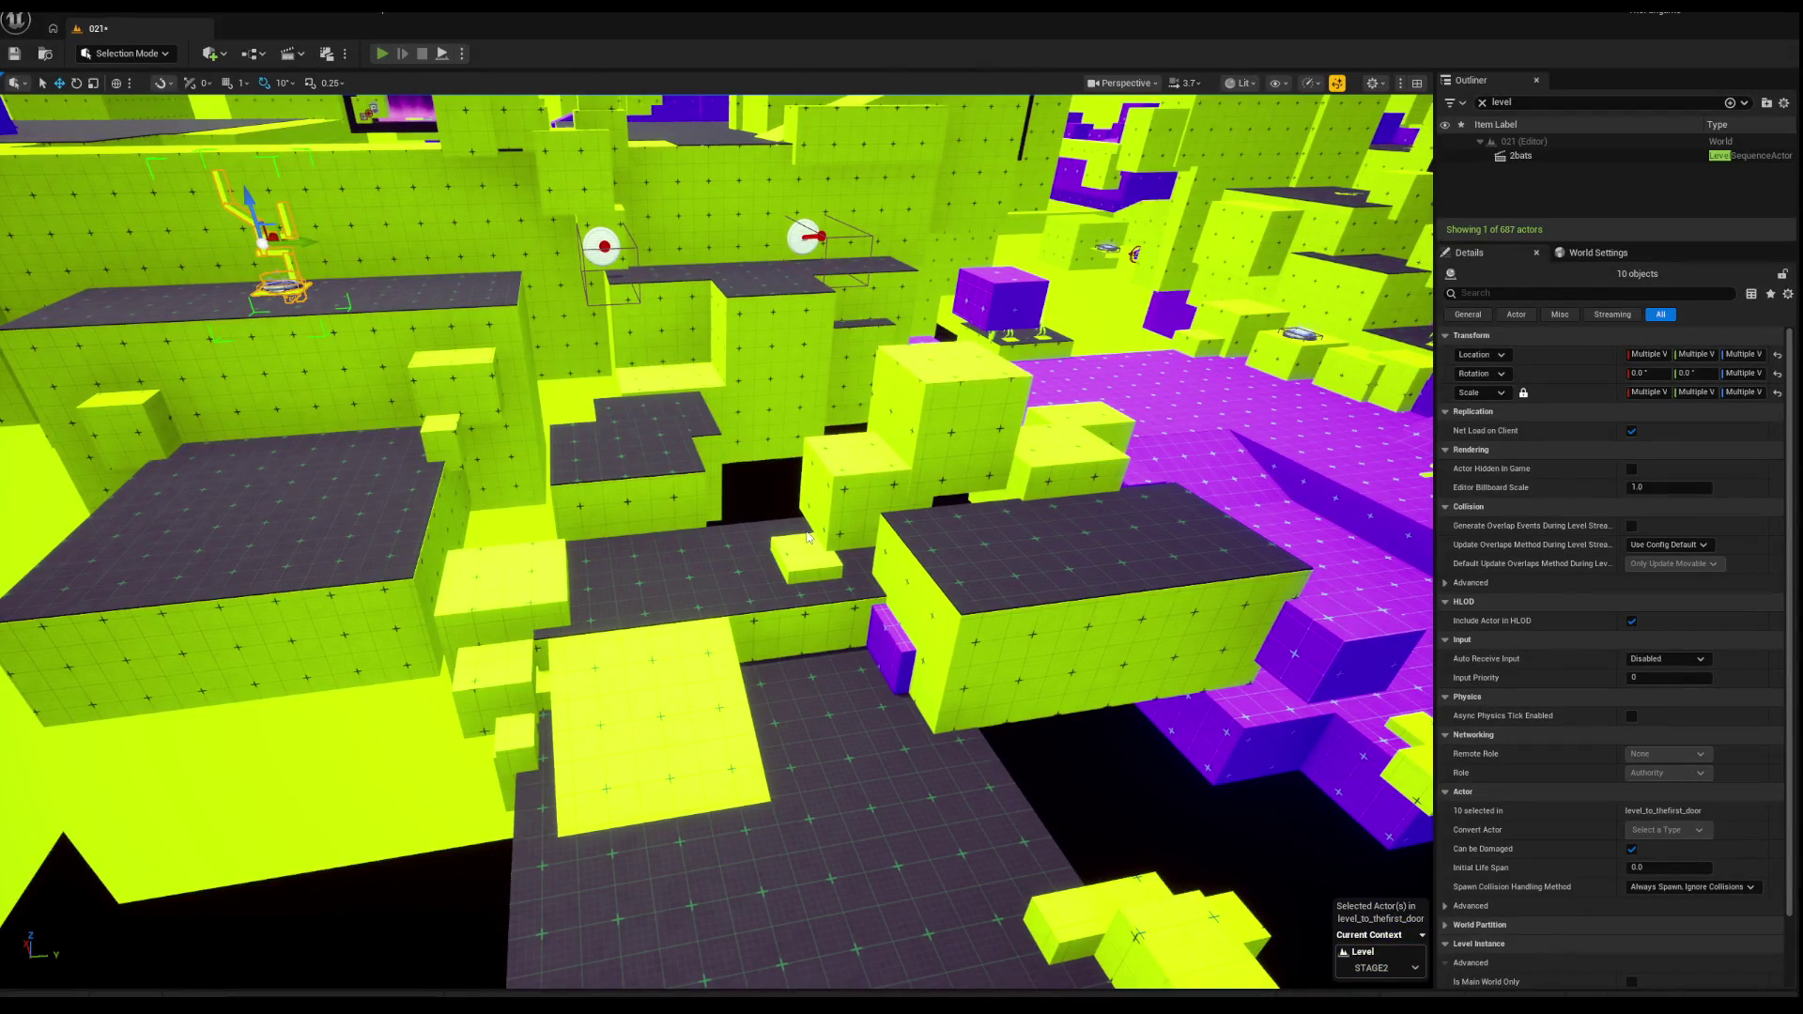
Step: Playtest the level, shooting and jumping to check the new layout, then stop
{"action": "key", "text": "alt+p"}
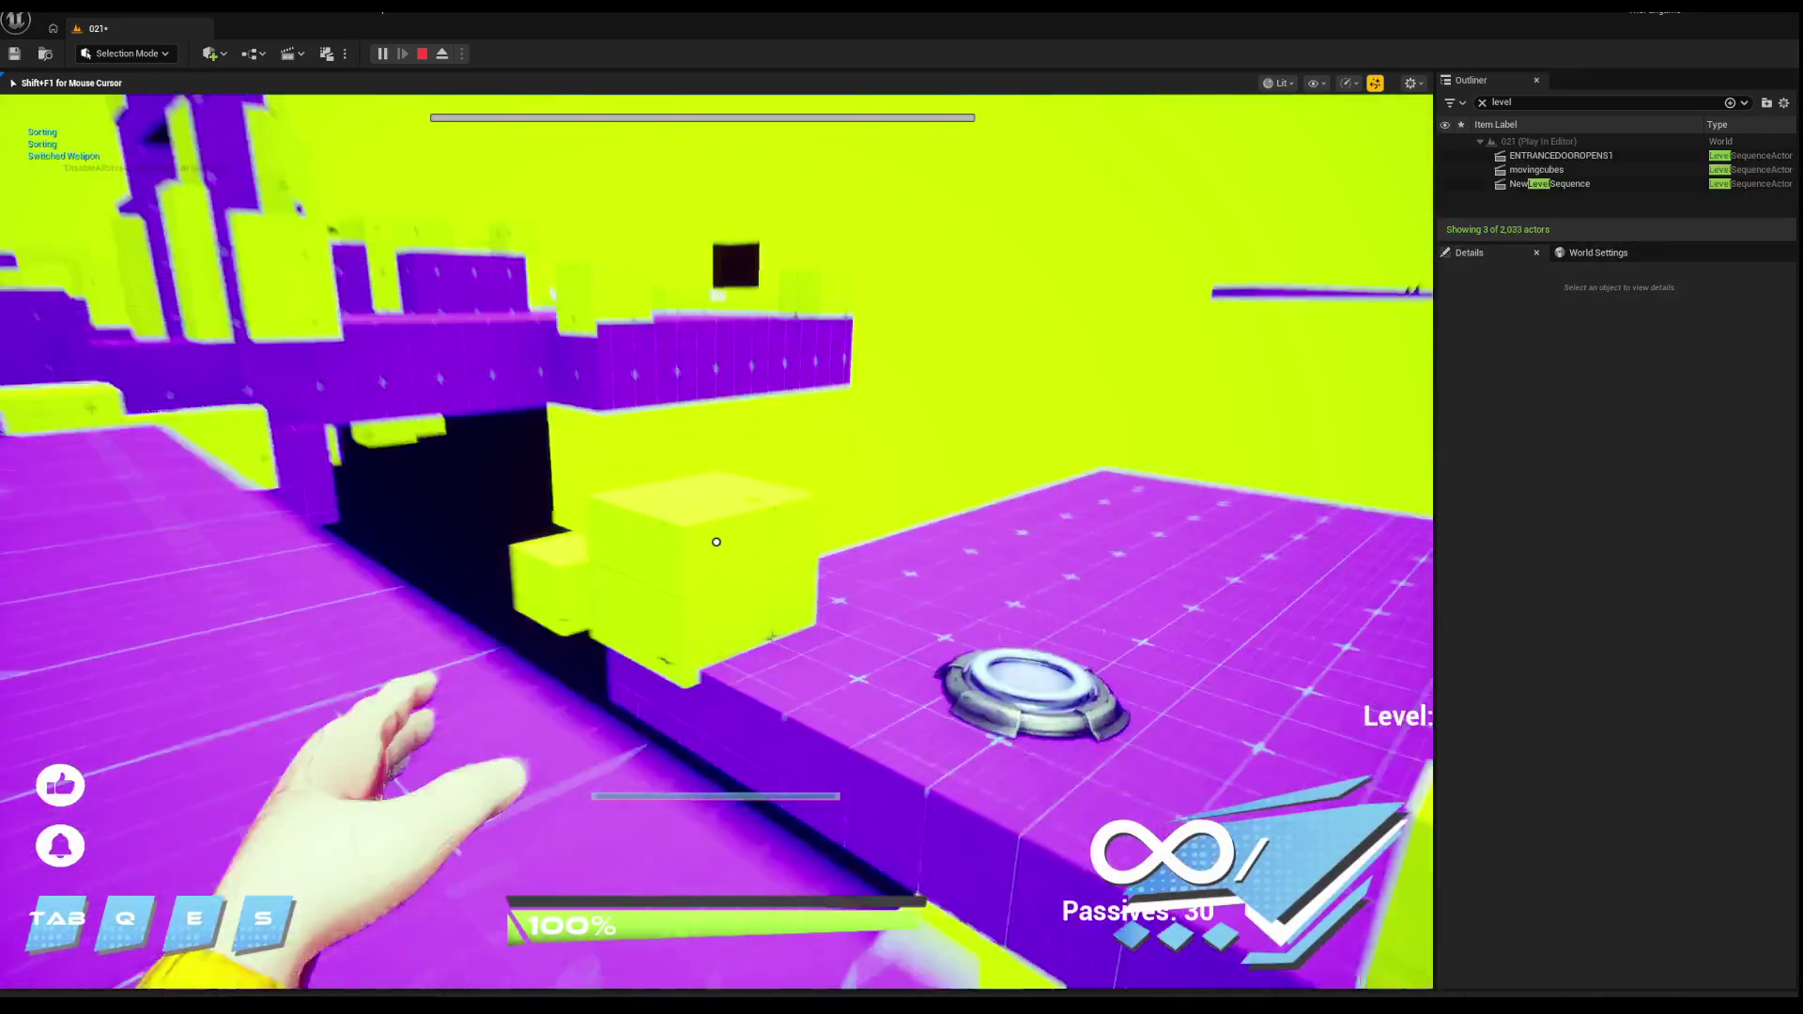
{"action": "left_click", "coordinate": [716, 542]}
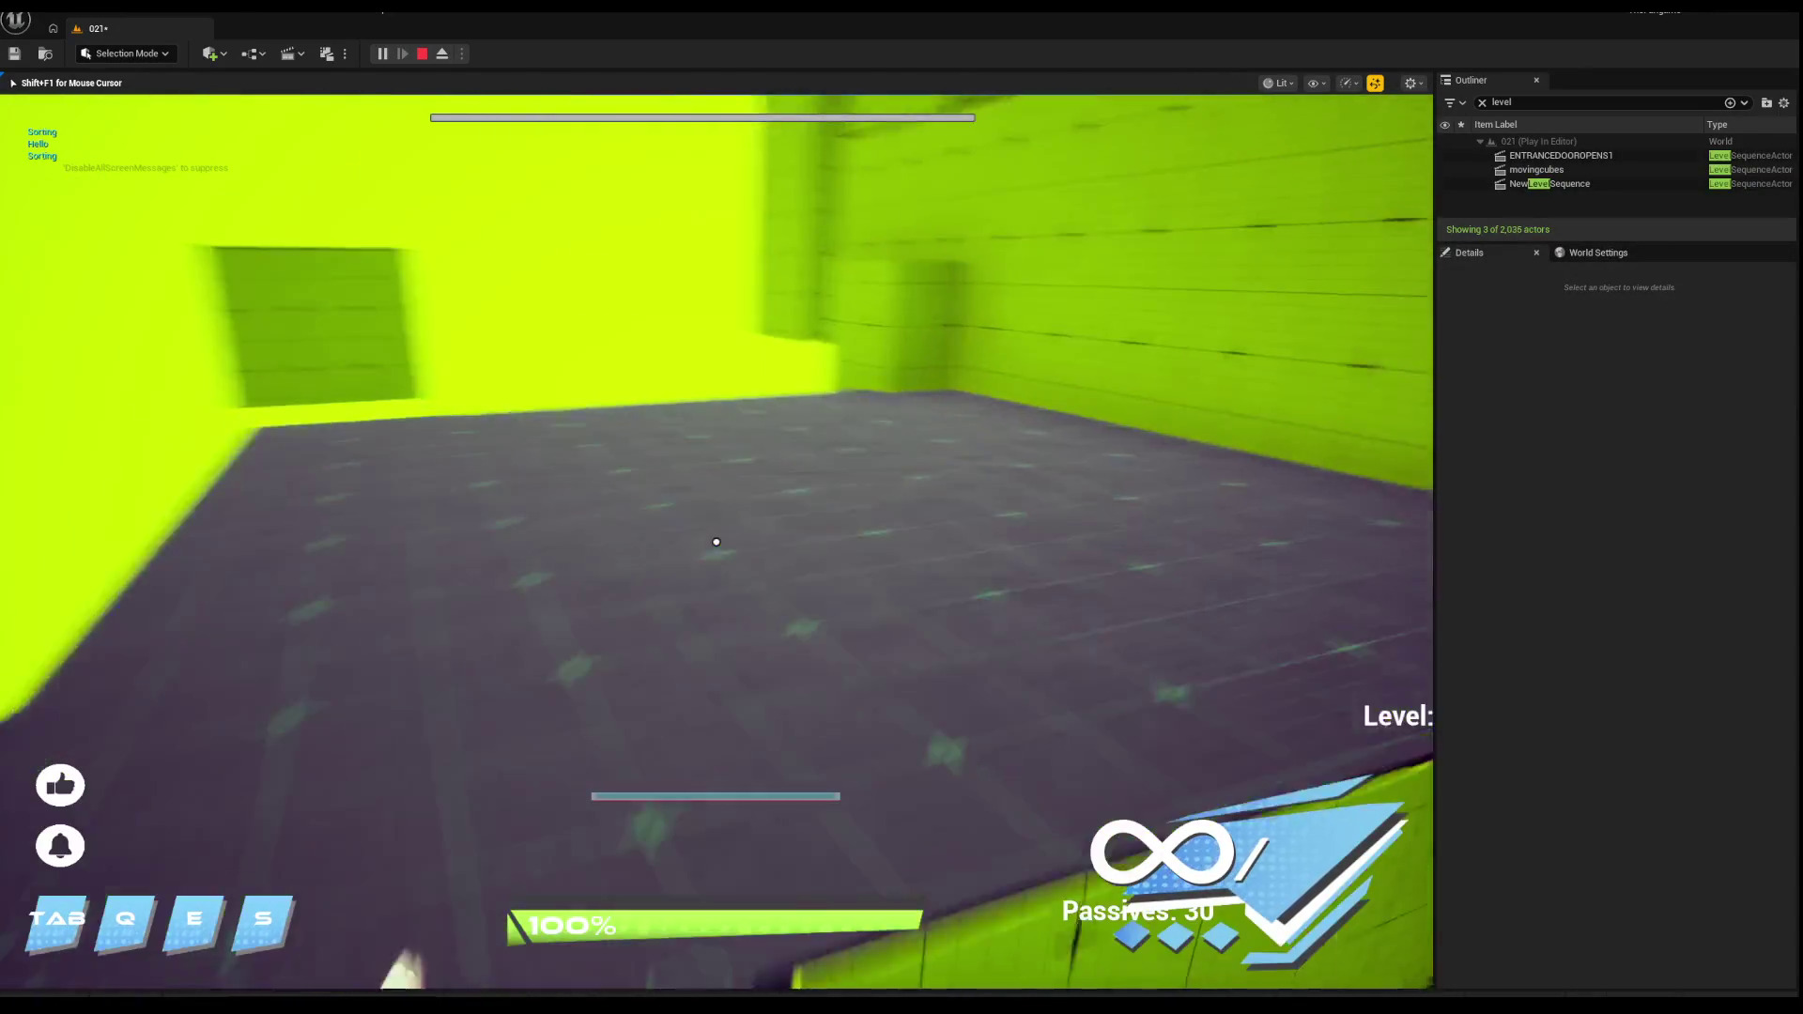
{"action": "key", "text": "space"}
{"action": "key", "text": "Escape"}
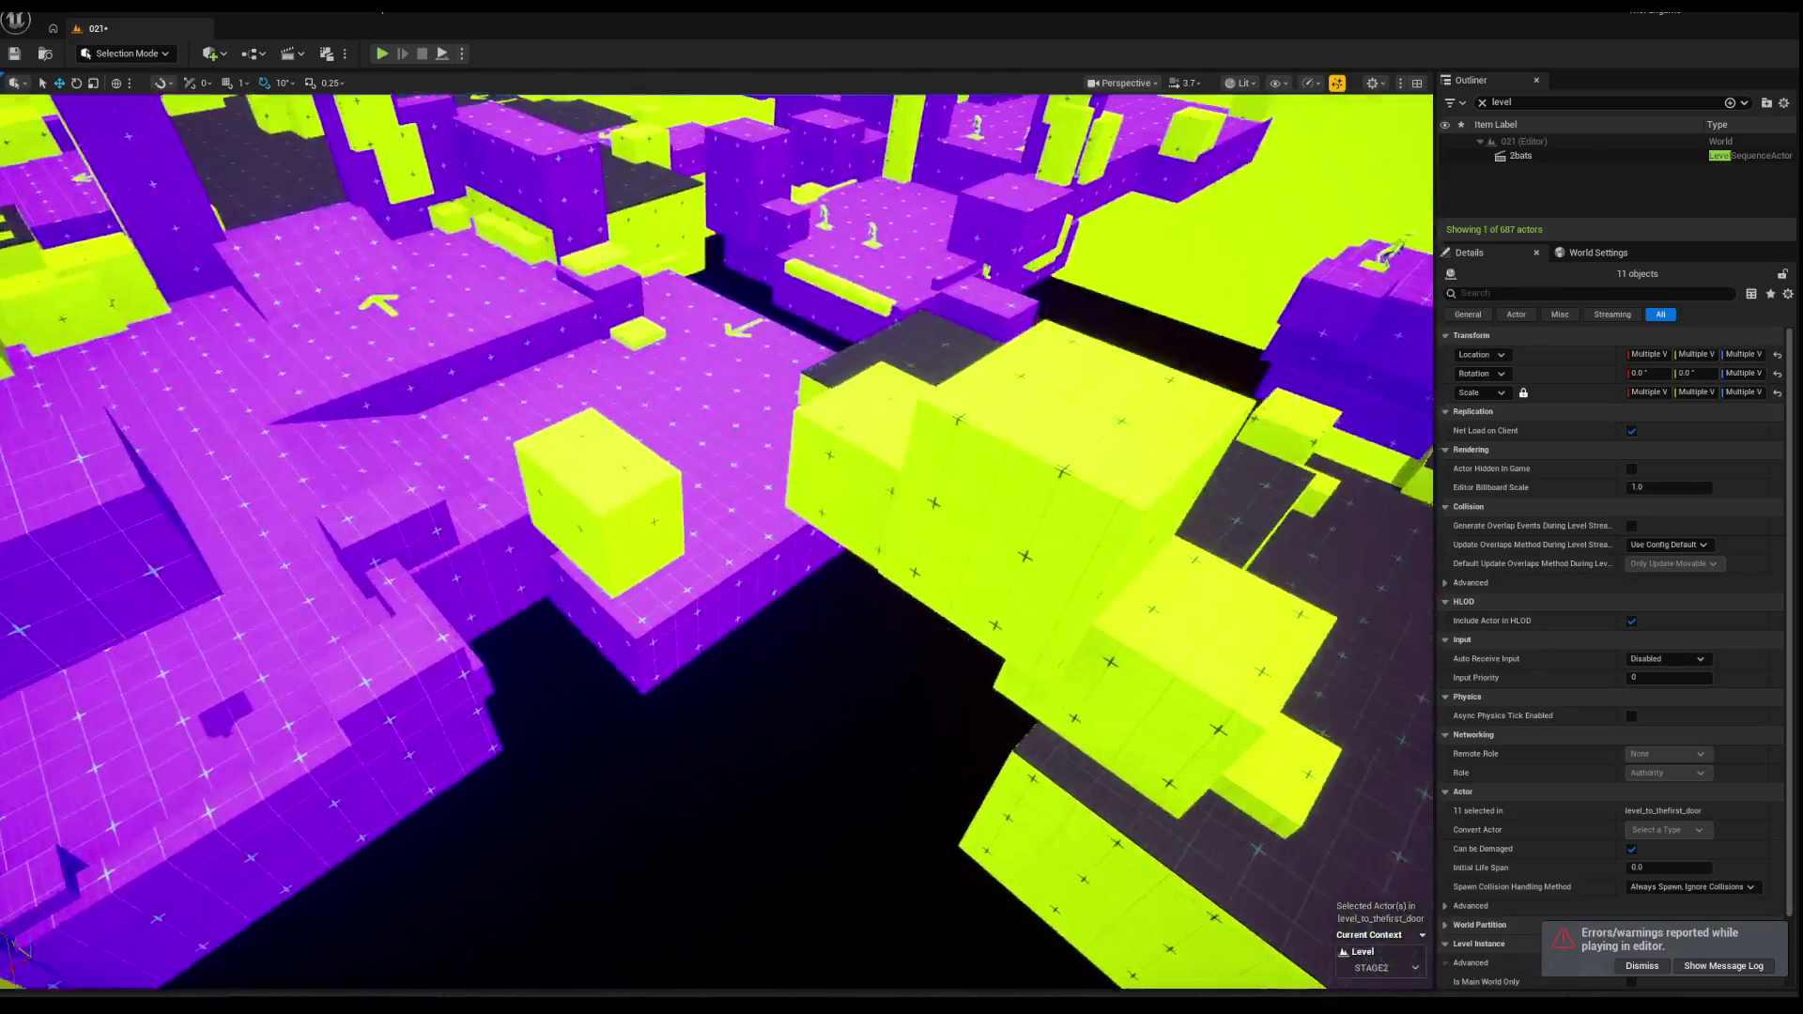
Step: Delete the green cube Box8805 and shift the selected purple pieces and pillar left
{"action": "left_click", "coordinate": [623, 494]}
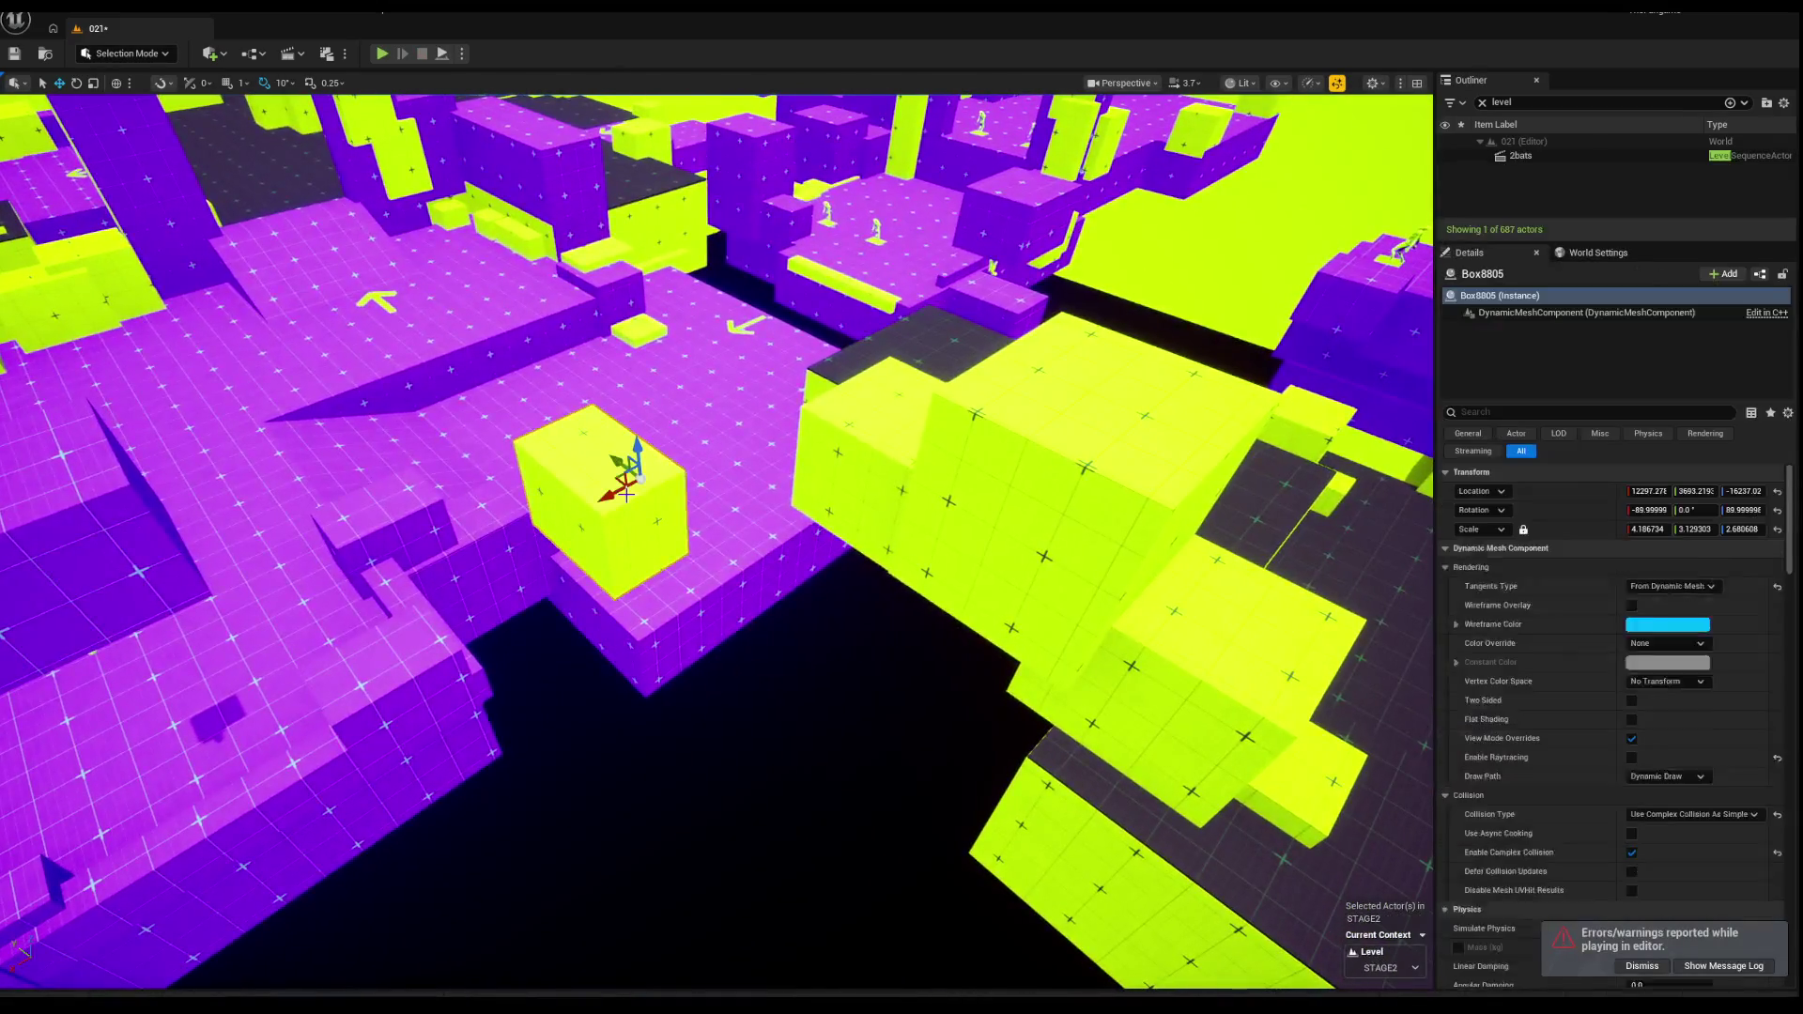
{"action": "key", "text": "Delete"}
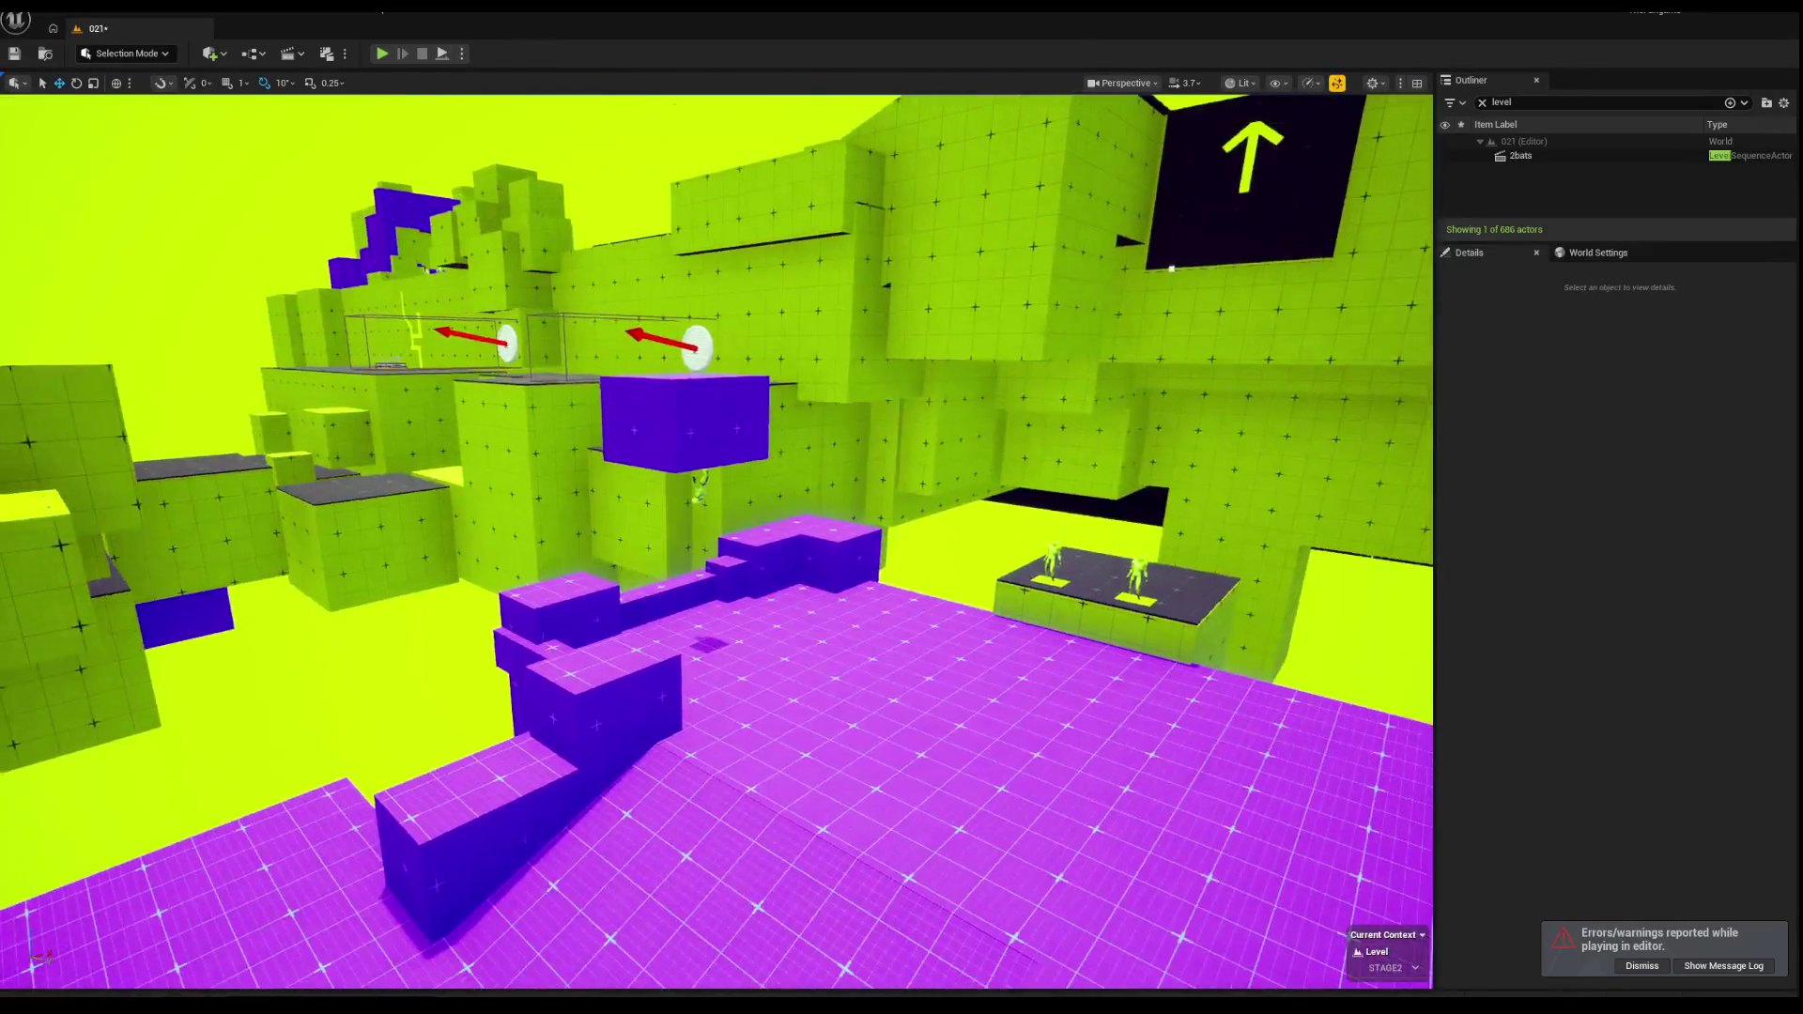
{"action": "left_click", "coordinate": [700, 483]}
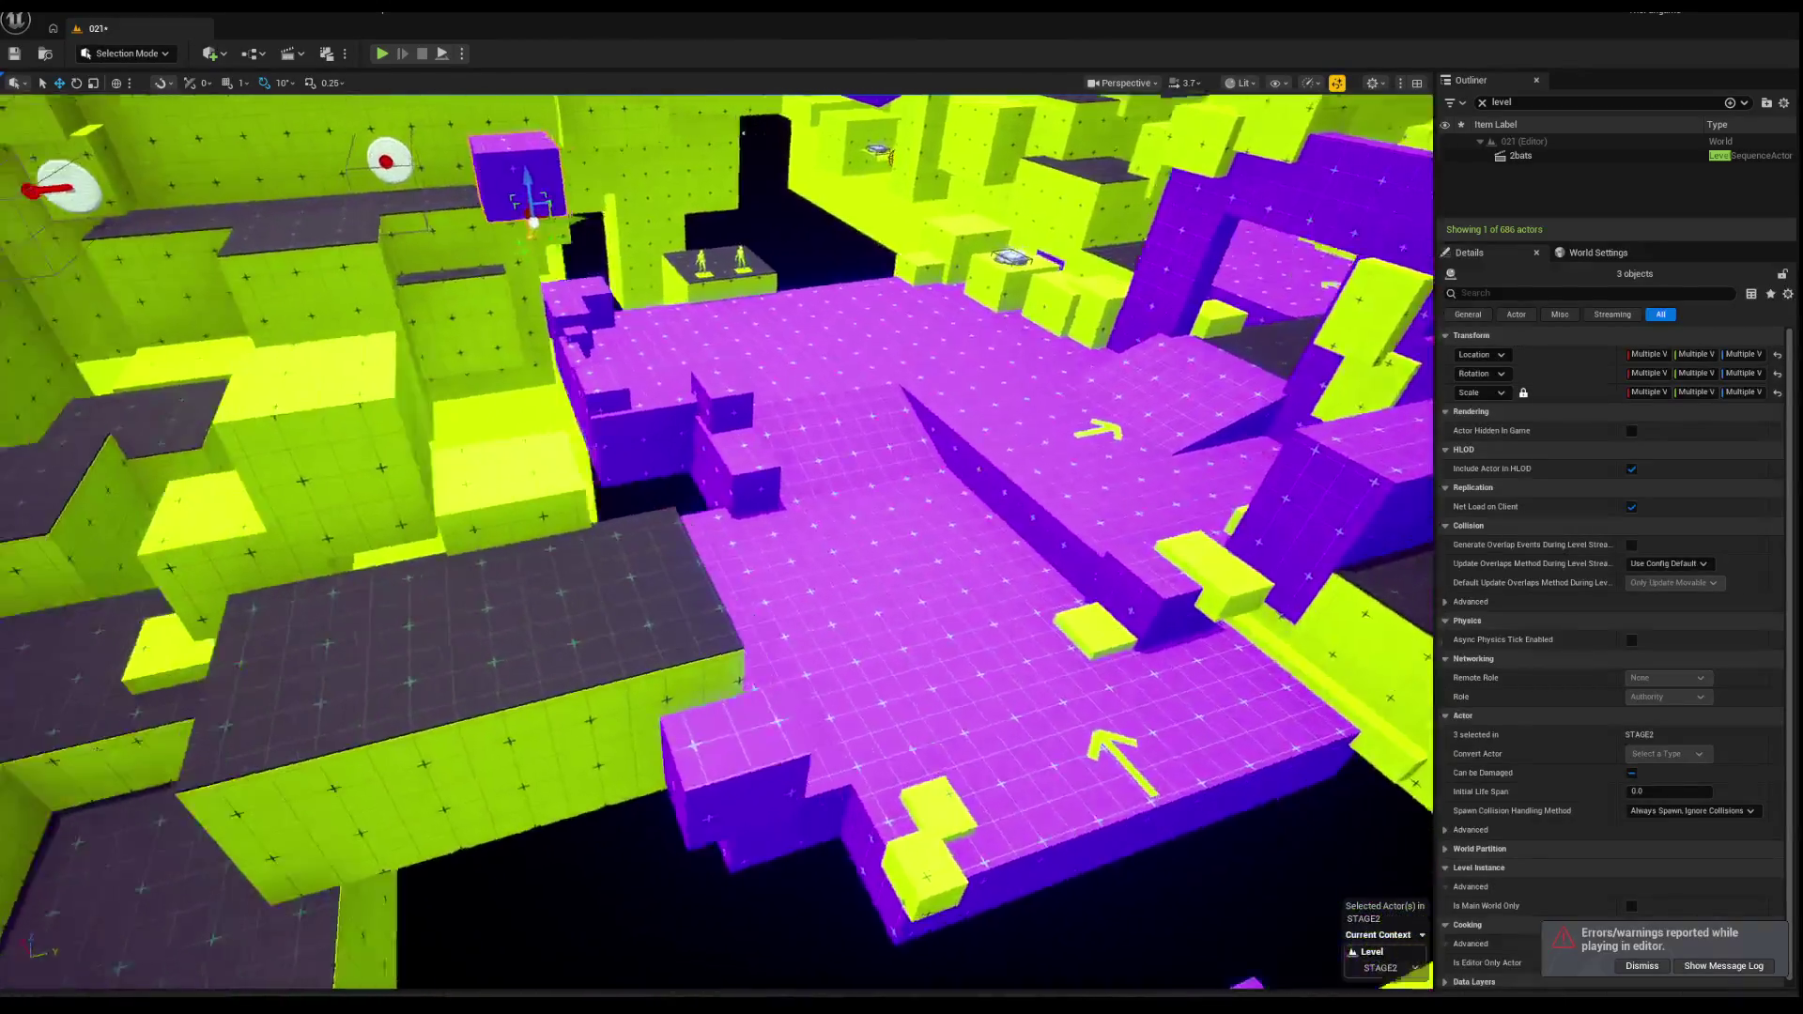
{"action": "left_click", "coordinate": [845, 489], "text": "ctrl"}
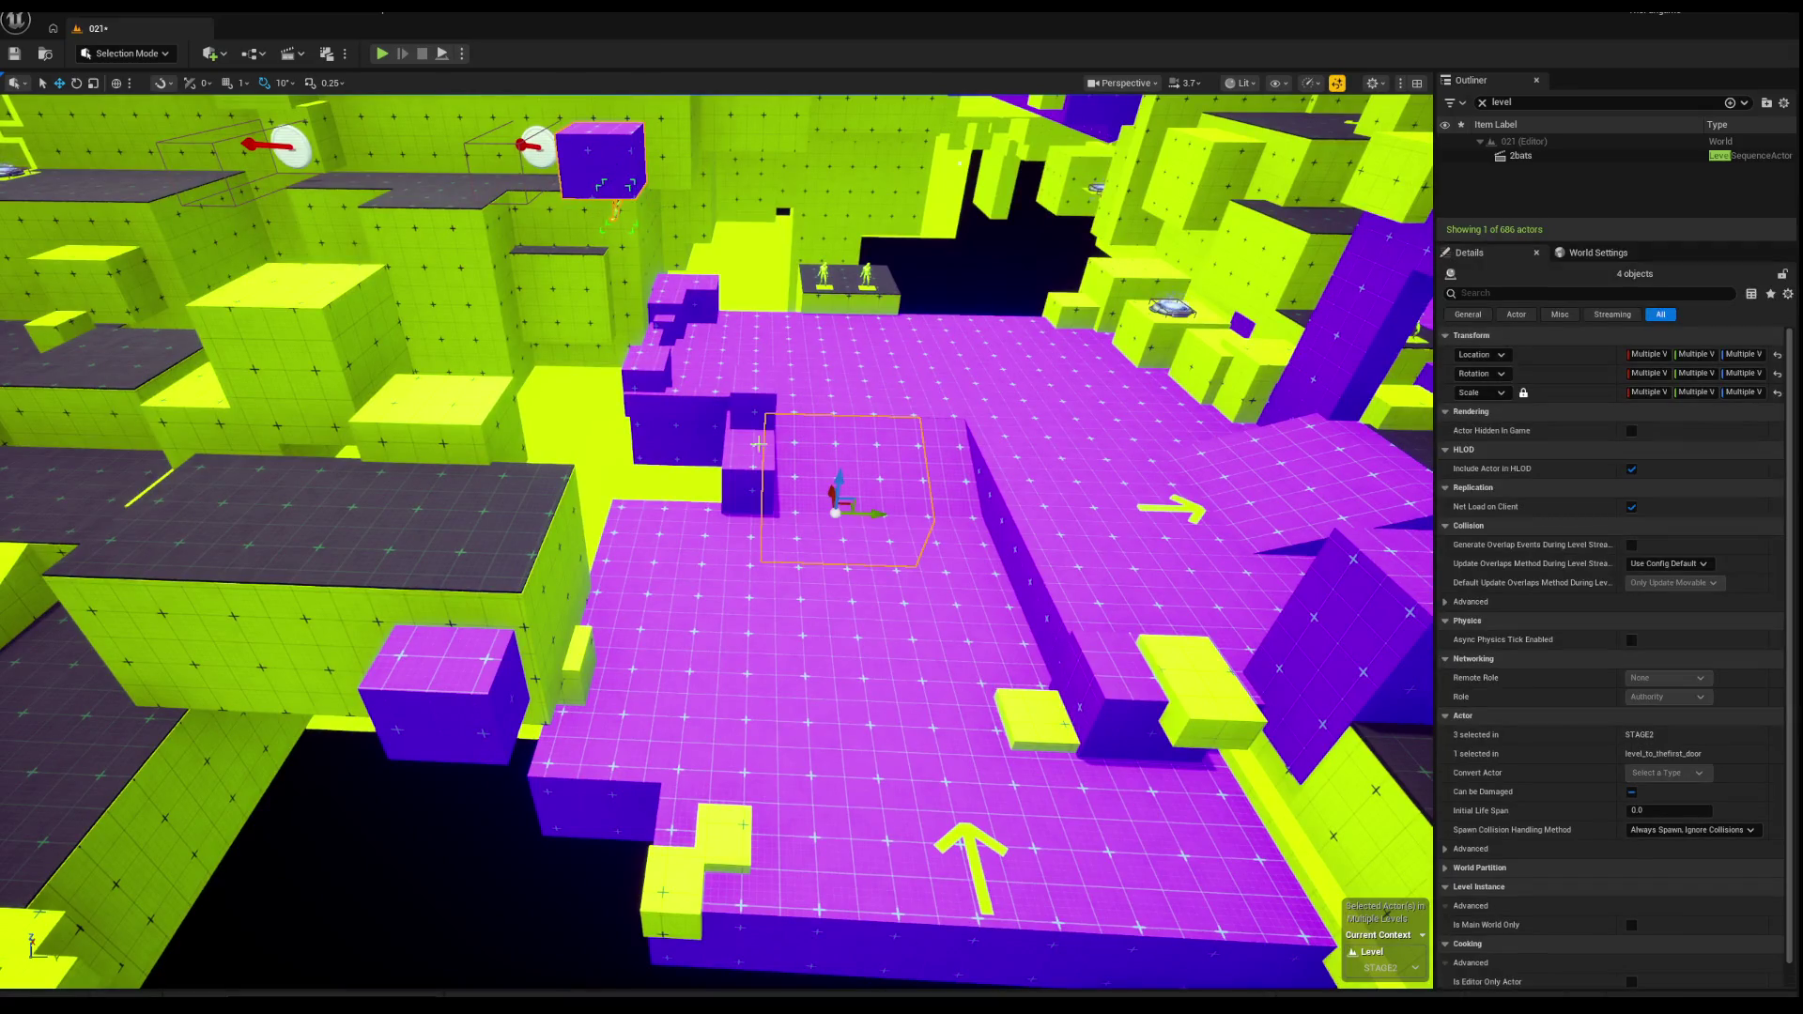
{"action": "left_click", "coordinate": [746, 455], "text": "ctrl"}
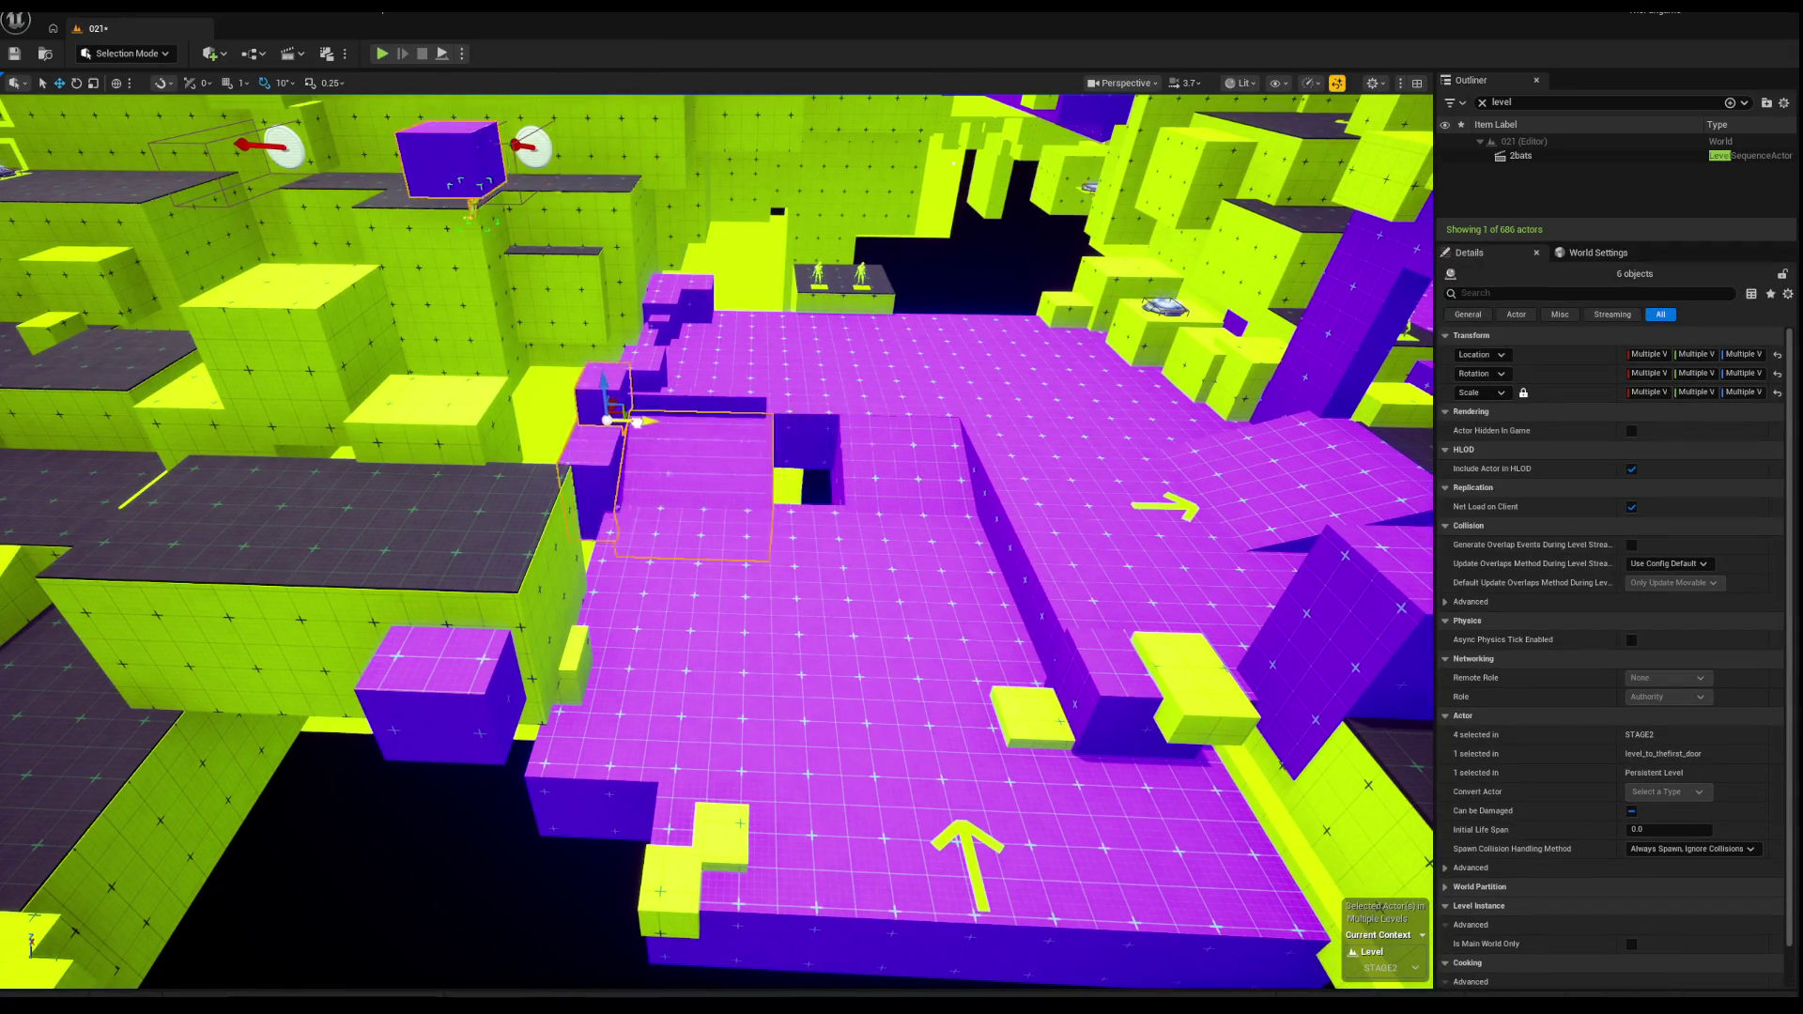
{"action": "left_click_drag", "start_coordinate": [787, 424], "coordinate": [611, 418]}
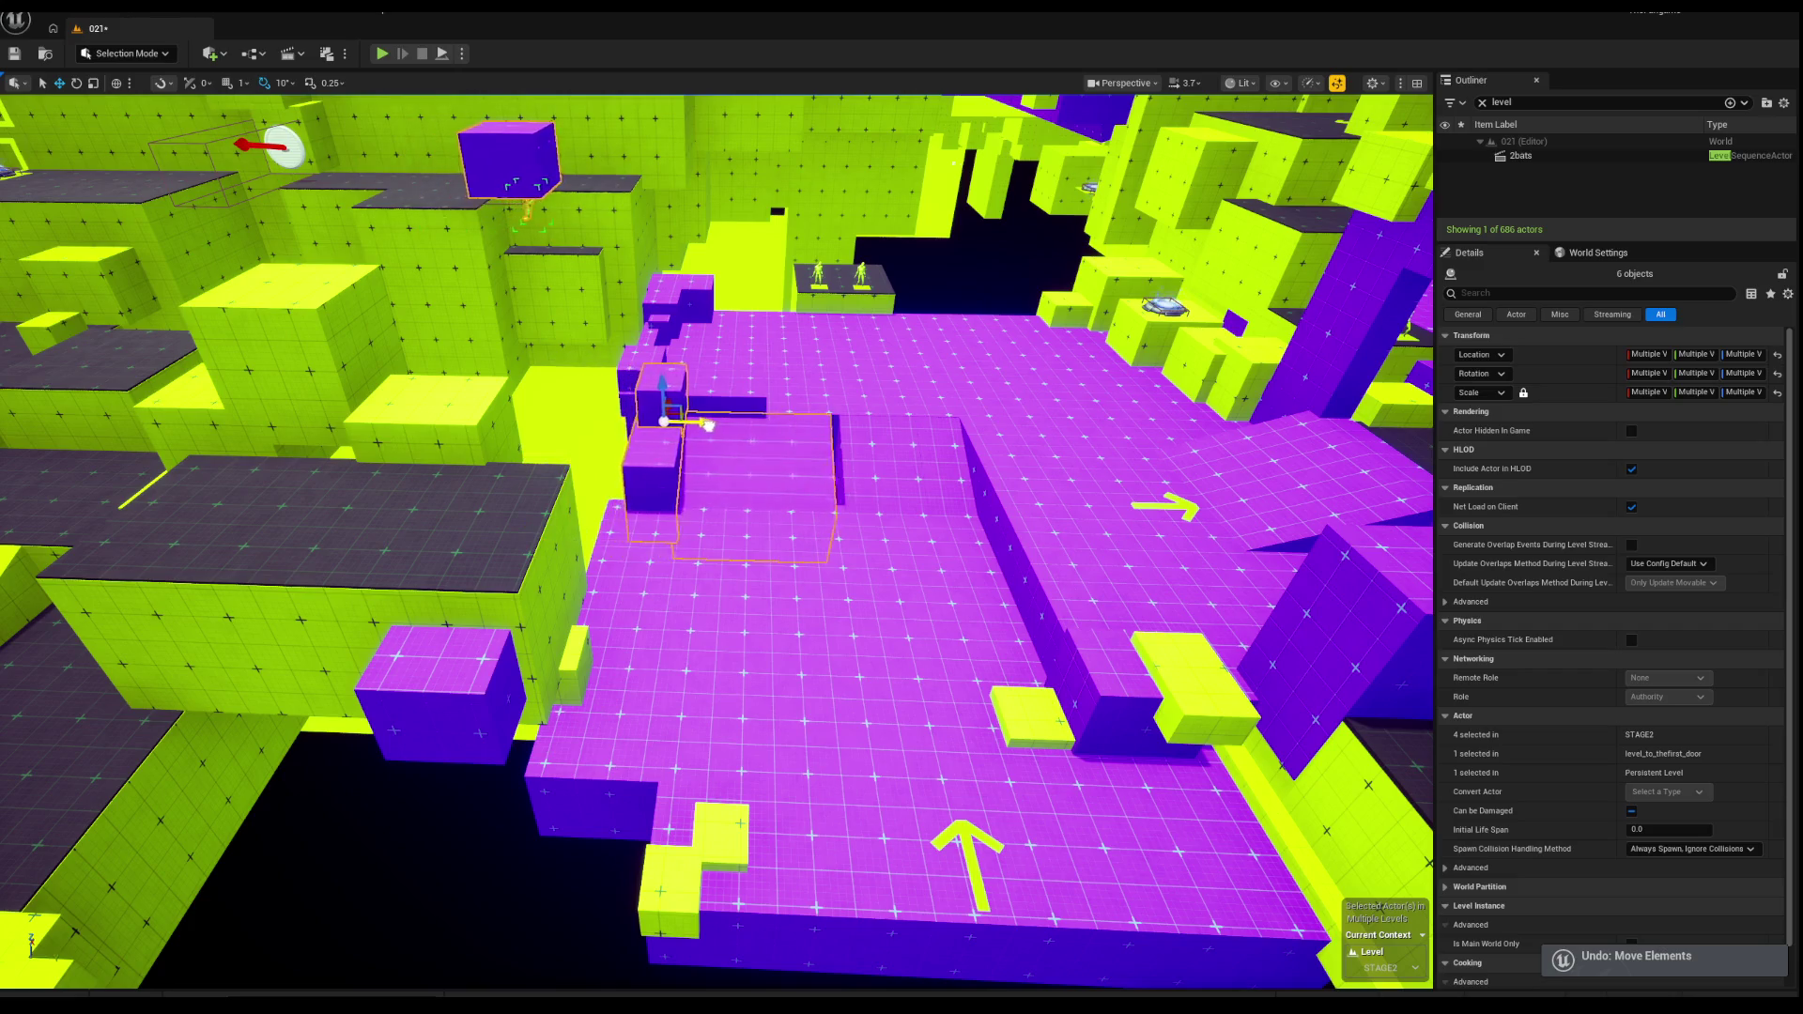
{"action": "mouse_move", "coordinate": [720, 427]}
{"action": "left_mouse_down"}
{"action": "mouse_move", "coordinate": [617, 506]}
{"action": "mouse_move", "coordinate": [587, 394]}
{"action": "mouse_move", "coordinate": [521, 315]}
{"action": "mouse_move", "coordinate": [608, 512]}
{"action": "left_mouse_up"}
Step: Nudge the dark platform into place beside the walkway
{"action": "left_click", "coordinate": [631, 488]}
{"action": "key", "text": "Escape"}
{"action": "key", "text": "Escape"}
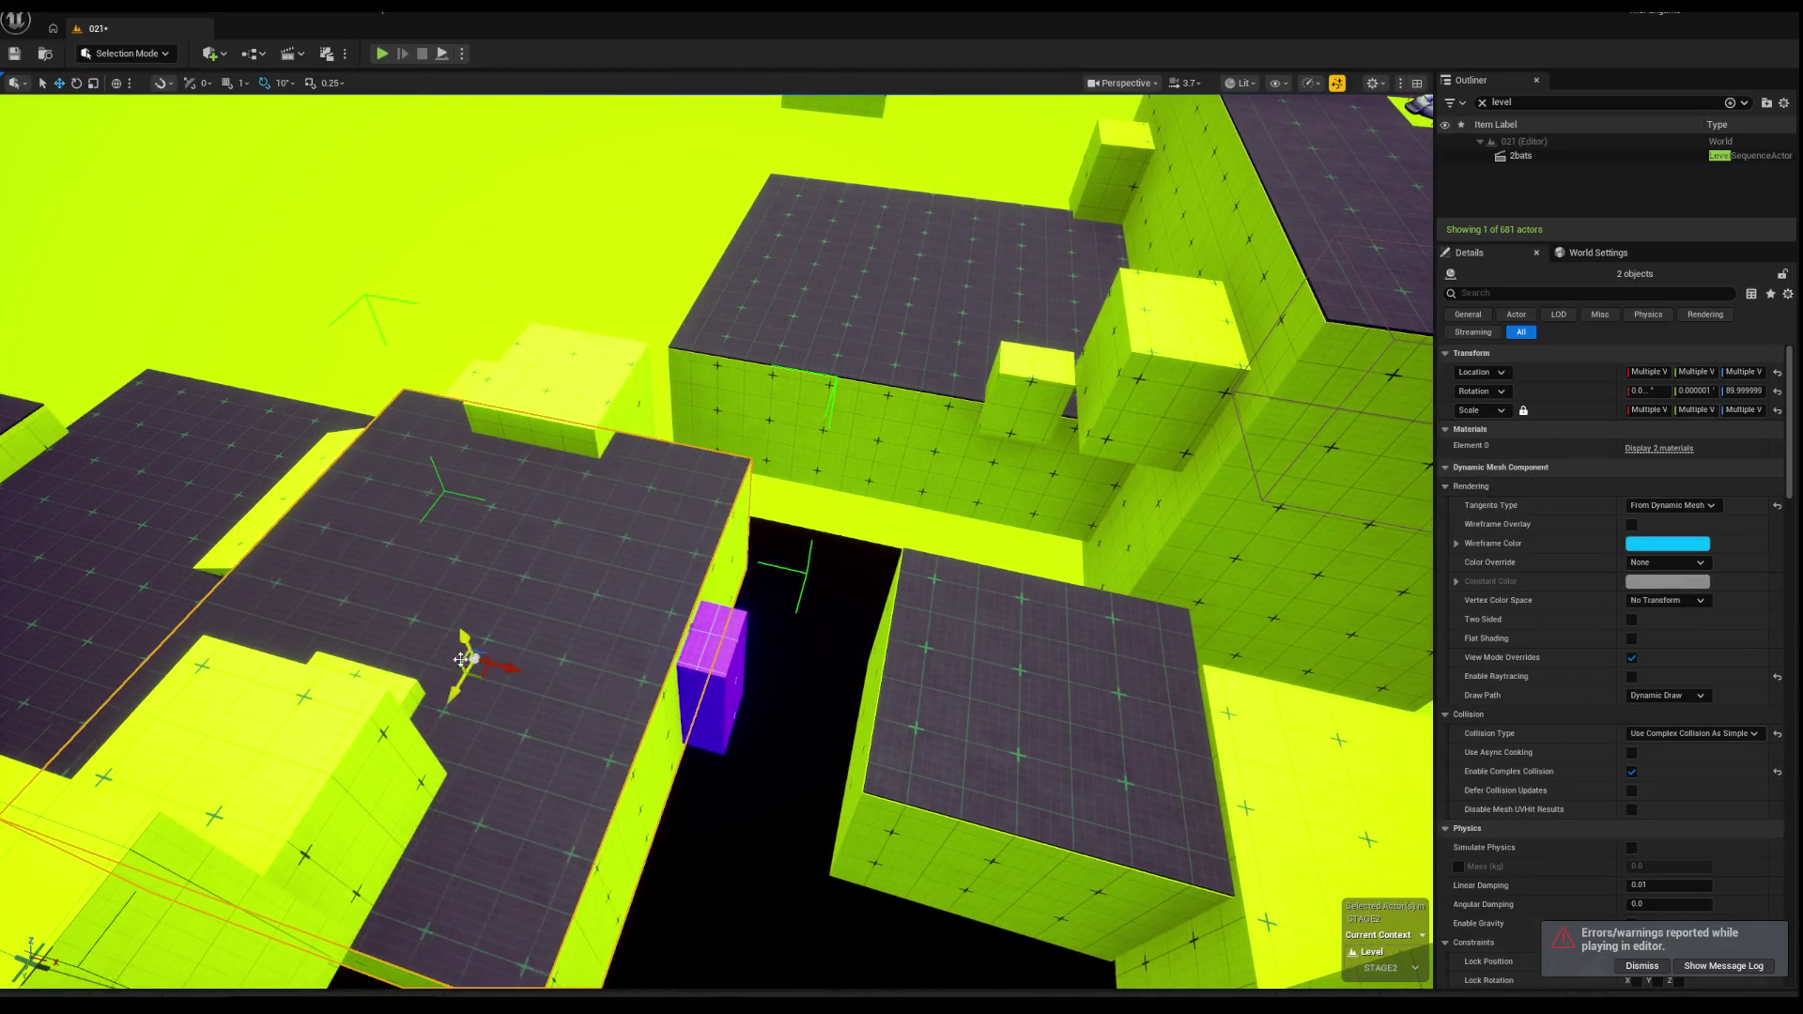
{"action": "left_click_drag", "start_coordinate": [459, 660], "coordinate": [488, 629]}
{"action": "key", "text": "ctrl+z"}
{"action": "mouse_move", "coordinate": [700, 573]}
{"action": "left_mouse_down"}
{"action": "mouse_move", "coordinate": [788, 573]}
{"action": "mouse_move", "coordinate": [731, 577]}
{"action": "left_mouse_up"}
Step: Focus on Box8952 and undo its moves, leaving it near 12061.68, 2548.64, -16107.91
{"action": "left_click", "coordinate": [756, 587]}
{"action": "key", "text": "f"}
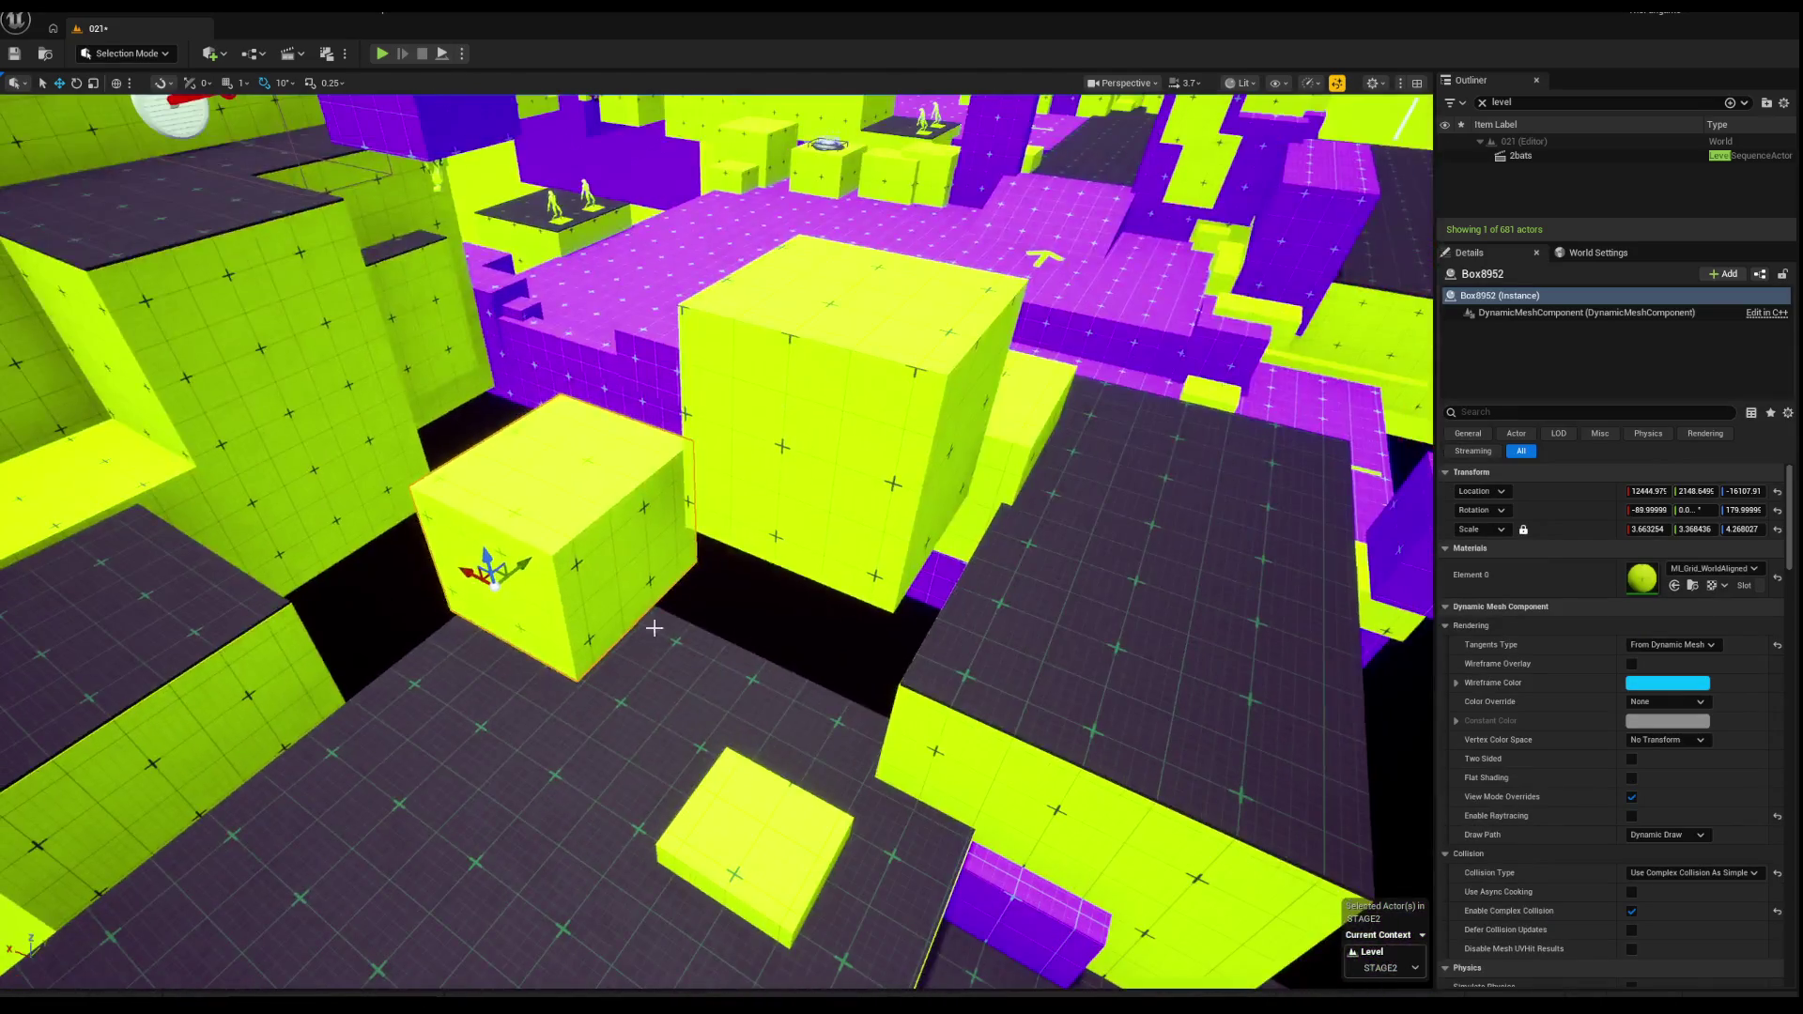
{"action": "key", "text": "ctrl+z"}
{"action": "key", "text": "ctrl+z"}
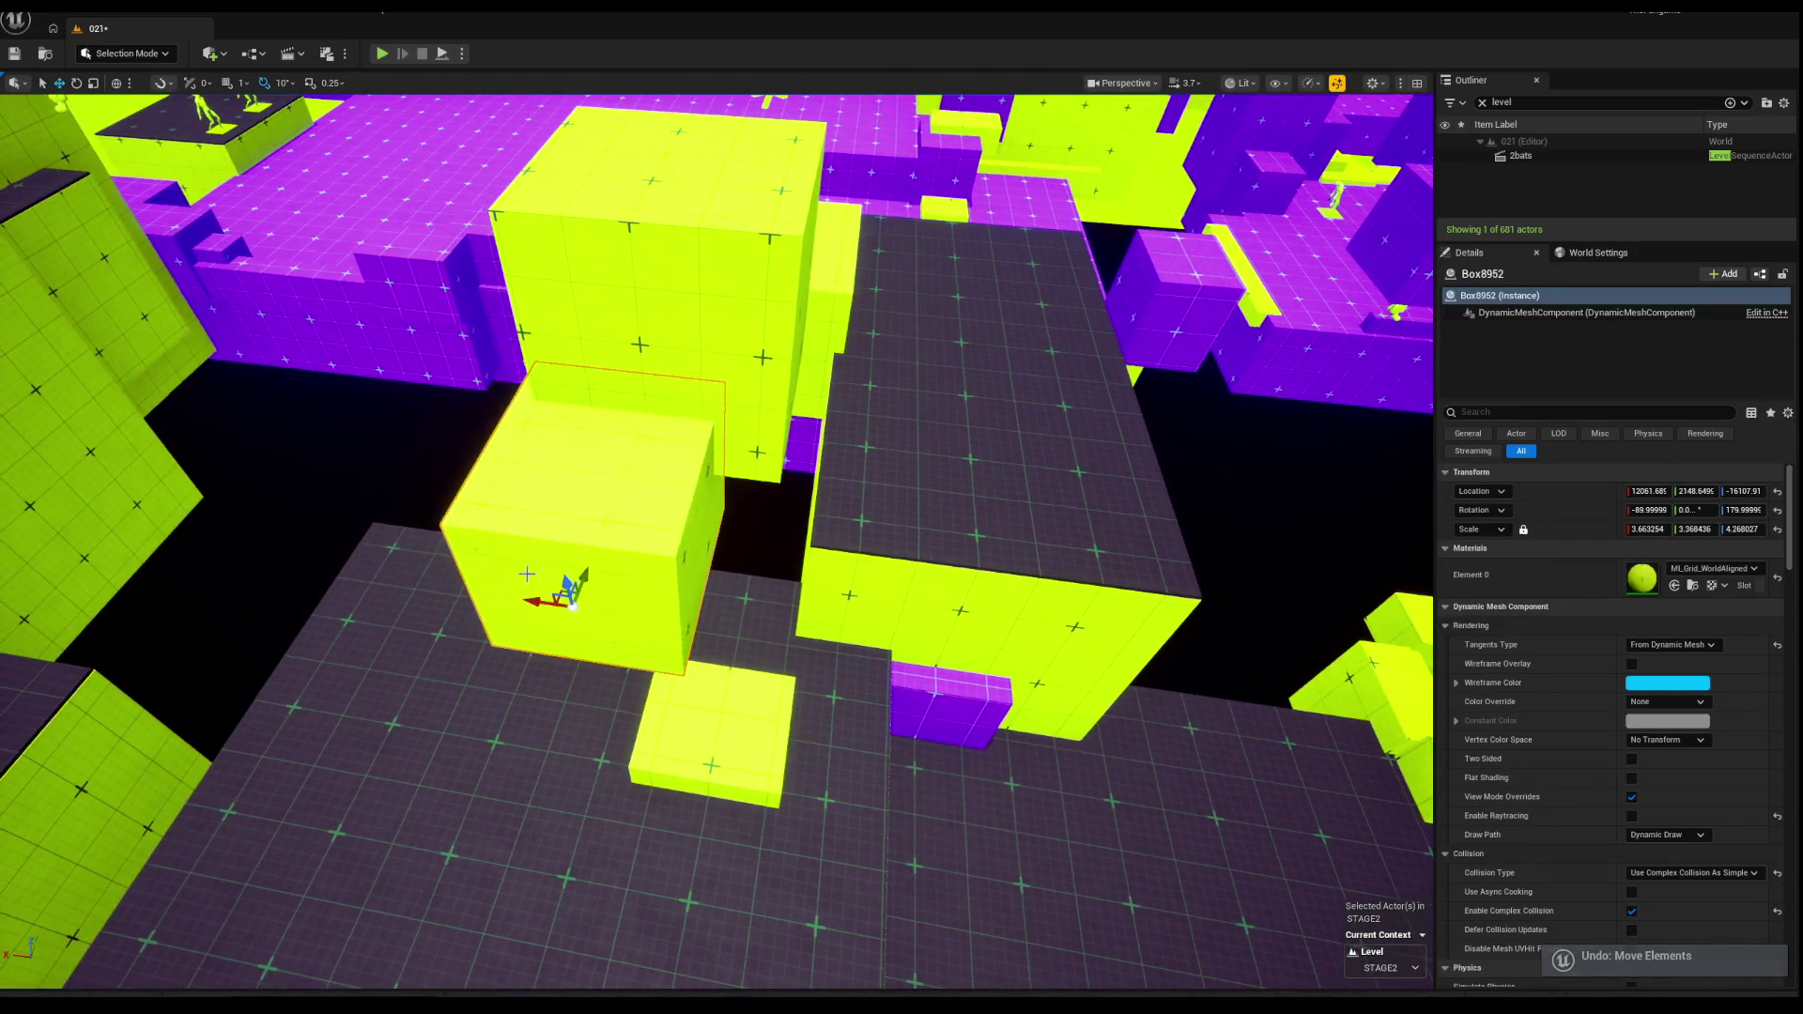
{"action": "key", "text": "ctrl+z"}
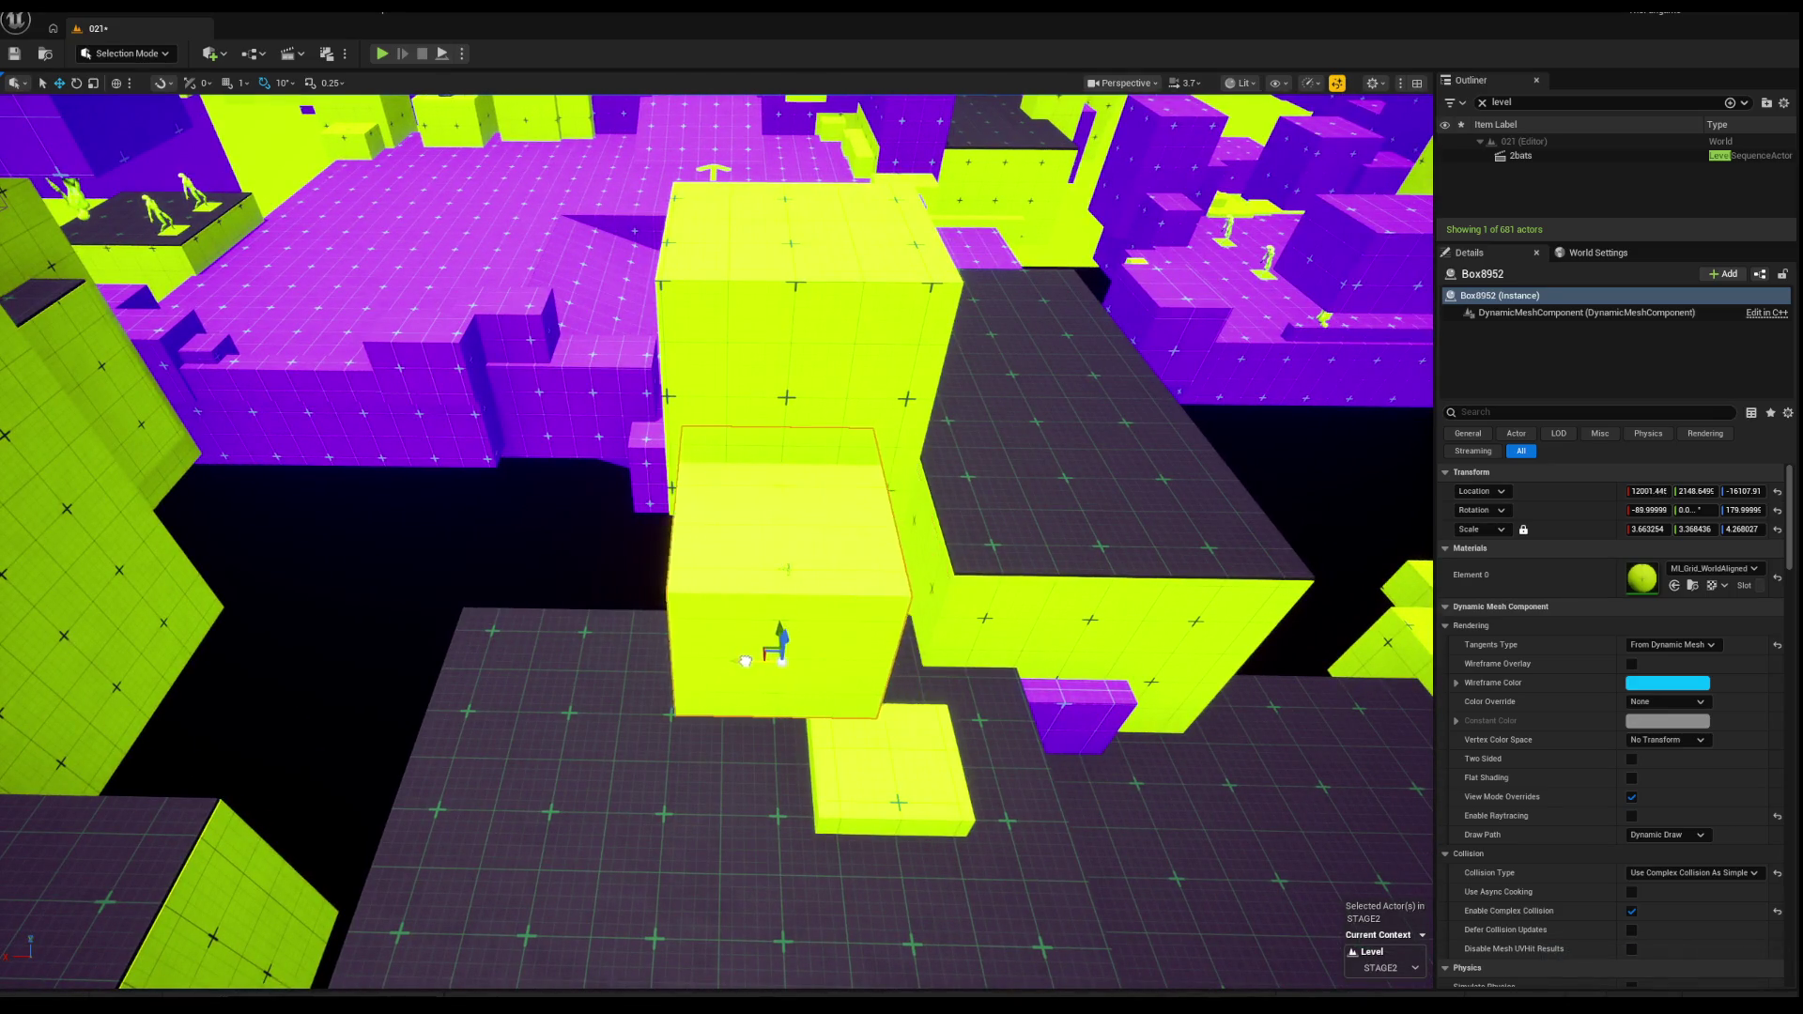
Step: Revert Box8952's last moves and stretch Box9307 to 6.36 × 6.34 × 4.27
{"action": "key", "text": "ctrl+z"}
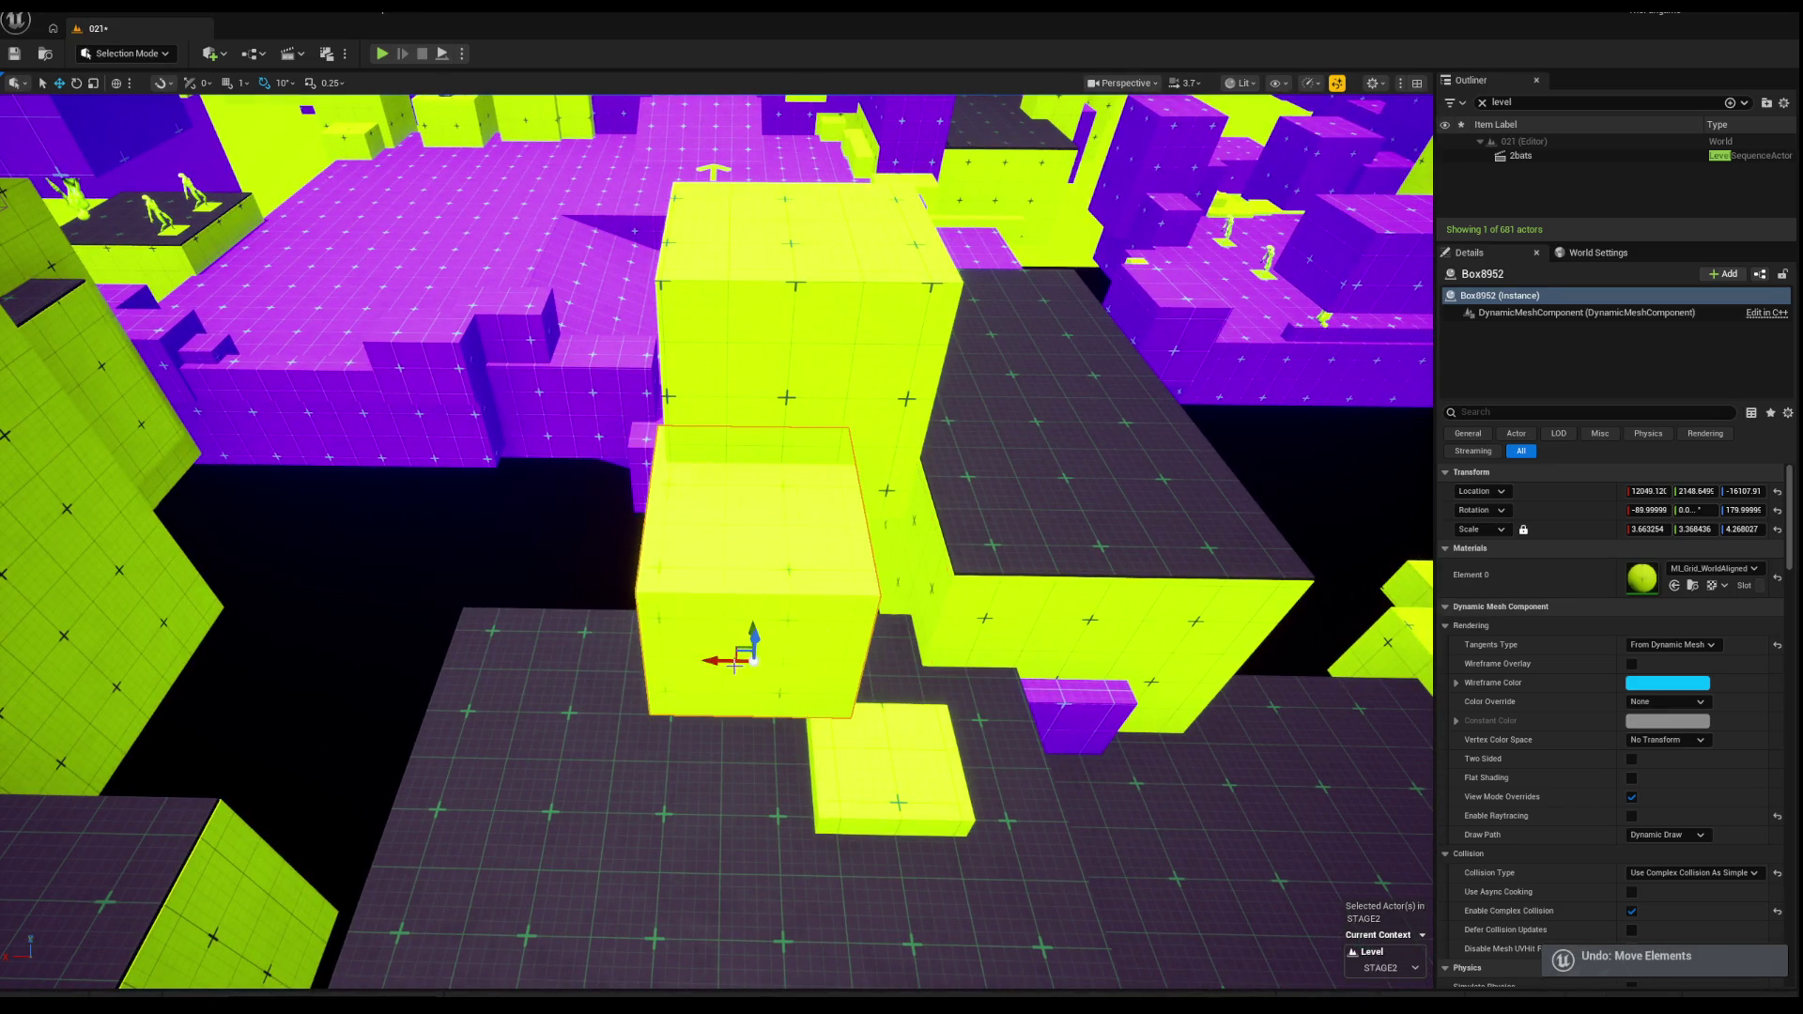
{"action": "key", "text": "ctrl+z"}
{"action": "mouse_move", "coordinate": [593, 678]}
{"action": "left_mouse_down"}
{"action": "mouse_move", "coordinate": [592, 657]}
{"action": "mouse_move", "coordinate": [876, 579]}
{"action": "mouse_move", "coordinate": [817, 544]}
{"action": "mouse_move", "coordinate": [685, 525]}
{"action": "left_mouse_up"}
{"action": "key", "text": "ctrl+z"}
{"action": "mouse_move", "coordinate": [487, 575]}
{"action": "left_mouse_down"}
{"action": "mouse_move", "coordinate": [858, 523]}
{"action": "mouse_move", "coordinate": [920, 490]}
{"action": "mouse_move", "coordinate": [933, 623]}
{"action": "mouse_move", "coordinate": [610, 612]}
{"action": "left_mouse_up"}
{"action": "key", "text": "w"}
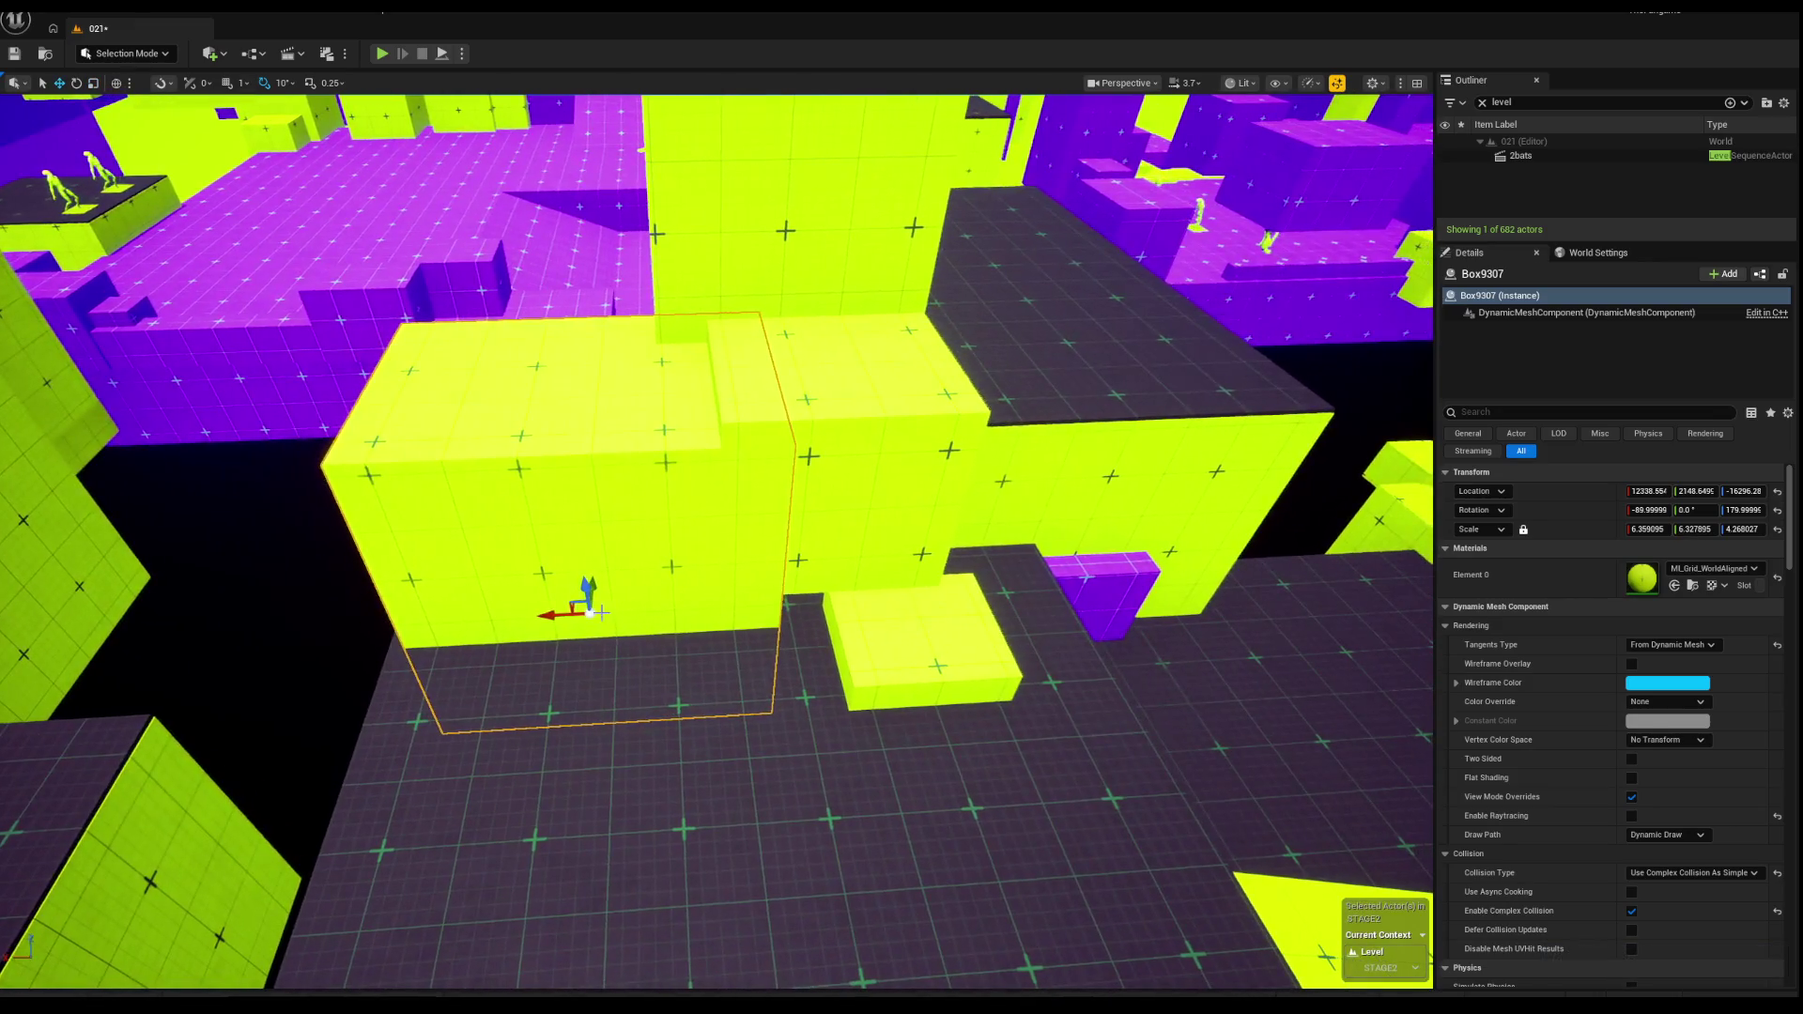
Step: Delete the three small blocks on the dark floor in front of it
{"action": "left_click", "coordinate": [940, 646]}
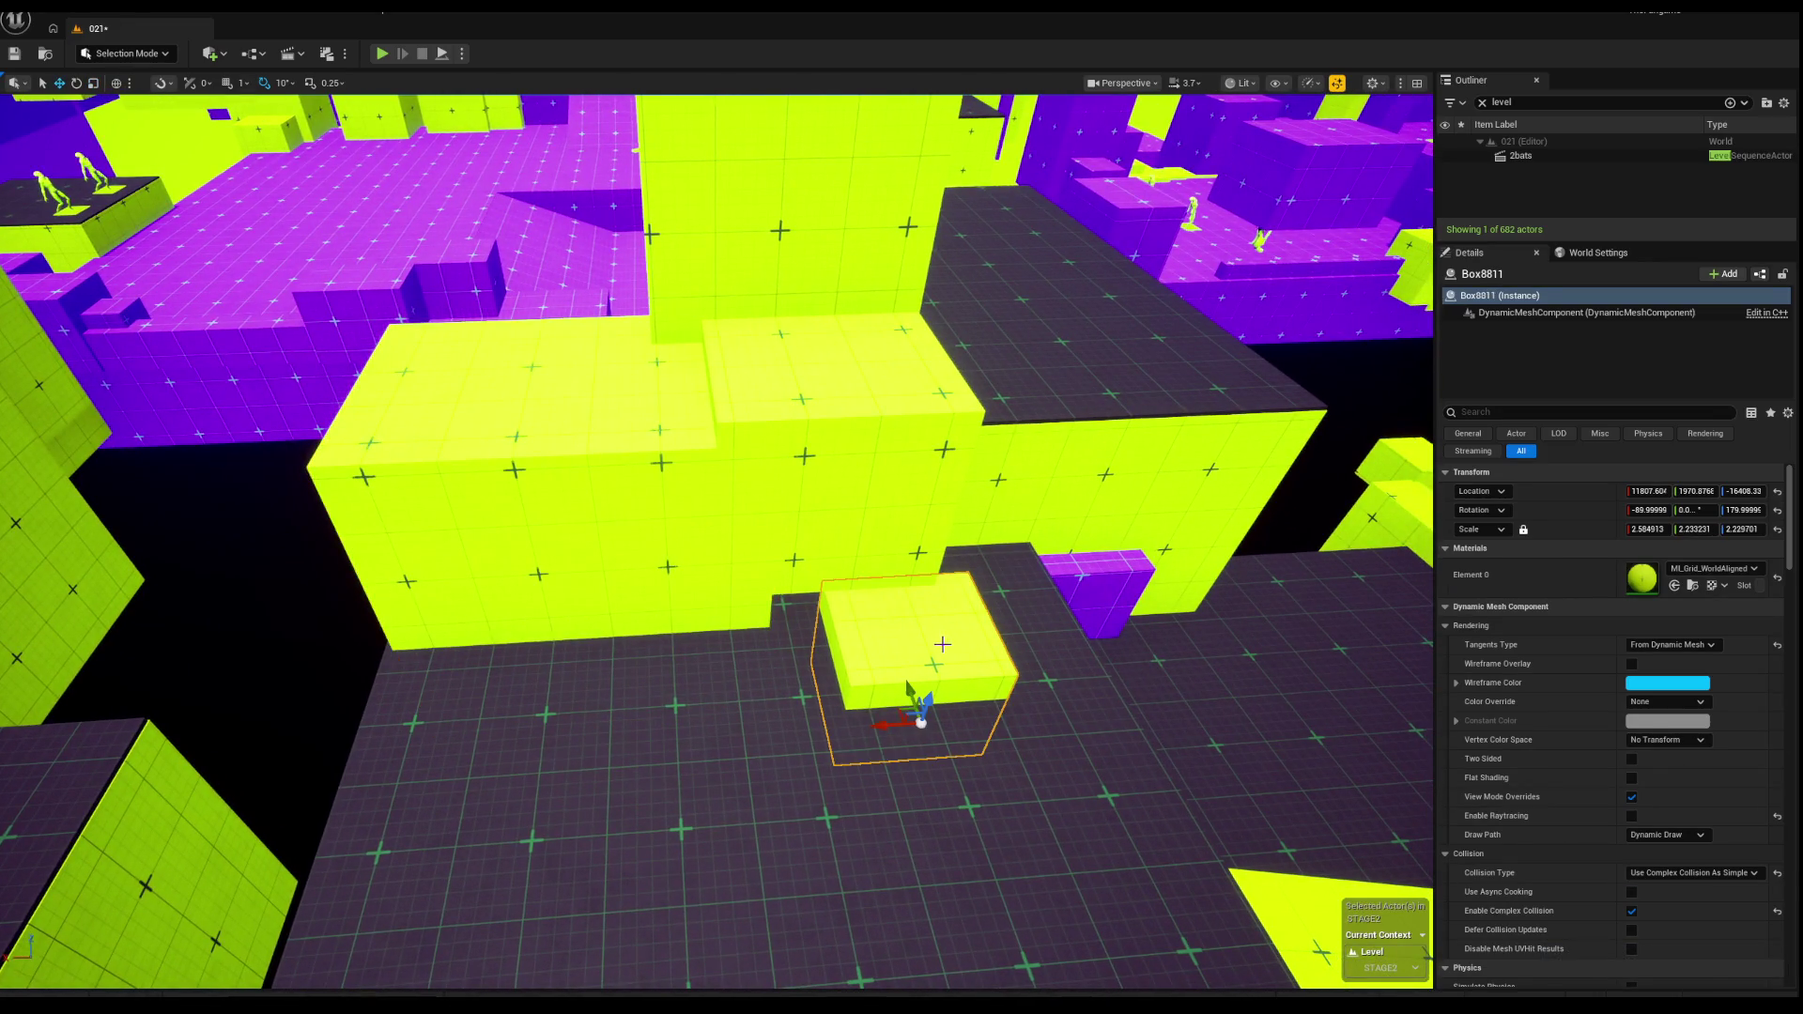
{"action": "key", "text": "Delete"}
{"action": "left_click", "coordinate": [507, 526]}
{"action": "key", "text": "Delete"}
{"action": "left_click", "coordinate": [1155, 845]}
{"action": "key", "text": "Delete"}
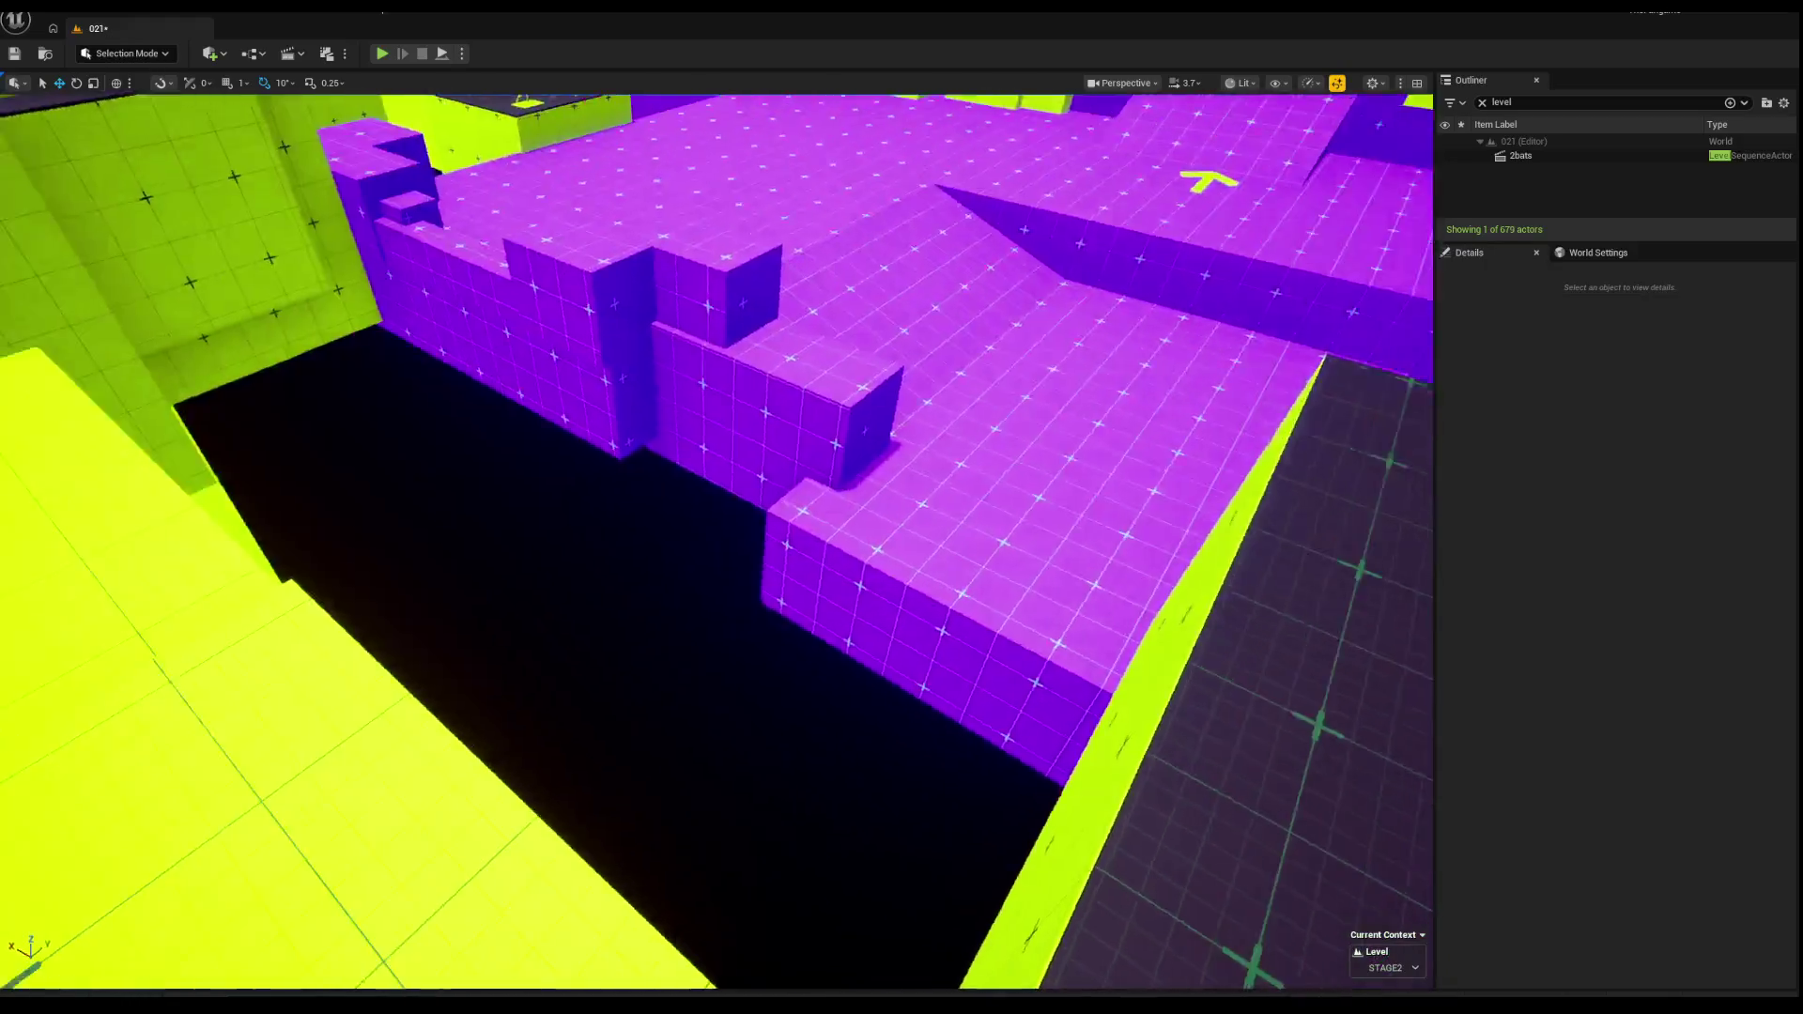
Step: Widen the dark-topped green platform along the X axis
{"action": "key", "text": "w"}
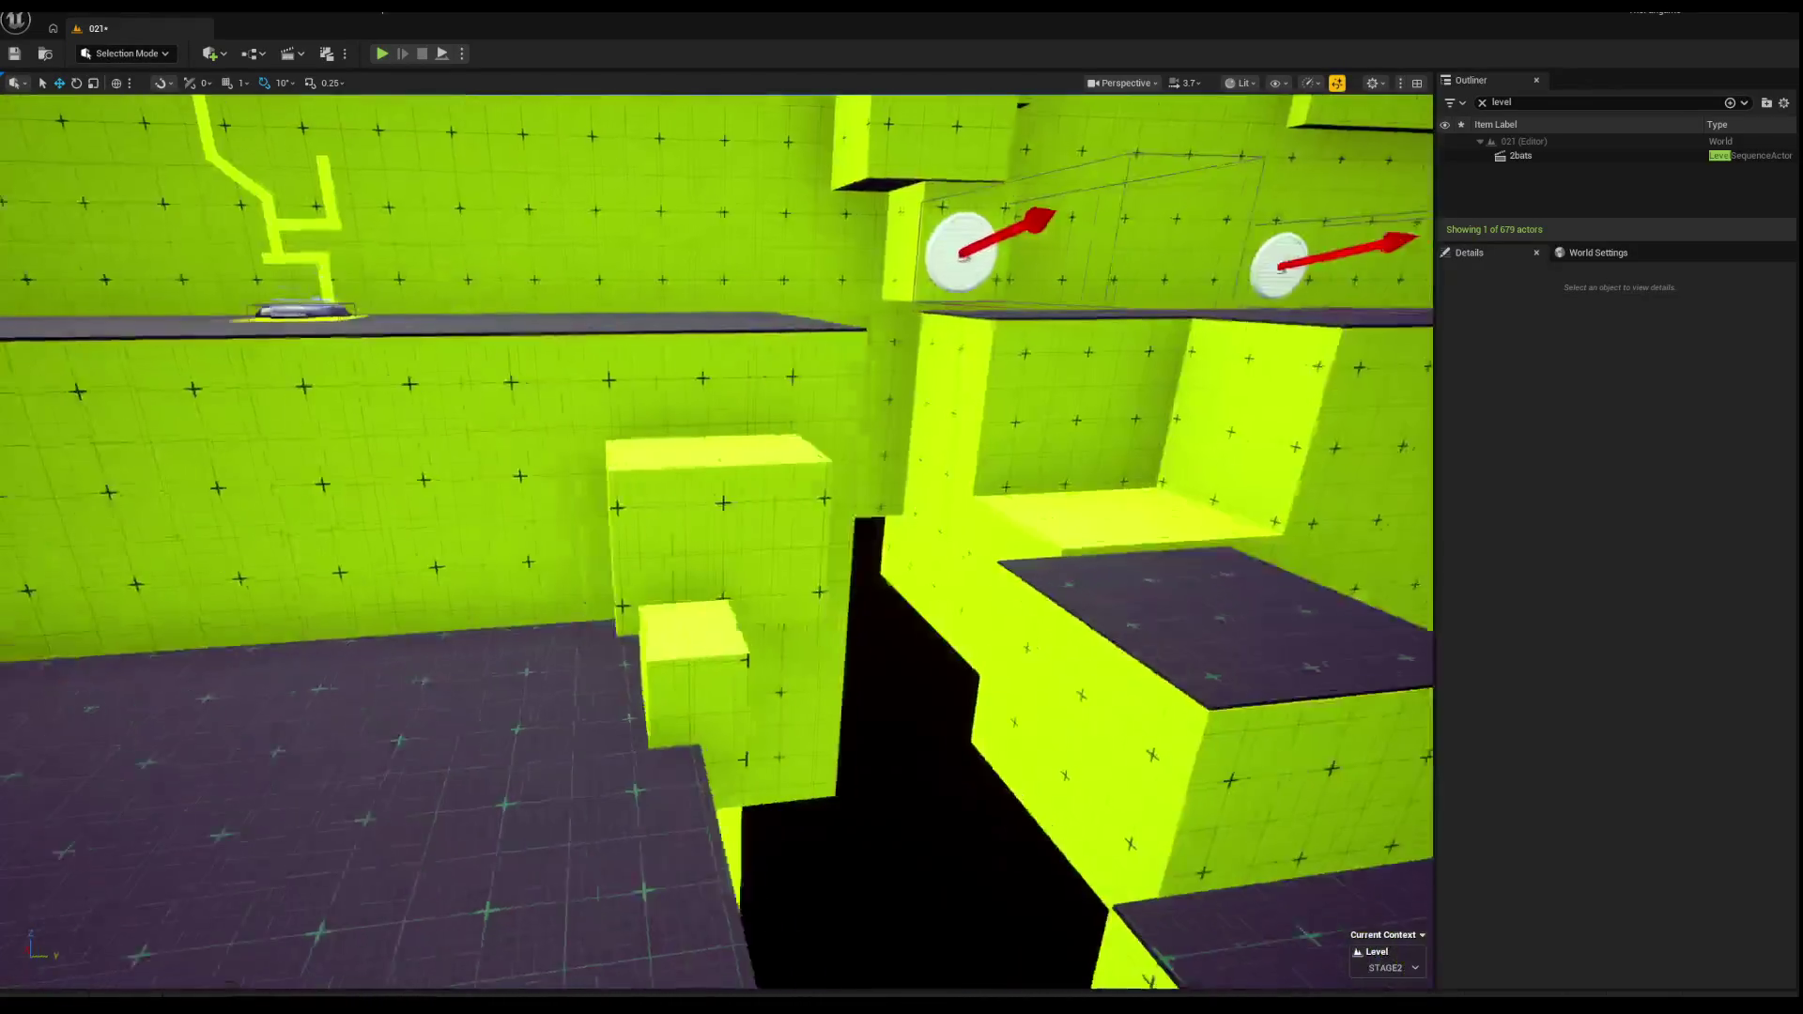
{"action": "key", "text": "s"}
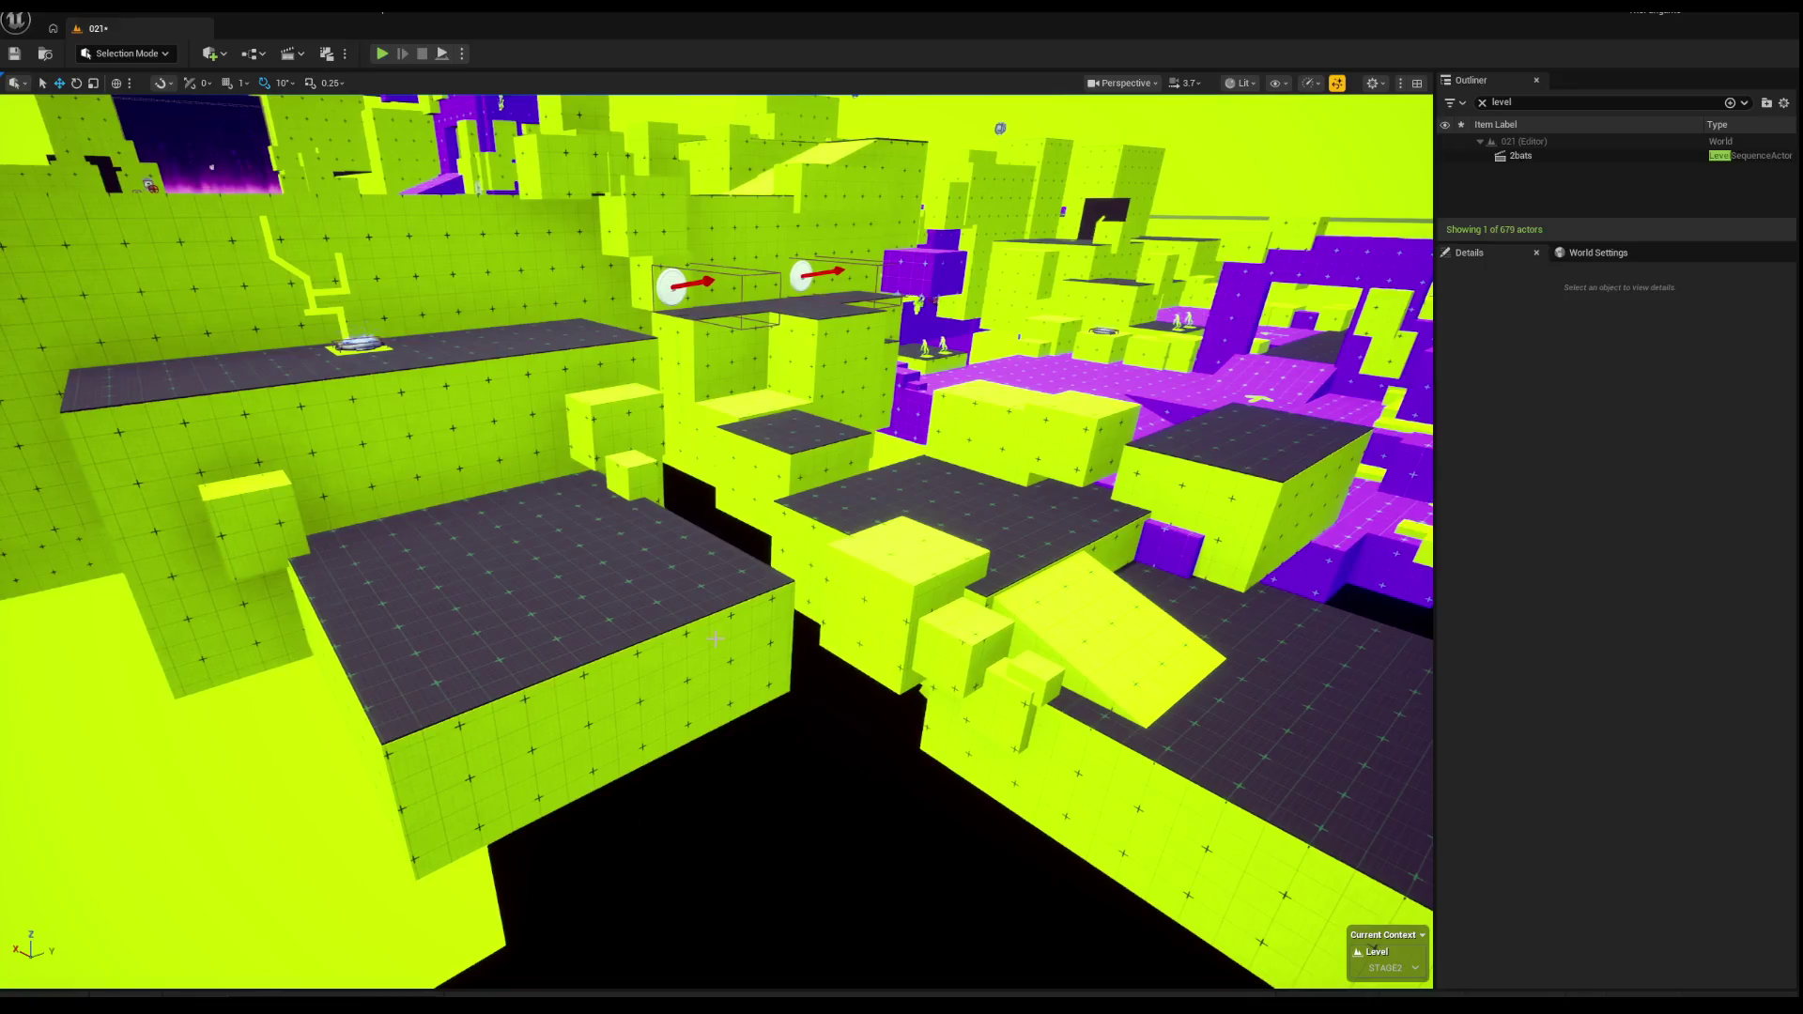
{"action": "left_click", "coordinate": [714, 639]}
{"action": "key", "text": "w"}
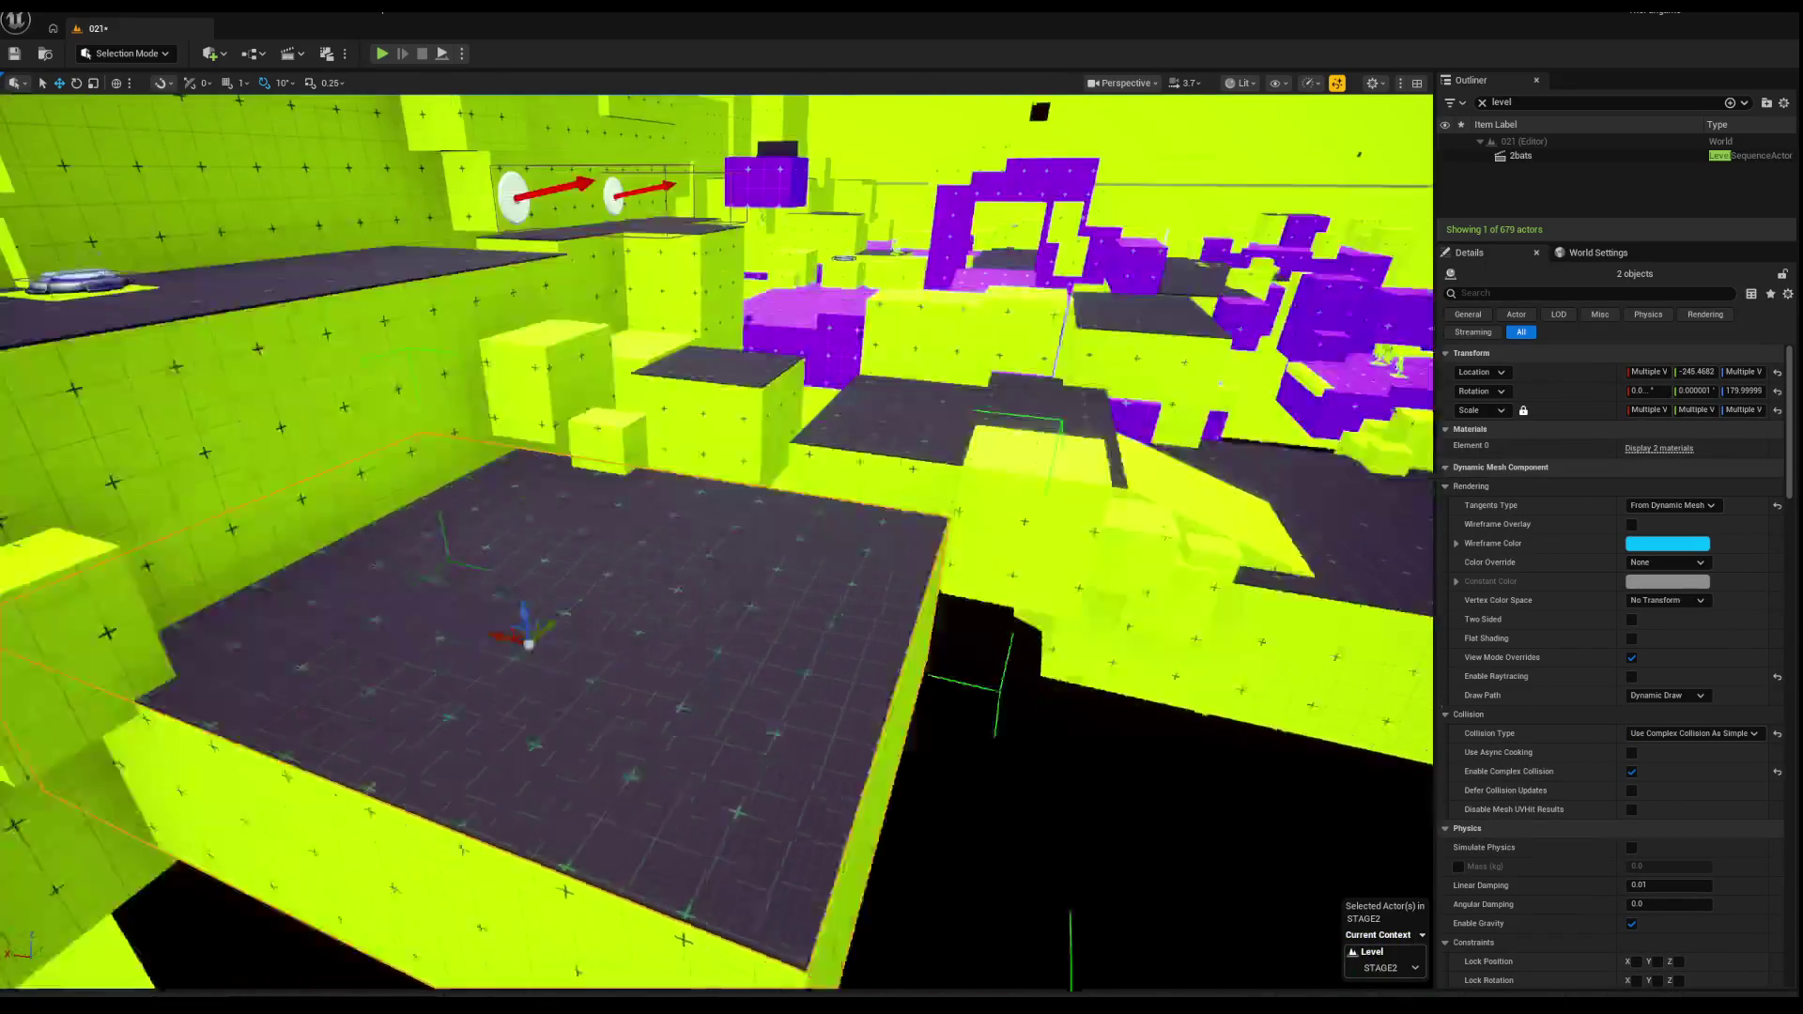
{"action": "left_click", "coordinate": [652, 486]}
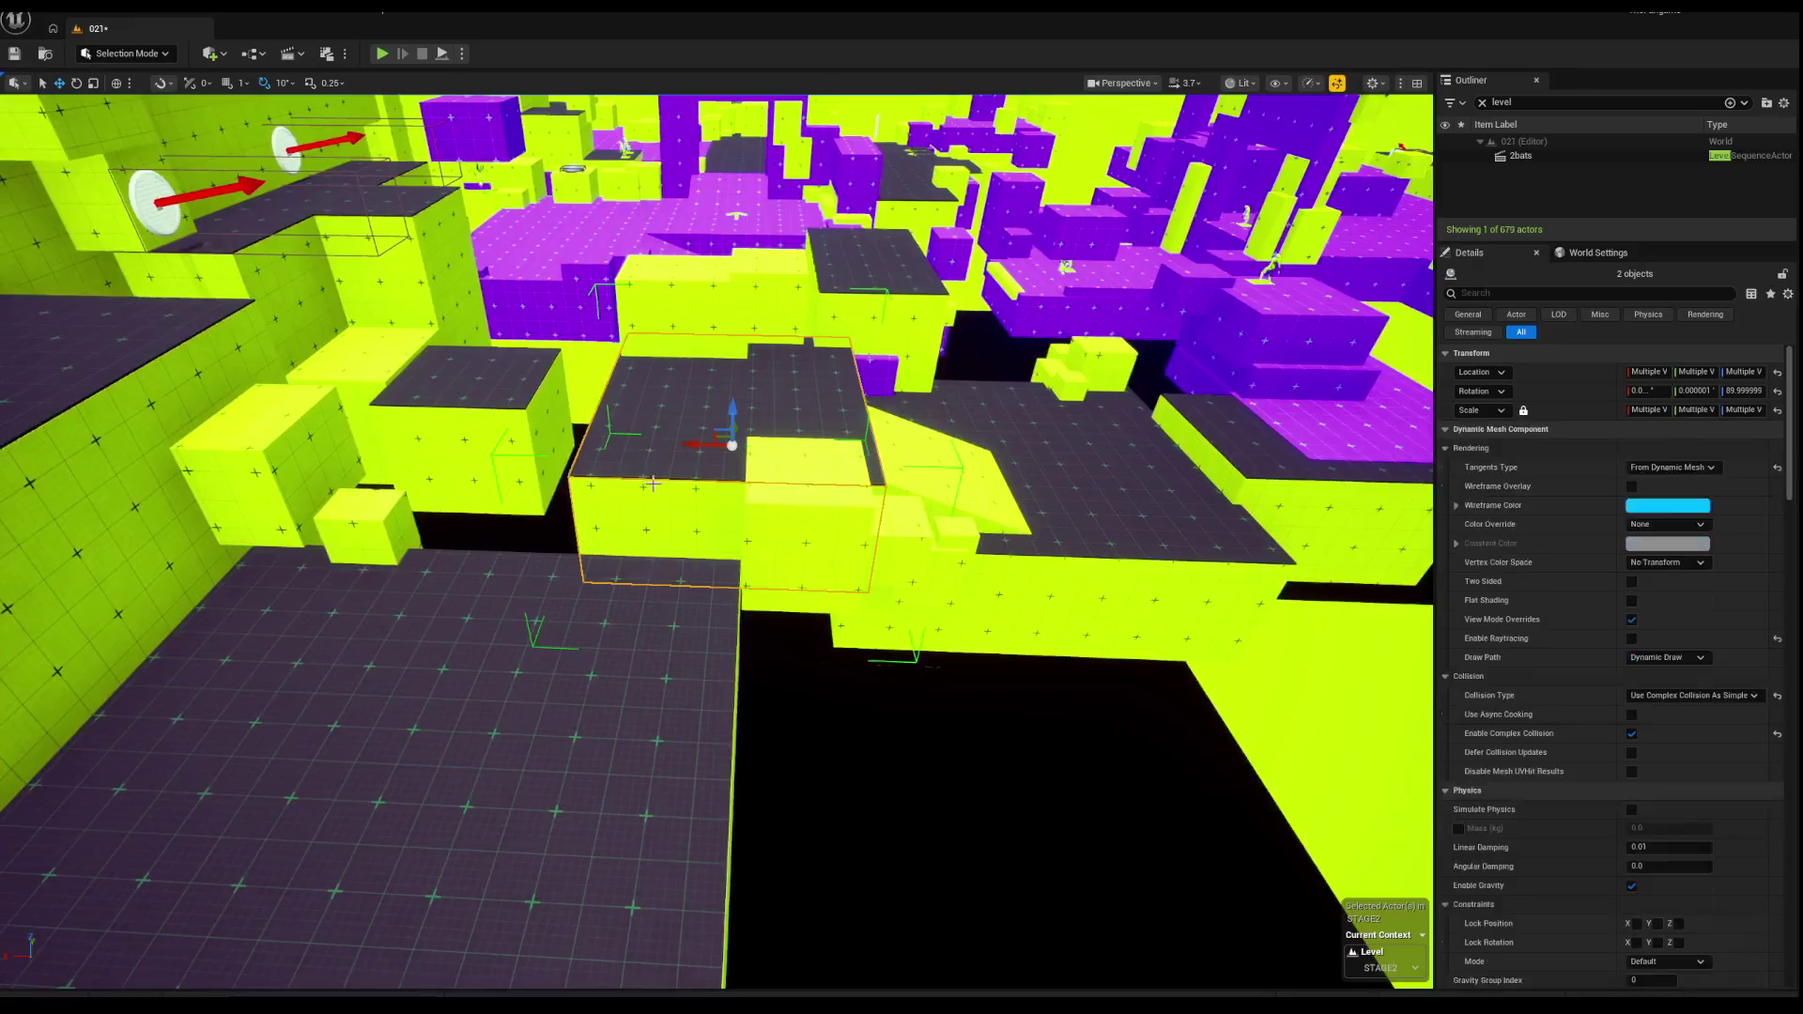
{"action": "key", "text": "w"}
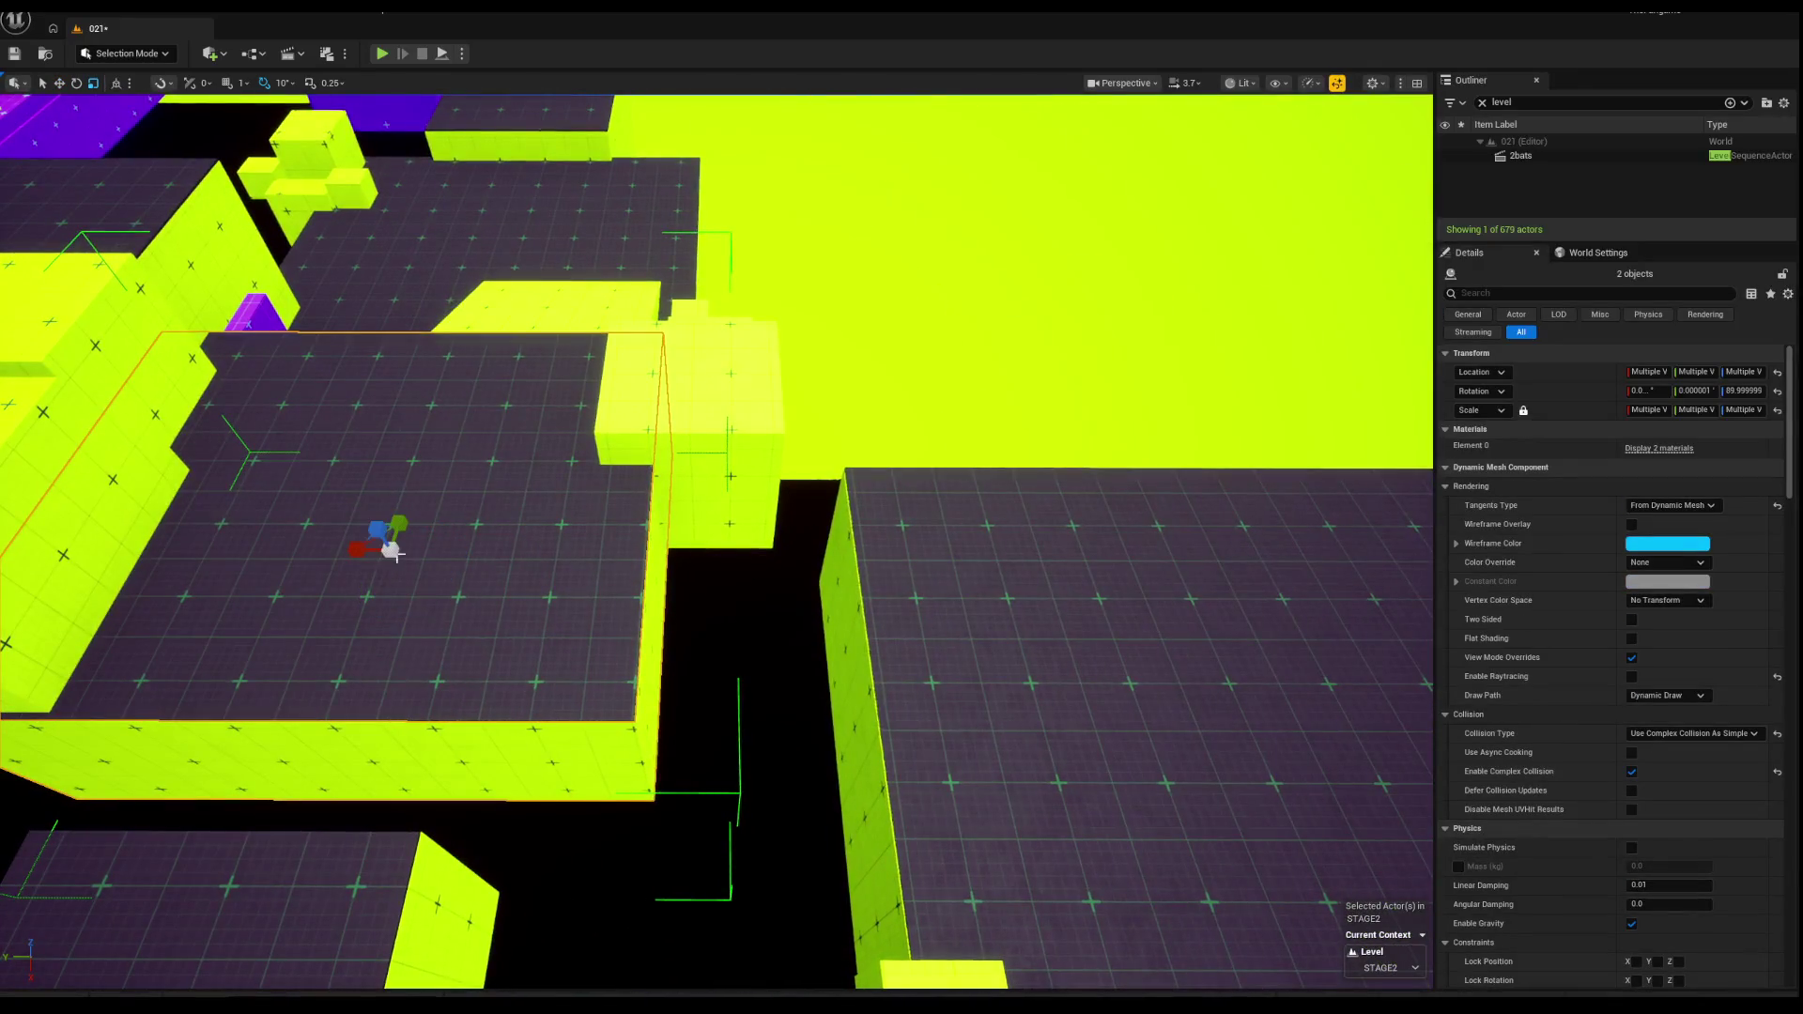
{"action": "scroll", "coordinate": [581, 567], "scroll_direction": "down", "scroll_amount": 5}
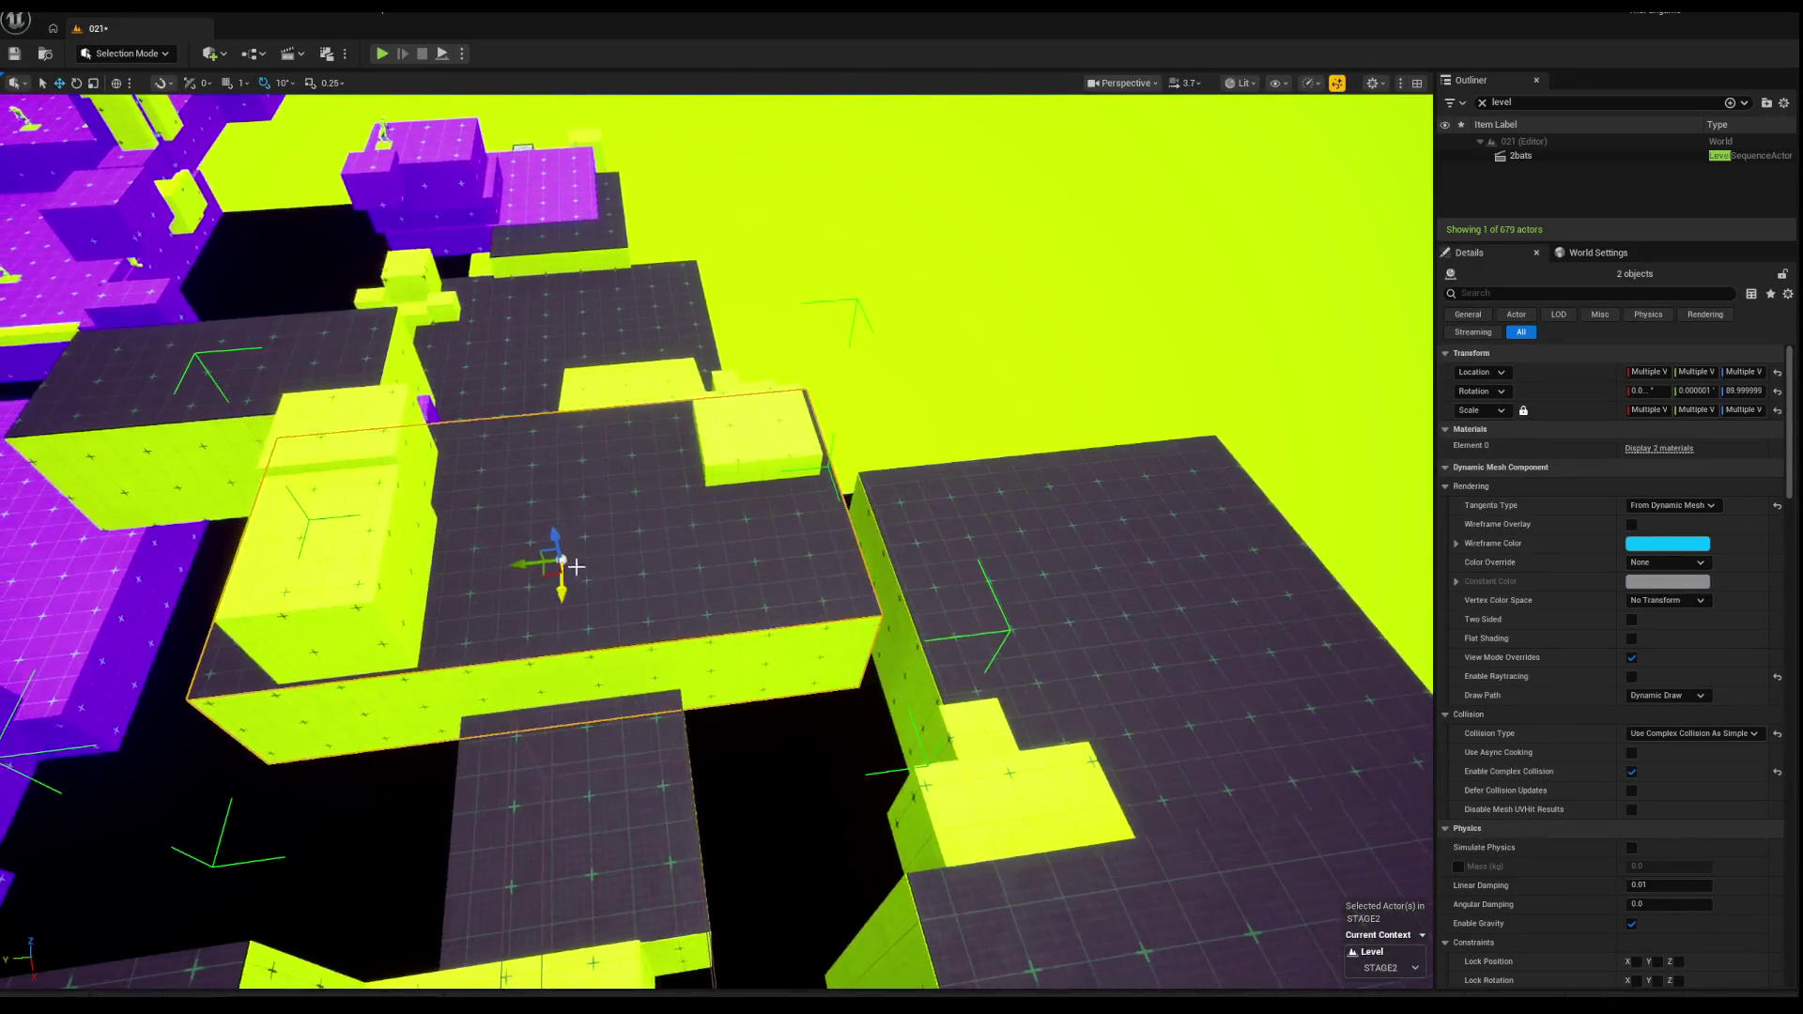
{"action": "mouse_move", "coordinate": [611, 567]}
{"action": "left_mouse_down"}
{"action": "mouse_move", "coordinate": [573, 549]}
{"action": "mouse_move", "coordinate": [591, 571]}
{"action": "mouse_move", "coordinate": [860, 468]}
{"action": "left_mouse_up"}
{"action": "key", "text": "r"}
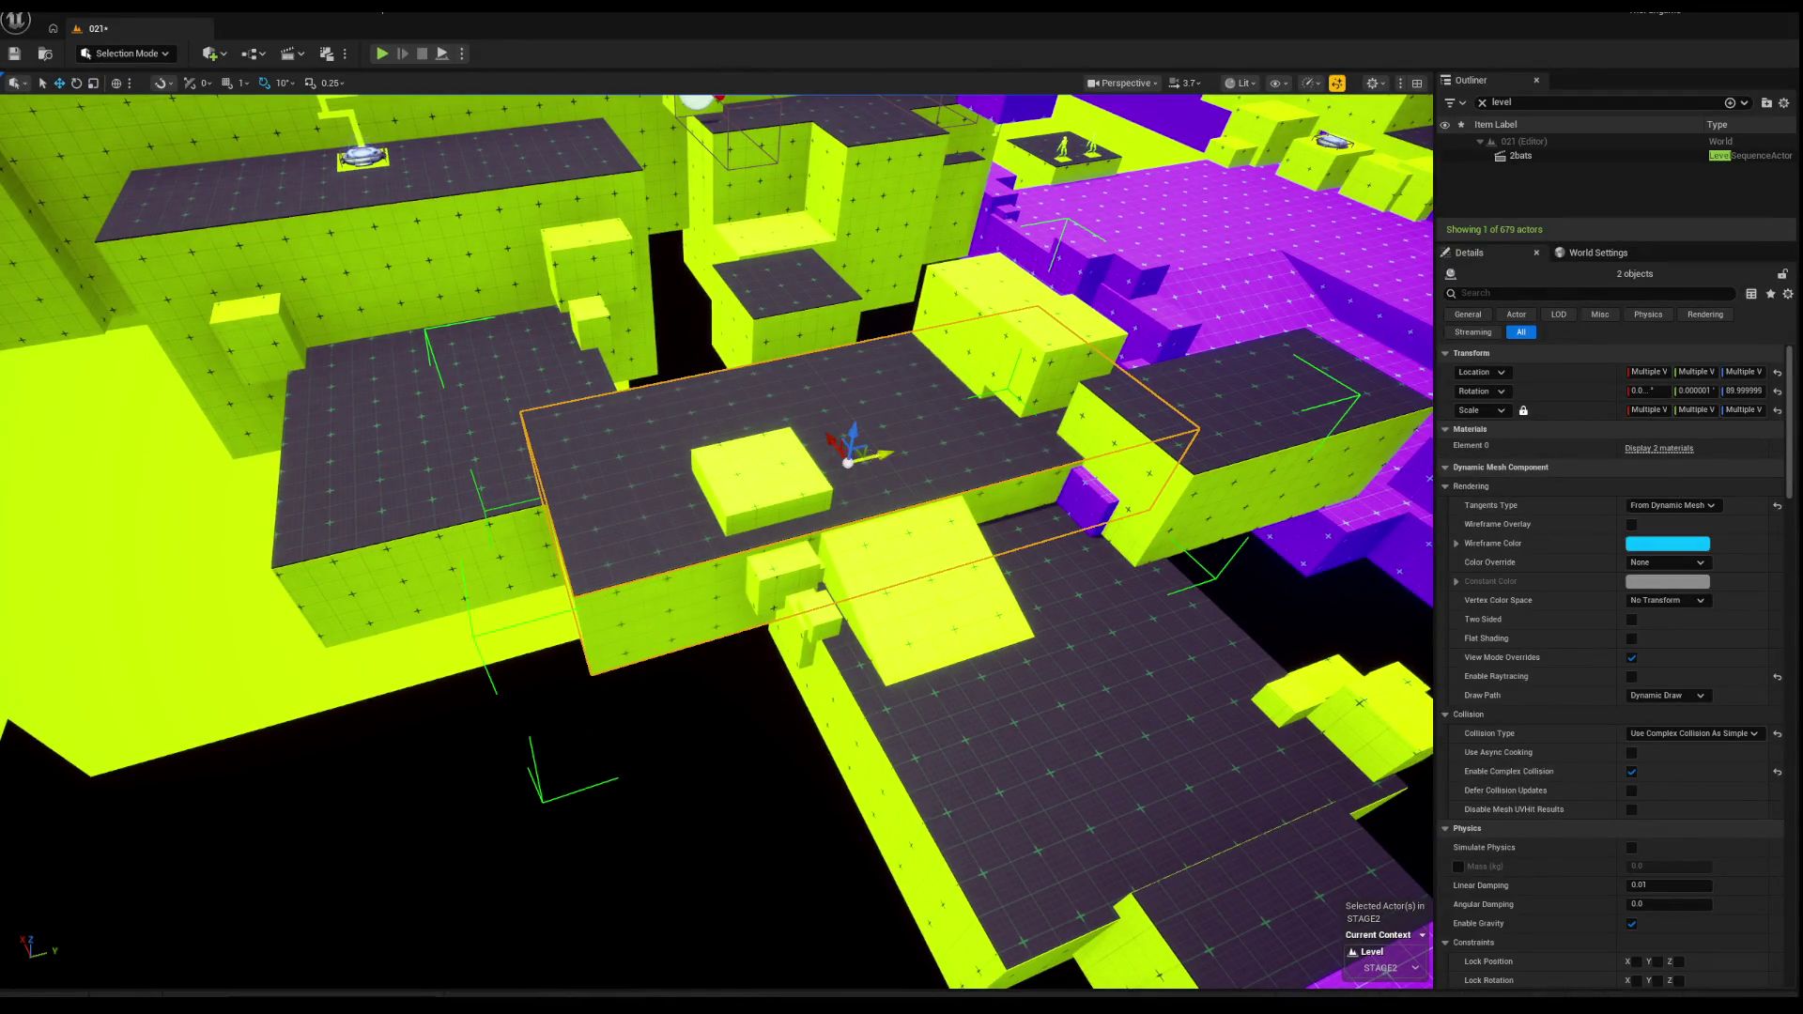
{"action": "left_click_drag", "start_coordinate": [733, 467], "coordinate": [864, 433]}
{"action": "key", "text": "r"}
{"action": "mouse_move", "coordinate": [787, 508]}
{"action": "left_mouse_down"}
{"action": "mouse_move", "coordinate": [808, 502]}
{"action": "mouse_move", "coordinate": [726, 510]}
{"action": "left_mouse_up"}
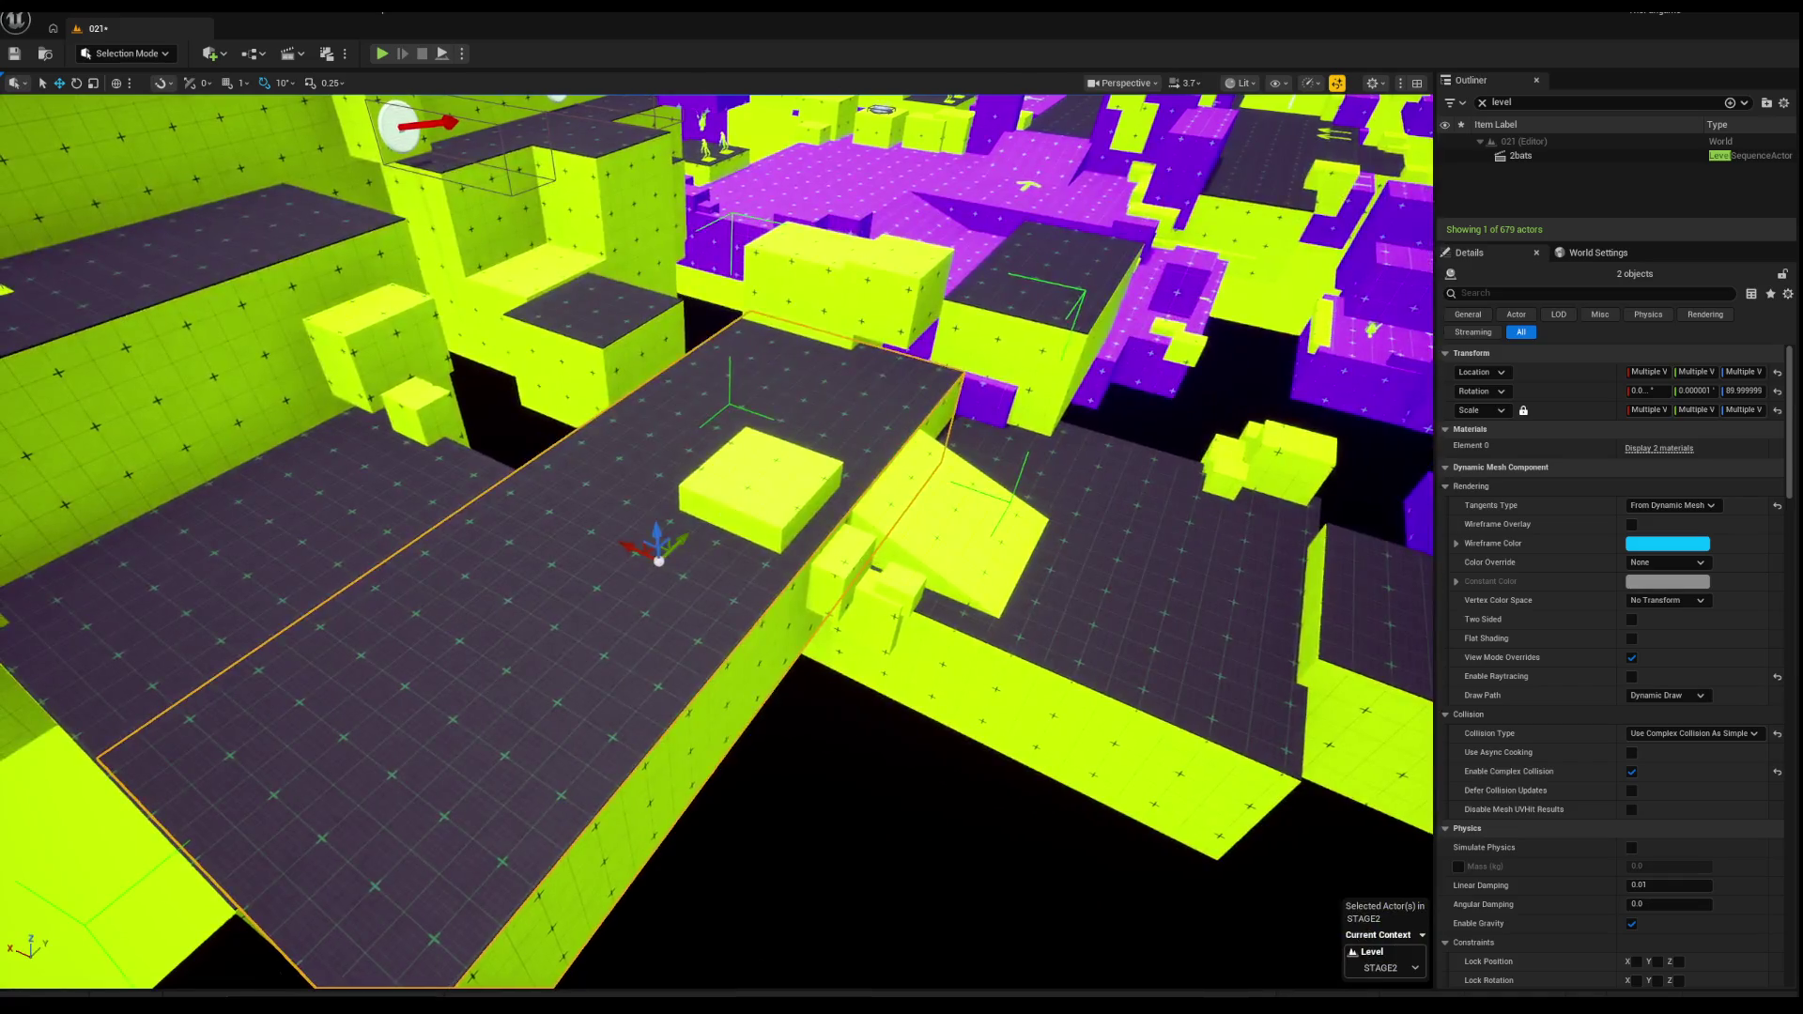
Step: Slide green block Box8804 along X, with the smaller block's trial moves undone
{"action": "left_click", "coordinate": [549, 526]}
{"action": "mouse_move", "coordinate": [548, 546]}
{"action": "left_mouse_down"}
{"action": "mouse_move", "coordinate": [594, 566]}
{"action": "mouse_move", "coordinate": [615, 536]}
{"action": "left_mouse_up"}
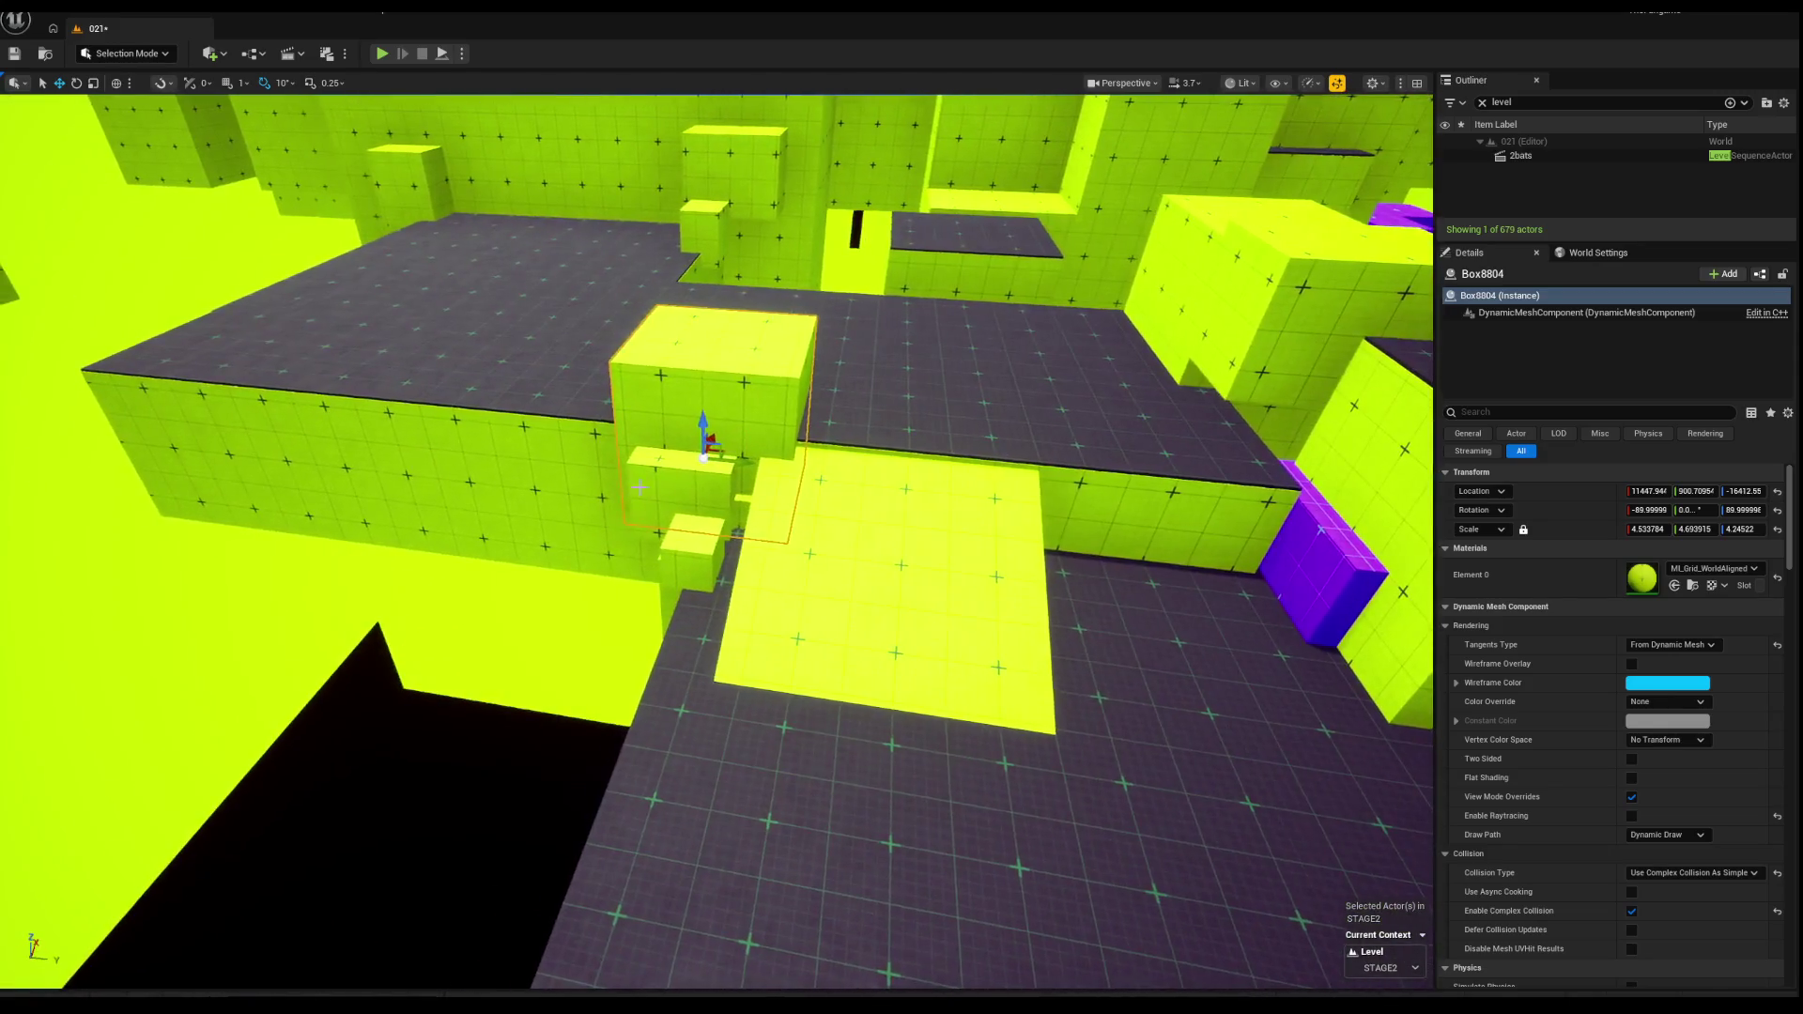
{"action": "left_click", "coordinate": [869, 510]}
{"action": "left_click_drag", "start_coordinate": [897, 507], "coordinate": [696, 506]}
{"action": "key", "text": "ctrl+z"}
{"action": "left_click_drag", "start_coordinate": [964, 523], "coordinate": [797, 523]}
{"action": "key", "text": "ctrl+z"}
{"action": "left_click_drag", "start_coordinate": [959, 521], "coordinate": [788, 515]}
{"action": "key", "text": "ctrl+z"}
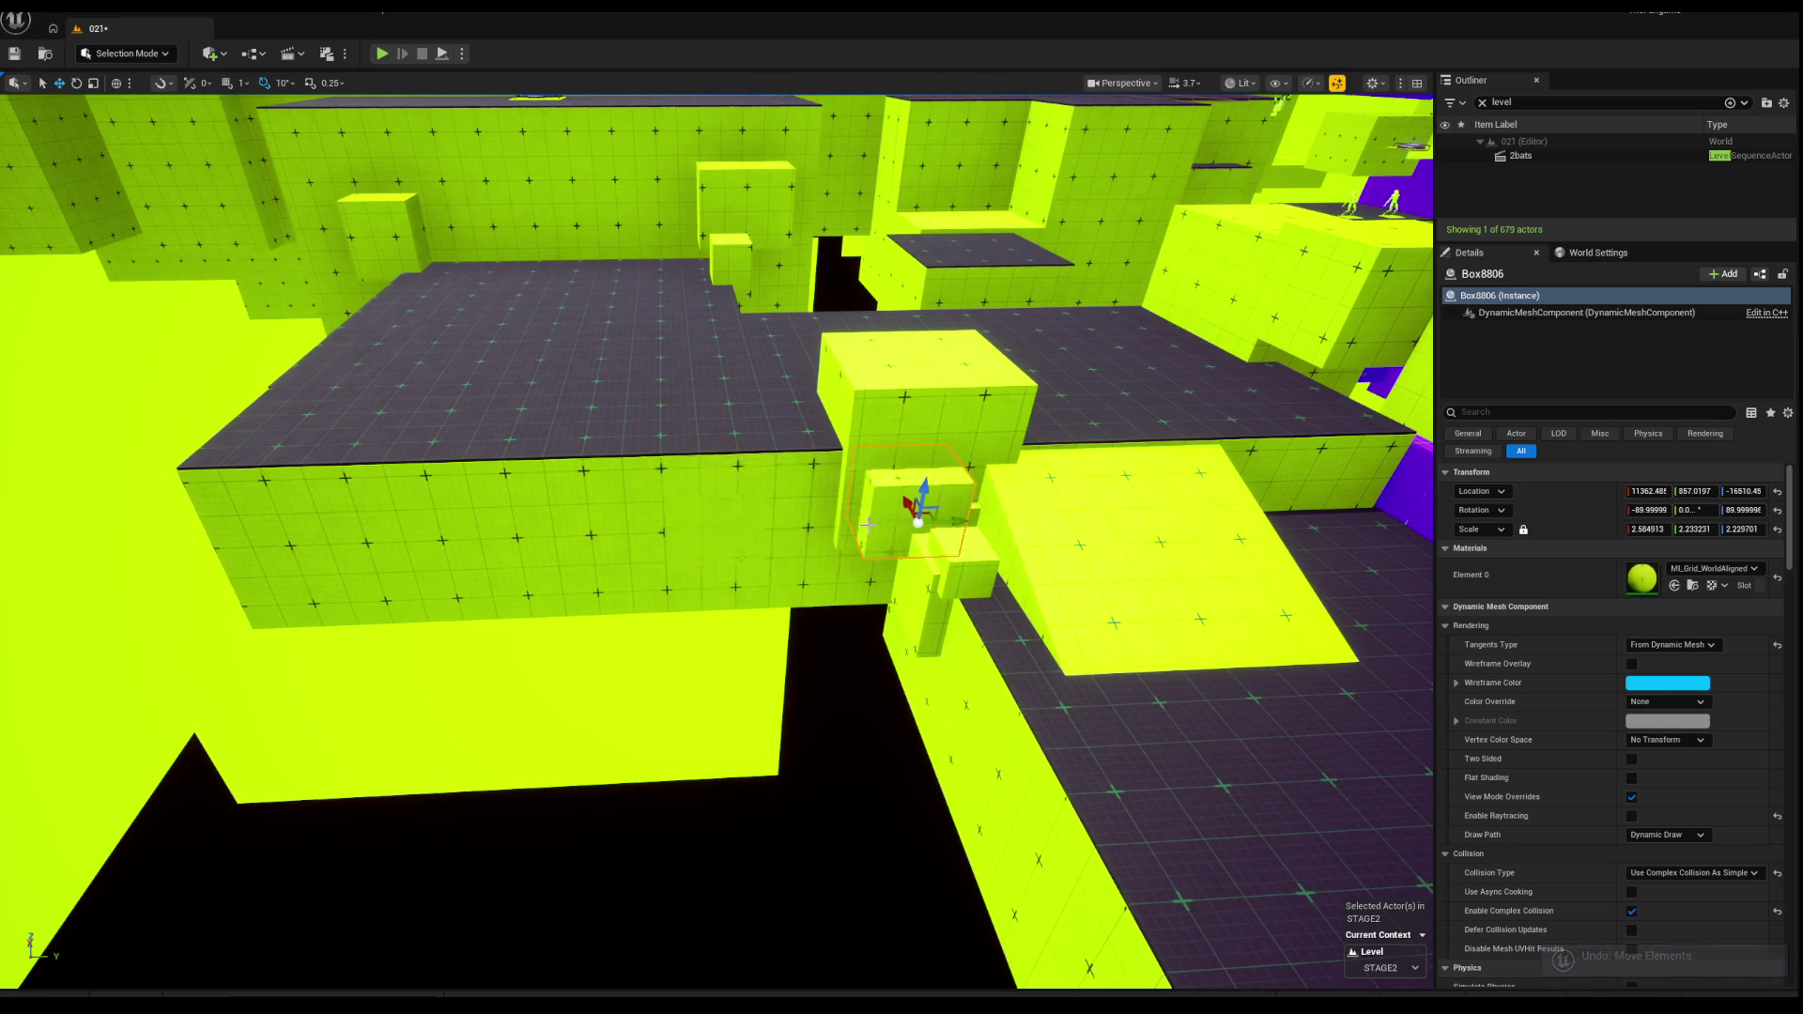
{"action": "key", "text": "ctrl+z"}
Step: Alt-drag a copy of the block, Box9308, off to the left at Y ≈ -828
{"action": "scroll", "coordinate": [862, 568], "scroll_direction": "down", "scroll_amount": 2}
{"action": "mouse_move", "coordinate": [899, 565]}
{"action": "left_mouse_down"}
{"action": "mouse_move", "coordinate": [350, 564]}
{"action": "mouse_move", "coordinate": [503, 560]}
{"action": "left_mouse_up"}
{"action": "key", "text": "ctrl+z"}
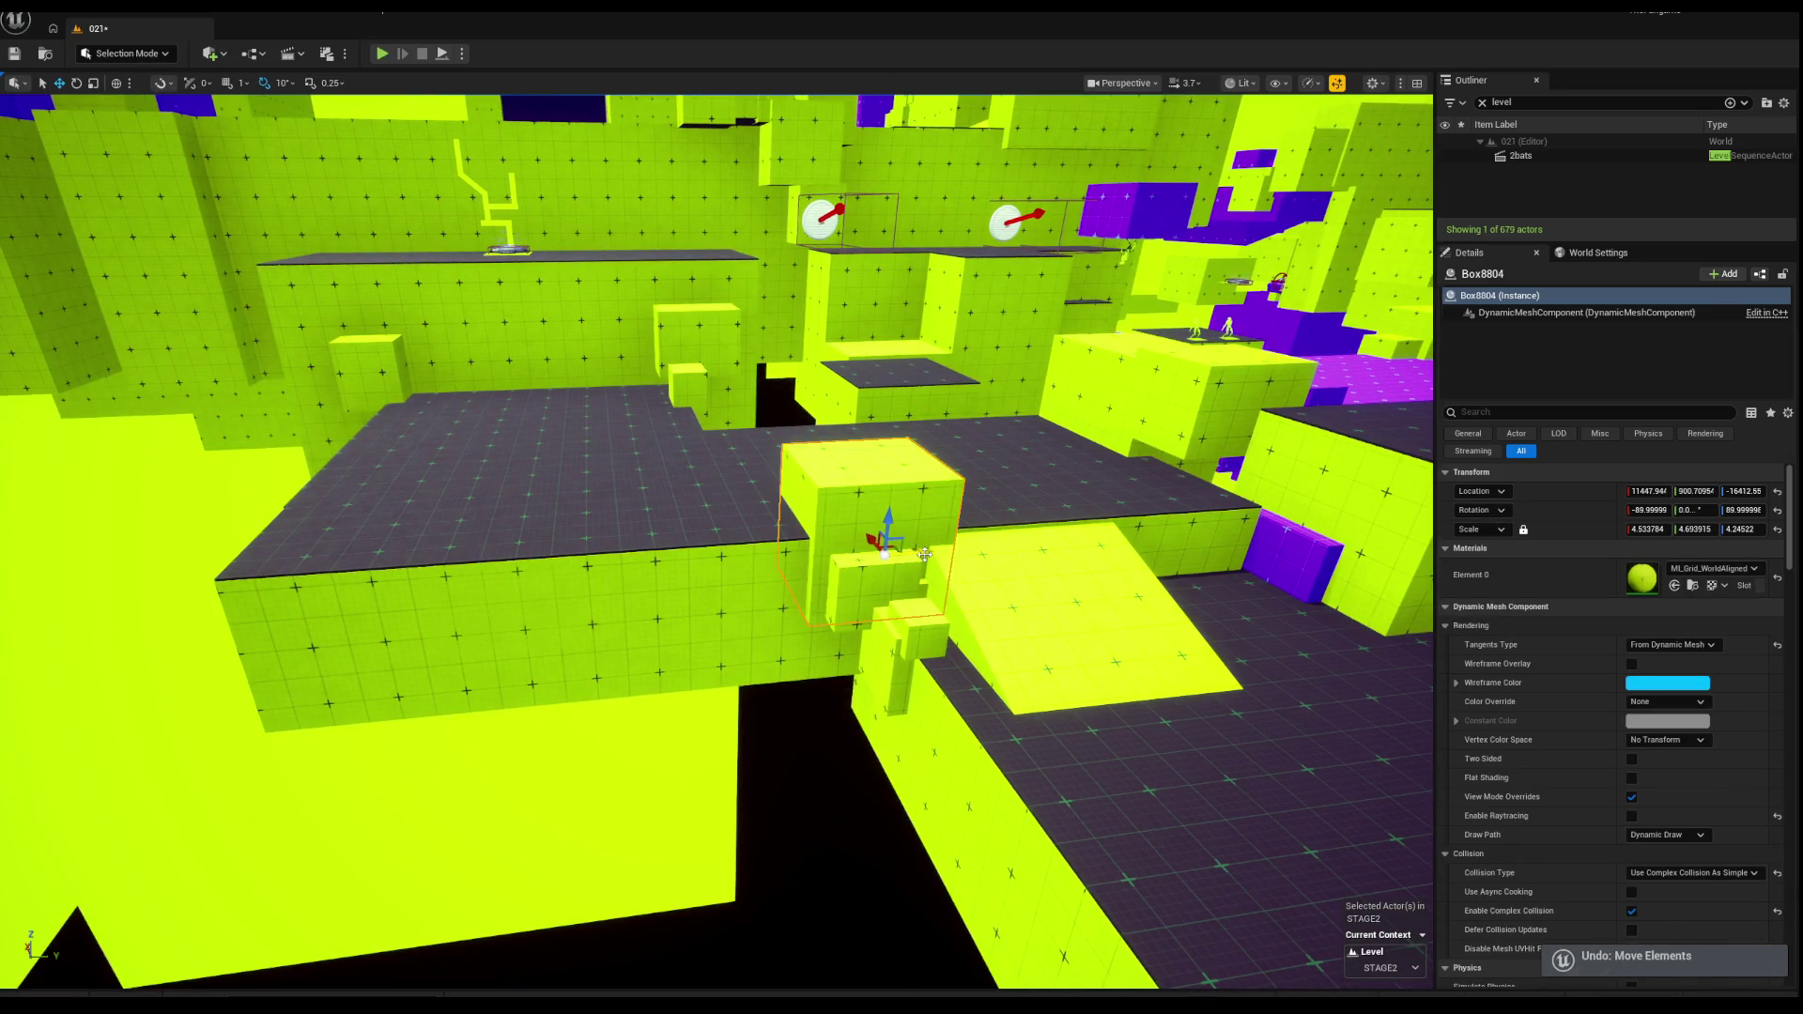
{"action": "mouse_move", "coordinate": [884, 554]}
{"action": "left_mouse_down"}
{"action": "mouse_move", "coordinate": [765, 544]}
{"action": "mouse_move", "coordinate": [281, 576]}
{"action": "mouse_move", "coordinate": [507, 605]}
{"action": "mouse_move", "coordinate": [413, 616]}
{"action": "left_mouse_up"}
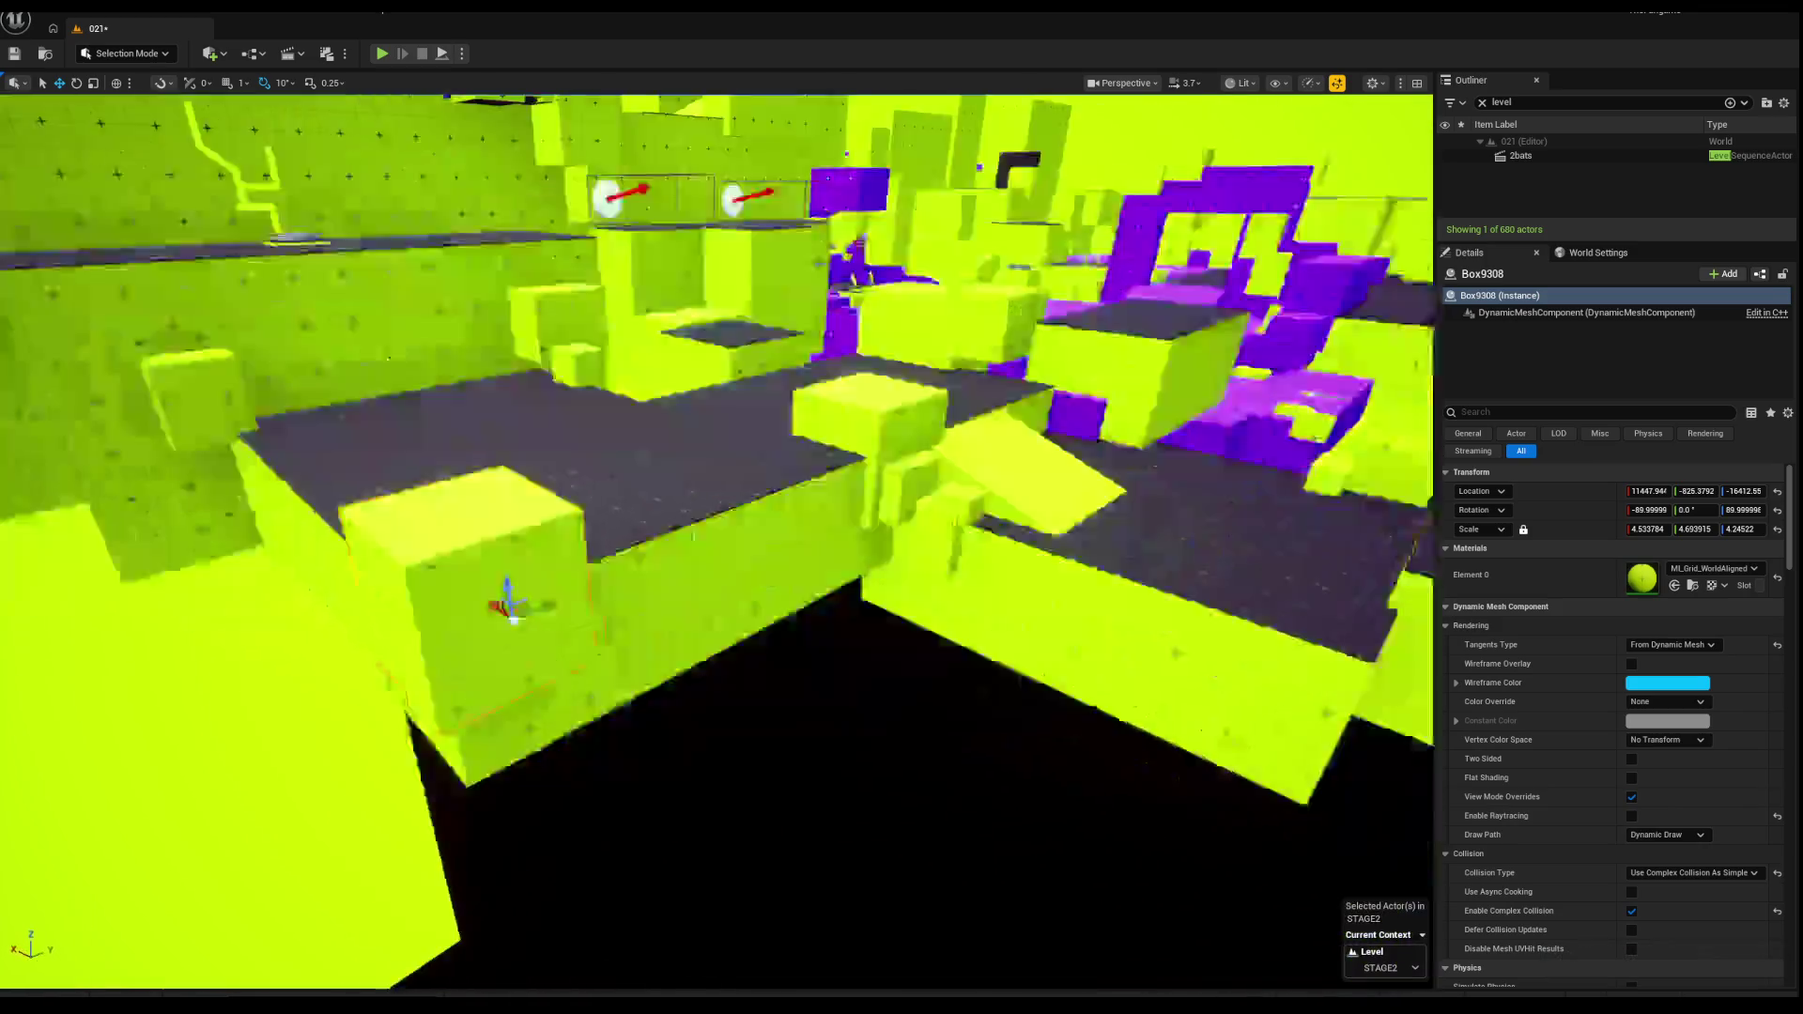
{"action": "key", "text": "e"}
{"action": "key", "text": "r"}
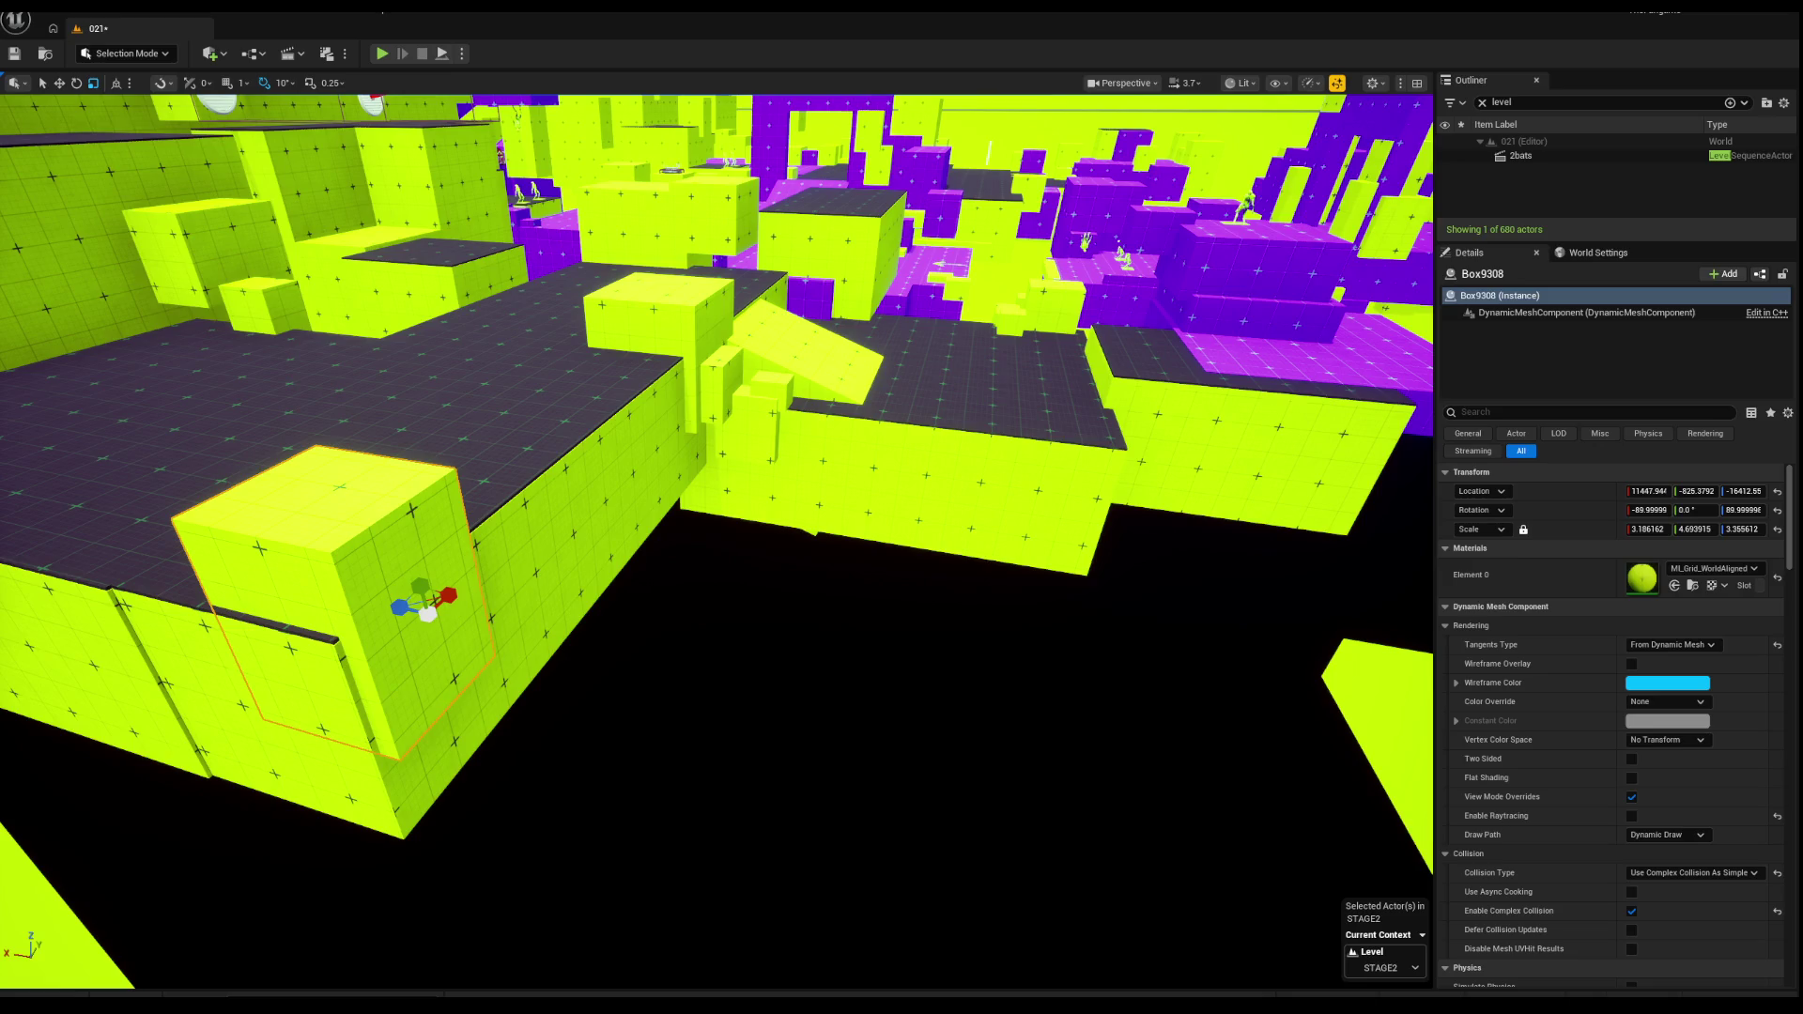
Step: Fly around the level from several angles and switch the viewport to Wireframe (Alt+2)
{"action": "scroll", "coordinate": [485, 288], "scroll_direction": "down", "scroll_amount": 3}
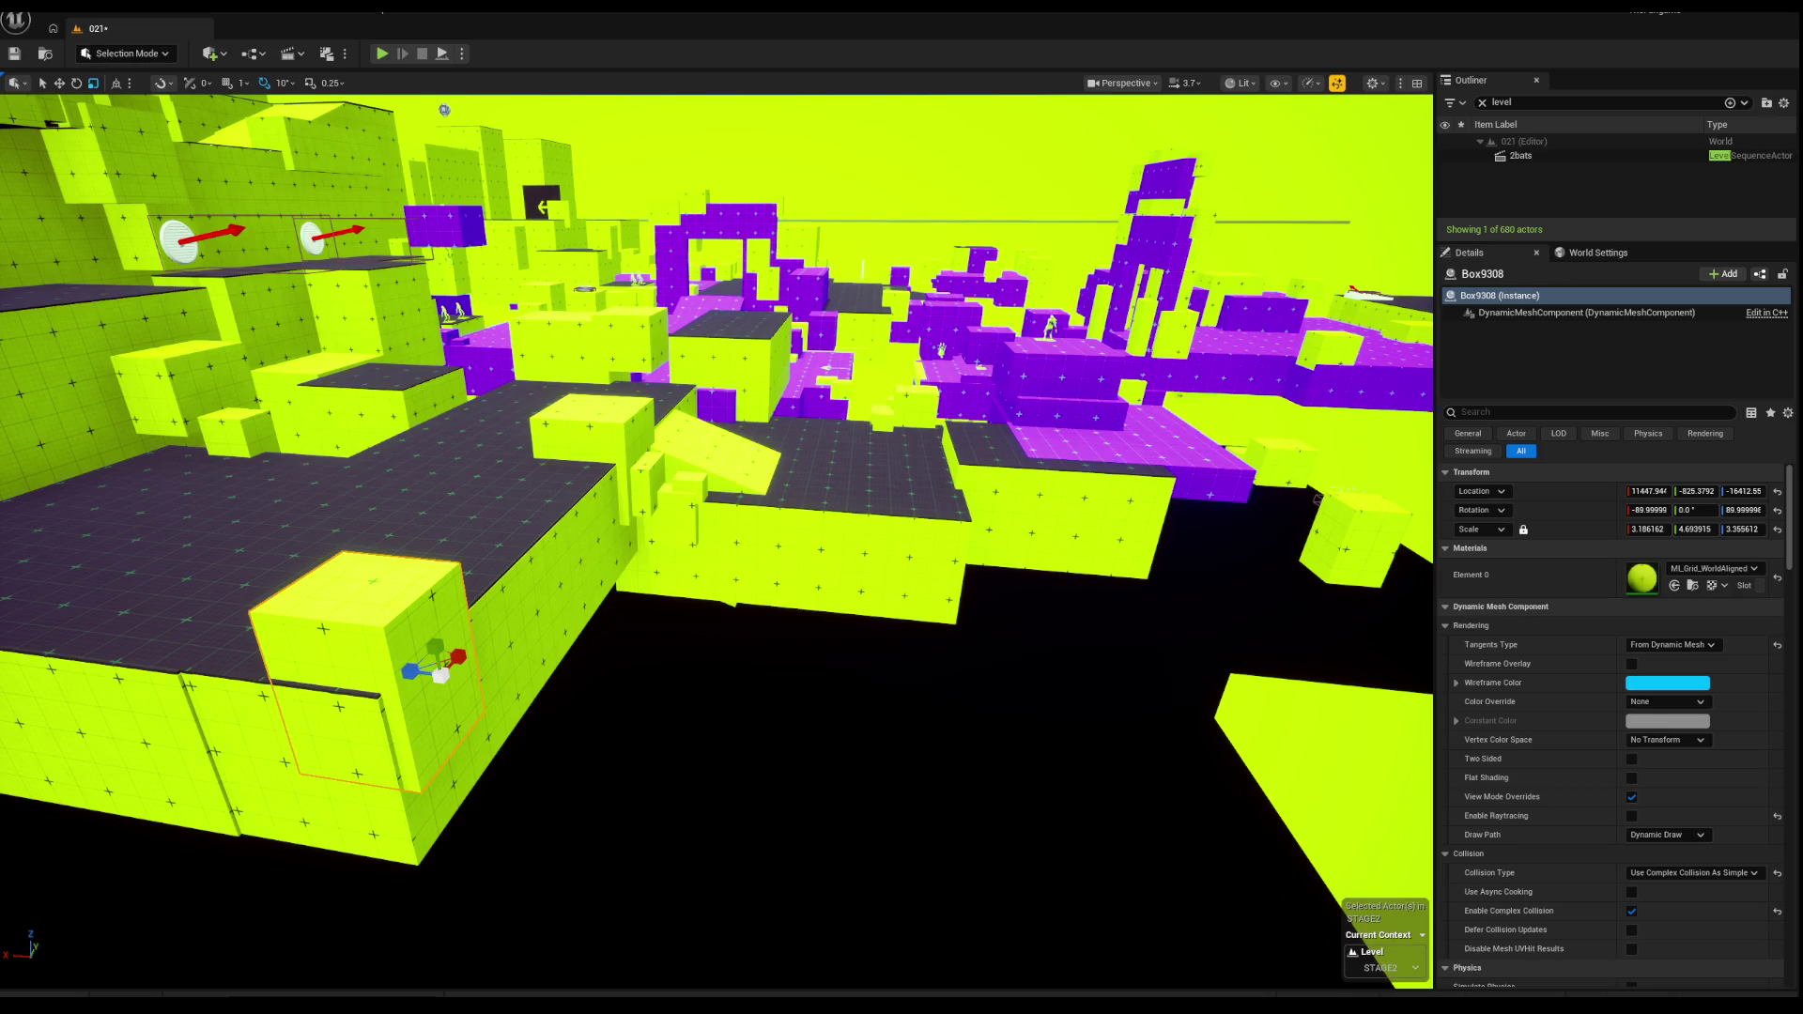
{"action": "left_click_drag", "start_coordinate": [768, 341], "coordinate": [784, 329]}
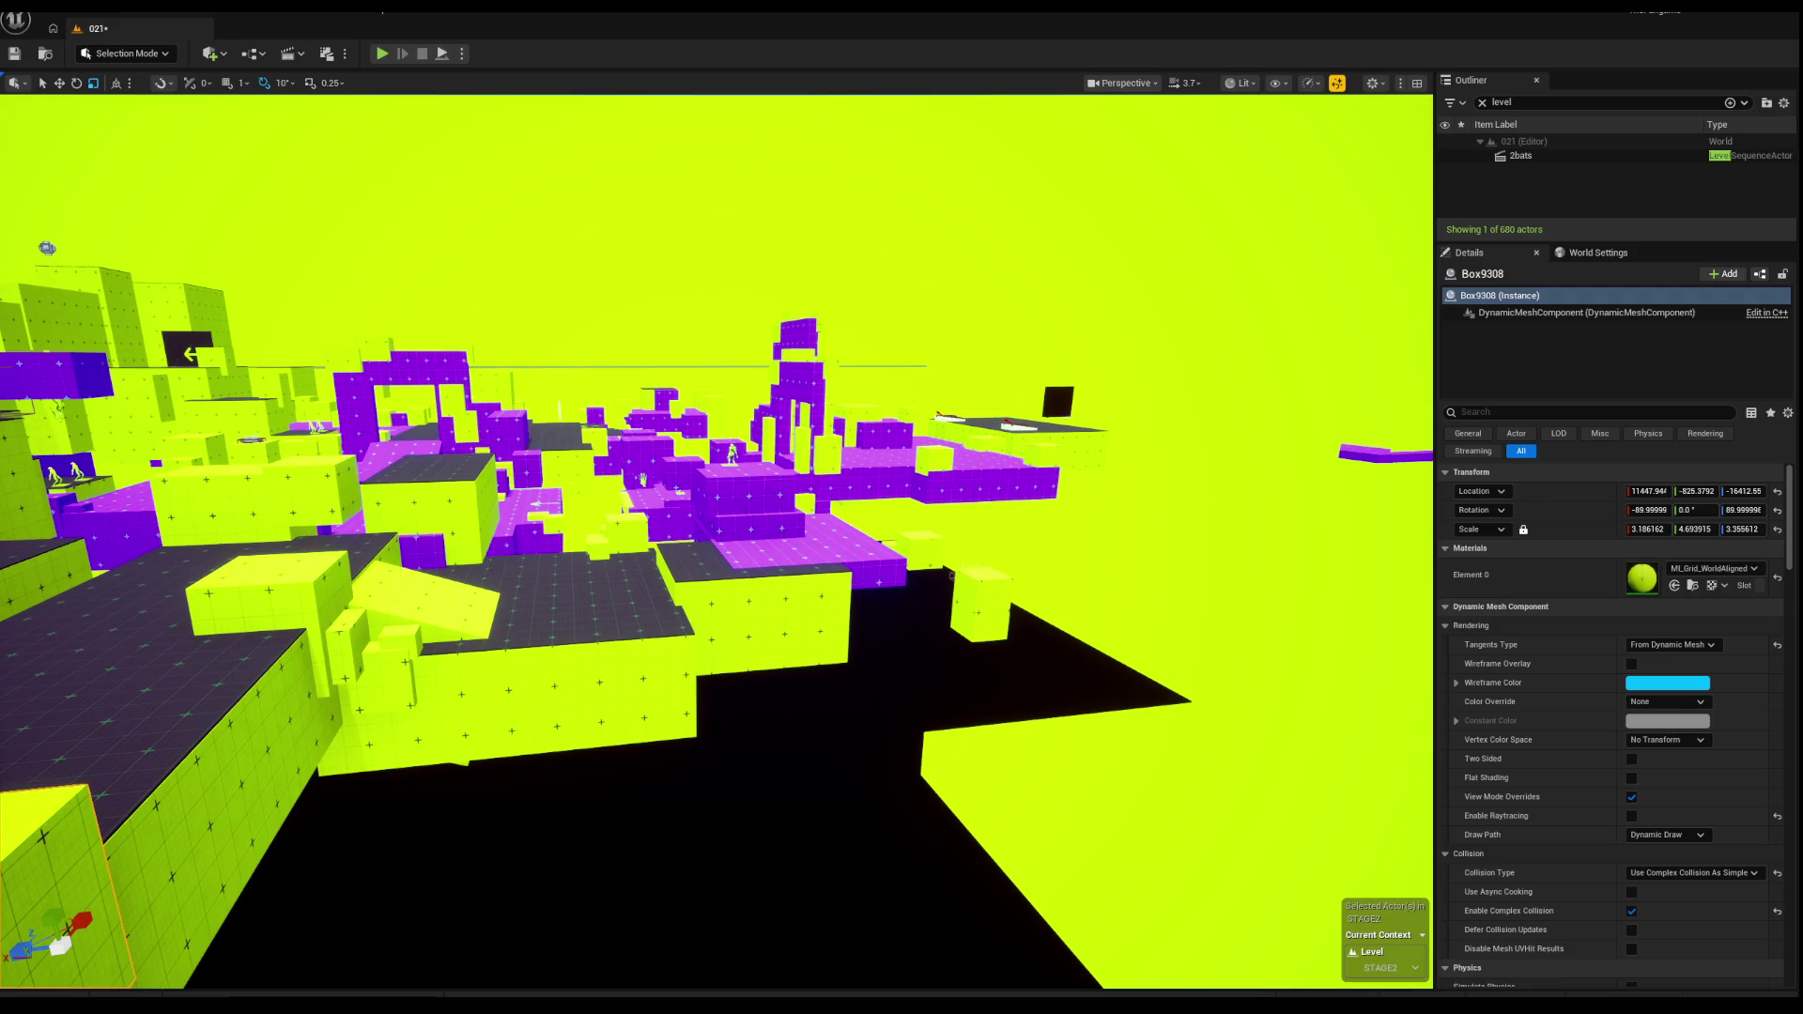
{"action": "left_click_drag", "start_coordinate": [713, 385], "coordinate": [697, 272]}
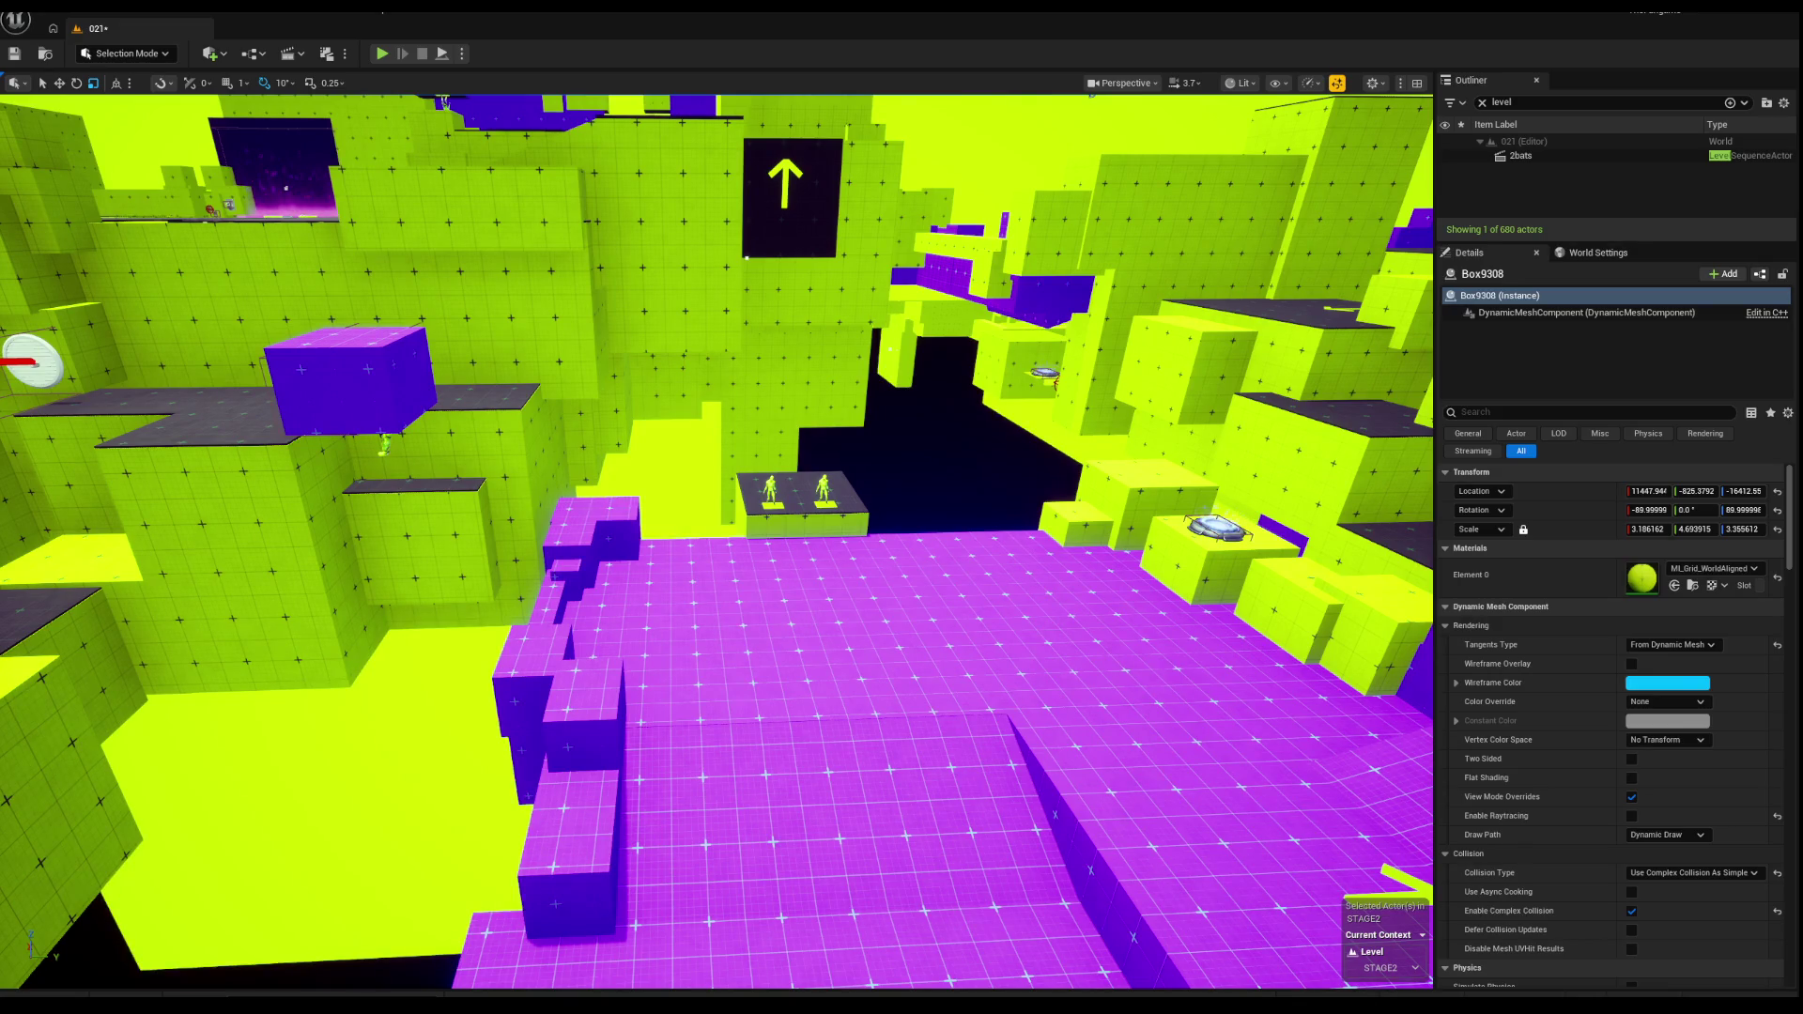
{"action": "scroll", "coordinate": [716, 543], "scroll_direction": "down", "scroll_amount": 10}
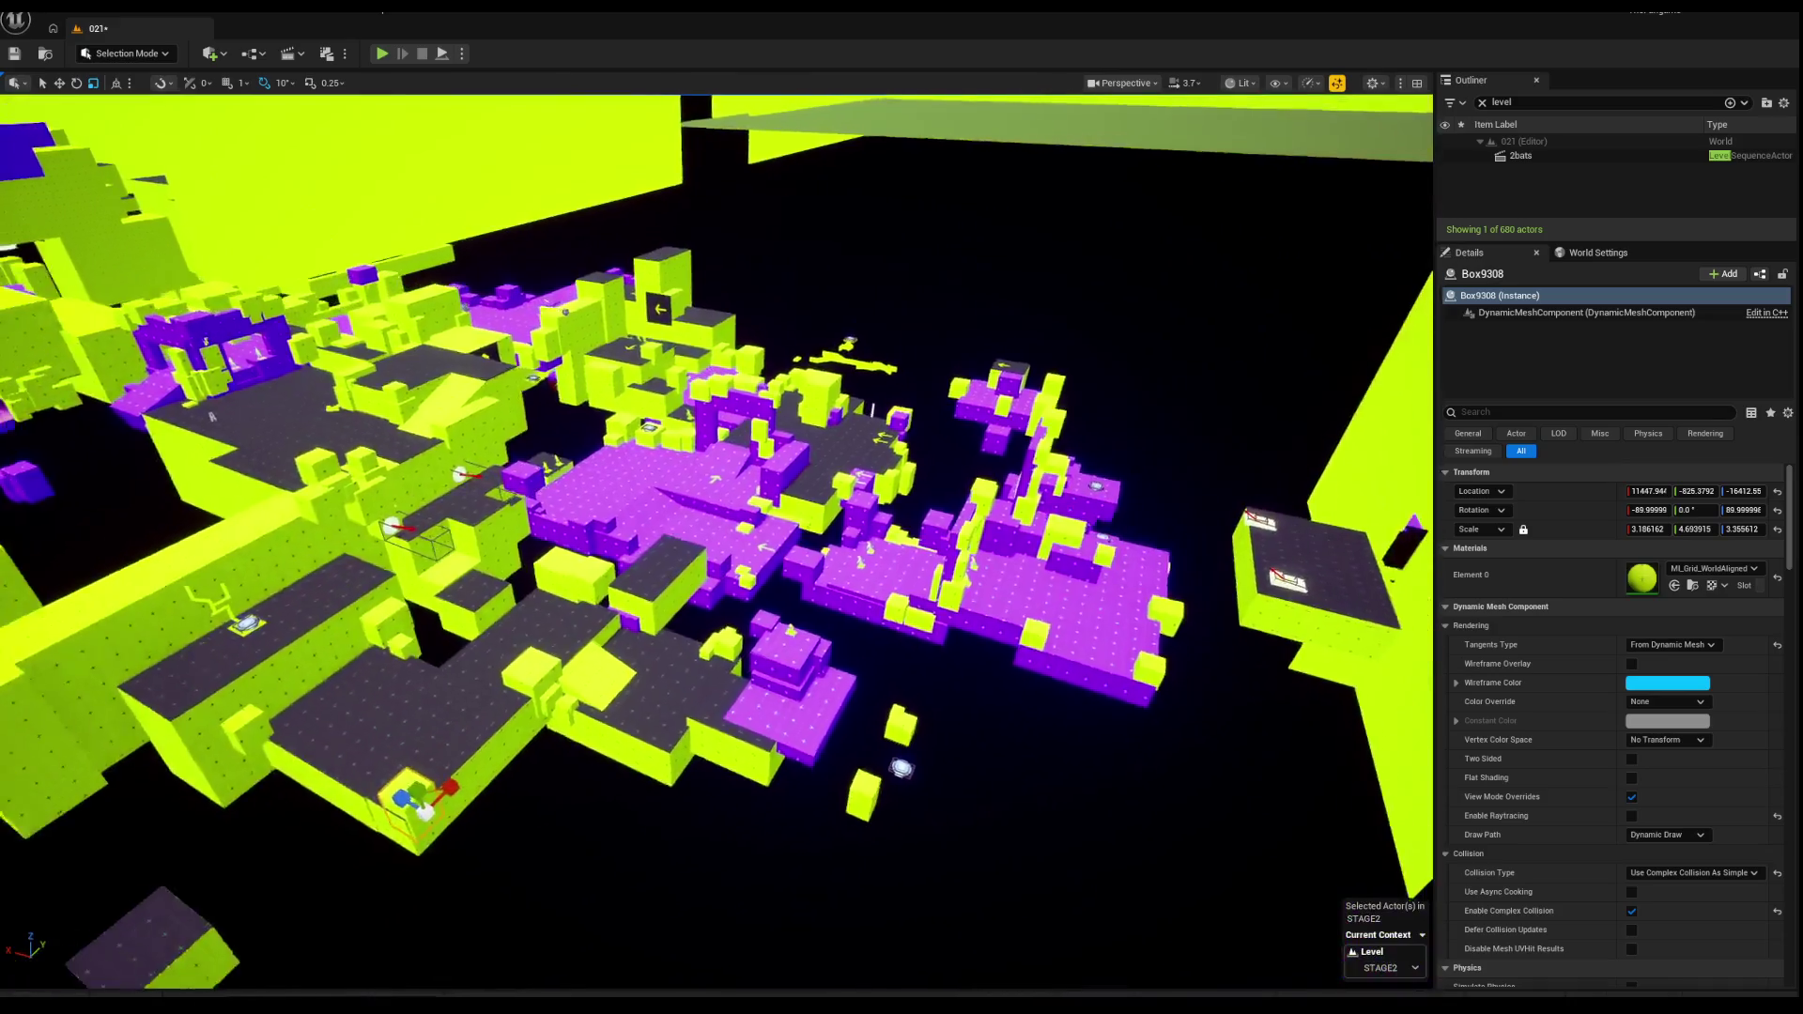
{"action": "mouse_move", "coordinate": [524, 406]}
{"action": "left_mouse_down"}
{"action": "mouse_move", "coordinate": [489, 406]}
{"action": "mouse_move", "coordinate": [524, 405]}
{"action": "mouse_move", "coordinate": [515, 361]}
{"action": "left_mouse_up"}
{"action": "key", "text": "alt+2"}
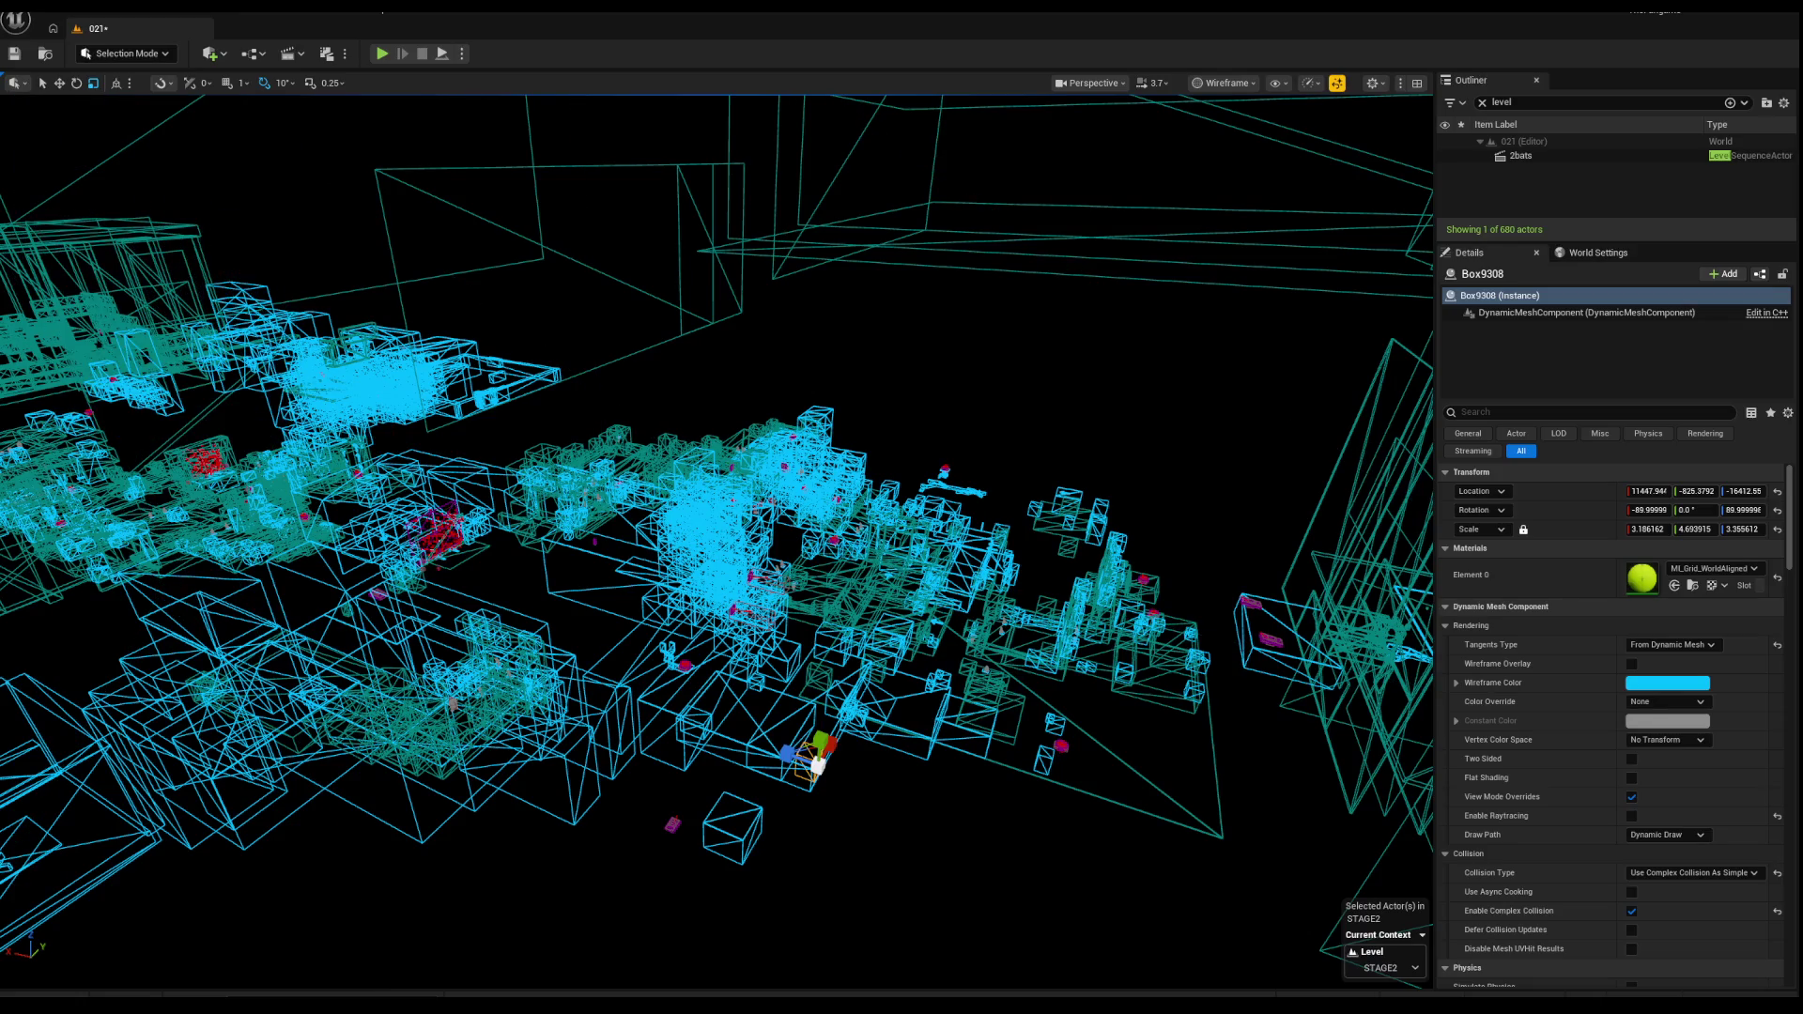
{"action": "left_click_drag", "start_coordinate": [555, 441], "coordinate": [555, 440]}
{"action": "left_click_drag", "start_coordinate": [658, 359], "coordinate": [659, 367]}
Step: Switch back to Lit (Alt+4), playtest in first-person weapon view, then stop playing
{"action": "key", "text": "alt+4"}
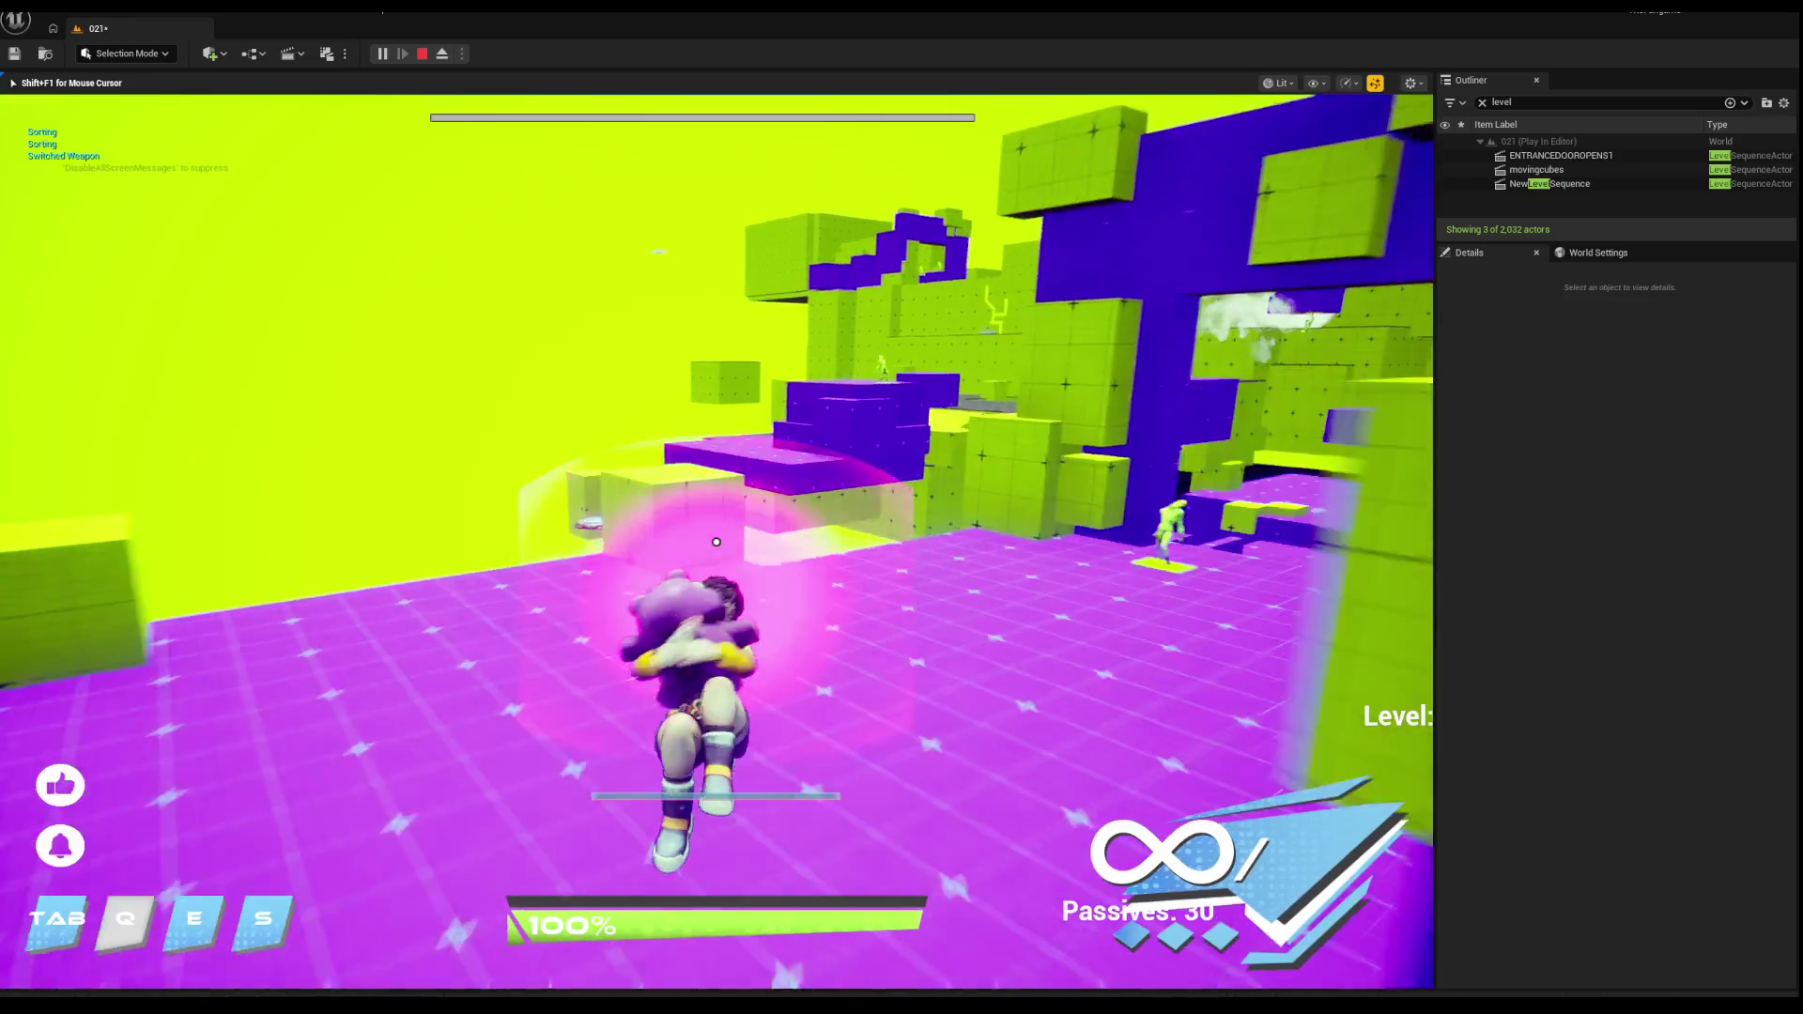
{"action": "key", "text": "q"}
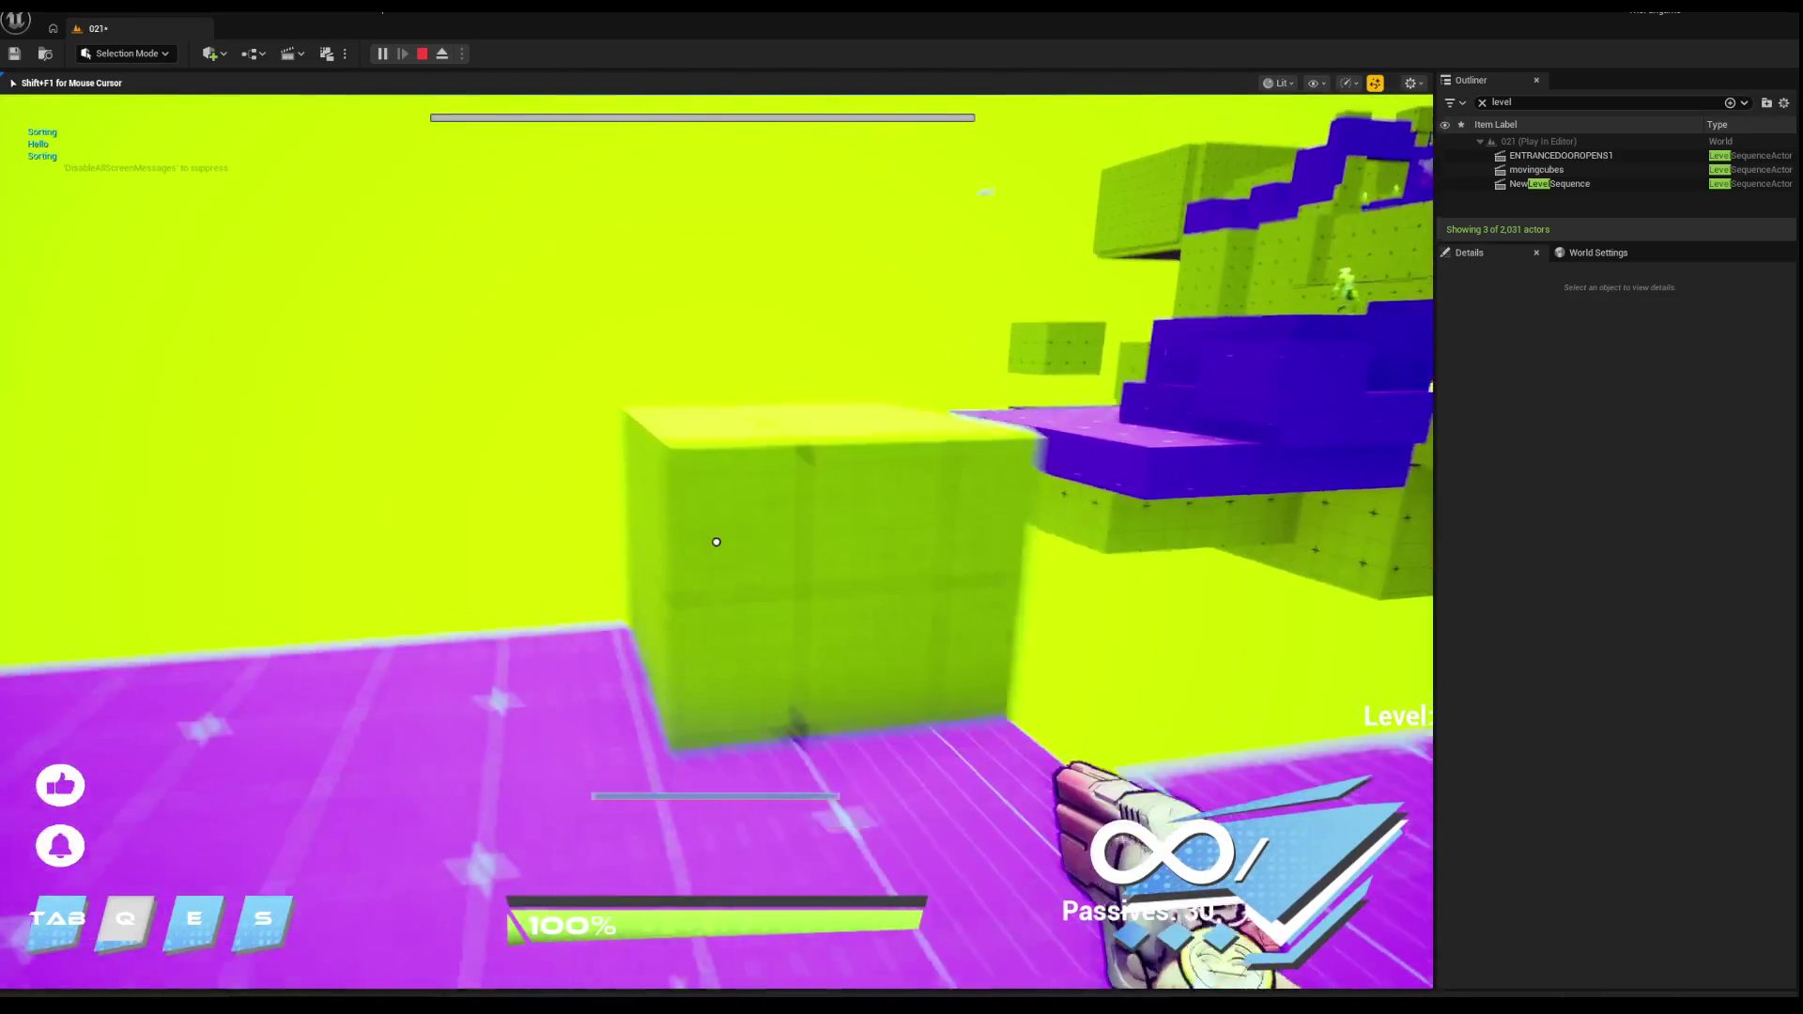
{"action": "key", "text": "Escape"}
{"action": "left_click_drag", "start_coordinate": [537, 433], "coordinate": [537, 433]}
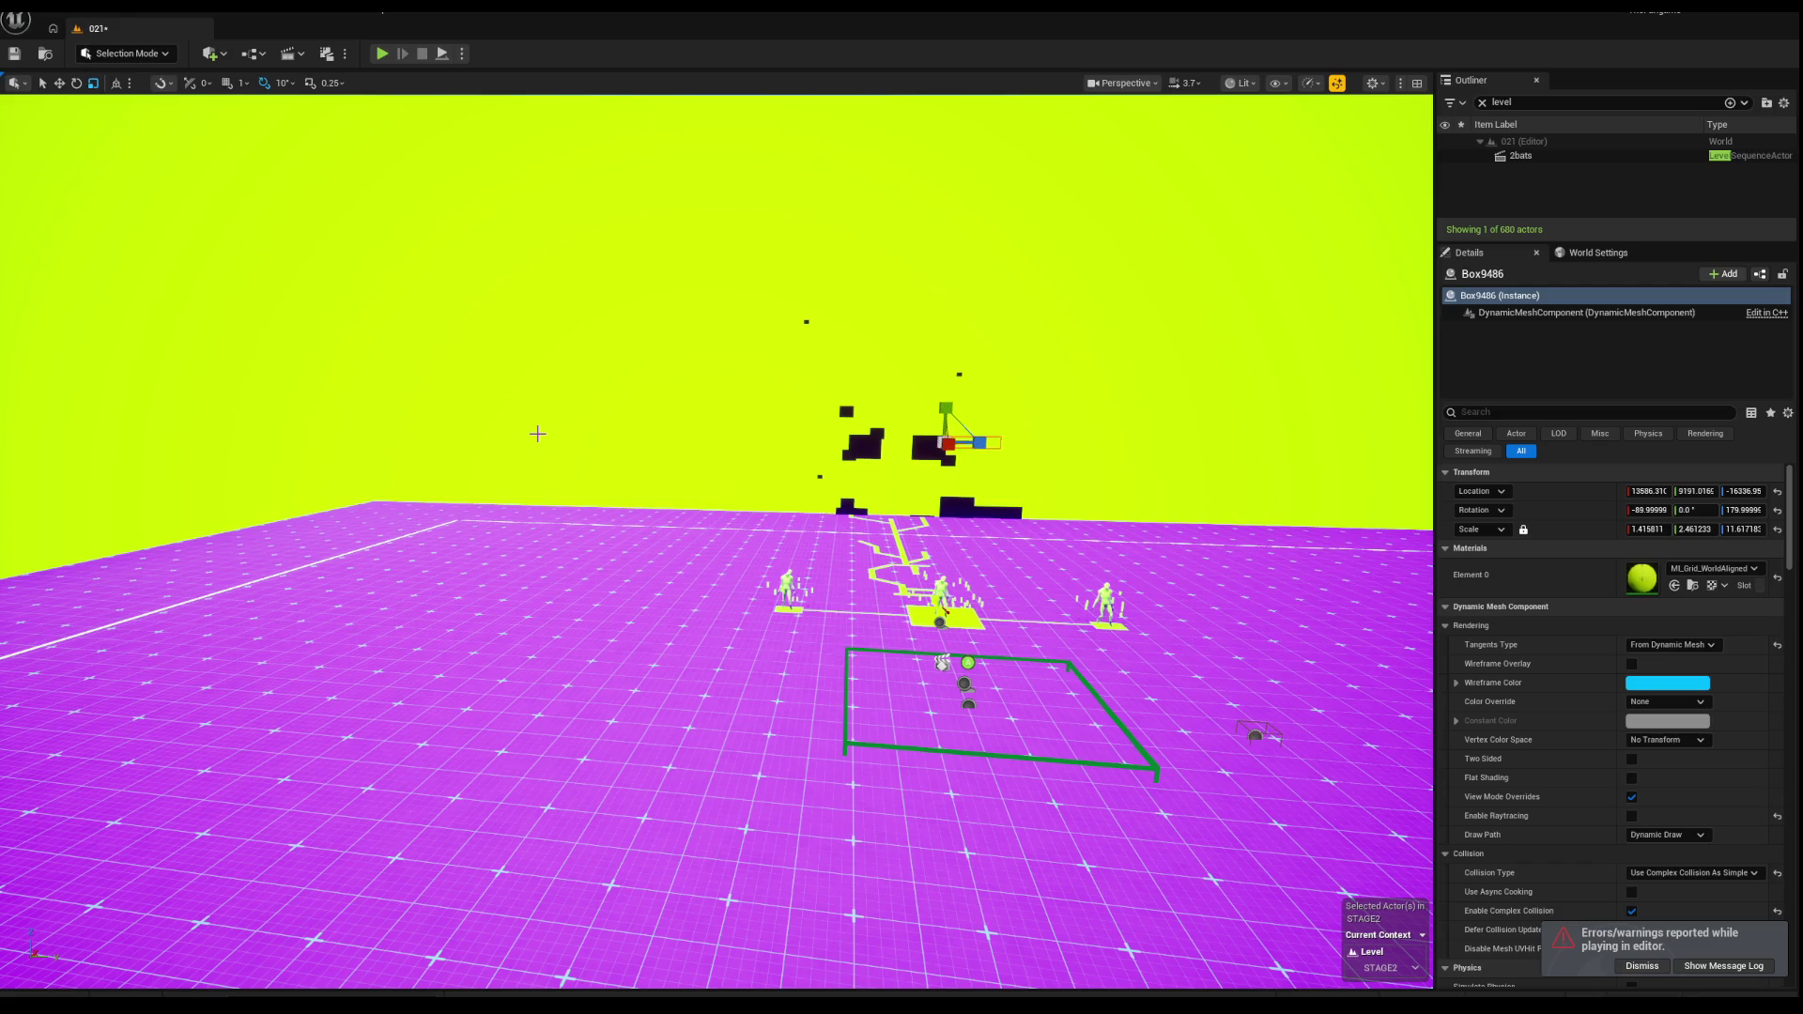
Step: Frame the arena and select the green trigger zone
{"action": "mouse_move", "coordinate": [385, 108]}
{"action": "left_mouse_down"}
{"action": "mouse_move", "coordinate": [385, 151]}
{"action": "mouse_move", "coordinate": [441, 150]}
{"action": "mouse_move", "coordinate": [385, 108]}
{"action": "left_mouse_up"}
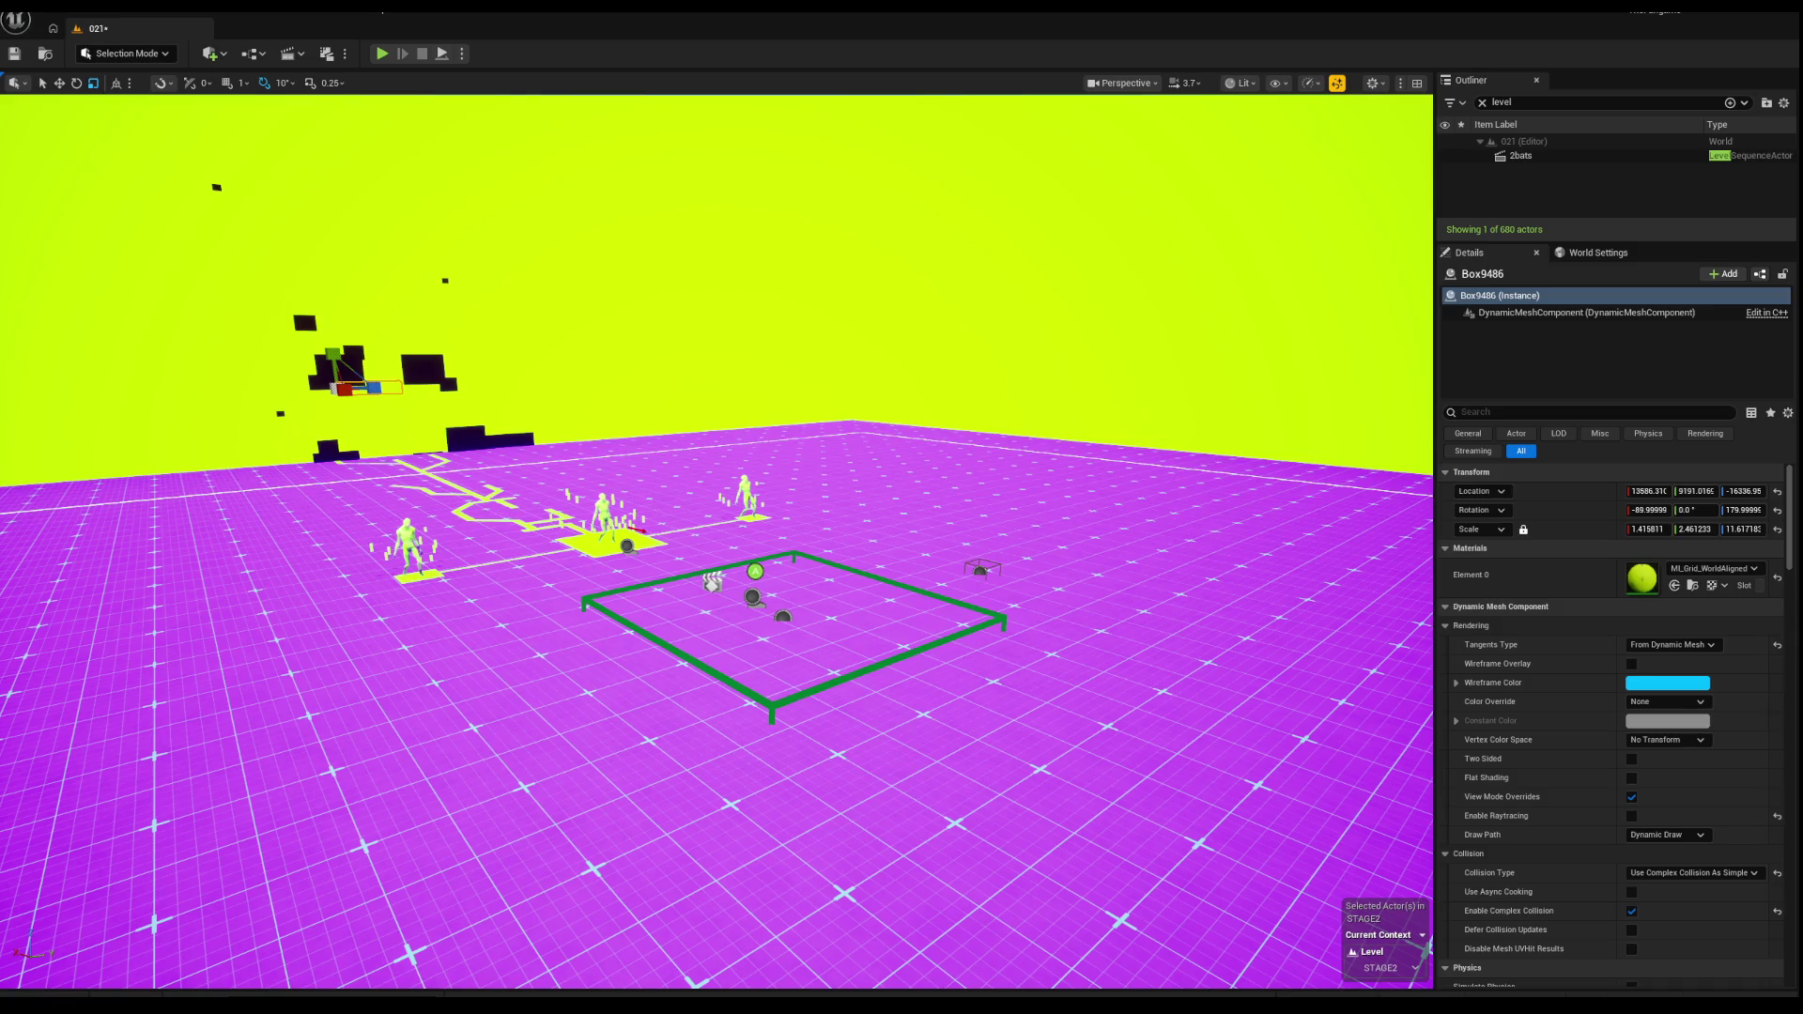
{"action": "scroll", "coordinate": [530, 430], "scroll_direction": "up", "scroll_amount": 5}
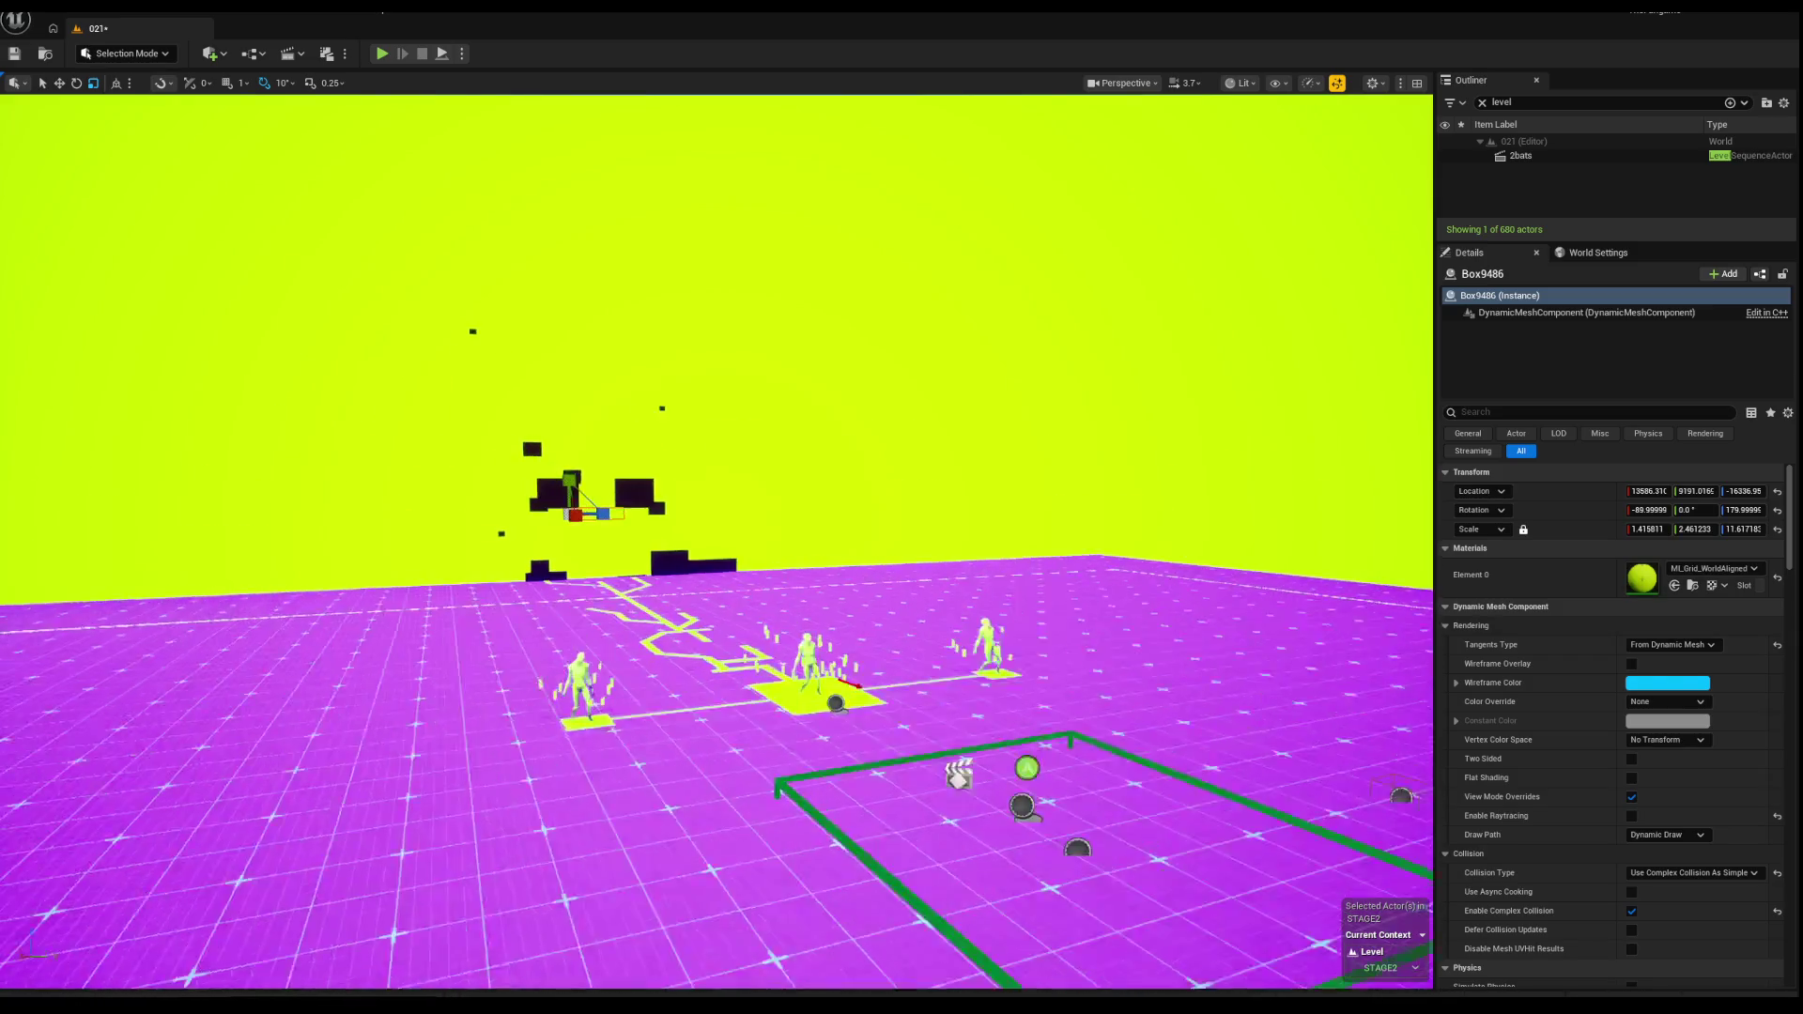
{"action": "scroll", "coordinate": [716, 543], "scroll_direction": "down", "scroll_amount": 6}
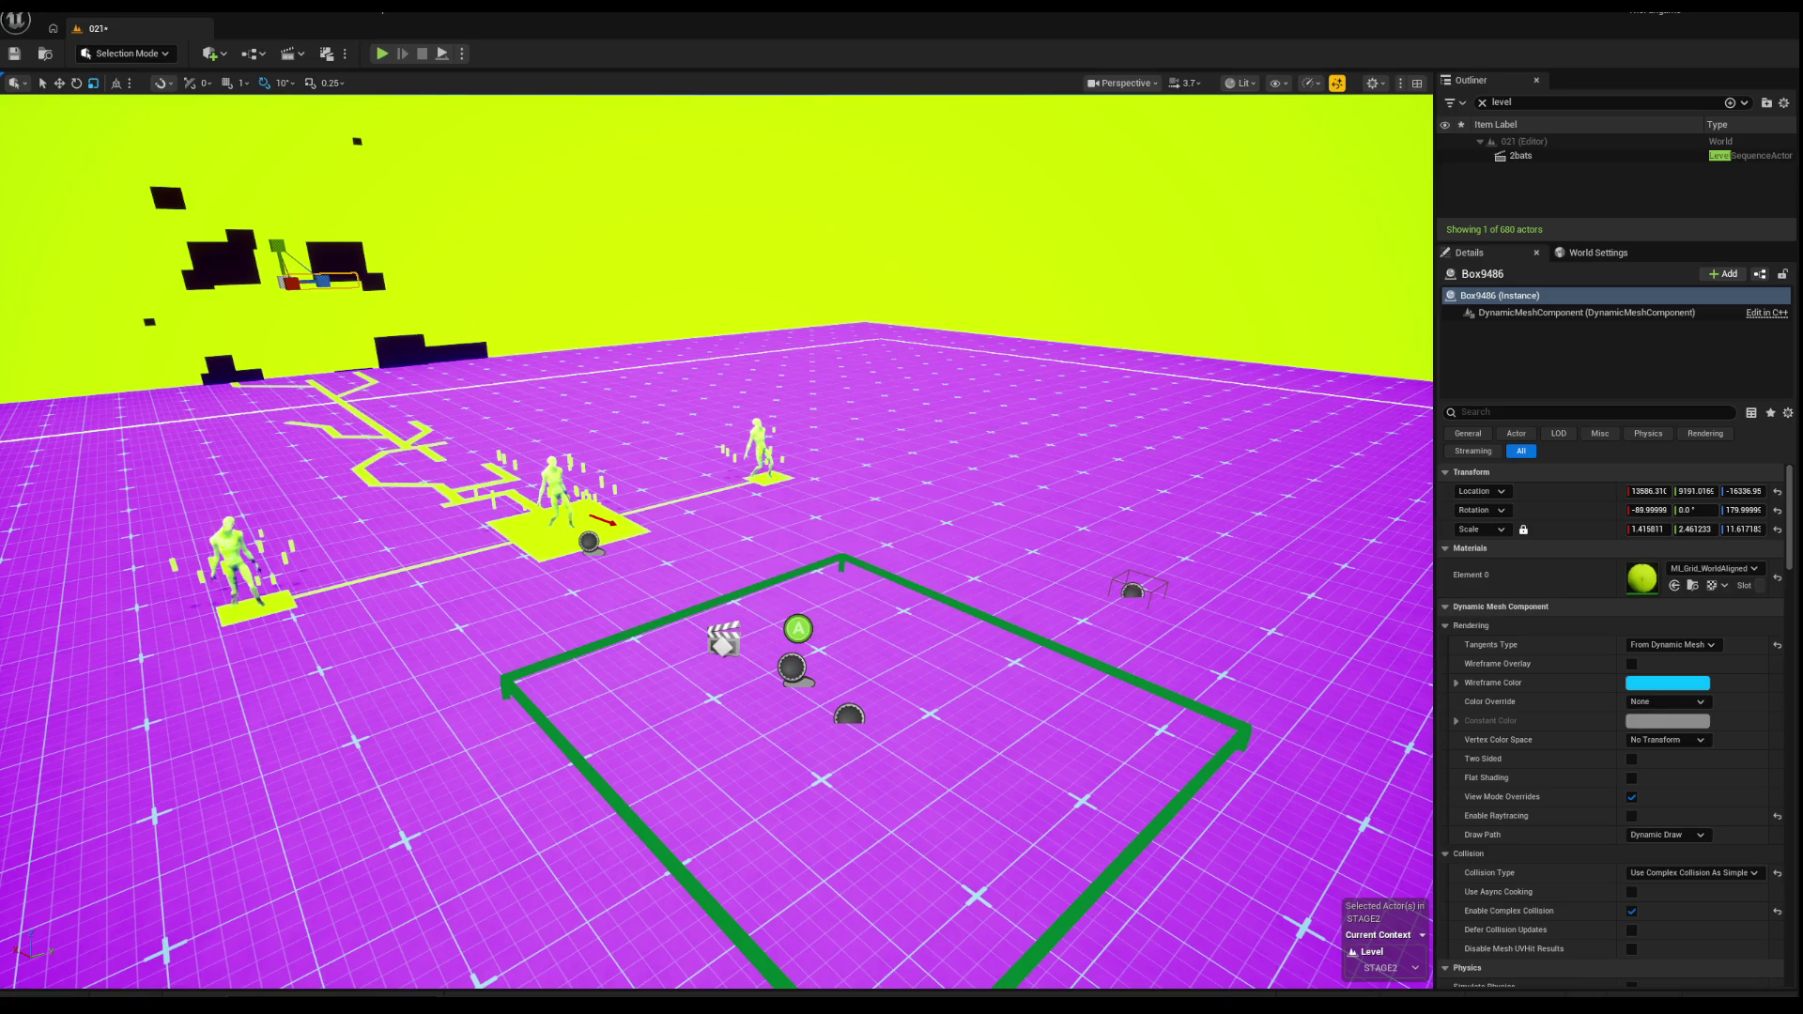
{"action": "scroll", "coordinate": [717, 543], "scroll_direction": "down", "scroll_amount": 5}
{"action": "scroll", "coordinate": [716, 543], "scroll_direction": "up", "scroll_amount": 7}
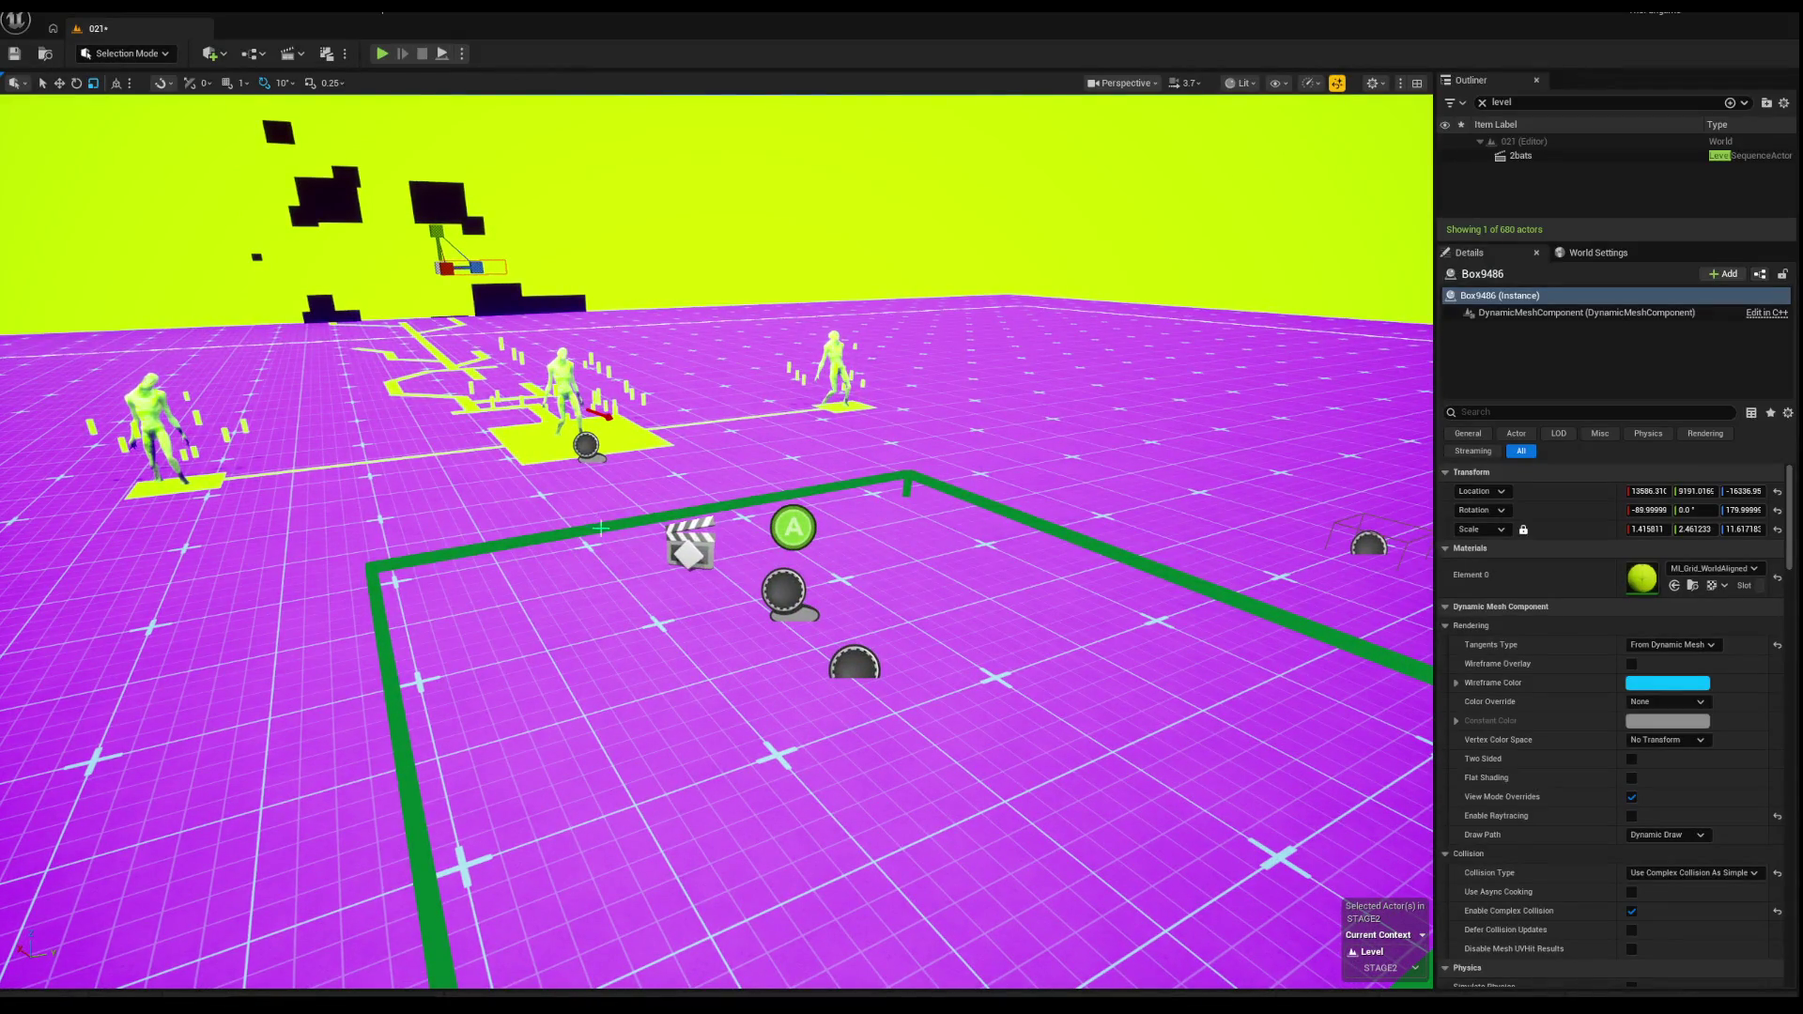
{"action": "left_click", "coordinate": [855, 663]}
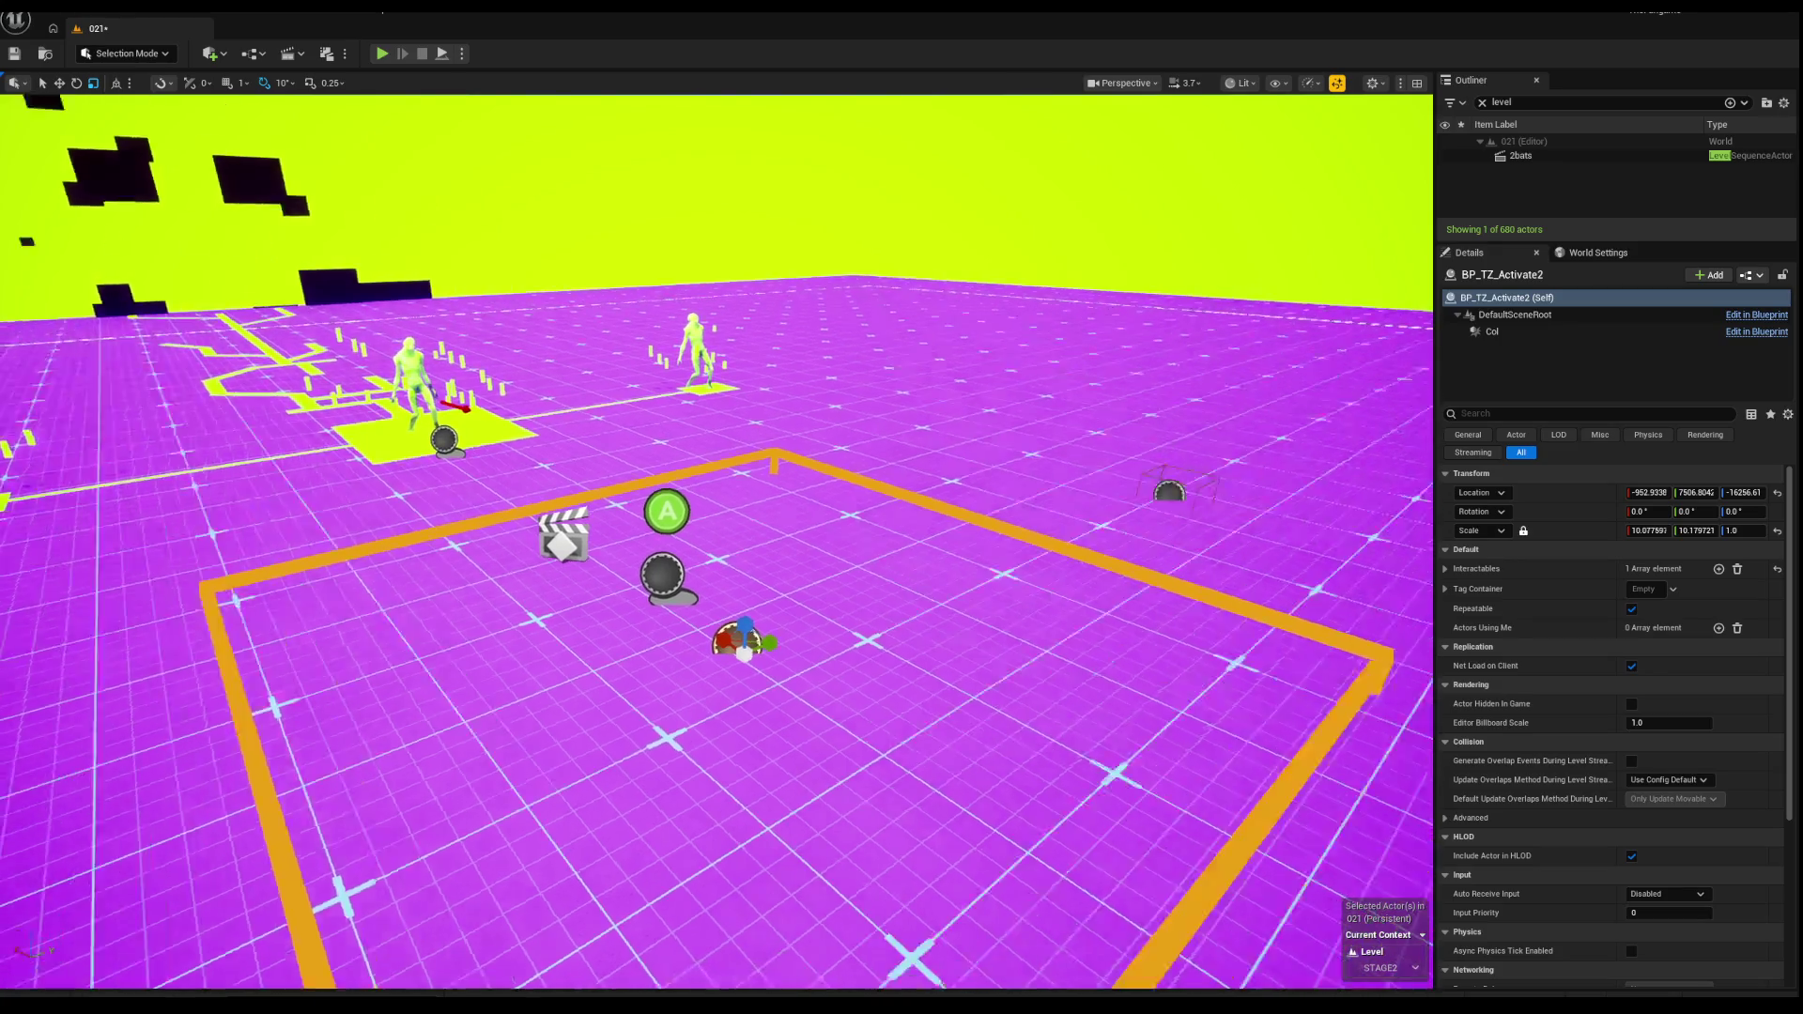
{"action": "scroll", "coordinate": [716, 542], "scroll_direction": "down", "scroll_amount": 2}
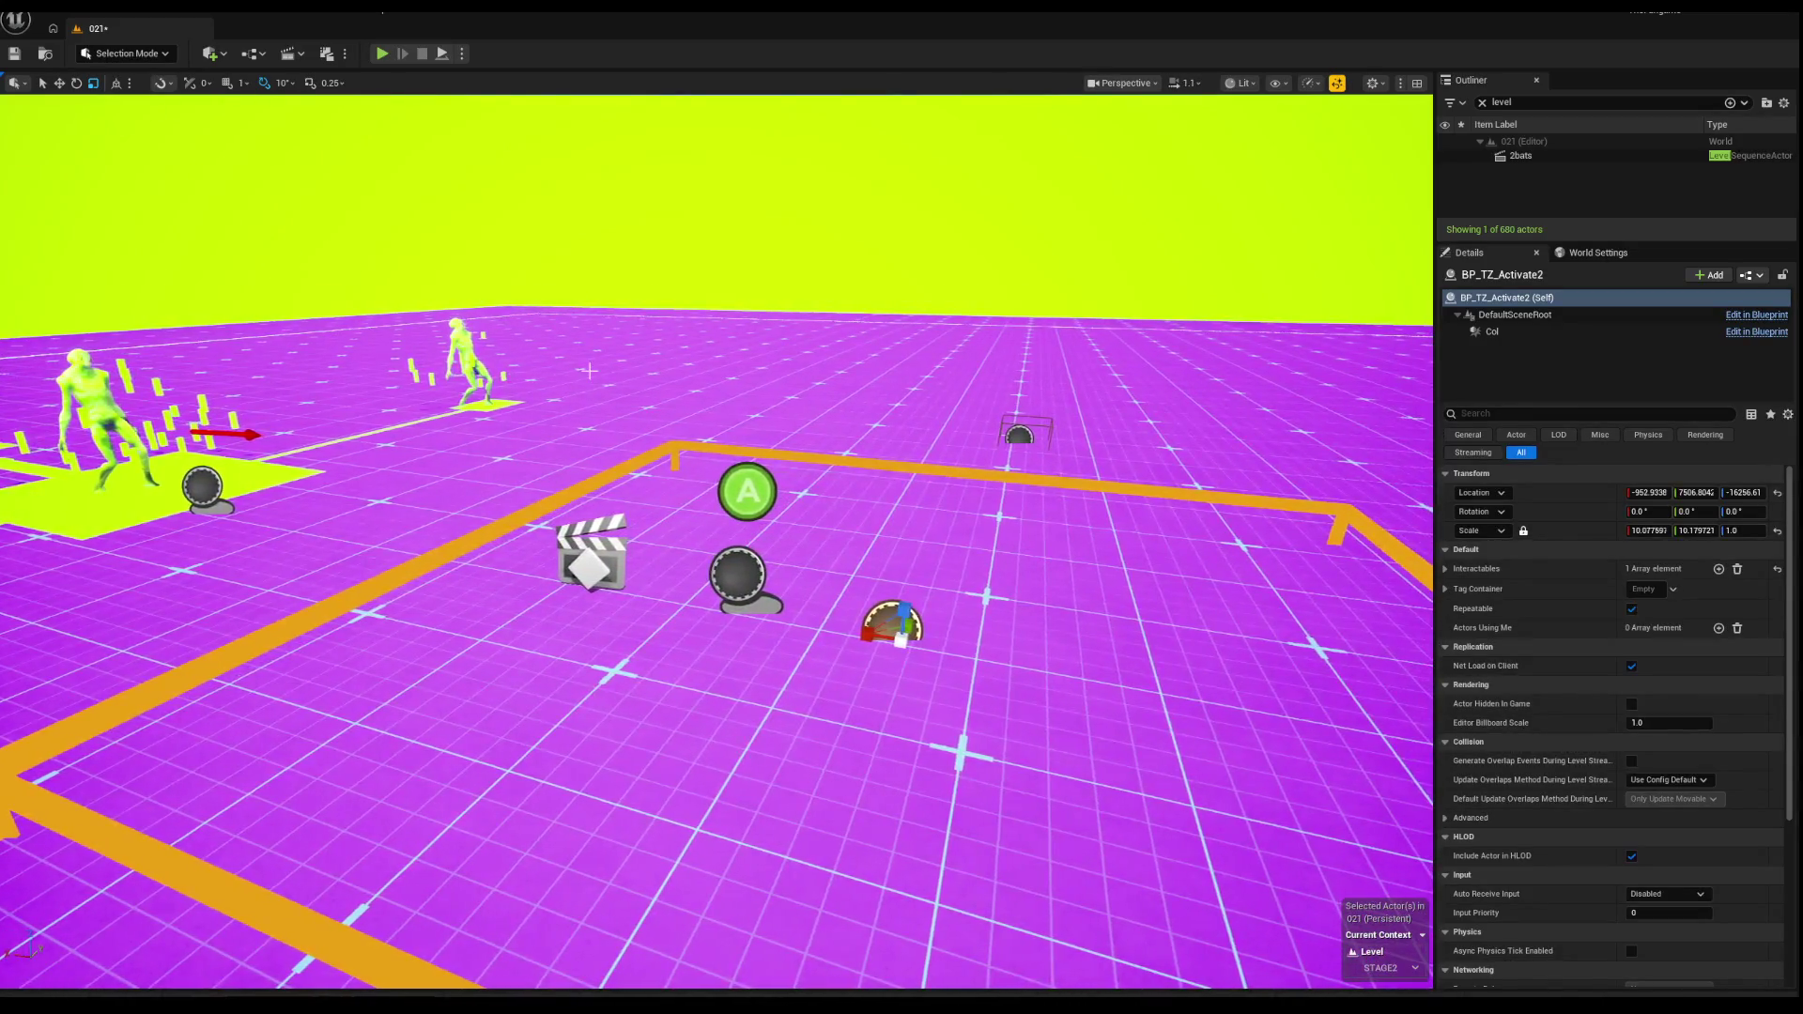
{"action": "scroll", "coordinate": [716, 543], "scroll_direction": "down", "scroll_amount": 1}
{"action": "scroll", "coordinate": [717, 543], "scroll_direction": "down", "scroll_amount": 1}
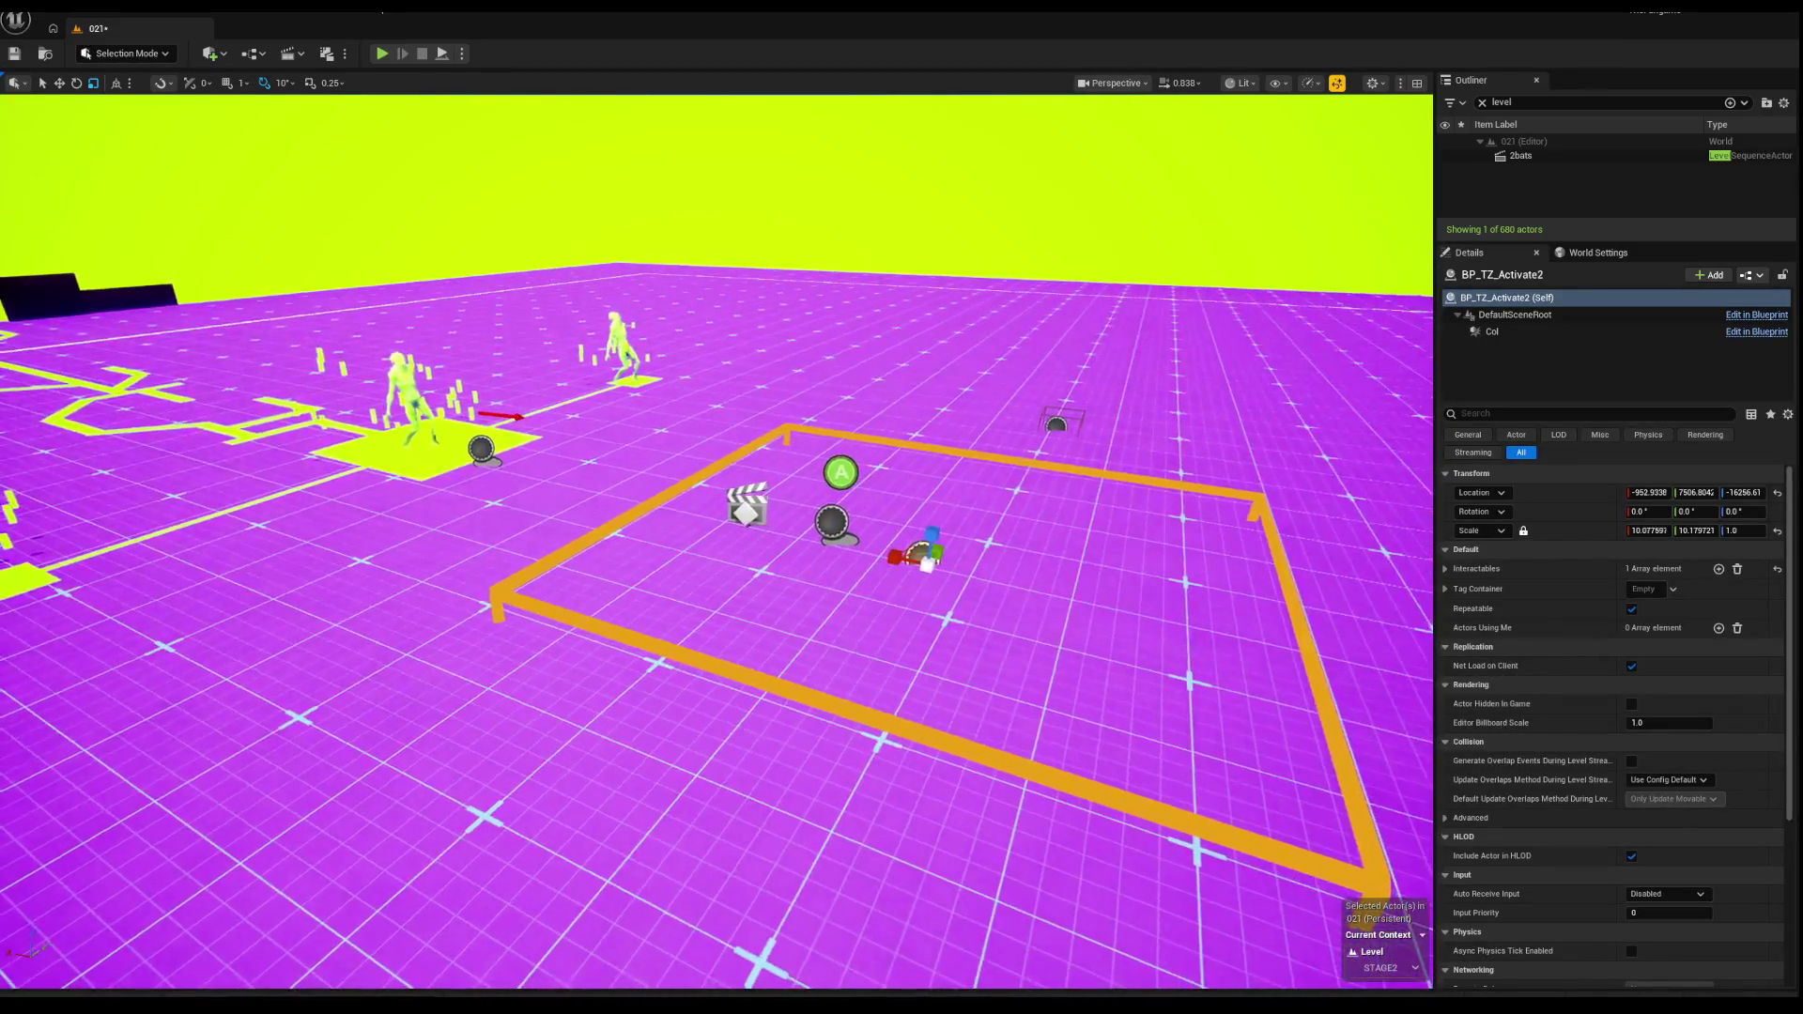
{"action": "mouse_move", "coordinate": [741, 434]}
{"action": "left_mouse_down"}
{"action": "mouse_move", "coordinate": [741, 489]}
{"action": "mouse_move", "coordinate": [729, 404]}
{"action": "mouse_move", "coordinate": [728, 554]}
{"action": "mouse_move", "coordinate": [691, 478]}
{"action": "mouse_move", "coordinate": [753, 455]}
{"action": "left_mouse_up"}
Step: Ctrl-click the enemy spawner actors to add them, making a group of three
{"action": "left_click", "coordinate": [397, 392]}
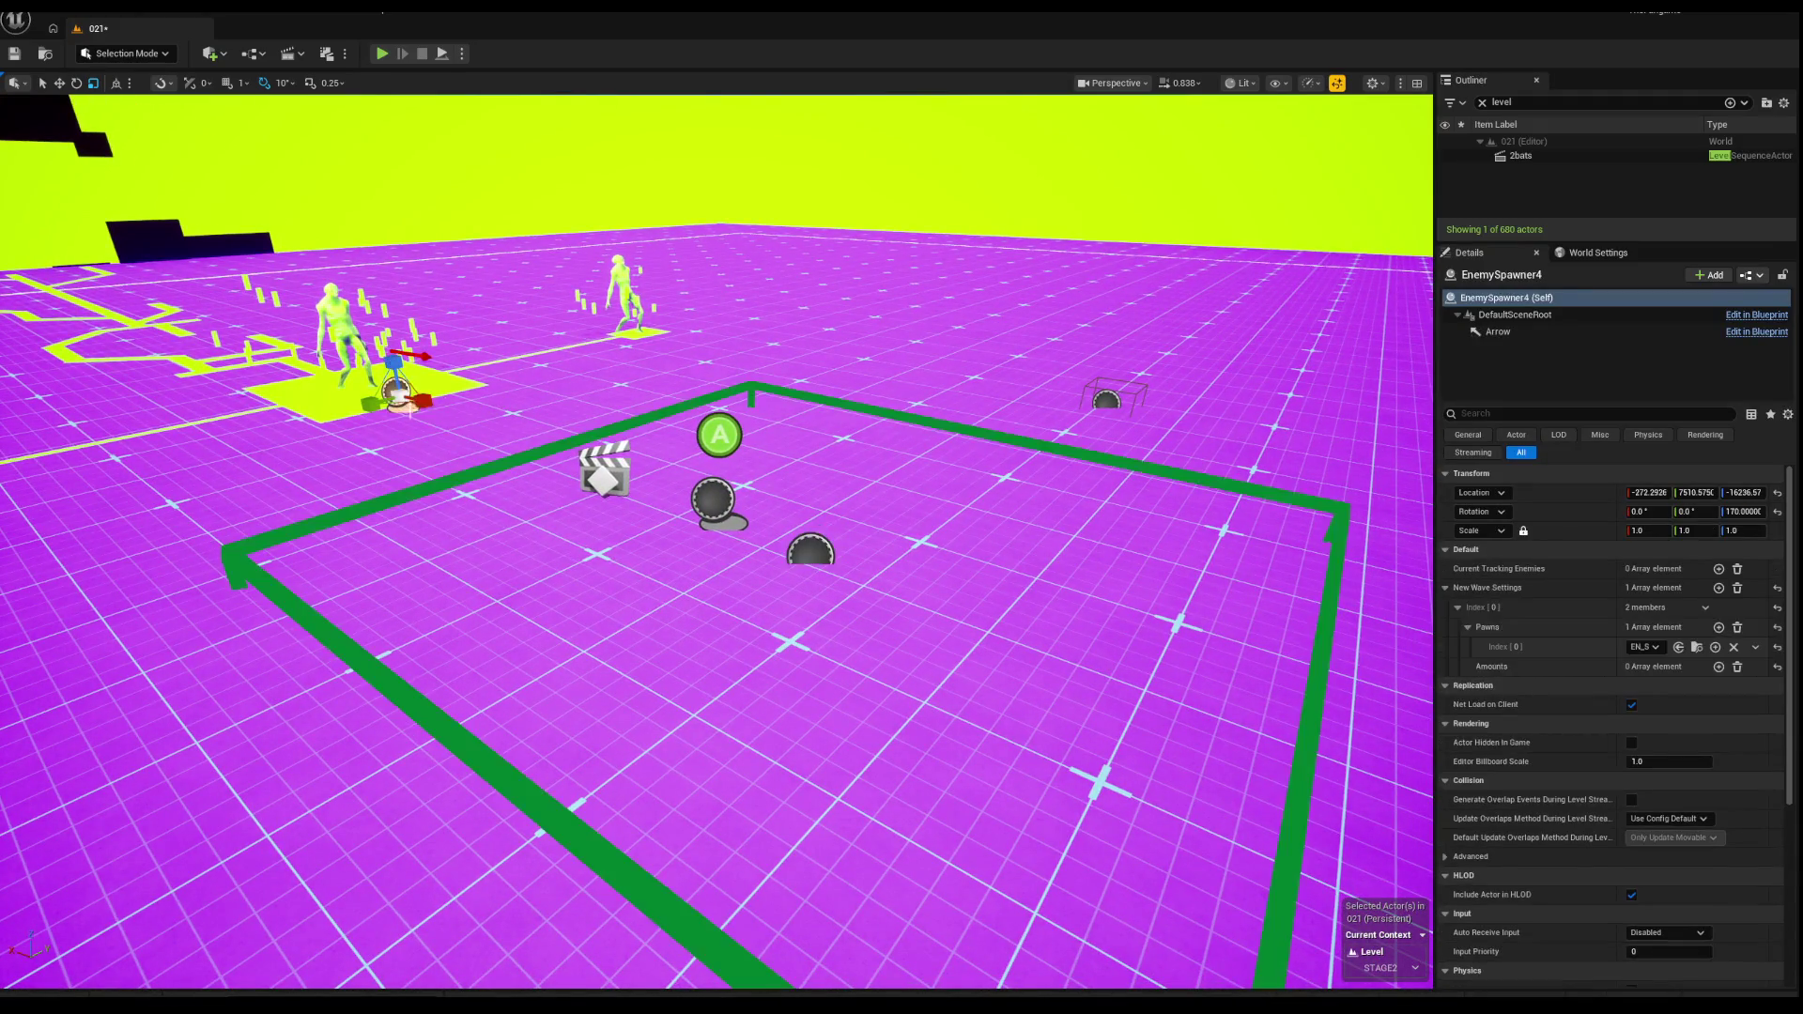
{"action": "mouse_move", "coordinate": [483, 419]}
{"action": "left_mouse_down"}
{"action": "mouse_move", "coordinate": [484, 442]}
{"action": "mouse_move", "coordinate": [502, 441]}
{"action": "mouse_move", "coordinate": [484, 424]}
{"action": "left_mouse_up"}
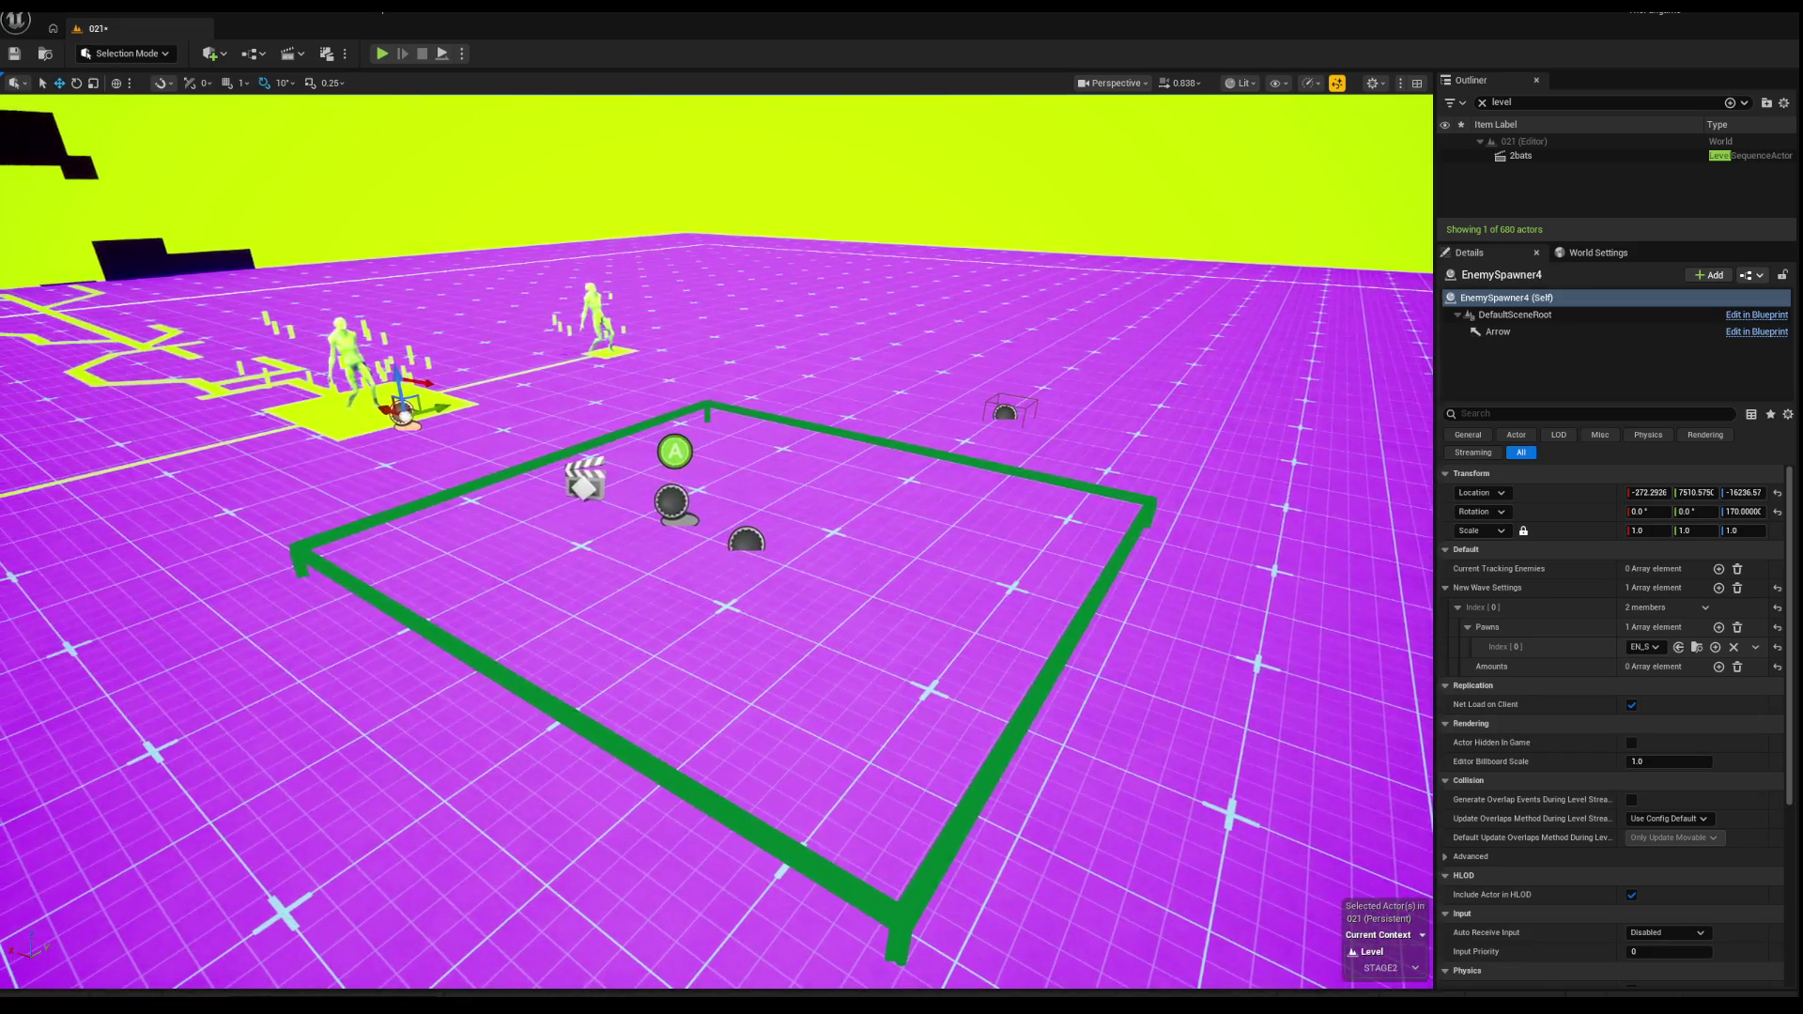
{"action": "left_click", "coordinate": [672, 499], "text": "ctrl"}
{"action": "left_click", "coordinate": [751, 548], "text": "ctrl"}
{"action": "mouse_move", "coordinate": [751, 549]}
{"action": "left_mouse_down"}
{"action": "mouse_move", "coordinate": [752, 526]}
{"action": "mouse_move", "coordinate": [751, 554]}
{"action": "mouse_move", "coordinate": [751, 531]}
{"action": "mouse_move", "coordinate": [716, 517]}
{"action": "mouse_move", "coordinate": [677, 554]}
{"action": "mouse_move", "coordinate": [658, 535]}
{"action": "left_mouse_up"}
Step: Delete the old trigger zone and spawners and place a new WaveManager in the level
{"action": "key", "text": "Delete"}
{"action": "key", "text": "ctrl+space"}
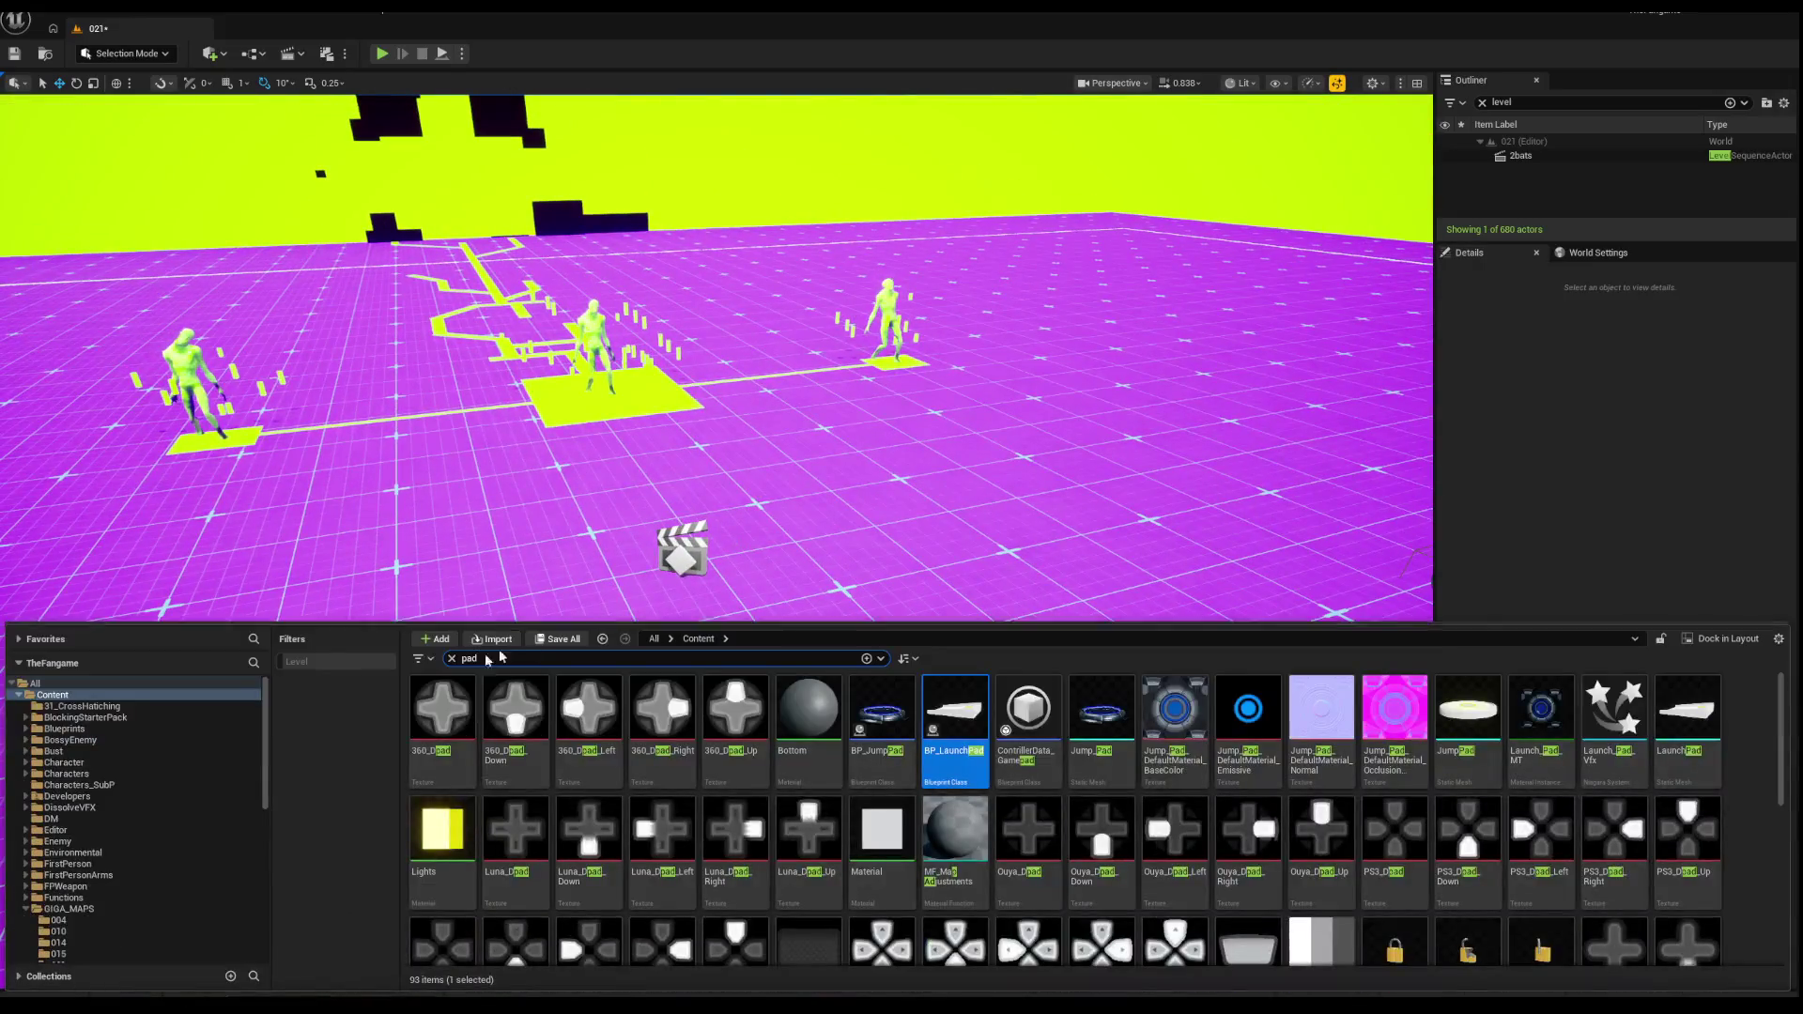
{"action": "key", "text": "BackSpace"}
{"action": "type", "text": "wave"}
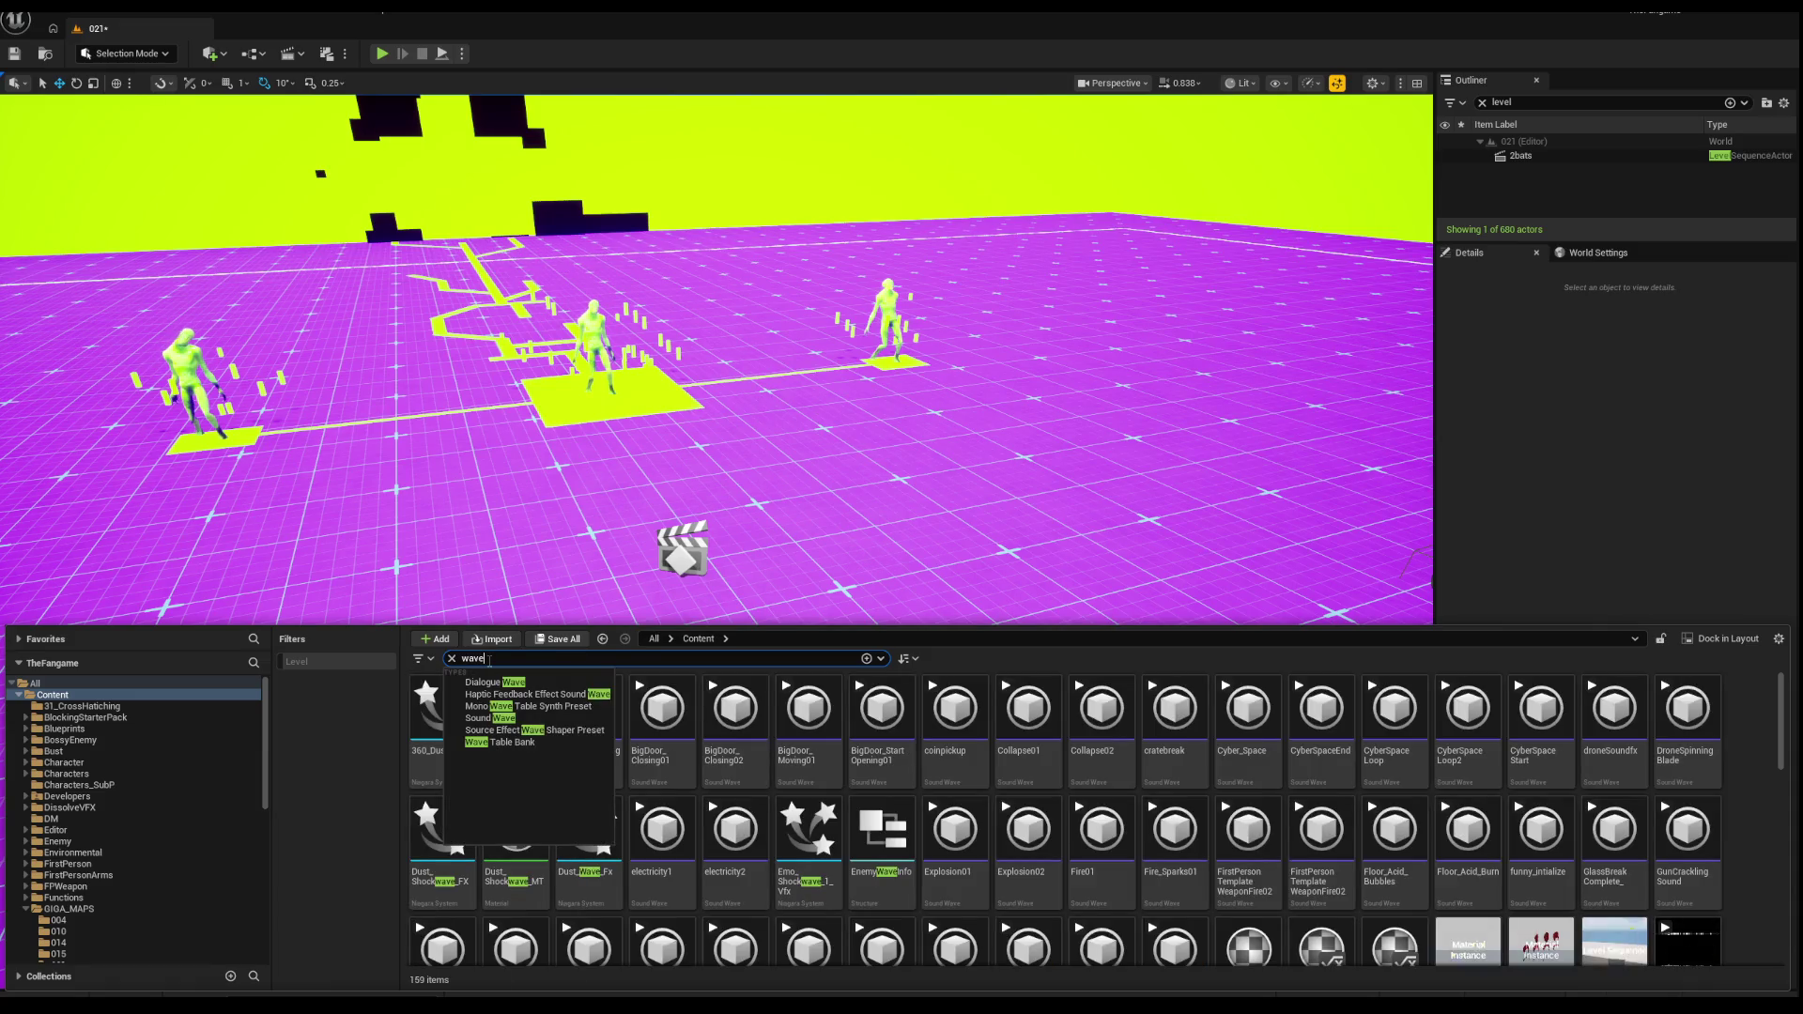
{"action": "type", "text": "man"}
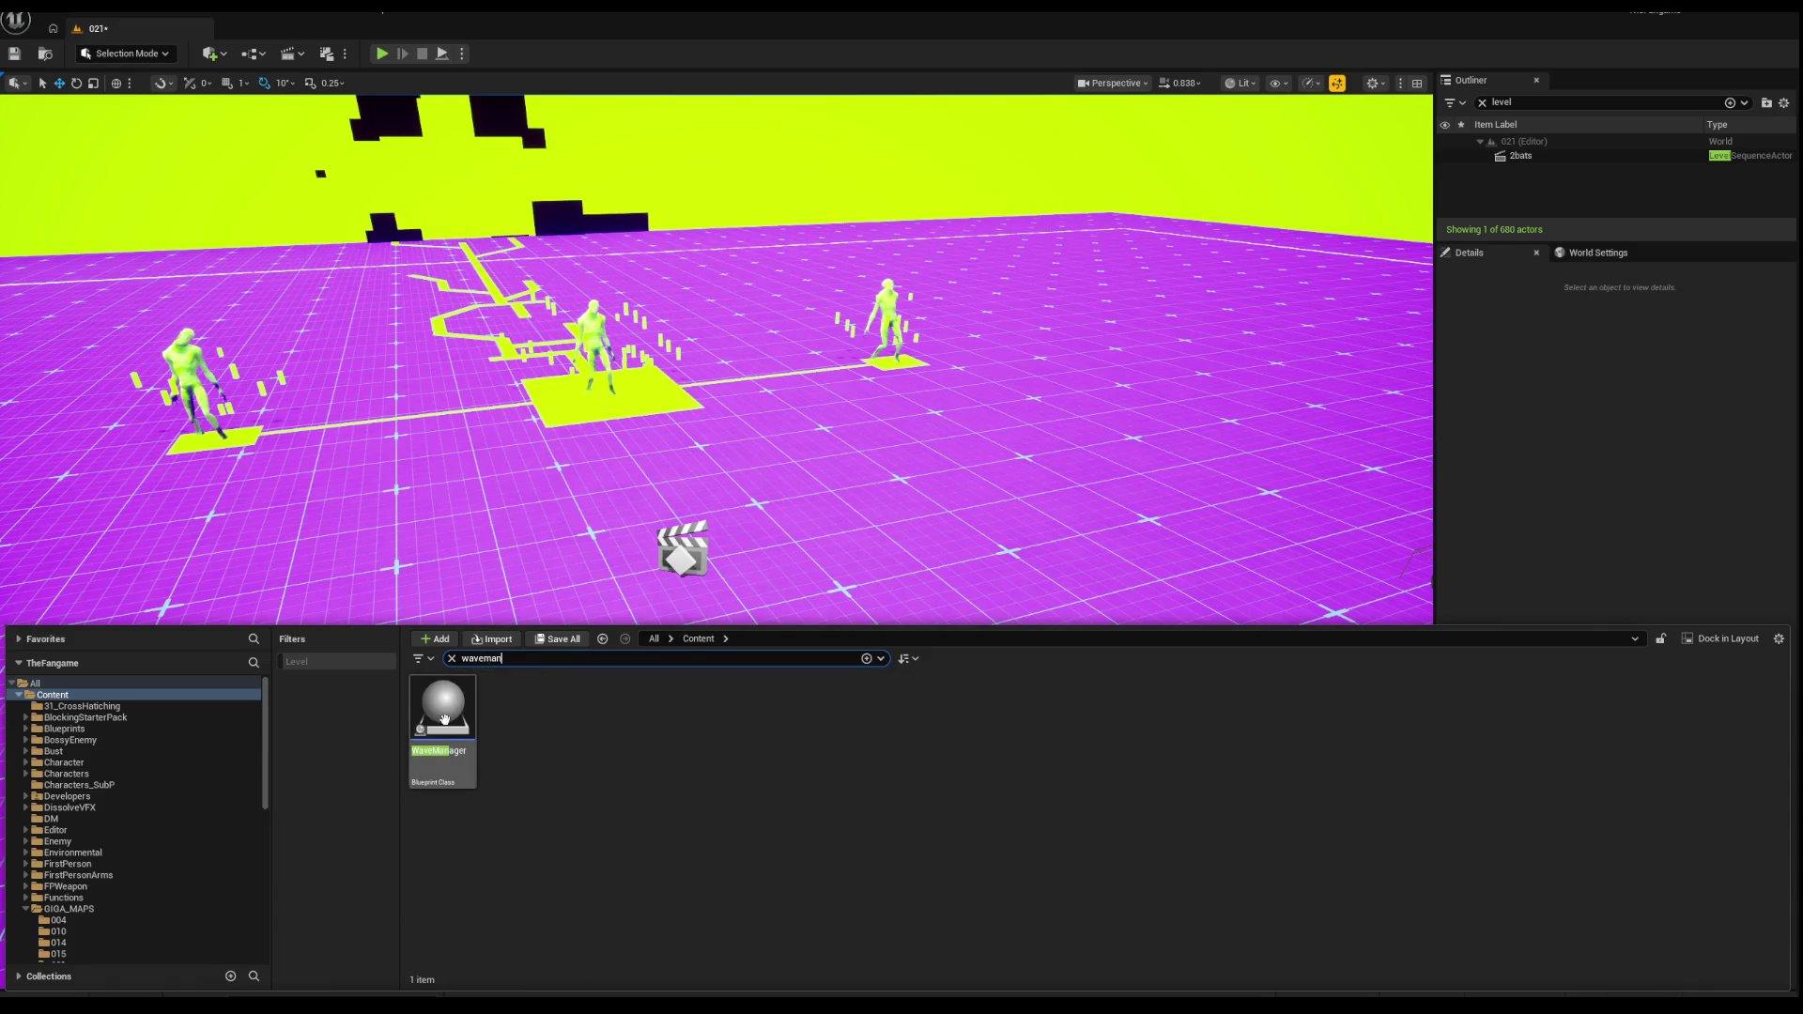
{"action": "left_click_drag", "start_coordinate": [437, 706], "coordinate": [752, 535]}
{"action": "key", "text": "f"}
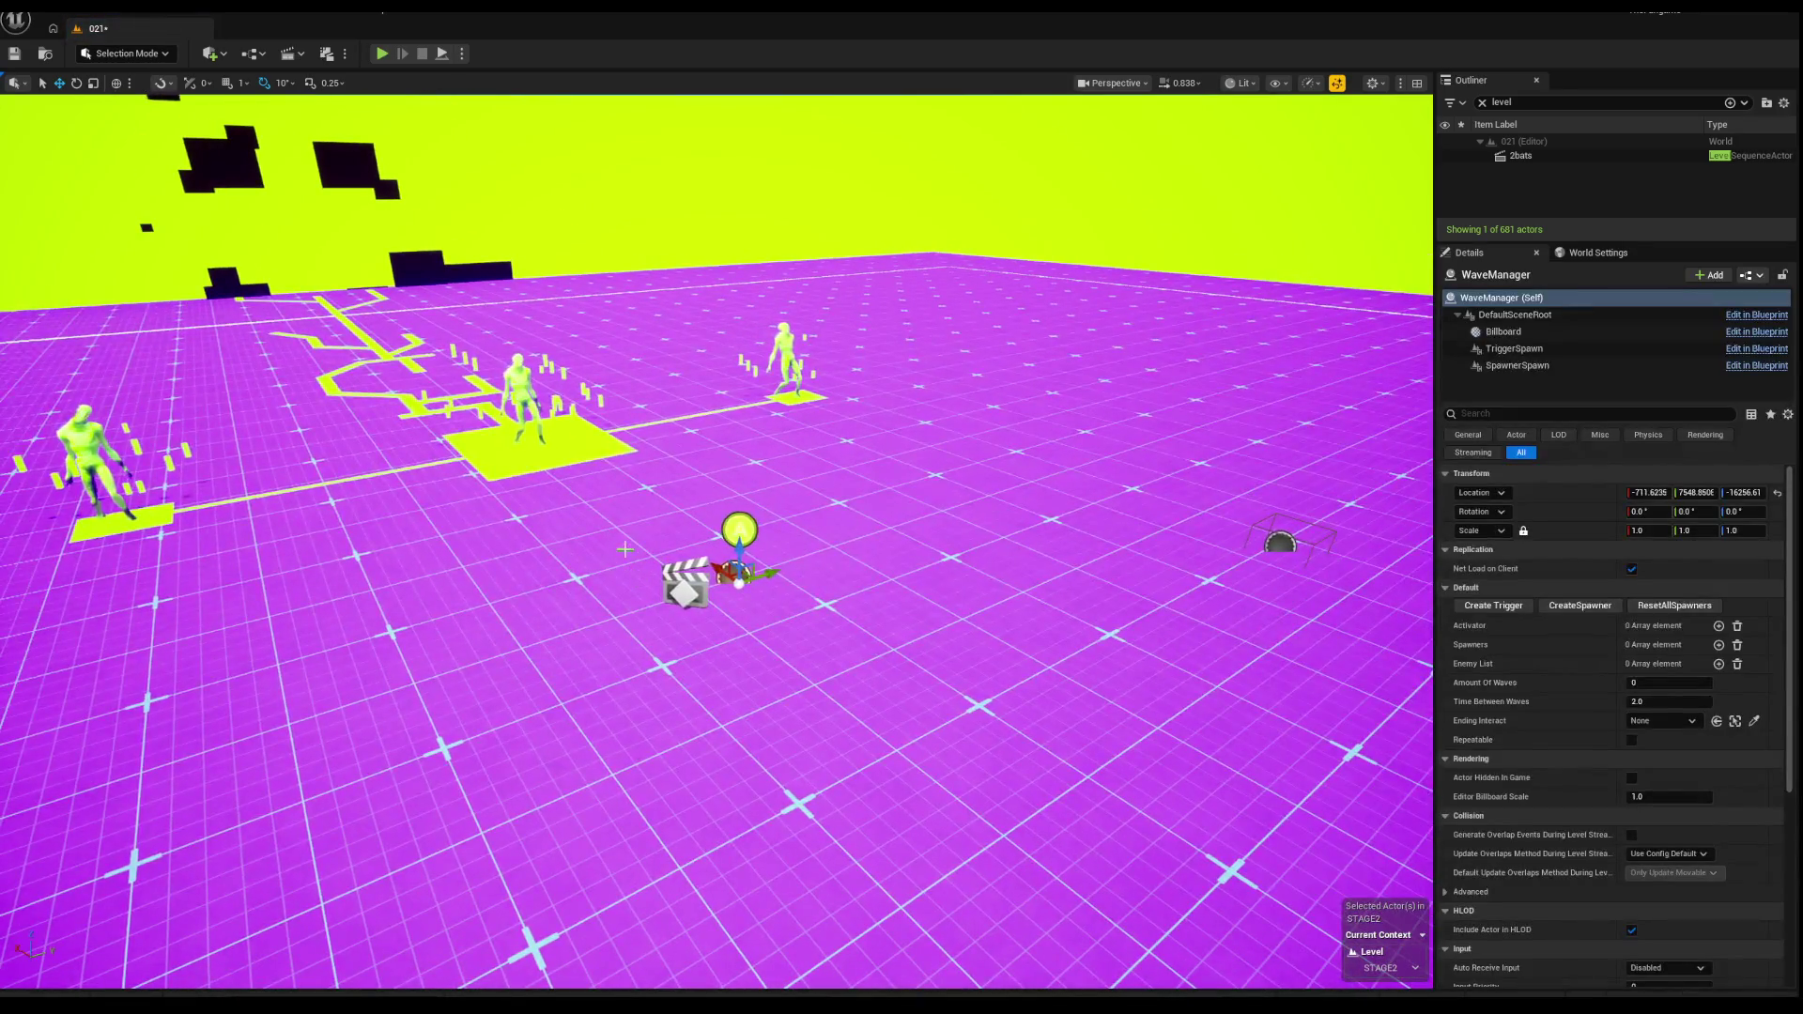
Step: Drop an Interactable into the level near the WaveManager
{"action": "key", "text": "ctrl+space"}
{"action": "key", "text": "Escape"}
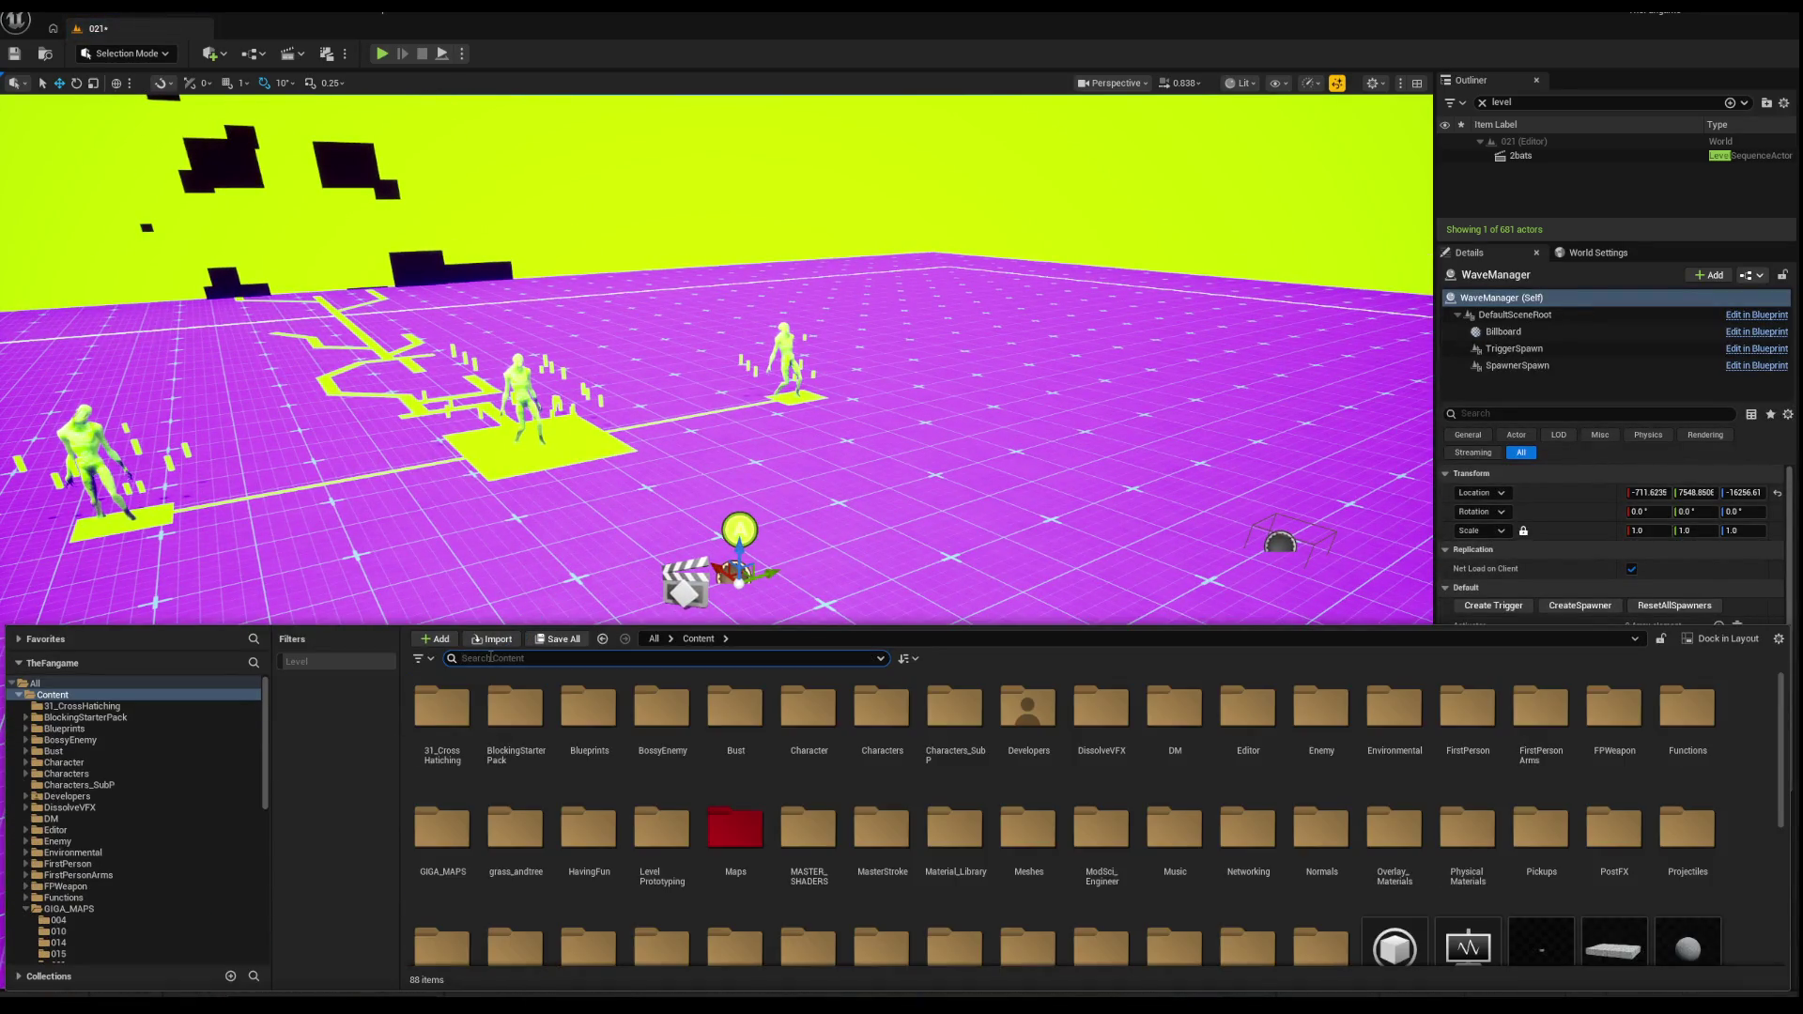
{"action": "type", "text": "inter"}
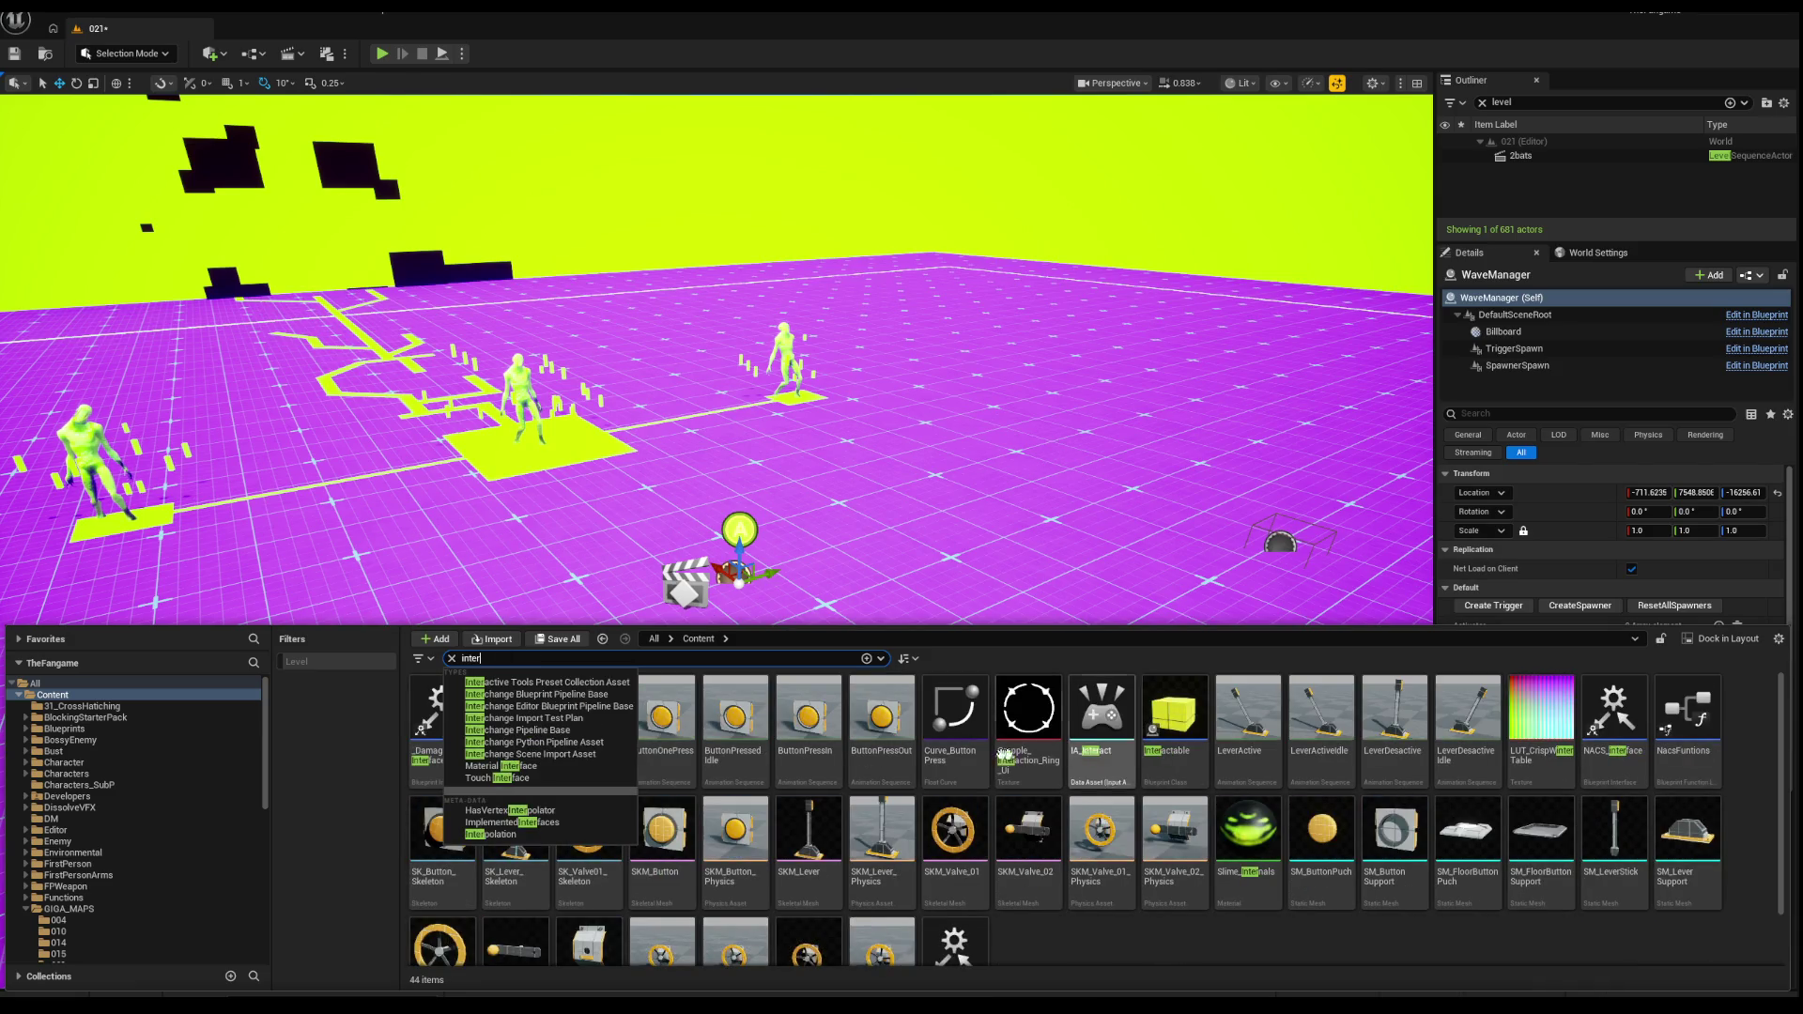
{"action": "mouse_move", "coordinate": [1192, 729]}
{"action": "left_mouse_down"}
{"action": "mouse_move", "coordinate": [1127, 657]}
{"action": "mouse_move", "coordinate": [791, 521]}
{"action": "left_mouse_up"}
{"action": "key", "text": "f"}
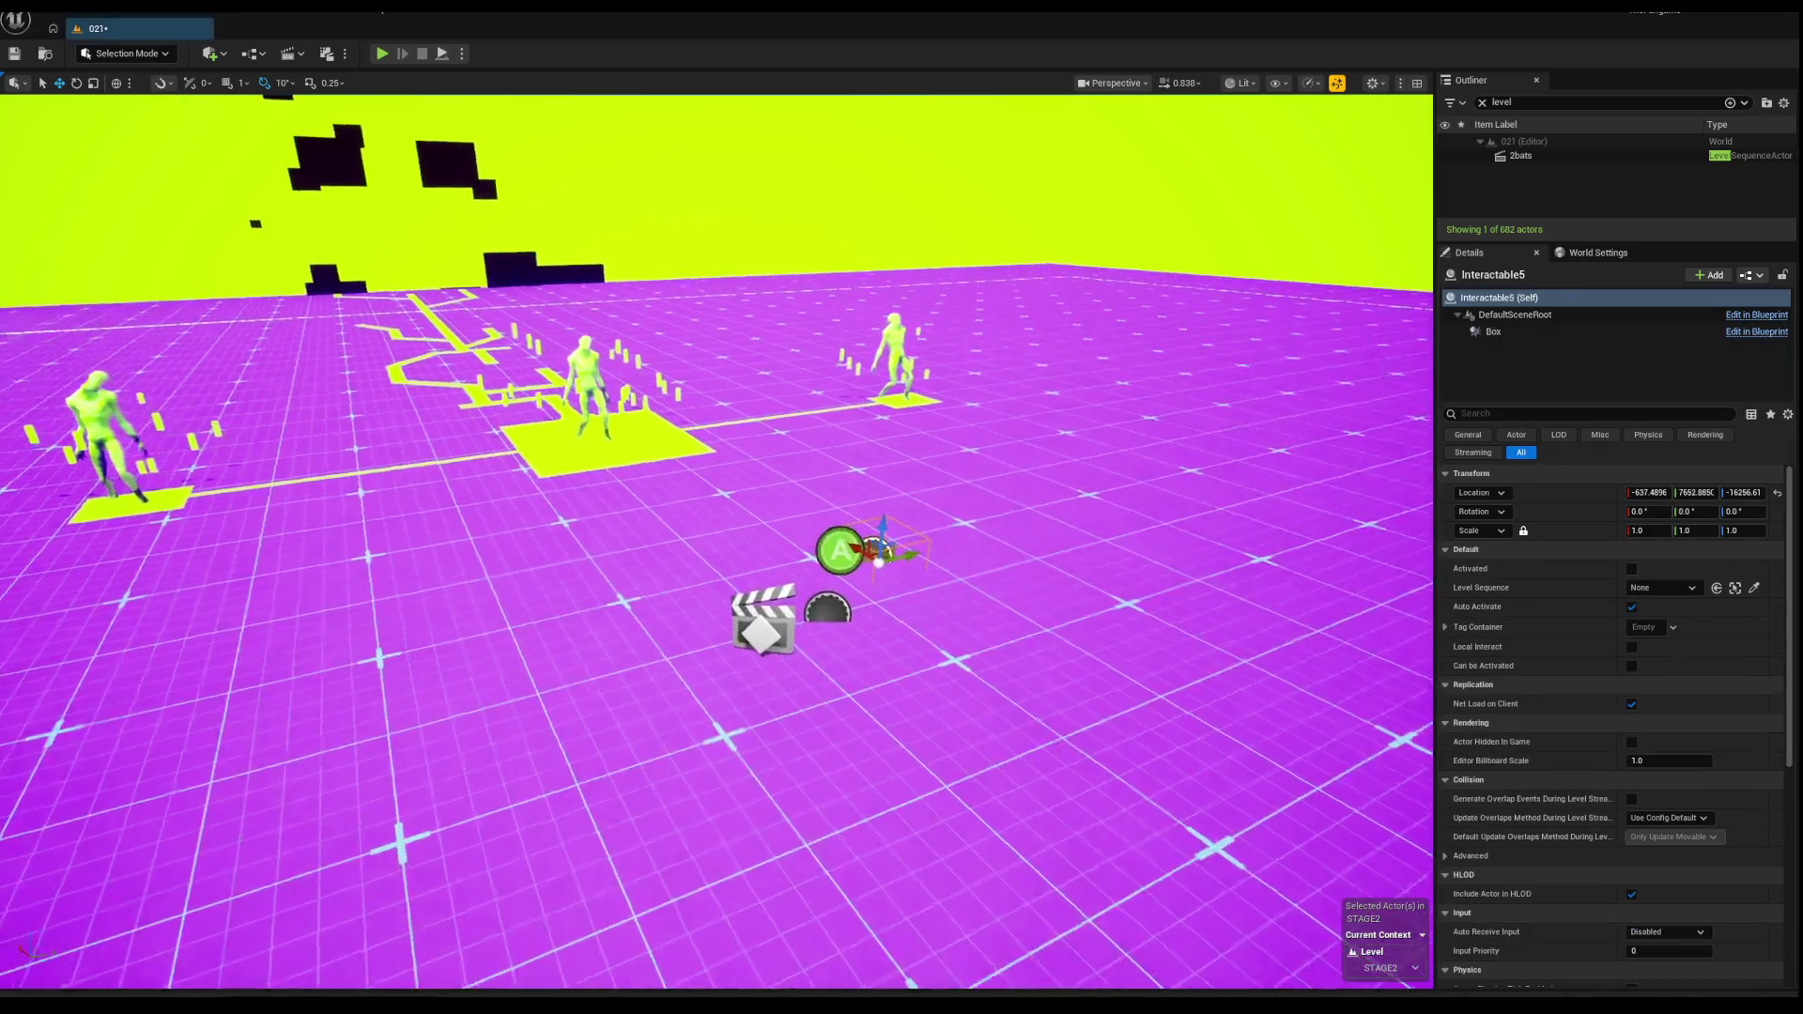
Step: Create a new enemy spawner, EnemySpawner0, from the WaveManager
{"action": "left_click", "coordinate": [691, 457]}
{"action": "key", "text": "f"}
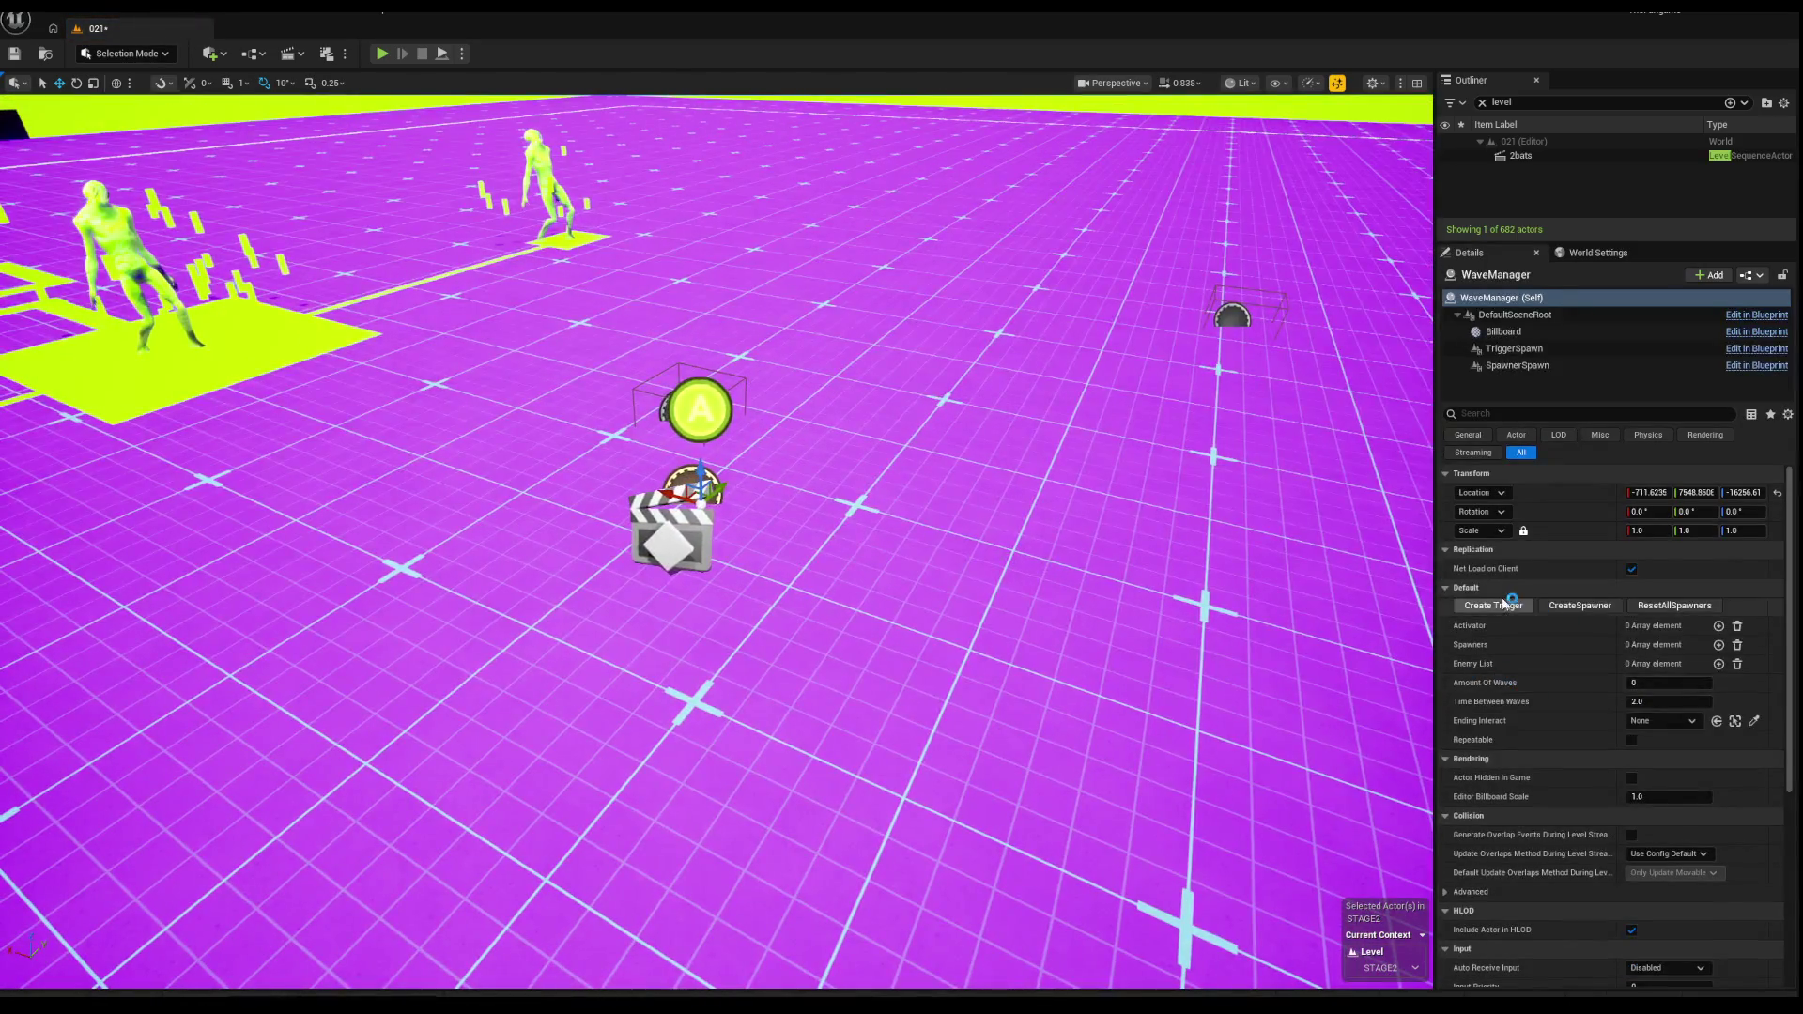
{"action": "left_click", "coordinate": [1554, 607]}
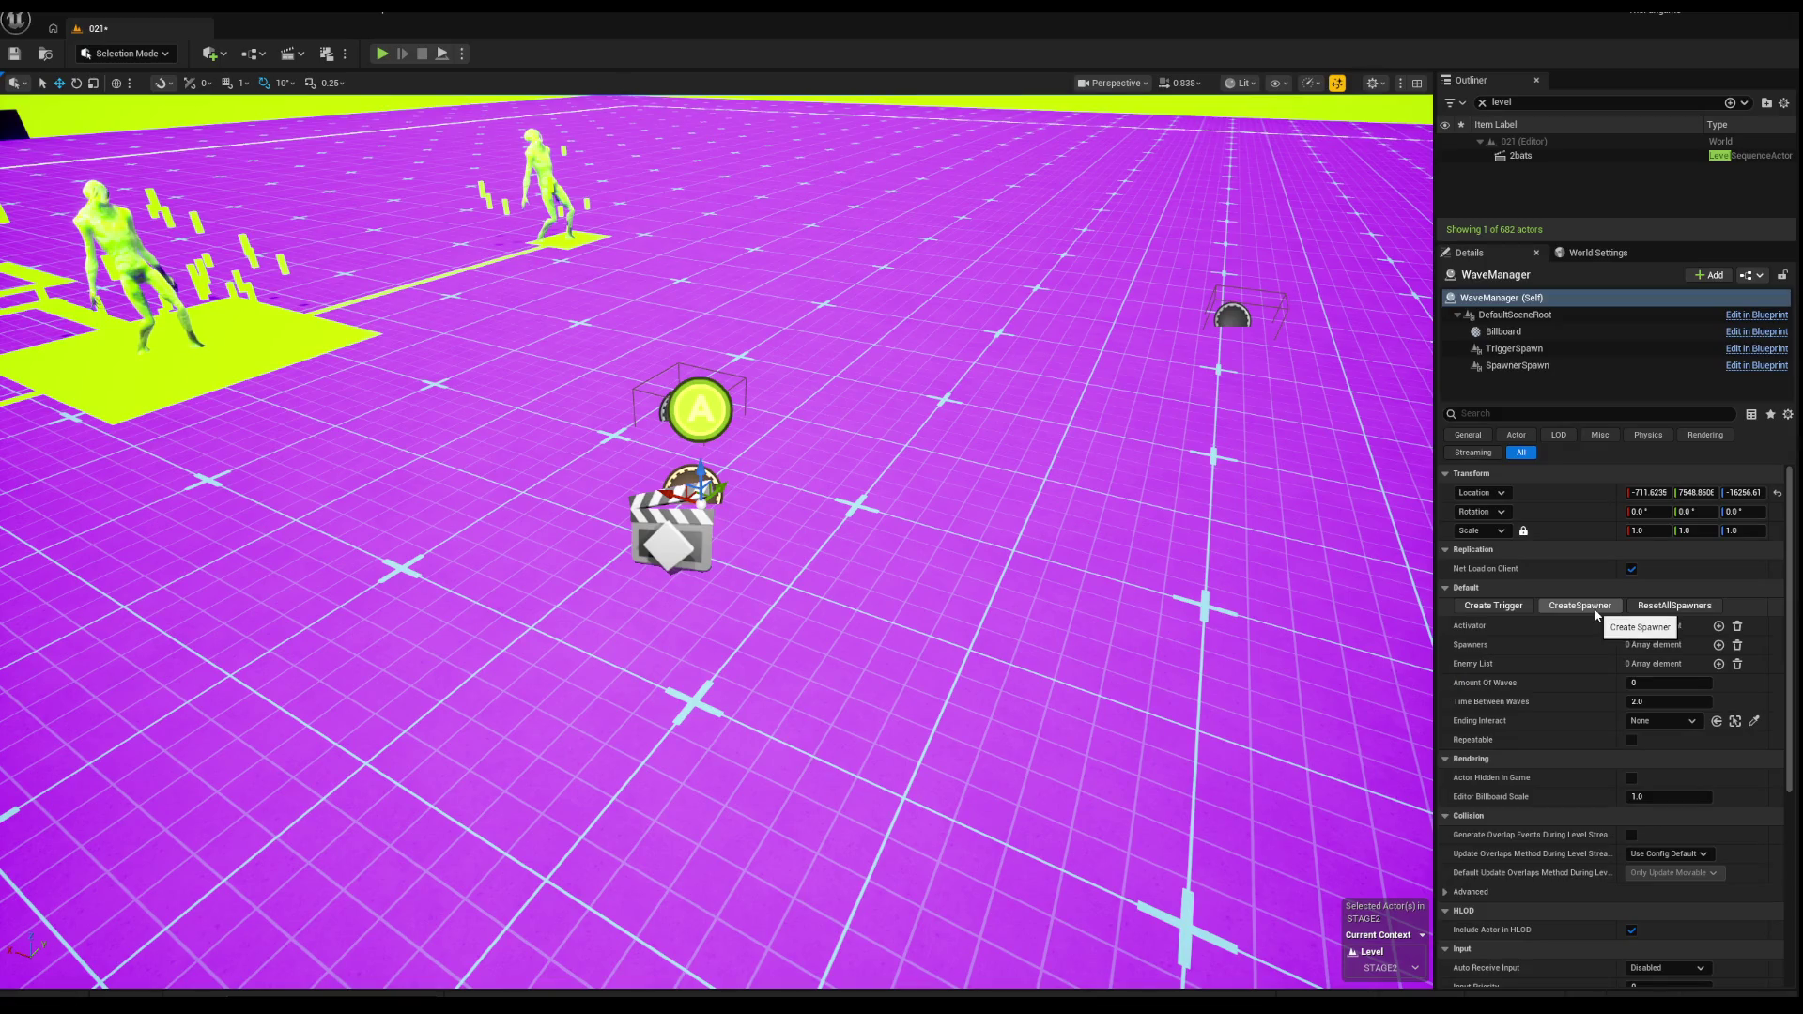
{"action": "left_click", "coordinate": [1595, 611]}
{"action": "scroll", "coordinate": [946, 505], "scroll_direction": "down", "scroll_amount": 5}
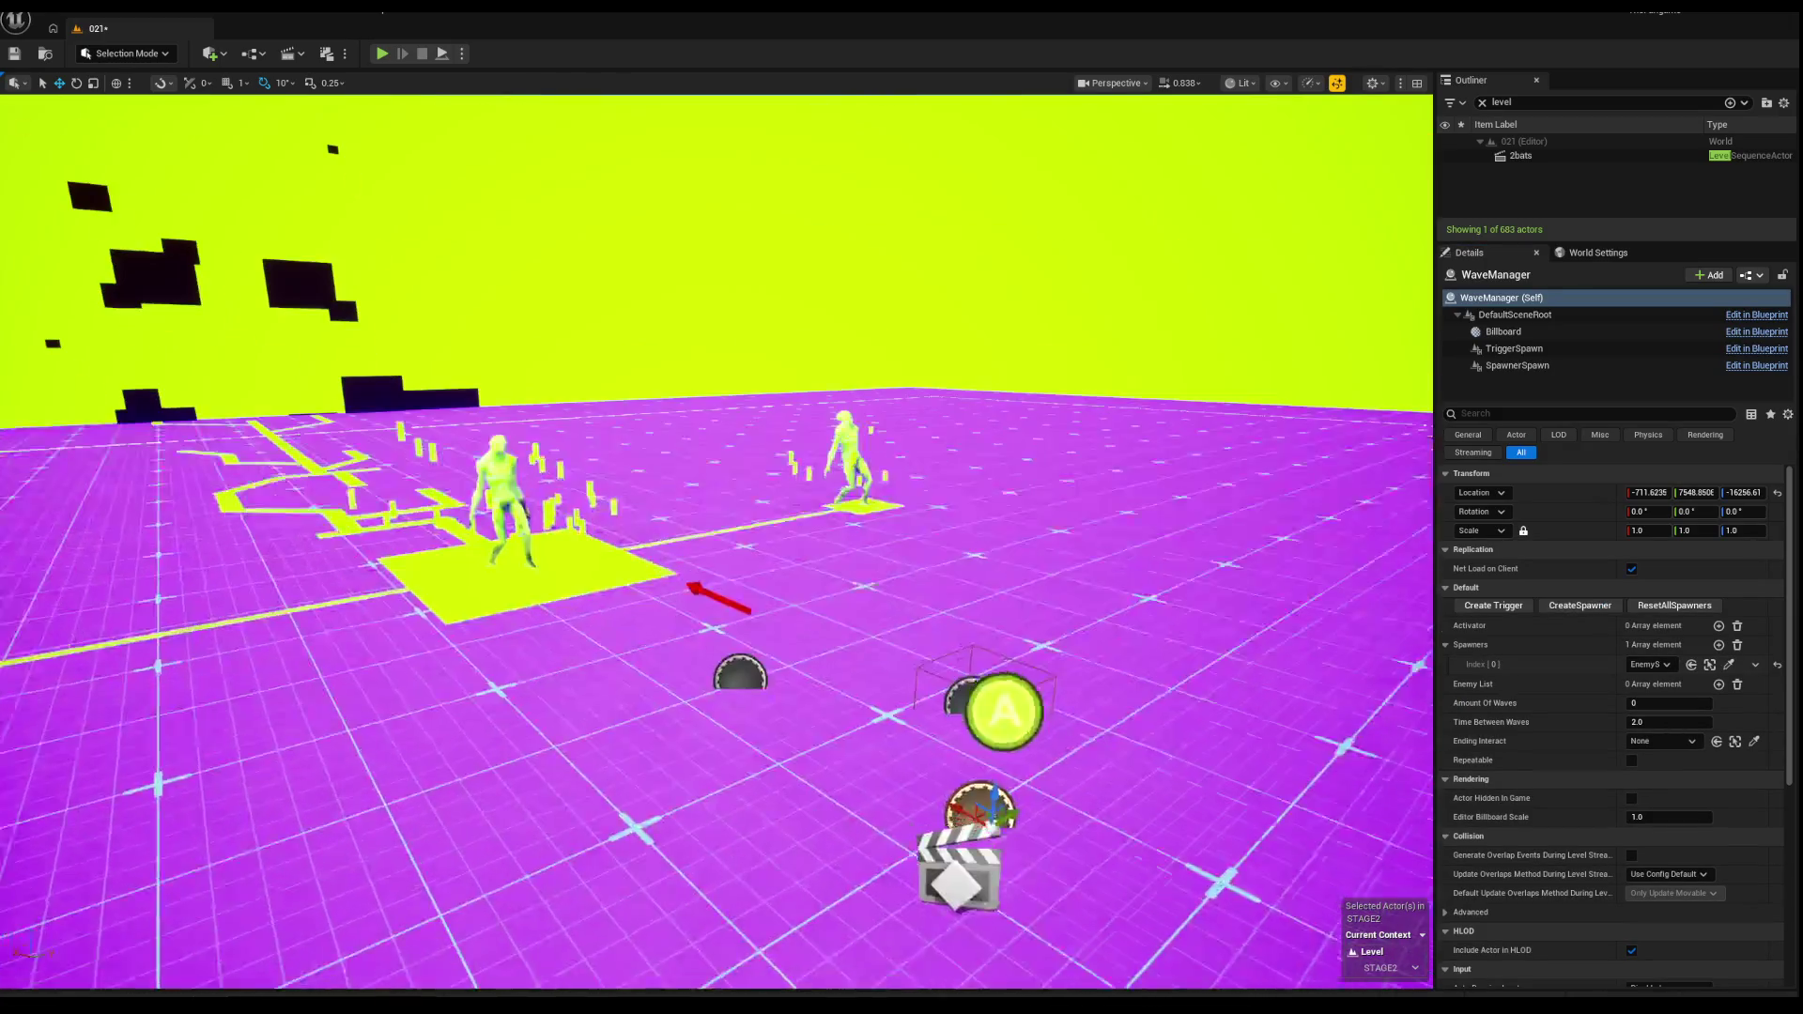
Step: Rotate EnemySpawner0 to about -180 yaw and move it to the yellow platform's edge
{"action": "left_click", "coordinate": [732, 676]}
{"action": "key", "text": "f"}
{"action": "key", "text": "e"}
{"action": "left_click_drag", "start_coordinate": [755, 644], "coordinate": [850, 629]}
{"action": "key", "text": "w"}
{"action": "left_click_drag", "start_coordinate": [739, 612], "coordinate": [563, 559]}
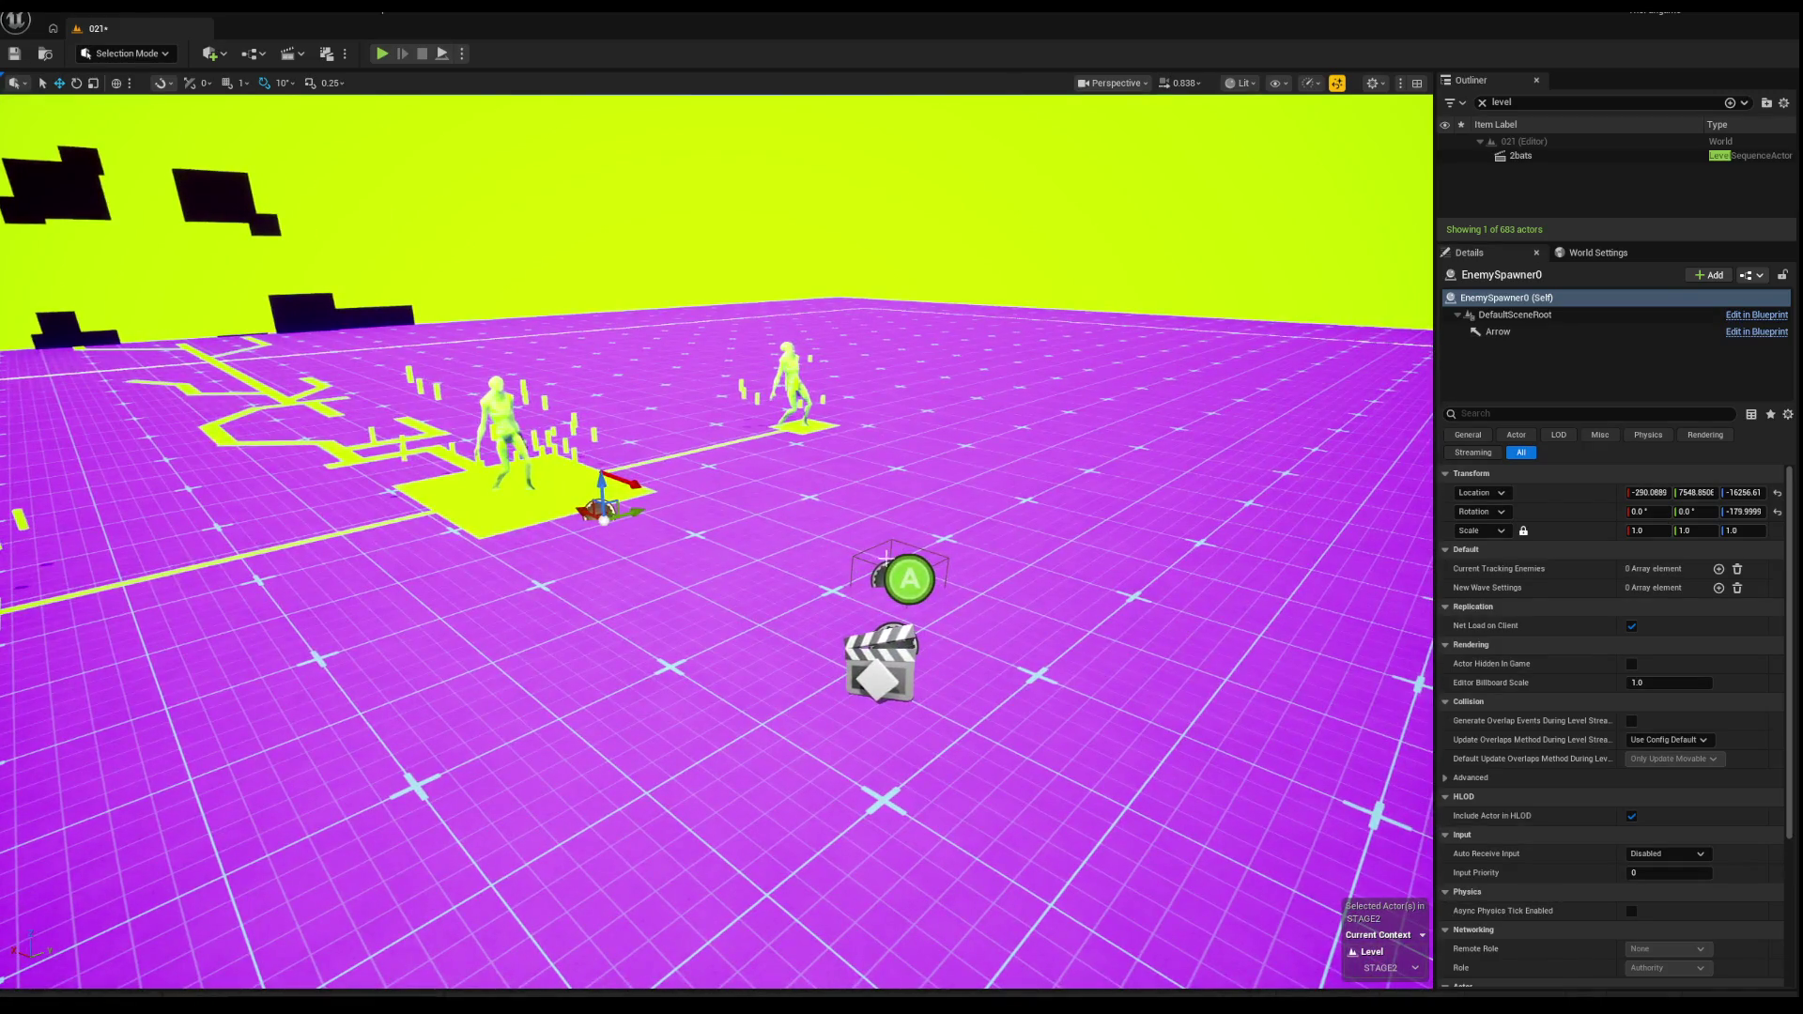
{"action": "left_click", "coordinate": [885, 564]}
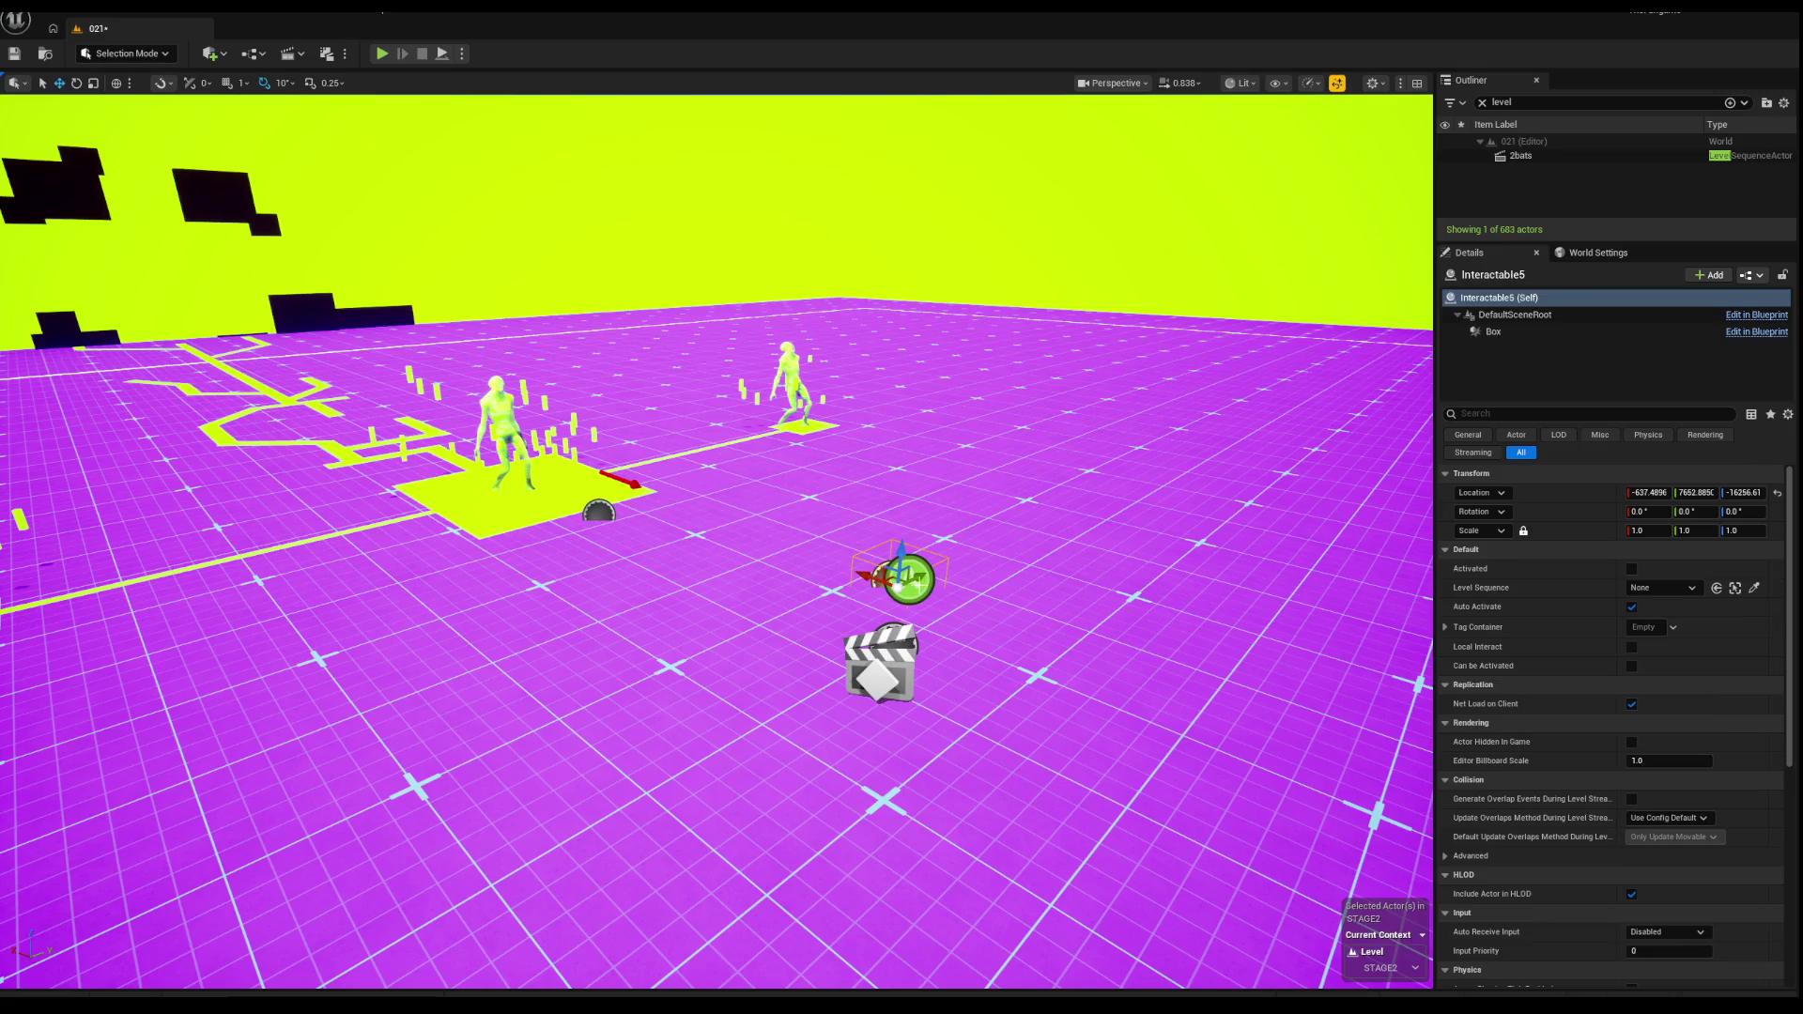
{"action": "left_click", "coordinate": [892, 638]}
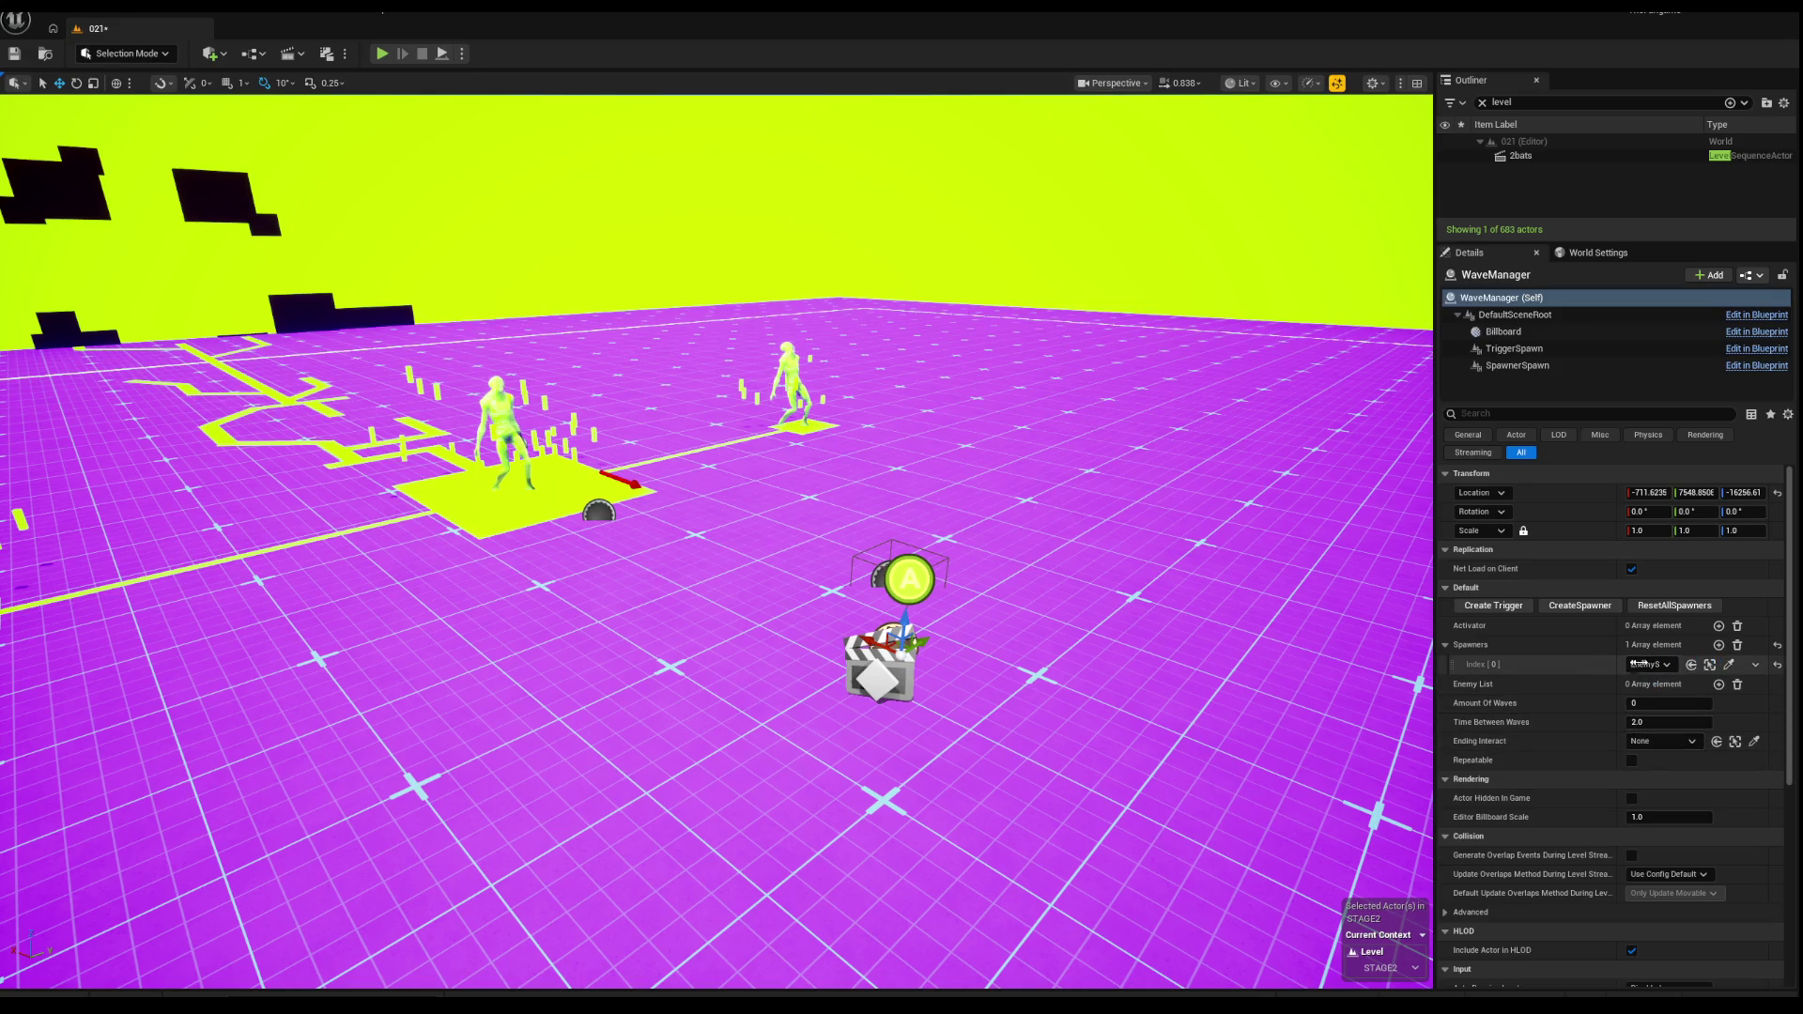
Step: Add a New Wave Settings element to EnemySpawner0
{"action": "left_click", "coordinate": [1627, 666]}
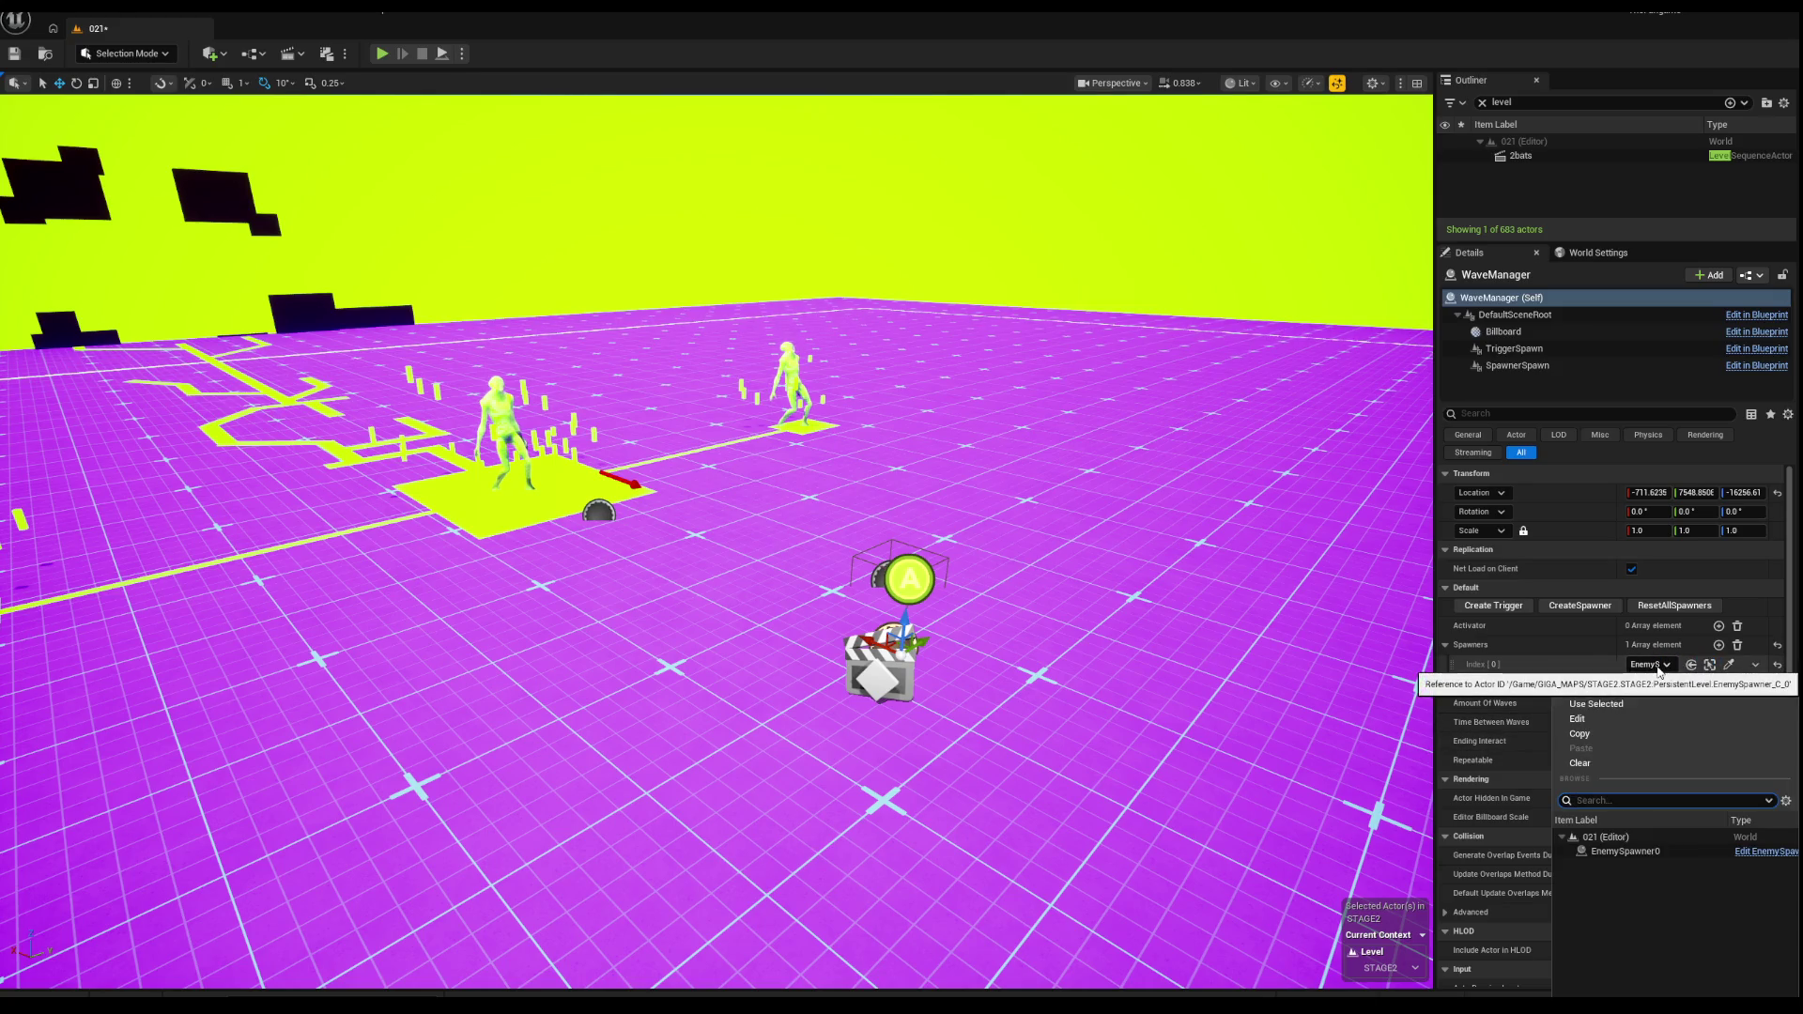
{"action": "left_click", "coordinate": [1570, 667]}
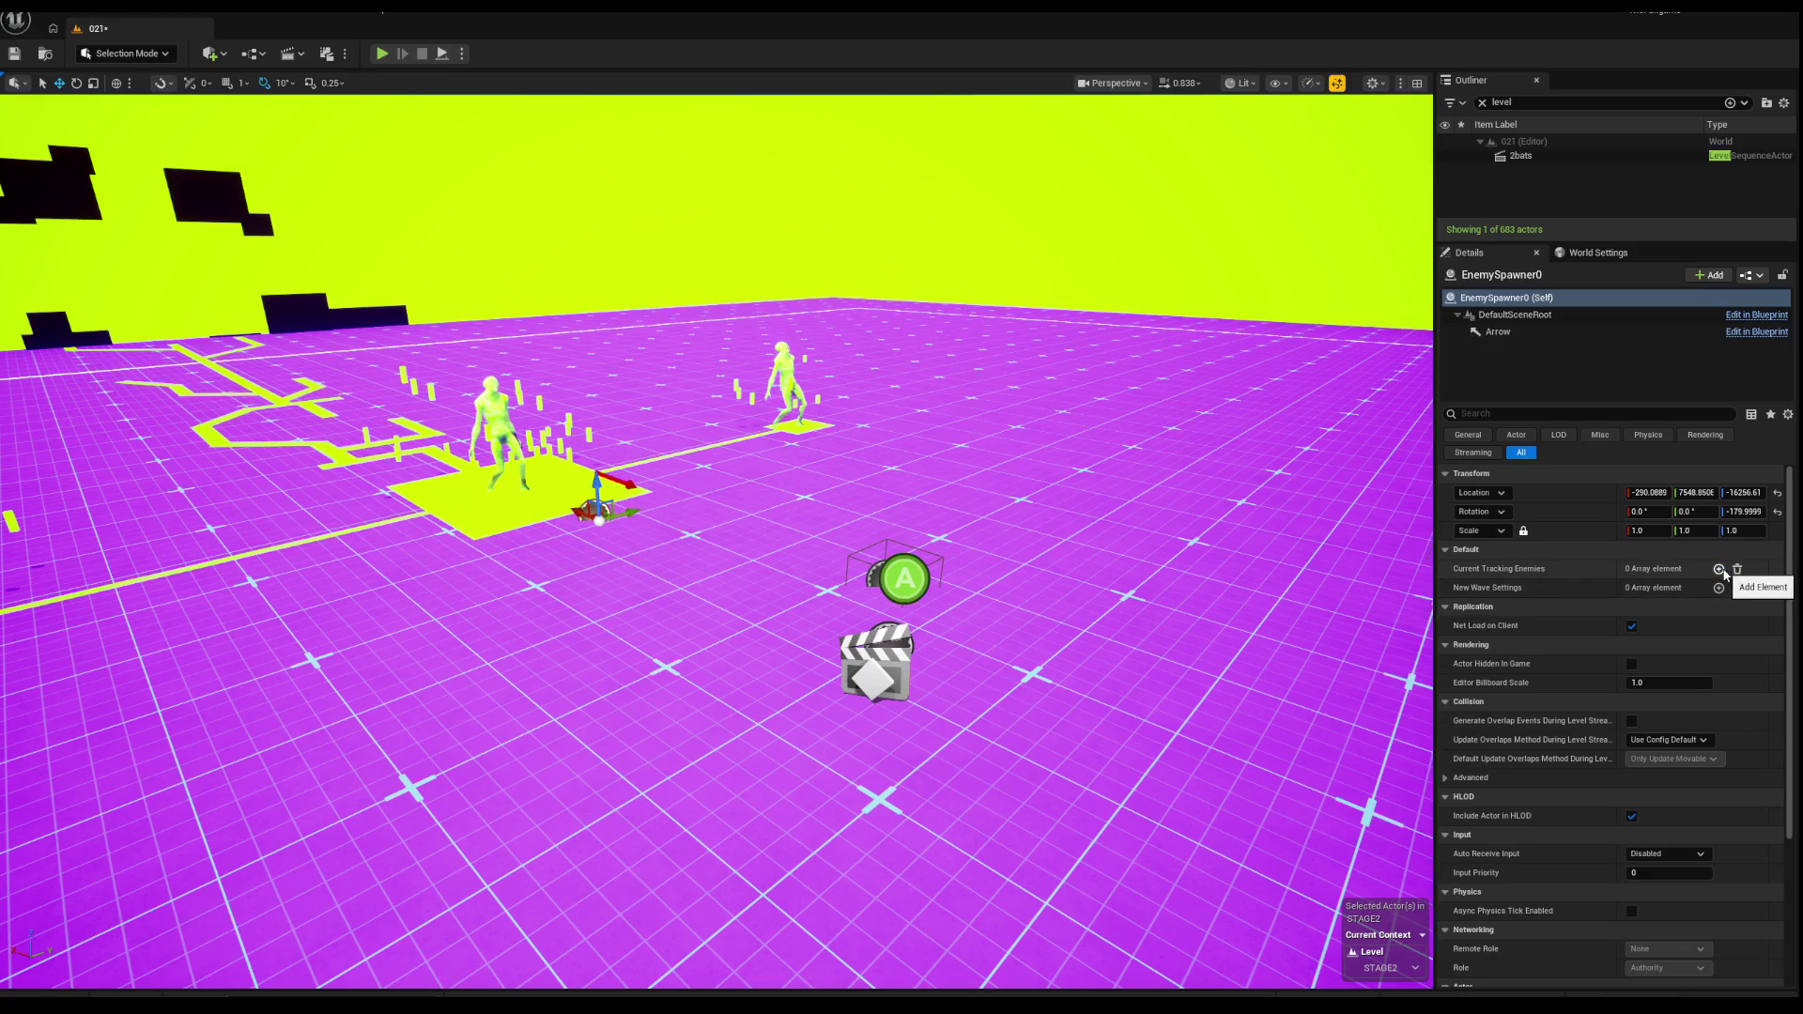
{"action": "left_click", "coordinate": [1719, 588]}
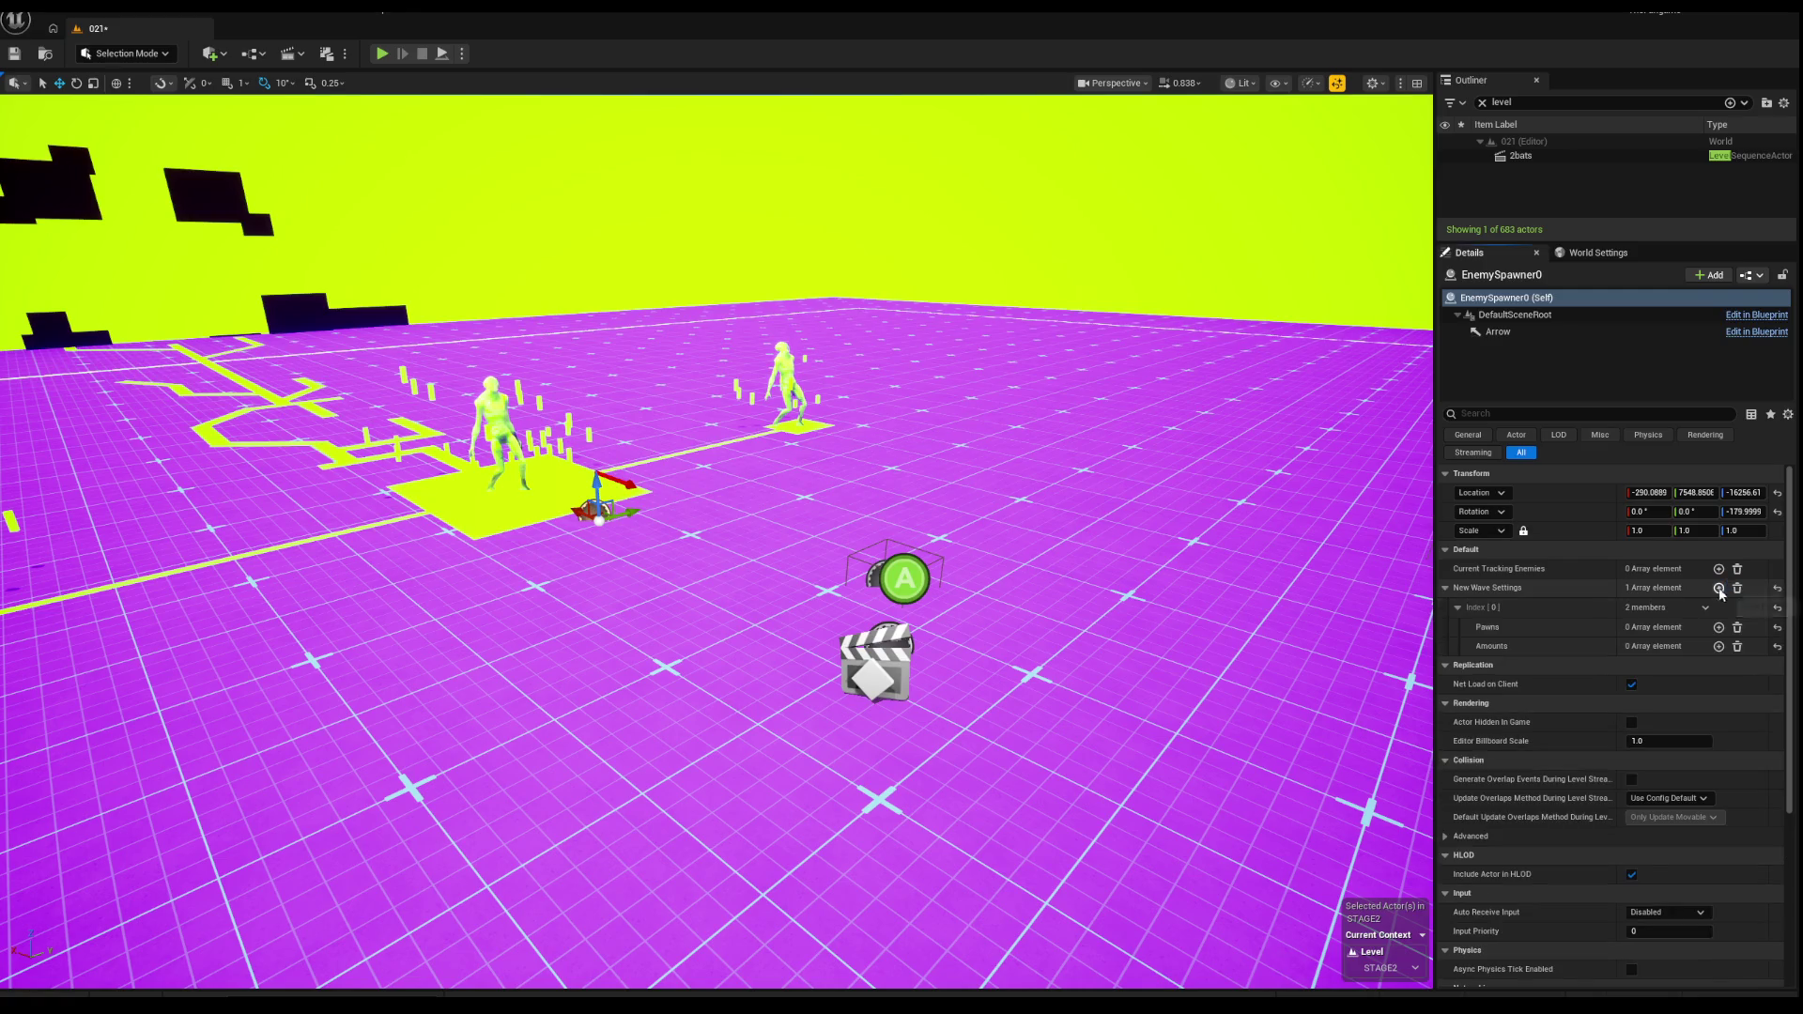
{"action": "left_click", "coordinate": [1703, 609]}
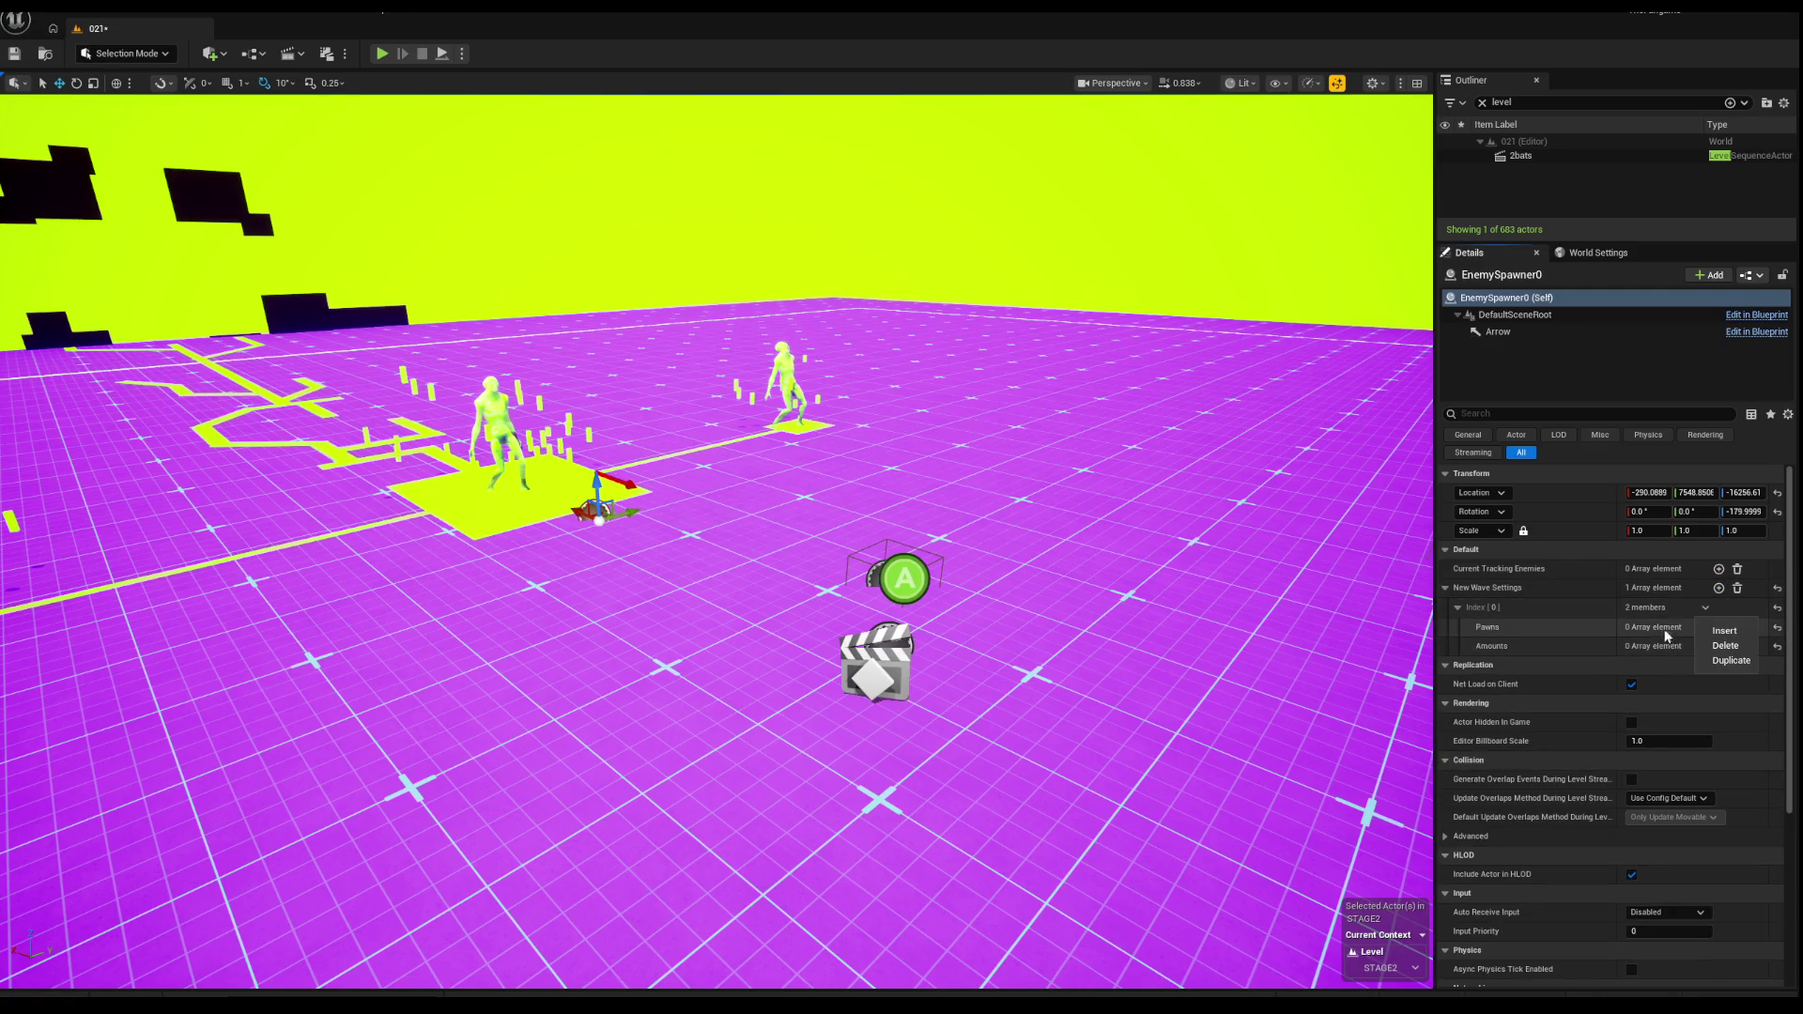
{"action": "left_click", "coordinate": [1602, 641]}
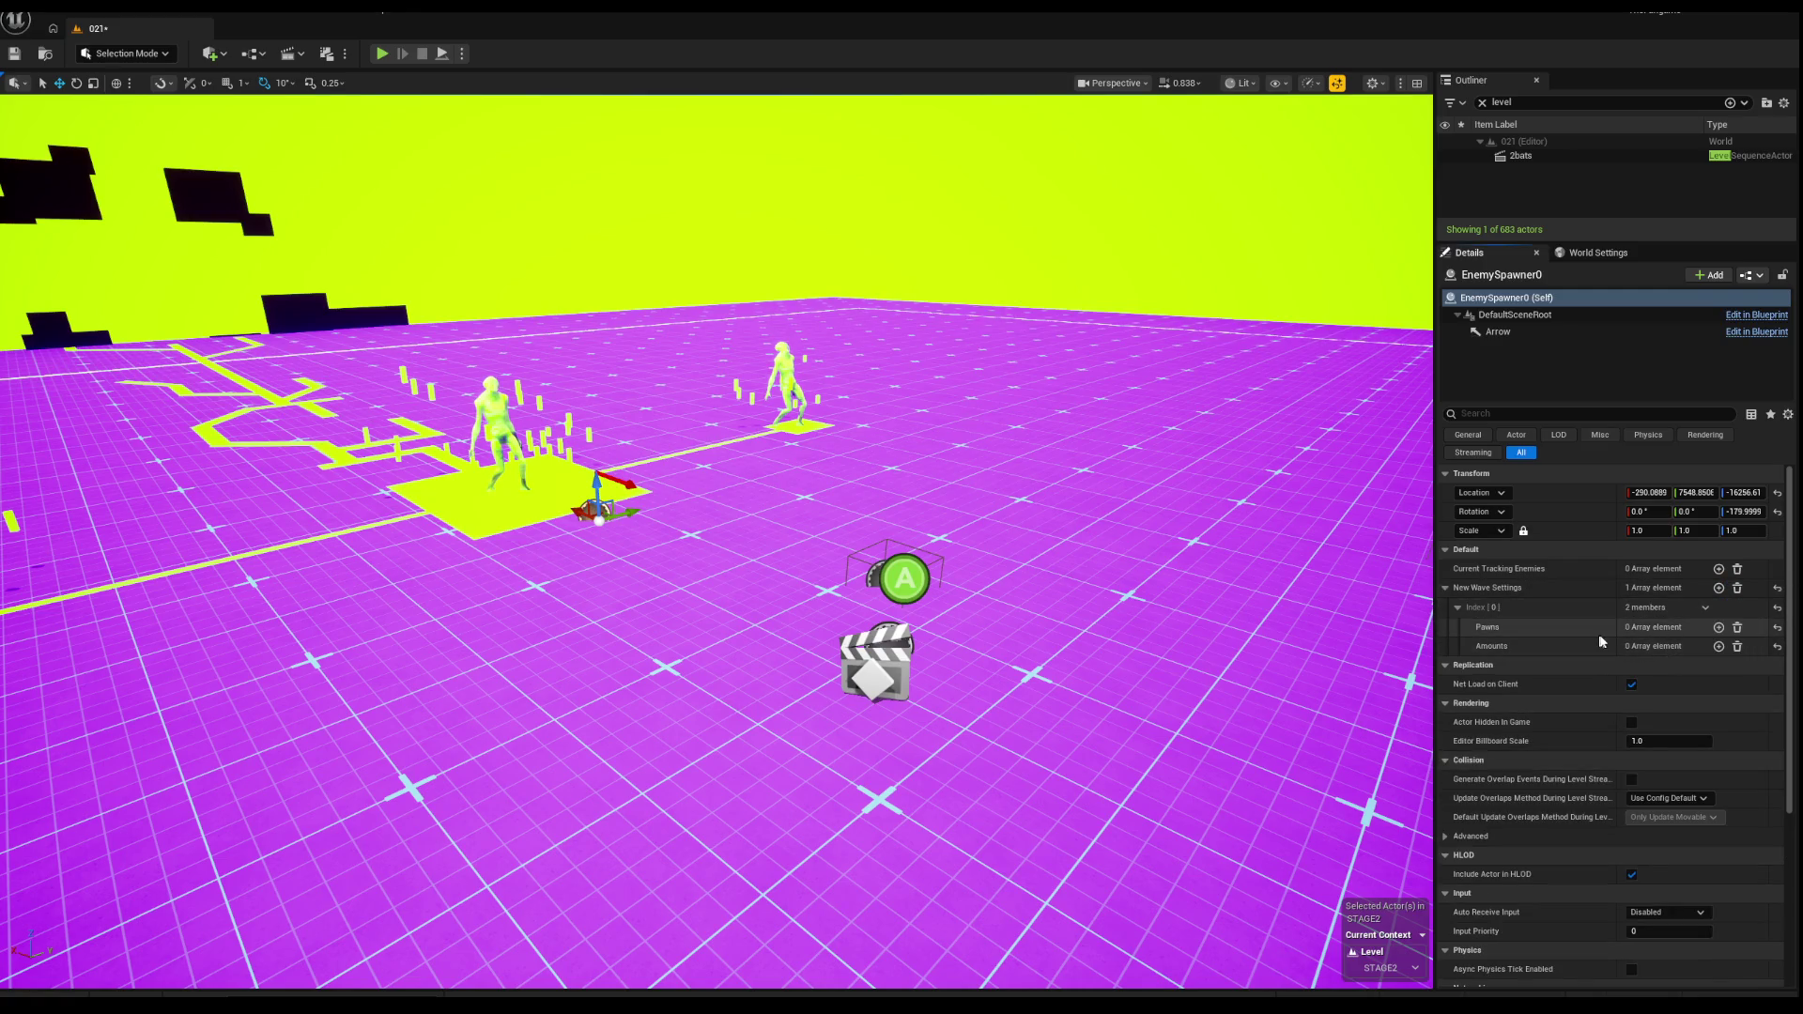
Step: Add a Pawns entry set to En_Slime_Grunt, then create the WaveManager's trigger zone
{"action": "left_click", "coordinate": [1719, 627]}
{"action": "left_click", "coordinate": [1643, 647]}
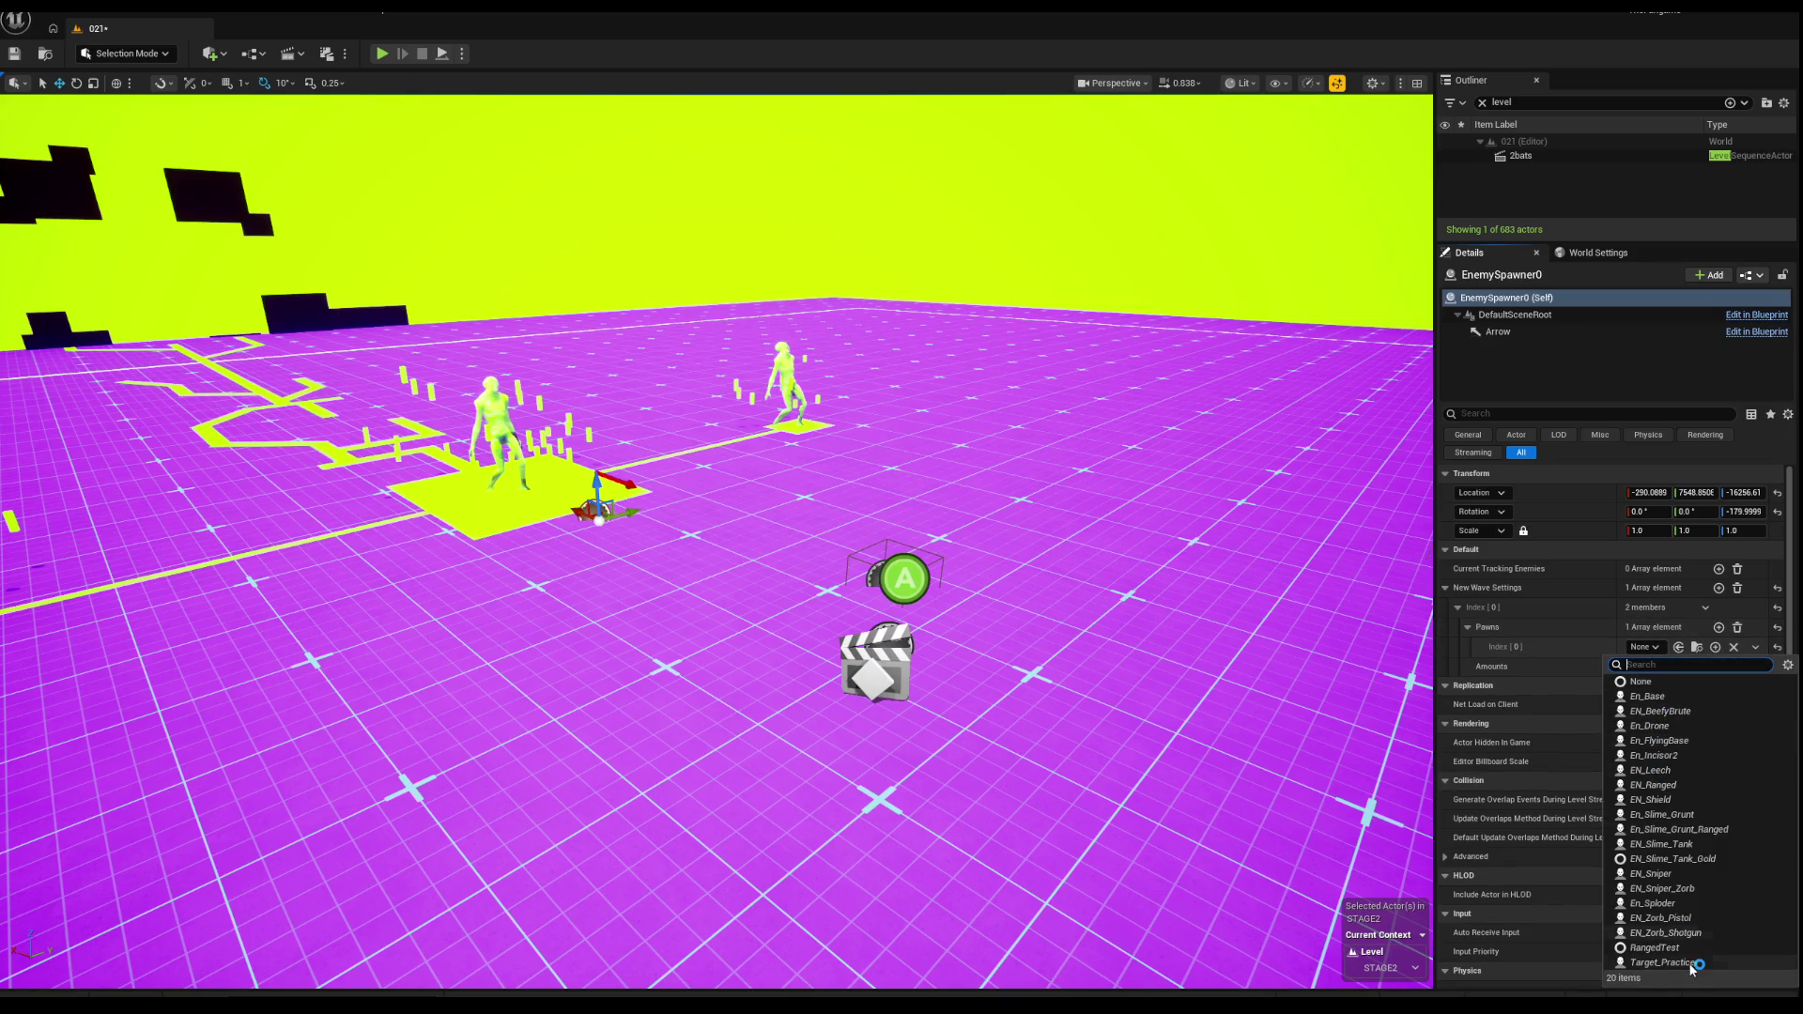
{"action": "left_click", "coordinate": [1670, 817]}
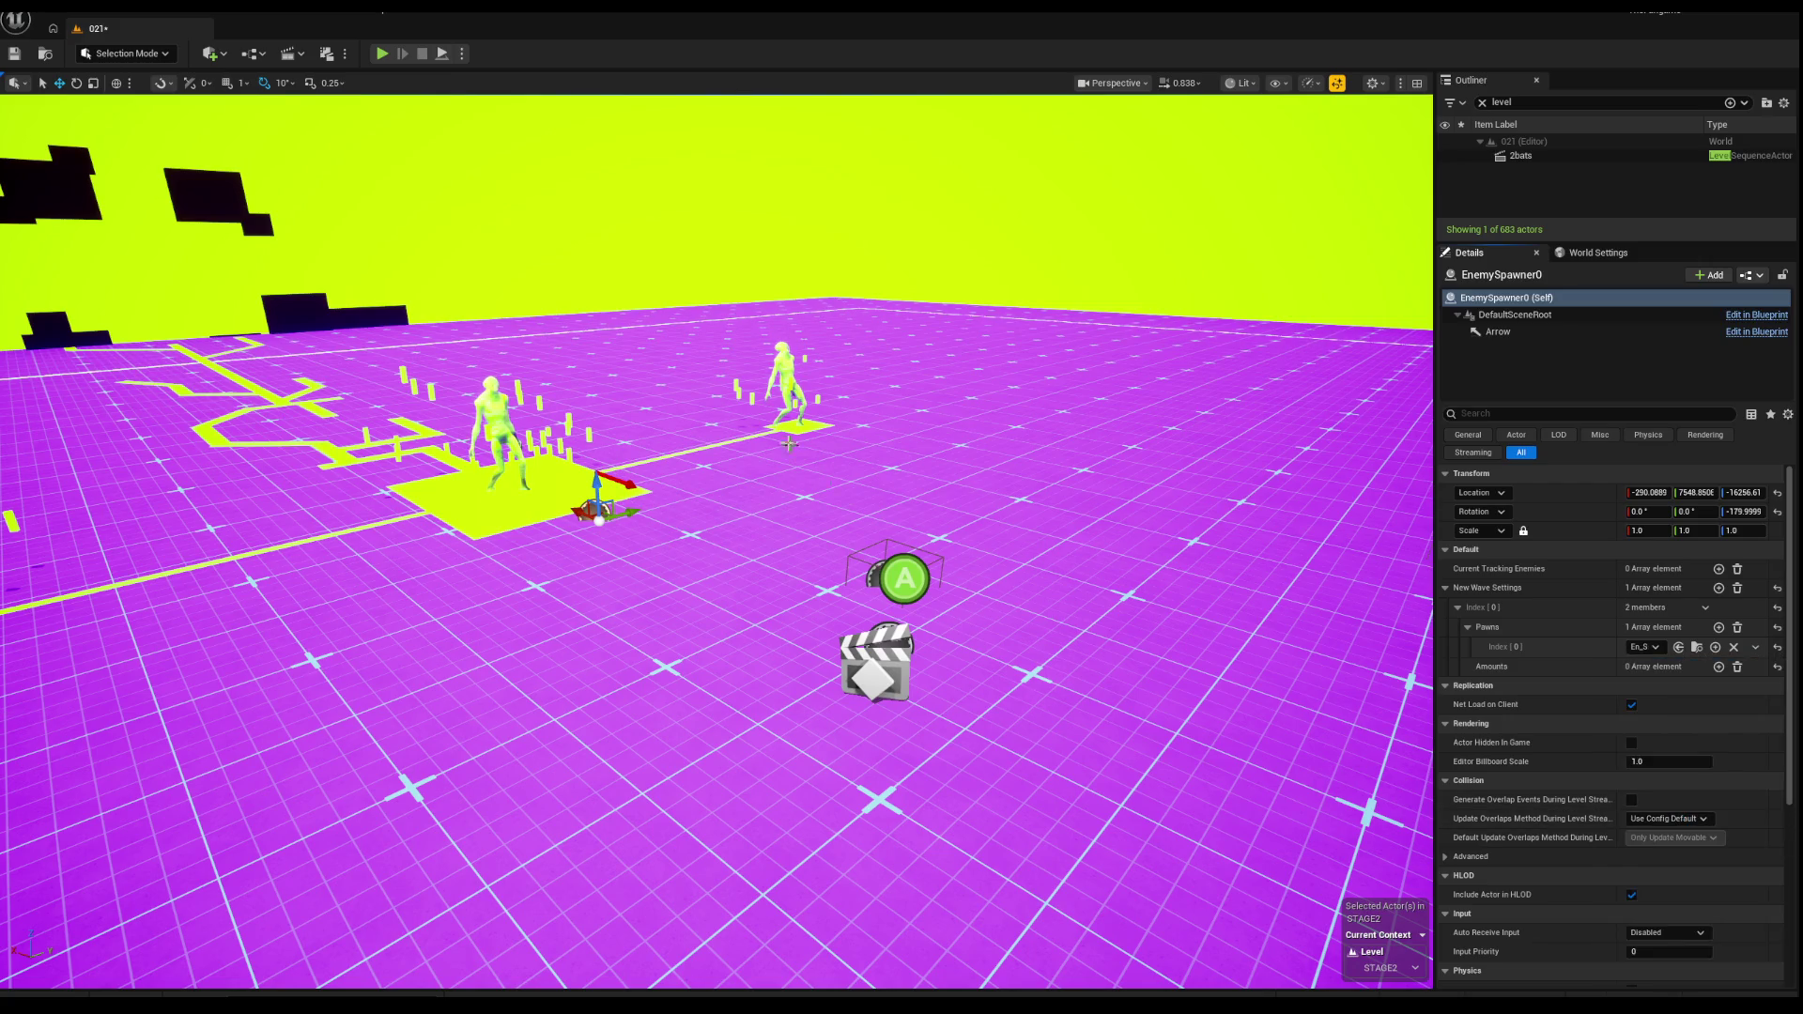
{"action": "scroll", "coordinate": [801, 457], "scroll_direction": "up", "scroll_amount": 3}
{"action": "left_click", "coordinate": [850, 552]}
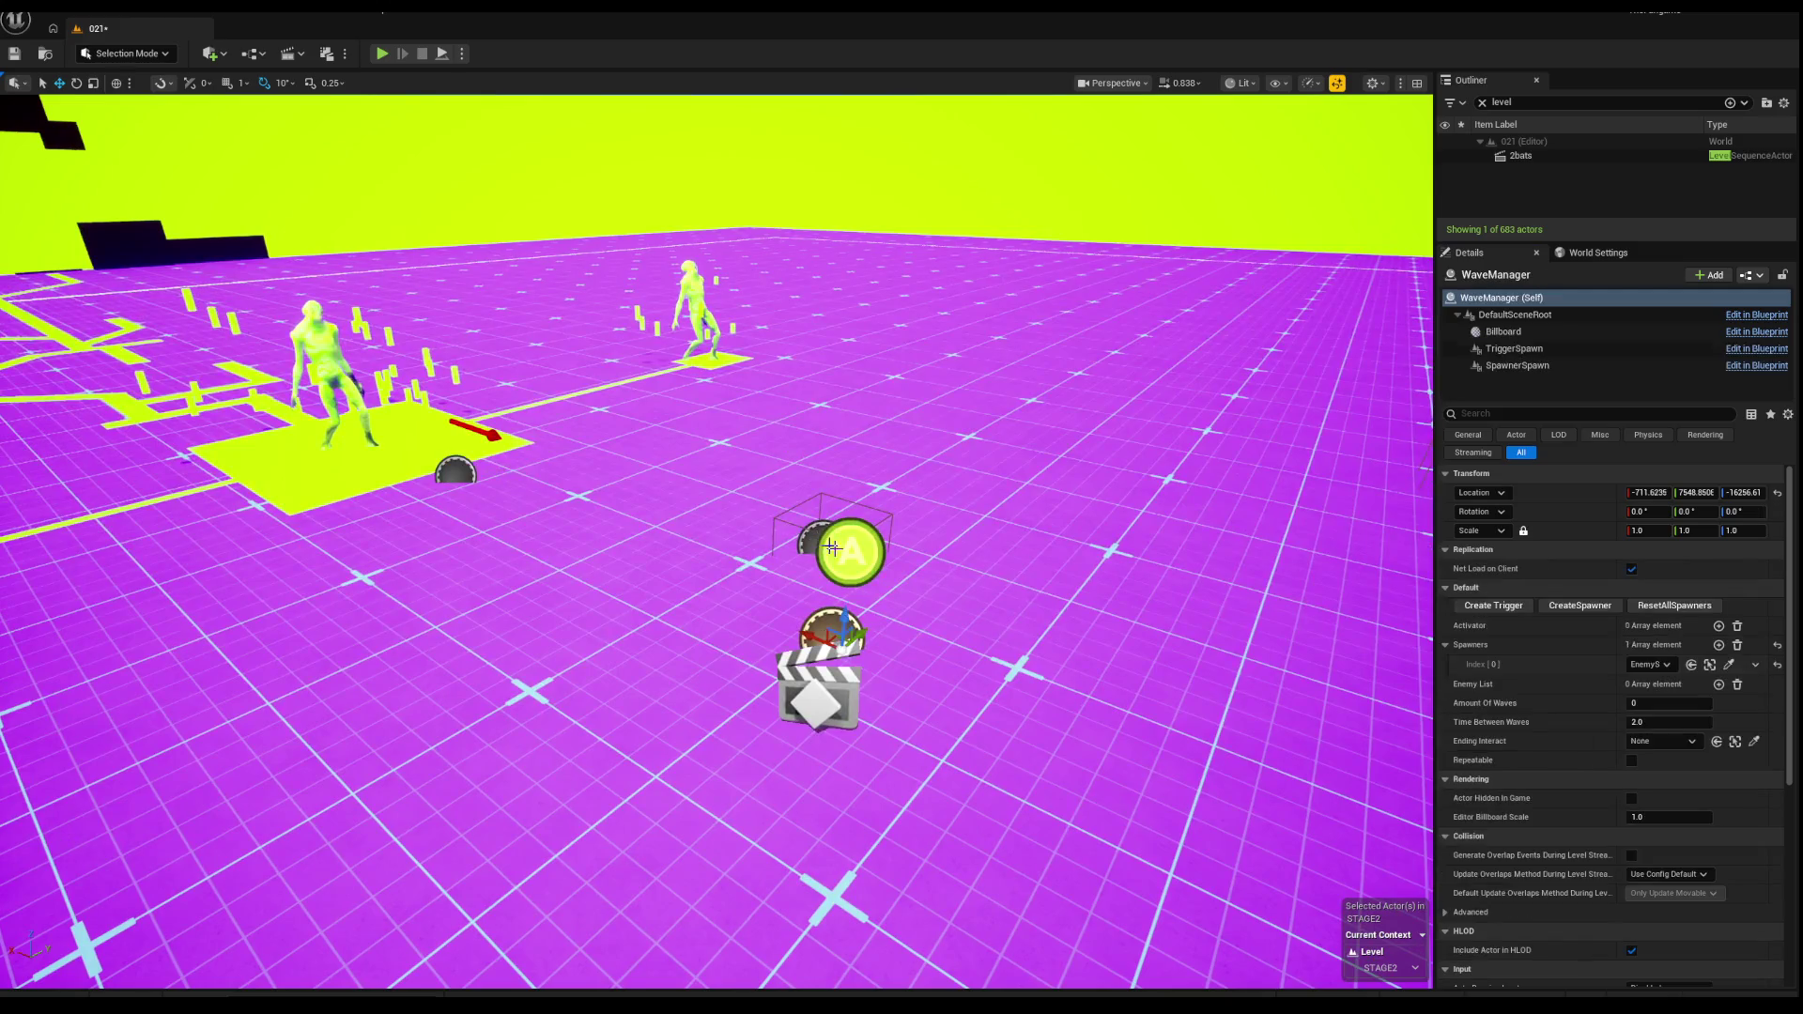
{"action": "left_click", "coordinate": [1493, 606]}
Step: Scale BP_TZ_Activate0 to about 7.36 × 11.48 × 1.0 and slide it sideways across the floor
{"action": "scroll", "coordinate": [713, 545], "scroll_direction": "down", "scroll_amount": 3}
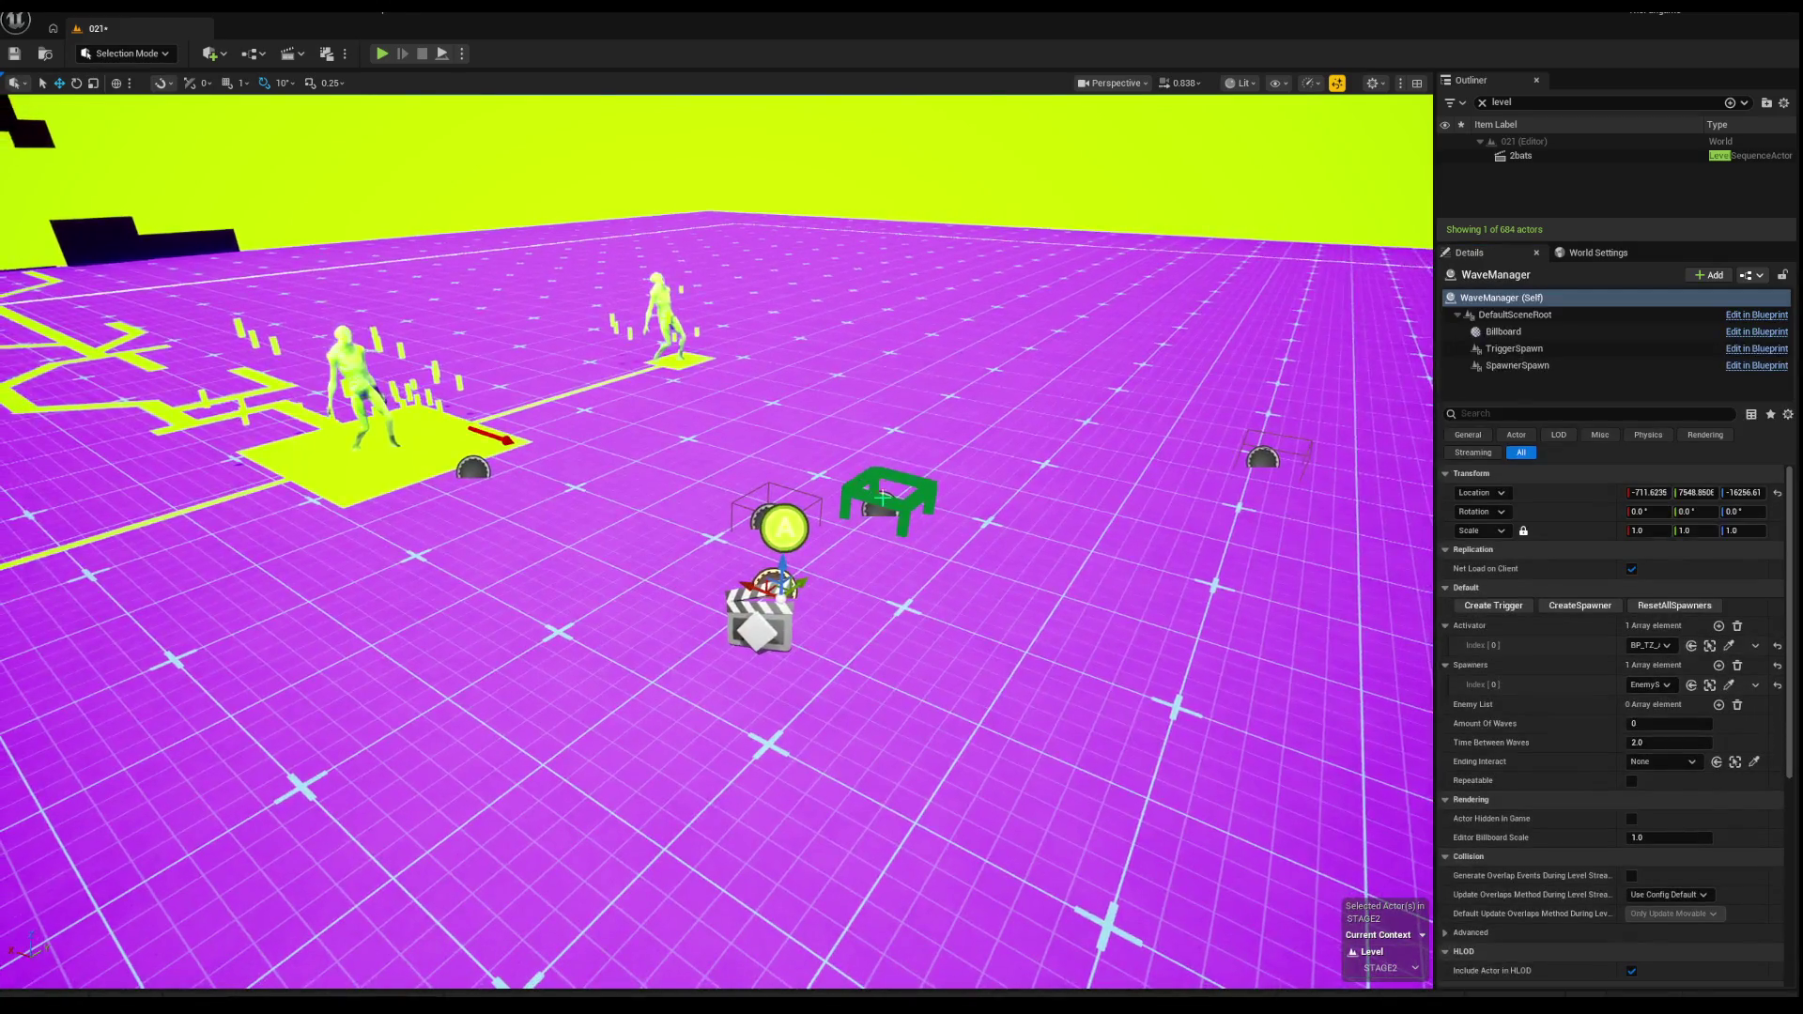
{"action": "left_click", "coordinate": [883, 498]}
{"action": "scroll", "coordinate": [694, 484], "scroll_direction": "down", "scroll_amount": 4}
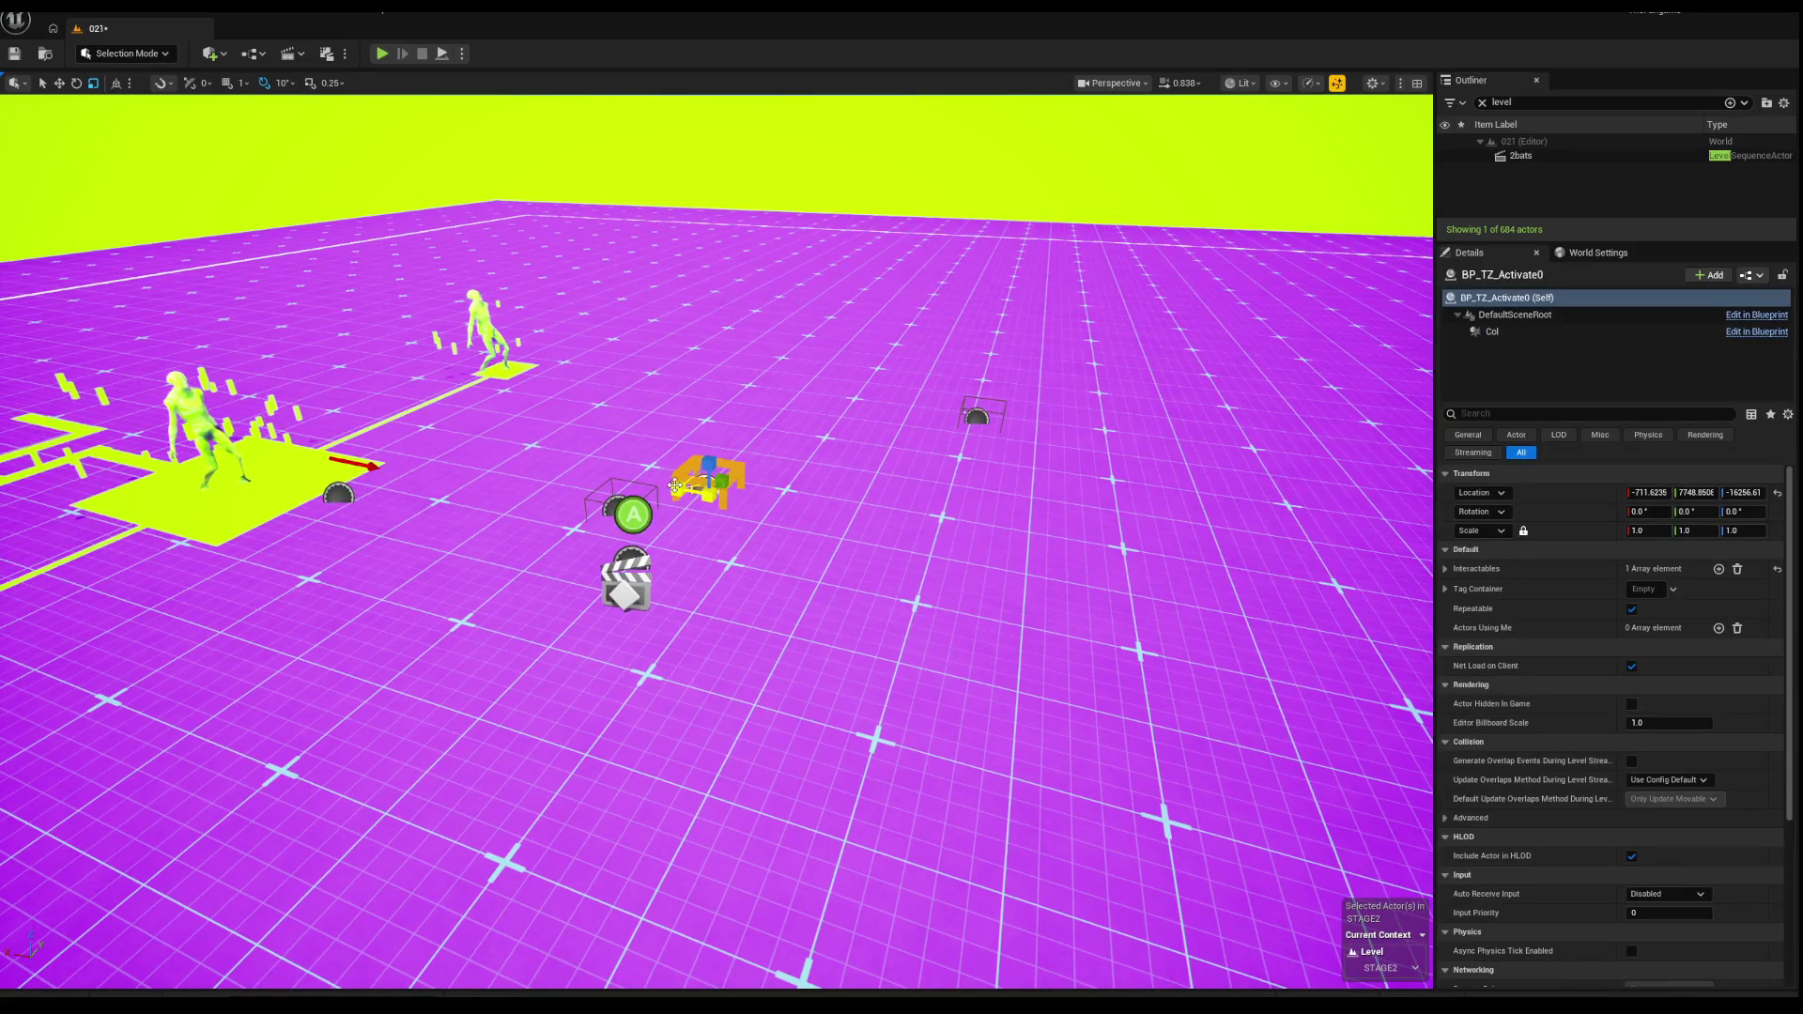
{"action": "mouse_move", "coordinate": [721, 481]}
{"action": "left_mouse_down"}
{"action": "mouse_move", "coordinate": [799, 500]}
{"action": "mouse_move", "coordinate": [657, 511]}
{"action": "mouse_move", "coordinate": [611, 540]}
{"action": "left_mouse_up"}
{"action": "key", "text": "w"}
{"action": "left_click_drag", "start_coordinate": [681, 488], "coordinate": [702, 534]}
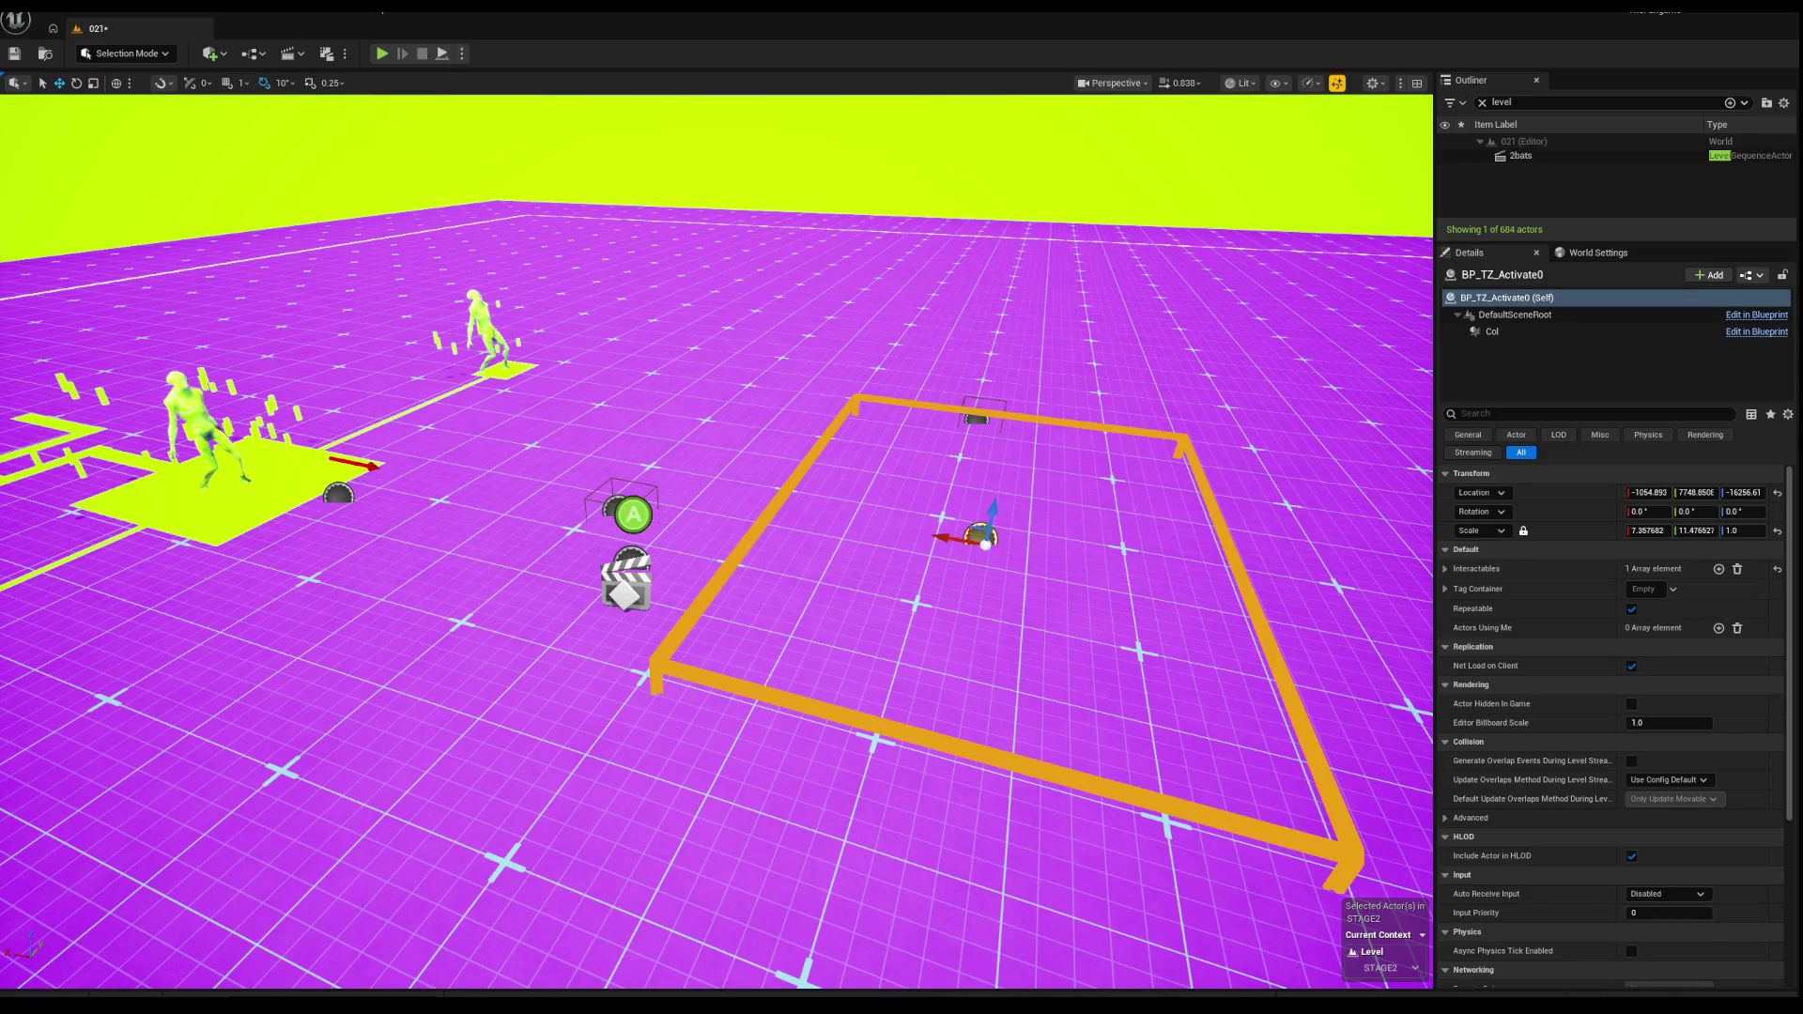
{"action": "left_click", "coordinate": [629, 562]}
{"action": "scroll", "coordinate": [714, 544], "scroll_direction": "up", "scroll_amount": 3}
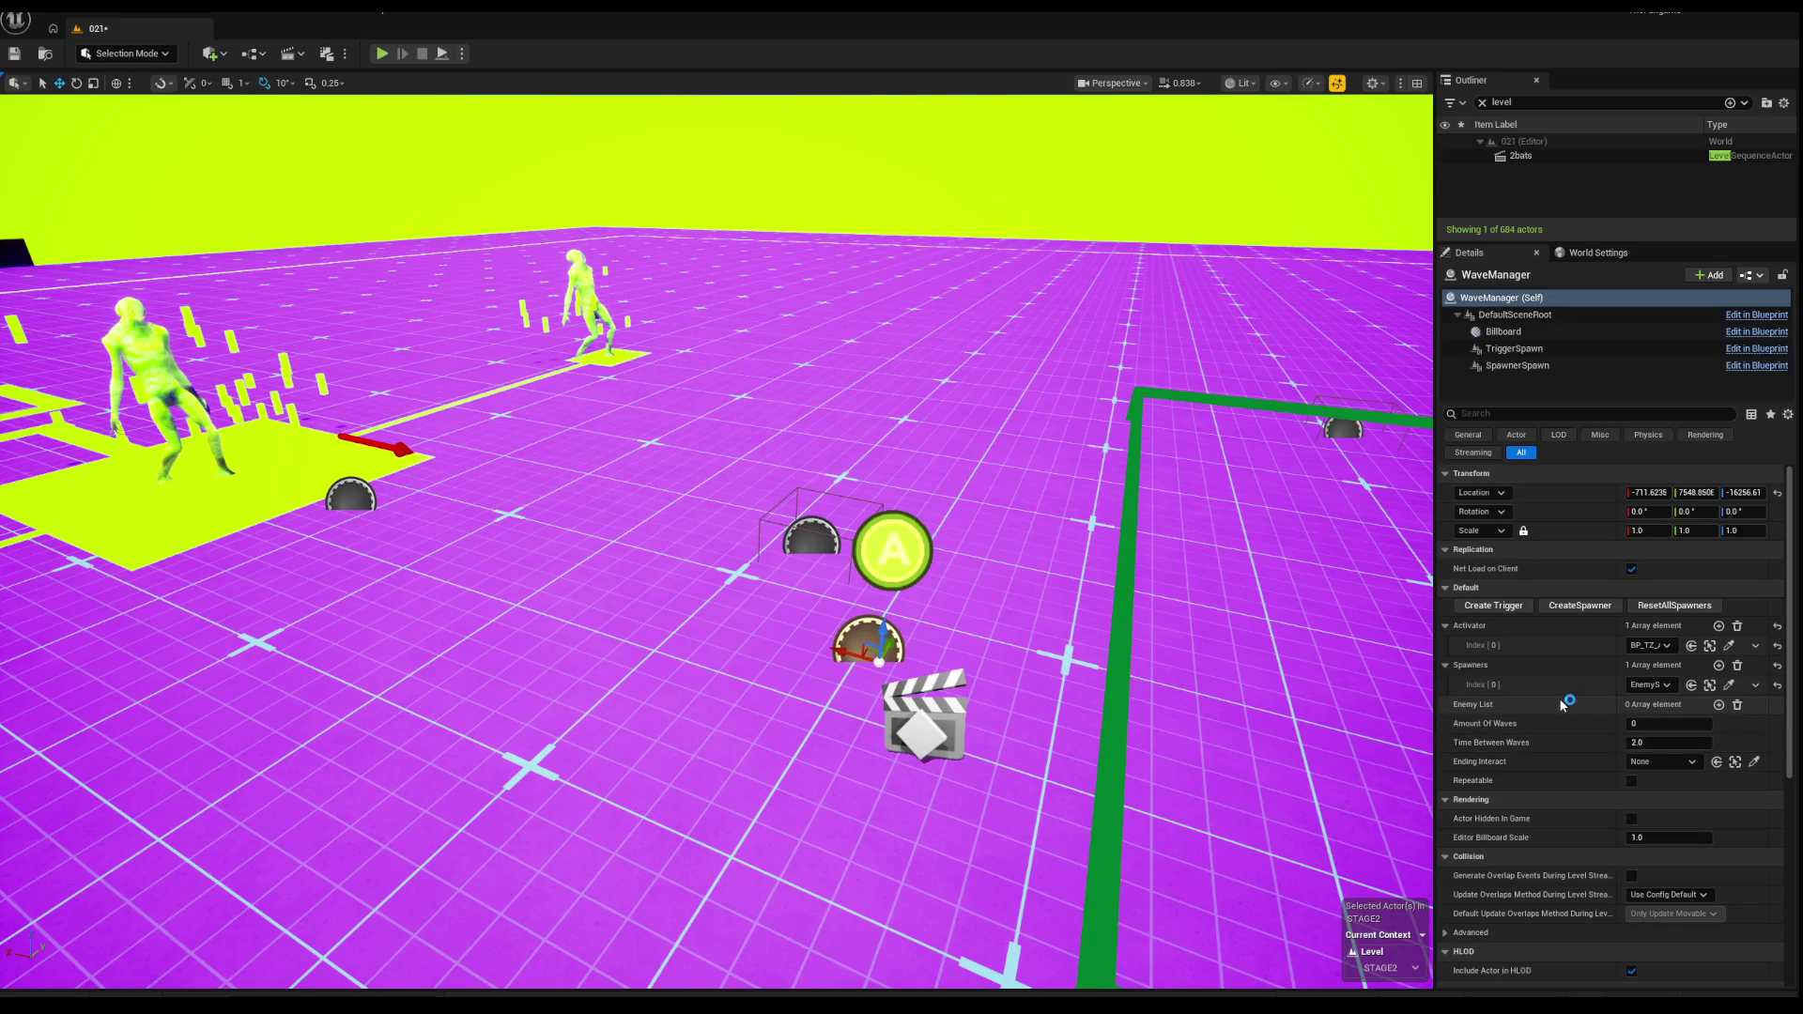
{"action": "scroll", "coordinate": [856, 588], "scroll_direction": "up", "scroll_amount": 3}
{"action": "left_click", "coordinate": [675, 569]}
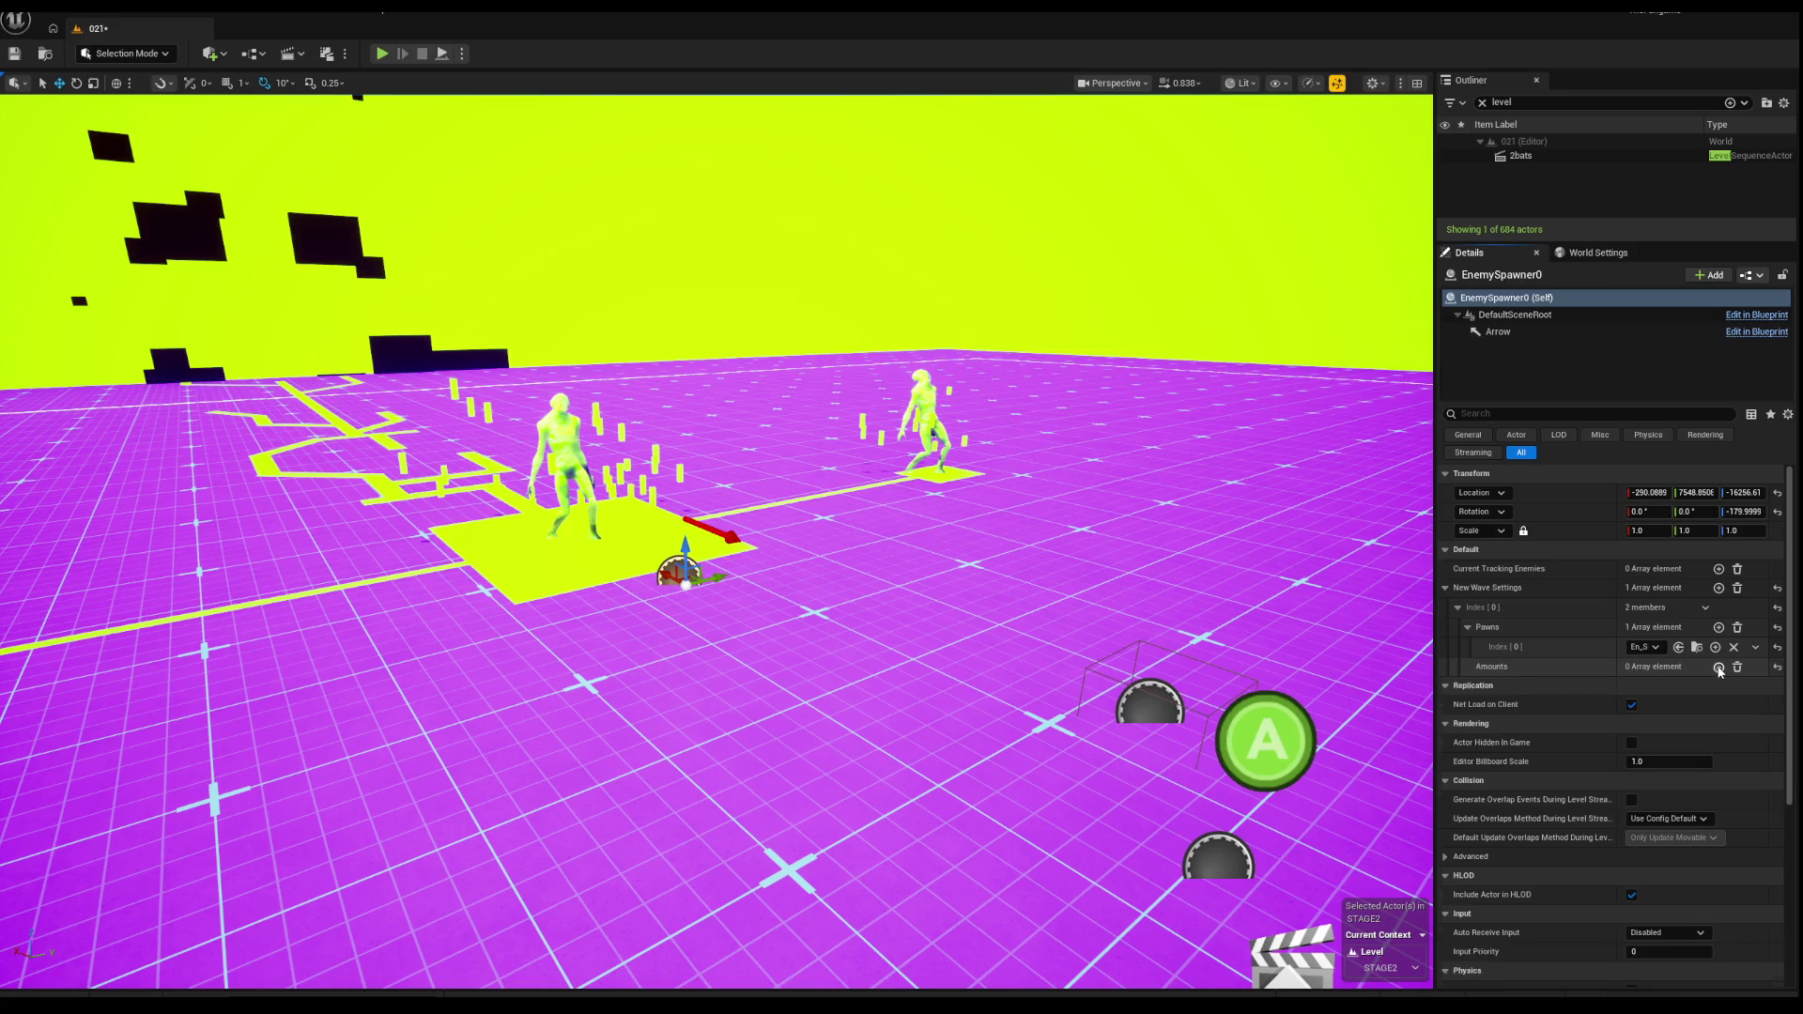
Step: Inspect the spawner's wave entry, the Interactable and the trigger zone around the level
{"action": "left_click", "coordinate": [1718, 667]}
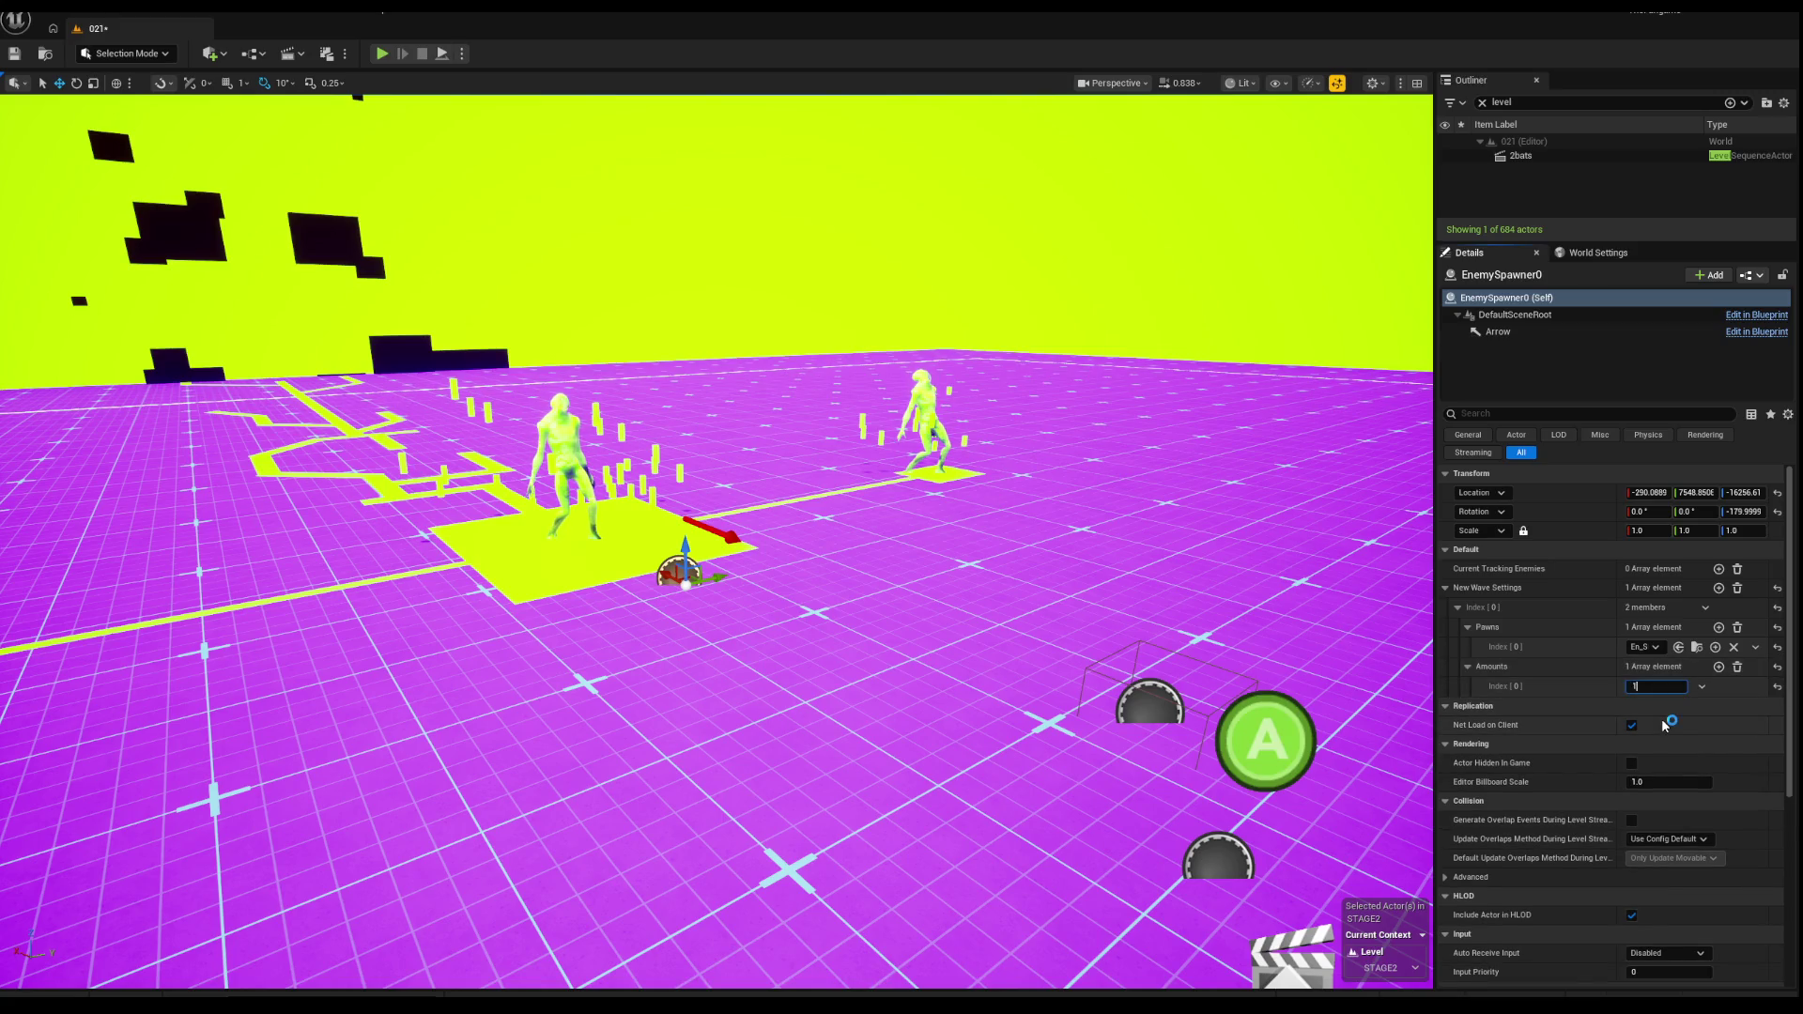
{"action": "mouse_move", "coordinate": [713, 732]}
{"action": "left_mouse_down"}
{"action": "mouse_move", "coordinate": [713, 638]}
{"action": "mouse_move", "coordinate": [779, 545]}
{"action": "left_mouse_up"}
{"action": "left_click", "coordinate": [728, 601]}
{"action": "left_click_drag", "start_coordinate": [714, 657], "coordinate": [723, 629]}
{"action": "left_click", "coordinate": [1754, 588]}
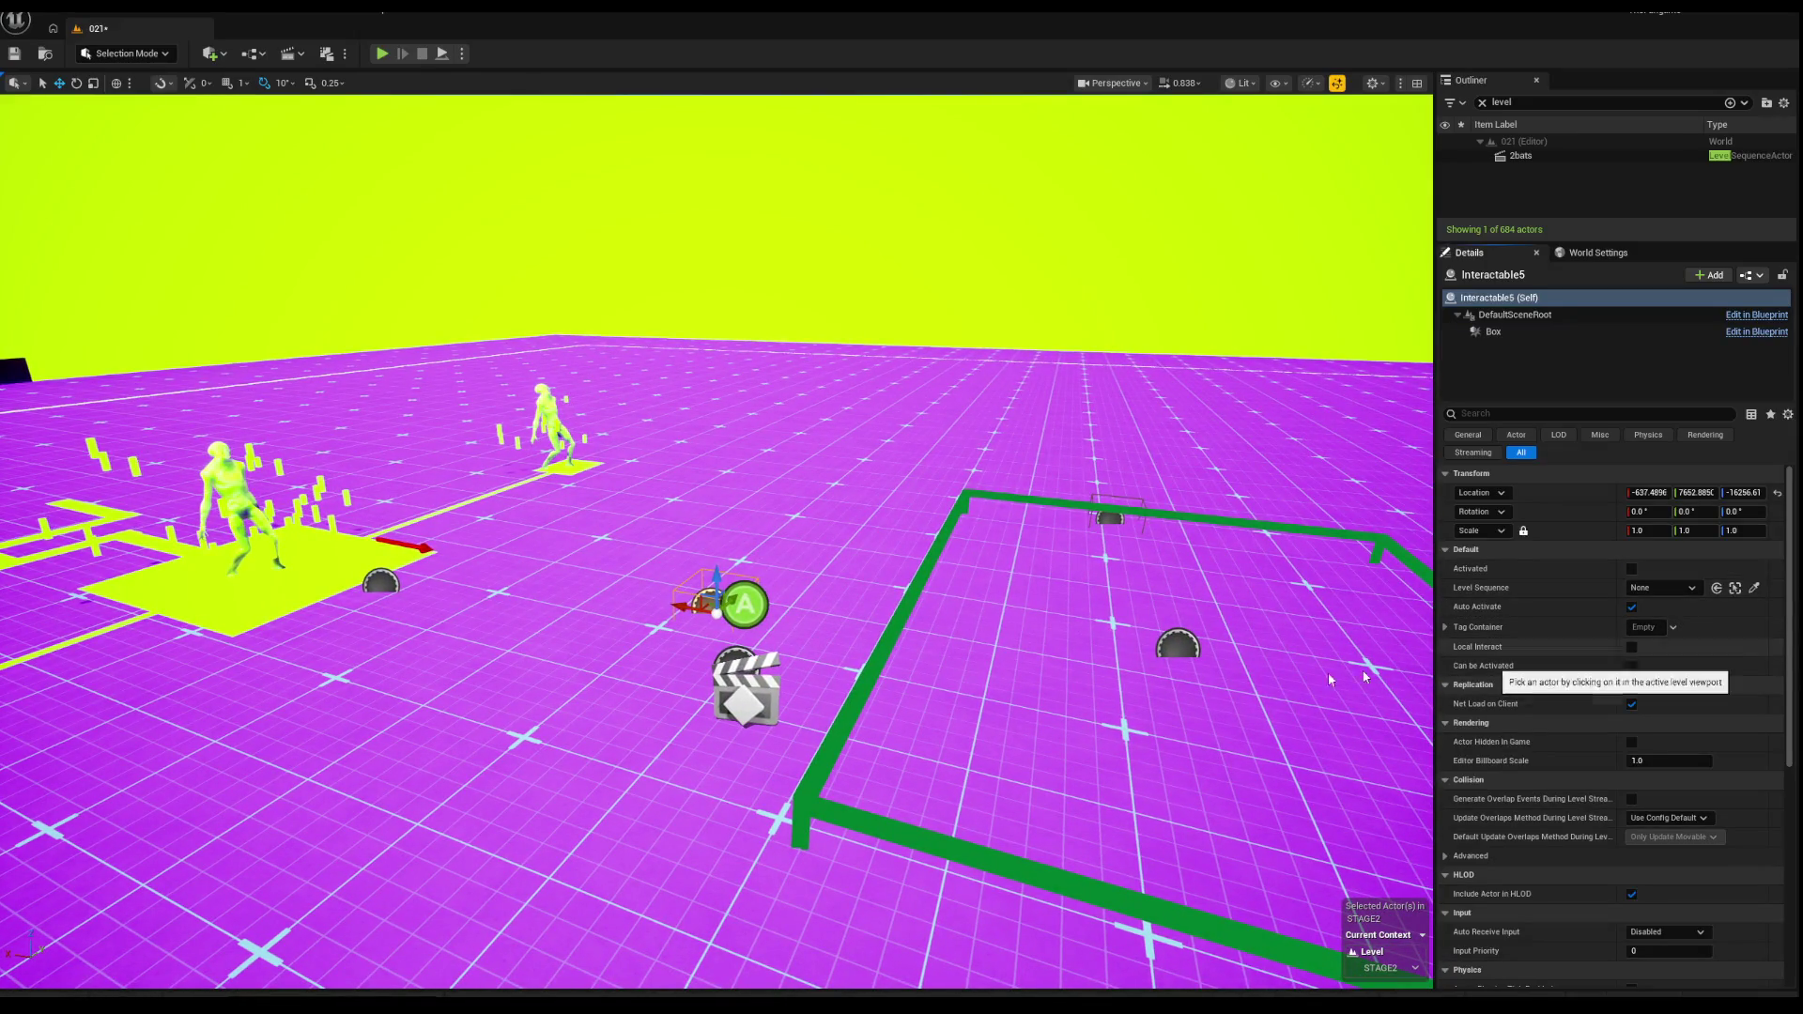
{"action": "left_click_drag", "start_coordinate": [845, 670], "coordinate": [862, 668]}
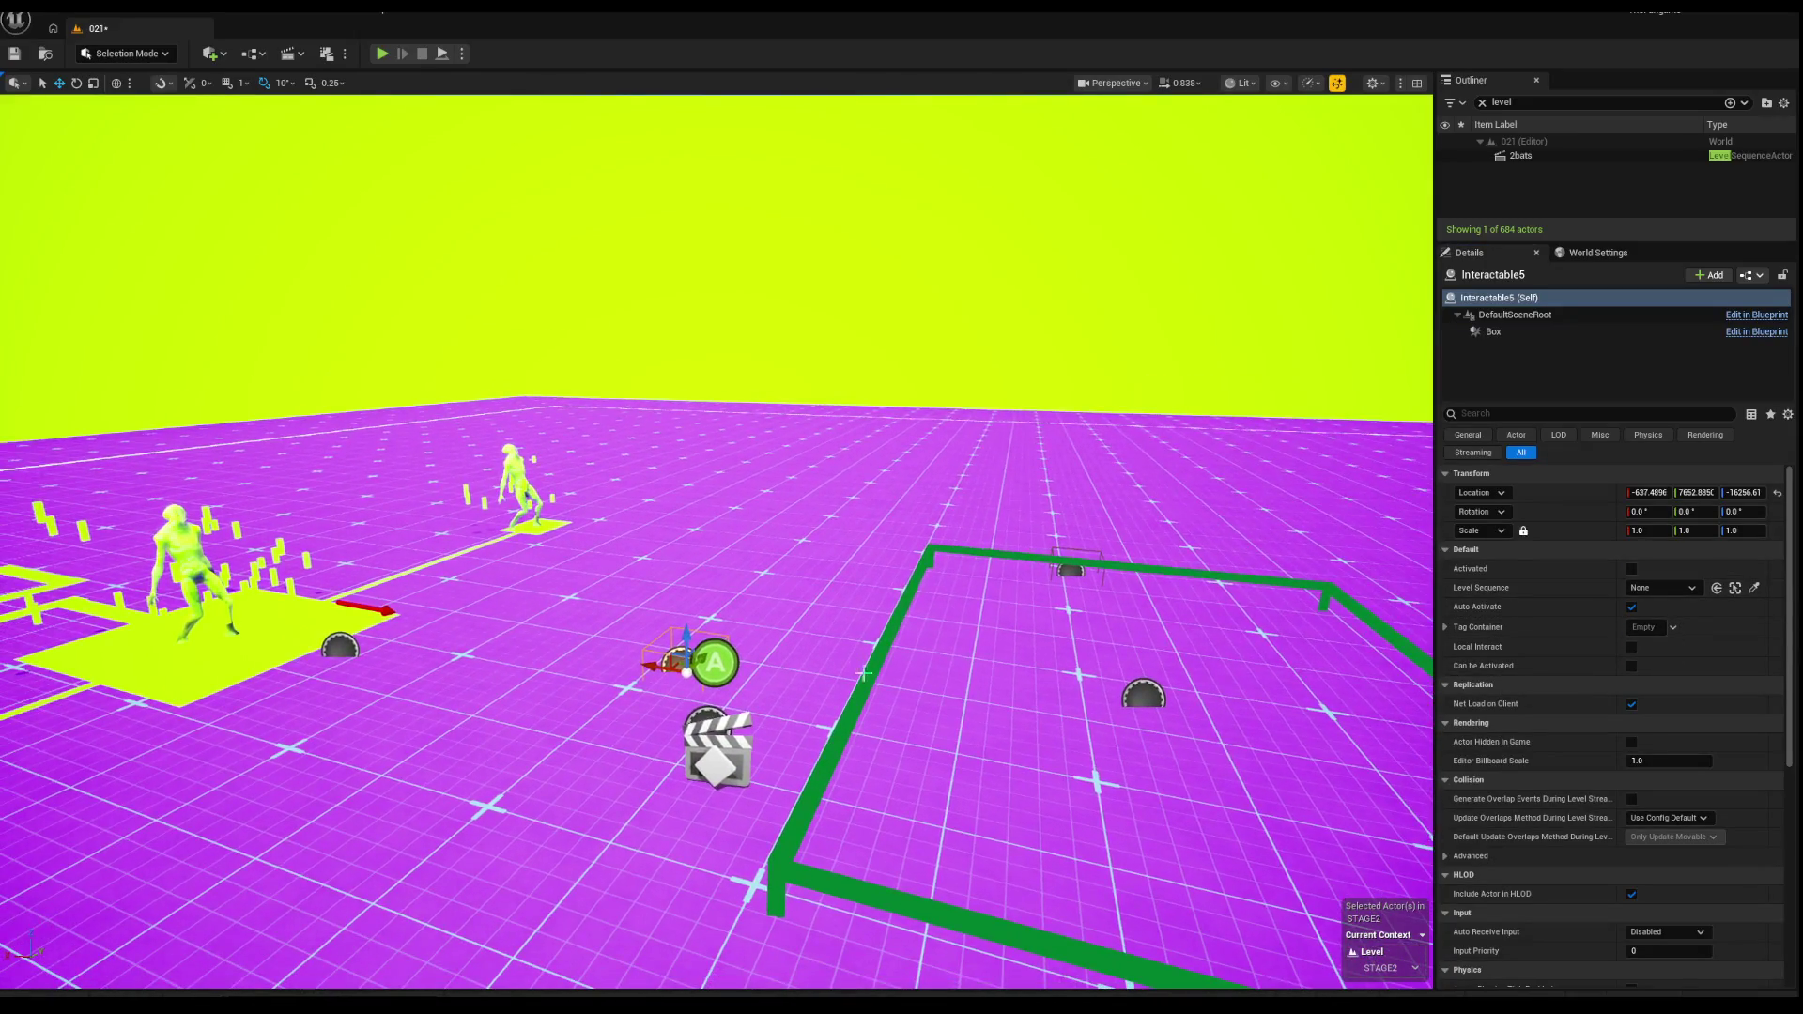
{"action": "left_click", "coordinate": [866, 673]}
{"action": "scroll", "coordinate": [866, 673], "scroll_direction": "down", "scroll_amount": 10}
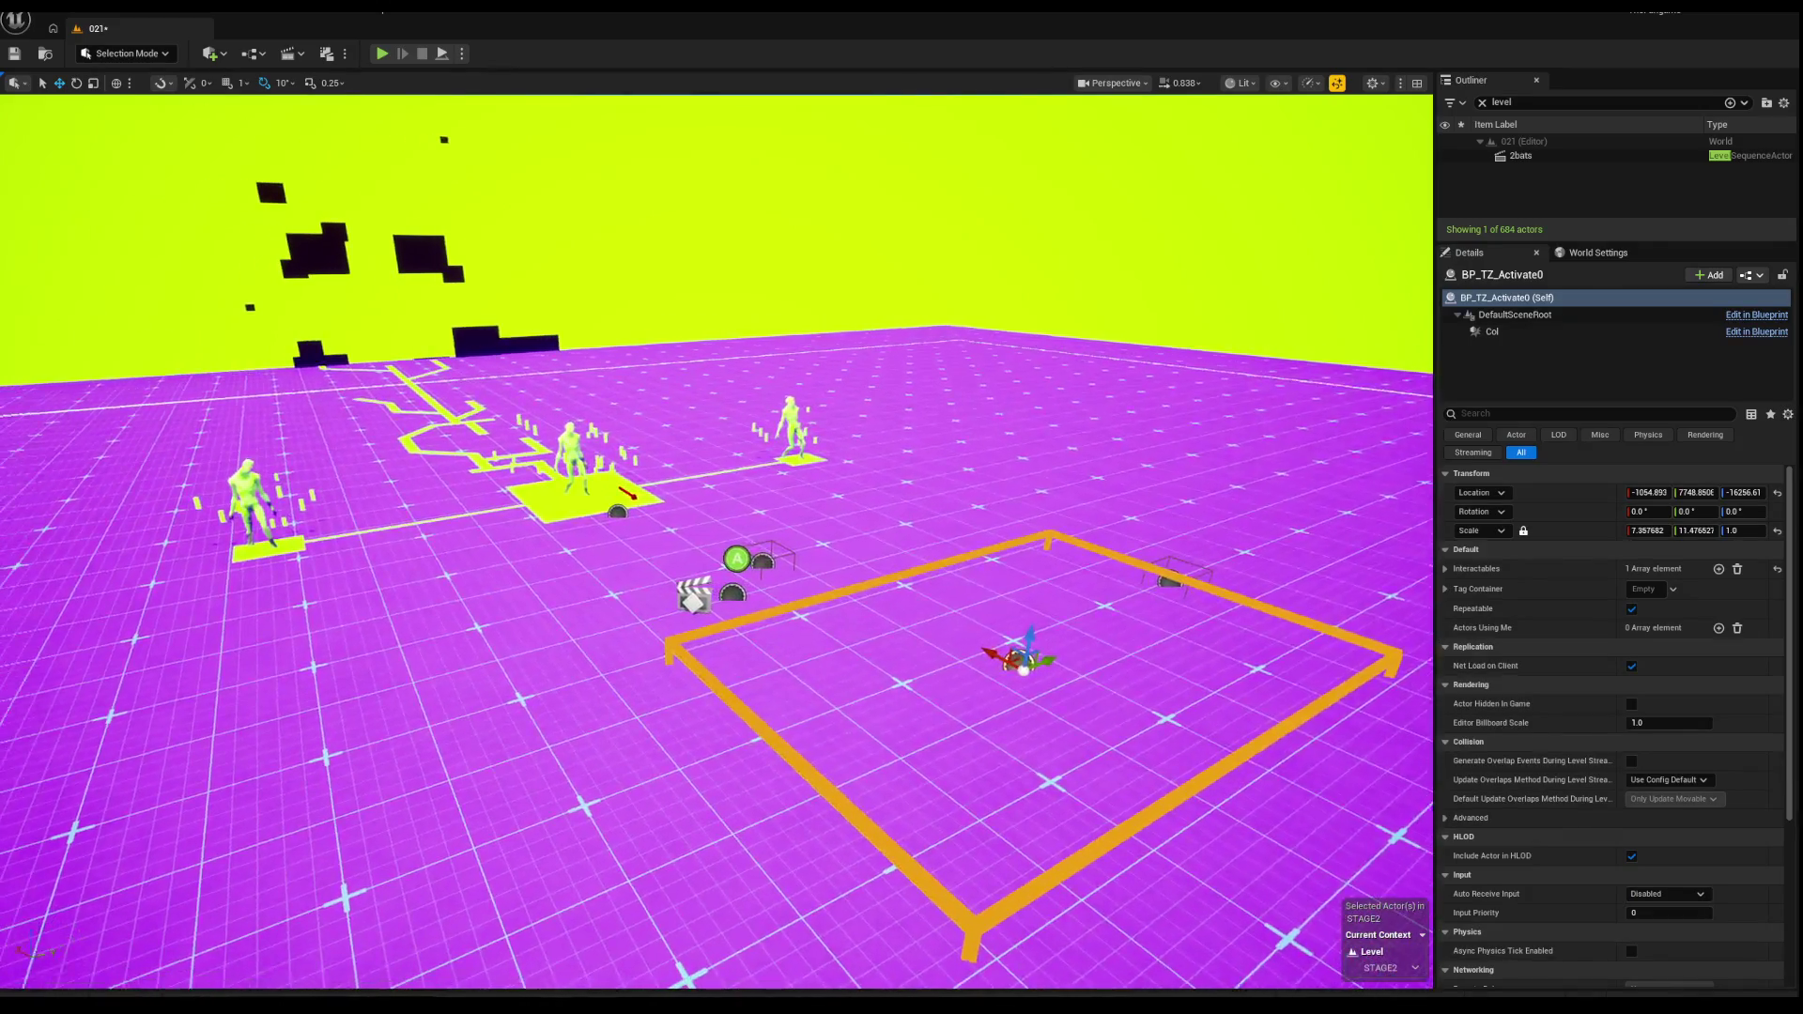
{"action": "left_click", "coordinate": [778, 574]}
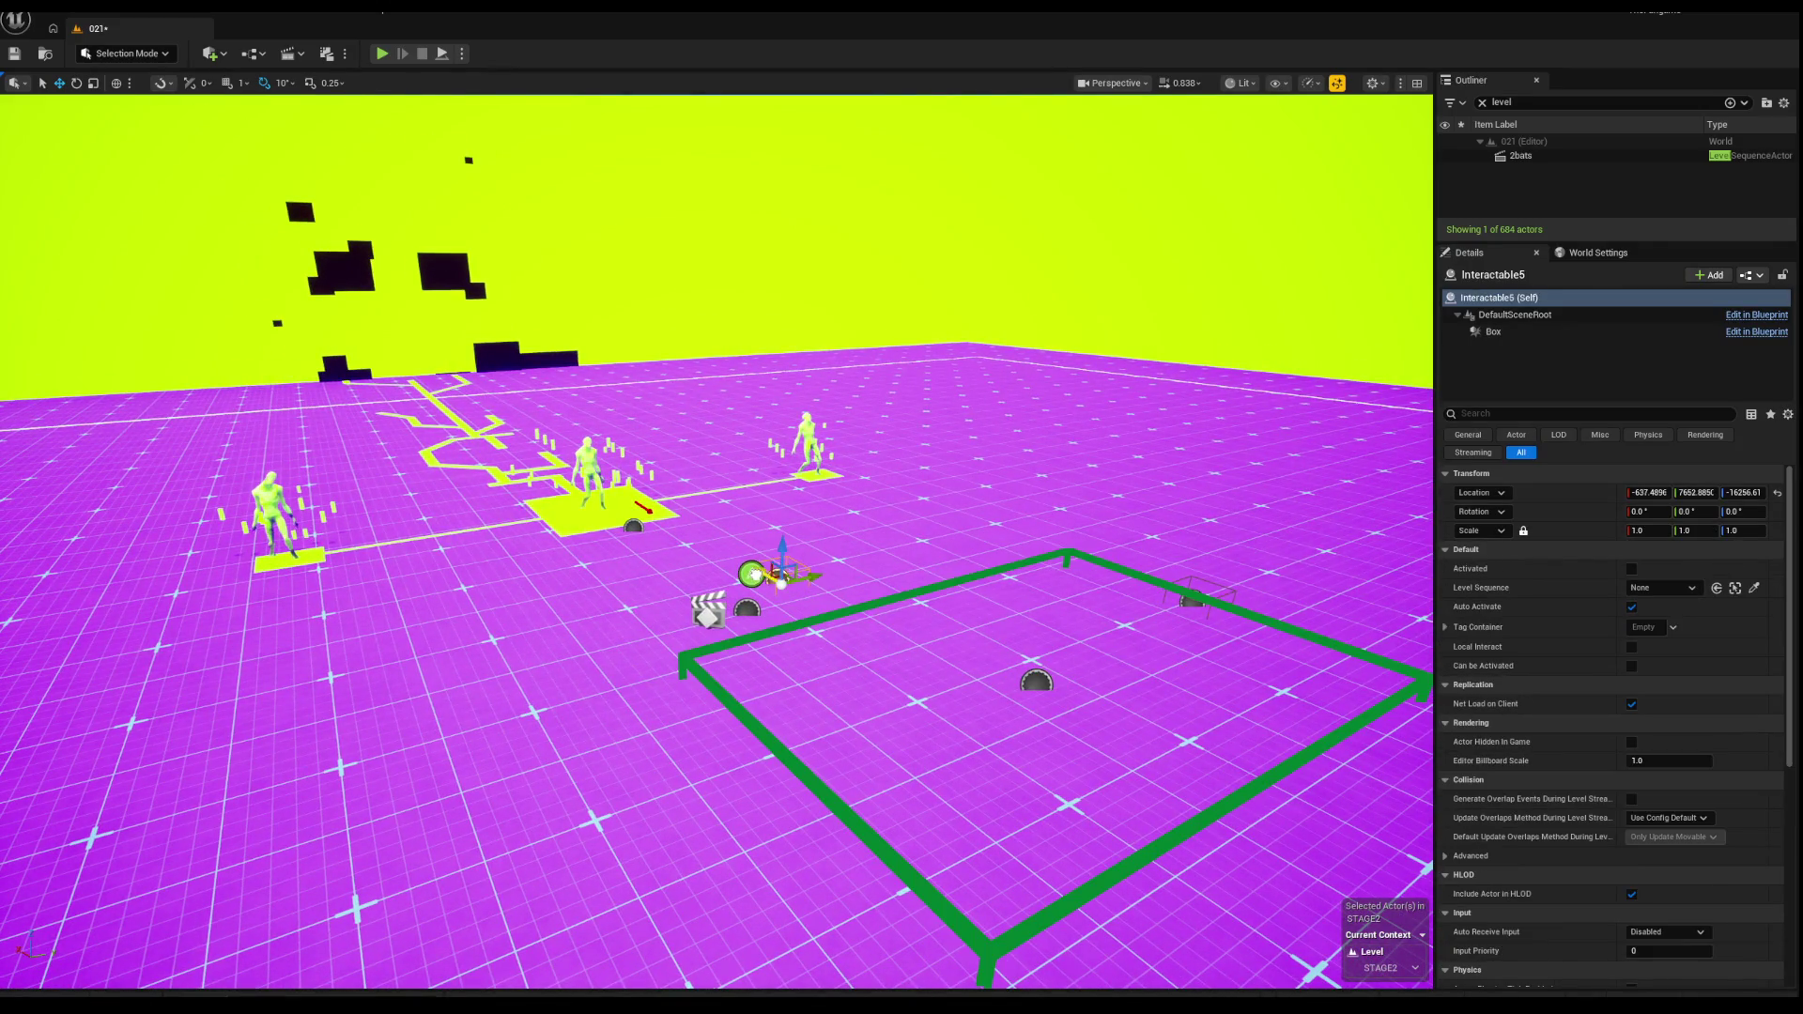
Step: Set the WaveManager's Amount Of Waves to 1
{"action": "left_click", "coordinate": [709, 611]}
{"action": "key", "text": "f"}
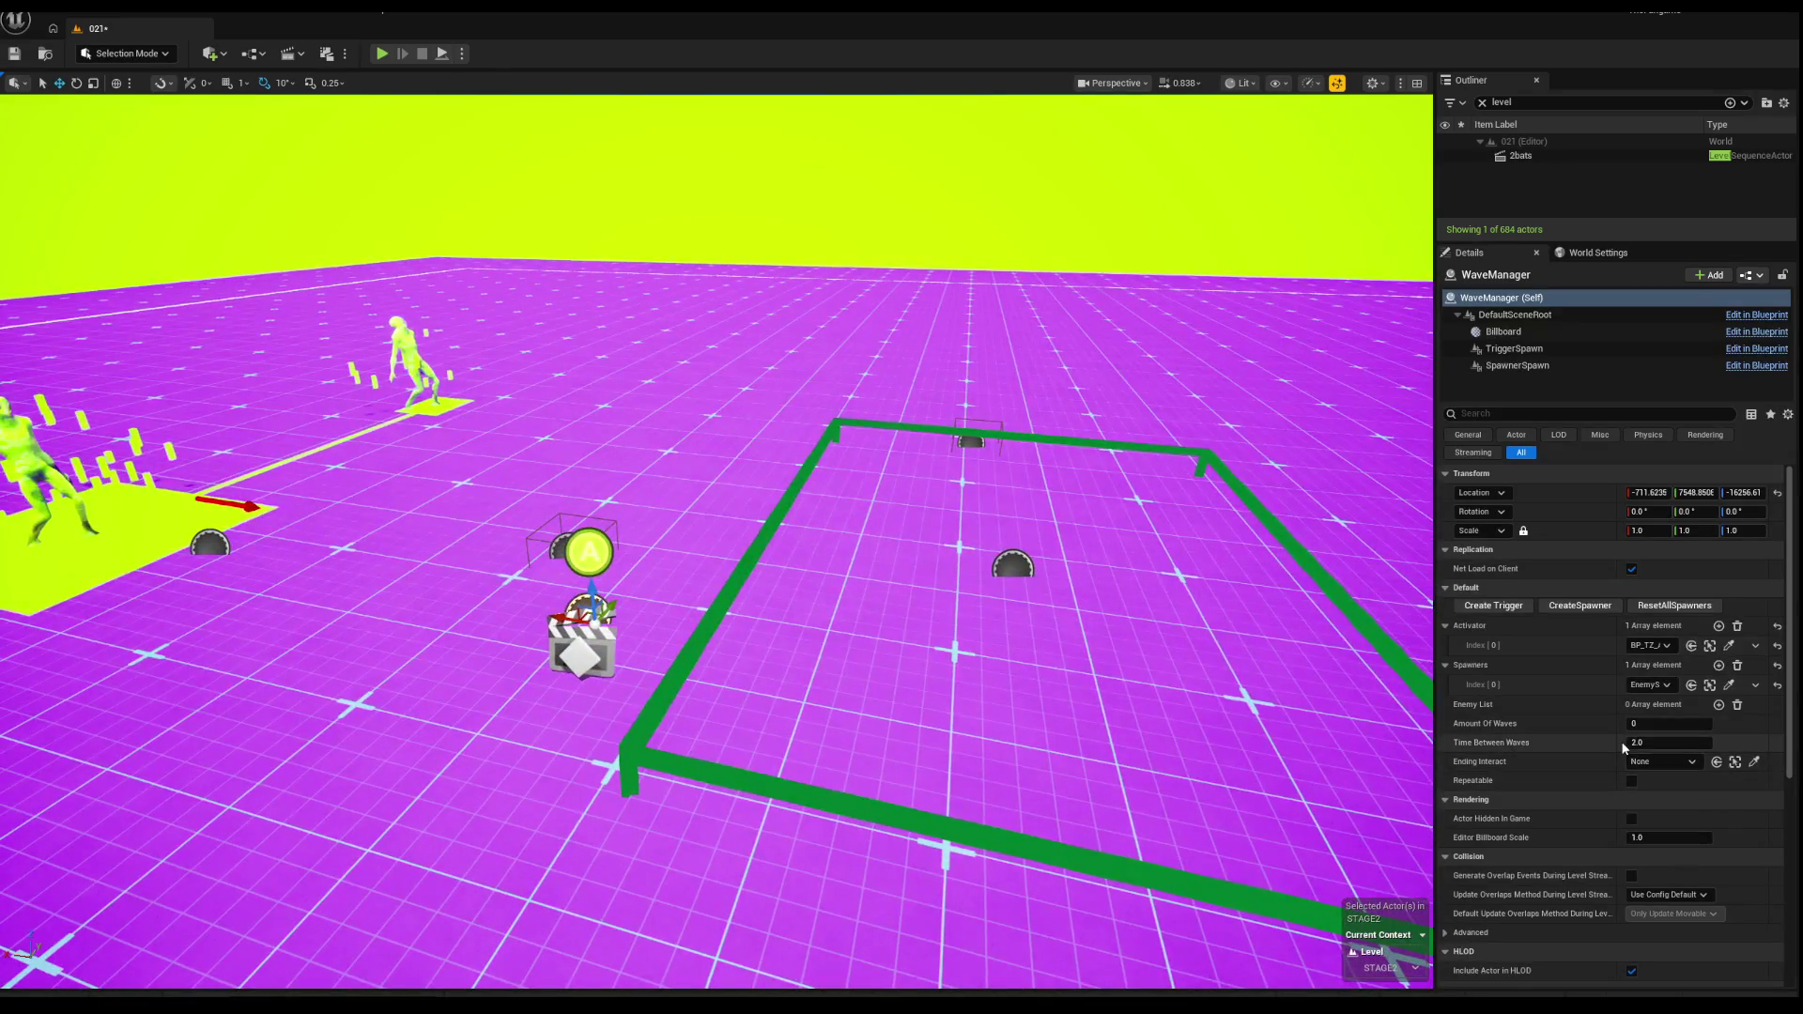
{"action": "left_click", "coordinate": [1649, 724]}
{"action": "key", "text": "Return"}
{"action": "mouse_move", "coordinate": [714, 601]}
{"action": "left_mouse_down"}
{"action": "mouse_move", "coordinate": [657, 751]}
{"action": "mouse_move", "coordinate": [624, 153]}
{"action": "left_mouse_up"}
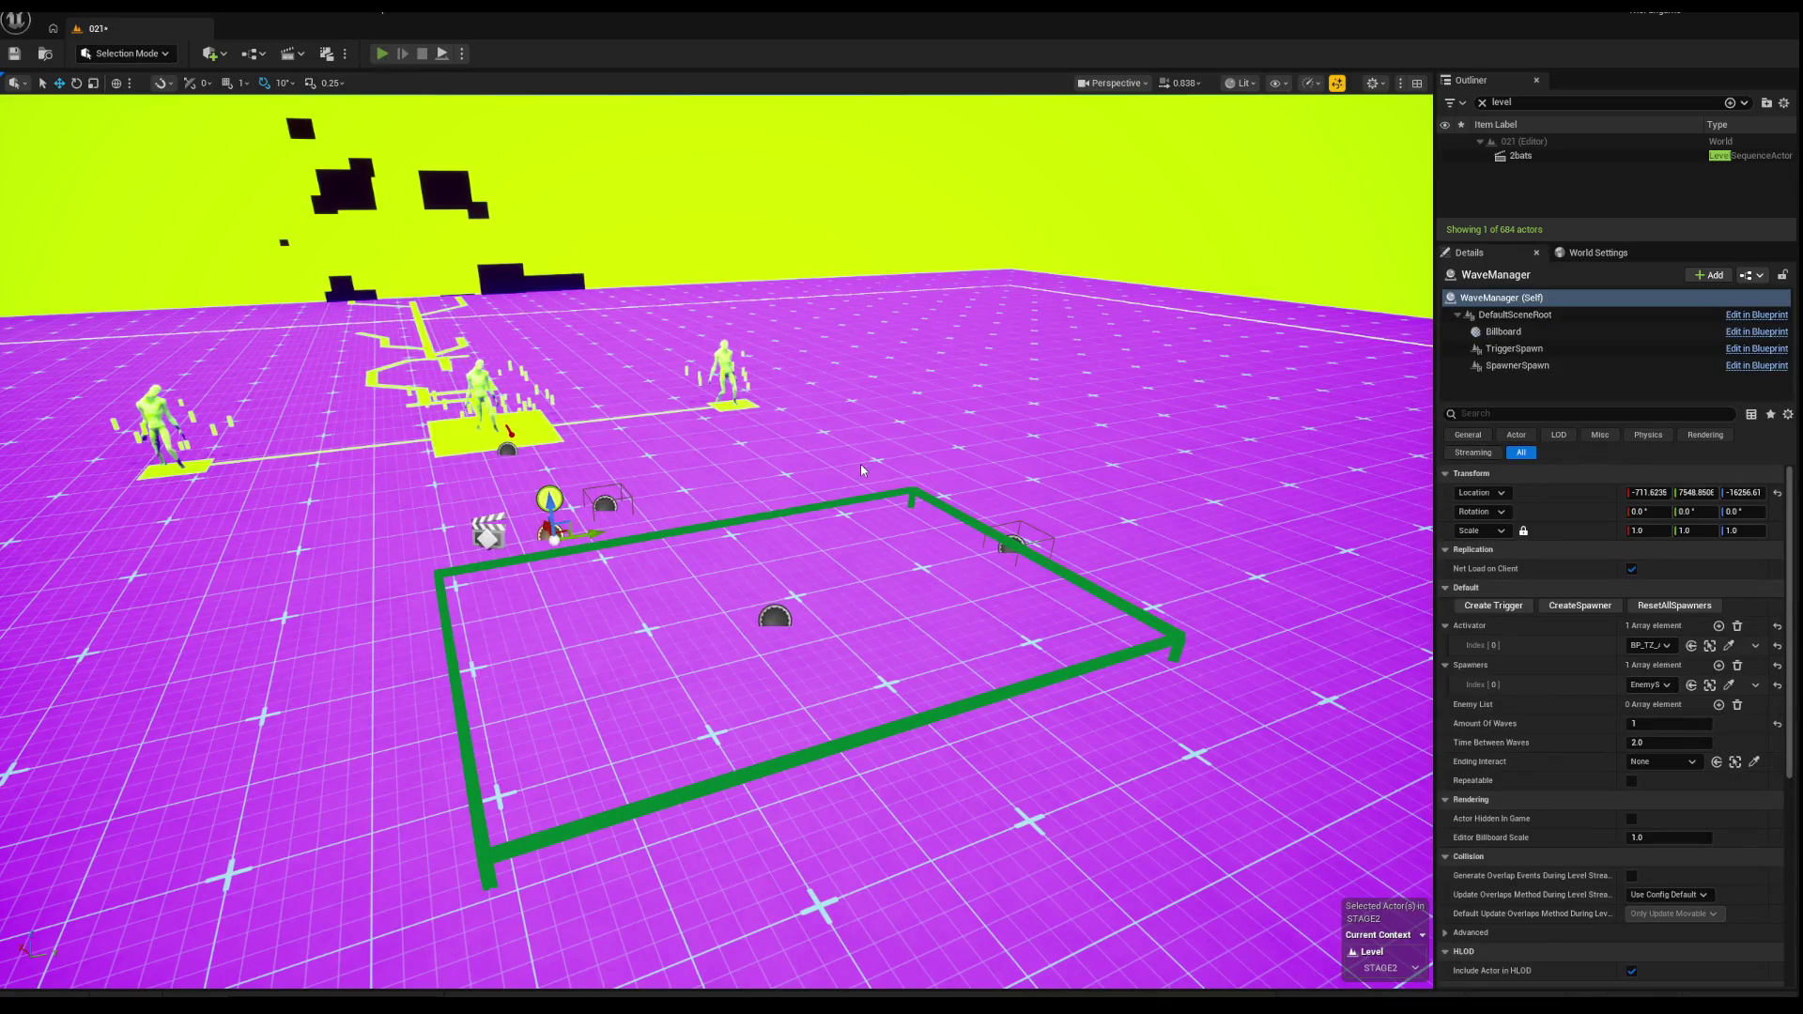
{"action": "key", "text": "alt+p"}
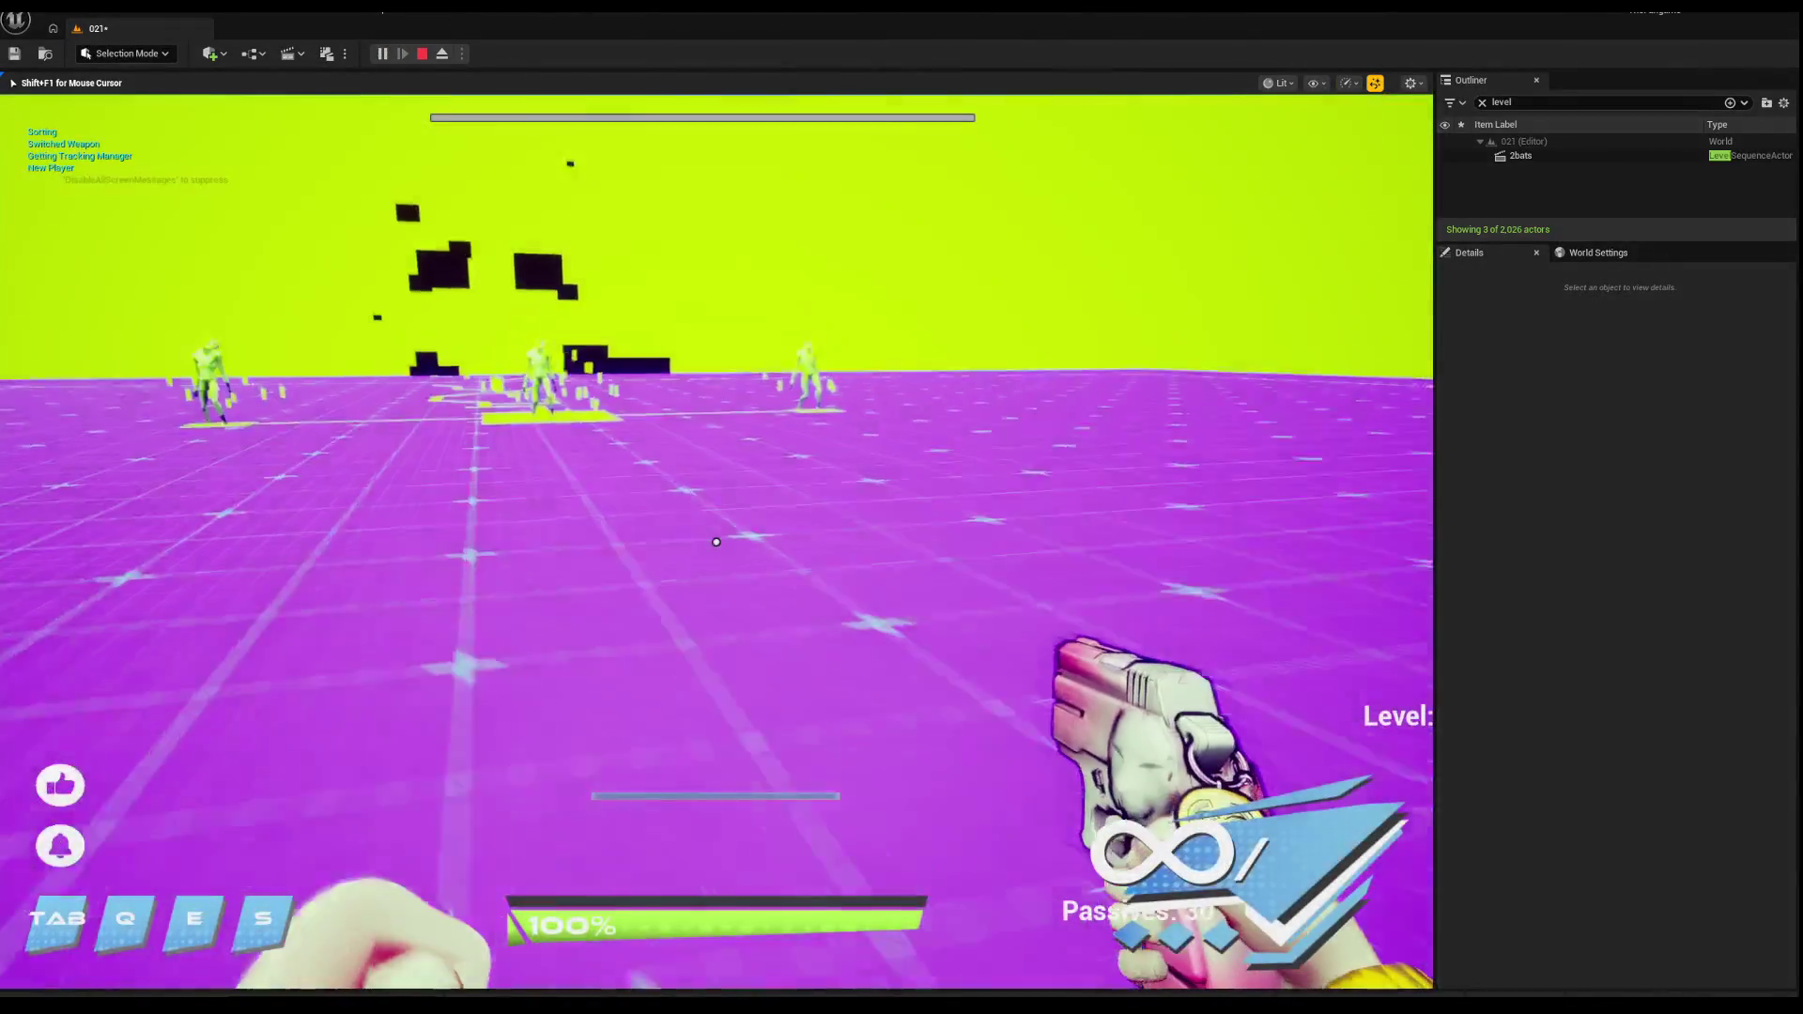
{"action": "key", "text": "w"}
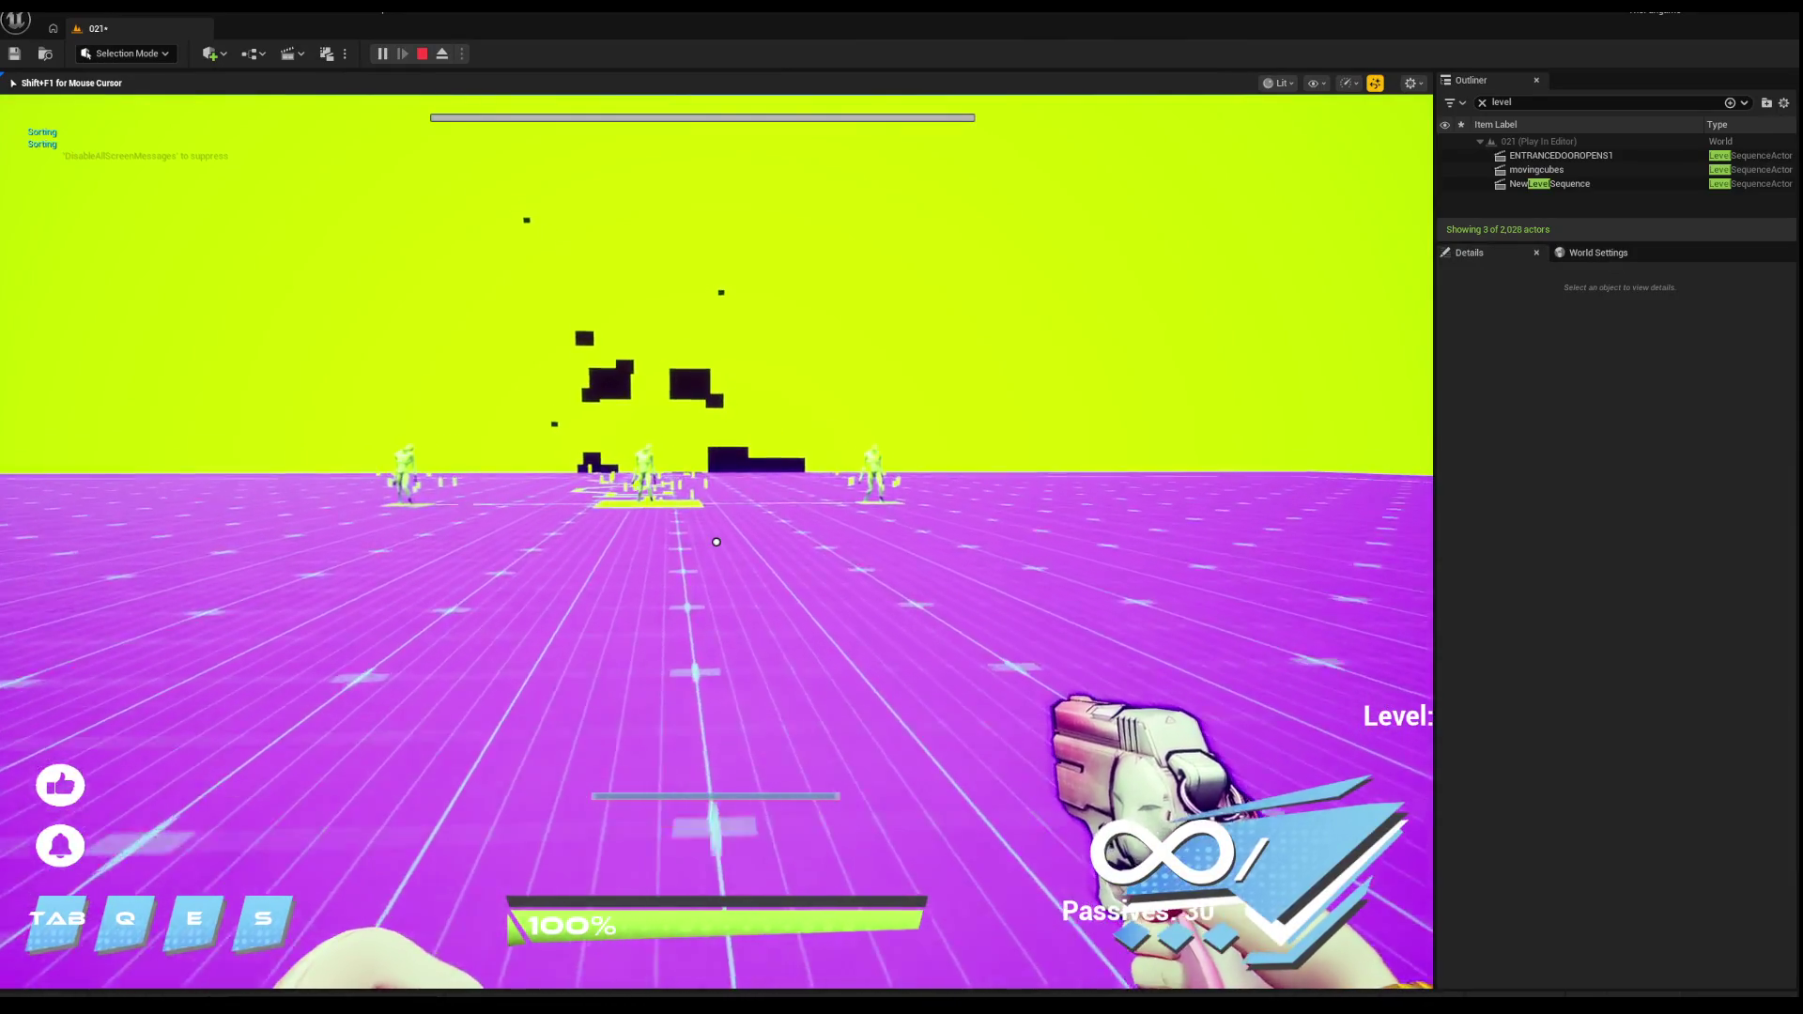
{"action": "key", "text": "w"}
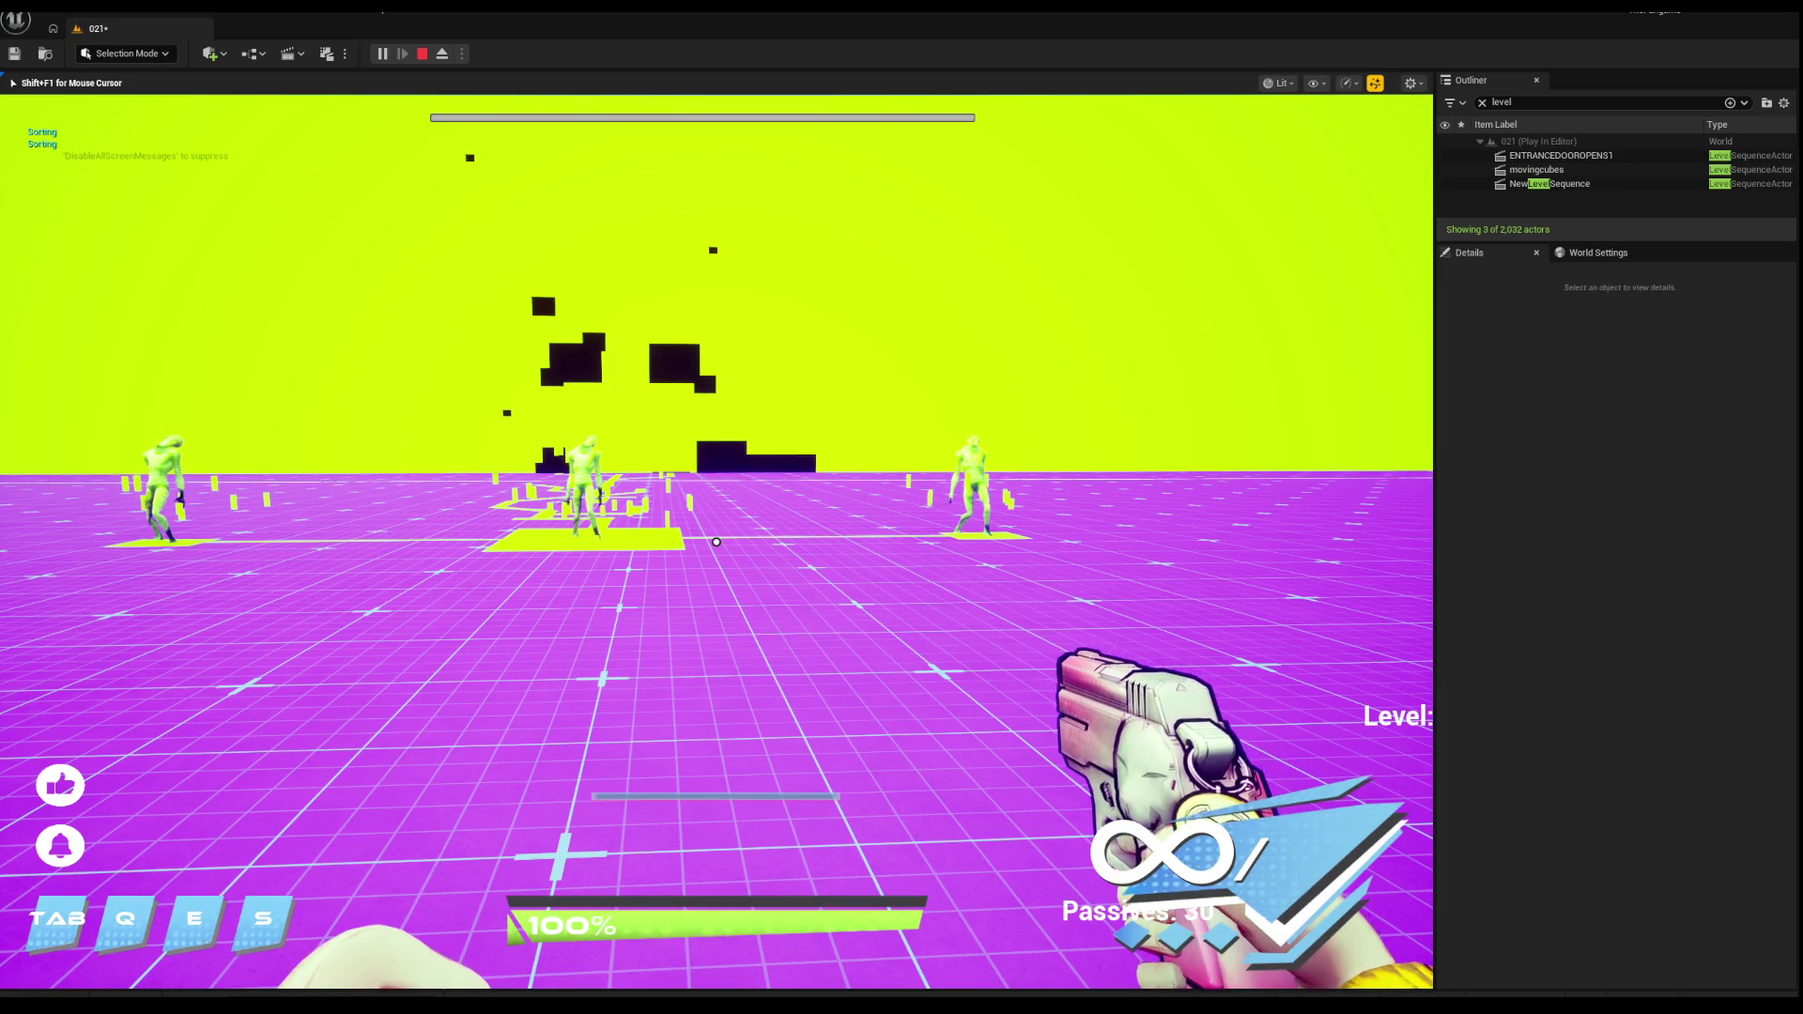
{"action": "key", "text": "s"}
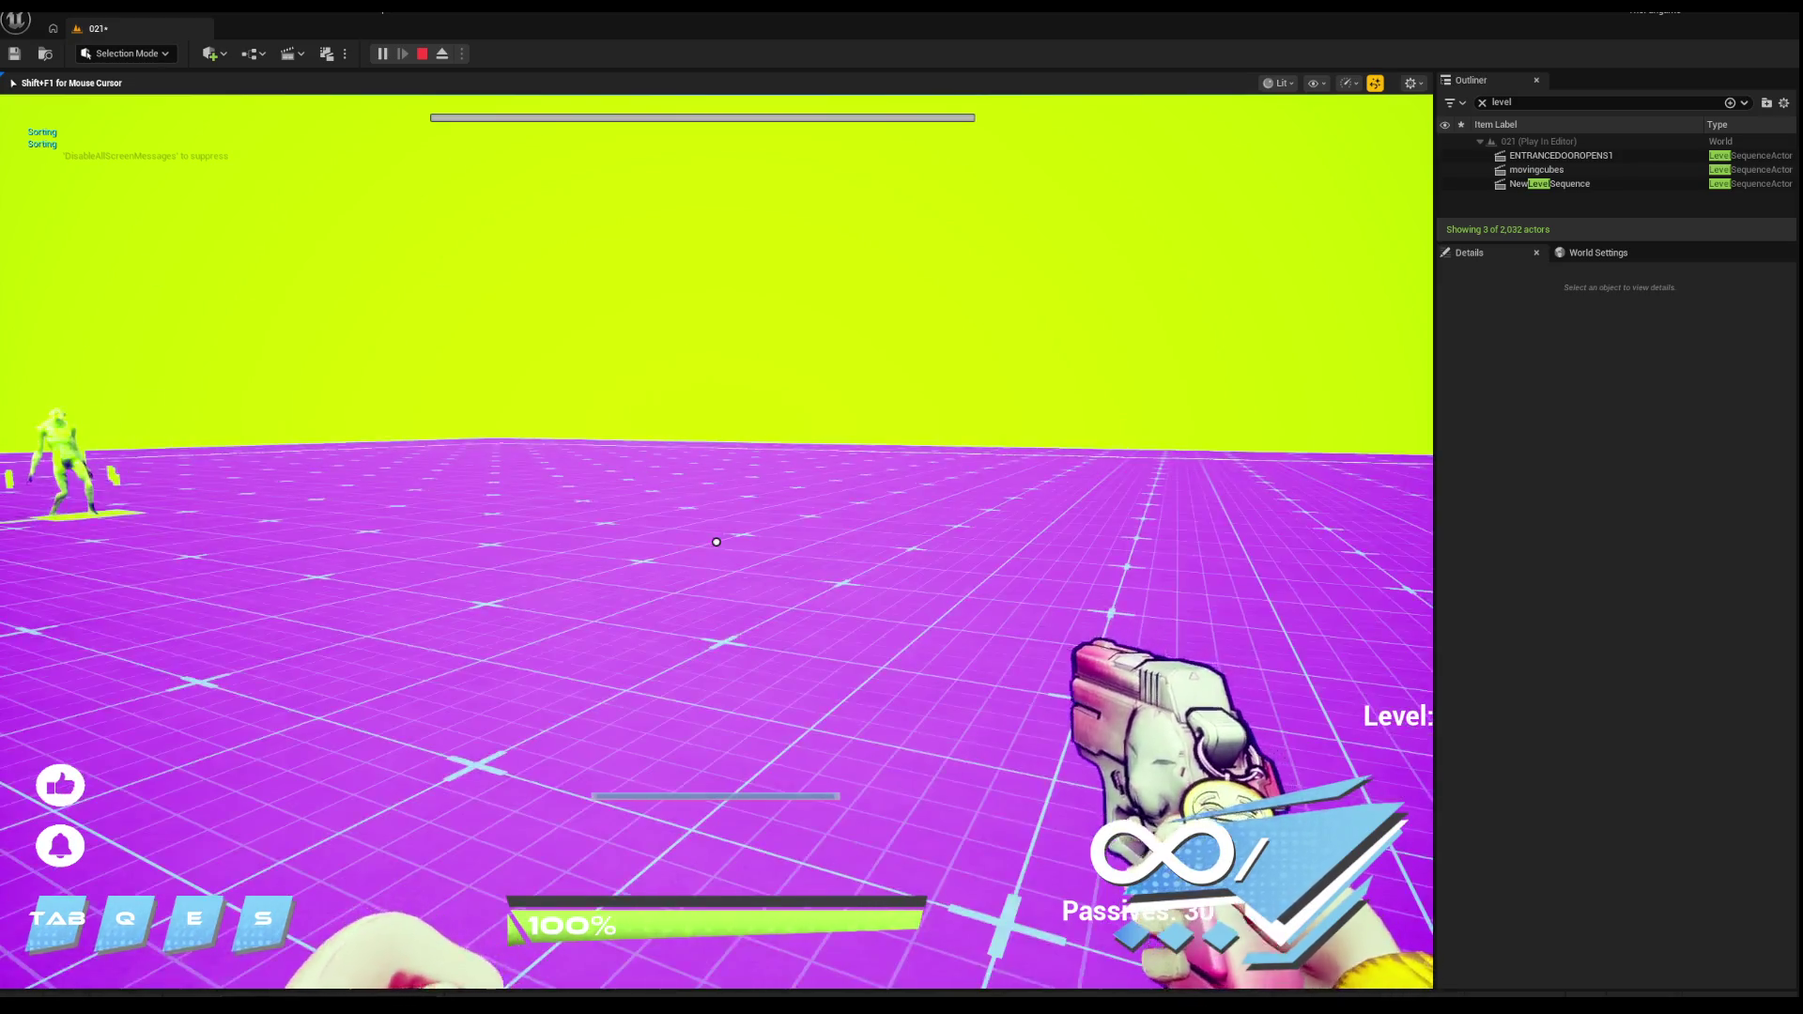
{"action": "key", "text": "w"}
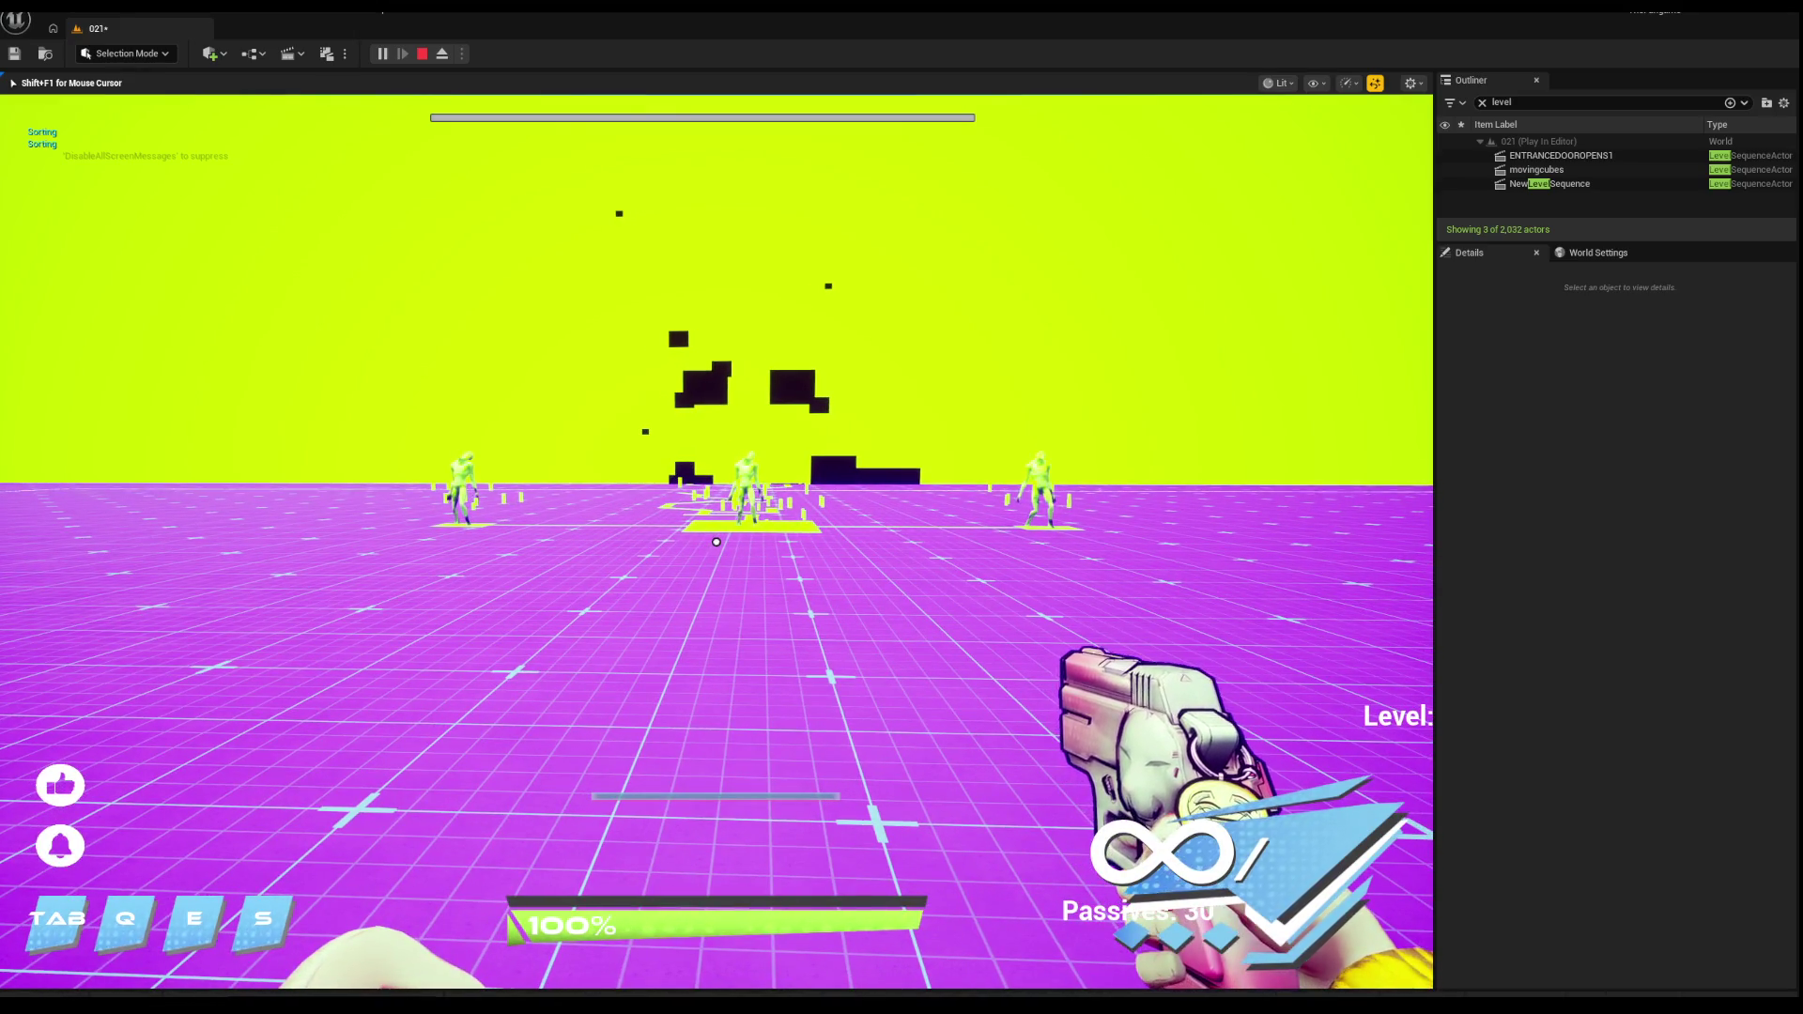
{"action": "key", "text": "Escape"}
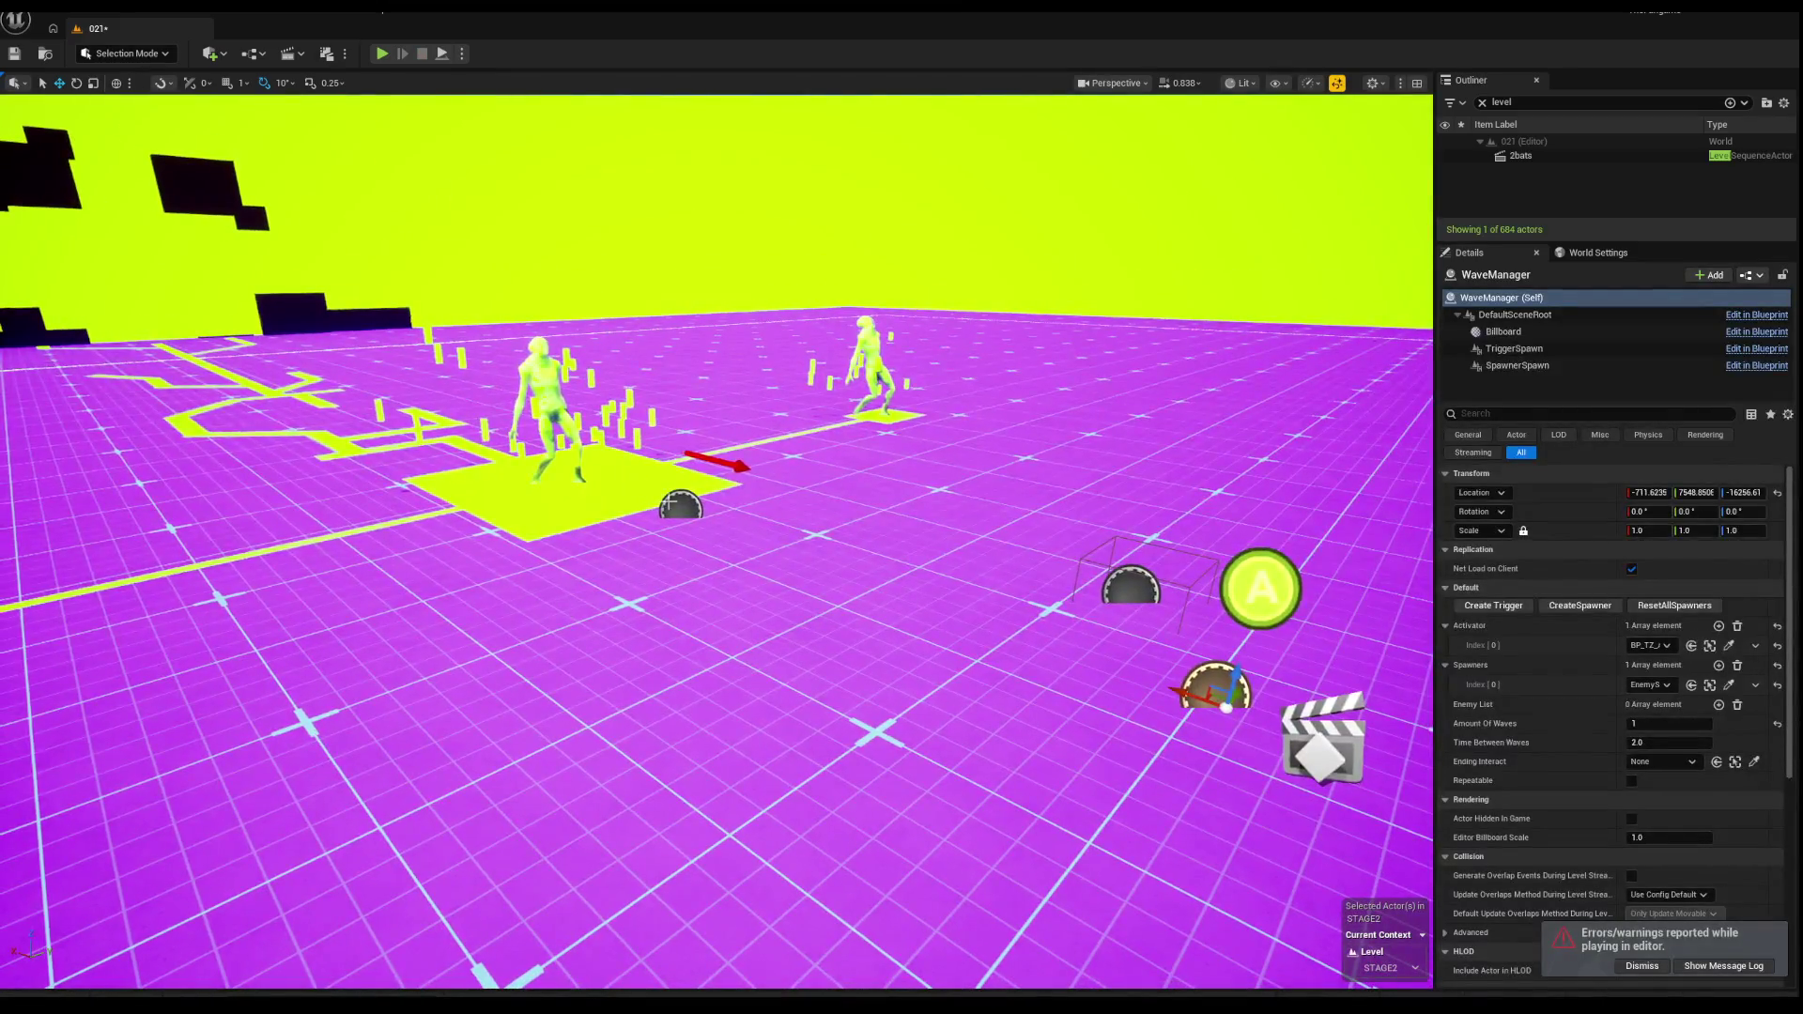
Step: Set EnemySpawner0's Pawns Index[0] to En_Slime_Grunt and widen the Details area
{"action": "left_click", "coordinate": [677, 506]}
{"action": "left_click", "coordinate": [1656, 649]}
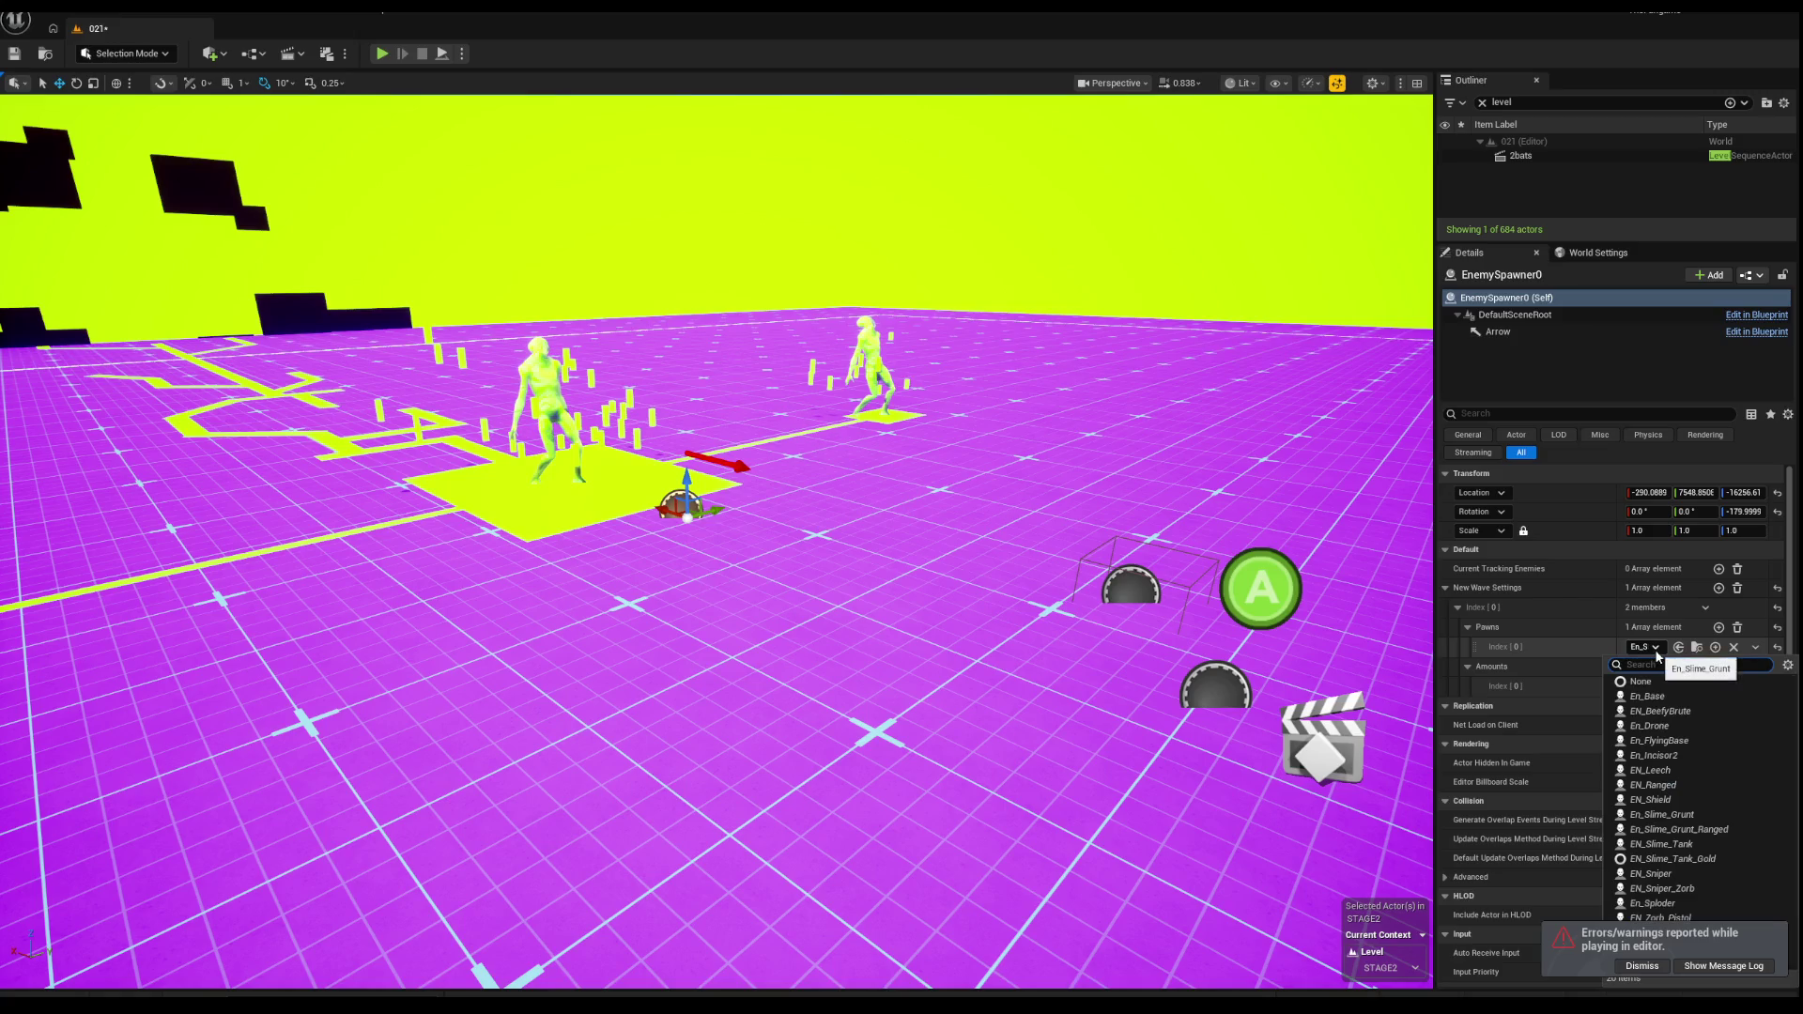
{"action": "left_click", "coordinate": [1688, 814]}
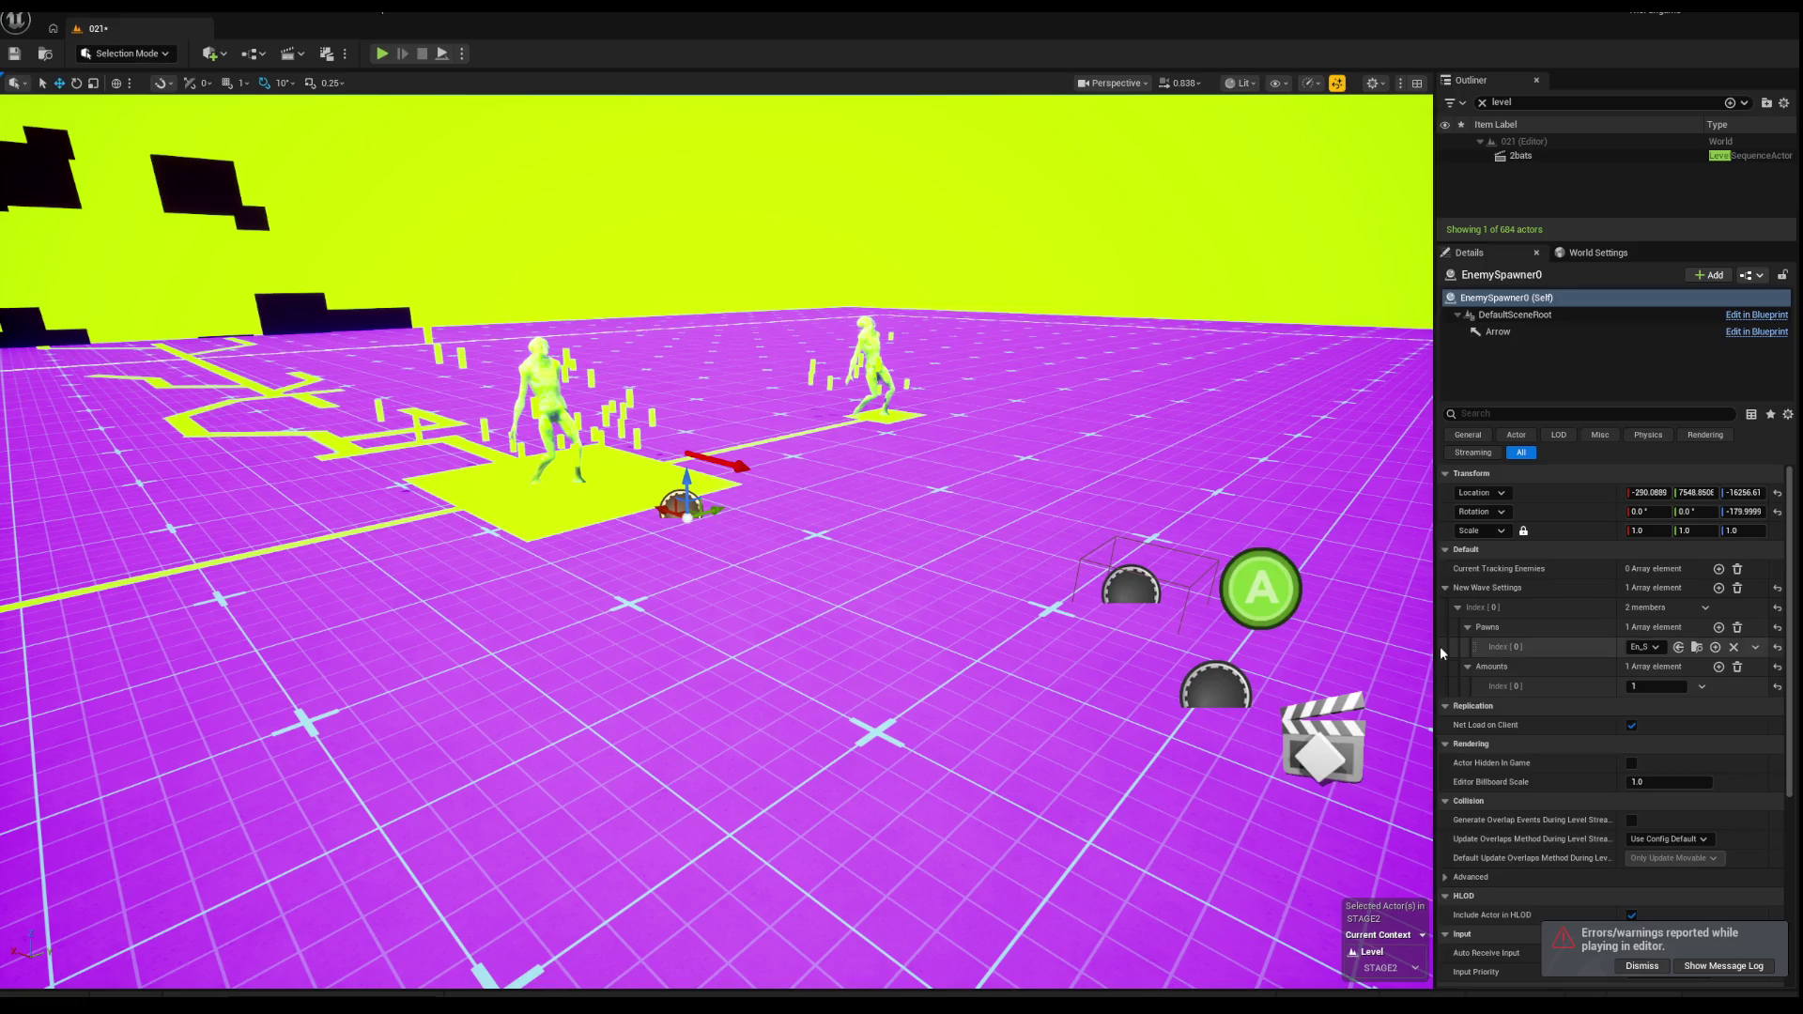
{"action": "left_click_drag", "start_coordinate": [1436, 646], "coordinate": [1080, 642]}
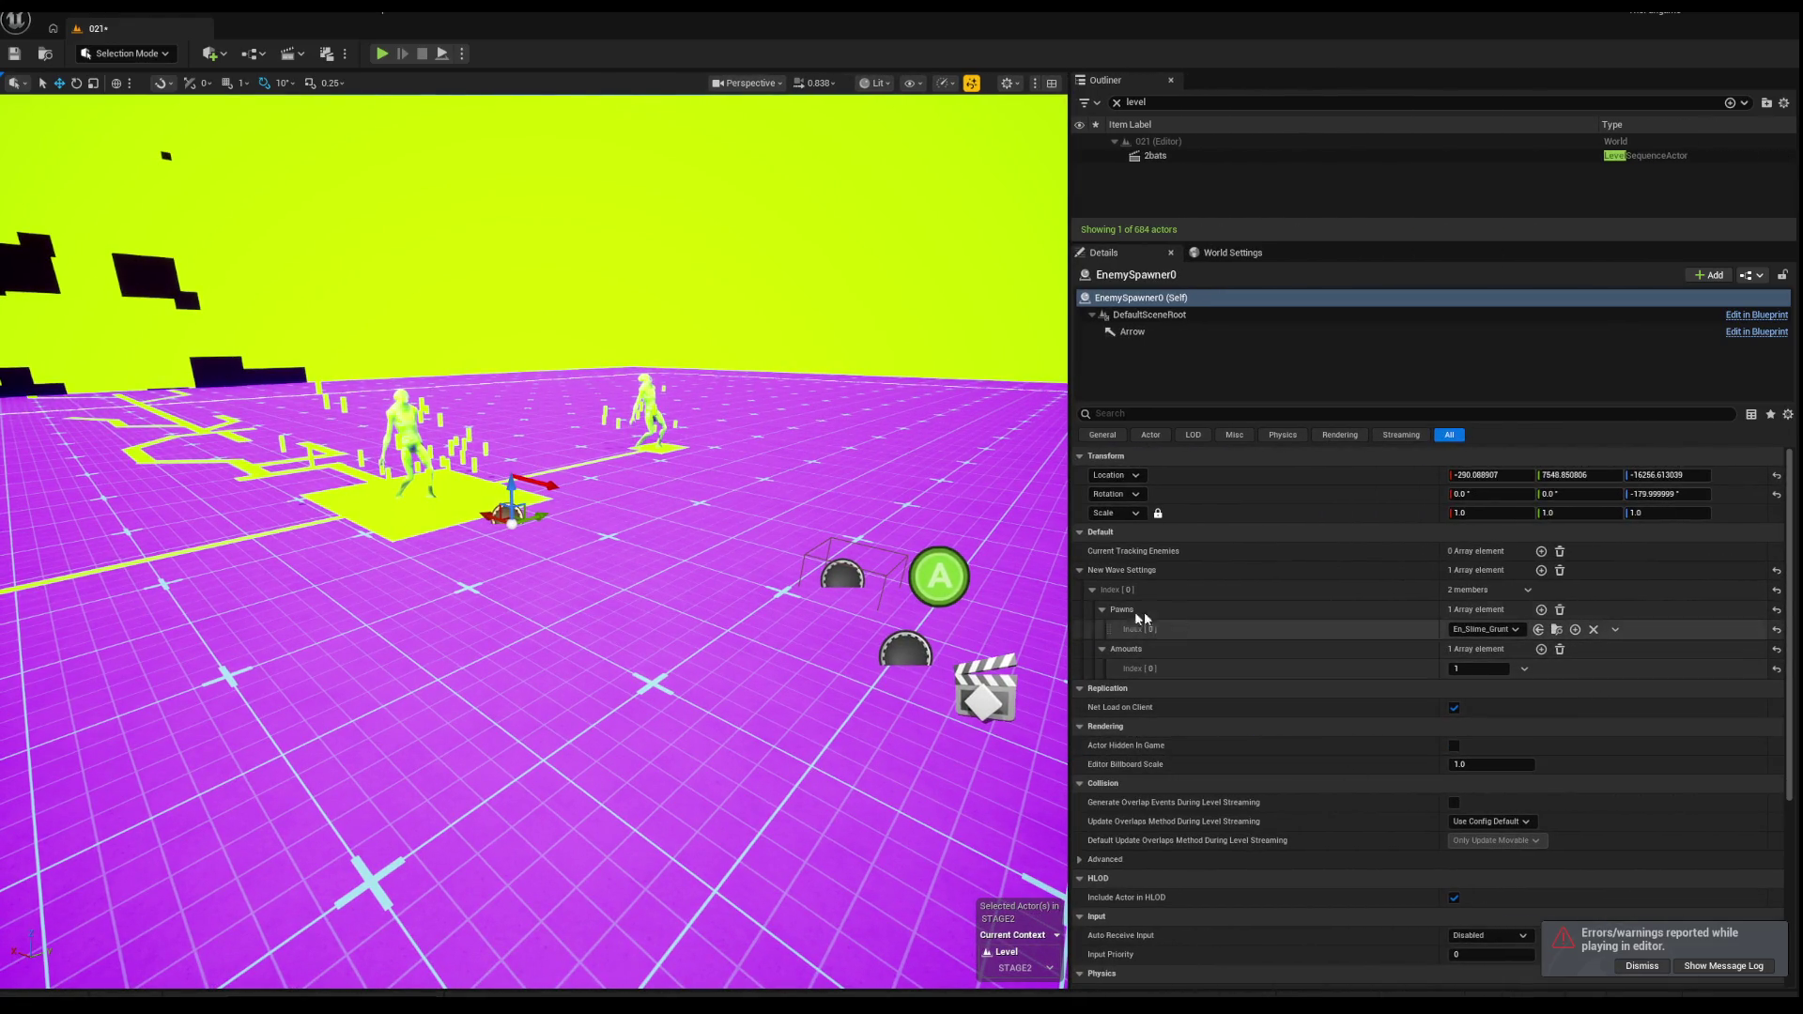
Step: Try picking a sequence actor for Interactable5, then select EnemySpawner0 with nearby actors
{"action": "left_click", "coordinate": [829, 567]}
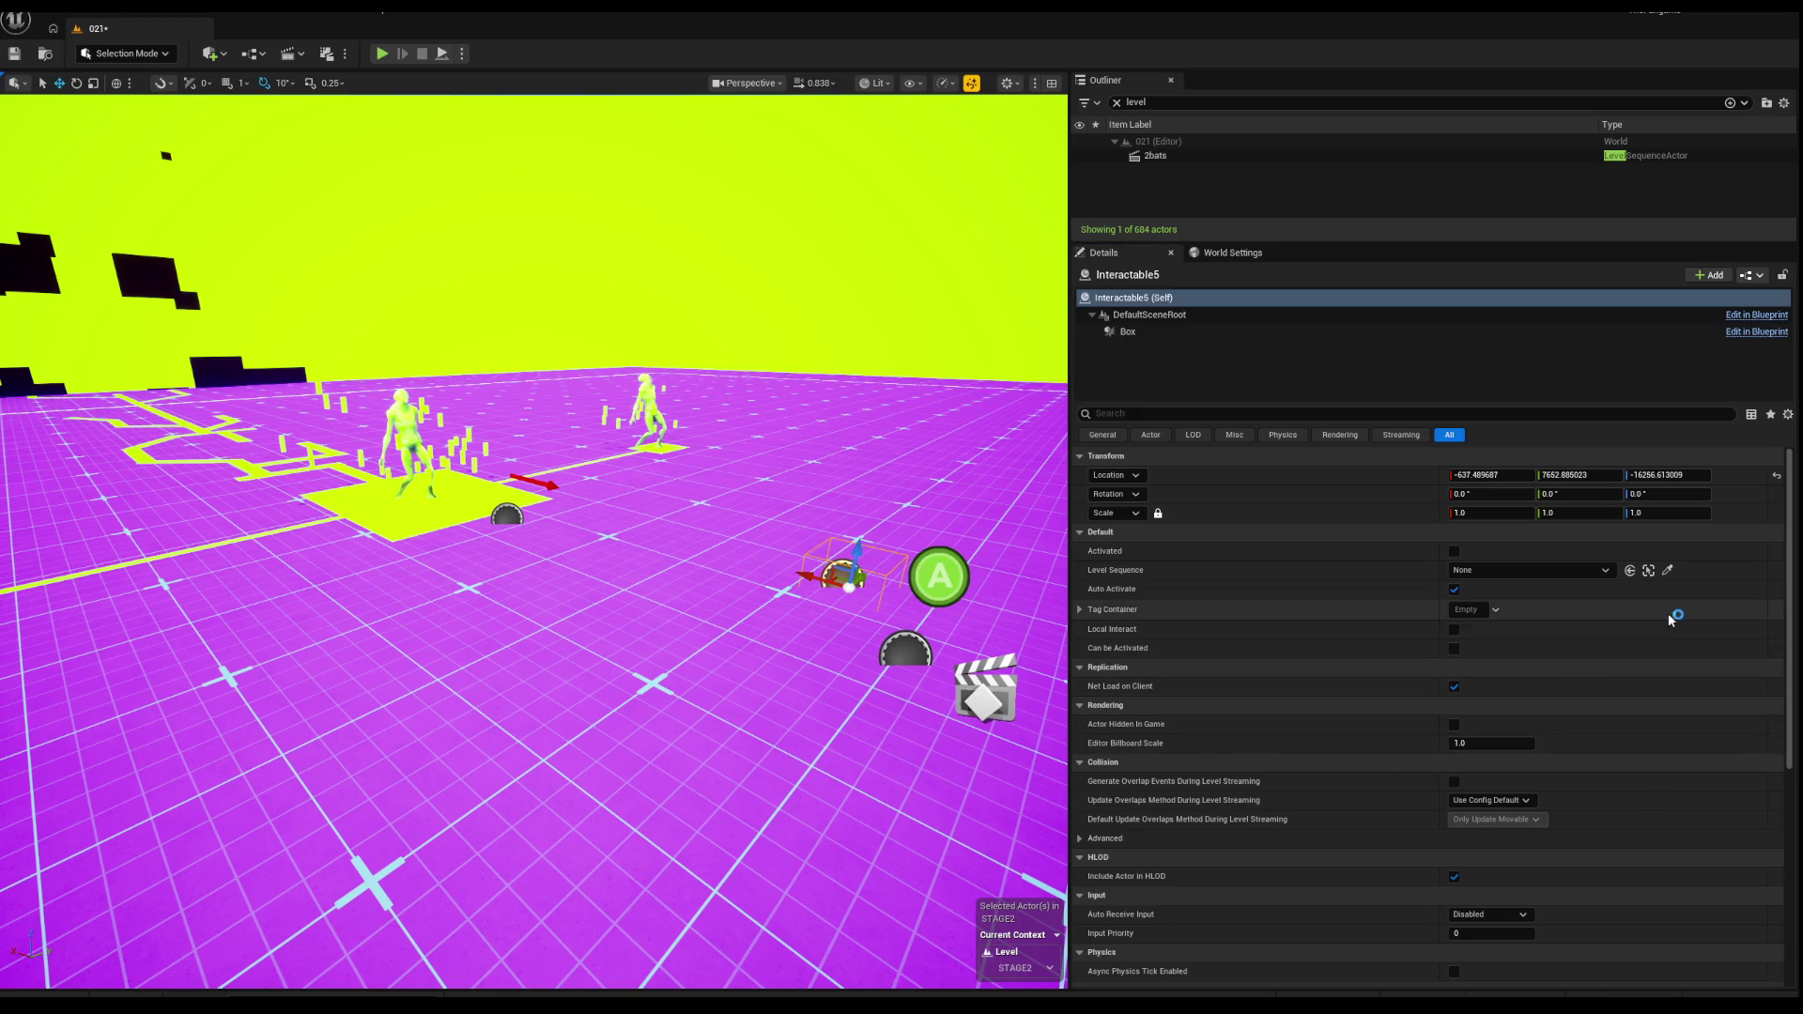
{"action": "left_click", "coordinate": [1668, 571]}
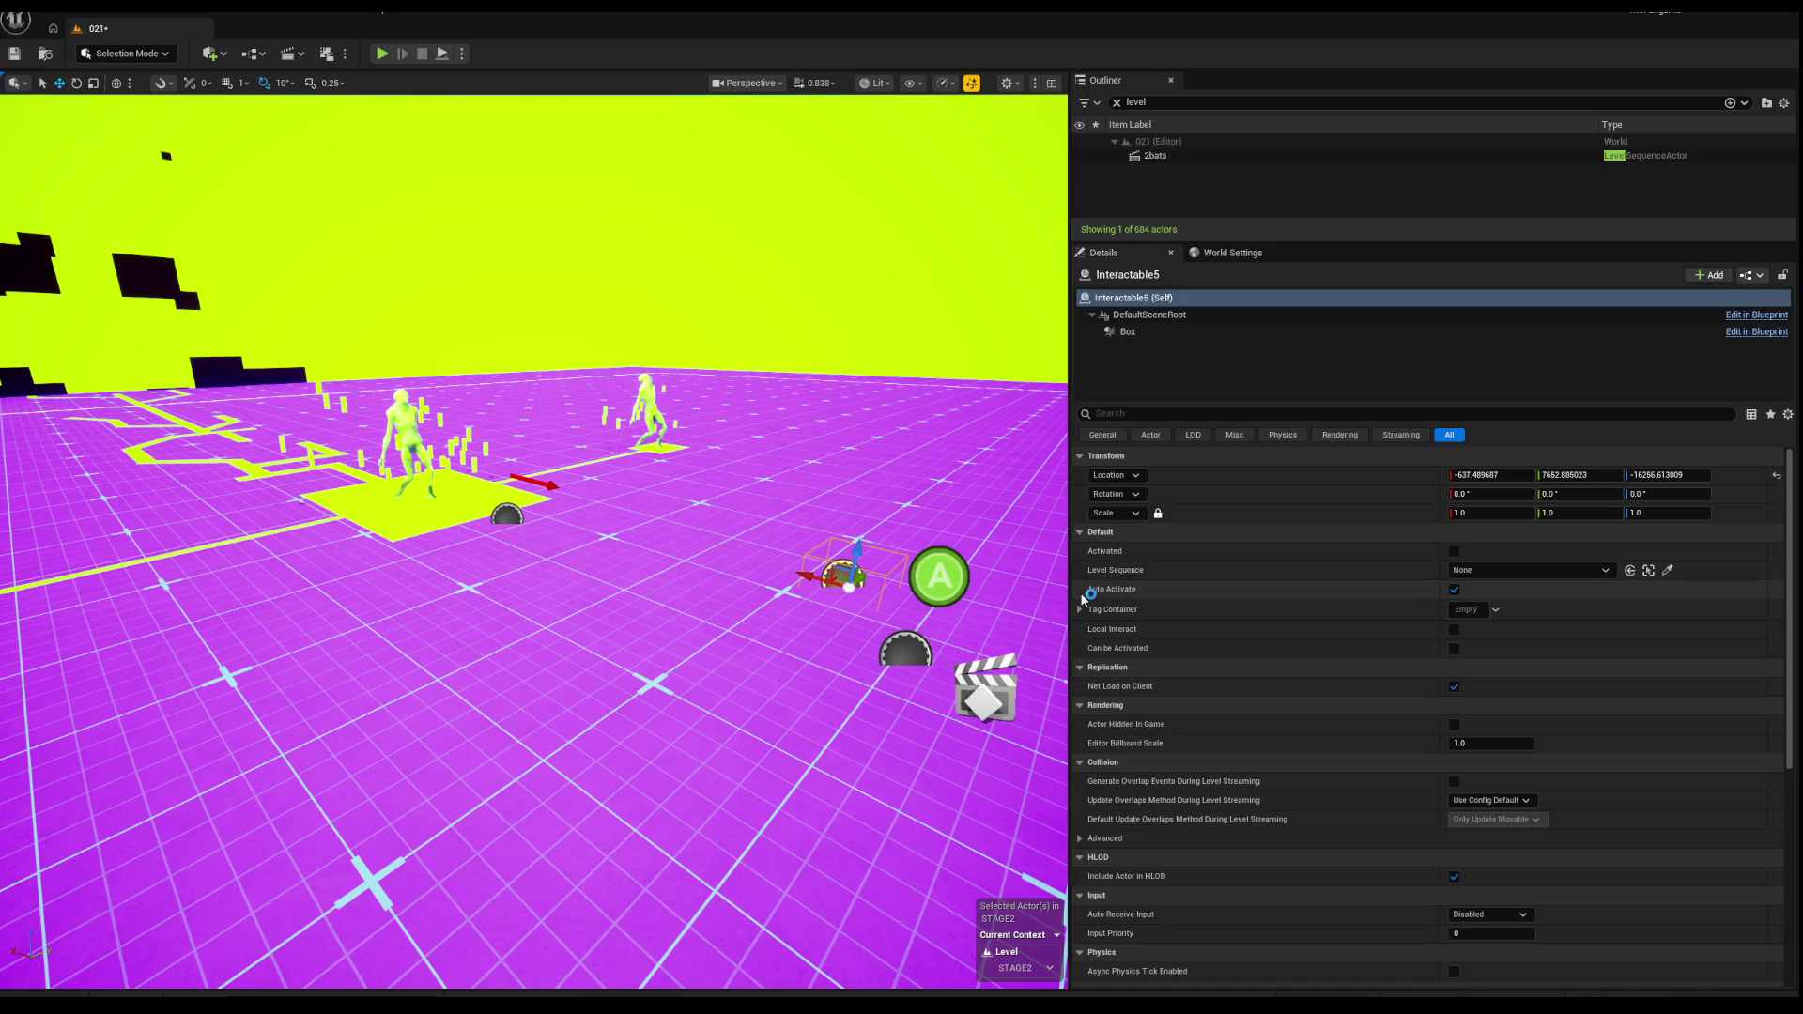
{"action": "left_click_drag", "start_coordinate": [980, 608], "coordinate": [1023, 582]}
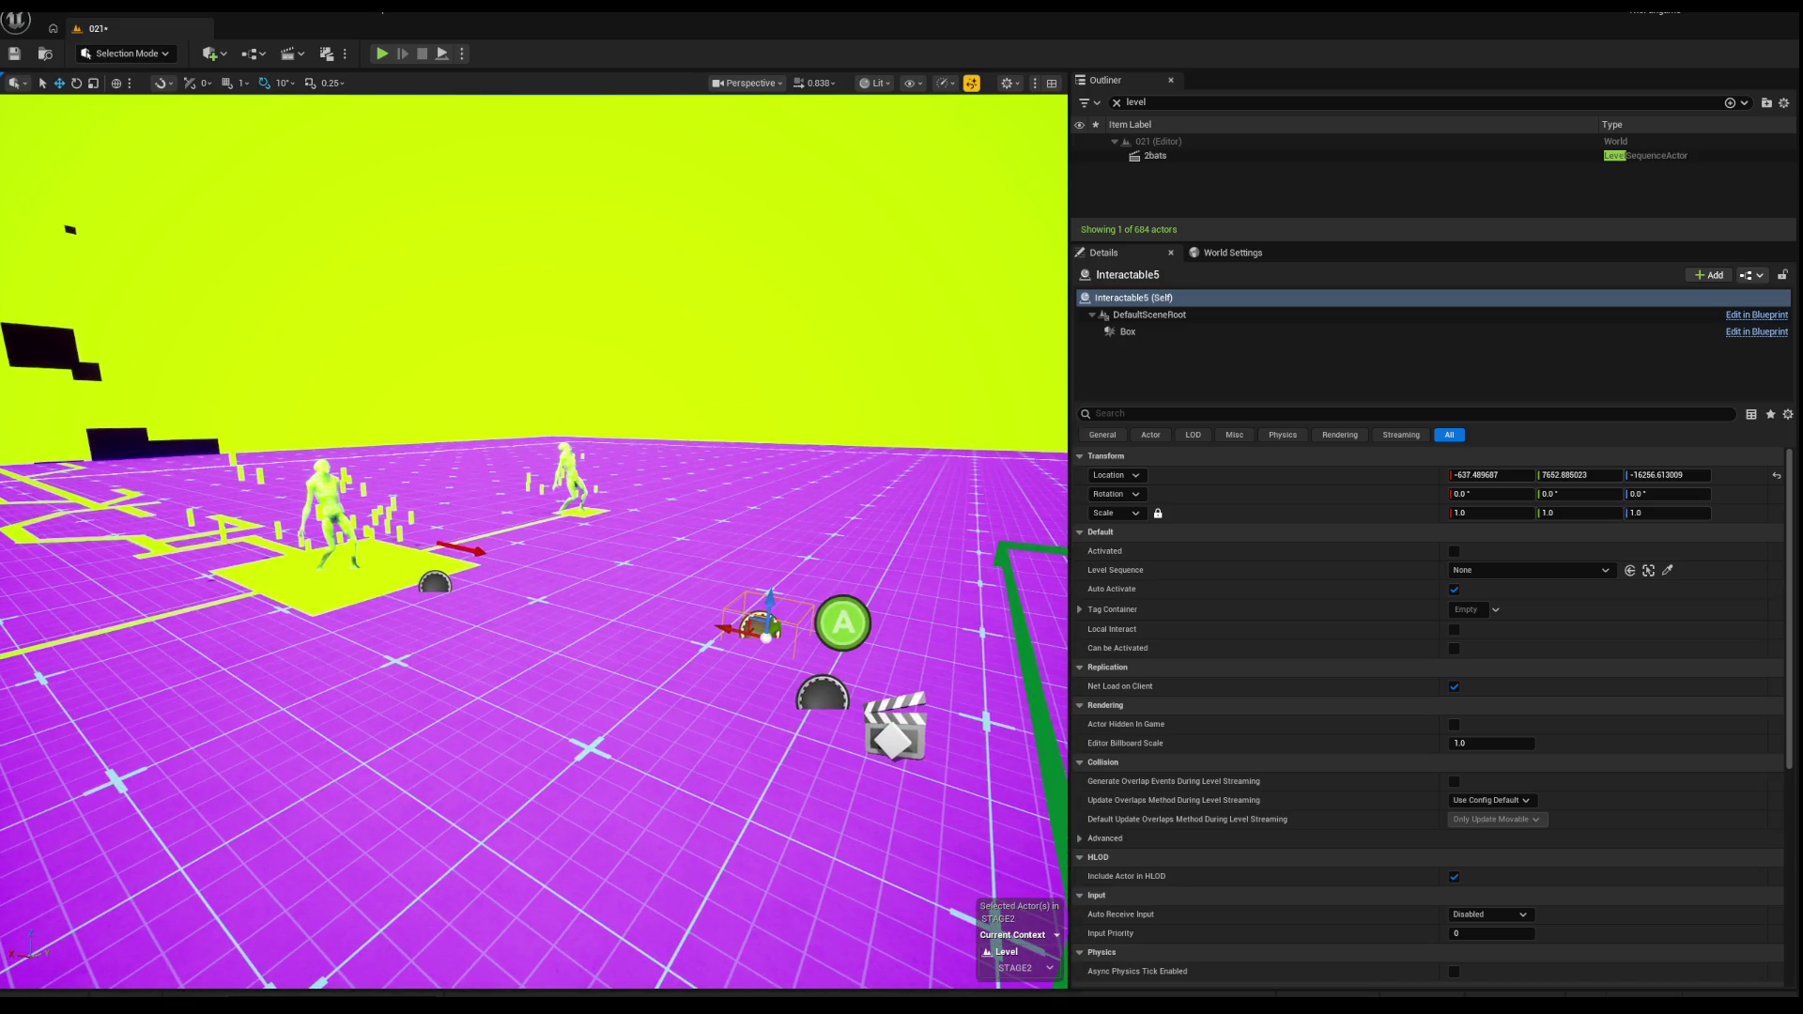
{"action": "left_click", "coordinate": [449, 543]}
{"action": "mouse_move", "coordinate": [448, 550]}
{"action": "left_mouse_down"}
{"action": "mouse_move", "coordinate": [481, 583]}
{"action": "mouse_move", "coordinate": [489, 648]}
{"action": "mouse_move", "coordinate": [469, 667]}
{"action": "left_mouse_up"}
{"action": "left_click", "coordinate": [418, 507], "text": "ctrl"}
{"action": "left_click", "coordinate": [517, 618], "text": "ctrl"}
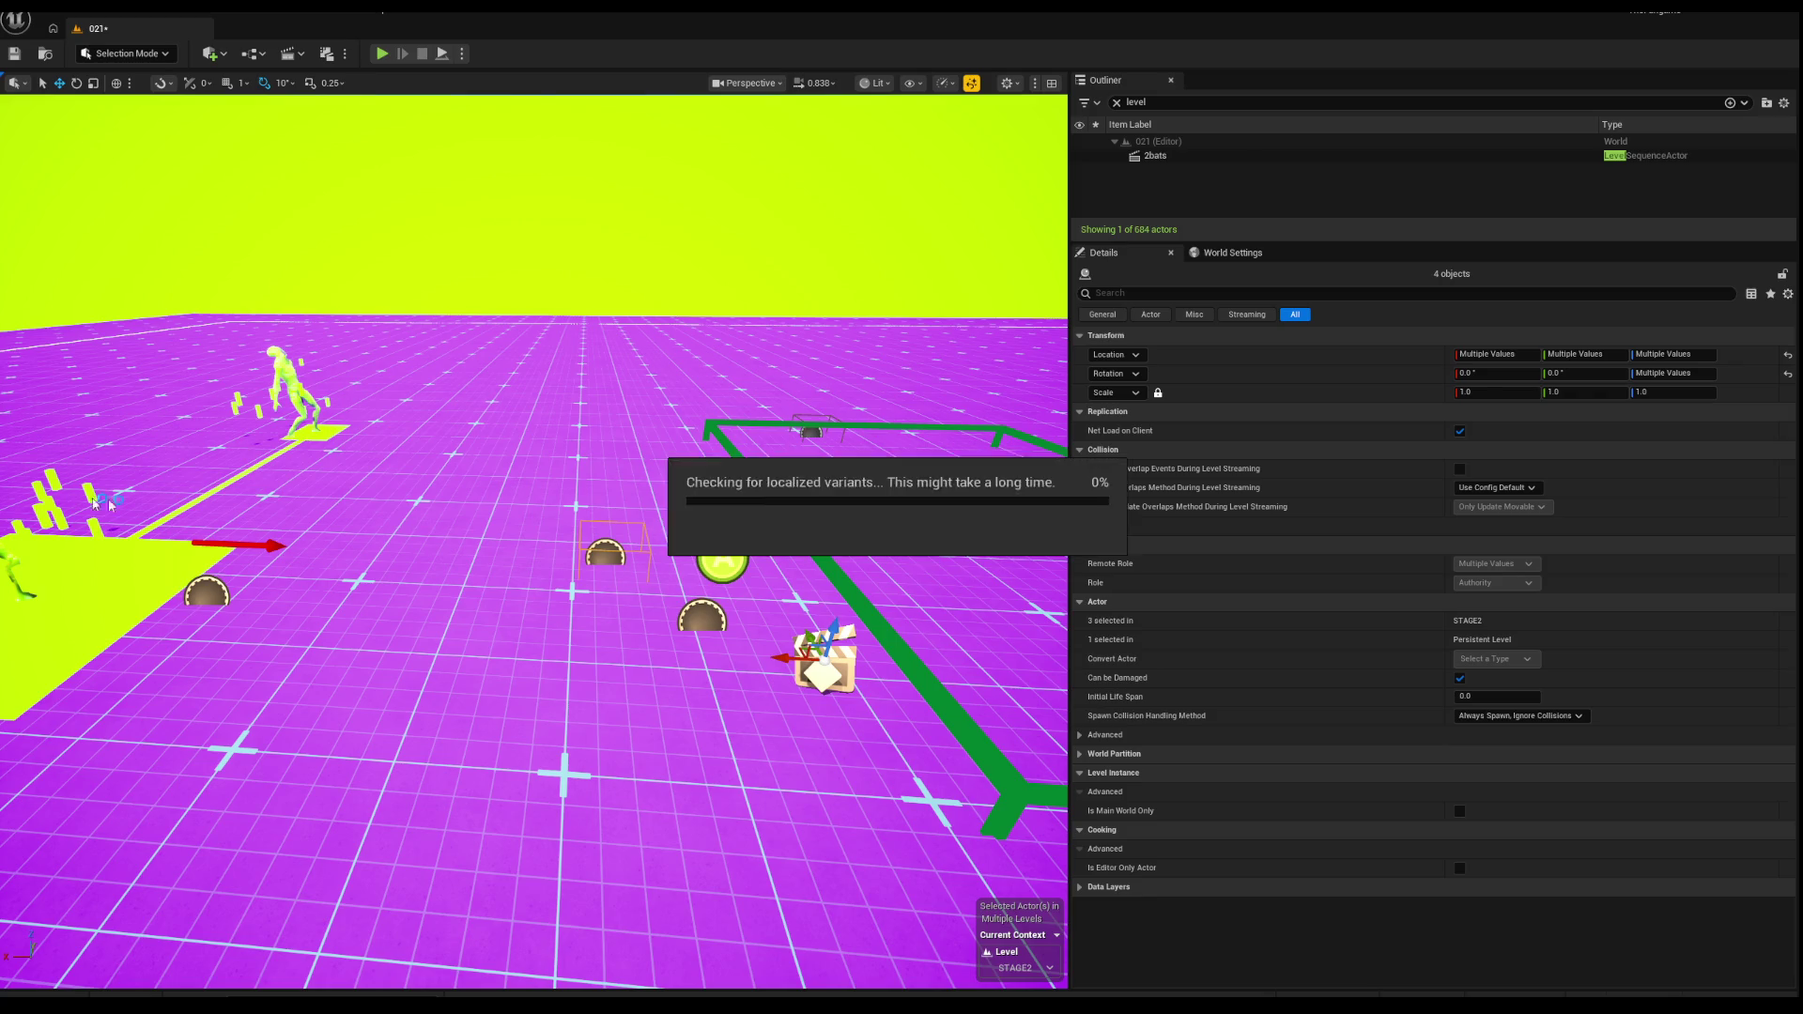
Step: Set Interactable5 as the WaveManager's Ending Interact via the eyedropper
{"action": "left_click", "coordinate": [810, 539]}
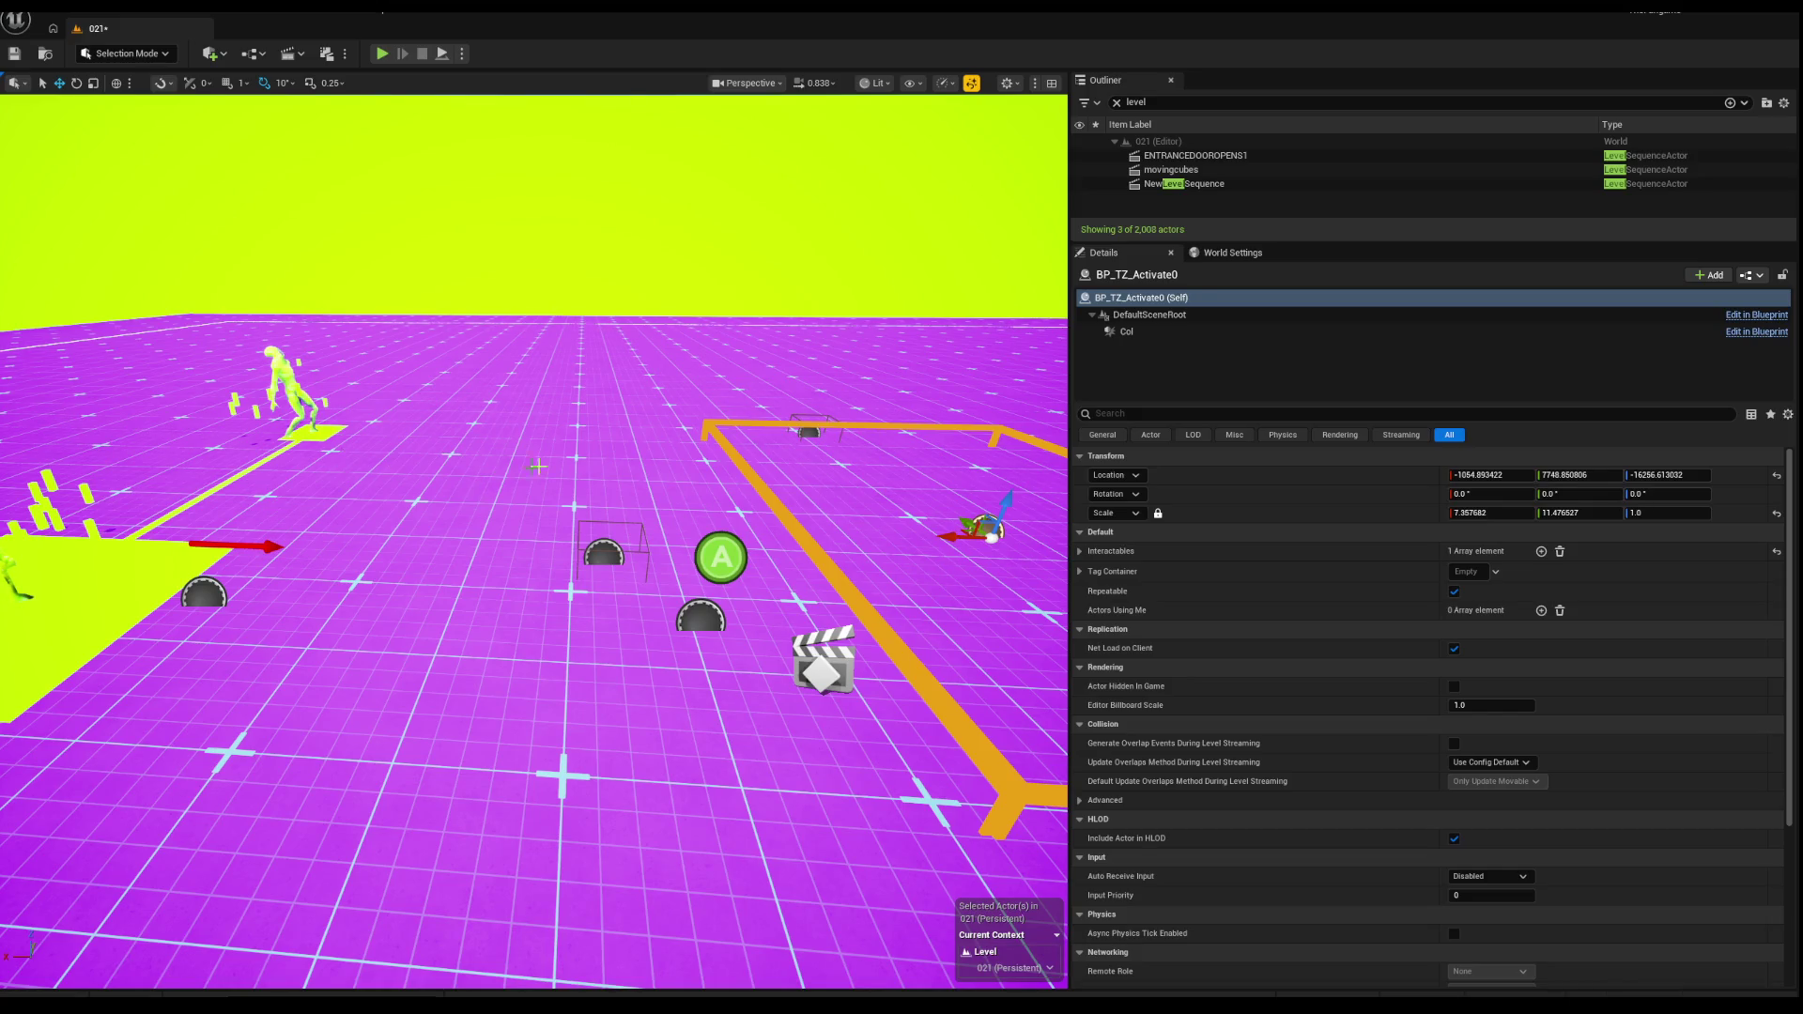
{"action": "left_click", "coordinate": [793, 584]}
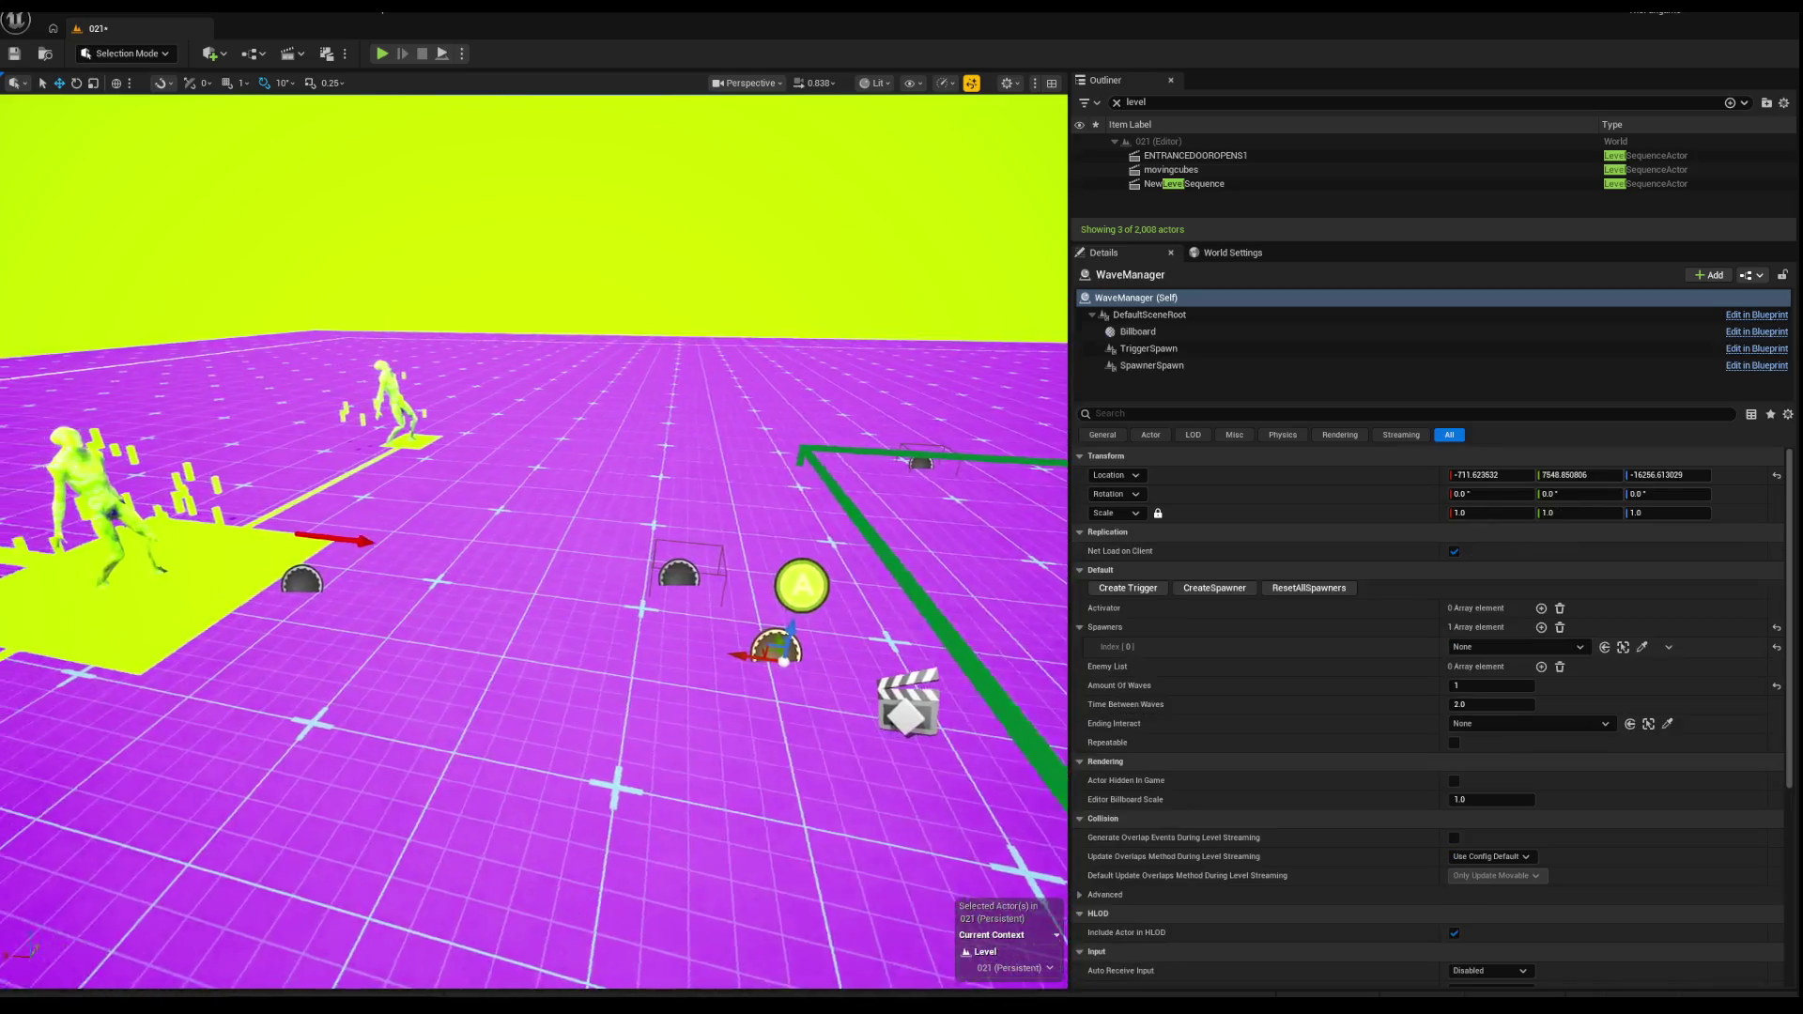
{"action": "key", "text": "s"}
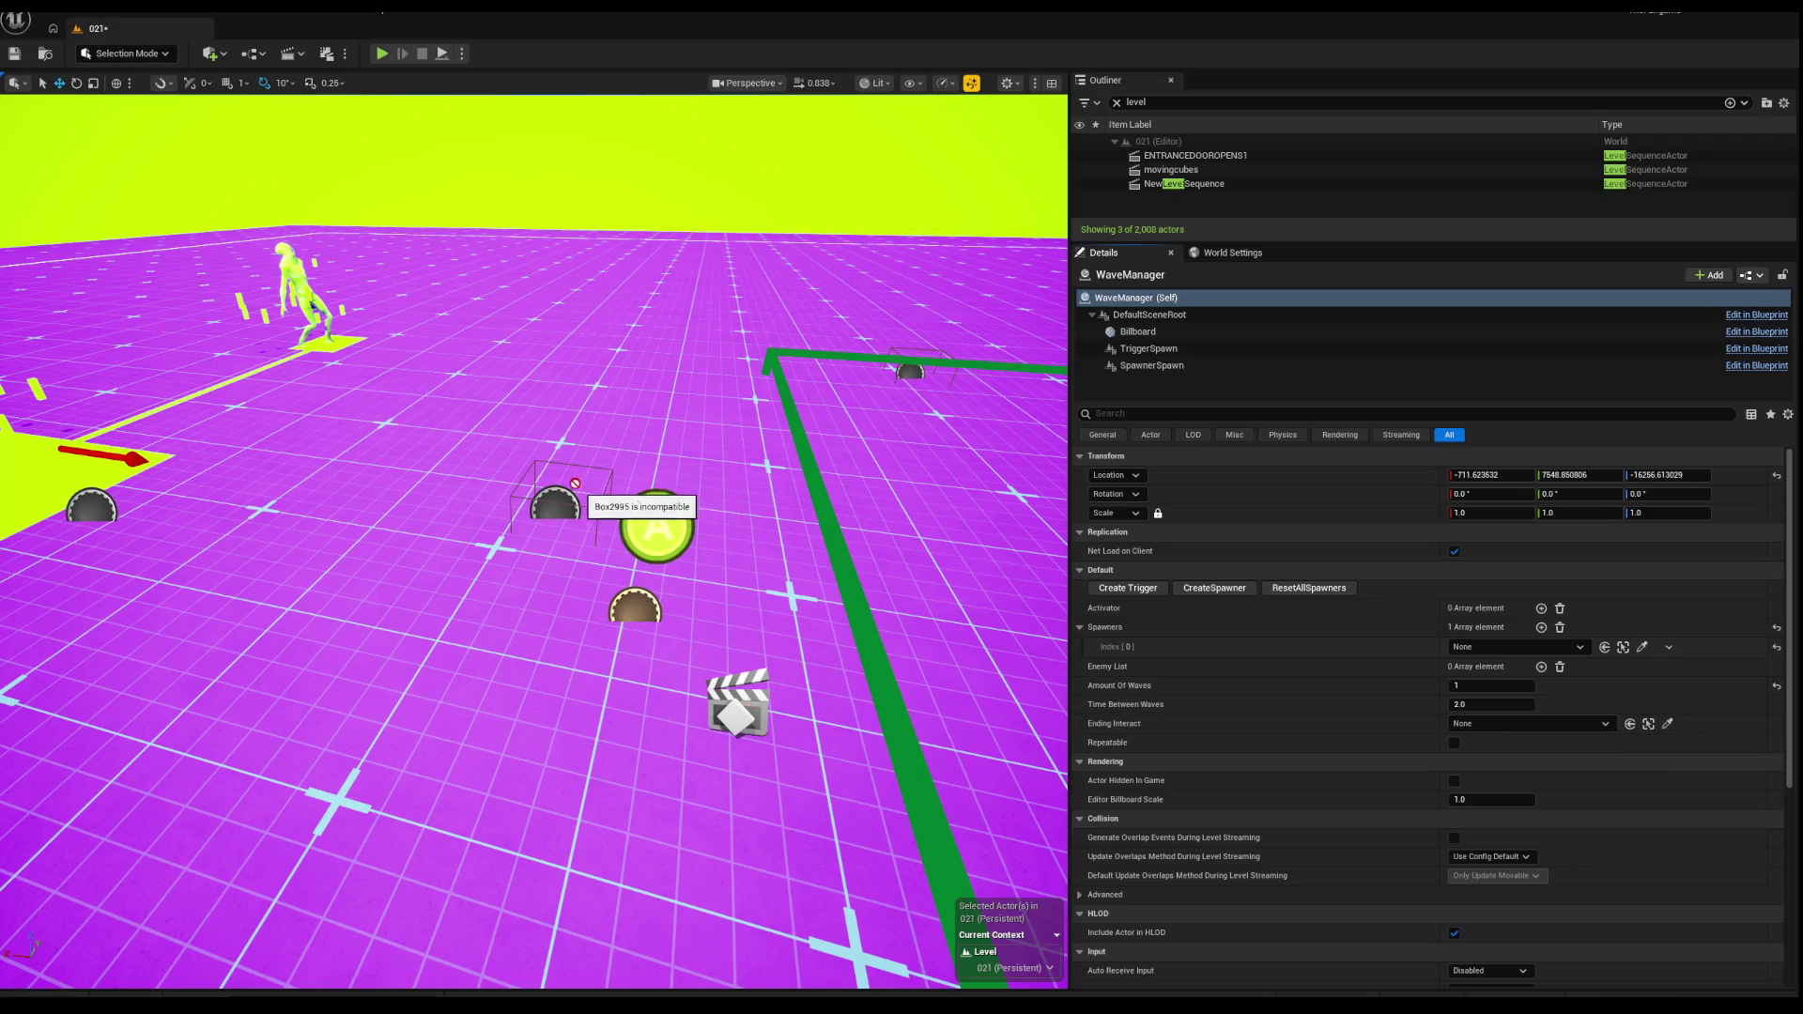
{"action": "left_click", "coordinate": [562, 508]}
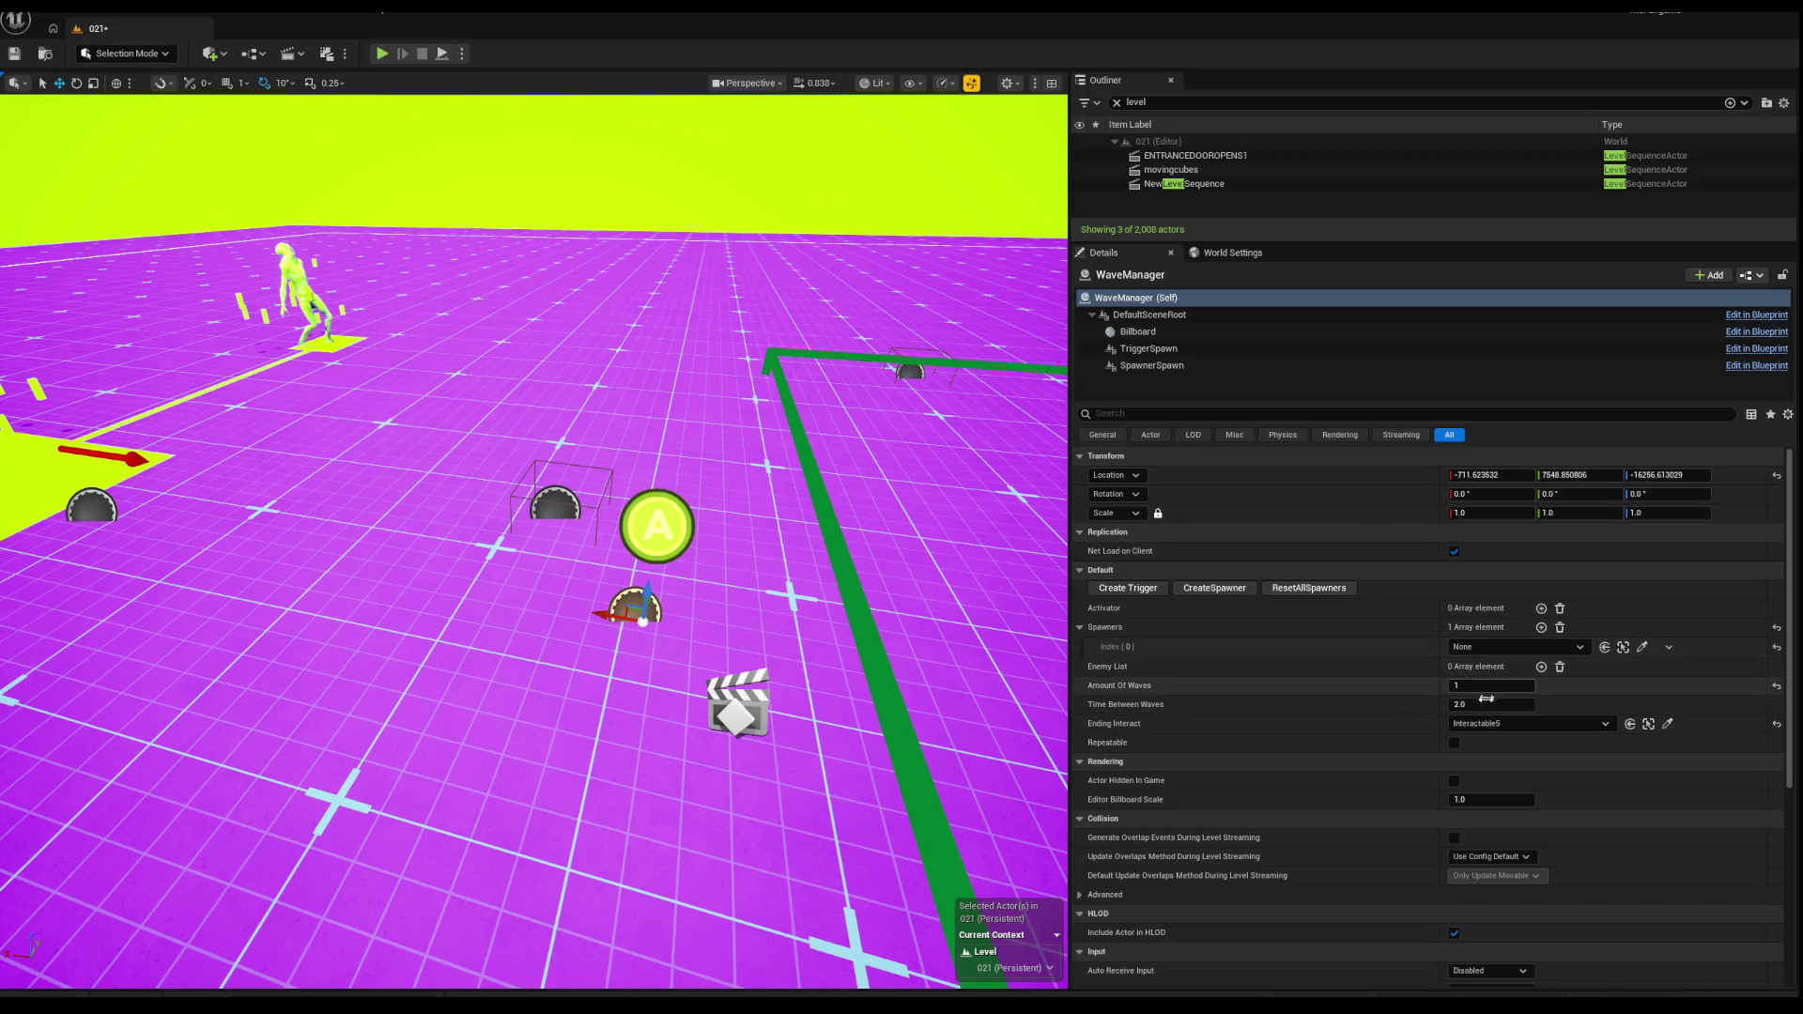
Step: Assign ENTRANCEDOOROPENS1 as Interactable5's Level Sequence and check the trigger zone and WaveManager
{"action": "left_click", "coordinate": [91, 502]}
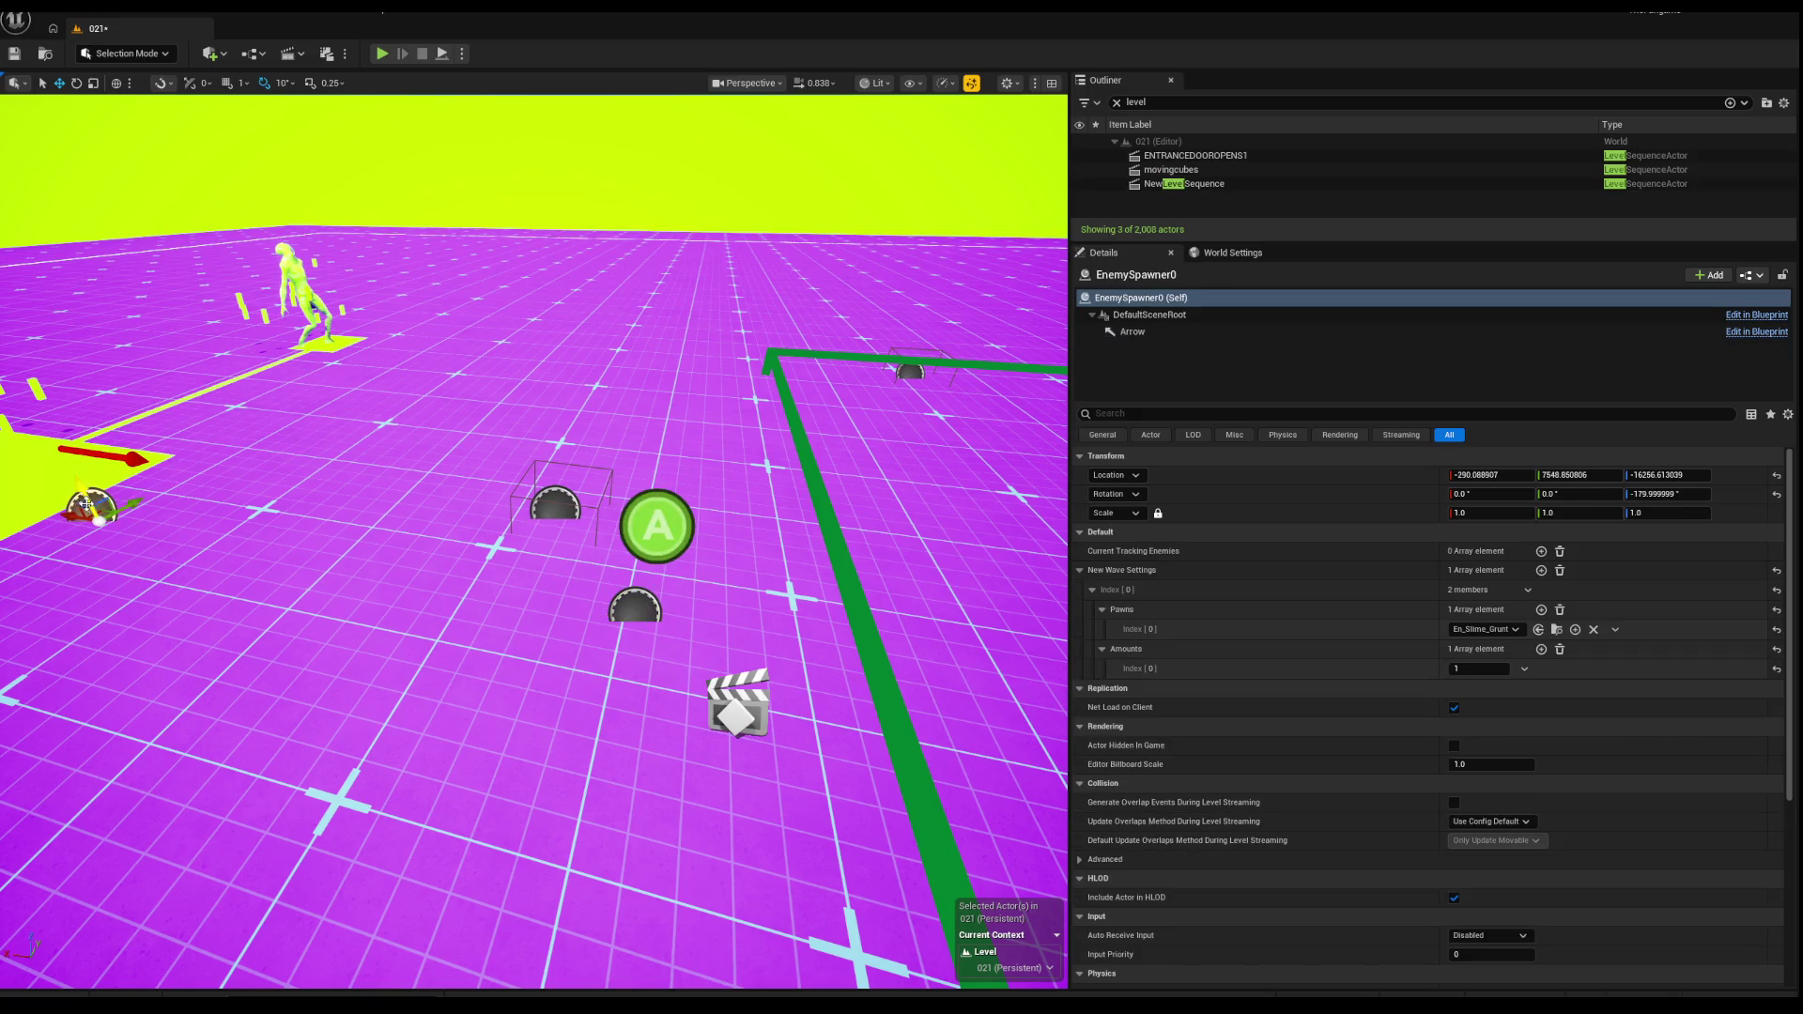
{"action": "left_click", "coordinate": [556, 507]}
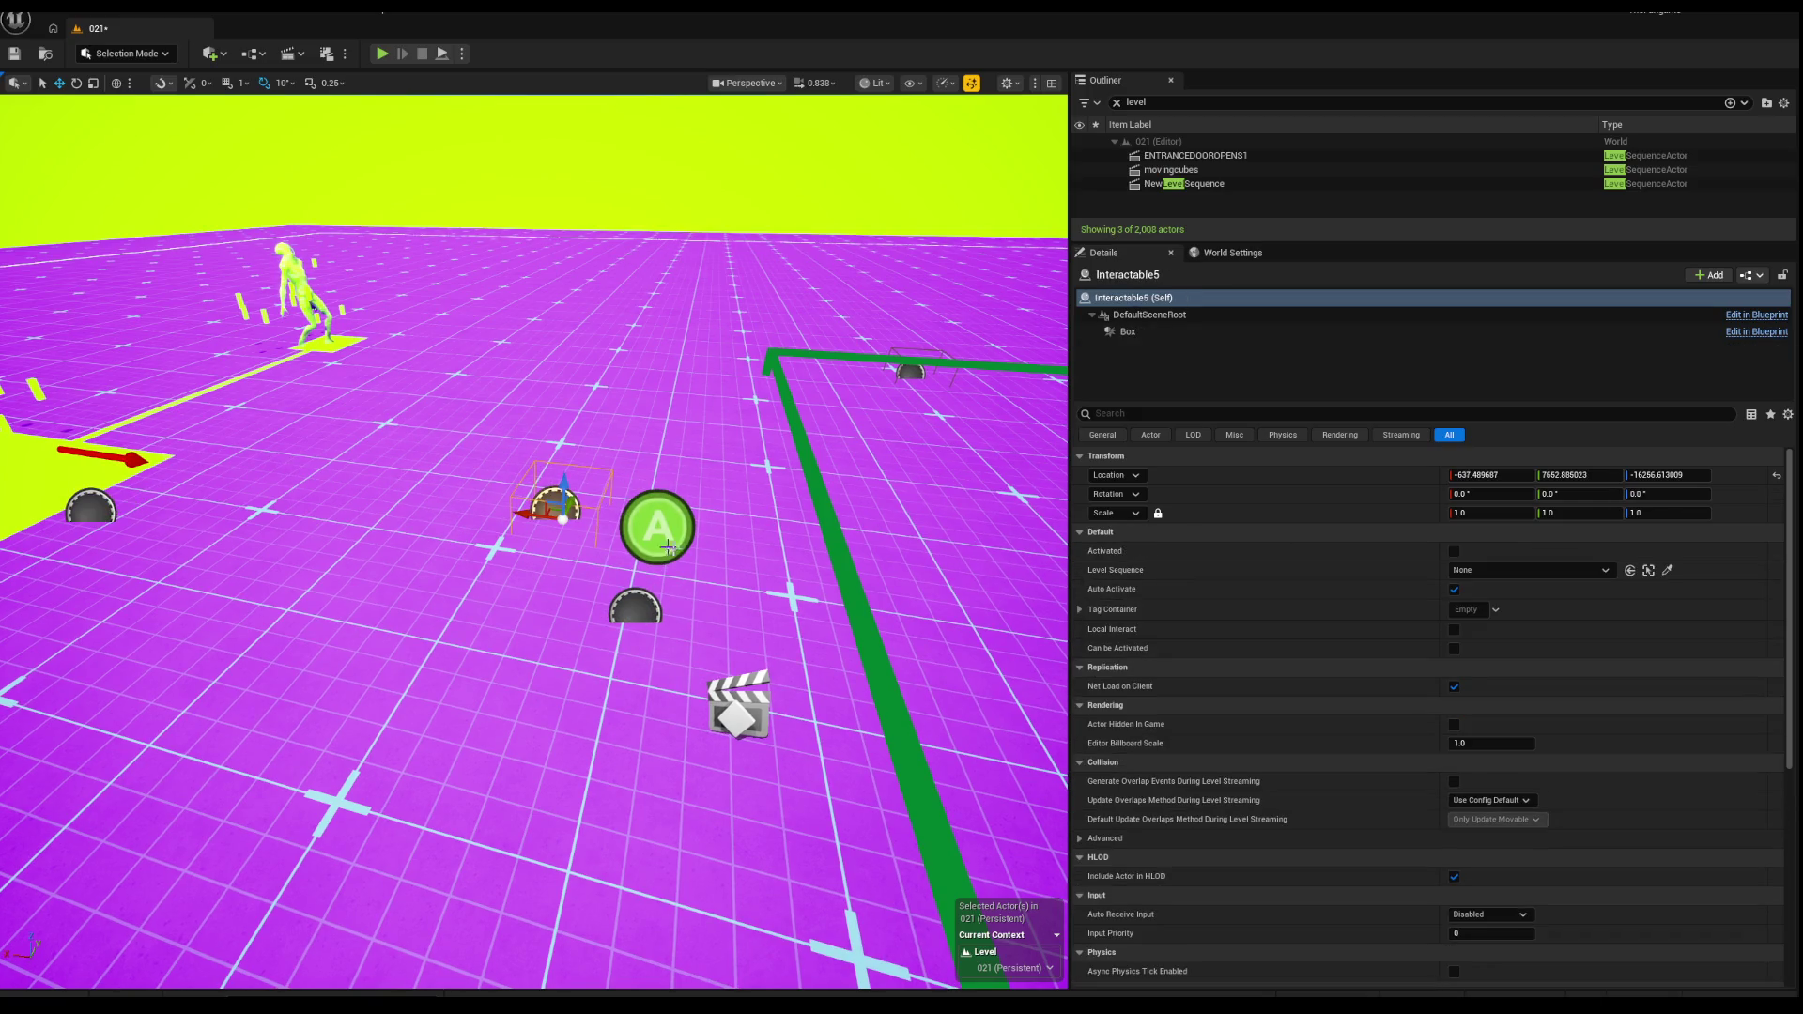
{"action": "left_click", "coordinate": [1668, 570]}
{"action": "left_click", "coordinate": [743, 678]}
{"action": "left_click", "coordinate": [847, 561]}
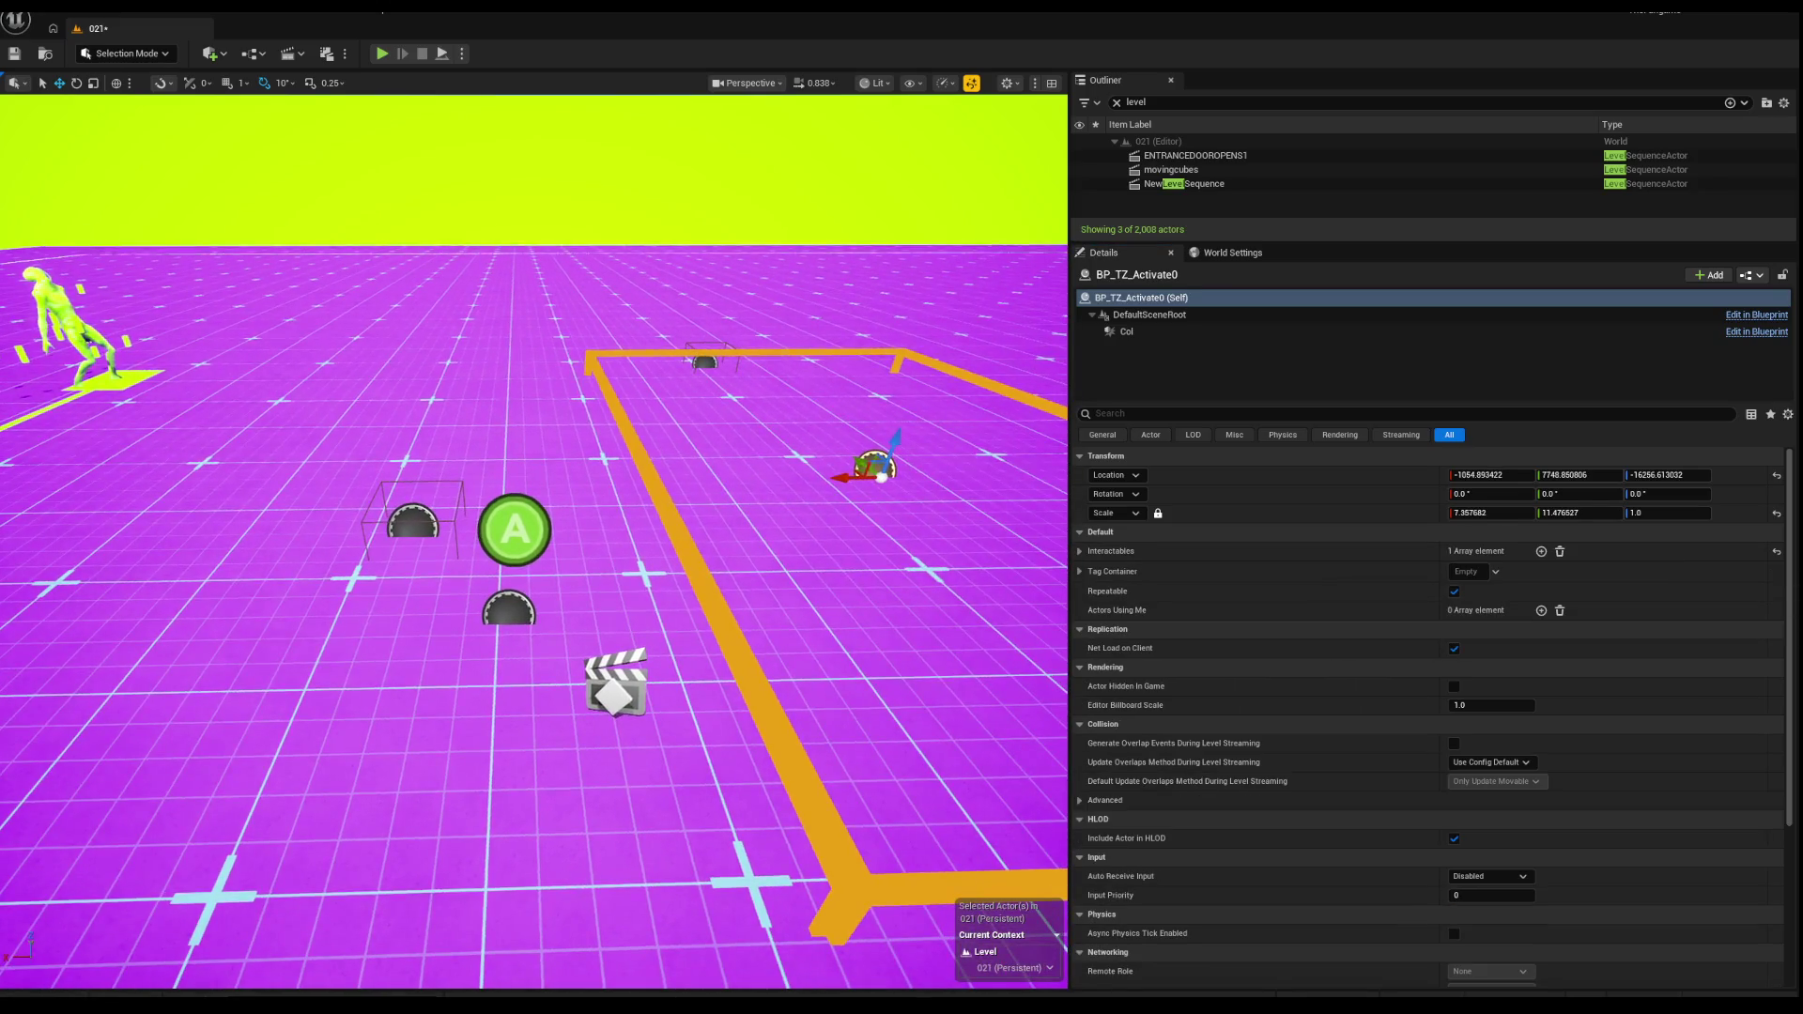
{"action": "left_click", "coordinate": [508, 610]}
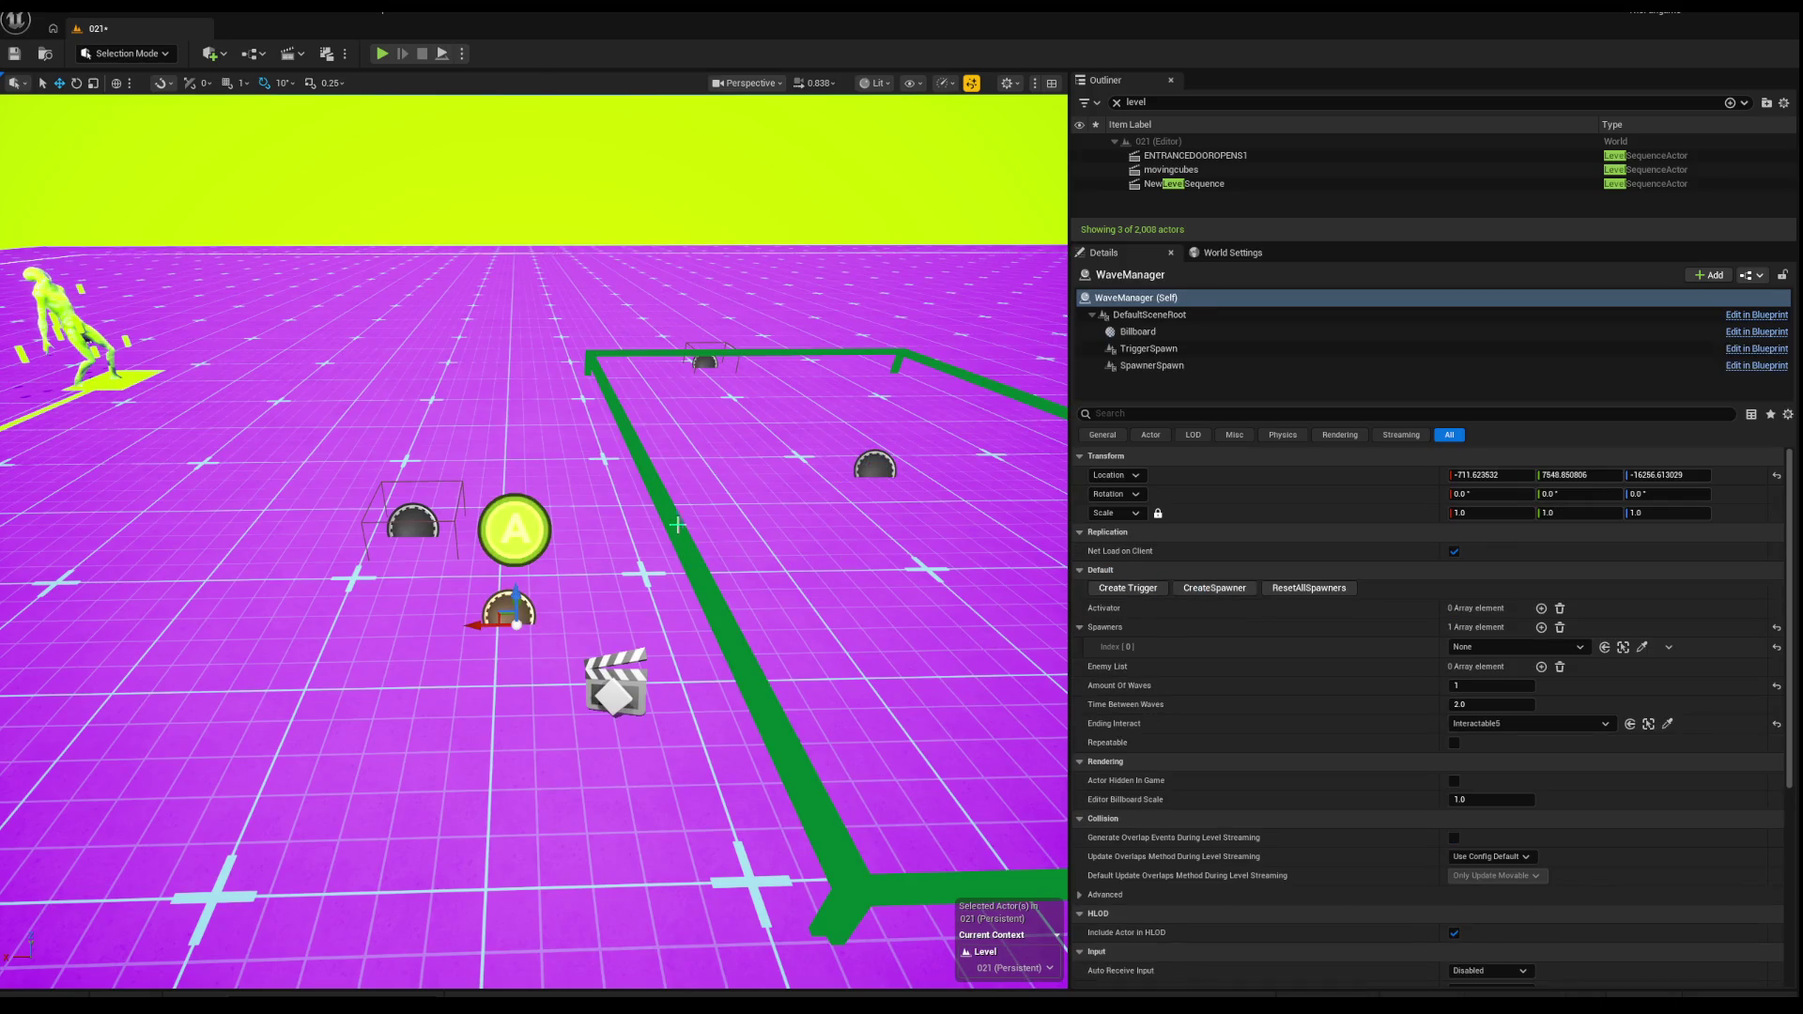
{"action": "left_click", "coordinate": [610, 674]}
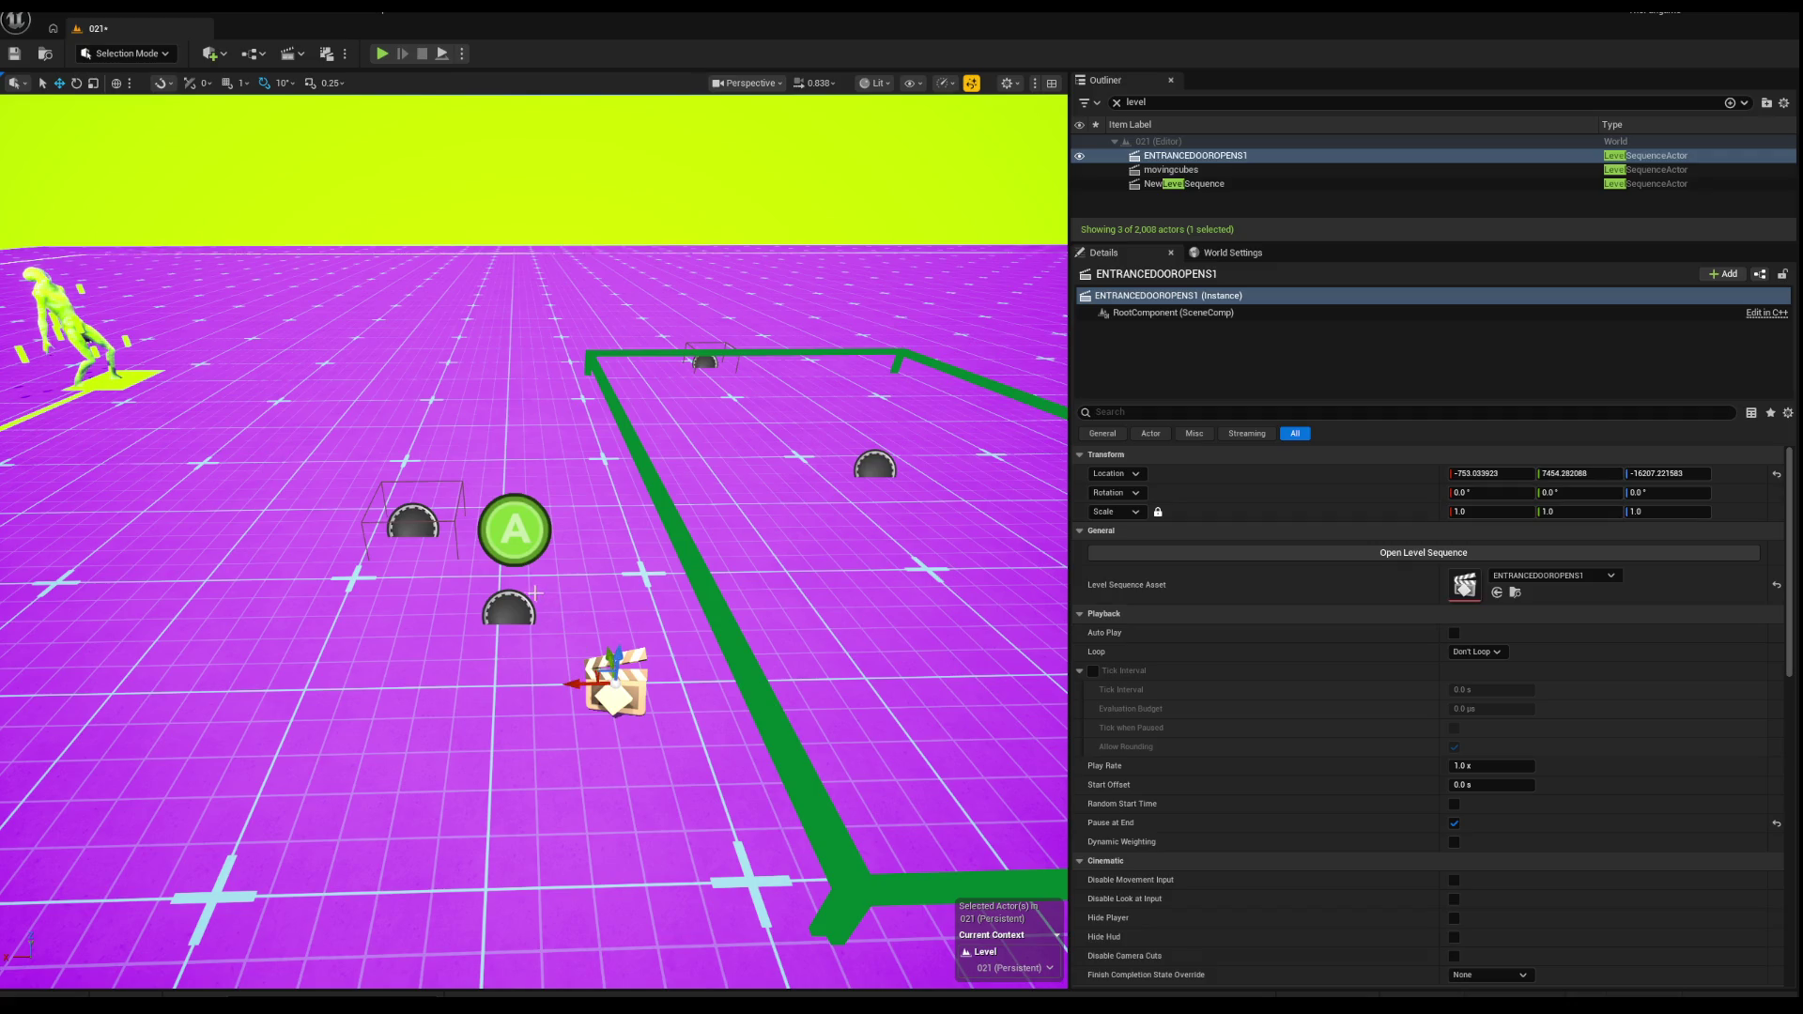
Step: Review EnemySpawner0 and the WaveManager from a swung-around view
{"action": "left_click_drag", "start_coordinate": [353, 512], "coordinate": [310, 479]}
{"action": "left_click", "coordinate": [327, 515]}
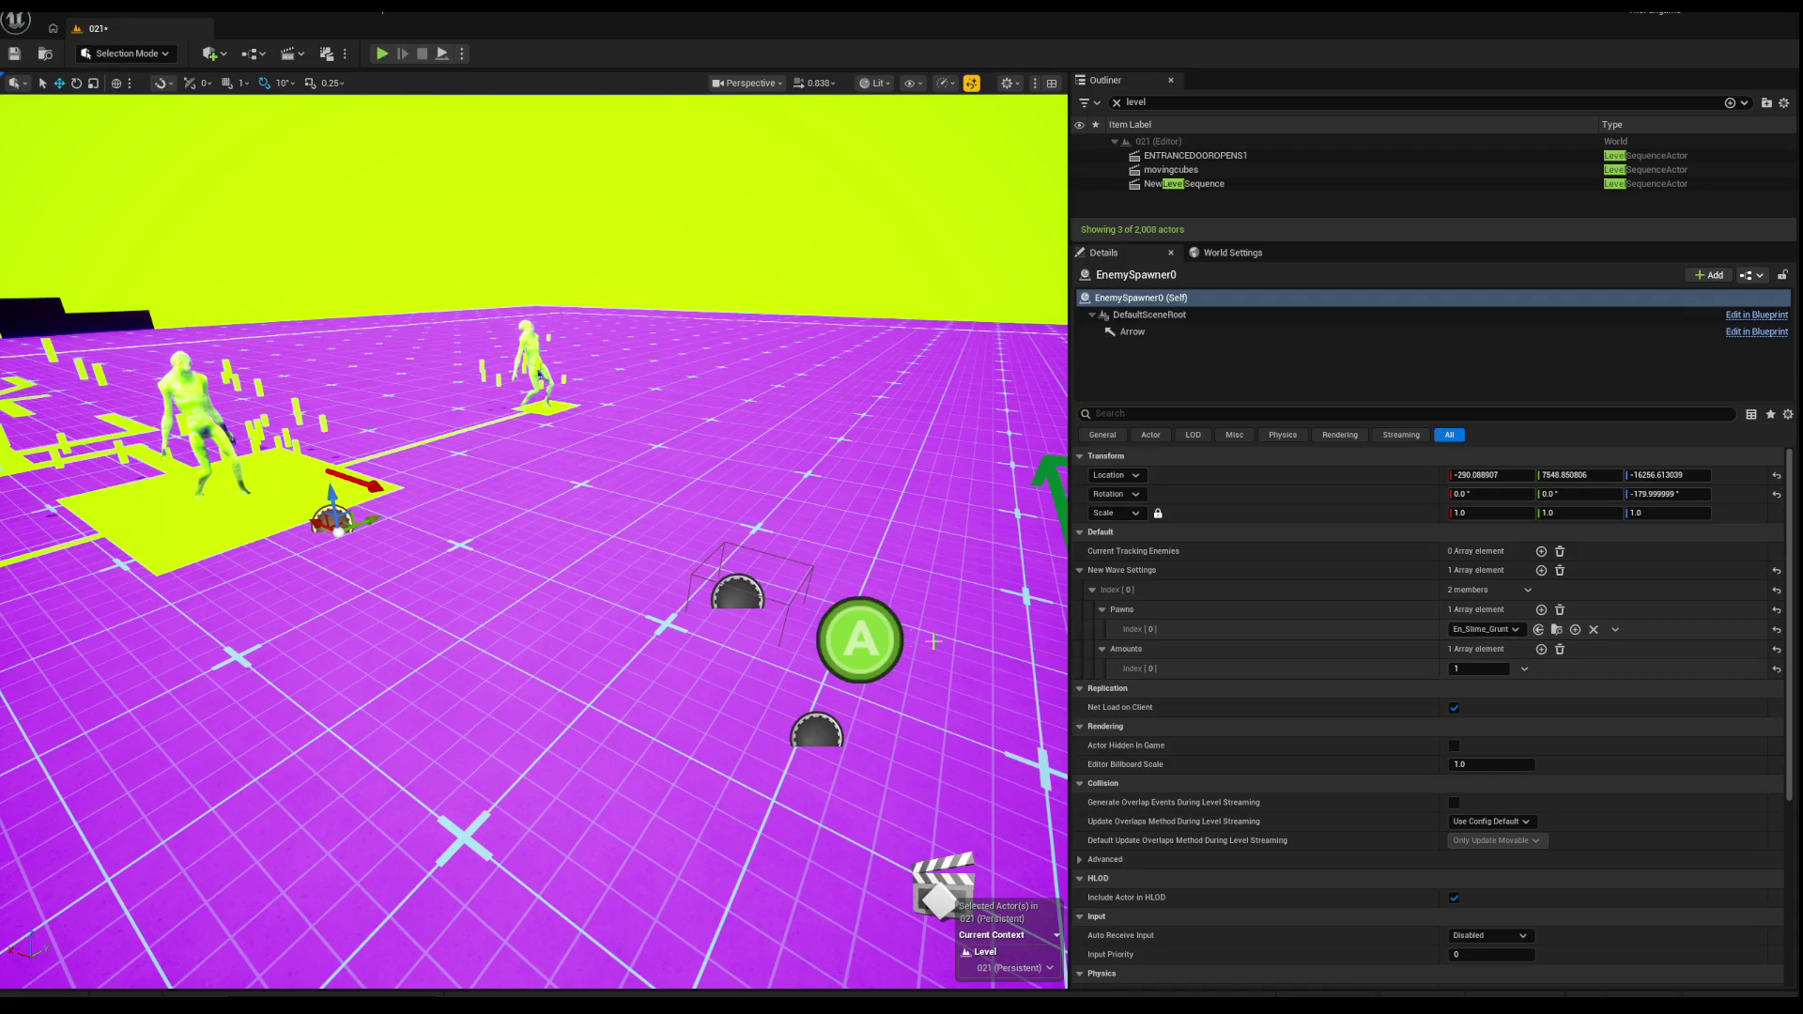
{"action": "left_click", "coordinate": [816, 730]}
{"action": "left_click_drag", "start_coordinate": [722, 631], "coordinate": [779, 554]}
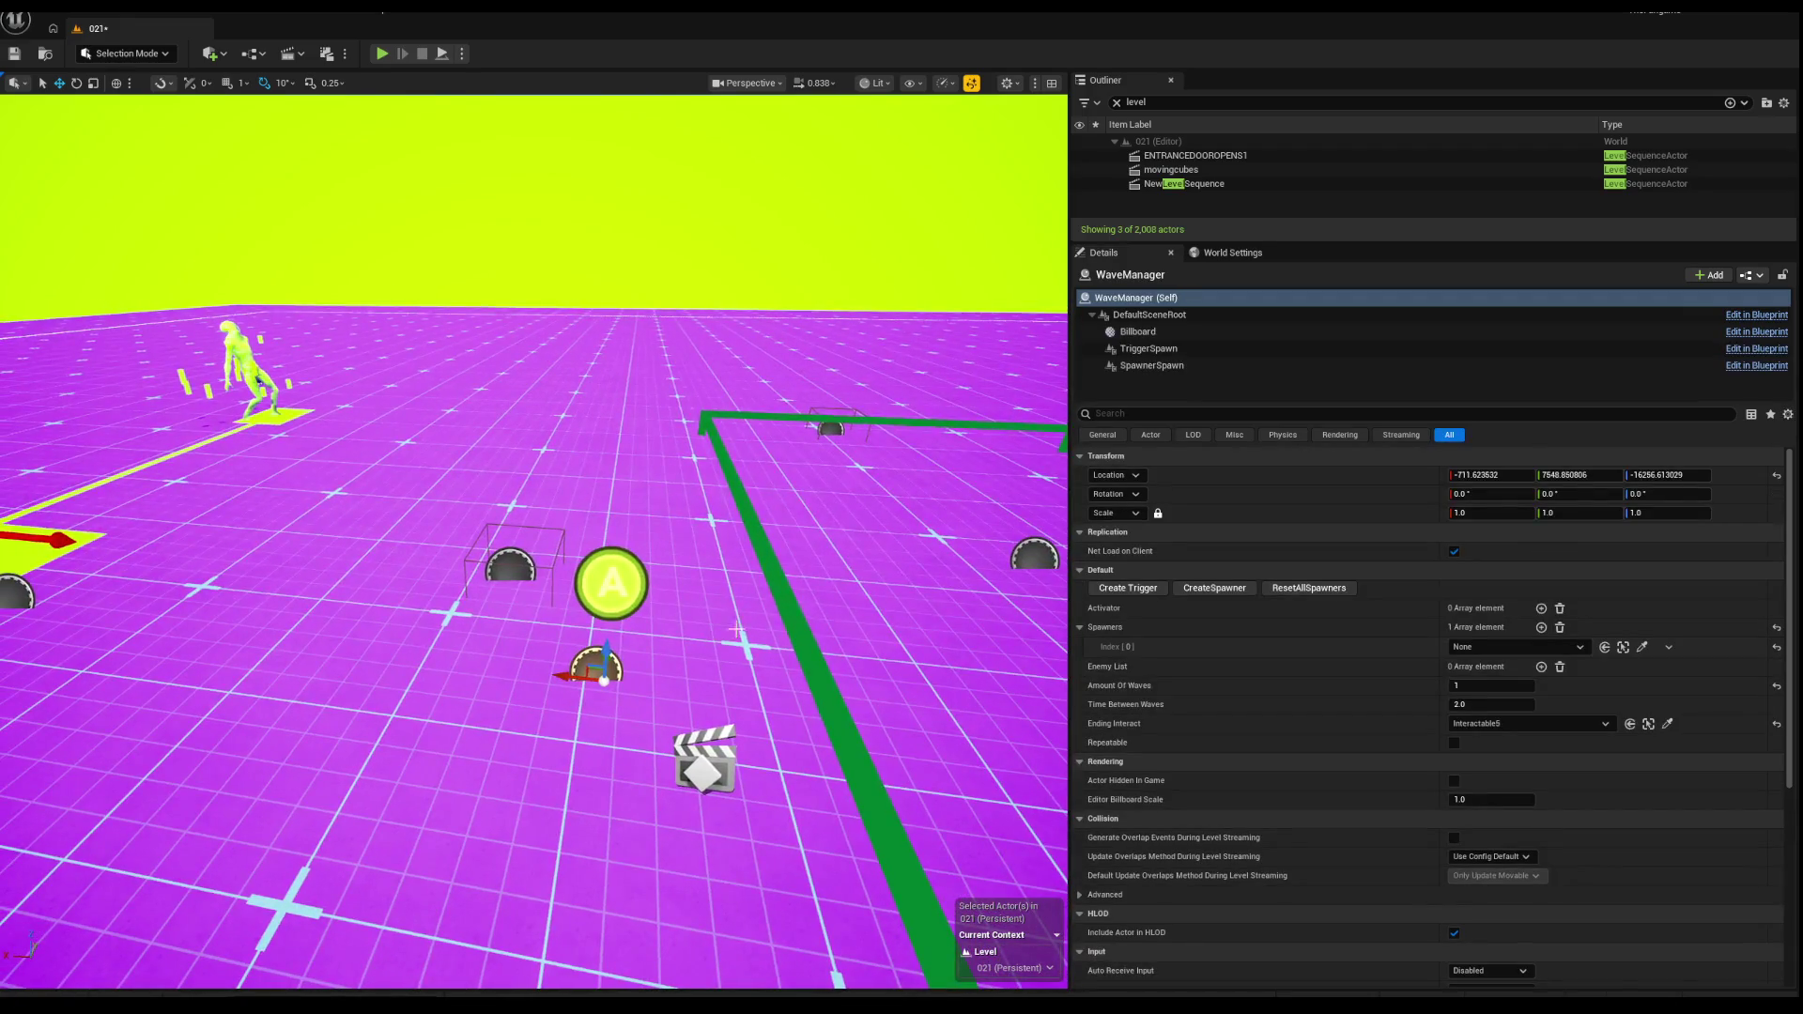
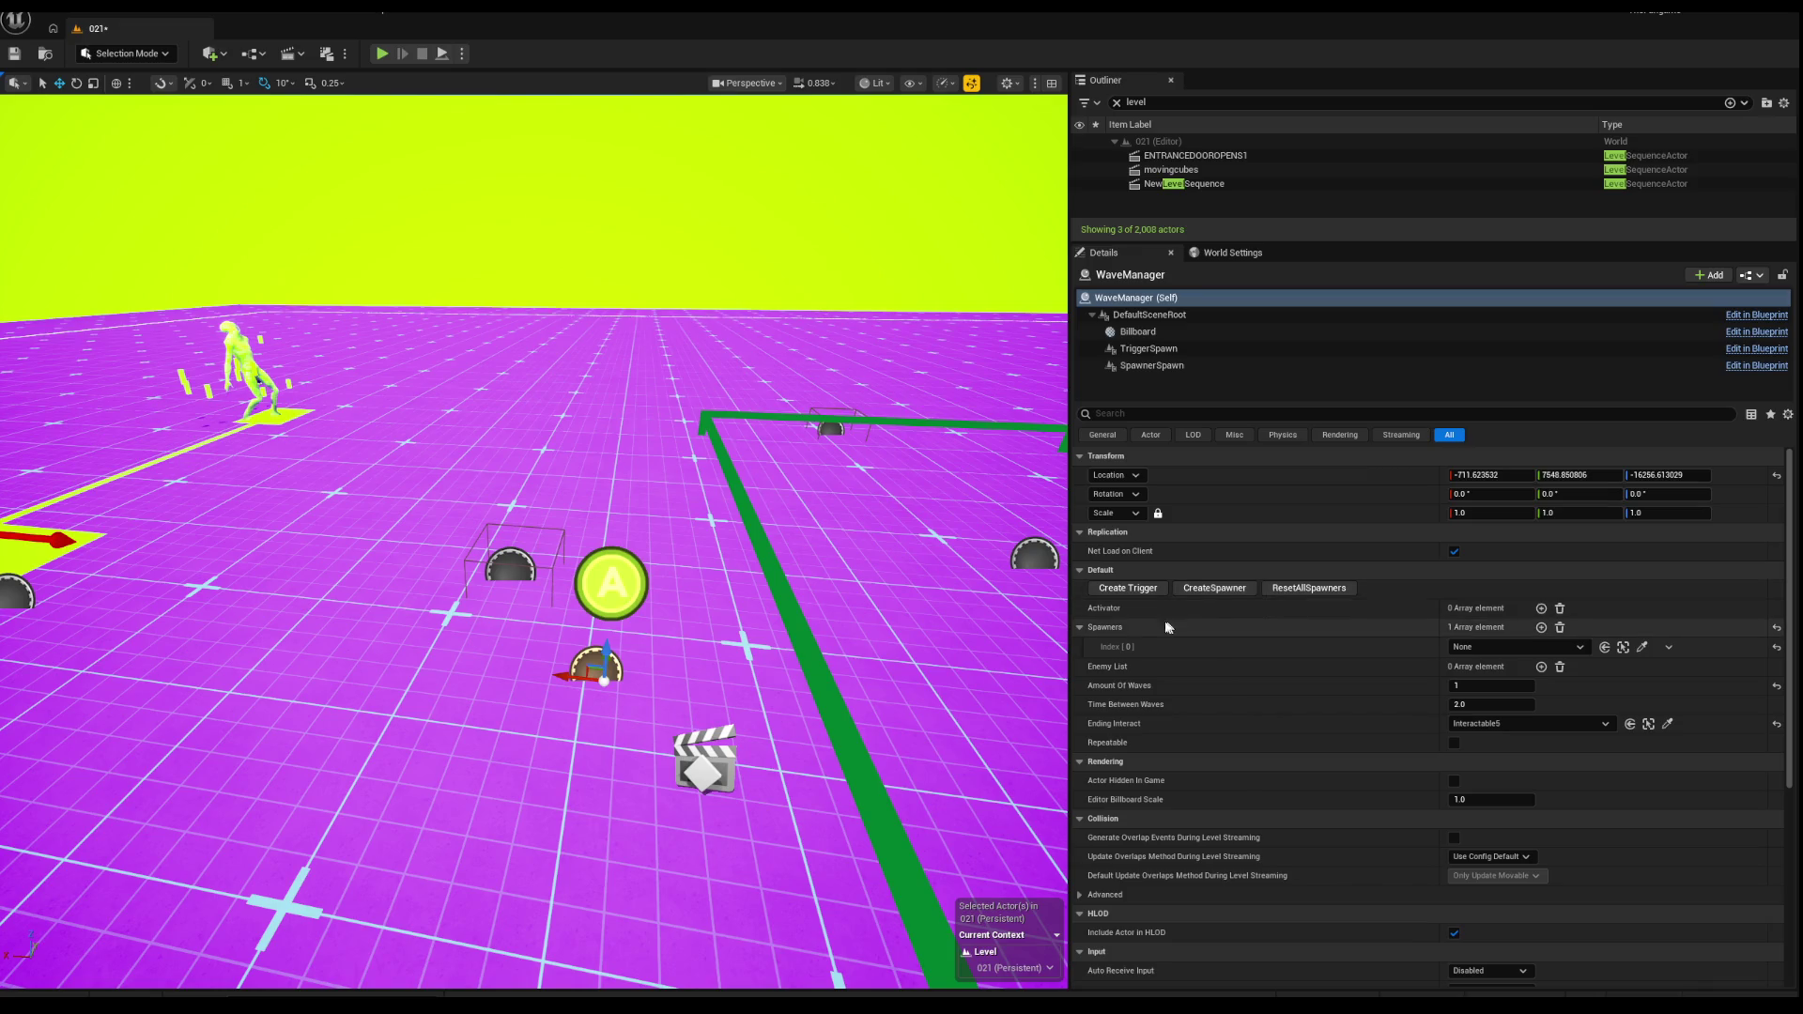
Step: Set the WaveManager's Spawners Index[0] to EnemySpawner0 and delete the Interactable4 box
{"action": "left_click", "coordinate": [1646, 650]}
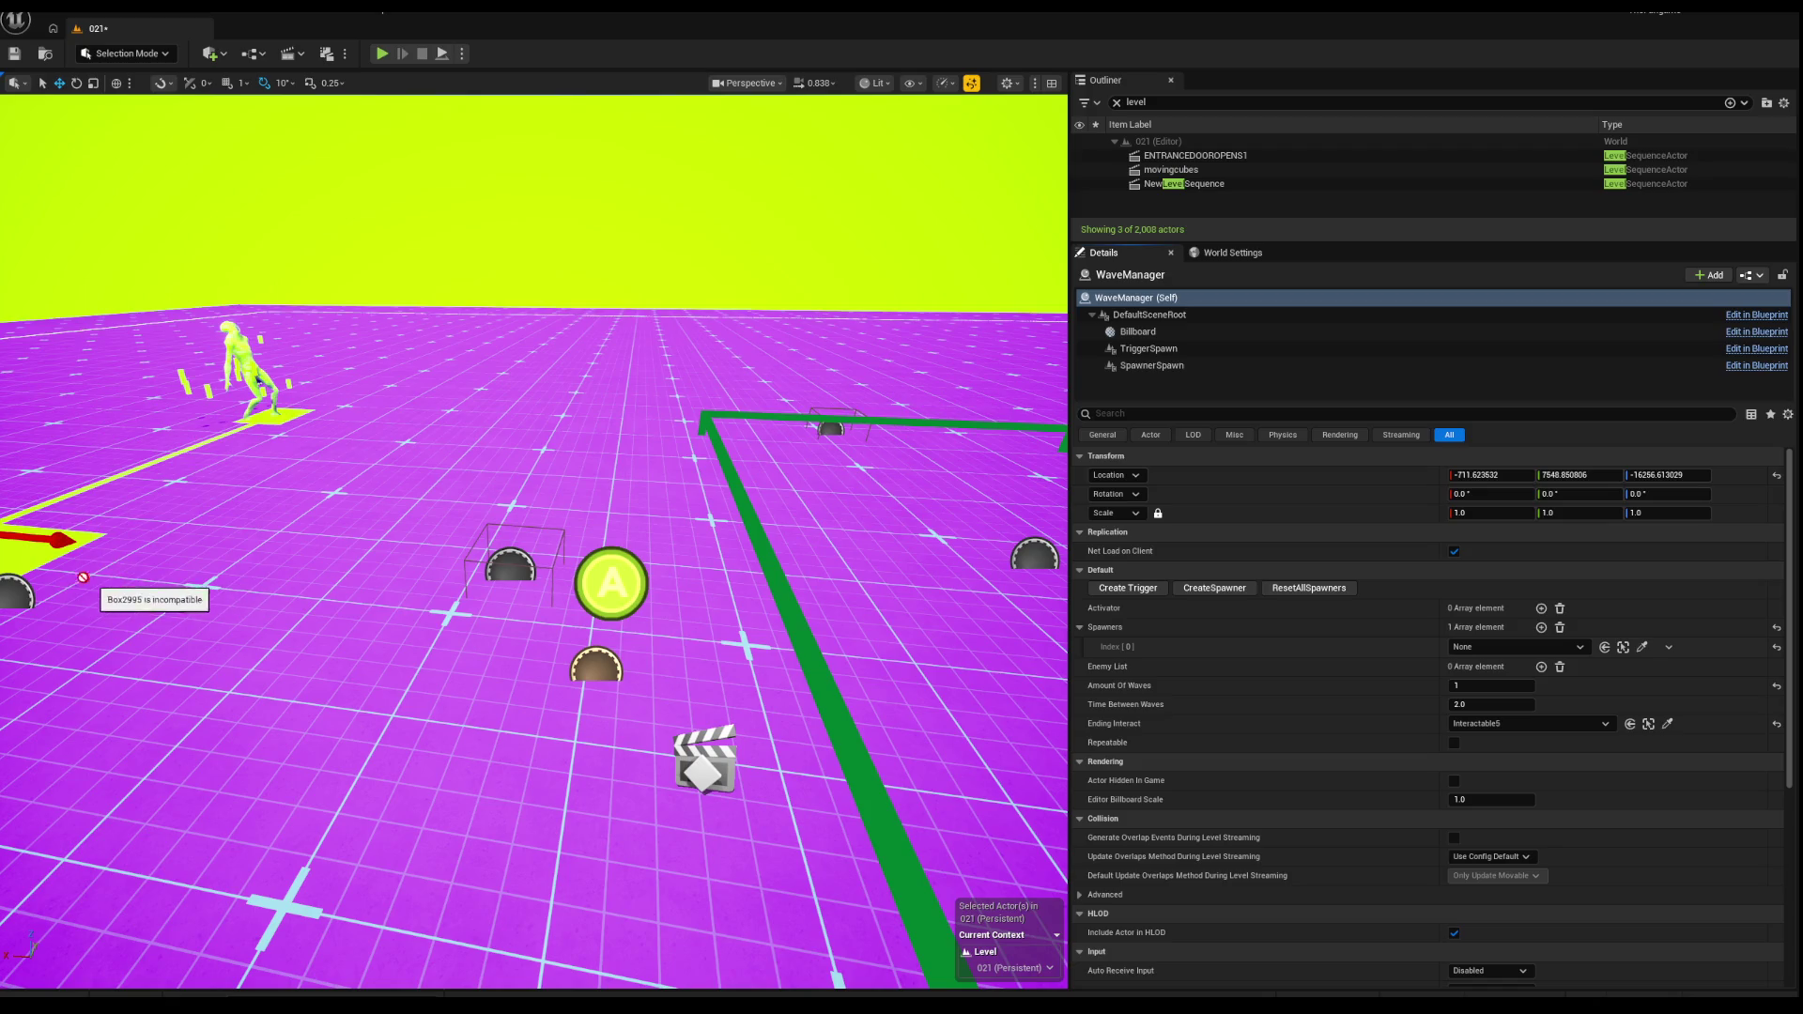
{"action": "left_click", "coordinate": [19, 591]}
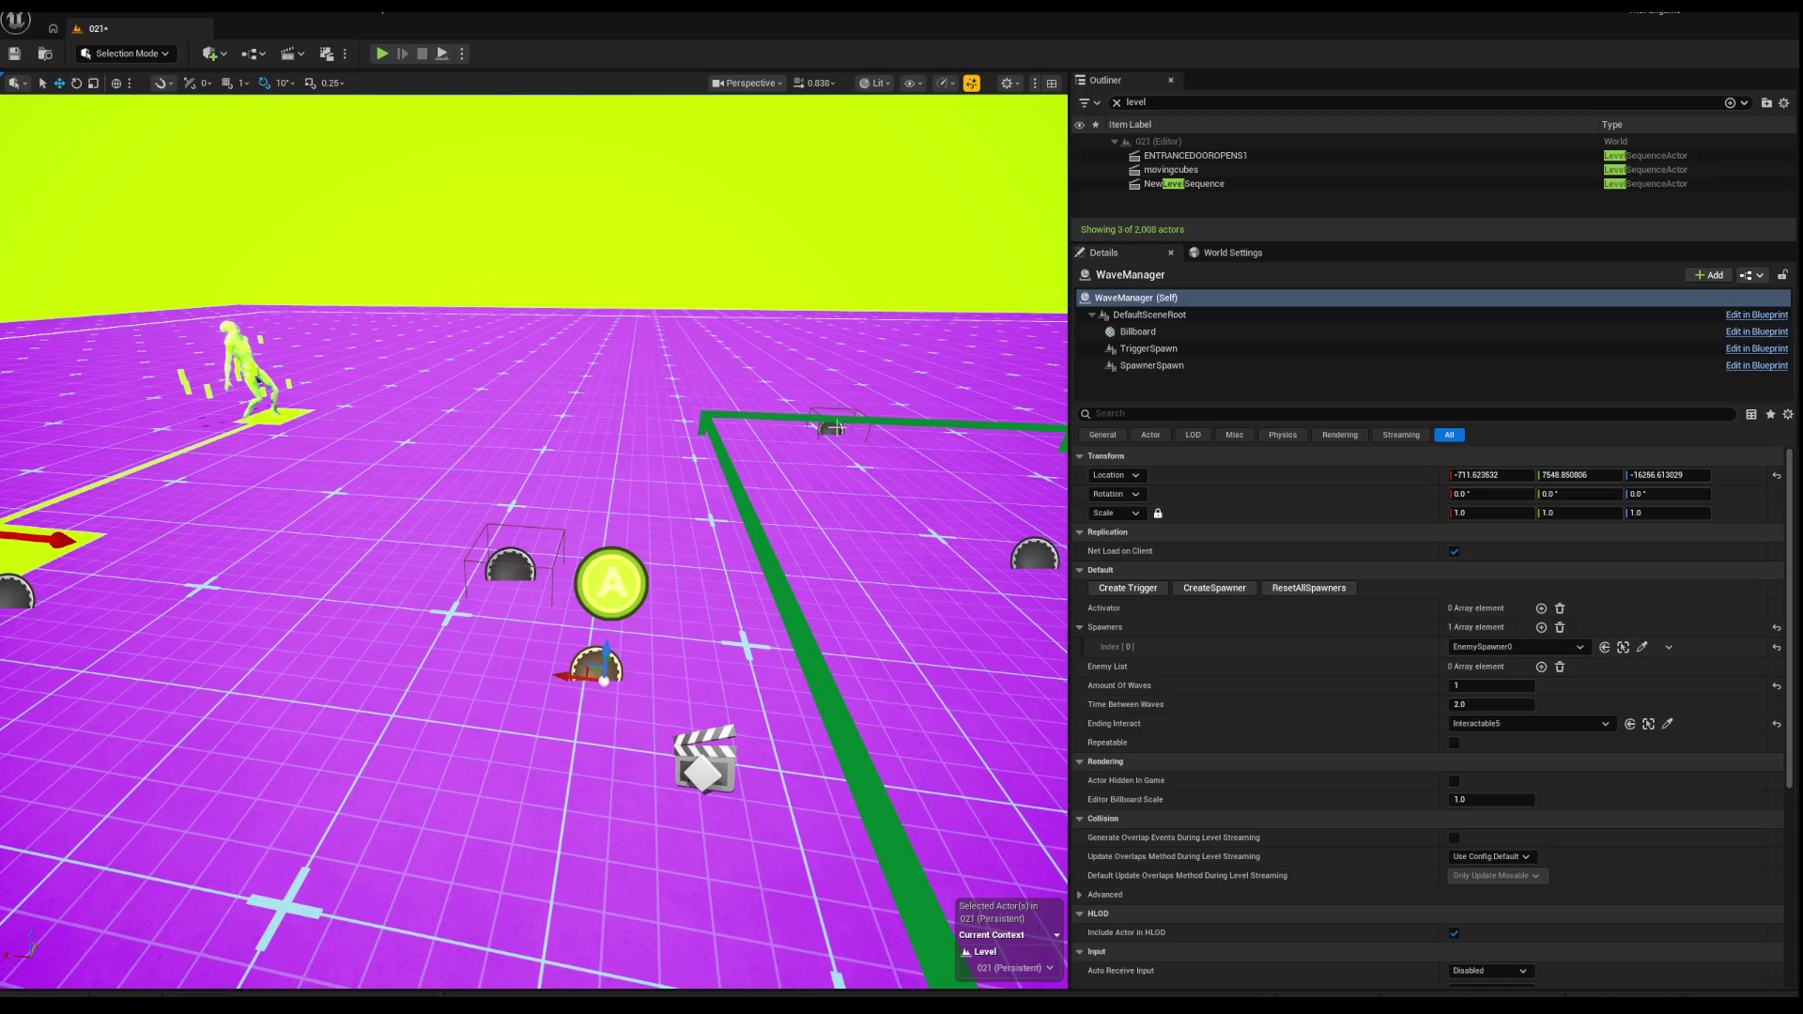
{"action": "left_click", "coordinate": [835, 428]}
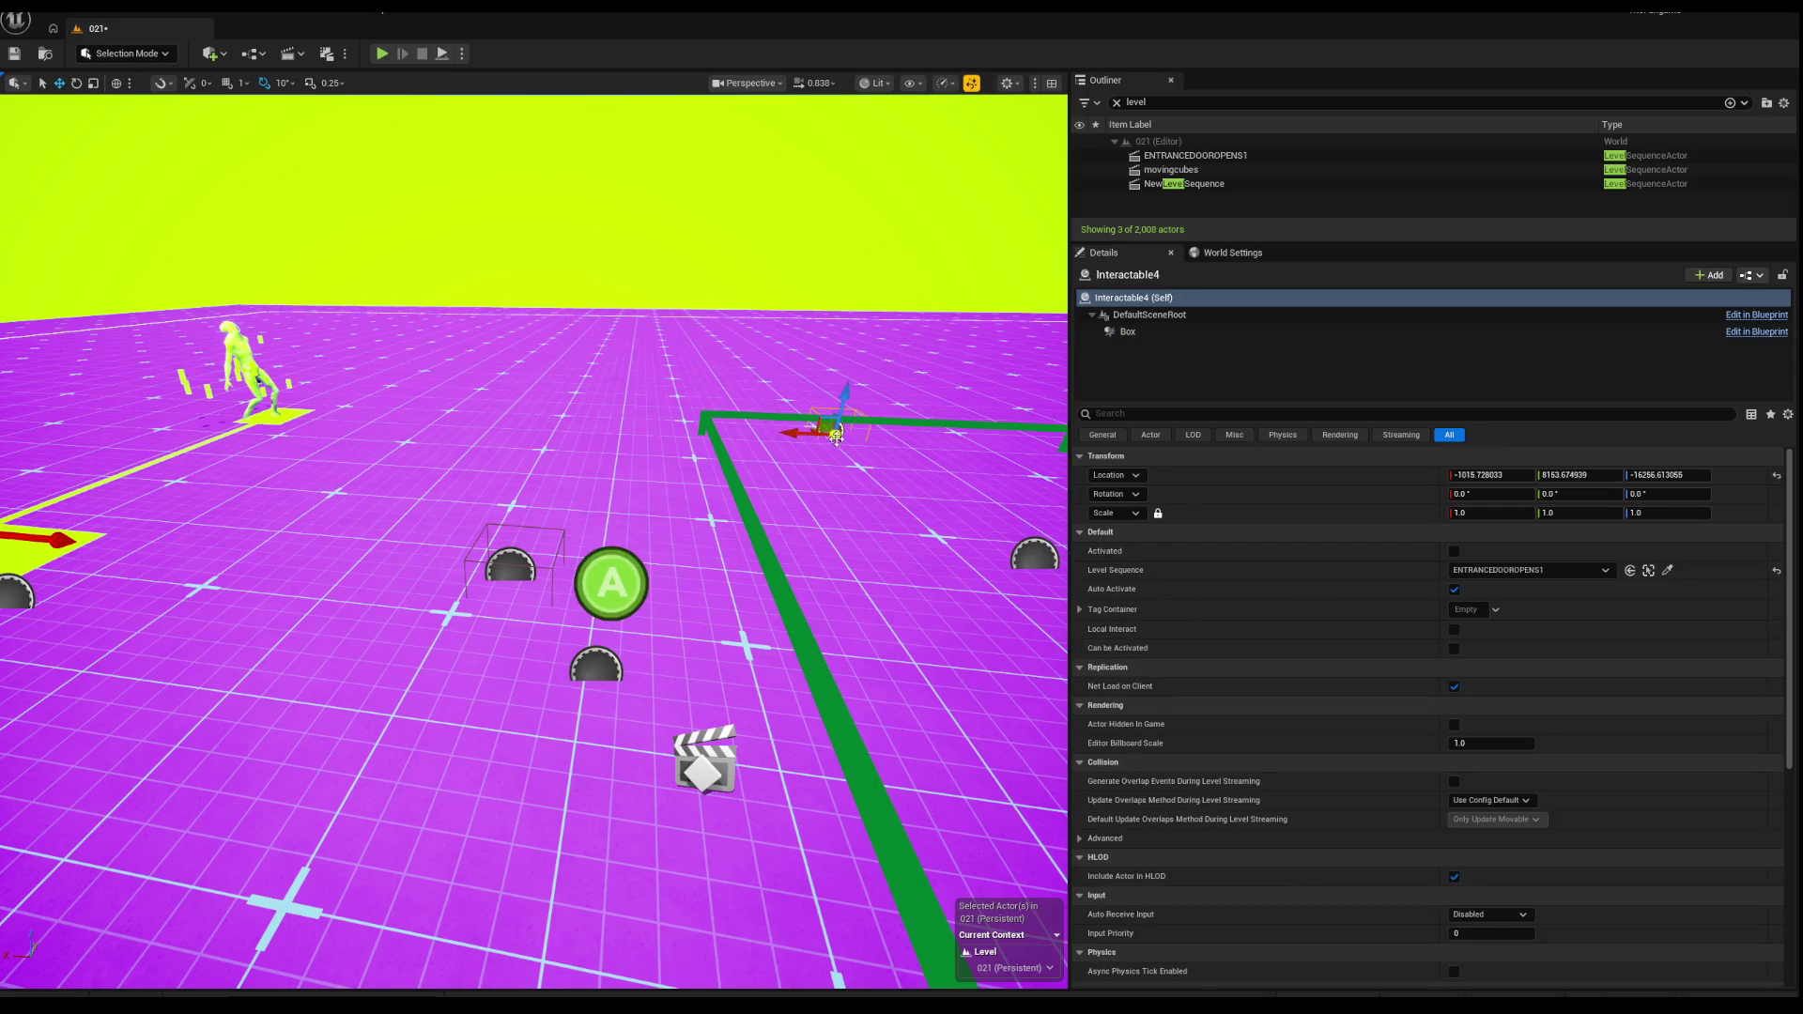
{"action": "left_click_drag", "start_coordinate": [879, 462], "coordinate": [607, 629]}
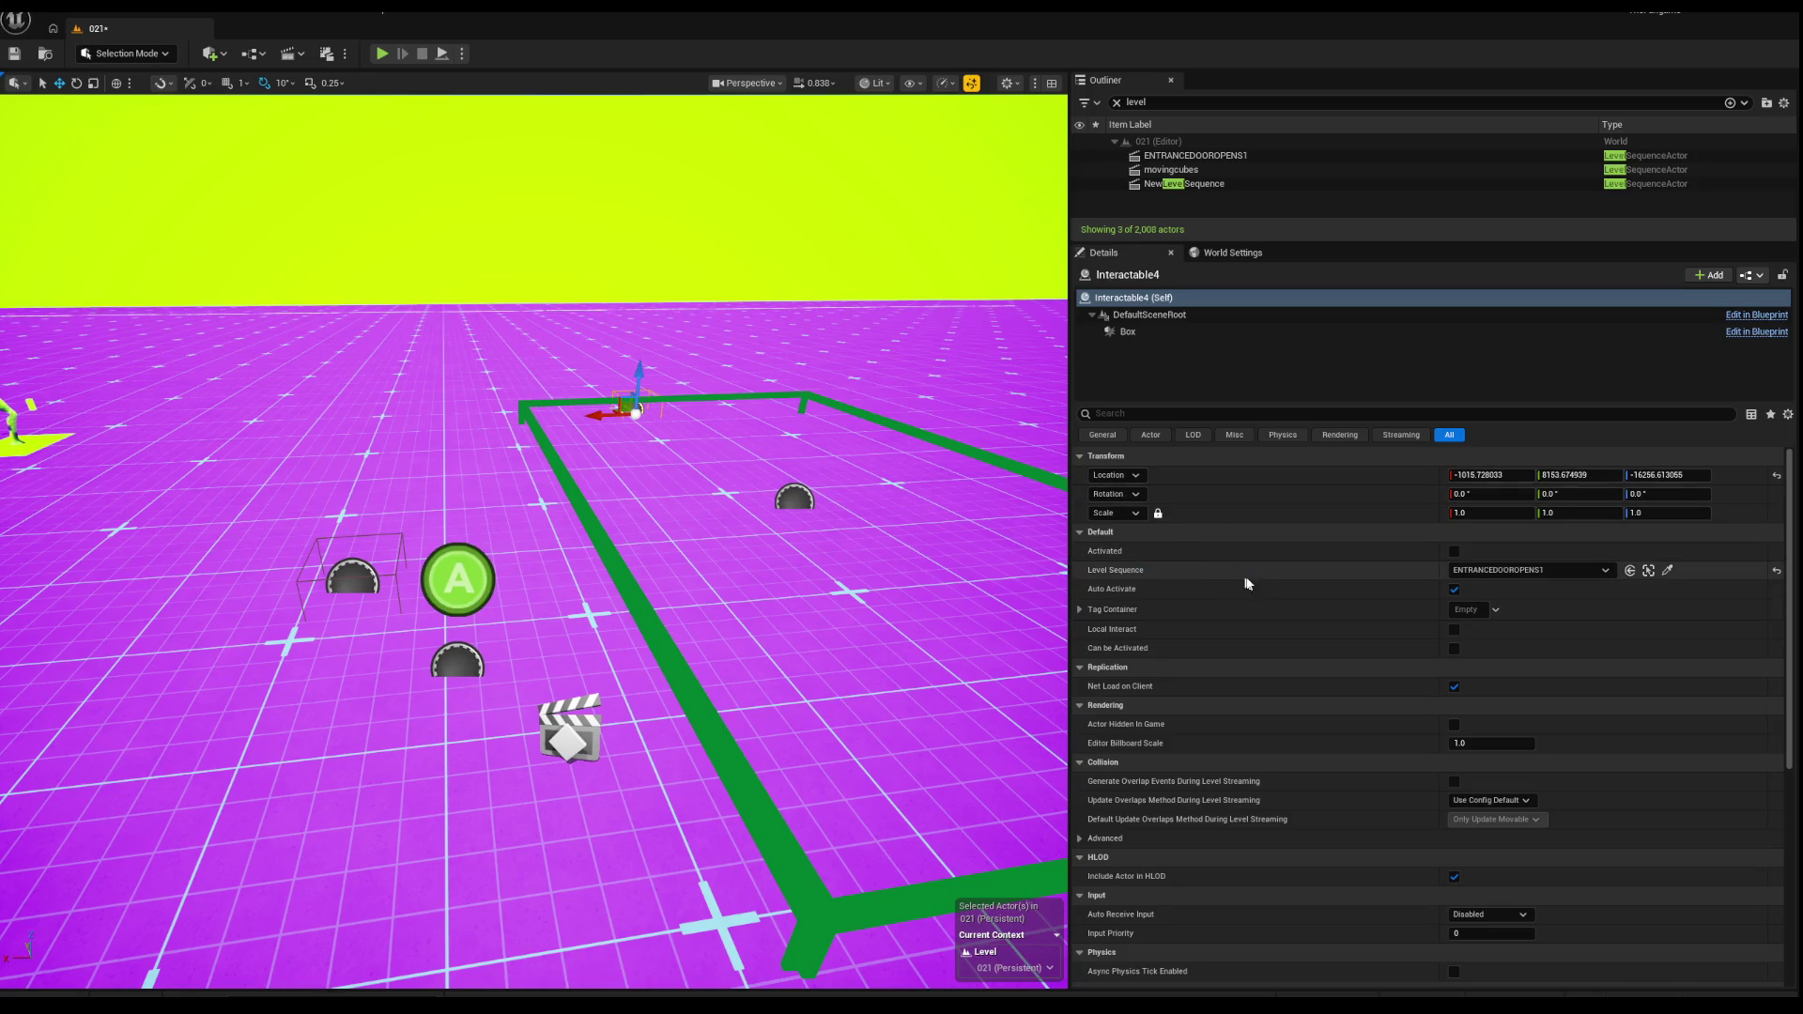
{"action": "left_click_drag", "start_coordinate": [646, 410], "coordinate": [664, 423]}
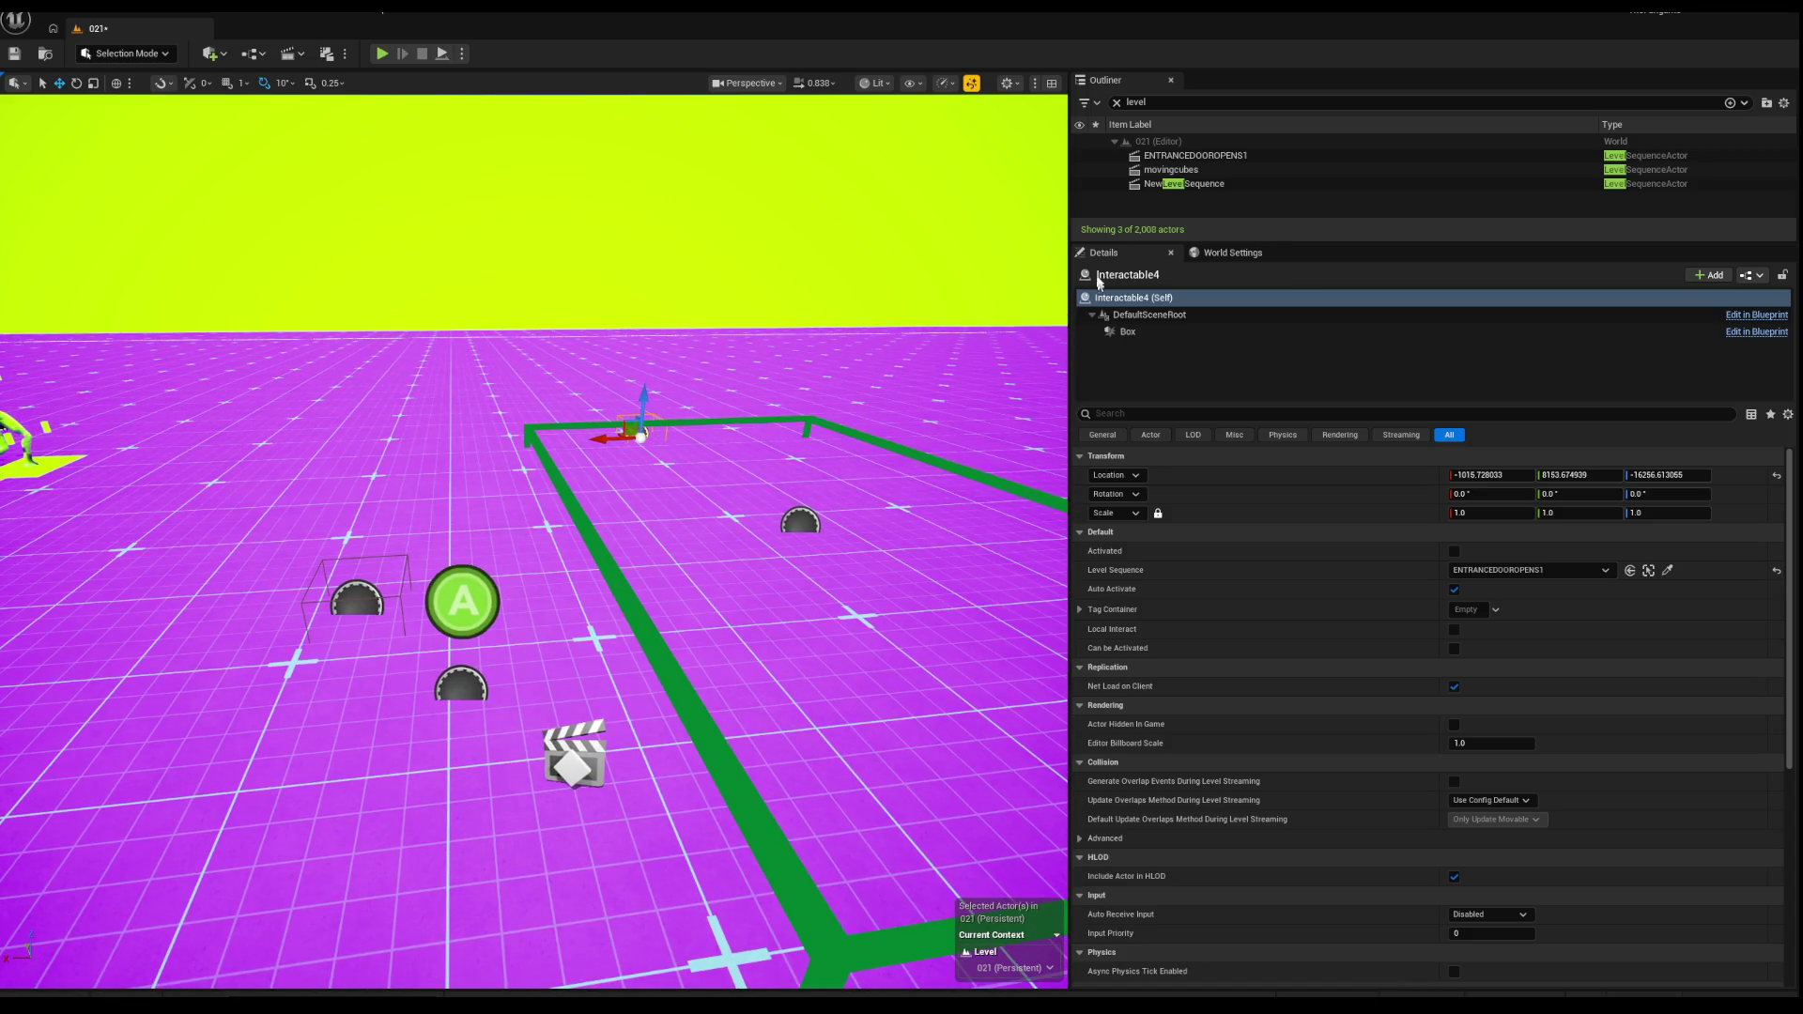
{"action": "key", "text": "Delete"}
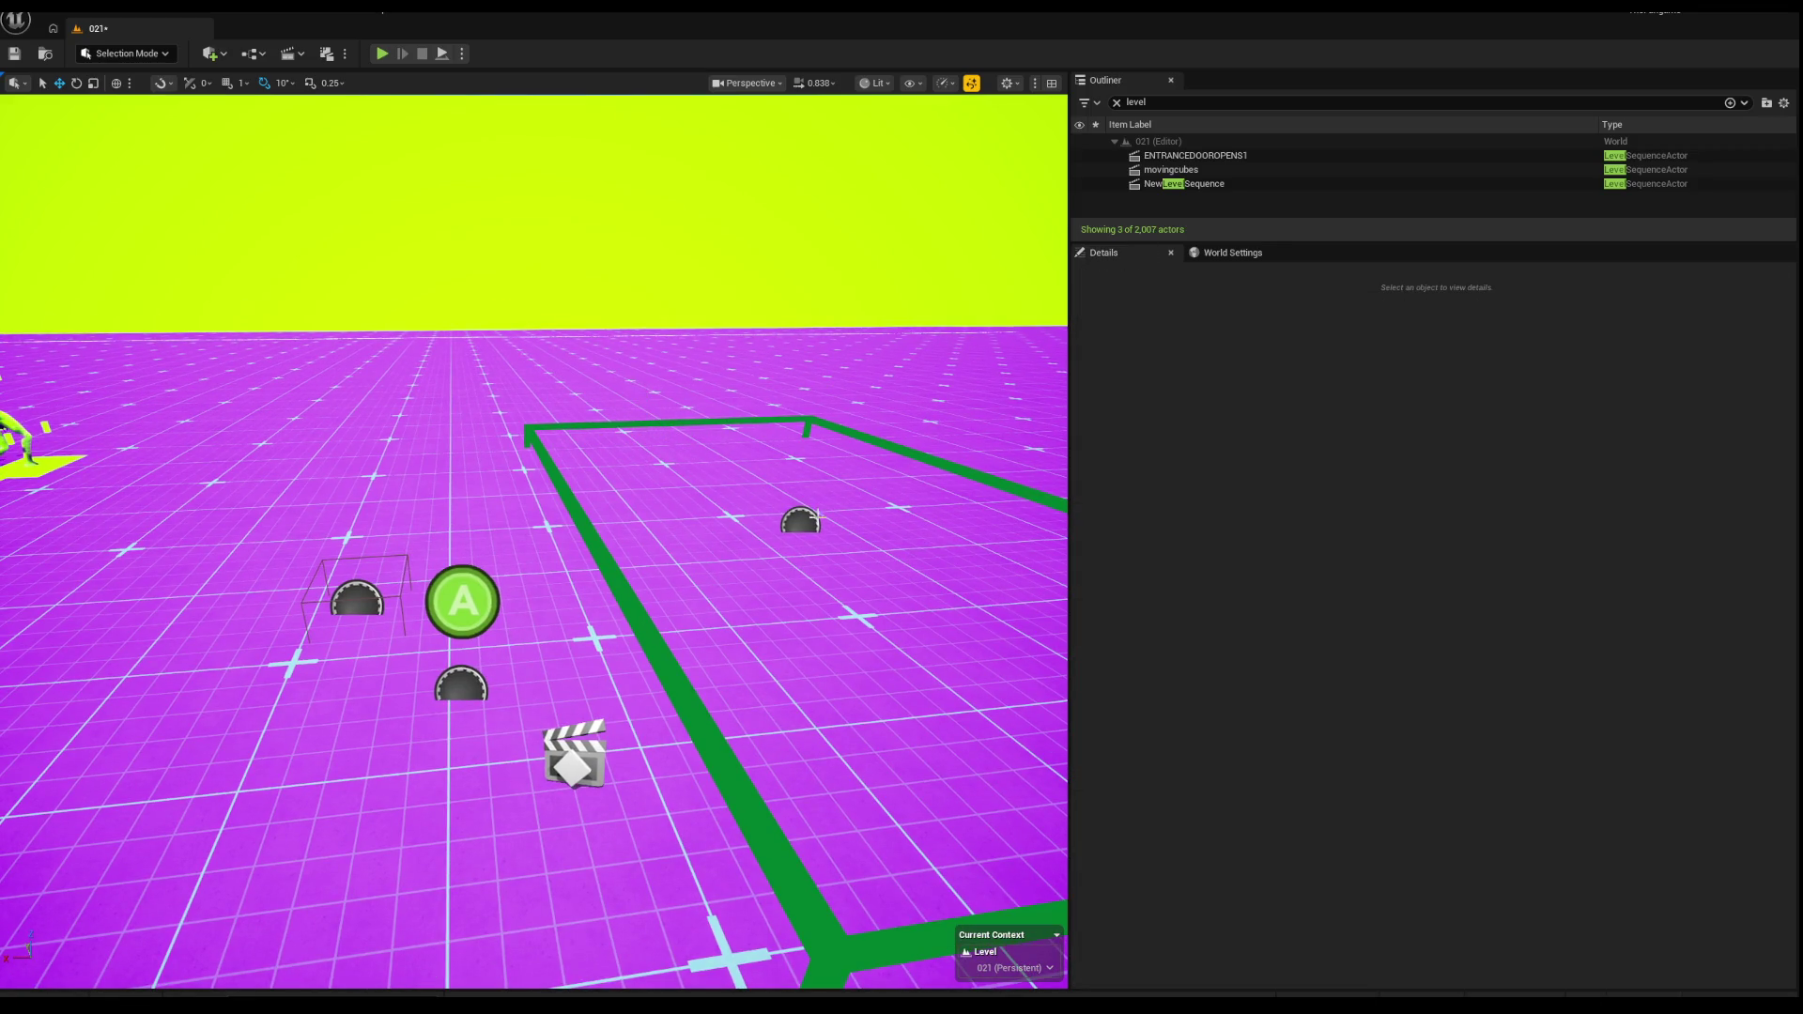
Step: Select BP_TZ_Activate0, the WaveManager and Interactable5, then start a play-in-editor test
{"action": "left_click", "coordinate": [807, 522]}
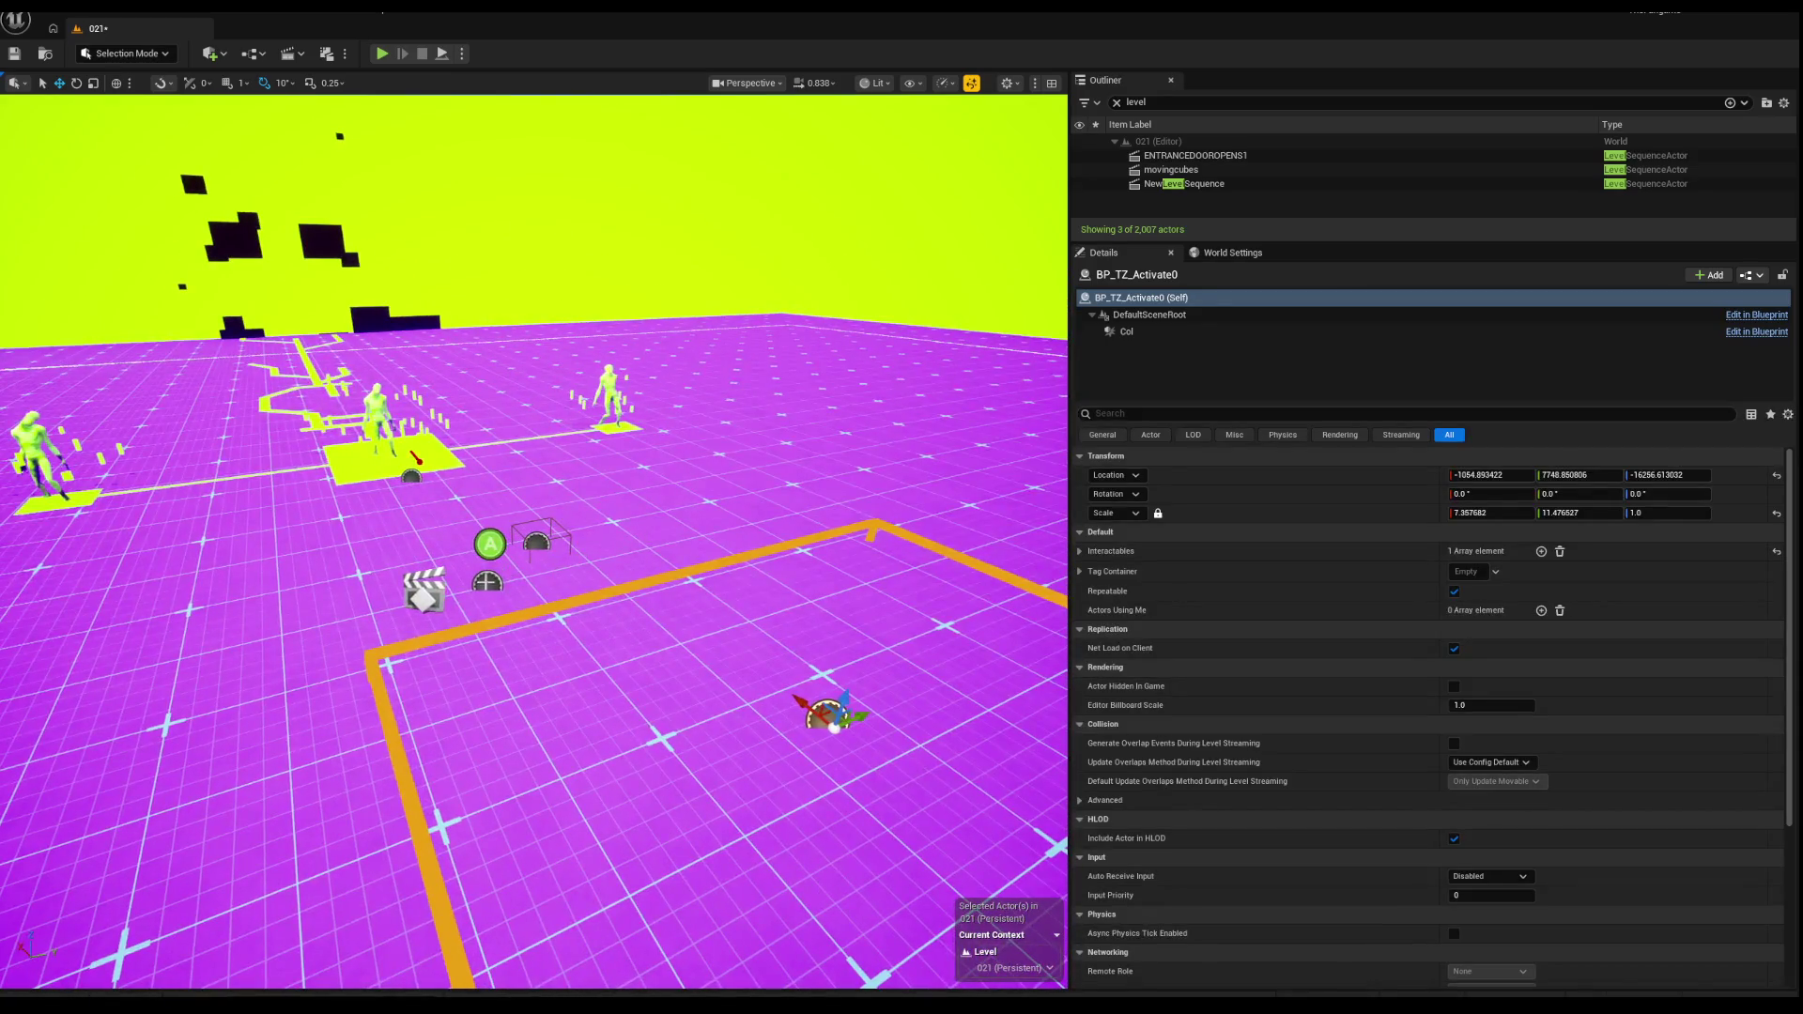
{"action": "left_click", "coordinate": [521, 558]}
{"action": "left_click", "coordinate": [540, 540]}
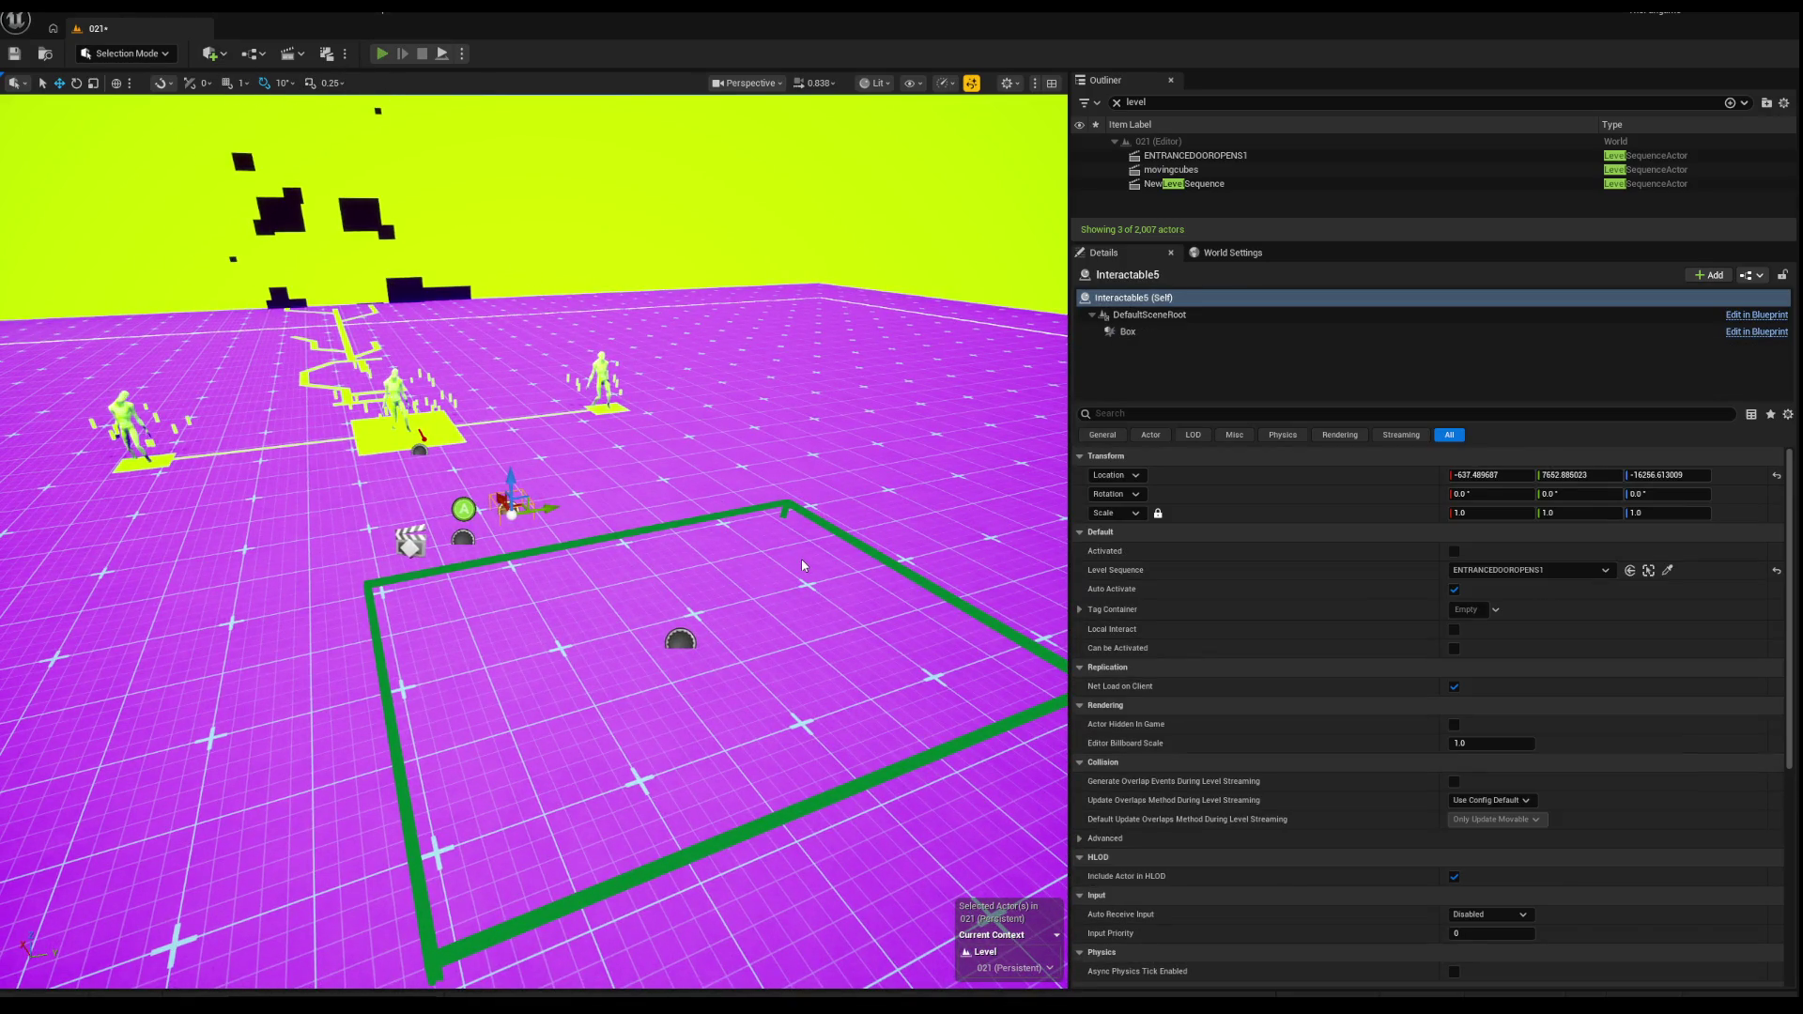
{"action": "key", "text": "super"}
{"action": "key", "text": "super"}
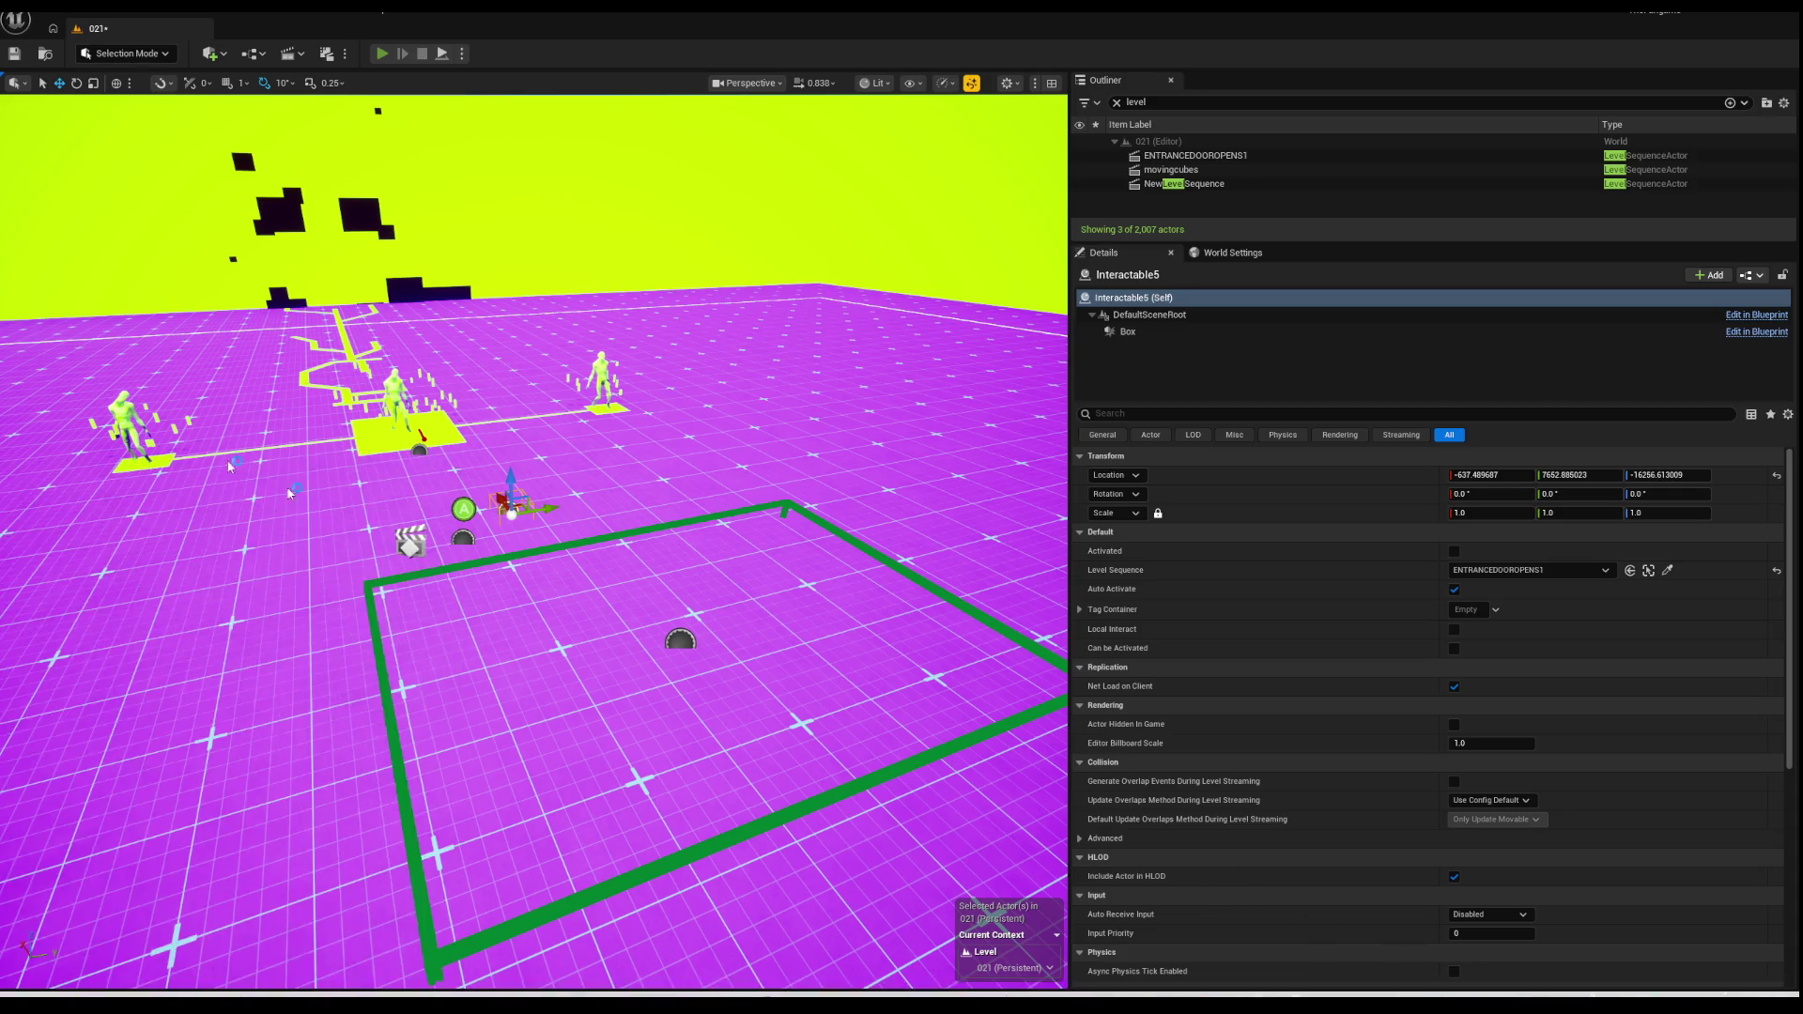
{"action": "key", "text": "alt+p"}
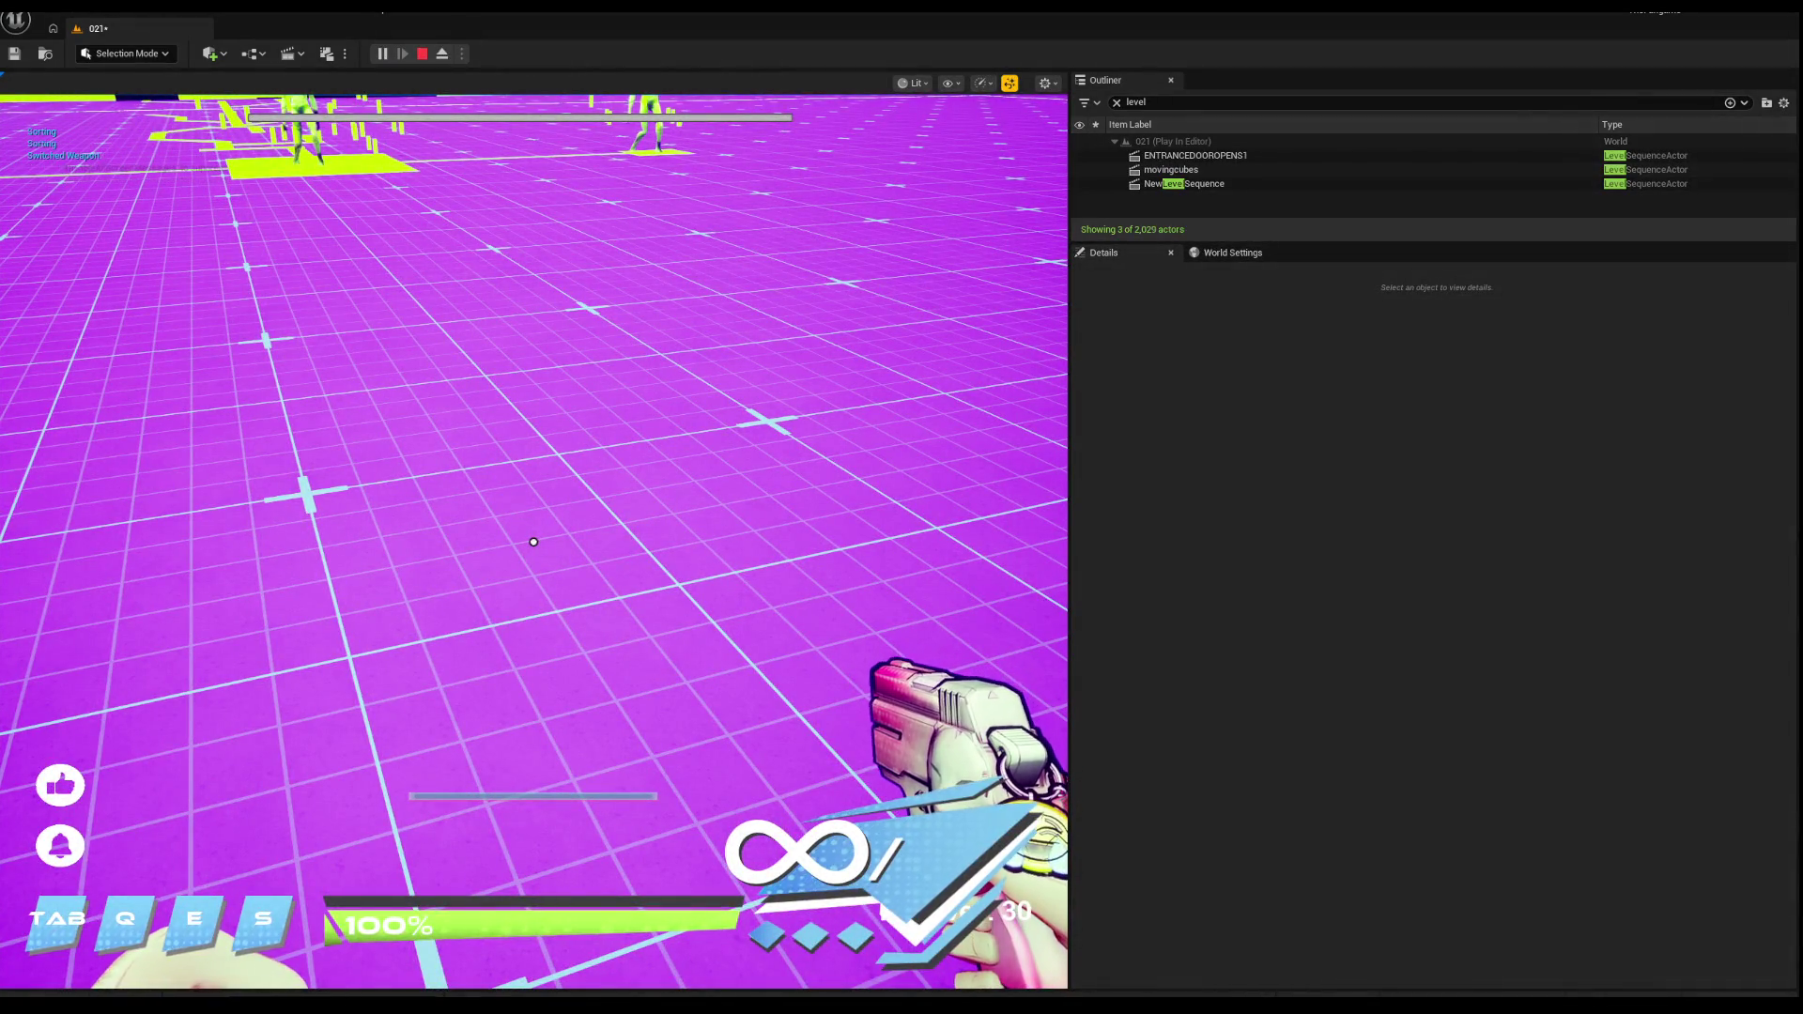
Step: Walk forward toward the enemy platforms in the running test, then stop it
{"action": "left_click", "coordinate": [533, 542]}
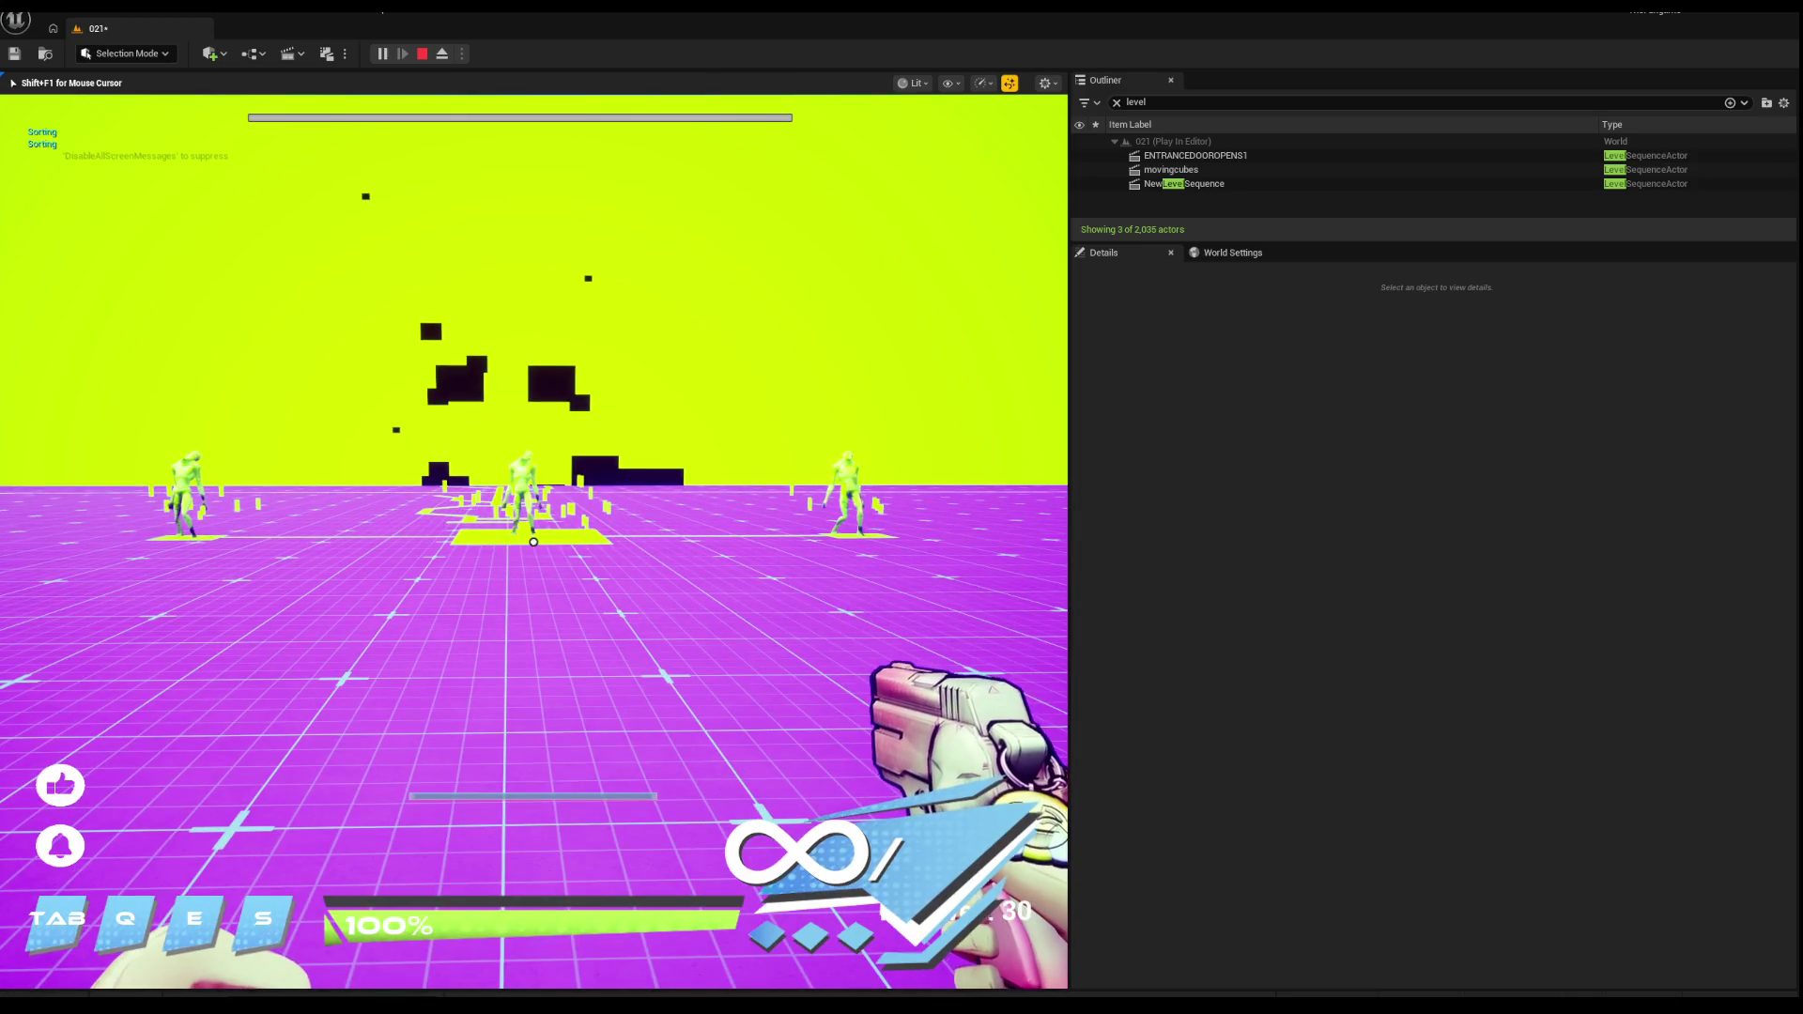
{"action": "key", "text": "w"}
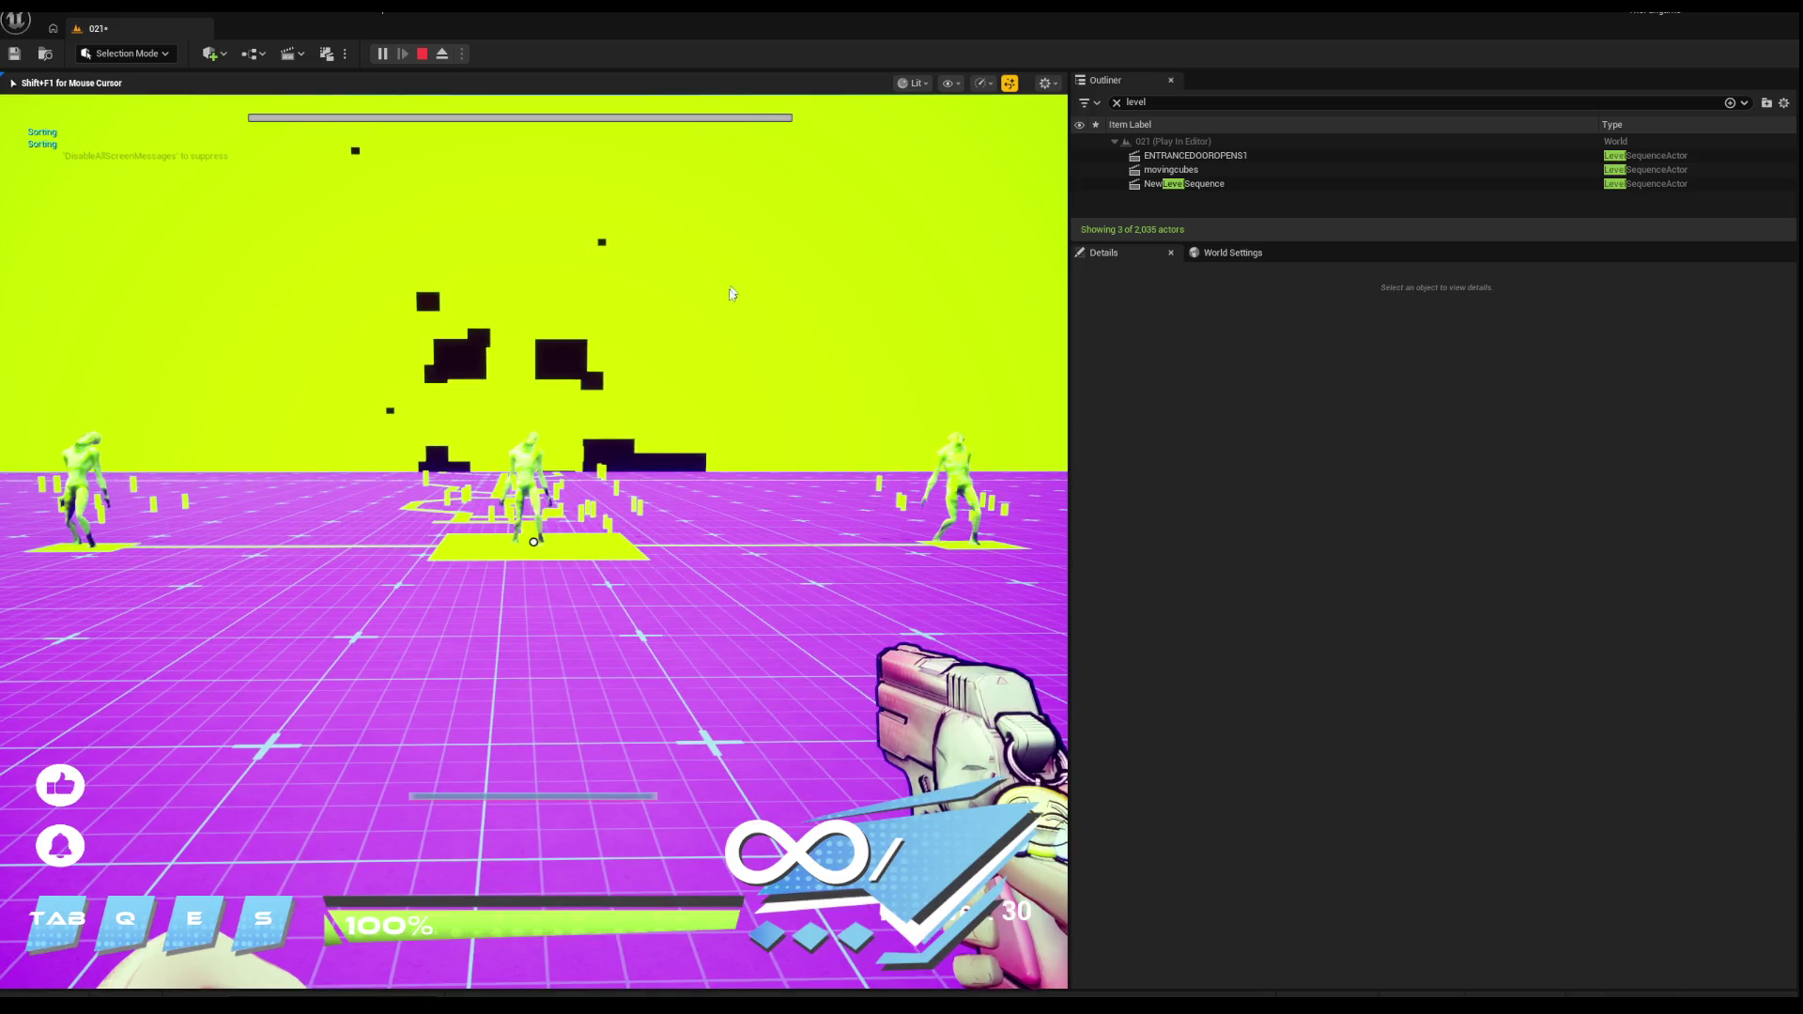
{"action": "key", "text": "Escape"}
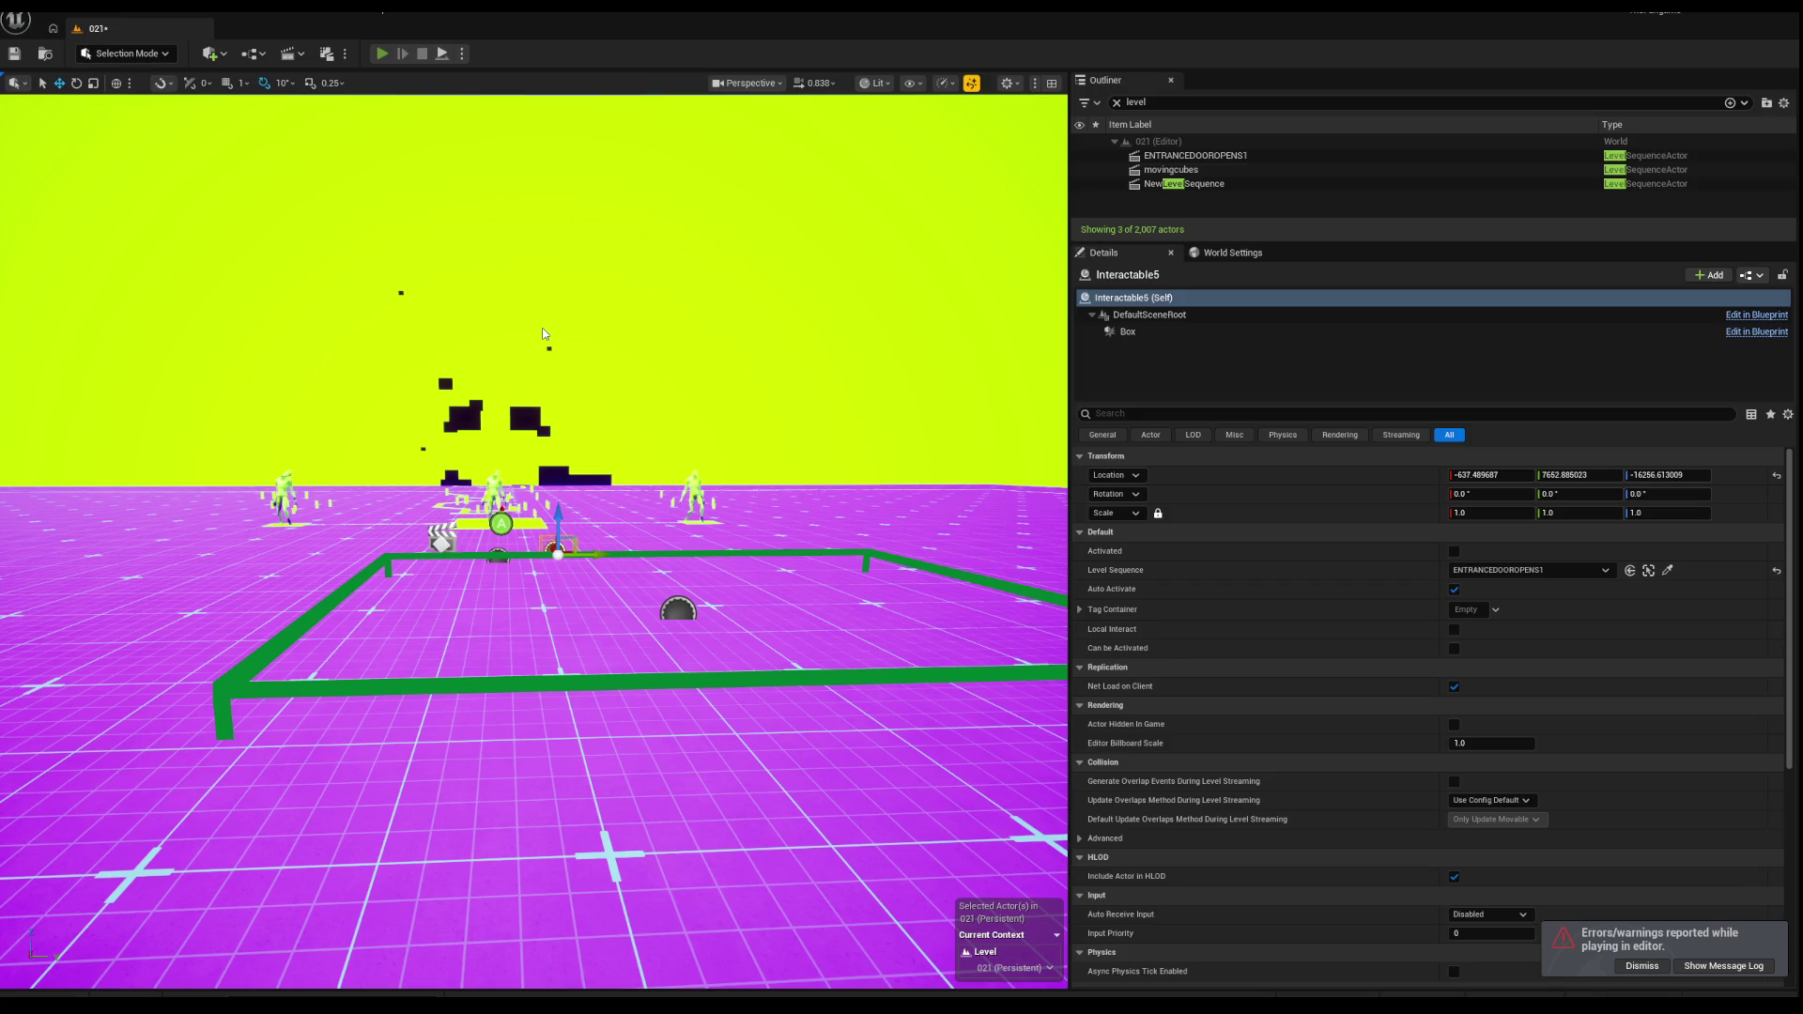
Step: Run a second play test, stop it, and widen the level viewport
{"action": "key", "text": "alt+p"}
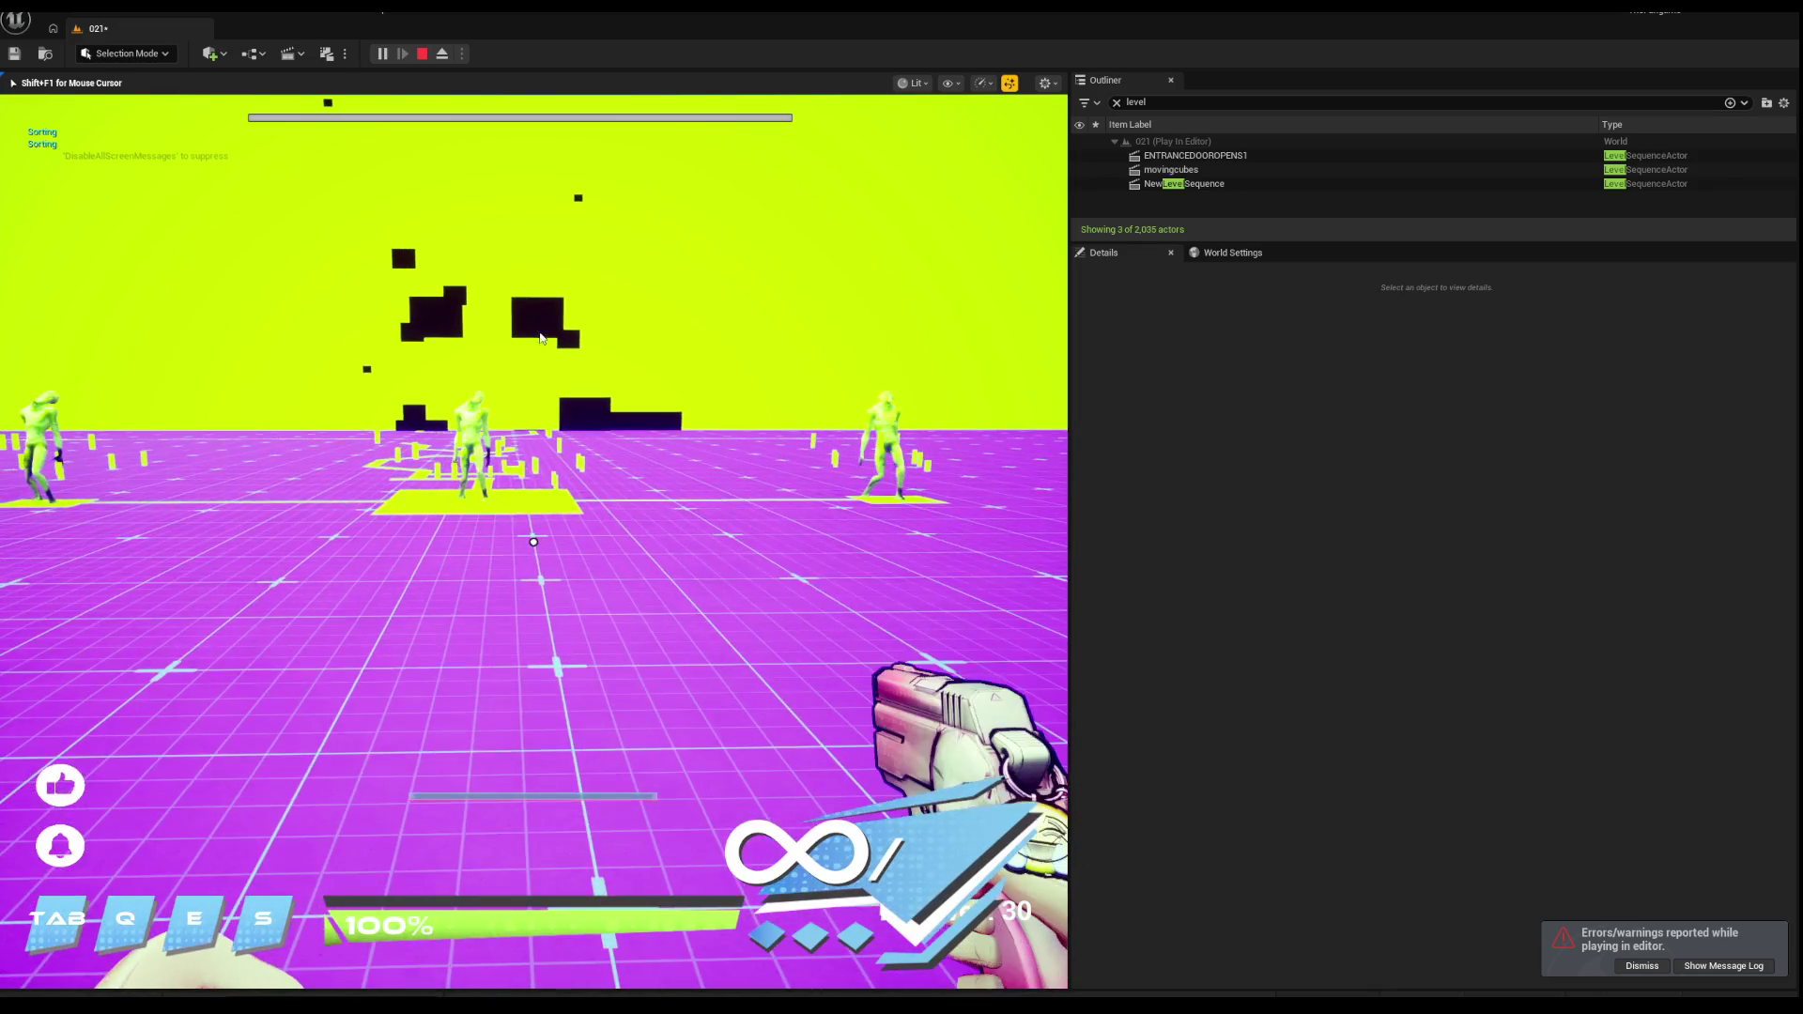
{"action": "key", "text": "Escape"}
{"action": "left_click_drag", "start_coordinate": [1068, 341], "coordinate": [1447, 341]}
Step: Frame the BP_TZ_Activate0 trigger area, then select the WaveManager and widen the properties panels
{"action": "mouse_move", "coordinate": [723, 540]}
{"action": "left_mouse_down"}
{"action": "mouse_move", "coordinate": [723, 470]}
{"action": "mouse_move", "coordinate": [723, 526]}
{"action": "left_mouse_up"}
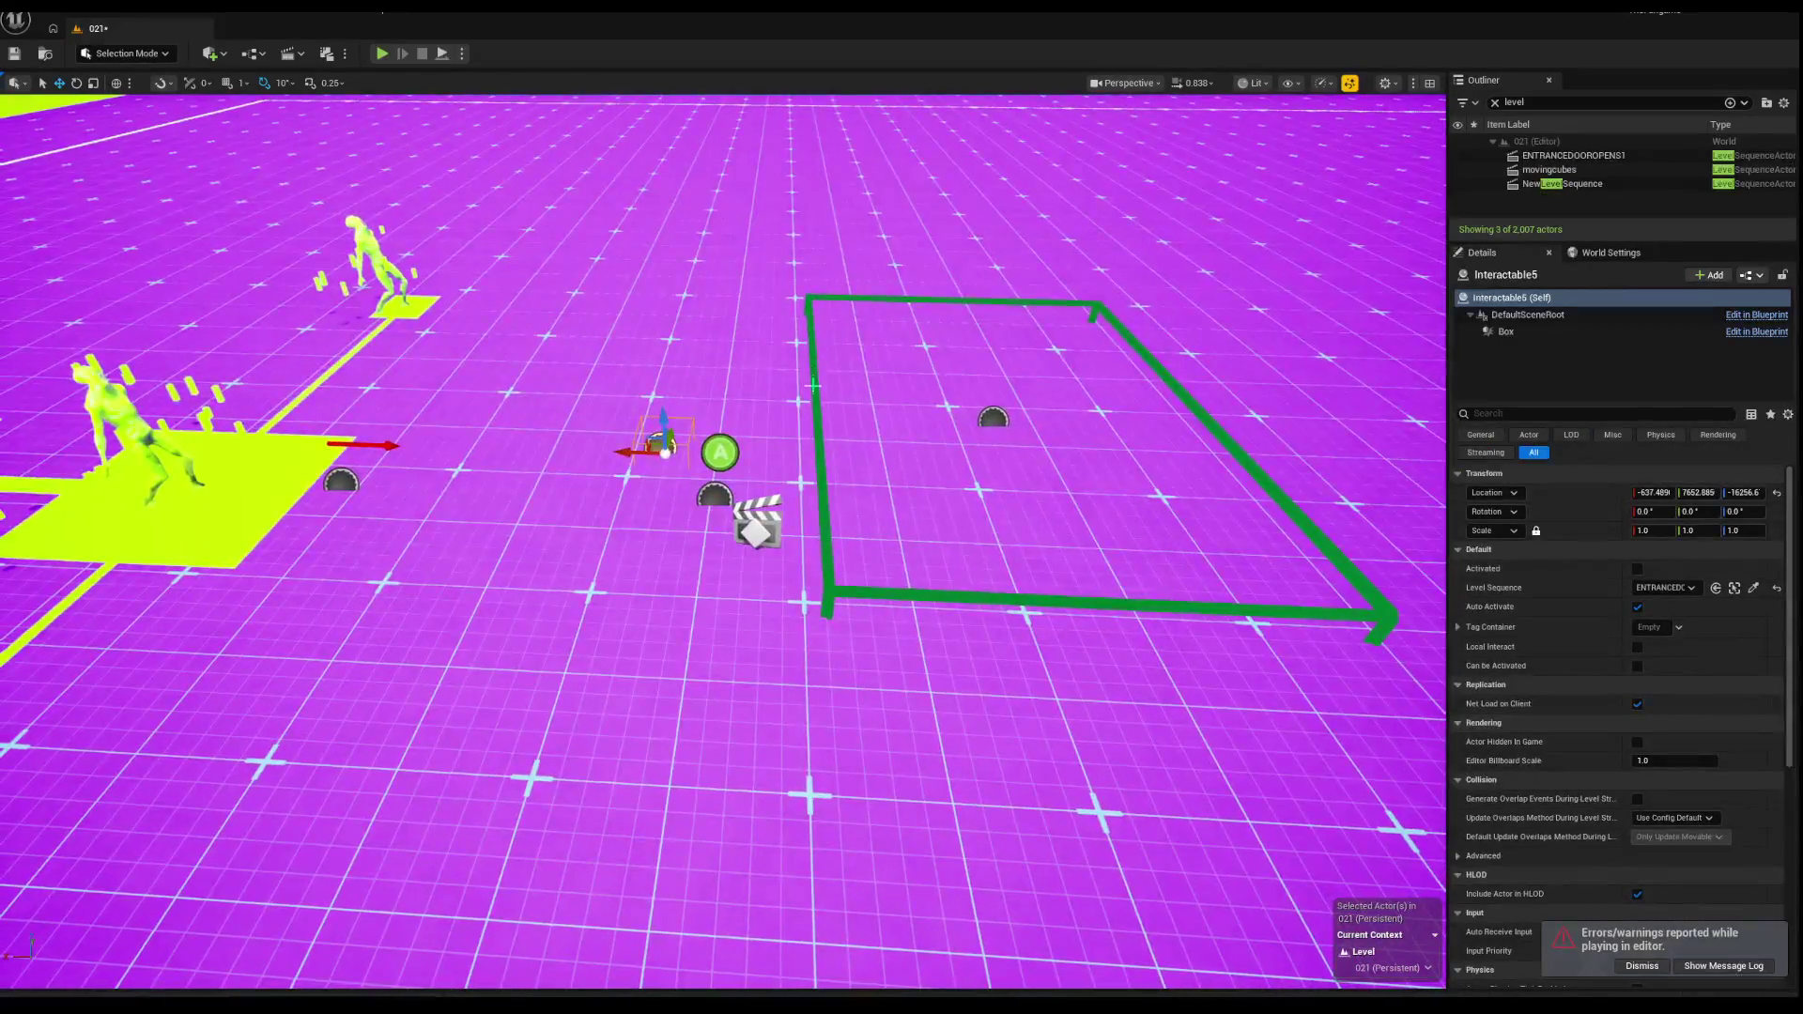
{"action": "left_click", "coordinate": [813, 384]}
{"action": "mouse_move", "coordinate": [813, 383]}
{"action": "left_mouse_down"}
{"action": "mouse_move", "coordinate": [813, 347]}
{"action": "mouse_move", "coordinate": [817, 395]}
{"action": "mouse_move", "coordinate": [827, 372]}
{"action": "mouse_move", "coordinate": [808, 416]}
{"action": "left_mouse_up"}
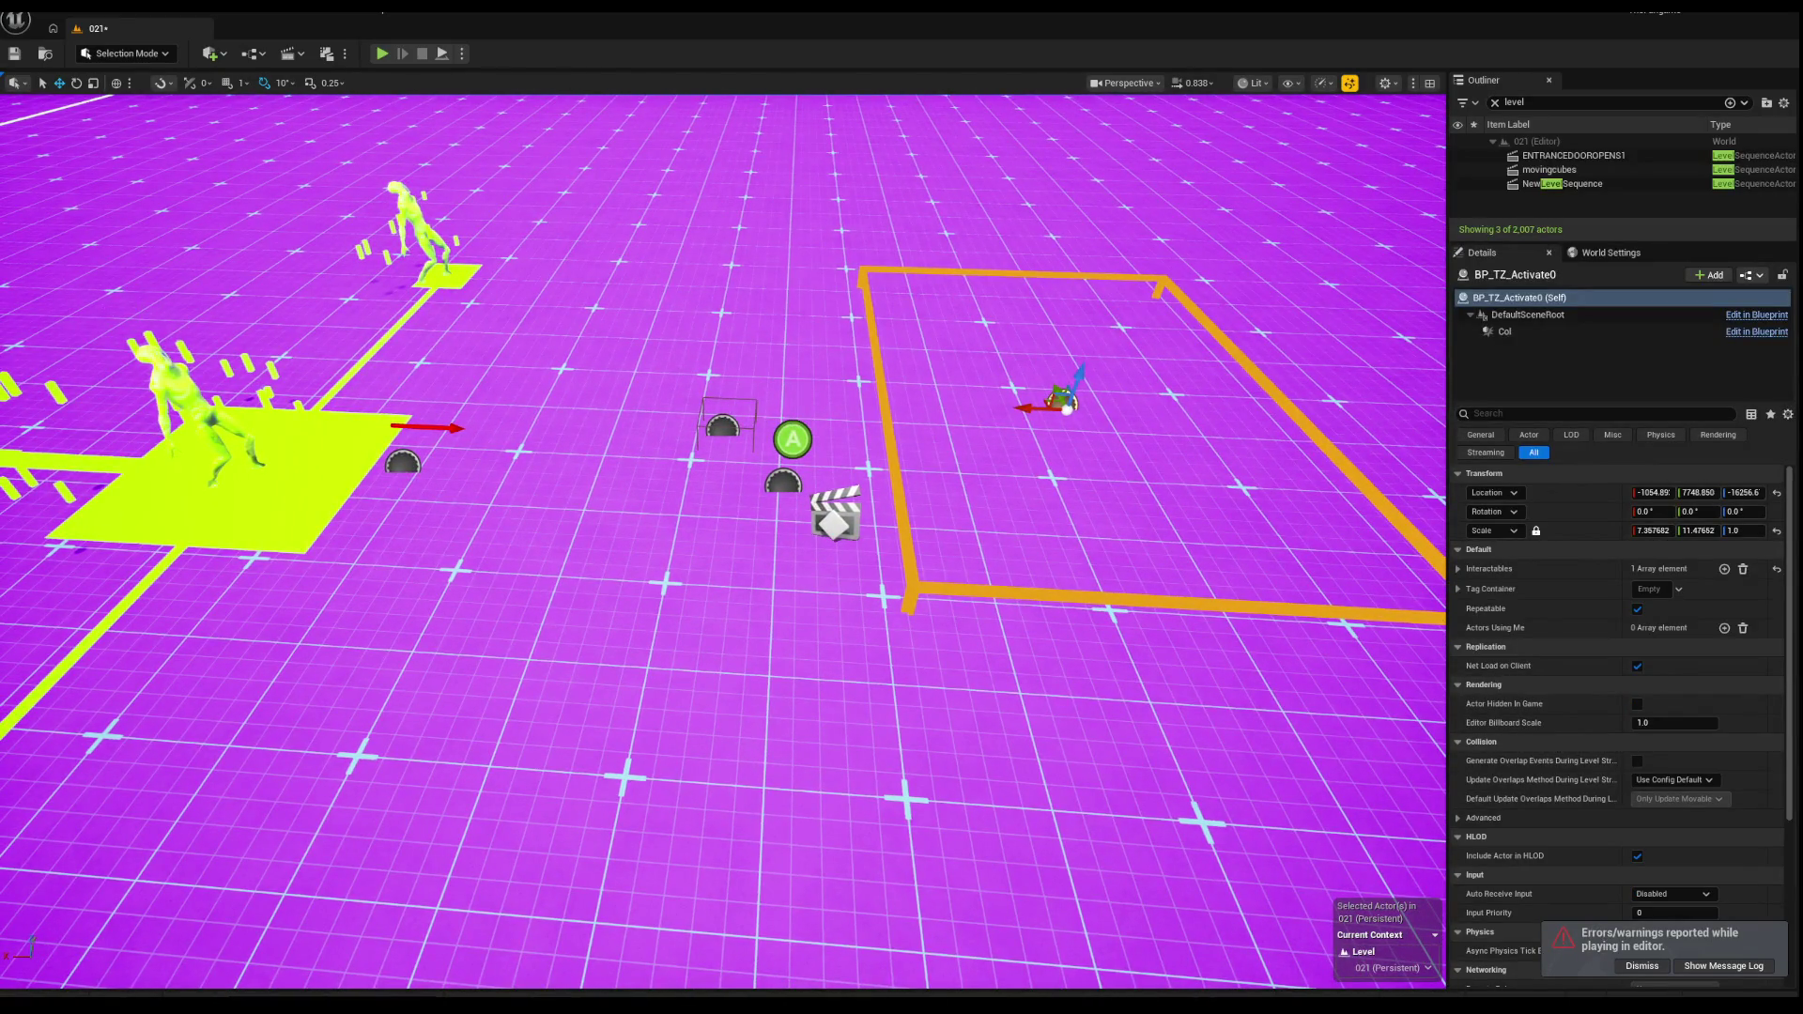
{"action": "mouse_move", "coordinate": [753, 485]}
{"action": "left_mouse_down"}
{"action": "mouse_move", "coordinate": [753, 450]}
{"action": "mouse_move", "coordinate": [753, 498]}
{"action": "mouse_move", "coordinate": [779, 515]}
{"action": "mouse_move", "coordinate": [635, 524]}
{"action": "left_mouse_up"}
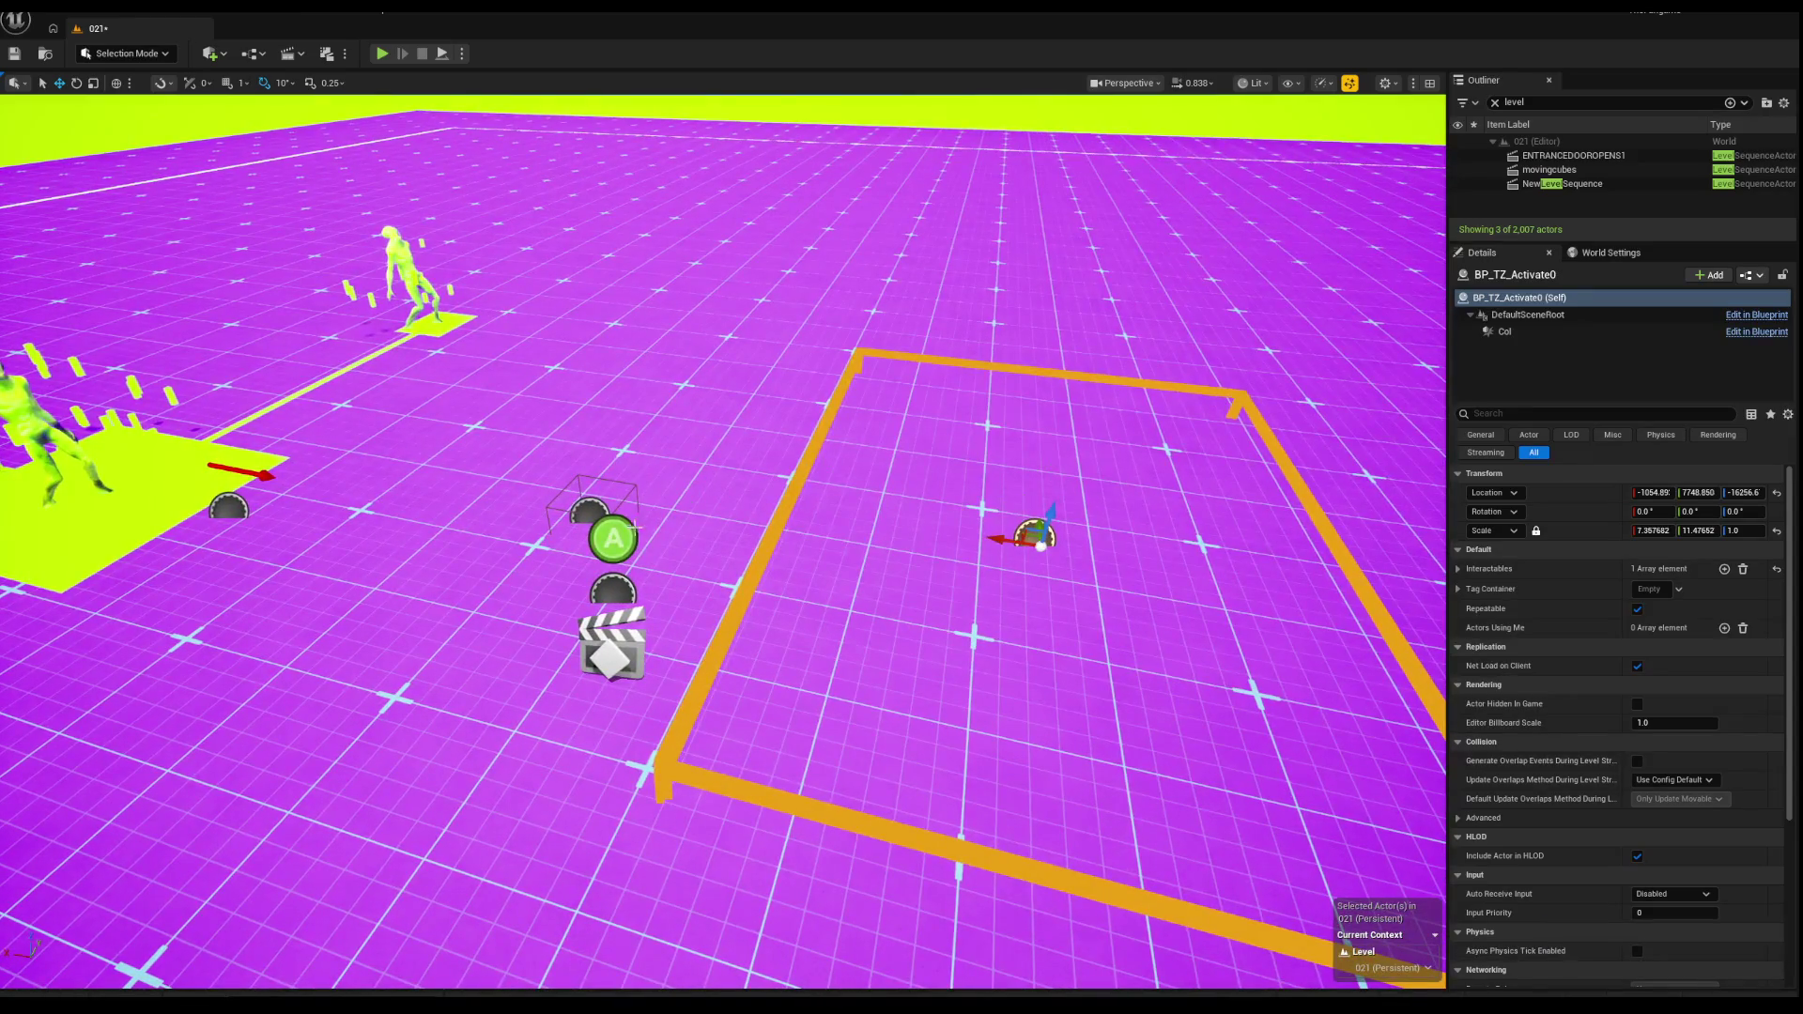
{"action": "left_click", "coordinate": [612, 592]}
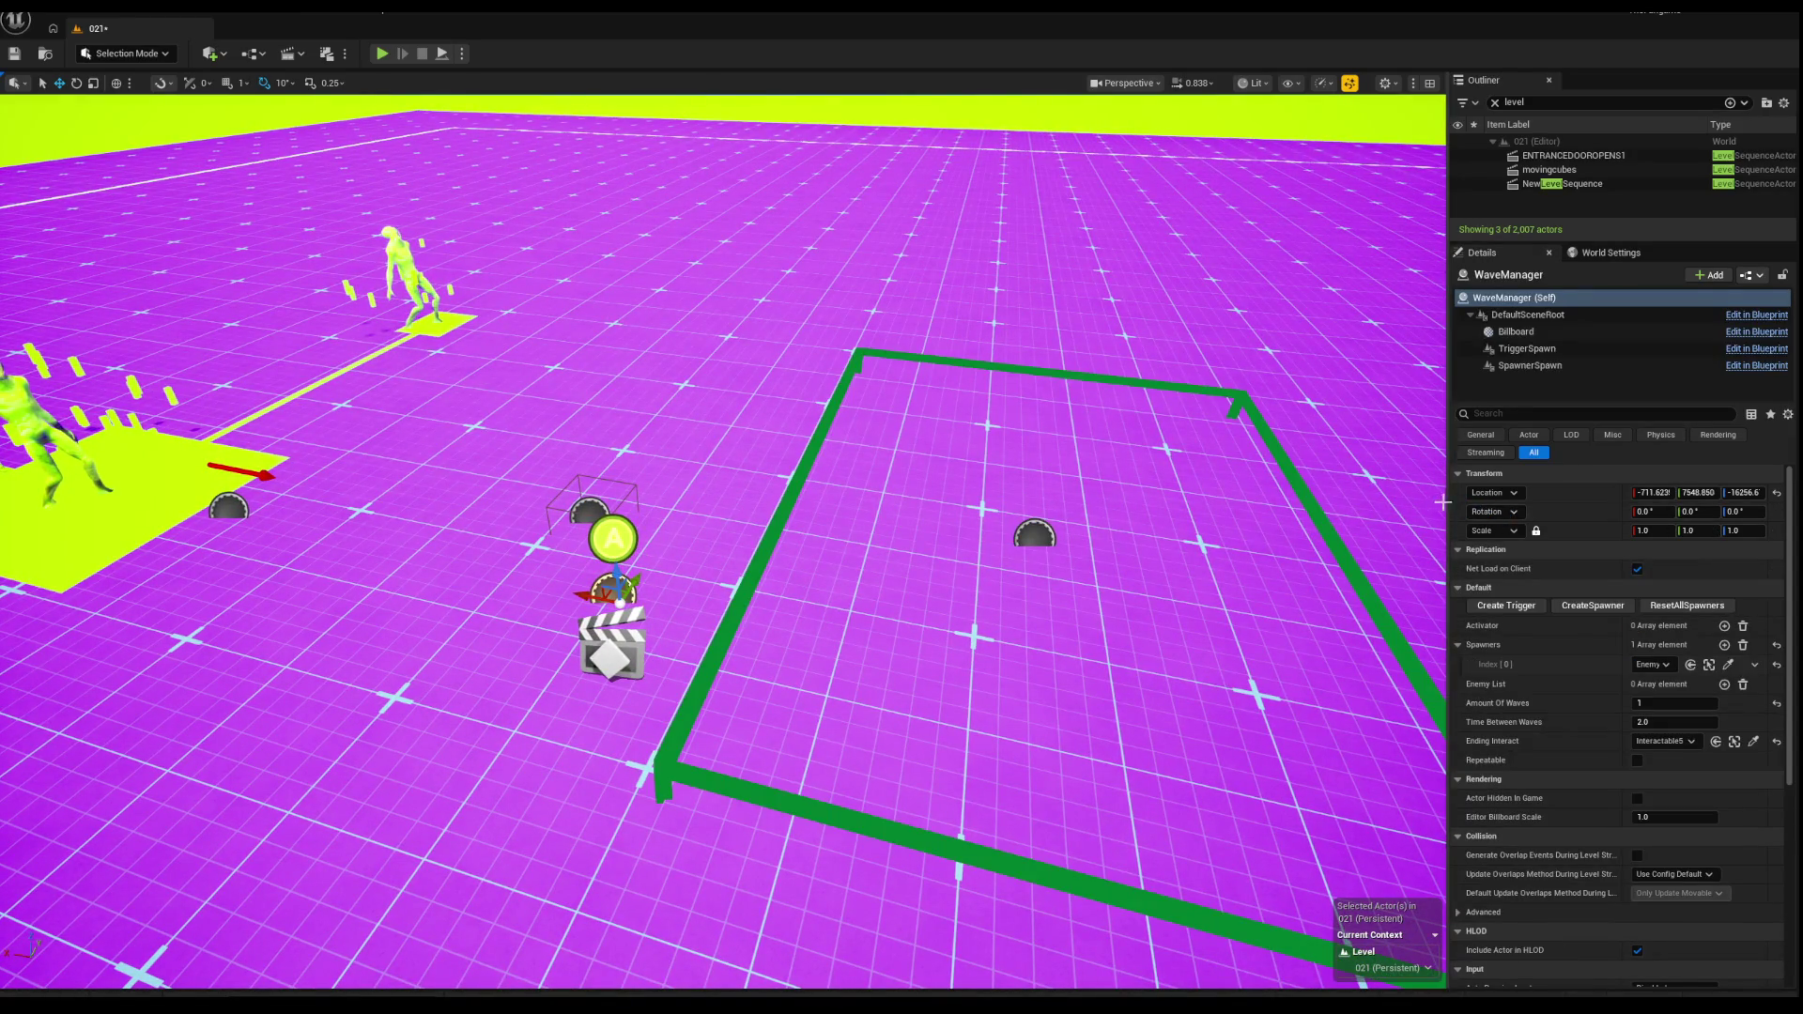
{"action": "left_click_drag", "start_coordinate": [1449, 501], "coordinate": [1193, 471]}
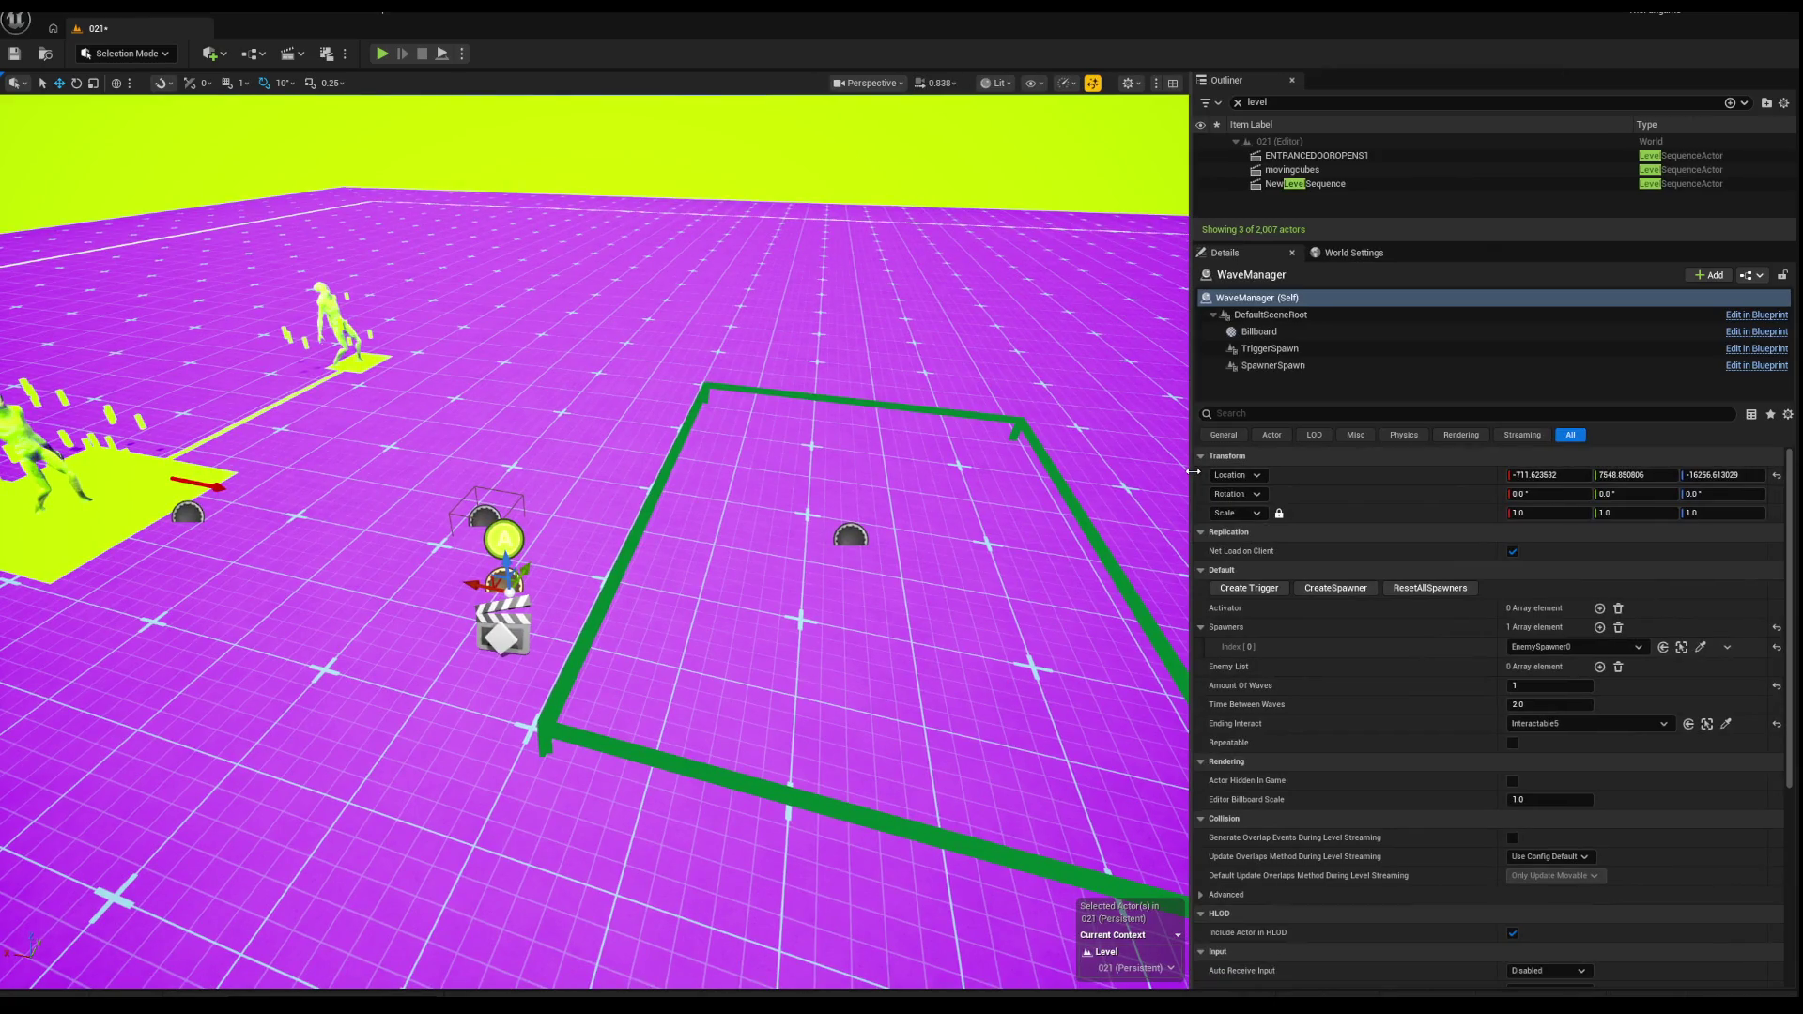
{"action": "mouse_move", "coordinate": [1033, 525]}
{"action": "left_mouse_down"}
{"action": "mouse_move", "coordinate": [892, 418]}
{"action": "mouse_move", "coordinate": [897, 438]}
{"action": "left_mouse_up"}
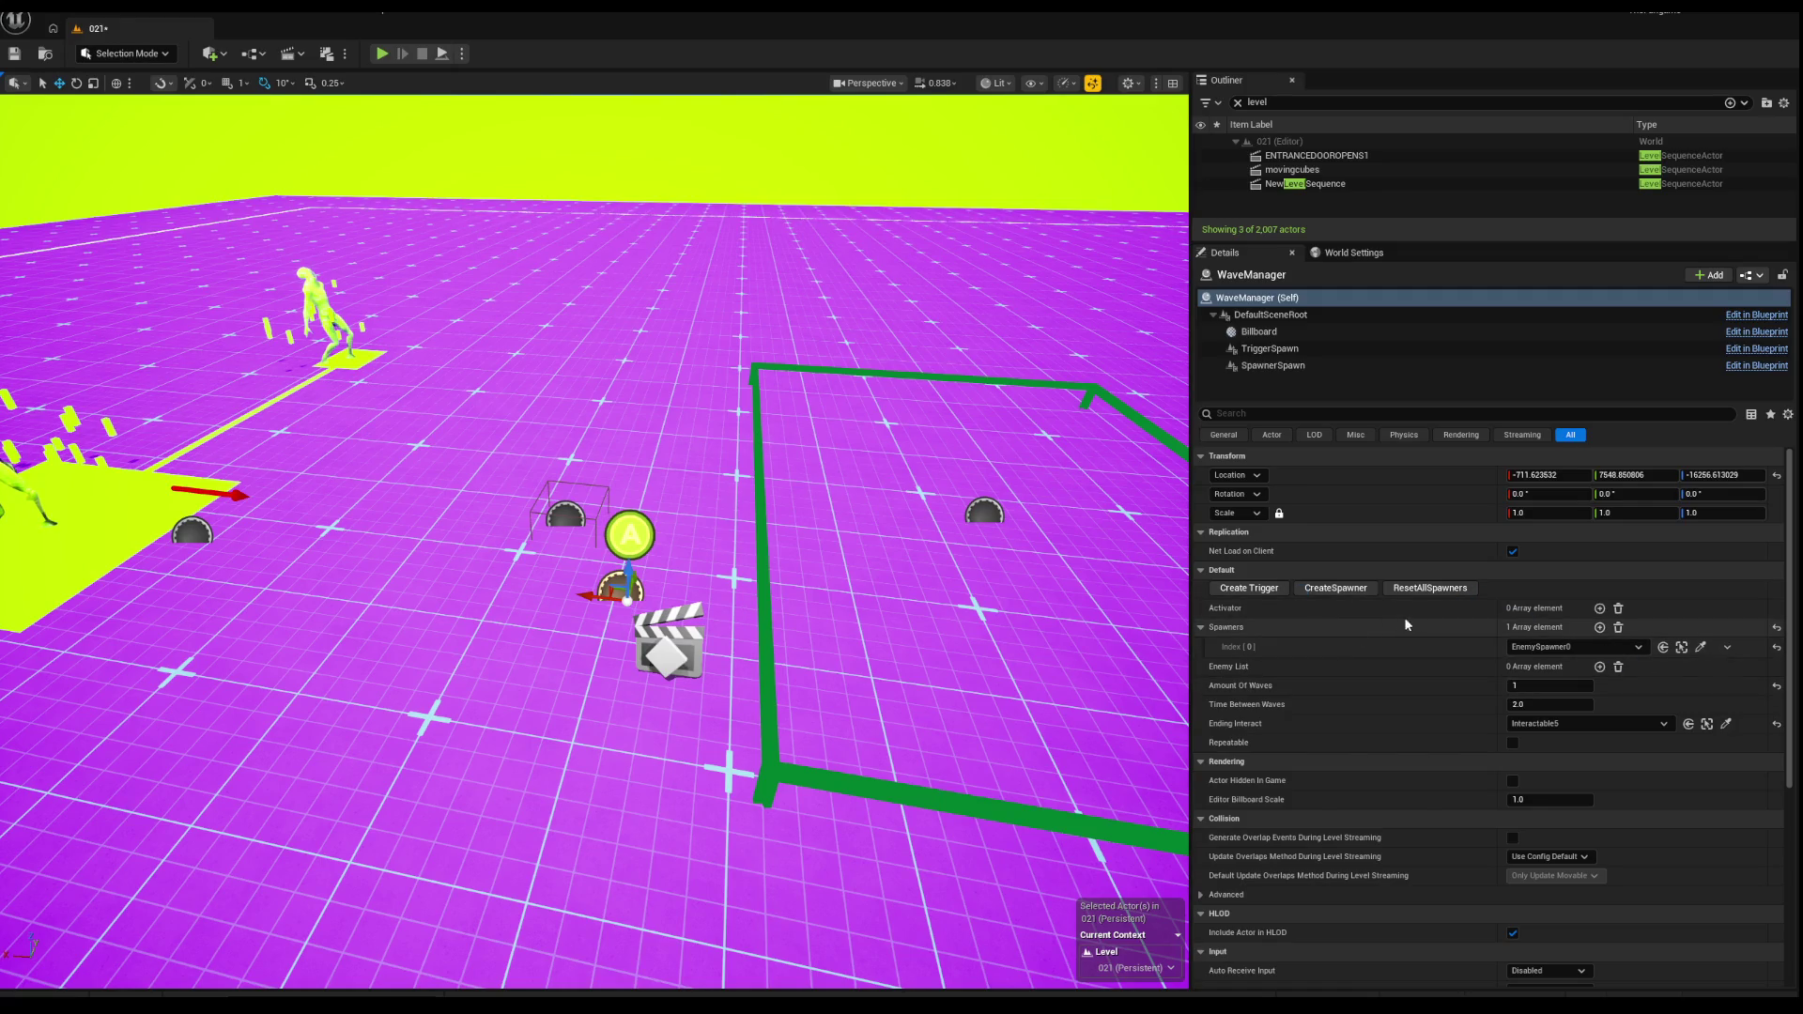
Step: Add an Activator element and pick BP_TZ_Activate0 from the scene for it
{"action": "left_click", "coordinate": [1599, 609]}
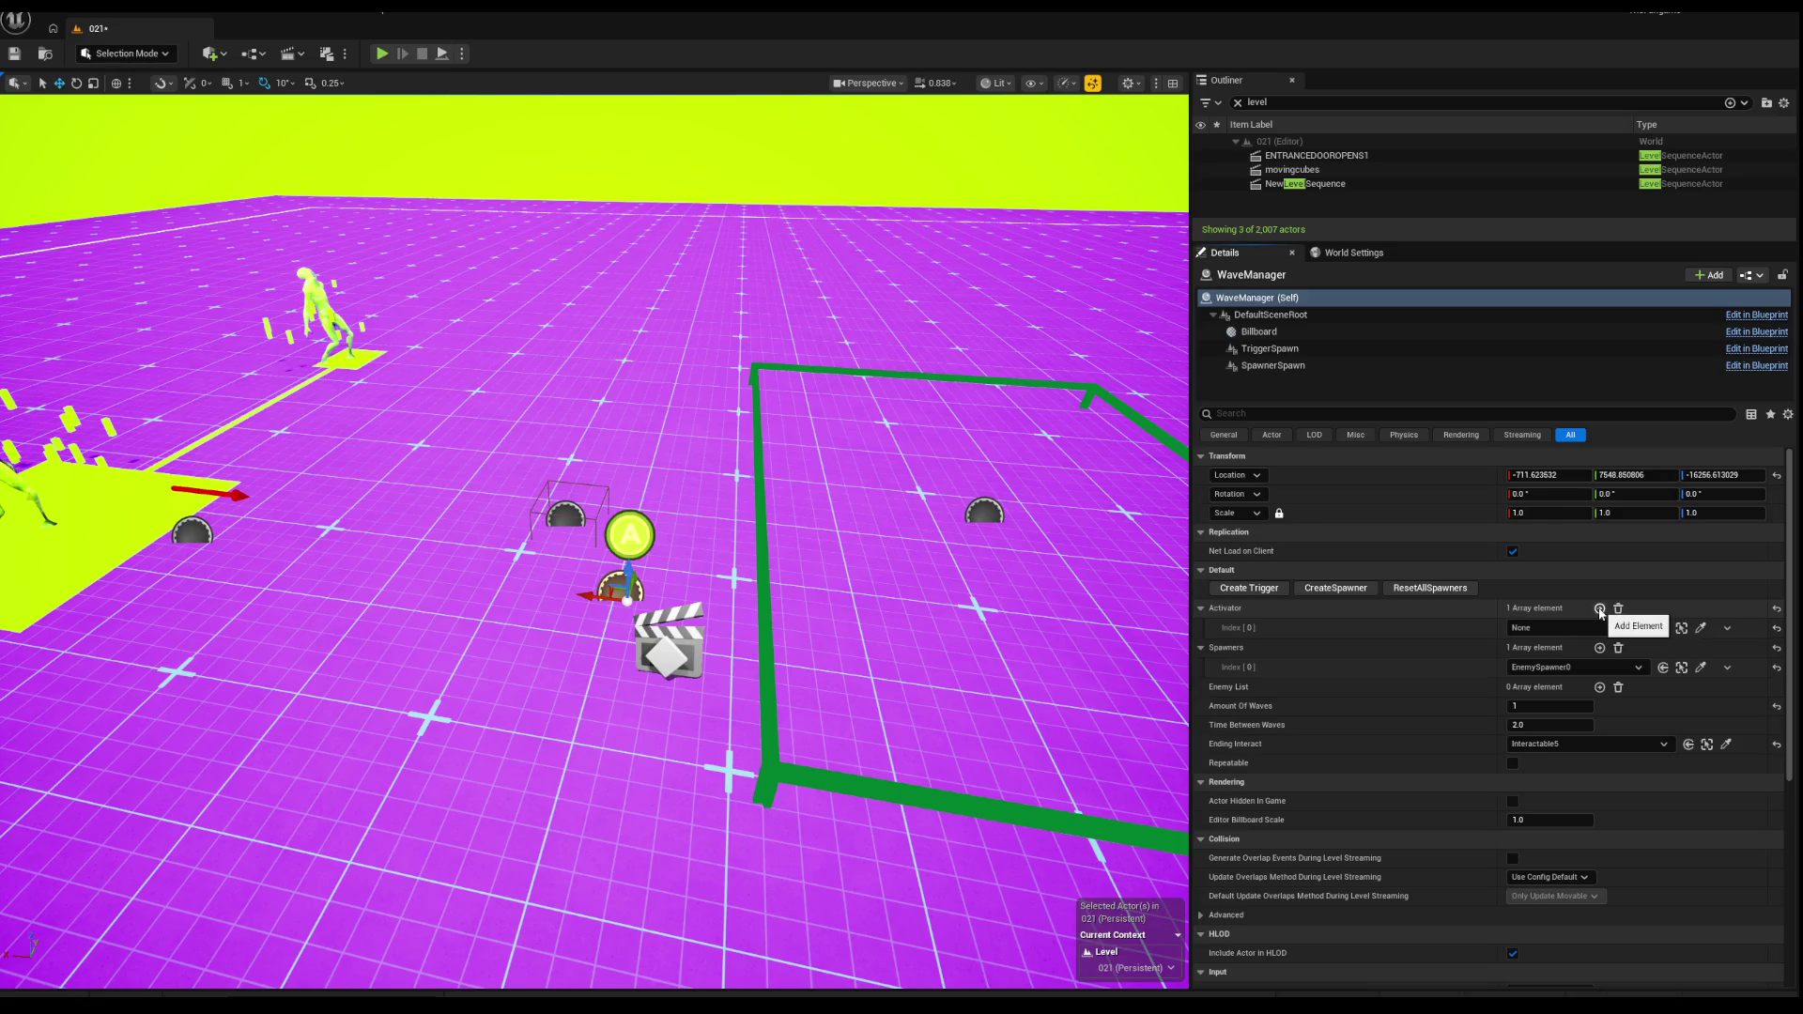
{"action": "left_click", "coordinate": [1700, 628]}
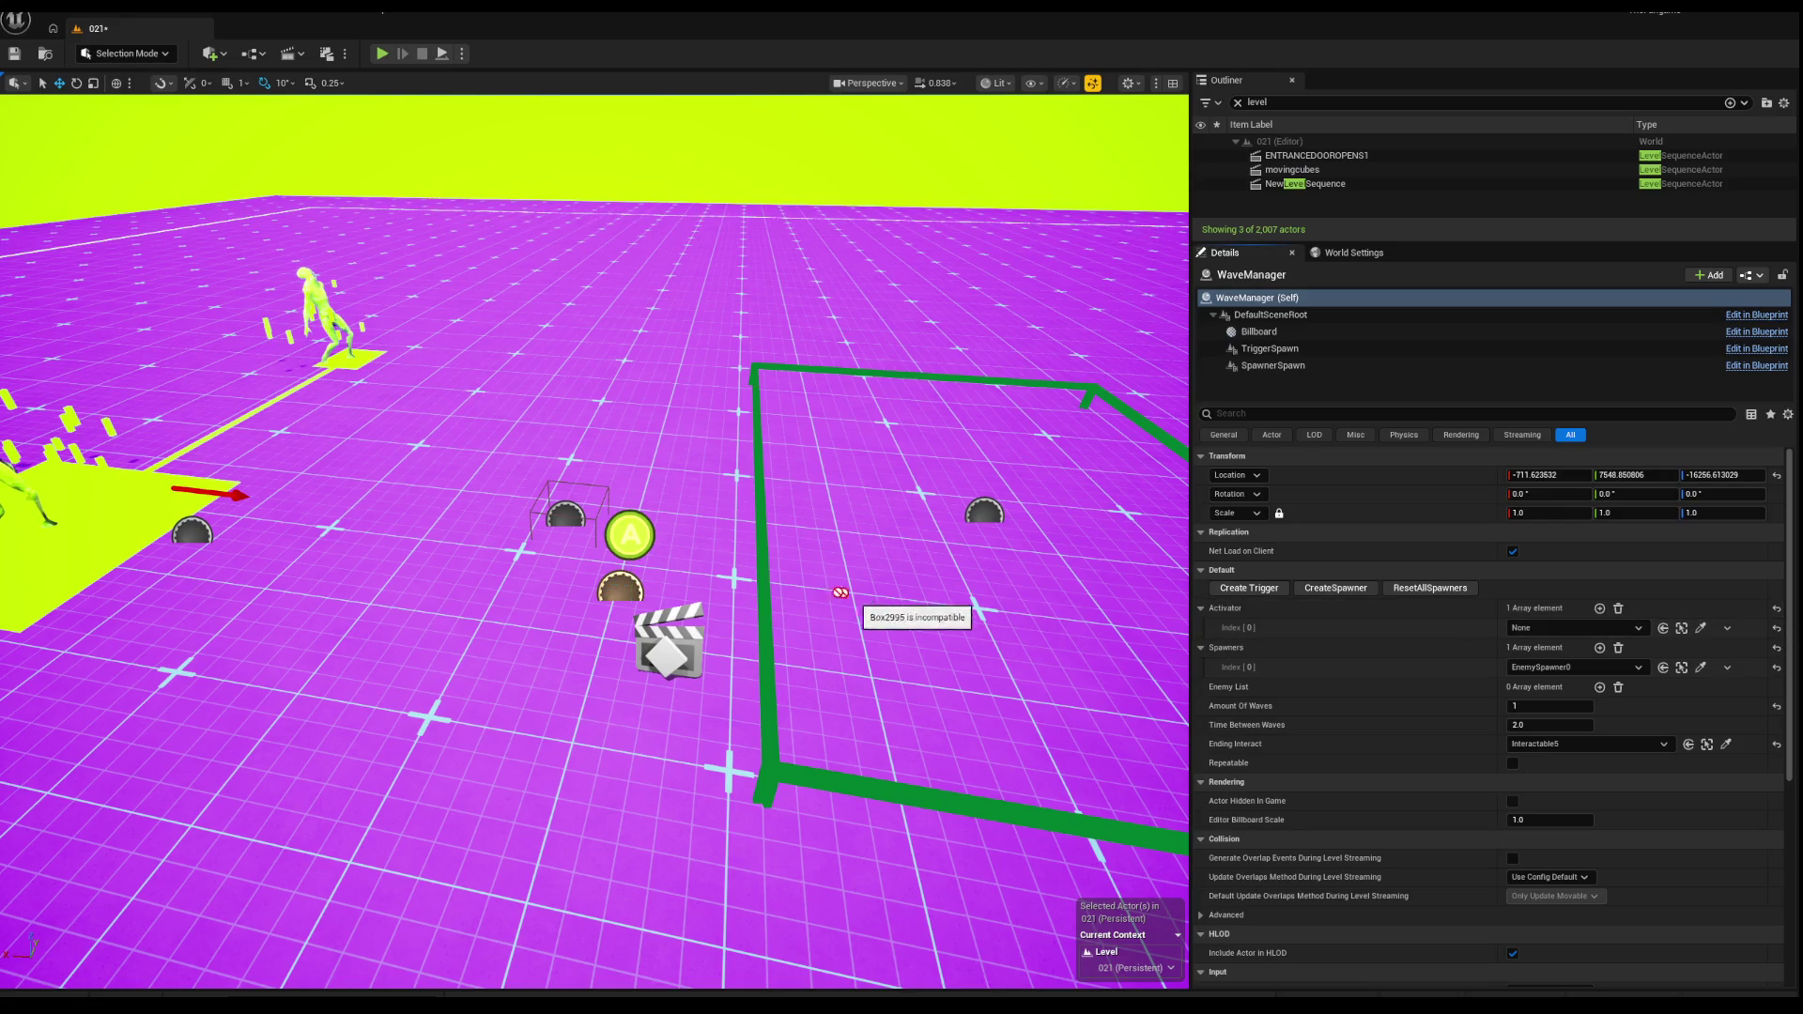
{"action": "left_click", "coordinate": [763, 583]}
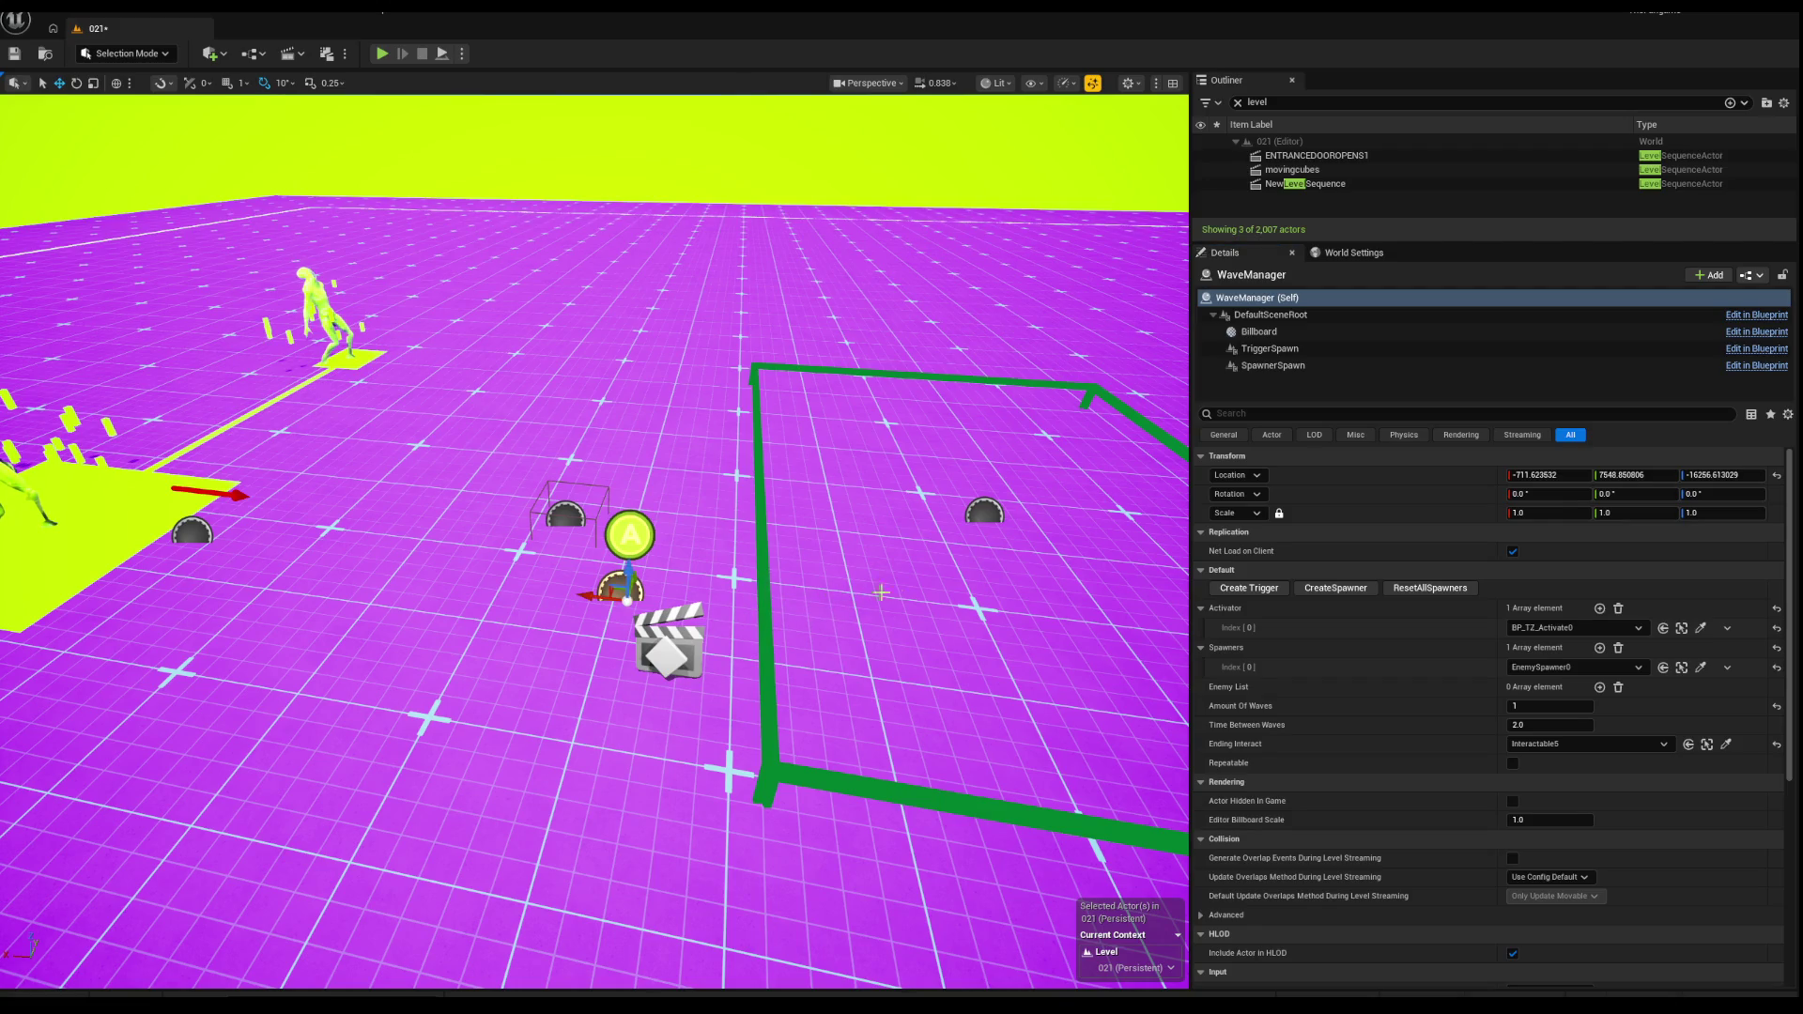
{"action": "left_click_drag", "start_coordinate": [924, 530], "coordinate": [924, 490]}
{"action": "scroll", "coordinate": [968, 571], "scroll_direction": "down", "scroll_amount": 3}
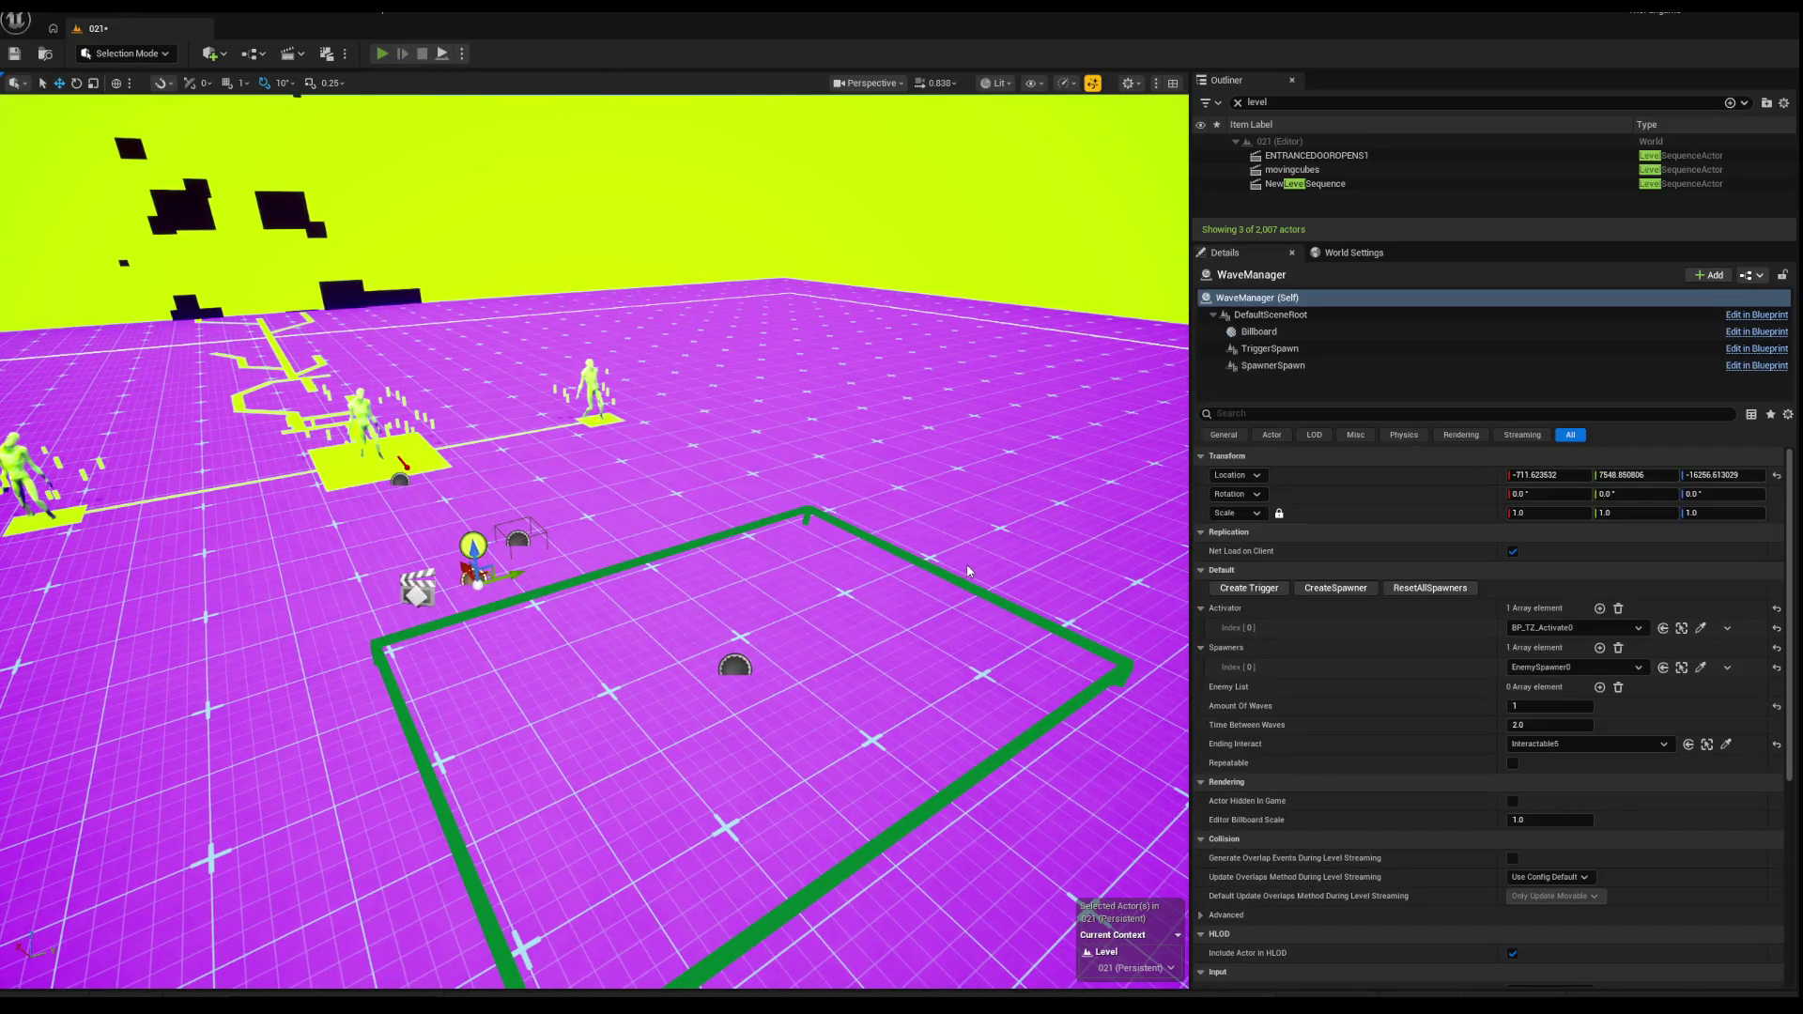
{"action": "key", "text": "alt+p"}
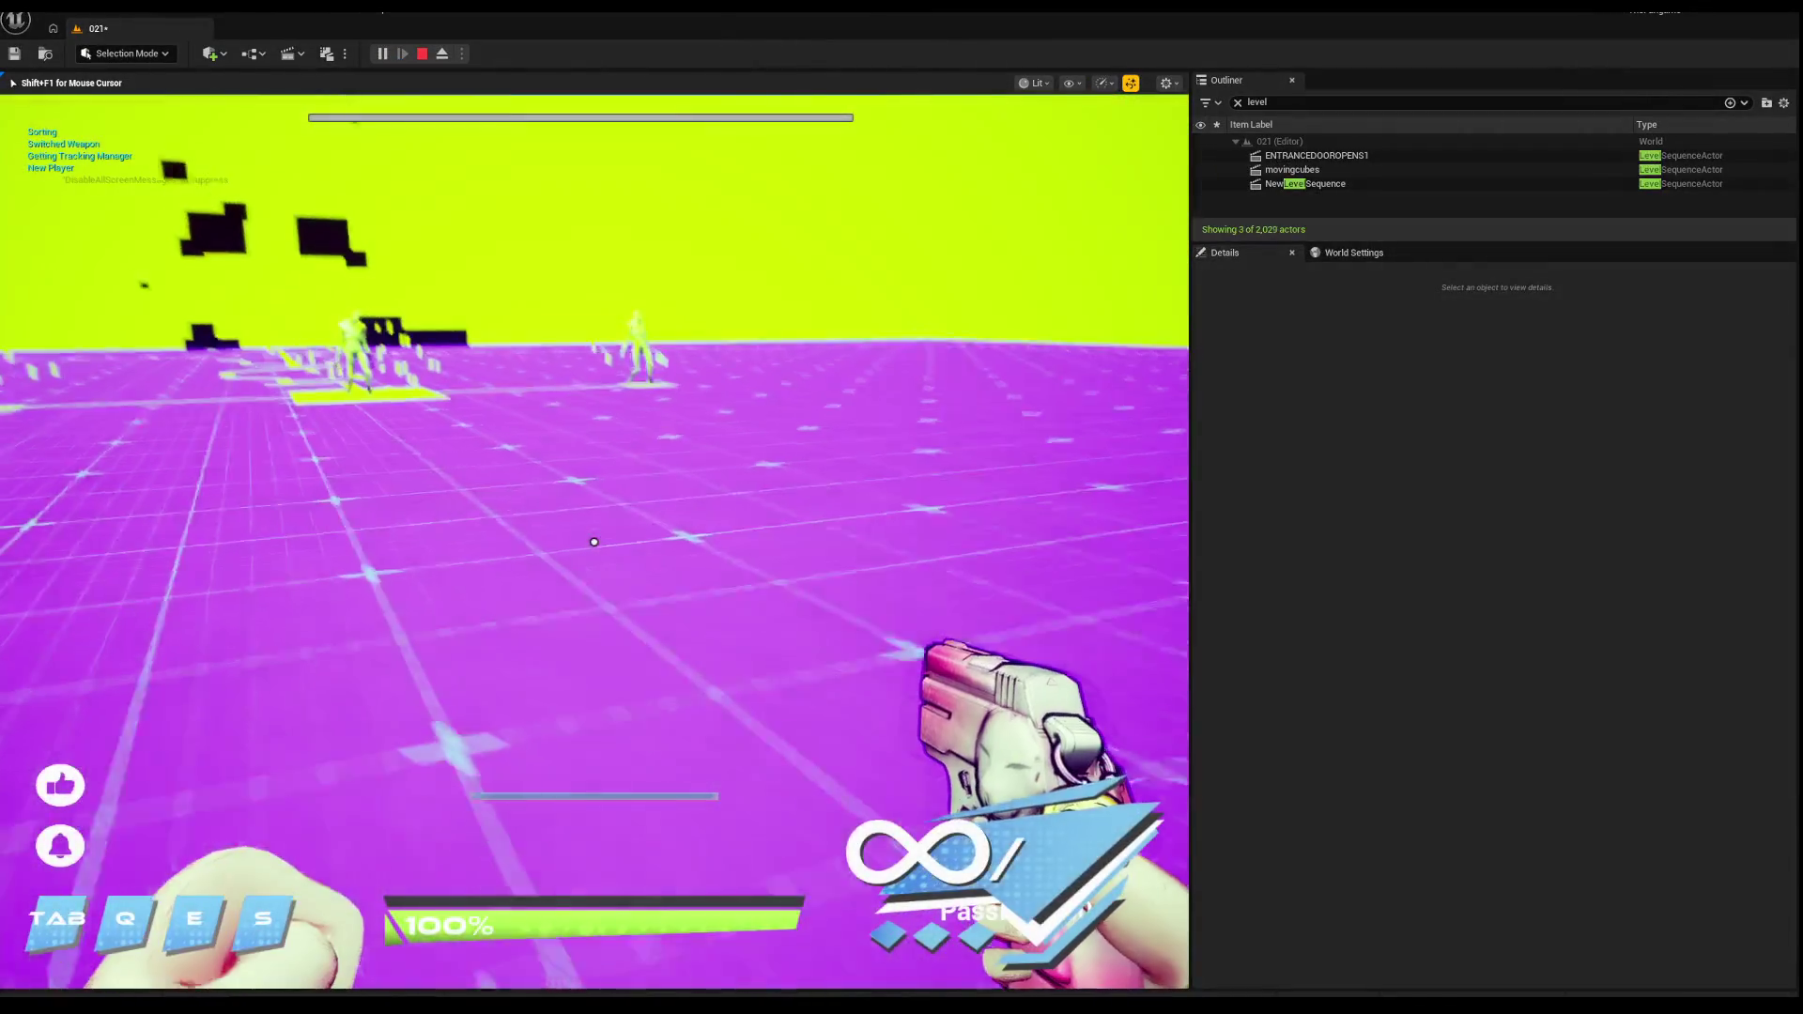
{"action": "key", "text": "w"}
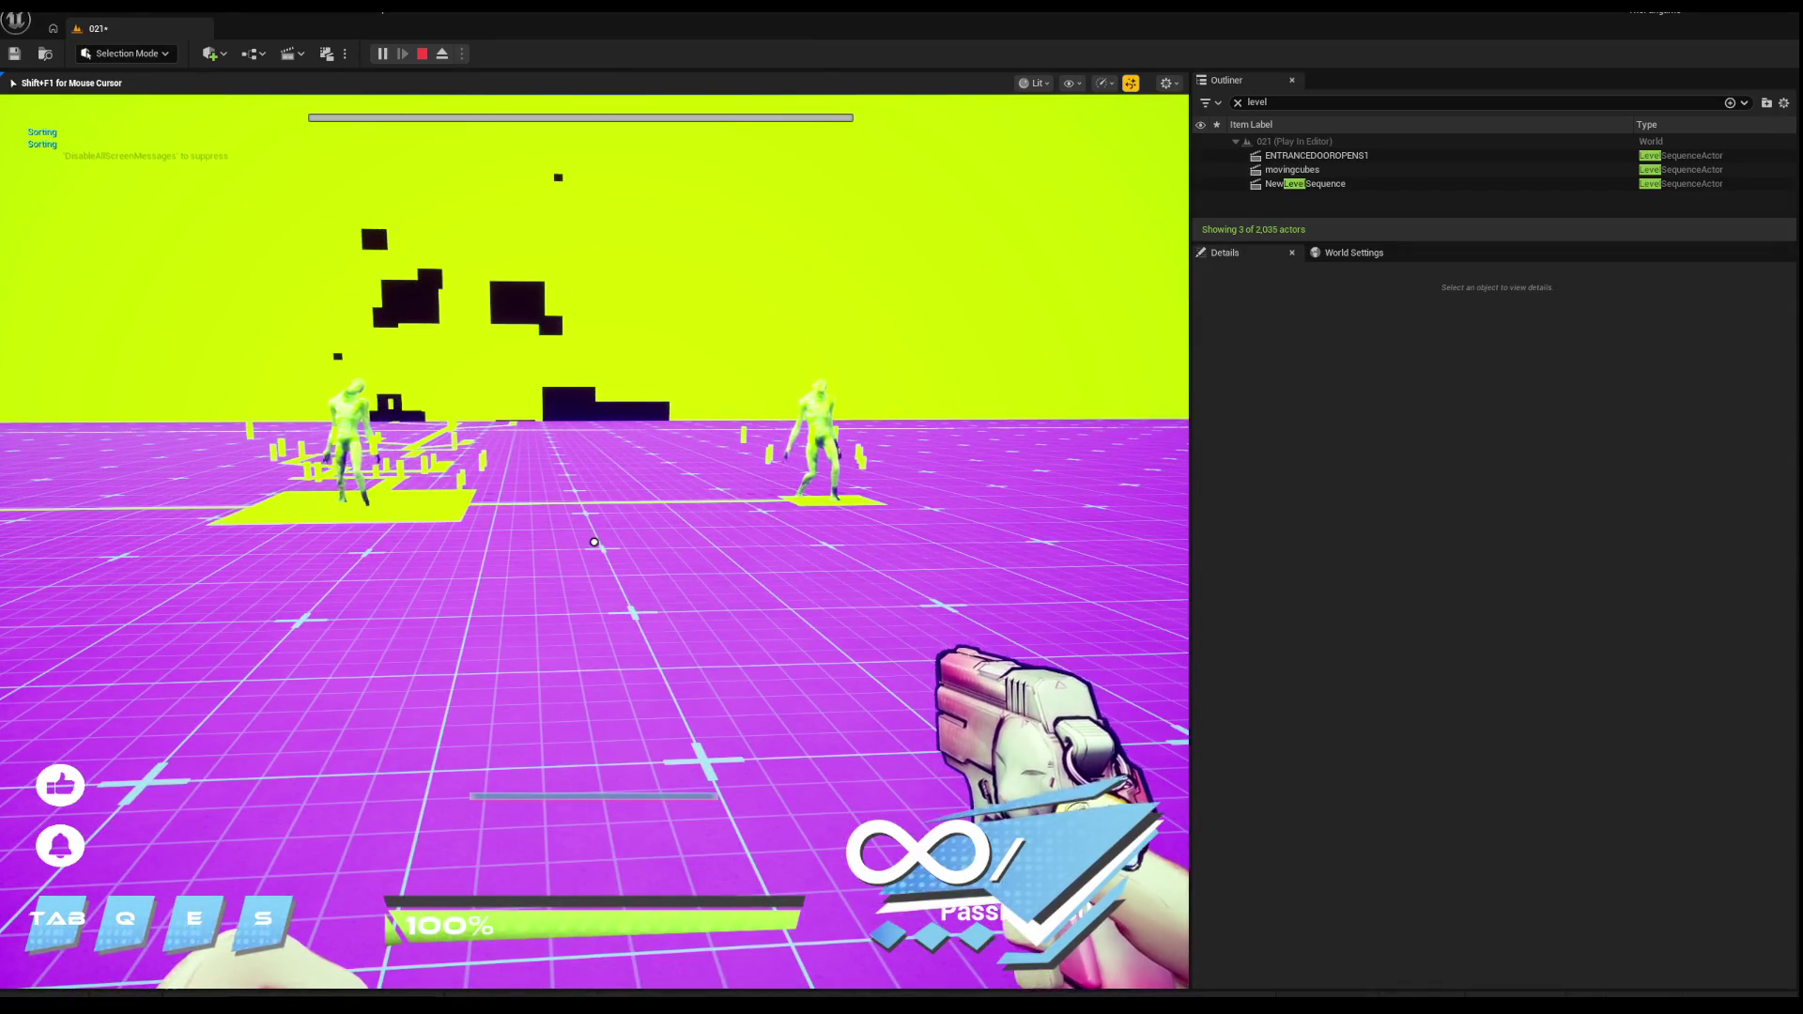
{"action": "key", "text": "s"}
{"action": "key", "text": "s"}
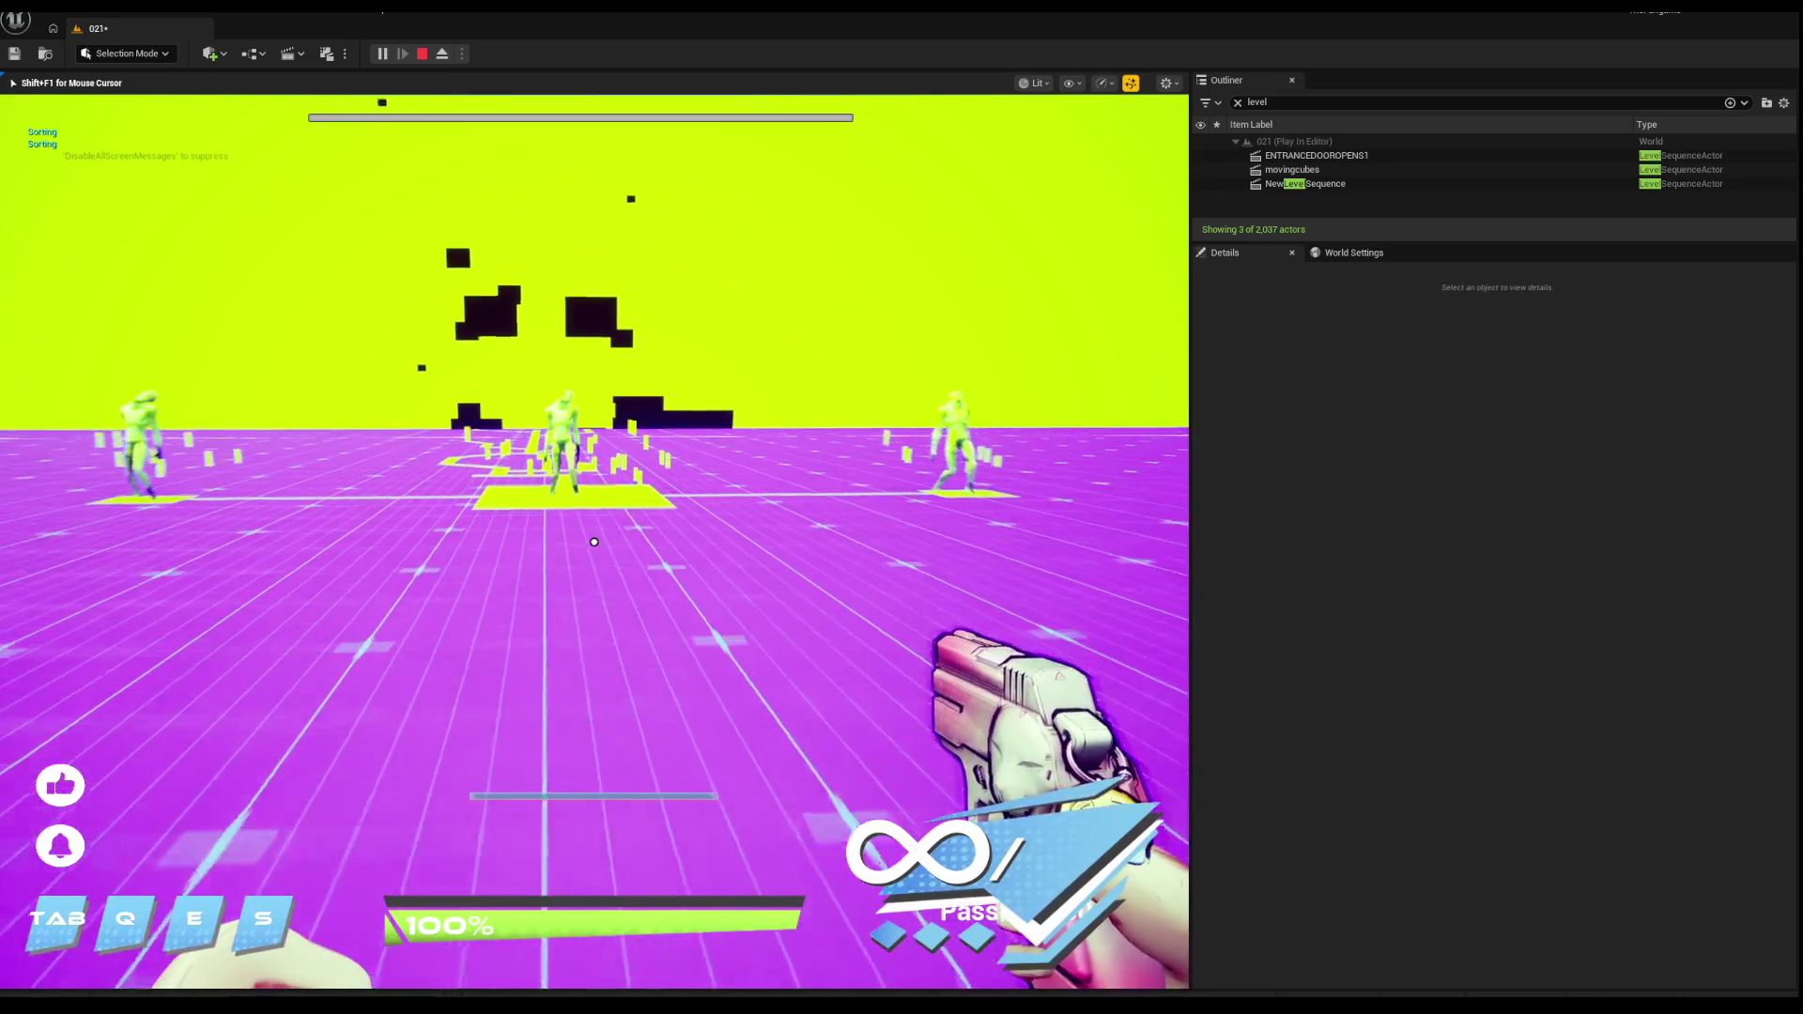
{"action": "key", "text": "s"}
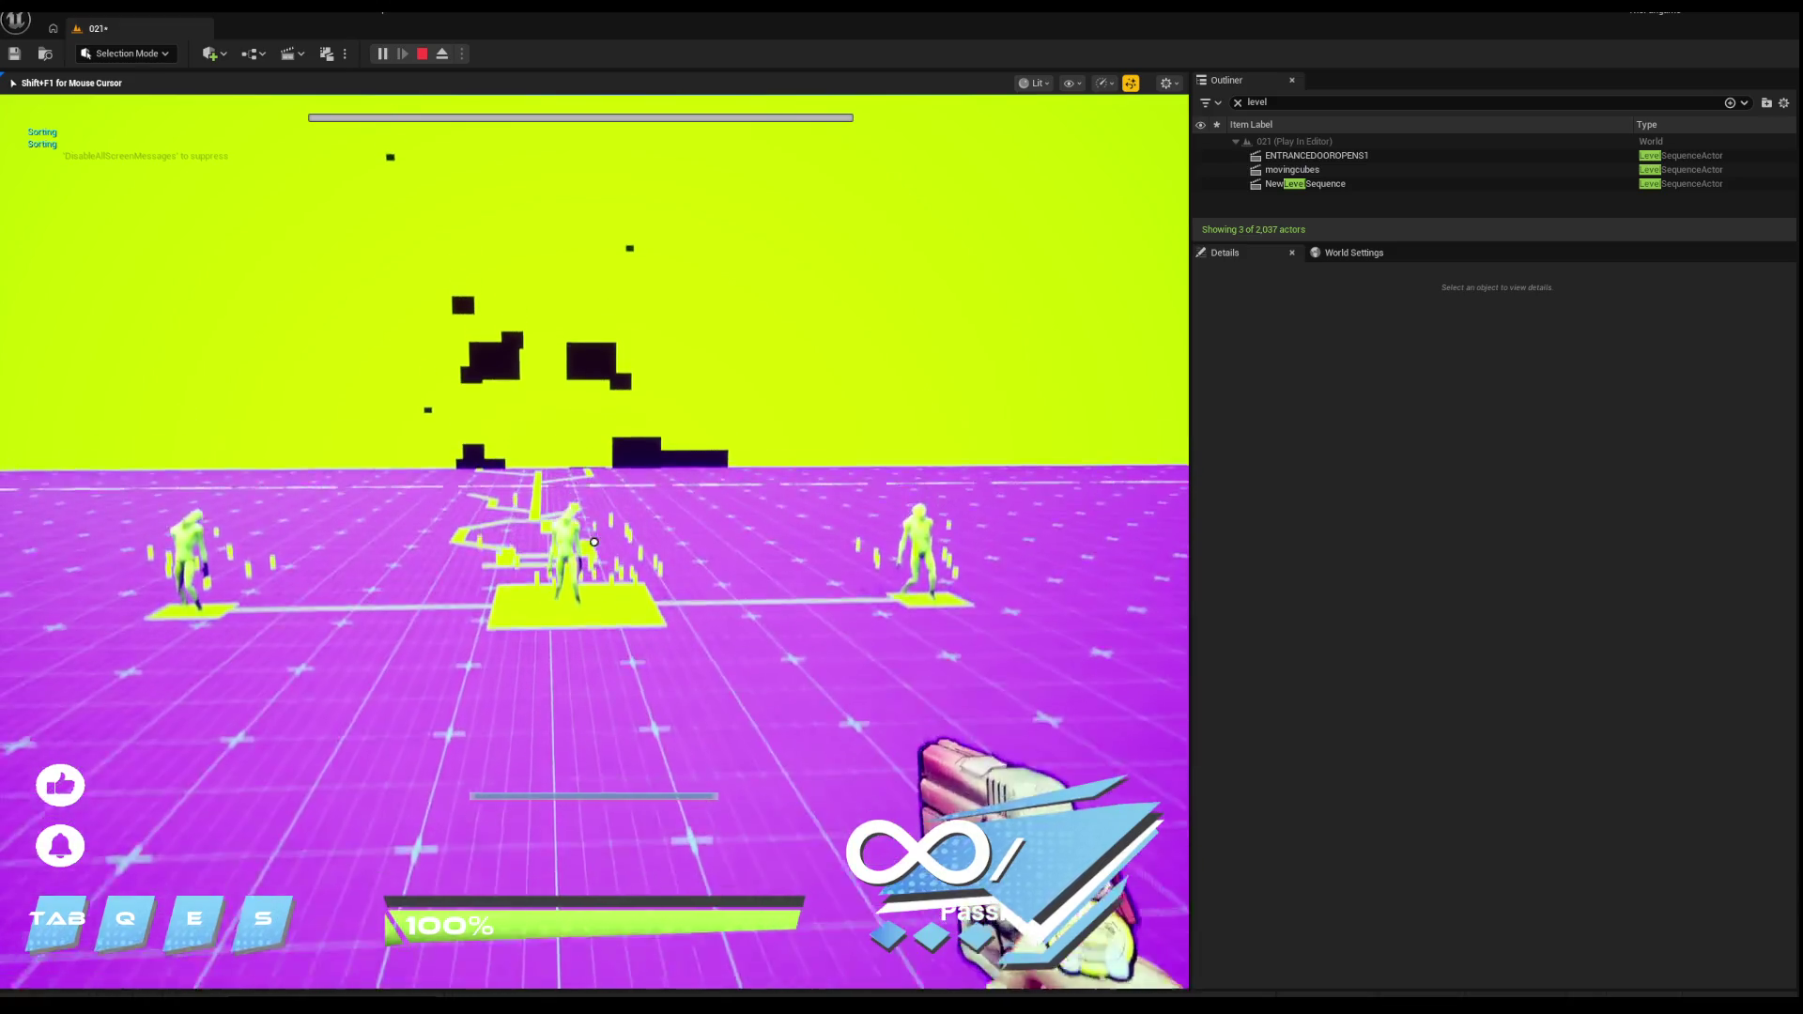
{"action": "key", "text": "s"}
{"action": "key", "text": "Escape"}
{"action": "left_click_drag", "start_coordinate": [795, 487], "coordinate": [723, 503]}
Step: Delete the BP_TZ_Activate0 trigger box, confirming removal of the referenced actor
{"action": "left_click", "coordinate": [723, 503]}
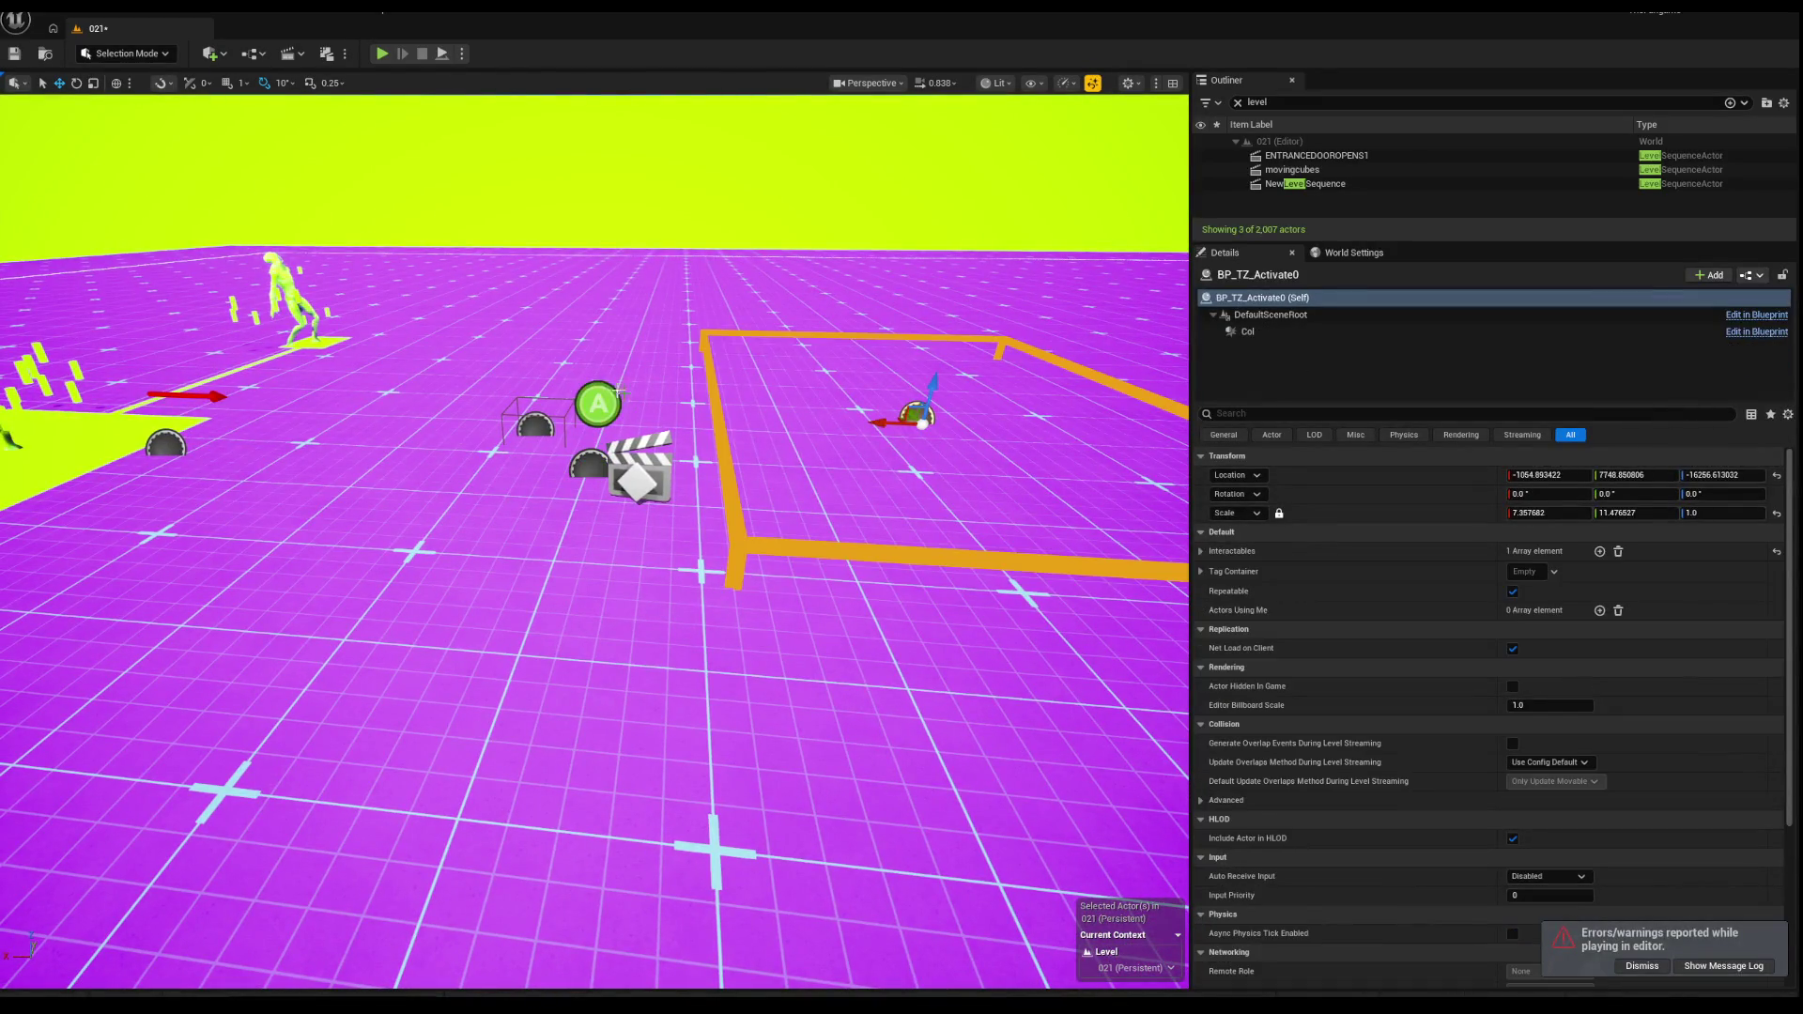
{"action": "left_click", "coordinate": [532, 422], "text": "ctrl"}
{"action": "left_click_drag", "start_coordinate": [532, 421], "coordinate": [662, 456]}
{"action": "left_click", "coordinate": [662, 456]}
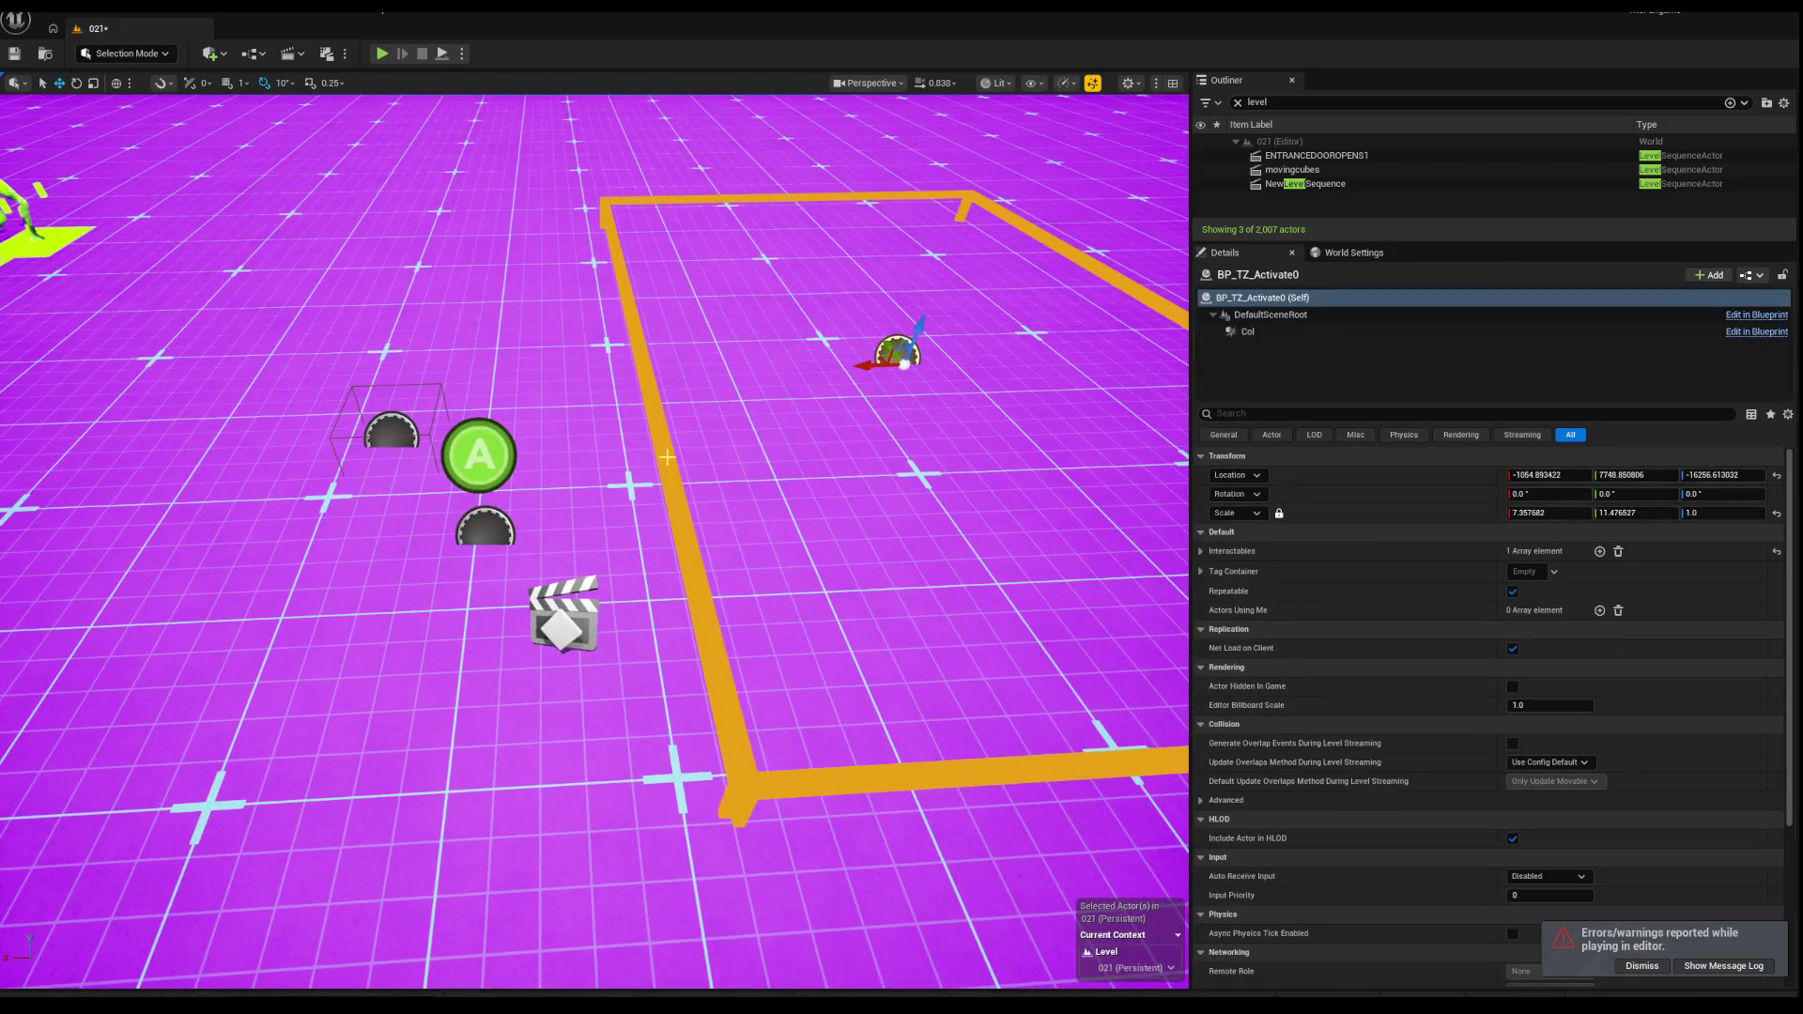
{"action": "scroll", "coordinate": [666, 457], "scroll_direction": "down", "scroll_amount": 2}
{"action": "key", "text": "Delete"}
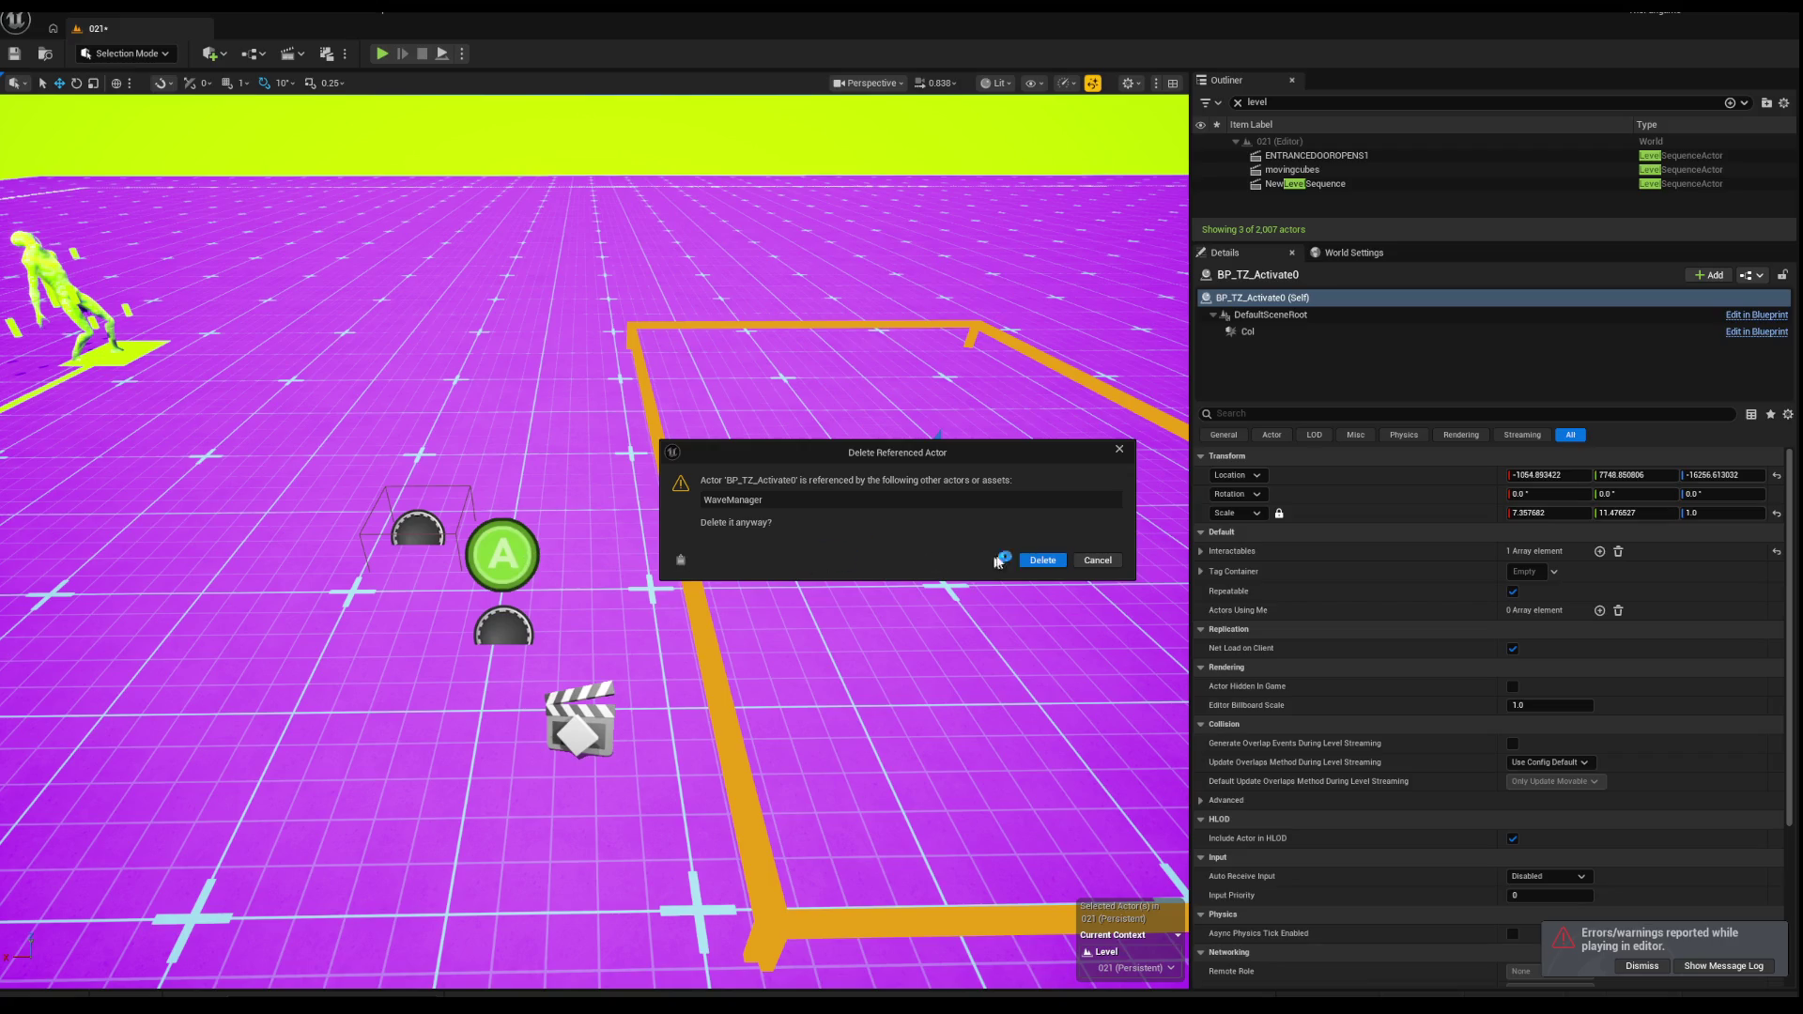
{"action": "left_click", "coordinate": [1042, 559]}
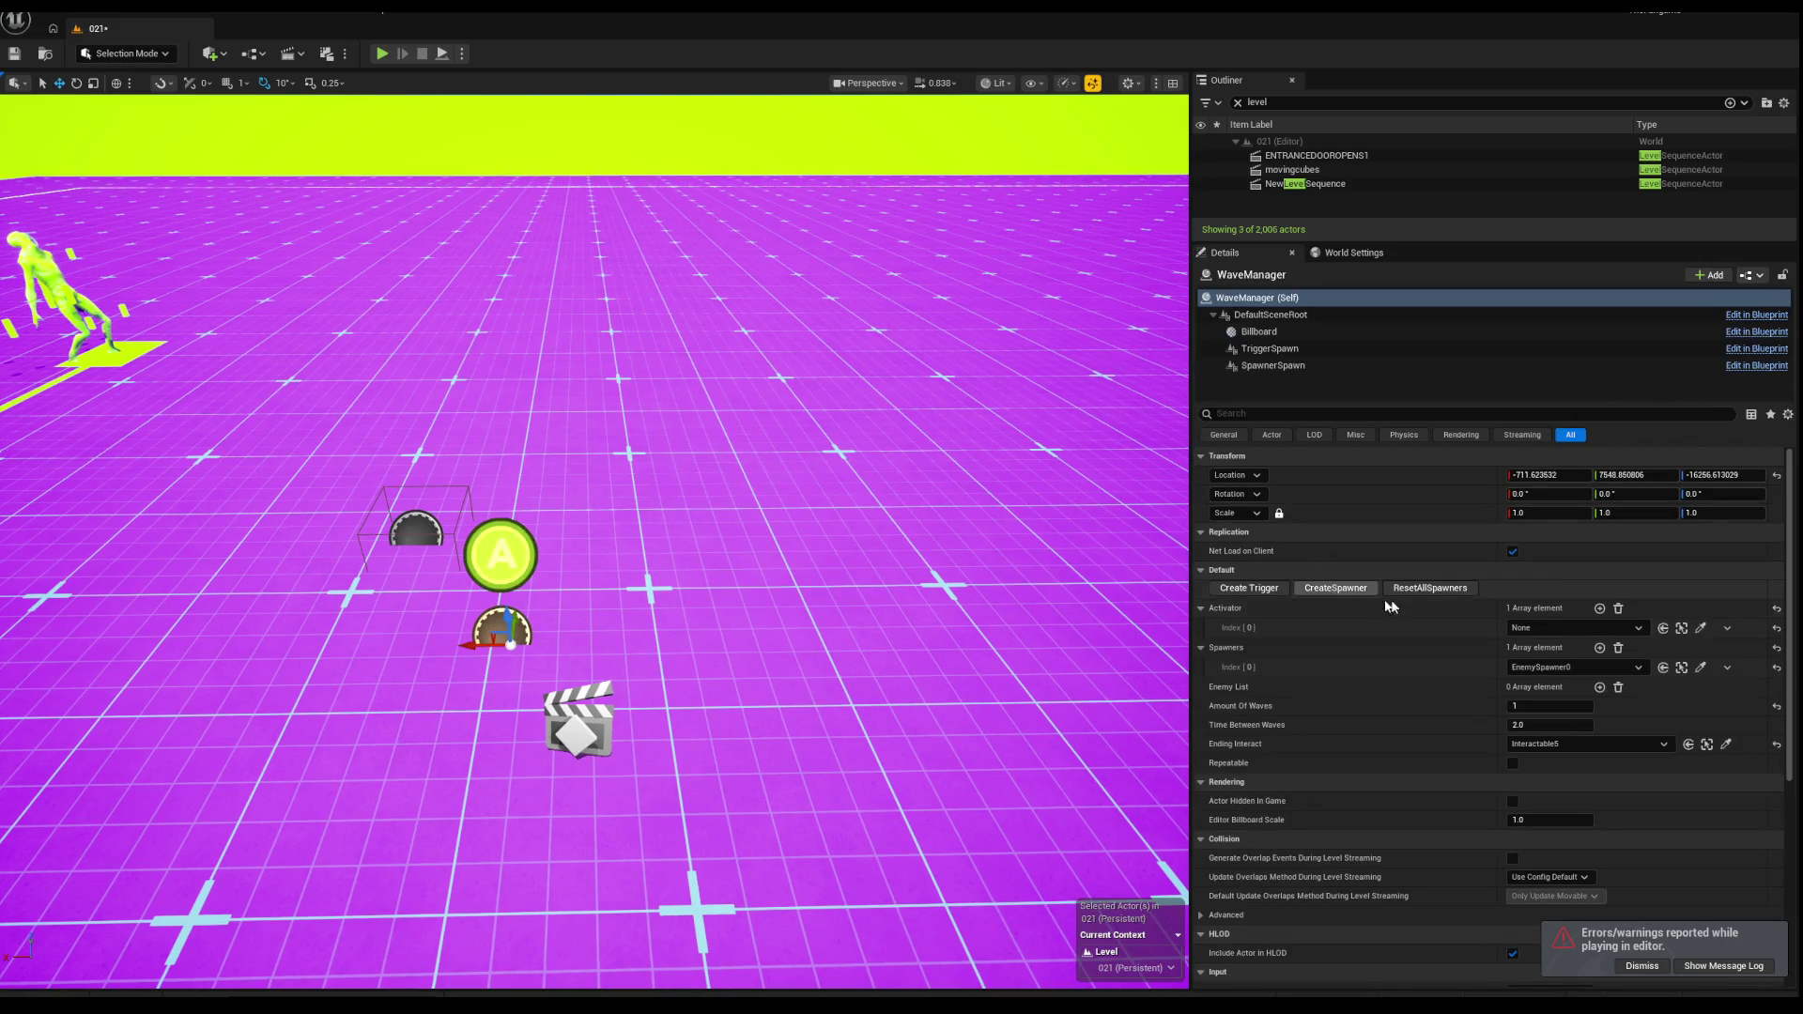
Step: Create a new WaveManager trigger, remove the empty activator entry, and move the trigger box
{"action": "left_click", "coordinate": [1279, 589]}
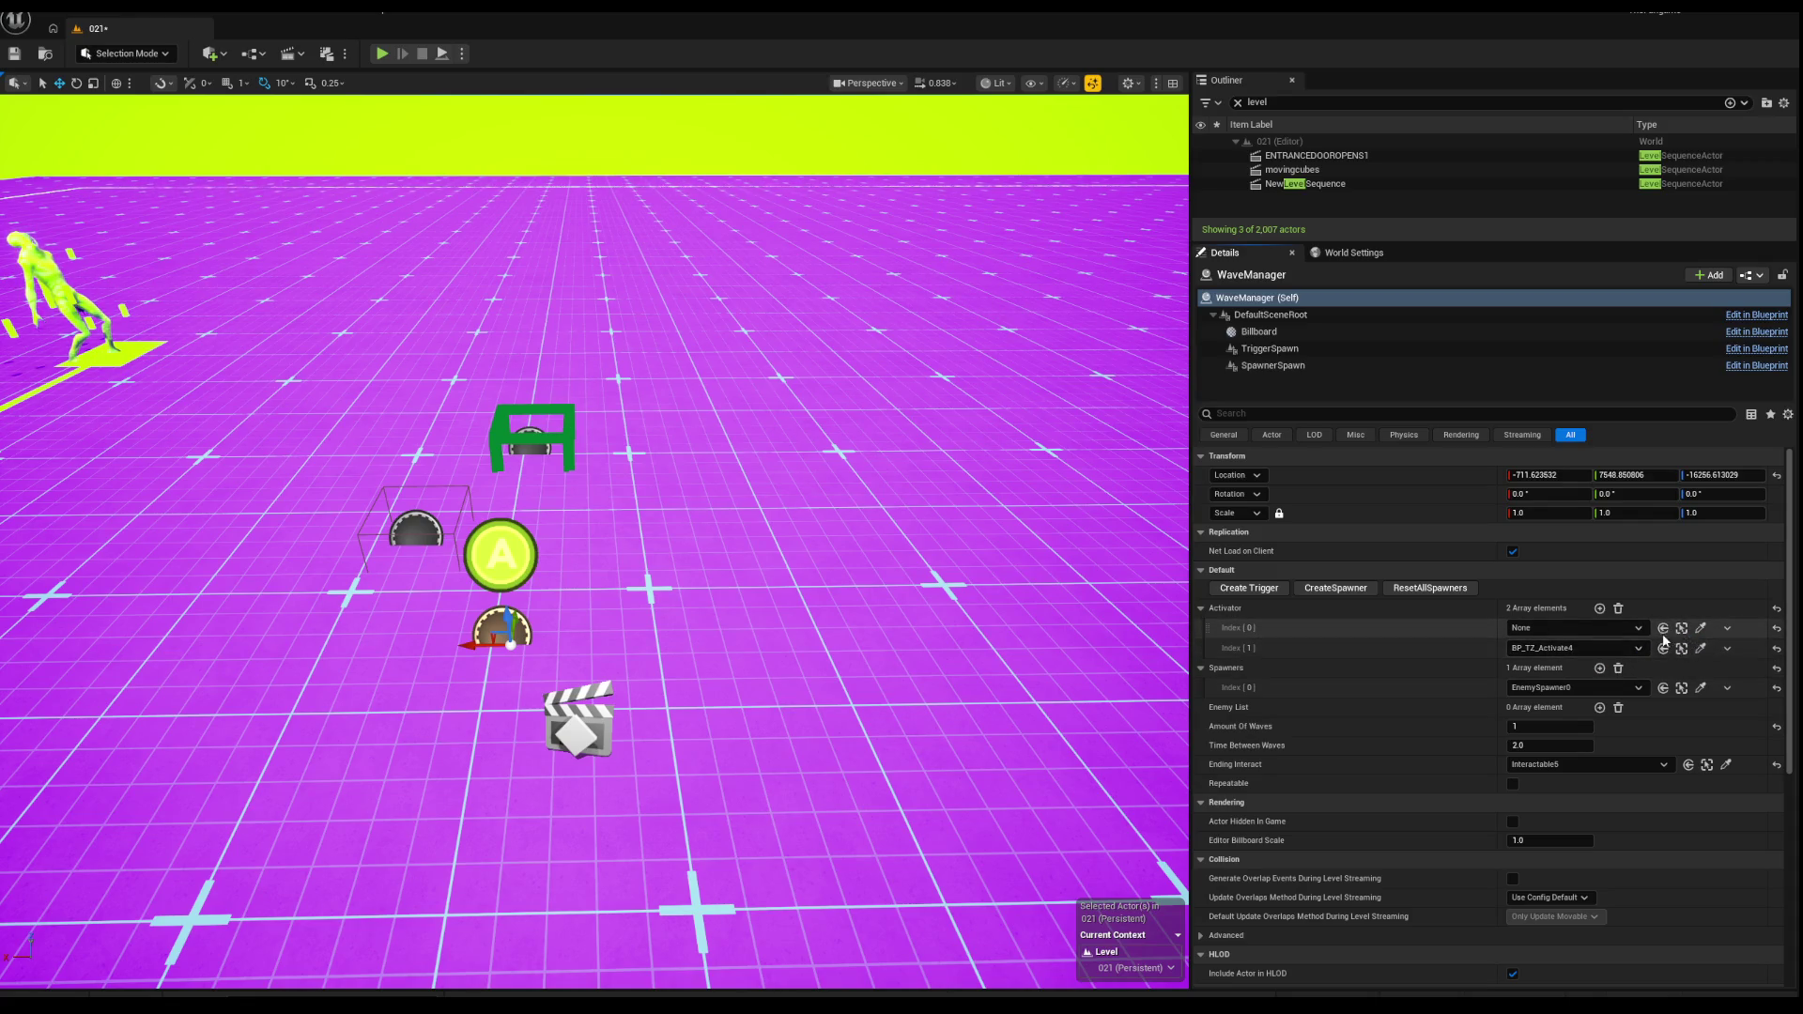
{"action": "left_click", "coordinate": [1728, 648]}
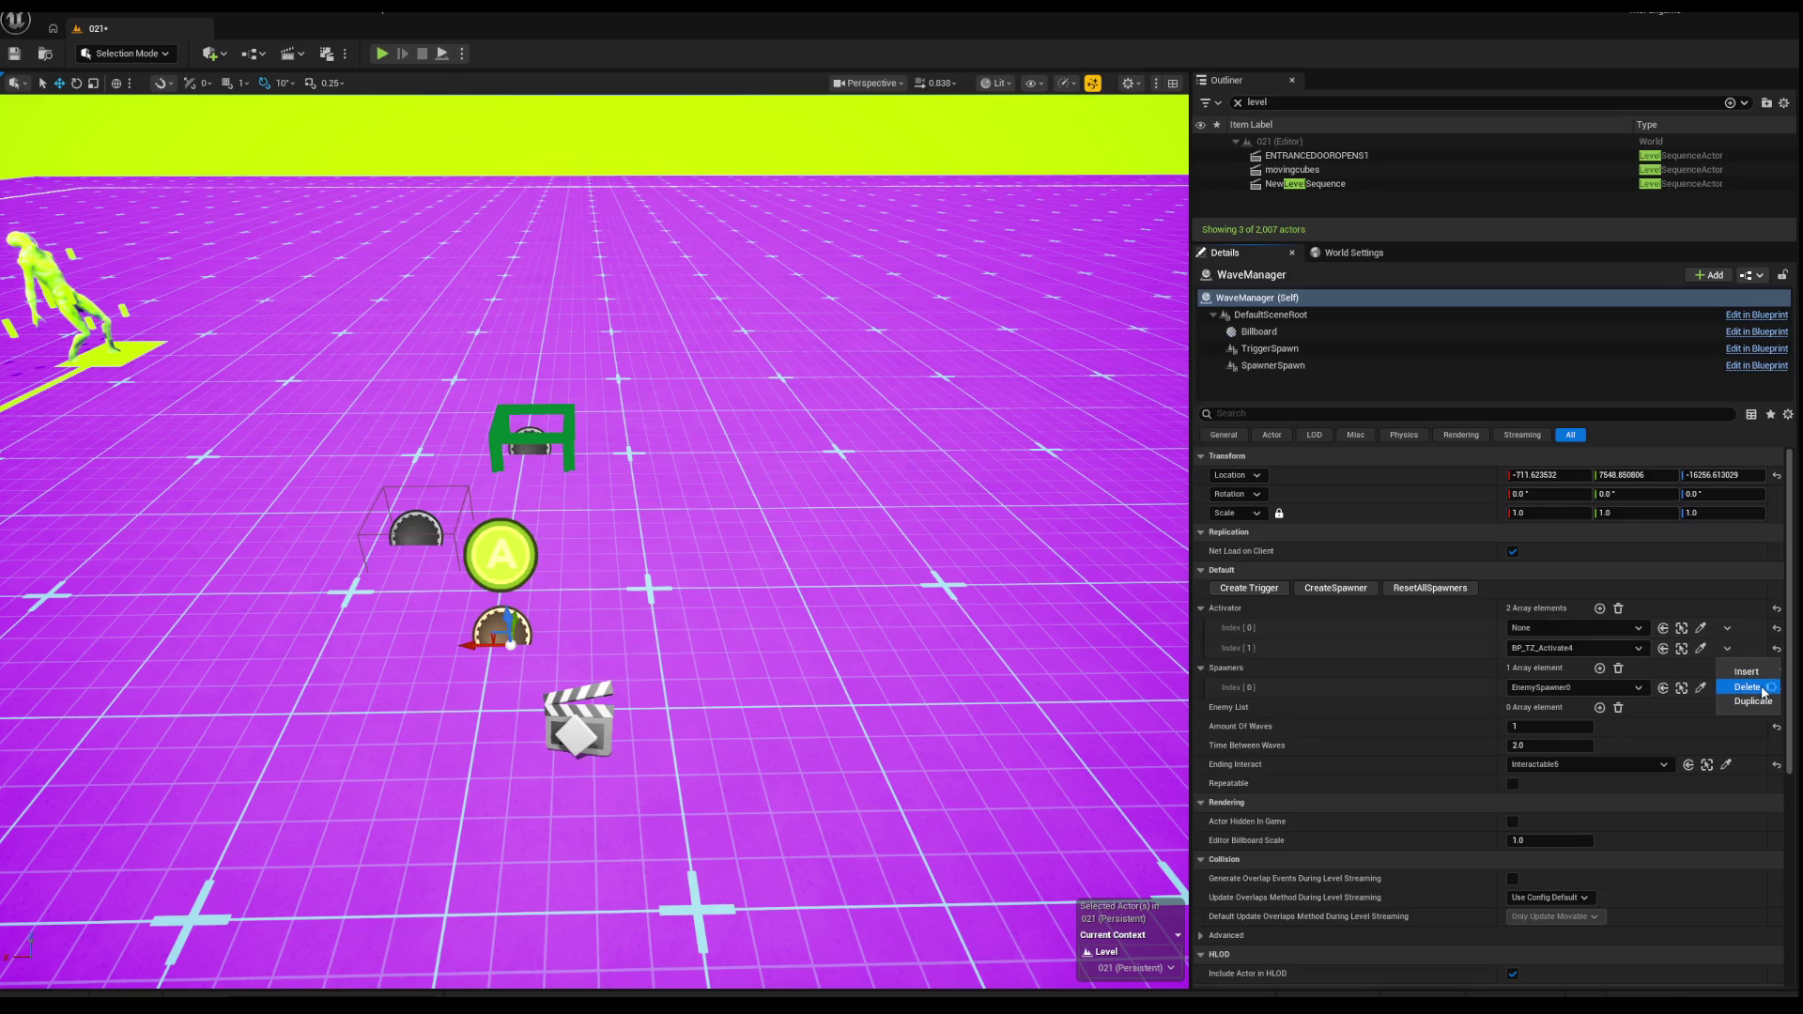
{"action": "left_click", "coordinate": [1735, 609]}
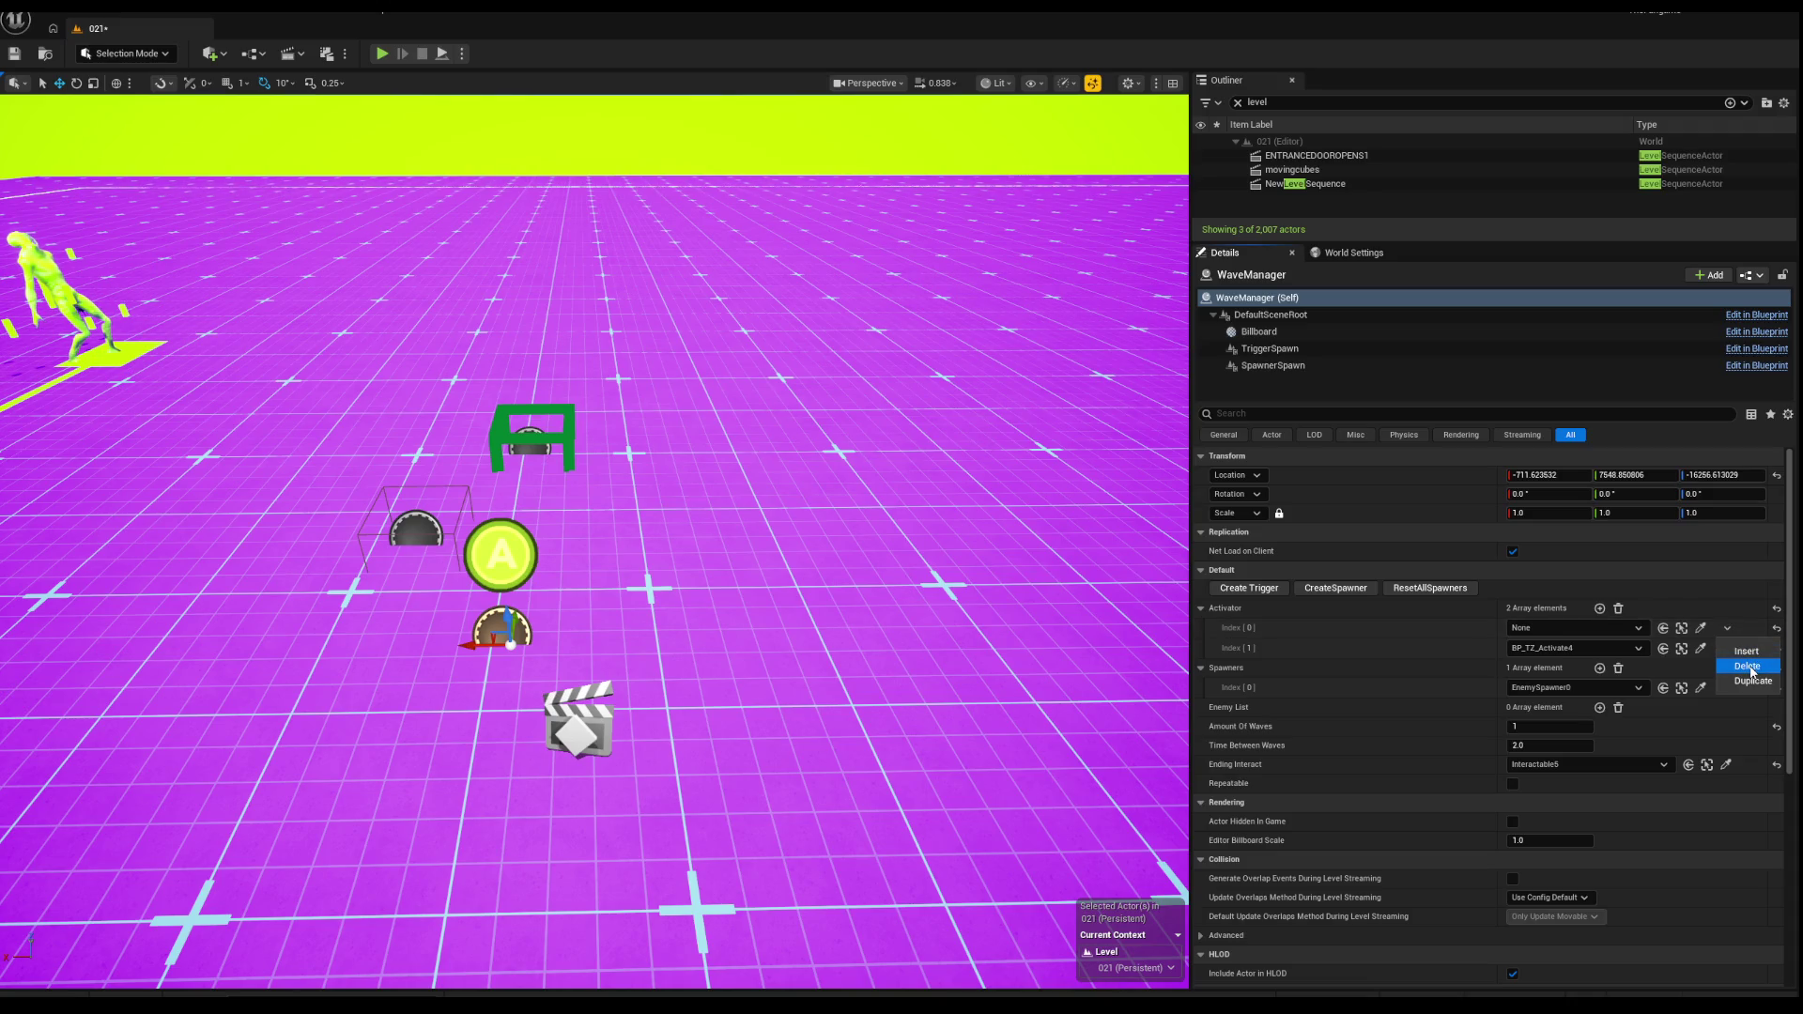
{"action": "left_click", "coordinate": [1750, 669]}
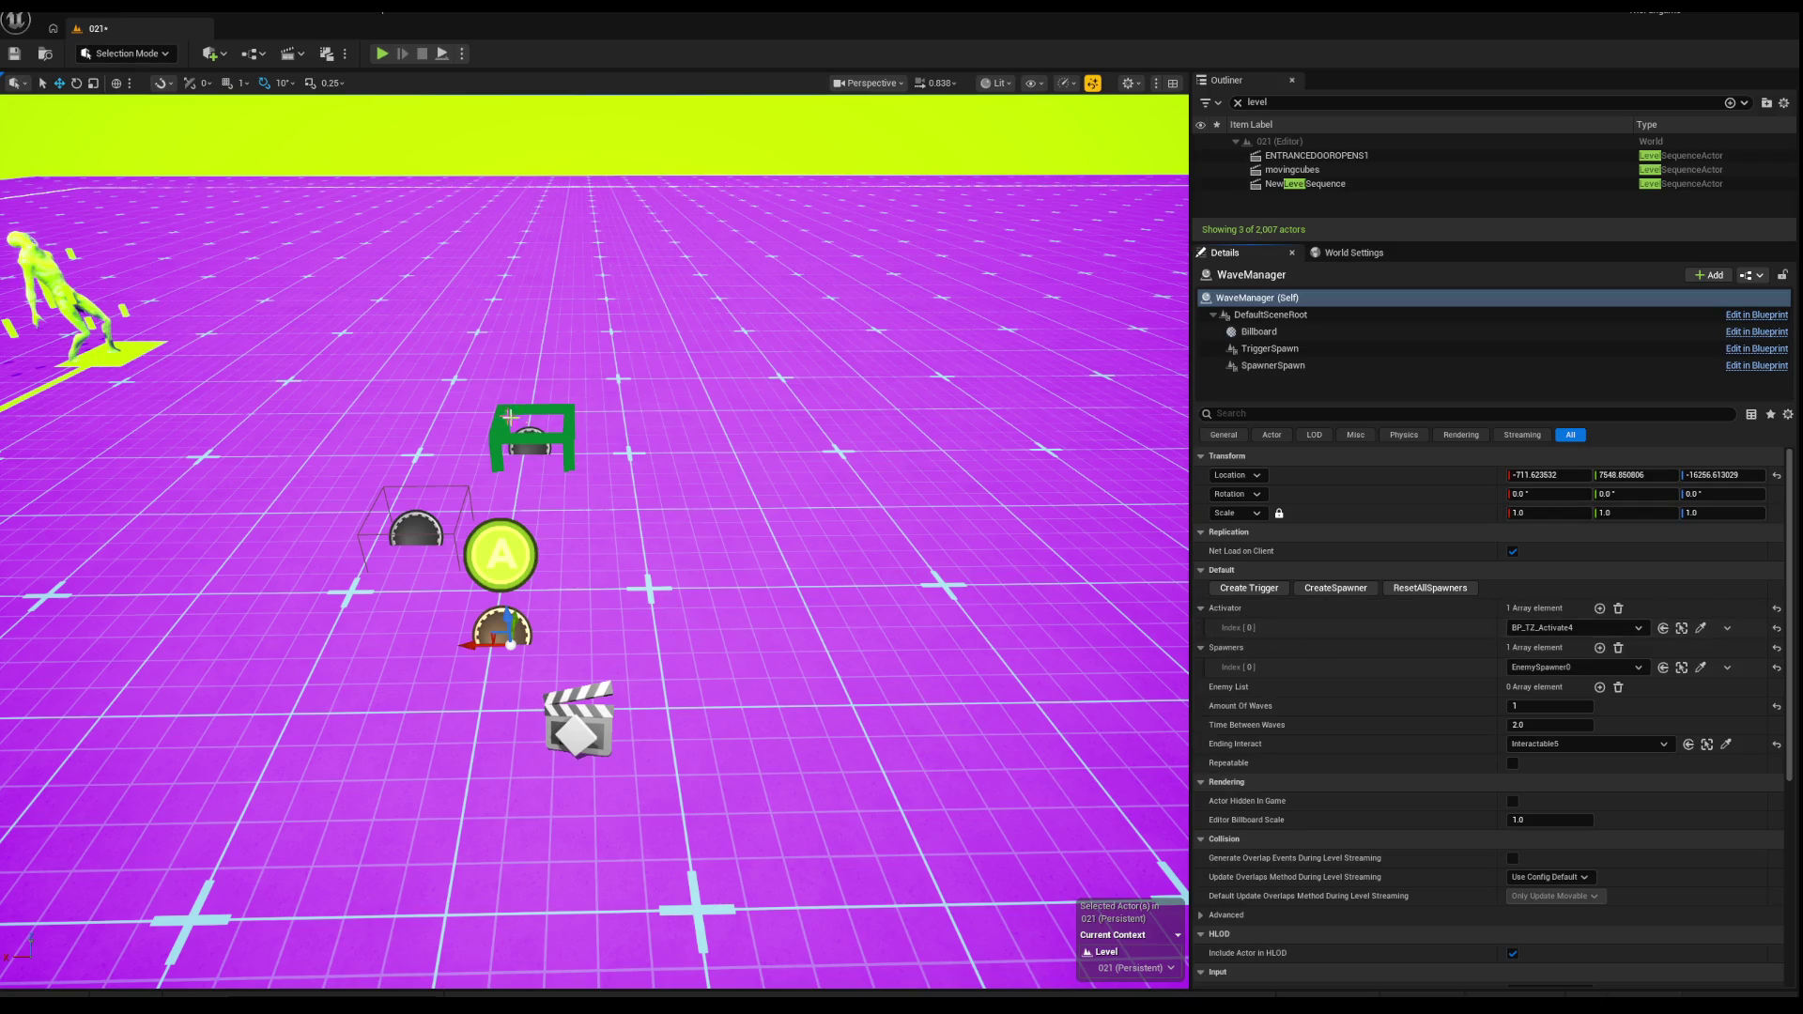
{"action": "left_click", "coordinate": [533, 438]}
{"action": "mouse_move", "coordinate": [537, 455]}
{"action": "left_mouse_down"}
{"action": "mouse_move", "coordinate": [737, 404]}
{"action": "mouse_move", "coordinate": [523, 388]}
{"action": "mouse_move", "coordinate": [819, 528]}
{"action": "left_mouse_up"}
Step: Scale the BP_TZ_Activate4 trigger up to about 9.37 × 9.57 floor coverage
{"action": "key", "text": "r"}
{"action": "mouse_move", "coordinate": [660, 500]}
{"action": "left_mouse_down"}
{"action": "mouse_move", "coordinate": [742, 526]}
{"action": "mouse_move", "coordinate": [698, 488]}
{"action": "mouse_move", "coordinate": [785, 431]}
{"action": "mouse_move", "coordinate": [857, 442]}
{"action": "mouse_move", "coordinate": [986, 523]}
{"action": "left_mouse_up"}
{"action": "key", "text": "w"}
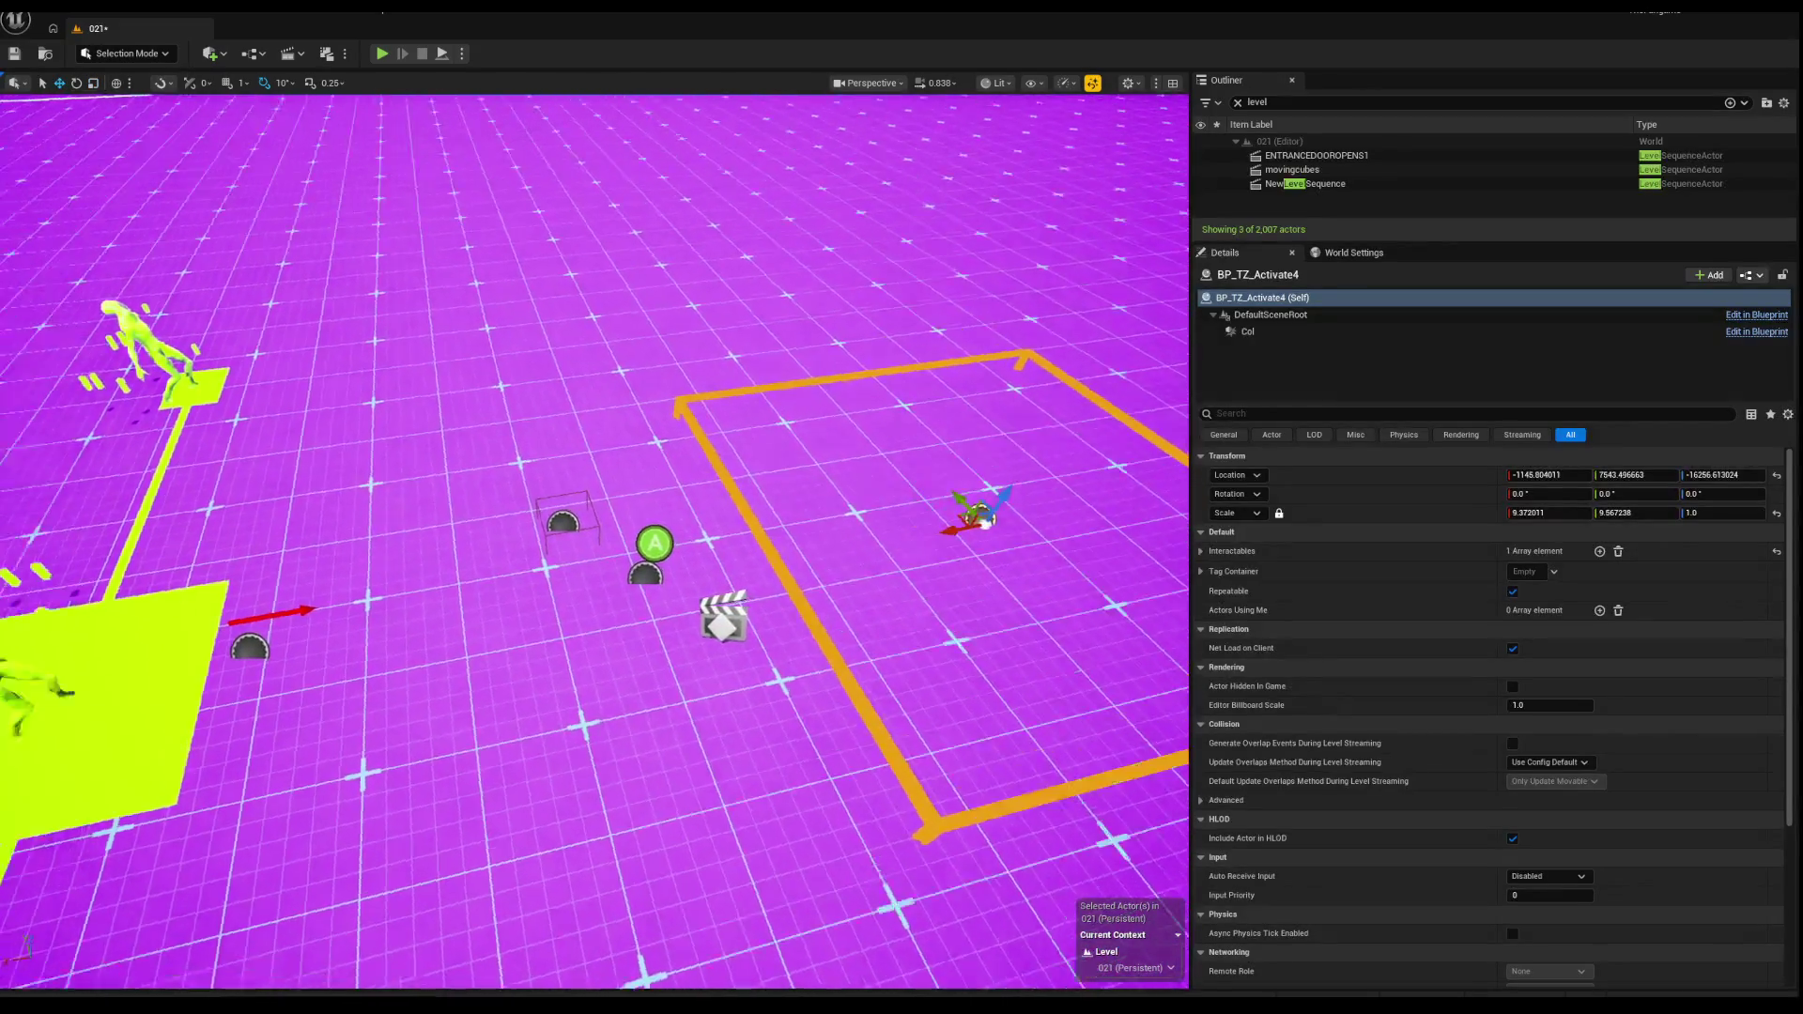
Step: Reselect the WaveManager after checking the enemy spawner, then start a play test
{"action": "mouse_move", "coordinate": [632, 535]}
{"action": "left_mouse_down"}
{"action": "mouse_move", "coordinate": [576, 624]}
{"action": "mouse_move", "coordinate": [613, 620]}
{"action": "mouse_move", "coordinate": [587, 631]}
{"action": "left_mouse_up"}
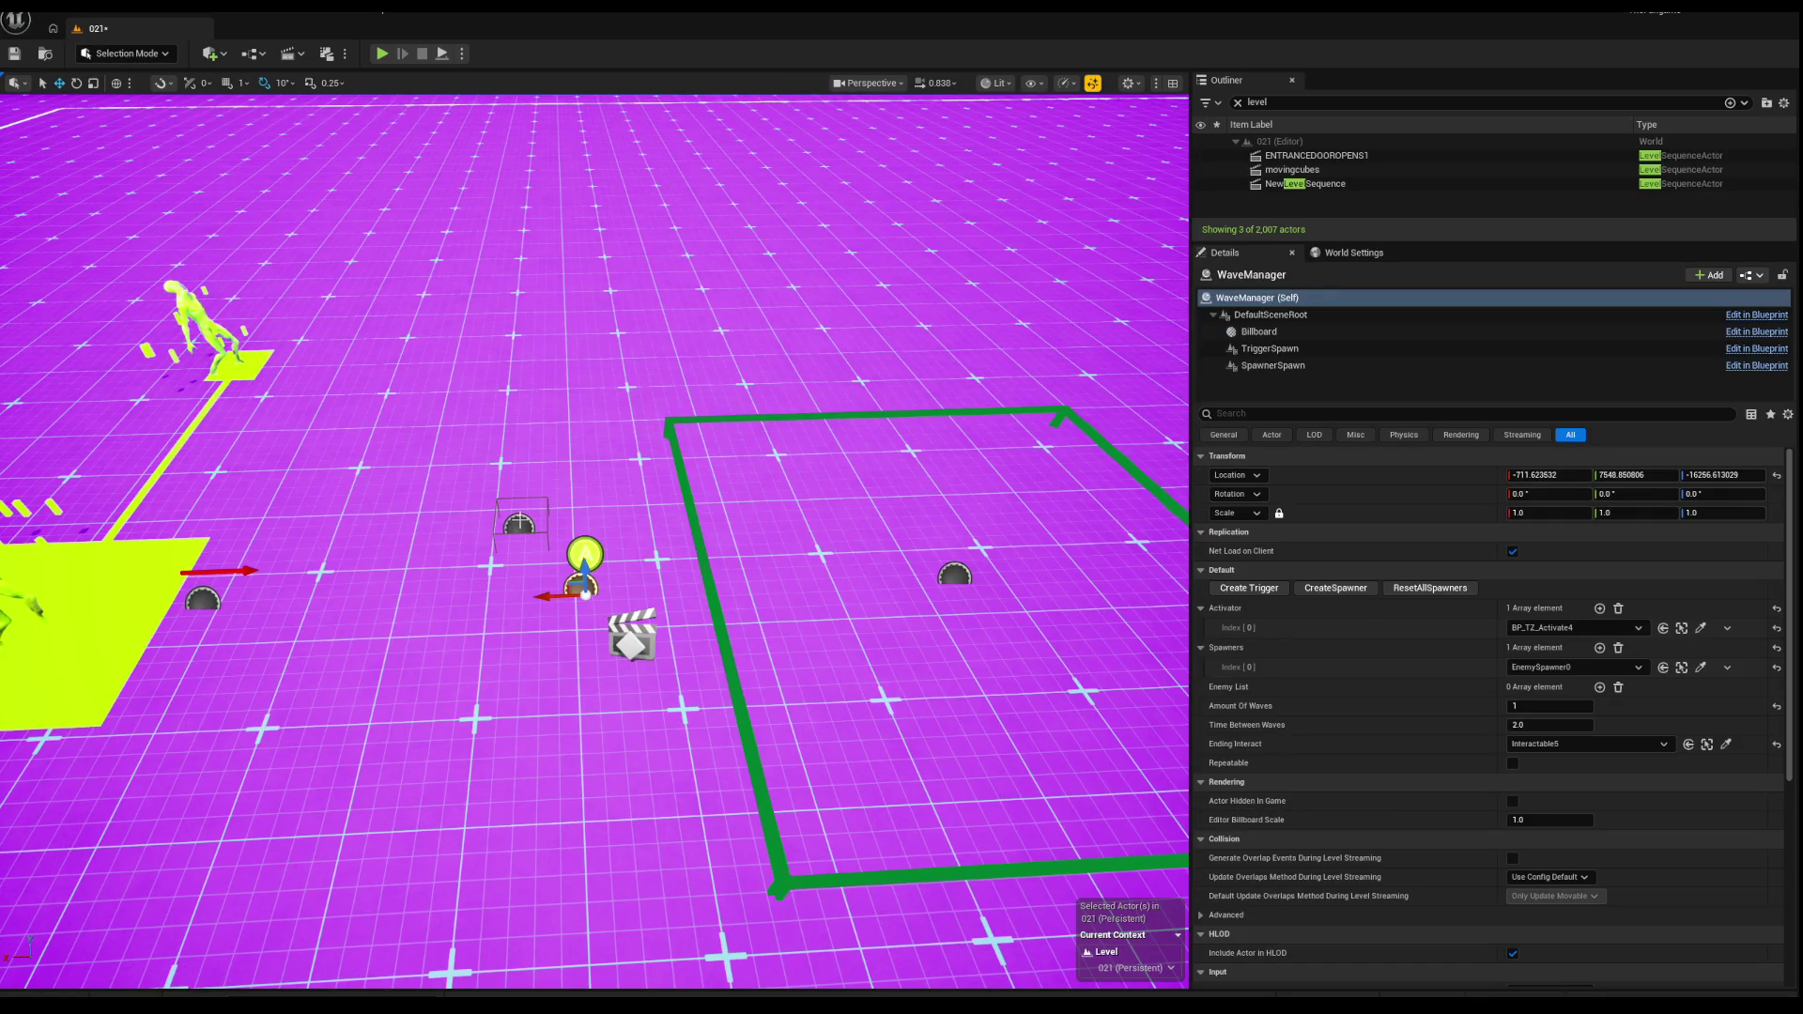
{"action": "left_click_drag", "start_coordinate": [587, 631], "coordinate": [586, 646]}
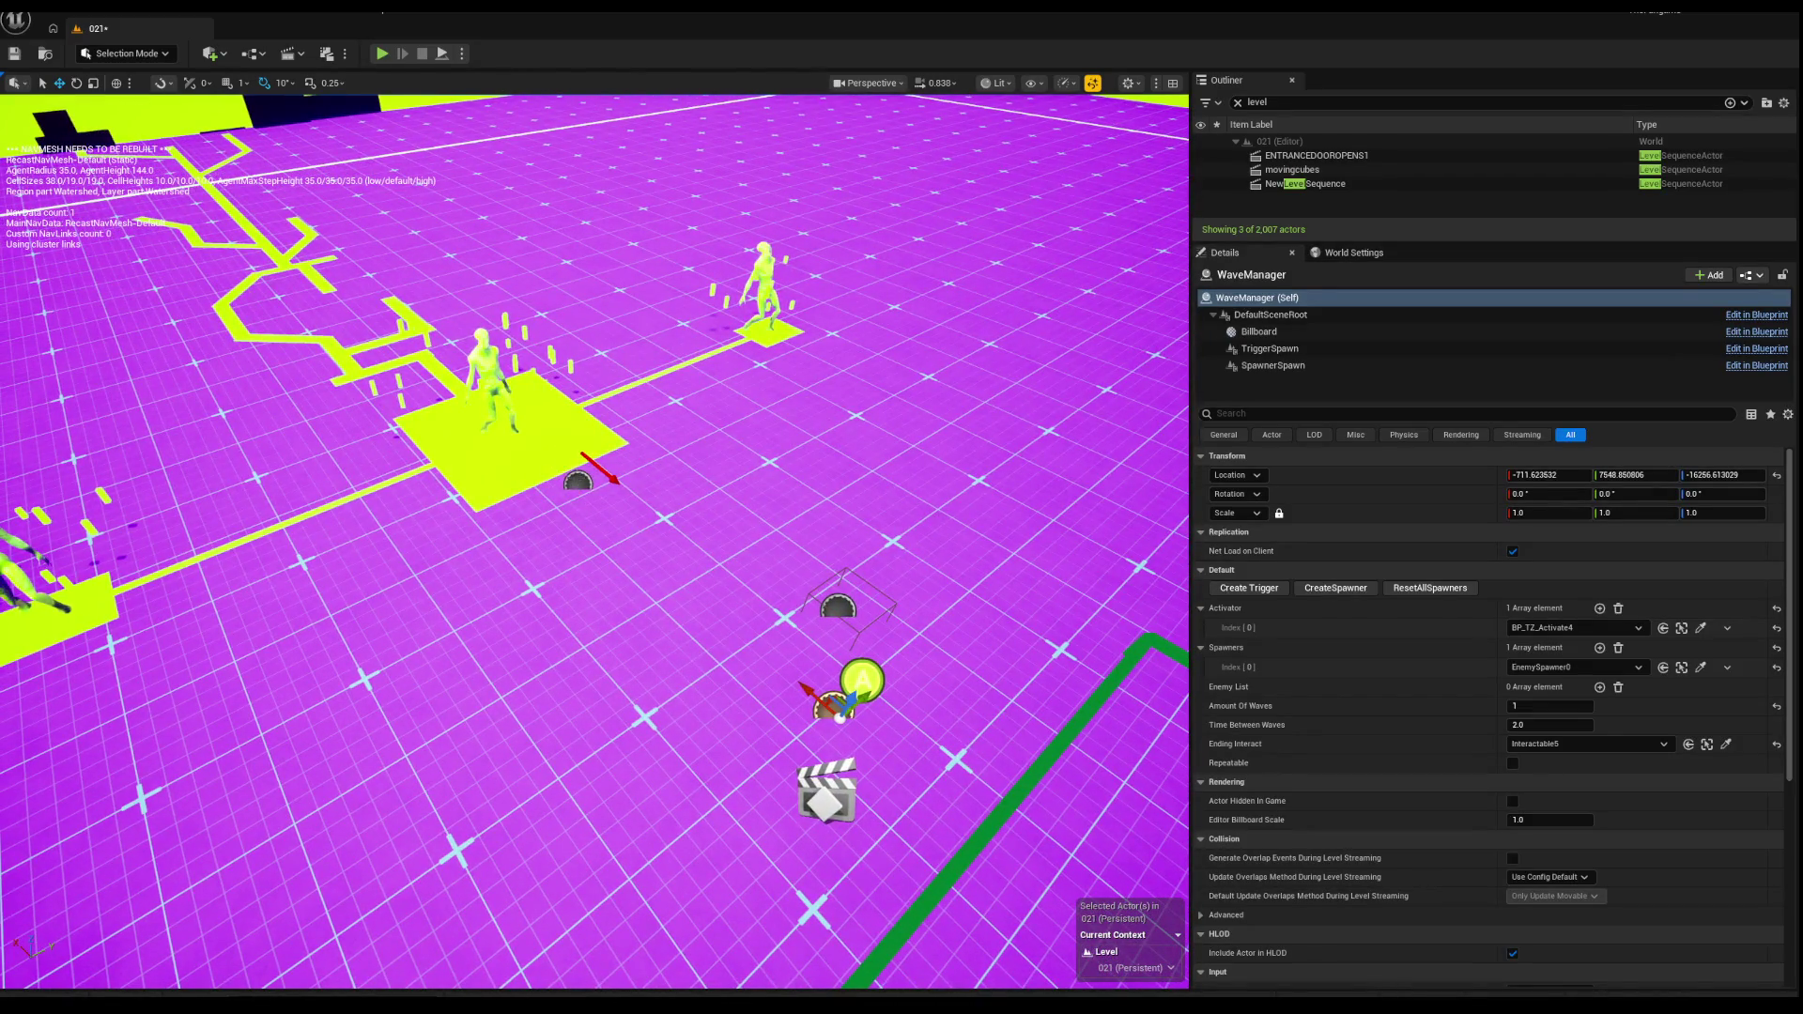
{"action": "left_click", "coordinate": [577, 482]}
{"action": "left_click_drag", "start_coordinate": [902, 532], "coordinate": [877, 567]}
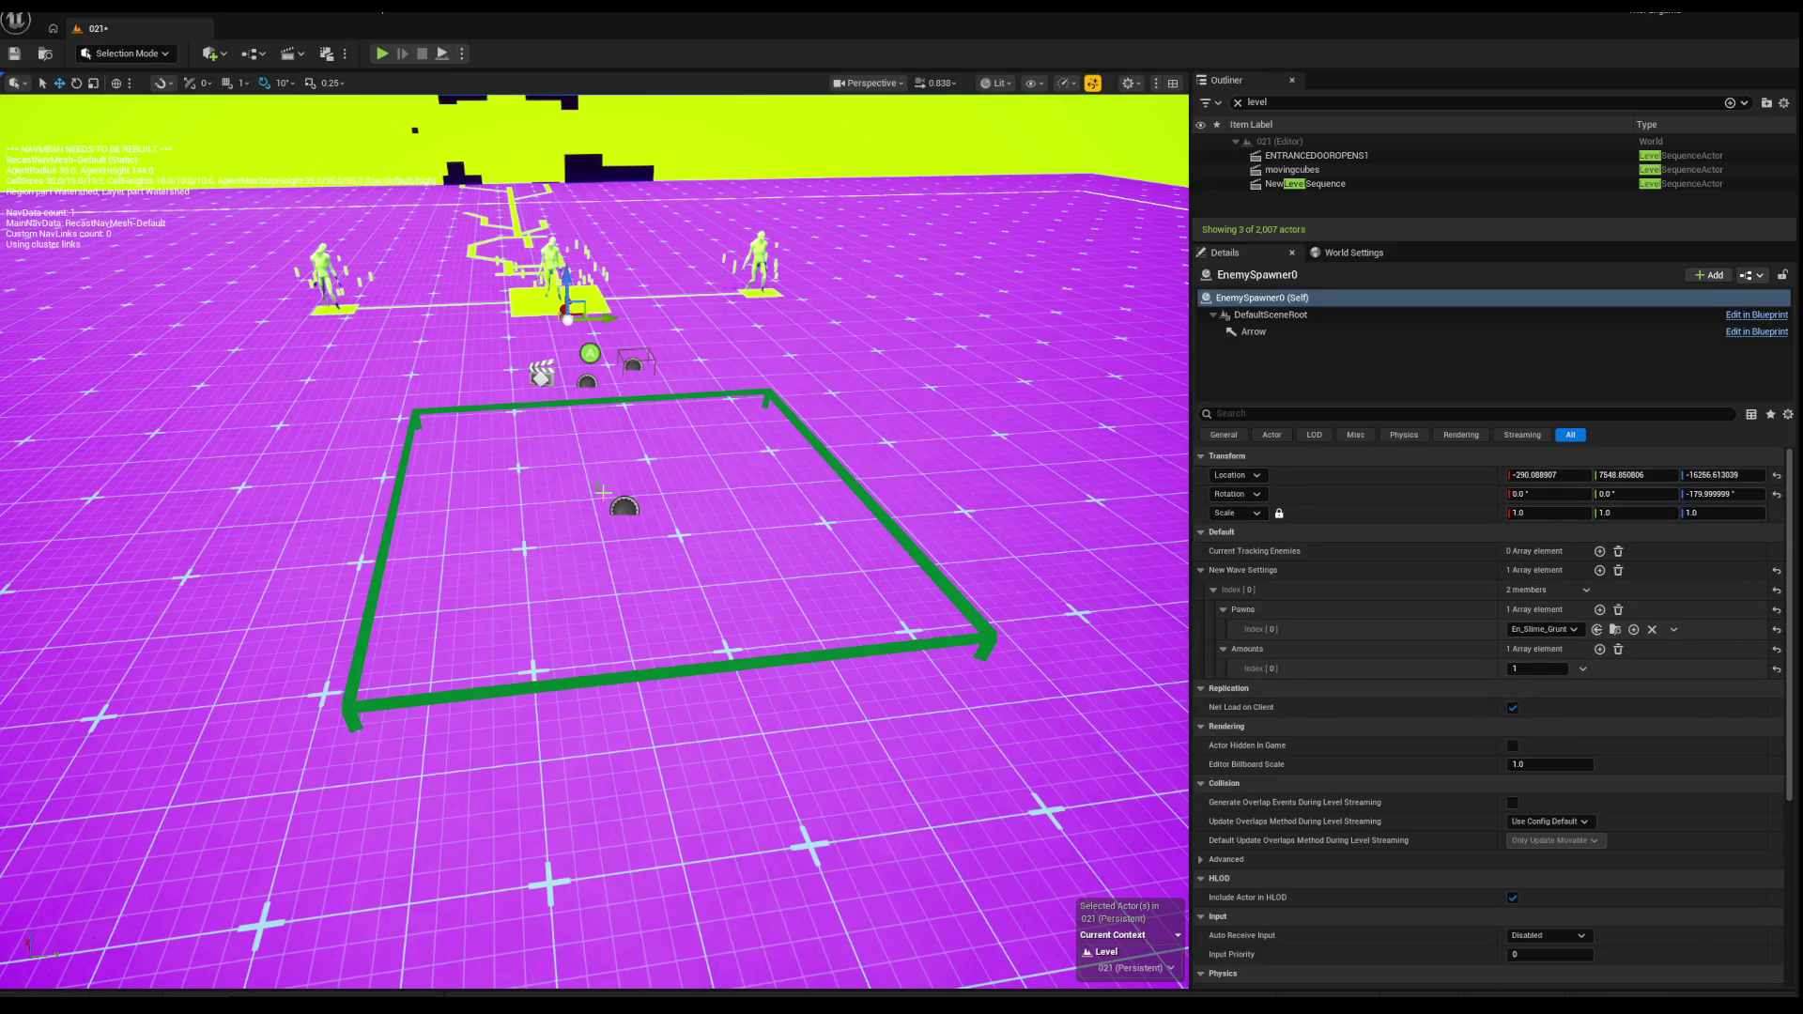
{"action": "left_click", "coordinate": [590, 353]}
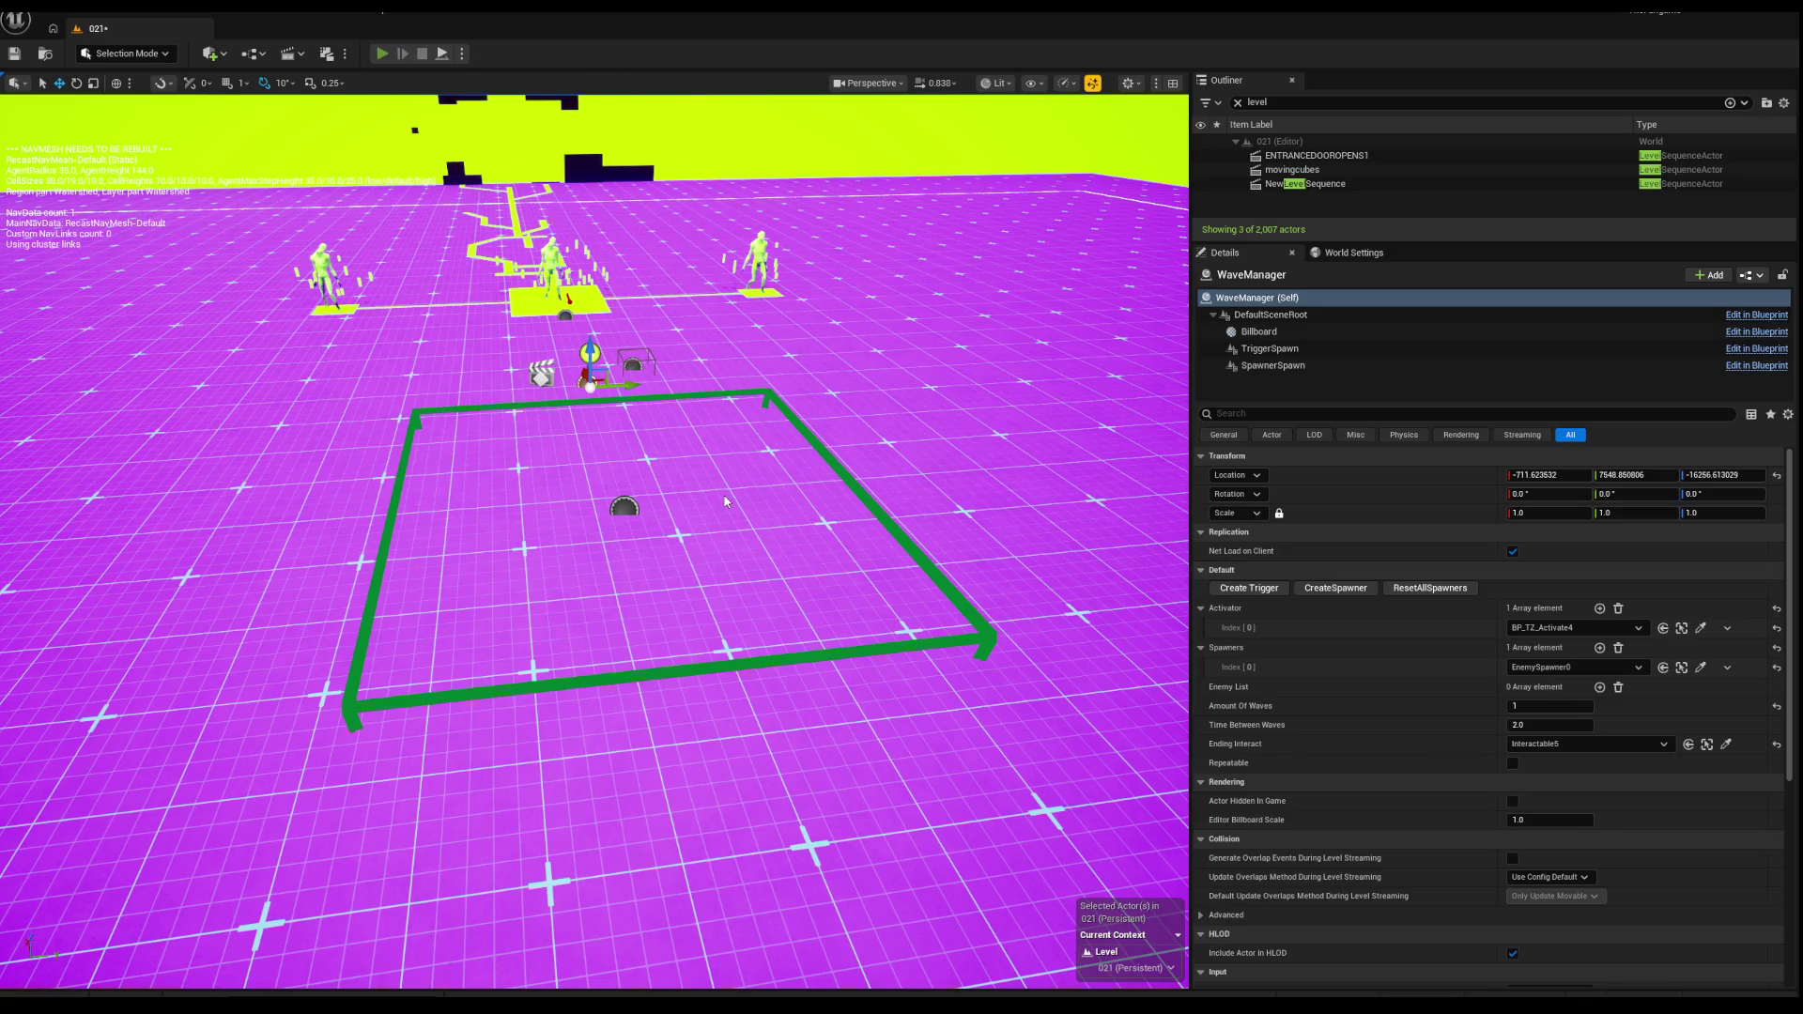
{"action": "key", "text": "alt+p"}
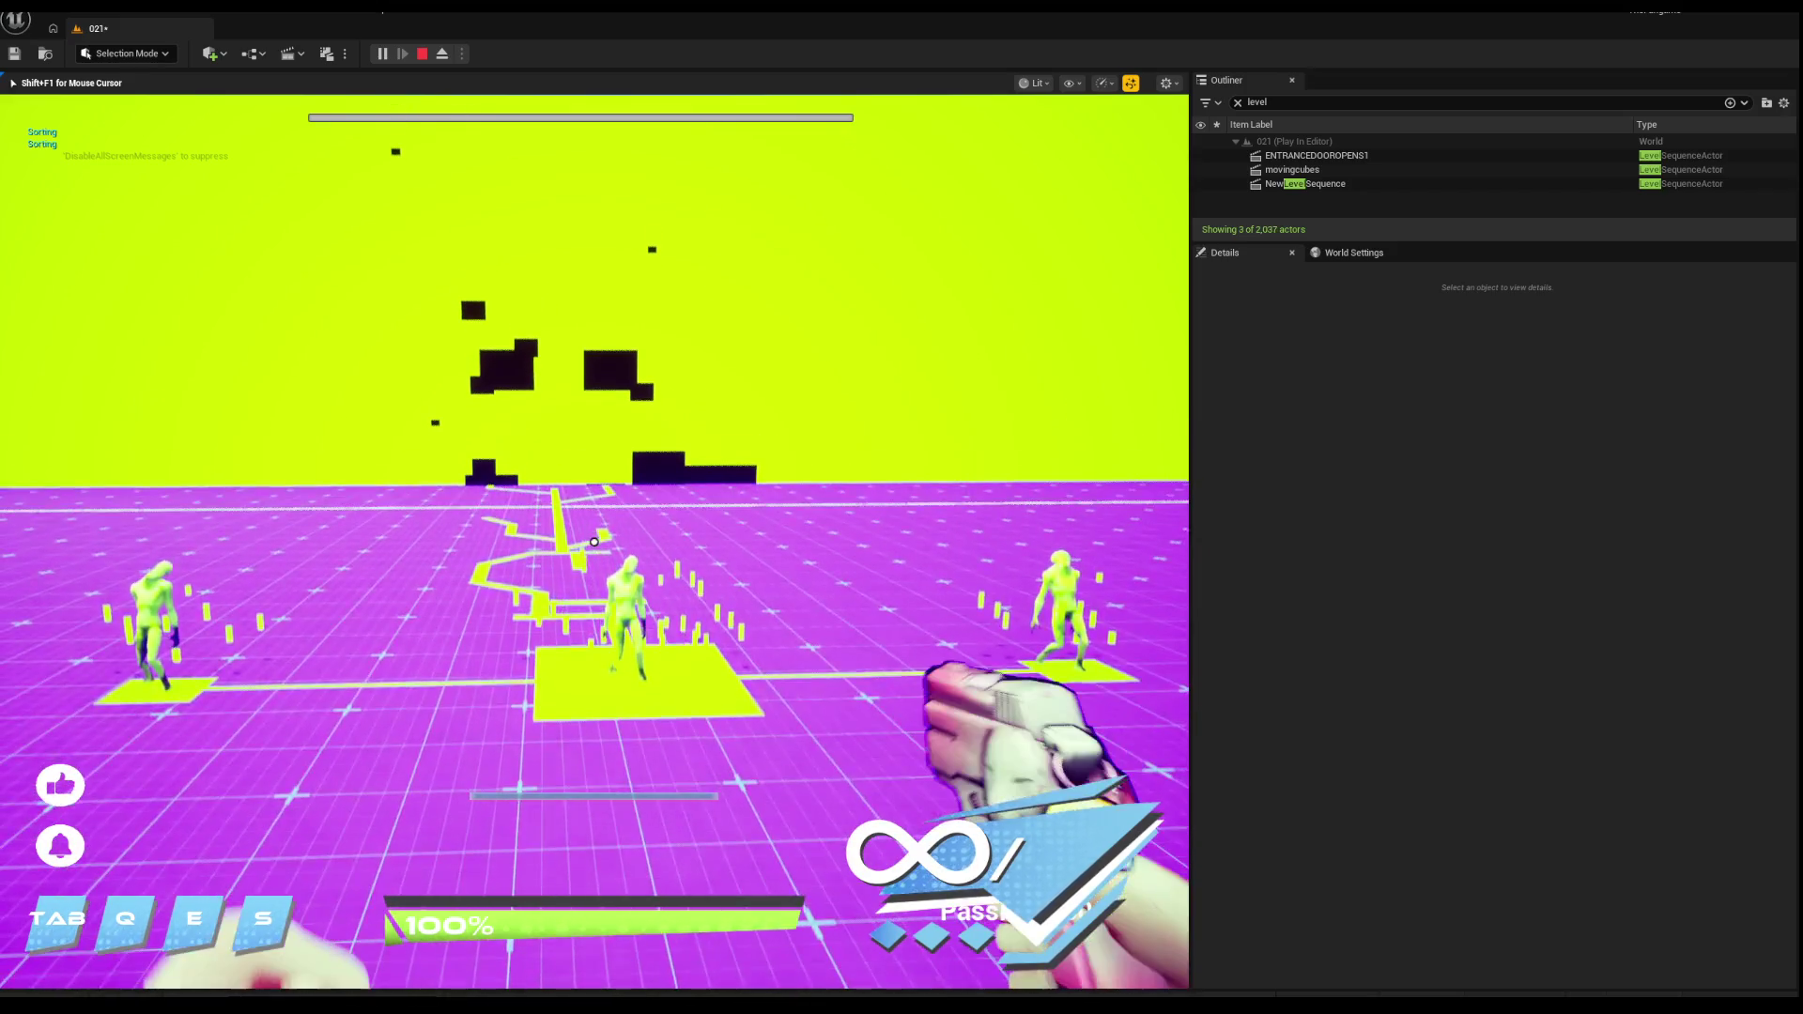
{"action": "key", "text": "Escape"}
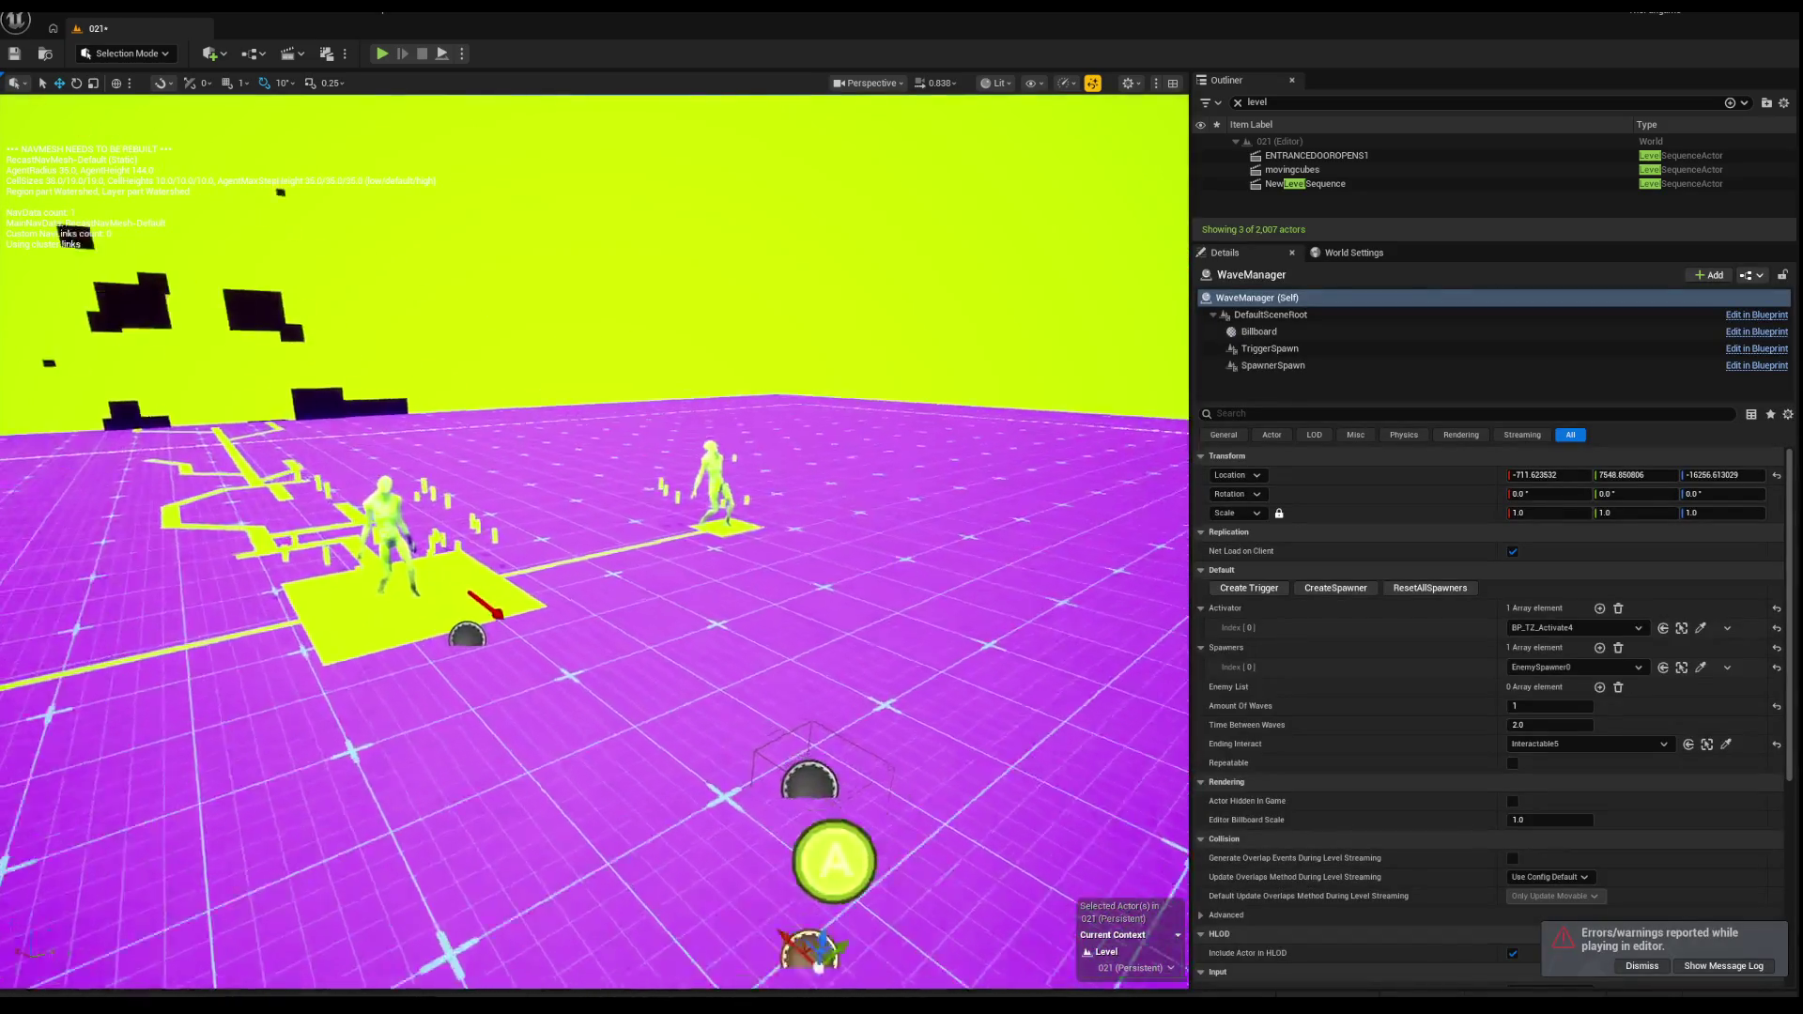
{"action": "left_click", "coordinate": [450, 517]}
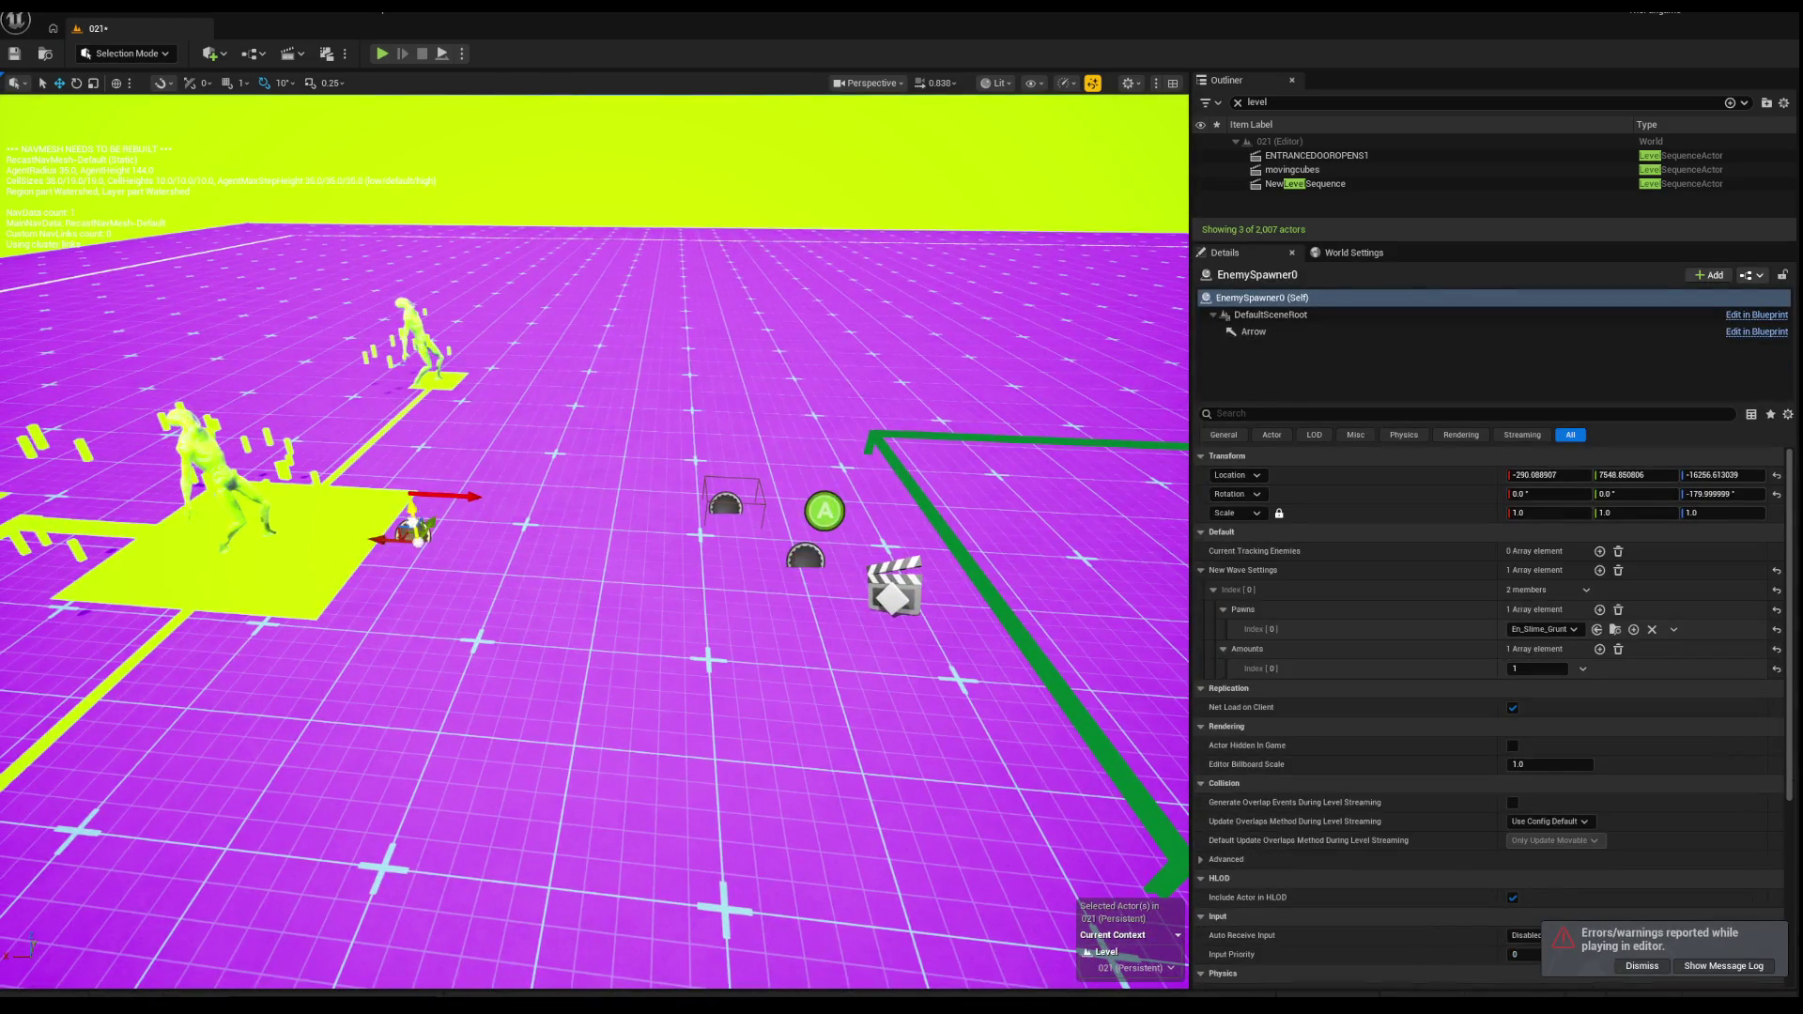
{"action": "scroll", "coordinate": [485, 512], "scroll_direction": "up", "scroll_amount": 5}
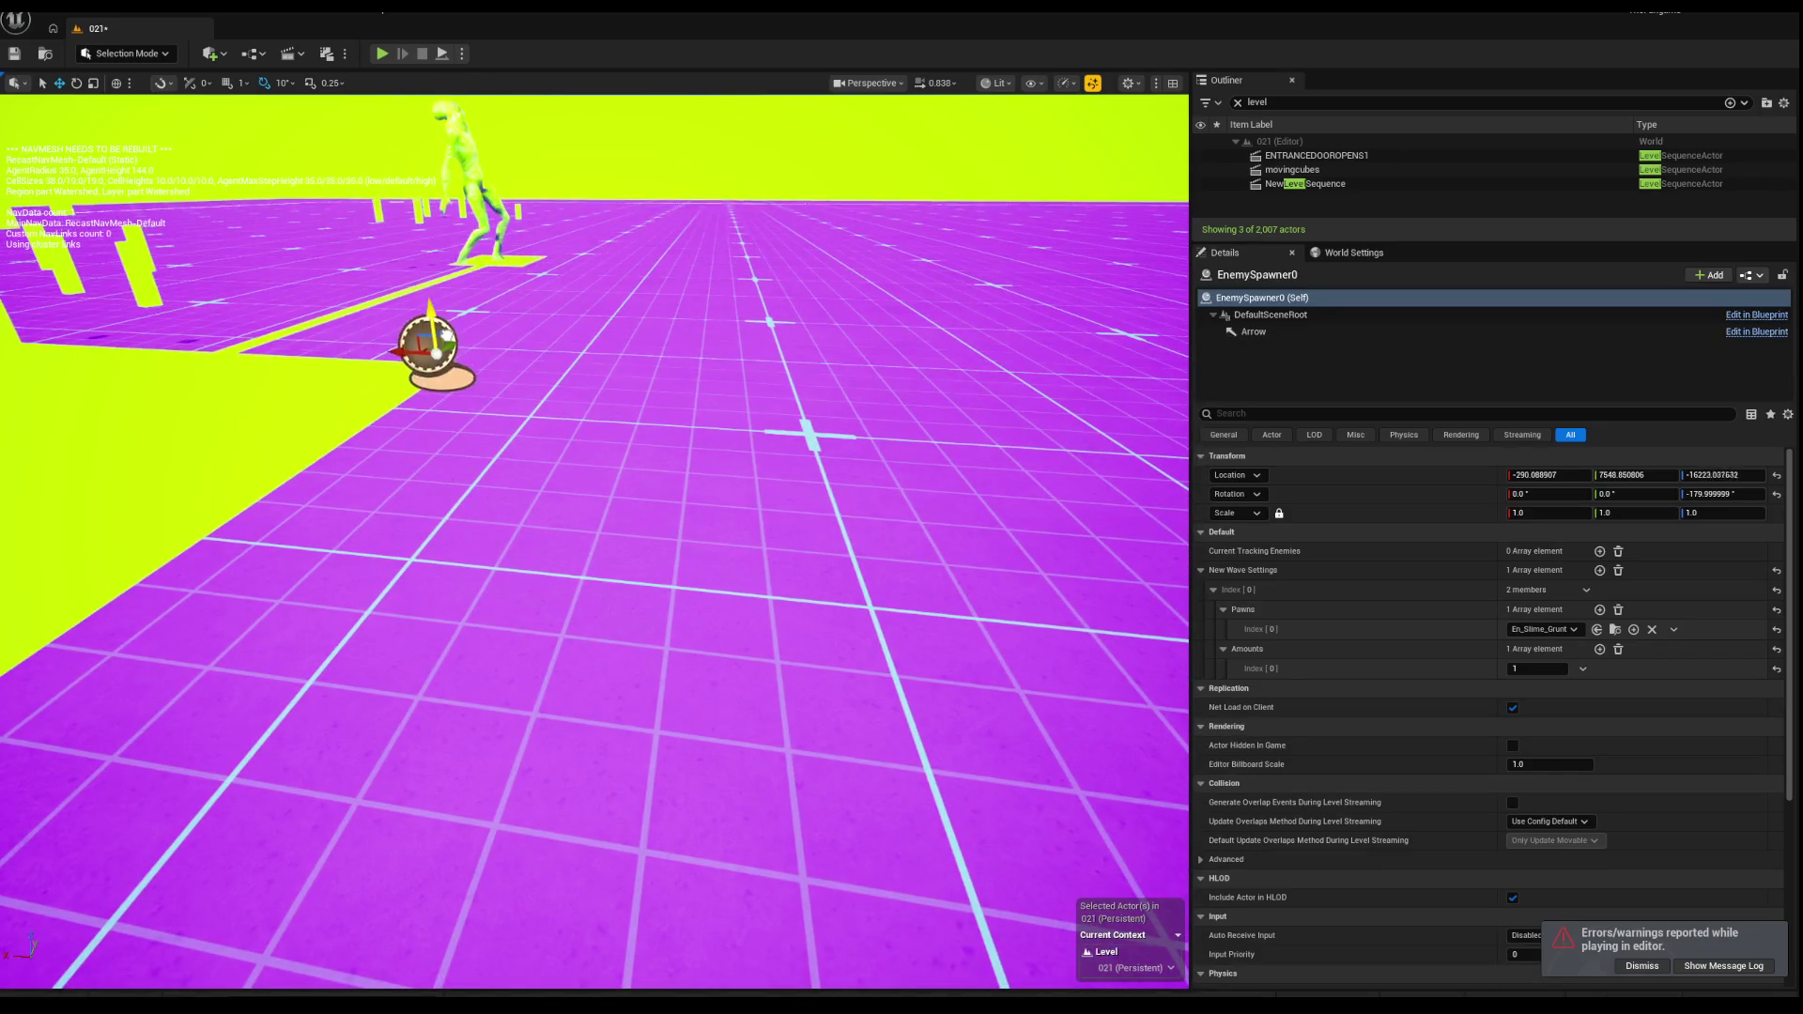
{"action": "scroll", "coordinate": [486, 512], "scroll_direction": "down", "scroll_amount": 10}
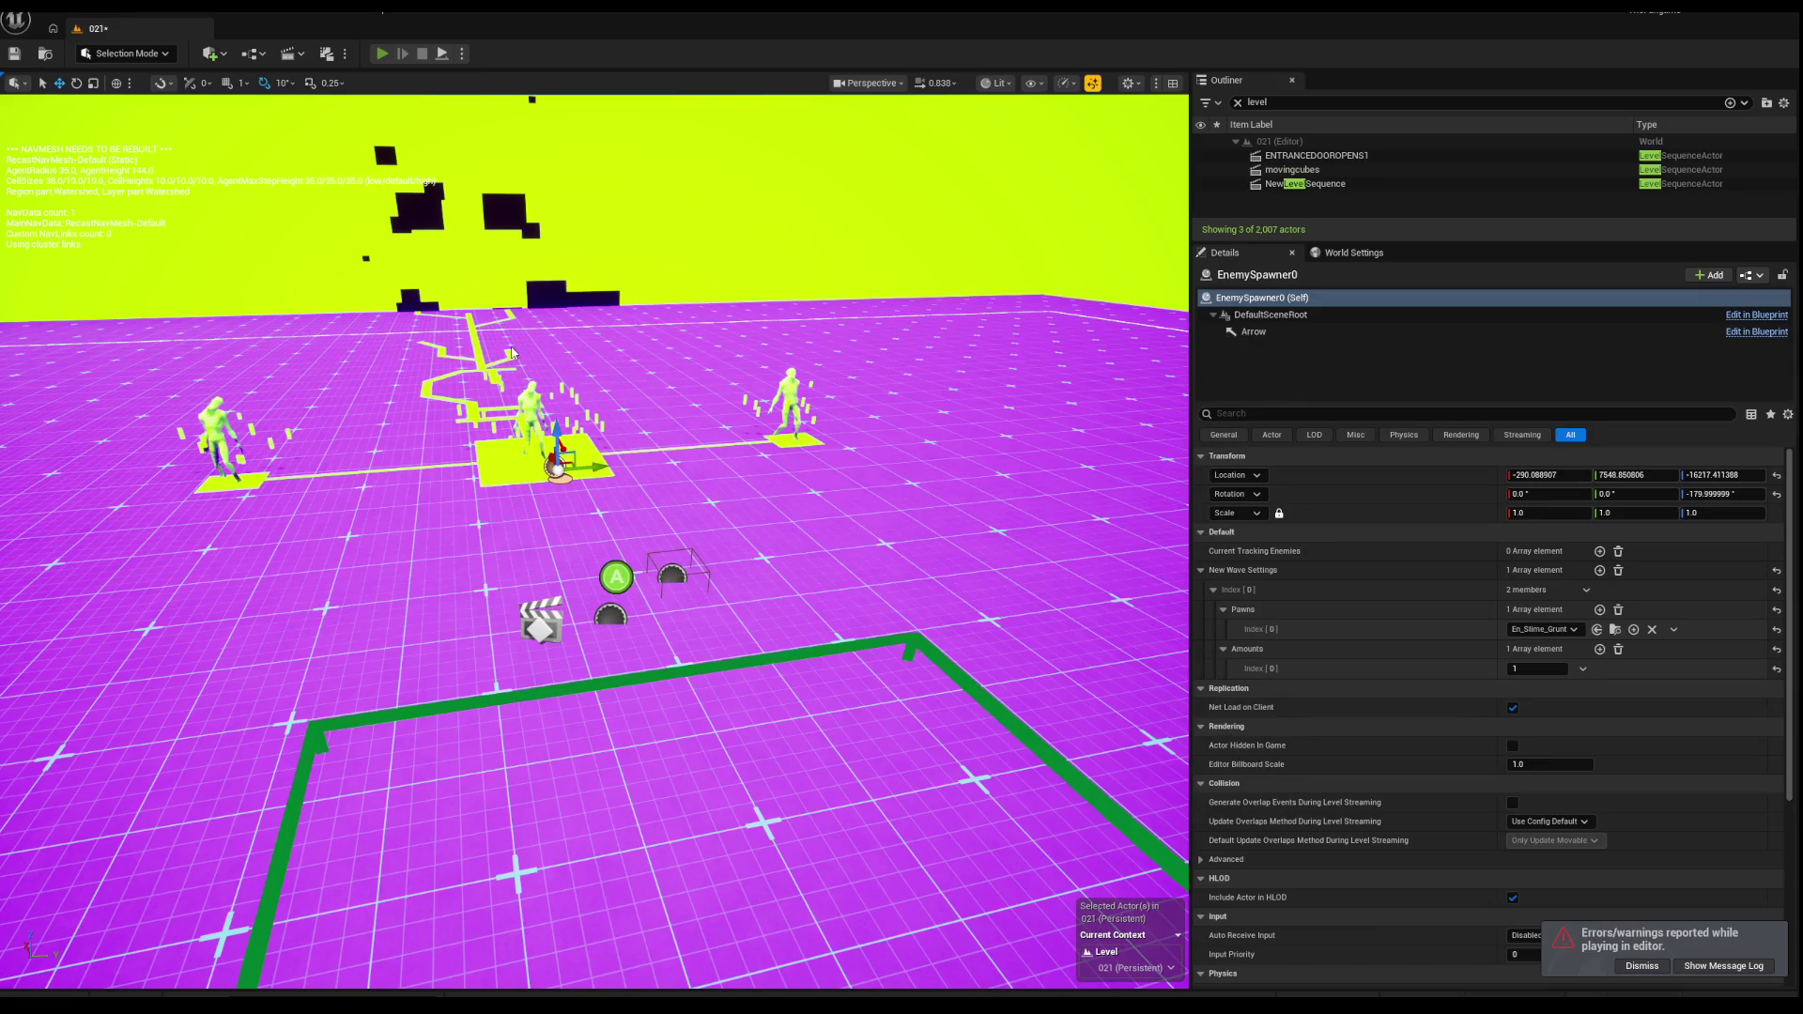
{"action": "key", "text": "alt+p"}
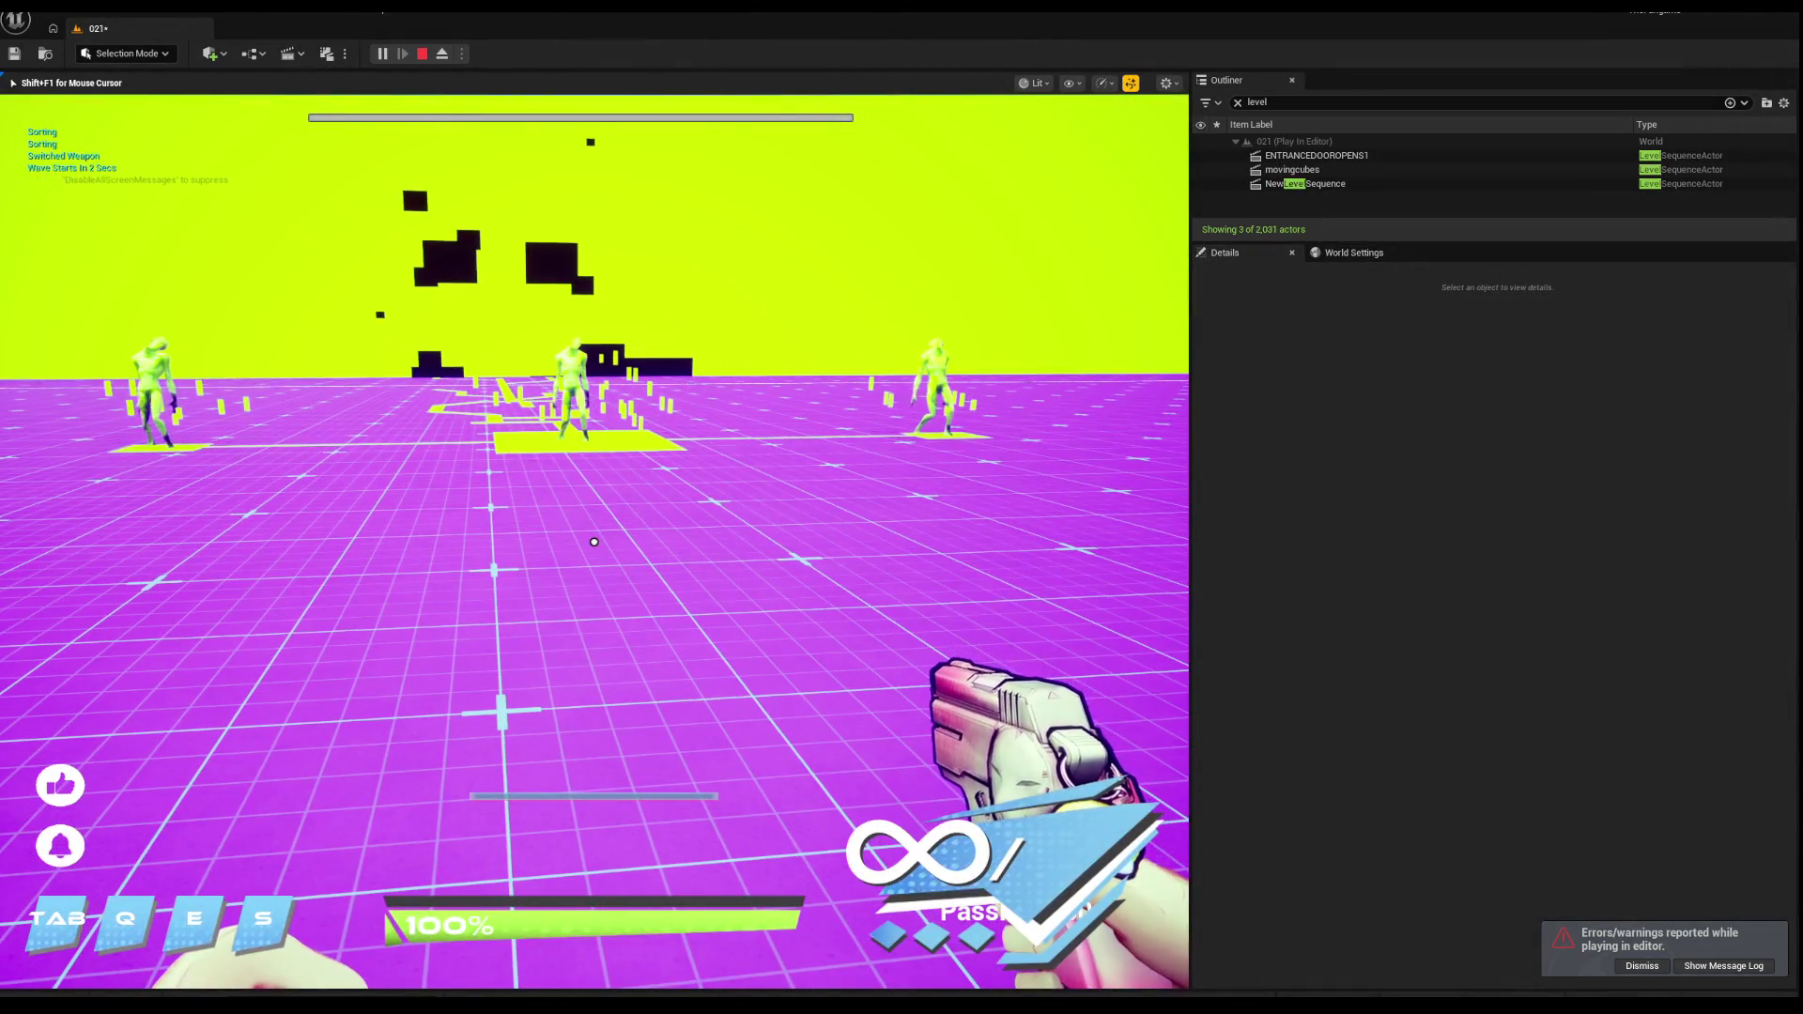
{"action": "key", "text": "w"}
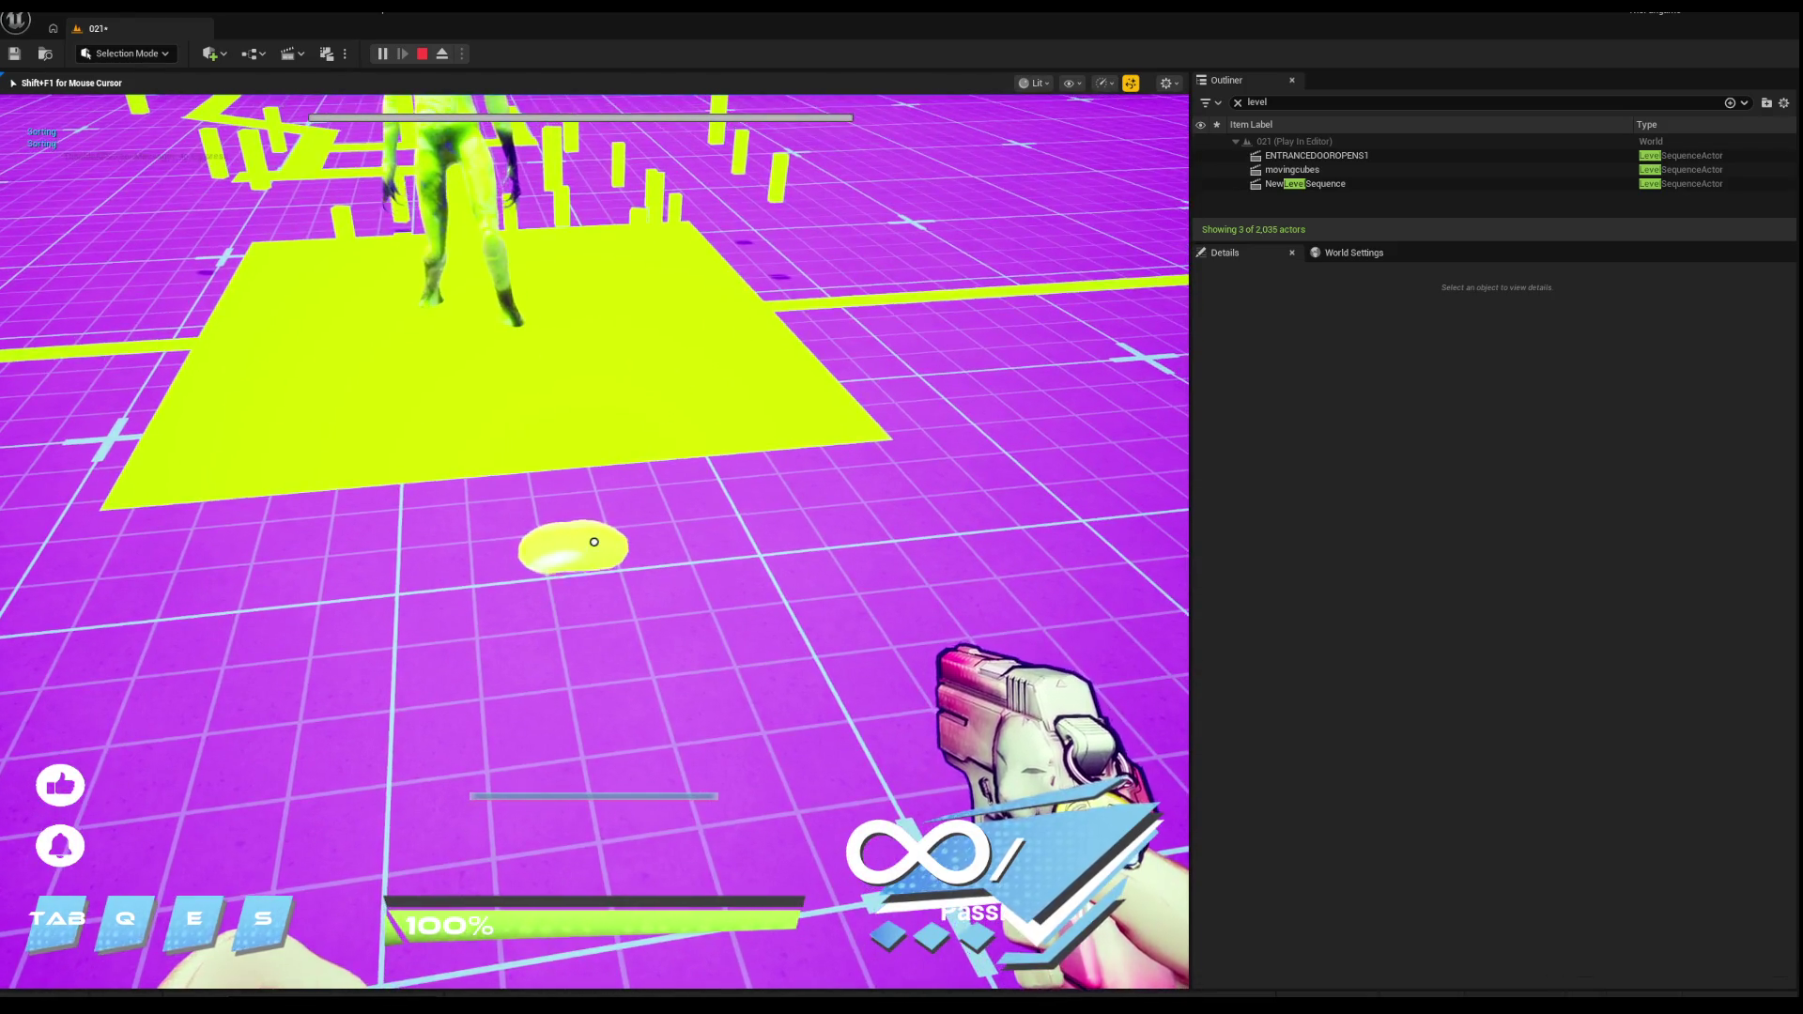
{"action": "key", "text": "s"}
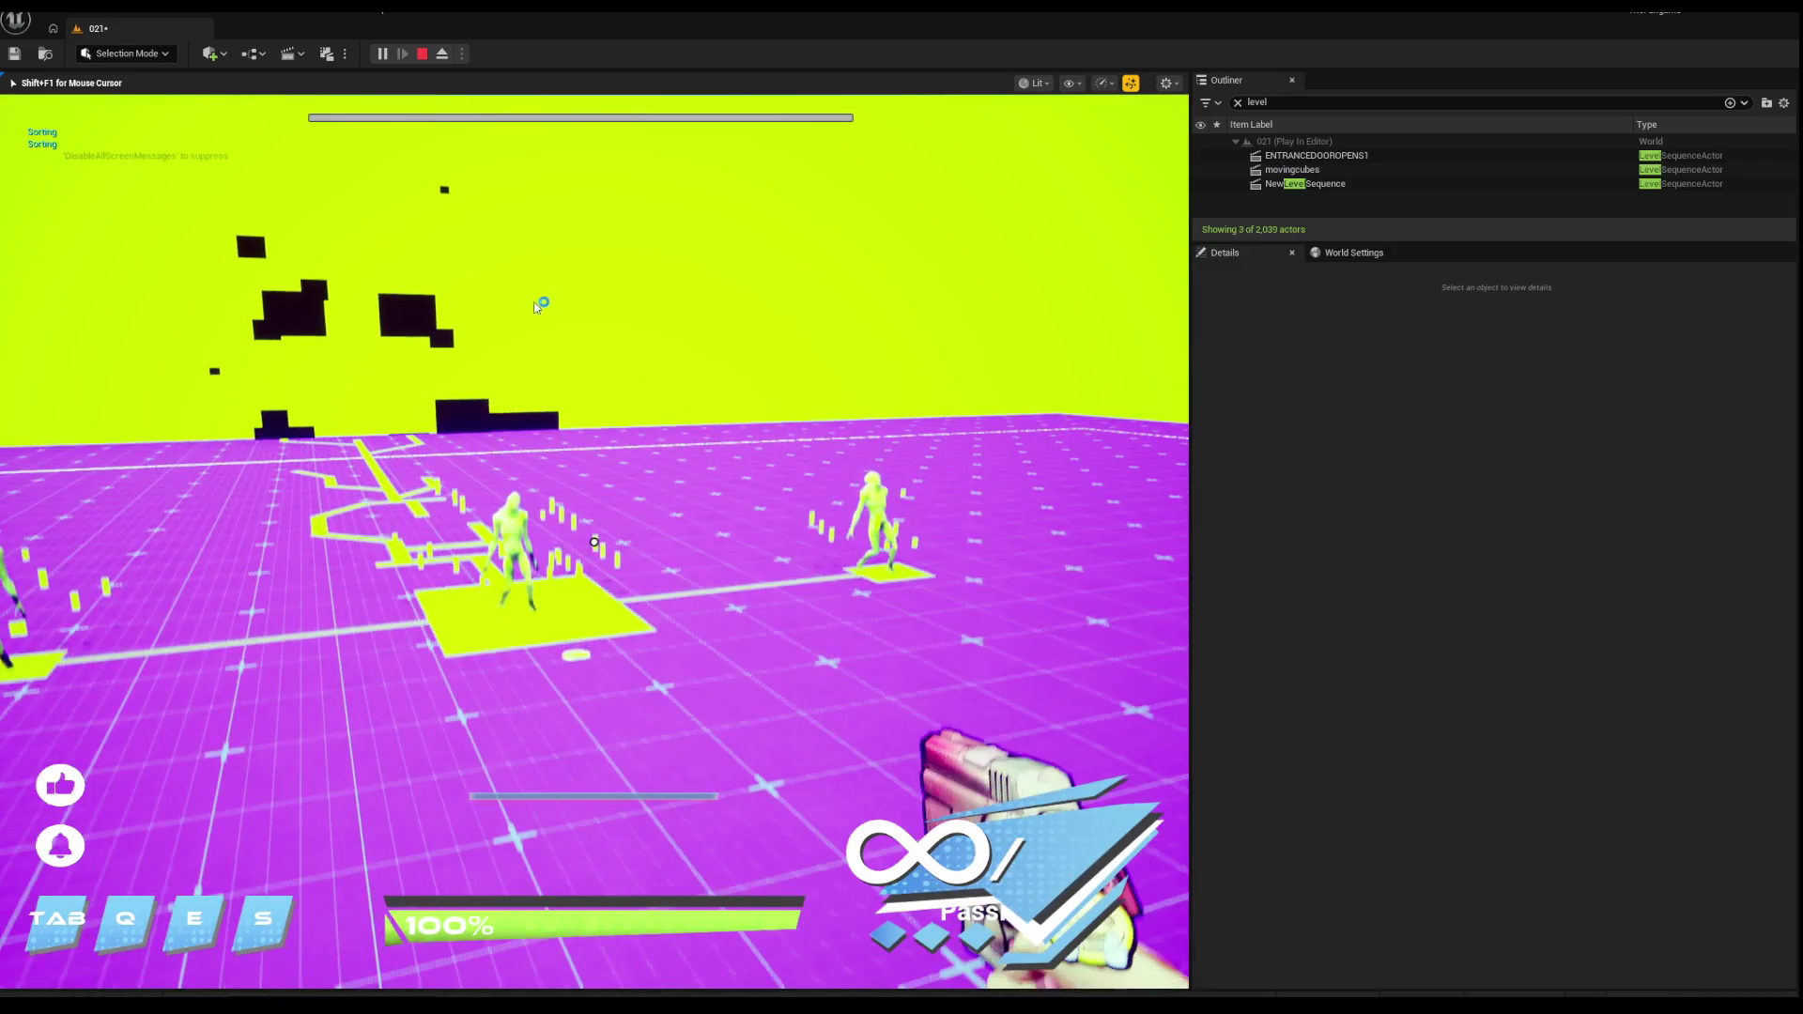
{"action": "key", "text": "Escape"}
{"action": "key", "text": "s"}
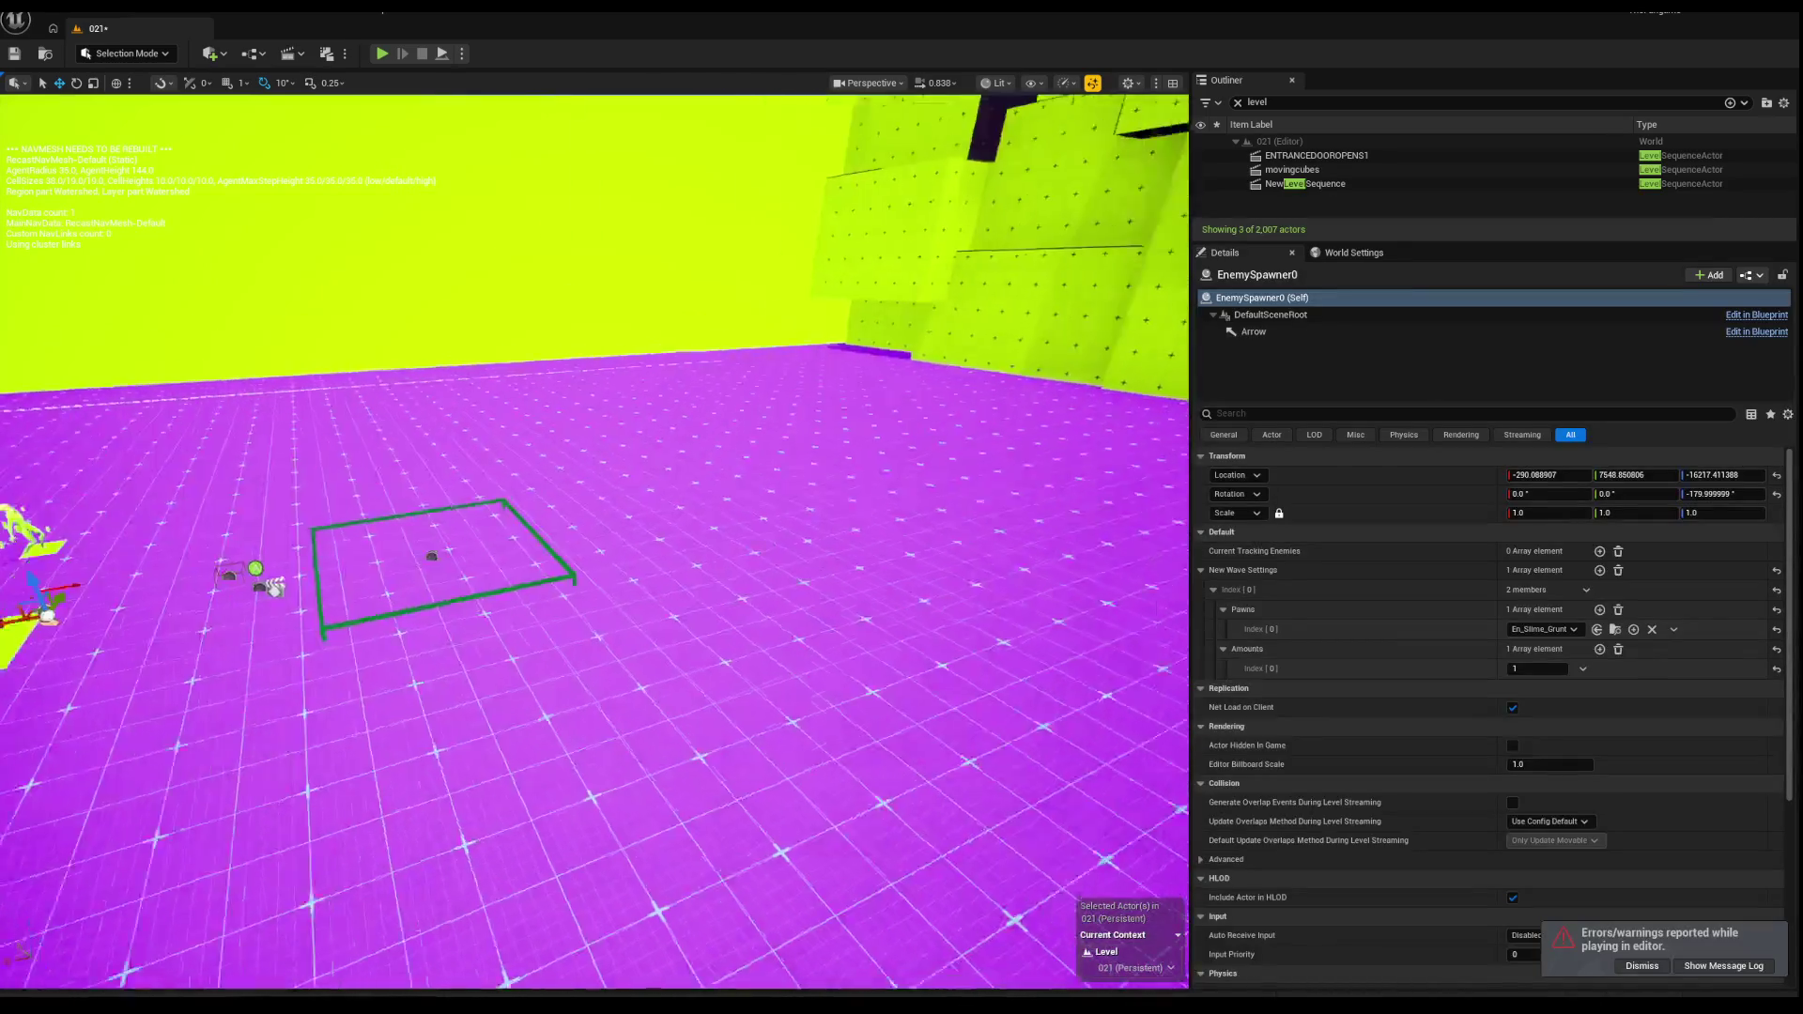
Step: Survey the purple floor, then place a new Nav Mesh Bounds Volume from the actors list
{"action": "key", "text": "p"}
{"action": "key", "text": "d"}
{"action": "key", "text": "s"}
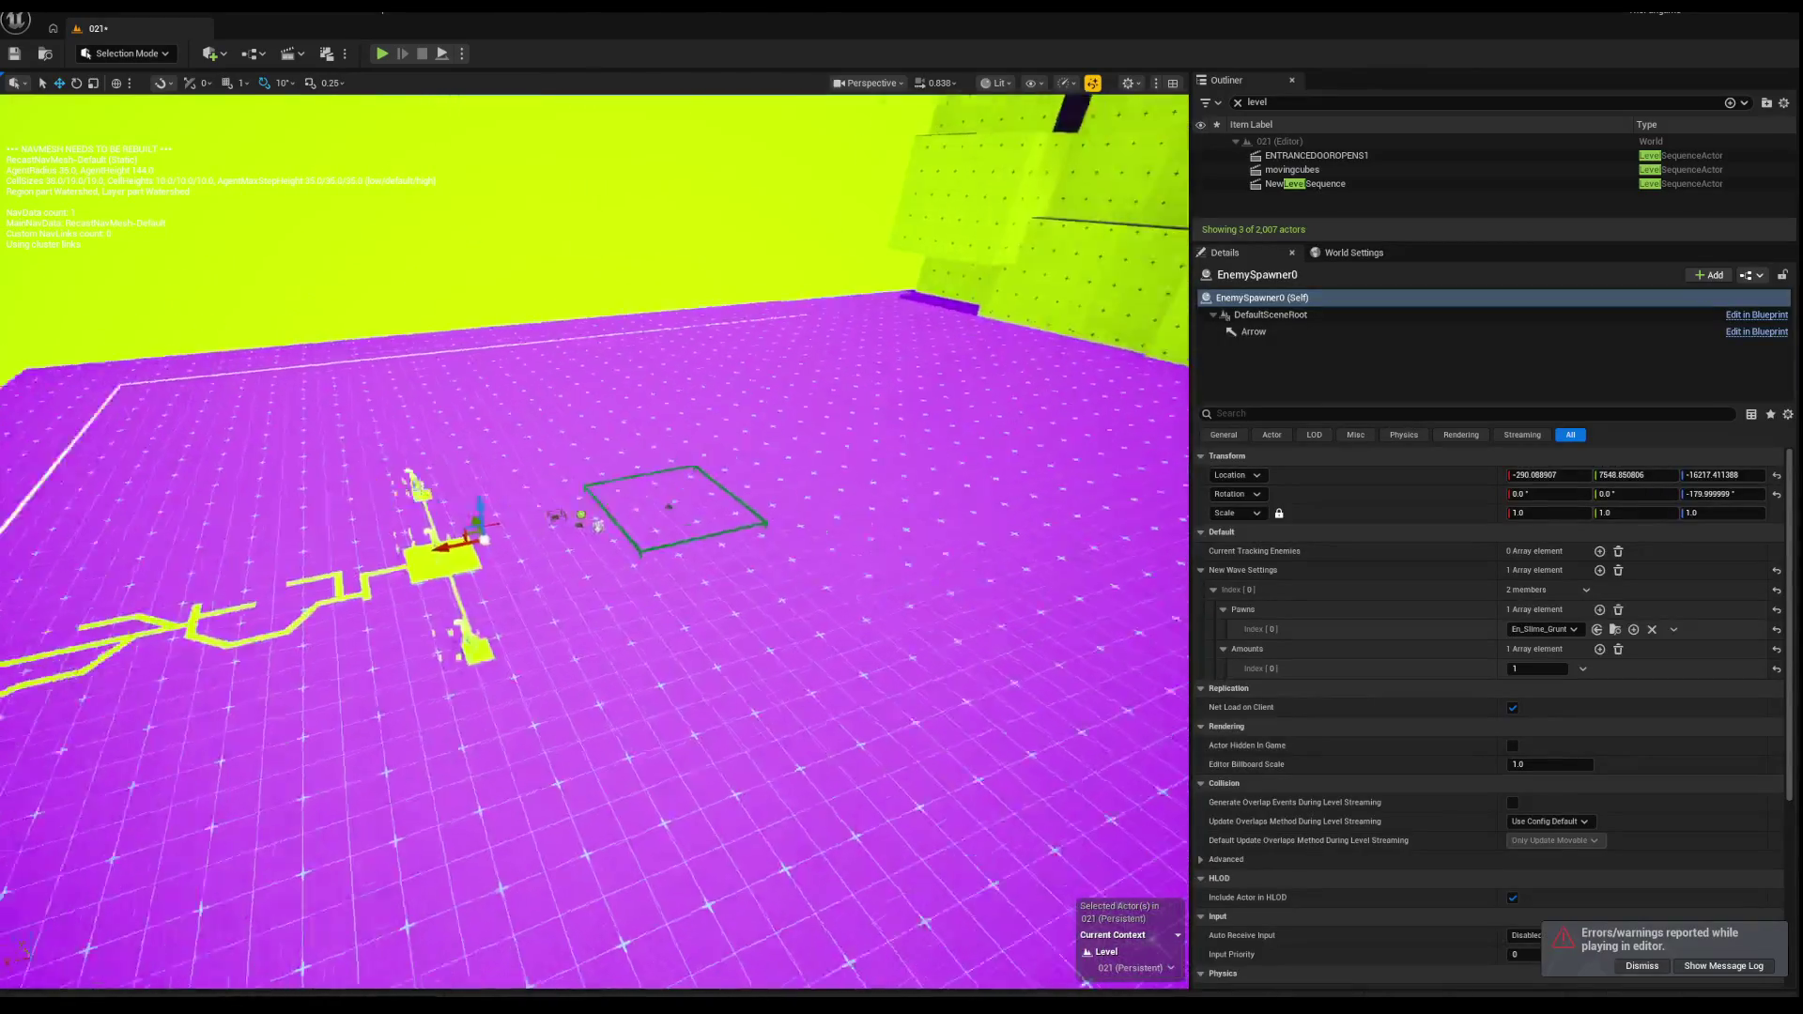
{"action": "key", "text": "s"}
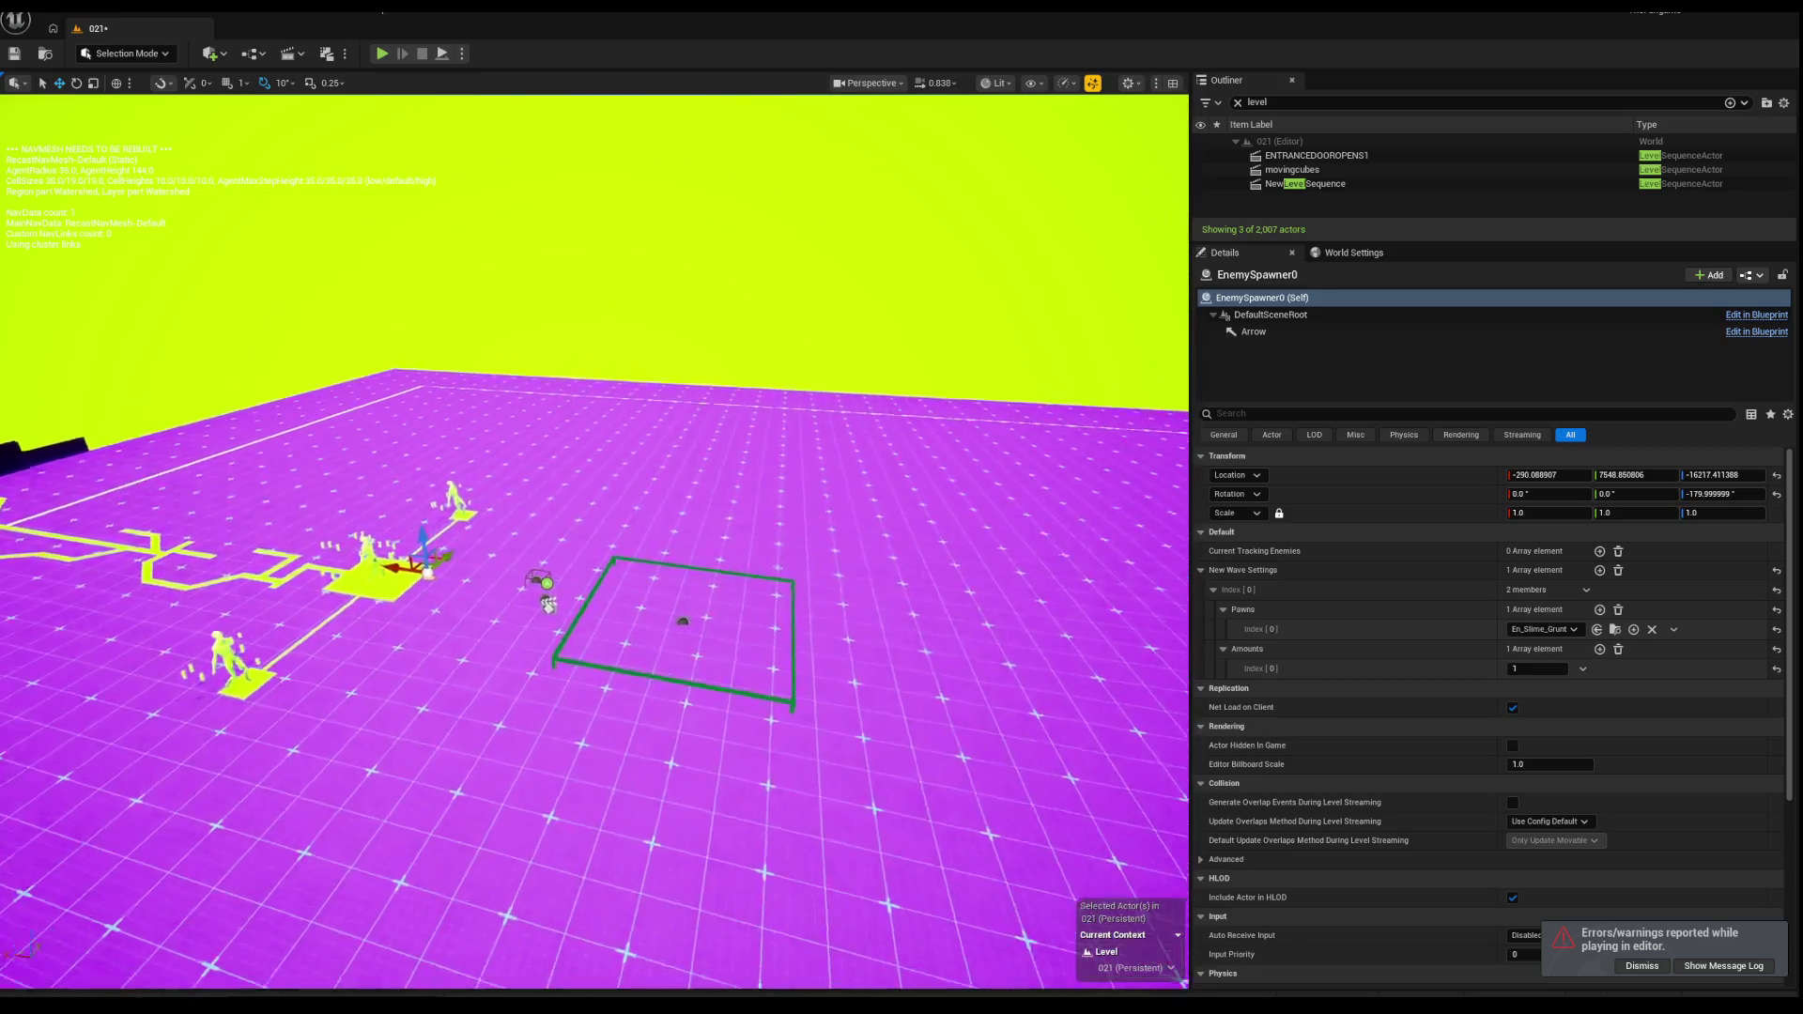
{"action": "key", "text": "w"}
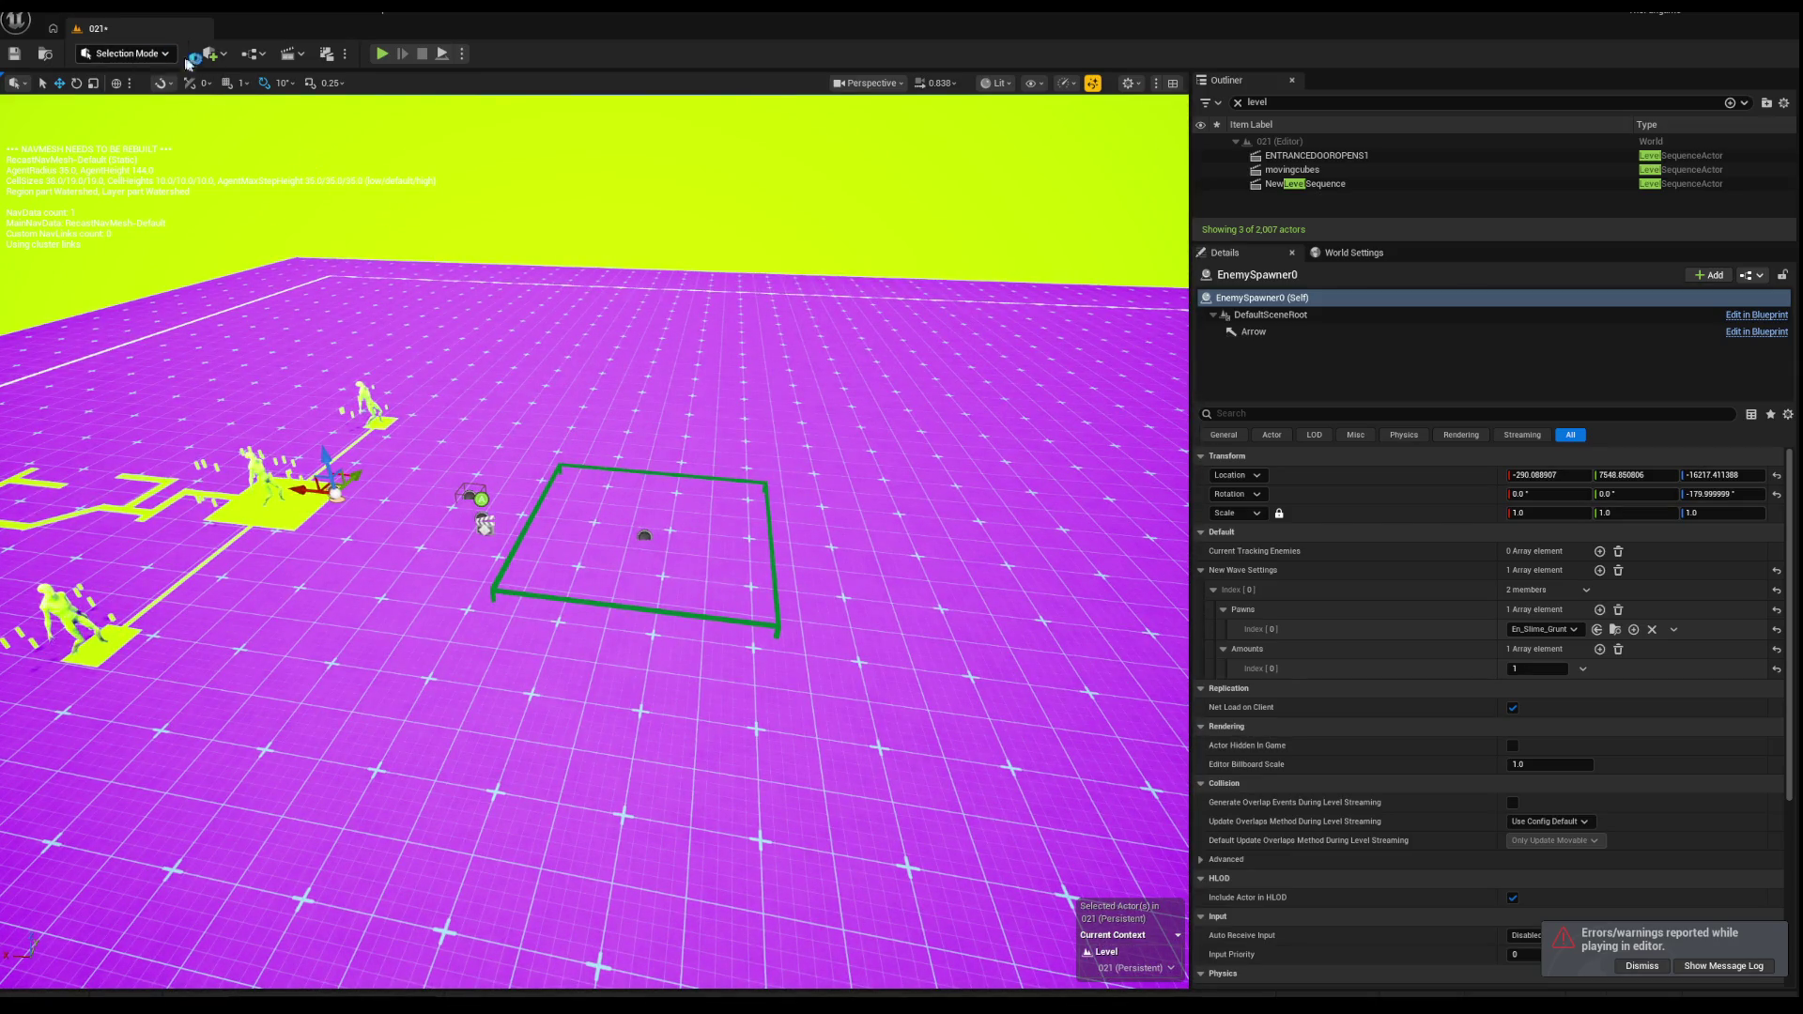
{"action": "key", "text": "w"}
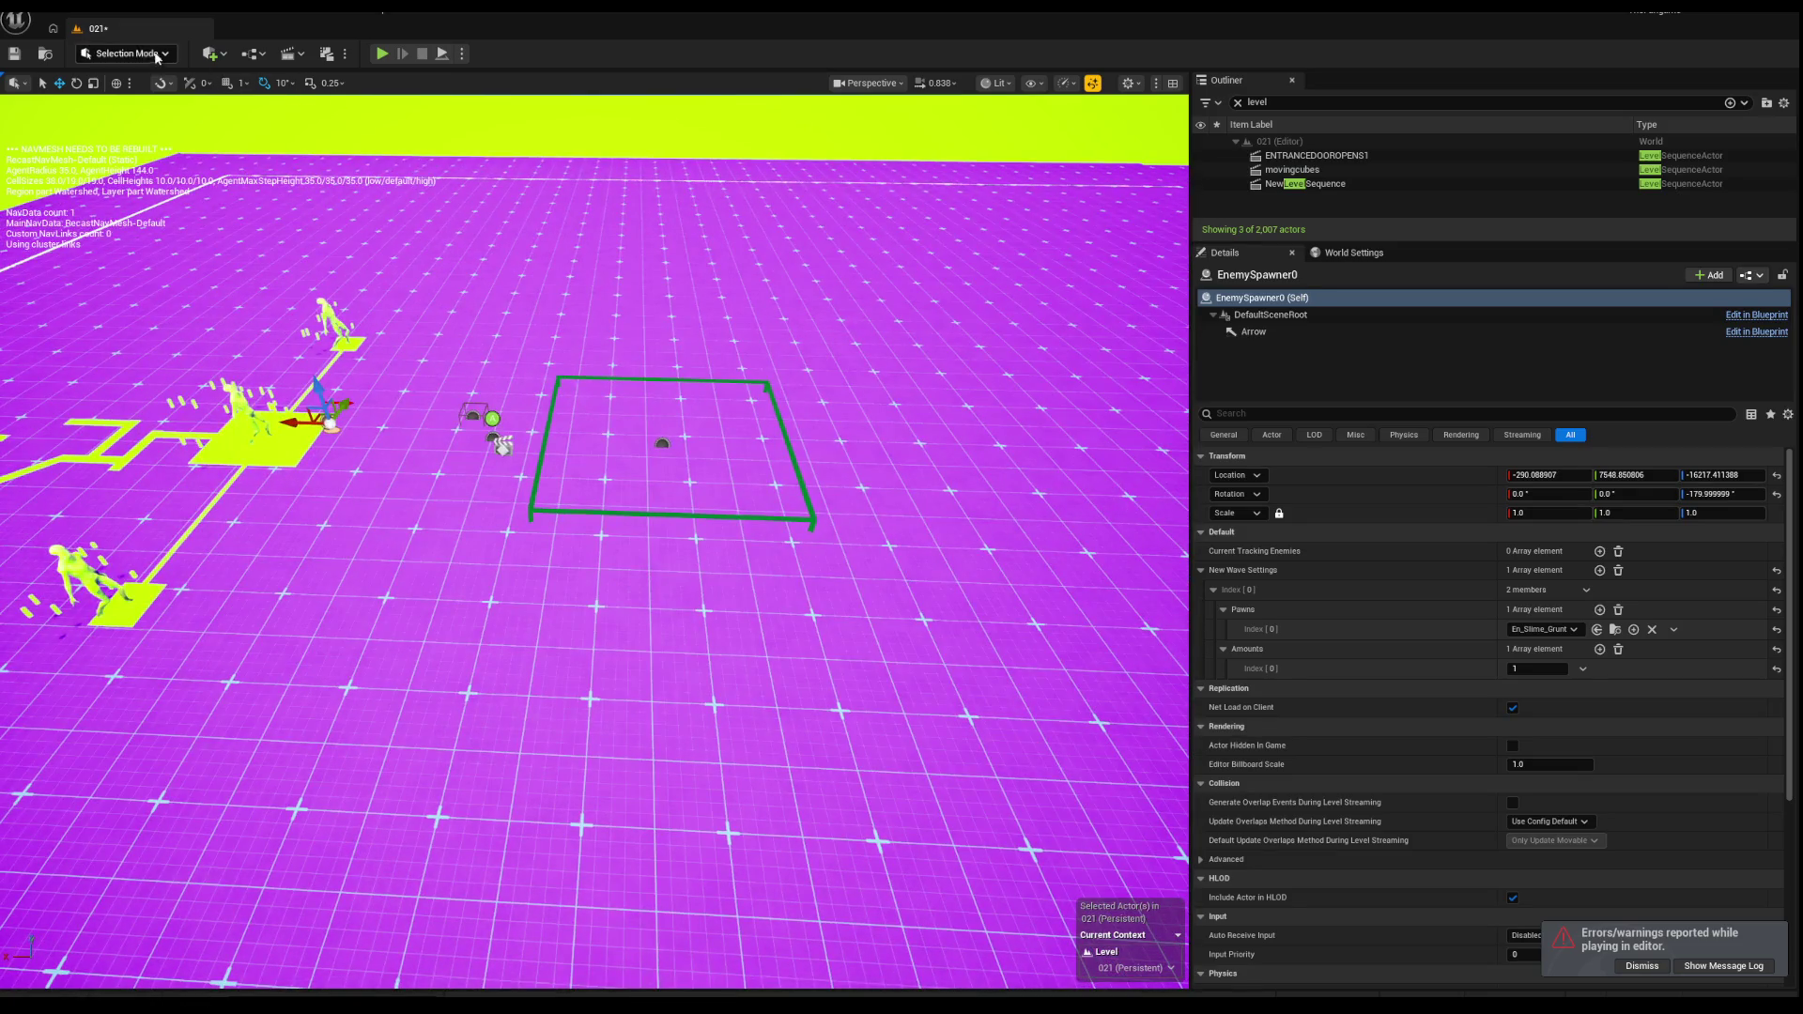
{"action": "left_click", "coordinate": [218, 54]}
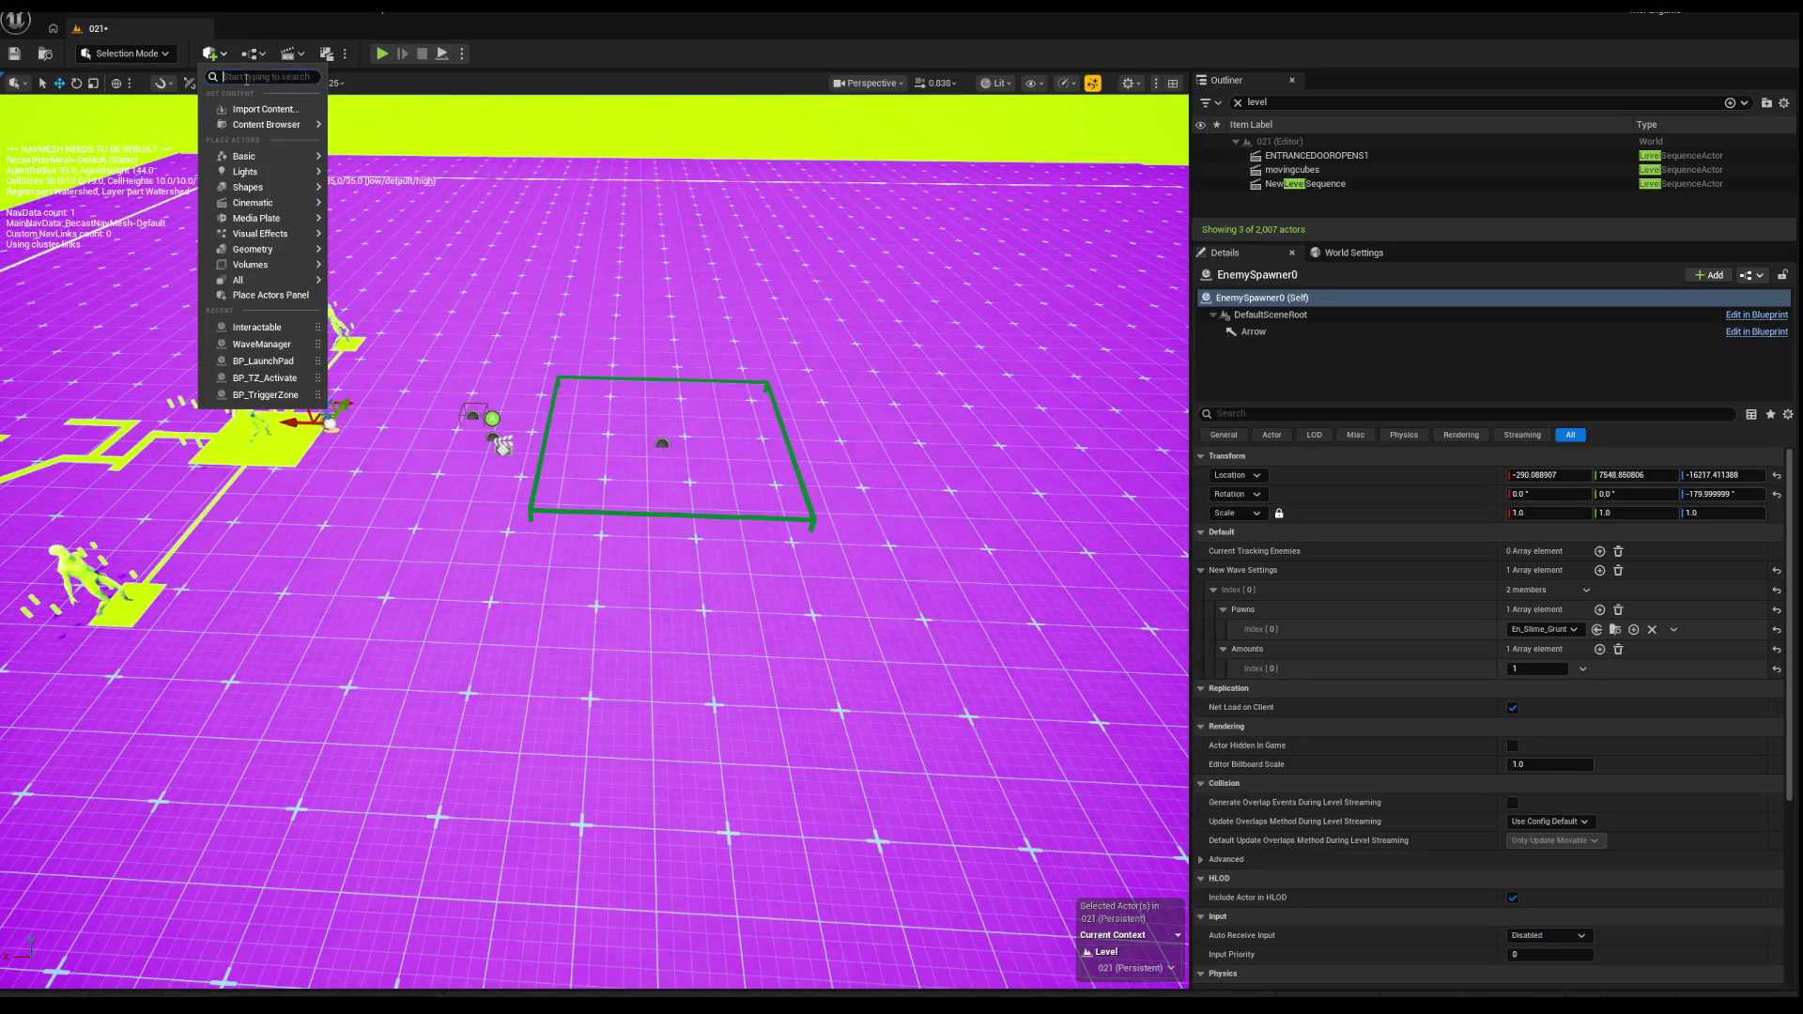
{"action": "type", "text": "nav"}
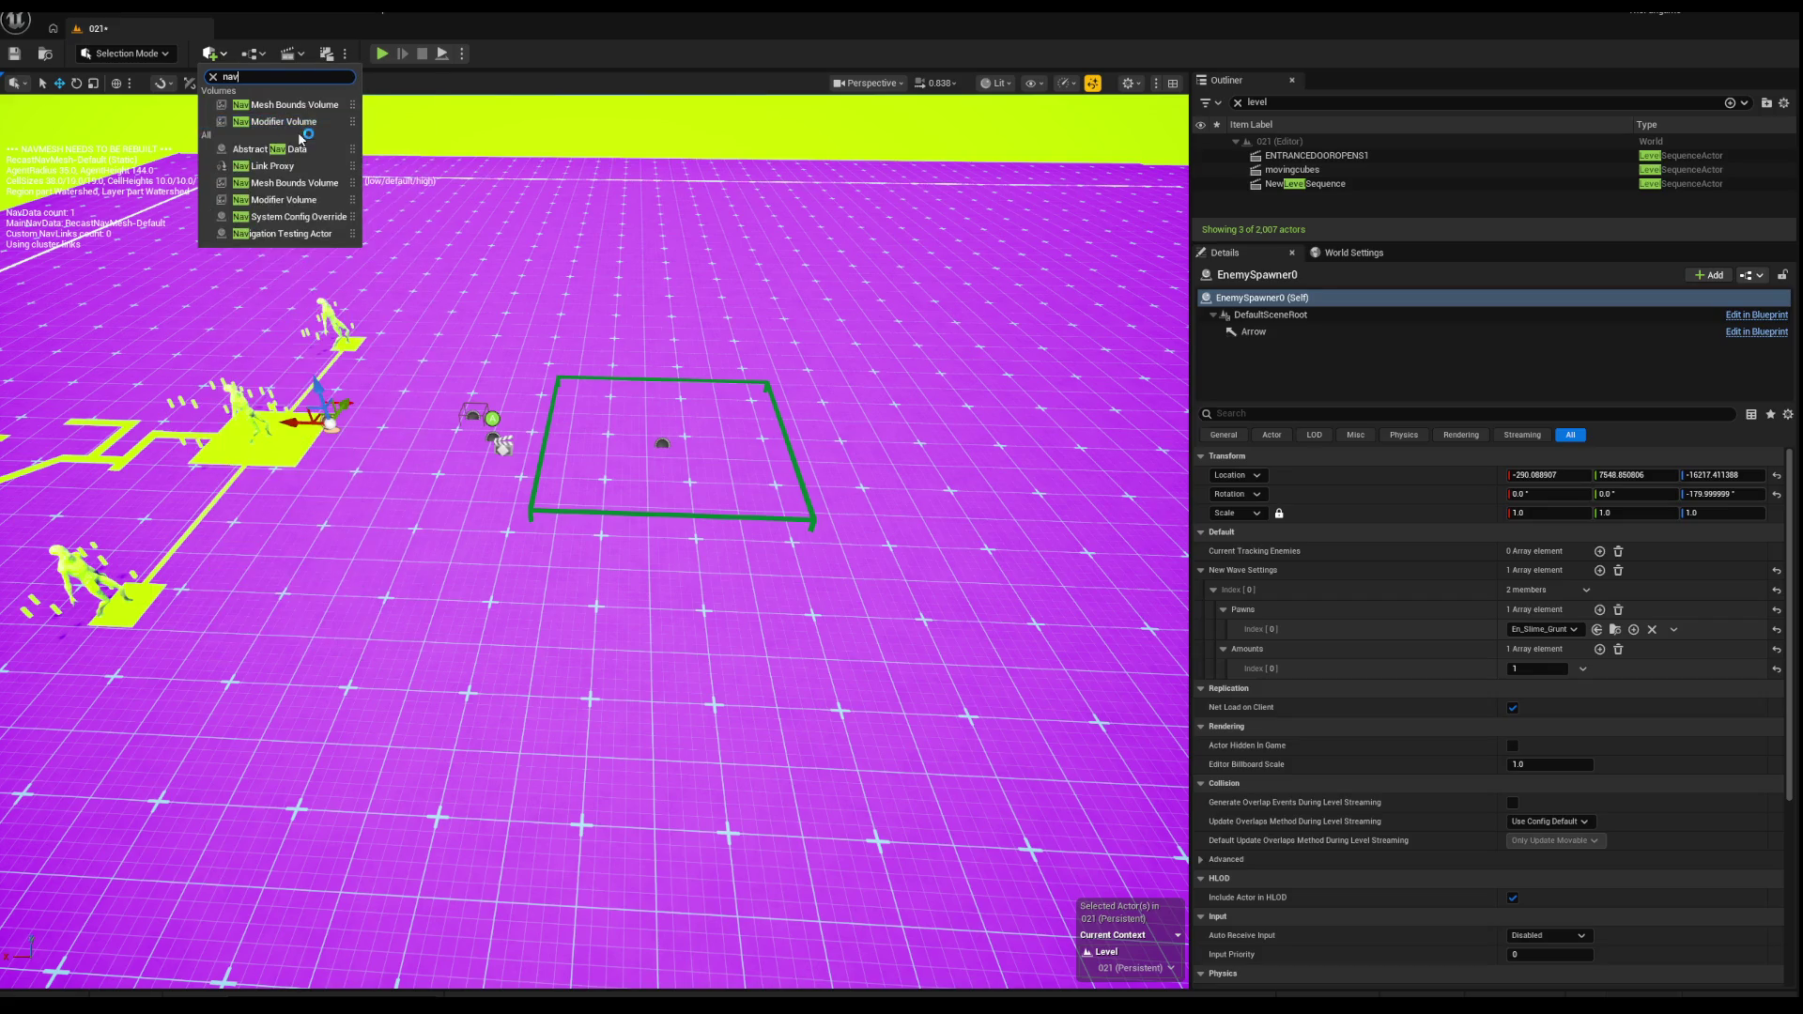
{"action": "left_click", "coordinate": [270, 103]}
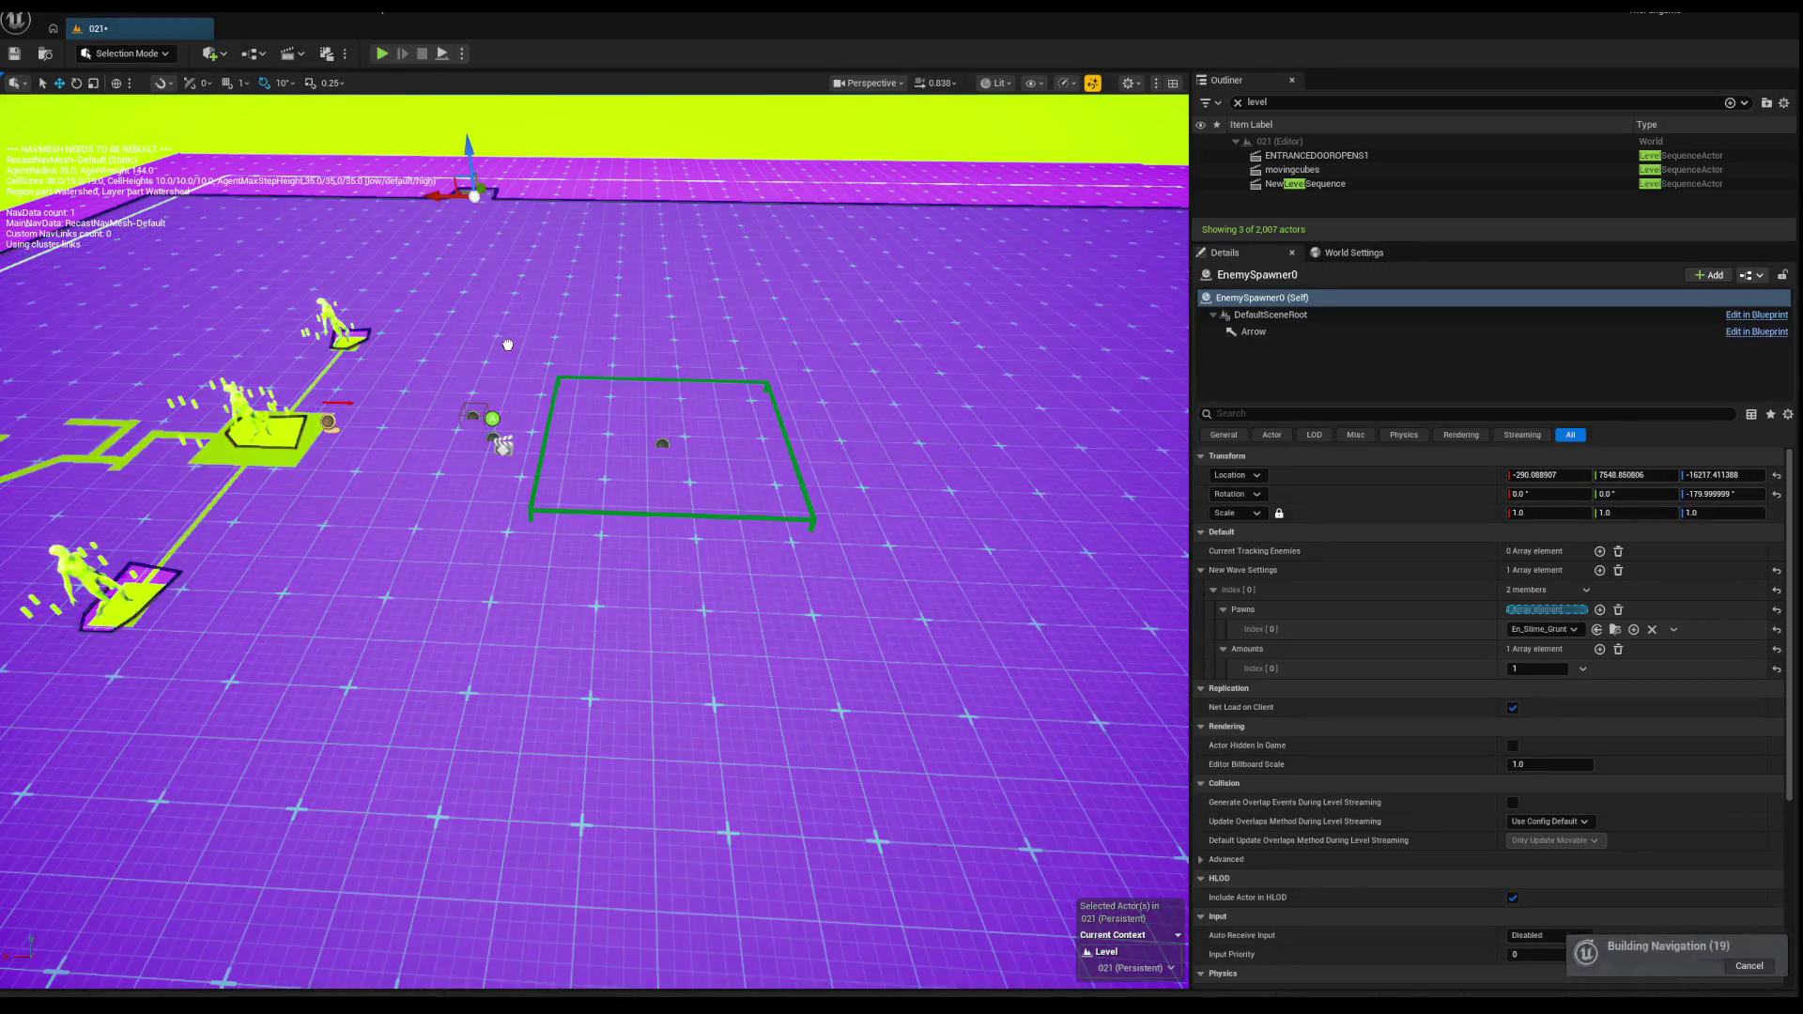
Step: Raise the new nav volume over the enemy area and select the floor platform Box2995
{"action": "key", "text": "w"}
{"action": "key", "text": "s"}
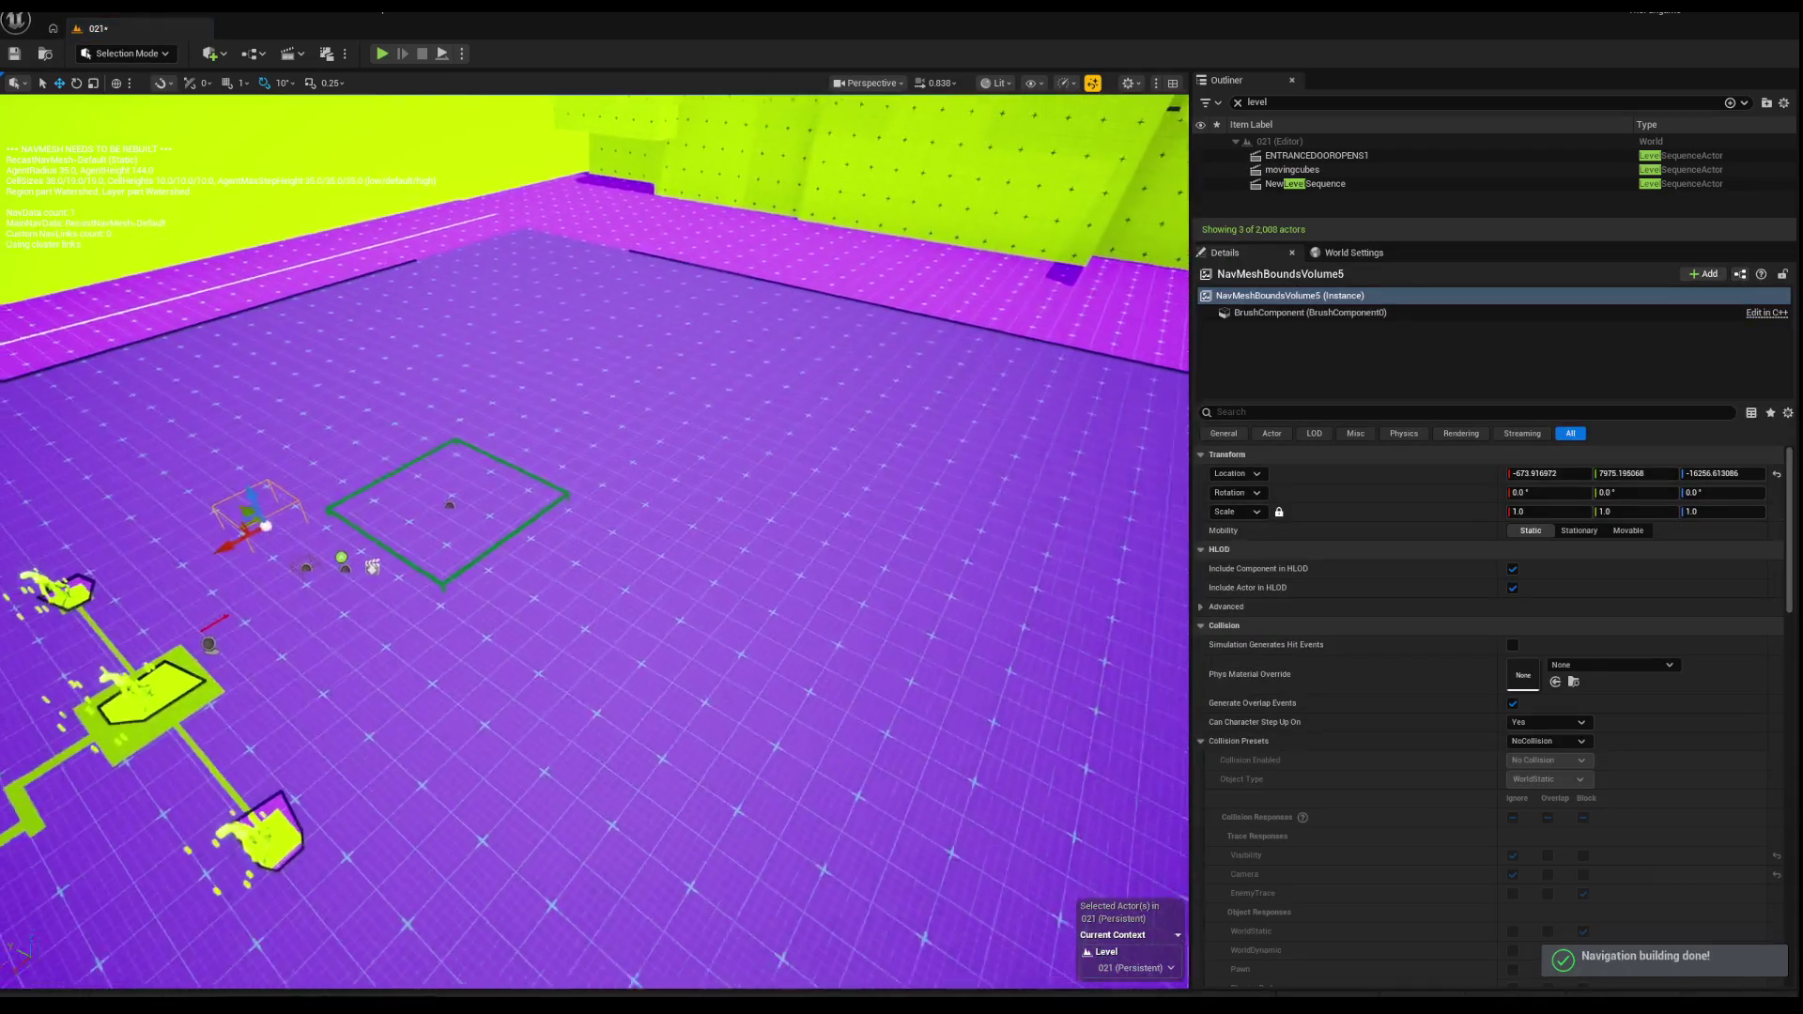
{"action": "key", "text": "s"}
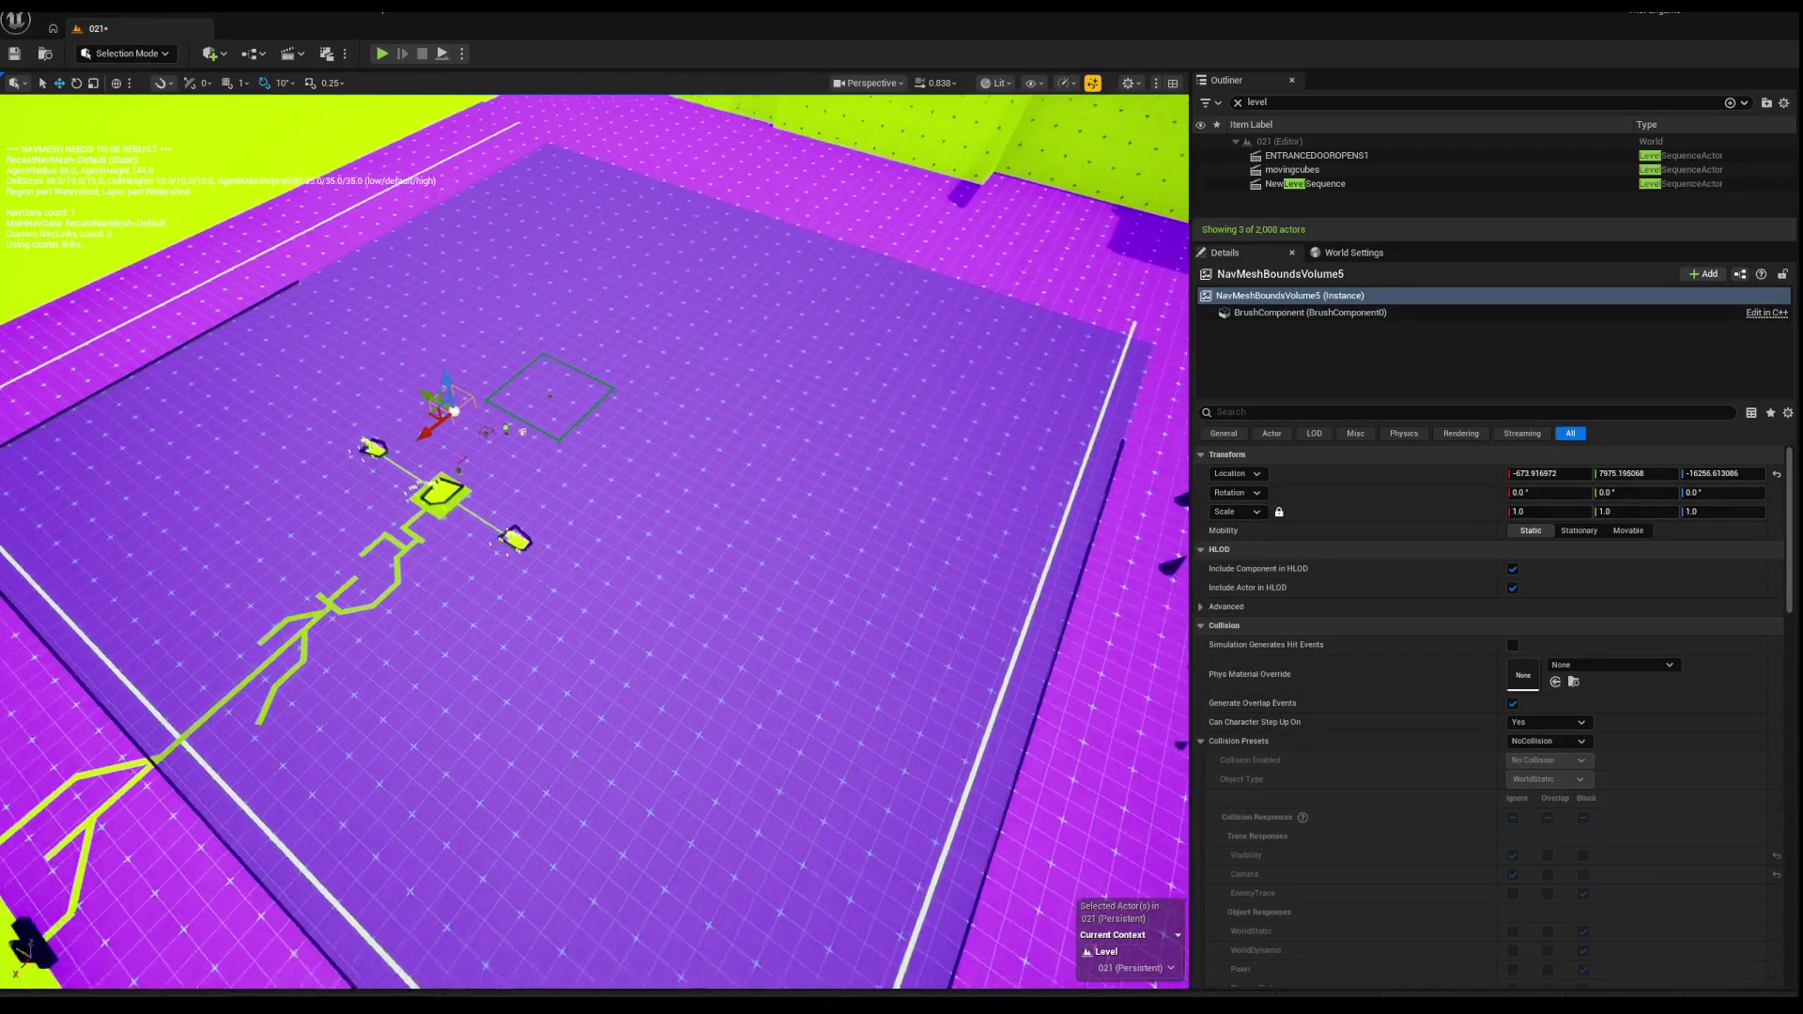
{"action": "key", "text": "s"}
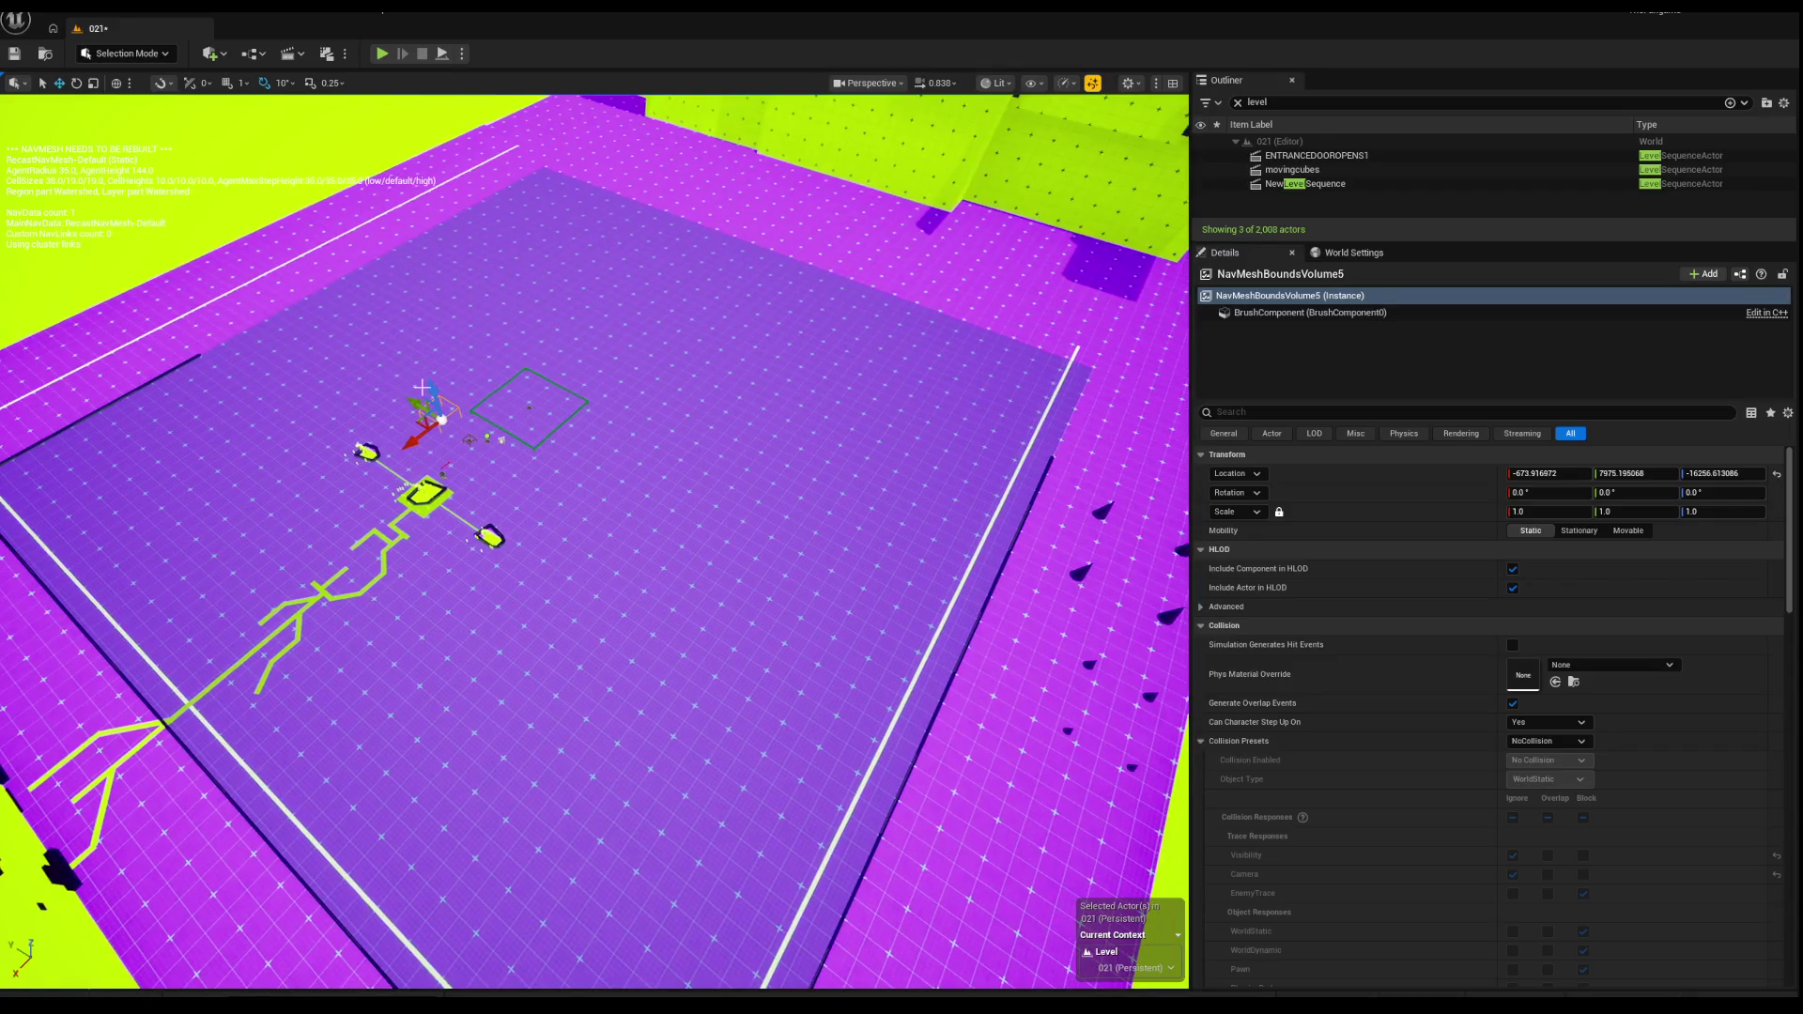
{"action": "left_click_drag", "start_coordinate": [465, 410], "coordinate": [442, 423]}
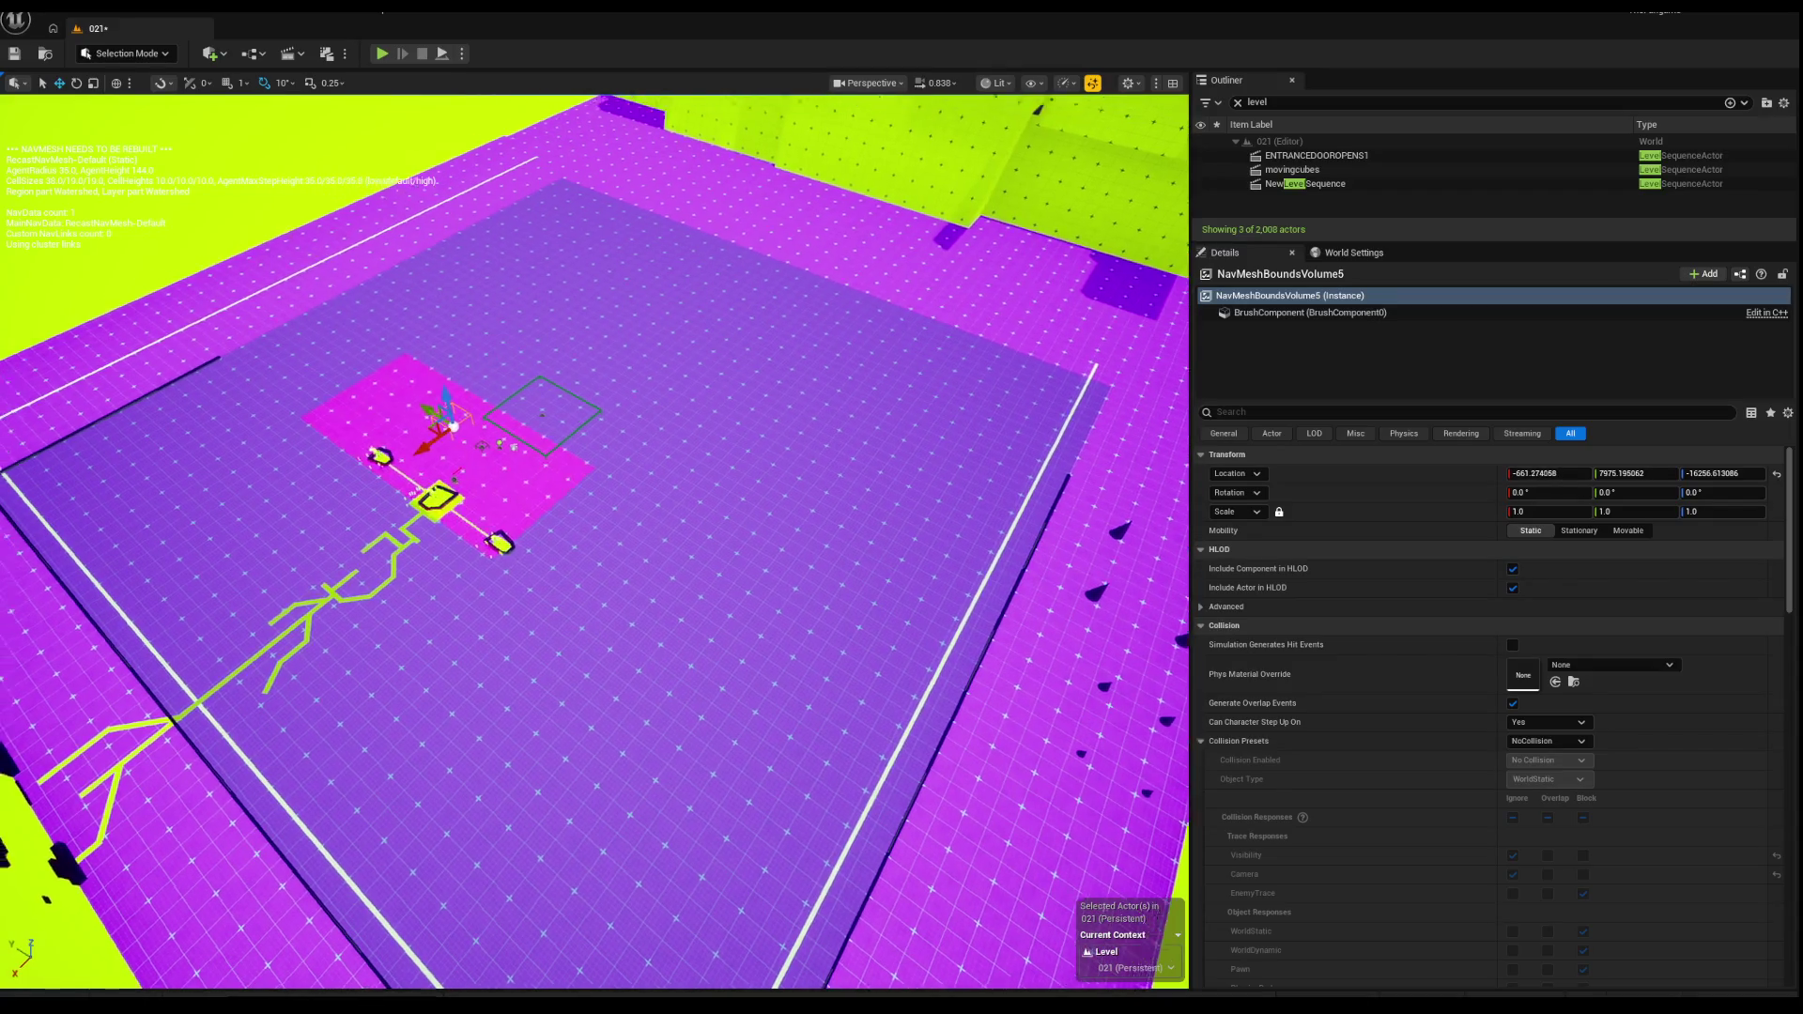
{"action": "key", "text": "w"}
{"action": "key", "text": "w"}
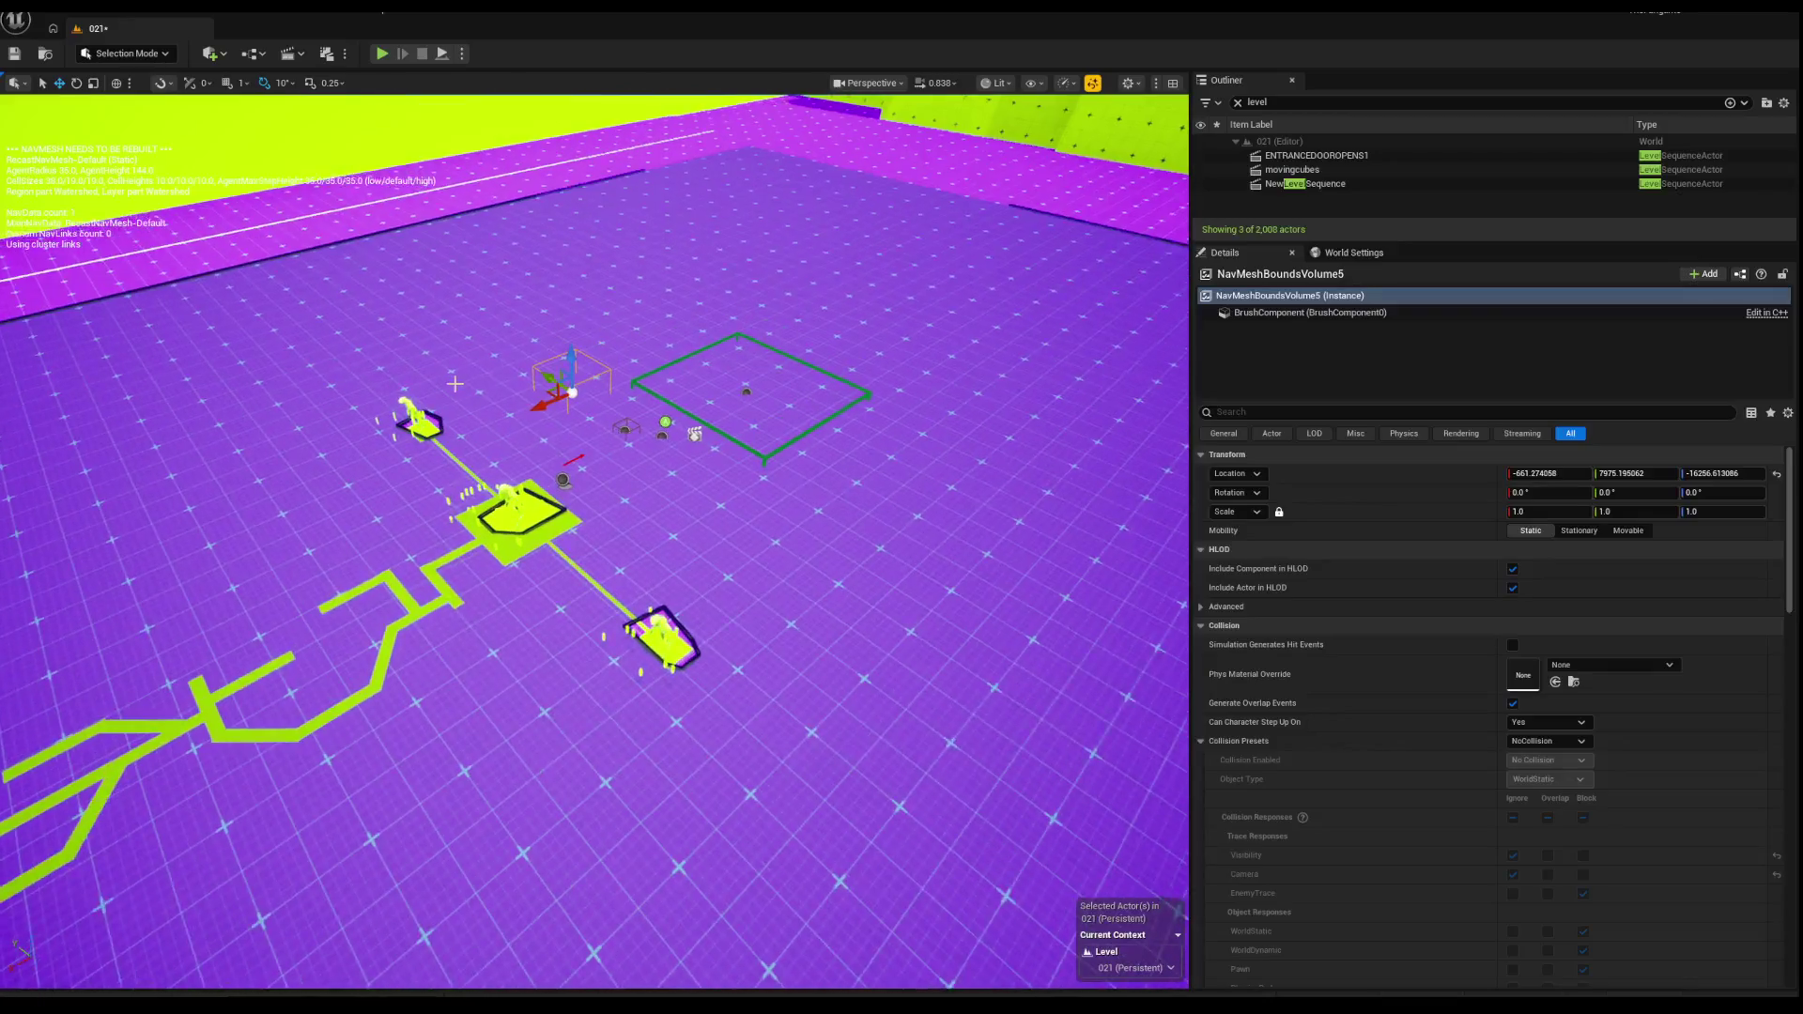
{"action": "key", "text": "a"}
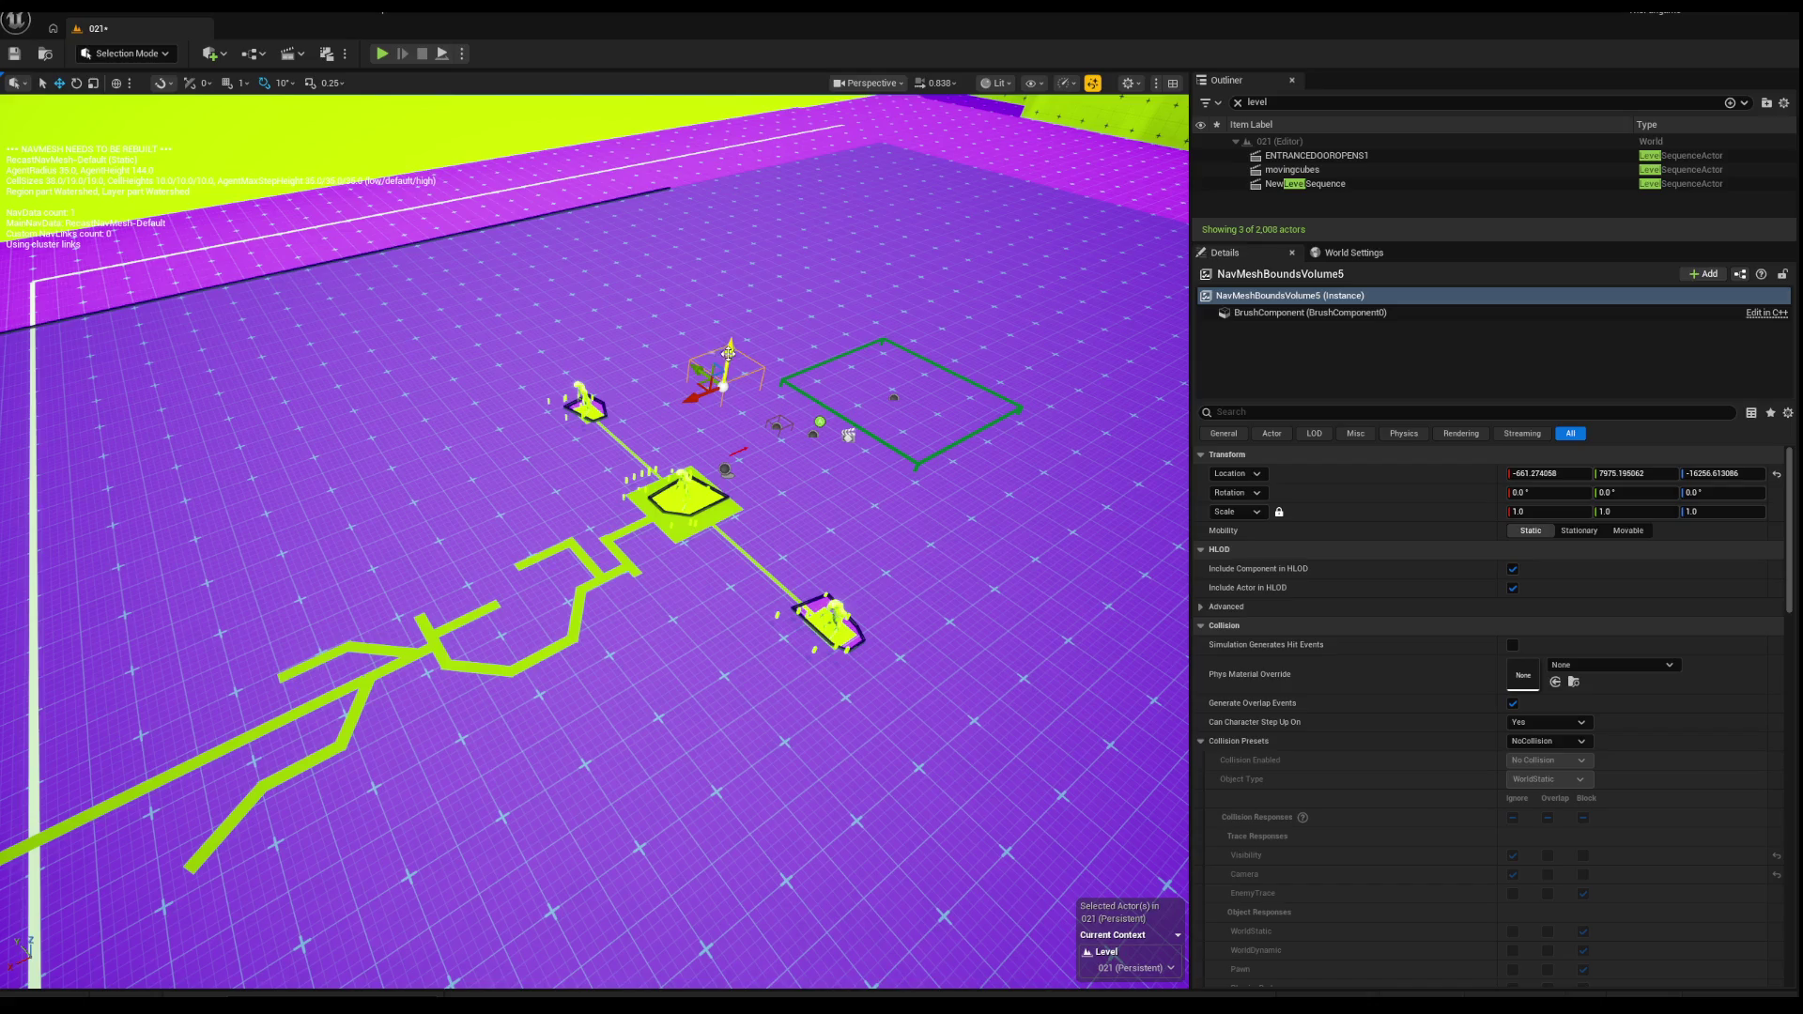
{"action": "key", "text": "s"}
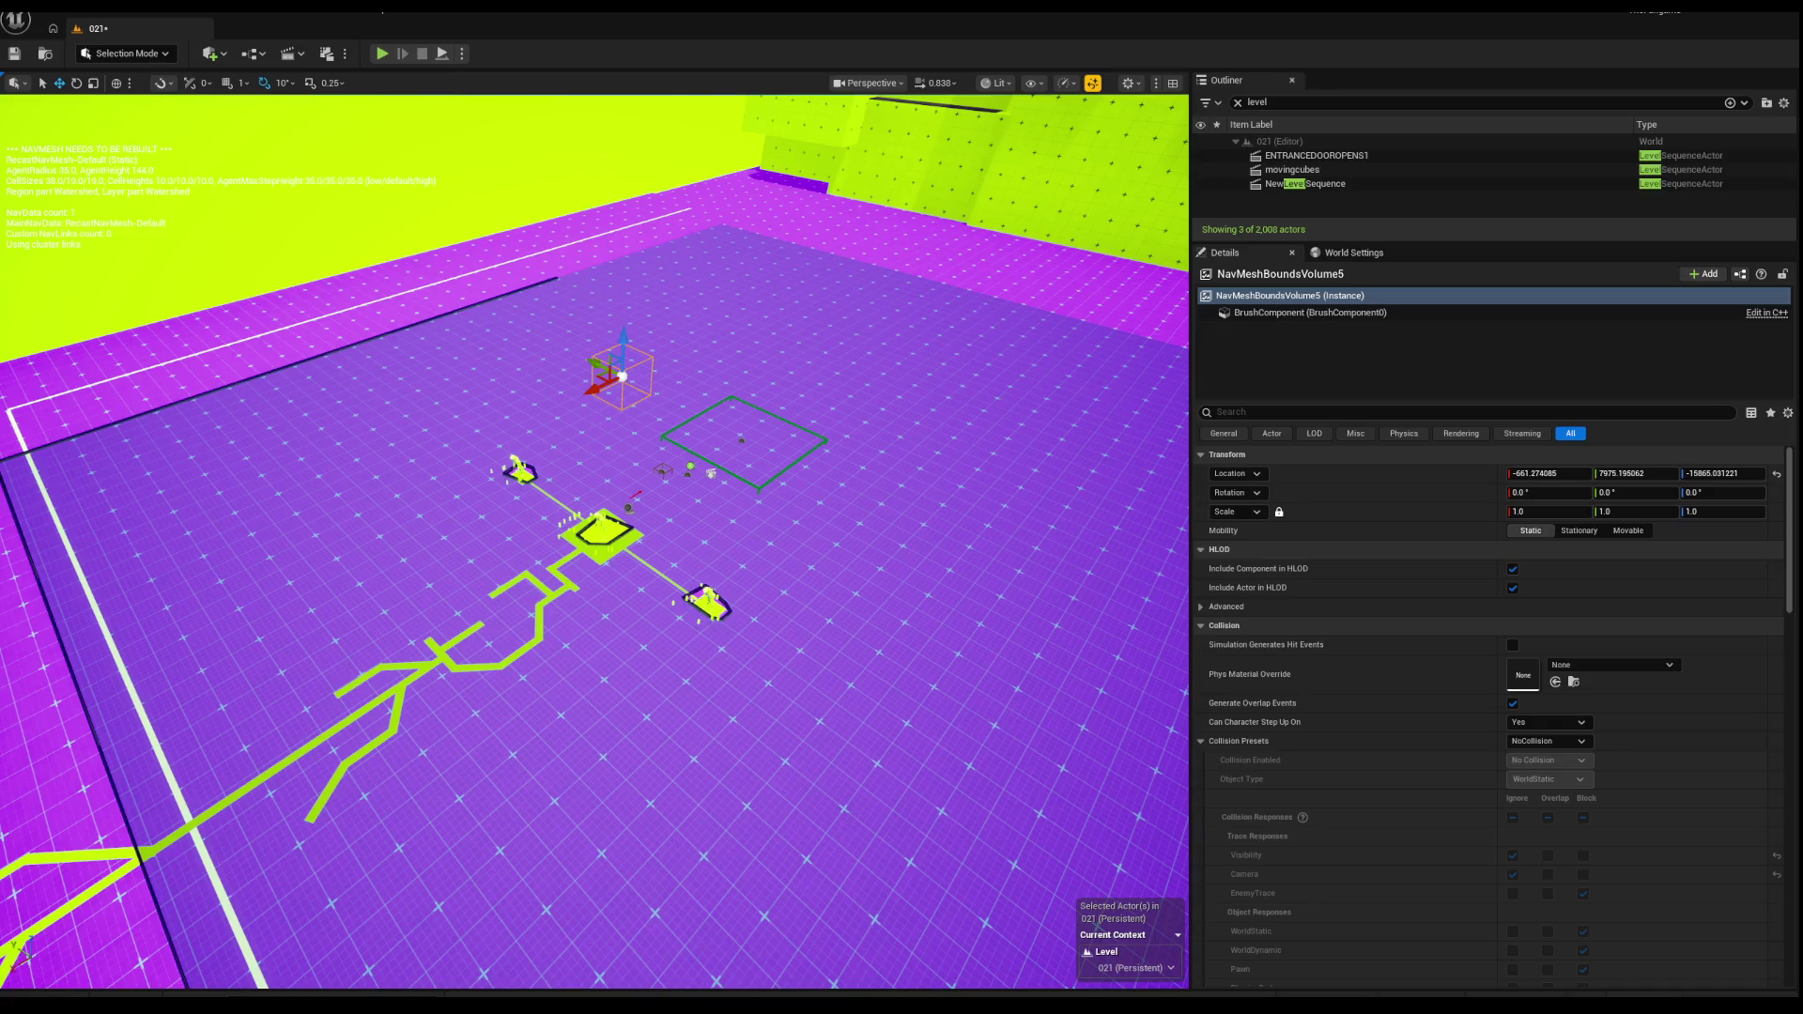
{"action": "key", "text": "w"}
{"action": "mouse_move", "coordinate": [816, 327]}
{"action": "left_mouse_down"}
{"action": "mouse_move", "coordinate": [793, 355]}
{"action": "mouse_move", "coordinate": [778, 343]}
{"action": "left_mouse_up"}
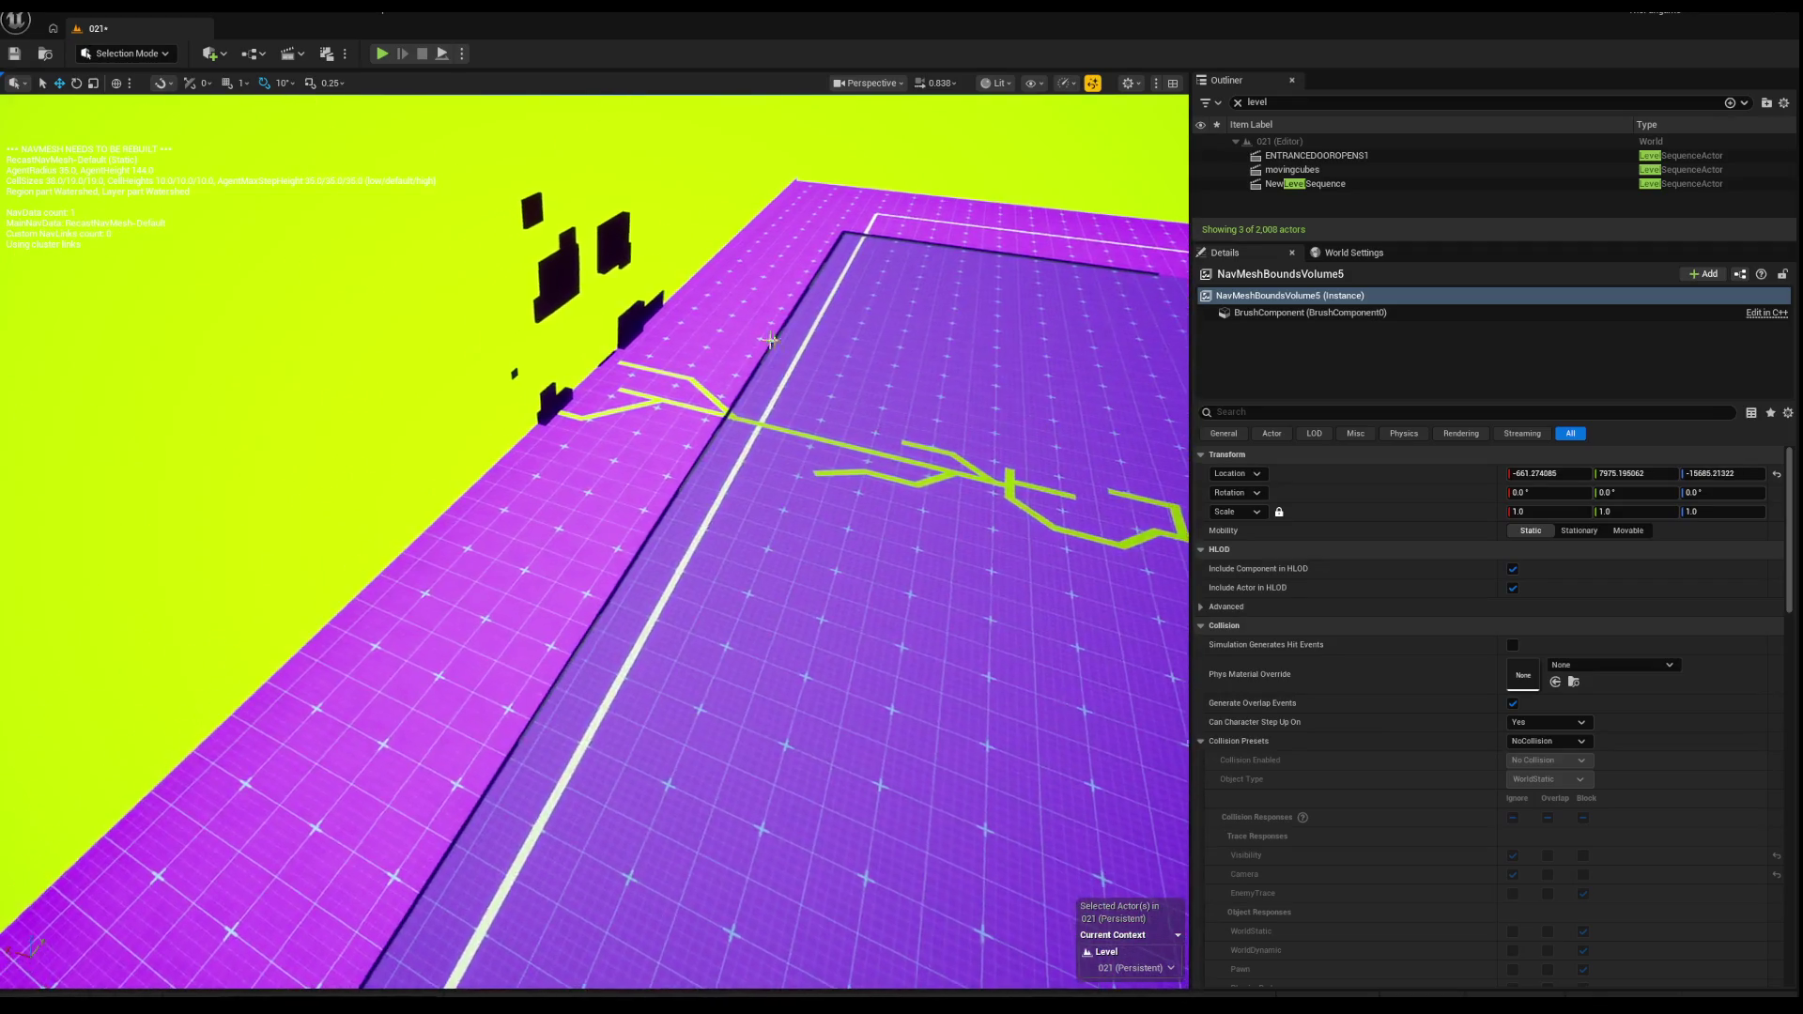
{"action": "left_click", "coordinate": [104, 232]}
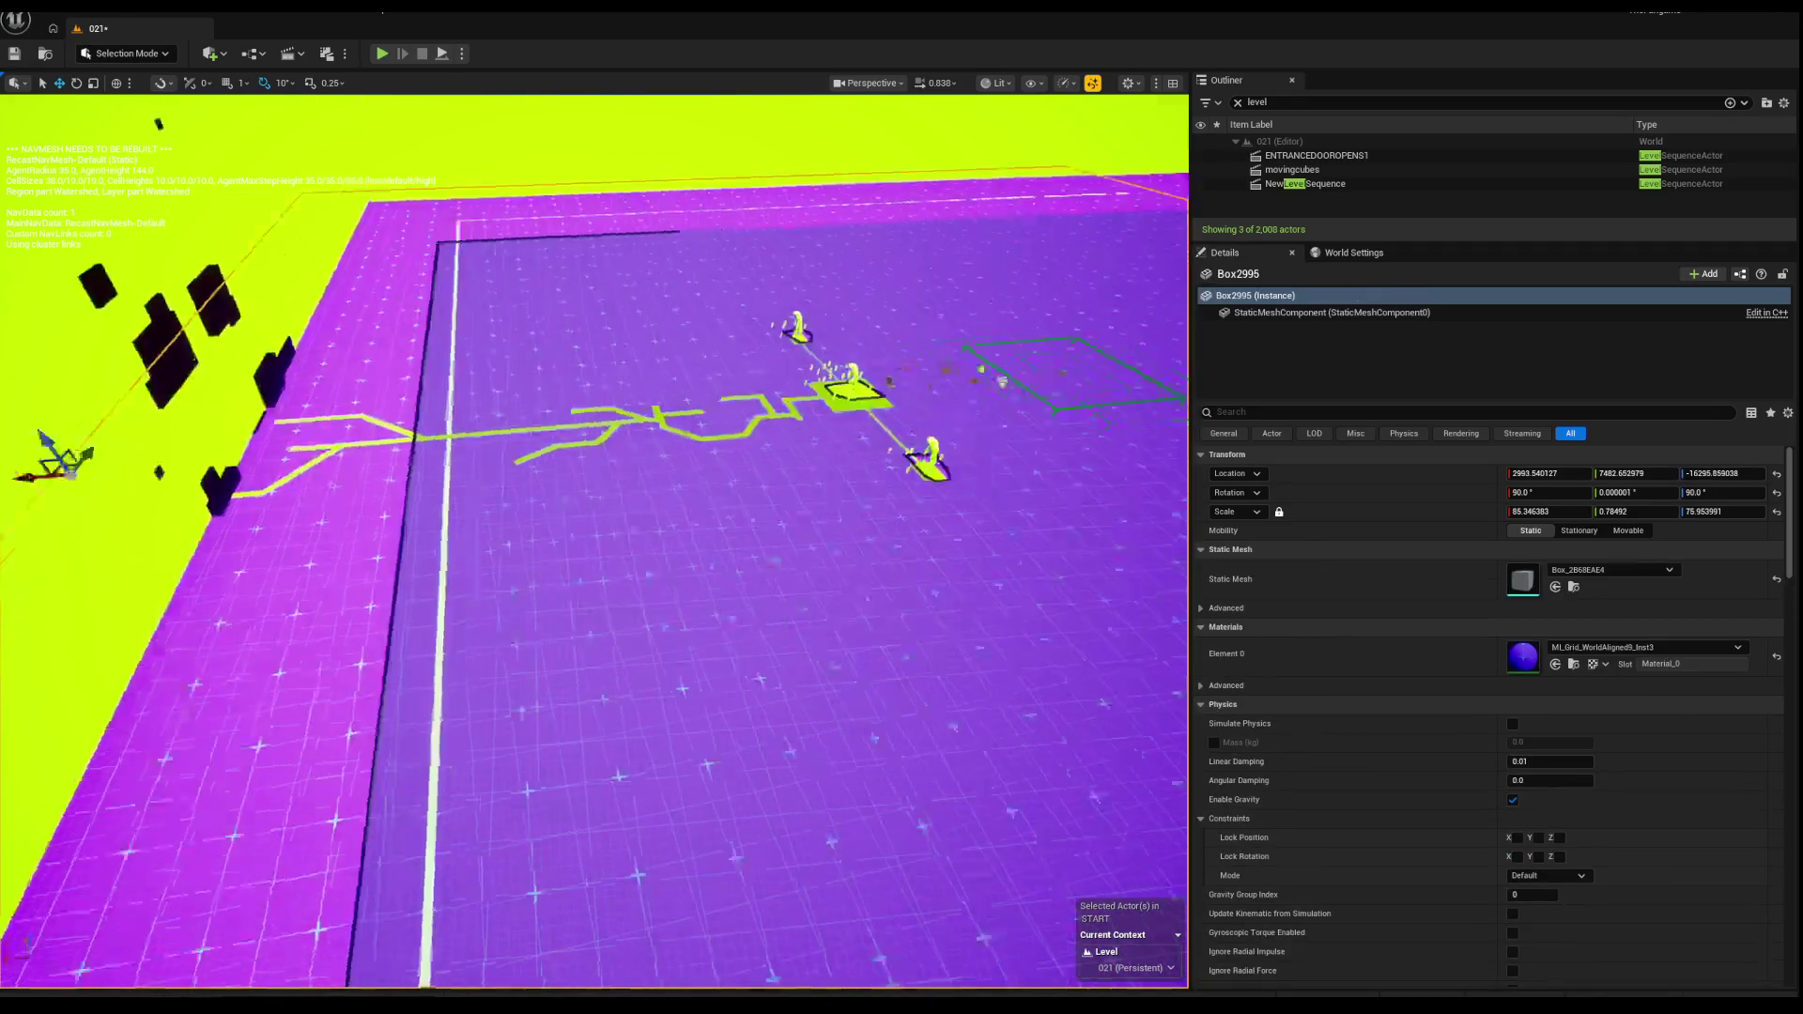
Step: Select RecastNavMesh-Default and clear the 'level' text from the Outliner search filter
{"action": "mouse_move", "coordinate": [104, 232]}
{"action": "left_mouse_down"}
{"action": "mouse_move", "coordinate": [83, 222]}
{"action": "mouse_move", "coordinate": [574, 542]}
{"action": "mouse_move", "coordinate": [601, 442]}
{"action": "left_mouse_up"}
{"action": "left_click", "coordinate": [499, 492]}
{"action": "left_click", "coordinate": [1268, 104]}
{"action": "key", "text": "ctrl+a"}
{"action": "key", "text": "BackSpace"}
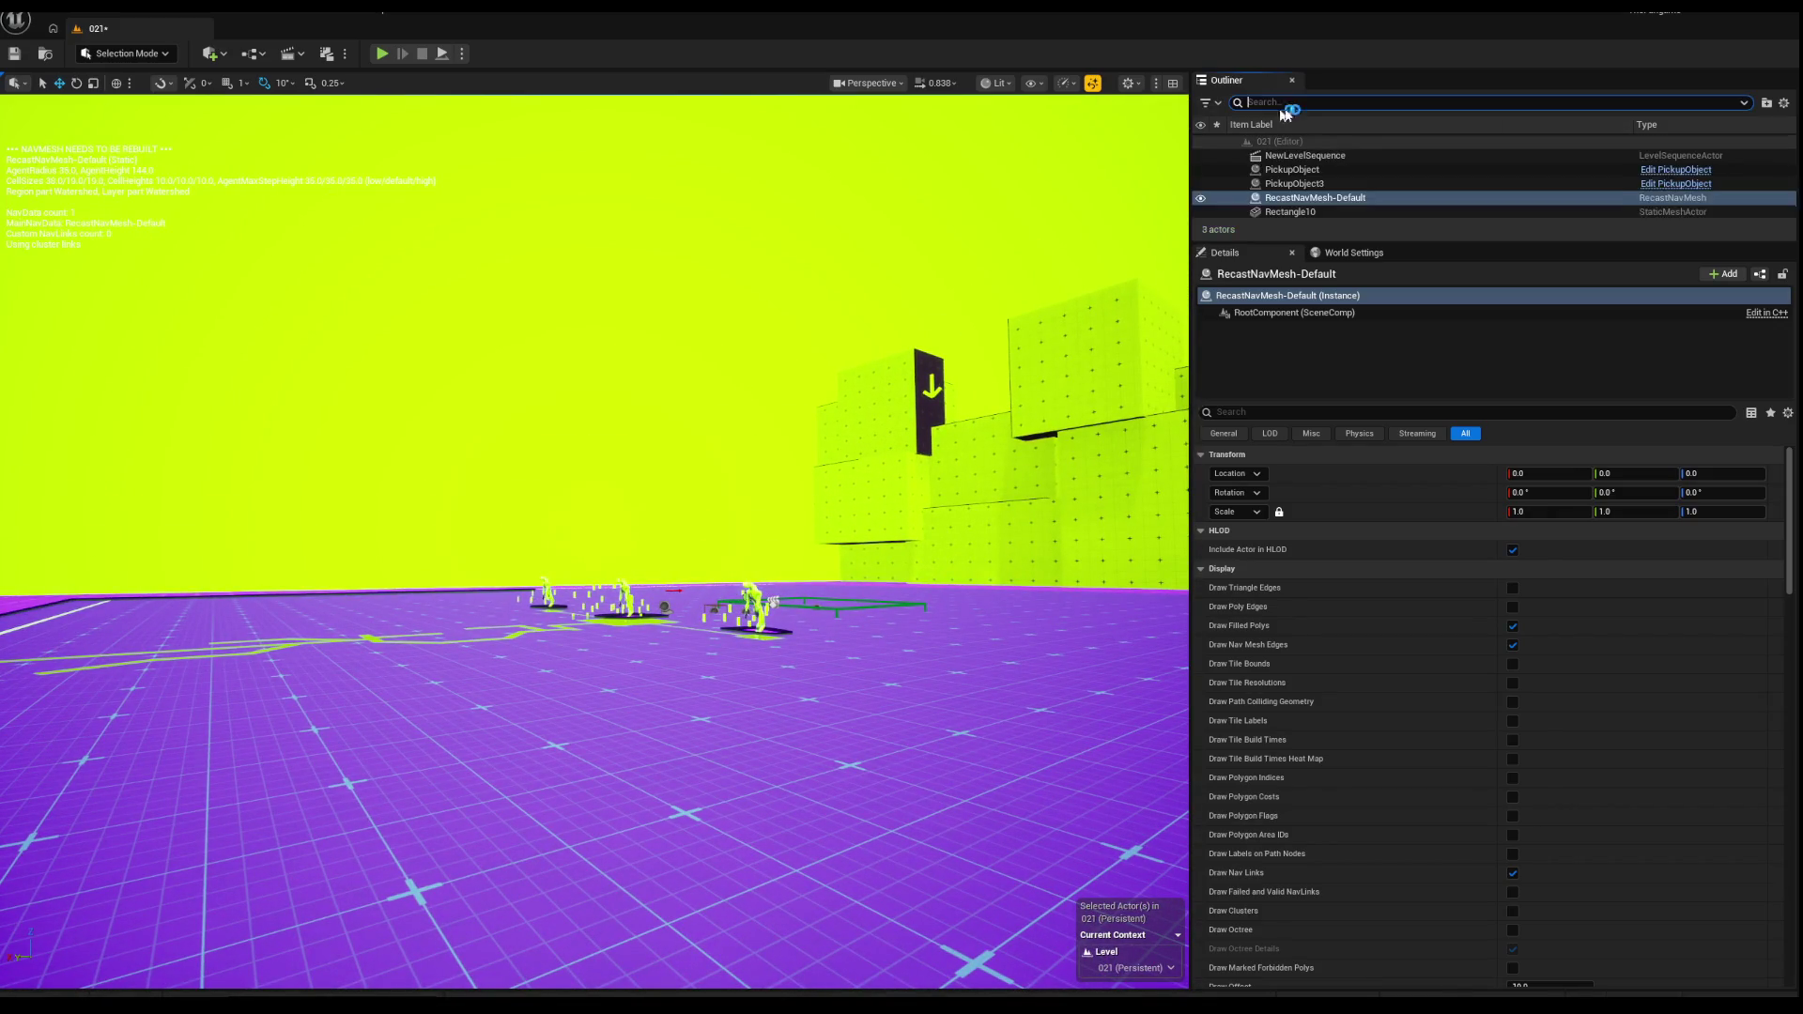
Step: Filter the Outliner by 'nav' and frame NavMeshBoundsVolume through NavMeshBoundsVolume5 in turn
{"action": "type", "text": "nac"}
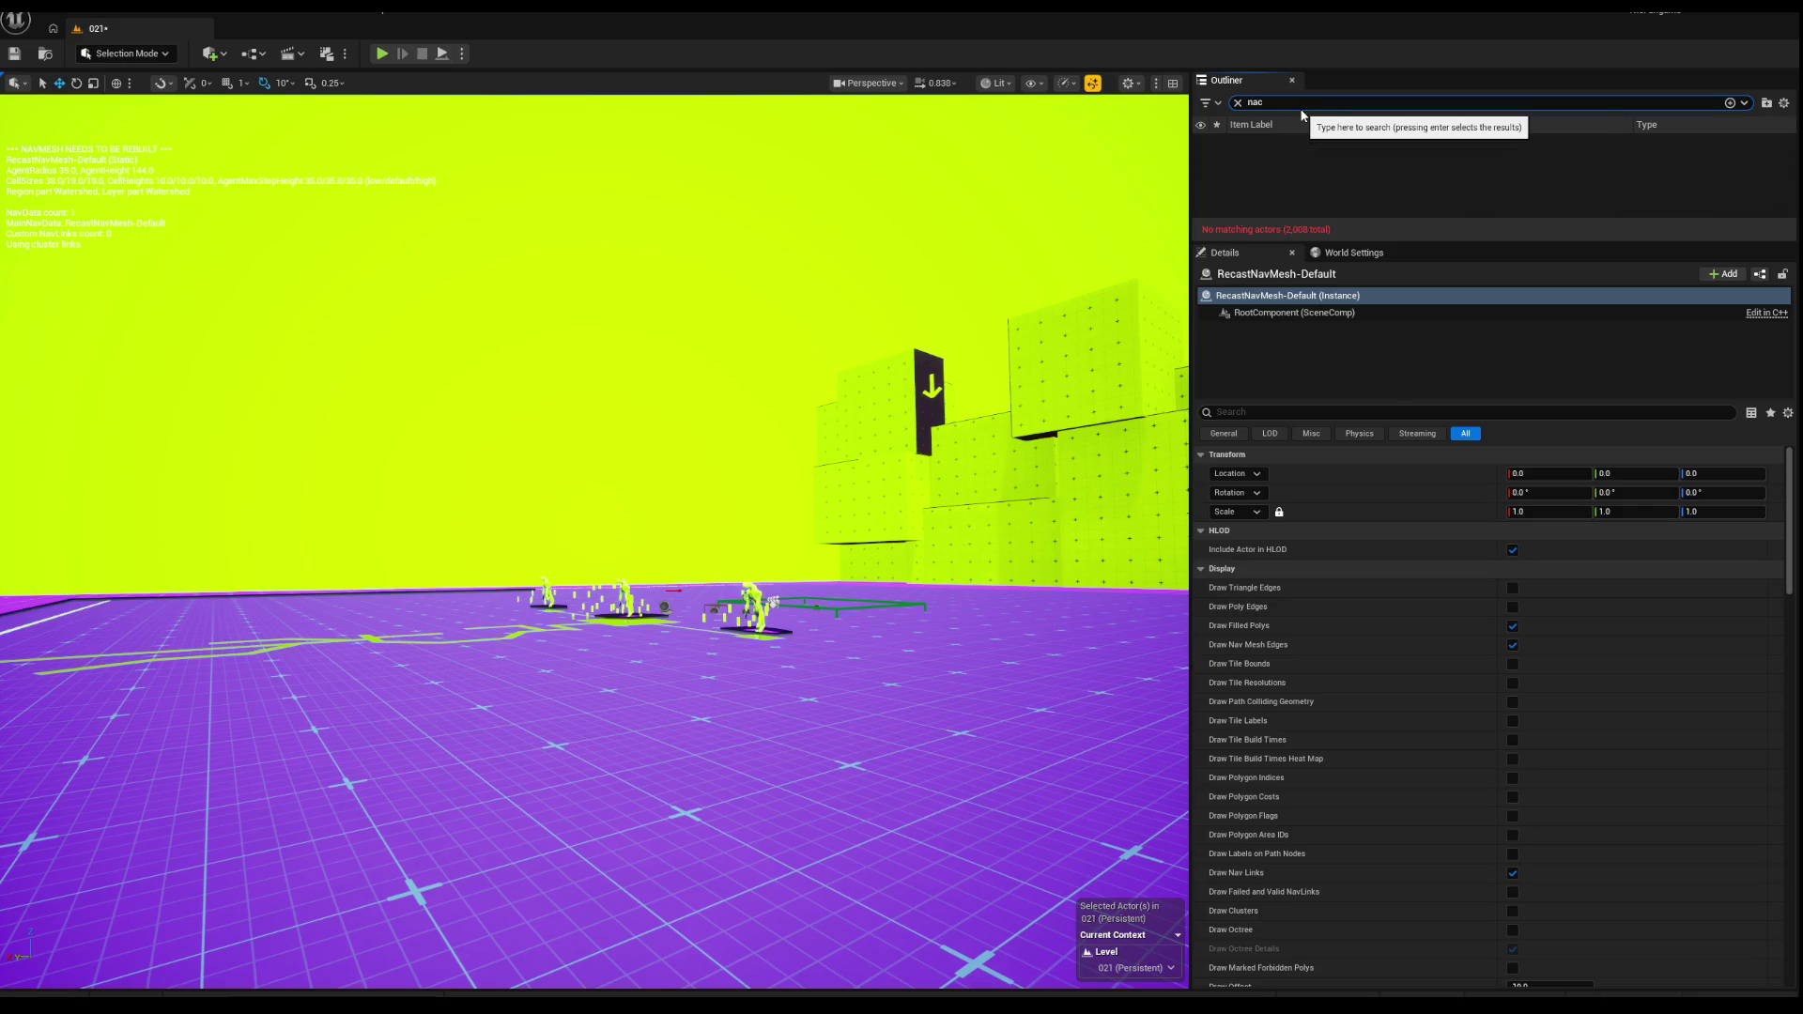
{"action": "key", "text": "BackSpace"}
{"action": "type", "text": "v"}
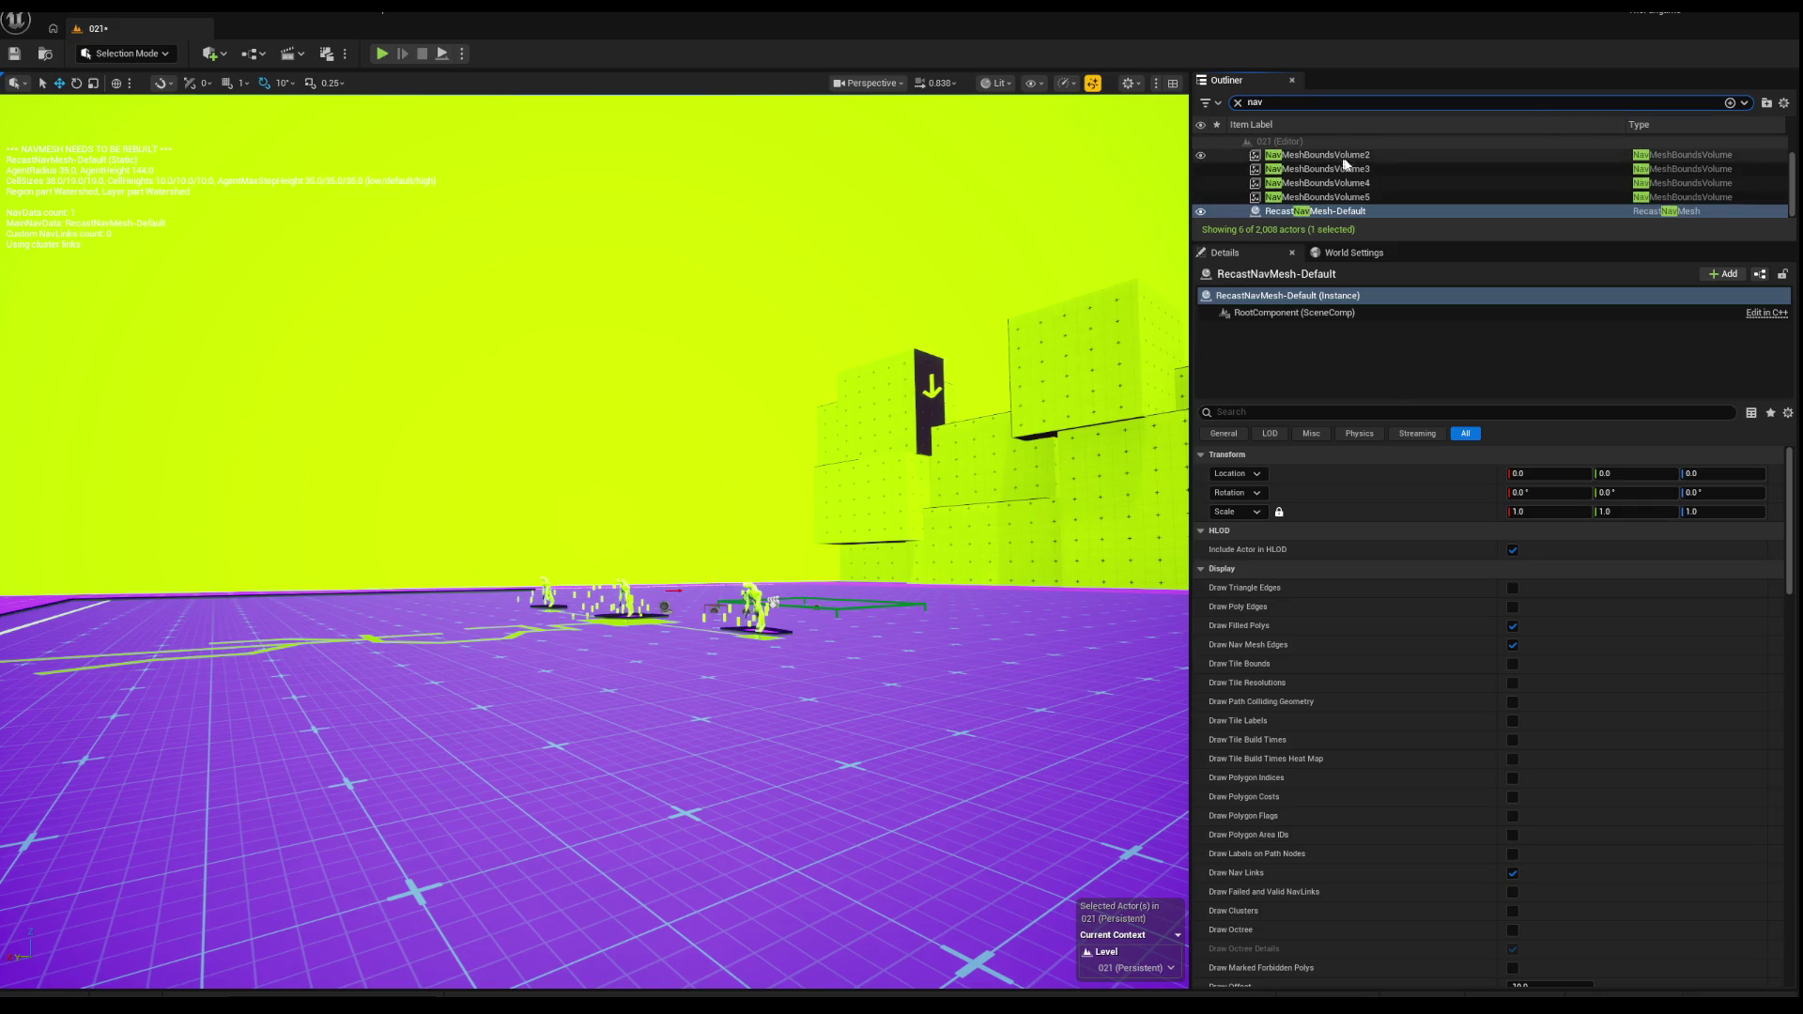
{"action": "double_click", "coordinate": [1324, 154]}
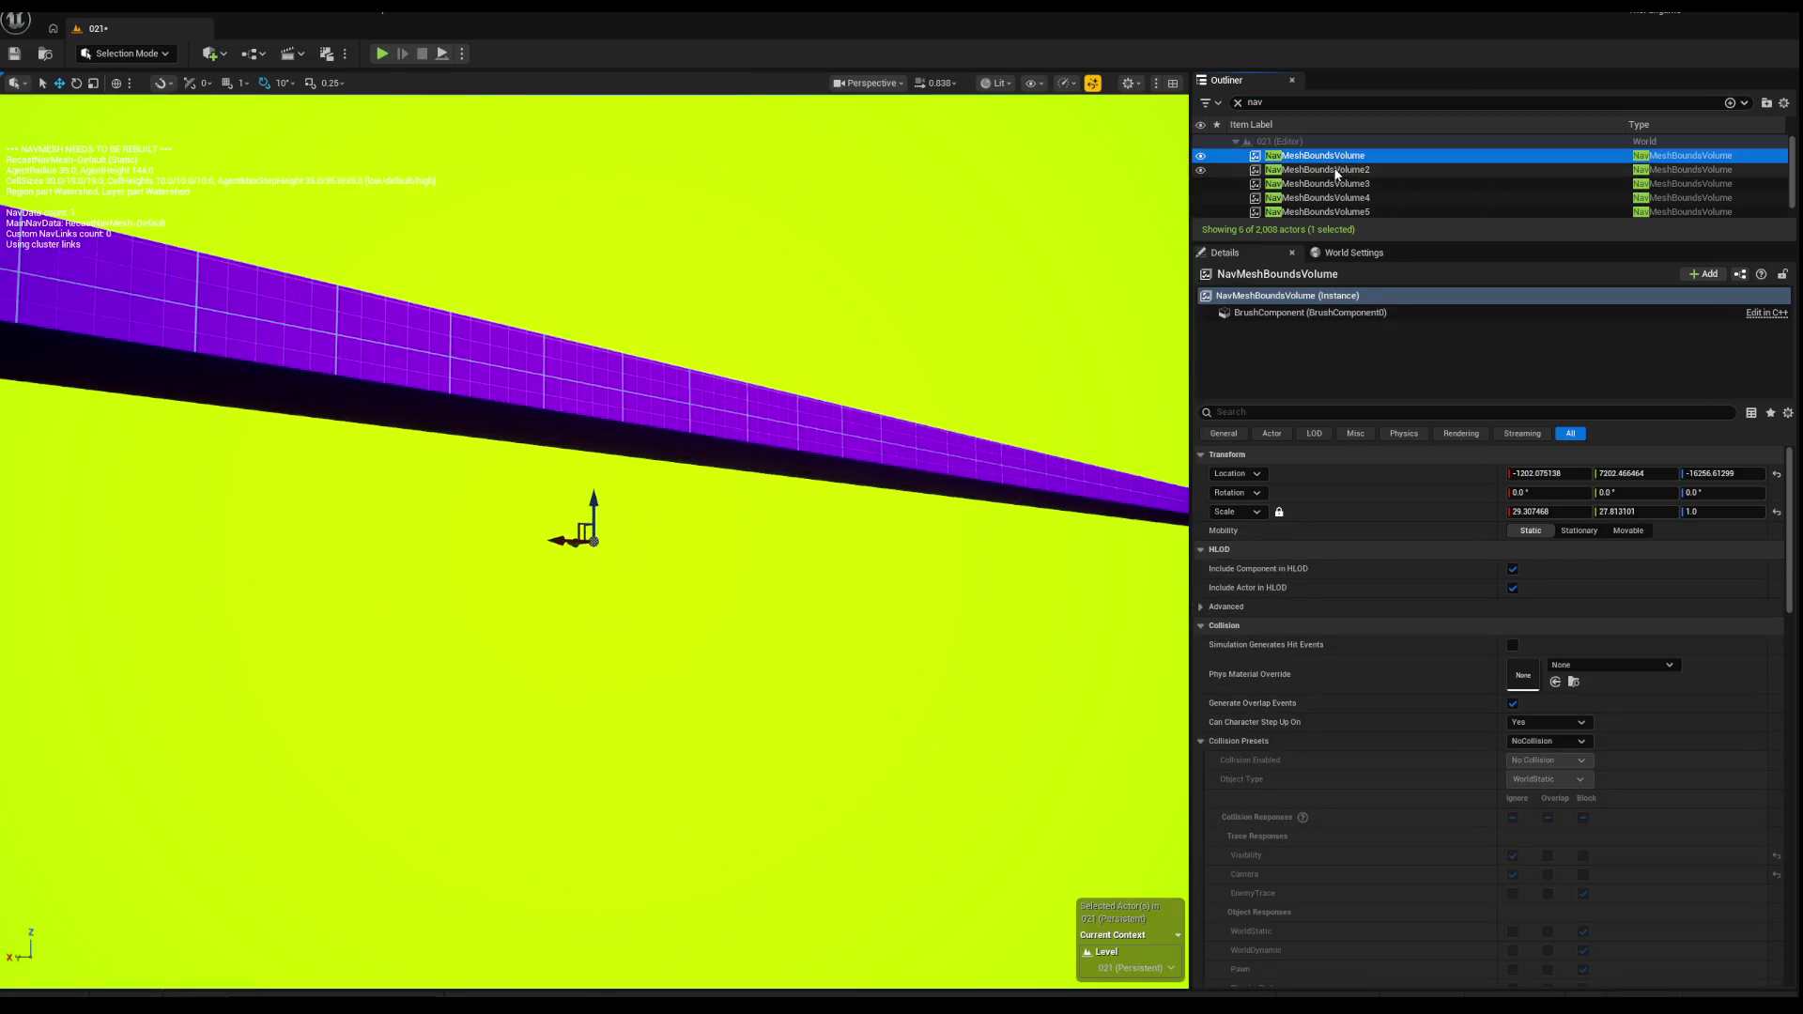
{"action": "mouse_move", "coordinate": [714, 564]}
{"action": "left_mouse_down"}
{"action": "mouse_move", "coordinate": [835, 261]}
{"action": "mouse_move", "coordinate": [835, 122]}
{"action": "left_mouse_up"}
{"action": "double_click", "coordinate": [1333, 170]}
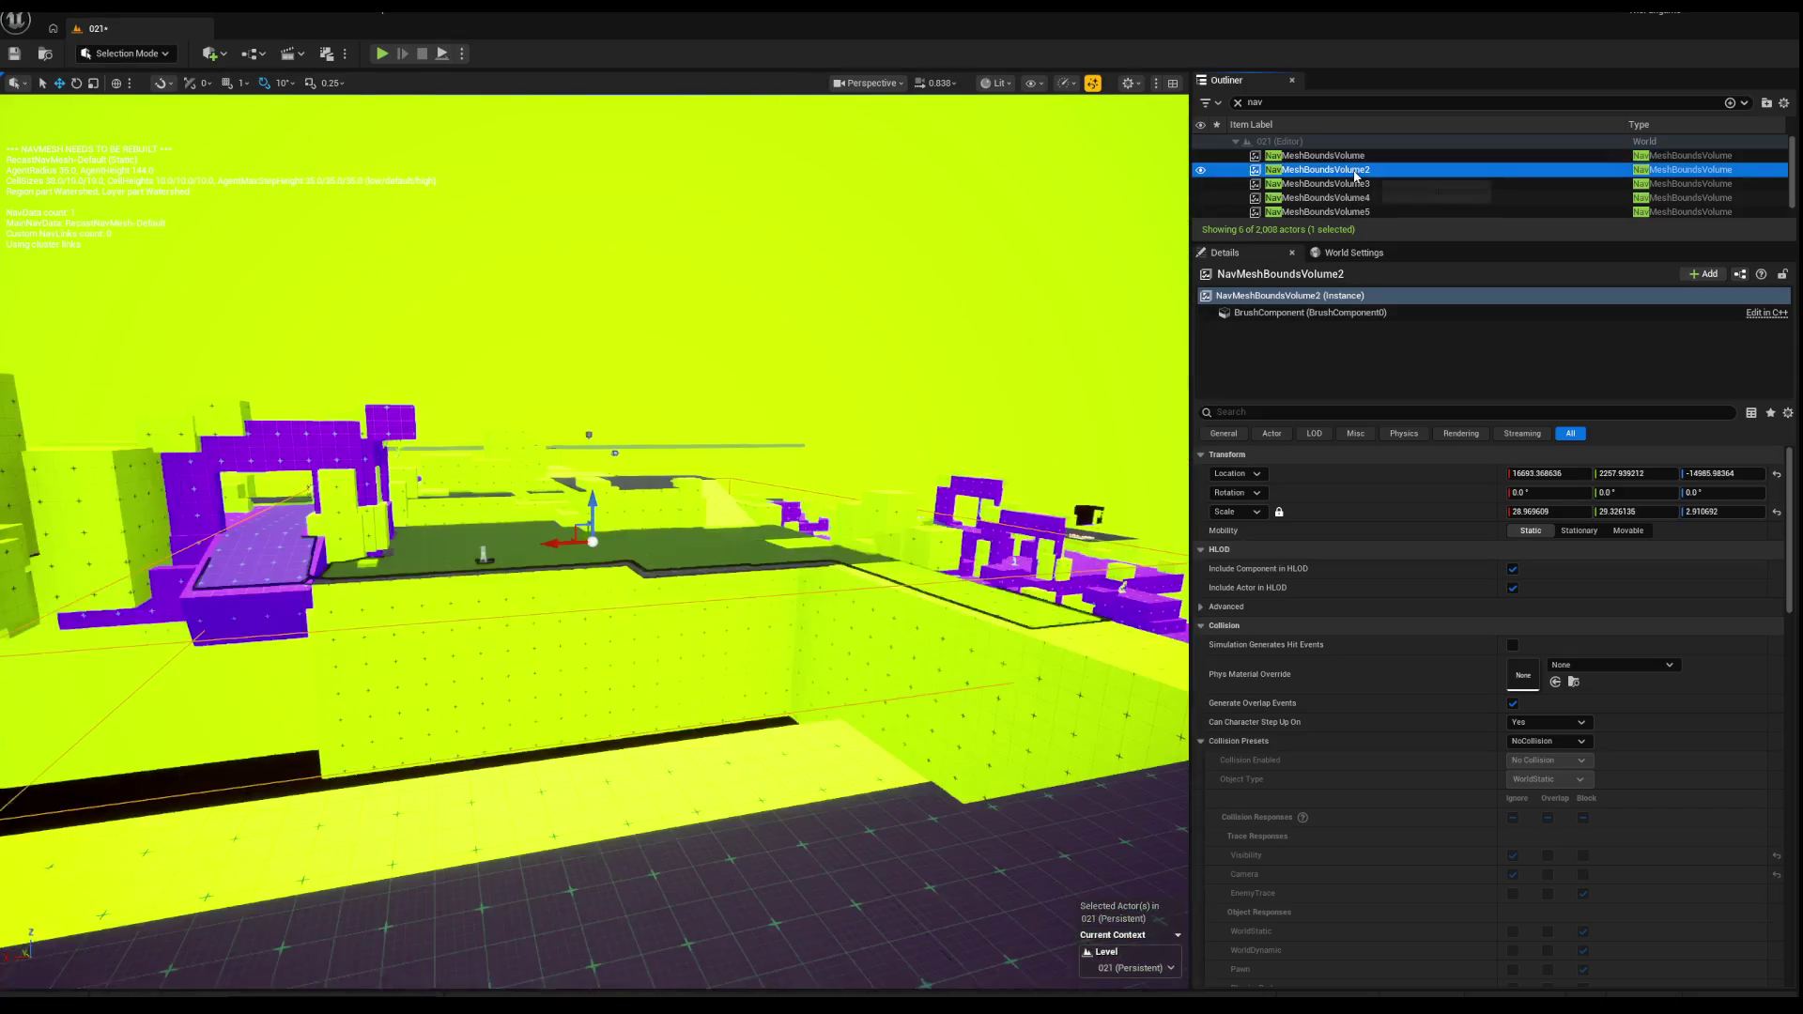
{"action": "double_click", "coordinate": [1334, 183]}
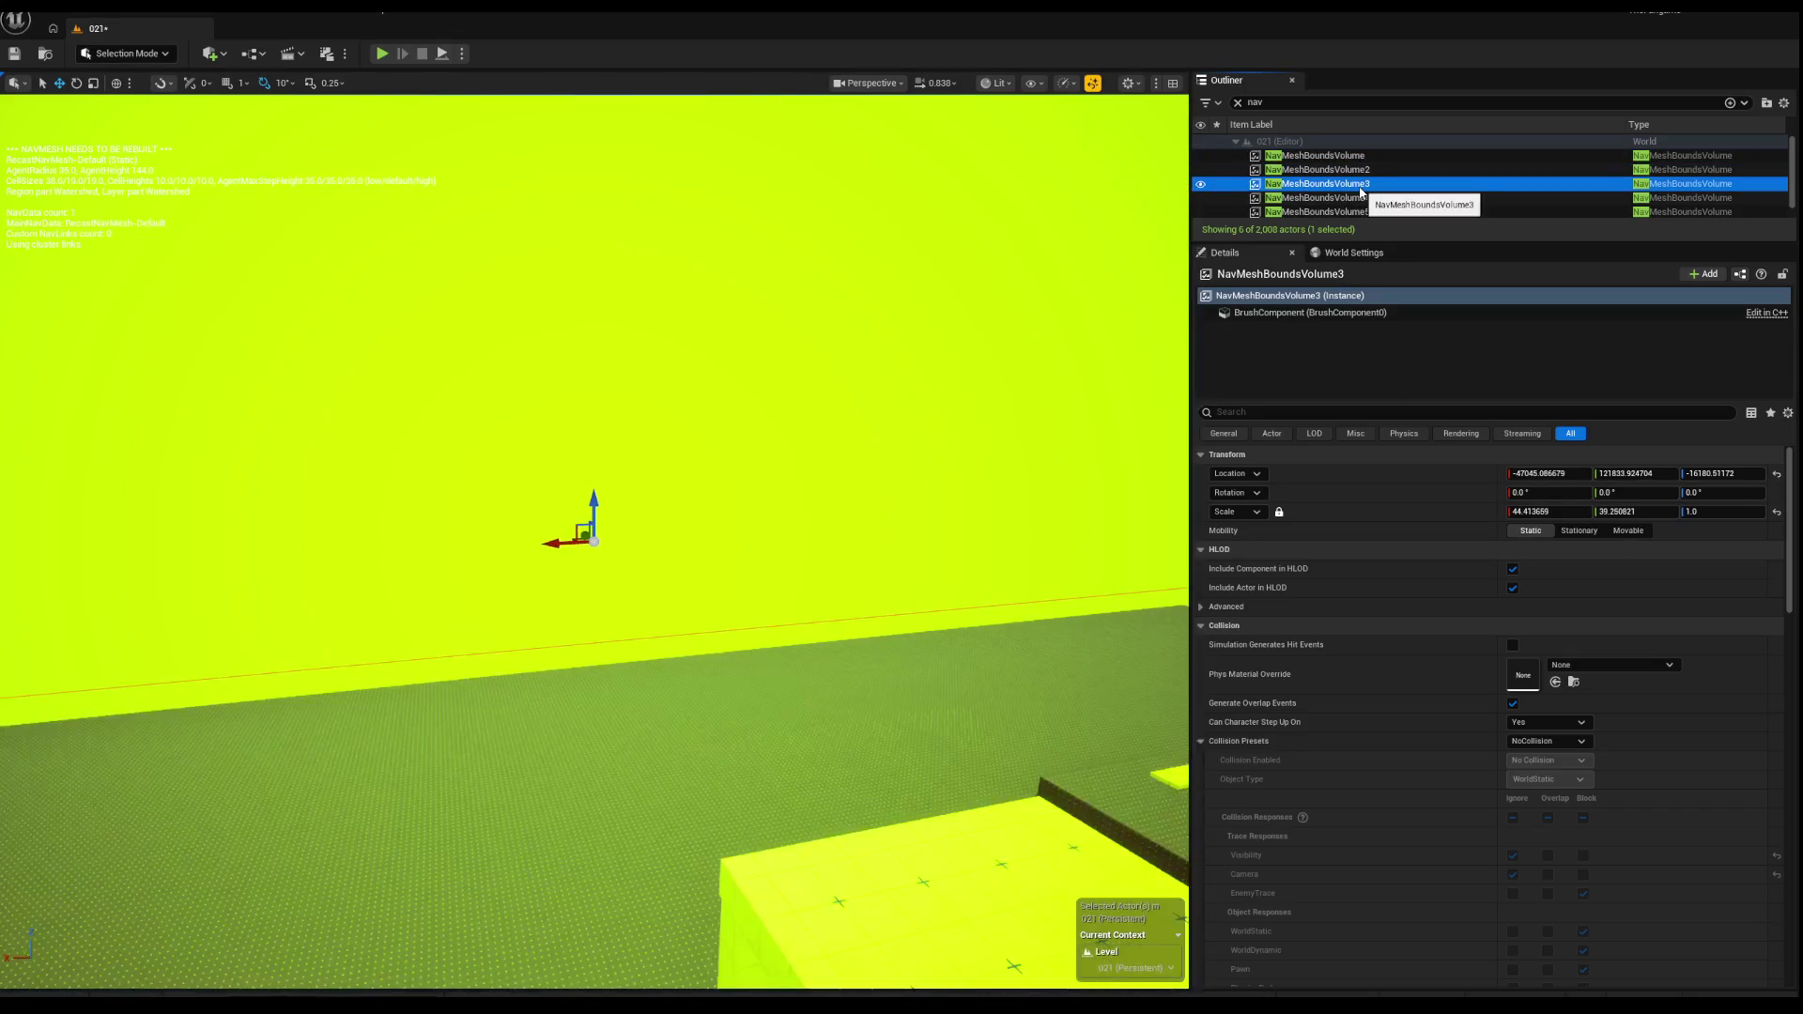
{"action": "double_click", "coordinate": [1380, 200]}
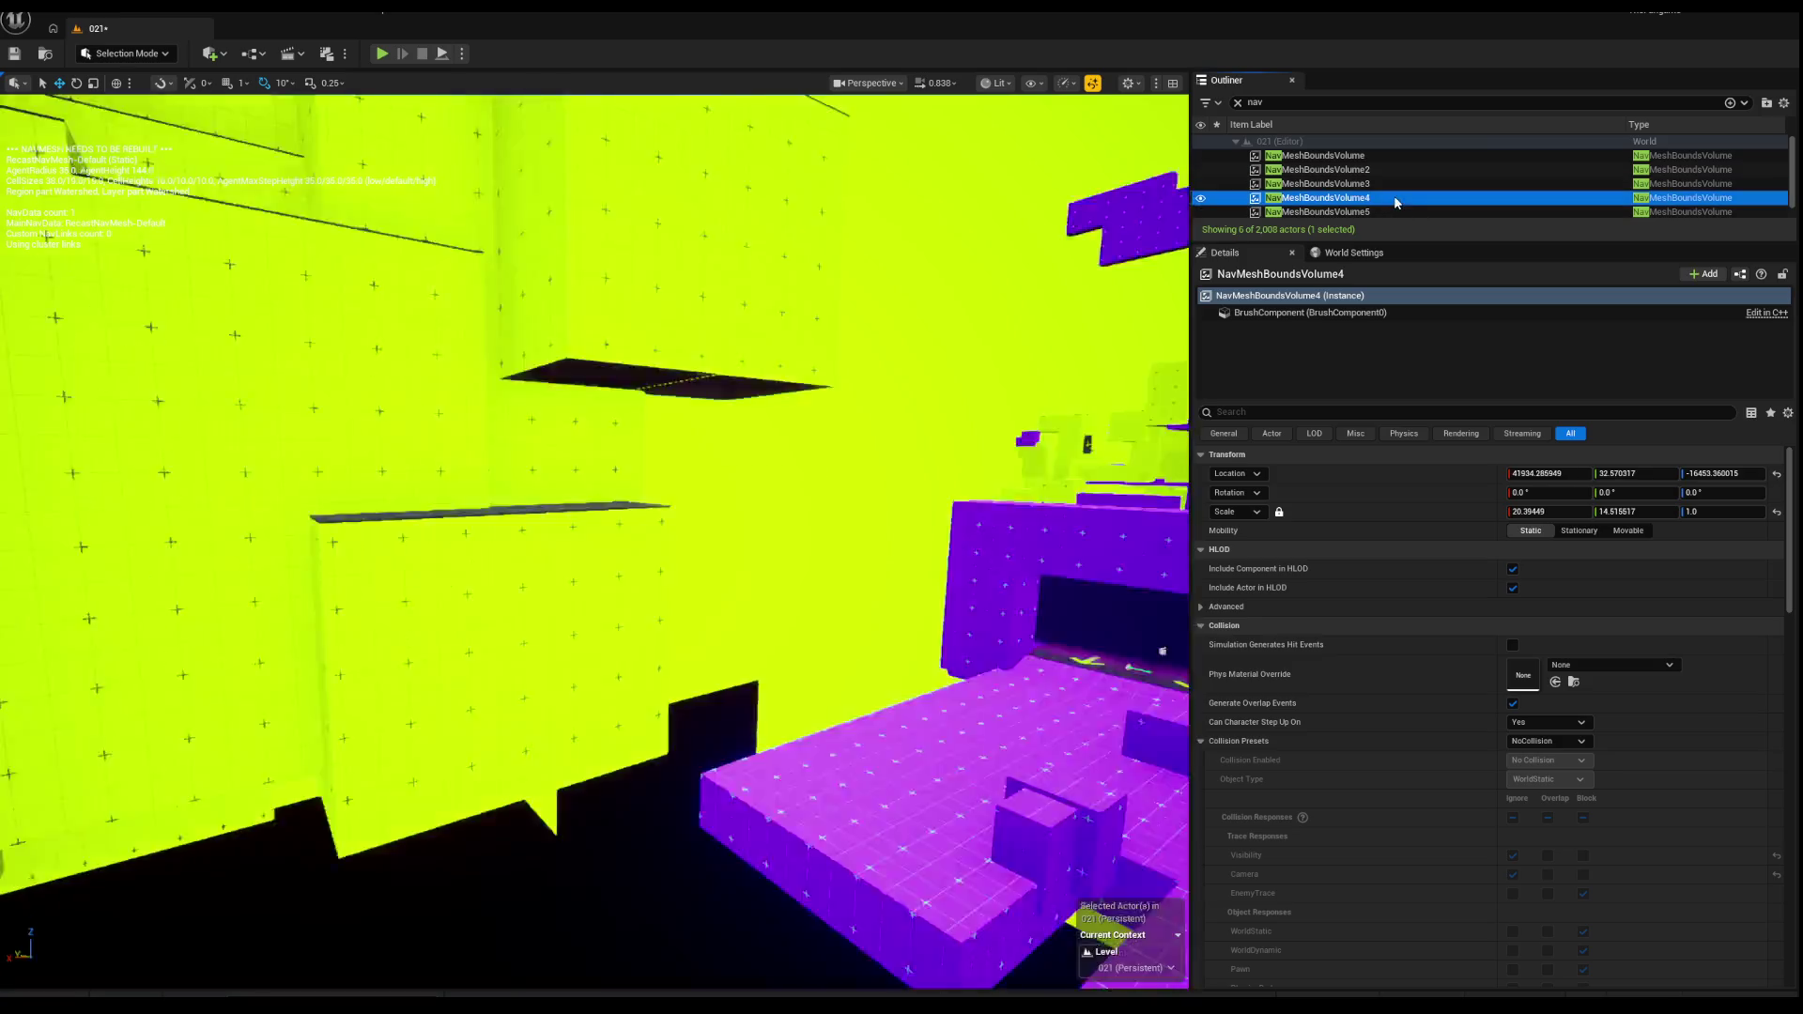
{"action": "double_click", "coordinate": [1373, 212]}
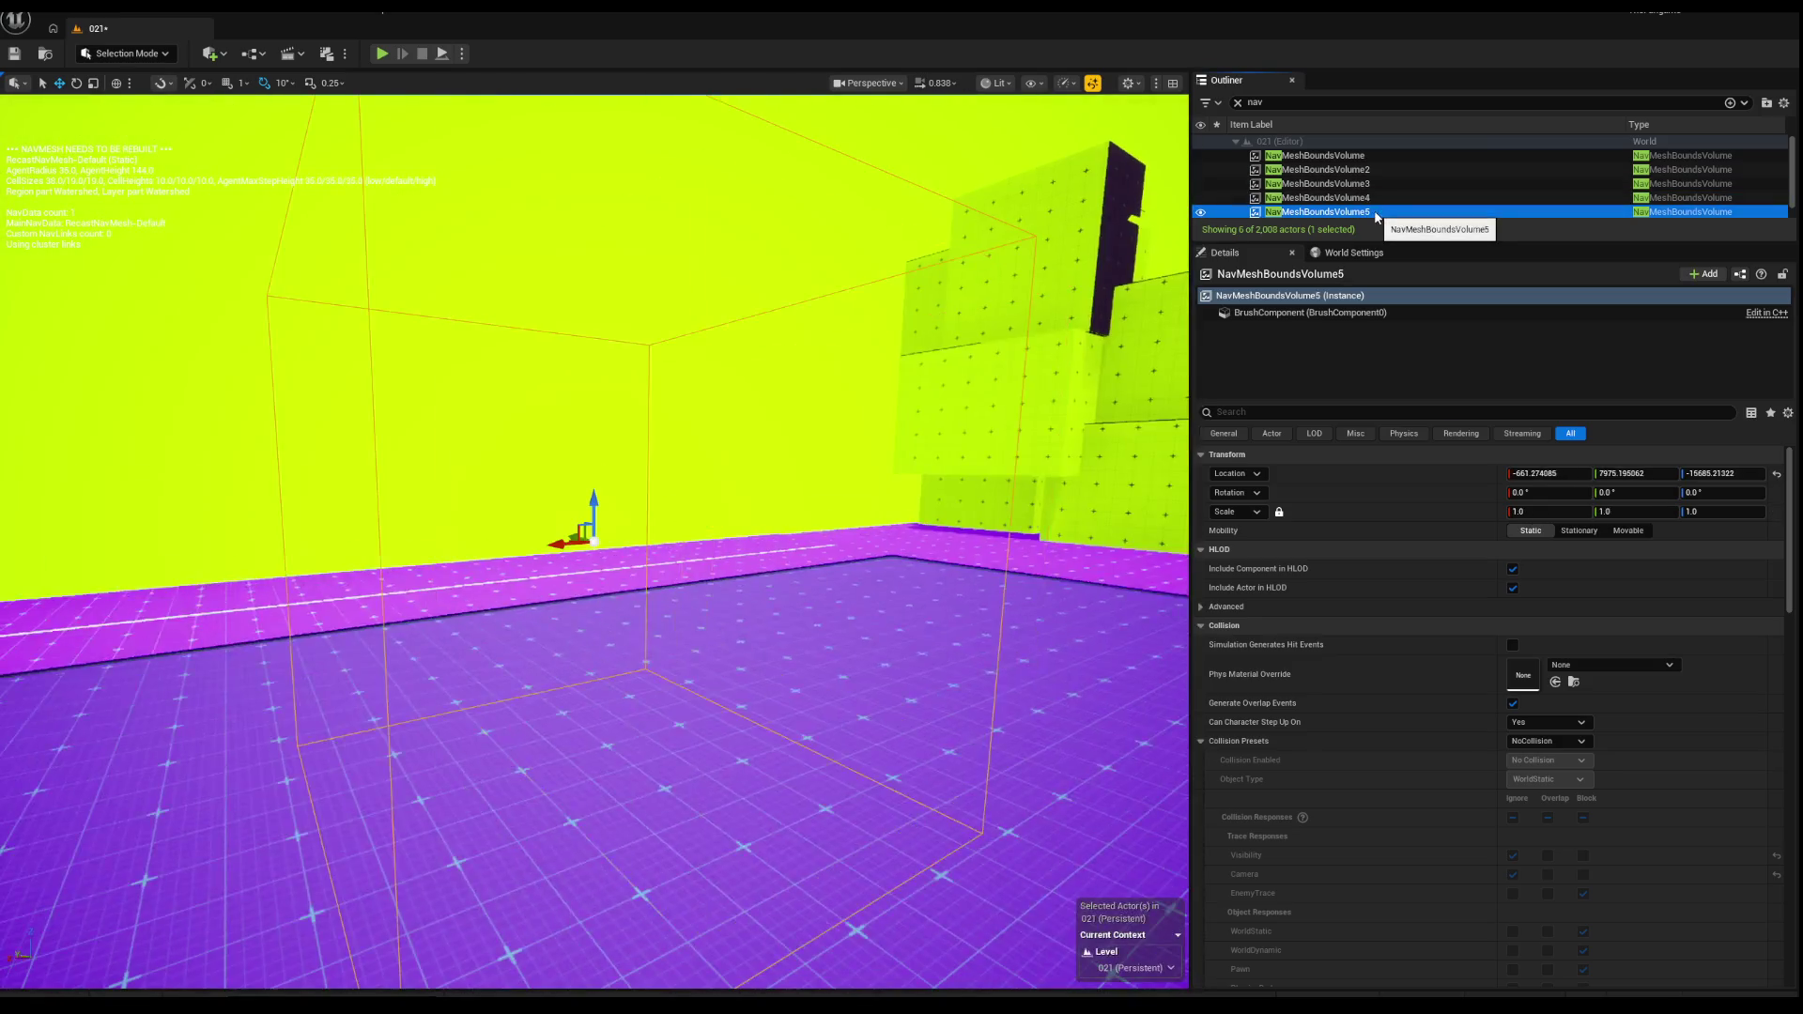
Step: Check NavMeshBoundsVolume5's actions and RecastNavMesh-Default, then frame the first NavMeshBoundsVolume again
{"action": "right_click", "coordinate": [1375, 212]}
{"action": "scroll", "coordinate": [1325, 210], "scroll_direction": "down", "scroll_amount": 1}
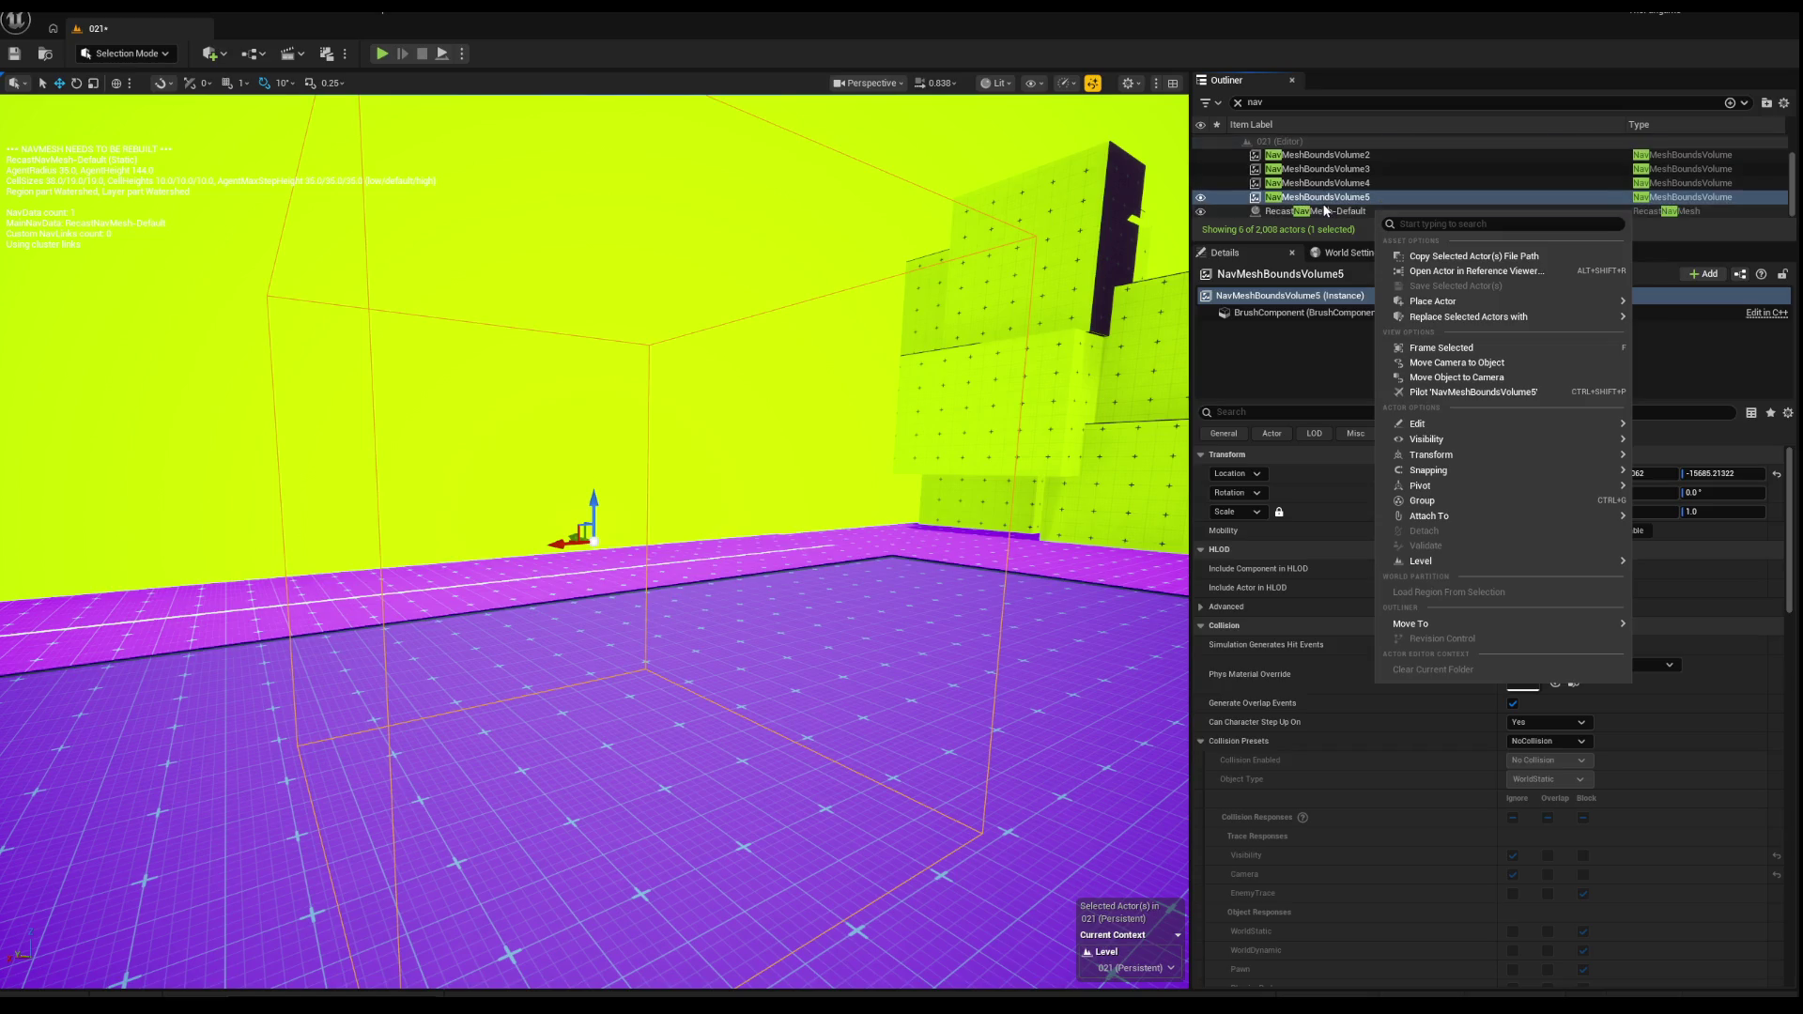
{"action": "key", "text": "Escape"}
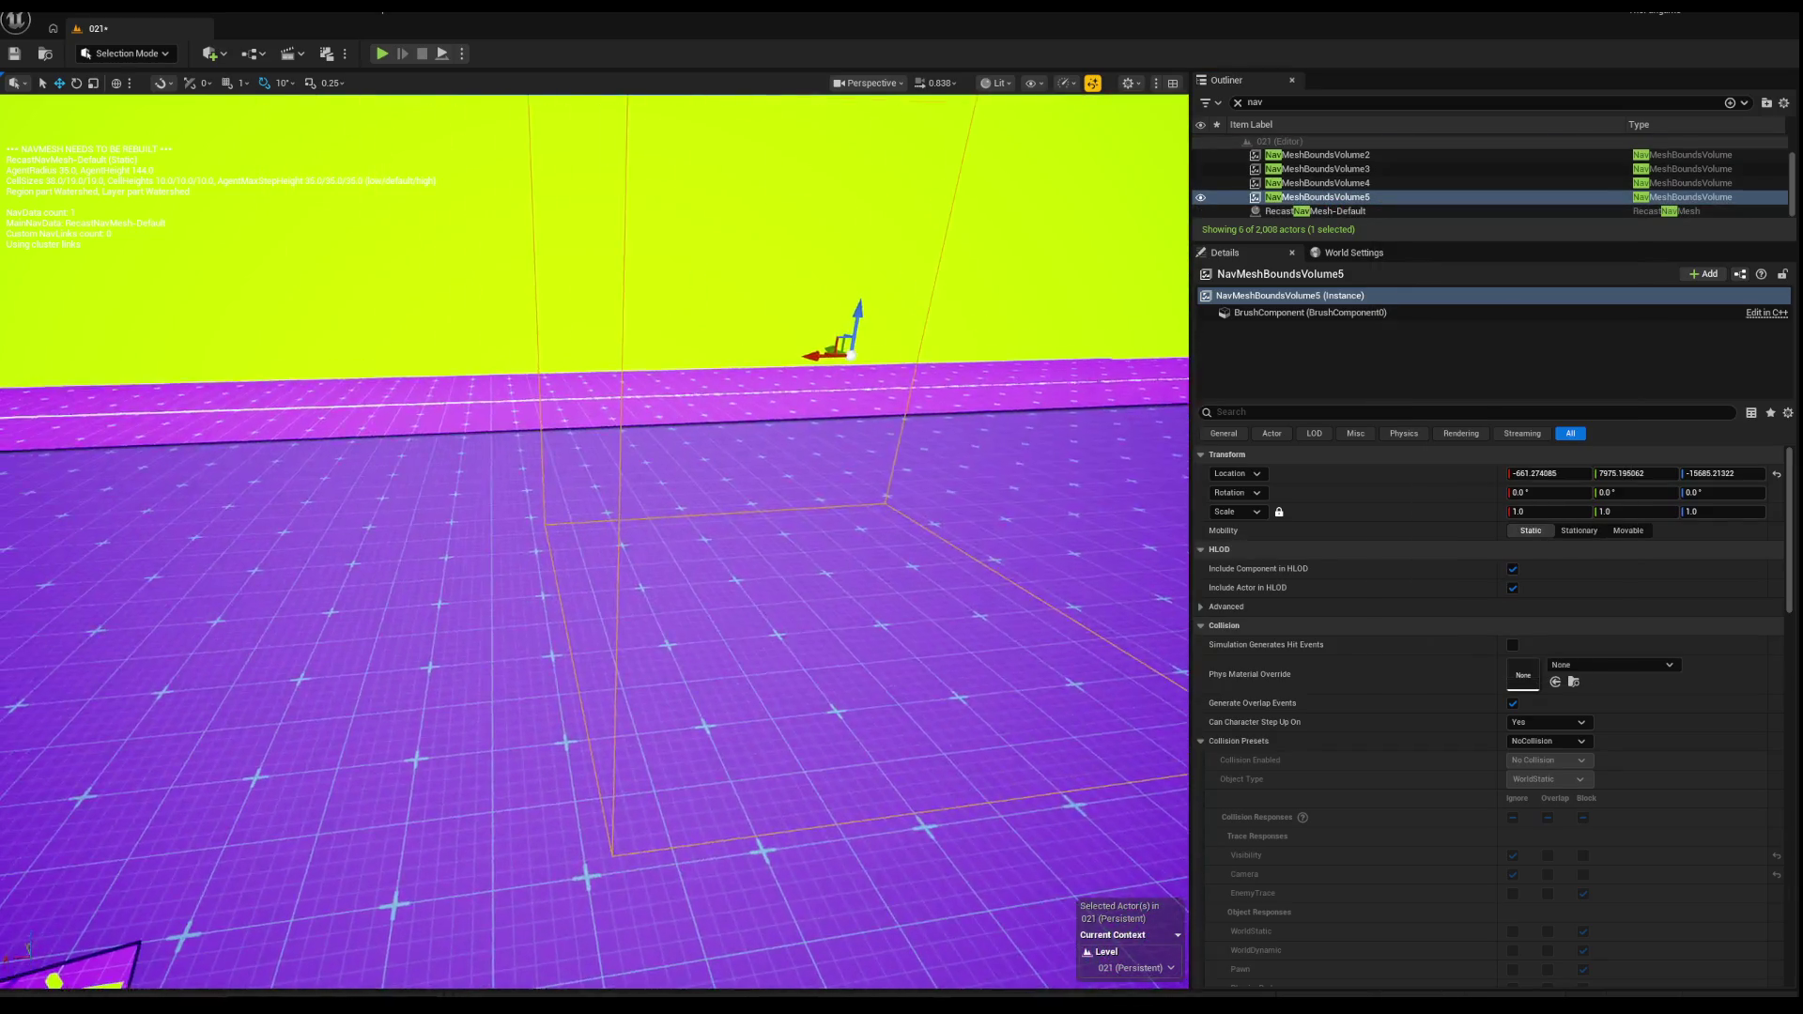
{"action": "left_click_drag", "start_coordinate": [423, 236], "coordinate": [422, 236]}
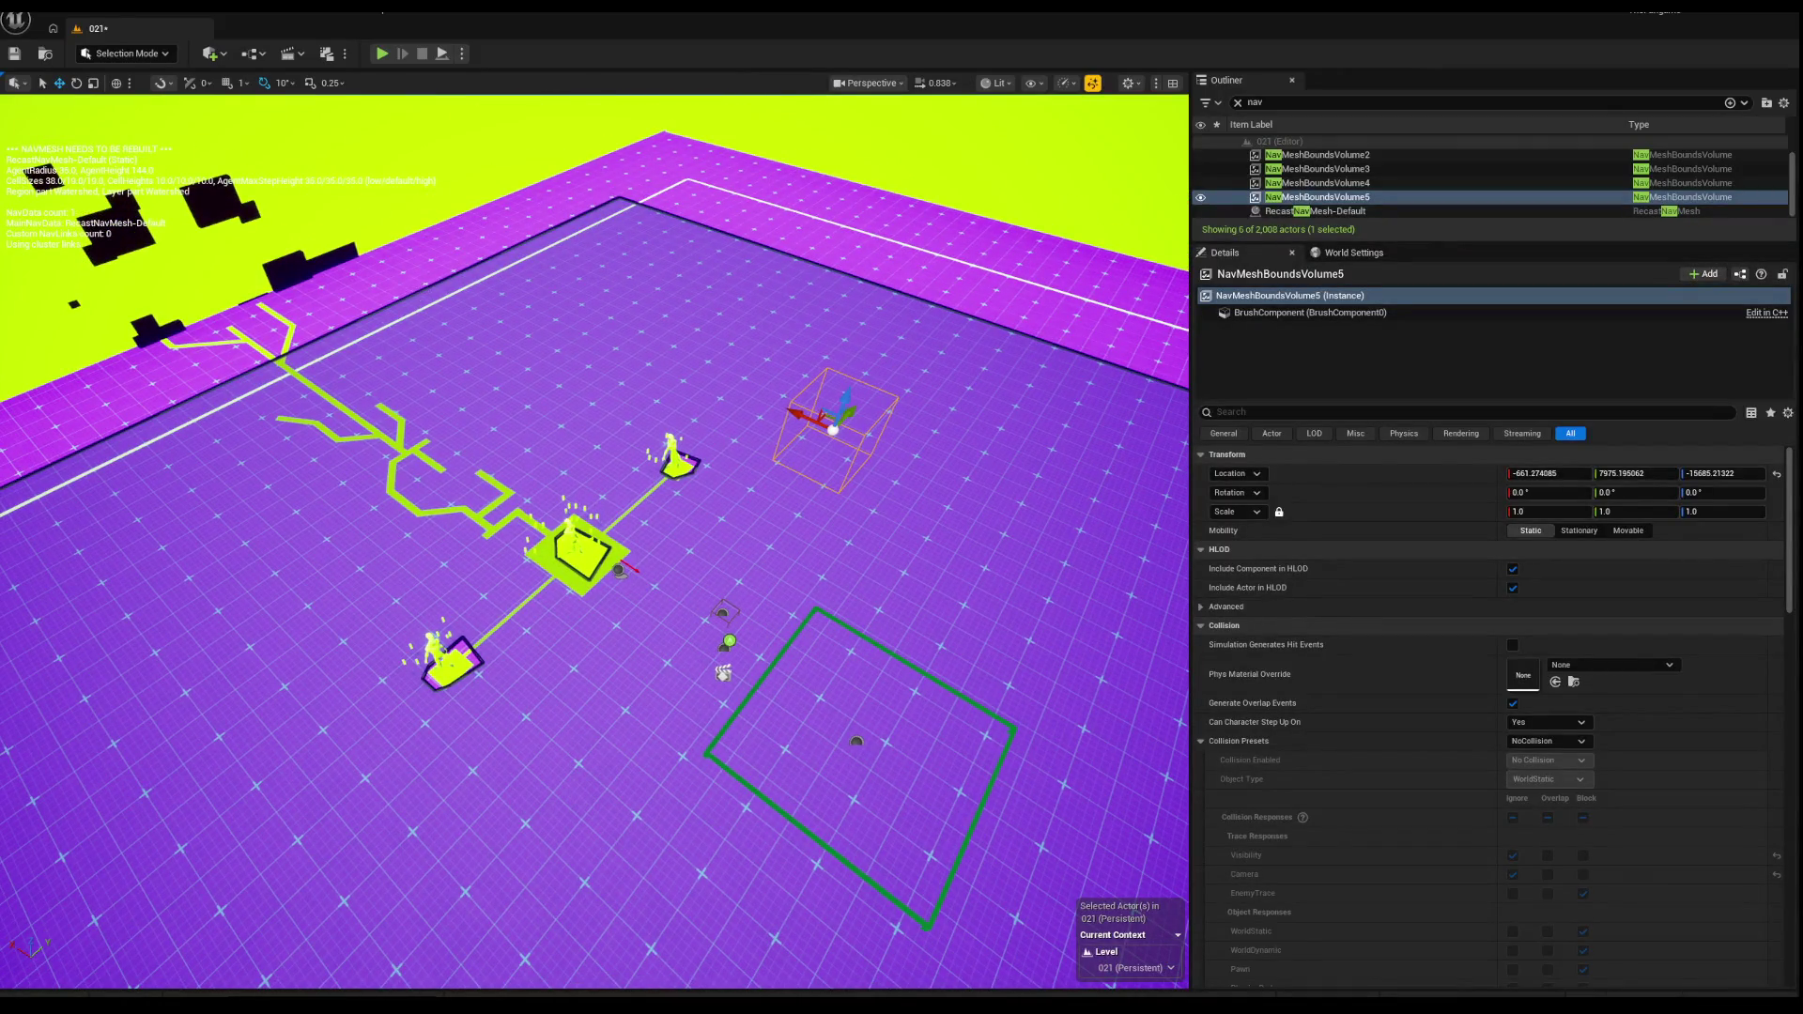
{"action": "left_click", "coordinate": [587, 235]}
{"action": "scroll", "coordinate": [1368, 168], "scroll_direction": "up", "scroll_amount": 1}
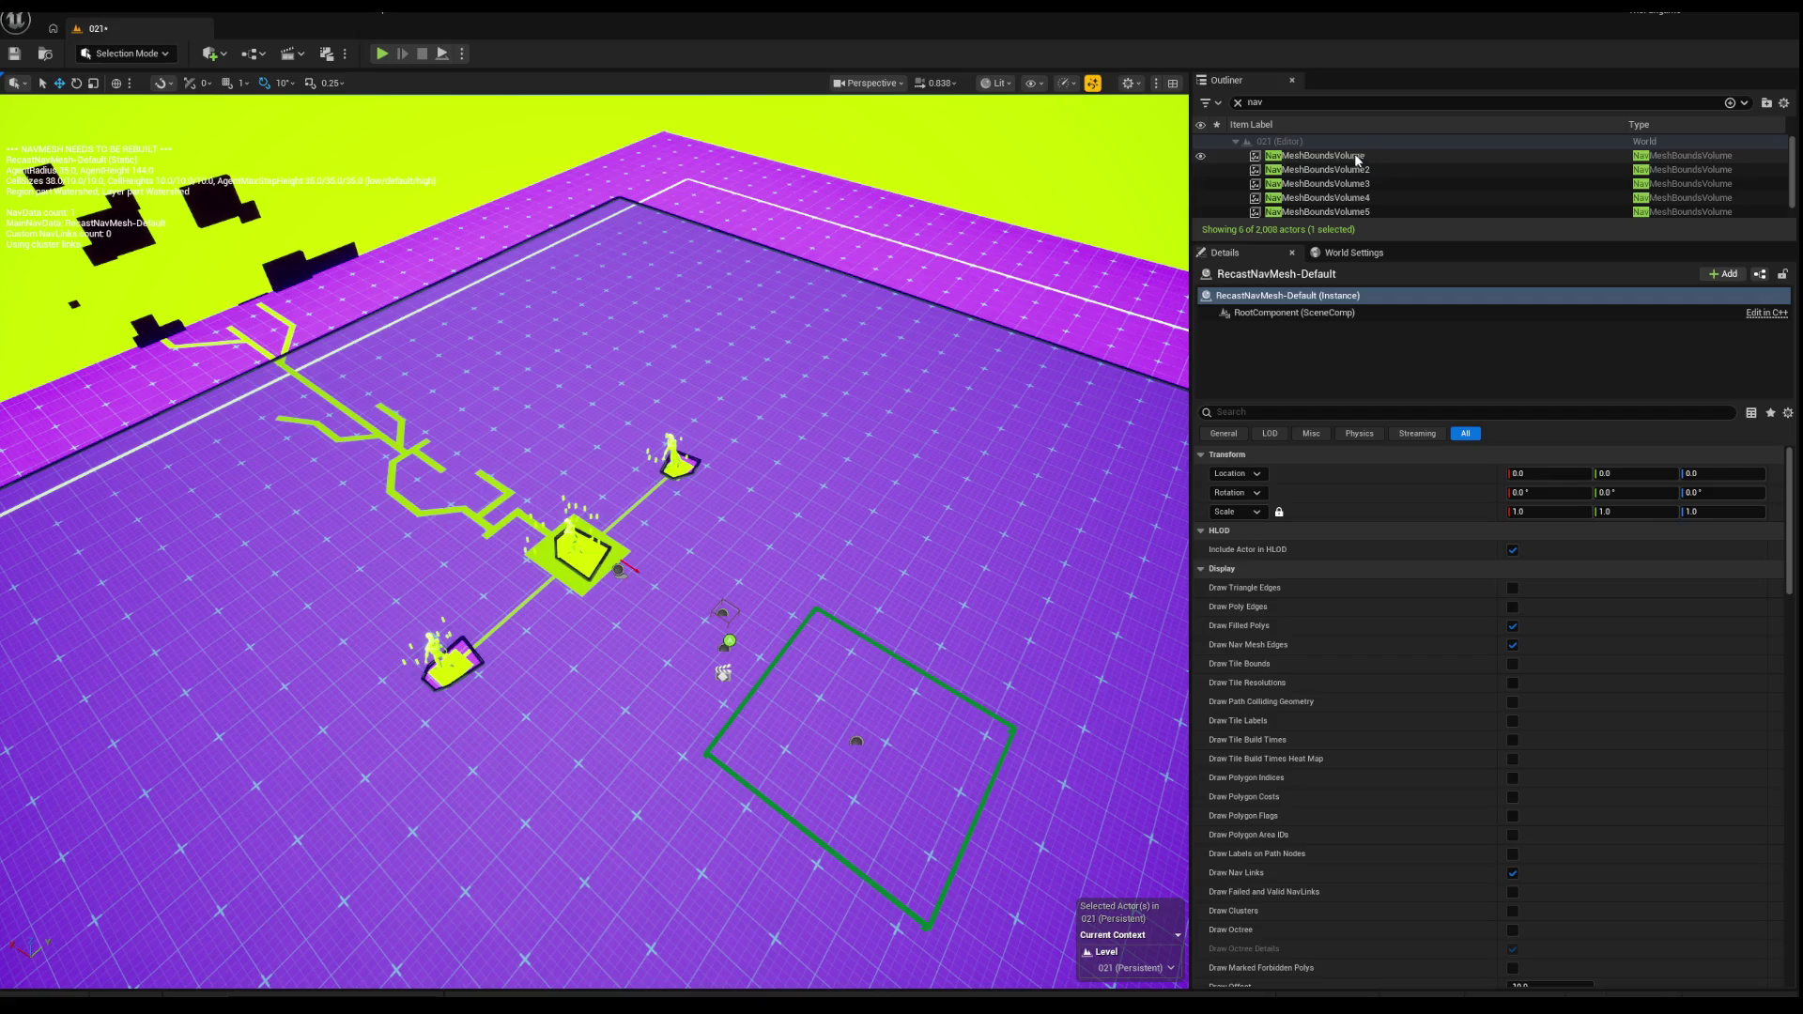
{"action": "left_click", "coordinate": [1358, 157]}
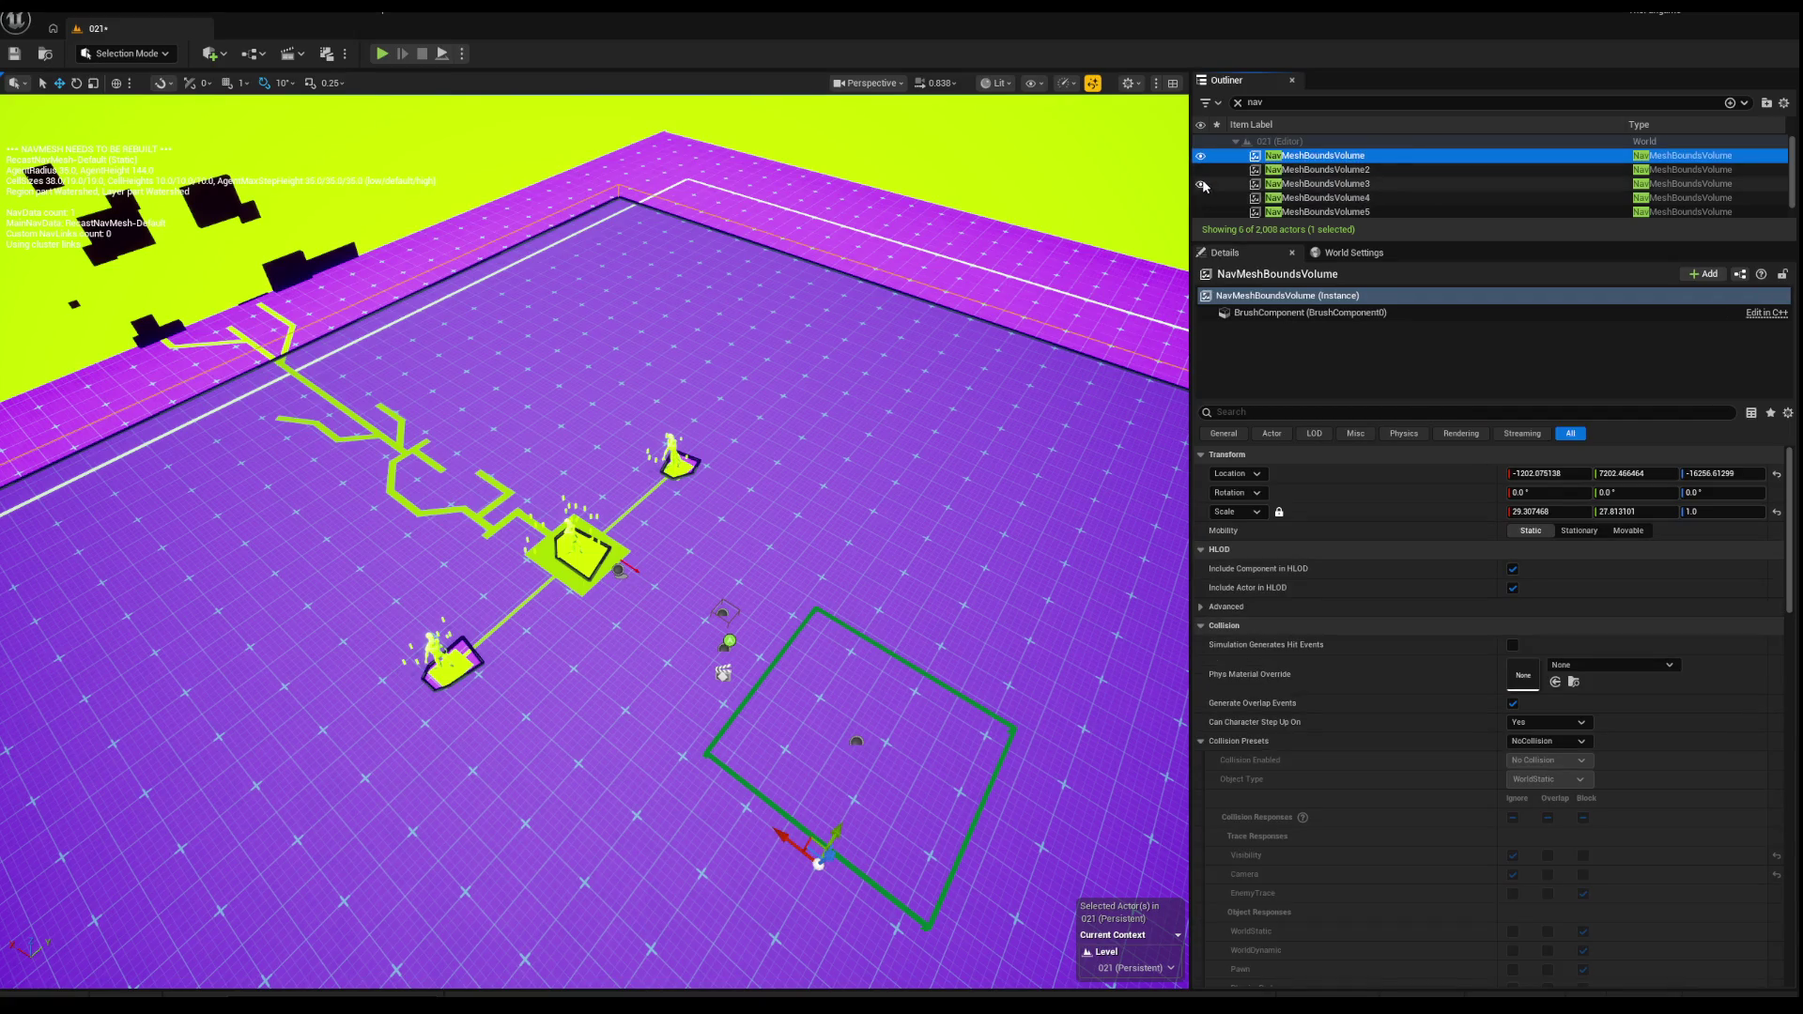
{"action": "double_click", "coordinate": [1333, 156]}
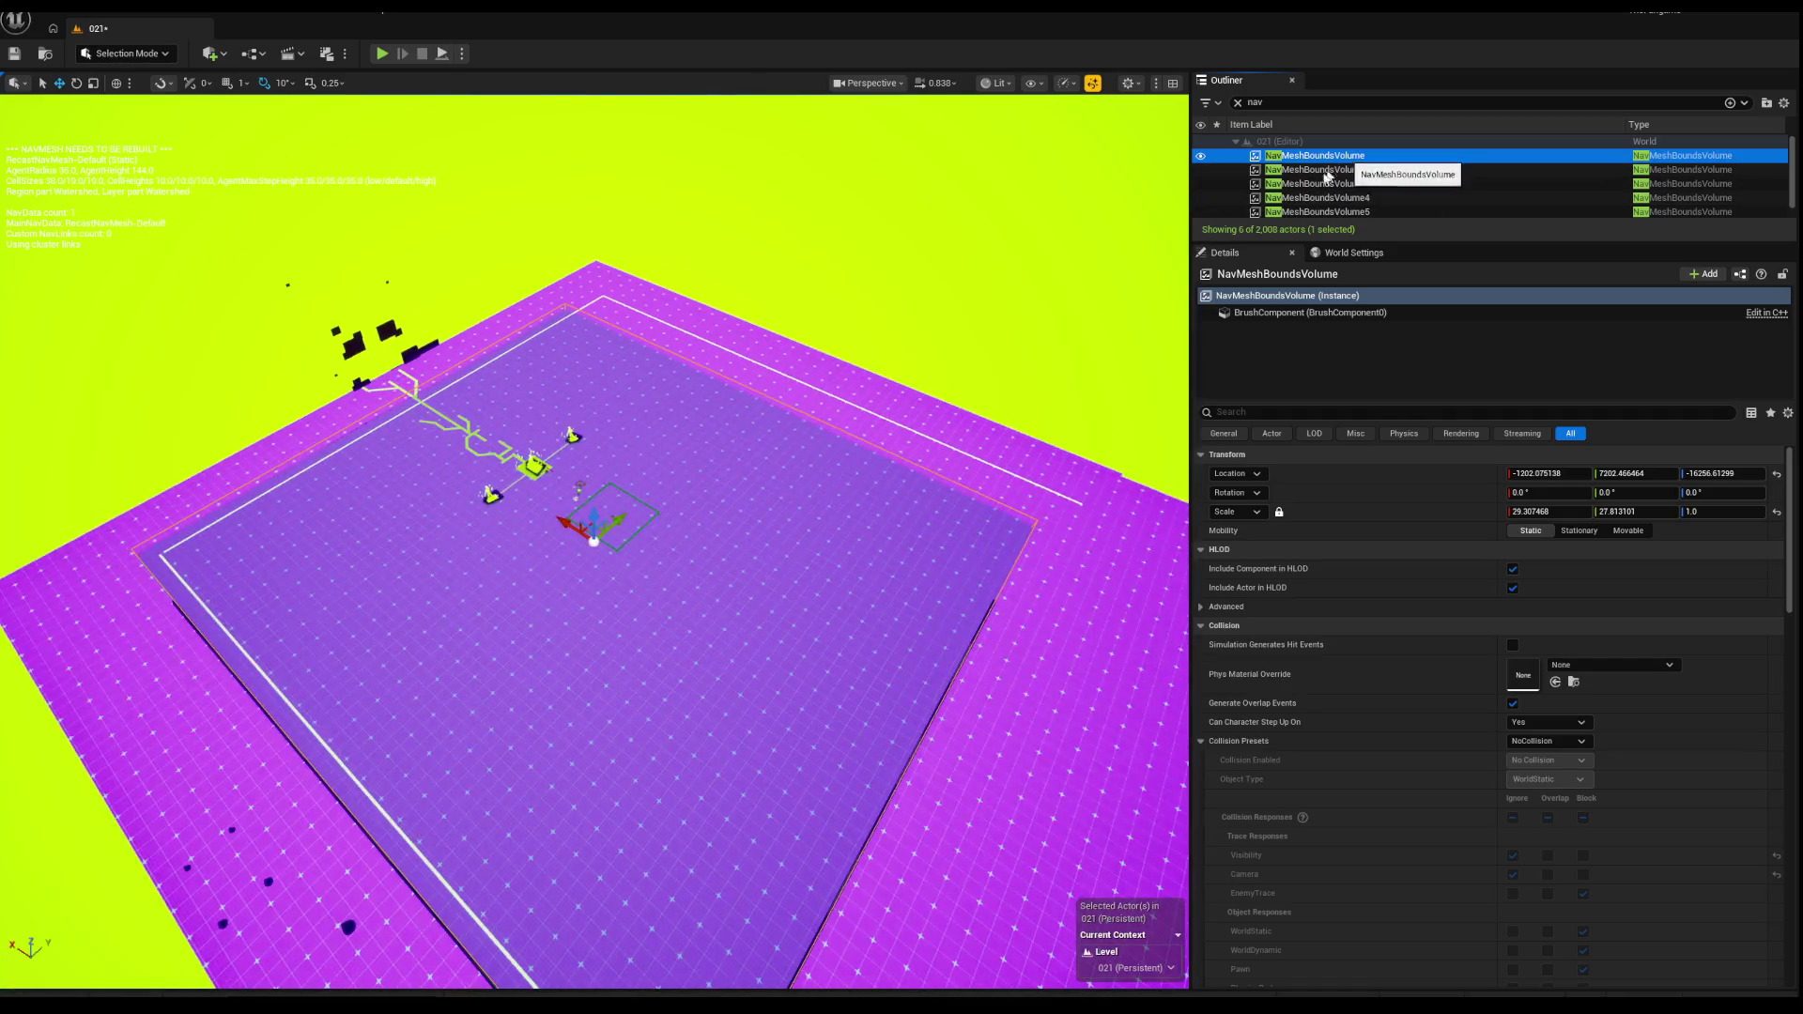
Step: Delete the original NavMeshBoundsVolume and select NavMeshBoundsVolume5
{"action": "left_click", "coordinate": [1347, 161]}
{"action": "key", "text": "Delete"}
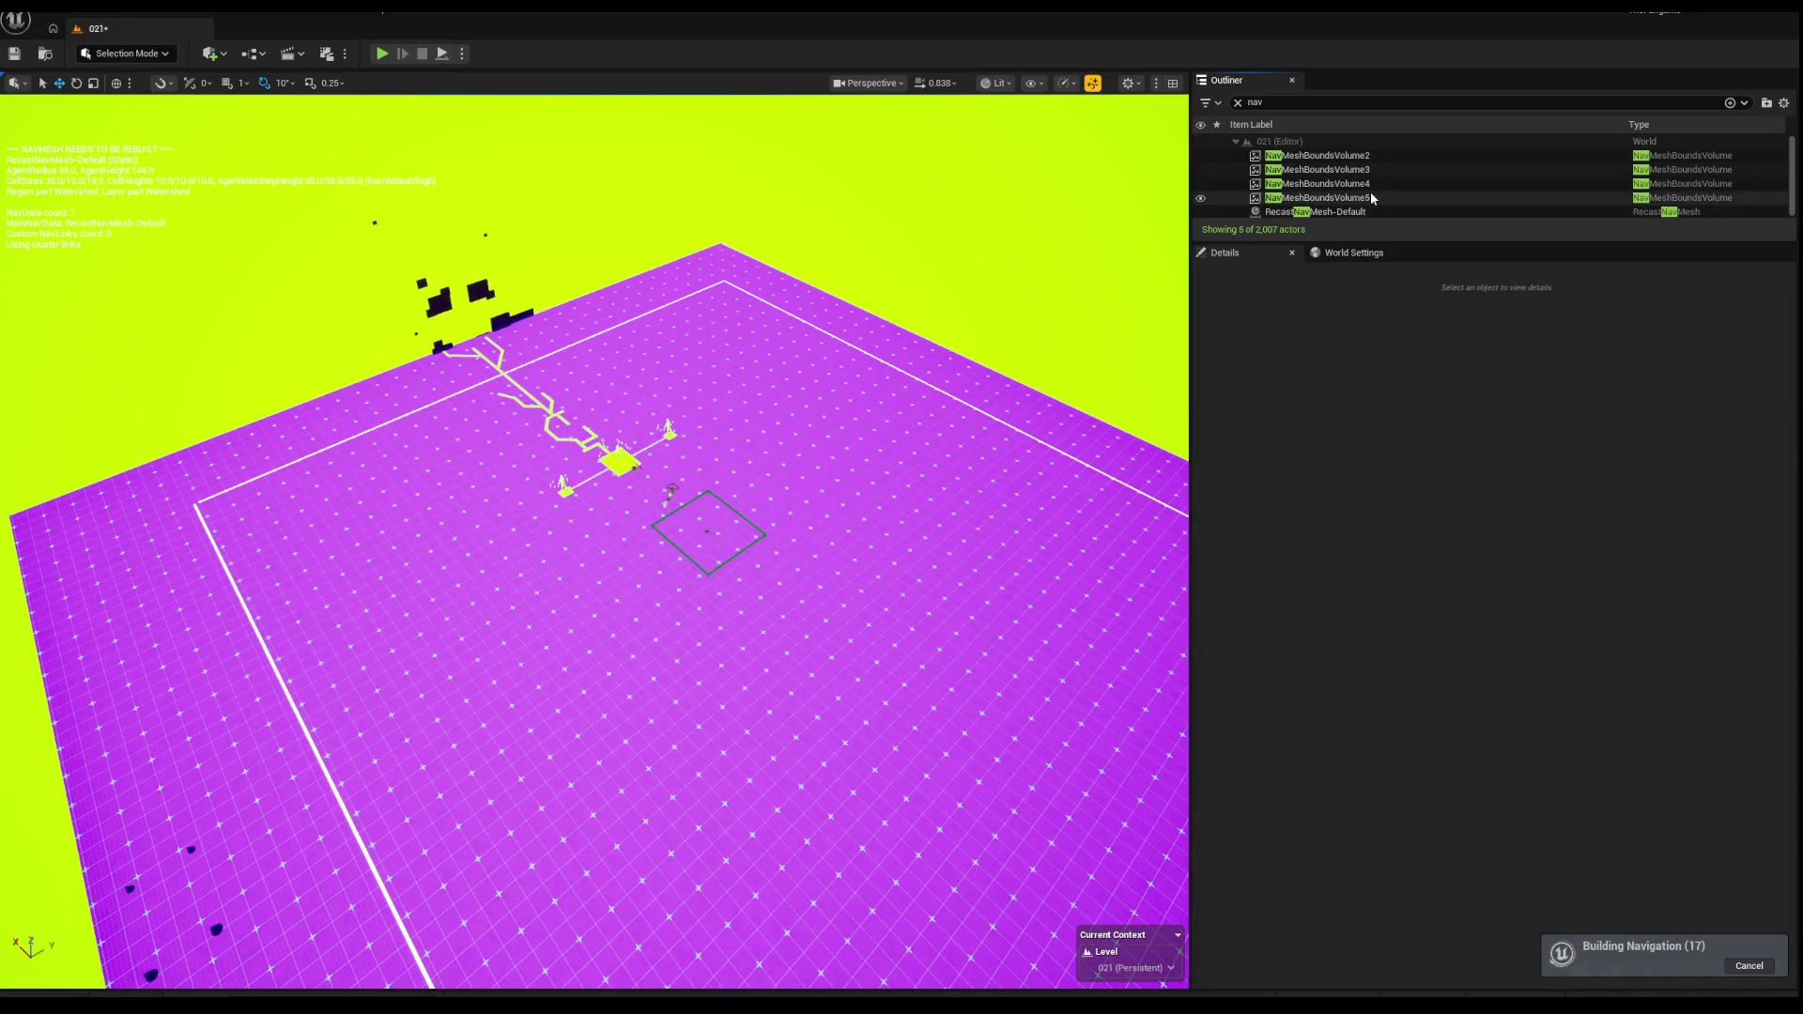
{"action": "left_click", "coordinate": [1340, 197]}
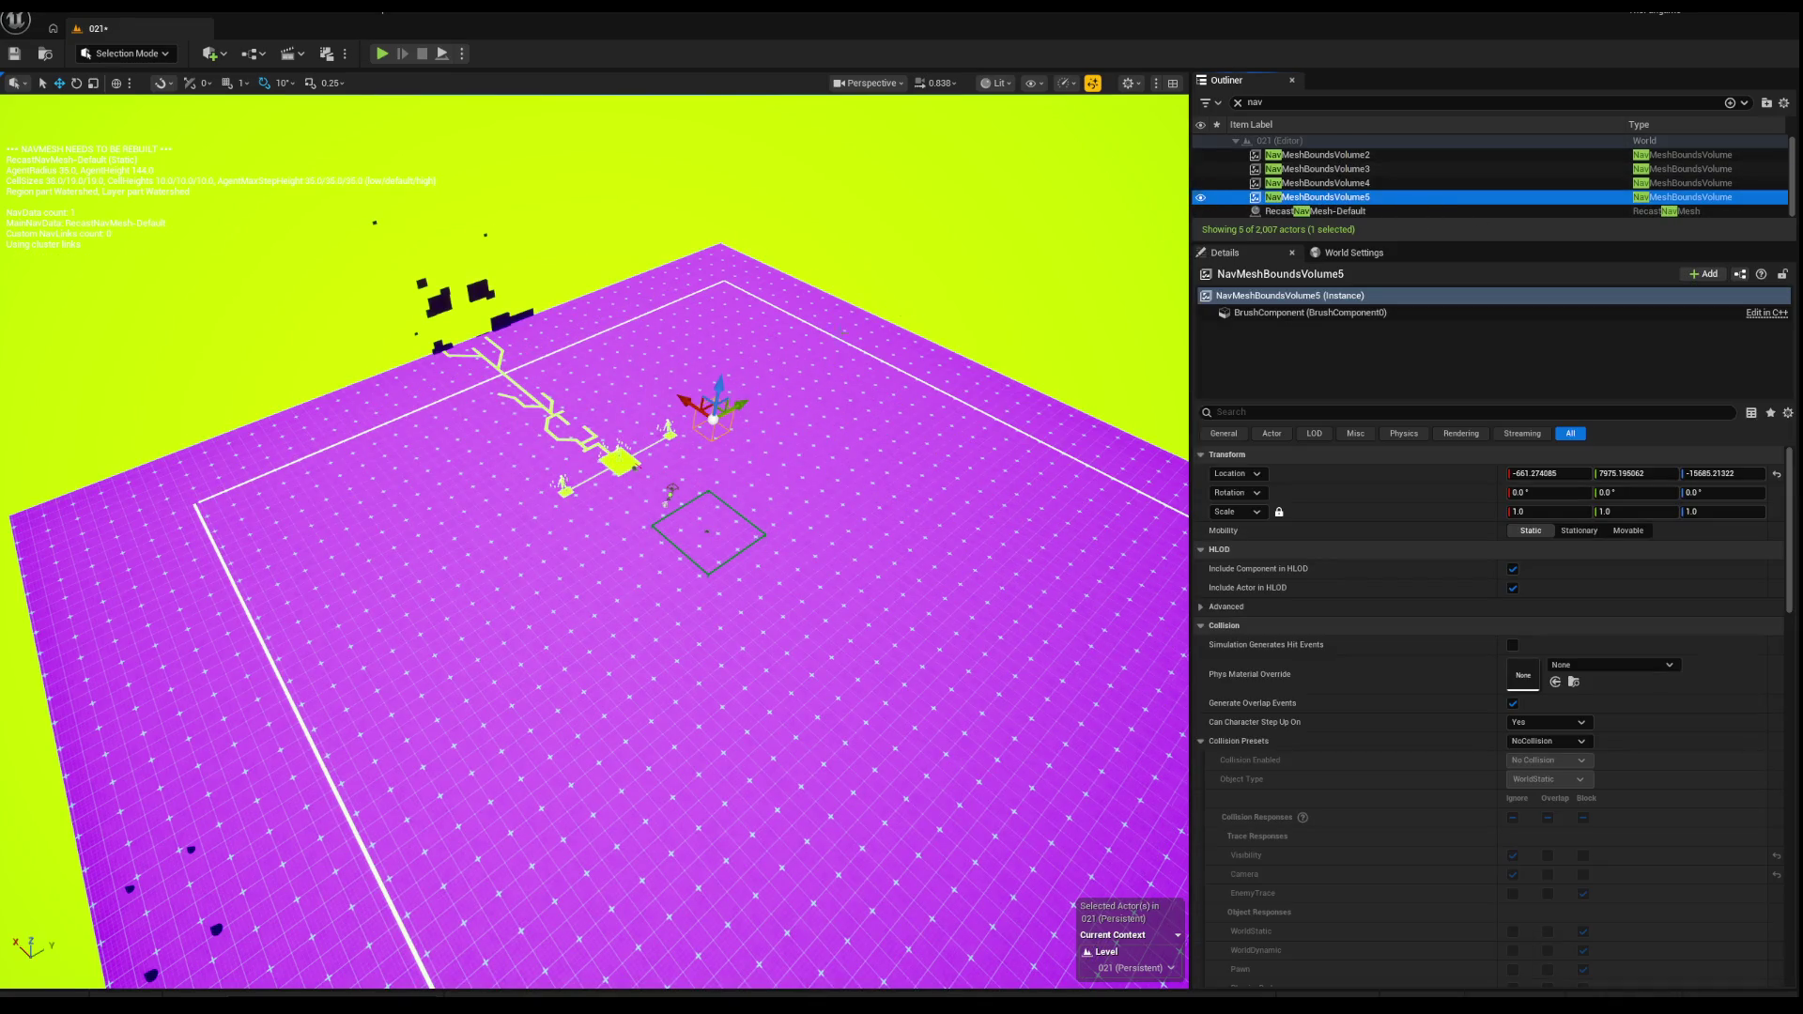
{"action": "scroll", "coordinate": [783, 353], "scroll_direction": "up", "scroll_amount": 5}
Step: Scale NavMeshBoundsVolume5 to about 13.8 × 14.5 × 1.0 and lower it to Z -16508
{"action": "key", "text": "e"}
{"action": "key", "text": "r"}
{"action": "left_click_drag", "start_coordinate": [667, 362], "coordinate": [739, 387]}
{"action": "key", "text": "w"}
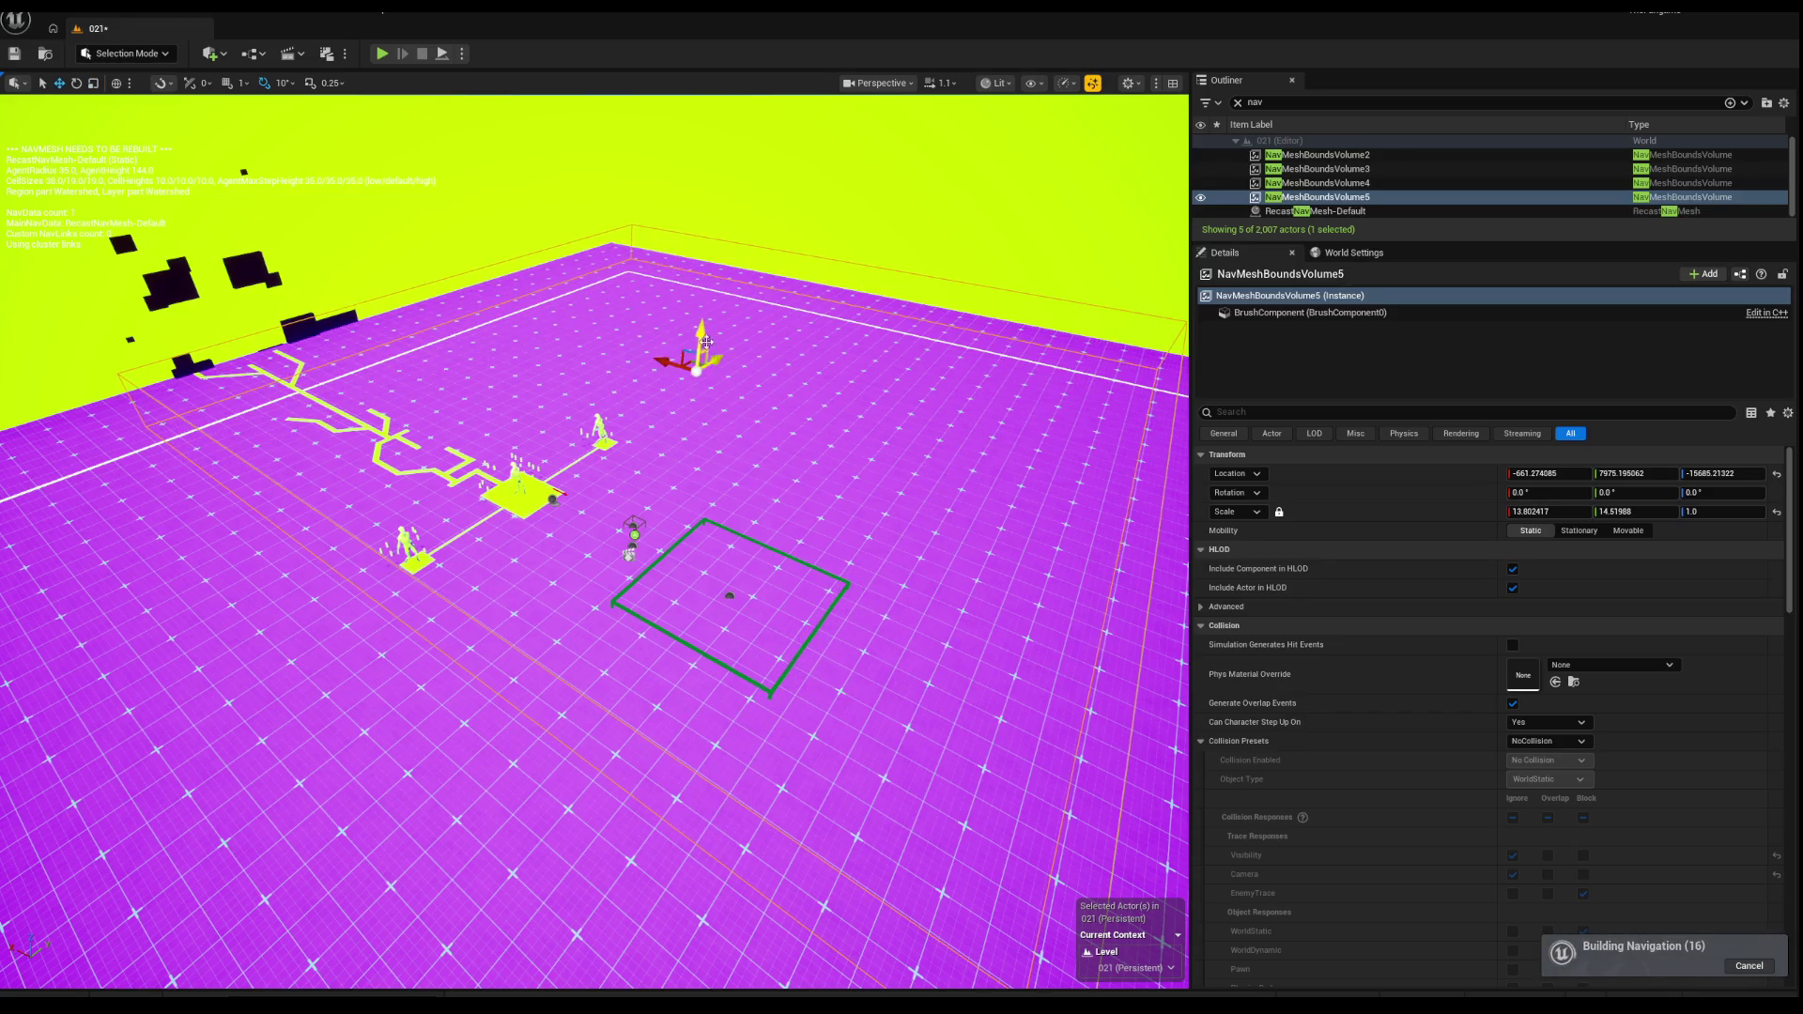
{"action": "mouse_move", "coordinate": [693, 301]}
{"action": "left_mouse_down"}
{"action": "mouse_move", "coordinate": [684, 441]}
{"action": "mouse_move", "coordinate": [721, 442]}
{"action": "left_mouse_up"}
{"action": "left_click_drag", "start_coordinate": [564, 563], "coordinate": [564, 281]}
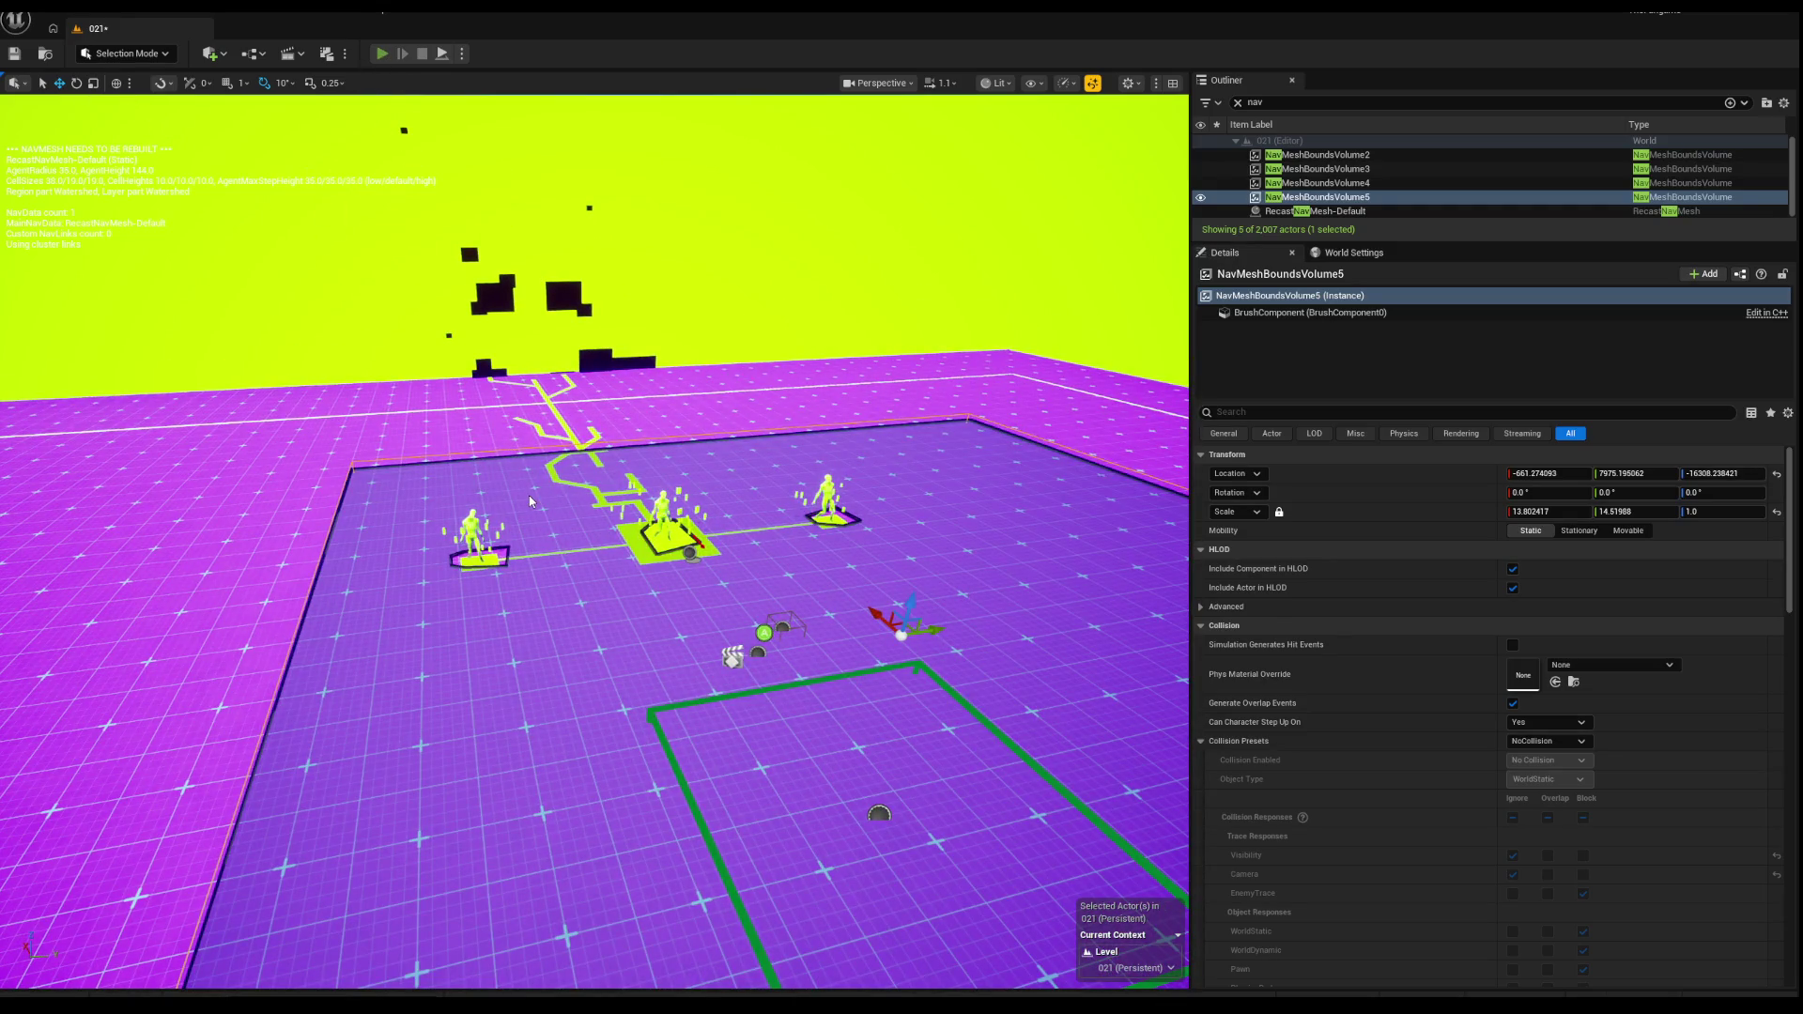
Step: Play-test with Alt+P, advance toward the approaching enemies, shoot one, then stop the test
{"action": "key", "text": "alt+p"}
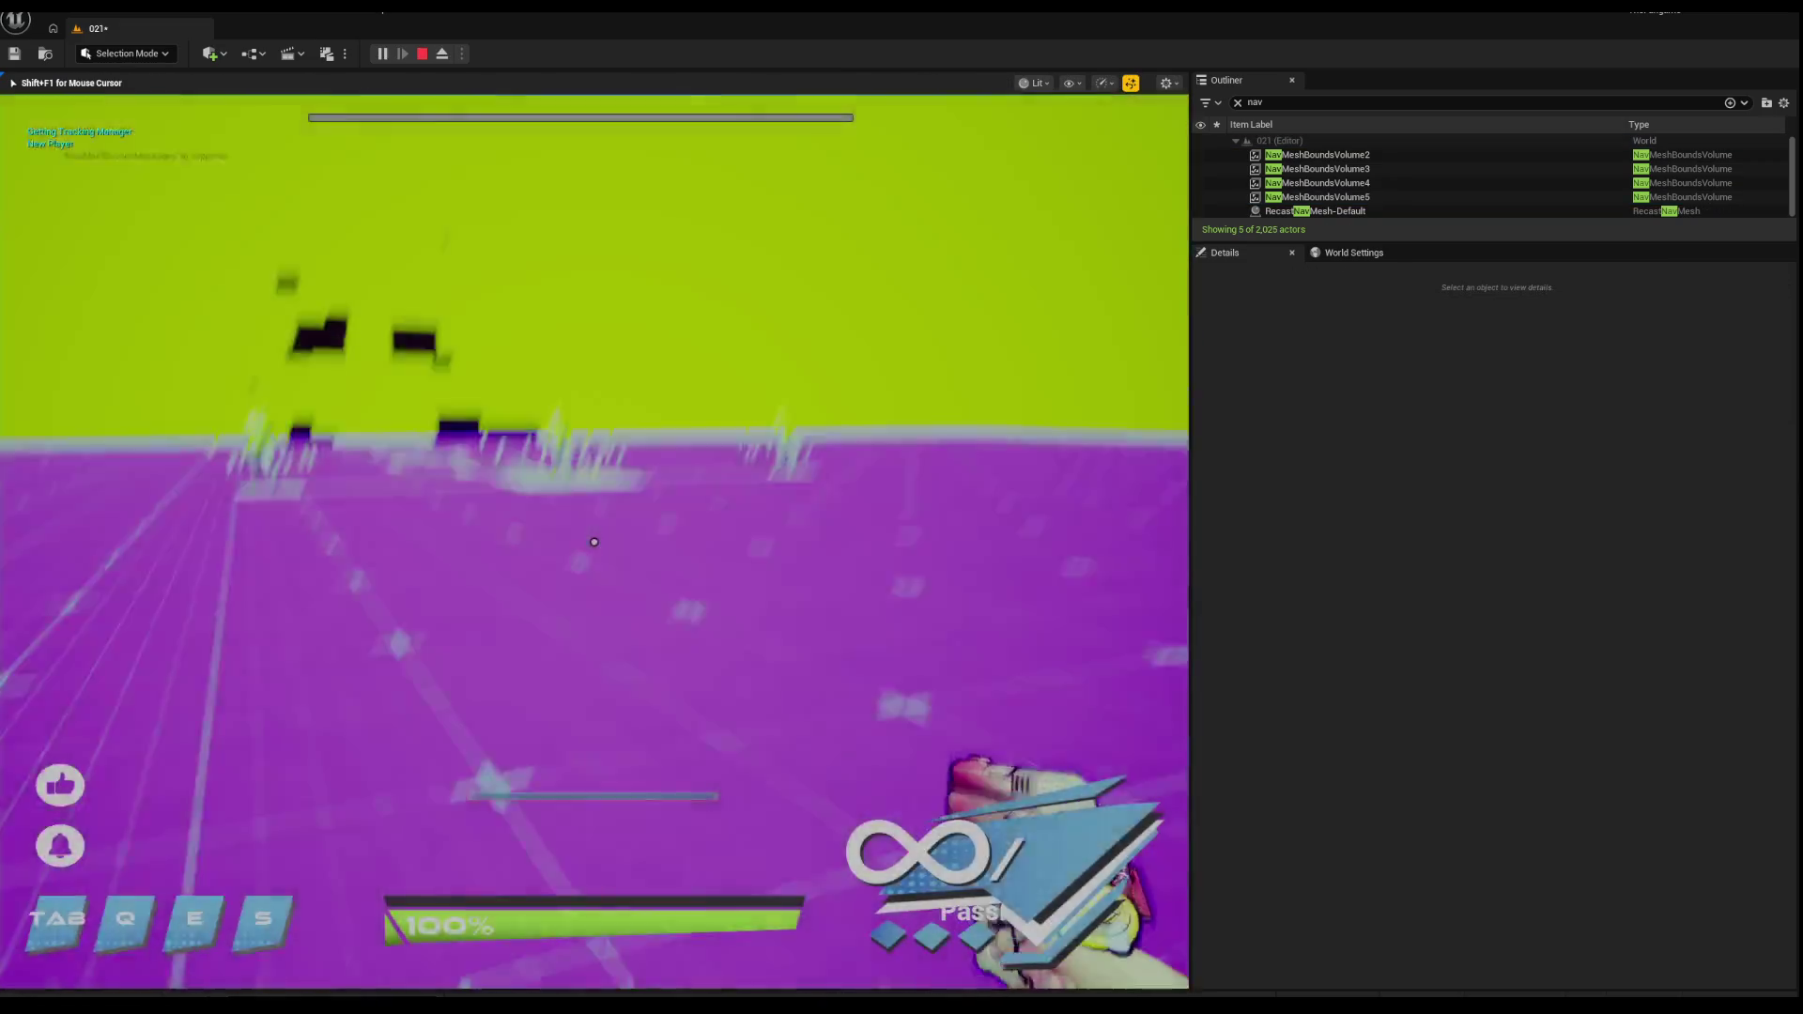
{"action": "key", "text": "w"}
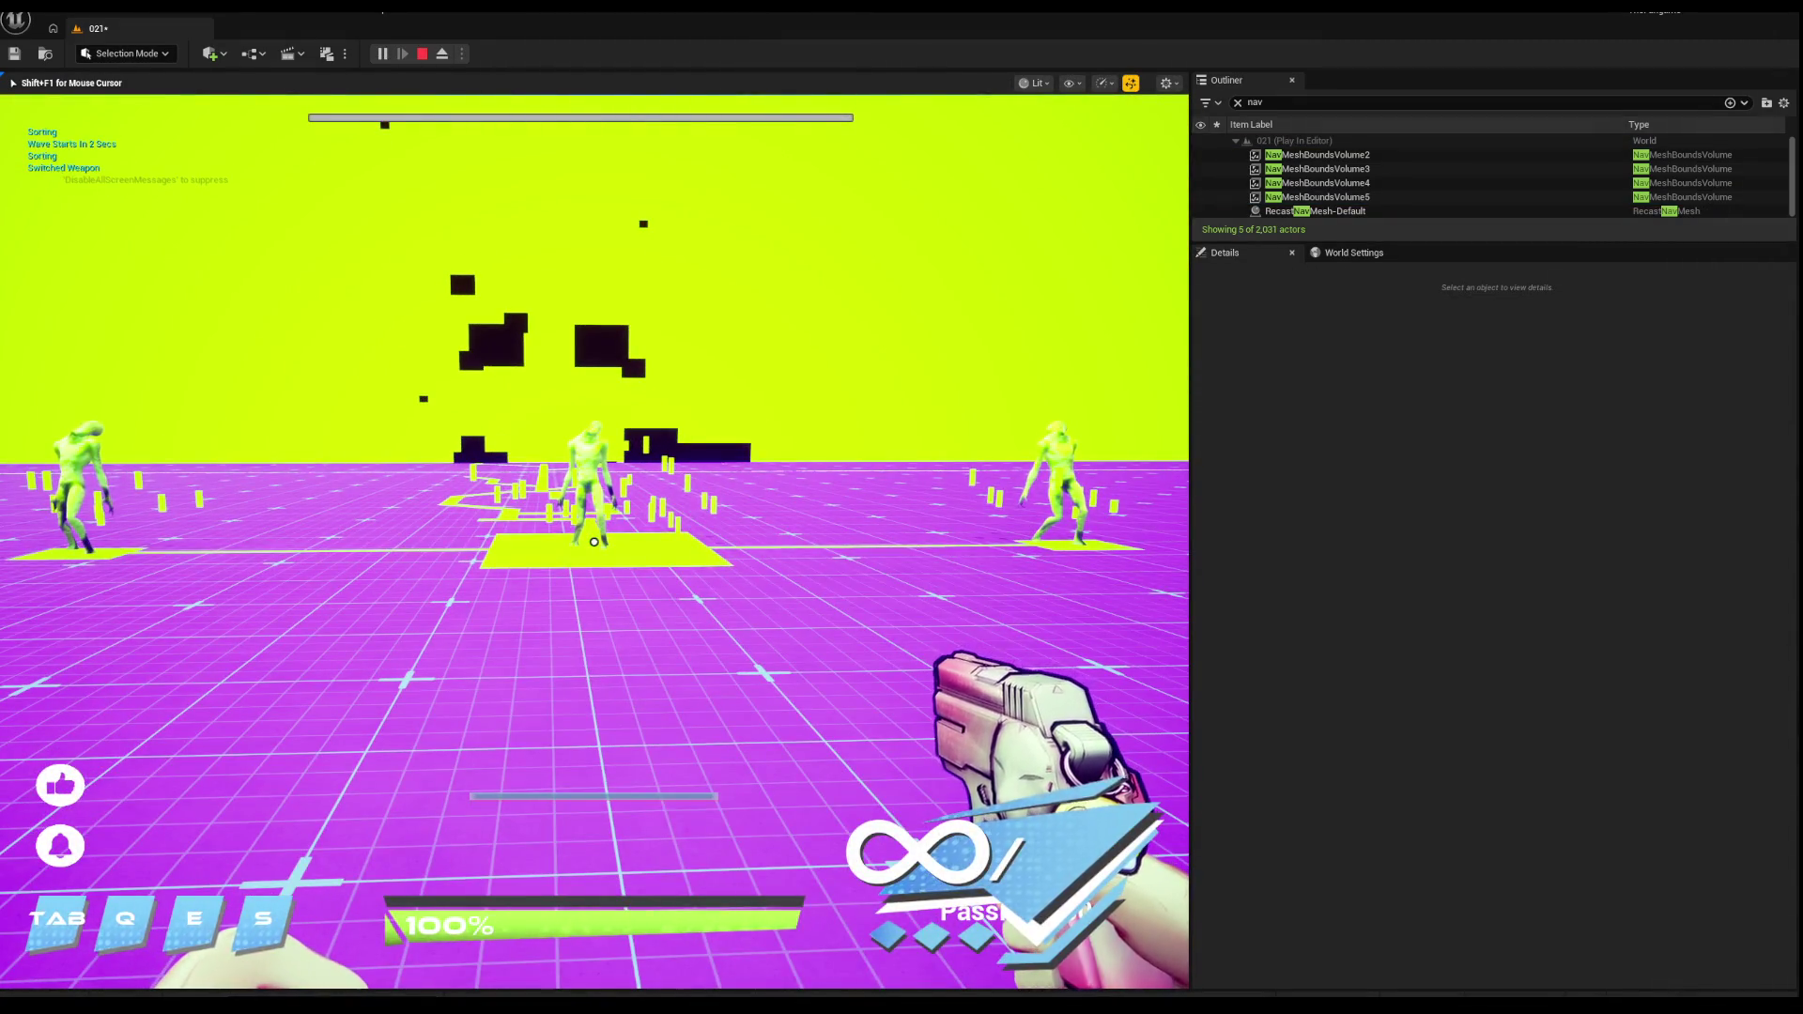
{"action": "key", "text": "w"}
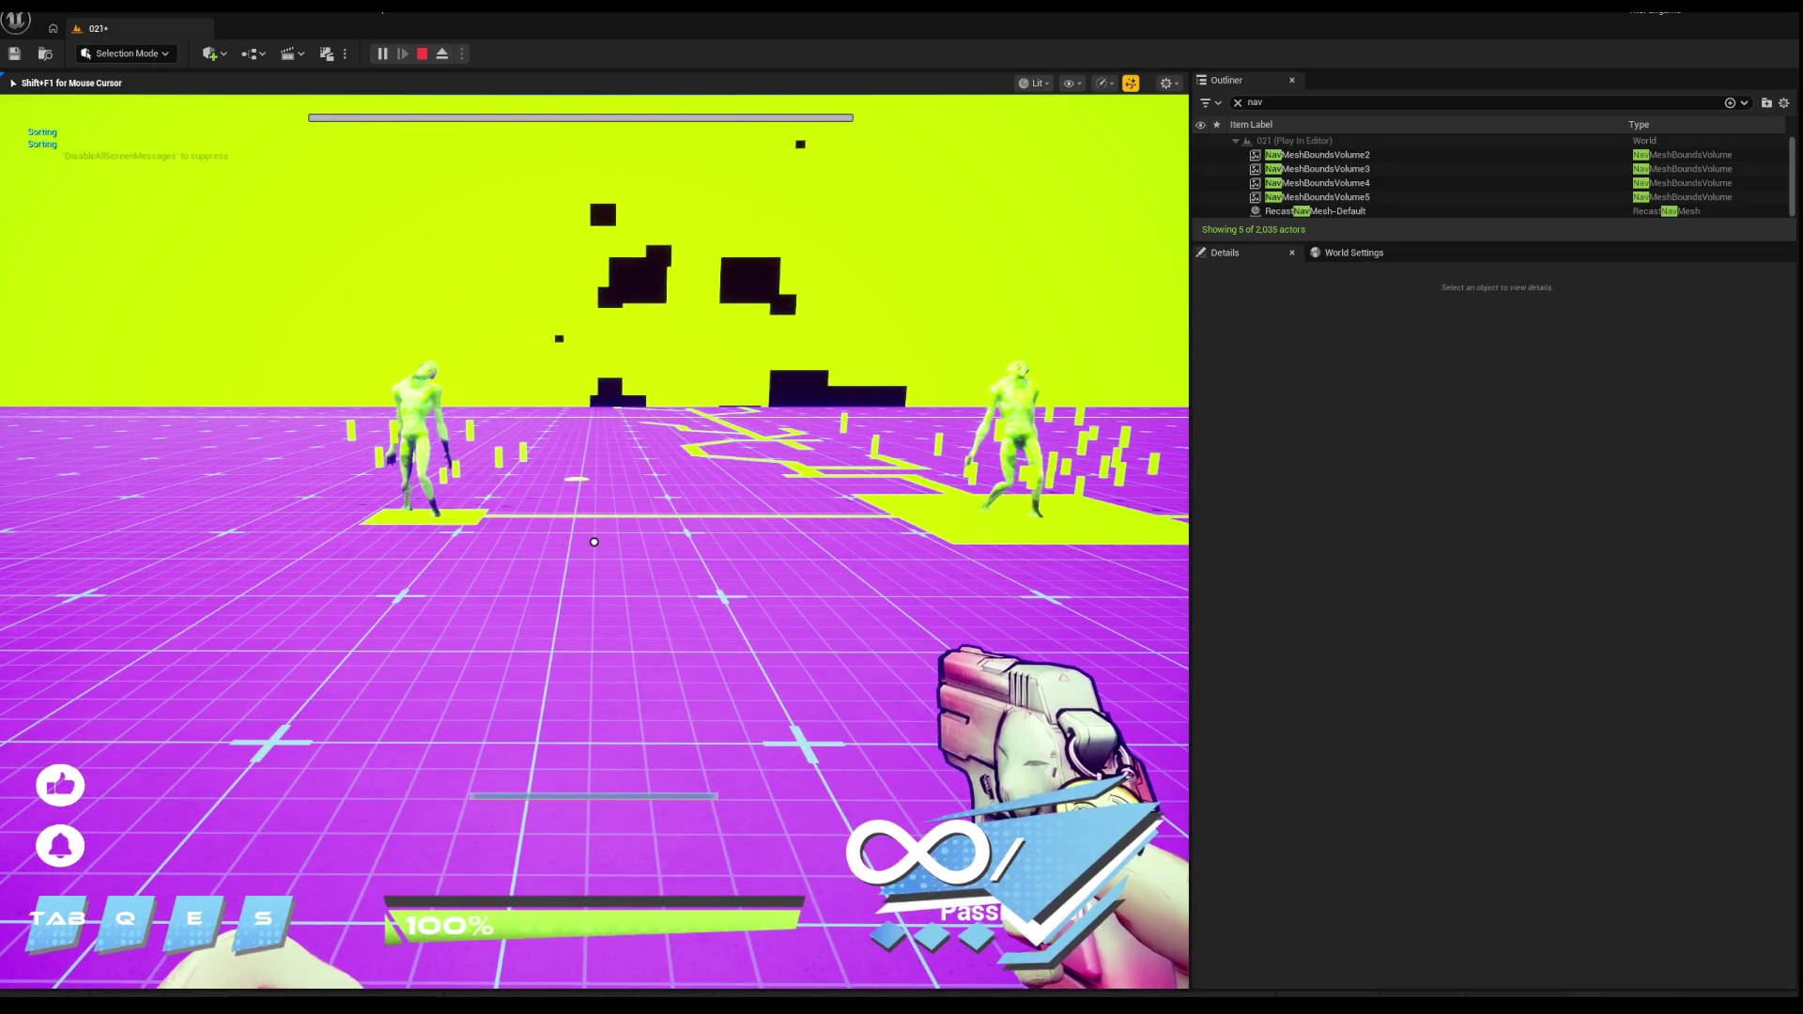
{"action": "key", "text": "w"}
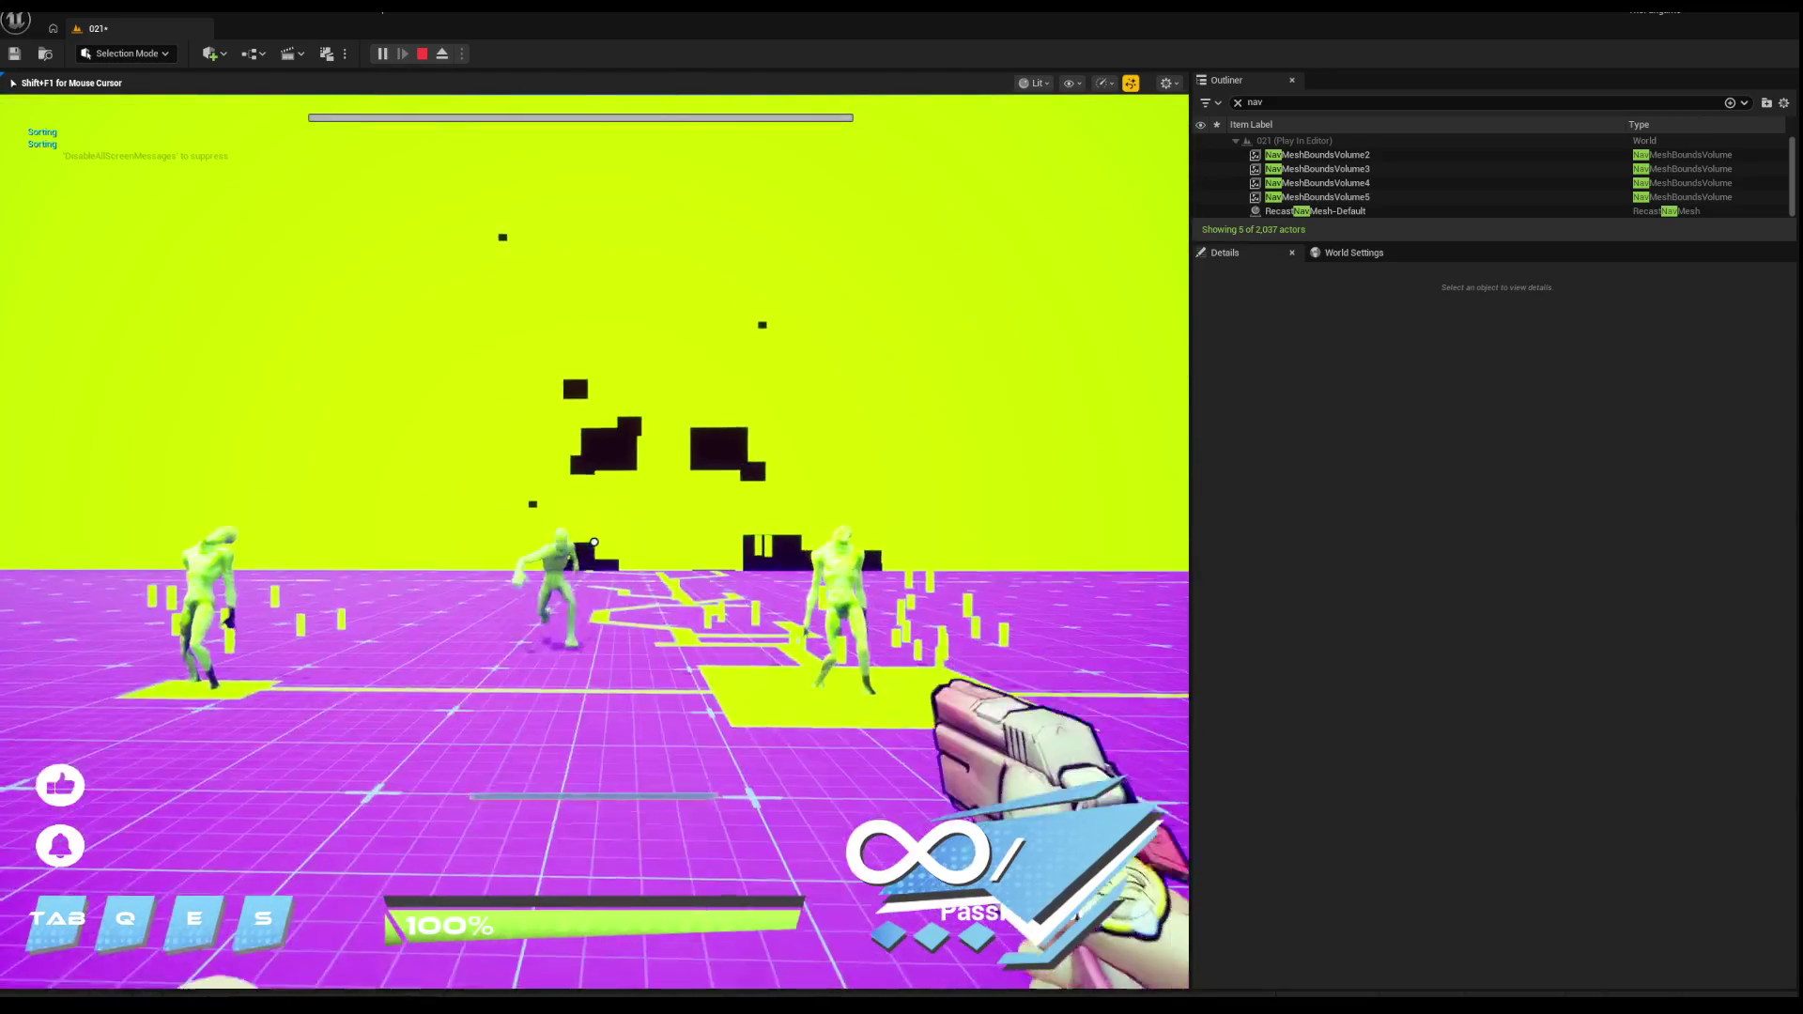
{"action": "left_click", "coordinate": [594, 541]}
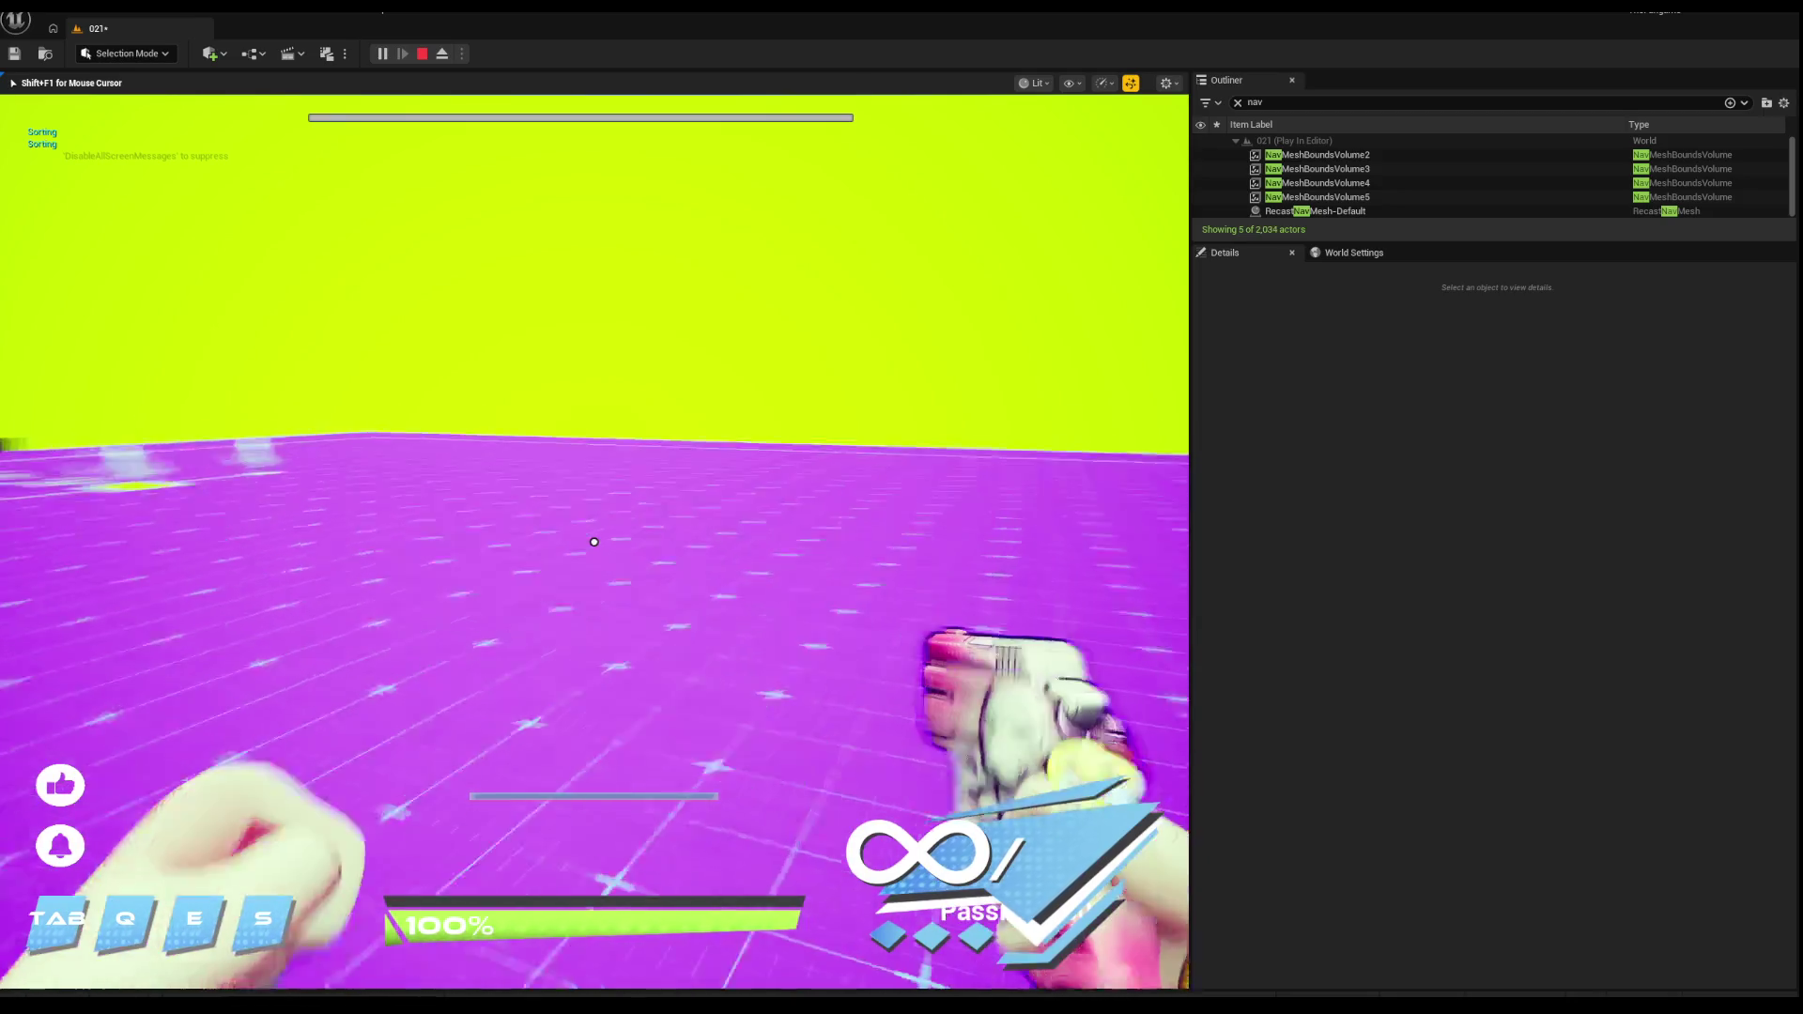
{"action": "key", "text": "Escape"}
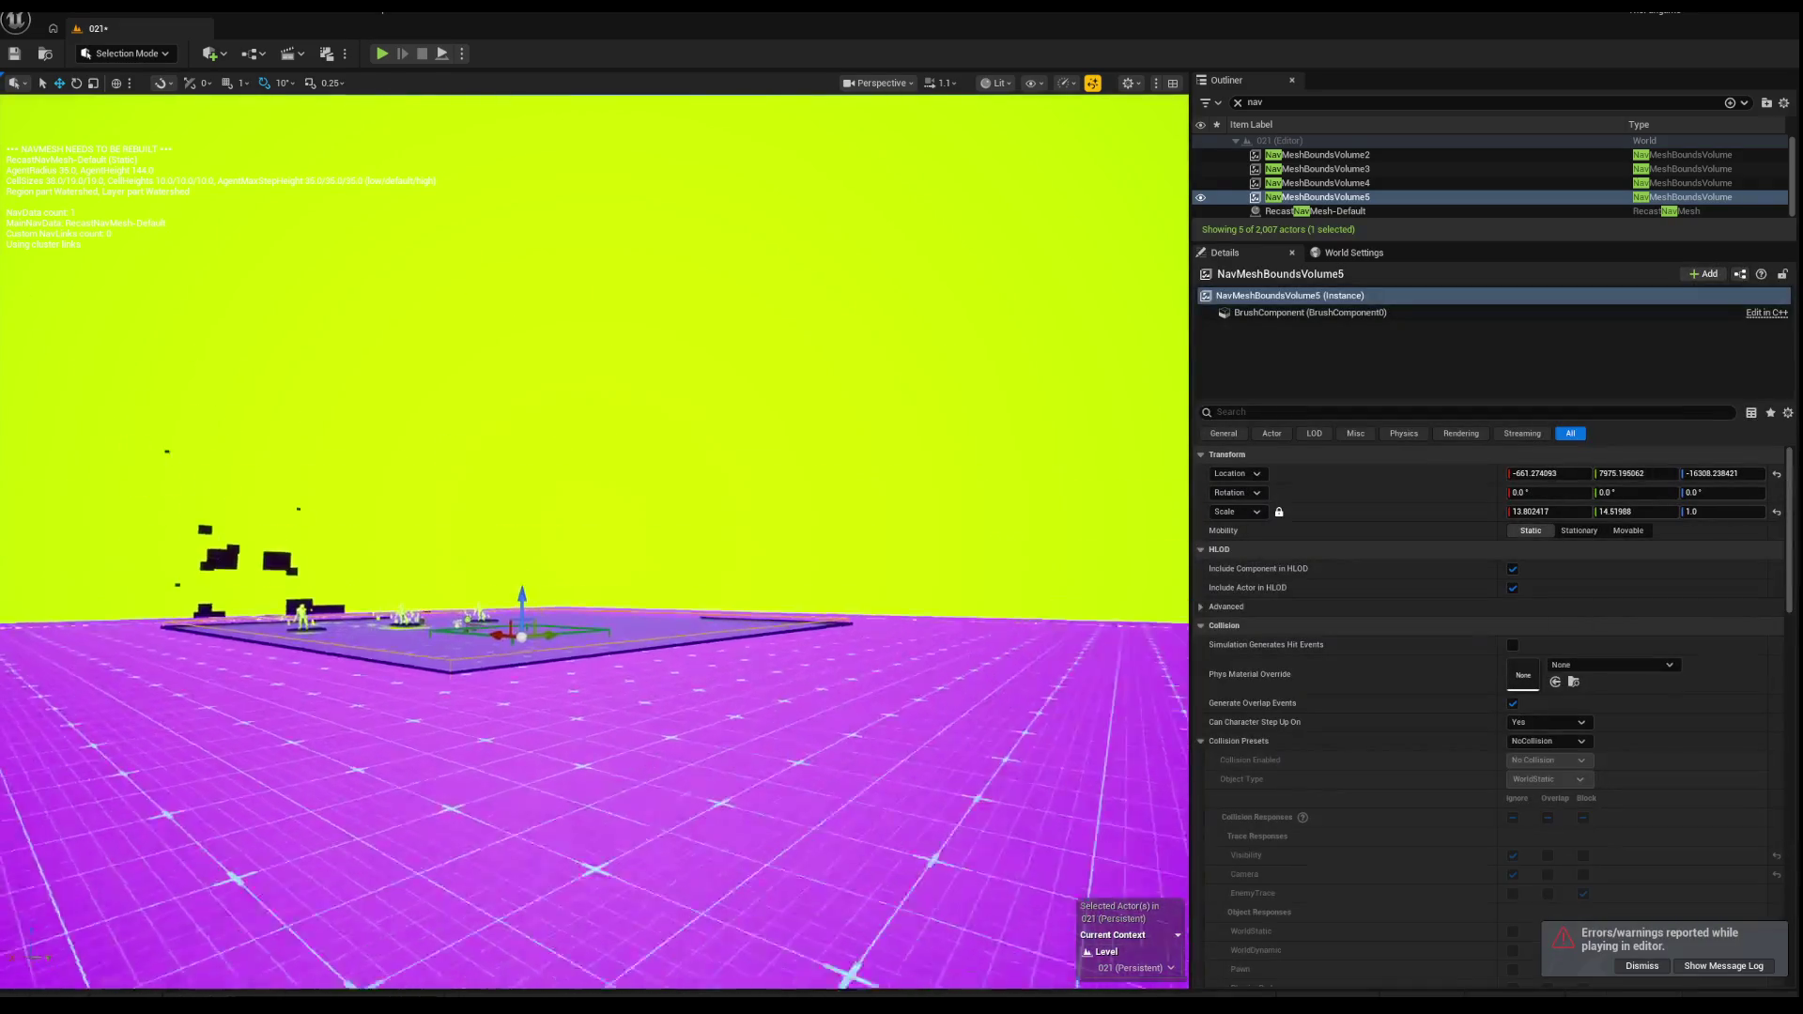
{"action": "key", "text": "f"}
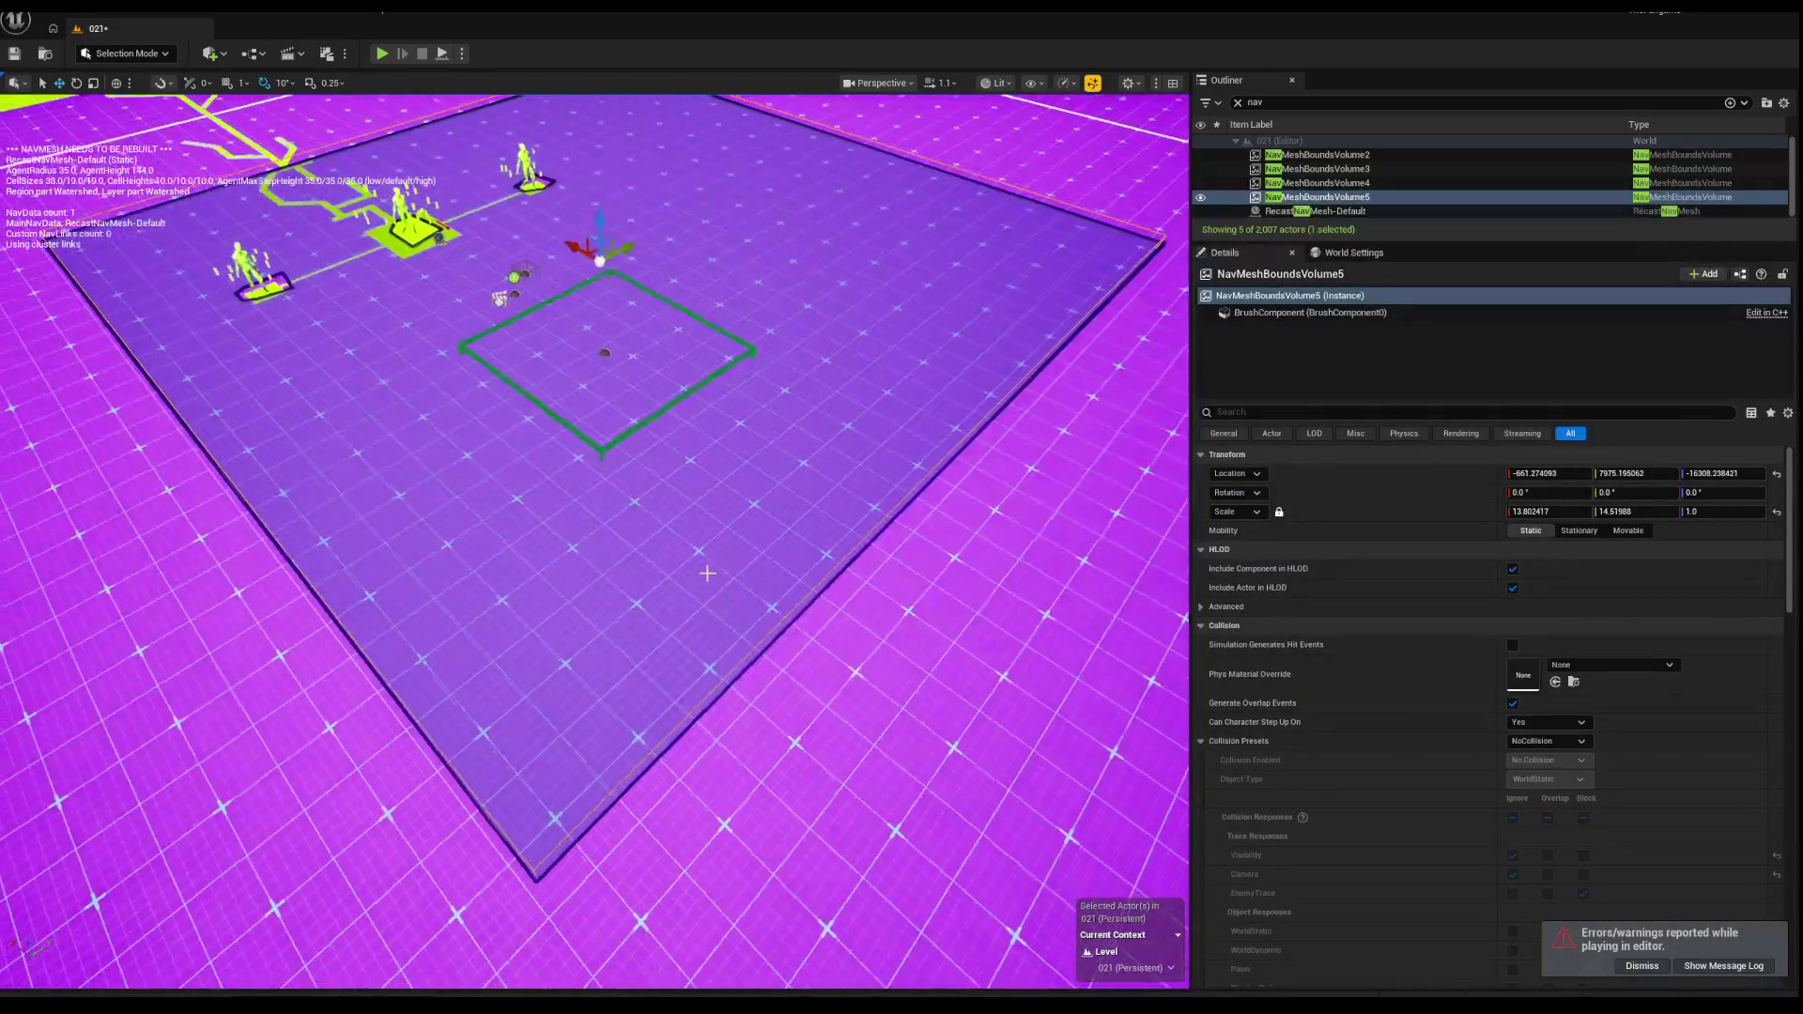
{"action": "left_click", "coordinate": [827, 589]}
{"action": "key", "text": "f"}
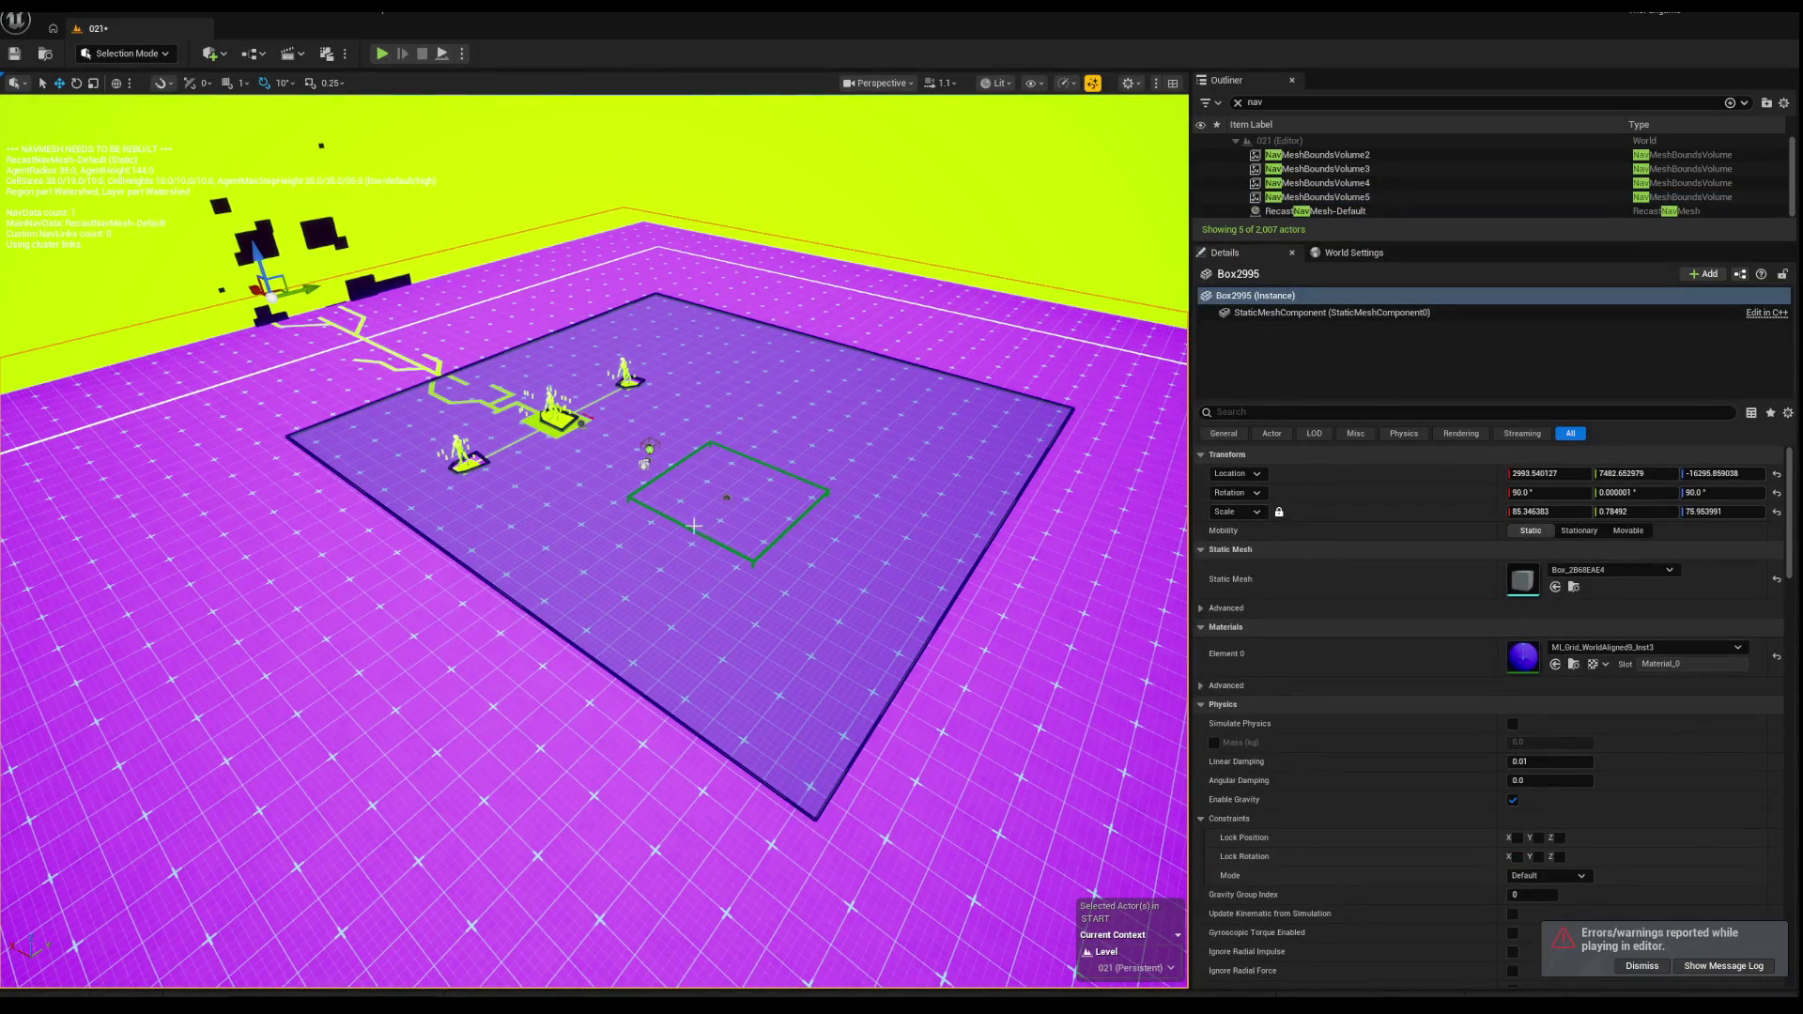
{"action": "left_click_drag", "start_coordinate": [686, 532], "coordinate": [592, 561]}
{"action": "left_click", "coordinate": [591, 561]}
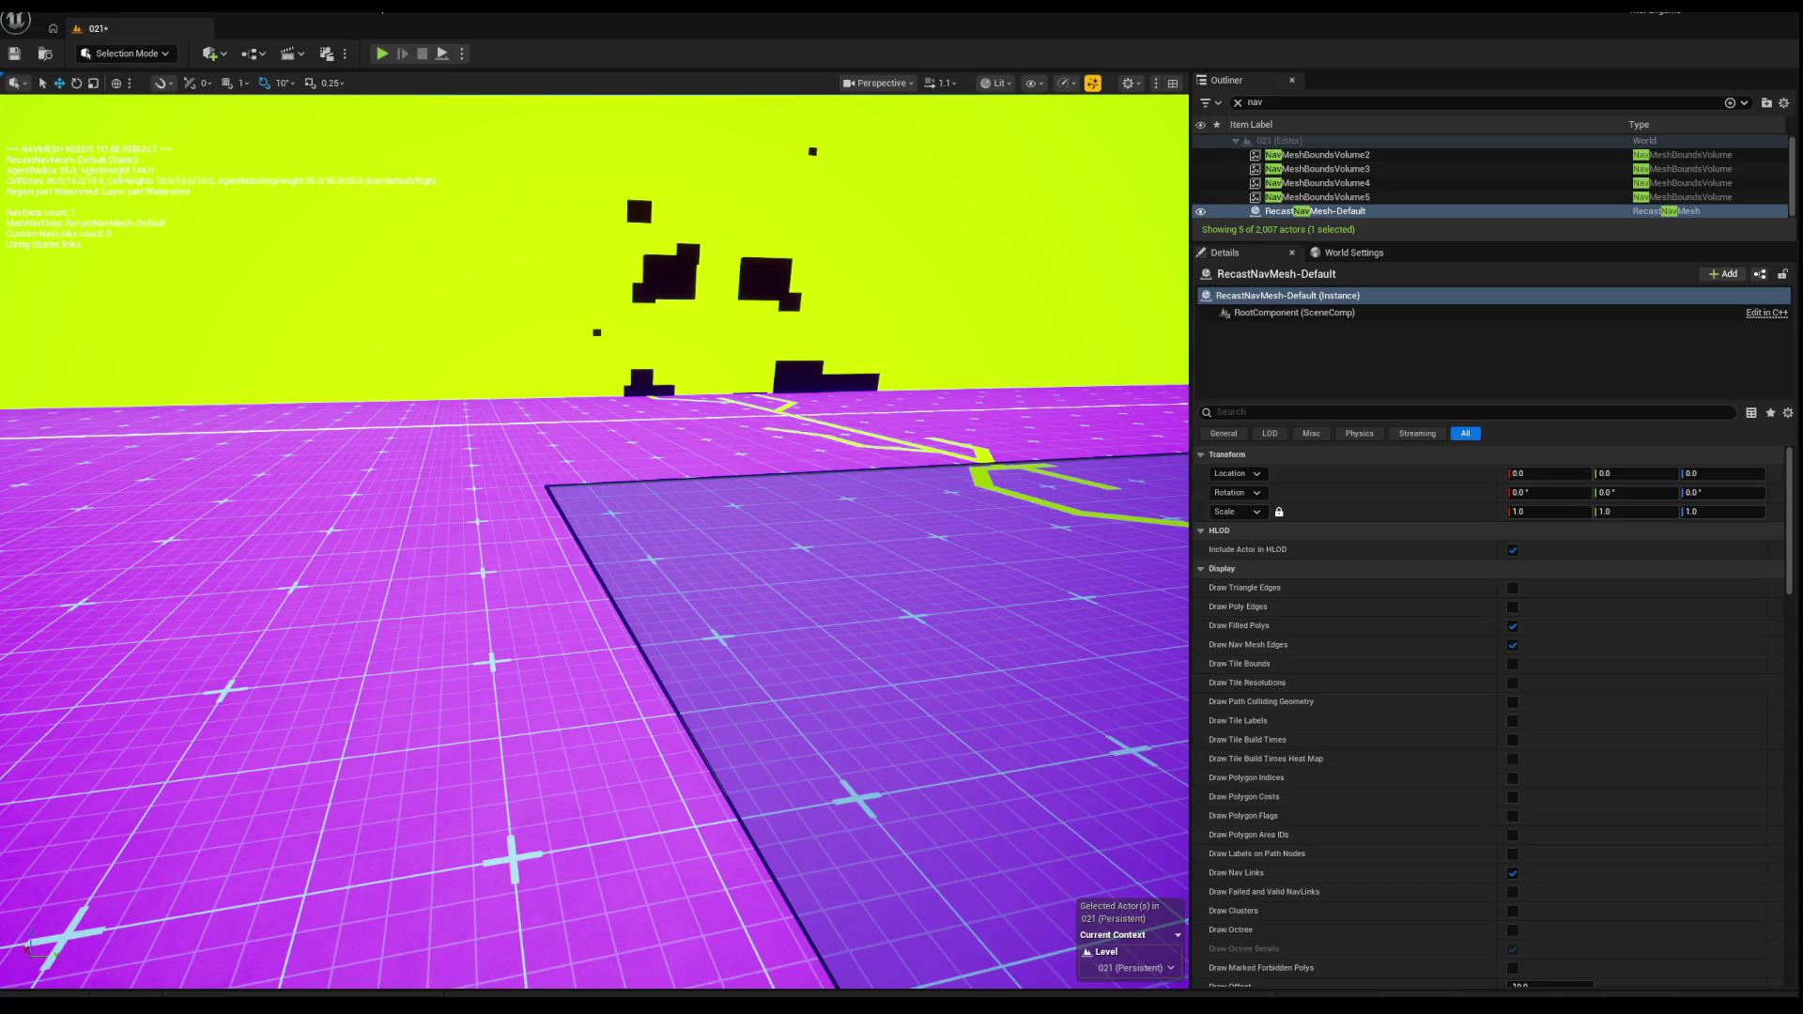
{"action": "scroll", "coordinate": [777, 631], "scroll_direction": "down", "scroll_amount": 10}
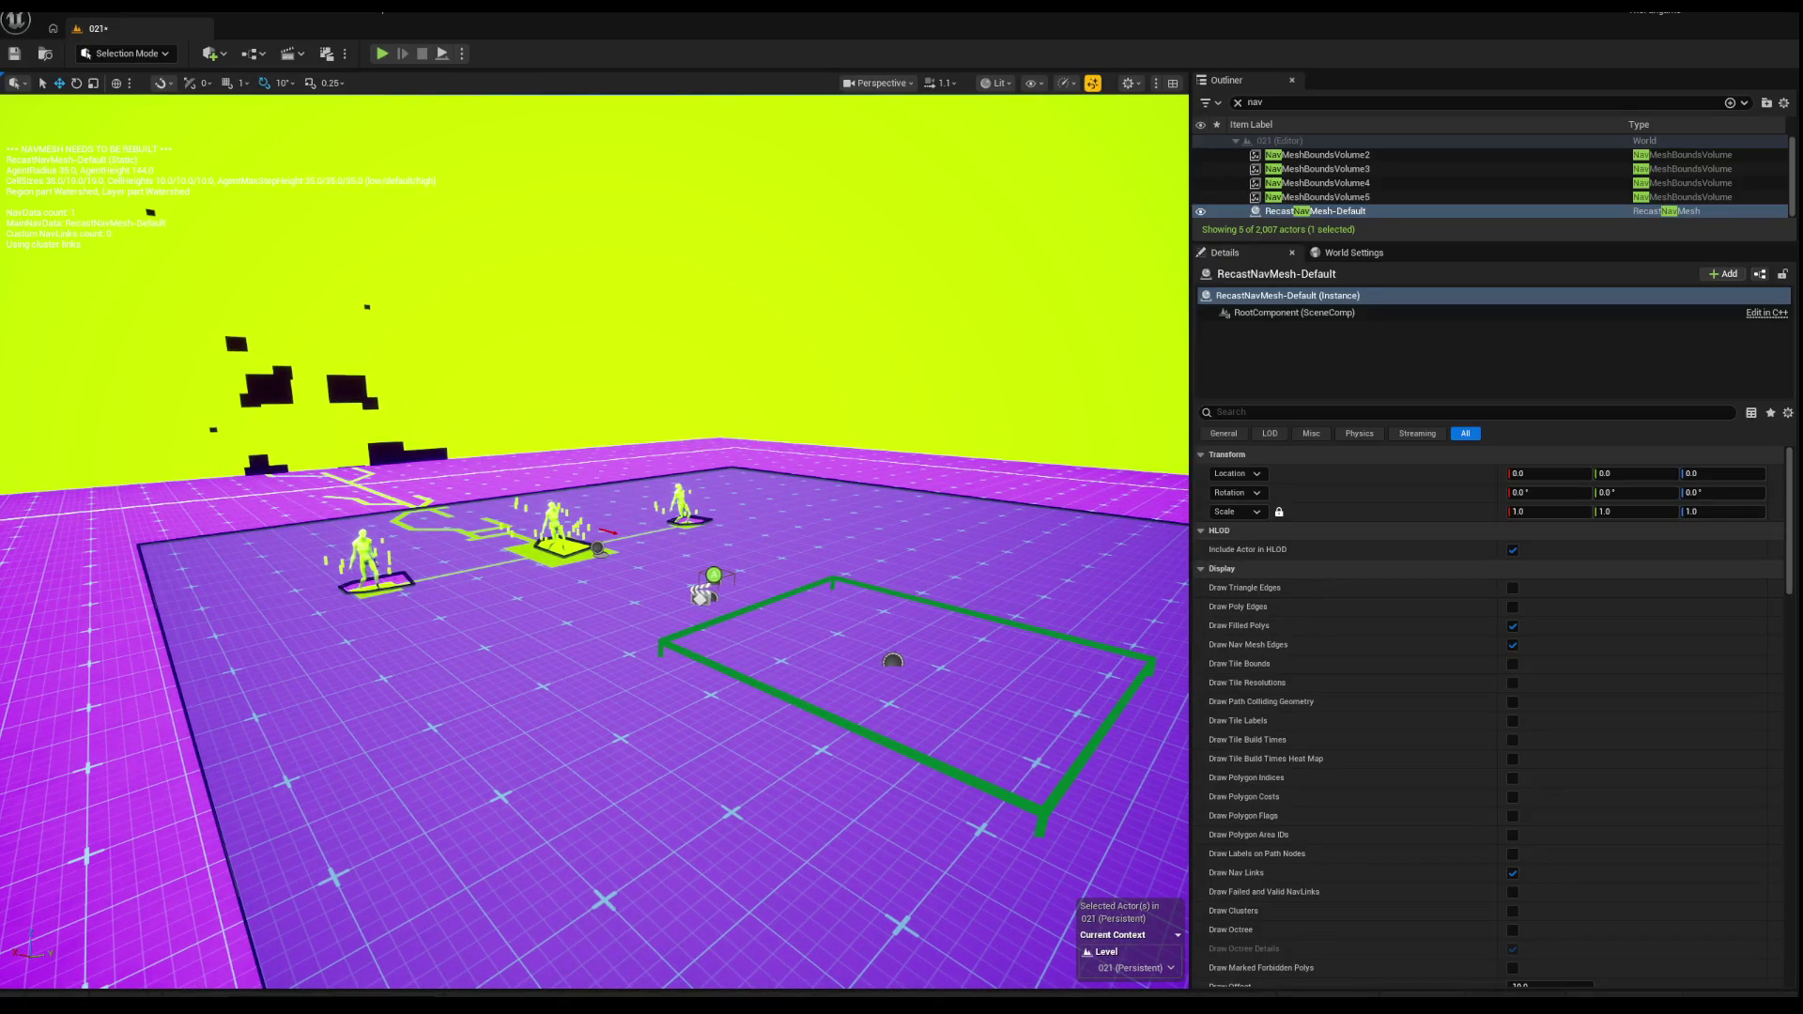
{"action": "scroll", "coordinate": [335, 498], "scroll_direction": "down", "scroll_amount": 5}
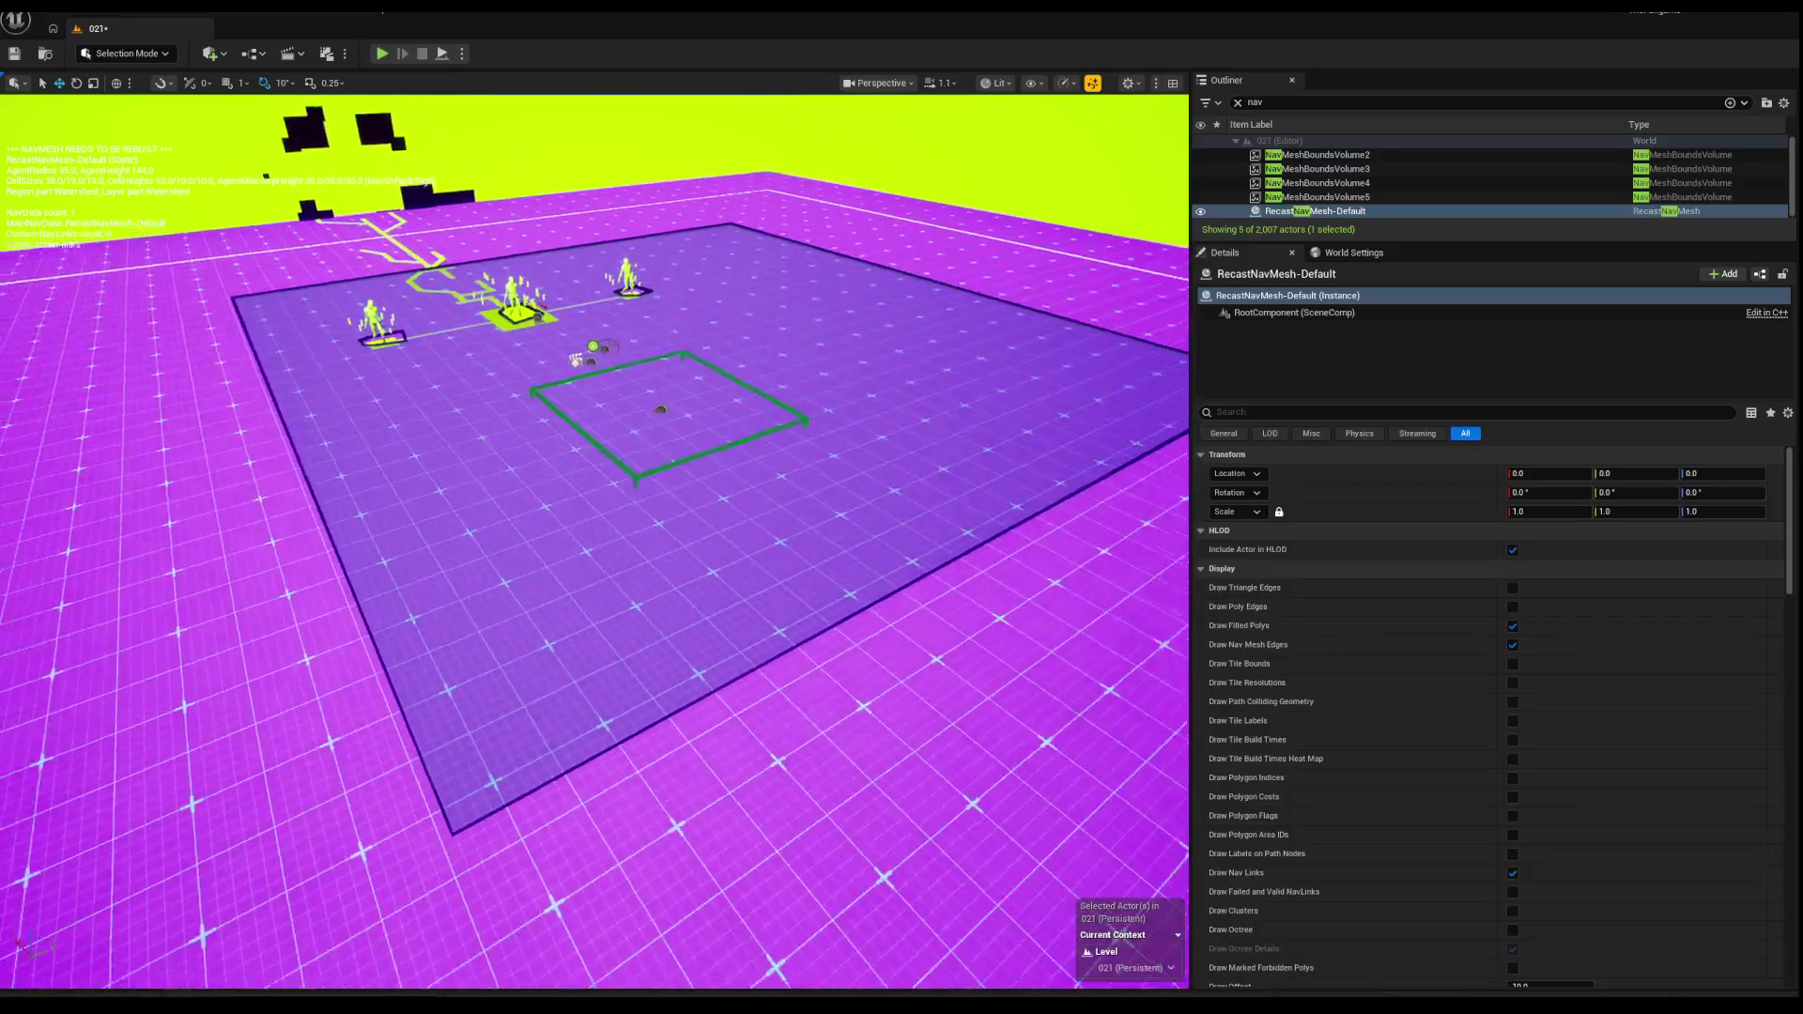
{"action": "scroll", "coordinate": [335, 497], "scroll_direction": "up", "scroll_amount": 10}
{"action": "scroll", "coordinate": [604, 335], "scroll_direction": "down", "scroll_amount": 3}
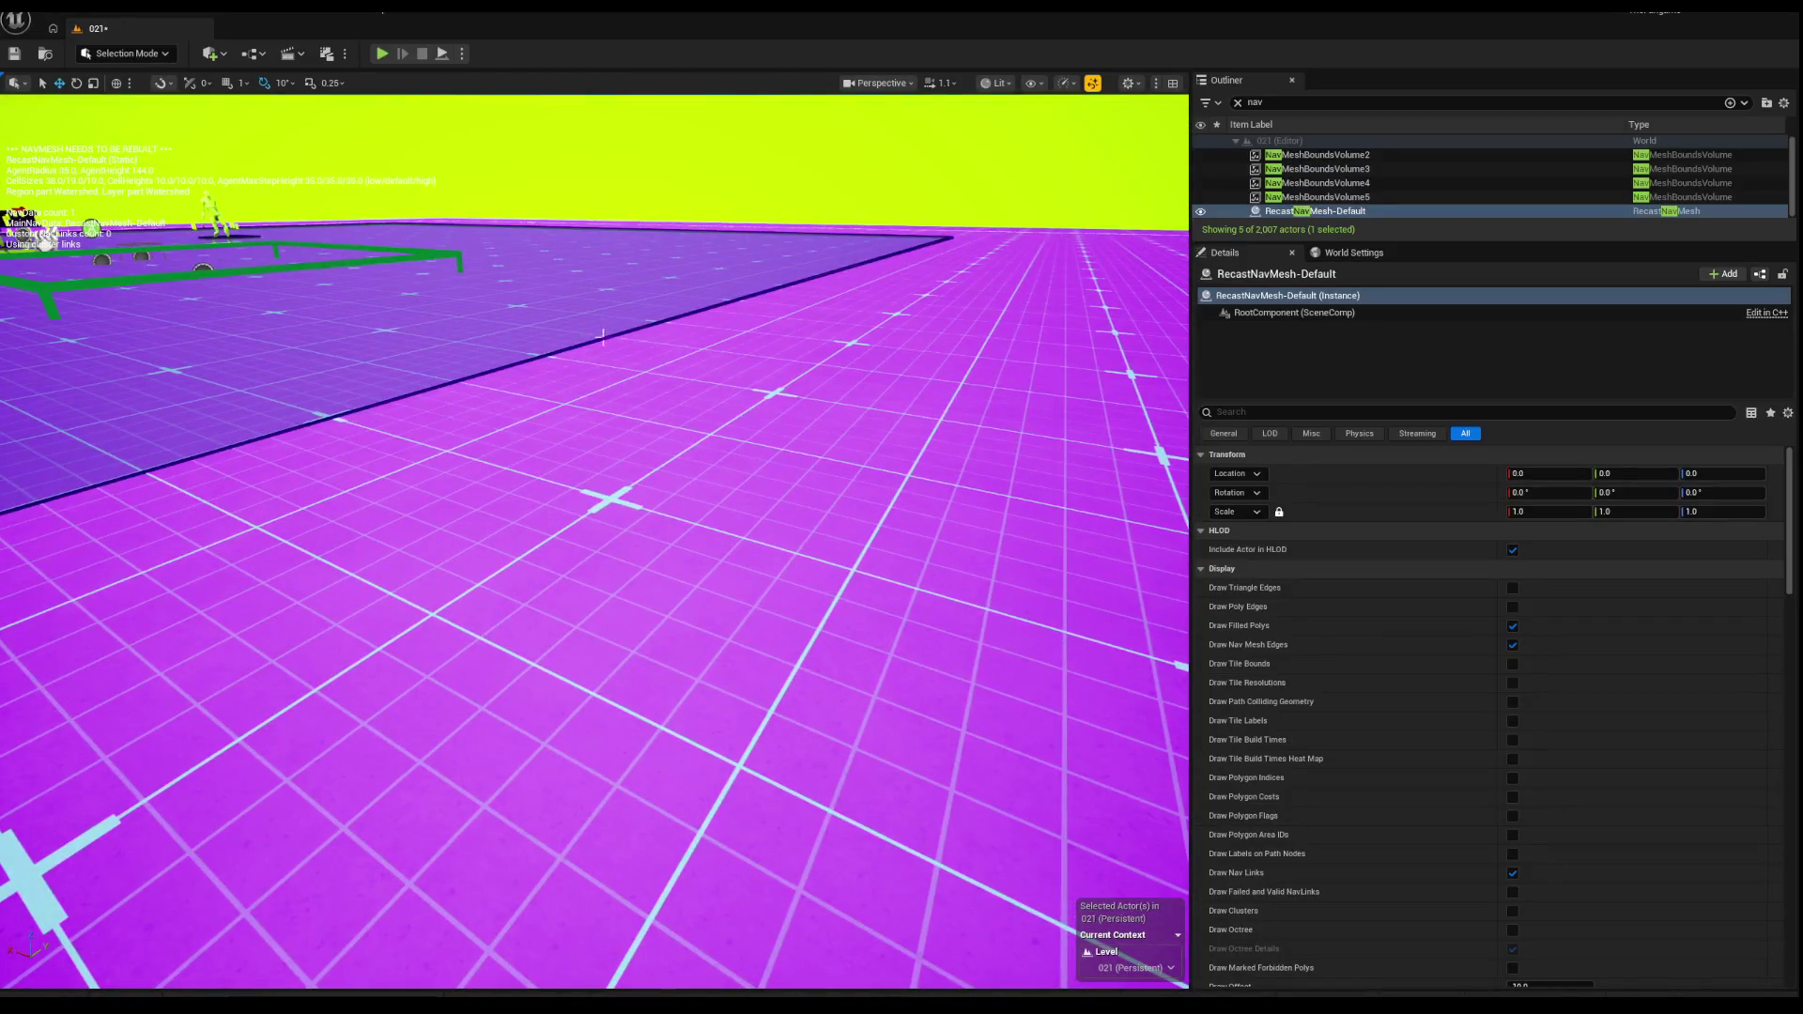
{"action": "scroll", "coordinate": [578, 338], "scroll_direction": "down", "scroll_amount": 5}
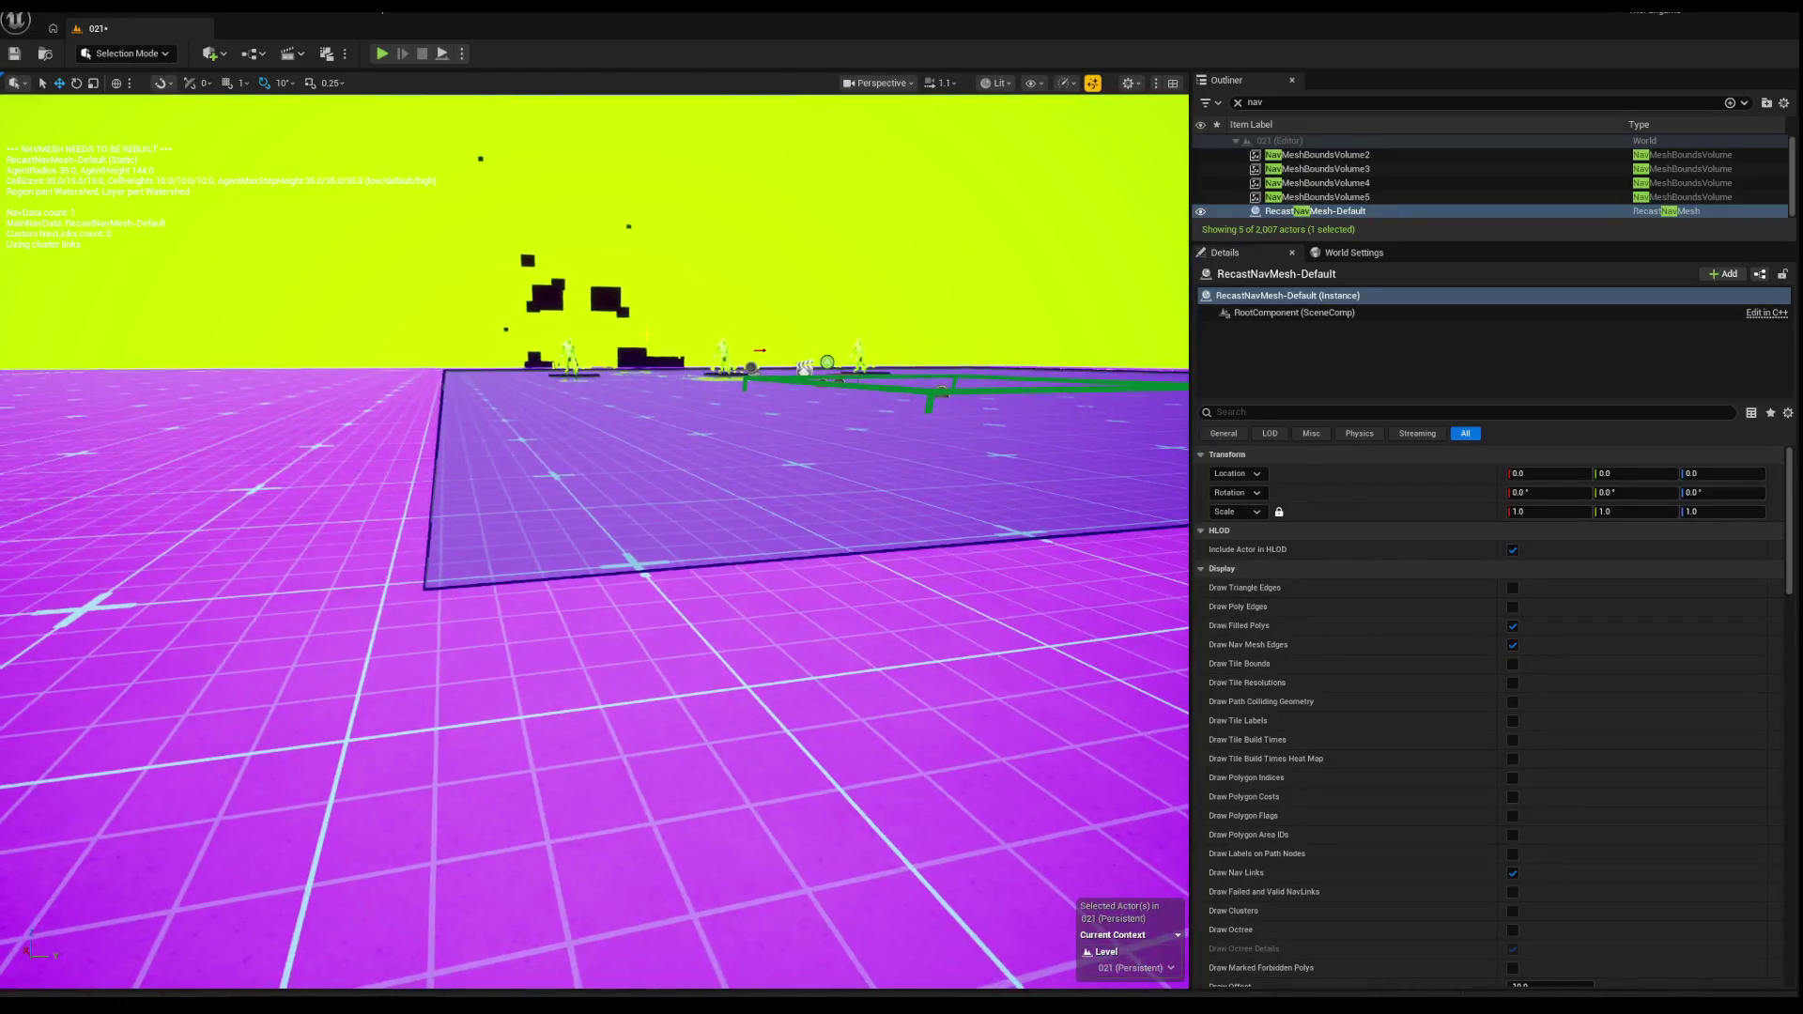
{"action": "scroll", "coordinate": [594, 543], "scroll_direction": "up", "scroll_amount": 8}
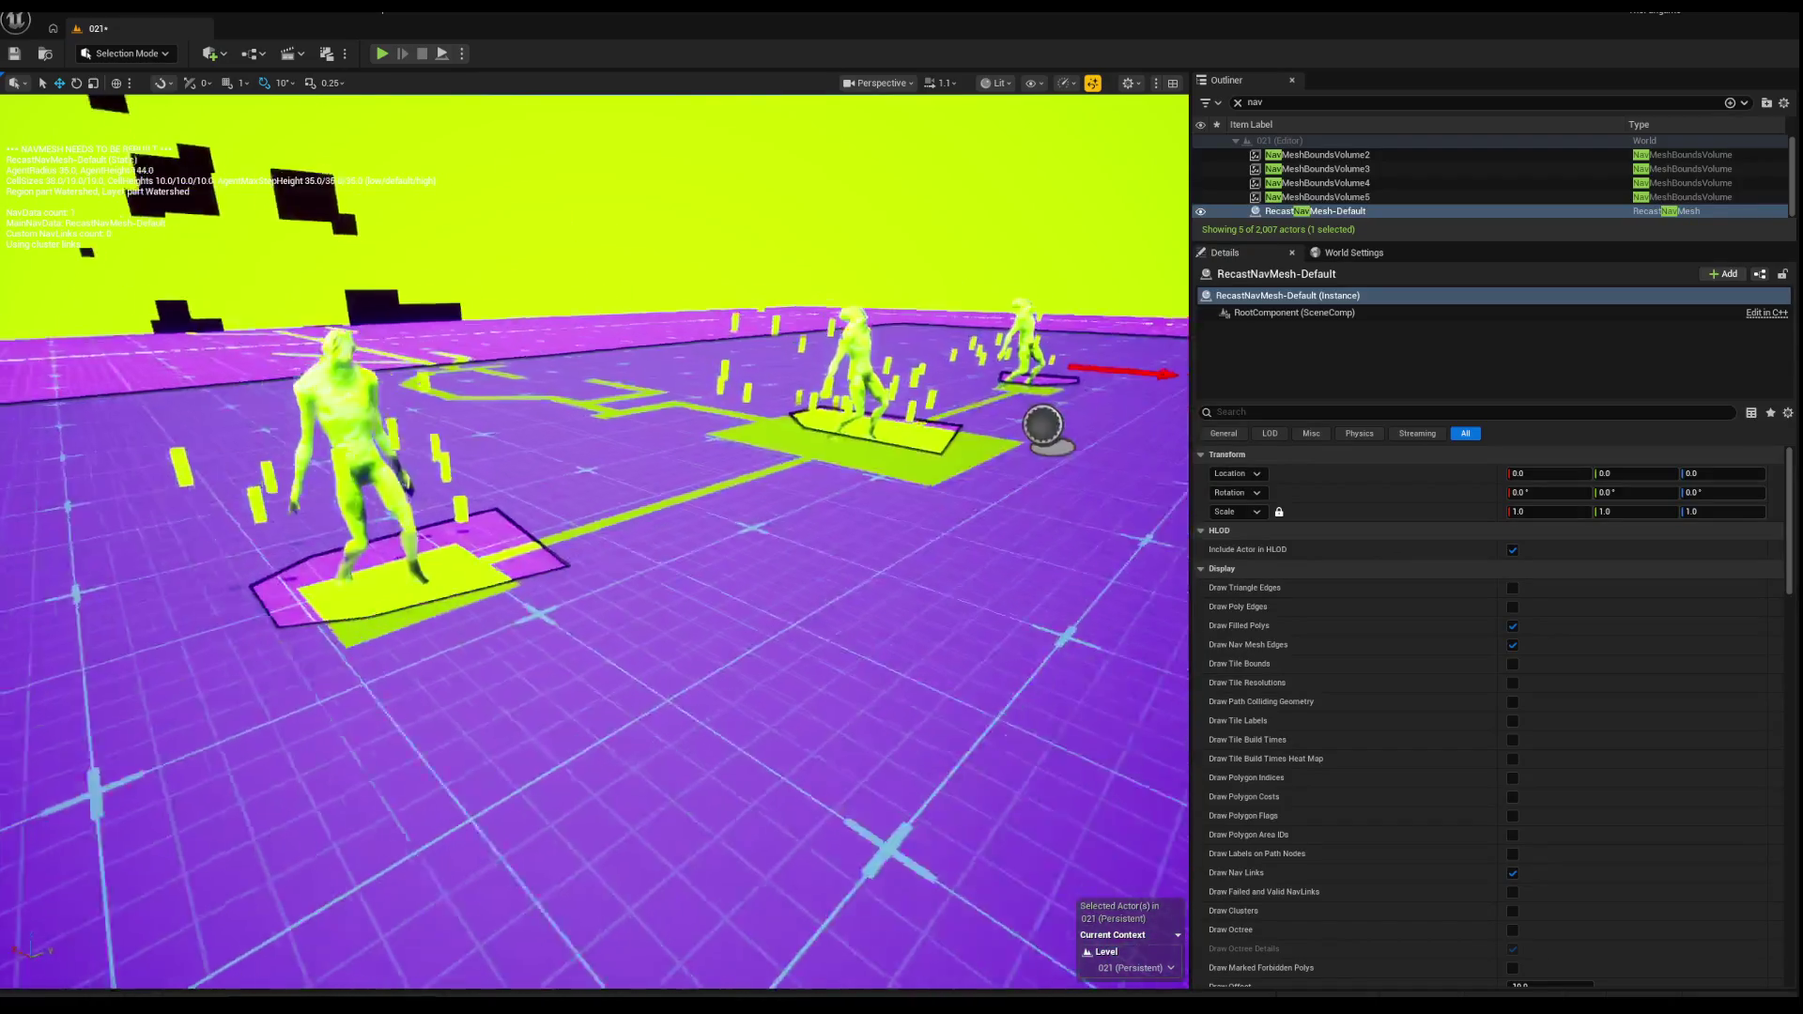
{"action": "scroll", "coordinate": [594, 375], "scroll_direction": "down", "scroll_amount": 2}
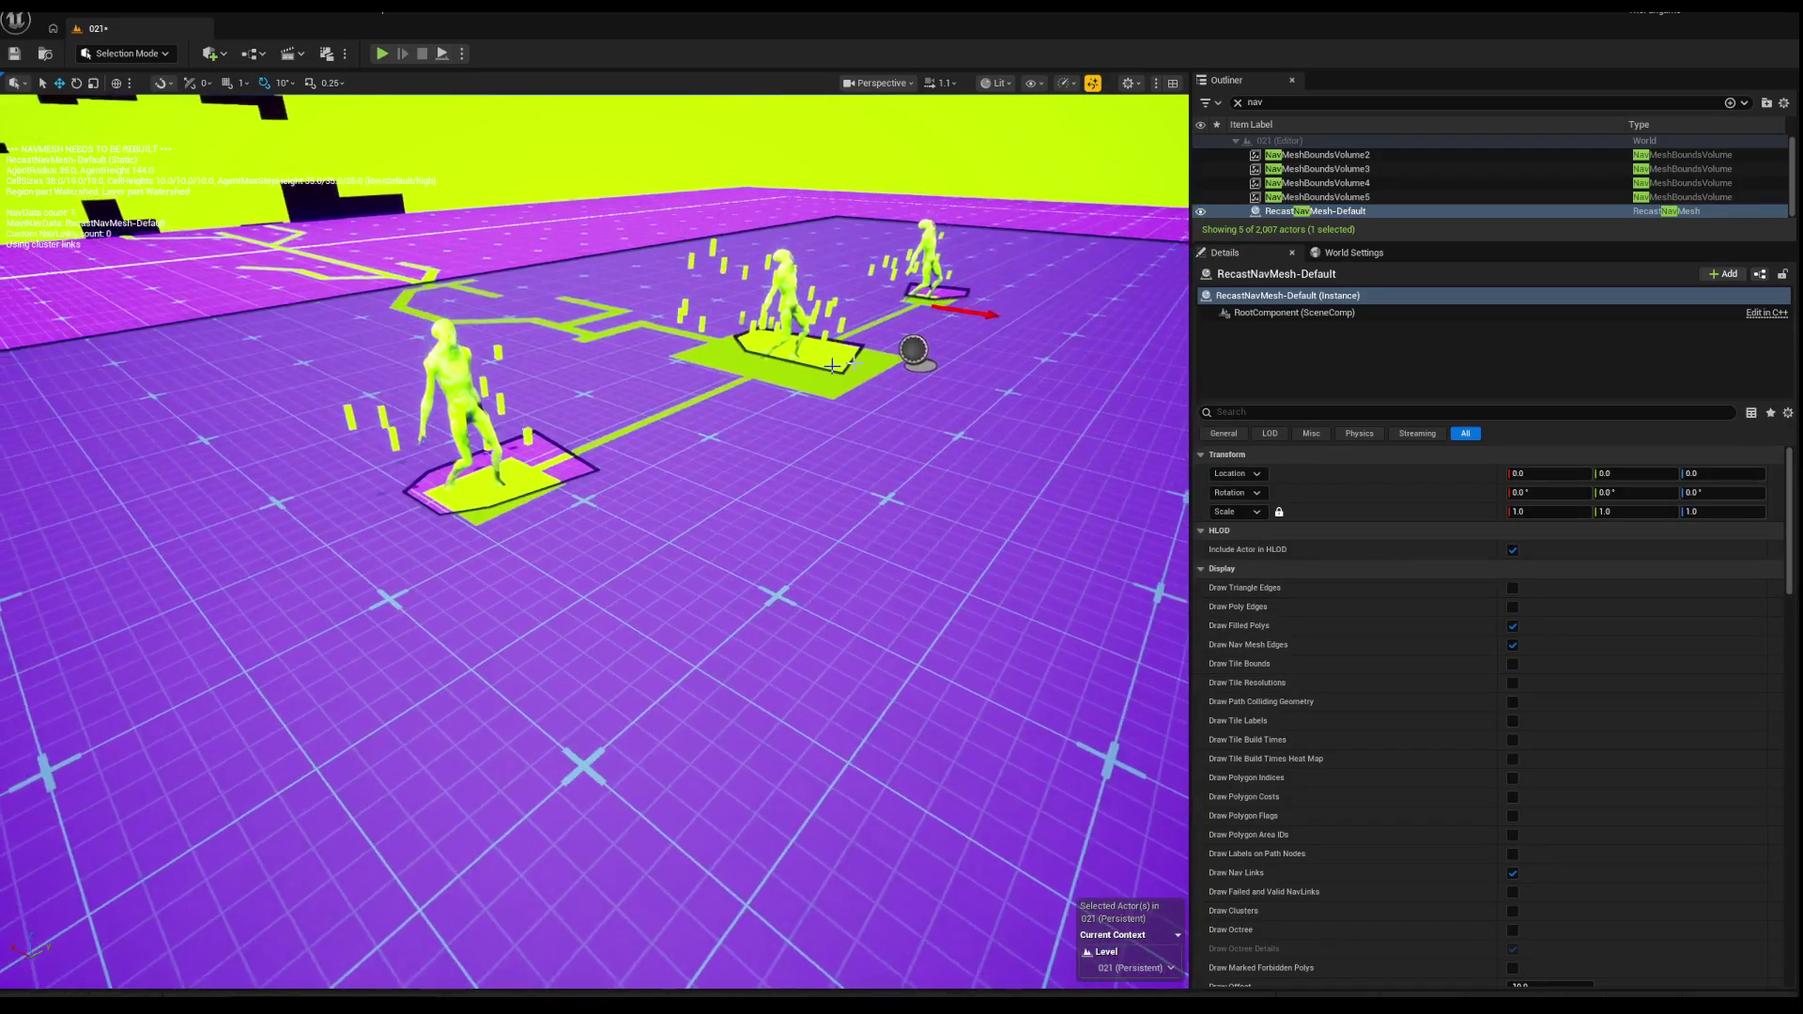
{"action": "left_click", "coordinate": [1367, 199]}
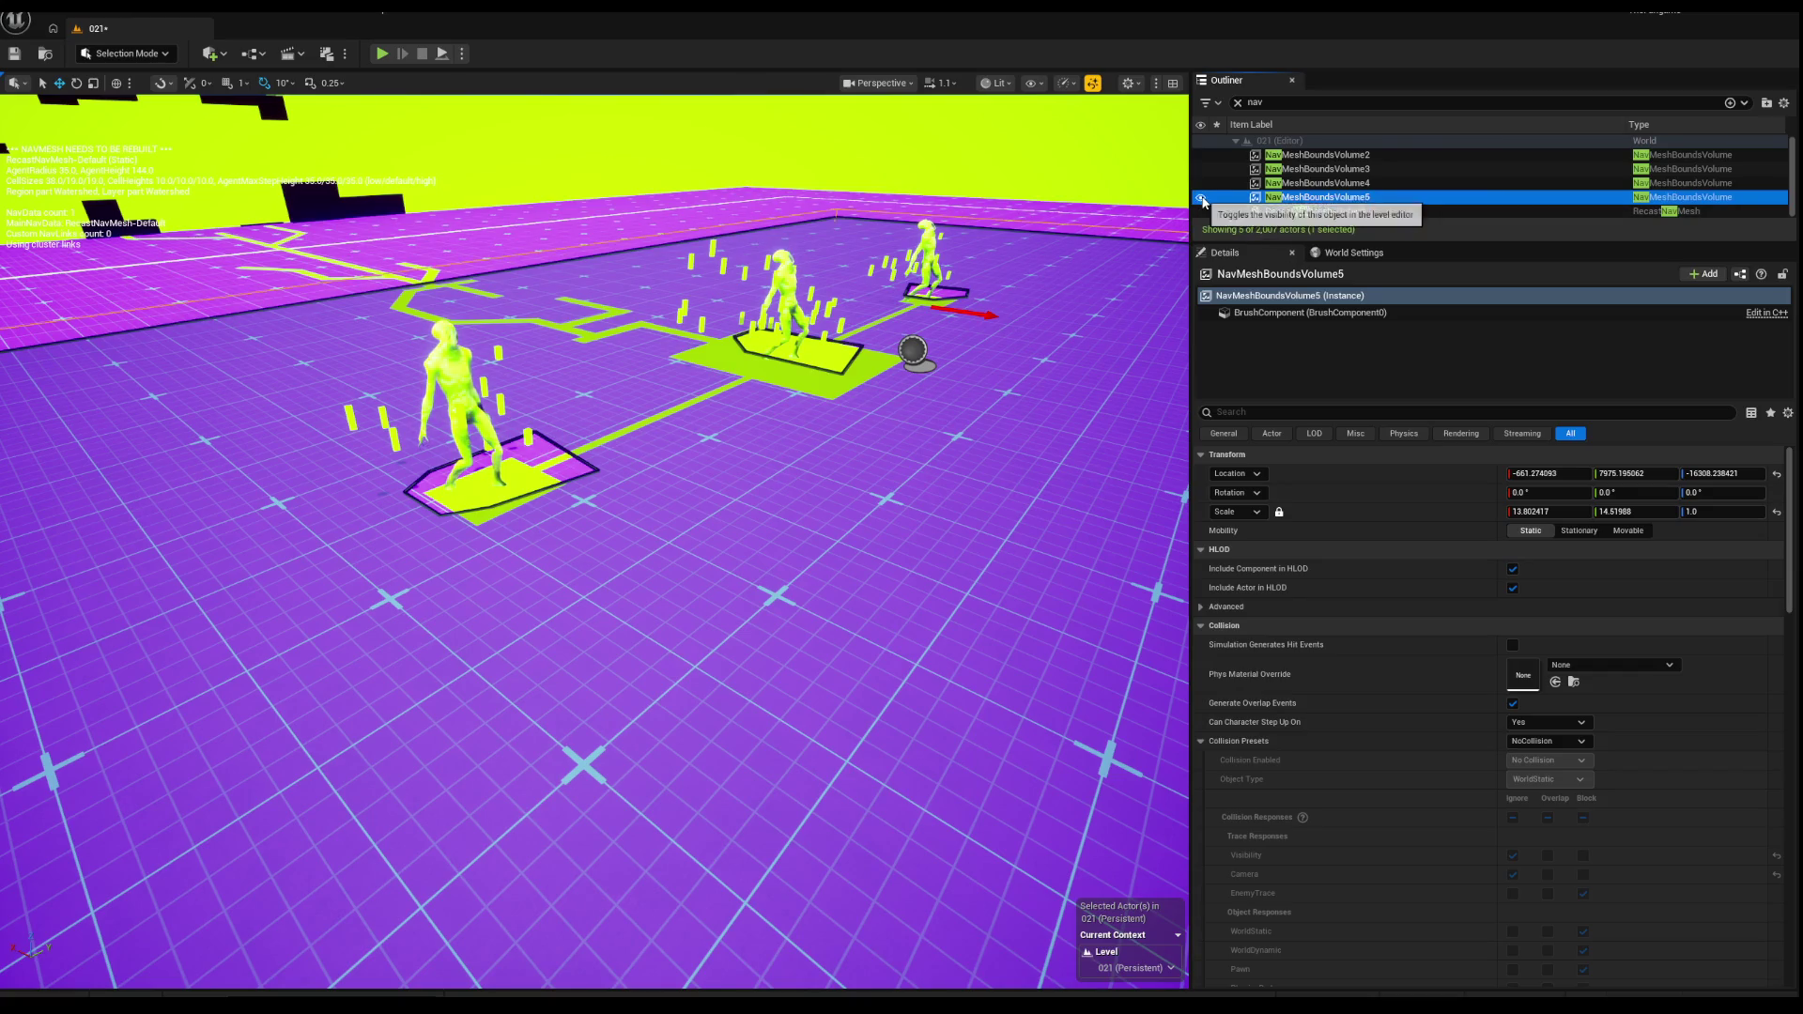
Step: Frame NavMeshBoundsVolume5 and stretch it wider along X with the scale gizmo
{"action": "key", "text": "f"}
{"action": "key", "text": "r"}
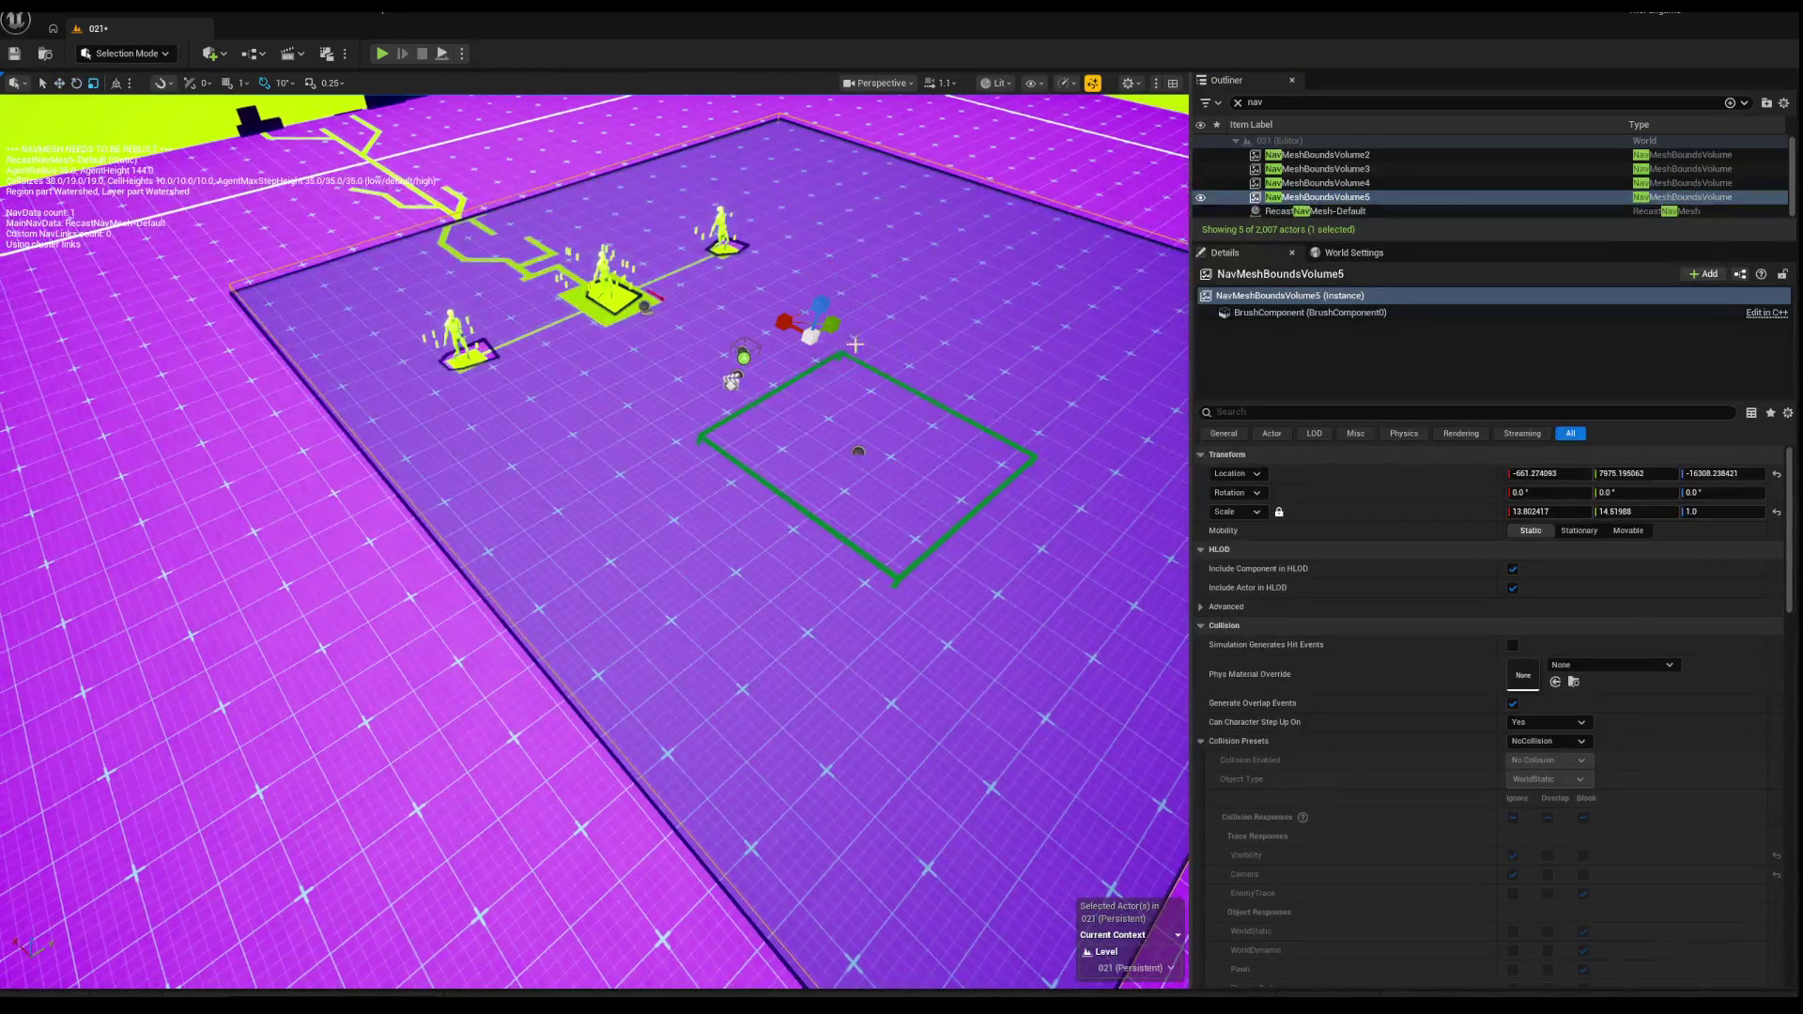
{"action": "scroll", "coordinate": [756, 364], "scroll_direction": "down", "scroll_amount": 4}
{"action": "scroll", "coordinate": [757, 364], "scroll_direction": "up", "scroll_amount": 2}
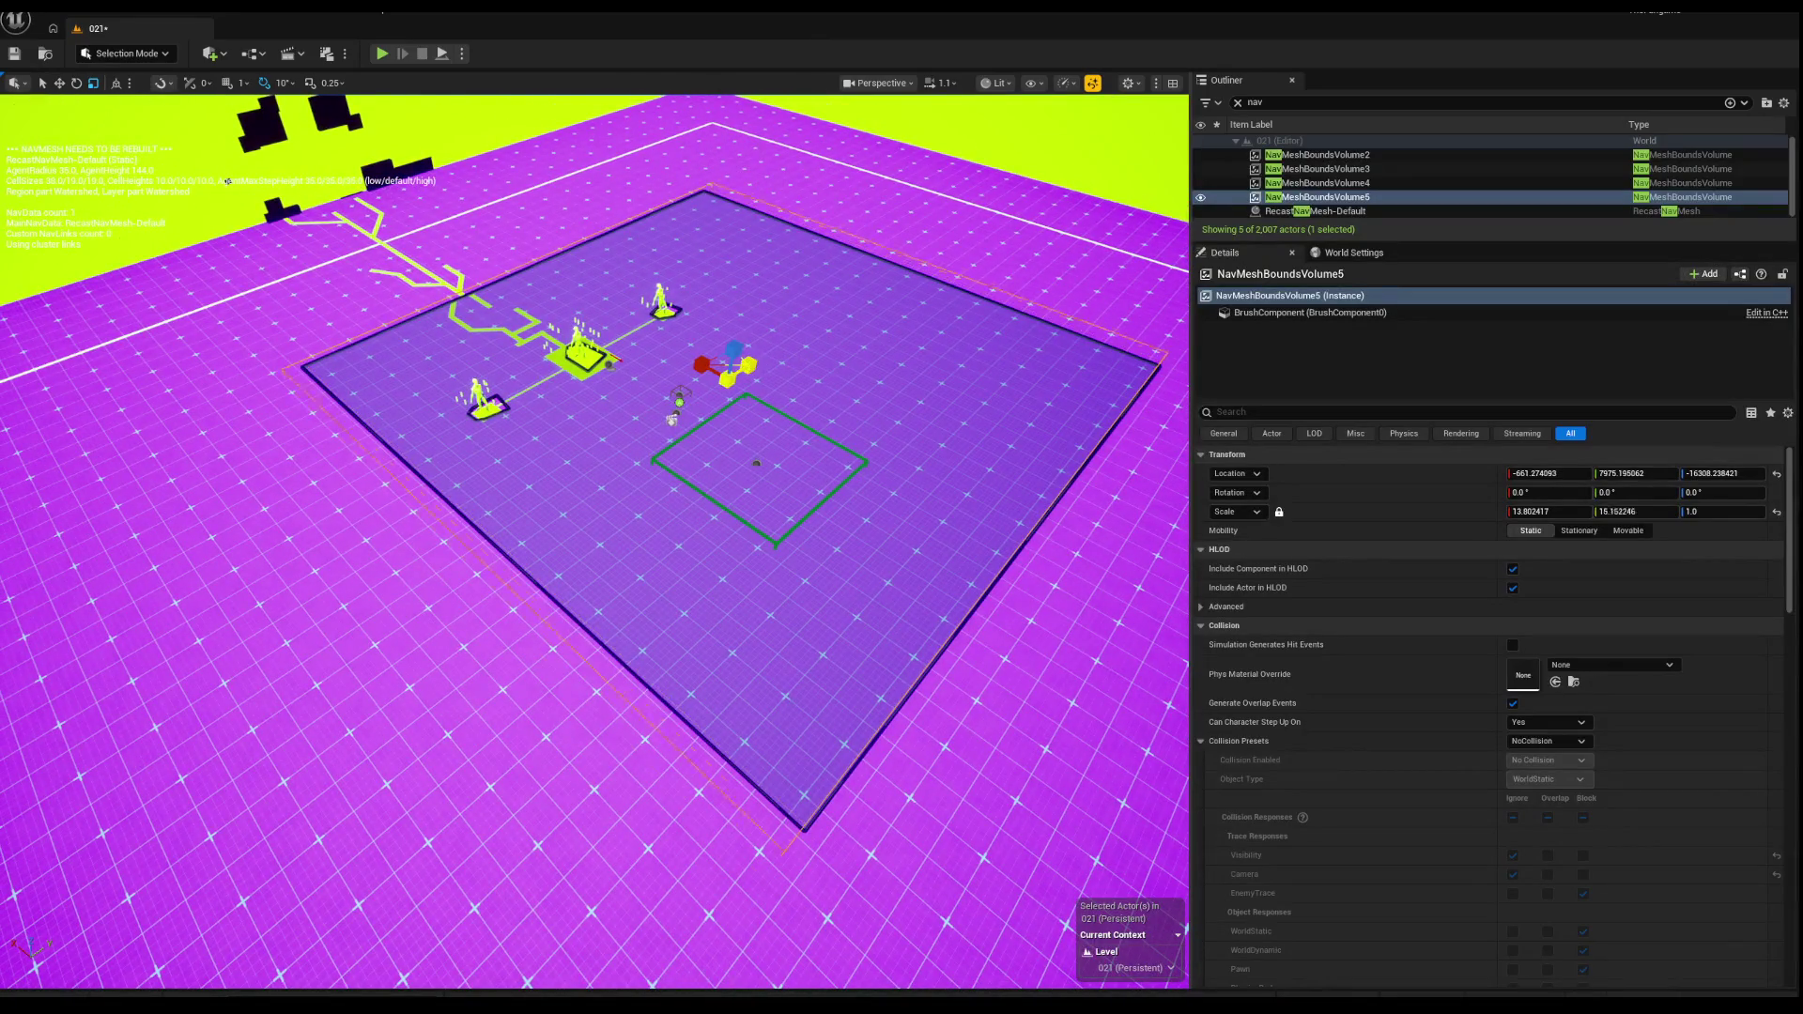
{"action": "mouse_move", "coordinate": [228, 180]}
{"action": "left_mouse_down"}
{"action": "mouse_move", "coordinate": [122, 257]}
{"action": "mouse_move", "coordinate": [302, 144]}
{"action": "left_mouse_up"}
{"action": "mouse_move", "coordinate": [605, 355]}
{"action": "left_mouse_down"}
{"action": "mouse_move", "coordinate": [634, 355]}
{"action": "mouse_move", "coordinate": [495, 424]}
{"action": "left_mouse_up"}
Step: Shift the volume to X -1405.7 and stretch it along Y to about 30.65 × 30.80 scale
{"action": "key", "text": "w"}
{"action": "mouse_move", "coordinate": [654, 417]}
{"action": "left_mouse_down"}
{"action": "mouse_move", "coordinate": [573, 411]}
{"action": "mouse_move", "coordinate": [571, 388]}
{"action": "mouse_move", "coordinate": [549, 390]}
{"action": "mouse_move", "coordinate": [590, 423]}
{"action": "left_mouse_up"}
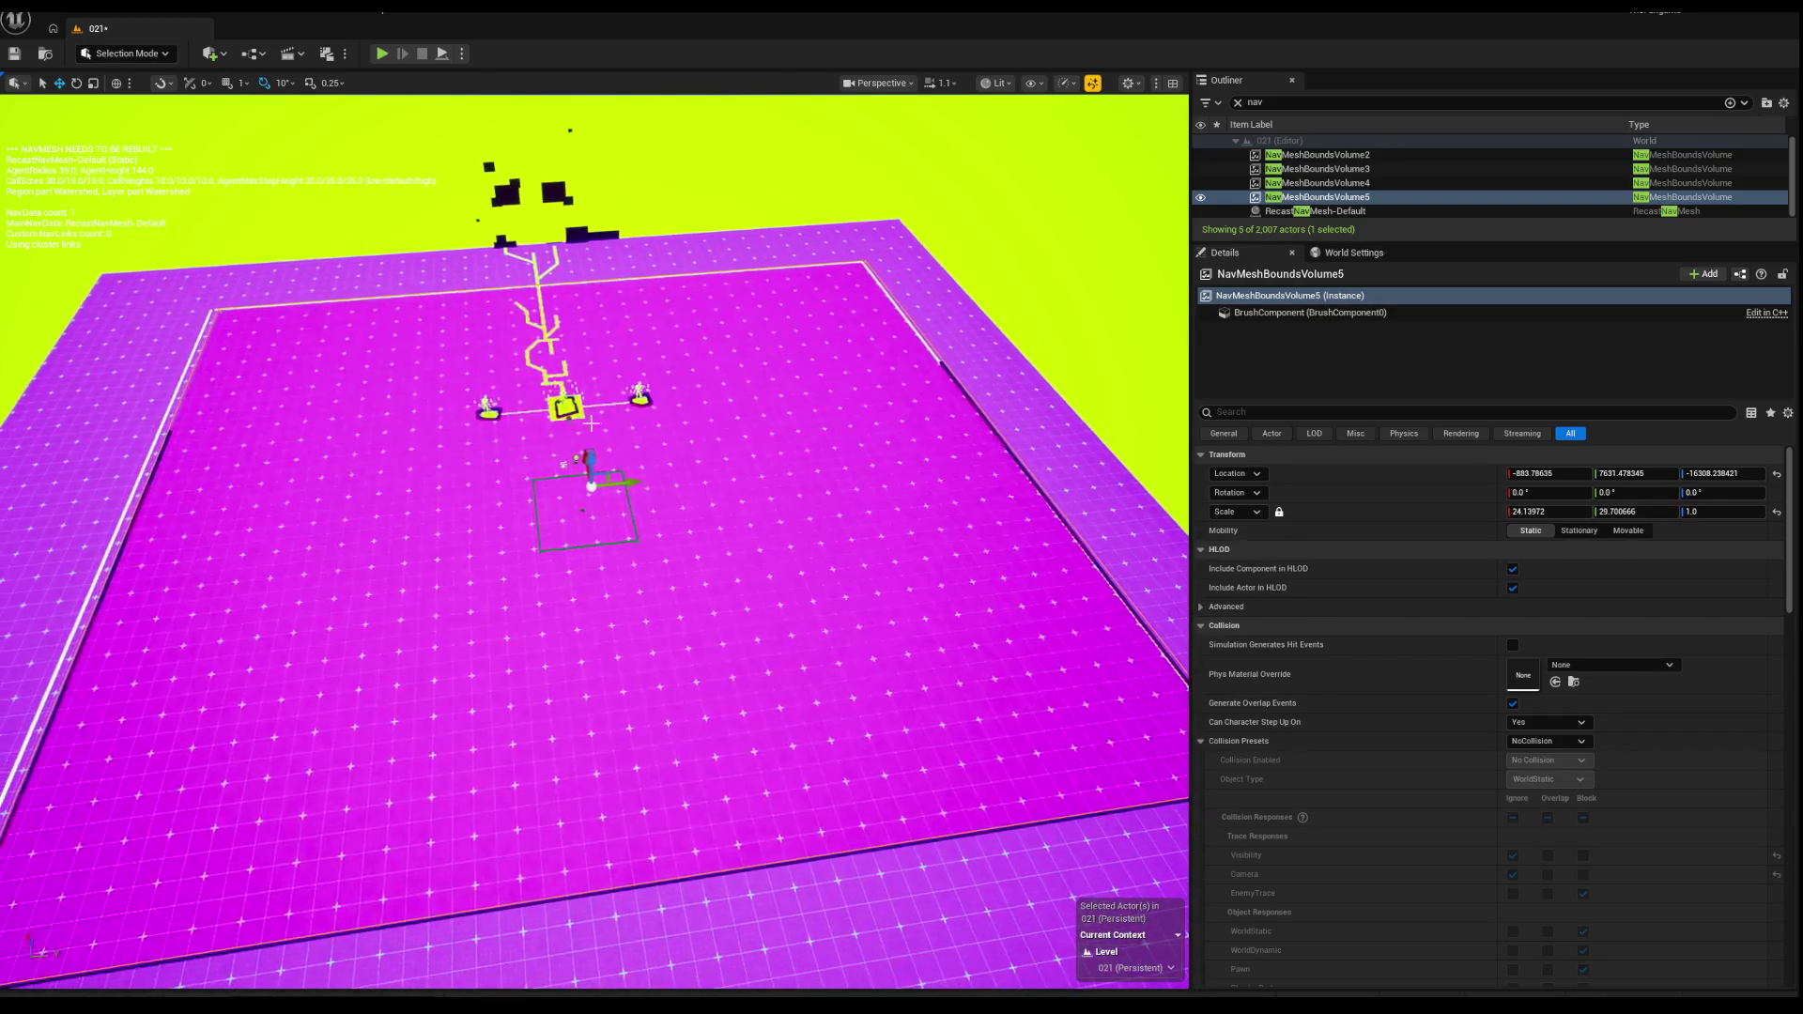
{"action": "mouse_move", "coordinate": [621, 484]}
{"action": "left_mouse_down"}
{"action": "mouse_move", "coordinate": [516, 472]}
{"action": "mouse_move", "coordinate": [495, 446]}
{"action": "mouse_move", "coordinate": [564, 446]}
{"action": "left_mouse_up"}
{"action": "key", "text": "e"}
{"action": "key", "text": "w"}
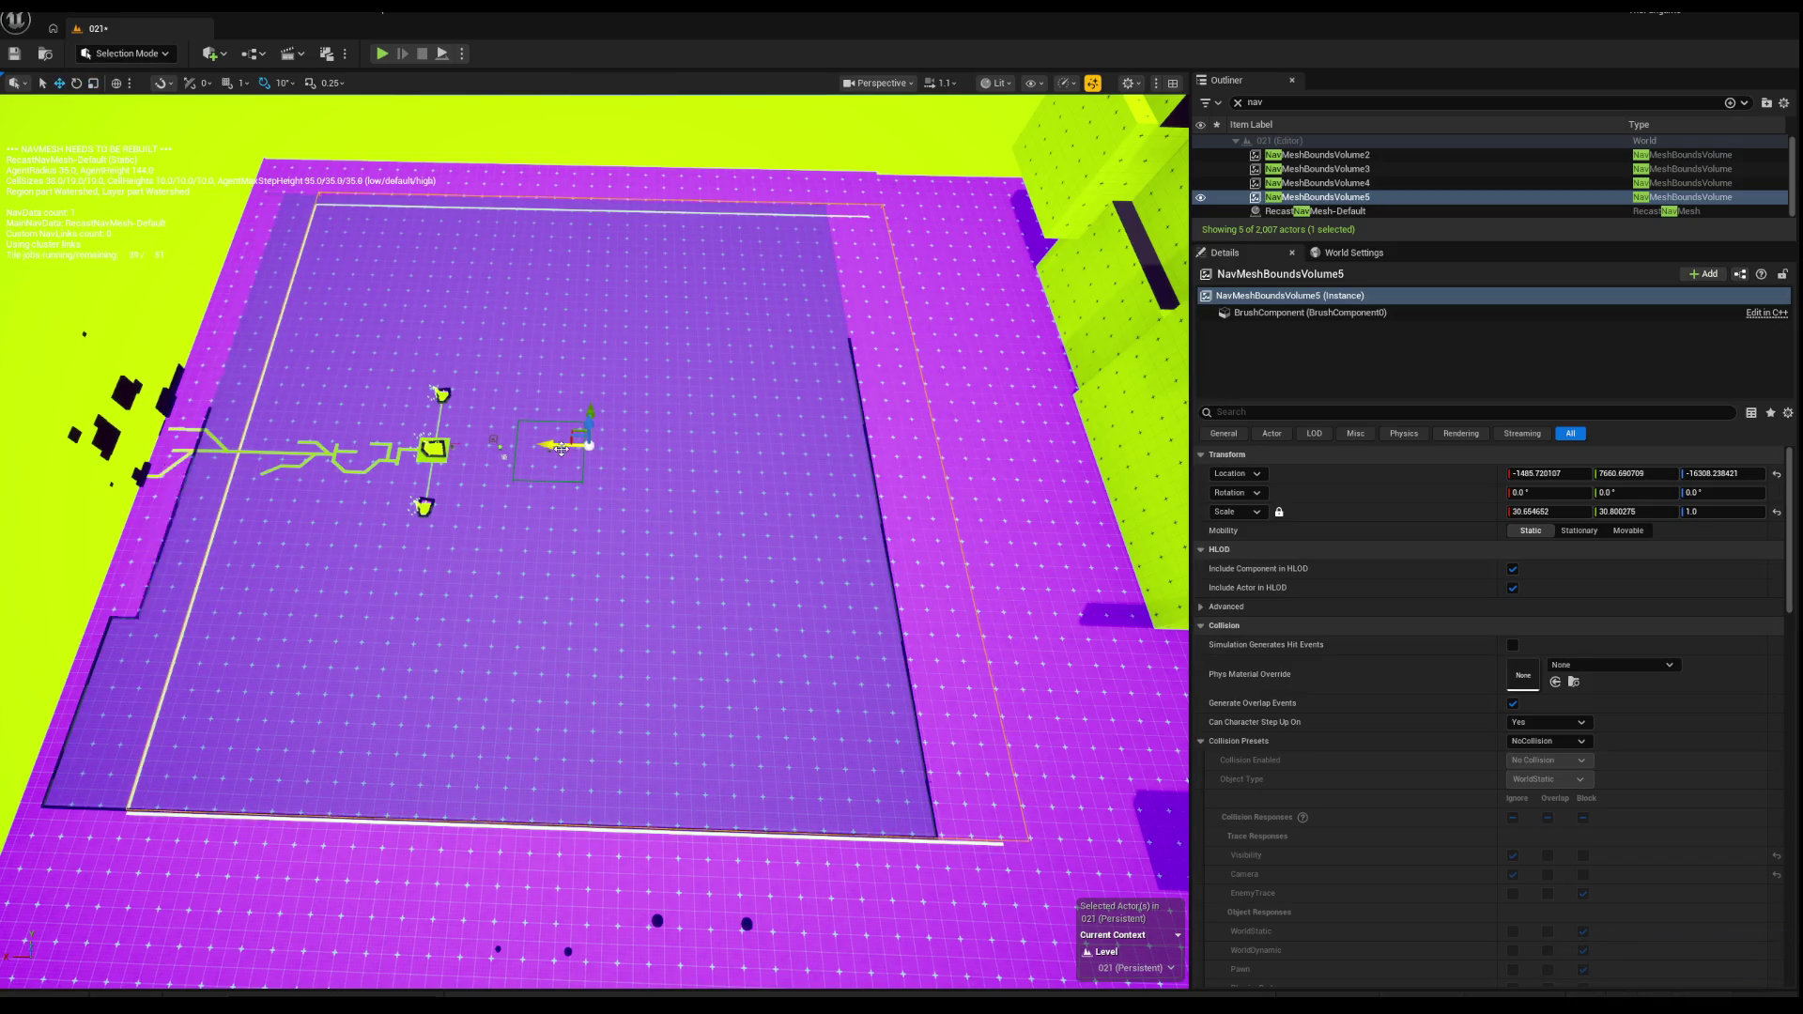
{"action": "mouse_move", "coordinate": [601, 563]}
{"action": "left_mouse_down"}
{"action": "mouse_move", "coordinate": [732, 525]}
{"action": "mouse_move", "coordinate": [620, 563]}
{"action": "left_mouse_up"}
{"action": "scroll", "coordinate": [695, 535], "scroll_direction": "up", "scroll_amount": 2}
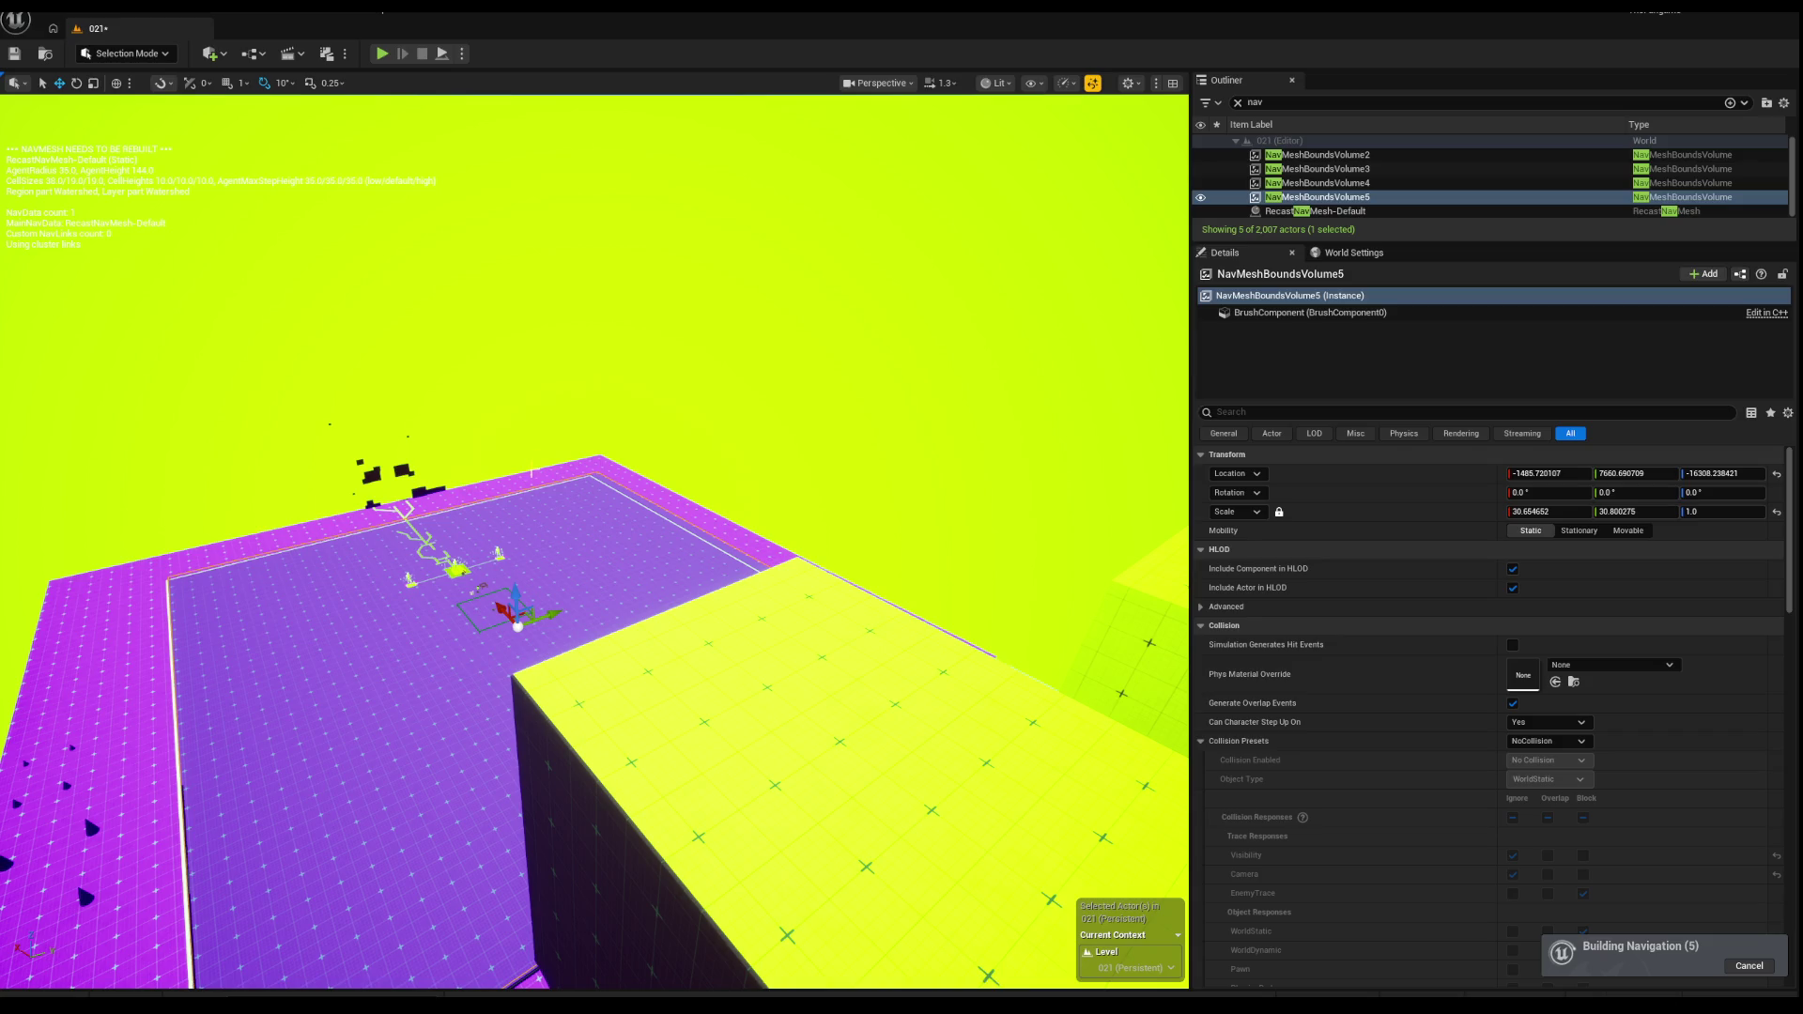
{"action": "key", "text": "alt+p"}
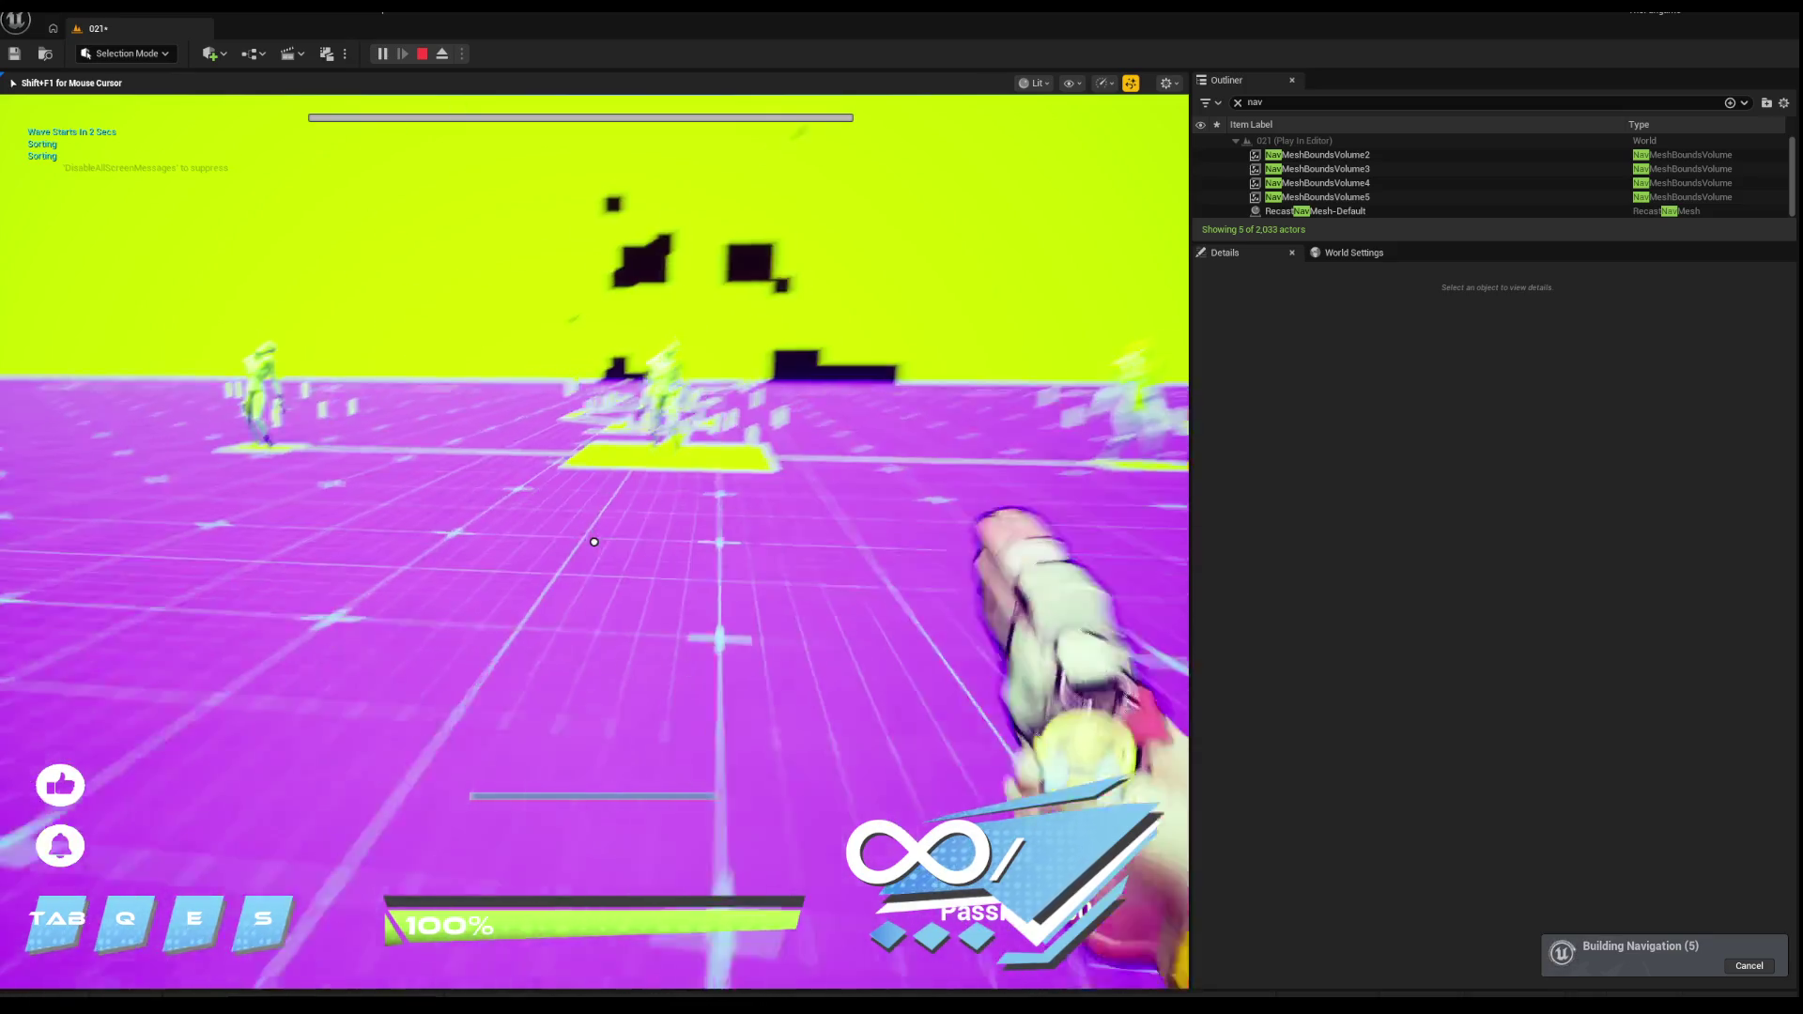
{"action": "key", "text": "w"}
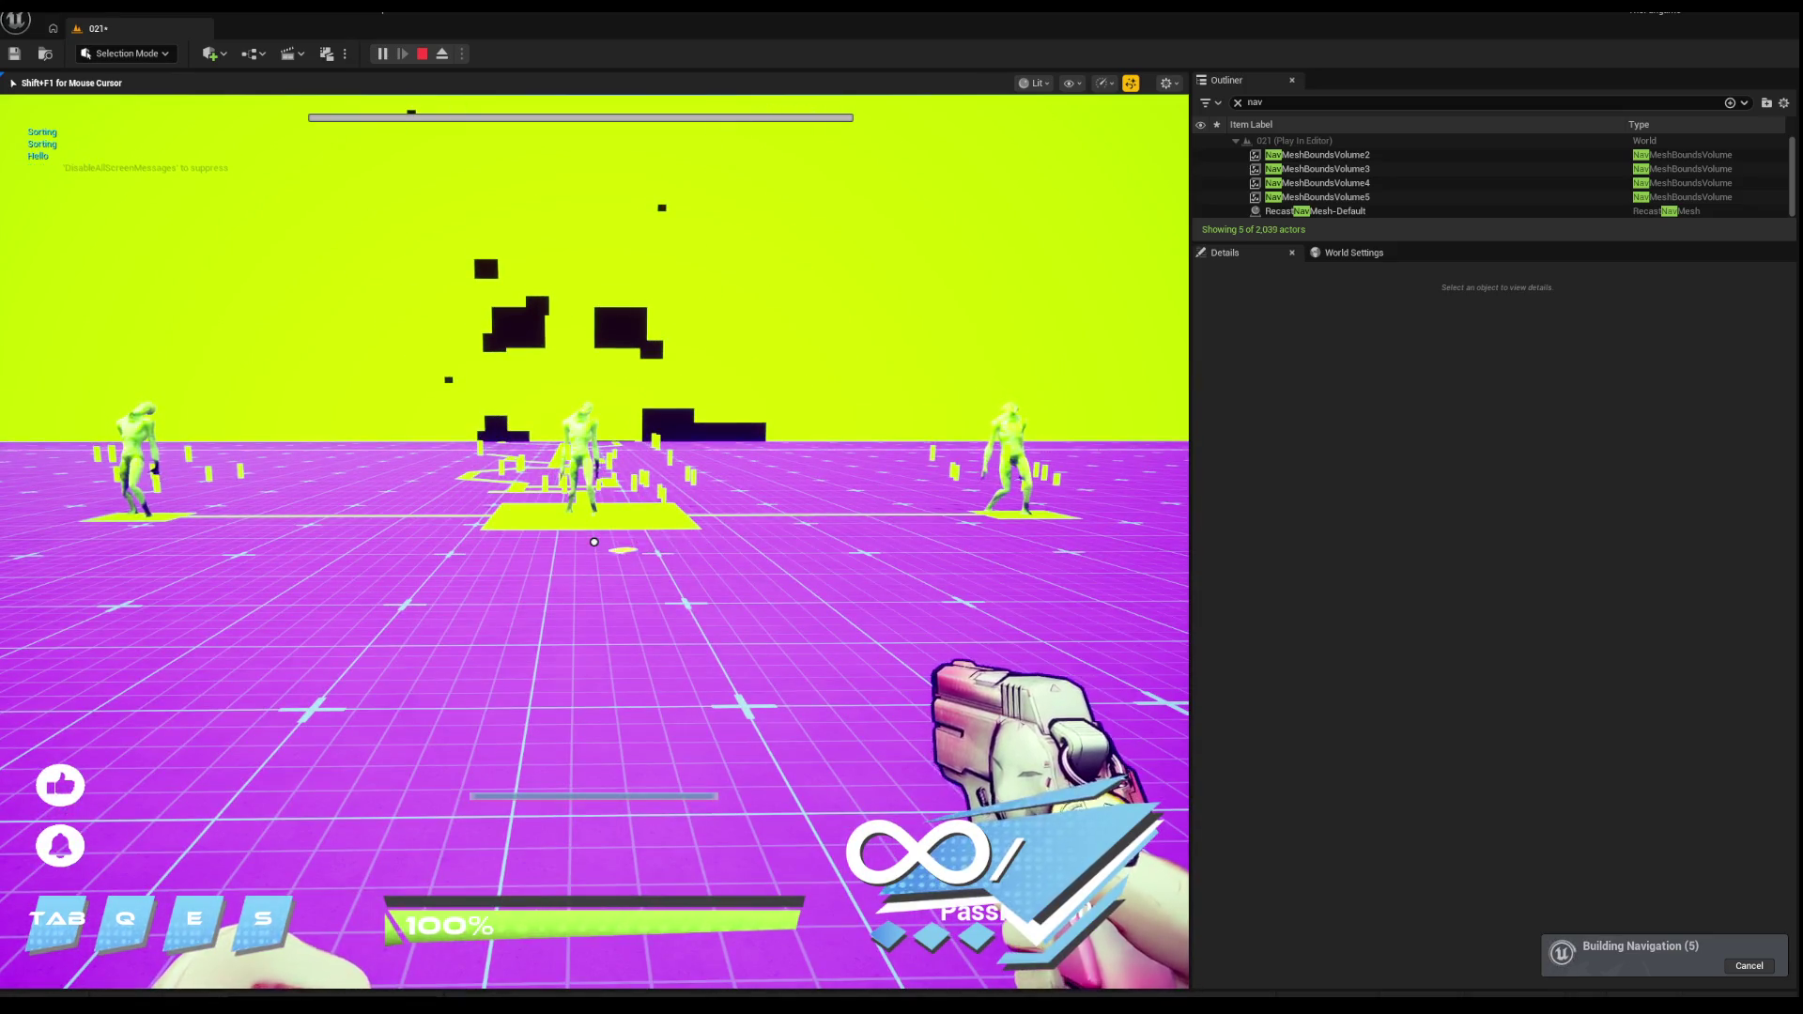
{"action": "left_click", "coordinate": [593, 542]}
{"action": "key", "text": "s"}
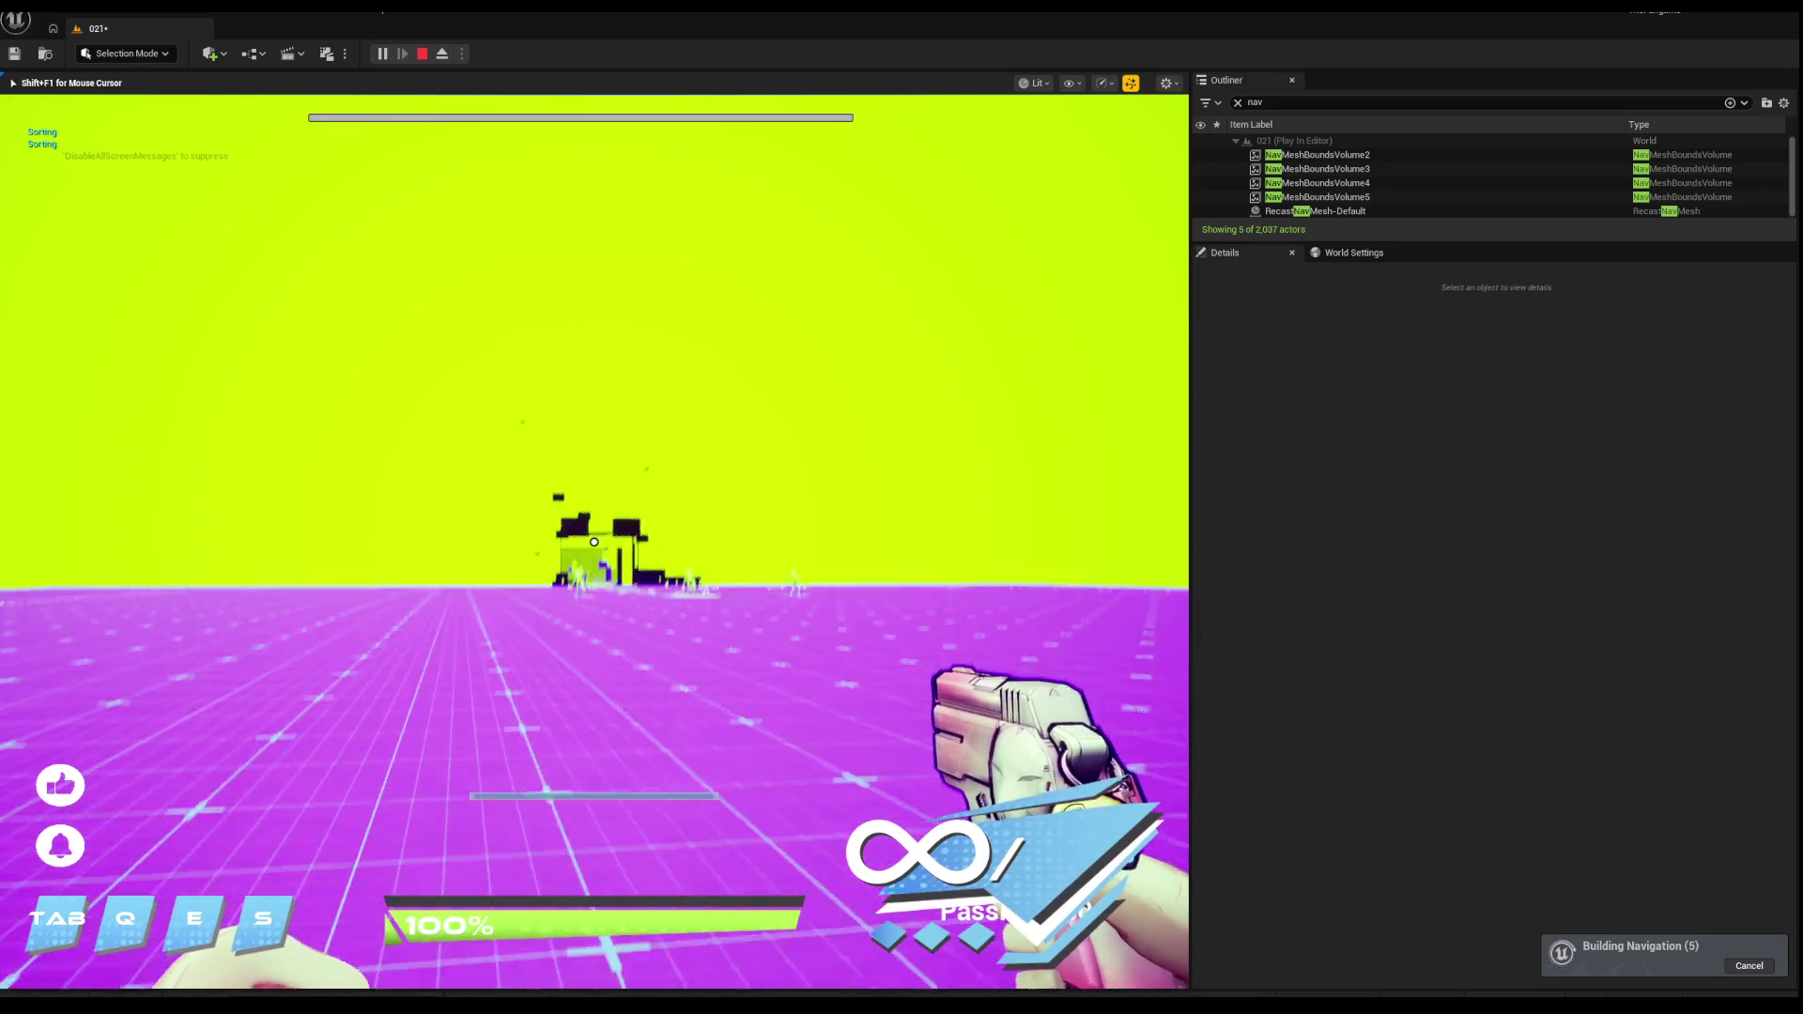
{"action": "key", "text": "w"}
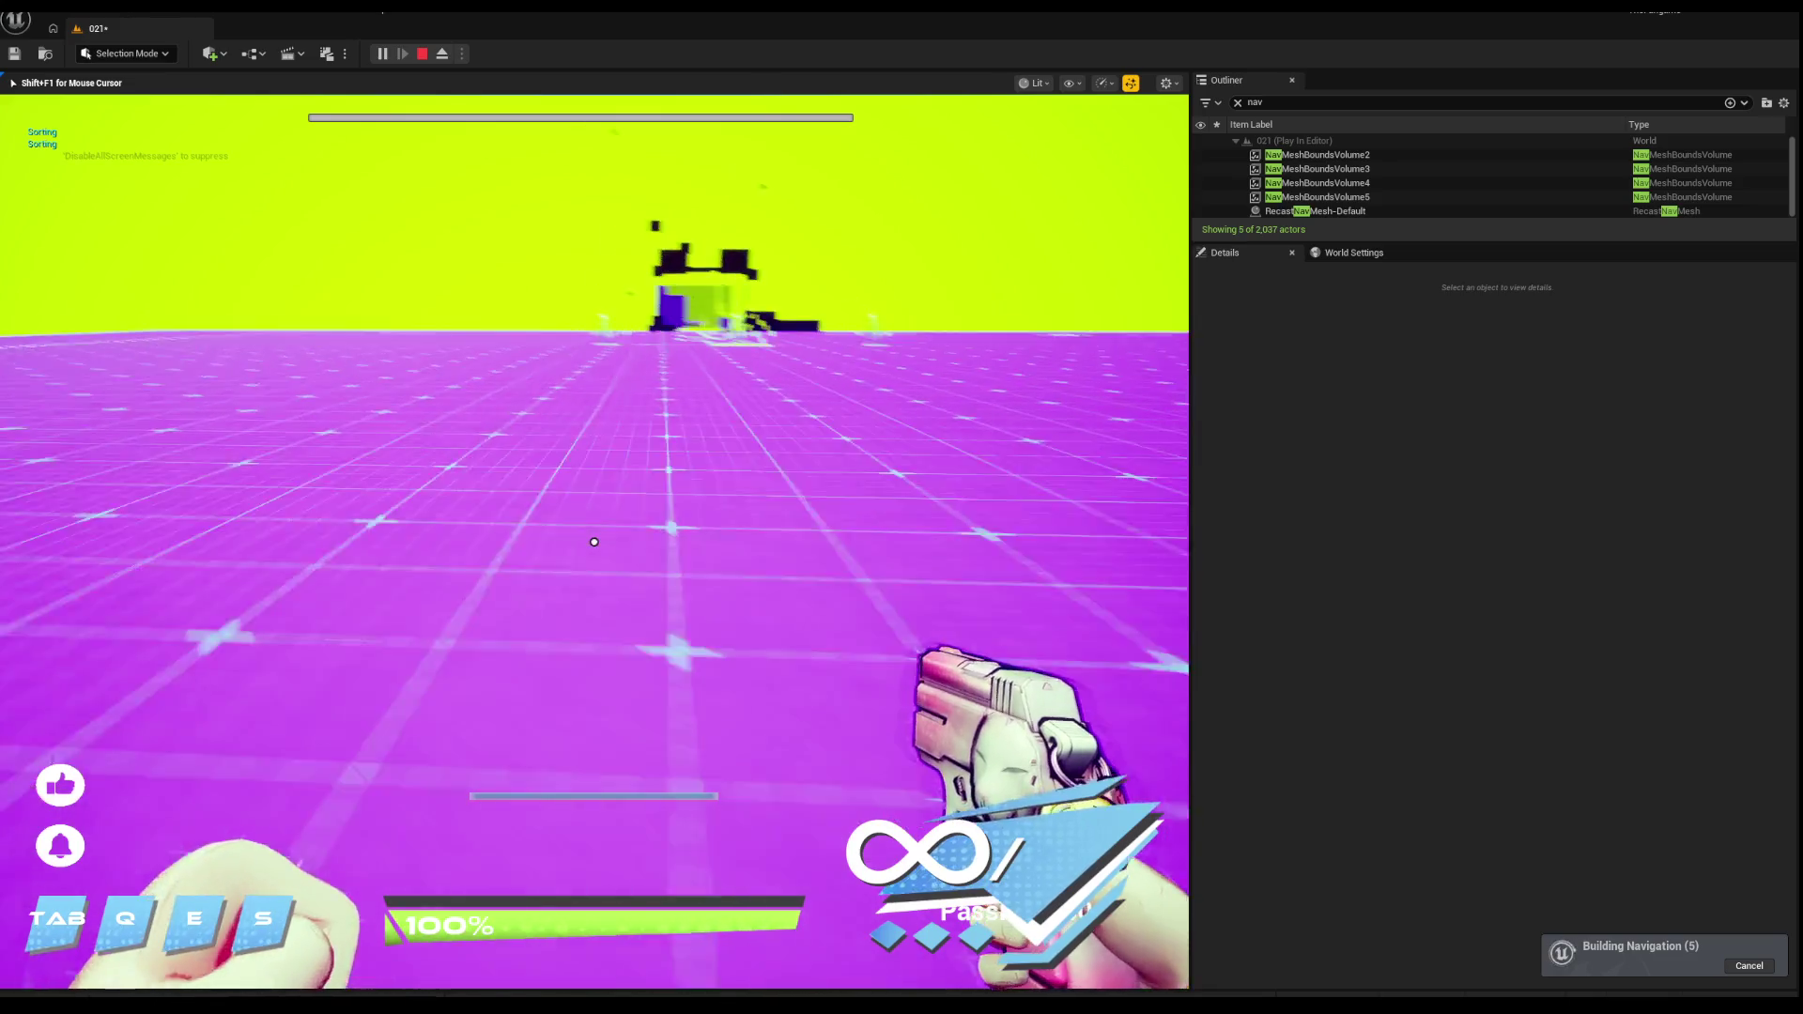
{"action": "key", "text": "w"}
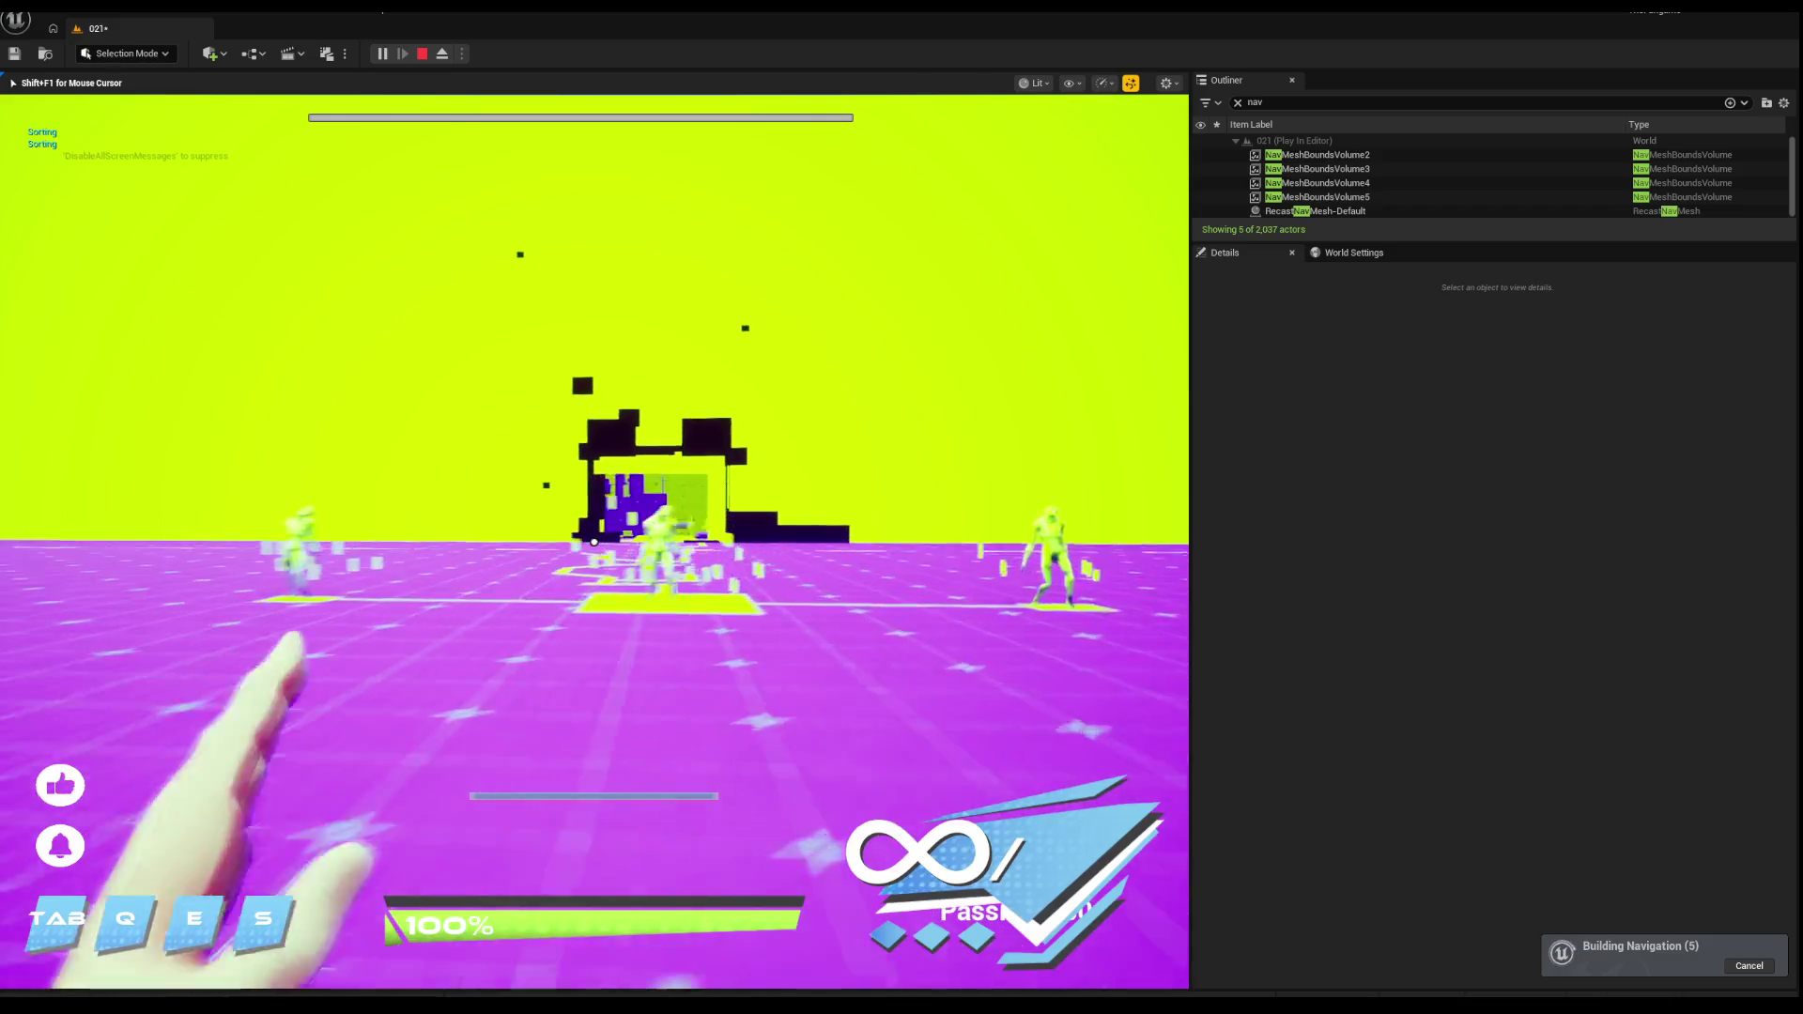
{"action": "key", "text": "w"}
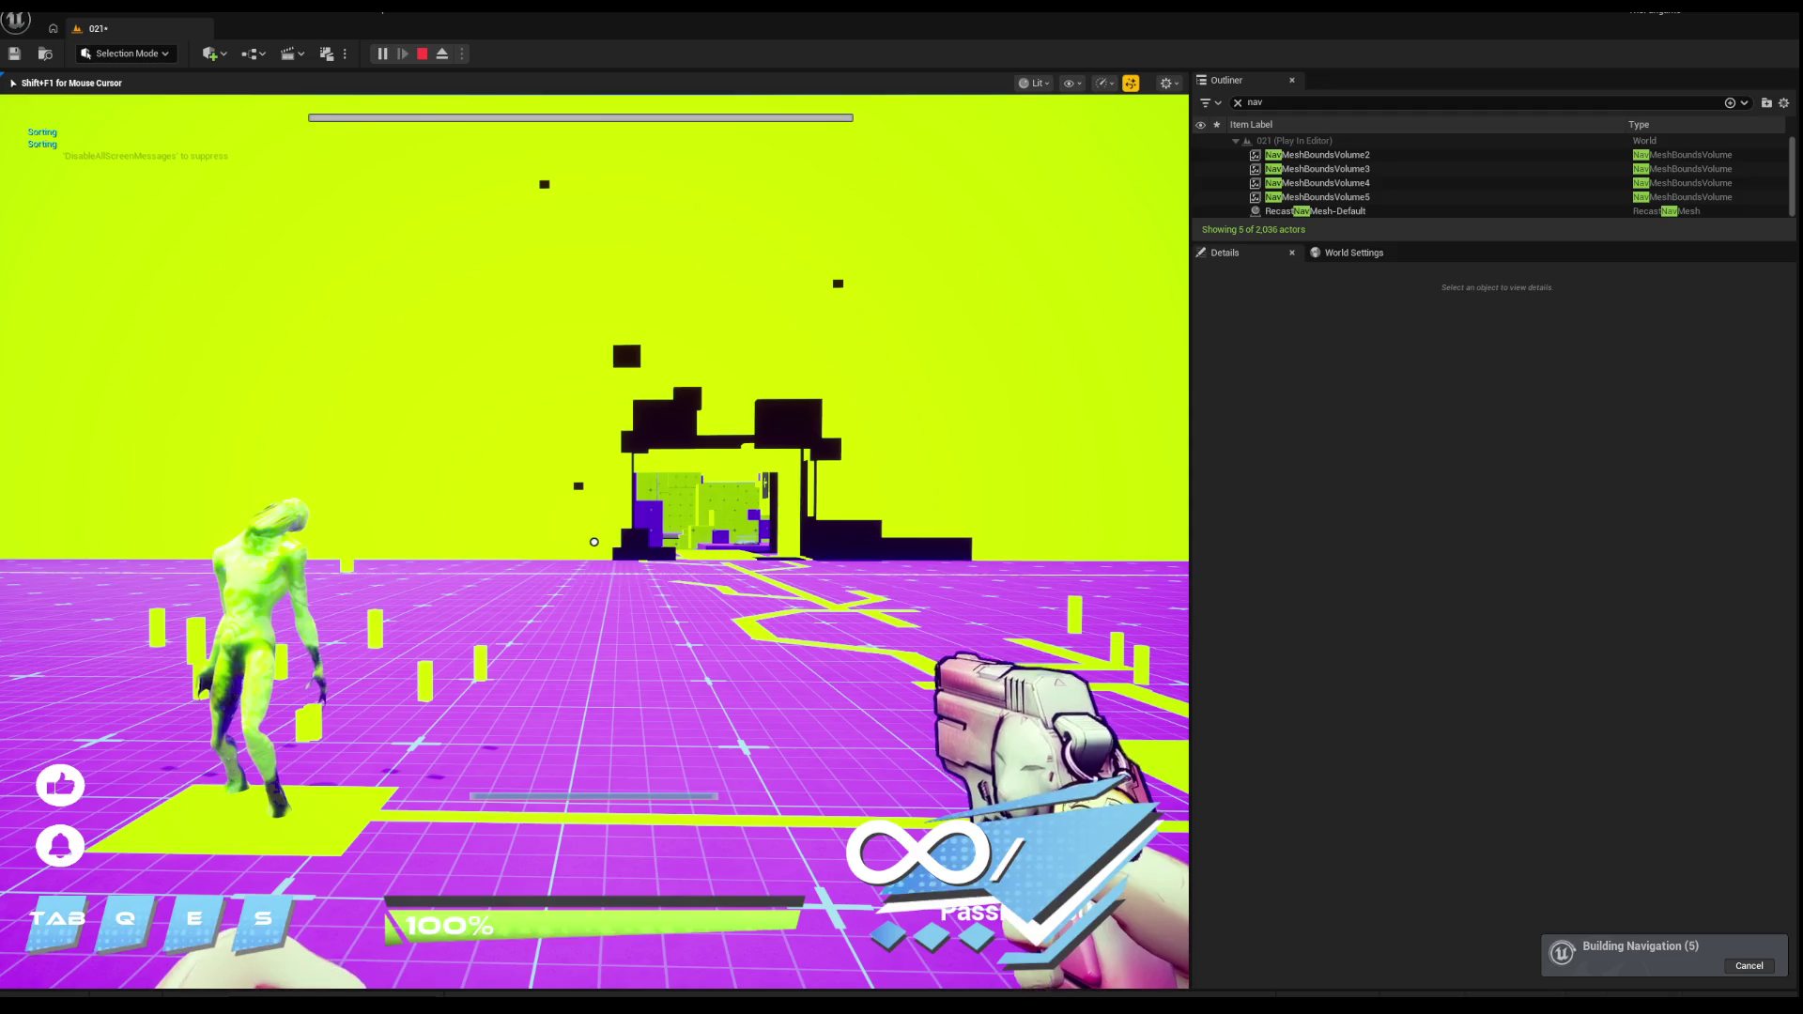
{"action": "key", "text": "s"}
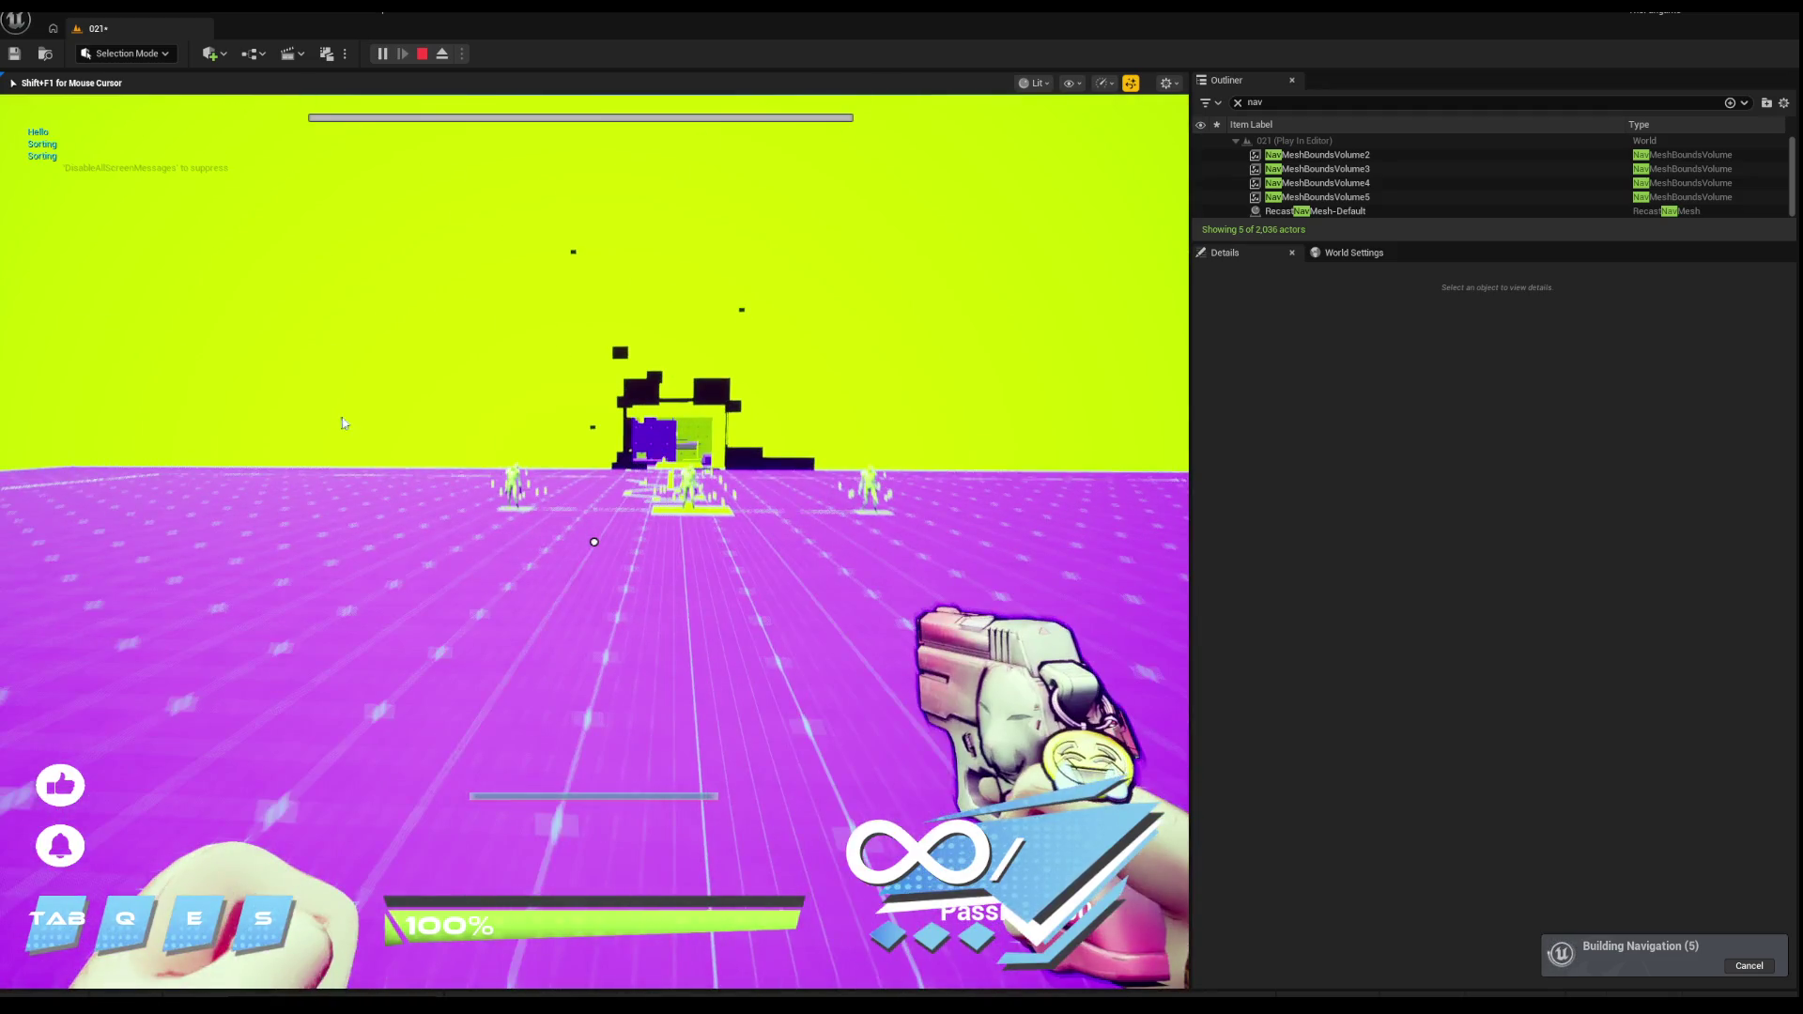
{"action": "key", "text": "Escape"}
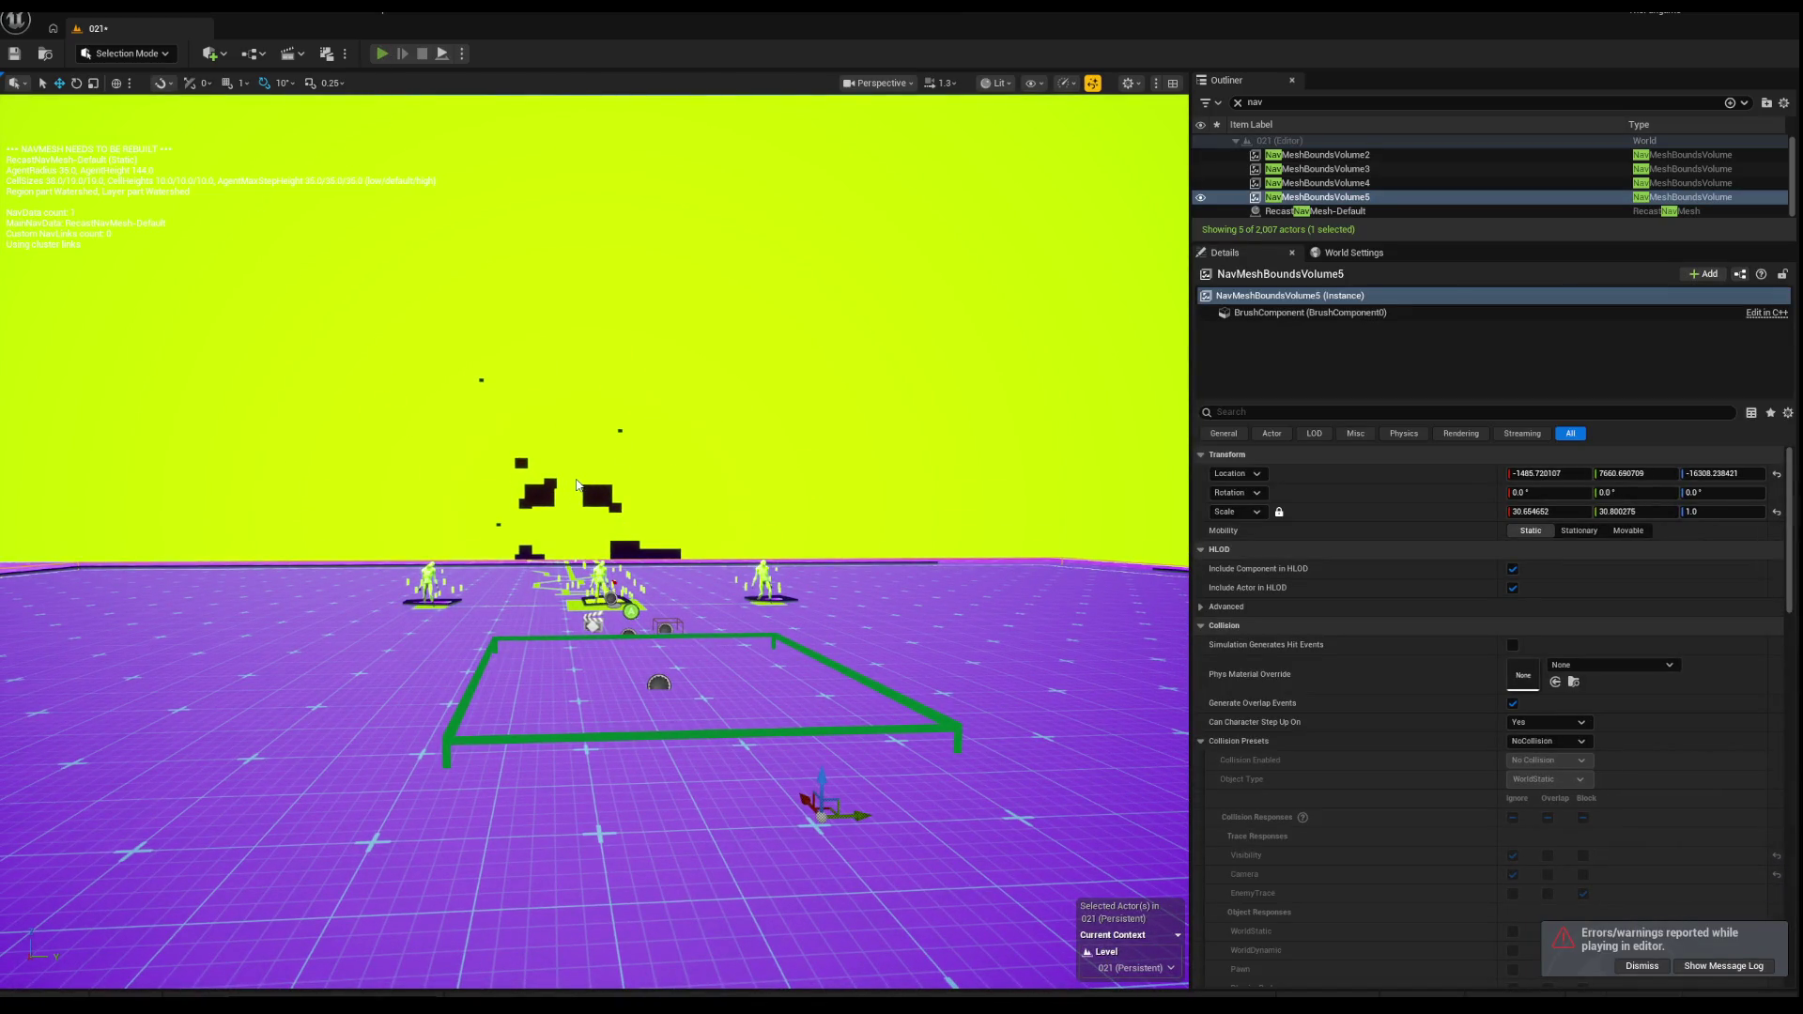
Step: Launch Play In Editor and fire repeatedly at the nearest approaching enemy until it dies
{"action": "key", "text": "alt+p"}
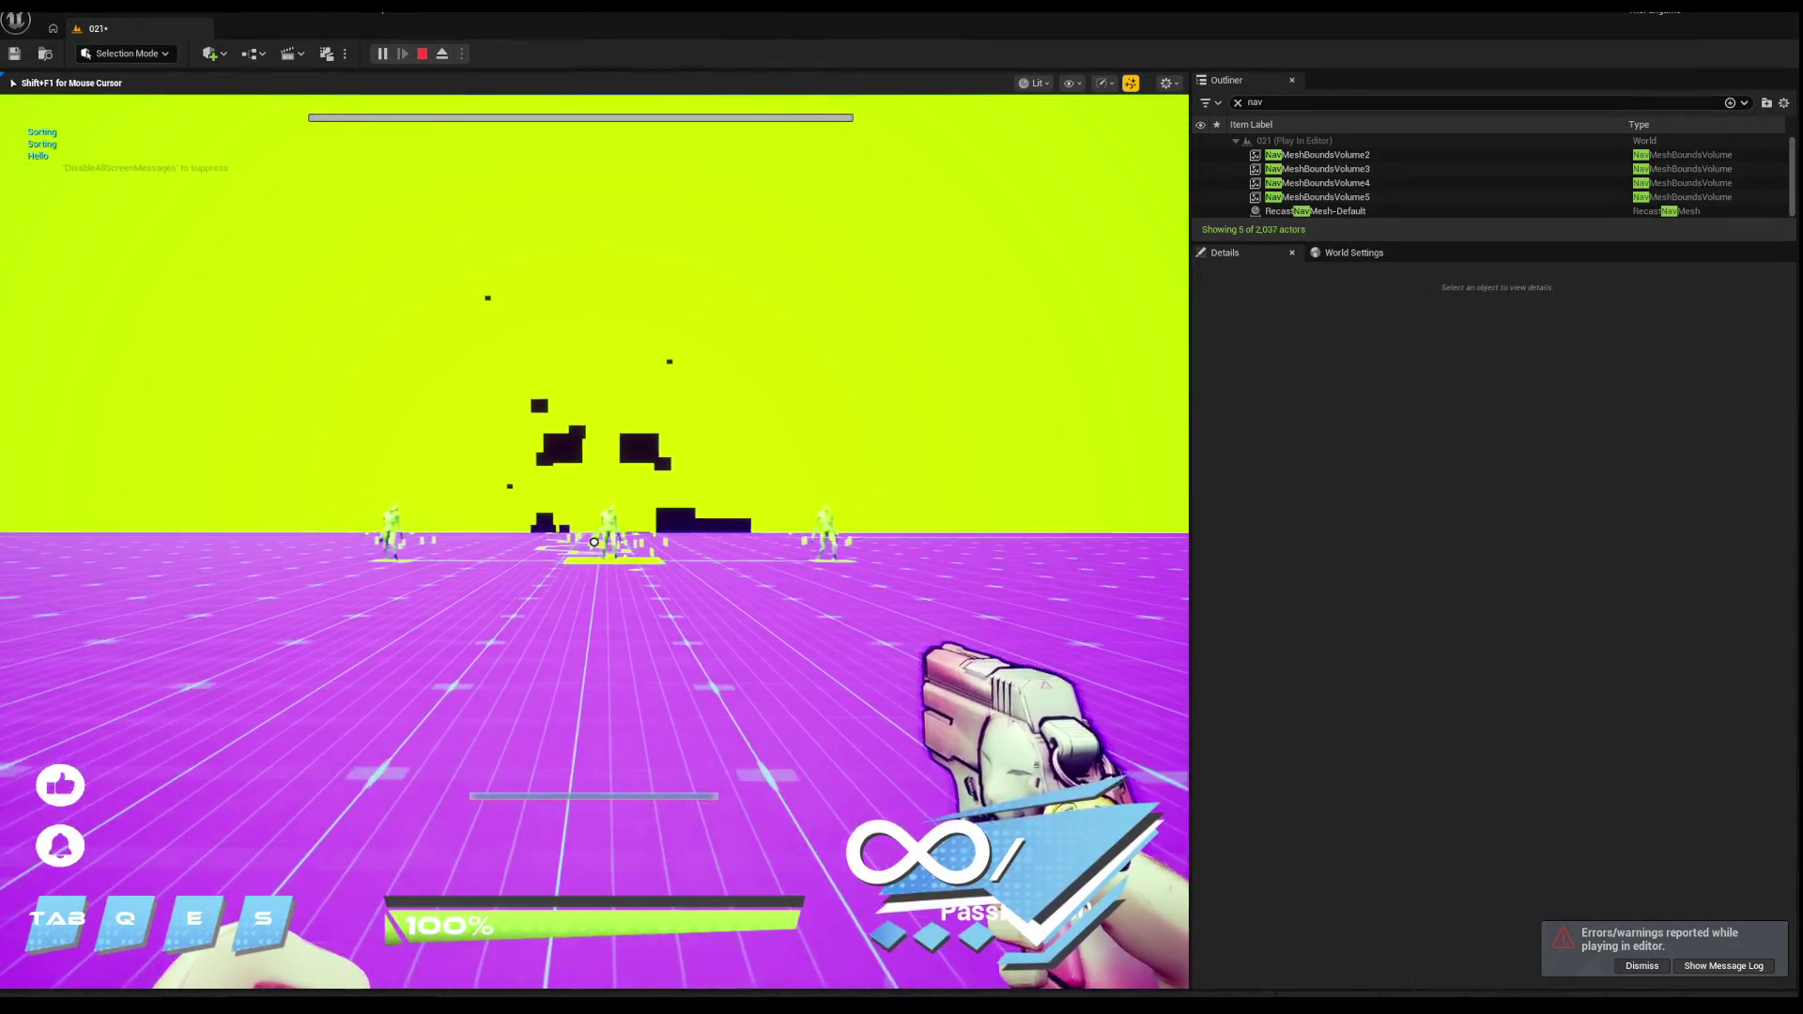
{"action": "left_click", "coordinate": [594, 542]}
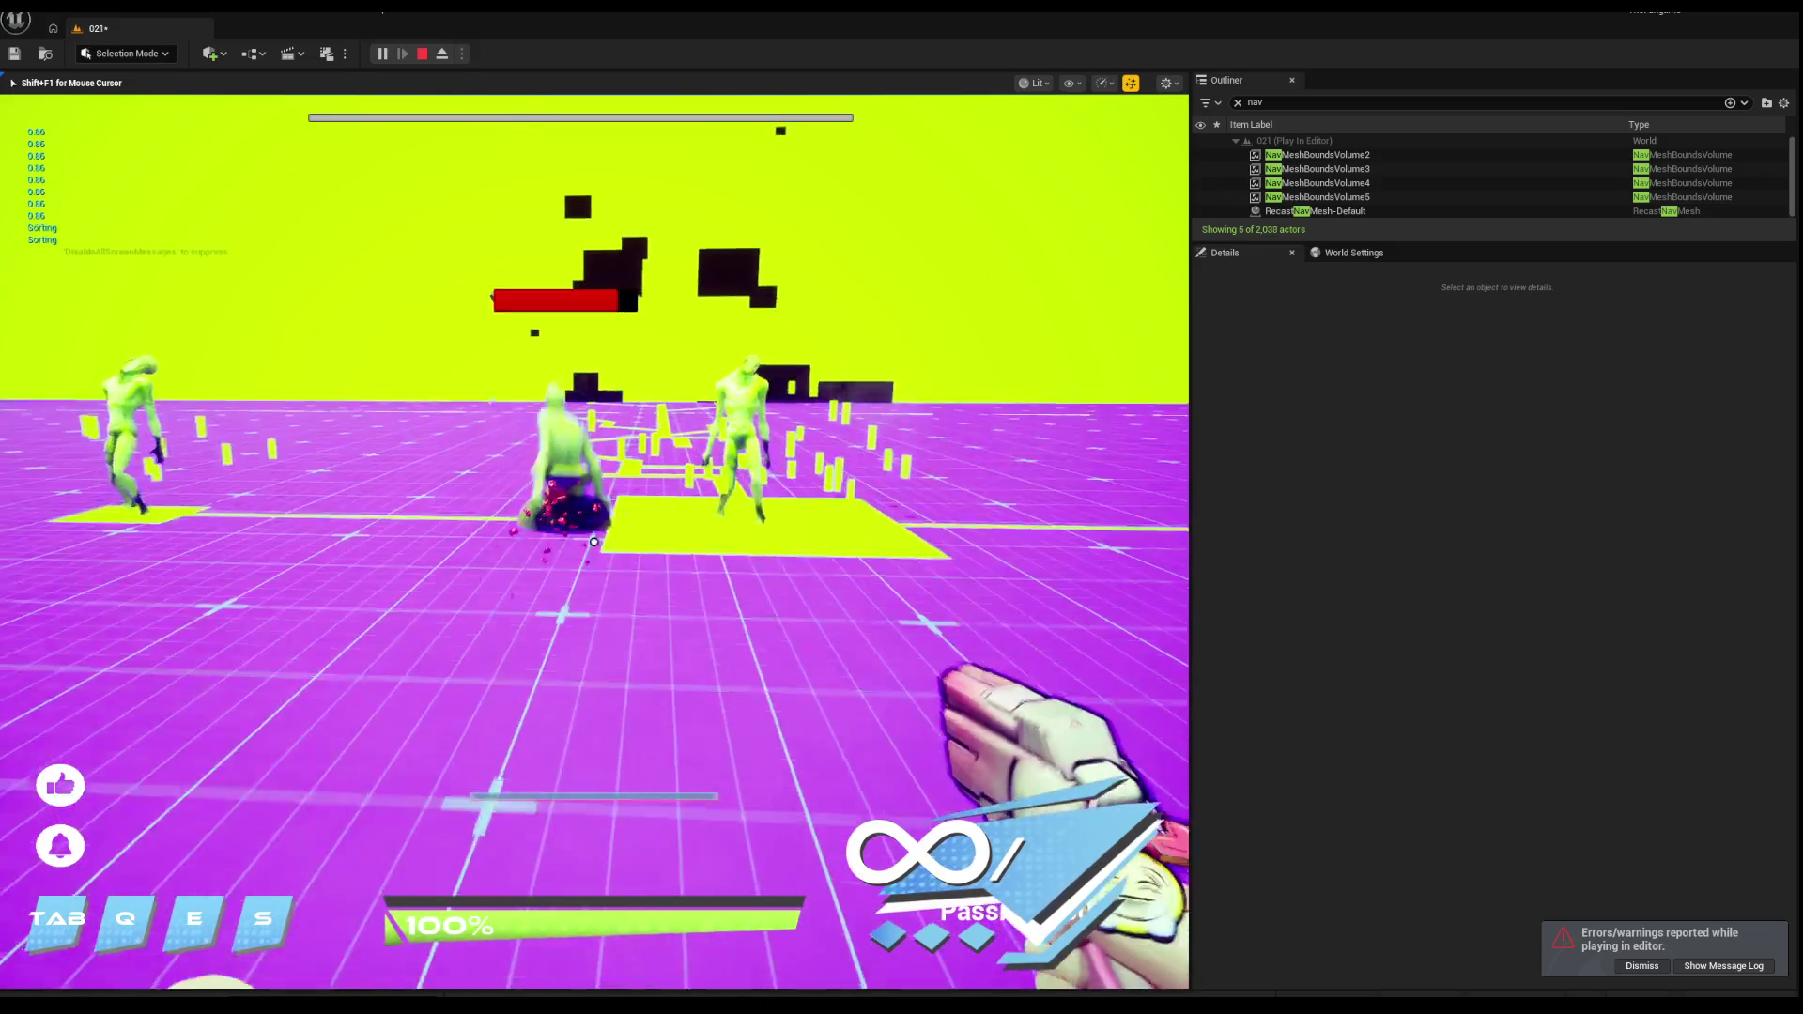
{"action": "left_click", "coordinate": [593, 541]}
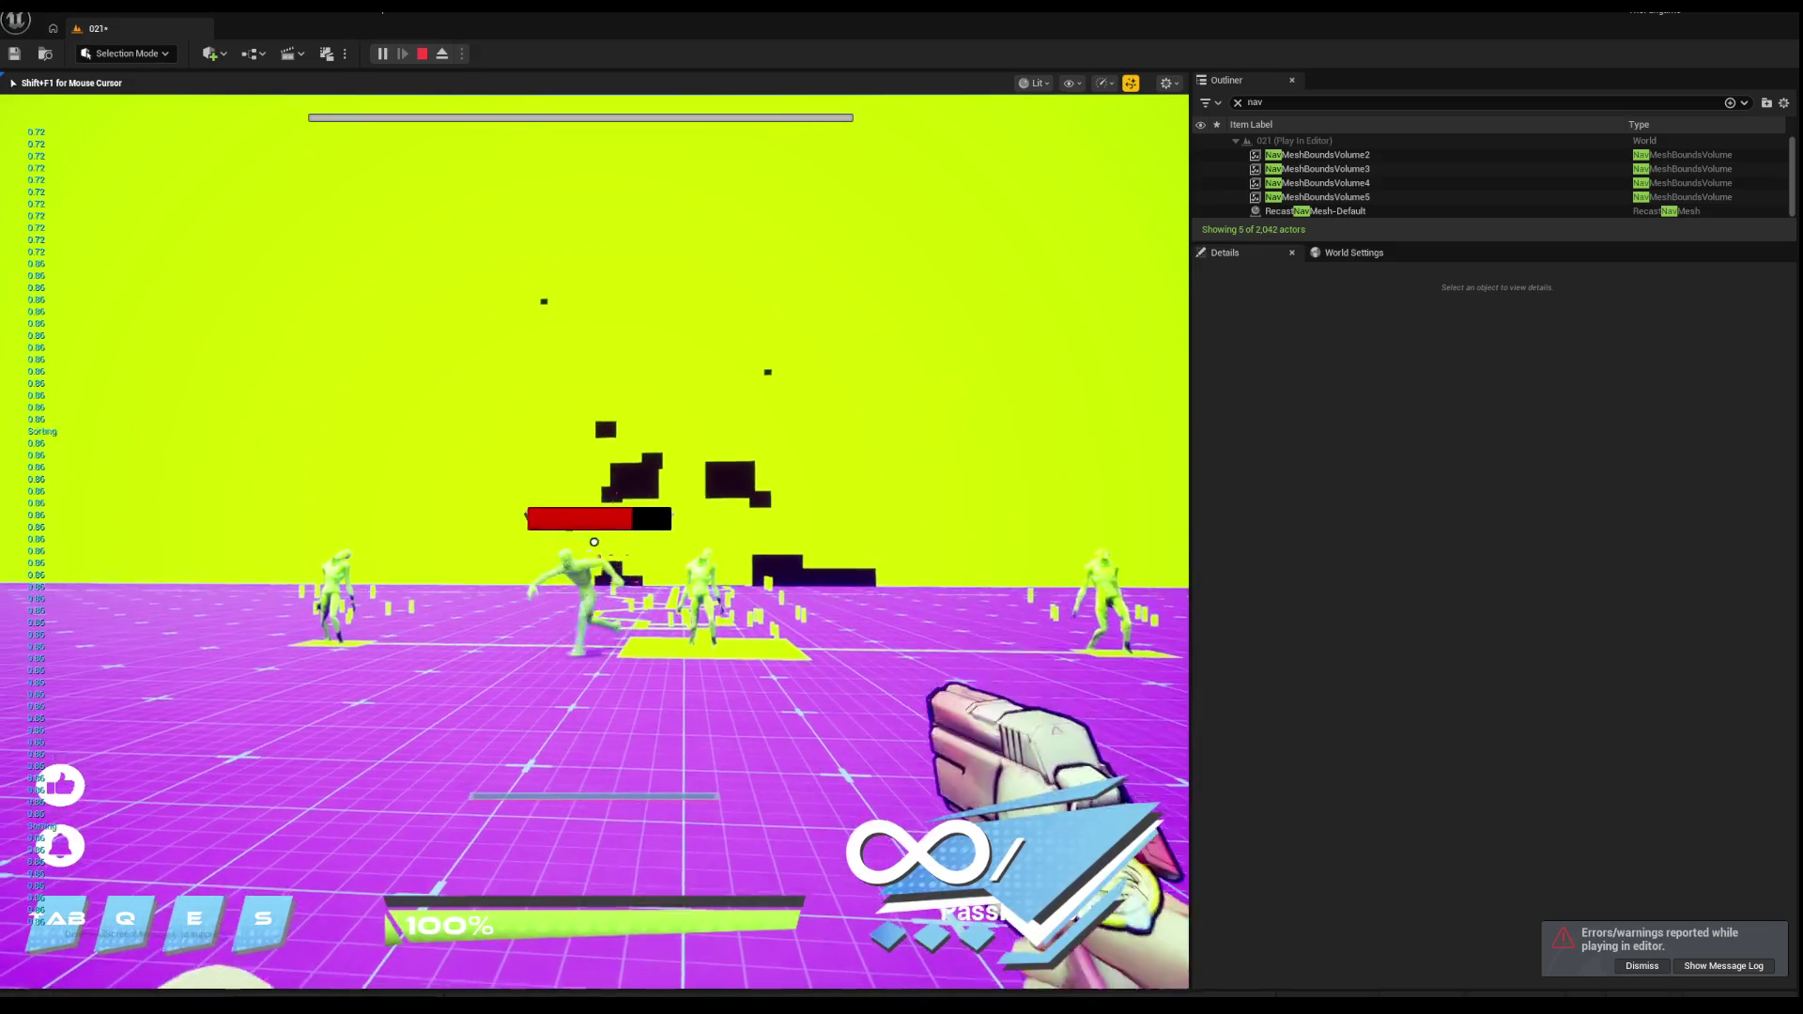
{"action": "left_click", "coordinate": [593, 541]}
{"action": "left_click", "coordinate": [594, 542]}
{"action": "left_click", "coordinate": [593, 542]}
{"action": "left_click", "coordinate": [594, 542]}
{"action": "left_click", "coordinate": [593, 541]}
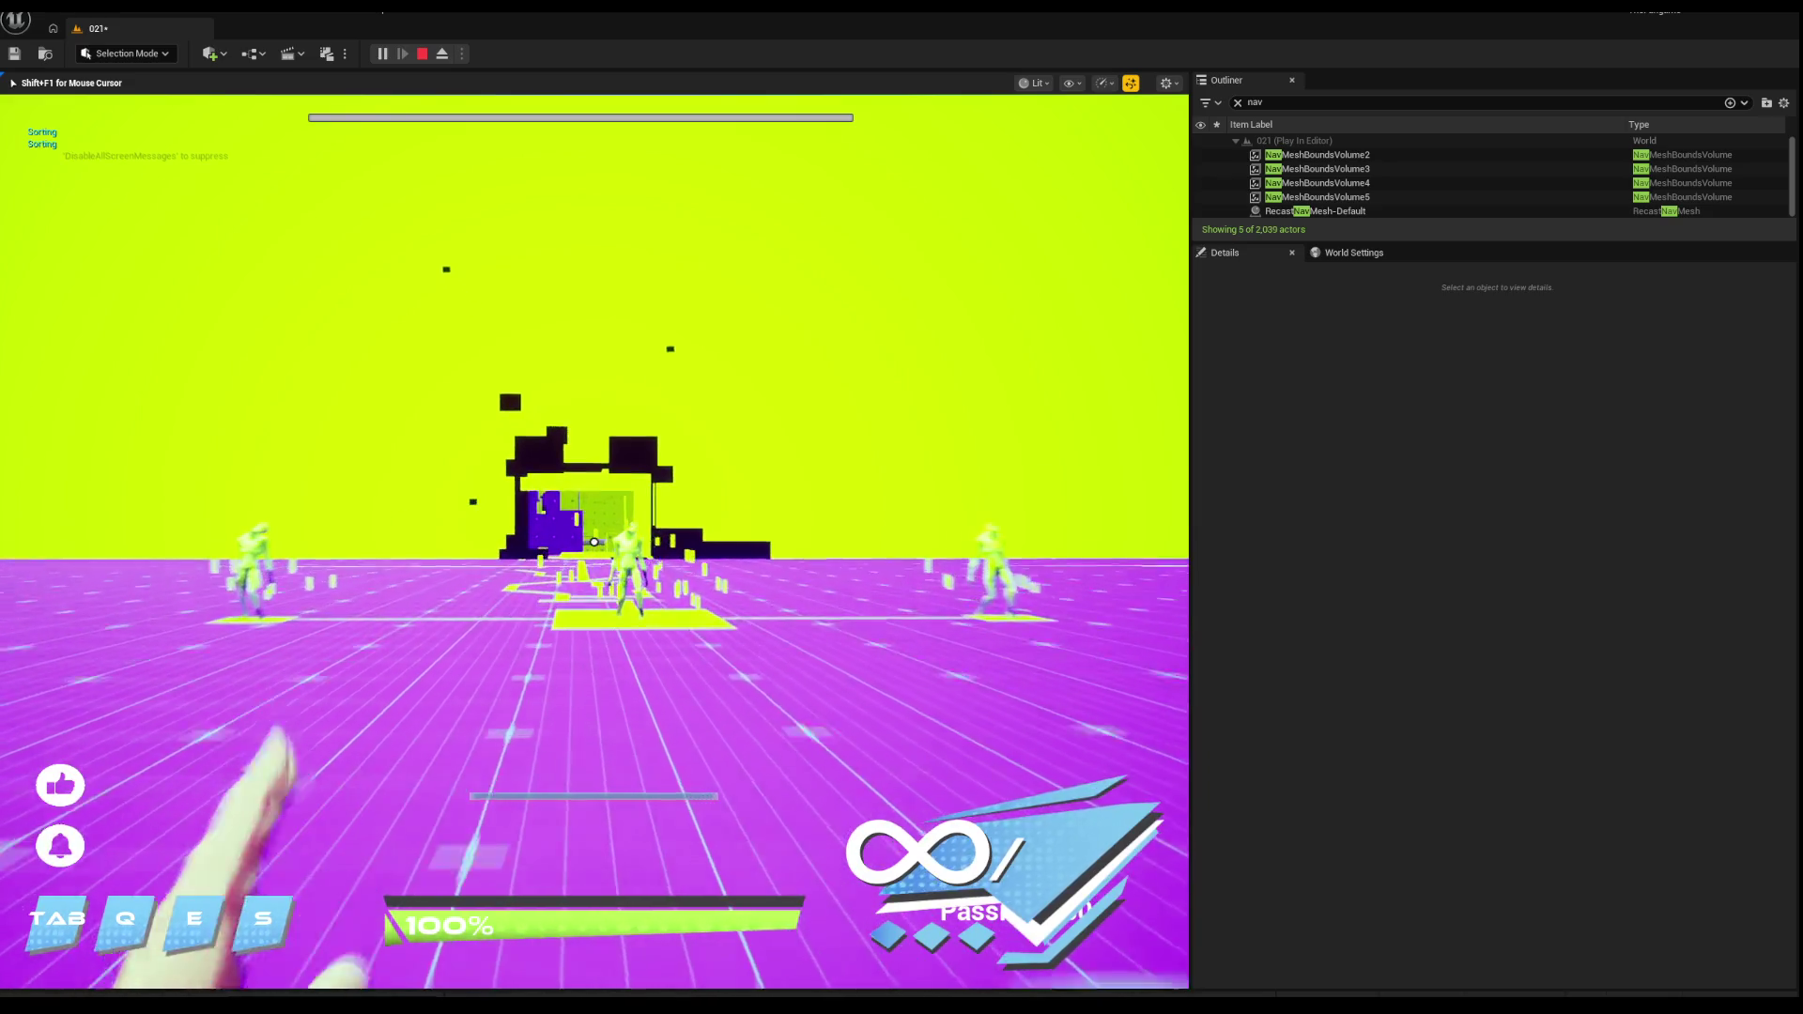
Step: Run through the tunnel toward the ledge area, activating the shield on the way
{"action": "key", "text": "w"}
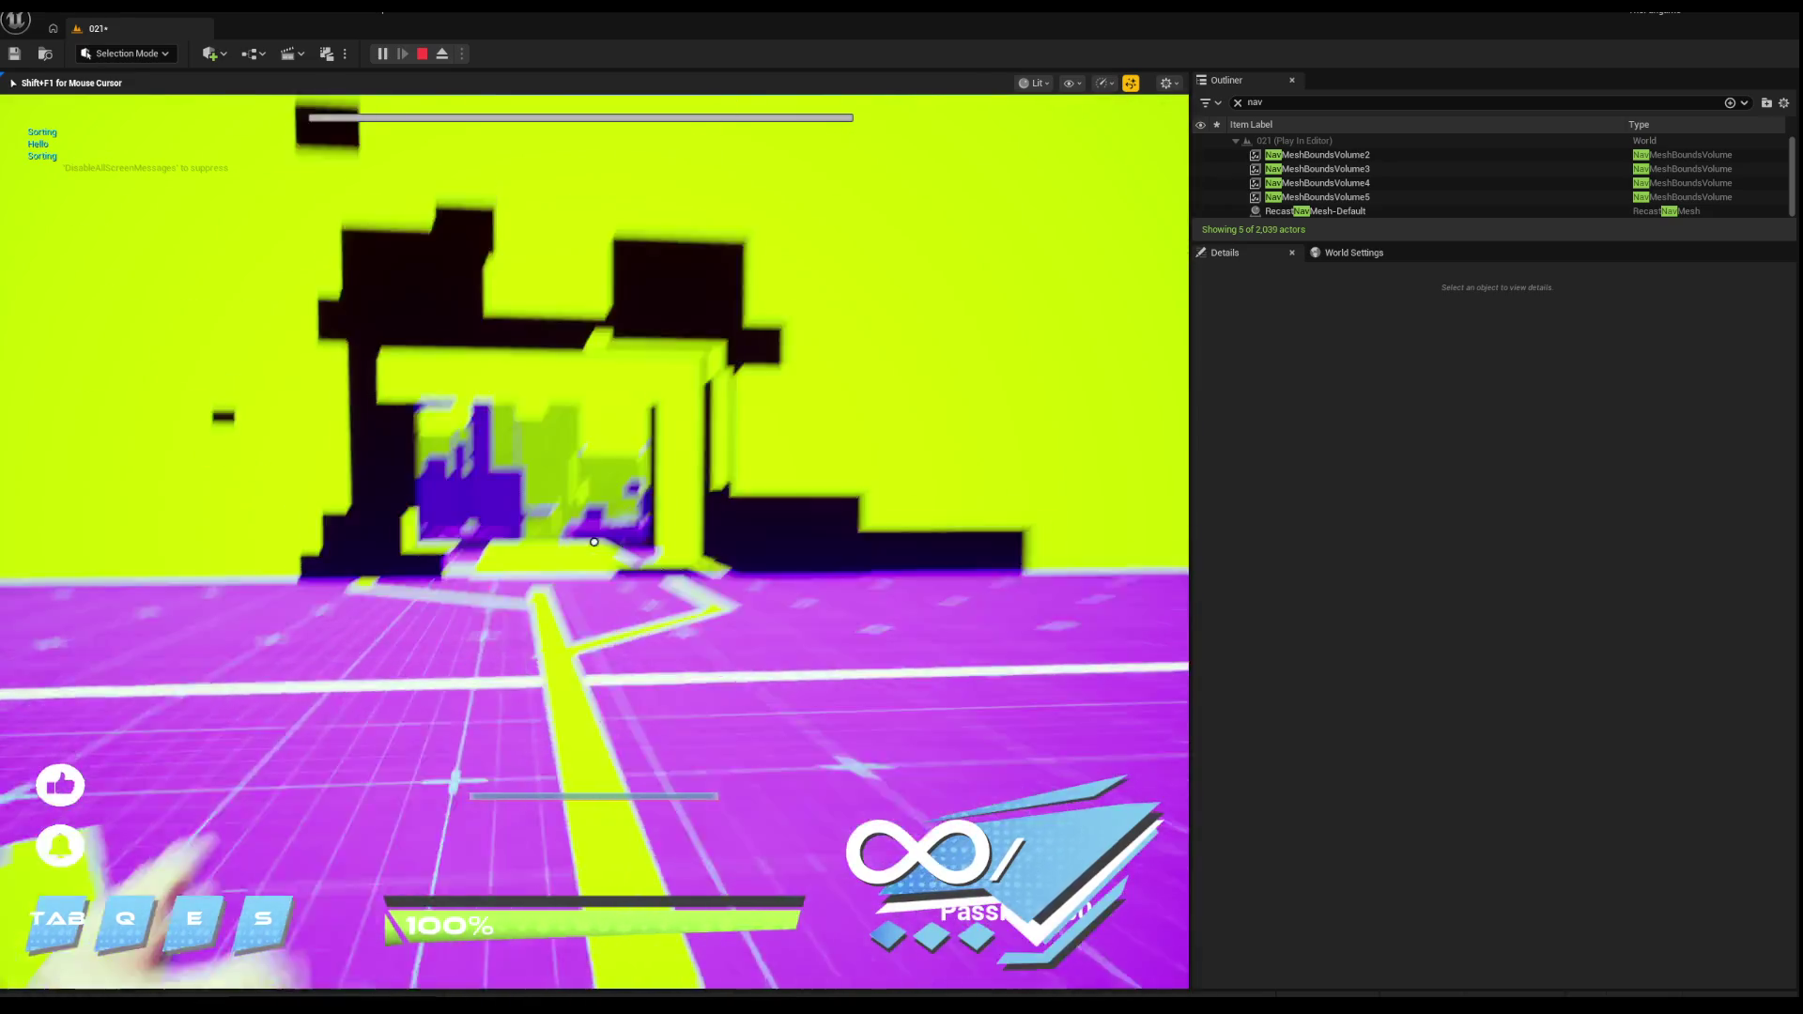
{"action": "key", "text": "w"}
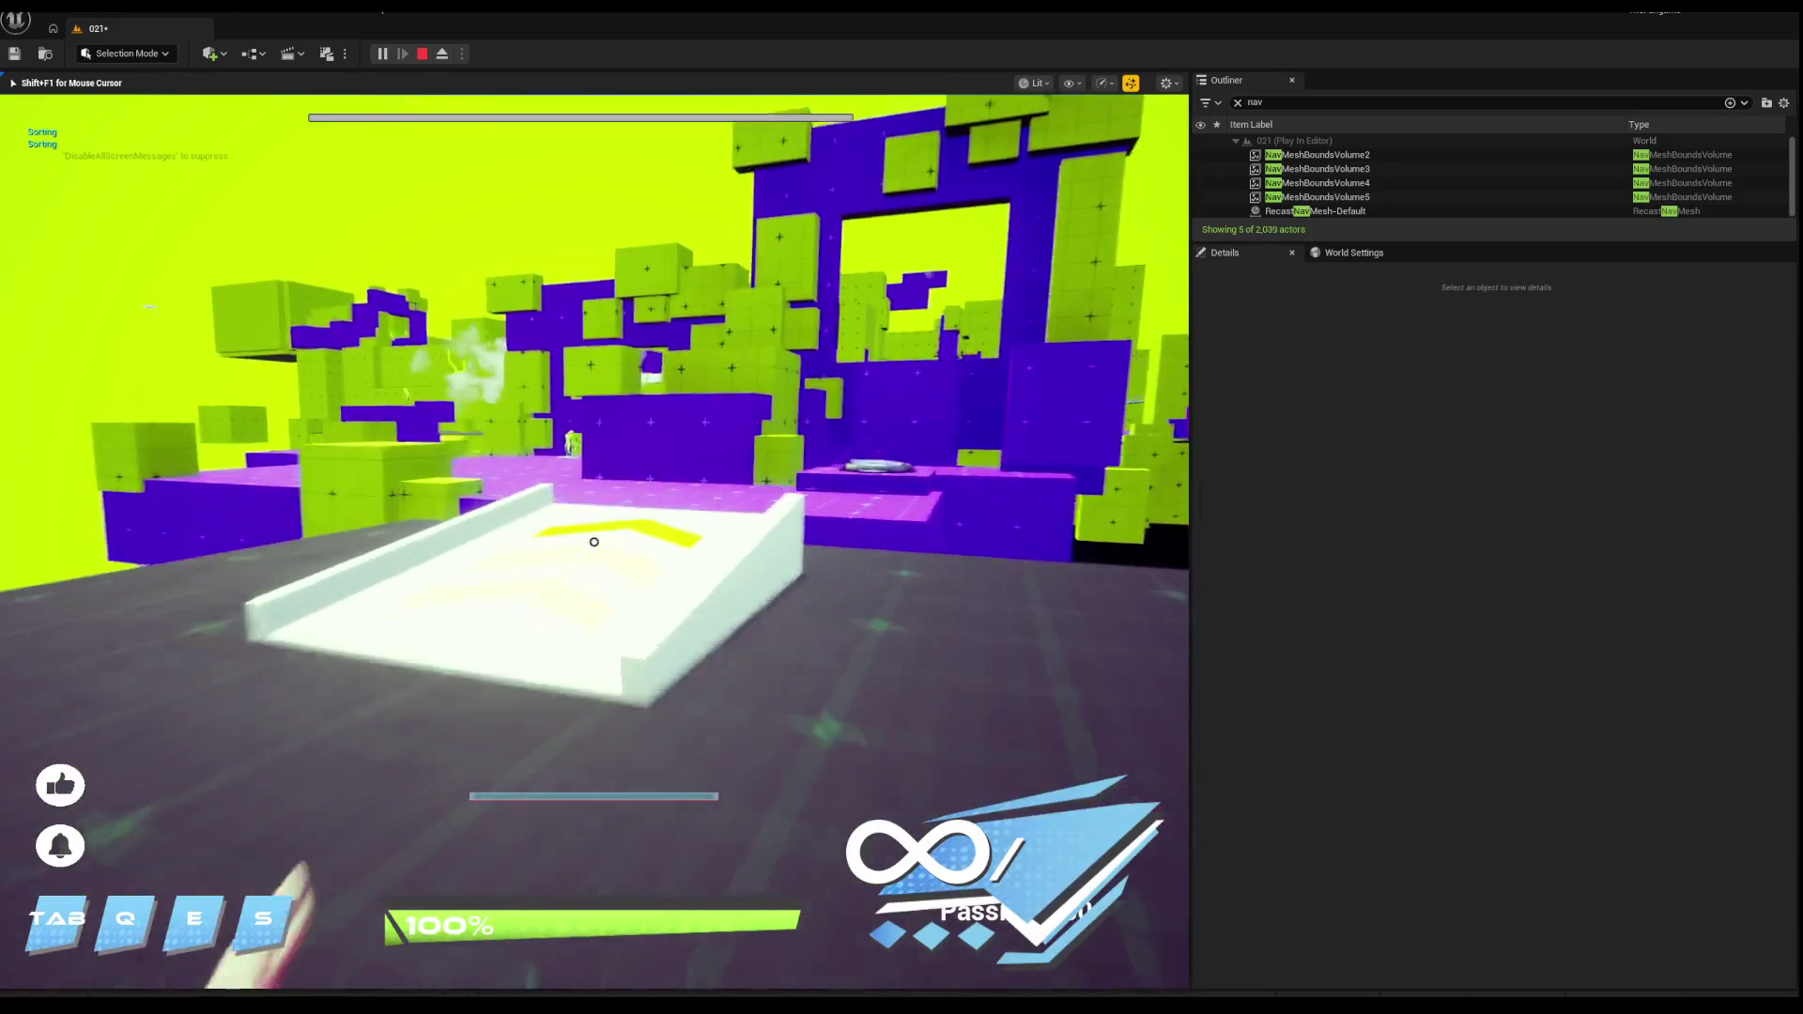
{"action": "key", "text": "w"}
{"action": "key", "text": "w"}
{"action": "key", "text": "q"}
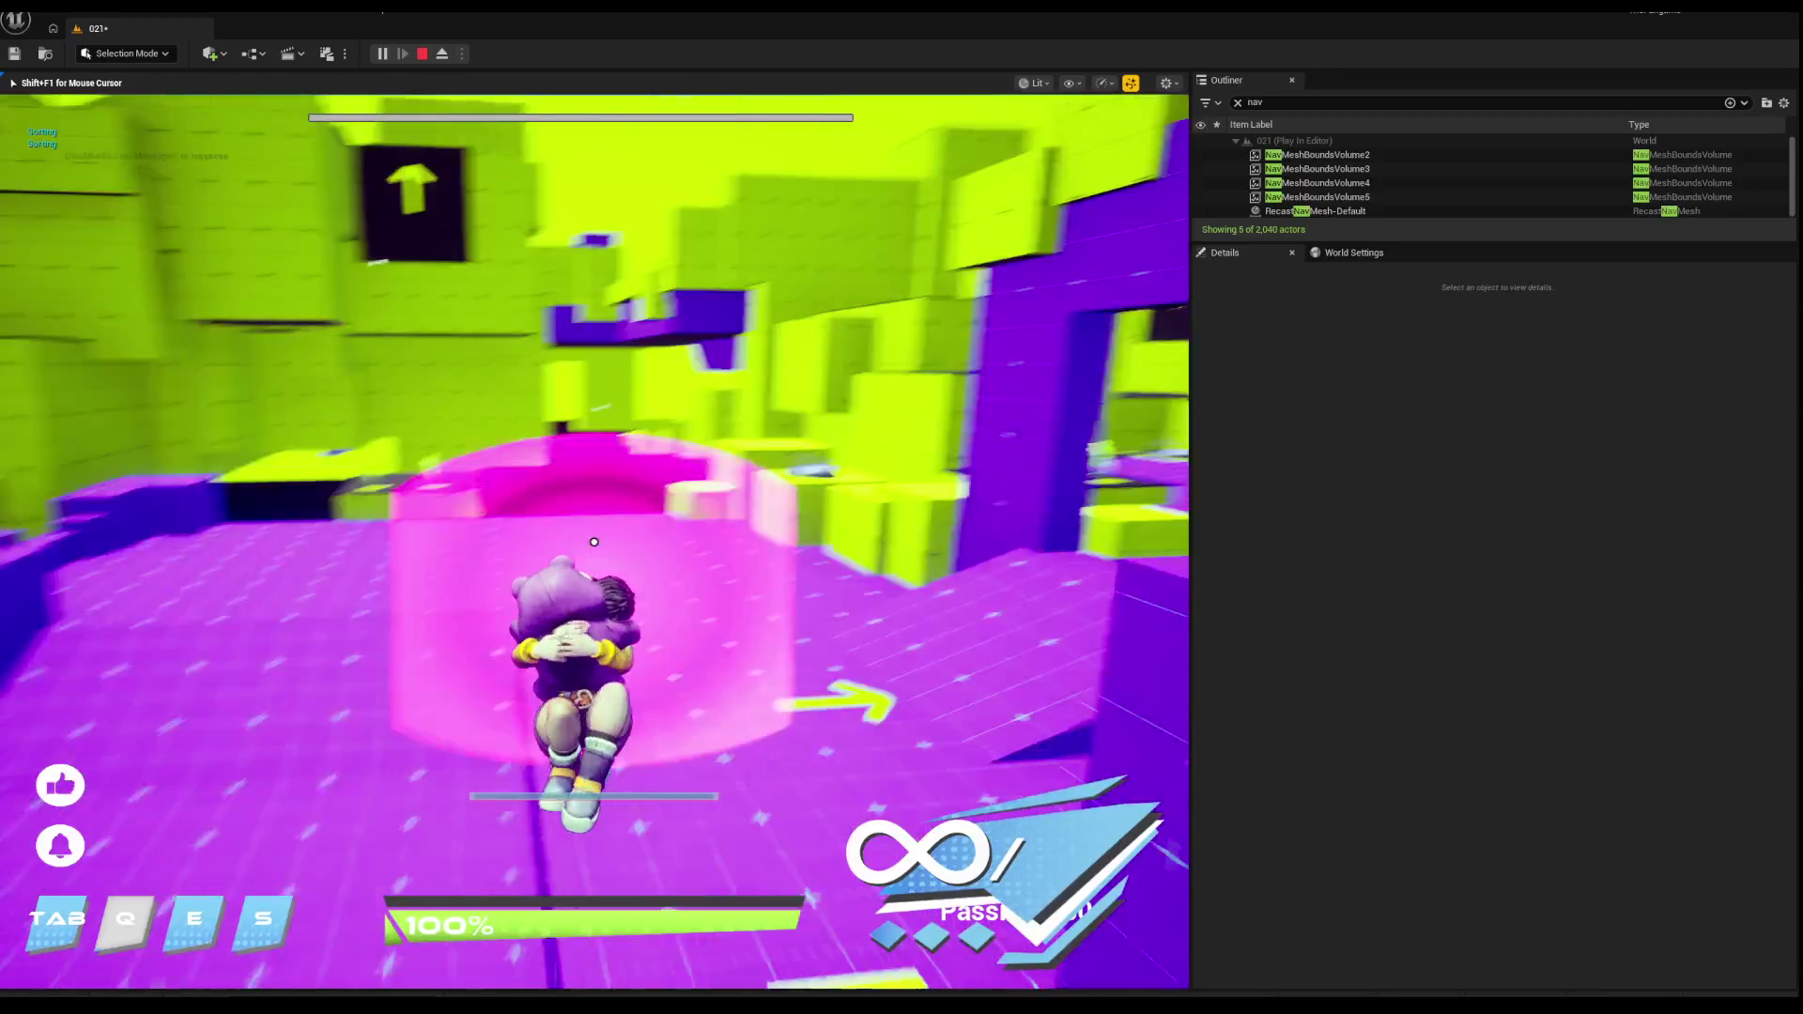
{"action": "key", "text": "w"}
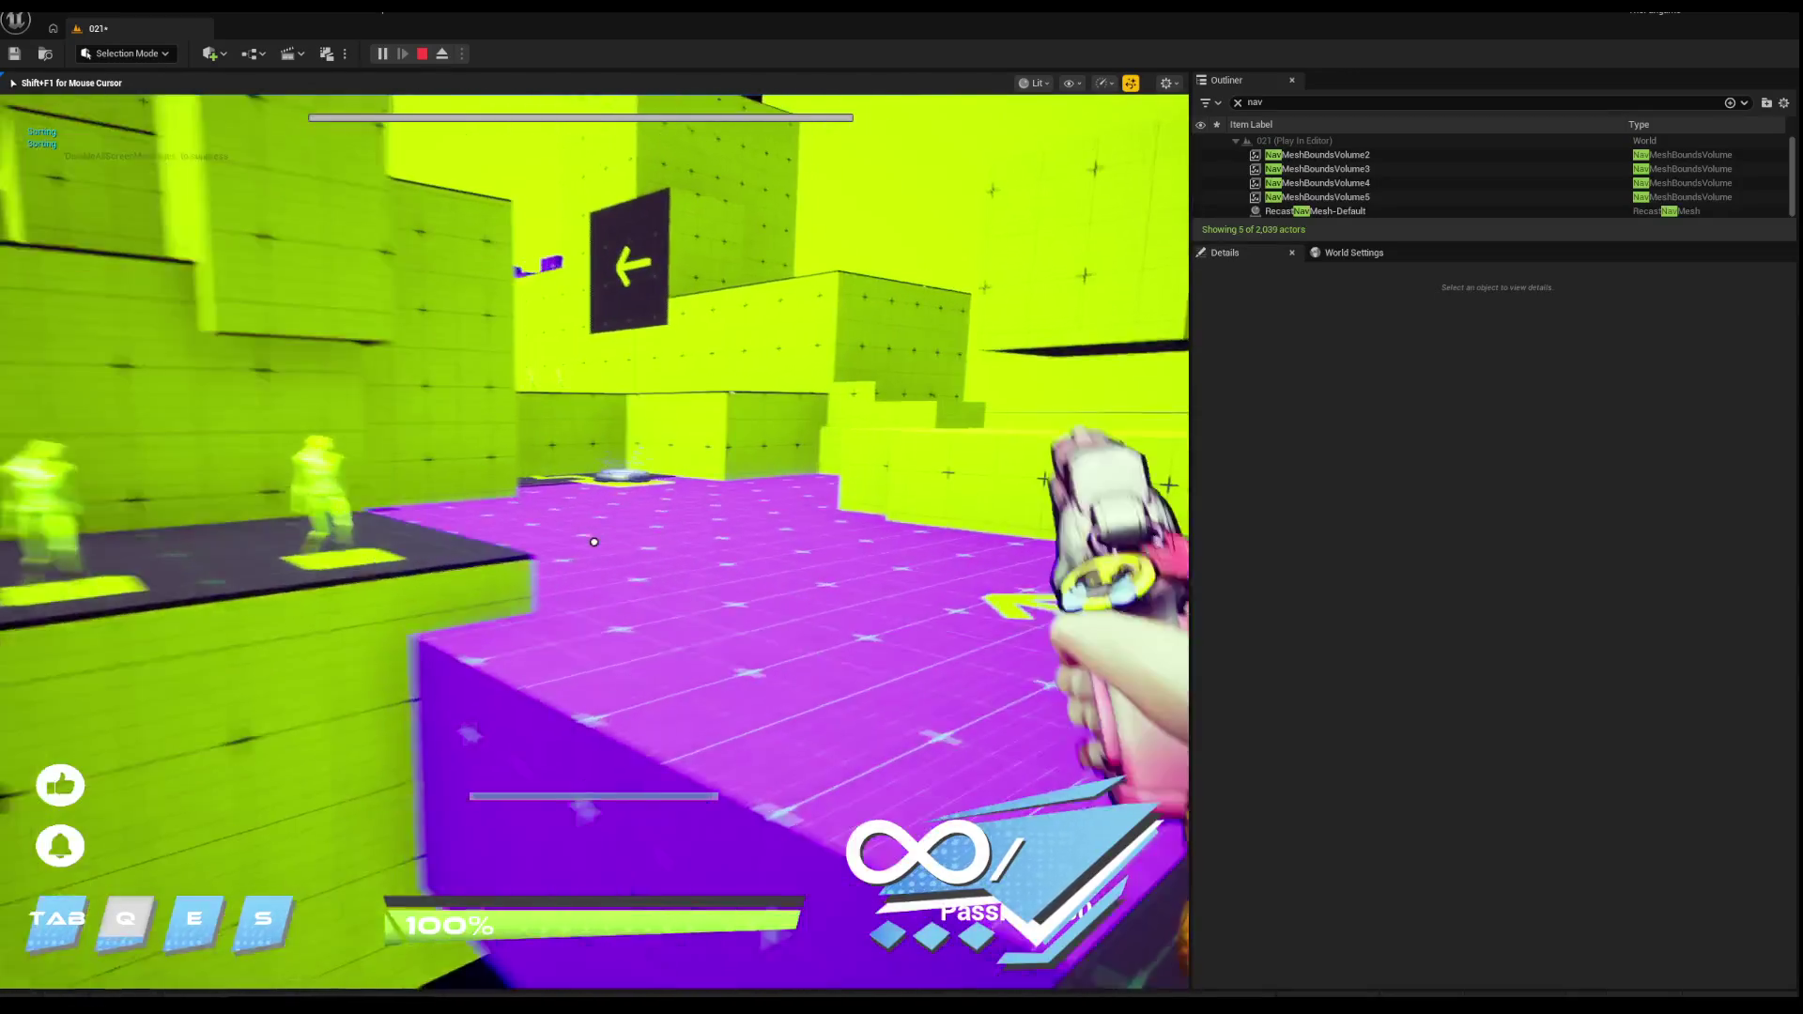
{"action": "key", "text": "w"}
{"action": "key", "text": "w"}
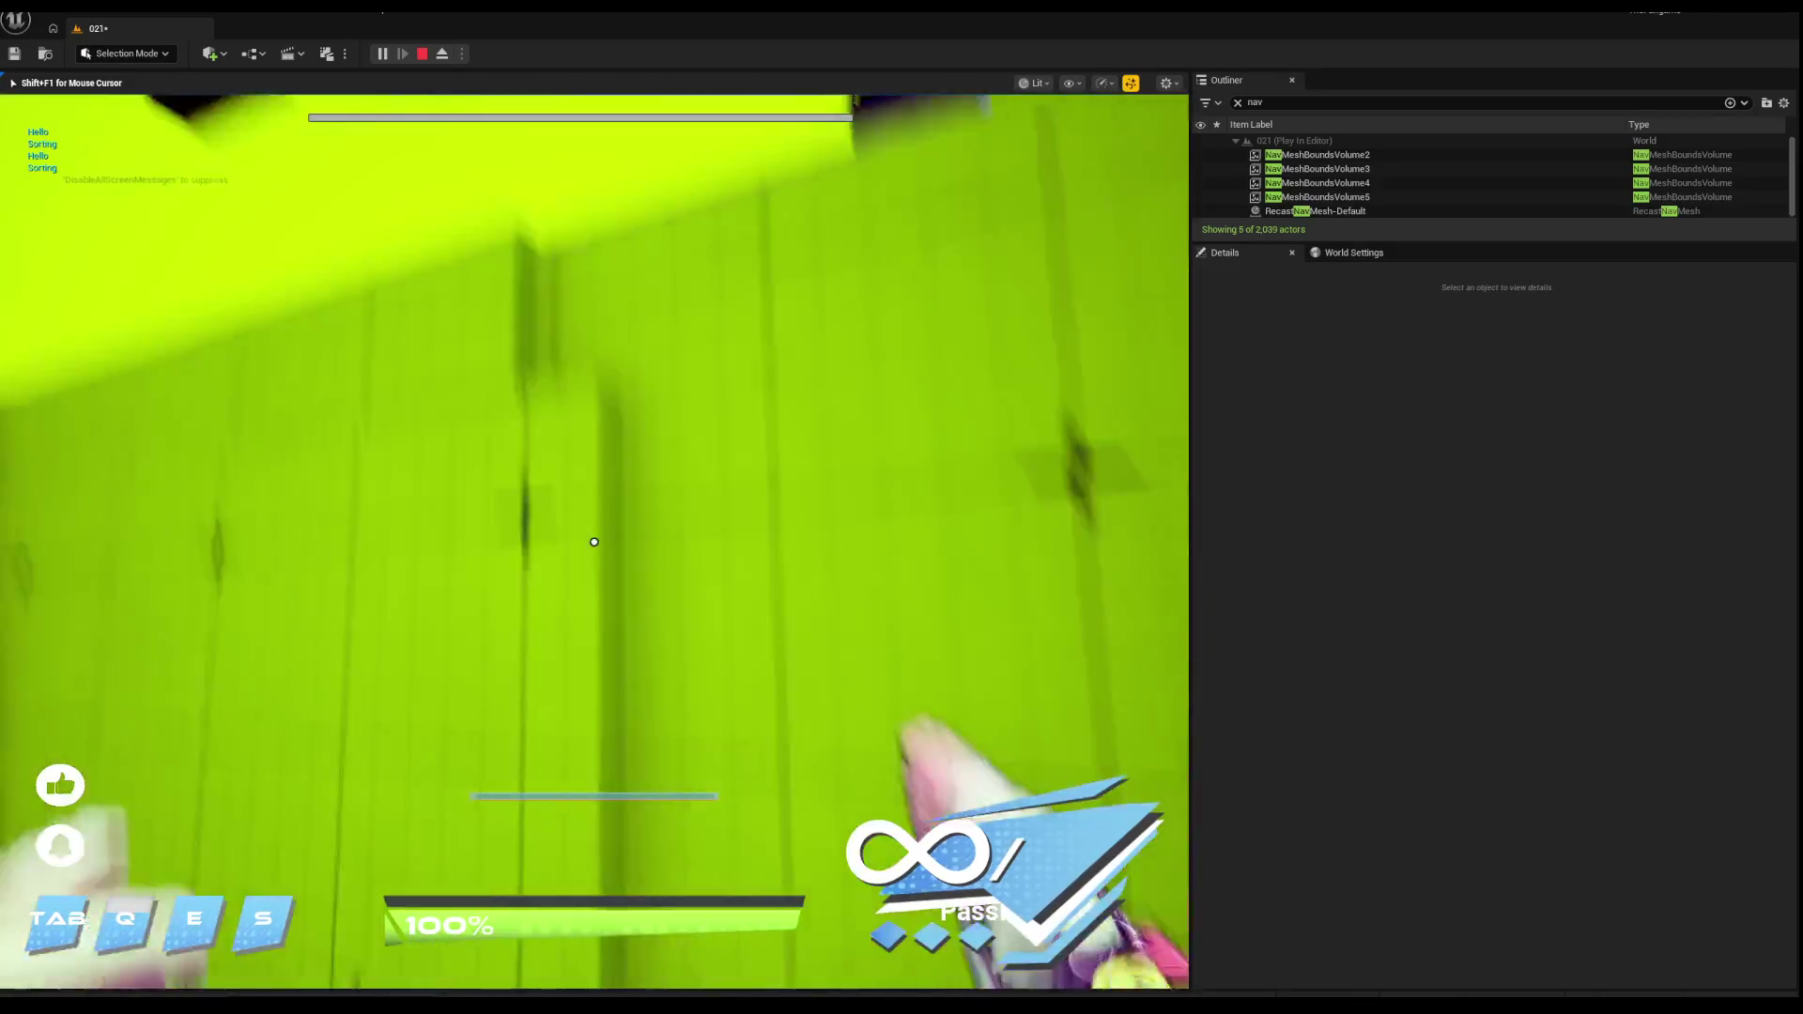
Step: Launch over the purple blocks from the arrow jump pads, shield again, then stop the play test
{"action": "key", "text": "s"}
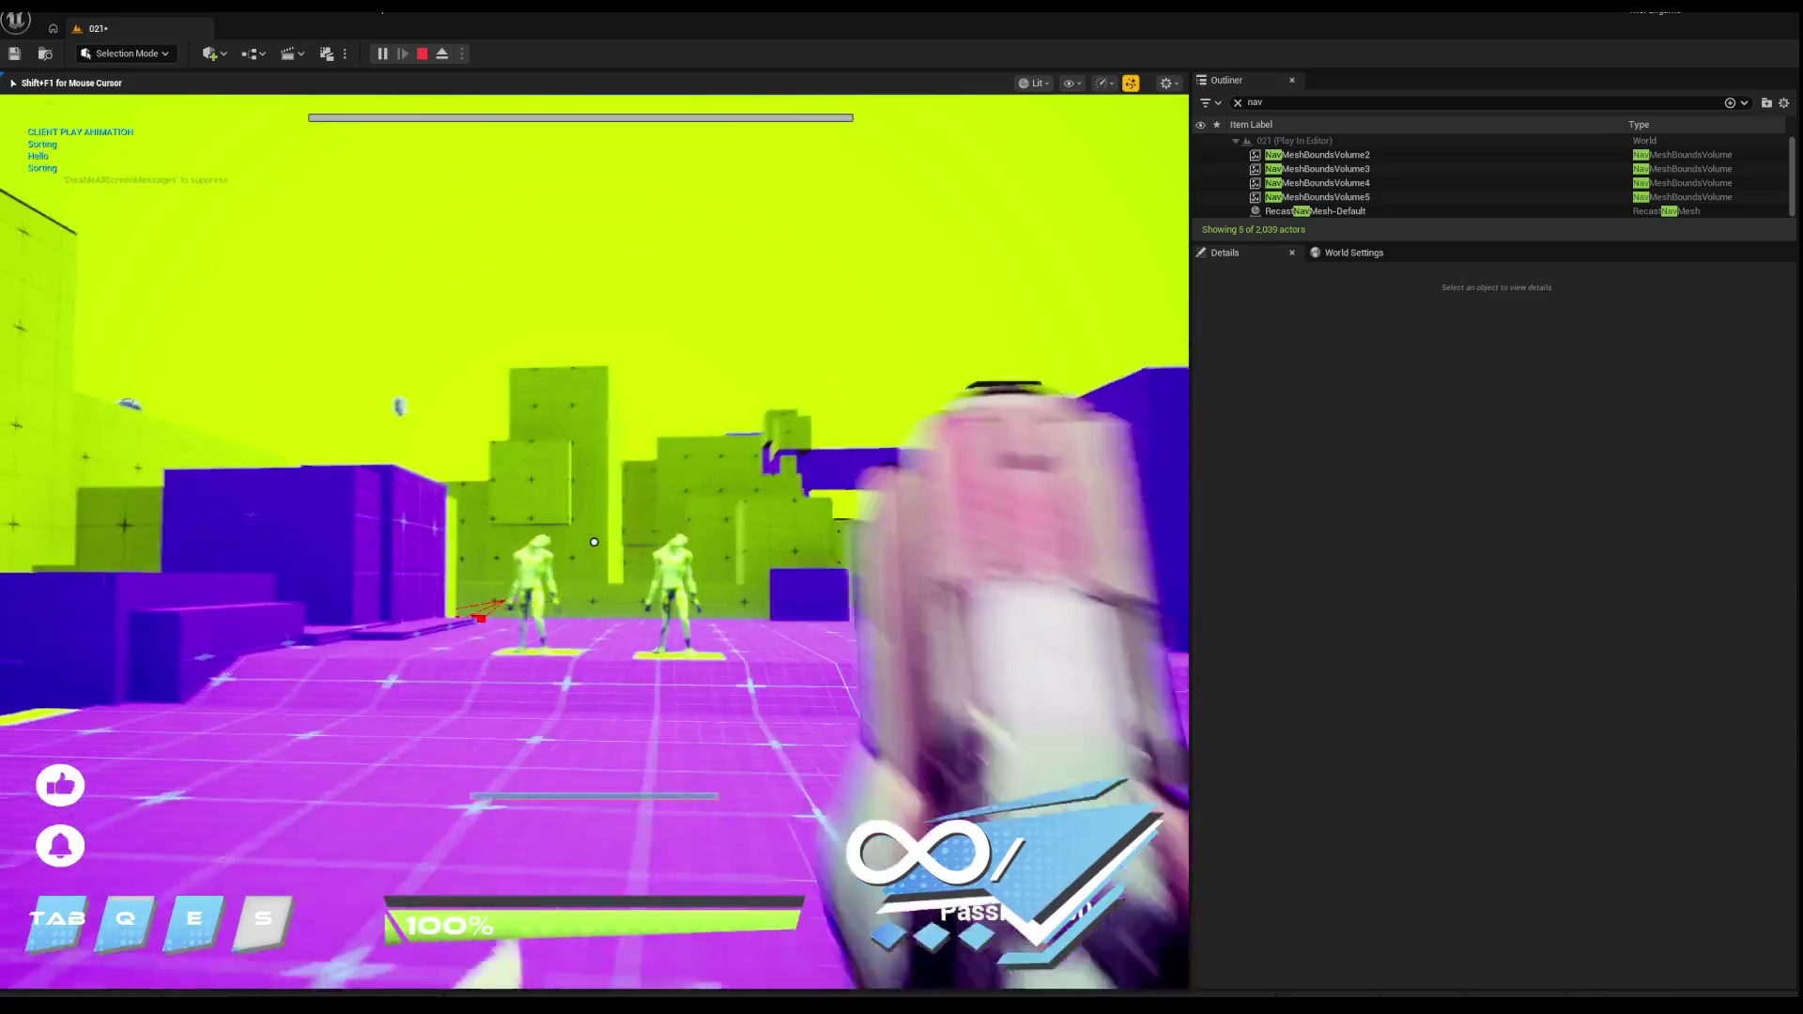
{"action": "key", "text": "w"}
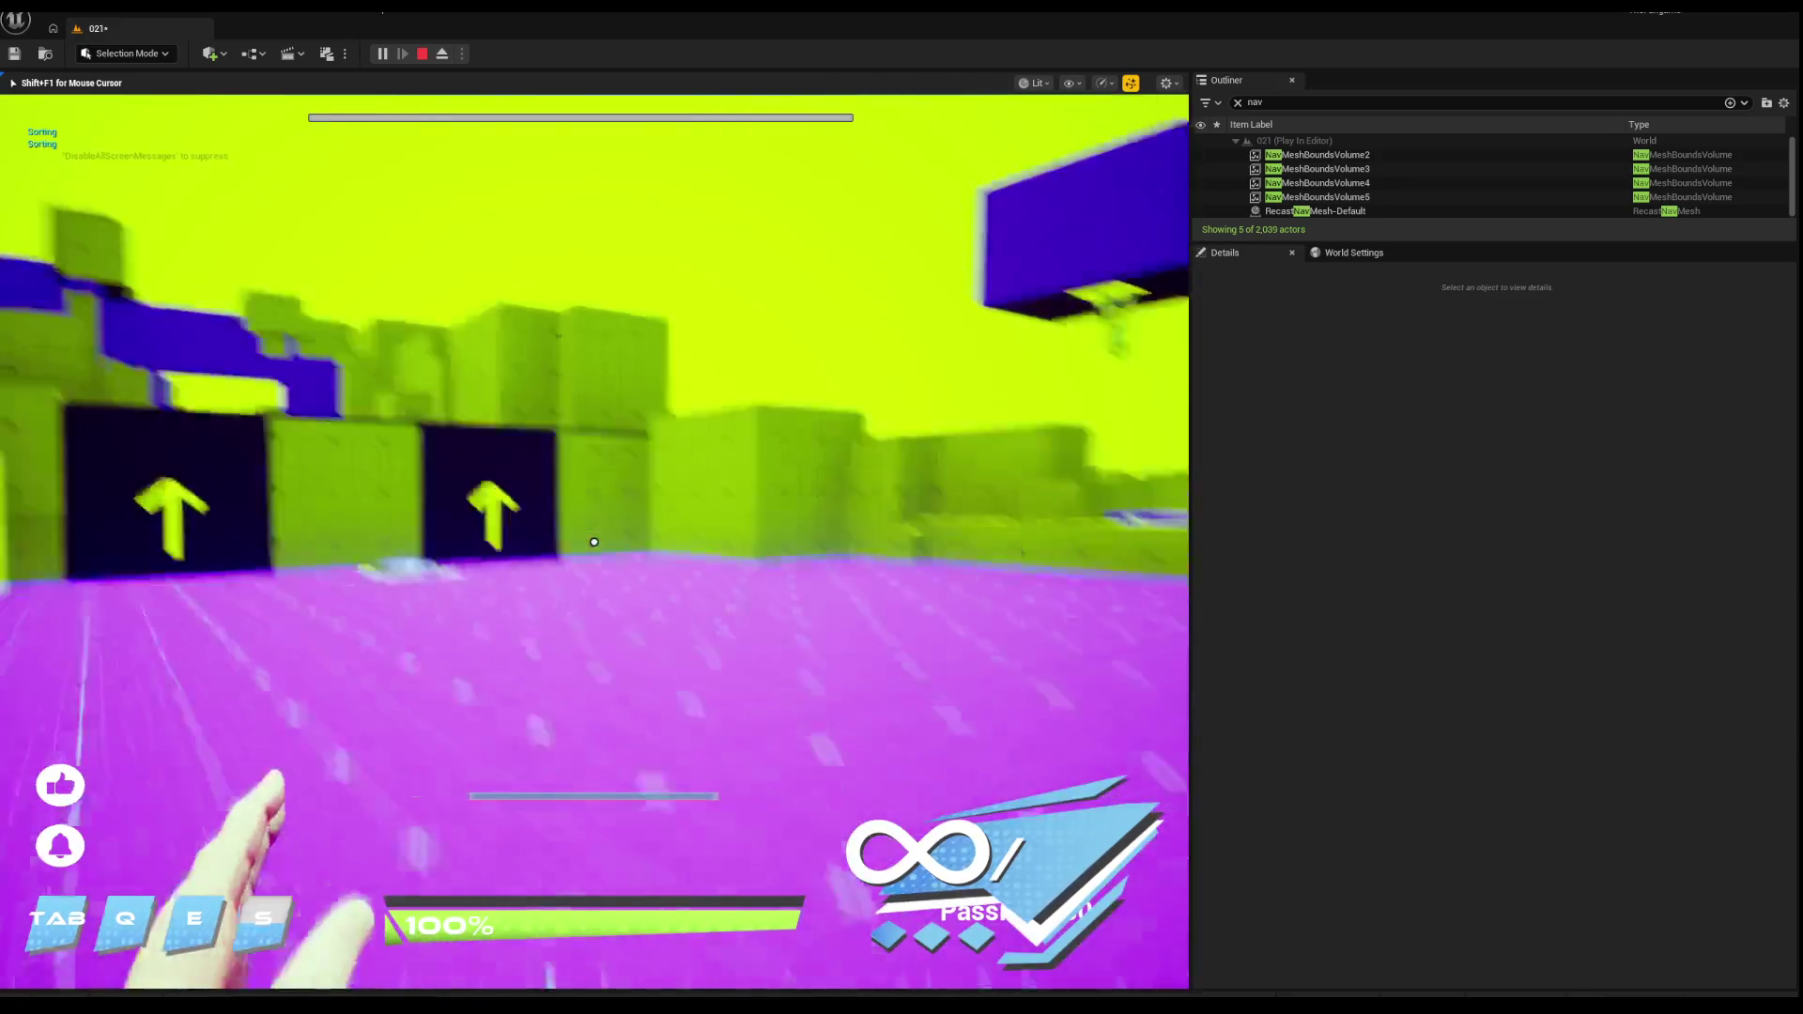
{"action": "key", "text": "w"}
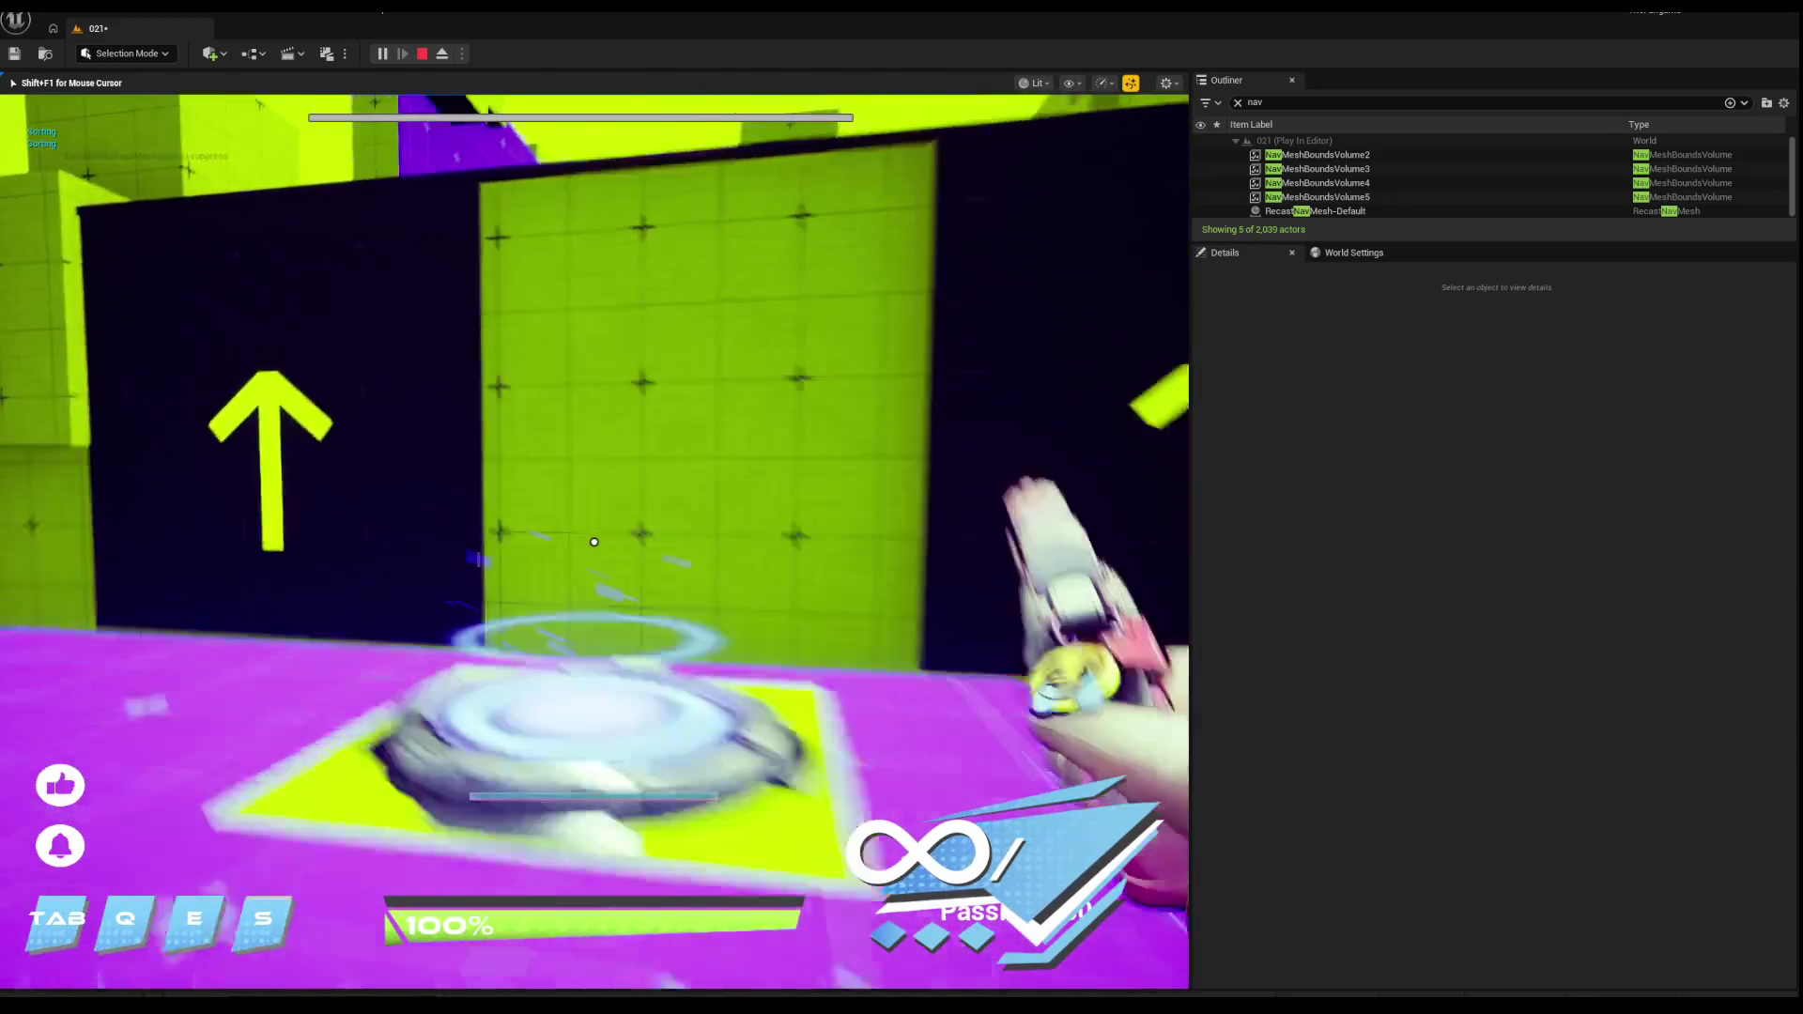
{"action": "key", "text": "w"}
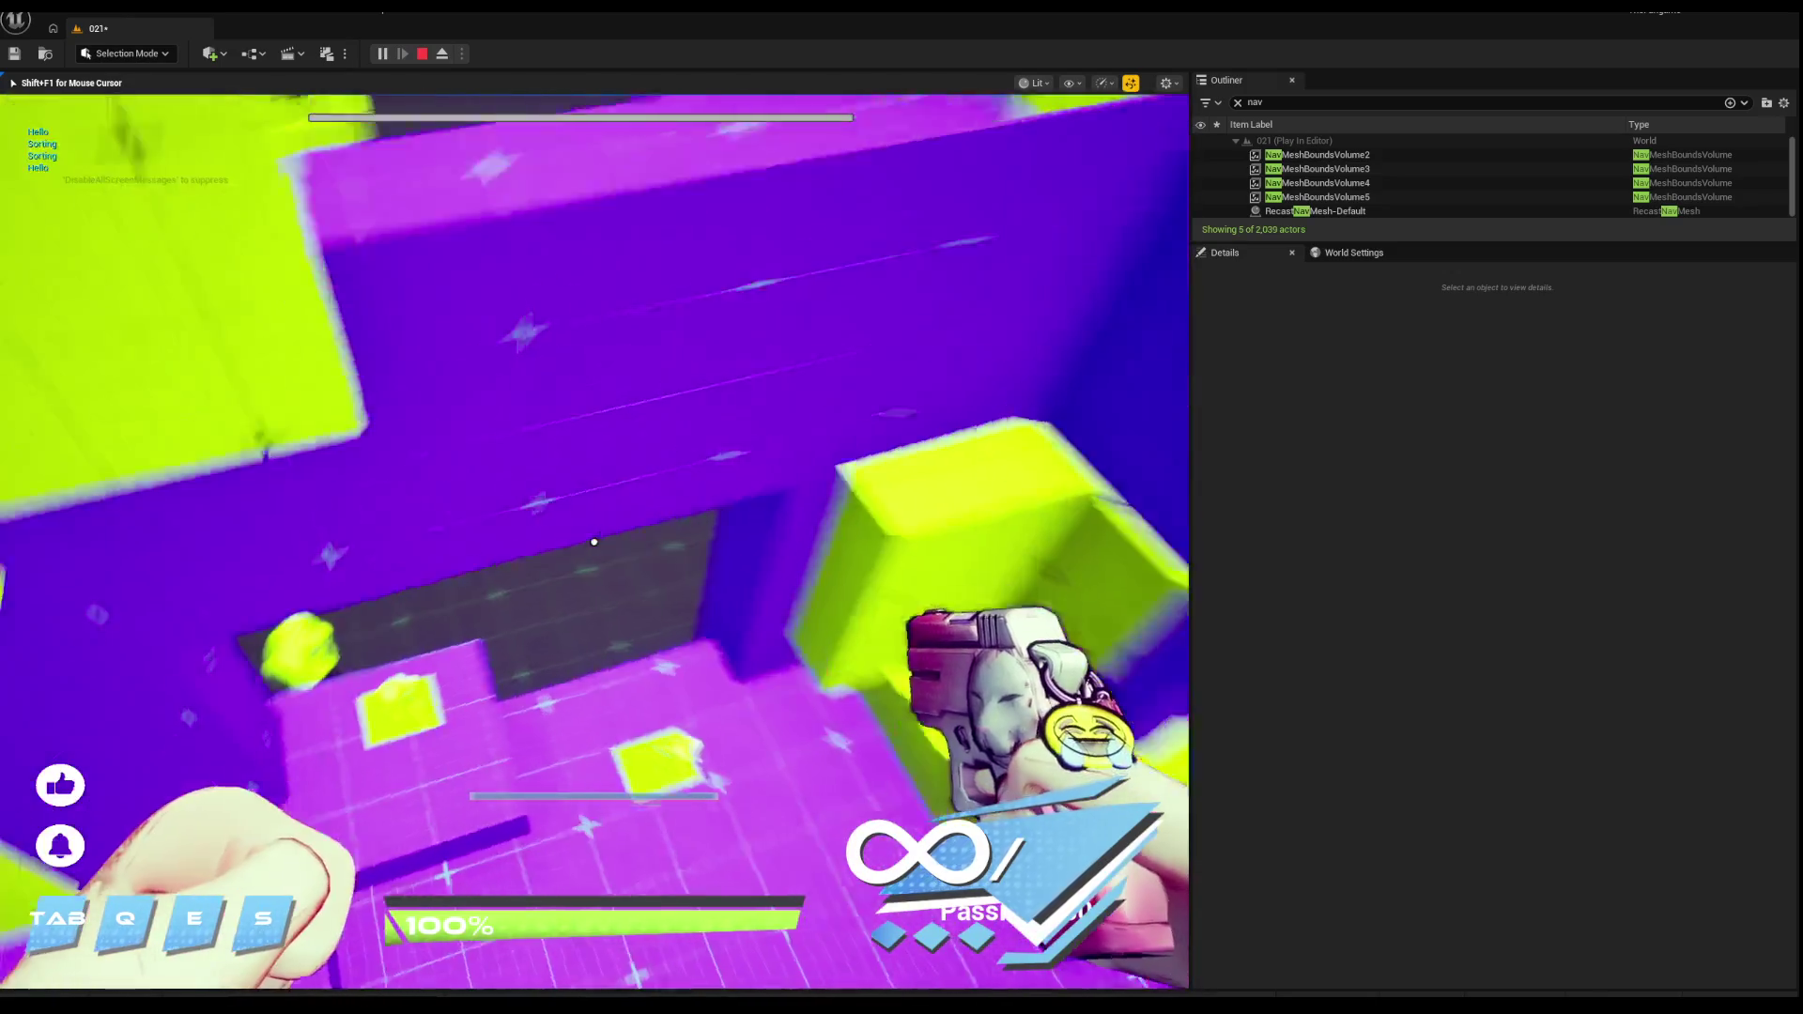
{"action": "key", "text": "q"}
{"action": "key", "text": "w"}
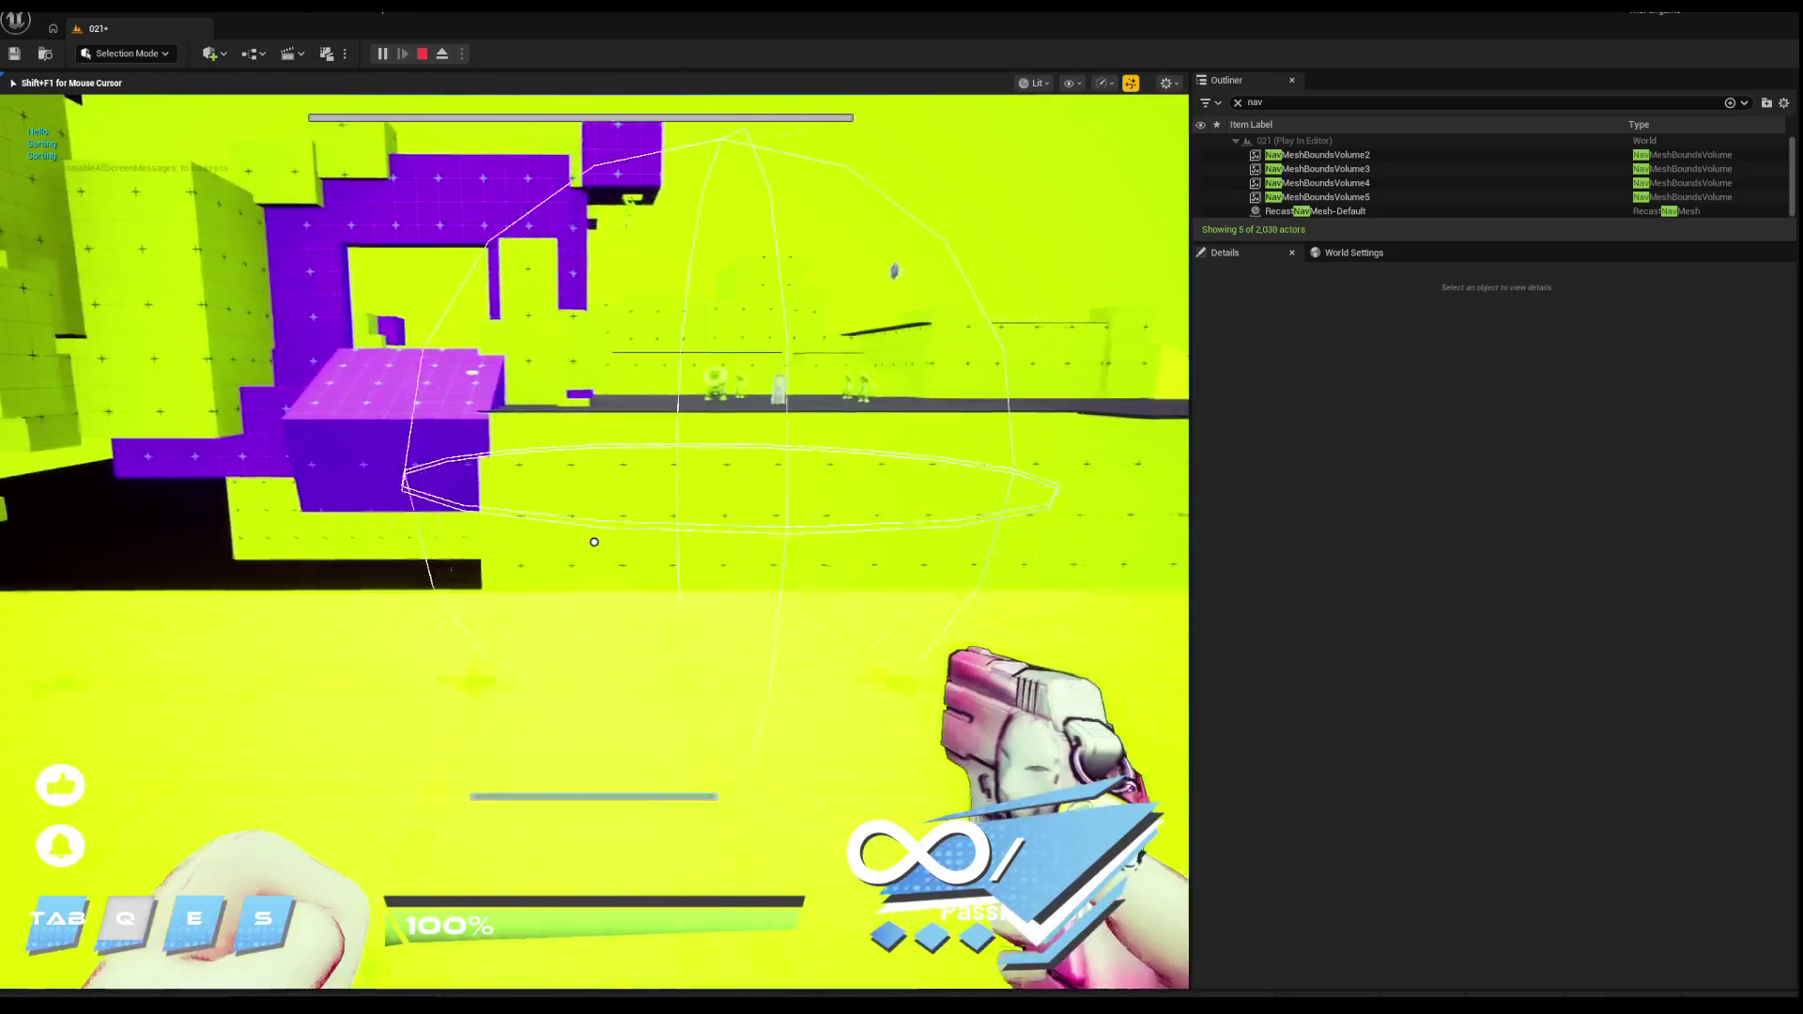
{"action": "mouse_move", "coordinate": [593, 542]}
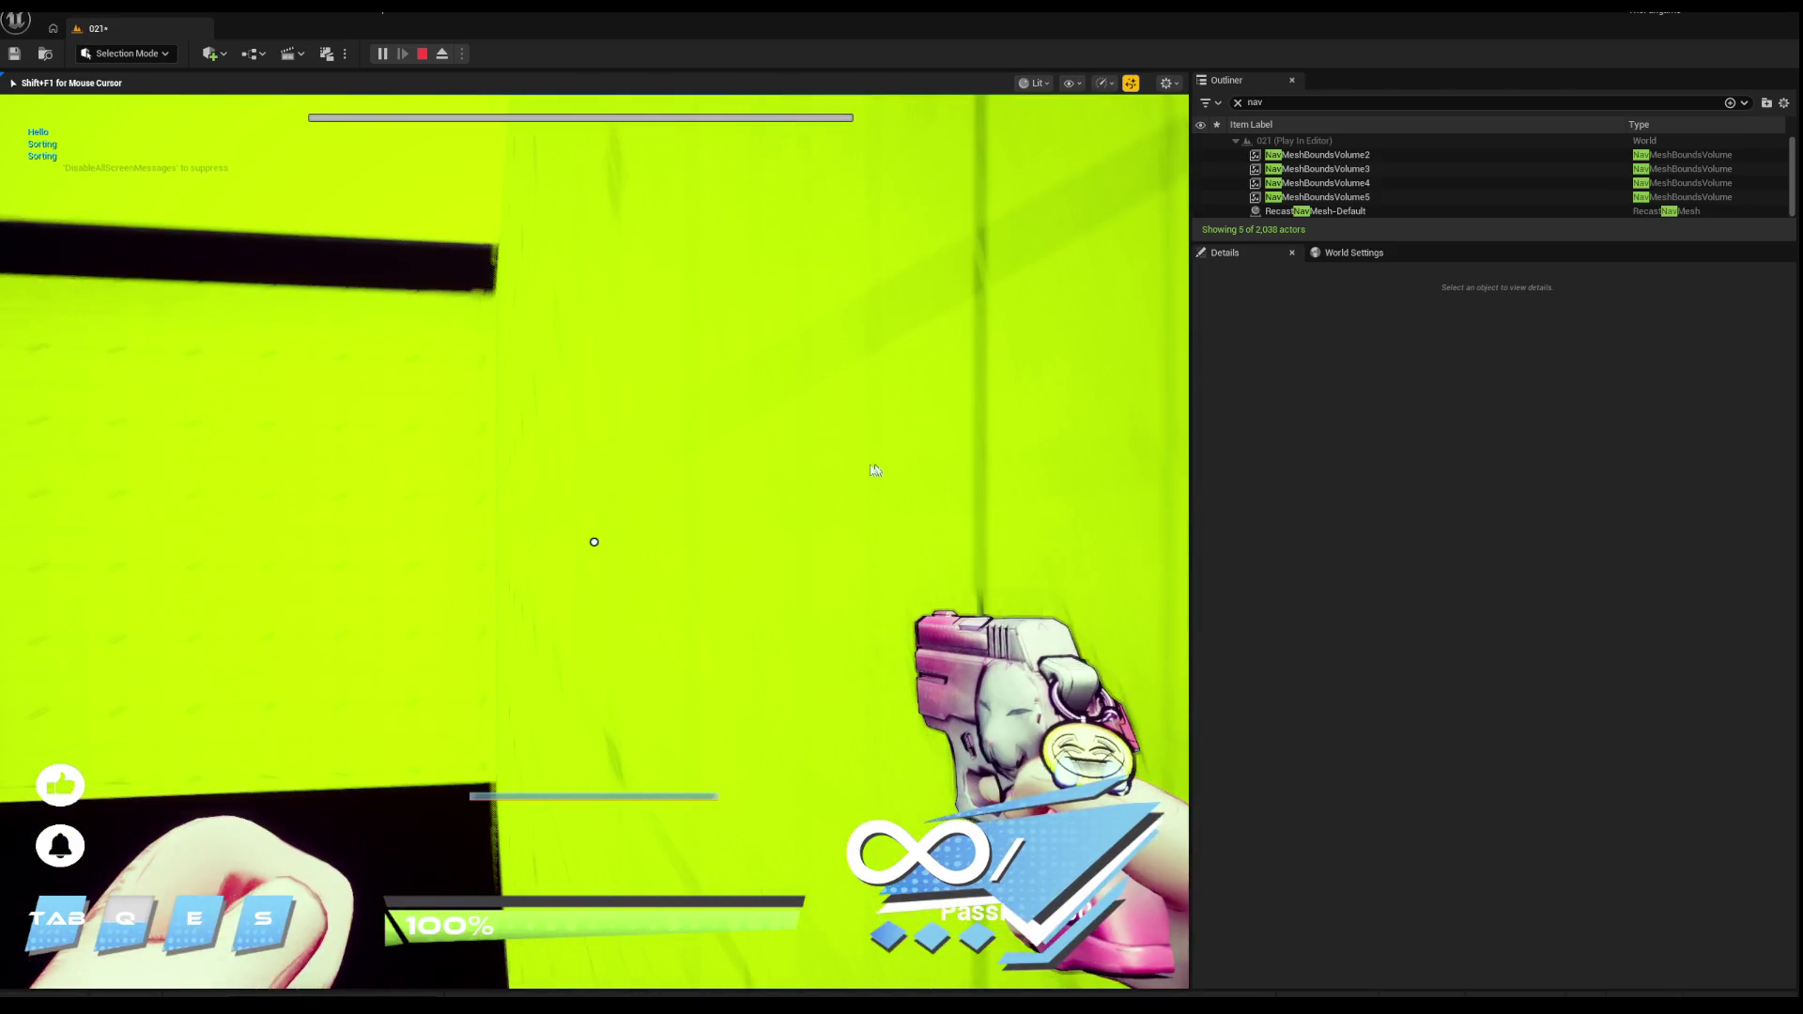
{"action": "key", "text": "Escape"}
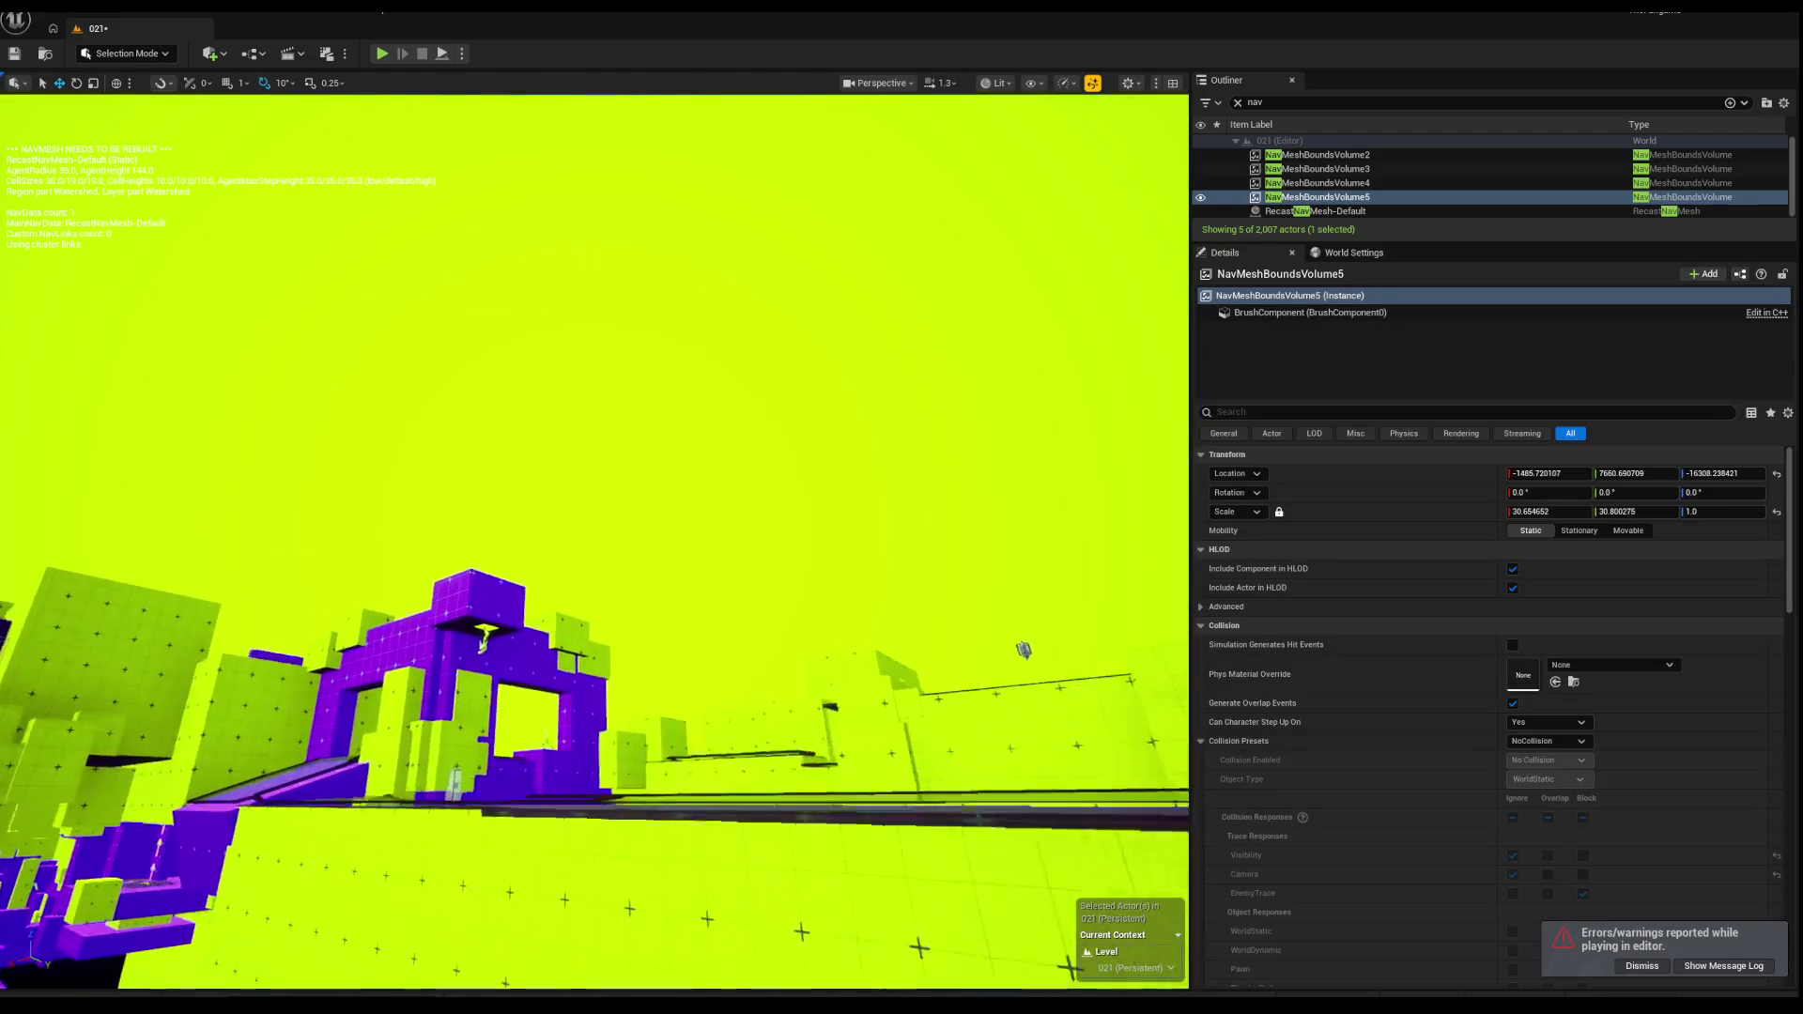
Step: Fly across the level and frame the grey platform Box4721 from above
{"action": "key", "text": "w"}
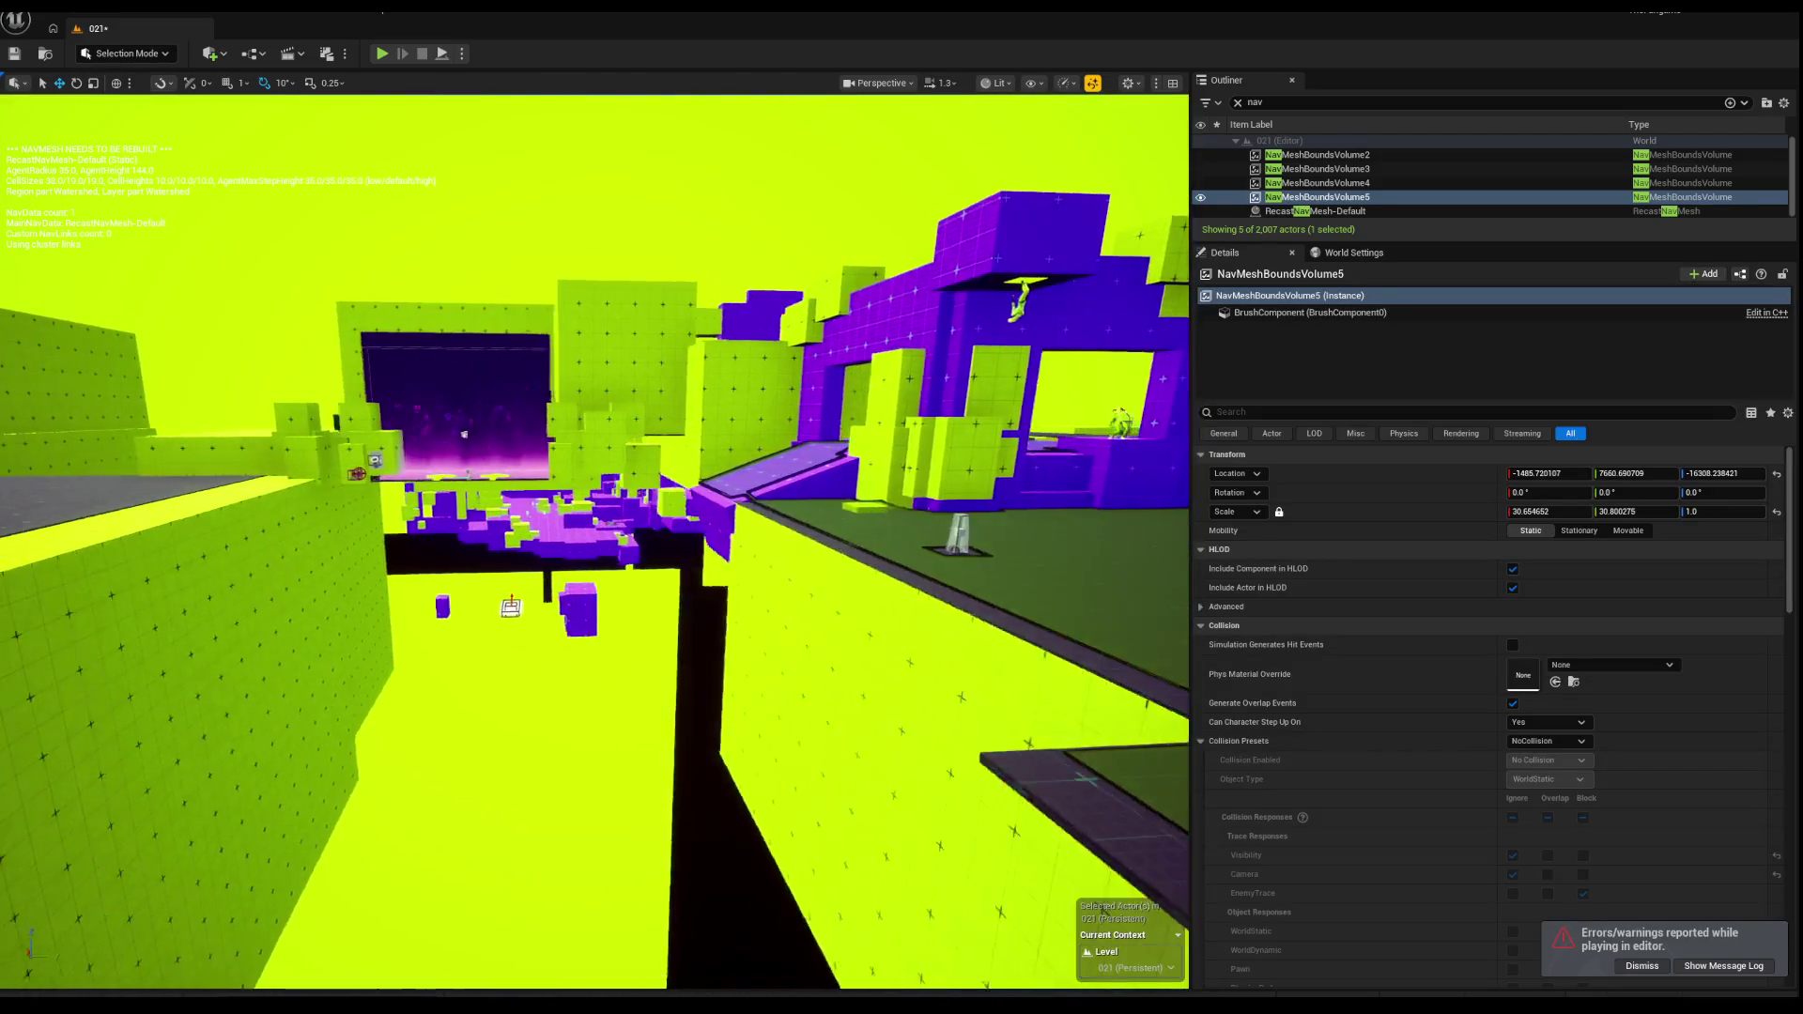
{"action": "key", "text": "a"}
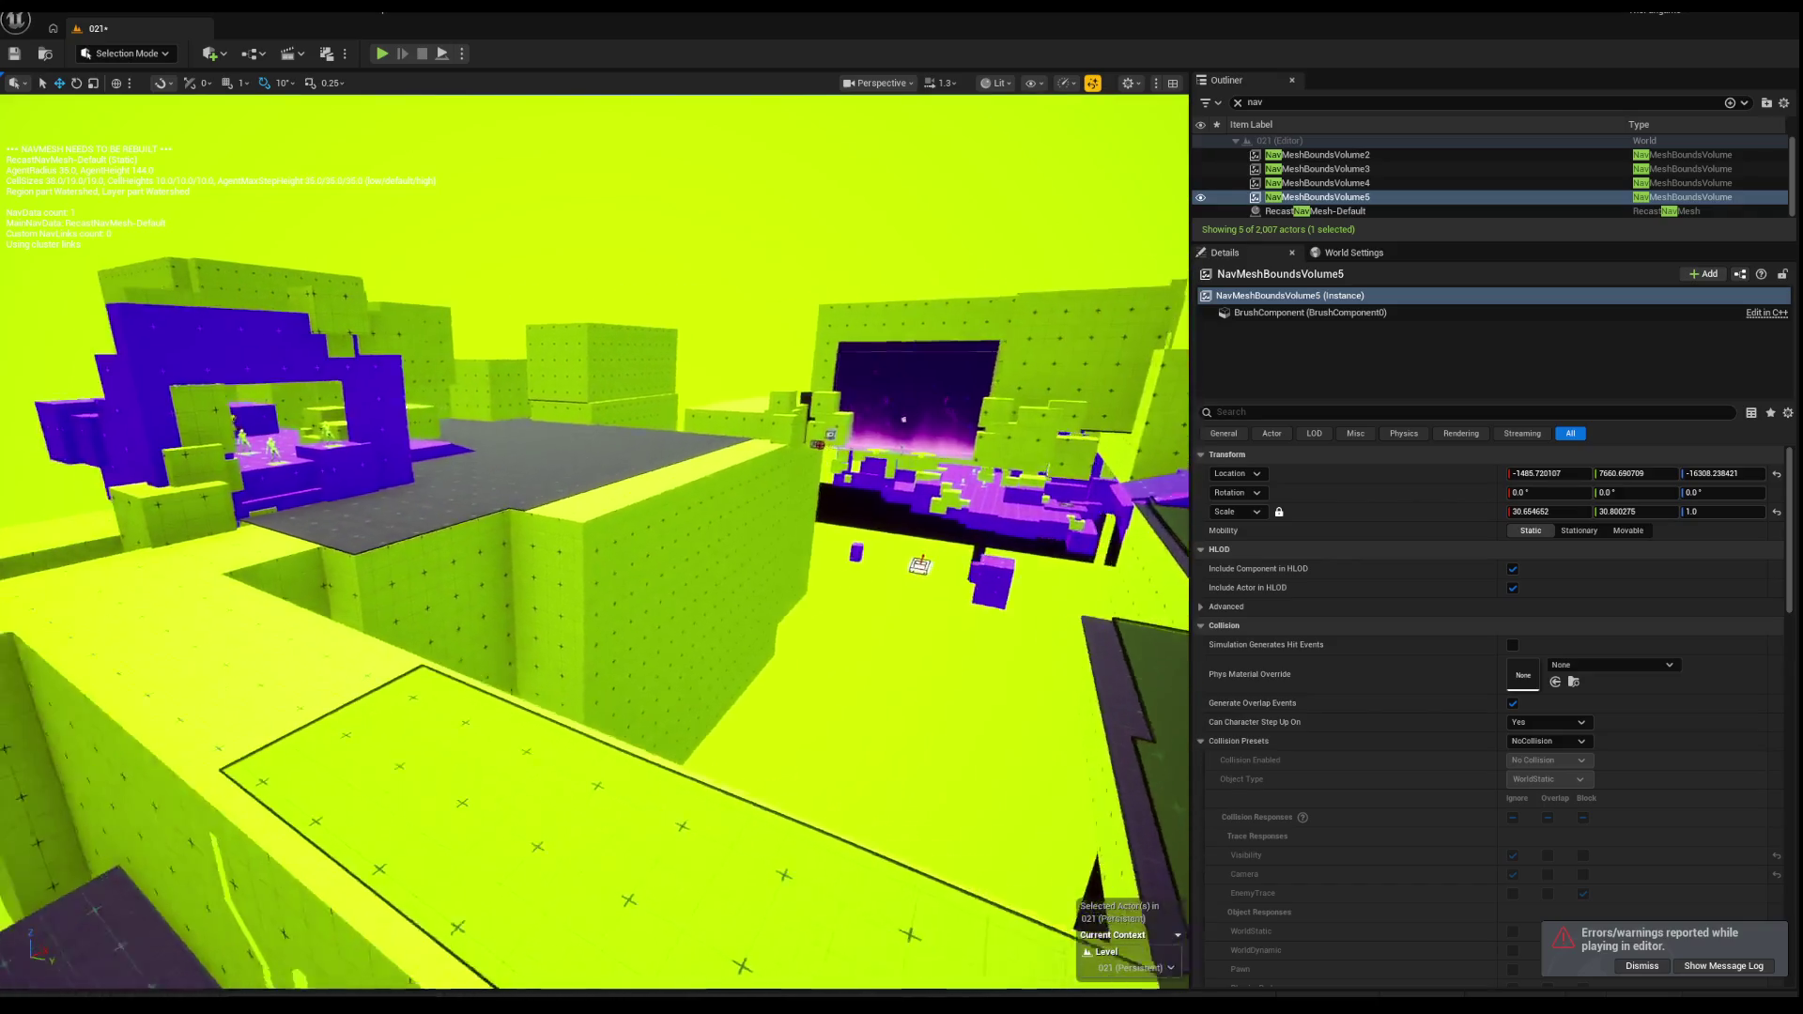
{"action": "left_click", "coordinate": [610, 583]}
{"action": "key", "text": "f"}
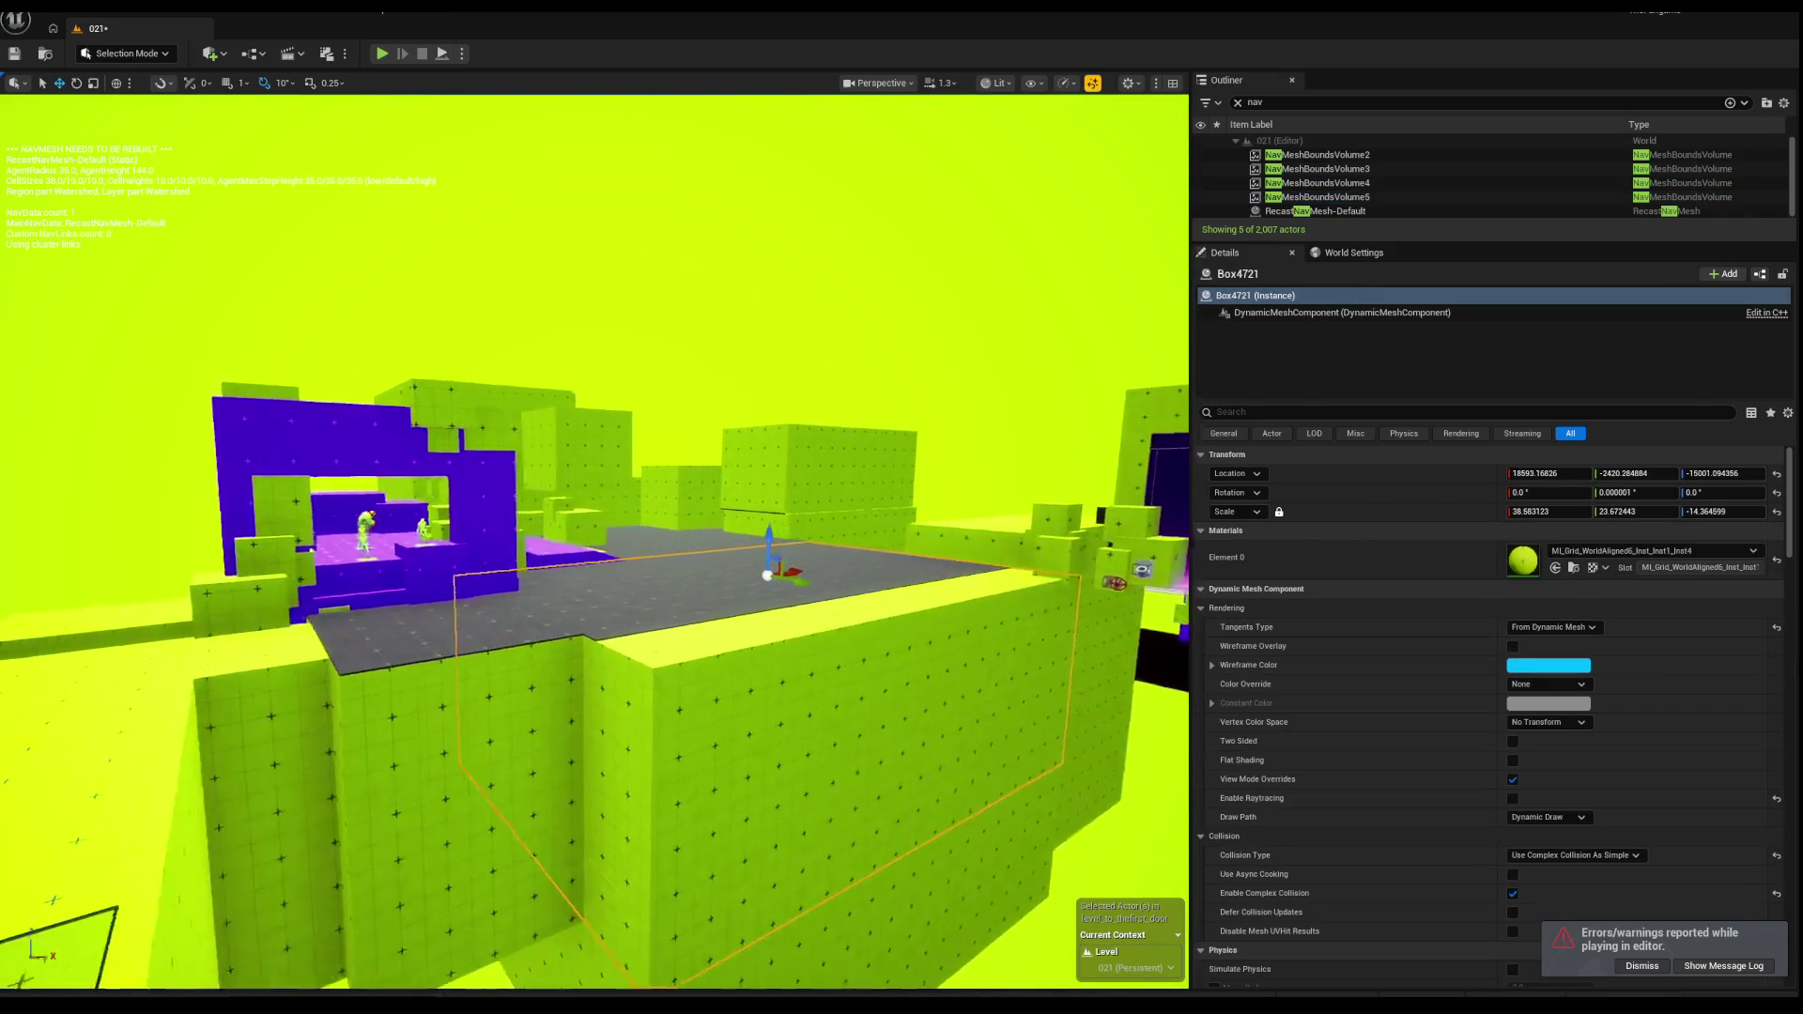
{"action": "key", "text": "e"}
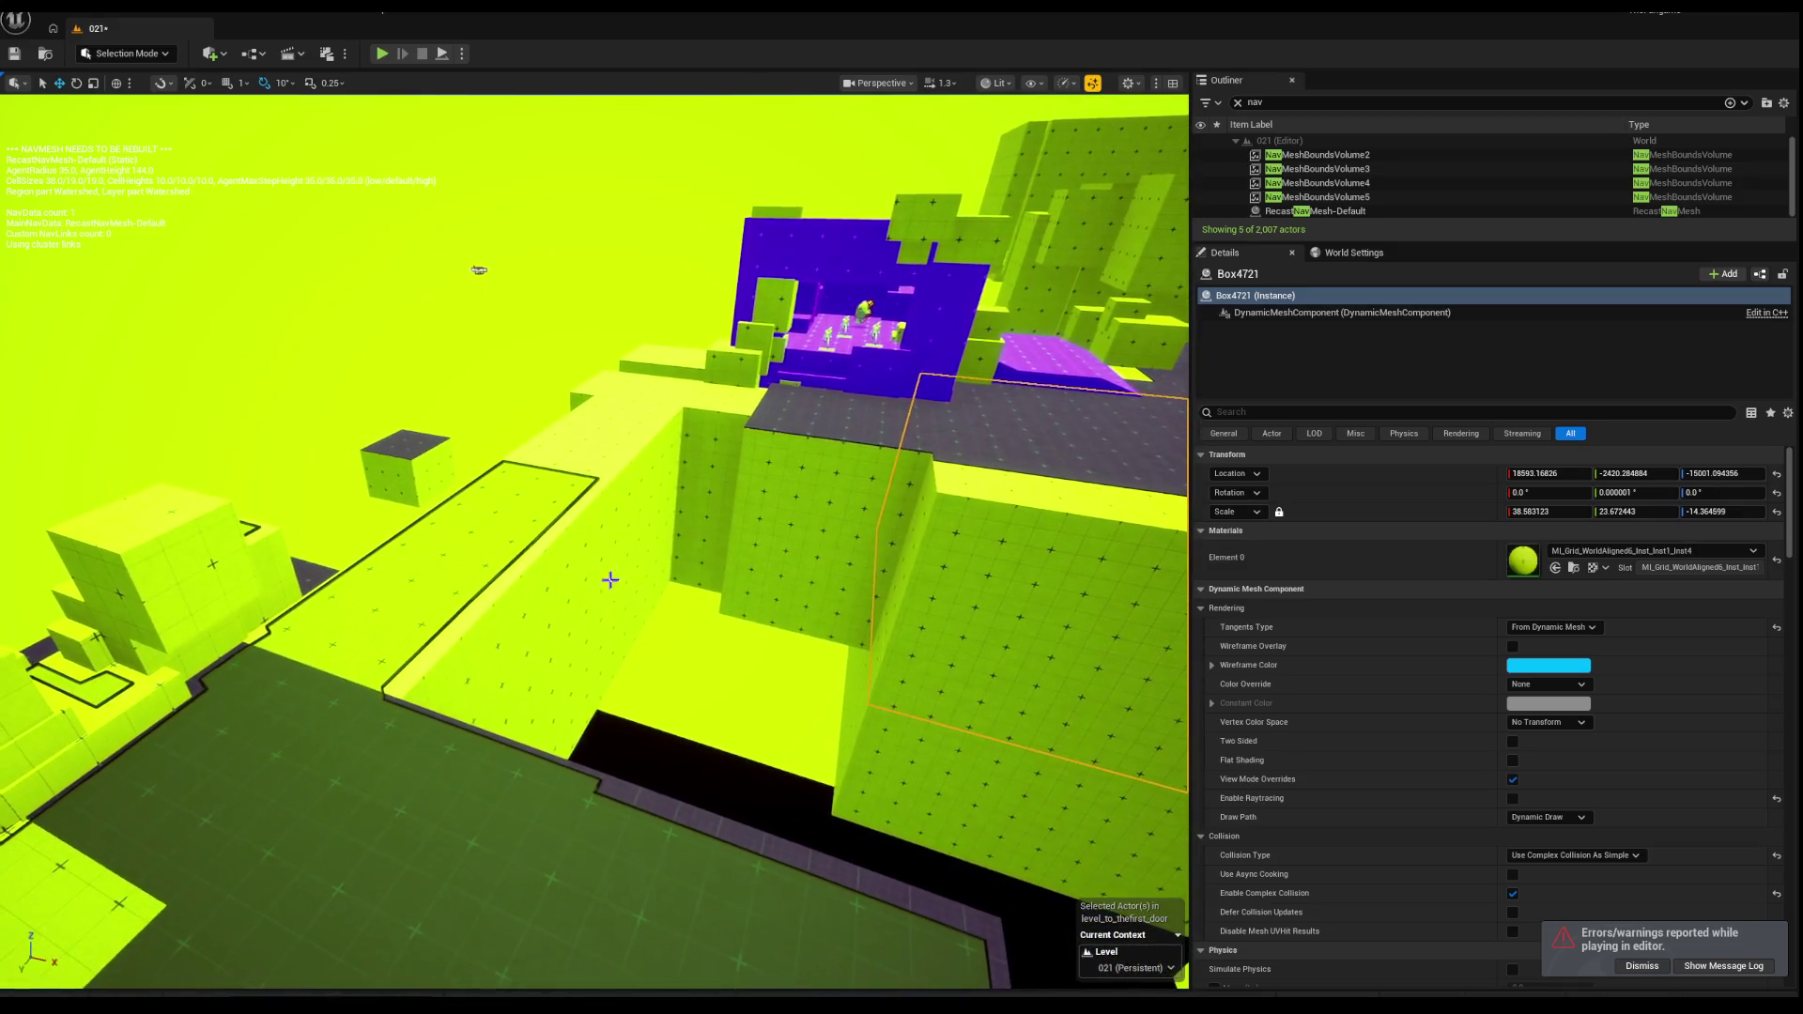
{"action": "left_click_drag", "start_coordinate": [601, 563], "coordinate": [642, 560]}
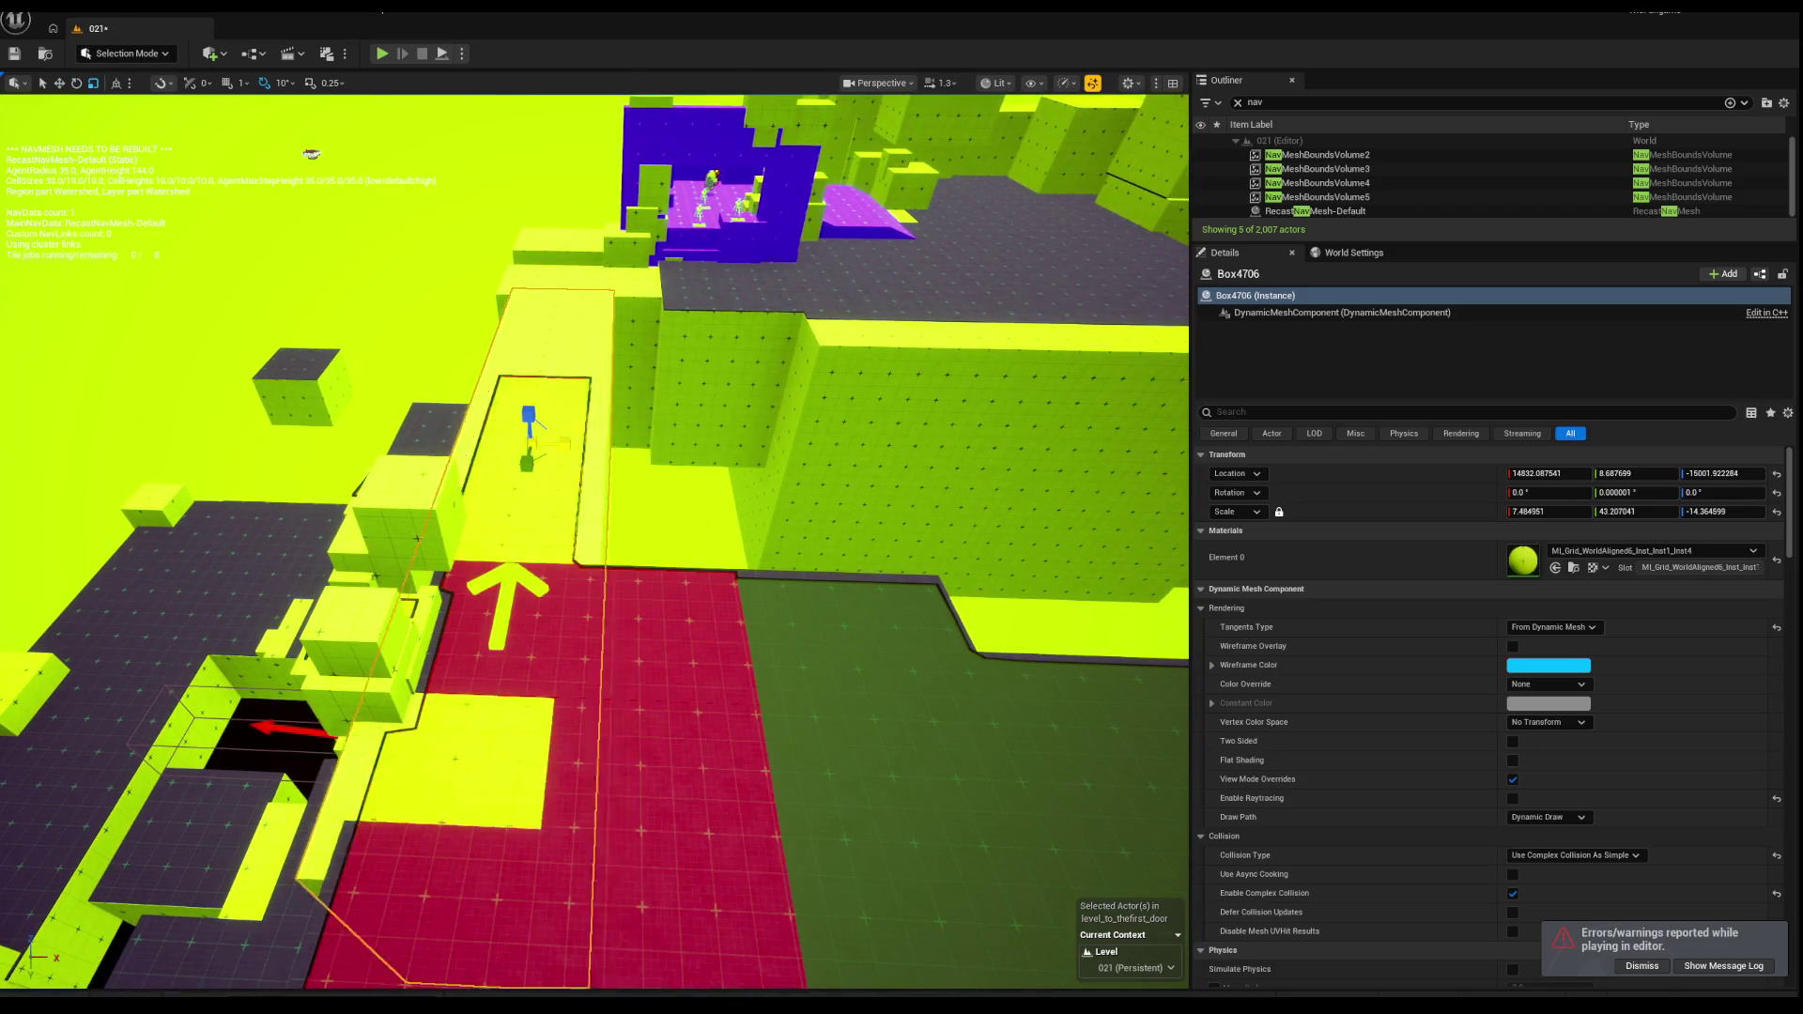
Step: Nudge Box4706 along X to about 15065.16, undoing a stray move, and start a play test
{"action": "mouse_move", "coordinate": [617, 452]}
{"action": "left_mouse_down"}
{"action": "mouse_move", "coordinate": [666, 464]}
{"action": "mouse_move", "coordinate": [742, 404]}
{"action": "mouse_move", "coordinate": [845, 564]}
{"action": "mouse_move", "coordinate": [884, 483]}
{"action": "mouse_move", "coordinate": [887, 504]}
{"action": "left_mouse_up"}
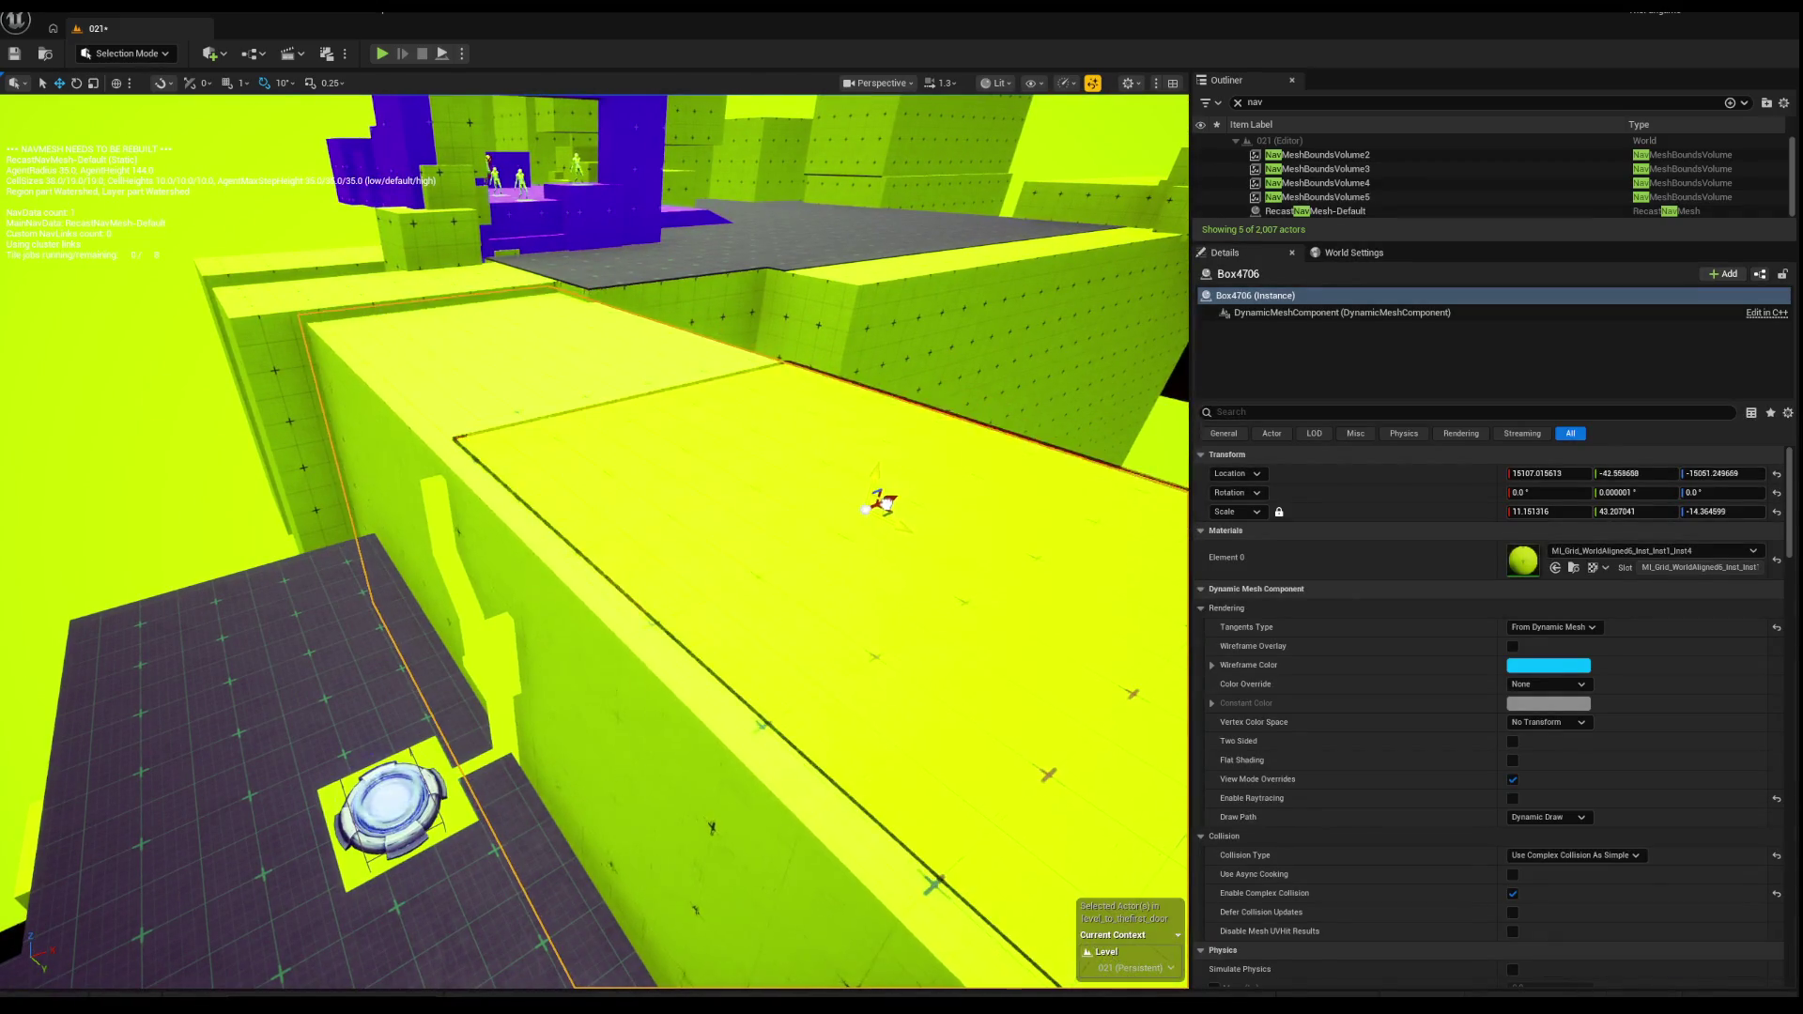
{"action": "key", "text": "ctrl+z"}
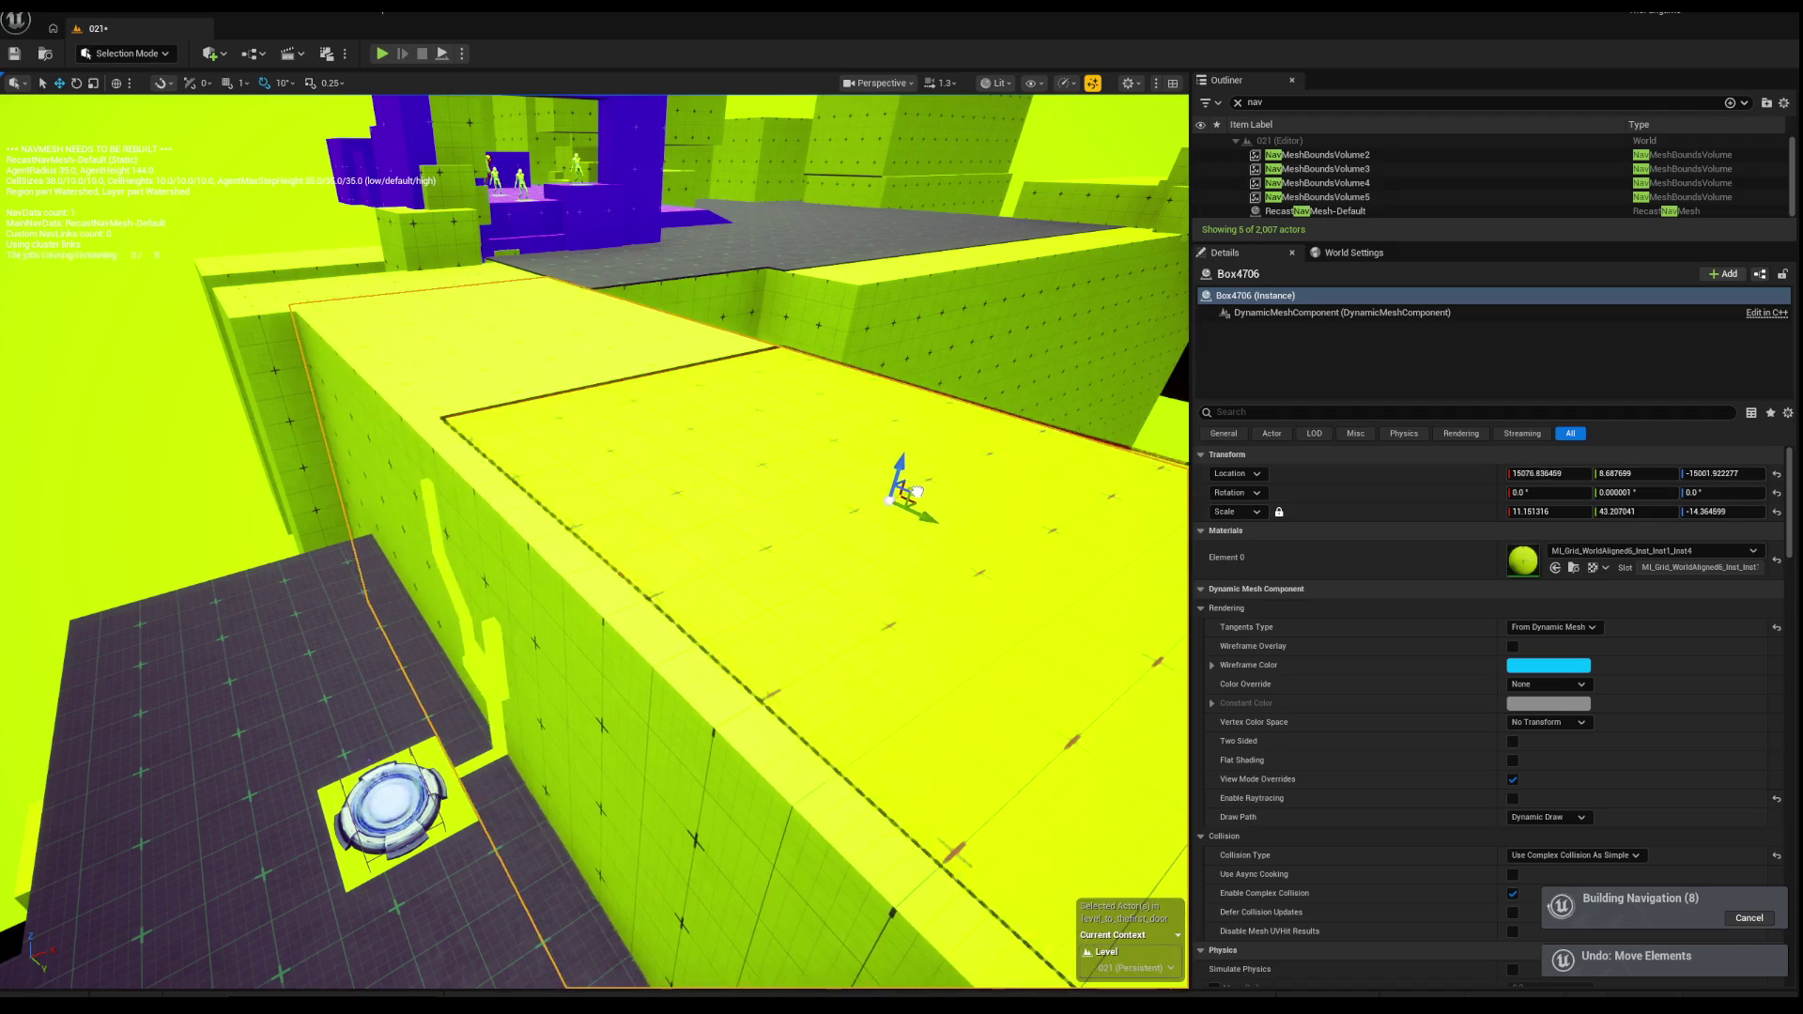
{"action": "left_click_drag", "start_coordinate": [913, 489], "coordinate": [913, 490]}
{"action": "scroll", "coordinate": [914, 489], "scroll_direction": "down", "scroll_amount": 10}
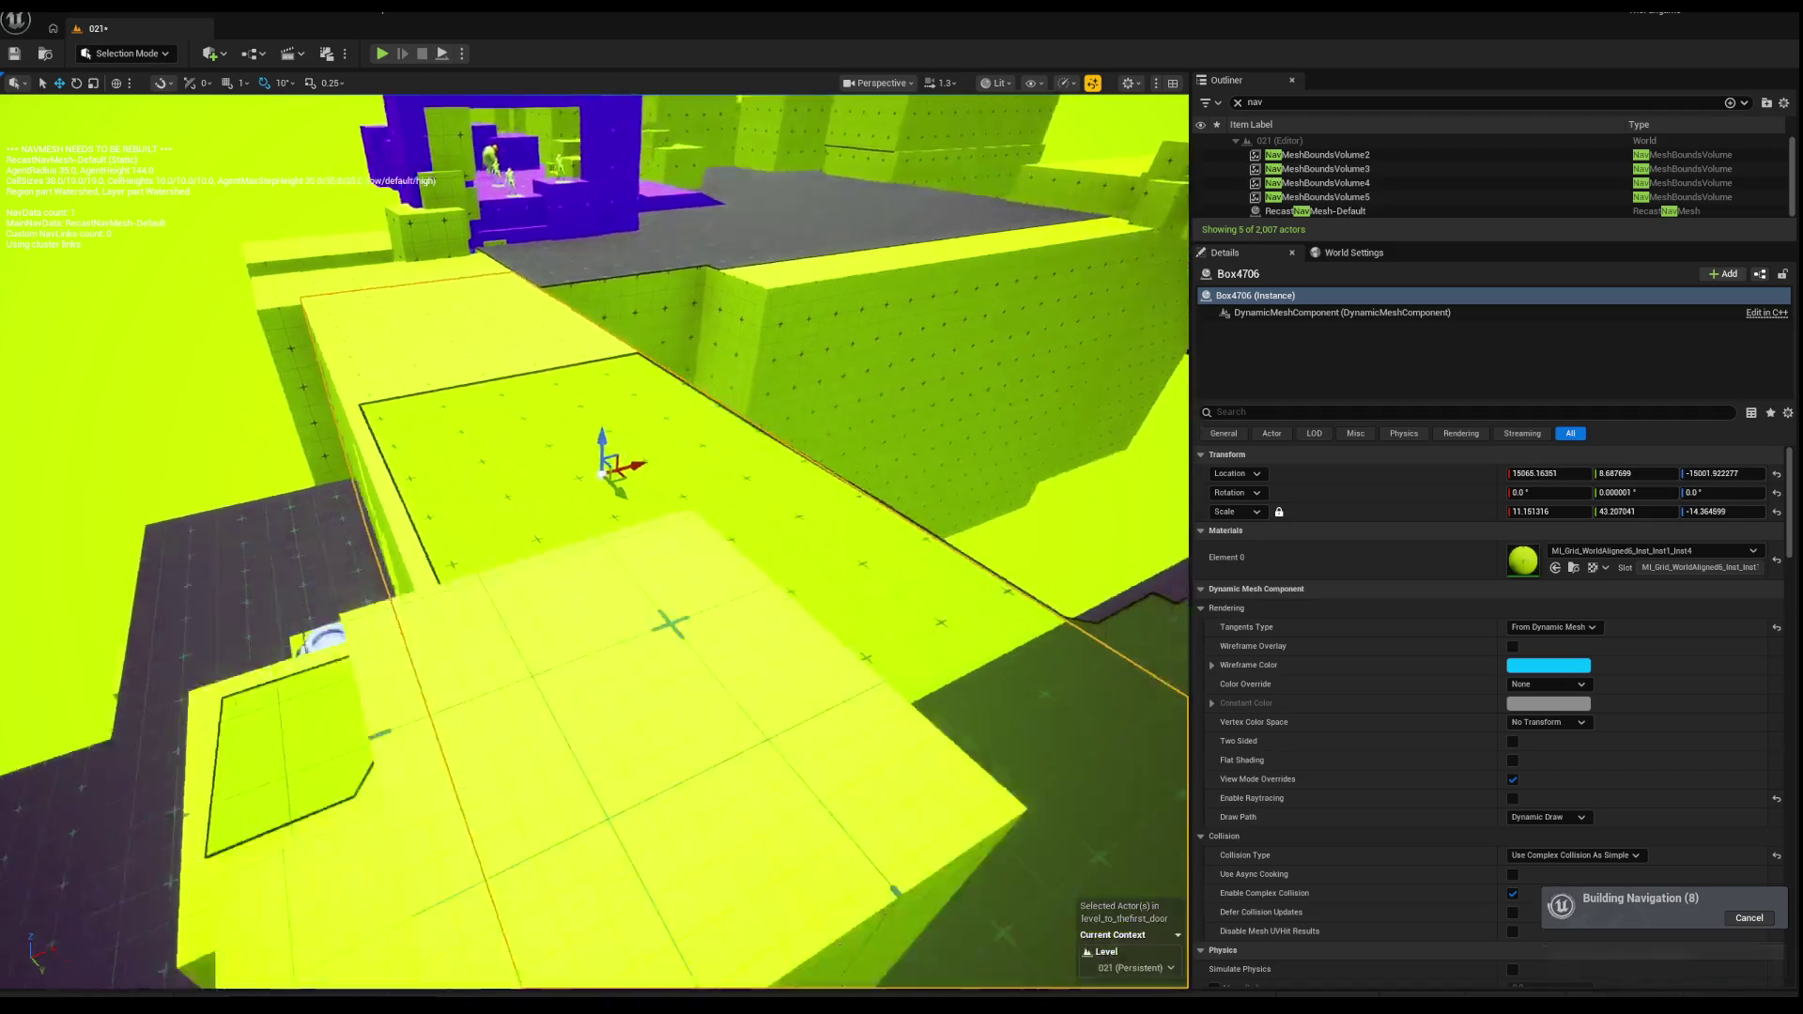
{"action": "scroll", "coordinate": [907, 499], "scroll_direction": "up", "scroll_amount": 3}
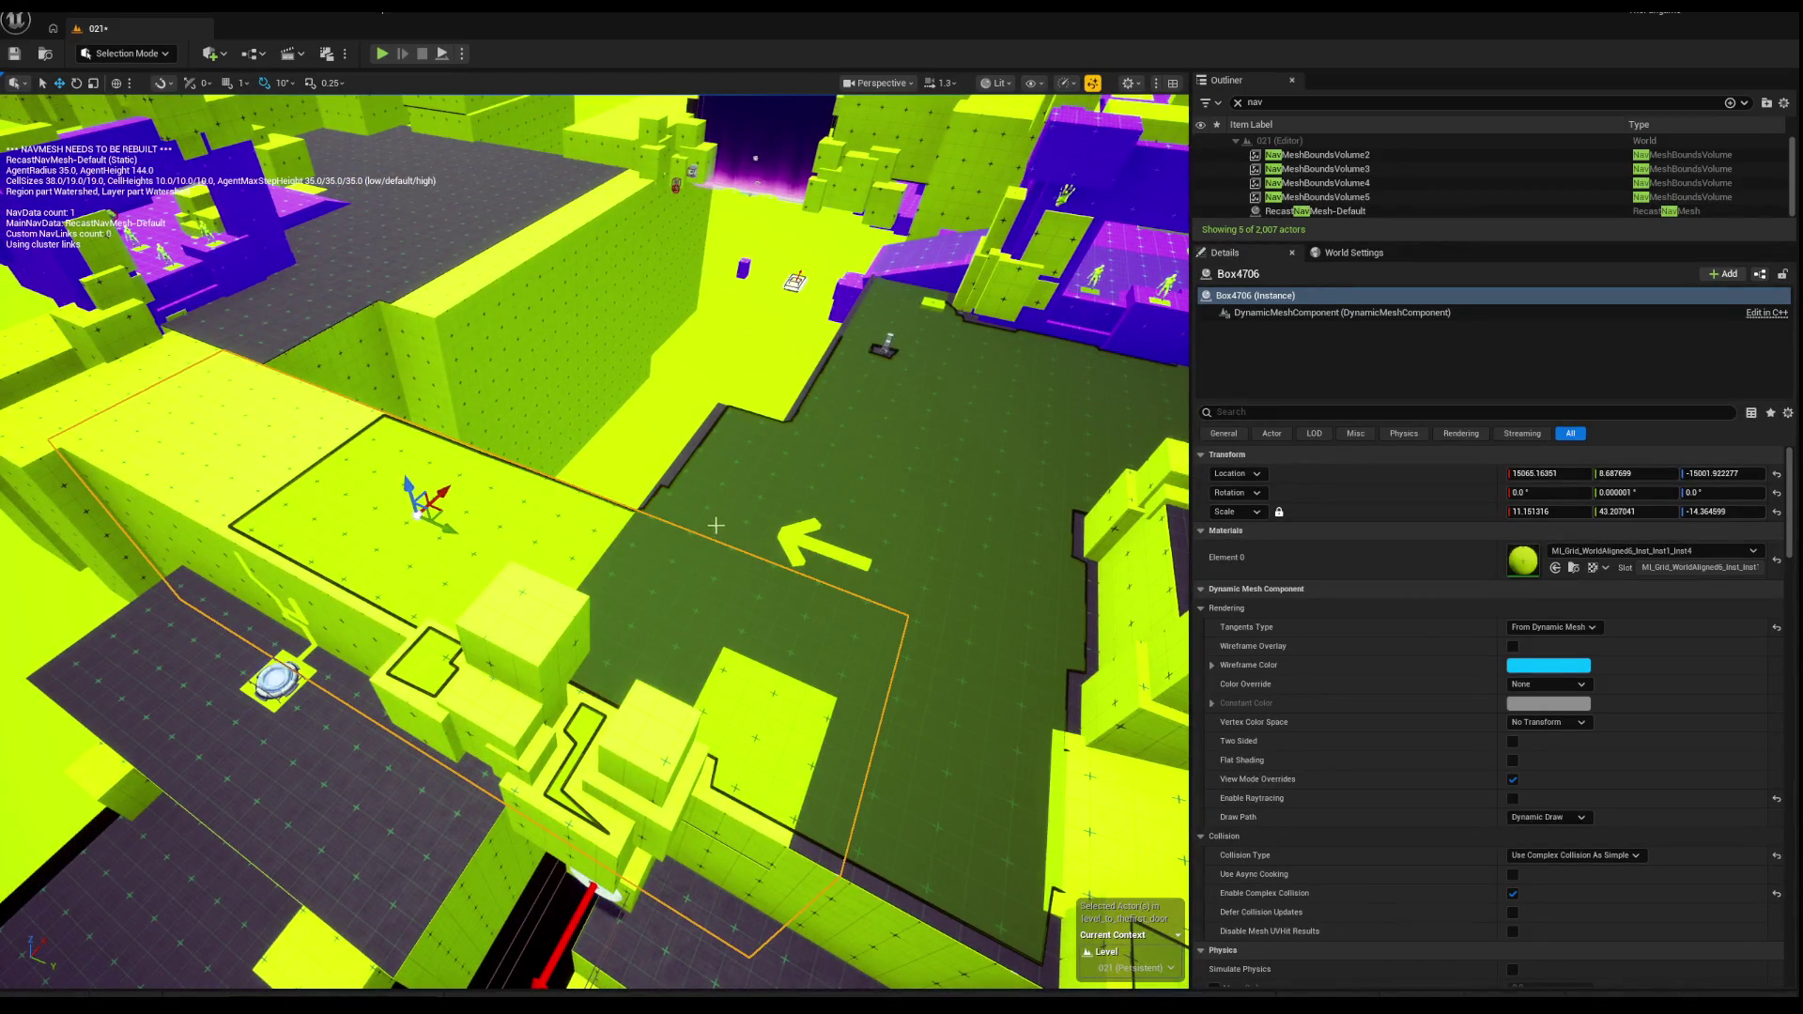
{"action": "scroll", "coordinate": [719, 525], "scroll_direction": "up", "scroll_amount": 10}
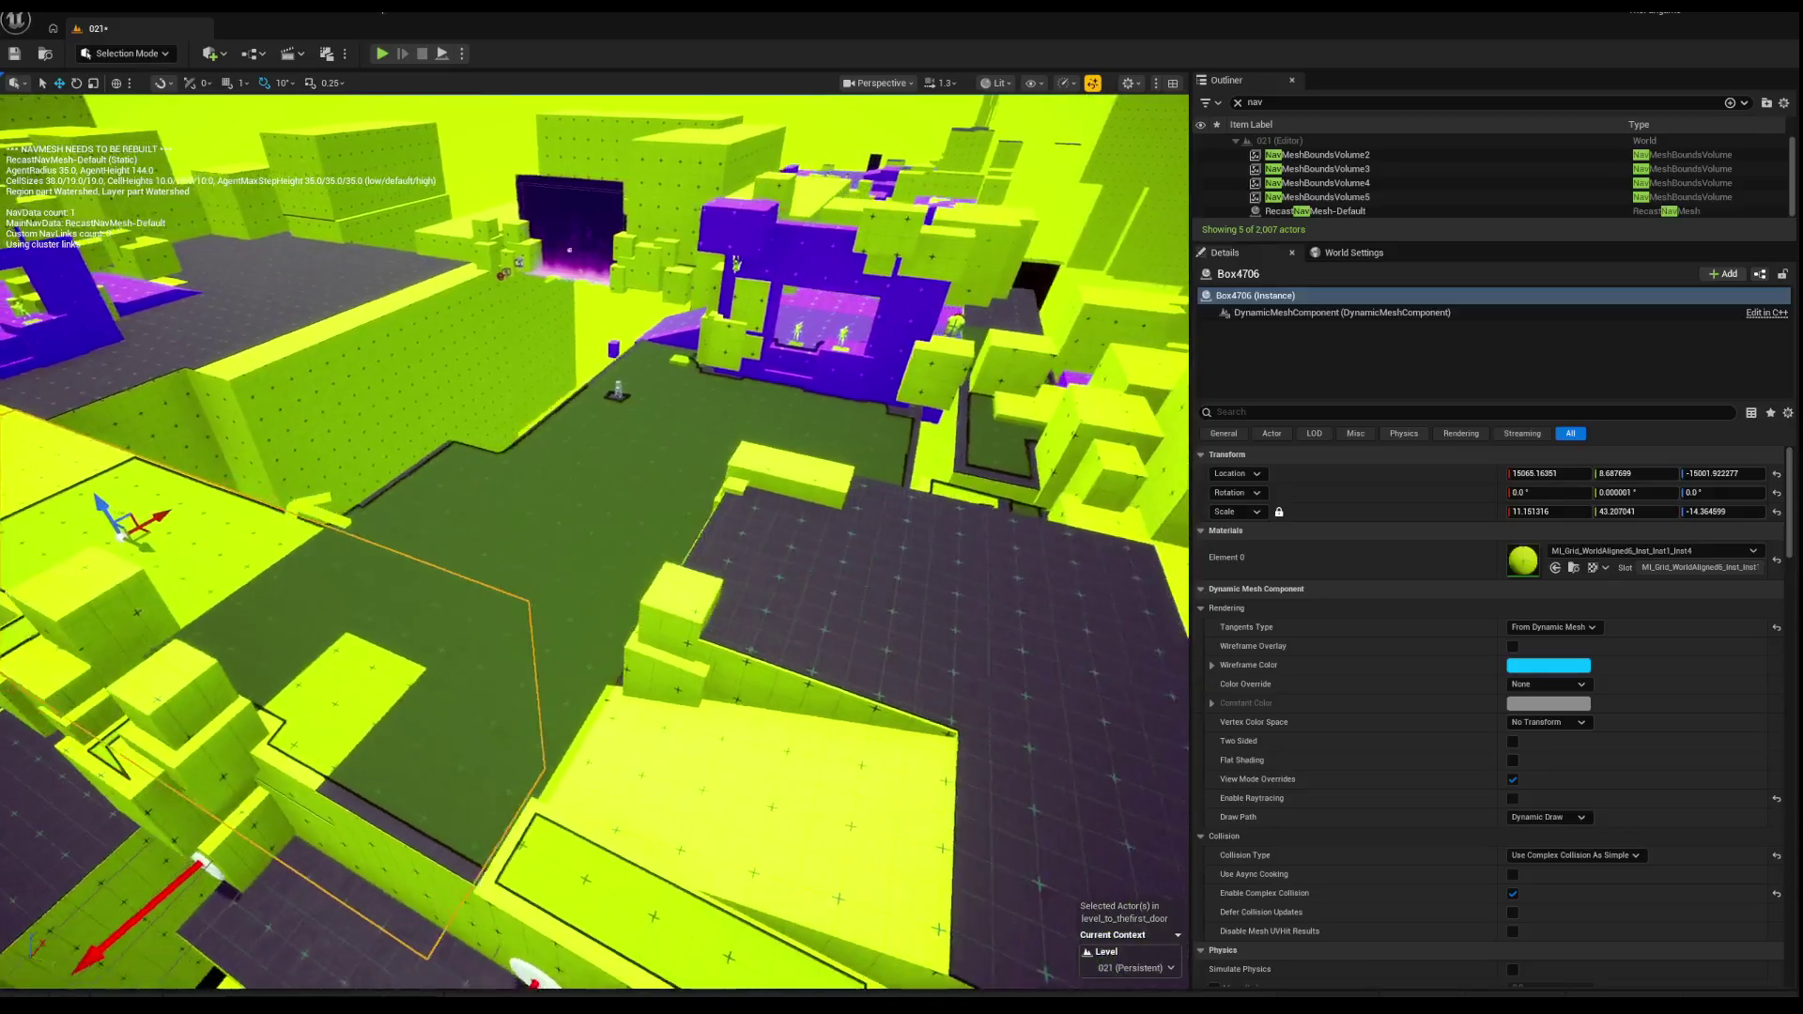
{"action": "scroll", "coordinate": [667, 516], "scroll_direction": "up", "scroll_amount": 8}
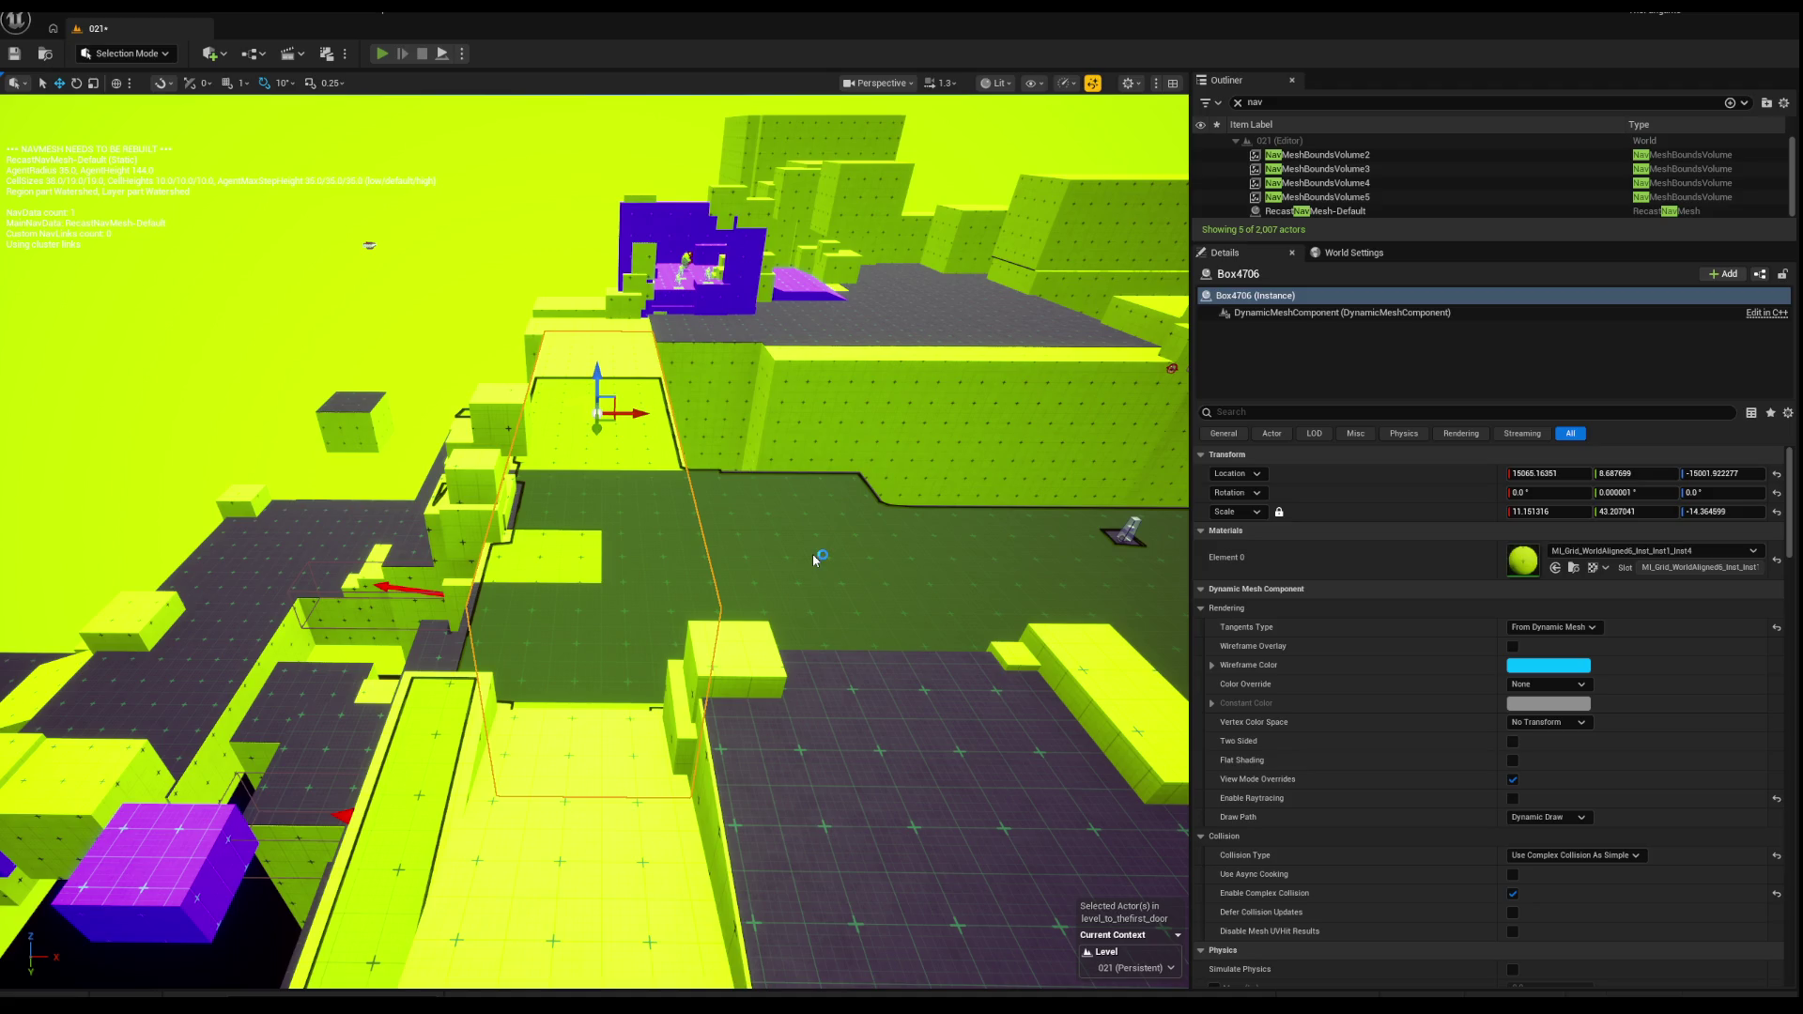
{"action": "key", "text": "alt+p"}
{"action": "key", "text": "w"}
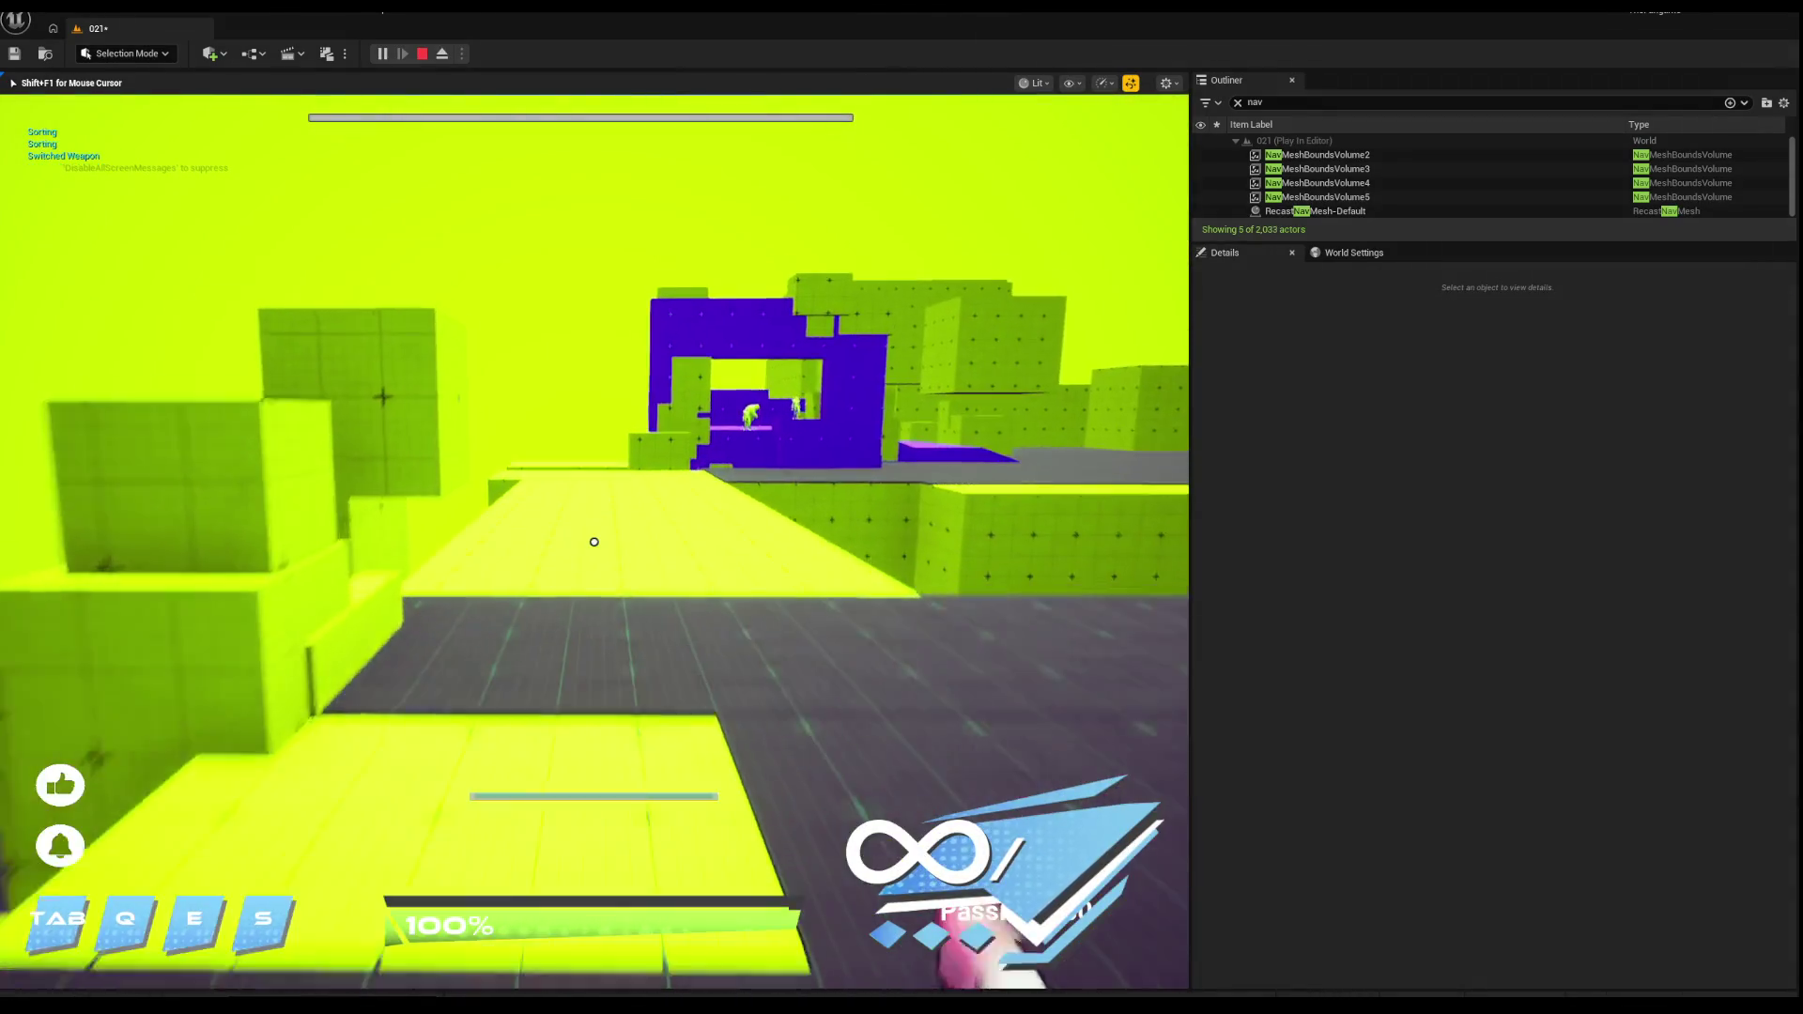
{"action": "key", "text": "w"}
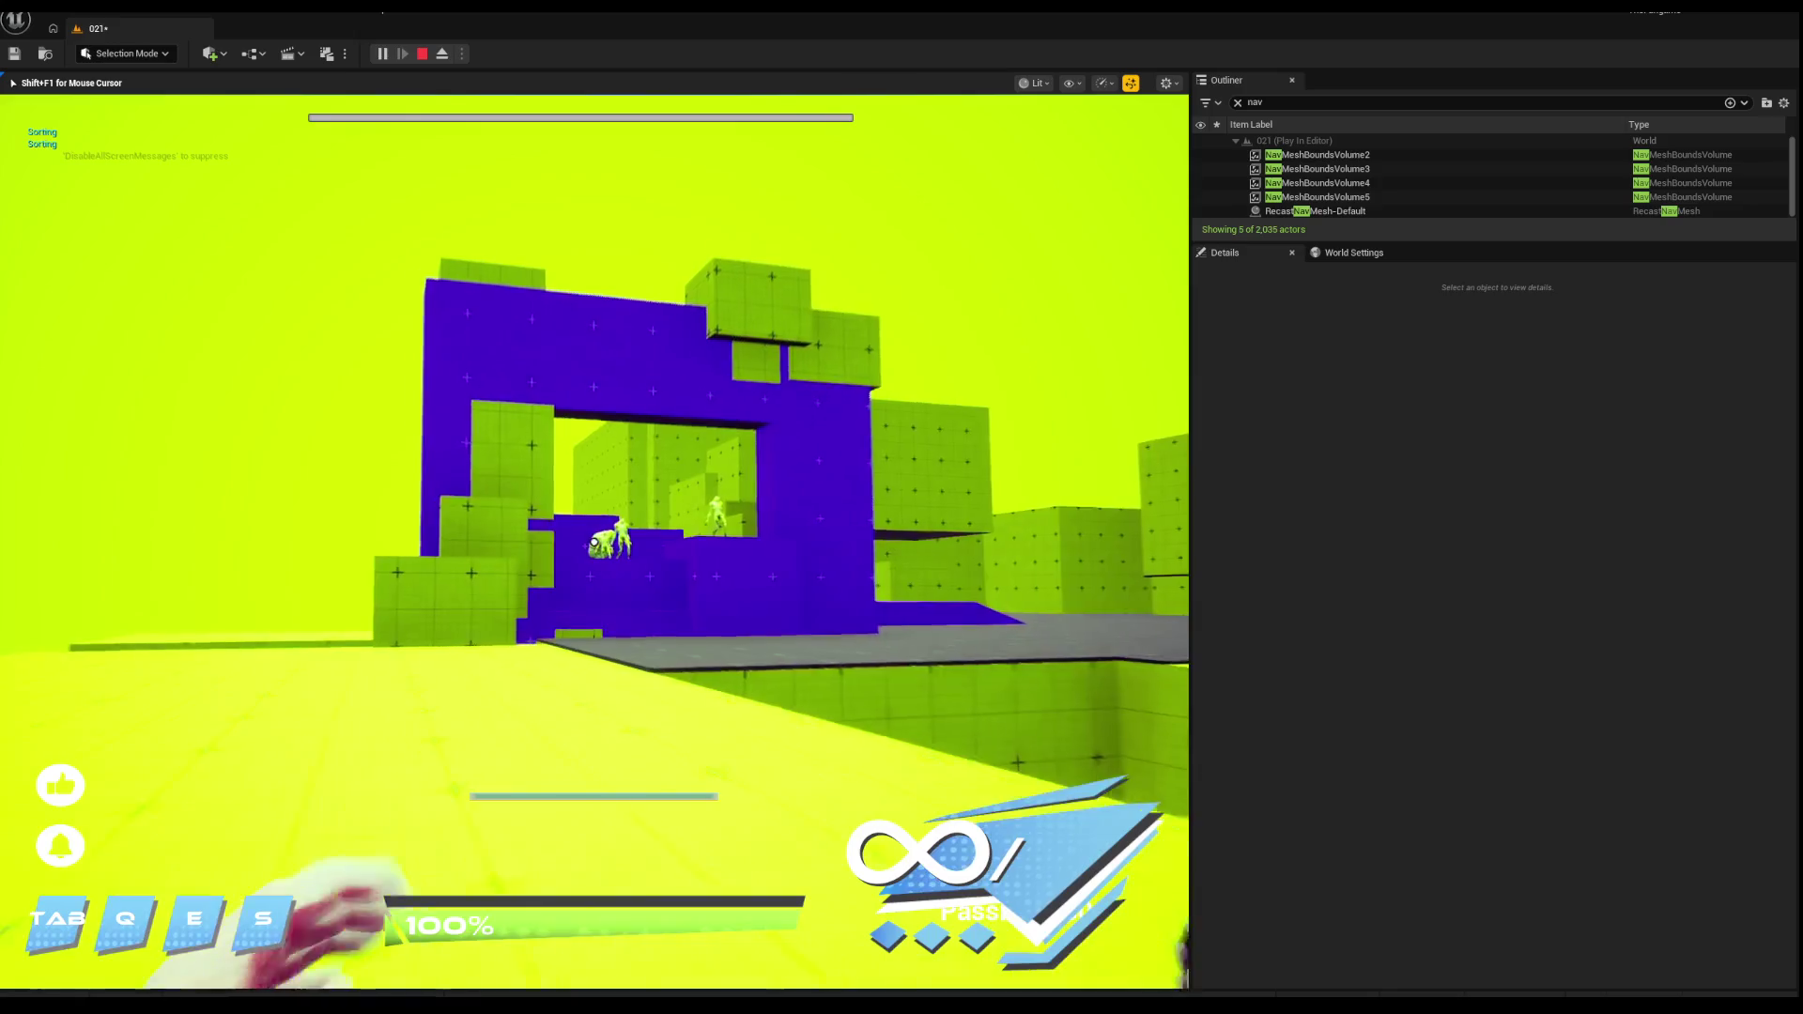
{"action": "key", "text": "q"}
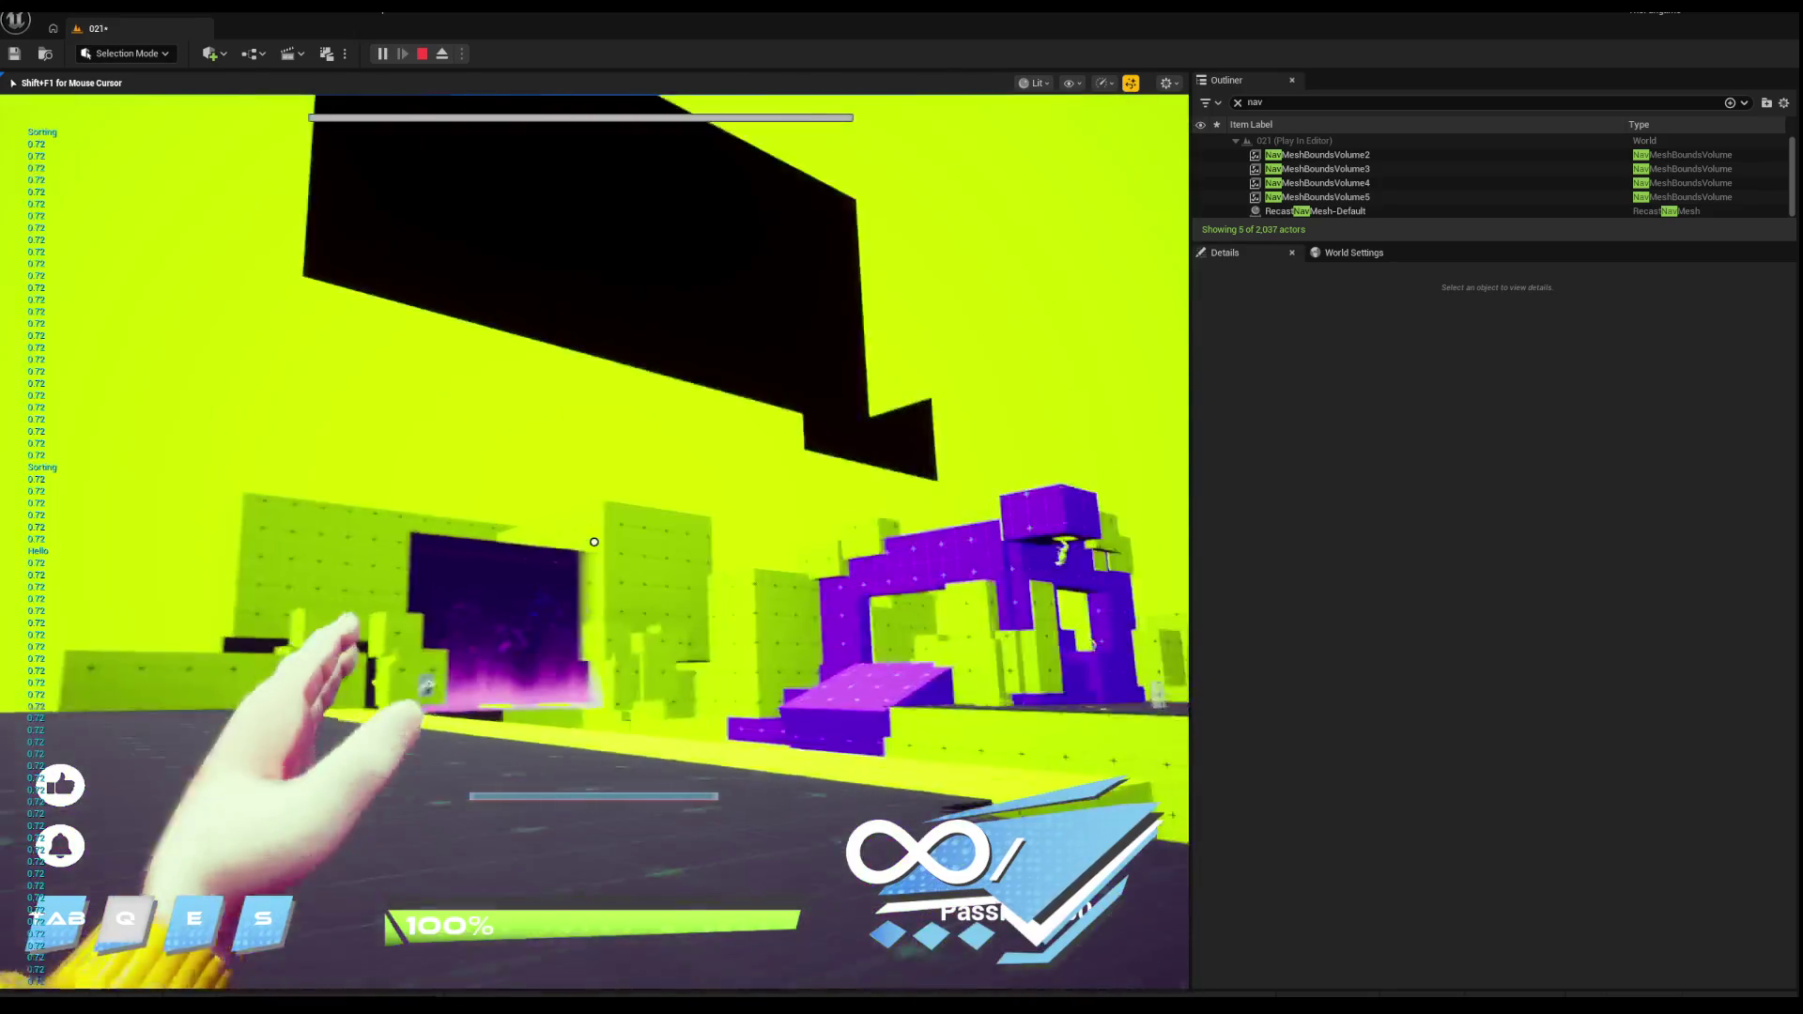
{"action": "key", "text": "s"}
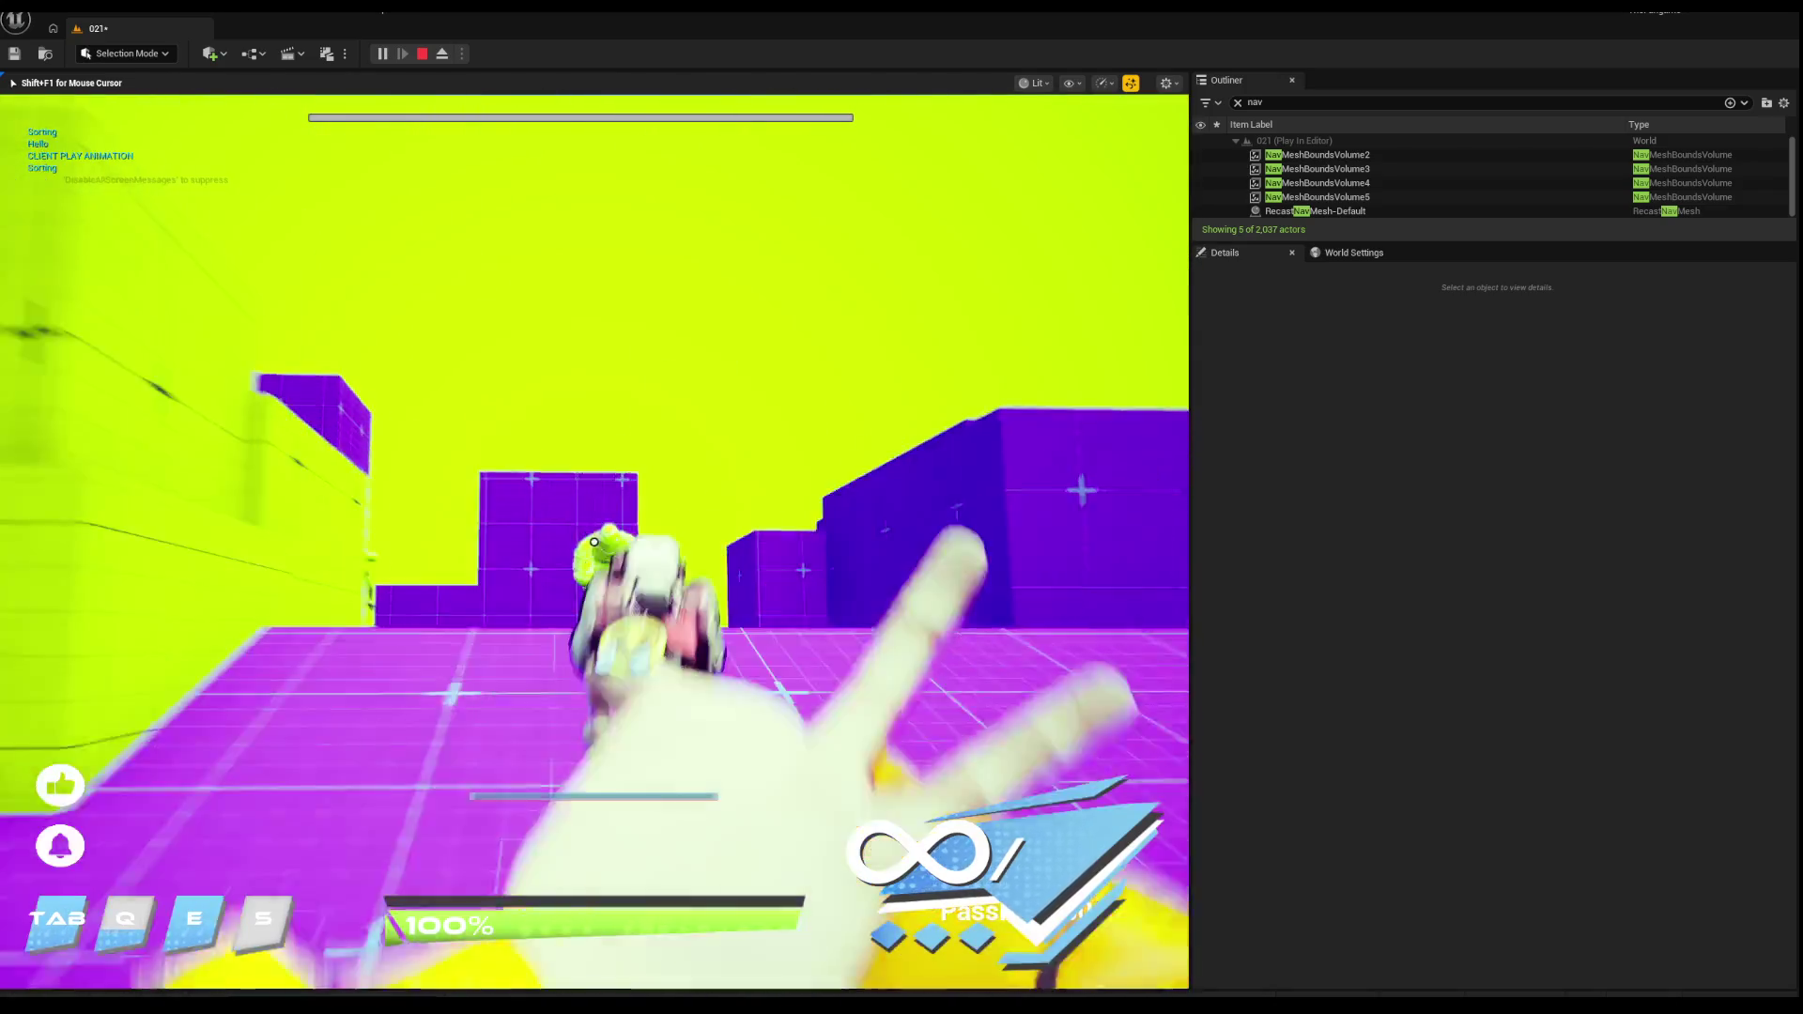
{"action": "key", "text": "s"}
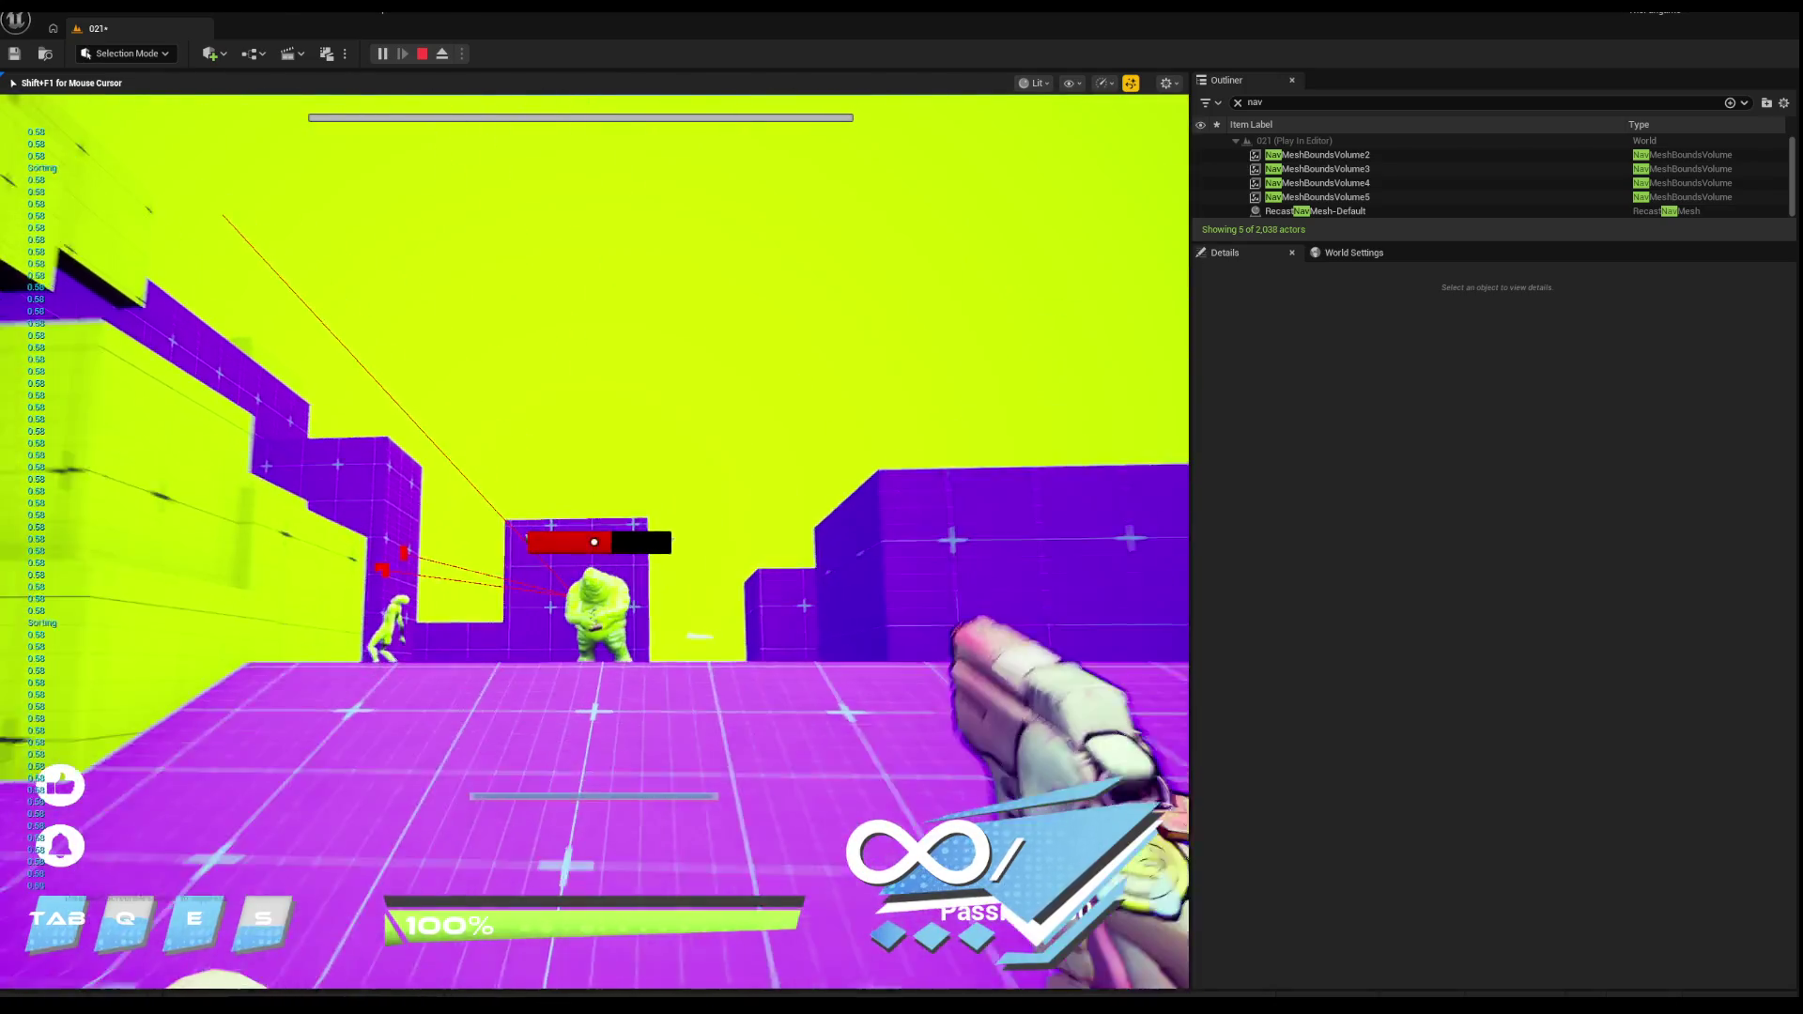
{"action": "left_click", "coordinate": [594, 542]}
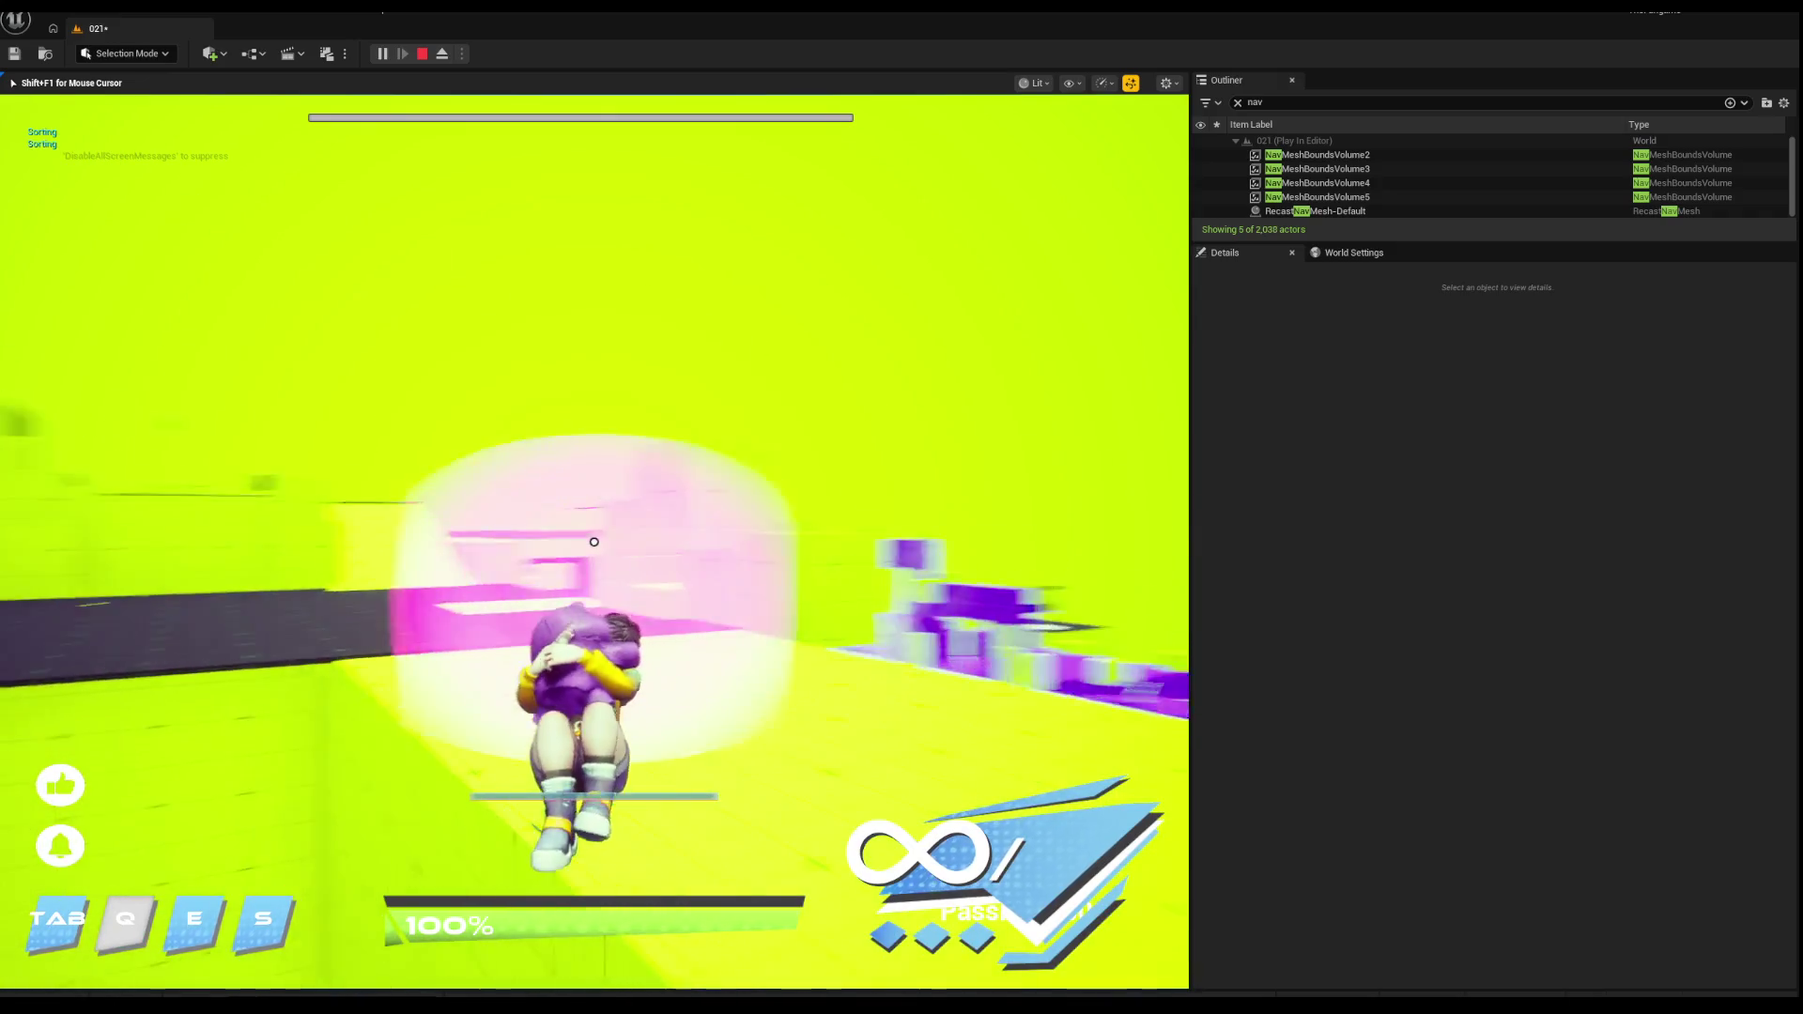
{"action": "key", "text": "s"}
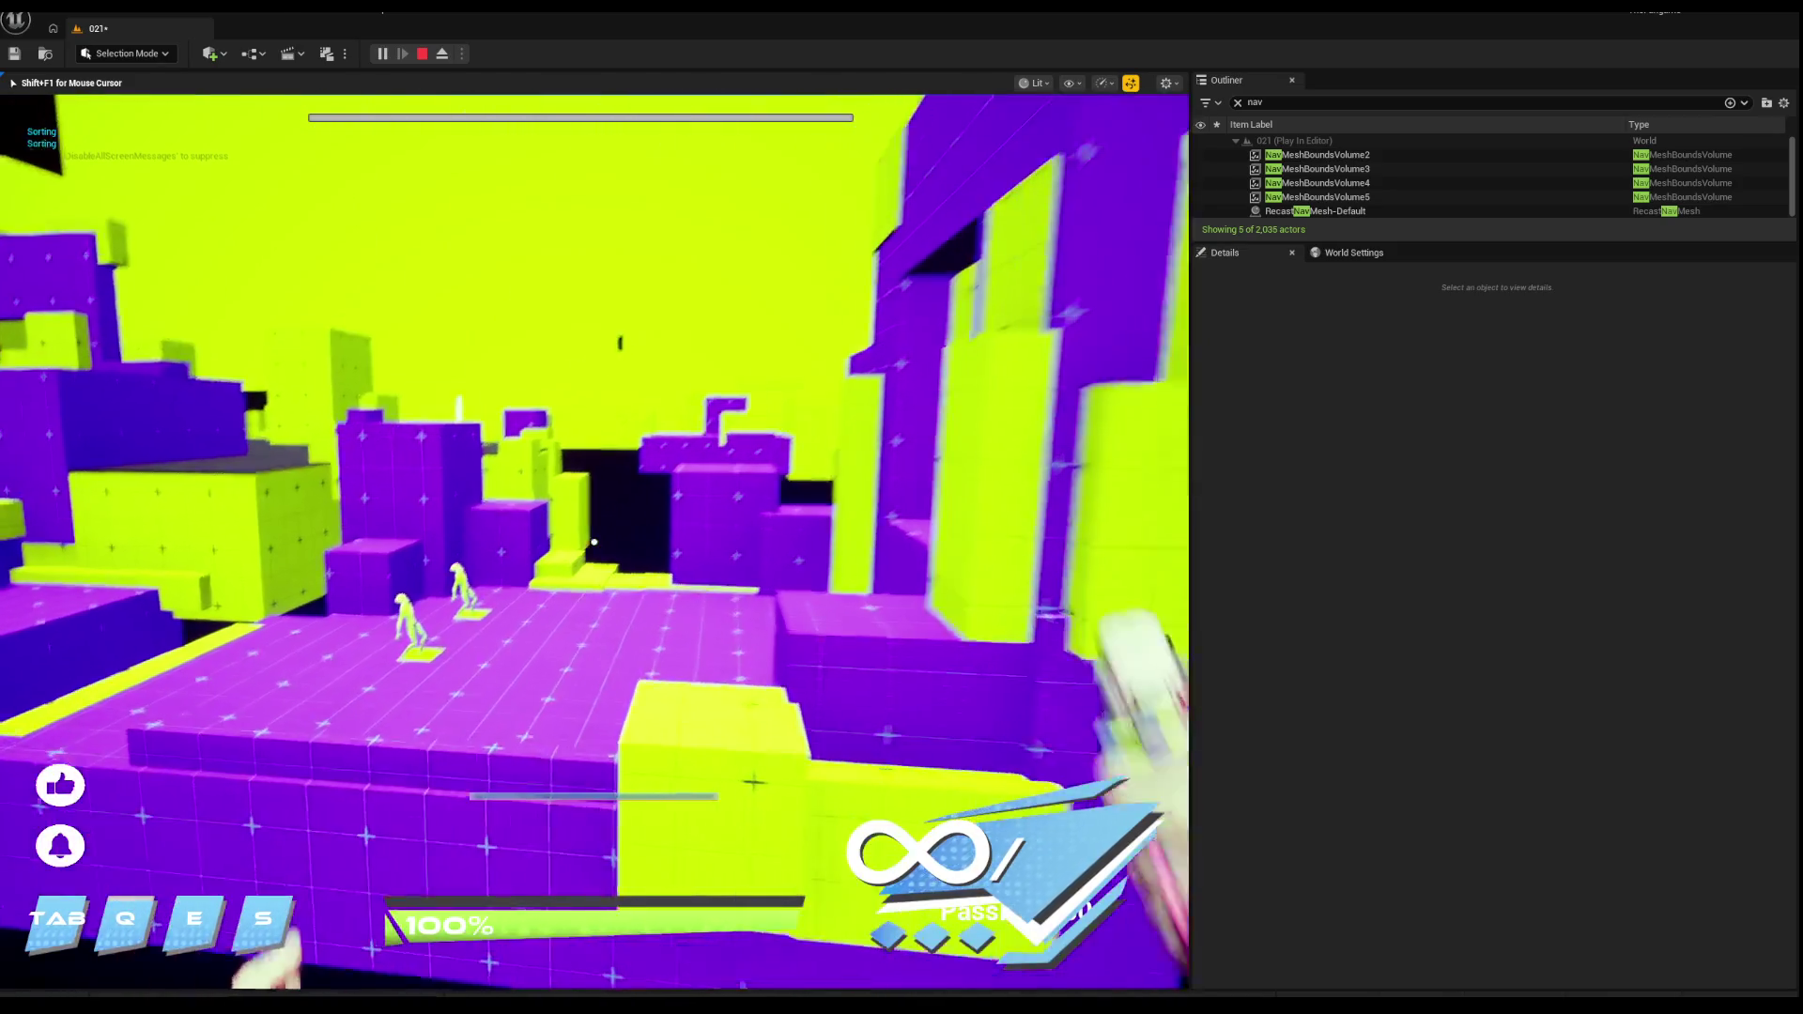
{"action": "key", "text": "Escape"}
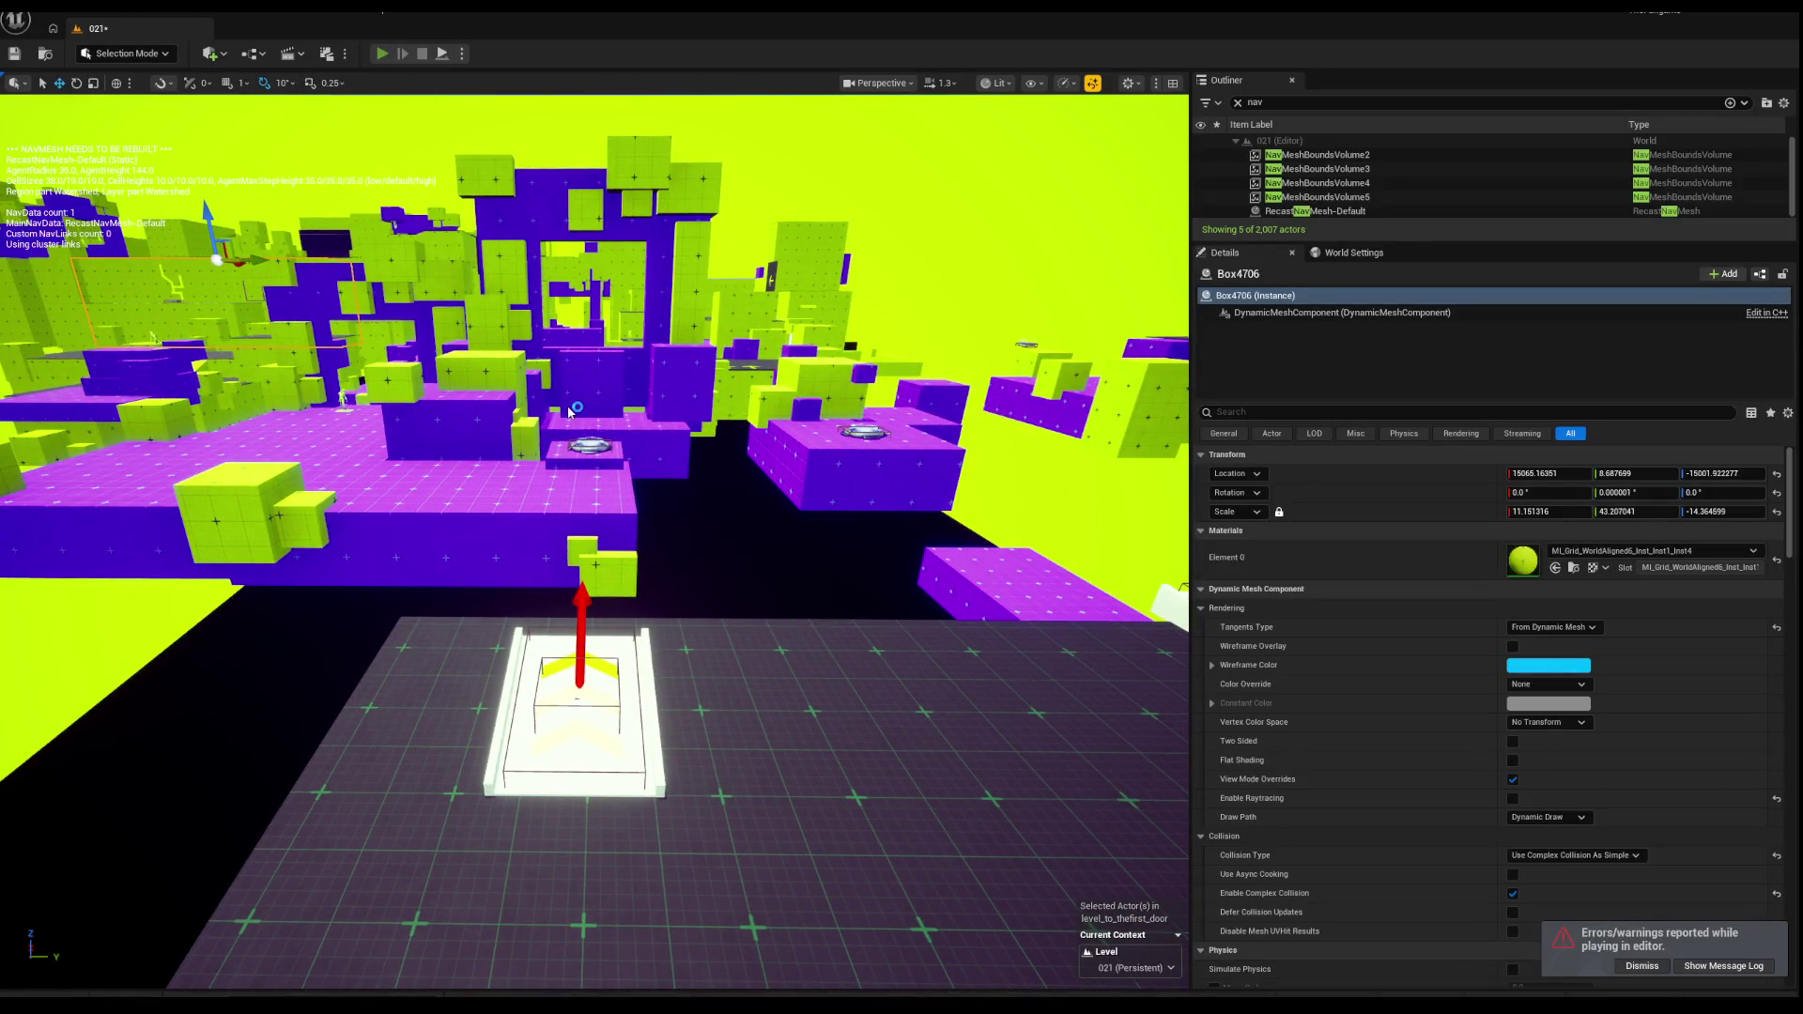
{"action": "key", "text": "alt+p"}
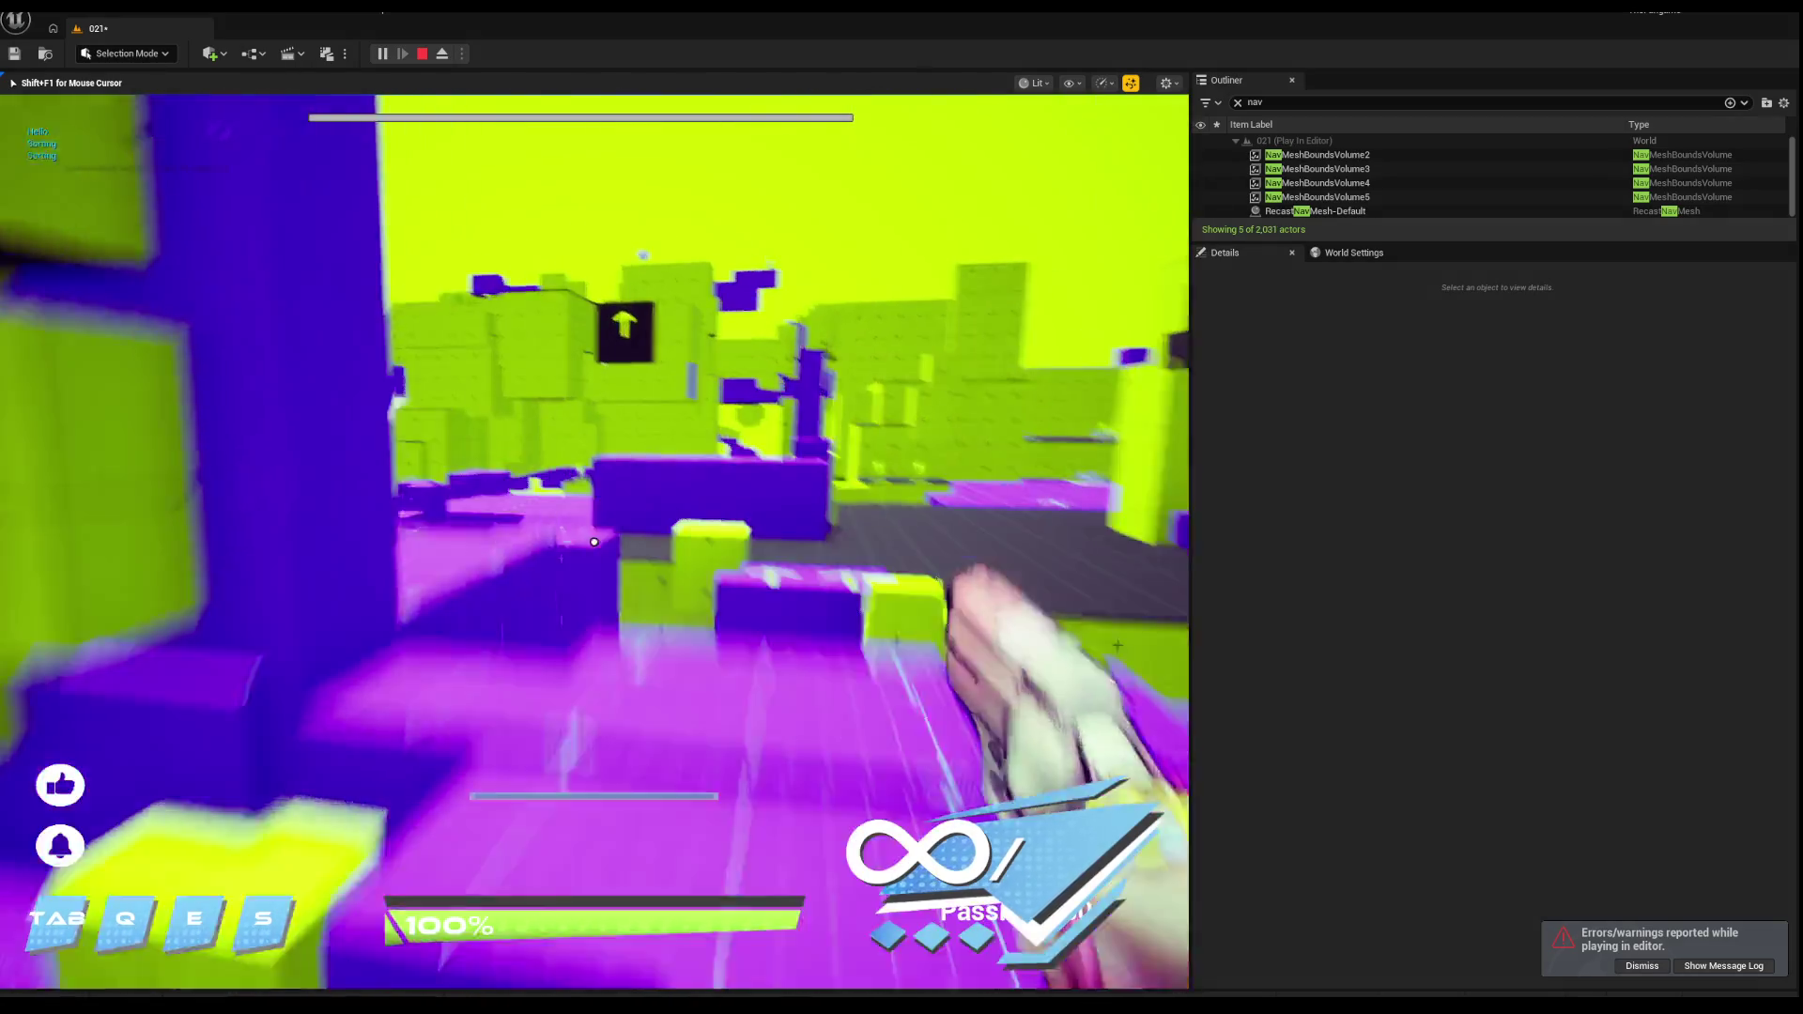
{"action": "key", "text": "q"}
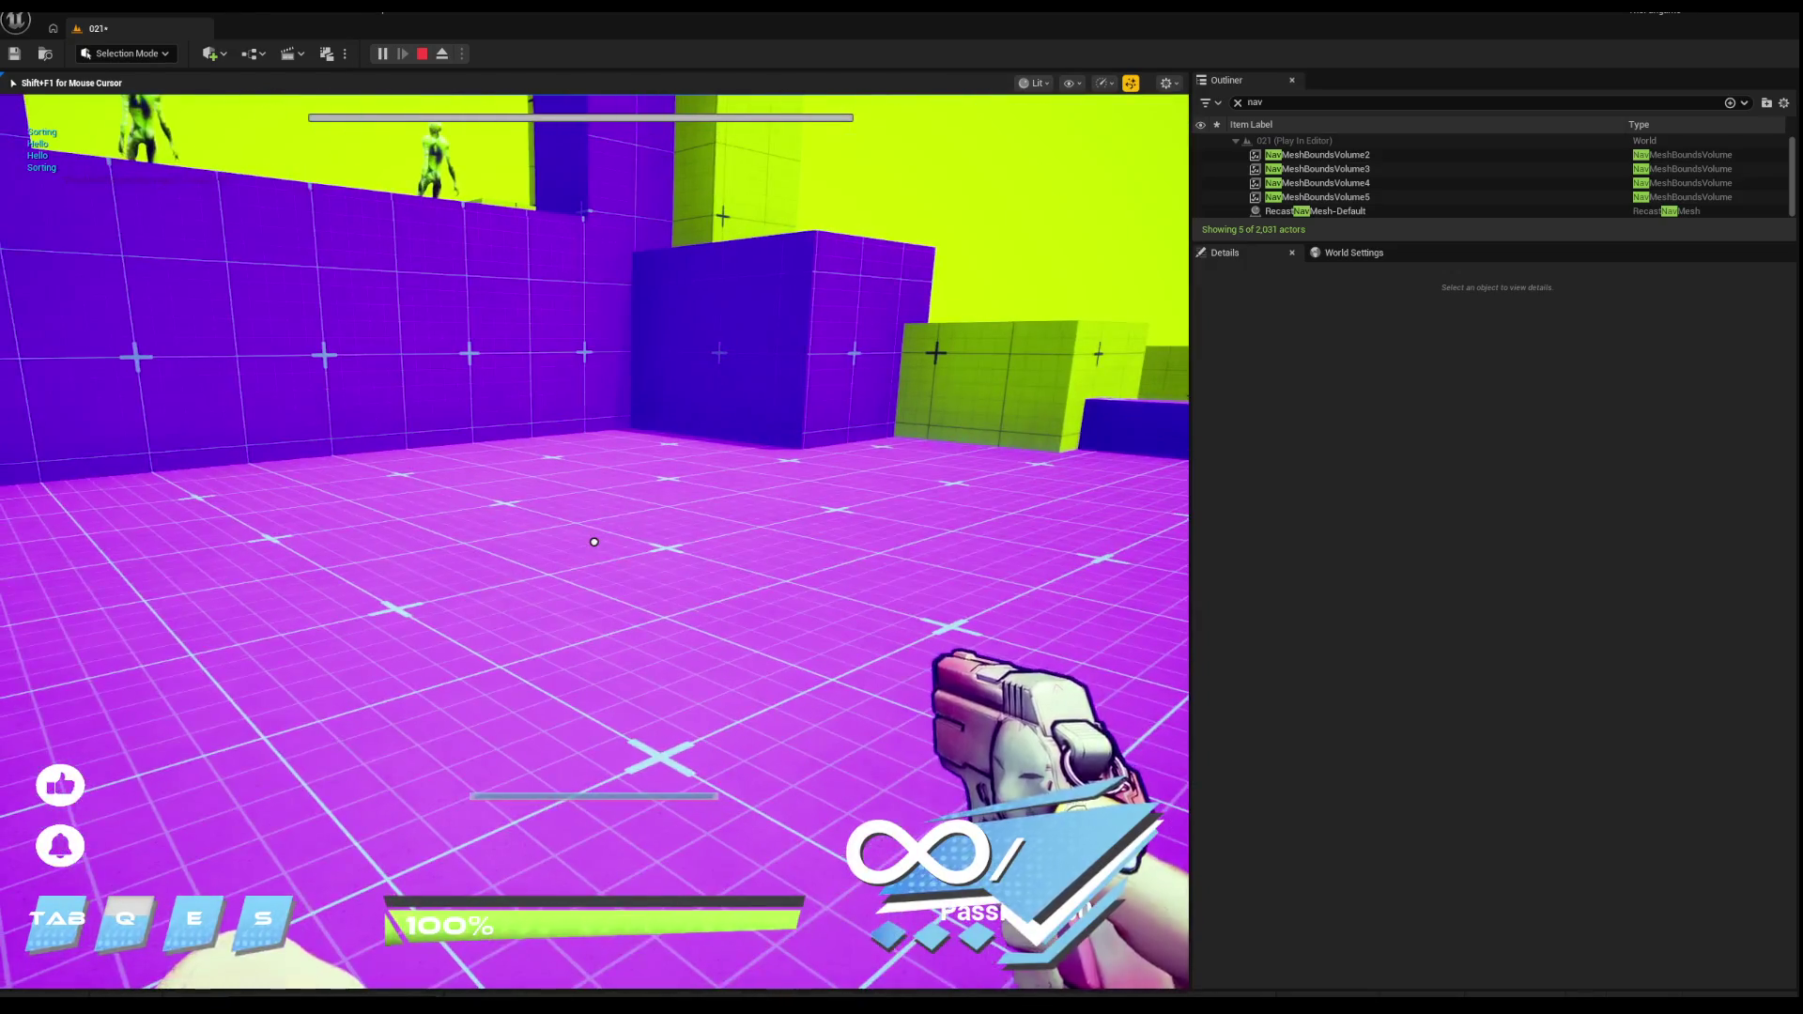
{"action": "left_click", "coordinate": [621, 482]}
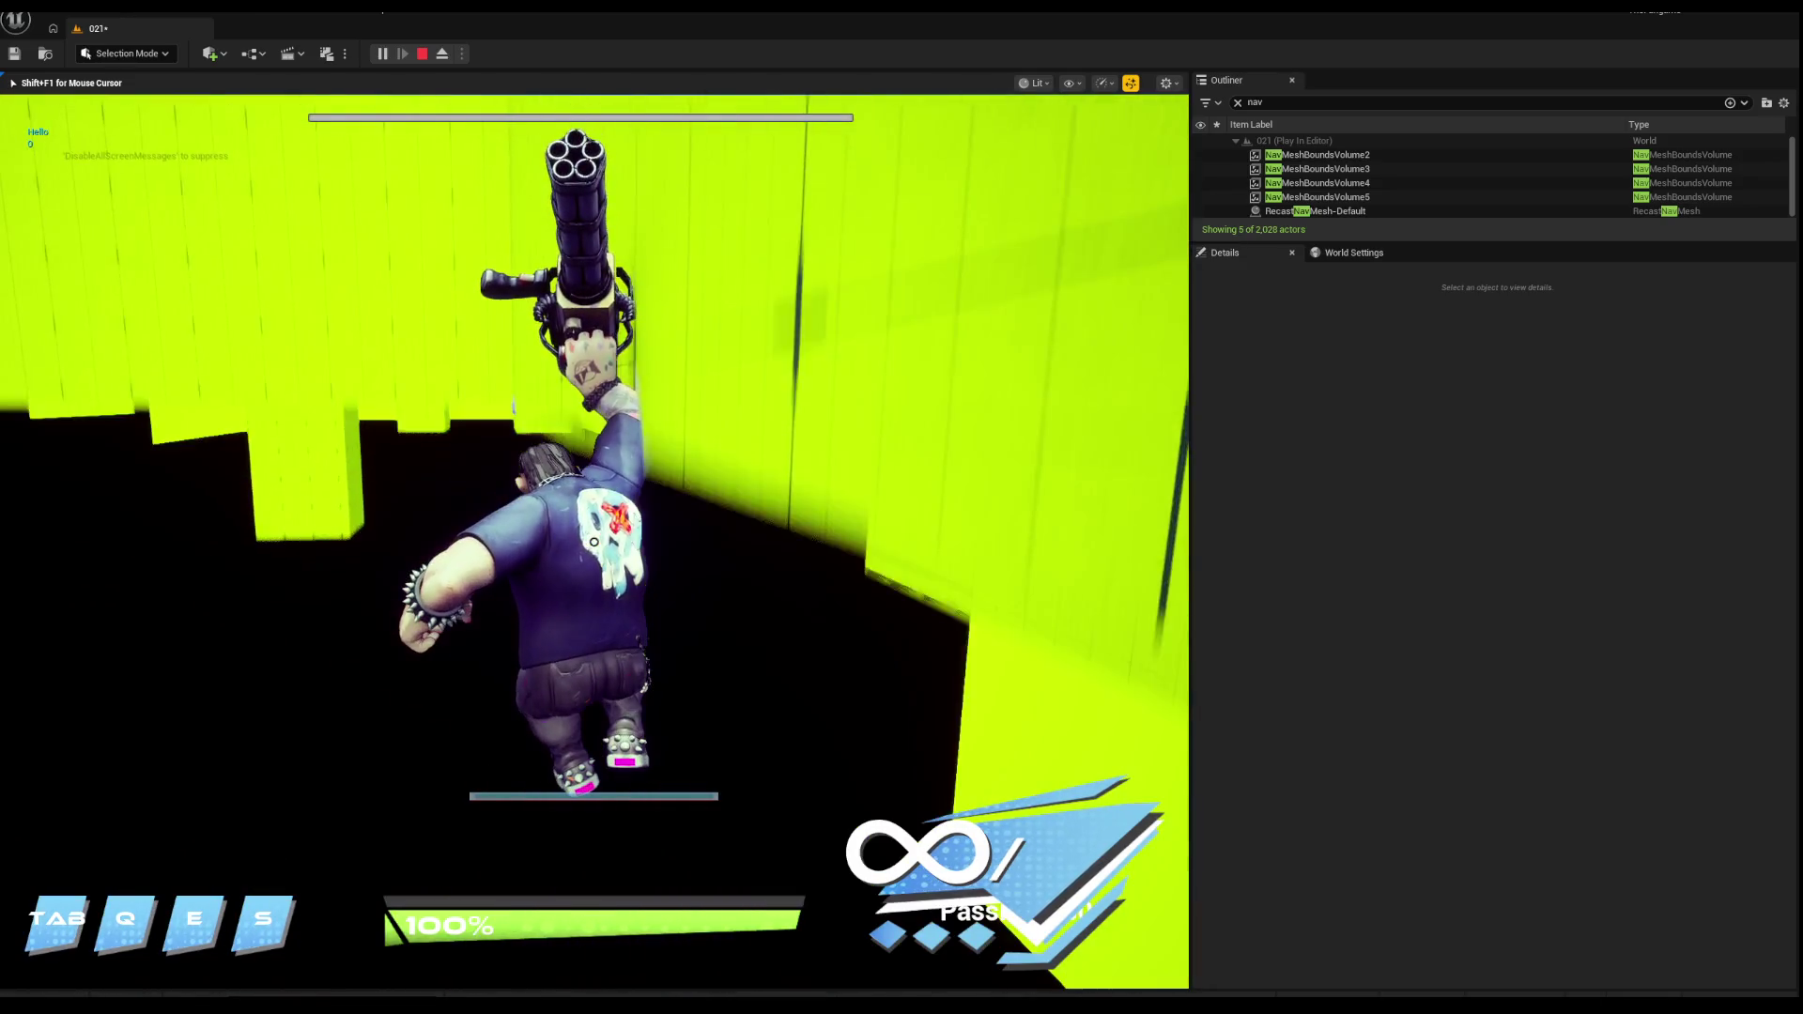
{"action": "key", "text": "Escape"}
{"action": "left_click", "coordinate": [638, 478]}
{"action": "key", "text": "f"}
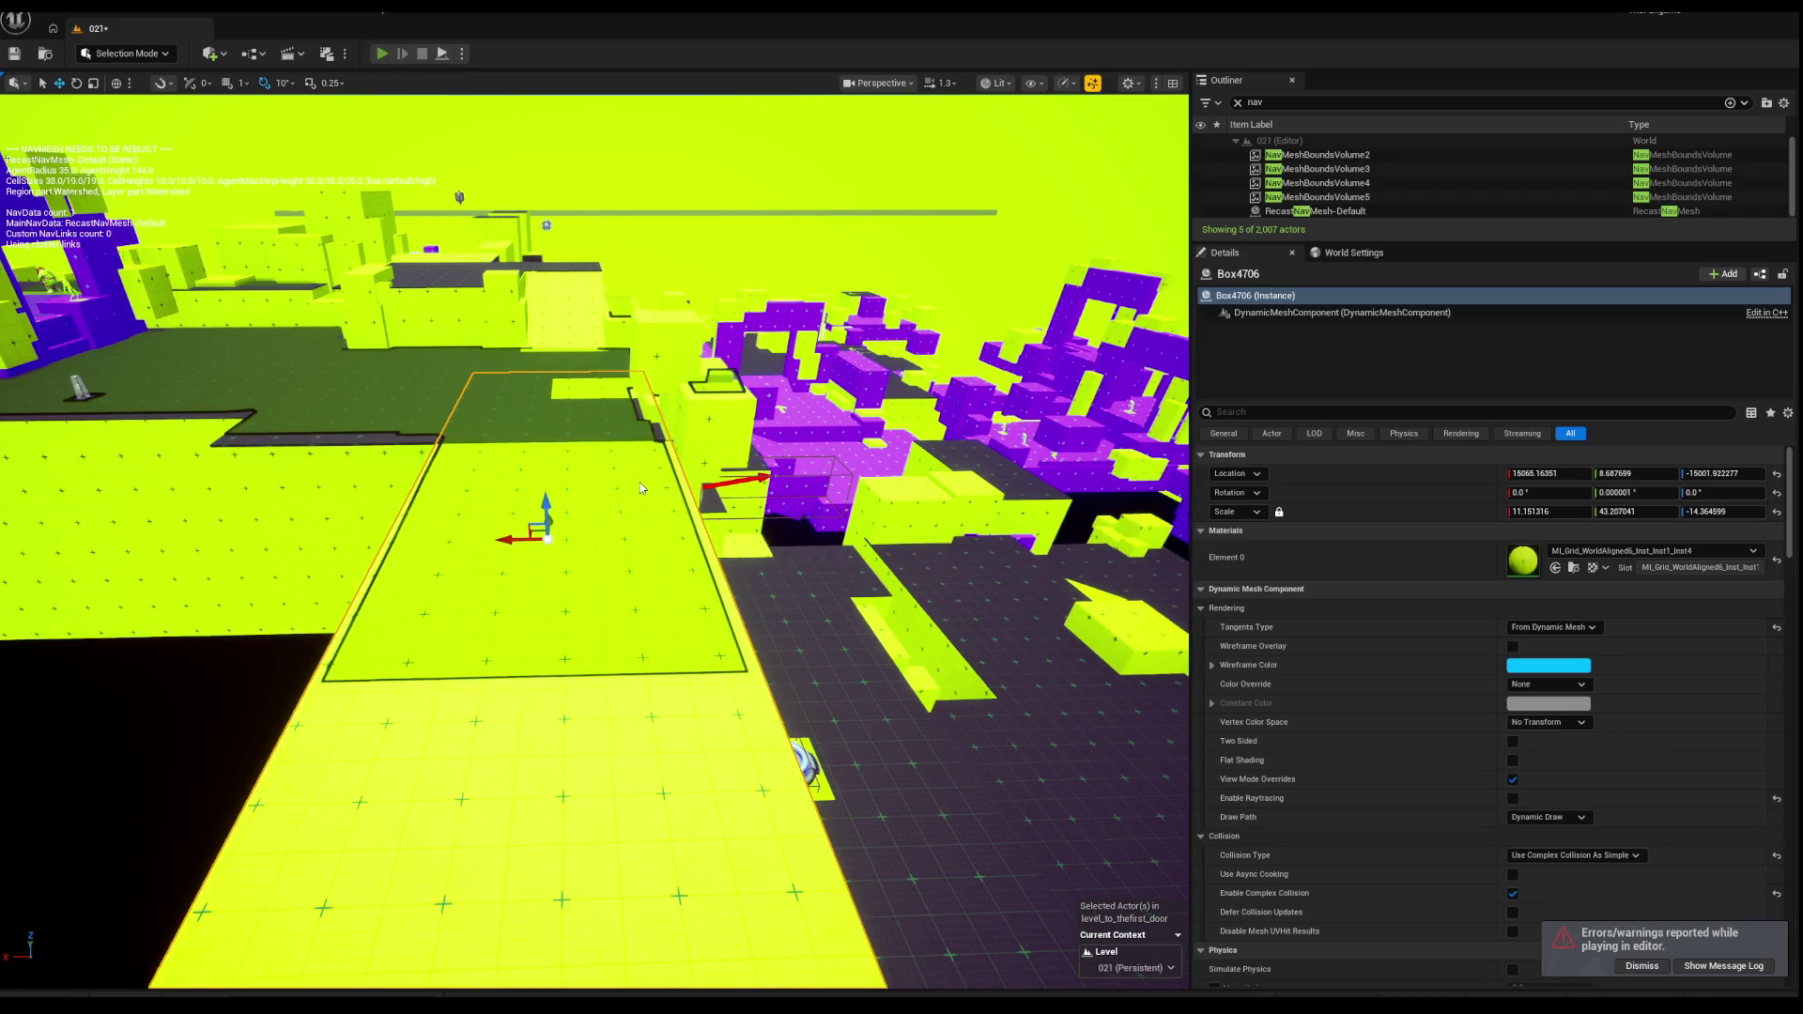
{"action": "key", "text": "alt+p"}
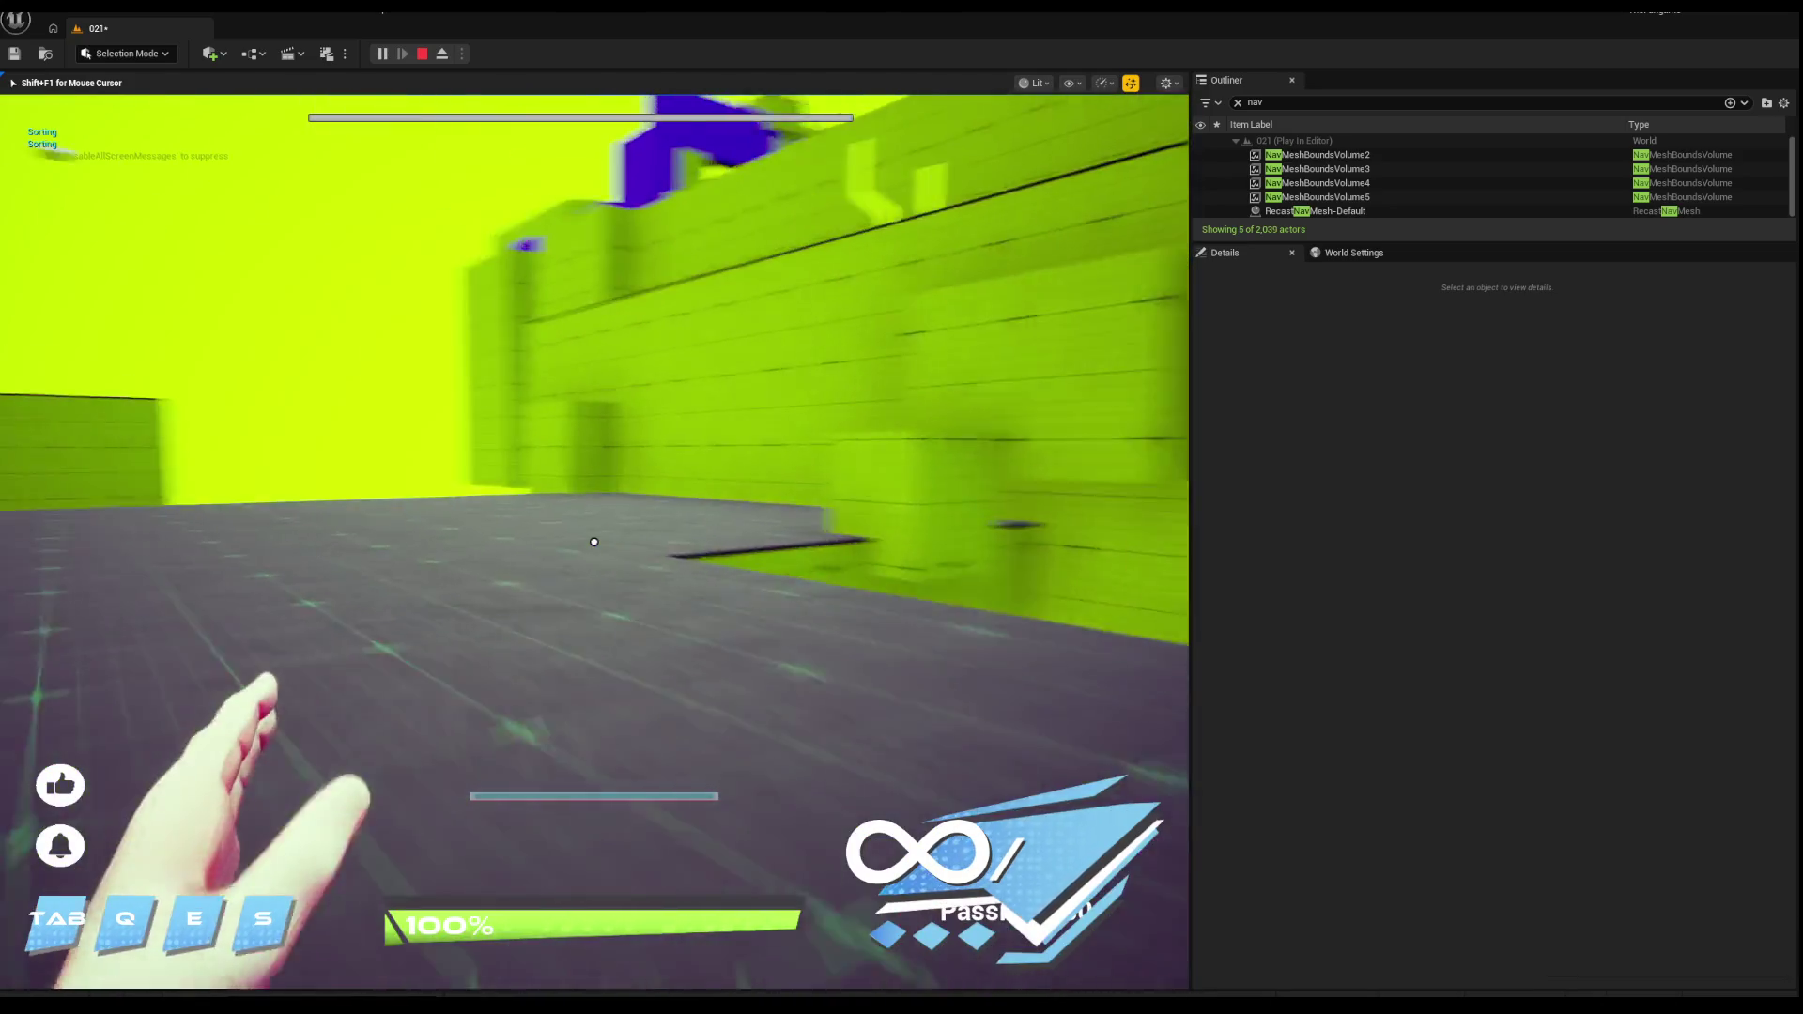
{"action": "key", "text": "Escape"}
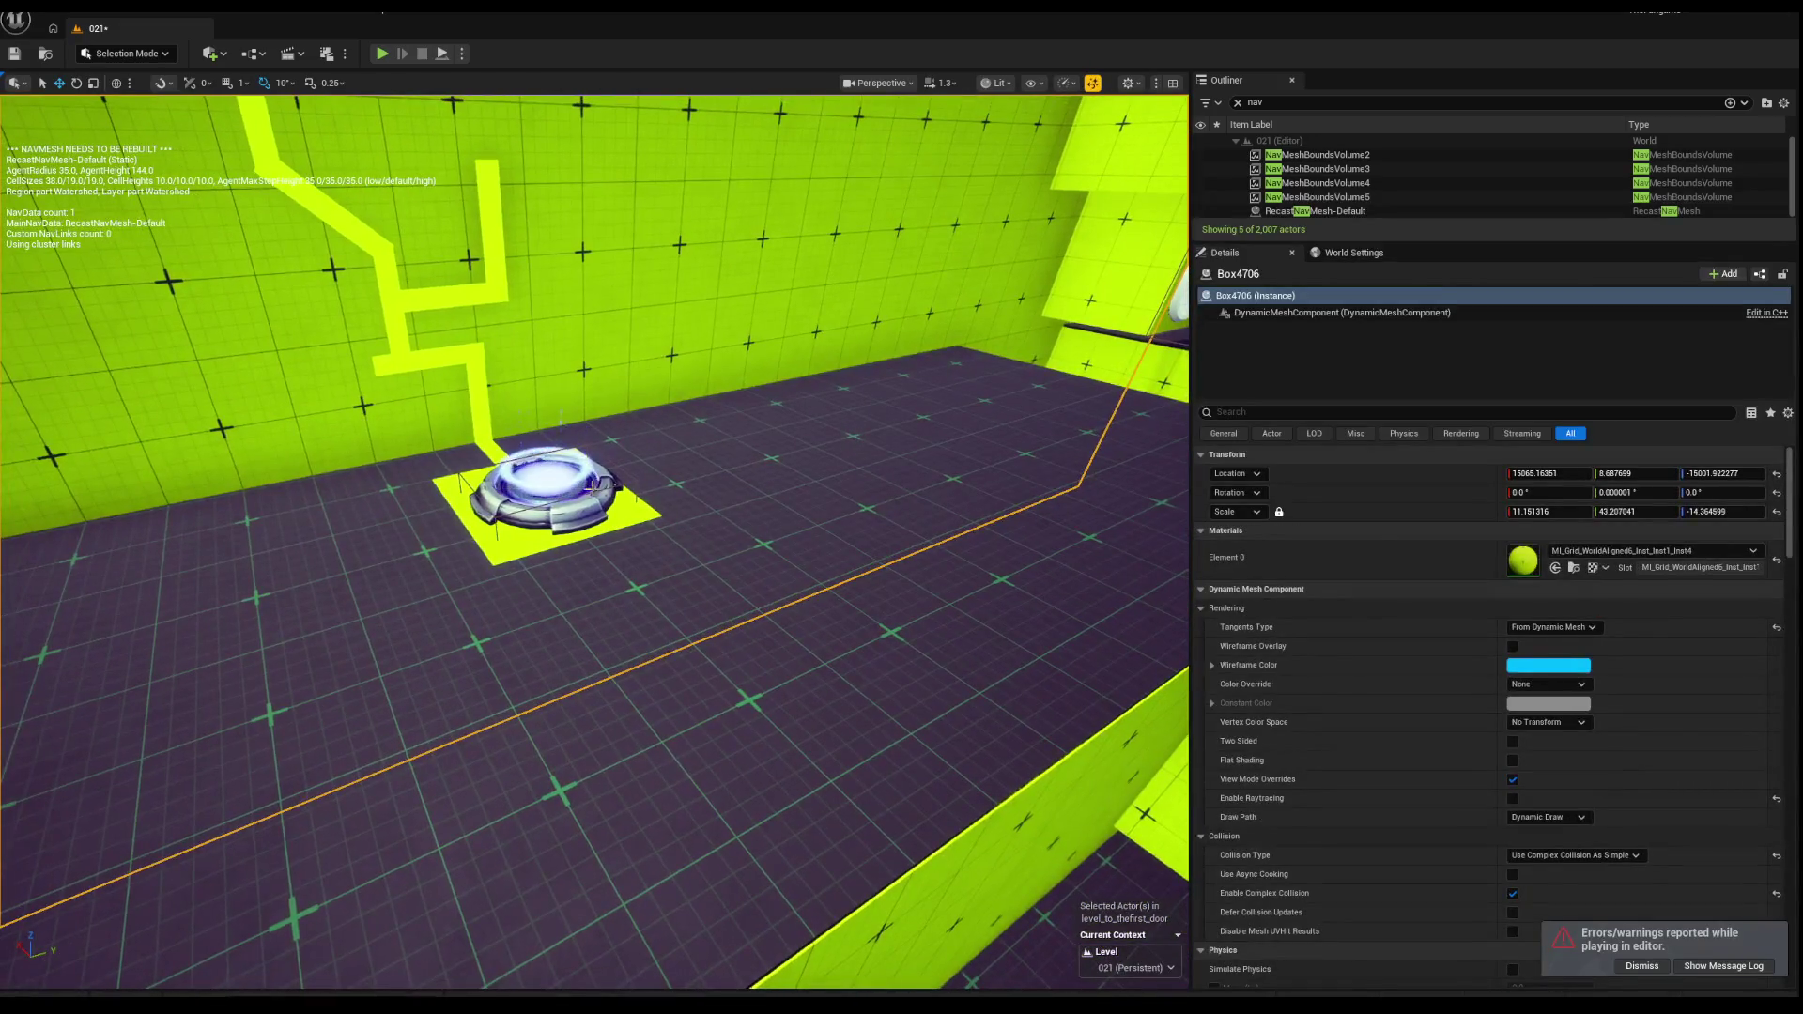
Step: Duplicate the yellow wall structure and launch pad to the right of the original
{"action": "left_click", "coordinate": [389, 374]}
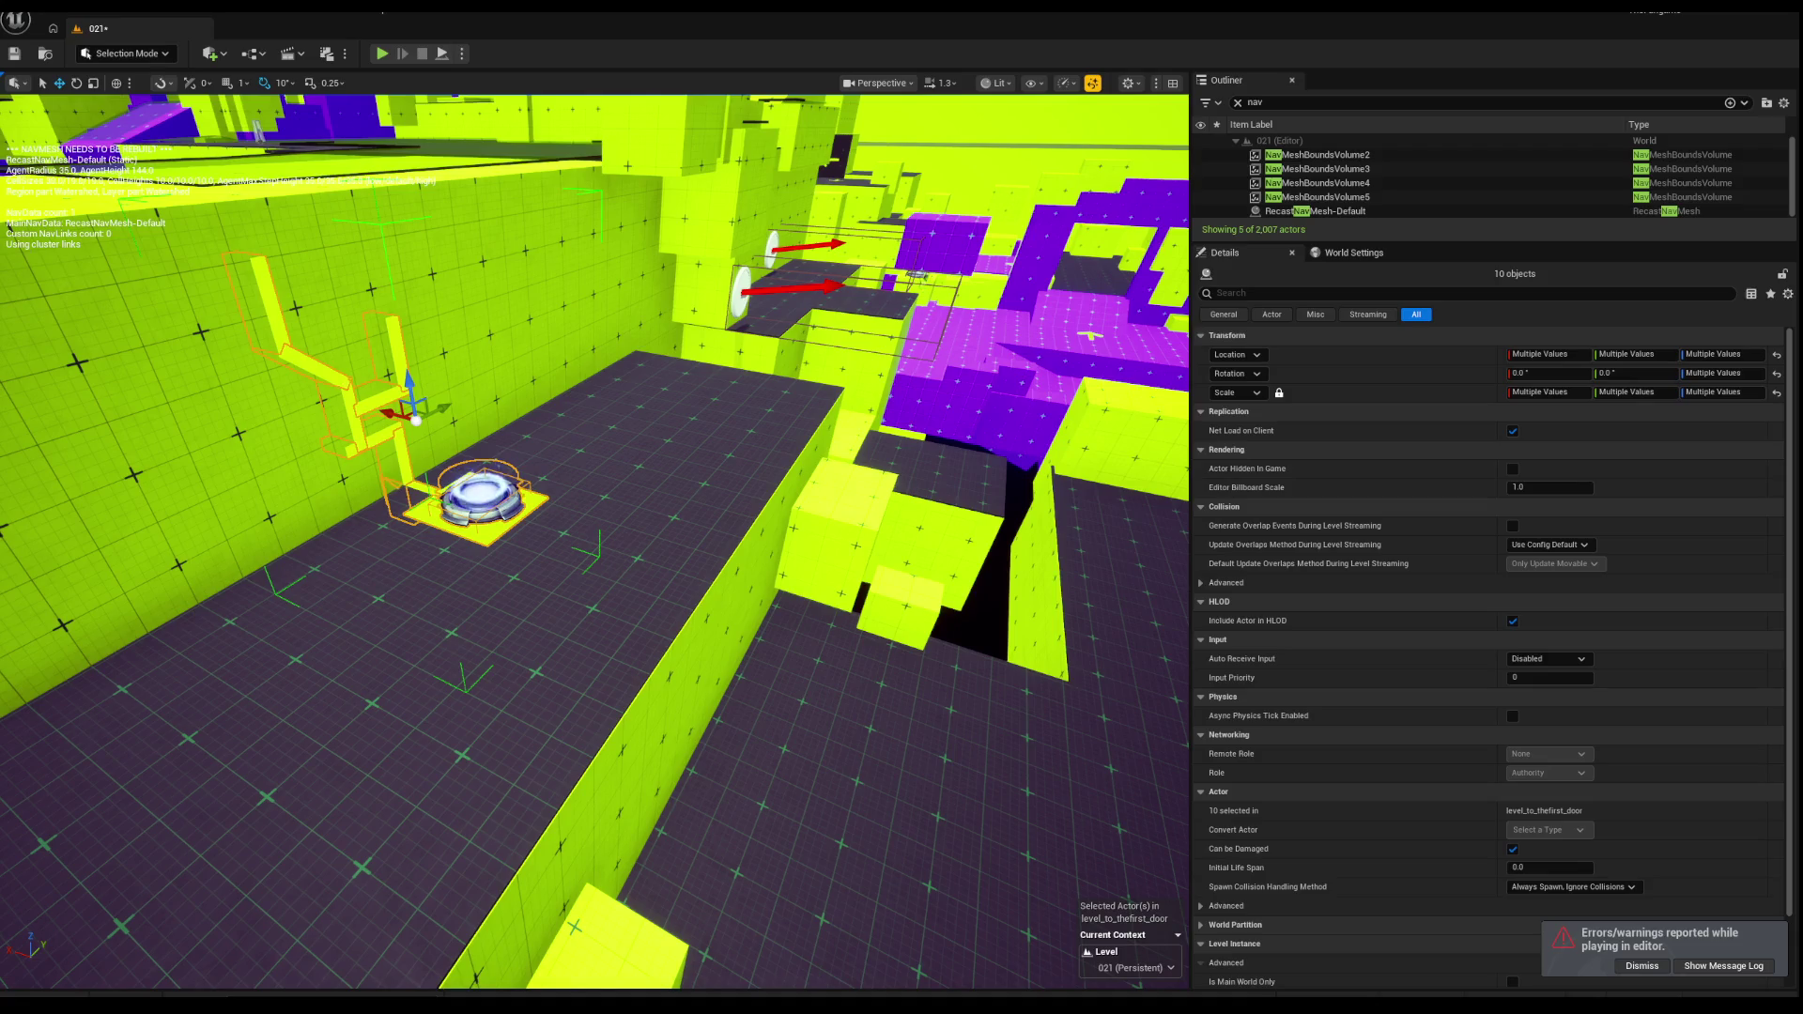
{"action": "left_click_drag", "start_coordinate": [394, 414], "coordinate": [871, 535]}
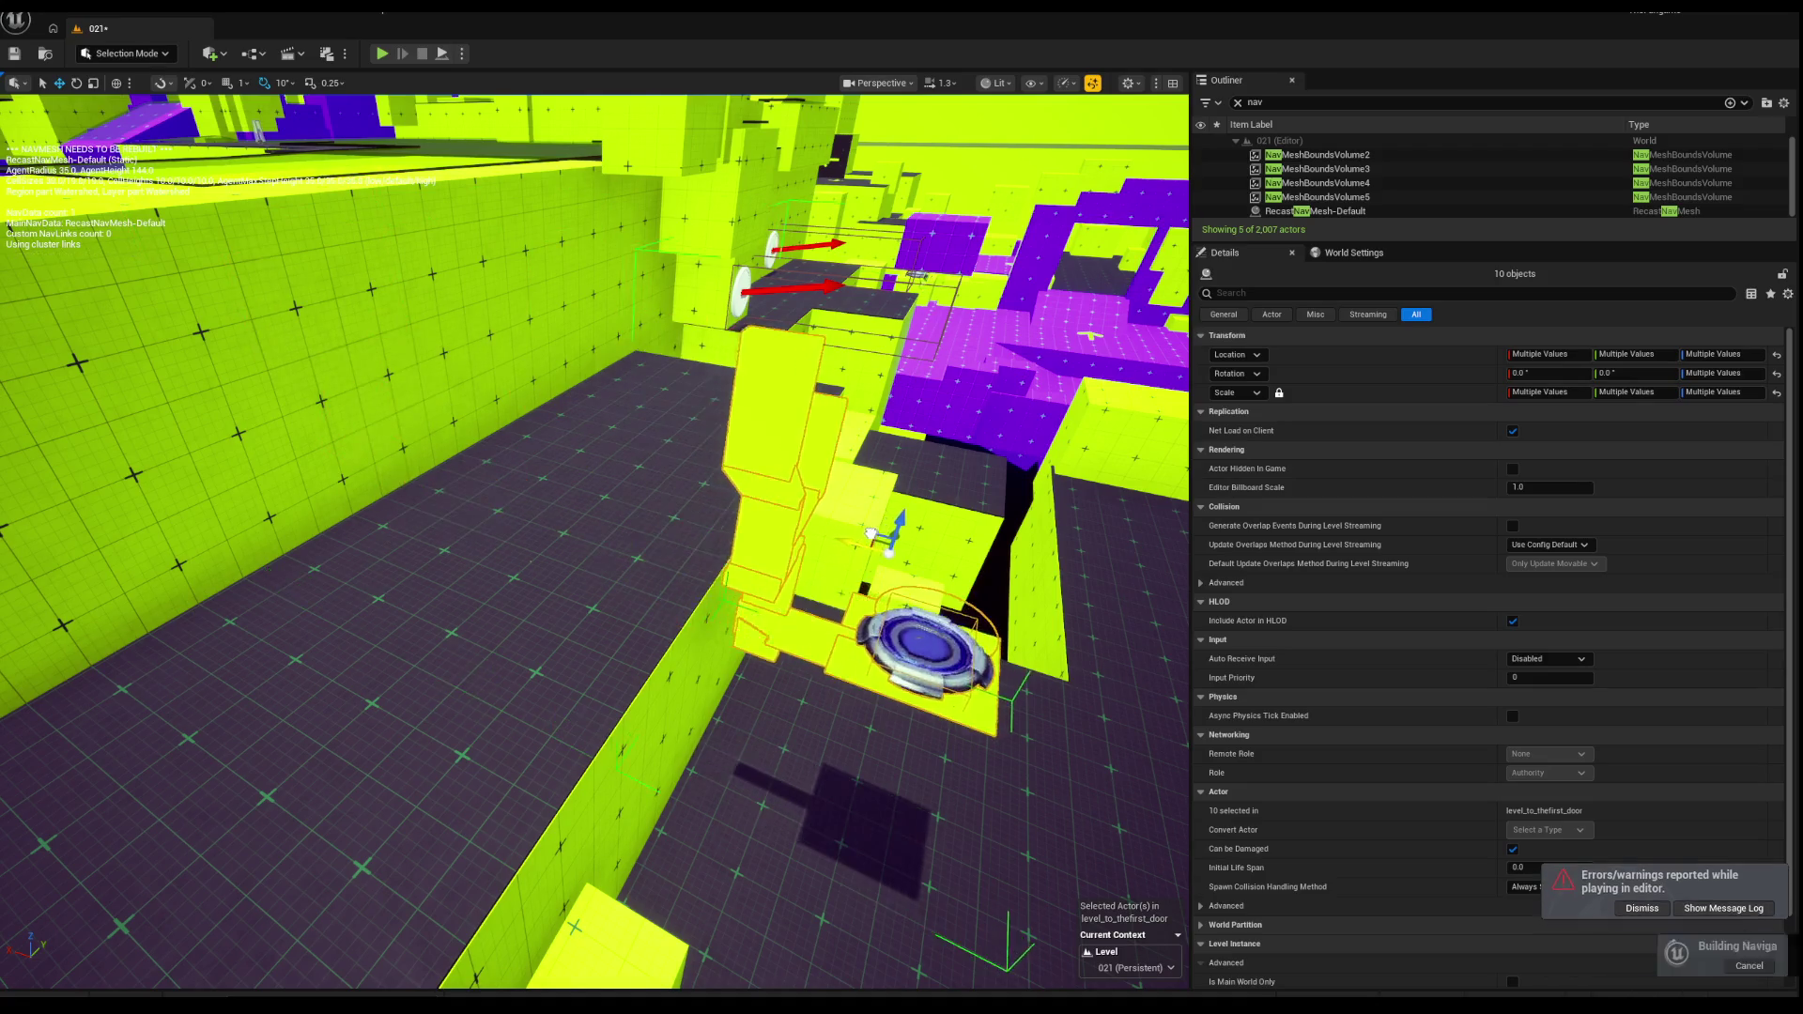
{"action": "key", "text": "ctrl+z"}
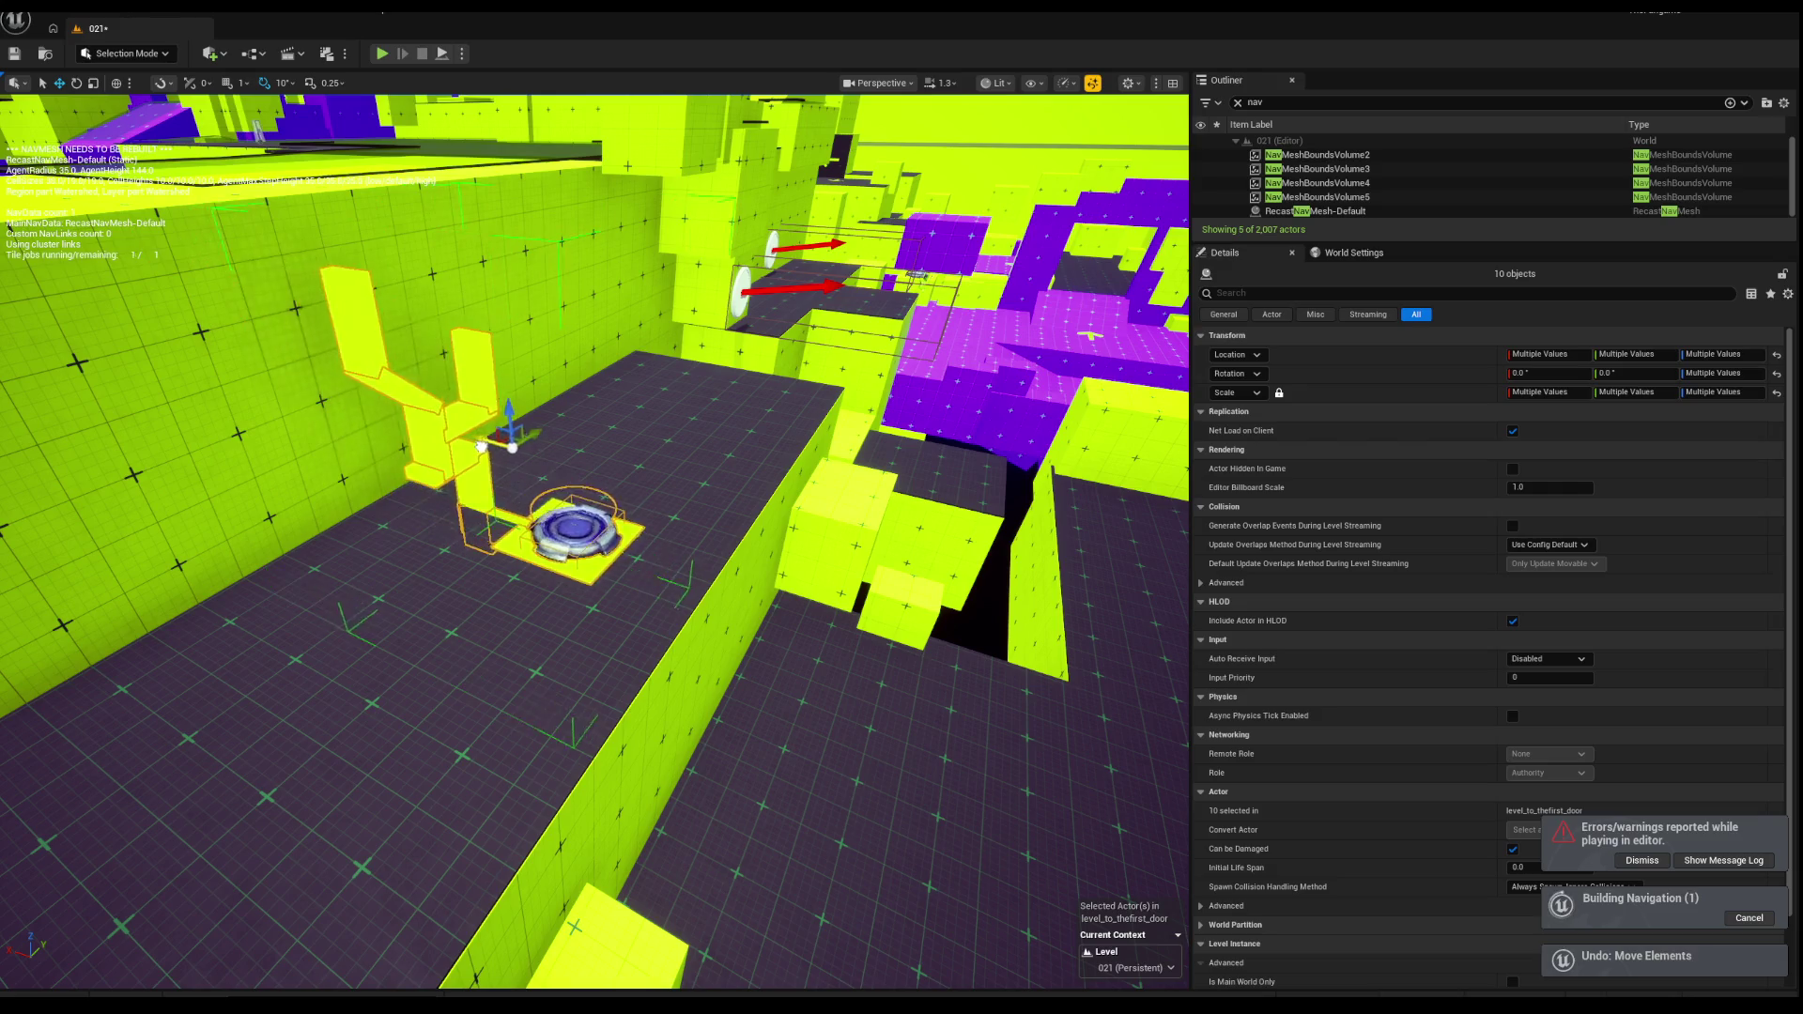
{"action": "mouse_move", "coordinate": [416, 420]}
{"action": "left_mouse_down"}
{"action": "mouse_move", "coordinate": [725, 517]}
{"action": "mouse_move", "coordinate": [818, 582]}
{"action": "mouse_move", "coordinate": [765, 779]}
{"action": "mouse_move", "coordinate": [624, 584]}
{"action": "mouse_move", "coordinate": [1015, 616]}
{"action": "mouse_move", "coordinate": [693, 420]}
{"action": "left_mouse_up"}
Step: Slide the copied structure and pad into position on the floor and start a play test
{"action": "mouse_move", "coordinate": [705, 632]}
{"action": "left_mouse_down"}
{"action": "mouse_move", "coordinate": [706, 601]}
{"action": "mouse_move", "coordinate": [705, 633]}
{"action": "left_mouse_up"}
{"action": "left_click_drag", "start_coordinate": [730, 392], "coordinate": [733, 440]}
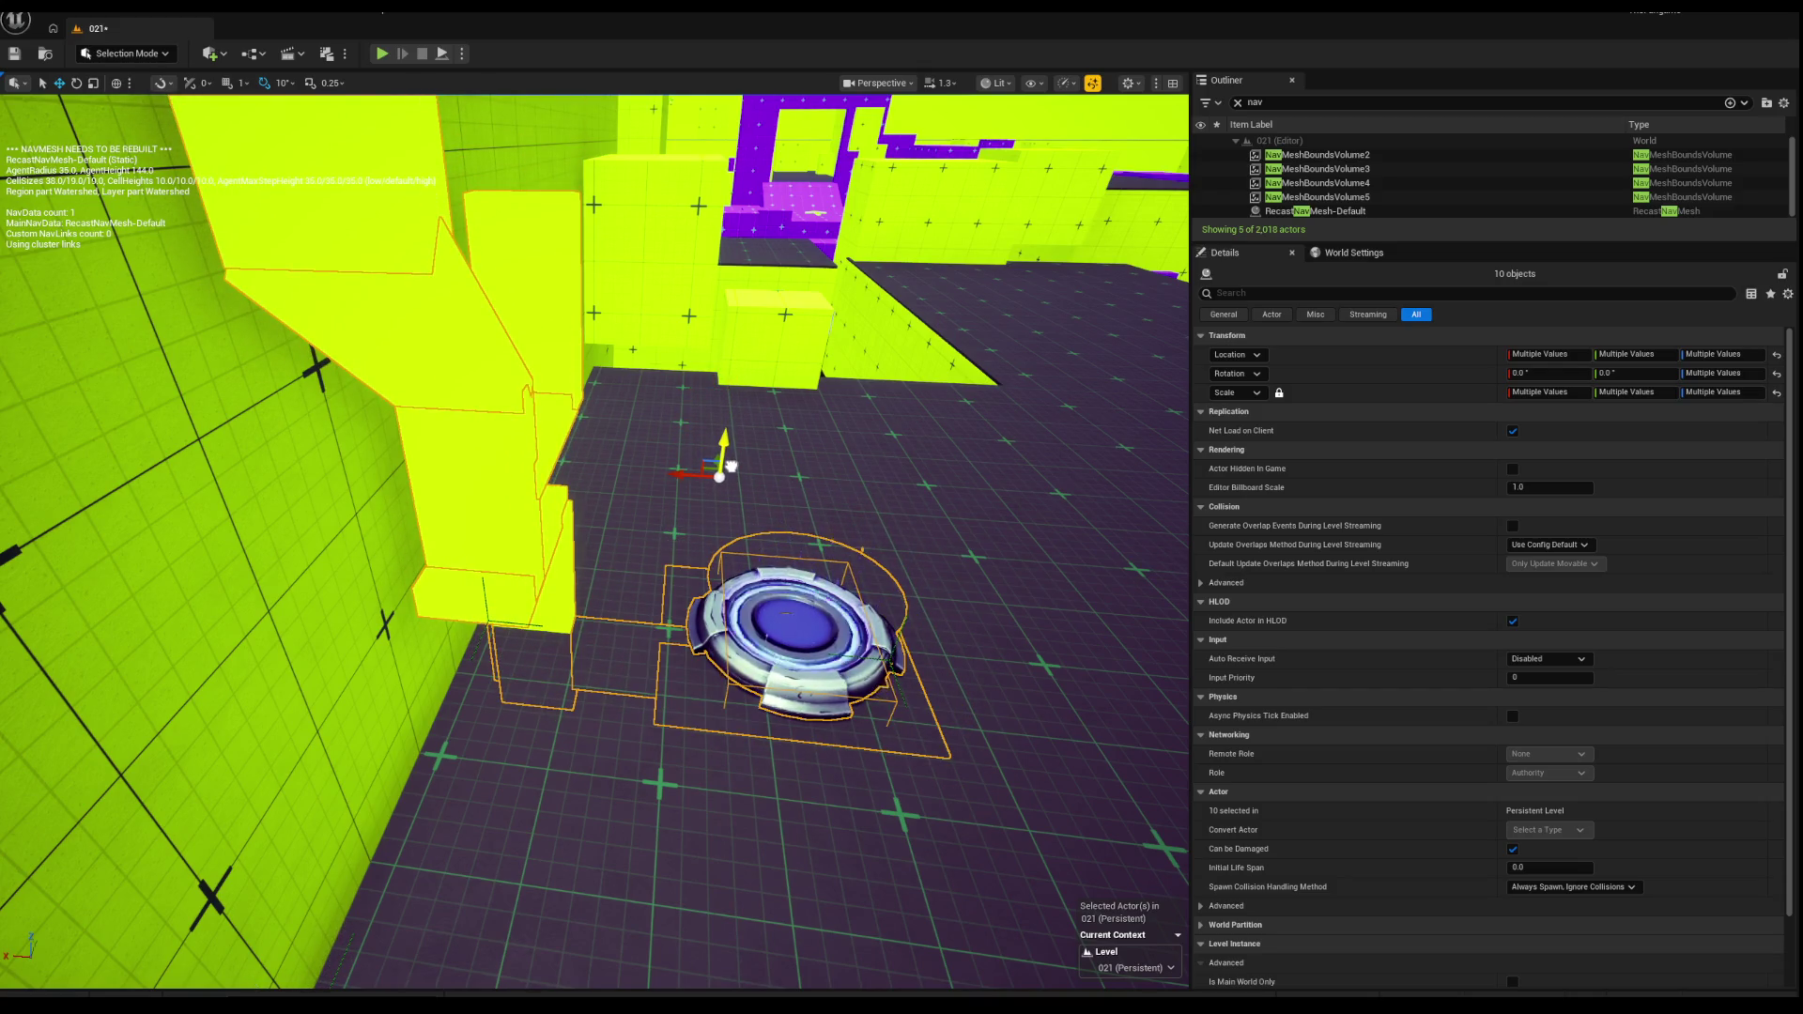
{"action": "left_click_drag", "start_coordinate": [689, 473], "coordinate": [623, 469]}
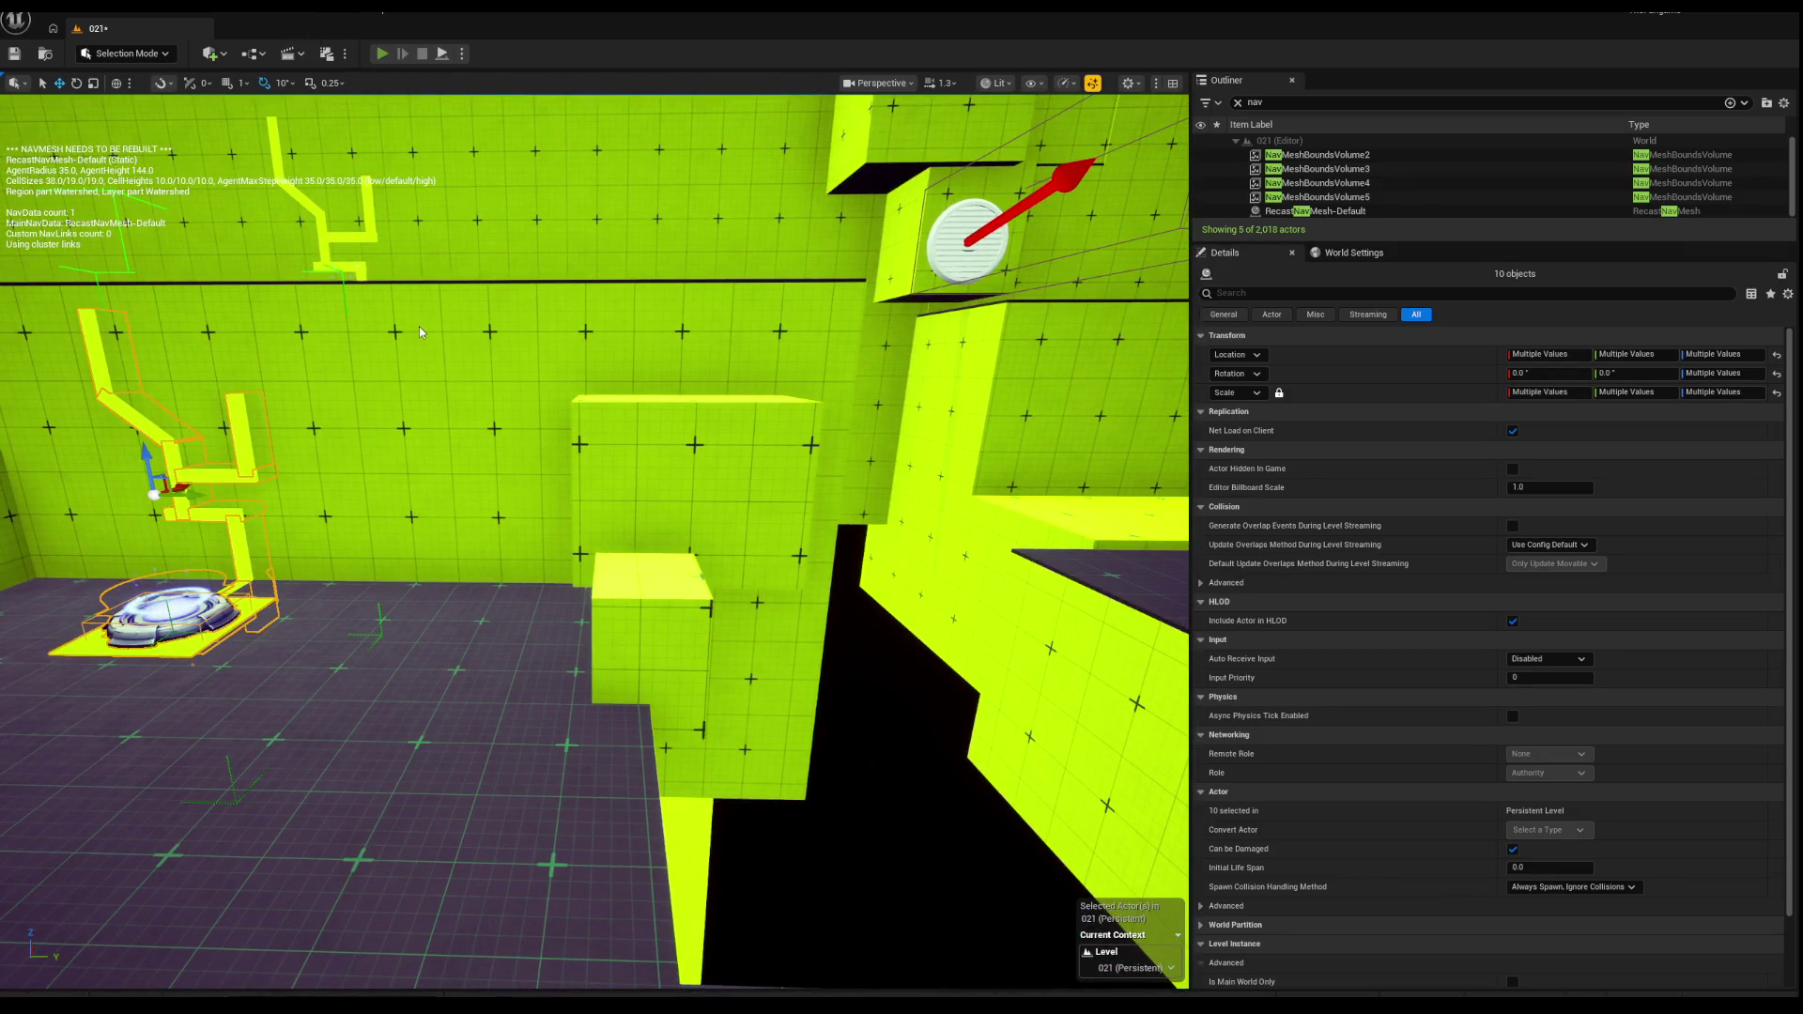
{"action": "key", "text": "alt+p"}
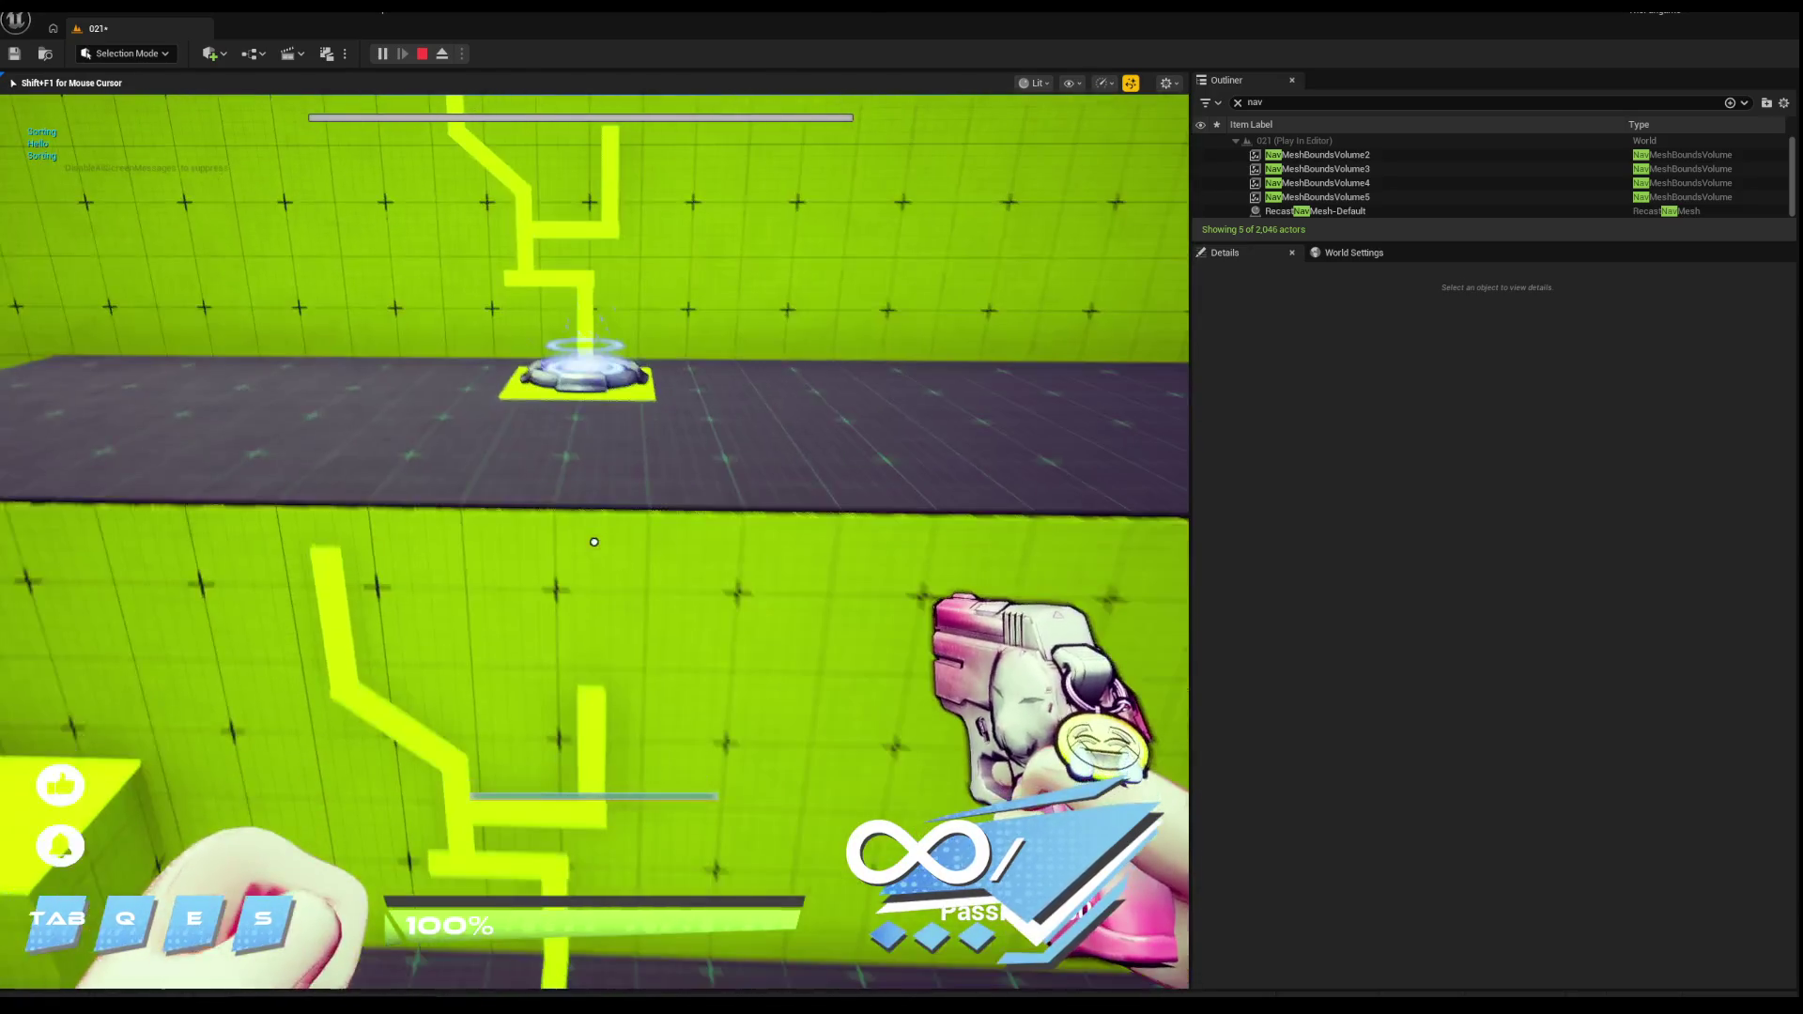
Step: Stop the play test and reselect the yellow wall pieces in the editor
{"action": "key", "text": "Escape"}
{"action": "key", "text": "f"}
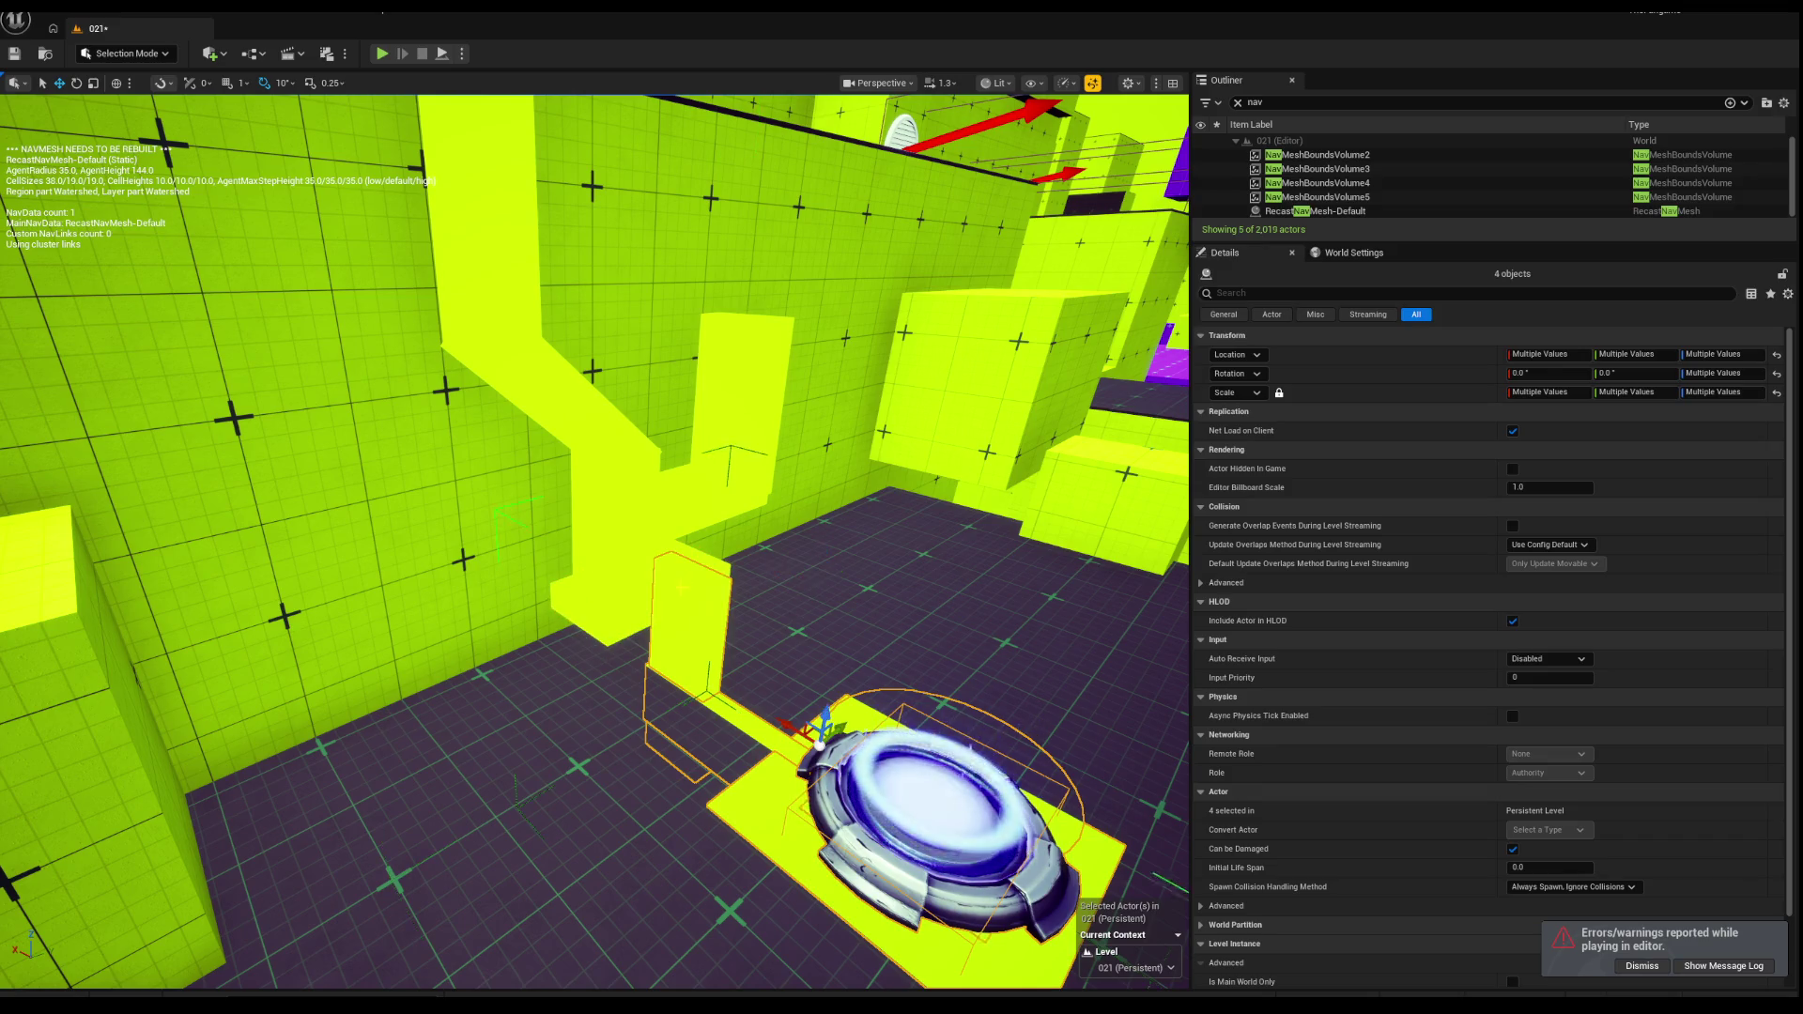
{"action": "key", "text": "ctrl+z"}
Step: Delete the grouped yellow wall pieces and select the tall yellow box beside the pad
{"action": "key", "text": "Delete"}
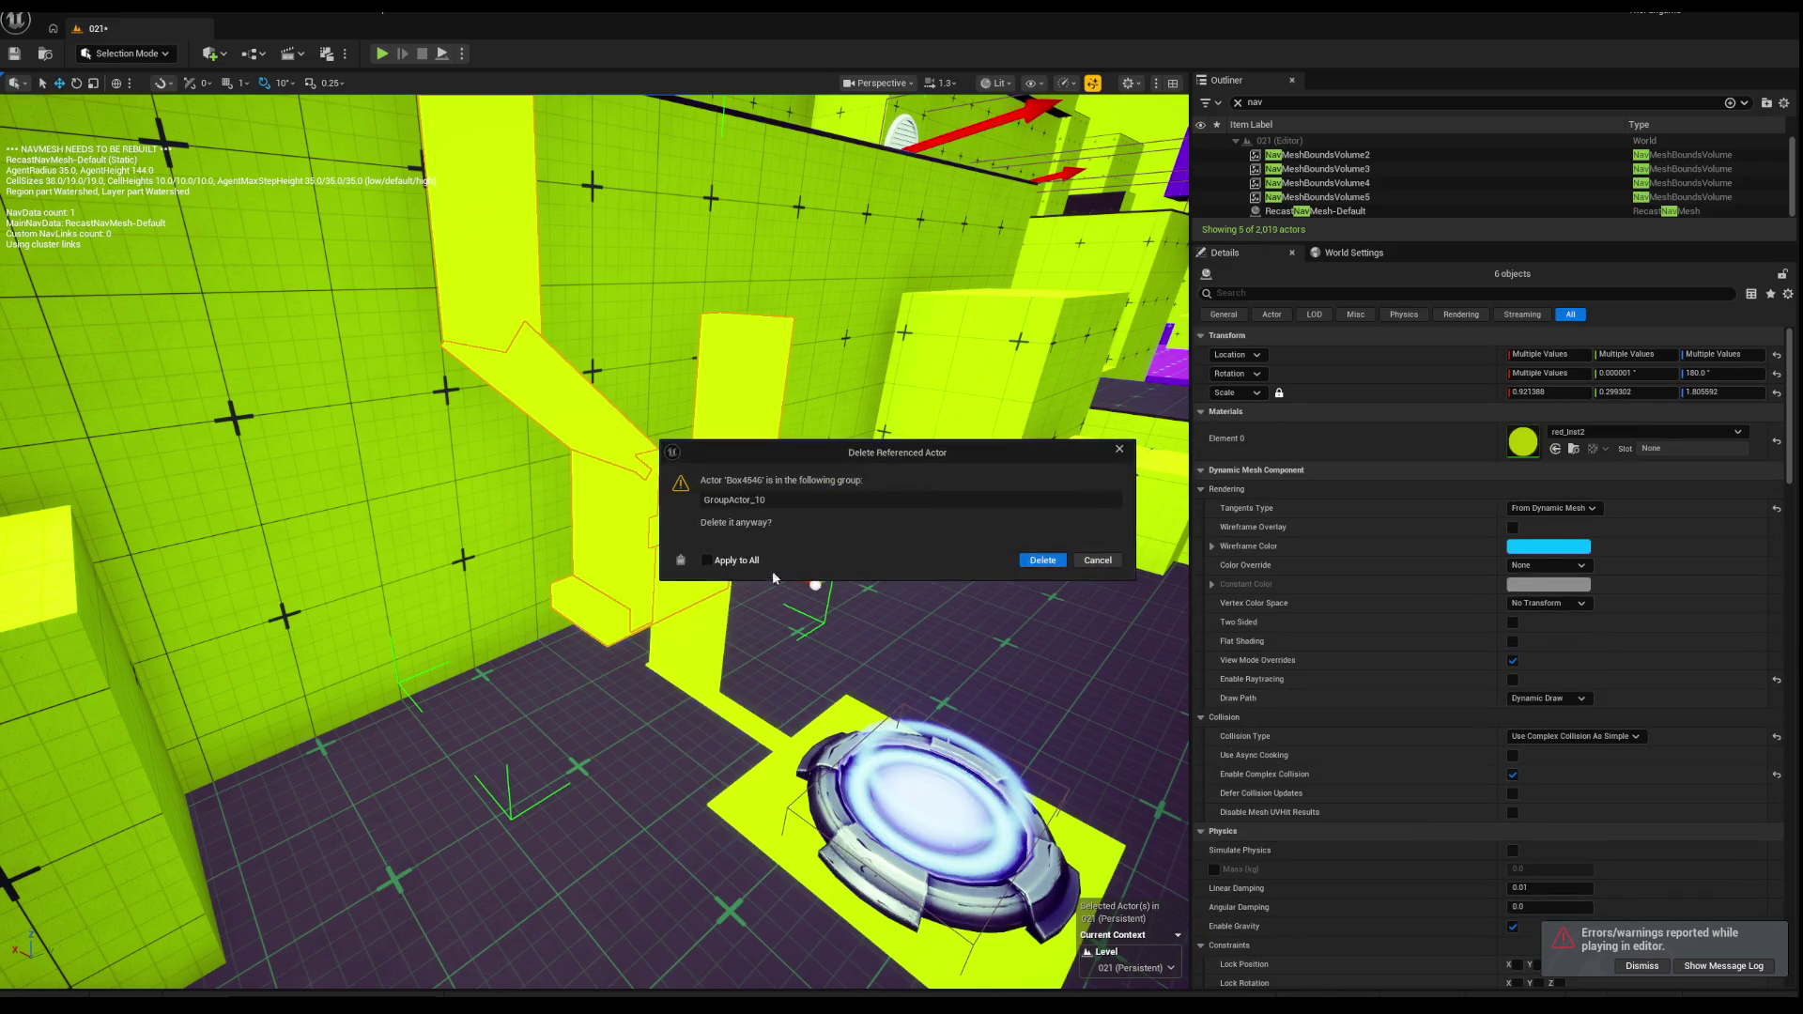
{"action": "left_click", "coordinate": [1042, 560]}
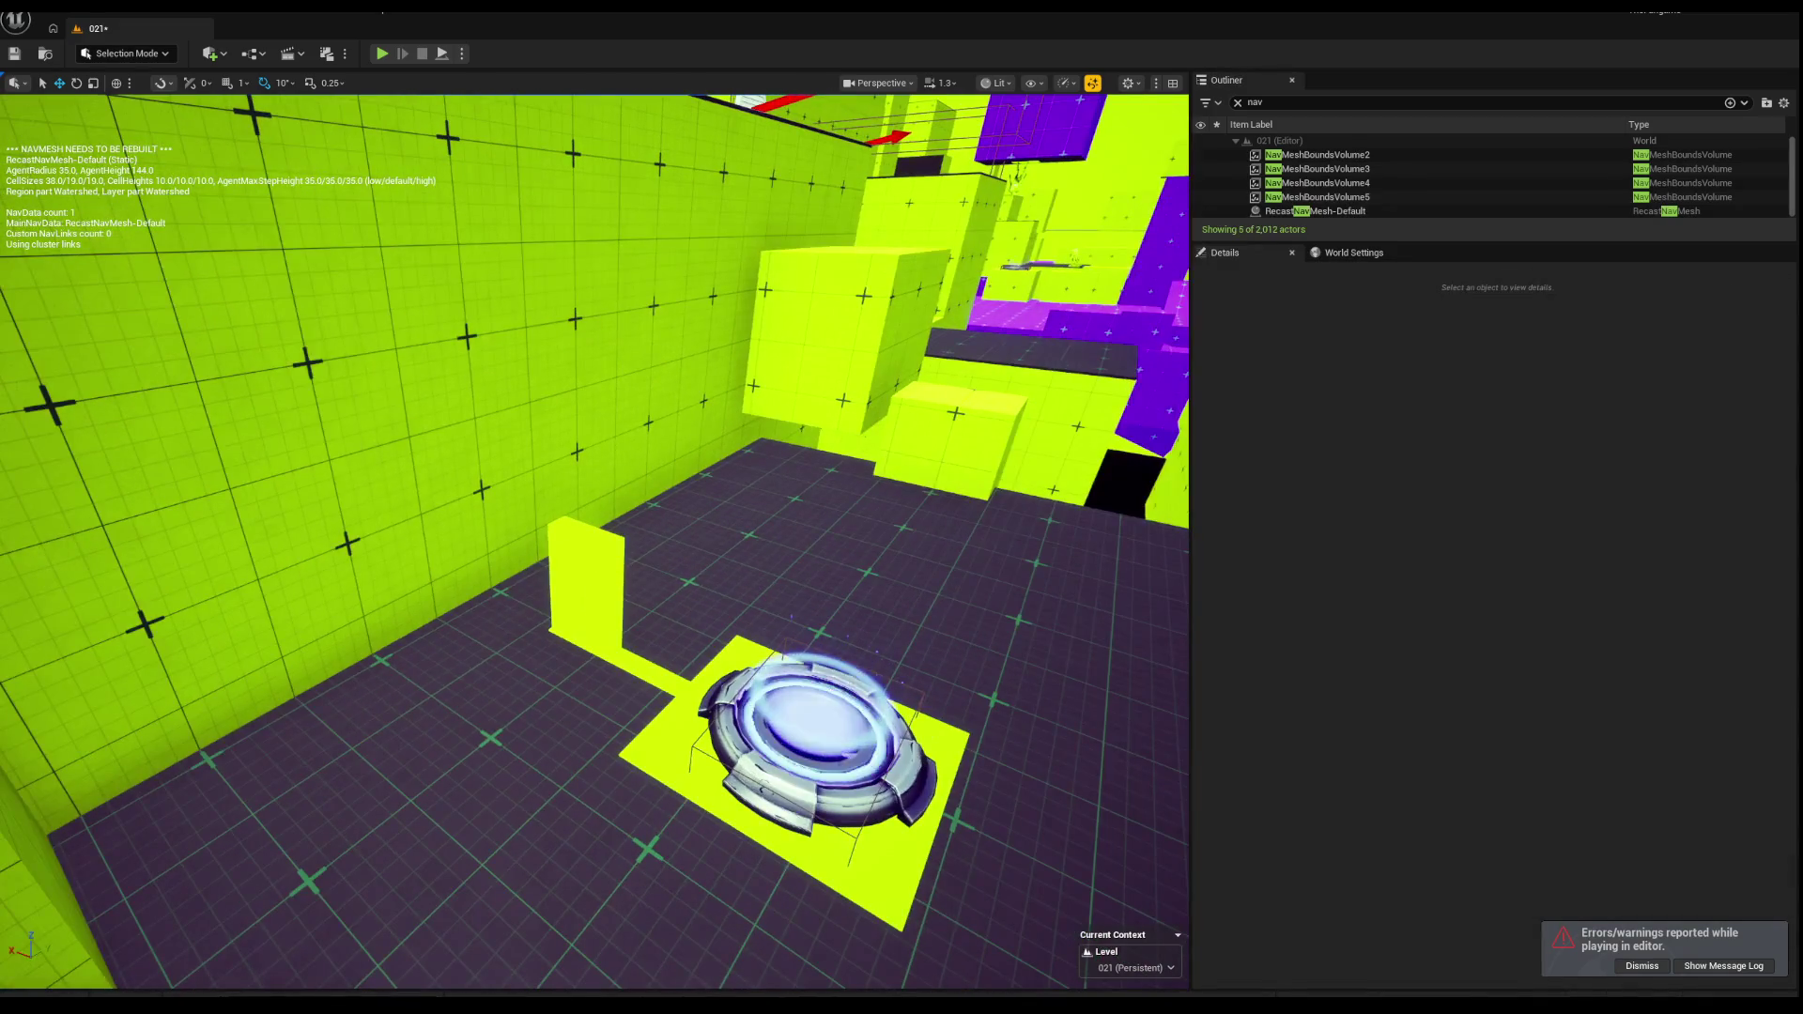
{"action": "key", "text": "a"}
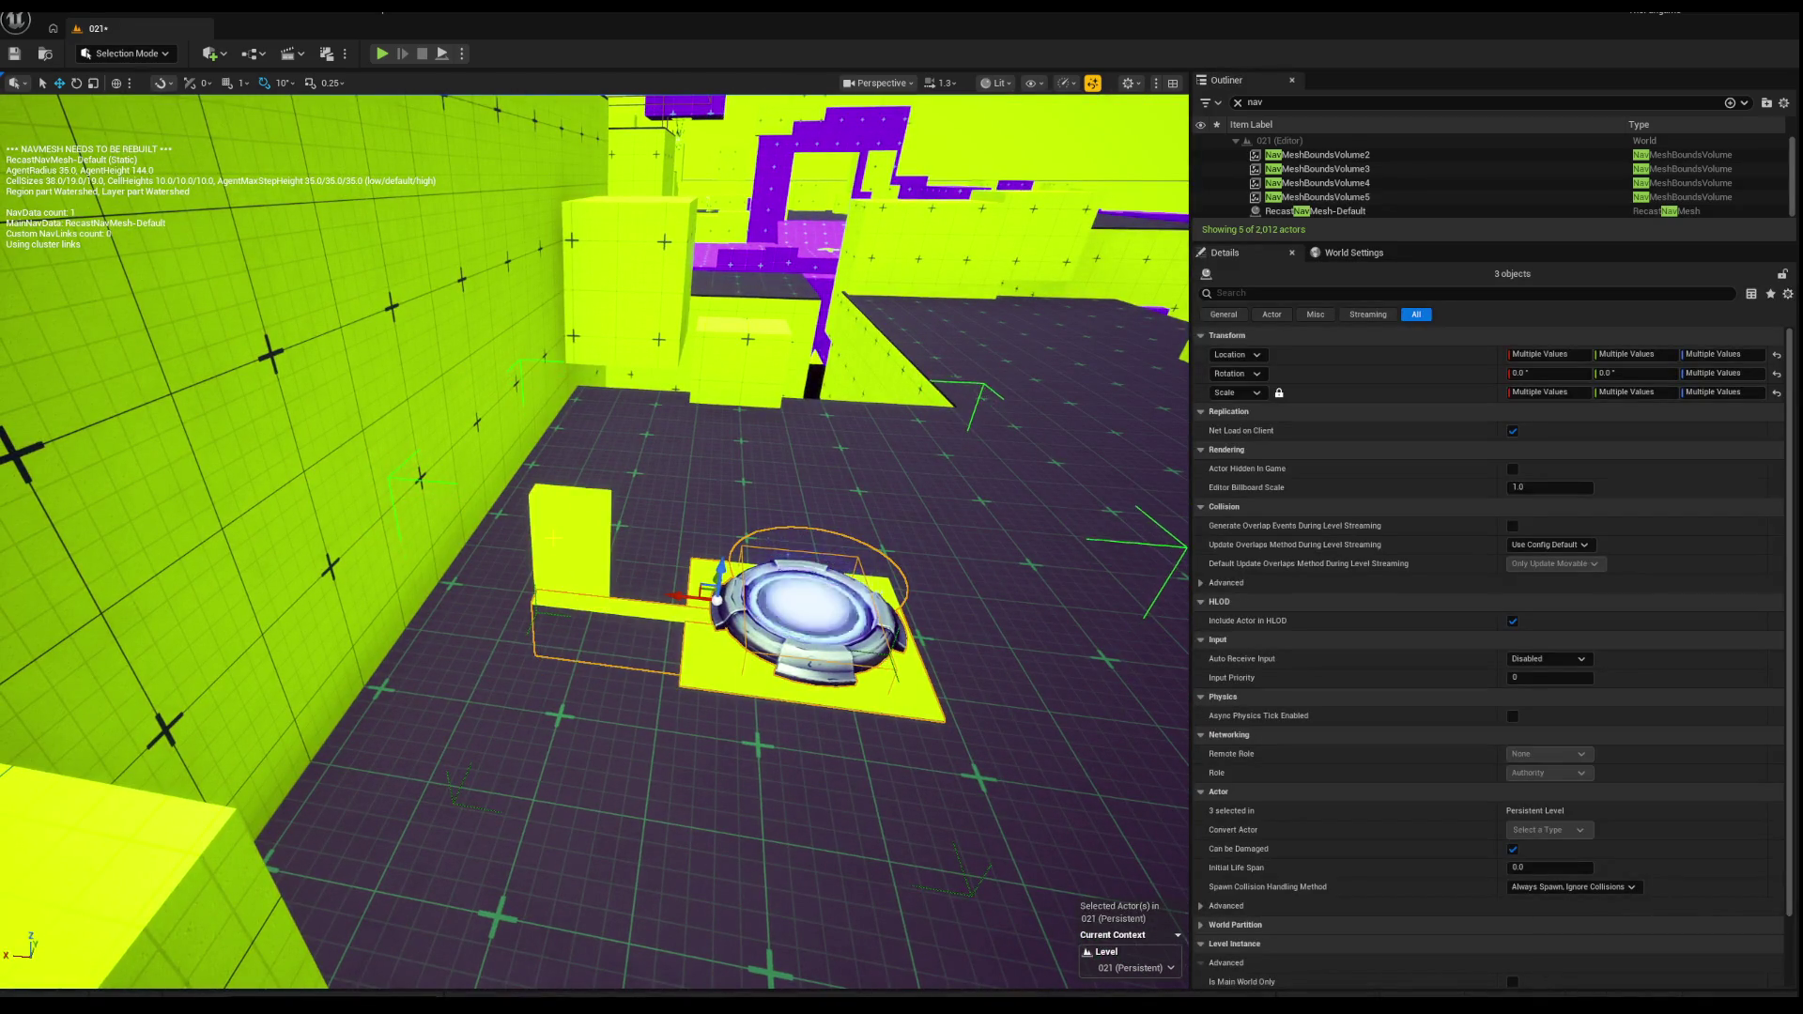
{"action": "left_click", "coordinate": [570, 540]}
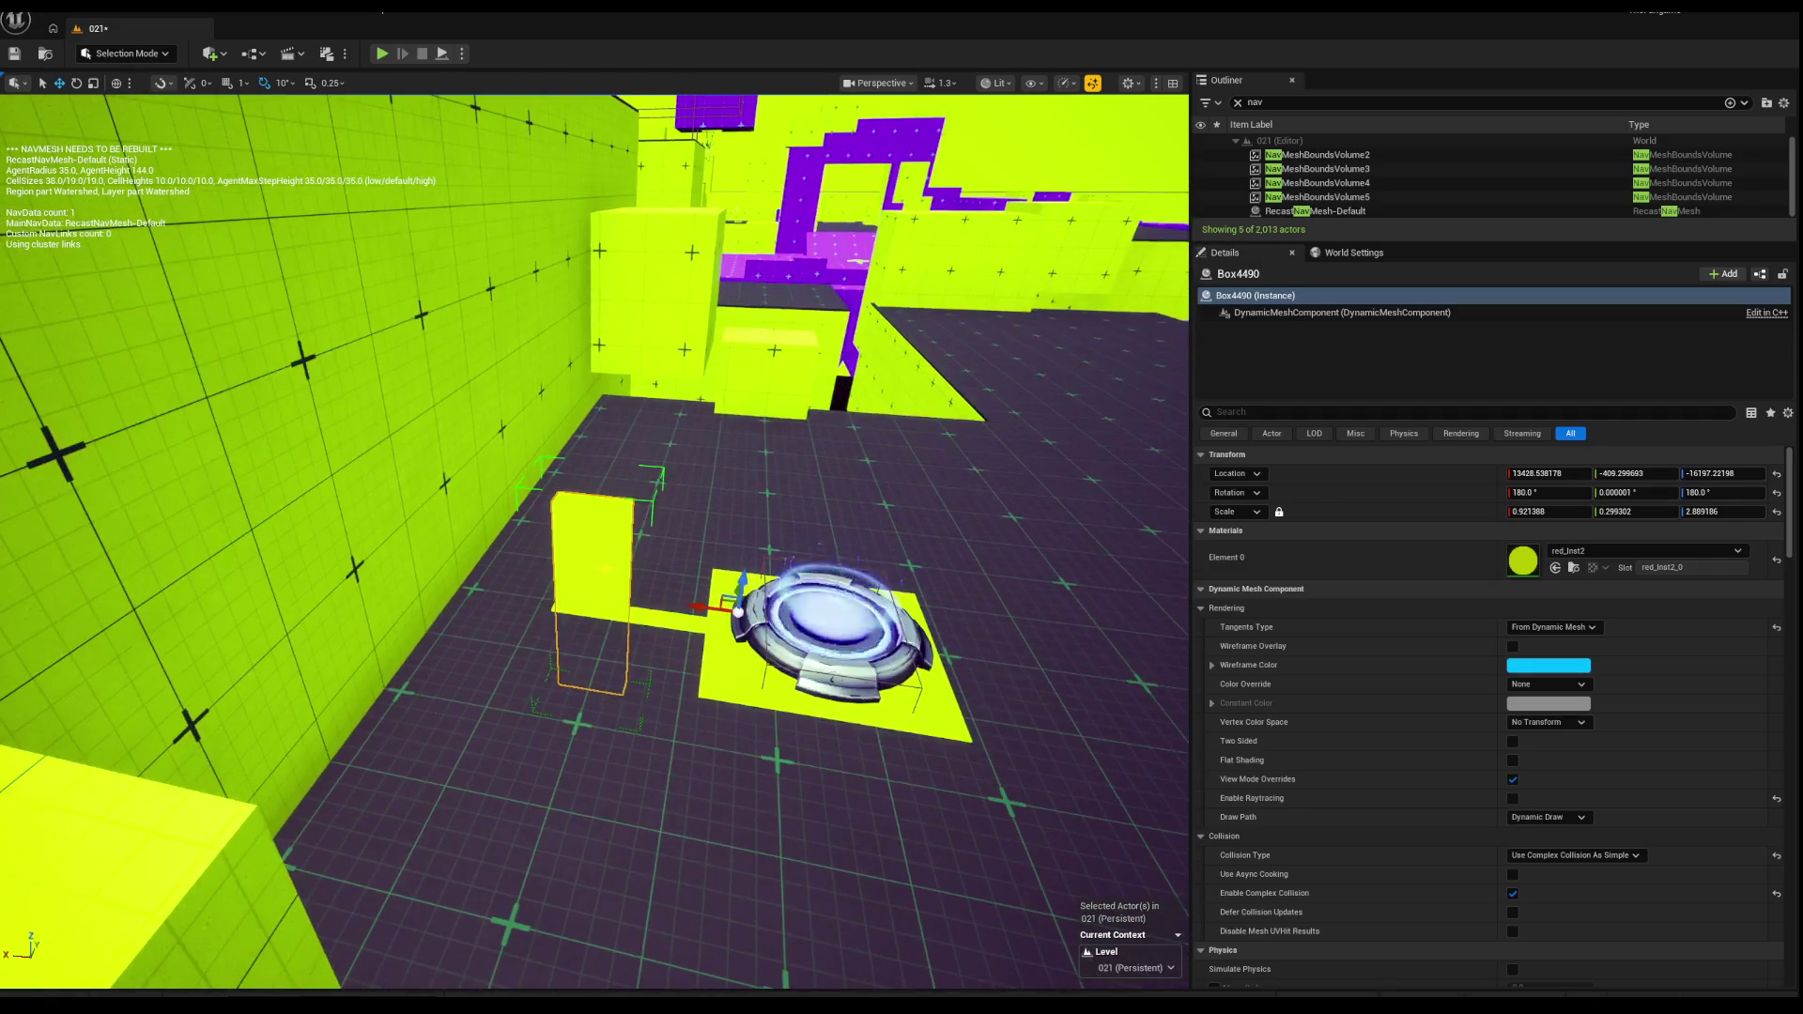
{"action": "scroll", "coordinate": [601, 563], "scroll_direction": "up", "scroll_amount": 5}
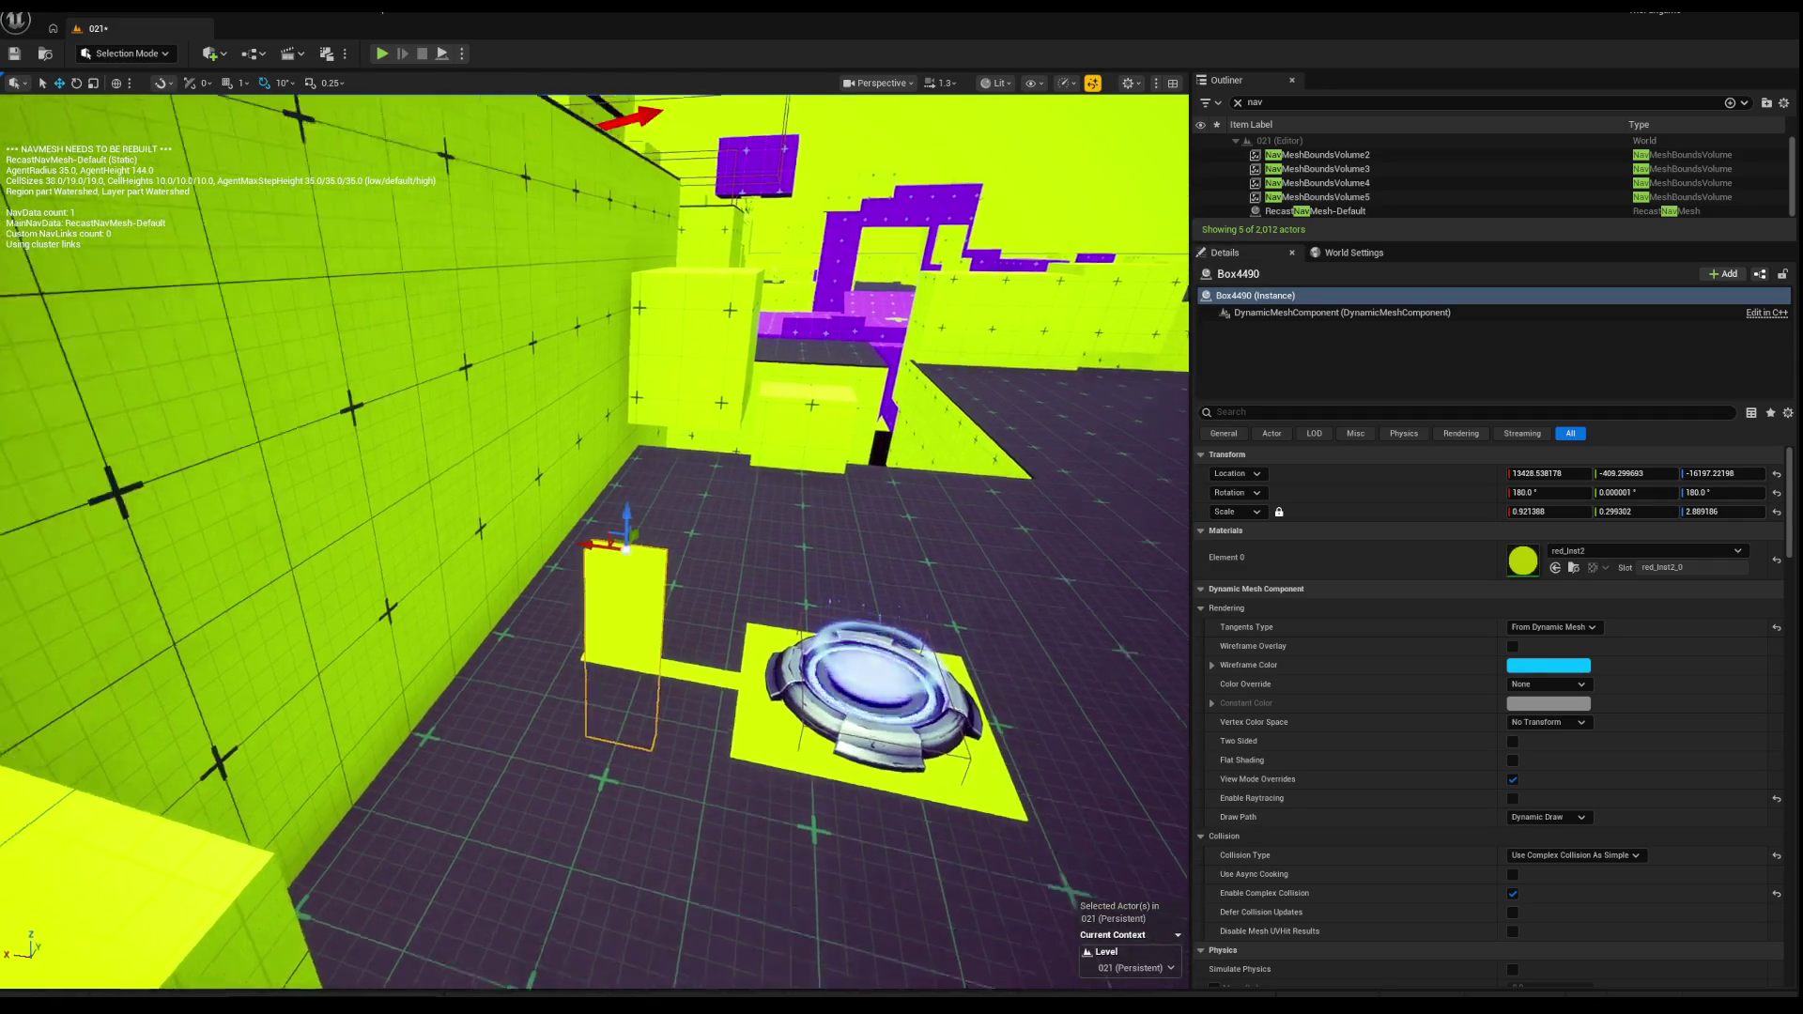
Step: Tip the tall yellow box flat onto the floor at 60 degrees and slide it into place
{"action": "key", "text": "e"}
{"action": "mouse_move", "coordinate": [657, 493]}
{"action": "left_mouse_down"}
{"action": "mouse_move", "coordinate": [704, 573]}
{"action": "mouse_move", "coordinate": [695, 611]}
{"action": "left_mouse_up"}
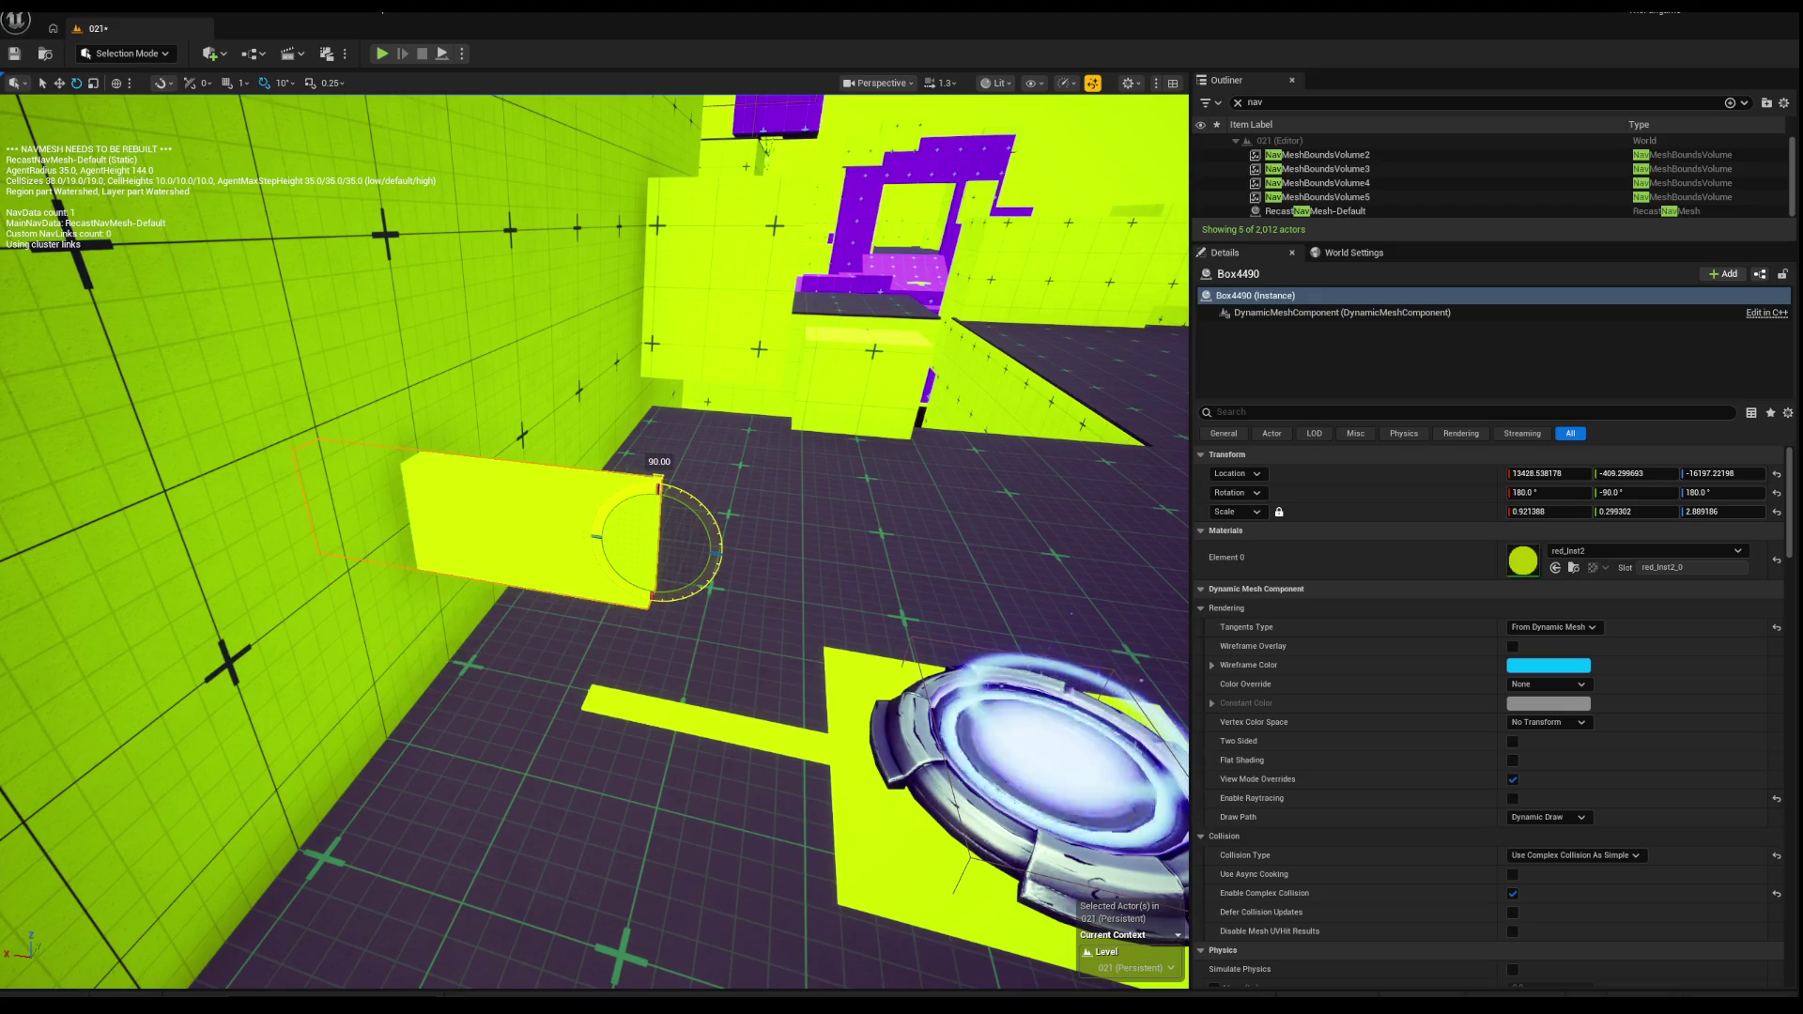
{"action": "mouse_move", "coordinate": [670, 473]}
{"action": "left_mouse_down"}
{"action": "mouse_move", "coordinate": [672, 686]}
{"action": "mouse_move", "coordinate": [602, 671]}
{"action": "left_mouse_up"}
{"action": "key", "text": "f"}
{"action": "key", "text": "e"}
{"action": "scroll", "coordinate": [601, 672], "scroll_direction": "down", "scroll_amount": 2}
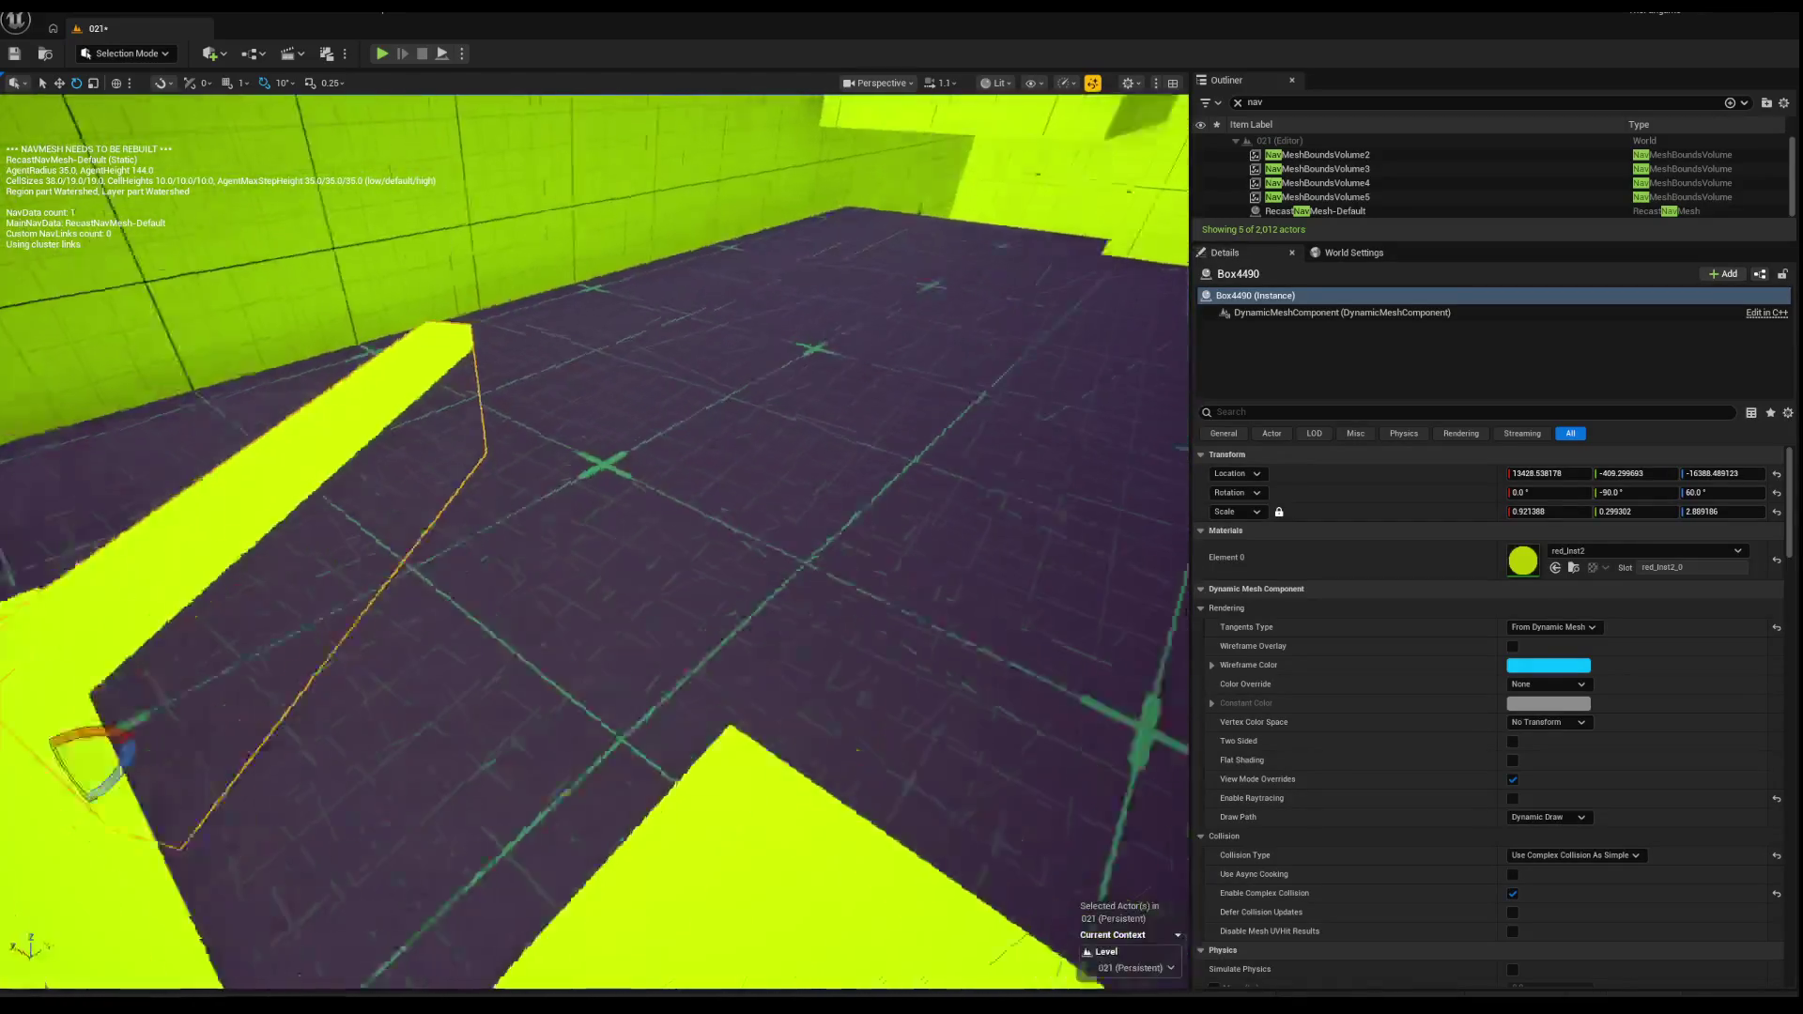
{"action": "key", "text": "w"}
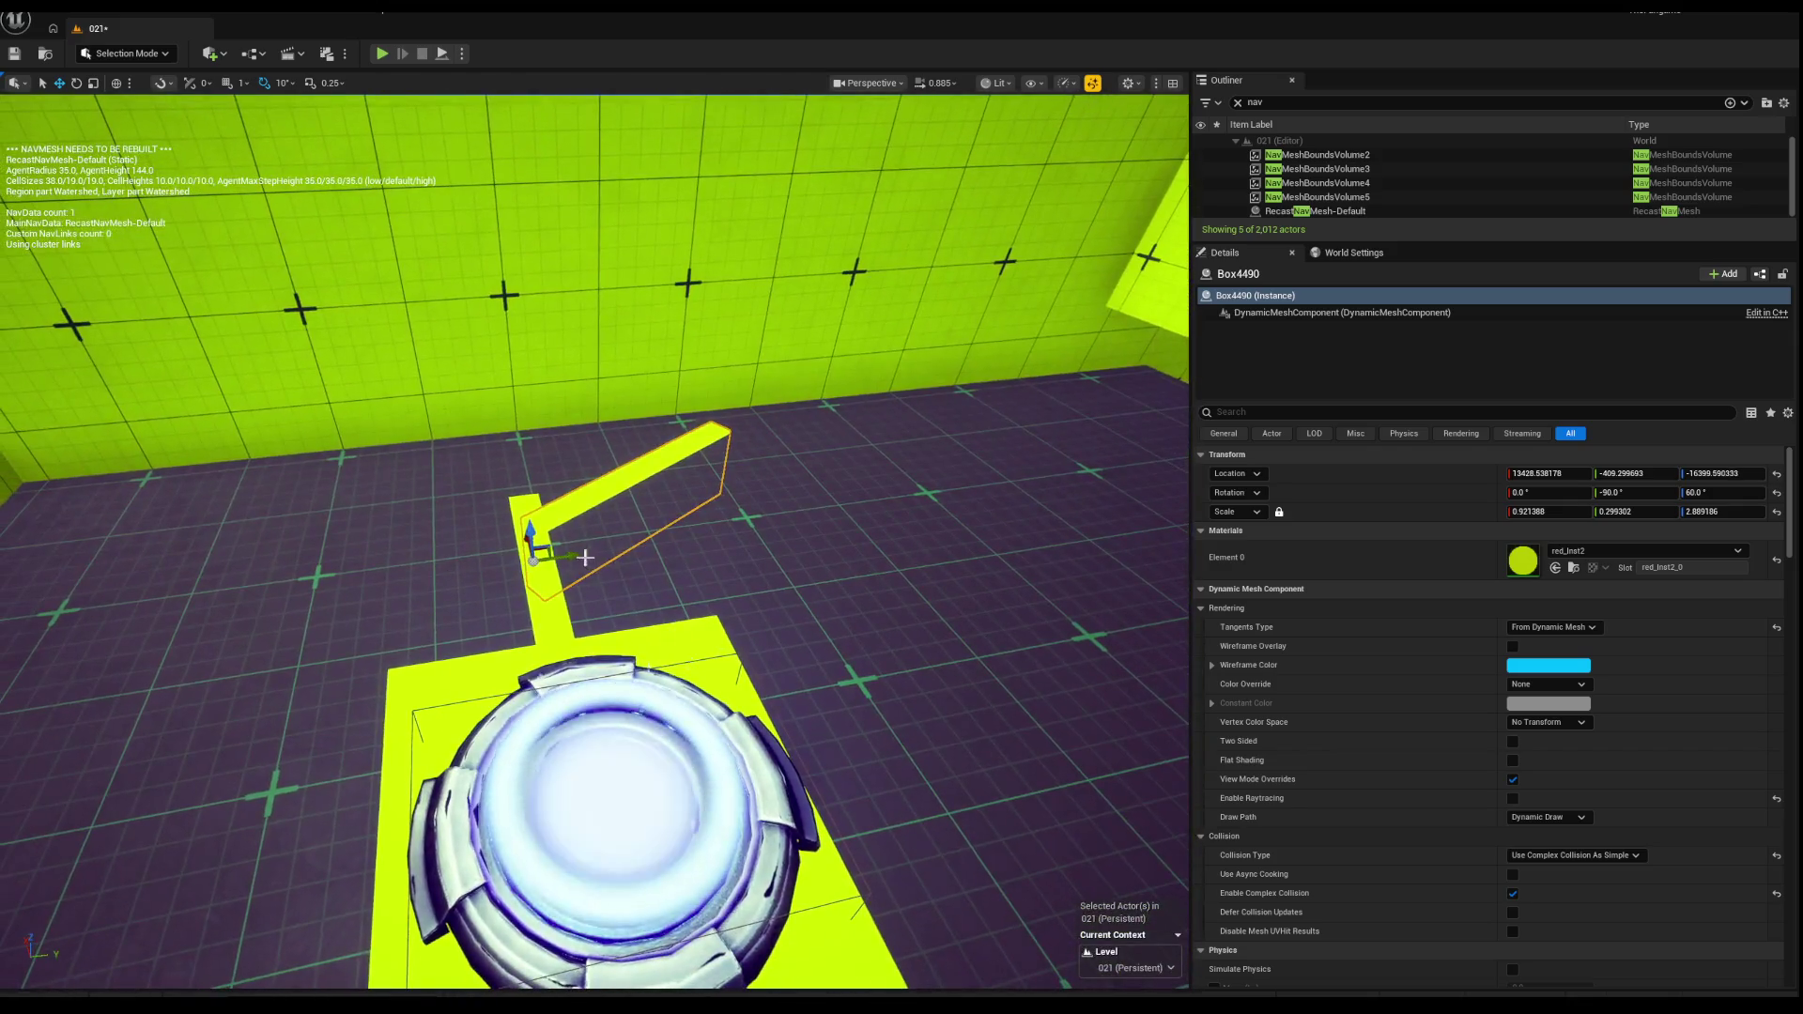
{"action": "left_click_drag", "start_coordinate": [584, 556], "coordinate": [380, 586]}
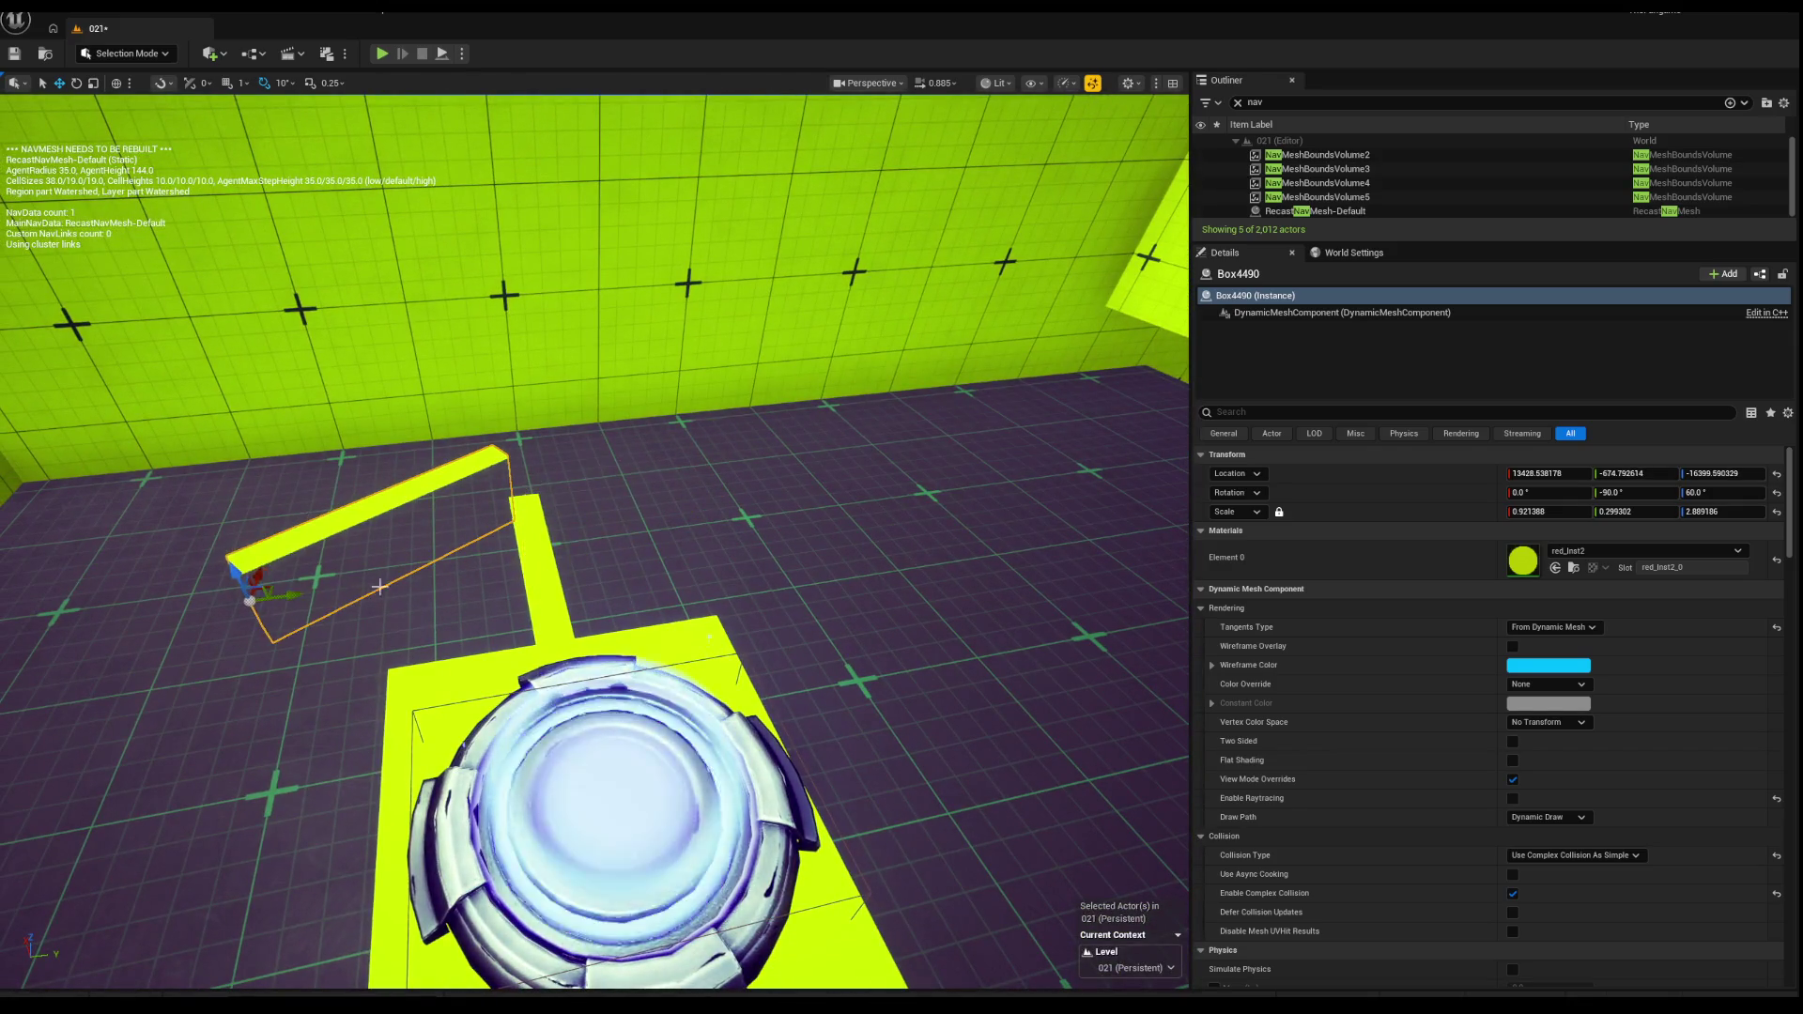
{"action": "key", "text": "ctrl+z"}
{"action": "left_click_drag", "start_coordinate": [569, 555], "coordinate": [751, 521]}
Step: Duplicate the floor strip and rotate the copy straight to 0 degrees
{"action": "key", "text": "e"}
{"action": "left_click_drag", "start_coordinate": [620, 711], "coordinate": [592, 742]}
{"action": "key", "text": "w"}
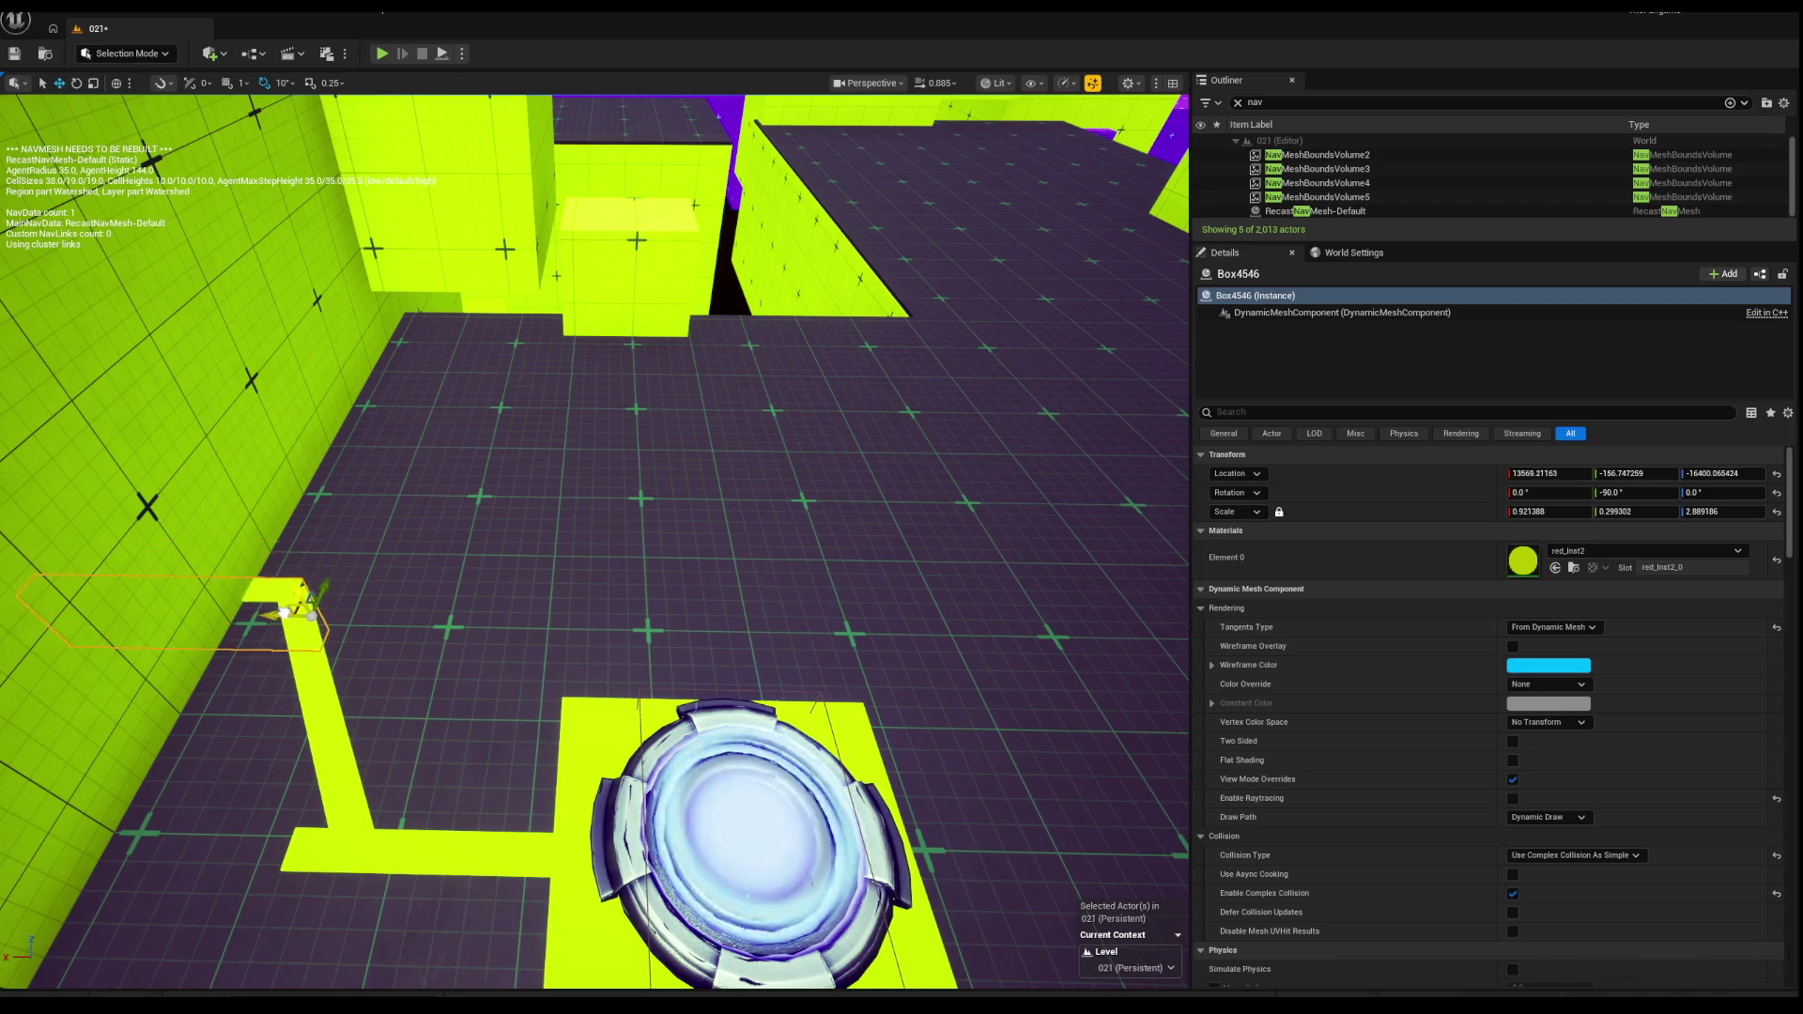
{"action": "scroll", "coordinate": [289, 613], "scroll_direction": "down", "scroll_amount": 5}
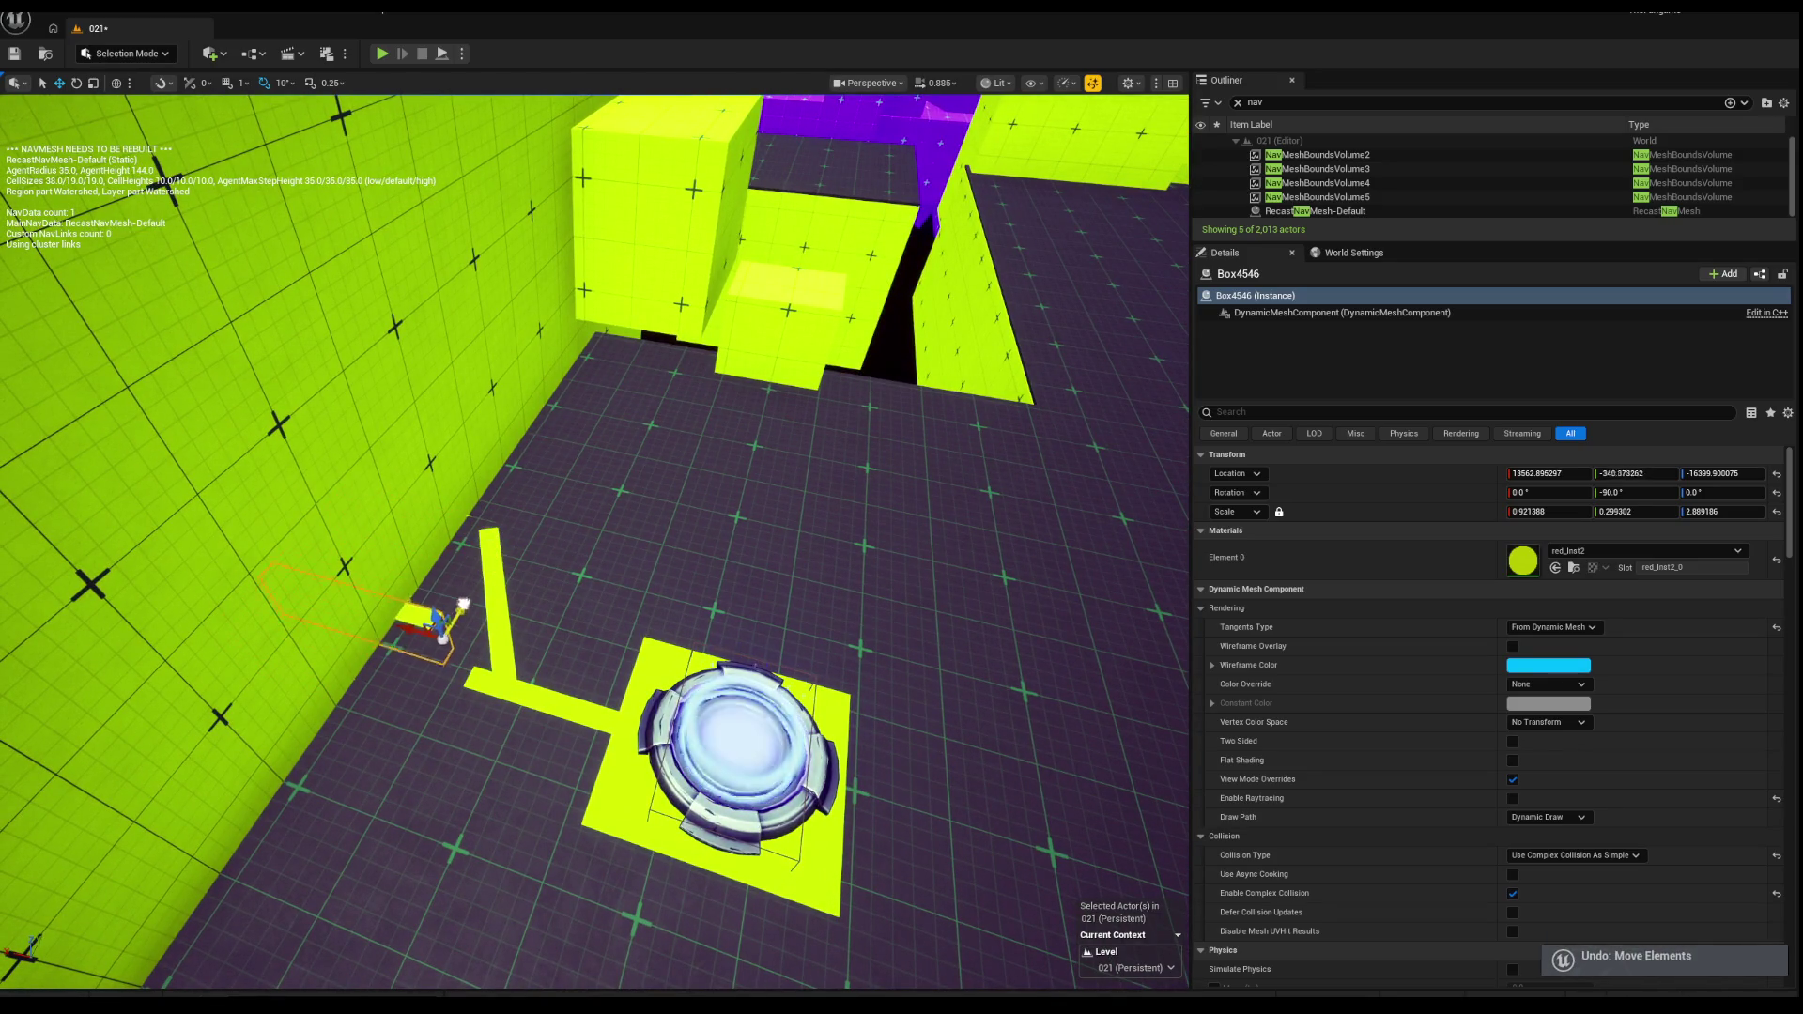
{"action": "key", "text": "ctrl+z"}
{"action": "scroll", "coordinate": [516, 526], "scroll_direction": "up", "scroll_amount": 5}
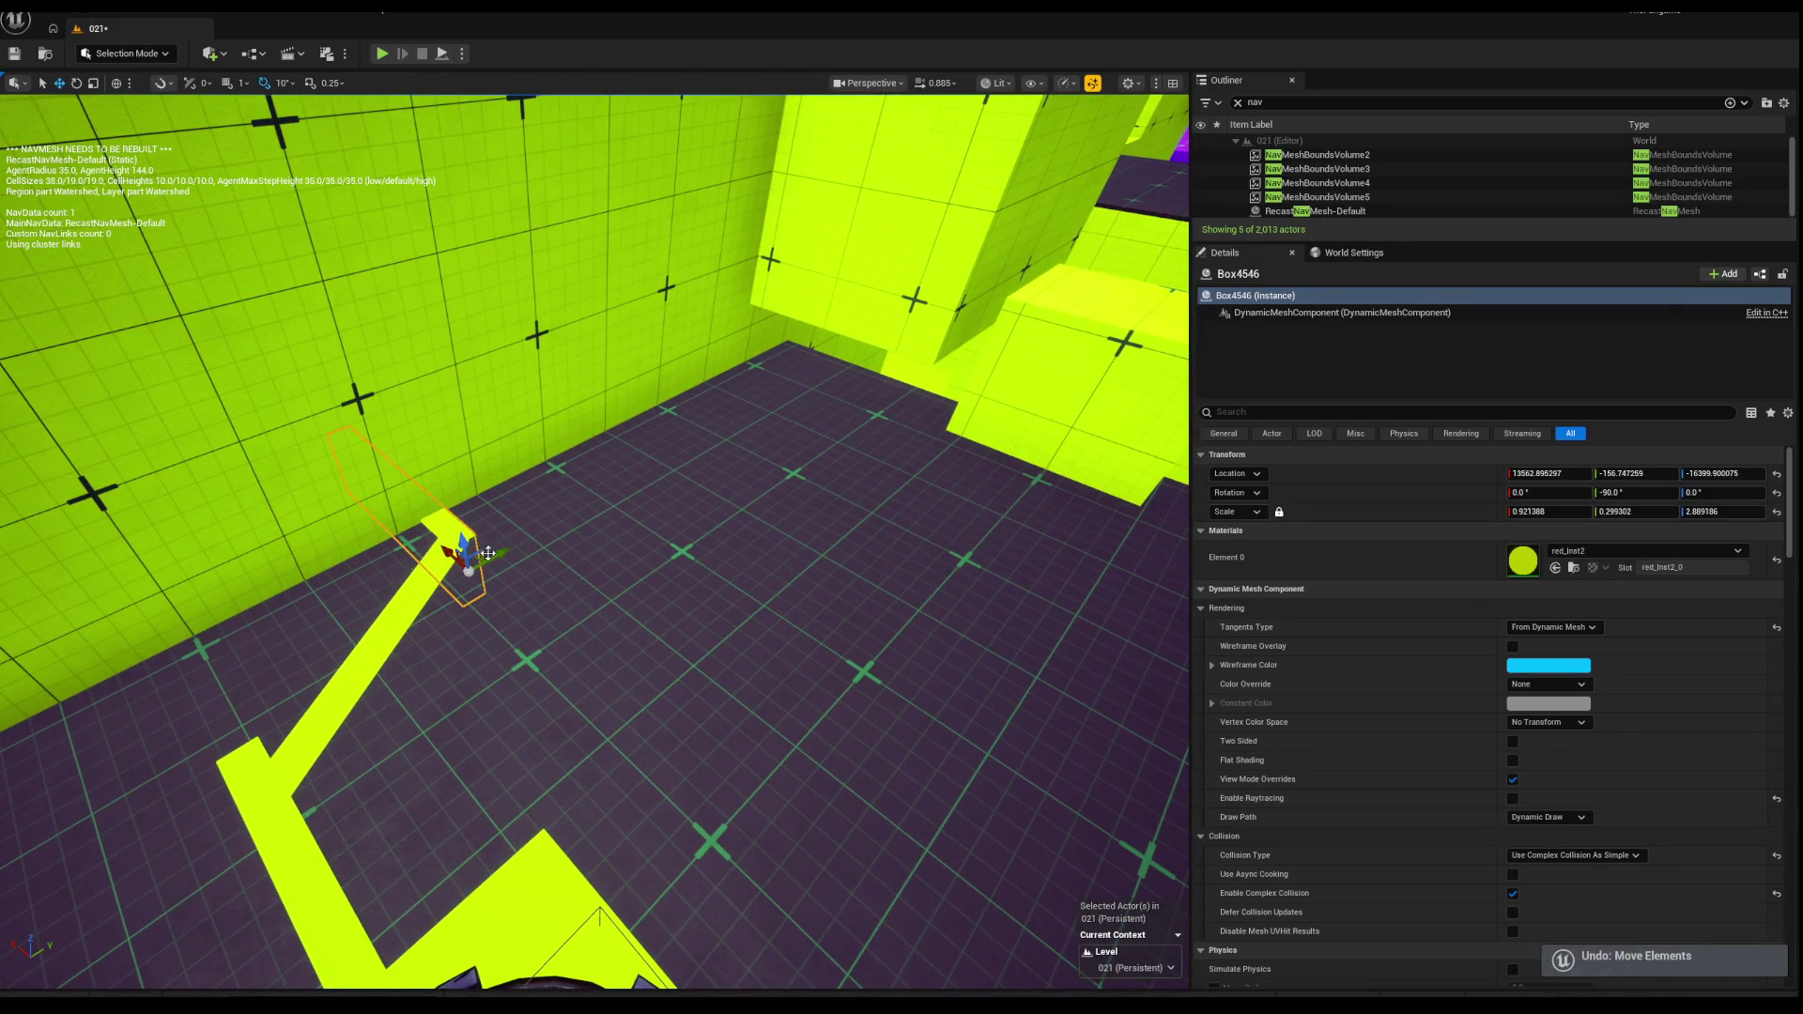
{"action": "key", "text": "ctrl+z"}
{"action": "scroll", "coordinate": [693, 645], "scroll_direction": "up", "scroll_amount": 5}
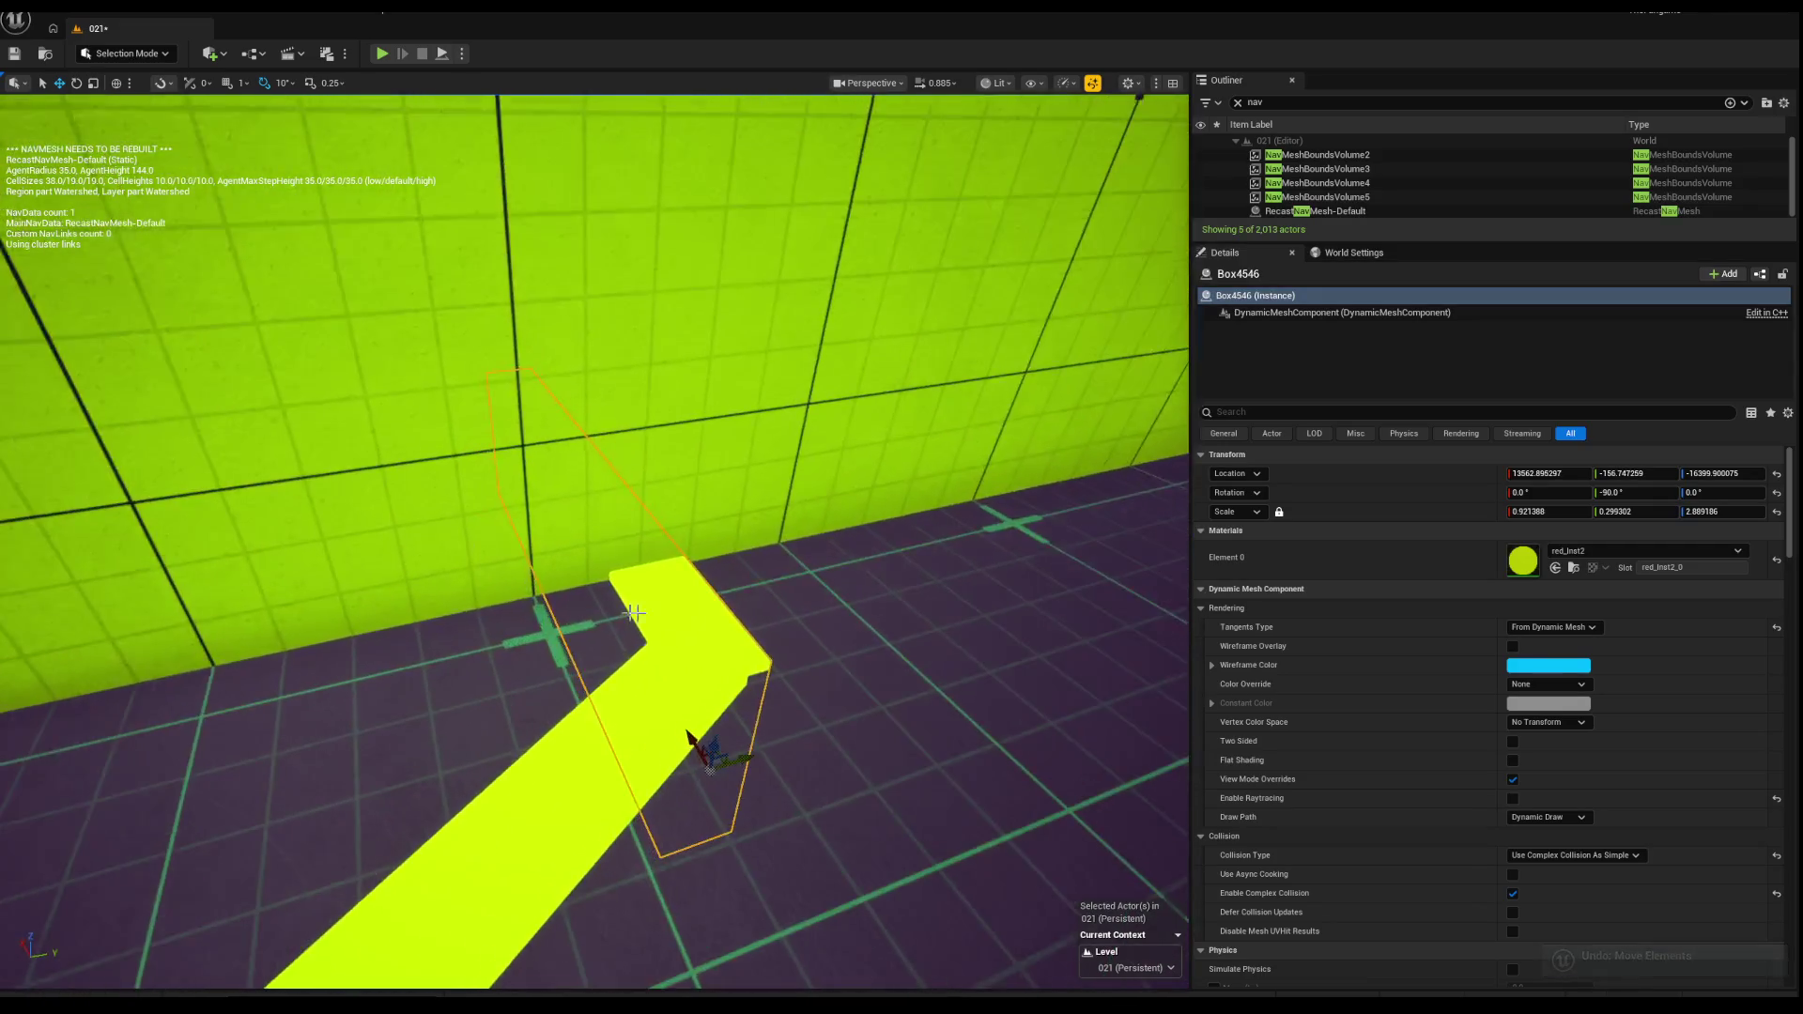
{"action": "mouse_move", "coordinate": [747, 765]}
{"action": "left_mouse_down"}
{"action": "mouse_move", "coordinate": [567, 805]}
{"action": "mouse_move", "coordinate": [750, 752]}
{"action": "mouse_move", "coordinate": [623, 777]}
{"action": "mouse_move", "coordinate": [685, 765]}
{"action": "left_mouse_up"}
{"action": "key", "text": "ctrl+z"}
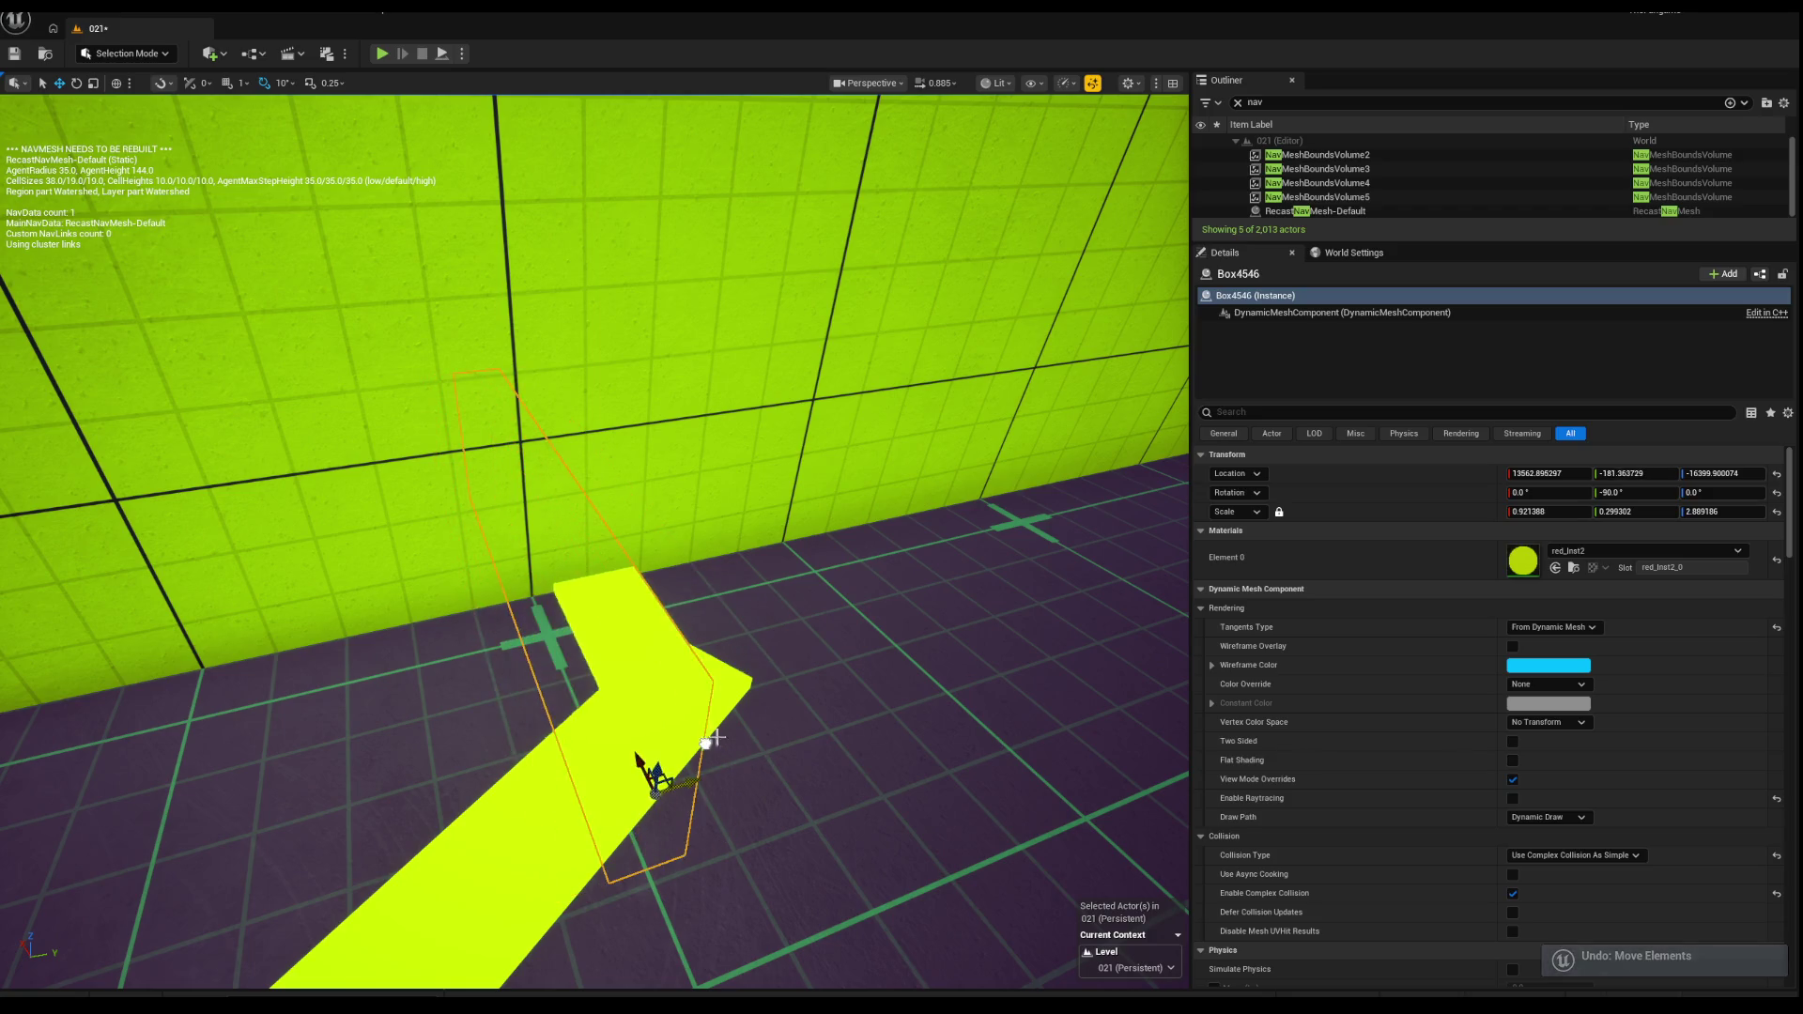
{"action": "scroll", "coordinate": [703, 703], "scroll_direction": "down", "scroll_amount": 5}
{"action": "key", "text": "ctrl+z"}
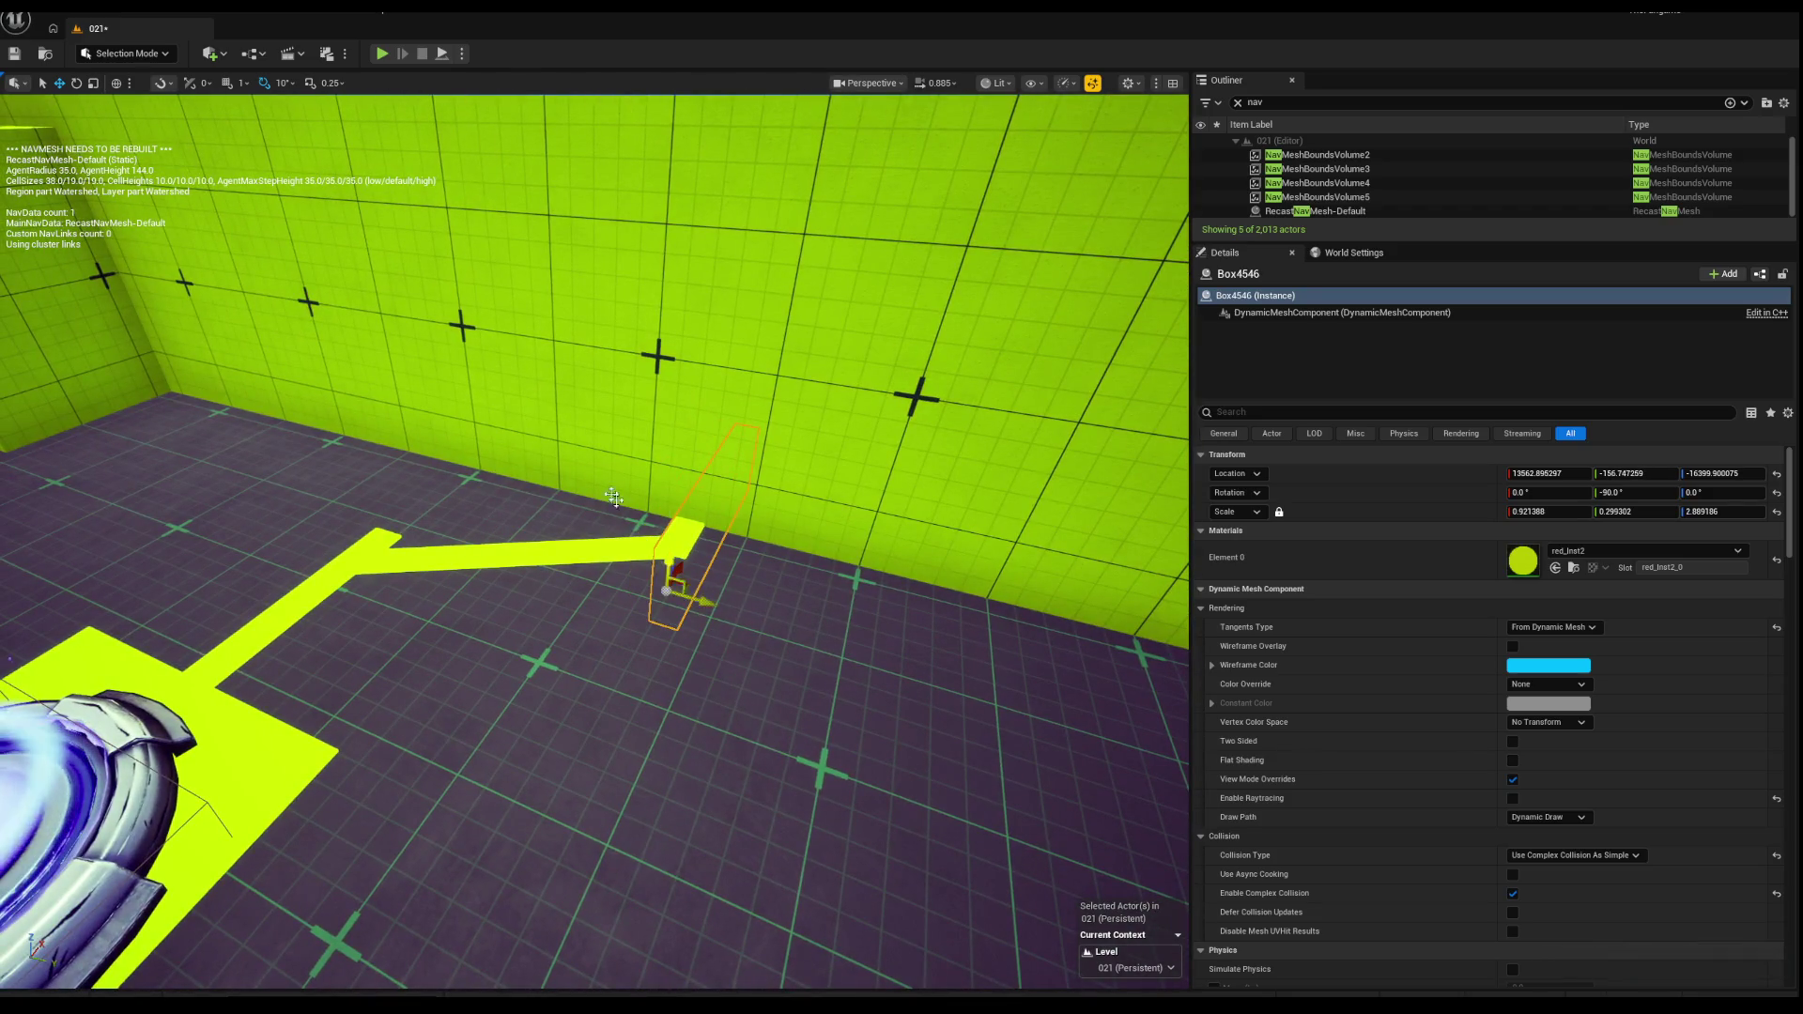
Step: Copy another strip further along the path near the launch pad, angle it slightly, and deselect
{"action": "left_click_drag", "start_coordinate": [707, 605], "coordinate": [431, 521]}
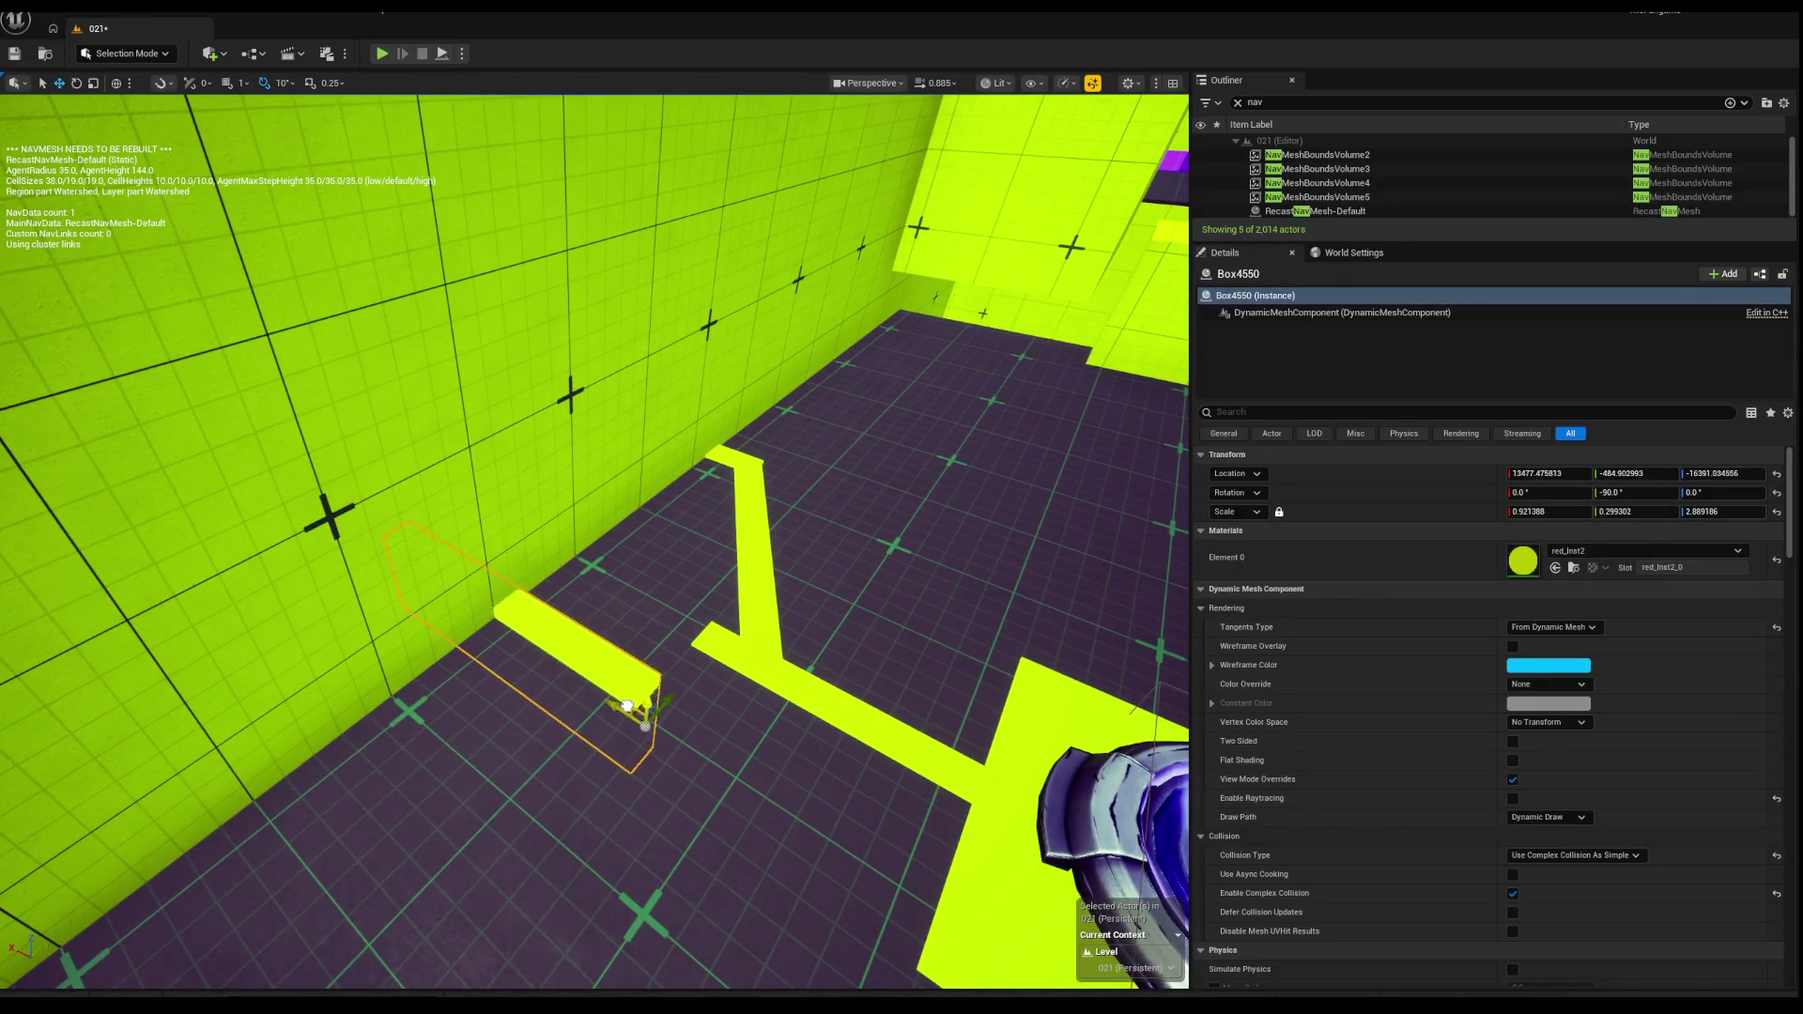
{"action": "left_click_drag", "start_coordinate": [521, 648], "coordinate": [614, 670]}
{"action": "scroll", "coordinate": [614, 669], "scroll_direction": "down", "scroll_amount": 3}
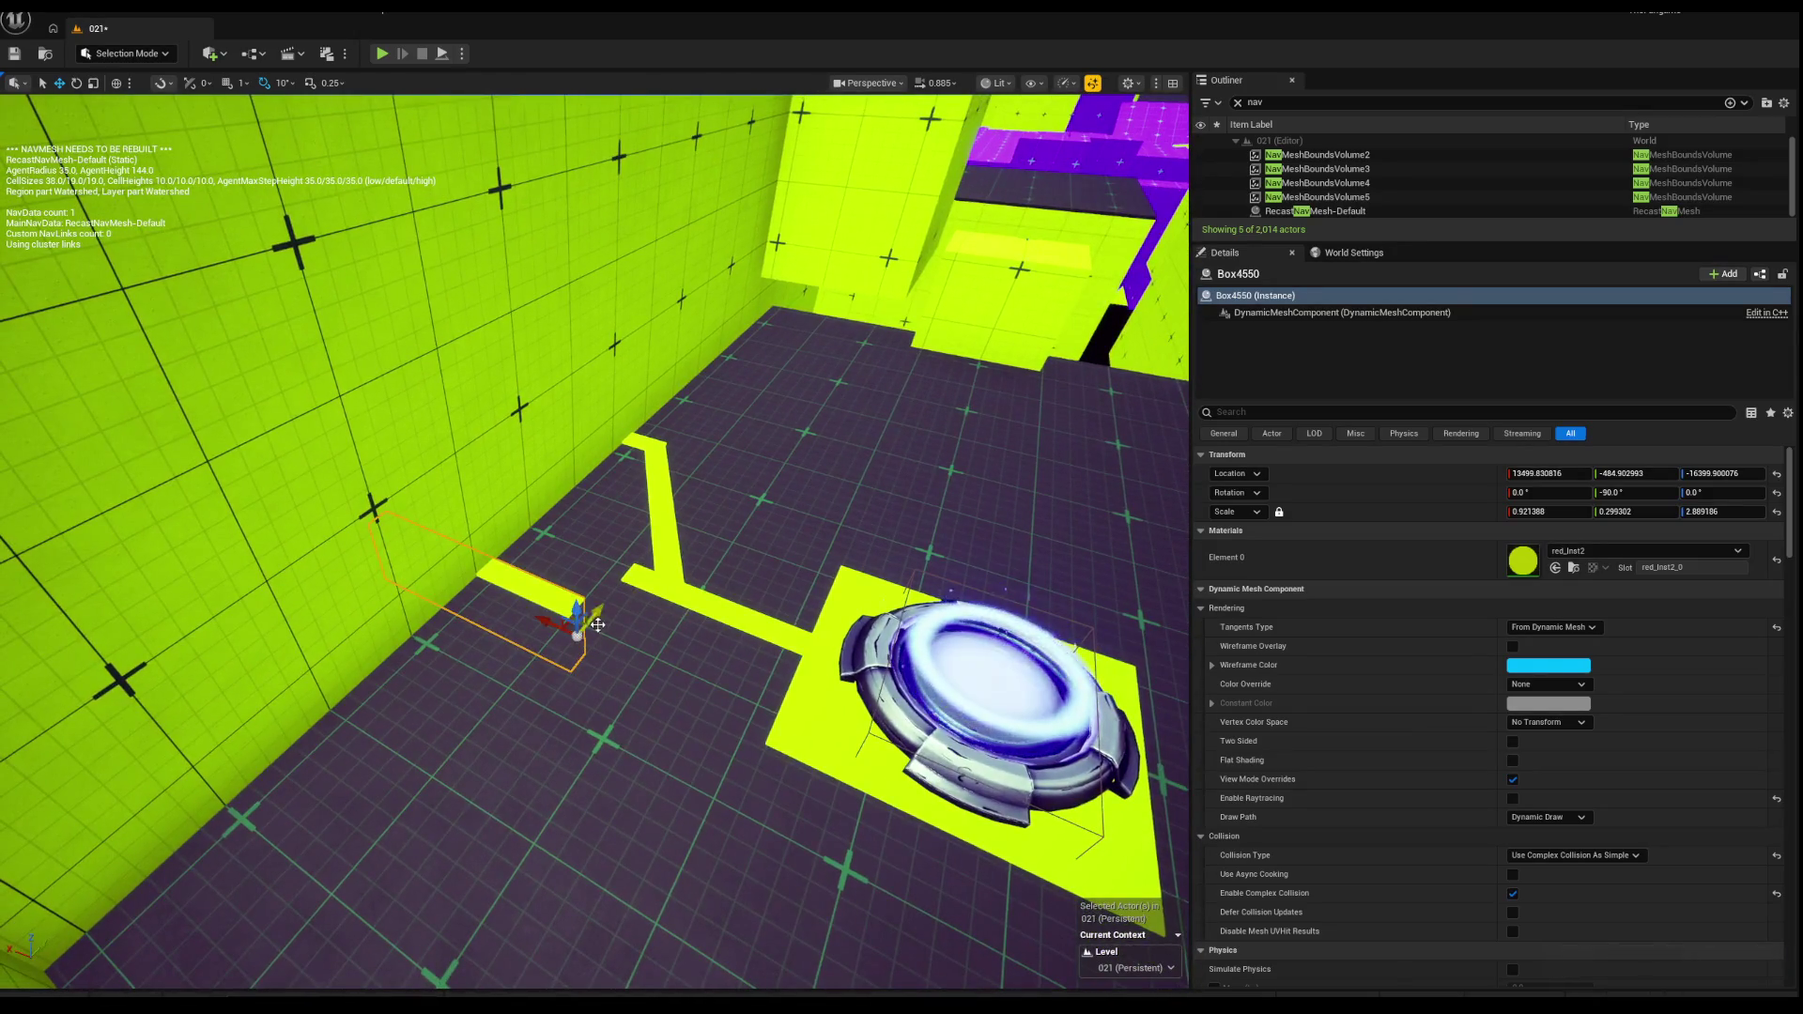
{"action": "left_click_drag", "start_coordinate": [543, 622], "coordinate": [610, 645]}
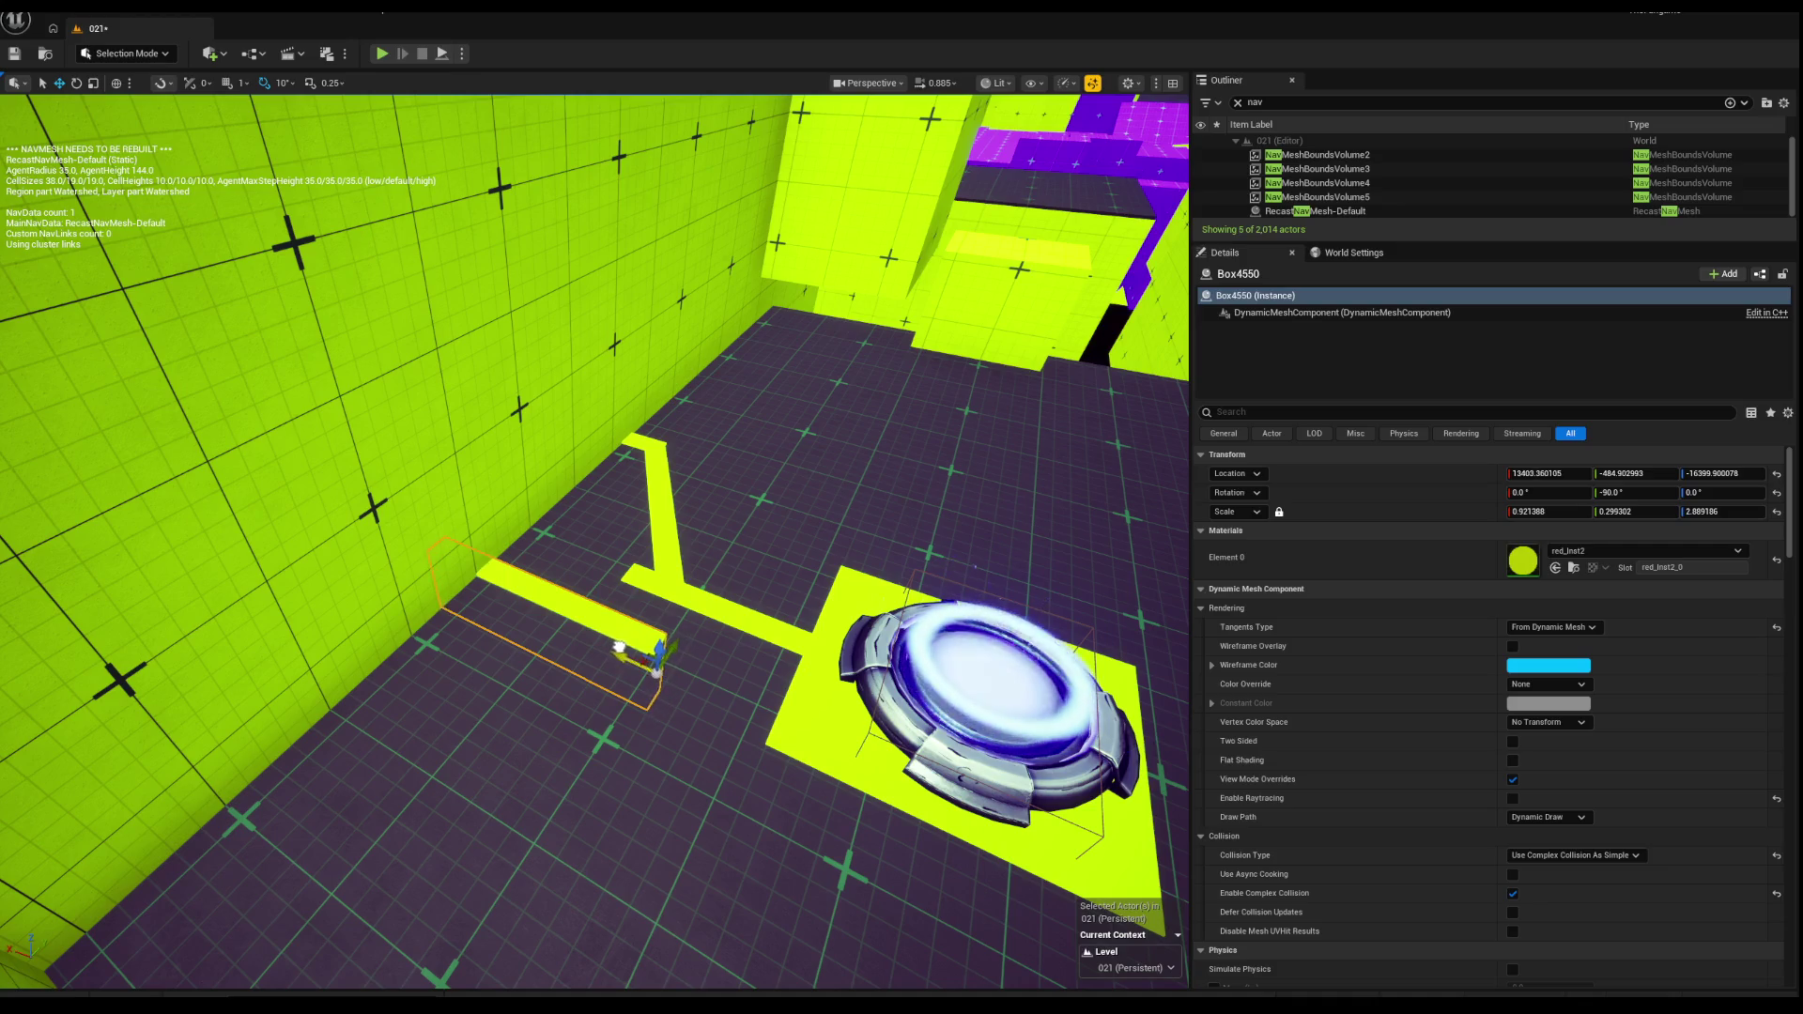
{"action": "scroll", "coordinate": [619, 648], "scroll_direction": "up", "scroll_amount": 3}
{"action": "key", "text": "ctrl+z"}
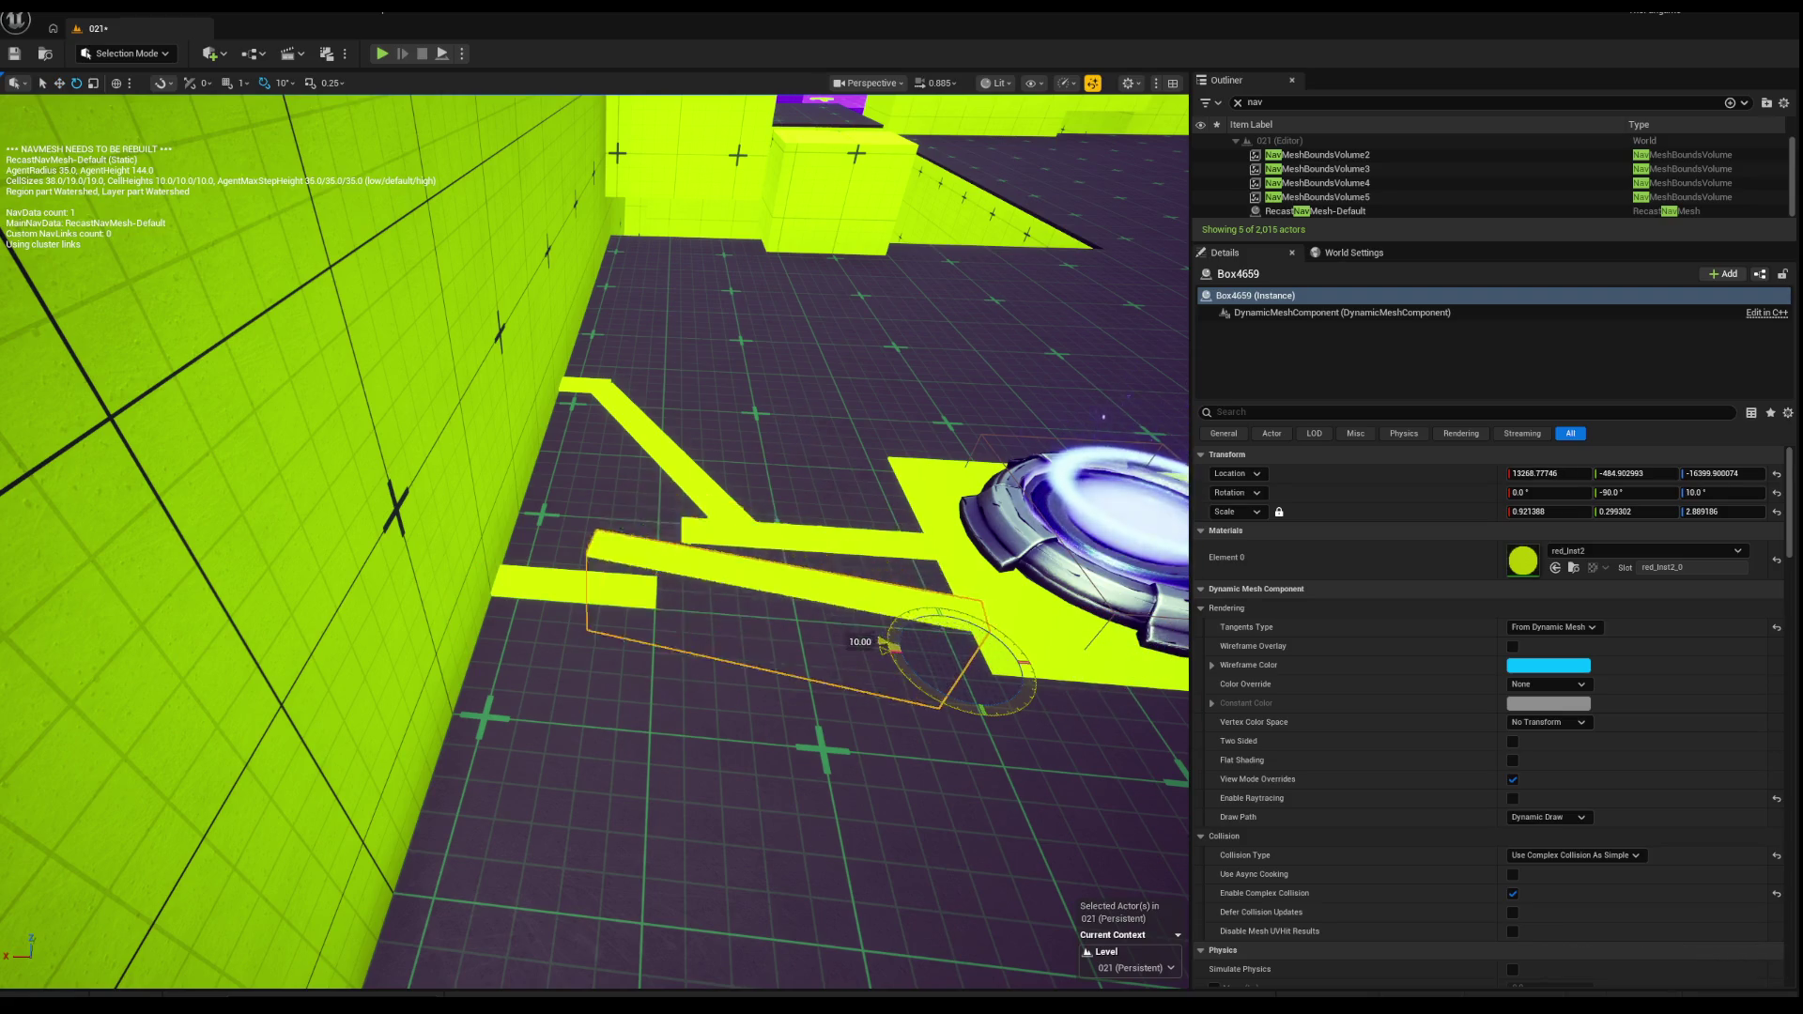
{"action": "left_click_drag", "start_coordinate": [887, 651], "coordinate": [883, 644]}
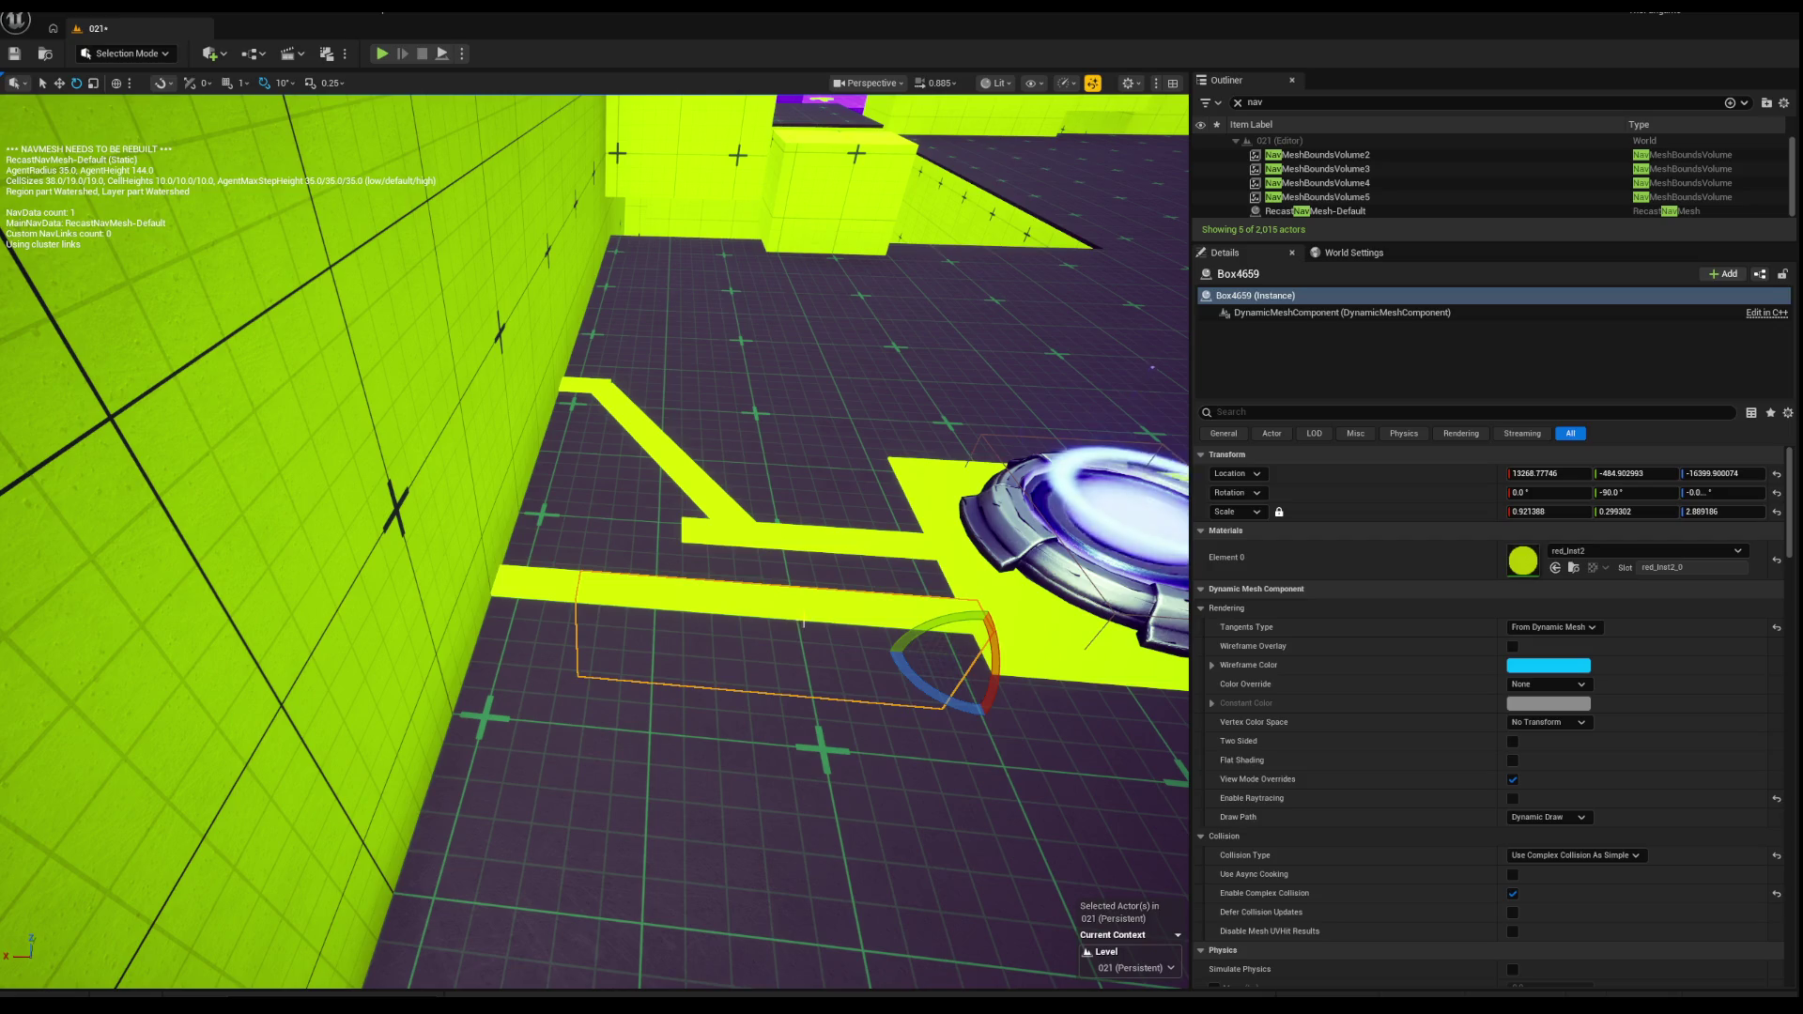
{"action": "key", "text": "Escape"}
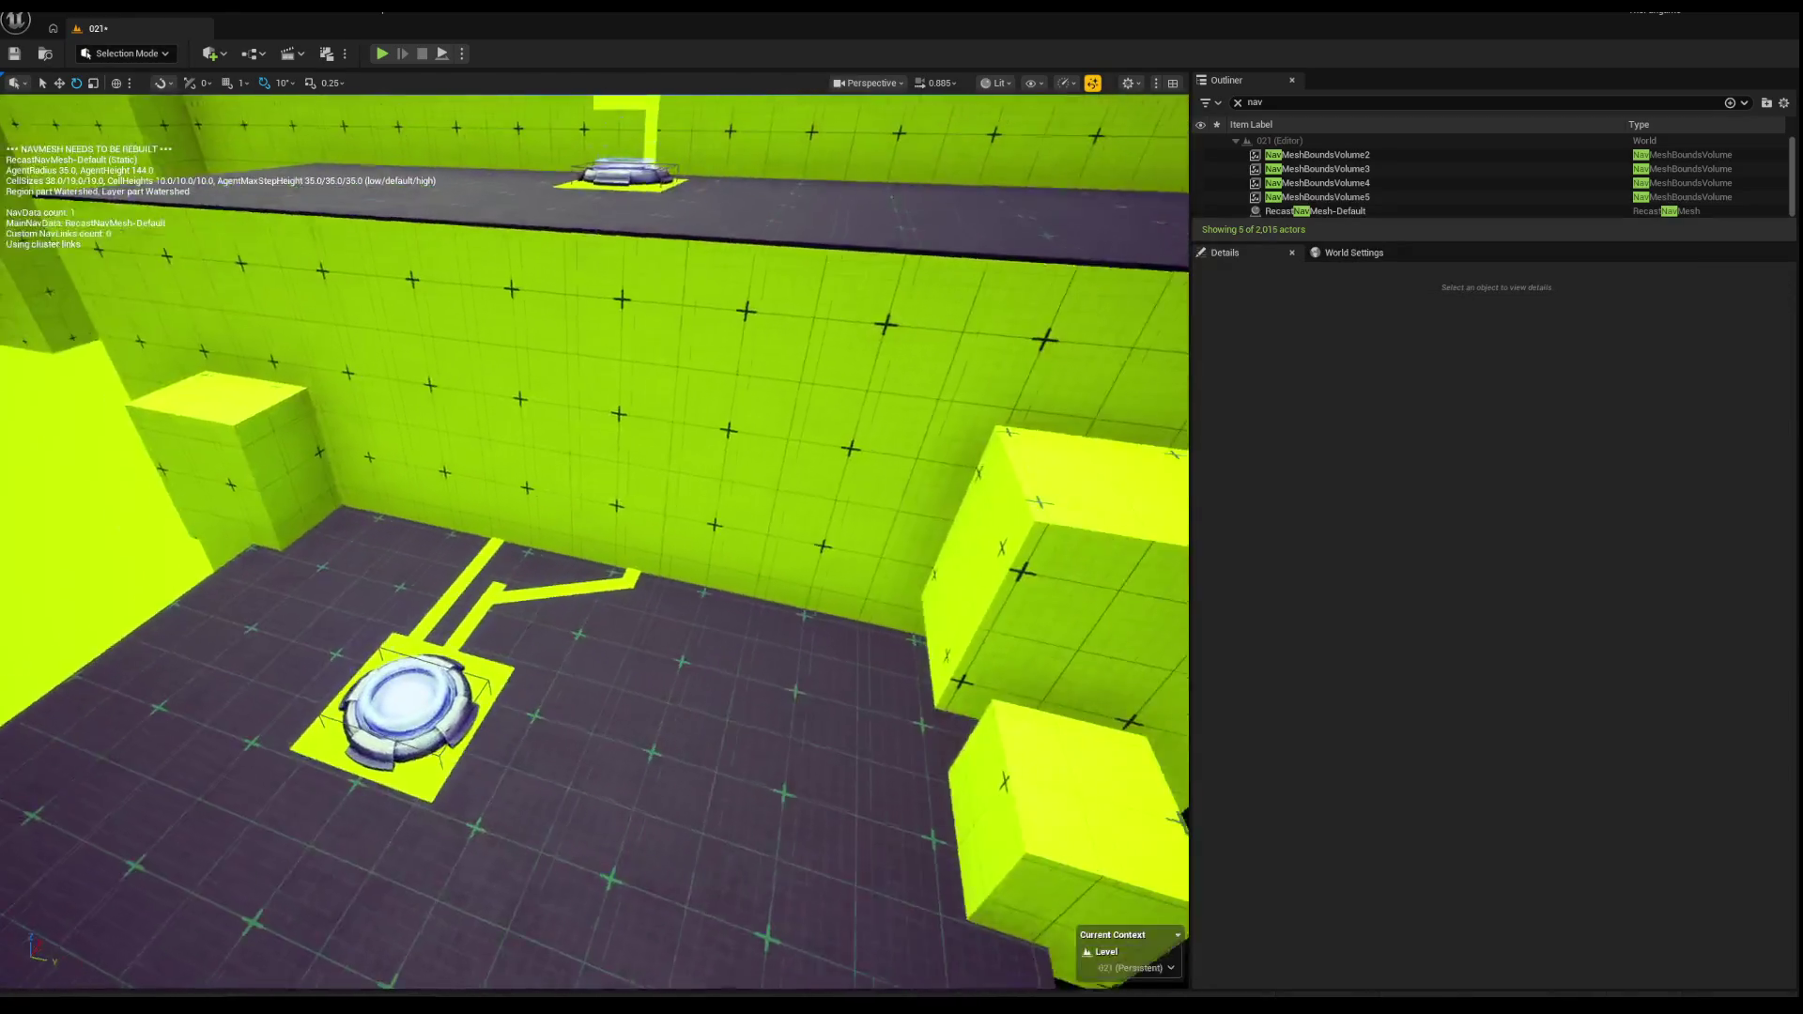
Step: Run a short play test, switching weapons and triggering an ability, then stop it
{"action": "left_click_drag", "start_coordinate": [362, 282], "coordinate": [361, 106]}
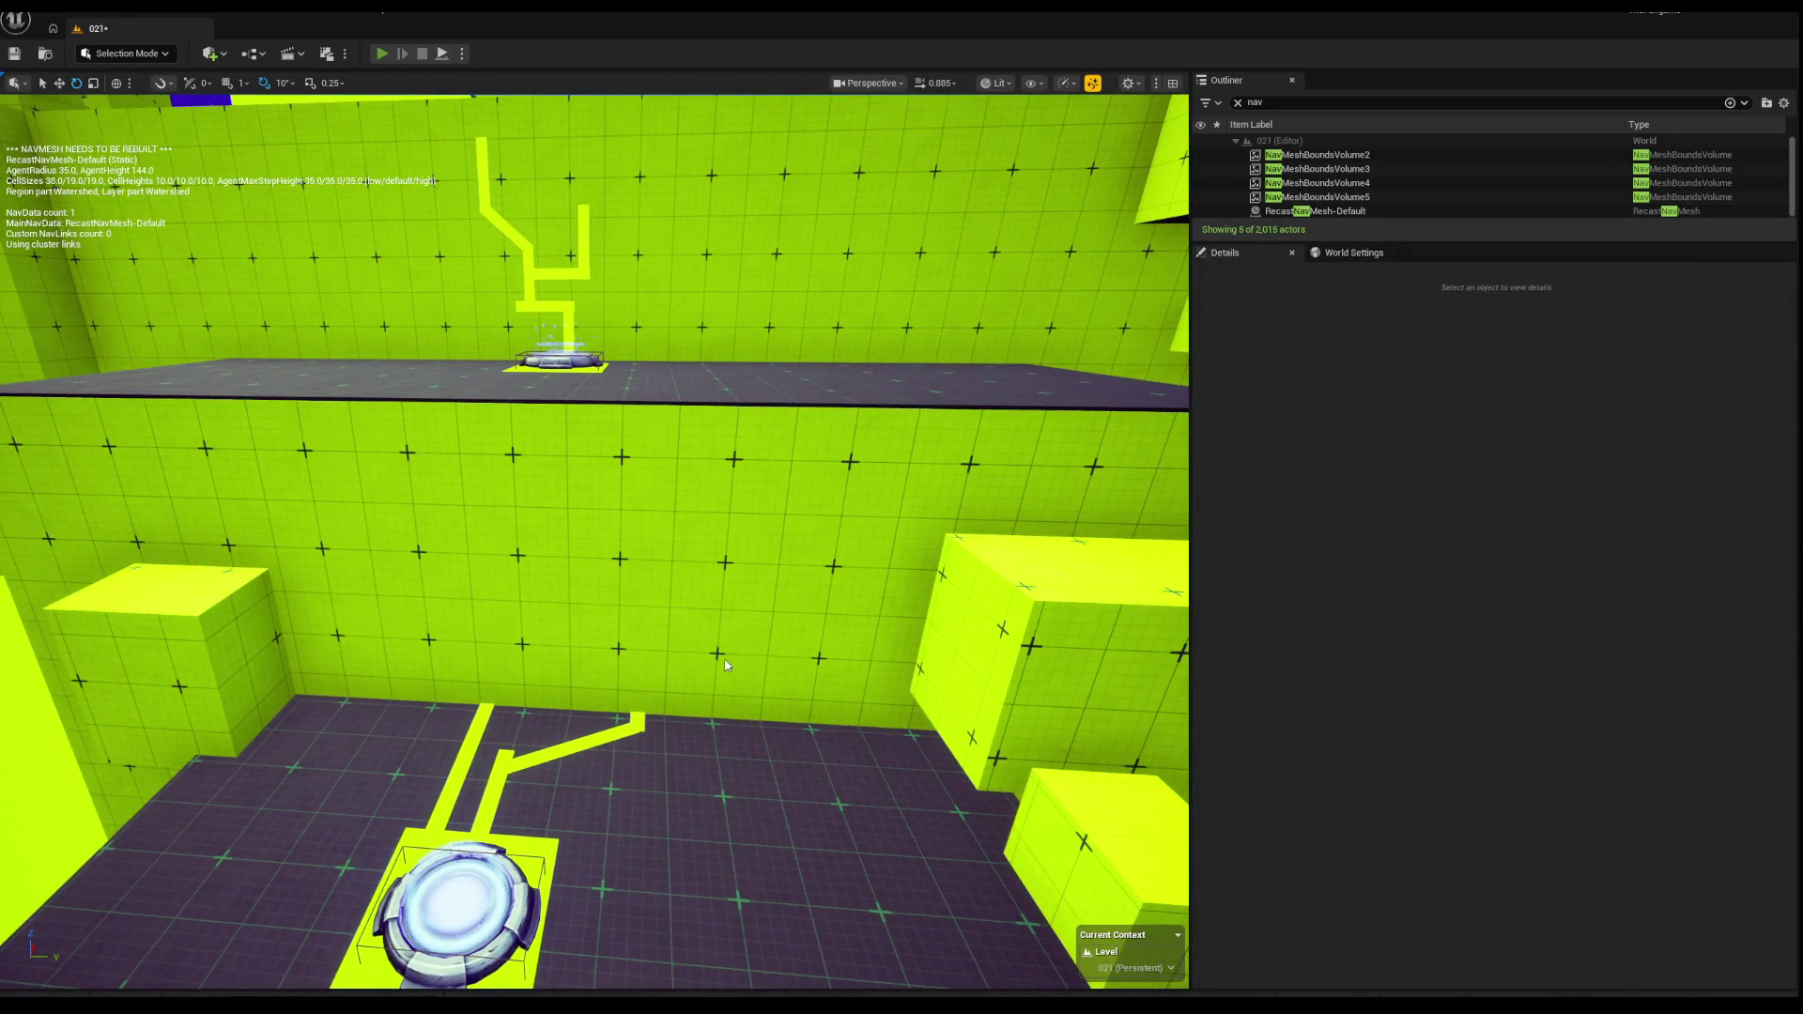
{"action": "key", "text": "alt+p"}
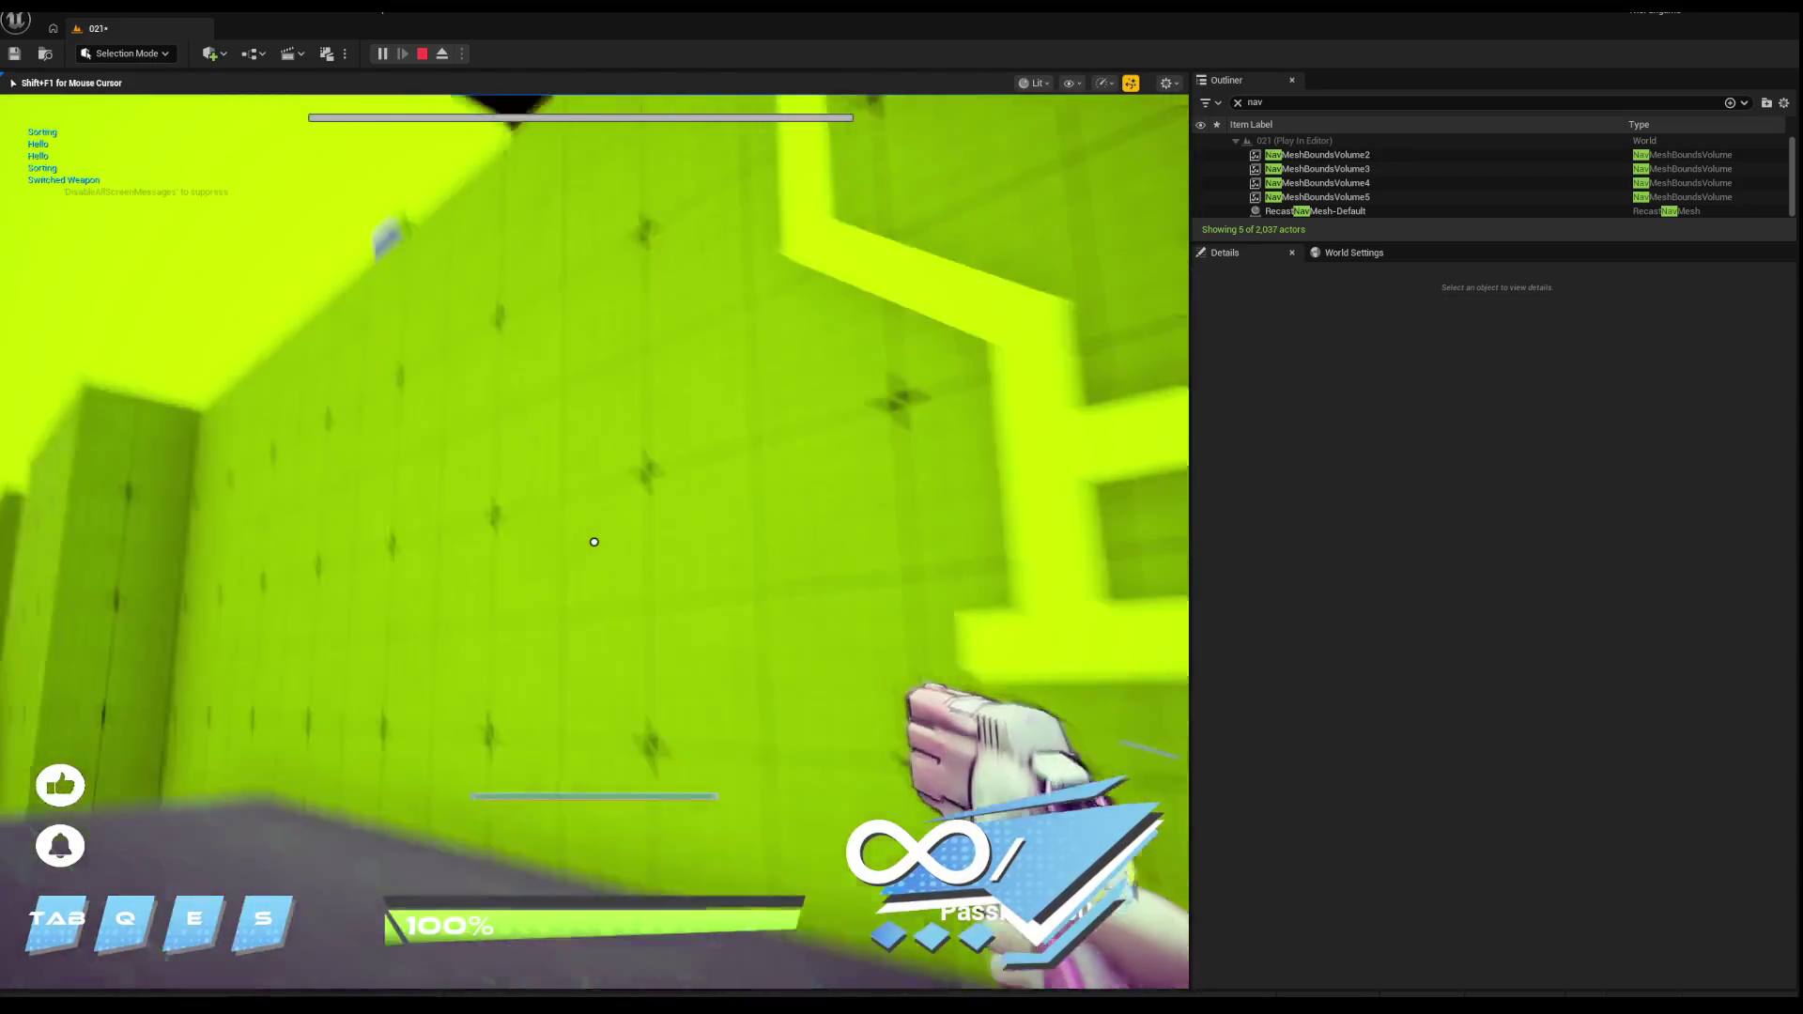
{"action": "key", "text": "q"}
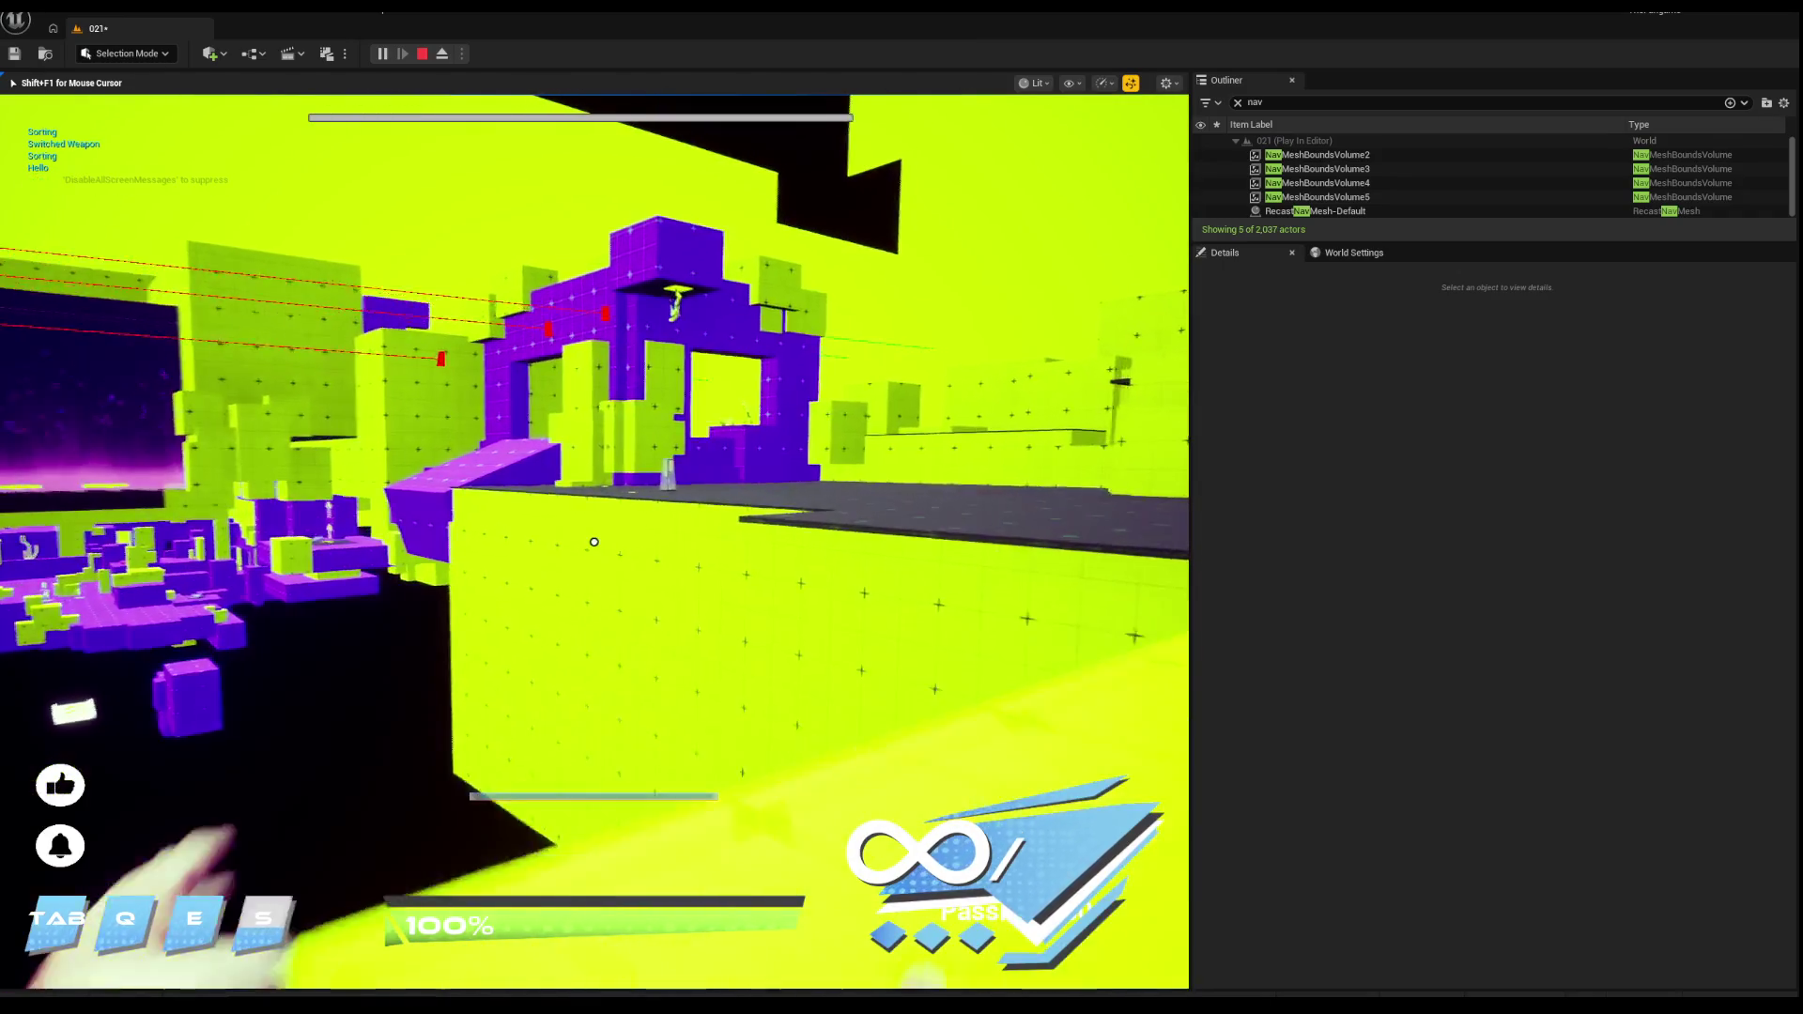
{"action": "key", "text": "q"}
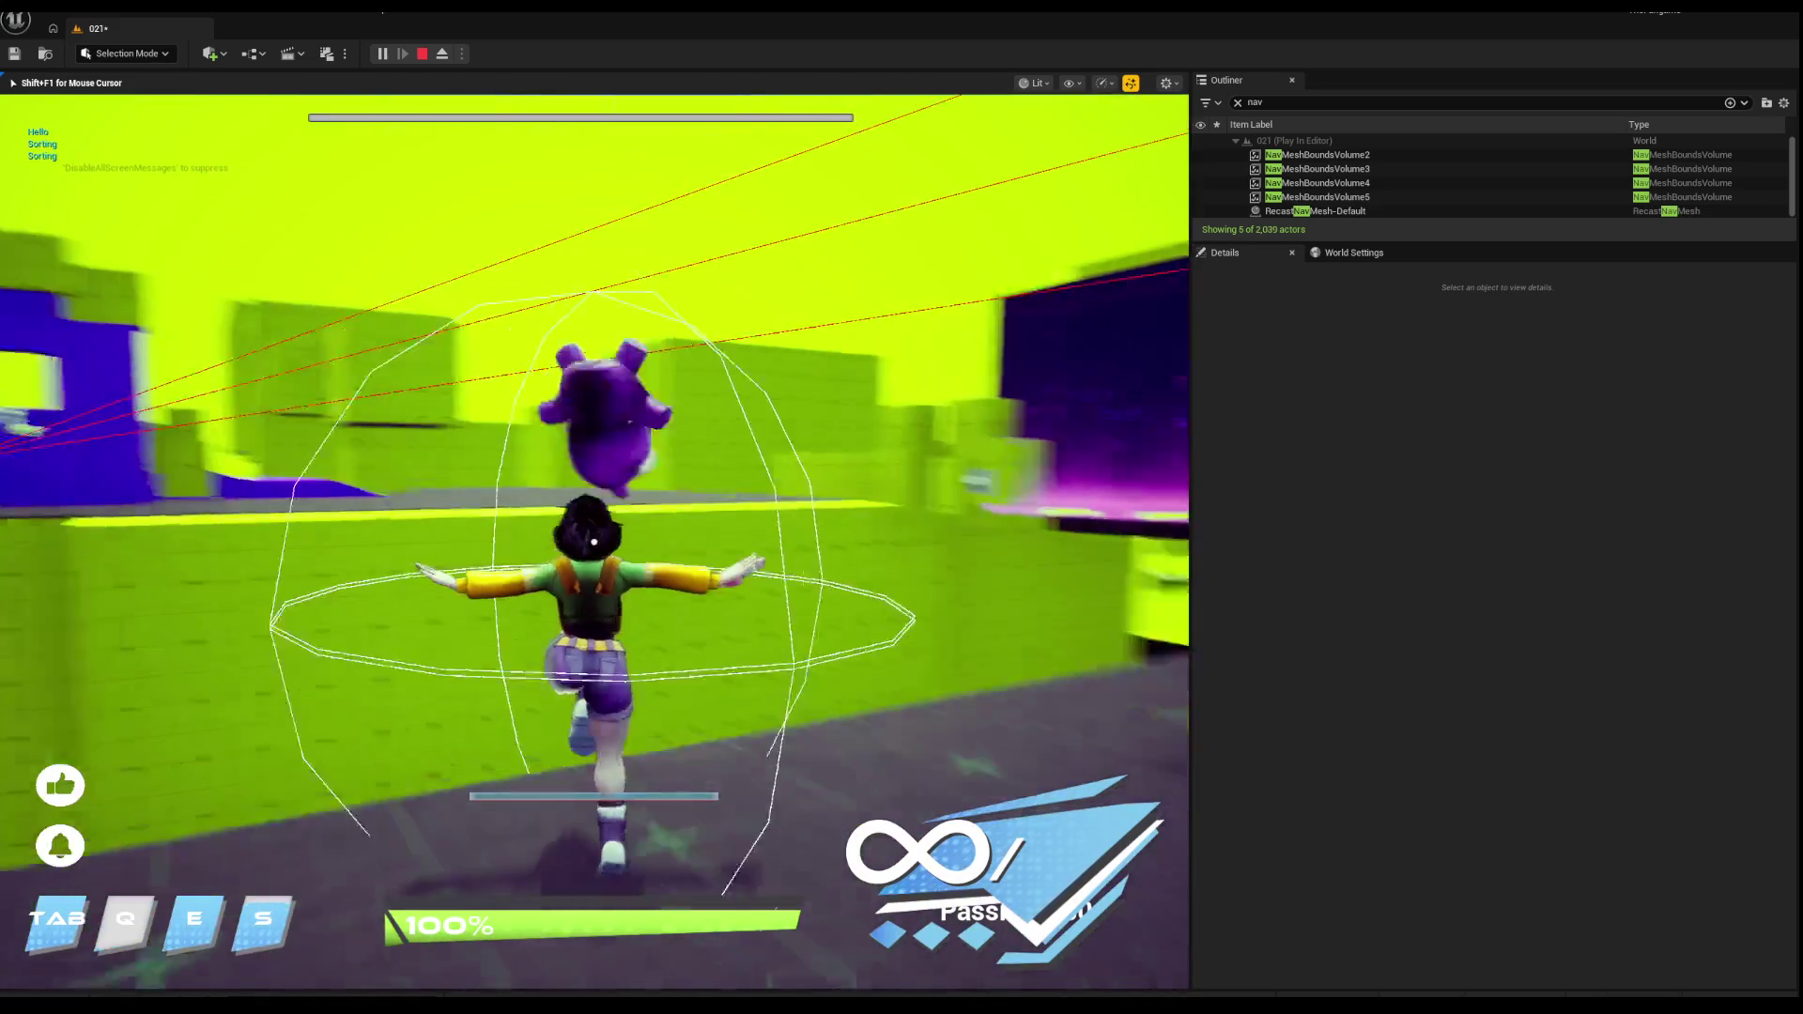
{"action": "key", "text": "Escape"}
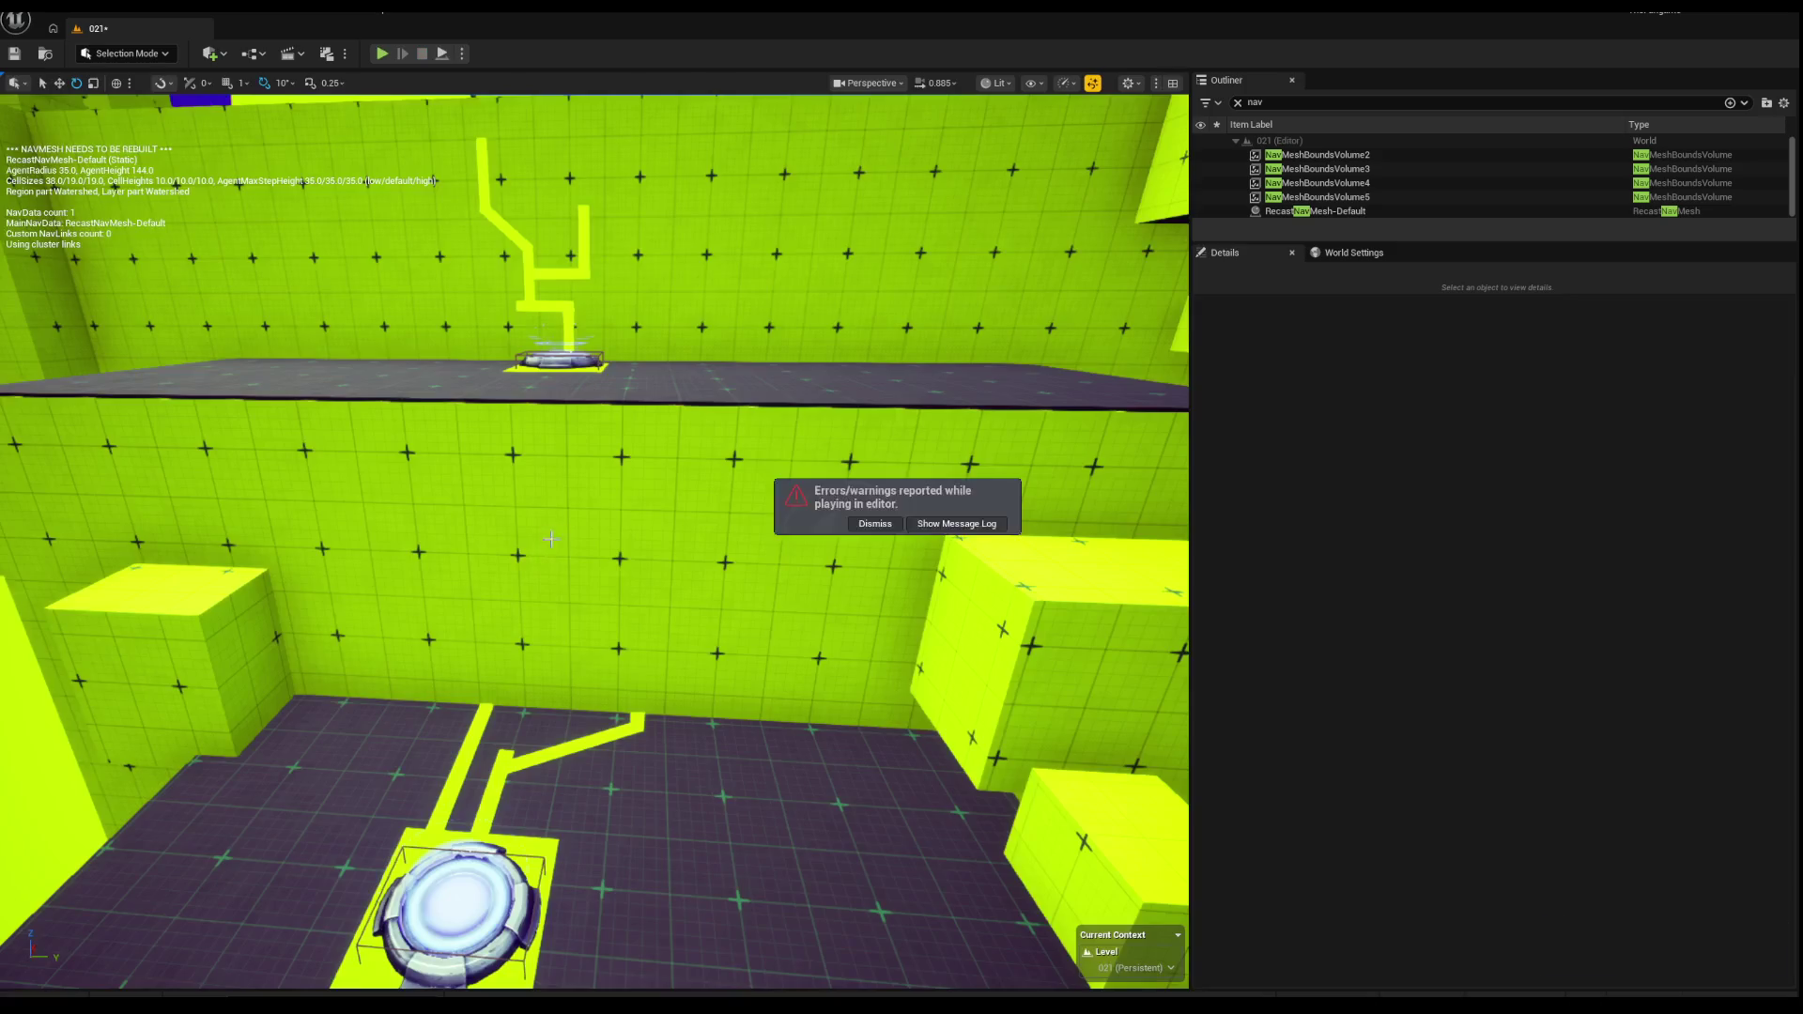
Step: Select and frame the large floor box Box5154, undoing an accidental scale change
{"action": "key", "text": "w"}
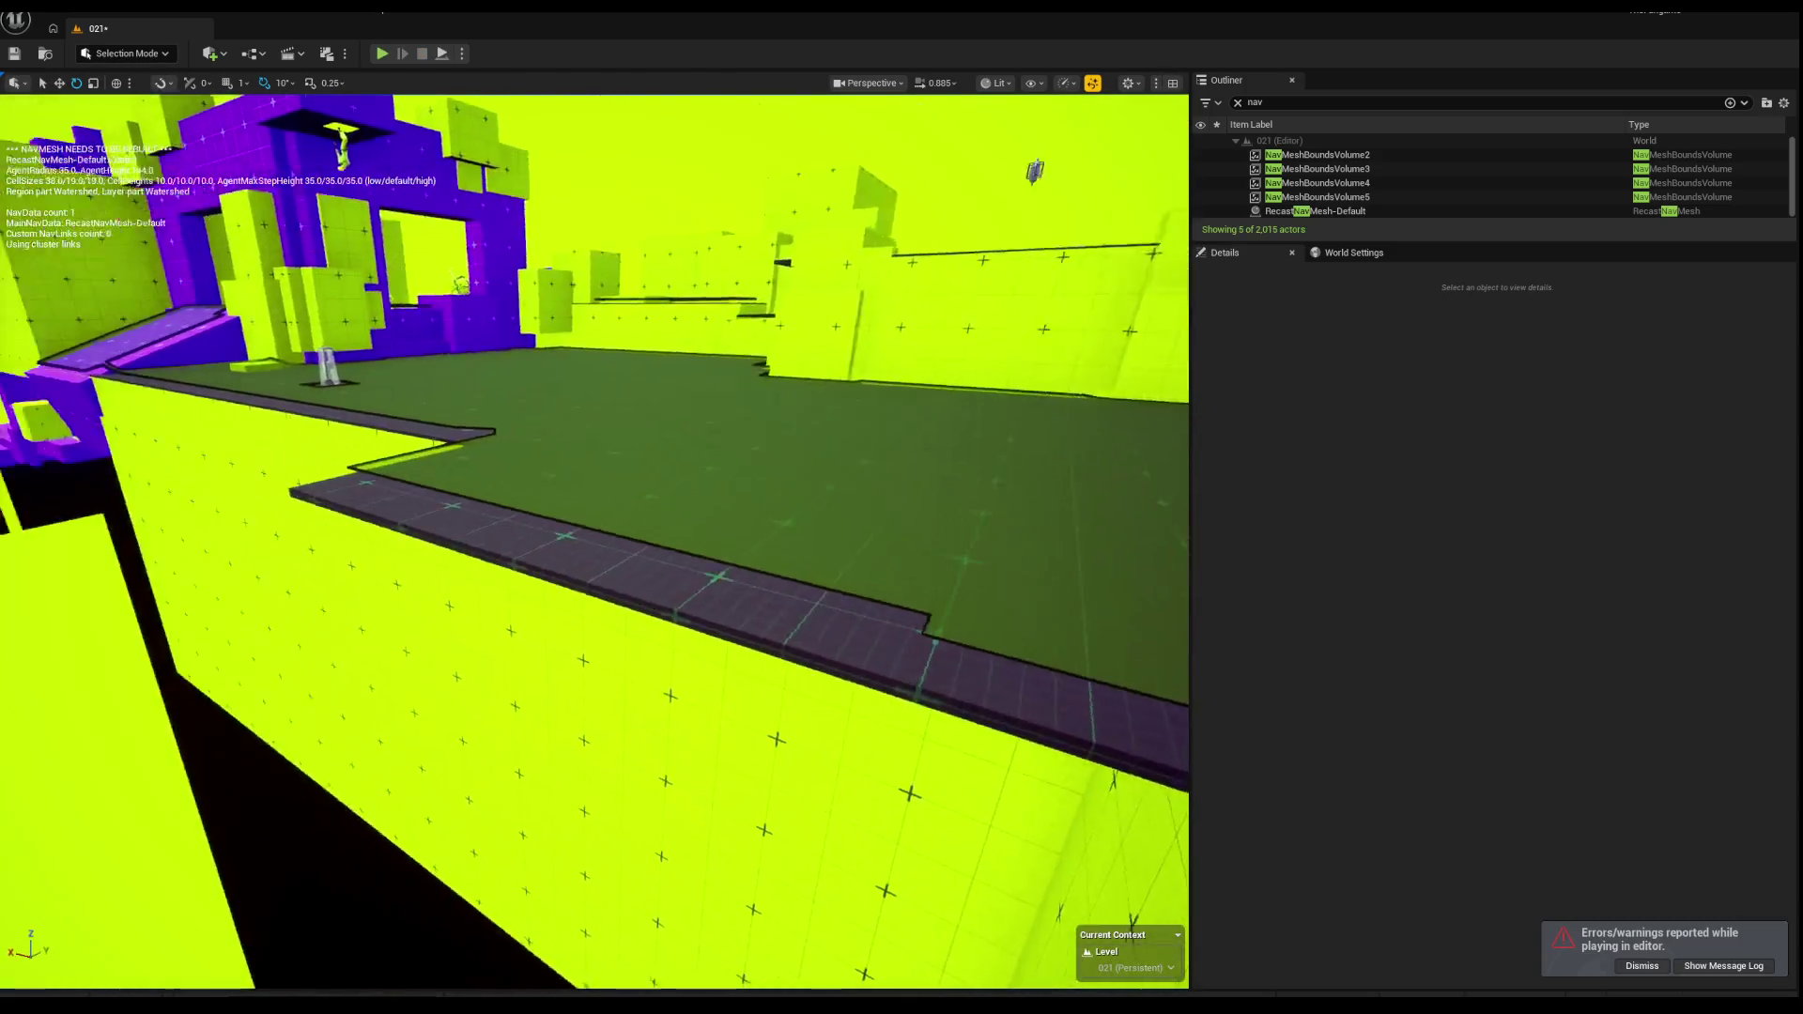
{"action": "key", "text": "s"}
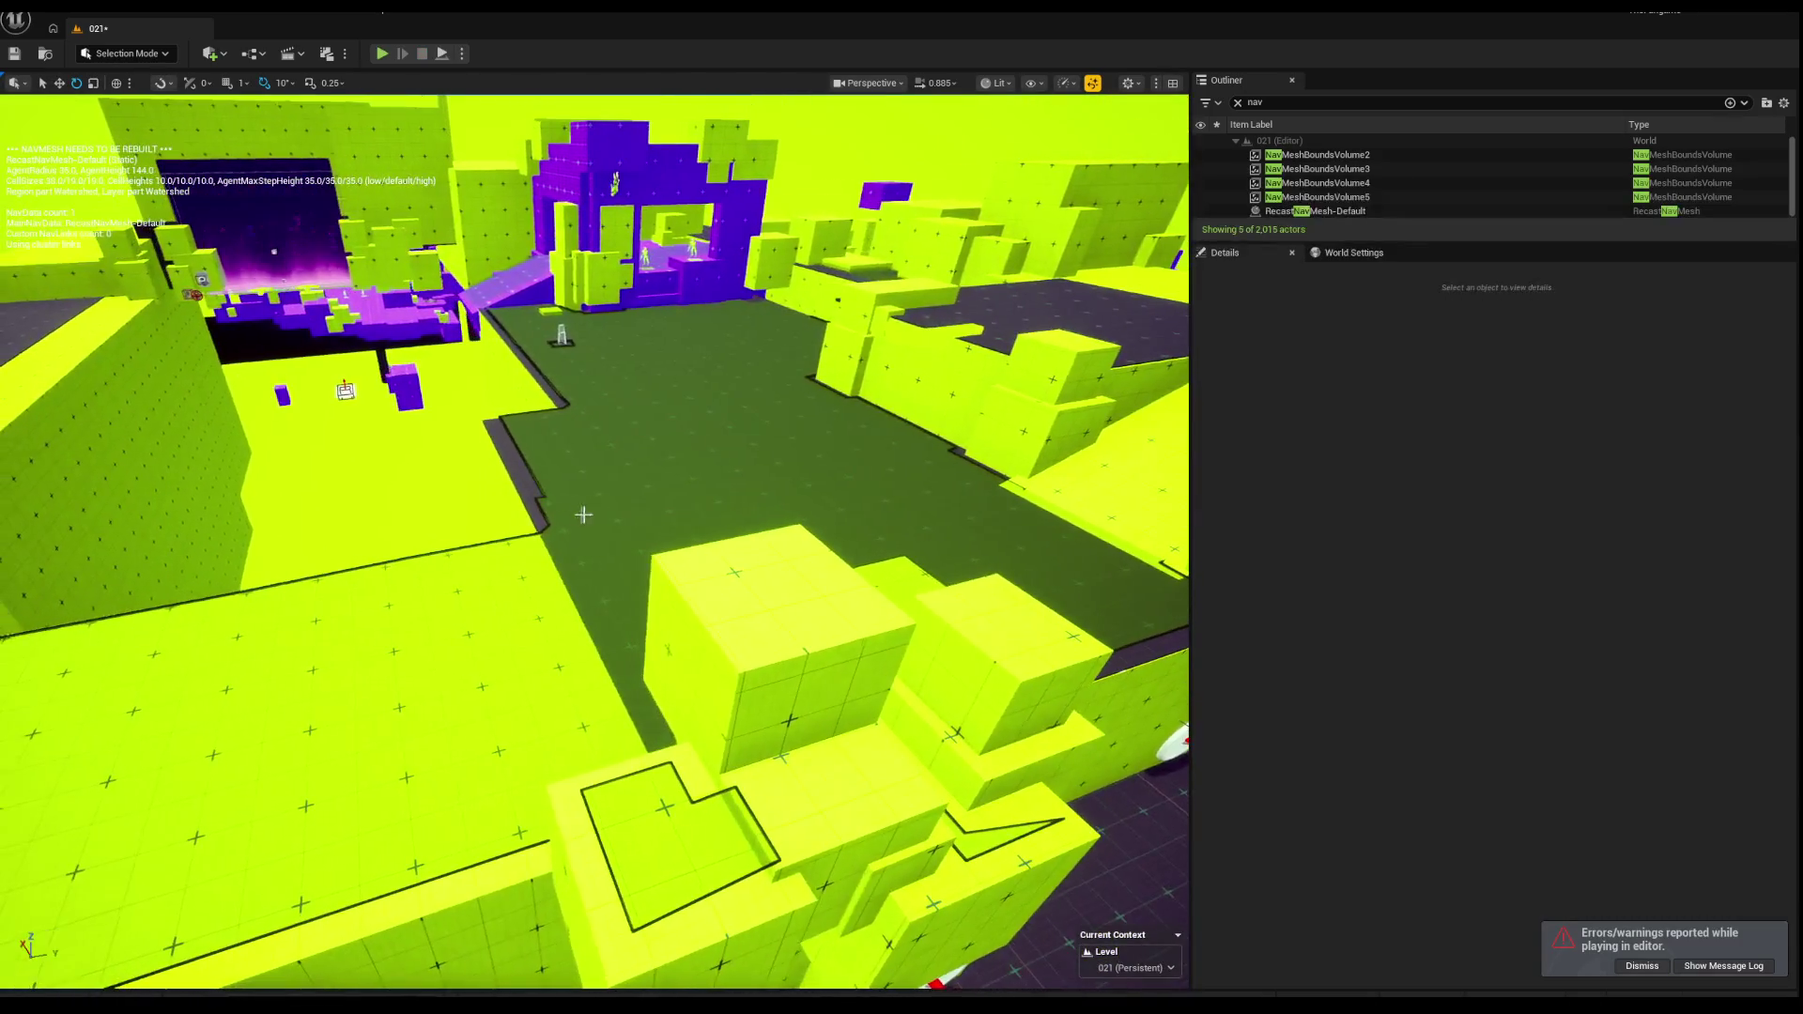
{"action": "left_click", "coordinate": [532, 490]}
{"action": "key", "text": "f"}
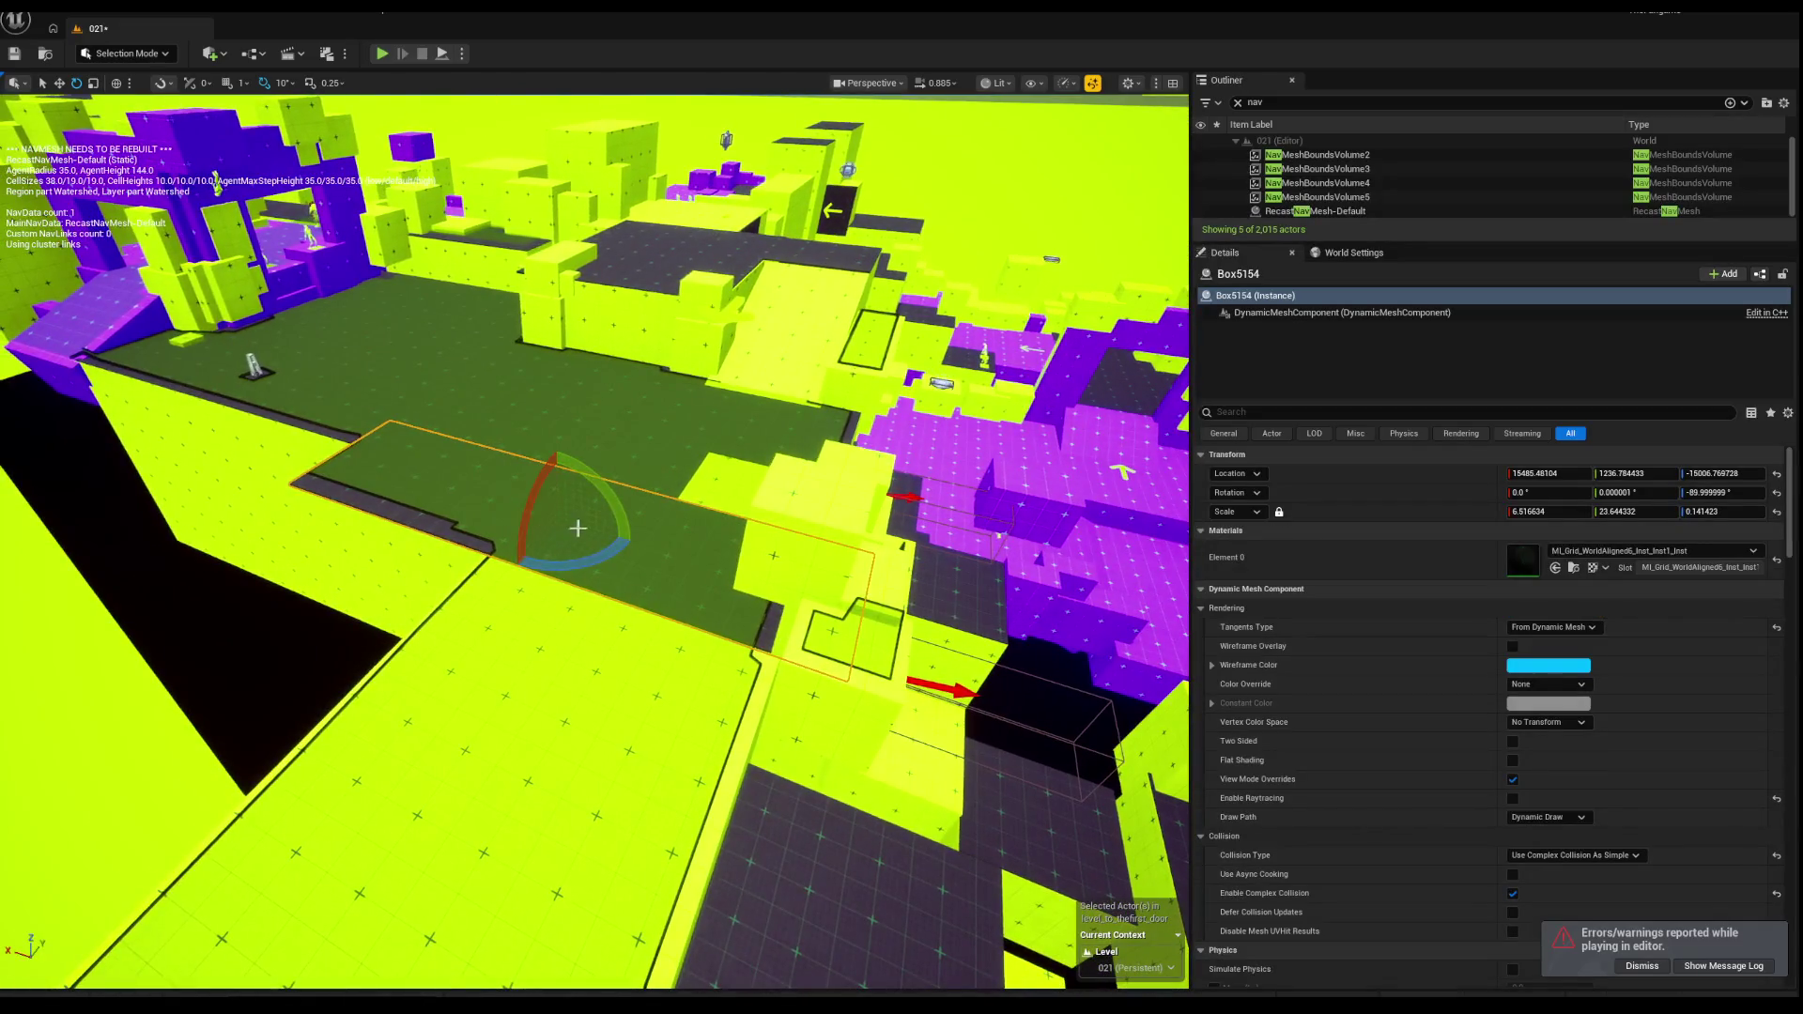
{"action": "left_click_drag", "start_coordinate": [543, 516], "coordinate": [422, 516]}
{"action": "key", "text": "d"}
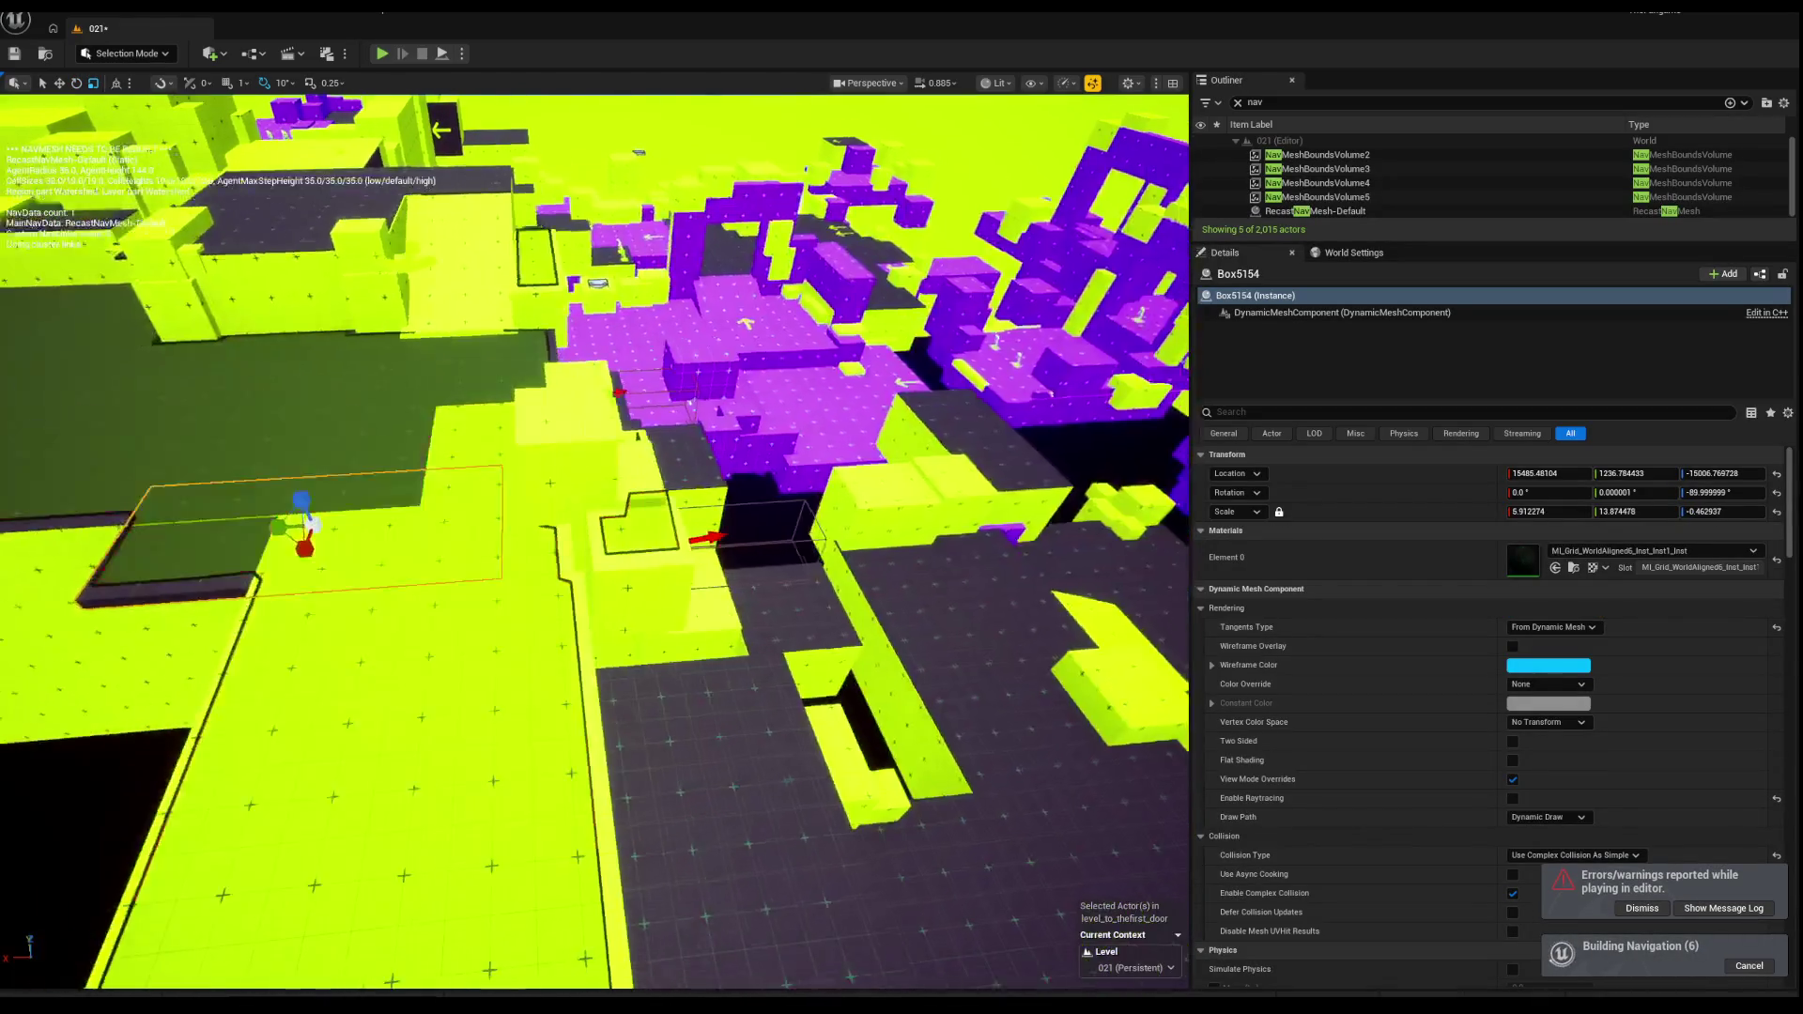
{"action": "key", "text": "ctrl+z"}
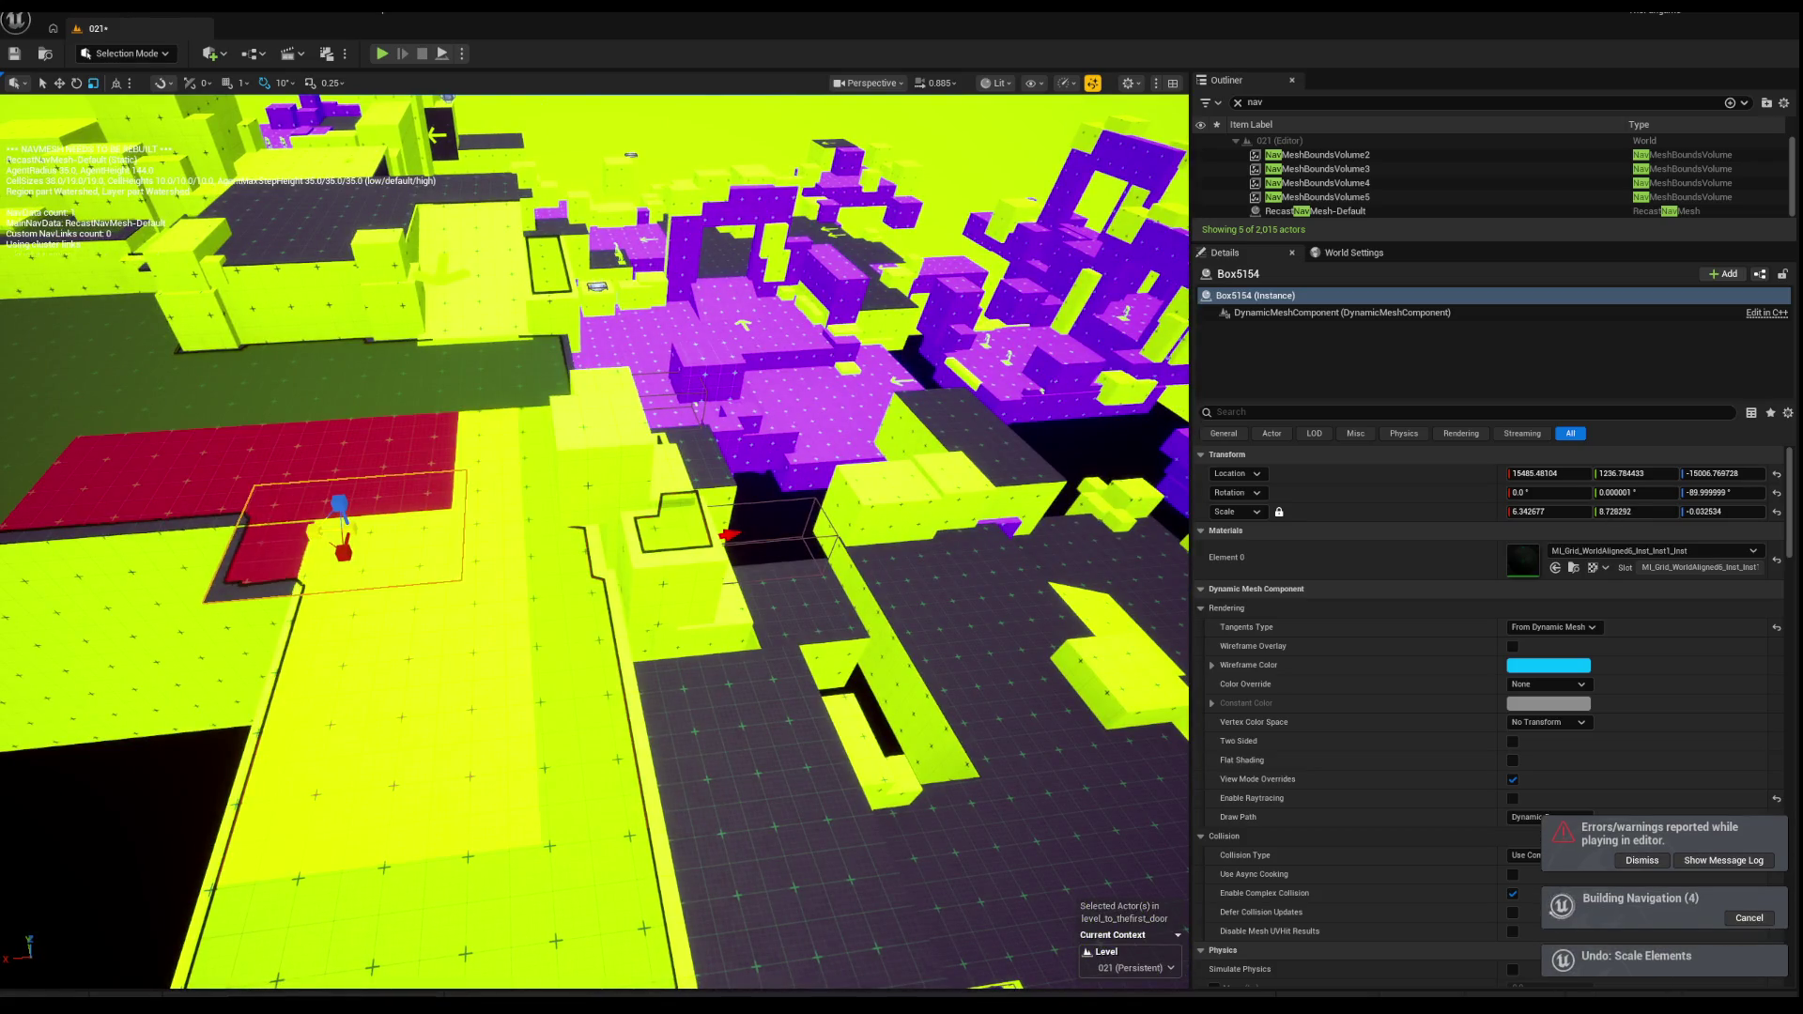
{"action": "scroll", "coordinate": [312, 522], "scroll_direction": "up", "scroll_amount": 10}
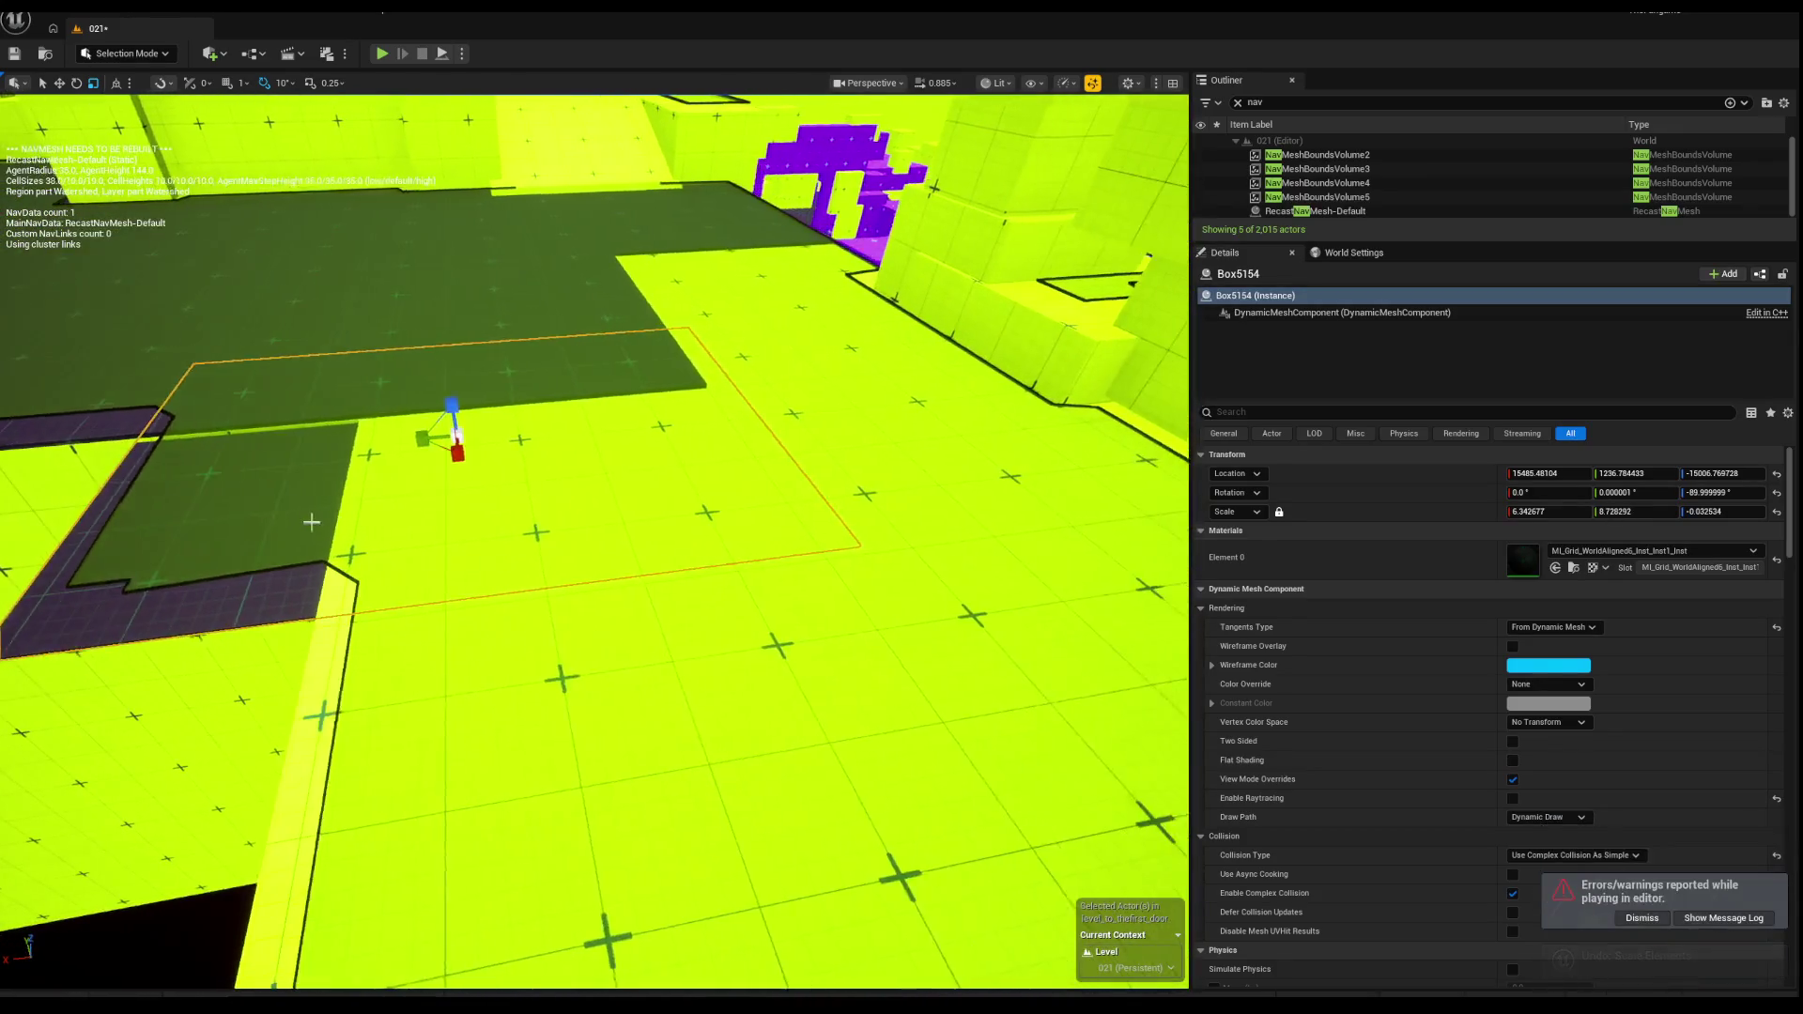
Step: Nudge Box5154 along X and widen it so the nav mesh turns green, then deselect
{"action": "key", "text": "w"}
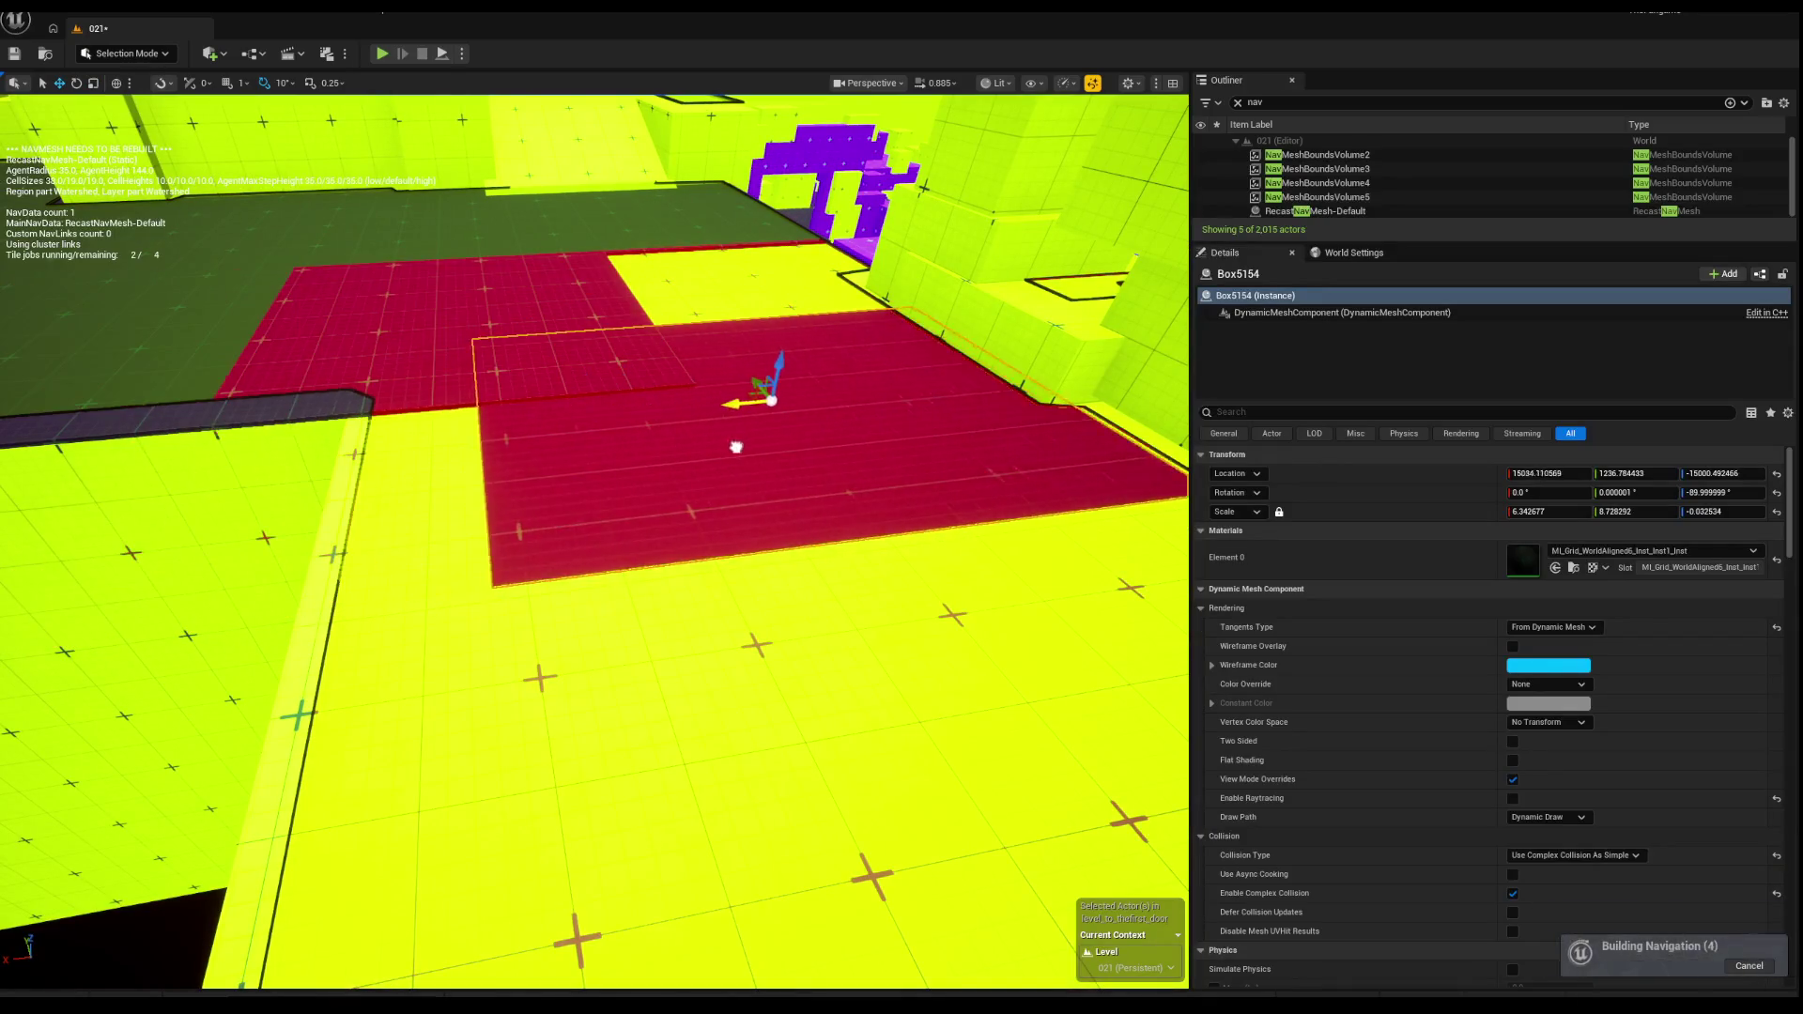
{"action": "mouse_move", "coordinate": [737, 447]}
{"action": "left_mouse_down"}
{"action": "mouse_move", "coordinate": [751, 442]}
{"action": "mouse_move", "coordinate": [657, 489]}
{"action": "mouse_move", "coordinate": [599, 463]}
{"action": "mouse_move", "coordinate": [695, 470]}
{"action": "left_mouse_up"}
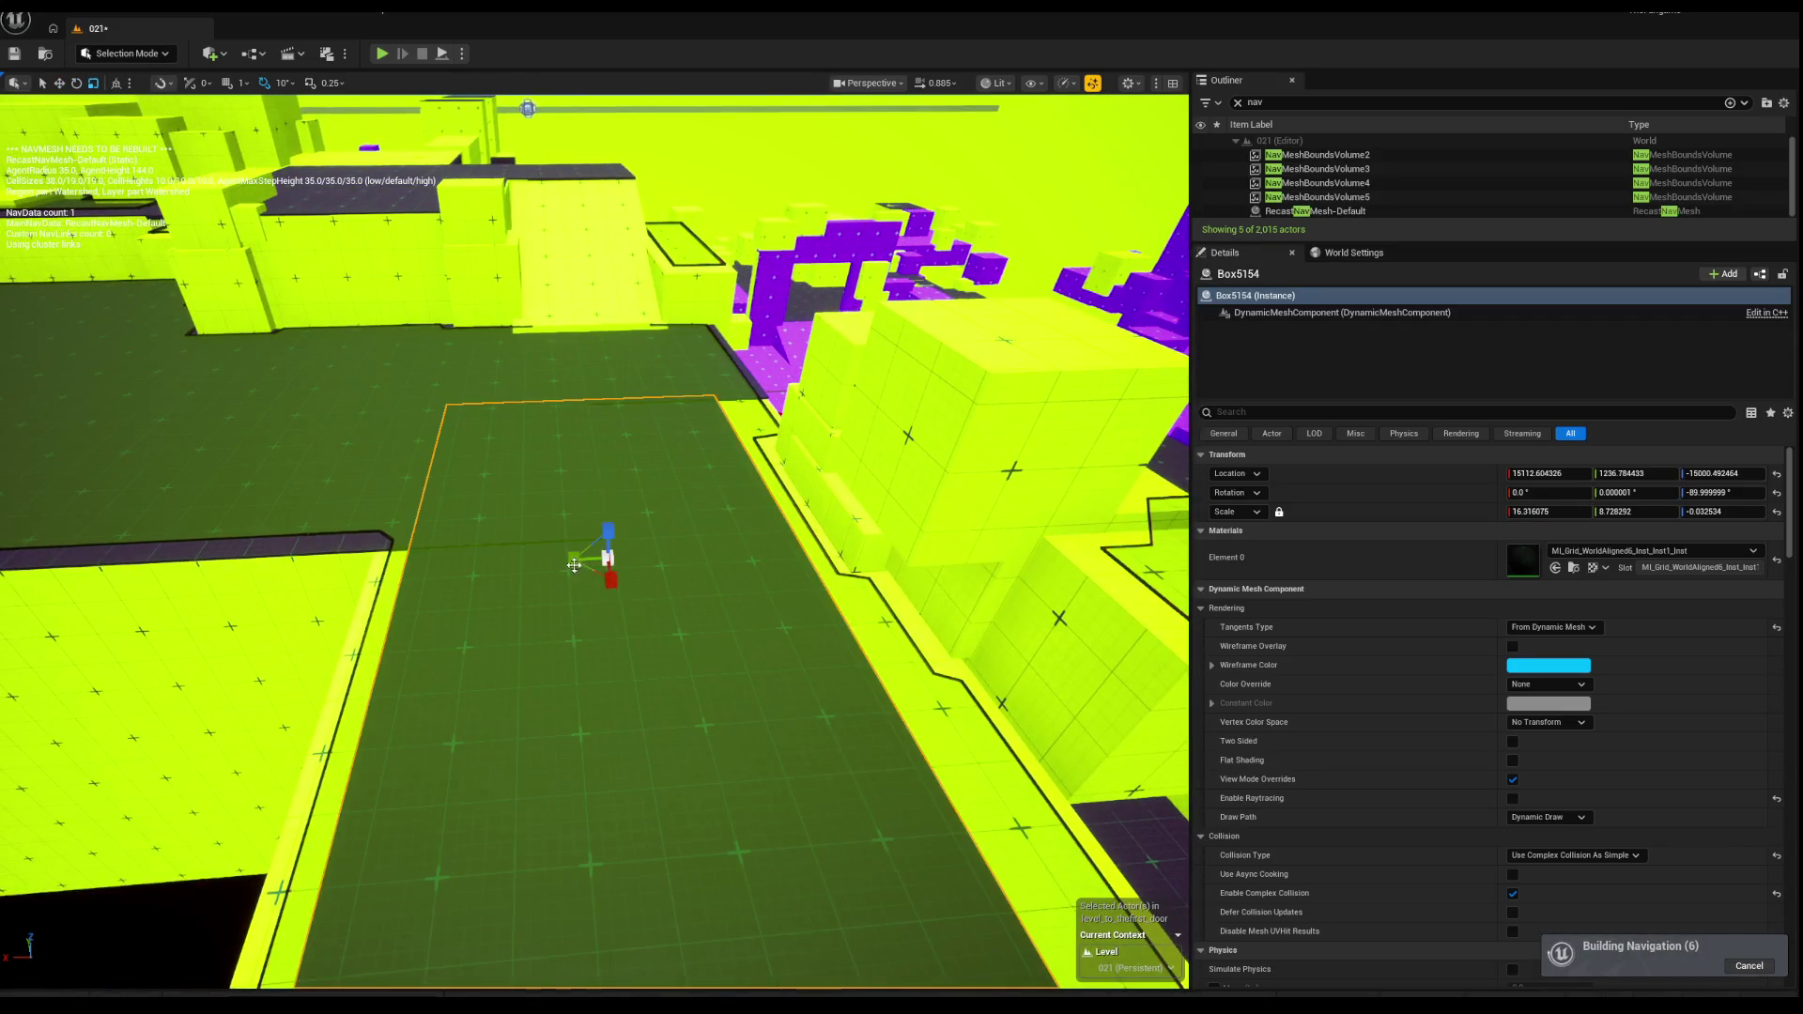
{"action": "mouse_move", "coordinate": [573, 560]}
{"action": "left_mouse_down"}
{"action": "mouse_move", "coordinate": [507, 544]}
{"action": "mouse_move", "coordinate": [503, 498]}
{"action": "mouse_move", "coordinate": [624, 515]}
{"action": "mouse_move", "coordinate": [508, 482]}
{"action": "mouse_move", "coordinate": [624, 450]}
{"action": "mouse_move", "coordinate": [691, 402]}
{"action": "mouse_move", "coordinate": [657, 357]}
{"action": "left_mouse_up"}
{"action": "mouse_move", "coordinate": [572, 305]}
{"action": "left_mouse_down"}
{"action": "mouse_move", "coordinate": [785, 388]}
{"action": "mouse_move", "coordinate": [586, 363]}
{"action": "mouse_move", "coordinate": [507, 282]}
{"action": "left_mouse_up"}
{"action": "key", "text": "Escape"}
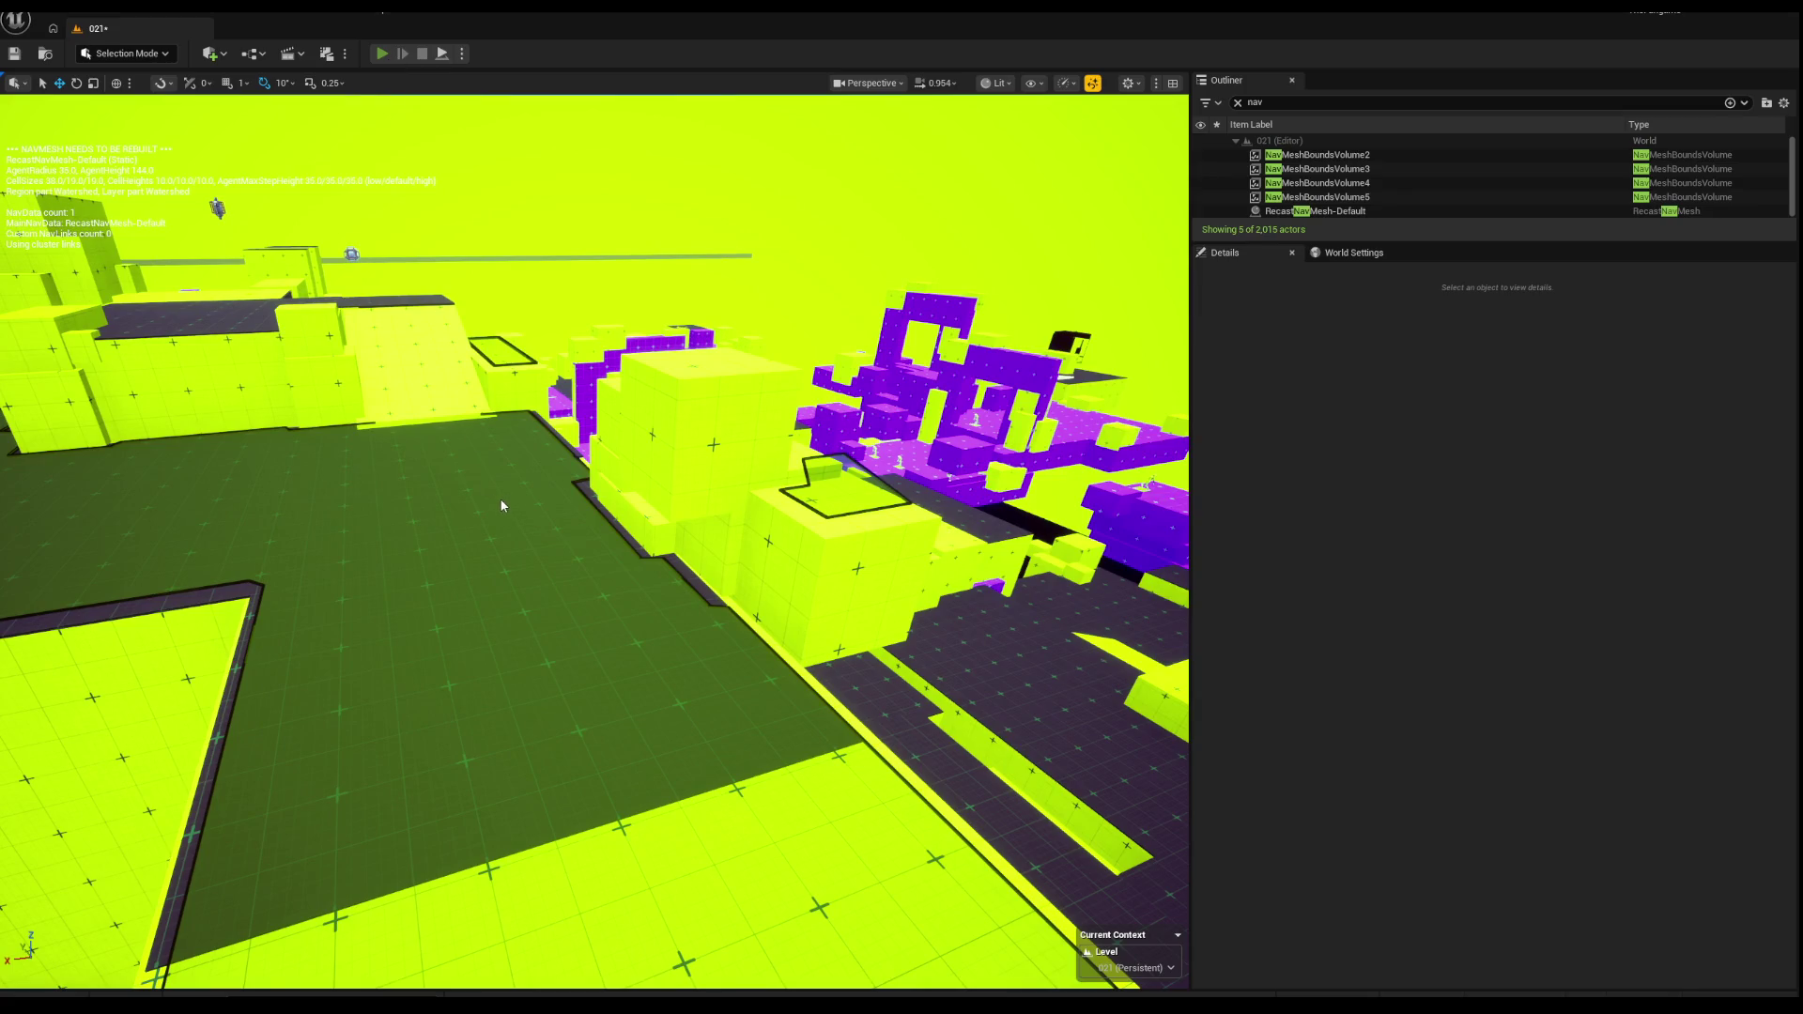
Step: Start a play test and run past the glowing pad through the arrow doorway onto the grid floor
{"action": "key", "text": "alt+p"}
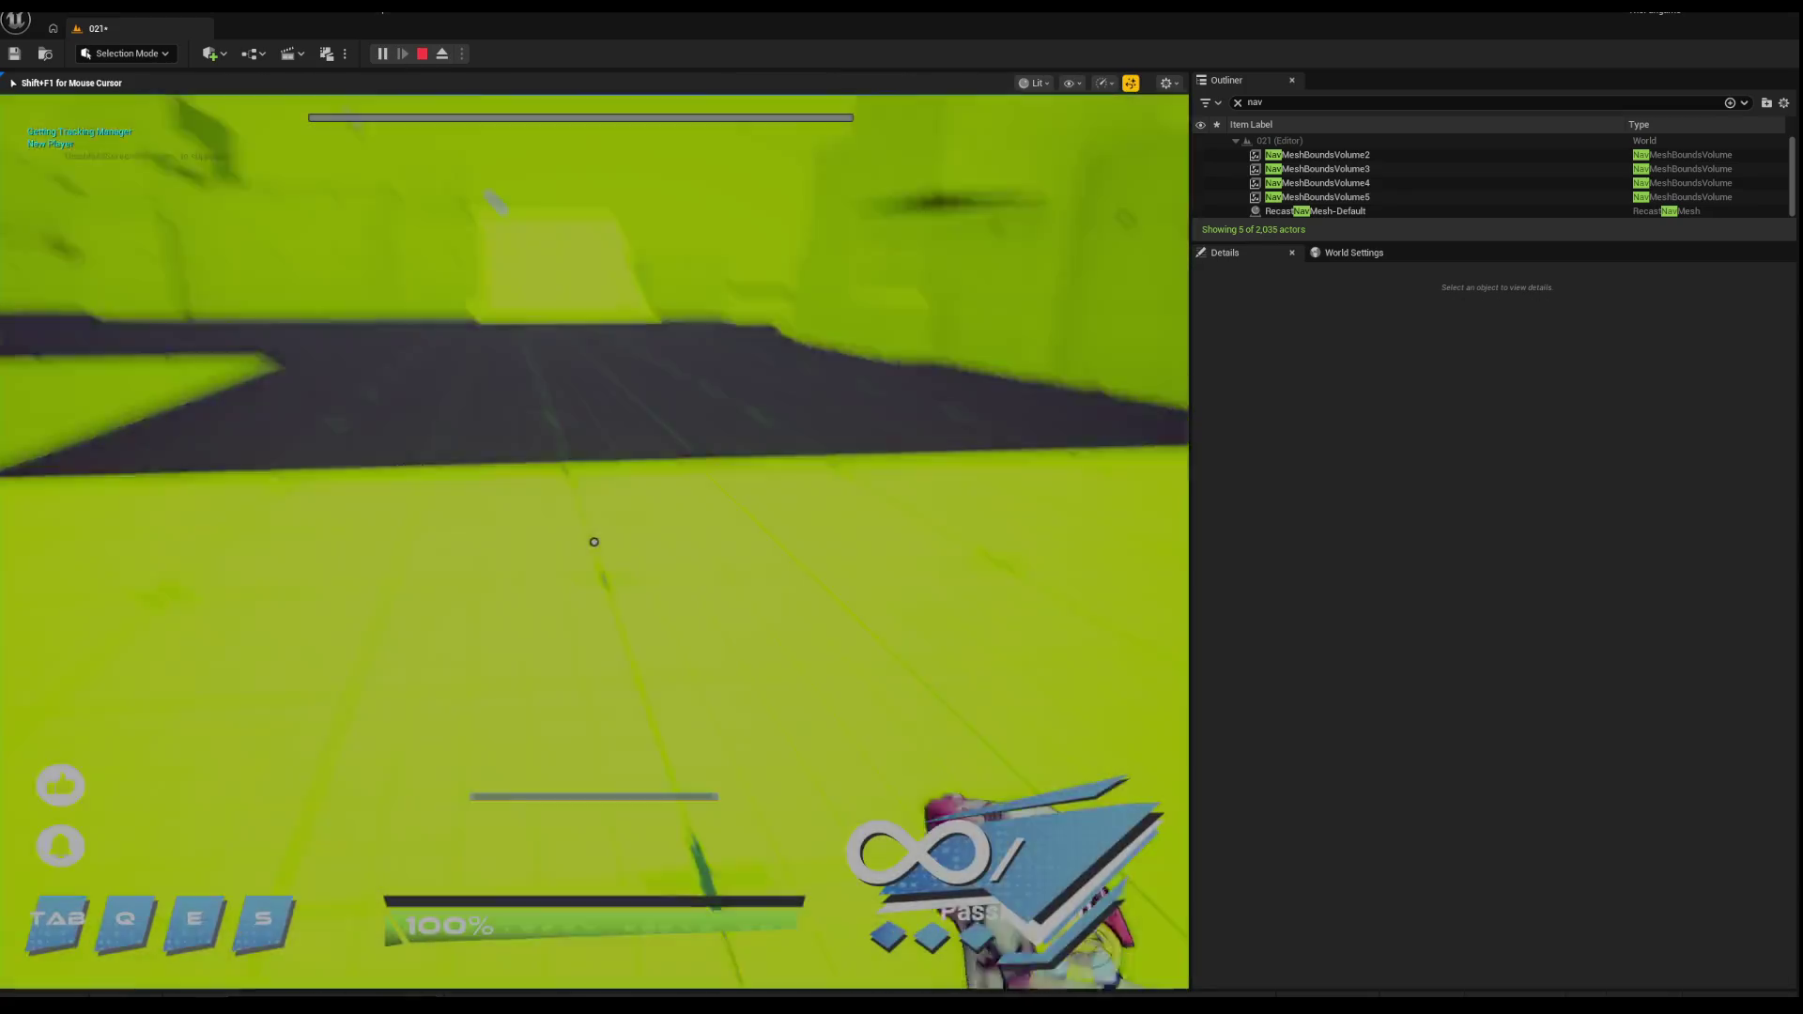
{"action": "key", "text": "w"}
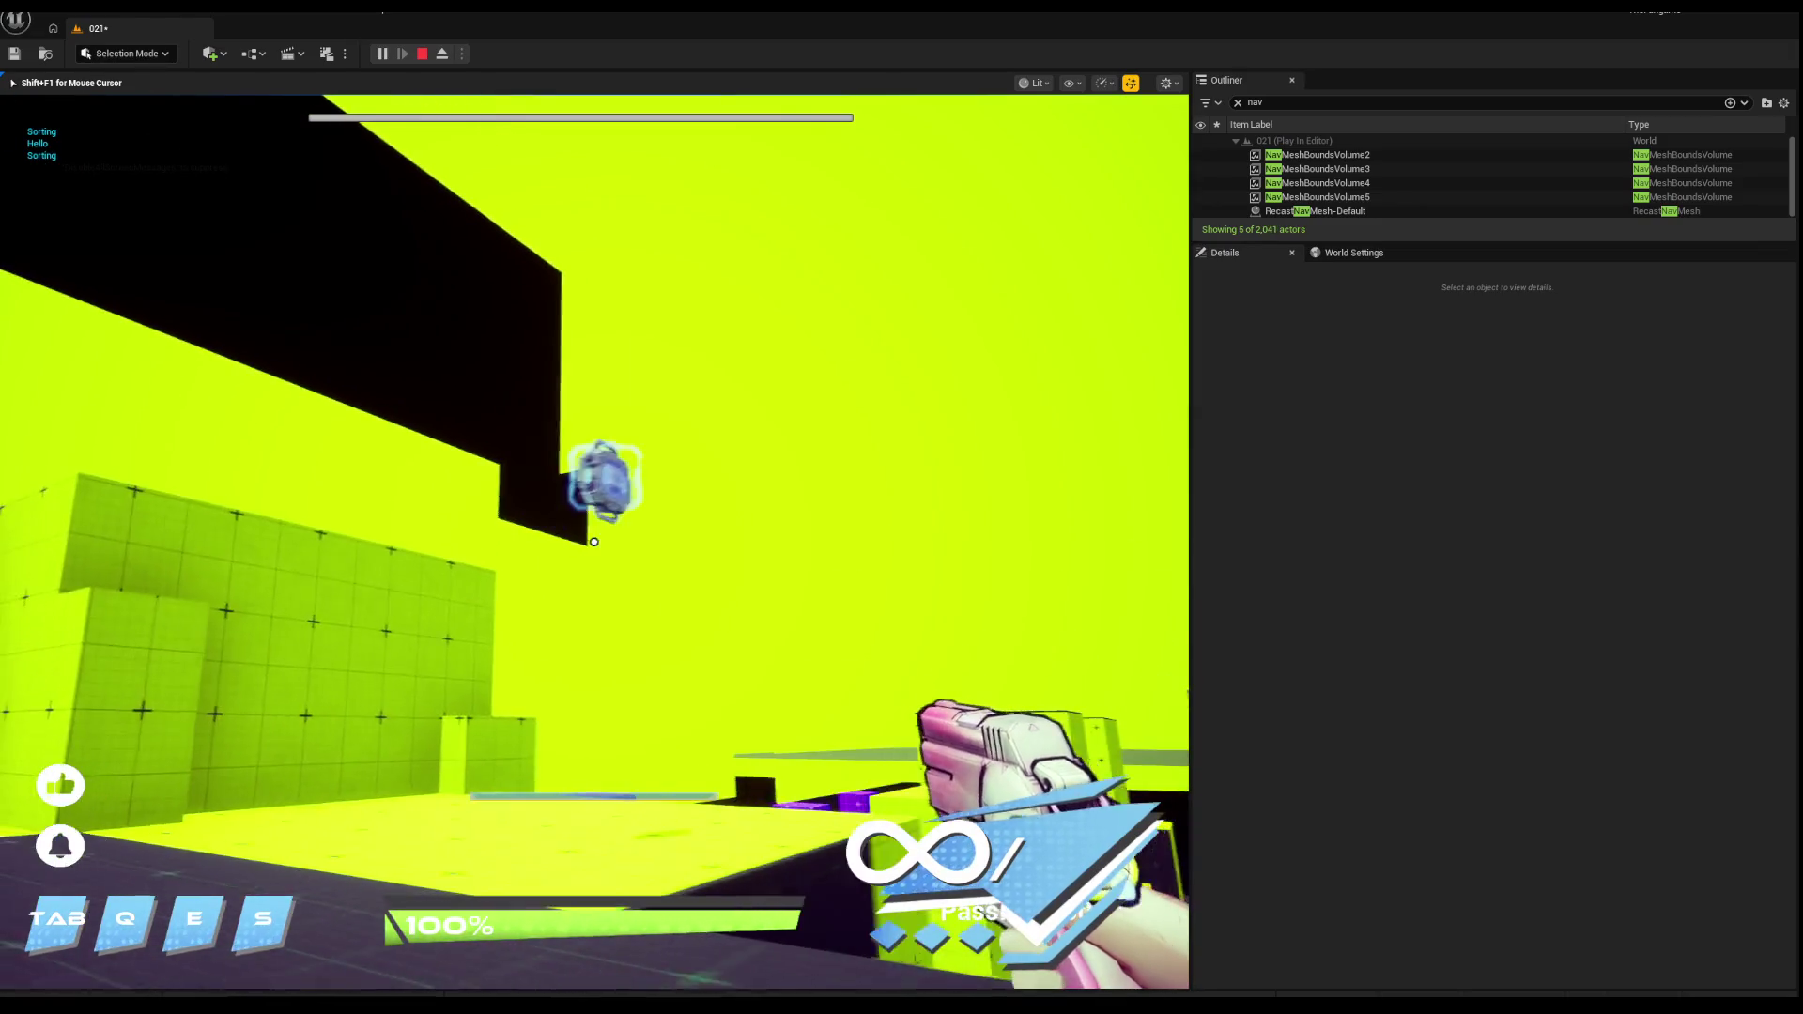
{"action": "left_click", "coordinate": [594, 542]}
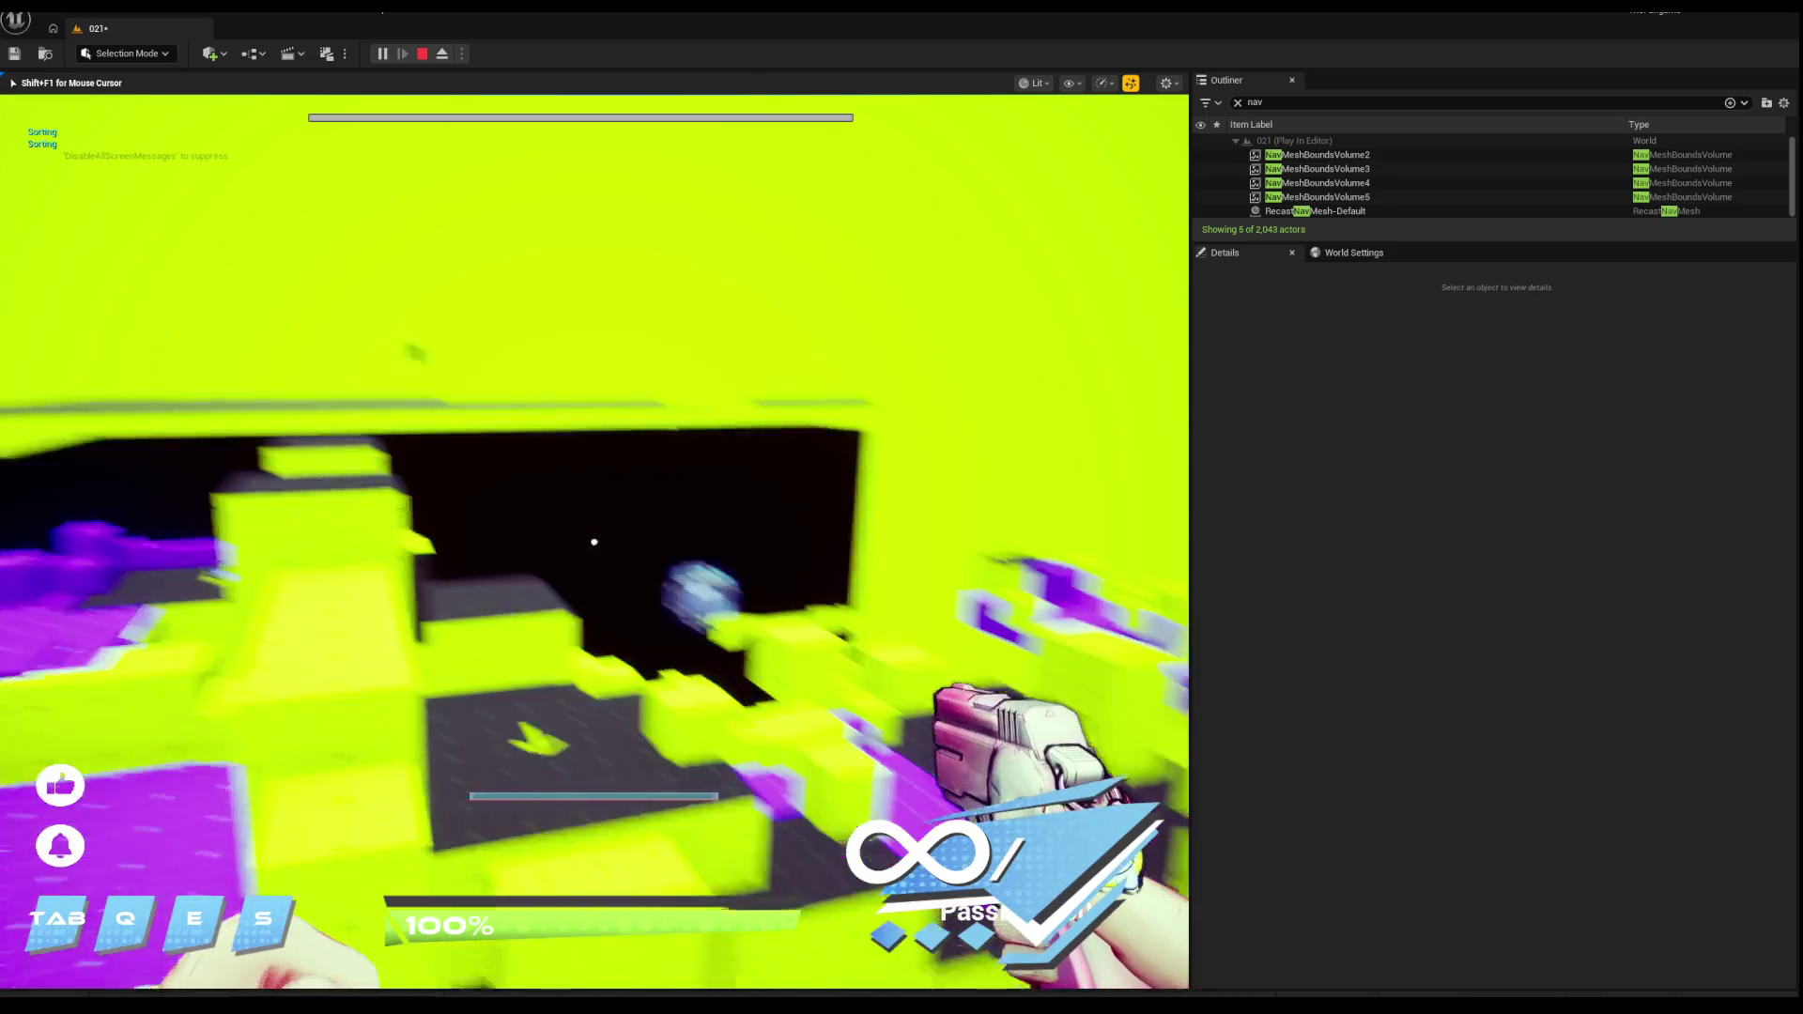
{"action": "left_click", "coordinate": [594, 542]}
{"action": "key", "text": "w"}
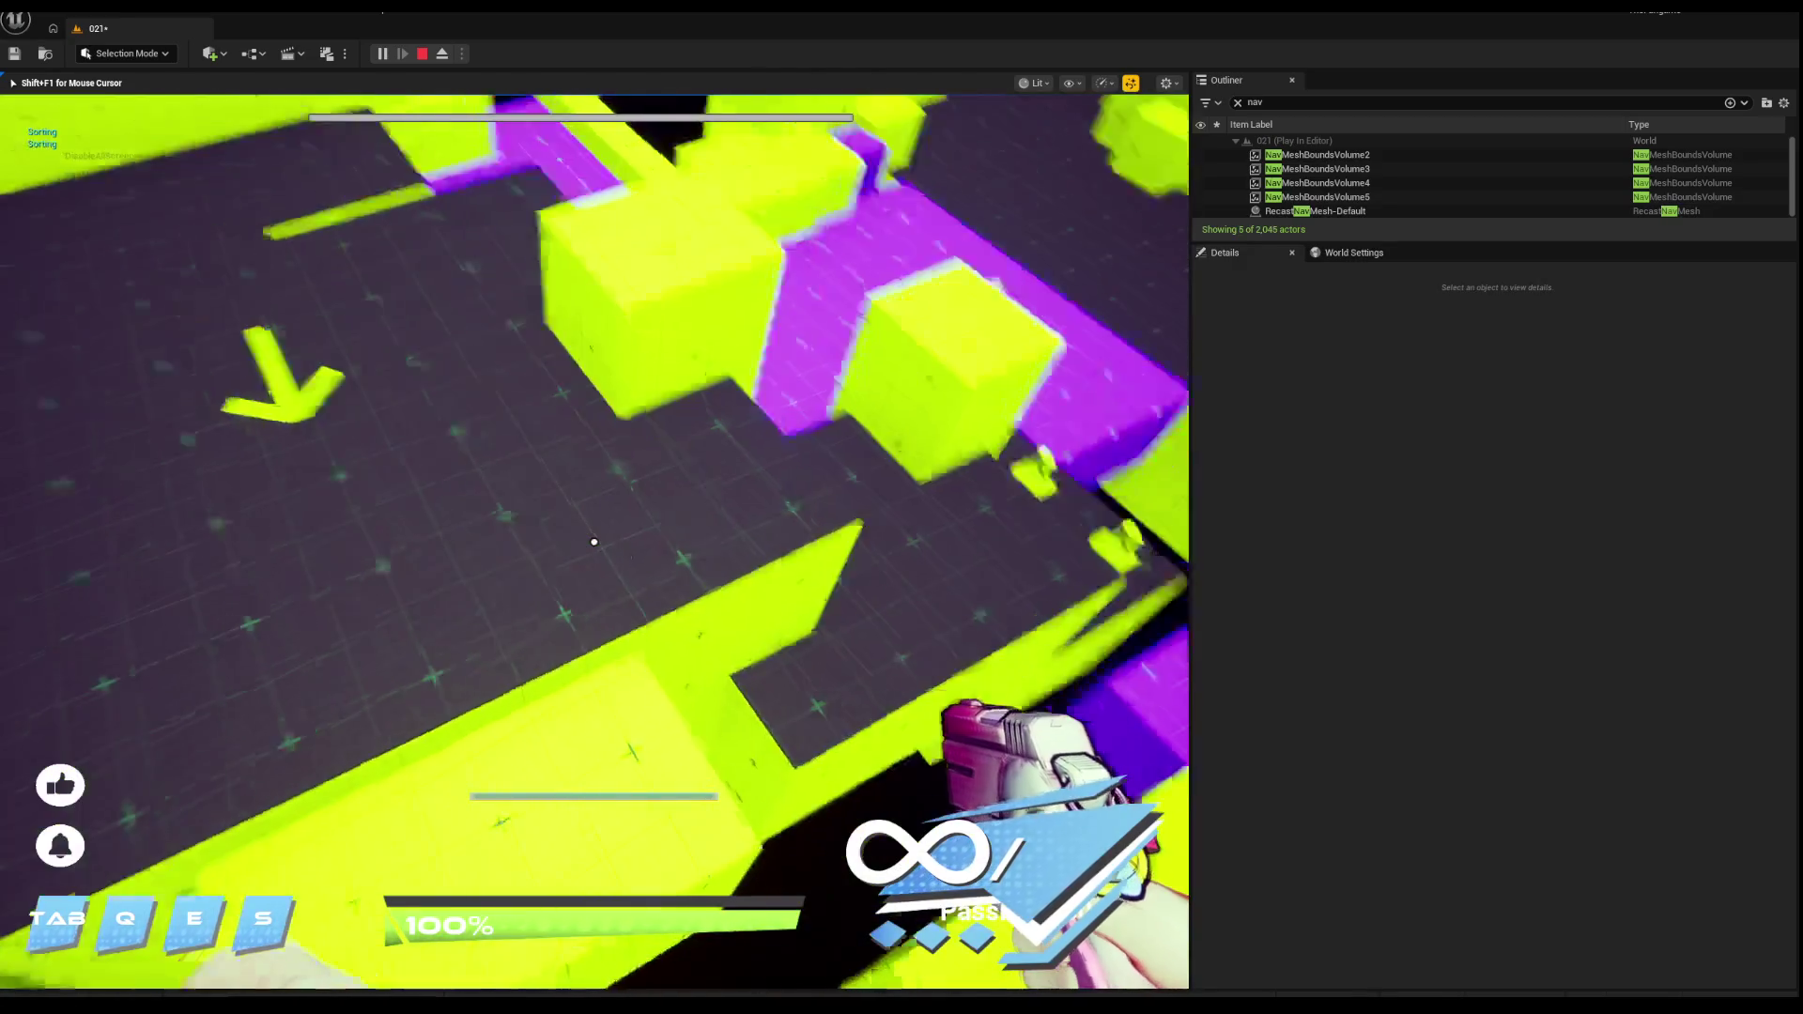
{"action": "key", "text": "w"}
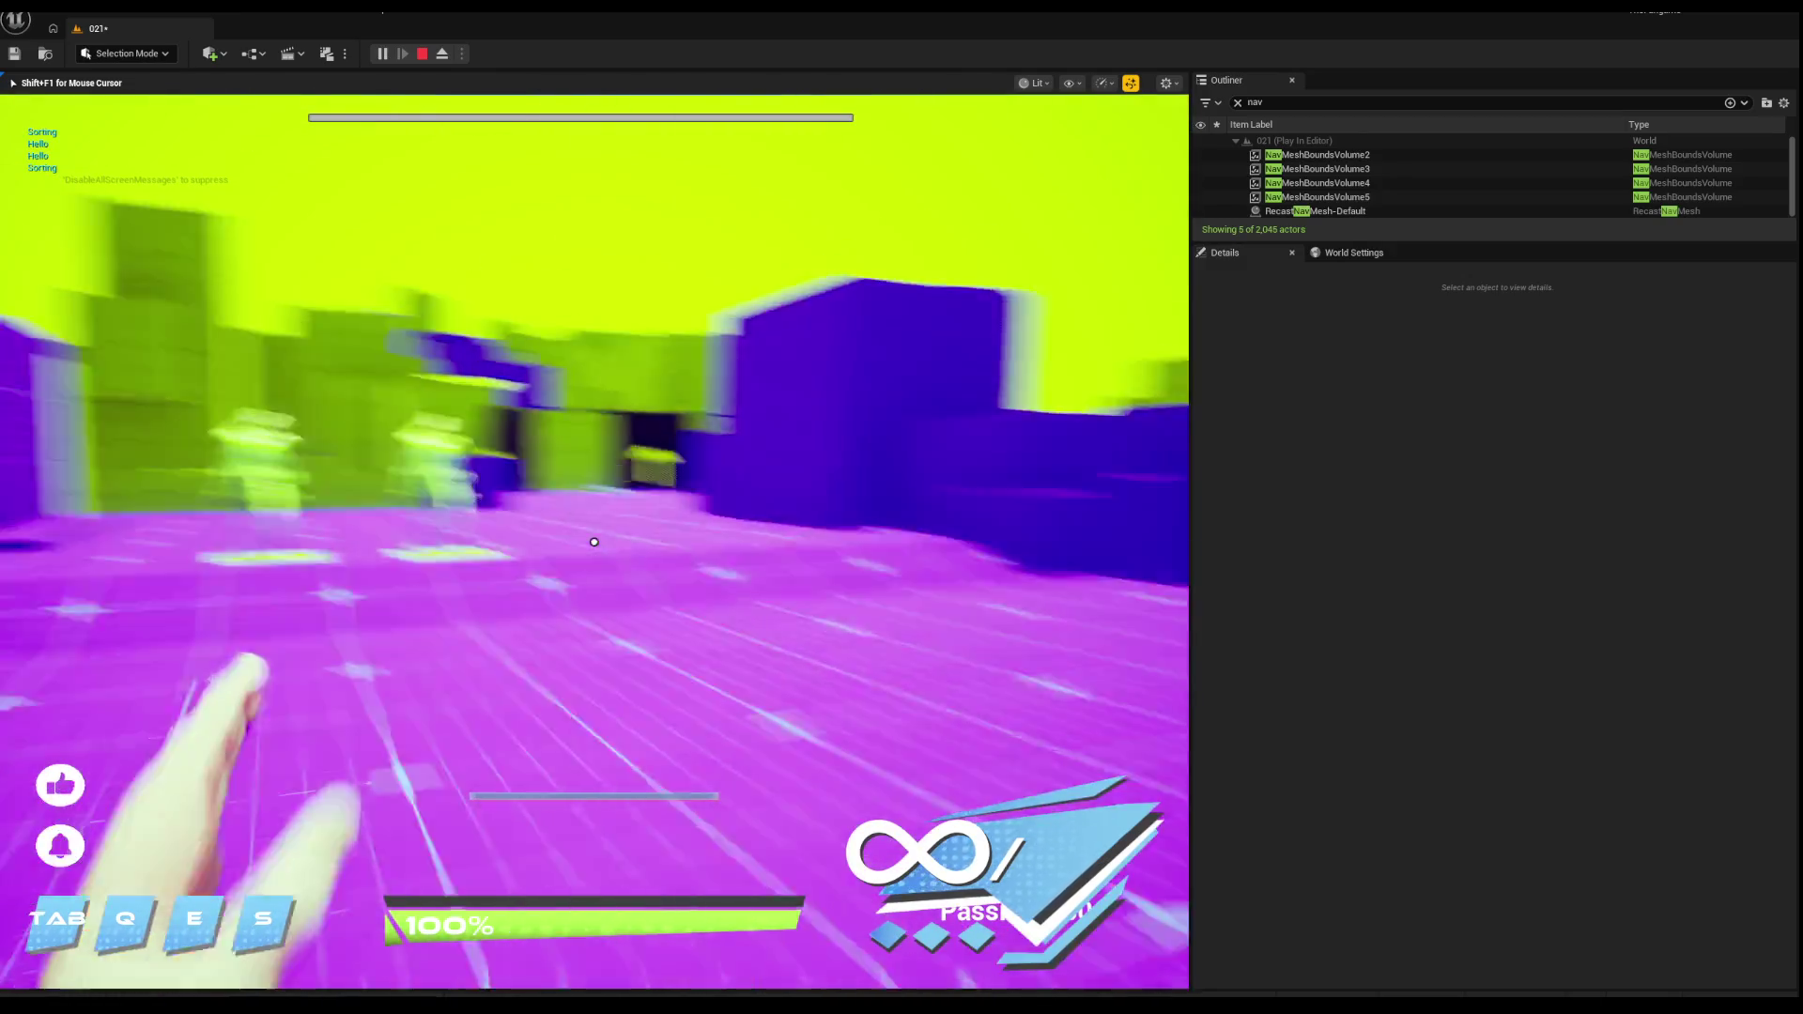
{"action": "key", "text": "w"}
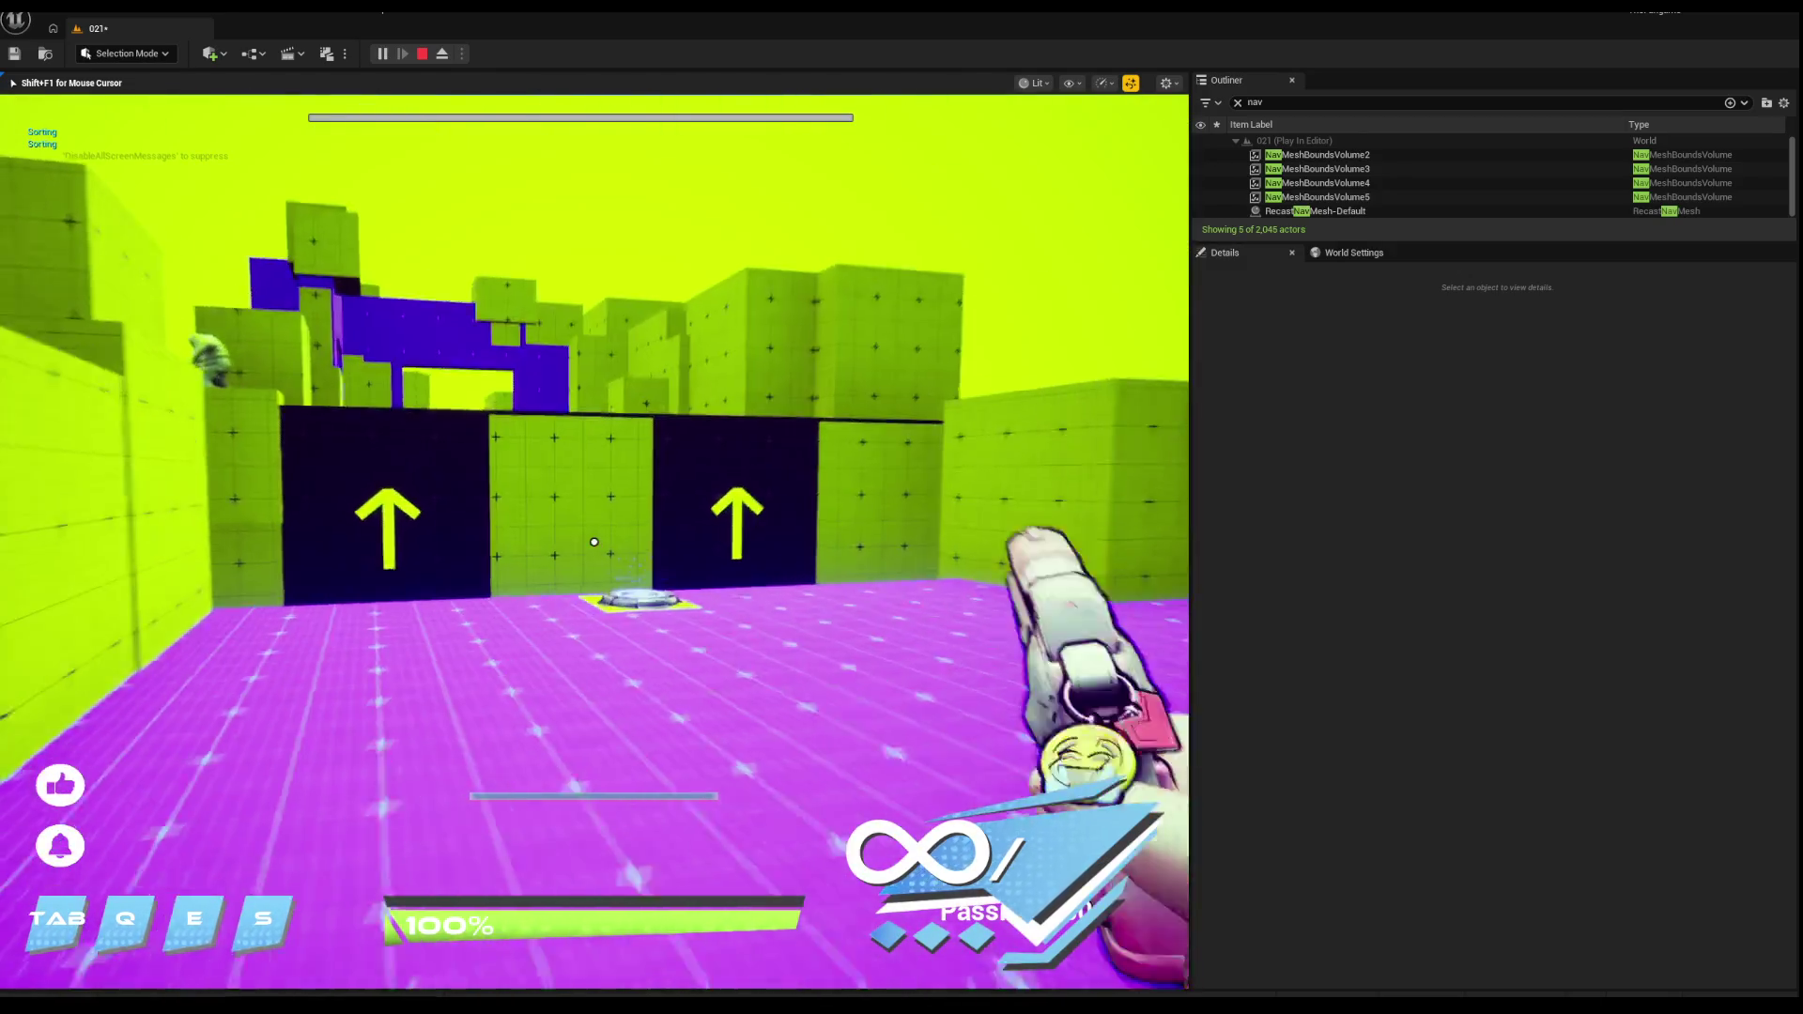
{"action": "key", "text": "w"}
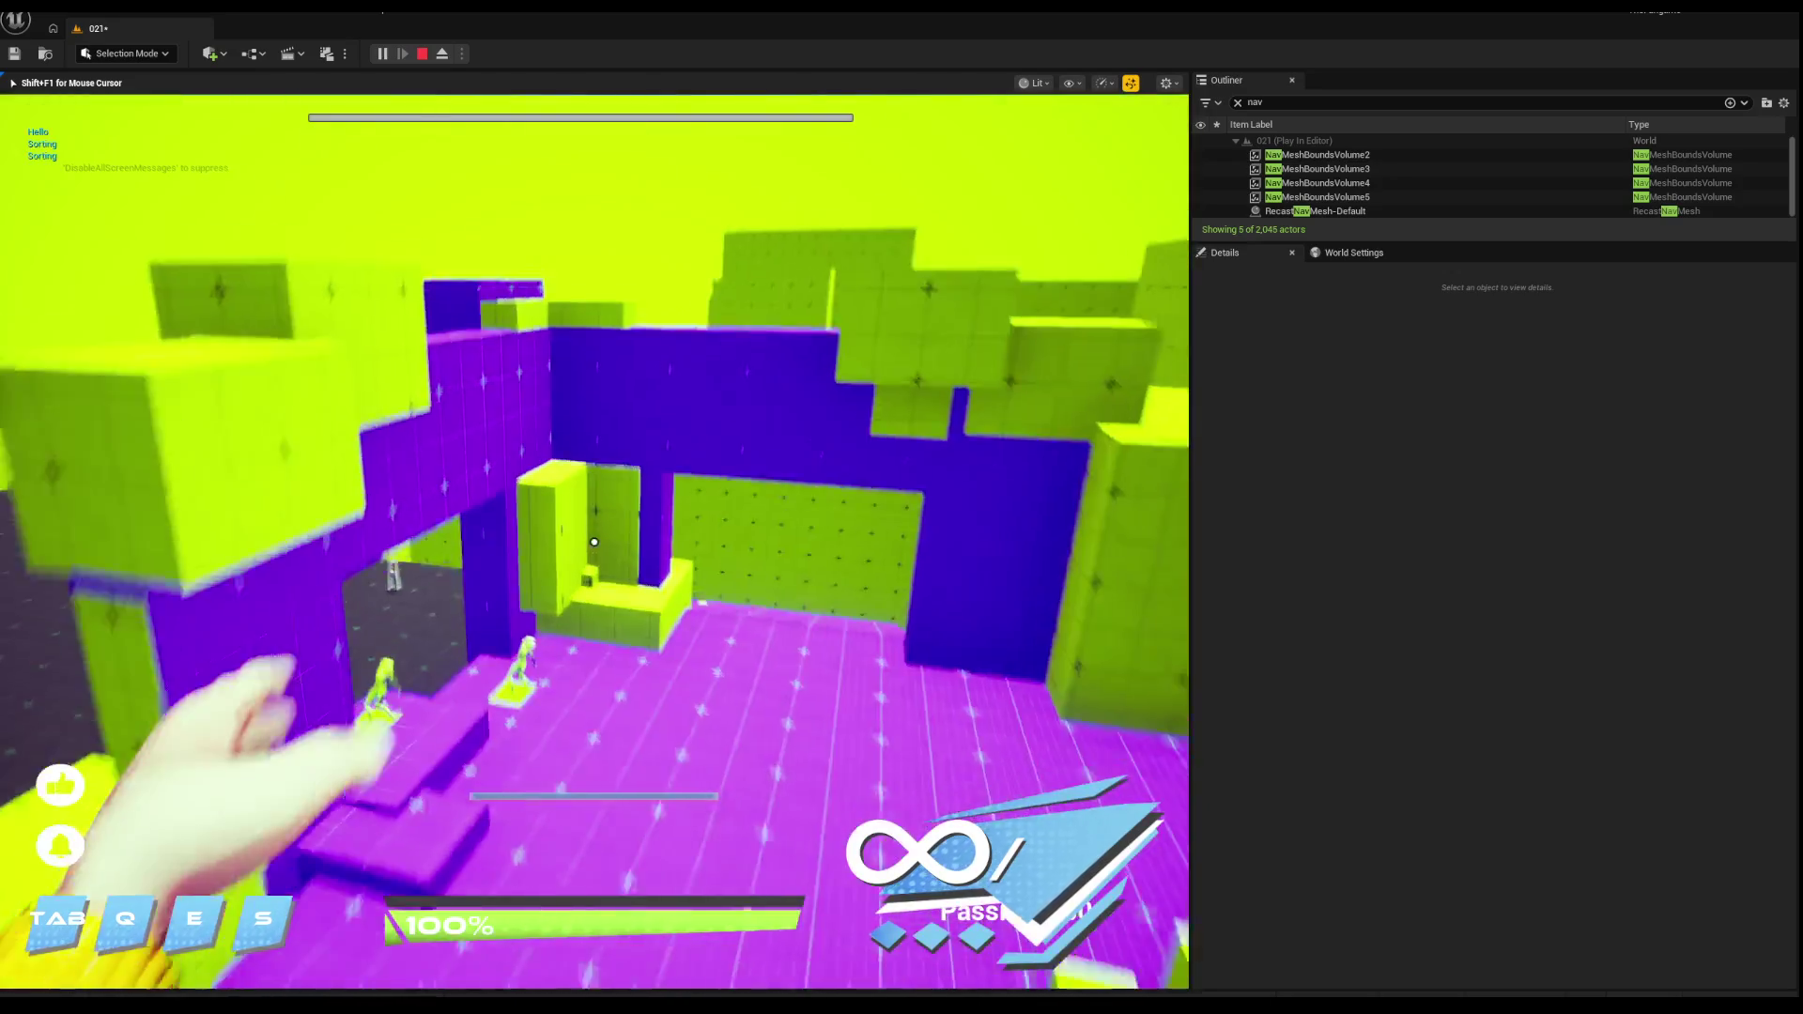
{"action": "key", "text": "w"}
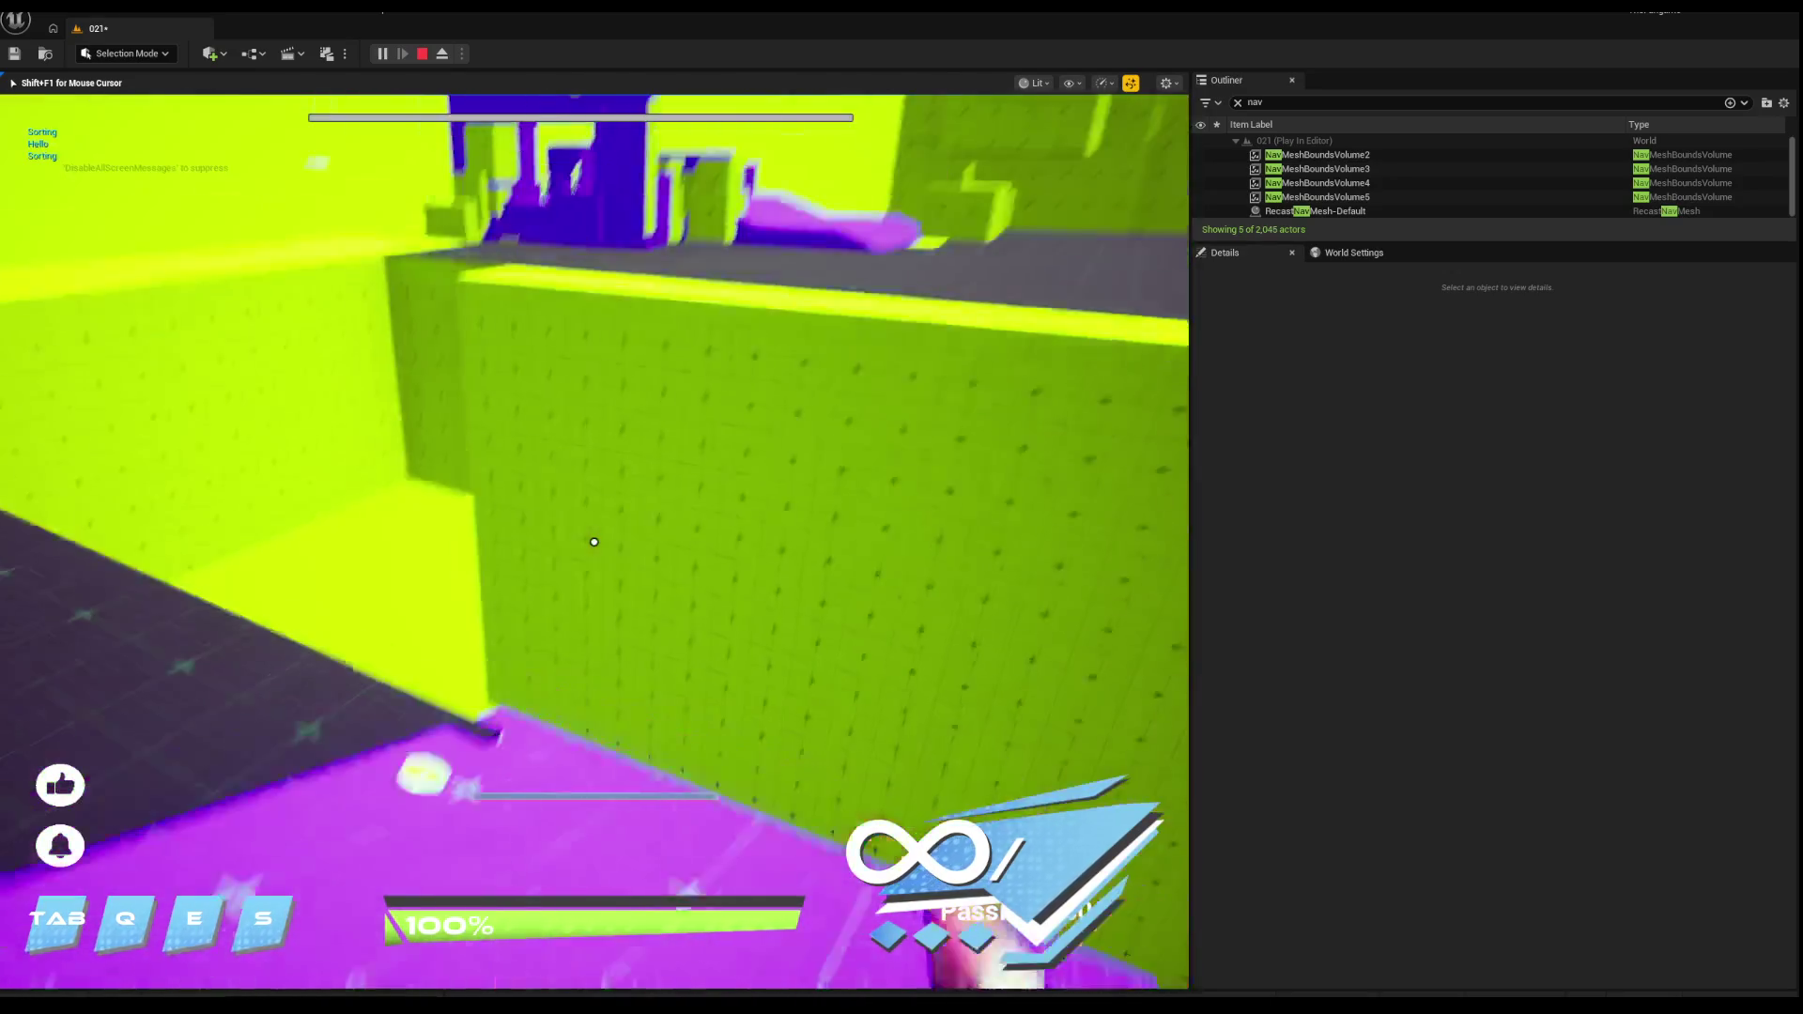
{"action": "key", "text": "w"}
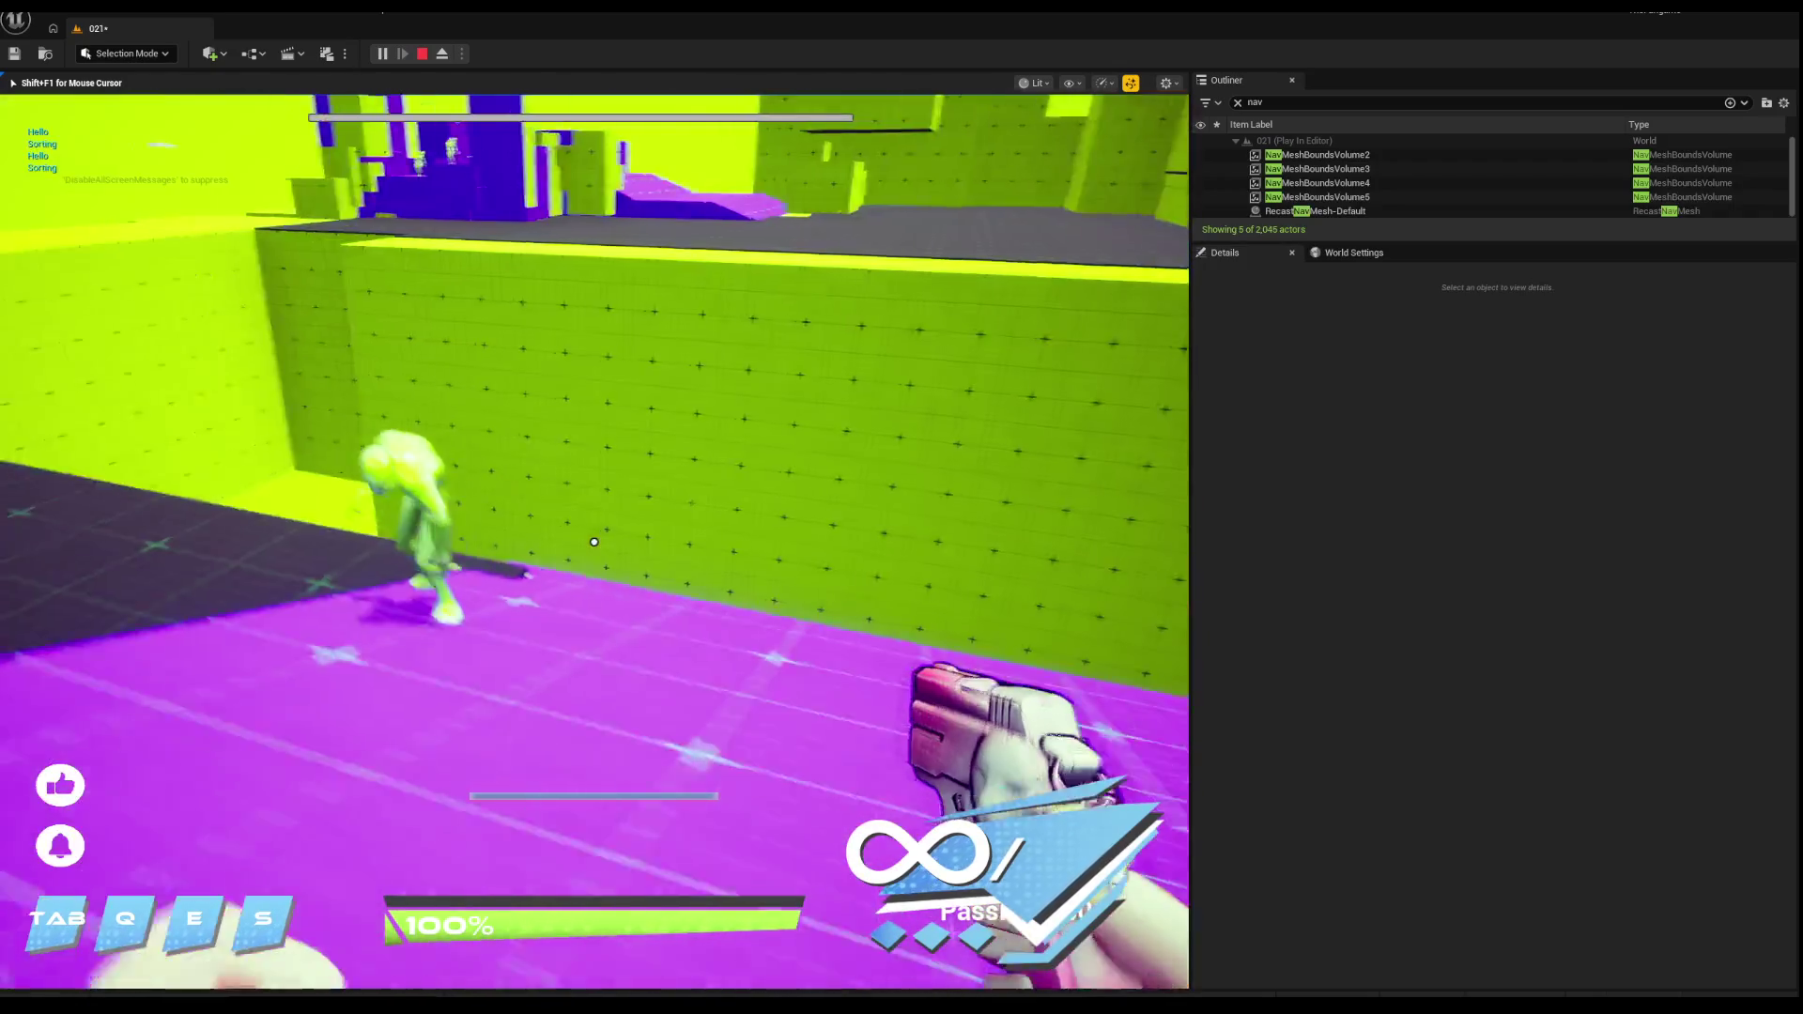
{"action": "key", "text": "w"}
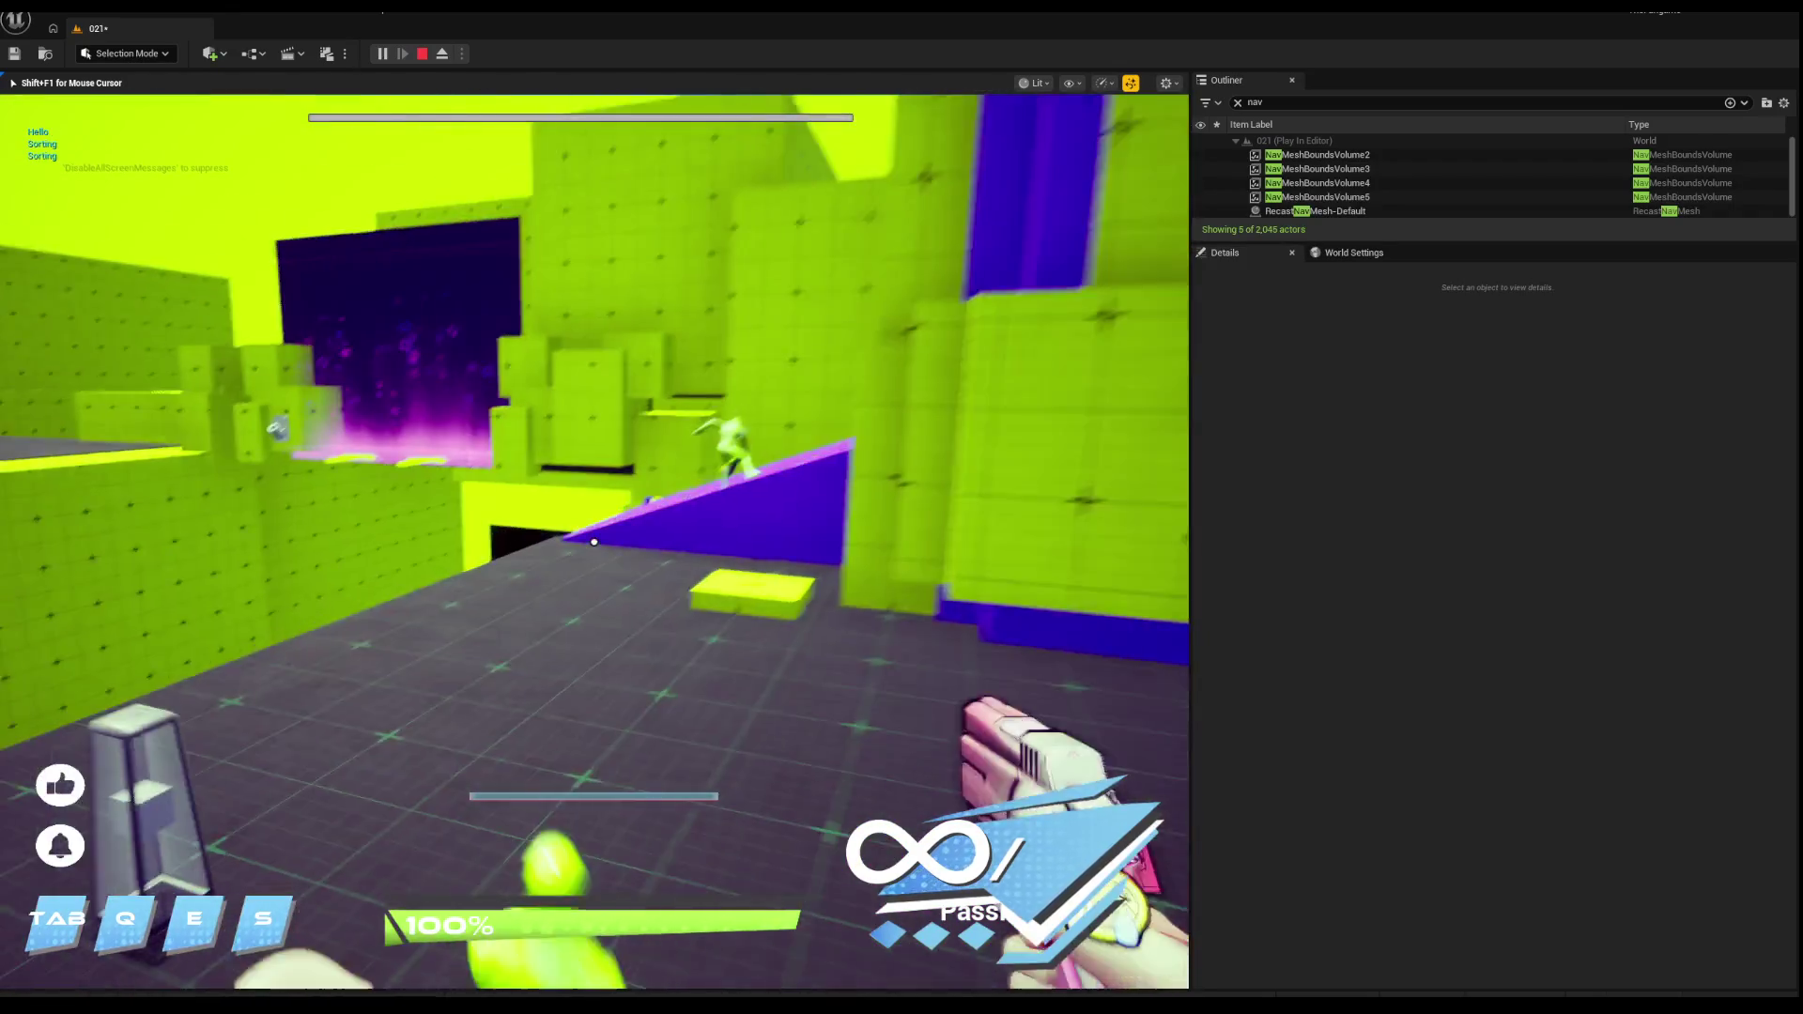
{"action": "key", "text": "w"}
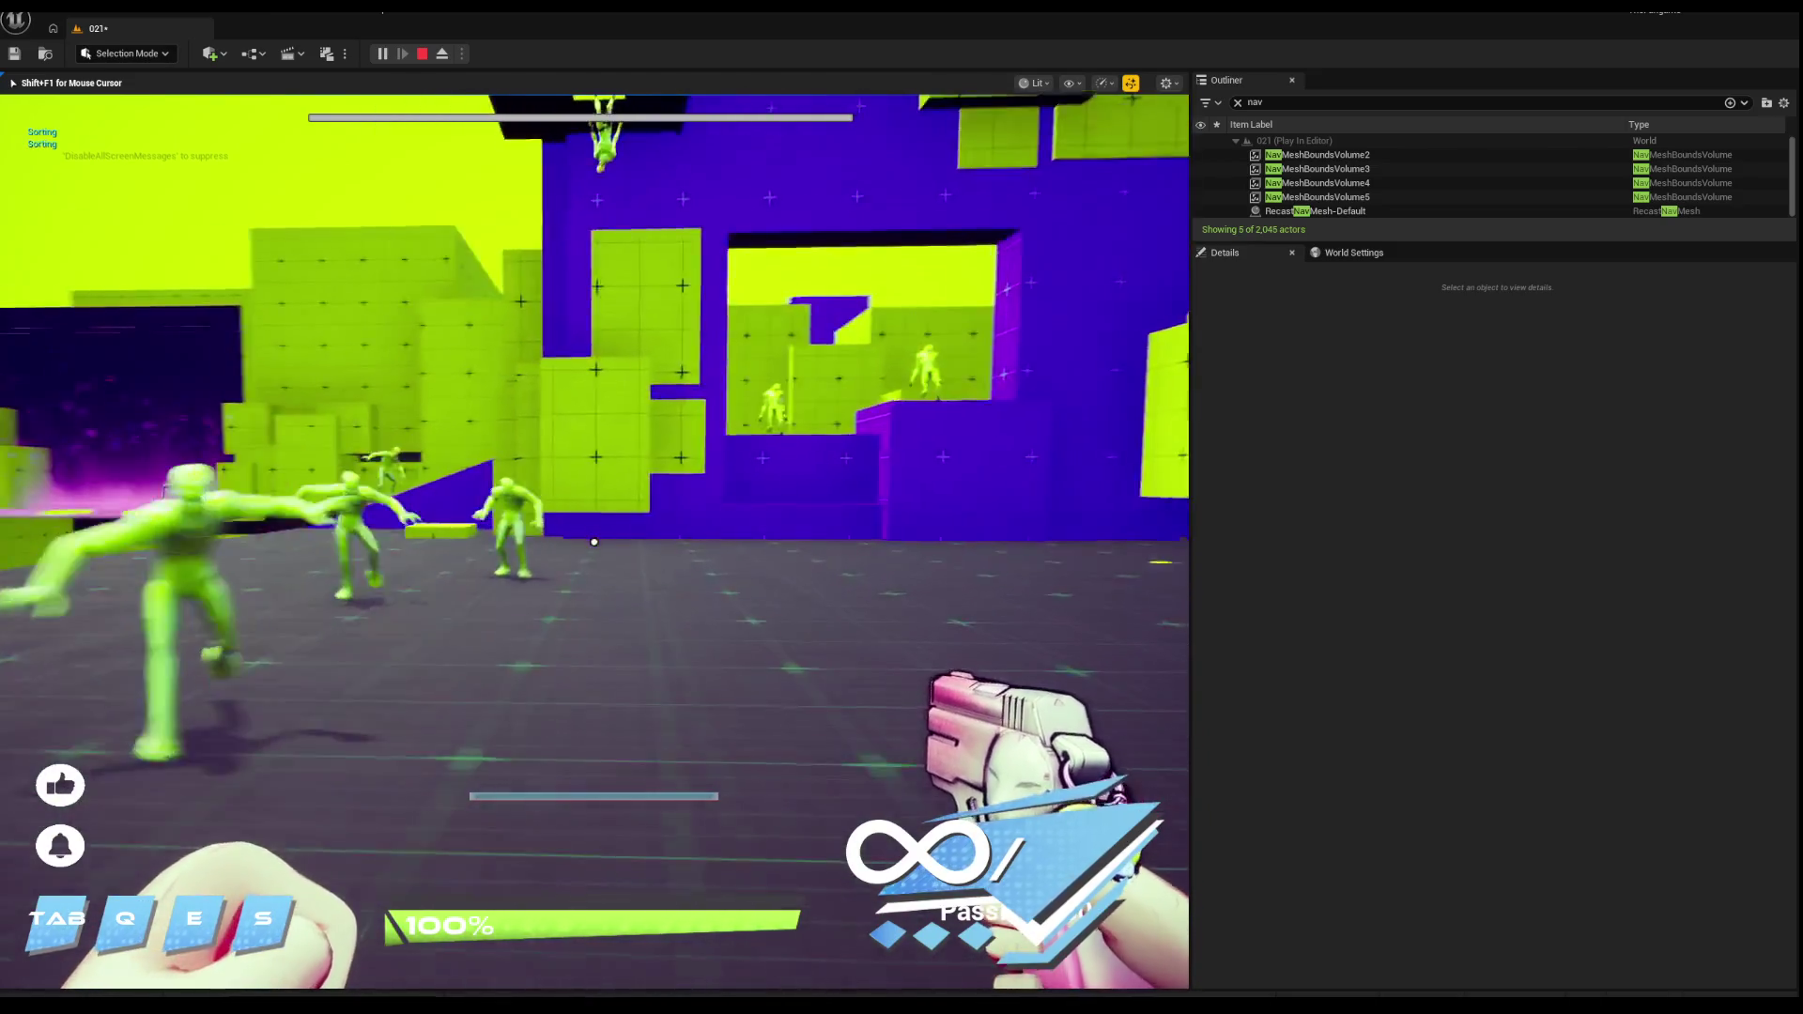
{"action": "key", "text": "w"}
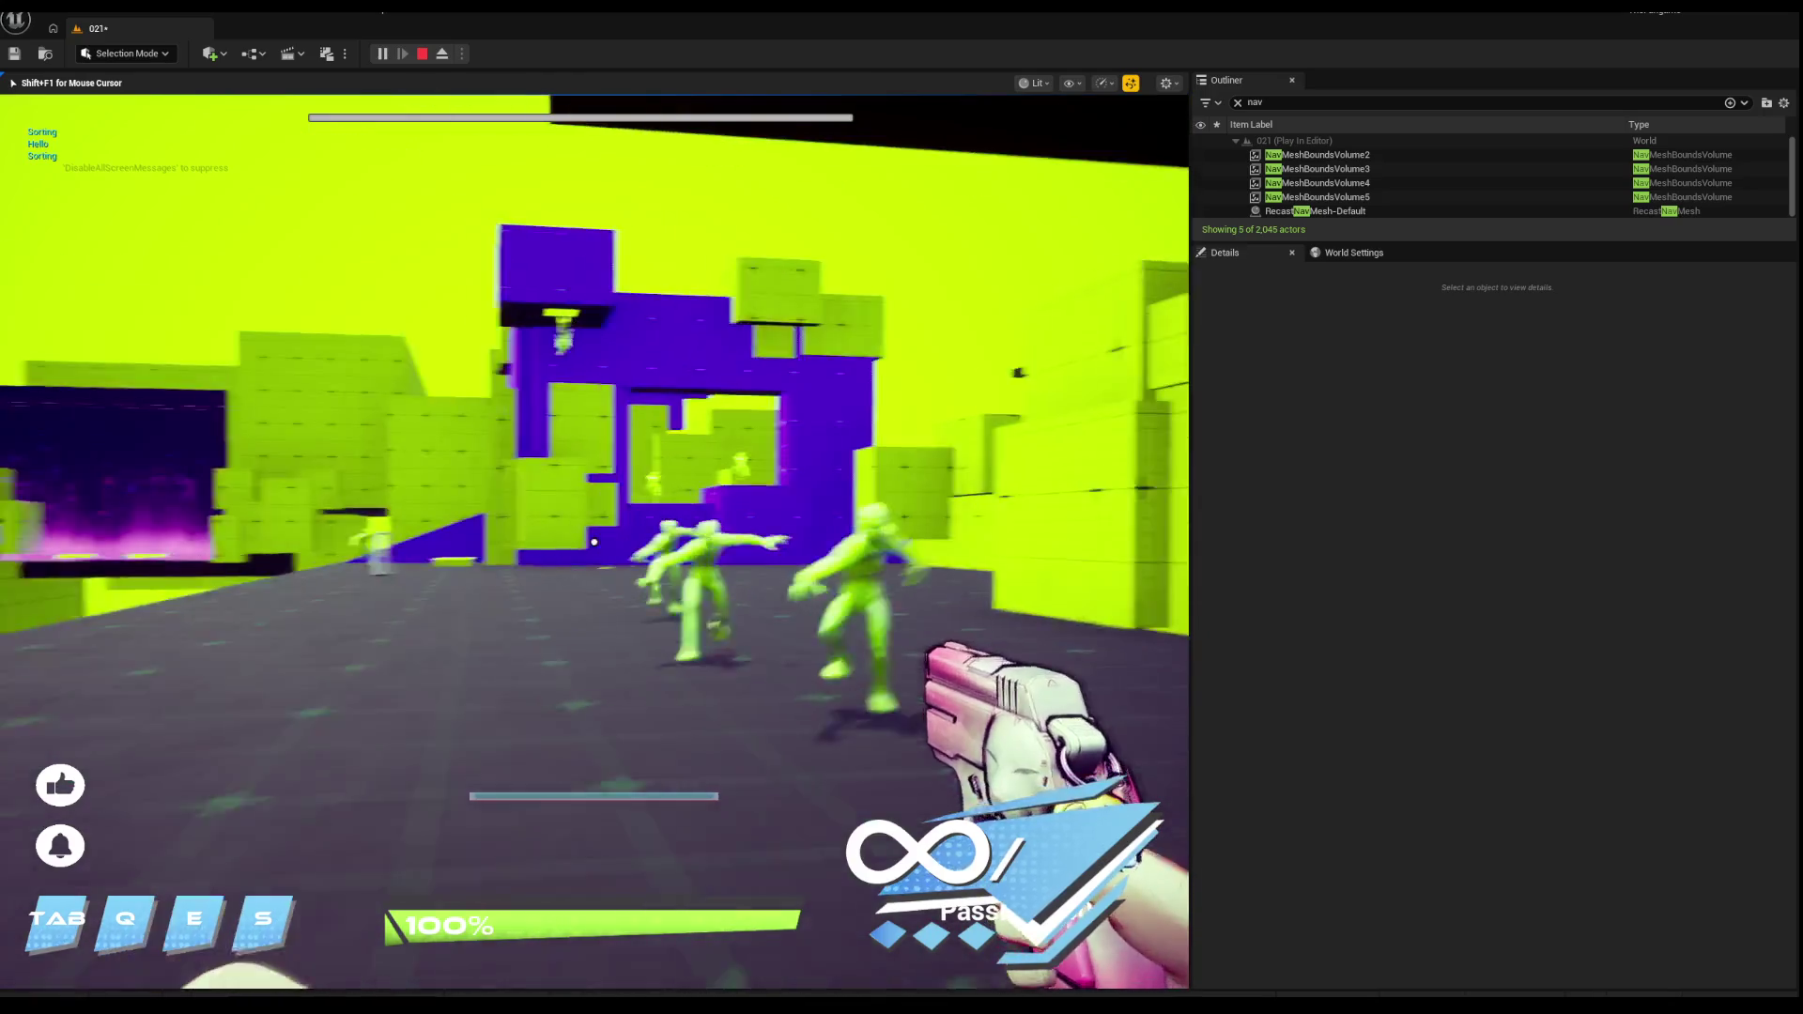
Step: Shoot the enemies advancing near the purple walls, then stop the play session
{"action": "left_click", "coordinate": [594, 542]}
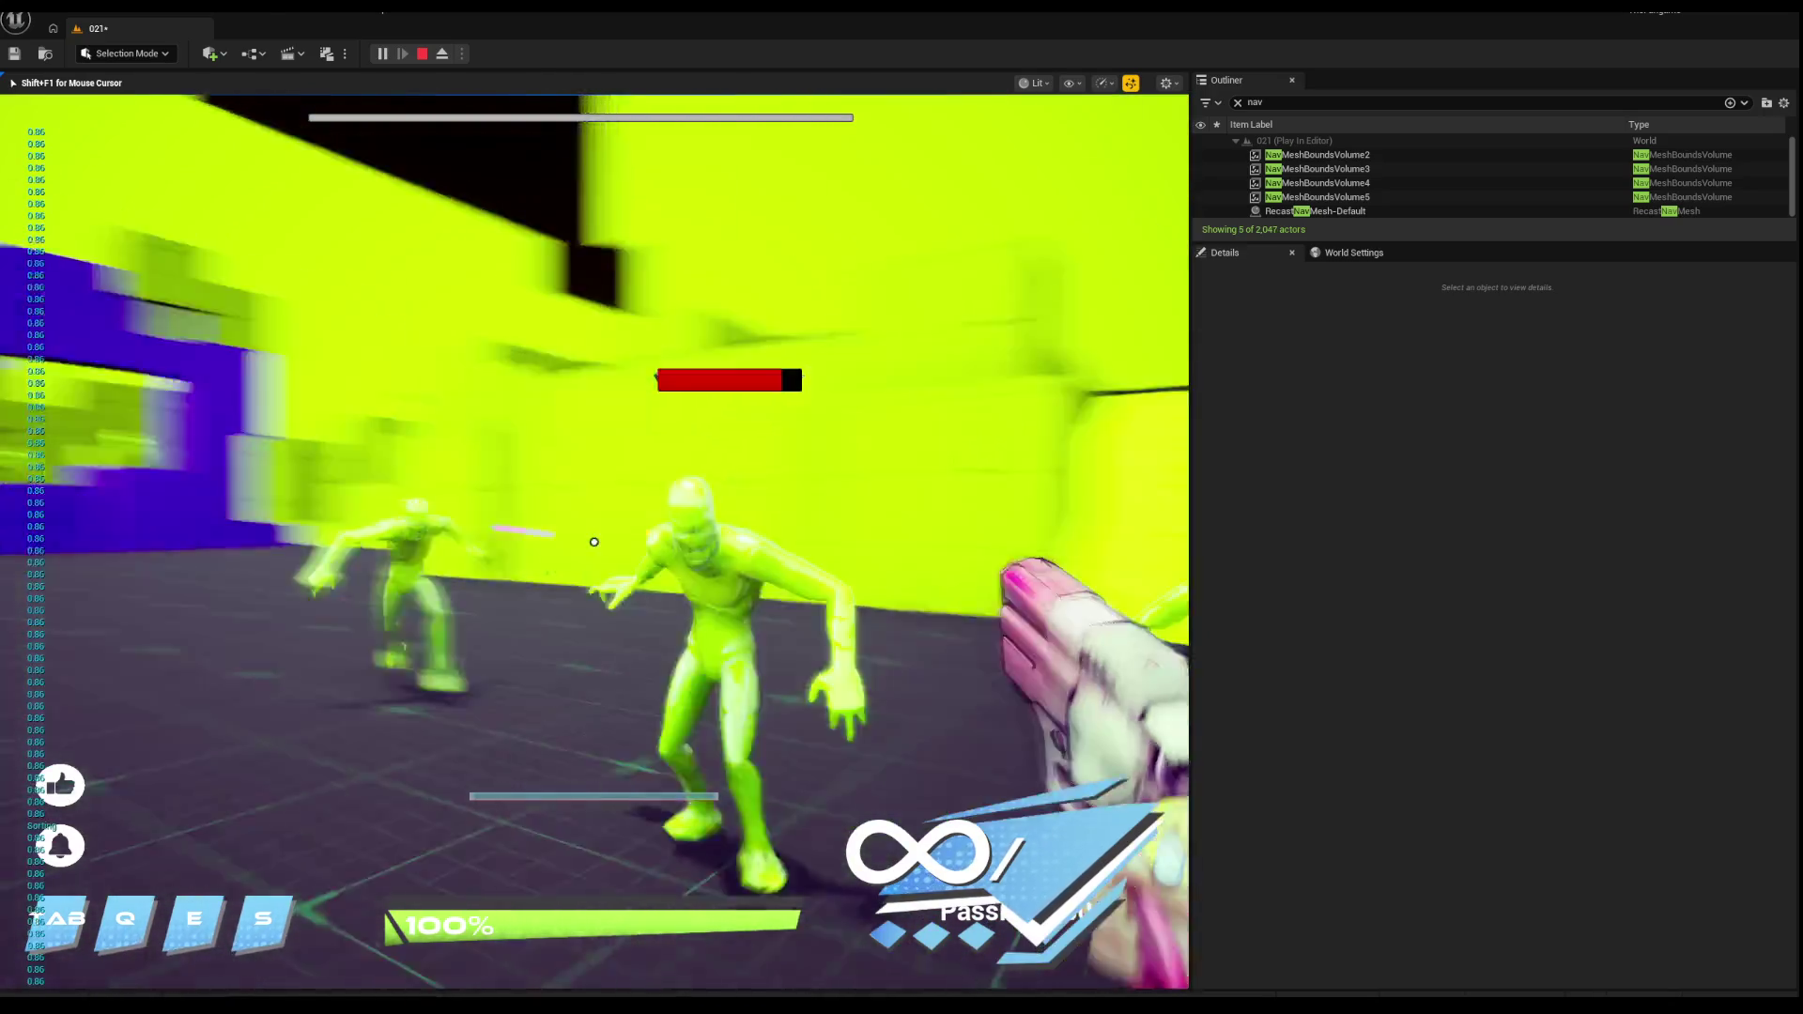
{"action": "left_click", "coordinate": [593, 542]}
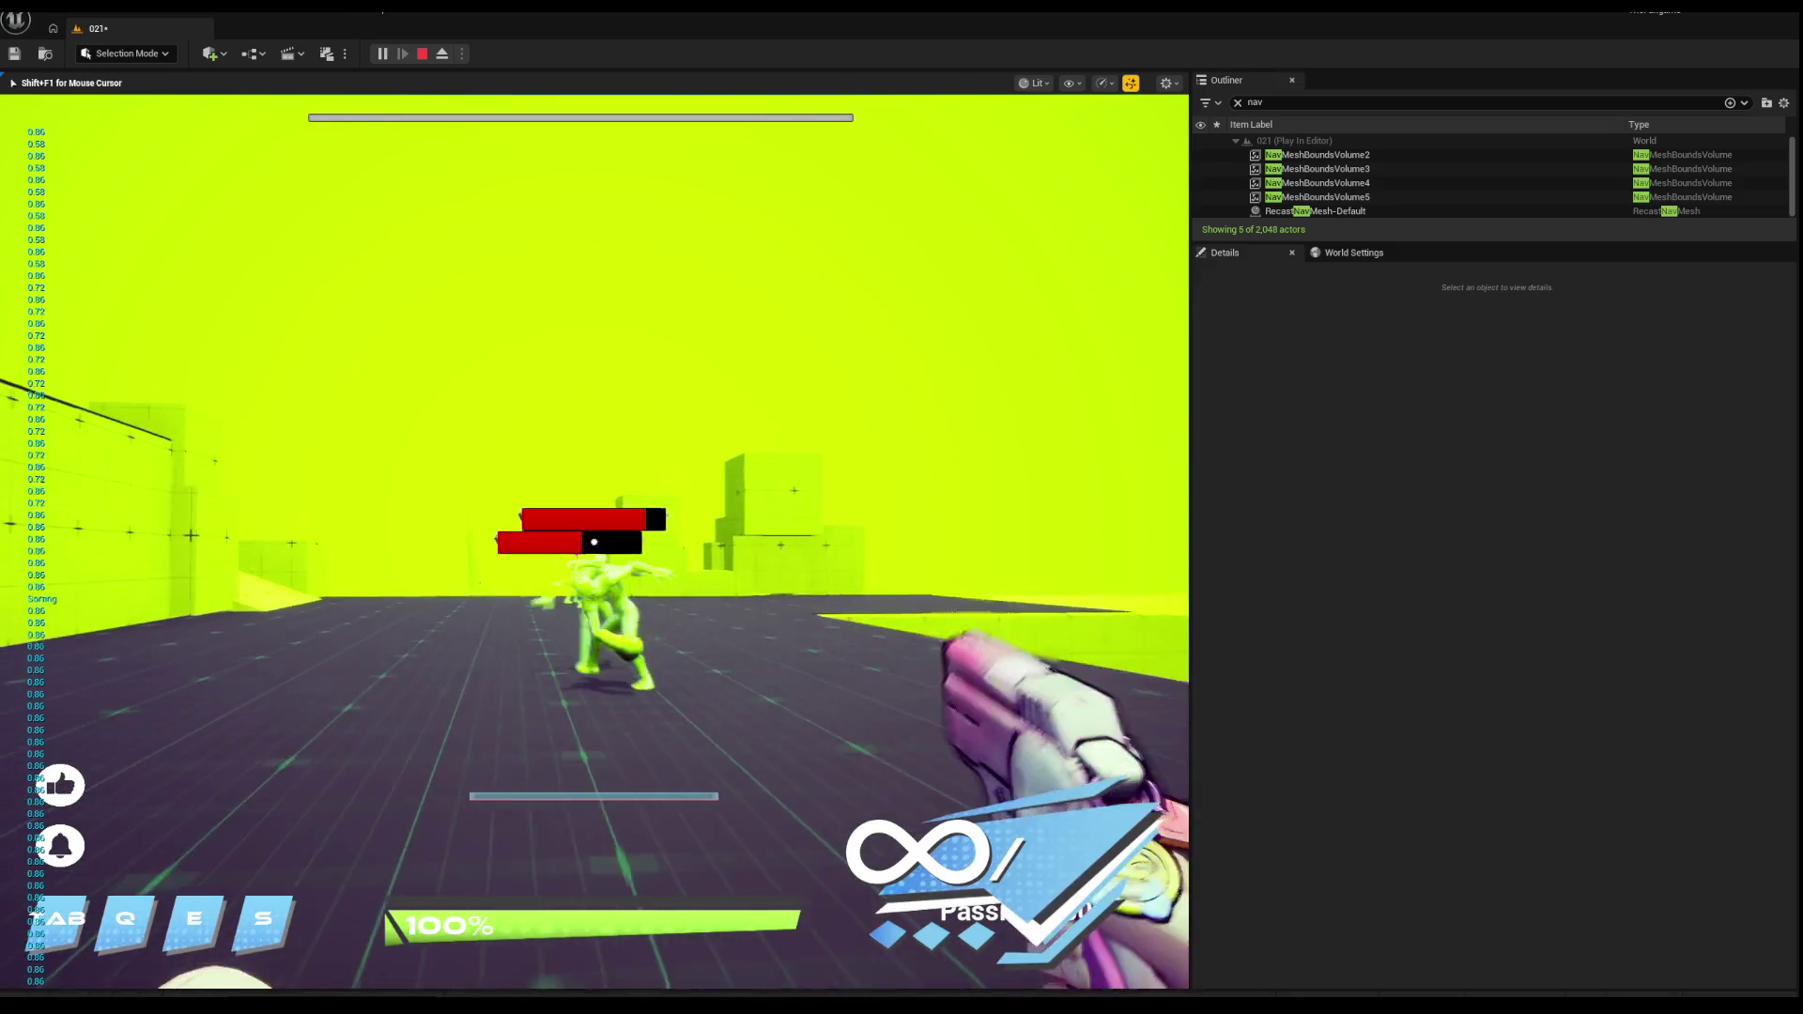
{"action": "left_click", "coordinate": [594, 542]}
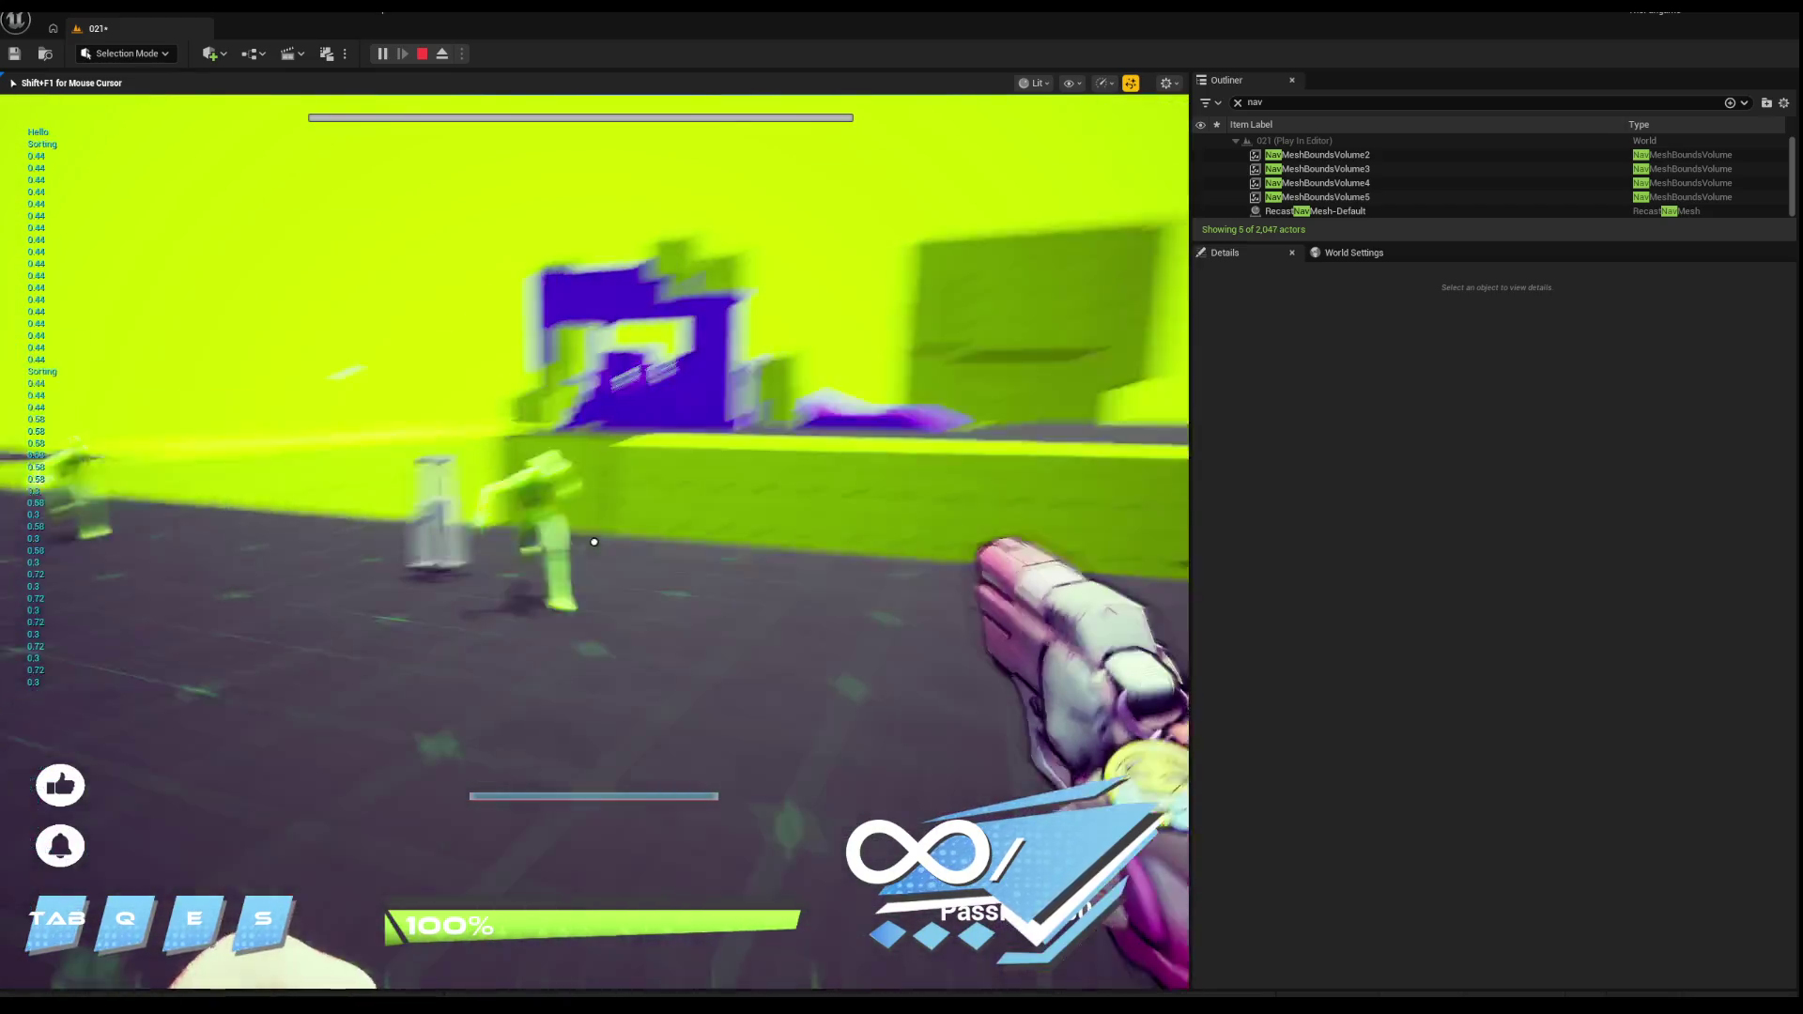
{"action": "left_click", "coordinate": [594, 542]}
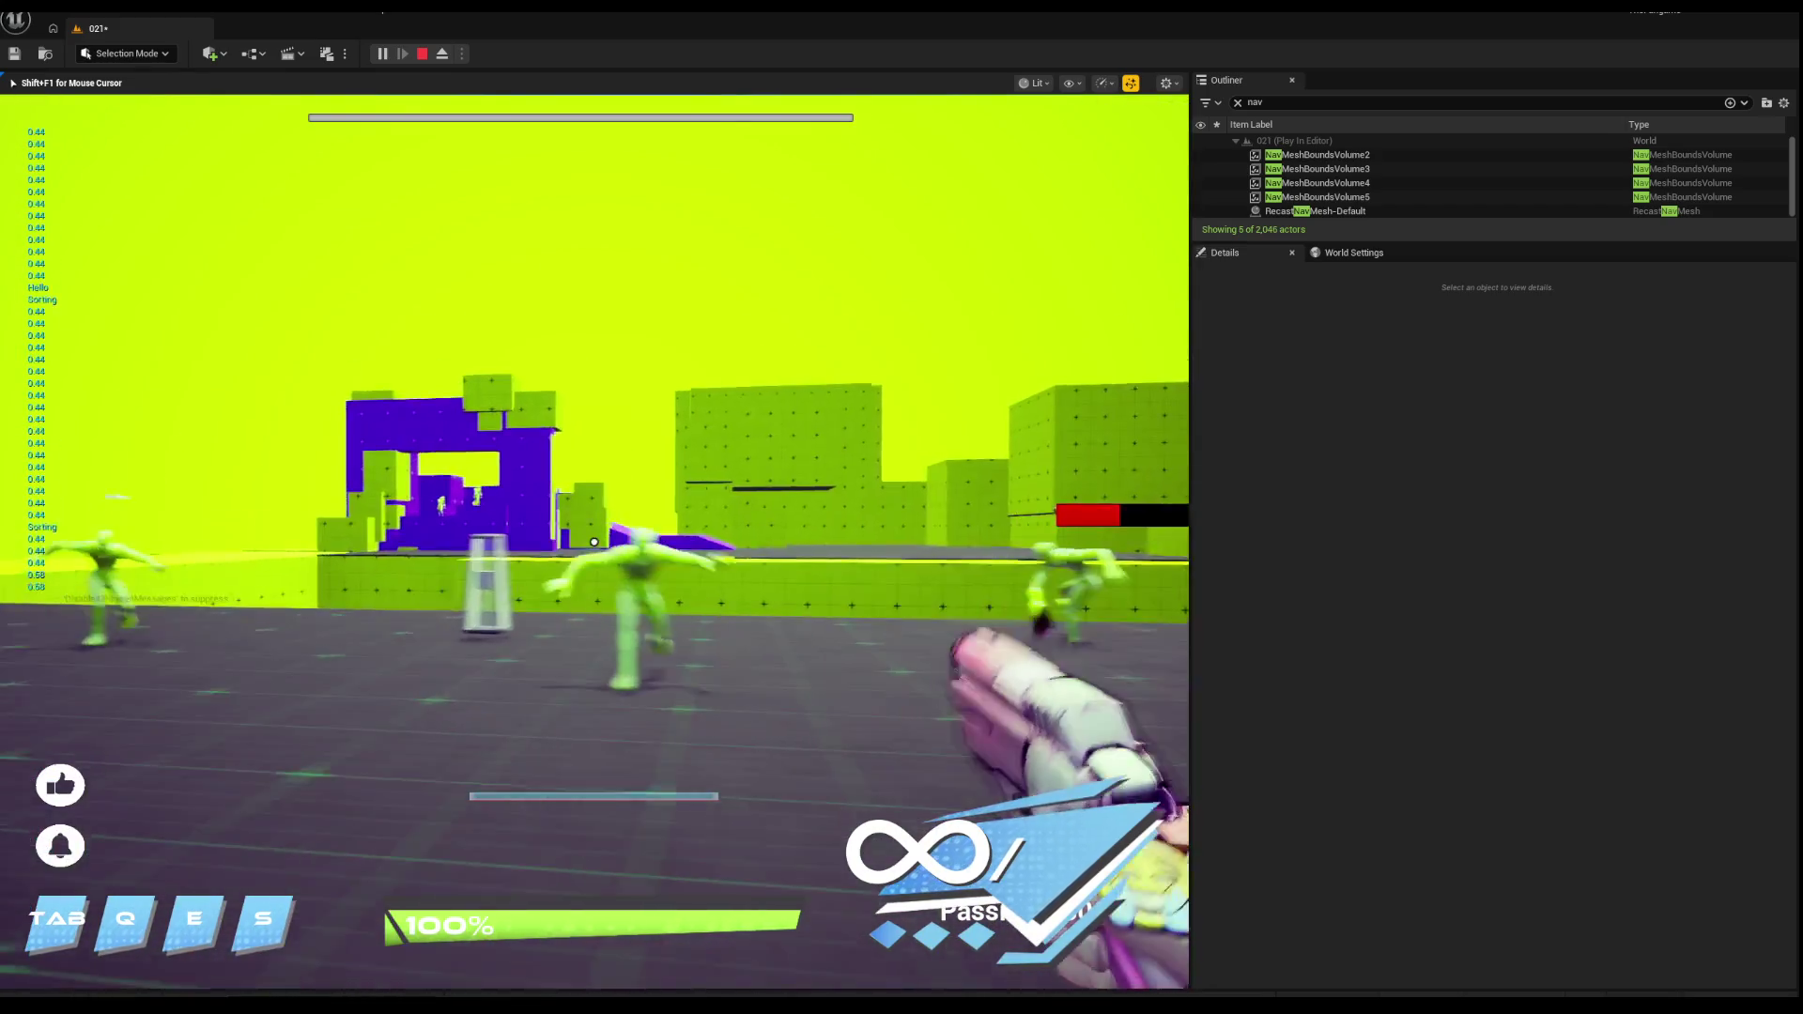
{"action": "left_click", "coordinate": [594, 542]}
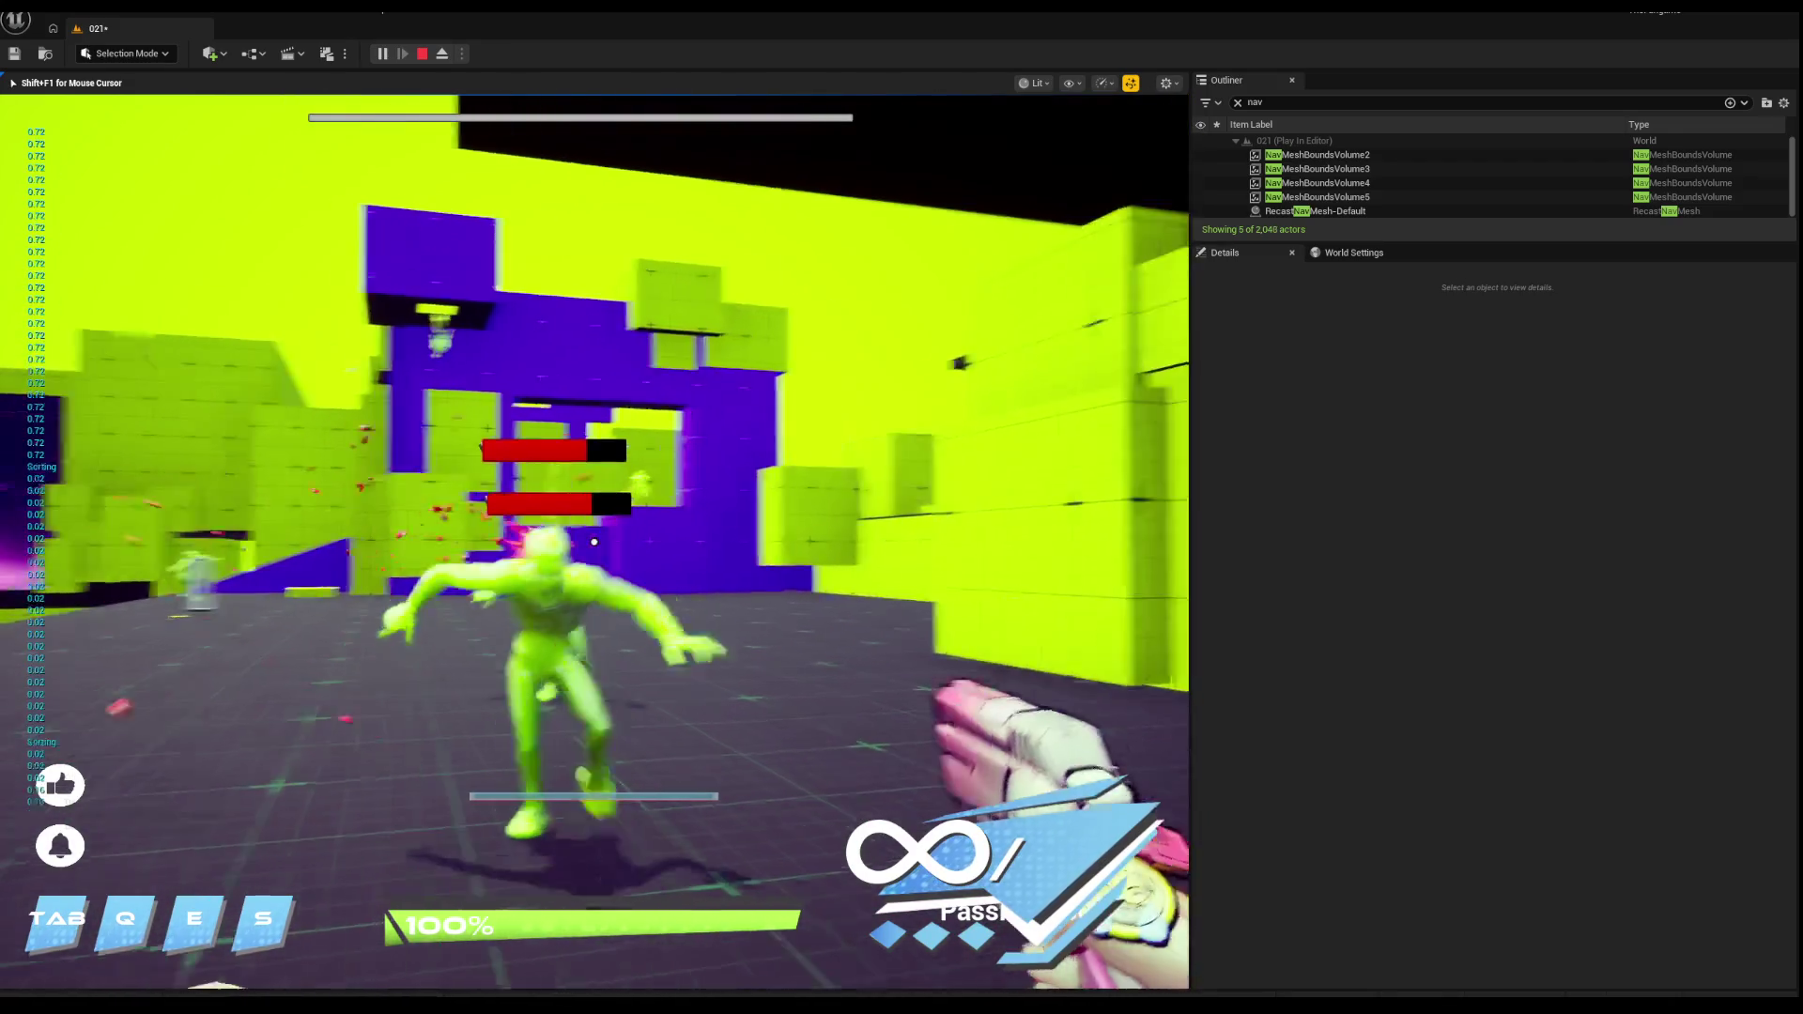
{"action": "left_click", "coordinate": [594, 542]}
{"action": "left_click", "coordinate": [593, 542]}
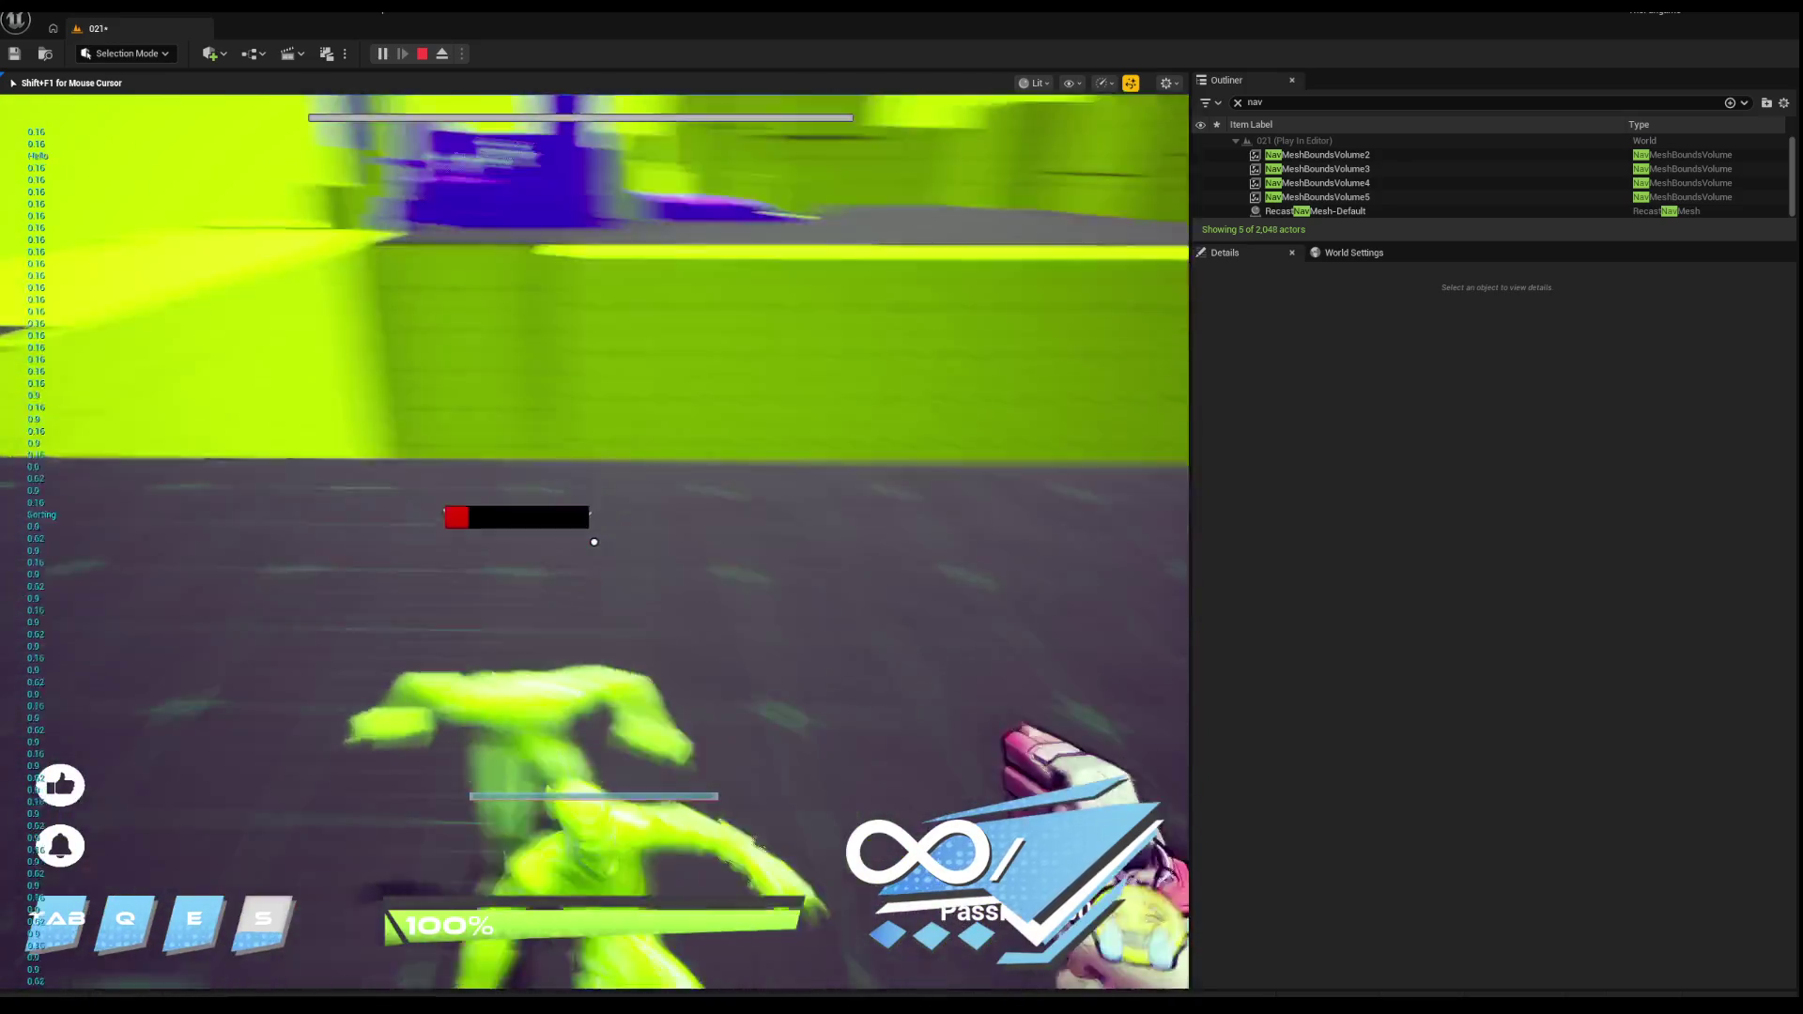
{"action": "left_click", "coordinate": [594, 542]}
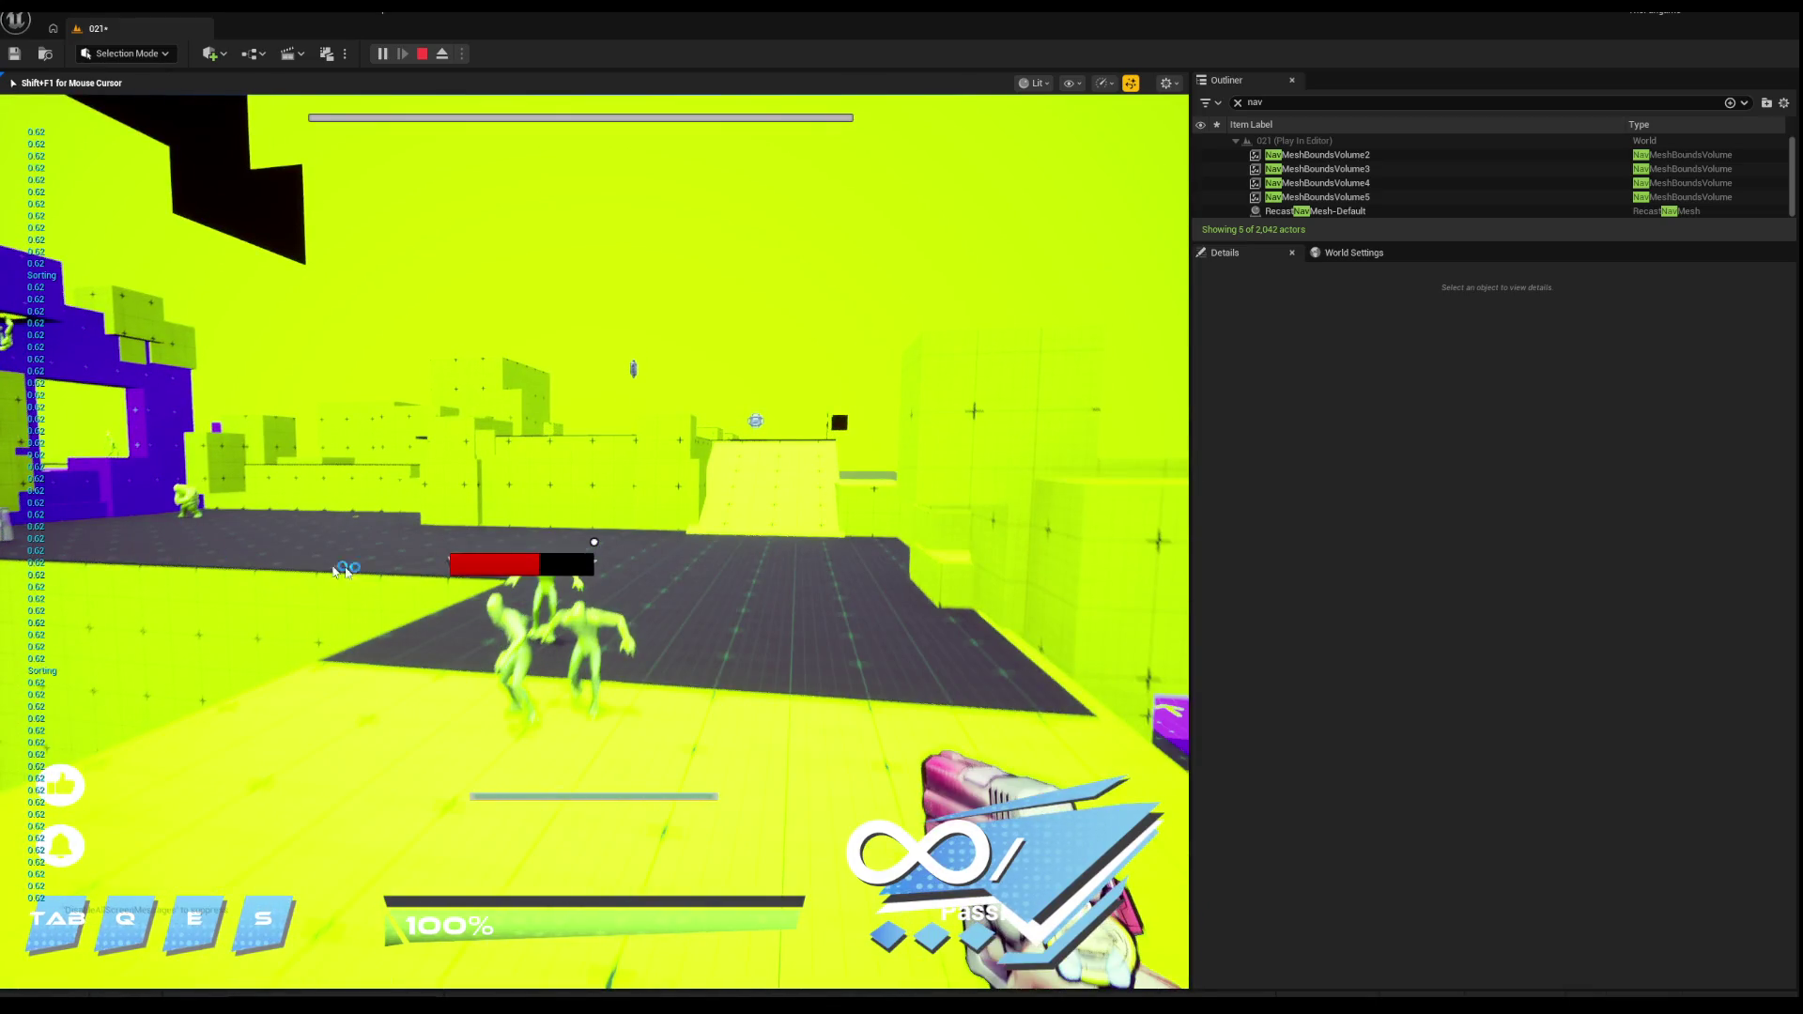
{"action": "key", "text": "Escape"}
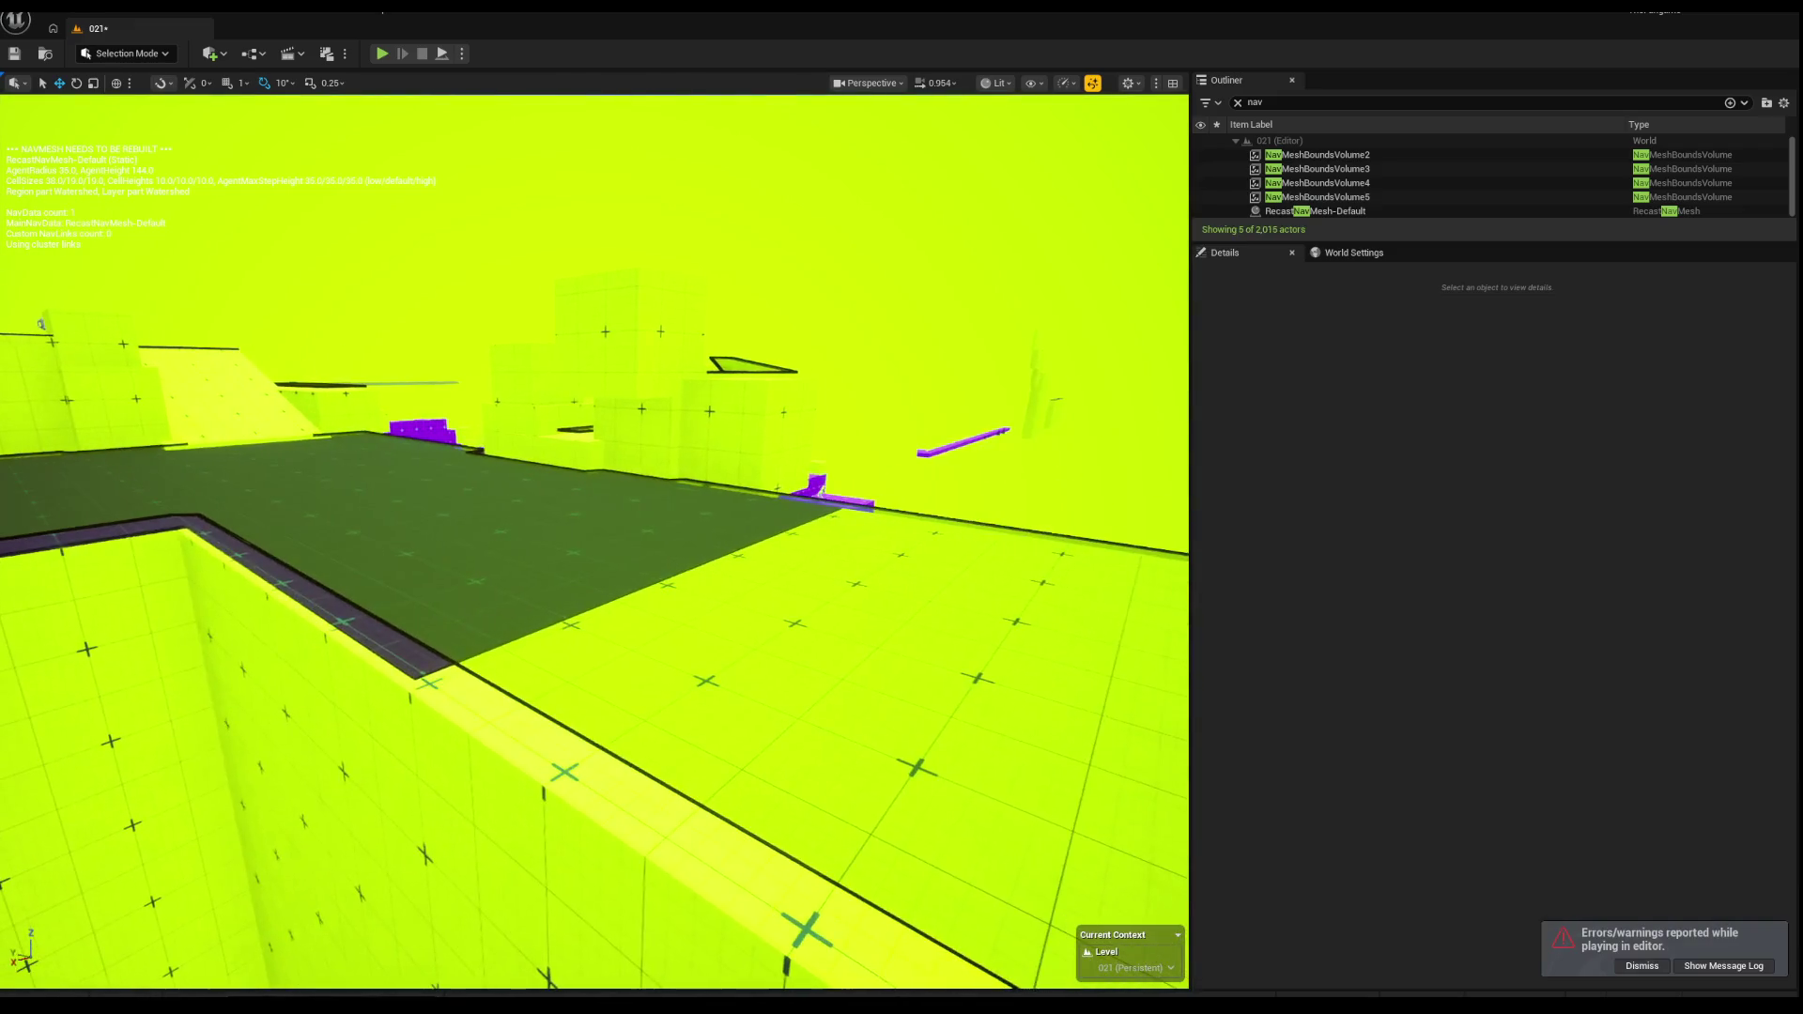
Step: Stretch the dark floor slab Box5154 to about double length and slide it along Y
{"action": "left_click", "coordinate": [290, 588]}
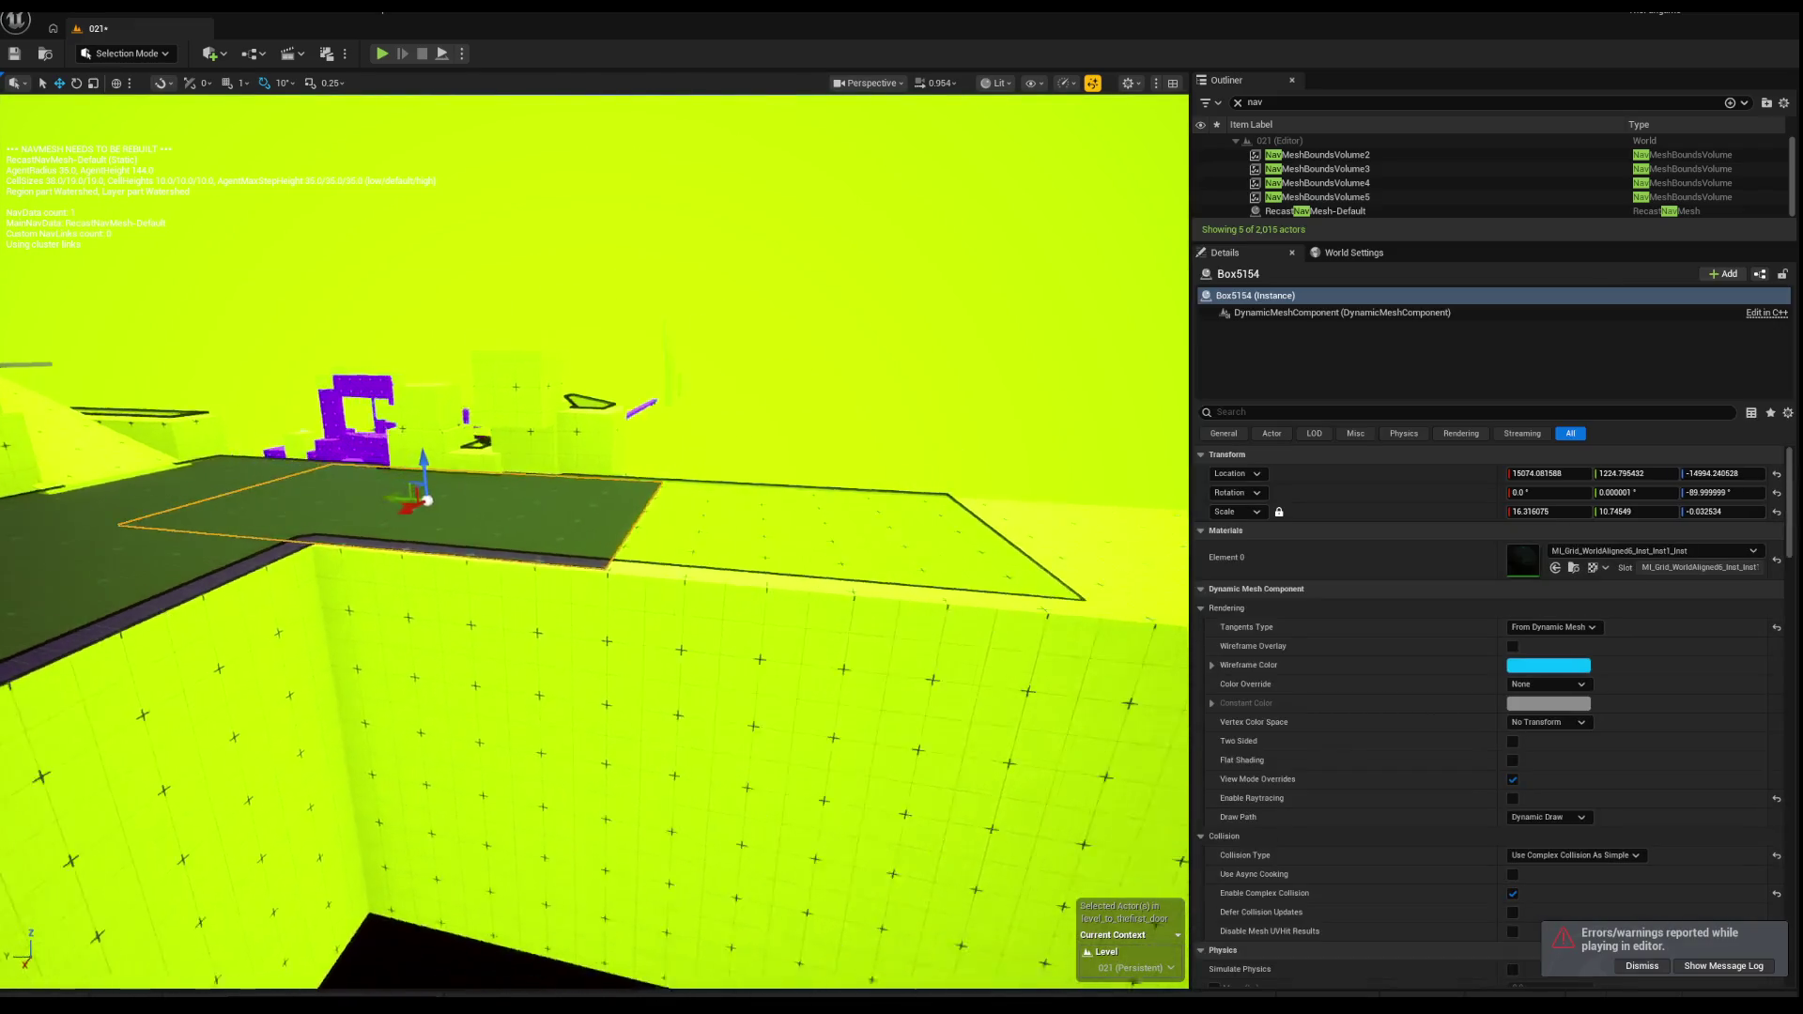
{"action": "left_click_drag", "start_coordinate": [463, 501], "coordinate": [563, 502]}
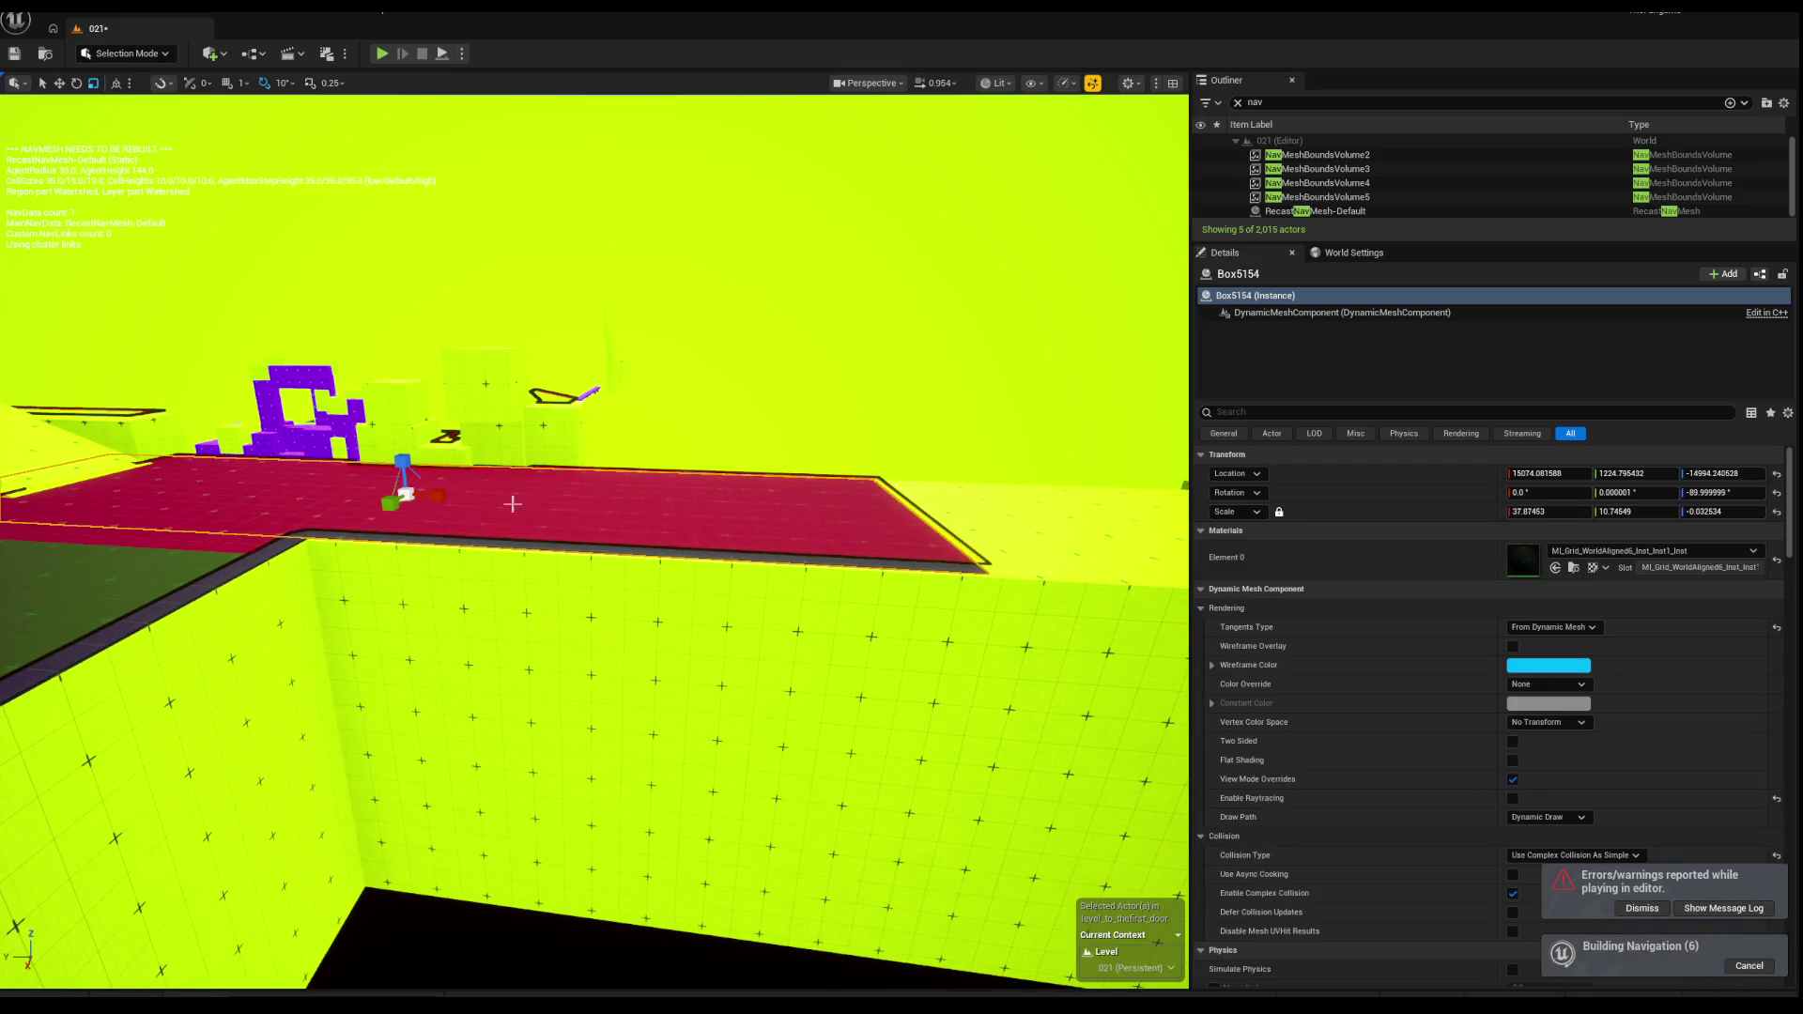
{"action": "mouse_move", "coordinate": [376, 486]}
{"action": "left_mouse_down"}
{"action": "mouse_move", "coordinate": [652, 523]}
{"action": "mouse_move", "coordinate": [711, 563]}
{"action": "mouse_move", "coordinate": [619, 657]}
{"action": "mouse_move", "coordinate": [676, 648]}
{"action": "mouse_move", "coordinate": [690, 592]}
{"action": "mouse_move", "coordinate": [690, 657]}
{"action": "mouse_move", "coordinate": [648, 648]}
{"action": "left_mouse_up"}
{"action": "key", "text": "Escape"}
Step: Move NavMeshBoundsVolume2 along Y to about X 17464.91, Y 824.69, then start a play-test
{"action": "scroll", "coordinate": [691, 591], "scroll_direction": "up", "scroll_amount": 2}
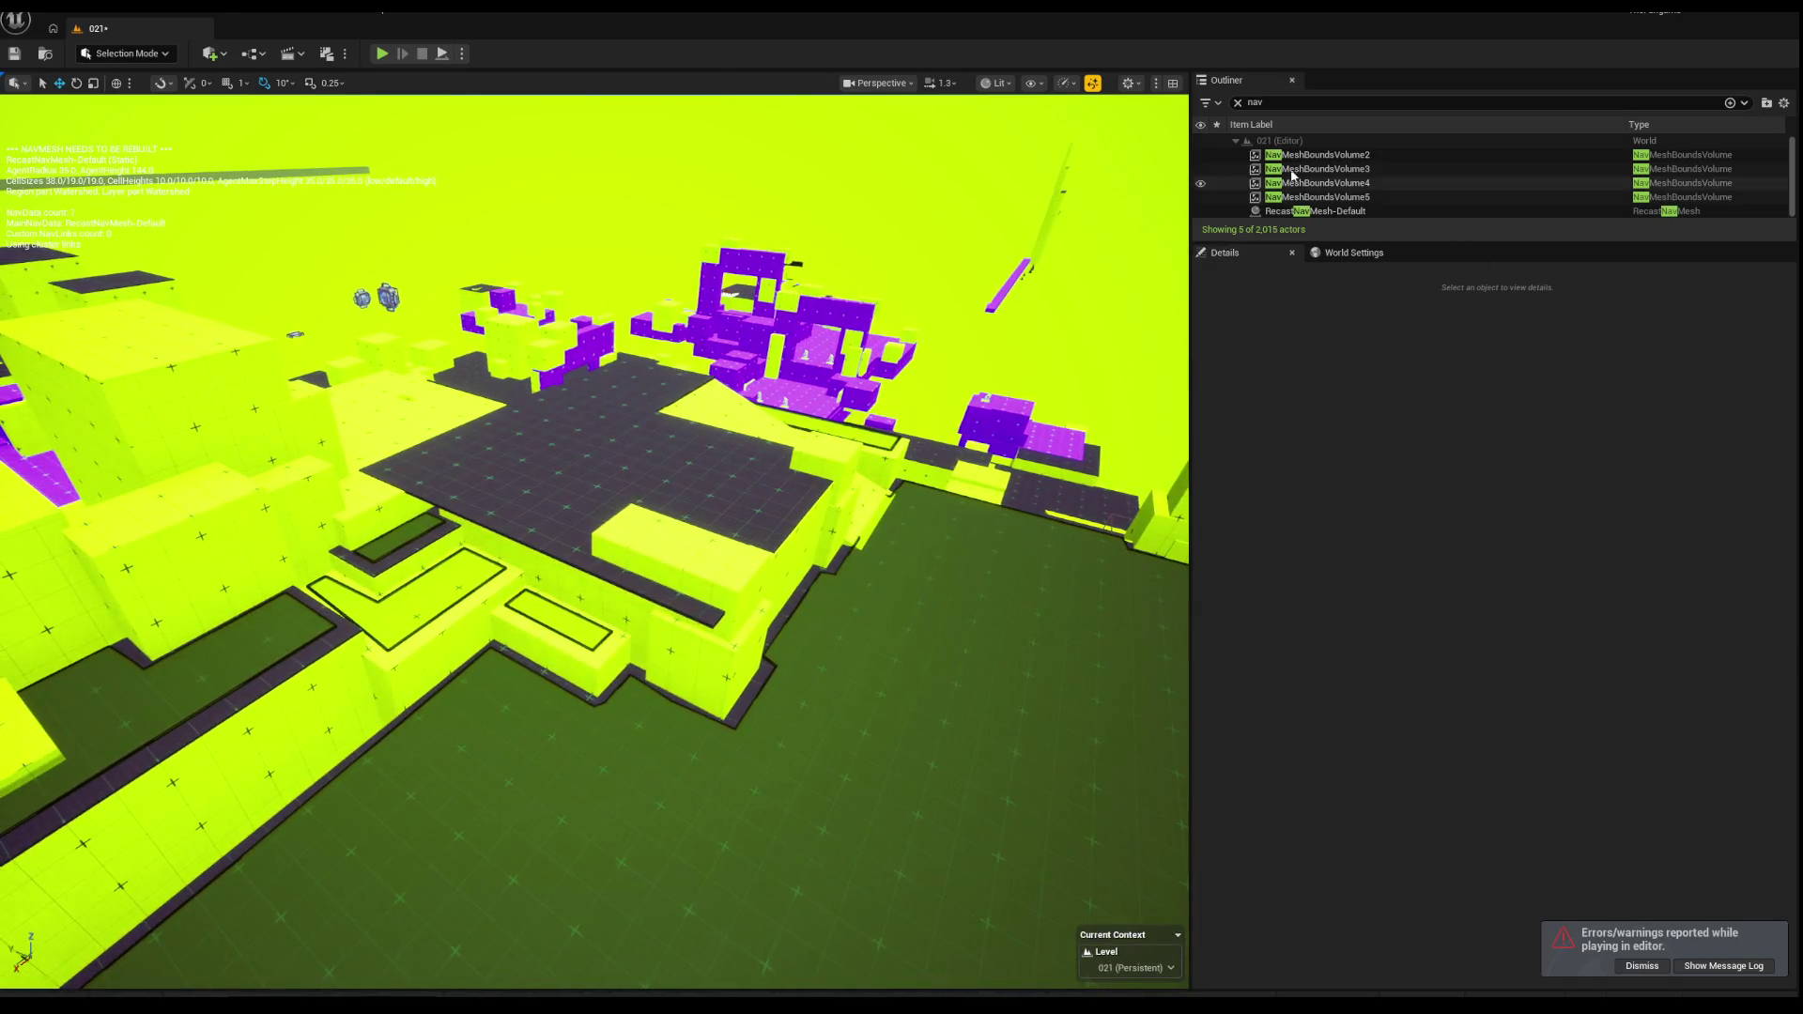
{"action": "left_click", "coordinate": [1333, 183]}
{"action": "key", "text": "f"}
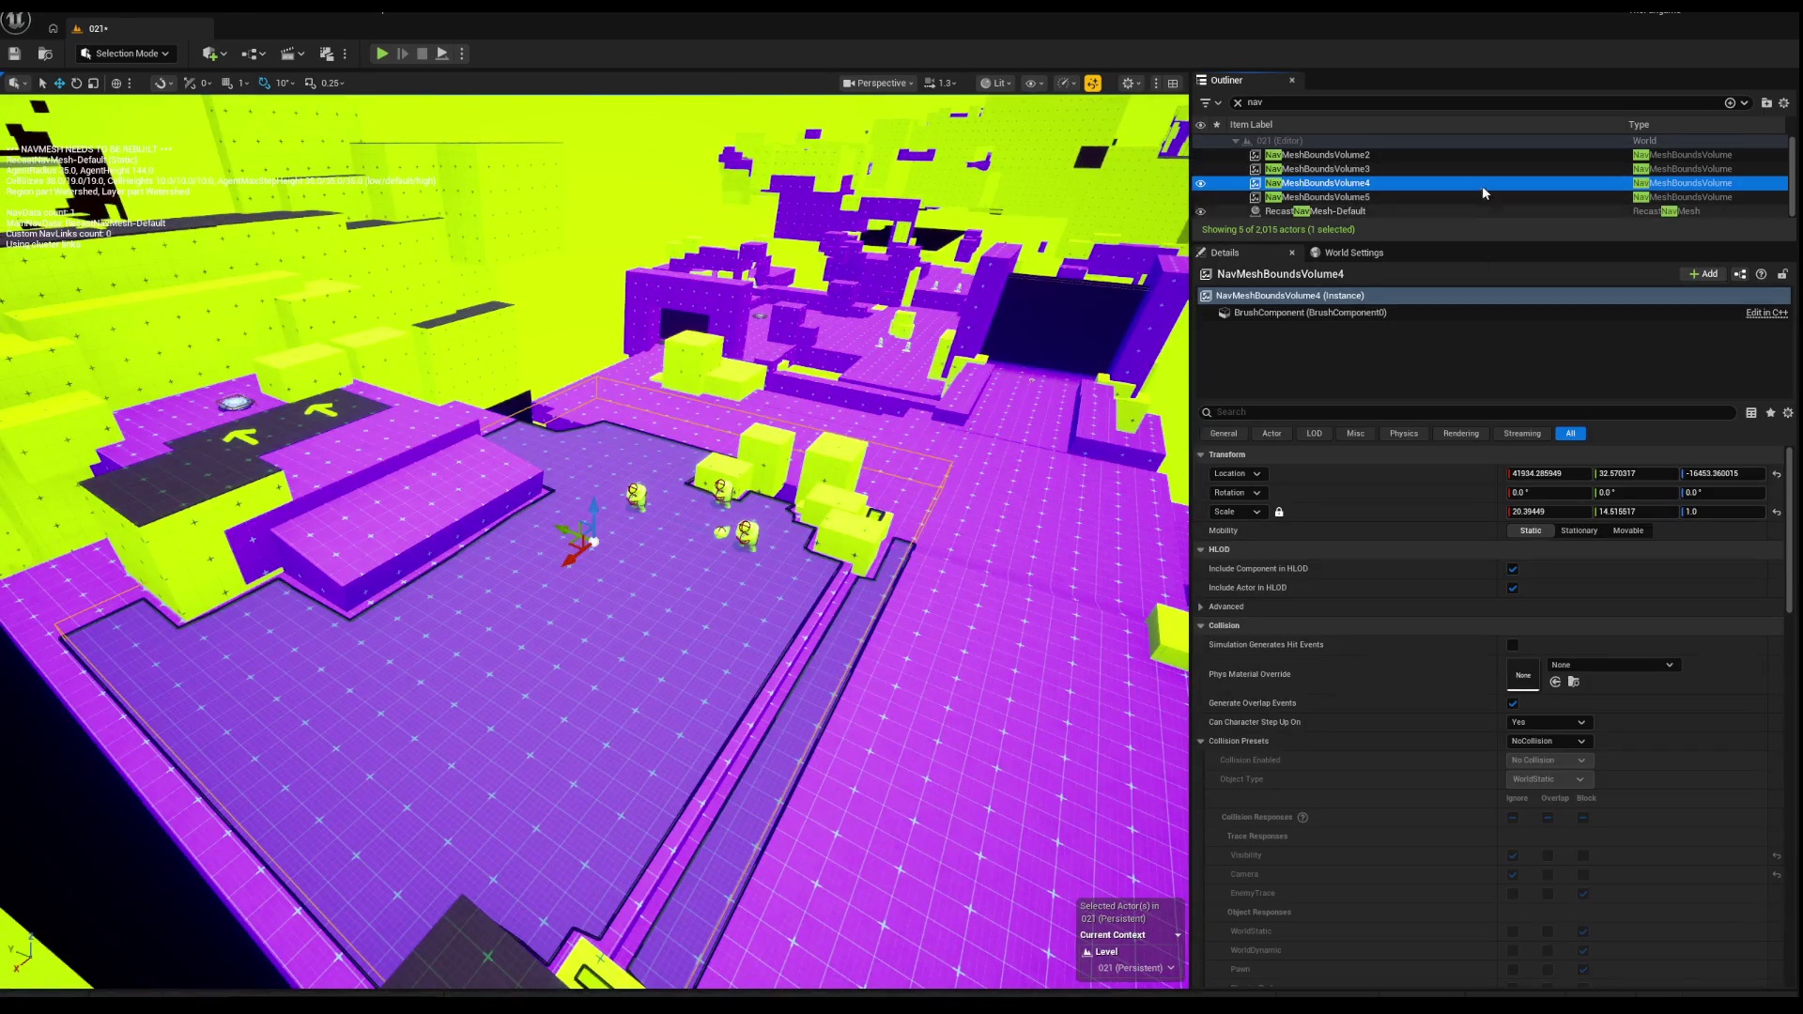
{"action": "double_click", "coordinate": [1357, 173]}
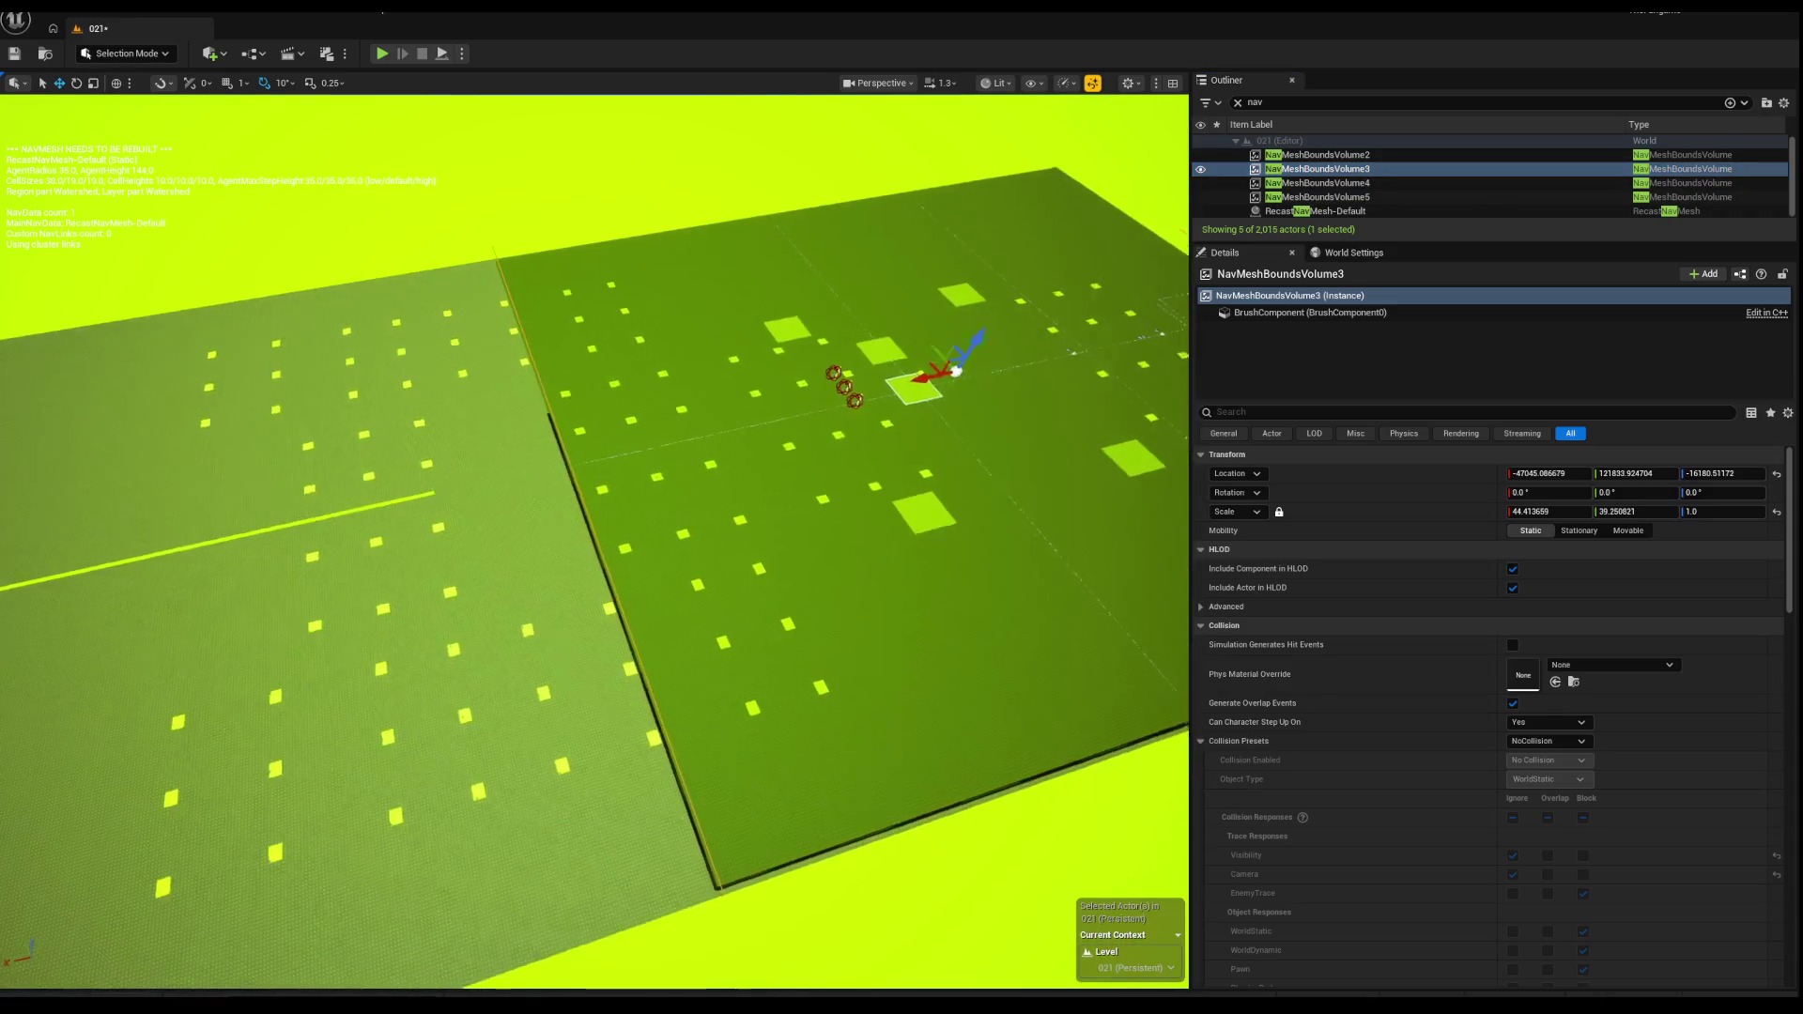
{"action": "double_click", "coordinate": [1377, 156]}
{"action": "left_click_drag", "start_coordinate": [1004, 292], "coordinate": [554, 352]}
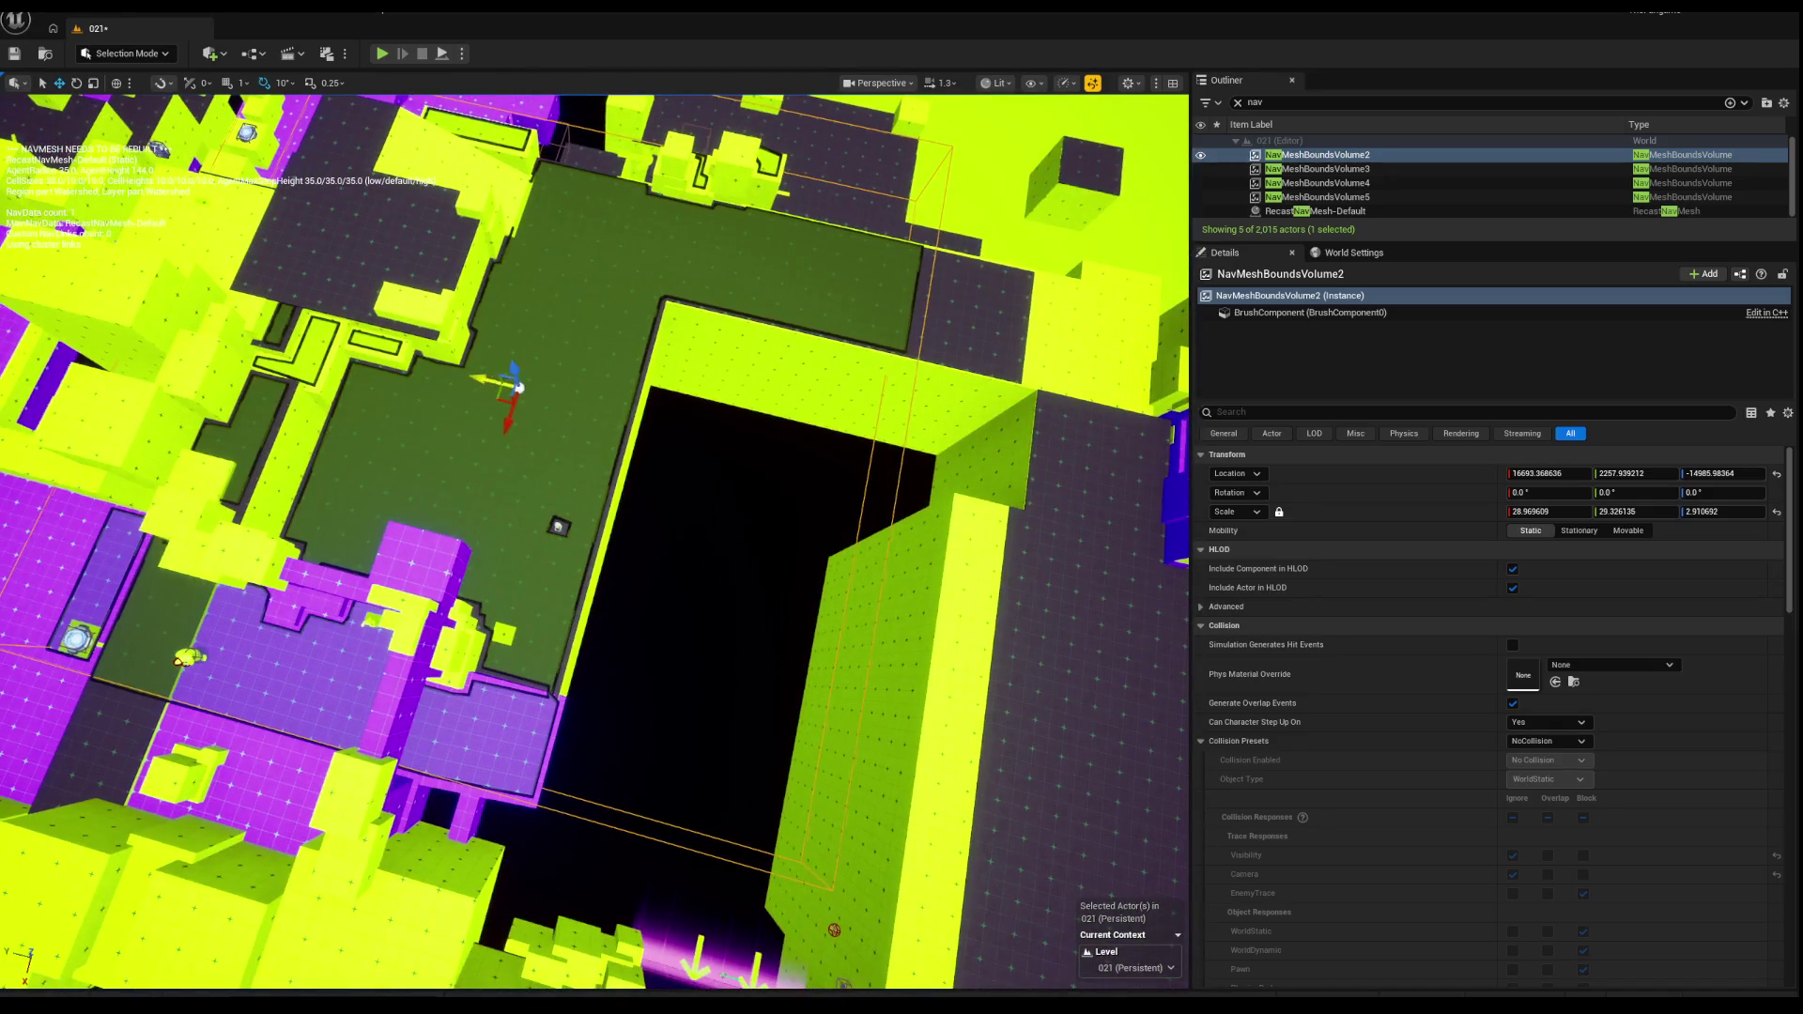
{"action": "mouse_move", "coordinate": [686, 419]}
{"action": "left_mouse_down"}
{"action": "mouse_move", "coordinate": [624, 408]}
{"action": "mouse_move", "coordinate": [676, 391]}
{"action": "mouse_move", "coordinate": [636, 455]}
{"action": "mouse_move", "coordinate": [567, 486]}
{"action": "mouse_move", "coordinate": [520, 475]}
{"action": "mouse_move", "coordinate": [555, 449]}
{"action": "mouse_move", "coordinate": [623, 456]}
{"action": "mouse_move", "coordinate": [659, 522]}
{"action": "left_mouse_up"}
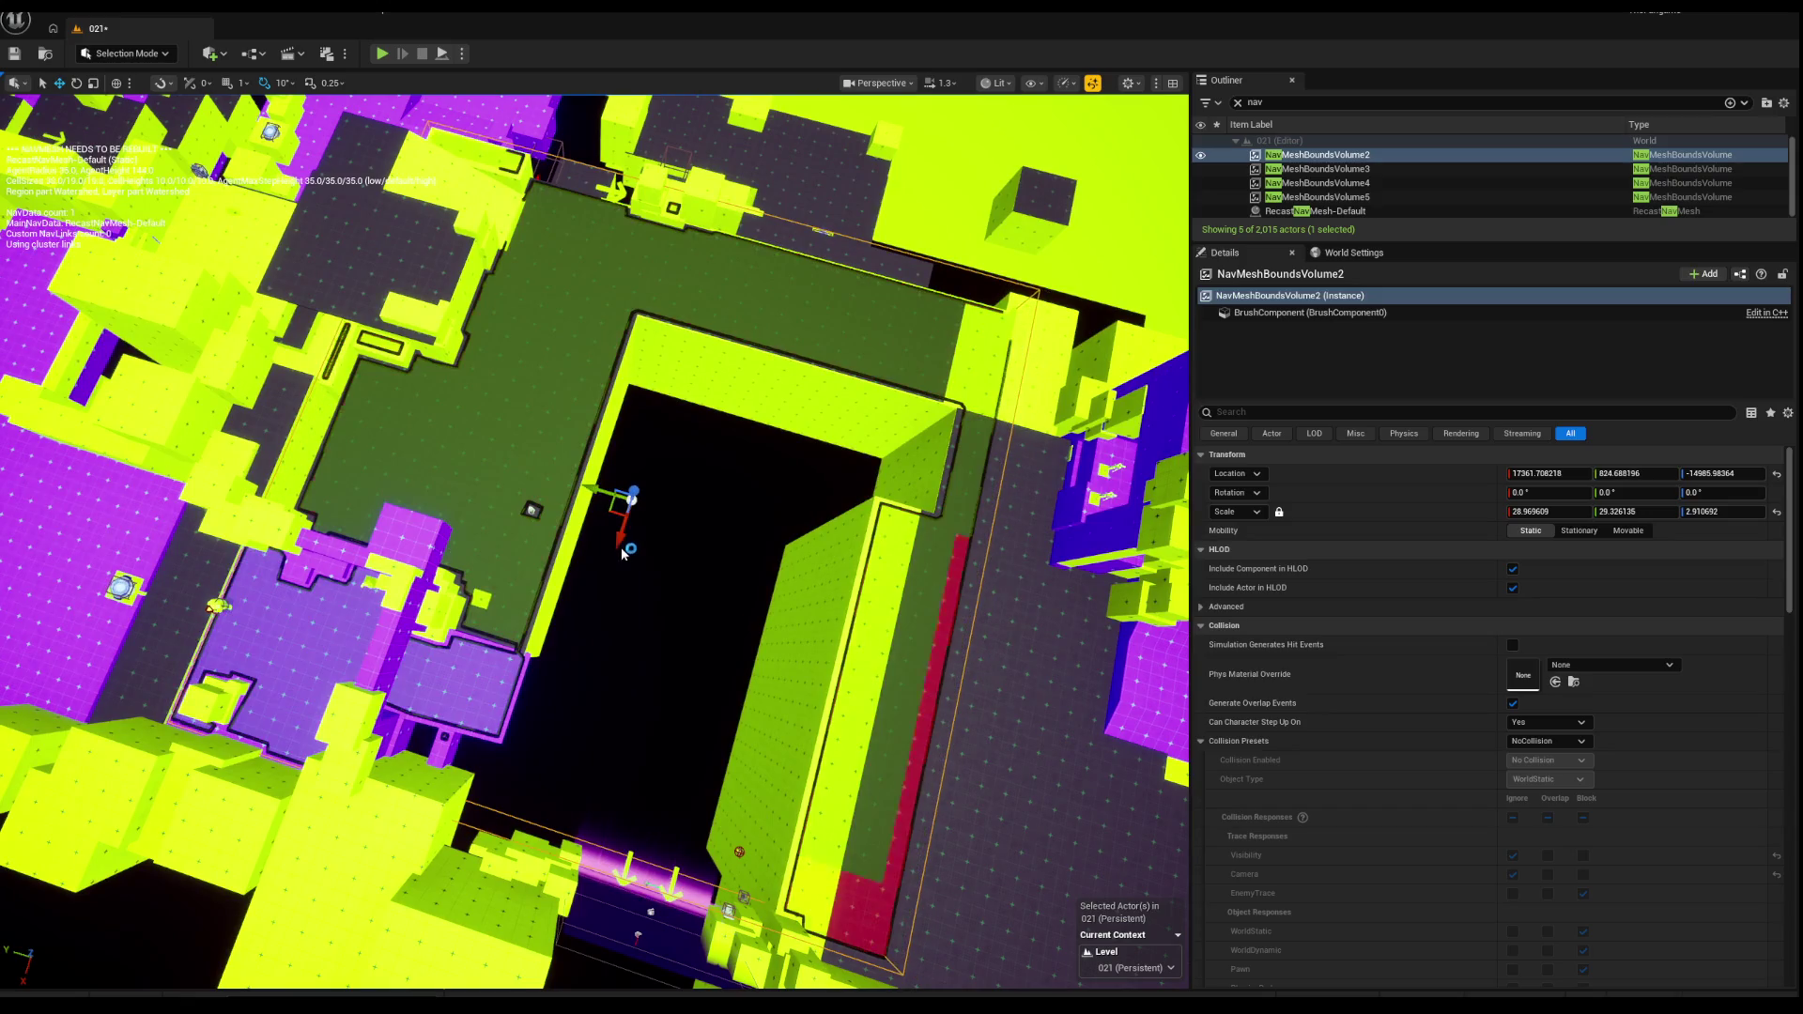
{"action": "mouse_move", "coordinate": [628, 511]}
{"action": "left_mouse_down"}
{"action": "mouse_move", "coordinate": [628, 418]}
{"action": "mouse_move", "coordinate": [380, 26]}
{"action": "left_mouse_up"}
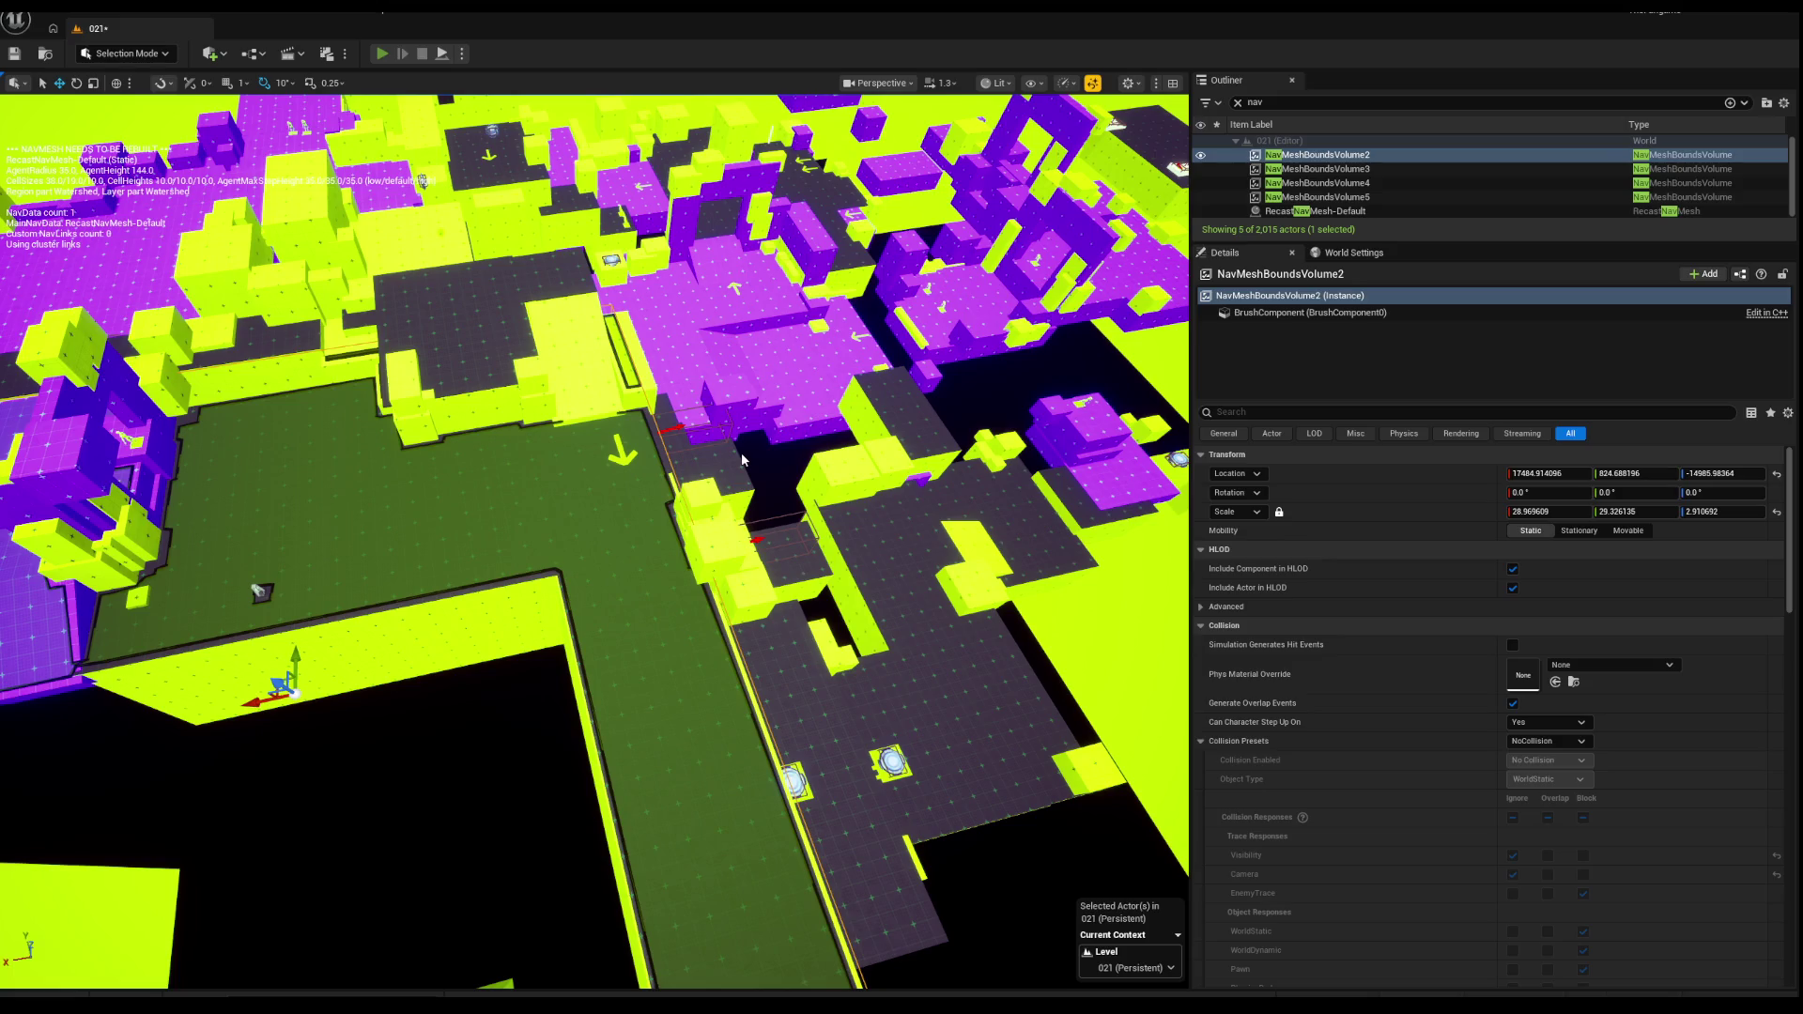
{"action": "key", "text": "alt+p"}
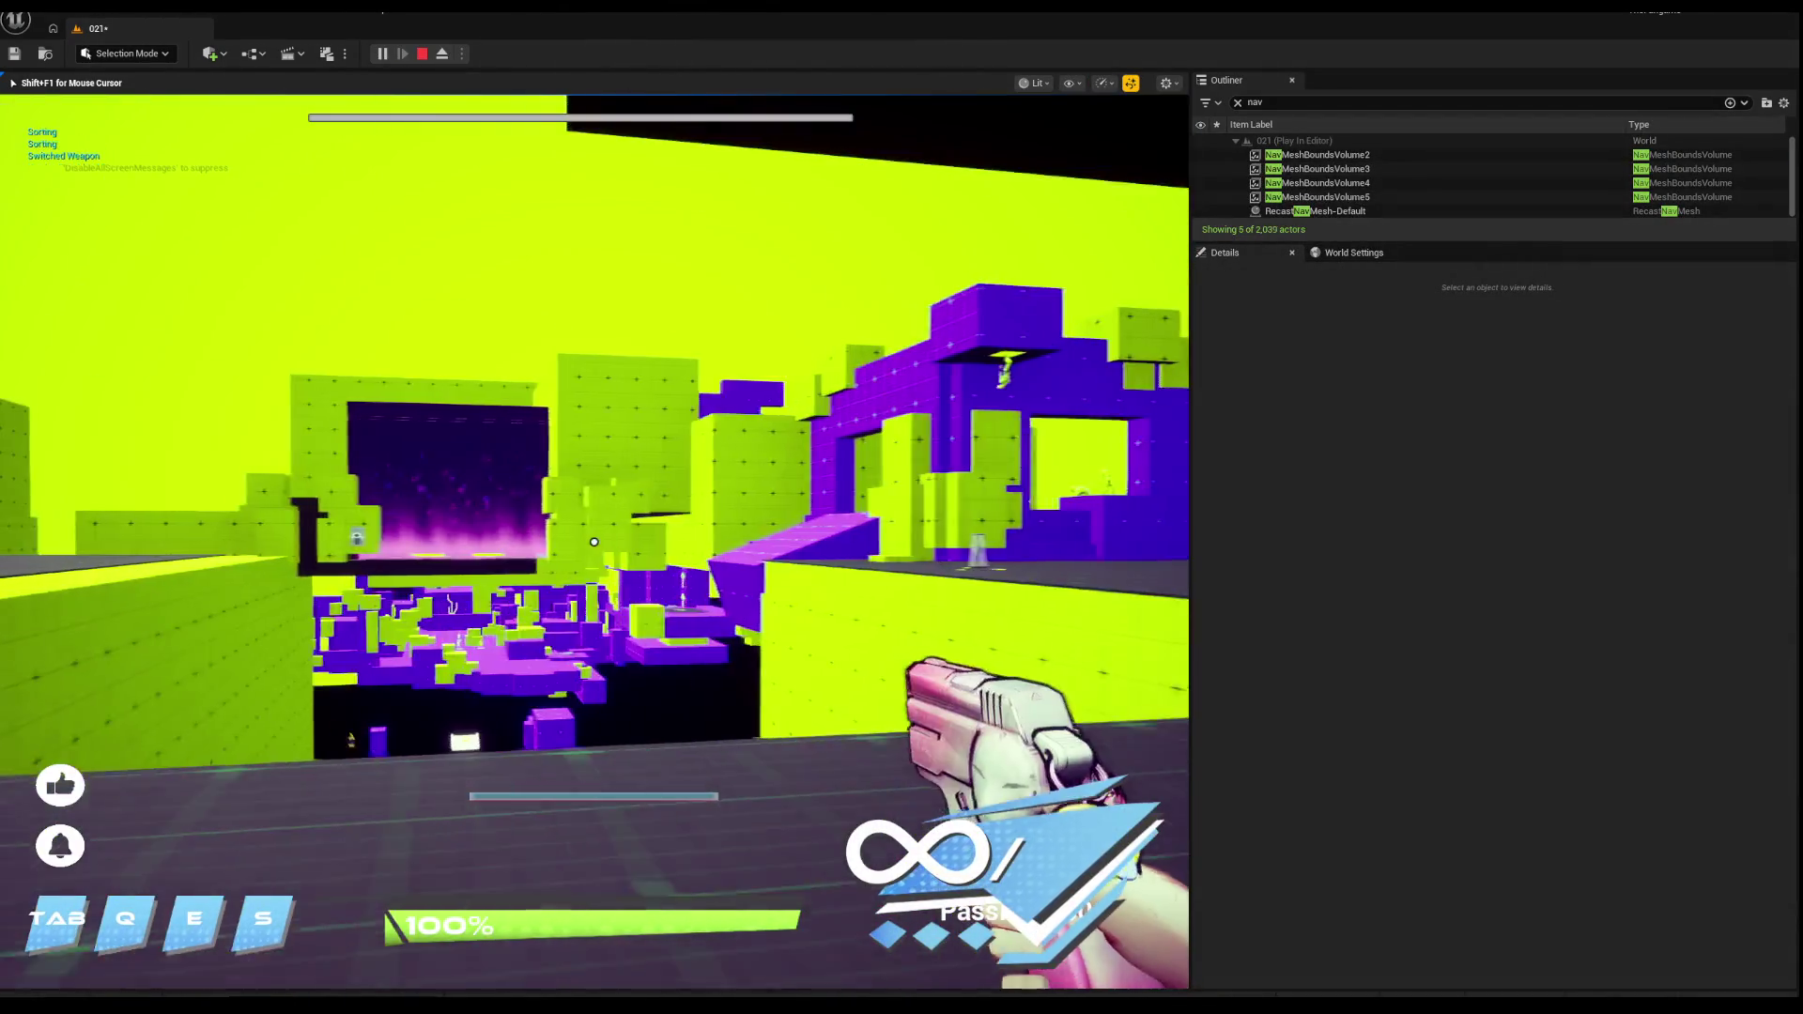
Step: Turn toward the advancing enemies casting the hand ability, then stop the play-test
{"action": "key", "text": "s"}
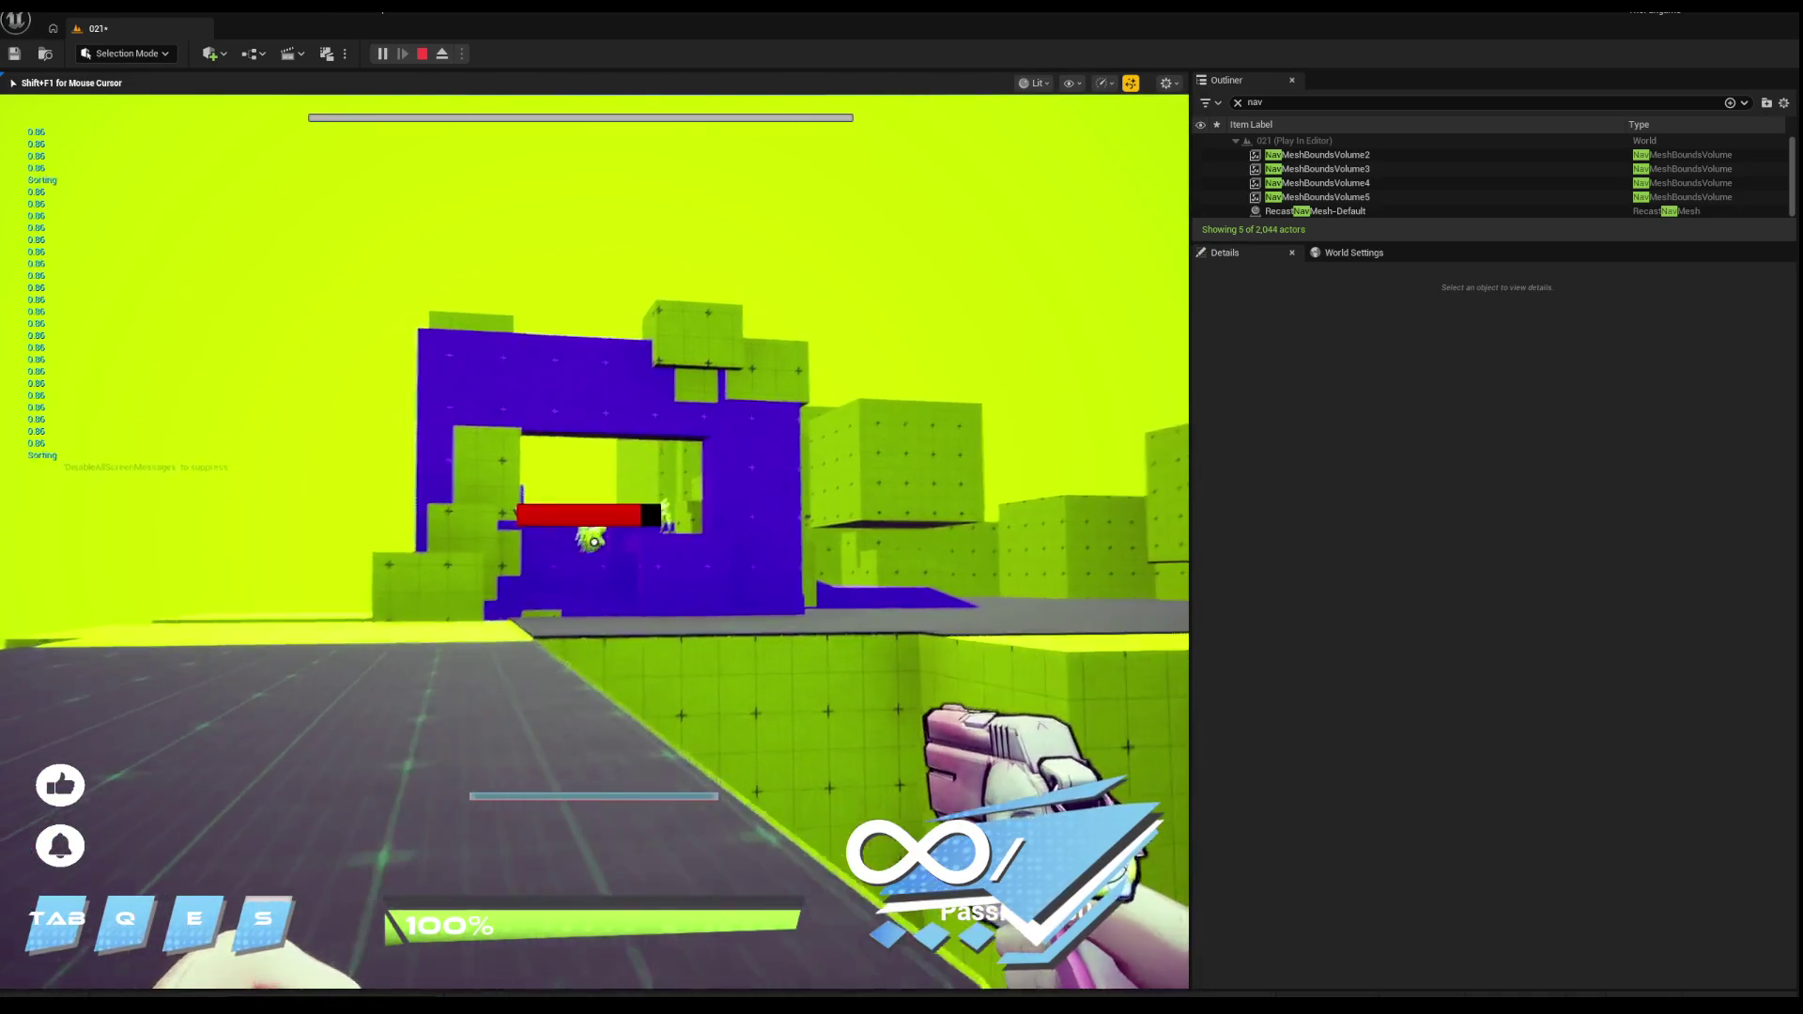
{"action": "key", "text": "s"}
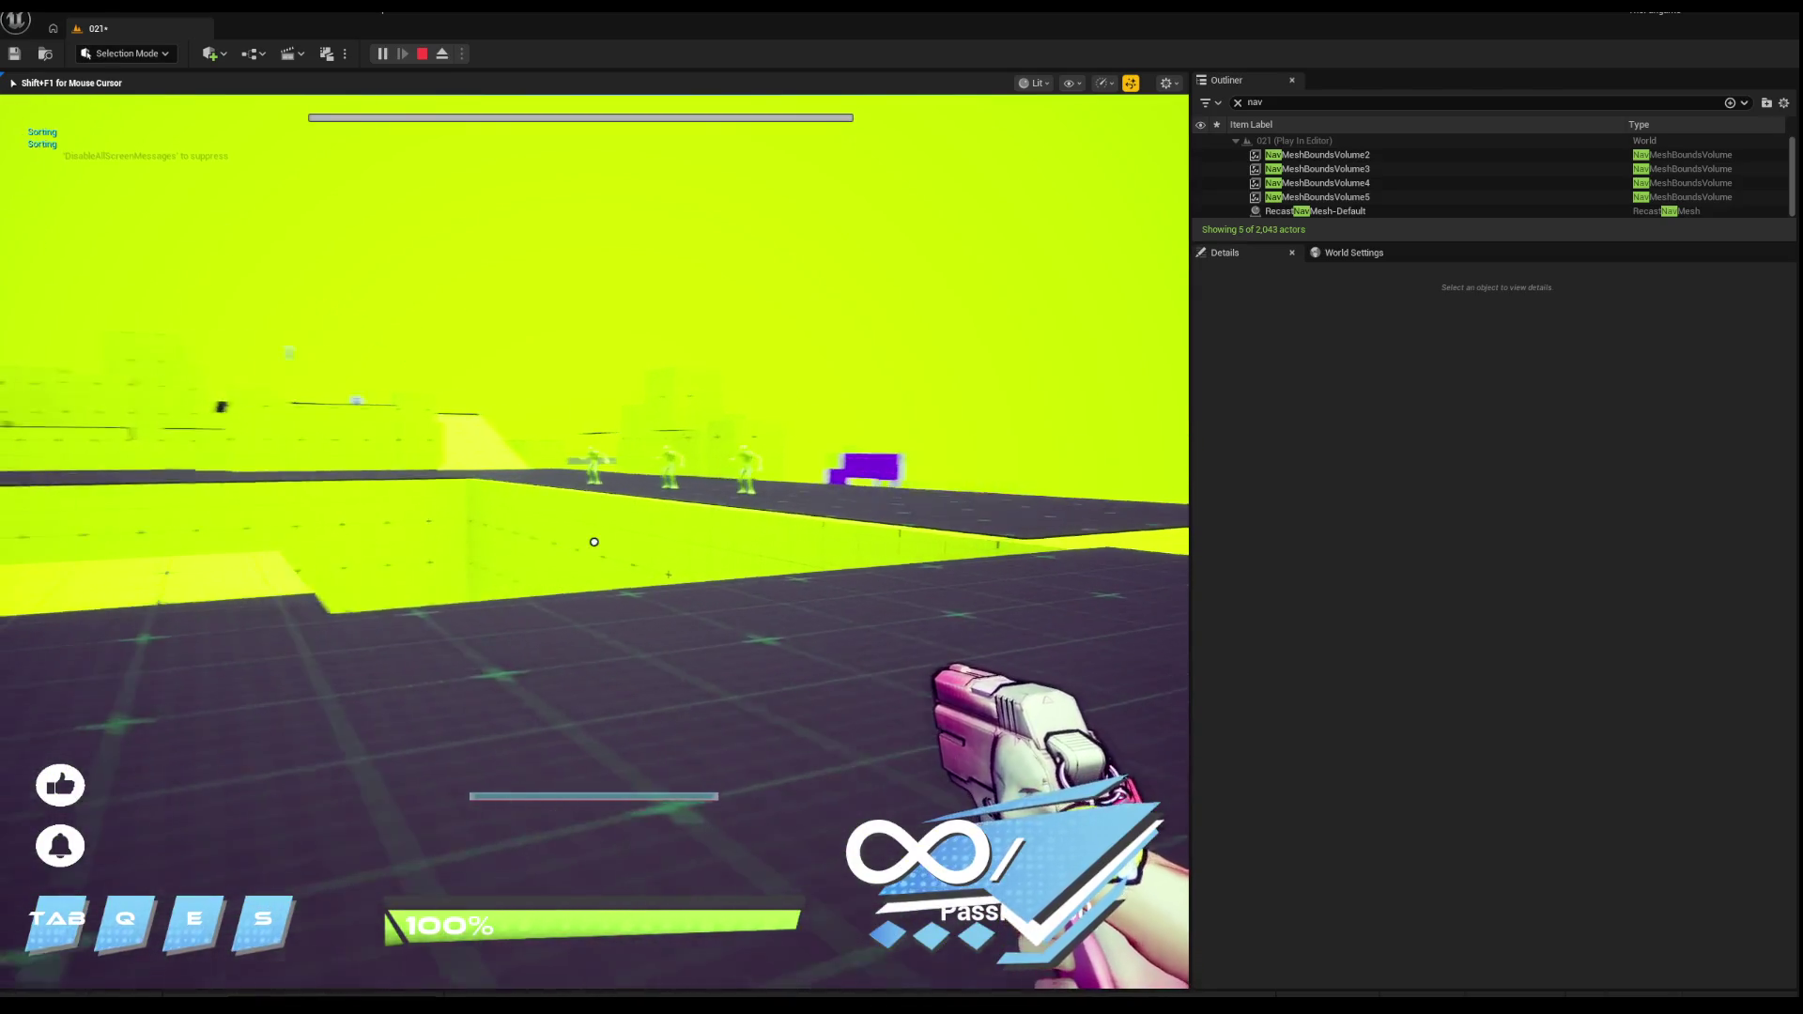
{"action": "key", "text": "Escape"}
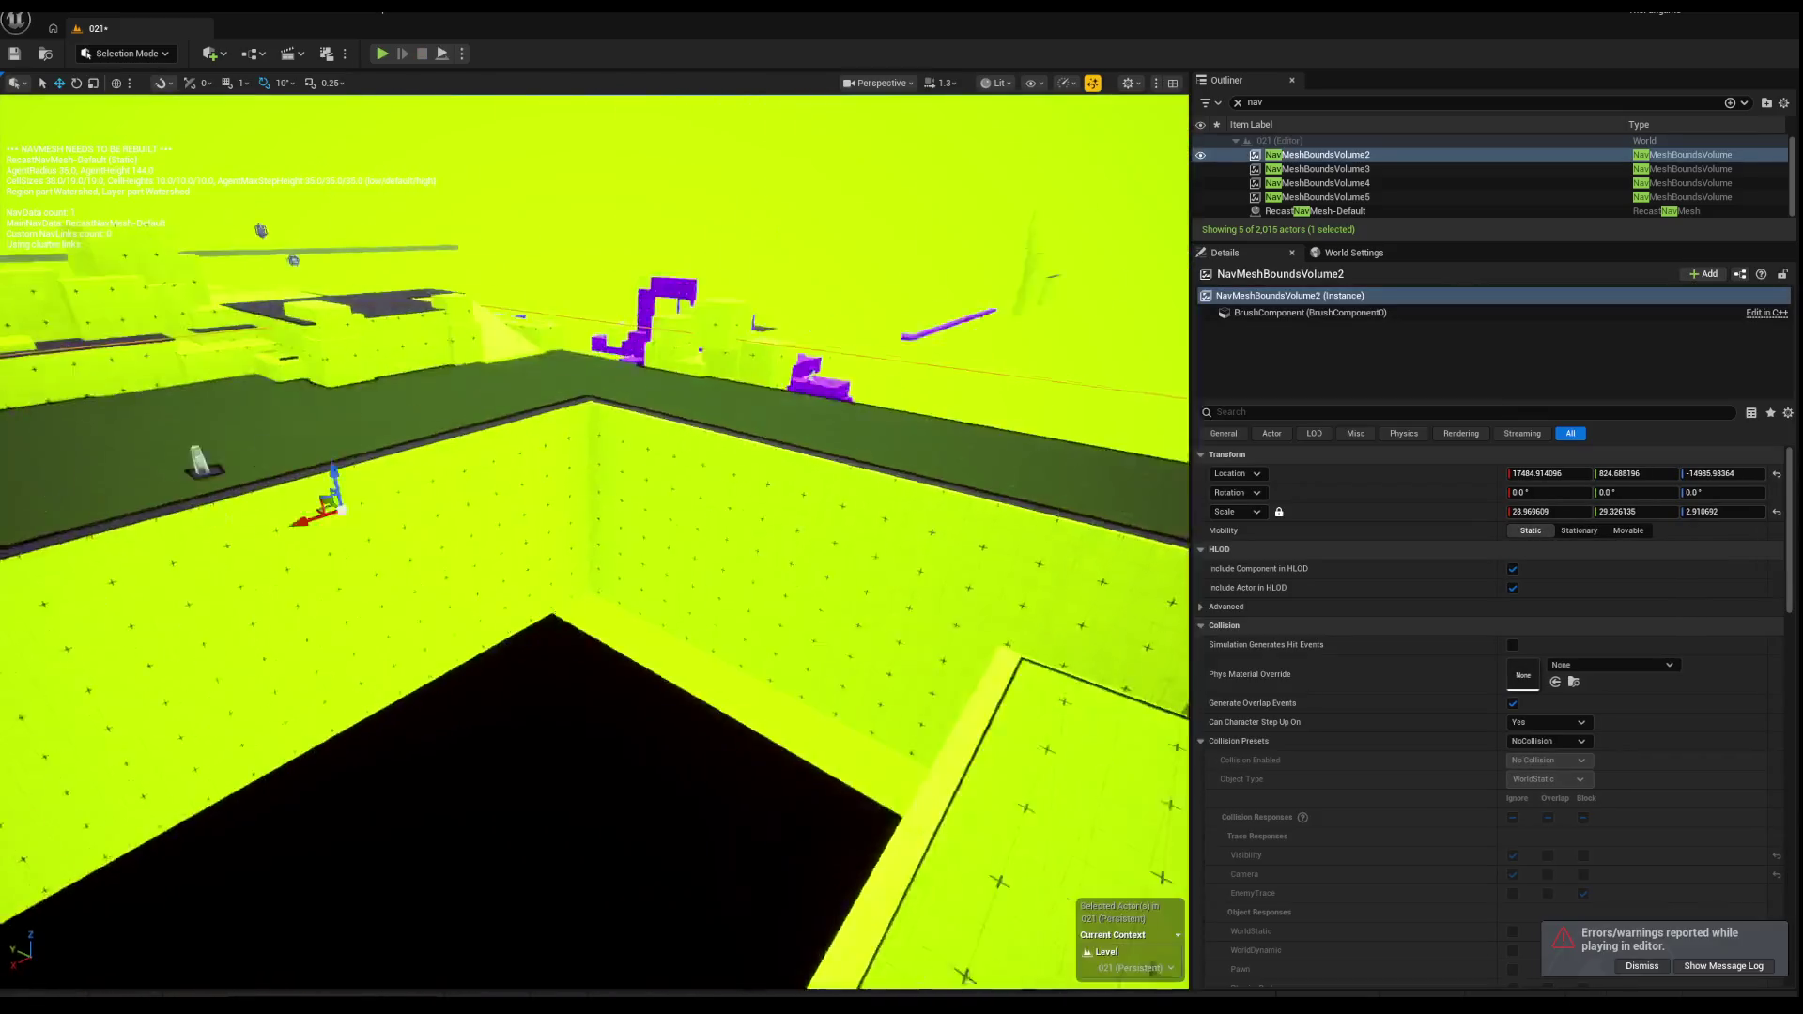
Step: Scale NavMeshBoundsVolume2 along Y to about 49.11 at Y -352.07 and launch a new play-test
{"action": "mouse_move", "coordinate": [803, 403]}
{"action": "left_mouse_down"}
{"action": "mouse_move", "coordinate": [794, 441]}
{"action": "mouse_move", "coordinate": [803, 385]}
{"action": "left_mouse_up"}
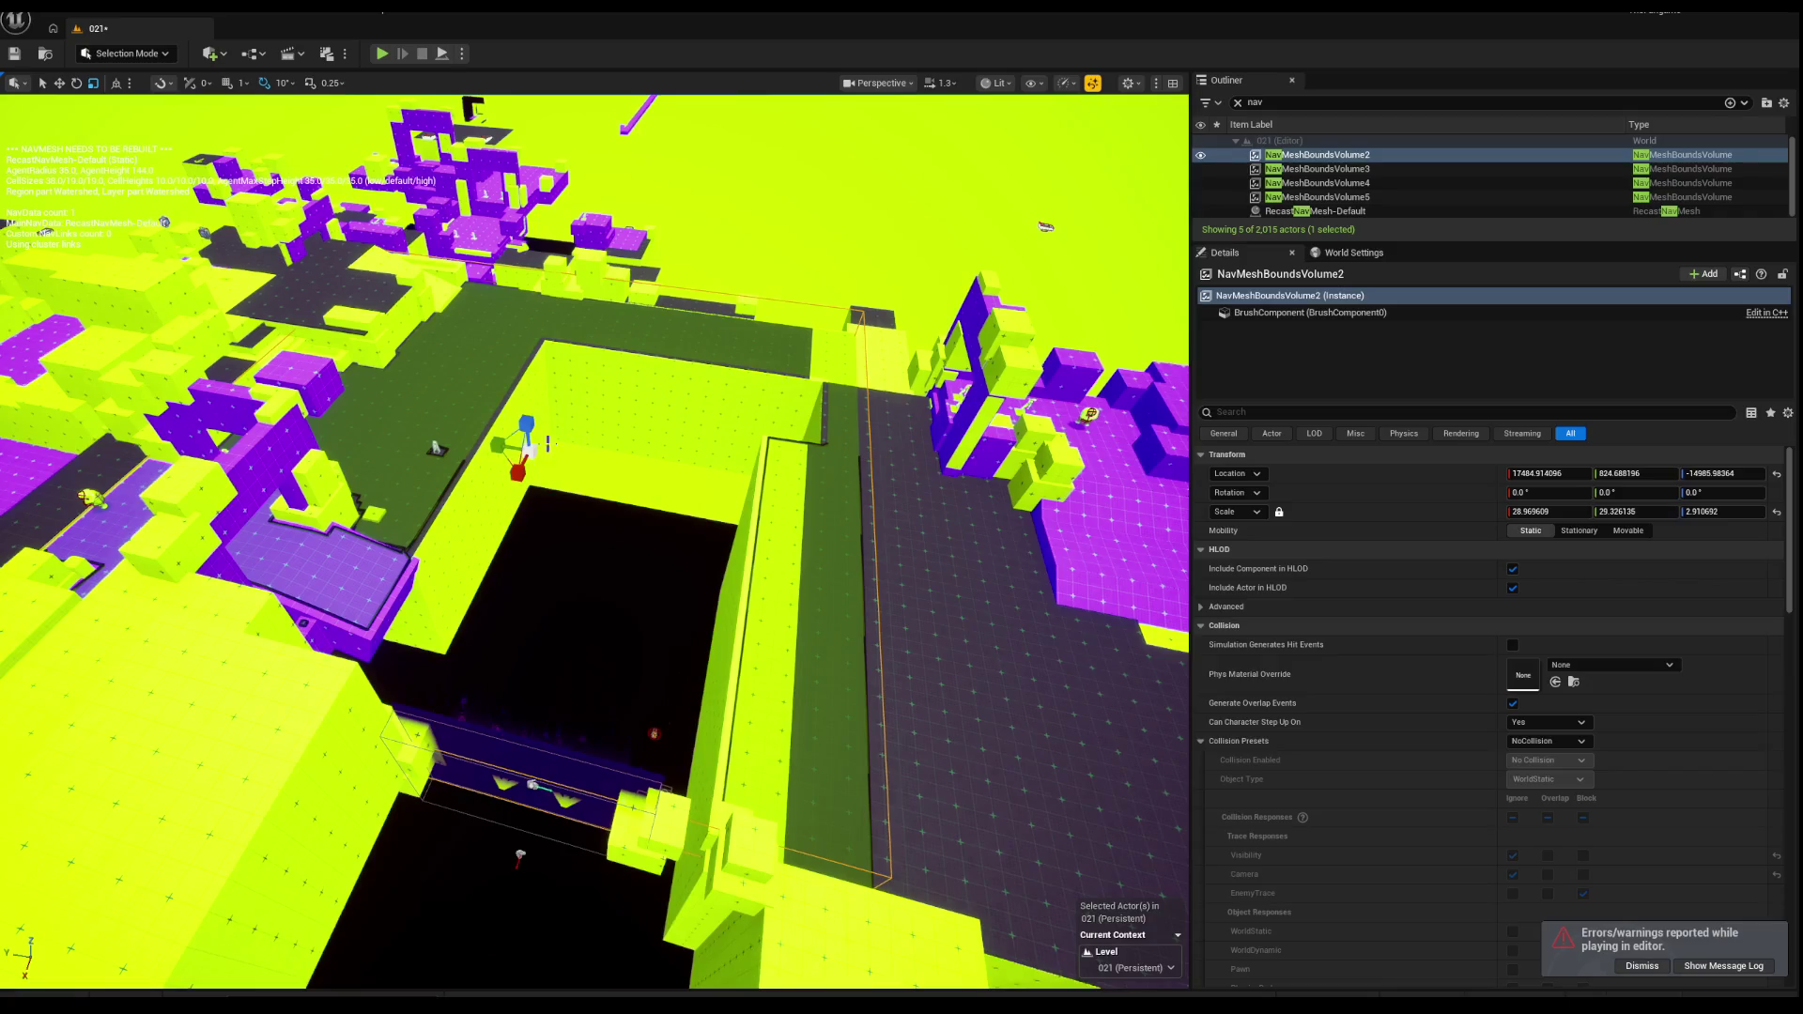
{"action": "mouse_move", "coordinate": [478, 439]}
{"action": "left_mouse_down"}
{"action": "mouse_move", "coordinate": [432, 418]}
{"action": "mouse_move", "coordinate": [613, 422]}
{"action": "mouse_move", "coordinate": [379, 148]}
{"action": "left_mouse_up"}
{"action": "key", "text": "w"}
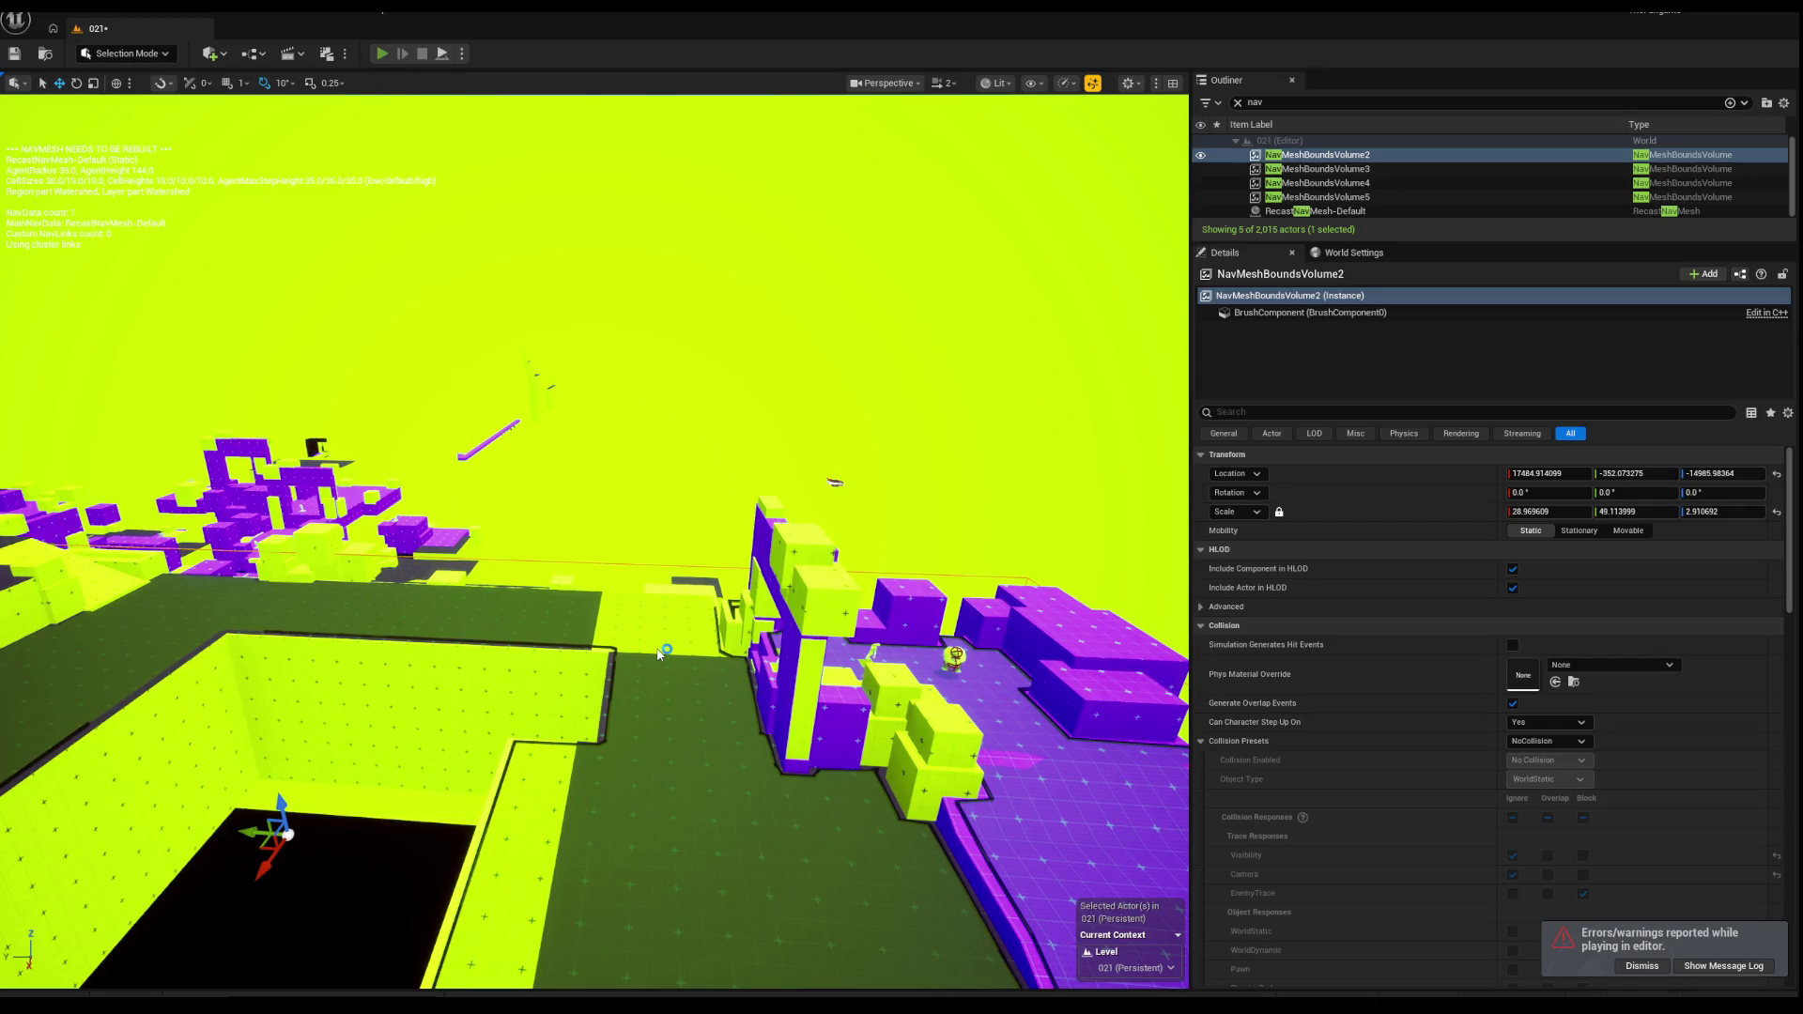
{"action": "left_click", "coordinate": [382, 54]}
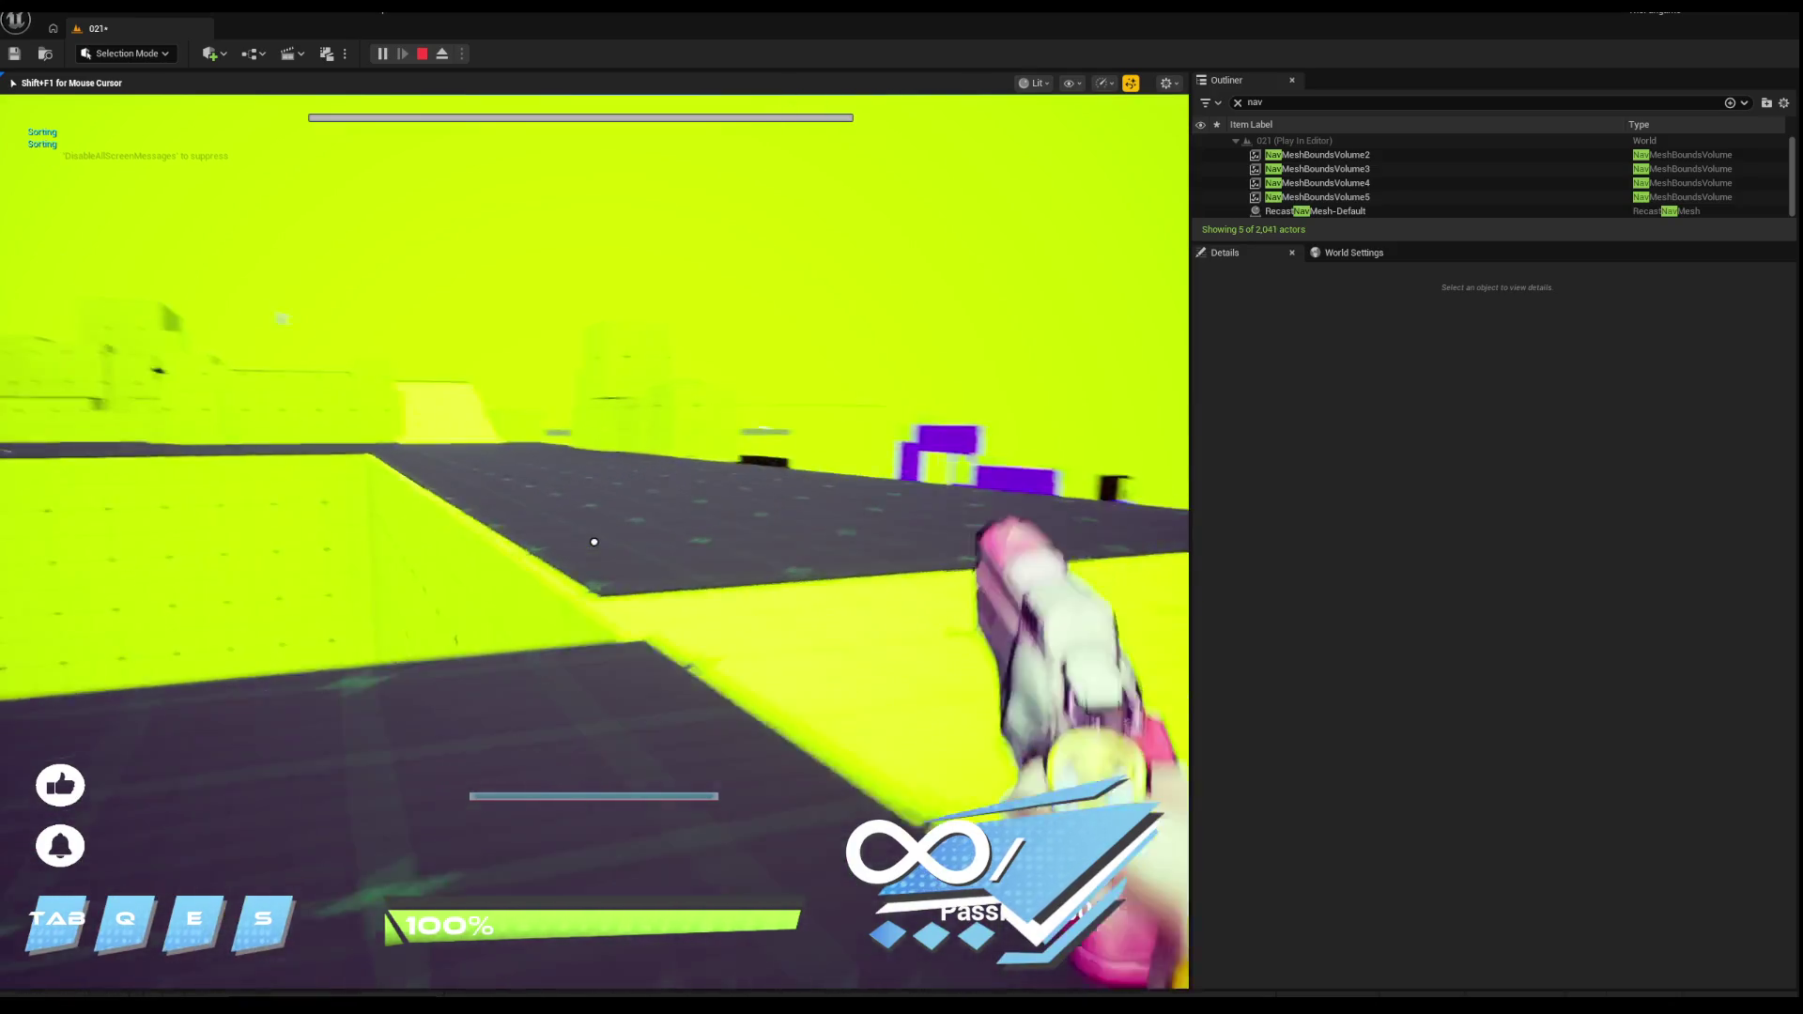
Step: Walk along the dark walkway toward the purple structure where enemies spawn
{"action": "key", "text": "s"}
{"action": "key", "text": "w"}
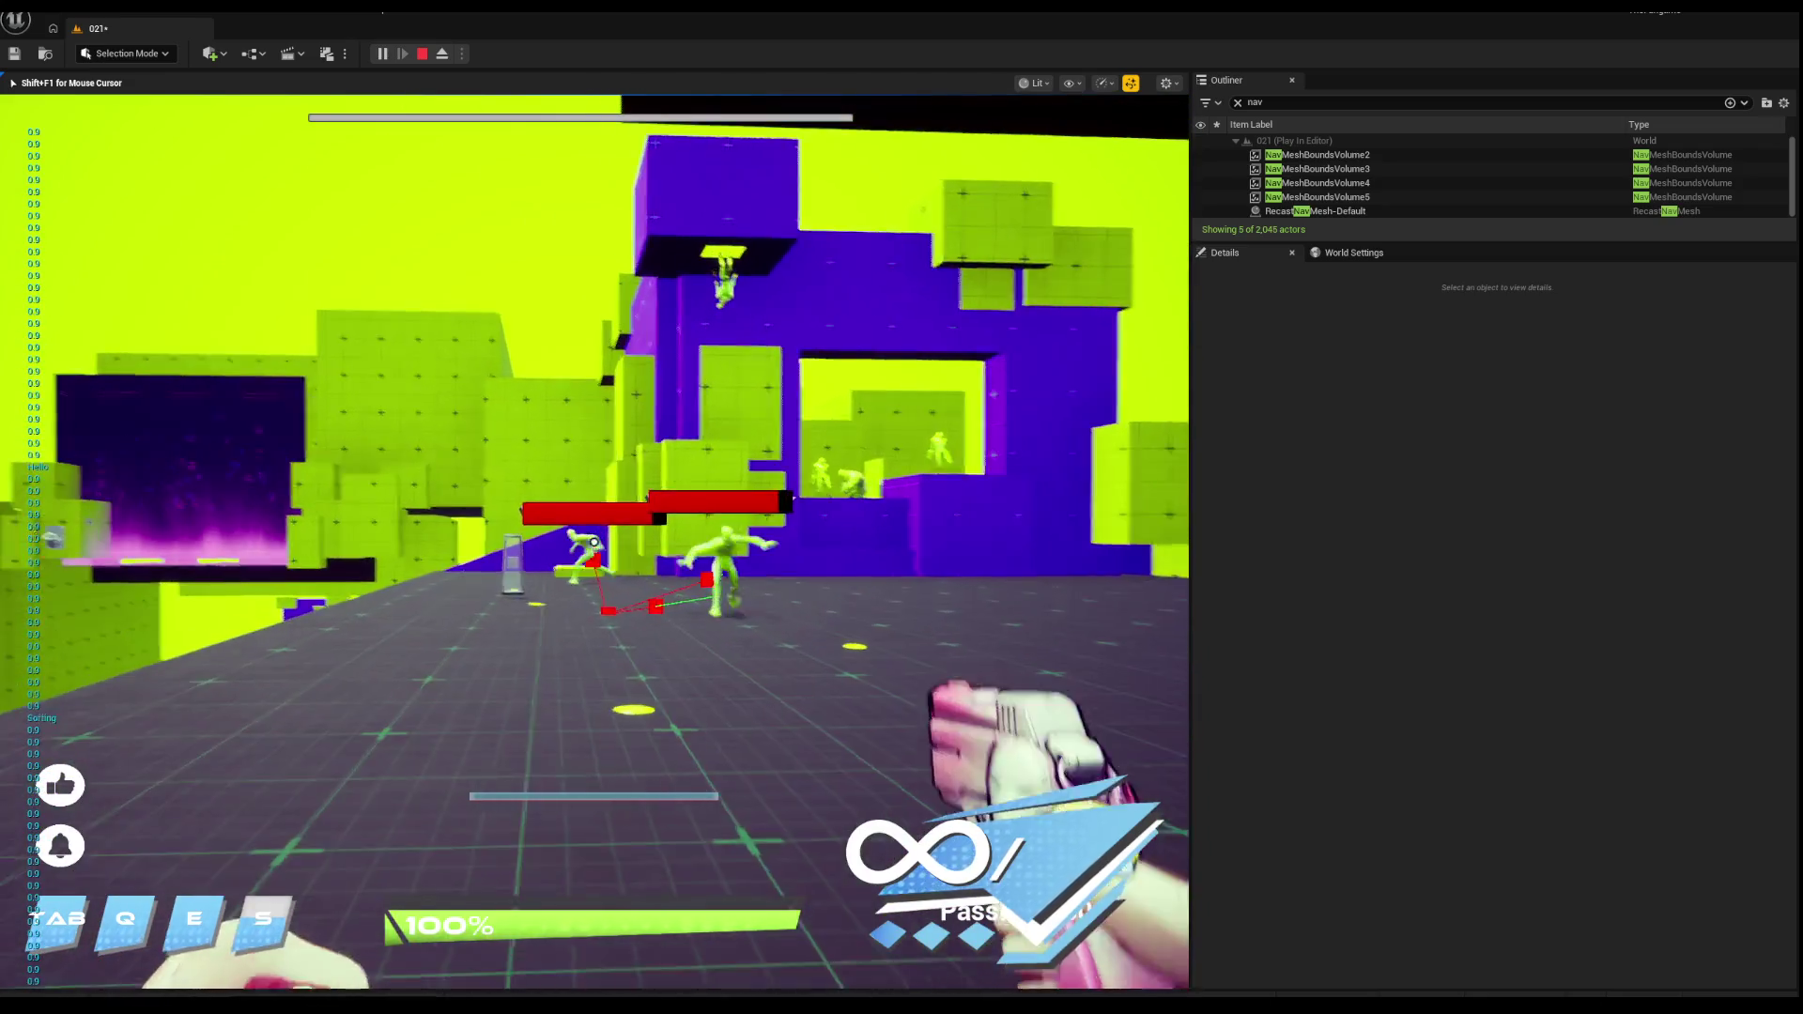
{"action": "key", "text": "w"}
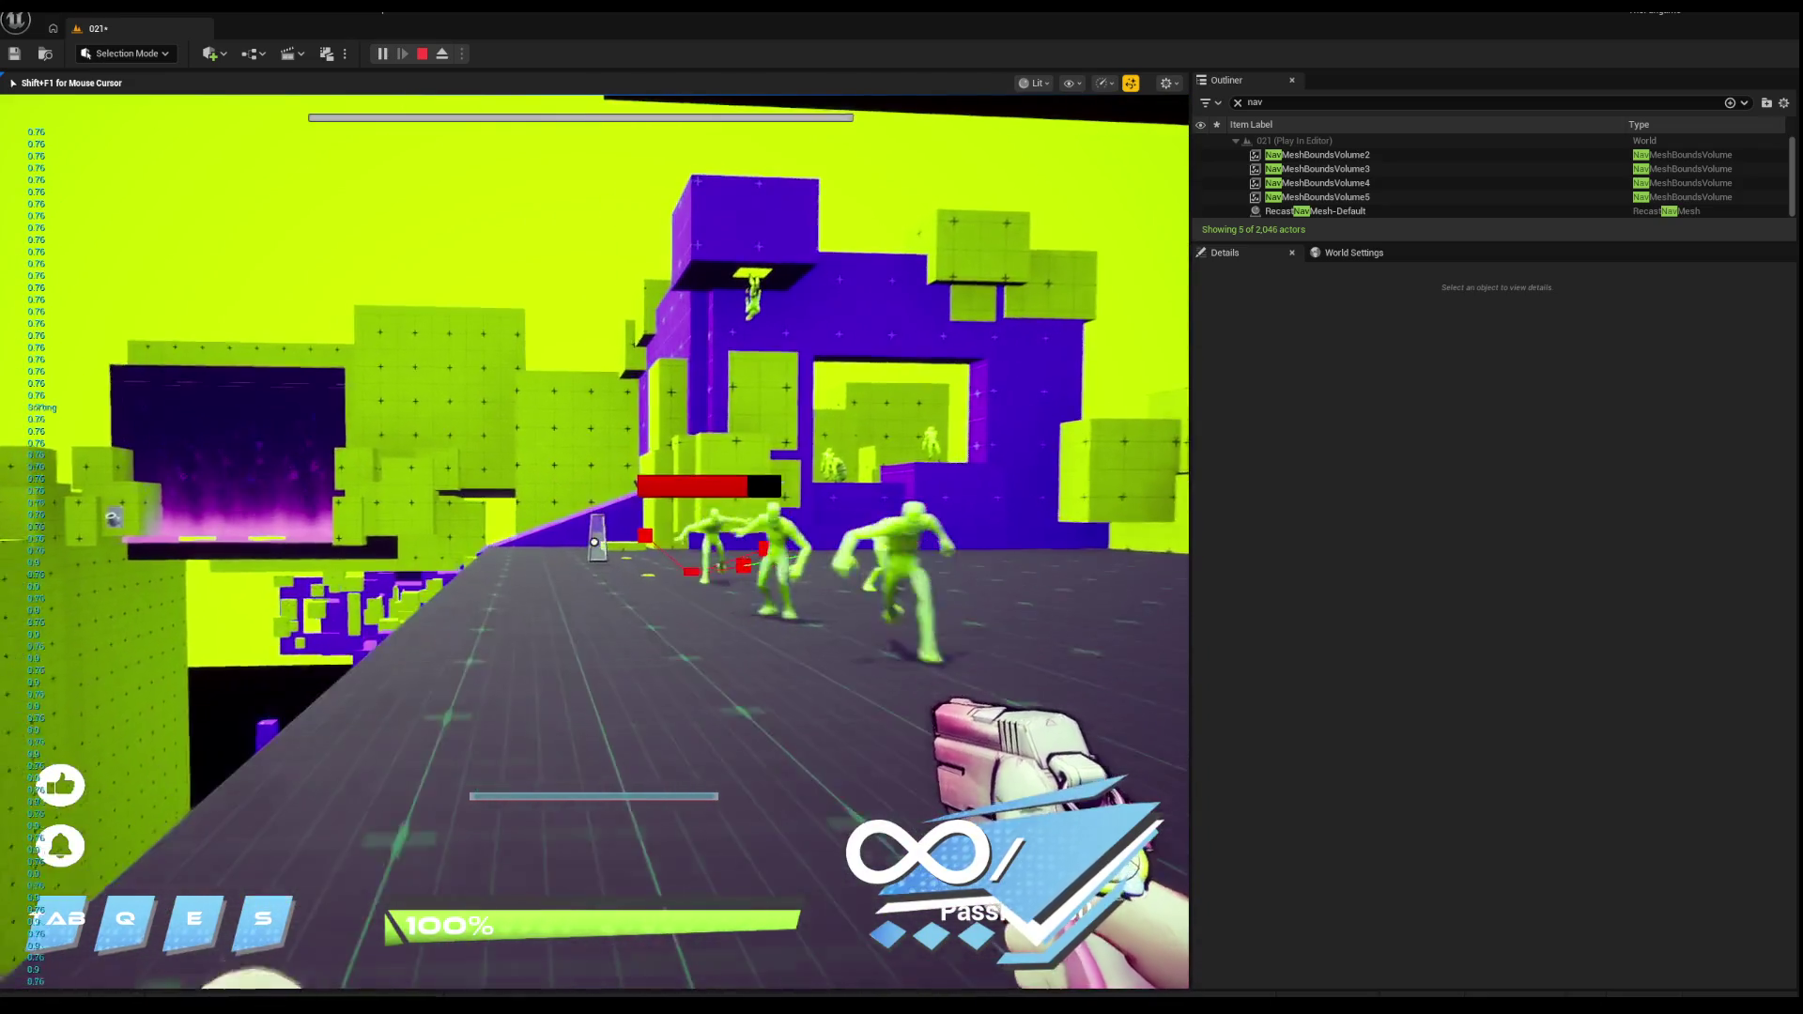
{"action": "key", "text": "w"}
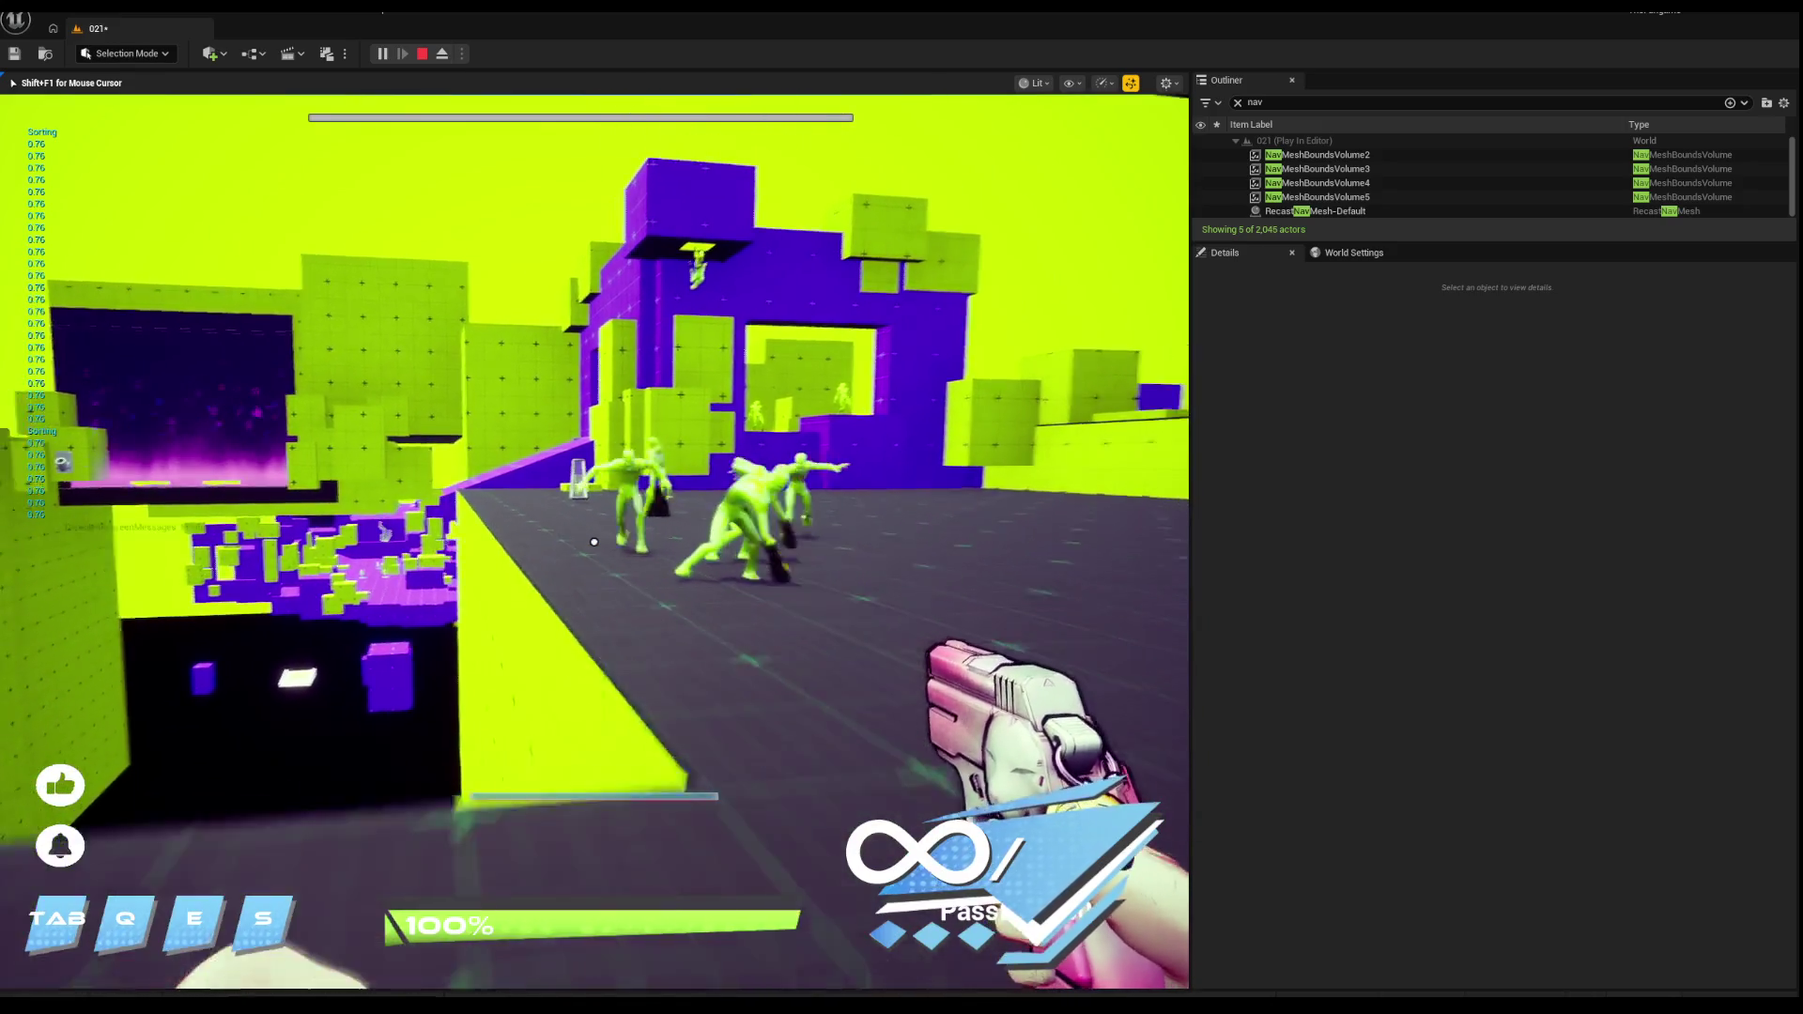
{"action": "key", "text": "w"}
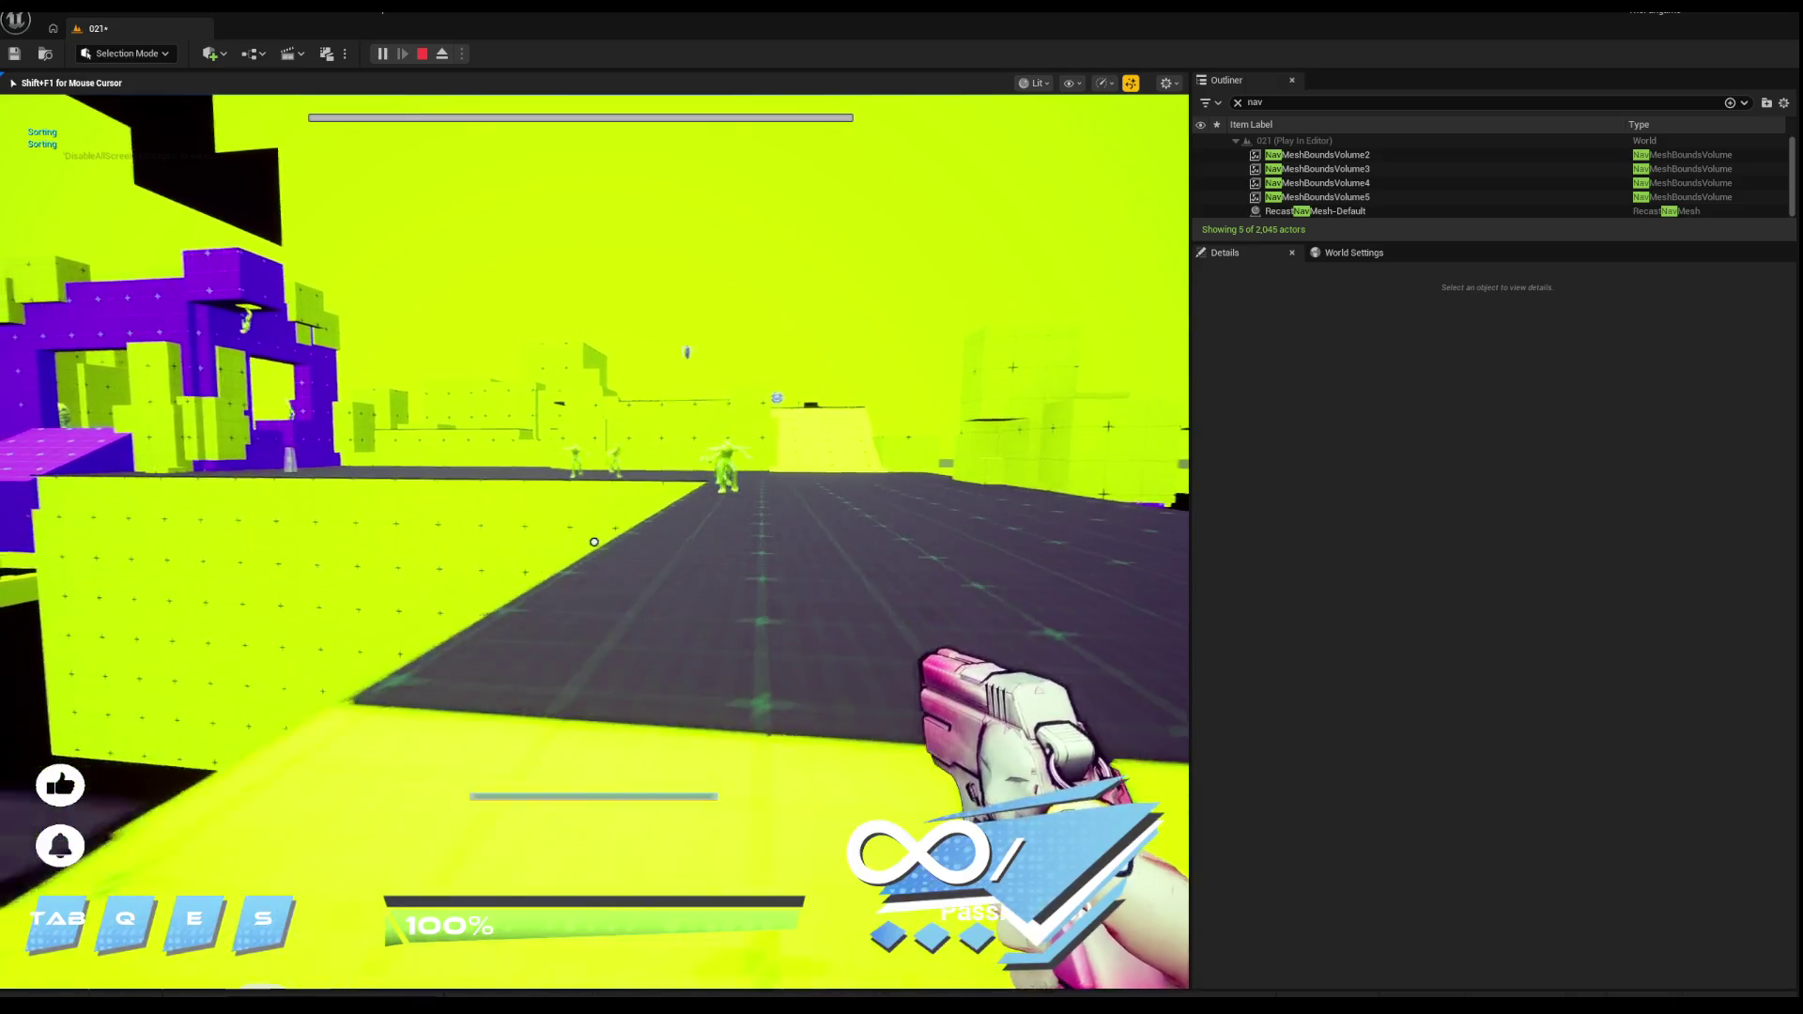
{"action": "key", "text": "w"}
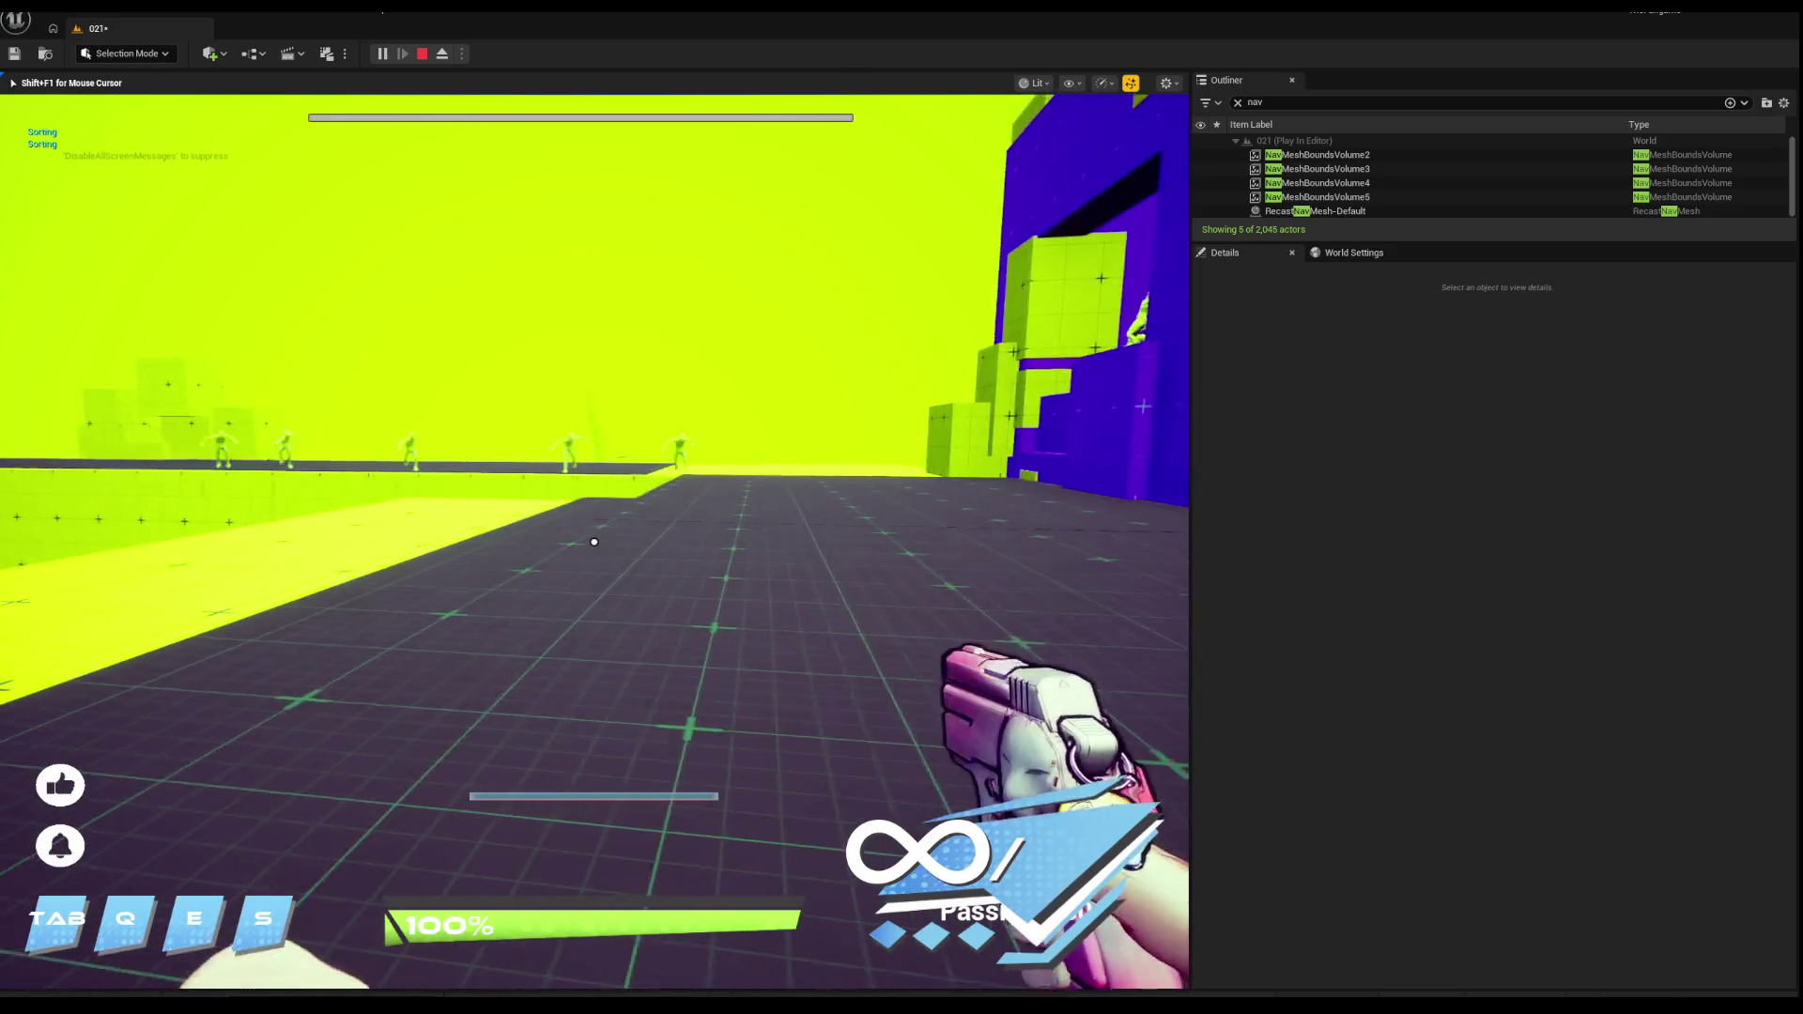
{"action": "key", "text": "w"}
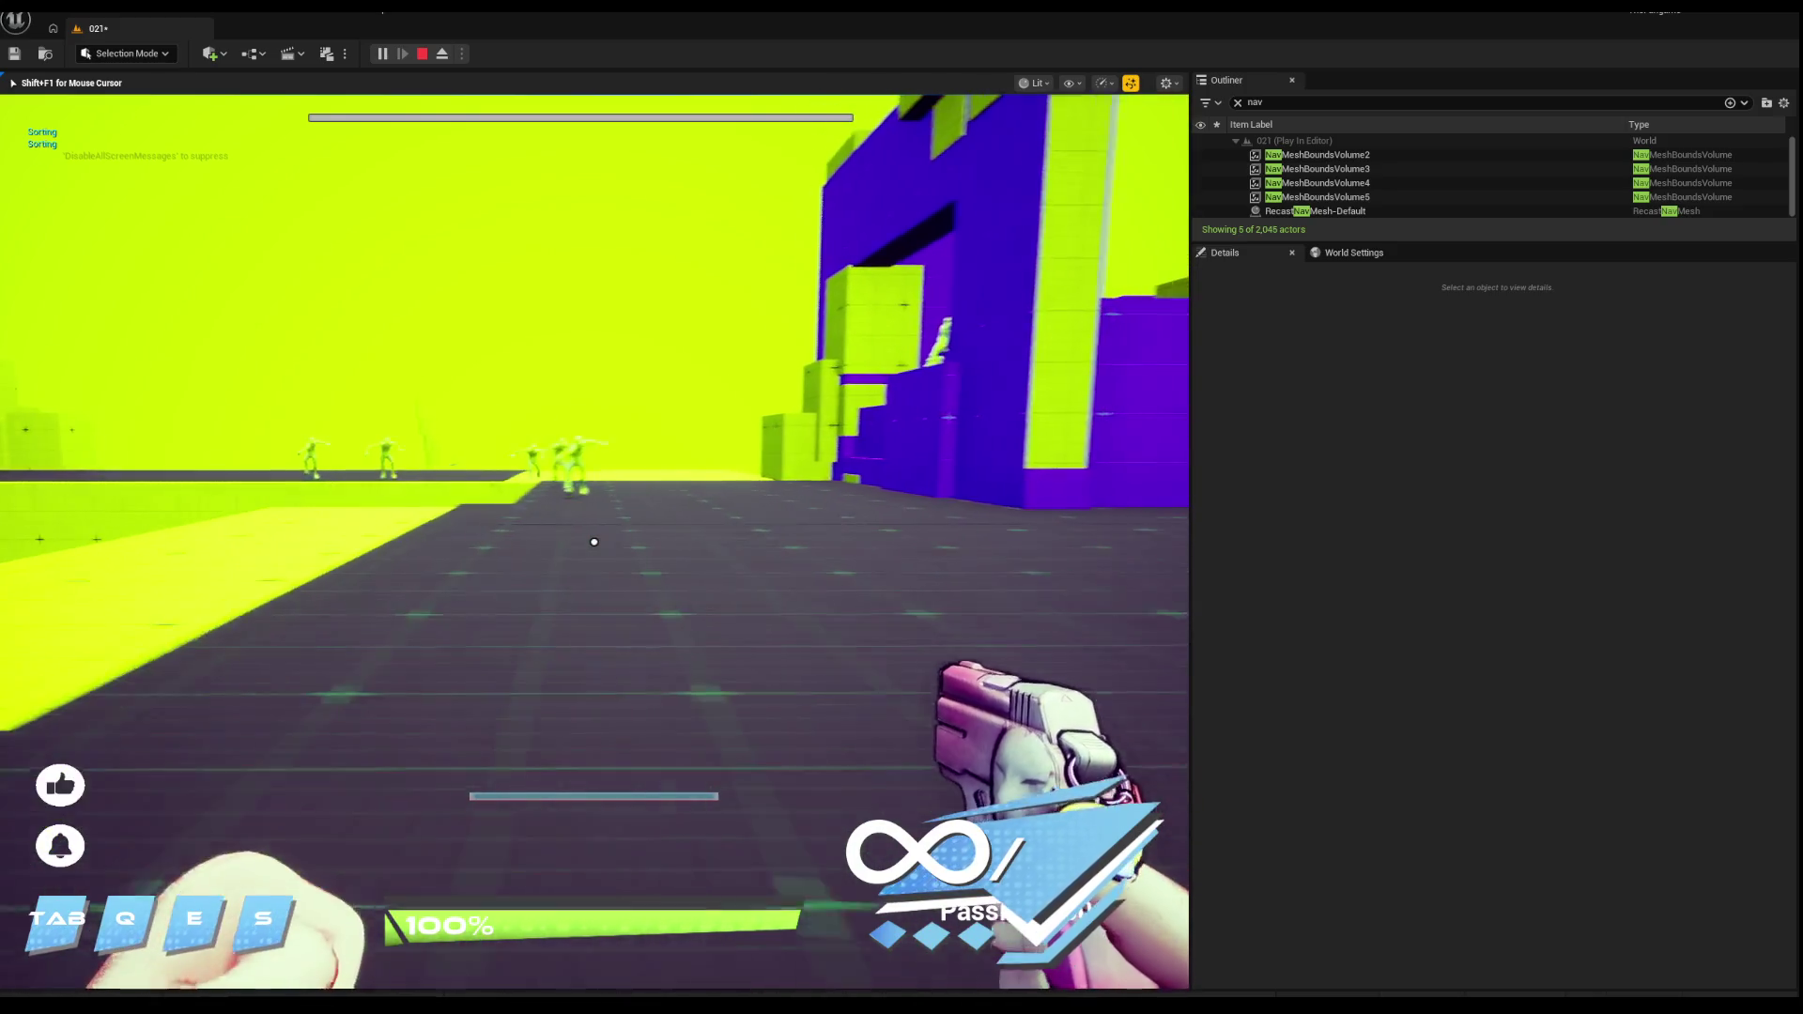
{"action": "key", "text": "w"}
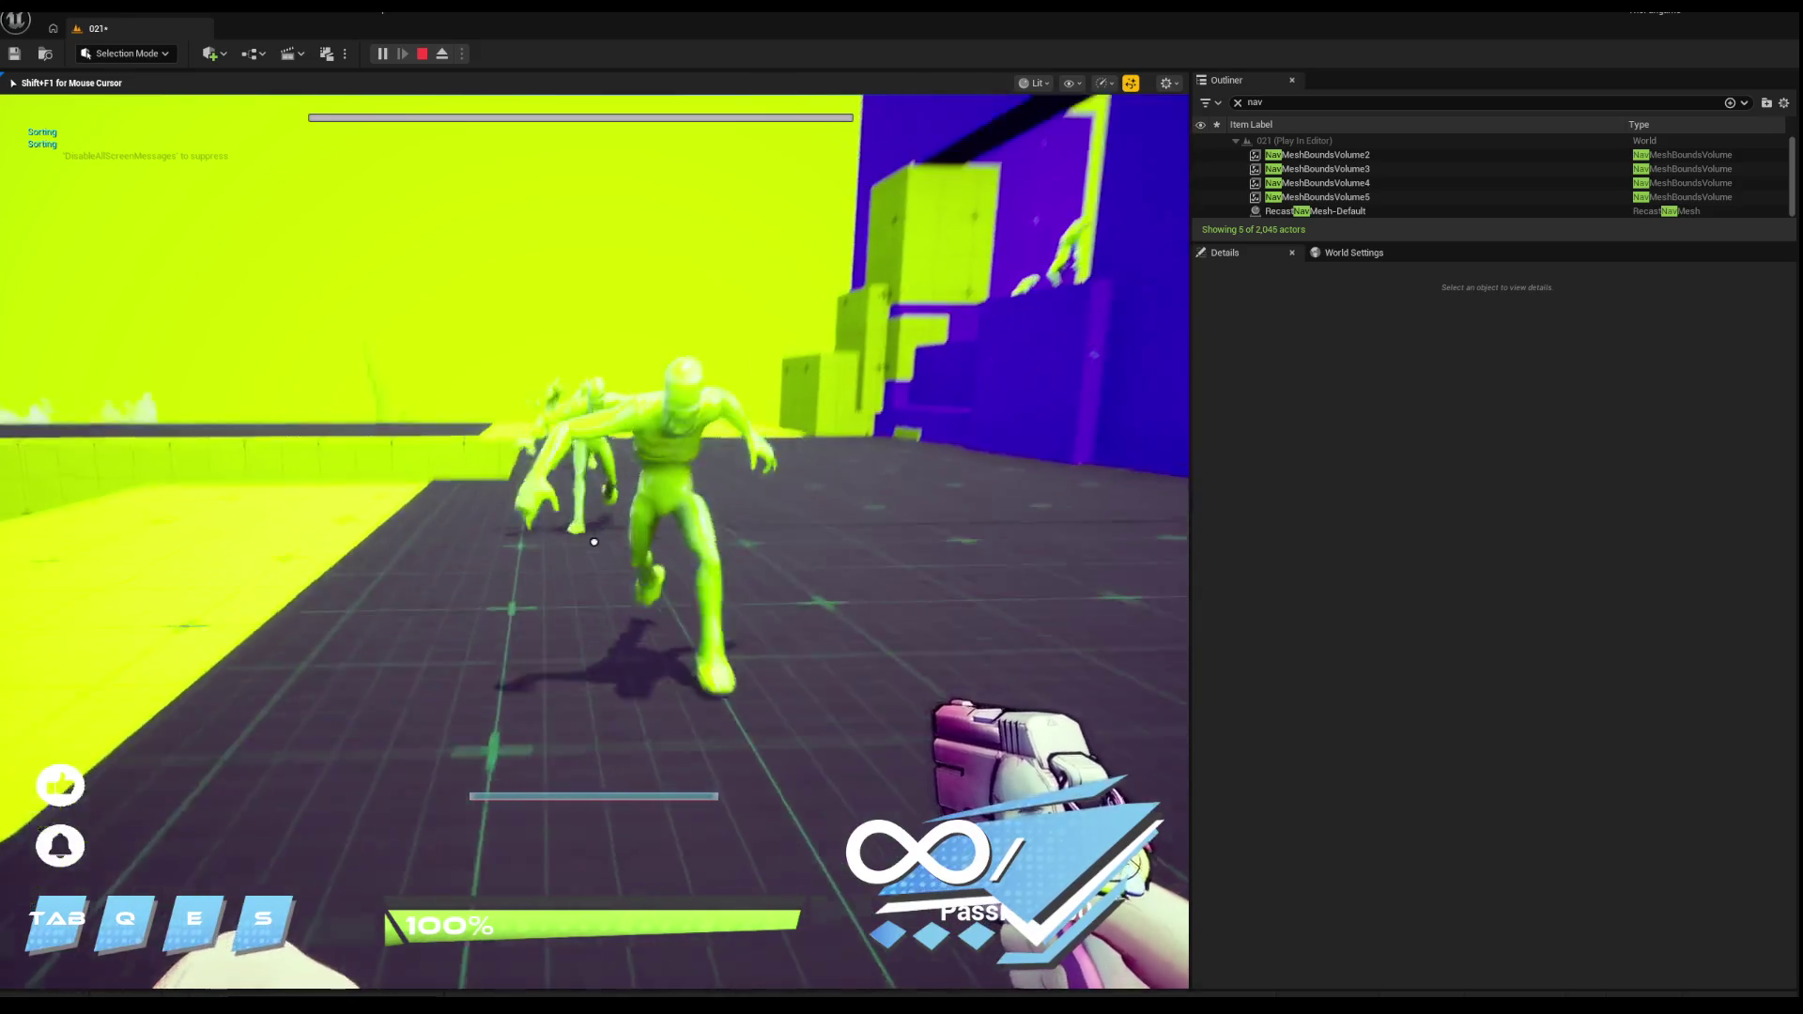
Step: Back away from the rushing enemies, shoot them with the pistol, and end the session
{"action": "key", "text": "s"}
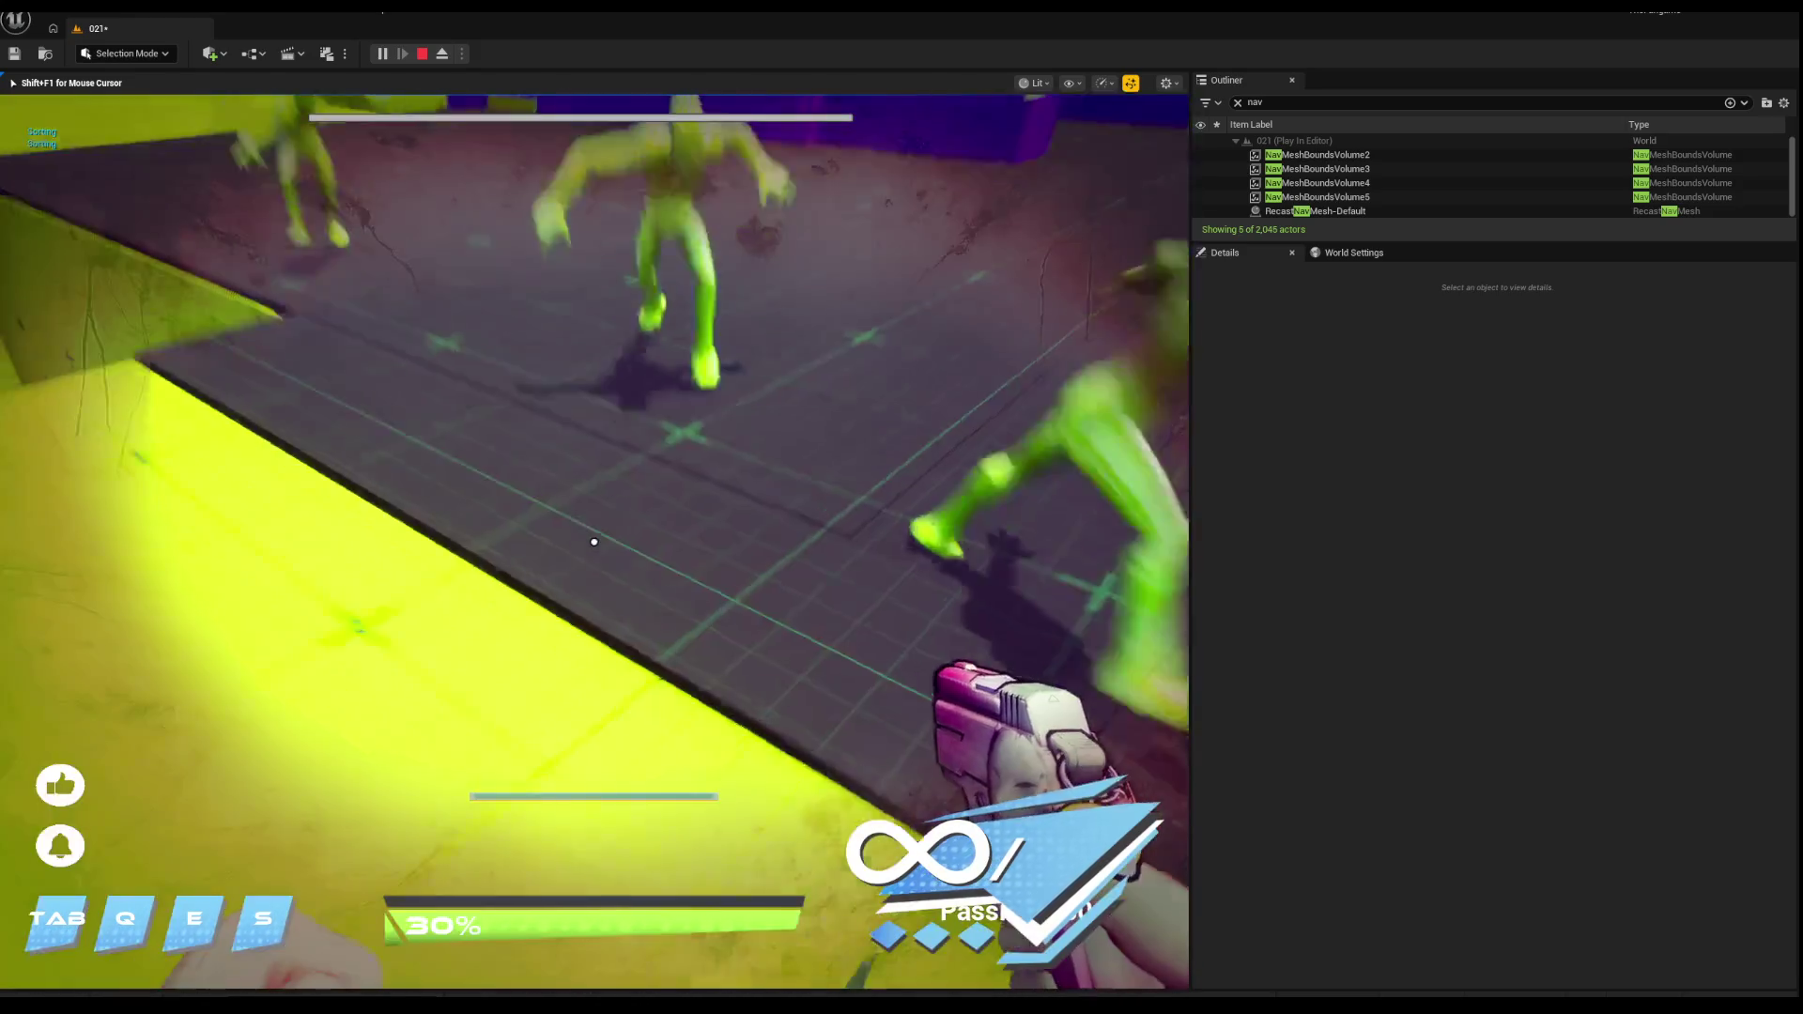
{"action": "key", "text": "s"}
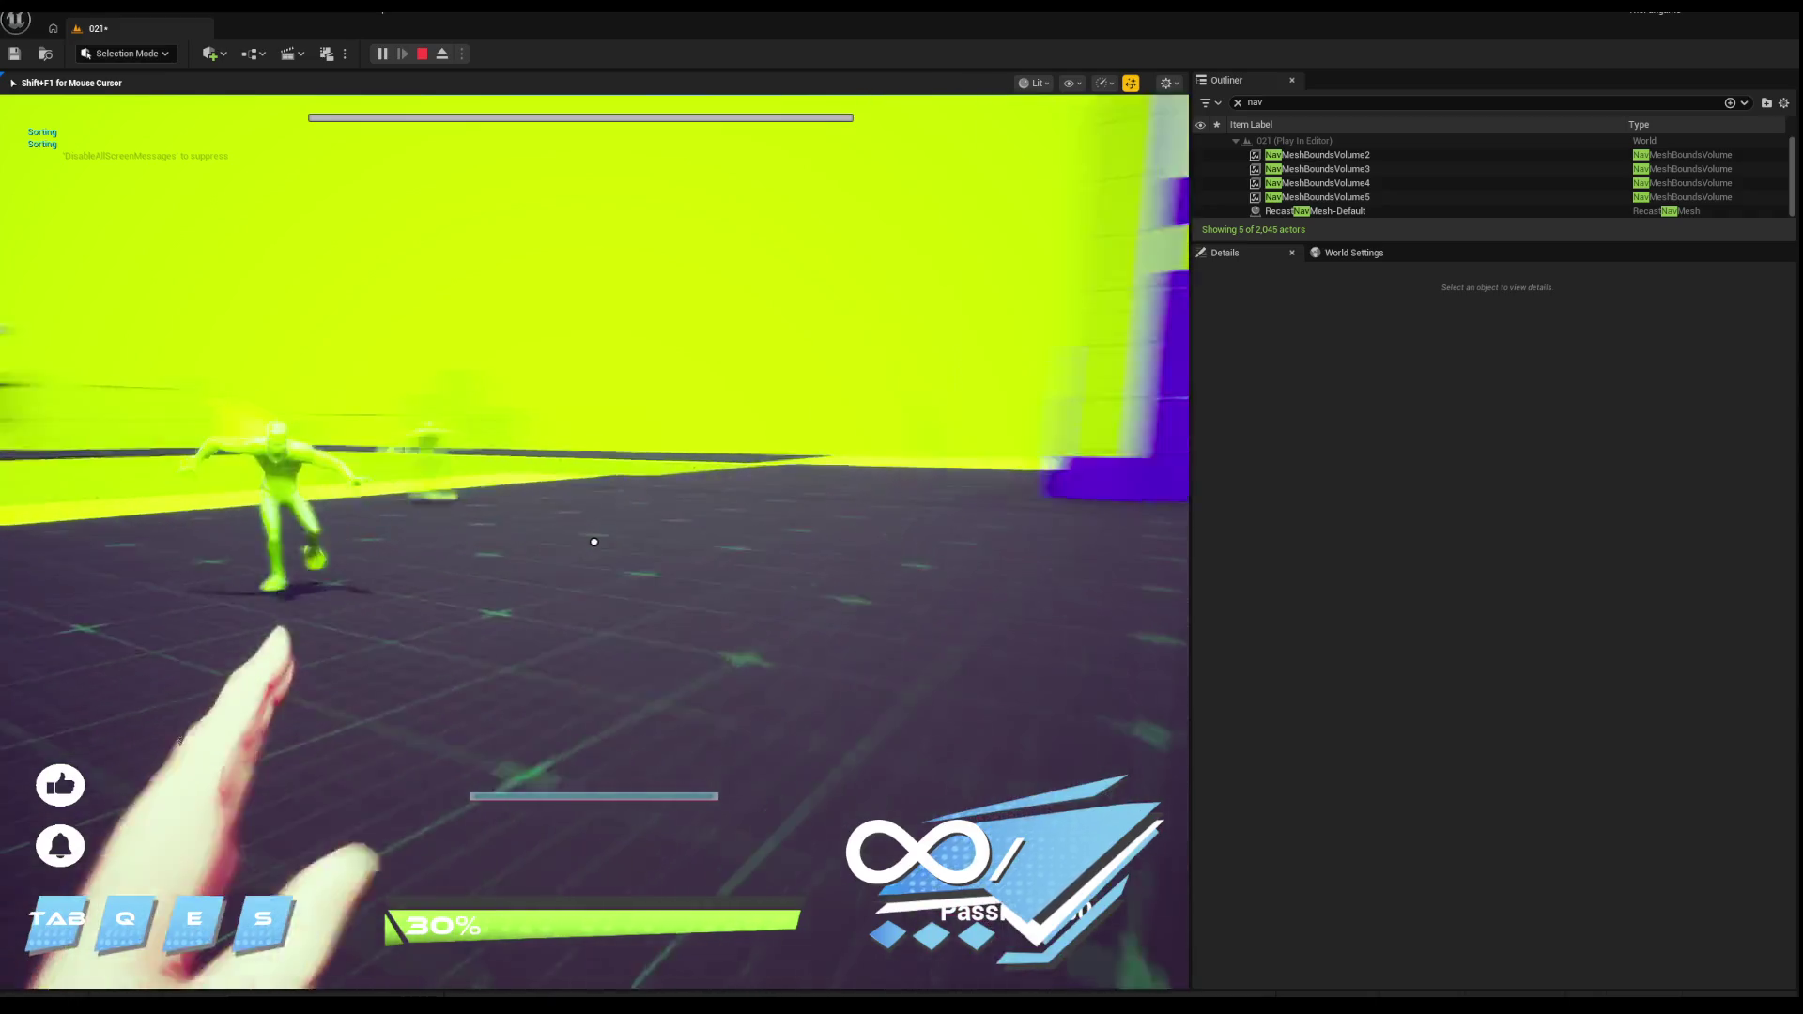
{"action": "key", "text": "q"}
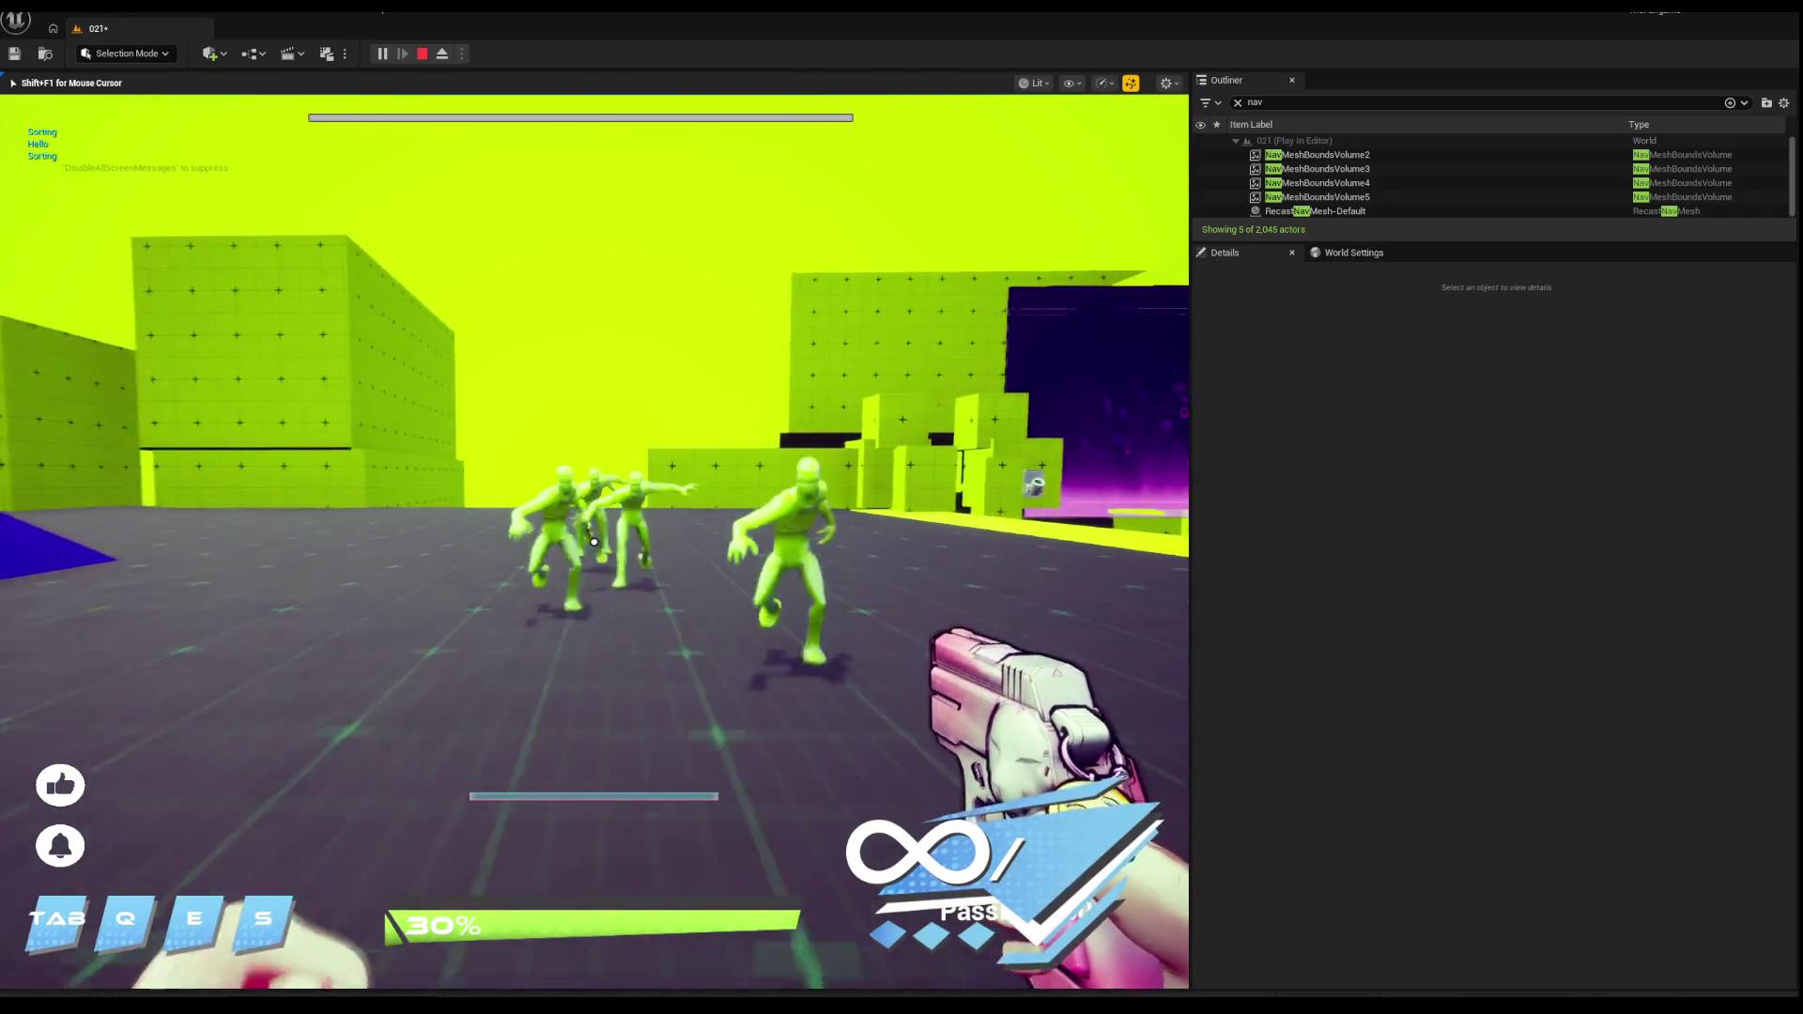
{"action": "key", "text": "s"}
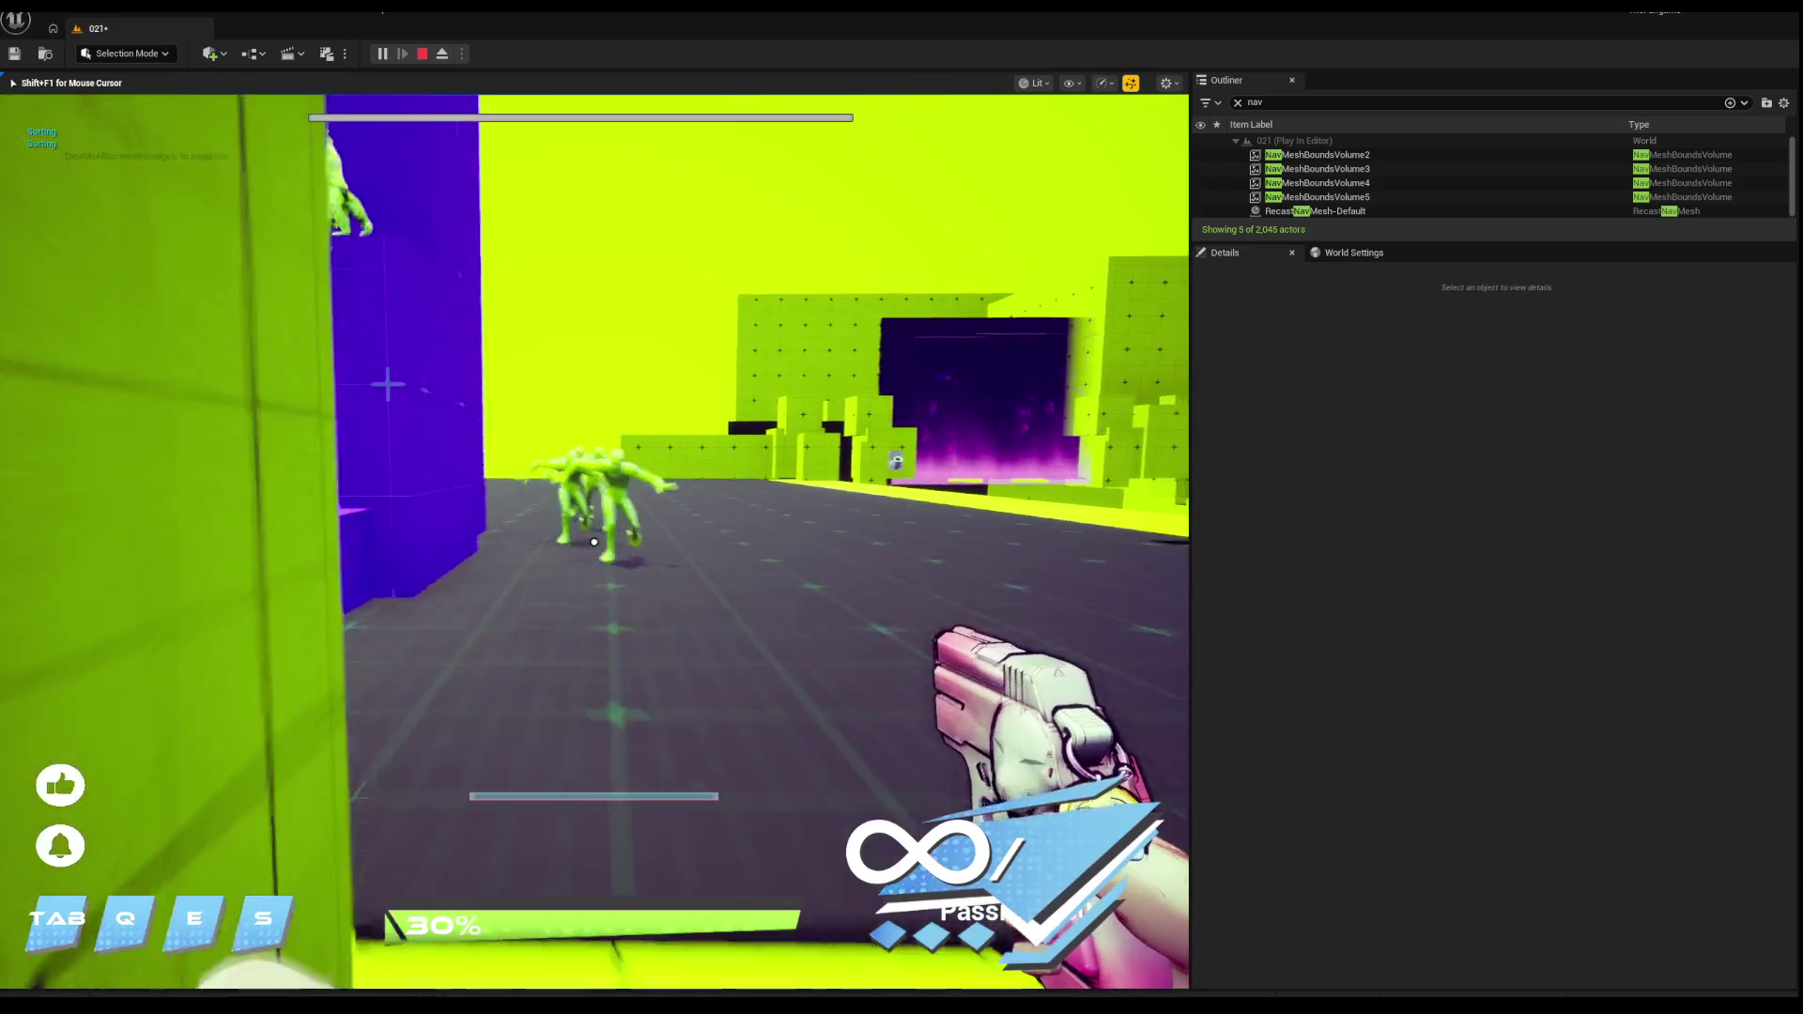
{"action": "key", "text": "q"}
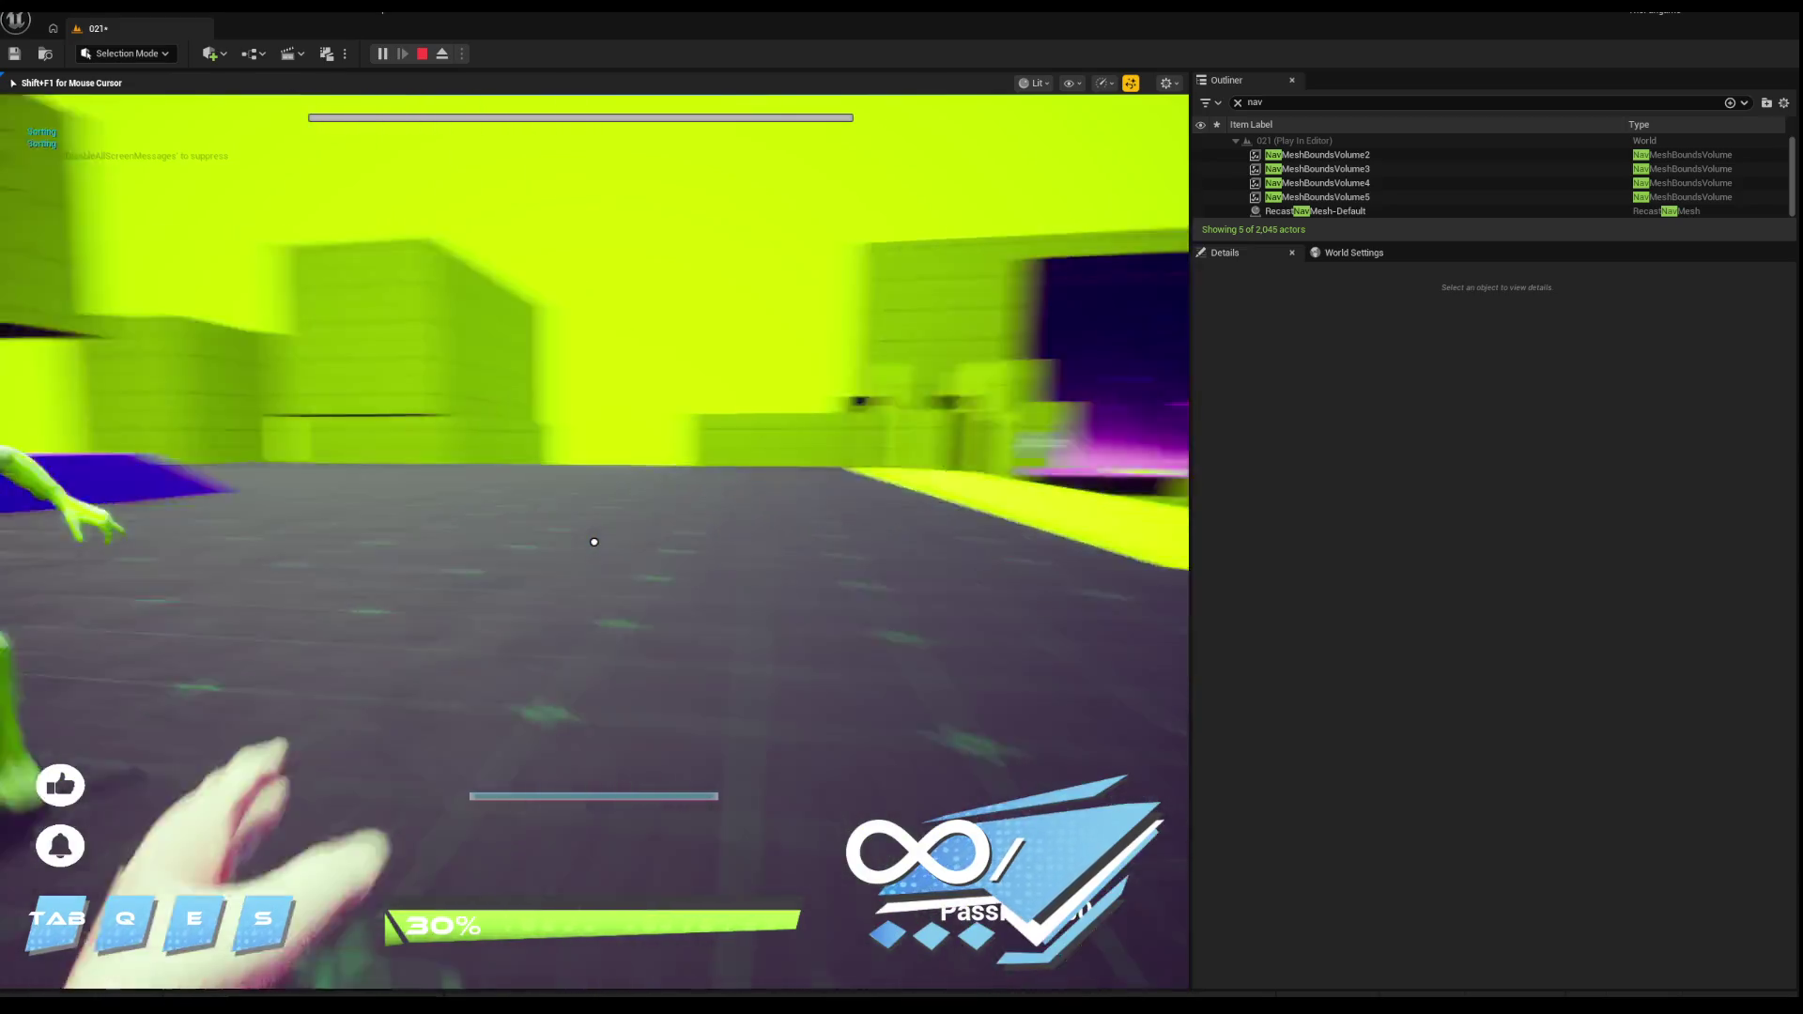
{"action": "key", "text": "q"}
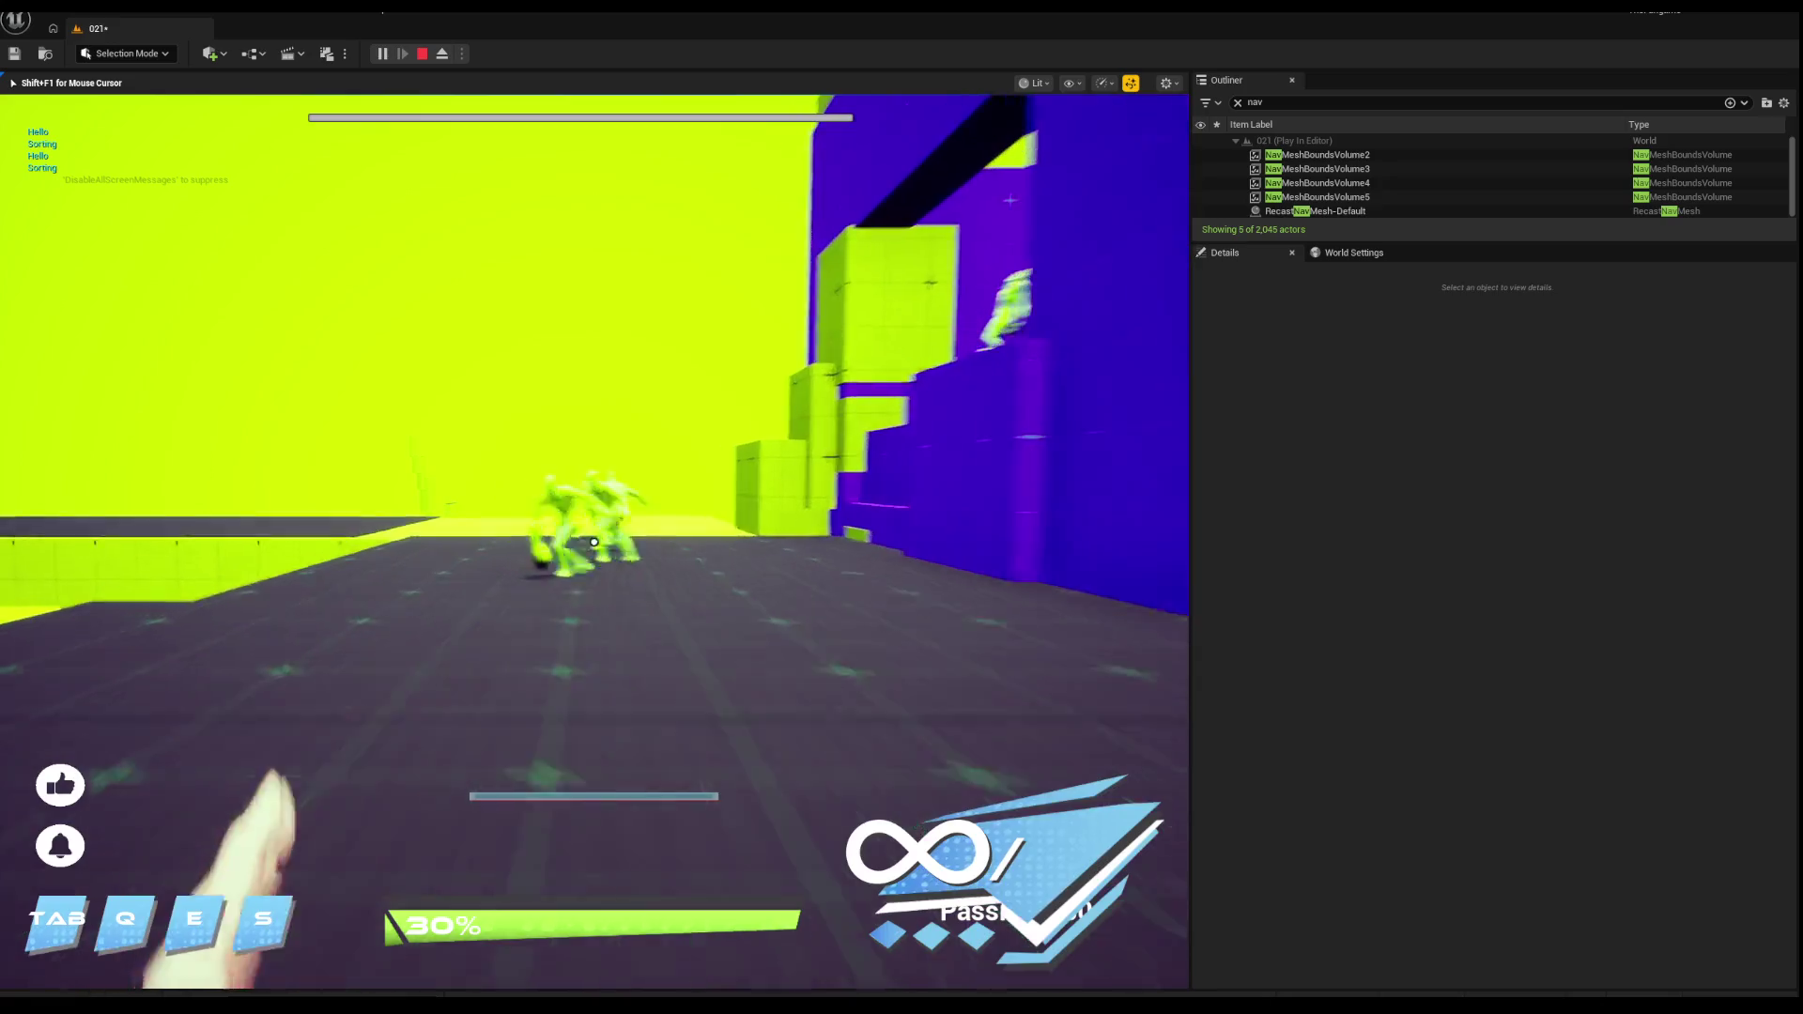
{"action": "key", "text": "s"}
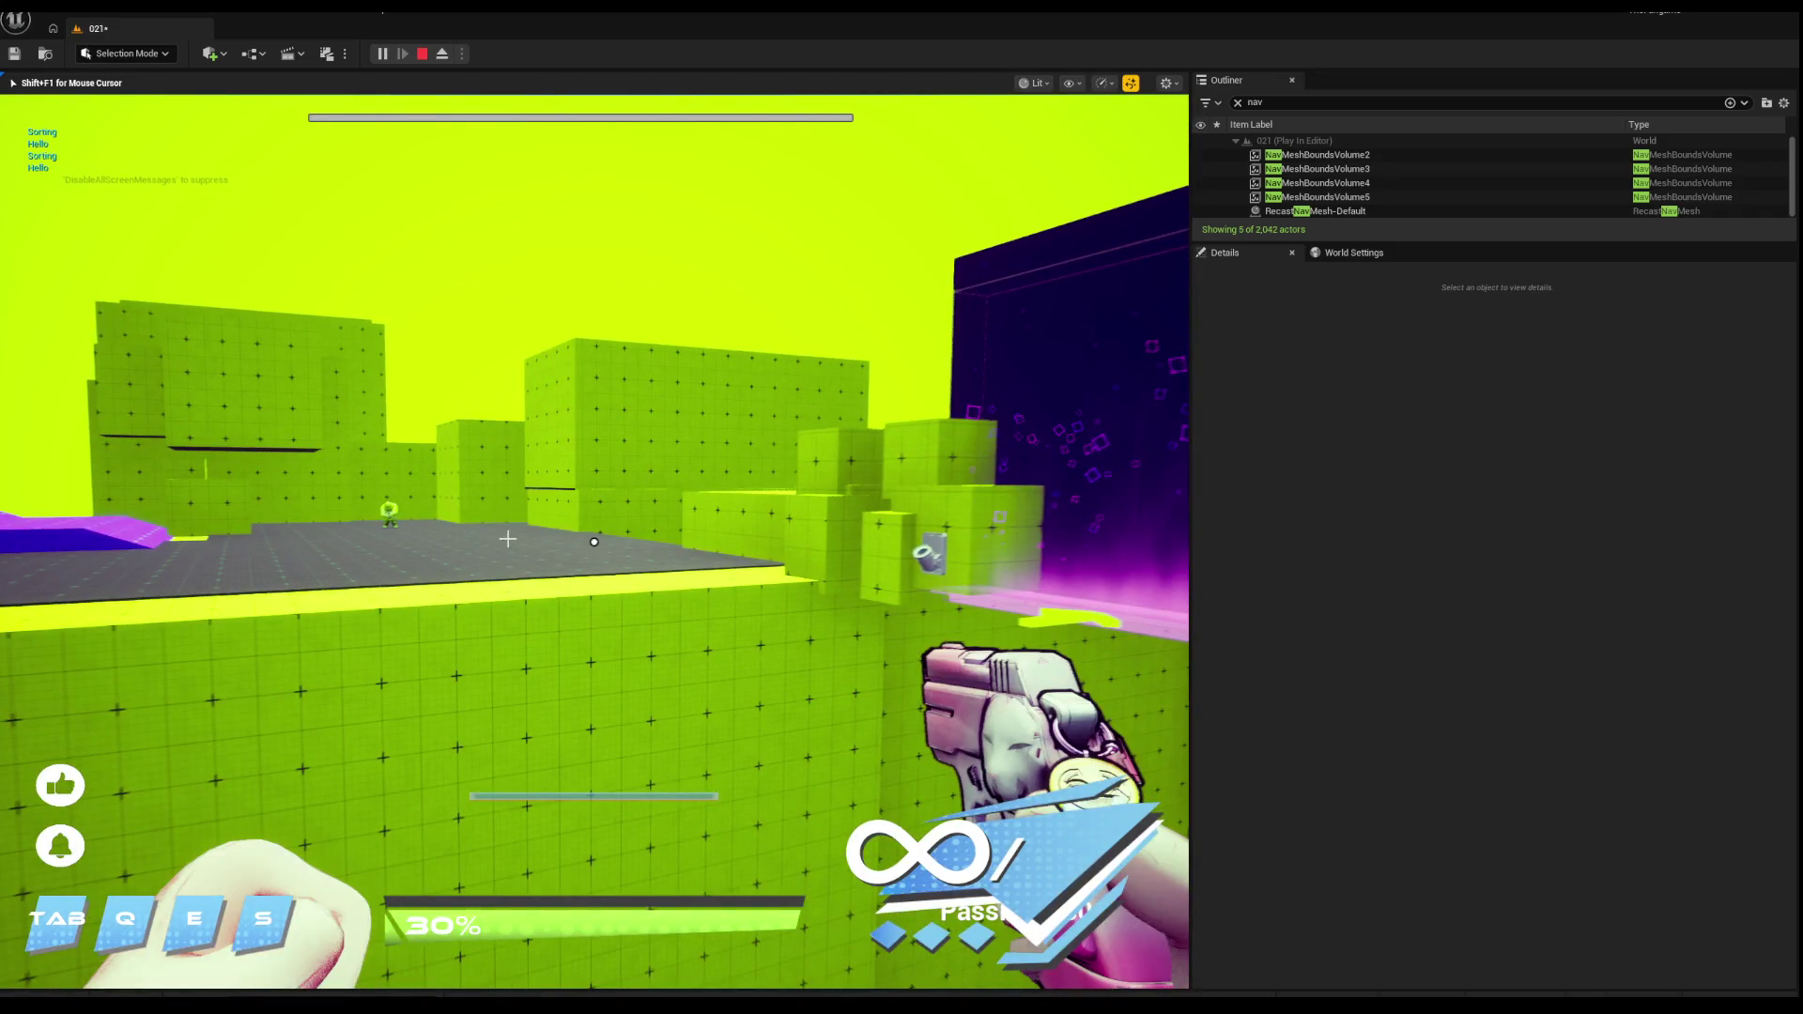
{"action": "key", "text": "Escape"}
{"action": "left_click_drag", "start_coordinate": [606, 543], "coordinate": [549, 263]}
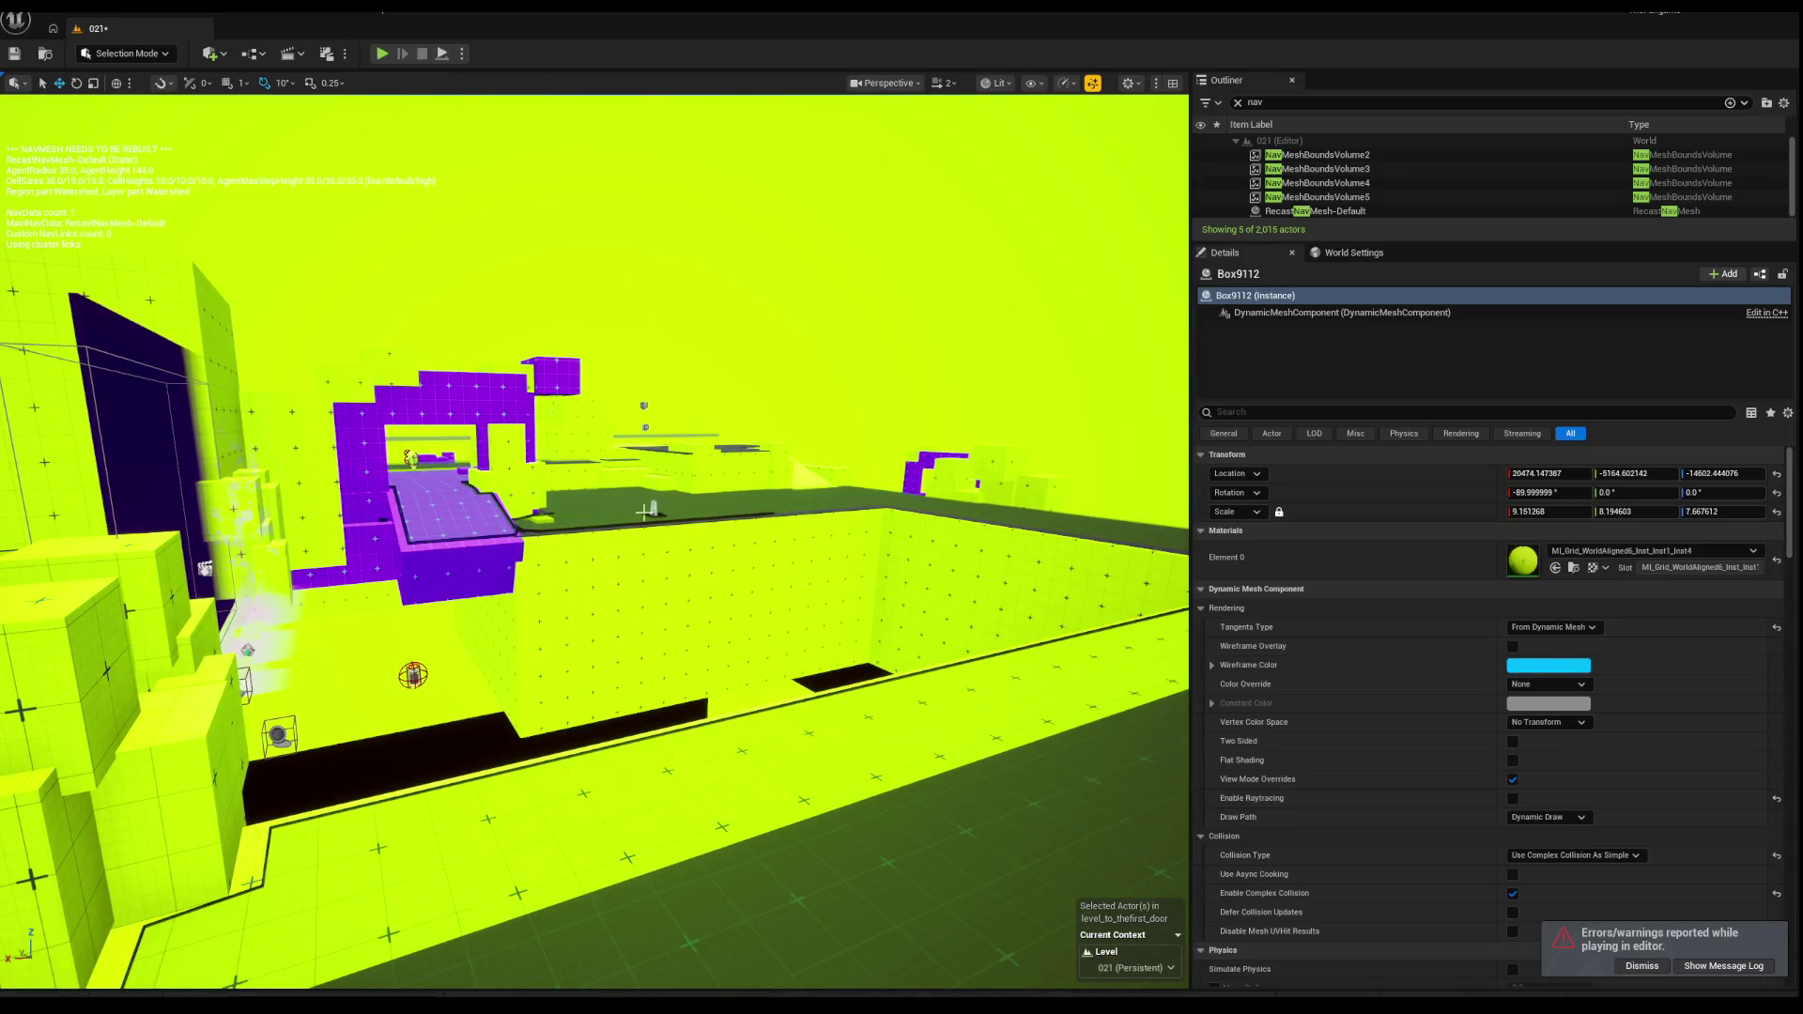
Step: Shift the Box4717 platform along X
{"action": "mouse_move", "coordinate": [641, 513]}
{"action": "left_mouse_down"}
{"action": "mouse_move", "coordinate": [507, 514]}
{"action": "mouse_move", "coordinate": [536, 460]}
{"action": "mouse_move", "coordinate": [573, 446]}
{"action": "mouse_move", "coordinate": [536, 451]}
{"action": "mouse_move", "coordinate": [530, 469]}
{"action": "mouse_move", "coordinate": [596, 455]}
{"action": "left_mouse_up"}
{"action": "left_click", "coordinate": [596, 456]}
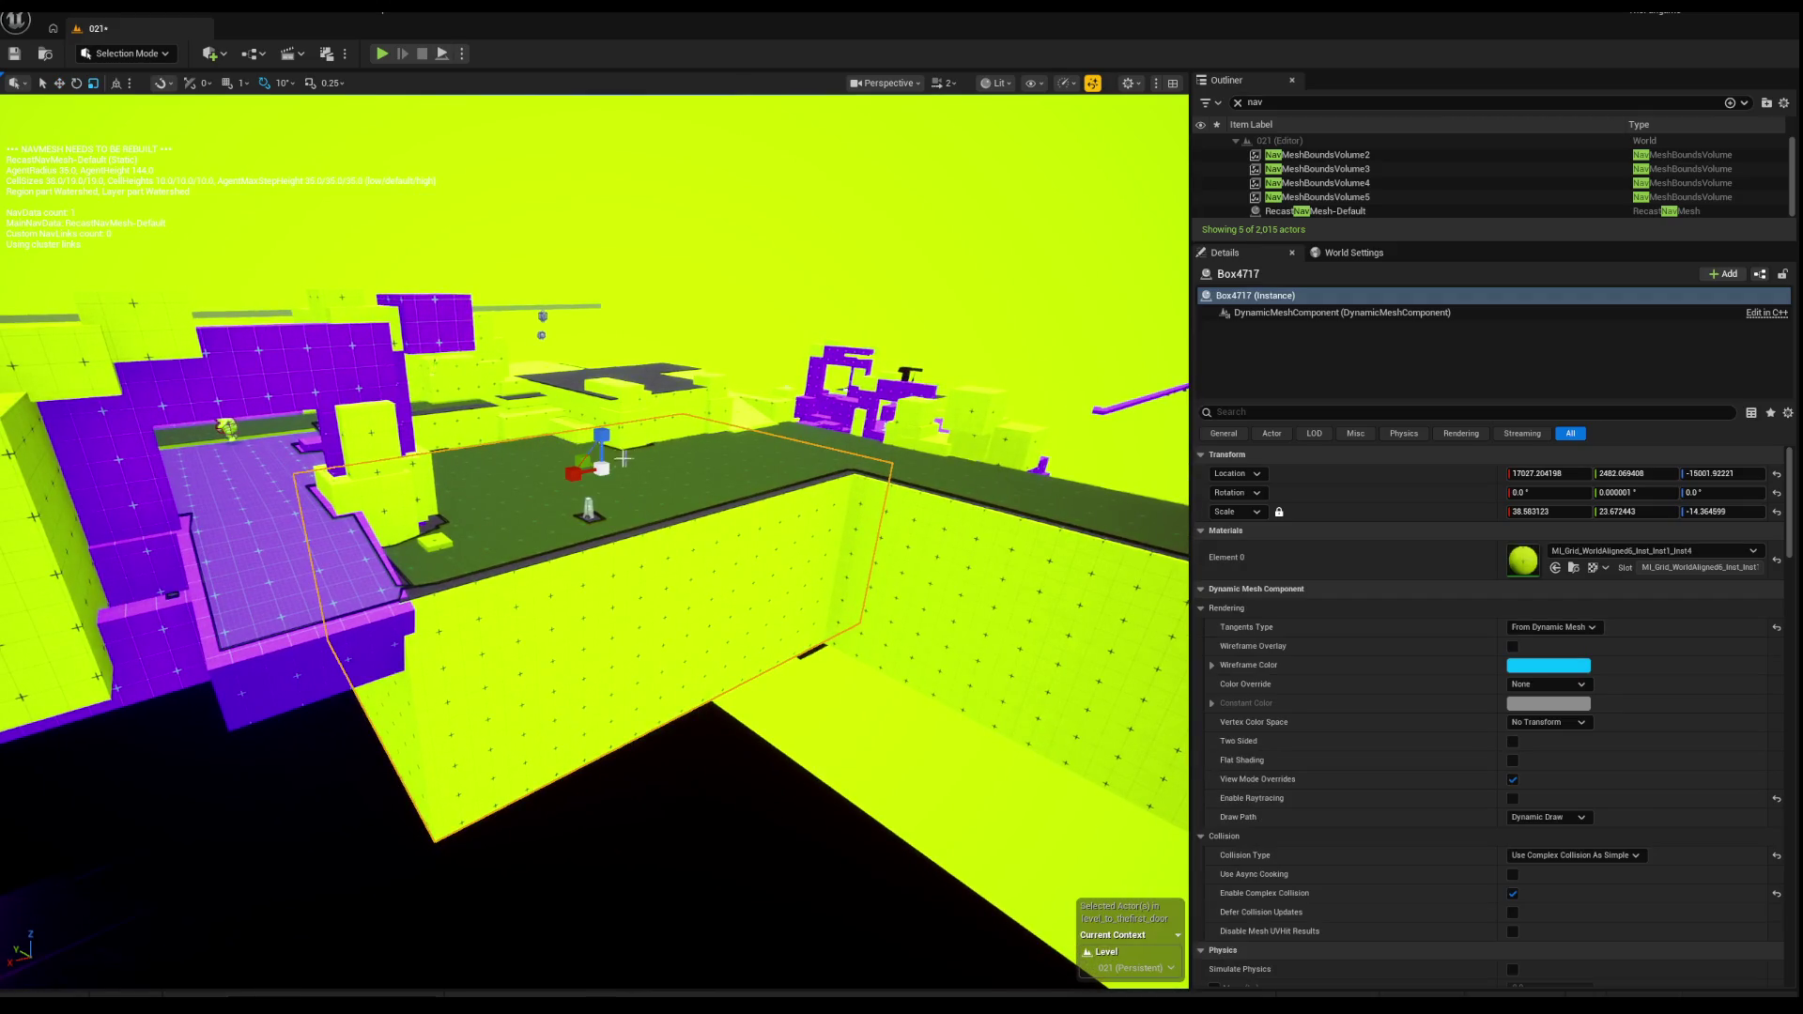
{"action": "left_click_drag", "start_coordinate": [582, 472], "coordinate": [427, 477]}
{"action": "key", "text": "Escape"}
{"action": "left_click", "coordinate": [676, 501]}
{"action": "mouse_move", "coordinate": [676, 500]}
{"action": "left_mouse_down"}
{"action": "mouse_move", "coordinate": [585, 466]}
{"action": "mouse_move", "coordinate": [716, 418]}
{"action": "mouse_move", "coordinate": [639, 376]}
{"action": "mouse_move", "coordinate": [753, 442]}
{"action": "mouse_move", "coordinate": [658, 442]}
{"action": "mouse_move", "coordinate": [476, 399]}
{"action": "mouse_move", "coordinate": [507, 411]}
{"action": "mouse_move", "coordinate": [525, 402]}
{"action": "mouse_move", "coordinate": [493, 385]}
{"action": "mouse_move", "coordinate": [544, 374]}
{"action": "left_mouse_up"}
Step: Widen floor Box4715 to about 54.99 X scale, let navigation rebuild, and start a play-test
{"action": "left_click", "coordinate": [752, 442]}
{"action": "key", "text": "e"}
{"action": "key", "text": "w"}
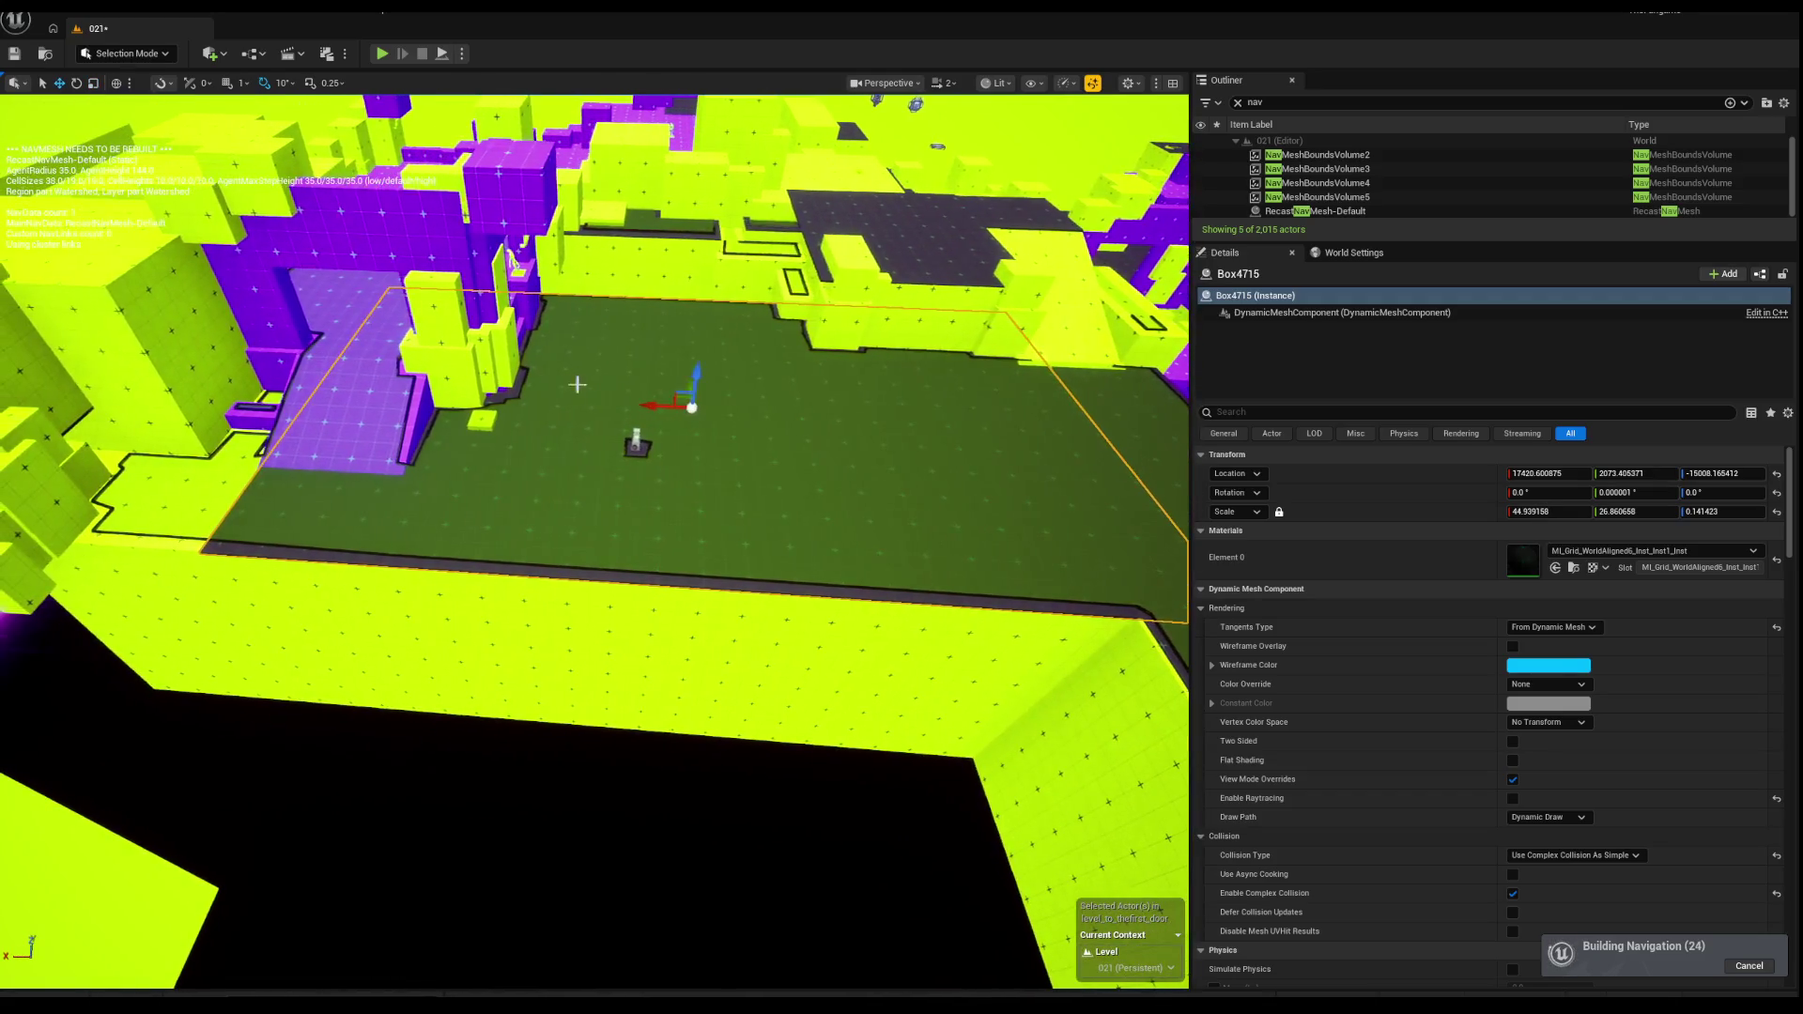
{"action": "mouse_move", "coordinate": [657, 406]}
{"action": "left_mouse_down"}
{"action": "mouse_move", "coordinate": [543, 407]}
{"action": "mouse_move", "coordinate": [569, 402]}
{"action": "left_mouse_up"}
{"action": "key", "text": "r"}
{"action": "key", "text": "r"}
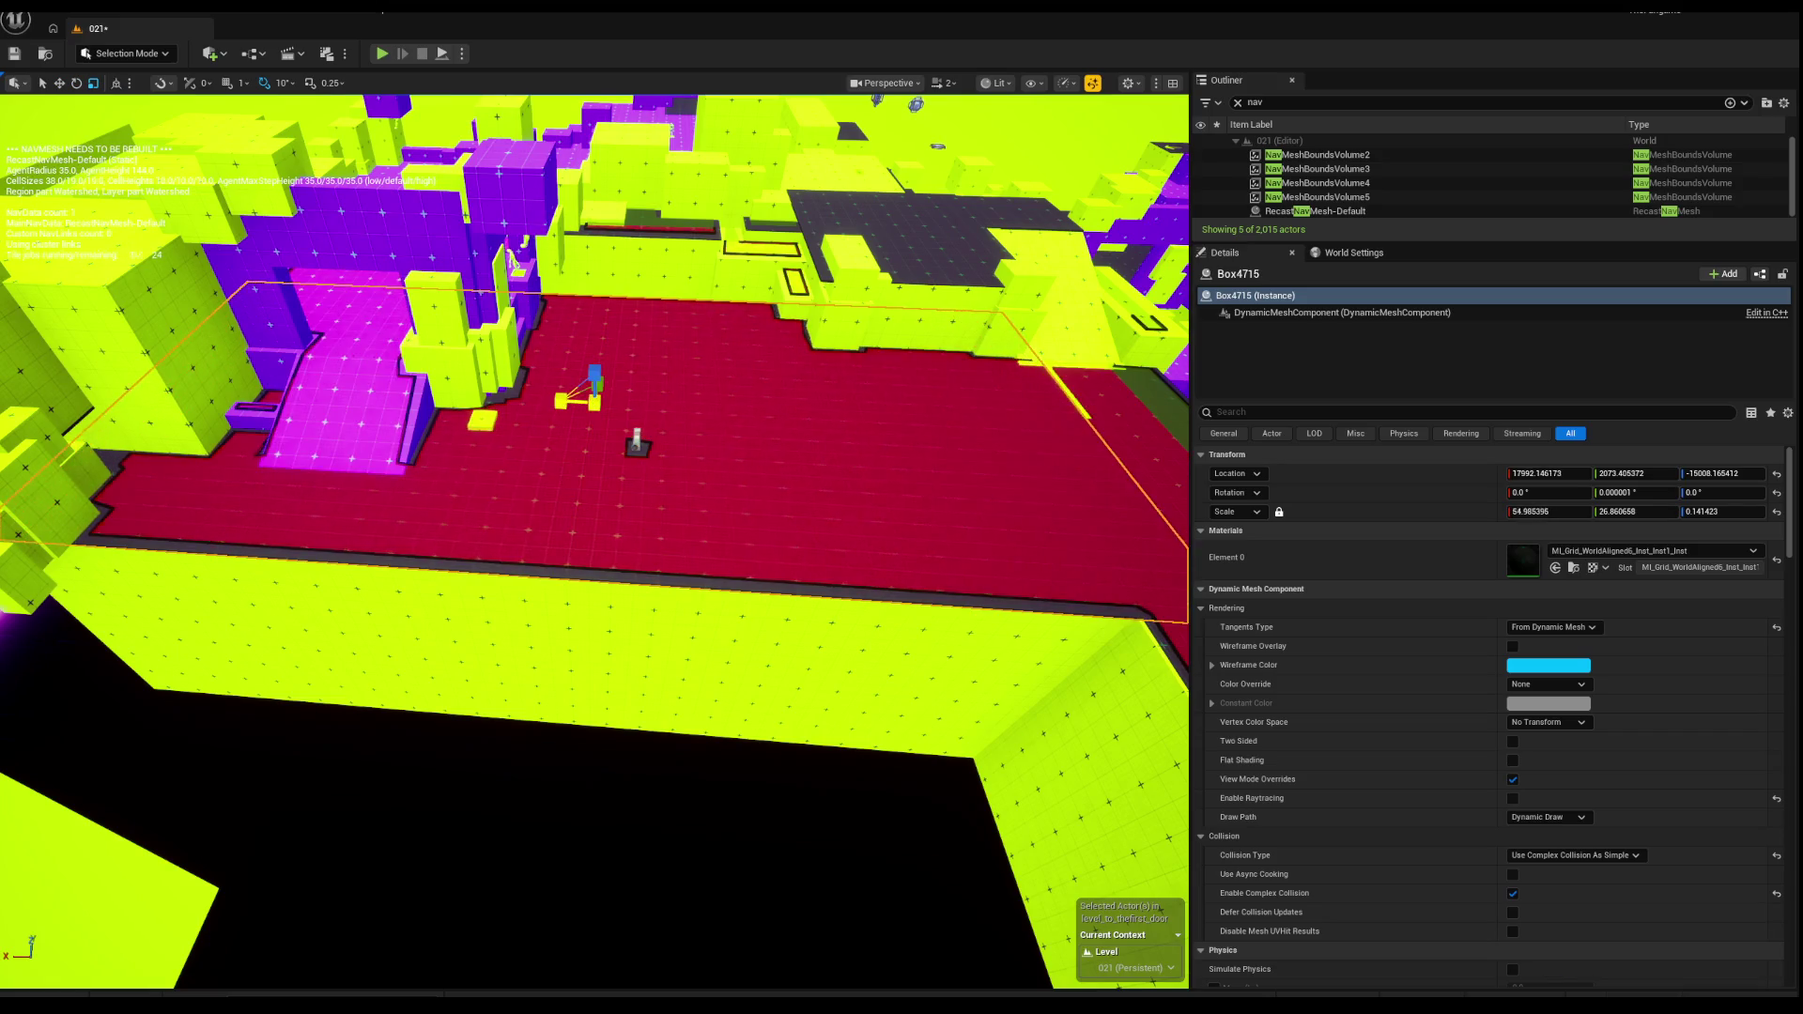
{"action": "key", "text": "Escape"}
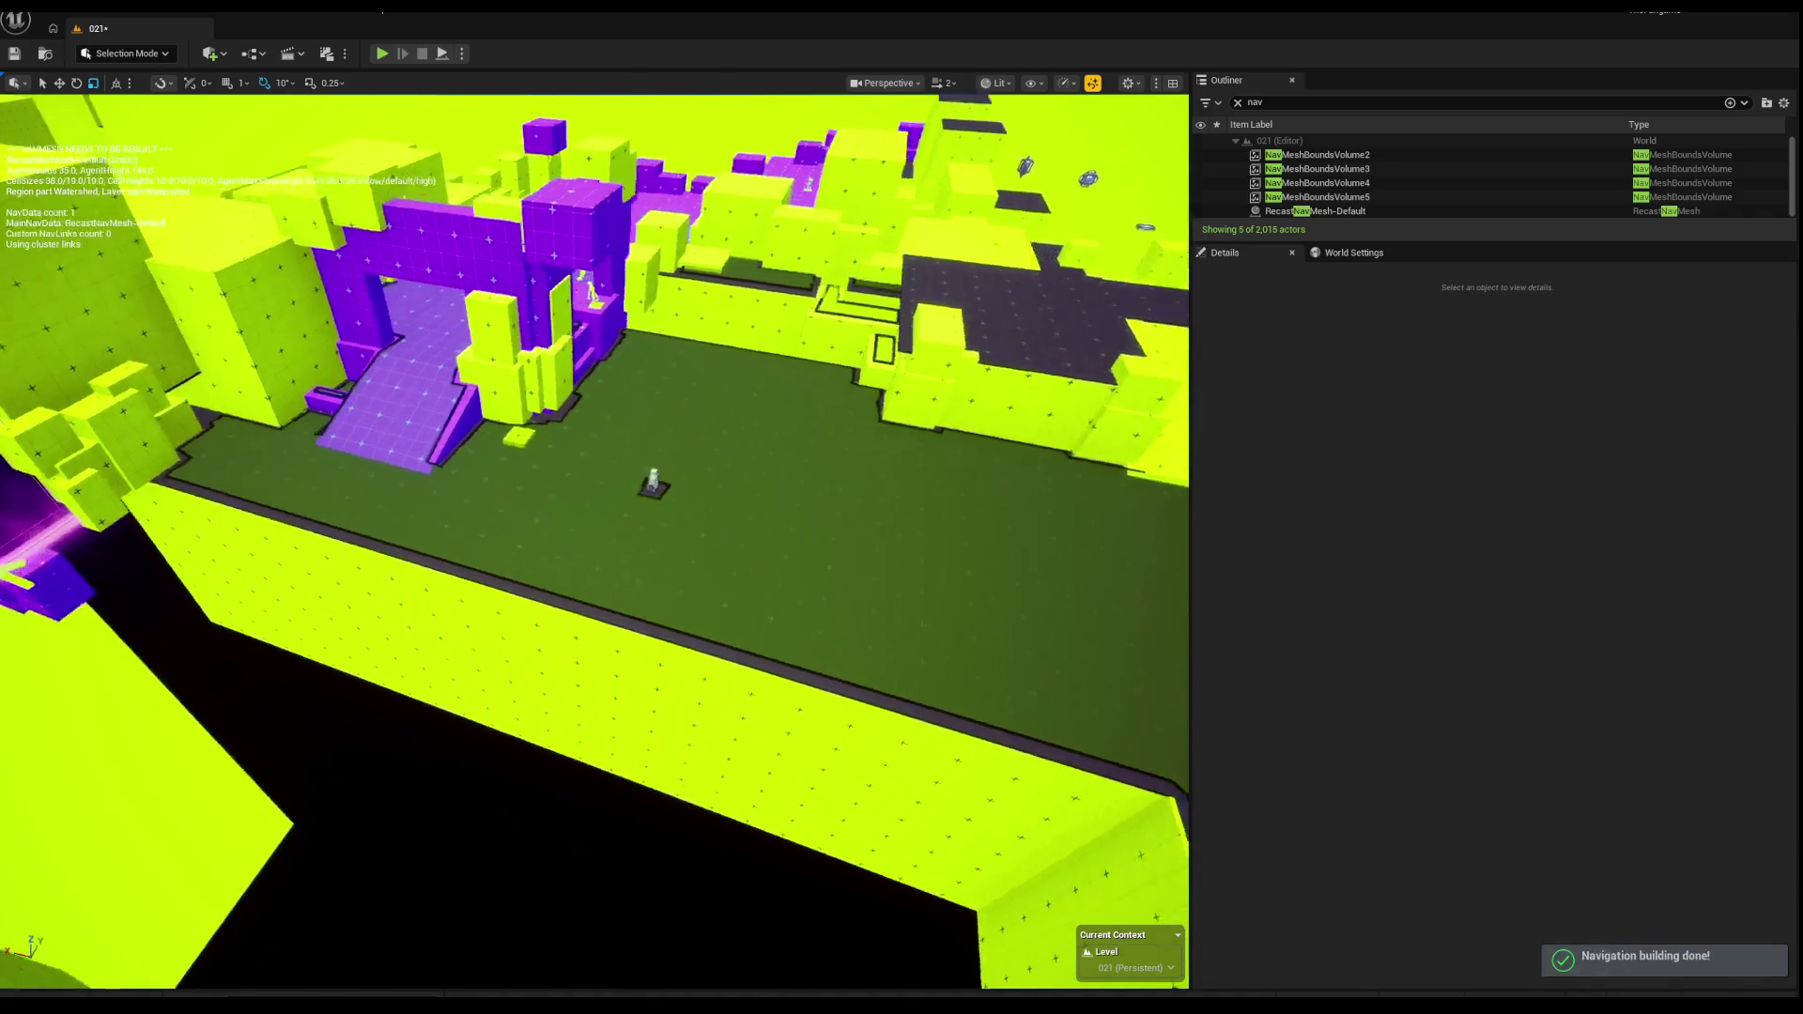
{"action": "key", "text": "w"}
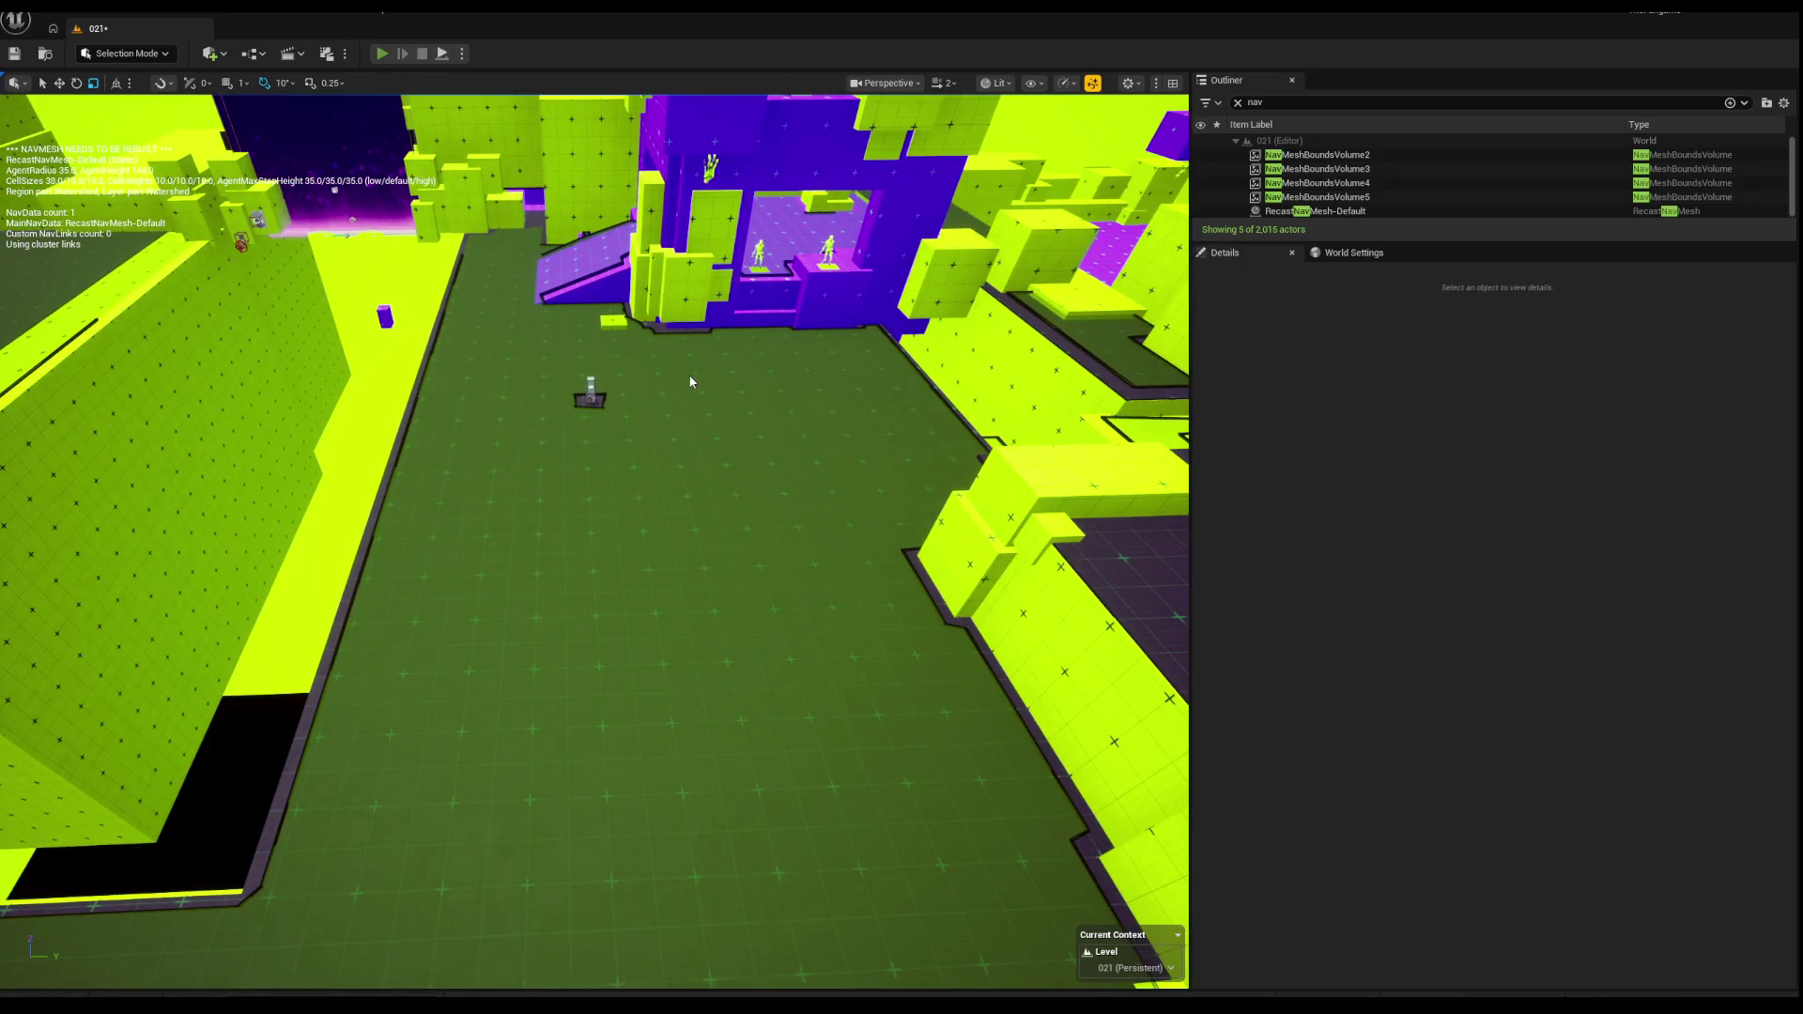
{"action": "key", "text": "alt+p"}
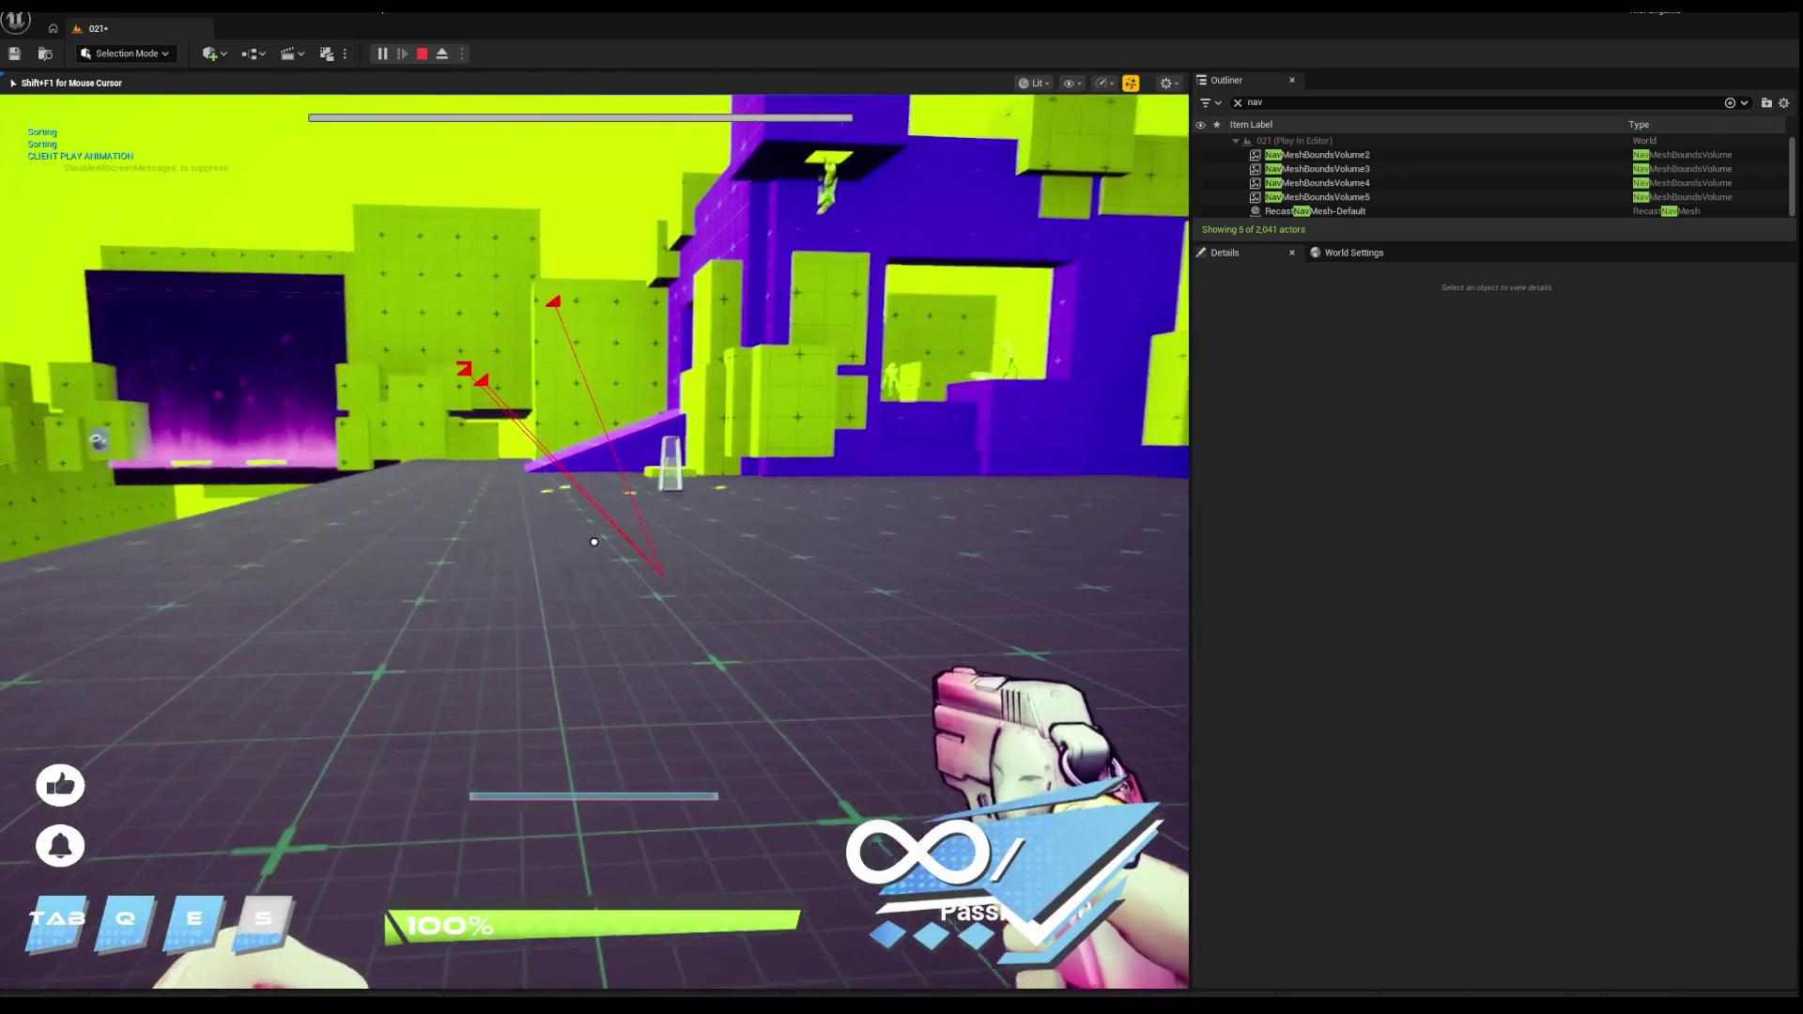
{"action": "key", "text": "w"}
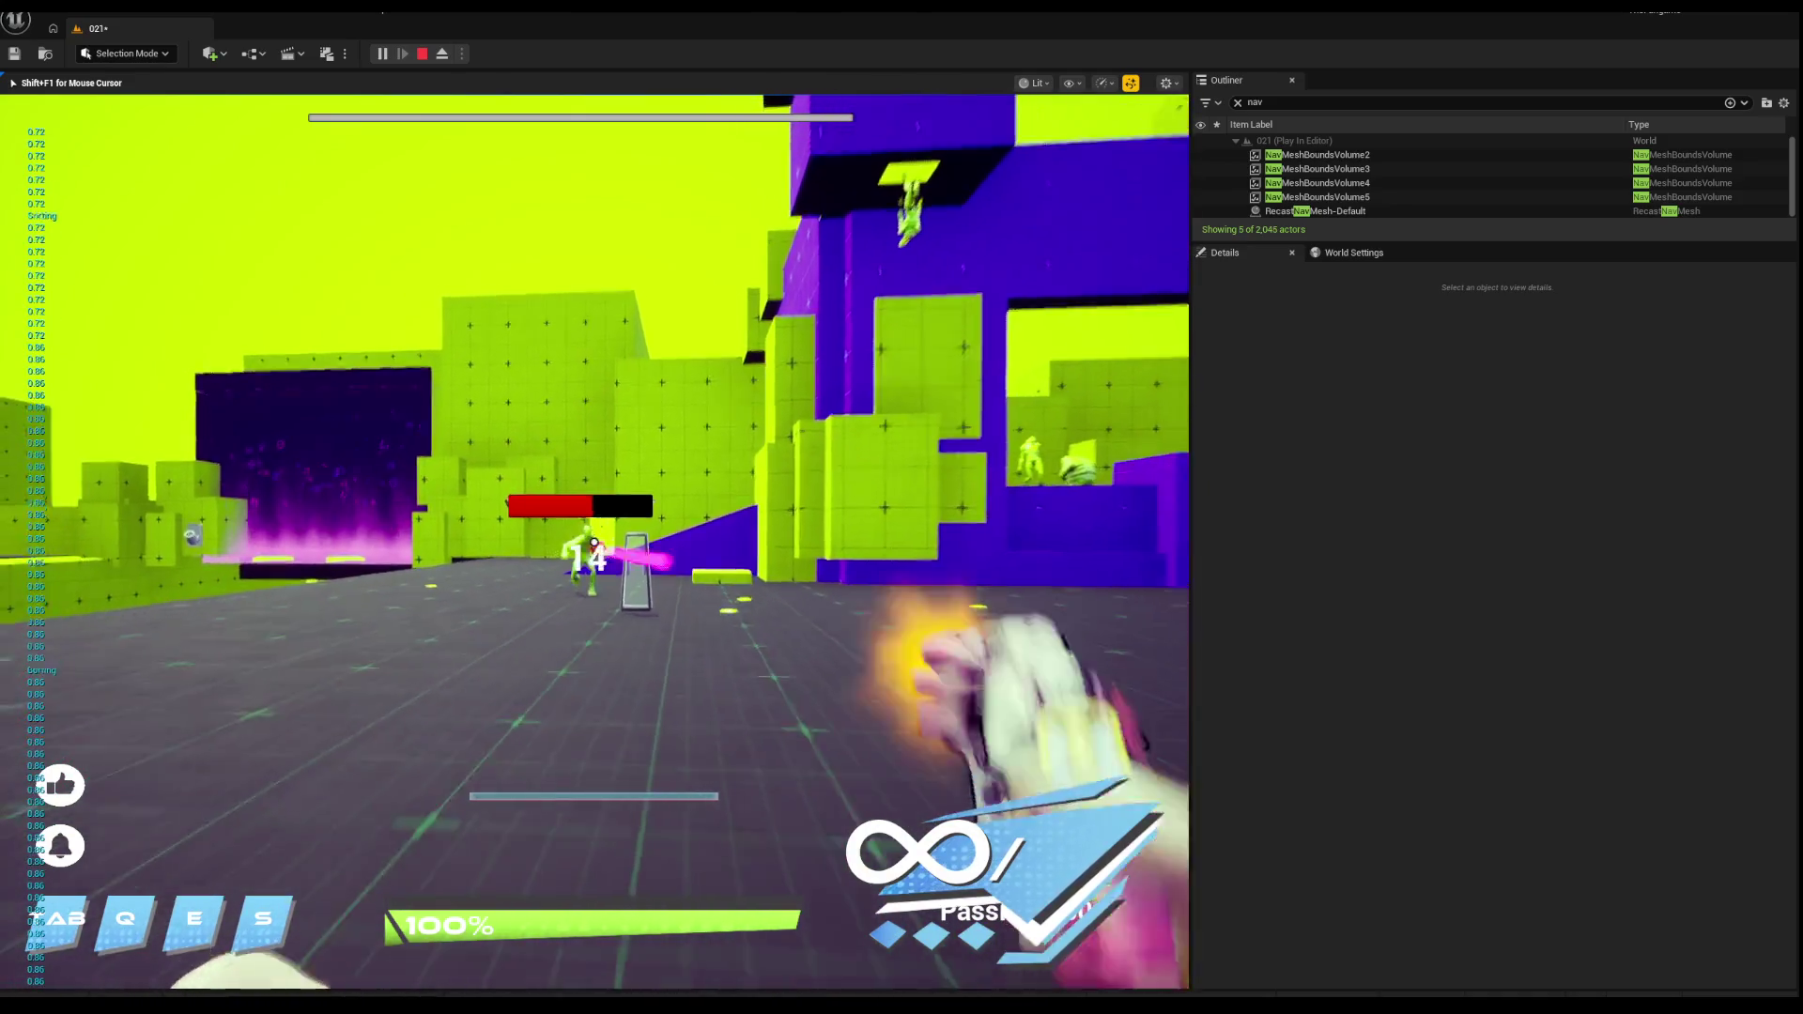
{"action": "key", "text": "s"}
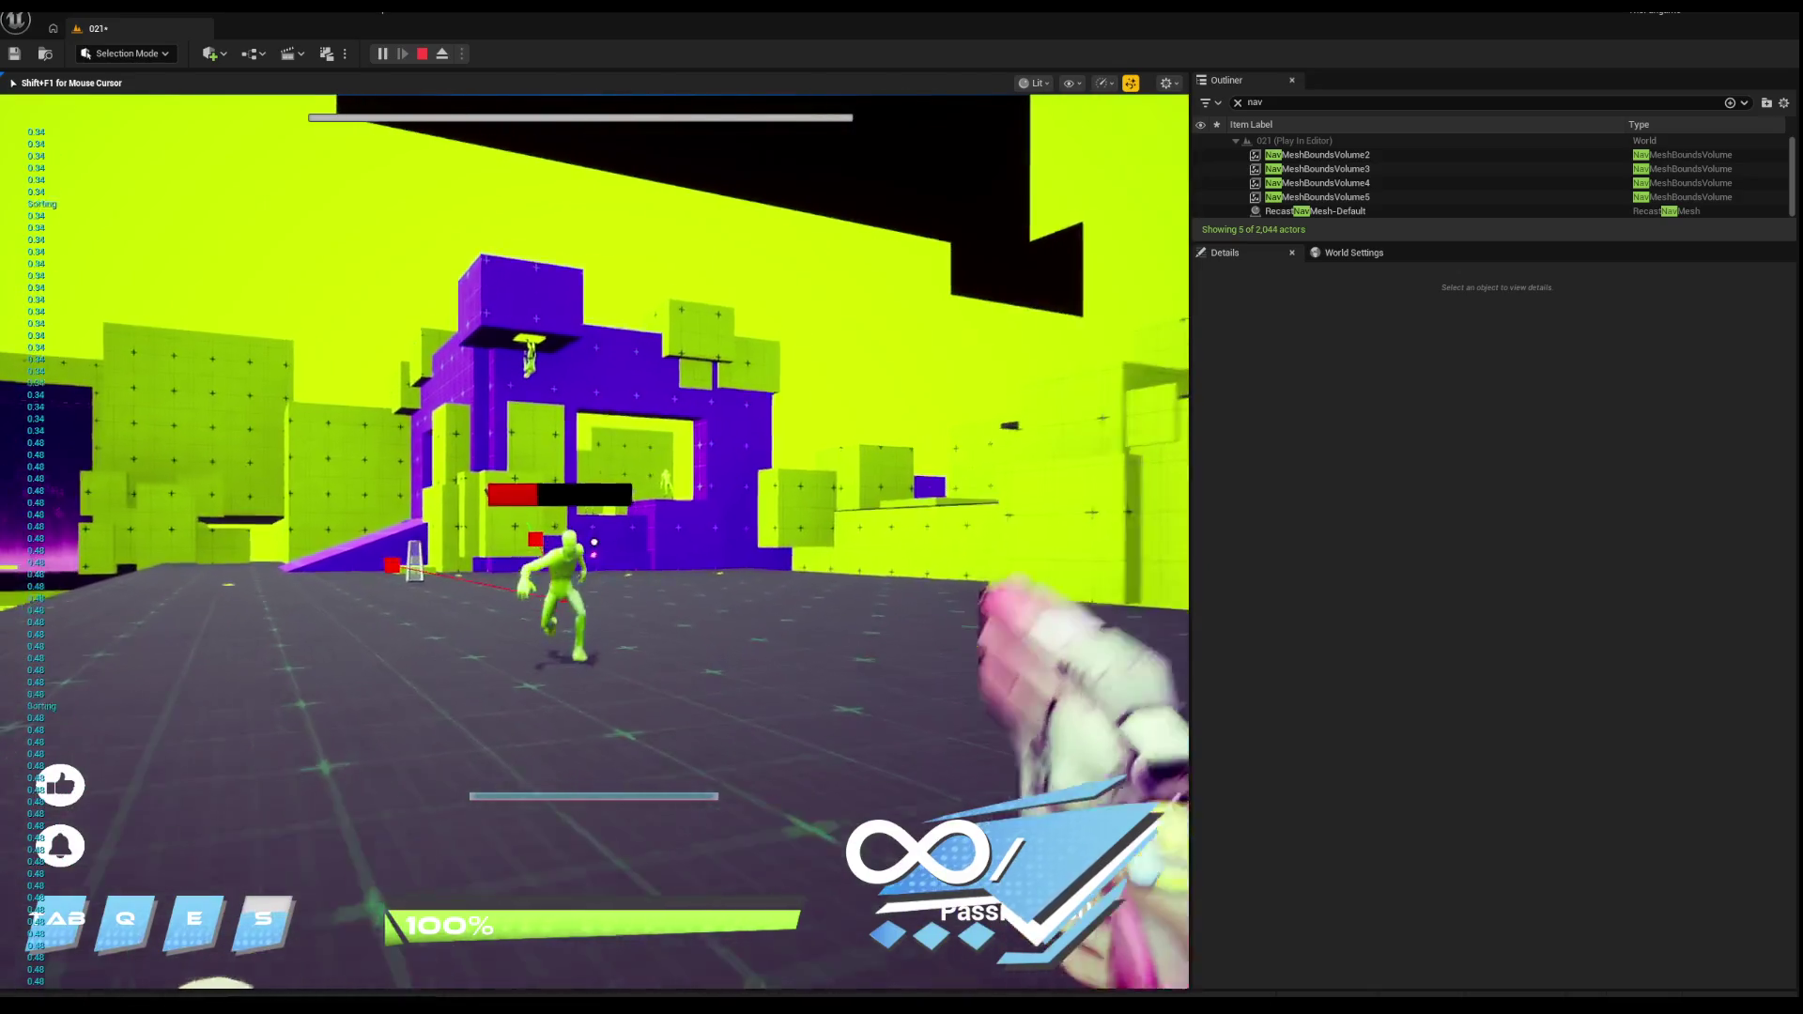
{"action": "key", "text": "s"}
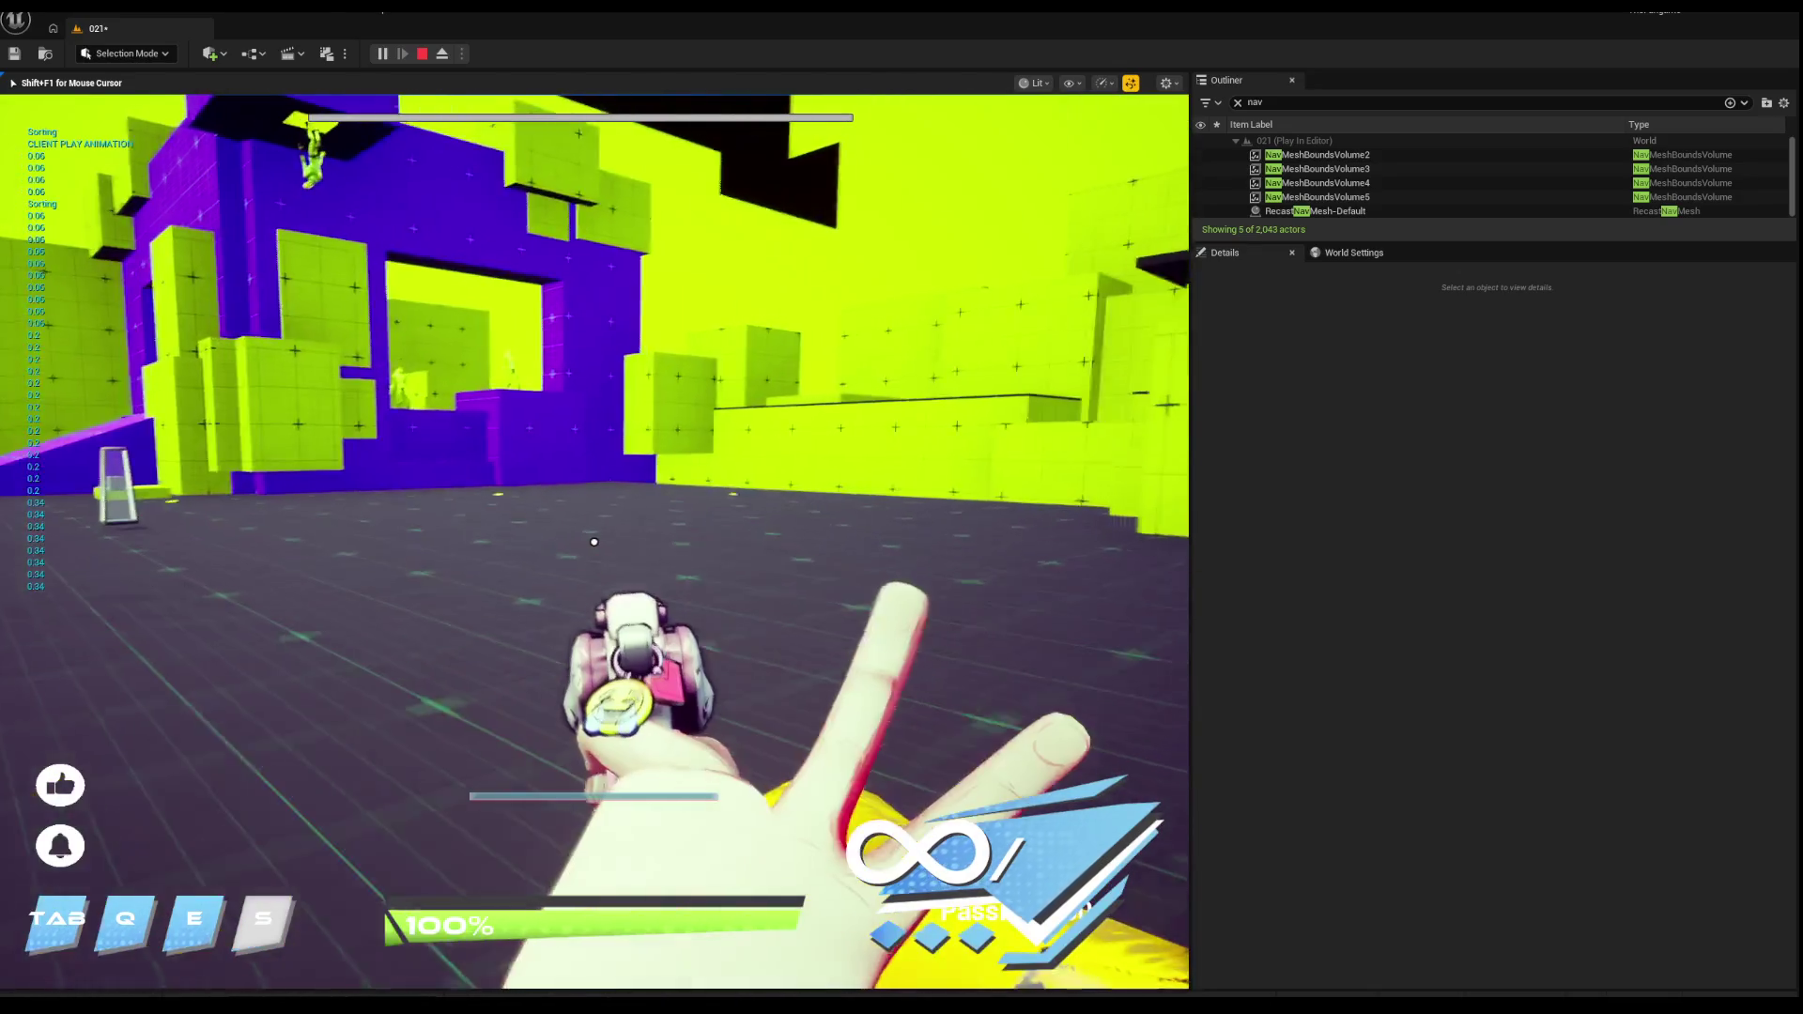
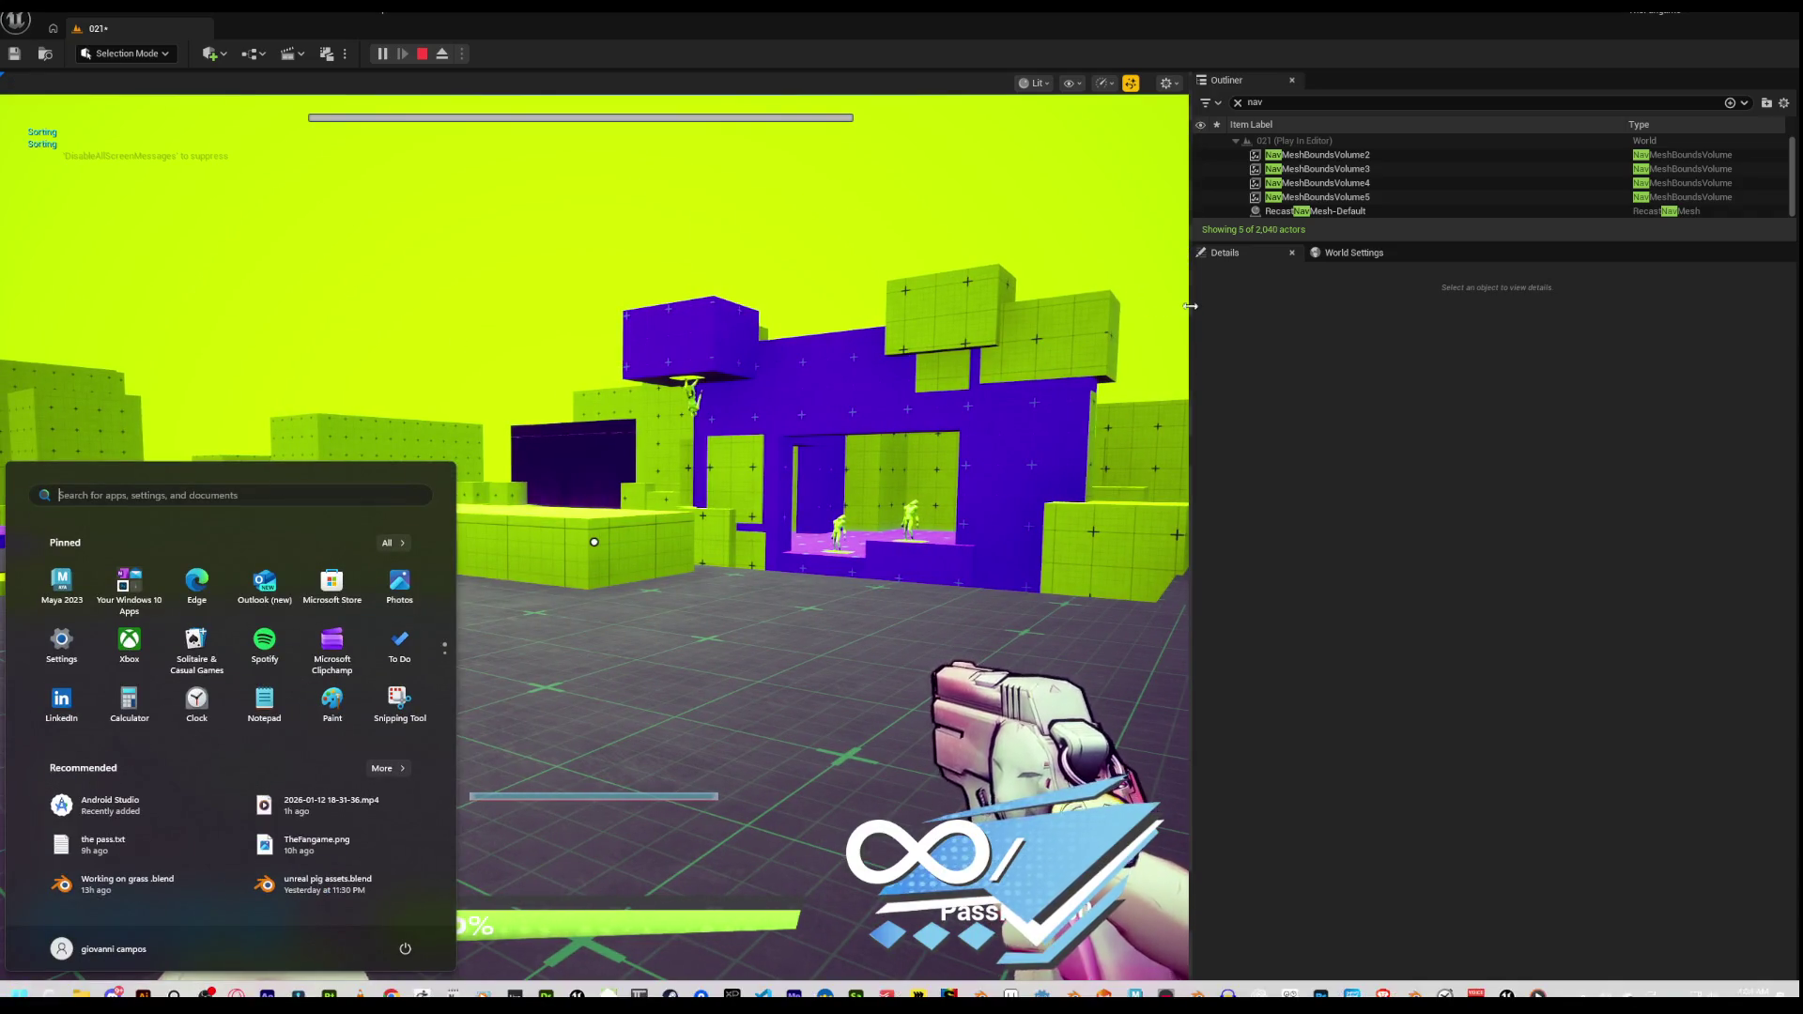
Step: Widen the game view past the Outliner and shoot down the approaching enemy
{"action": "mouse_move", "coordinate": [1189, 306]}
{"action": "left_mouse_down"}
{"action": "mouse_move", "coordinate": [1662, 293]}
{"action": "mouse_move", "coordinate": [1572, 290]}
{"action": "left_mouse_up"}
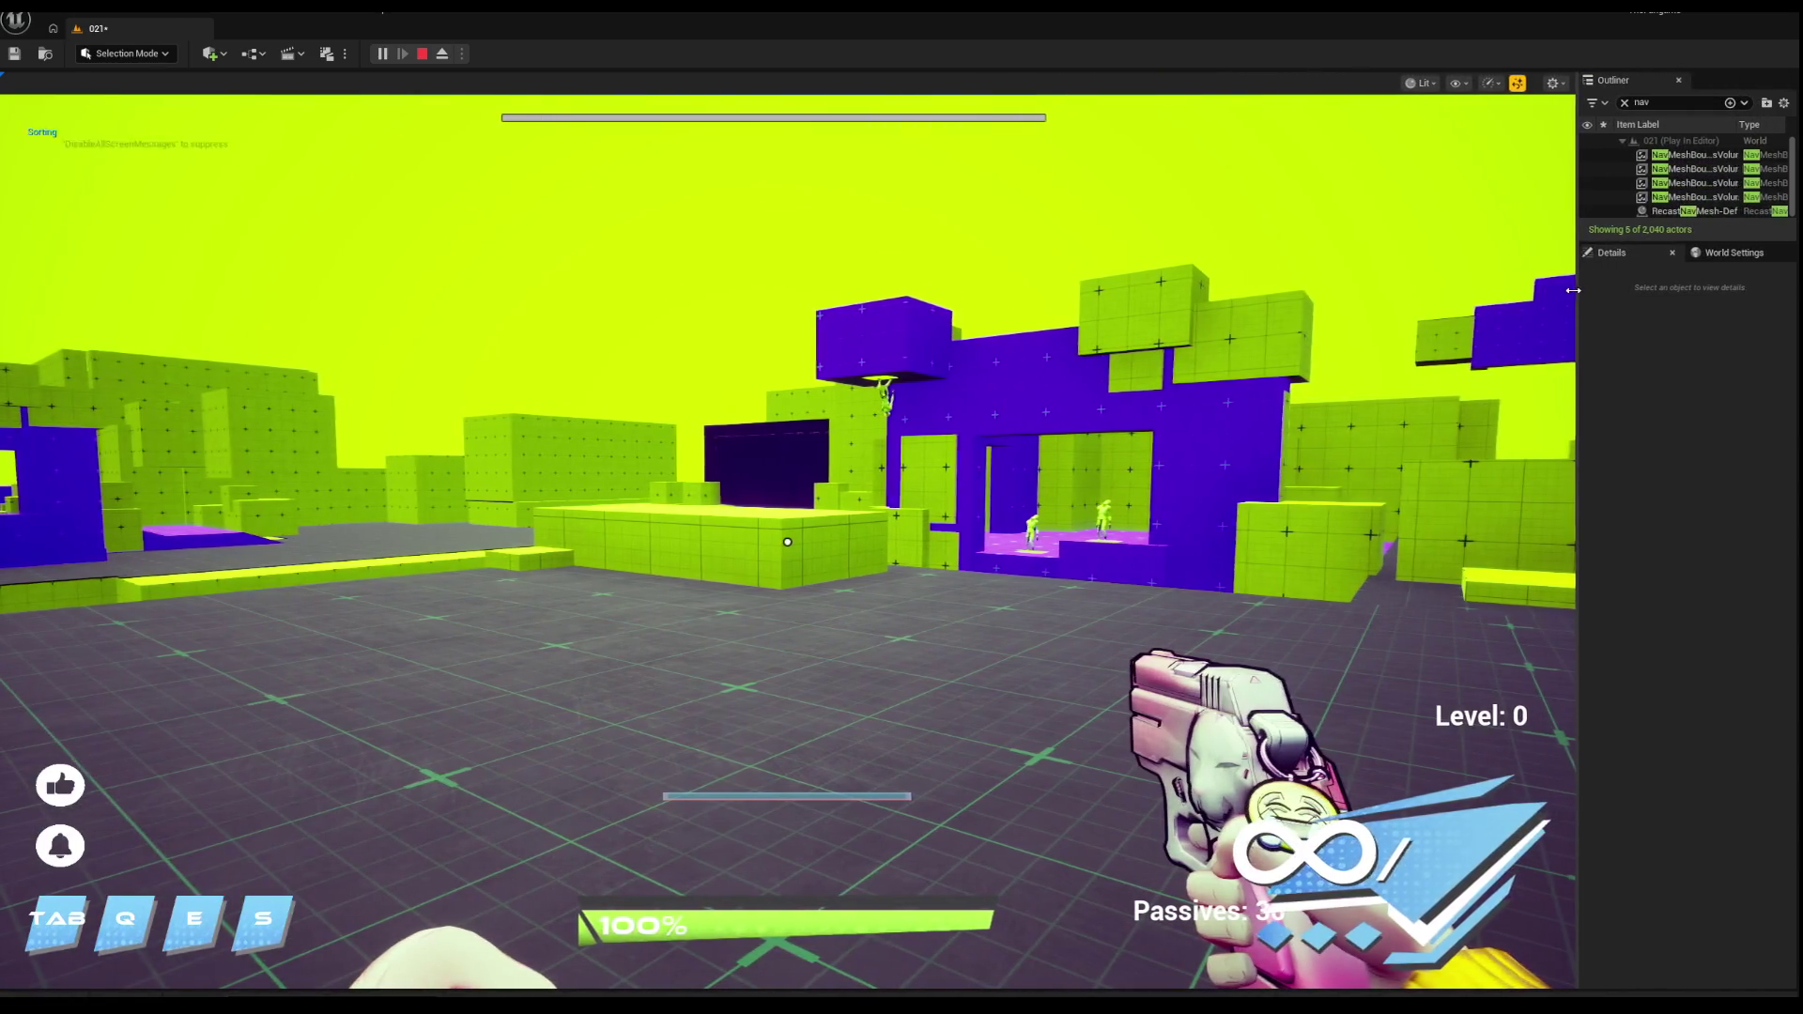
{"action": "left_click", "coordinate": [1056, 388]}
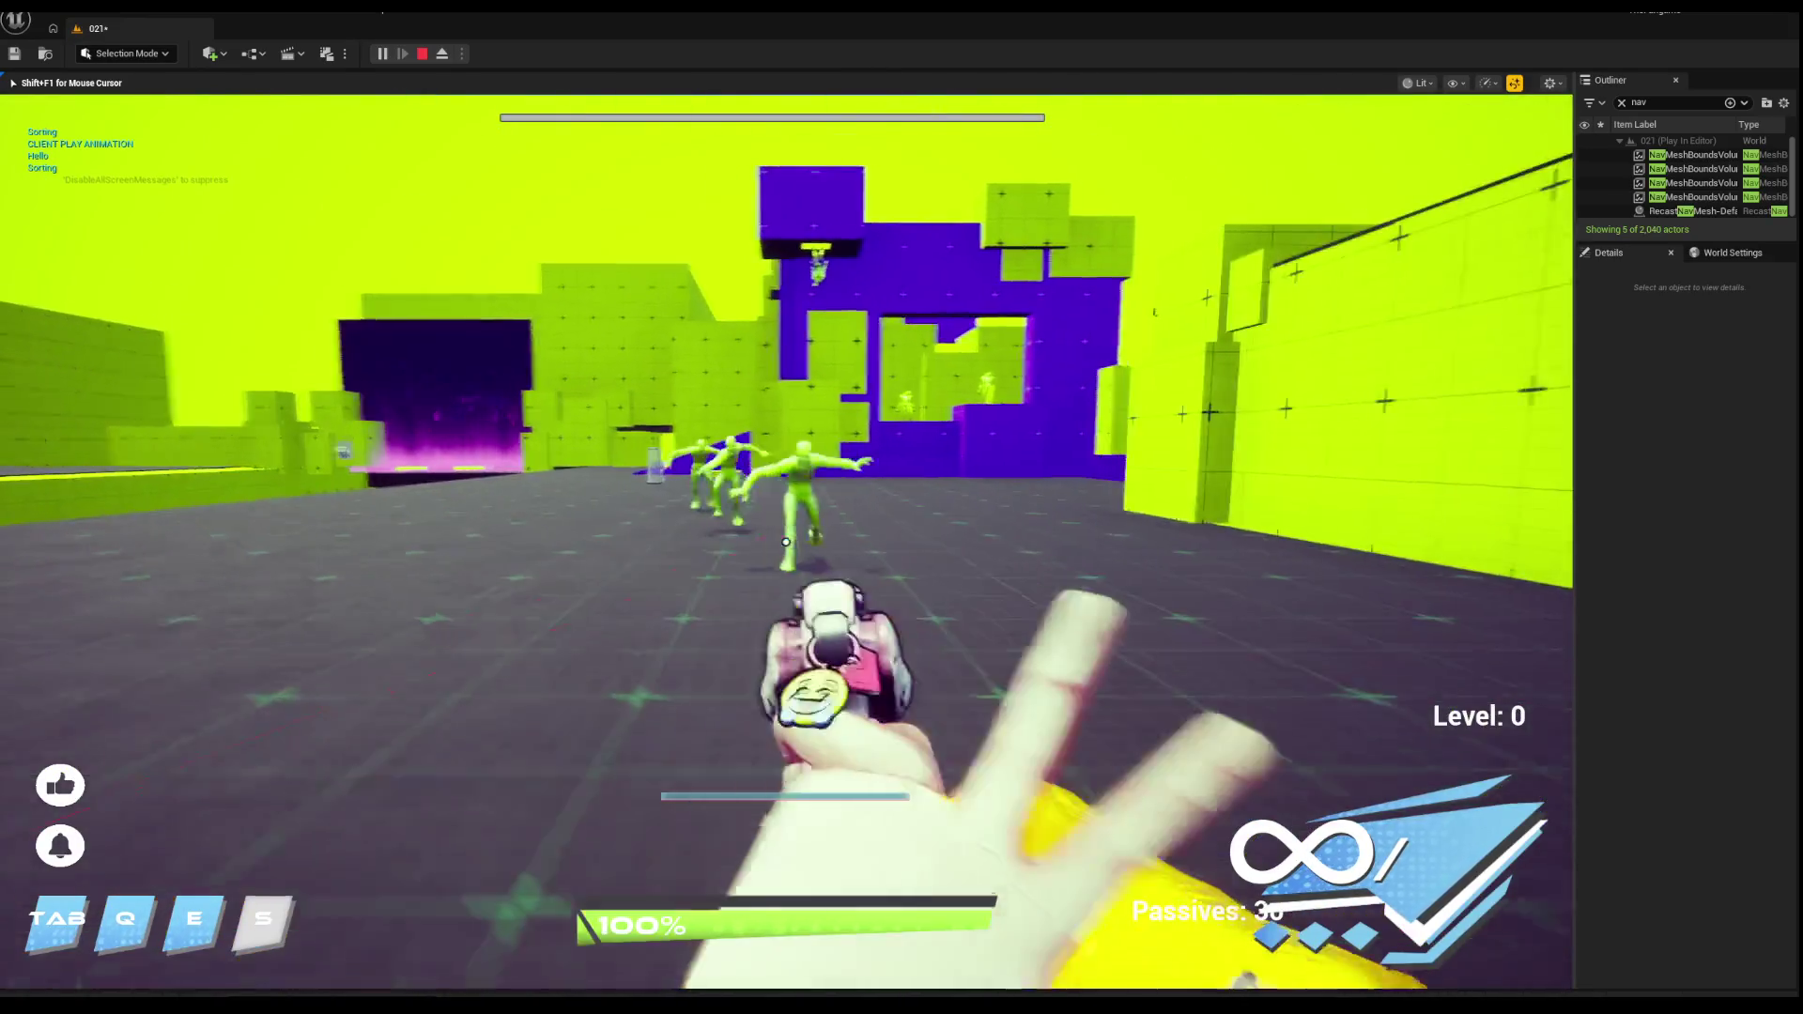
{"action": "left_click", "coordinate": [786, 542]}
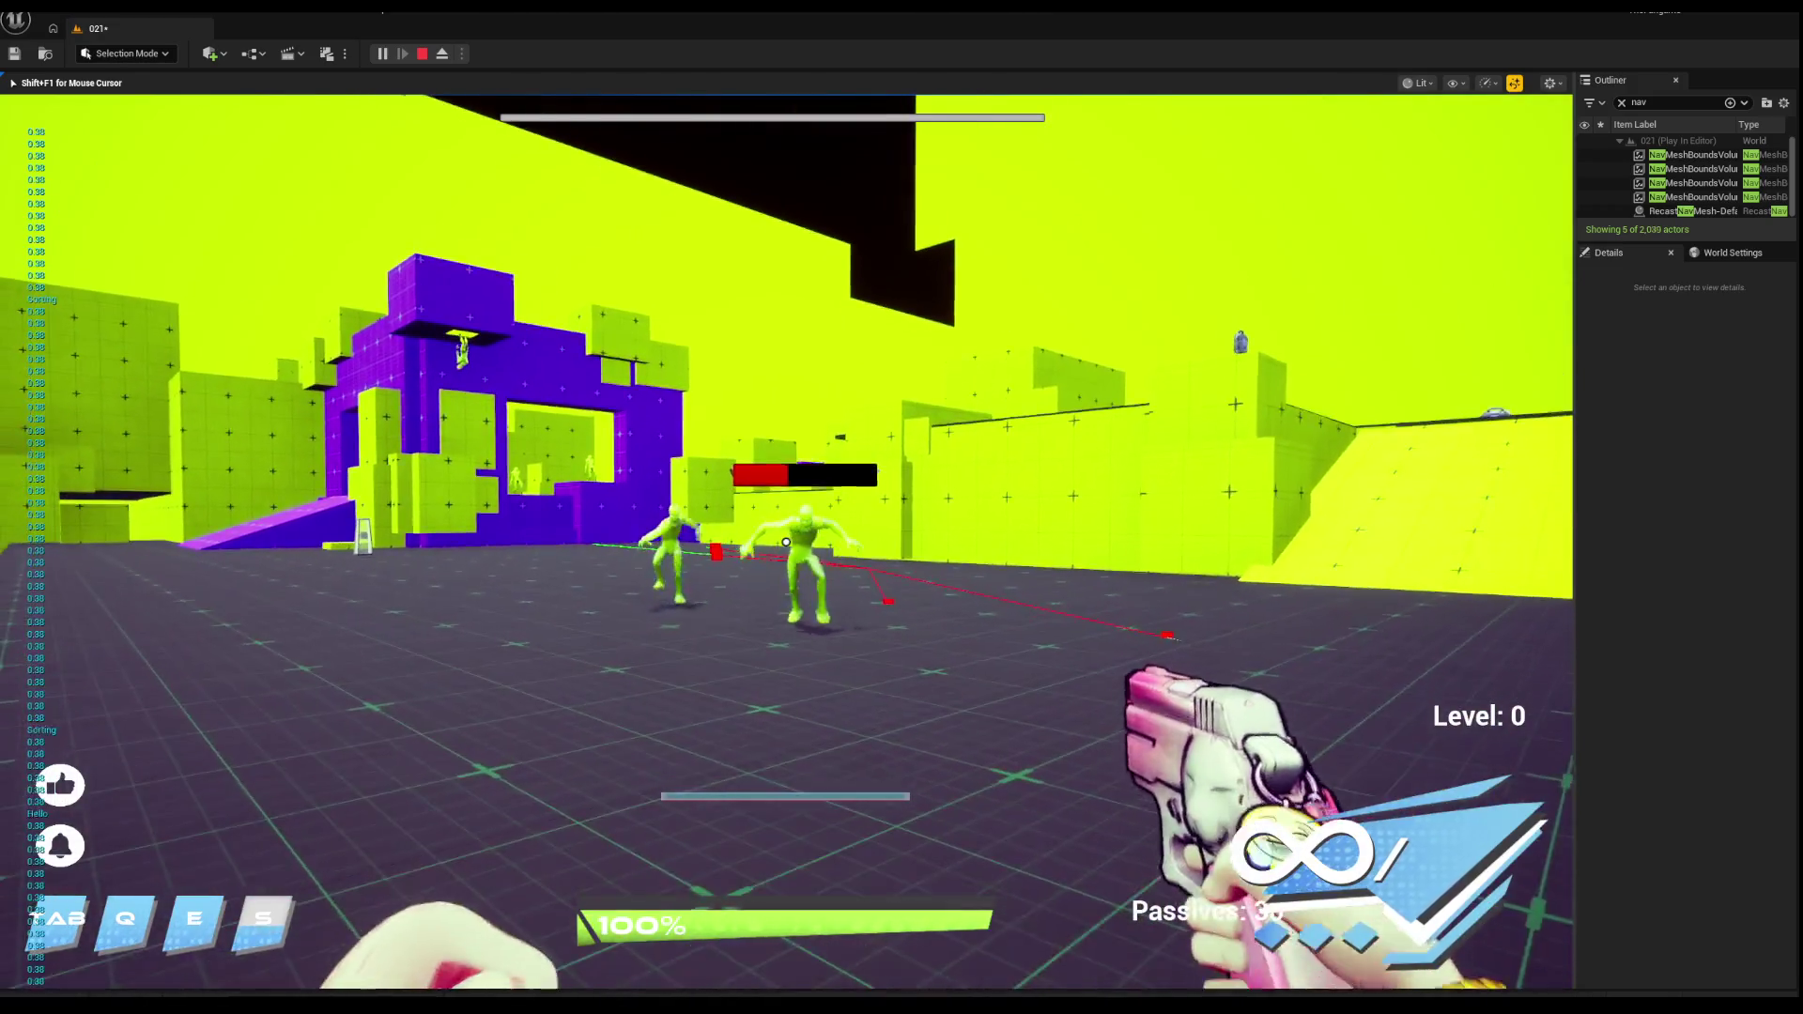
{"action": "left_click", "coordinate": [786, 541]}
{"action": "left_click", "coordinate": [786, 542]}
{"action": "left_click", "coordinate": [786, 542]}
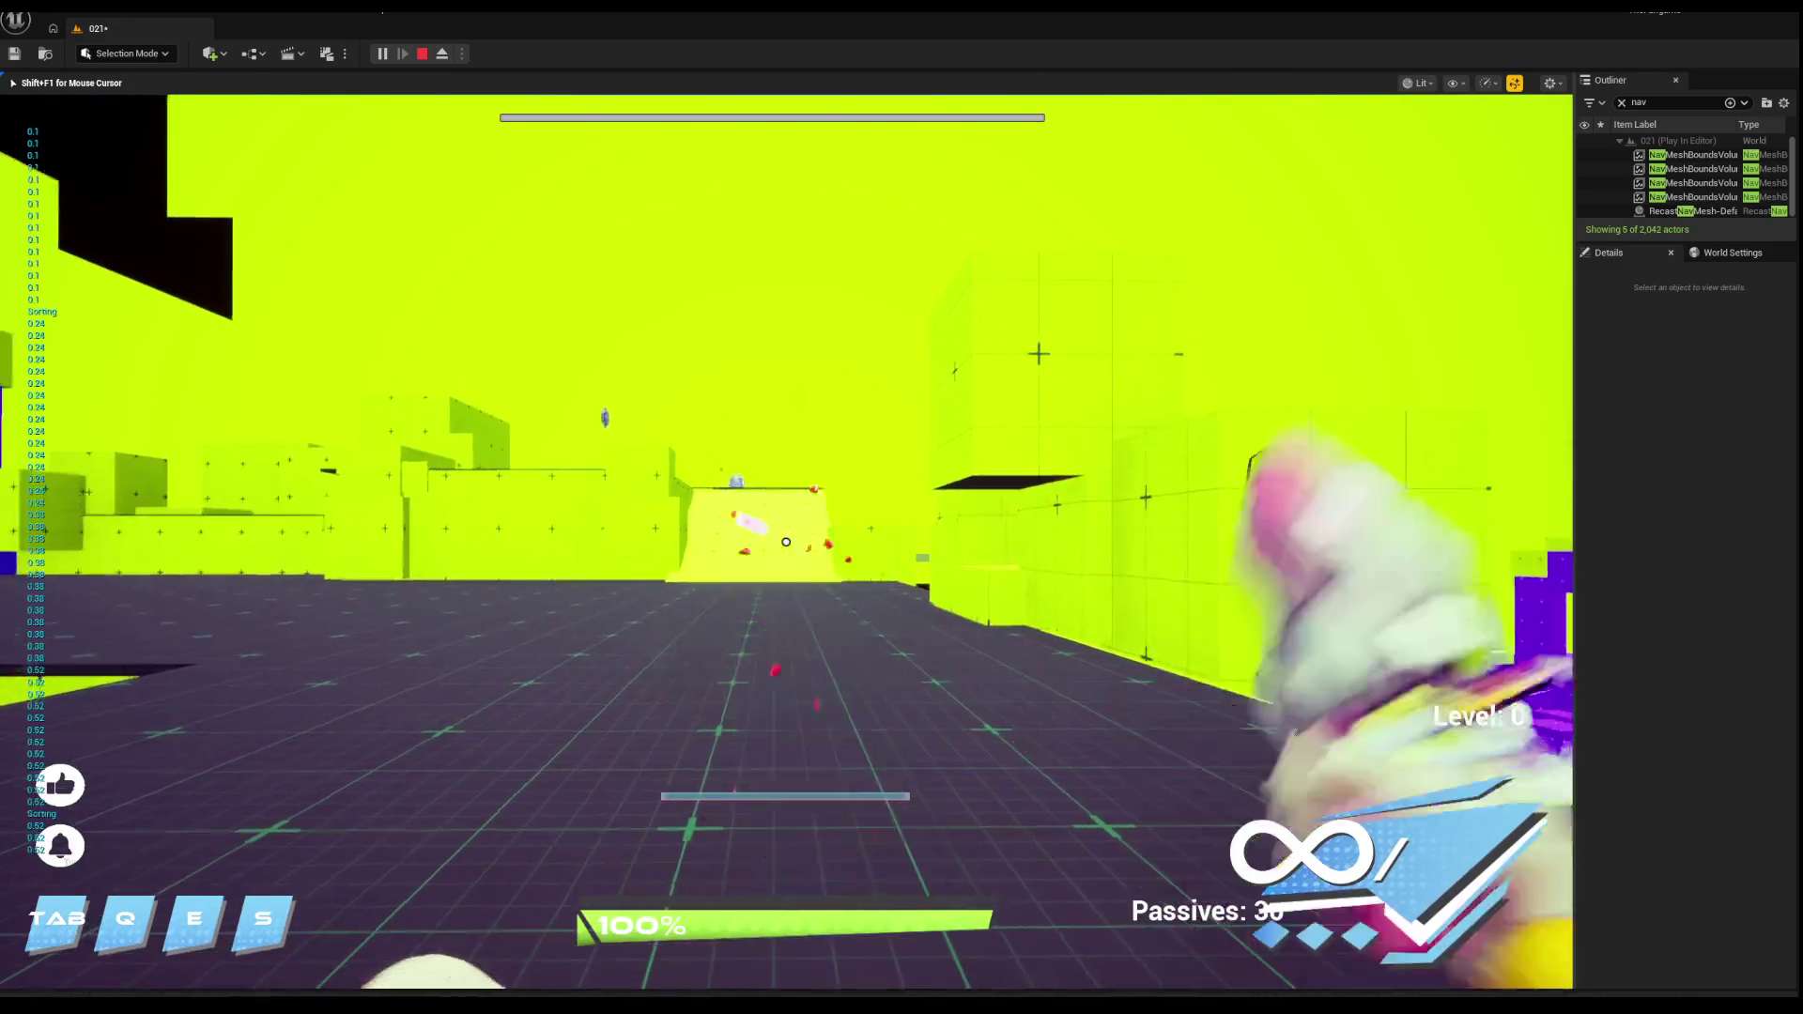
Step: Fire toward the purple structures, punch, advance on the enemies, then end the session
{"action": "left_click", "coordinate": [786, 541]}
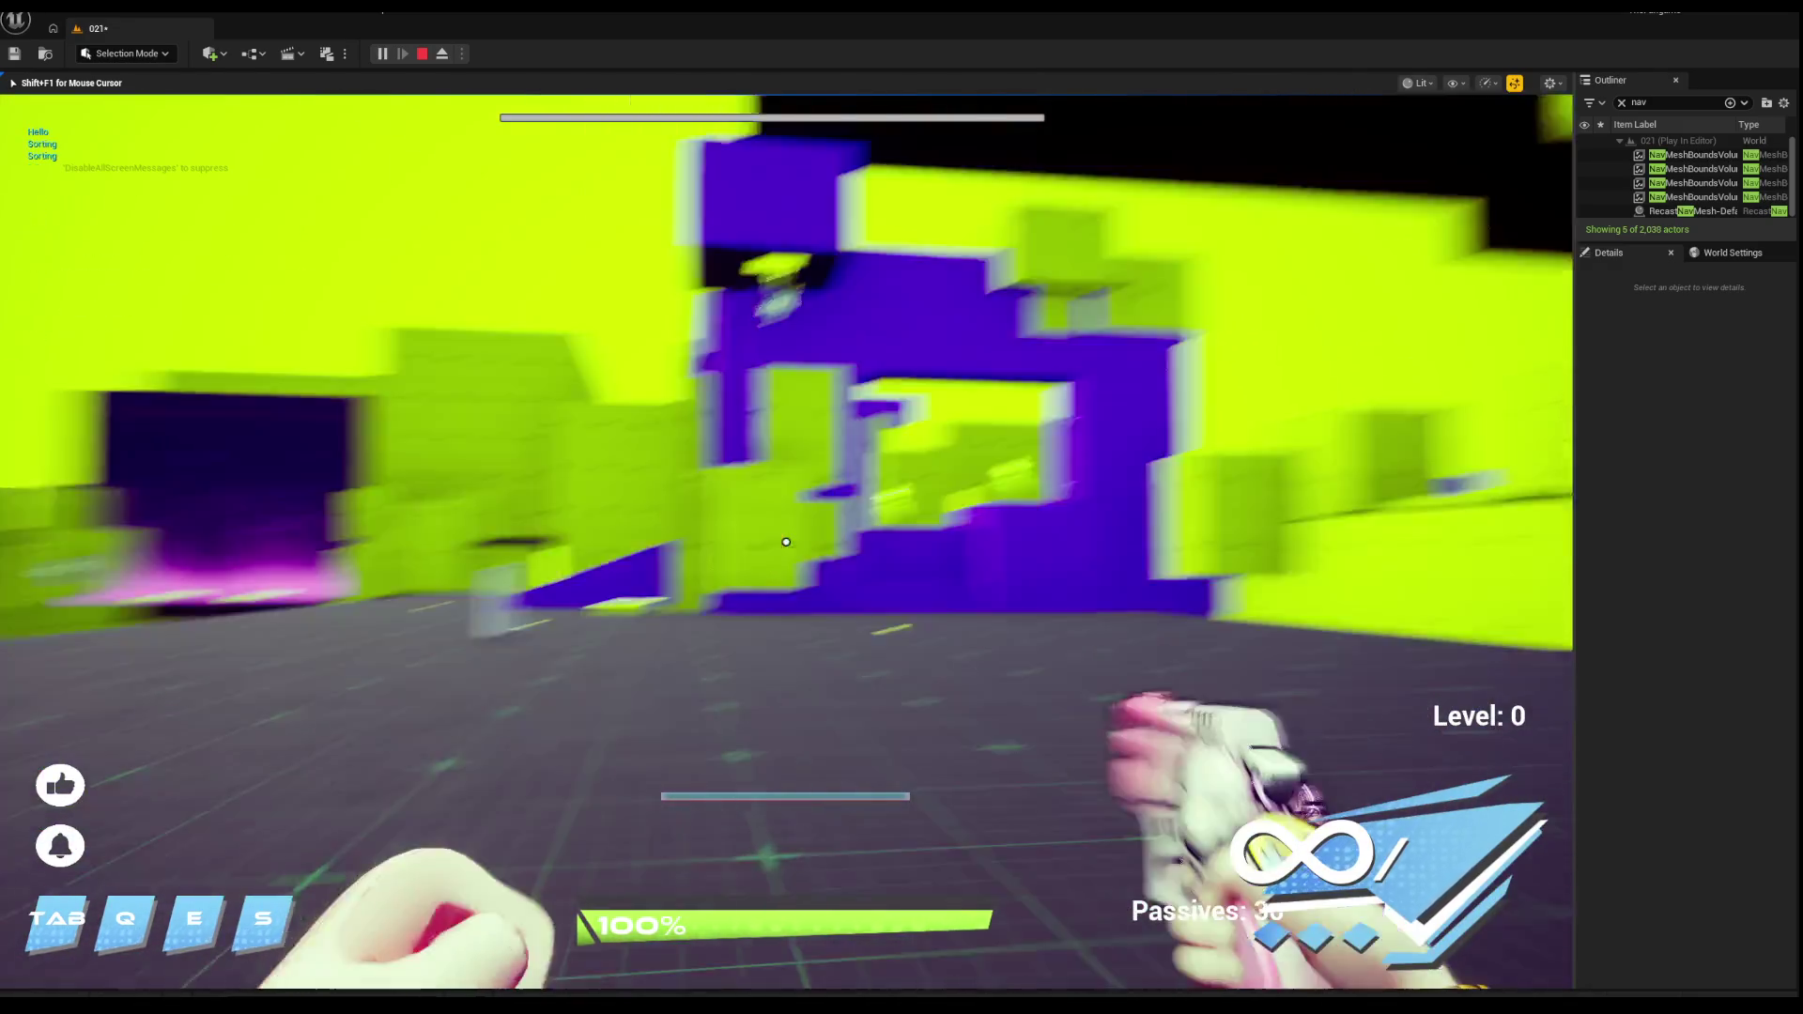
{"action": "key", "text": "s"}
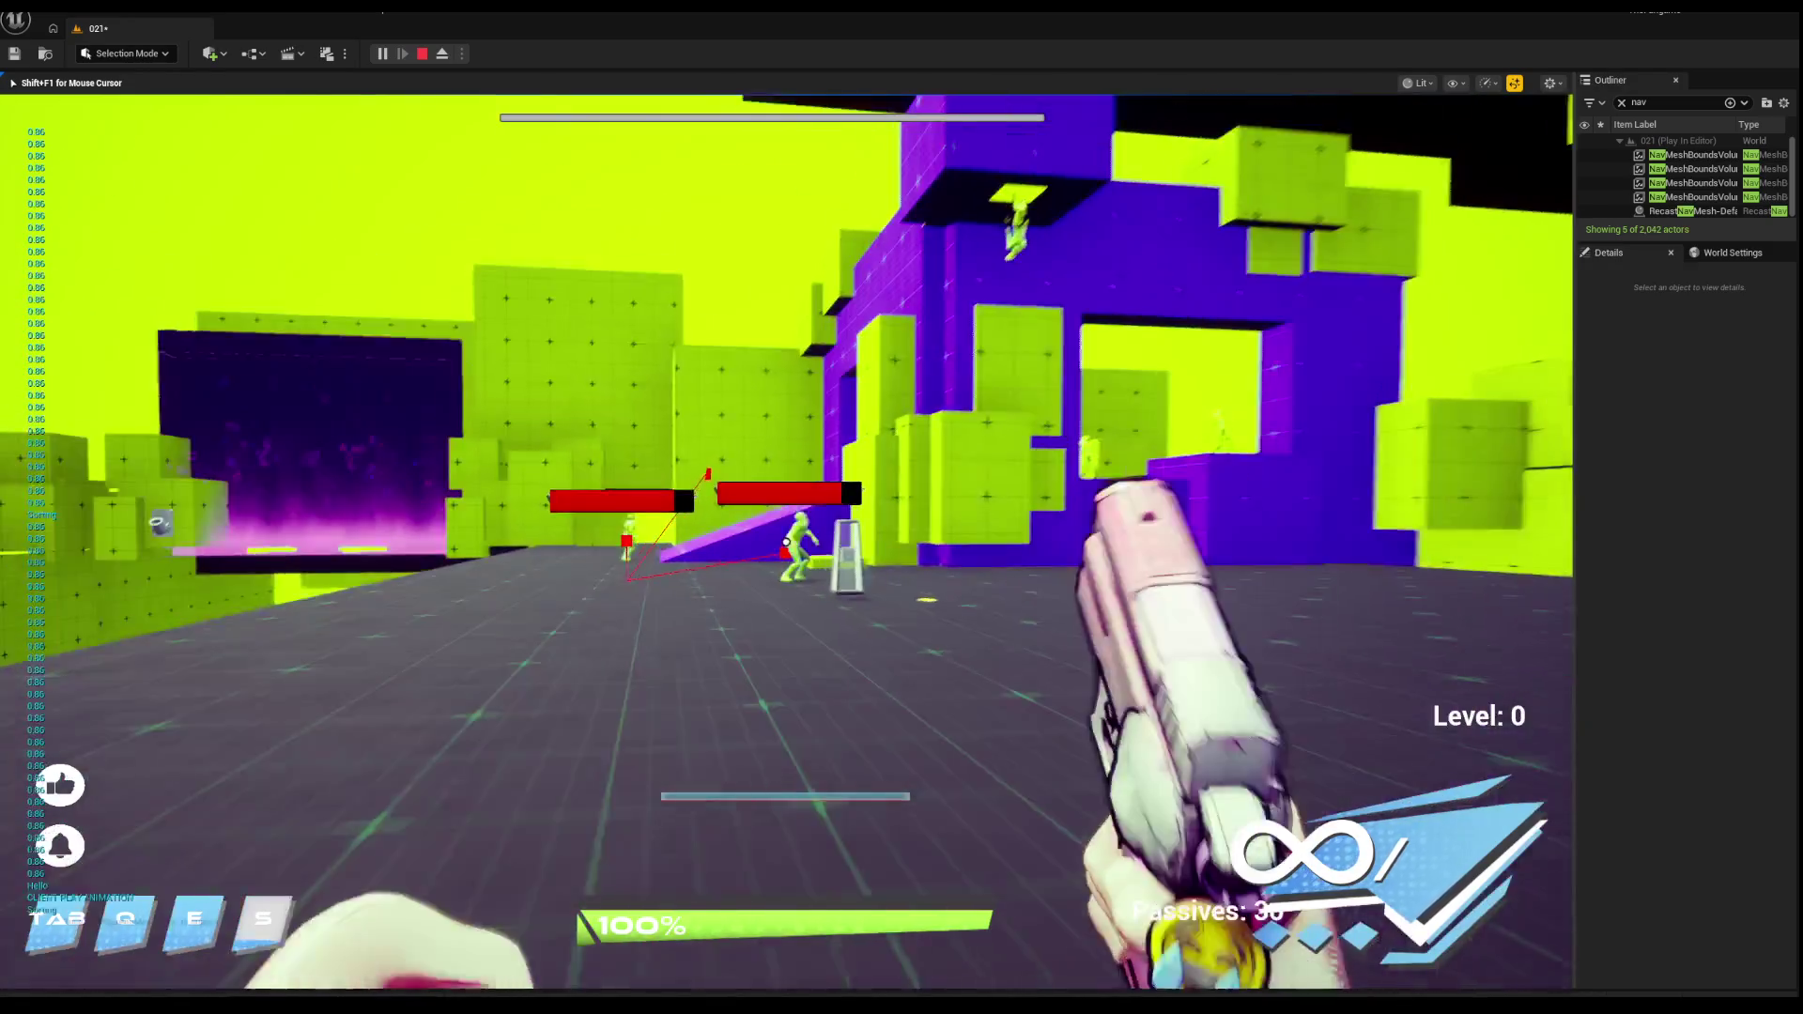
{"action": "key", "text": "w"}
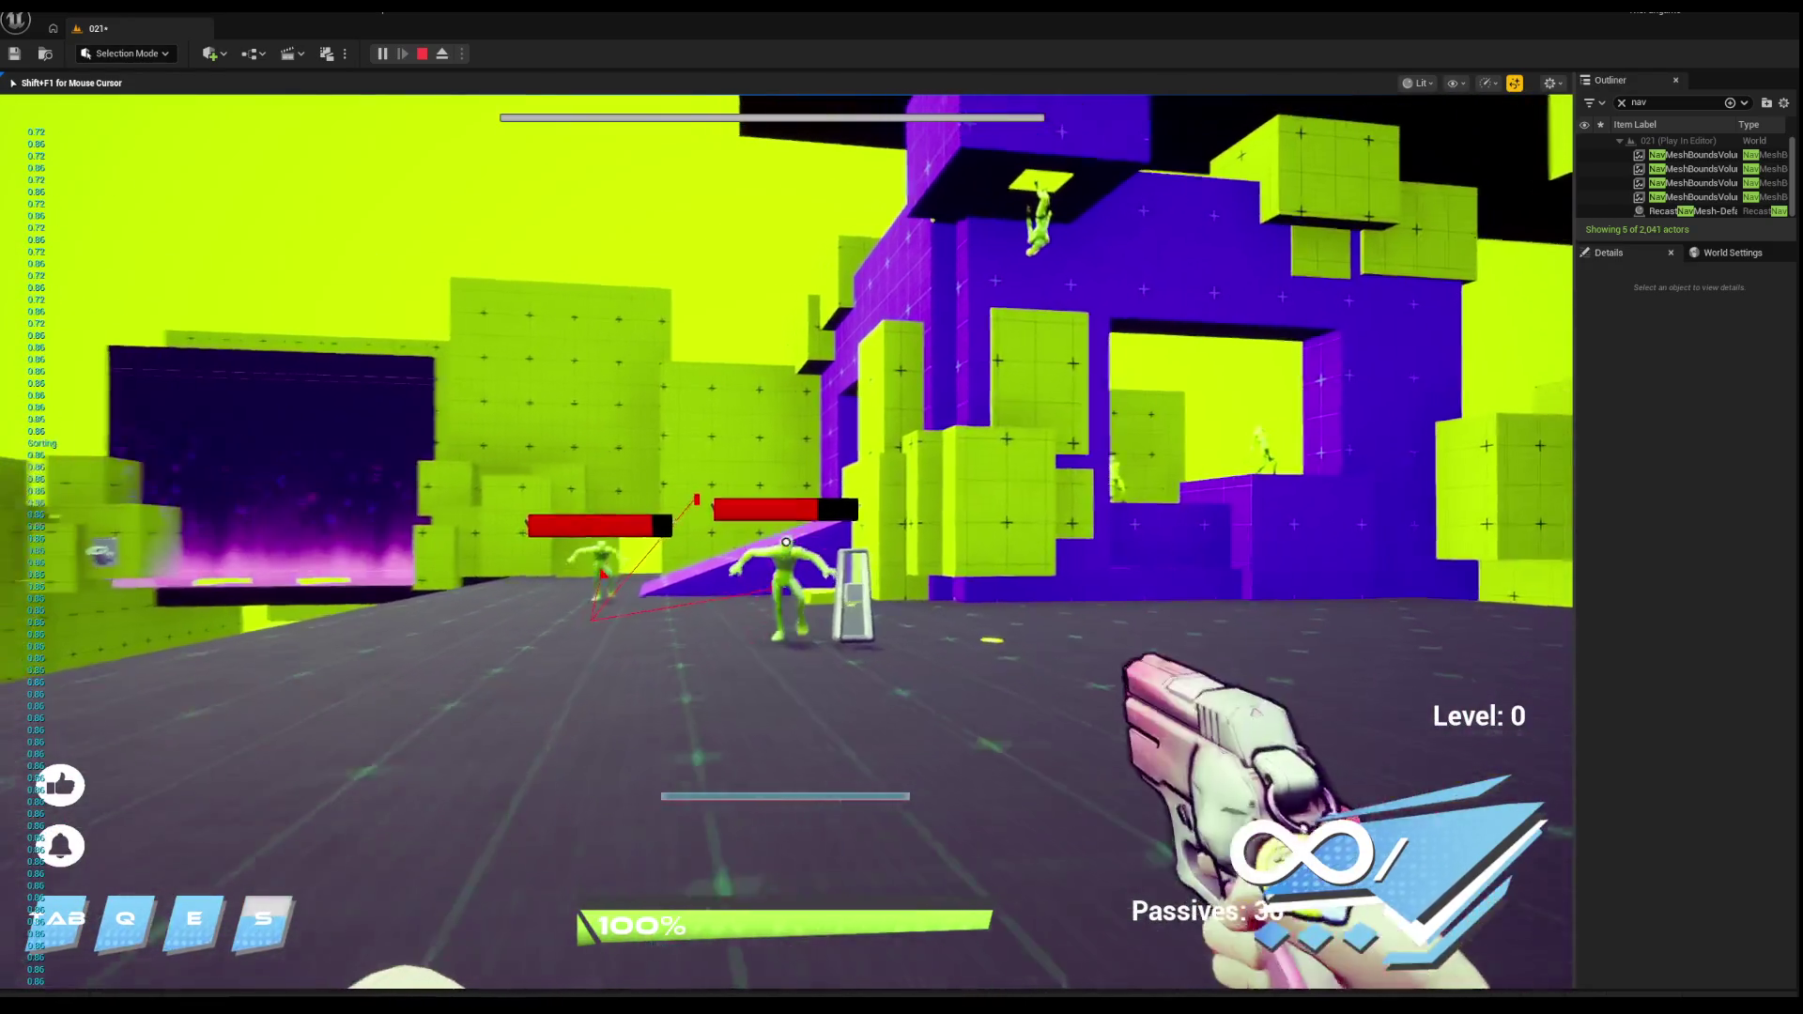
{"action": "left_click", "coordinate": [786, 542]}
{"action": "key", "text": "Escape"}
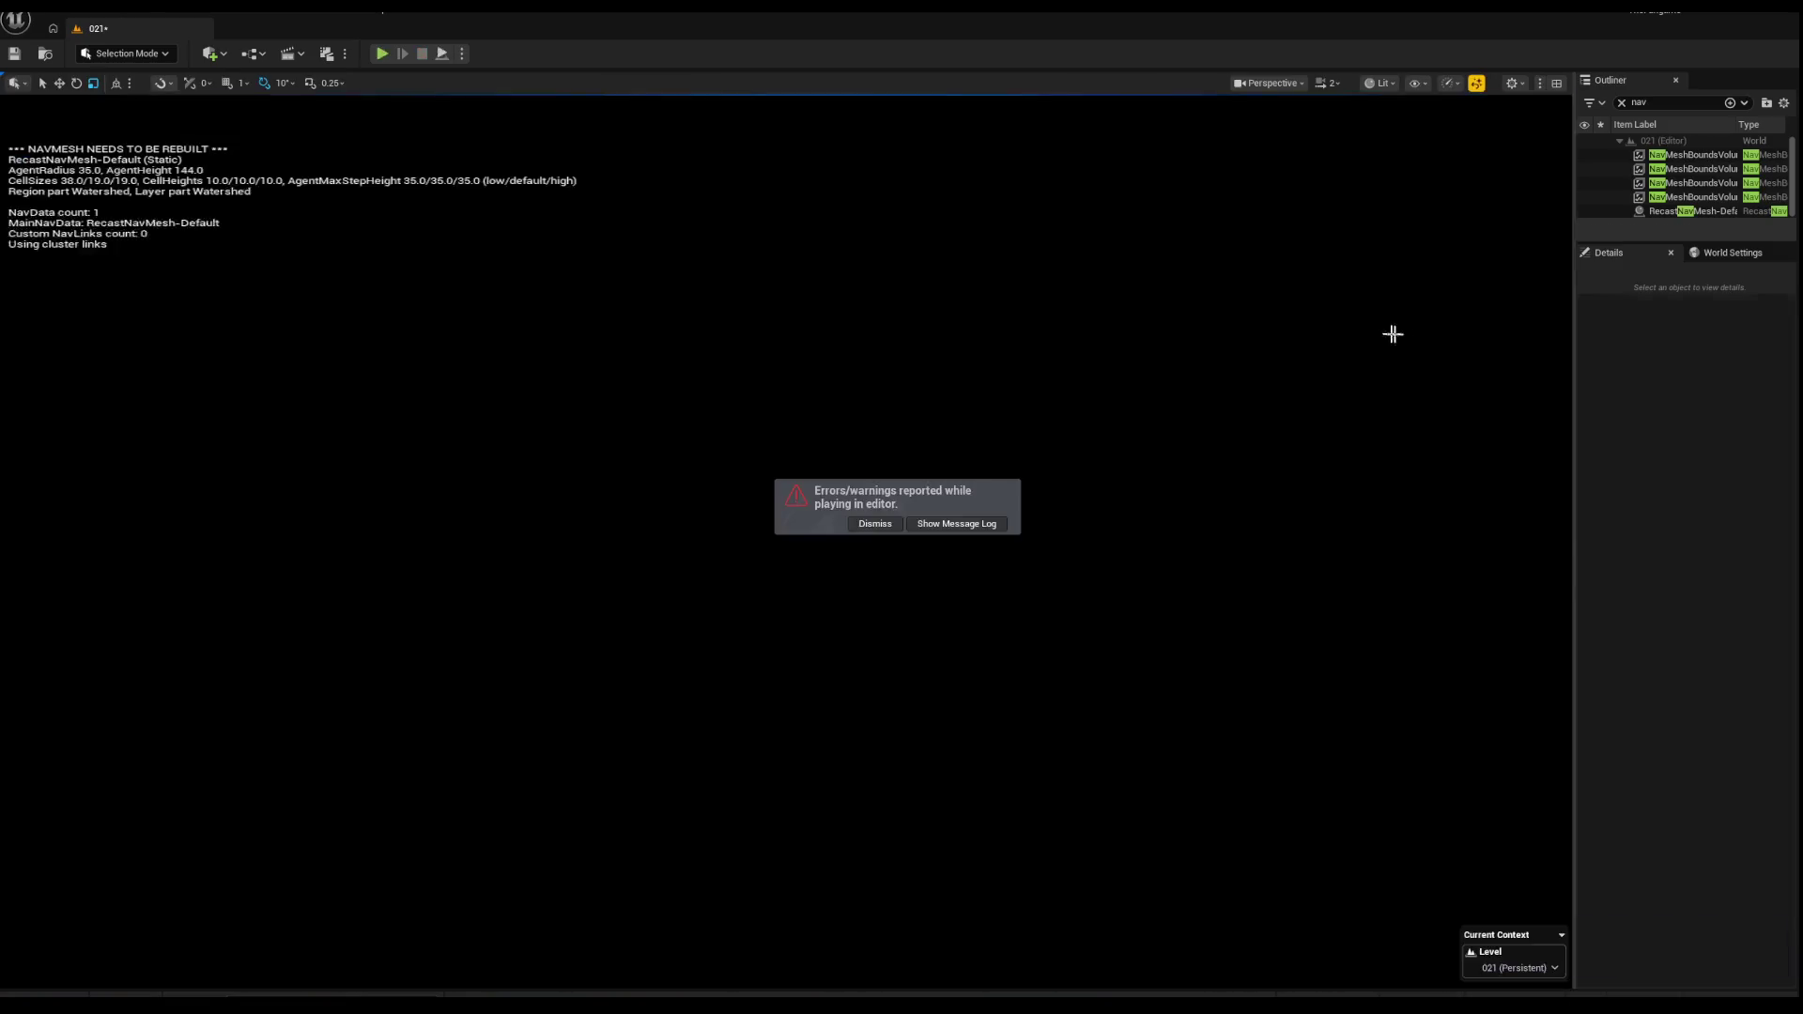
Step: Fly the editor camera over the purple floor and block corridor, back to the player start
{"action": "scroll", "coordinate": [787, 543], "scroll_direction": "up", "scroll_amount": 2}
{"action": "key", "text": "w"}
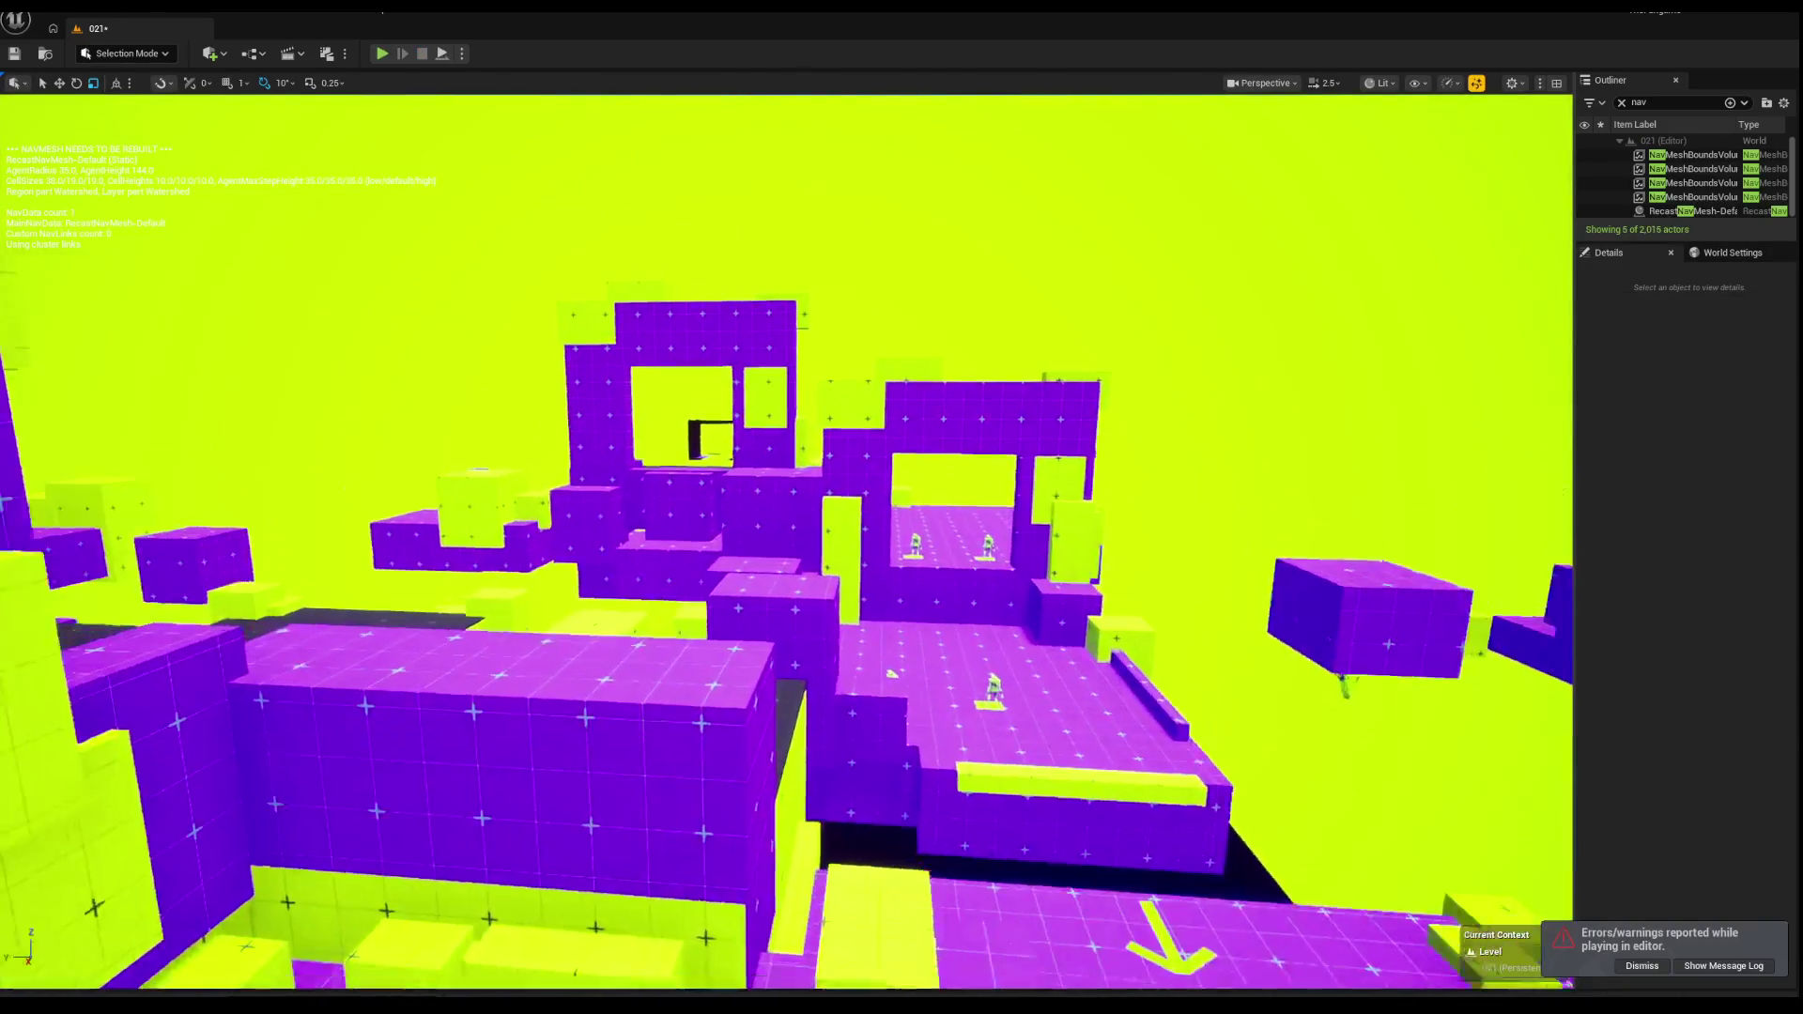
{"action": "scroll", "coordinate": [787, 542], "scroll_direction": "up", "scroll_amount": 1}
{"action": "key", "text": "w"}
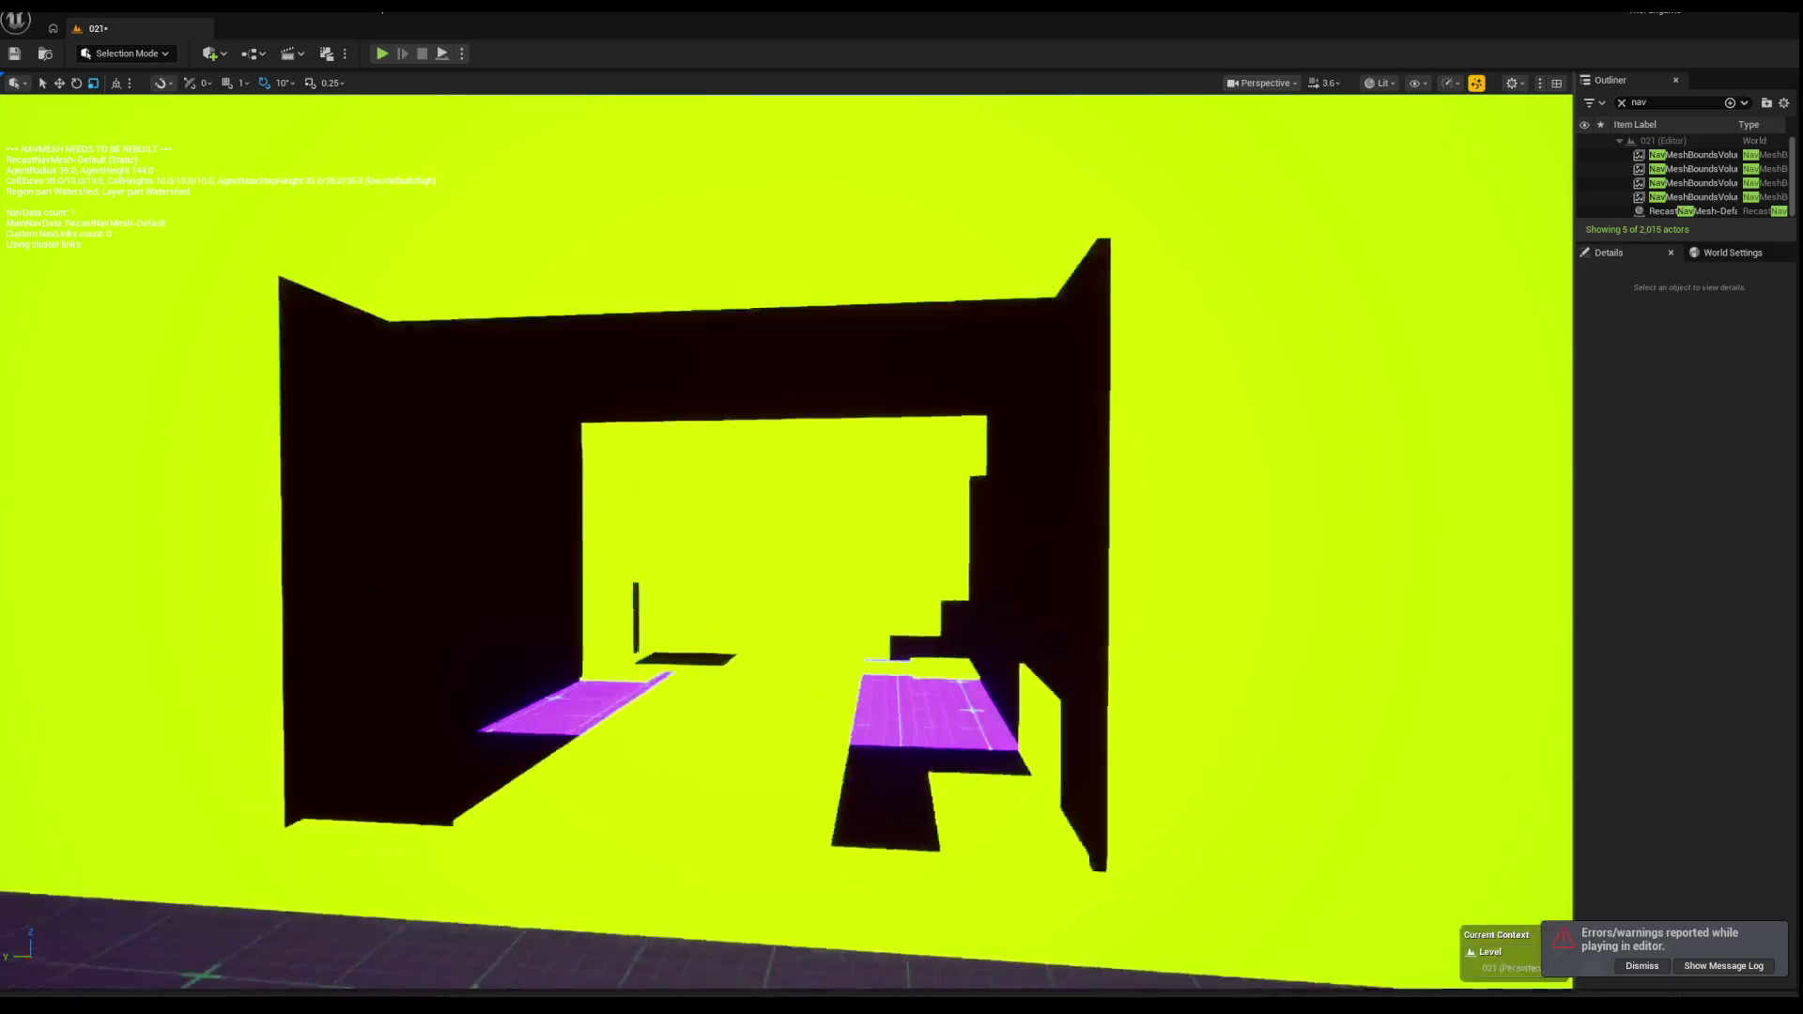
{"action": "key", "text": "w"}
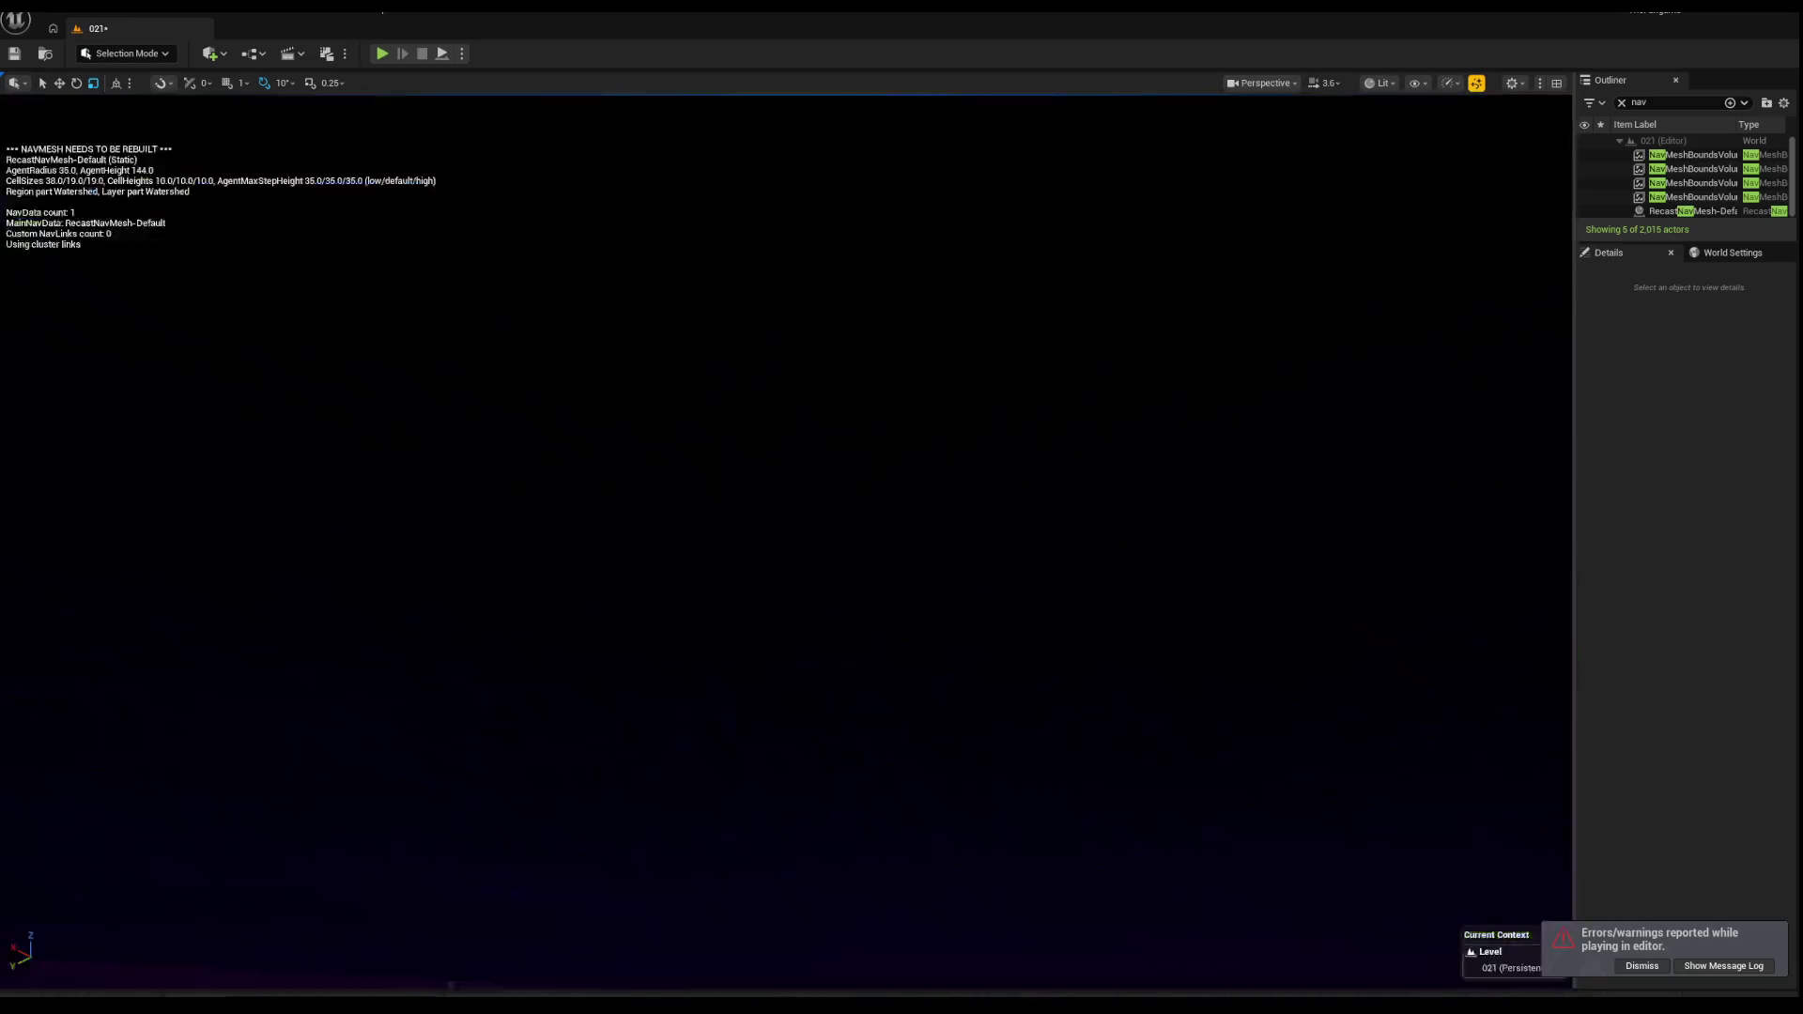
{"action": "key", "text": "e"}
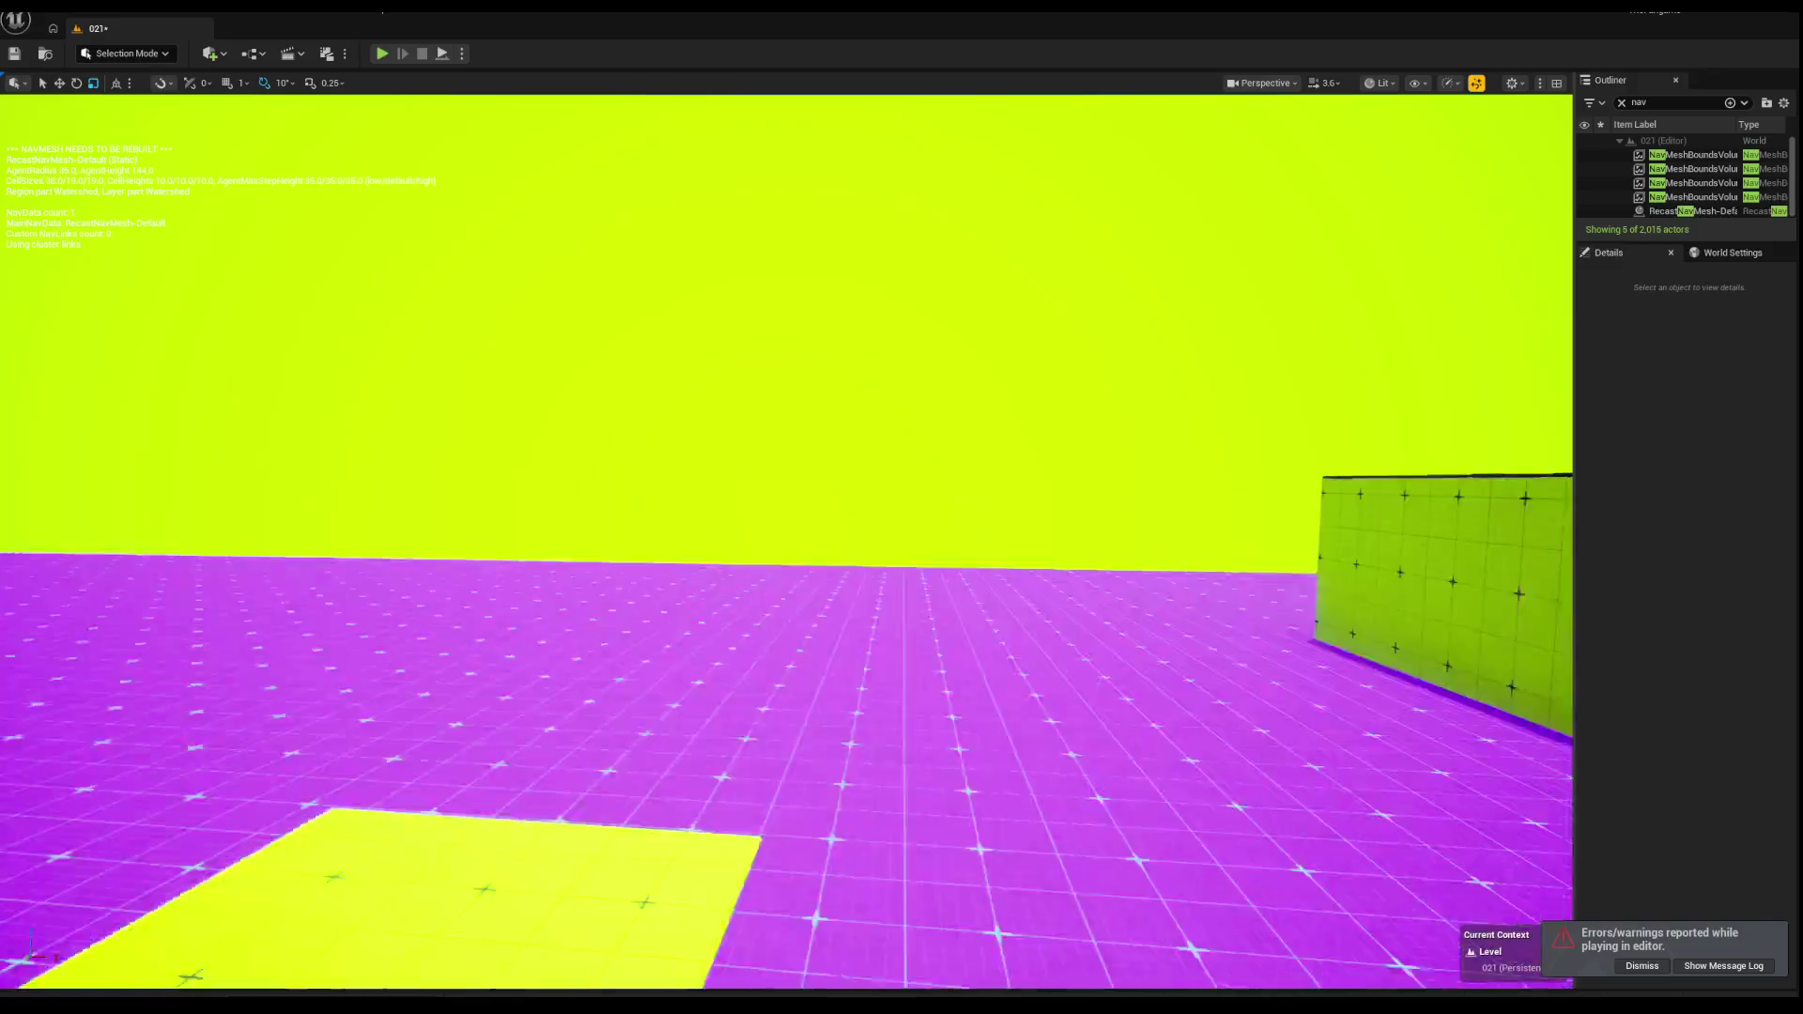
{"action": "key", "text": "s"}
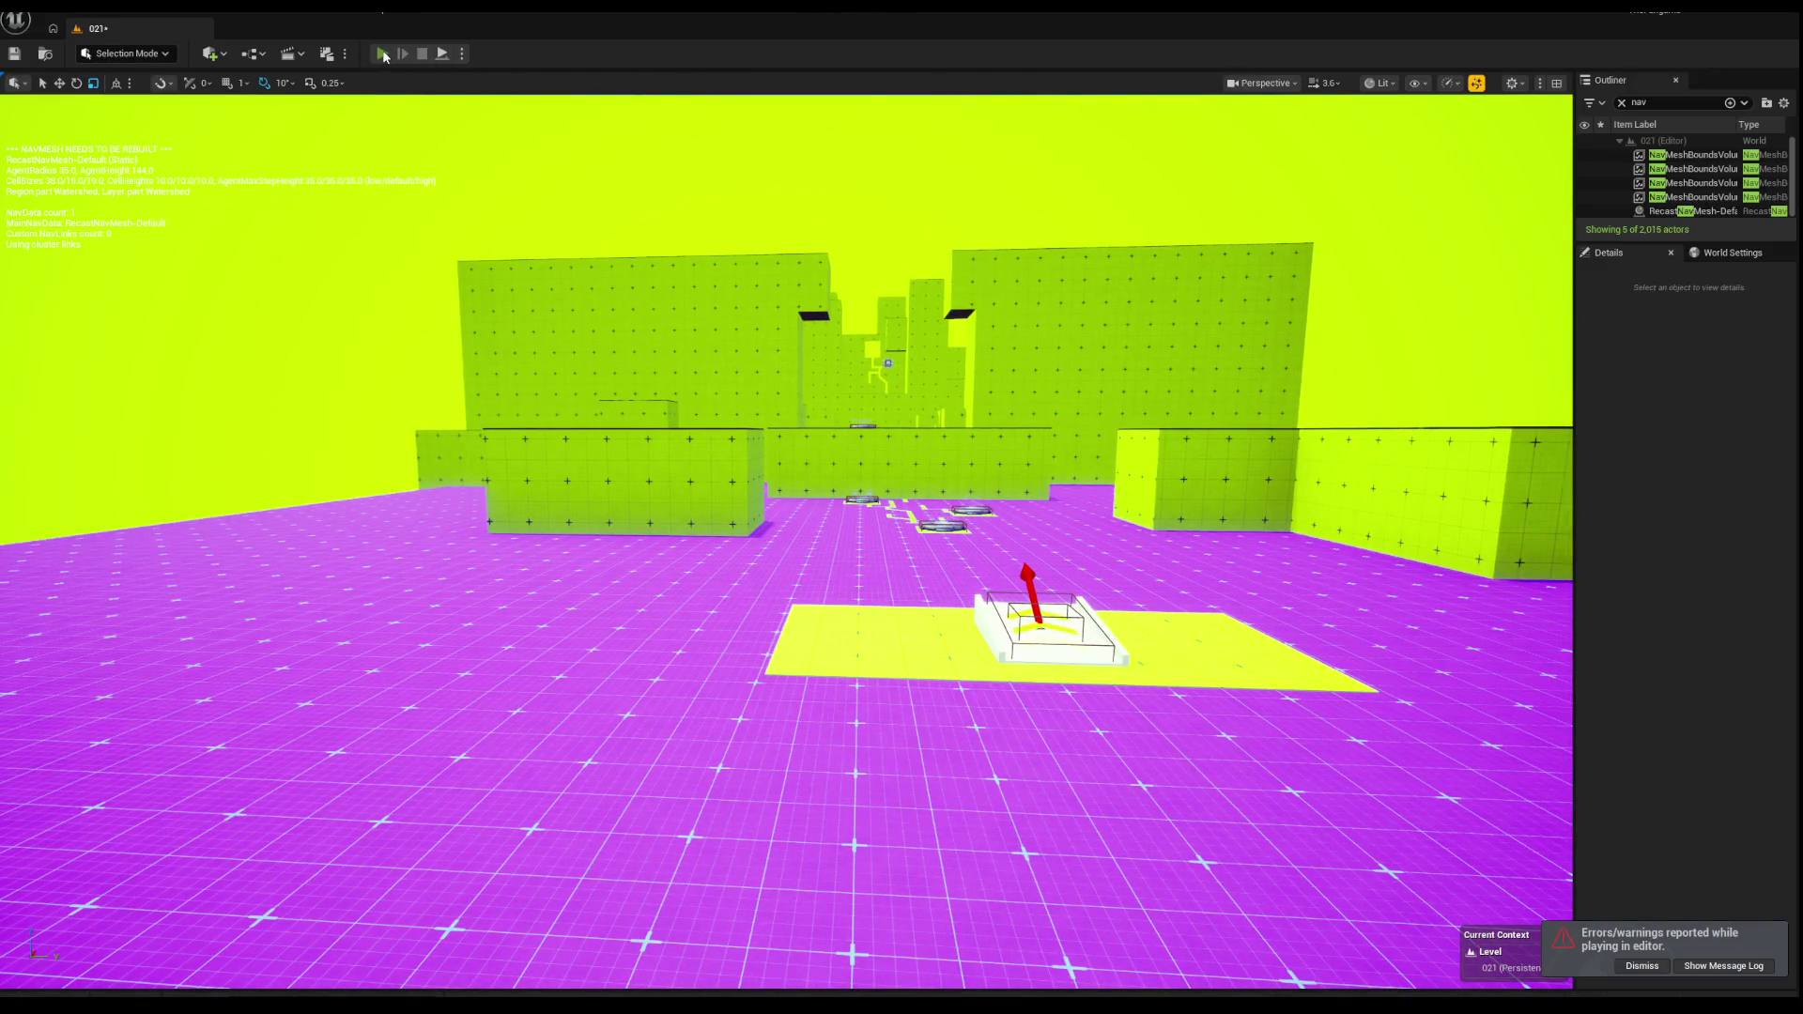
Step: Start a playtest and pick Emo in the developer menu to get the minigun
{"action": "key", "text": "alt+p"}
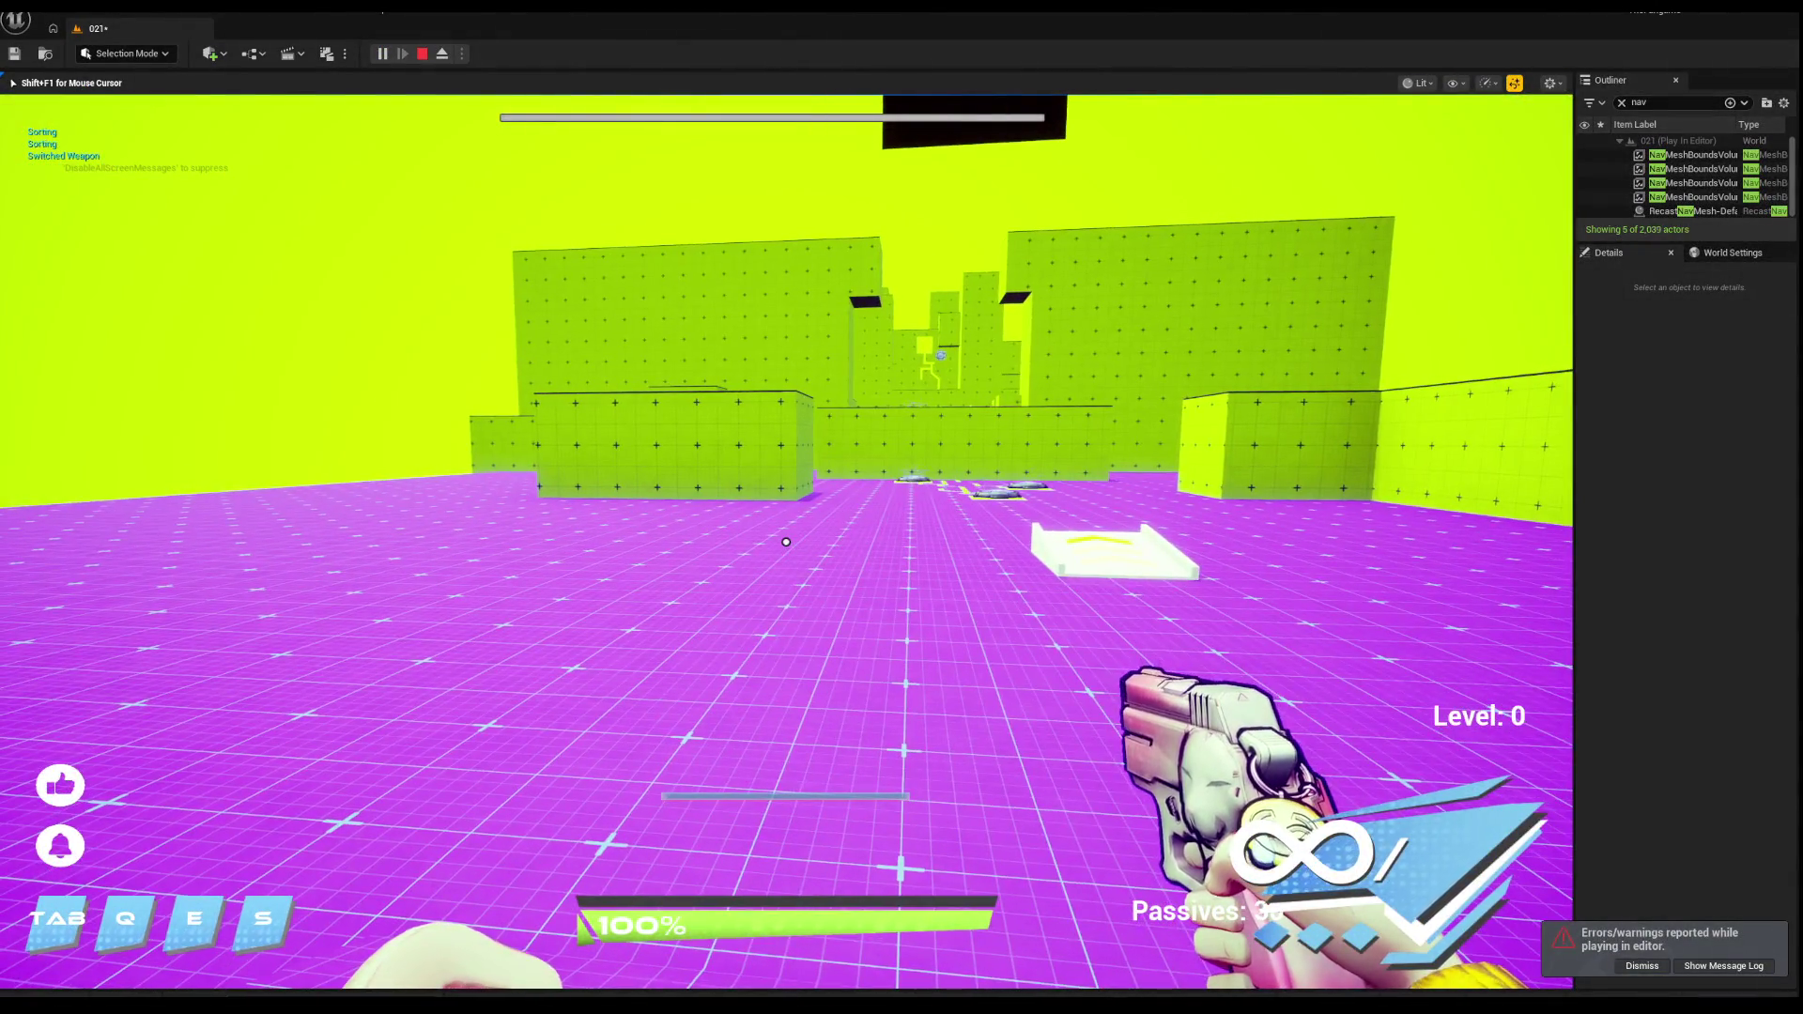
{"action": "key", "text": "m"}
{"action": "left_click", "coordinate": [779, 490]}
{"action": "scroll", "coordinate": [786, 541], "scroll_direction": "down", "scroll_amount": 1}
Step: Walk past the jump pads and white ramp to the arrow block, then stop the playtest
{"action": "key", "text": "w"}
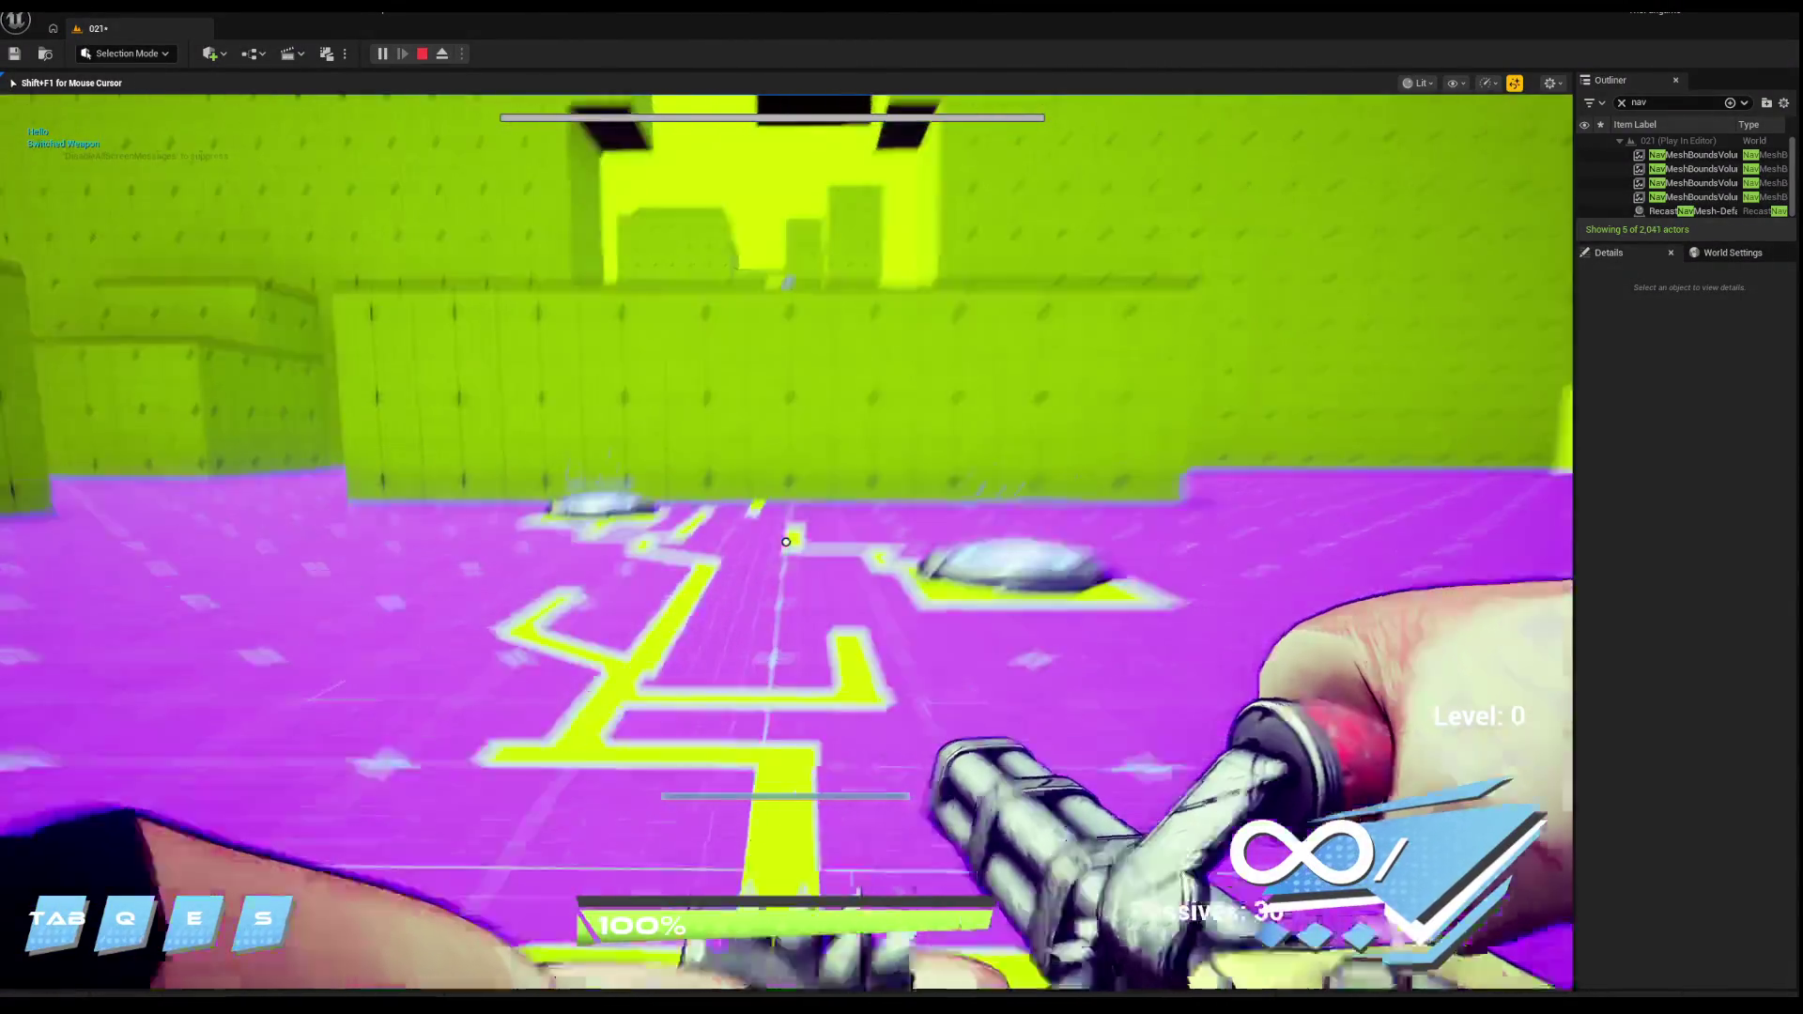
{"action": "key", "text": "w"}
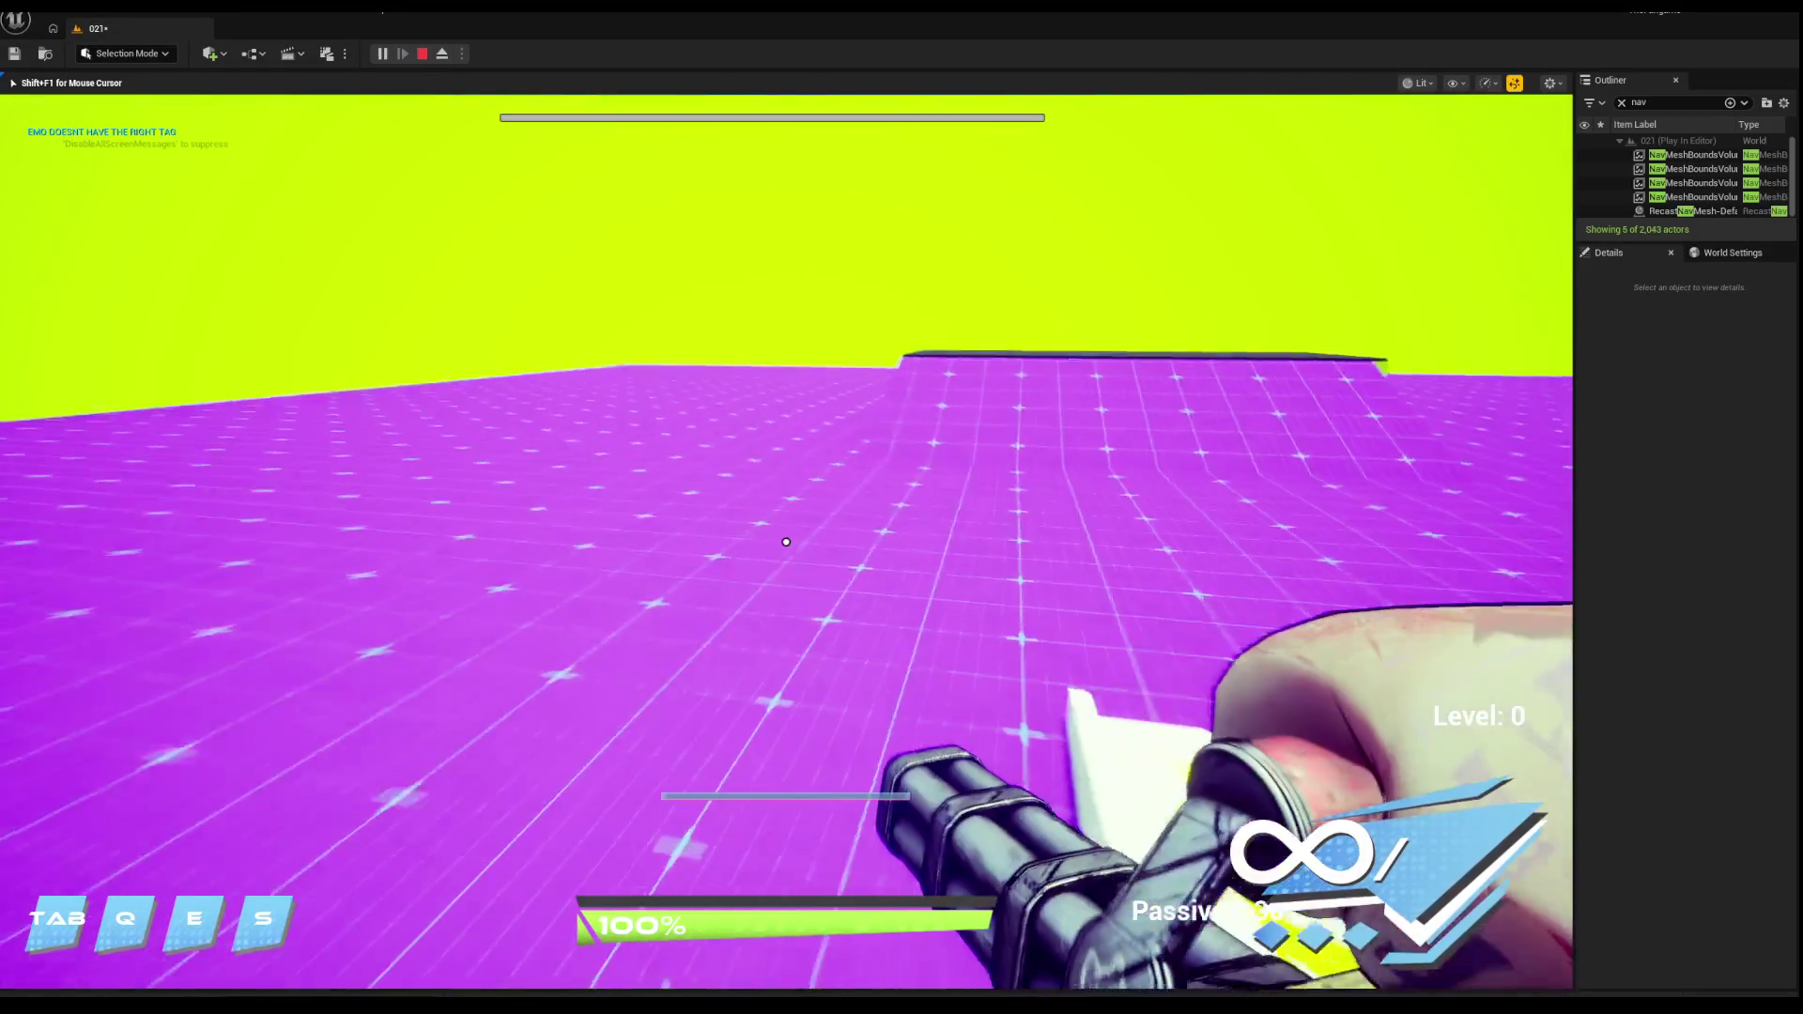
{"action": "key", "text": "w"}
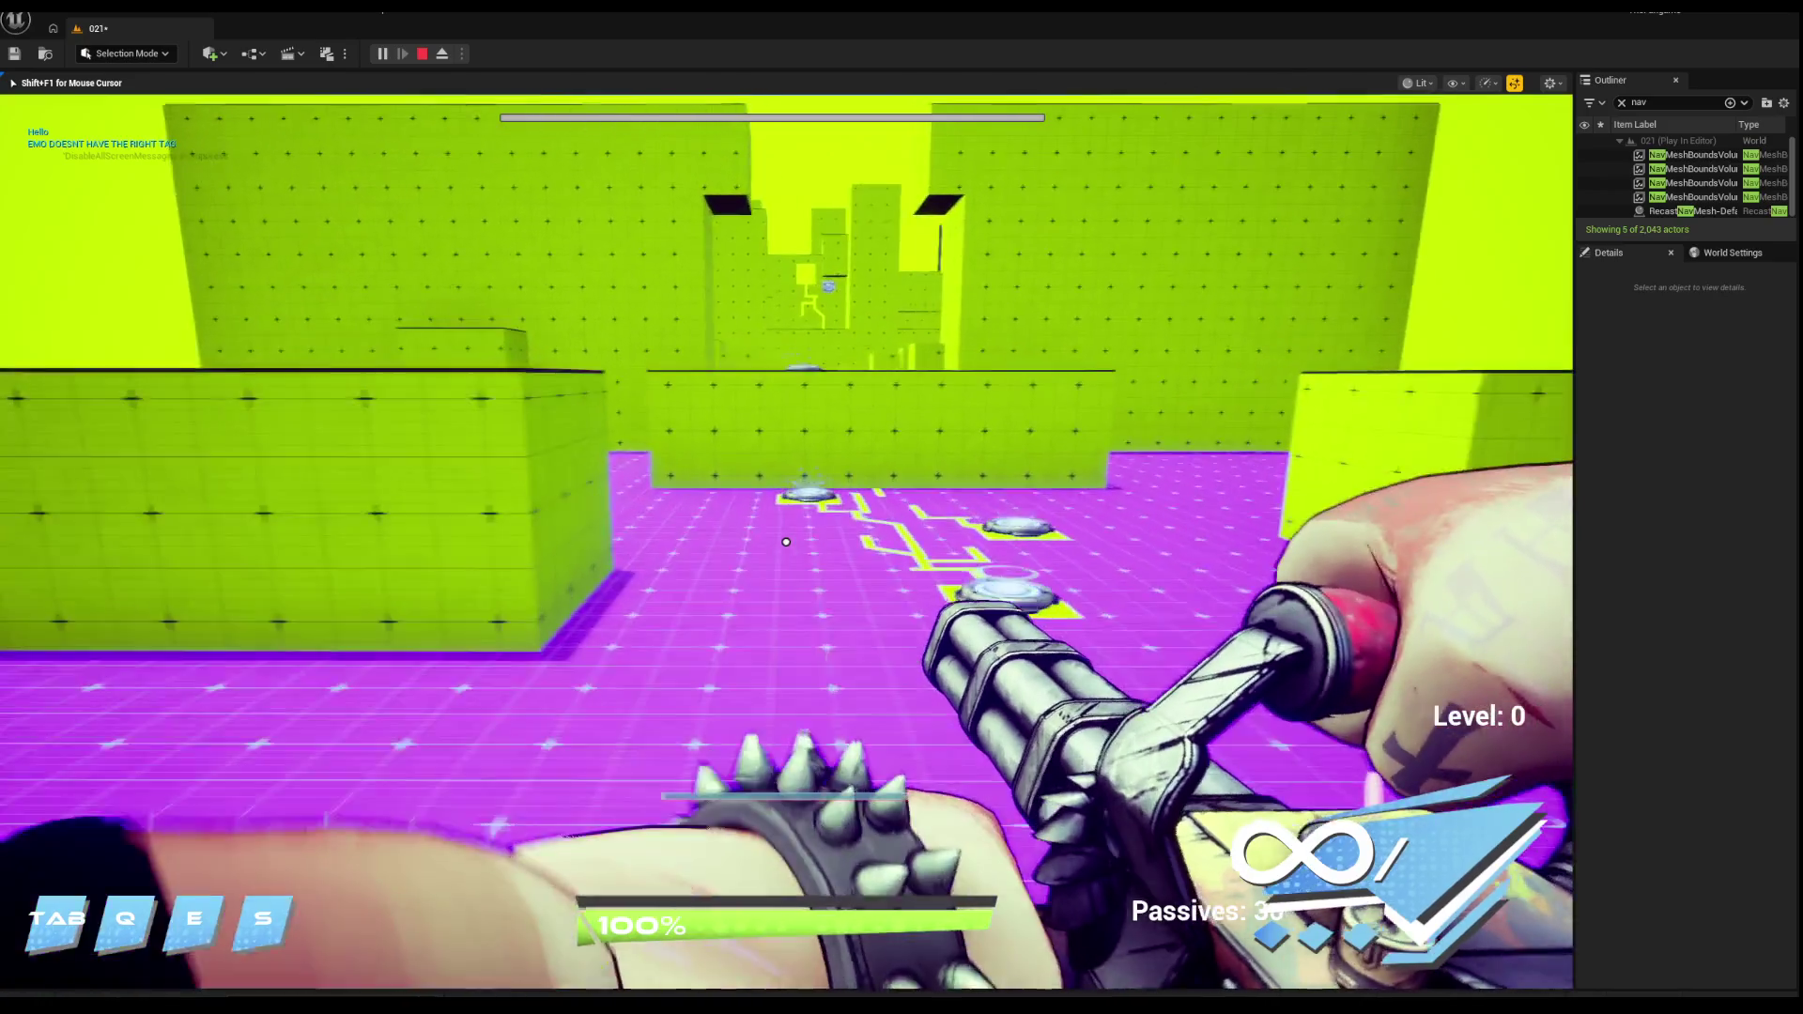
{"action": "key", "text": "w"}
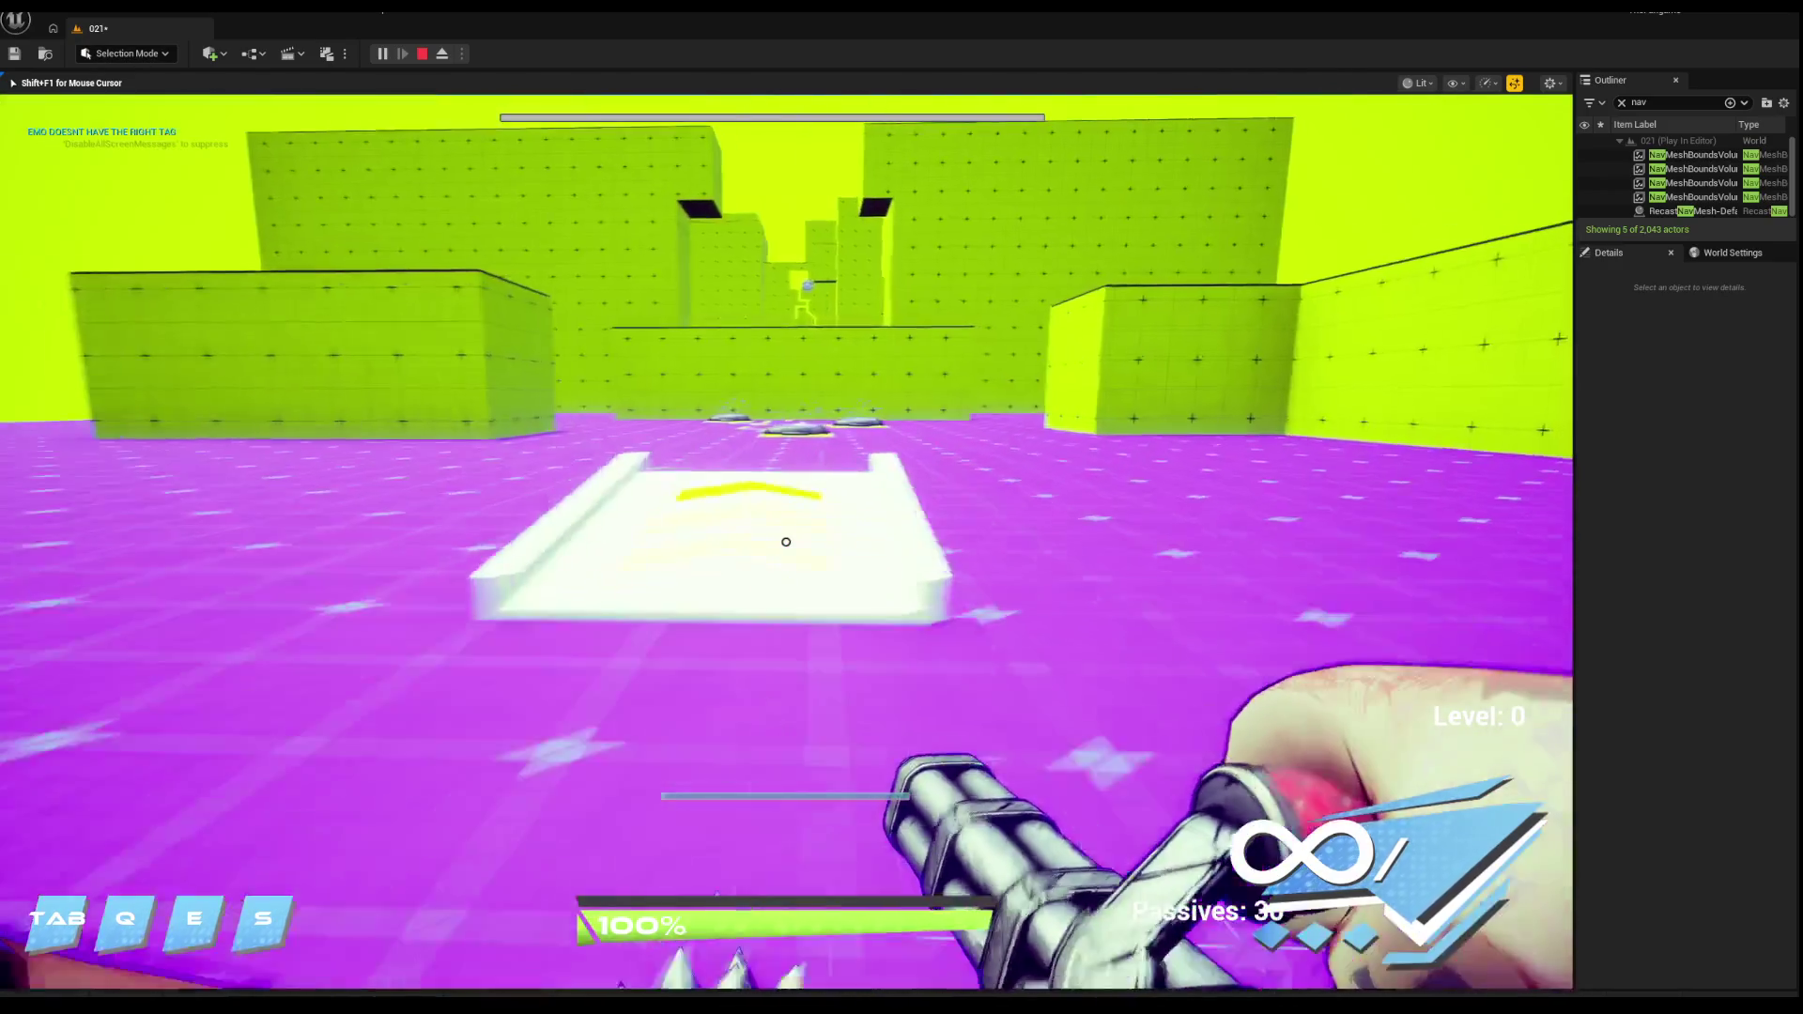
{"action": "key", "text": "w"}
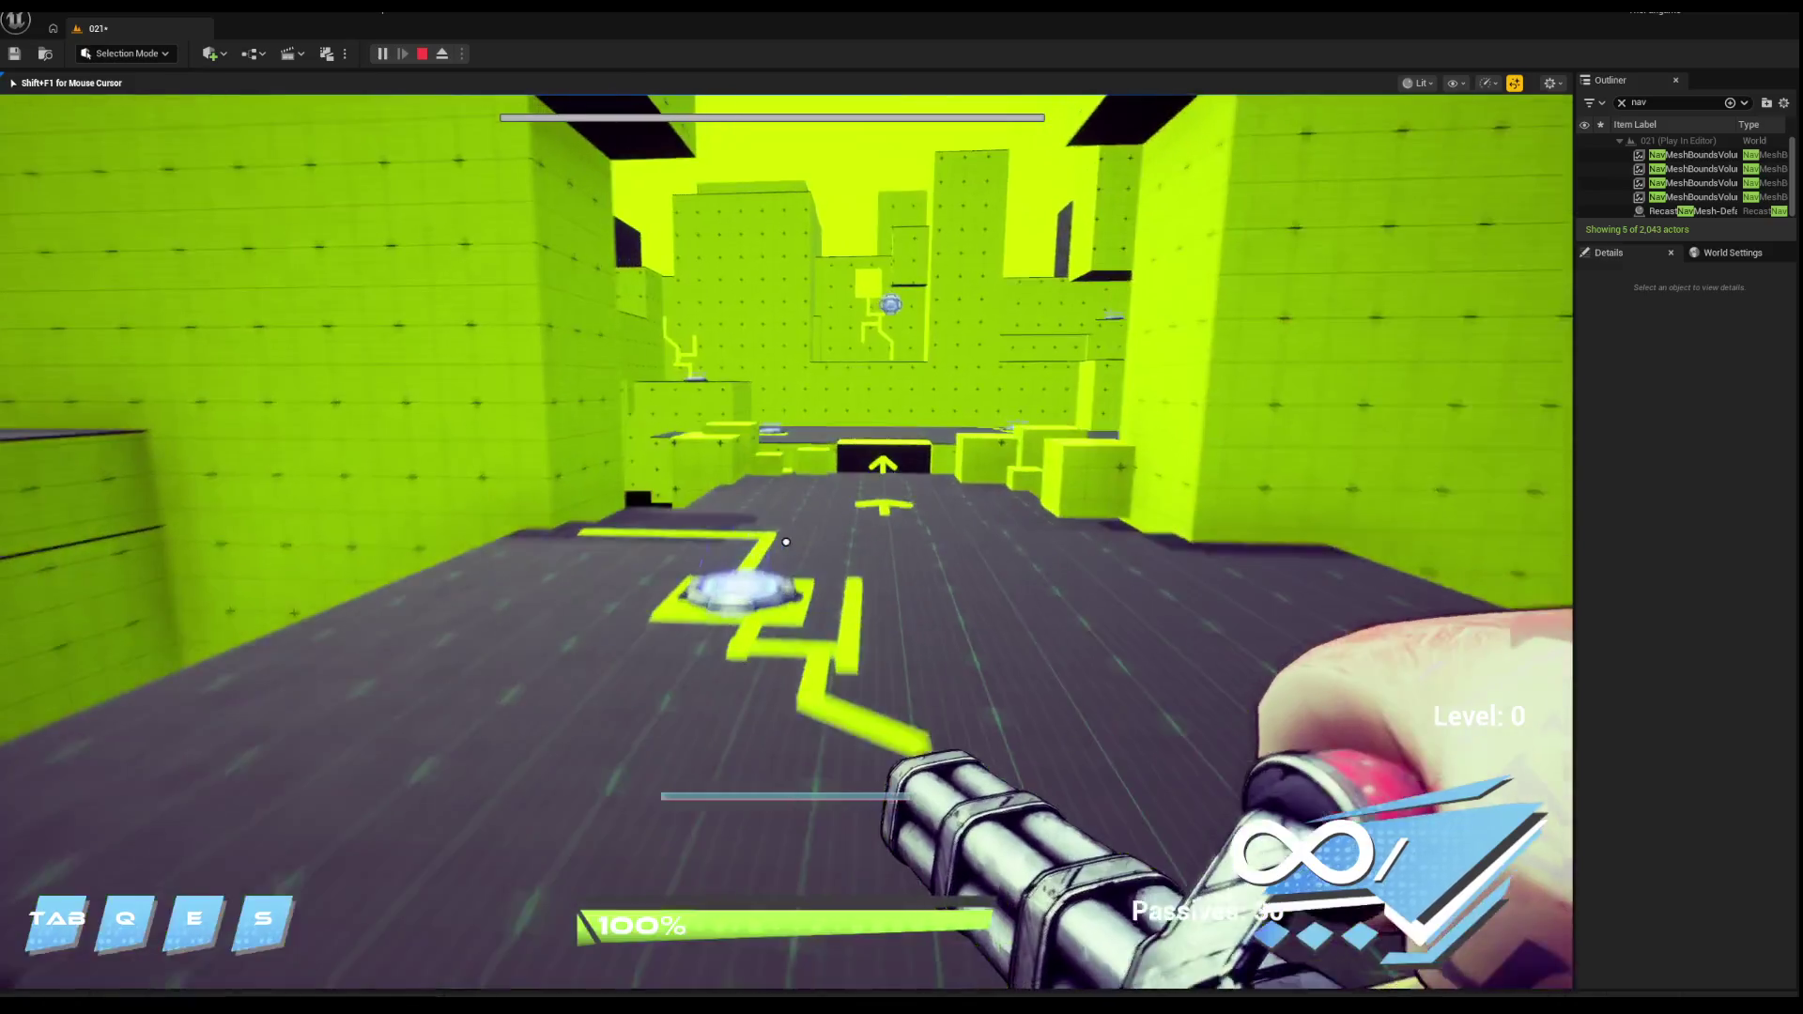
{"action": "key", "text": "w"}
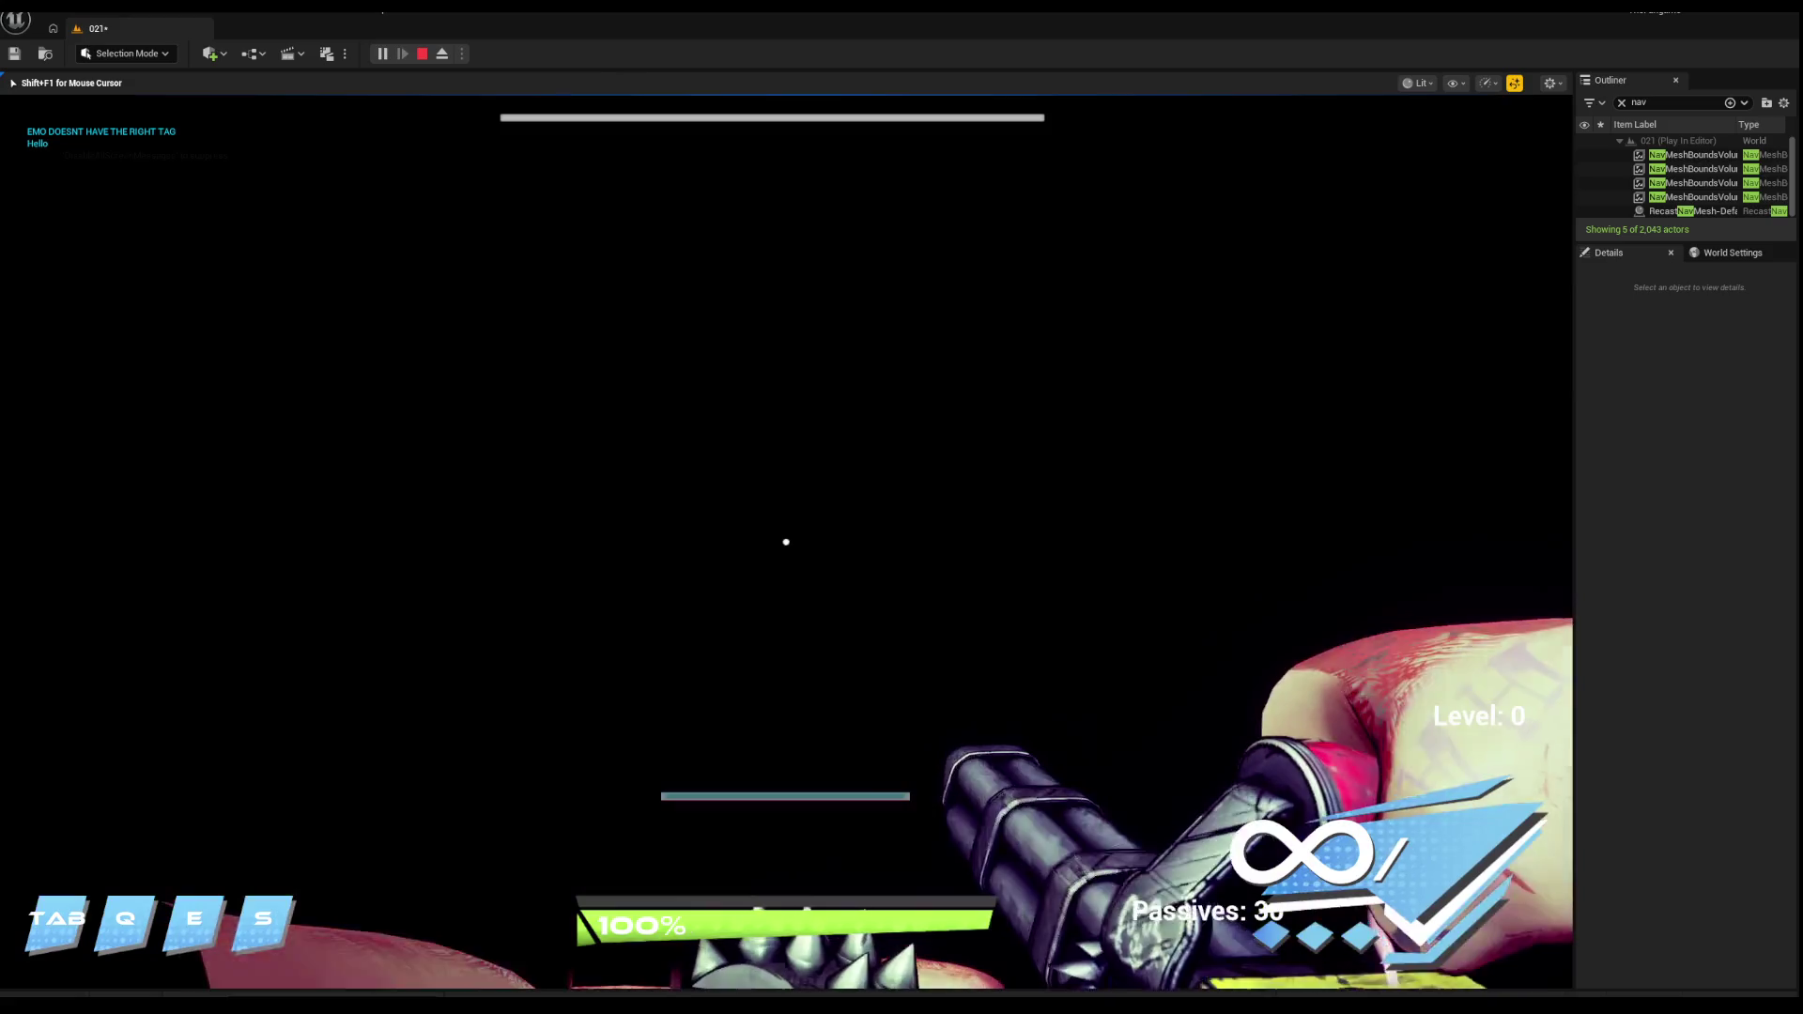
{"action": "key", "text": "Escape"}
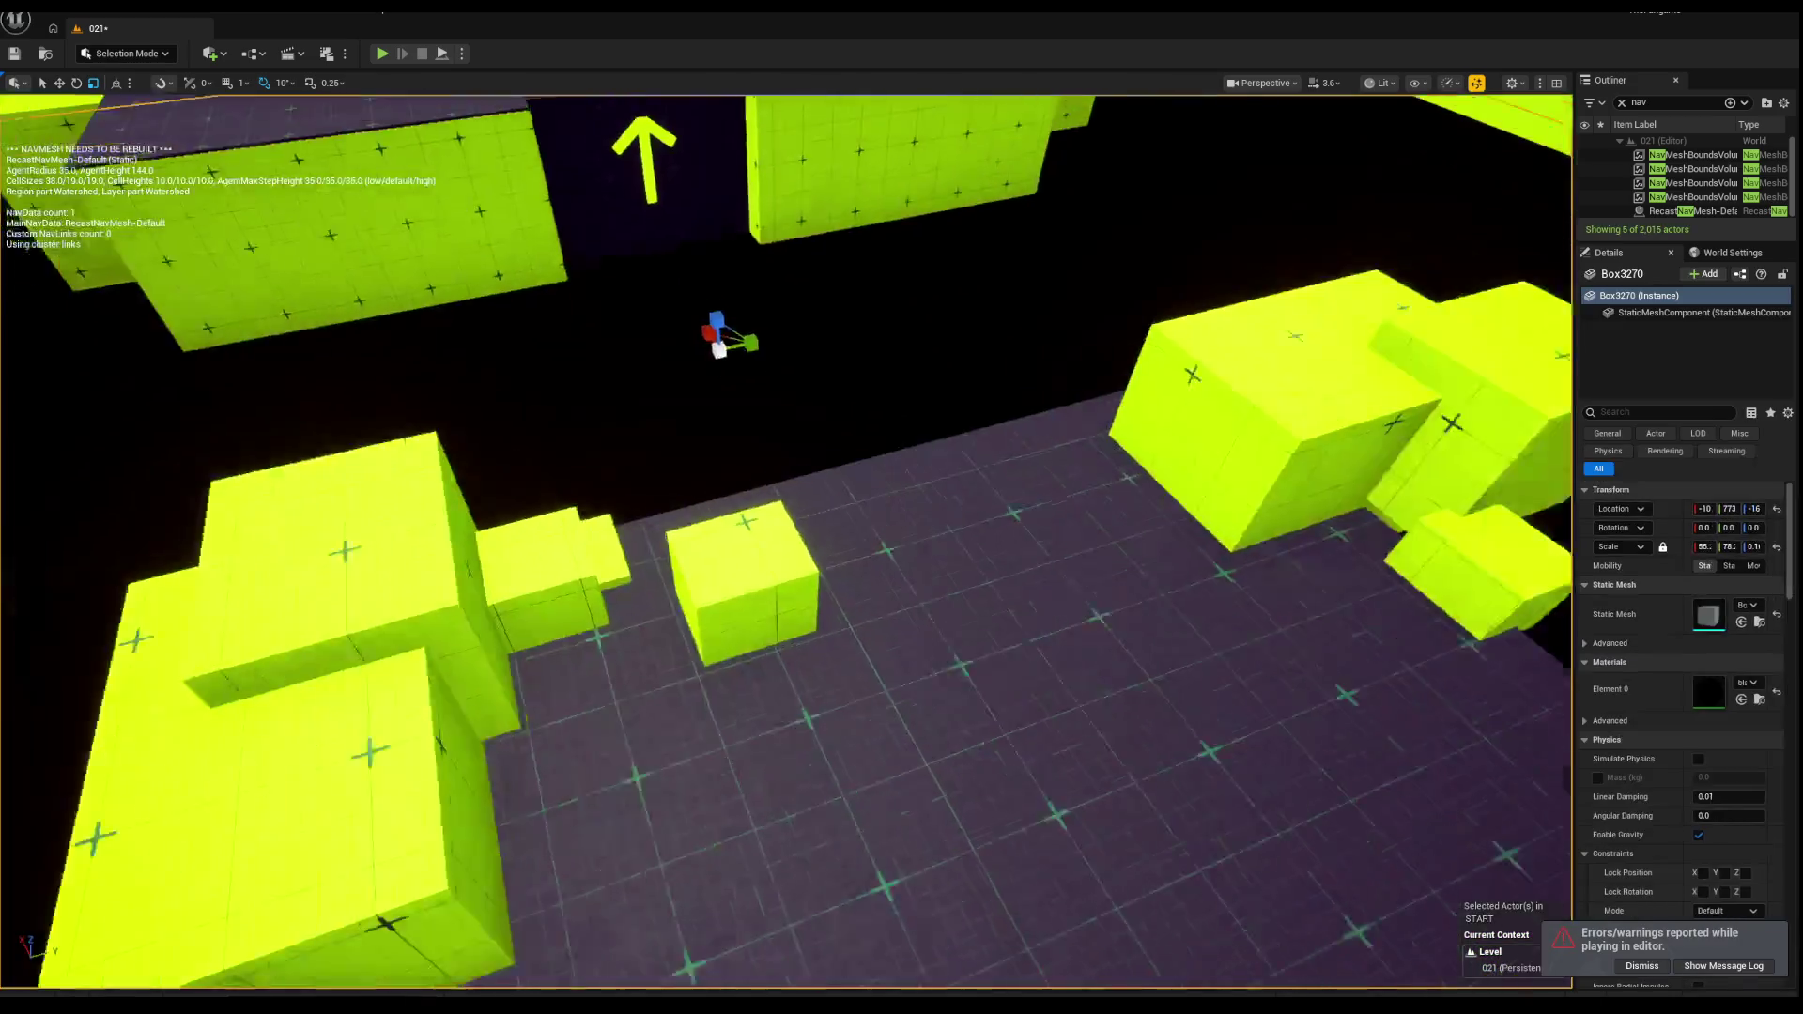
Step: Fly the viewport down around the player start blocks and launch another playtest
{"action": "key", "text": "f"}
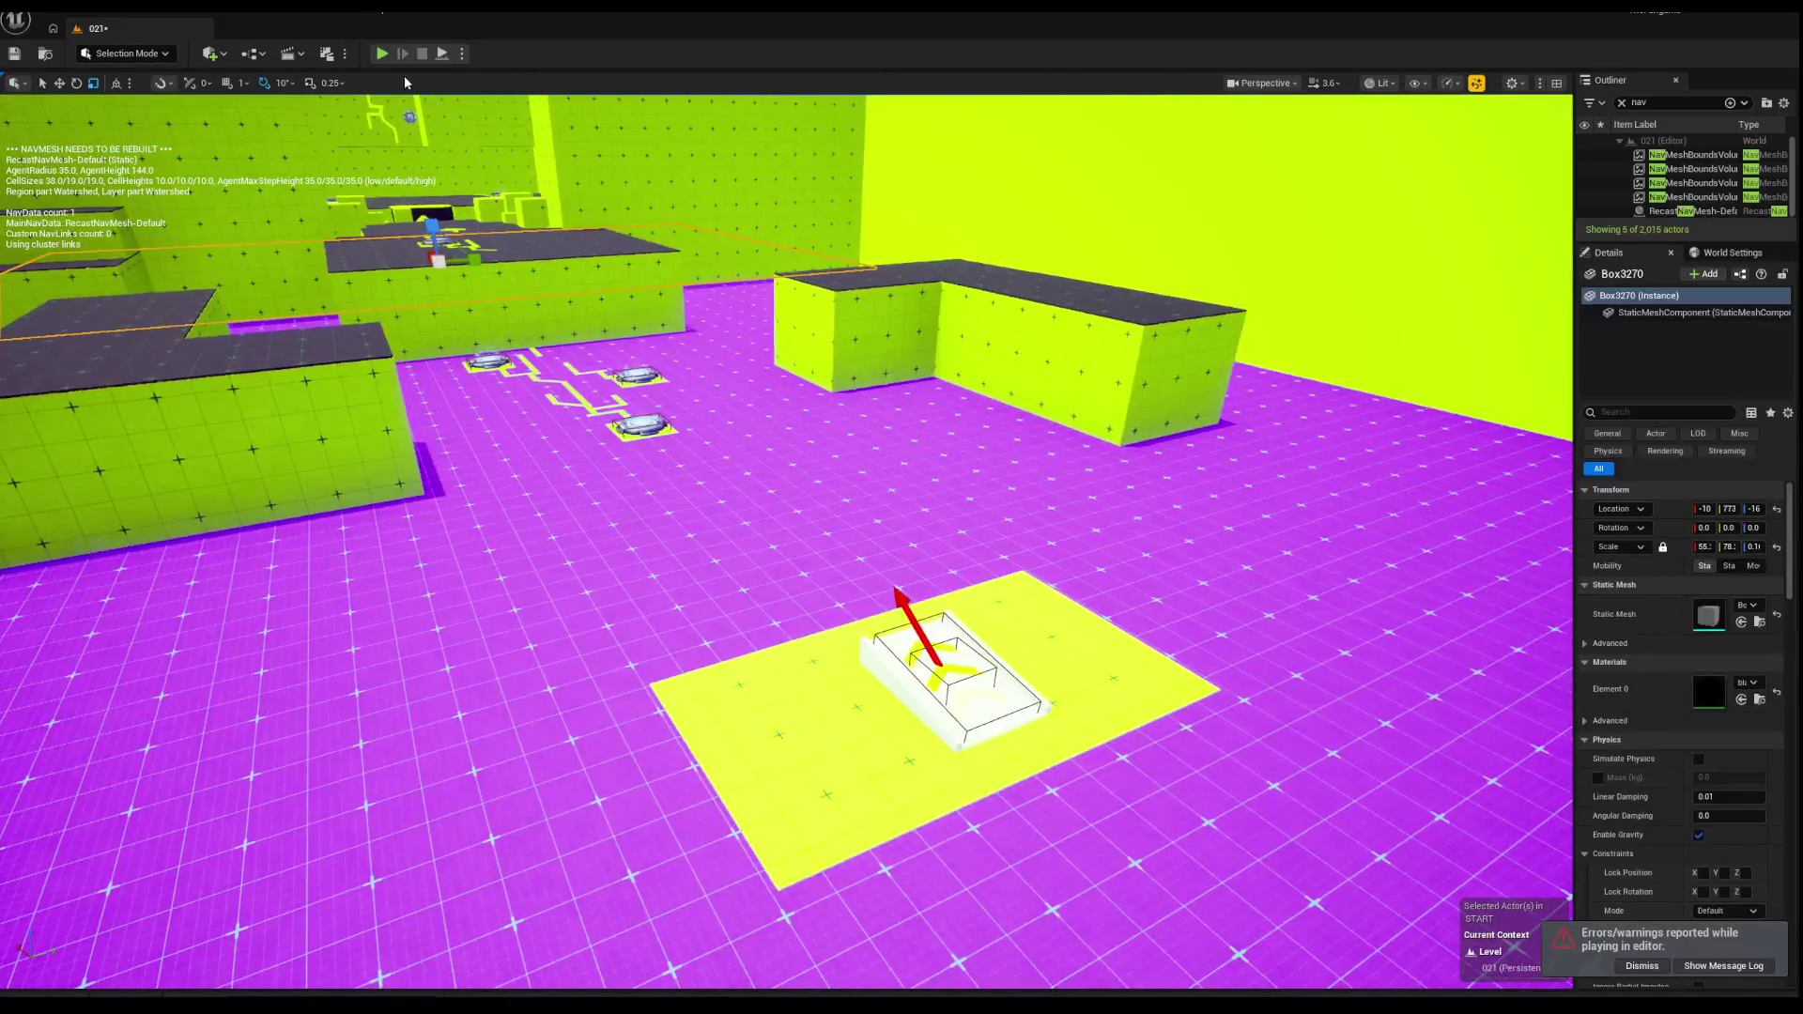
{"action": "left_click_drag", "start_coordinate": [623, 231], "coordinate": [622, 230]}
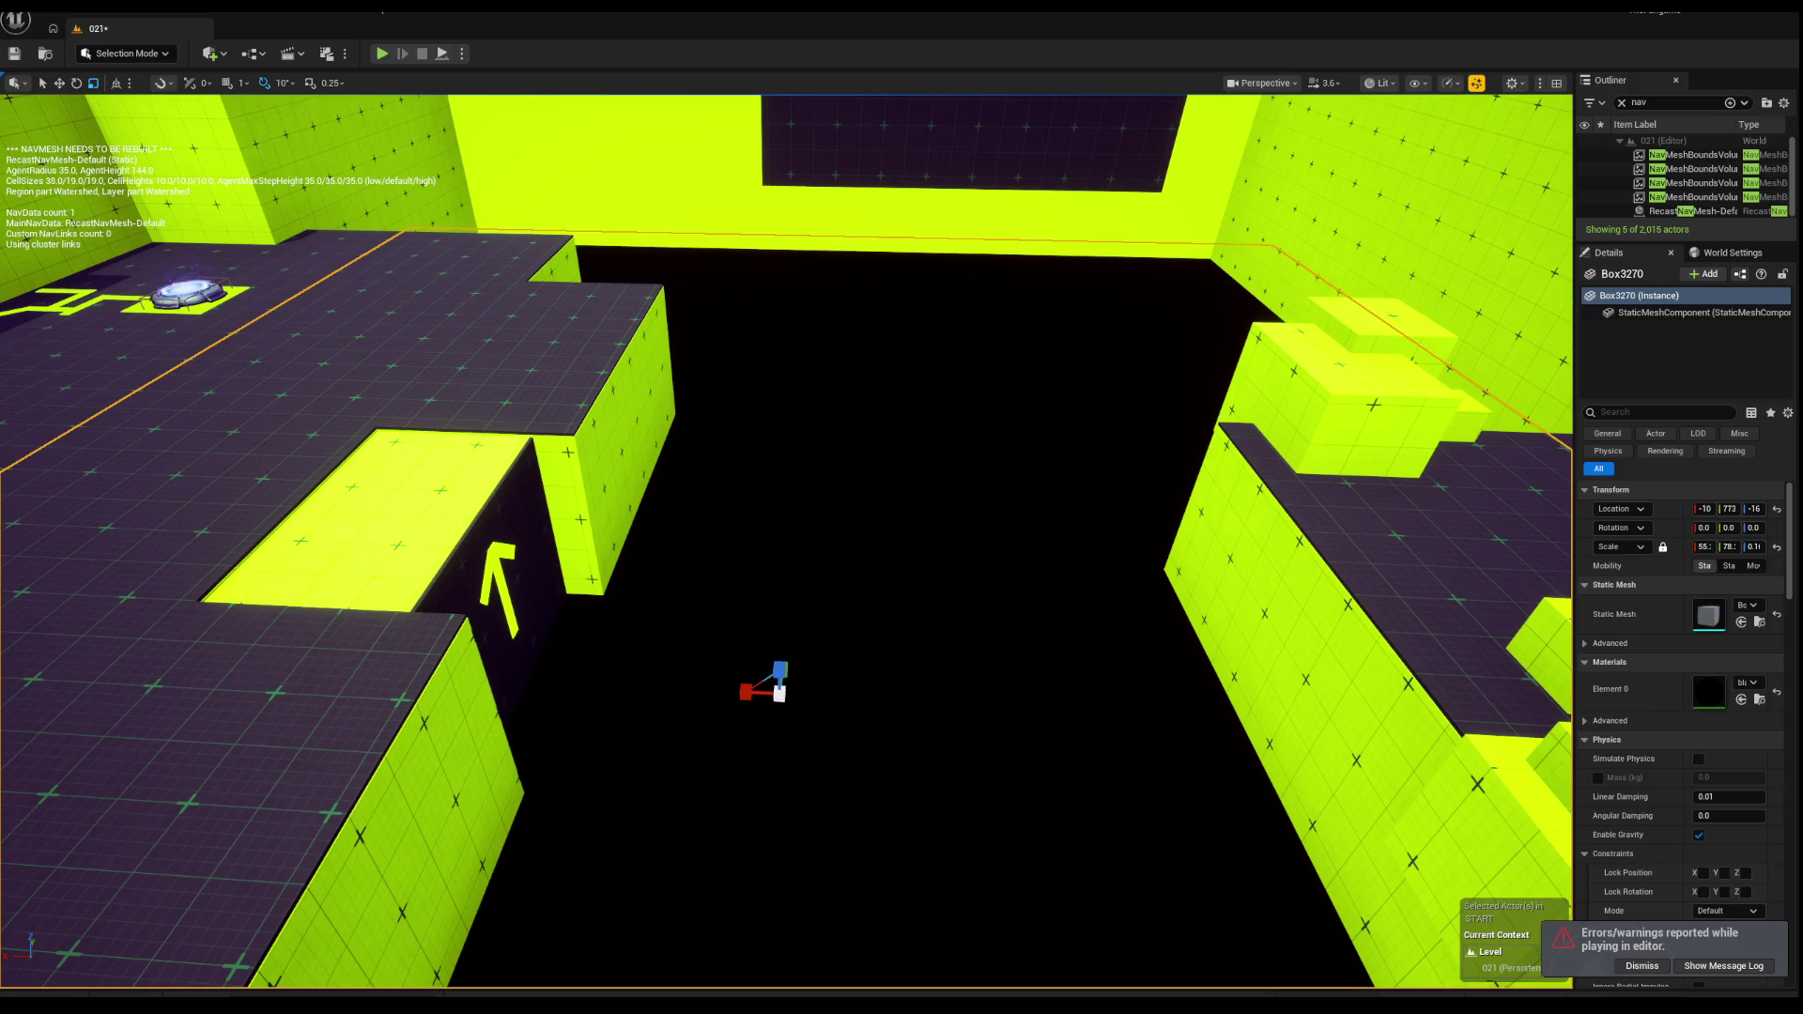
{"action": "left_click_drag", "start_coordinate": [623, 230], "coordinate": [623, 230]}
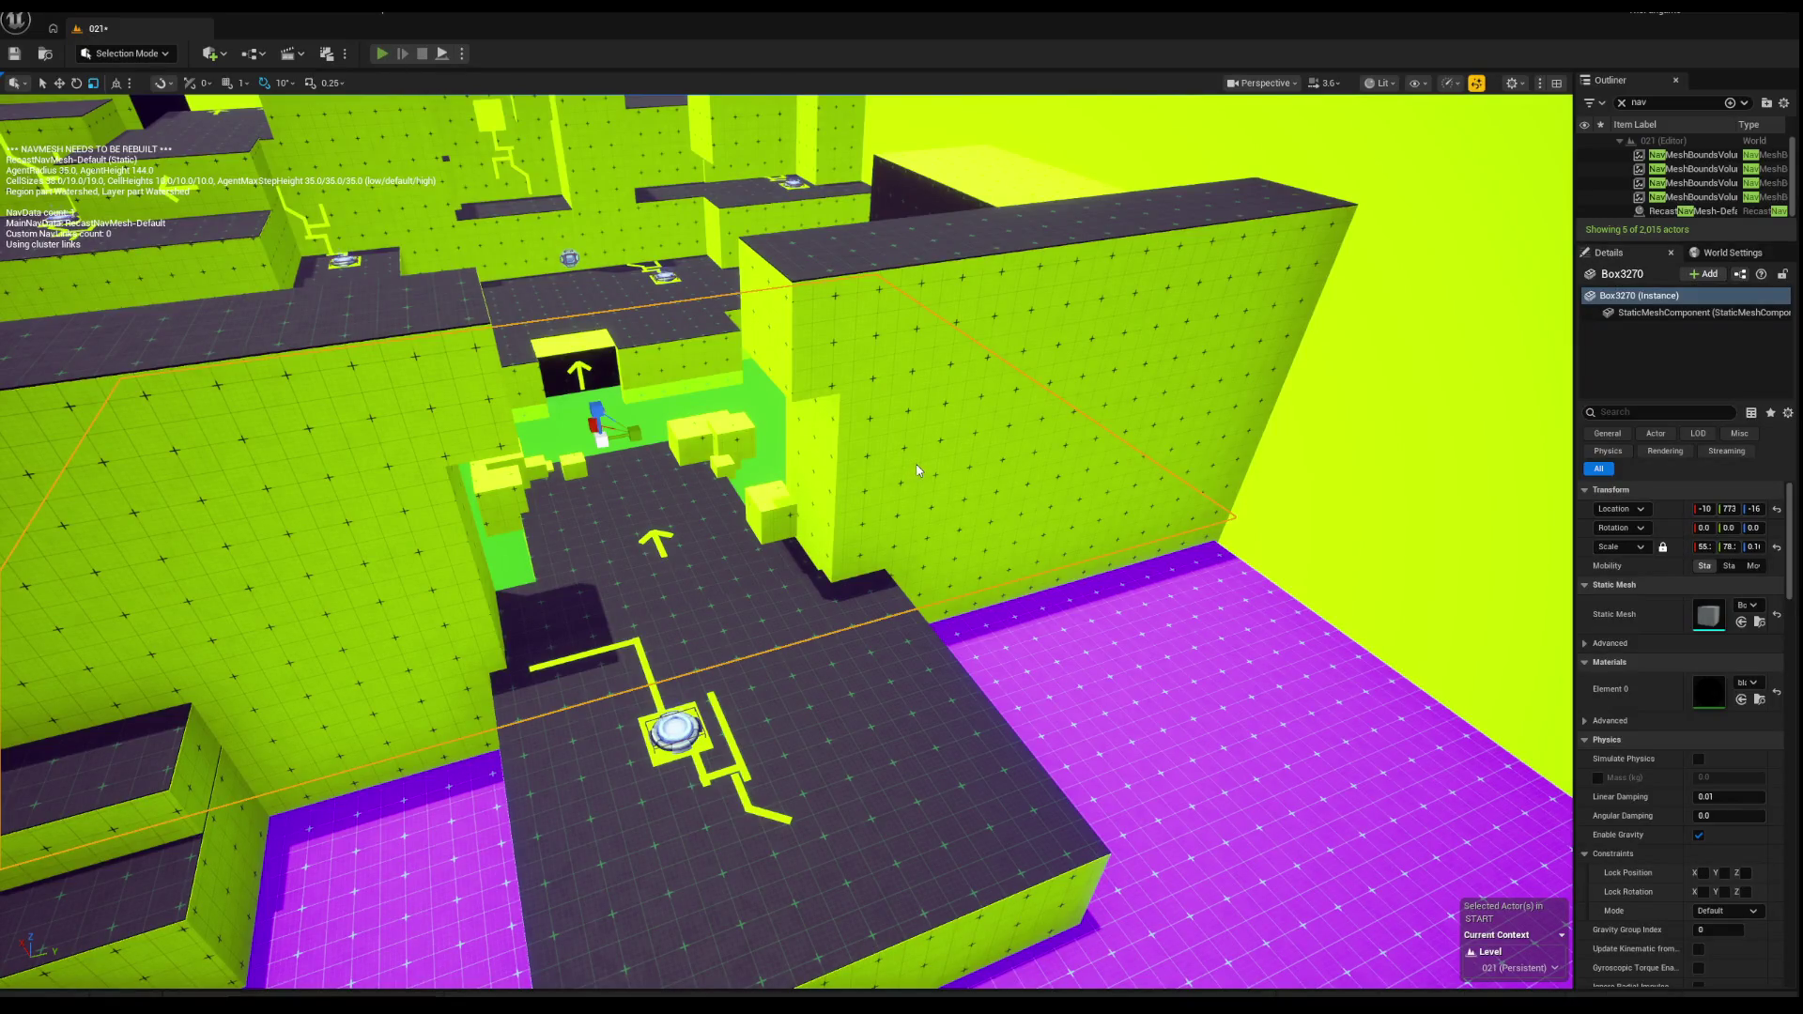
{"action": "key", "text": "alt+p"}
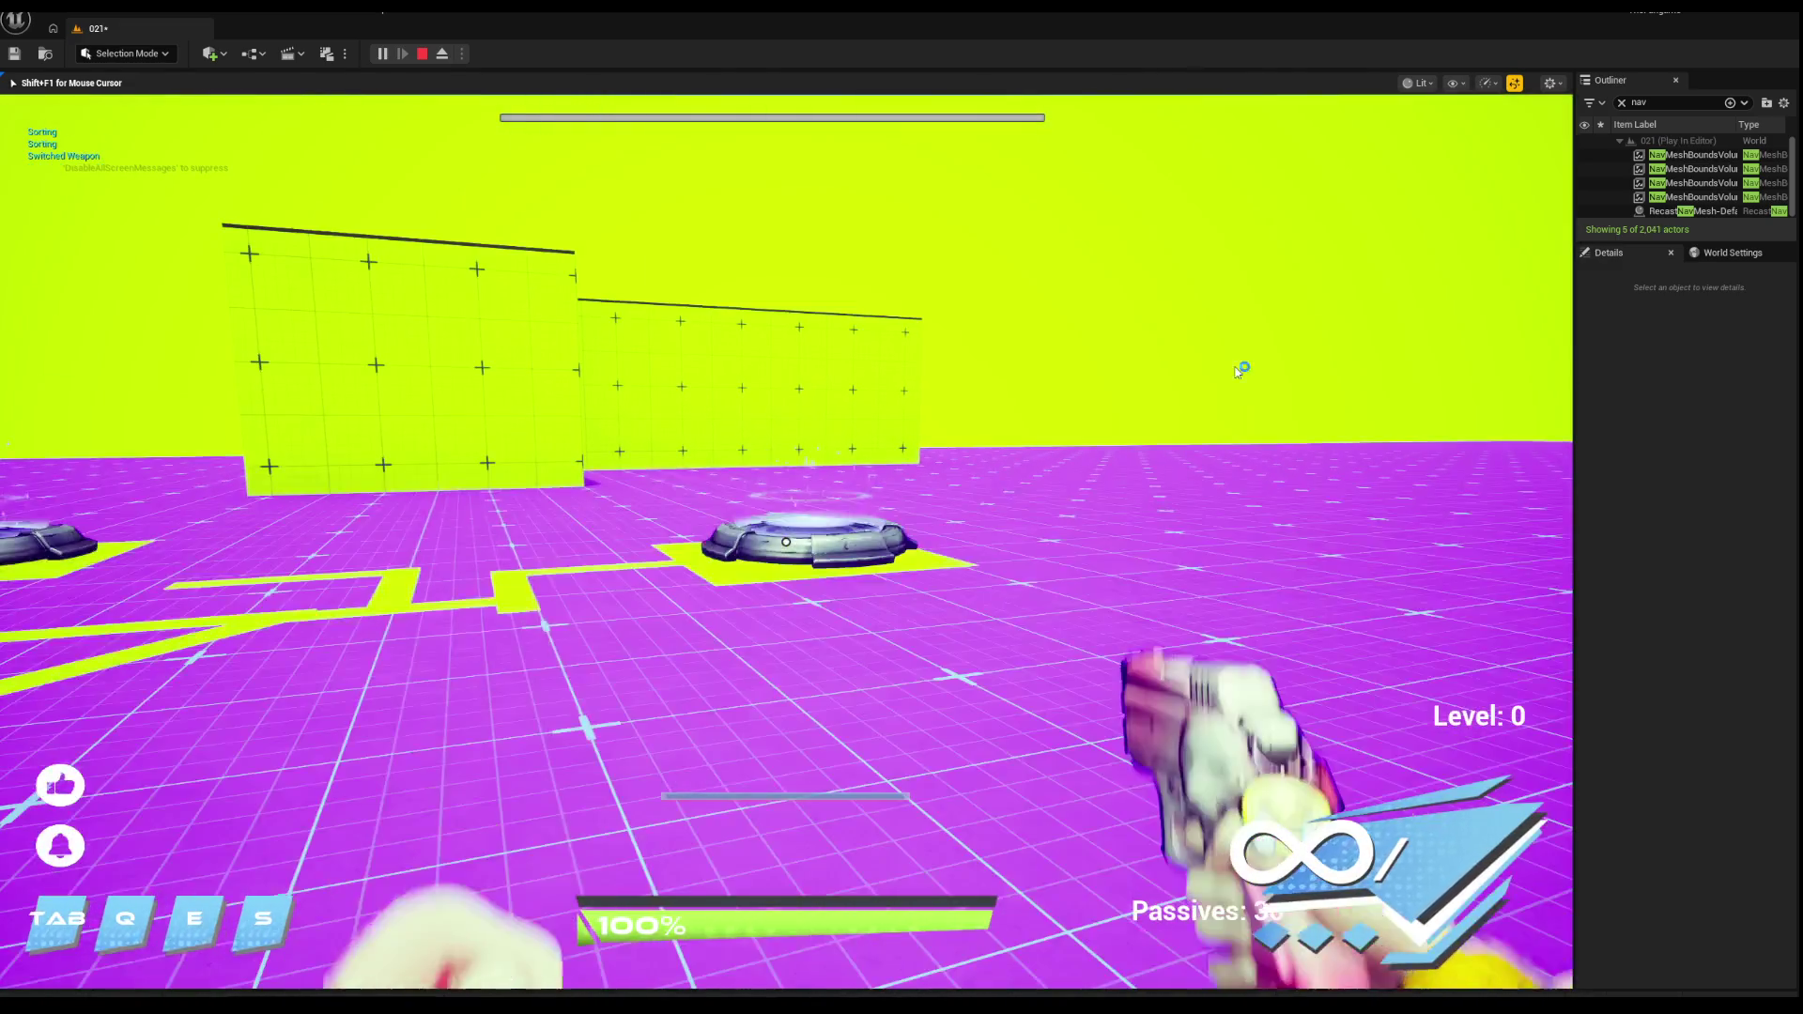
Step: Respawn with the minigun loadout from the dev menu, play, then end the session
{"action": "key", "text": "m"}
{"action": "left_click", "coordinate": [1098, 644]}
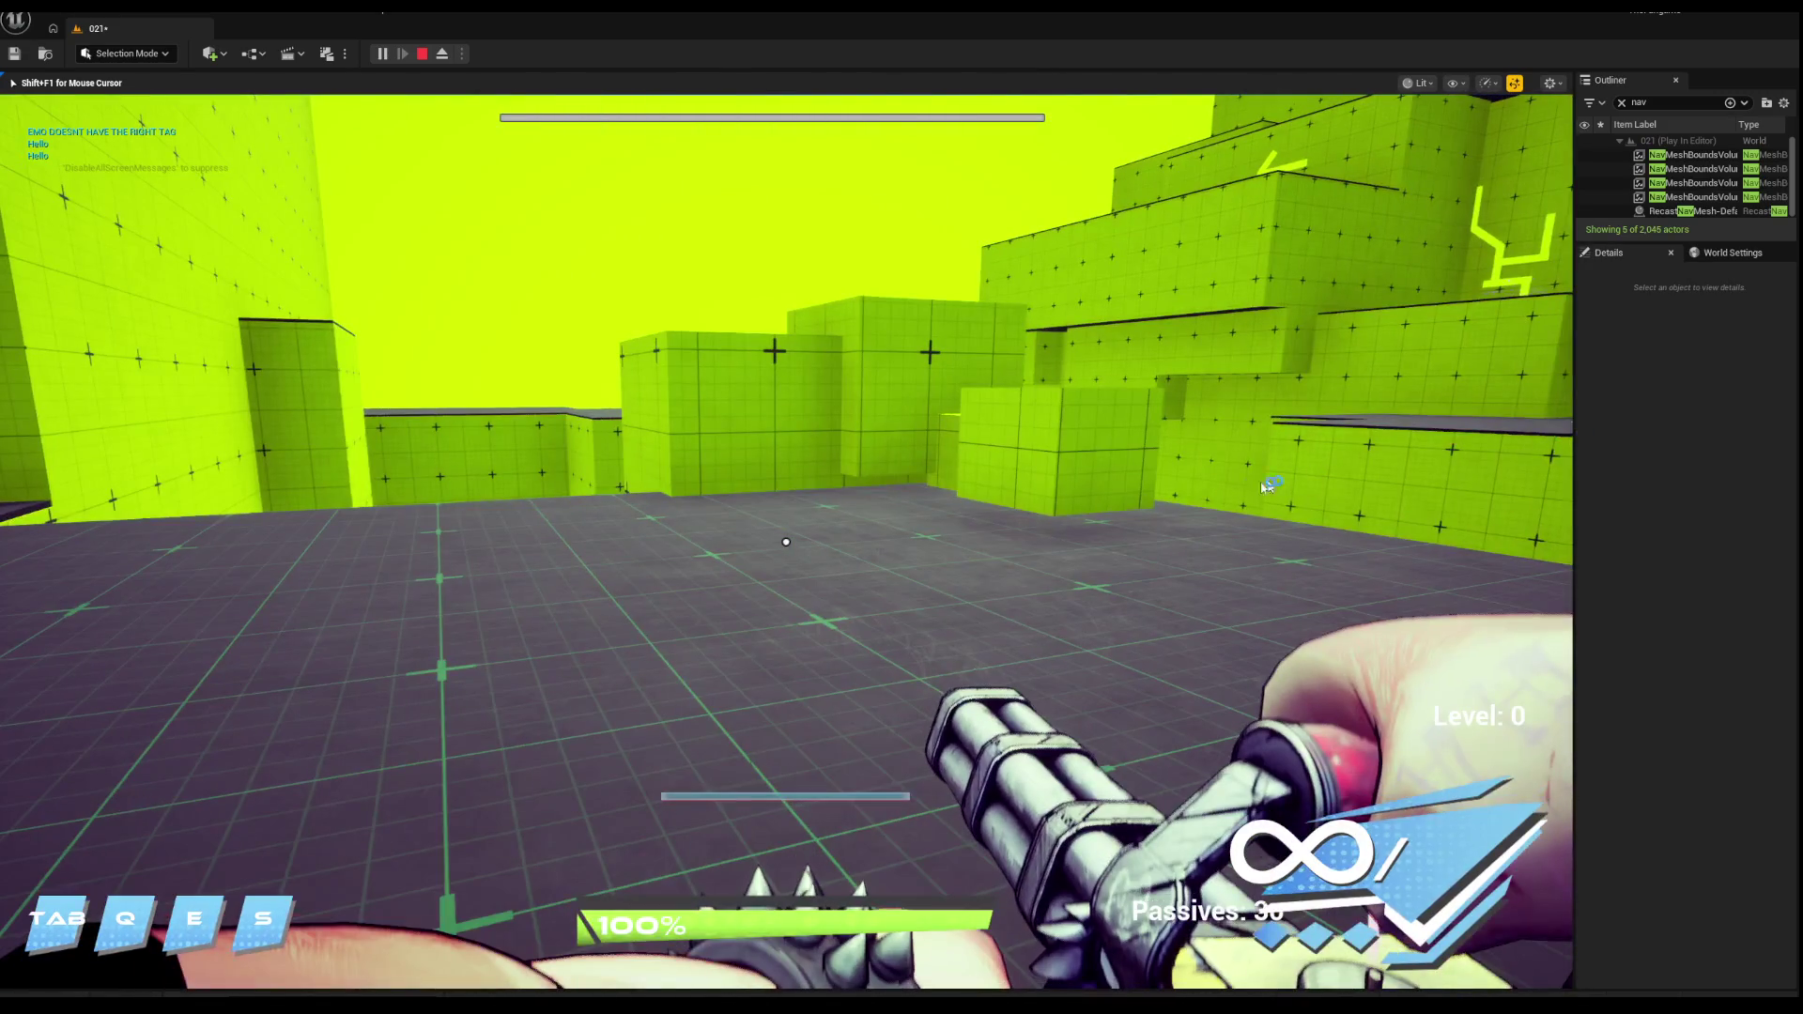
{"action": "key", "text": "Escape"}
Step: Frame the Box3270 floor box, fly across the gaps, and start another playtest
{"action": "key", "text": "f"}
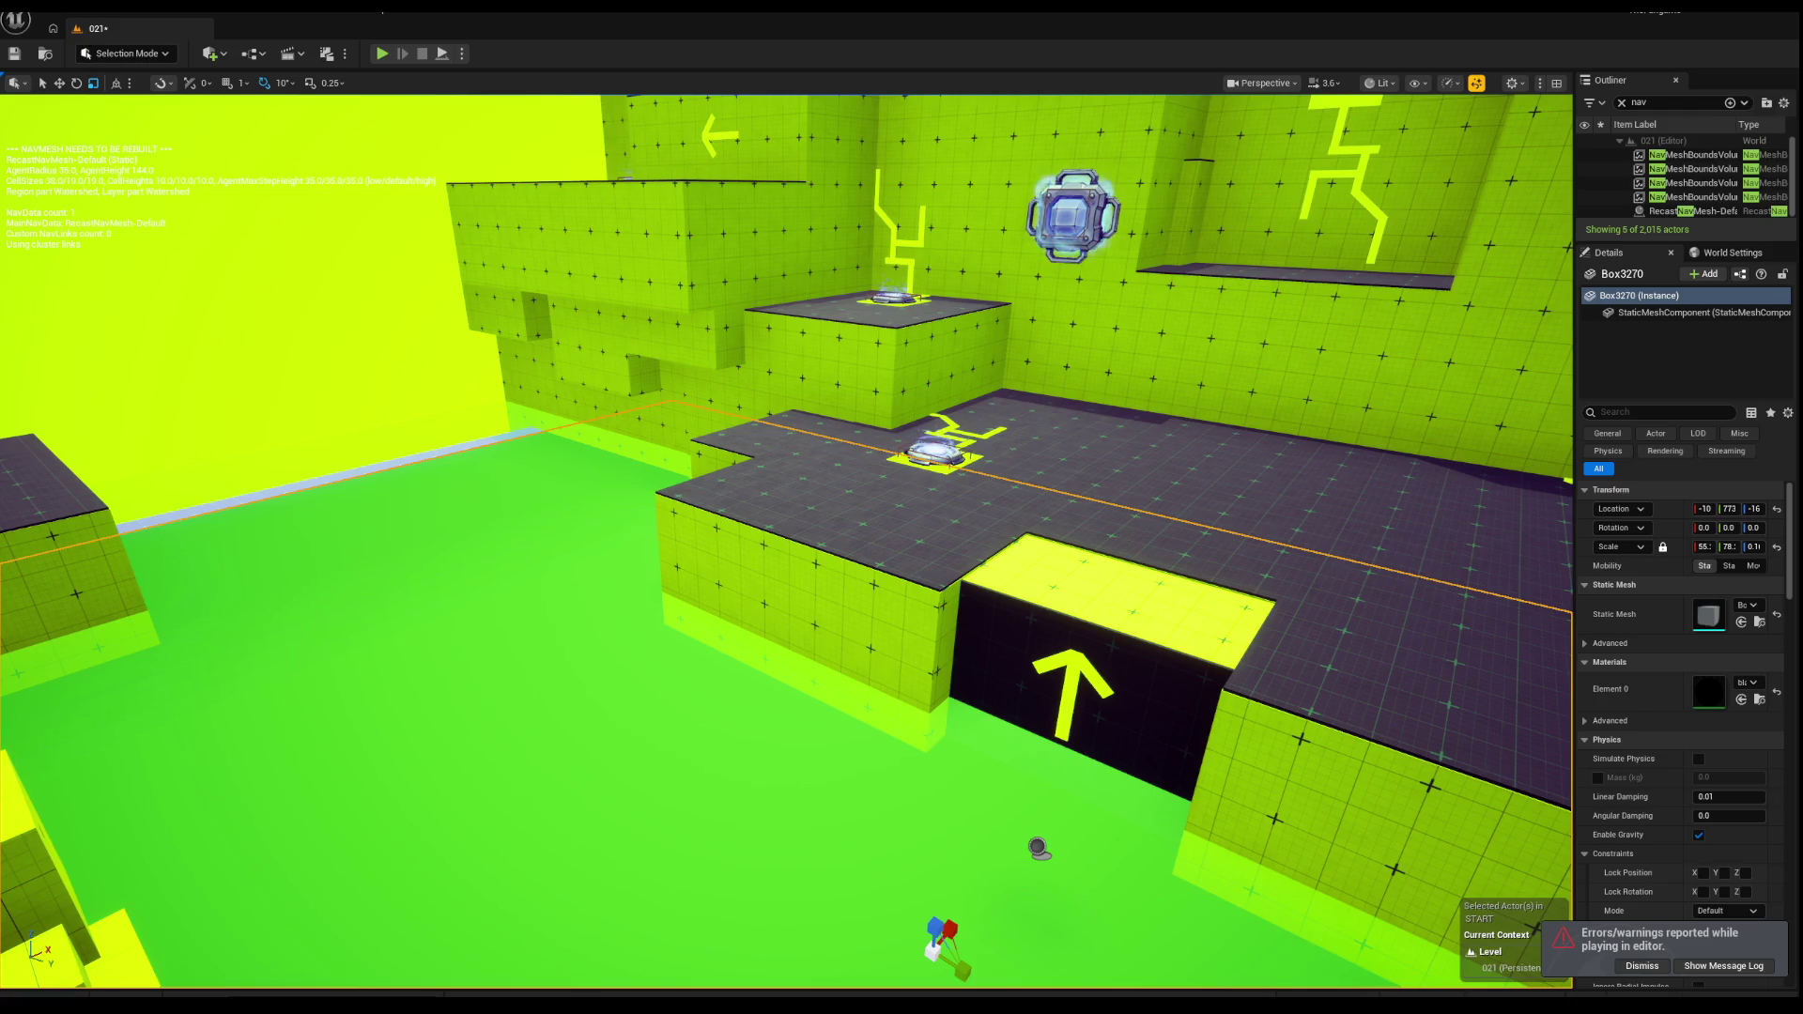
{"action": "mouse_move", "coordinate": [169, 331]}
{"action": "left_mouse_down"}
{"action": "mouse_move", "coordinate": [75, 348]}
{"action": "mouse_move", "coordinate": [472, 78]}
{"action": "left_mouse_up"}
{"action": "scroll", "coordinate": [520, 133], "scroll_direction": "up", "scroll_amount": 5}
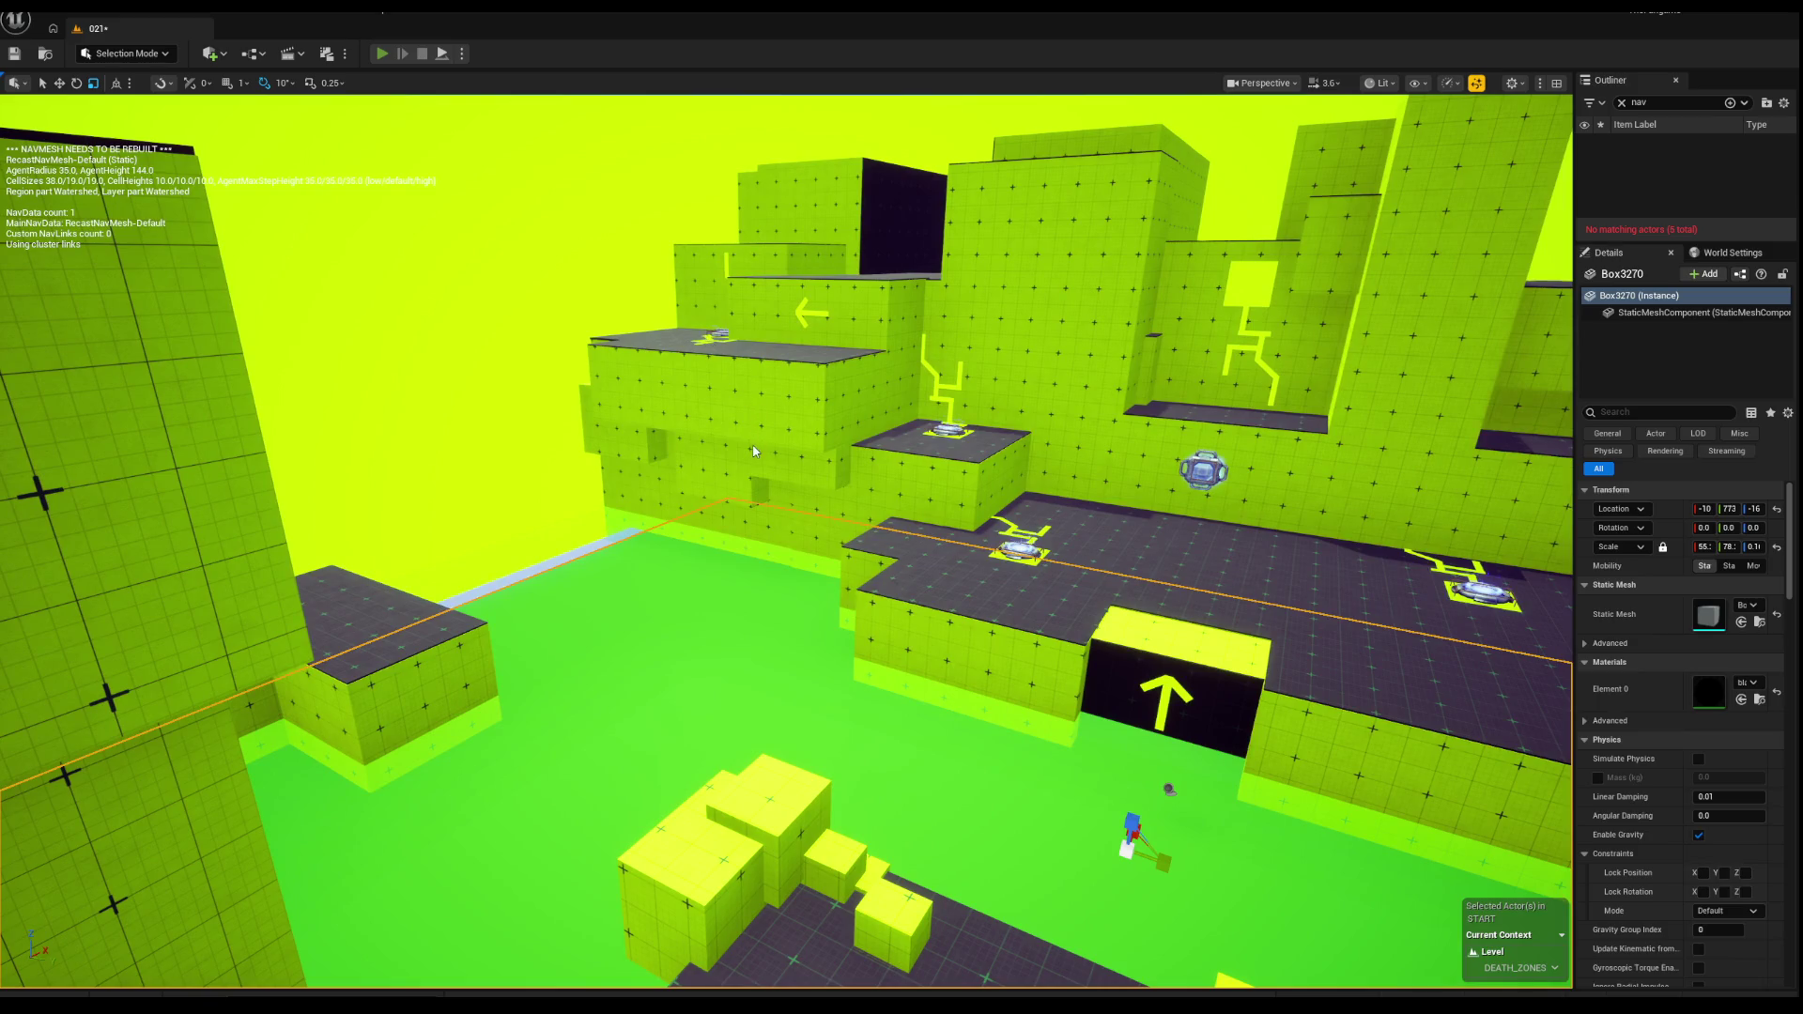
{"action": "key", "text": "alt+p"}
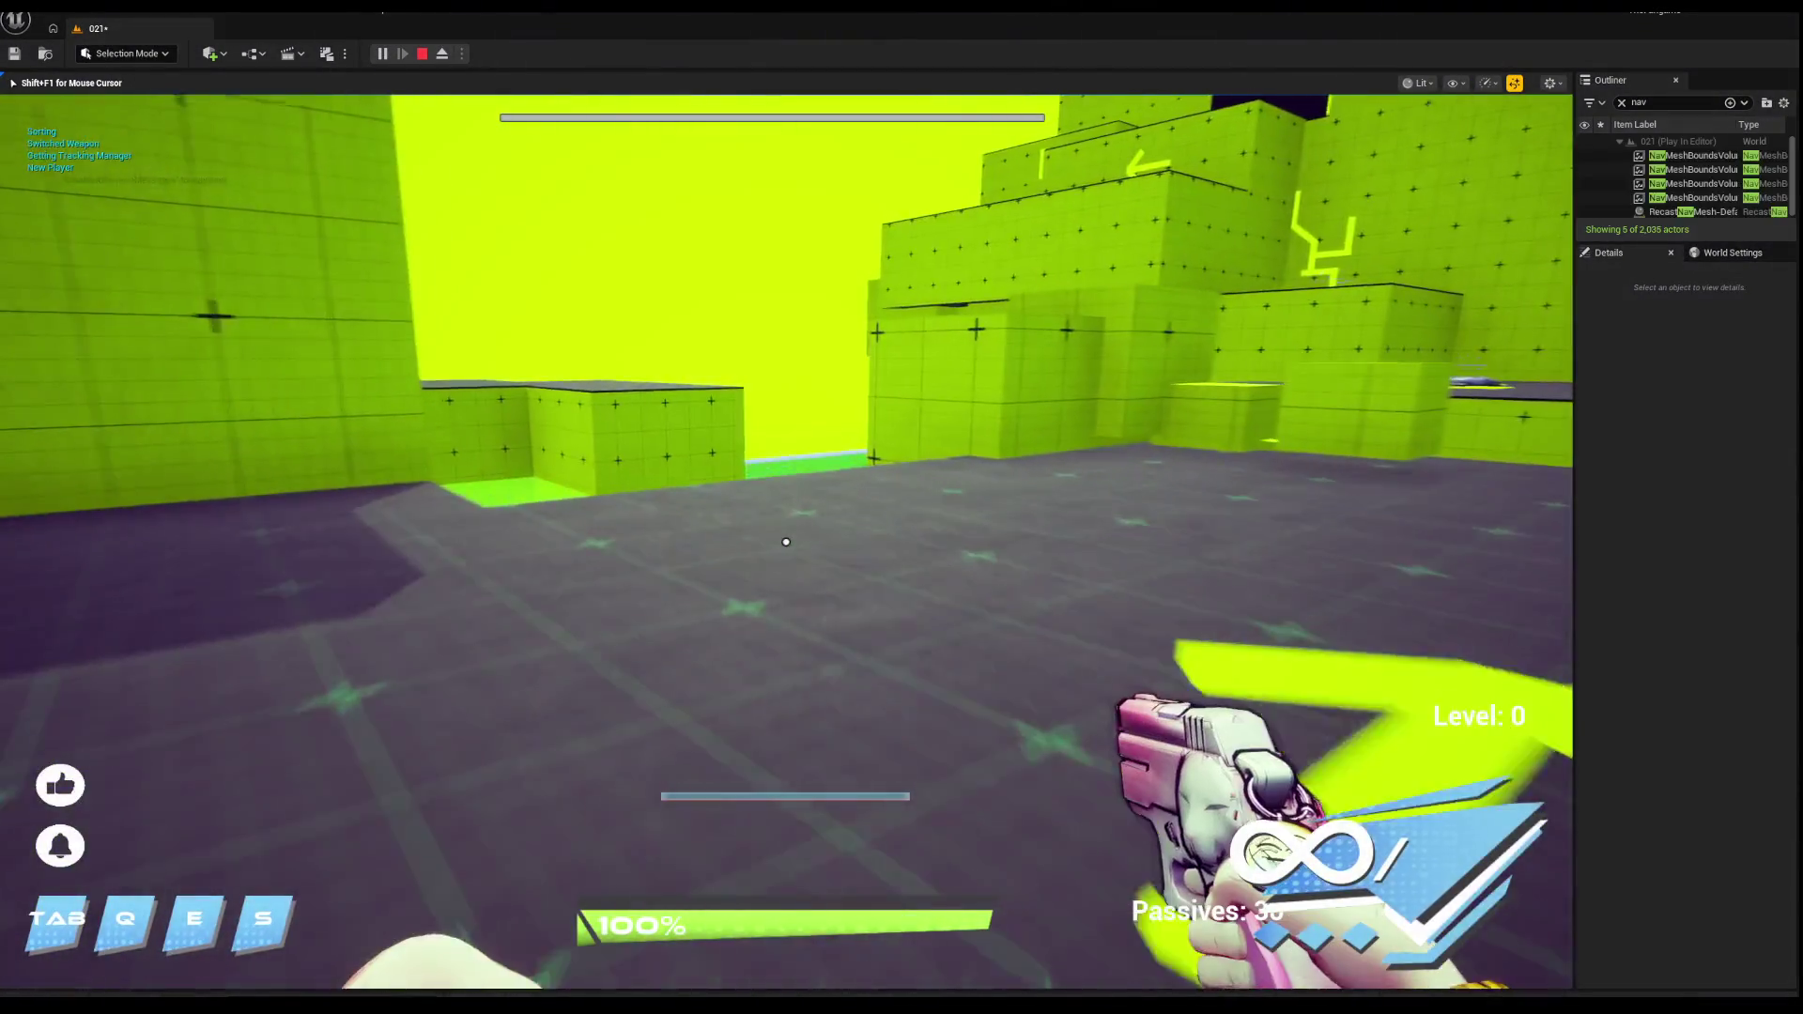
Step: Switch weapon via the dev menu, ride the jump pad onto the raised floor firing, then stop
{"action": "key", "text": "w"}
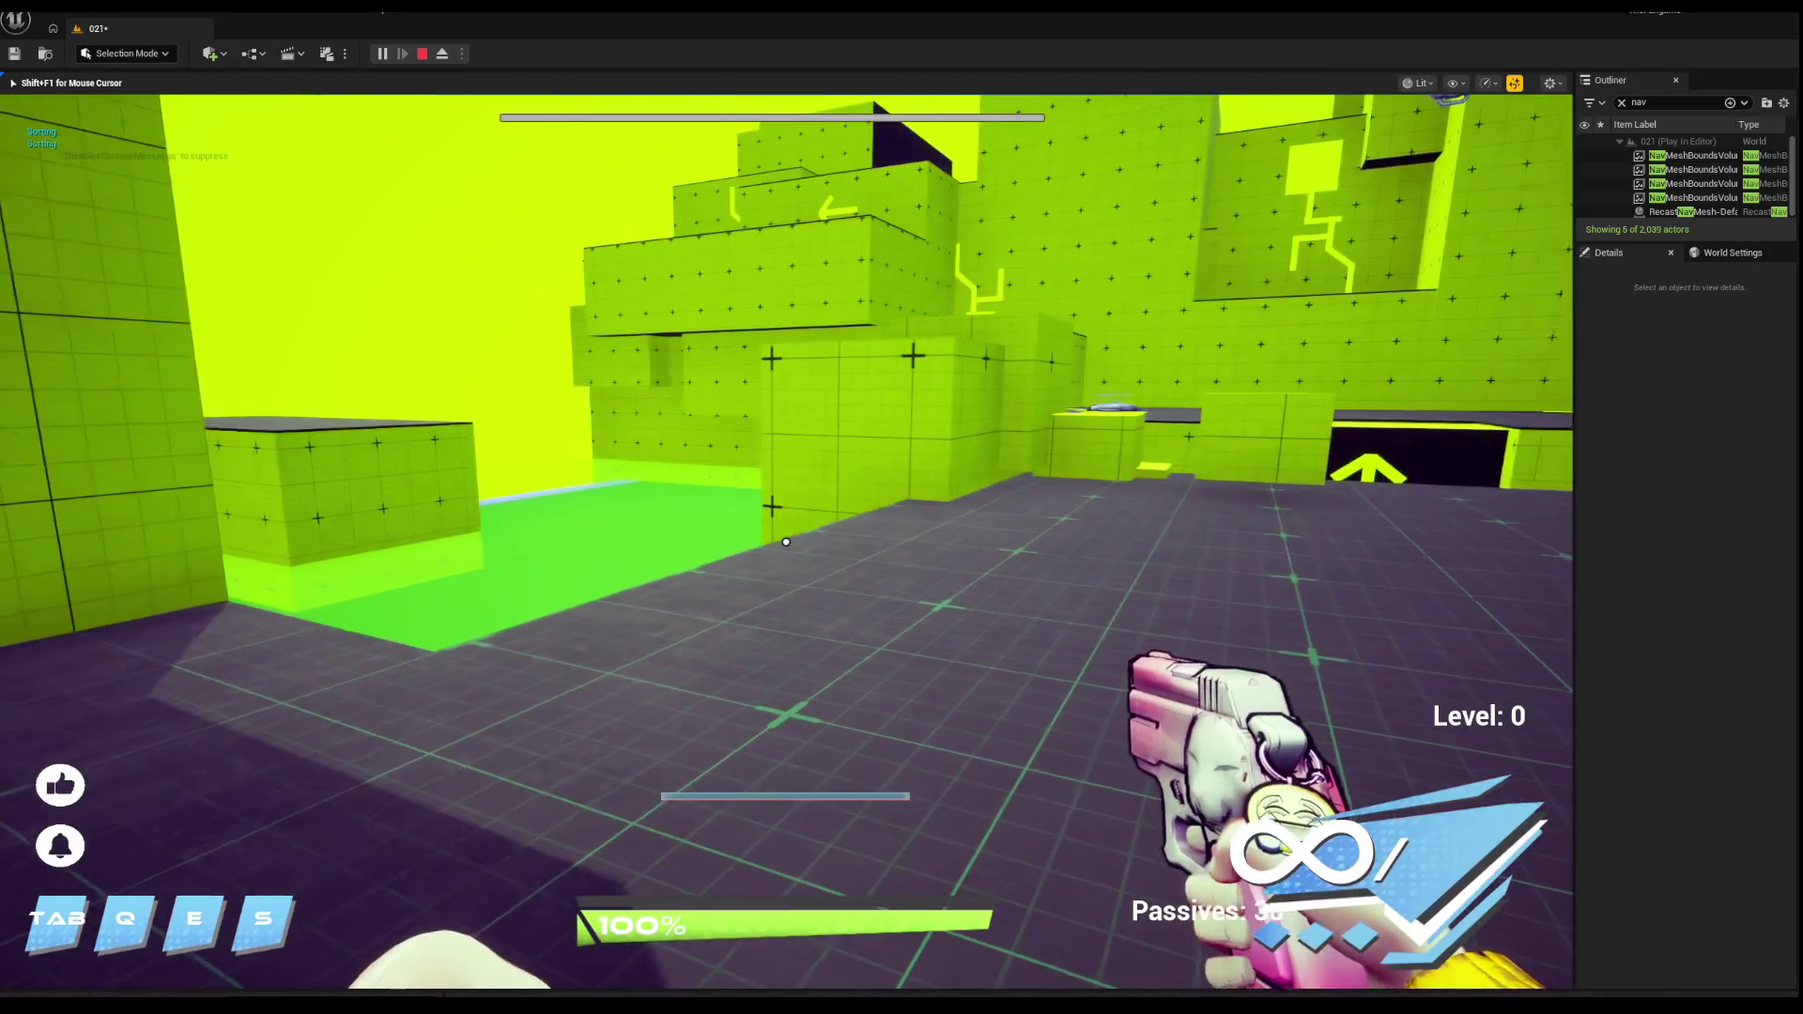
{"action": "key", "text": "m"}
{"action": "left_click", "coordinate": [735, 471]}
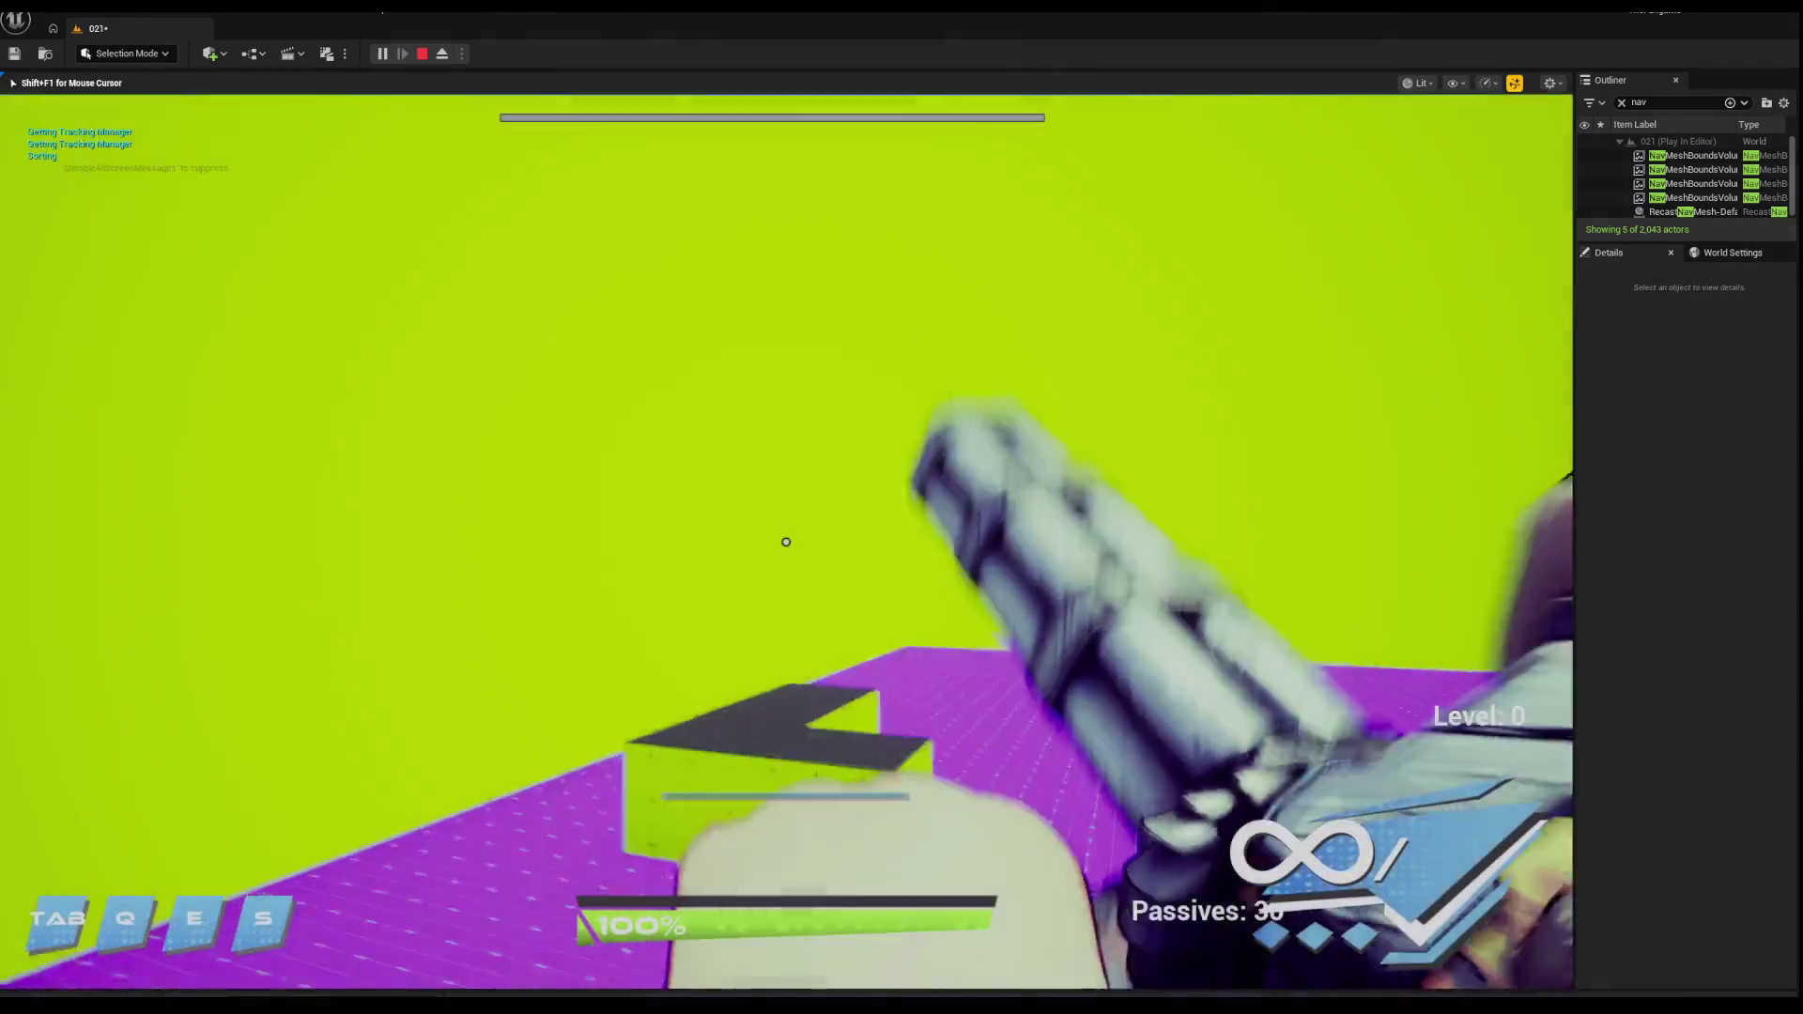
{"action": "key", "text": "w"}
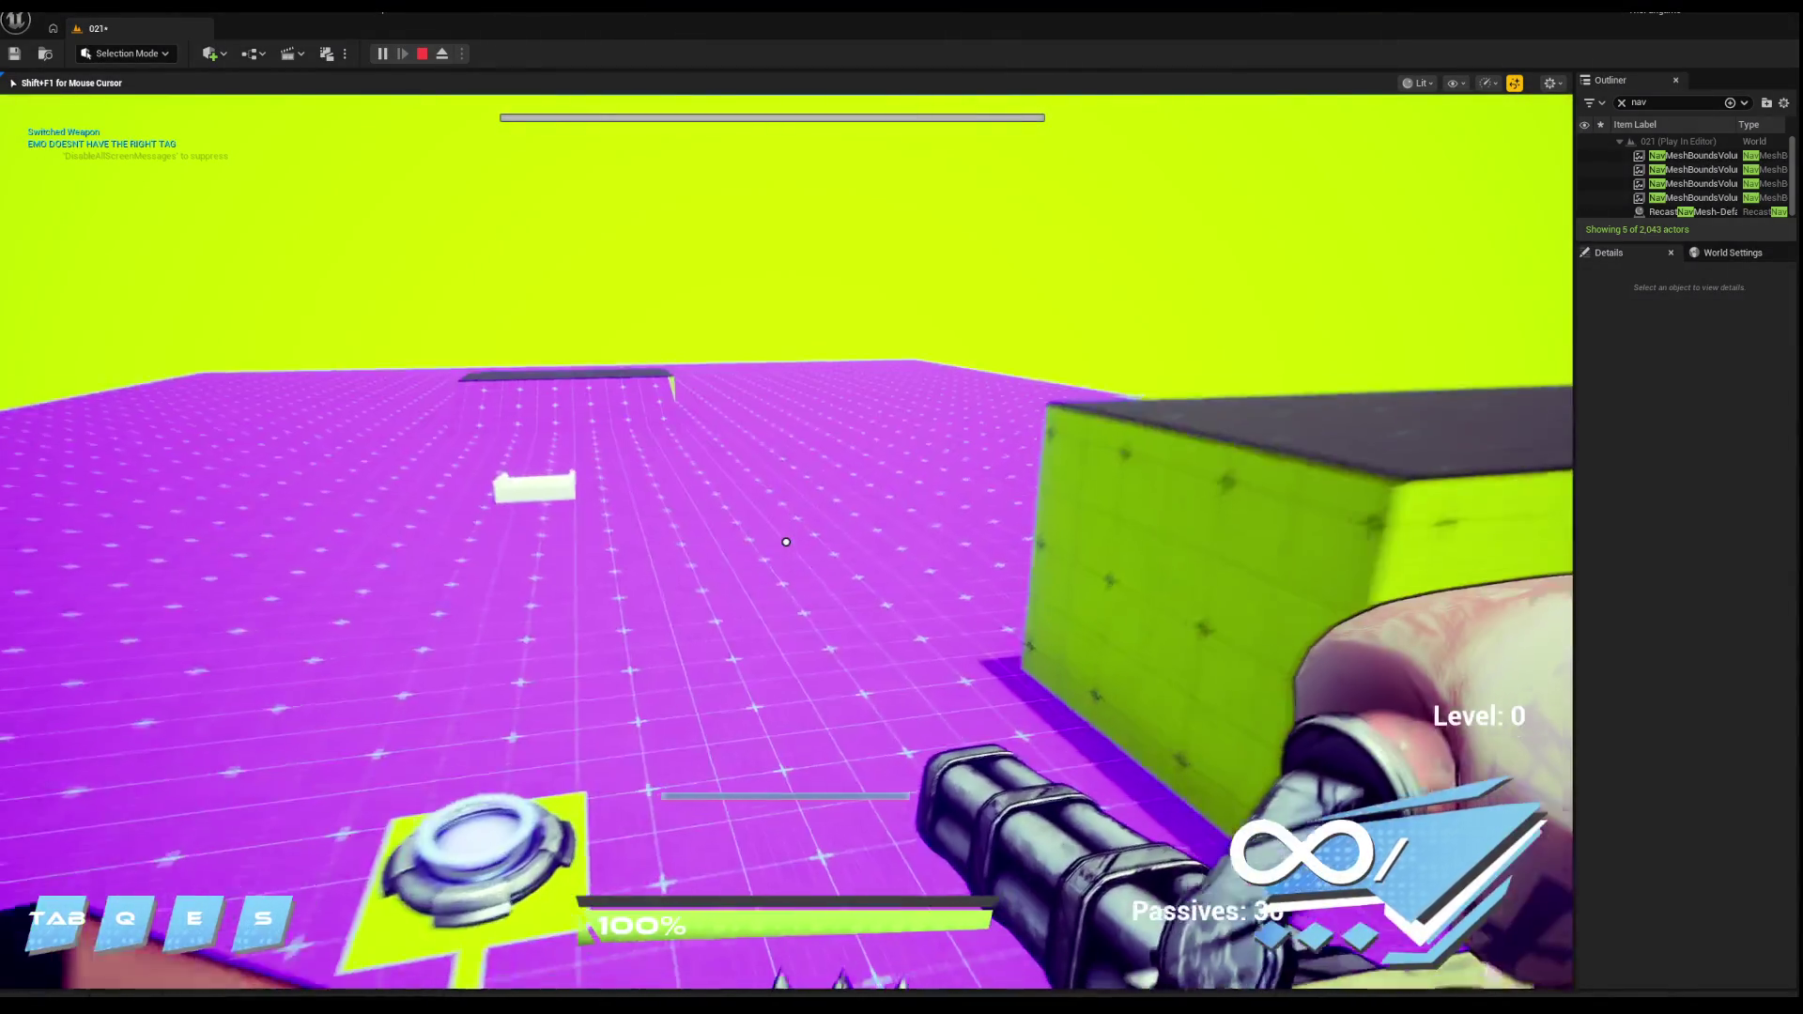
{"action": "left_click", "coordinate": [786, 541]}
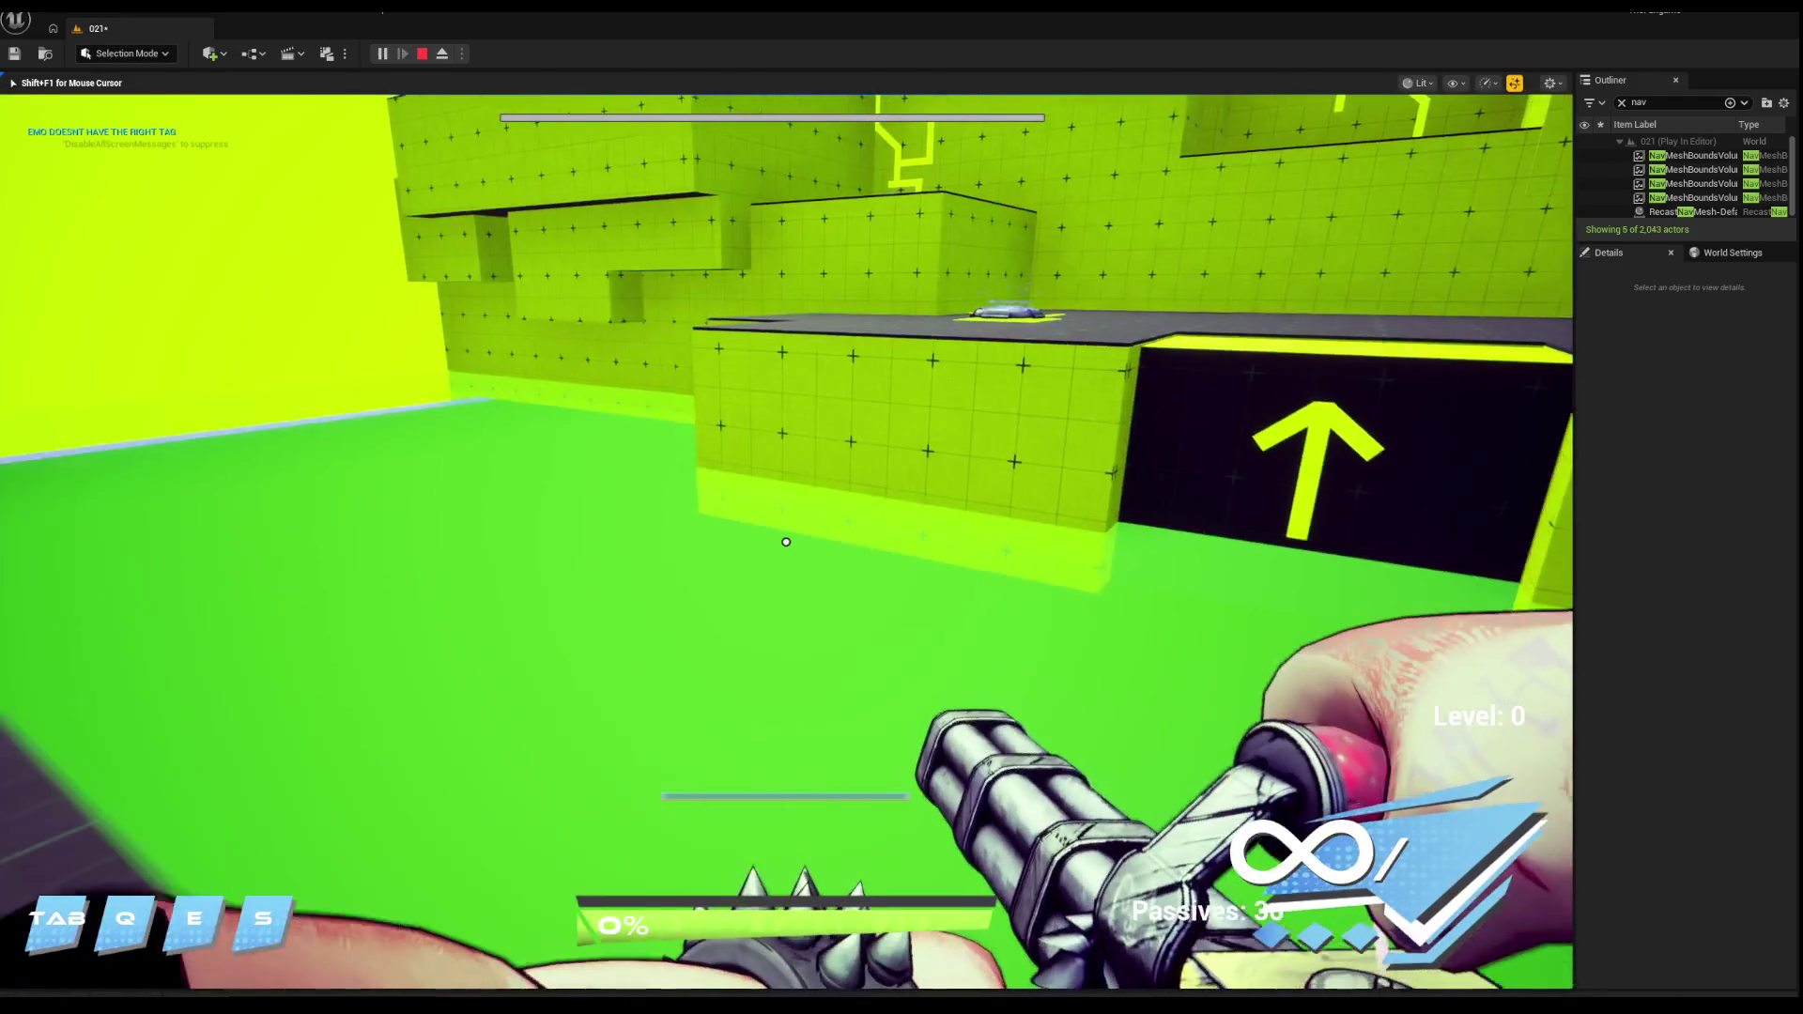
{"action": "key", "text": "Escape"}
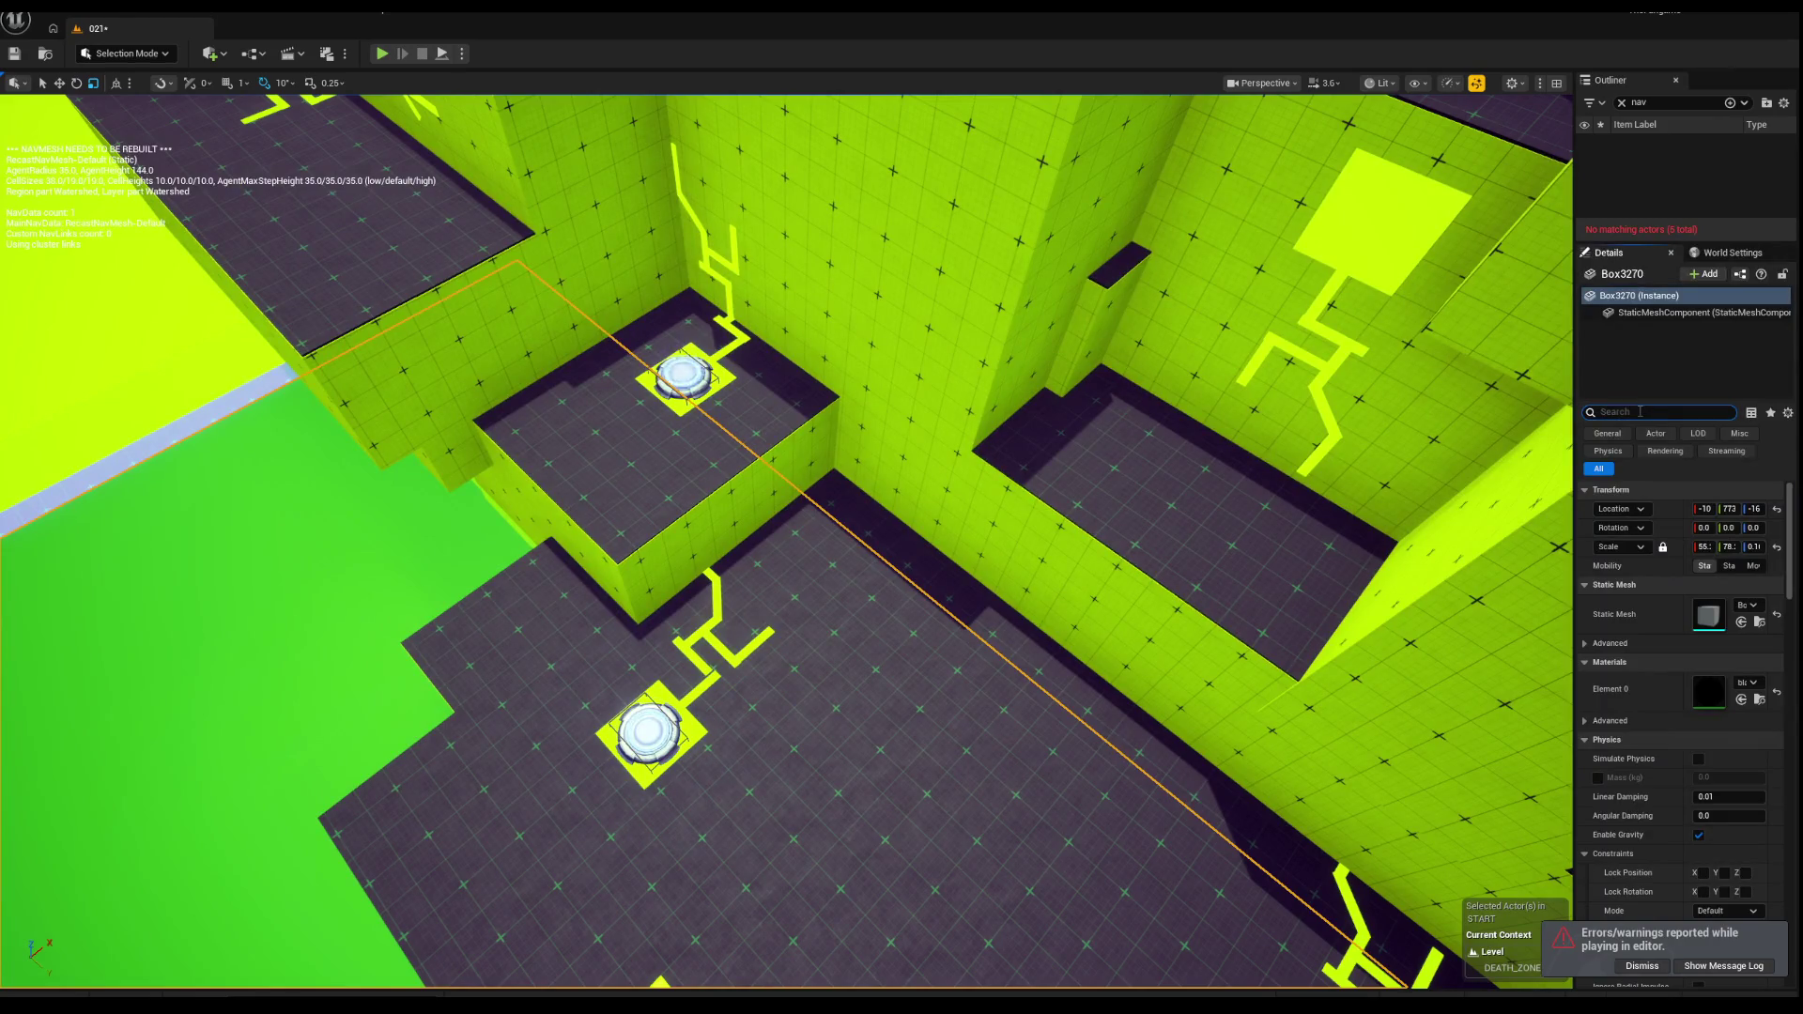
Step: Filter Details by 'hidden', enable Actor Hidden In Game on Box3270, and start a playtest
{"action": "key", "text": "BackSpace"}
{"action": "key", "text": "BackSpace"}
{"action": "type", "text": "hi"}
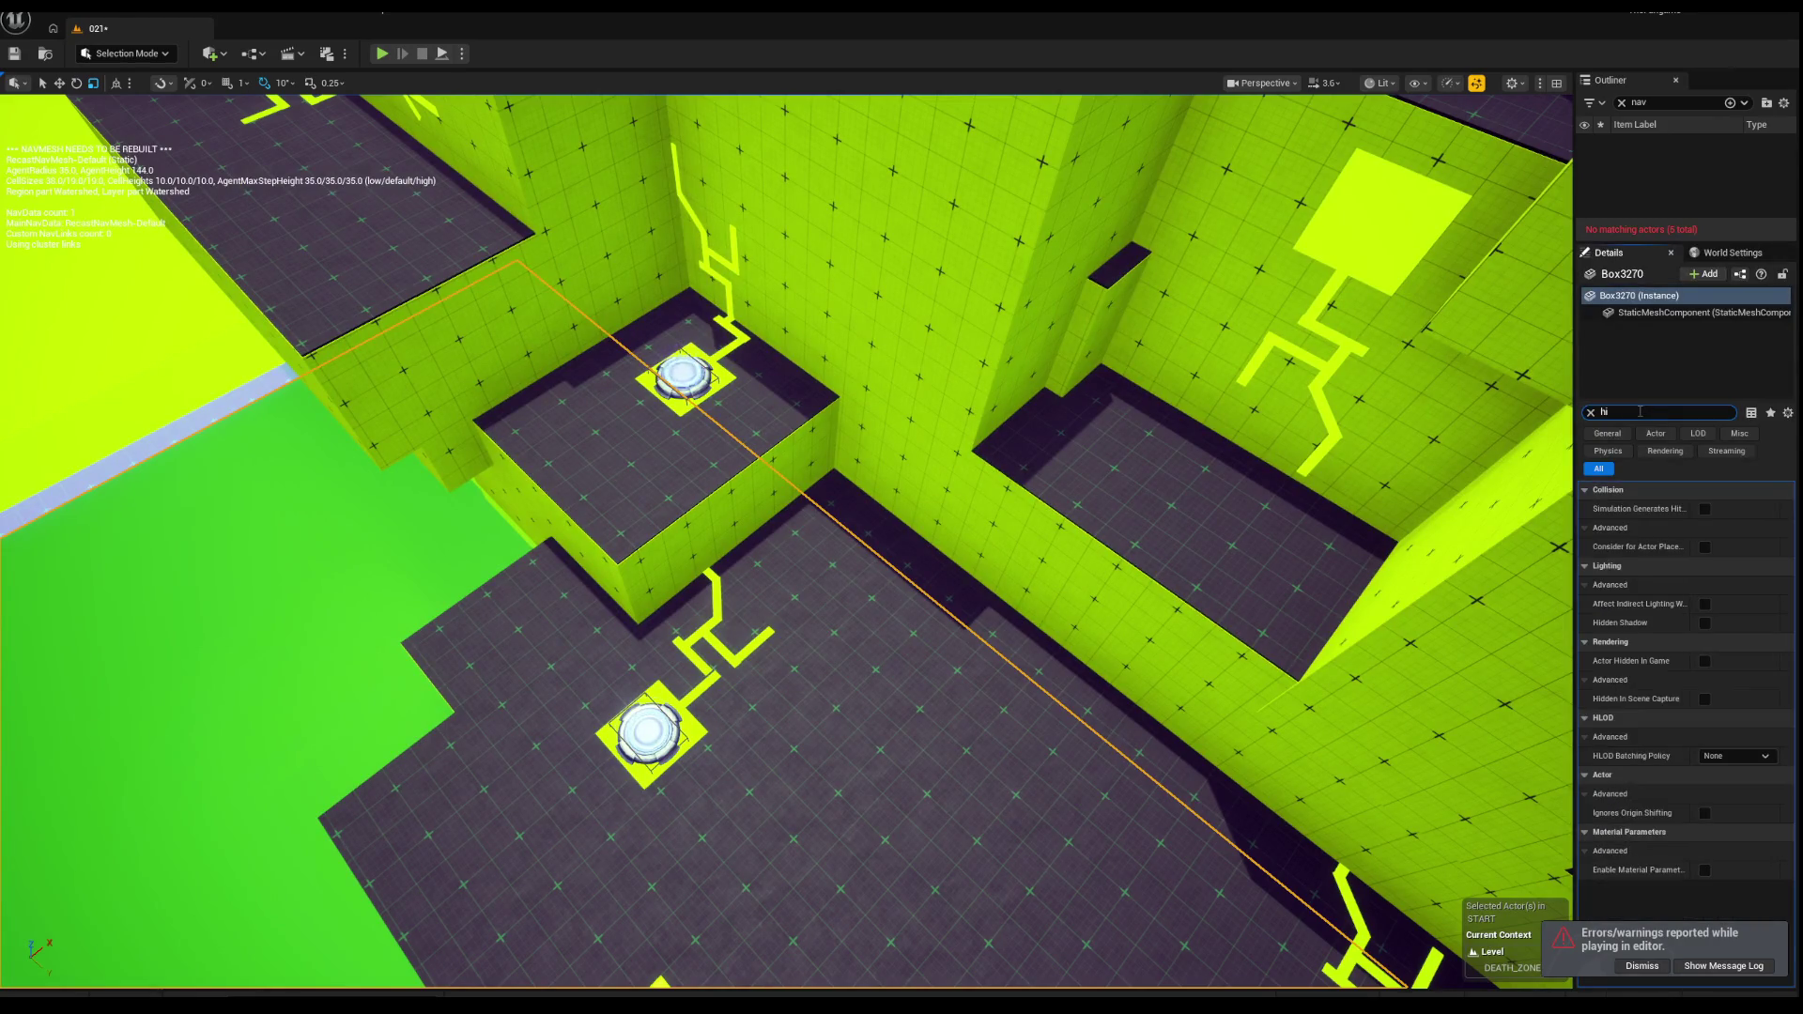
{"action": "key", "text": "BackSpace"}
{"action": "type", "text": "n"}
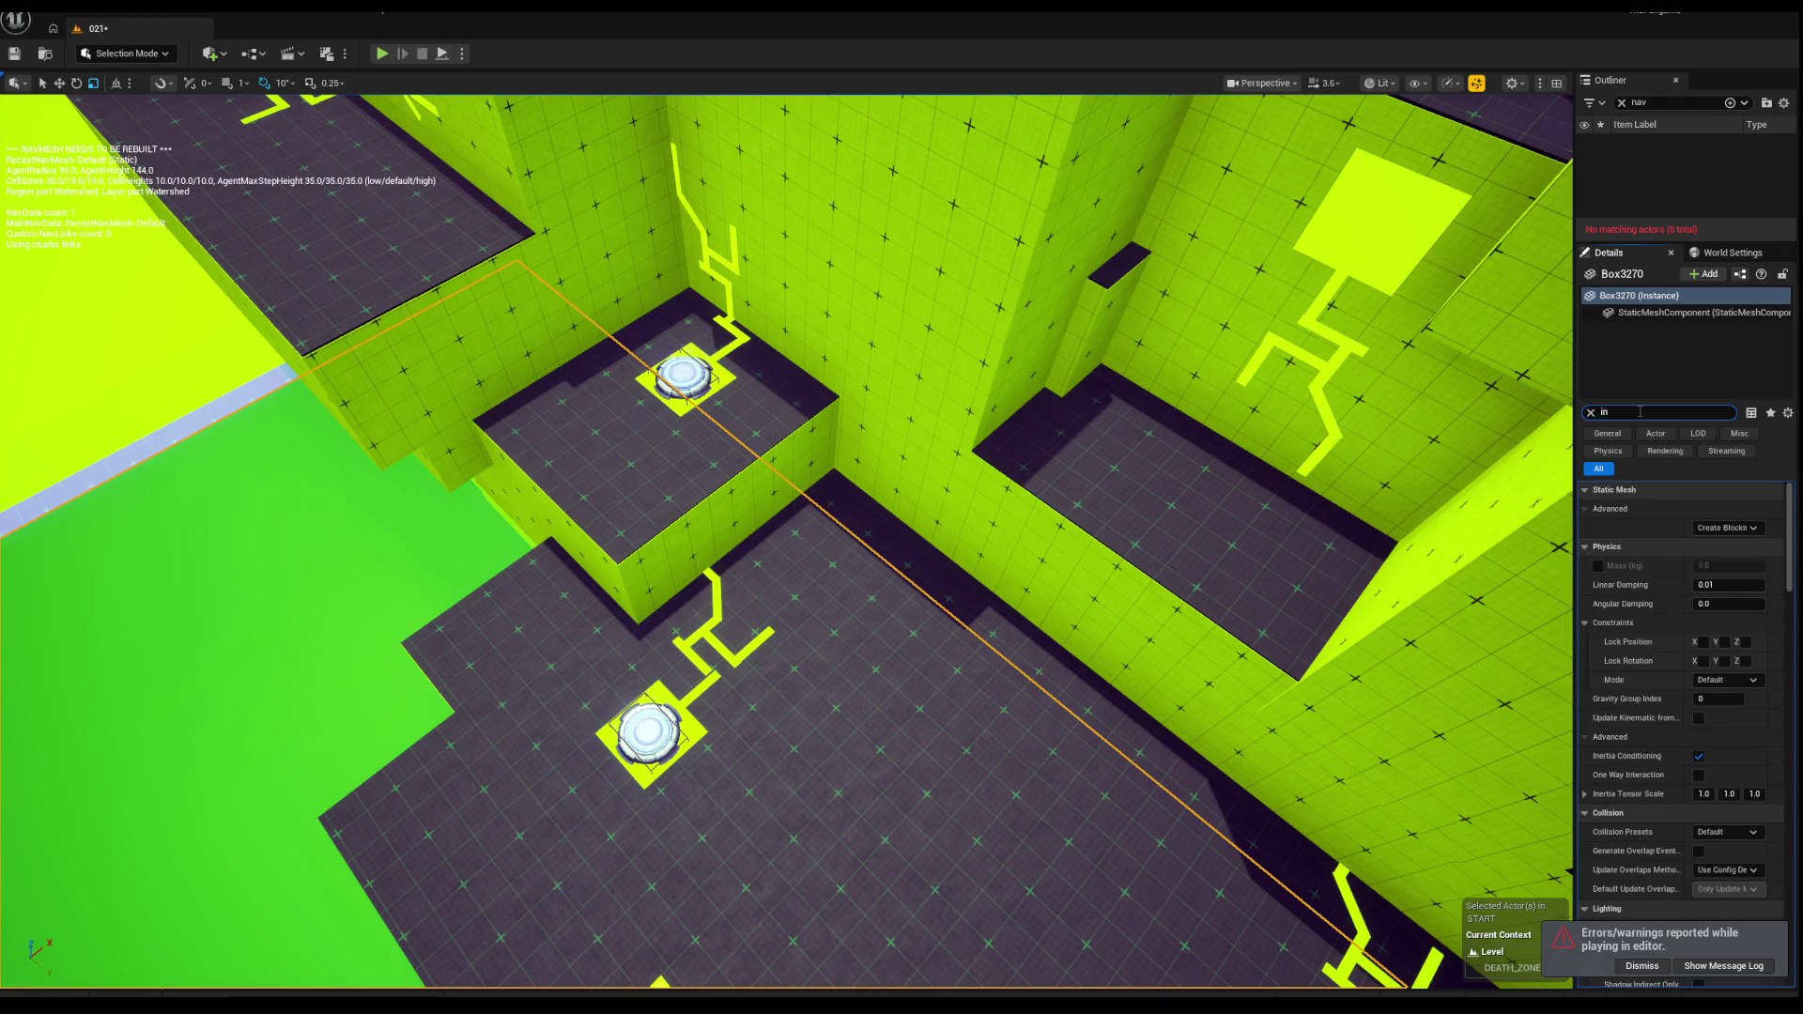
{"action": "scroll", "coordinate": [1667, 606], "scroll_direction": "down", "scroll_amount": 2}
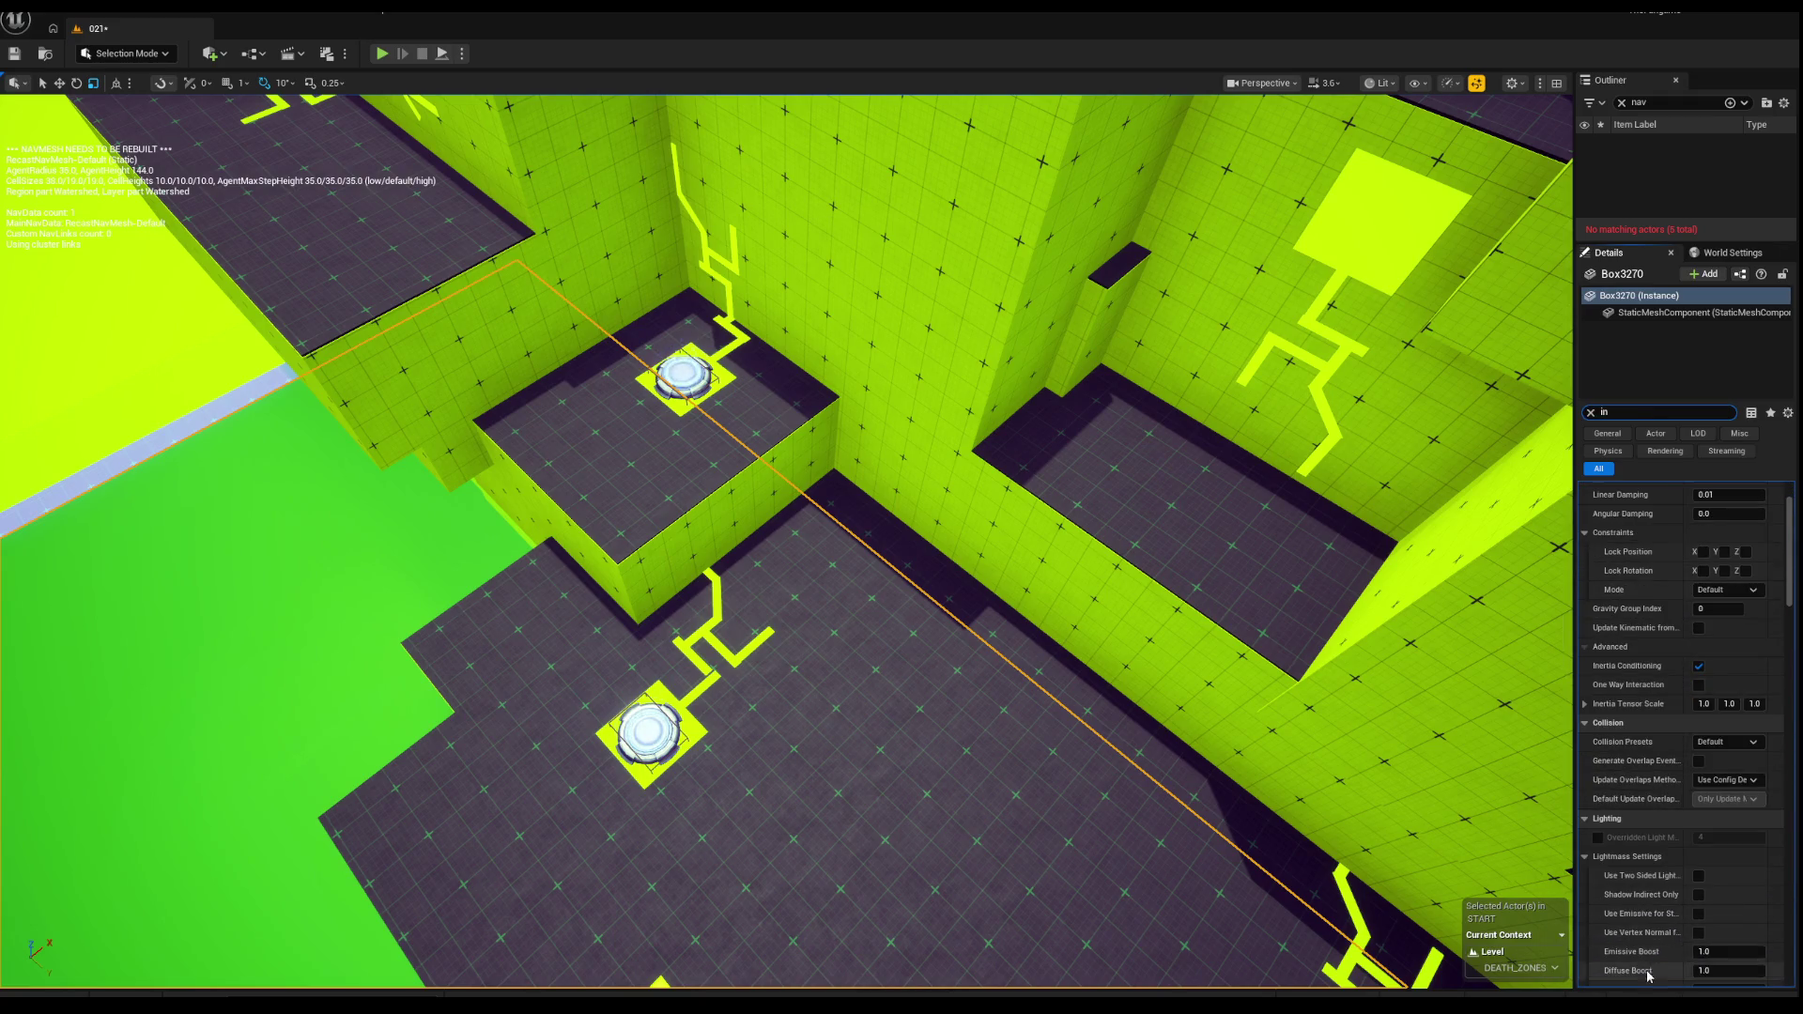
{"action": "type", "text": "N"}
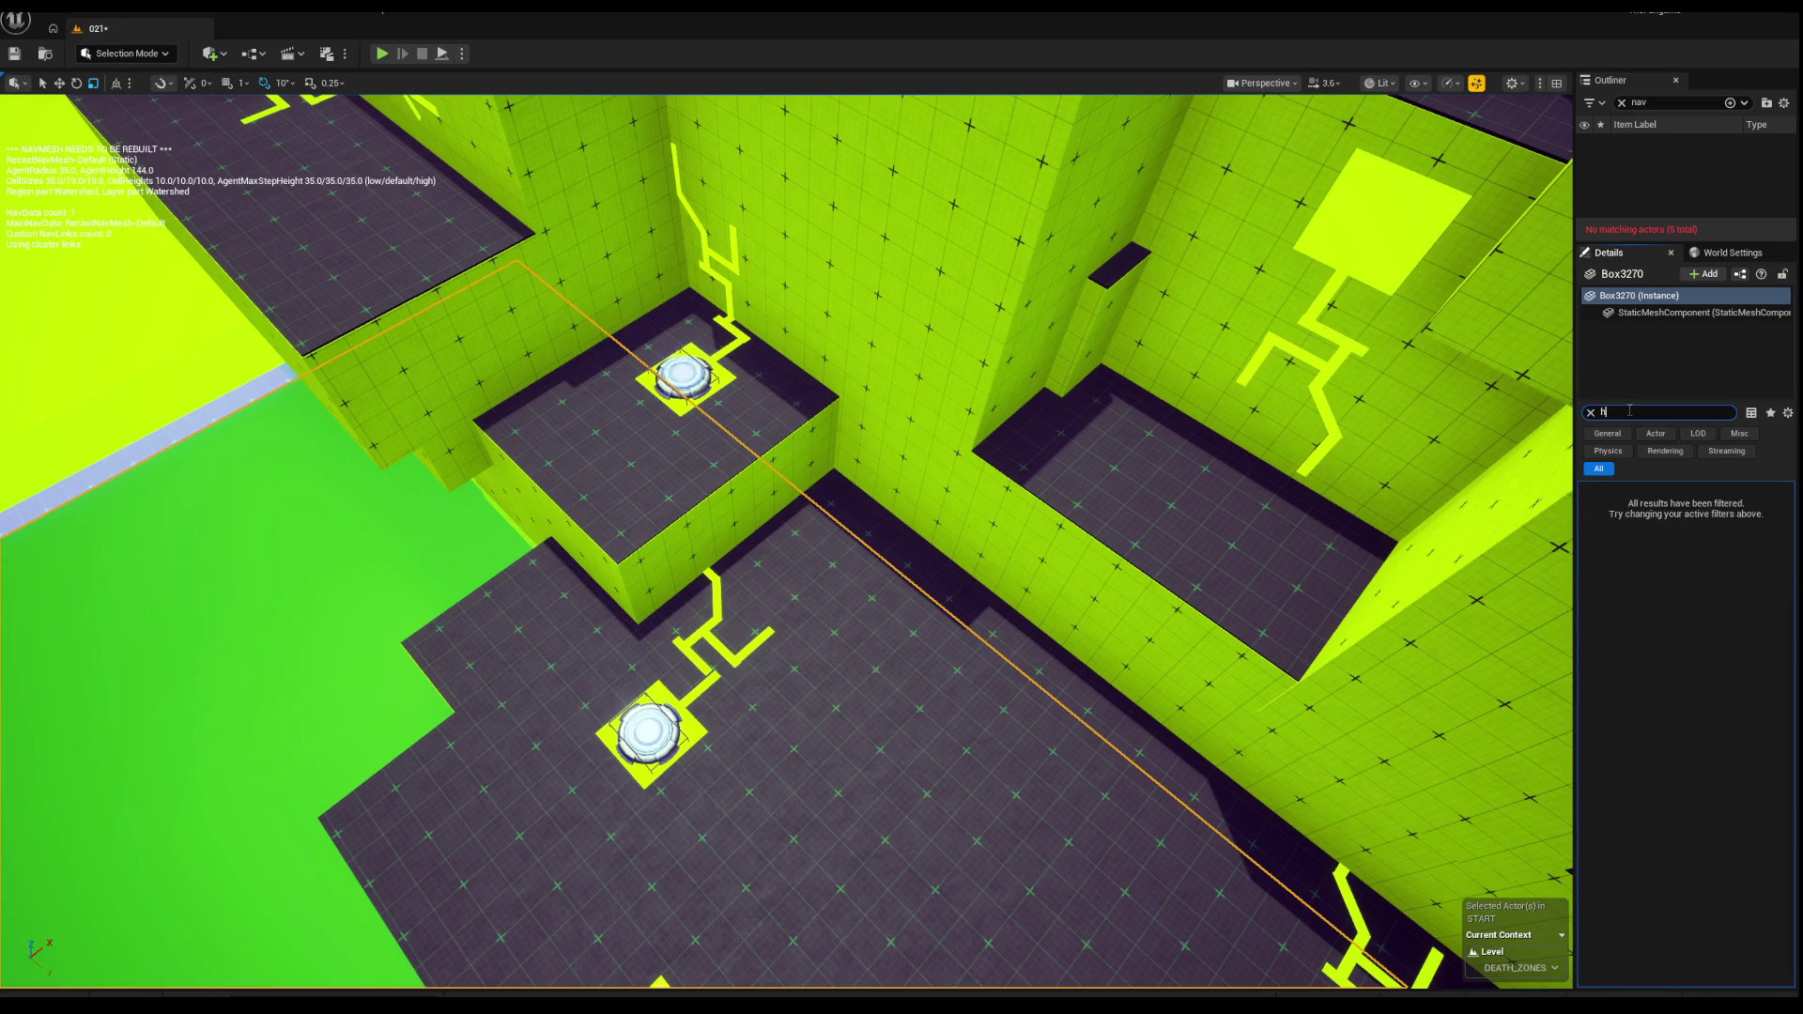
{"action": "type", "text": "dd"}
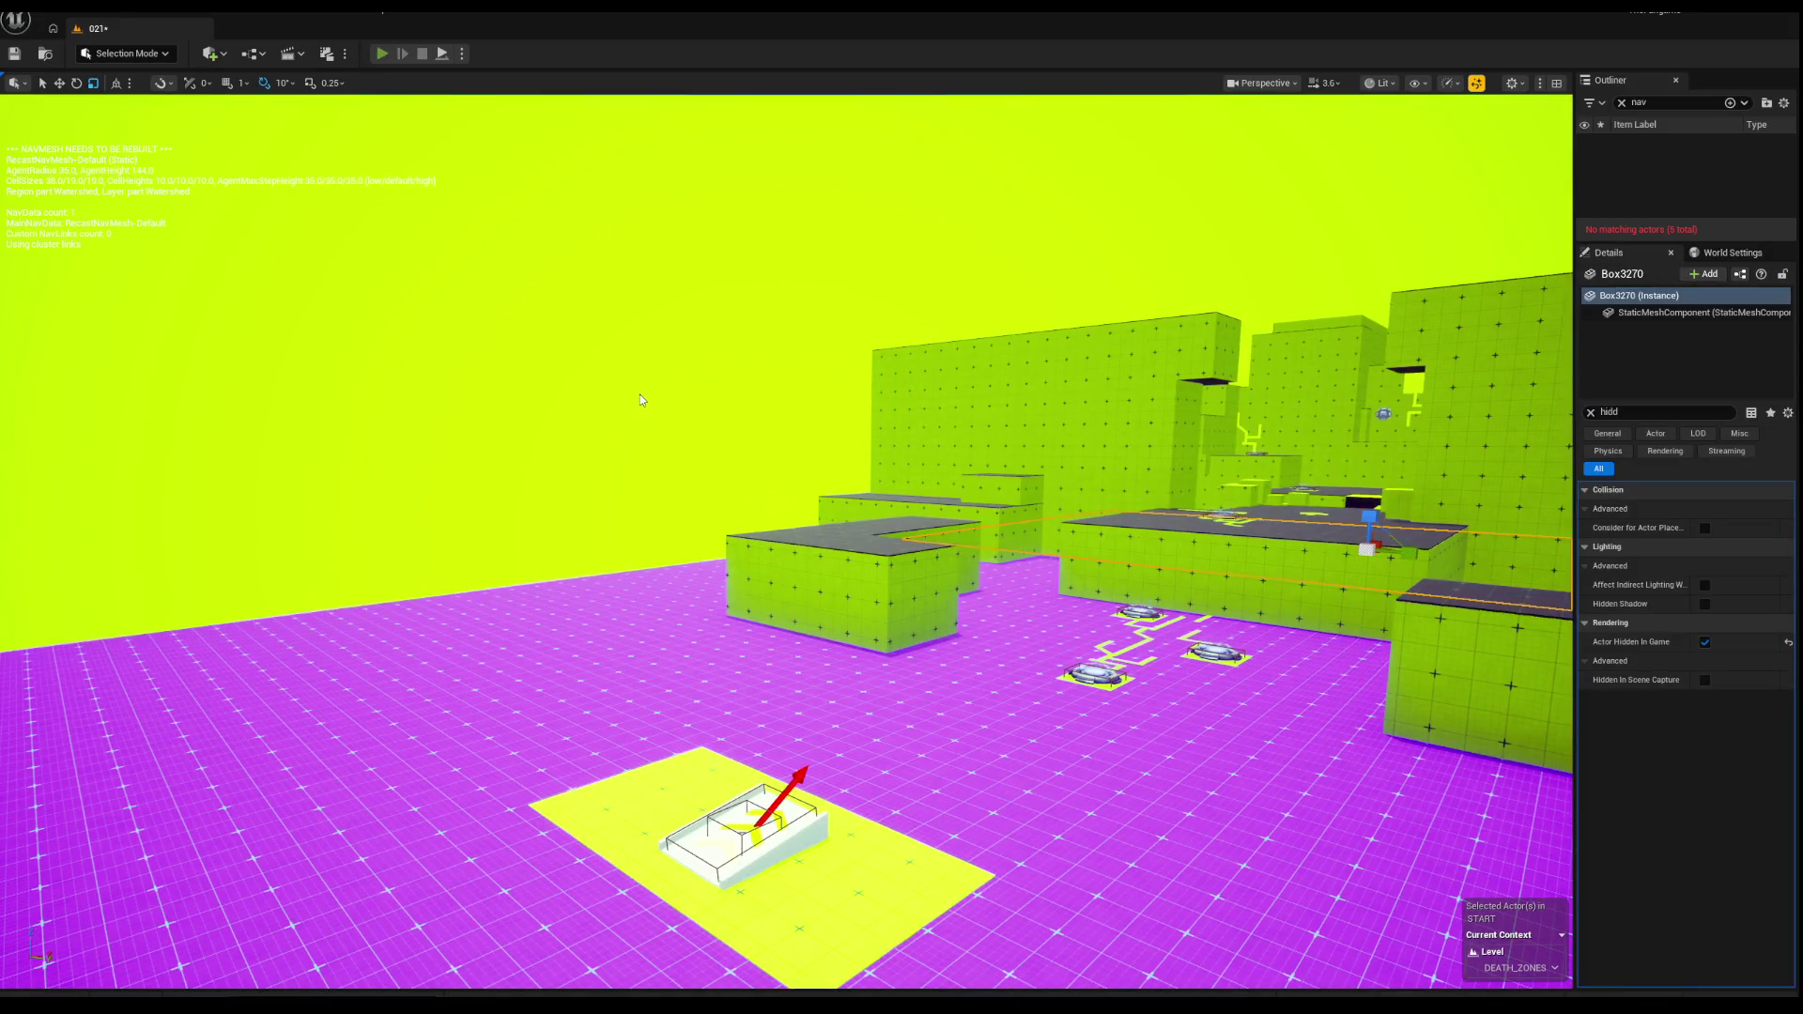
{"action": "key", "text": "alt+p"}
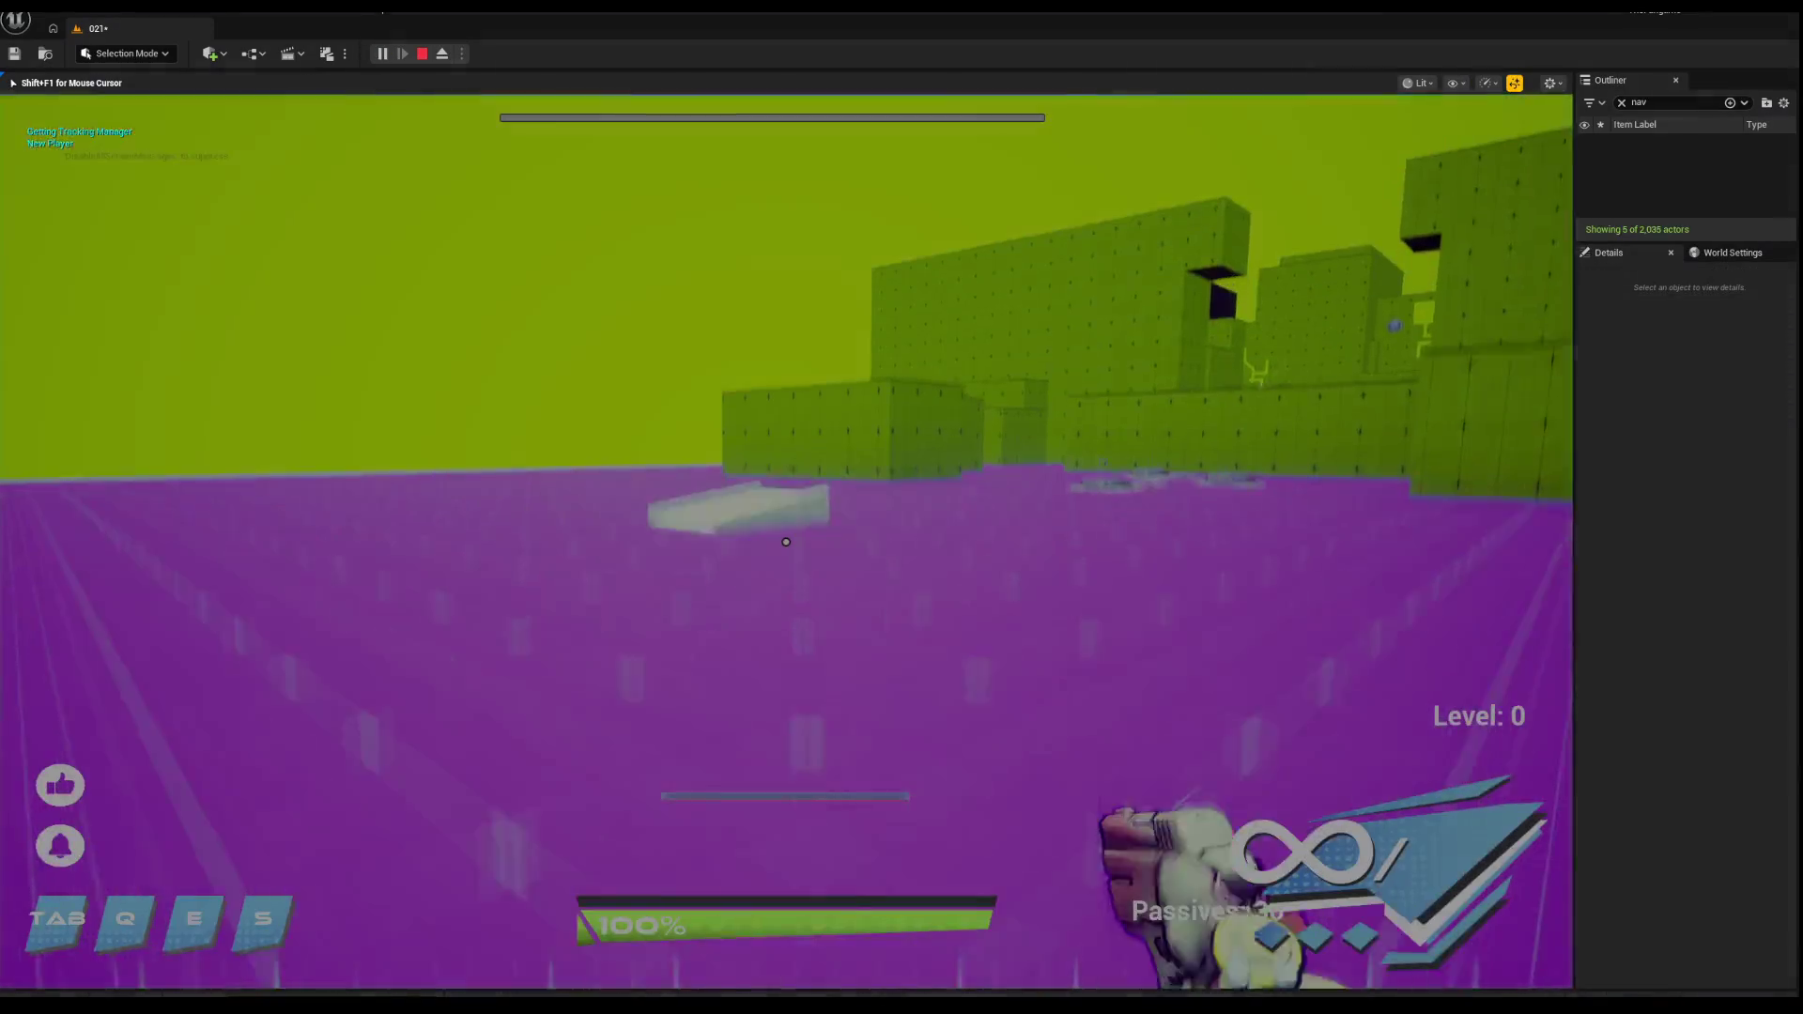
Step: Switch weapon in the dev menu and run across the dark grid platform onto the magenta floor
{"action": "key", "text": "m"}
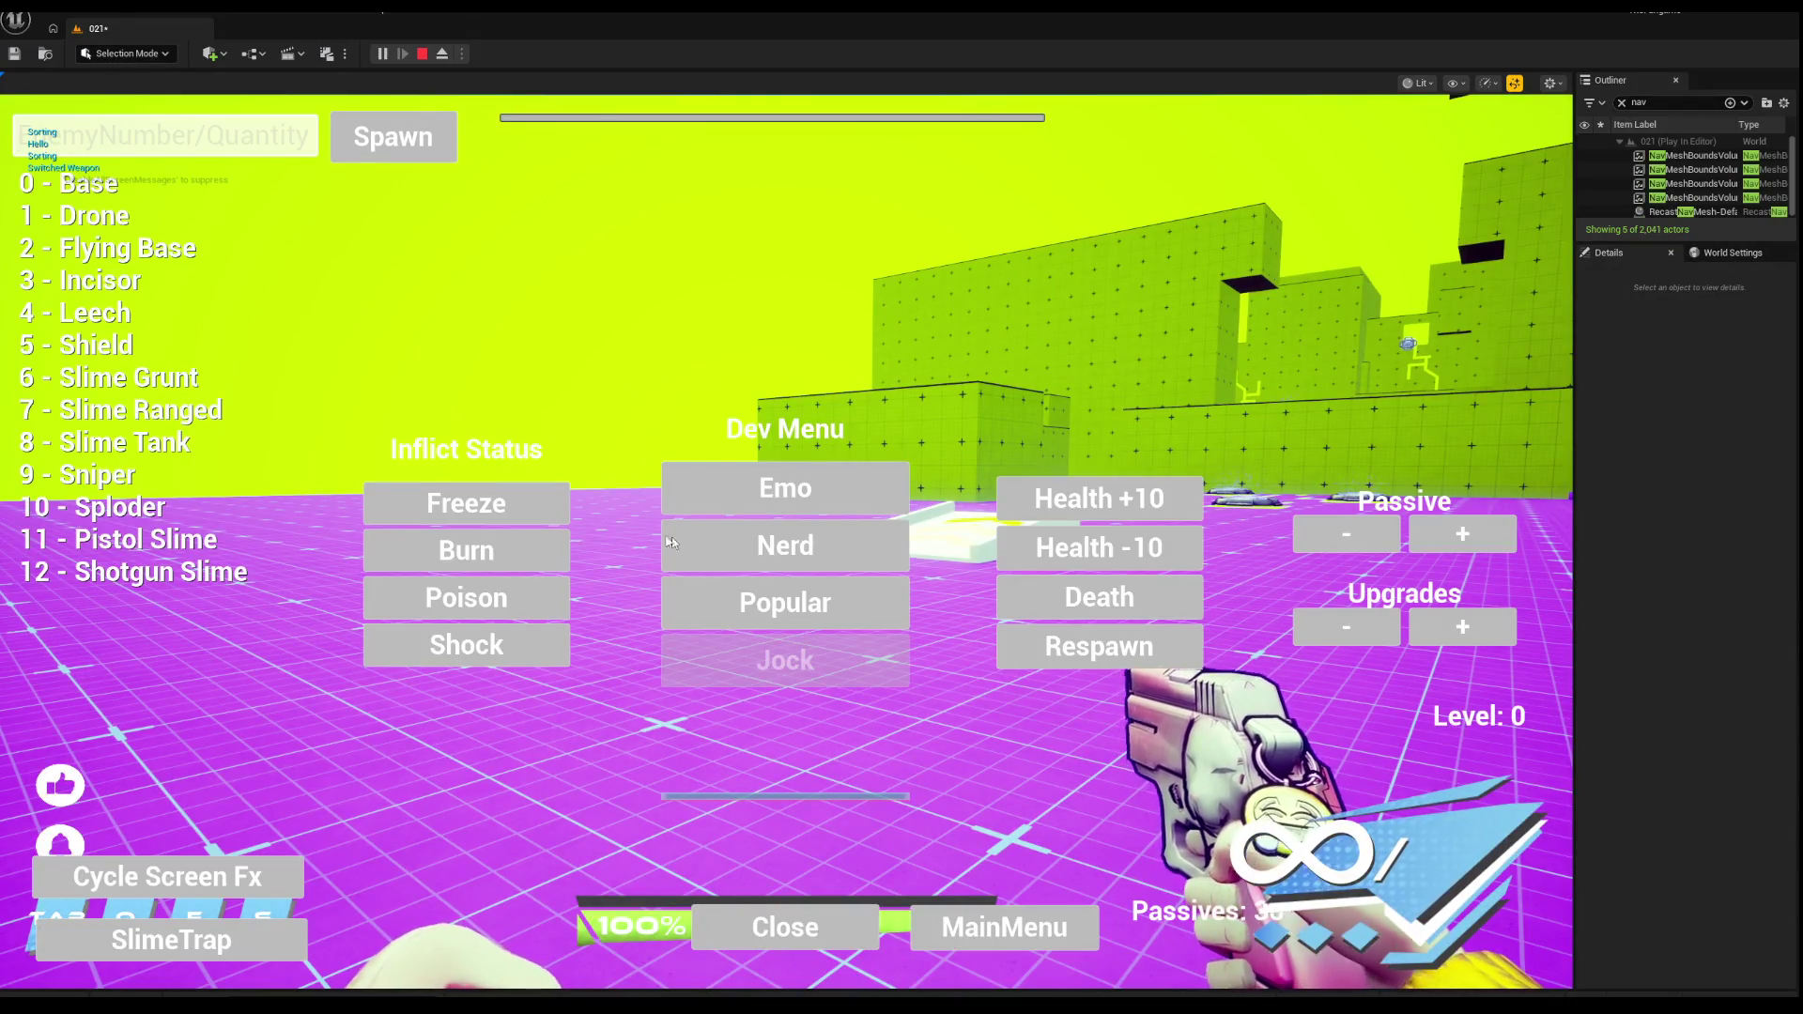
{"action": "left_click", "coordinate": [785, 487]}
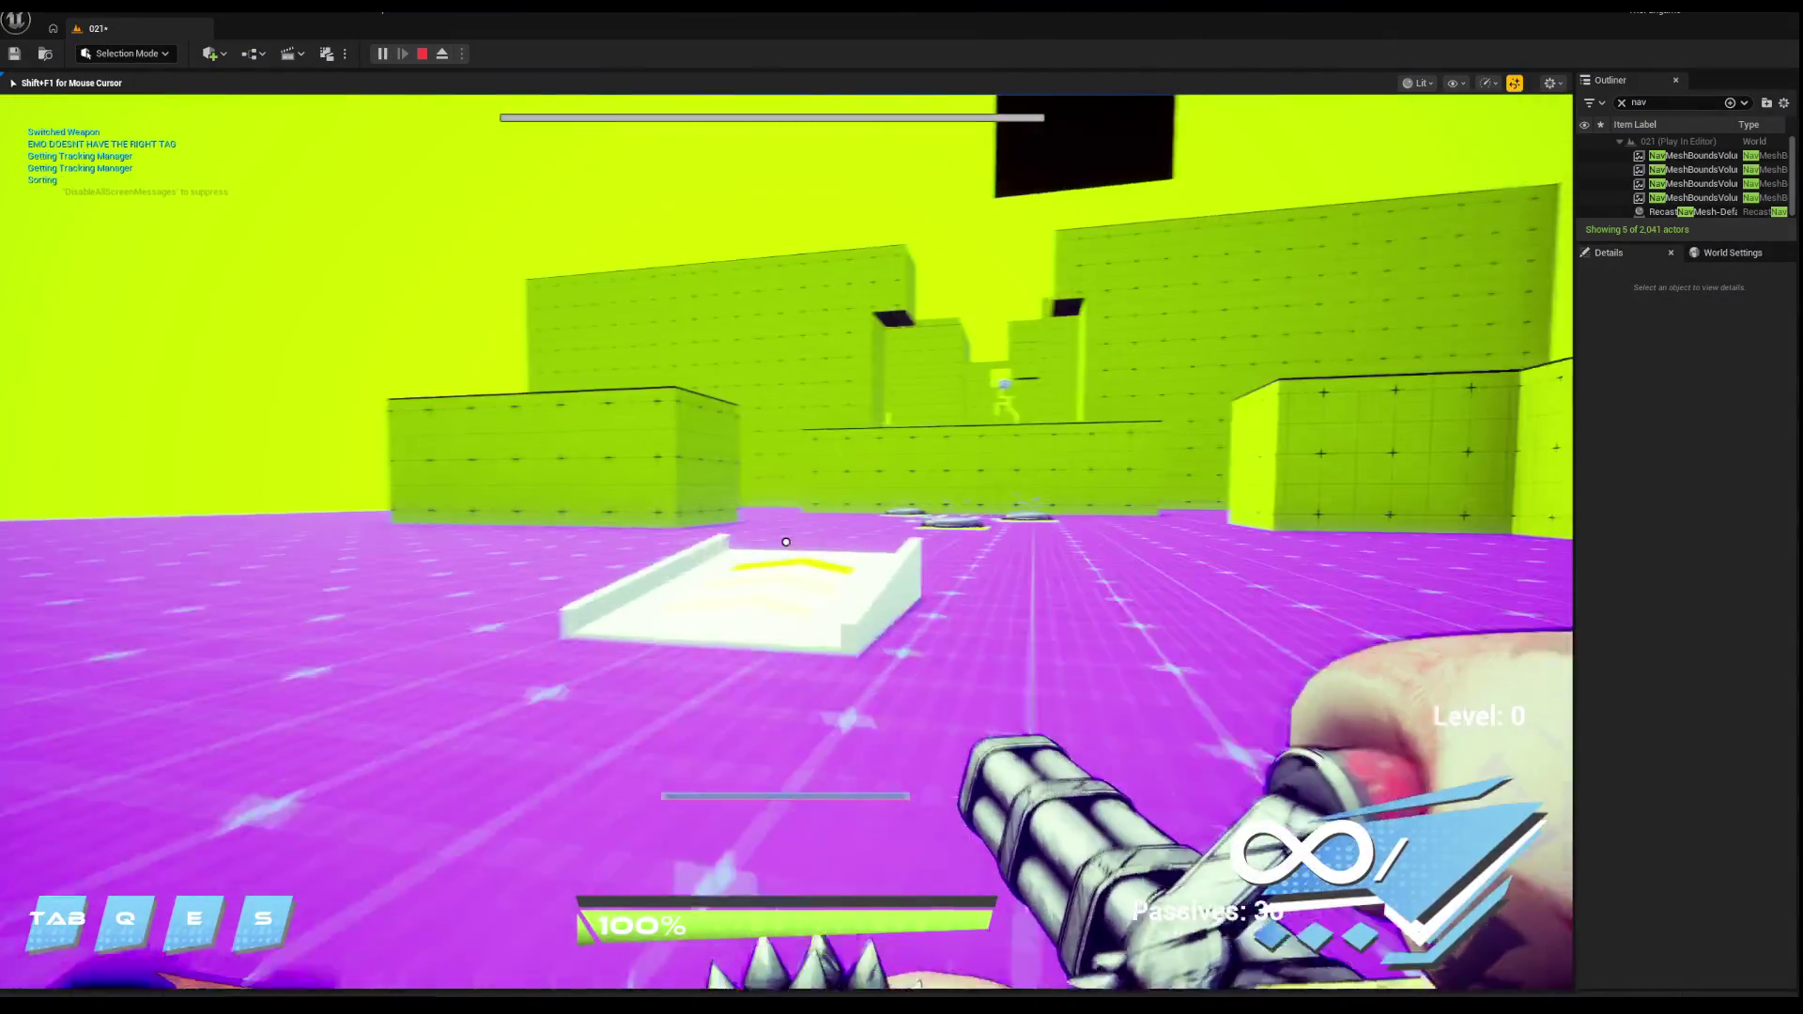
{"action": "key", "text": "w"}
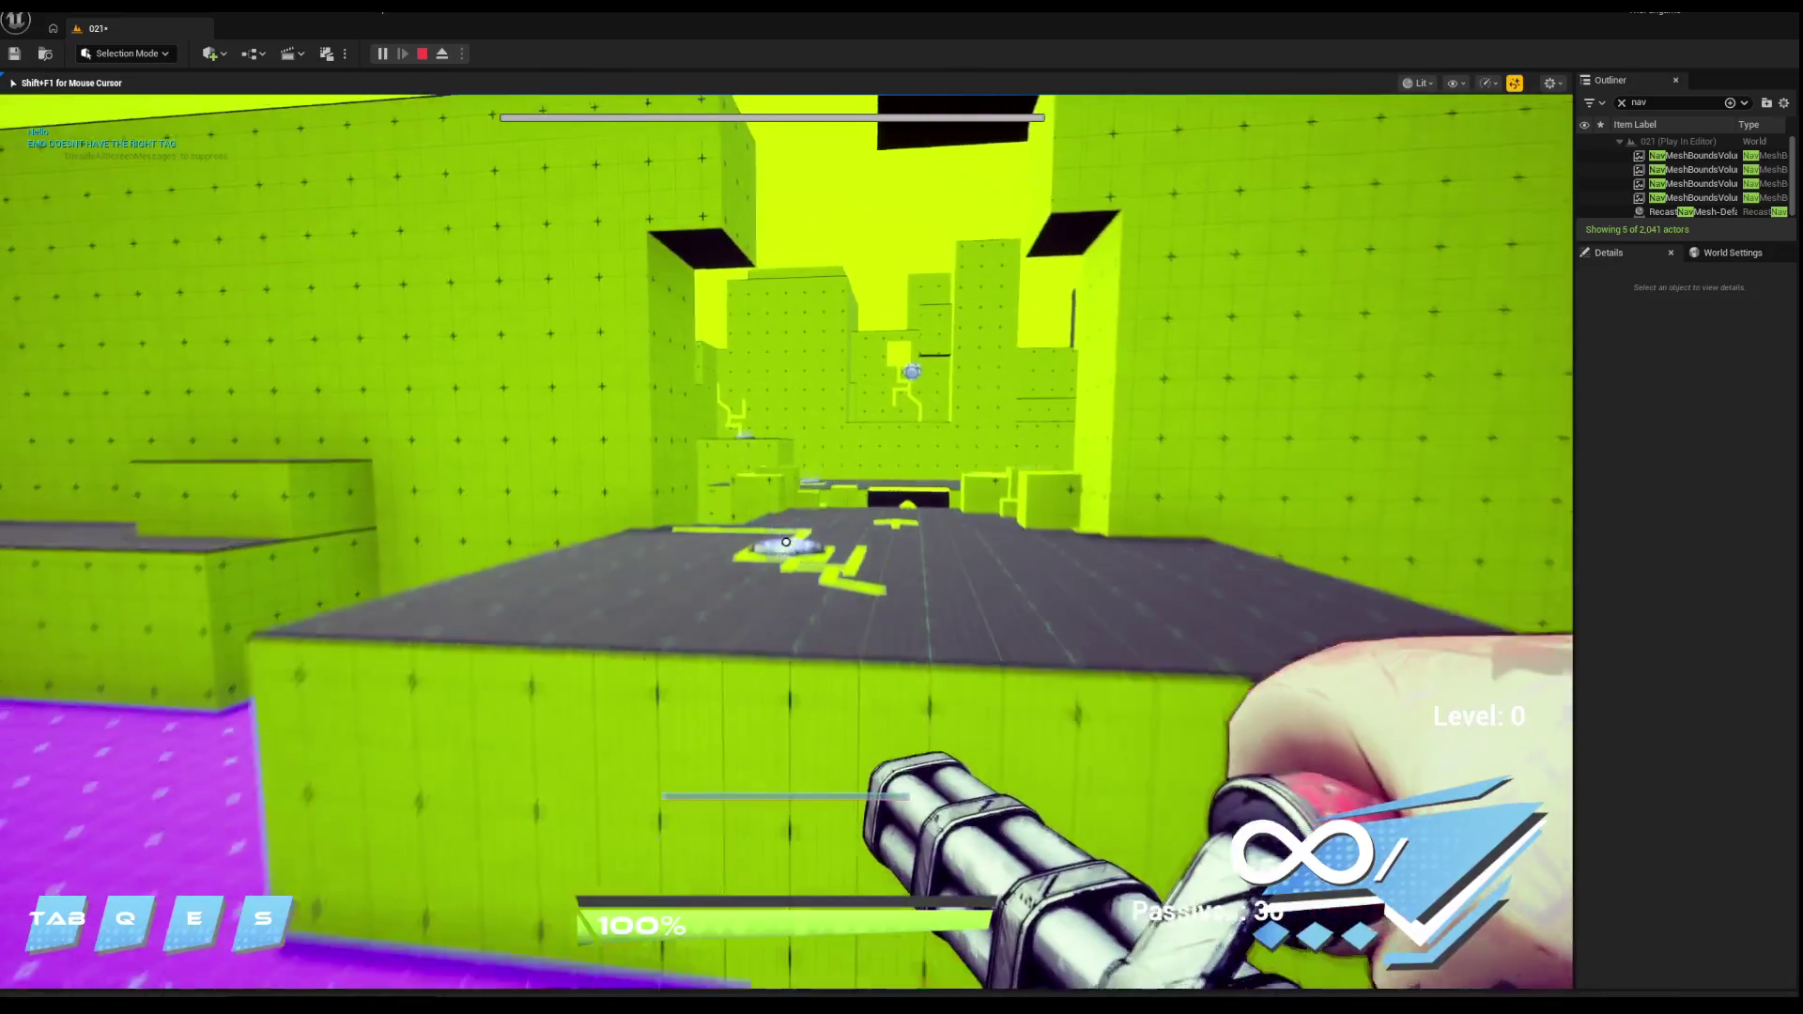
{"action": "key", "text": "w"}
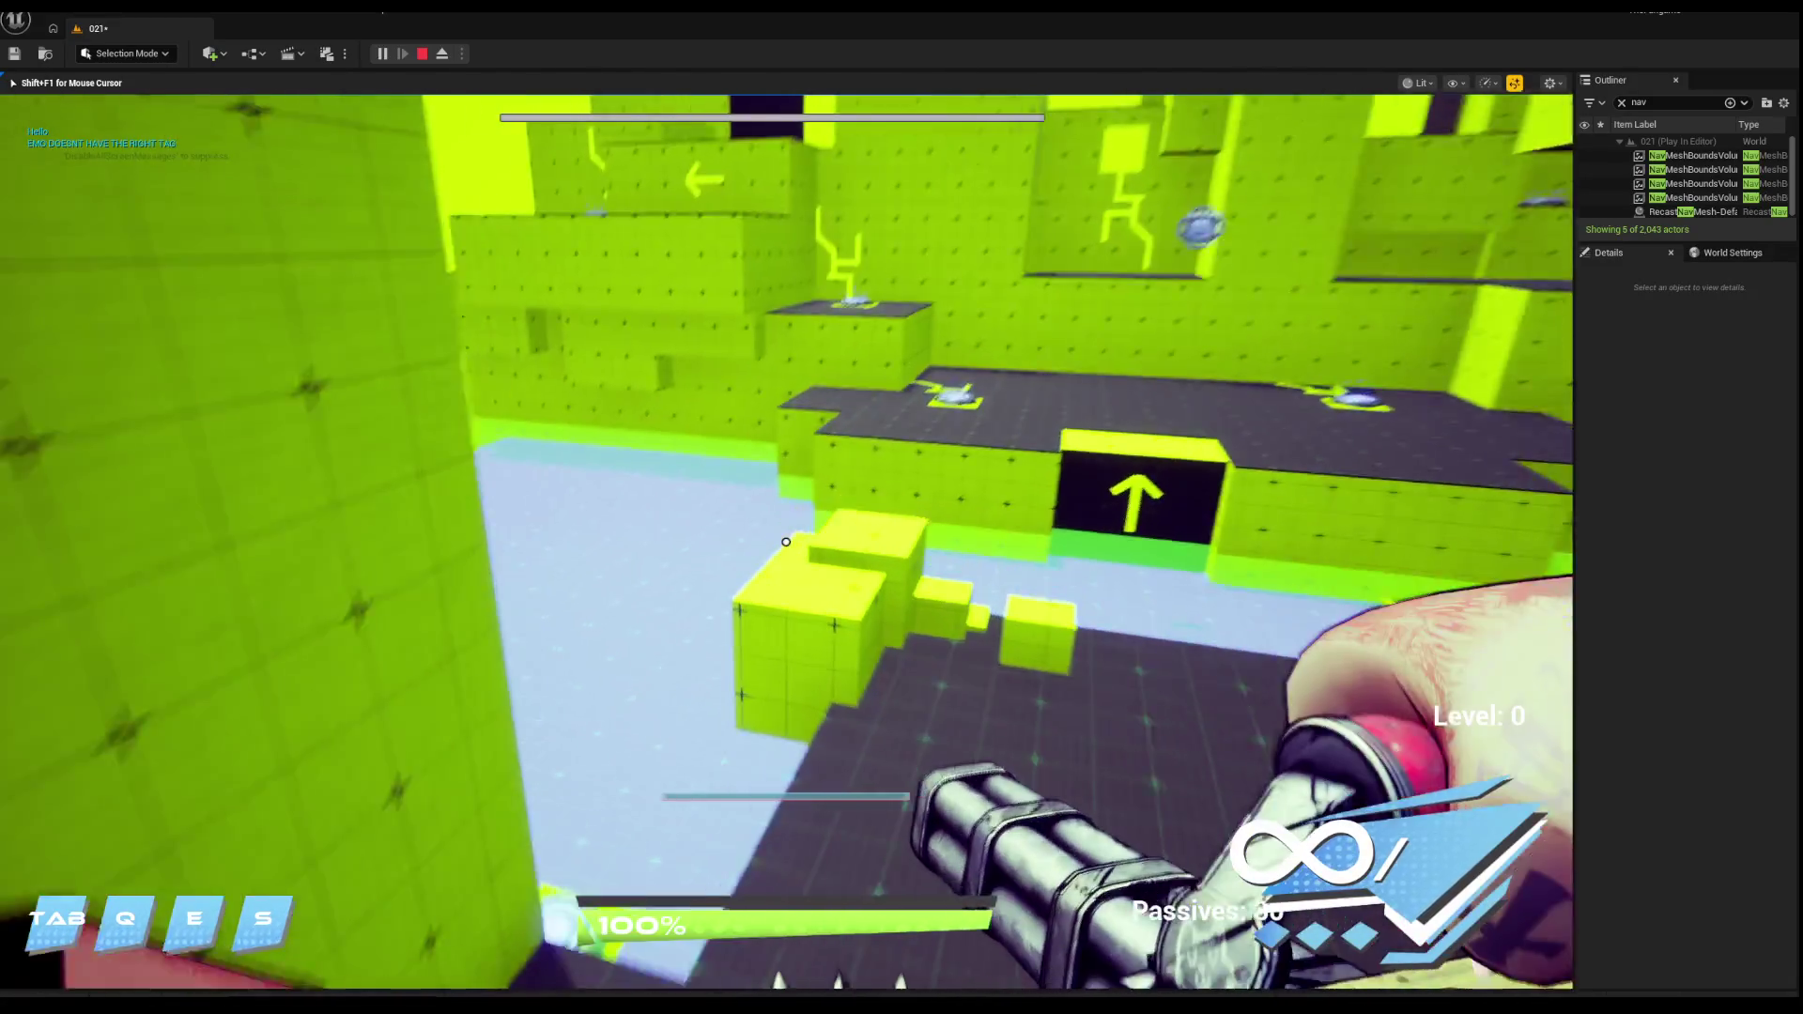
{"action": "key", "text": "w"}
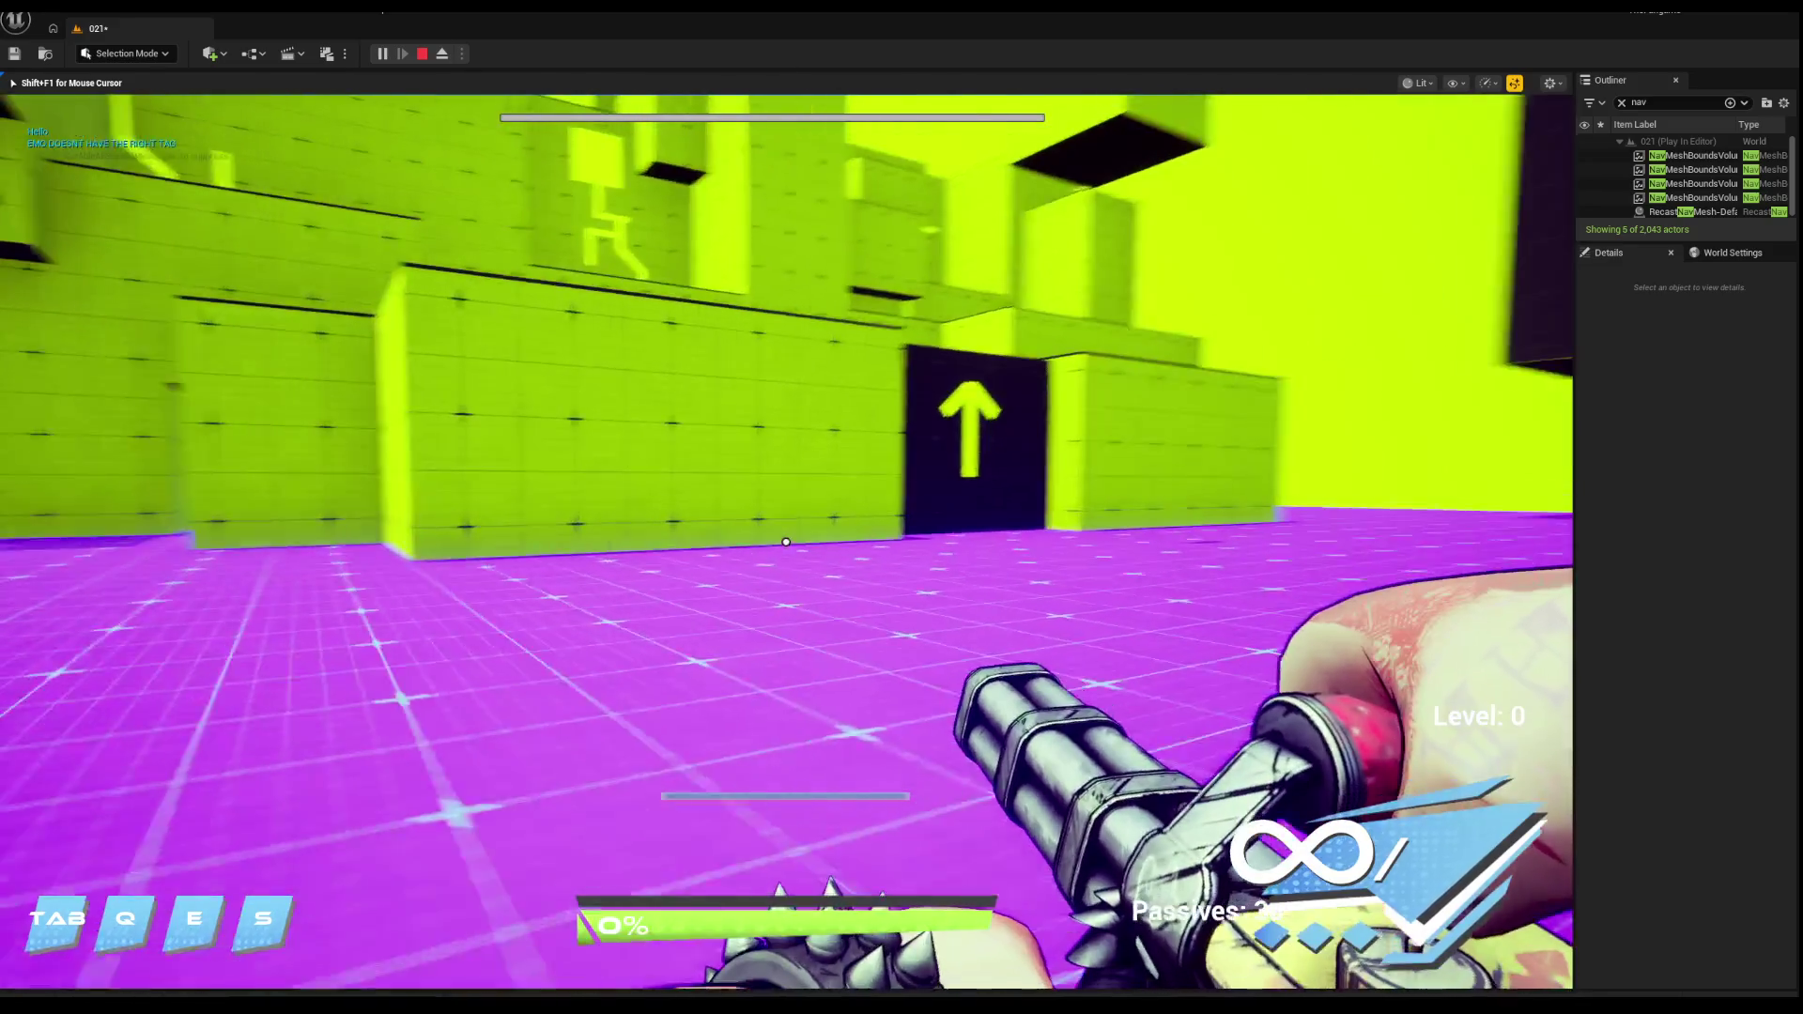
Step: Stop the playtest, pick Box3653, and frame it from above
{"action": "key", "text": "Escape"}
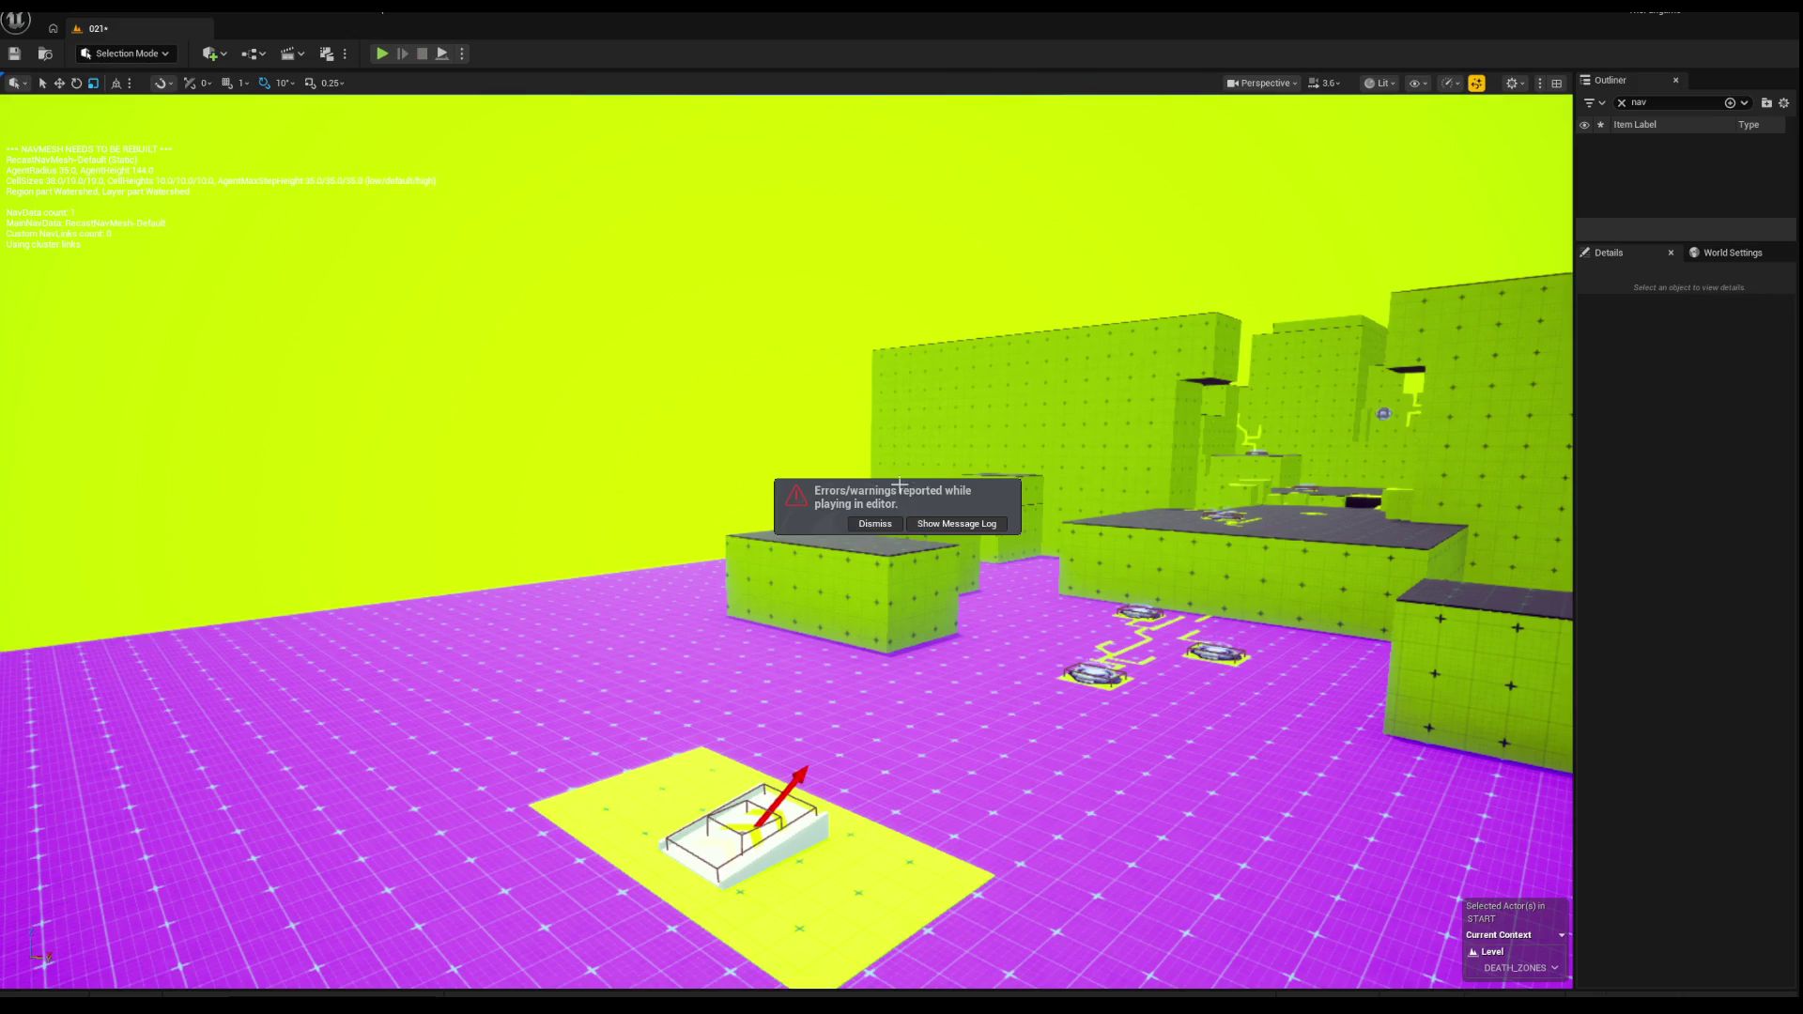
{"action": "right_click", "coordinate": [893, 465]}
{"action": "mouse_move", "coordinate": [767, 427]}
{"action": "left_mouse_down"}
{"action": "mouse_move", "coordinate": [817, 749]}
{"action": "mouse_move", "coordinate": [817, 282]}
{"action": "mouse_move", "coordinate": [572, 382]}
{"action": "mouse_move", "coordinate": [464, 451]}
{"action": "mouse_move", "coordinate": [583, 402]}
{"action": "mouse_move", "coordinate": [407, 455]}
{"action": "mouse_move", "coordinate": [627, 416]}
{"action": "mouse_move", "coordinate": [714, 480]}
{"action": "left_mouse_up"}
Step: Switch to wireframe, tick Actor Hidden In Game on the DeathZone volume, and start a playtest
{"action": "key", "text": "alt+2"}
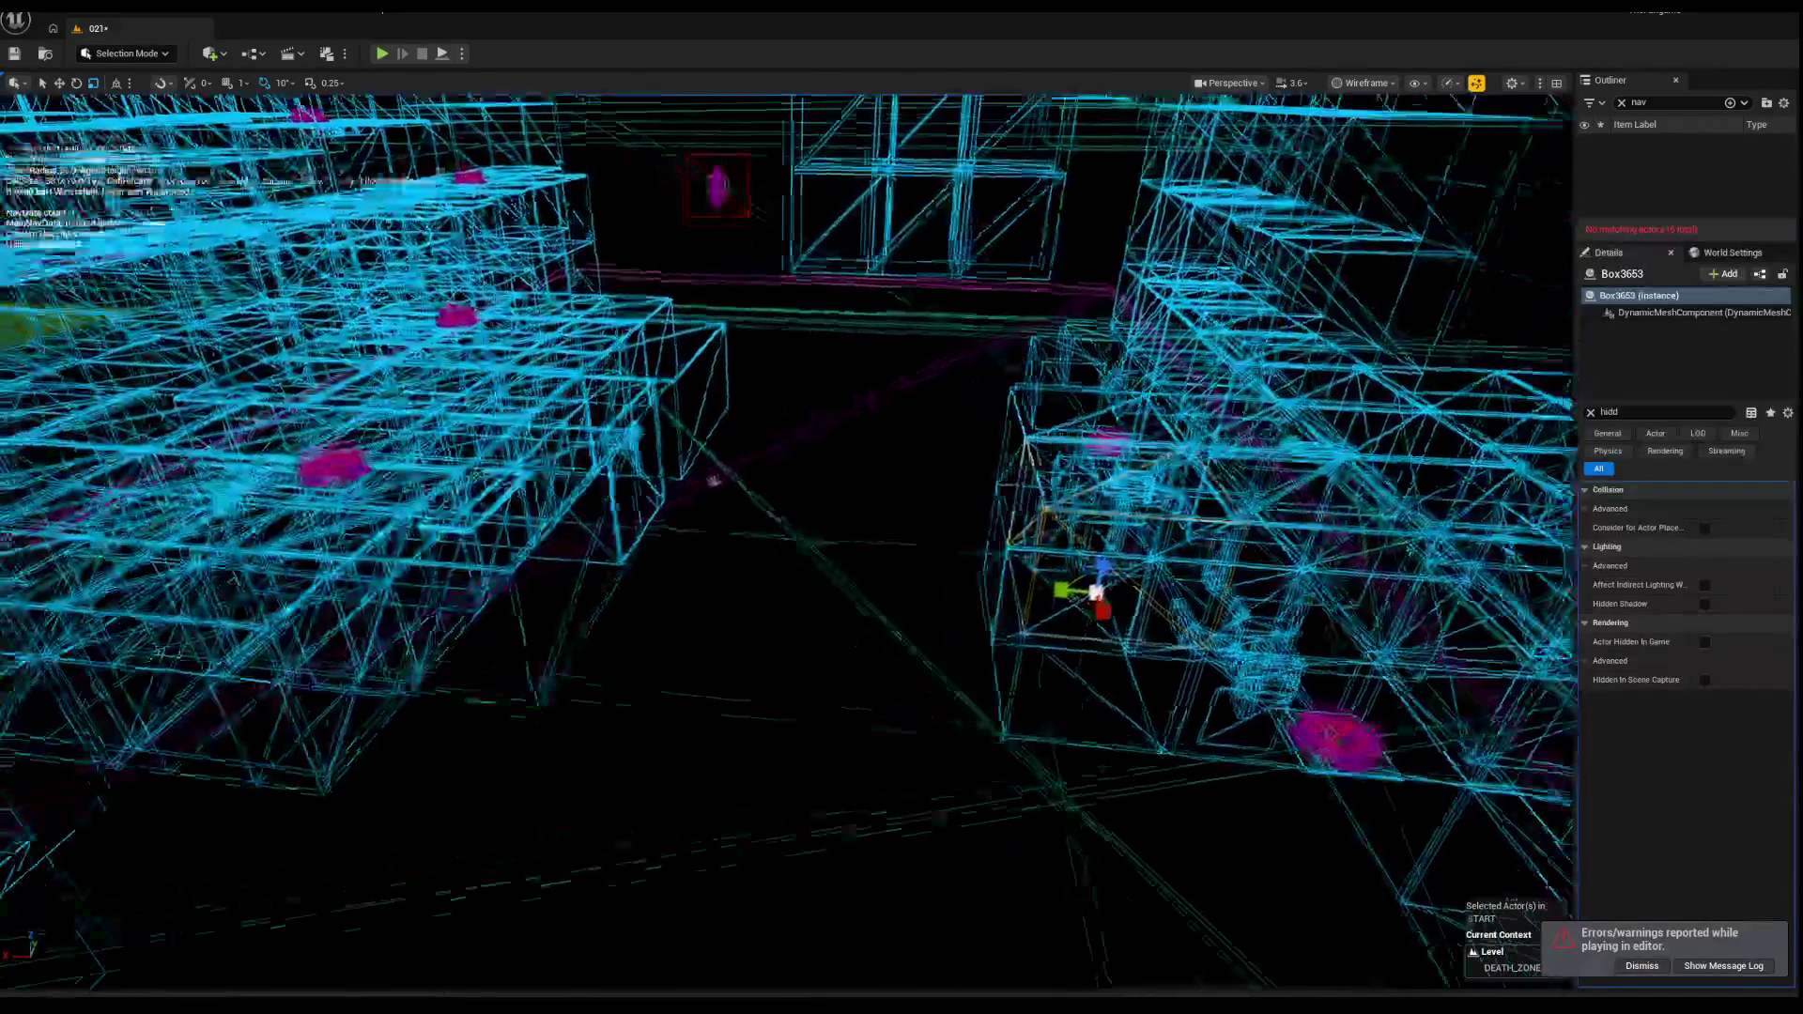
{"action": "left_click", "coordinate": [794, 447]}
{"action": "left_click", "coordinate": [704, 499]}
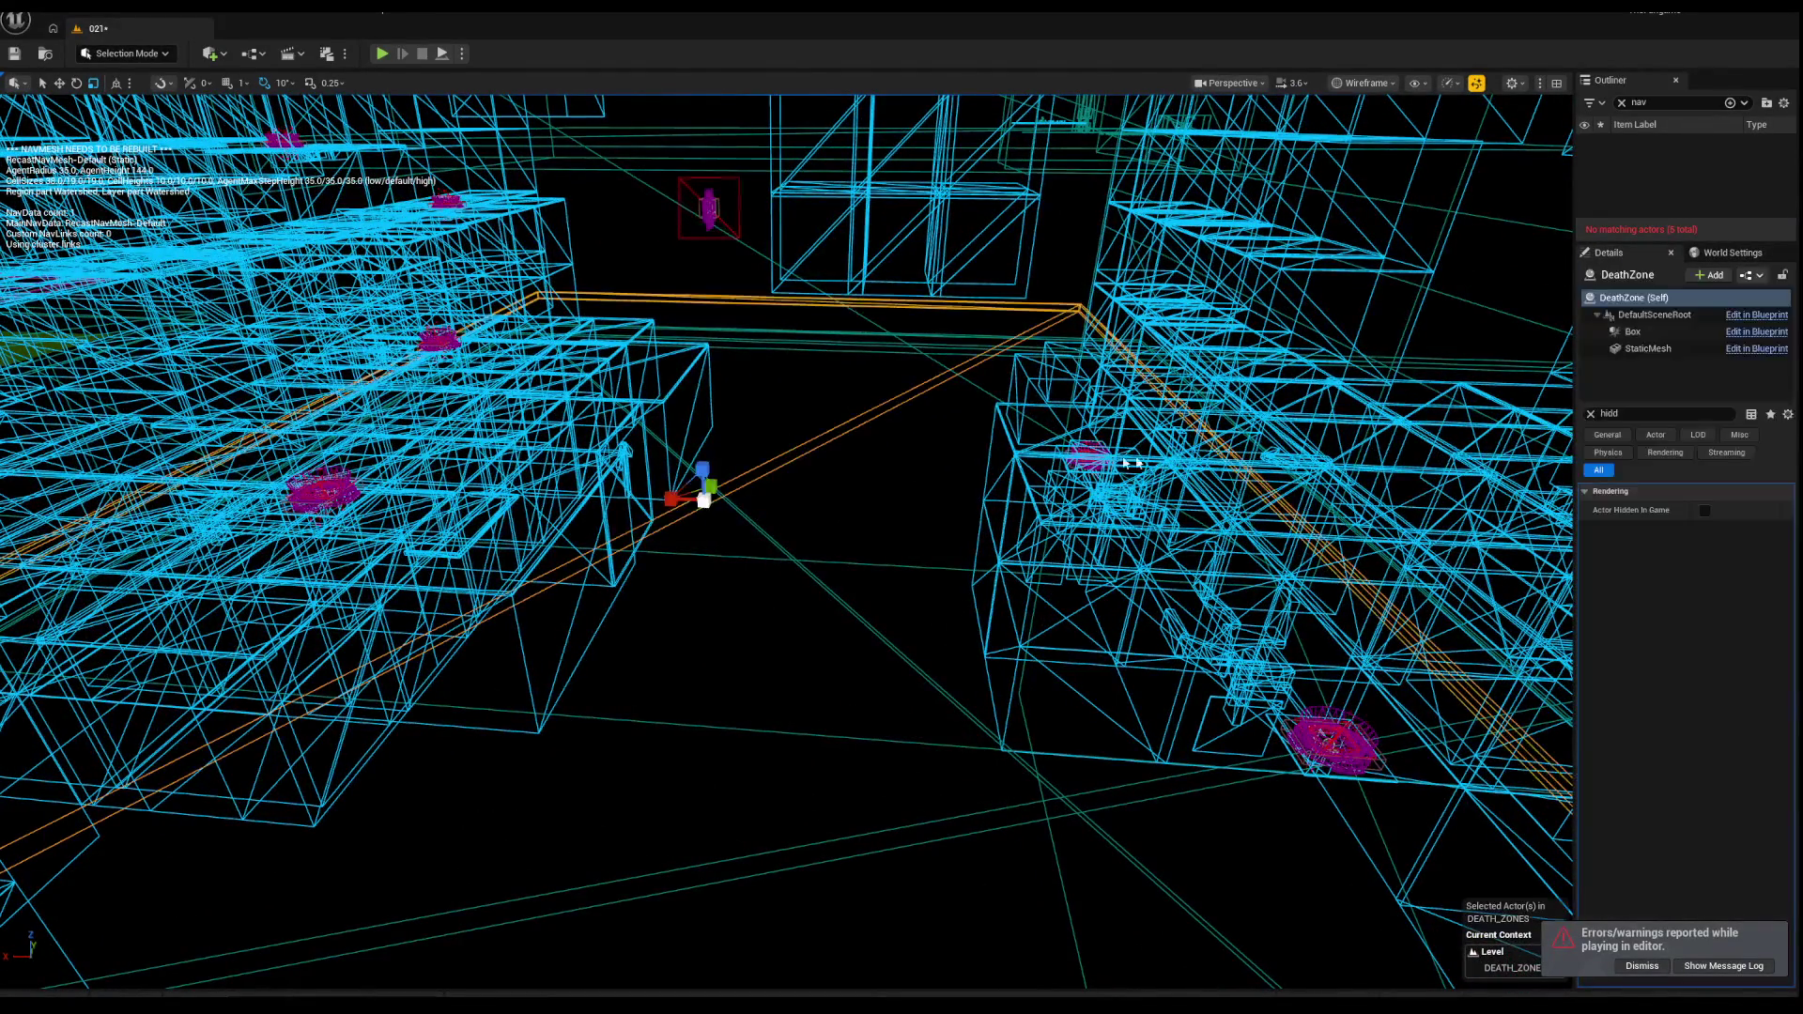
{"action": "left_click", "coordinate": [1704, 510]}
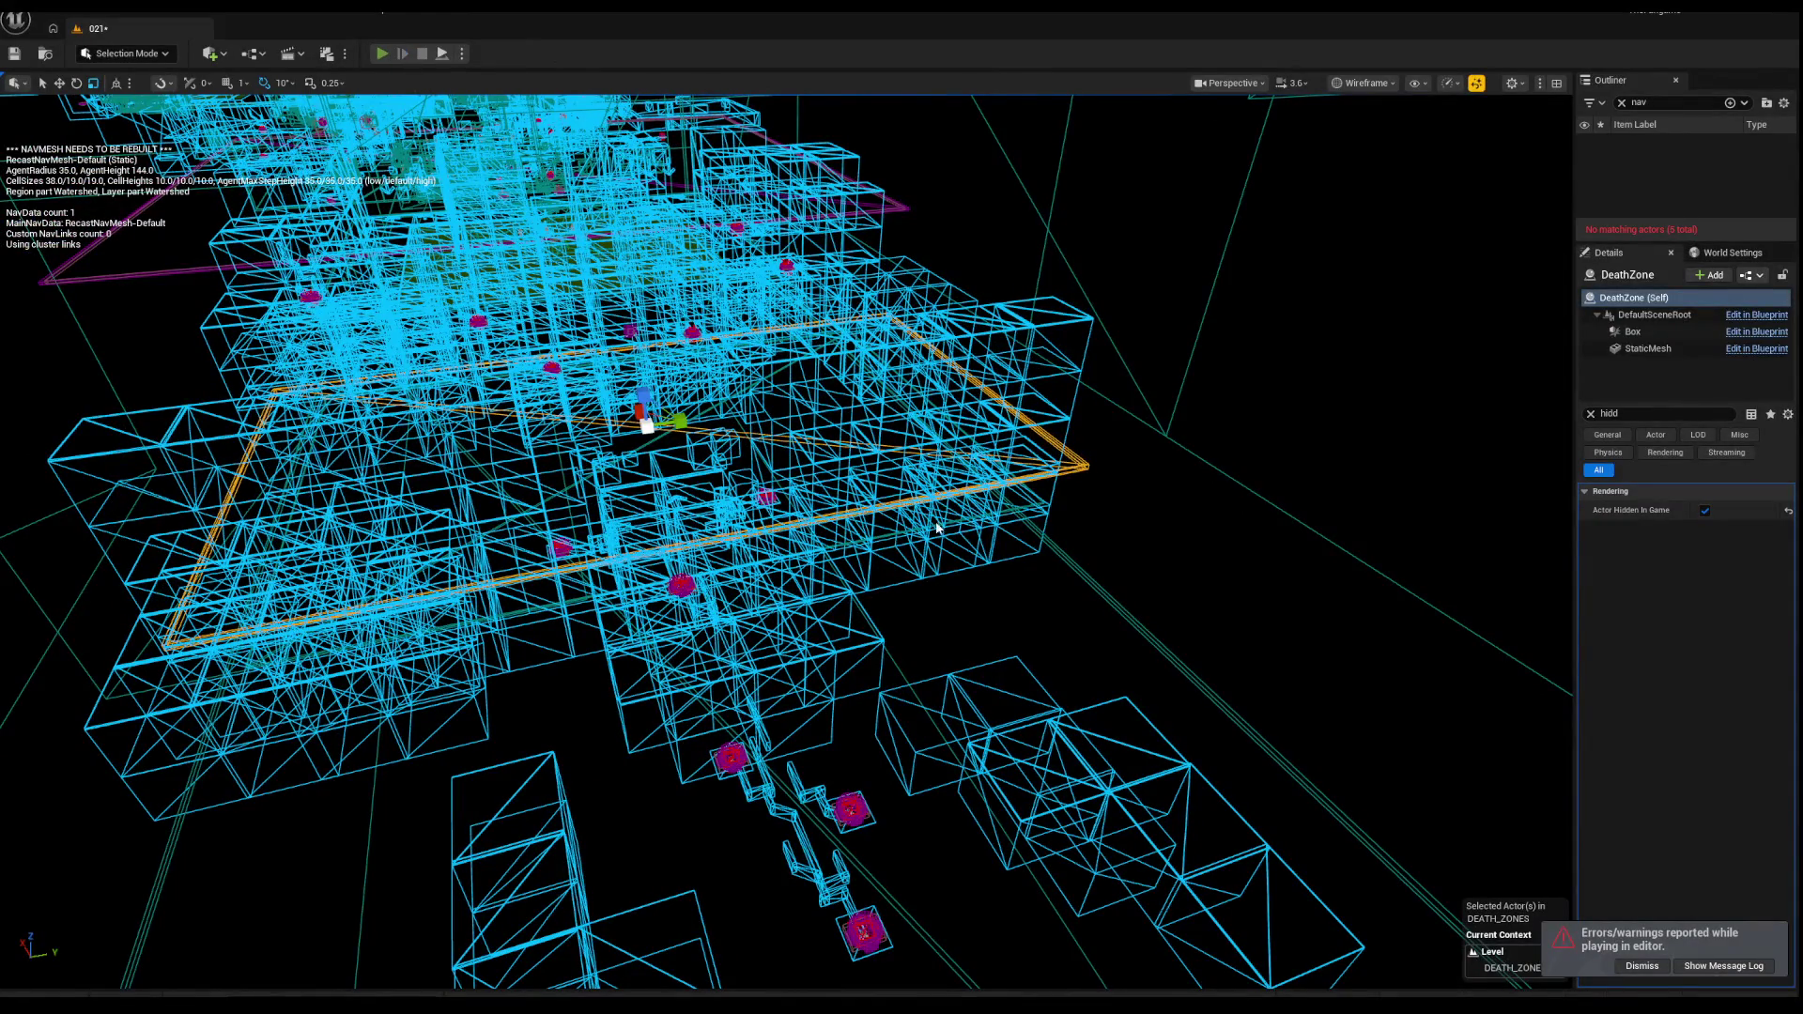
{"action": "key", "text": "alt+p"}
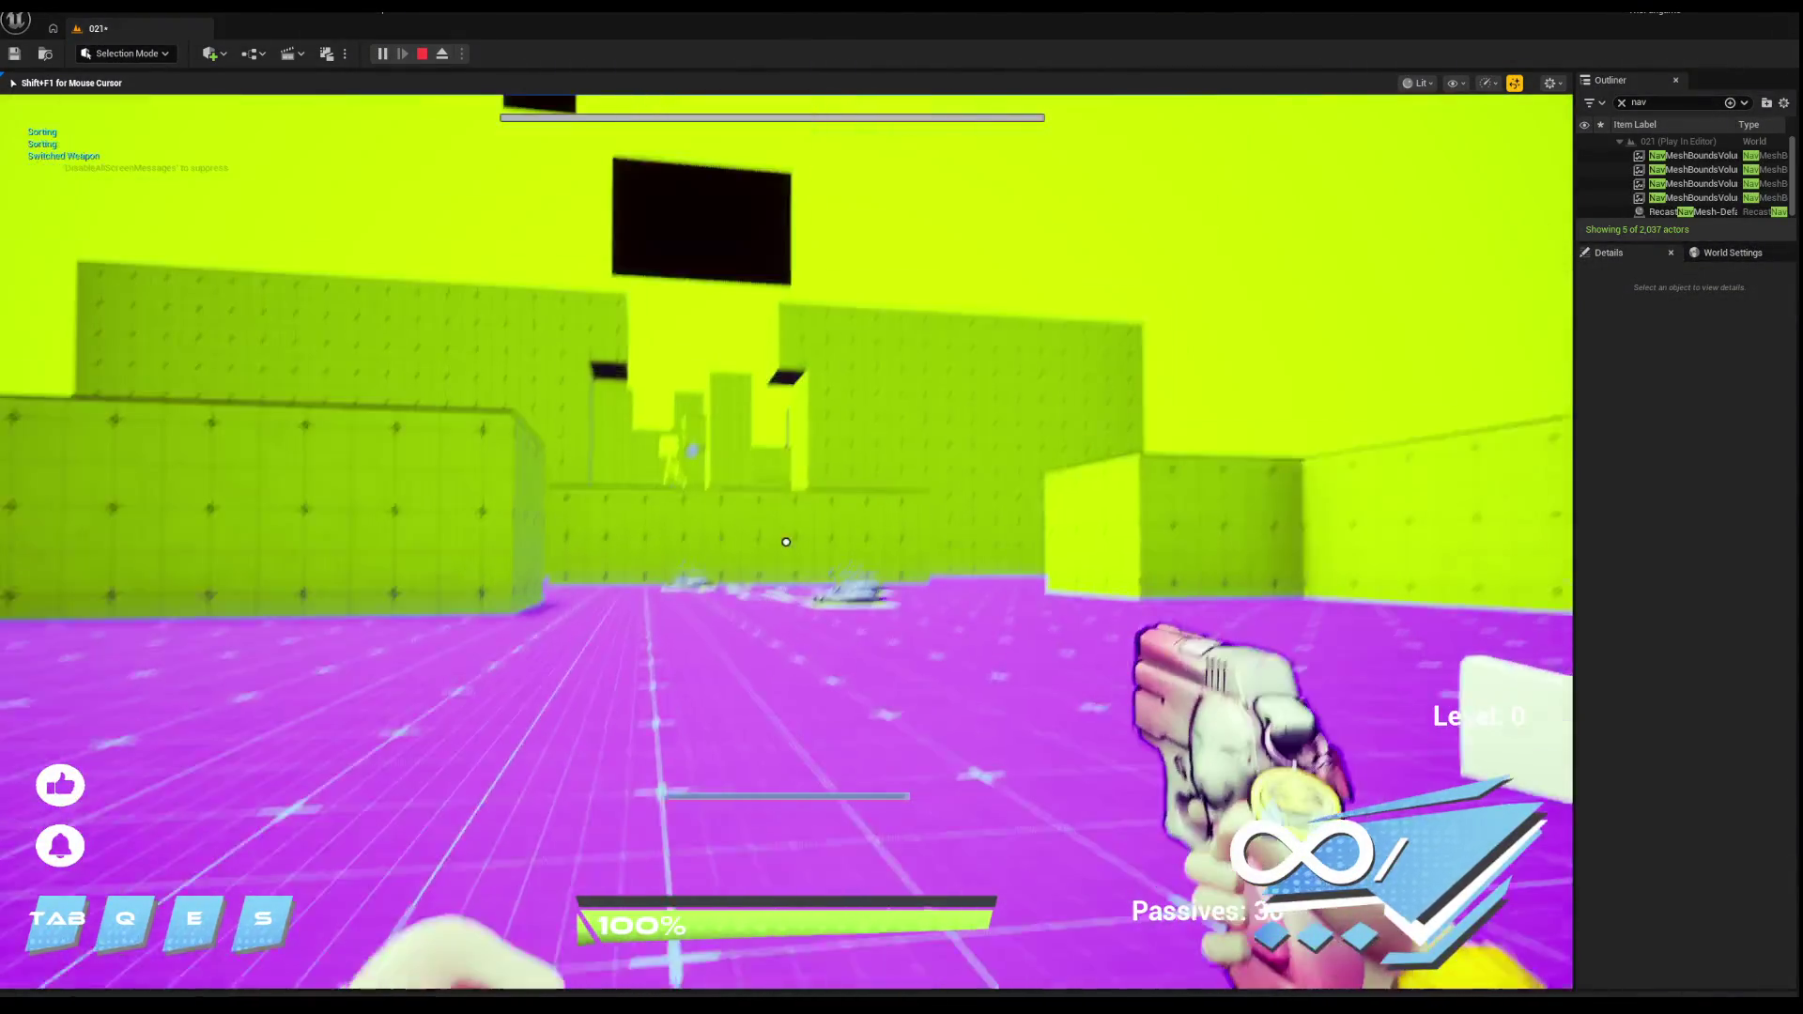
Step: Run from the start over the green wall and grey platform to the arrow doorway, then stop
{"action": "key", "text": "grave"}
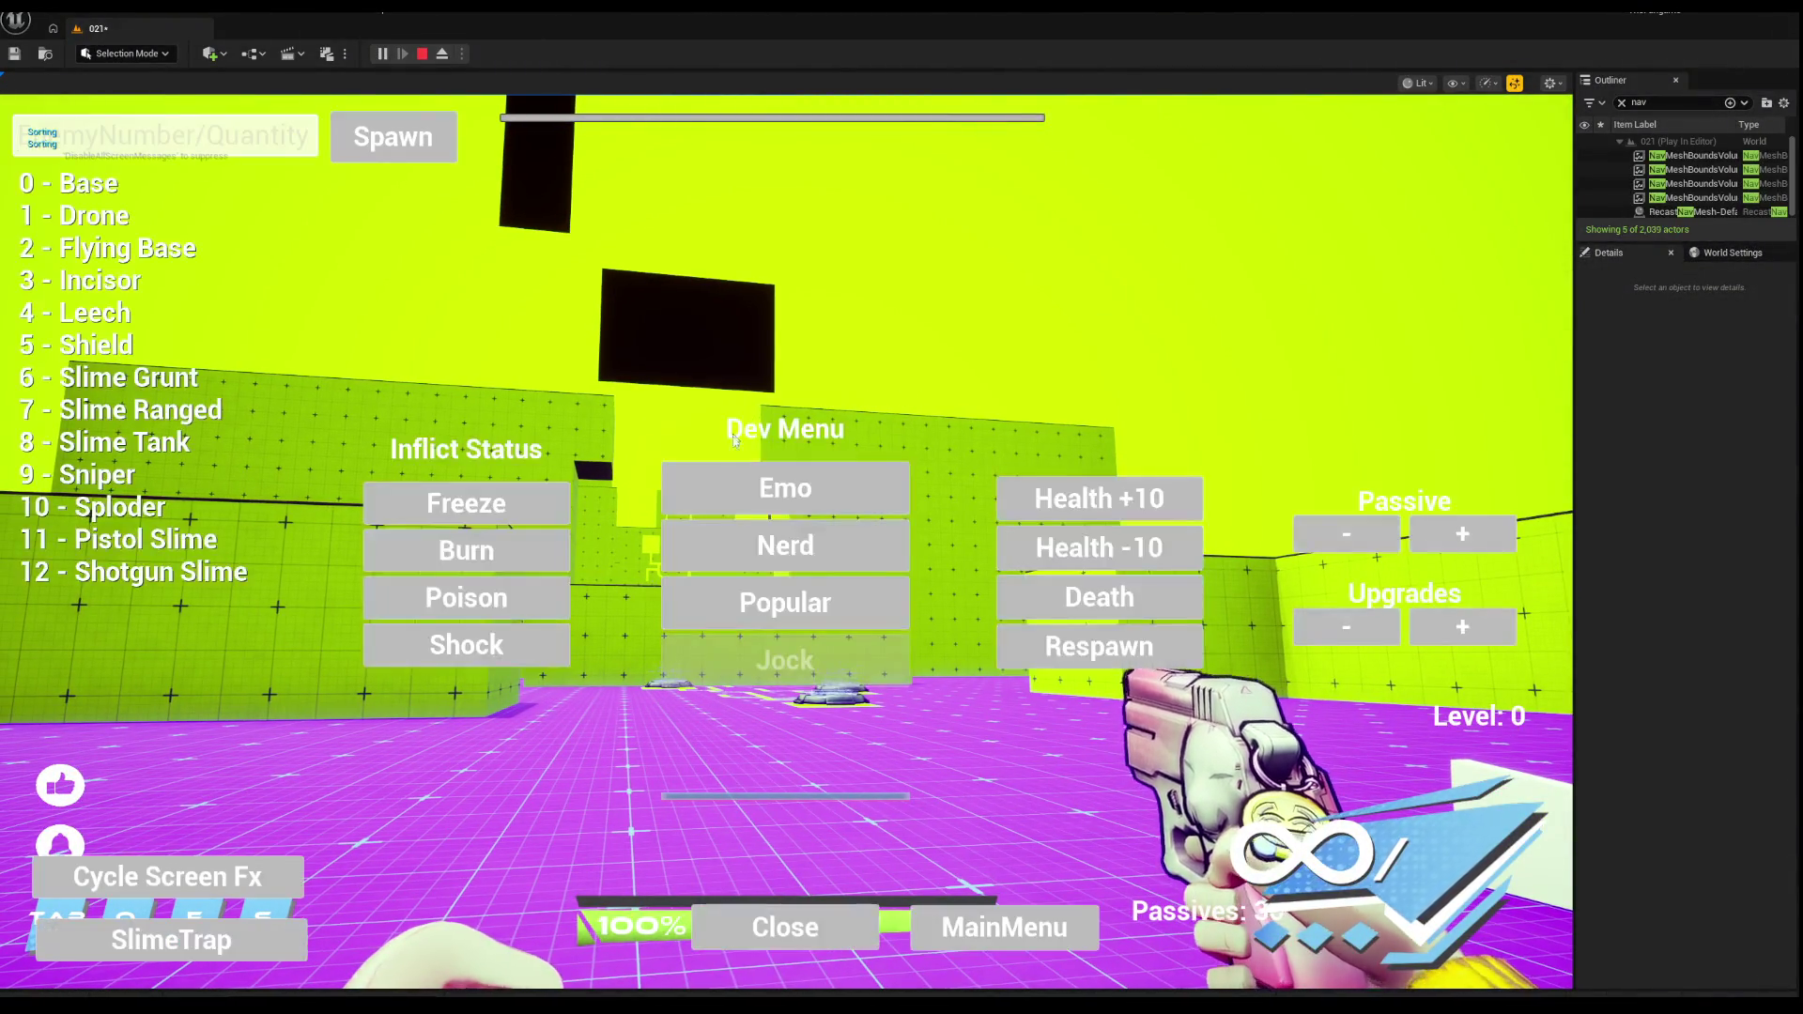
{"action": "left_click", "coordinate": [785, 487]}
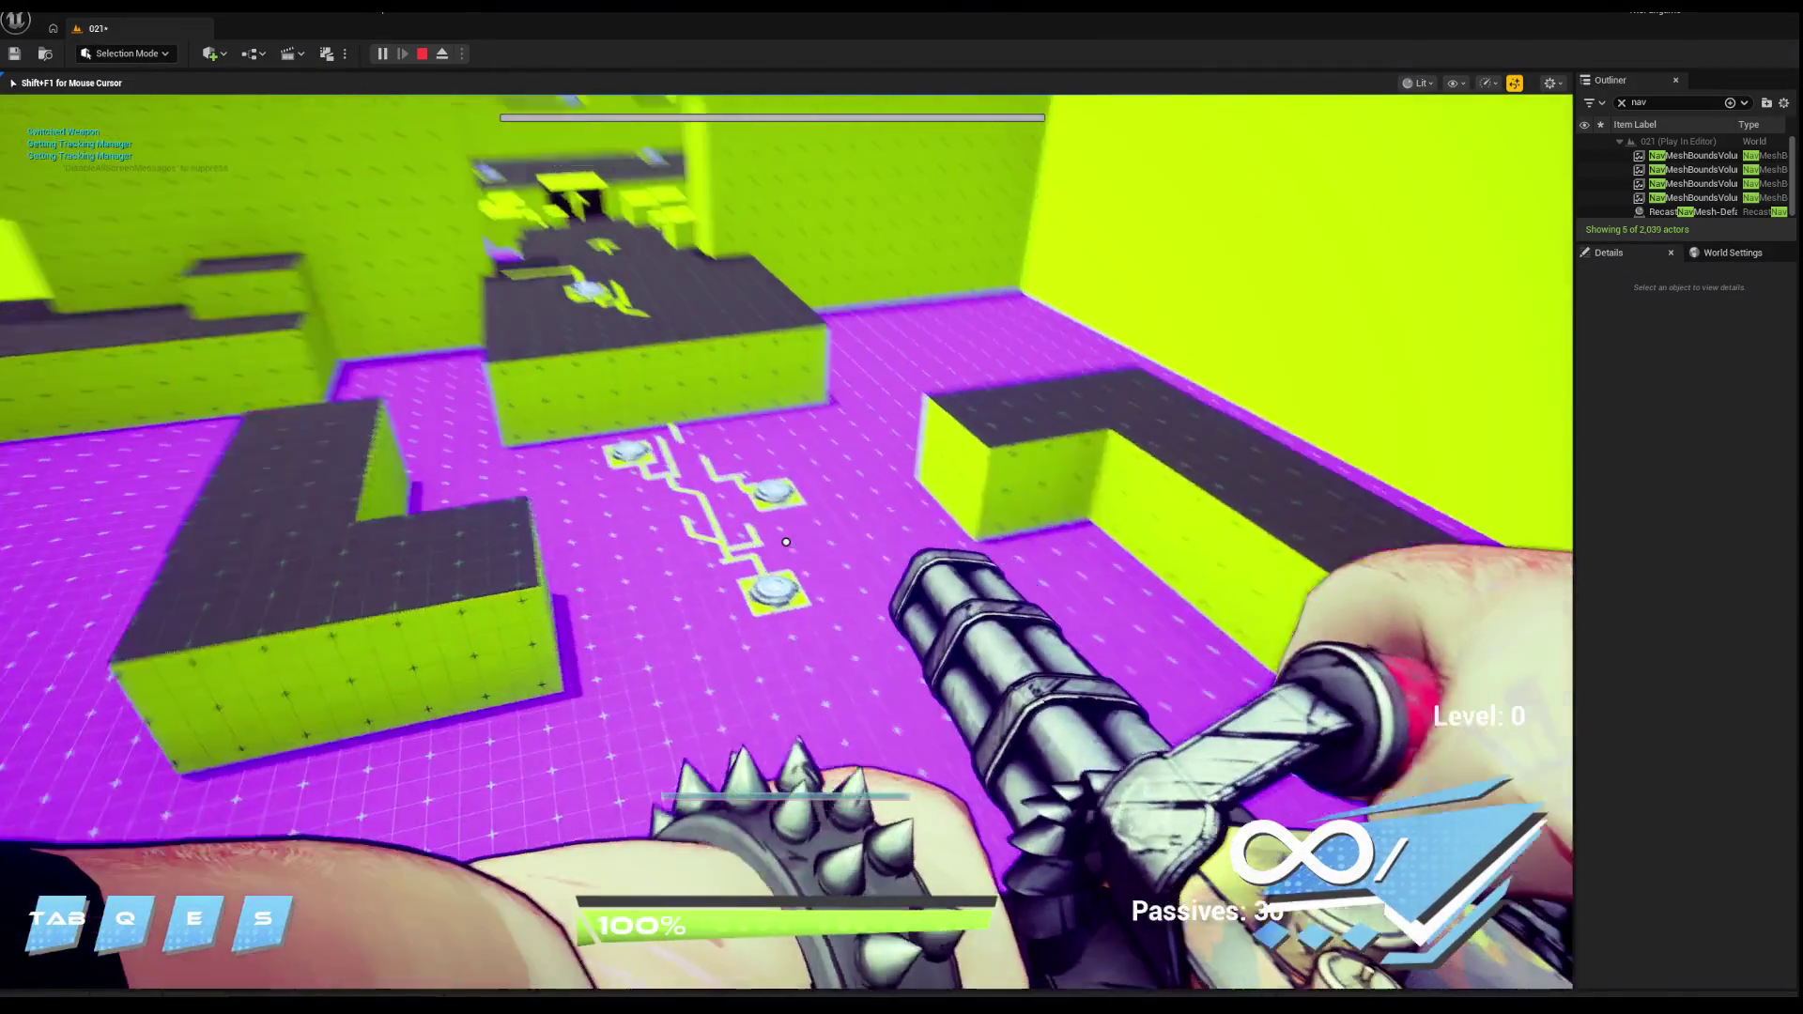
{"action": "key", "text": "w"}
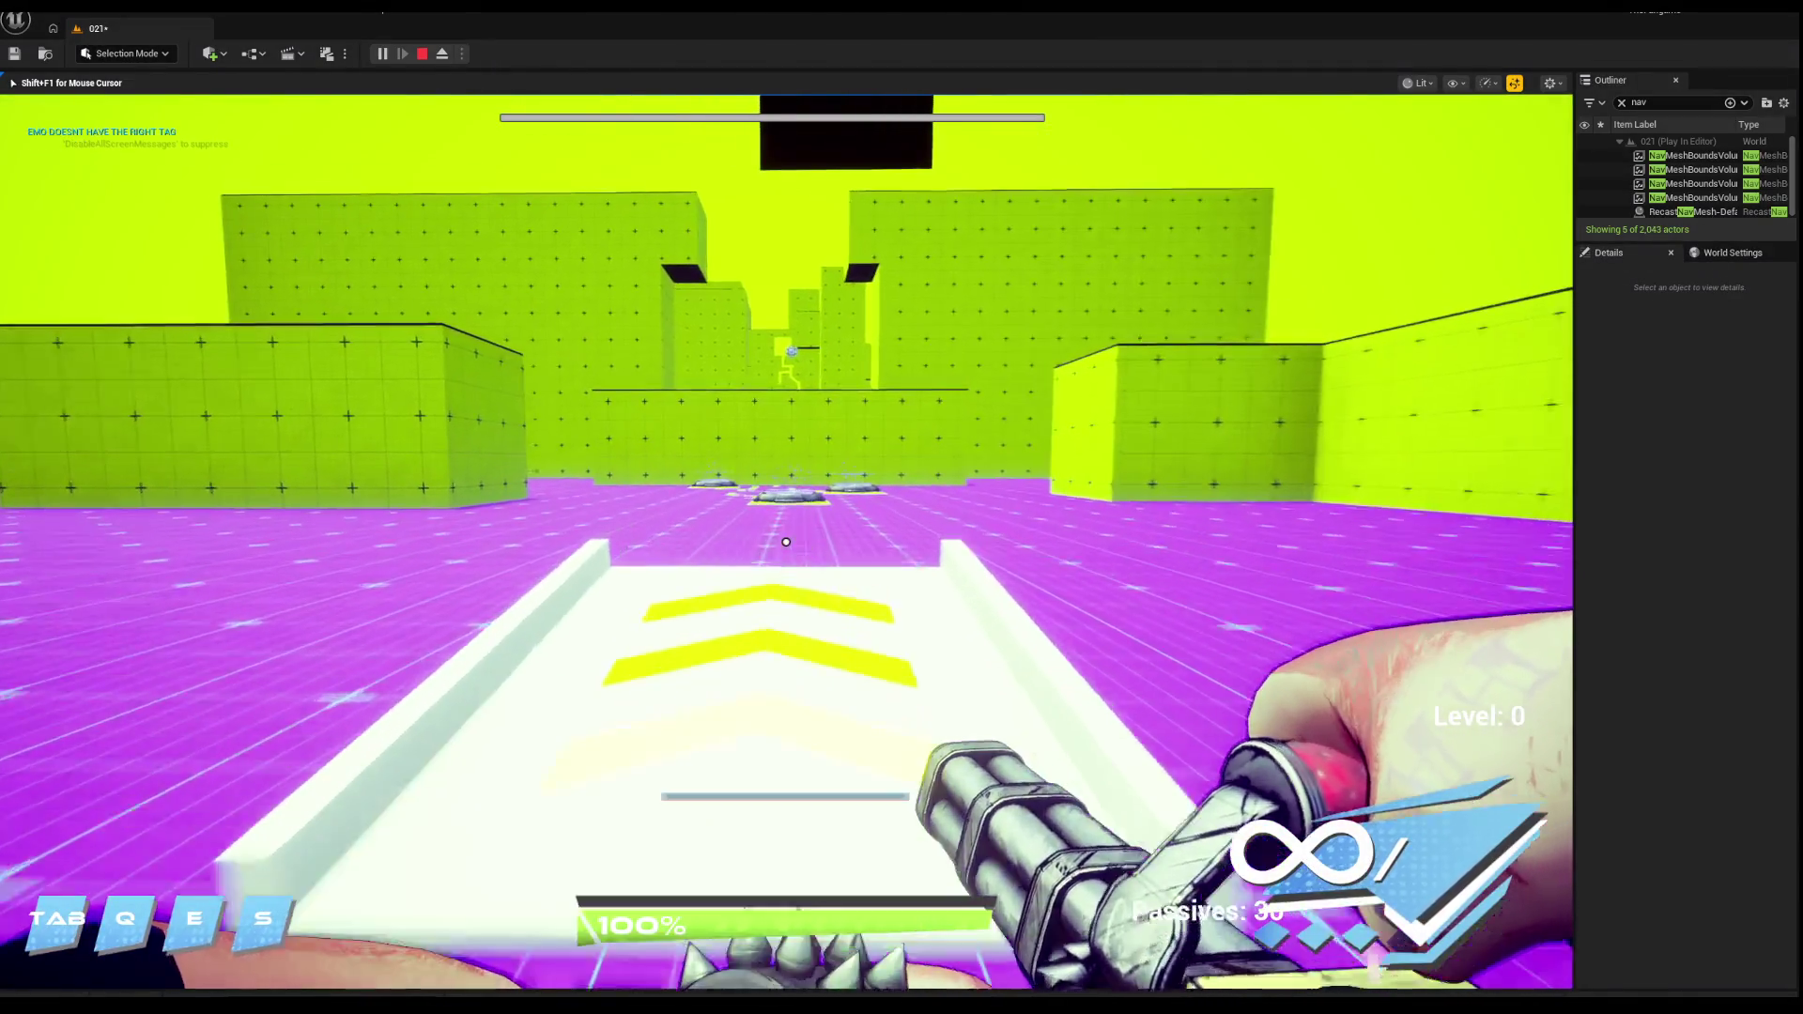
{"action": "key", "text": "w"}
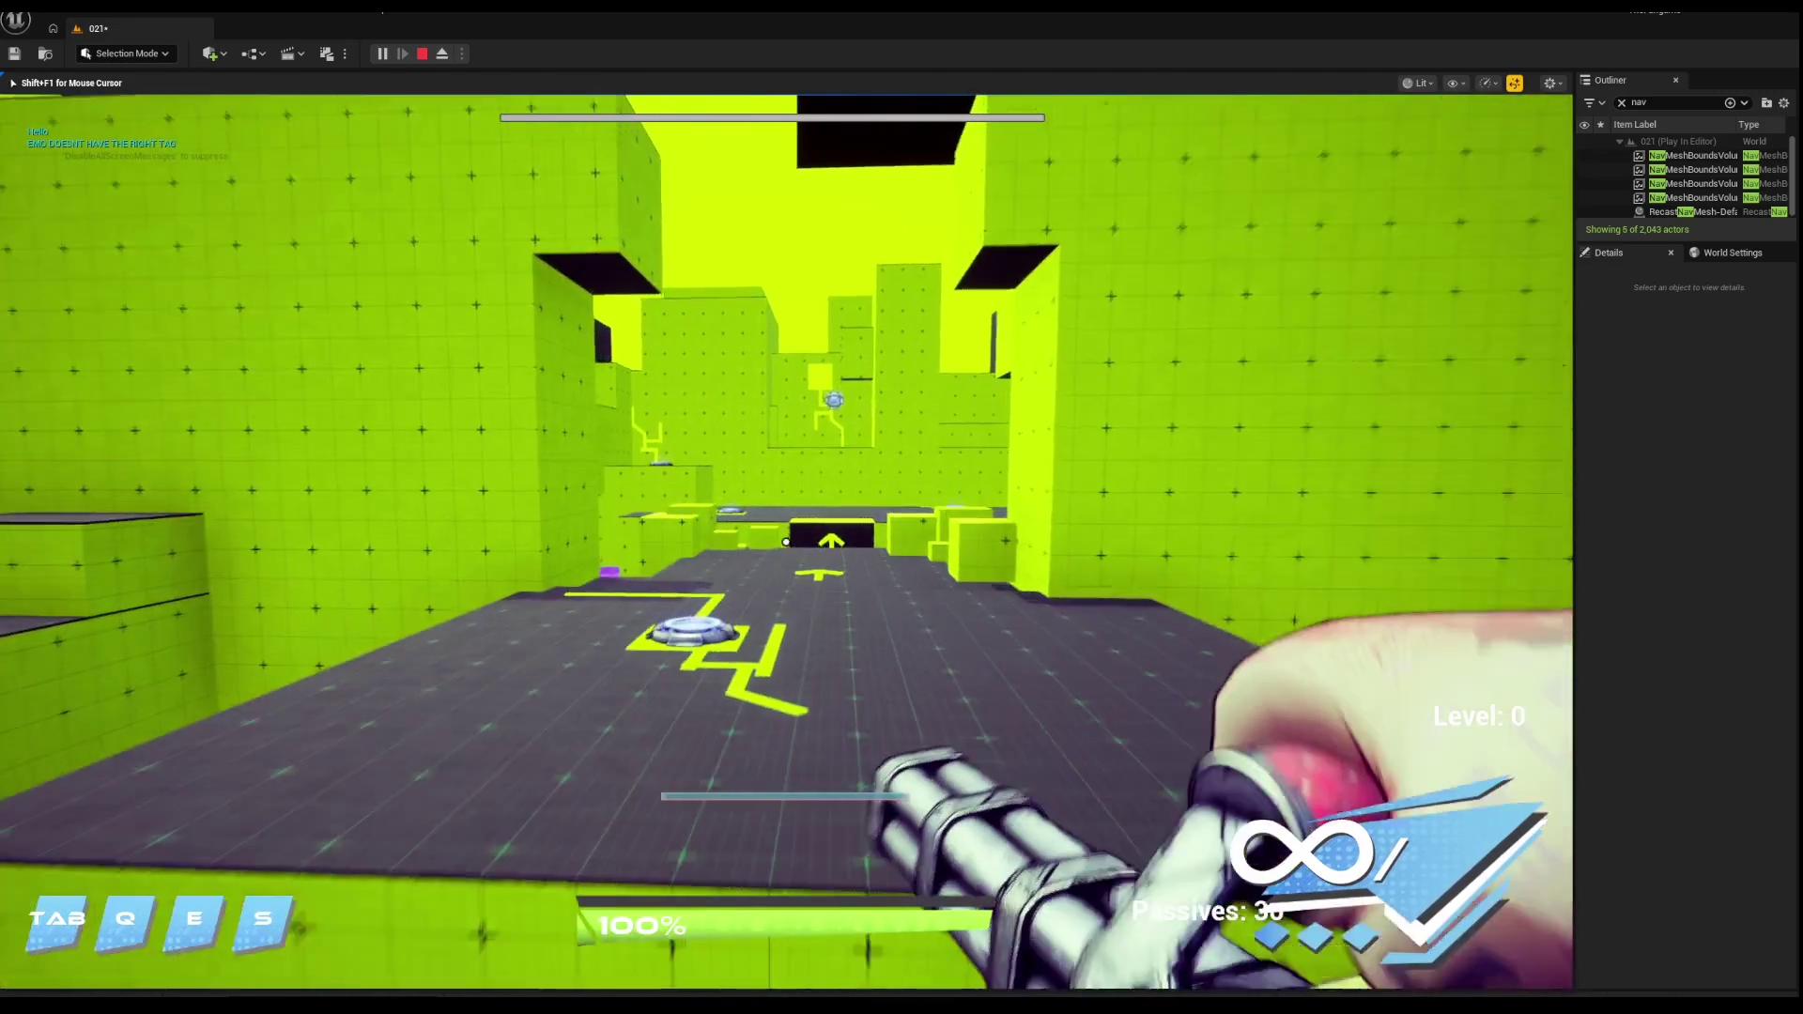
{"action": "key", "text": "w"}
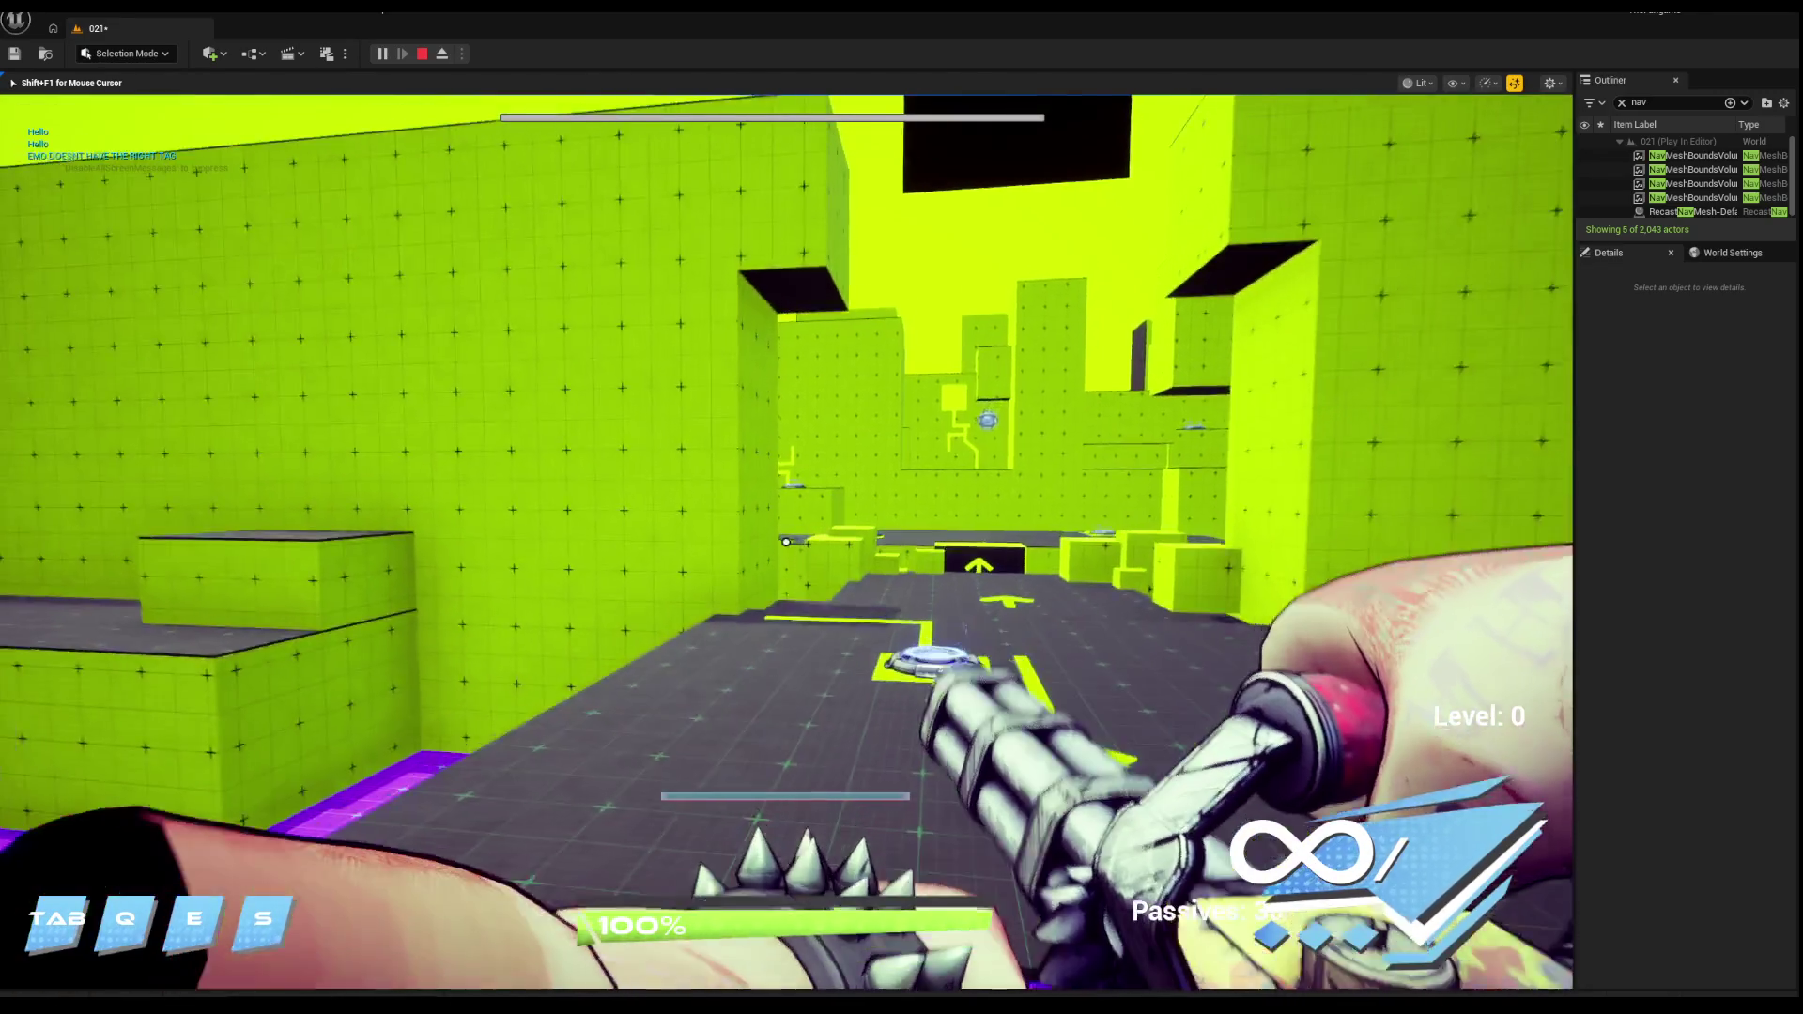
{"action": "key", "text": "w"}
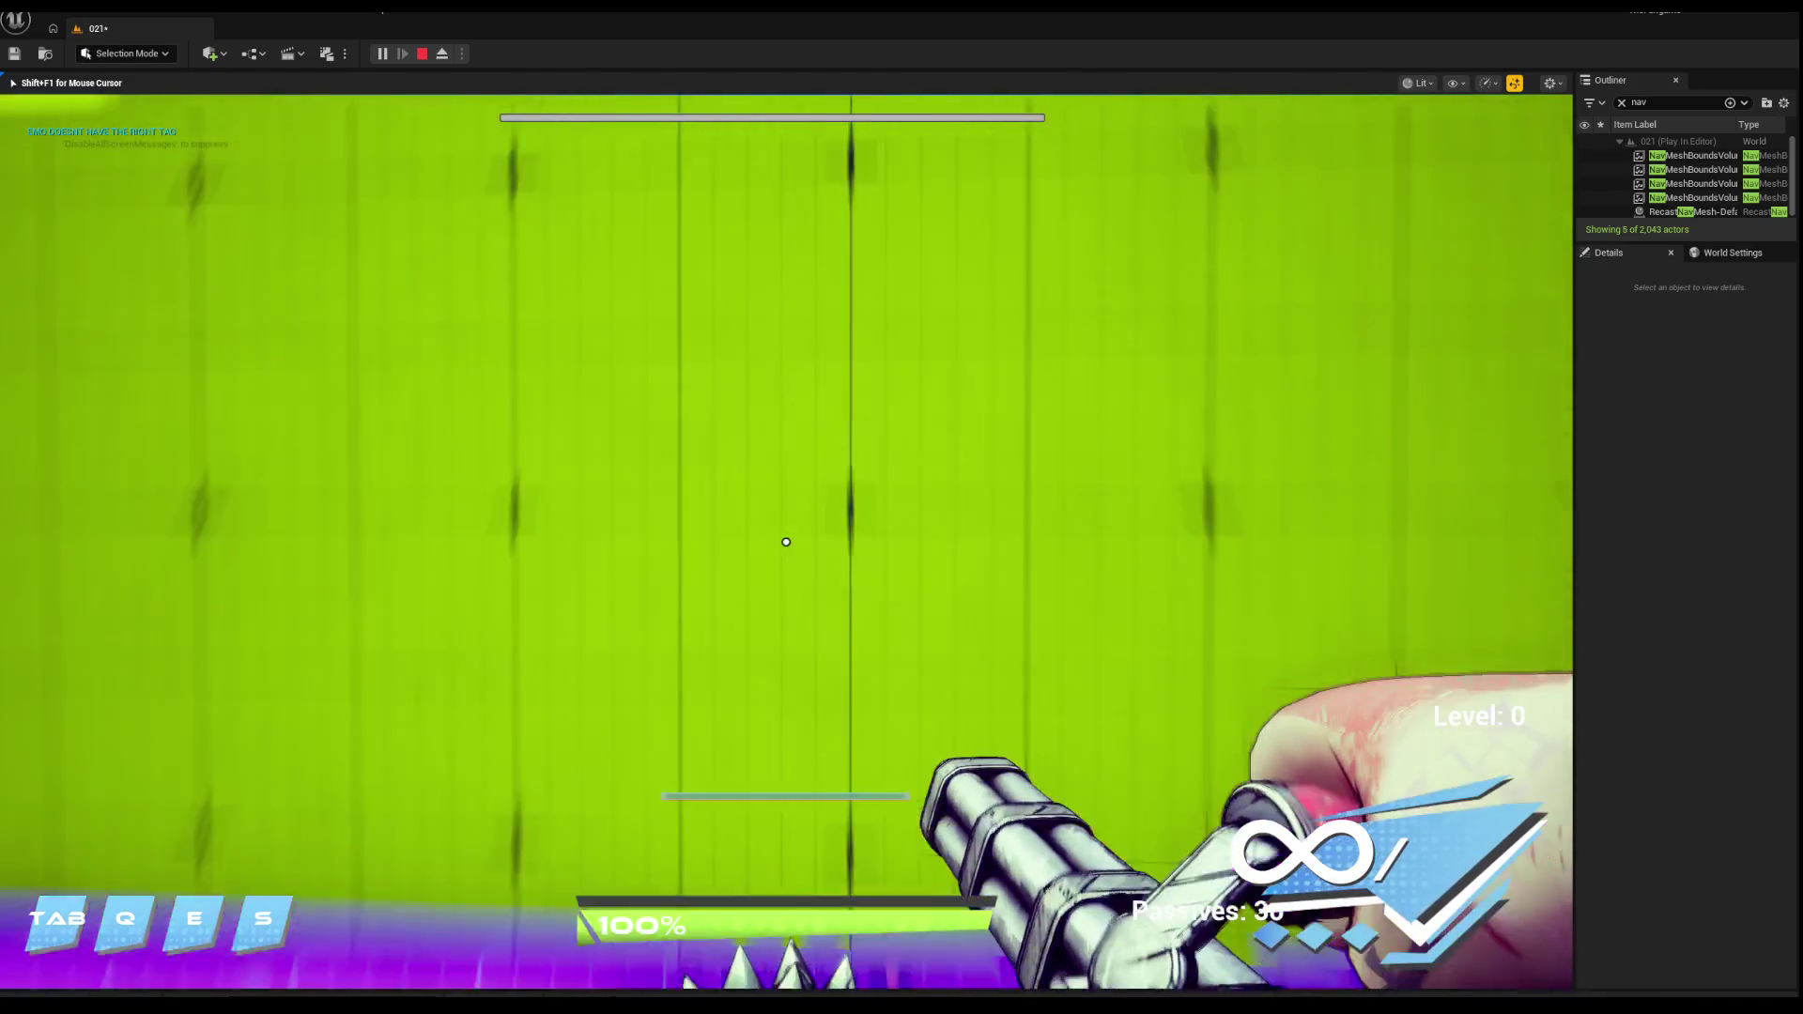
{"action": "key", "text": "w"}
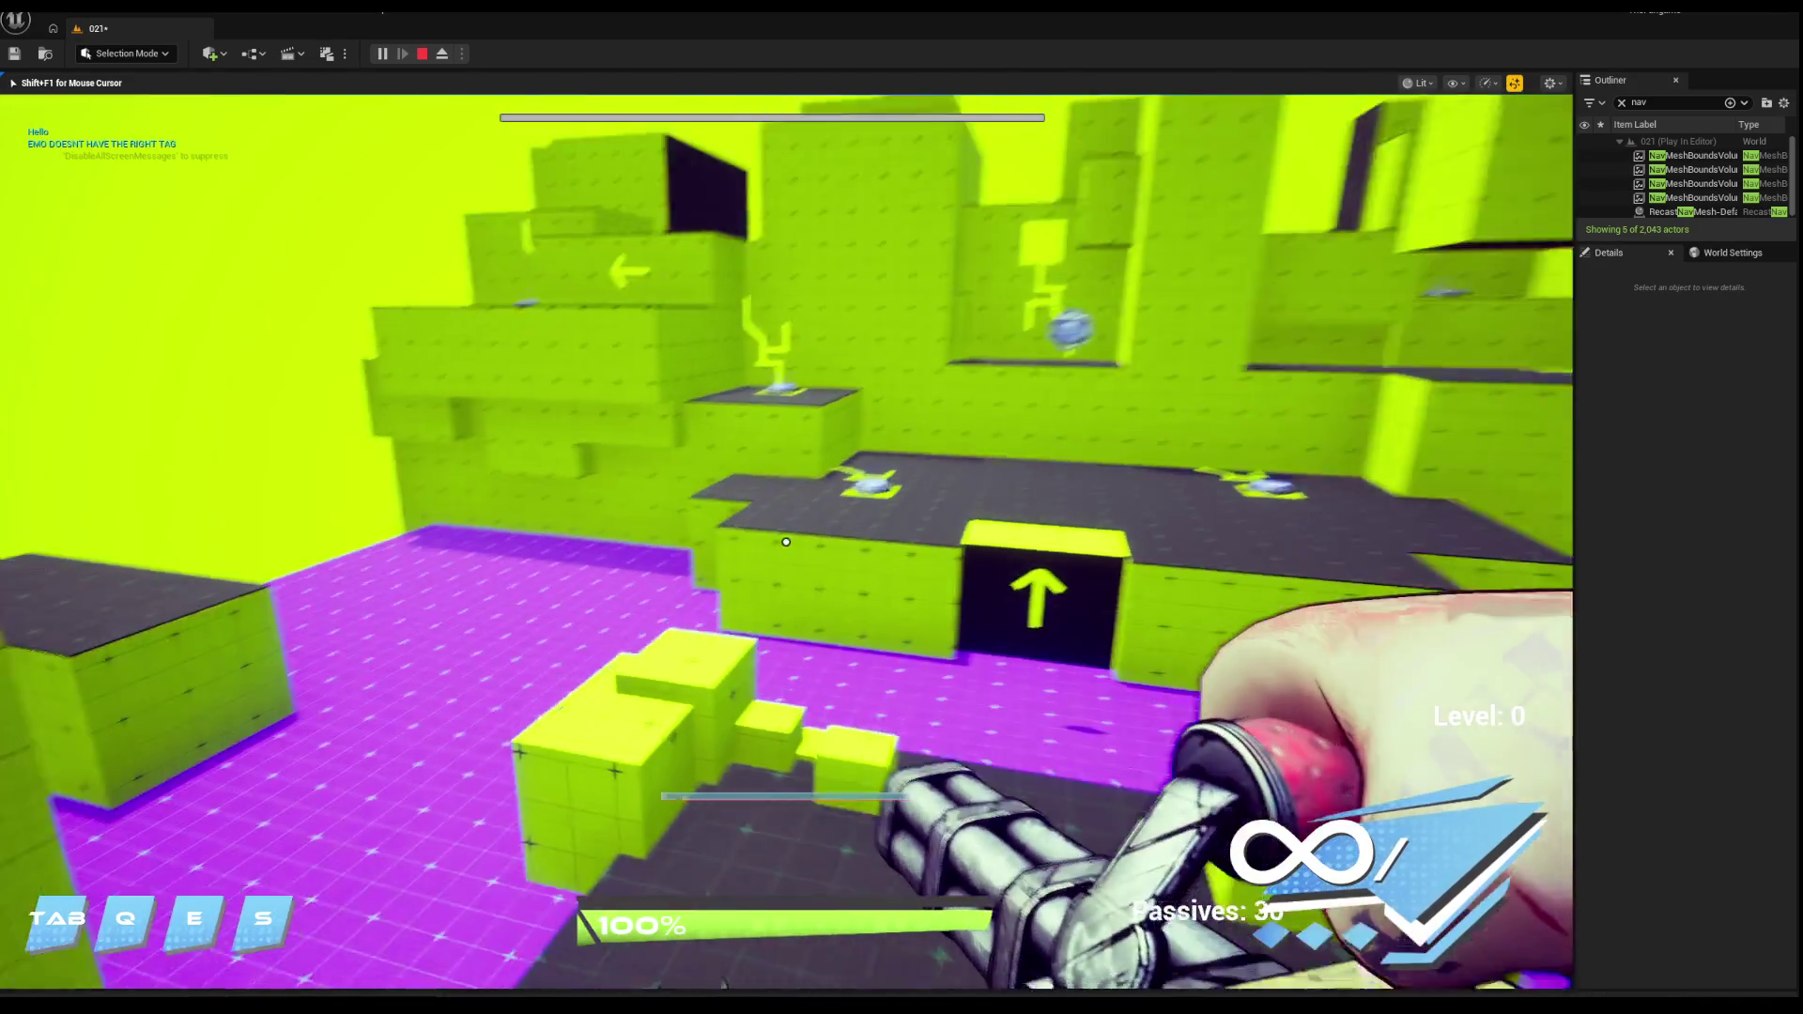
{"action": "key", "text": "w"}
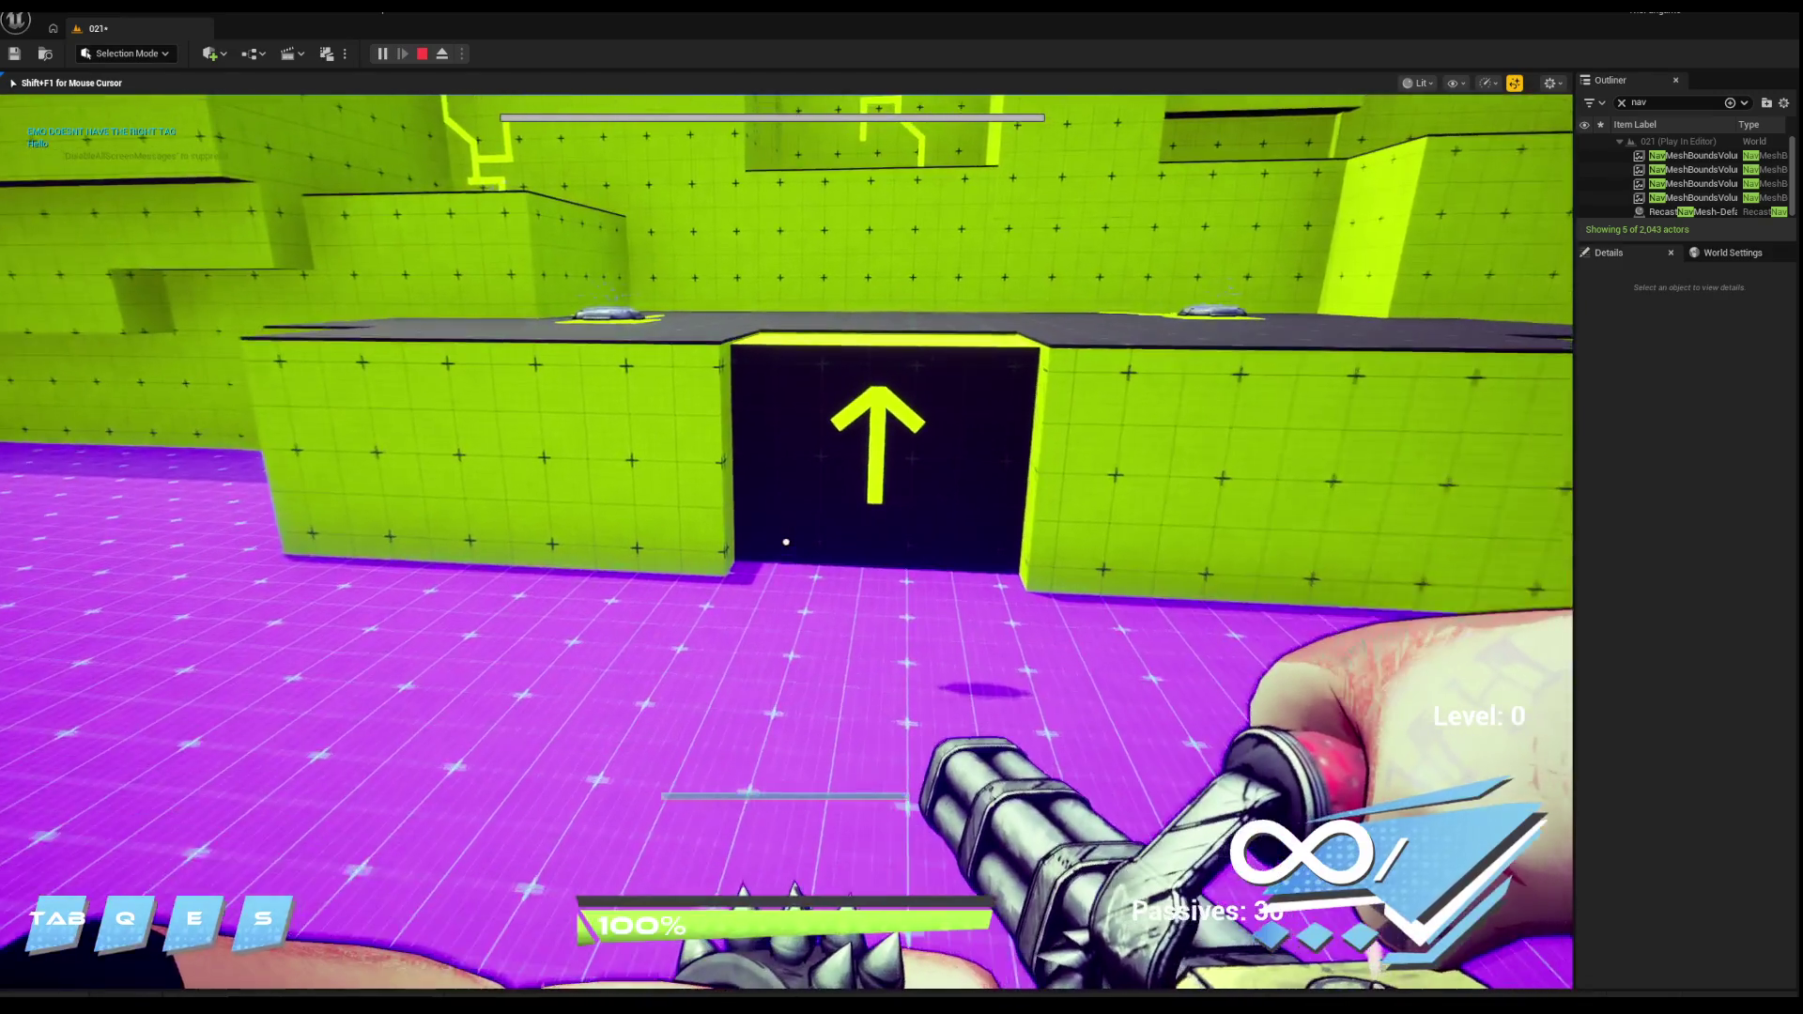
{"action": "key", "text": "w"}
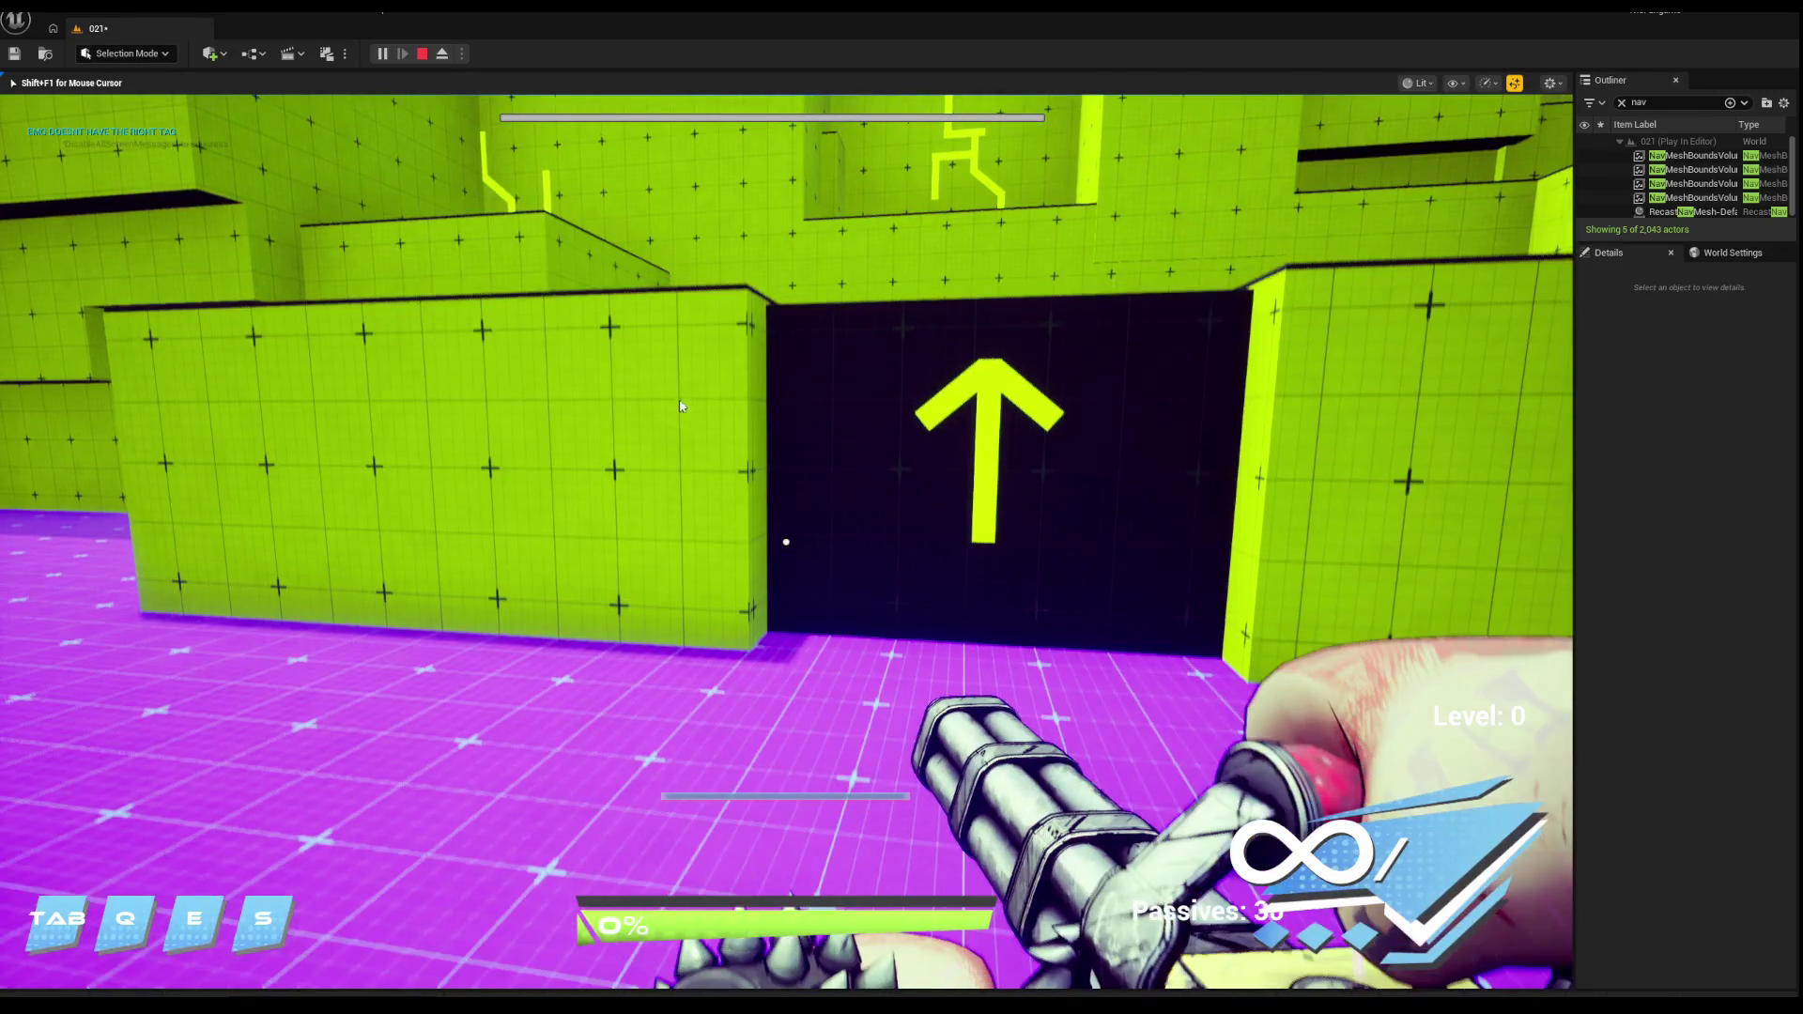
{"action": "key", "text": "Escape"}
Step: Circle the DeathZone volume, toggling between lit (Alt+4) and wireframe (Alt+2) shading
{"action": "key", "text": "f"}
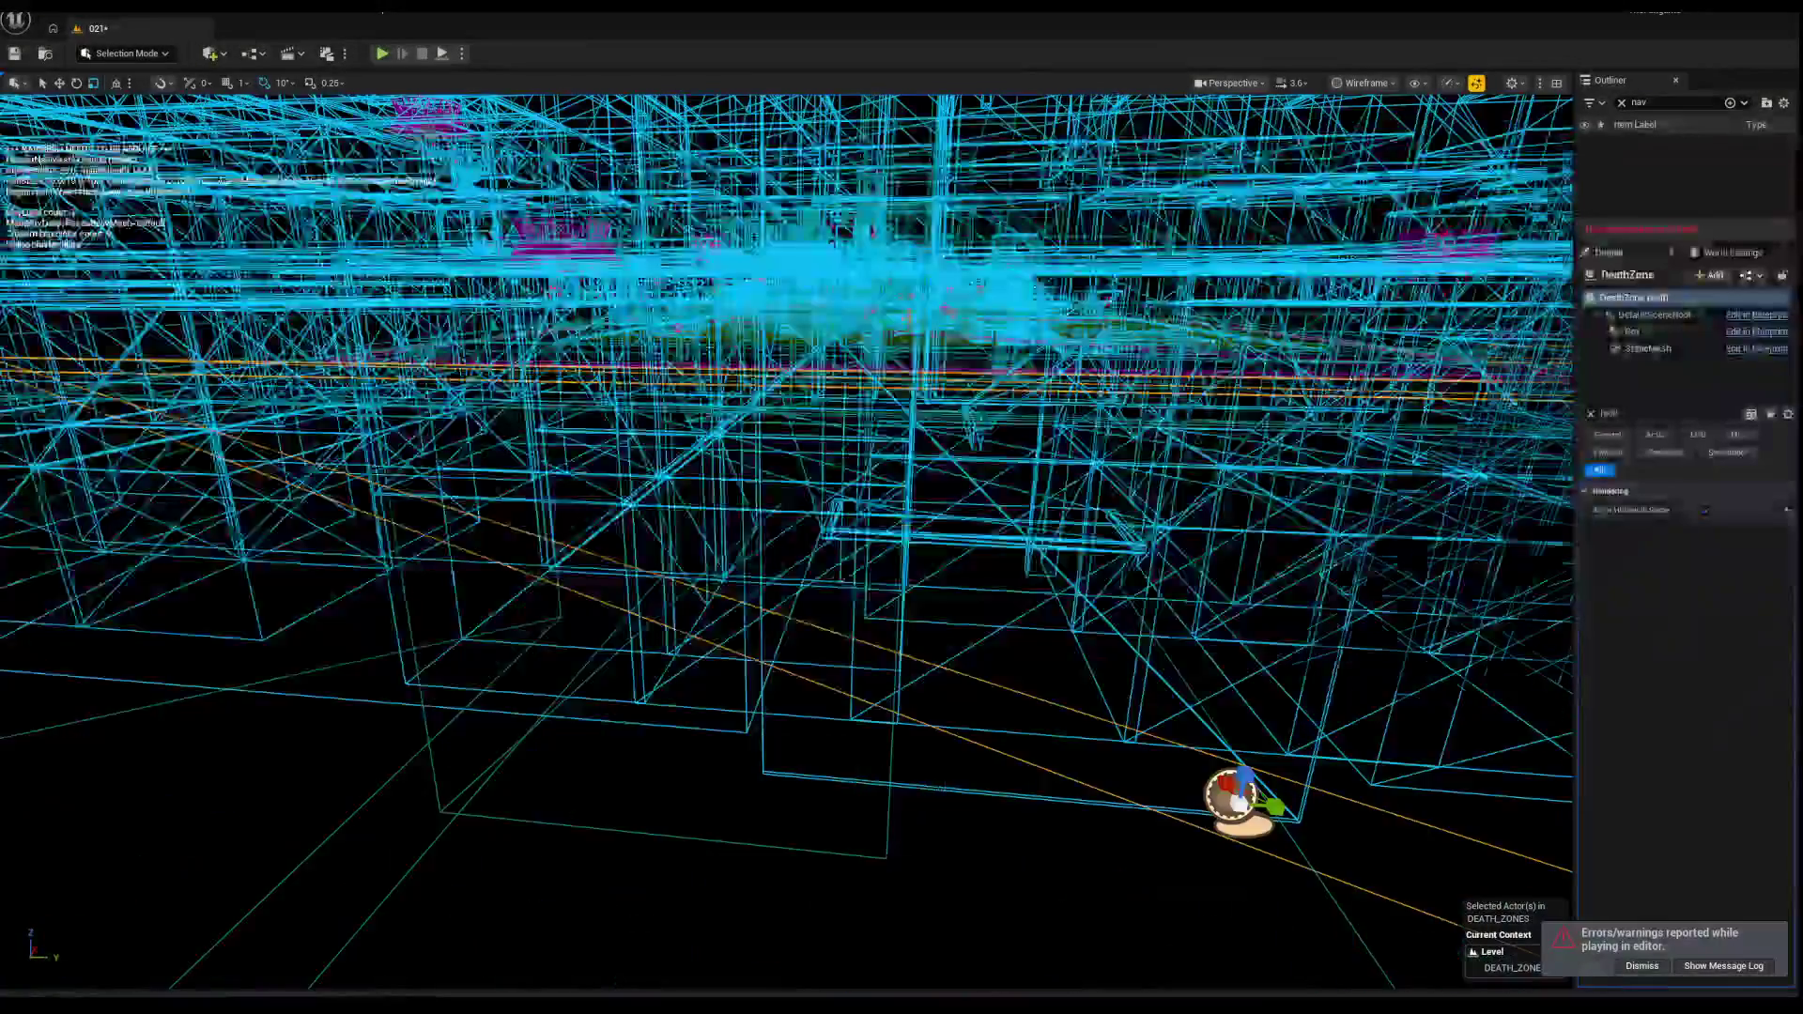
{"action": "key", "text": "w"}
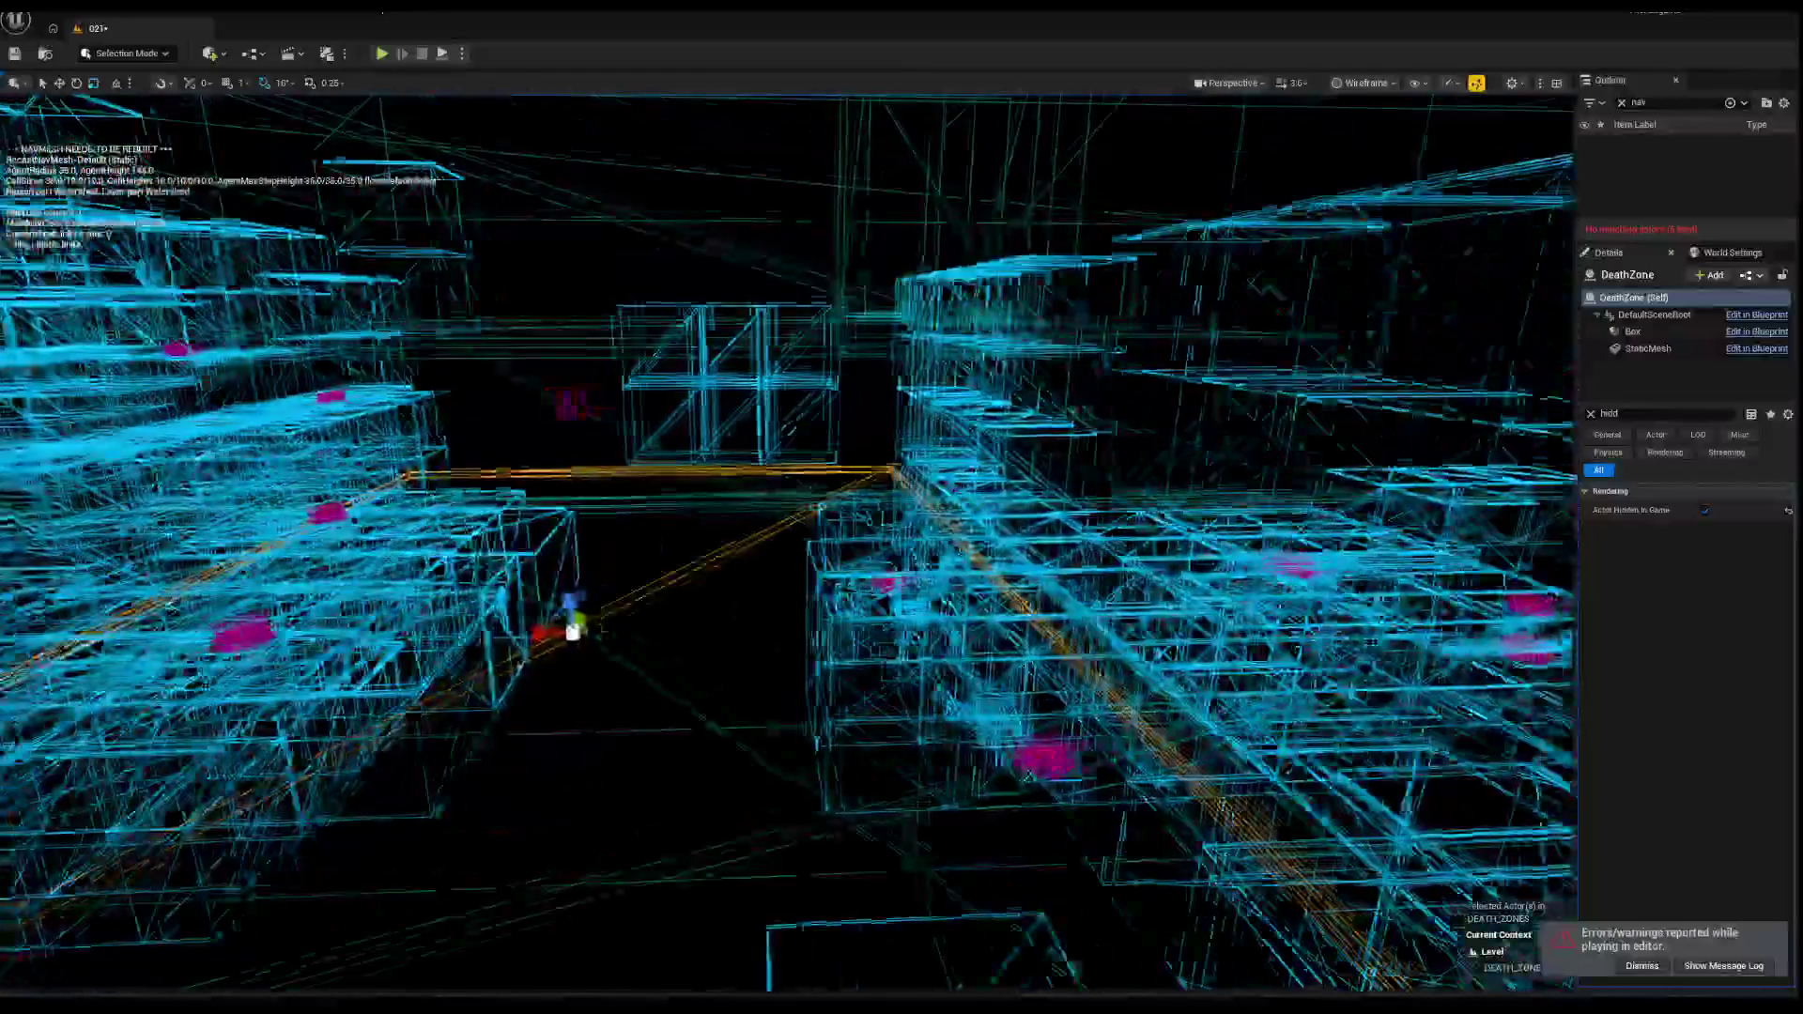
{"action": "key", "text": "w"}
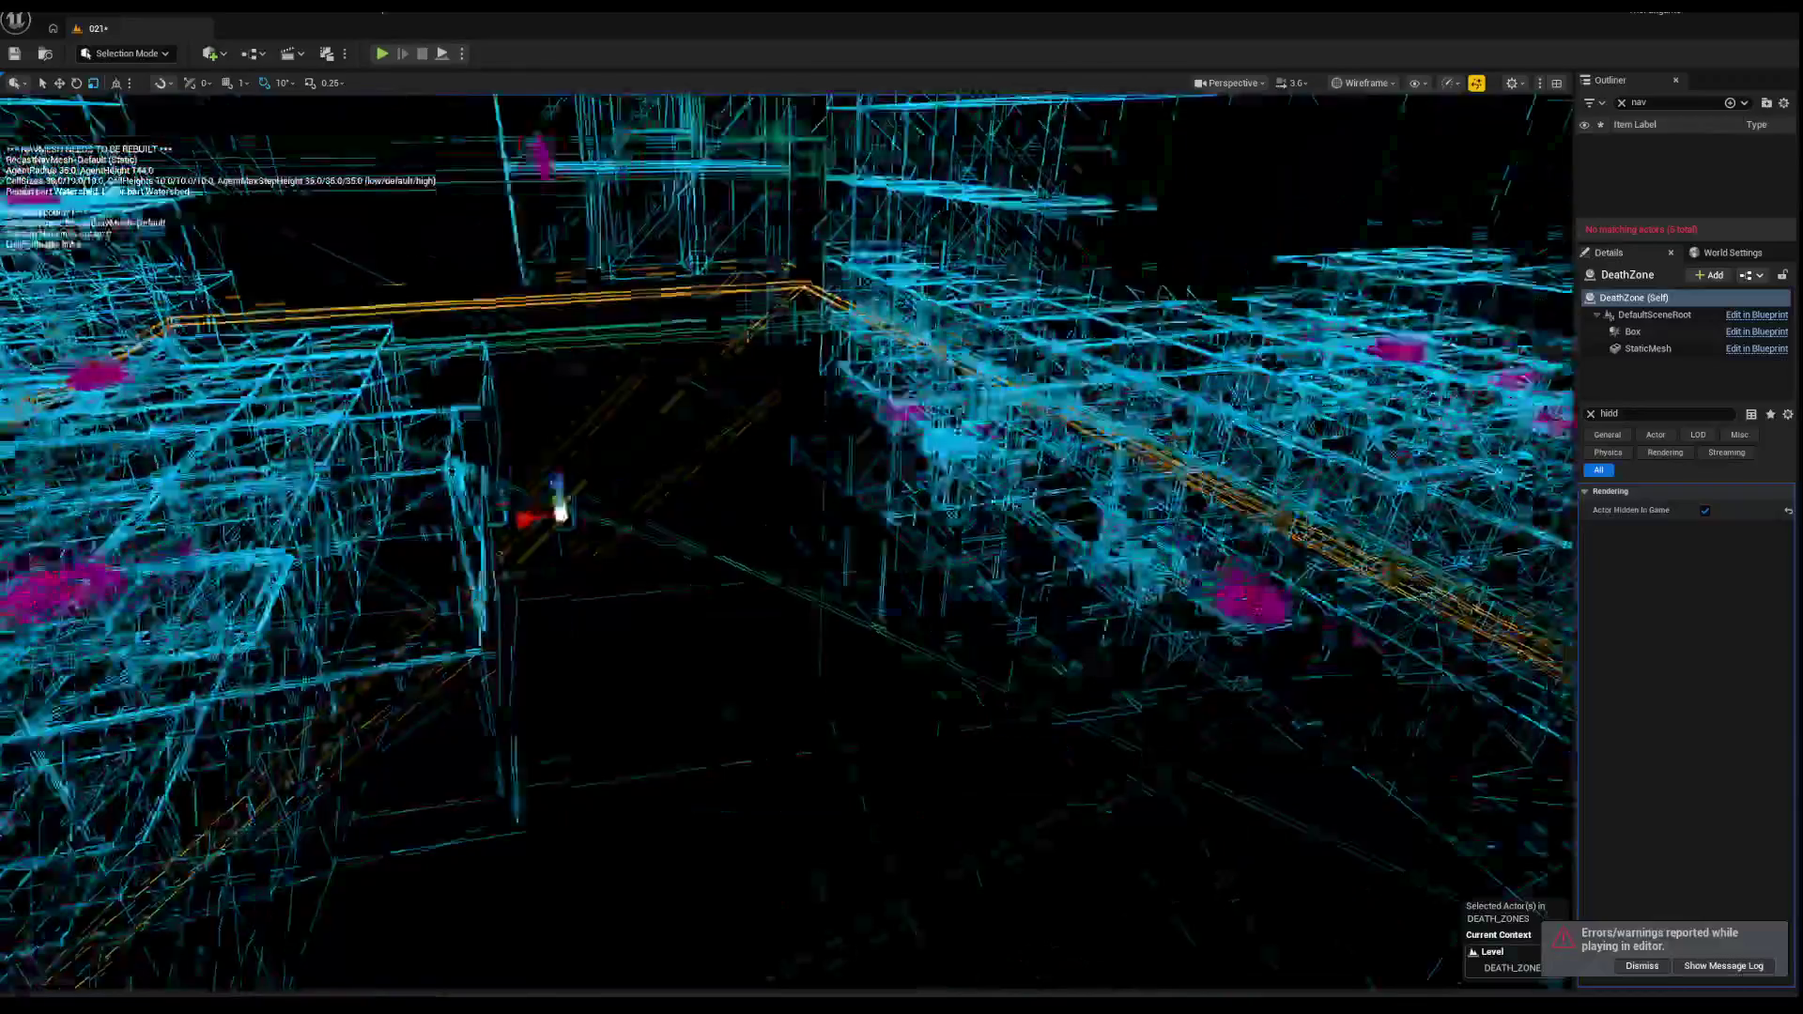
{"action": "key", "text": "alt+4"}
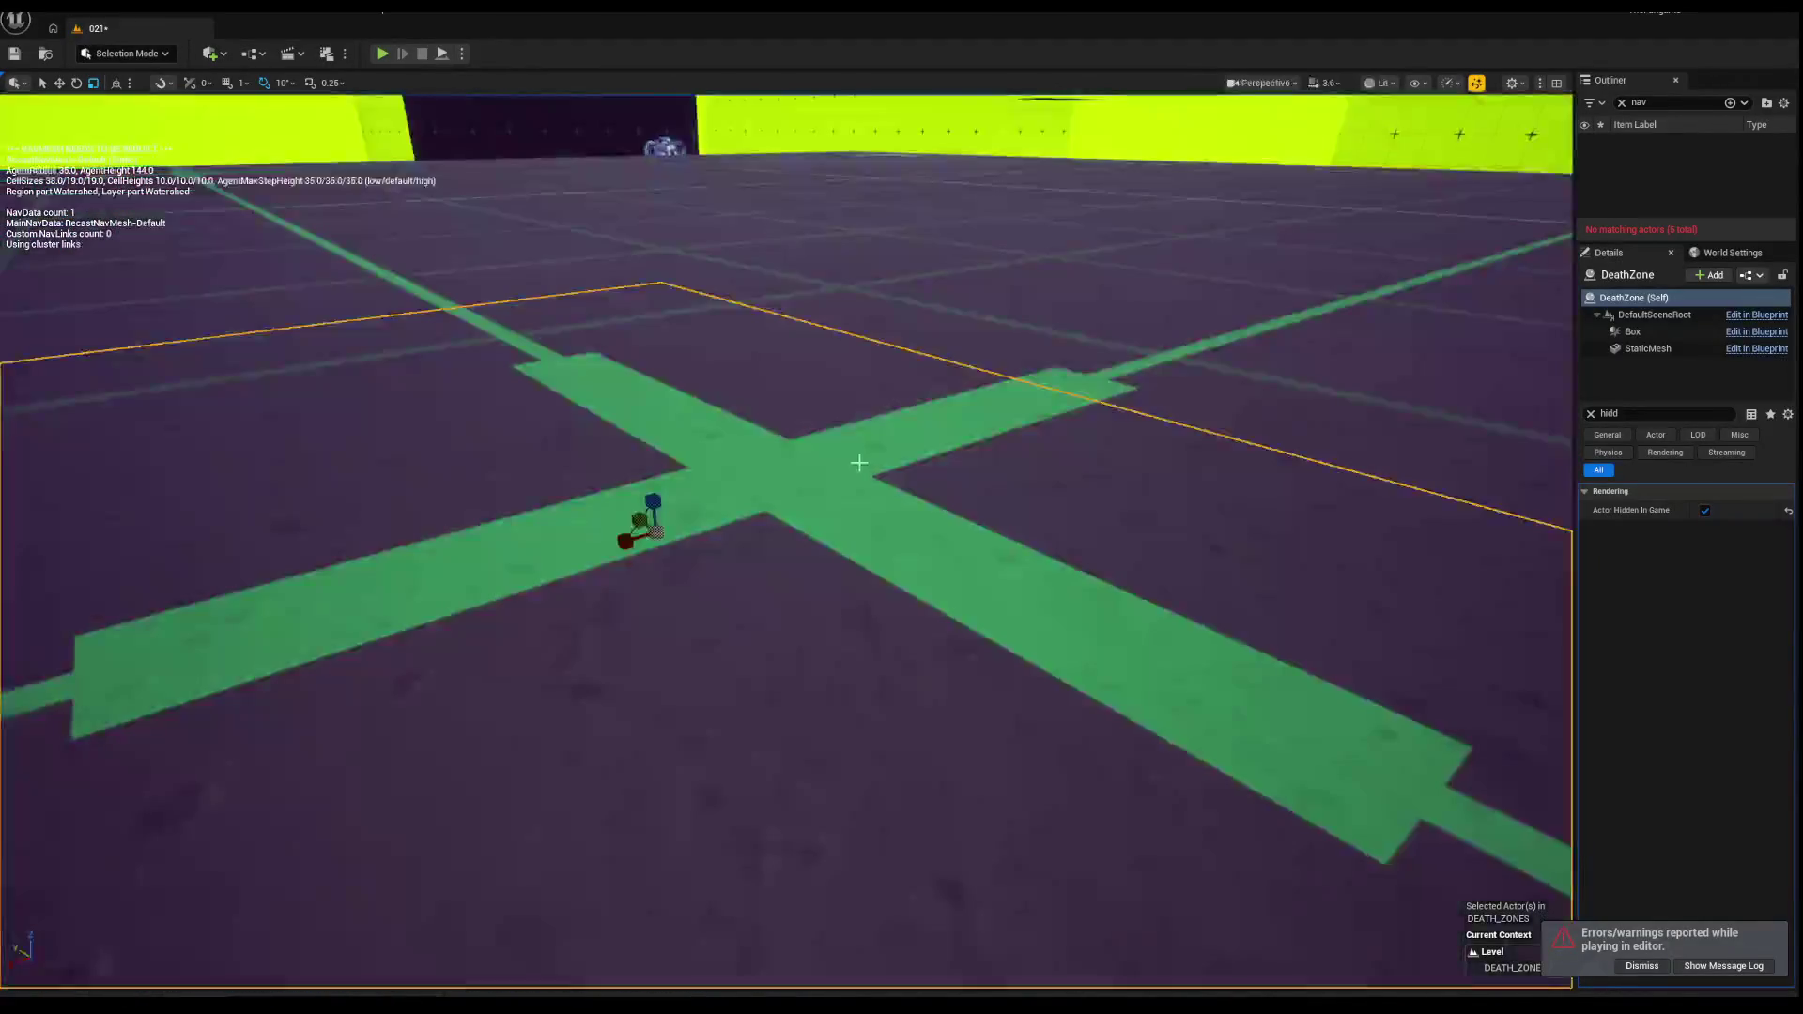
{"action": "key", "text": "w"}
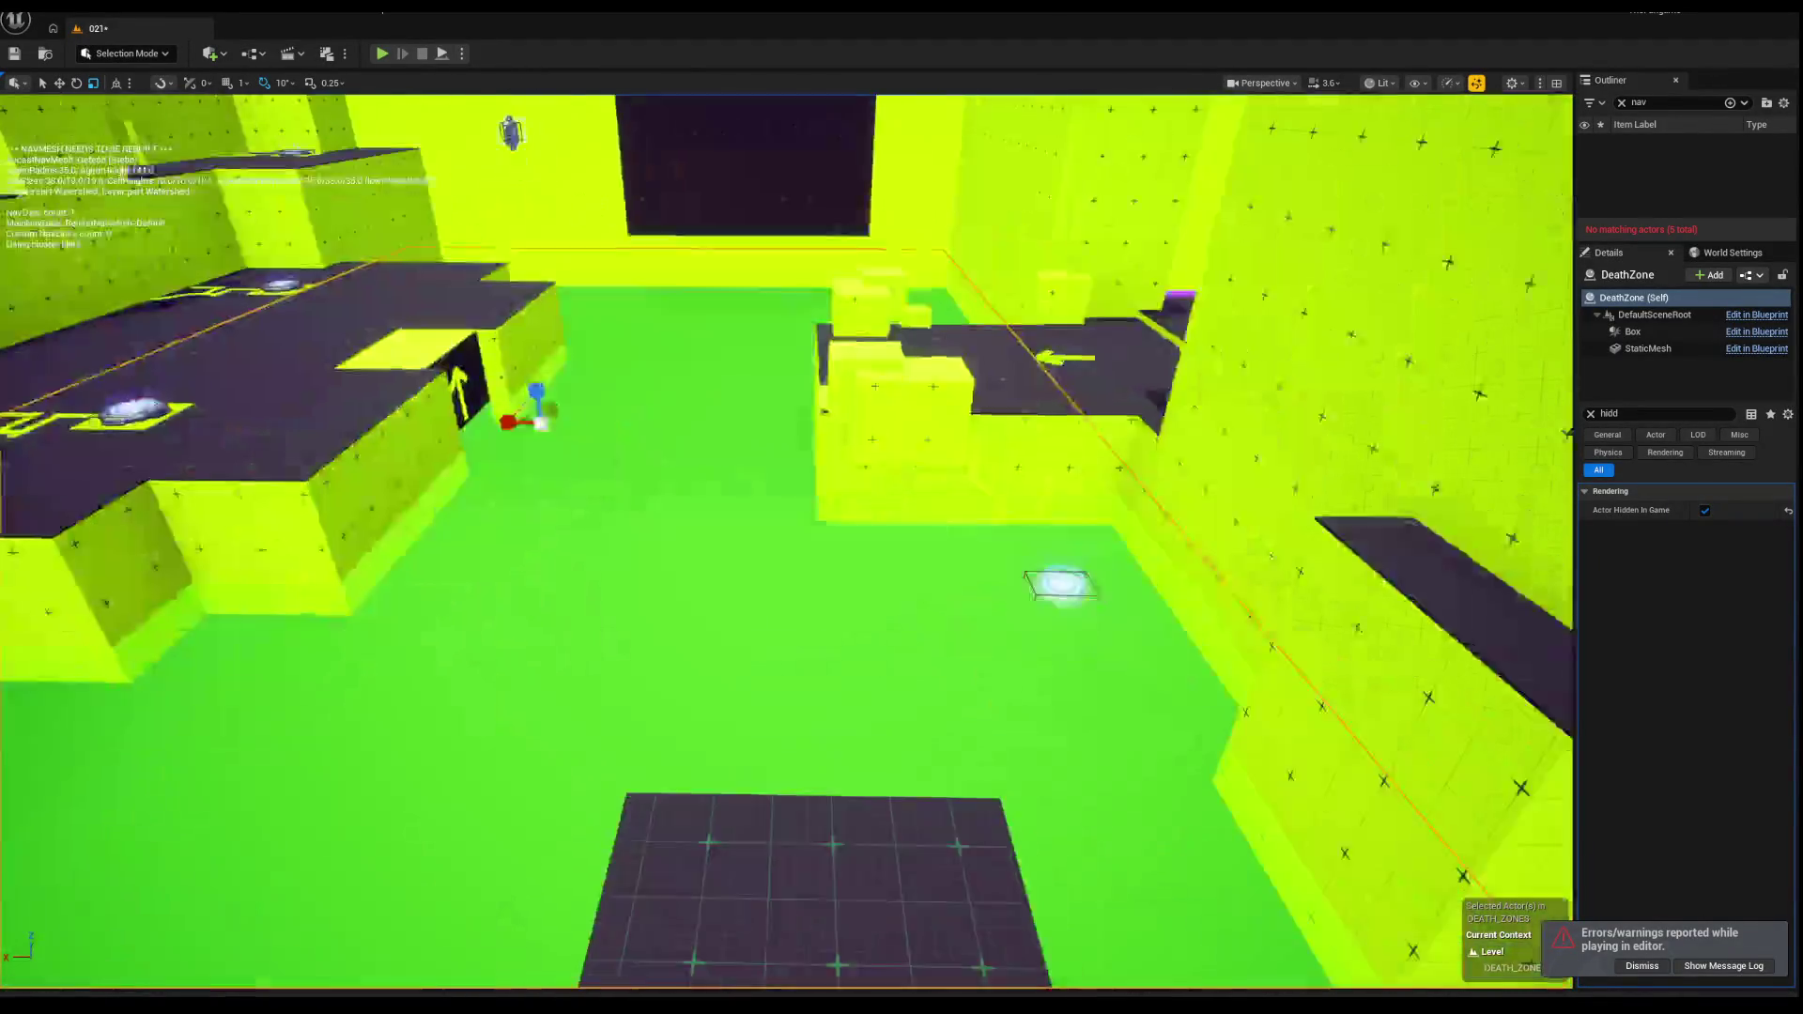
{"action": "key", "text": "alt+2"}
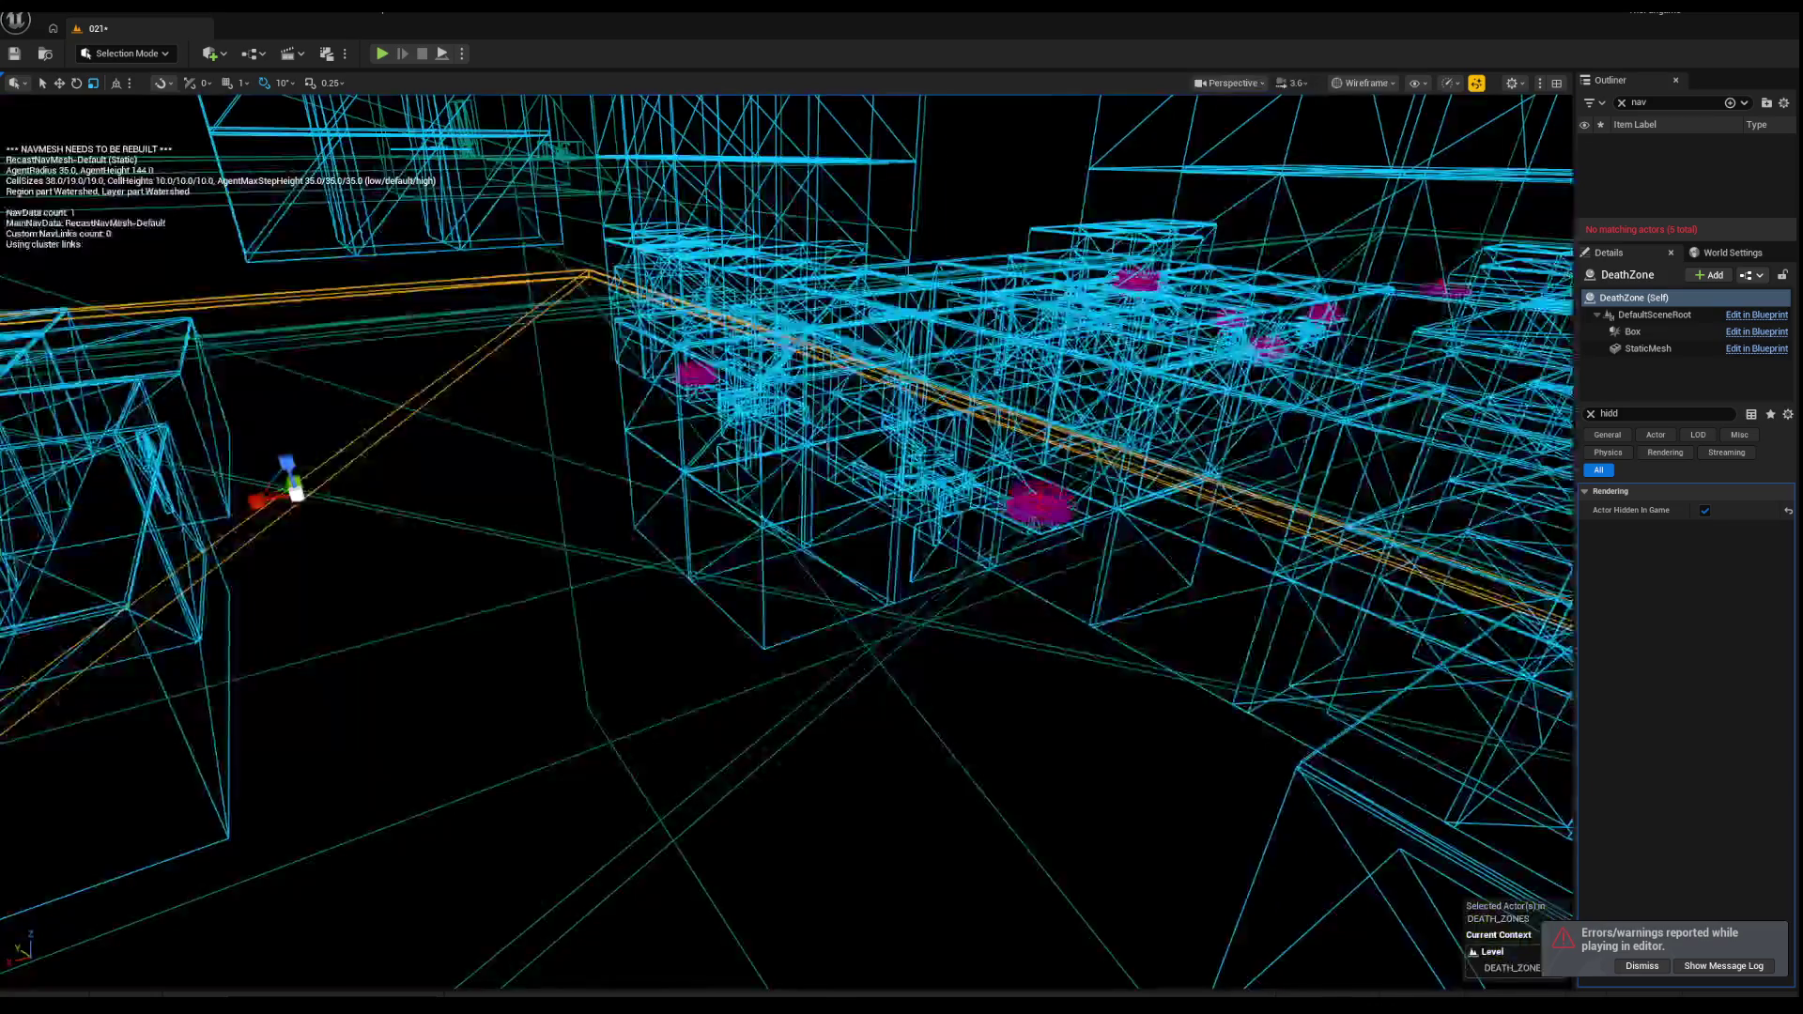
{"action": "key", "text": "s"}
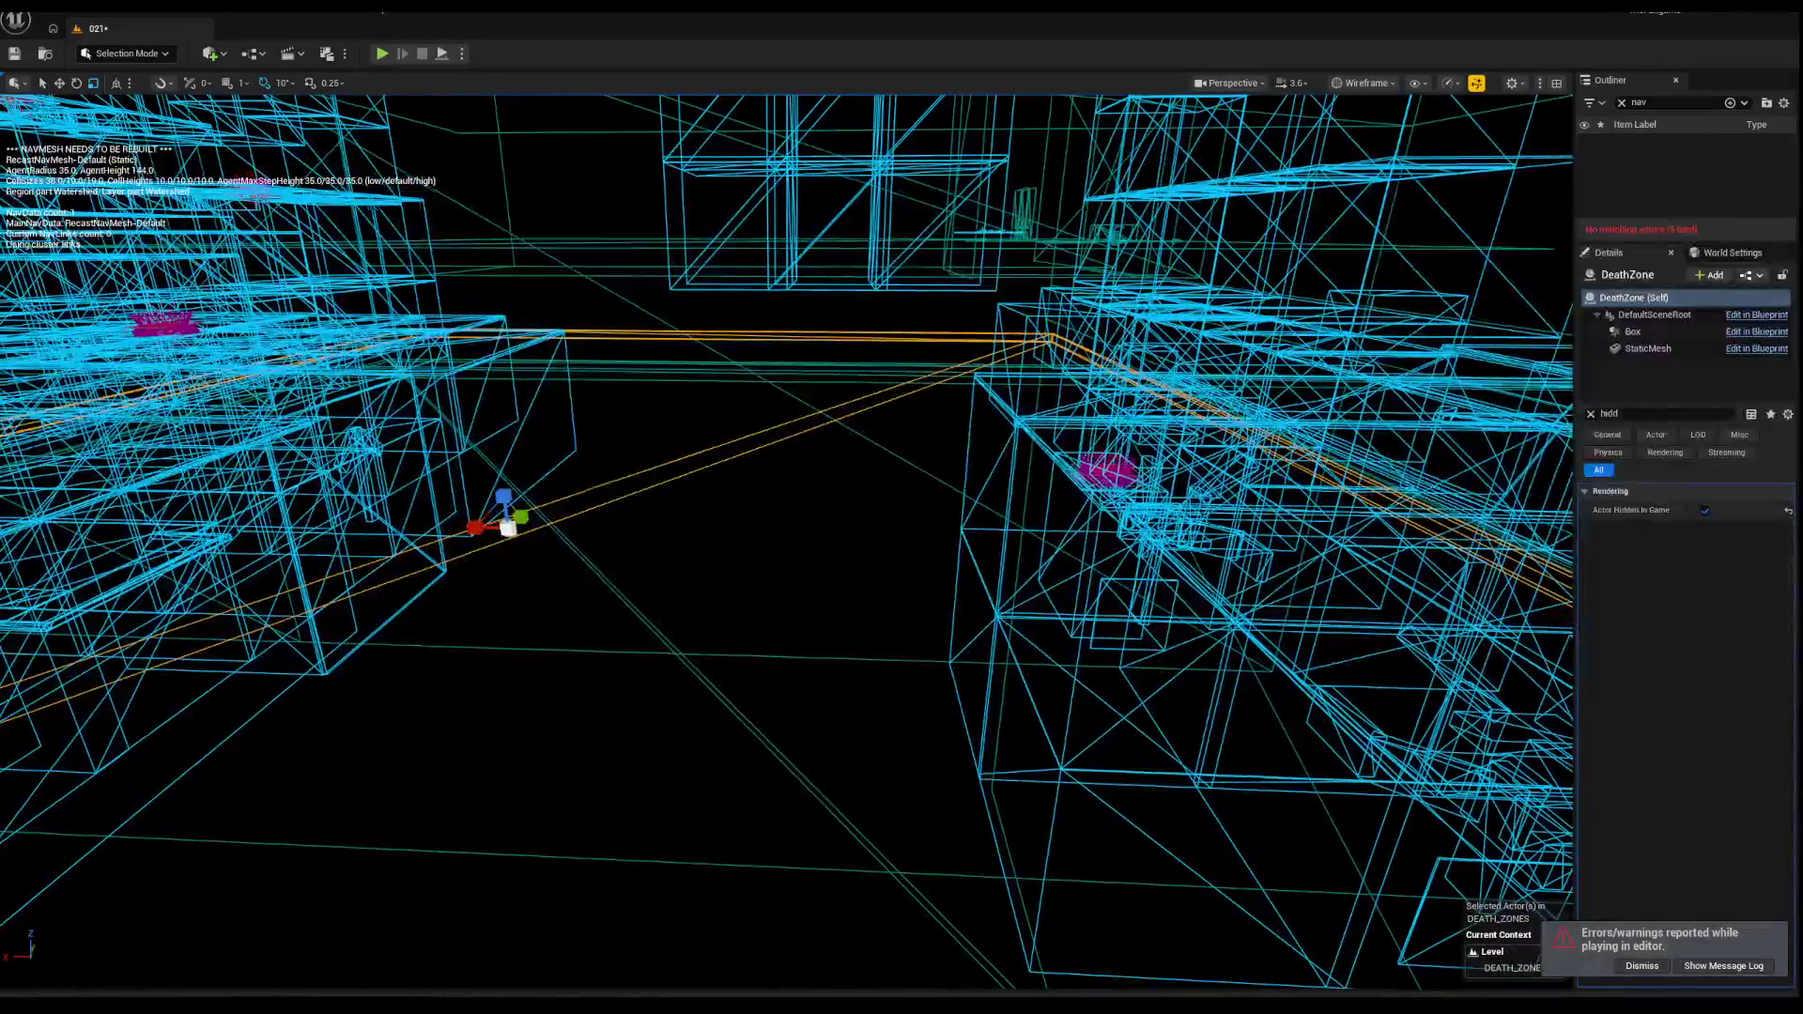
Step: Select Box3270, return to lit shading, overlook the level, and start a playtest
{"action": "left_click", "coordinate": [635, 602]}
{"action": "left_click", "coordinate": [648, 609]}
{"action": "key", "text": "s"}
{"action": "key", "text": "w"}
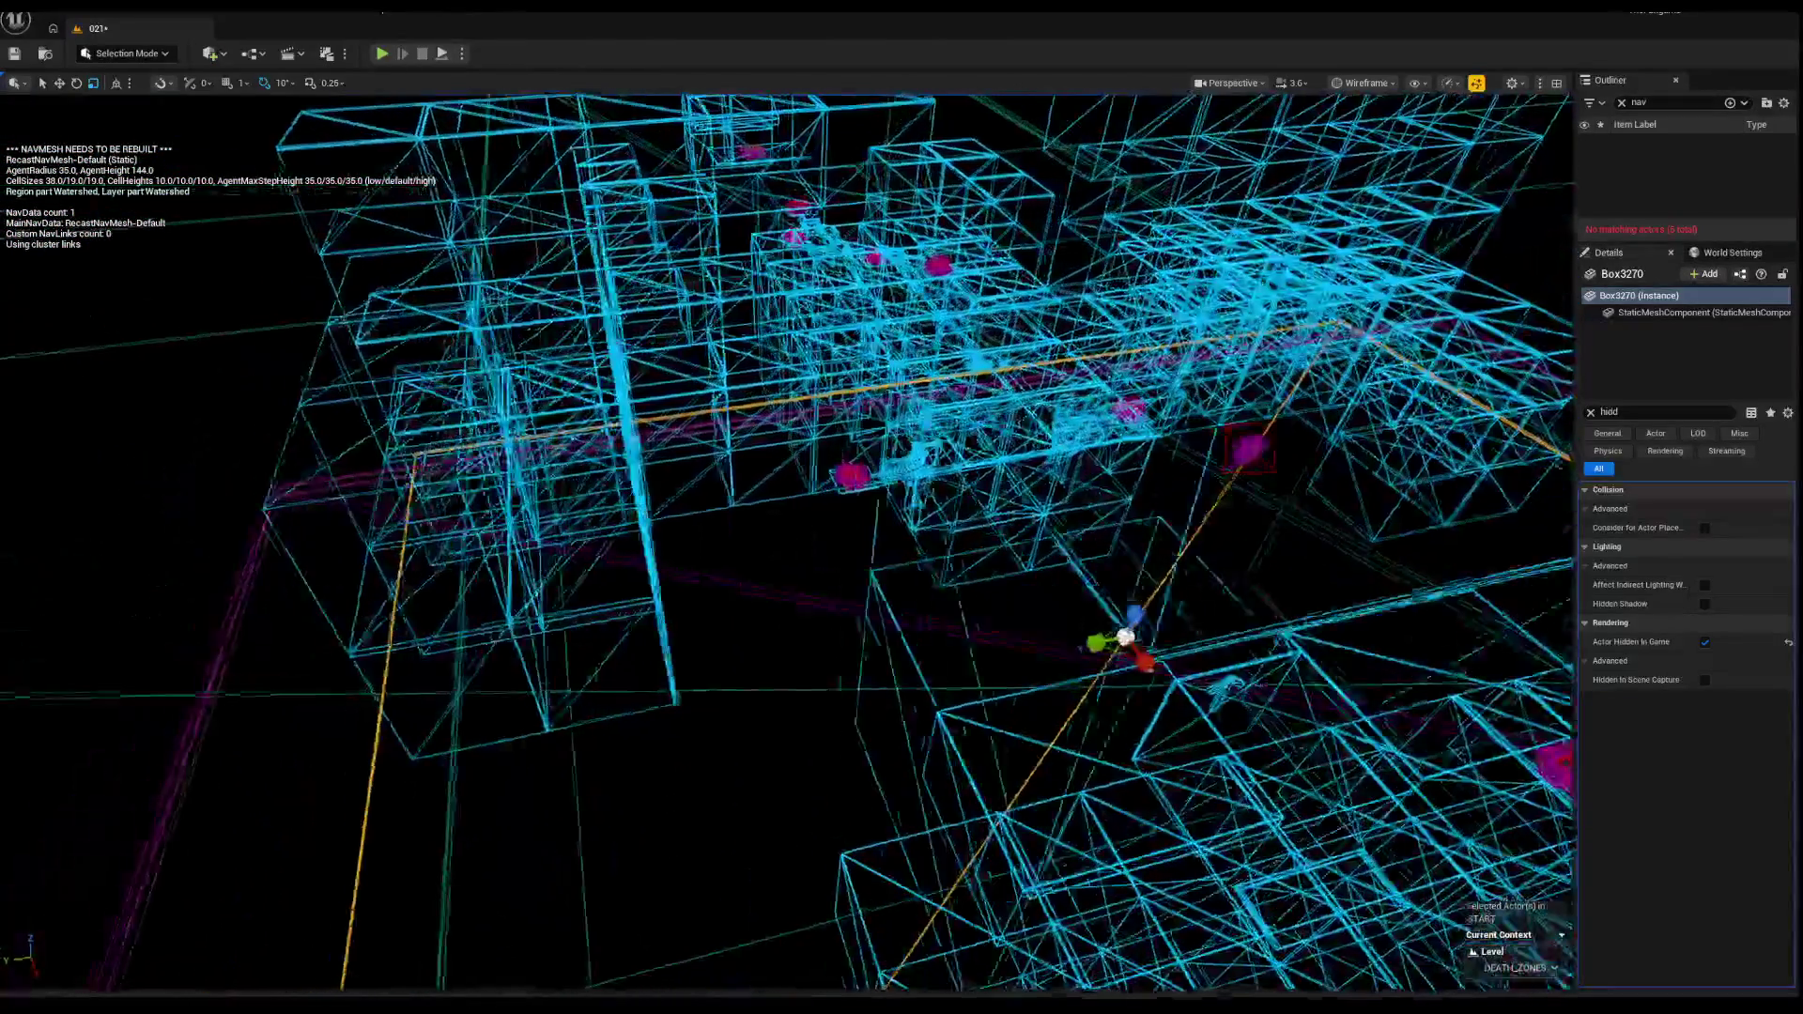
{"action": "key", "text": "alt+4"}
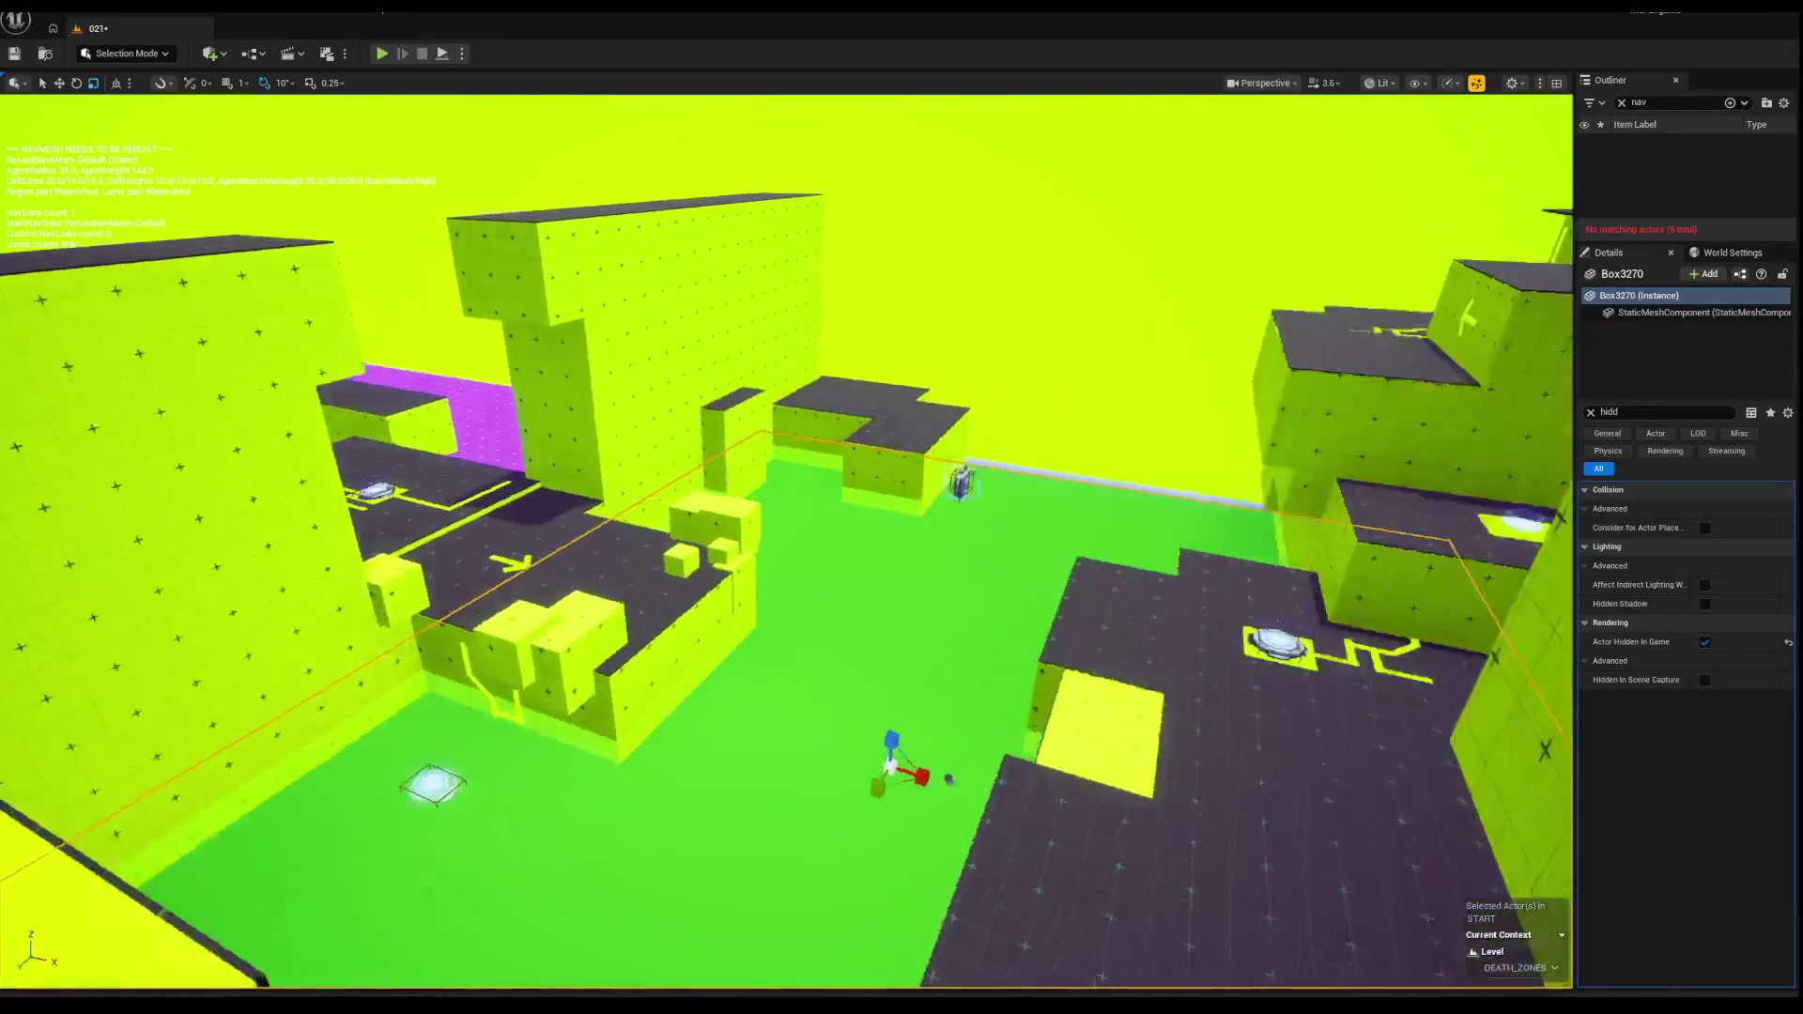
{"action": "key", "text": "s"}
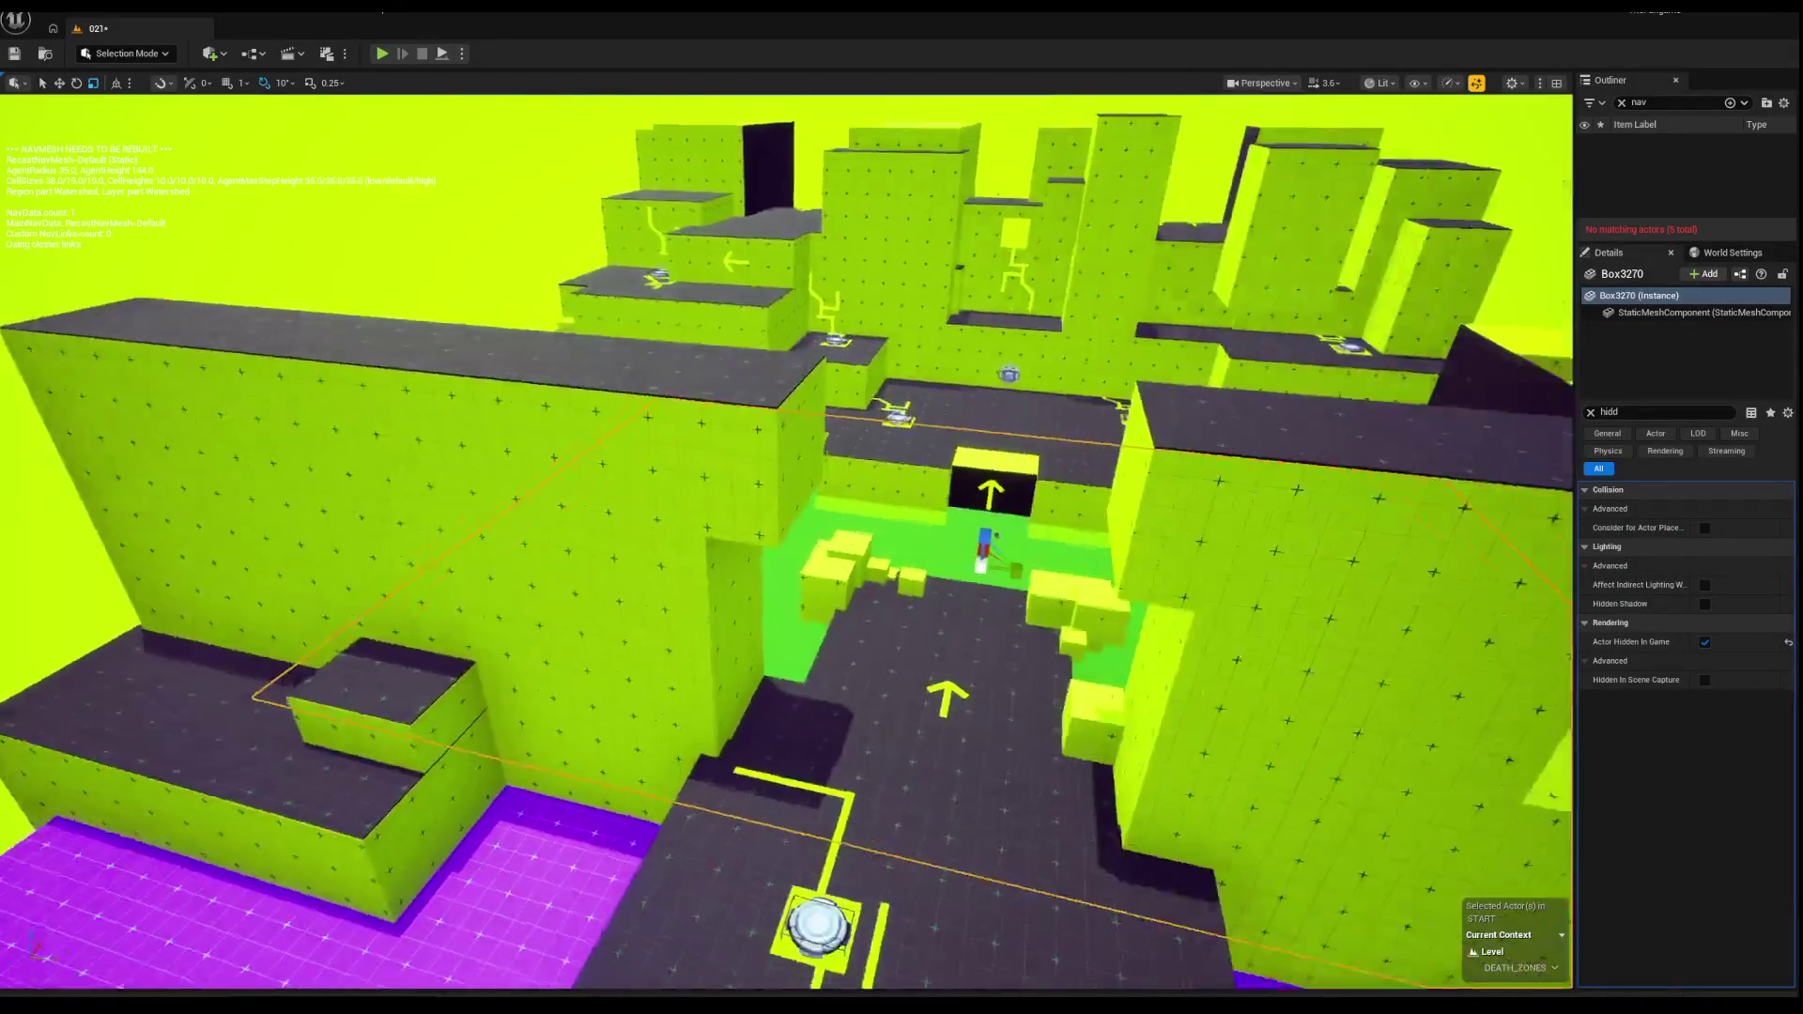
{"action": "key", "text": "s"}
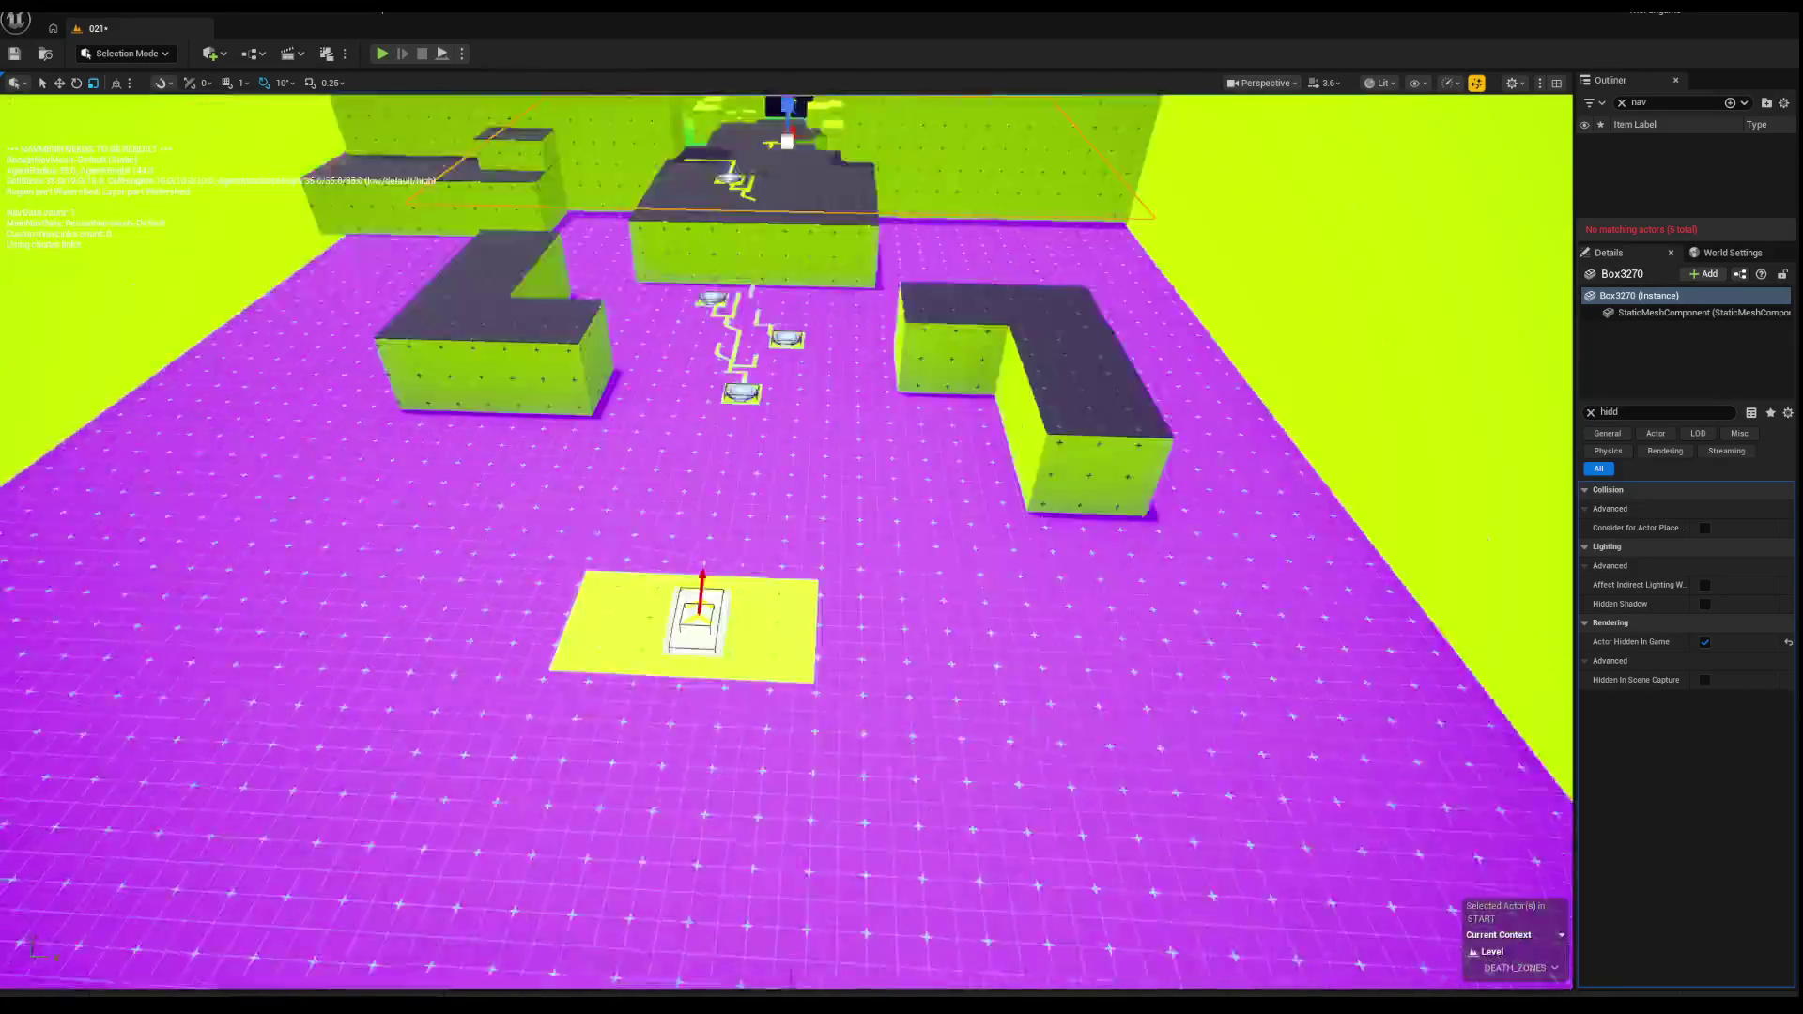
{"action": "key", "text": "w"}
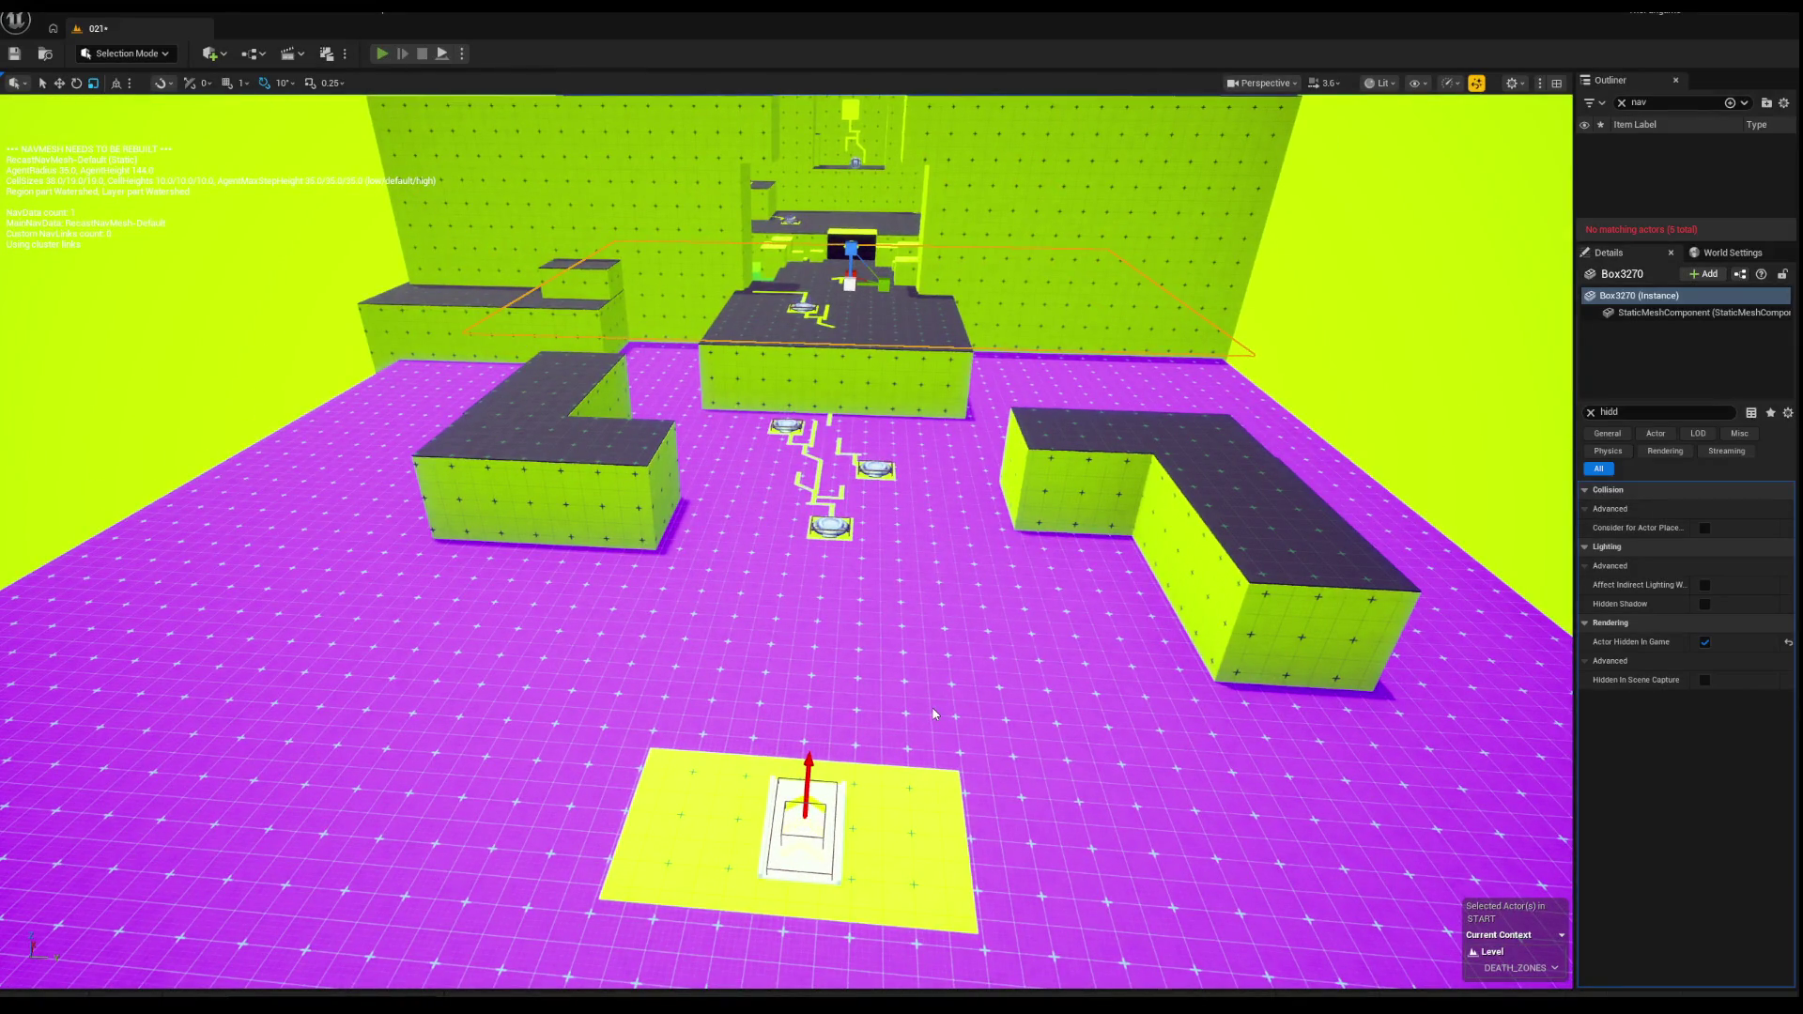
{"action": "key", "text": "alt+p"}
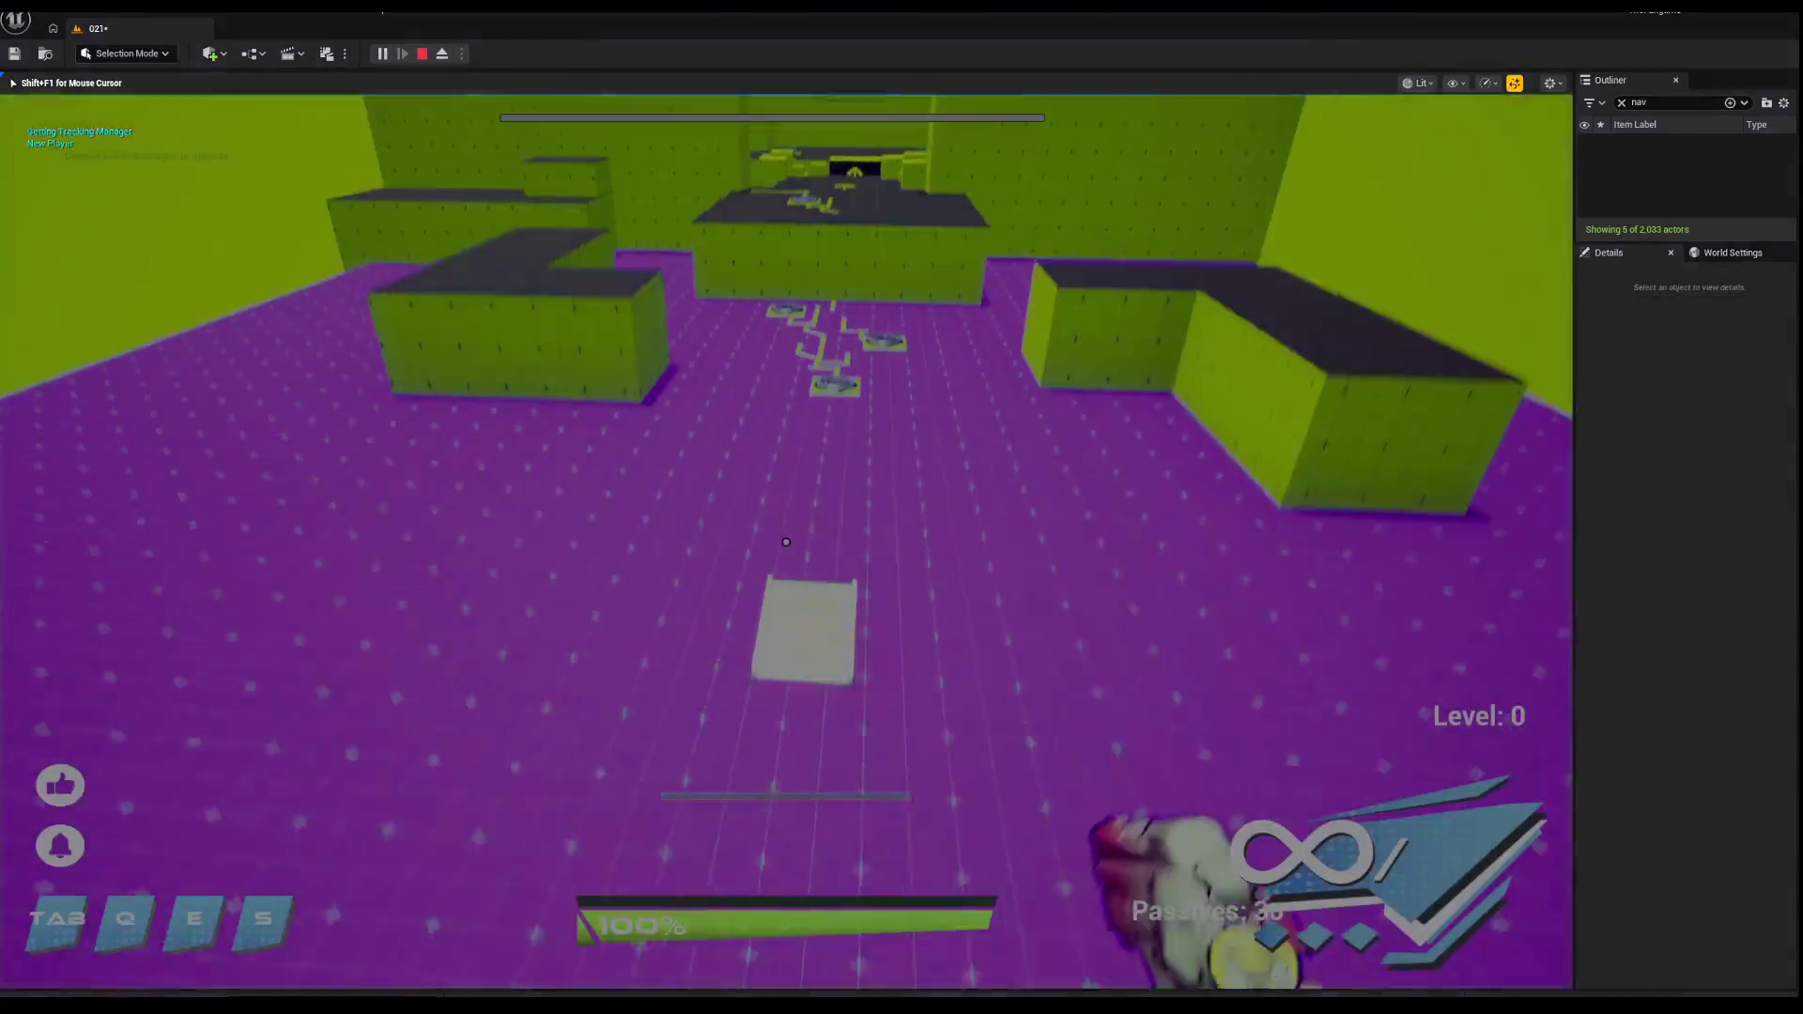
Step: Resume play and run through the arrow doorway to the first jump pad
{"action": "left_click", "coordinate": [813, 498]}
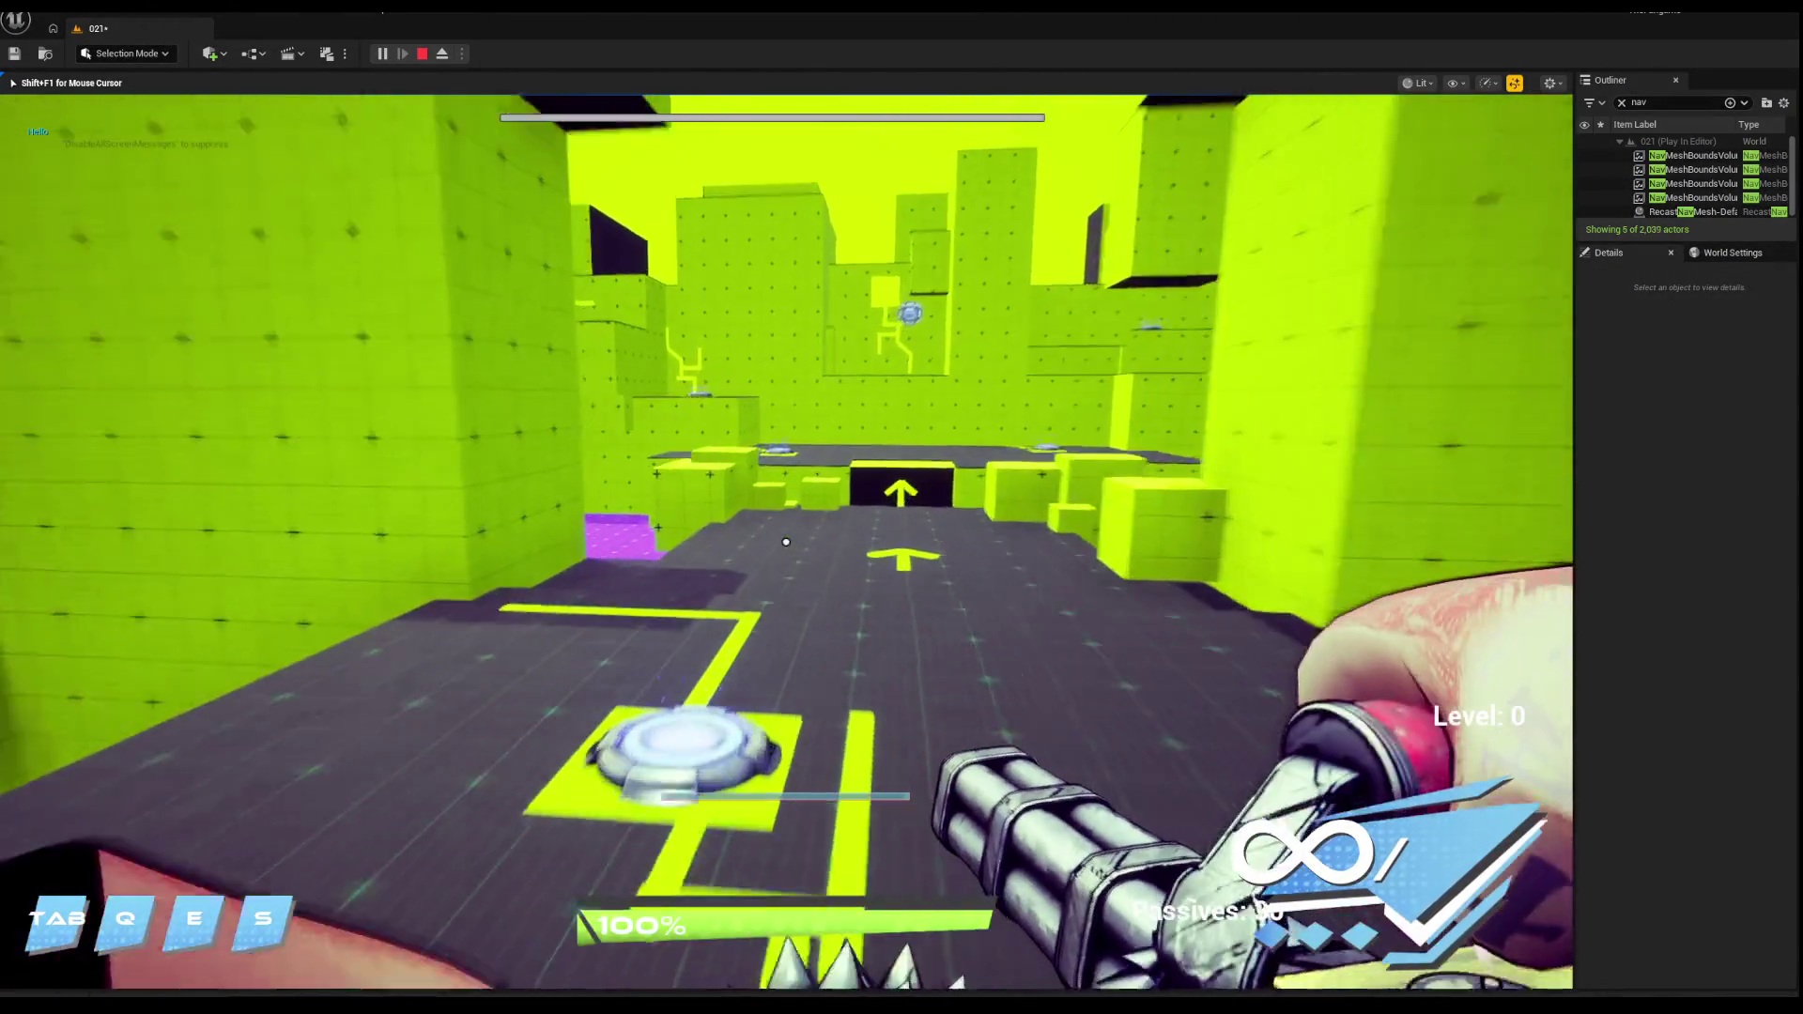
{"action": "key", "text": "w"}
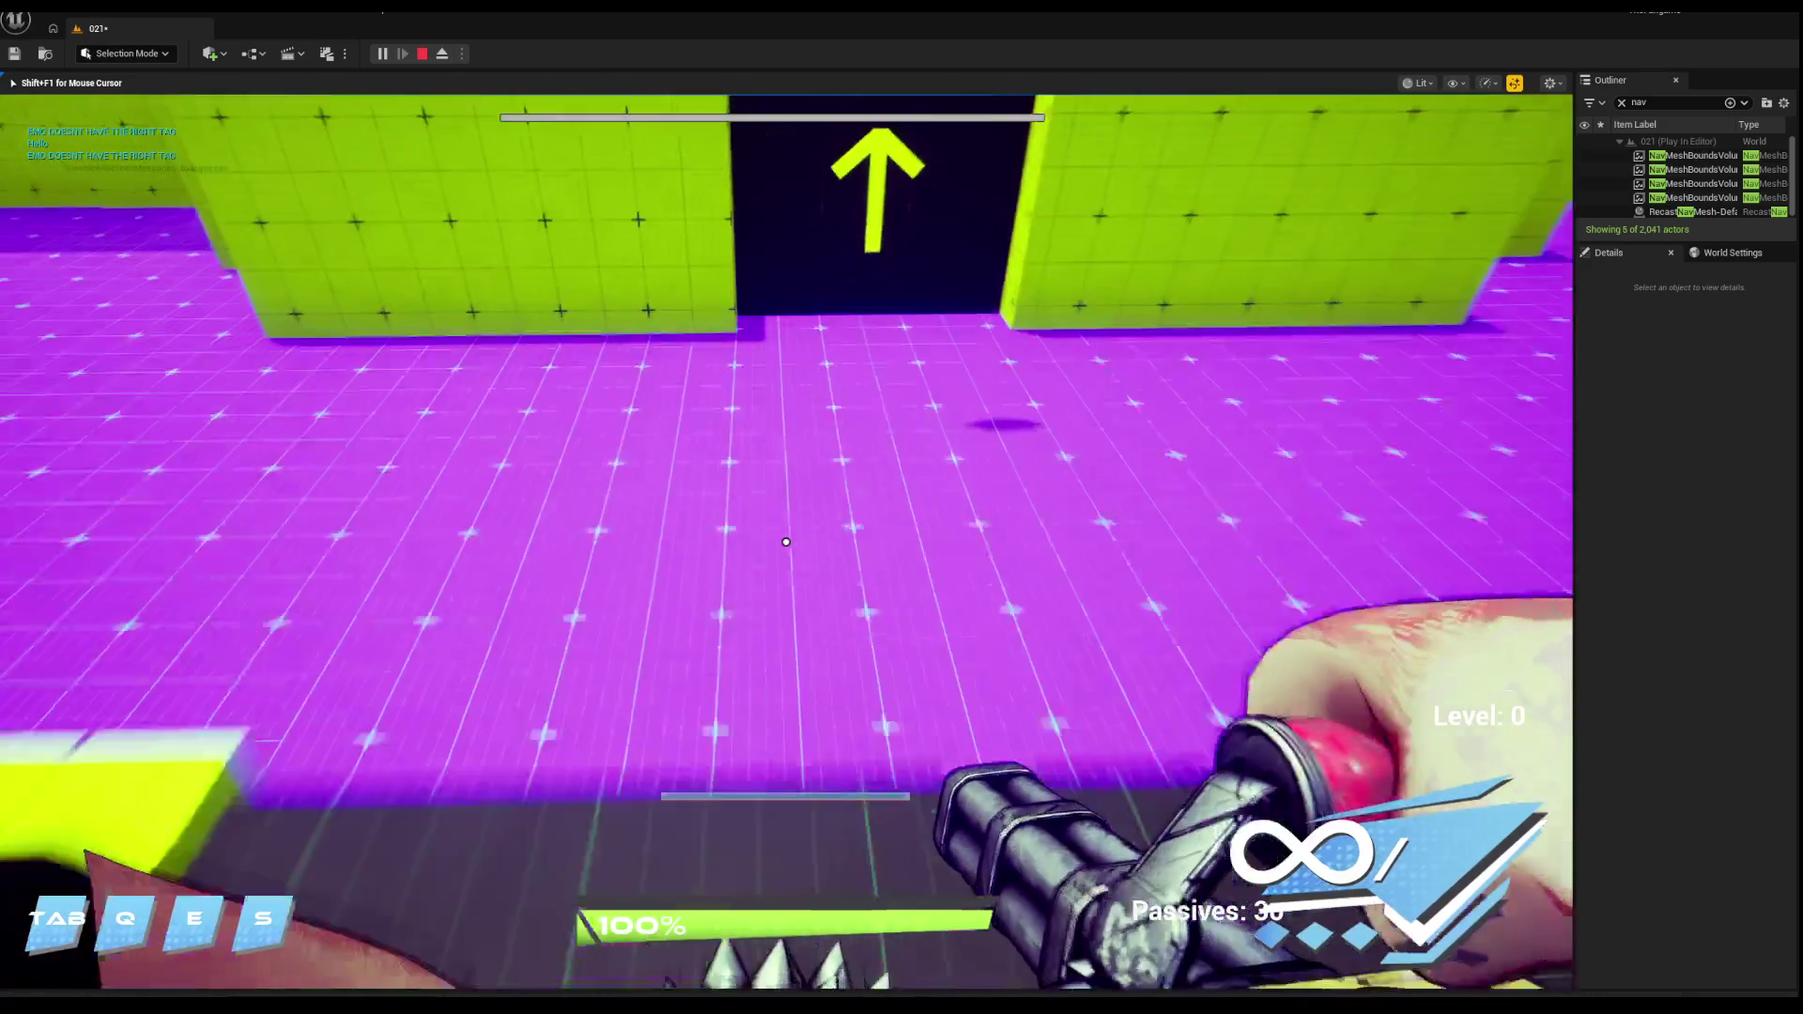
{"action": "key", "text": "w"}
{"action": "key", "text": "space"}
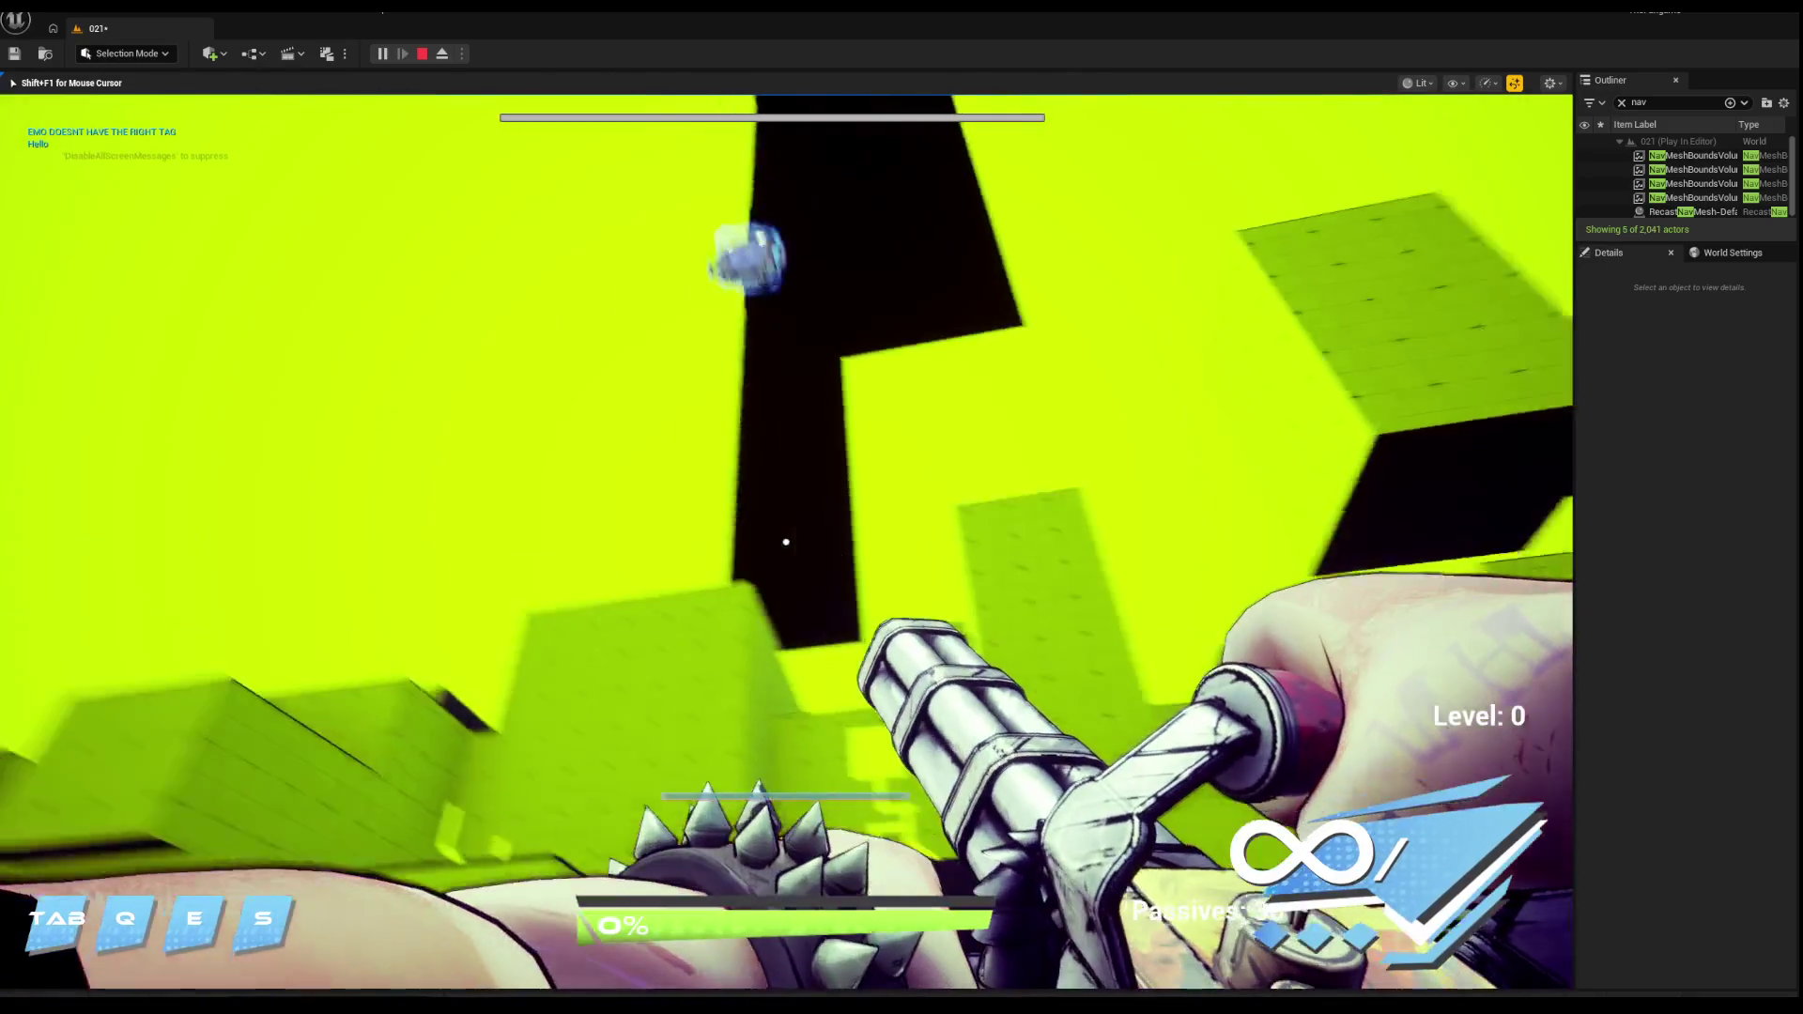
{"action": "key", "text": "w"}
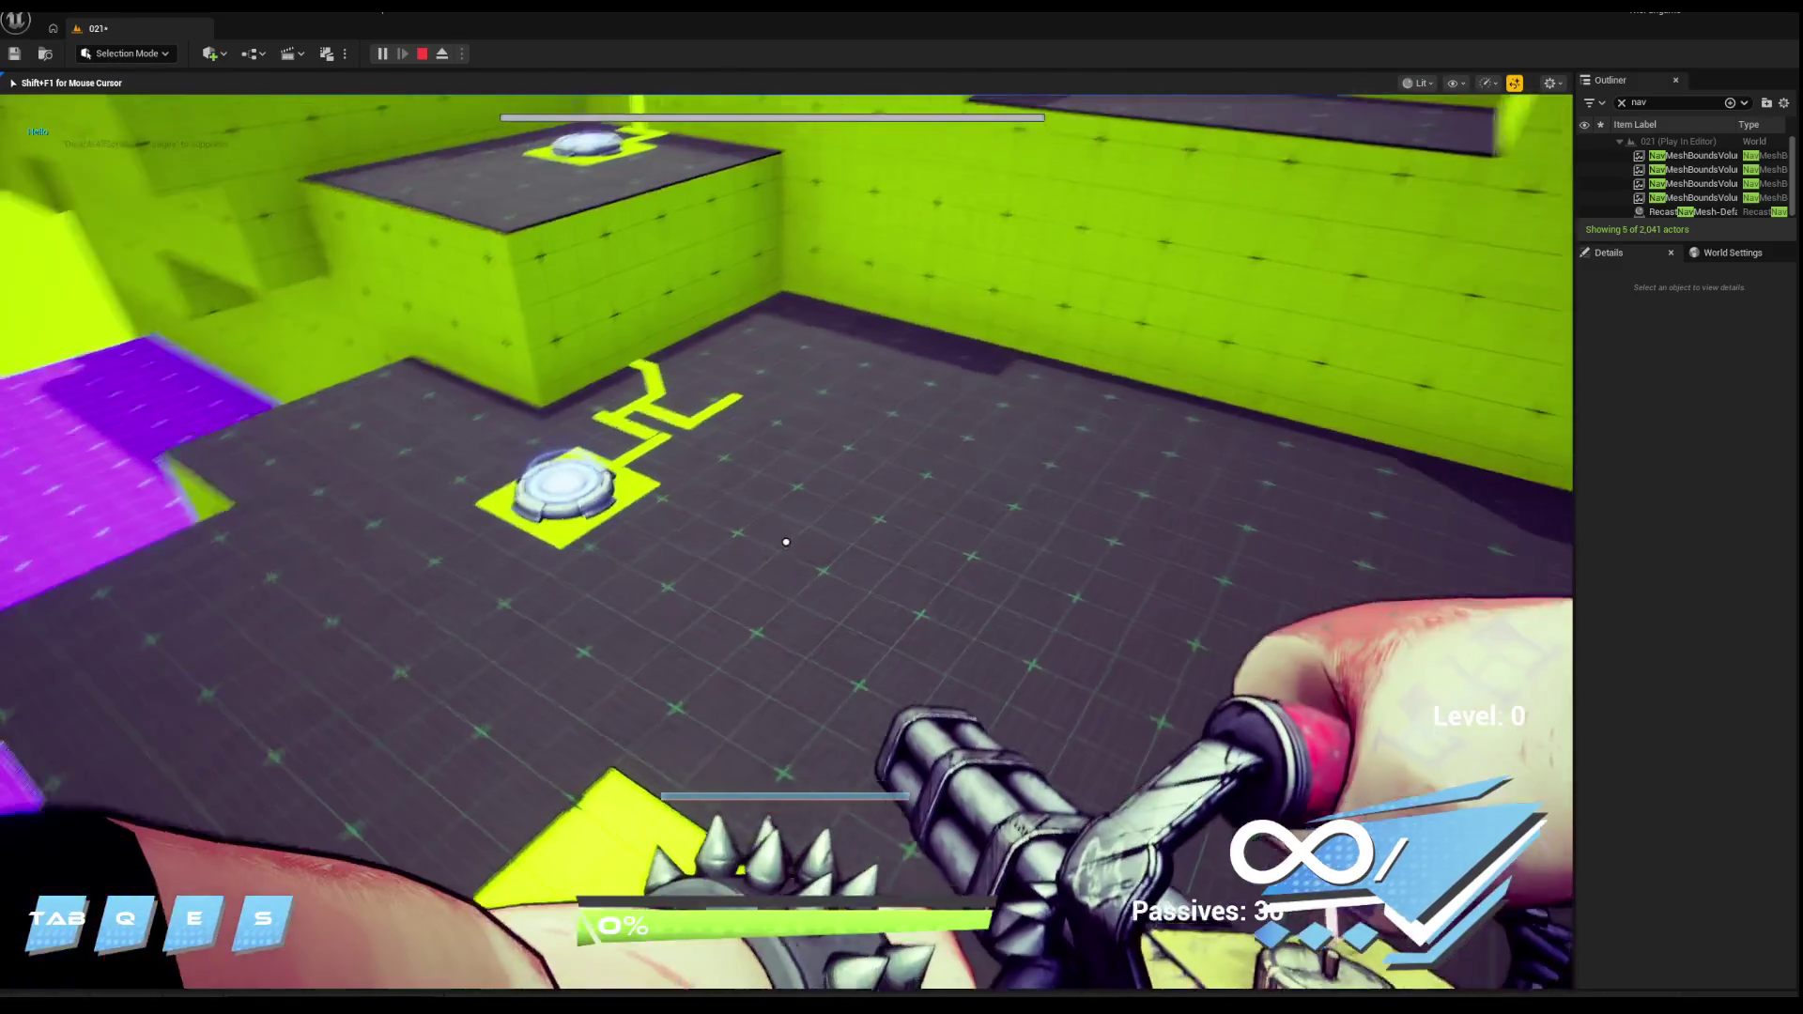
{"action": "key", "text": "w"}
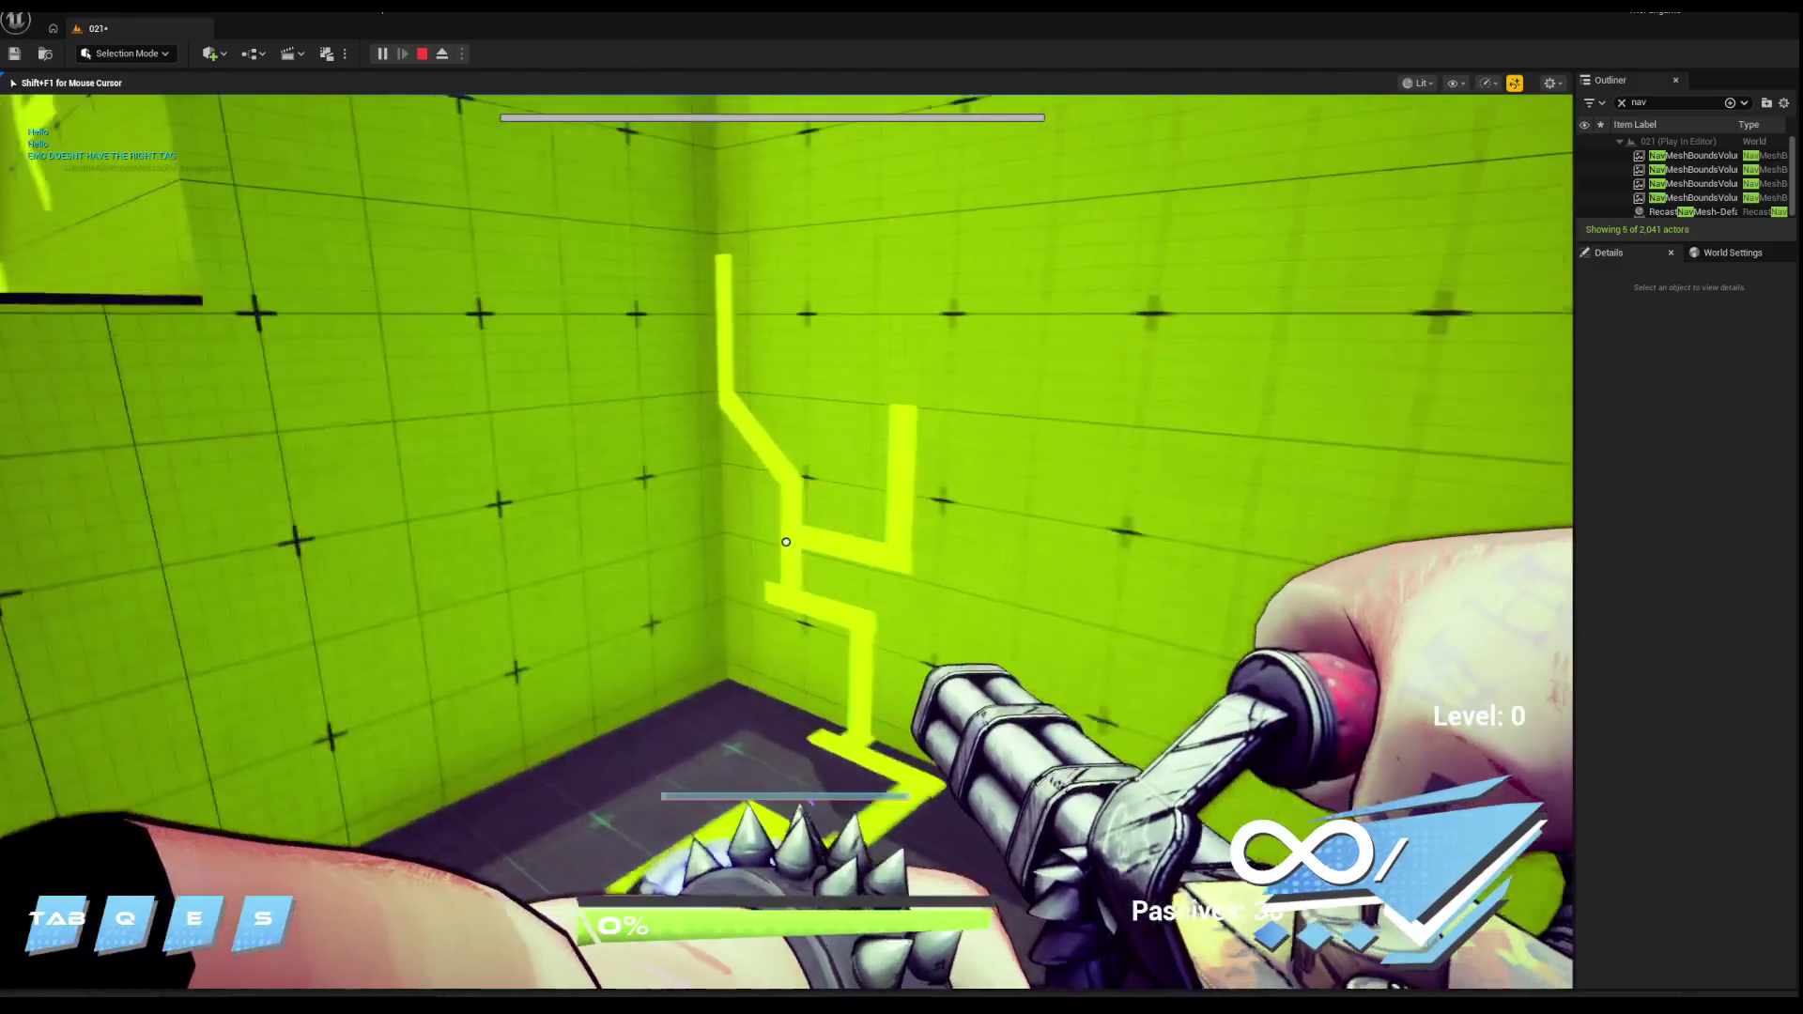
Step: Ride the jump pad onto the magenta platform, defeat the enemy wave, and exit the playtest
{"action": "key", "text": "w"}
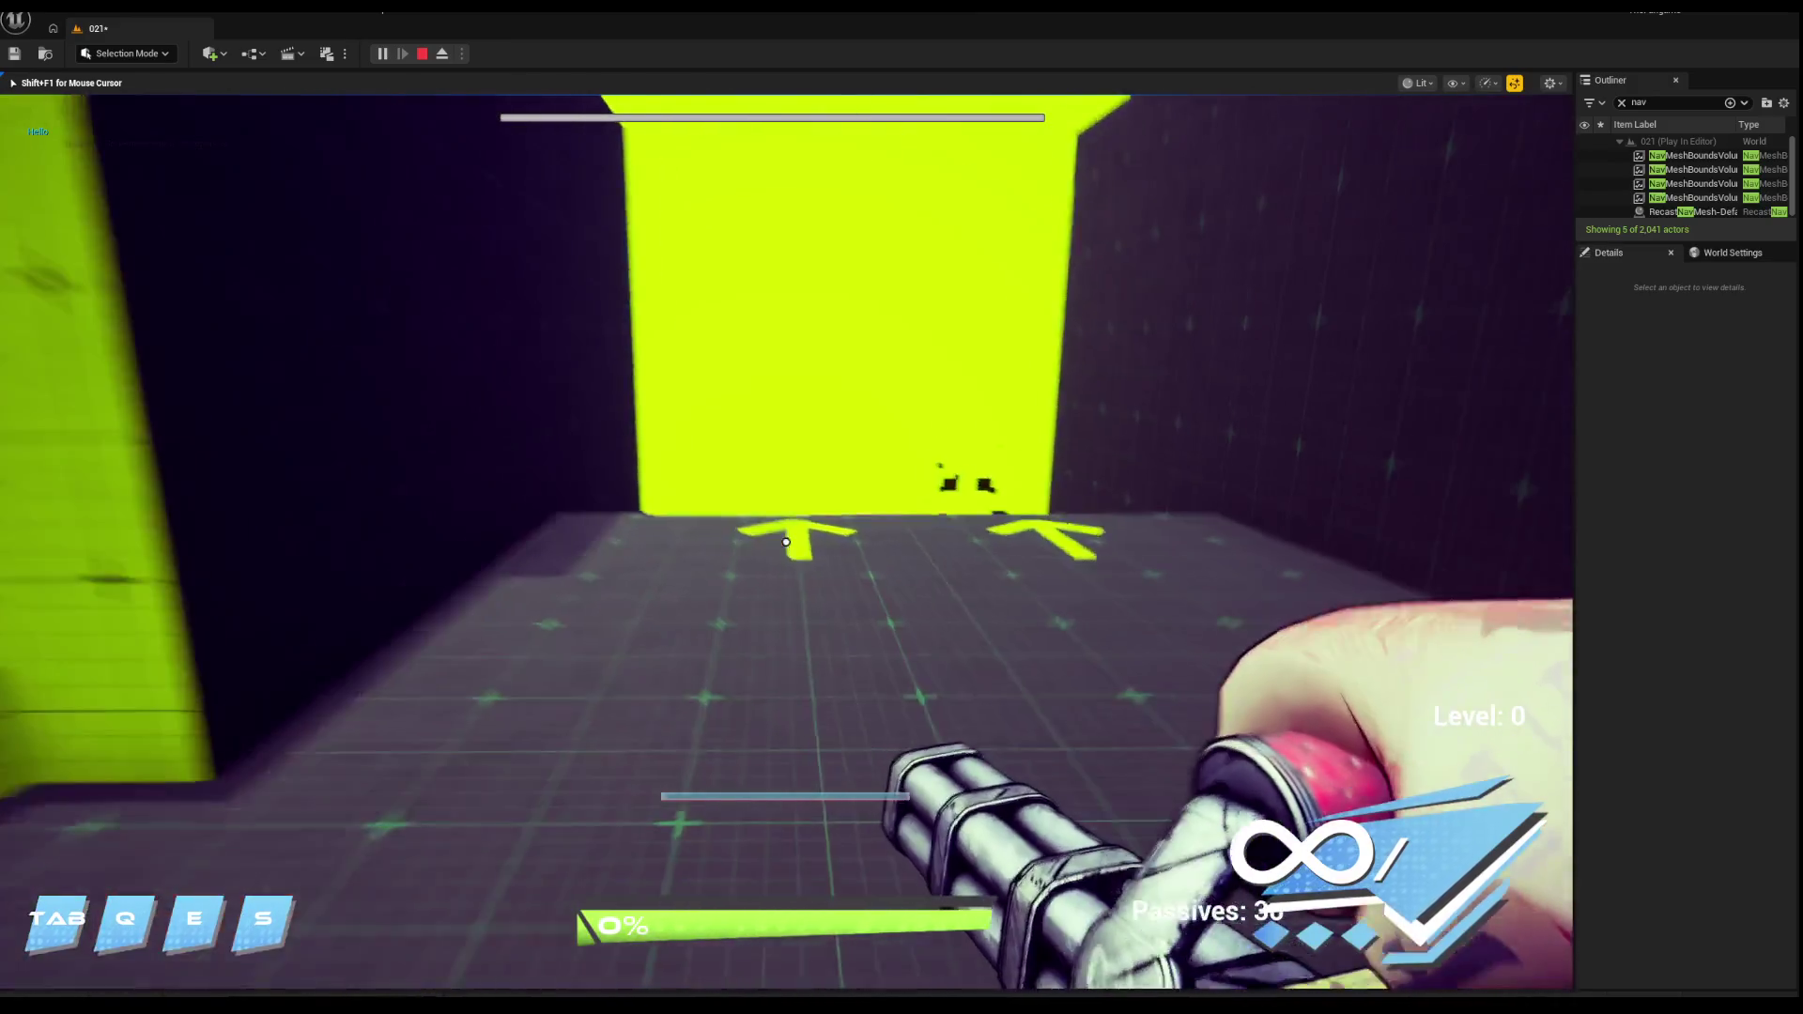
{"action": "key", "text": "w"}
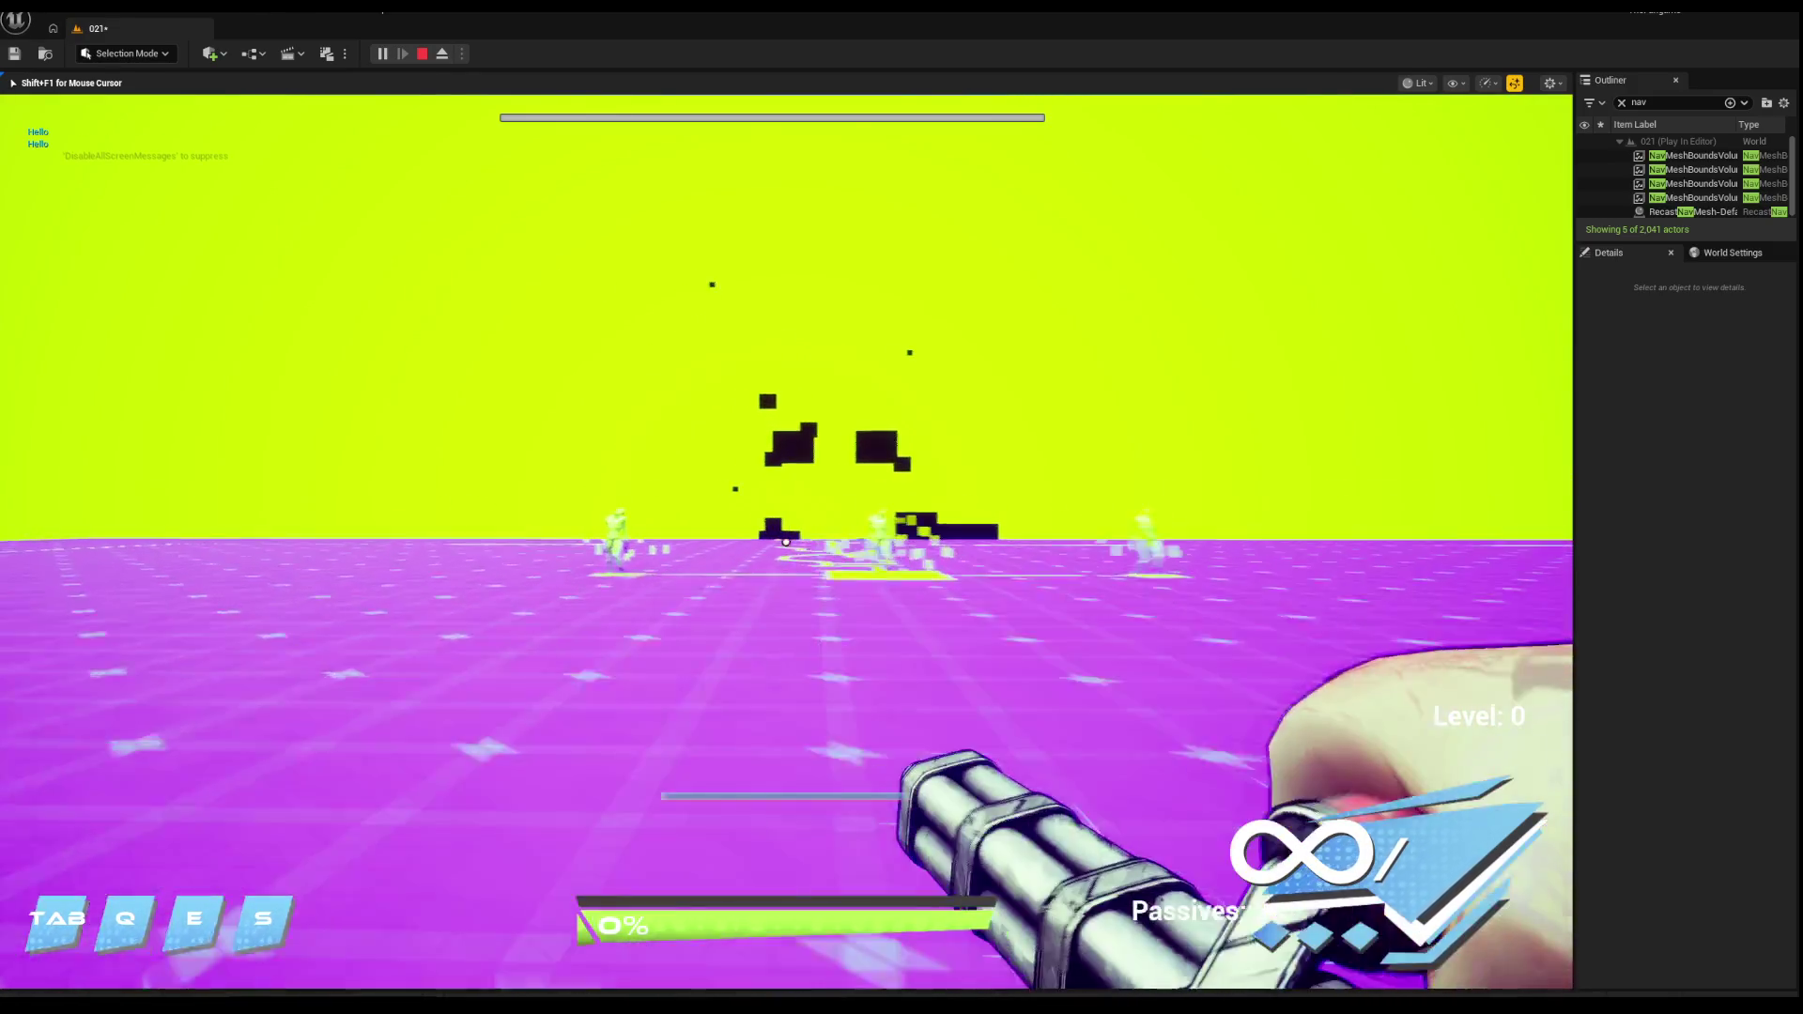
{"action": "key", "text": "w"}
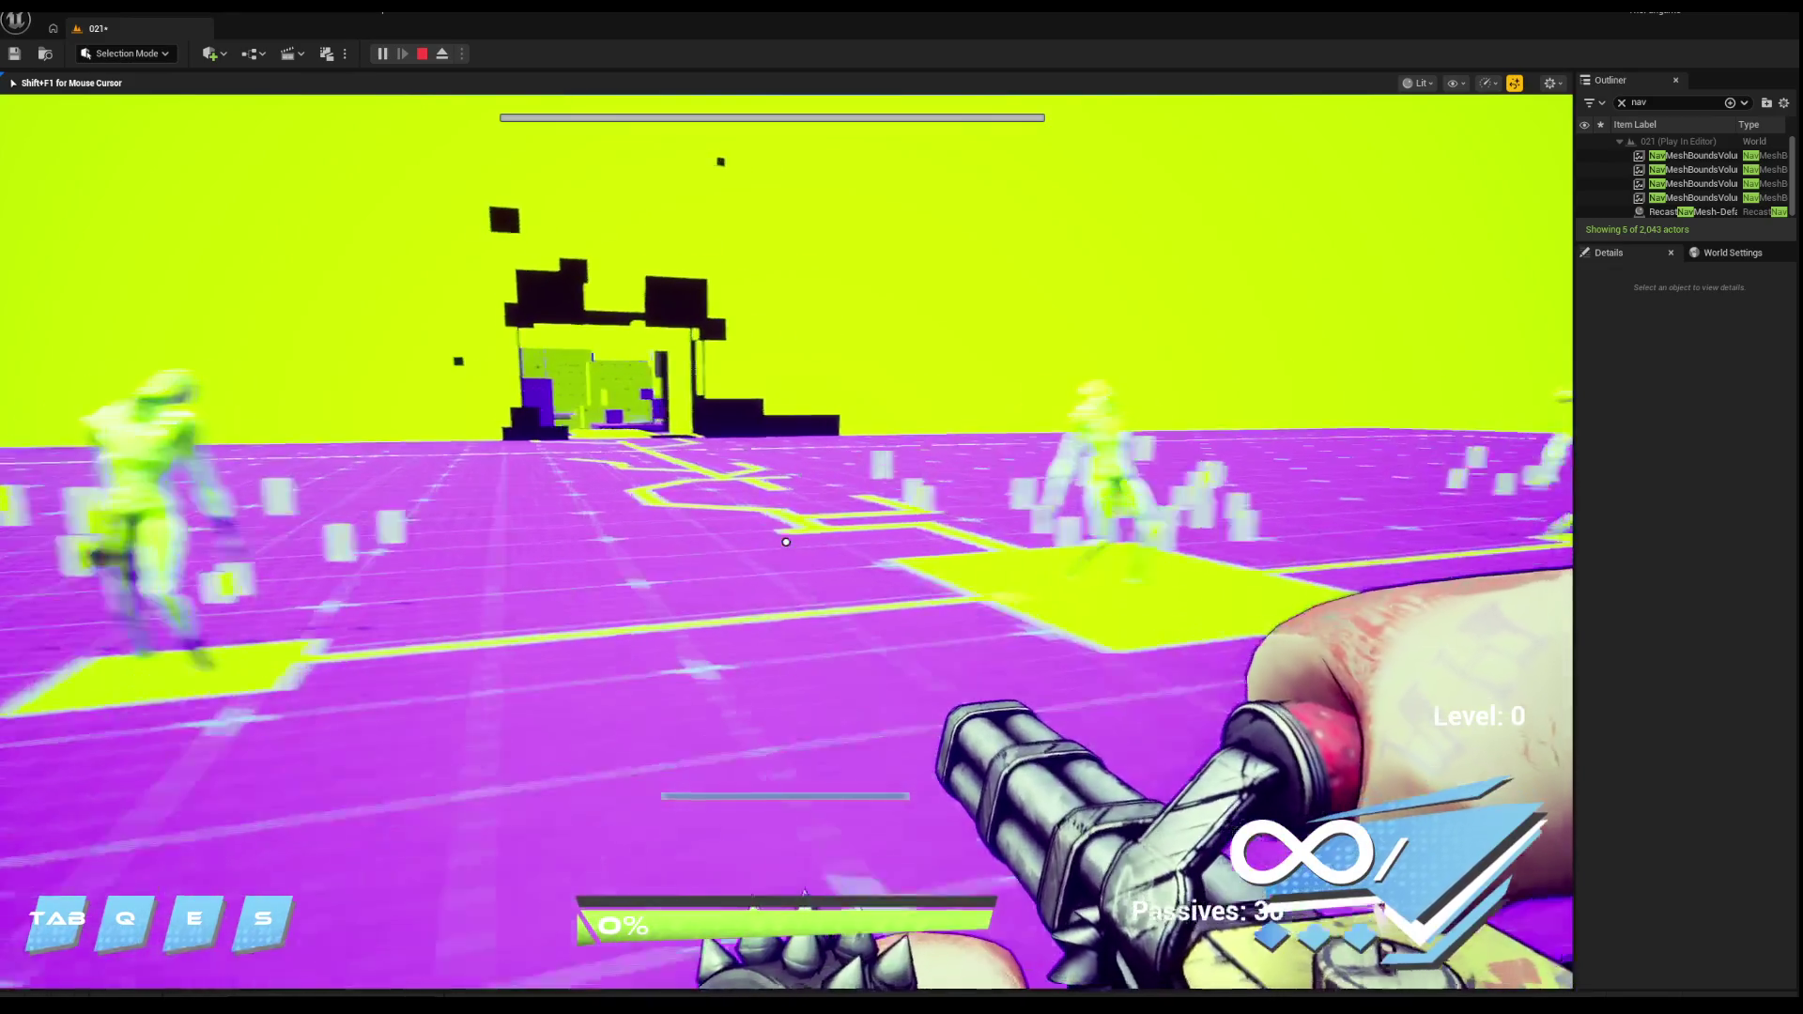
{"action": "key", "text": "w"}
{"action": "key", "text": "s"}
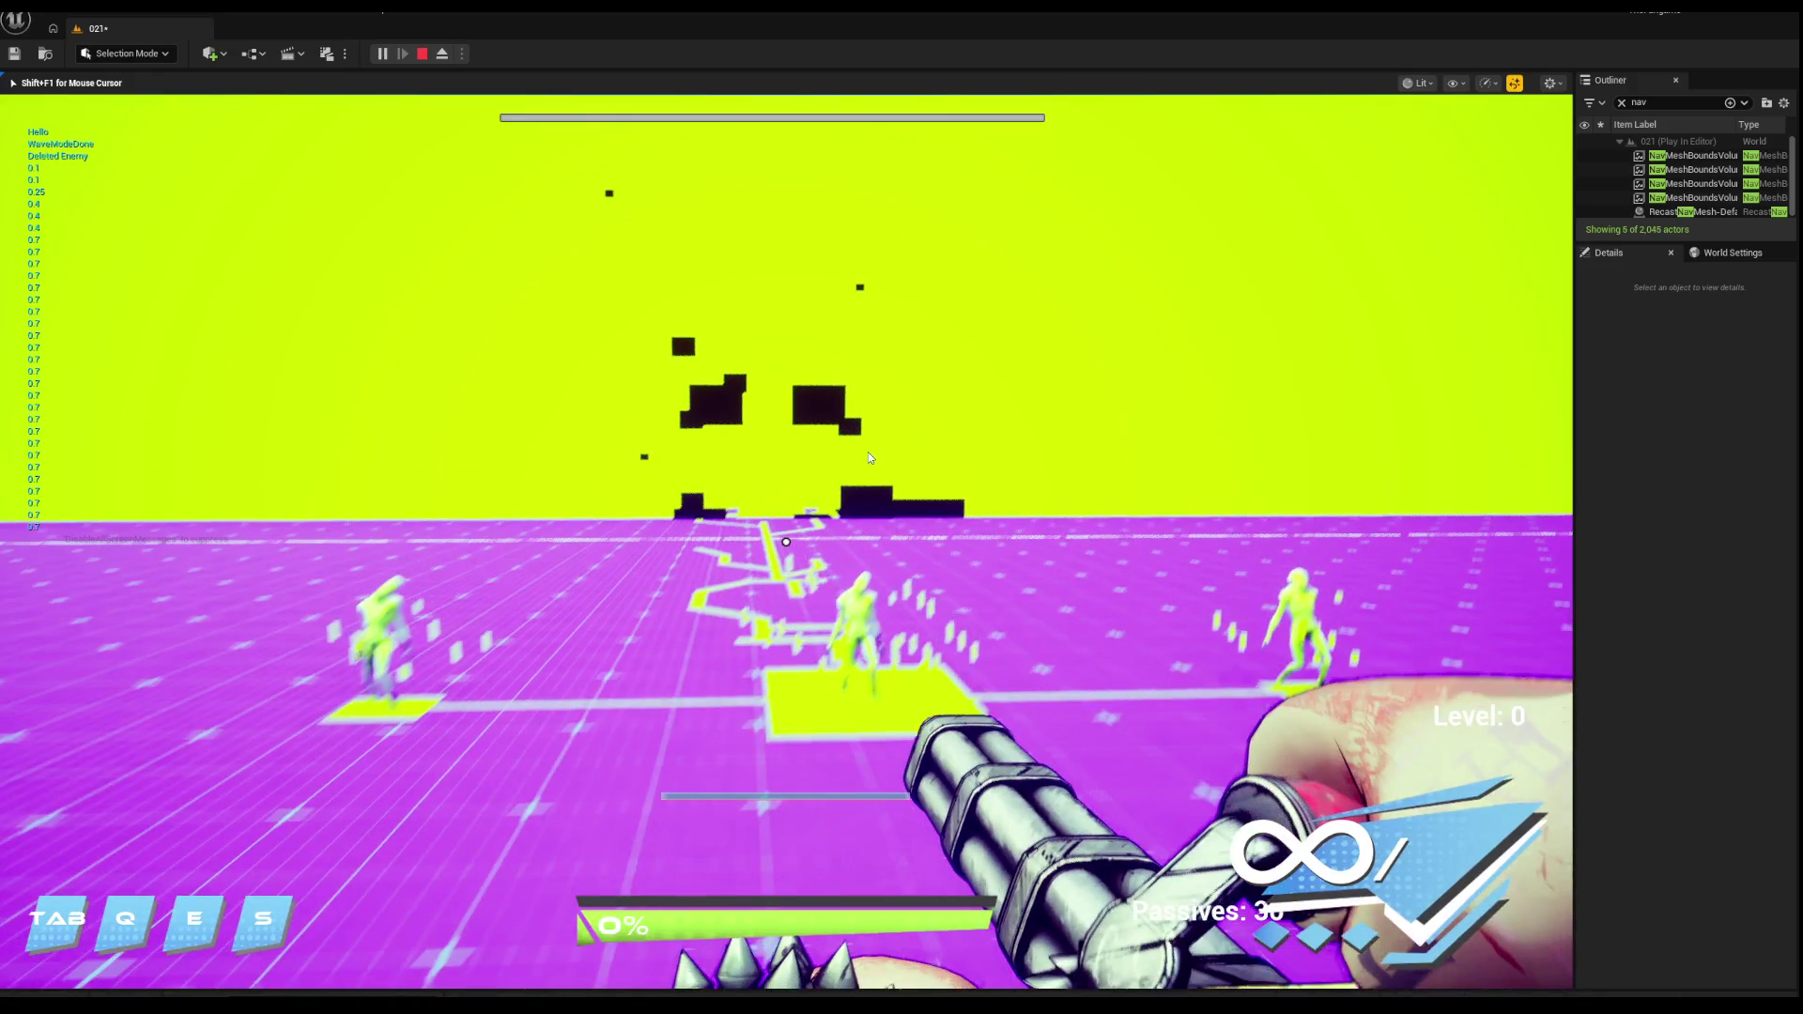
{"action": "key", "text": "Escape"}
{"action": "scroll", "coordinate": [490, 343], "scroll_direction": "down", "scroll_amount": 3}
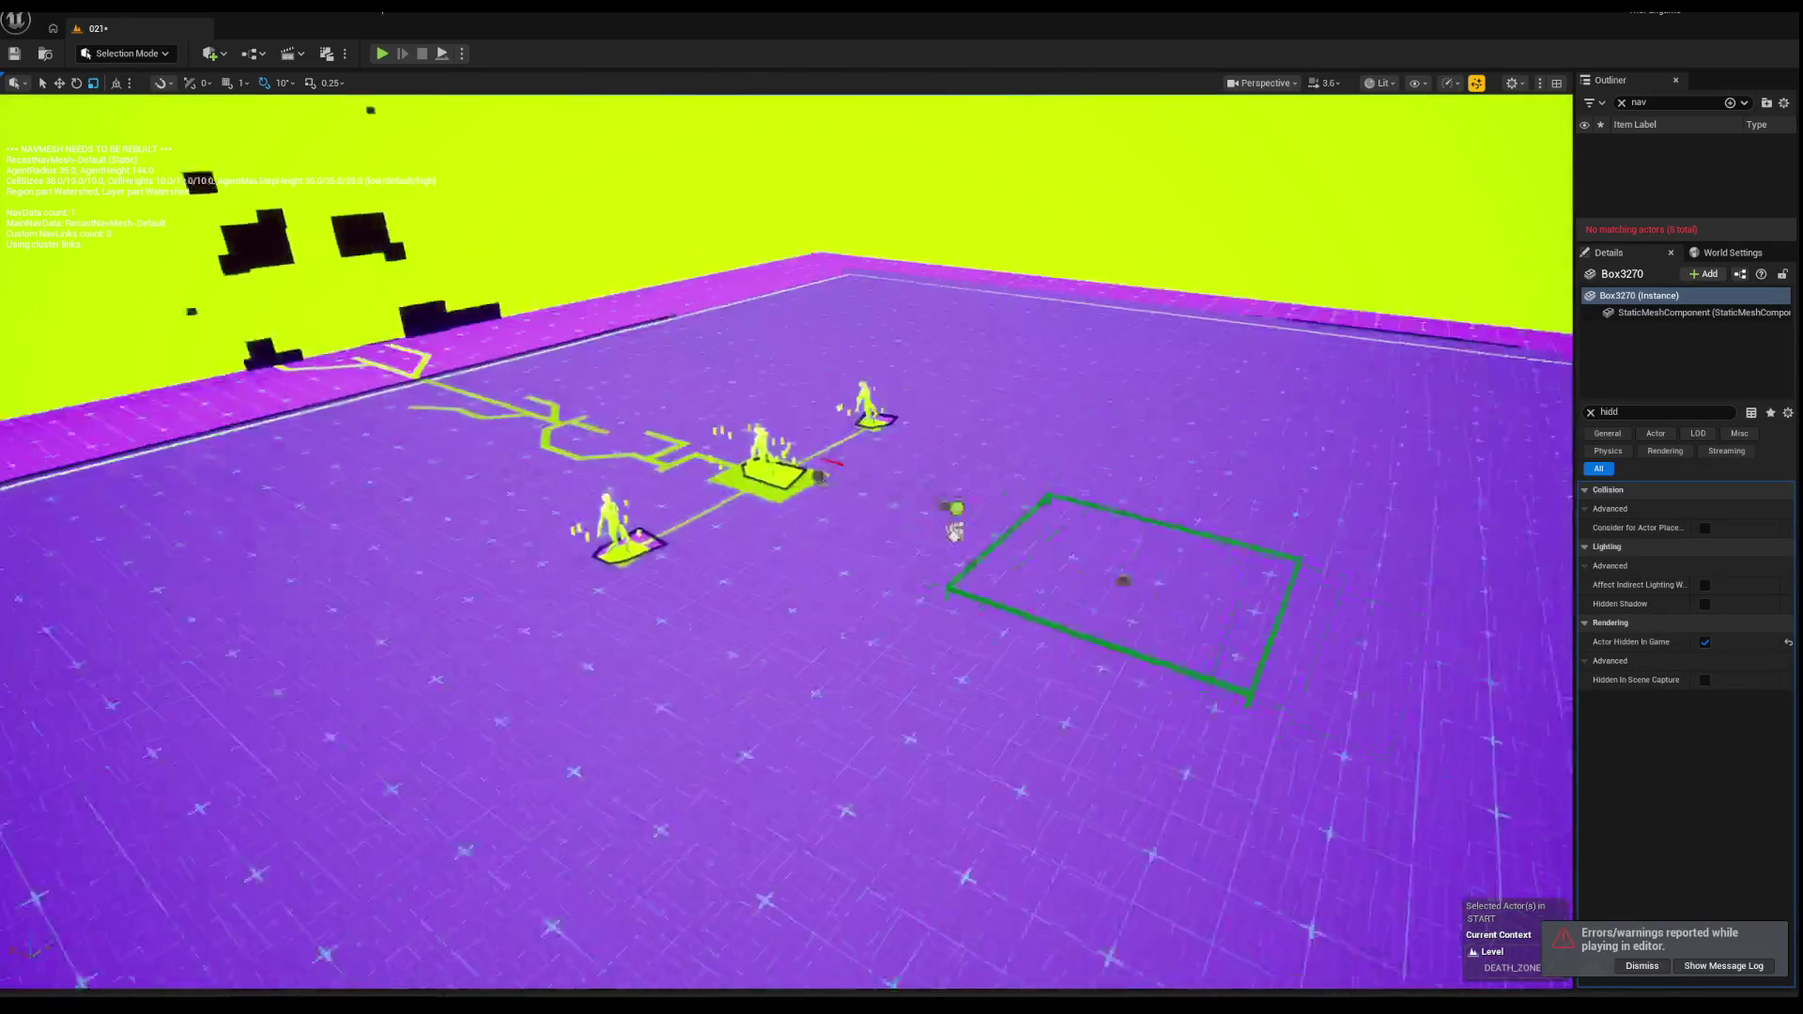
Step: Inspect the start-area actors: ENTRANCEDOOROPENS1 sequence, BP_TZ_Activate4 trigger, and WaveManager
{"action": "scroll", "coordinate": [787, 540], "scroll_direction": "down", "scroll_amount": 2}
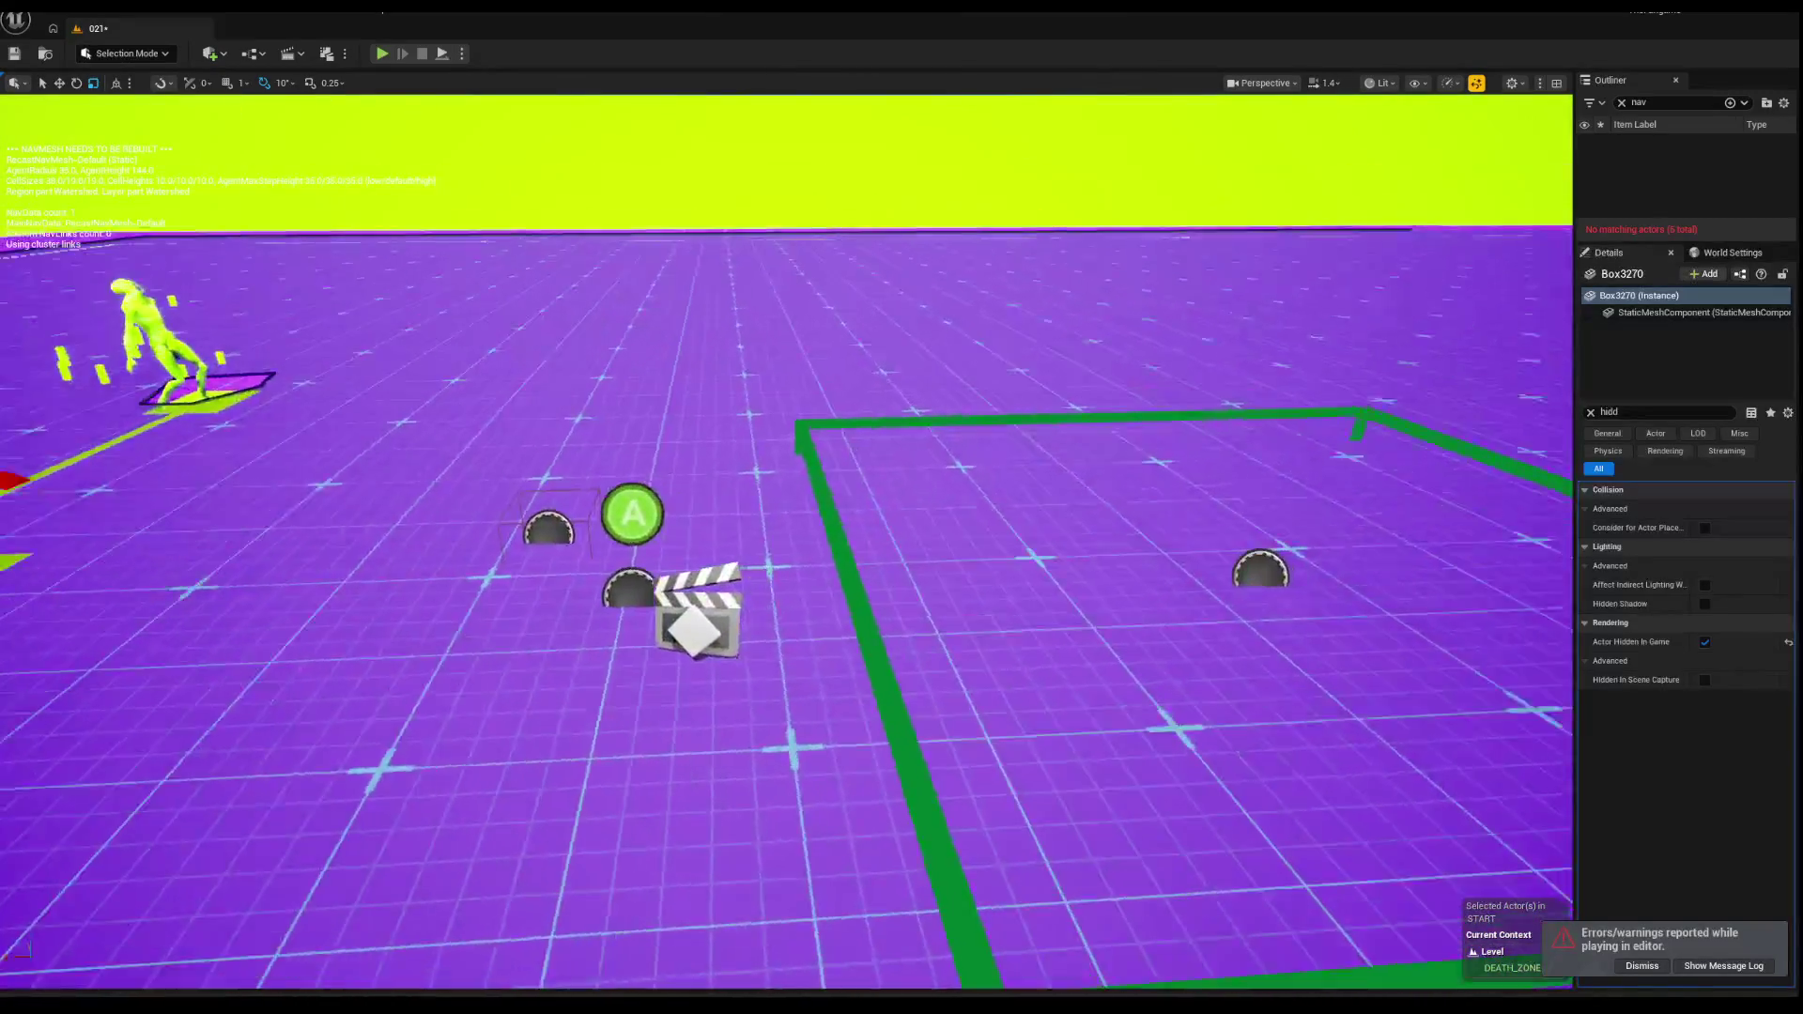
{"action": "left_click", "coordinate": [689, 596]}
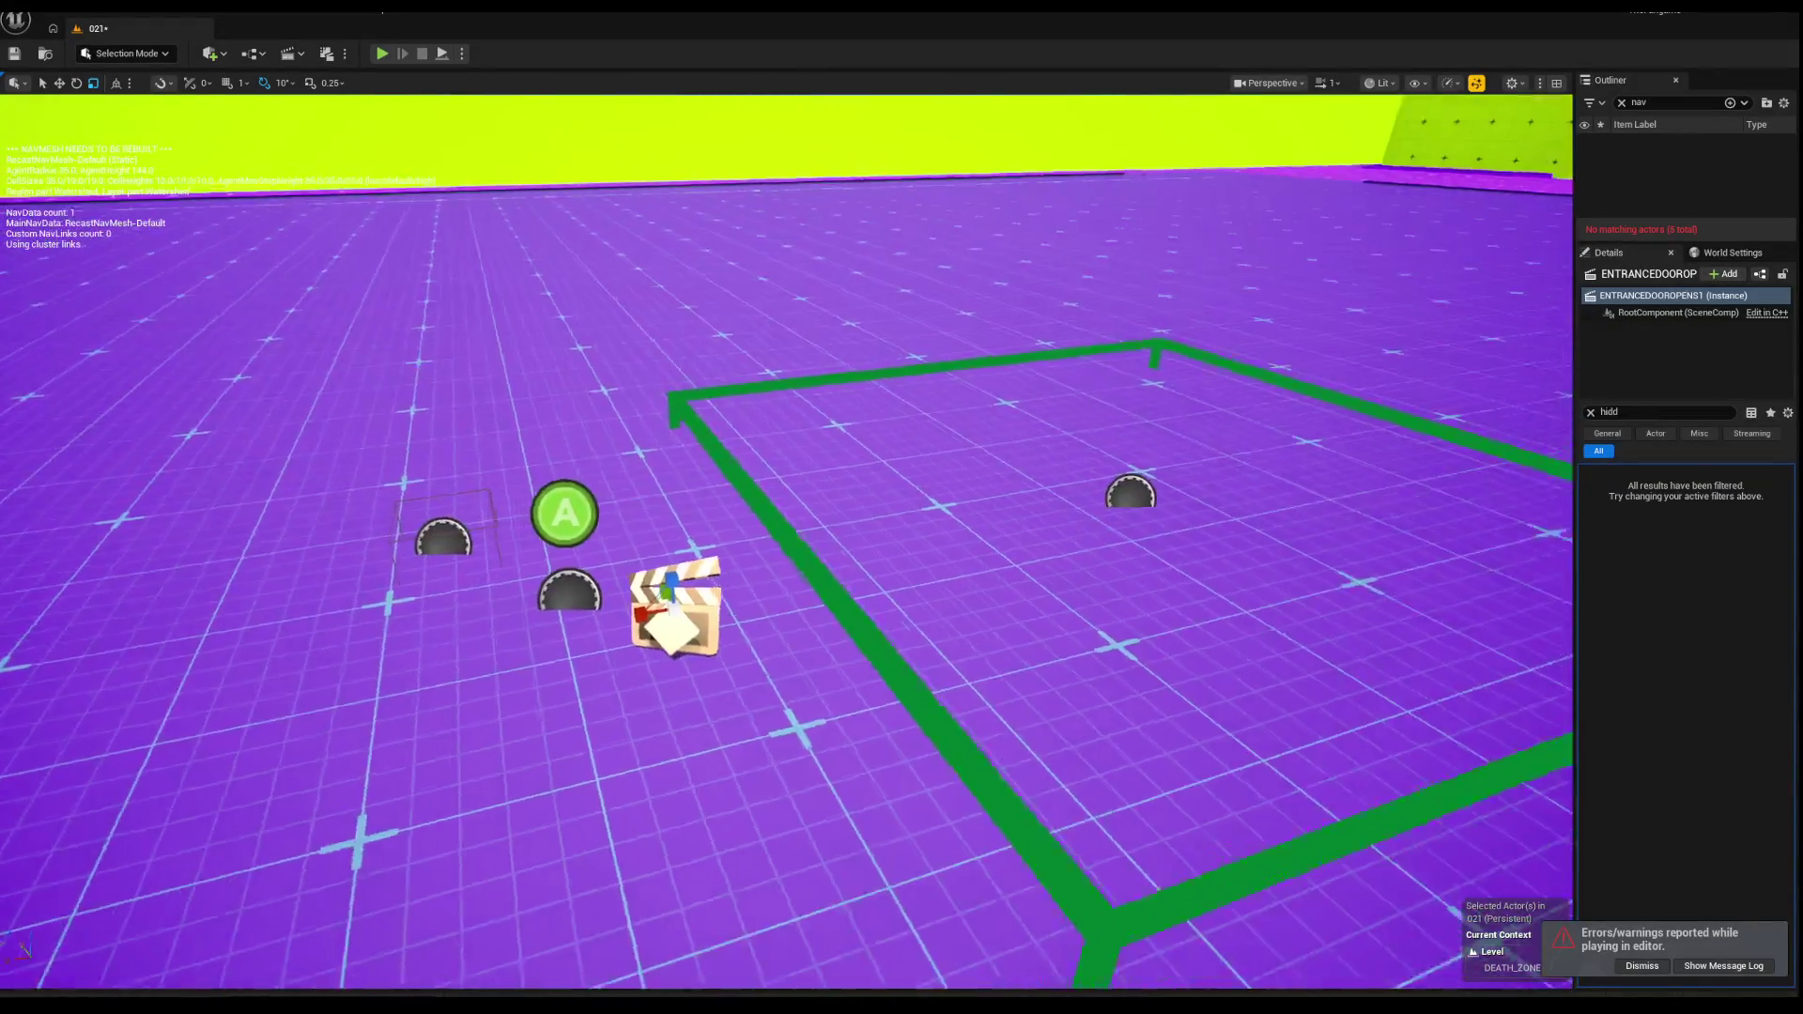
{"action": "left_click", "coordinate": [1591, 412]}
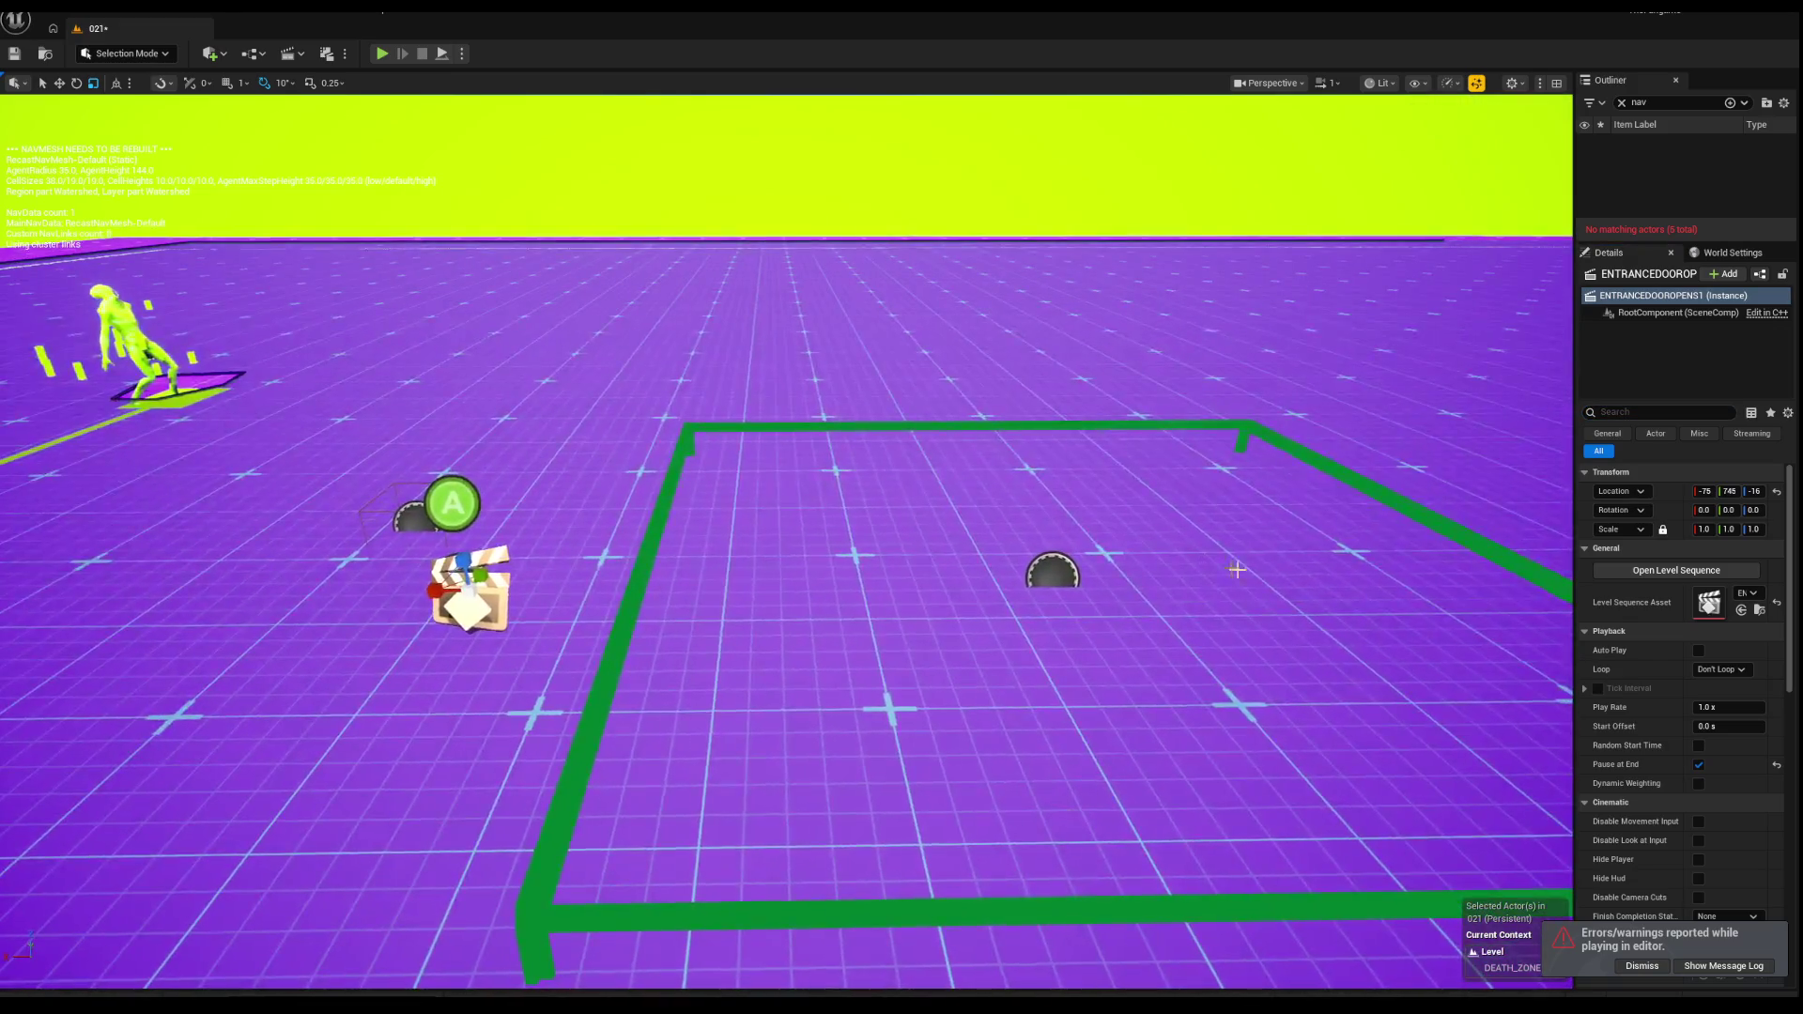
{"action": "scroll", "coordinate": [1671, 714], "scroll_direction": "down", "scroll_amount": 5}
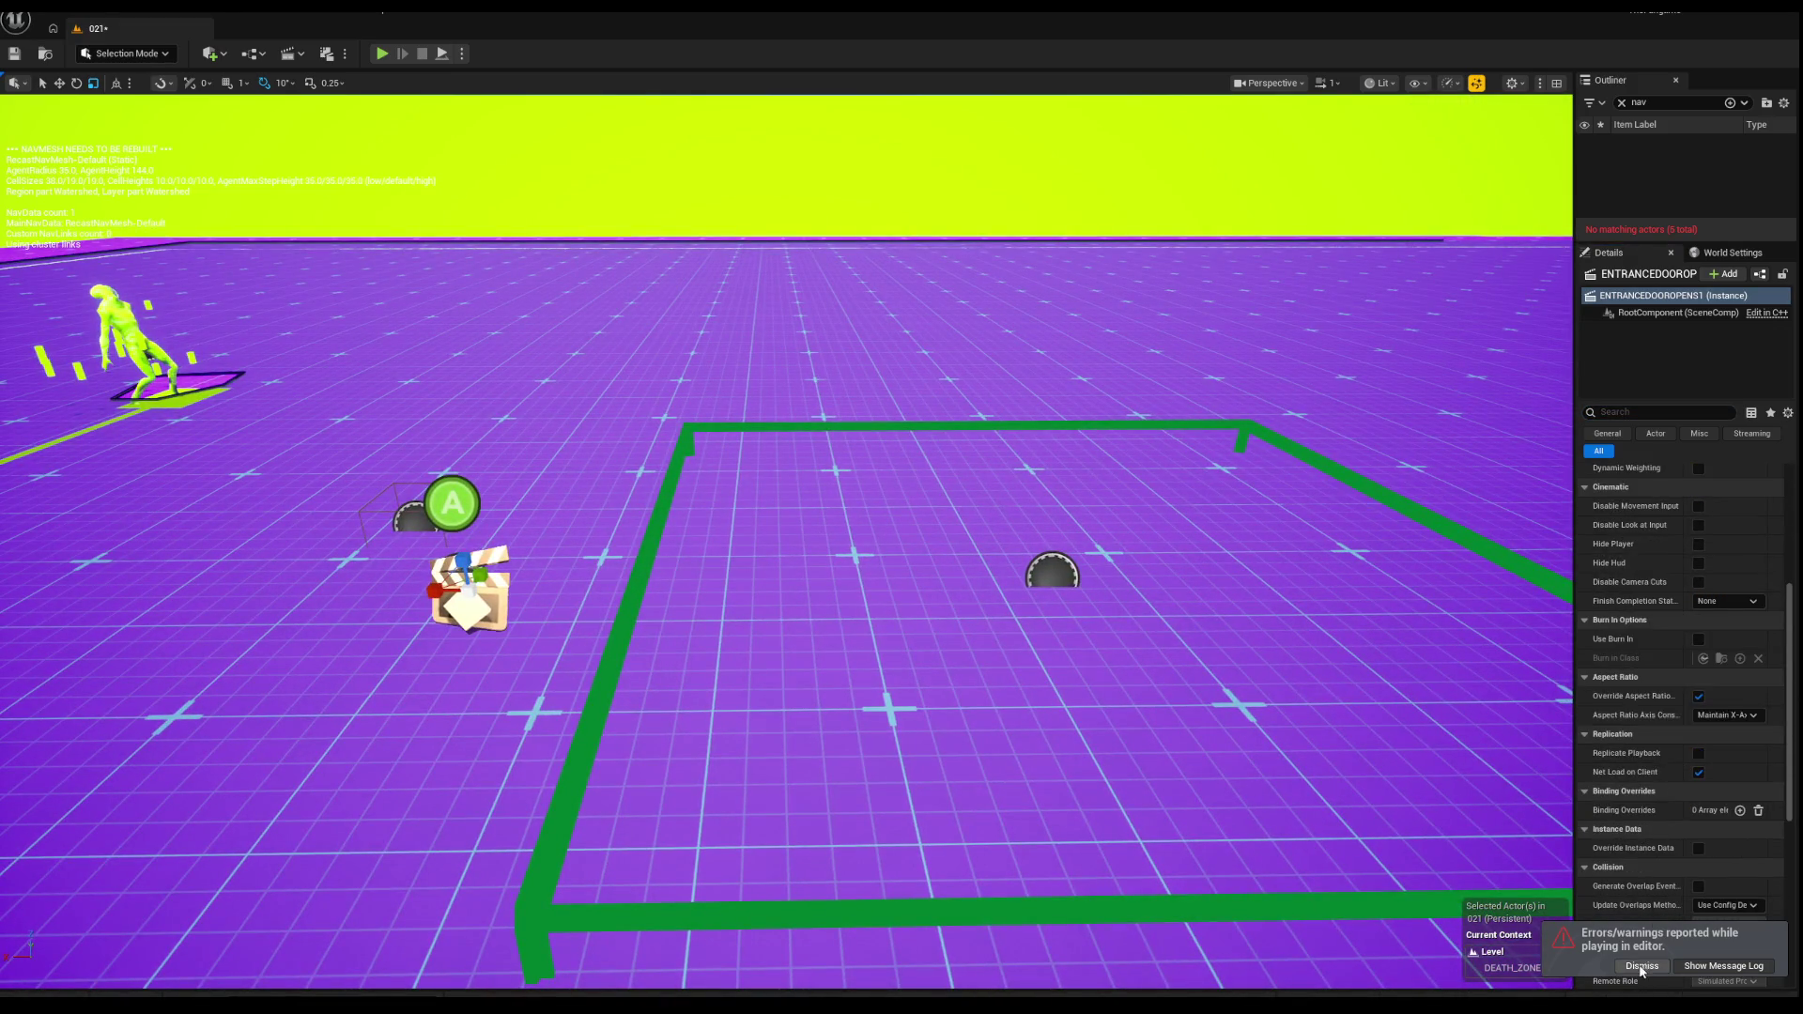
{"action": "left_click", "coordinate": [1065, 589]}
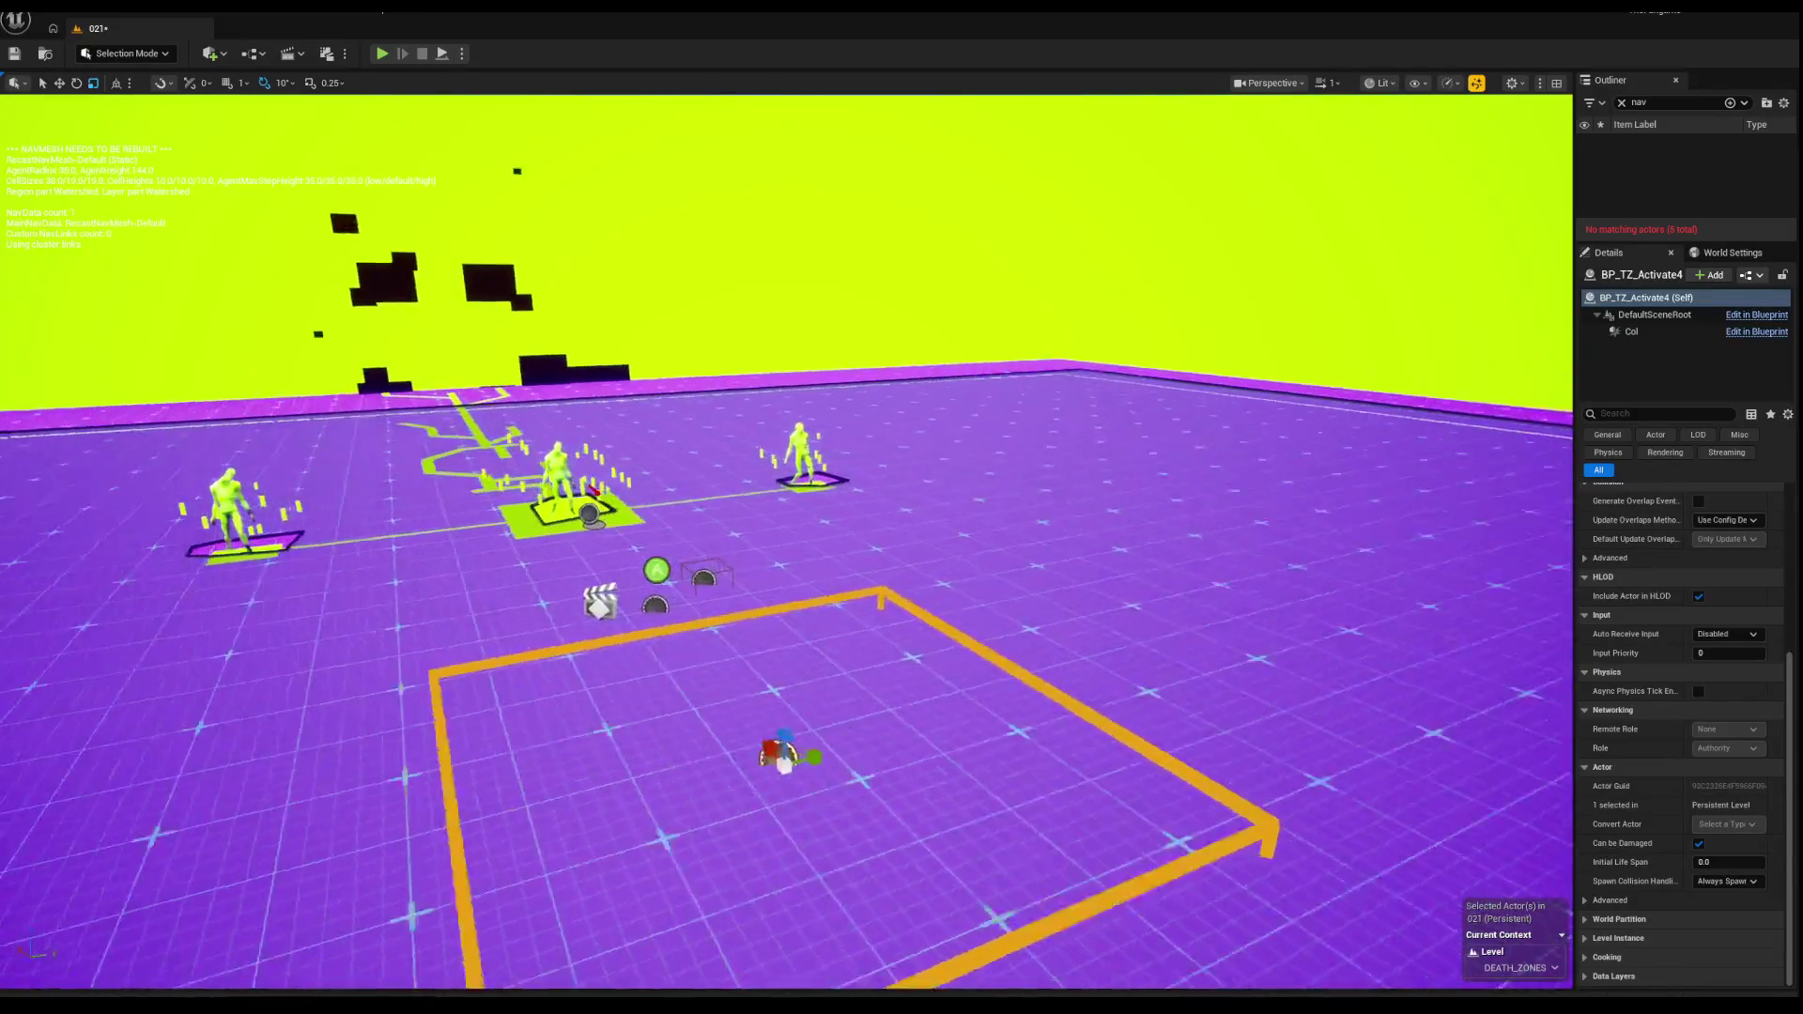
{"action": "key", "text": "f"}
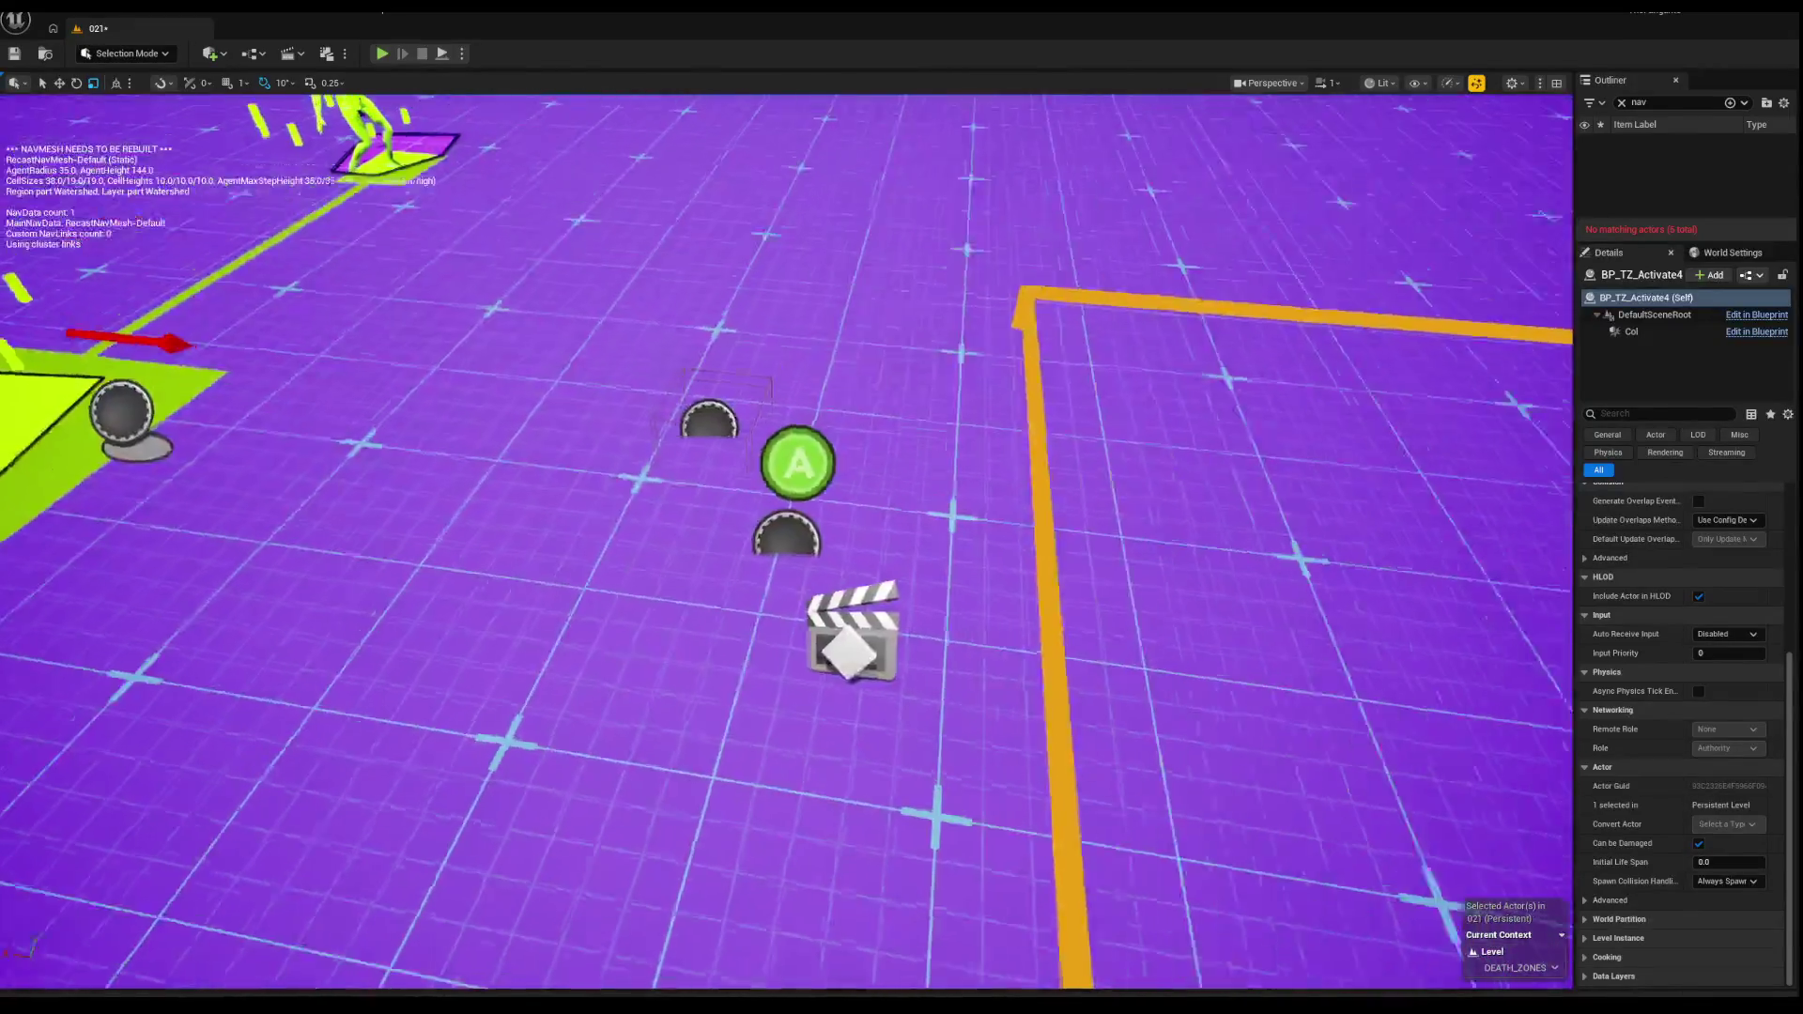
{"action": "left_click", "coordinate": [813, 692]}
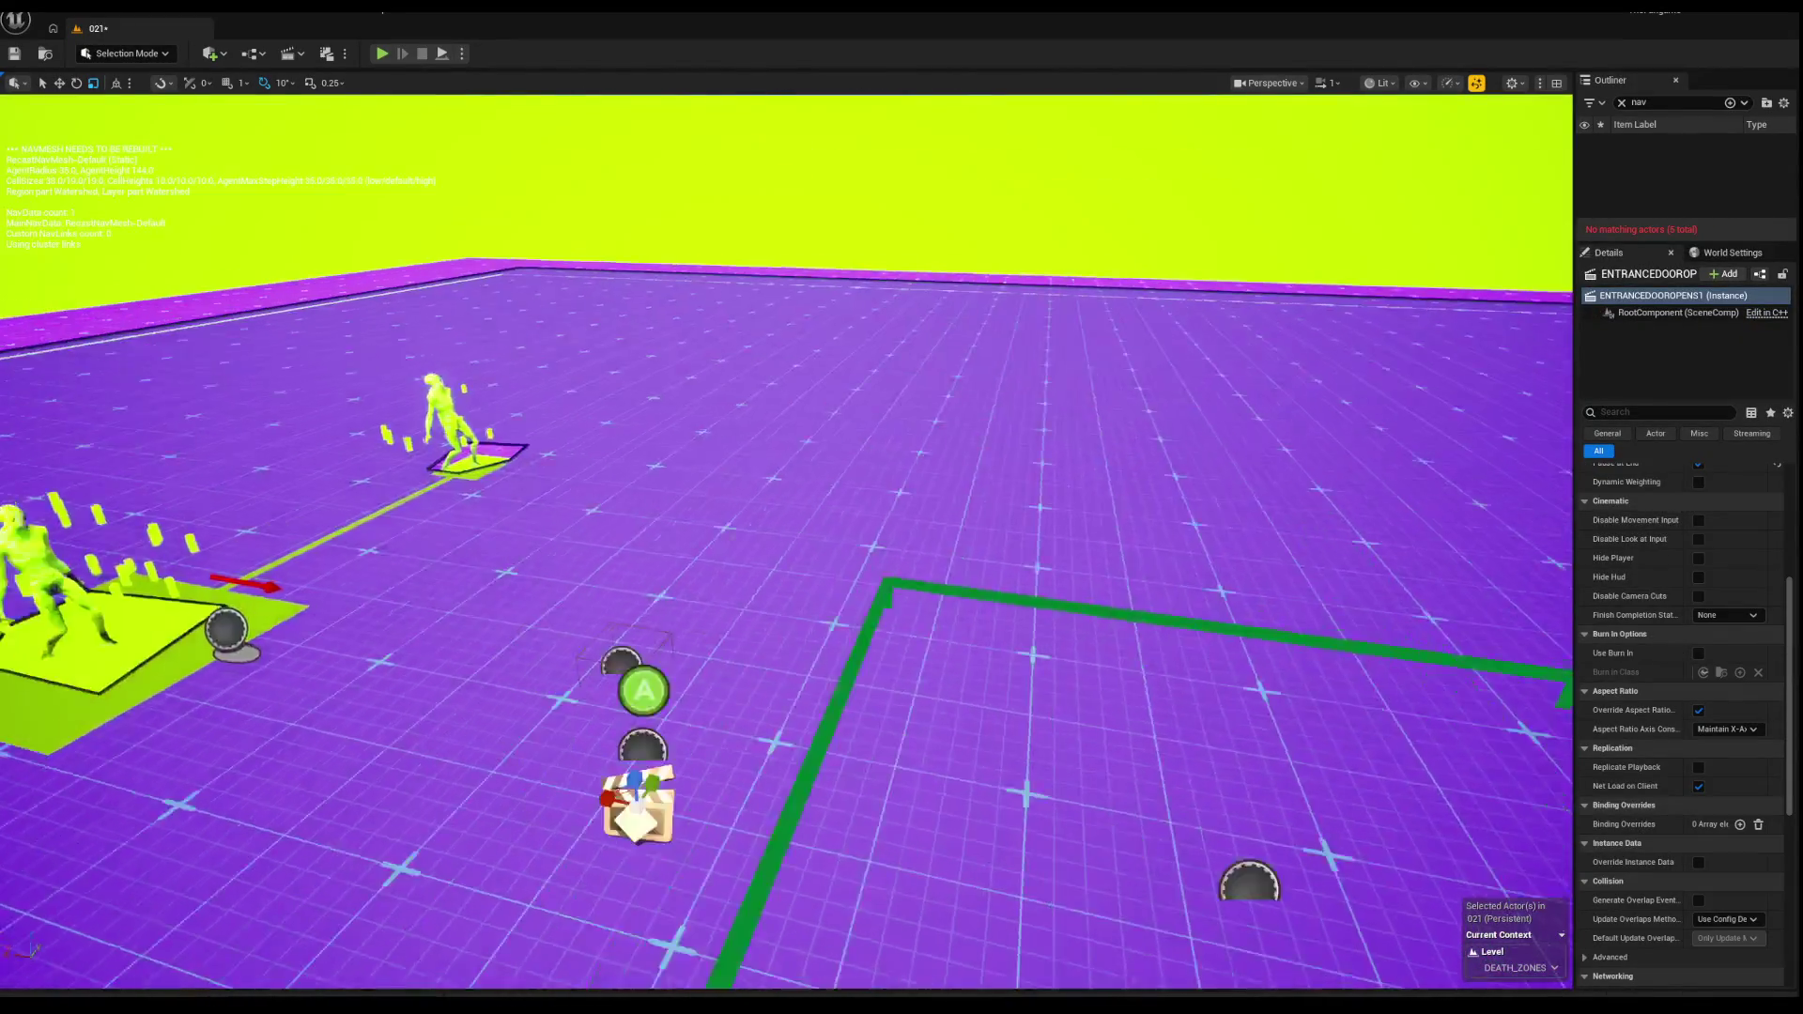
{"action": "left_click", "coordinate": [839, 763]}
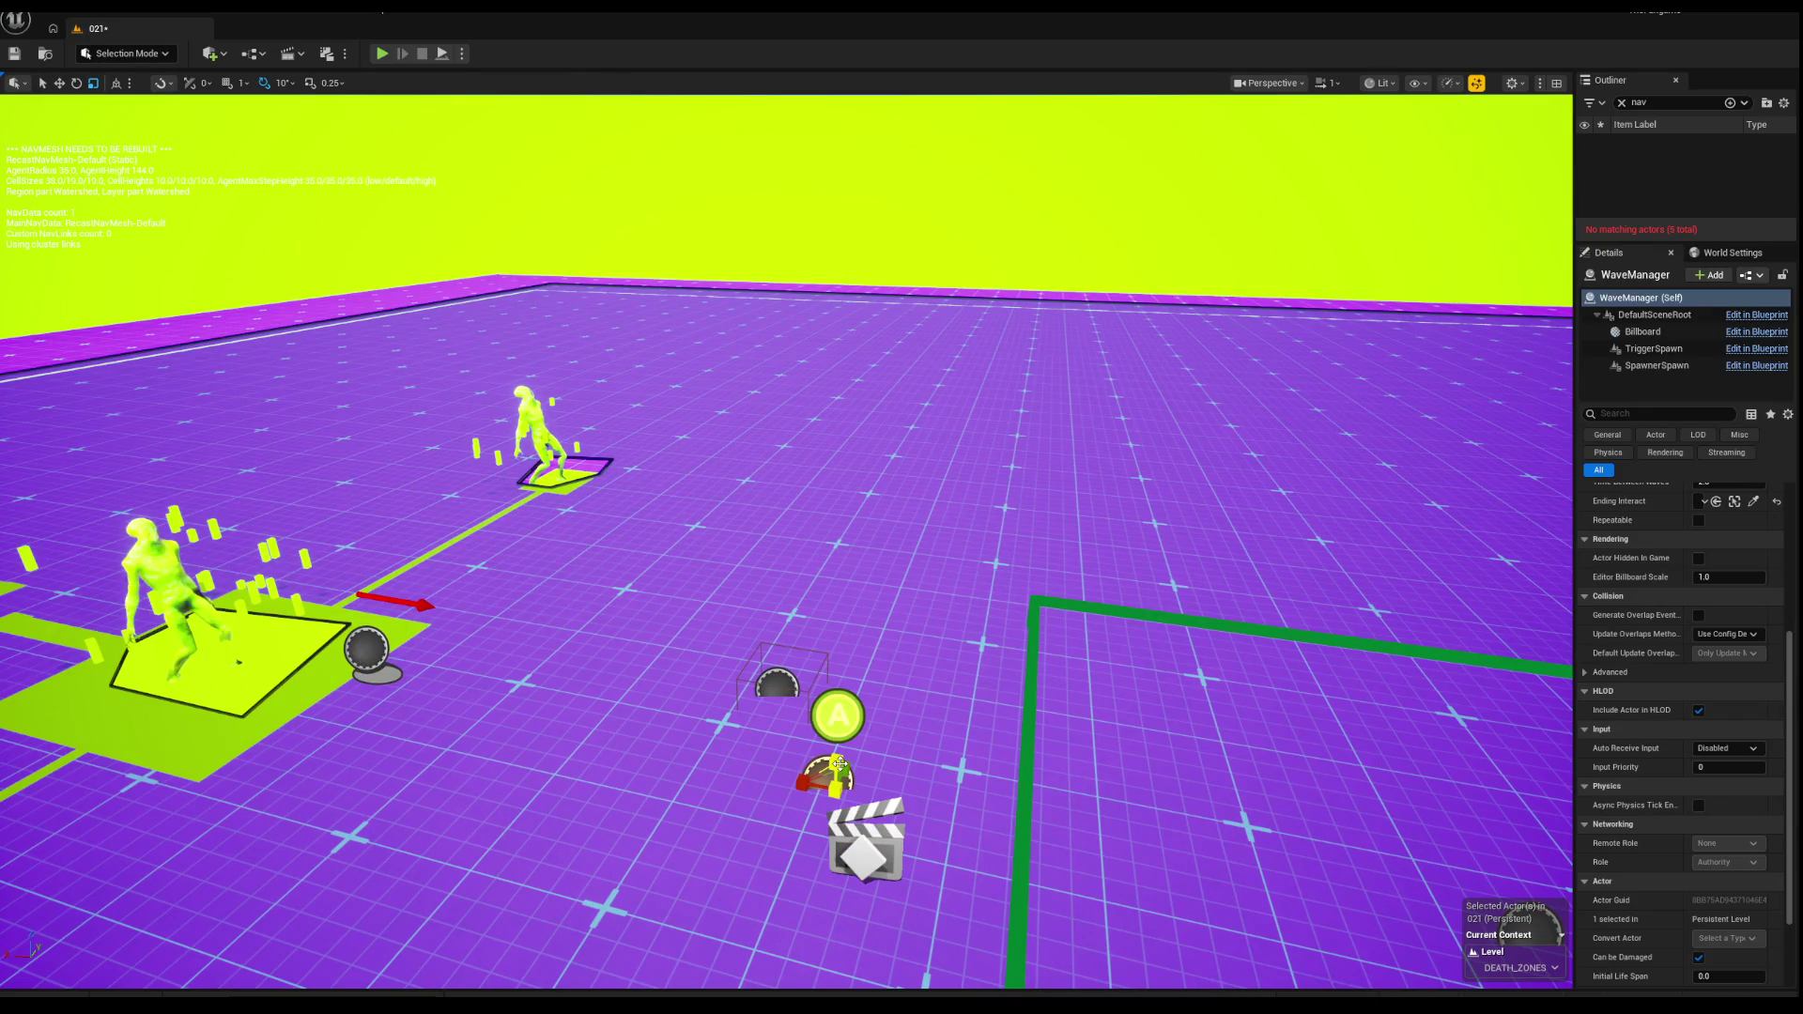
Step: Reselect the entrance door sequence actor and search its Details for 'pause'
{"action": "right_click", "coordinate": [857, 353]}
{"action": "left_click", "coordinate": [714, 617]}
{"action": "left_click", "coordinate": [616, 892]}
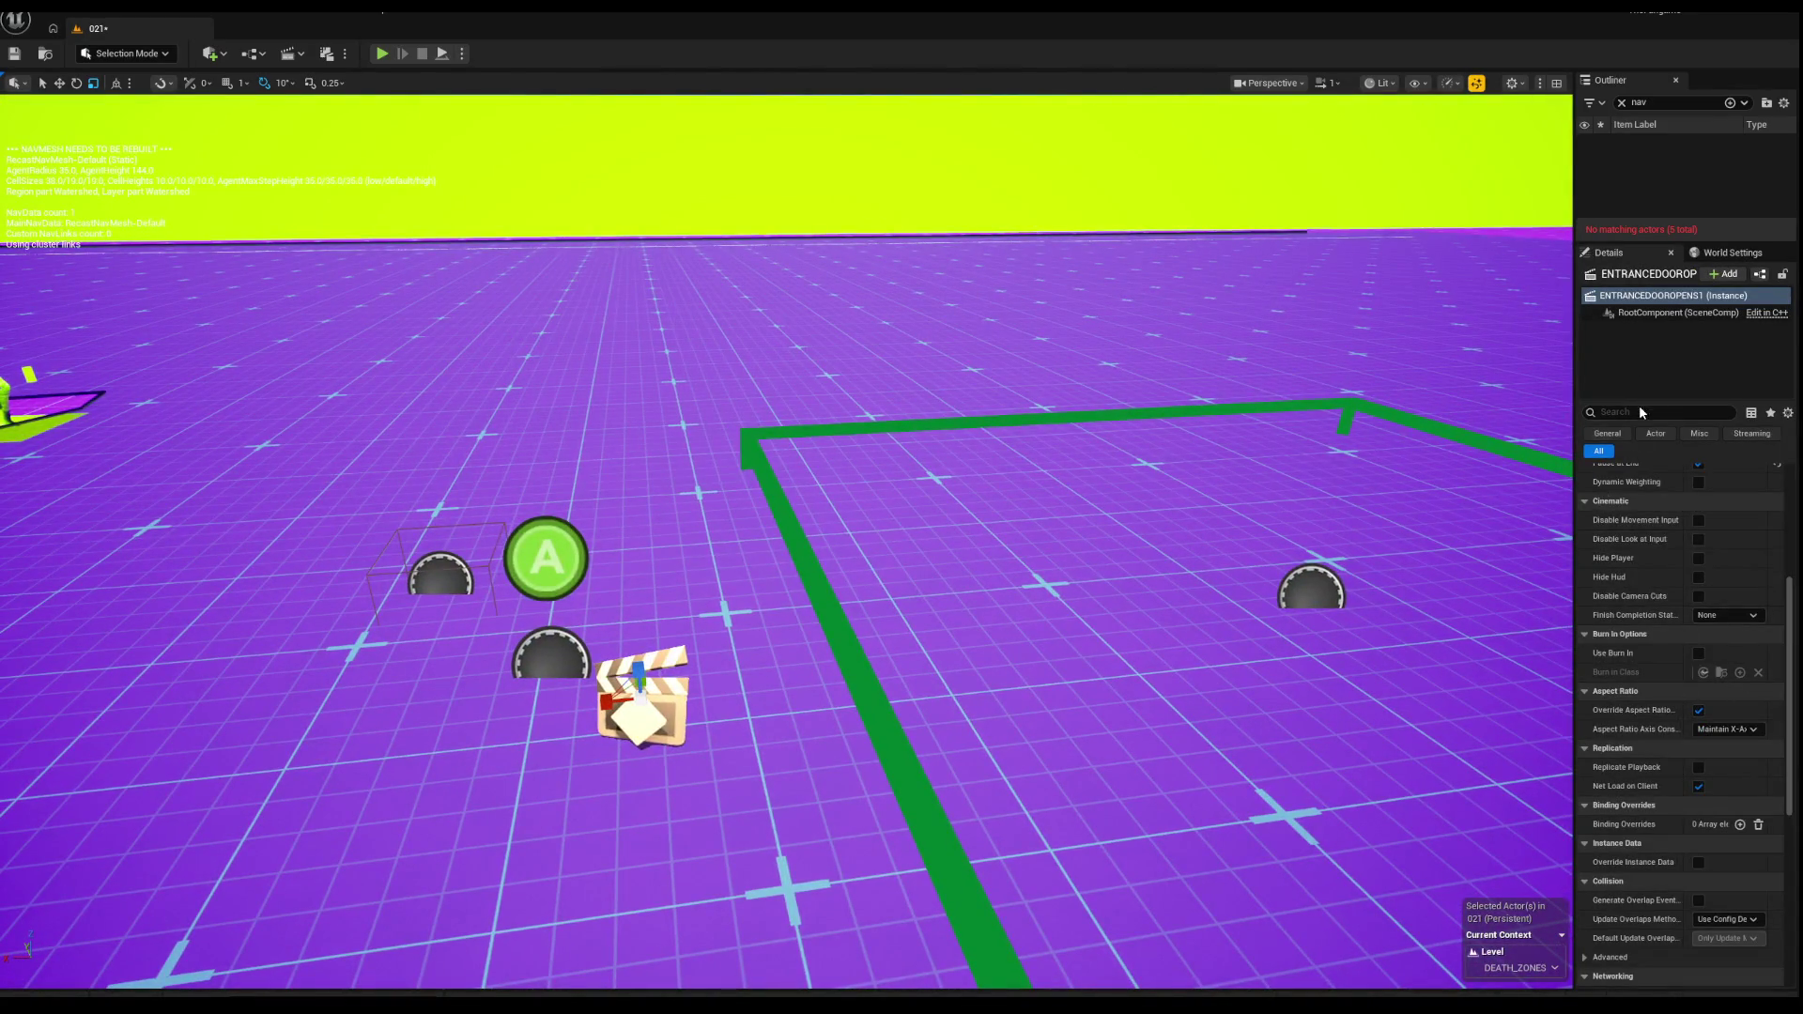
{"action": "left_click", "coordinate": [1637, 413]}
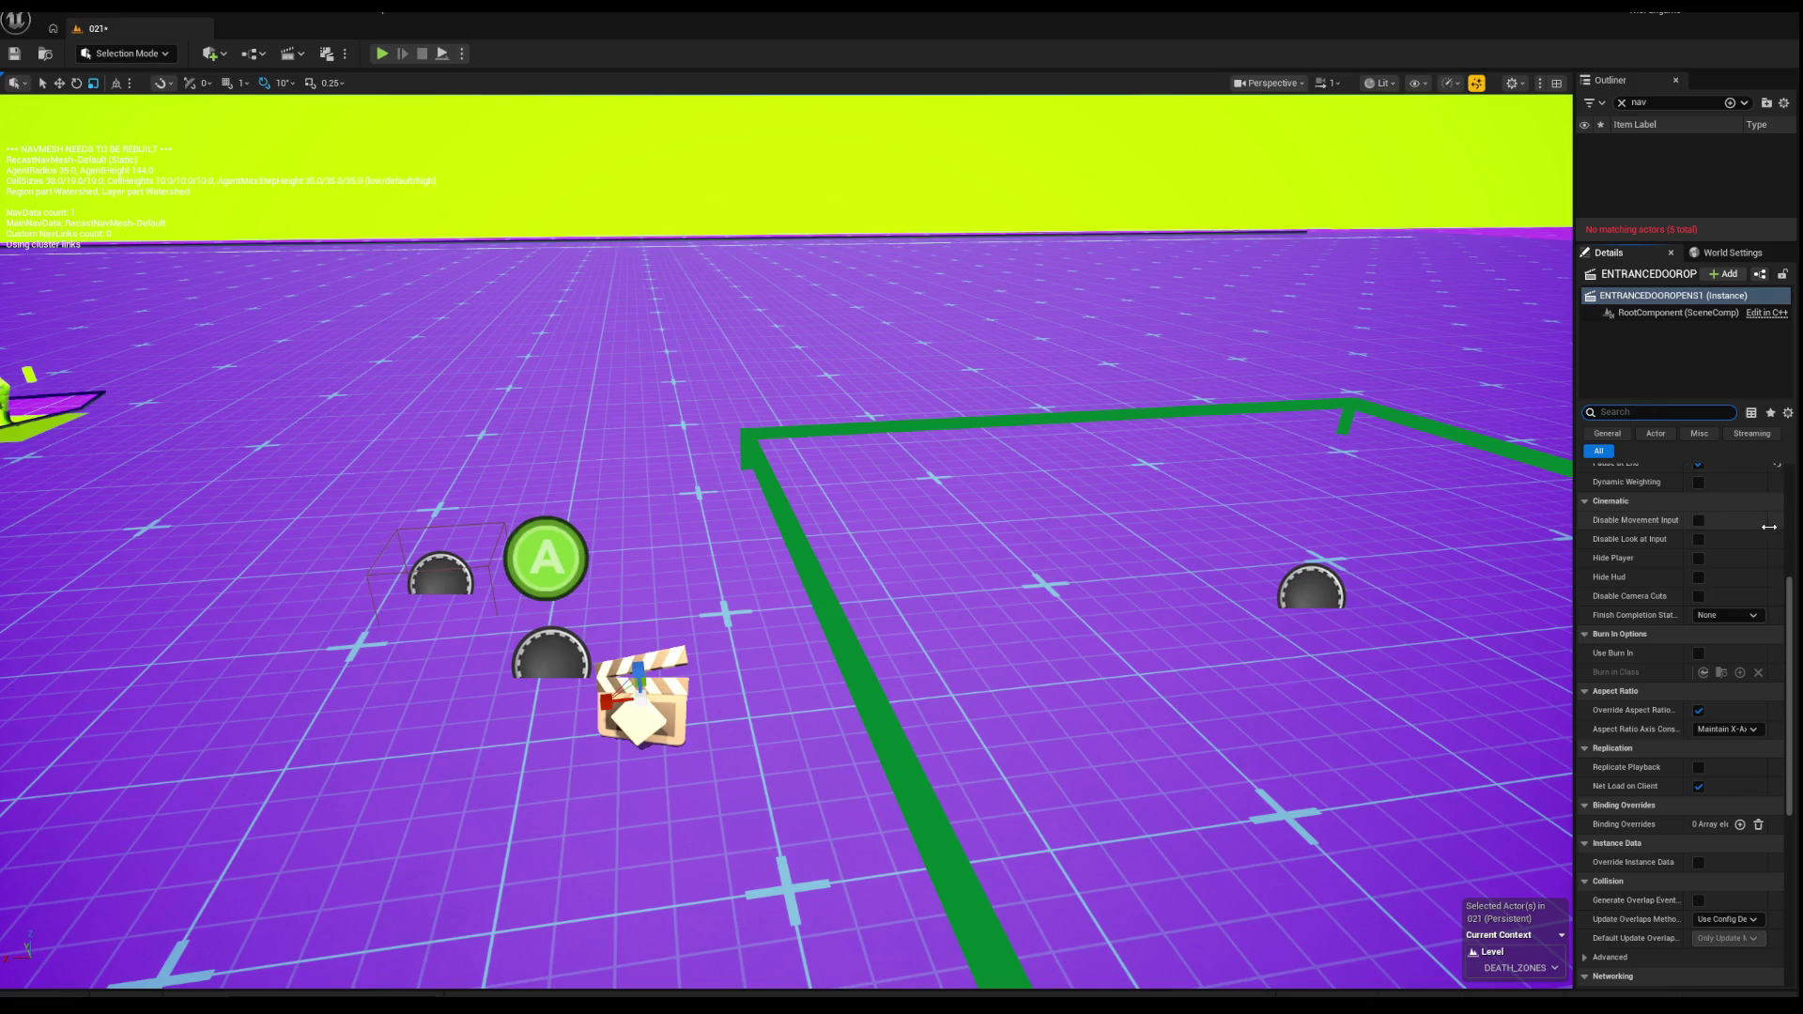
{"action": "left_click_drag", "start_coordinate": [925, 623], "coordinate": [834, 663]}
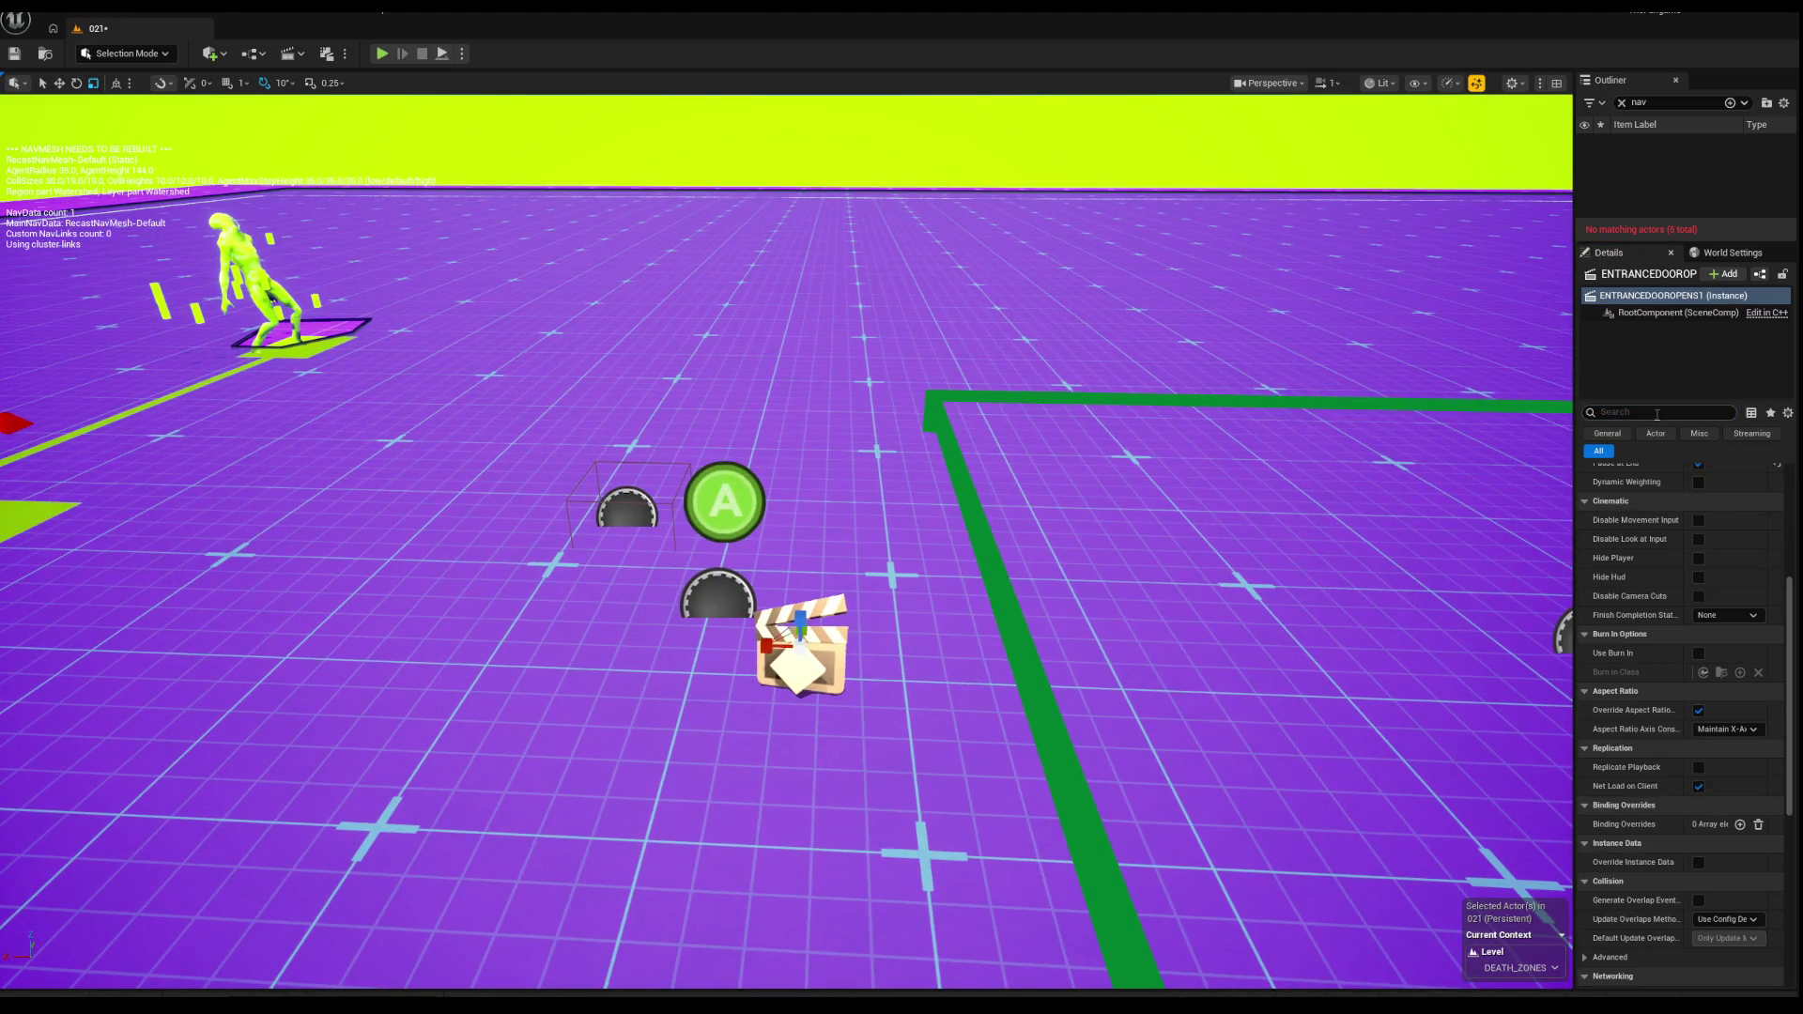
{"action": "type", "text": "pause"}
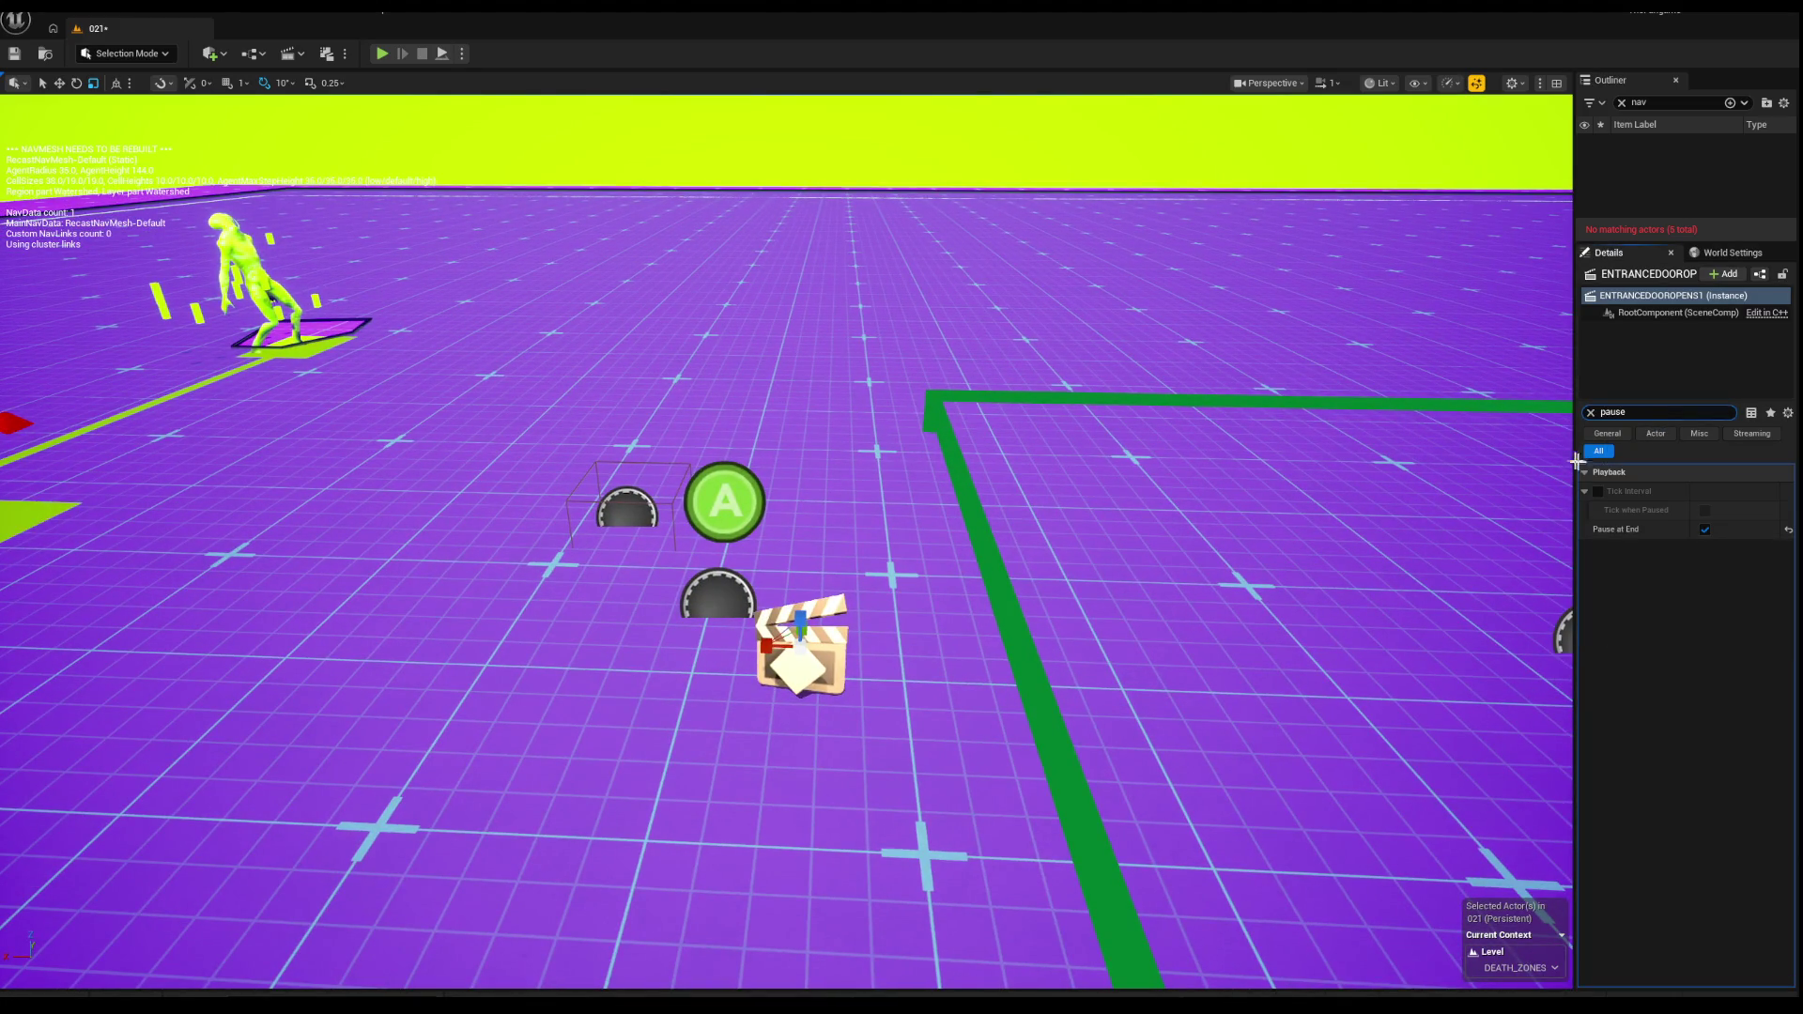
{"action": "left_click_drag", "start_coordinate": [845, 611], "coordinate": [845, 496]}
Step: Select and frame the green square's trigger volume from a top-down view
{"action": "mouse_move", "coordinate": [896, 305]}
{"action": "left_mouse_down"}
{"action": "mouse_move", "coordinate": [897, 324]}
{"action": "mouse_move", "coordinate": [897, 305]}
{"action": "left_mouse_up"}
{"action": "left_click", "coordinate": [869, 324]}
{"action": "key", "text": "f"}
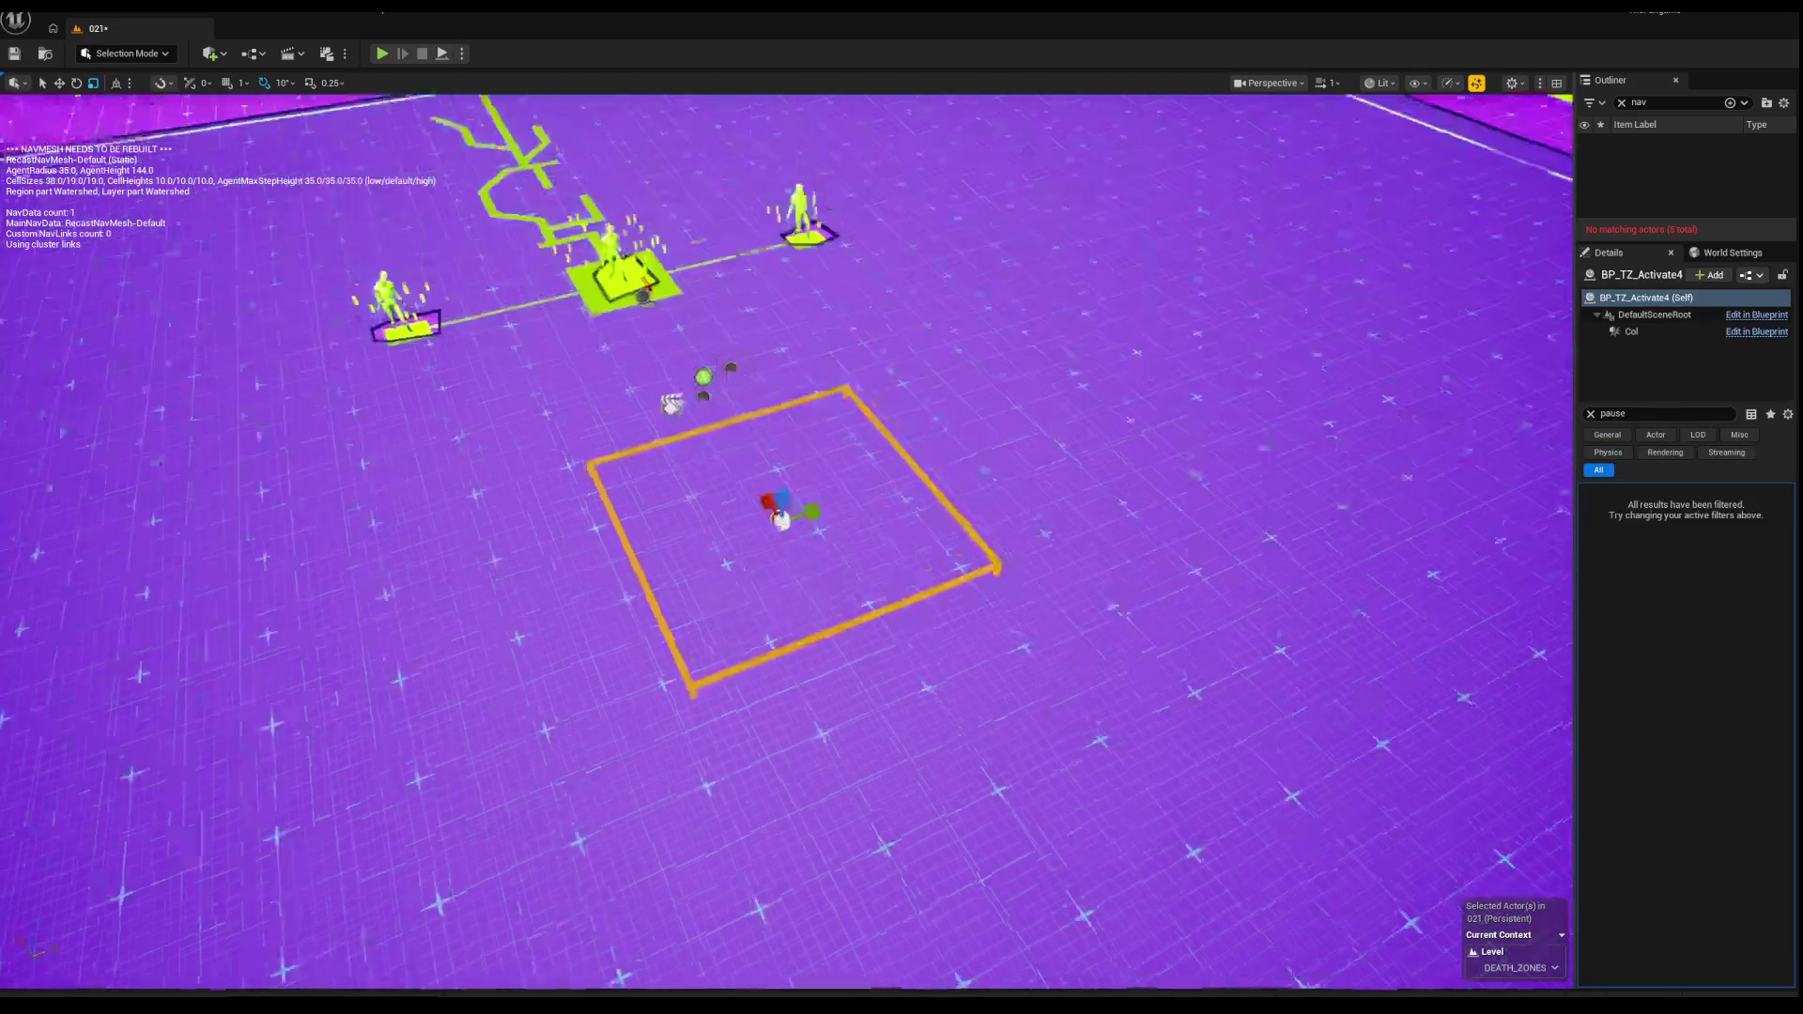
{"action": "mouse_move", "coordinate": [932, 467]}
{"action": "left_mouse_down"}
{"action": "mouse_move", "coordinate": [767, 421]}
{"action": "mouse_move", "coordinate": [665, 432]}
{"action": "mouse_move", "coordinate": [644, 414]}
{"action": "mouse_move", "coordinate": [461, 517]}
{"action": "left_mouse_up"}
{"action": "left_click_drag", "start_coordinate": [669, 399], "coordinate": [773, 358]}
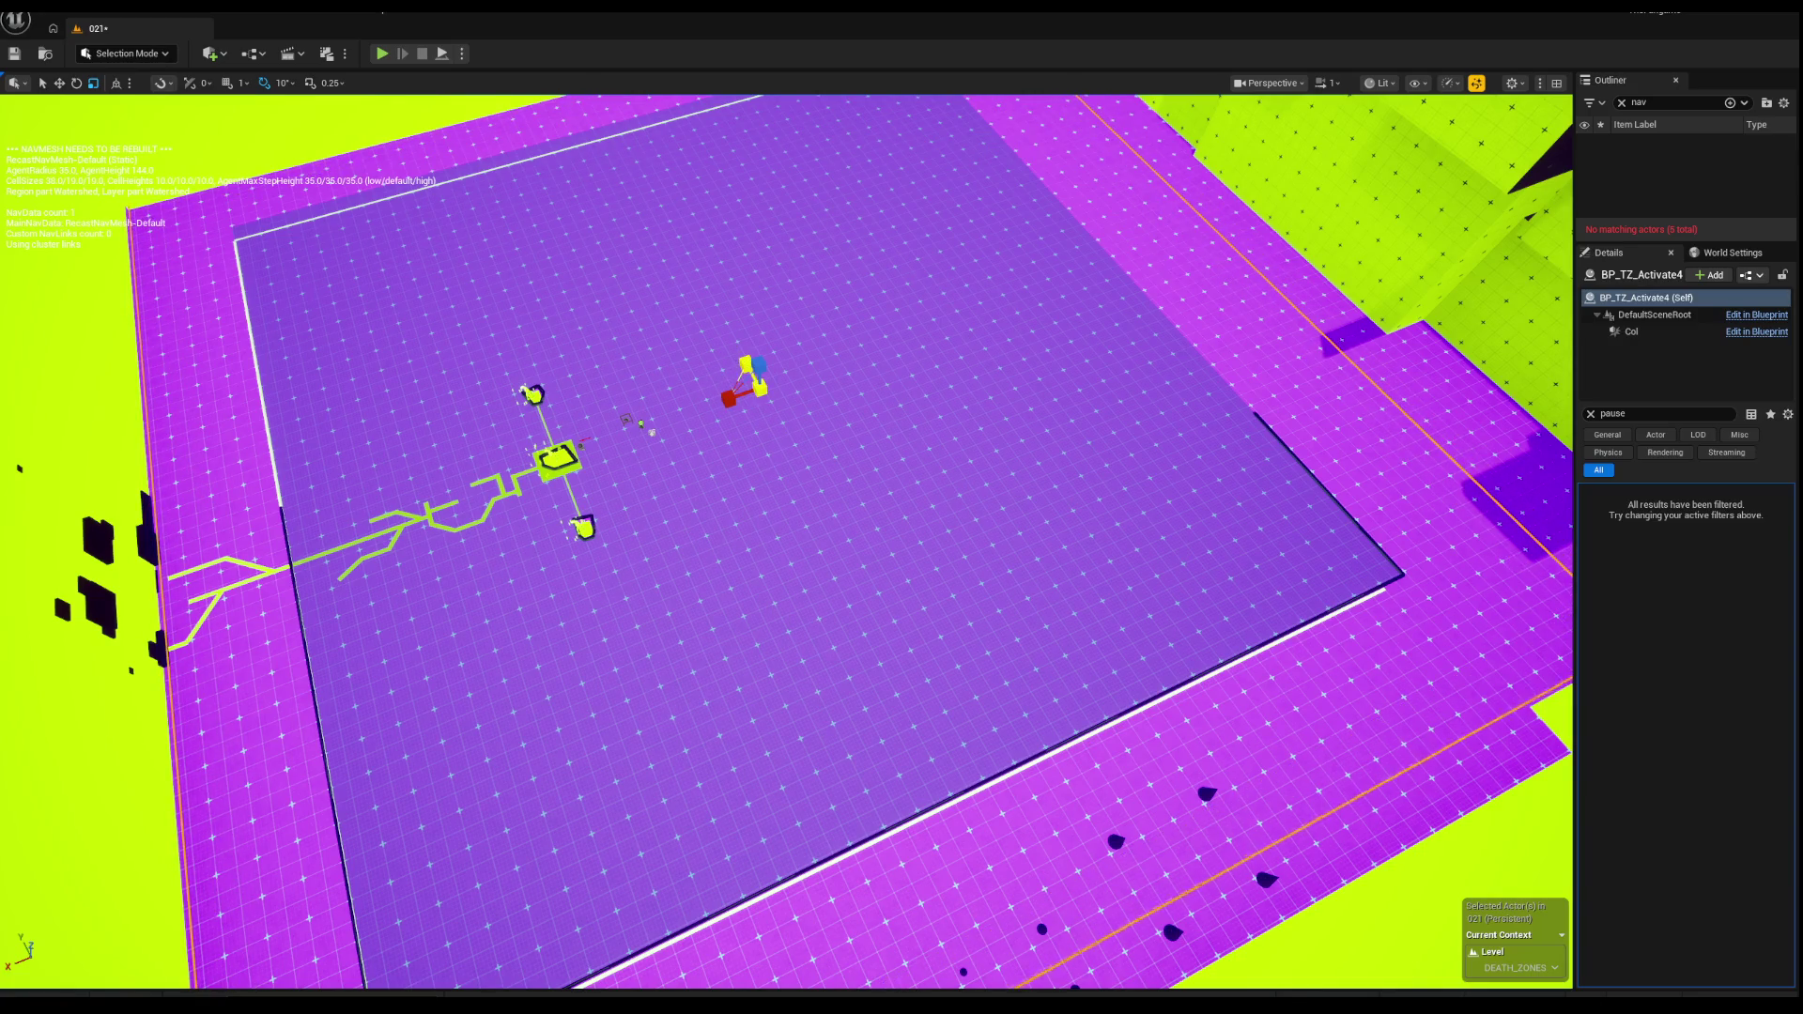
Step: Scale up the lime block Box3045 beside the magenta floor with the gizmo
{"action": "left_click_drag", "start_coordinate": [746, 371], "coordinate": [764, 475]}
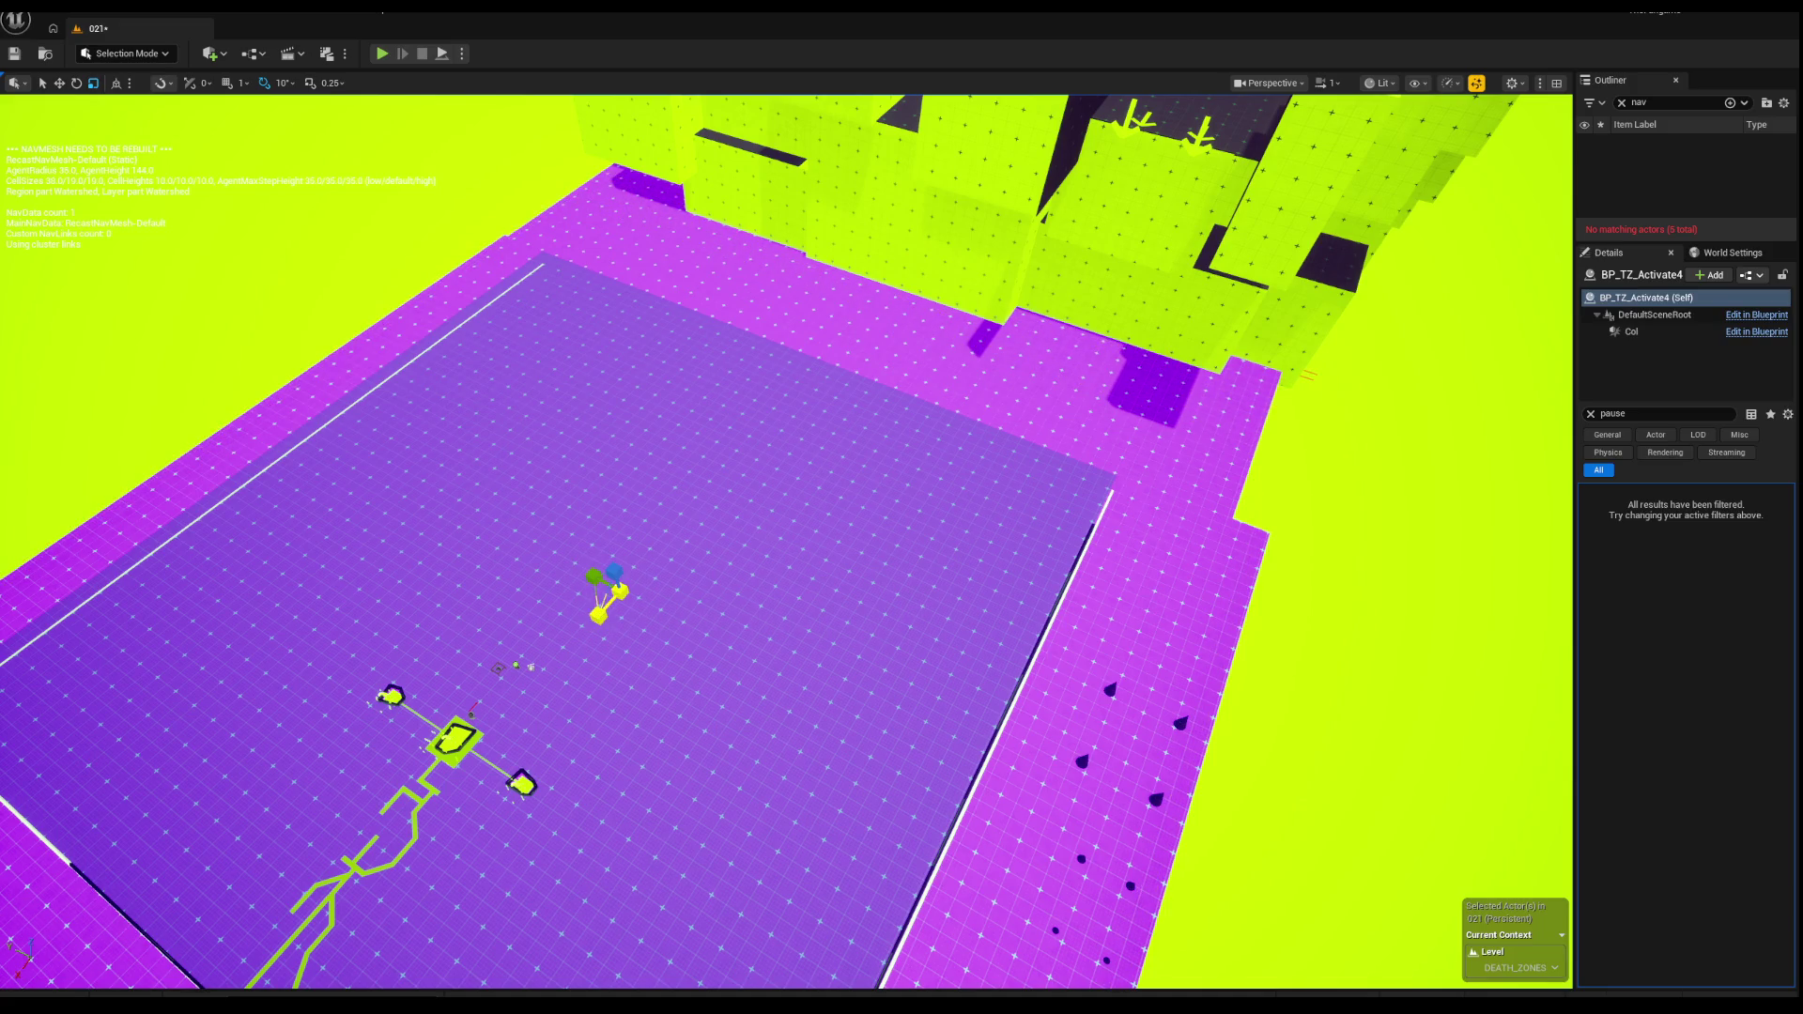
{"action": "mouse_move", "coordinate": [1188, 493]}
{"action": "left_mouse_down"}
{"action": "mouse_move", "coordinate": [1178, 540]}
{"action": "mouse_move", "coordinate": [819, 515]}
{"action": "mouse_move", "coordinate": [804, 532]}
{"action": "left_mouse_up"}
{"action": "left_click", "coordinate": [811, 524]}
{"action": "left_click_drag", "start_coordinate": [641, 561], "coordinate": [658, 561]}
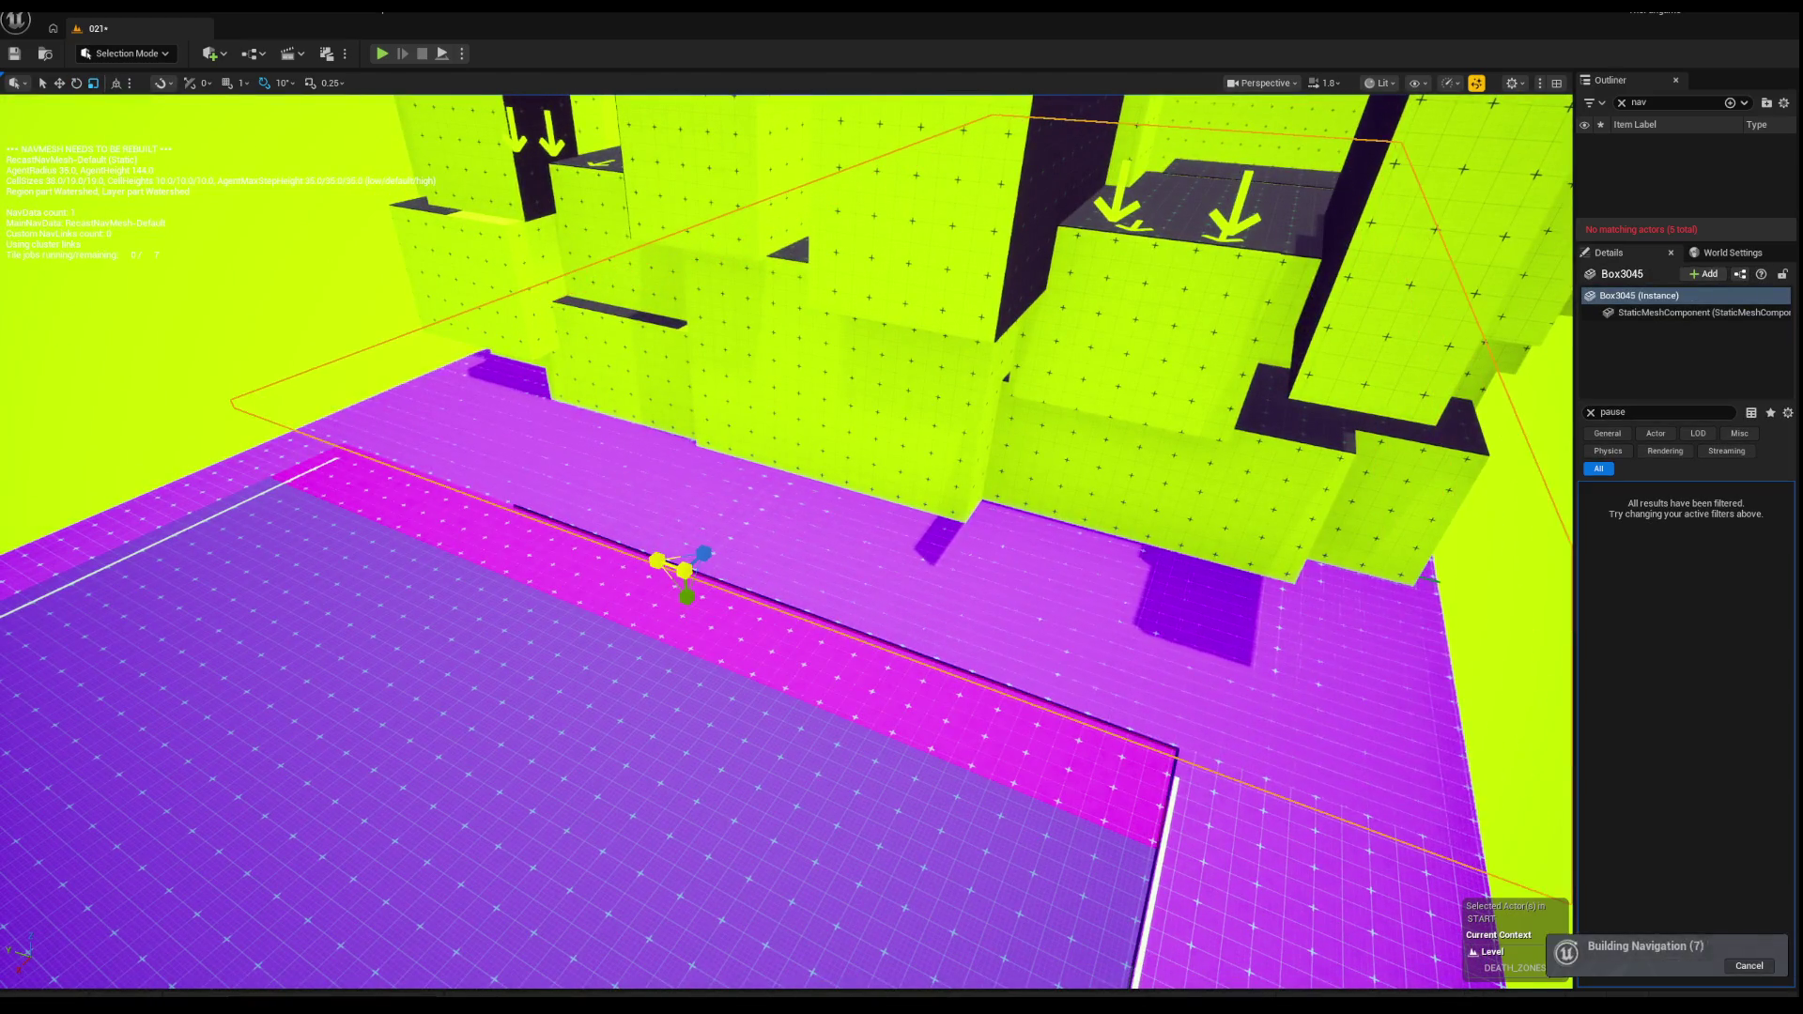
{"action": "left_click_drag", "start_coordinate": [1288, 664], "coordinate": [1283, 455]}
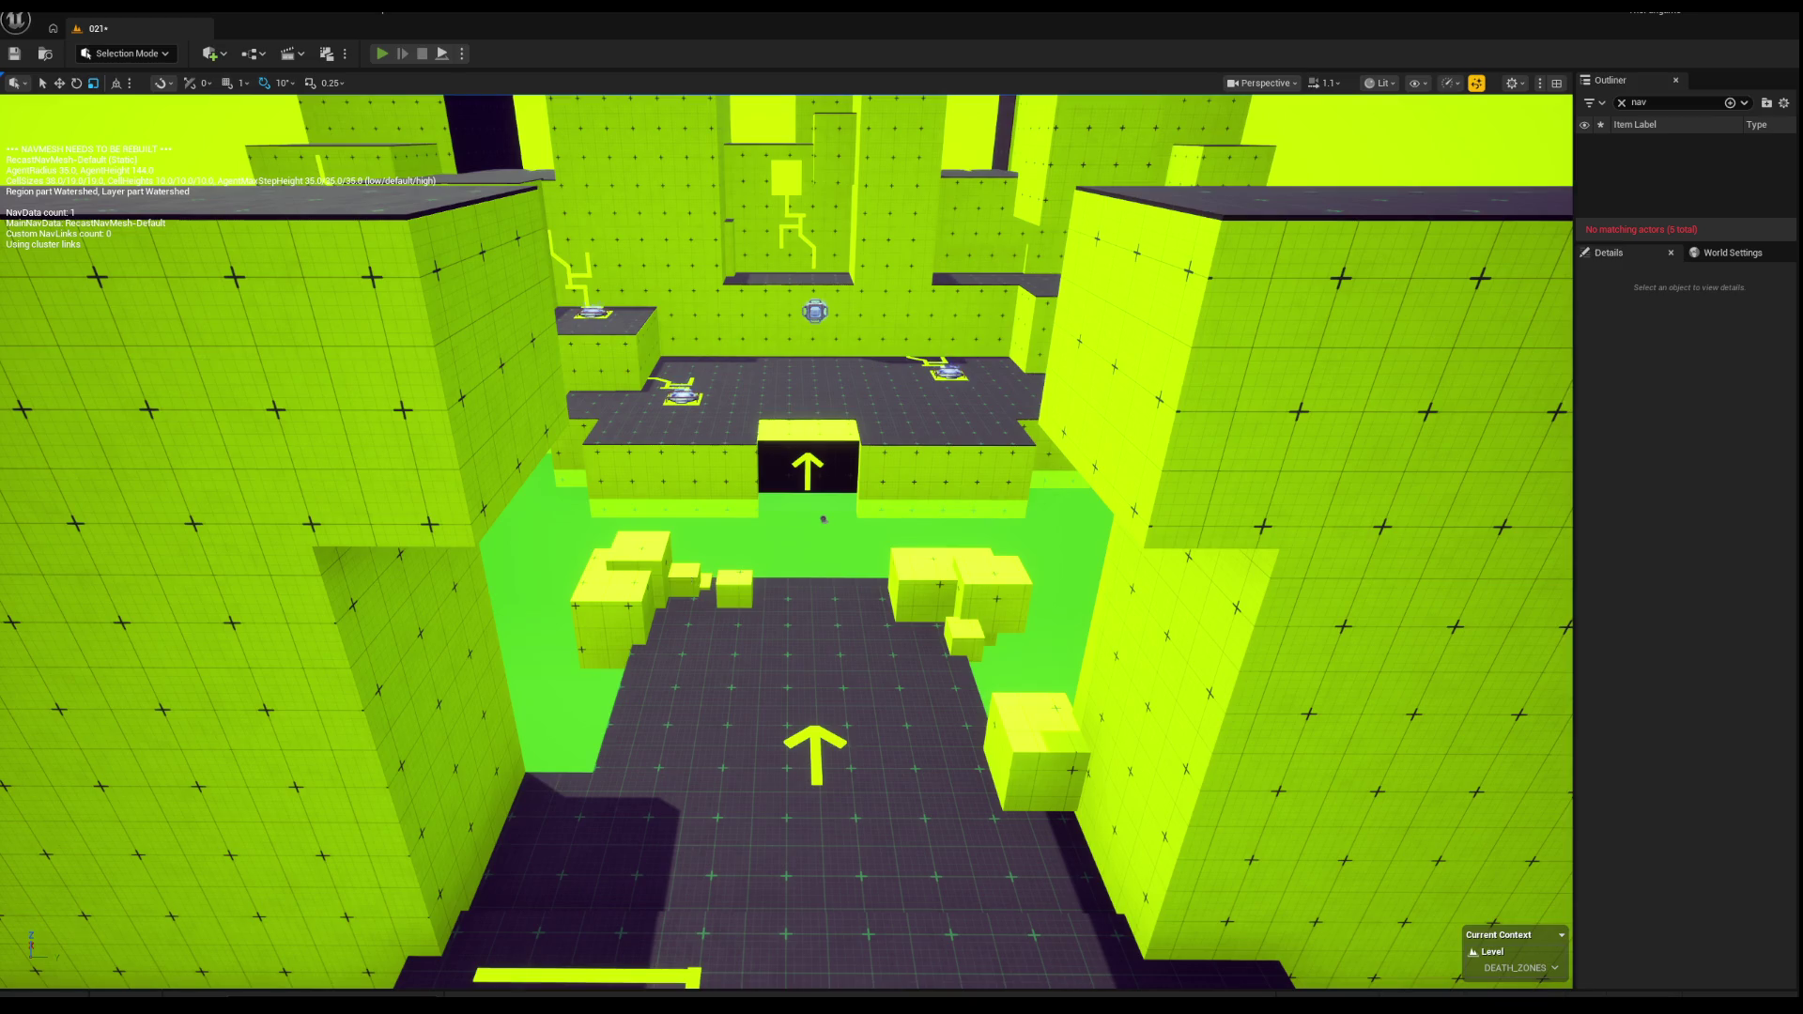
Step: Start Play in Editor and walk over the ramp and platform into the purple arena
{"action": "key", "text": "alt+p"}
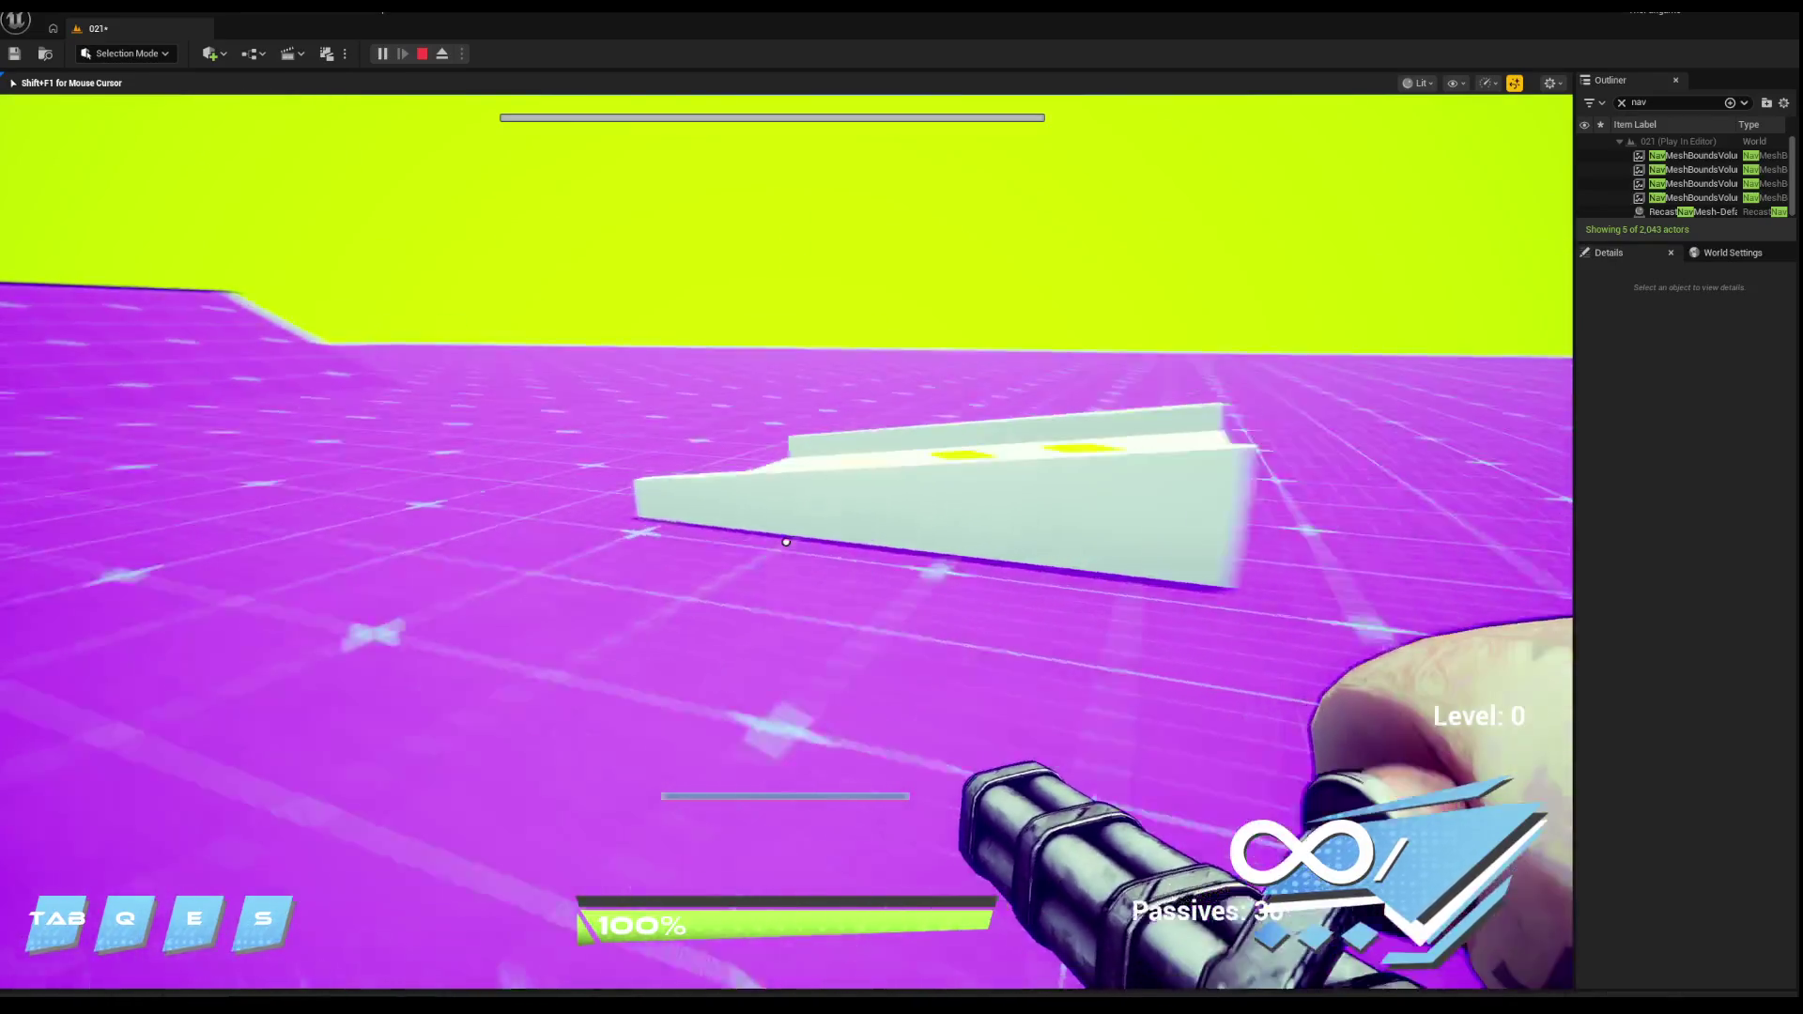
{"action": "key", "text": "w"}
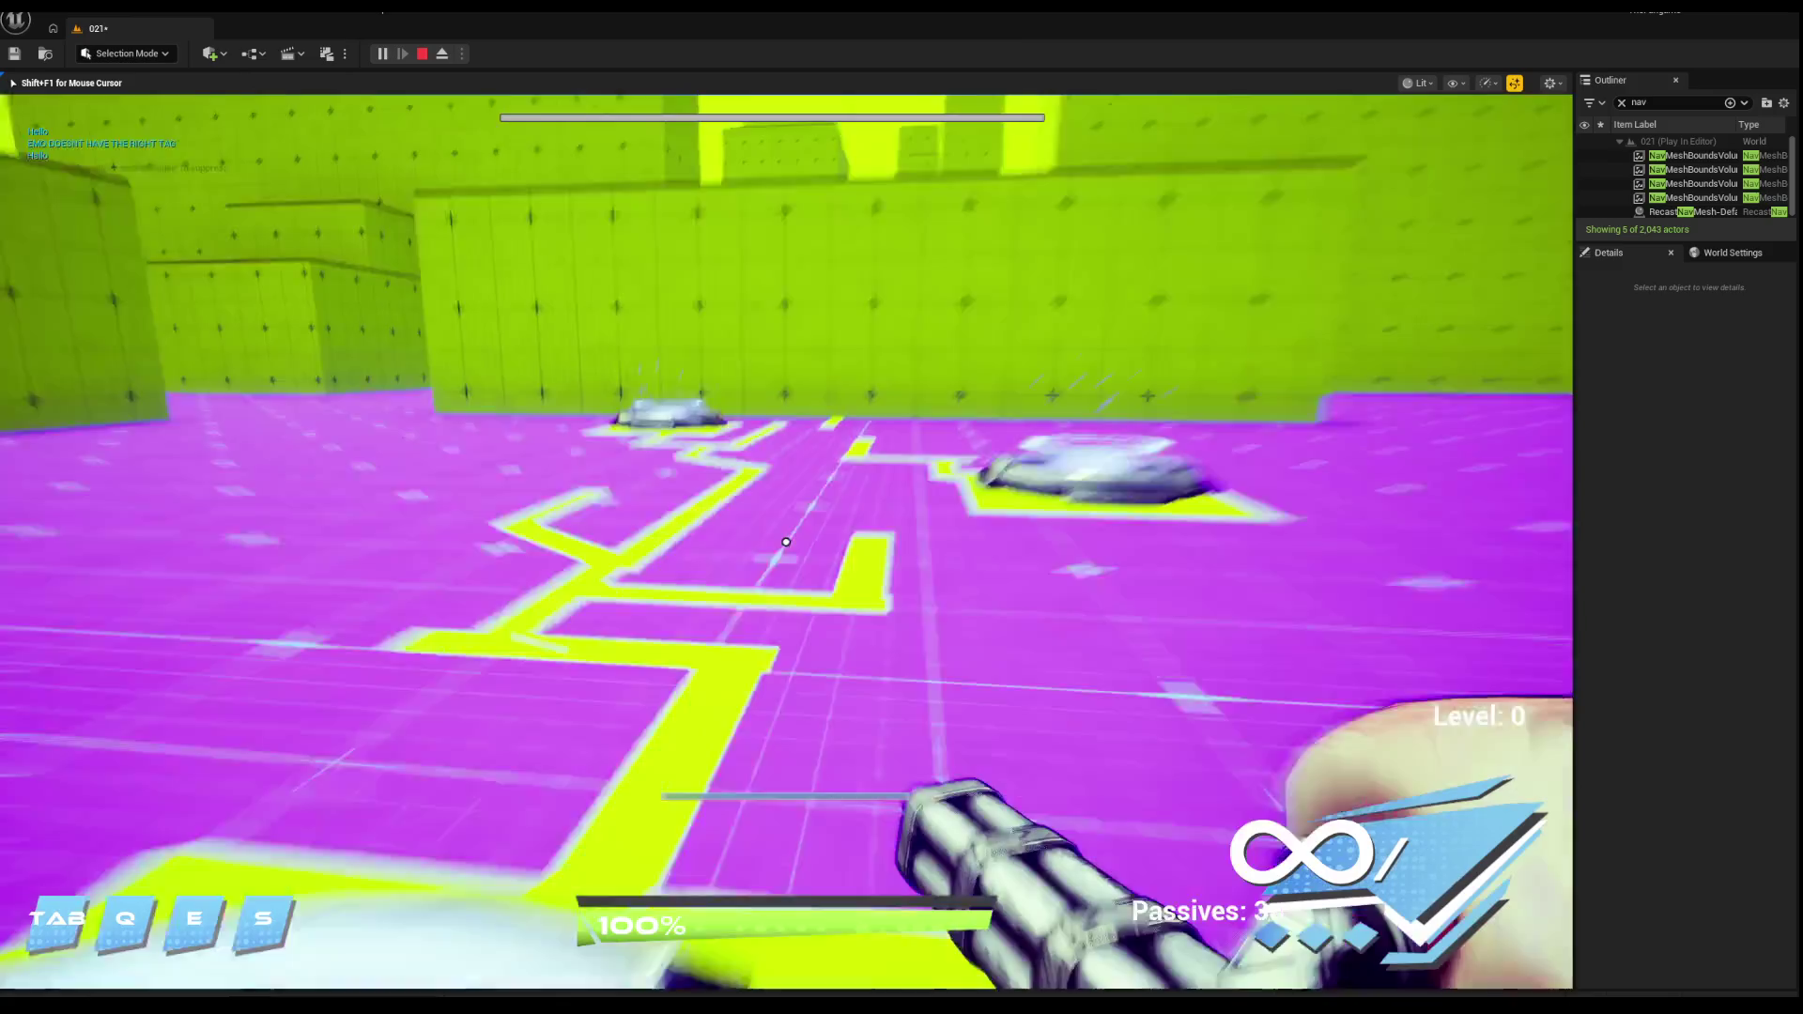
{"action": "key", "text": "w"}
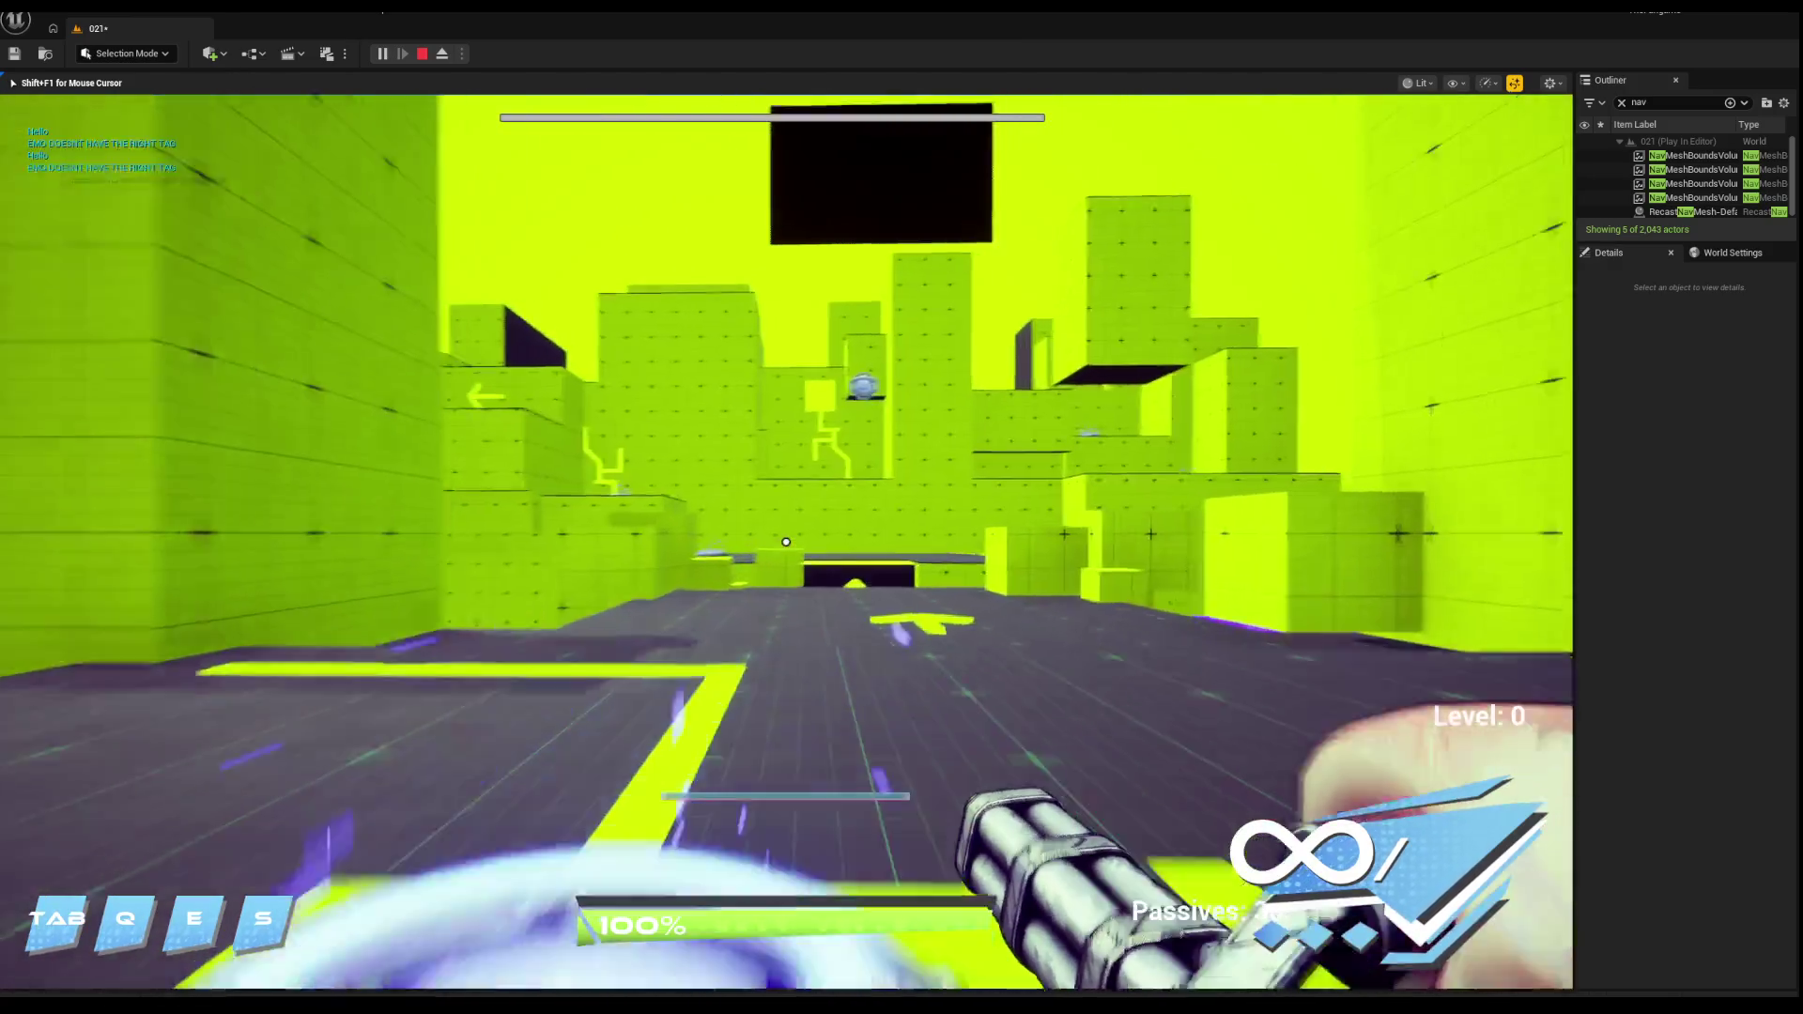
{"action": "key", "text": "w"}
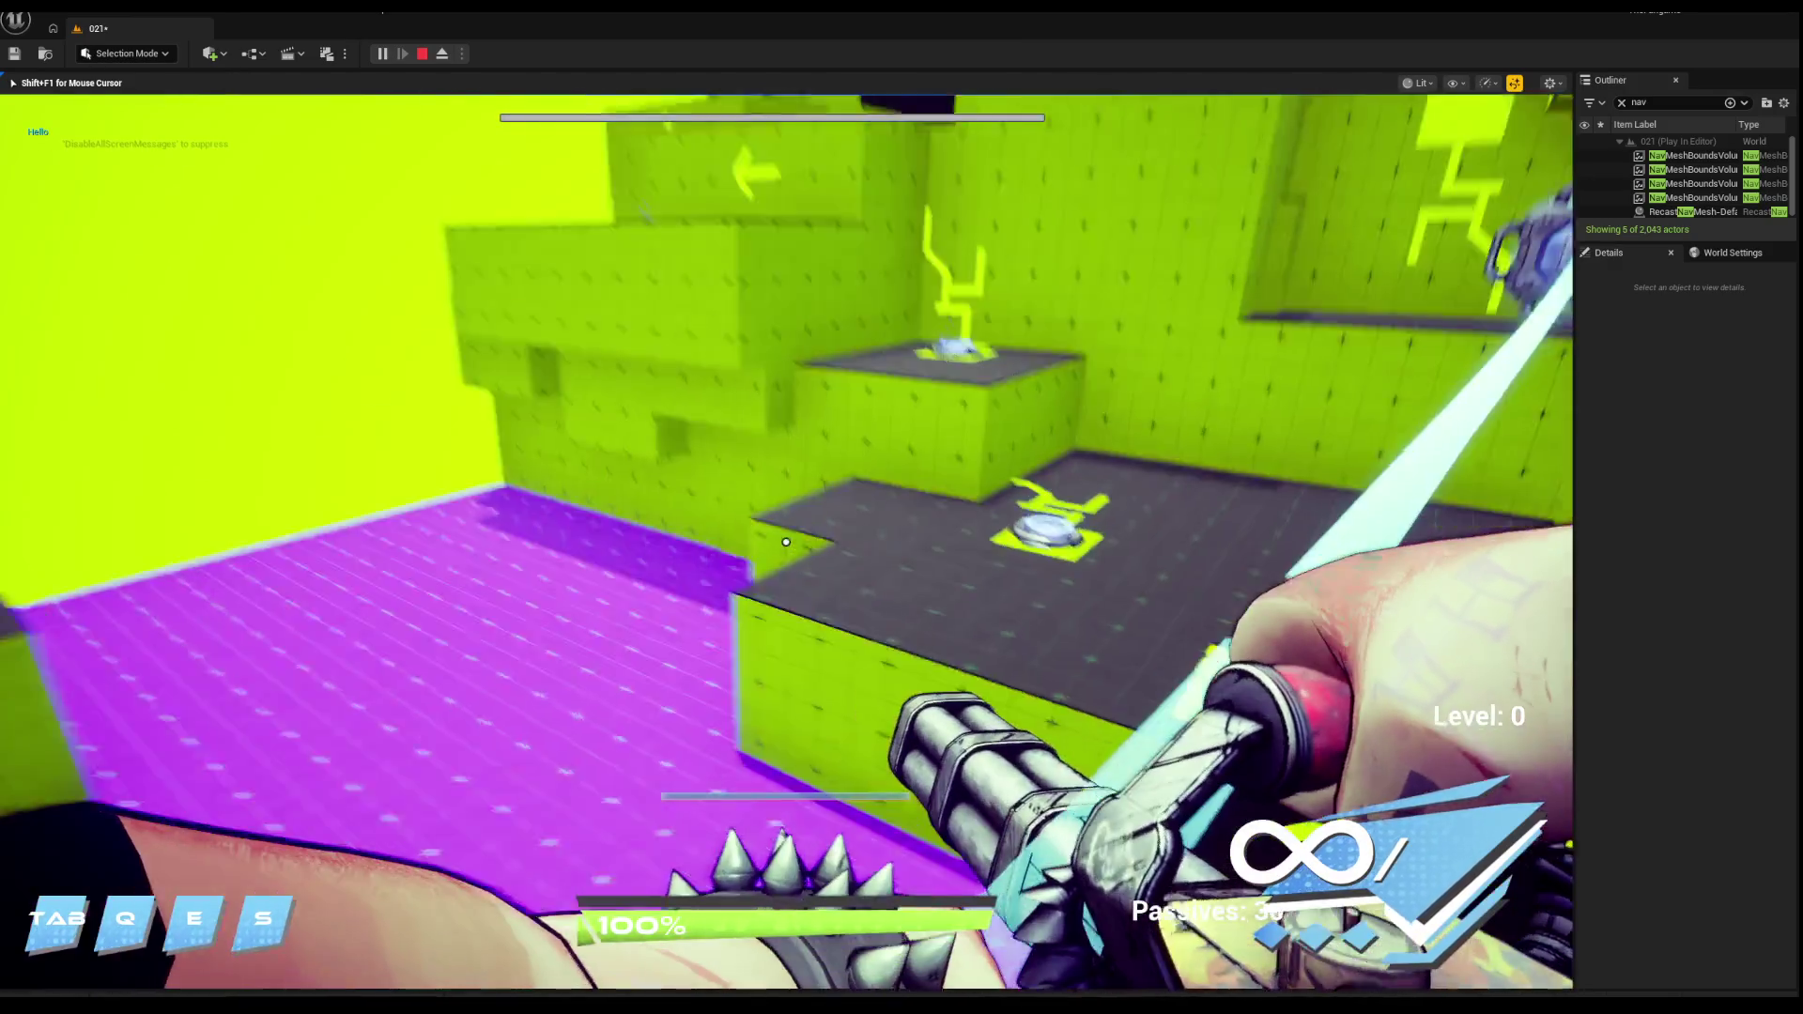
{"action": "key", "text": "w"}
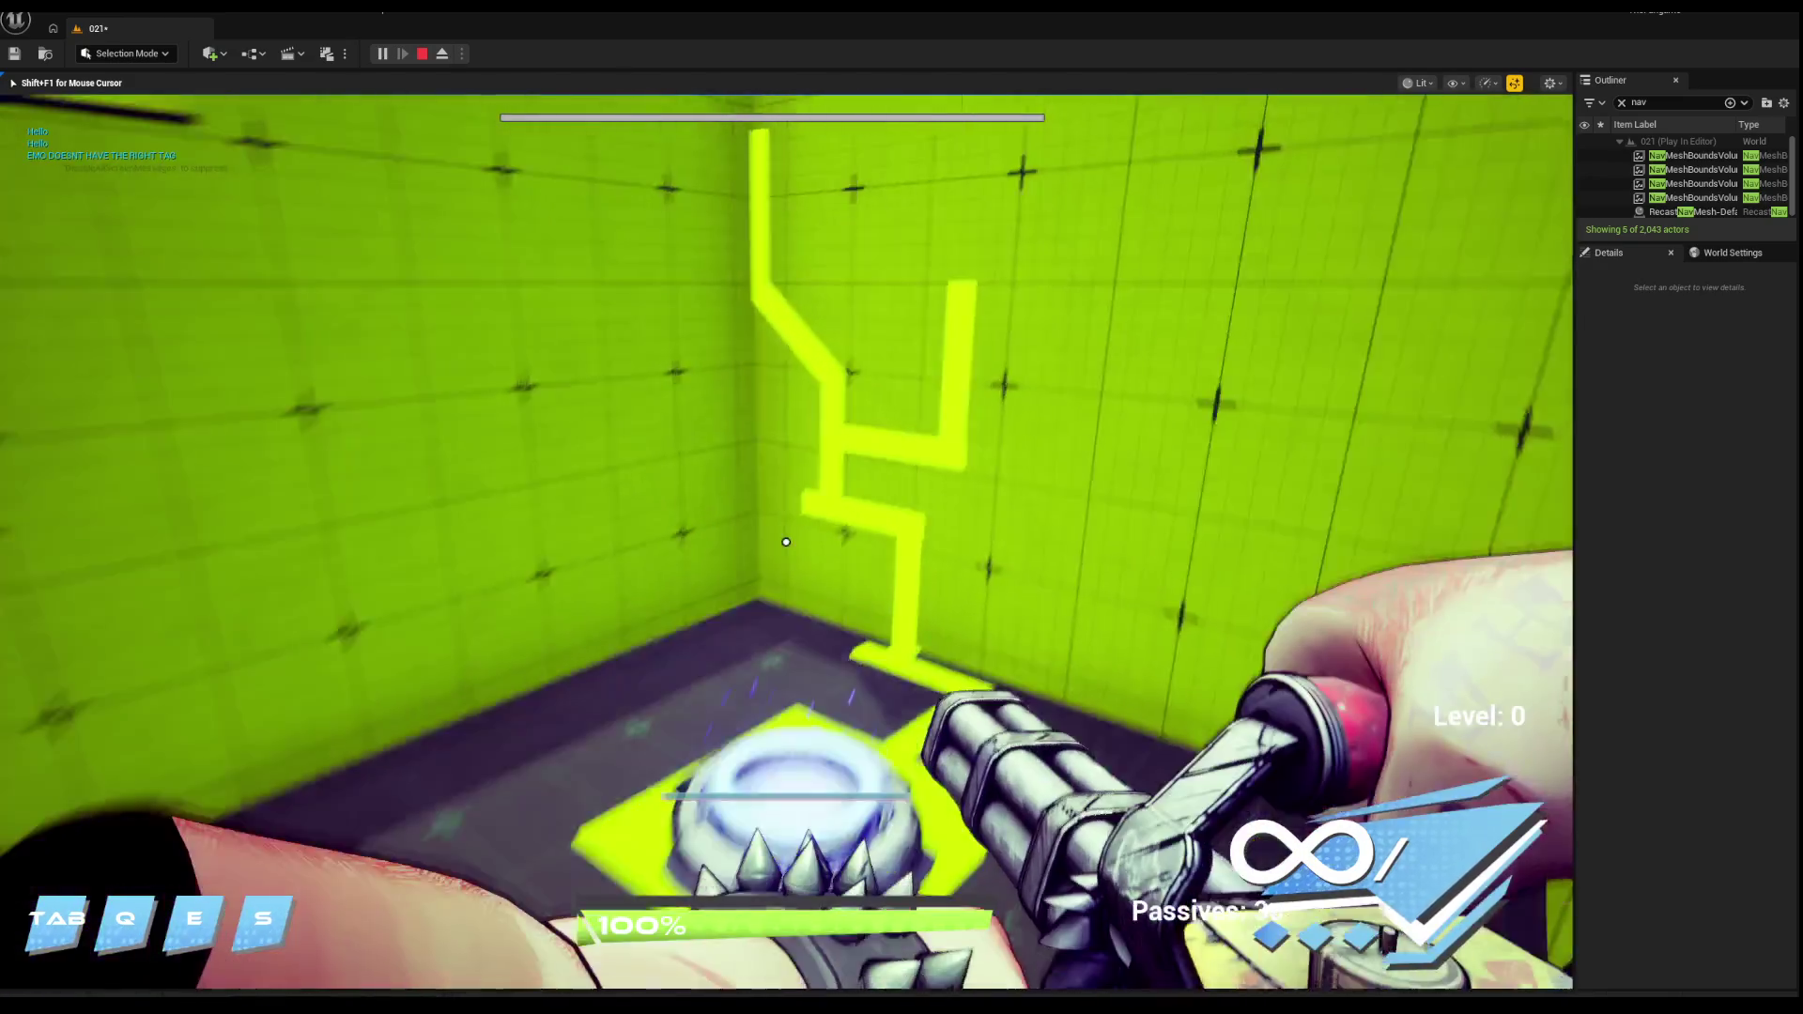
{"action": "key", "text": "w"}
{"action": "key", "text": "w"}
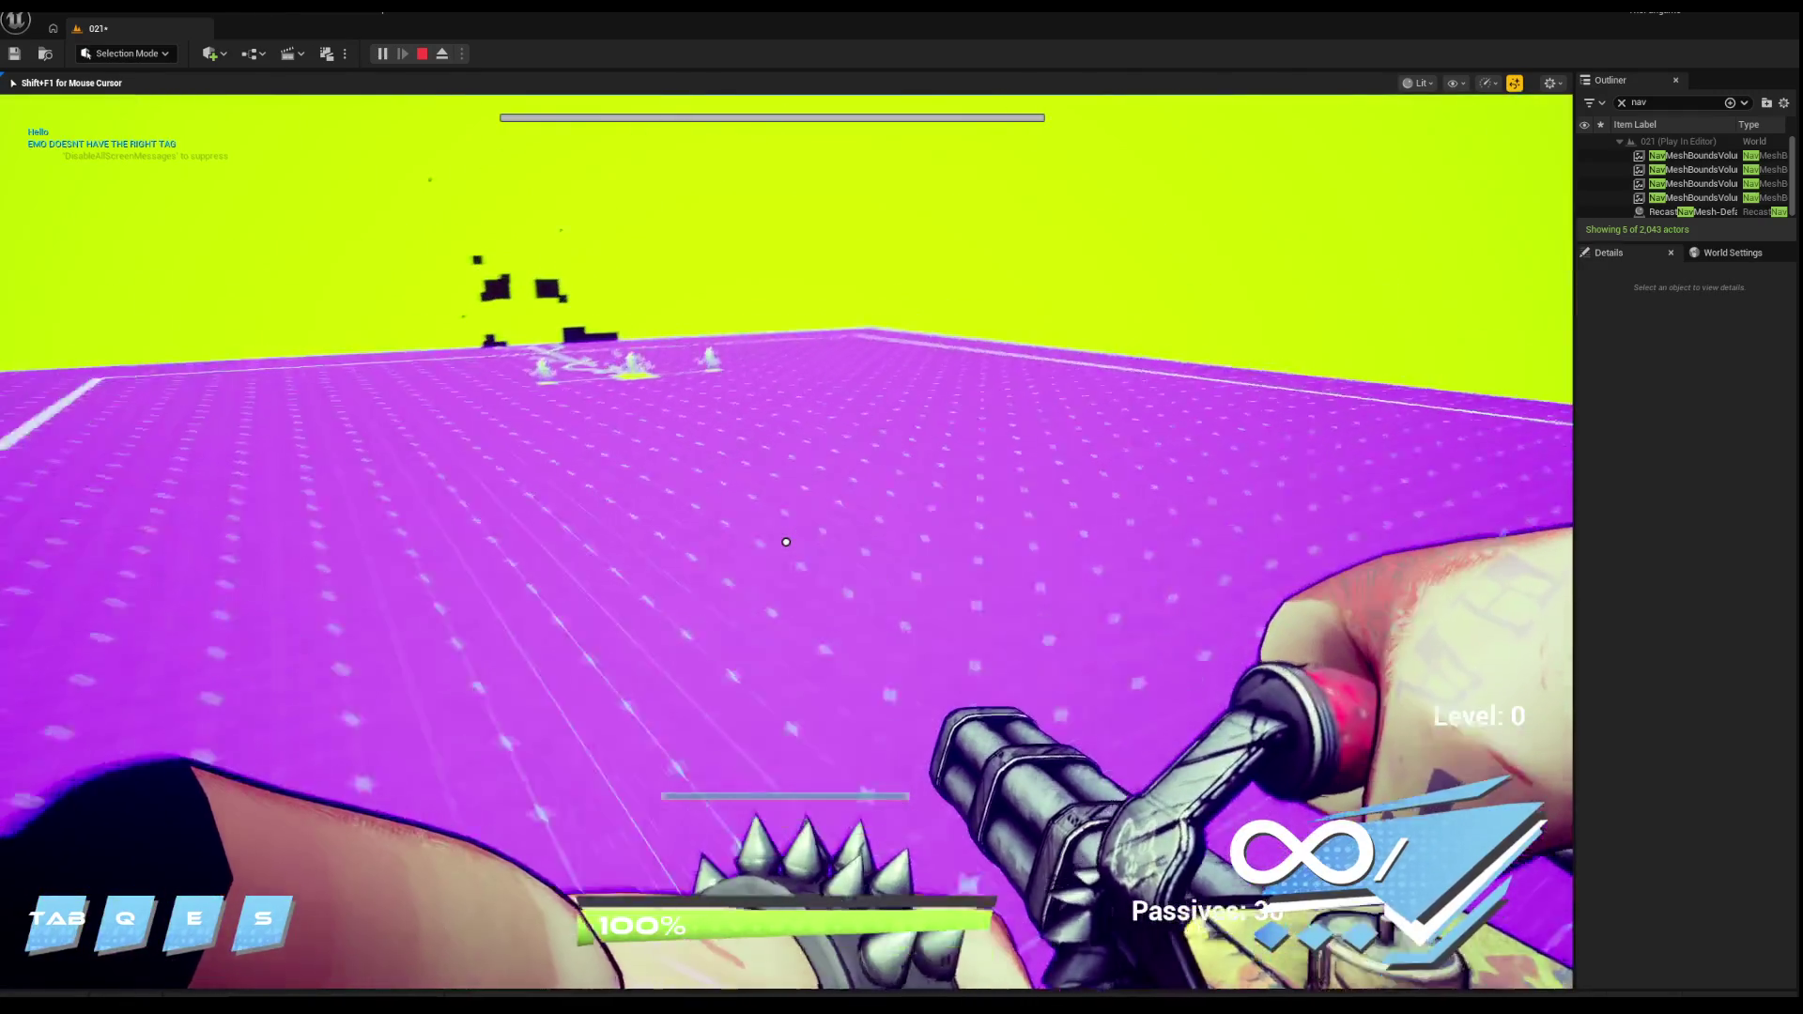
{"action": "key", "text": "w"}
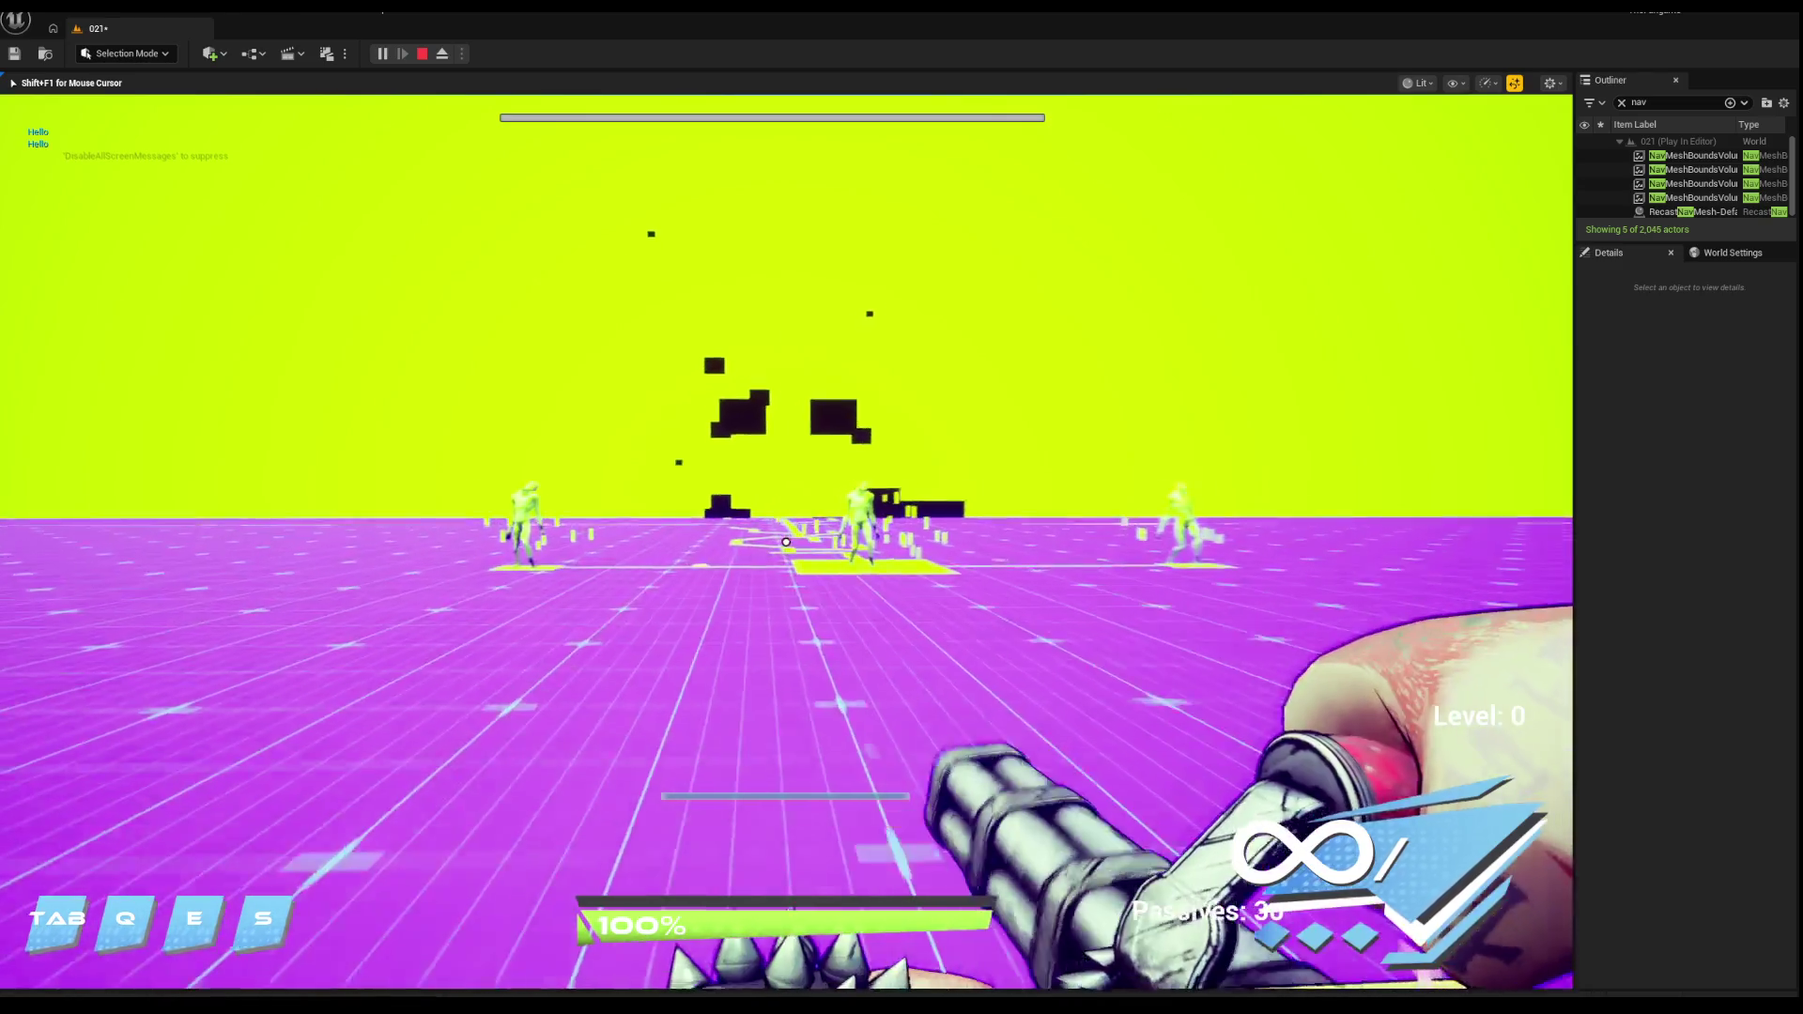
Step: Shoot at the arena enemies, then stop the playtest
{"action": "key", "text": "w"}
{"action": "left_click", "coordinate": [786, 542]}
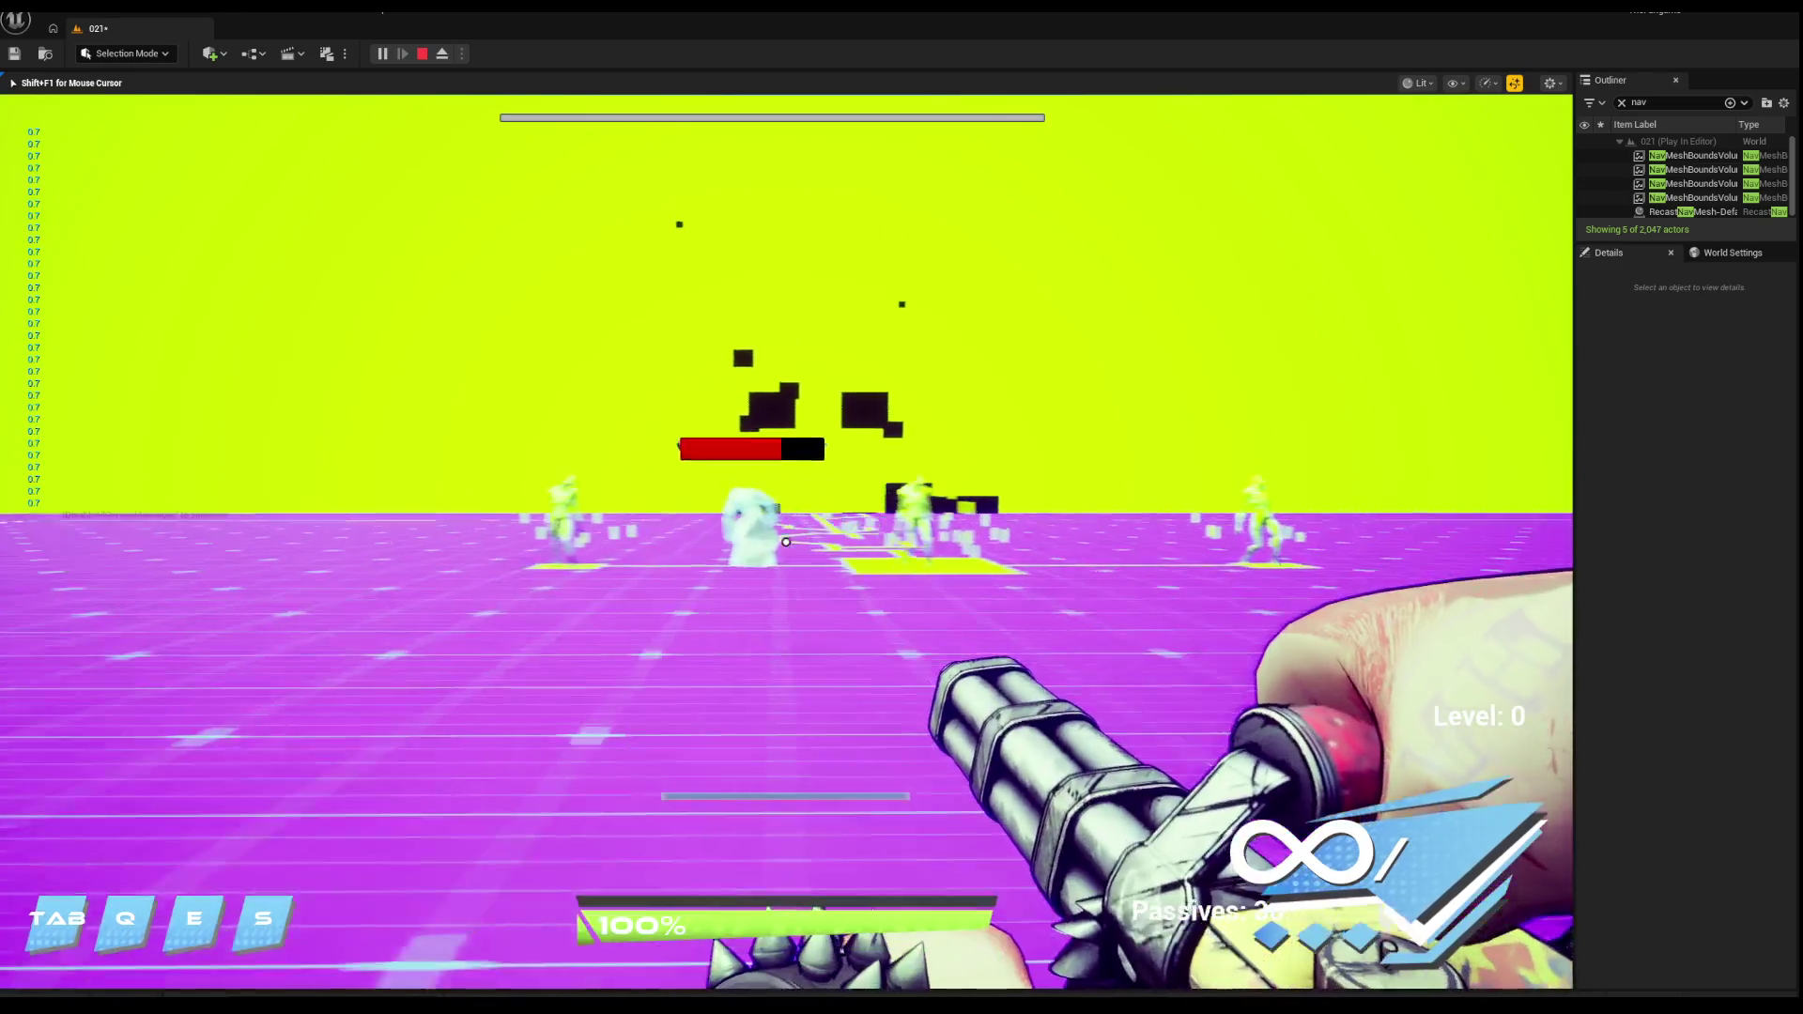
{"action": "left_click", "coordinate": [785, 542]}
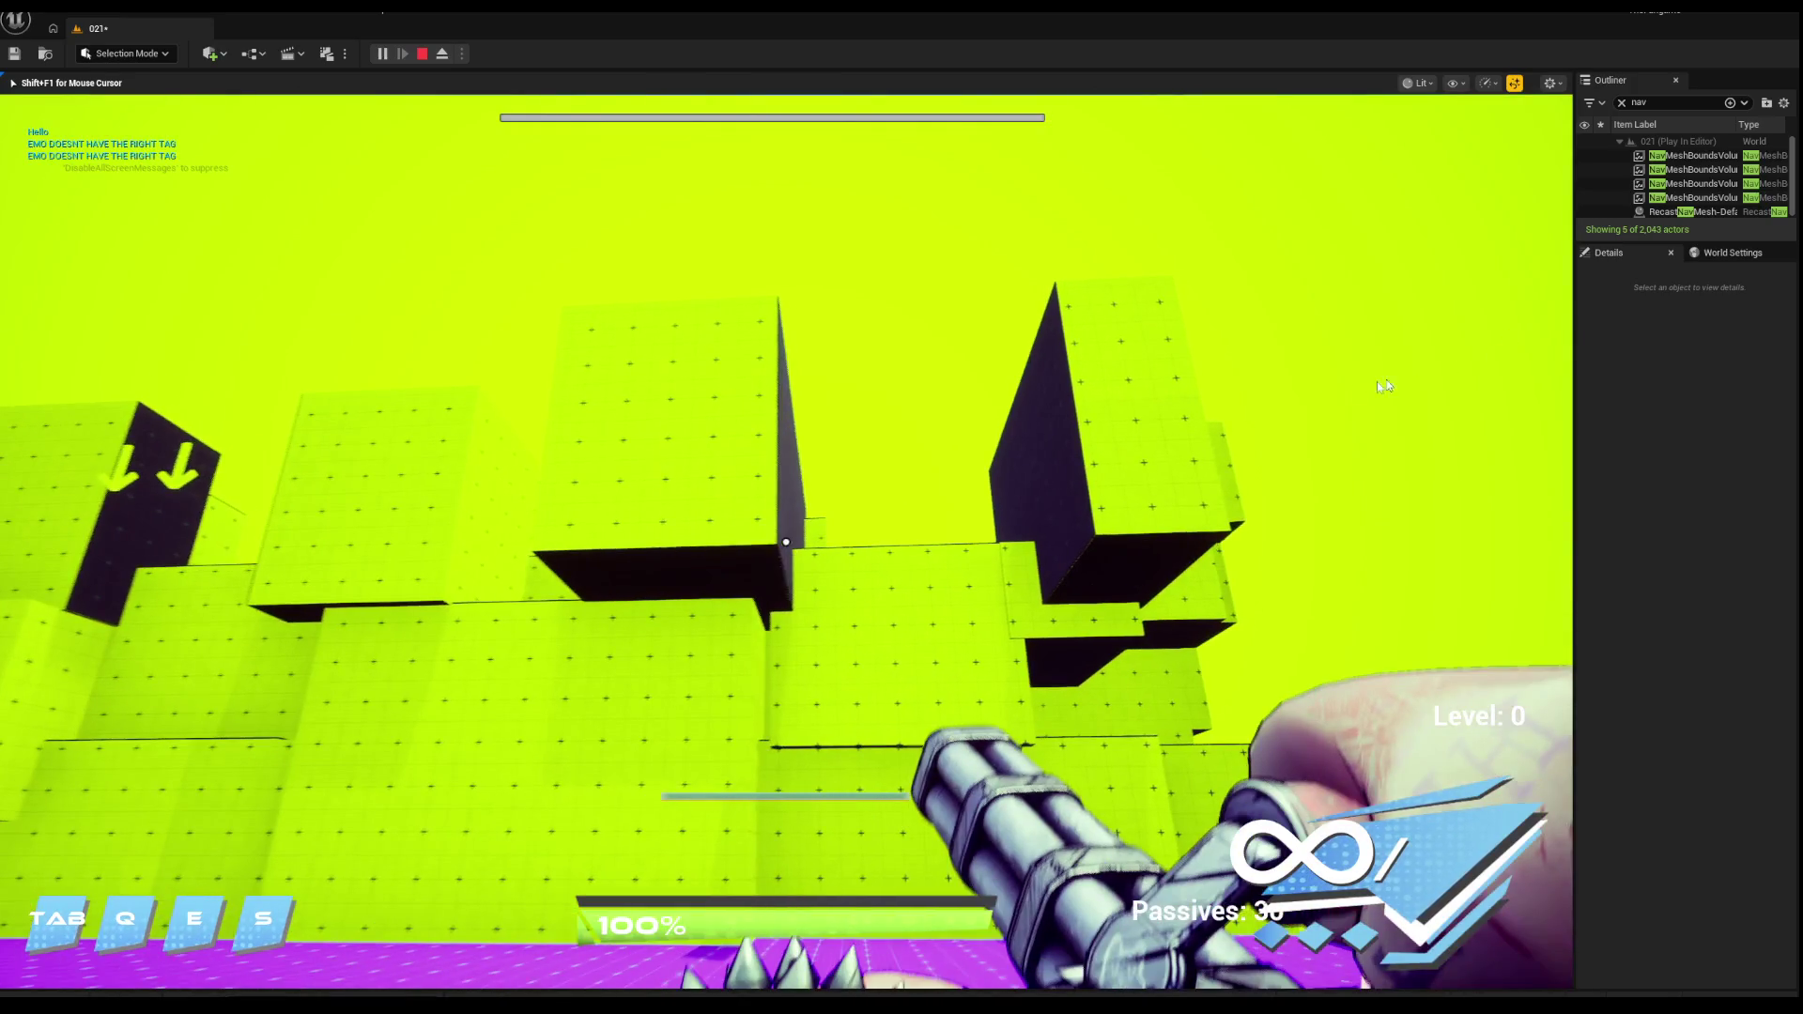
{"action": "key", "text": "Escape"}
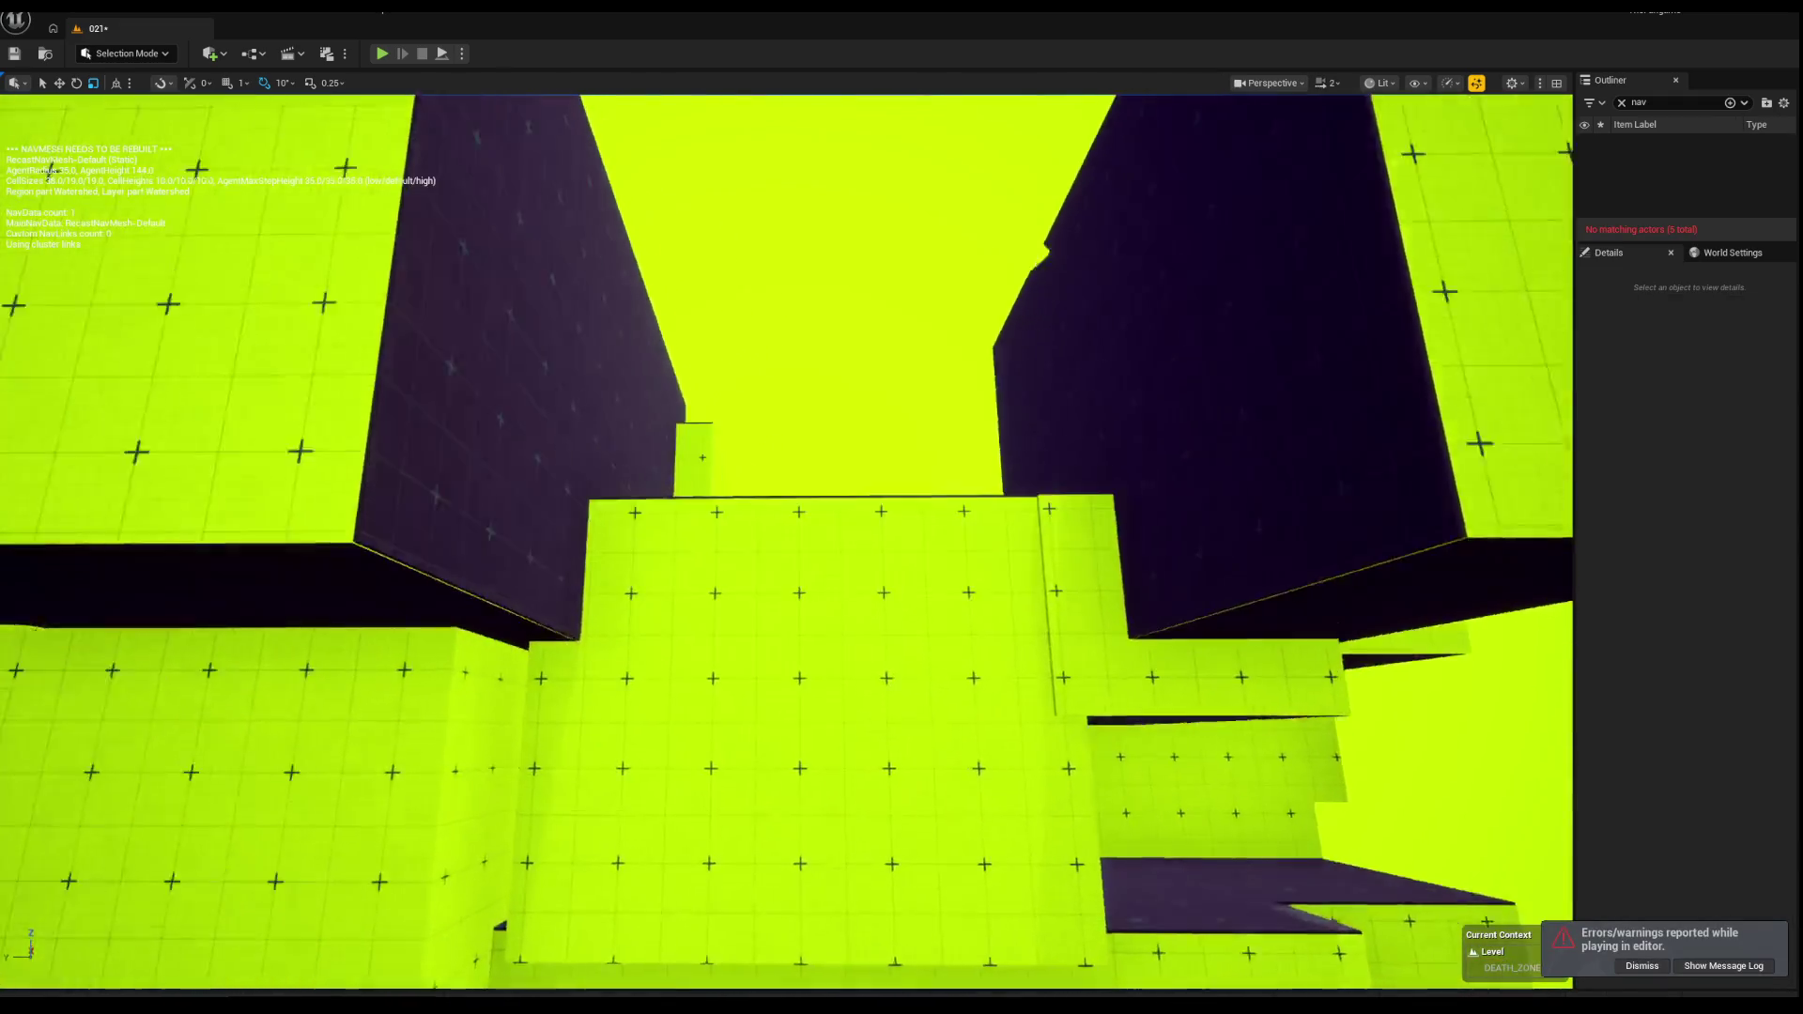
Step: Fly the viewport over the arena and start Play in Editor again with Alt+P
{"action": "scroll", "coordinate": [787, 541], "scroll_direction": "up", "scroll_amount": 2}
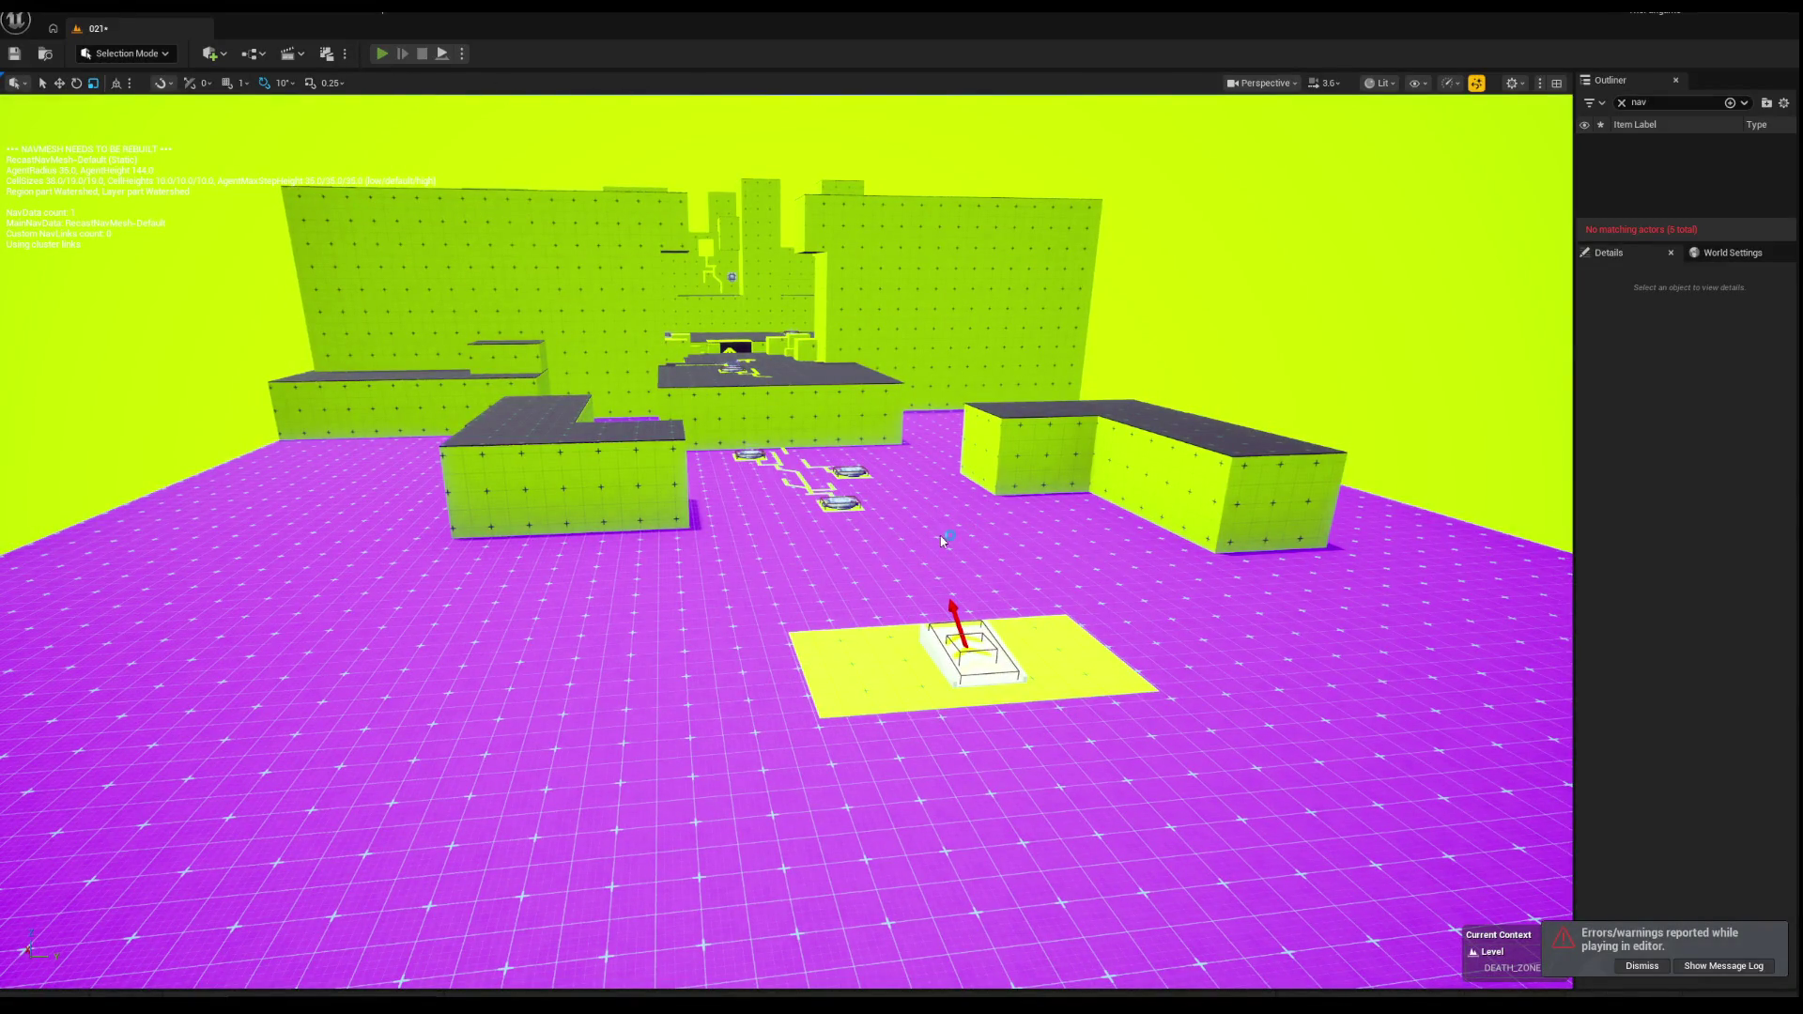
{"action": "key", "text": "alt+p"}
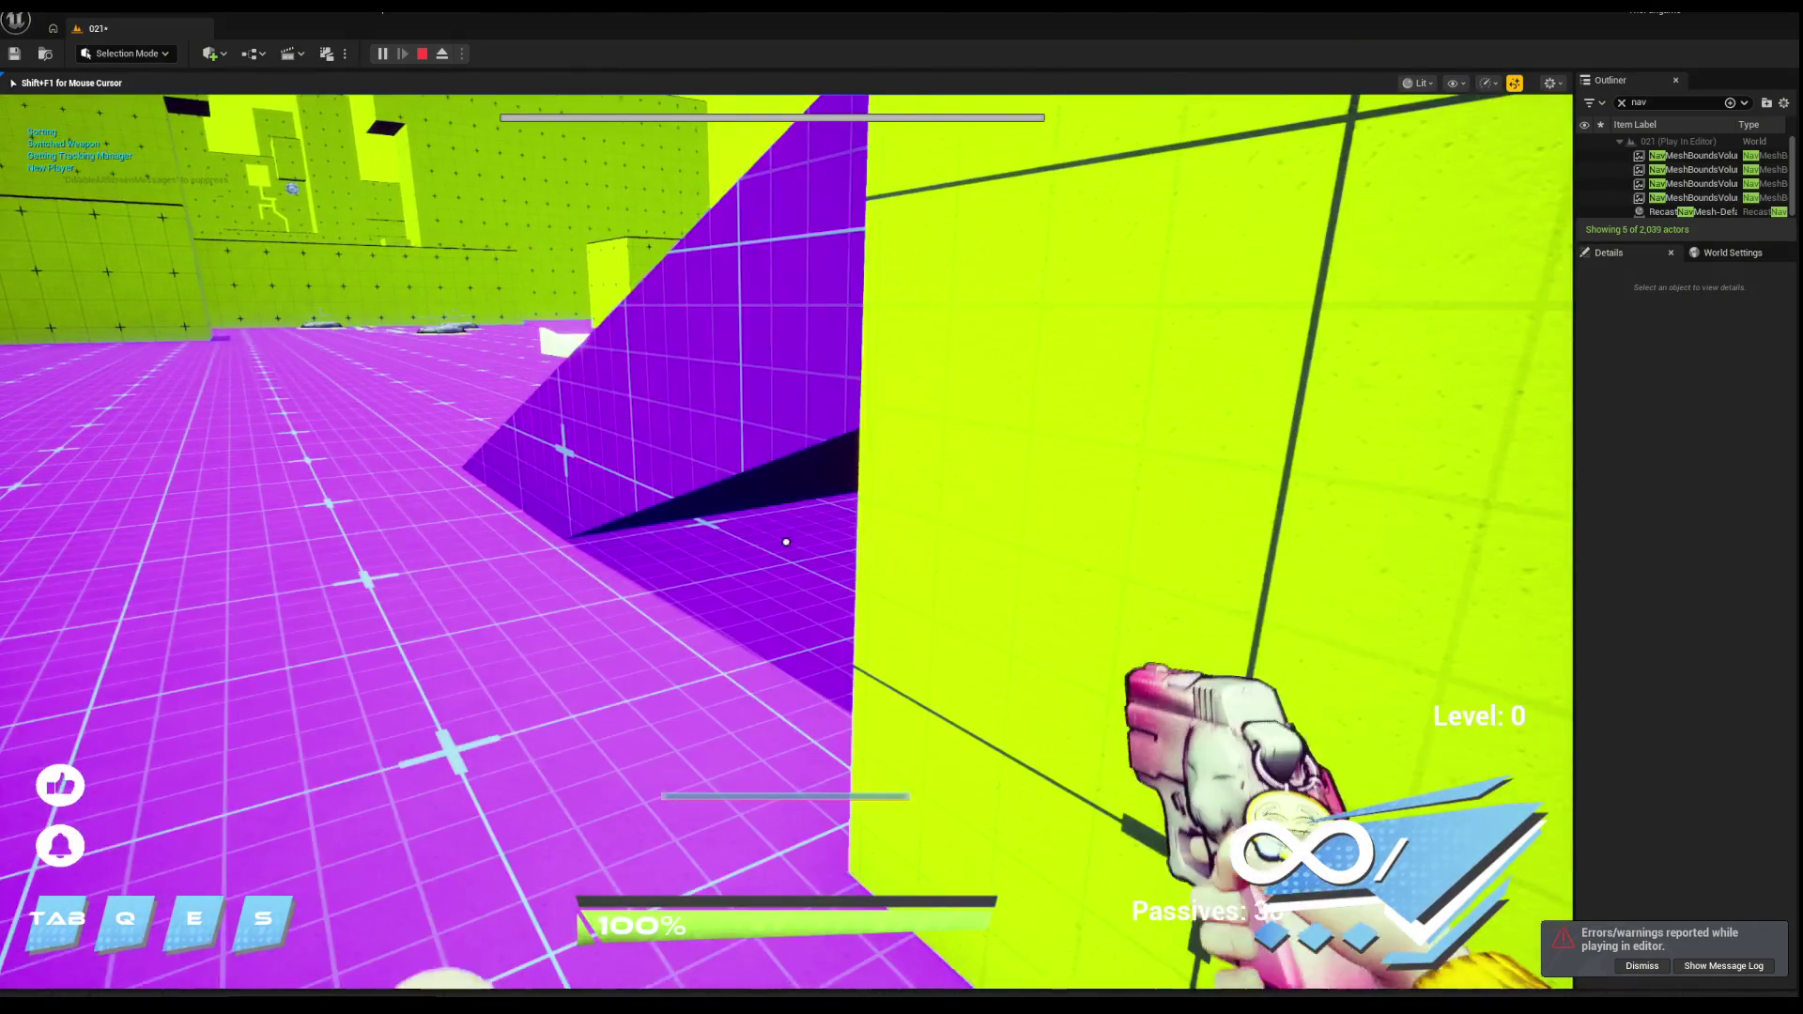
Step: Switch weapon, ride the jump pad, and jump out onto the purple arena floor
{"action": "key", "text": "Tab"}
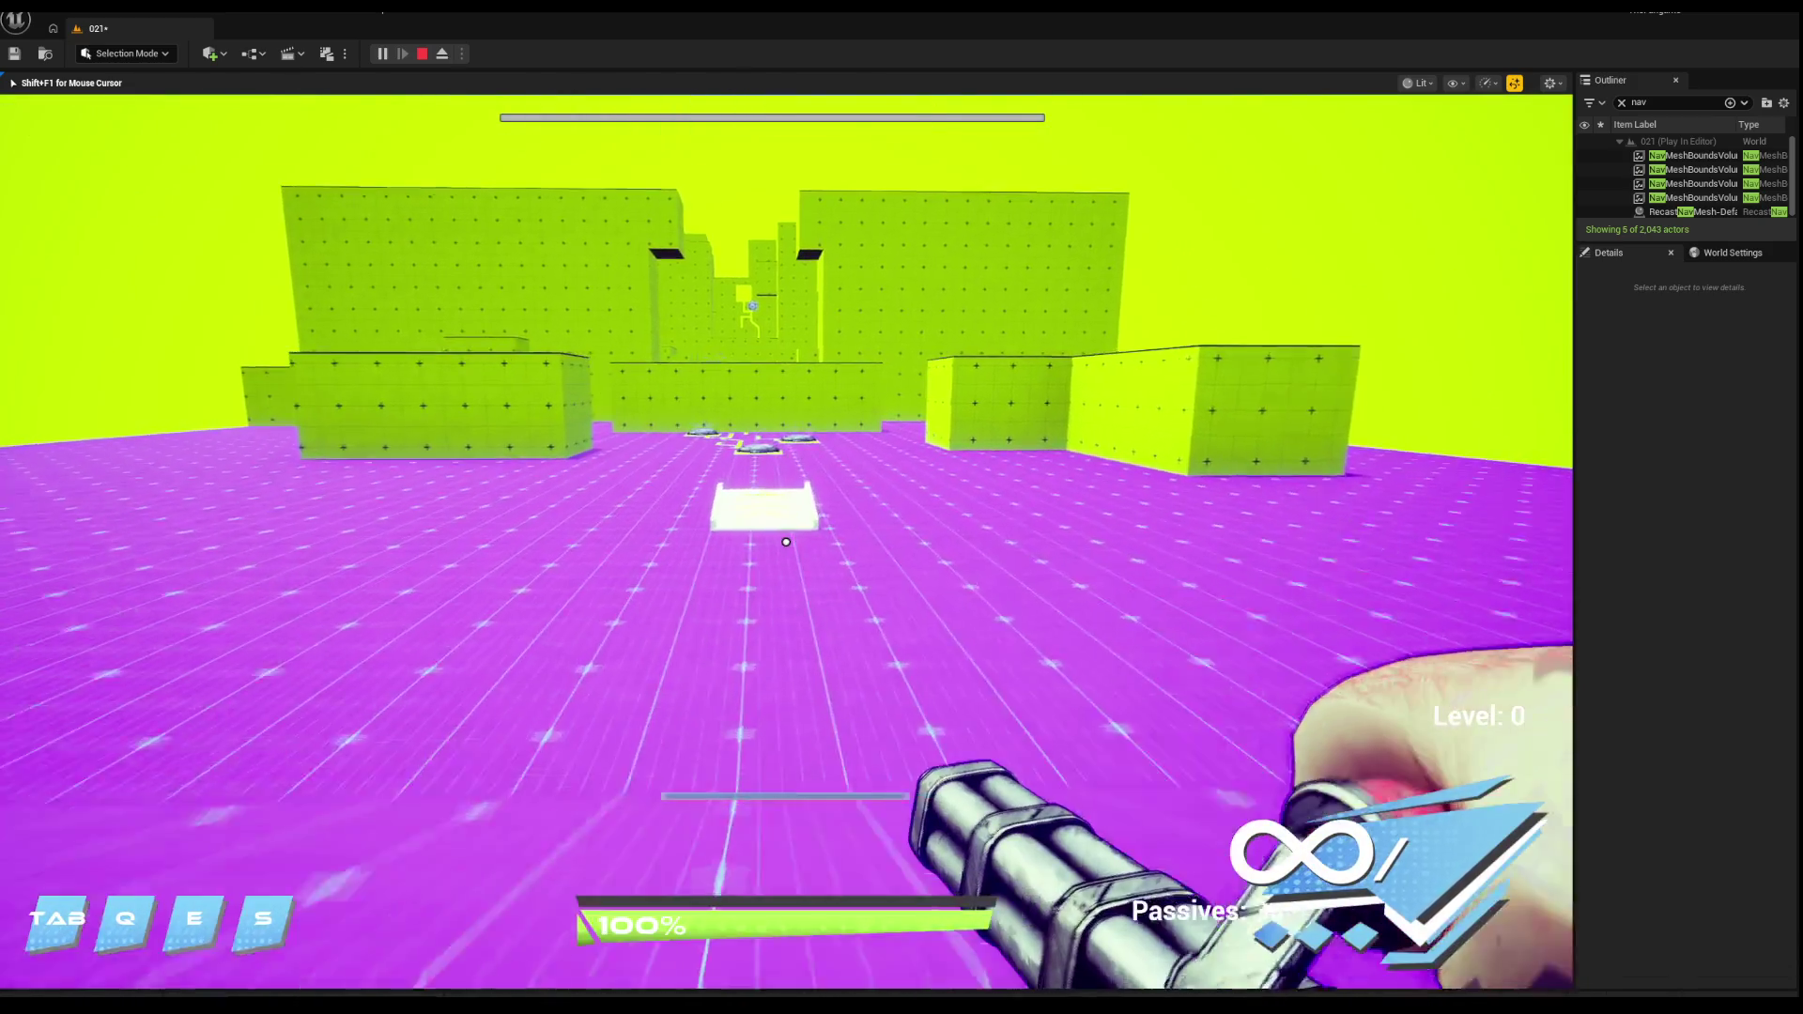
{"action": "key", "text": "w"}
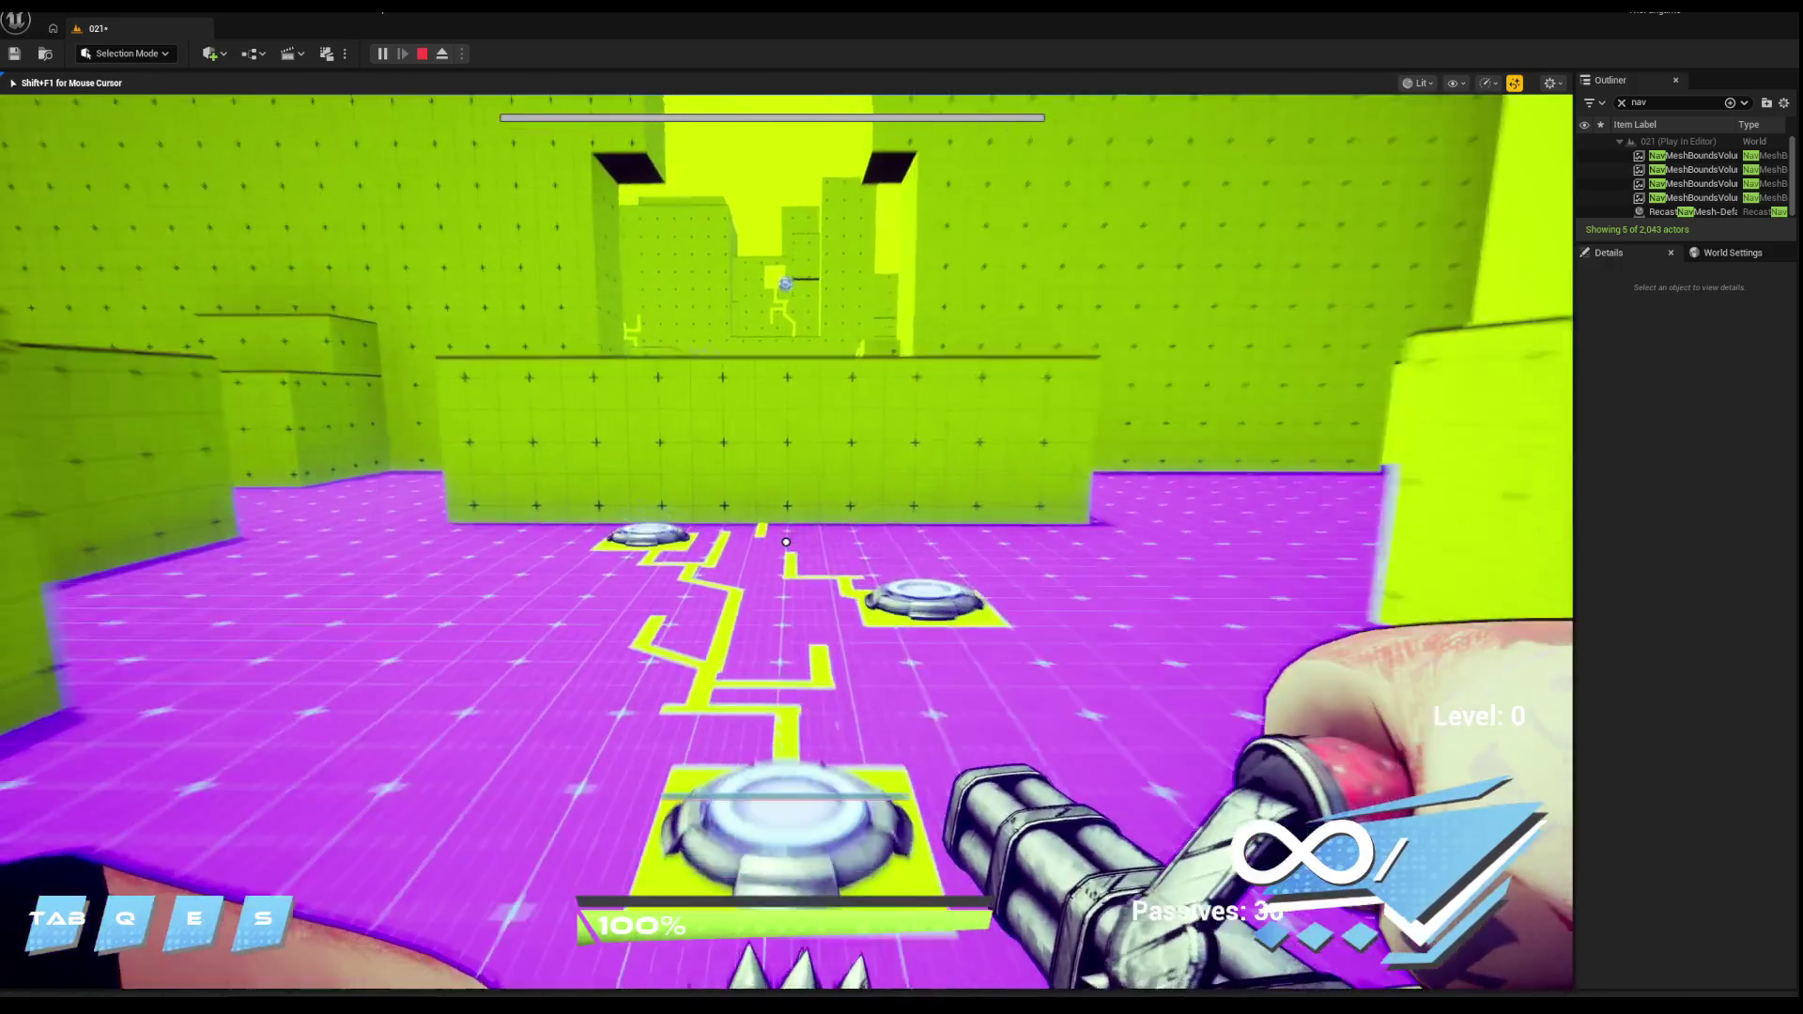
{"action": "key", "text": "w"}
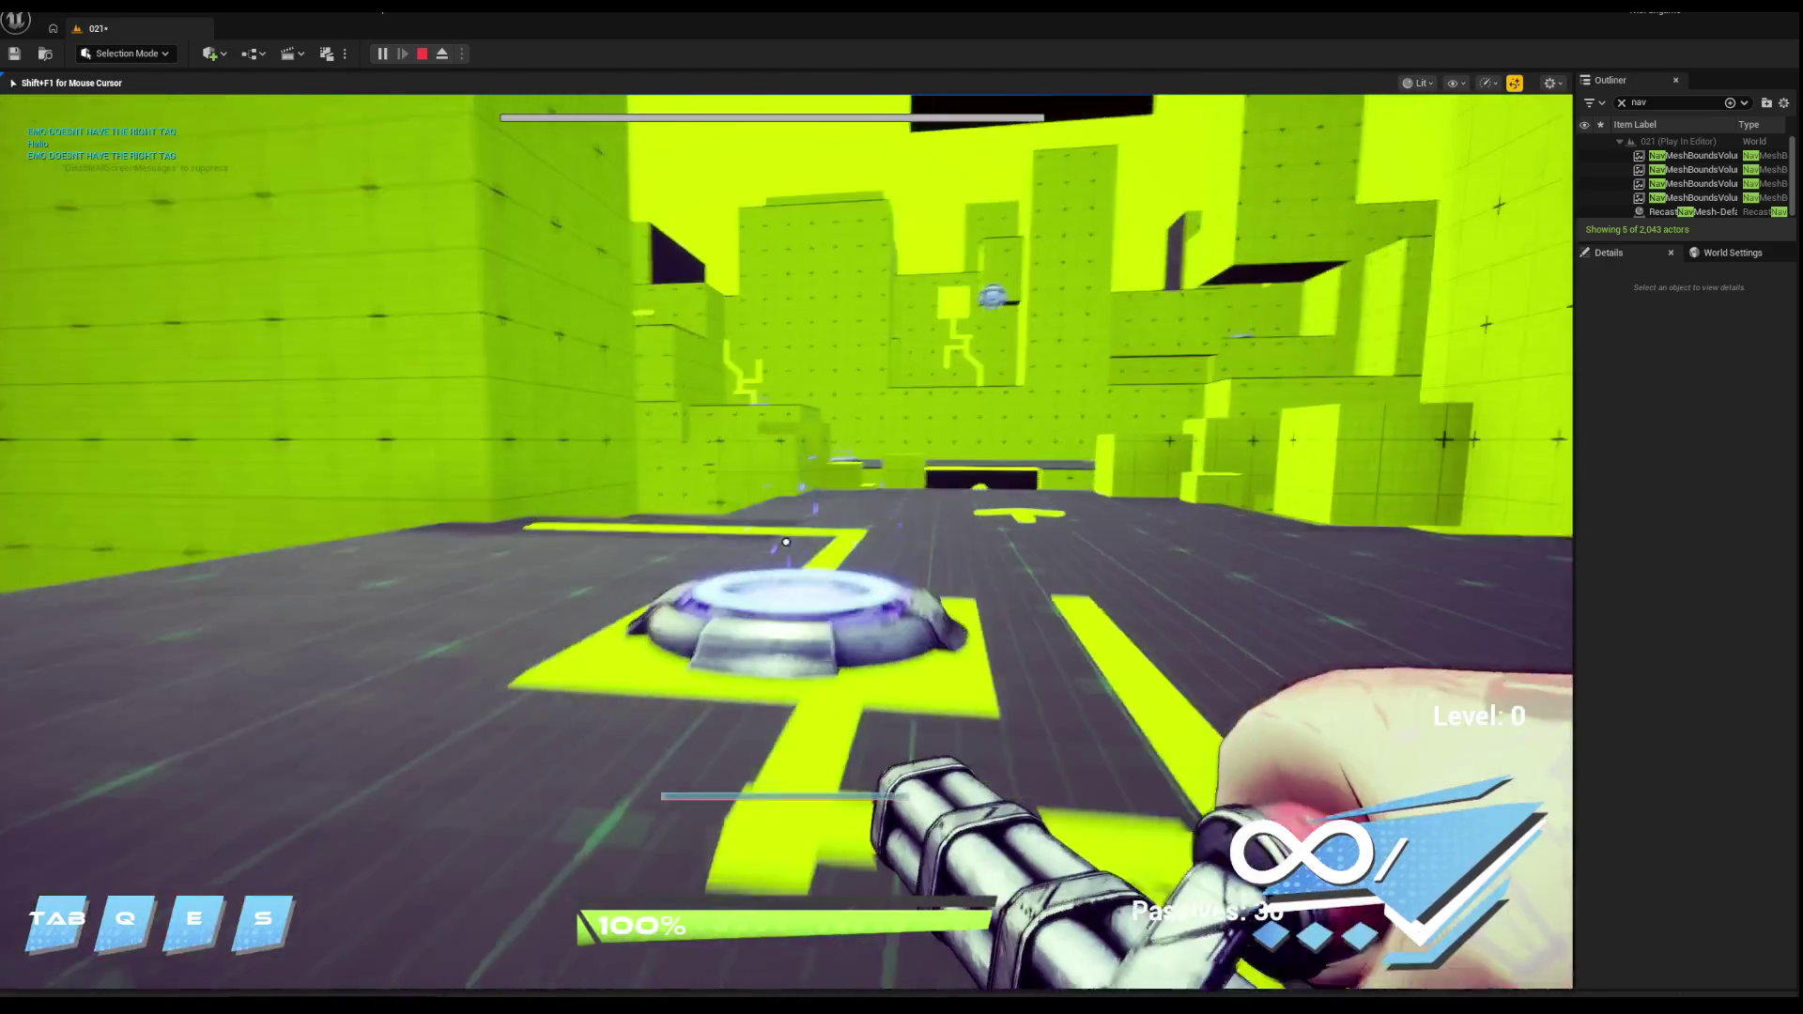
{"action": "key", "text": "w"}
{"action": "key", "text": "w"}
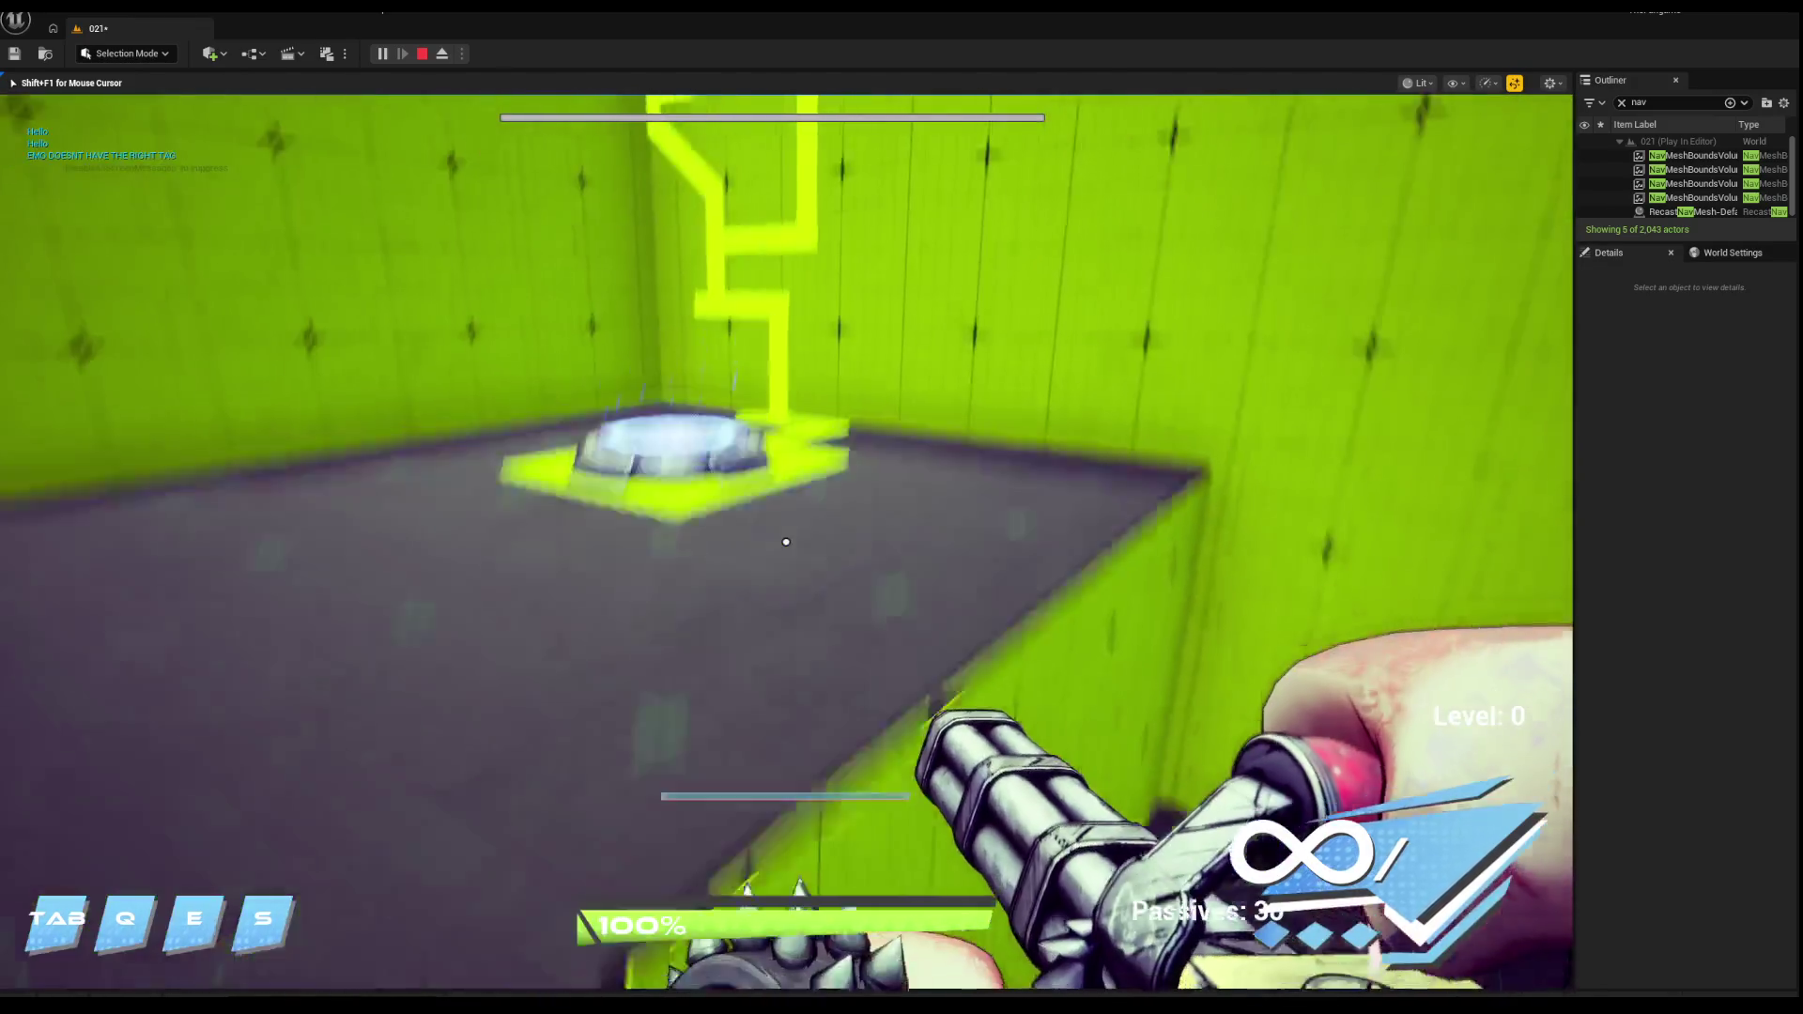
{"action": "key", "text": "w"}
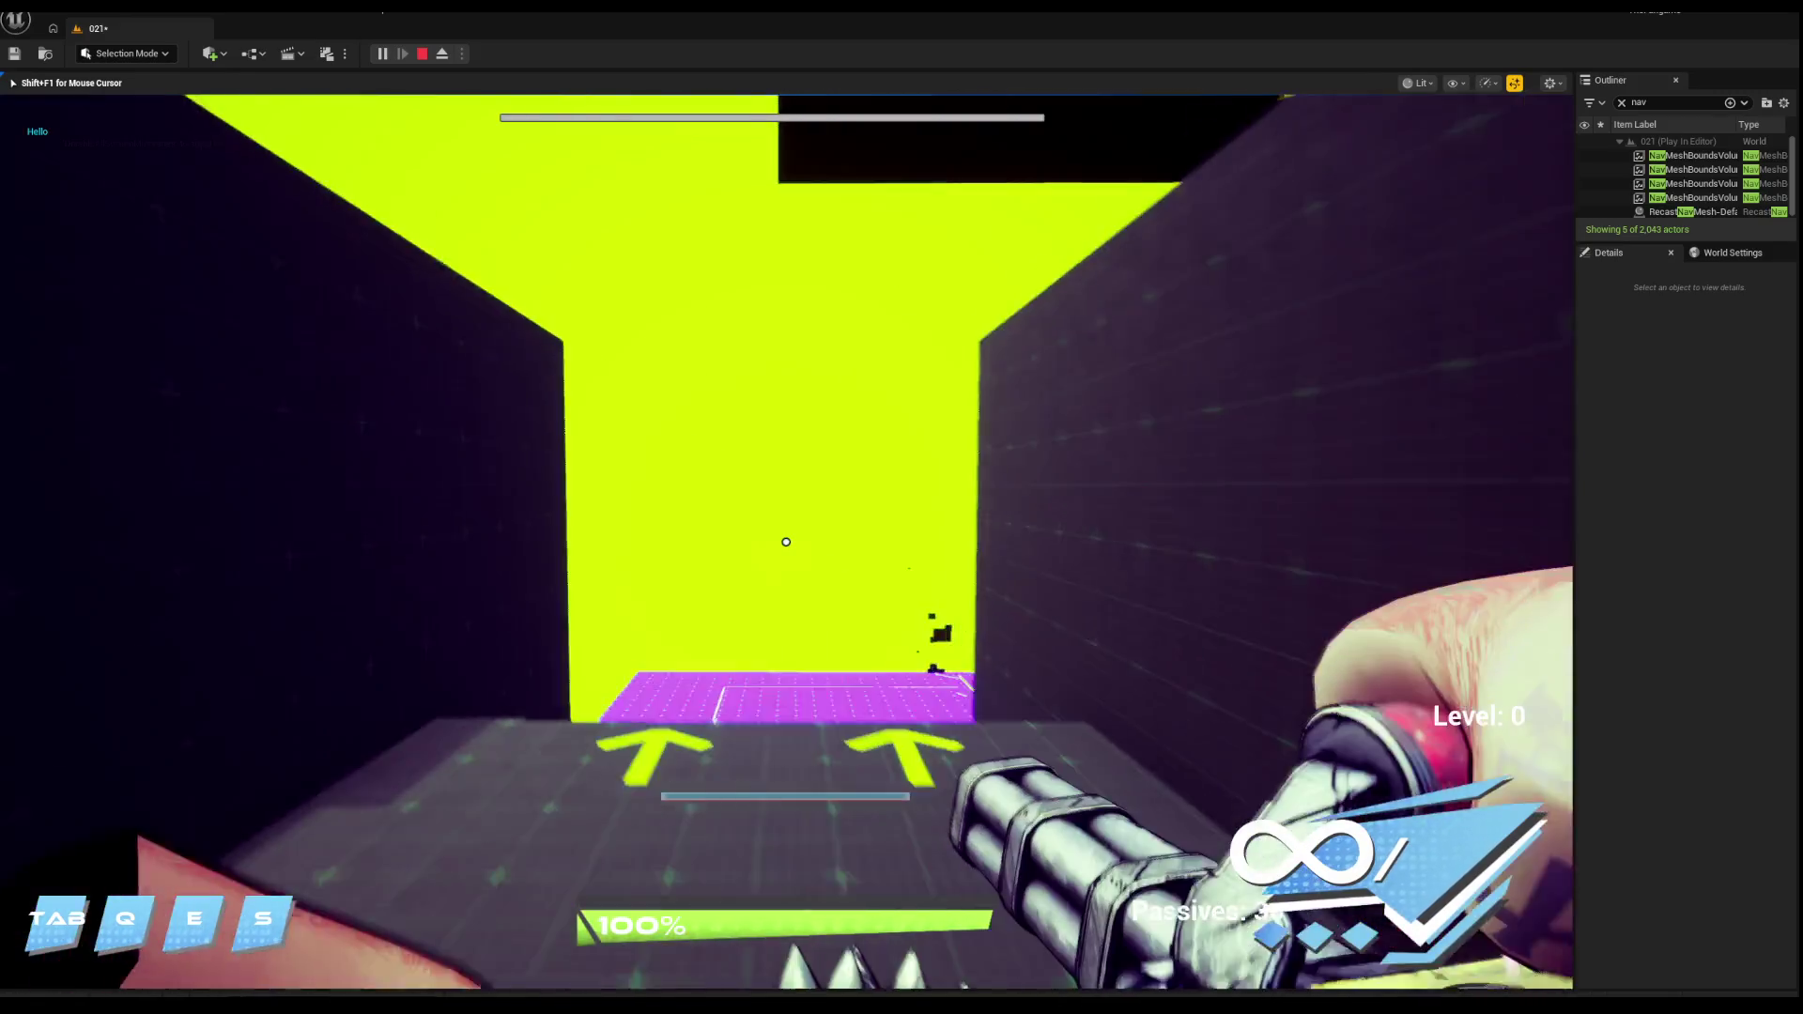
{"action": "key", "text": "w"}
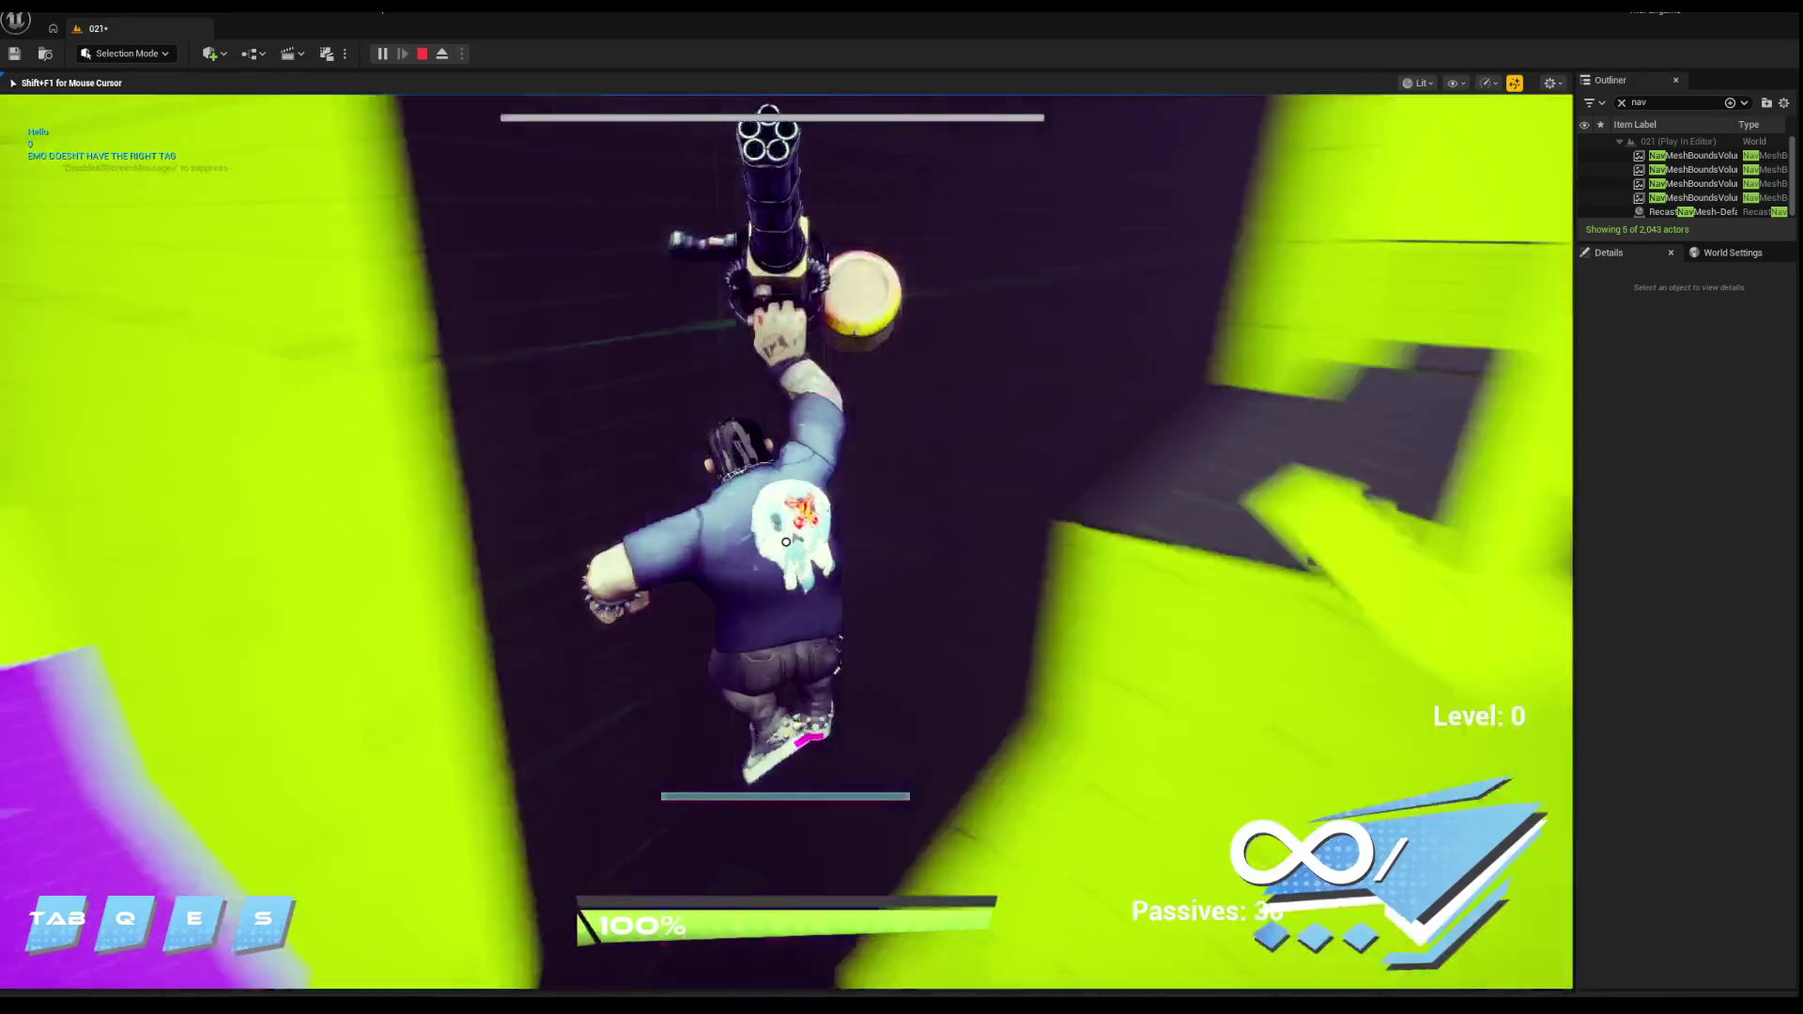
{"action": "key", "text": "w"}
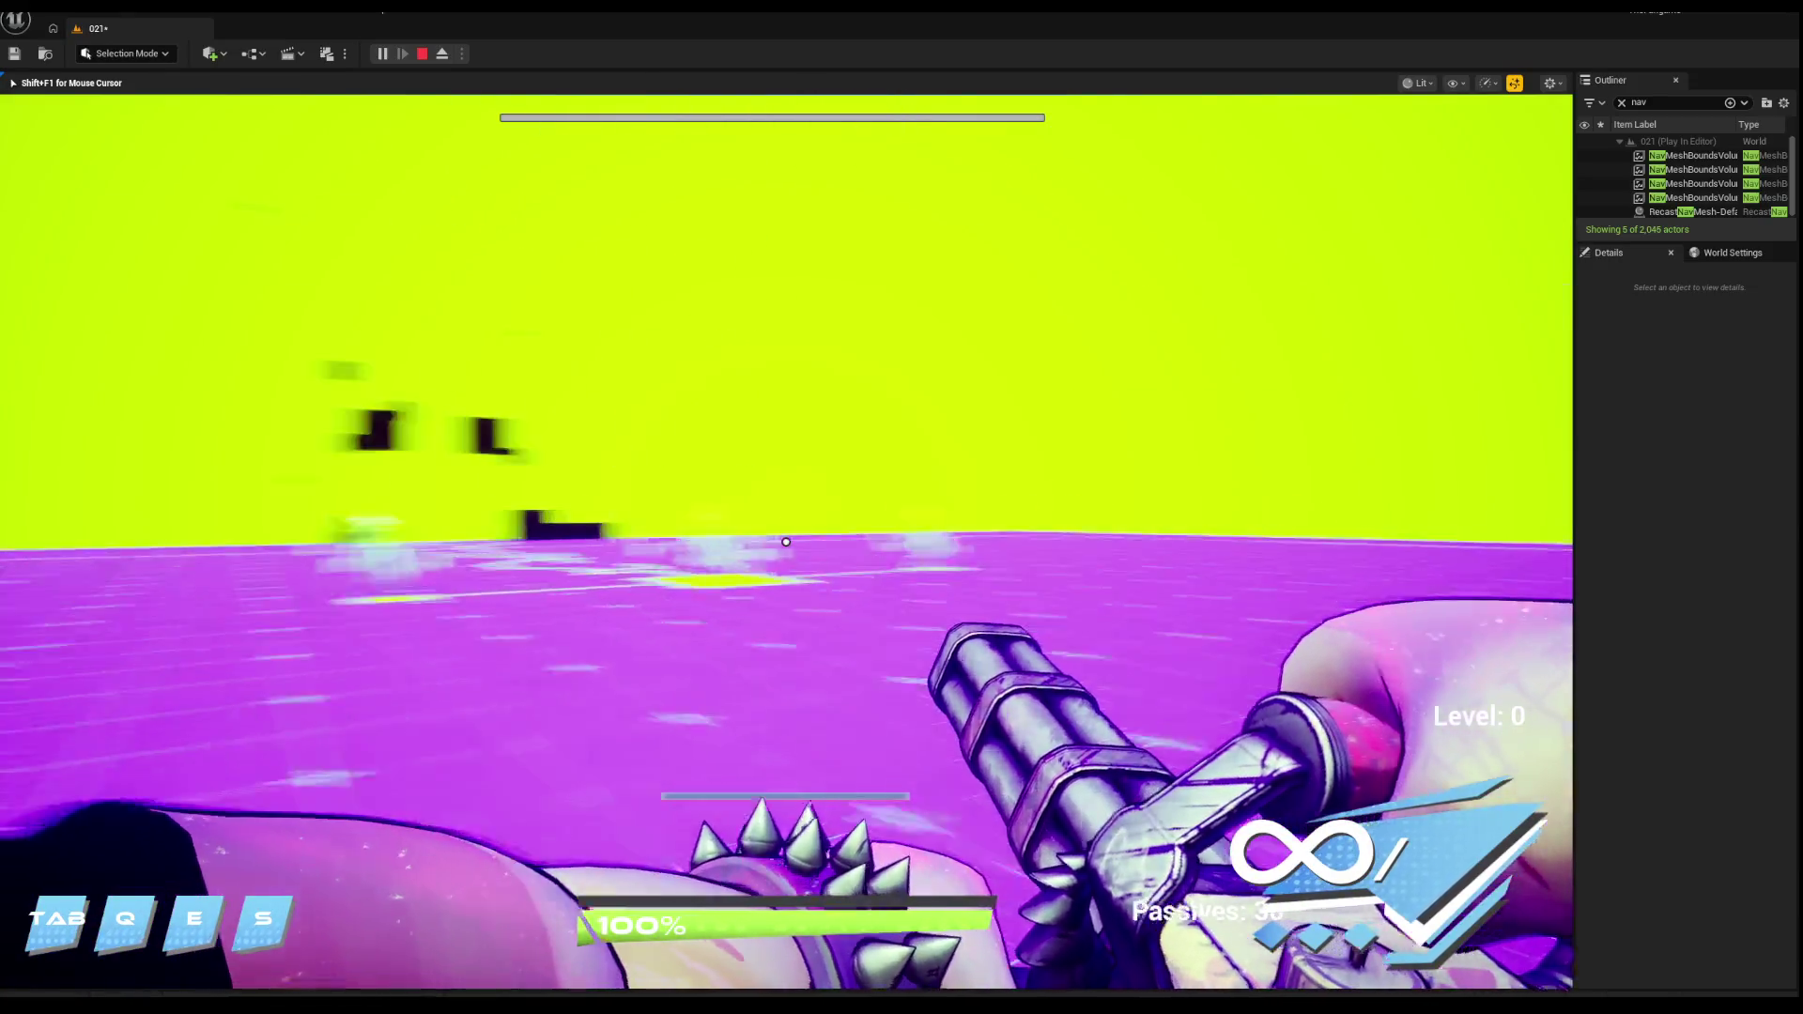
Step: Attack the enemies with the spiked gauntlet, then end the play session
{"action": "left_click", "coordinate": [786, 542]}
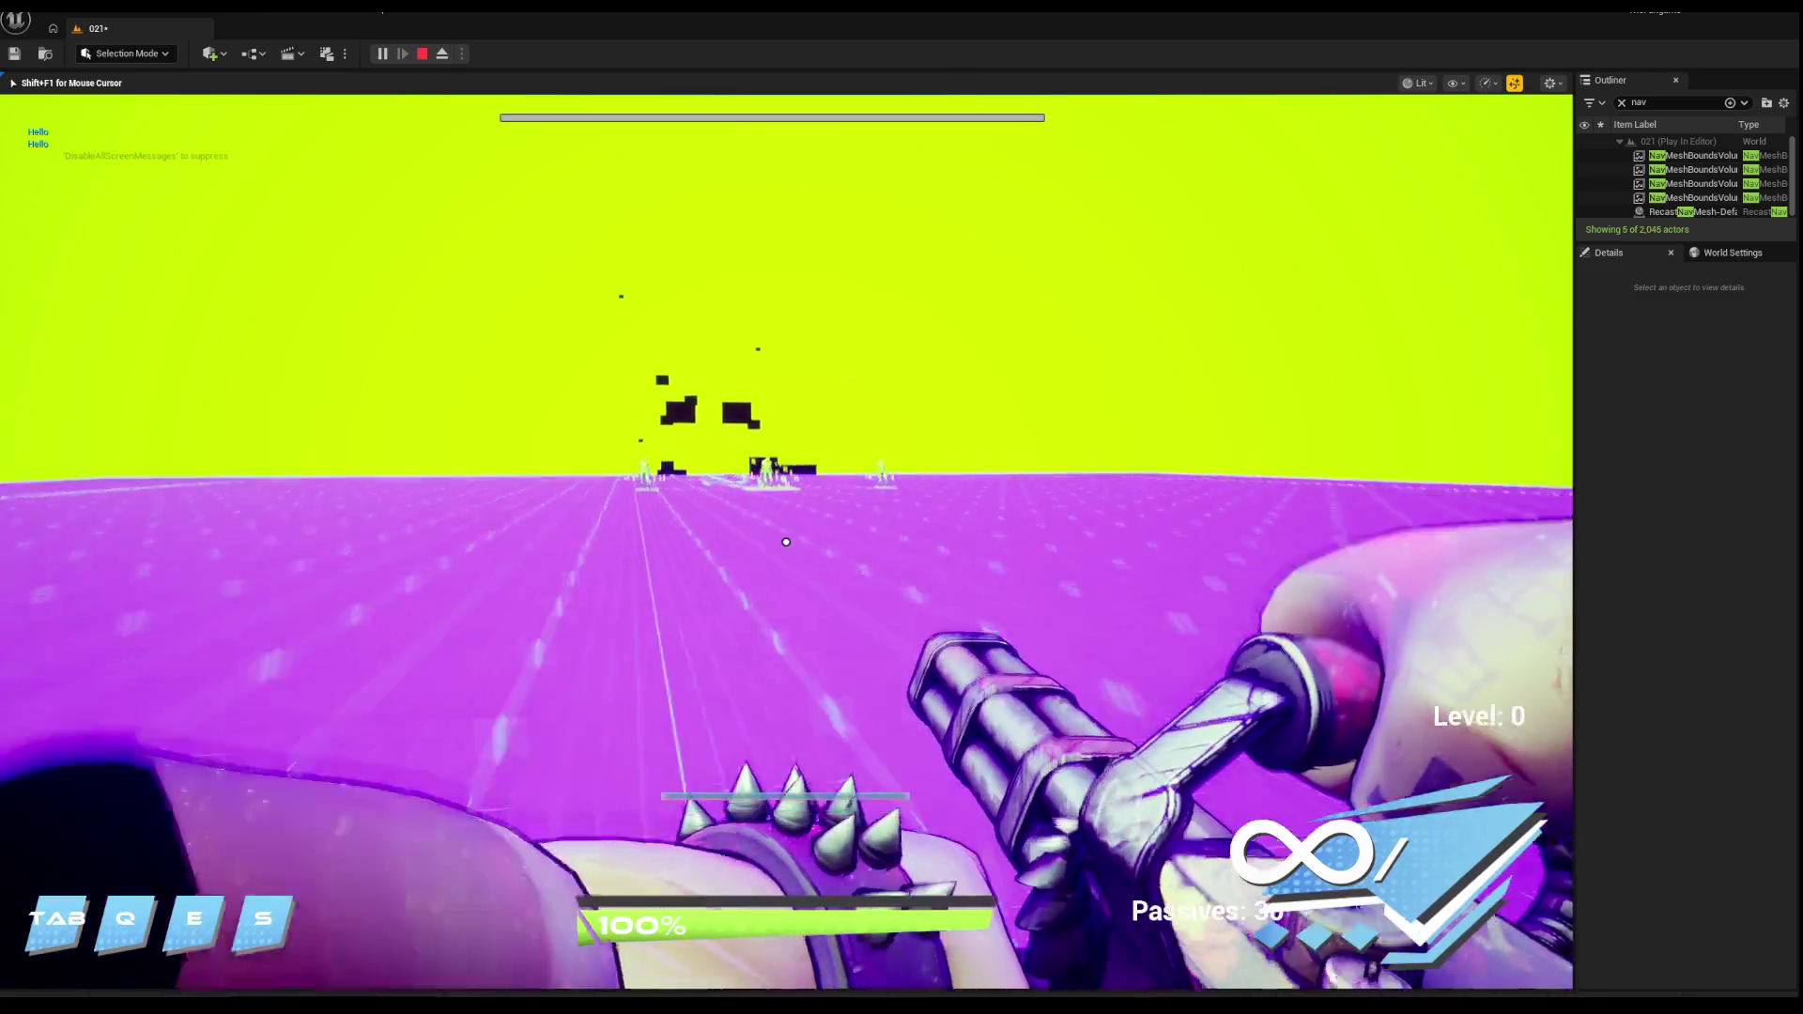
{"action": "key", "text": "w"}
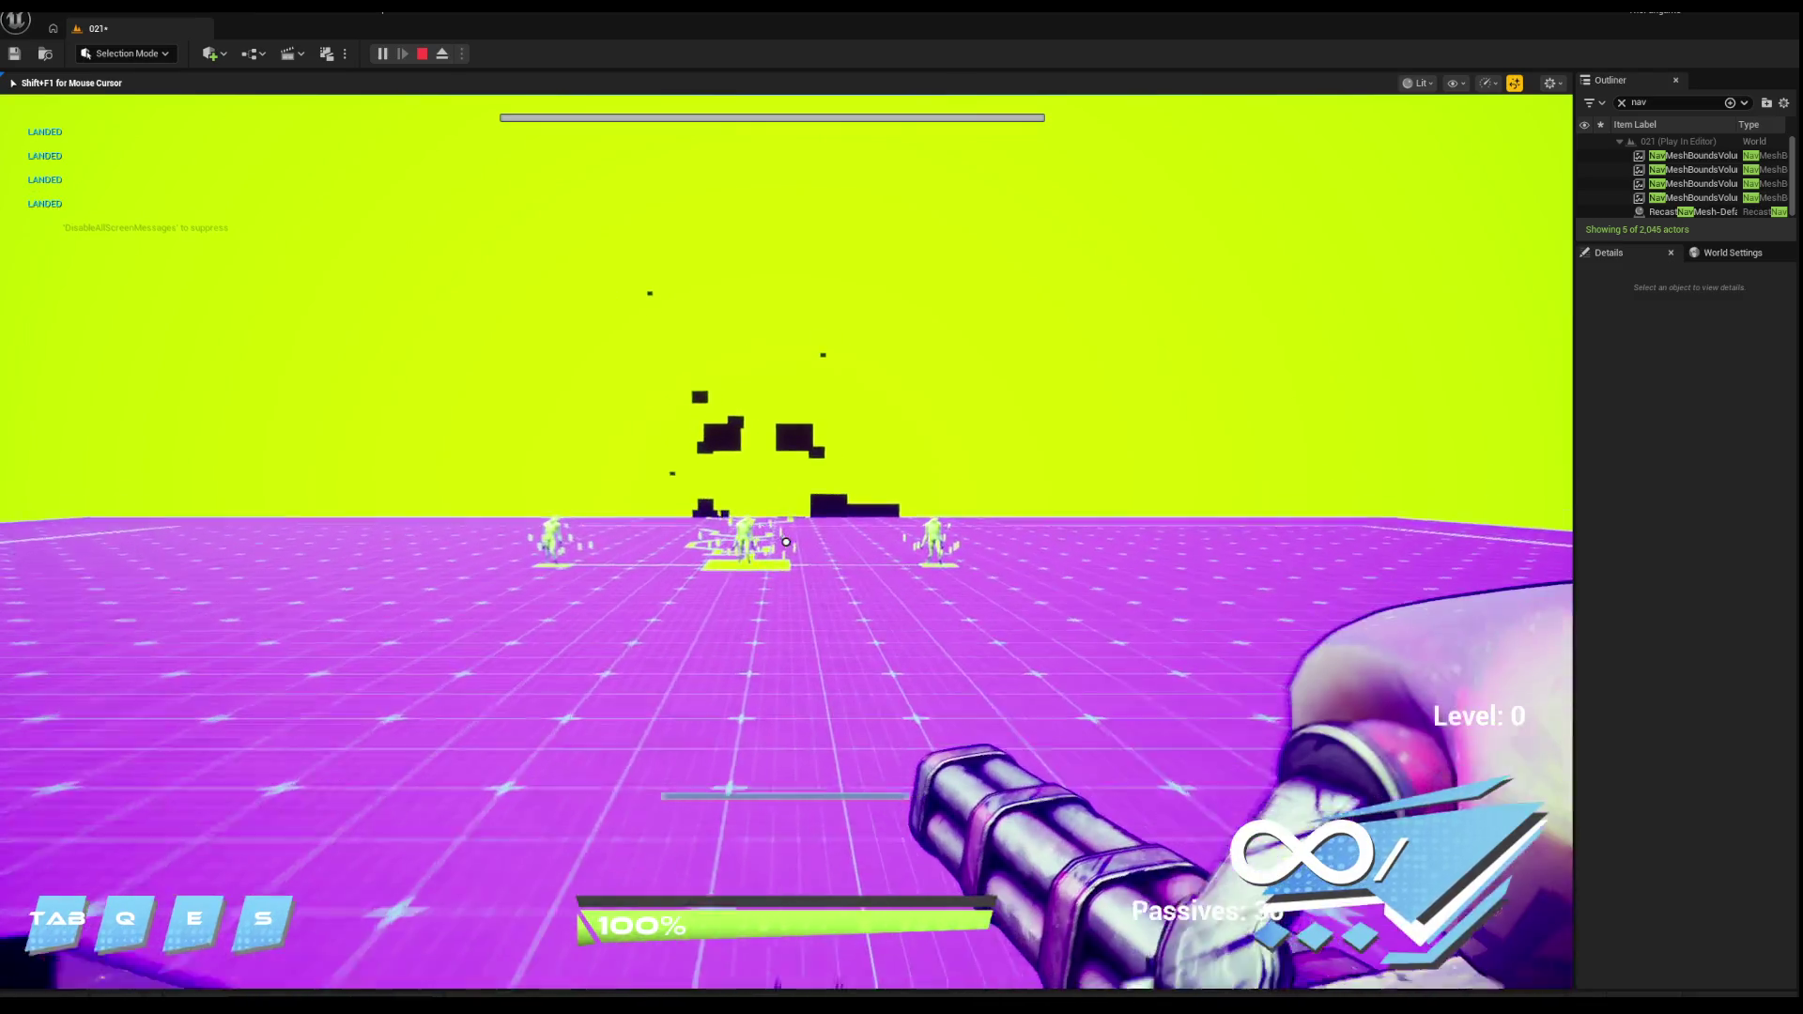
{"action": "left_click", "coordinate": [786, 541]}
{"action": "left_click", "coordinate": [786, 542]}
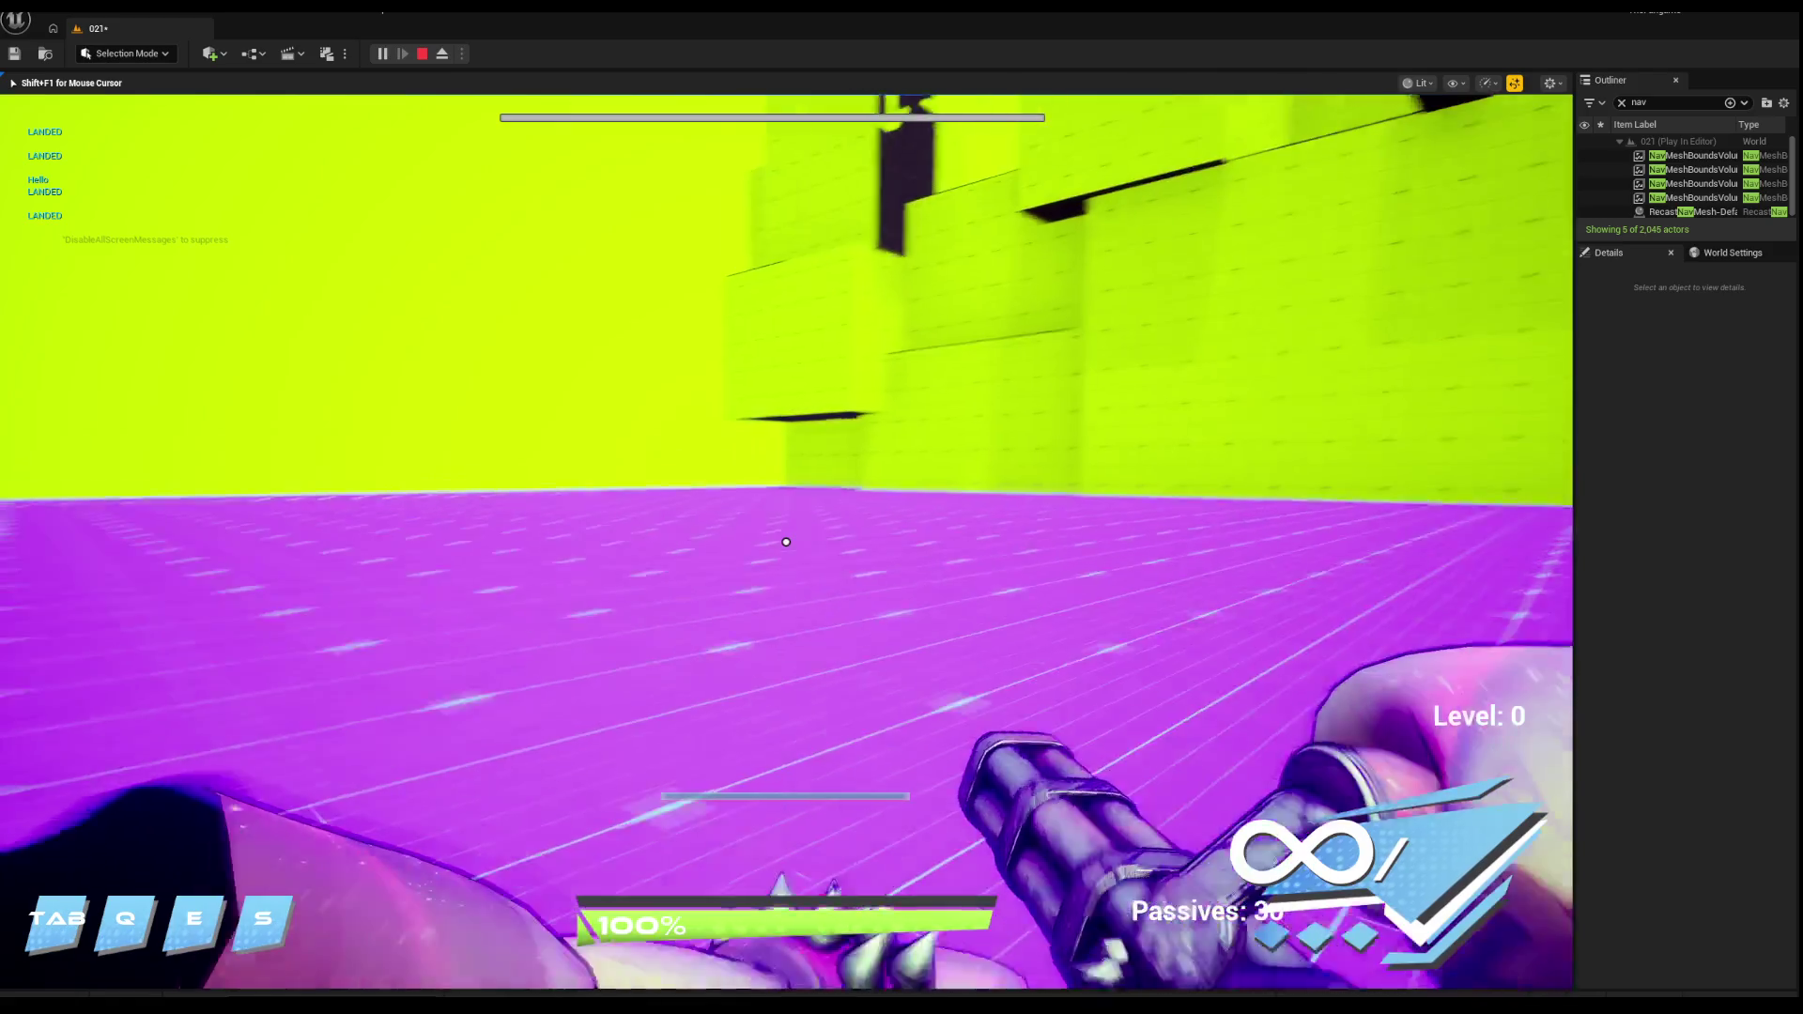
{"action": "key", "text": "Escape"}
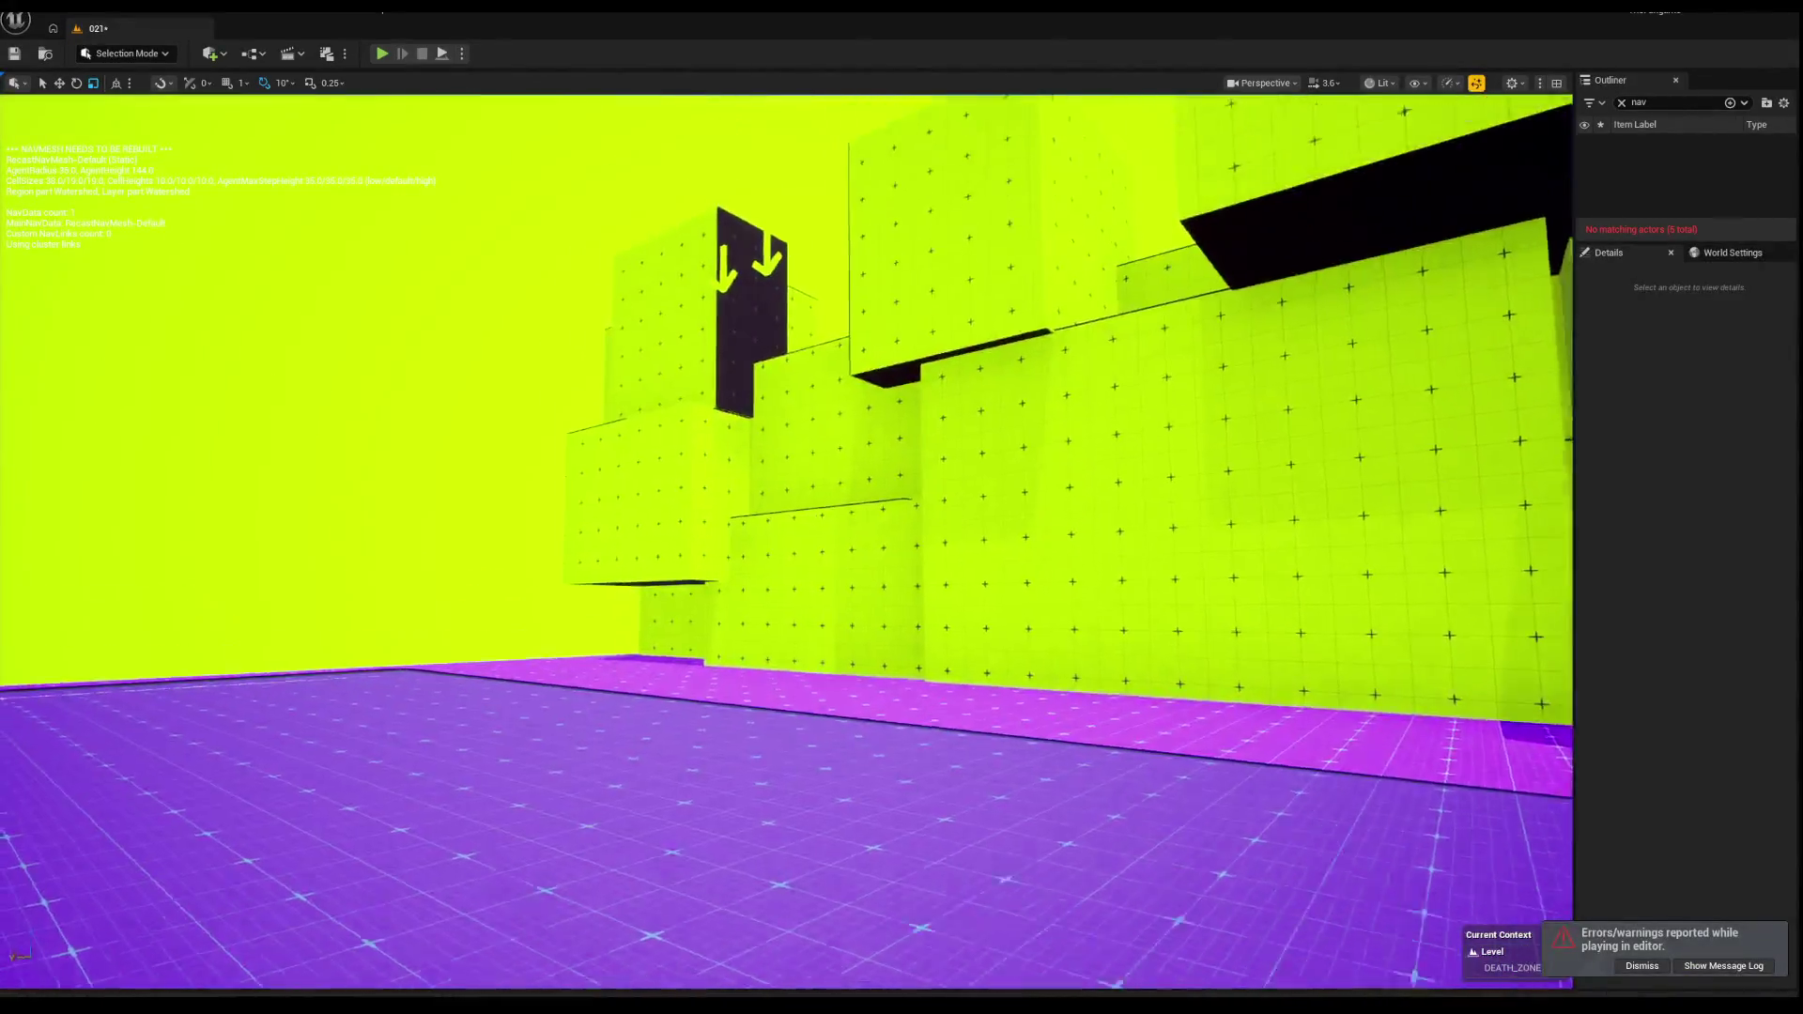
Step: Fly the editor view over the wall to the arena and launch a new playtest
{"action": "key", "text": "w"}
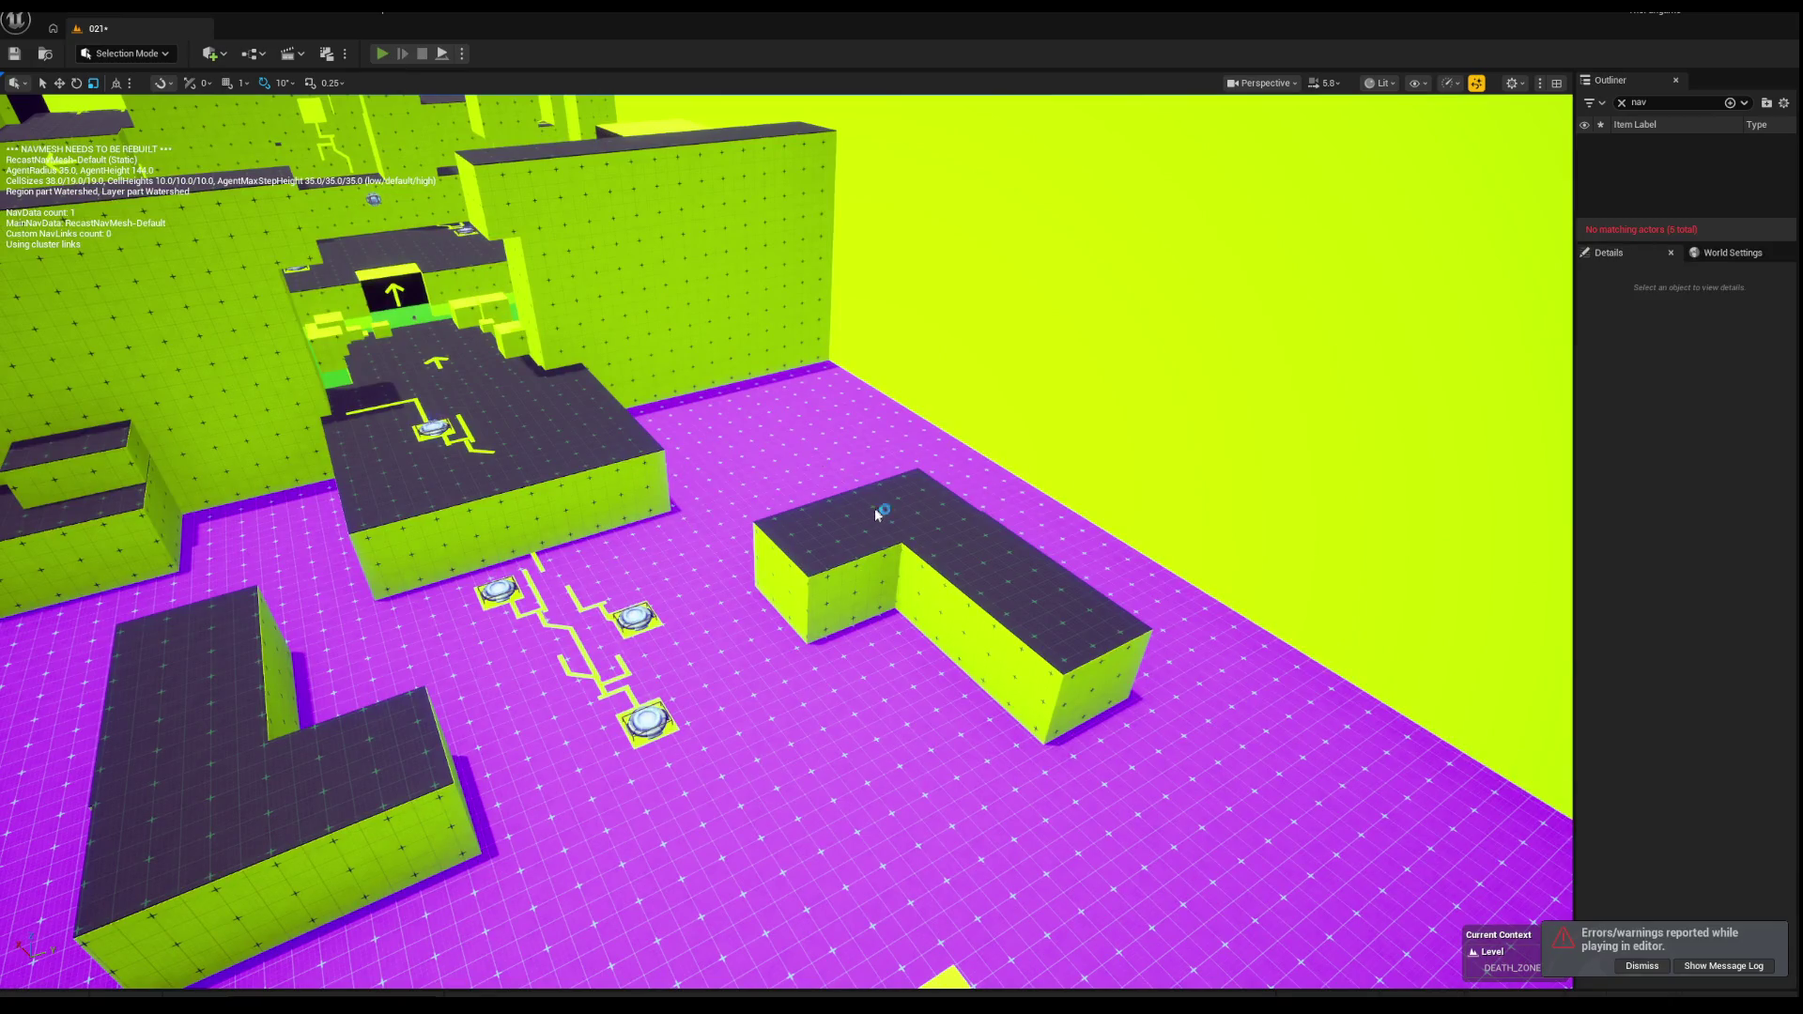
{"action": "key", "text": "alt+p"}
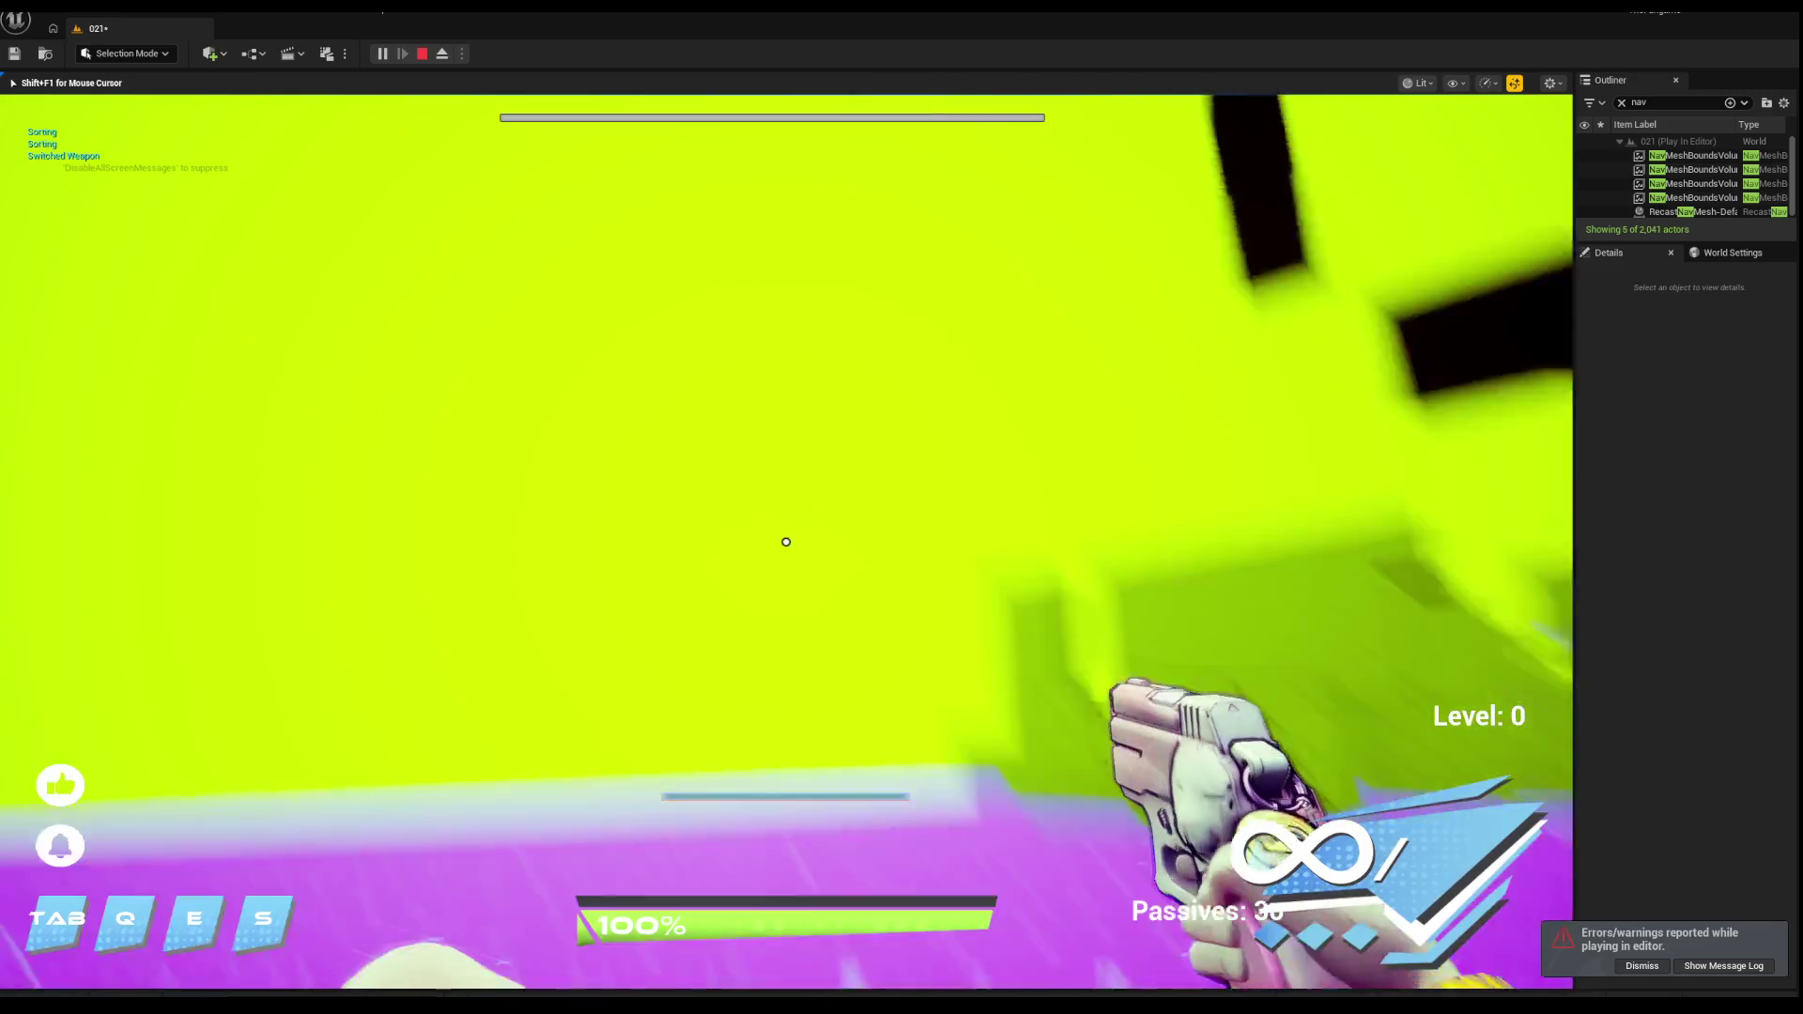
Step: Open the developer menu, then run across the arena past the launch pads, firing the pistol
{"action": "key", "text": "m"}
{"action": "key", "text": "m"}
{"action": "scroll", "coordinate": [786, 542], "scroll_direction": "down", "scroll_amount": 1}
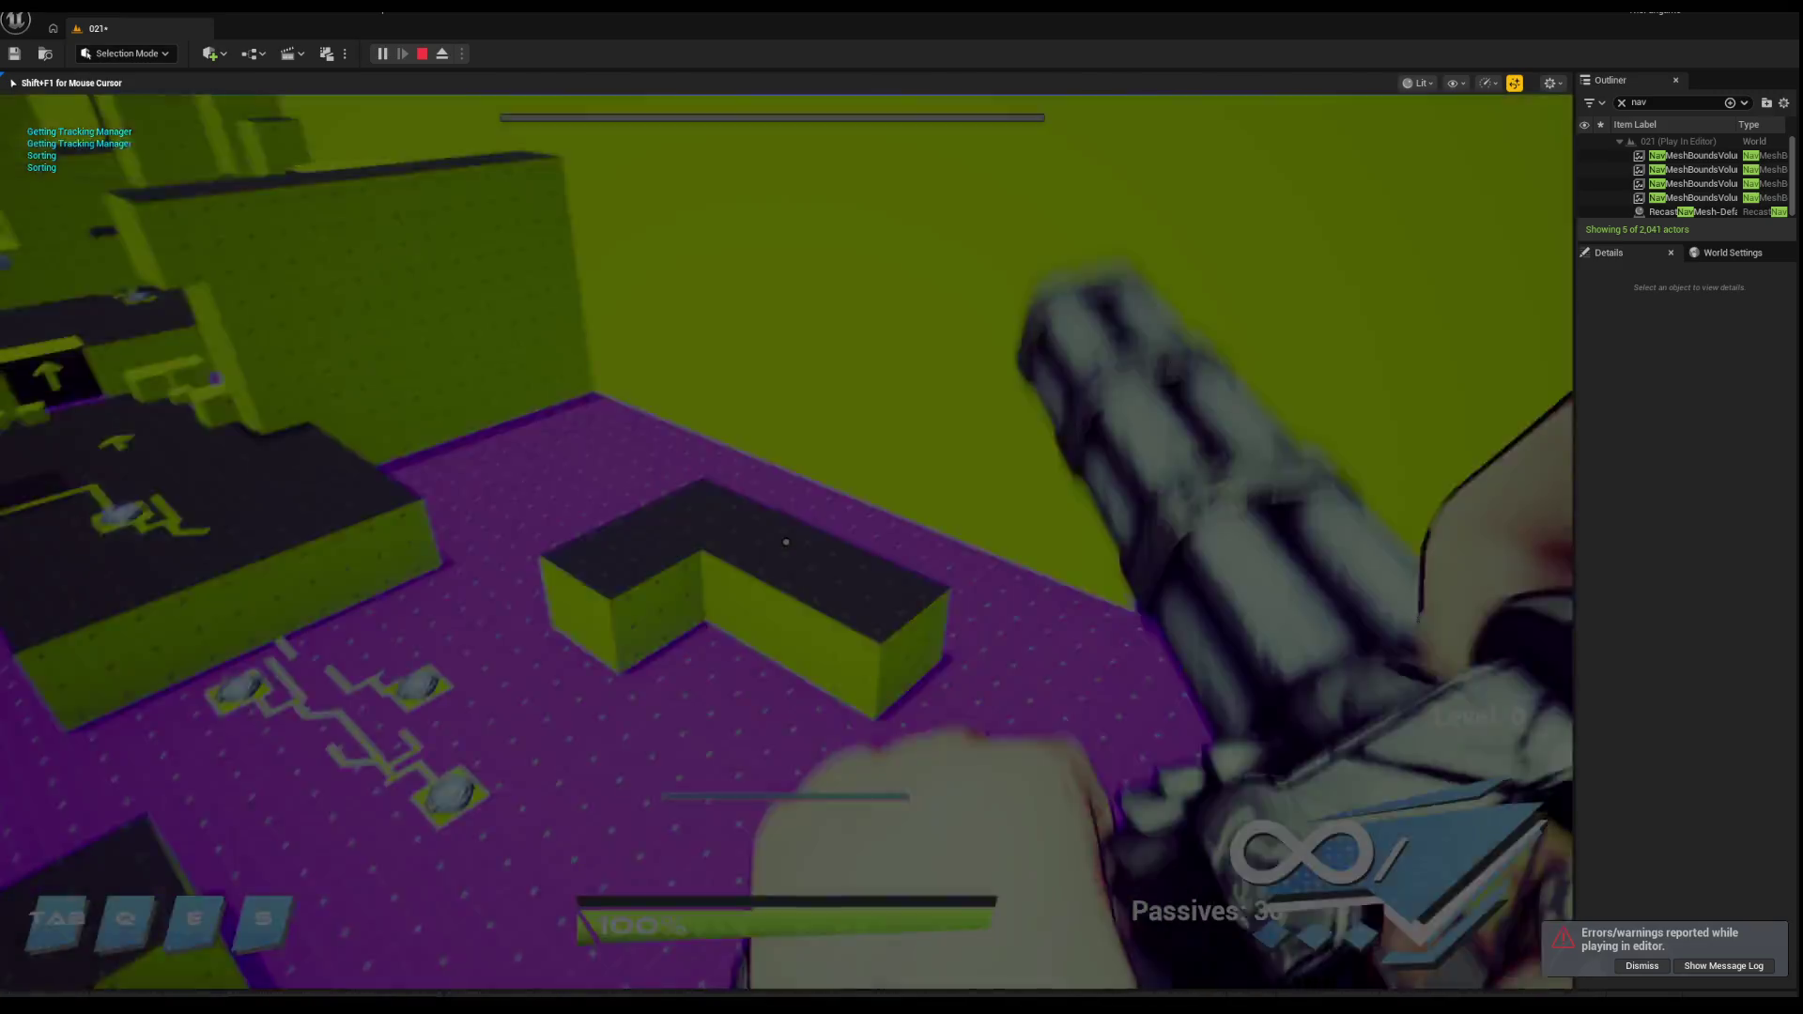
{"action": "key", "text": "w"}
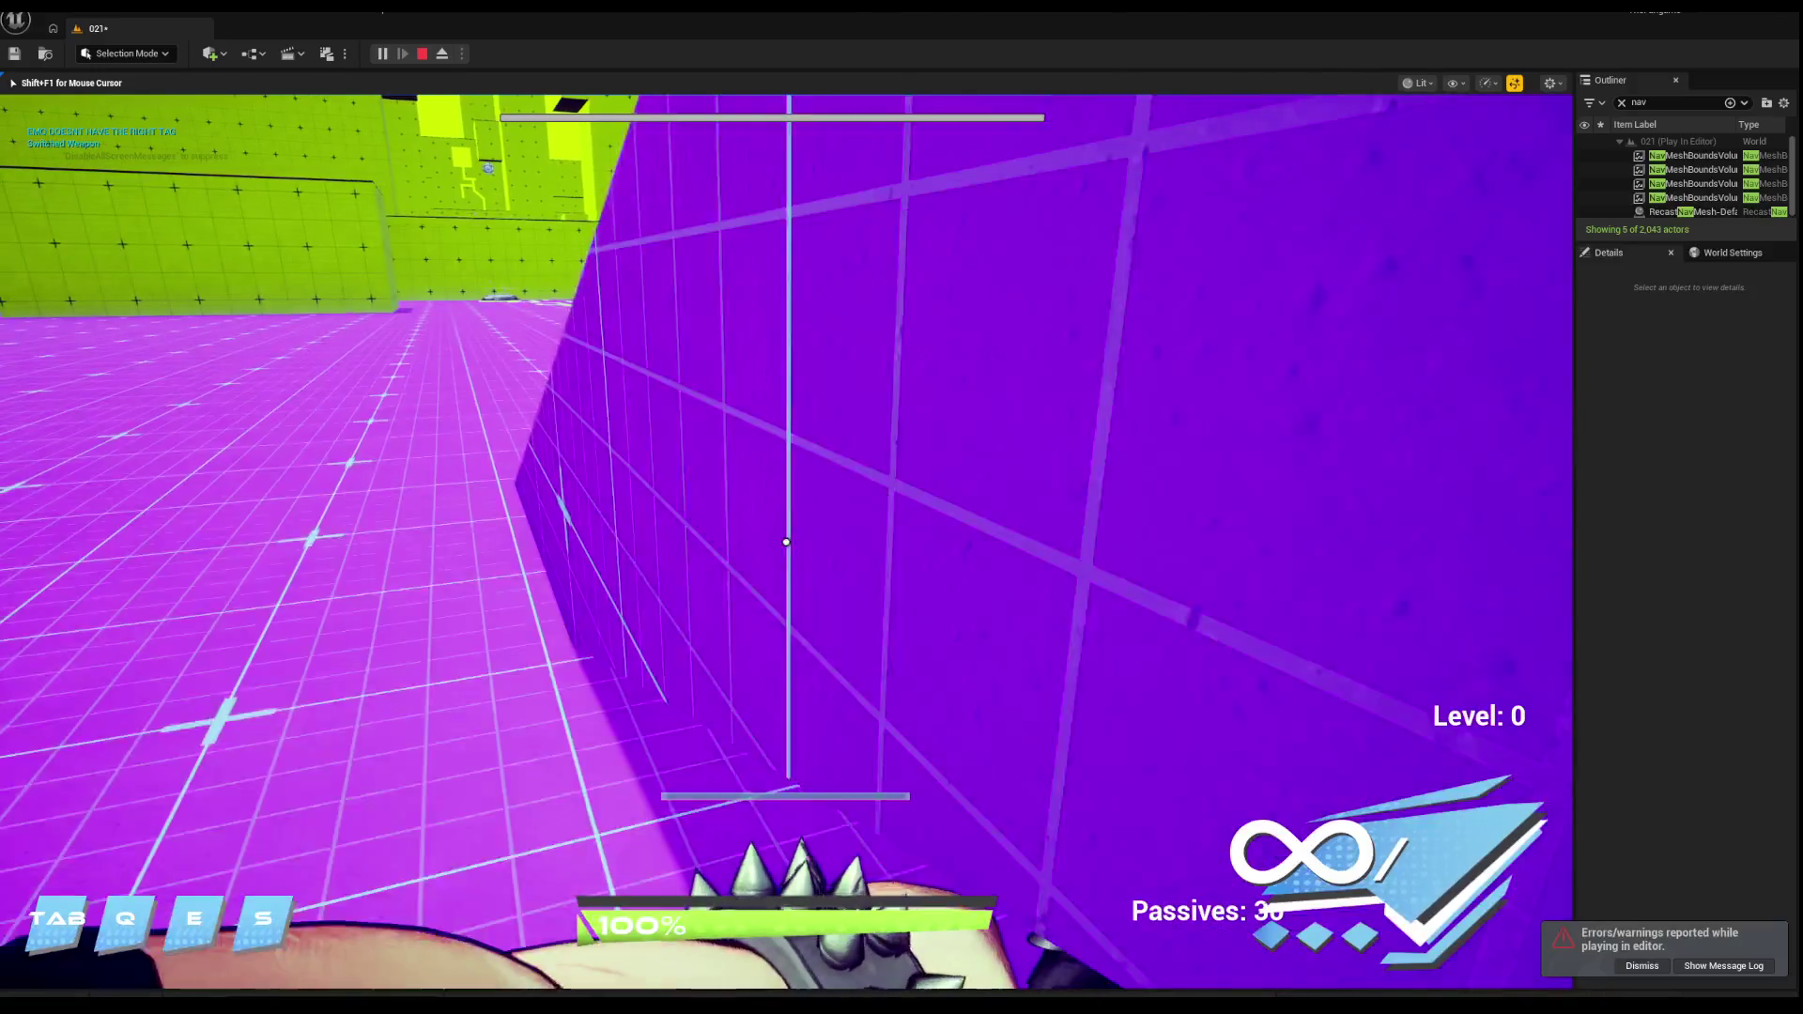
{"action": "key", "text": "w"}
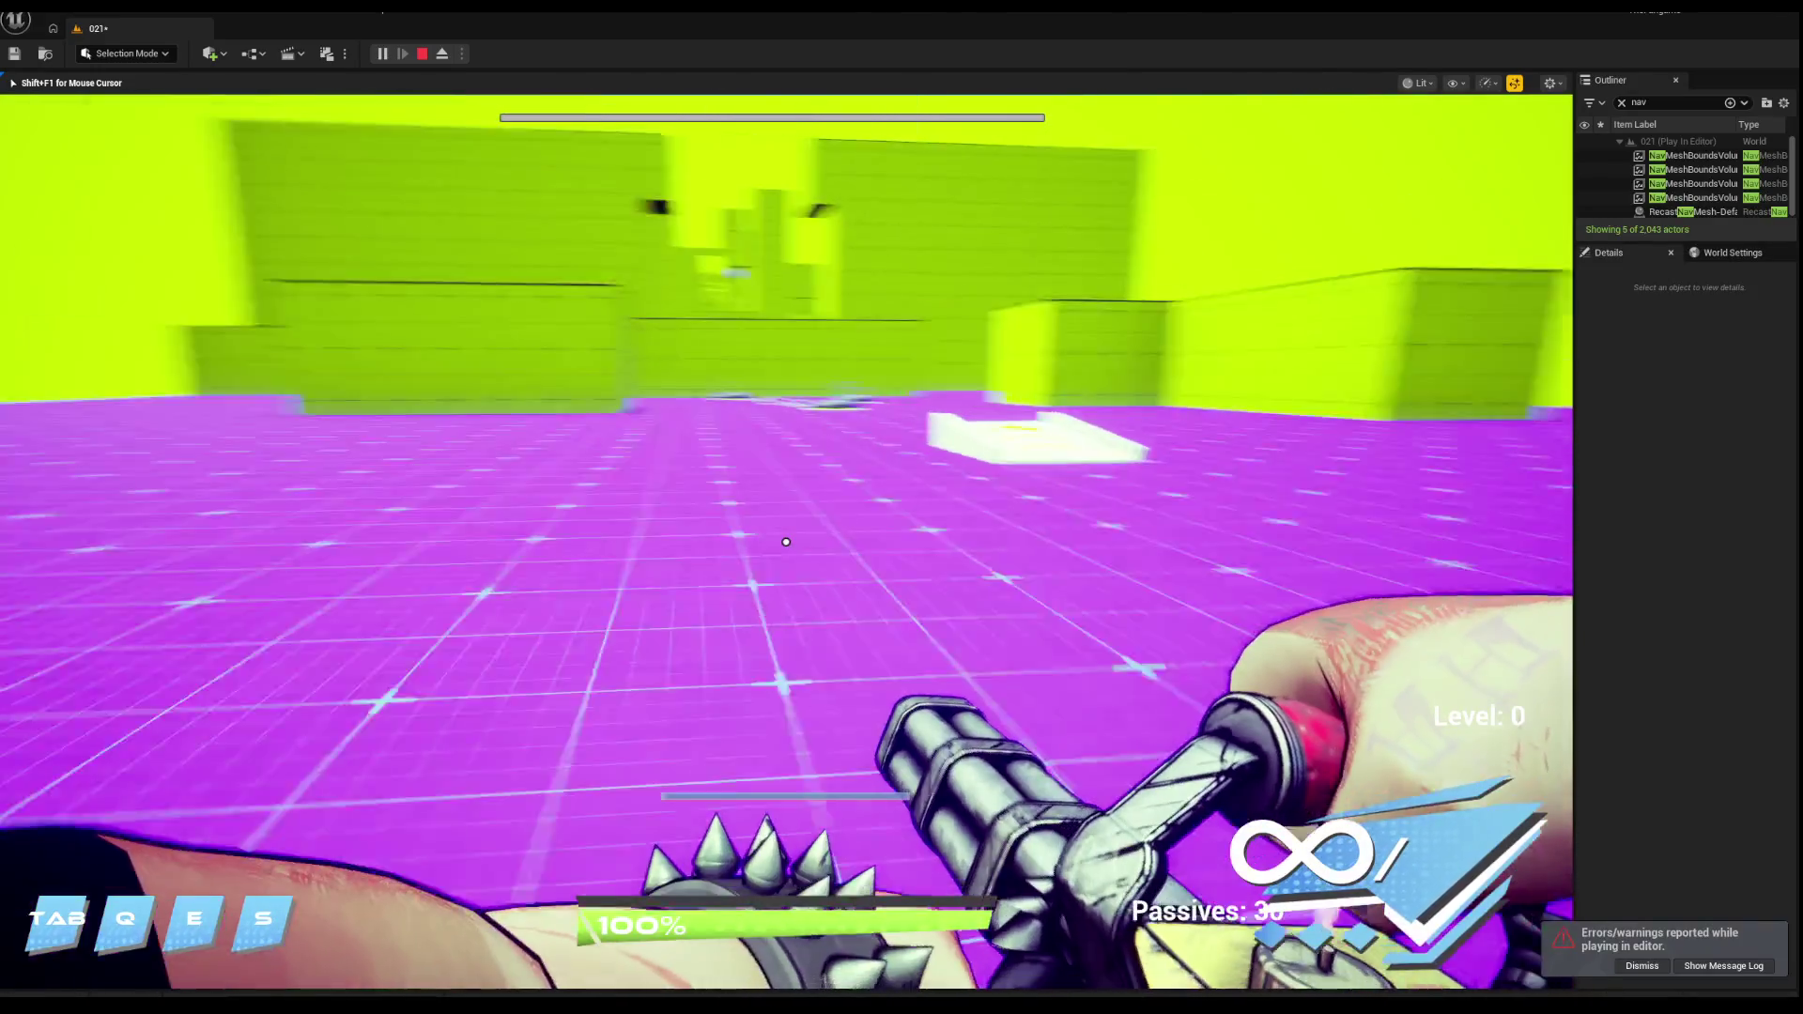
{"action": "key", "text": "w"}
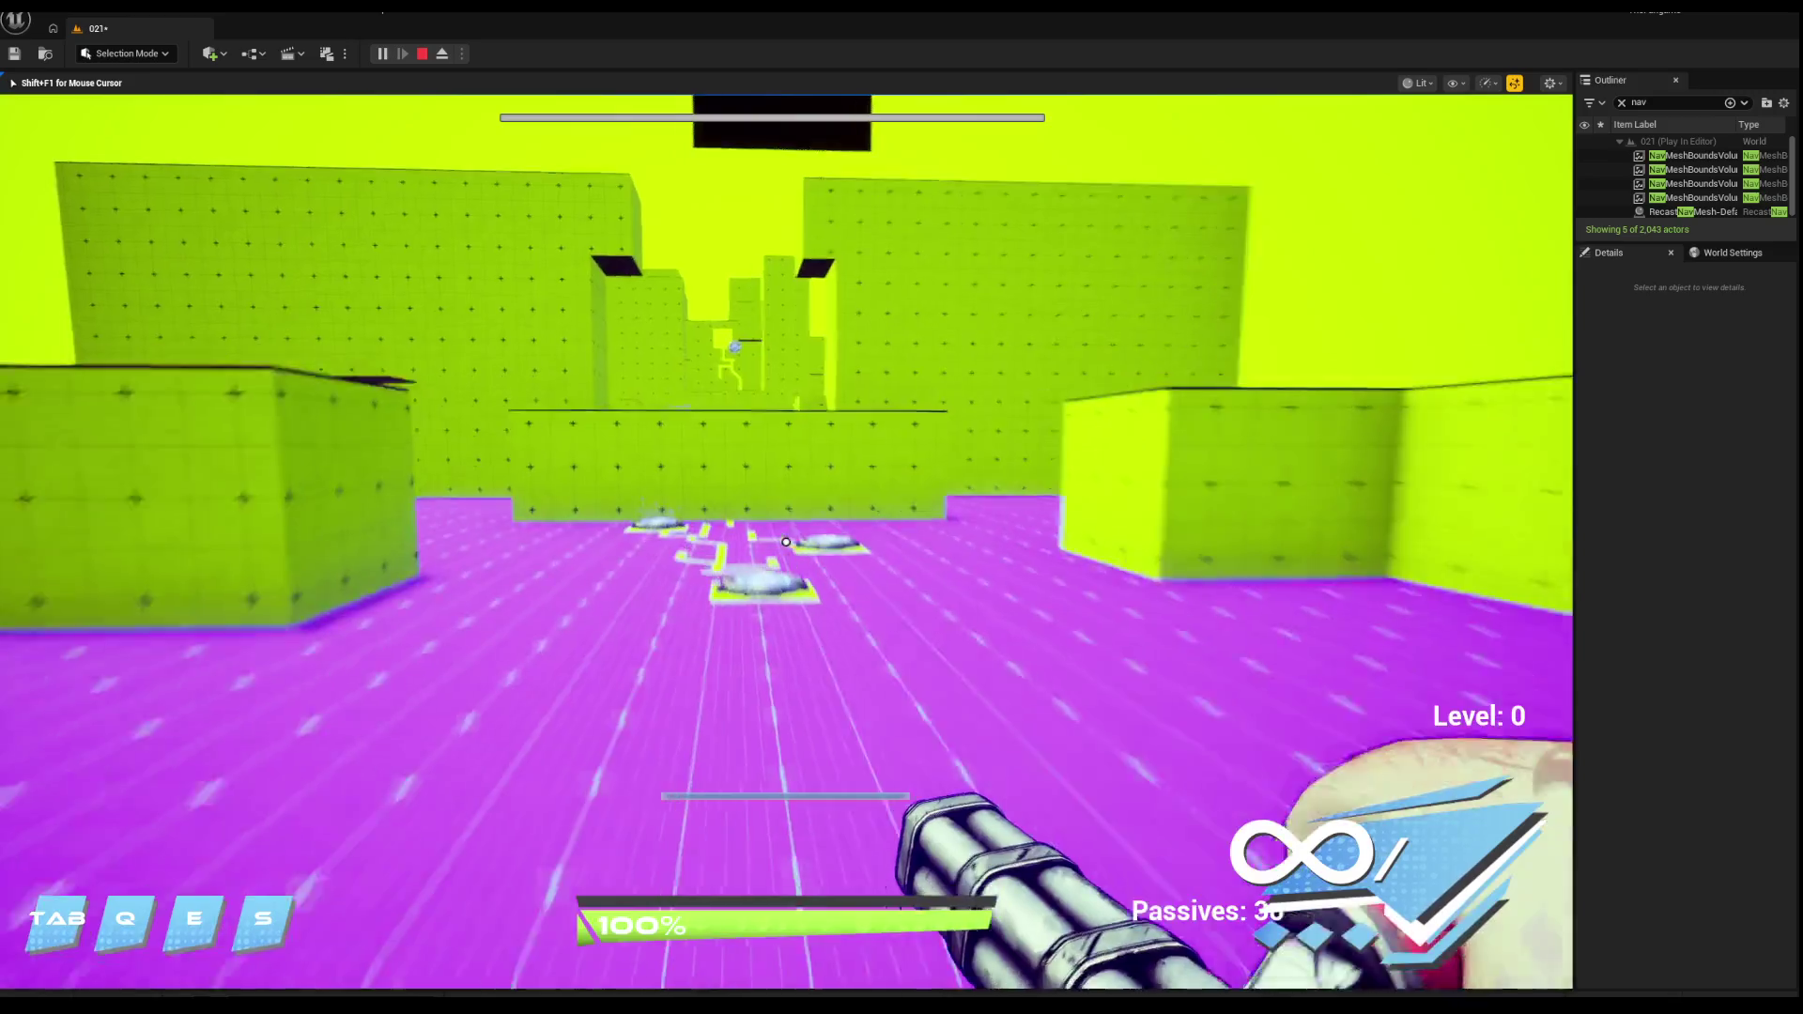
{"action": "key", "text": "w"}
{"action": "key", "text": "w"}
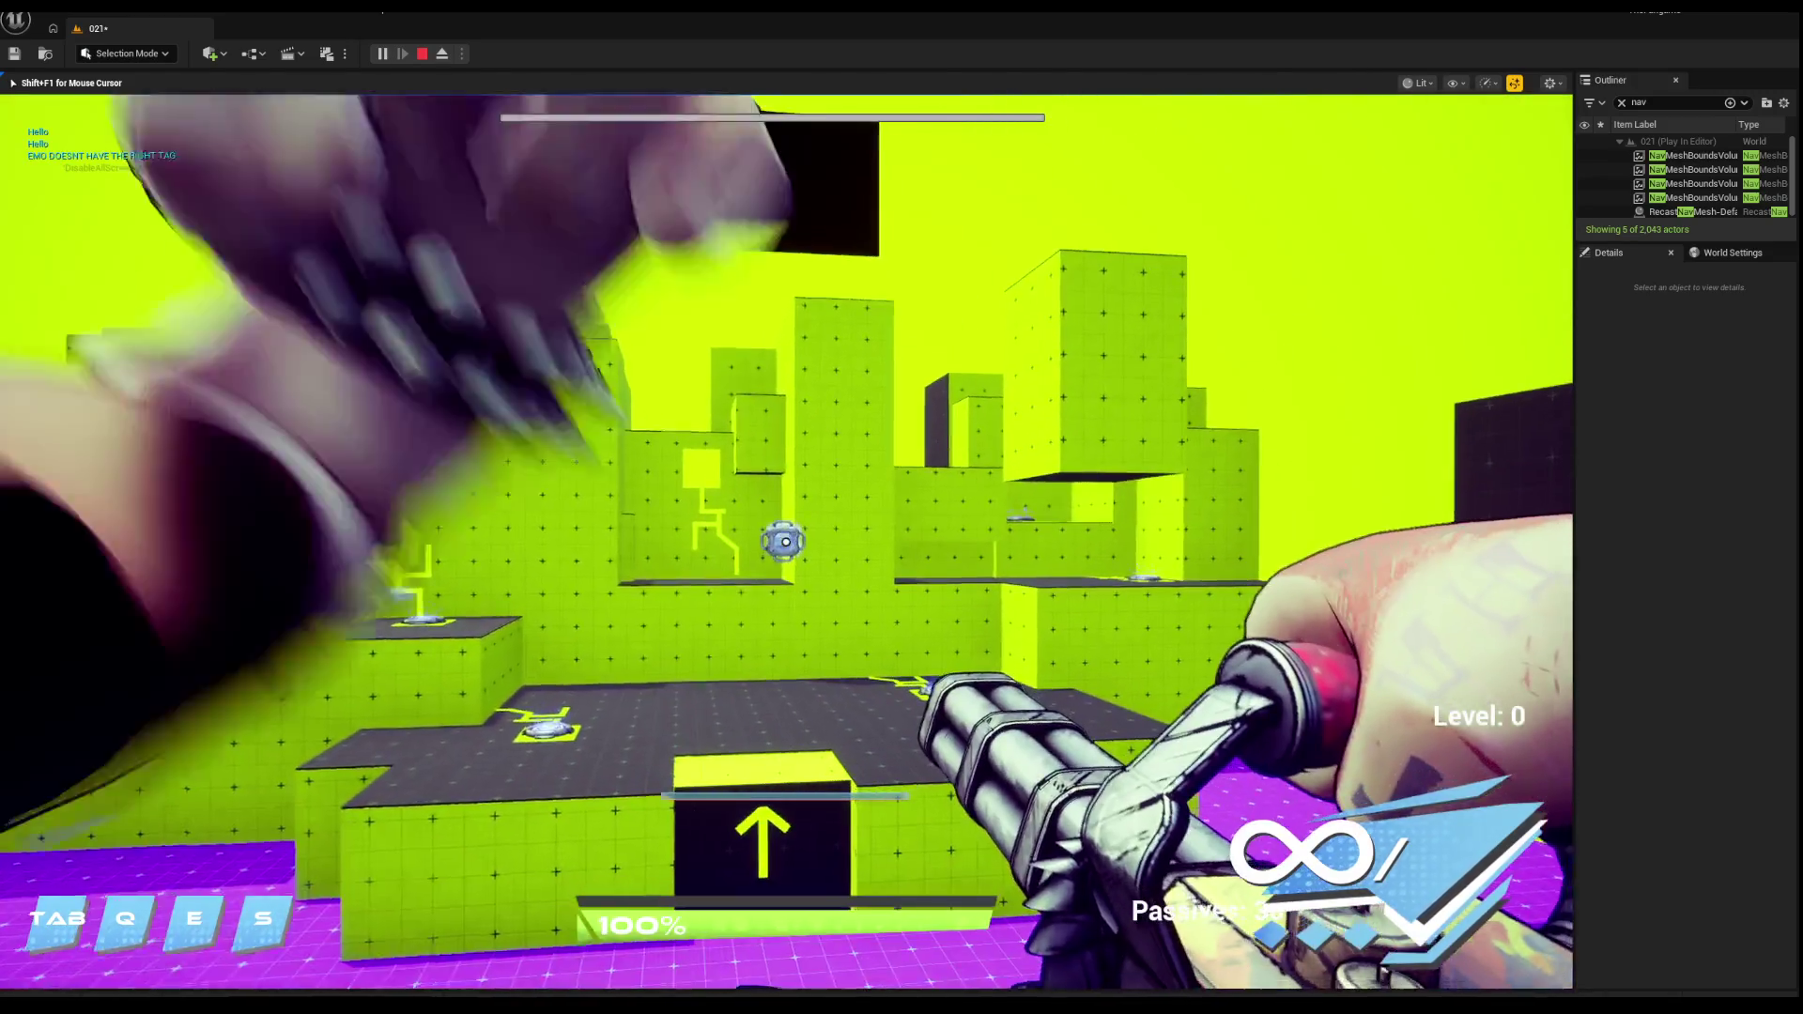
{"action": "left_click", "coordinate": [786, 542]}
Step: Continue through the tunnel and ground-pound down onto the purple platforms
{"action": "key", "text": "w"}
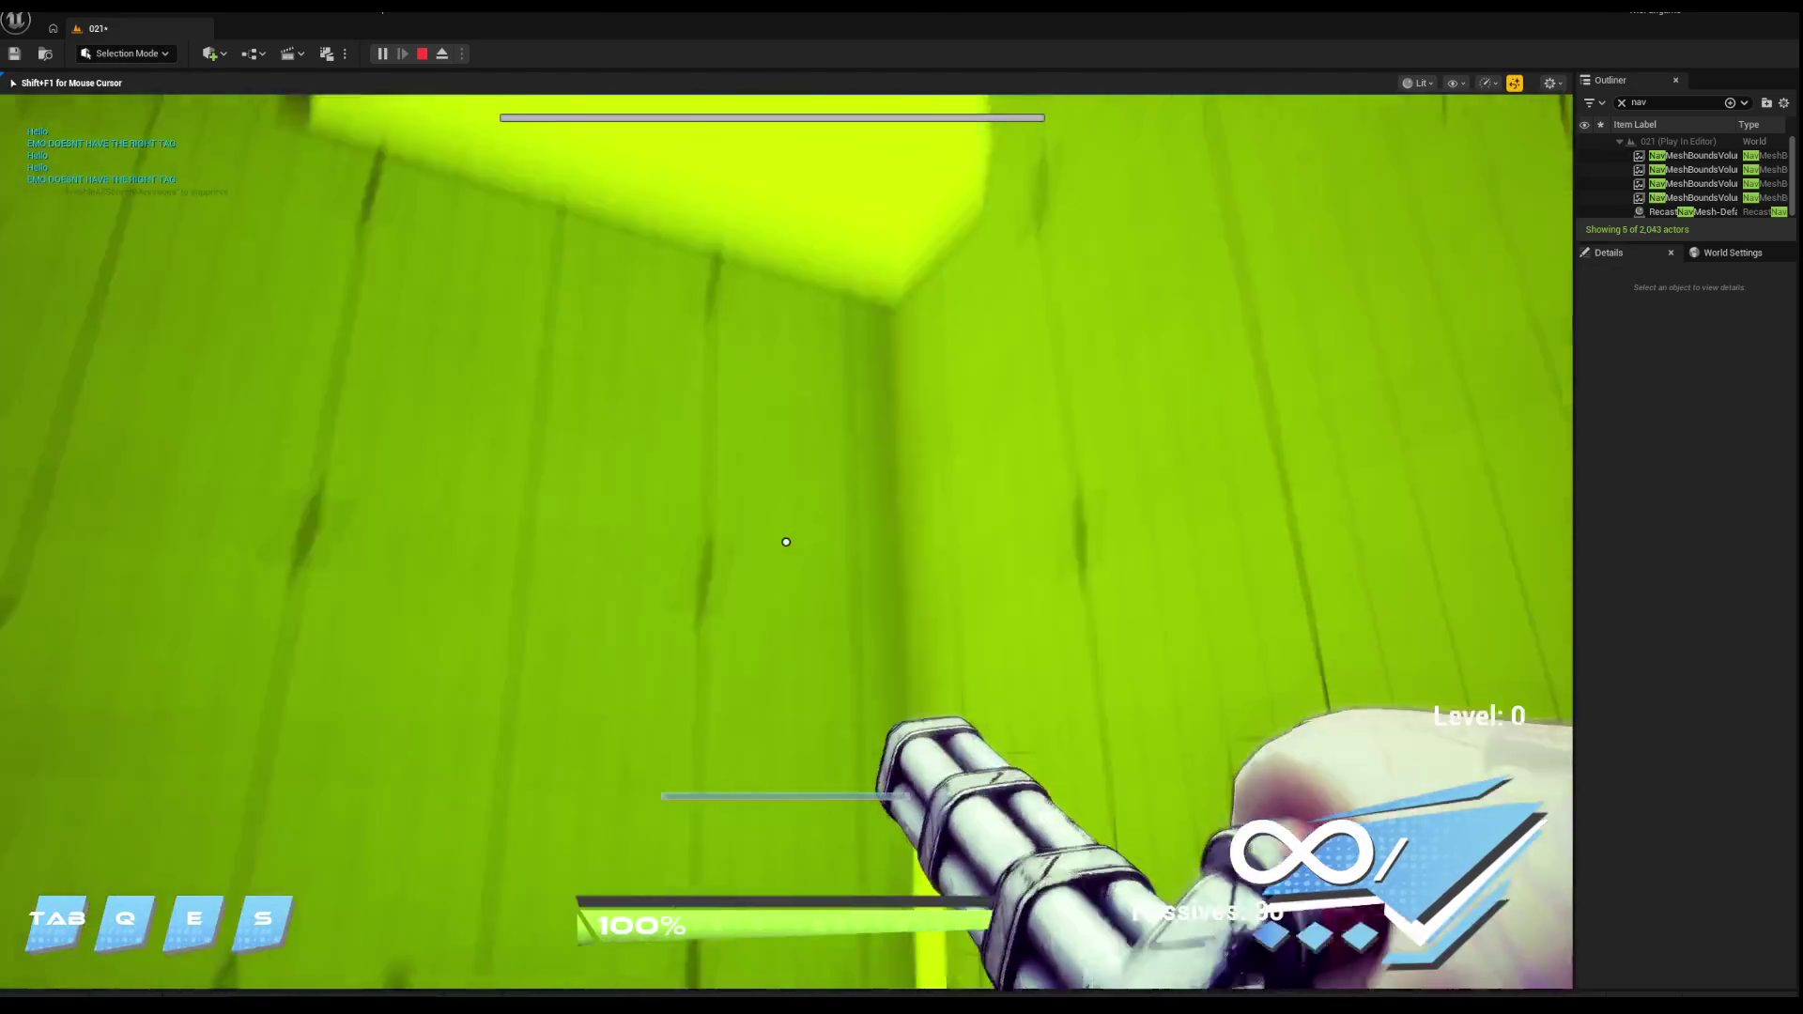
{"action": "key", "text": "w"}
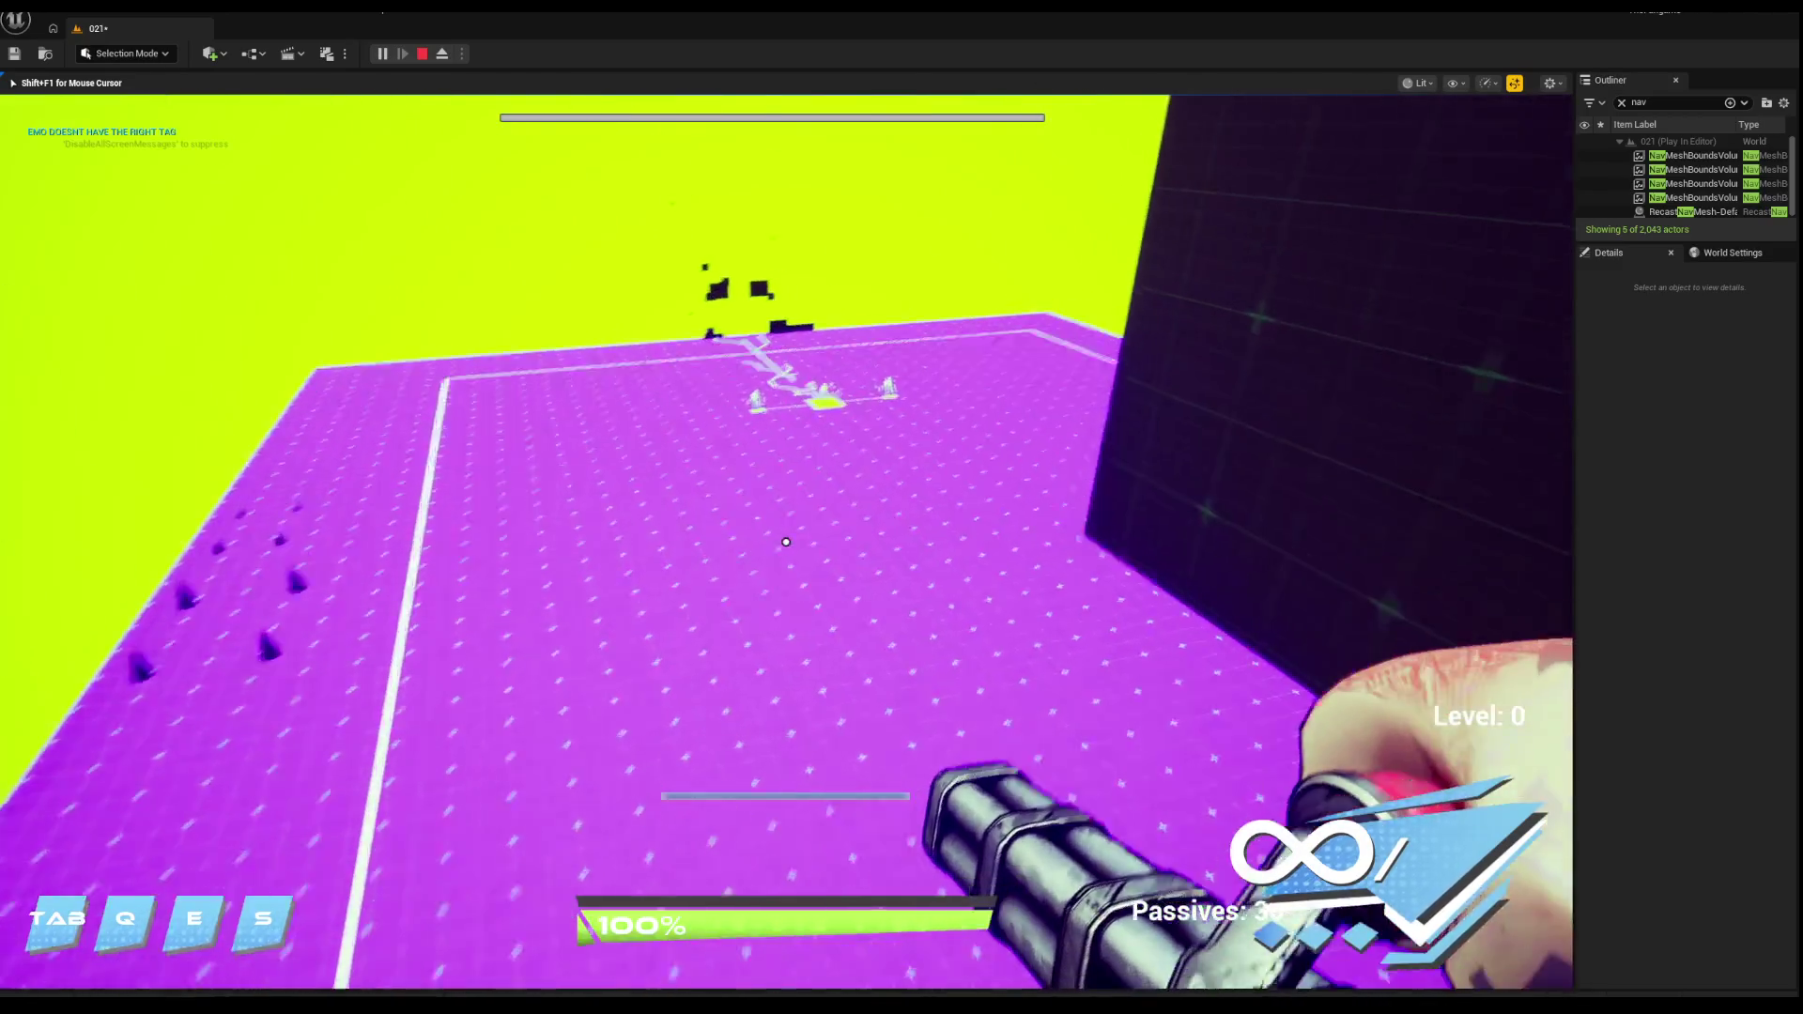
{"action": "left_click", "coordinate": [786, 542]}
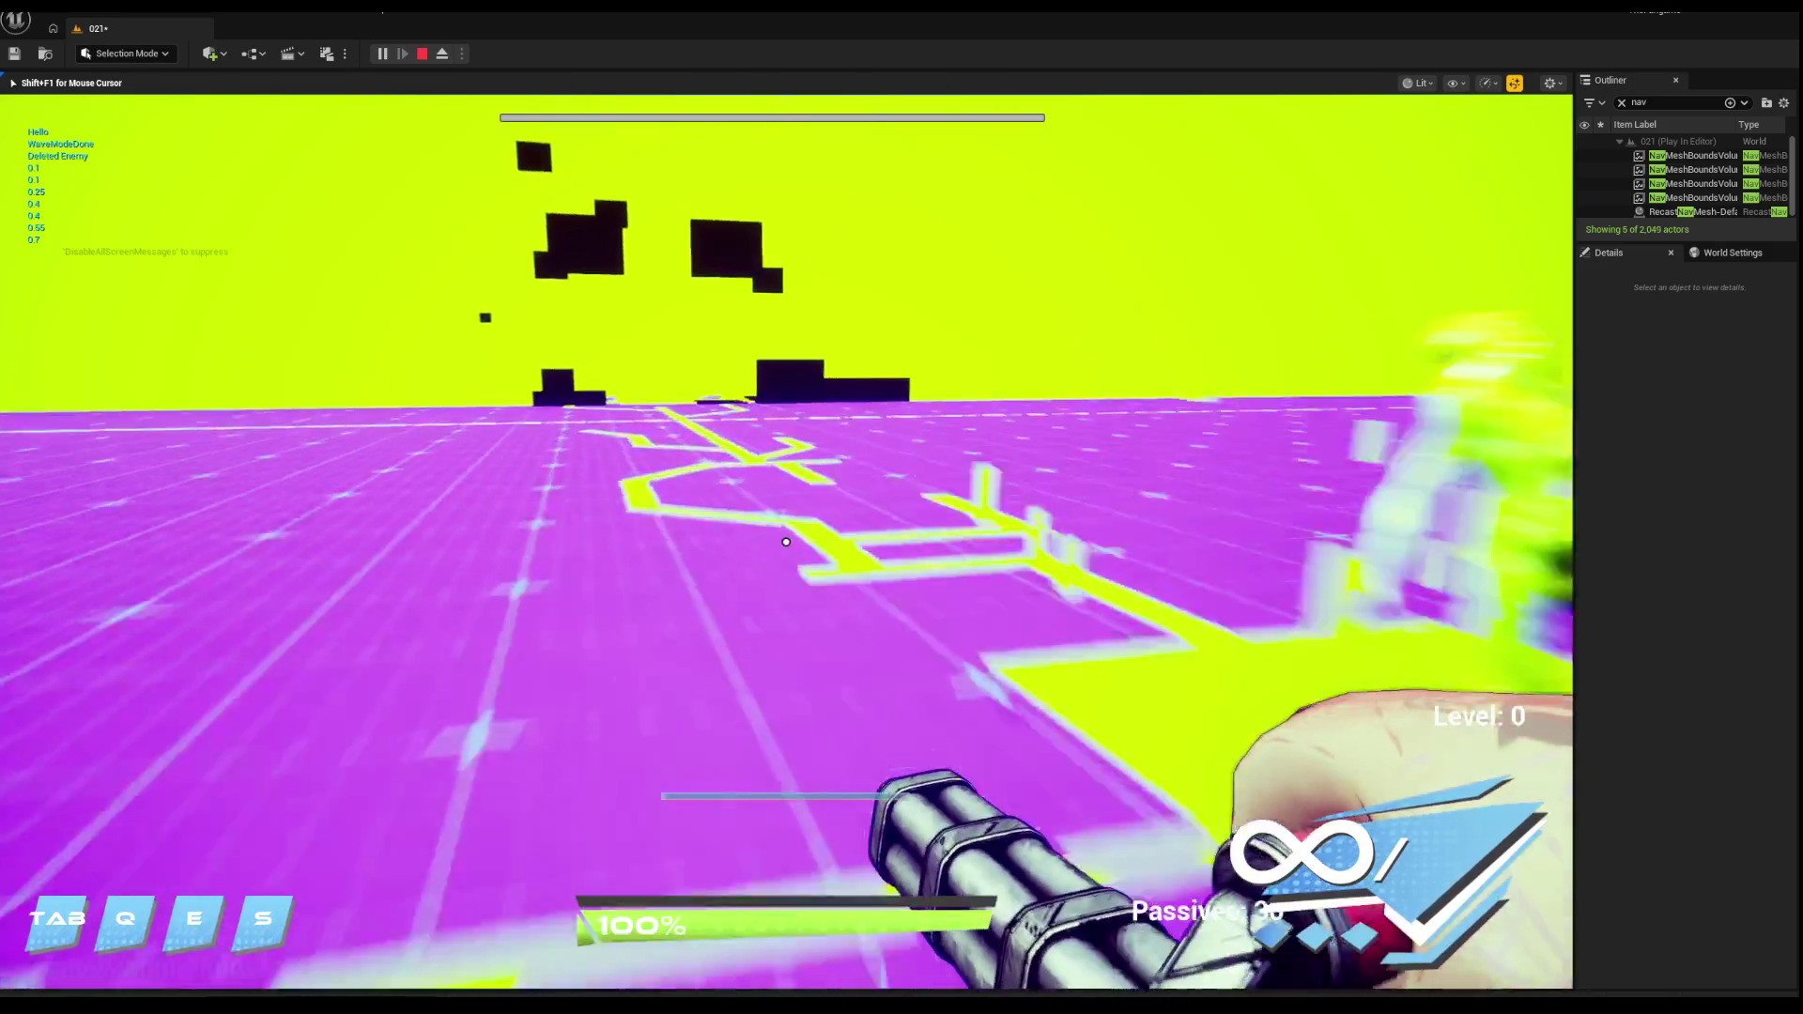
{"action": "key", "text": "w"}
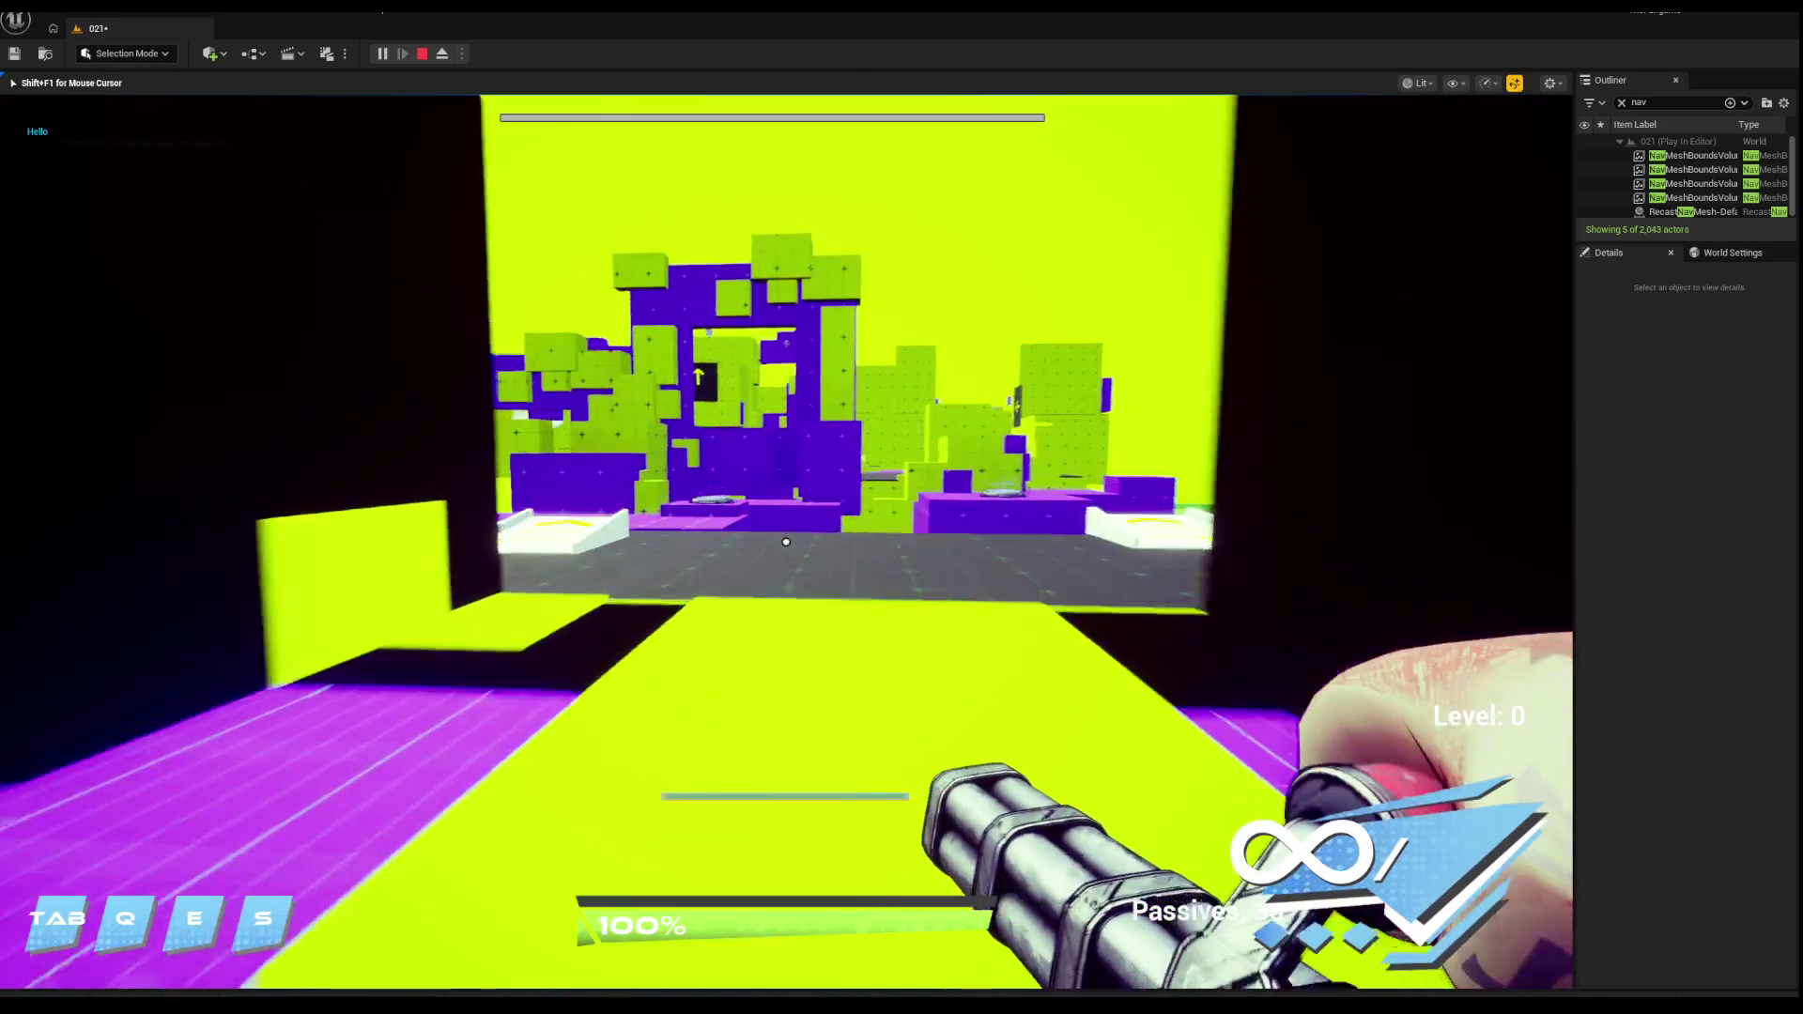
{"action": "key", "text": "w"}
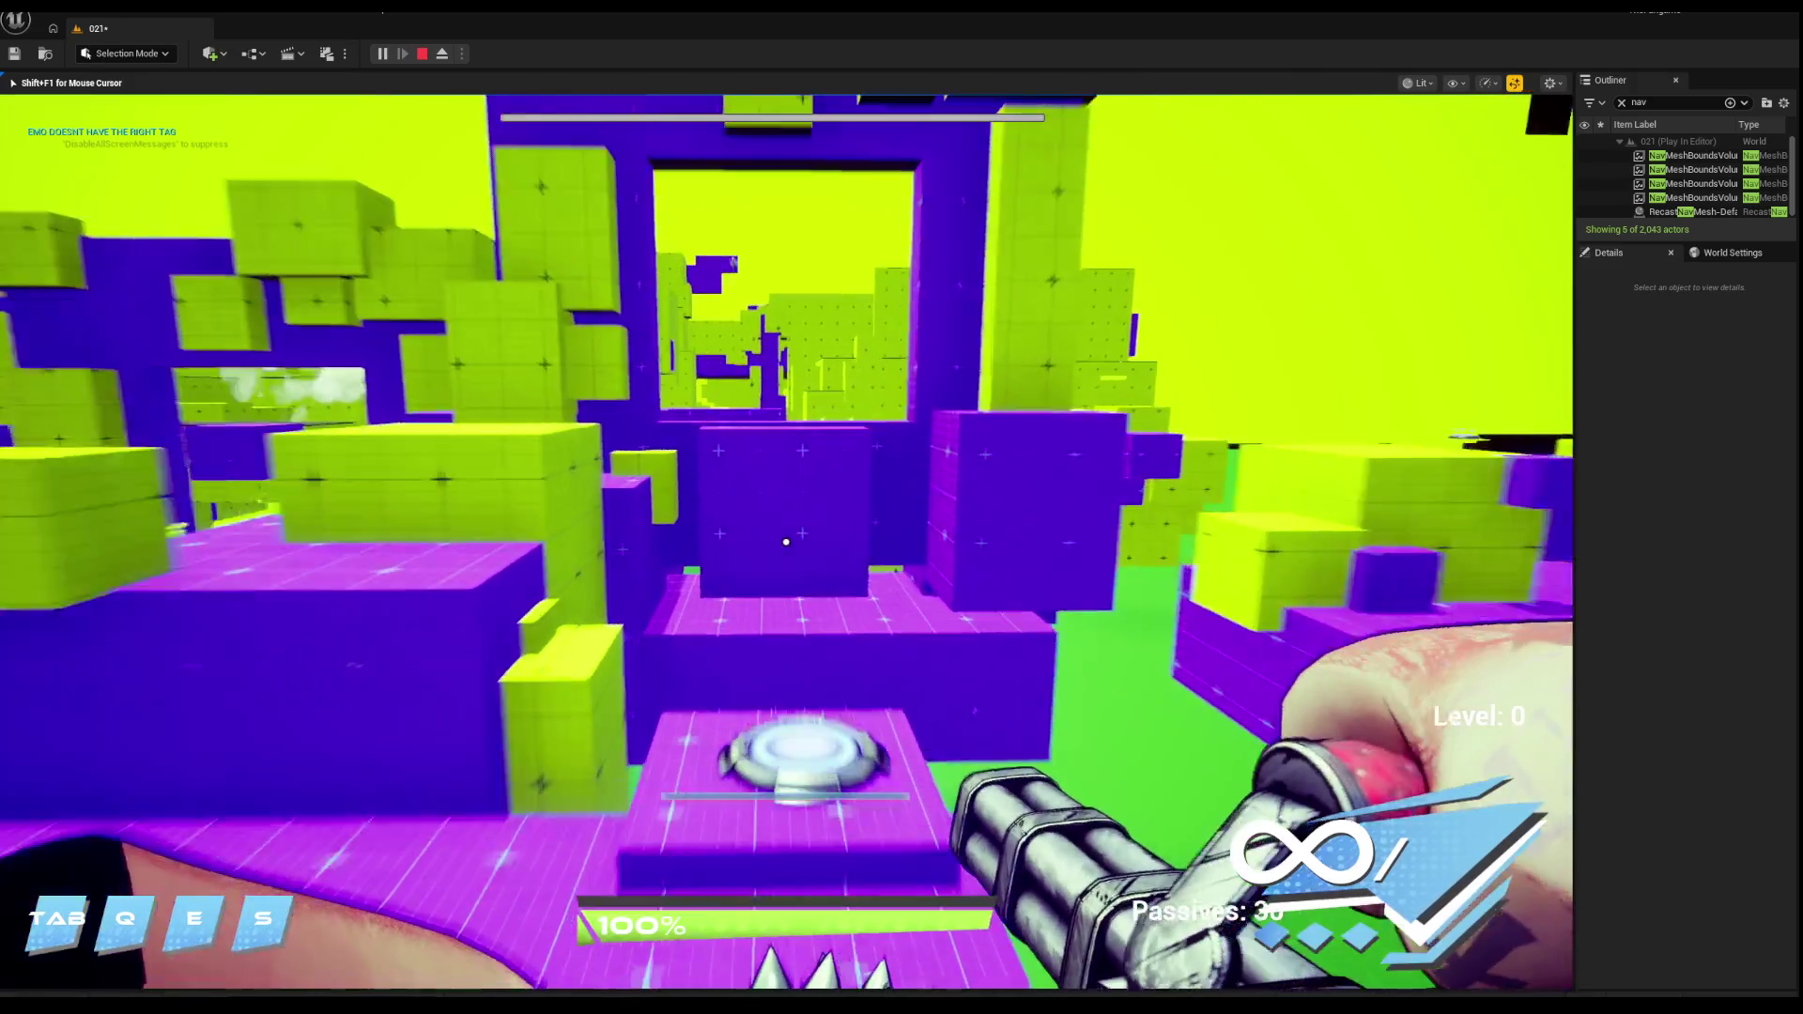
{"action": "key", "text": "e"}
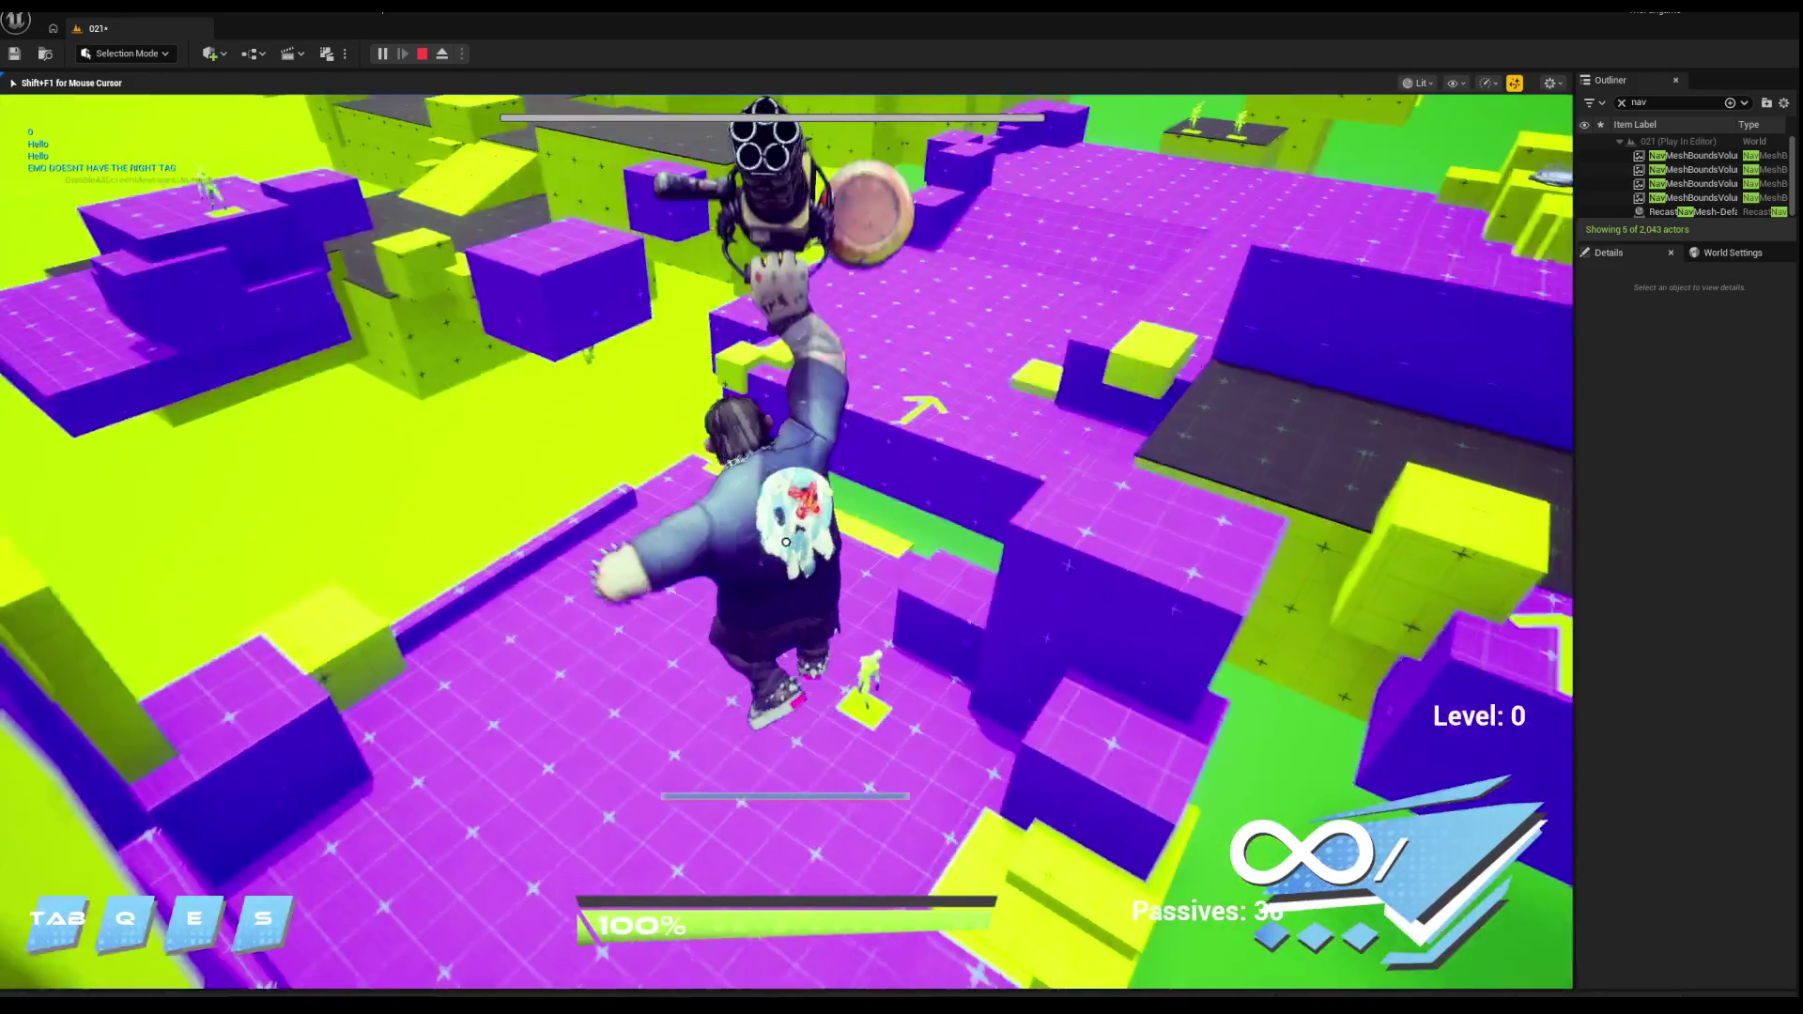
{"action": "key", "text": "w"}
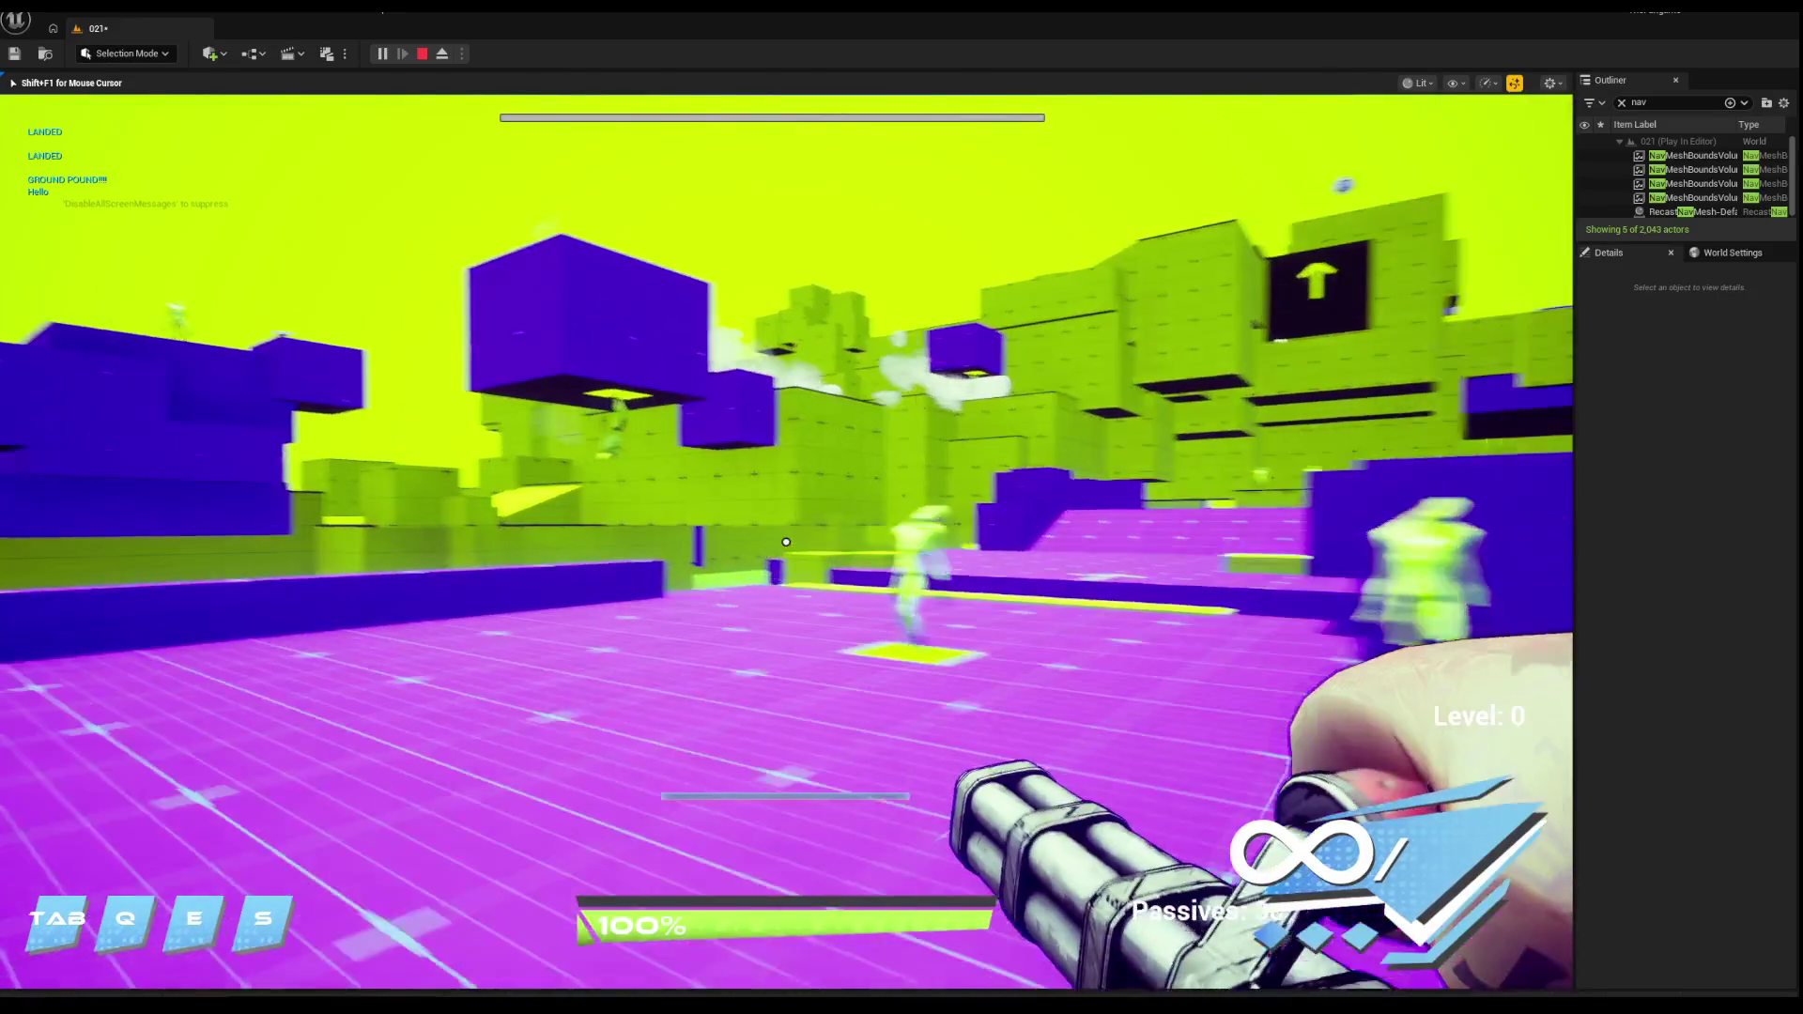
{"action": "key", "text": "w"}
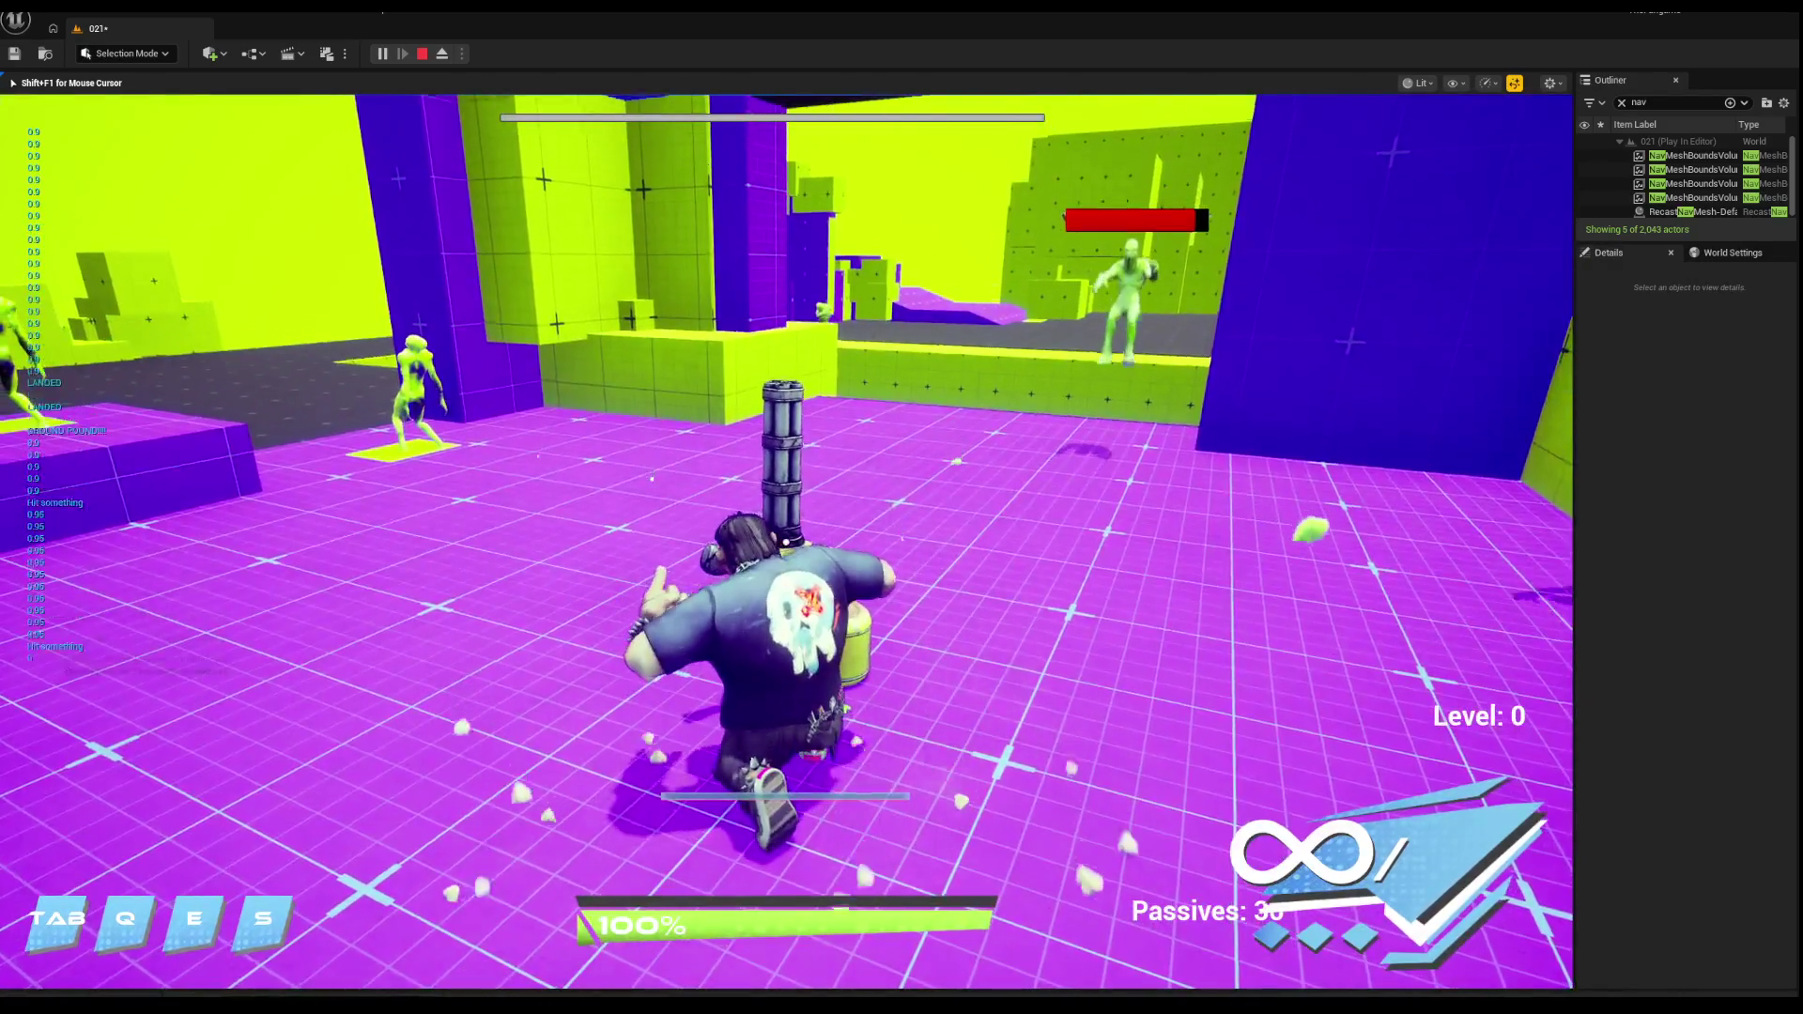
Step: Leap and ground-pound with the minigun, launch off a pad, and stop playing
{"action": "key", "text": "space"}
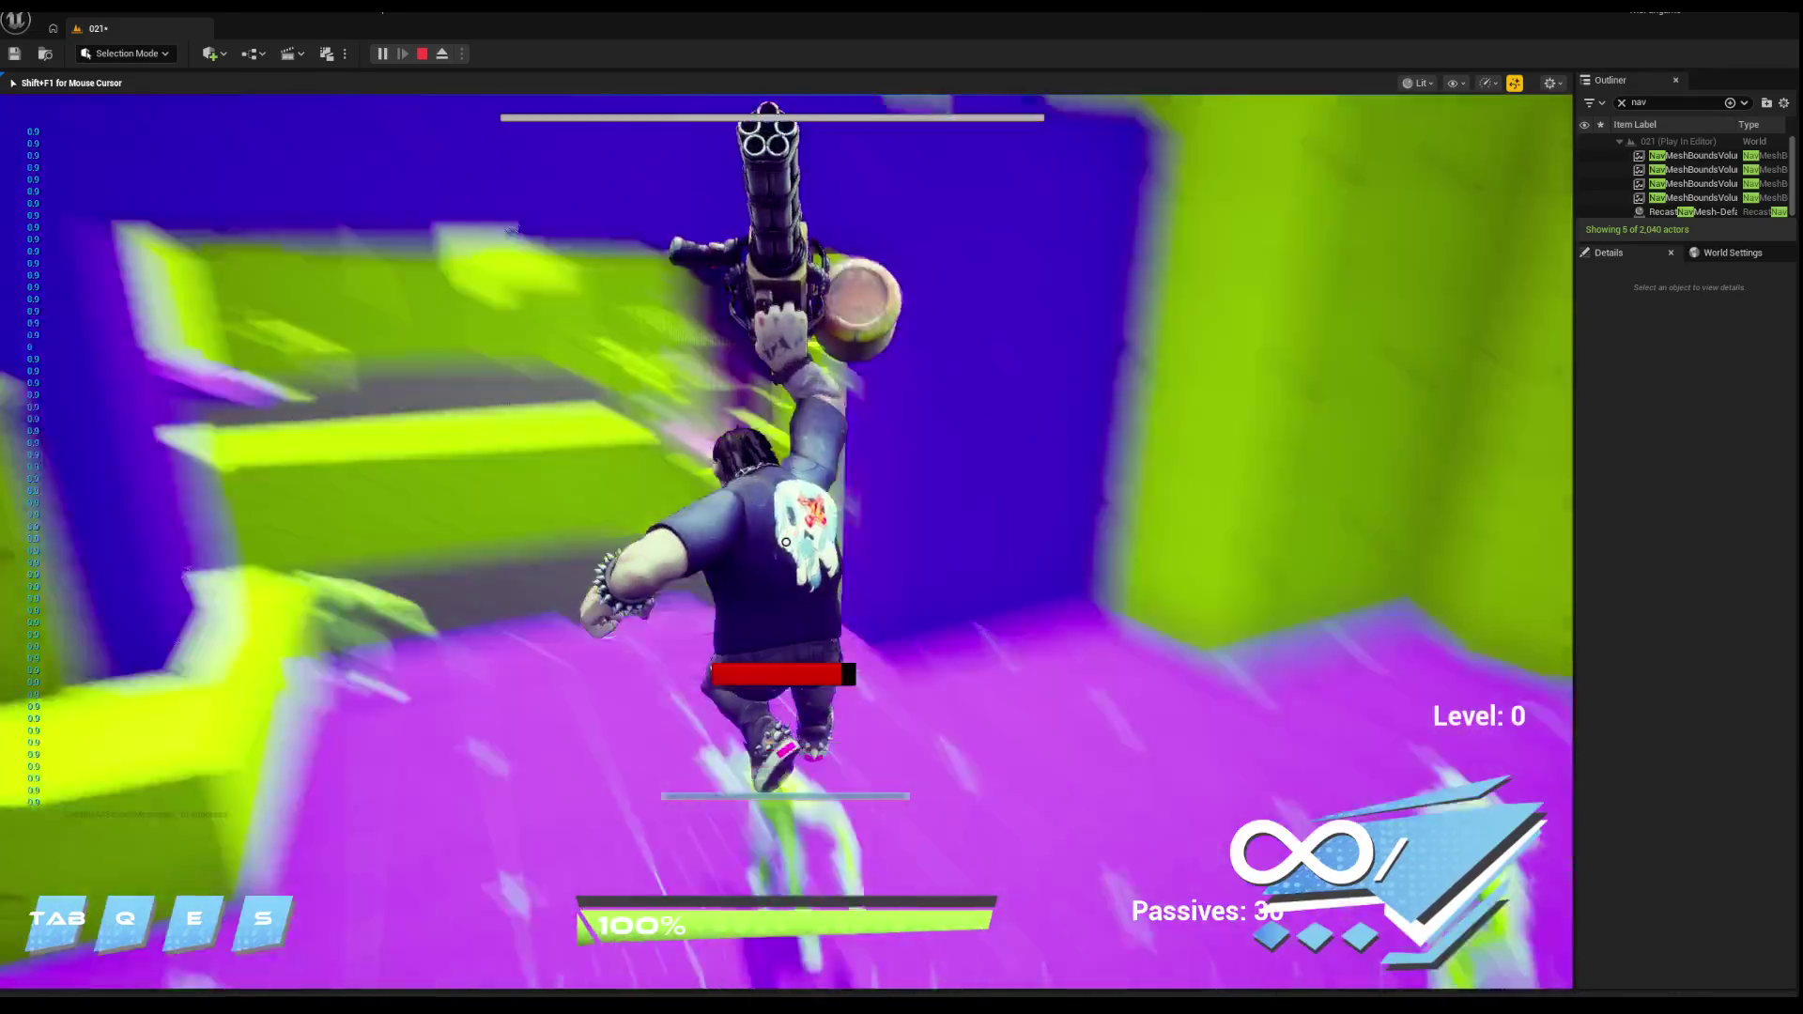
{"action": "key", "text": "ctrl"}
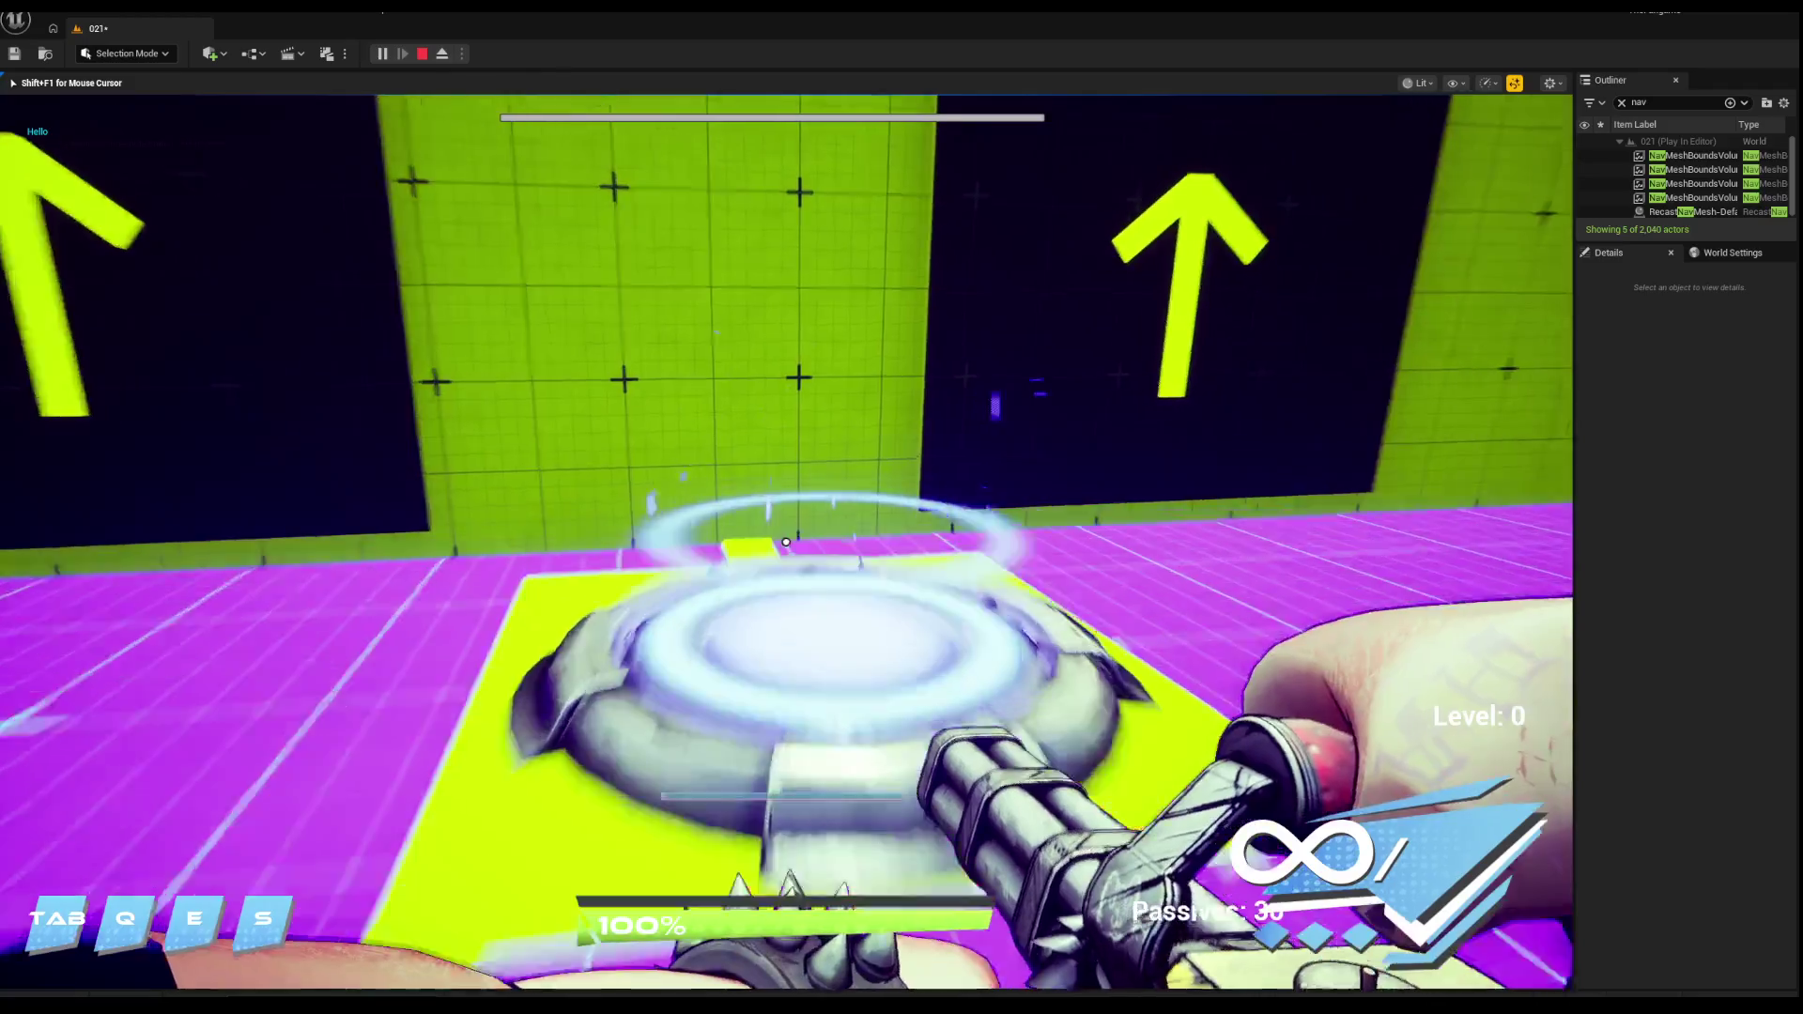
{"action": "key", "text": "shift+F1"}
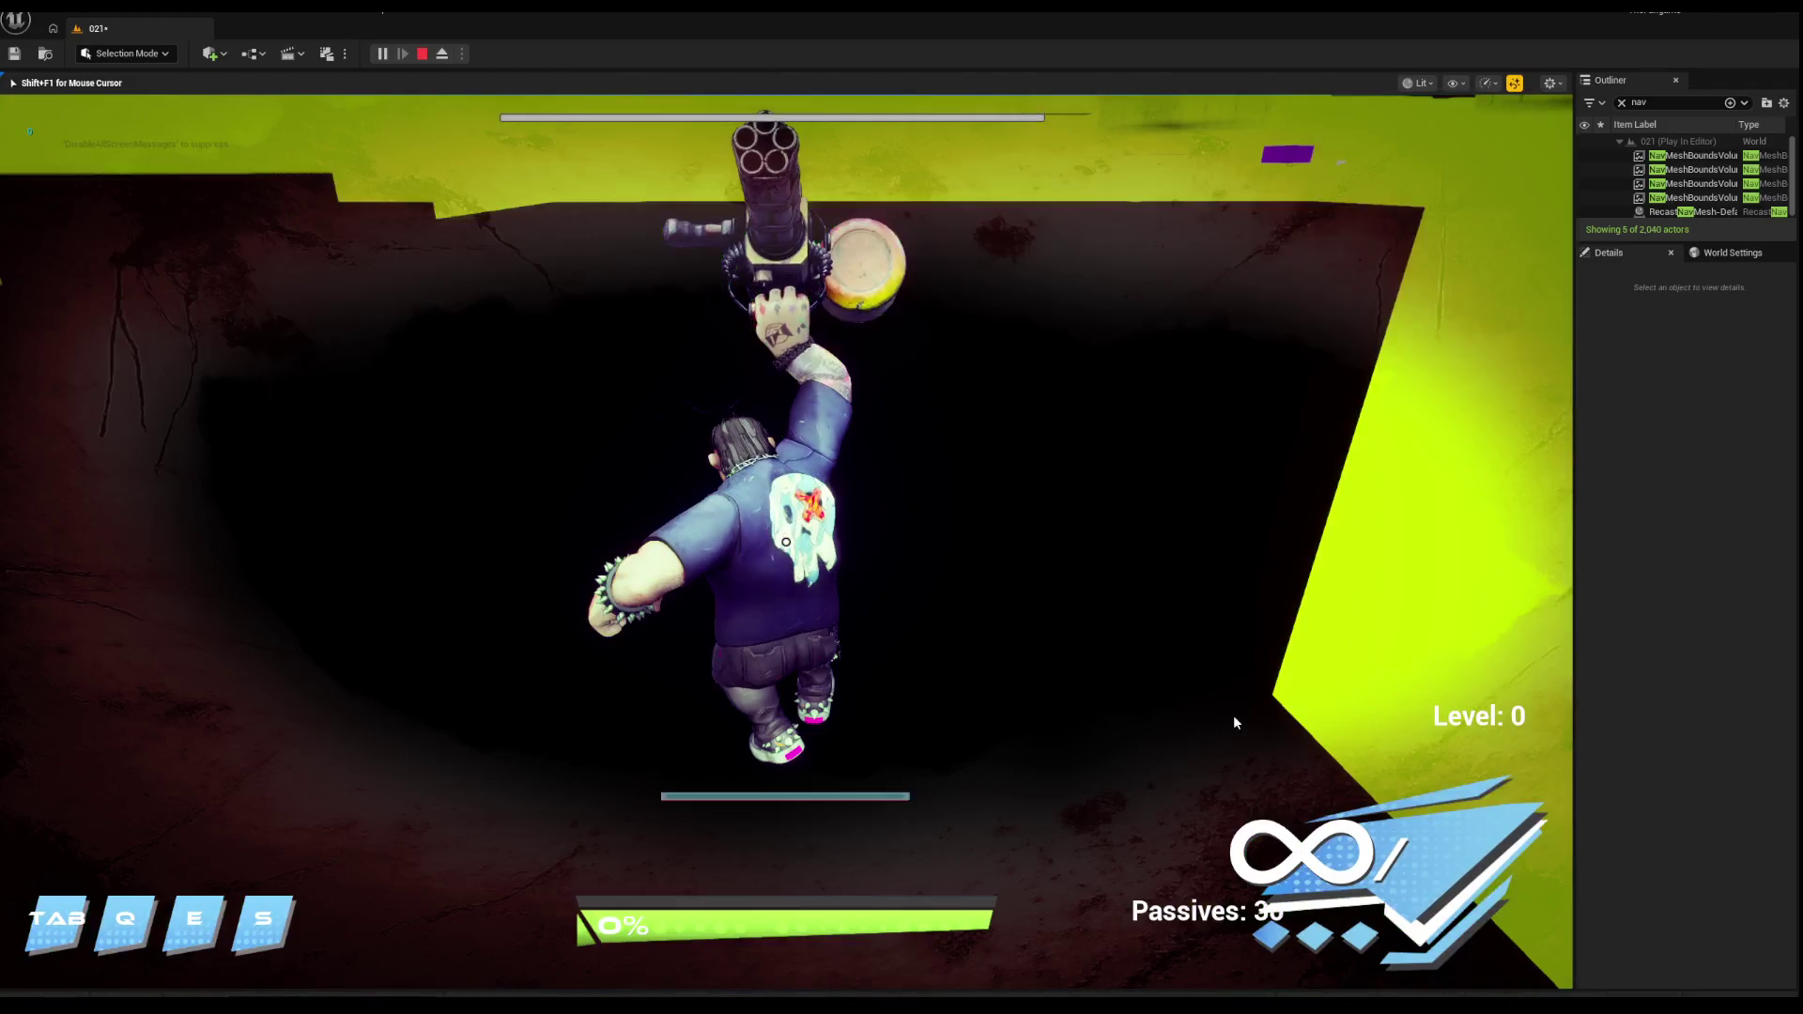
{"action": "key", "text": "Escape"}
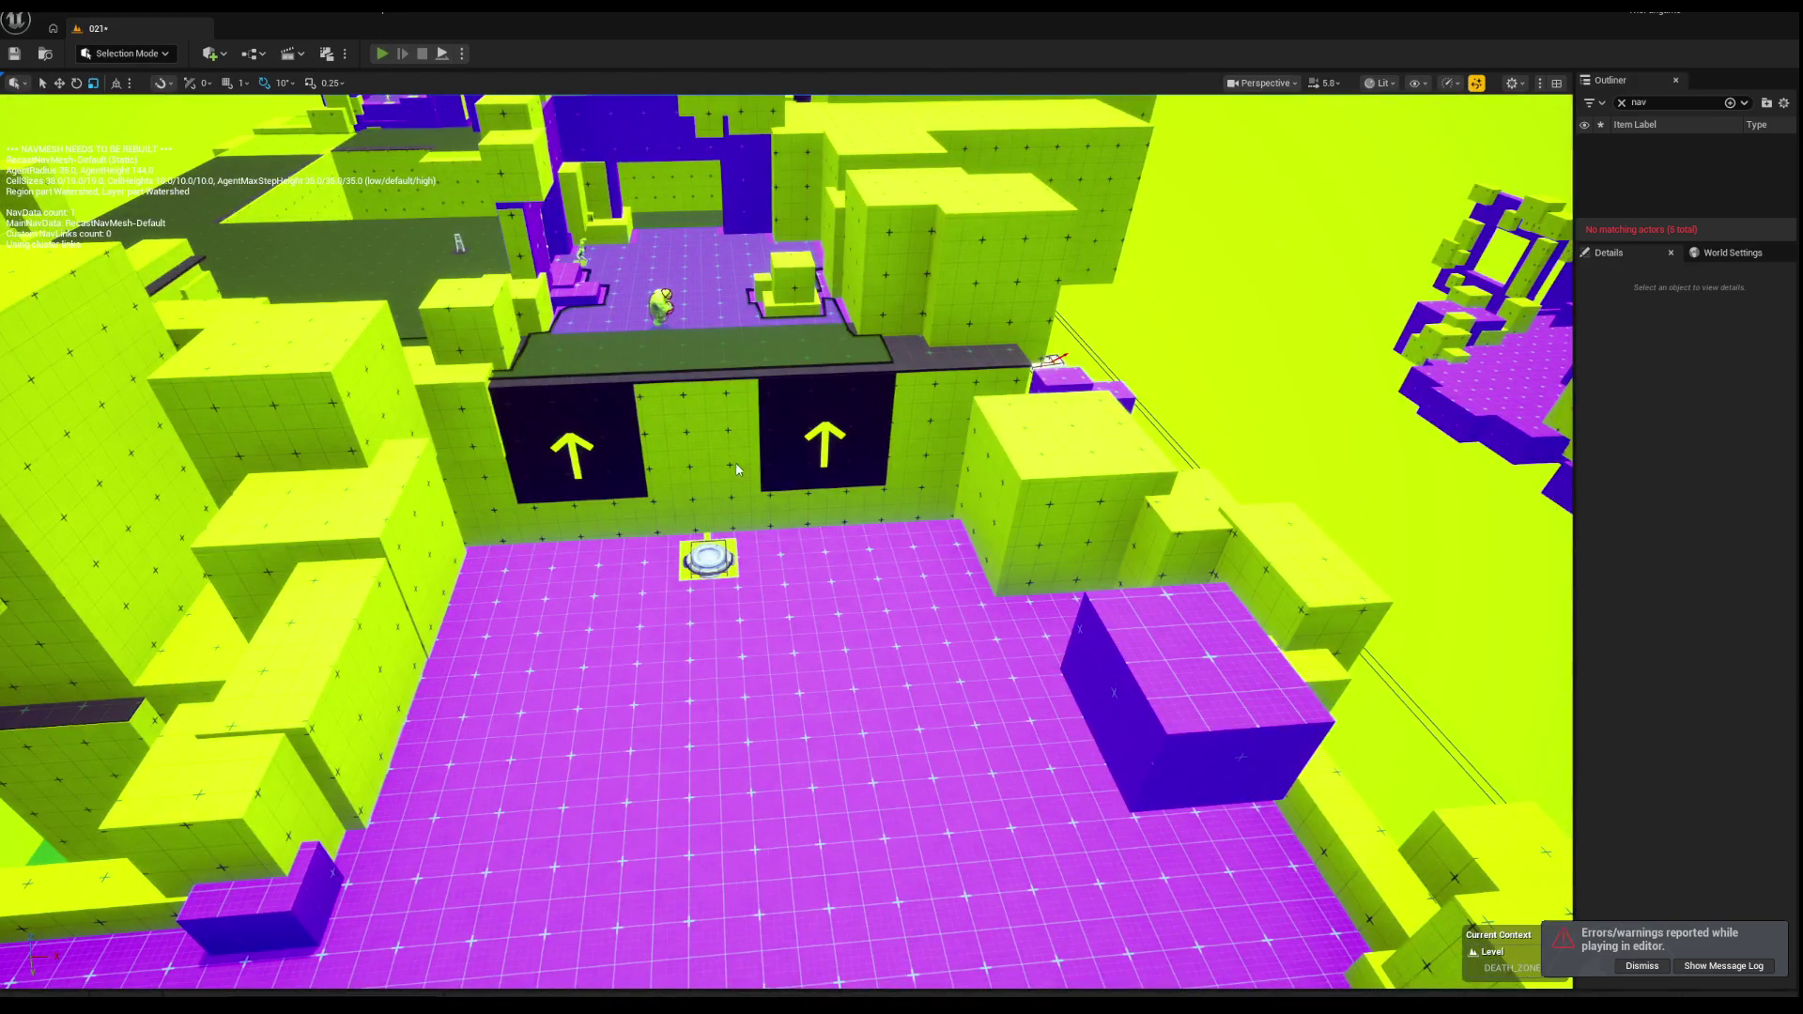
Step: Playtest with the Emo developer-menu option, jump and ground-pound, then stop
{"action": "key", "text": "alt+p"}
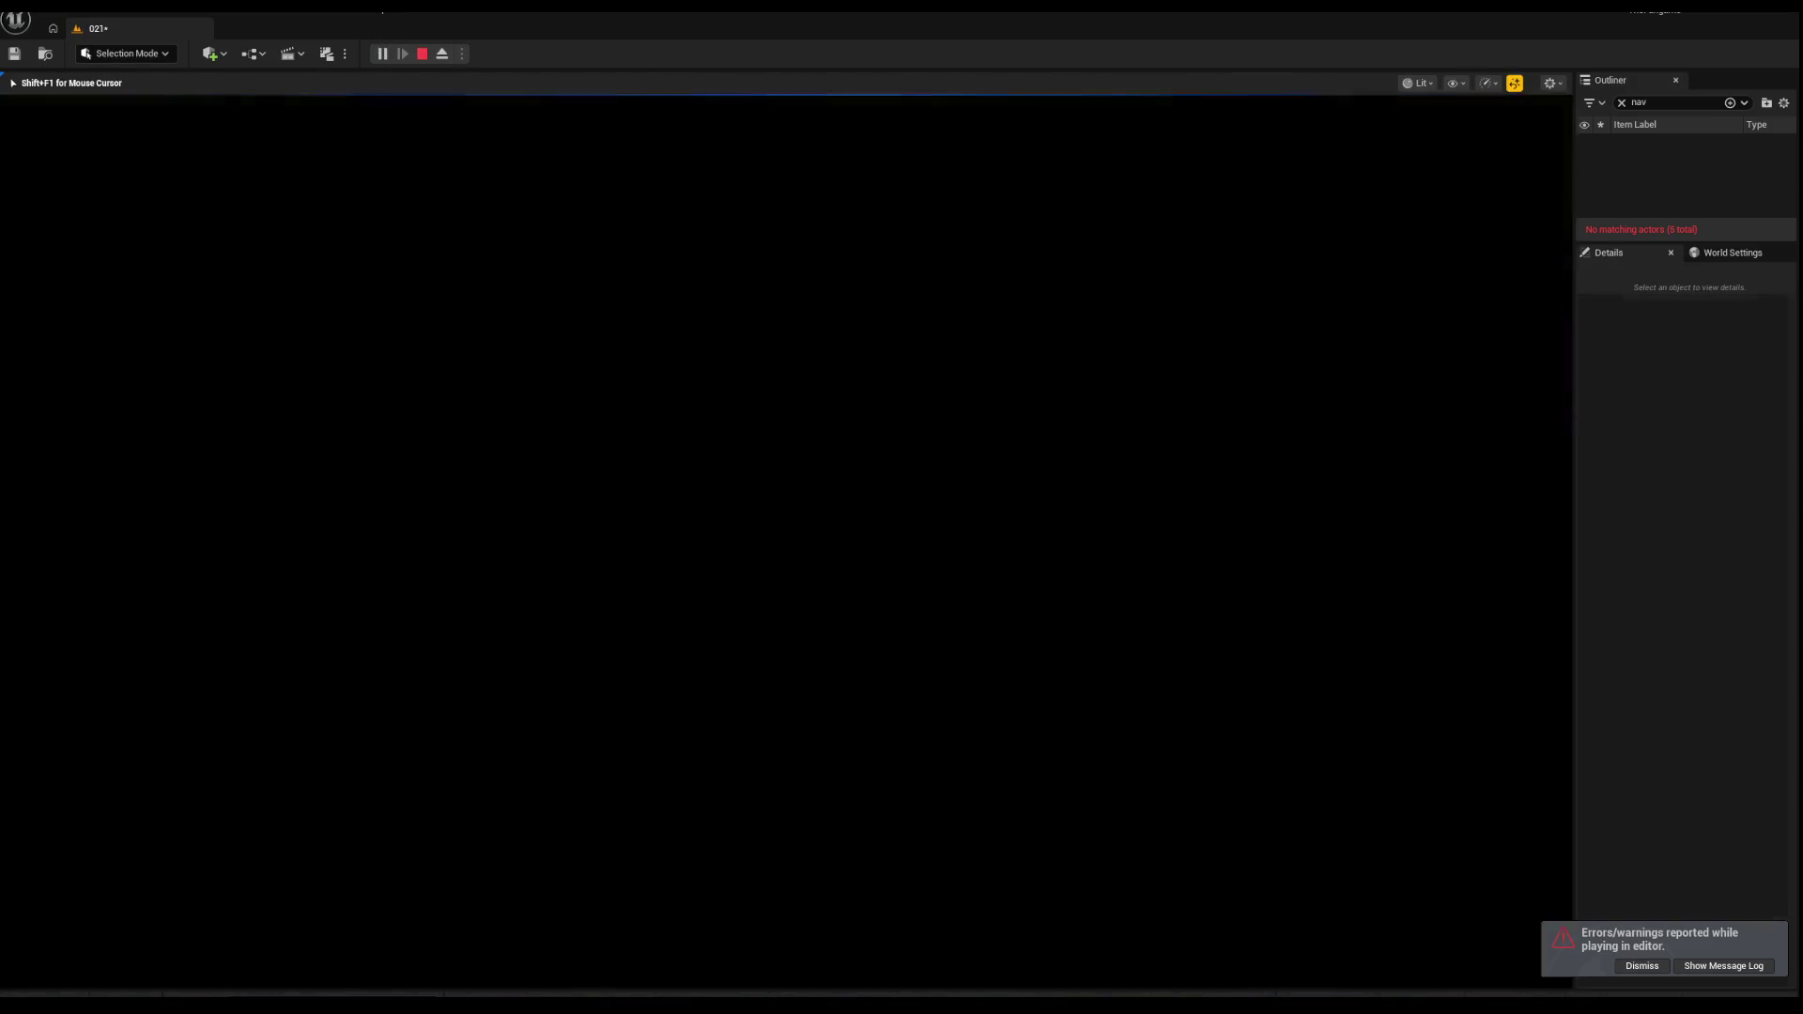
{"action": "key", "text": "m"}
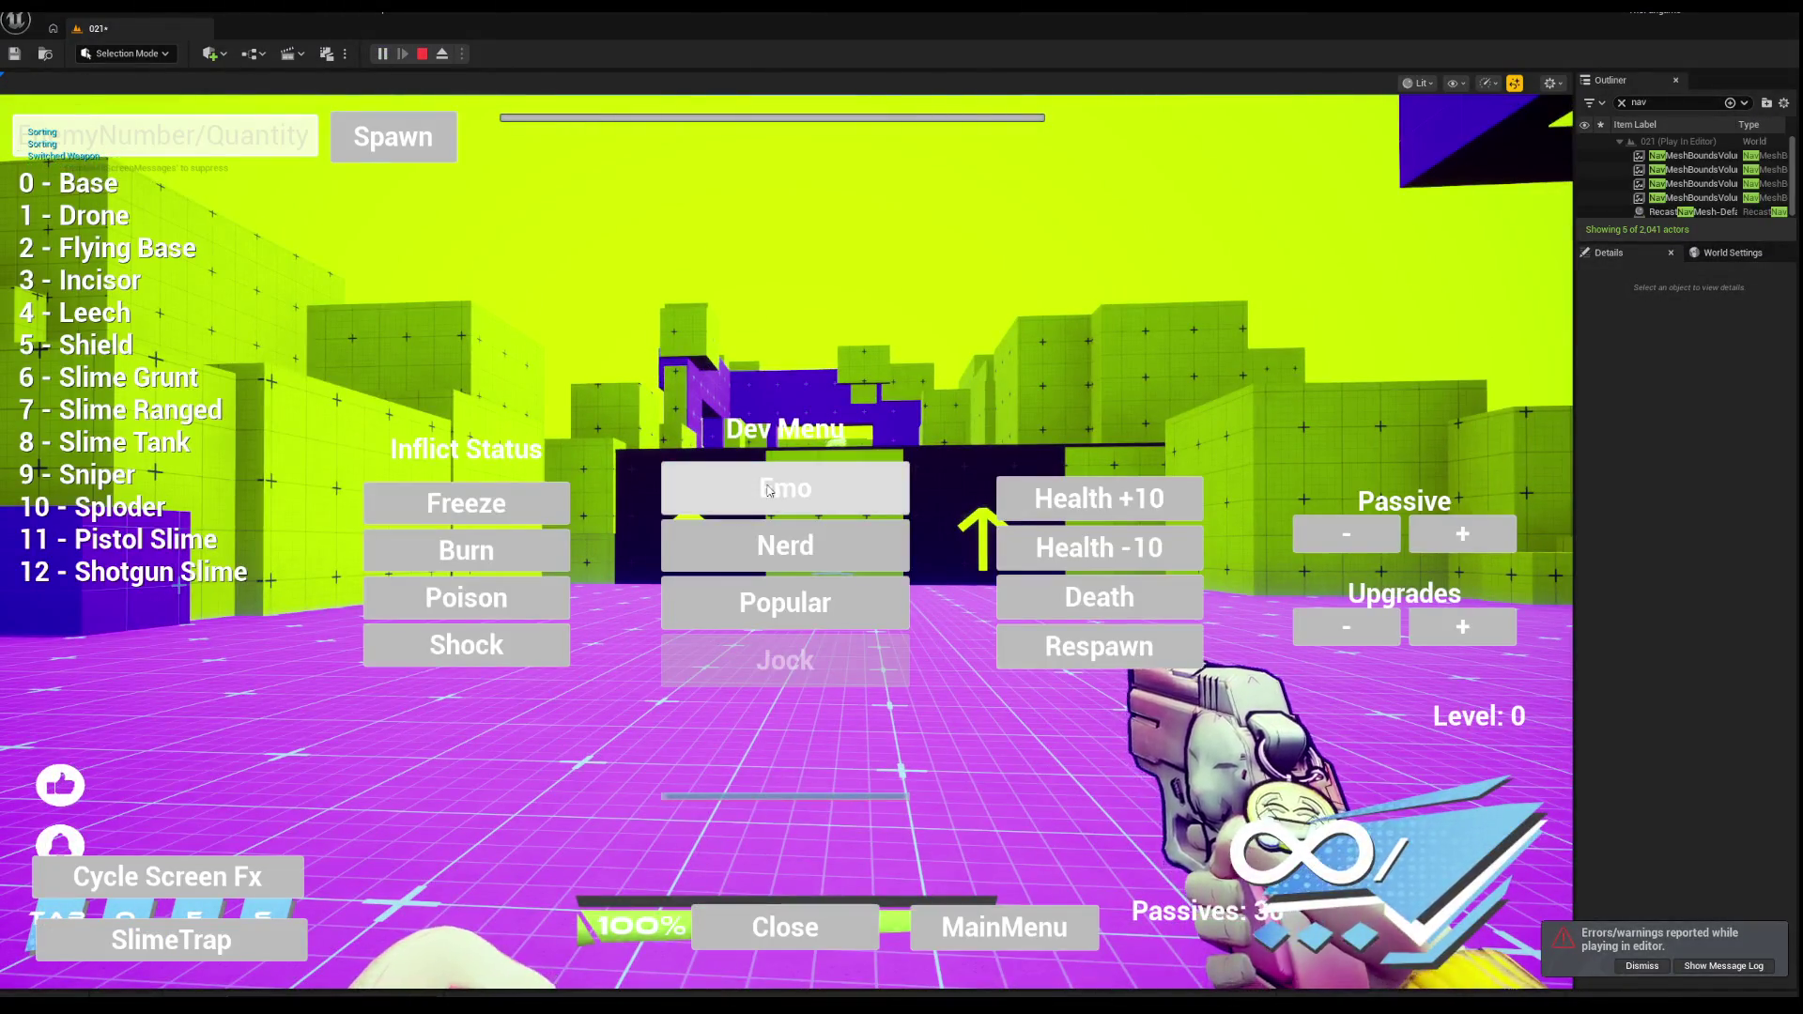
{"action": "left_click", "coordinate": [719, 475]}
{"action": "key", "text": "space"}
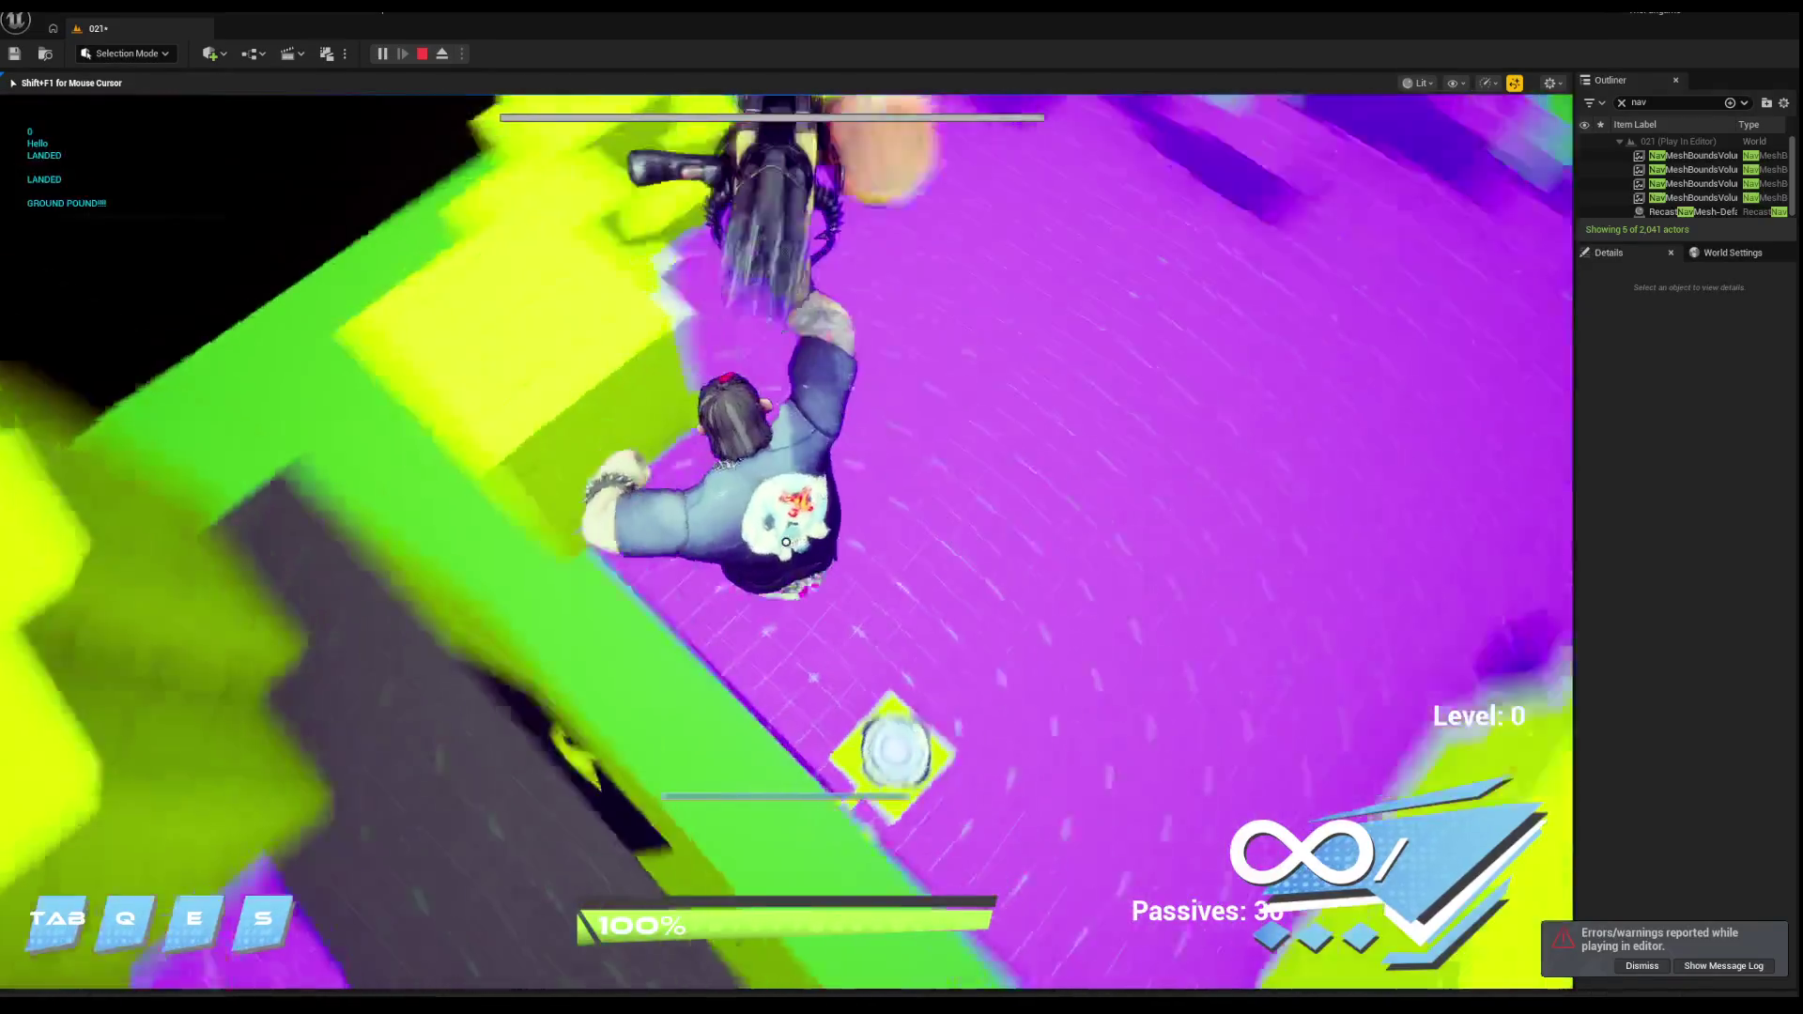
{"action": "key", "text": "Escape"}
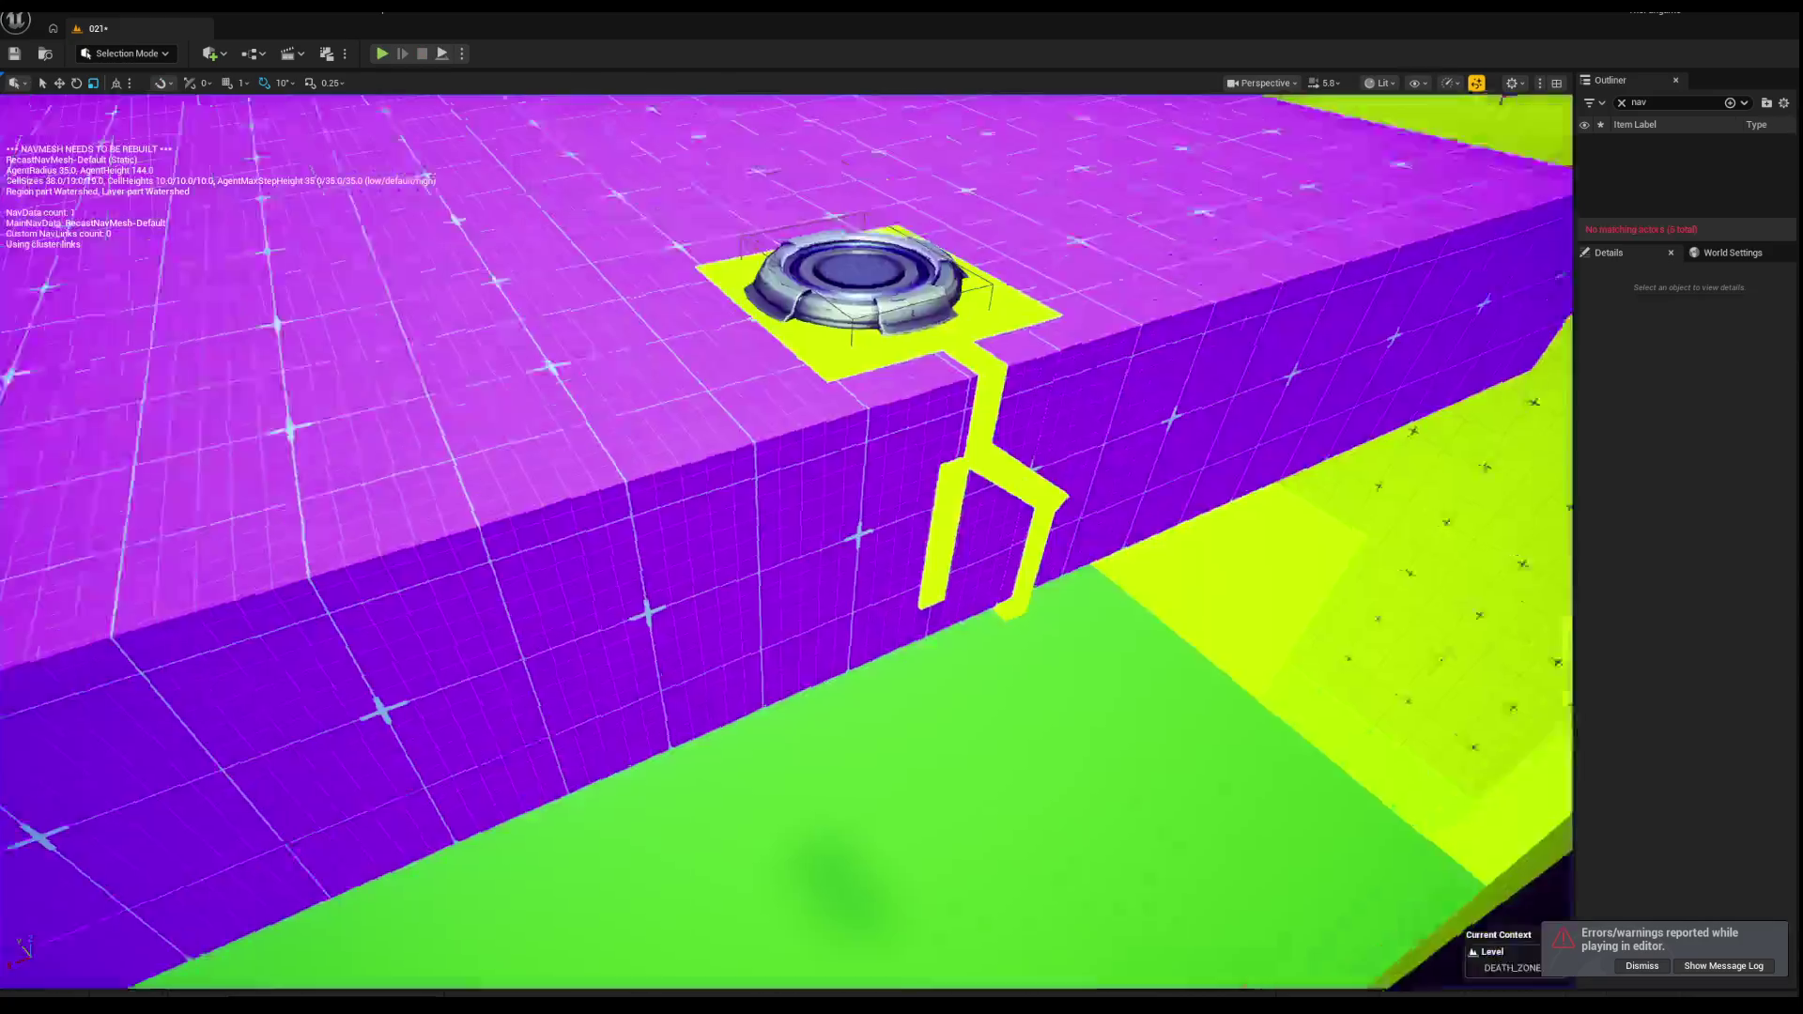
Step: Start another playtest and bring up the developer menu
{"action": "scroll", "coordinate": [457, 87], "scroll_direction": "up", "scroll_amount": 3}
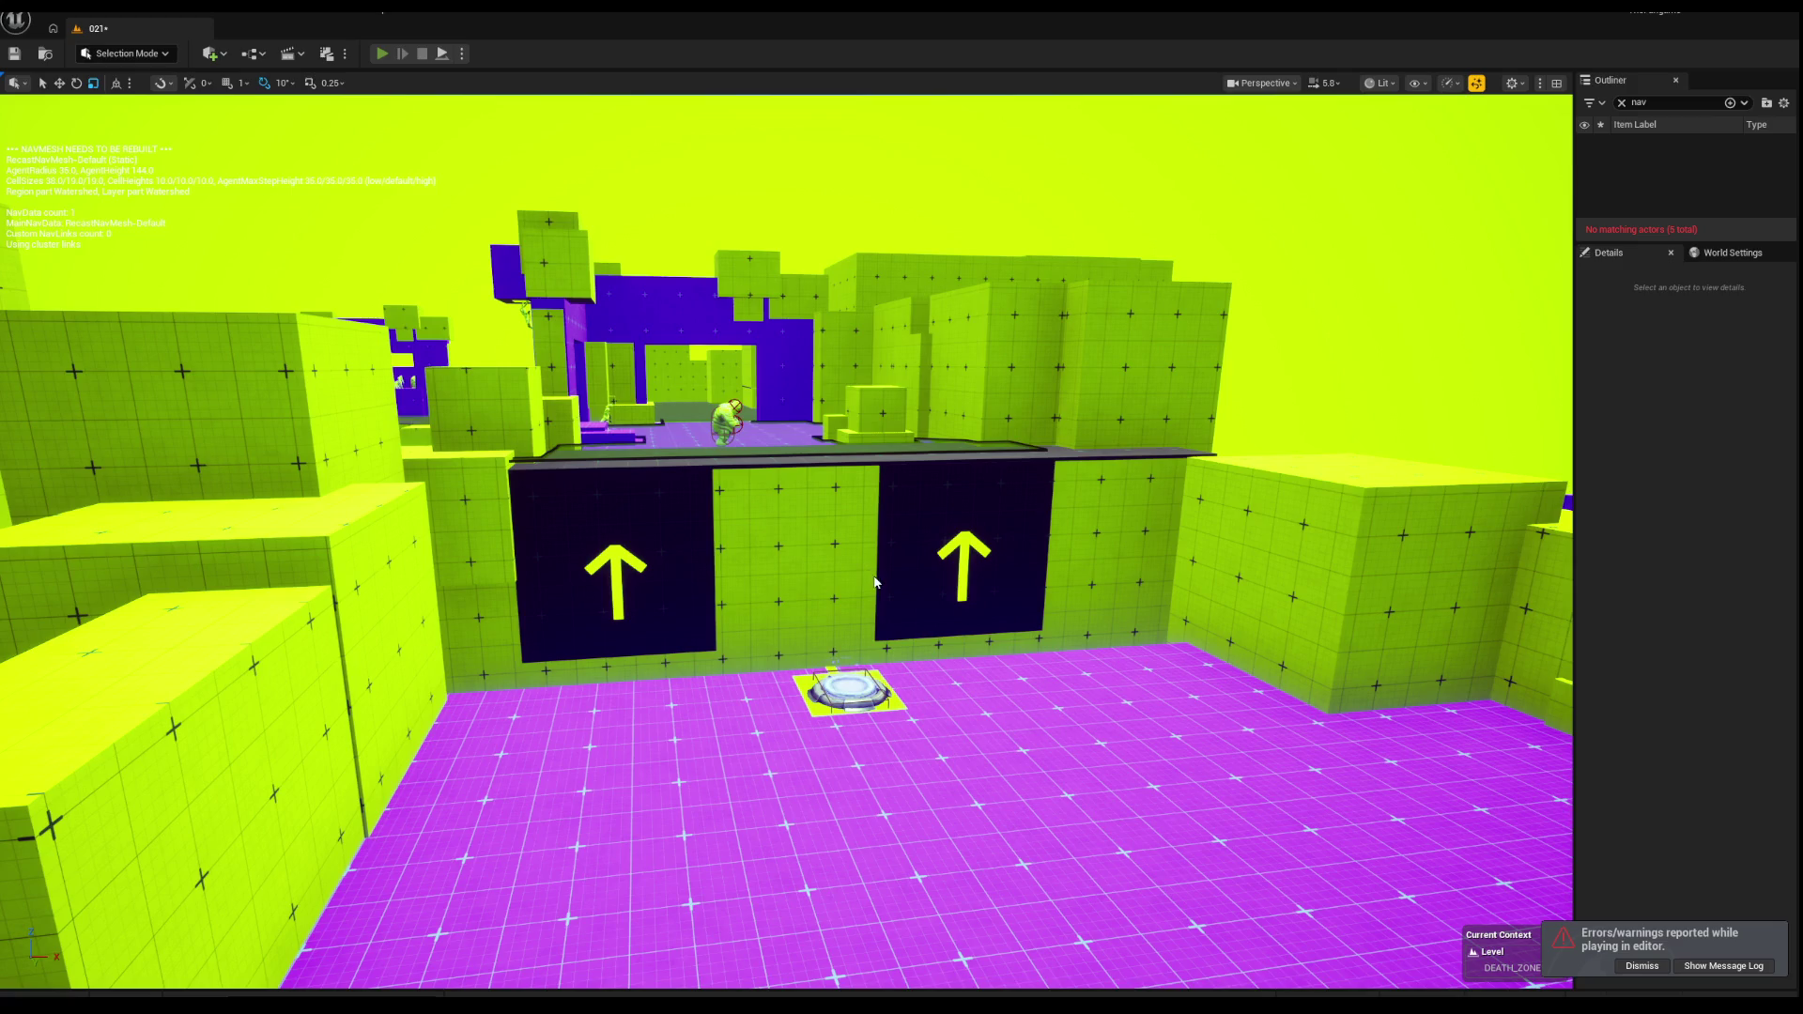
{"action": "key", "text": "alt+p"}
{"action": "key", "text": "m"}
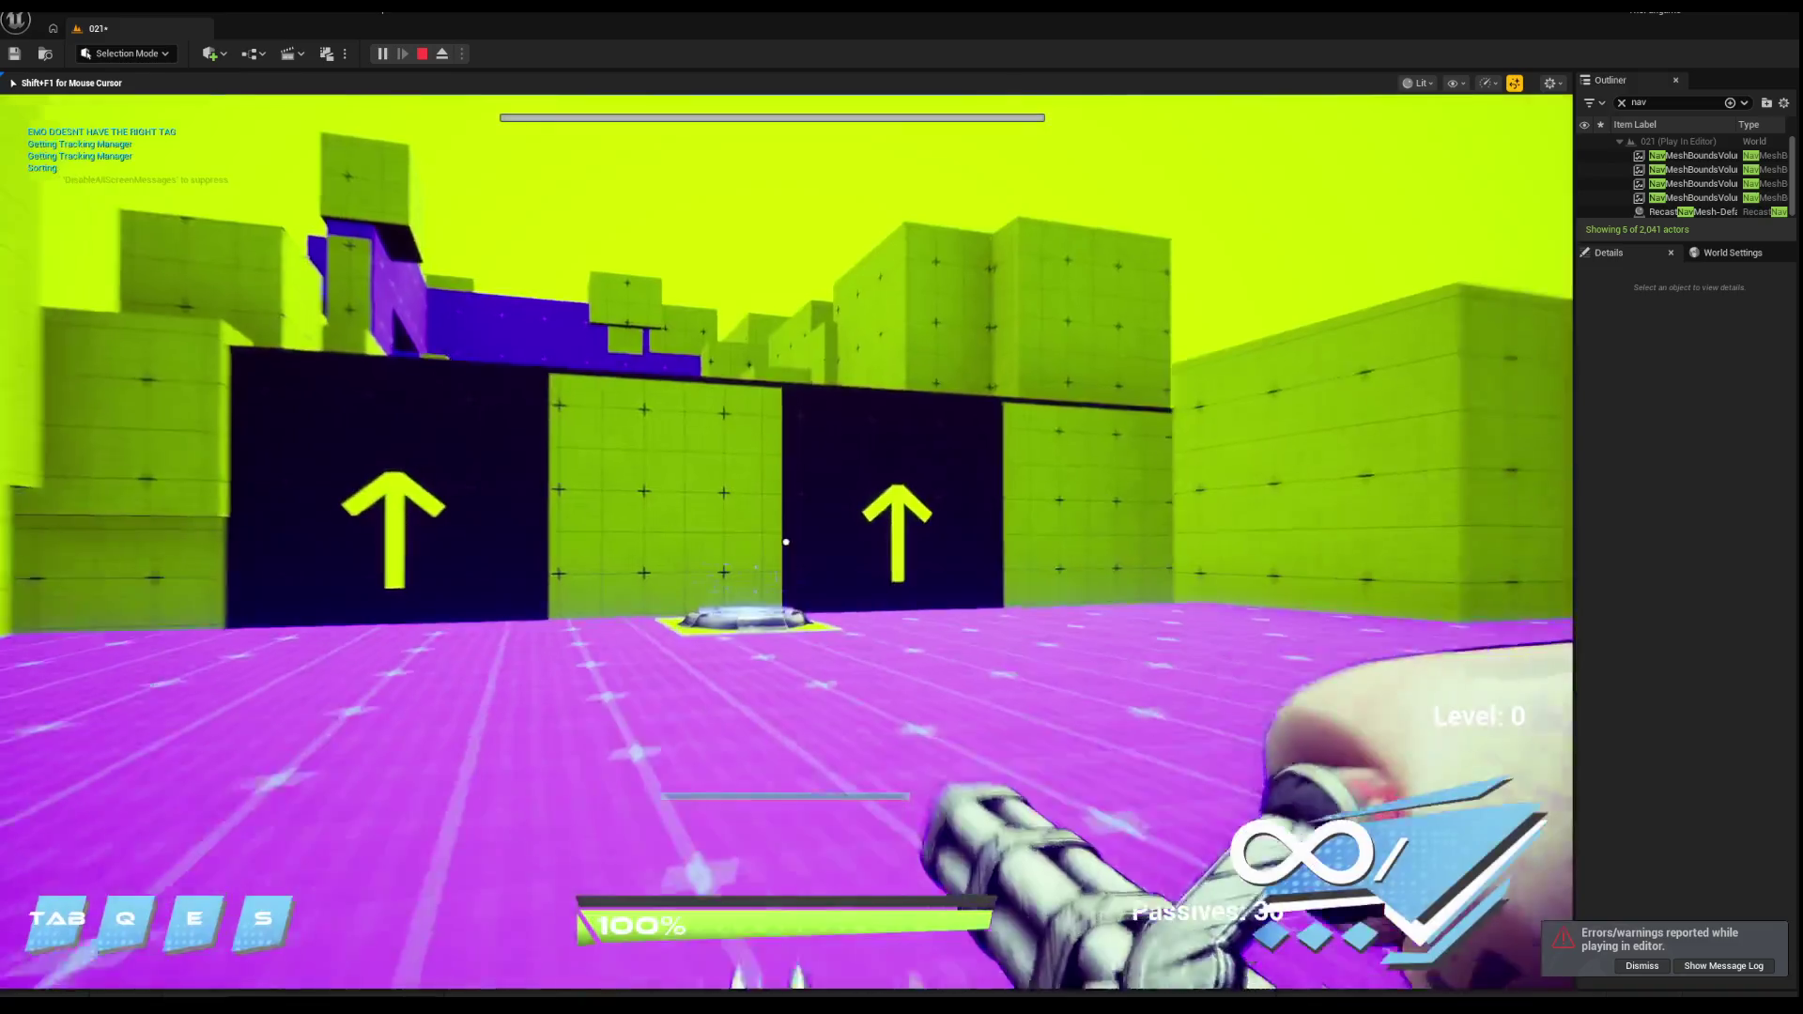
Step: Jump, run across the purple floor firing the minigun at enemies, then end the playtest
{"action": "key", "text": "space"}
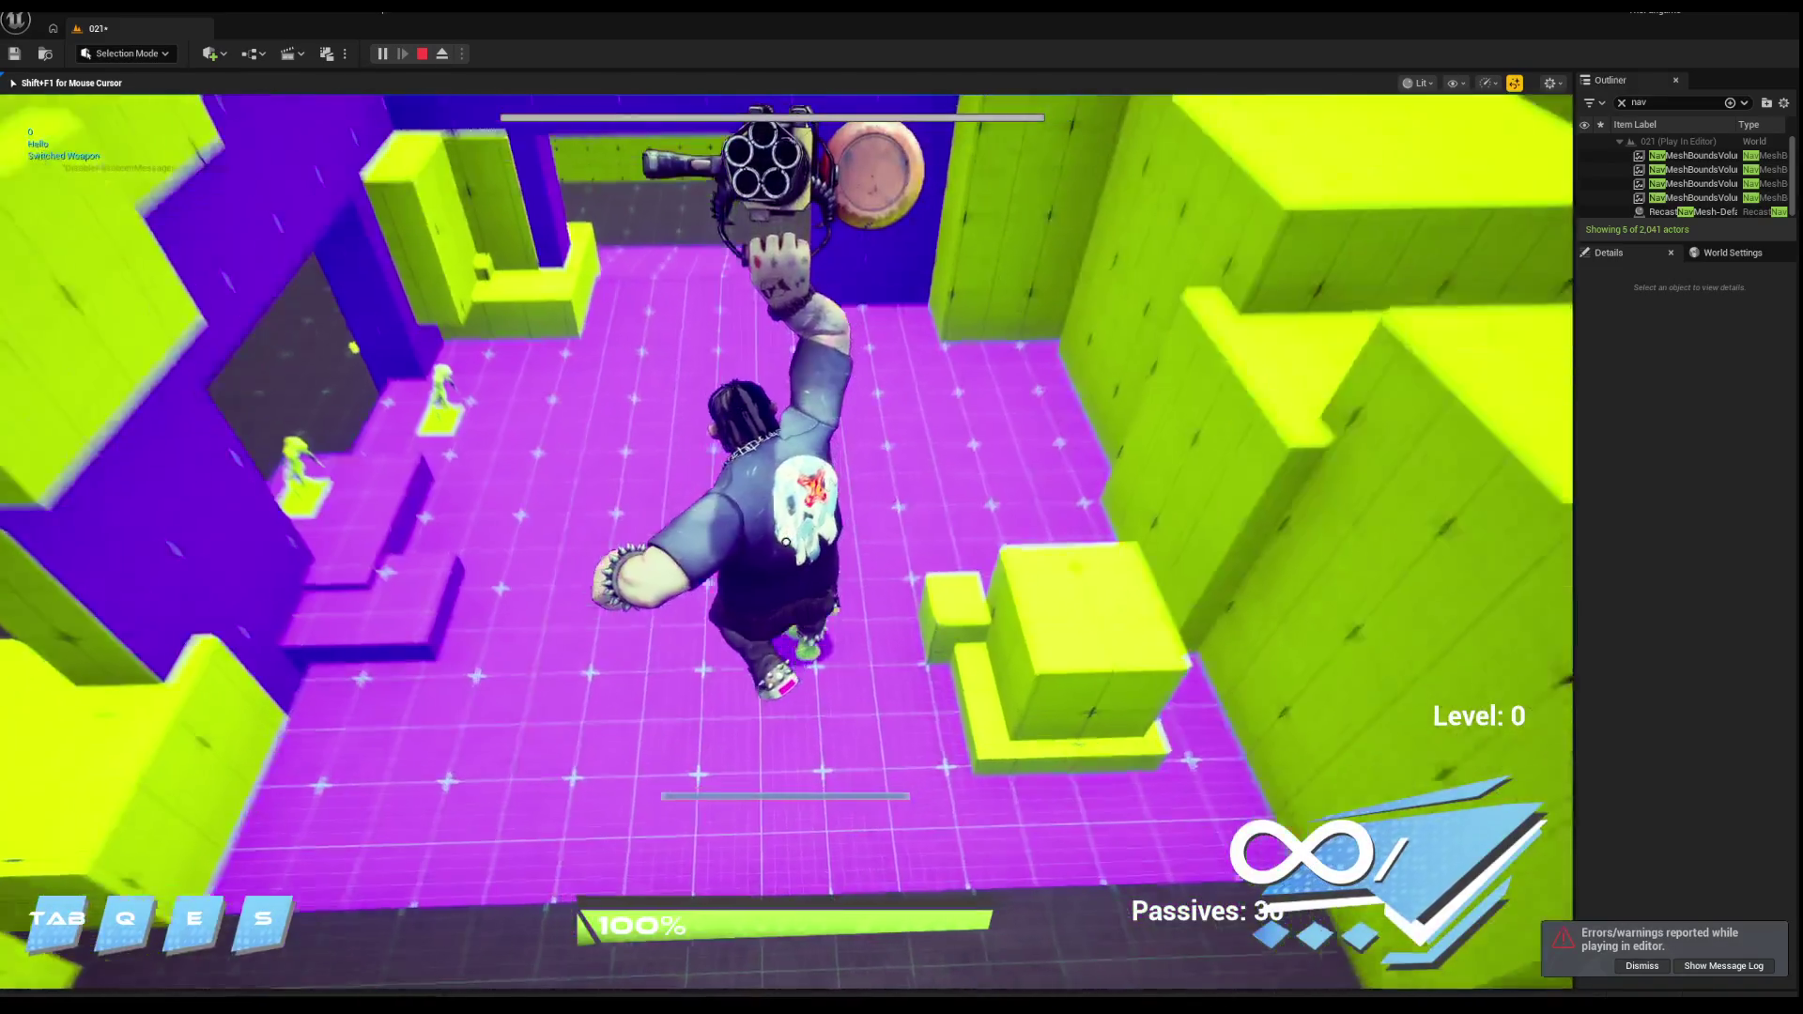
{"action": "key", "text": "w"}
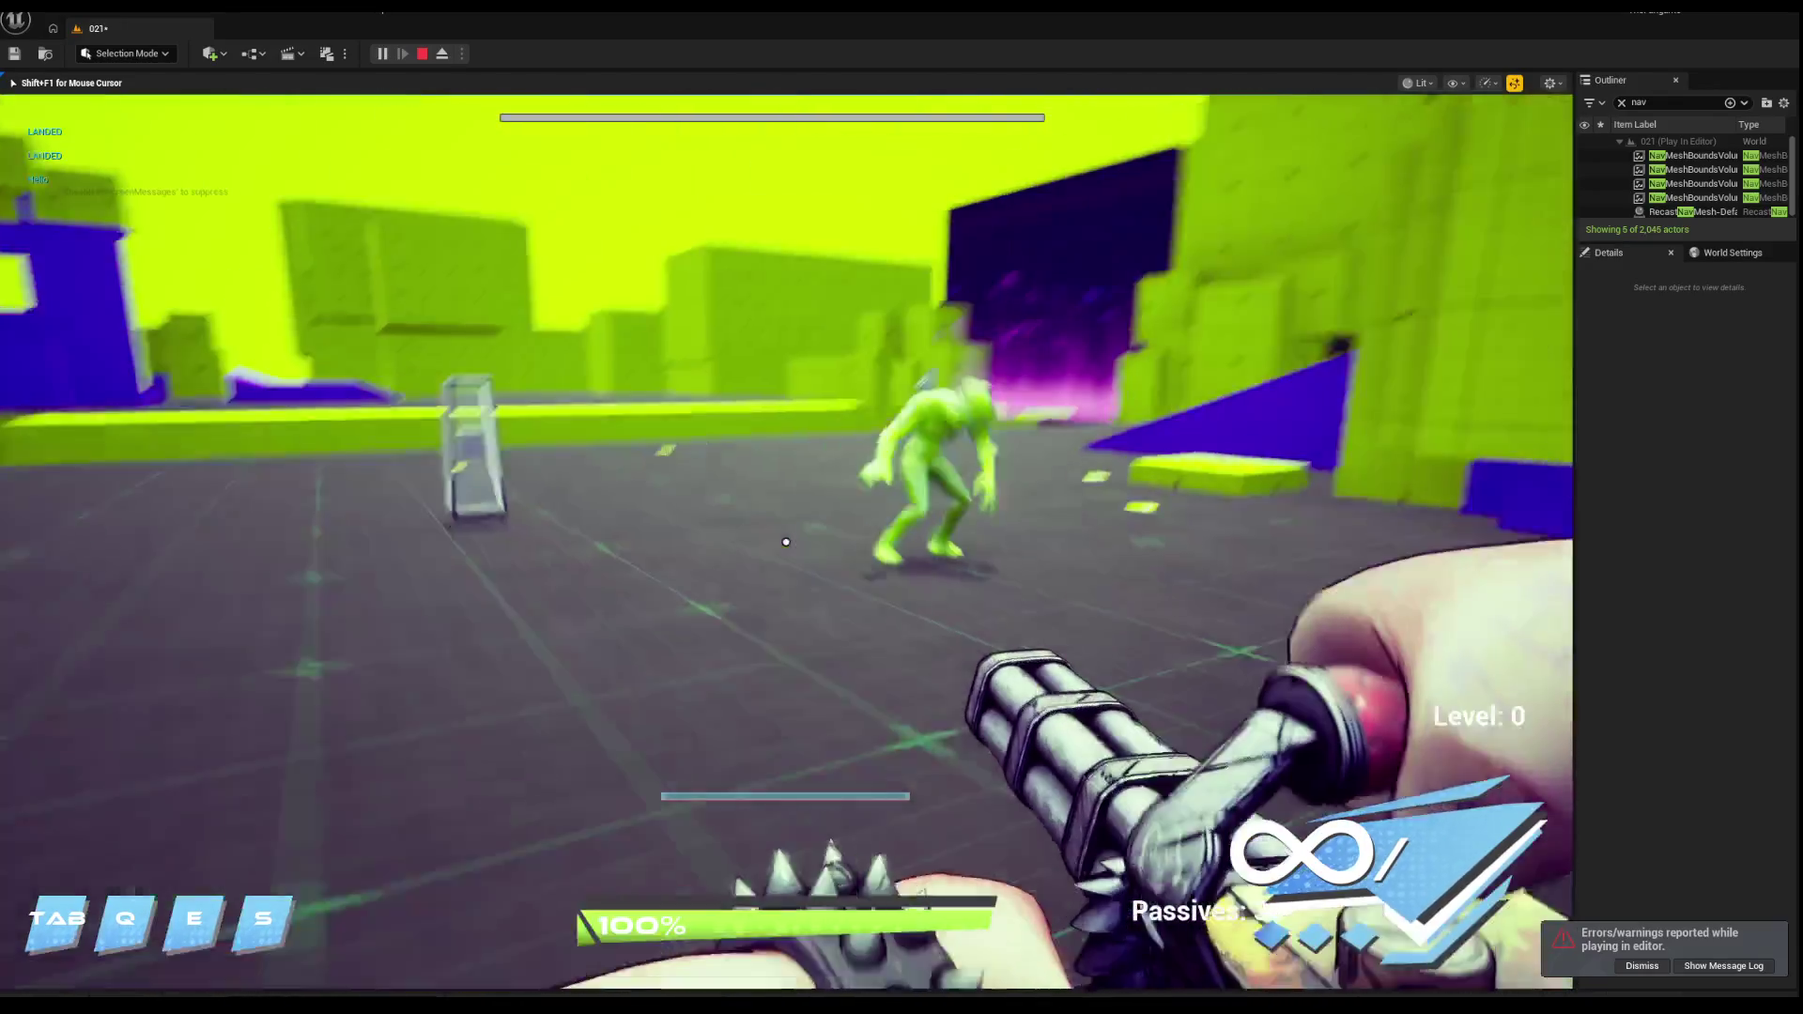
{"action": "left_click", "coordinate": [786, 542]}
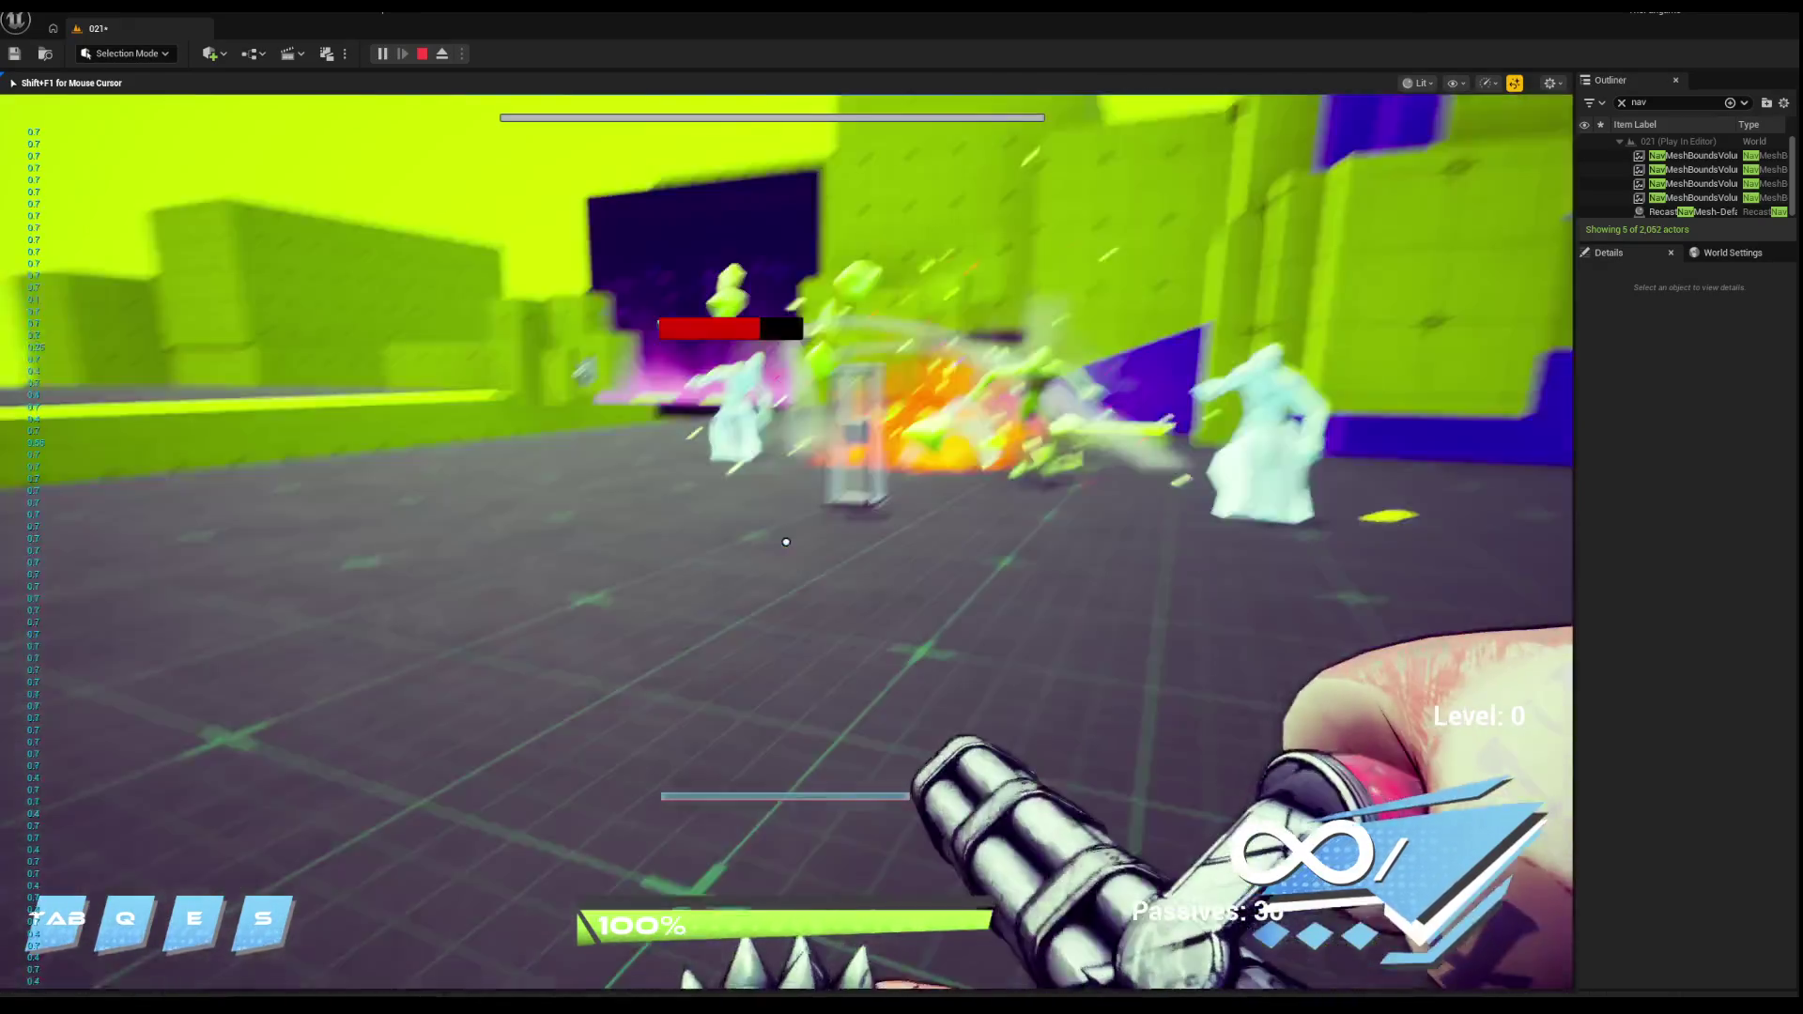
{"action": "key", "text": "w"}
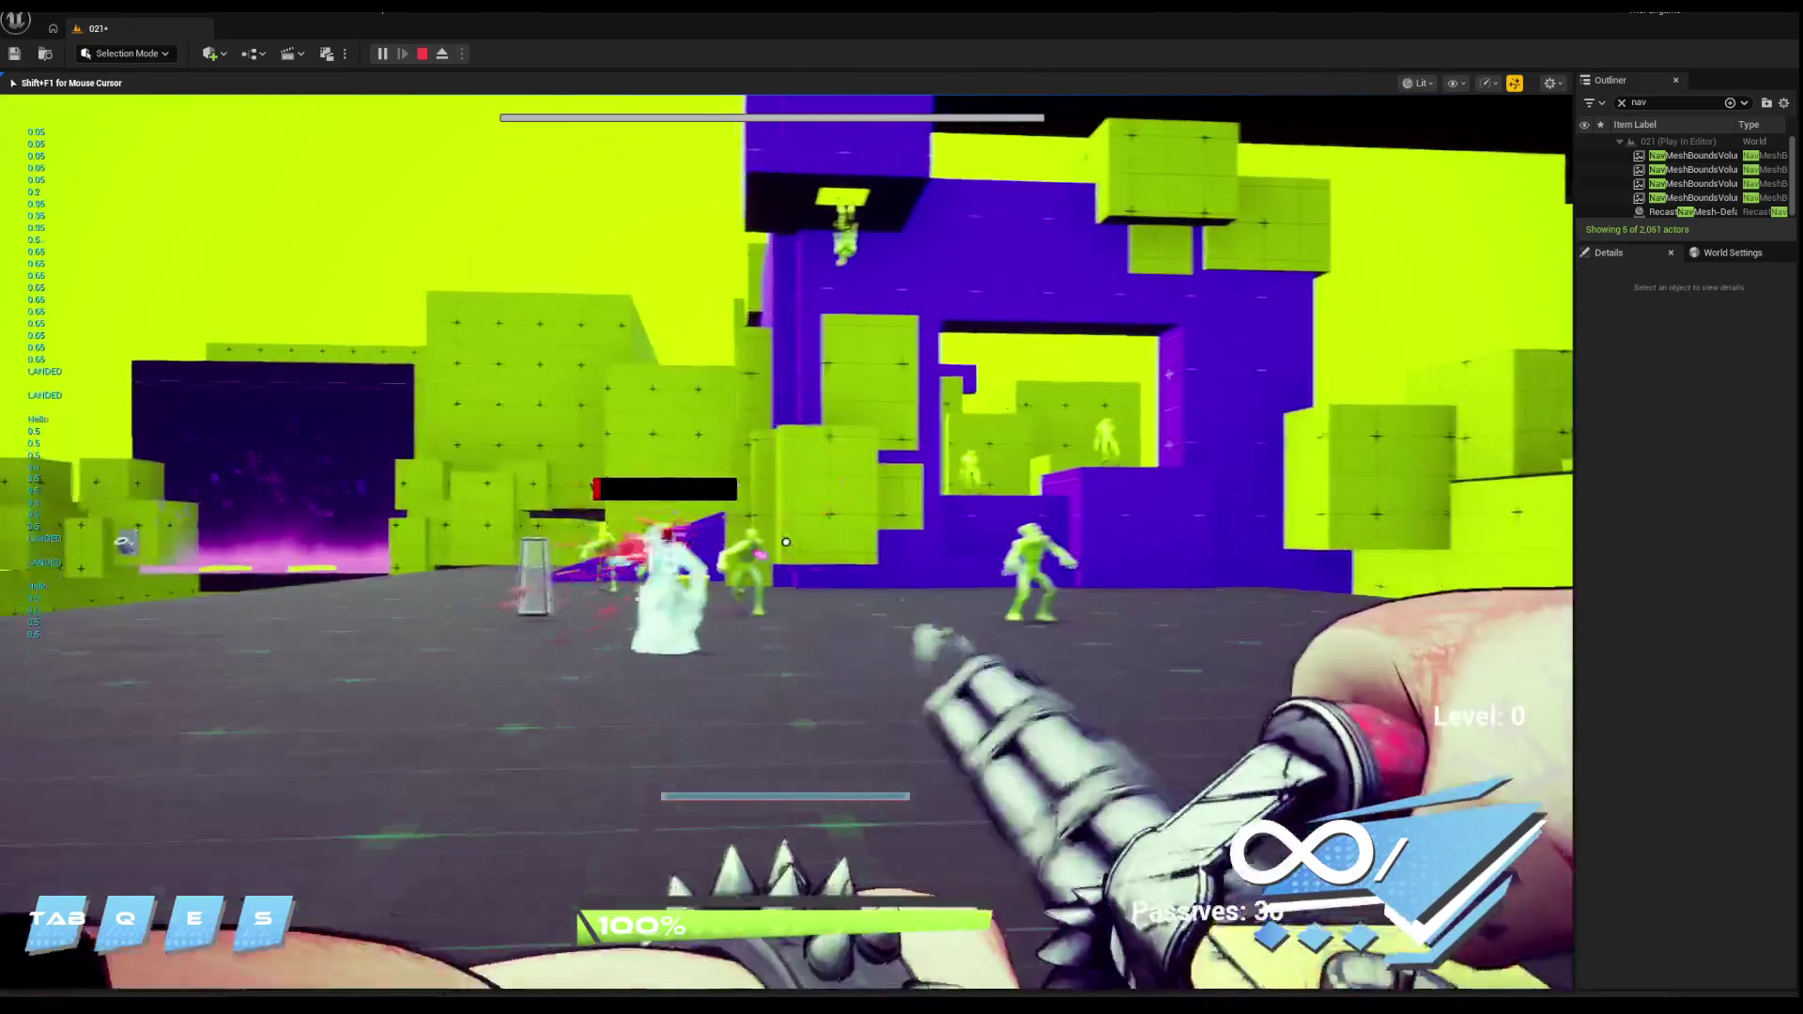
{"action": "key", "text": "w"}
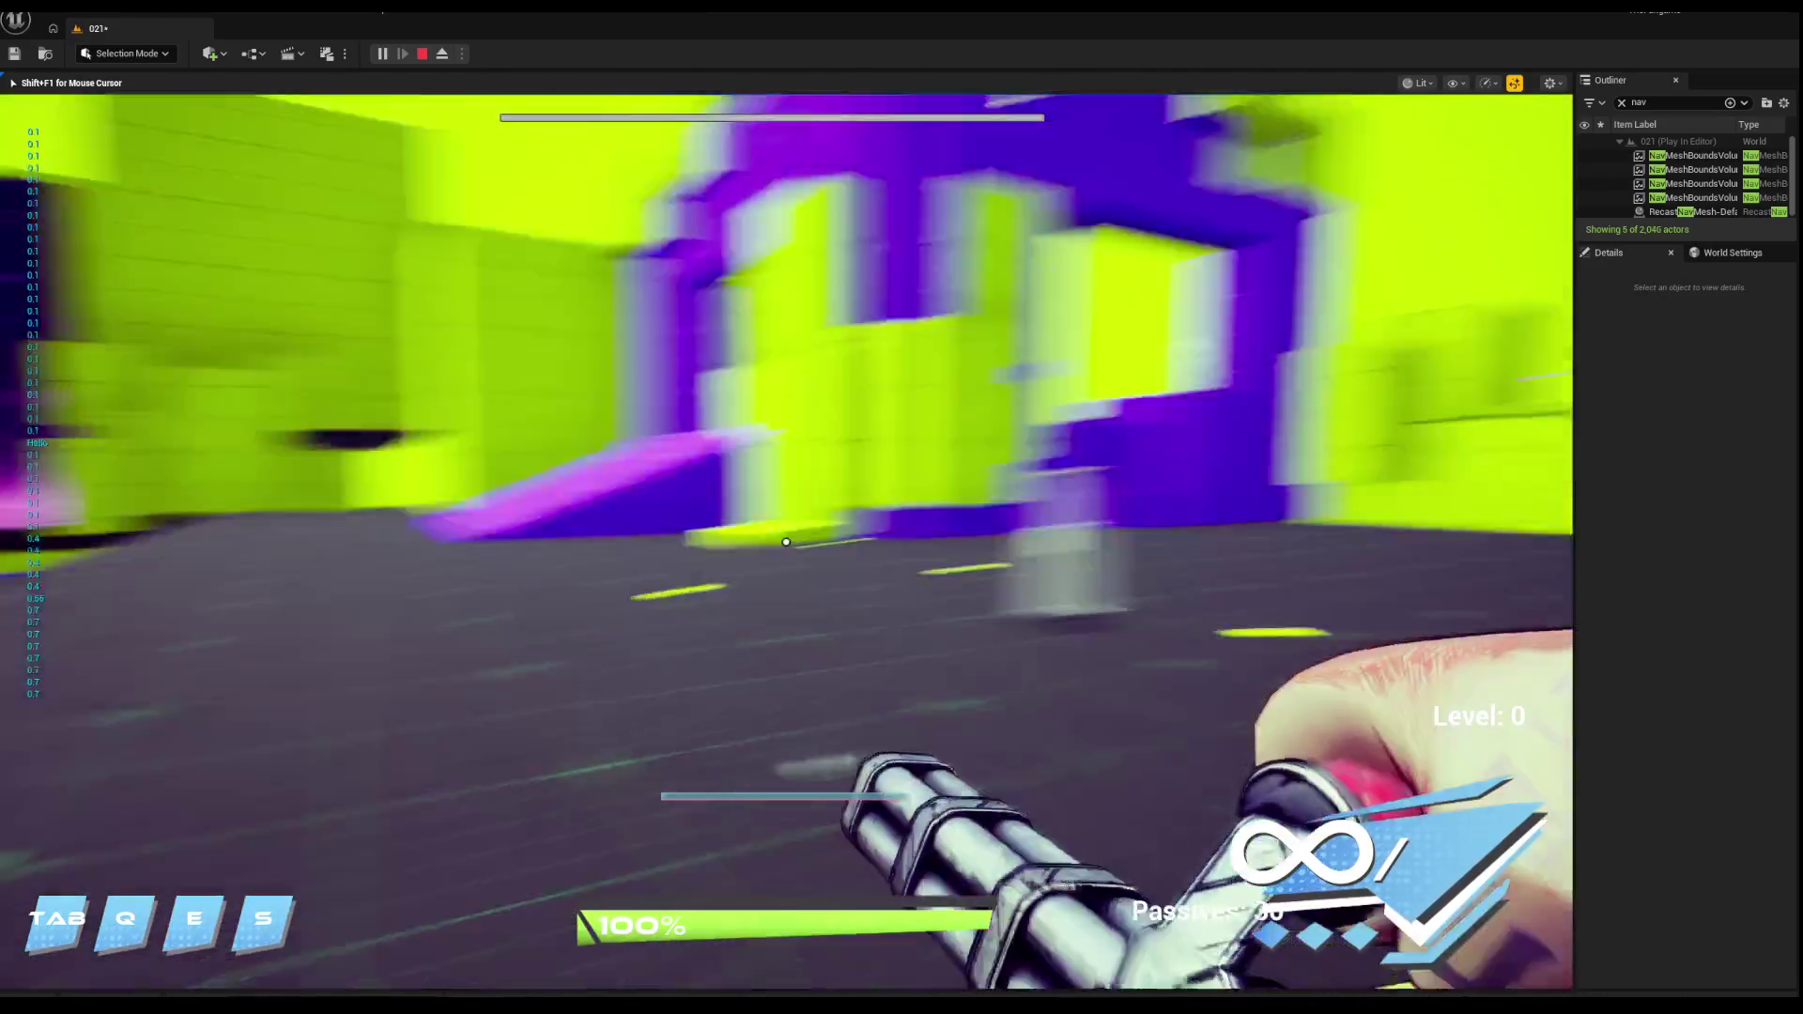
{"action": "left_click", "coordinate": [786, 542]}
{"action": "key", "text": "w"}
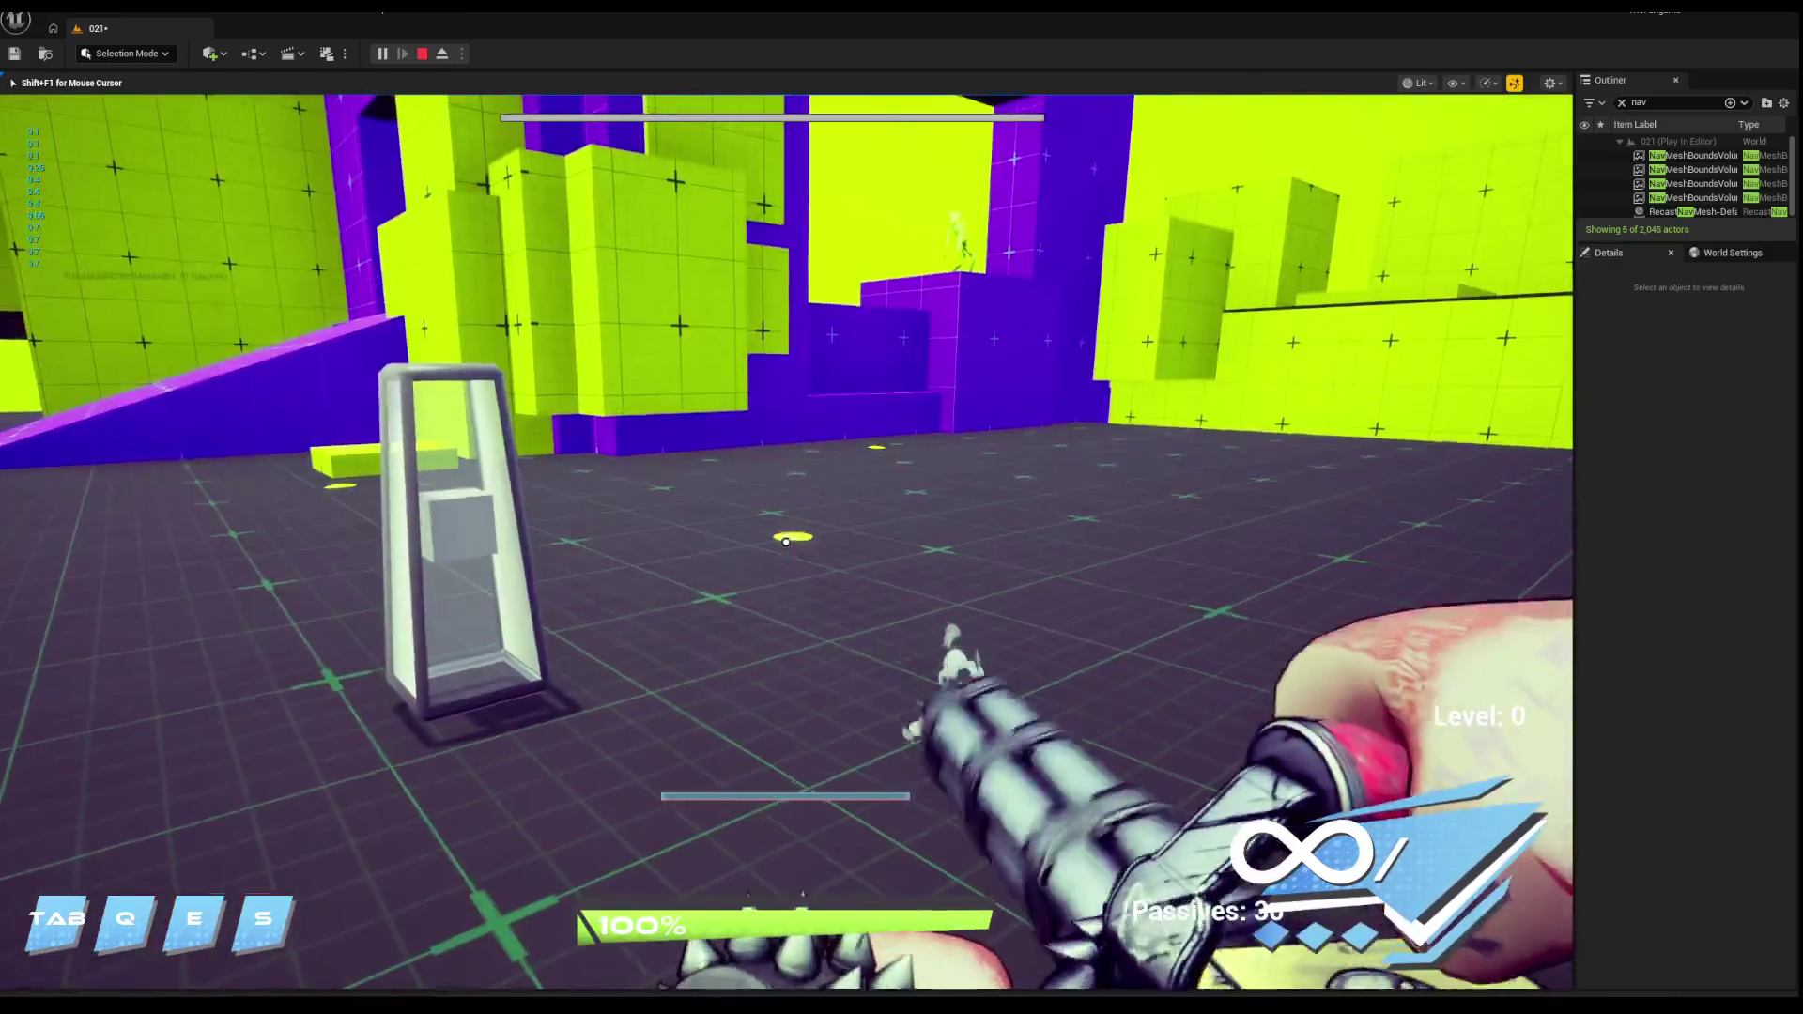
{"action": "left_click", "coordinate": [786, 542]}
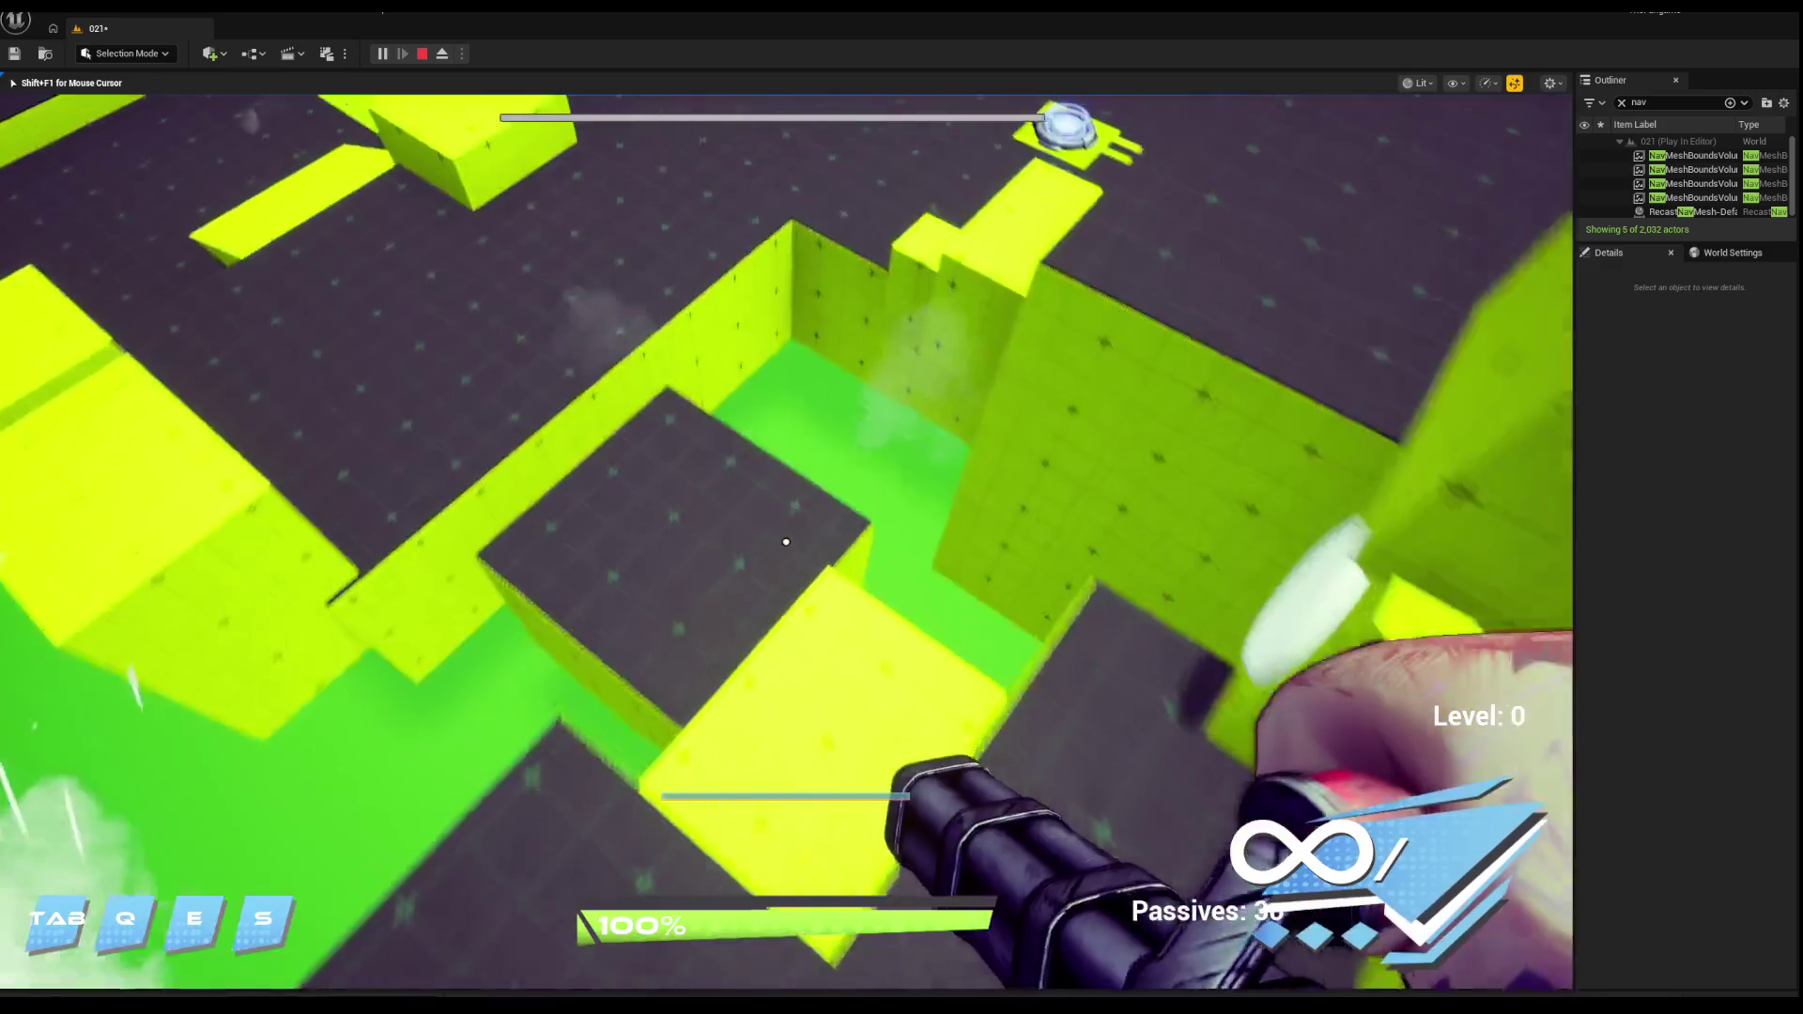
{"action": "key", "text": "Escape"}
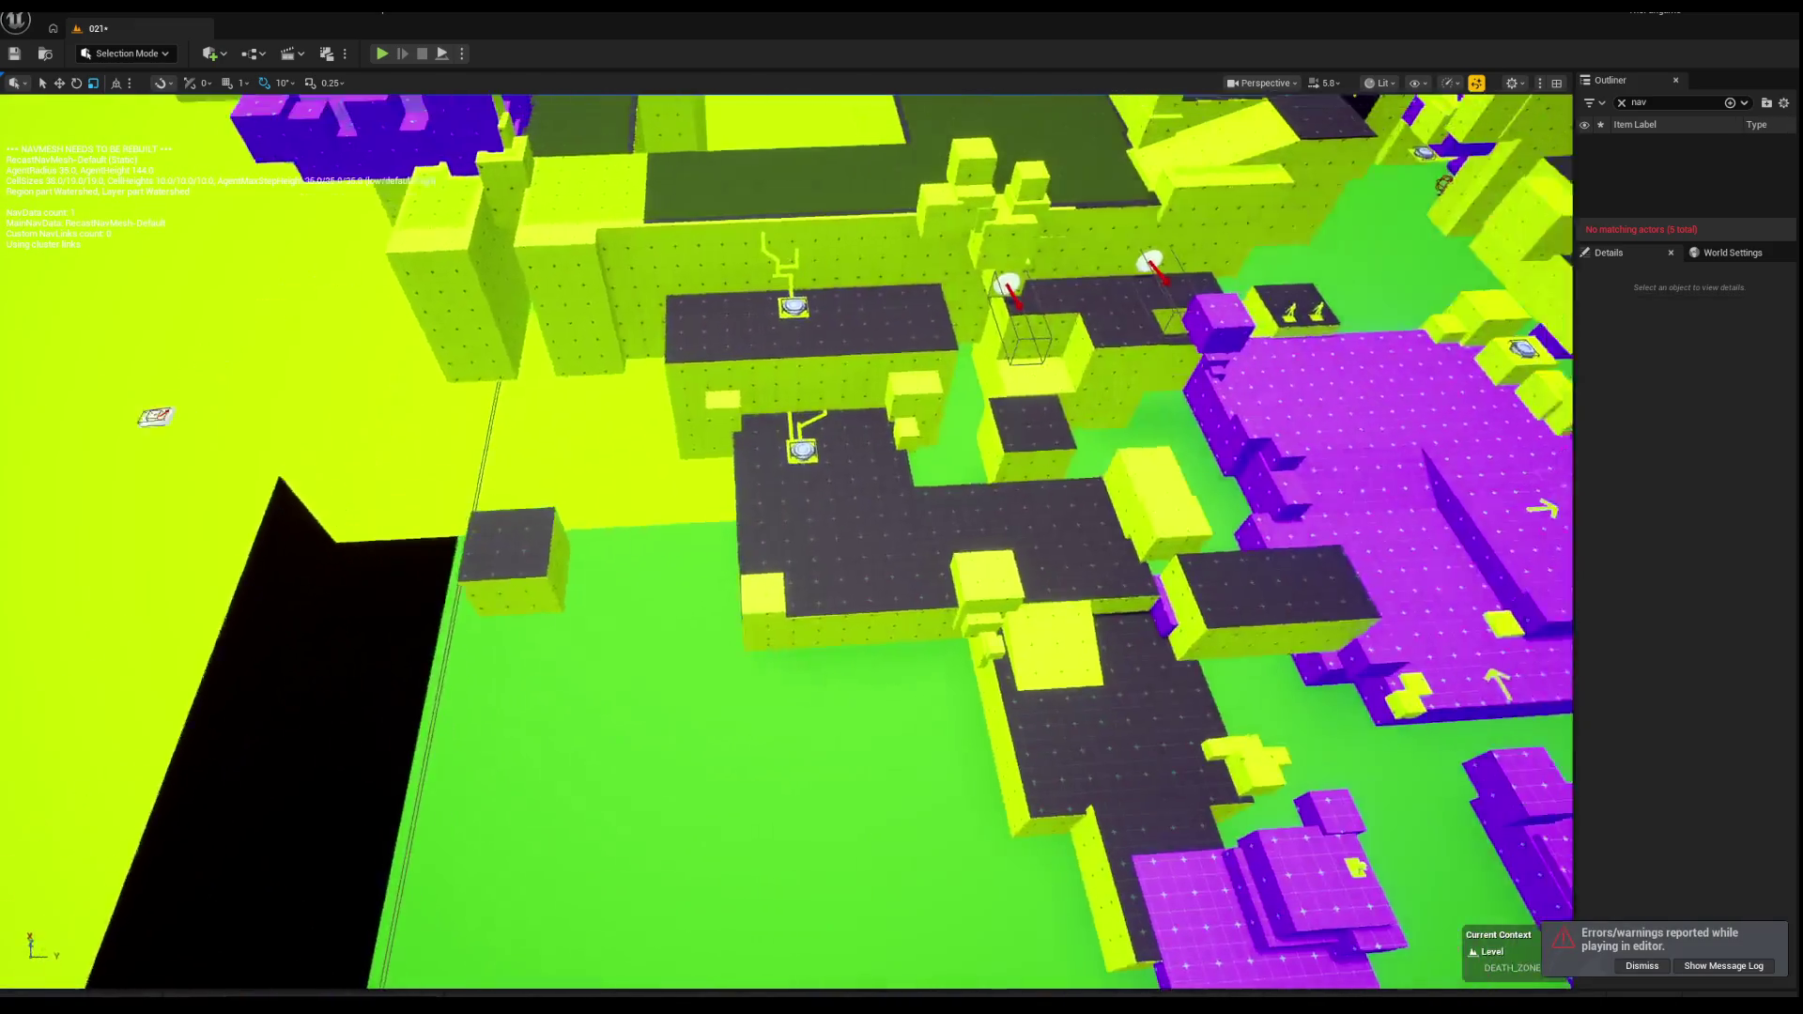
Step: Select platform Box3053 plus a second box, frame them, and raise the box's top
{"action": "left_click", "coordinate": [684, 540]}
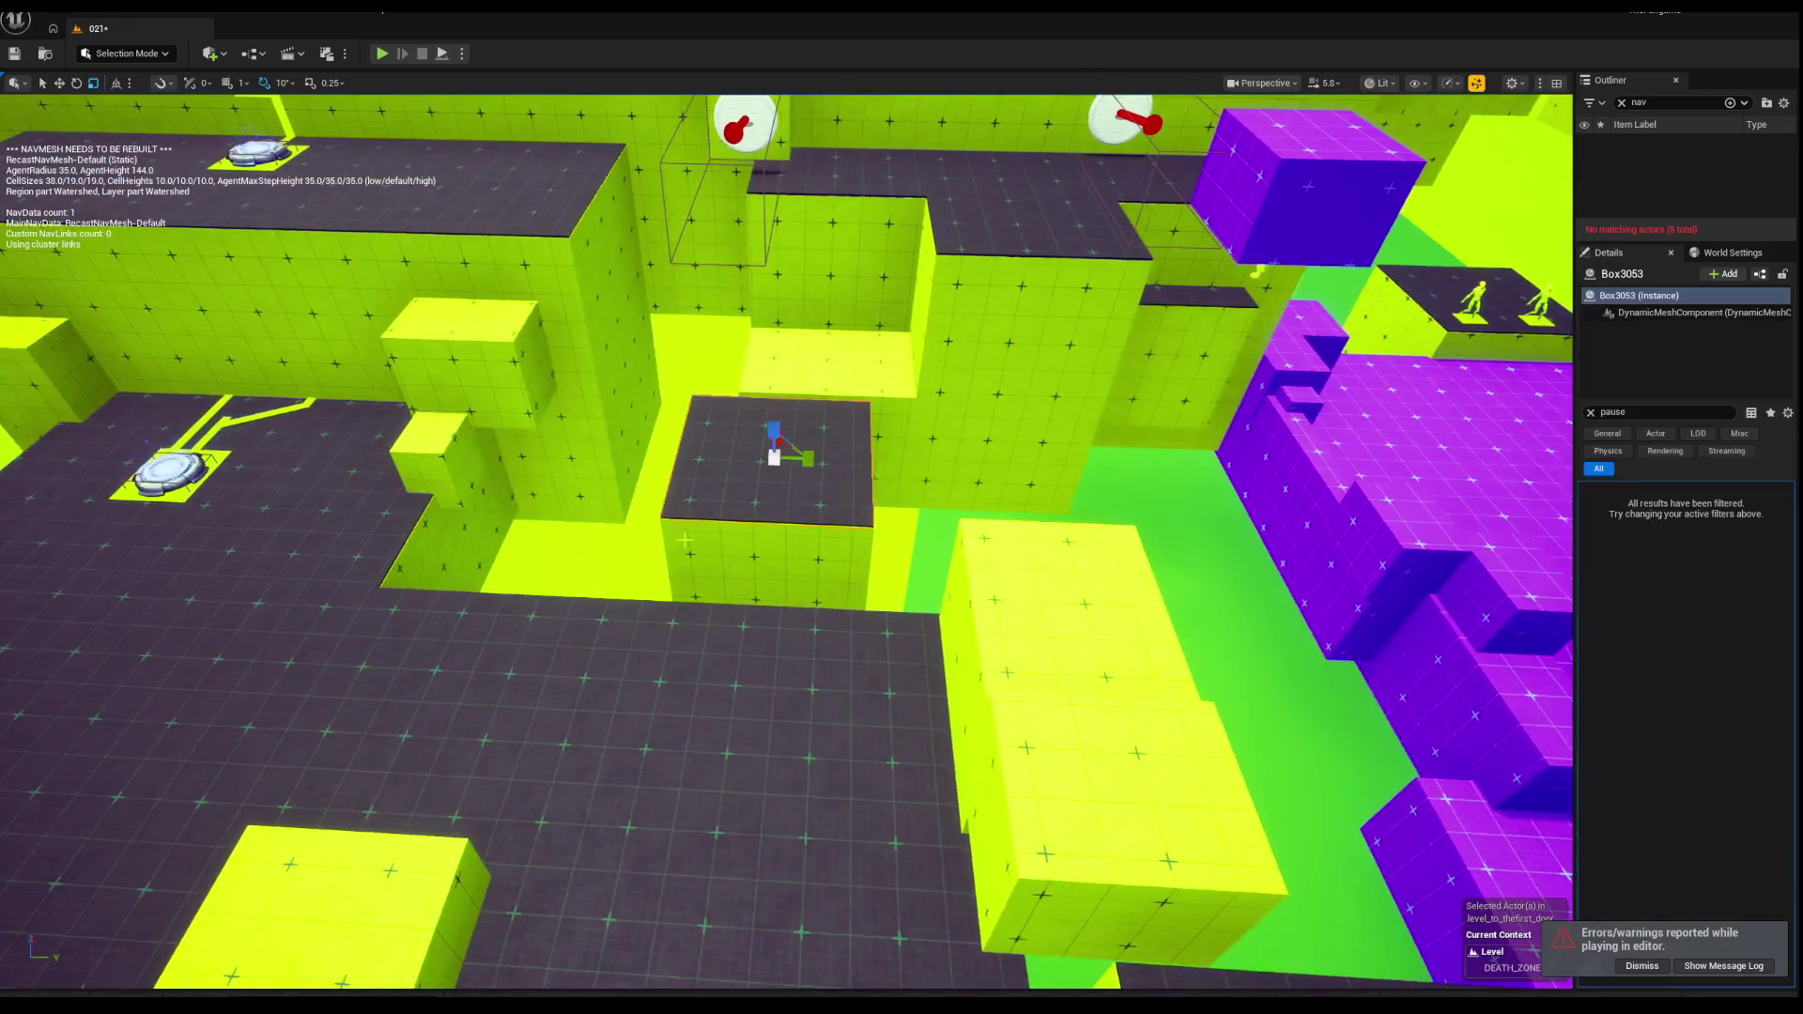
{"action": "left_click", "coordinate": [657, 685], "text": "ctrl"}
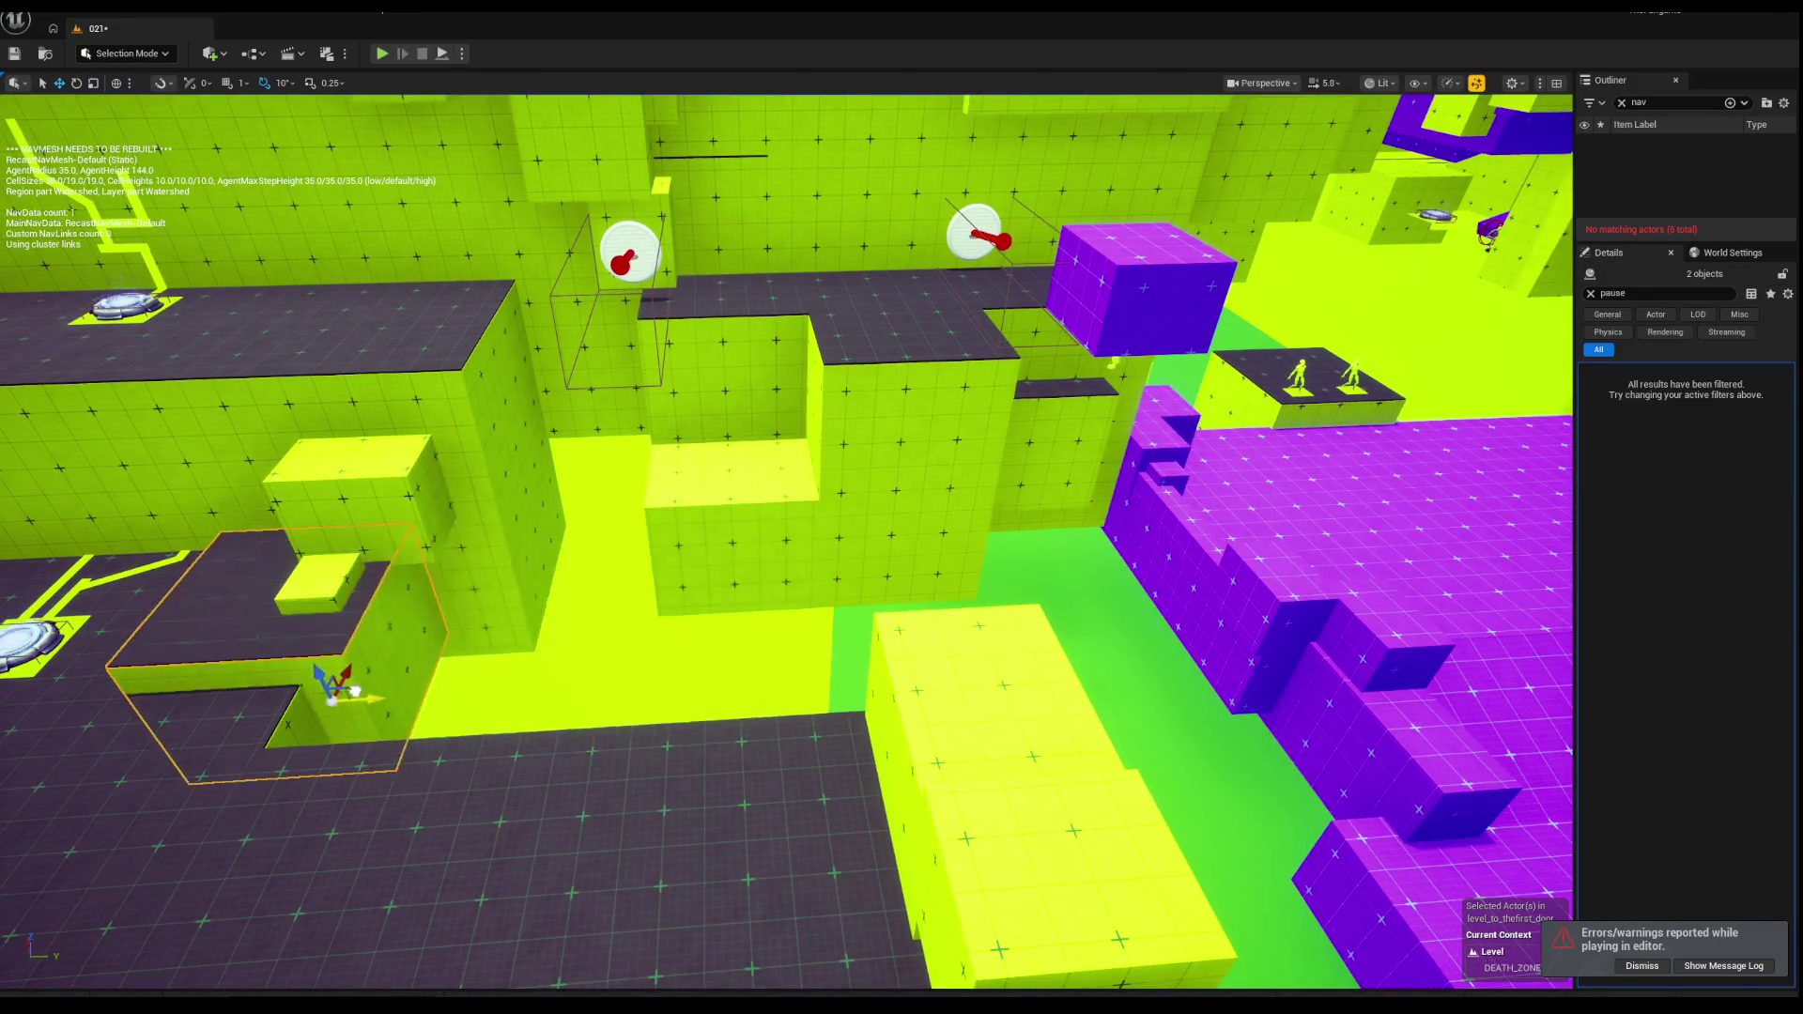
{"action": "key", "text": "f"}
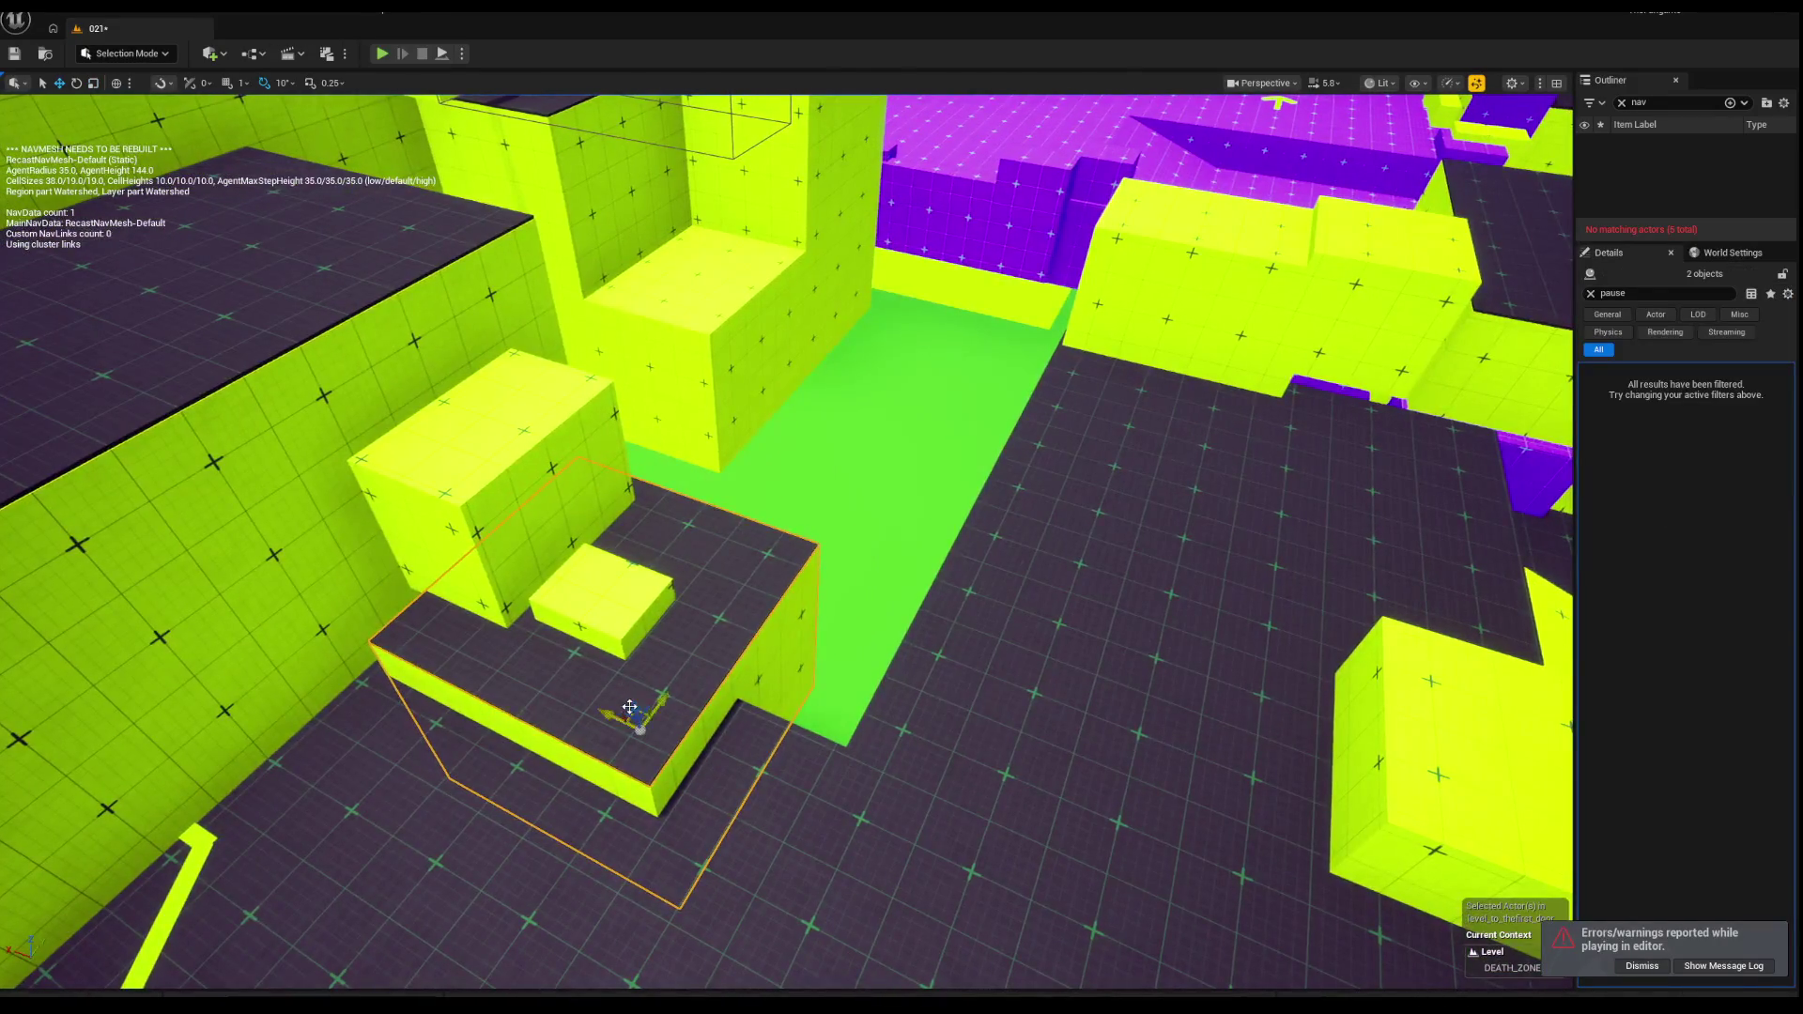
{"action": "mouse_move", "coordinate": [648, 709]}
{"action": "left_mouse_down"}
{"action": "mouse_move", "coordinate": [639, 681]}
{"action": "mouse_move", "coordinate": [652, 707]}
{"action": "left_mouse_up"}
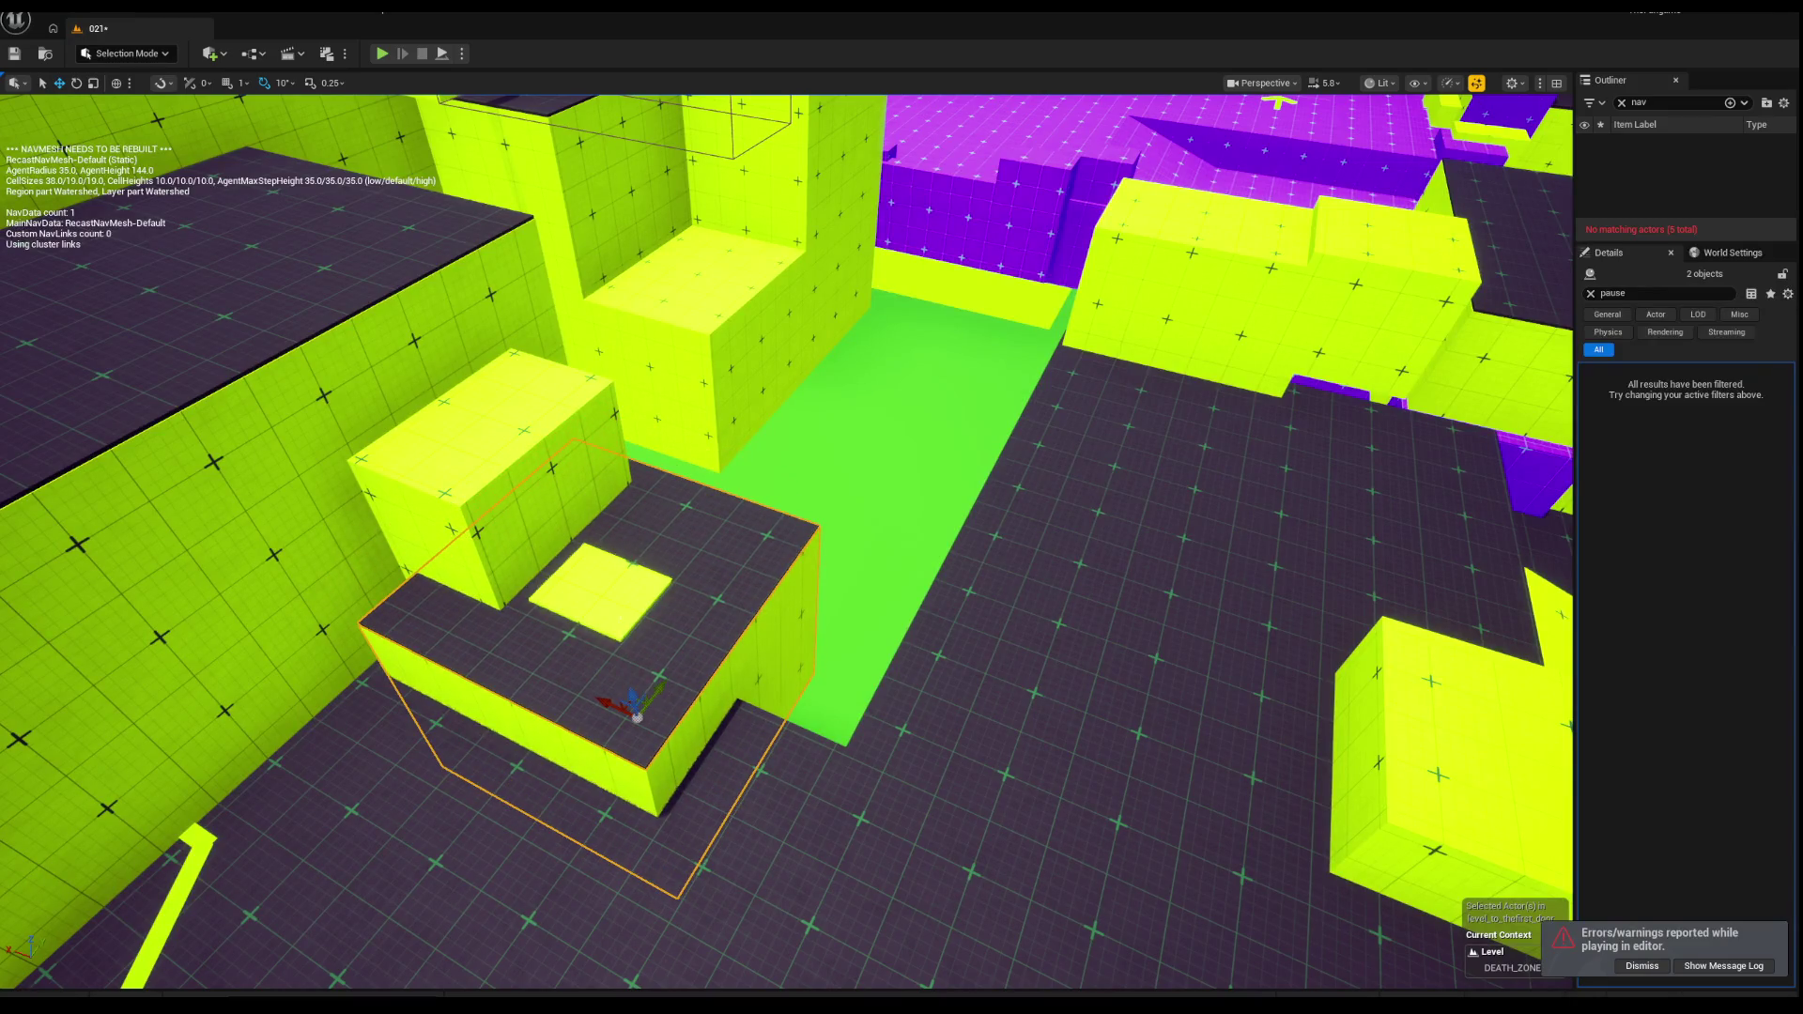
Step: Select Box9306, then Box3053 with the lower box, undoing the platform's last moves
{"action": "left_click", "coordinate": [601, 592]}
{"action": "key", "text": "f"}
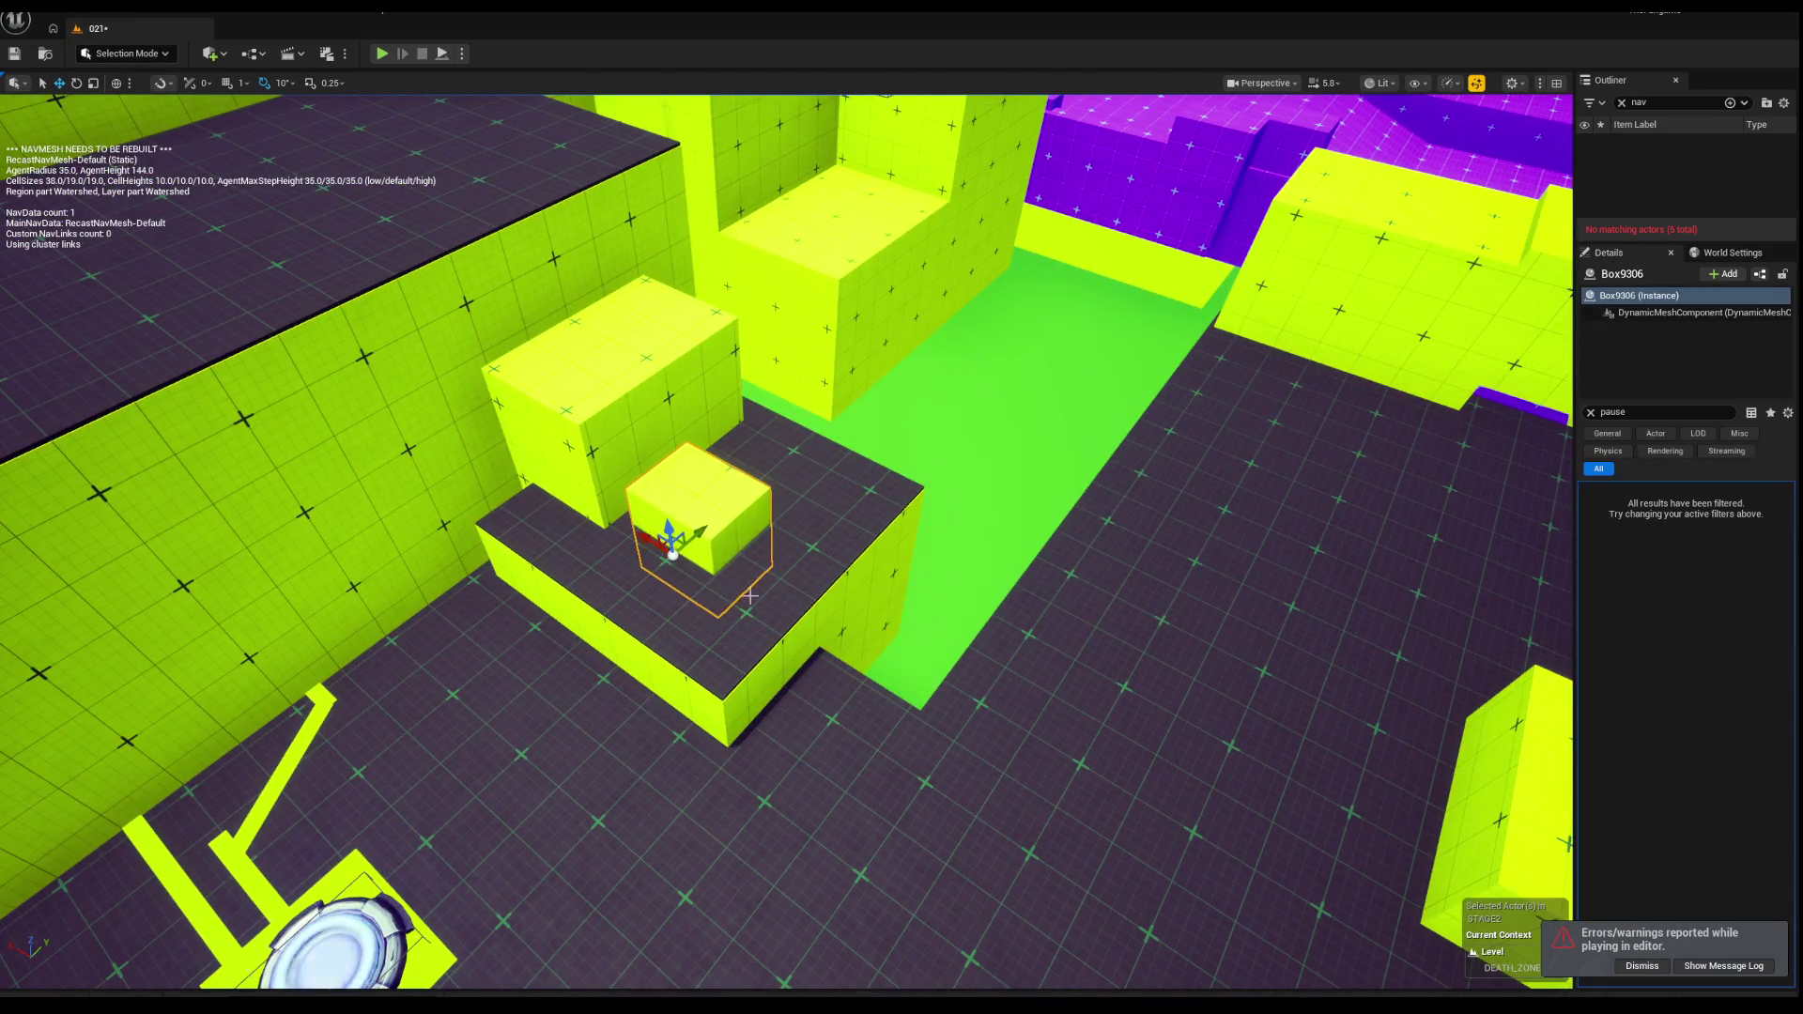
{"action": "scroll", "coordinate": [751, 595], "scroll_direction": "down", "scroll_amount": 5}
{"action": "left_click", "coordinate": [606, 602]}
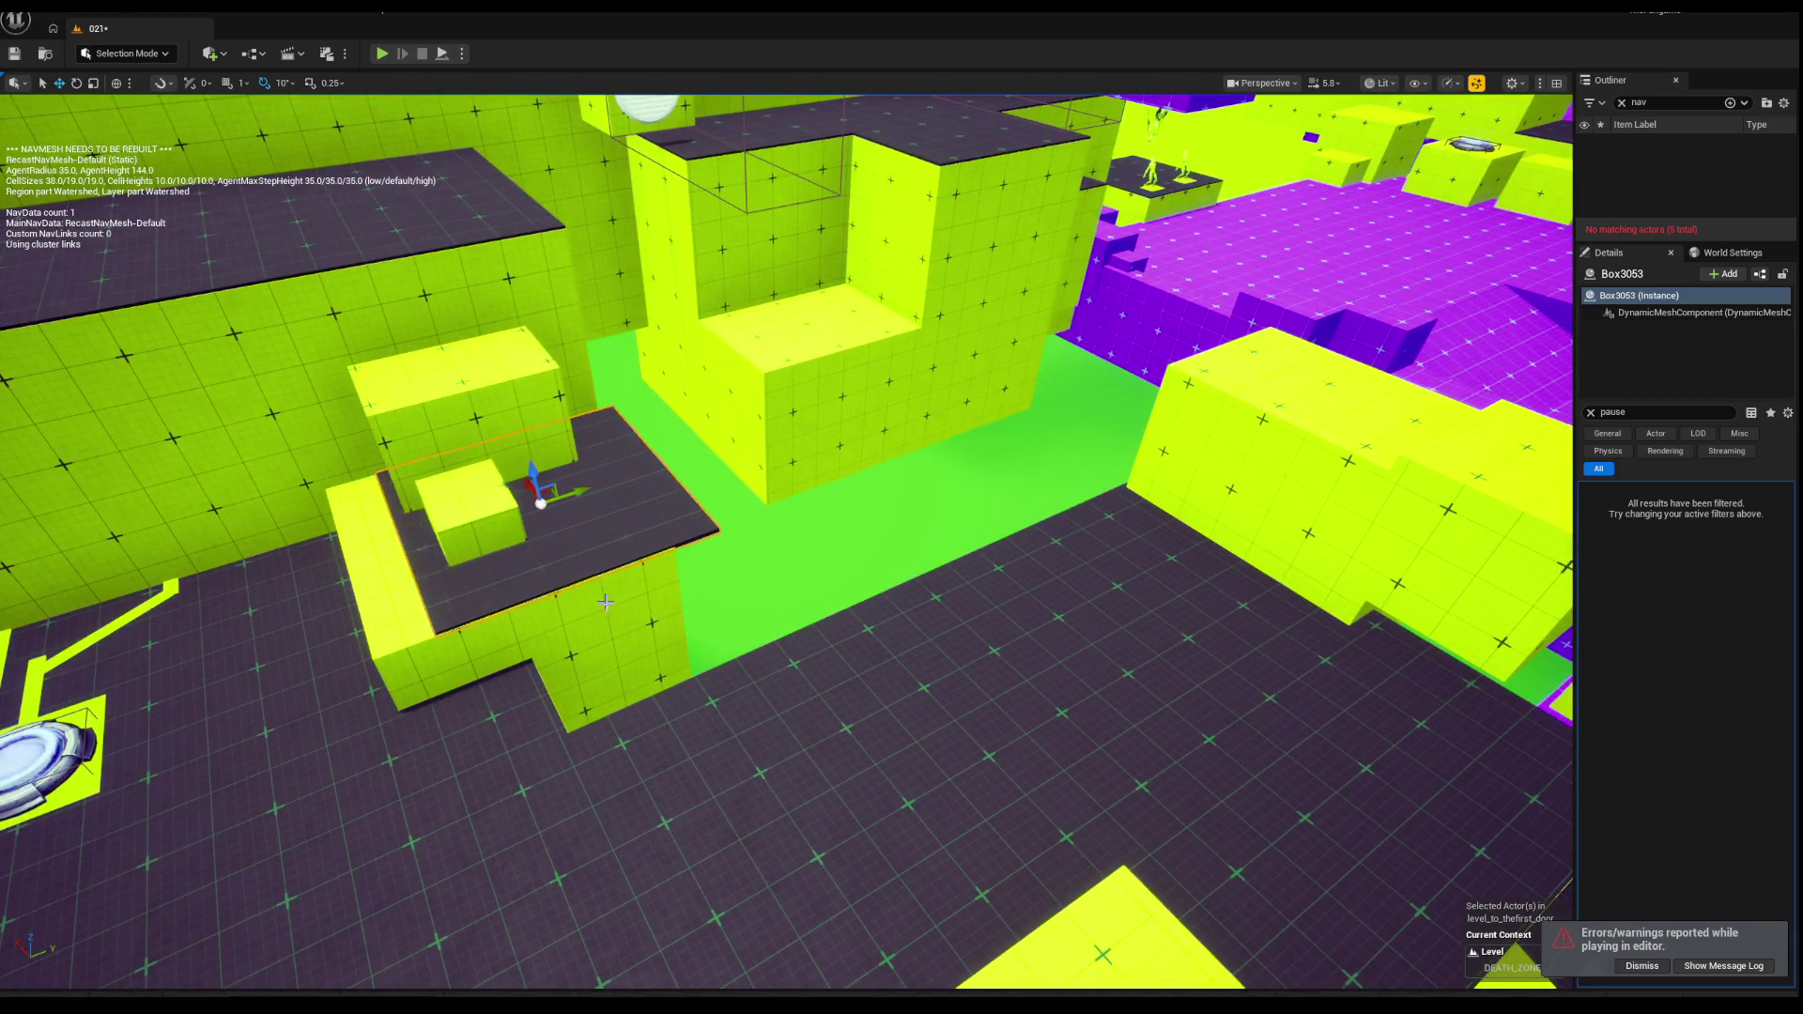
{"action": "key", "text": "ctrl+z"}
{"action": "left_click", "coordinate": [542, 630], "text": "ctrl"}
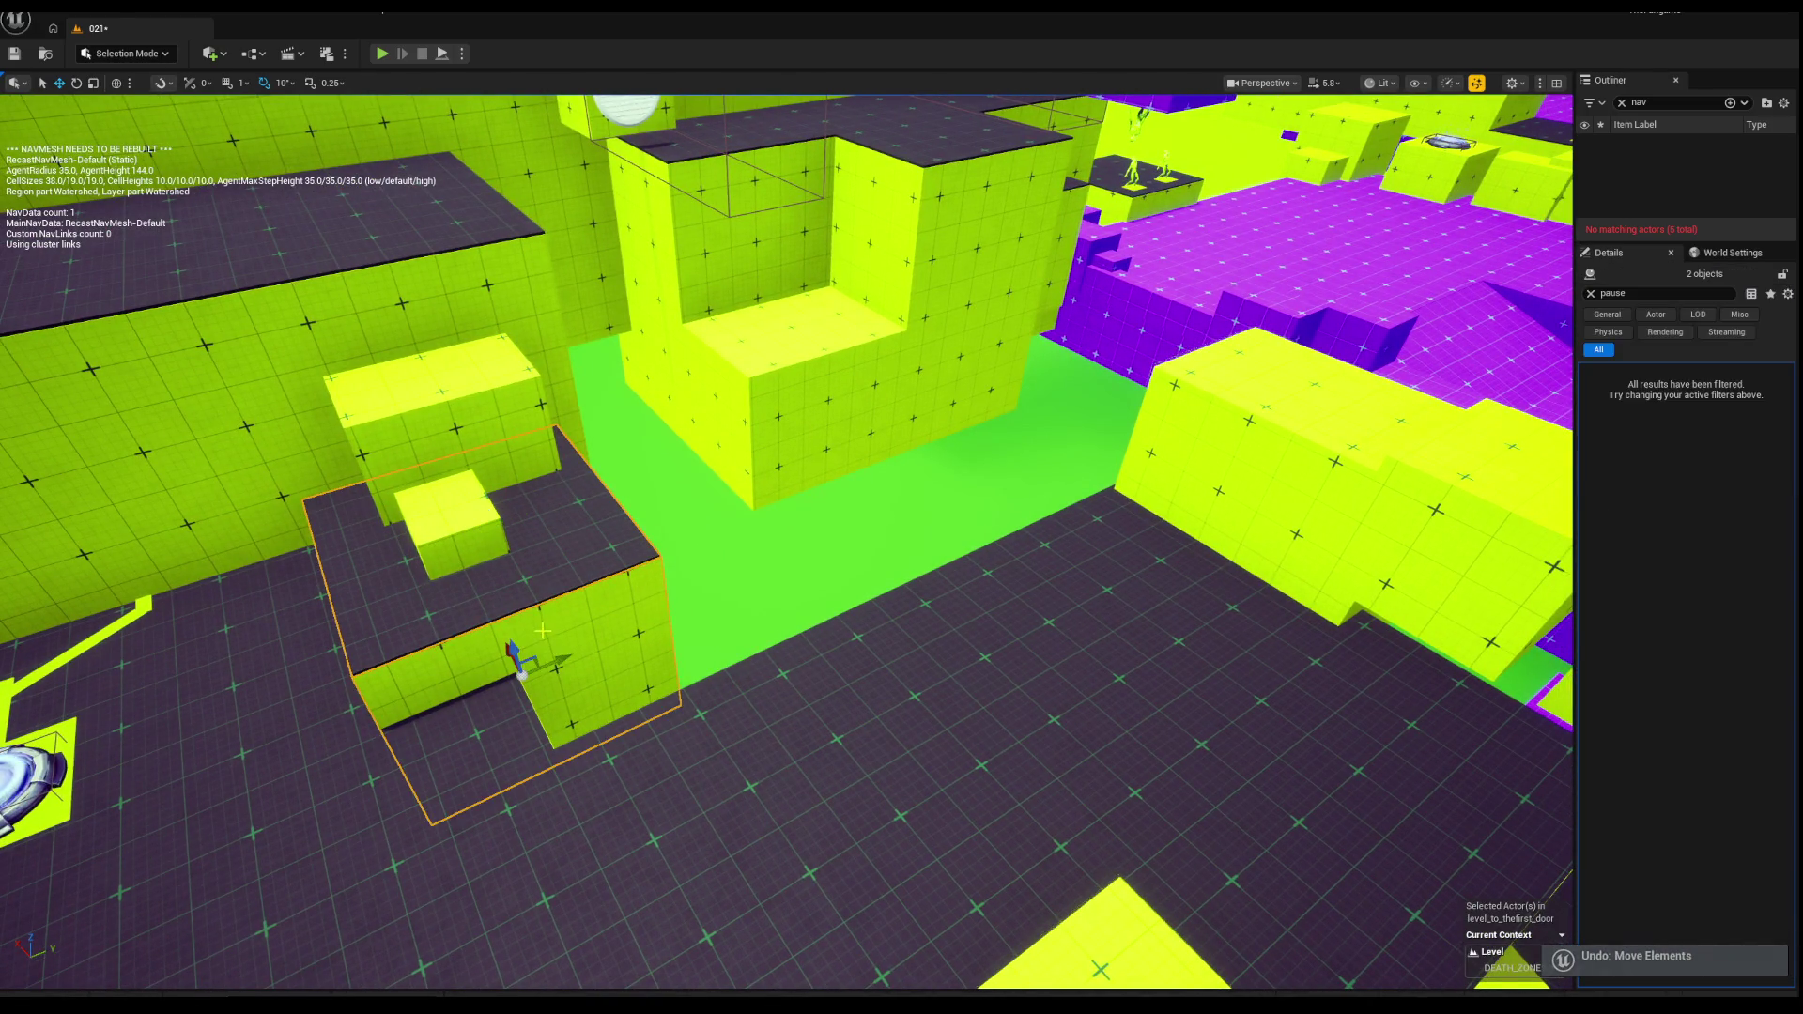
{"action": "mouse_move", "coordinate": [523, 588]}
{"action": "left_mouse_down"}
{"action": "mouse_move", "coordinate": [713, 554]}
{"action": "mouse_move", "coordinate": [706, 519]}
{"action": "mouse_move", "coordinate": [878, 508]}
{"action": "mouse_move", "coordinate": [362, 498]}
{"action": "mouse_move", "coordinate": [489, 470]}
{"action": "mouse_move", "coordinate": [526, 526]}
{"action": "mouse_move", "coordinate": [676, 441]}
{"action": "left_mouse_up"}
{"action": "key", "text": "ctrl+z"}
Step: Select Box8804, Box8809 and the large lime box, then delete them
{"action": "left_click", "coordinate": [563, 507]}
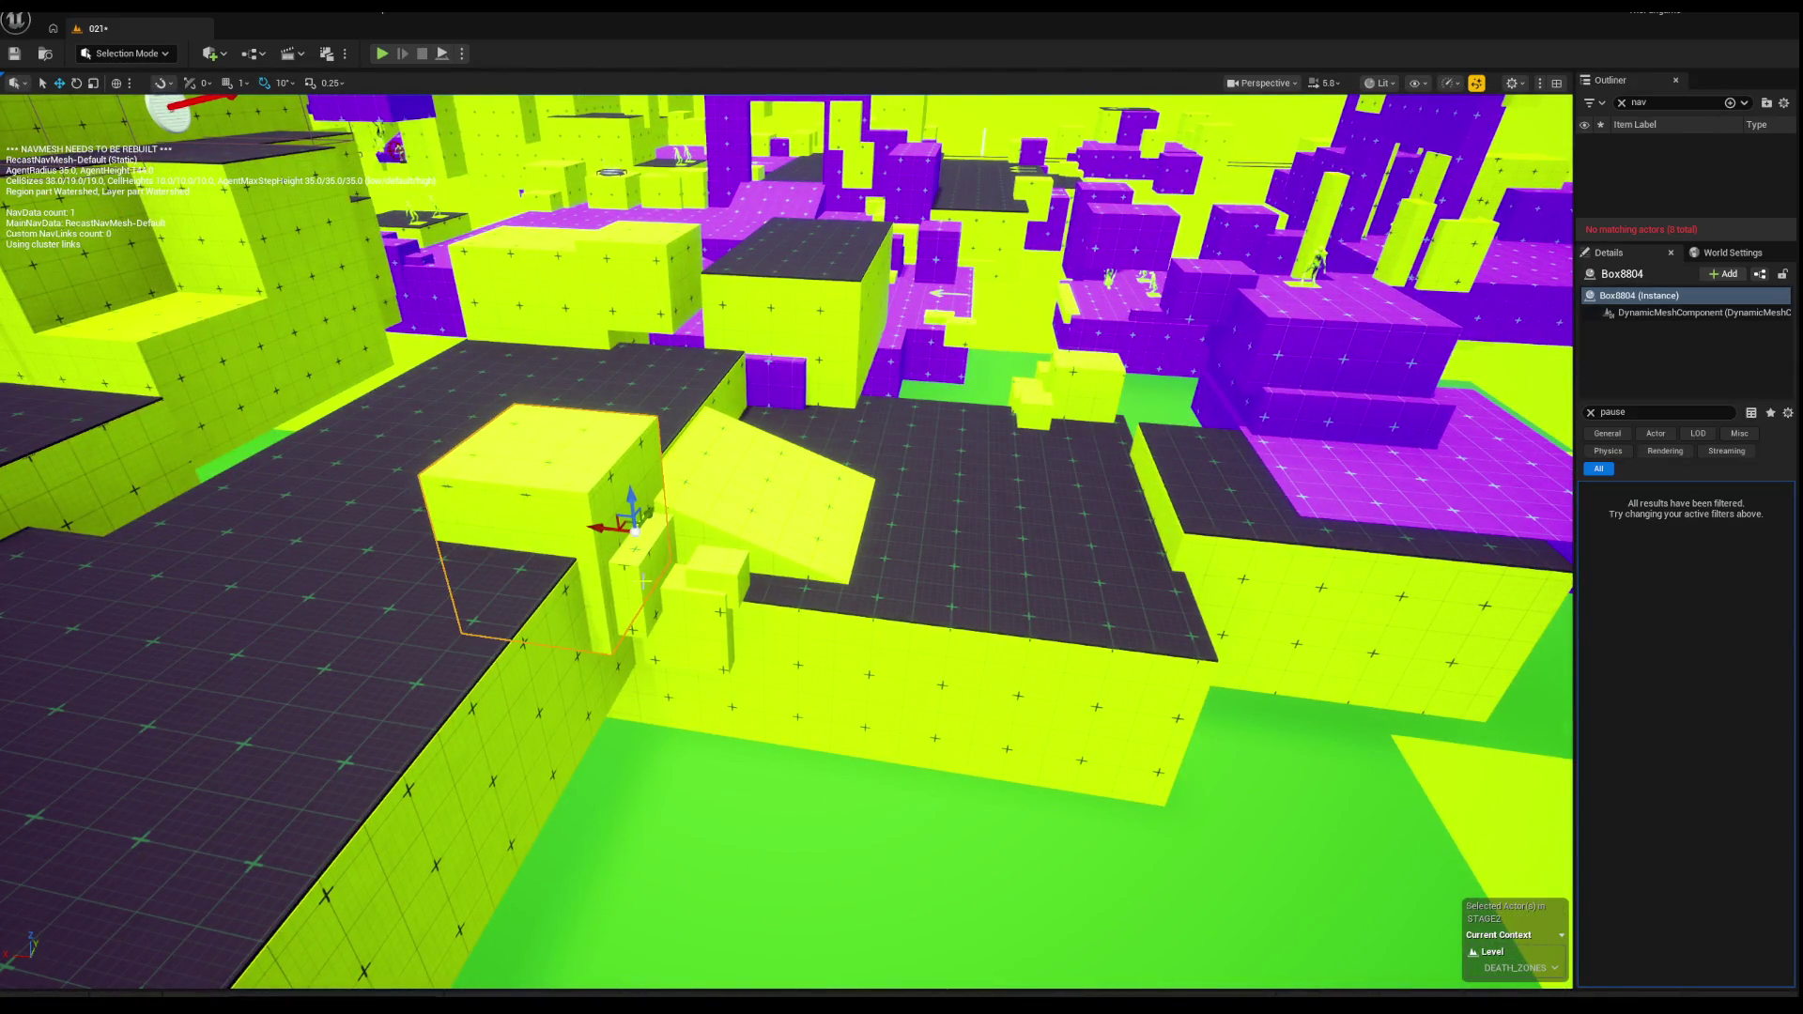
{"action": "left_click", "coordinate": [716, 597], "text": "ctrl"}
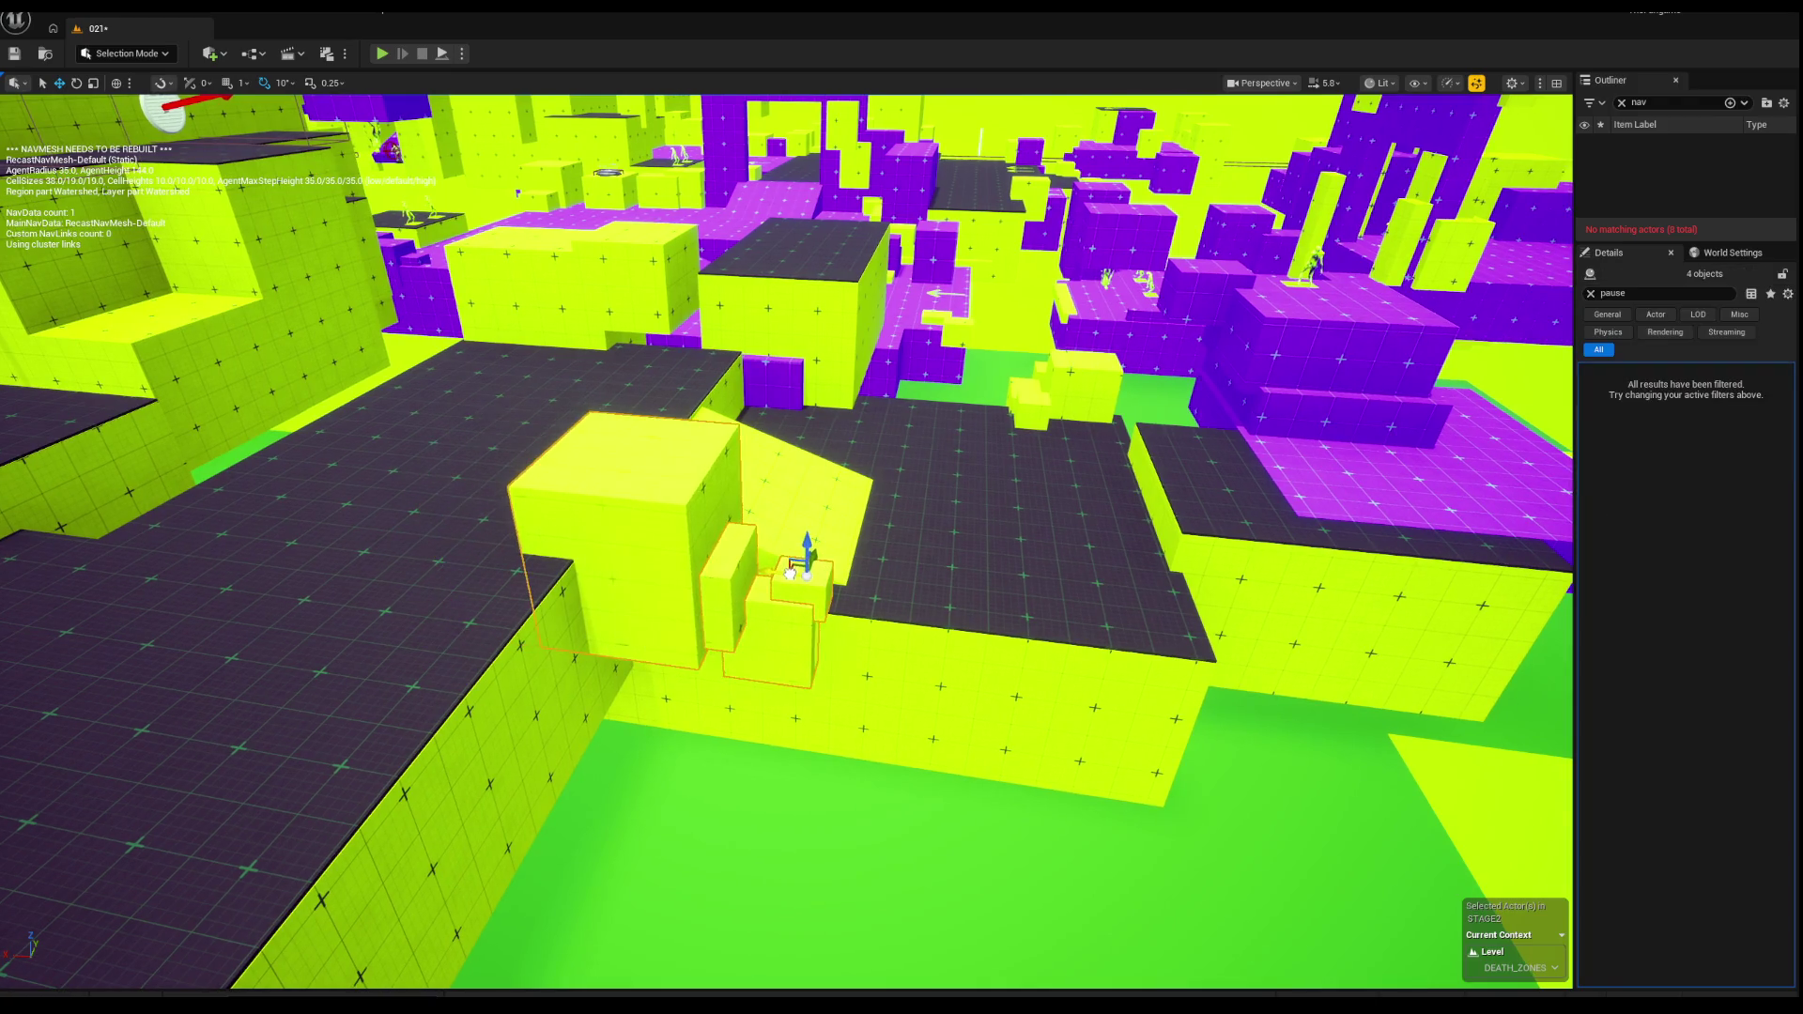
{"action": "mouse_move", "coordinate": [717, 597]}
{"action": "left_mouse_down"}
{"action": "mouse_move", "coordinate": [732, 526]}
{"action": "mouse_move", "coordinate": [676, 493]}
{"action": "left_mouse_up"}
{"action": "left_click", "coordinate": [587, 540]}
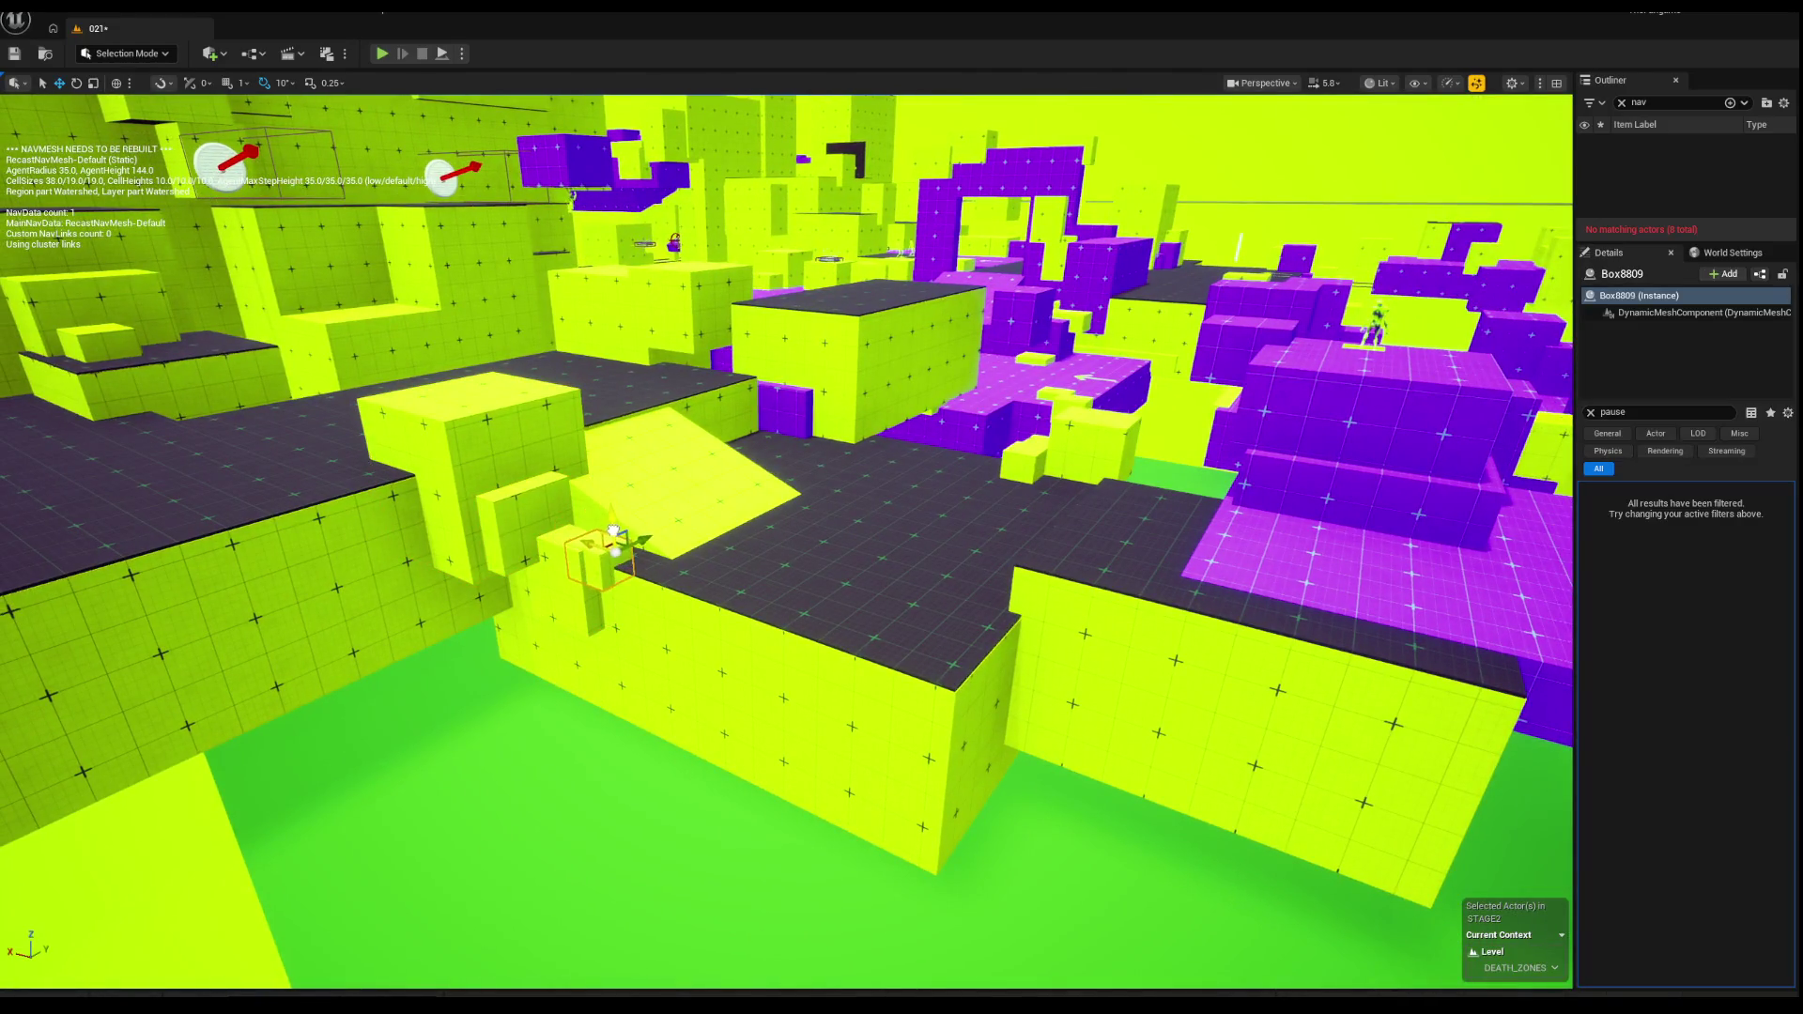
{"action": "left_click_drag", "start_coordinate": [594, 552], "coordinate": [563, 531]}
{"action": "left_click", "coordinate": [700, 463], "text": "ctrl"}
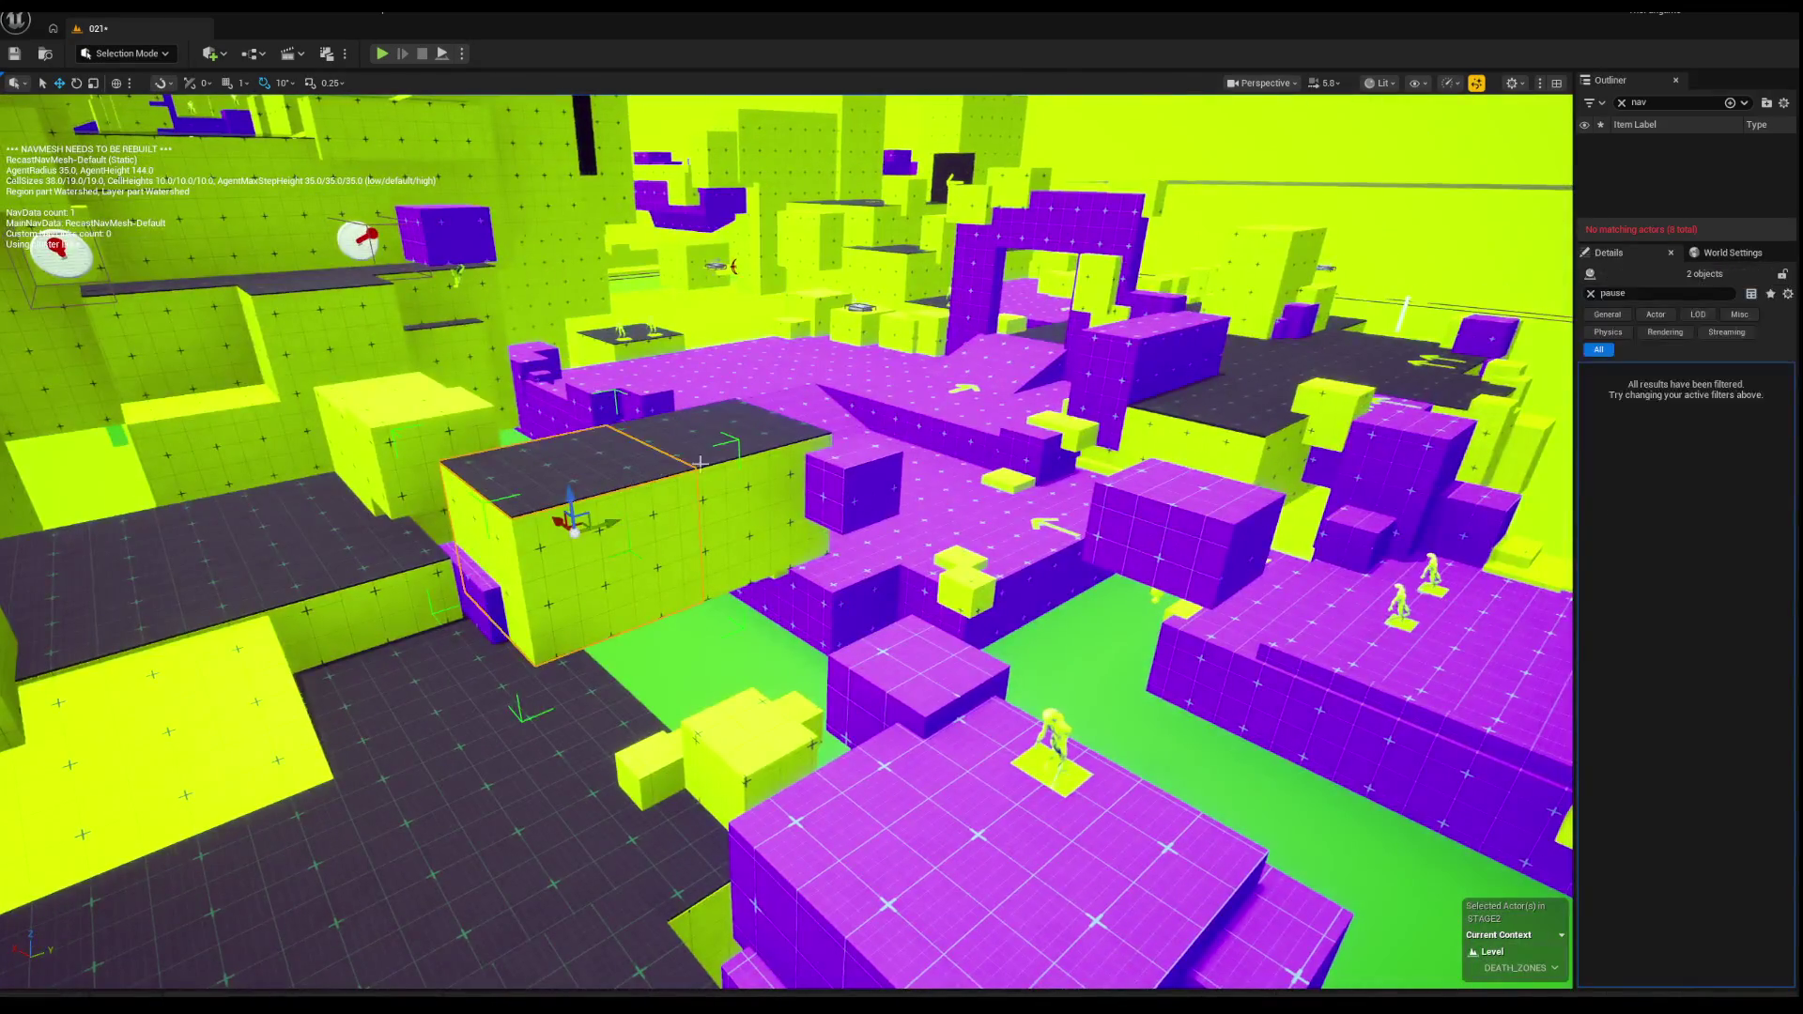
{"action": "key", "text": "Delete"}
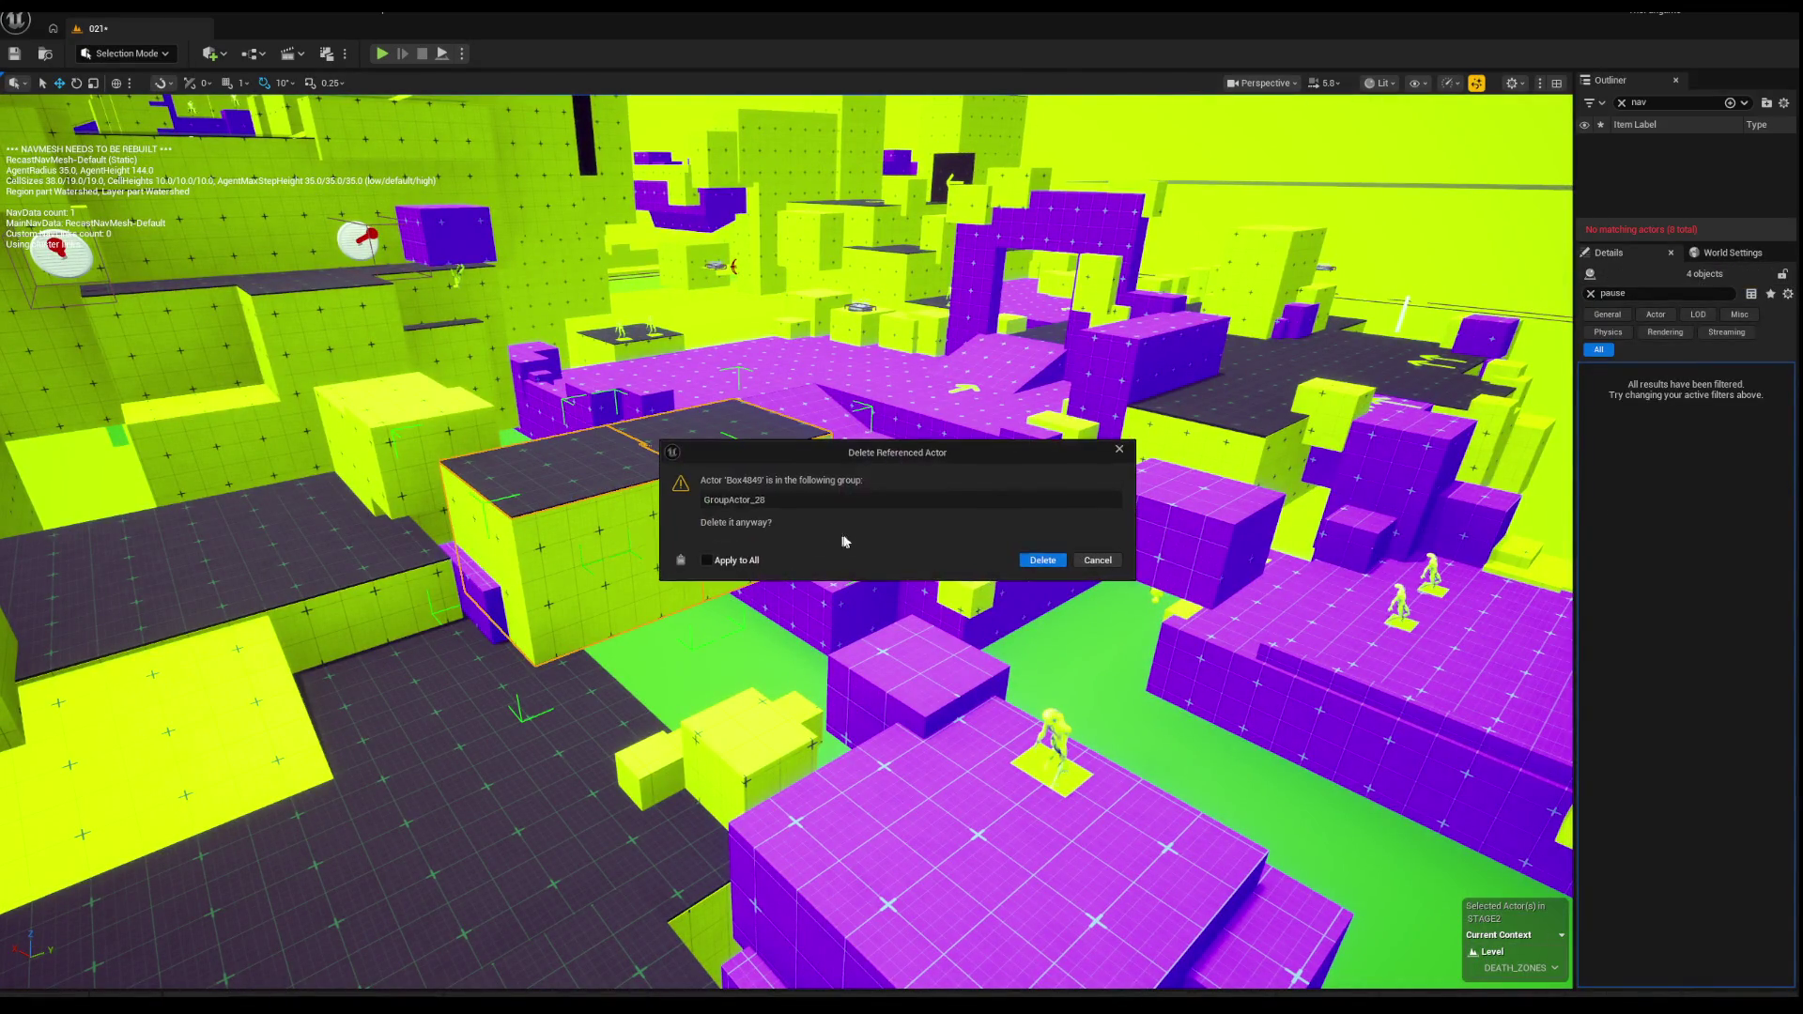
Step: Confirm deleting the grouped lime box, then select the purple box Box3103
{"action": "key", "text": "w"}
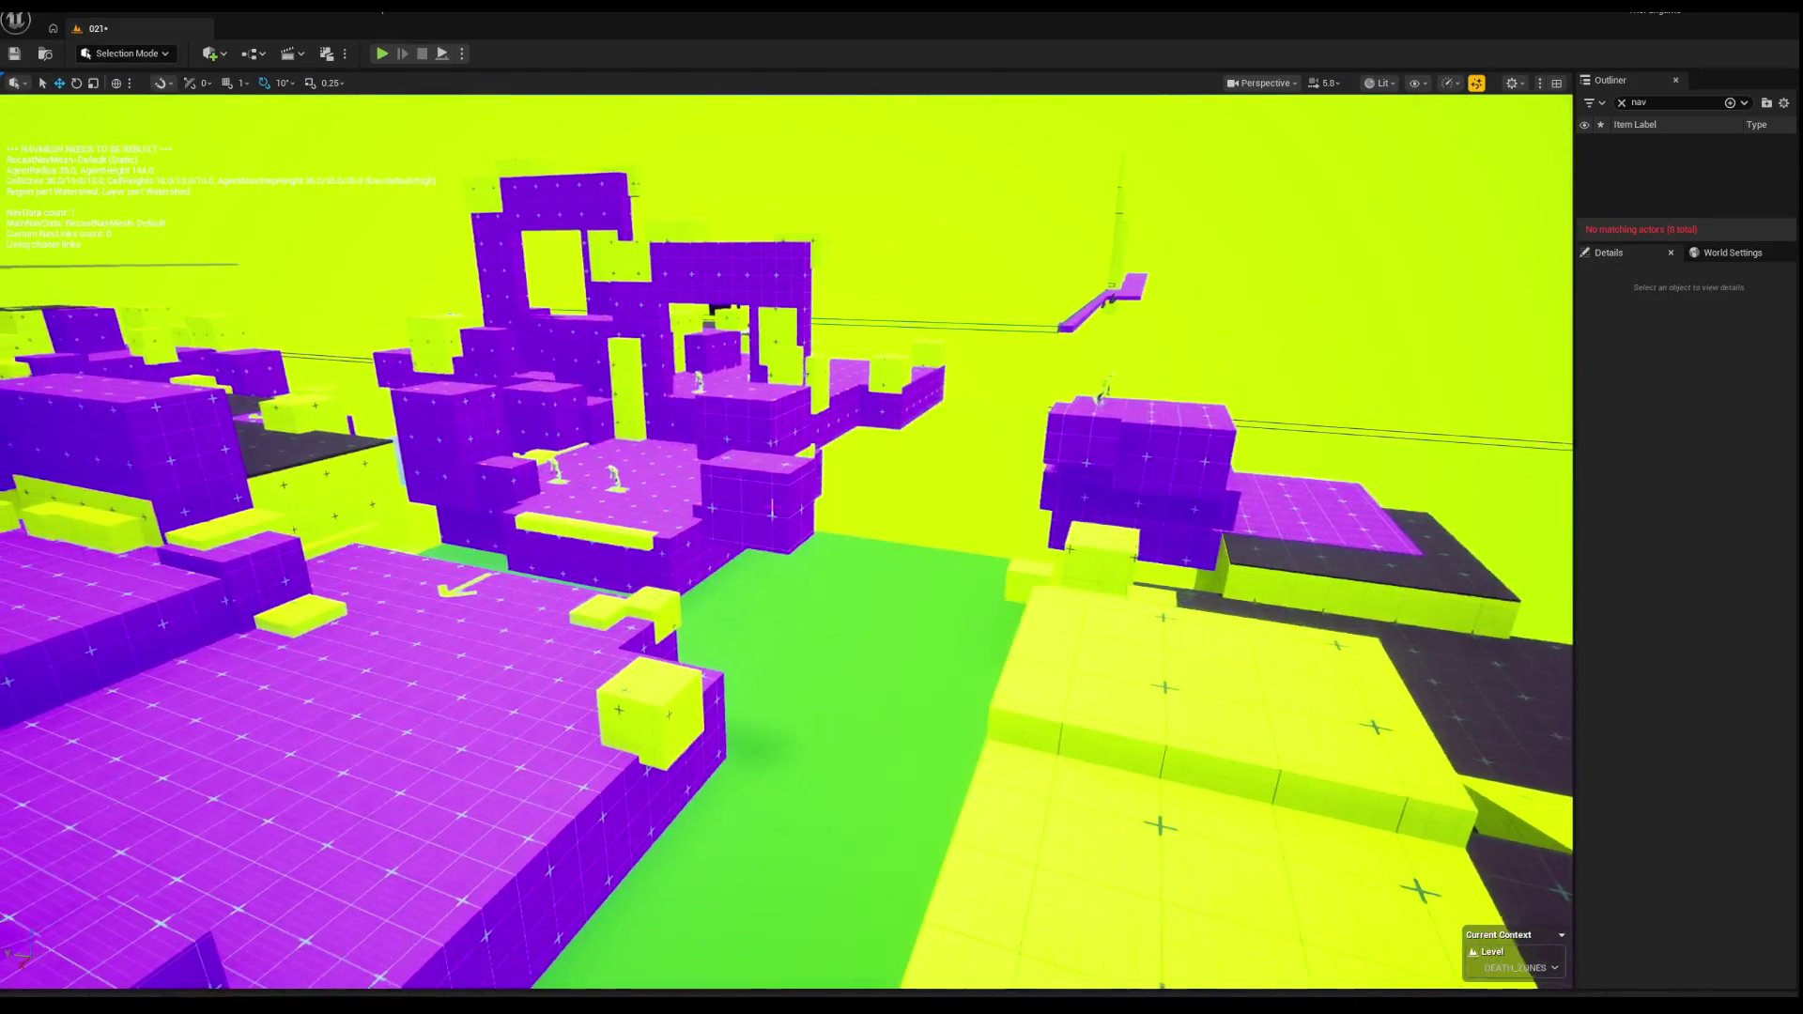
{"action": "left_click", "coordinate": [42, 247]}
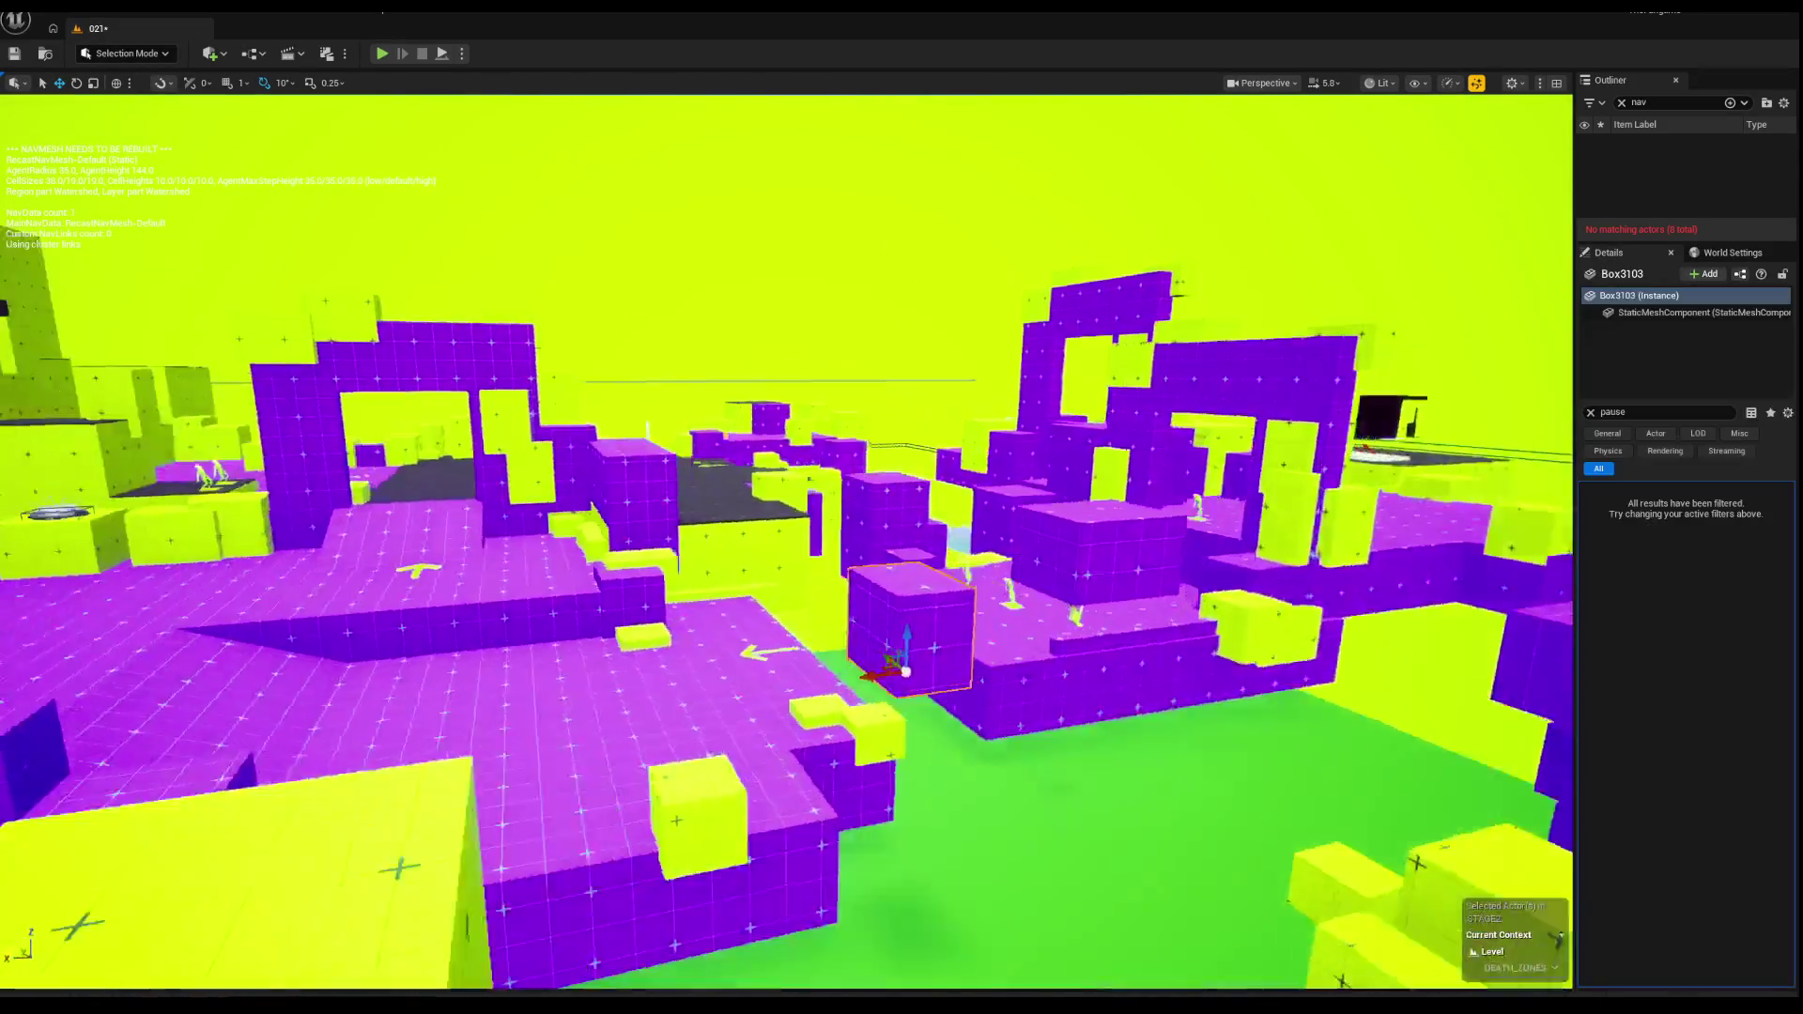
{"action": "key", "text": "s"}
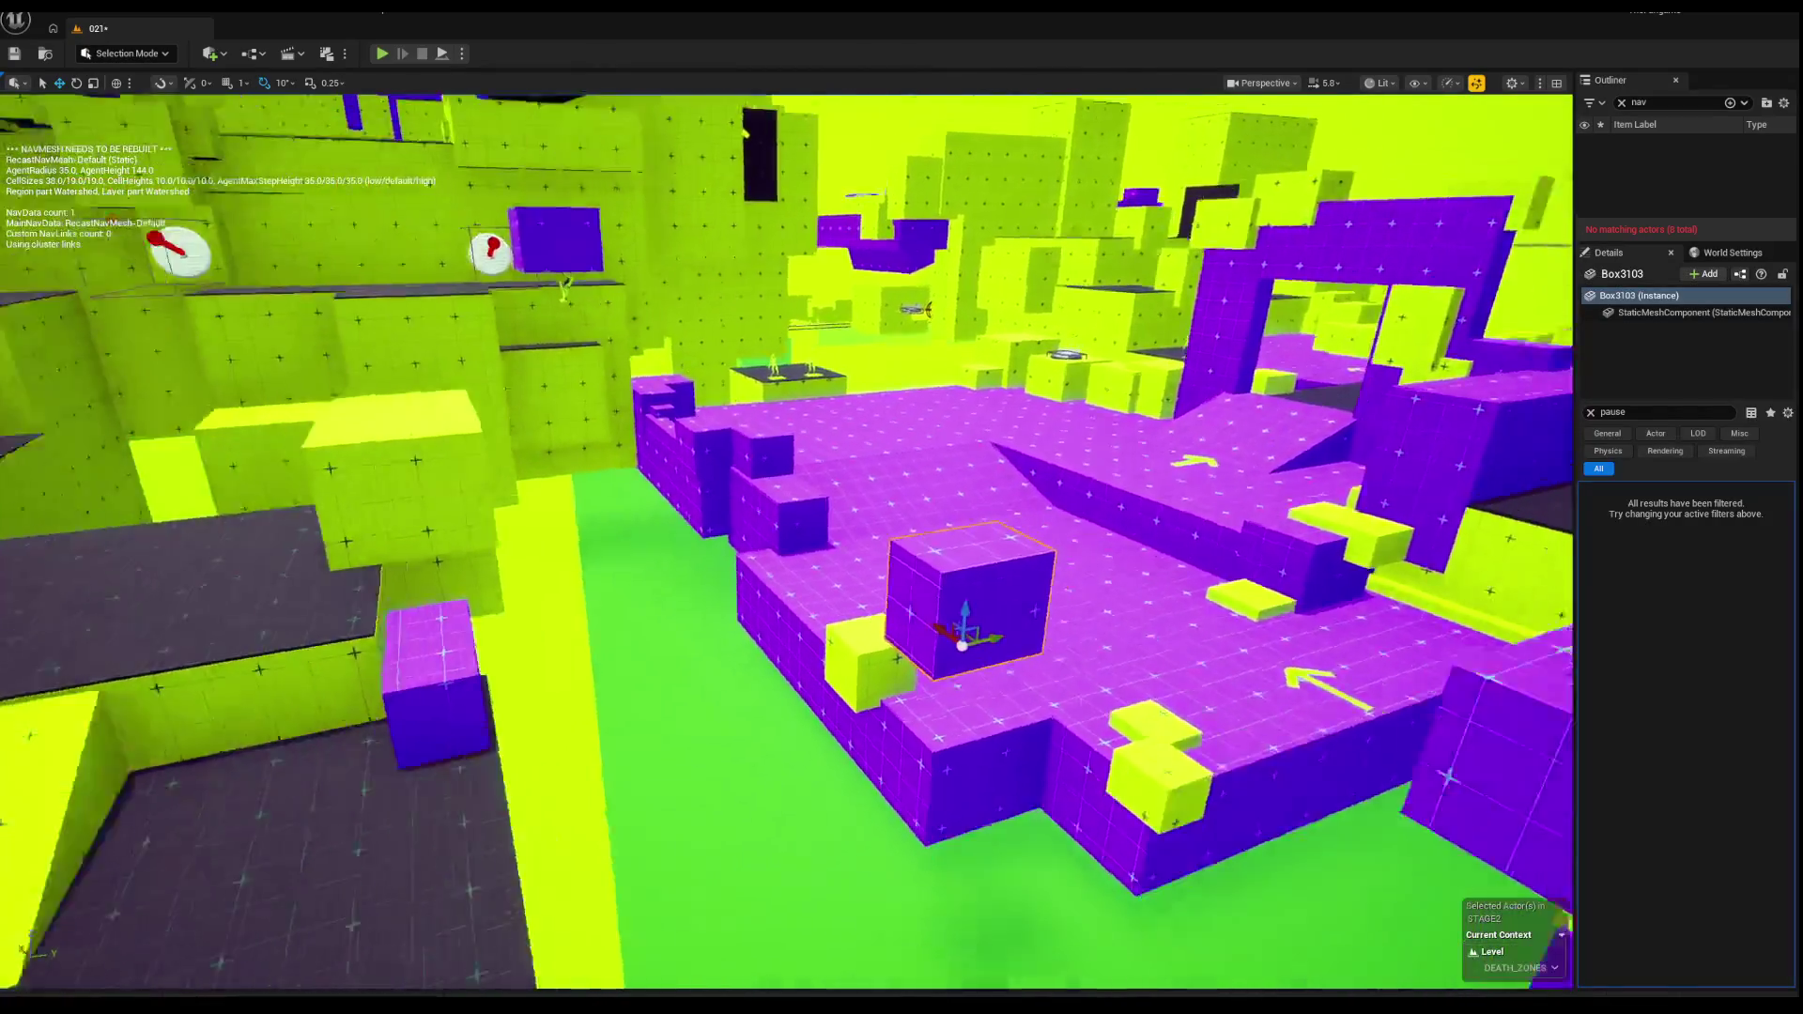
Step: Fly over the purple platforms and select the platform Box3225
{"action": "key", "text": "w"}
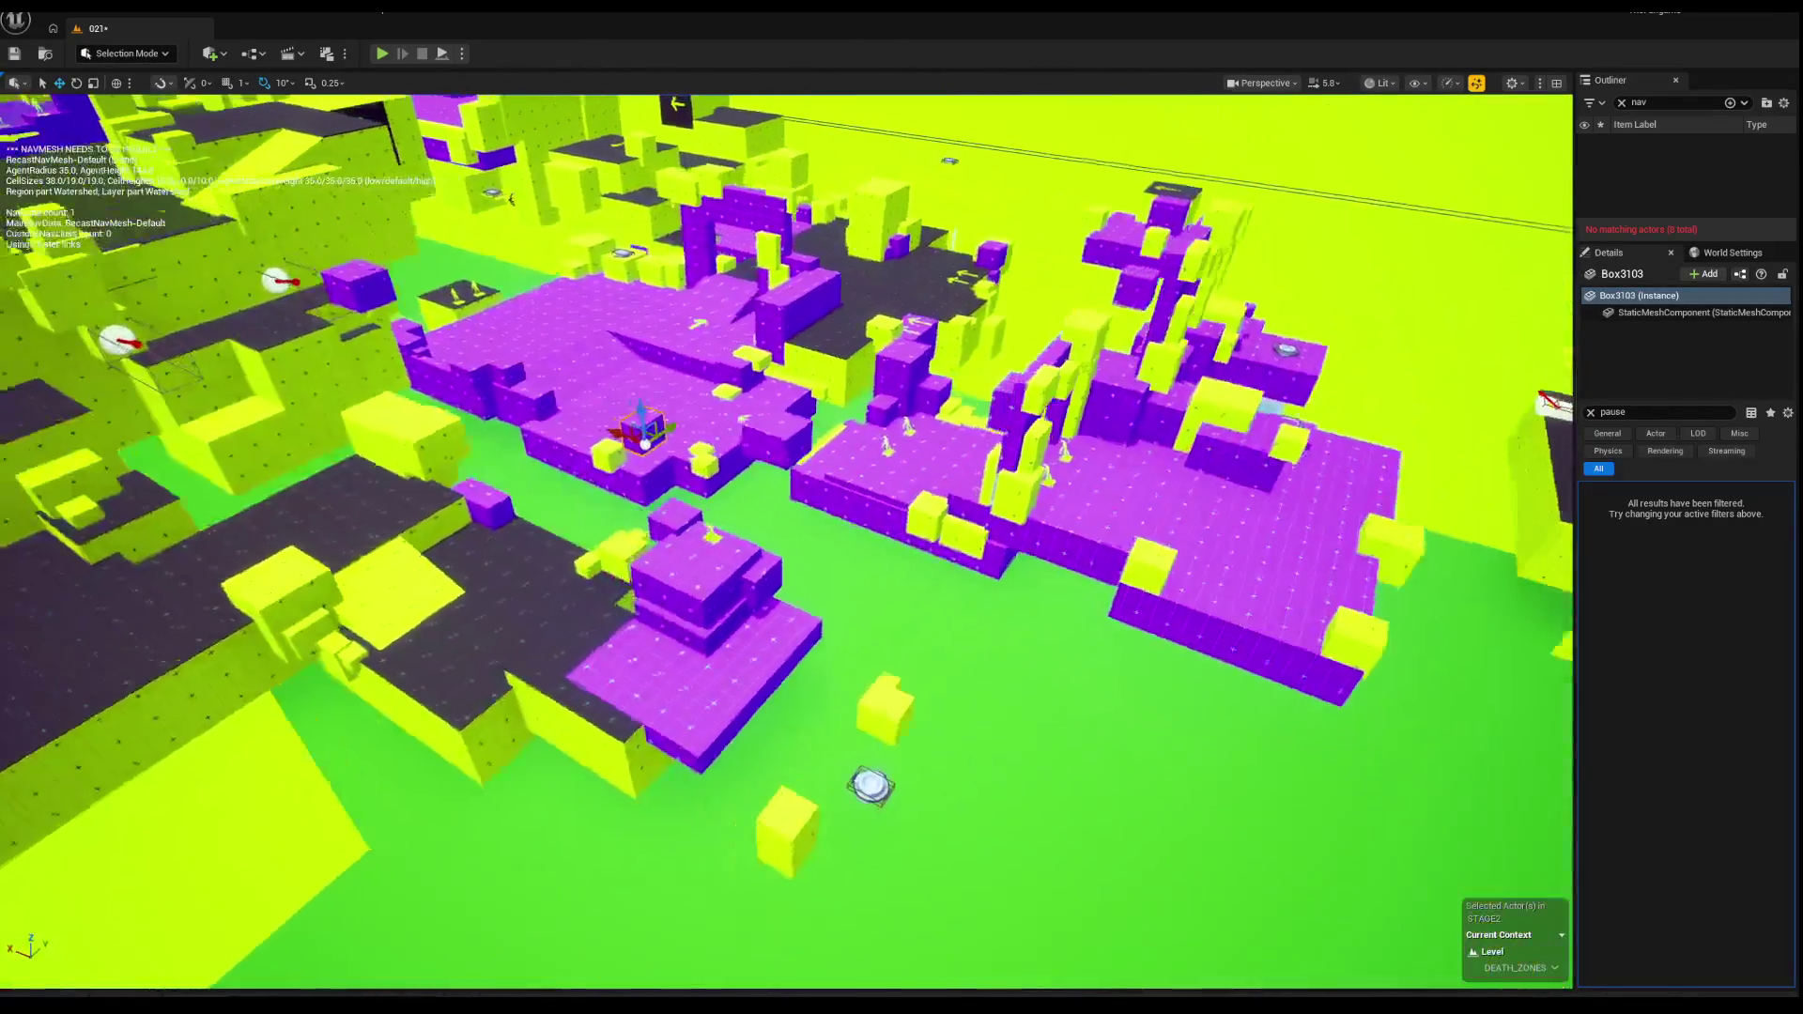
{"action": "key", "text": "a"}
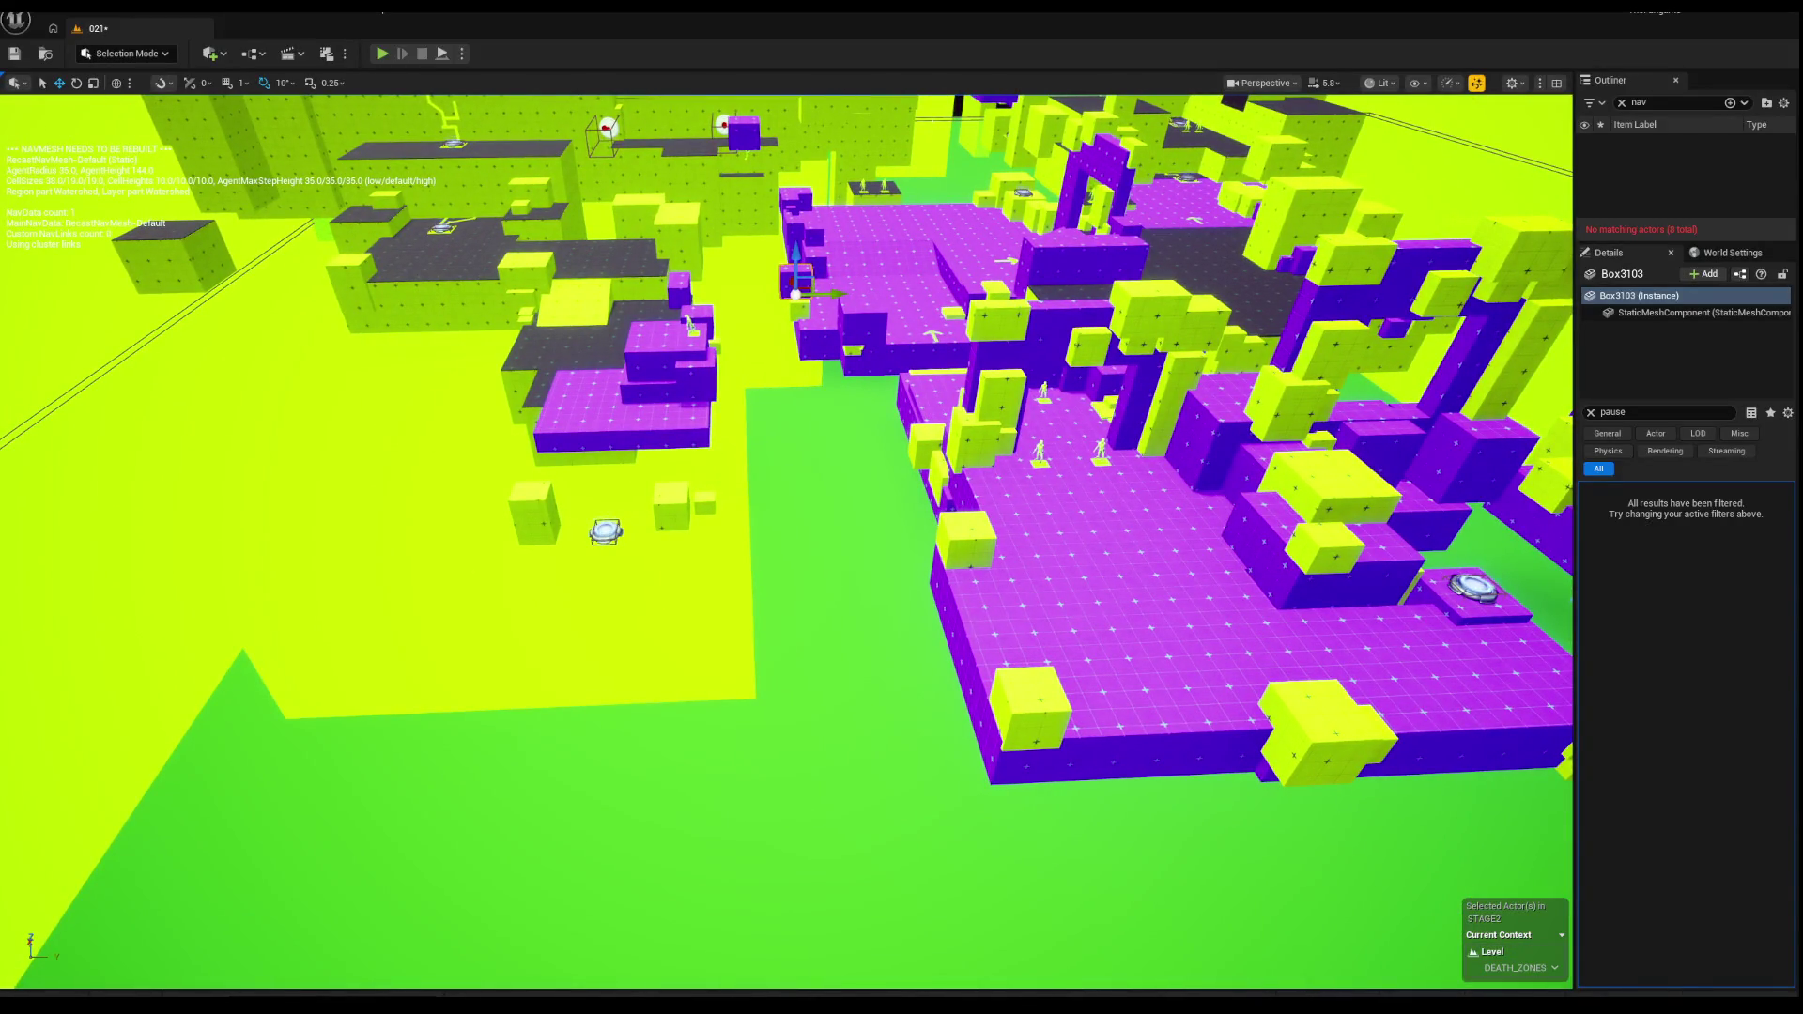
{"action": "key", "text": "a"}
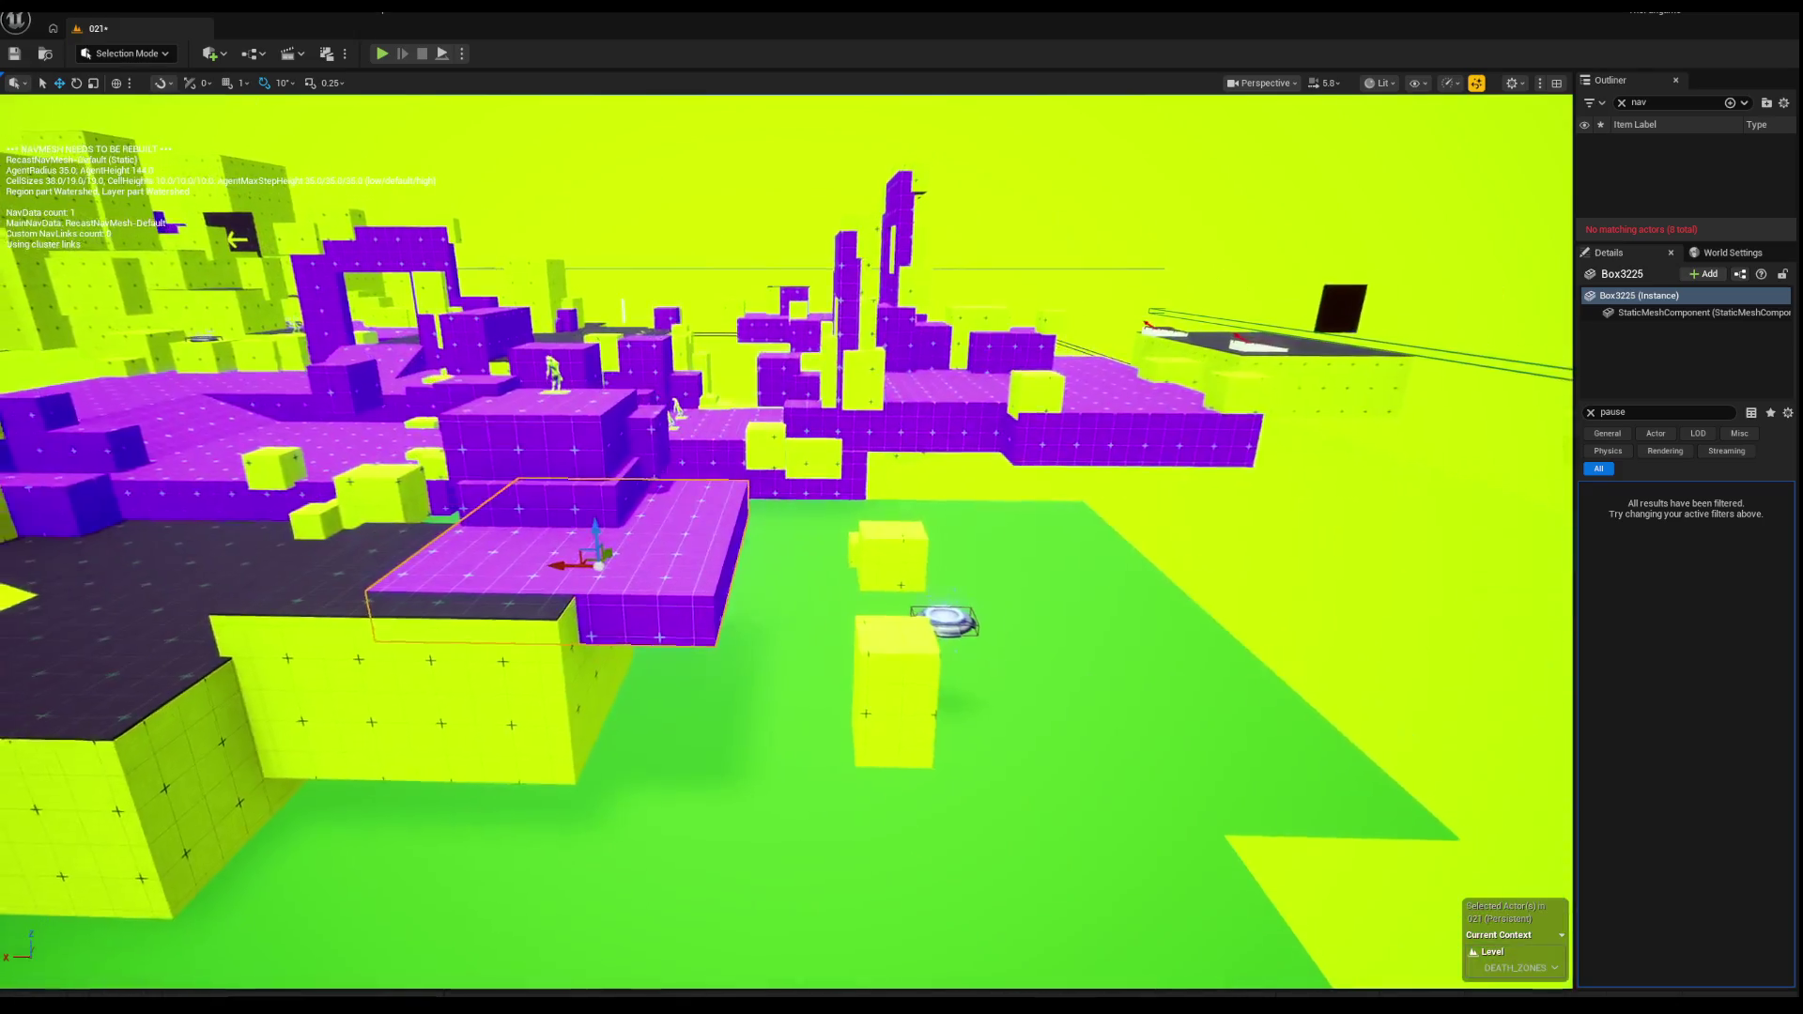
{"action": "left_click", "coordinate": [546, 541]}
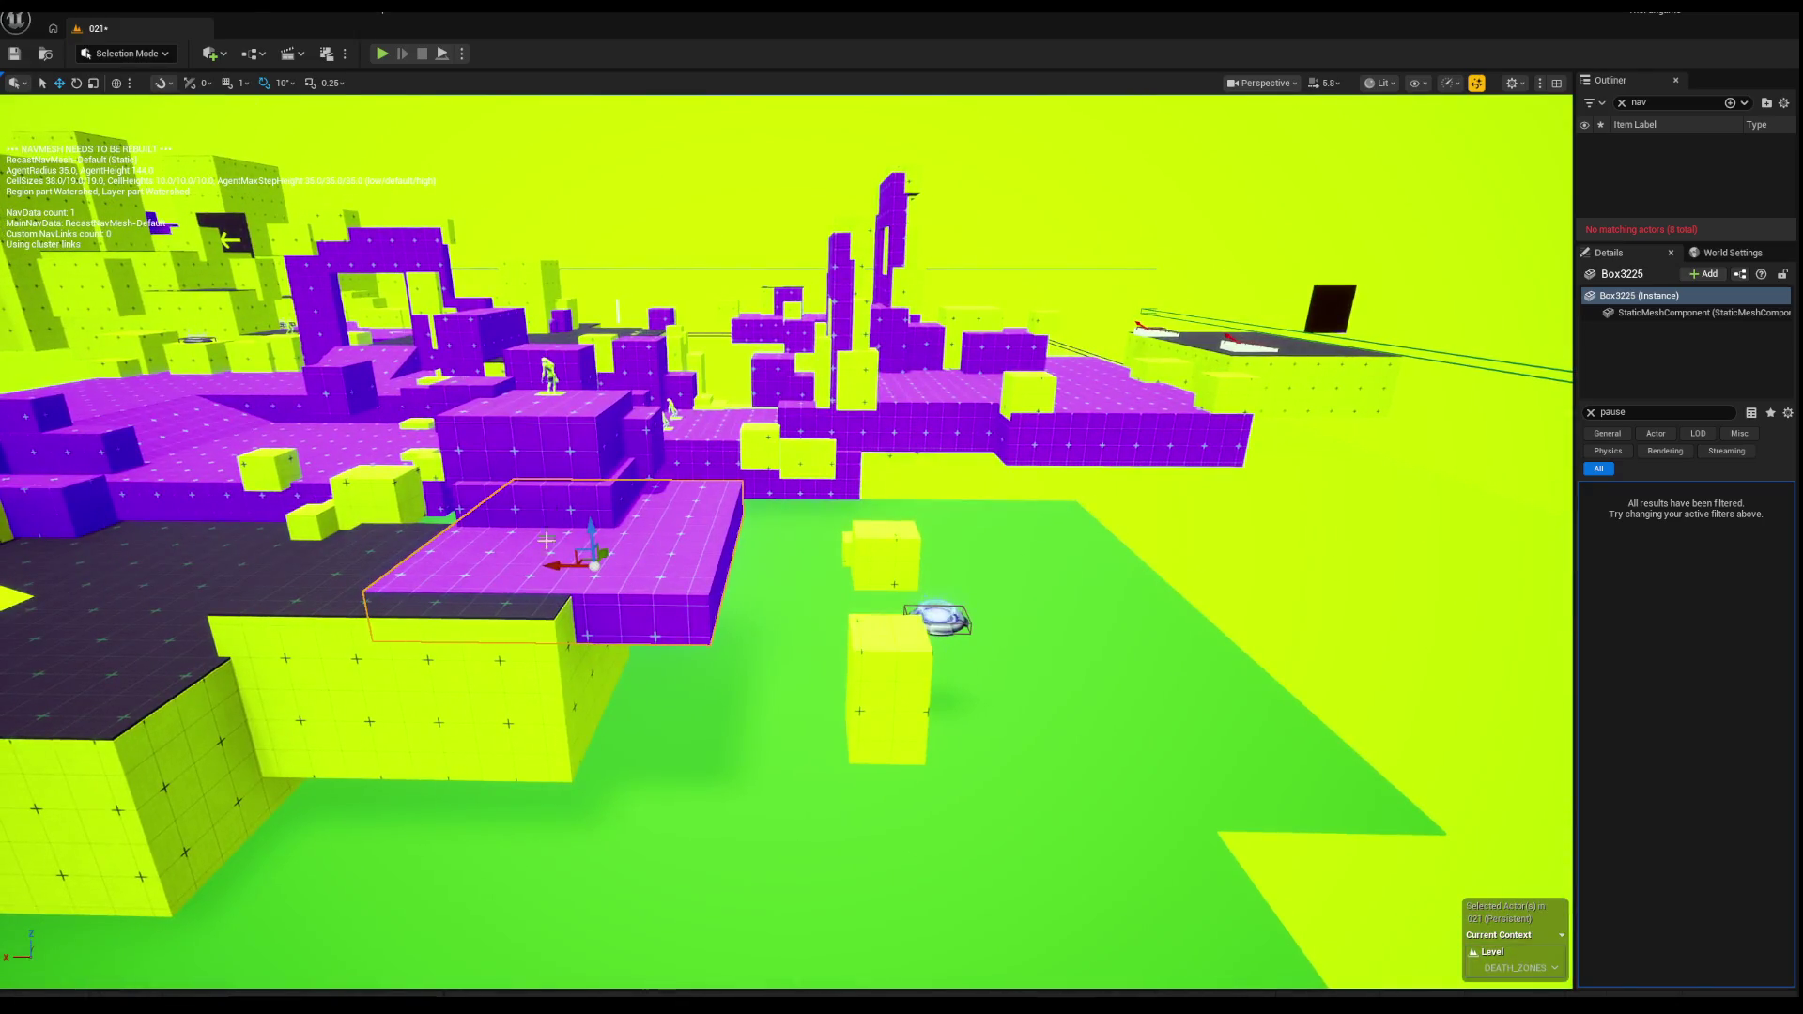
Step: Duplicate the purple platform to the right as Box3273, inspect it up close, and start Play In Editor
{"action": "left_click_drag", "start_coordinate": [568, 565], "coordinate": [947, 603]}
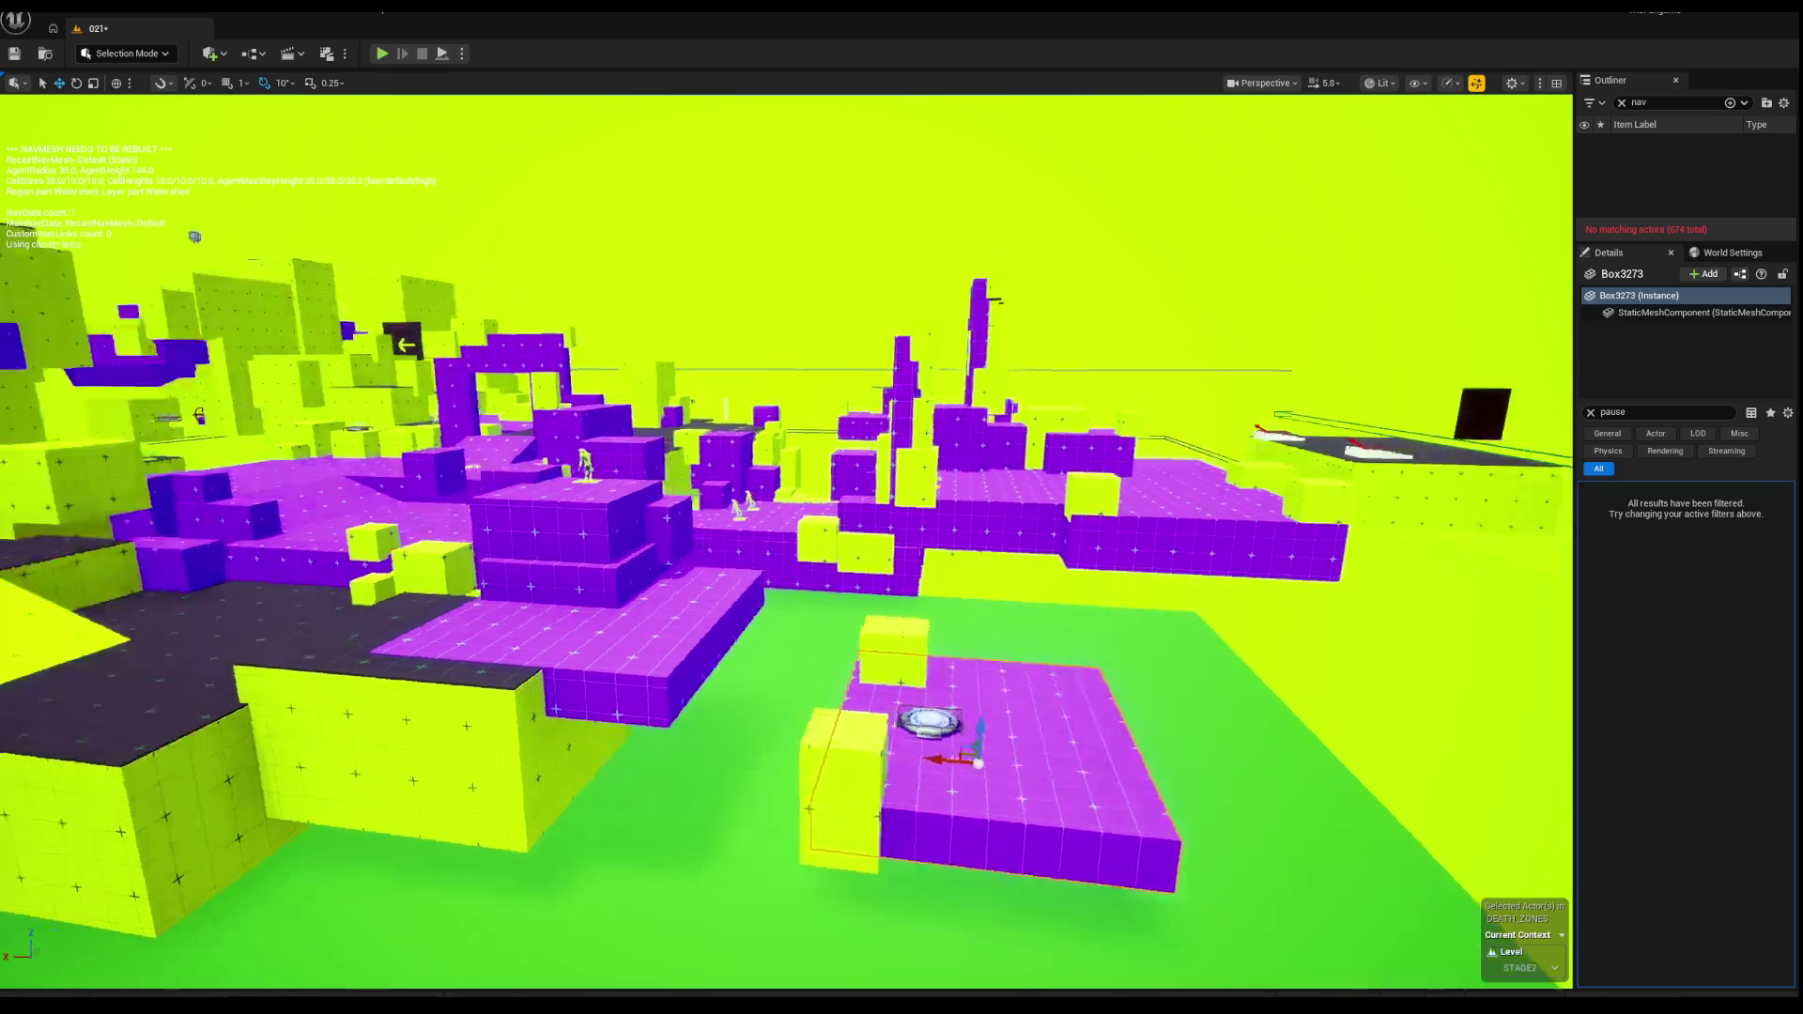
{"action": "key", "text": "f"}
{"action": "key", "text": "e"}
{"action": "mouse_move", "coordinate": [750, 545]}
{"action": "left_mouse_down"}
{"action": "mouse_move", "coordinate": [655, 582]}
{"action": "mouse_move", "coordinate": [657, 606]}
{"action": "mouse_move", "coordinate": [606, 559]}
{"action": "mouse_move", "coordinate": [601, 572]}
{"action": "mouse_move", "coordinate": [359, 73]}
{"action": "left_mouse_up"}
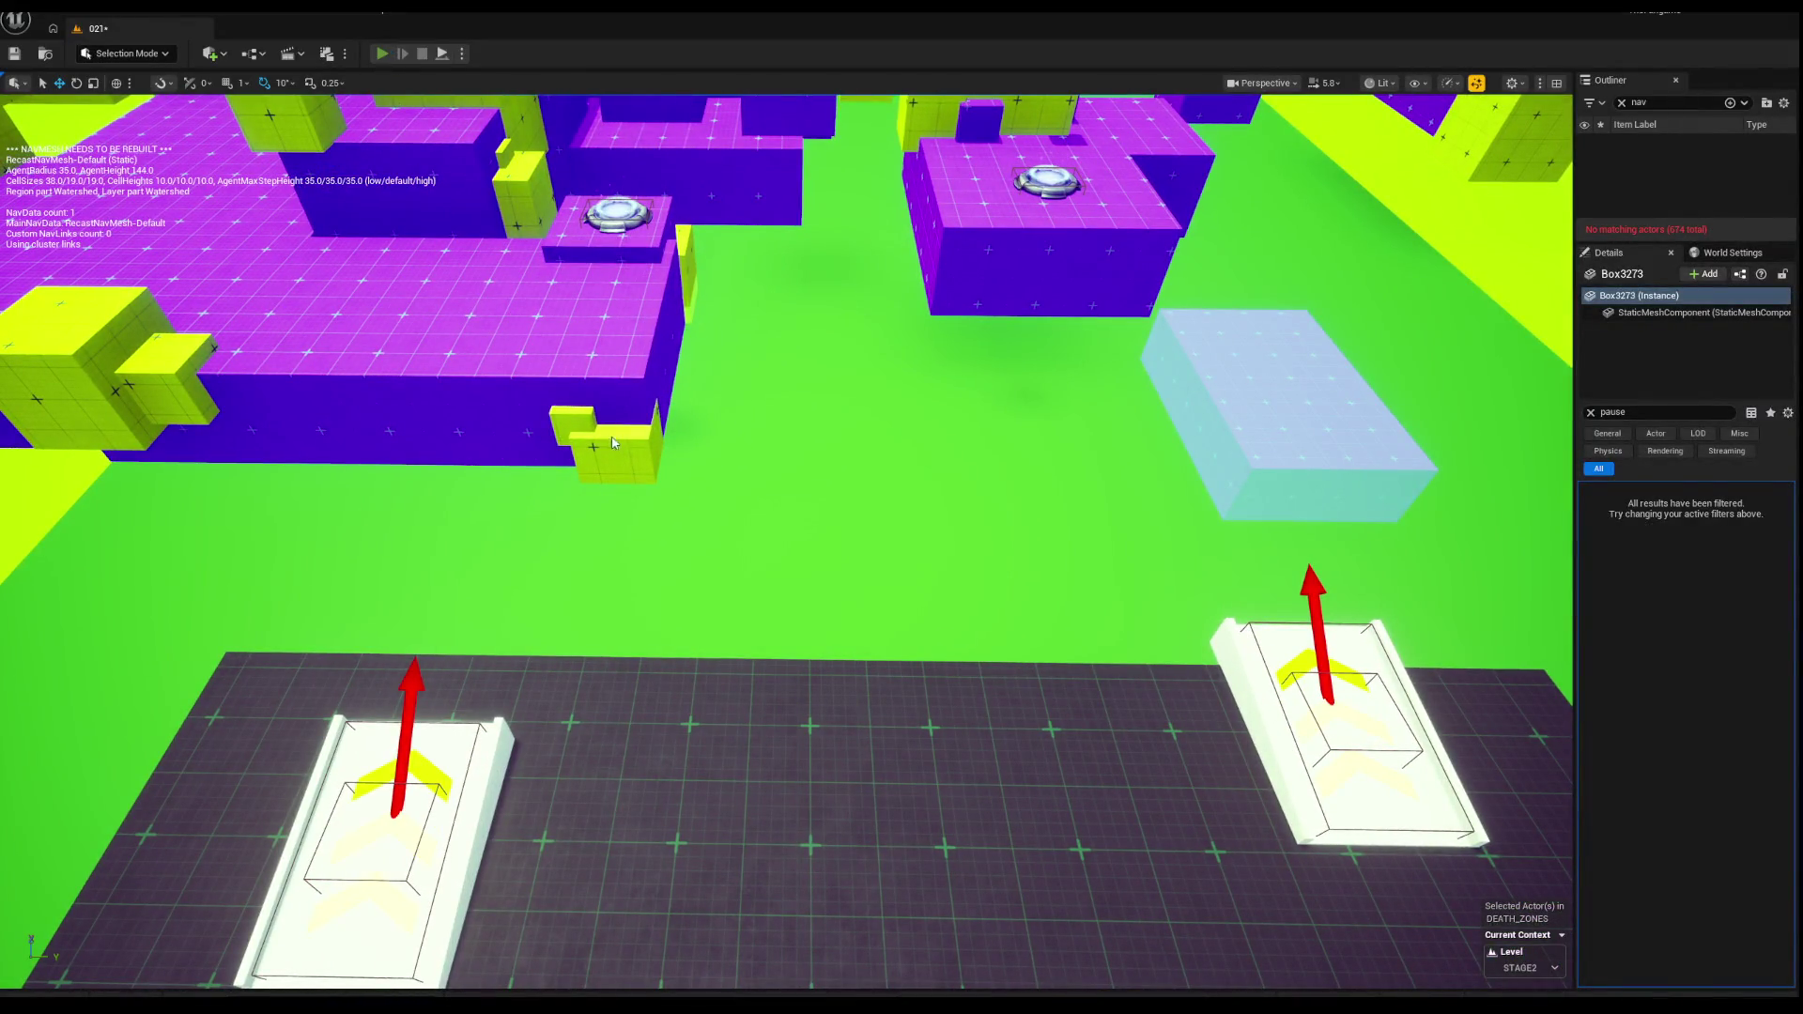
{"action": "key", "text": "alt+p"}
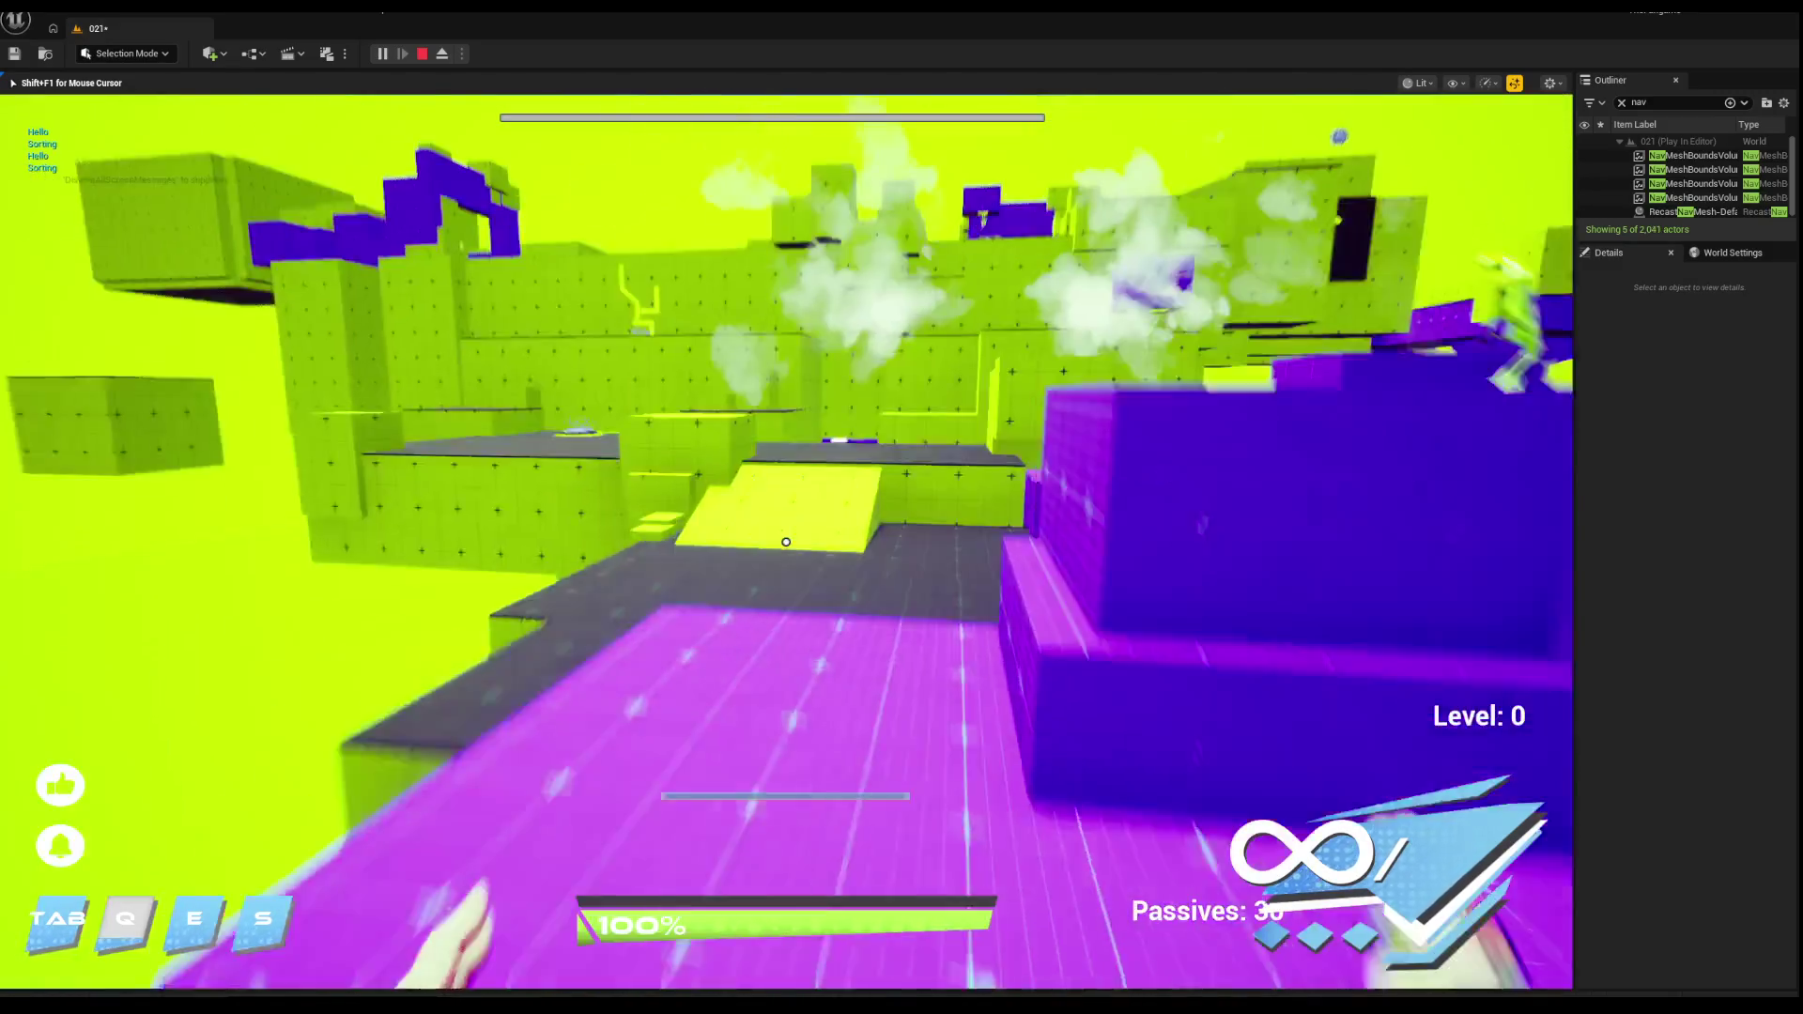
Step: Walk past the wall and jump pad, fire the pistol at the purple wall, then stop the playtest
{"action": "key", "text": "w"}
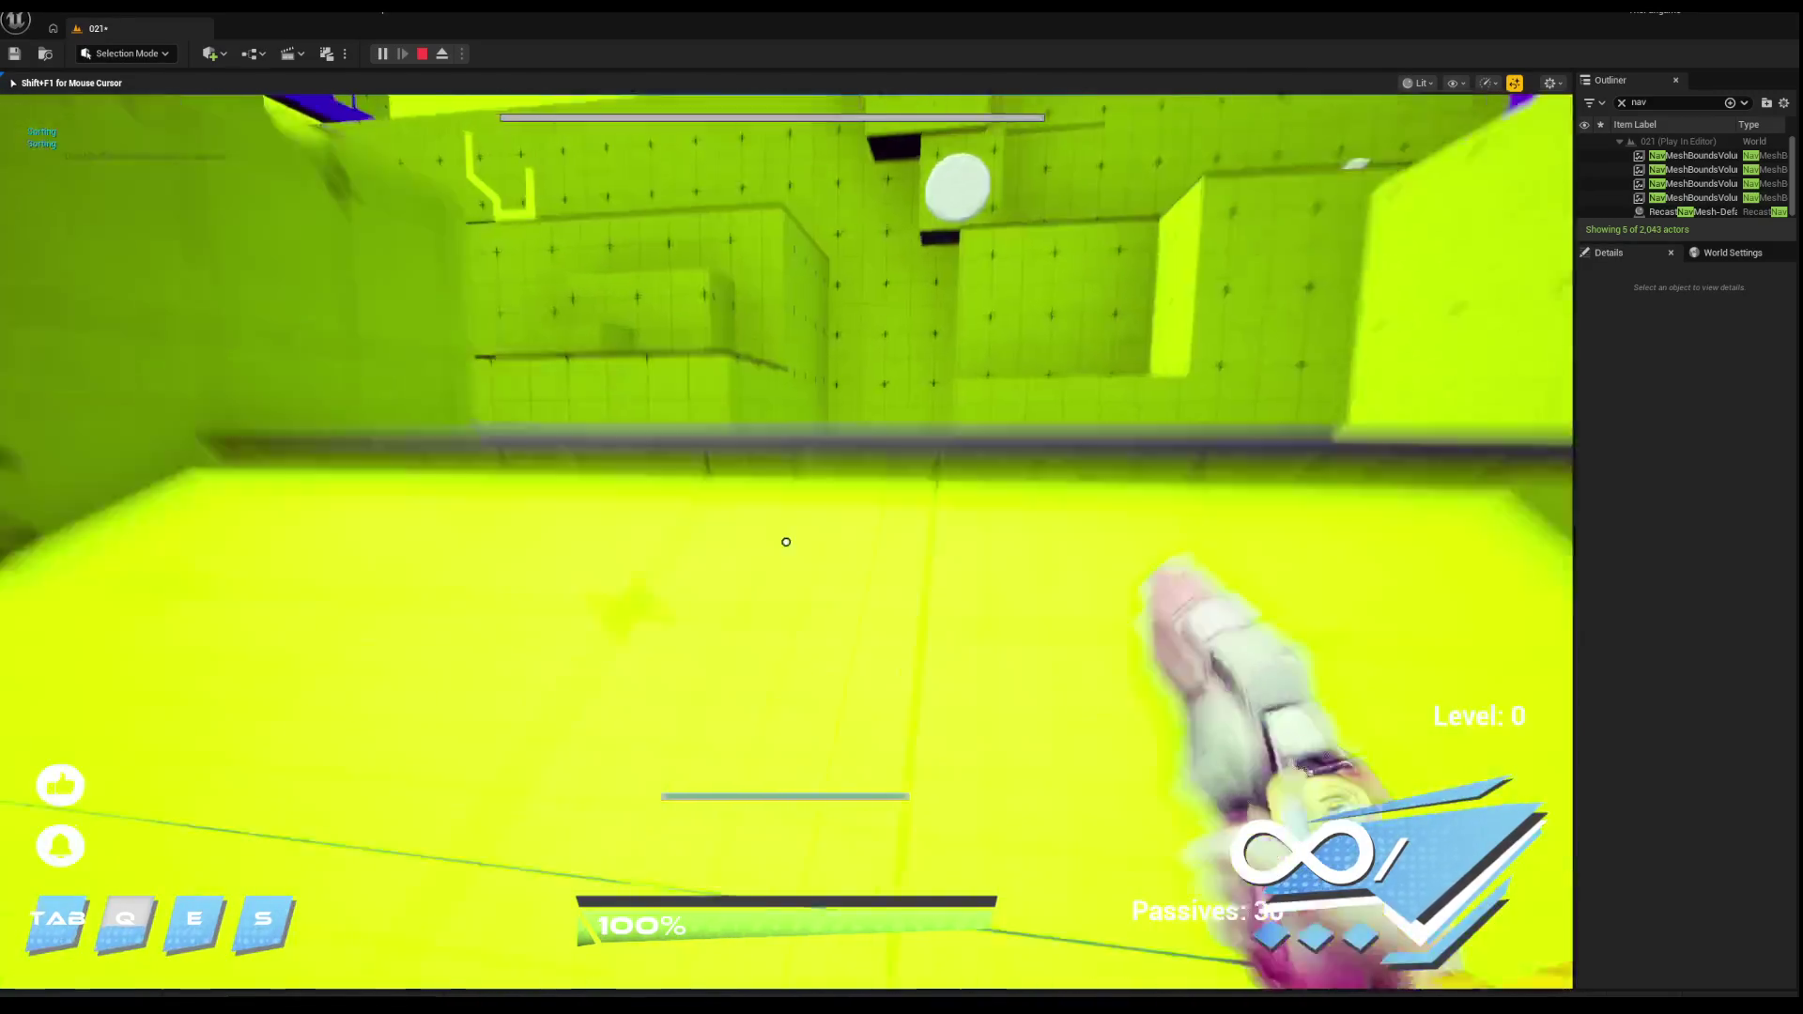
{"action": "key", "text": "w"}
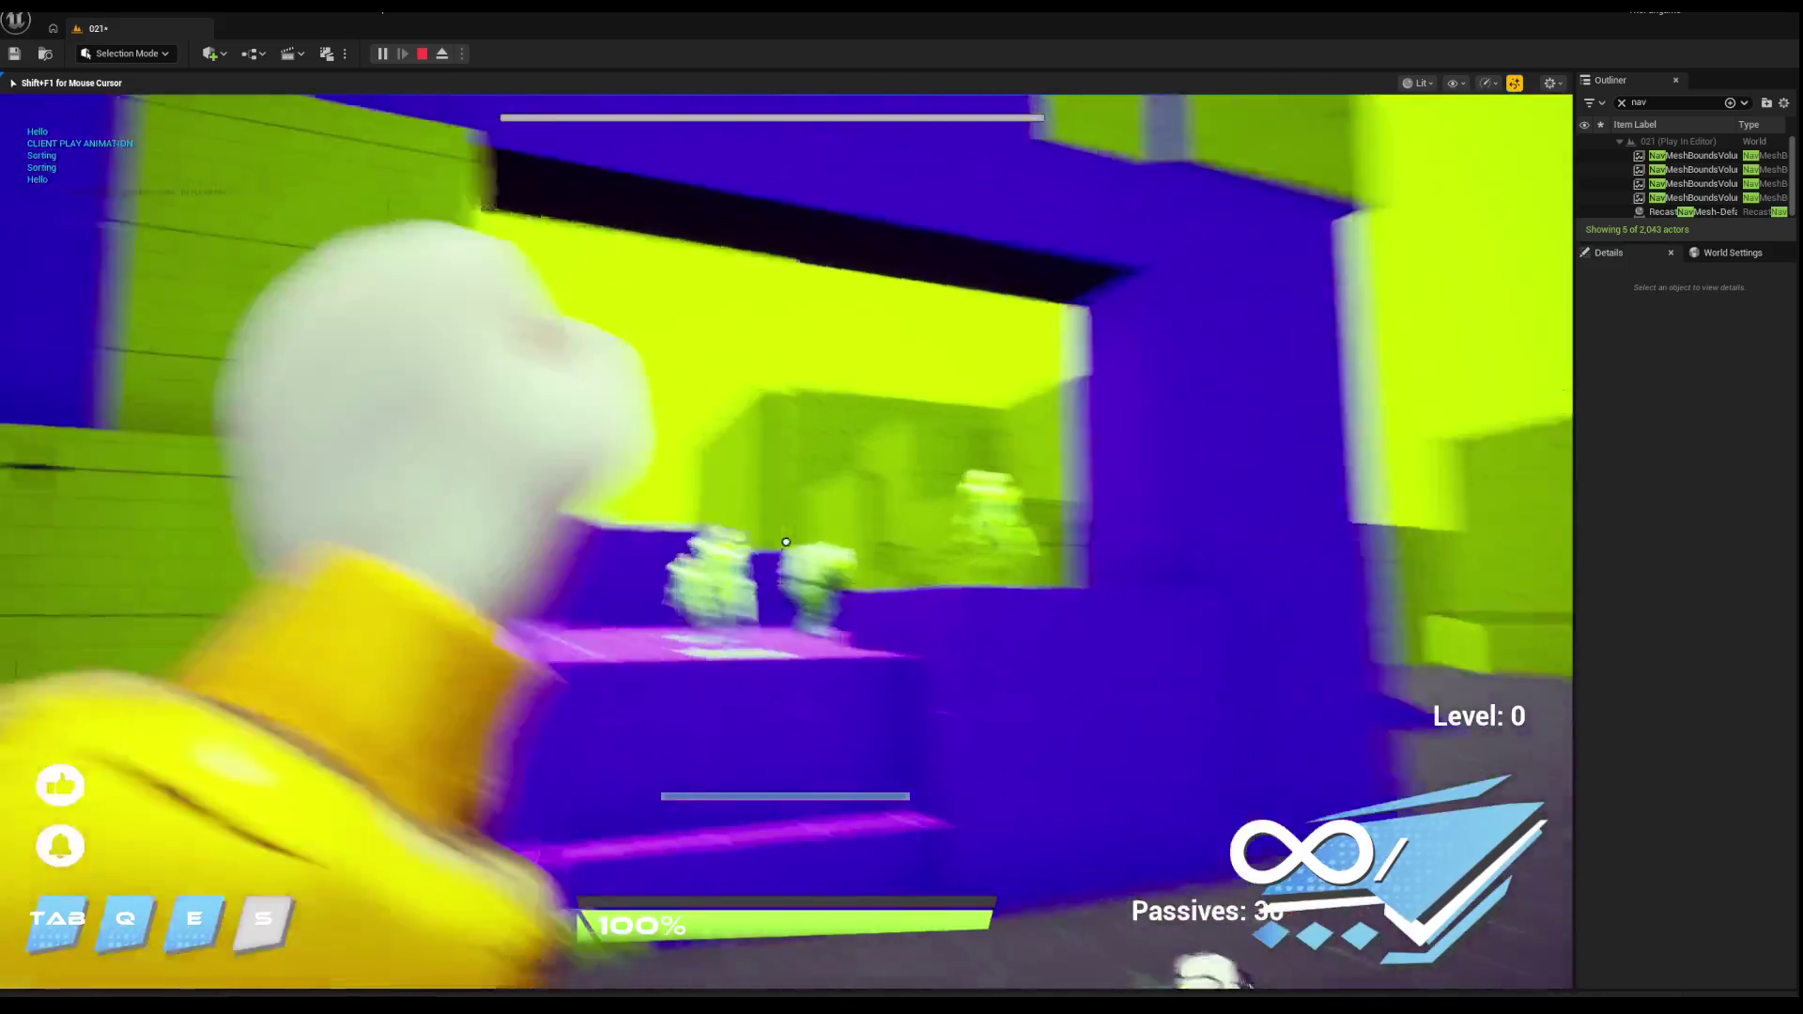
{"action": "left_click", "coordinate": [786, 542]}
{"action": "key", "text": "w"}
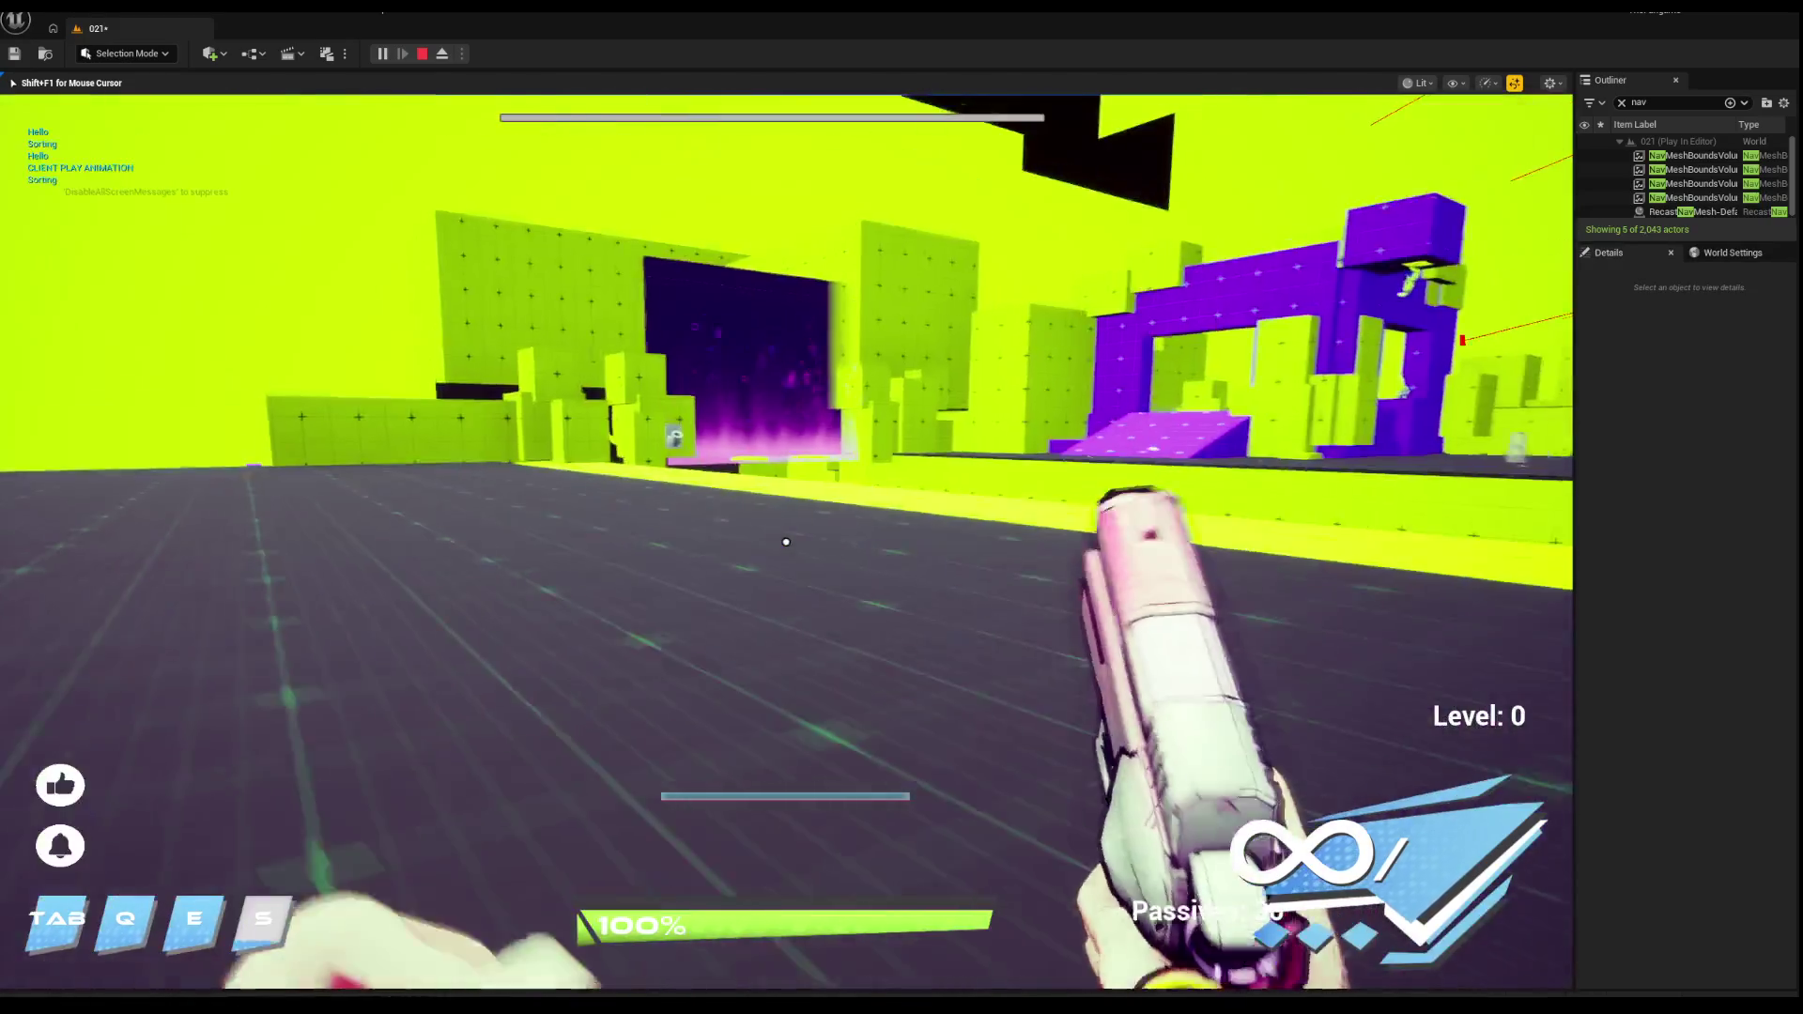
{"action": "key", "text": "Escape"}
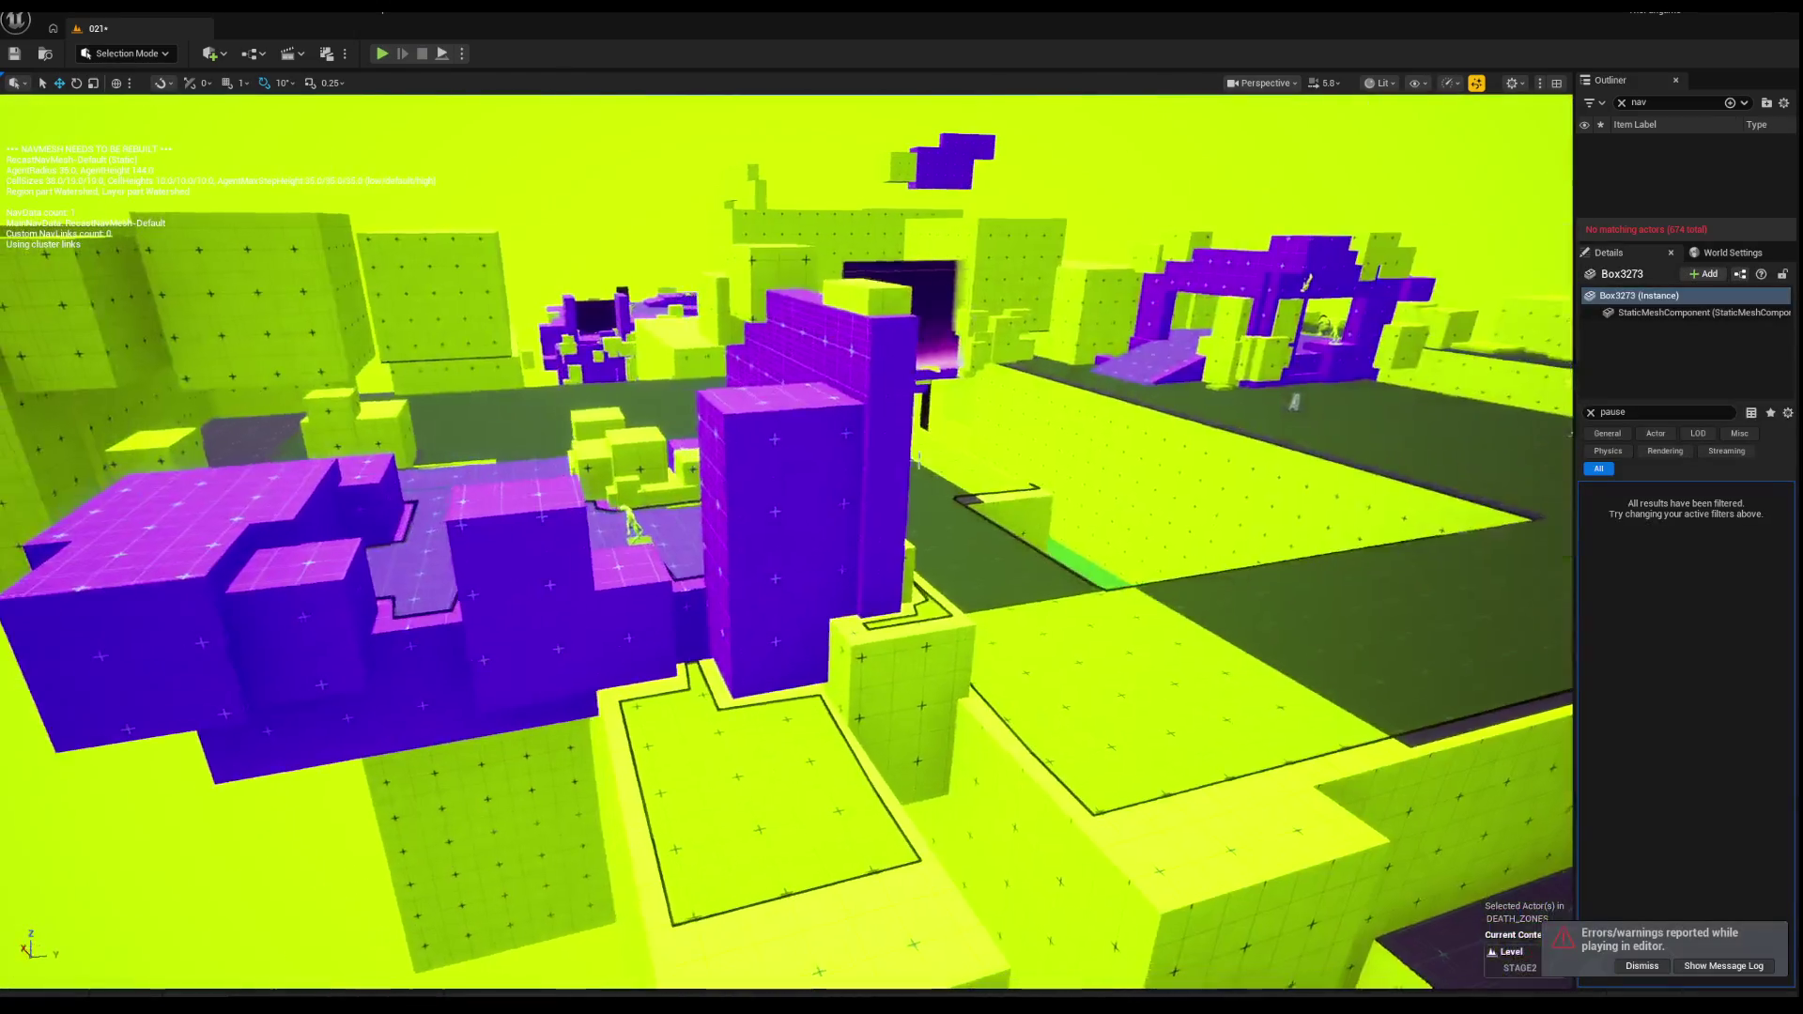
Step: In wireframe view, box-select the central structure's actors and trim a stray mesh and line from the selection
{"action": "scroll", "coordinate": [863, 452], "scroll_direction": "up", "scroll_amount": 5}
{"action": "key", "text": "alt+2"}
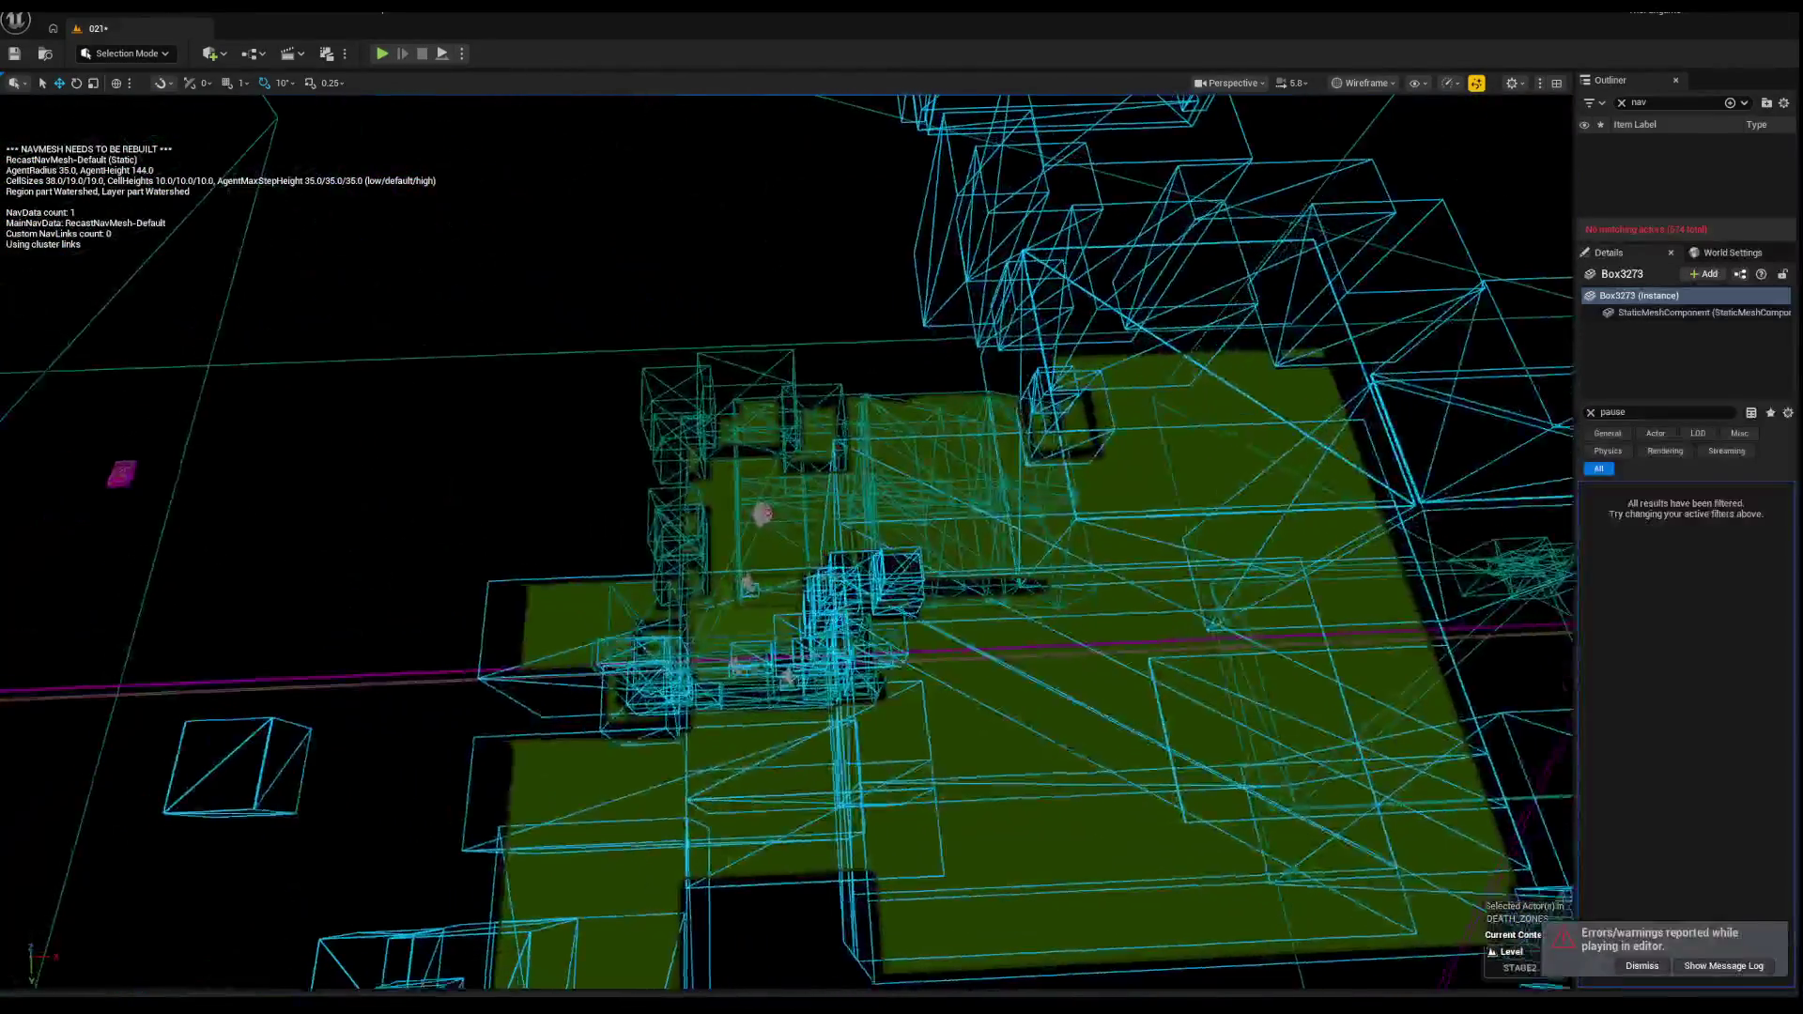
{"action": "mouse_move", "coordinate": [526, 366]}
{"action": "left_mouse_down"}
{"action": "mouse_move", "coordinate": [652, 419]}
{"action": "mouse_move", "coordinate": [993, 670]}
{"action": "left_mouse_up"}
{"action": "key", "text": "f"}
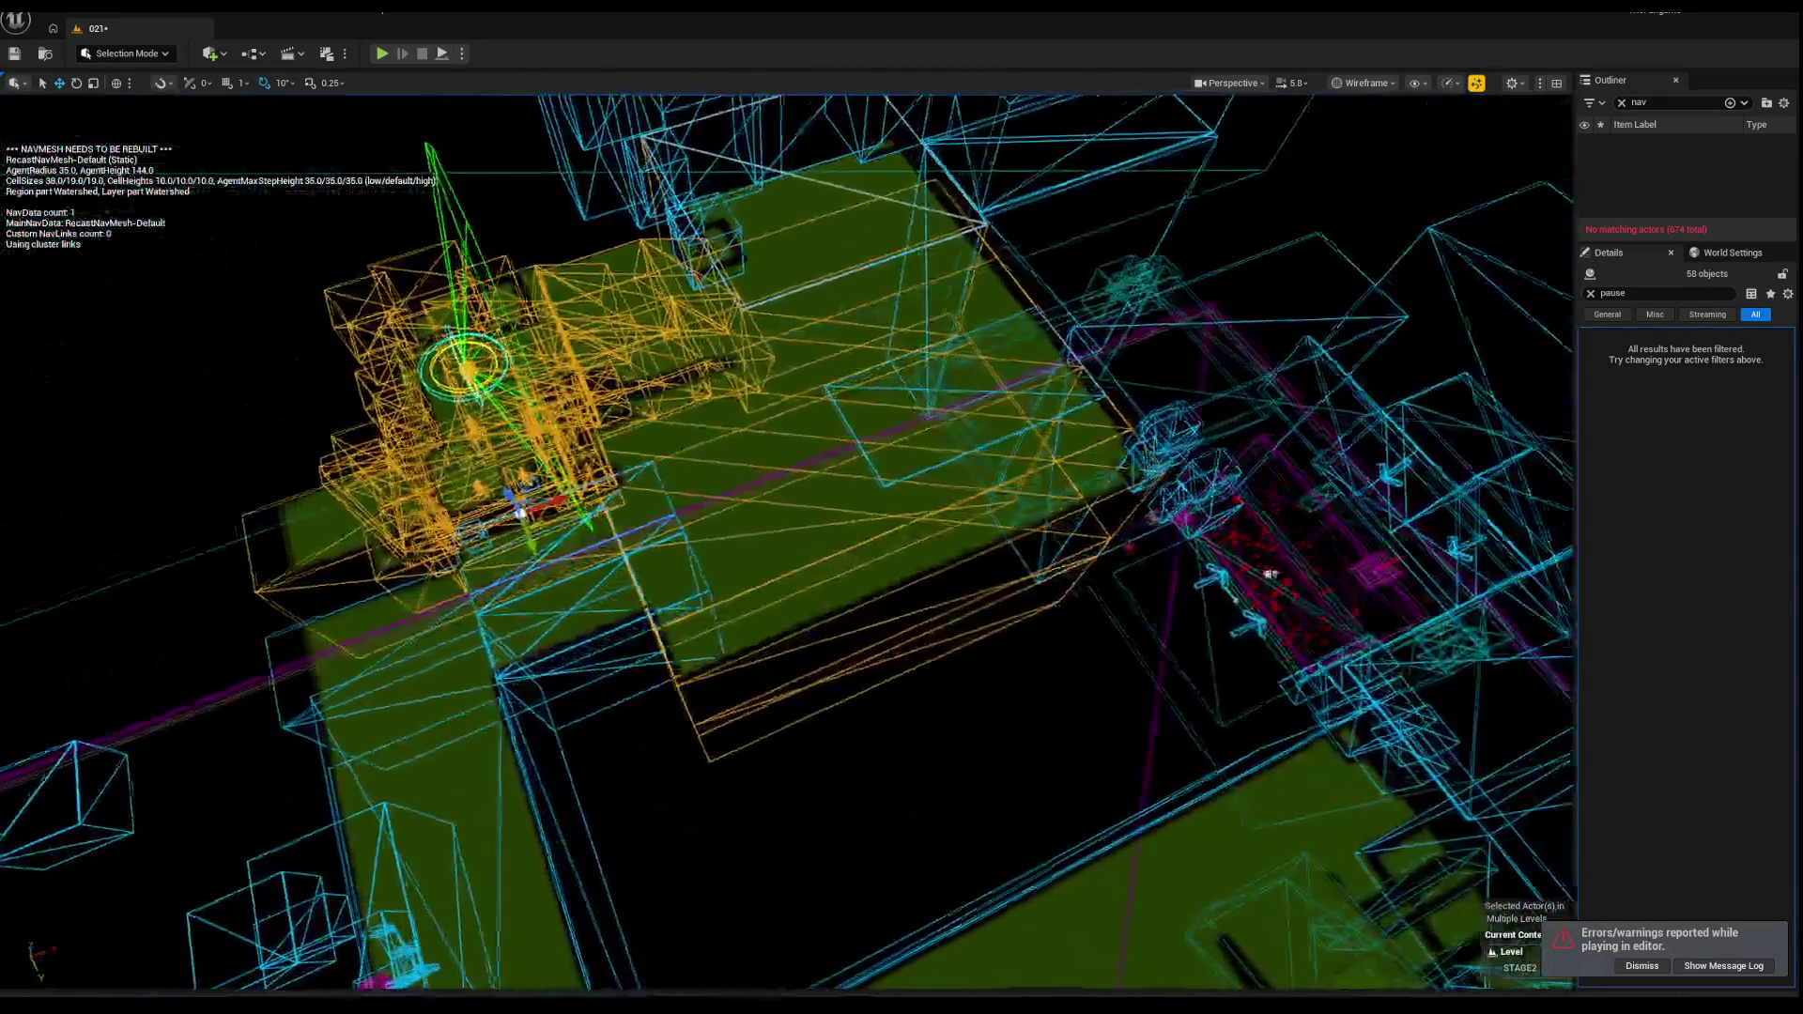
{"action": "right_click", "coordinate": [903, 563]}
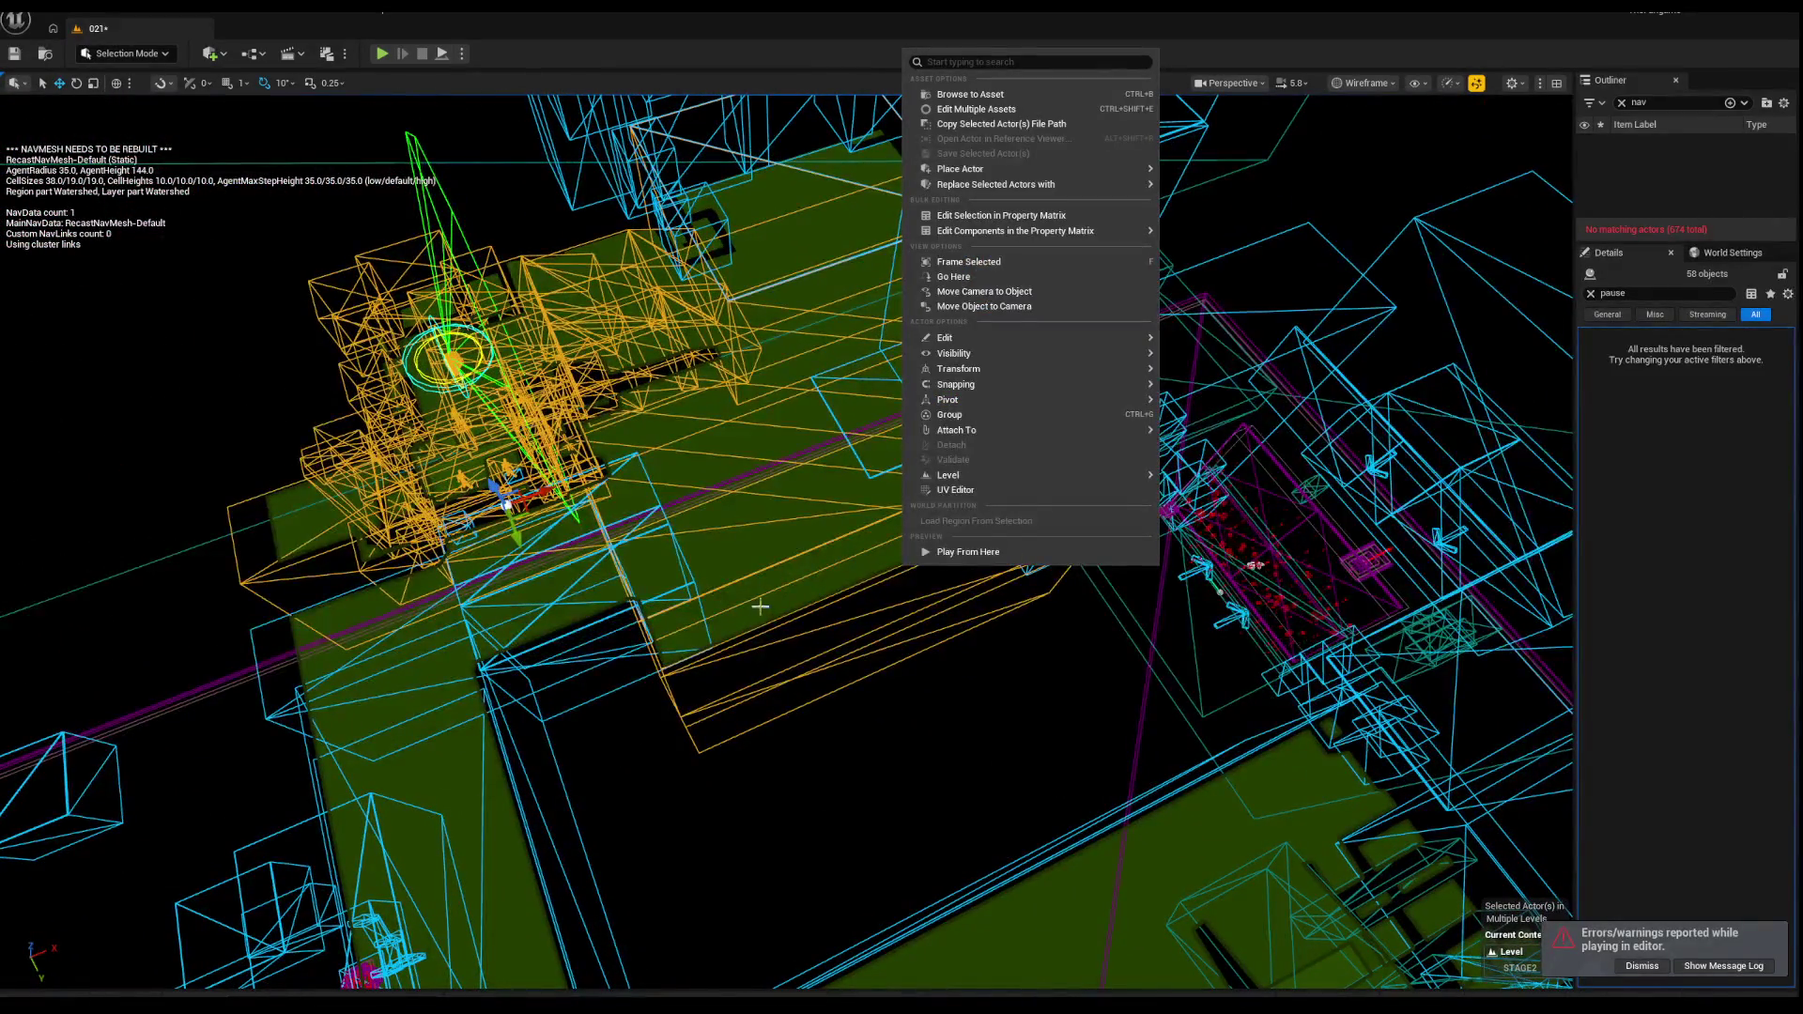
{"action": "left_click_drag", "start_coordinate": [796, 579], "coordinate": [765, 481]}
{"action": "left_click", "coordinate": [764, 480], "text": "ctrl"}
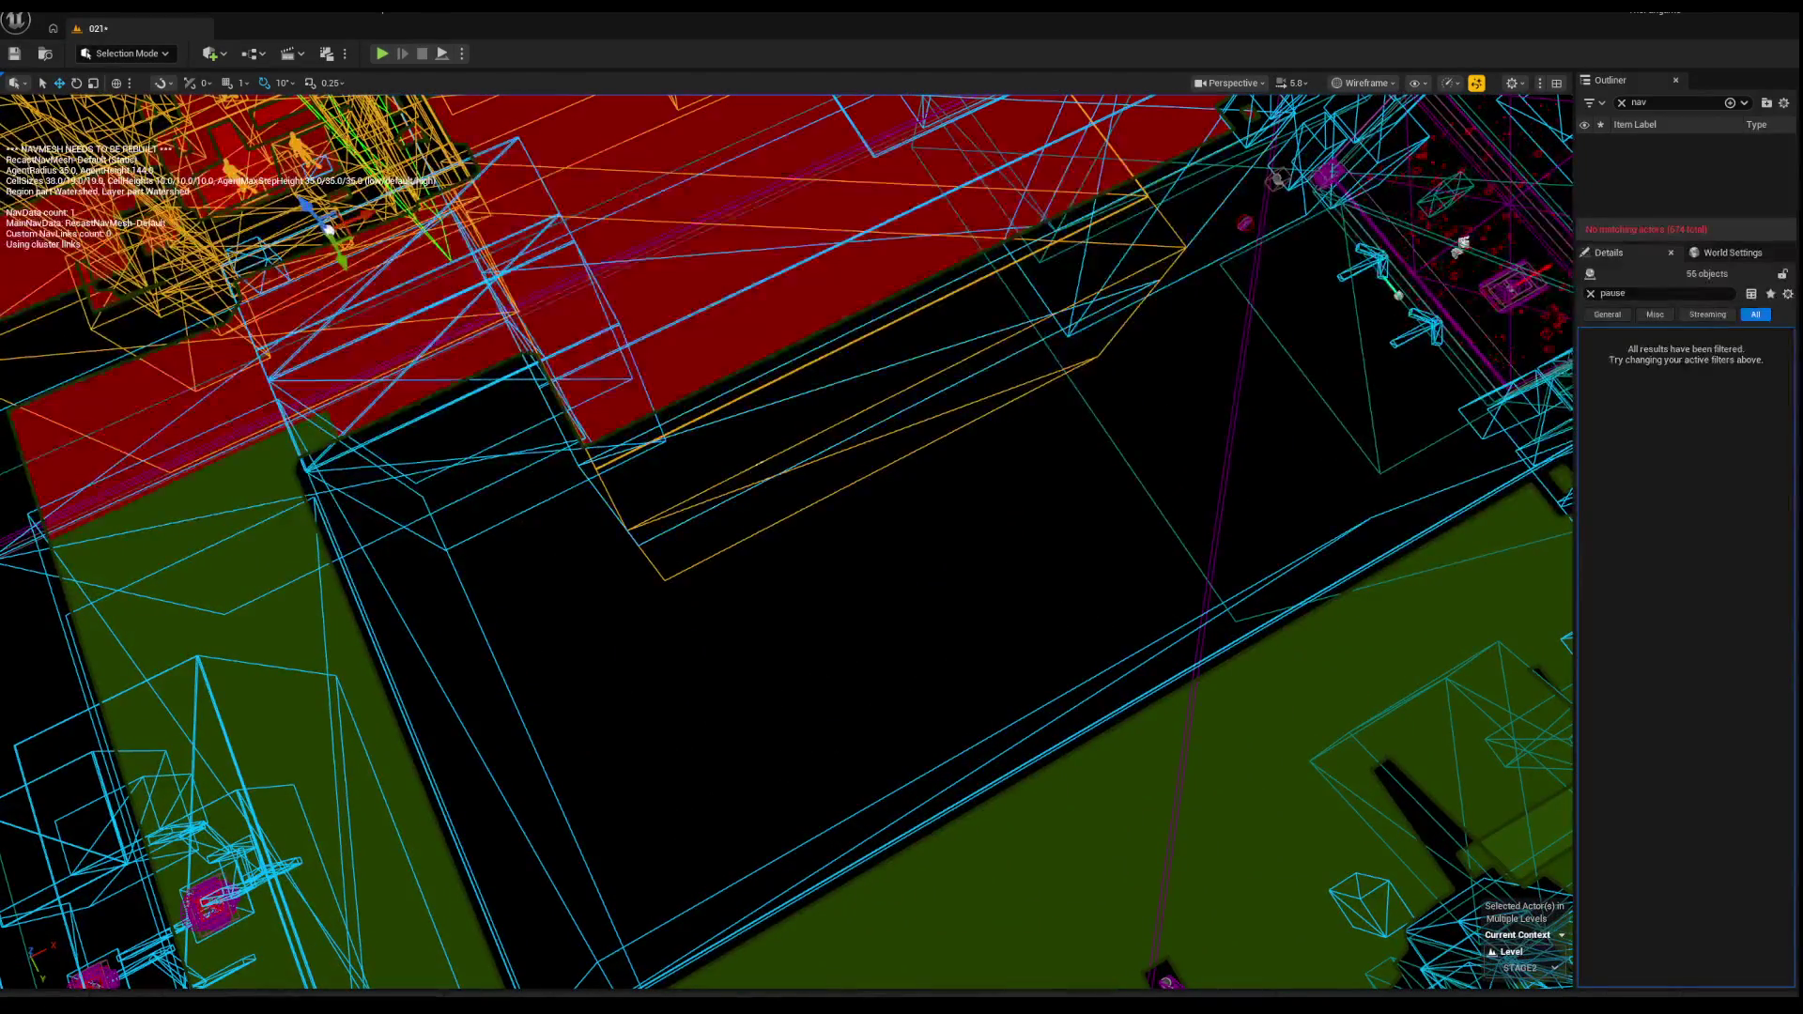
{"action": "left_click", "coordinate": [776, 385], "text": "ctrl"}
{"action": "key", "text": "f"}
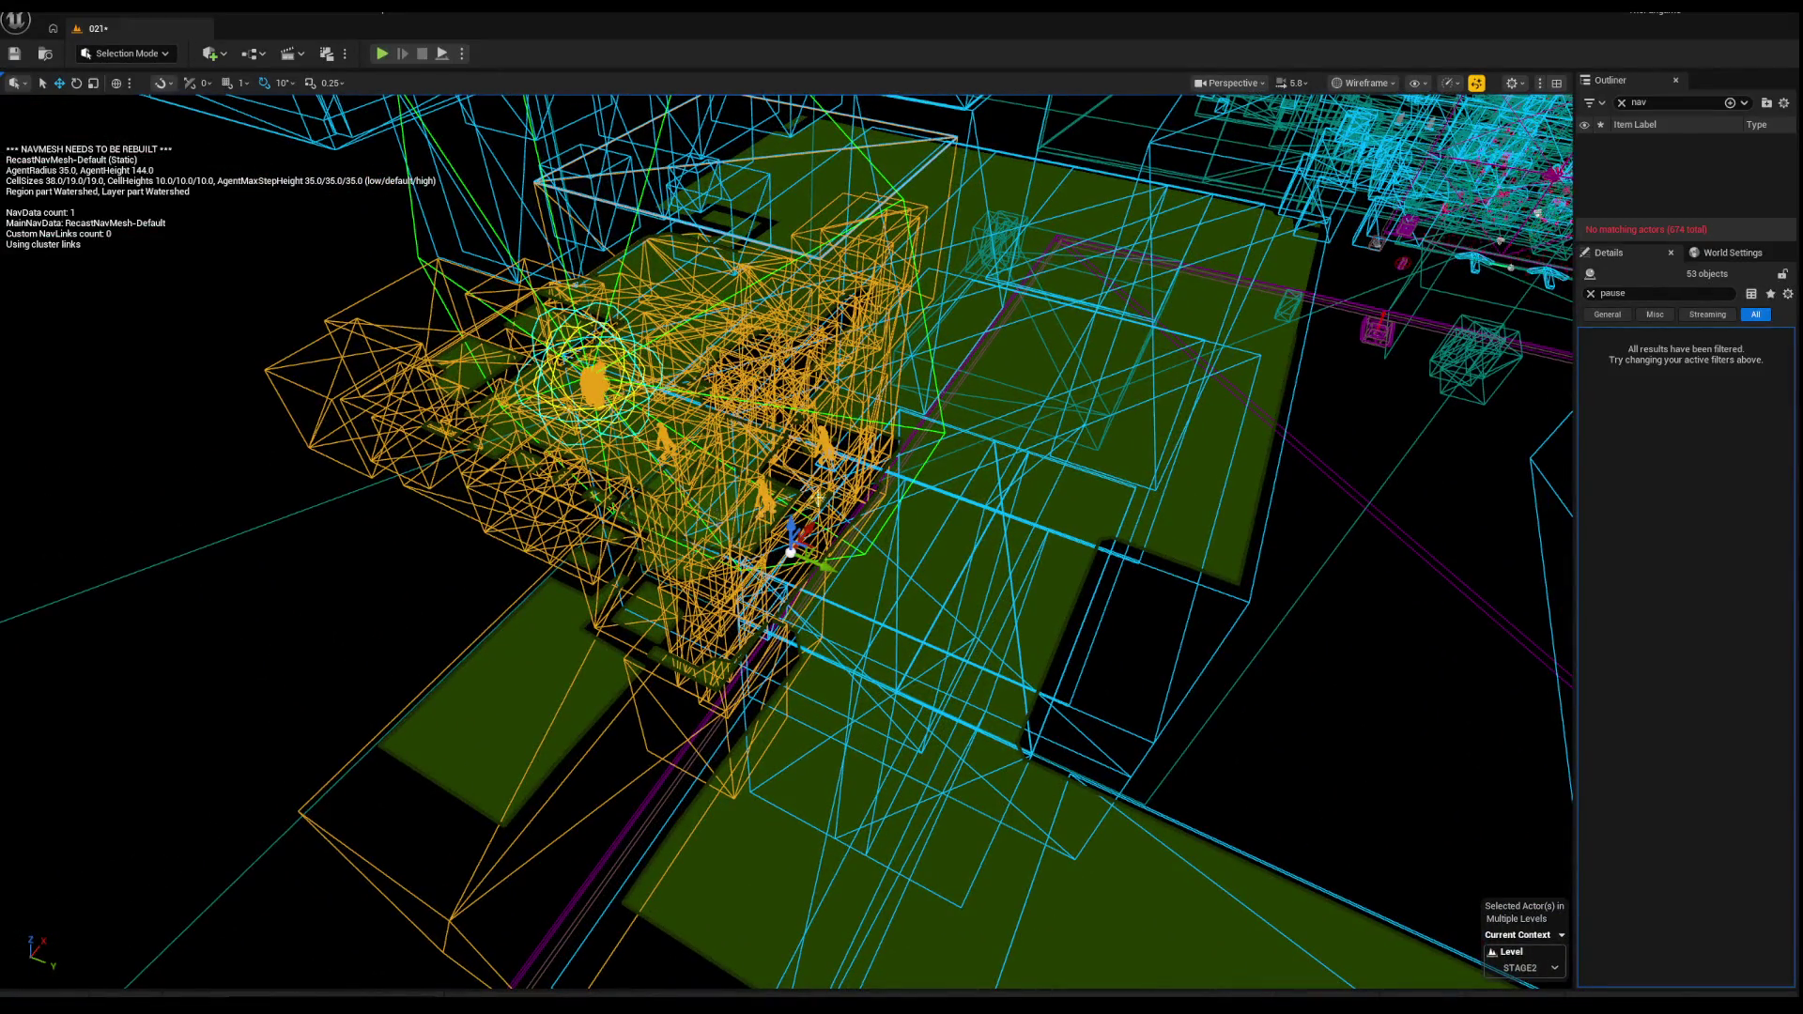
Step: Move the selected actors to the left, then undo that move
{"action": "key", "text": "alt+4"}
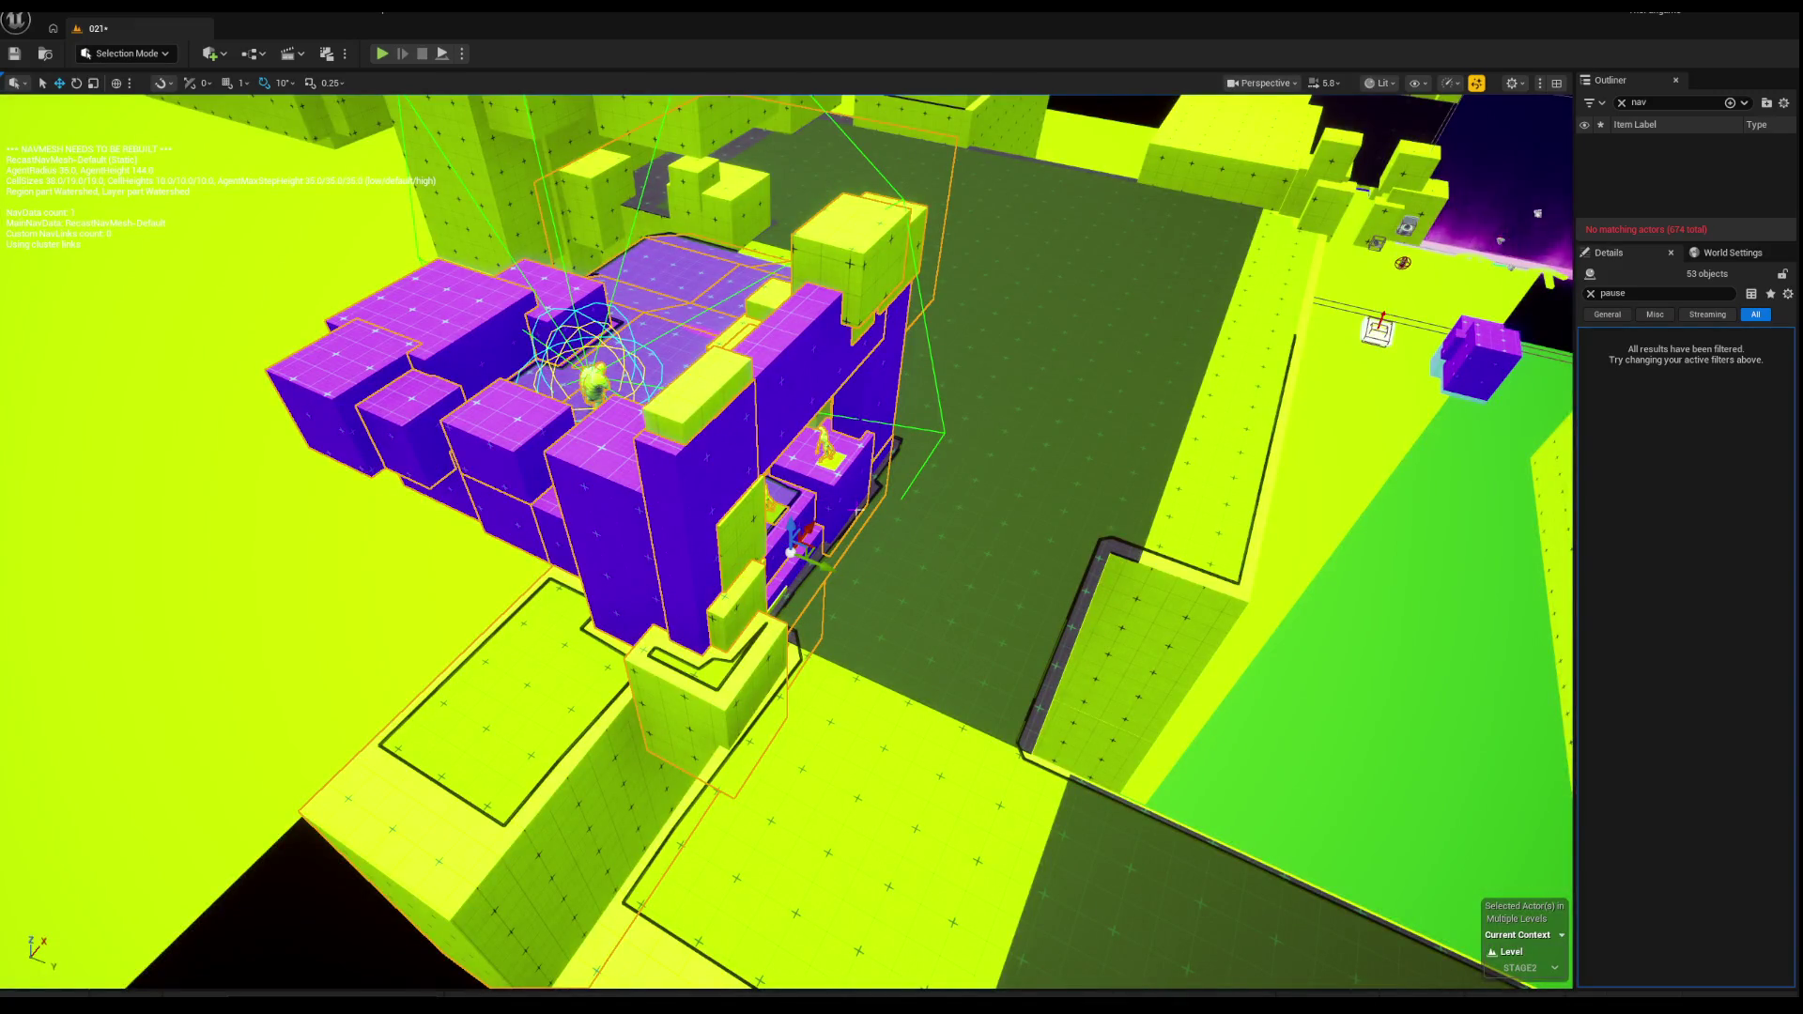
{"action": "key", "text": "alt+2"}
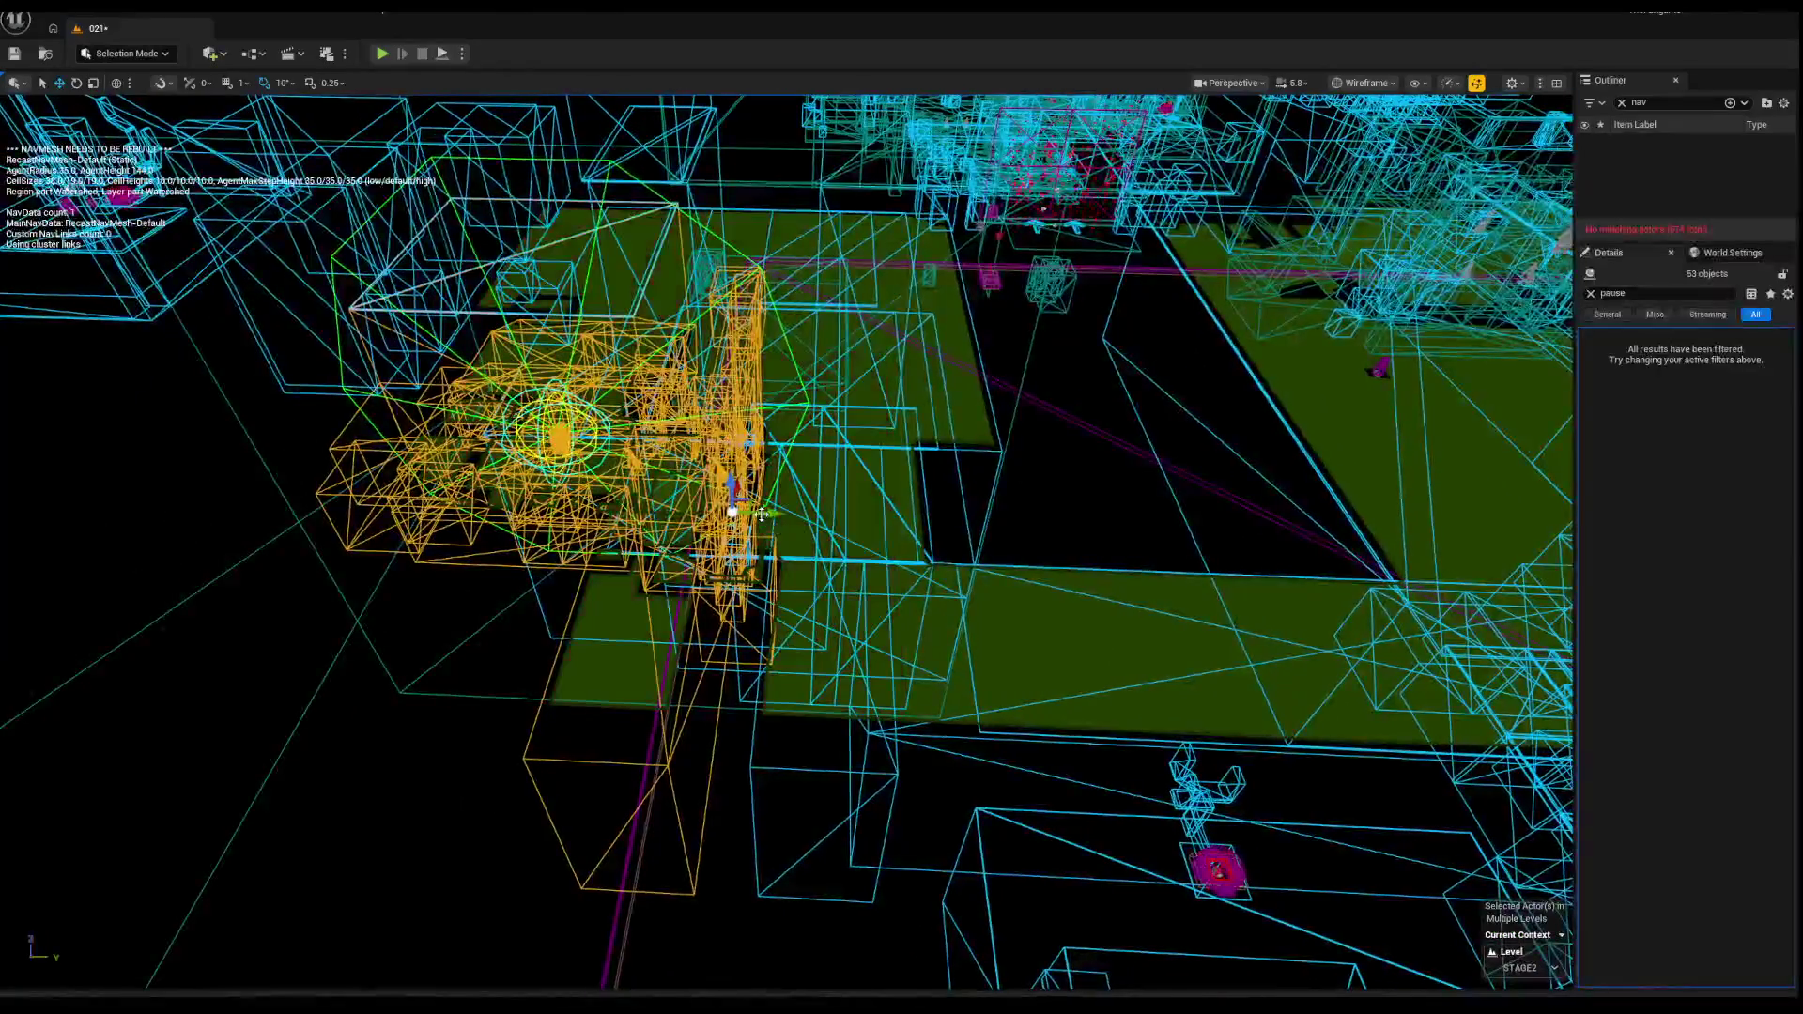
{"action": "left_click_drag", "start_coordinate": [762, 513], "coordinate": [612, 512]}
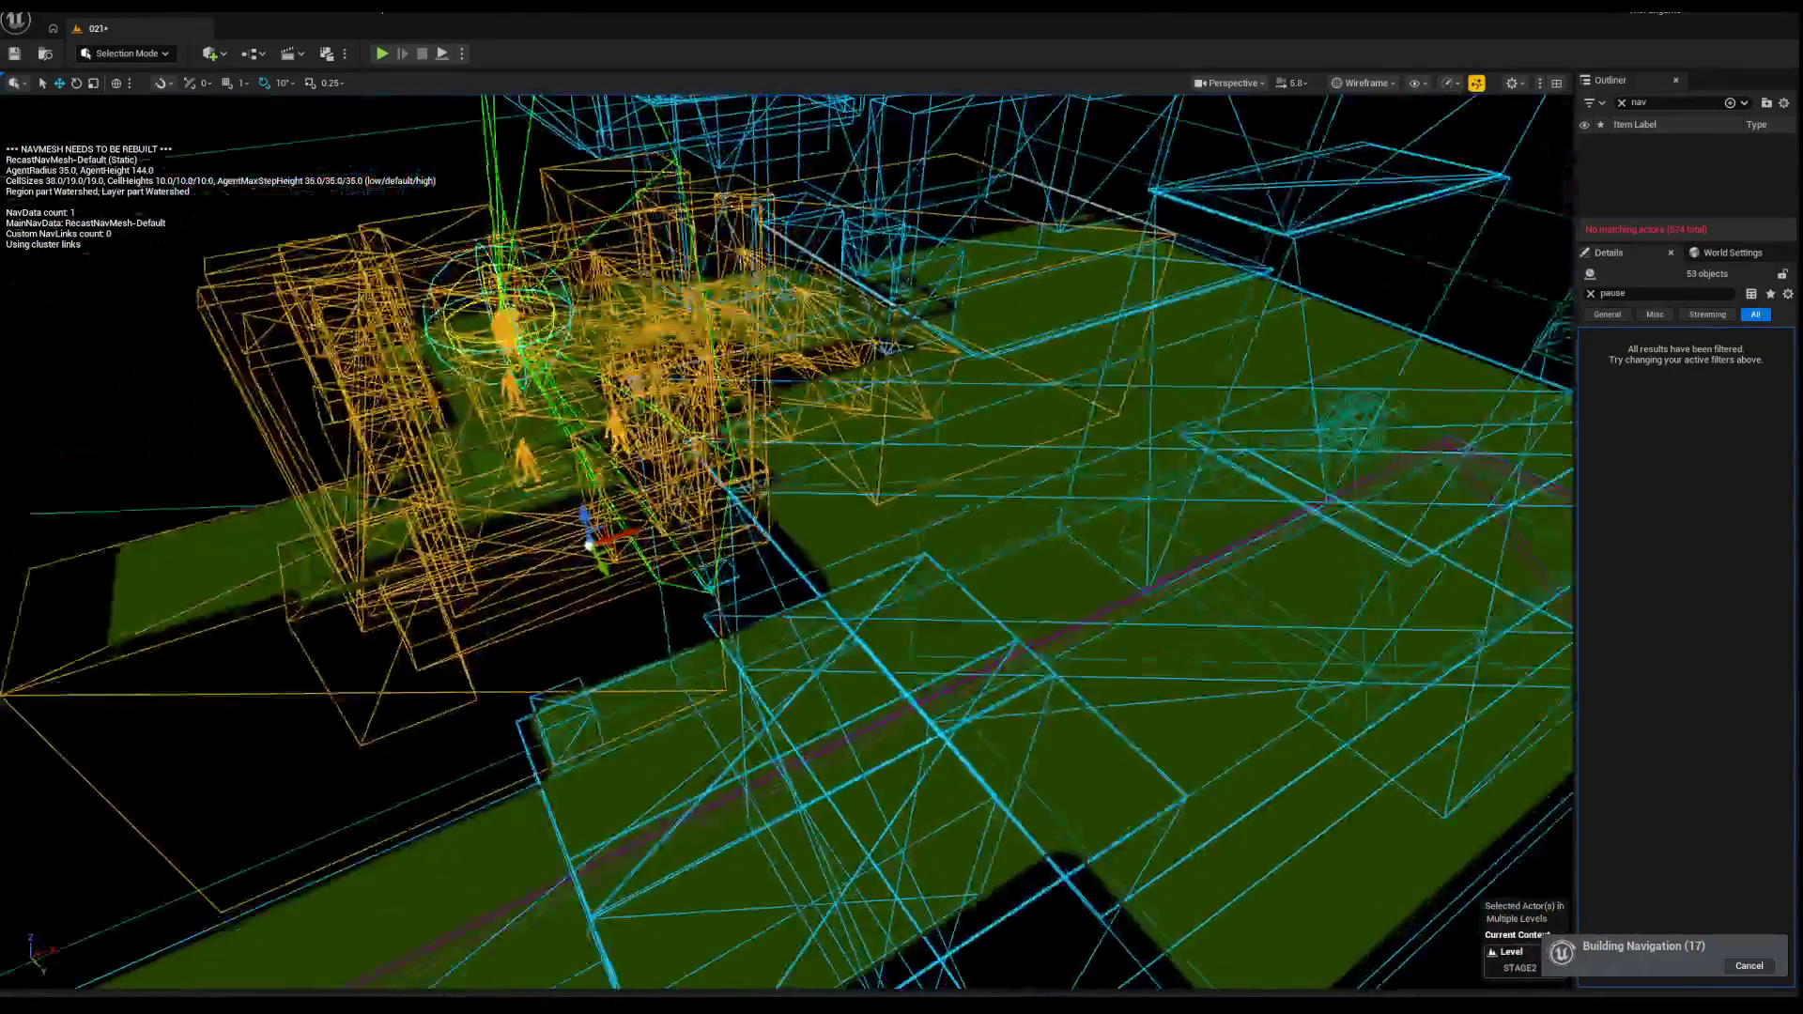
{"action": "key", "text": "alt+4"}
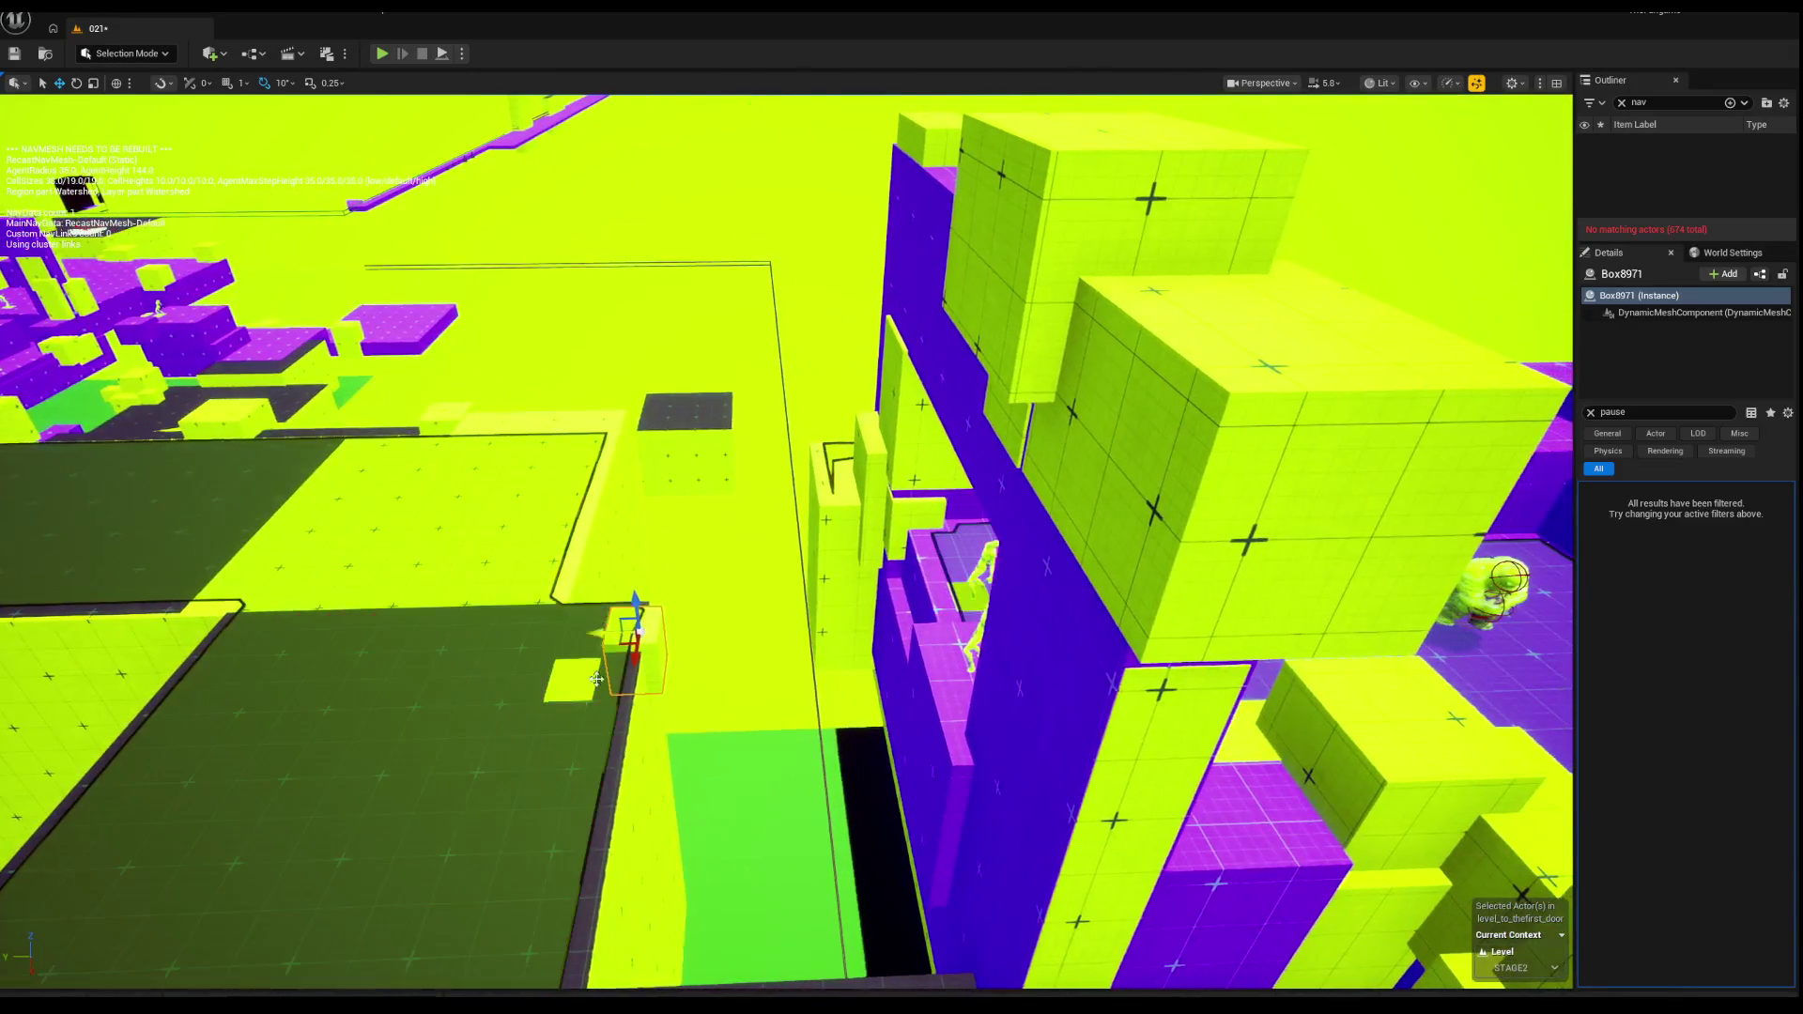
{"action": "left_click", "coordinate": [570, 678]}
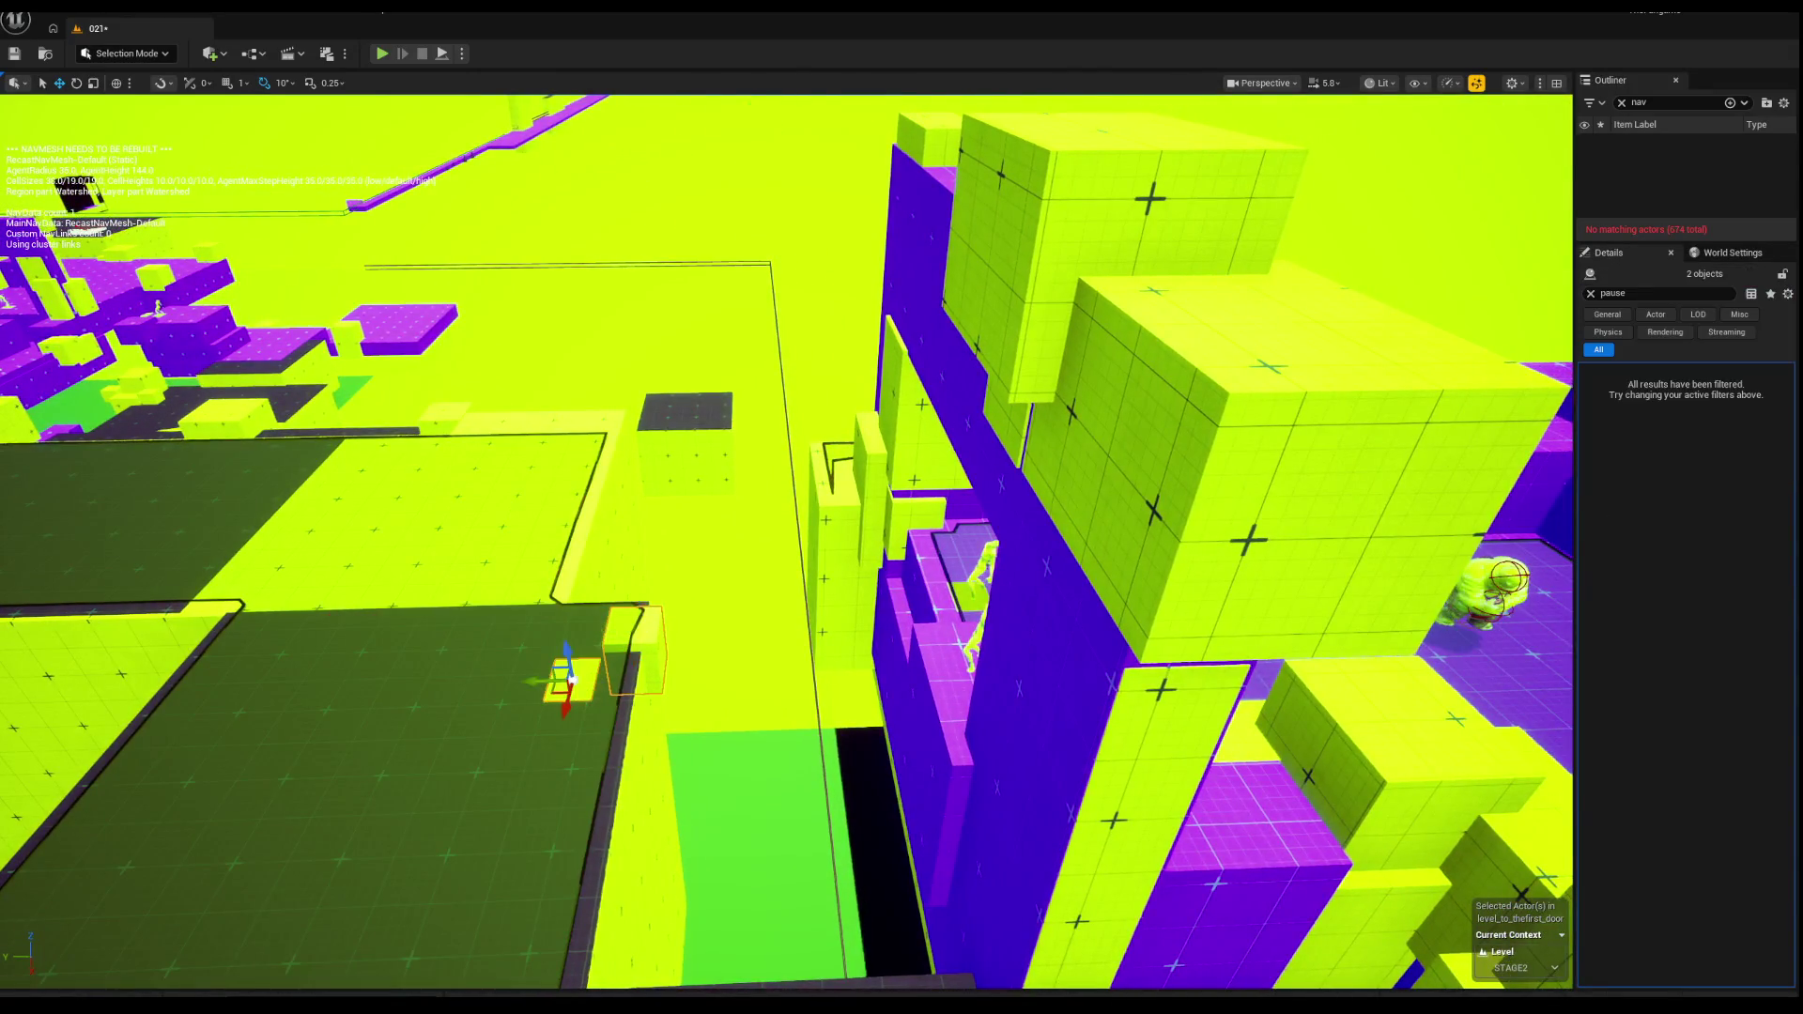
{"action": "key", "text": "ctrl+z"}
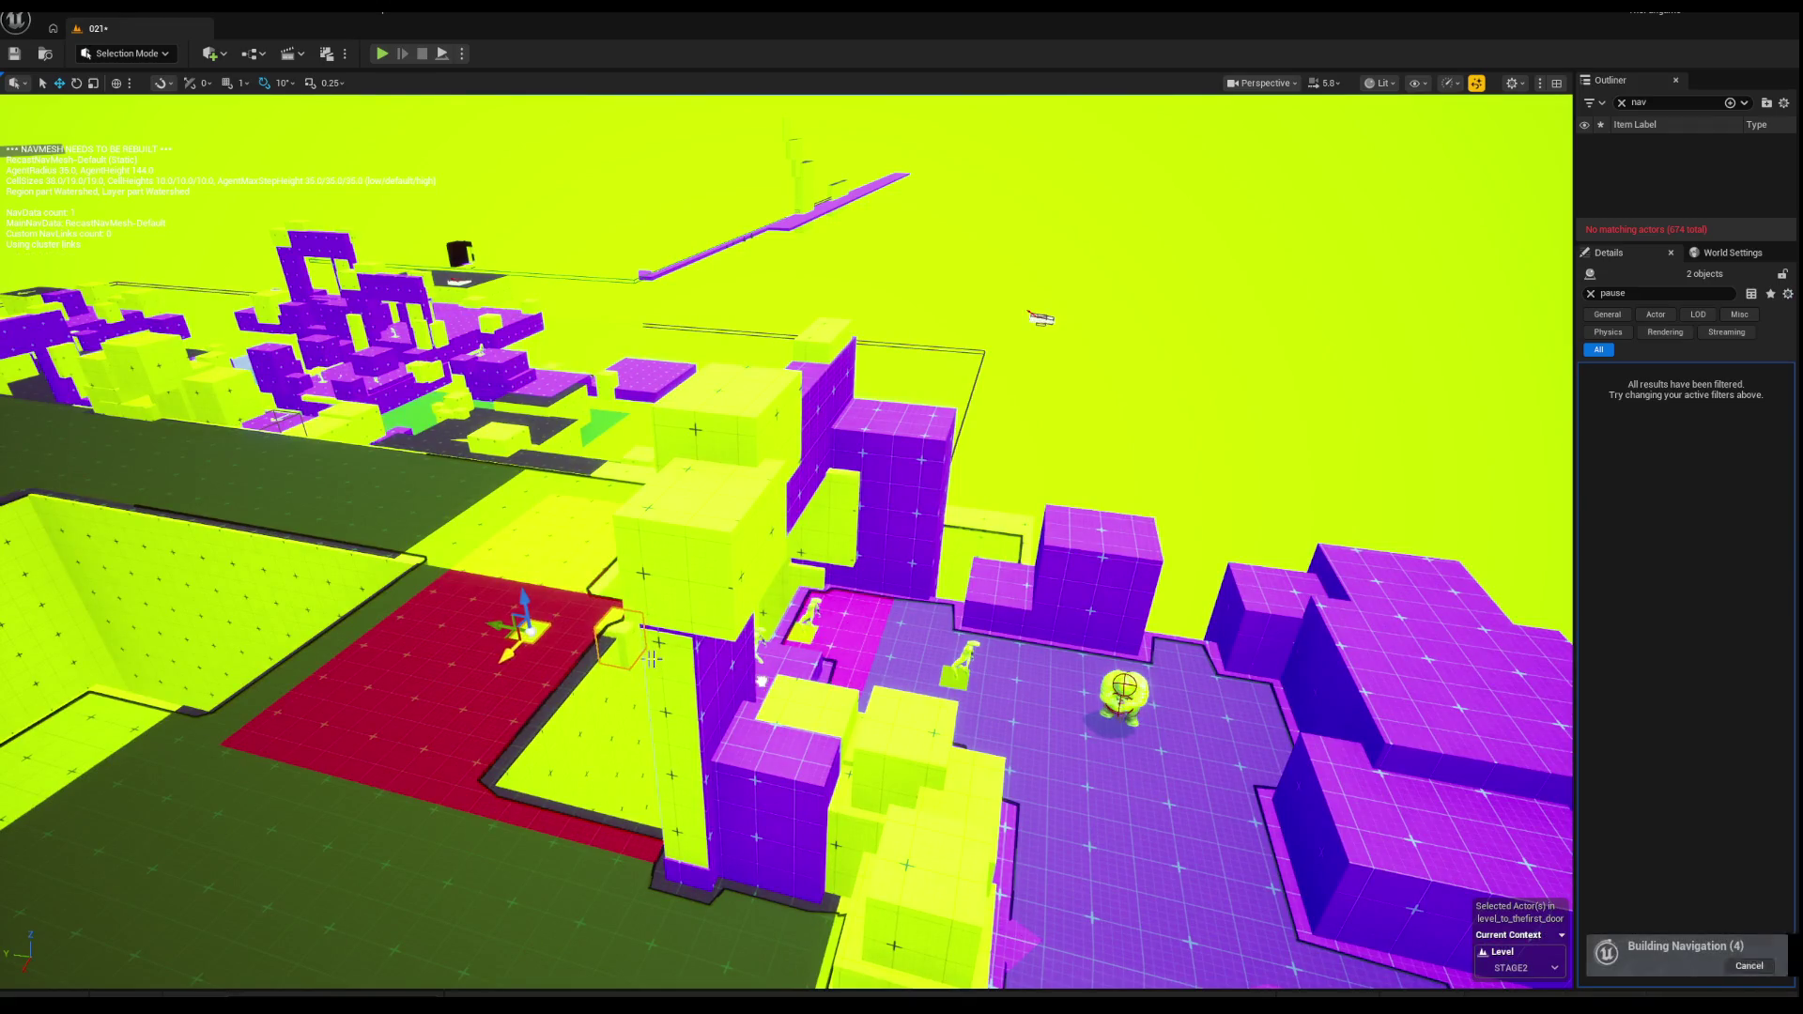
Step: Frame the selected block, select Box3266, and fly down among the yellow blocks
{"action": "key", "text": "f"}
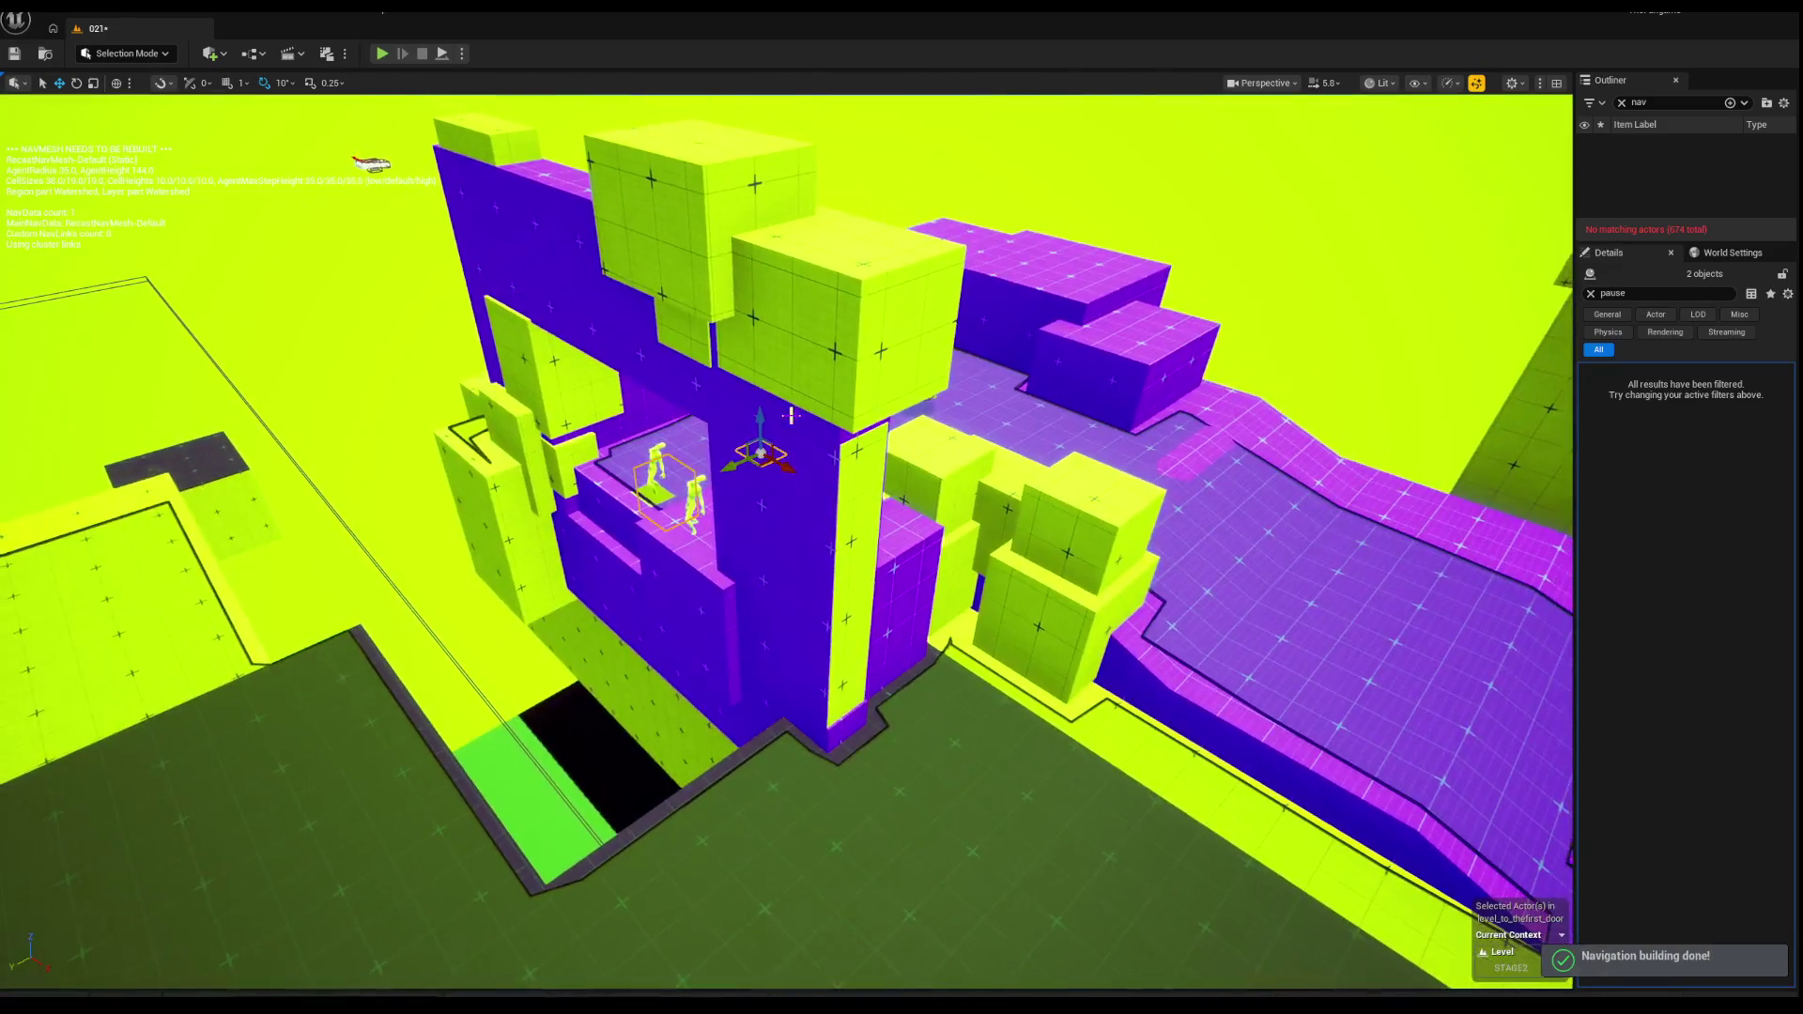
{"action": "key", "text": "f"}
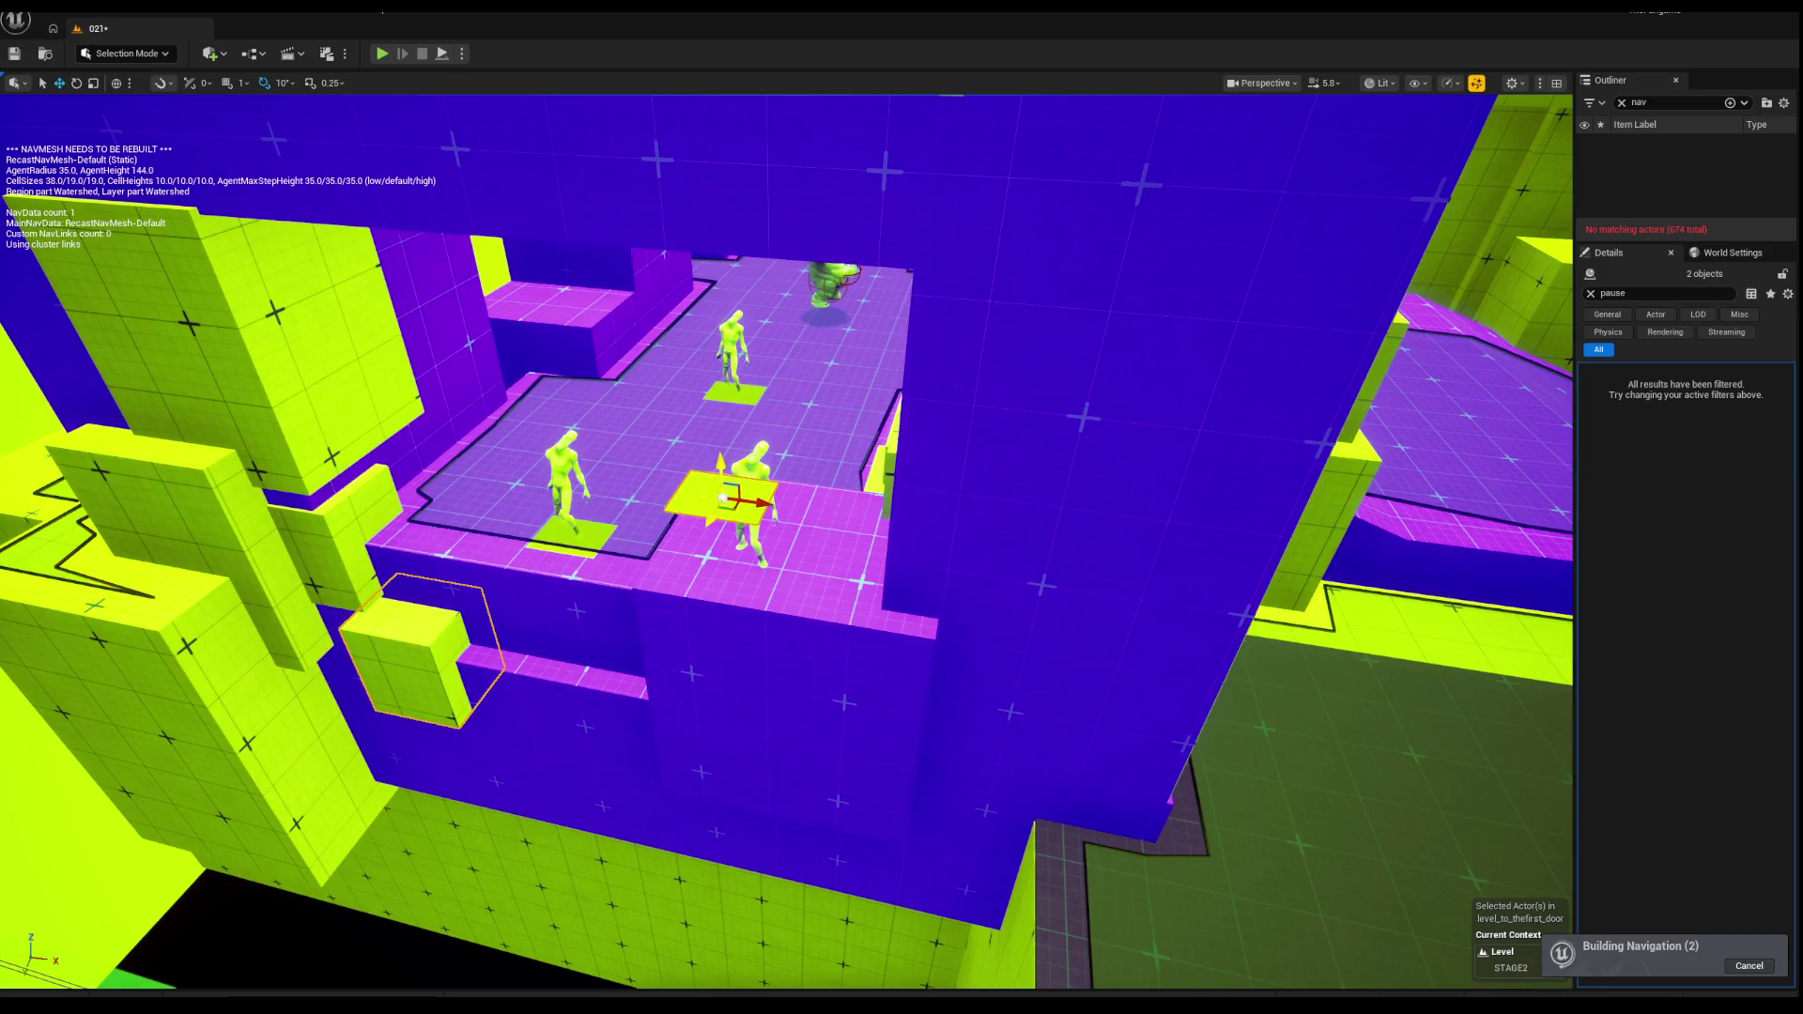
{"action": "left_click", "coordinate": [723, 498]}
{"action": "scroll", "coordinate": [661, 518], "scroll_direction": "up", "scroll_amount": 3}
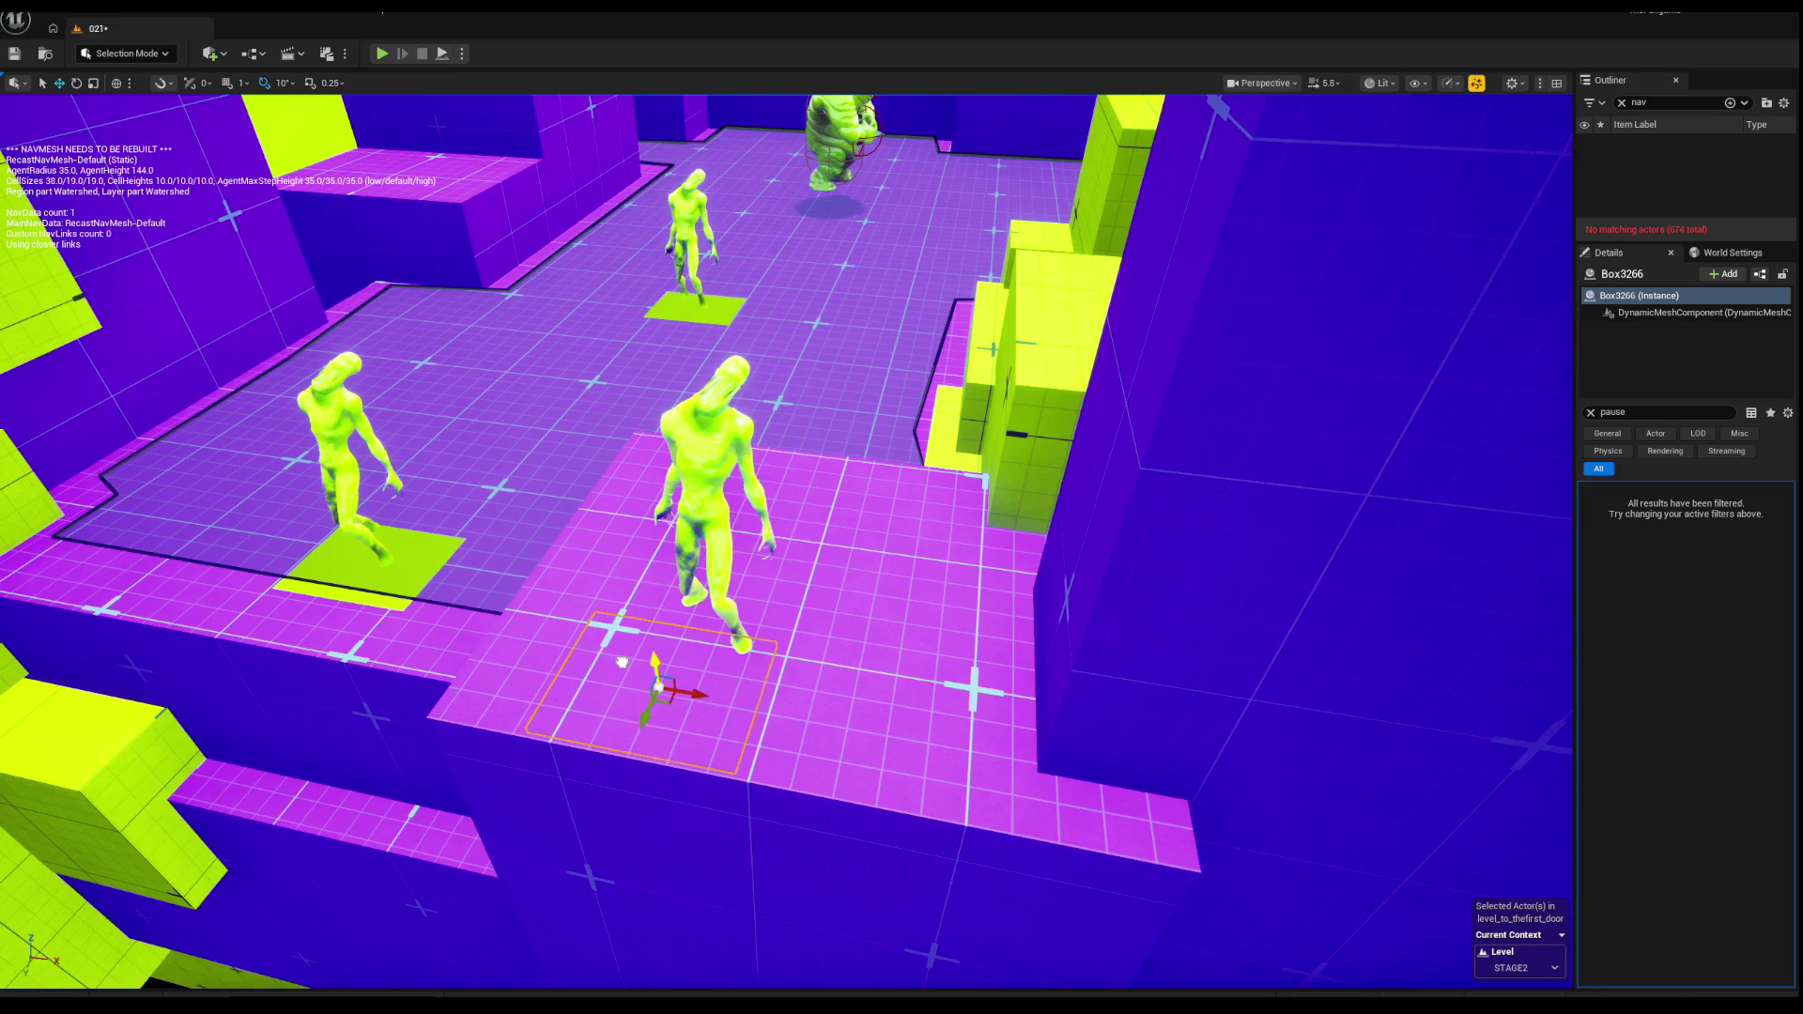
{"action": "mouse_move", "coordinate": [672, 658]}
{"action": "left_mouse_down"}
{"action": "mouse_move", "coordinate": [620, 563]}
{"action": "mouse_move", "coordinate": [676, 601]}
{"action": "left_mouse_up"}
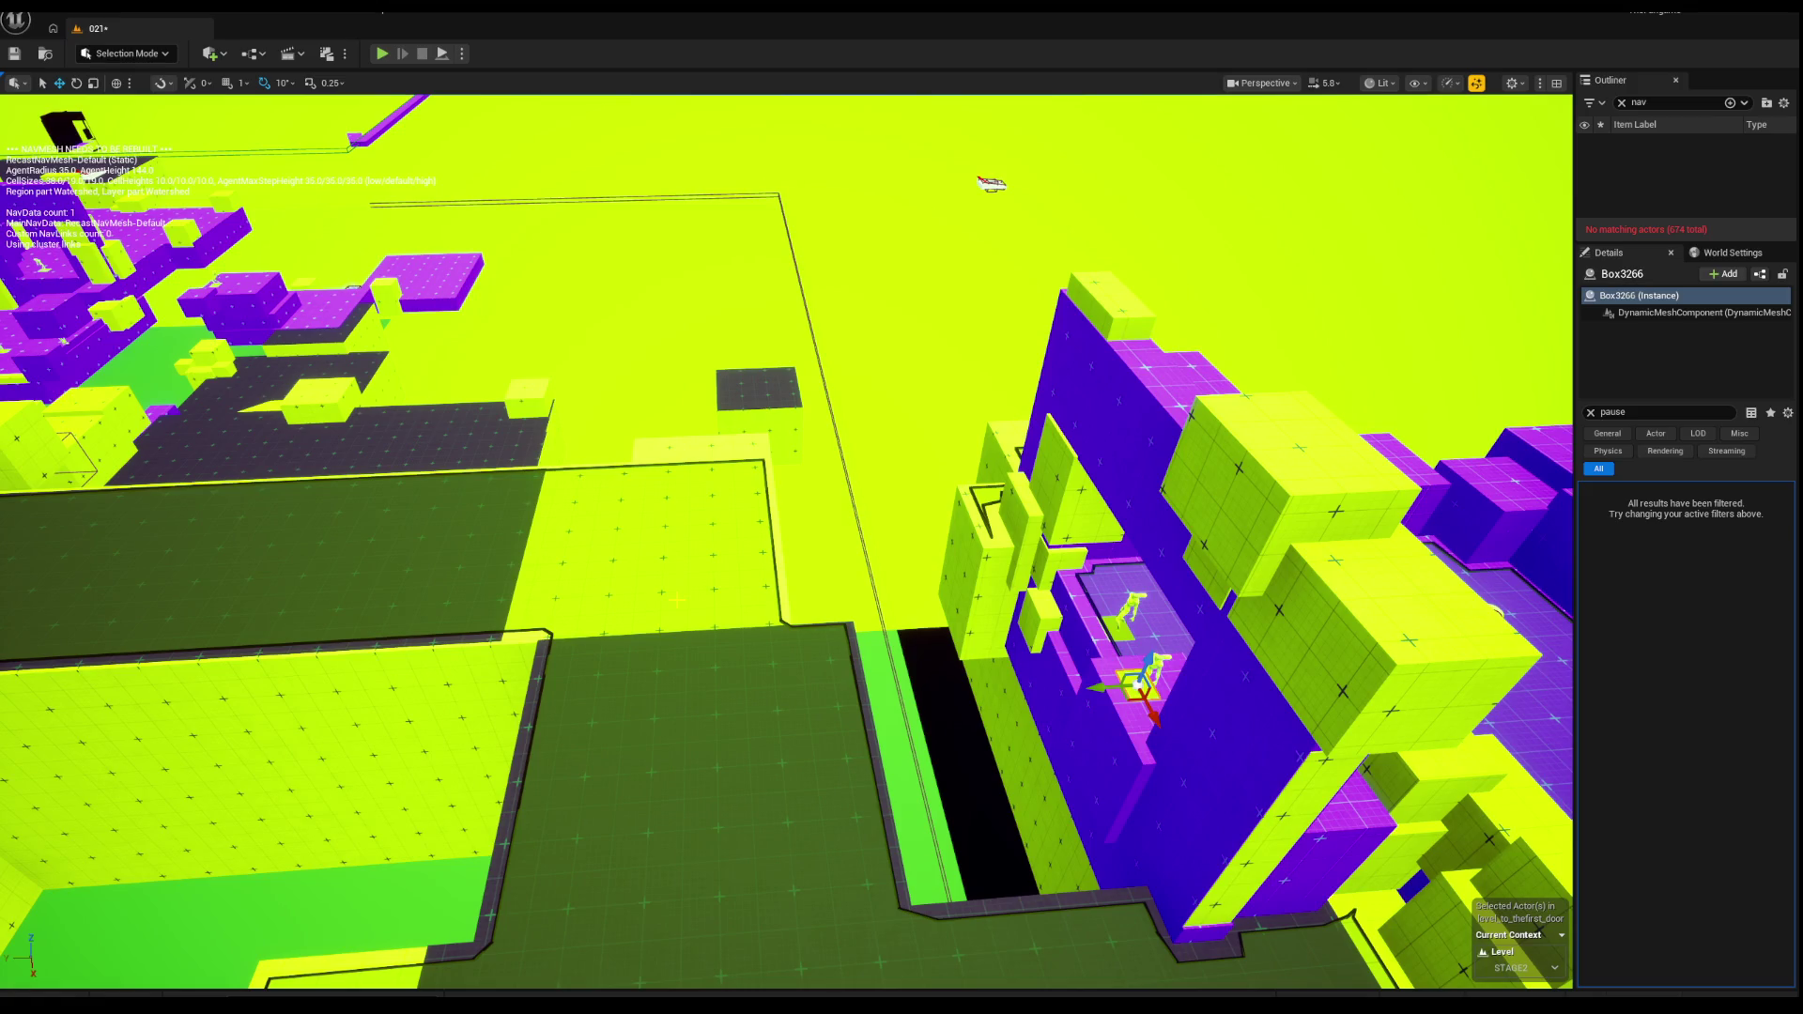
{"action": "left_click_drag", "start_coordinate": [674, 607], "coordinate": [779, 625]}
Step: Select Box5161, move it to the left, and start another playtest
{"action": "left_click", "coordinate": [779, 626]}
{"action": "scroll", "coordinate": [857, 558], "scroll_direction": "down", "scroll_amount": 8}
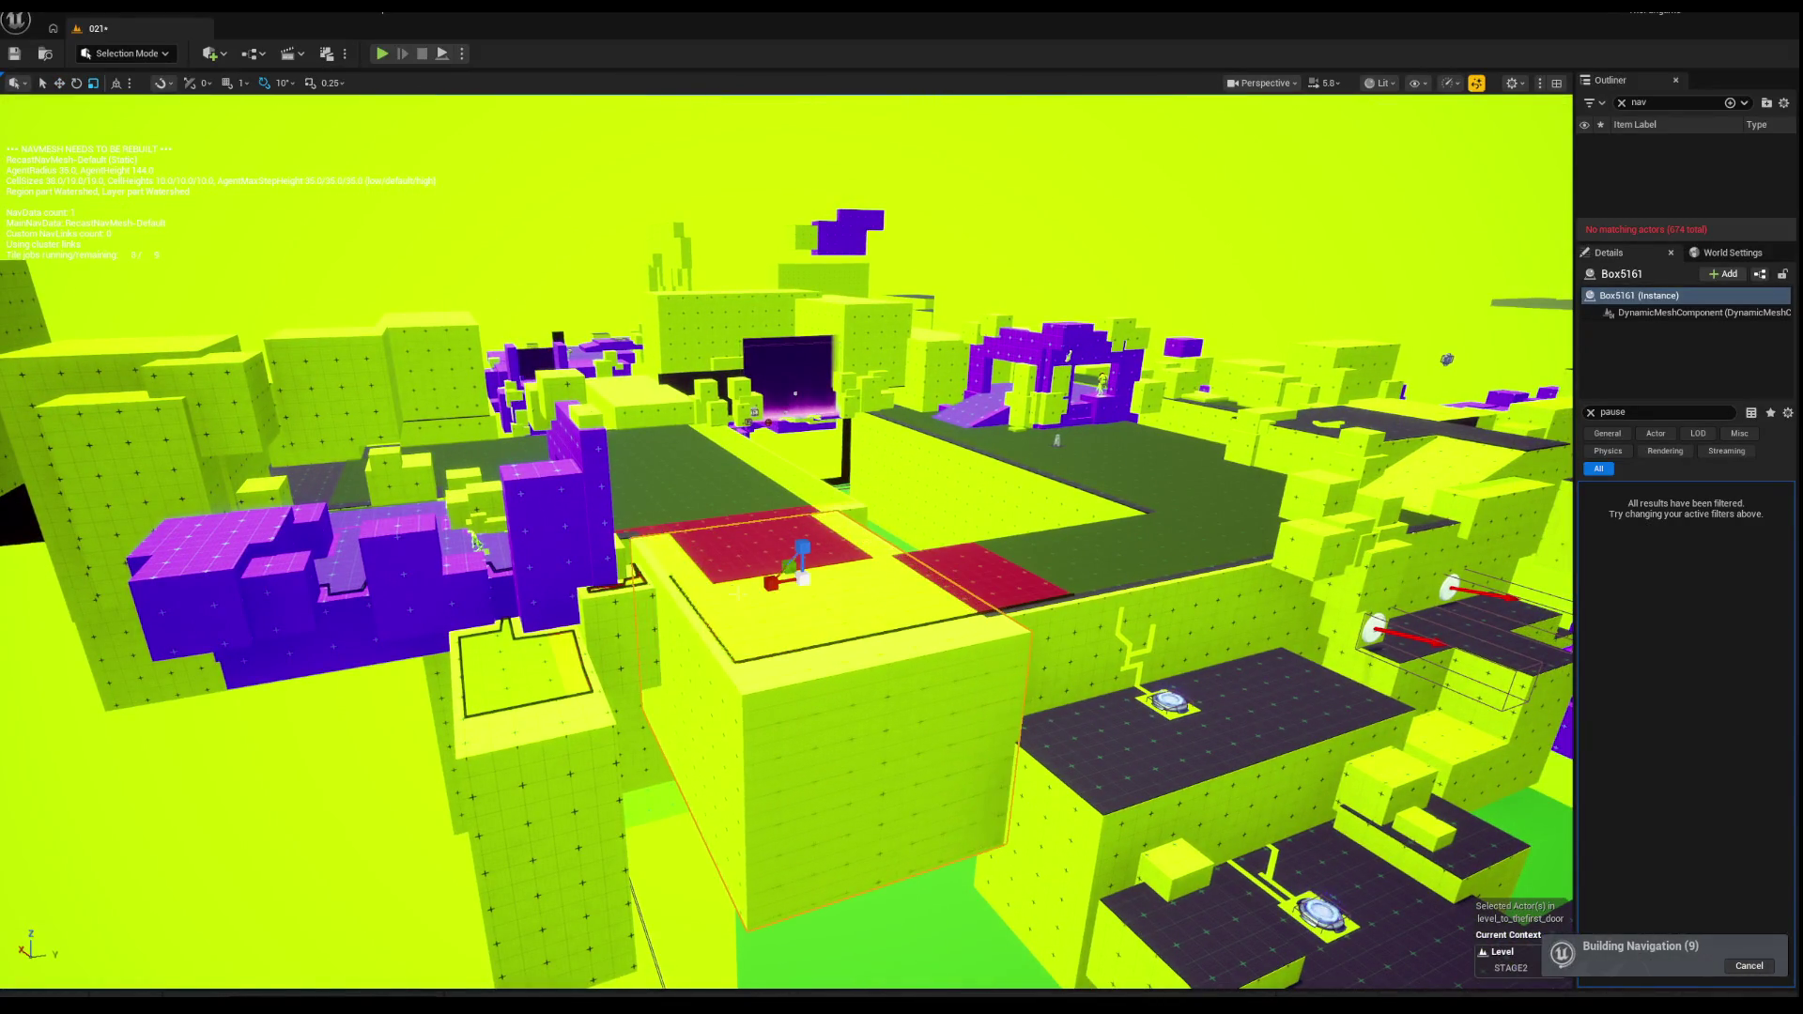
{"action": "key", "text": "f"}
{"action": "mouse_move", "coordinate": [902, 515]}
{"action": "left_mouse_down"}
{"action": "mouse_move", "coordinate": [834, 527]}
{"action": "mouse_move", "coordinate": [716, 487]}
{"action": "mouse_move", "coordinate": [427, 353]}
{"action": "mouse_move", "coordinate": [395, 136]}
{"action": "left_mouse_up"}
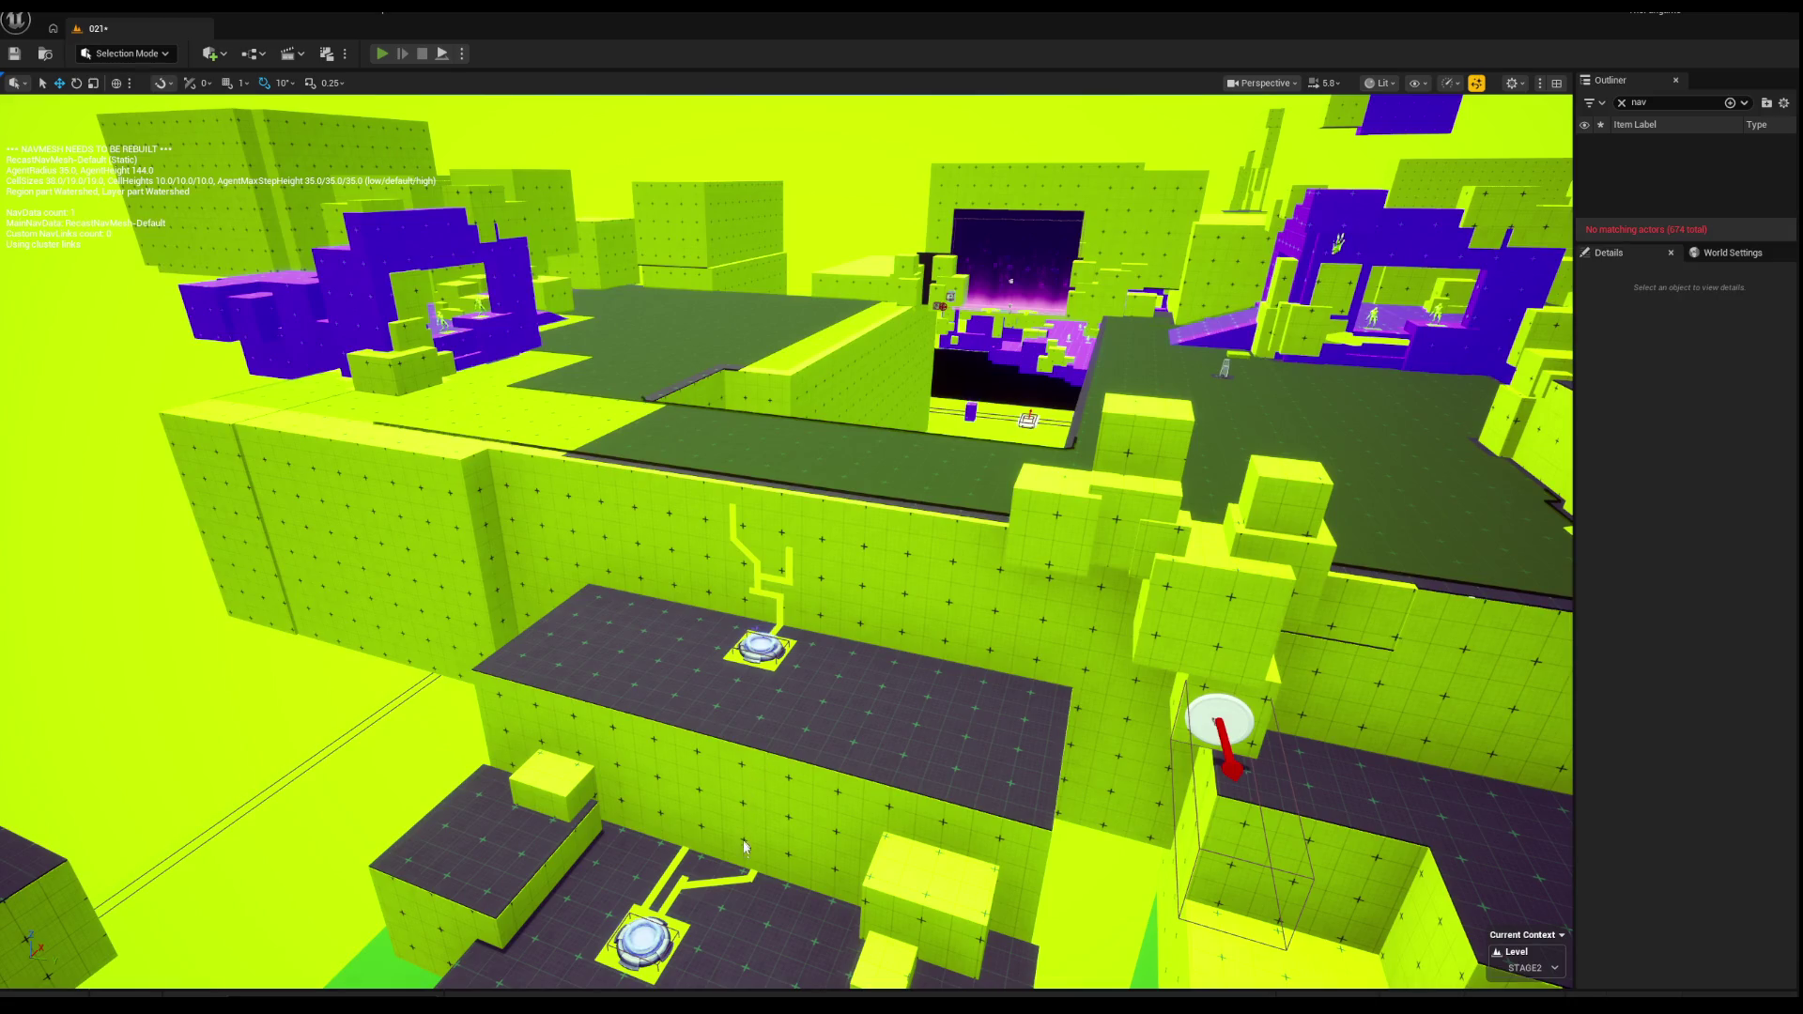
{"action": "key", "text": "alt+p"}
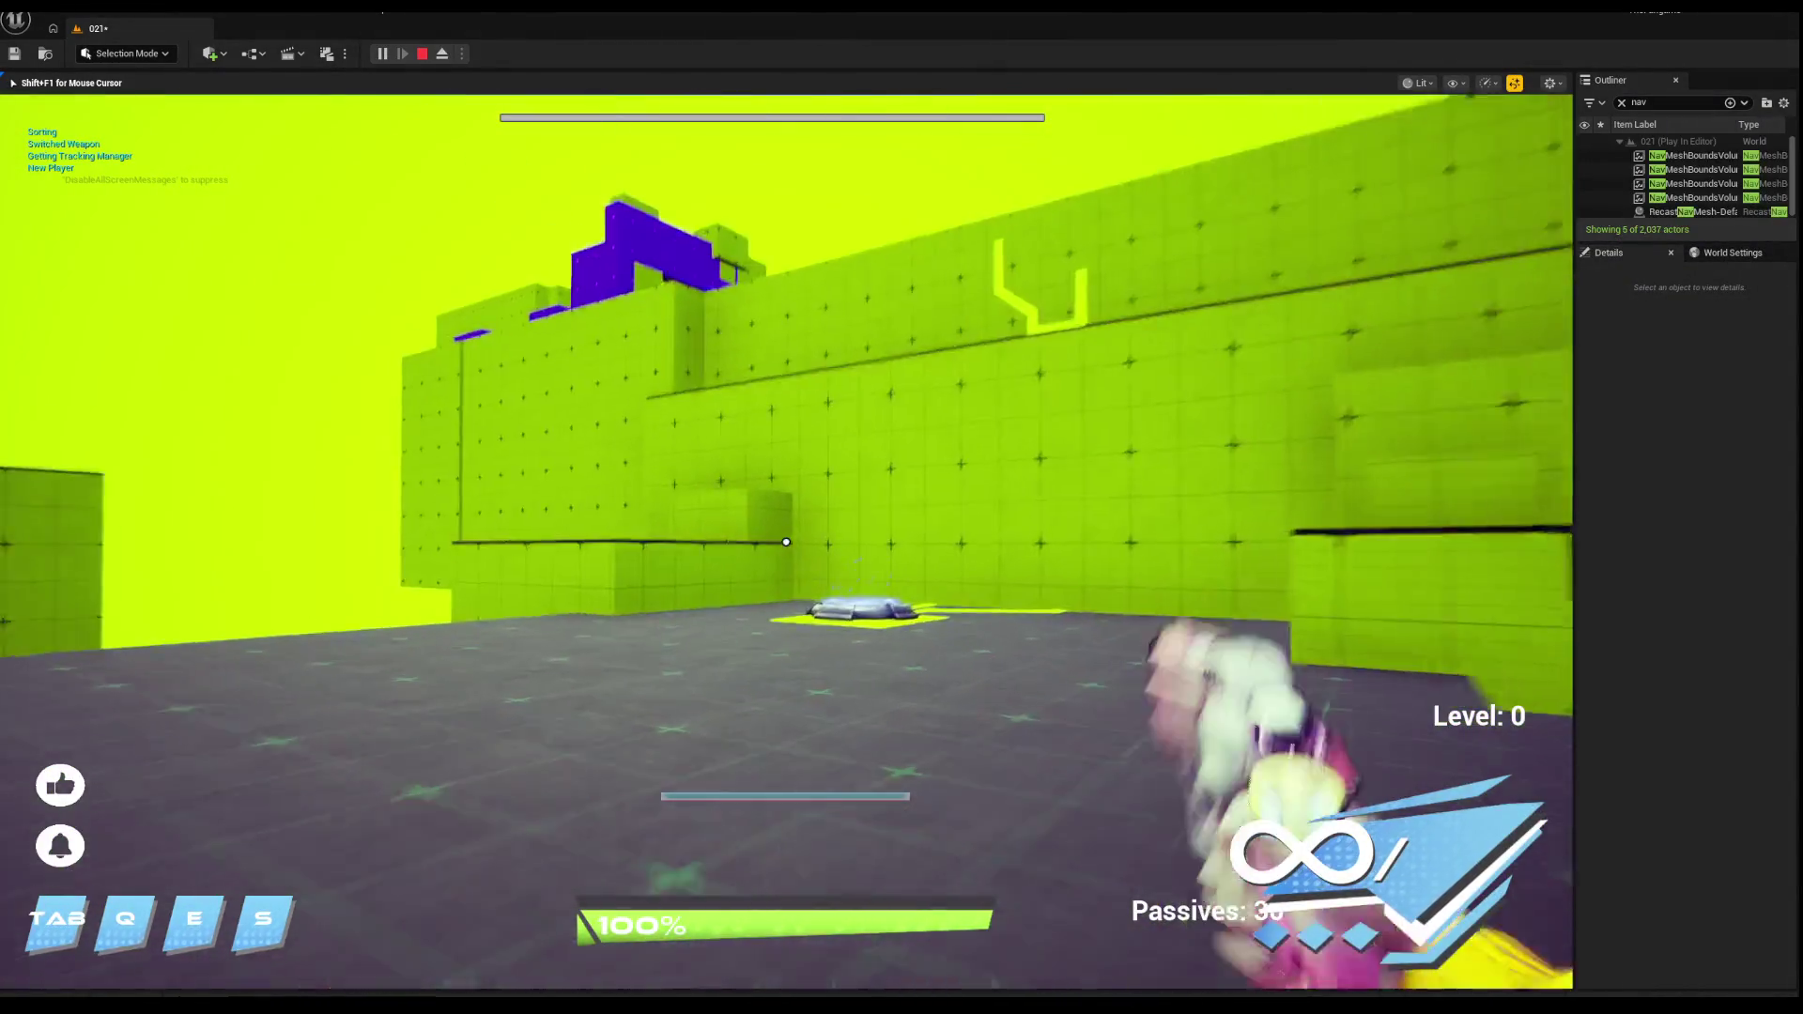
Step: Run past the glowing pad across the purple, yellow and grey floors, attacking enemies, then stop the playtest
{"action": "key", "text": "w"}
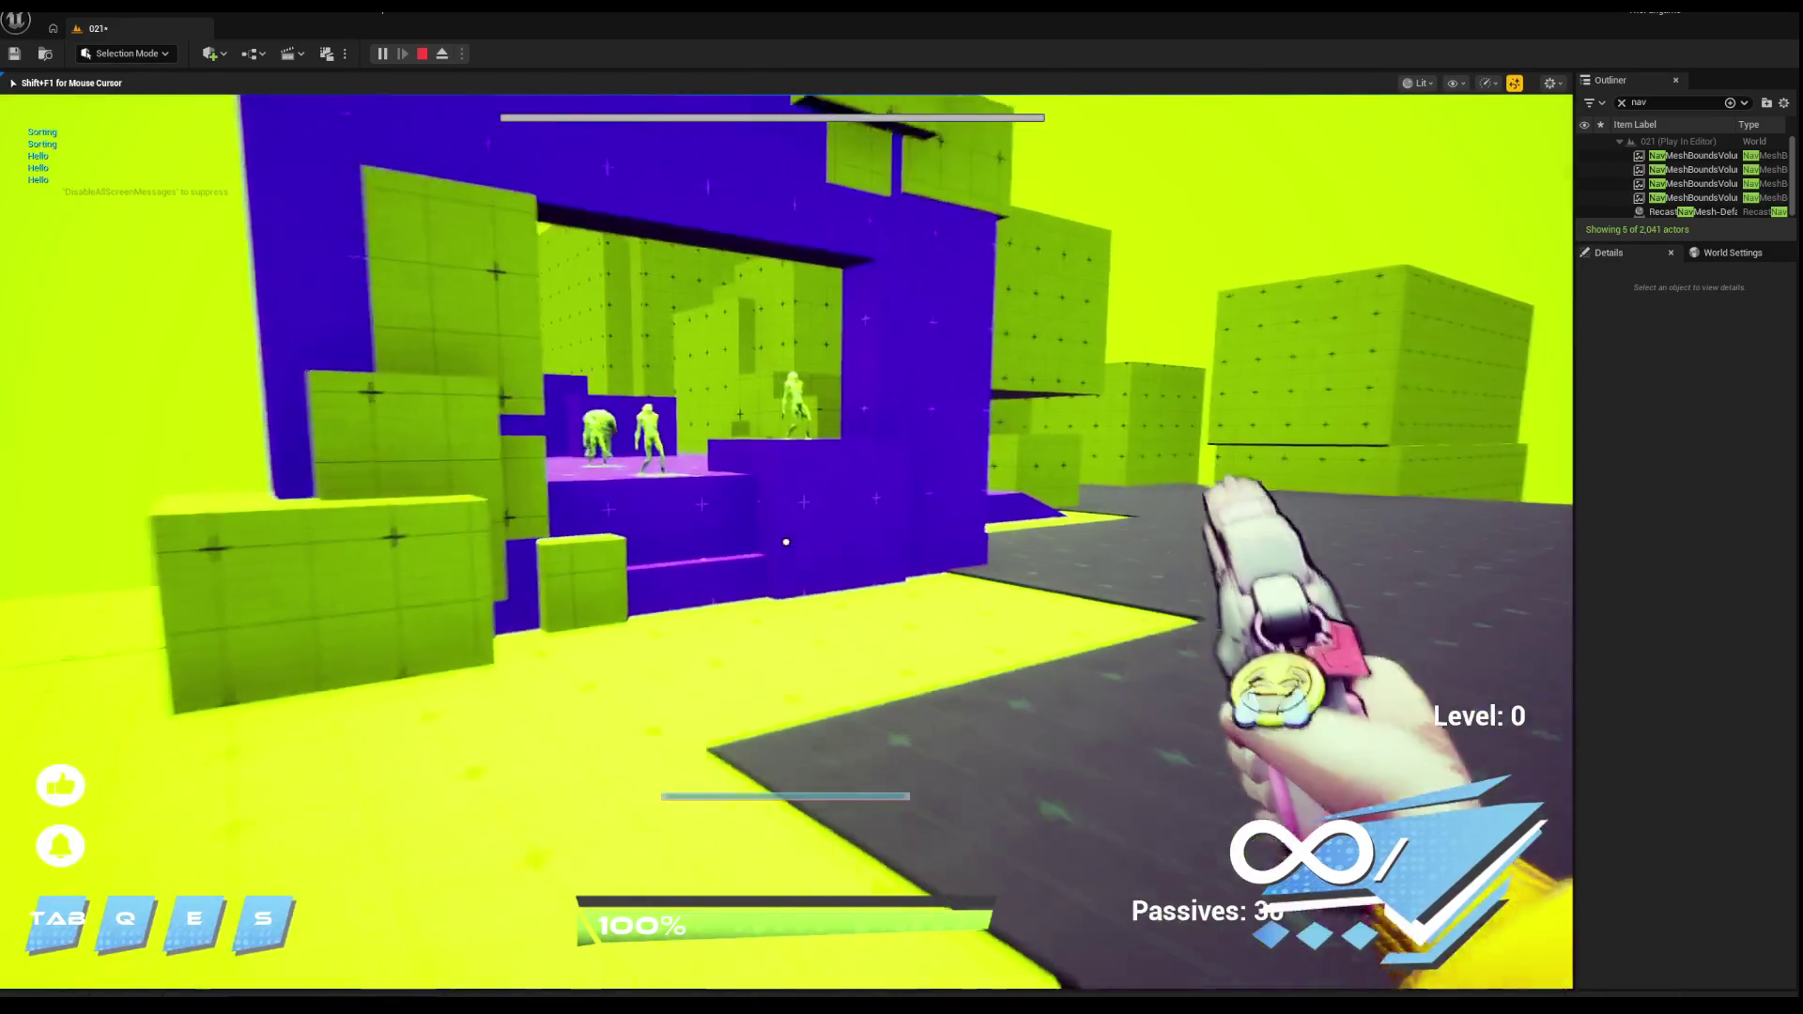
{"action": "key", "text": "w"}
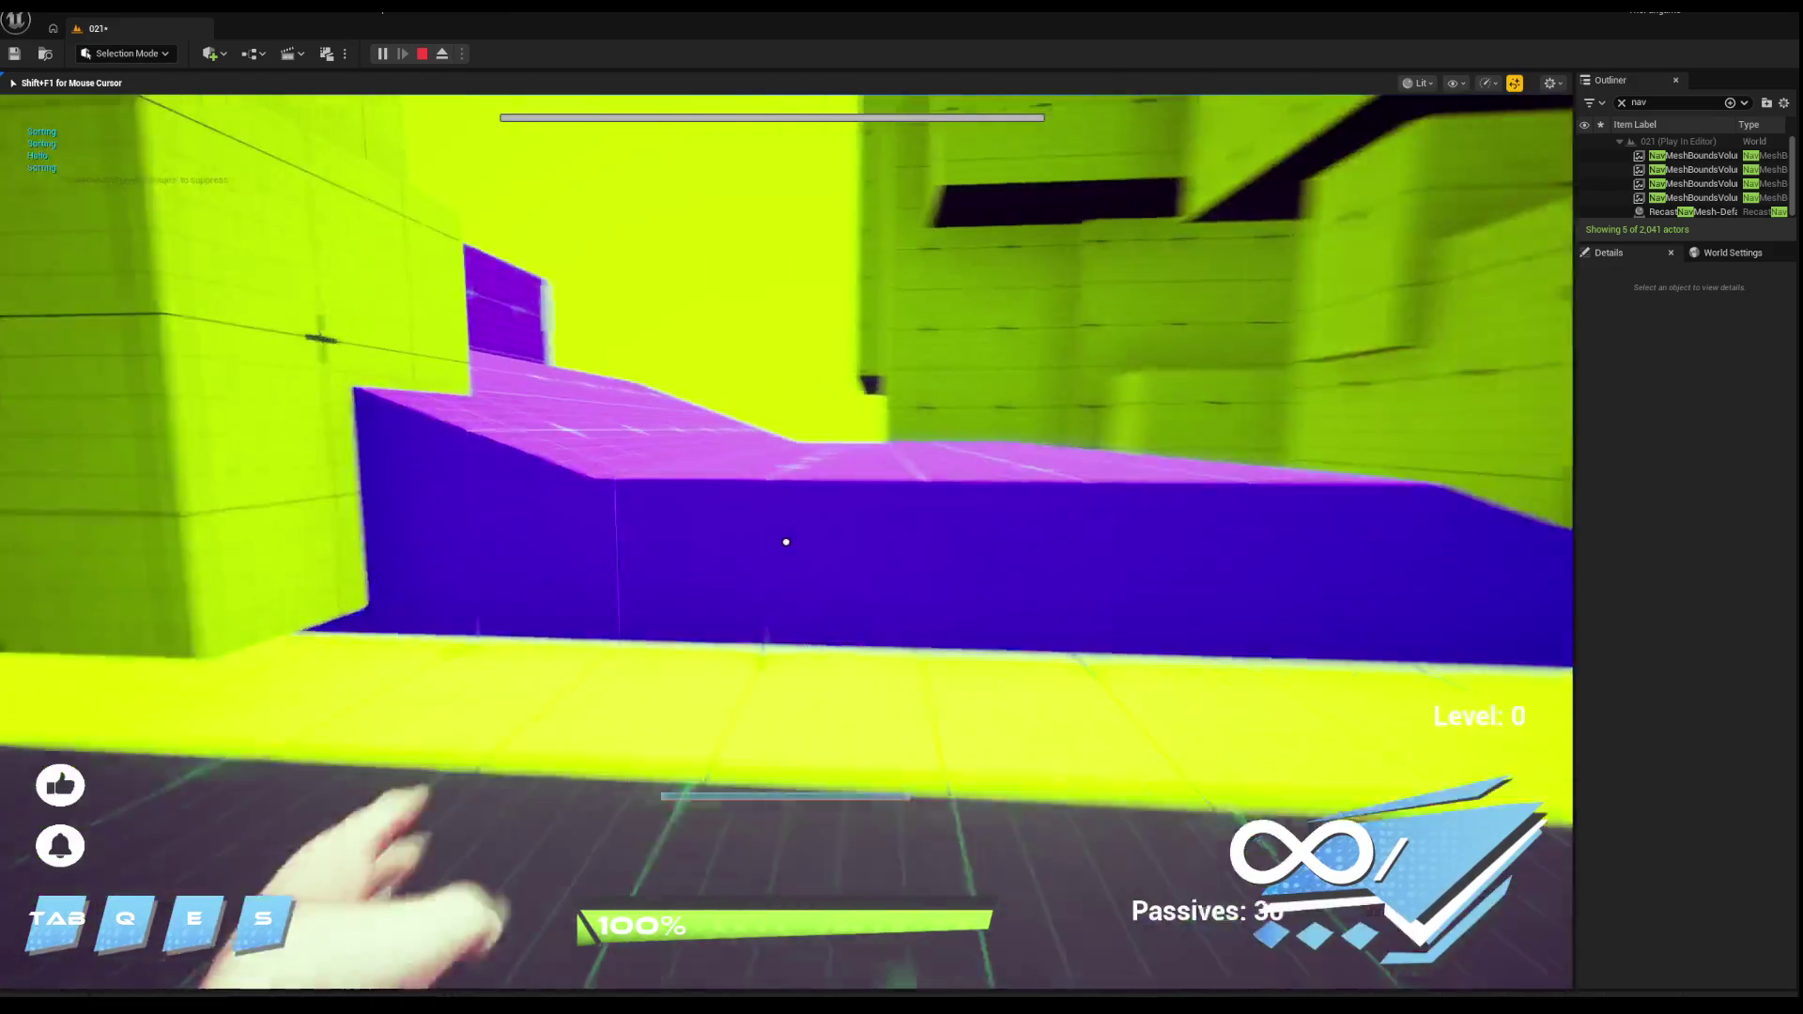
{"action": "key", "text": "w"}
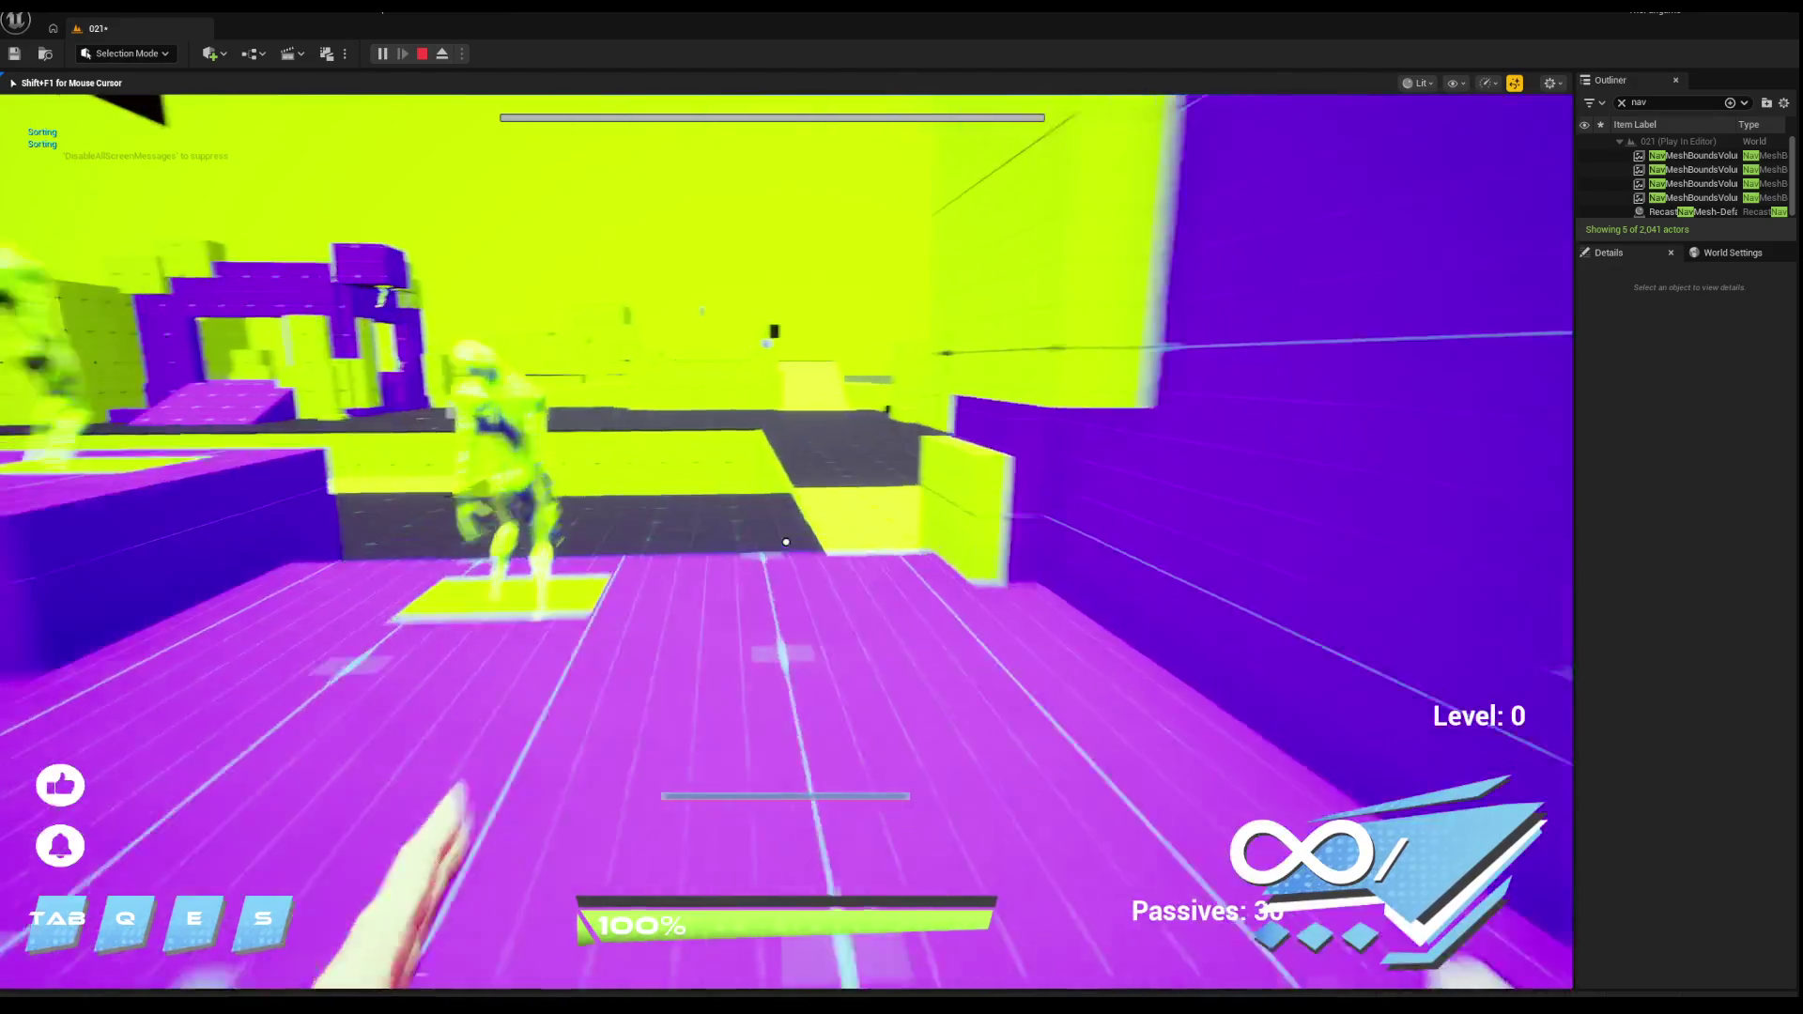
{"action": "key", "text": "w"}
{"action": "key", "text": "w"}
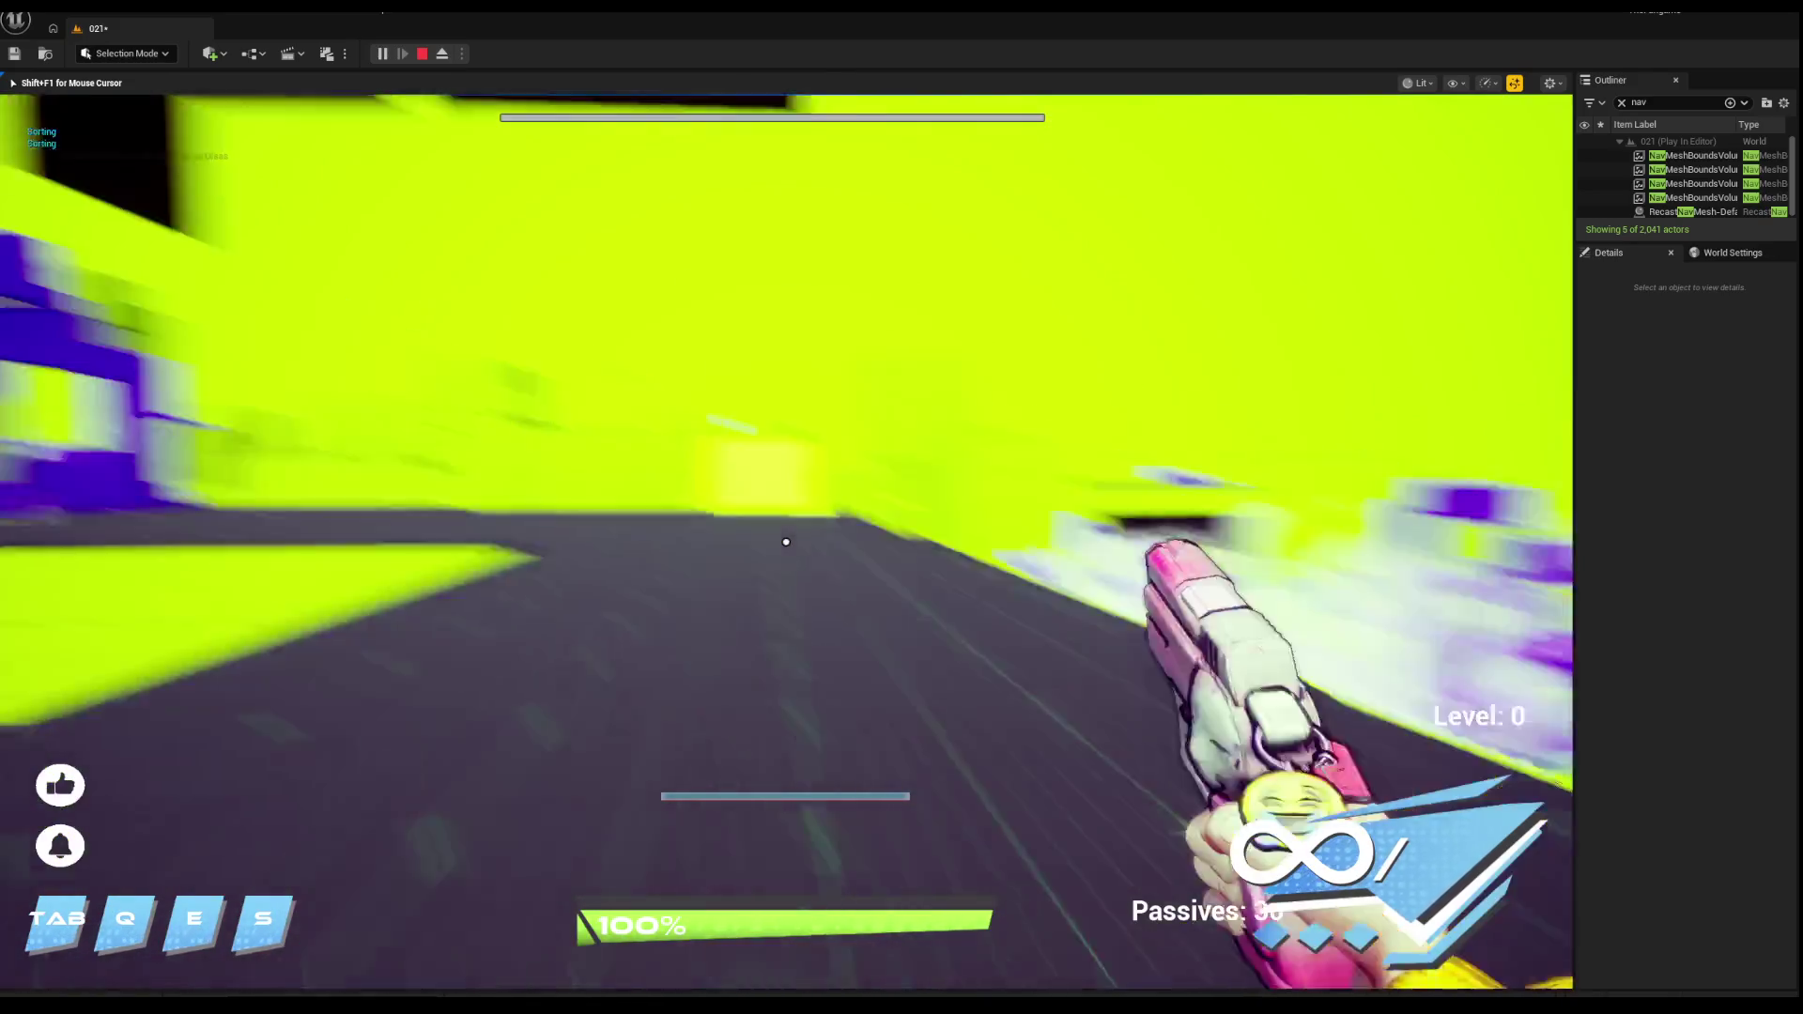
{"action": "key", "text": "s"}
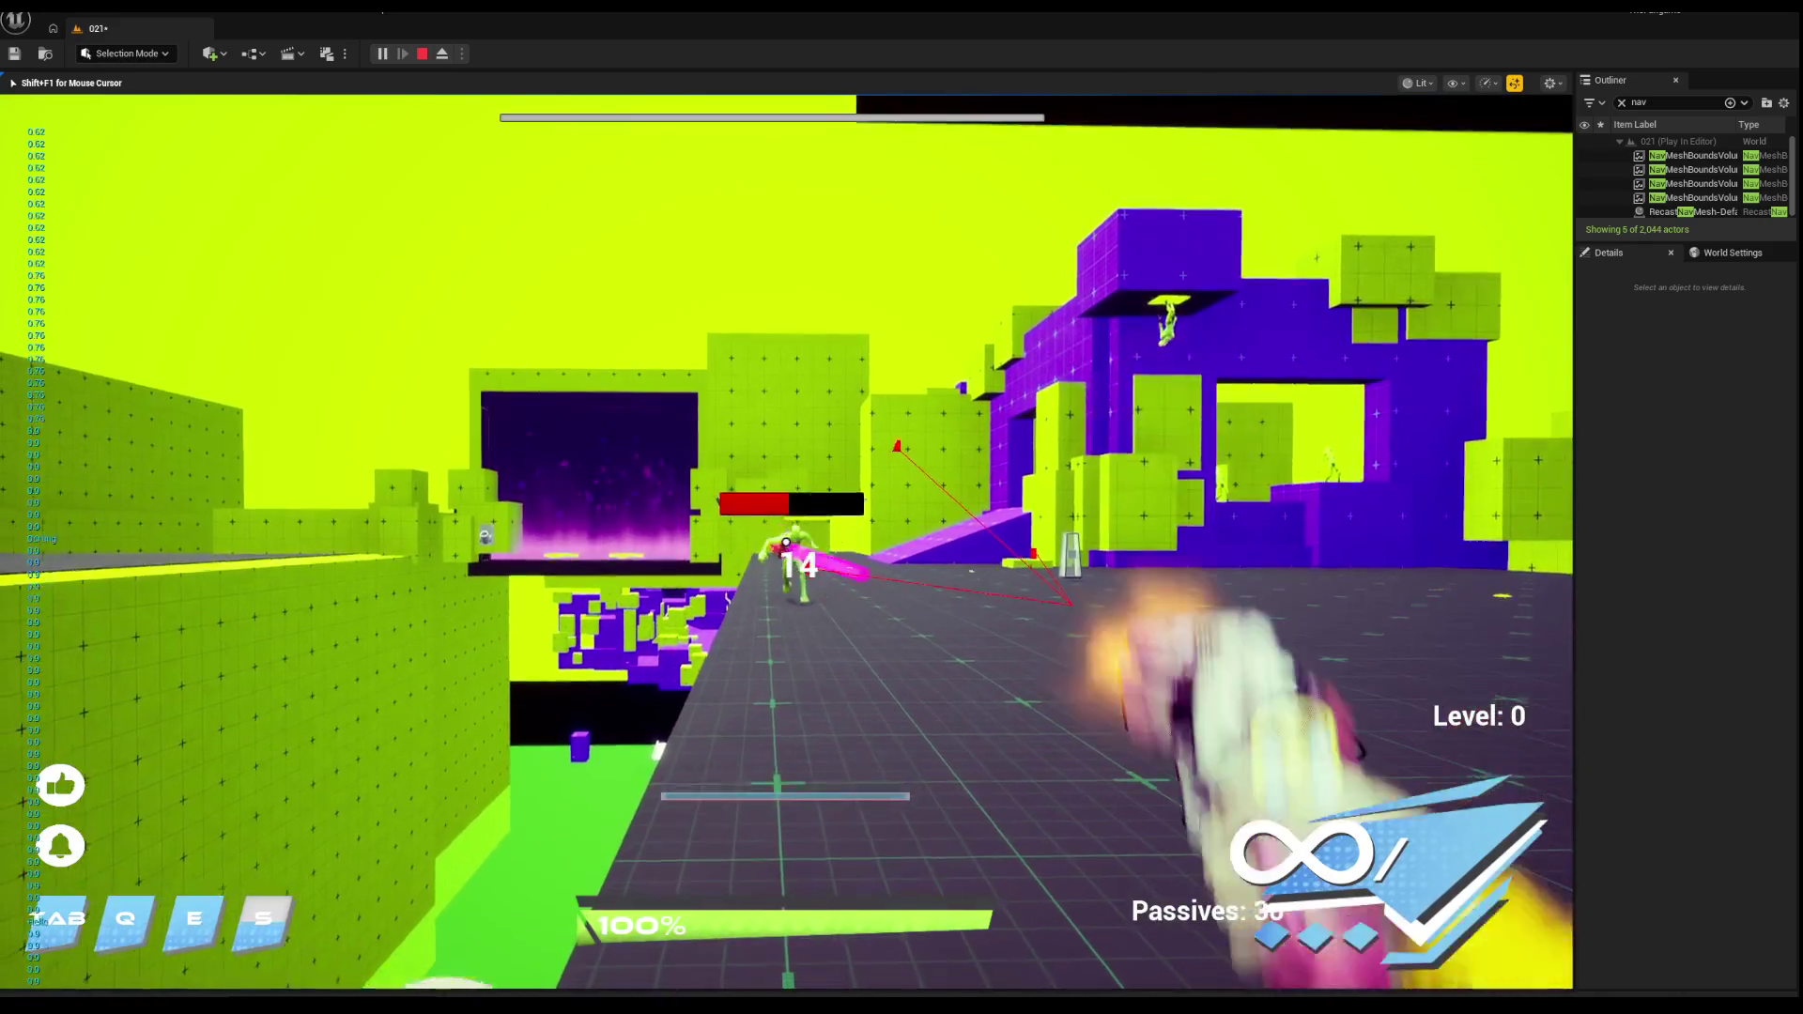
{"action": "key", "text": "w"}
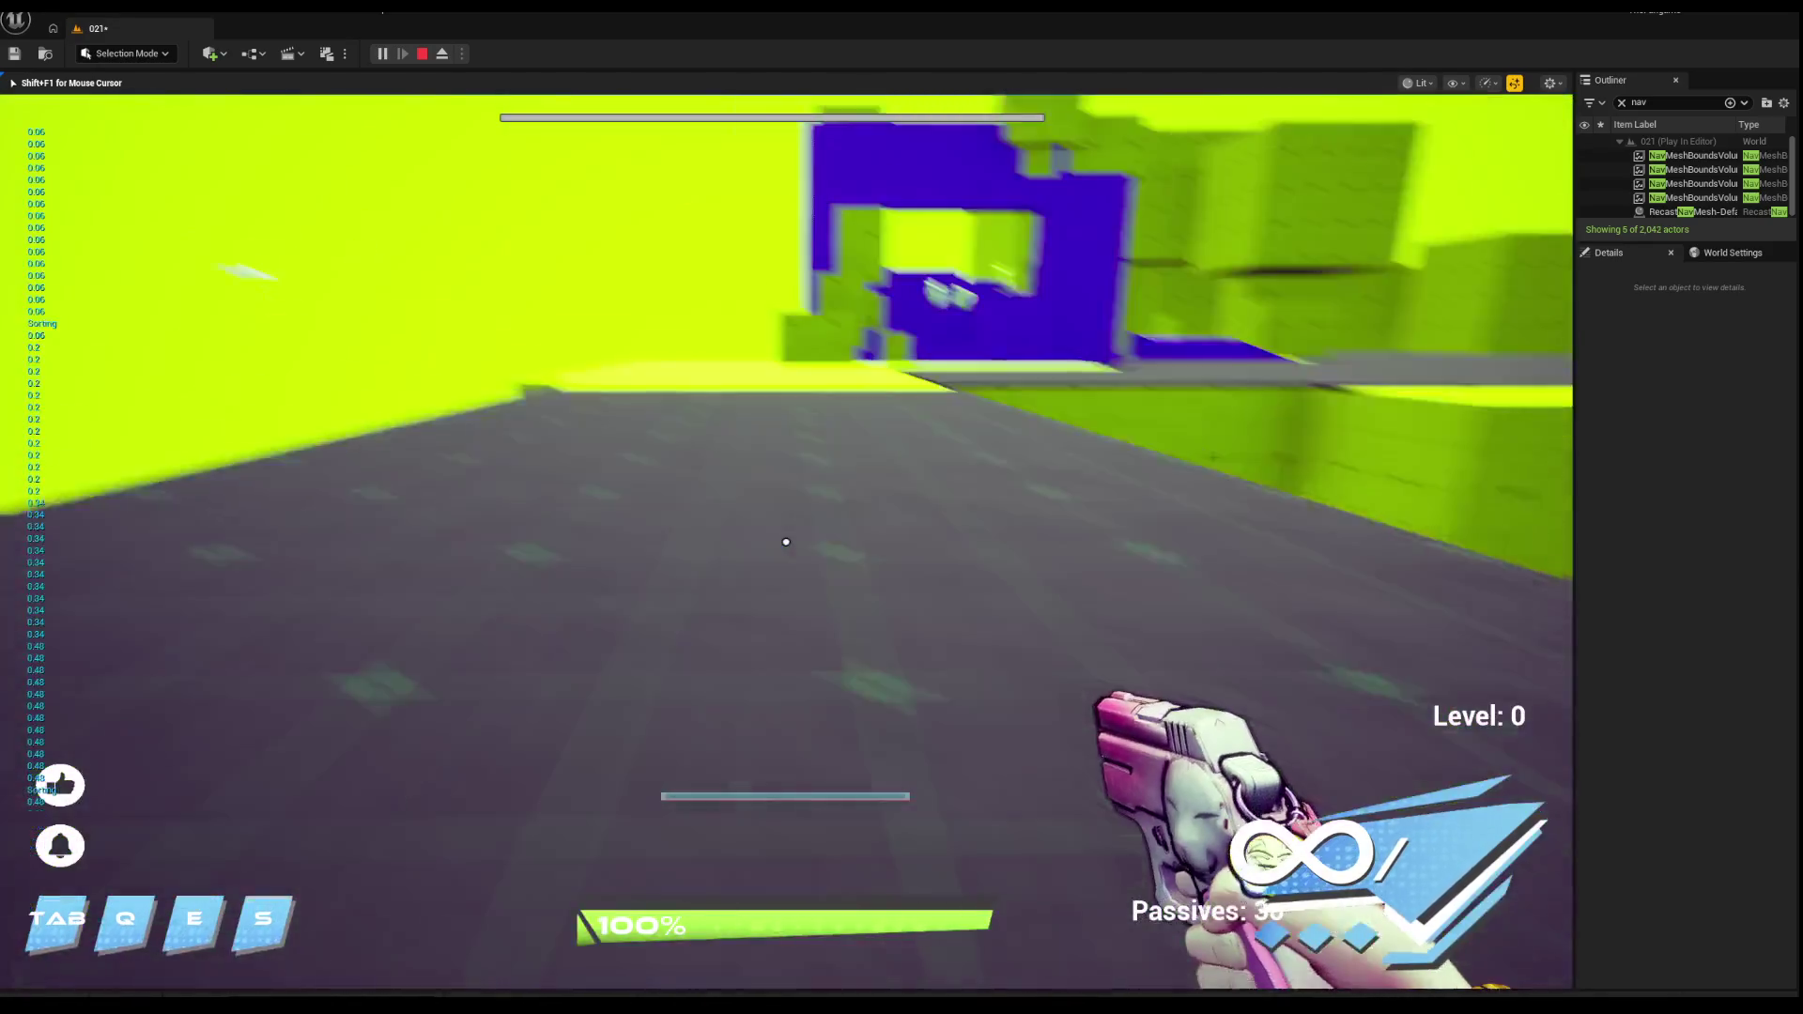
{"action": "key", "text": "w"}
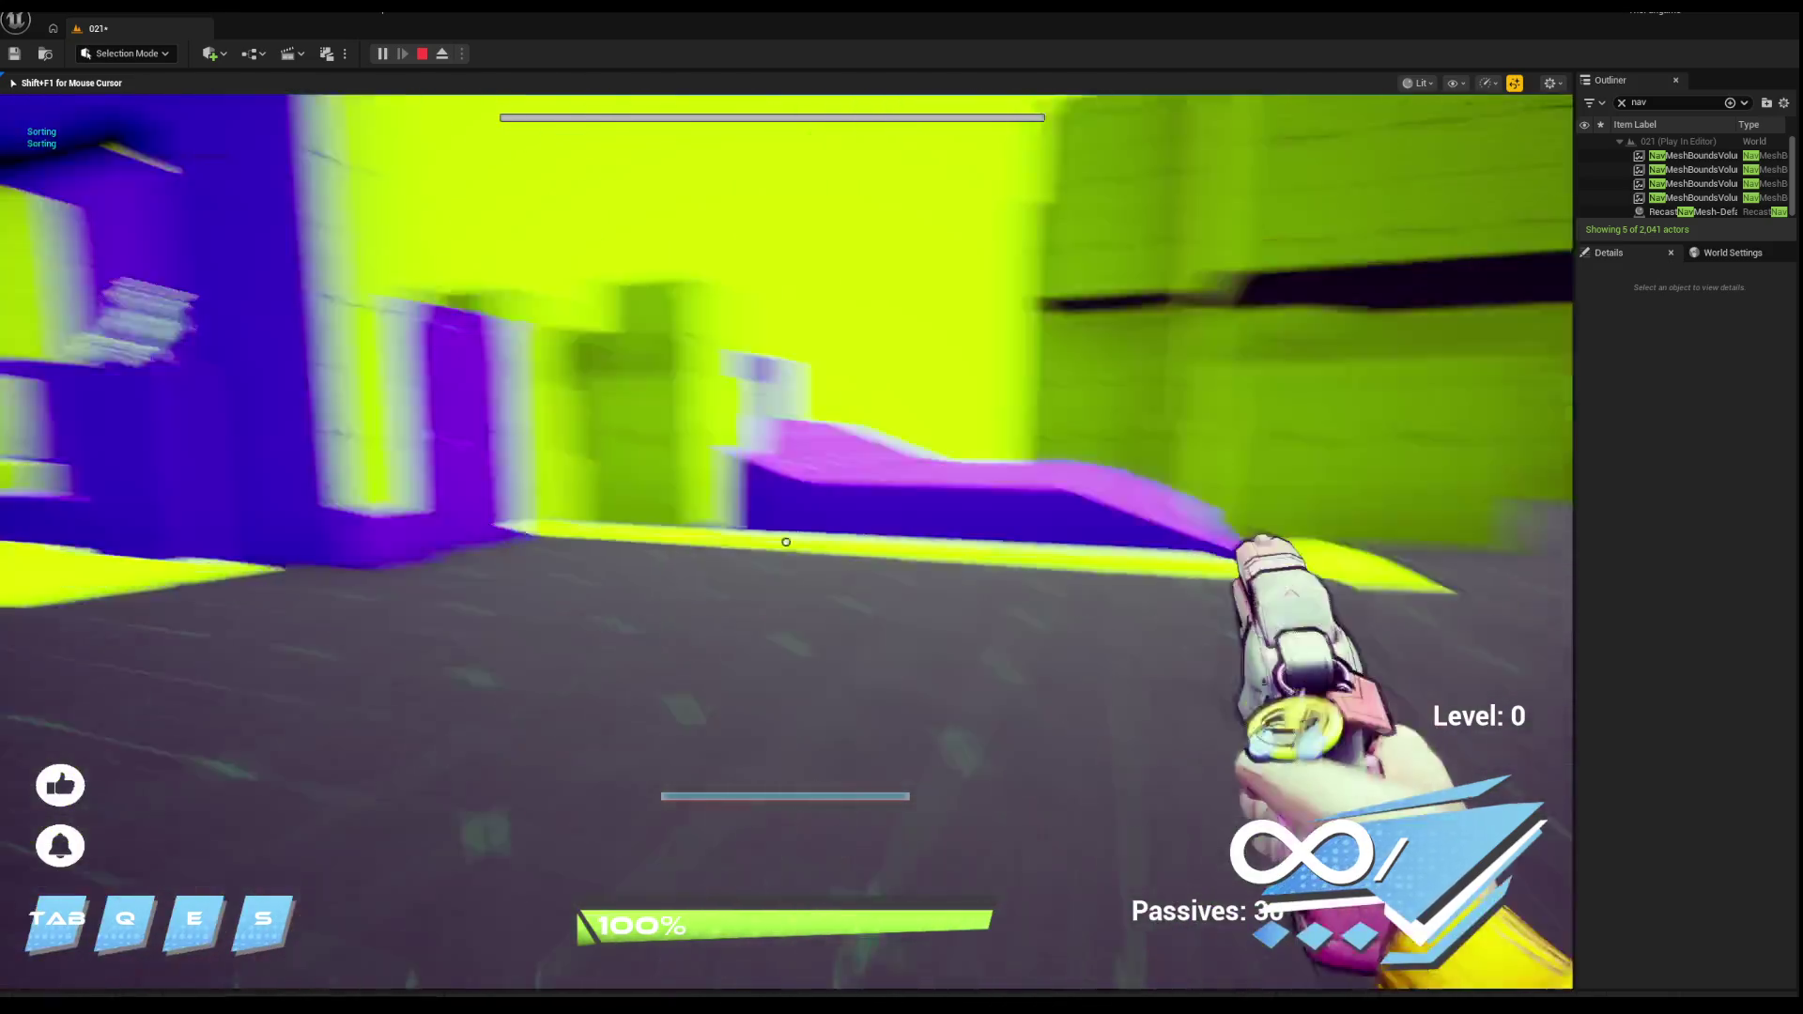
{"action": "left_click", "coordinate": [786, 542]}
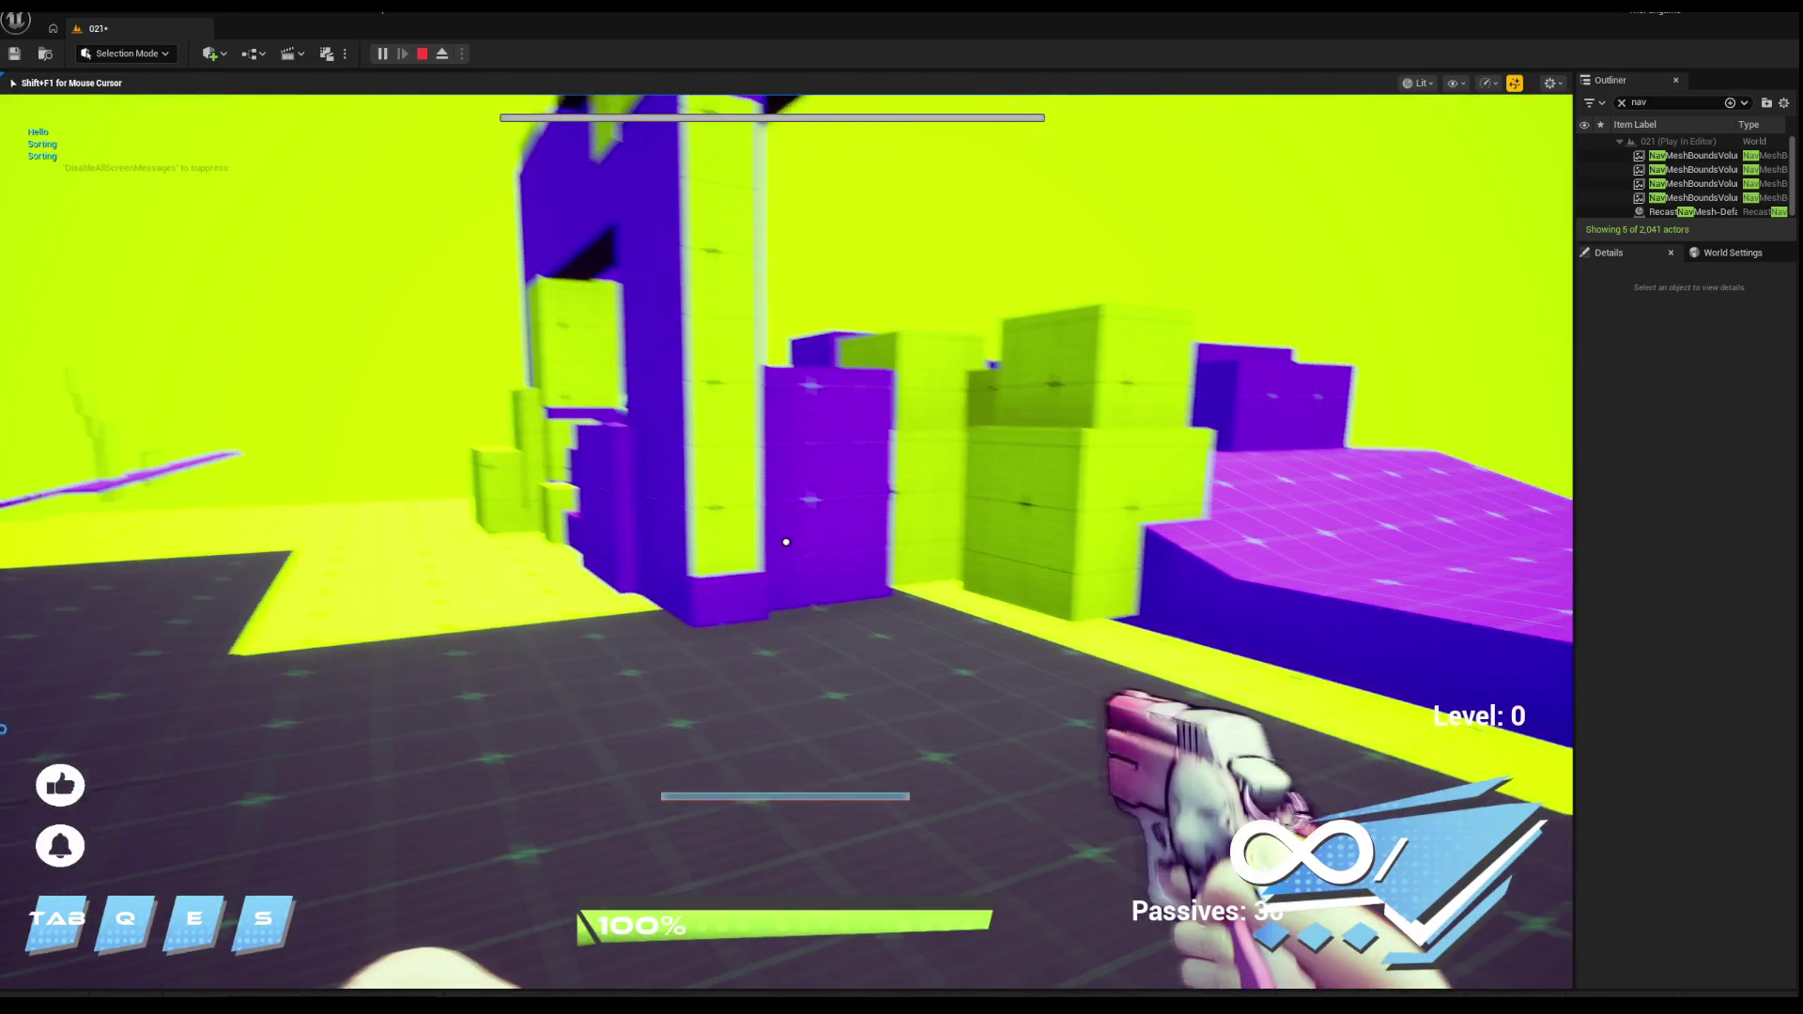
{"action": "key", "text": "Escape"}
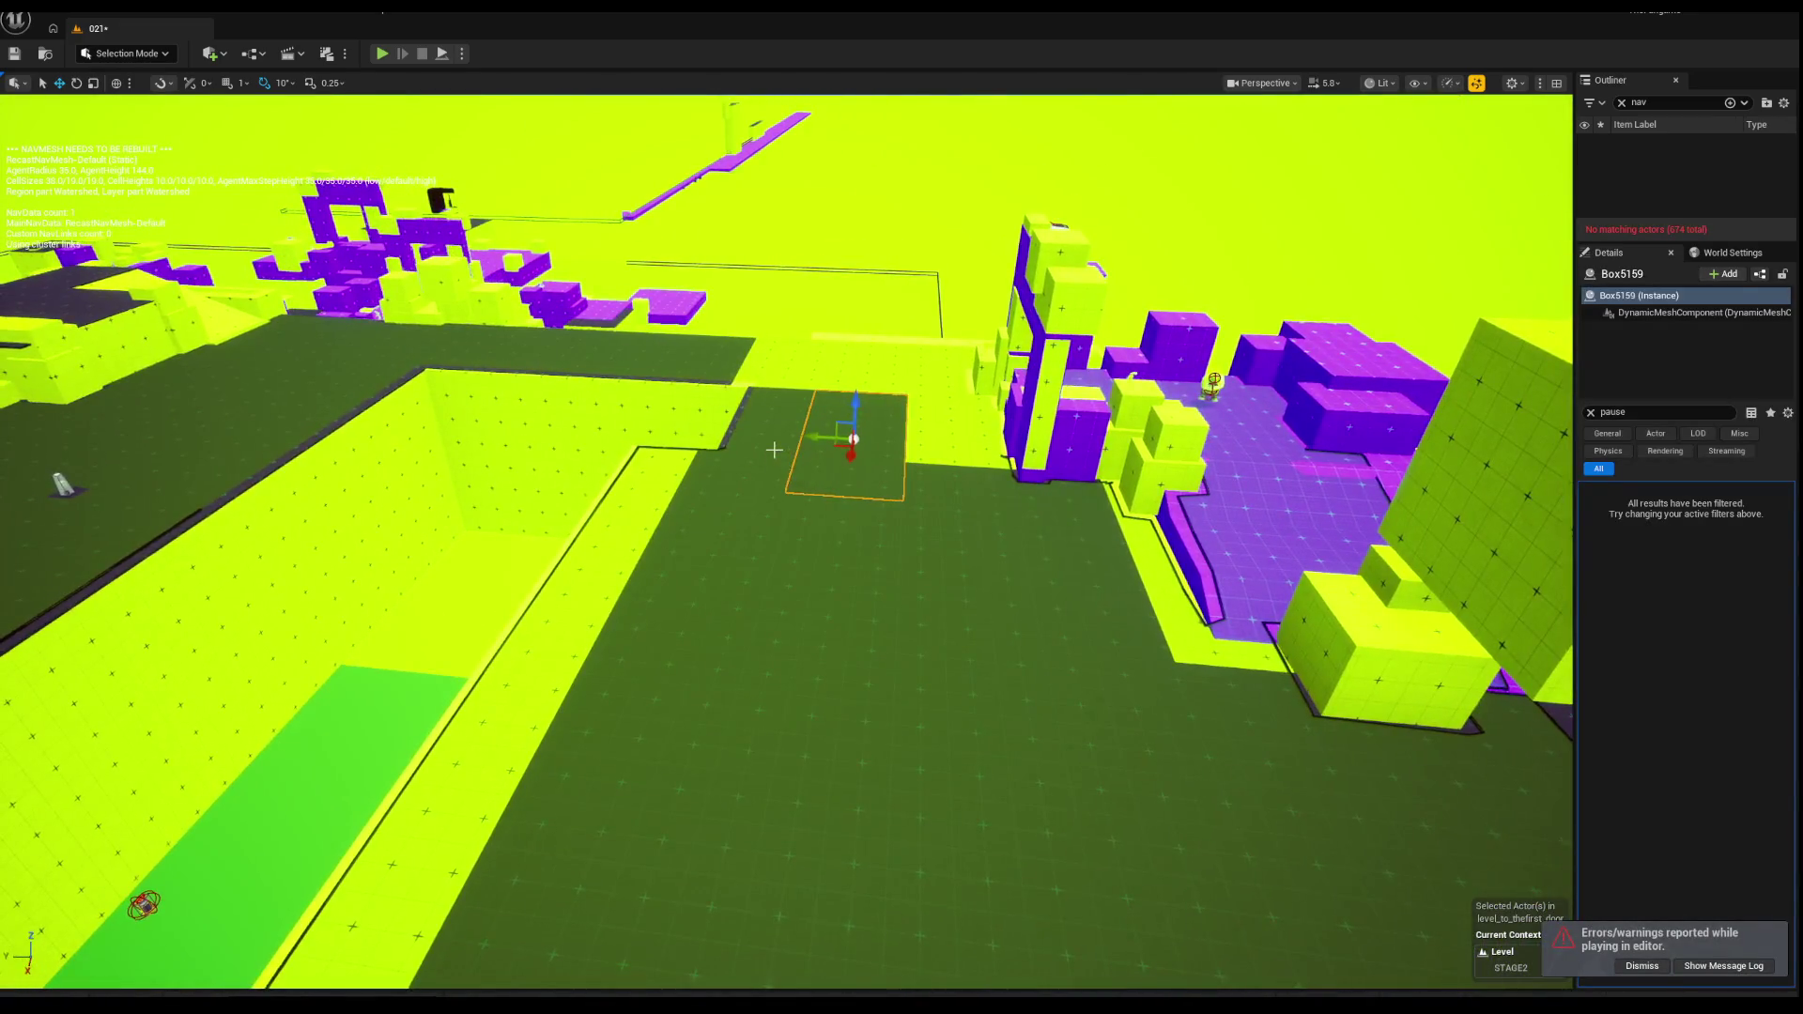
Step: Select and orbit around floor boxes Box4720 and Box5154, then select the dark platform Box4742
{"action": "left_click", "coordinate": [761, 450], "text": "ctrl"}
{"action": "left_click_drag", "start_coordinate": [761, 450], "coordinate": [826, 450]}
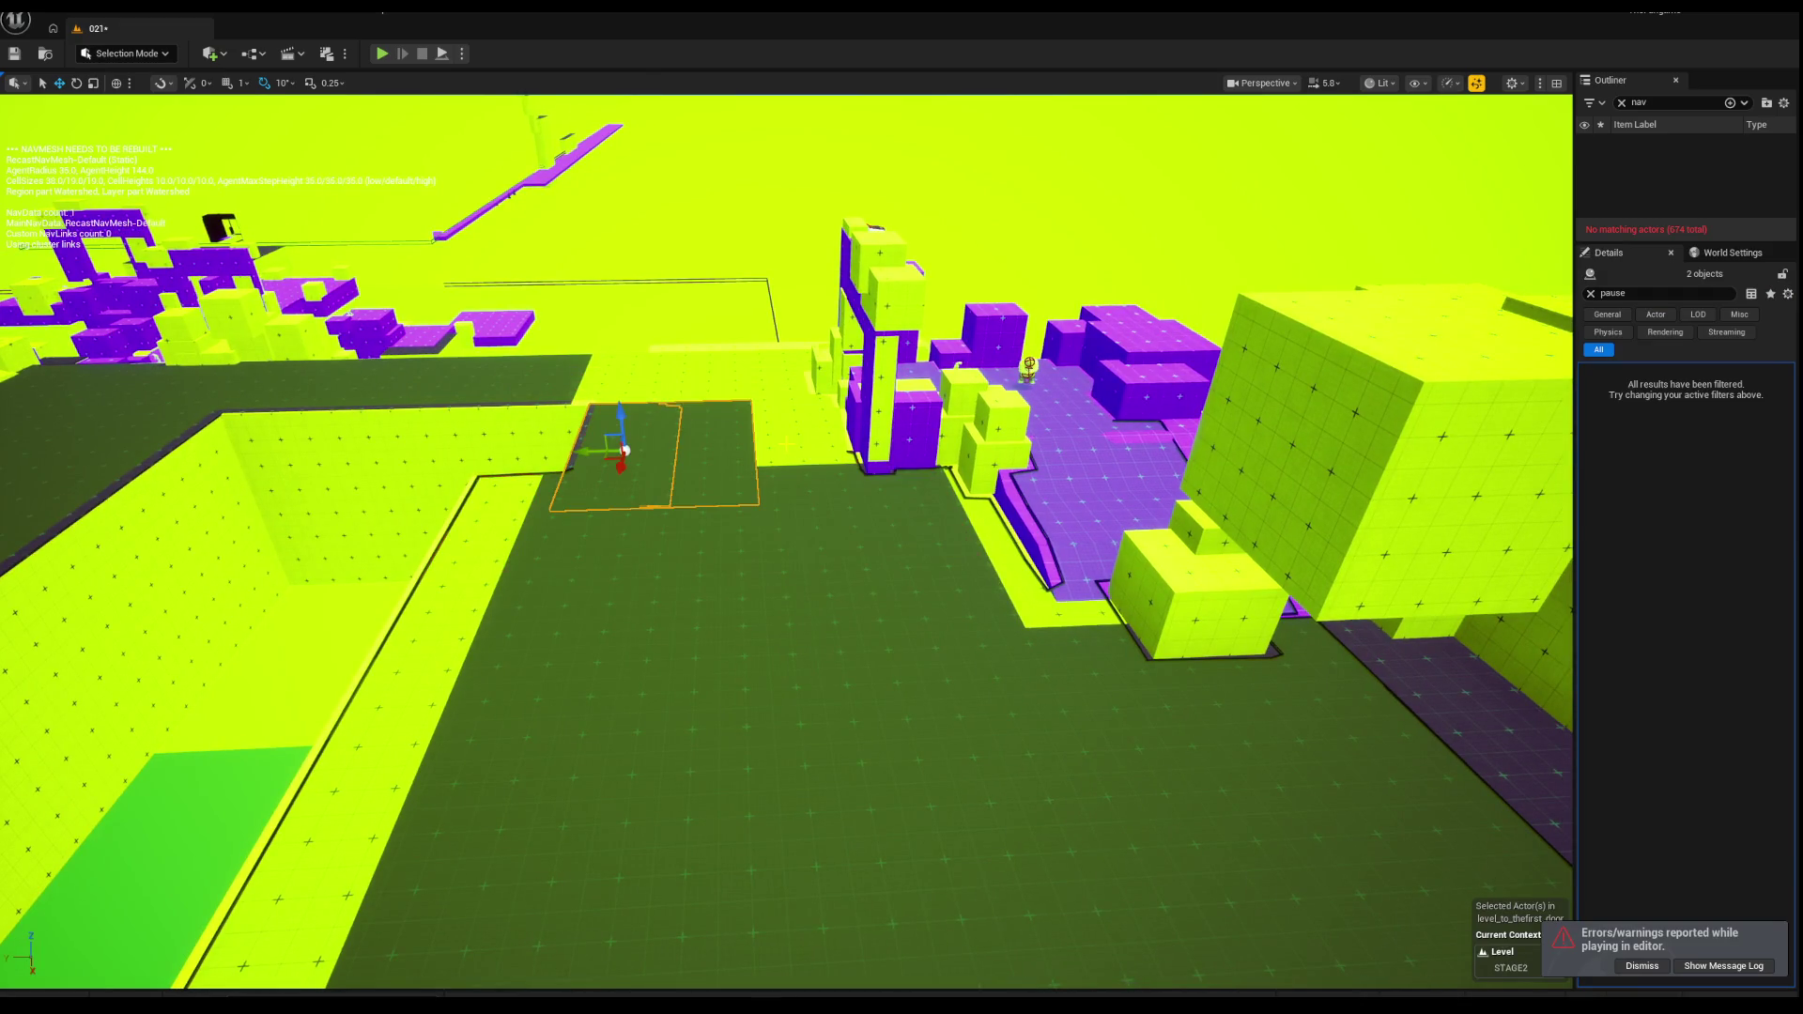
{"action": "left_click", "coordinate": [663, 535]}
{"action": "mouse_move", "coordinate": [693, 544]}
{"action": "left_mouse_down"}
{"action": "mouse_move", "coordinate": [826, 545]}
{"action": "mouse_move", "coordinate": [863, 474]}
{"action": "mouse_move", "coordinate": [939, 526]}
{"action": "left_mouse_up"}
{"action": "left_click", "coordinate": [964, 528]}
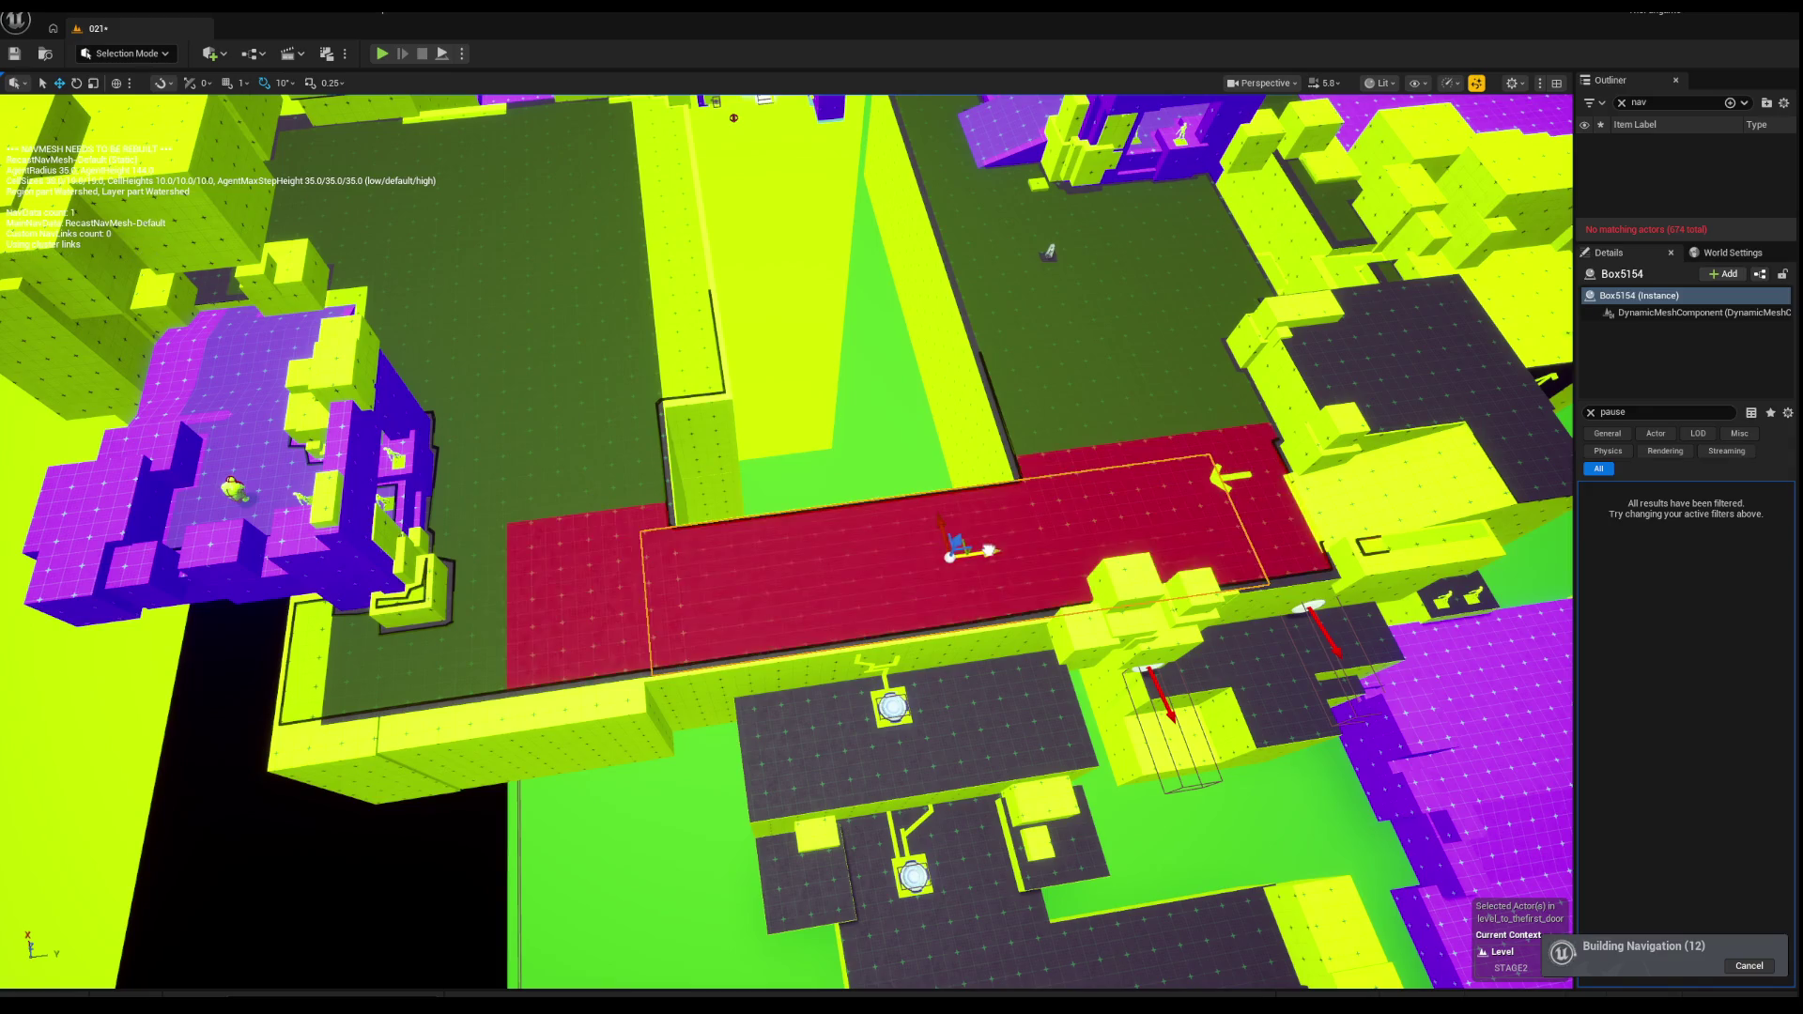
{"action": "mouse_move", "coordinate": [934, 551]}
{"action": "left_mouse_down"}
{"action": "mouse_move", "coordinate": [967, 540]}
{"action": "mouse_move", "coordinate": [827, 437]}
{"action": "mouse_move", "coordinate": [1065, 505]}
{"action": "mouse_move", "coordinate": [991, 509]}
{"action": "left_mouse_up"}
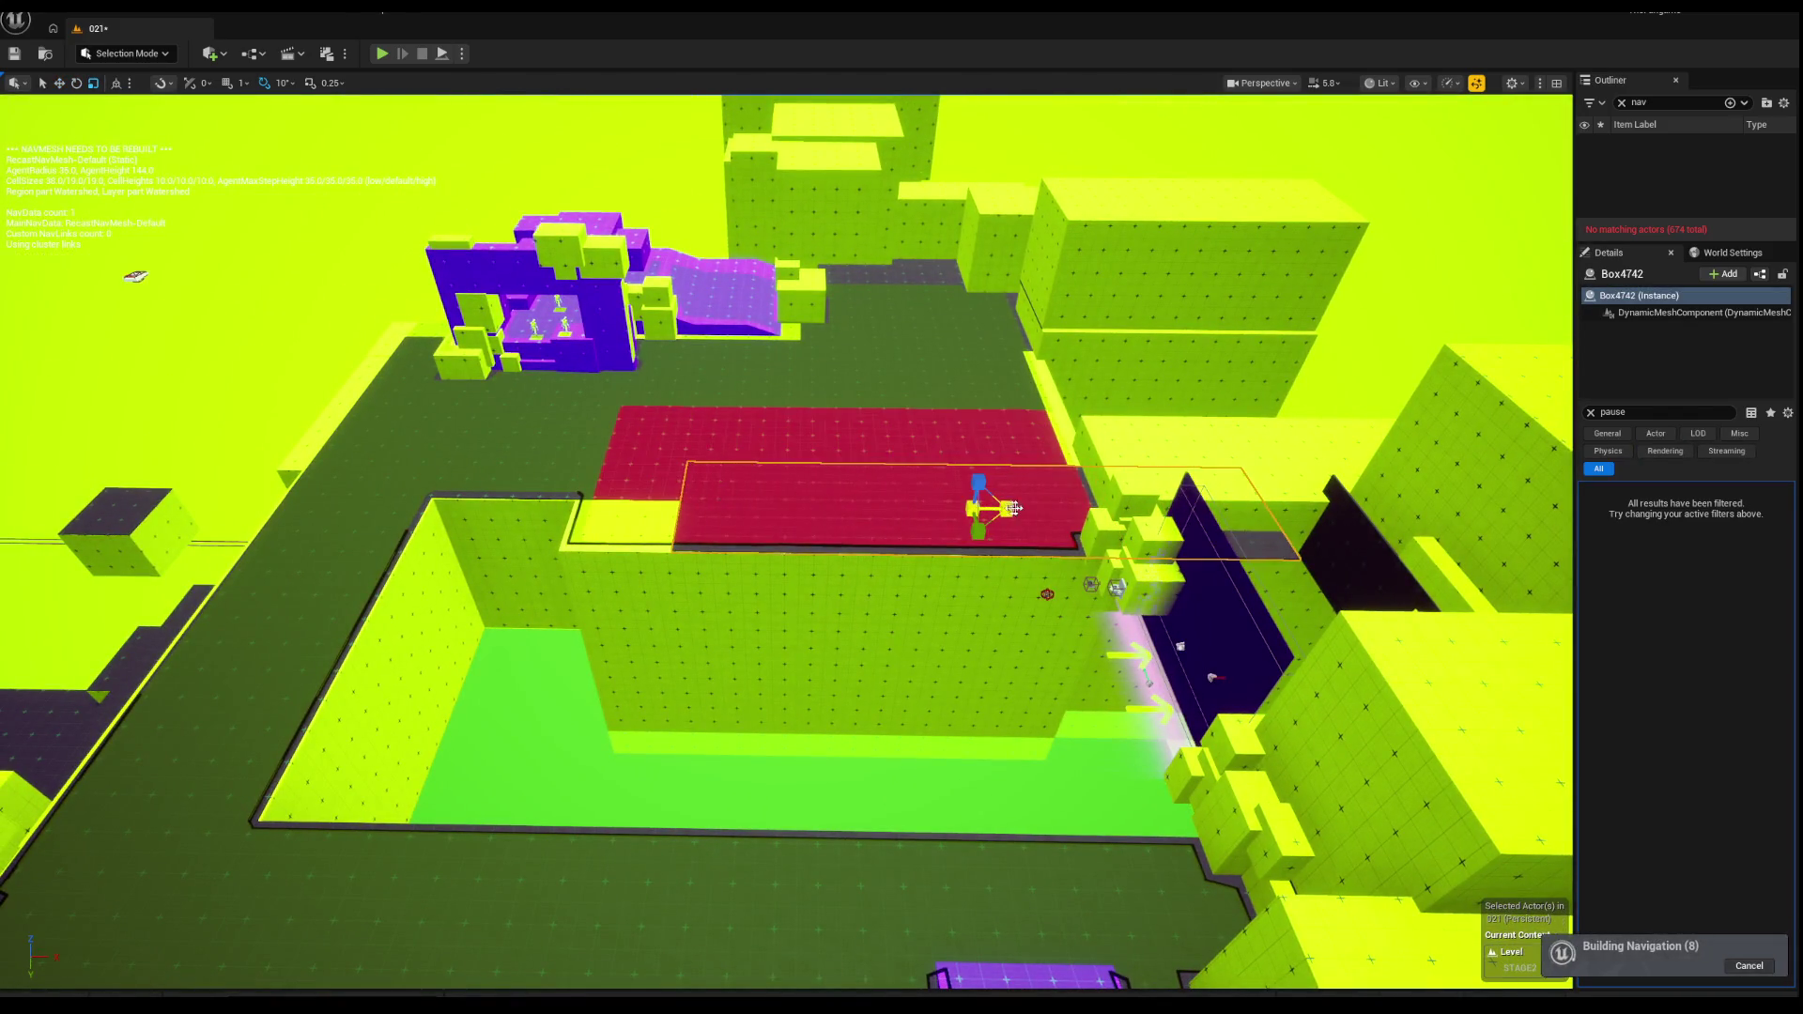
Step: Shrink Box4742 slightly along X, clear the selection after navigation rebuilds, and start a playtest
{"action": "scroll", "coordinate": [892, 507], "scroll_direction": "up", "scroll_amount": 5}
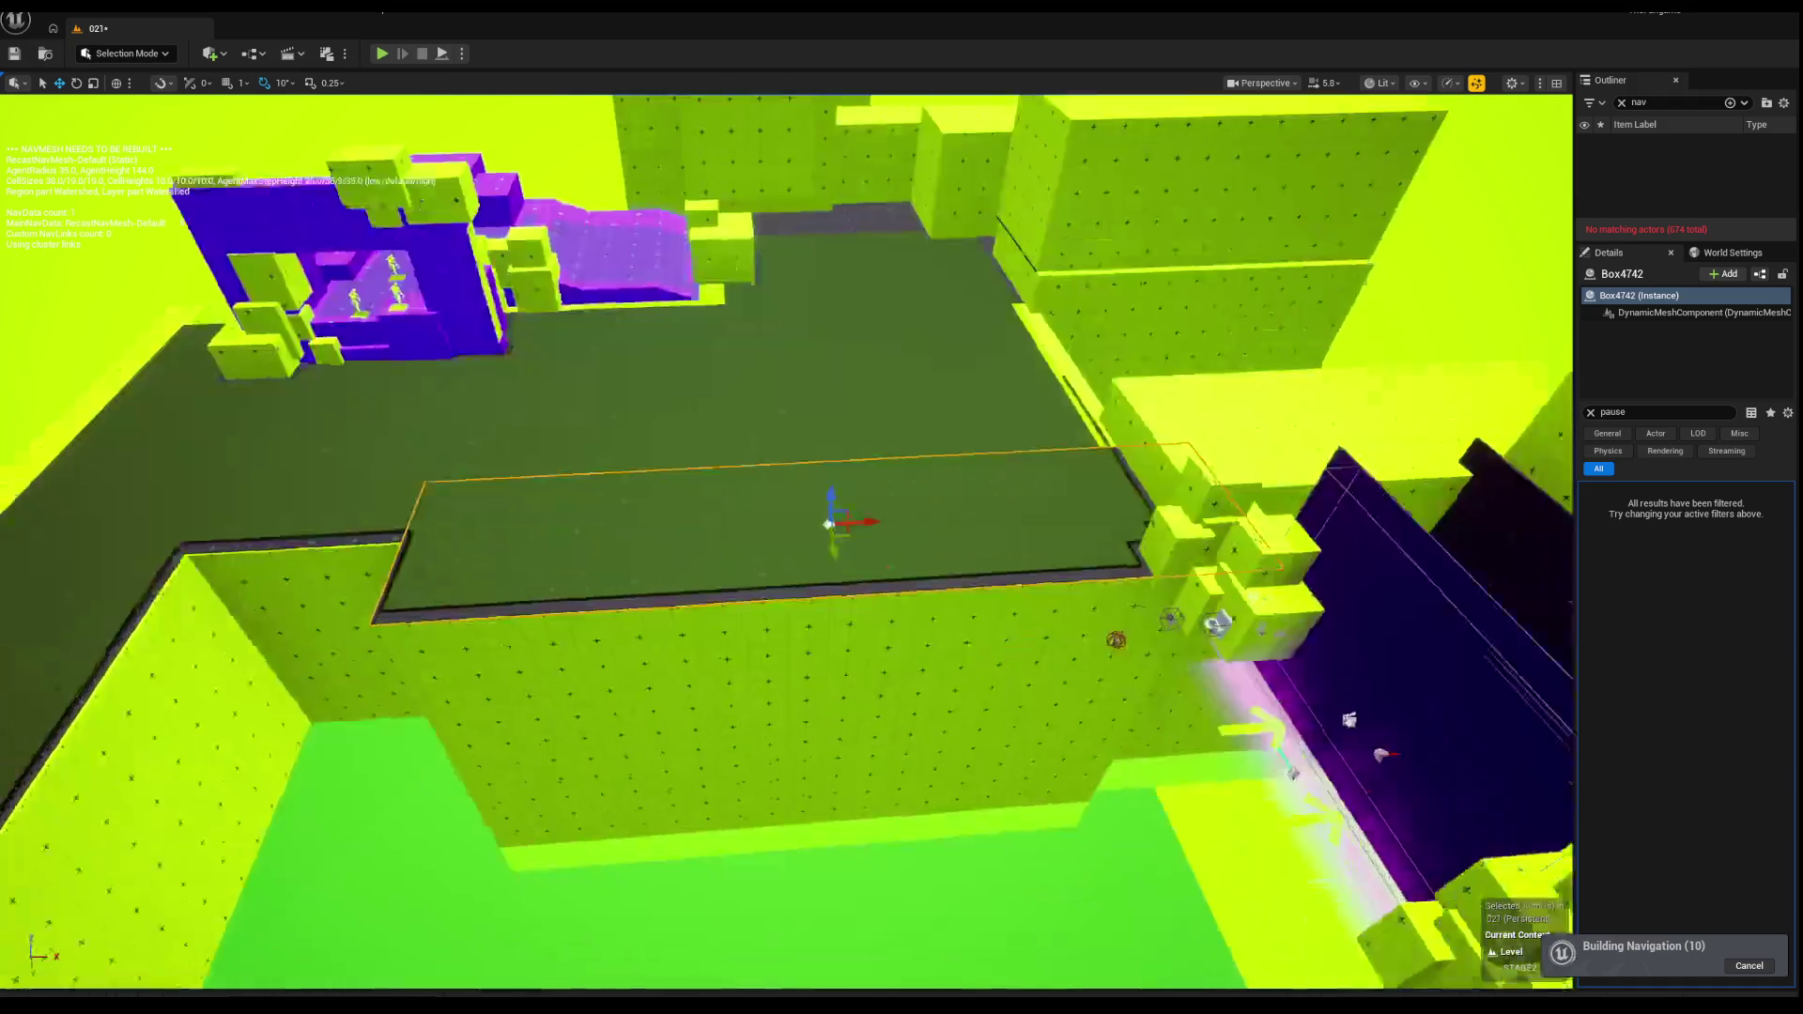
{"action": "left_click_drag", "start_coordinate": [873, 496], "coordinate": [859, 498]}
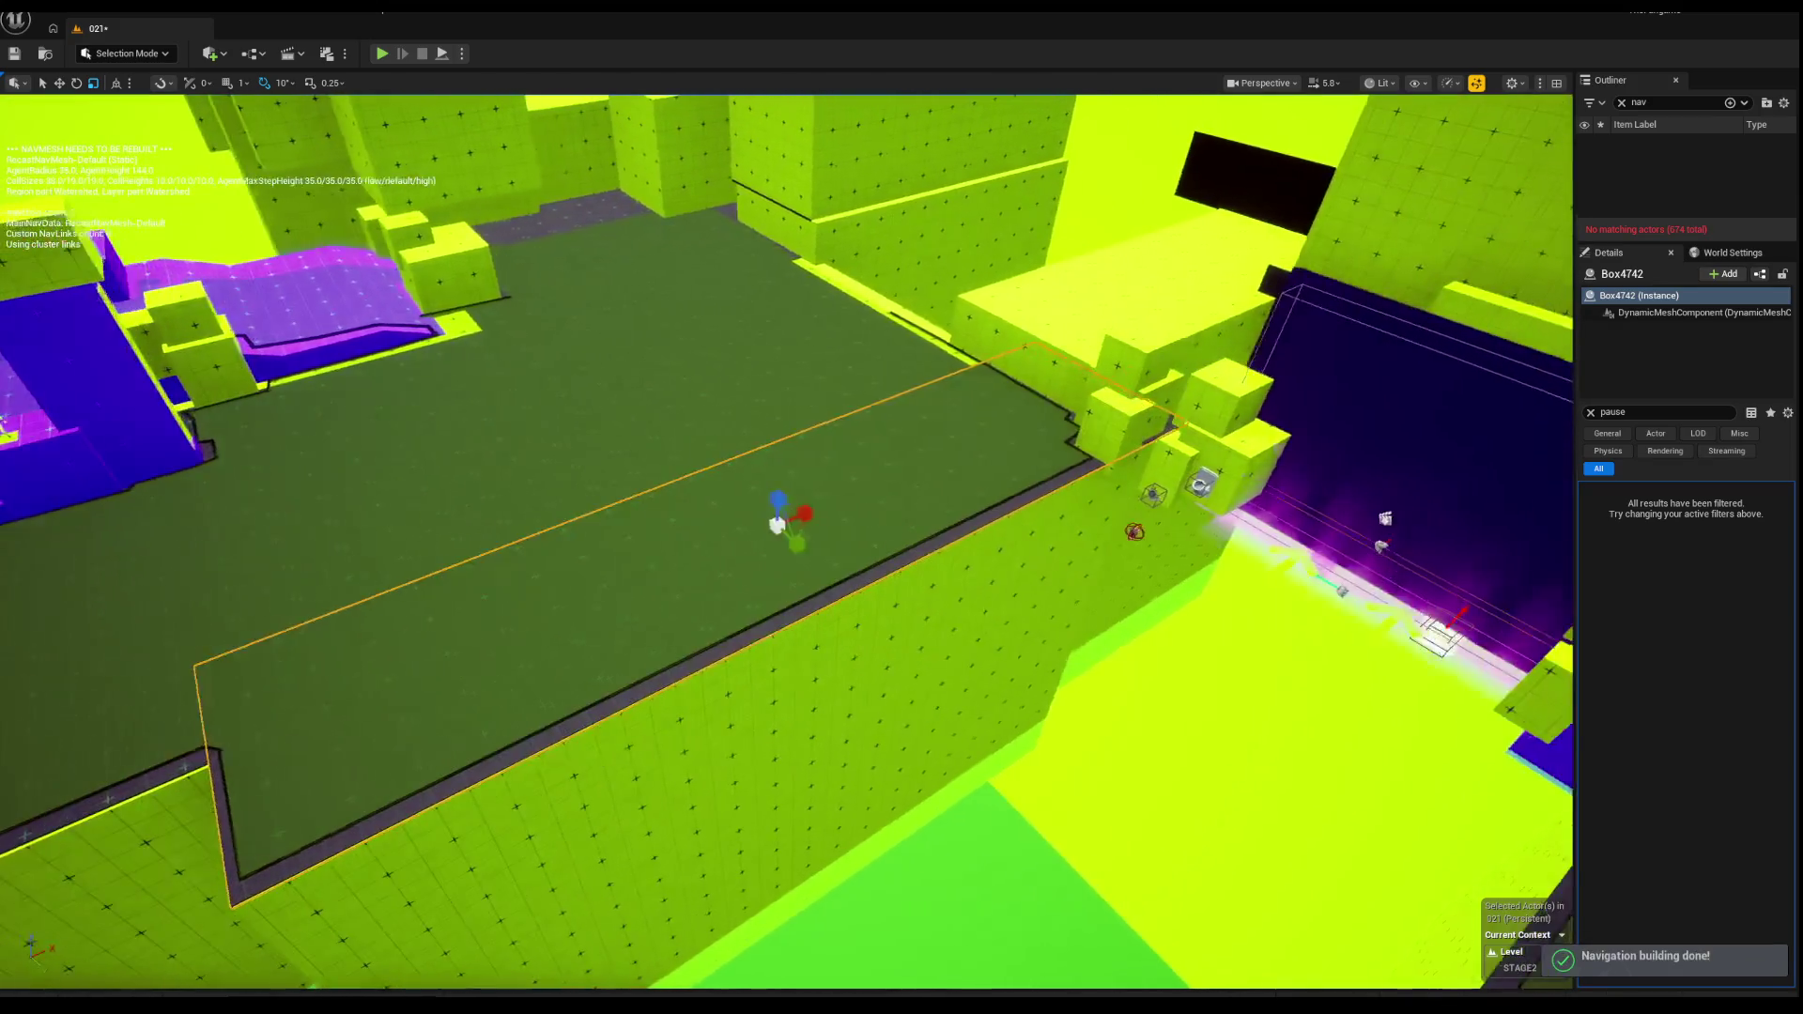
{"action": "key", "text": "Escape"}
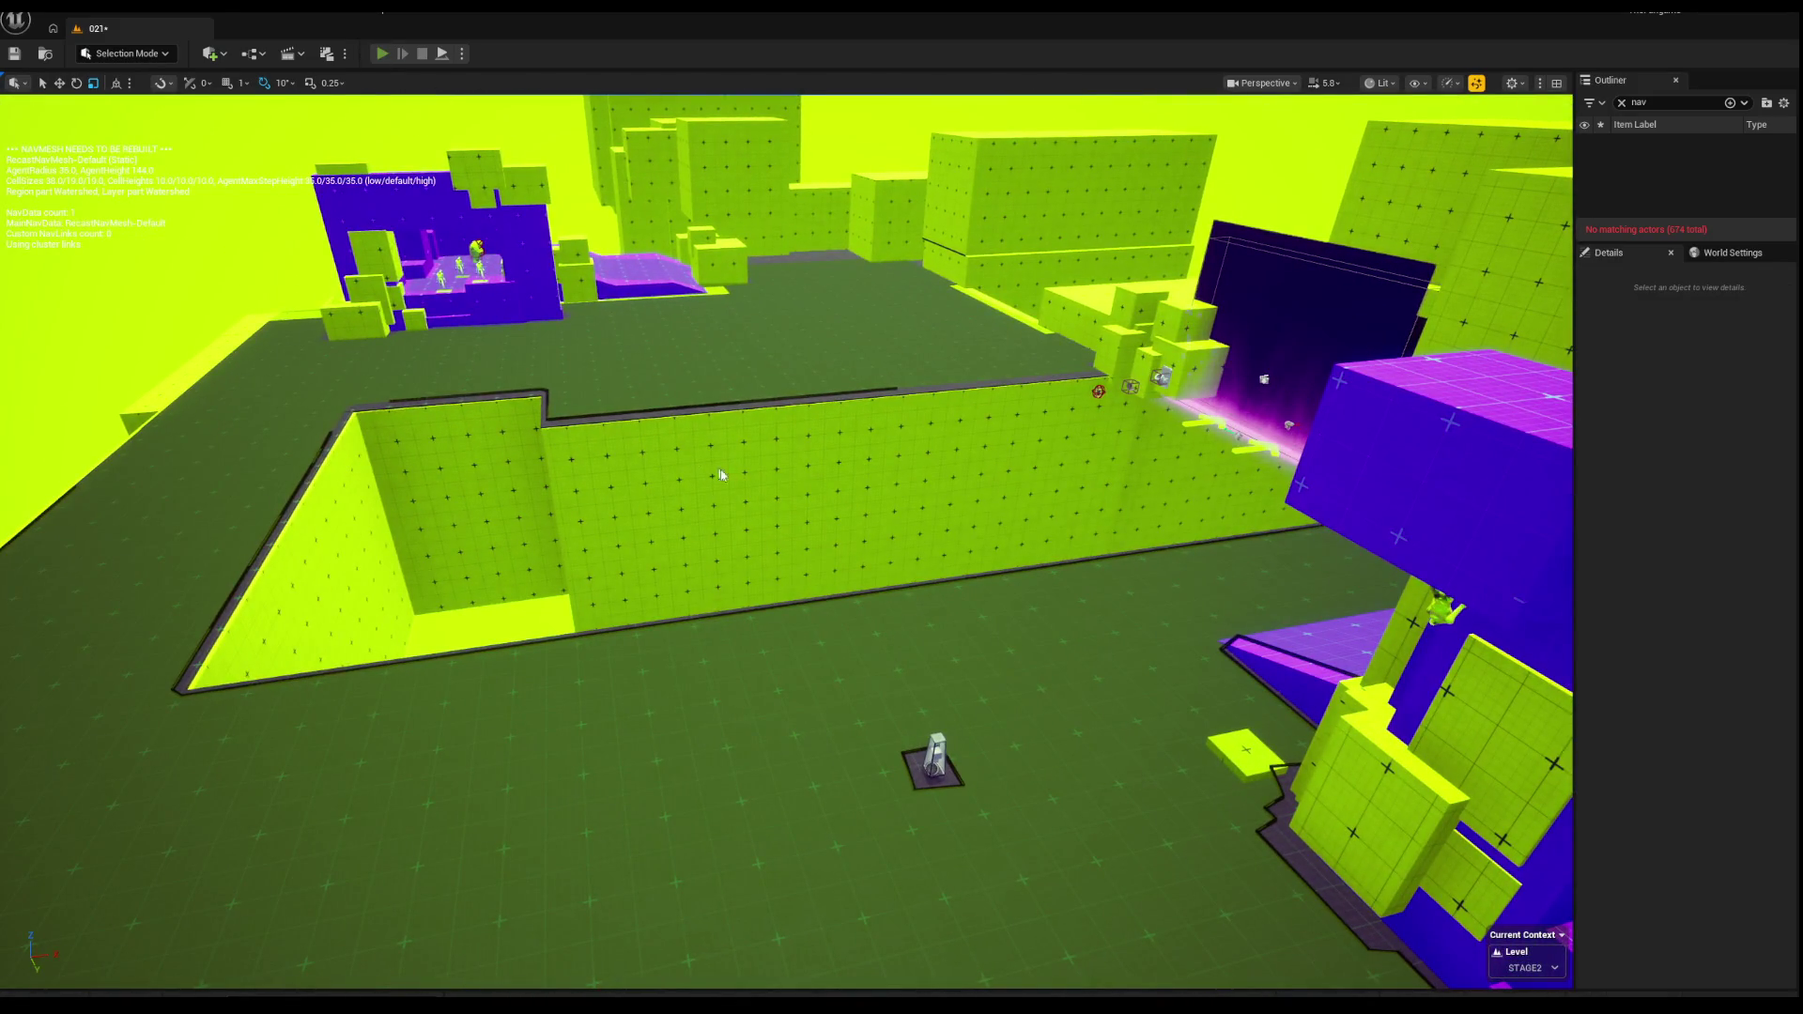
{"action": "key", "text": "alt+p"}
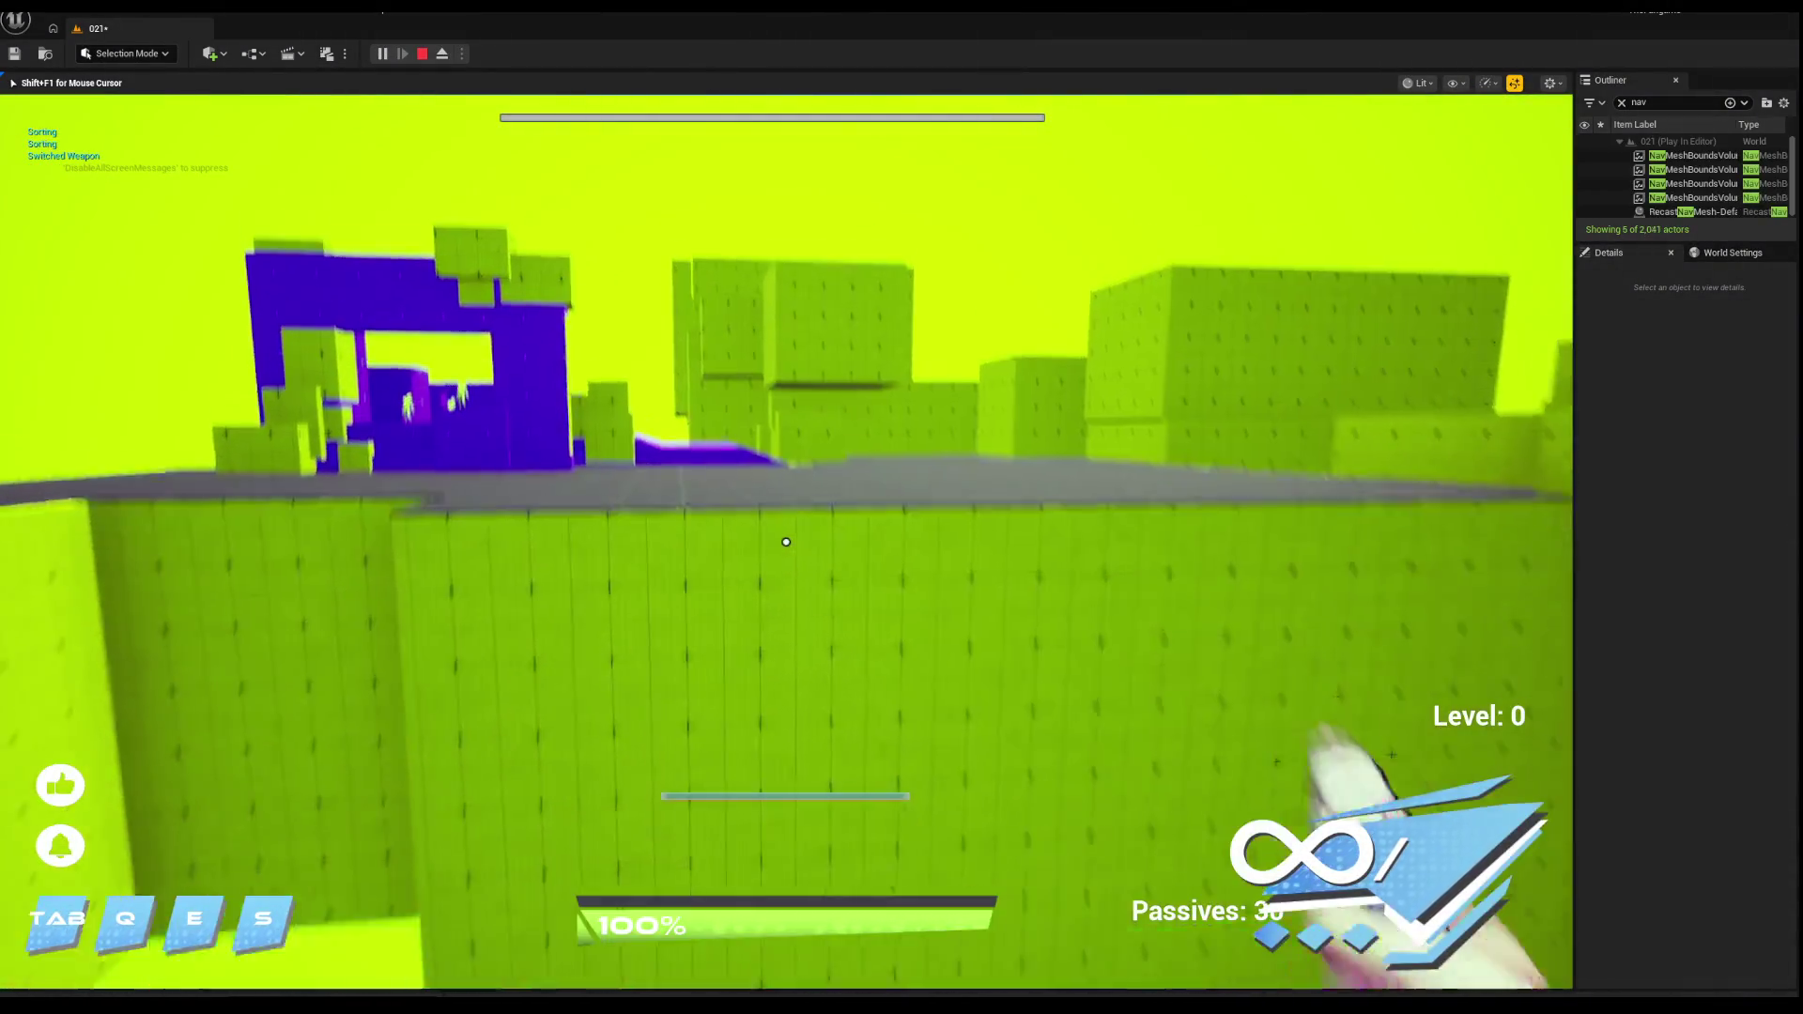
Step: Activate the shield, run toward the purple ramp, and shoot the green enemy until it dies
{"action": "key", "text": "q"}
{"action": "key", "text": "w"}
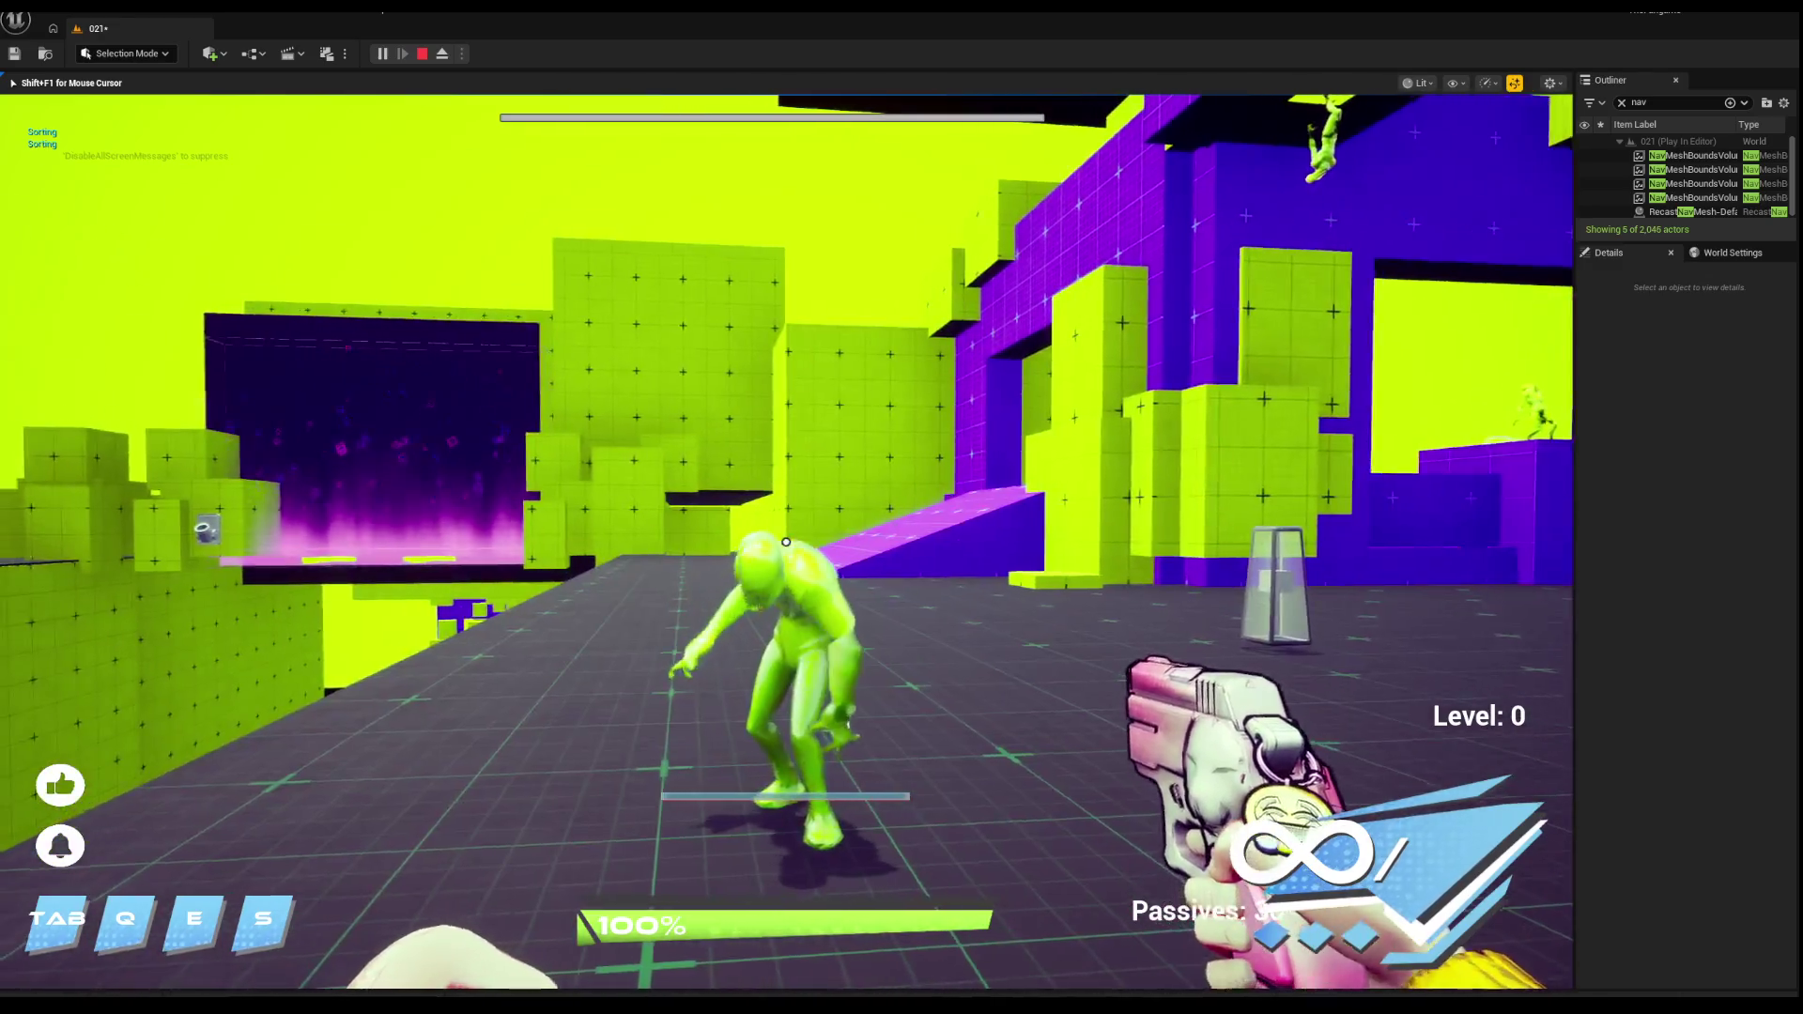
{"action": "left_click", "coordinate": [786, 542]}
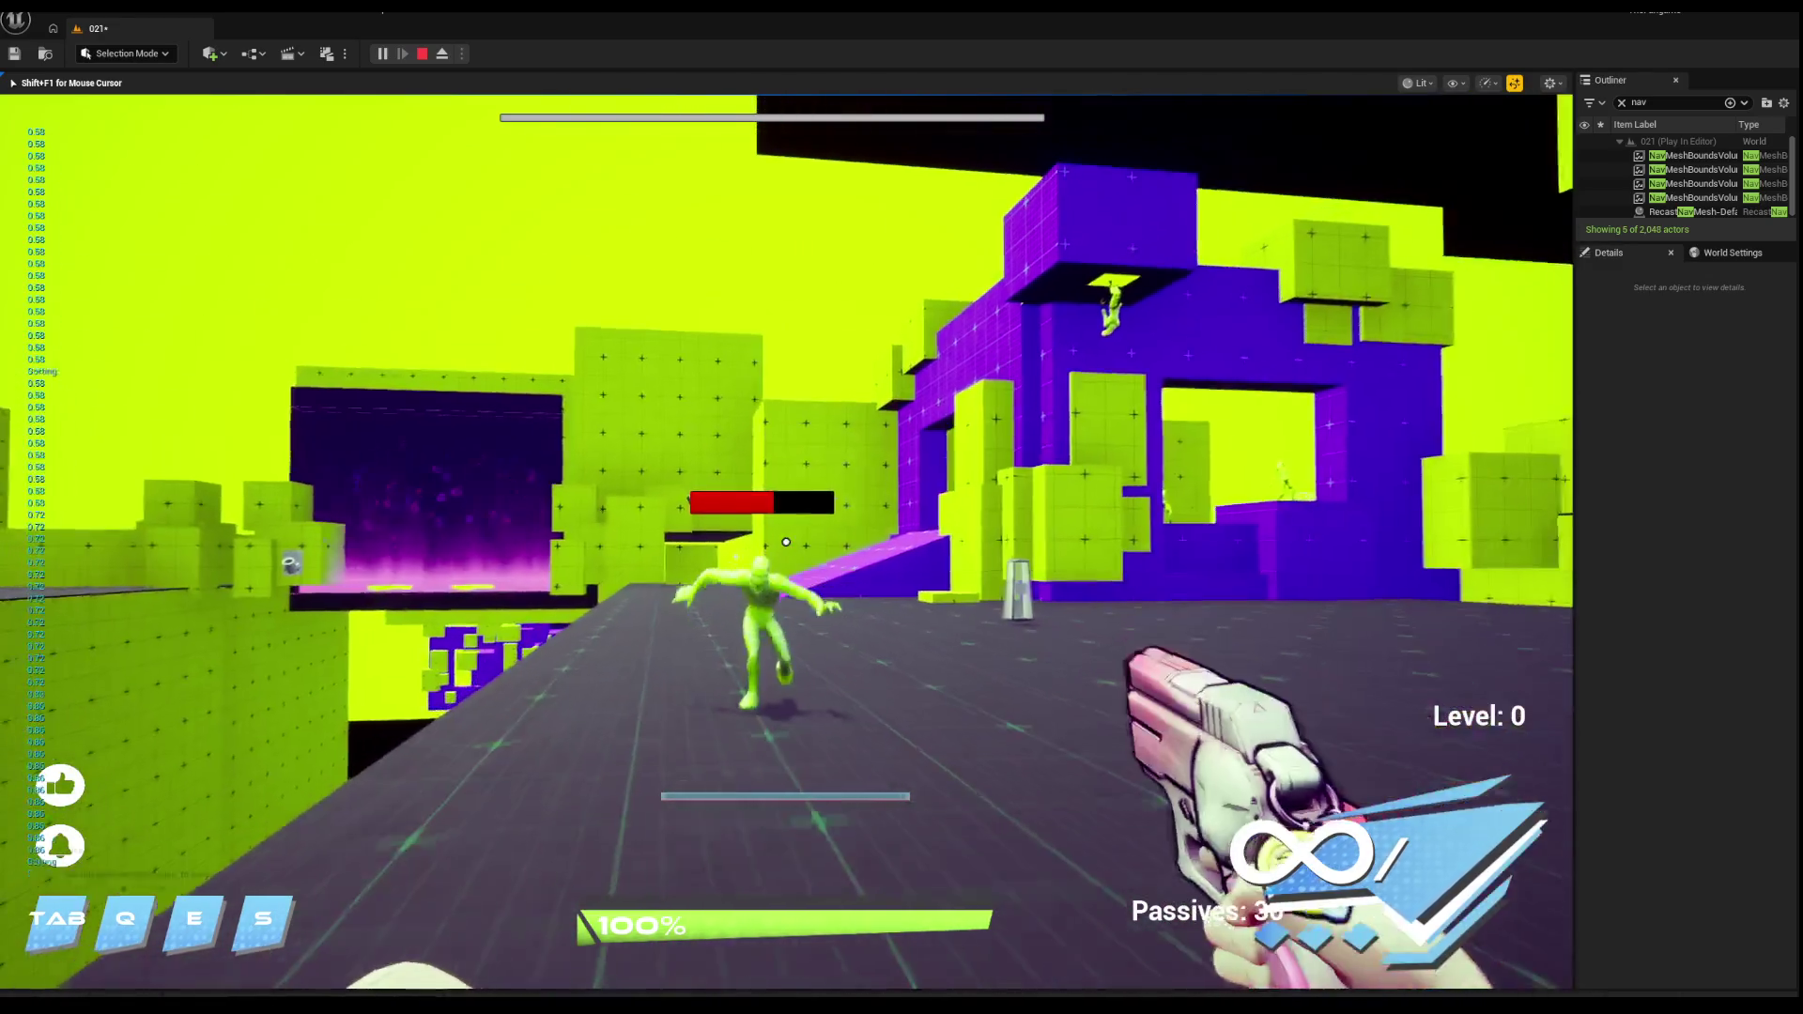
{"action": "left_click", "coordinate": [786, 542]}
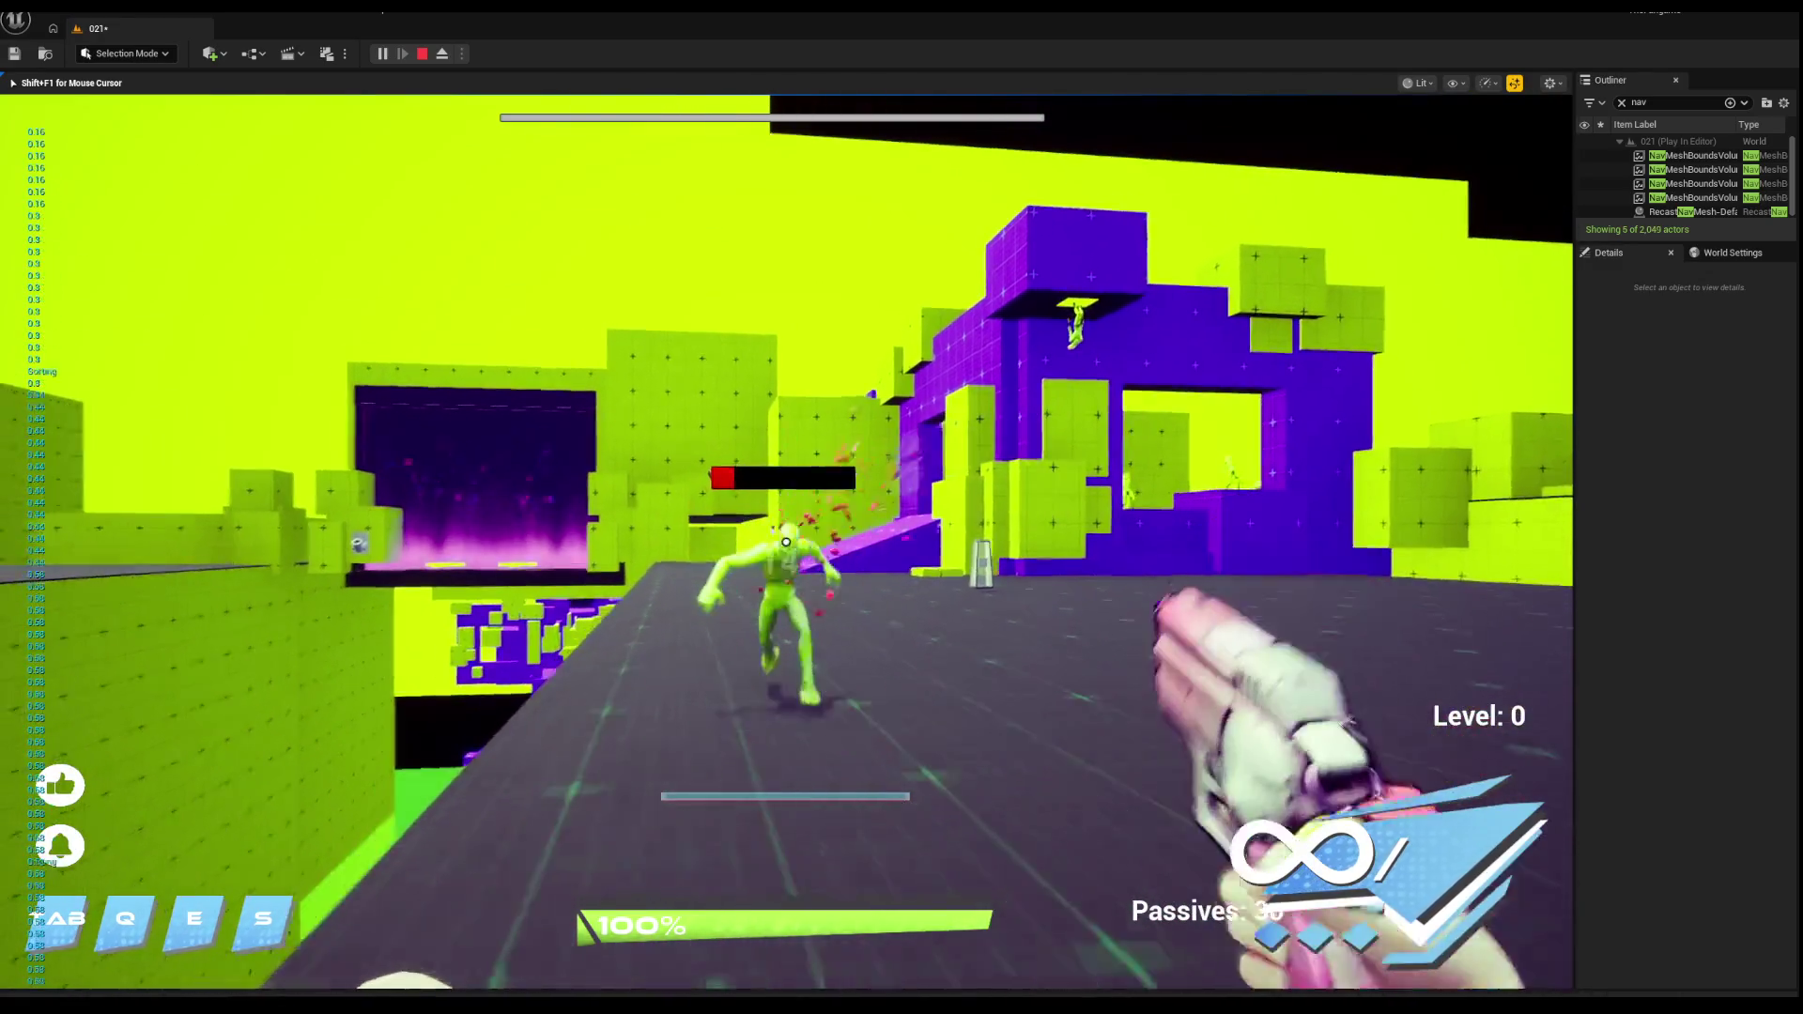
Step: Drop into the green pit, climb out onto the yellow wall, walk along it, then stop the playtest
{"action": "key", "text": "w"}
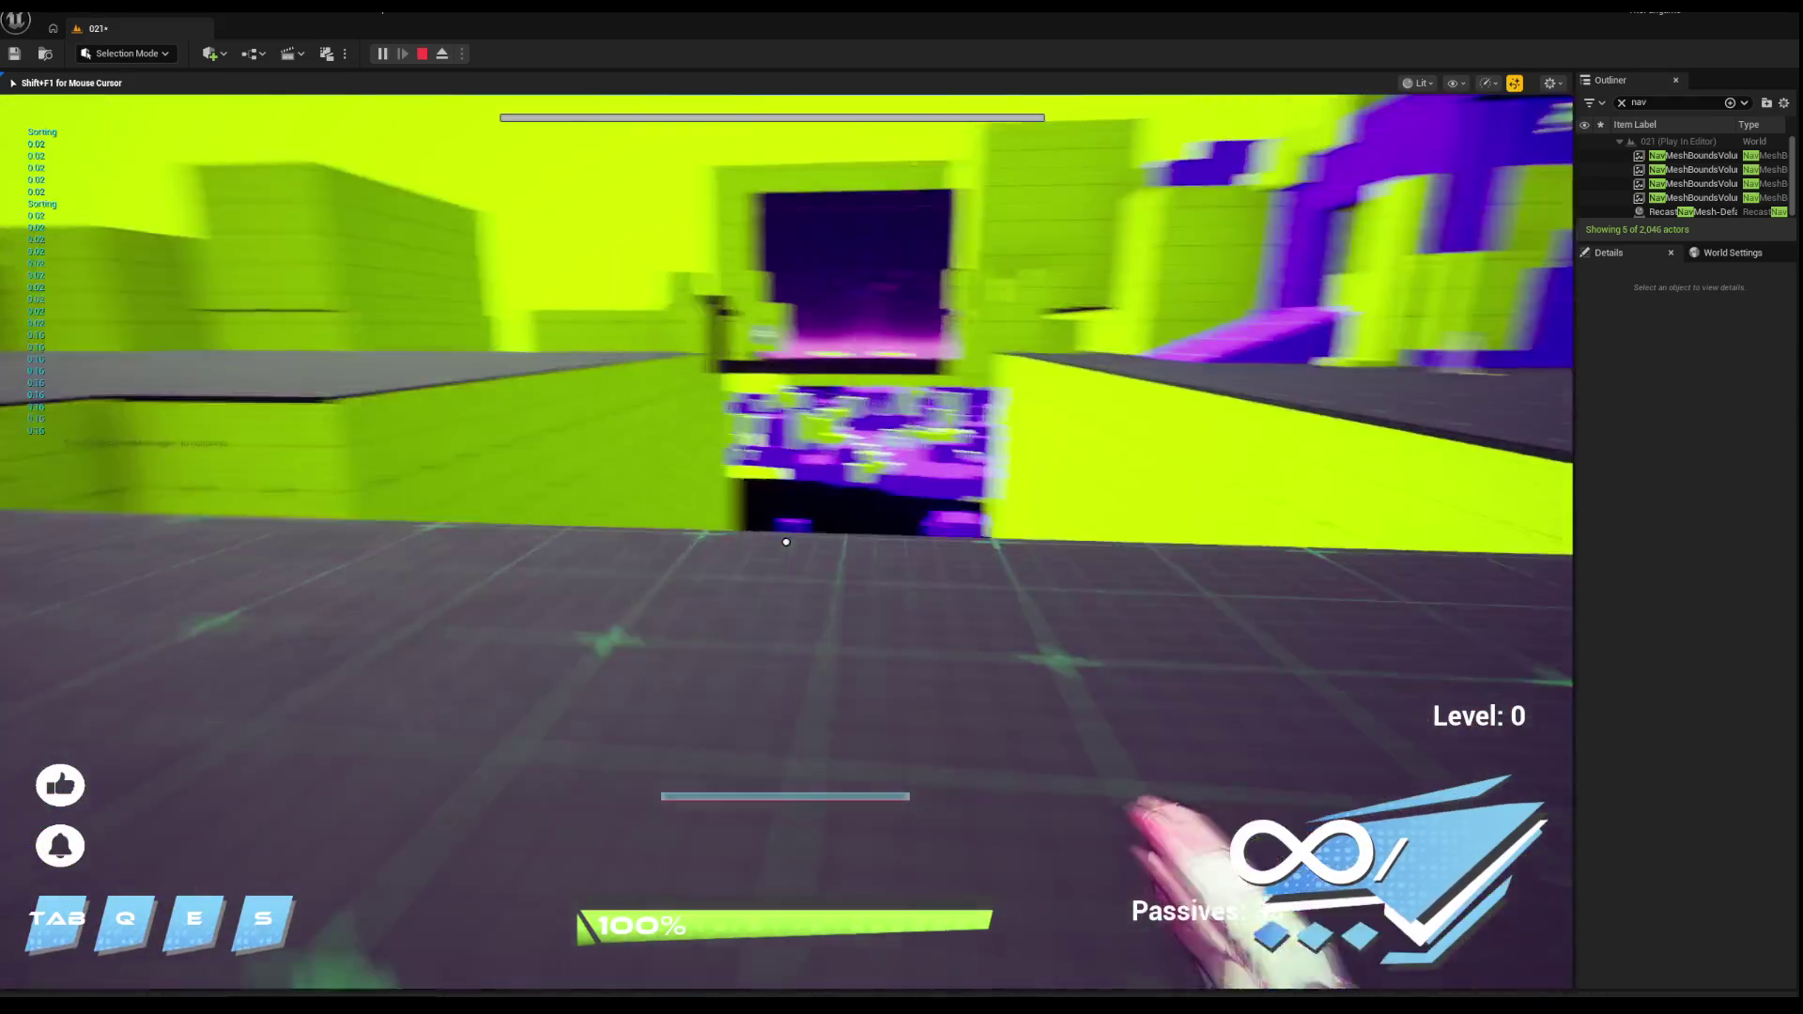
{"action": "key", "text": "space"}
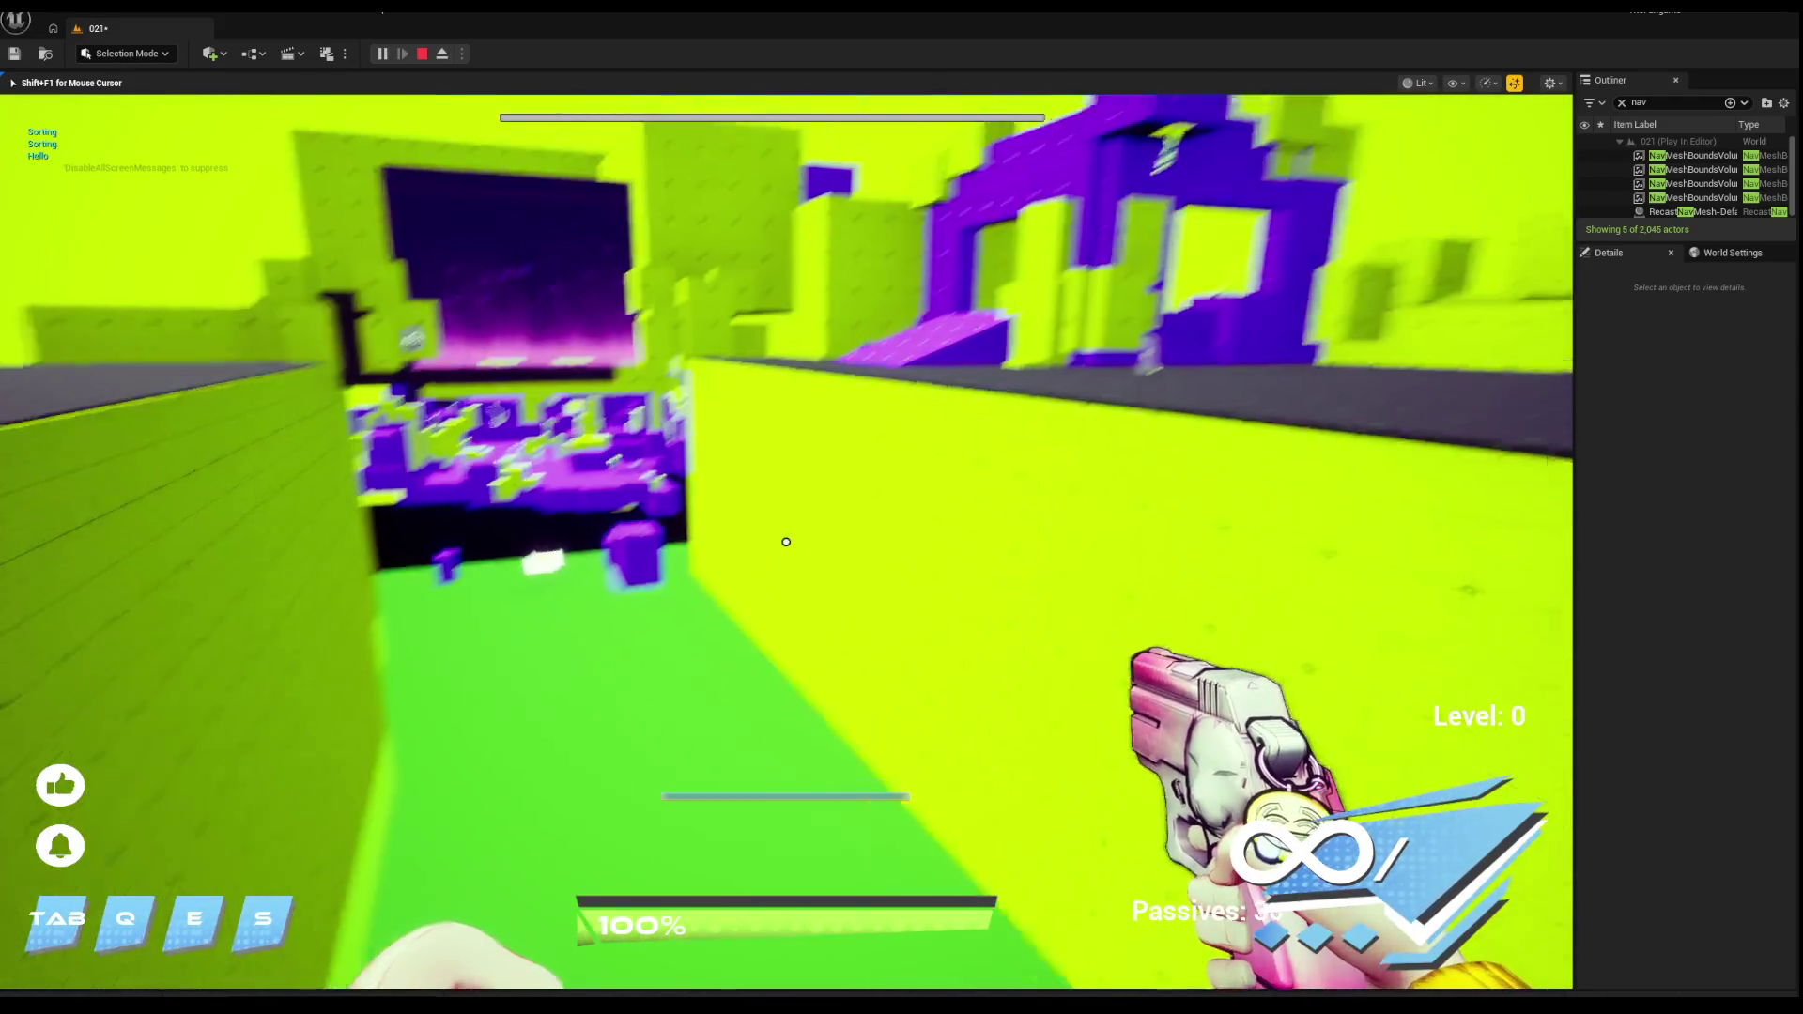
{"action": "key", "text": "w"}
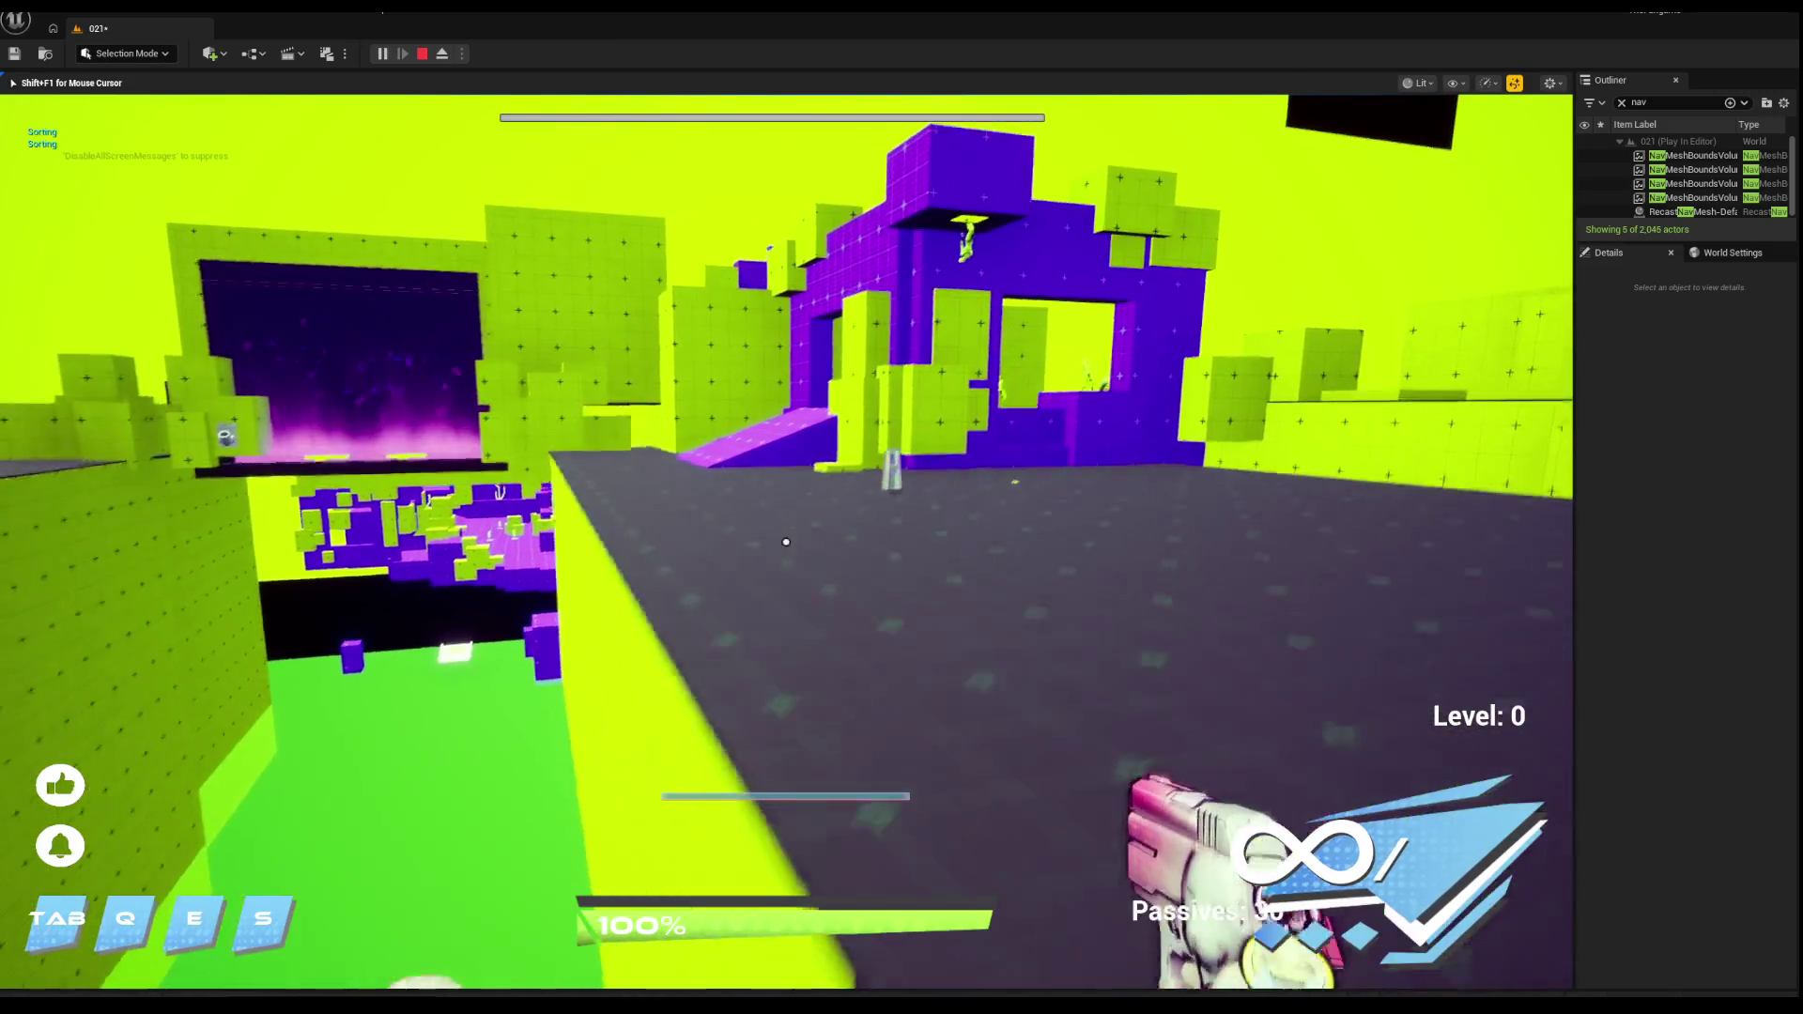
{"action": "key", "text": "w"}
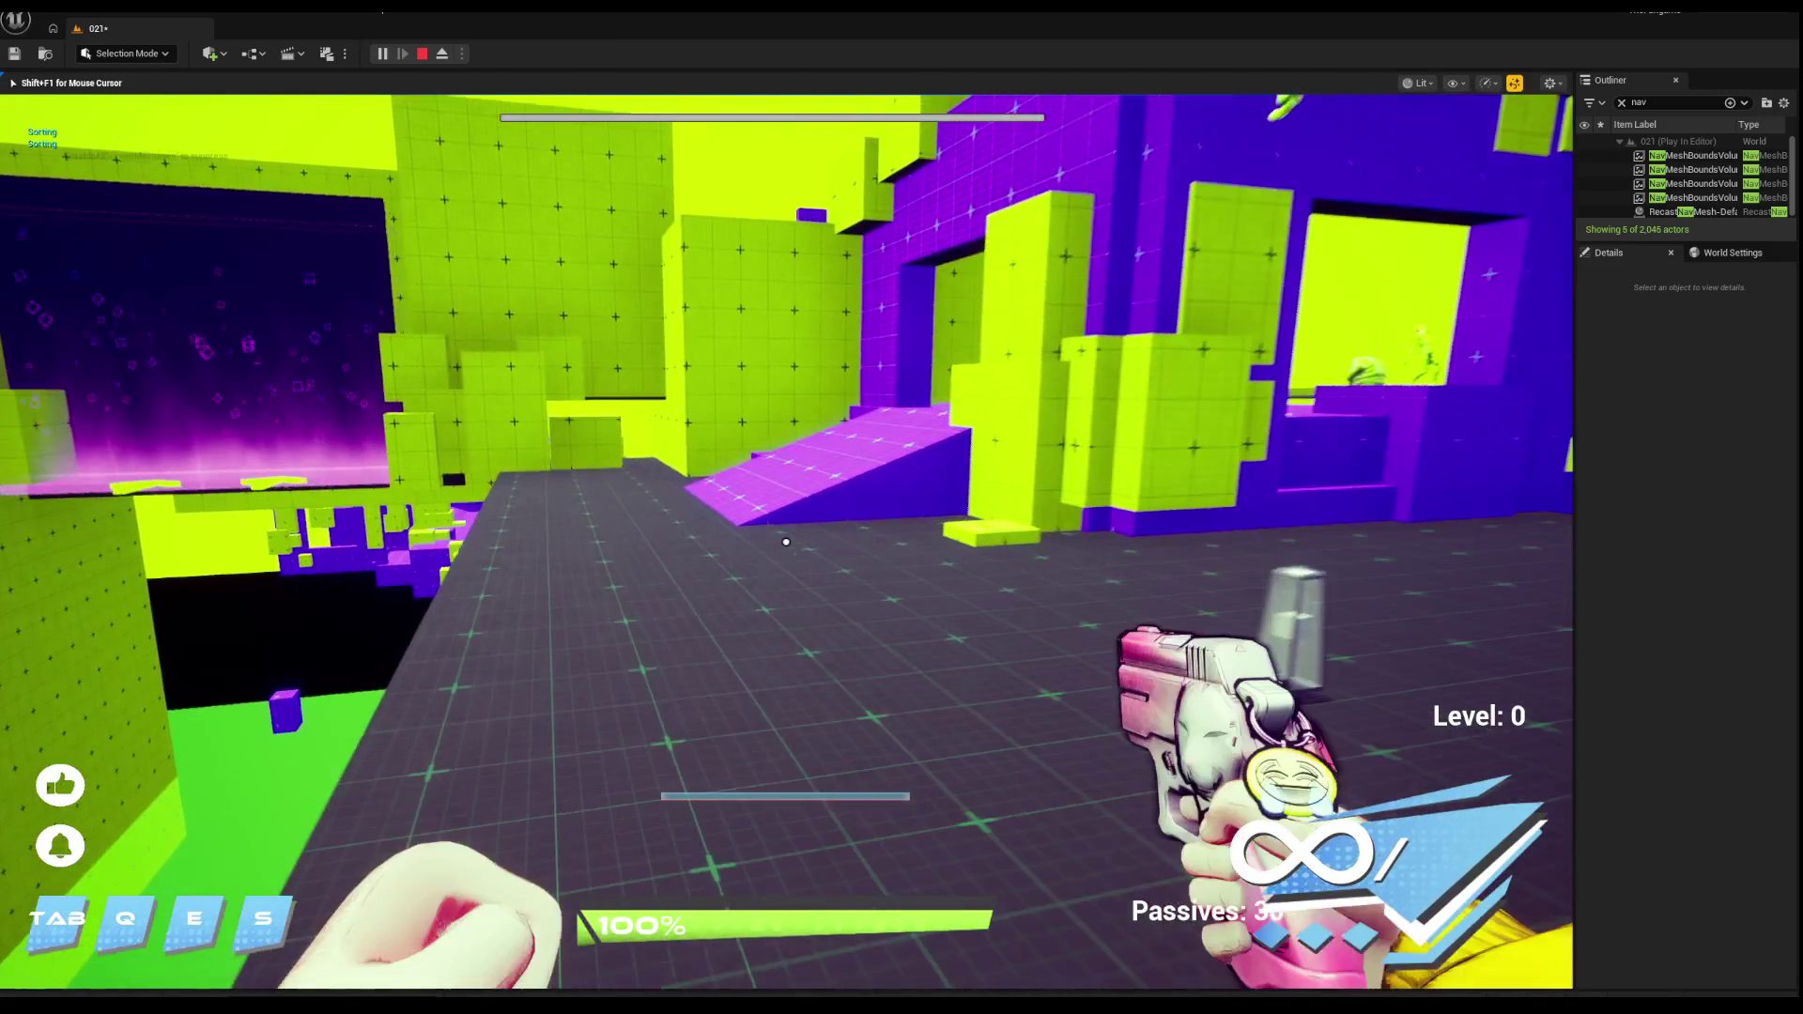
{"action": "key", "text": "Escape"}
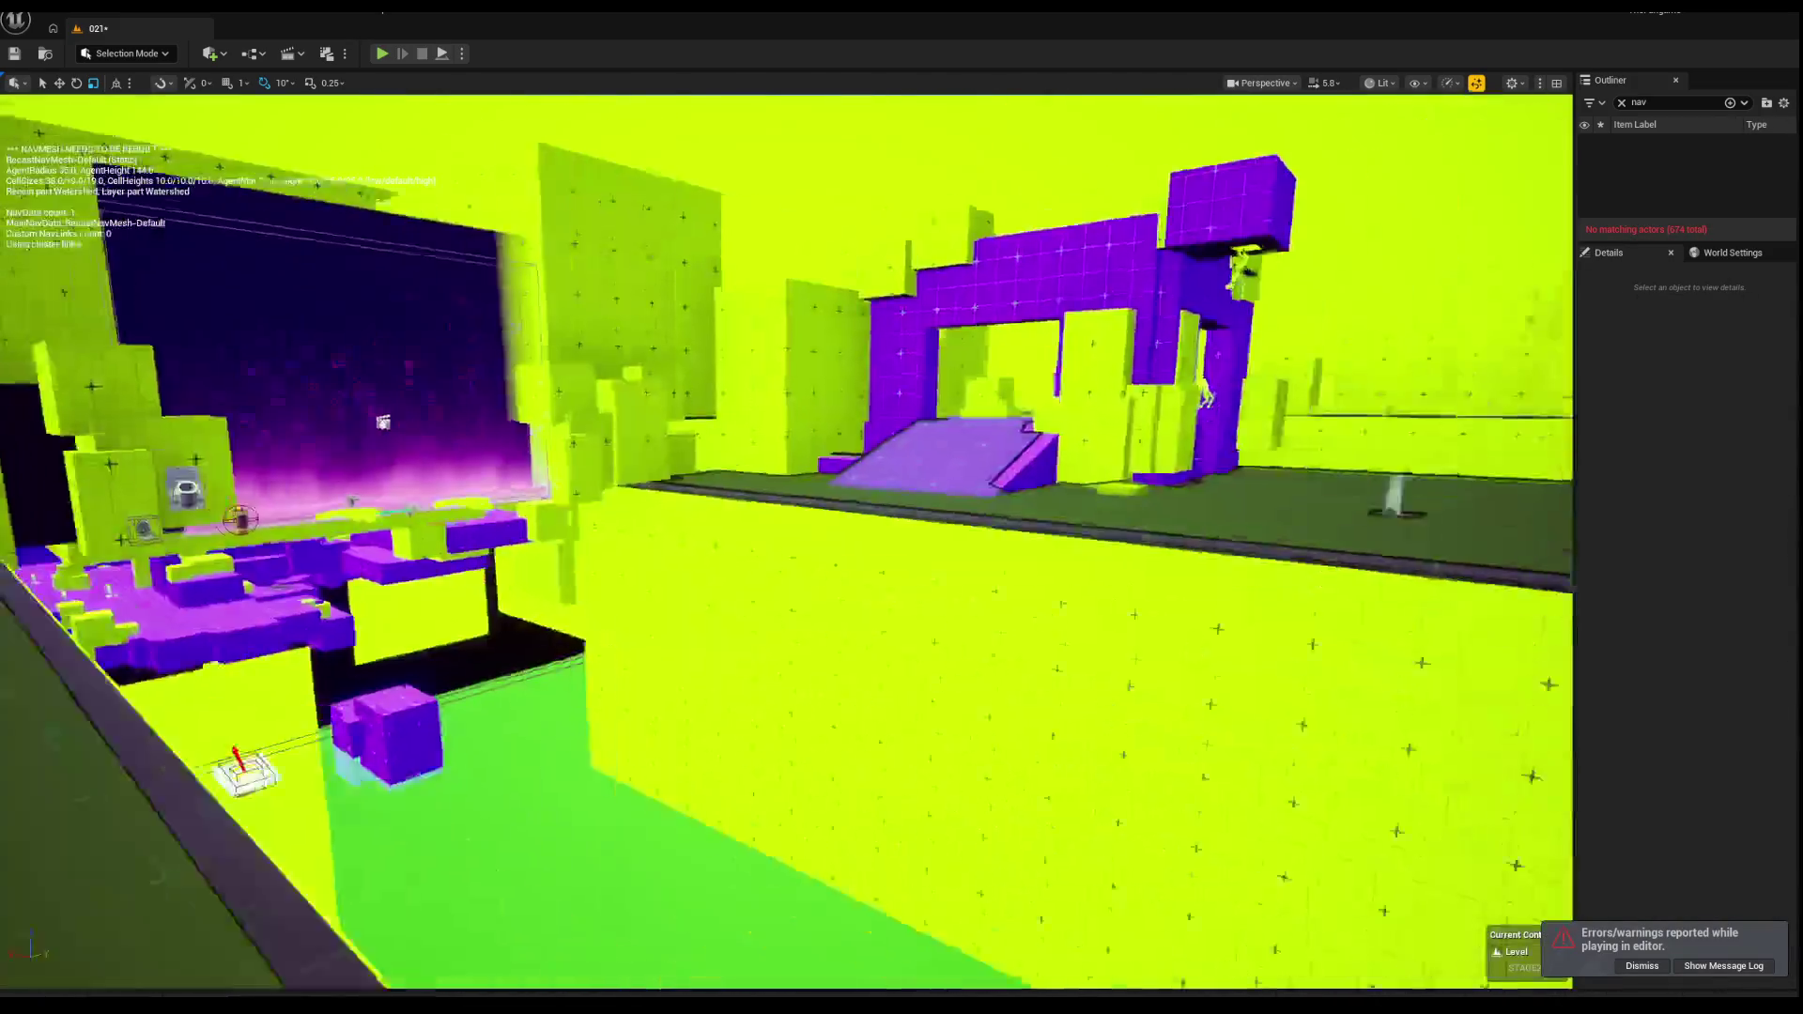
{"action": "key", "text": "s"}
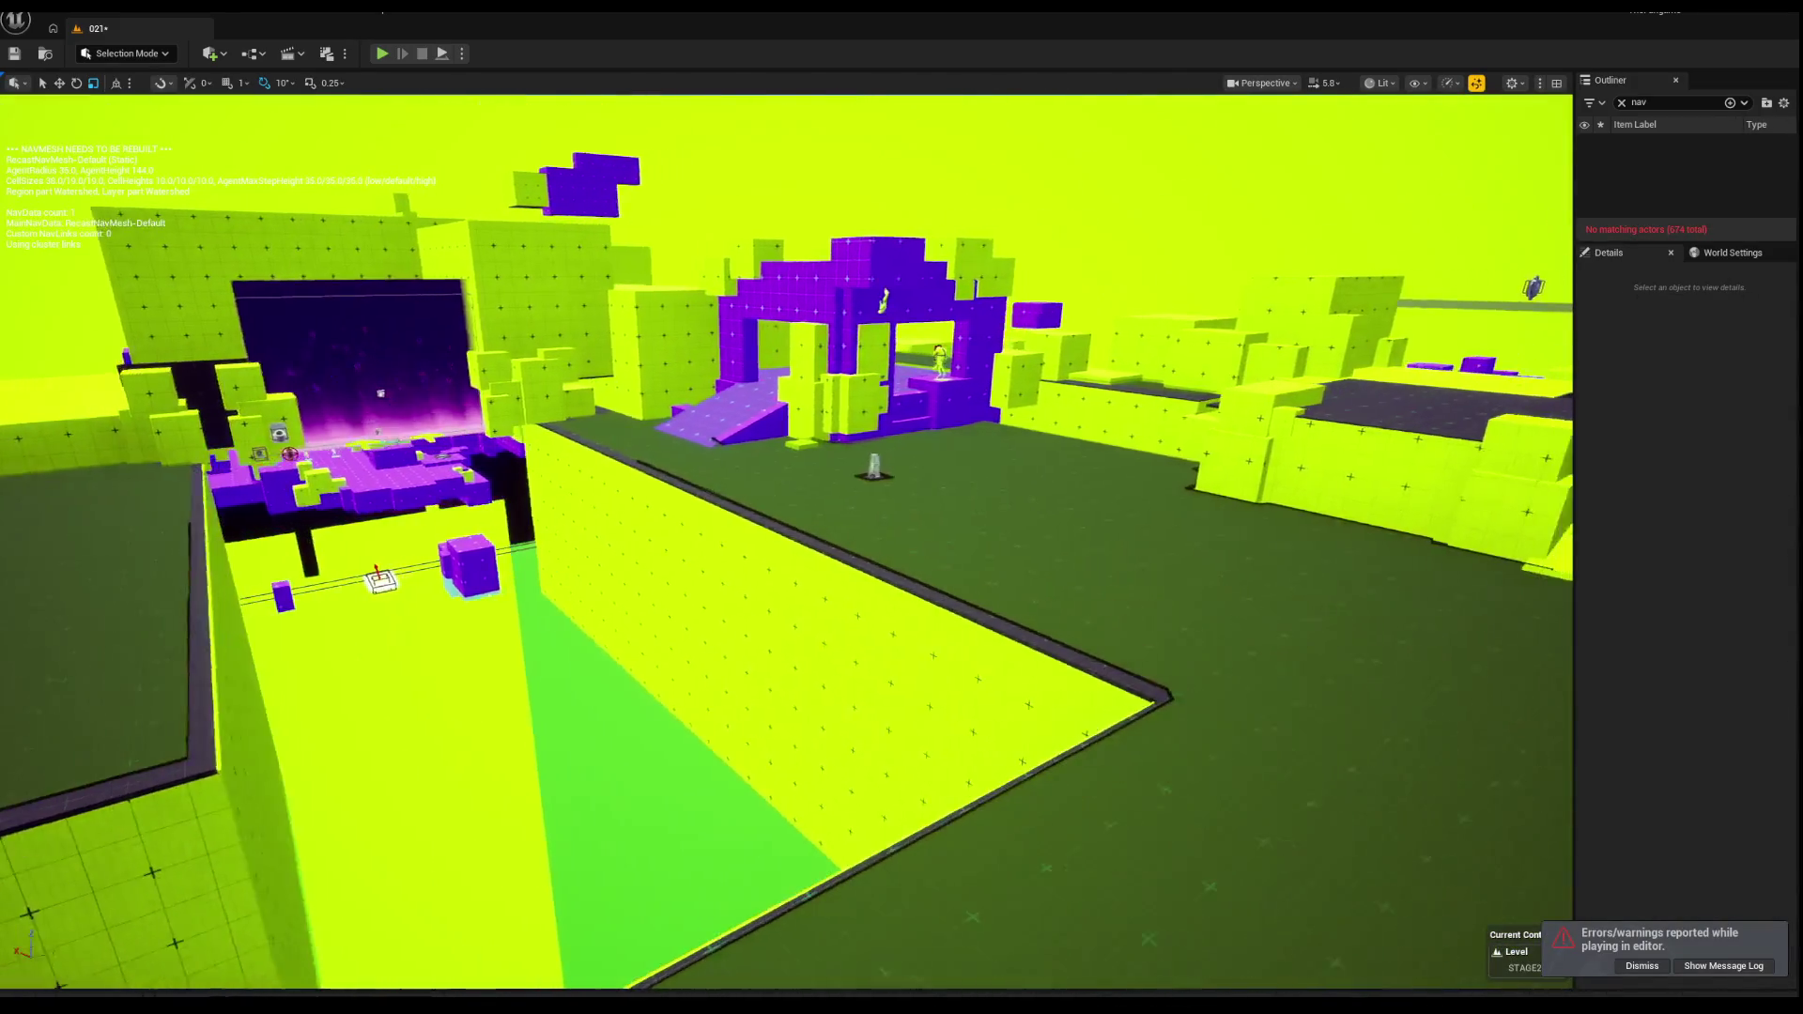
{"action": "key", "text": "w"}
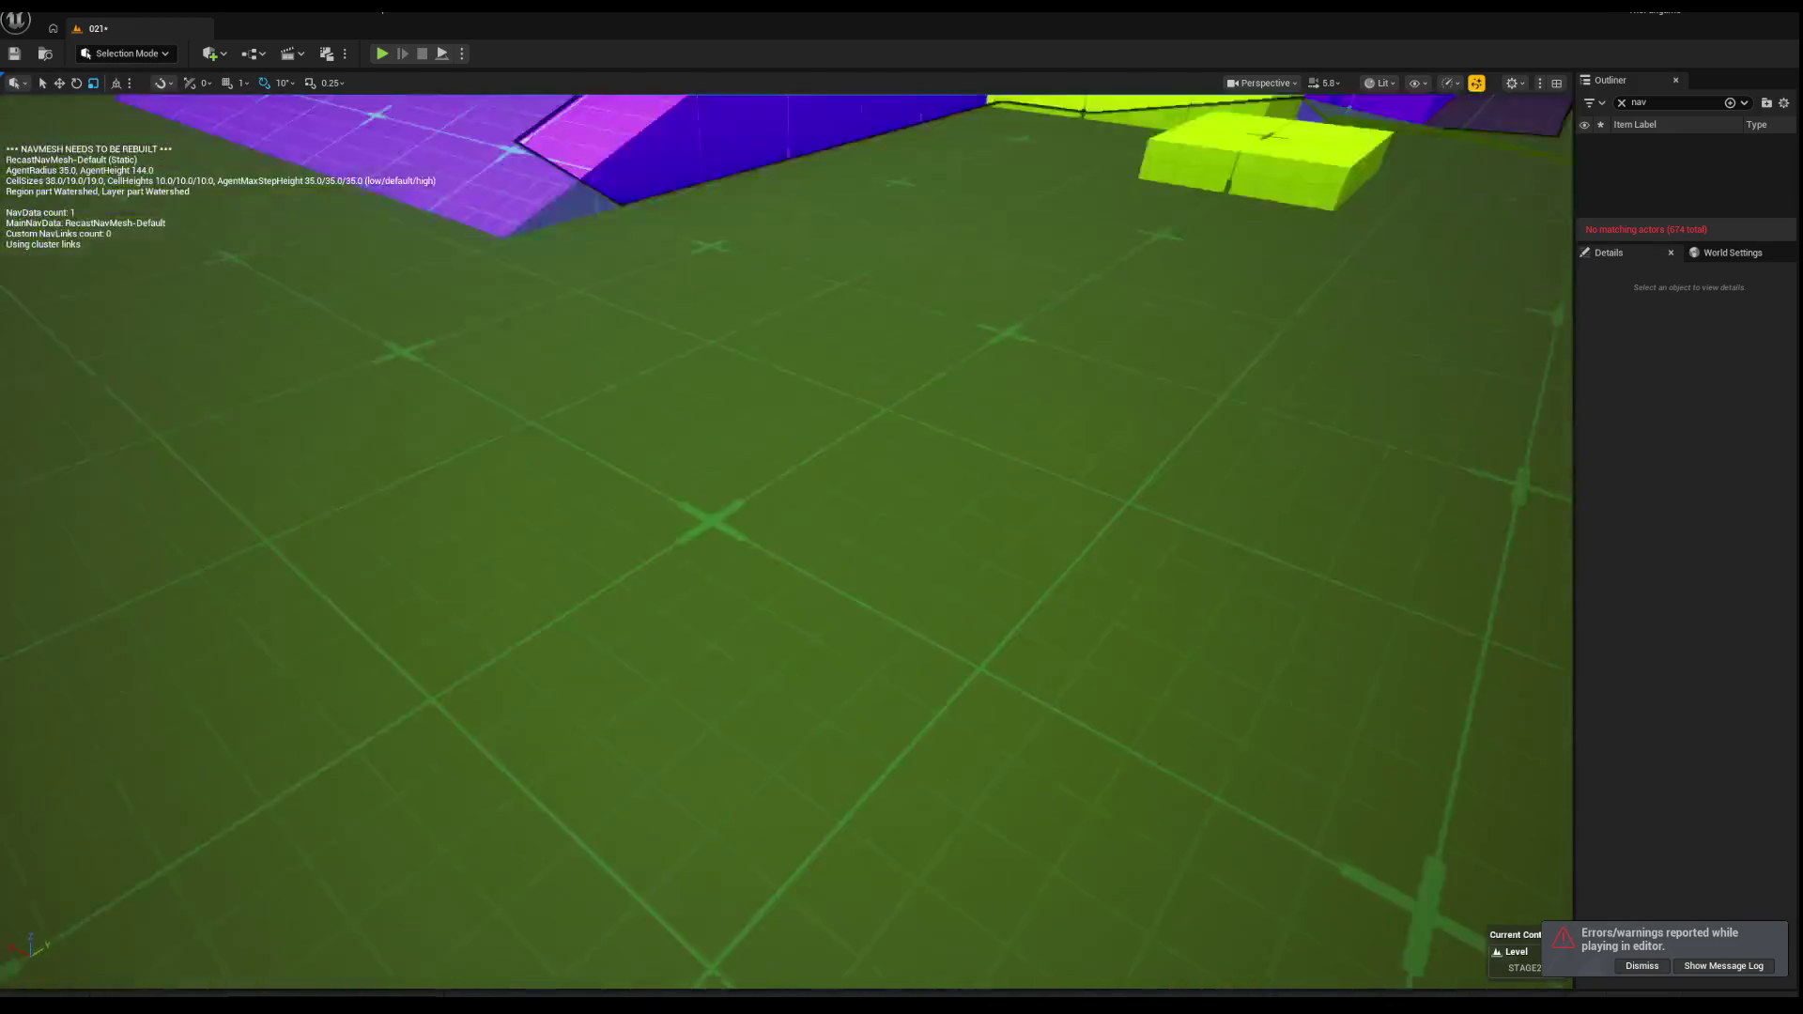
{"action": "scroll", "coordinate": [552, 598], "scroll_direction": "down", "scroll_amount": 2}
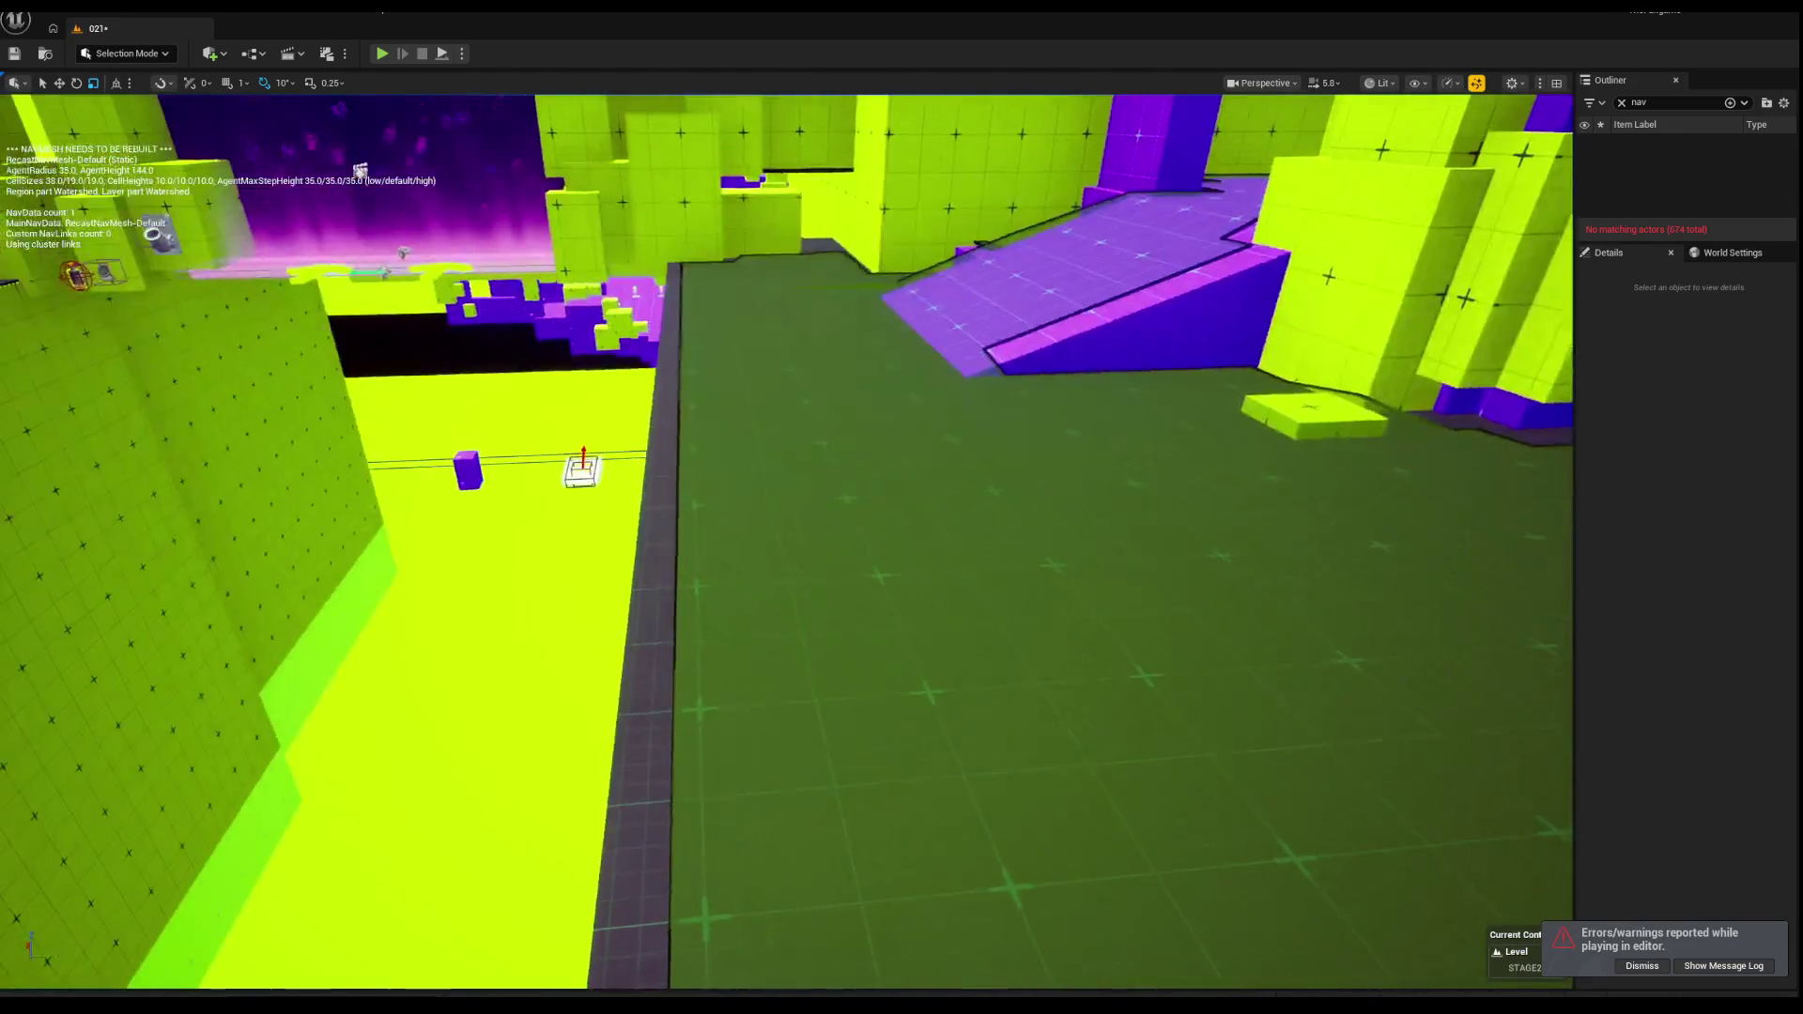
{"action": "key", "text": "w"}
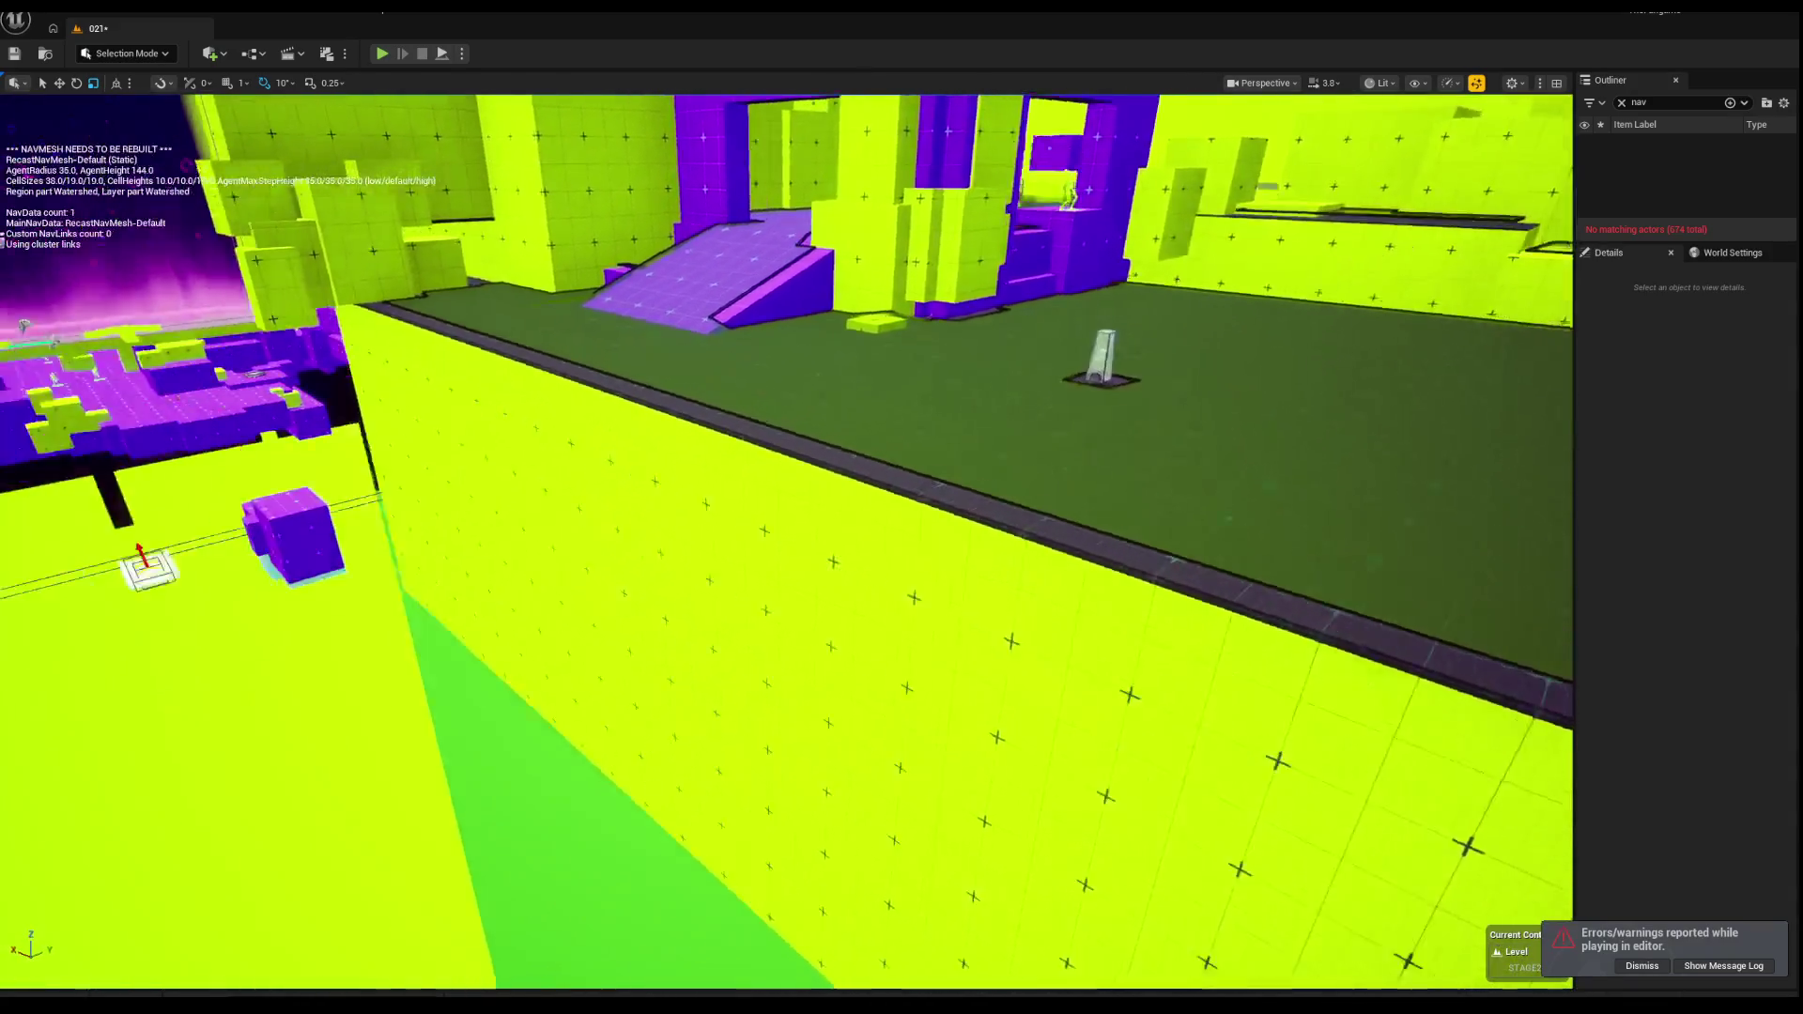
{"action": "scroll", "coordinate": [787, 543], "scroll_direction": "down", "scroll_amount": 1}
{"action": "key", "text": "s"}
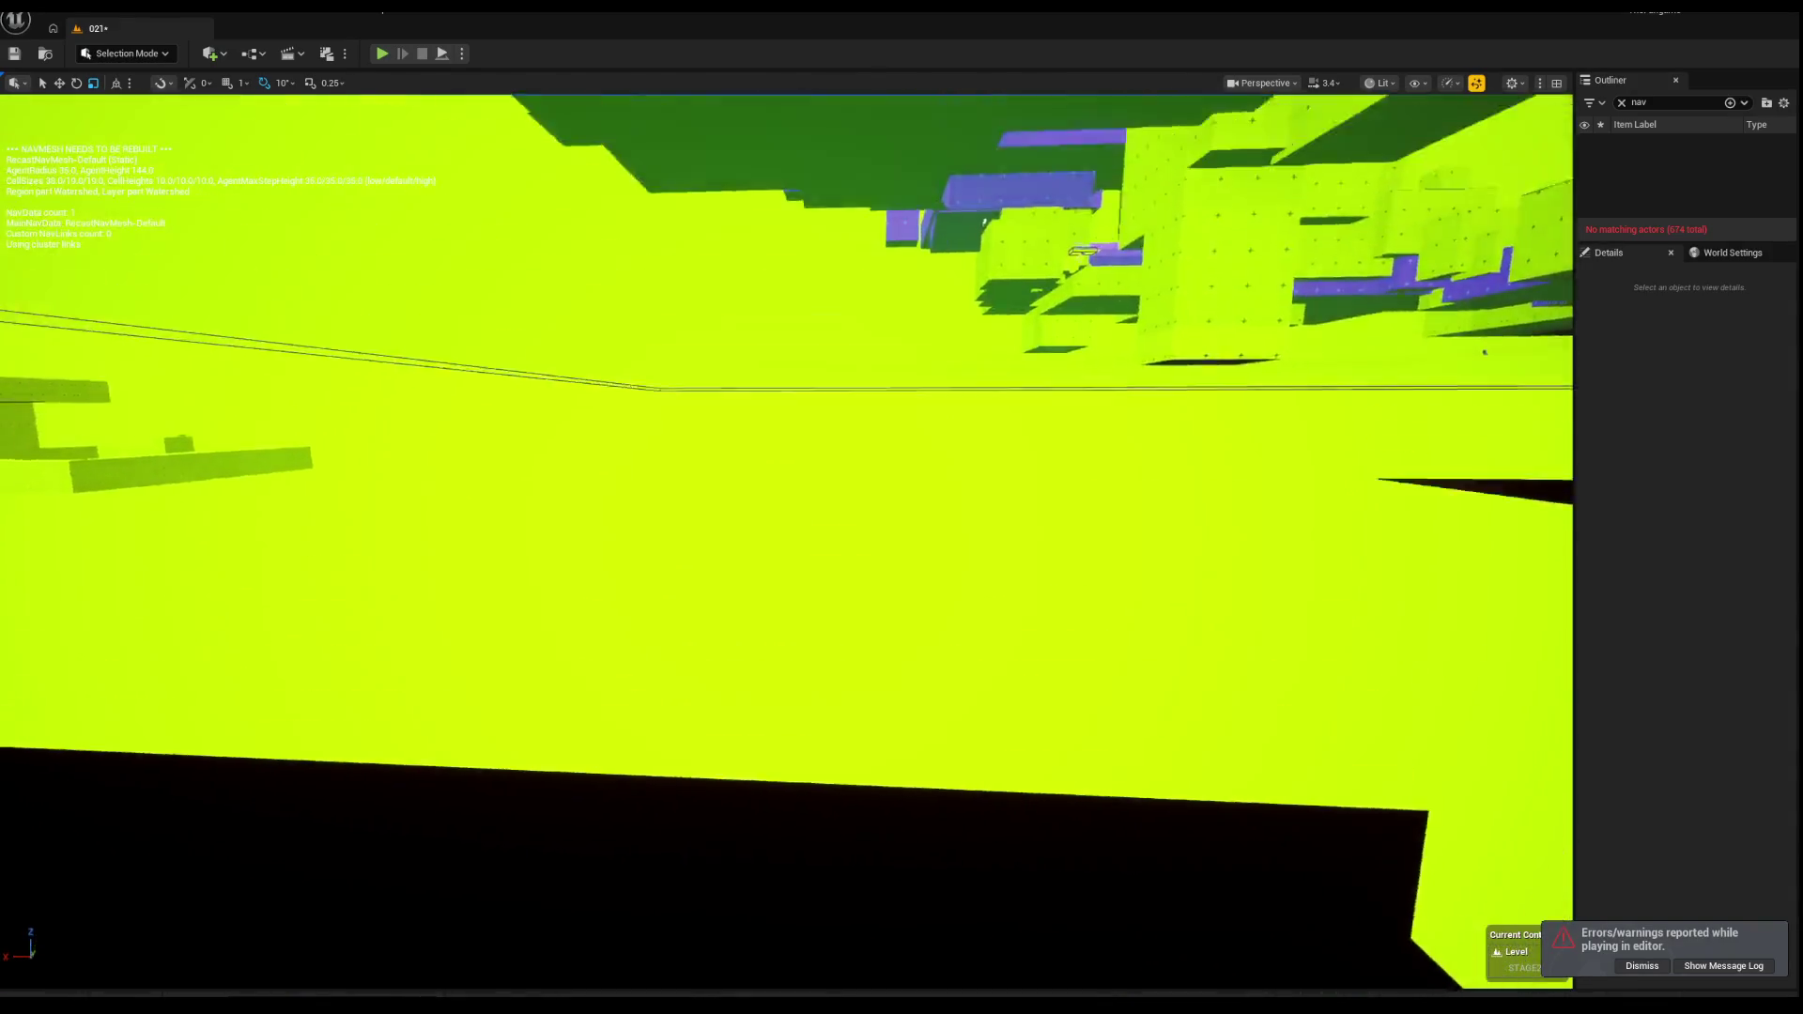
{"action": "key", "text": "w"}
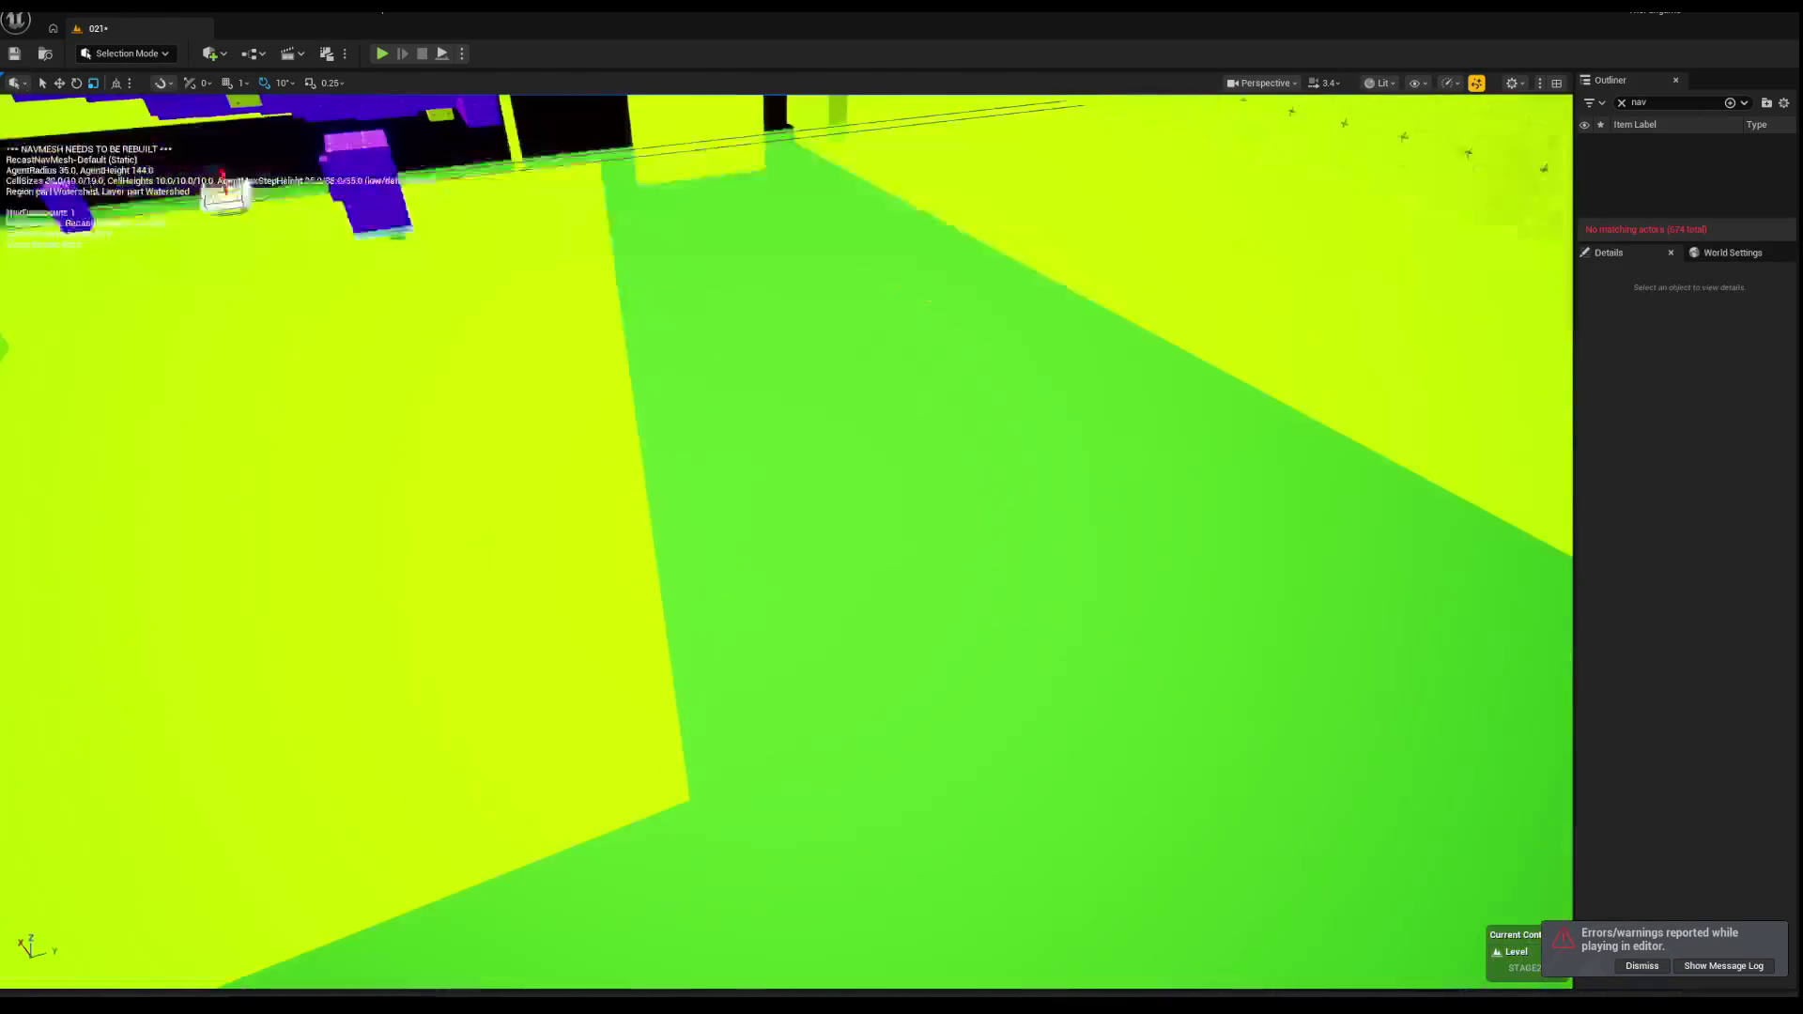
{"action": "key", "text": "w"}
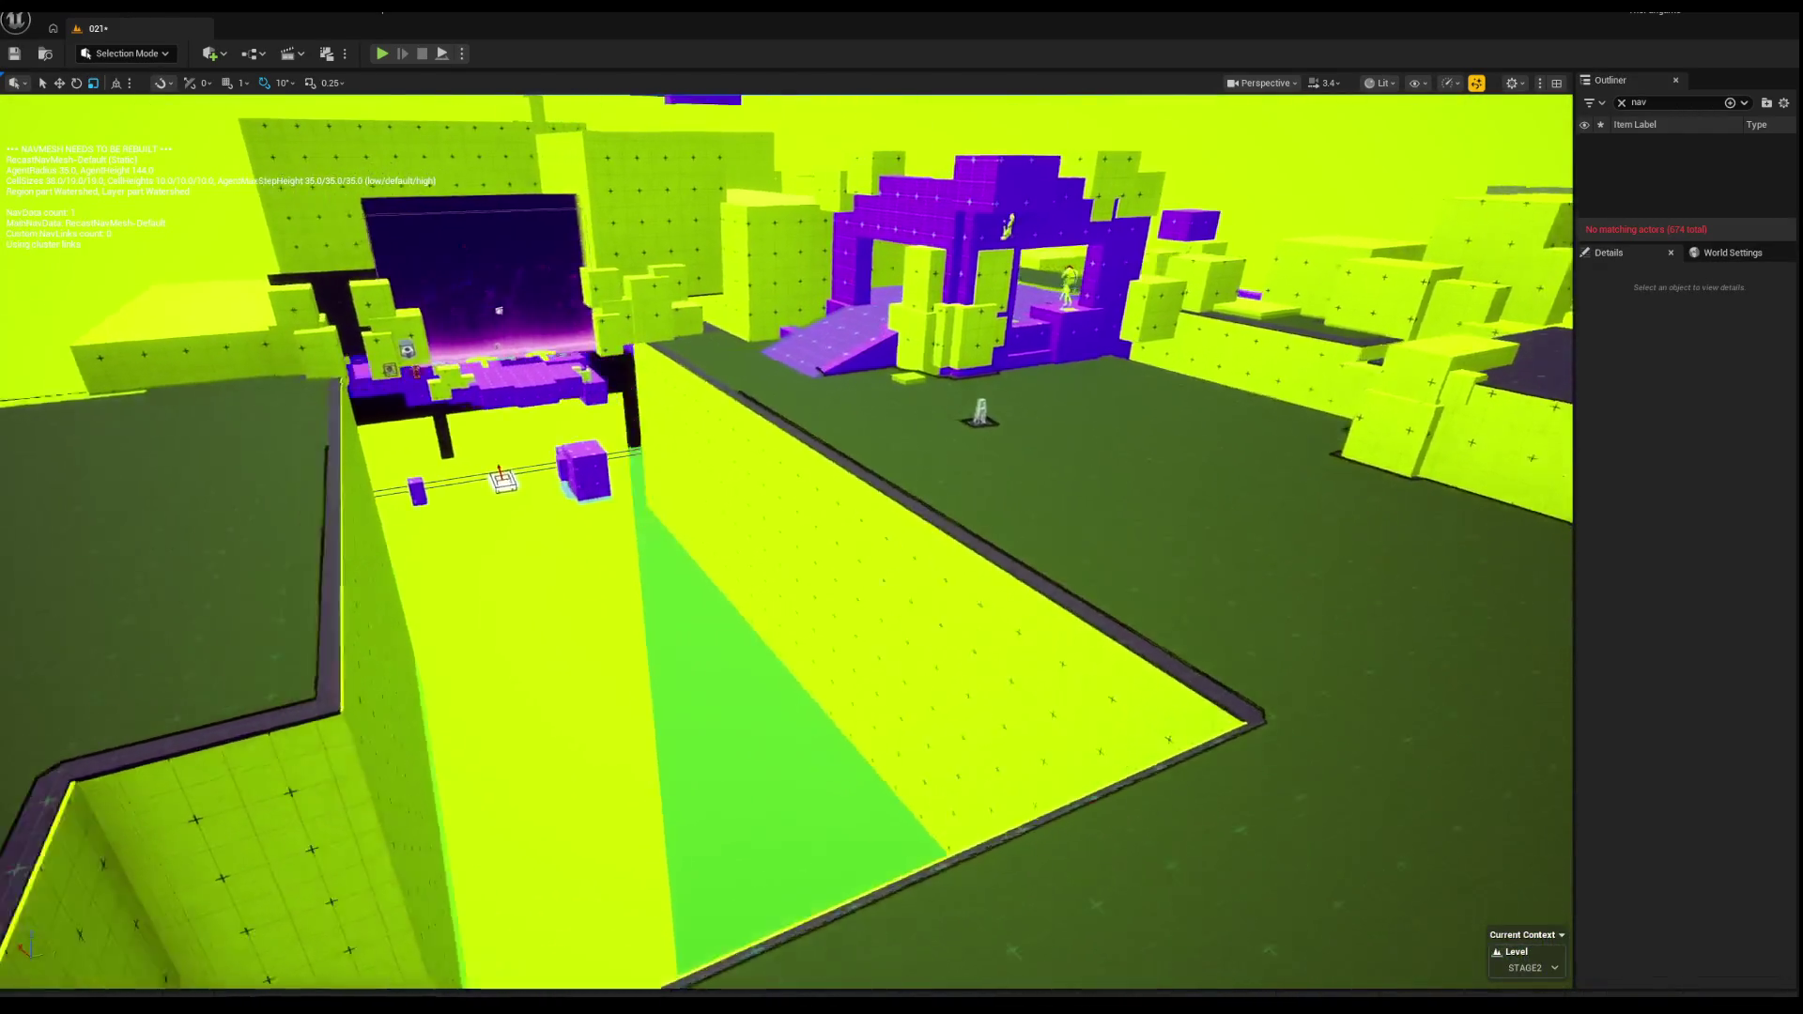
{"action": "key", "text": "a"}
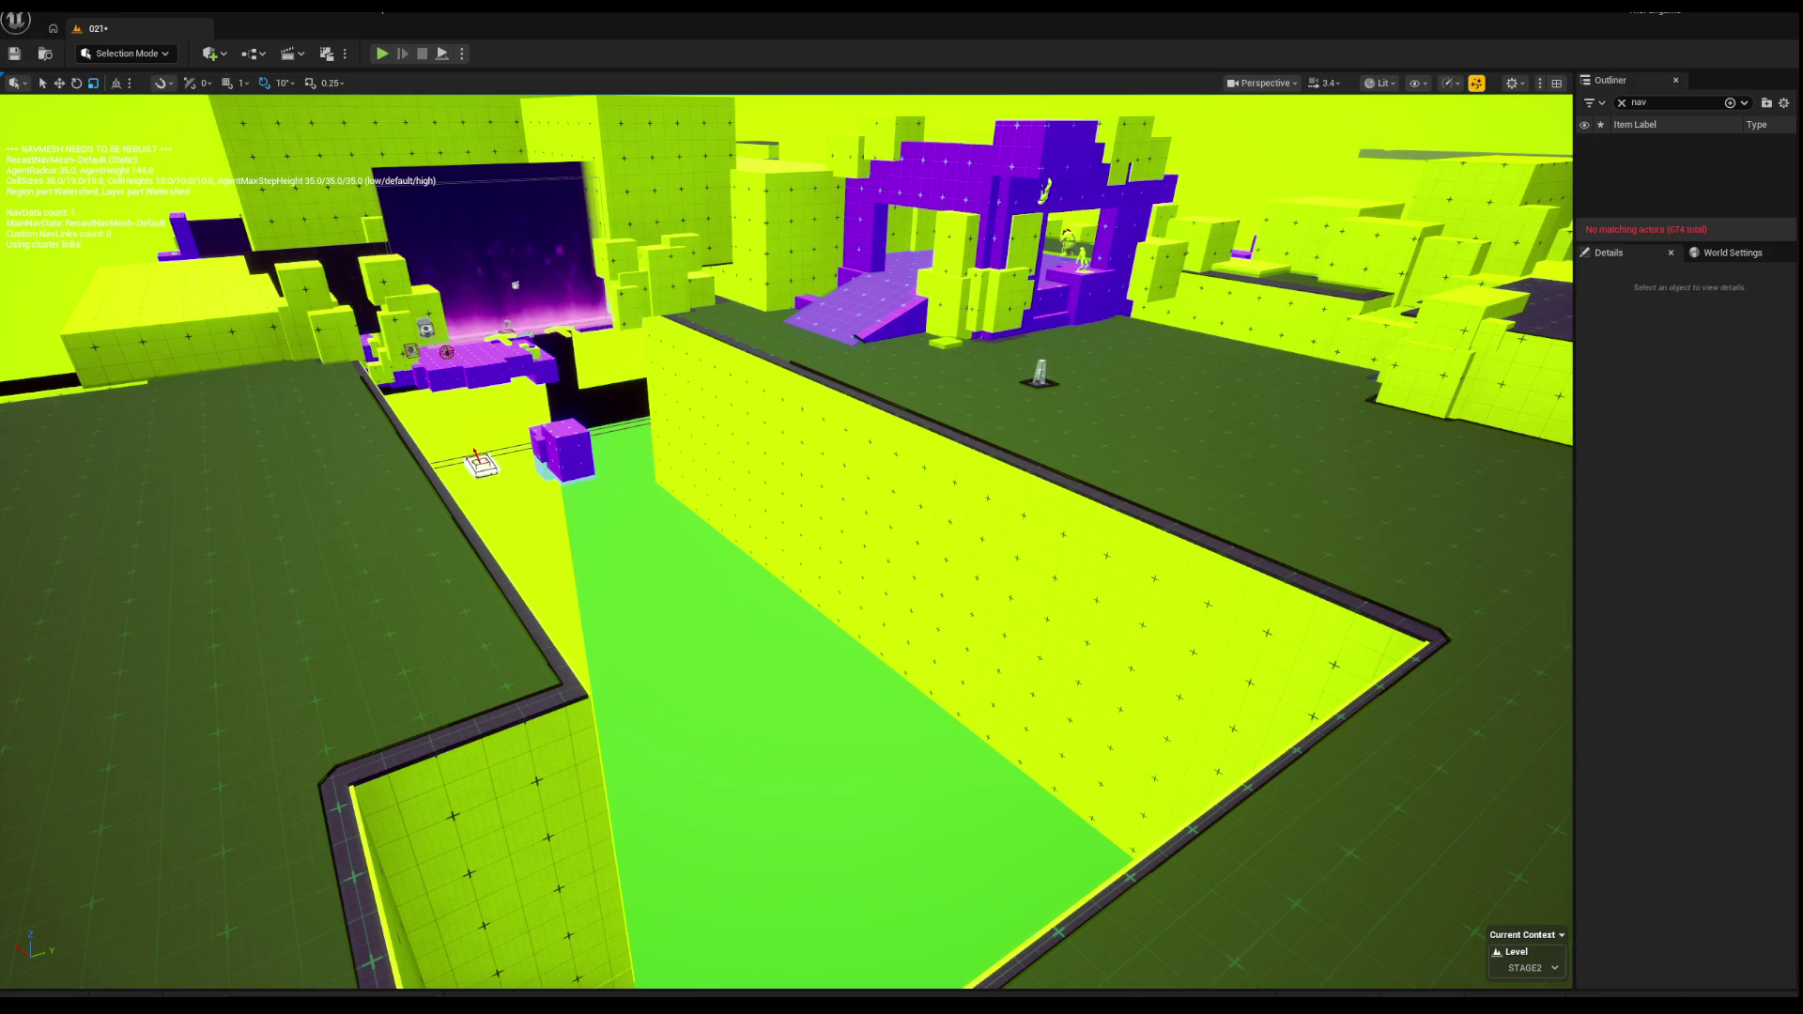
{"action": "key", "text": "p"}
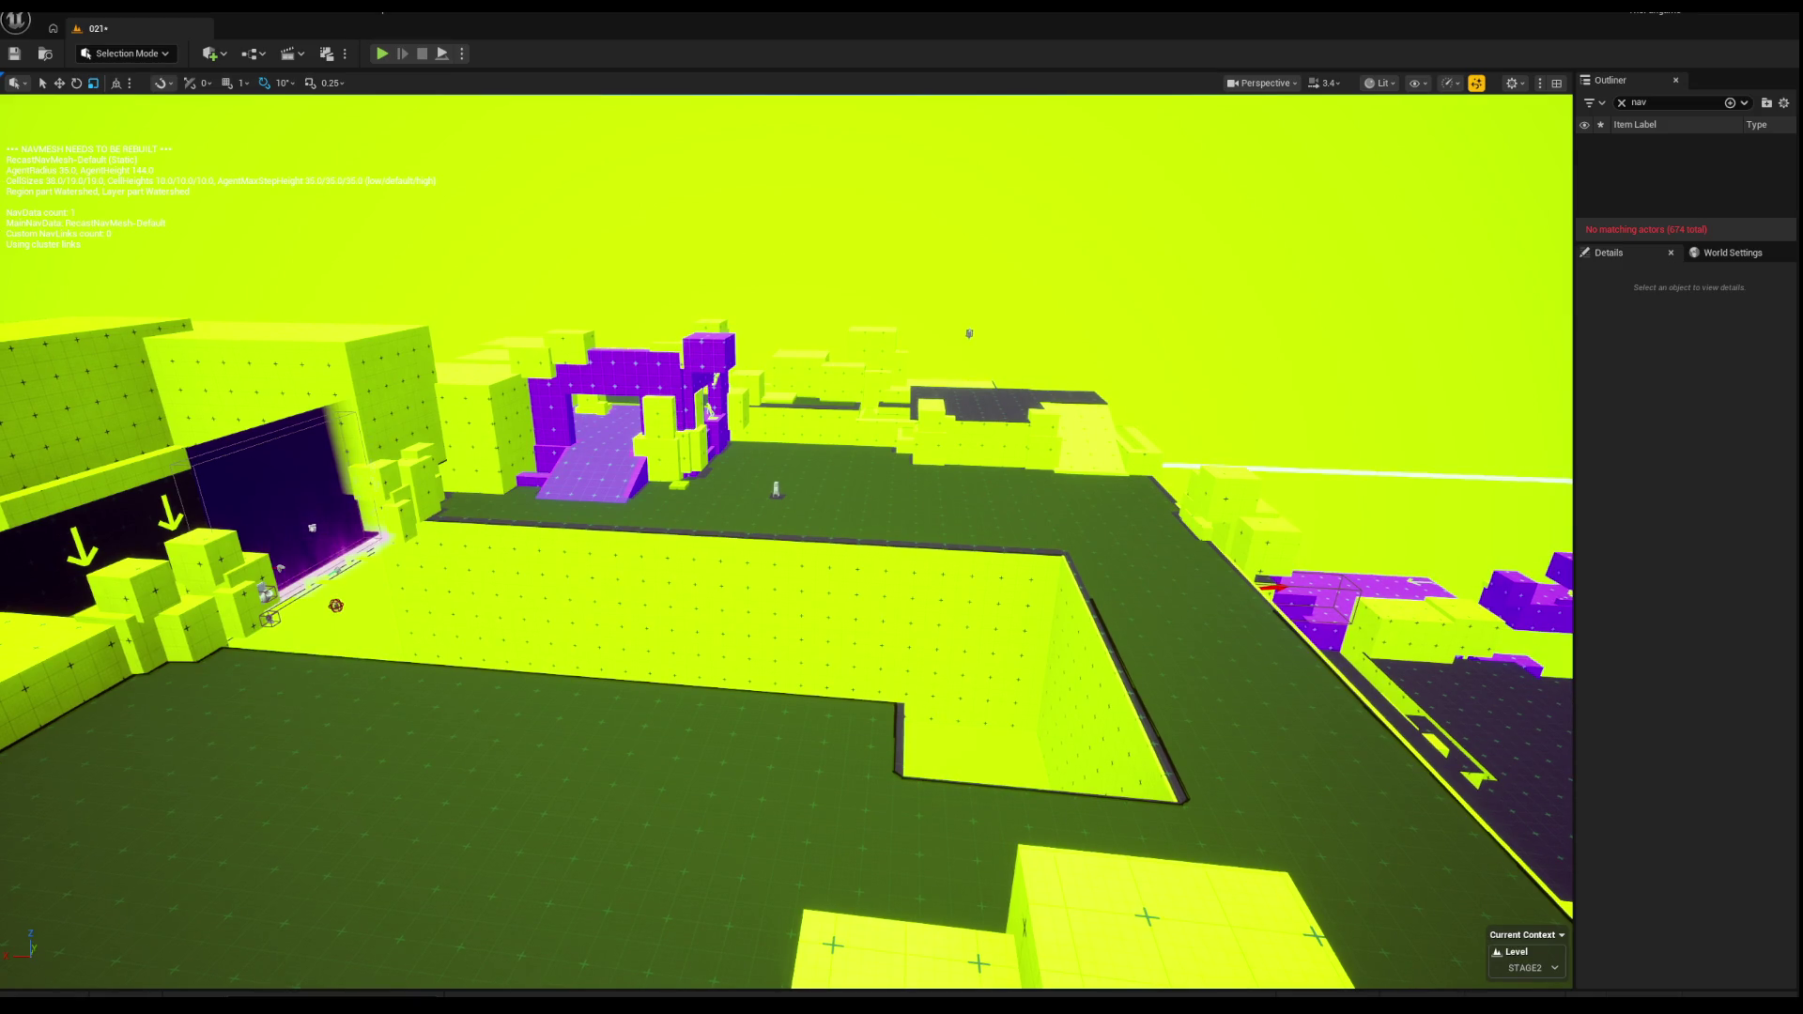
{"action": "left_click_drag", "start_coordinate": [608, 334], "coordinate": [545, 301]}
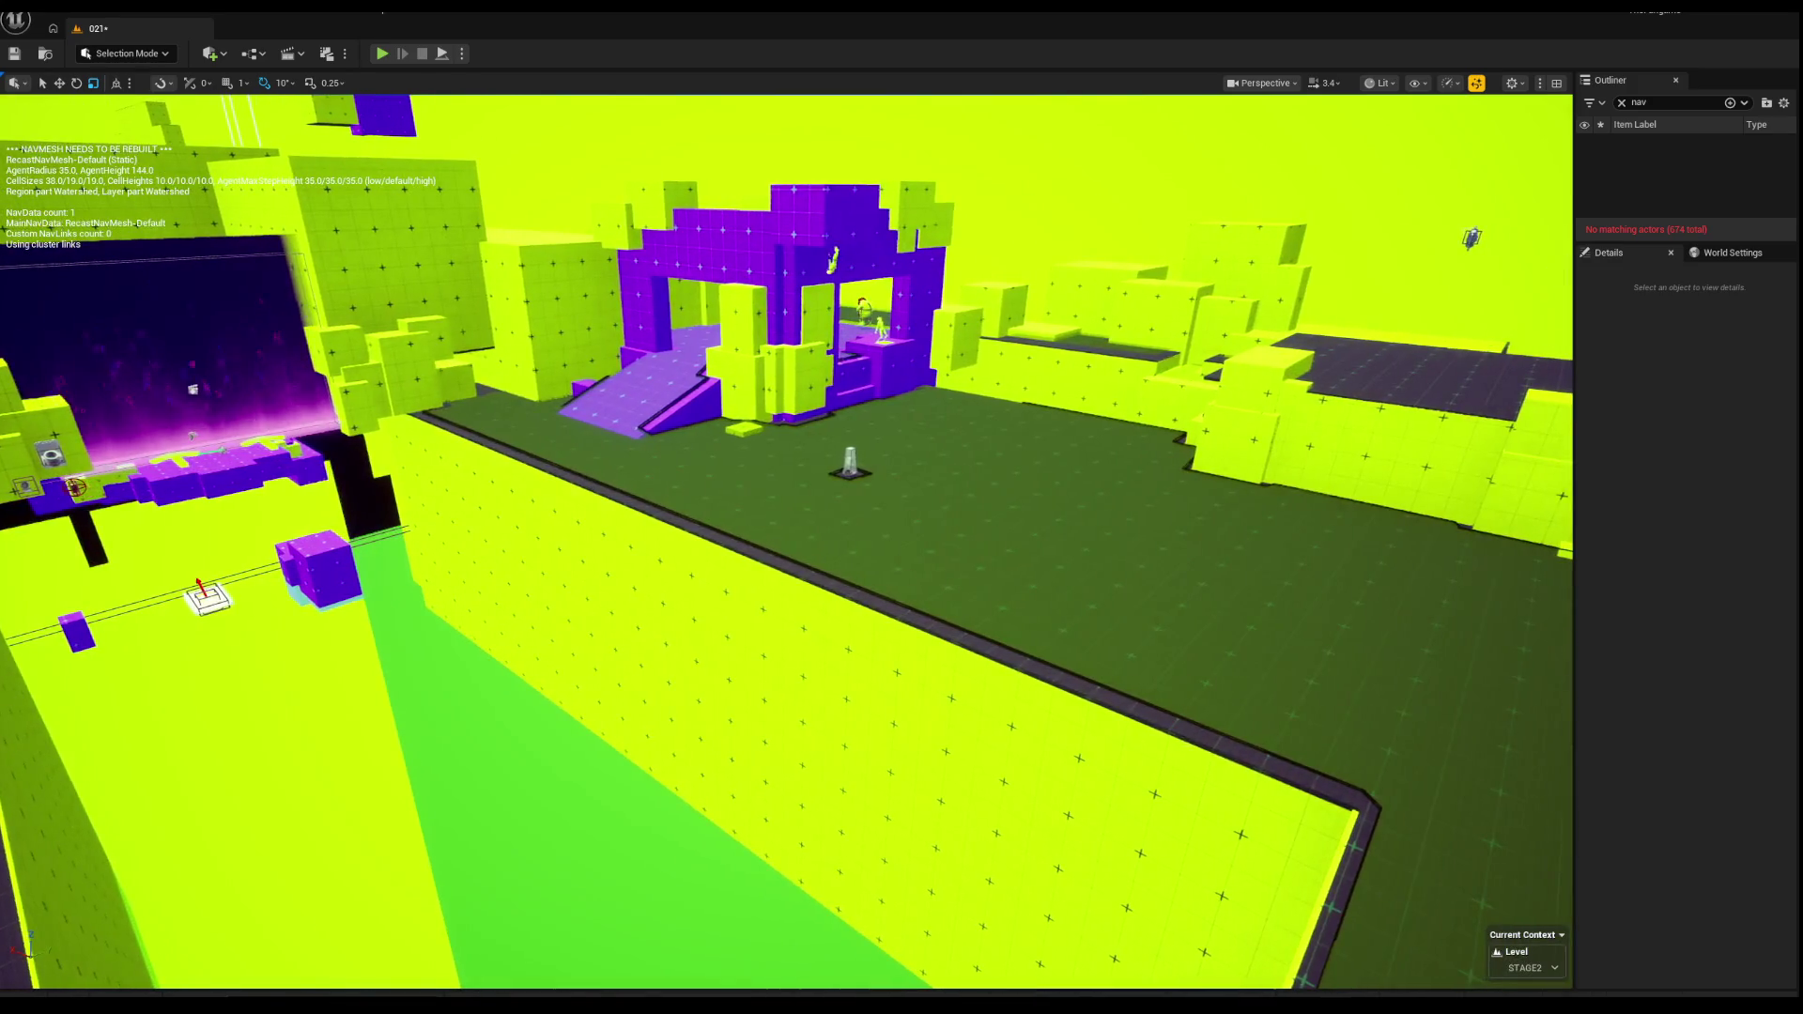
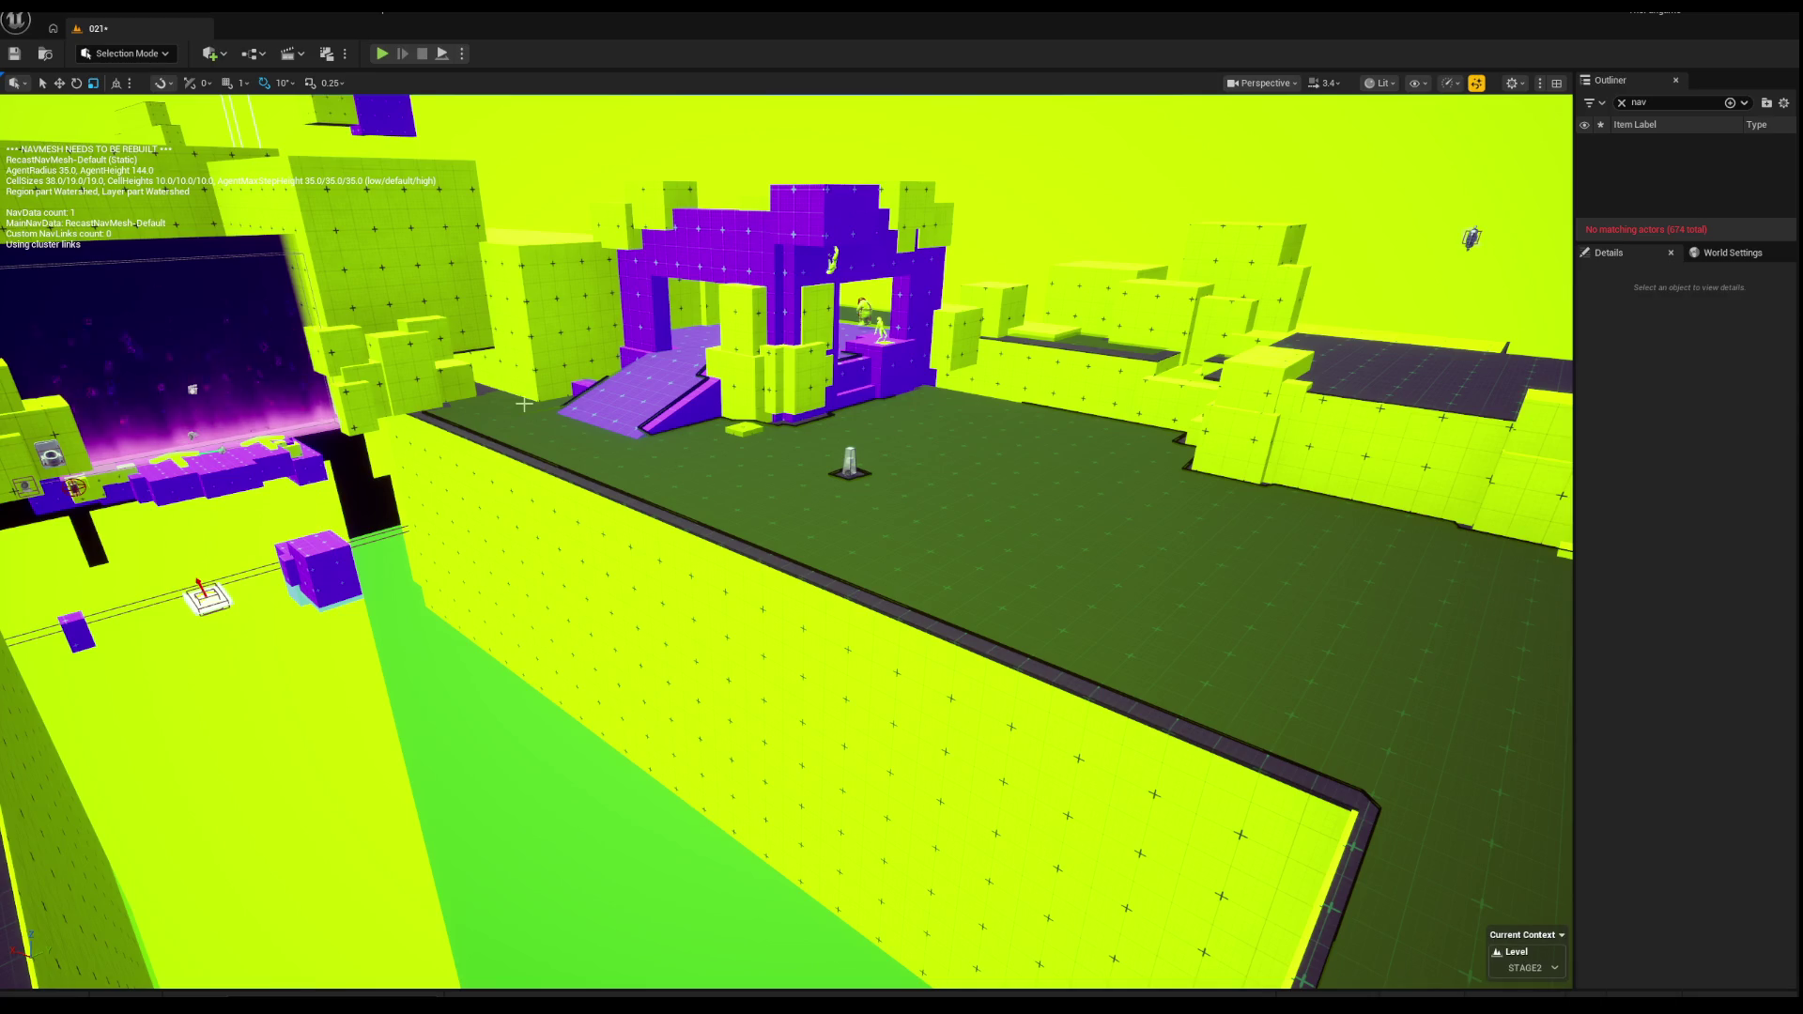
Step: Fly the view across the walled pit to the purple building and start Play In Editor
{"action": "left_click_drag", "start_coordinate": [529, 414], "coordinate": [433, 353]}
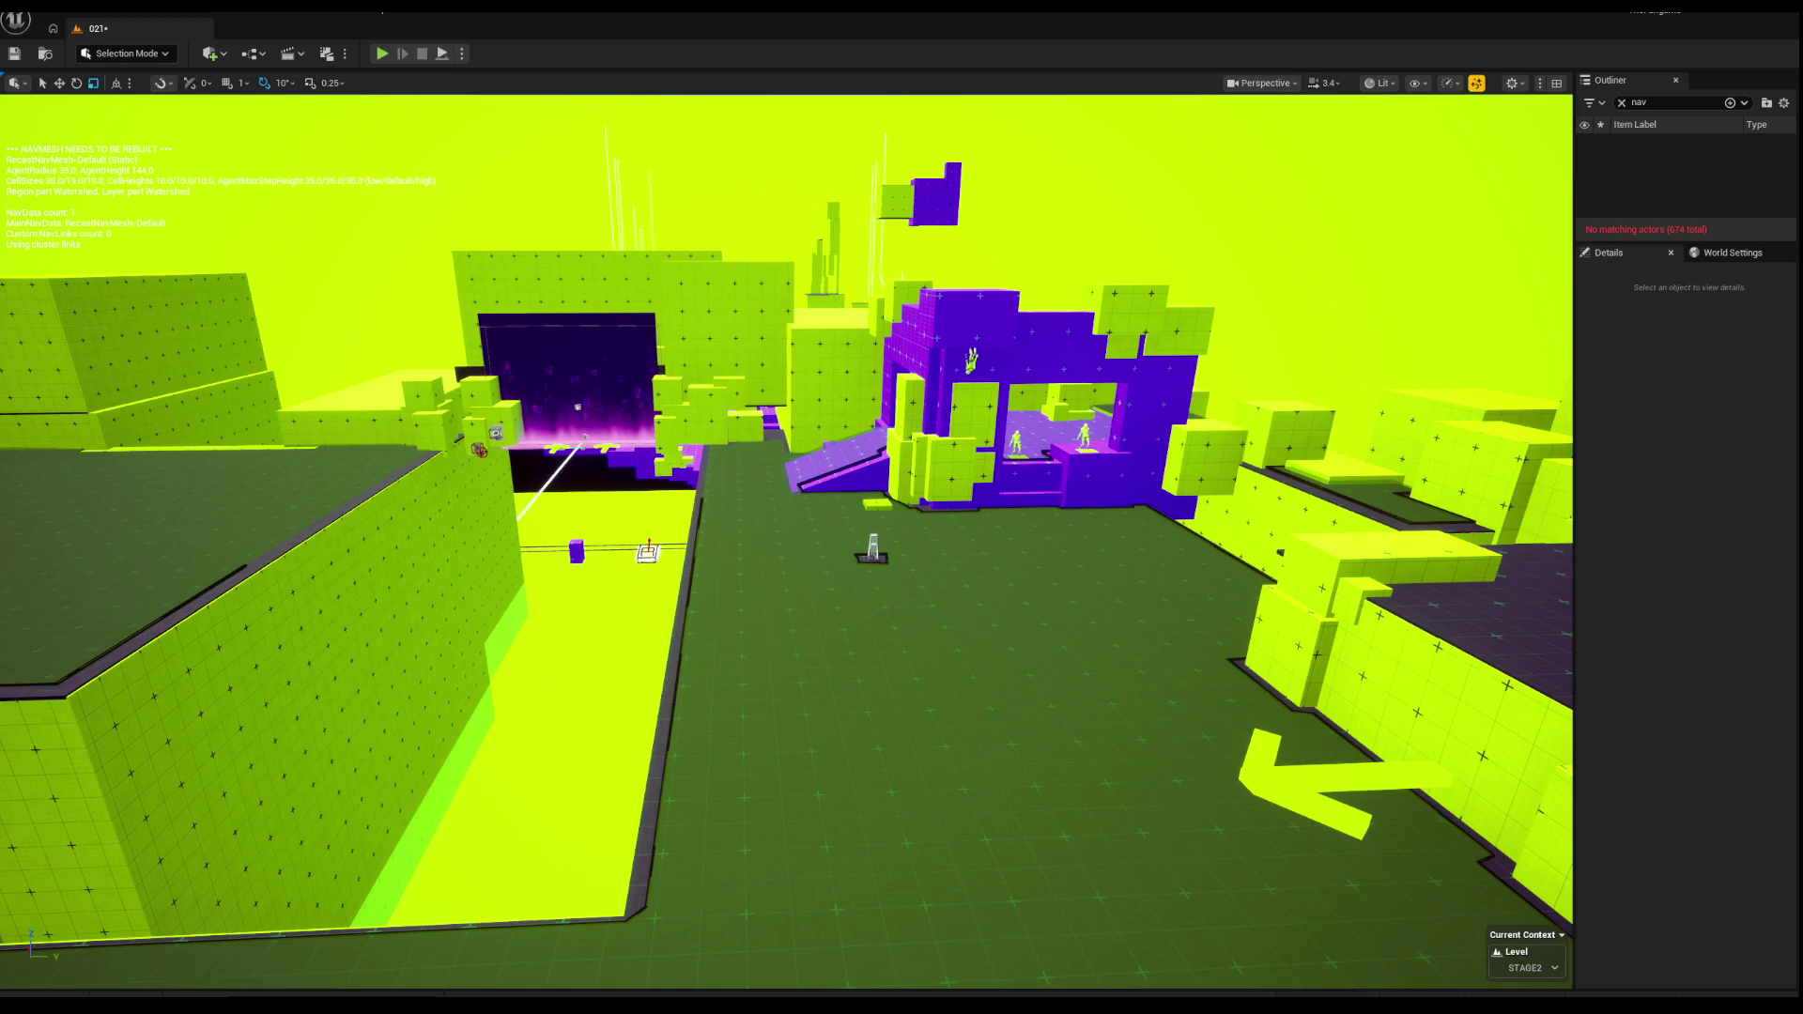
{"action": "left_click_drag", "start_coordinate": [21, 199], "coordinate": [226, 112]}
{"action": "mouse_move", "coordinate": [786, 543]}
{"action": "left_mouse_down"}
{"action": "mouse_move", "coordinate": [901, 540]}
{"action": "mouse_move", "coordinate": [714, 545]}
{"action": "mouse_move", "coordinate": [770, 540]}
{"action": "left_mouse_up"}
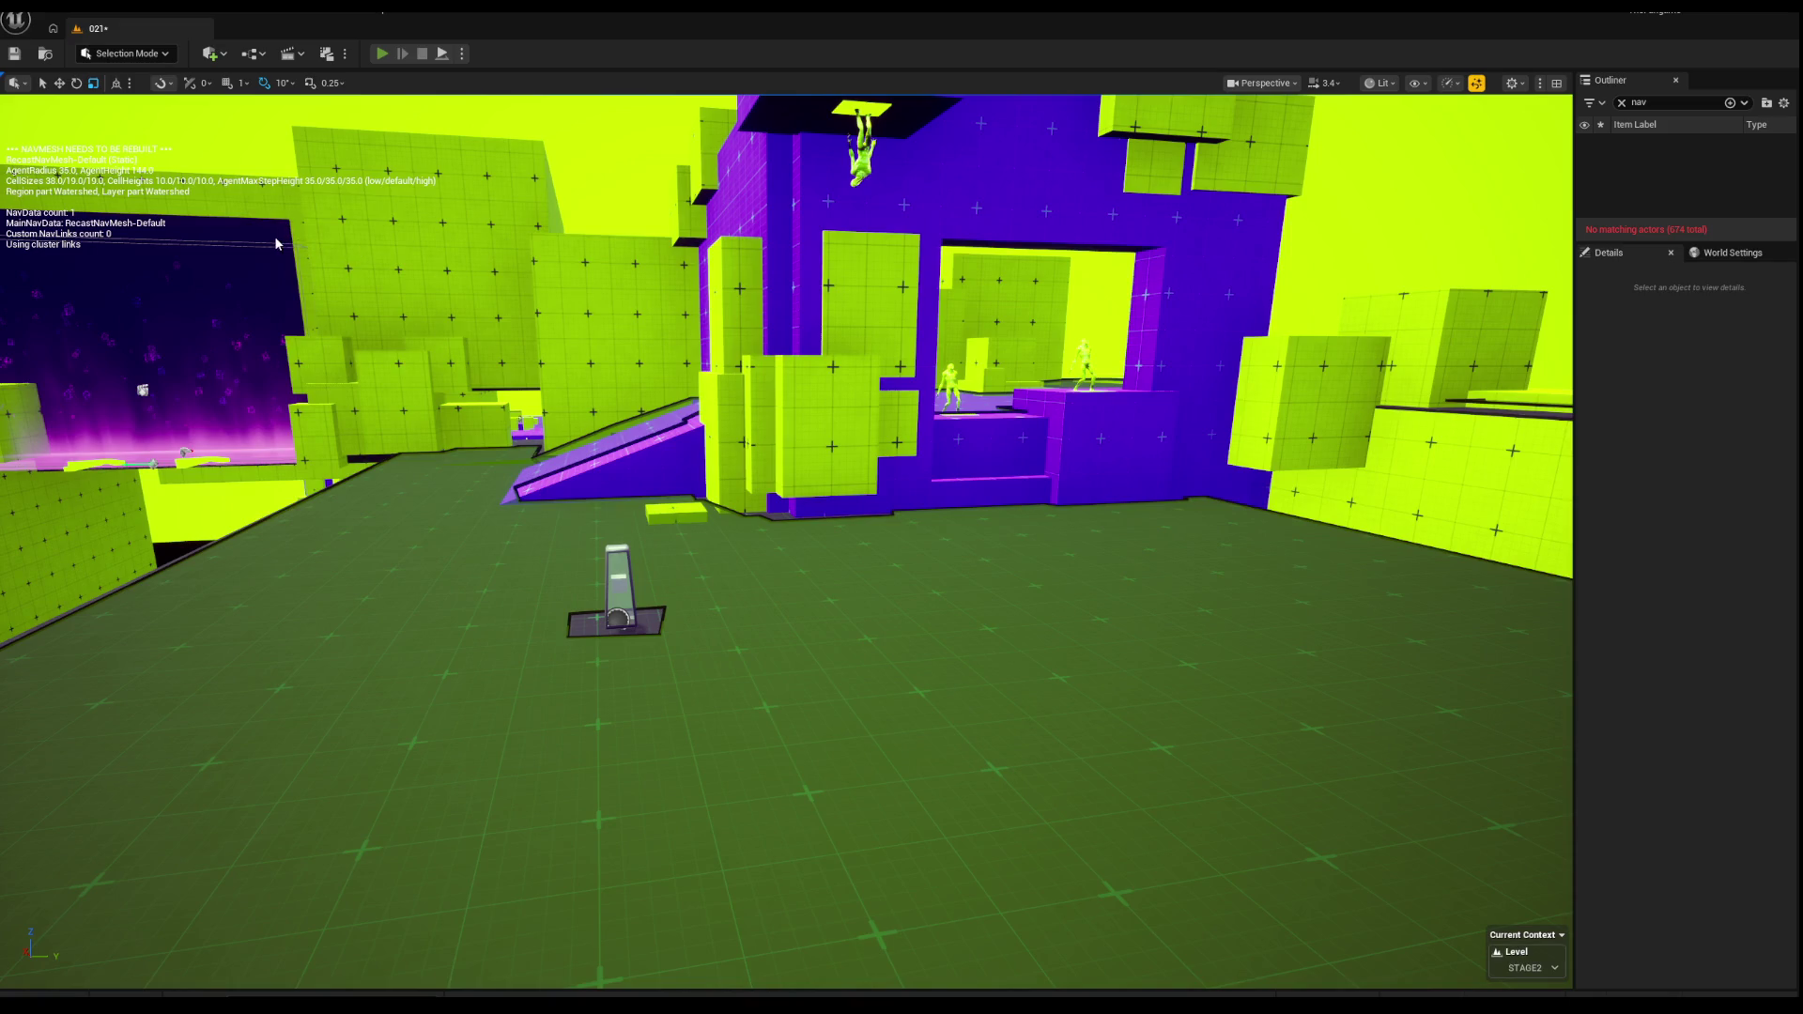
{"action": "key", "text": "alt+p"}
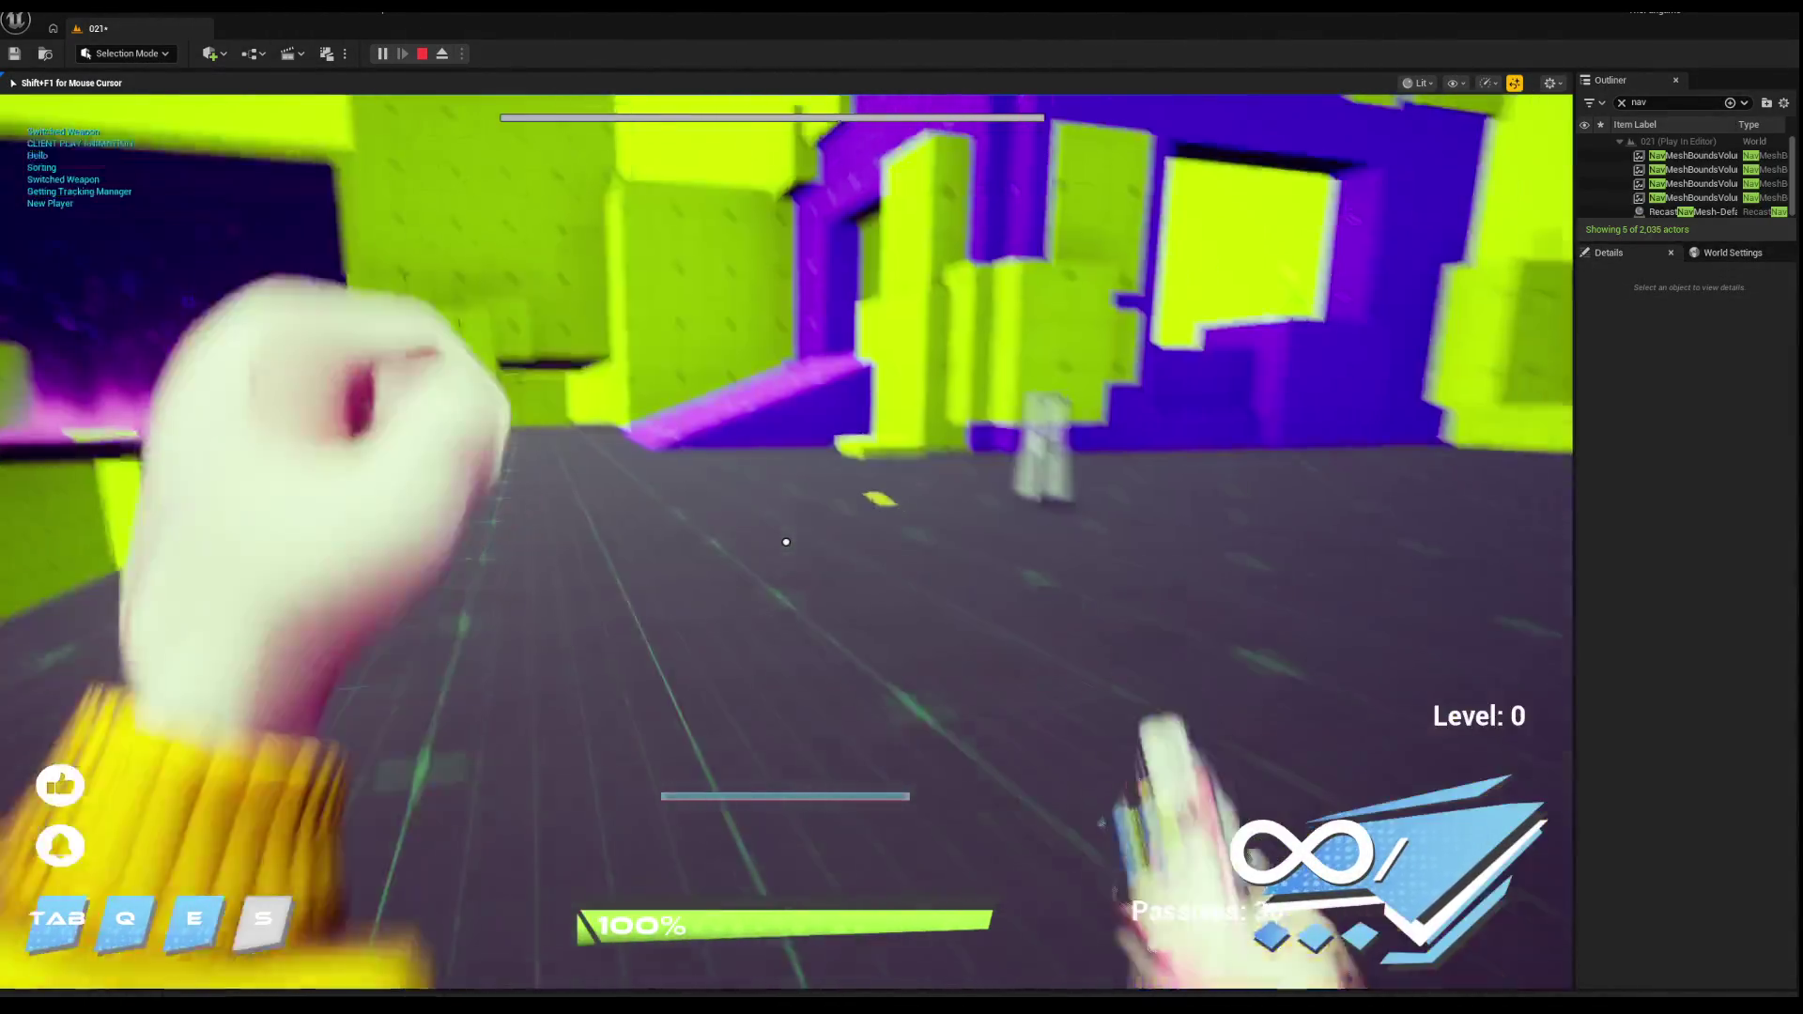
Step: Walk the character down the green corridor, looking over the platform edges
{"action": "key", "text": "w"}
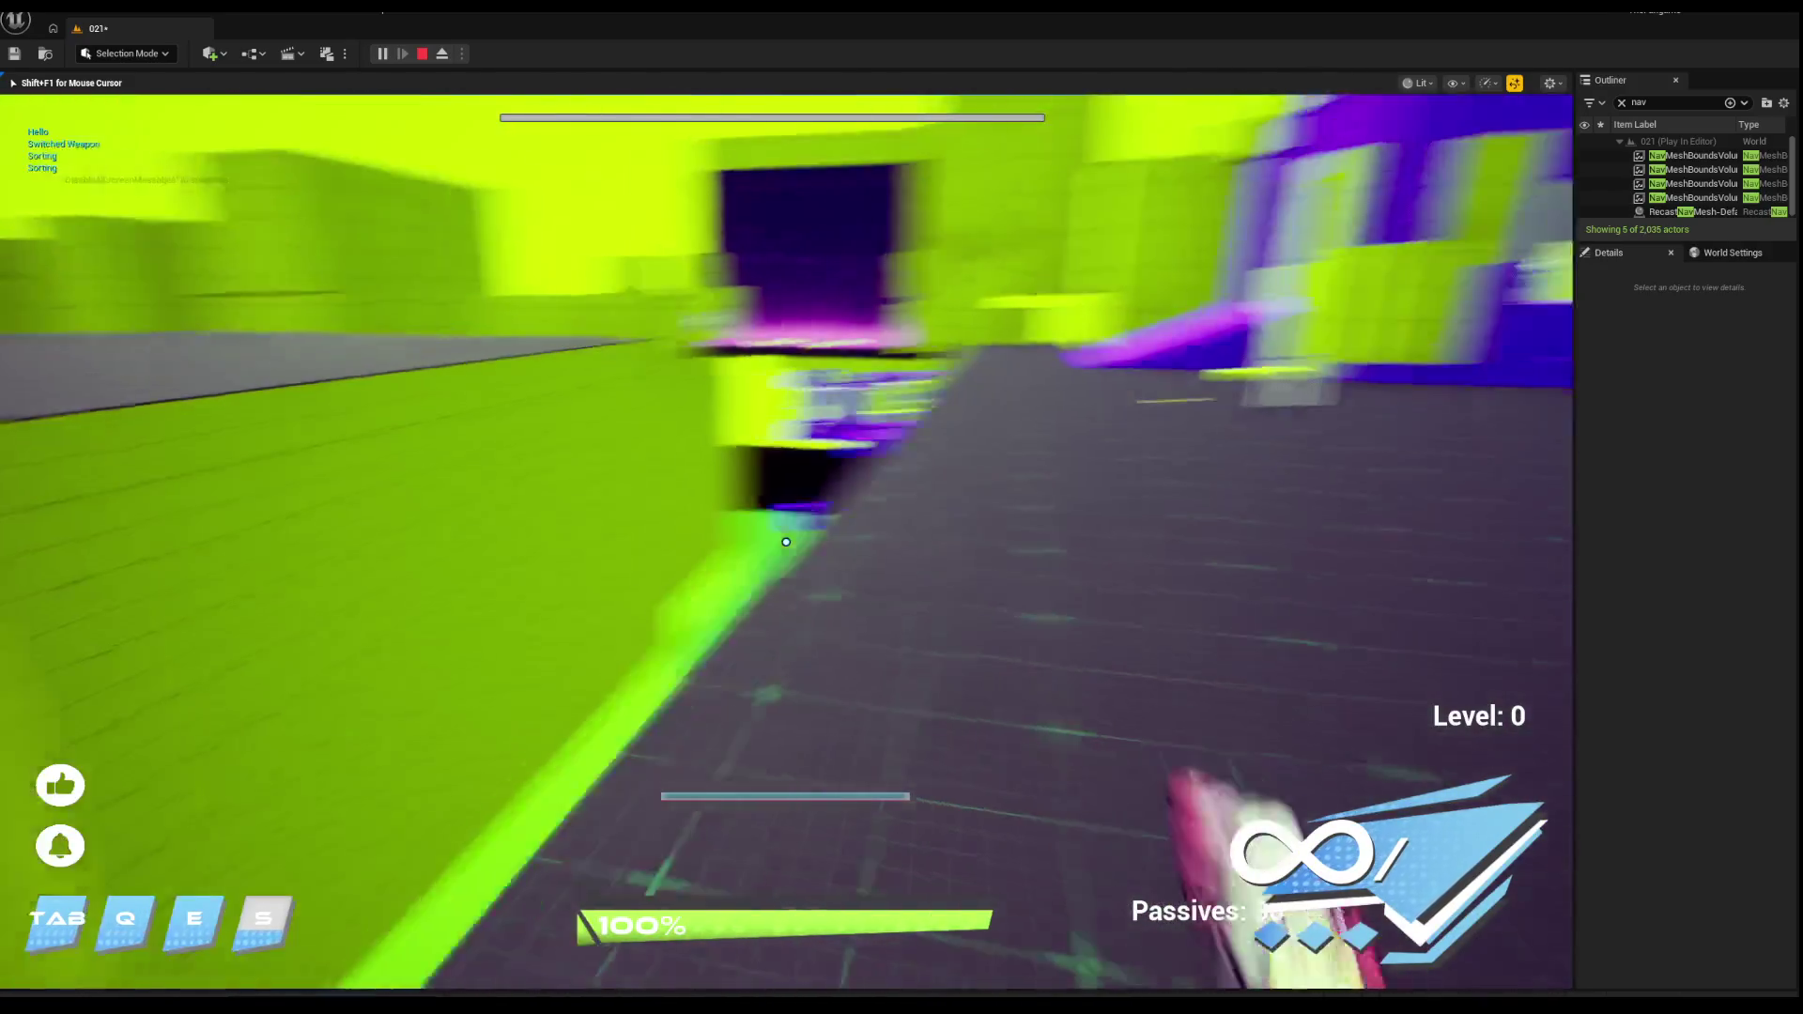
{"action": "key", "text": "w"}
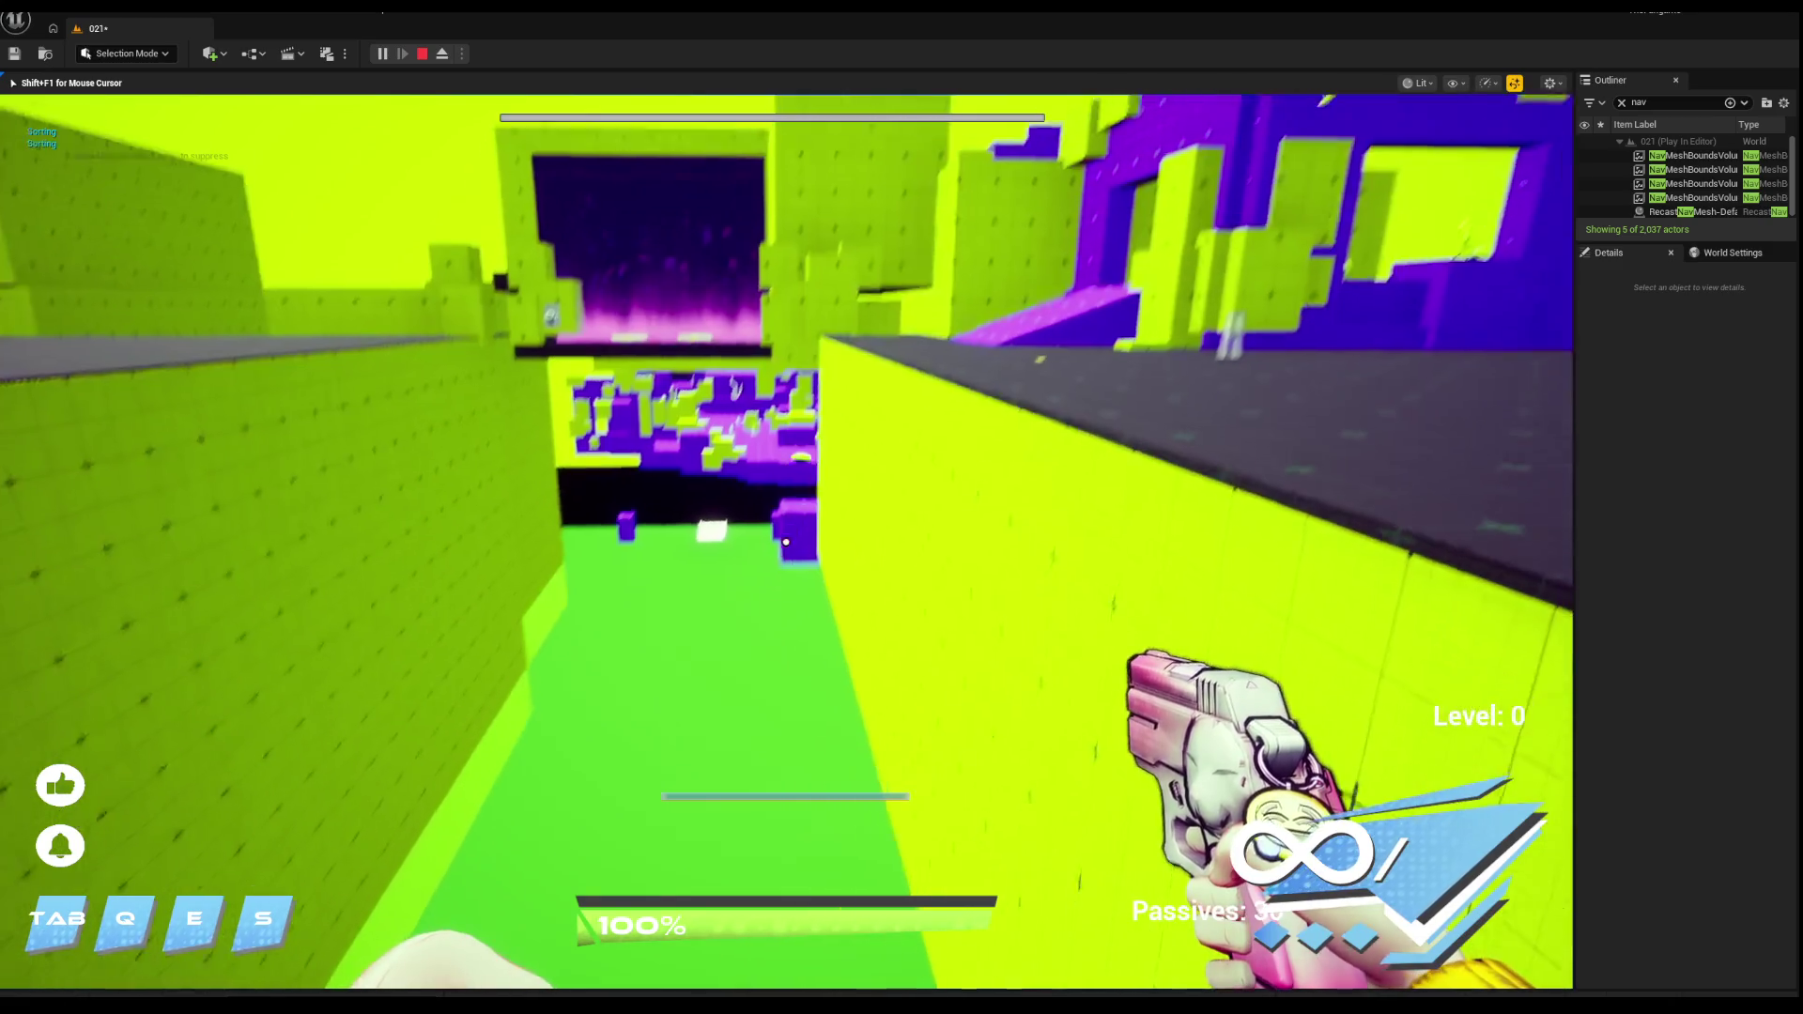
{"action": "key", "text": "w"}
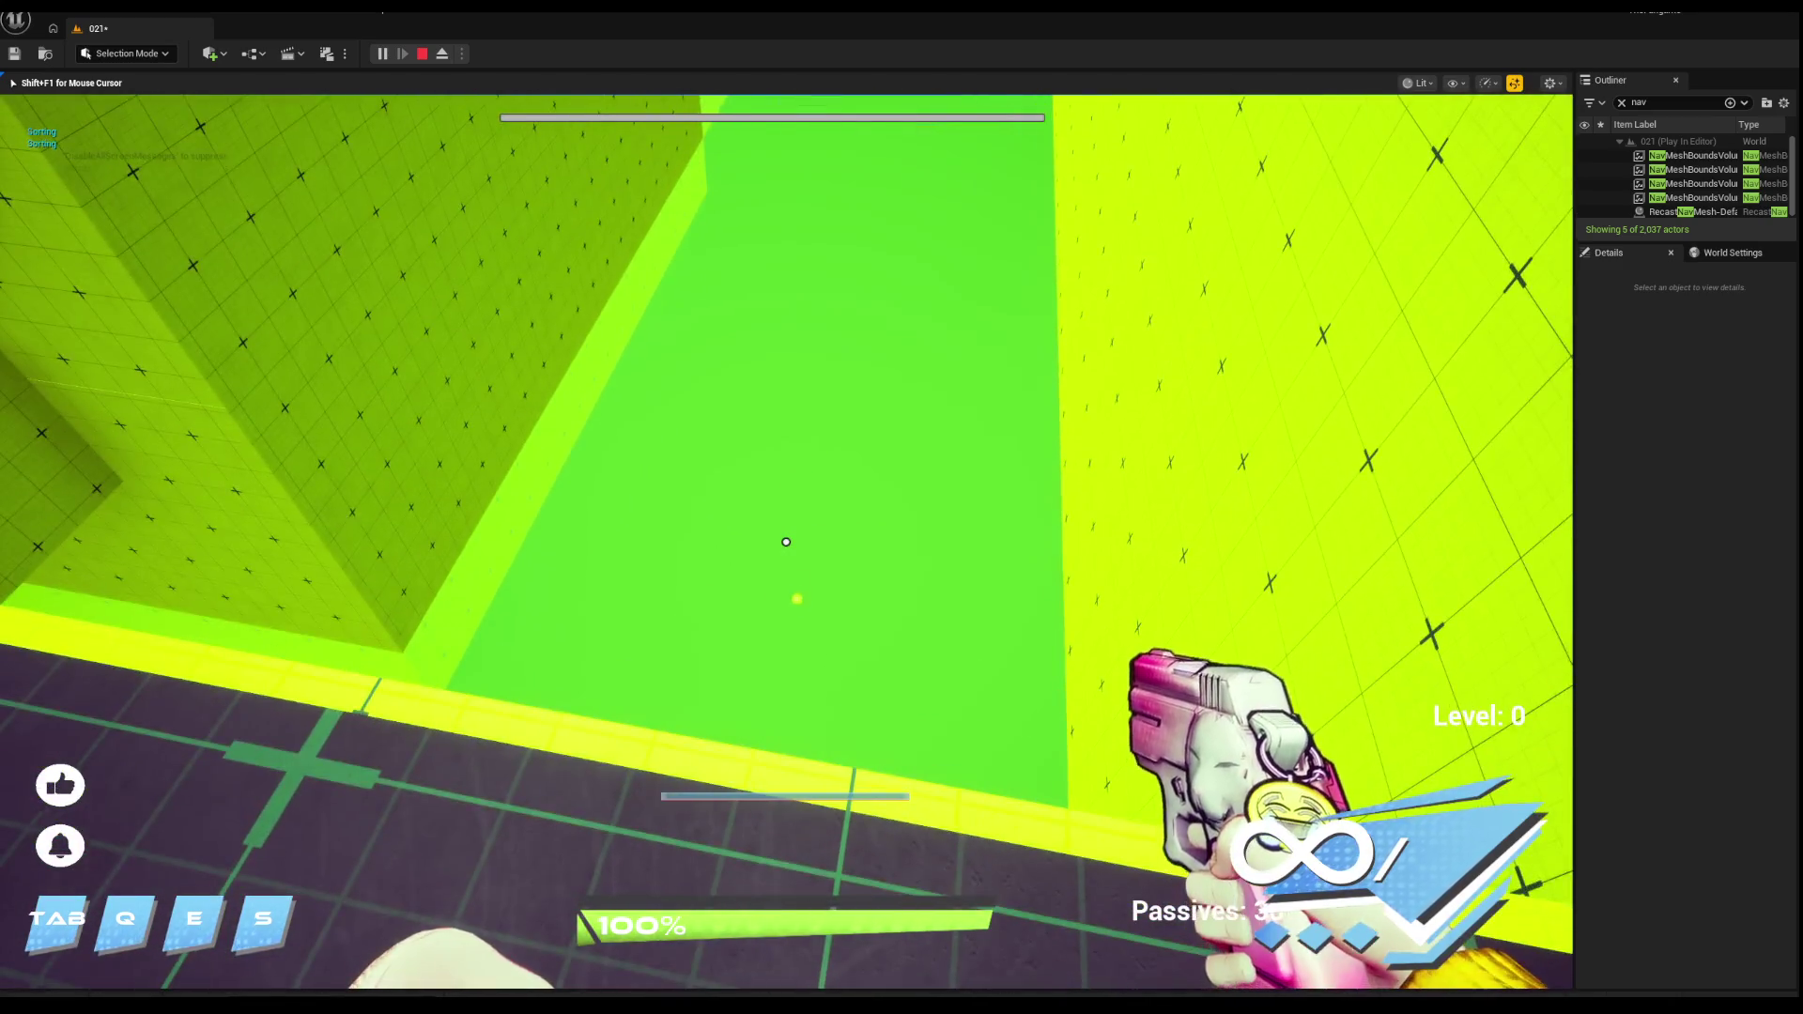
{"action": "key", "text": "w"}
{"action": "key", "text": "w"}
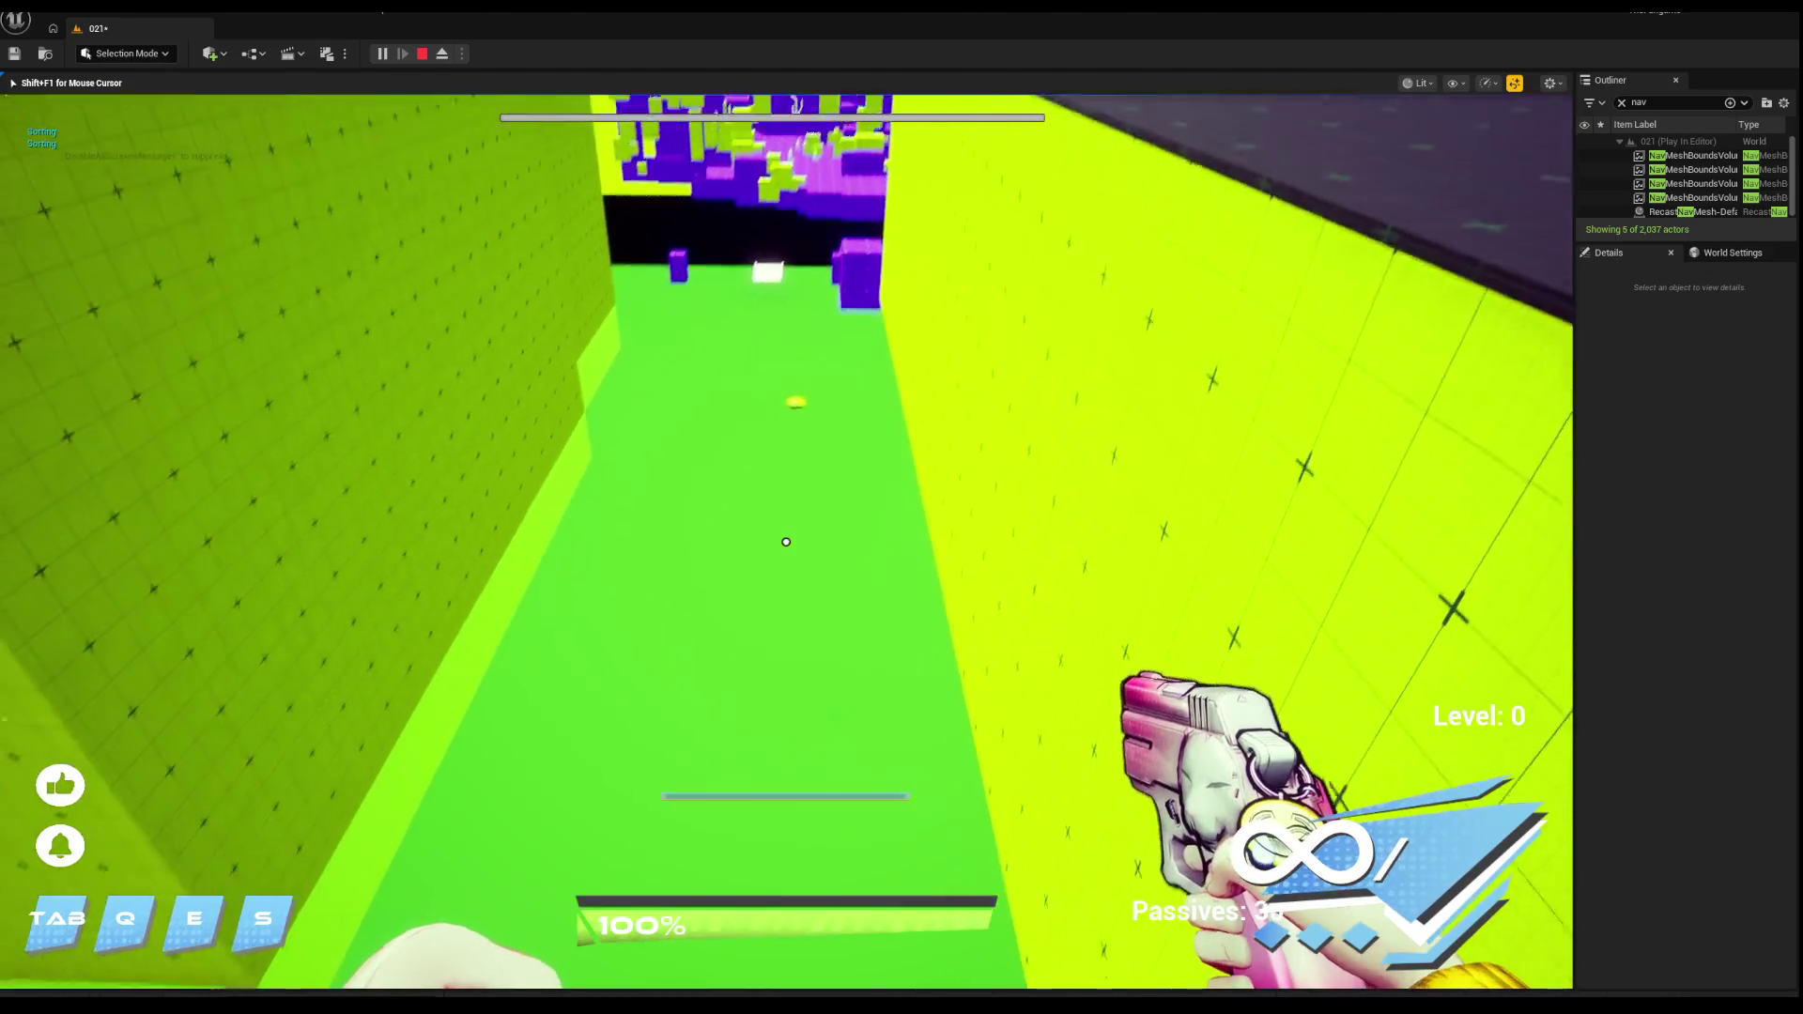
{"action": "key", "text": "w"}
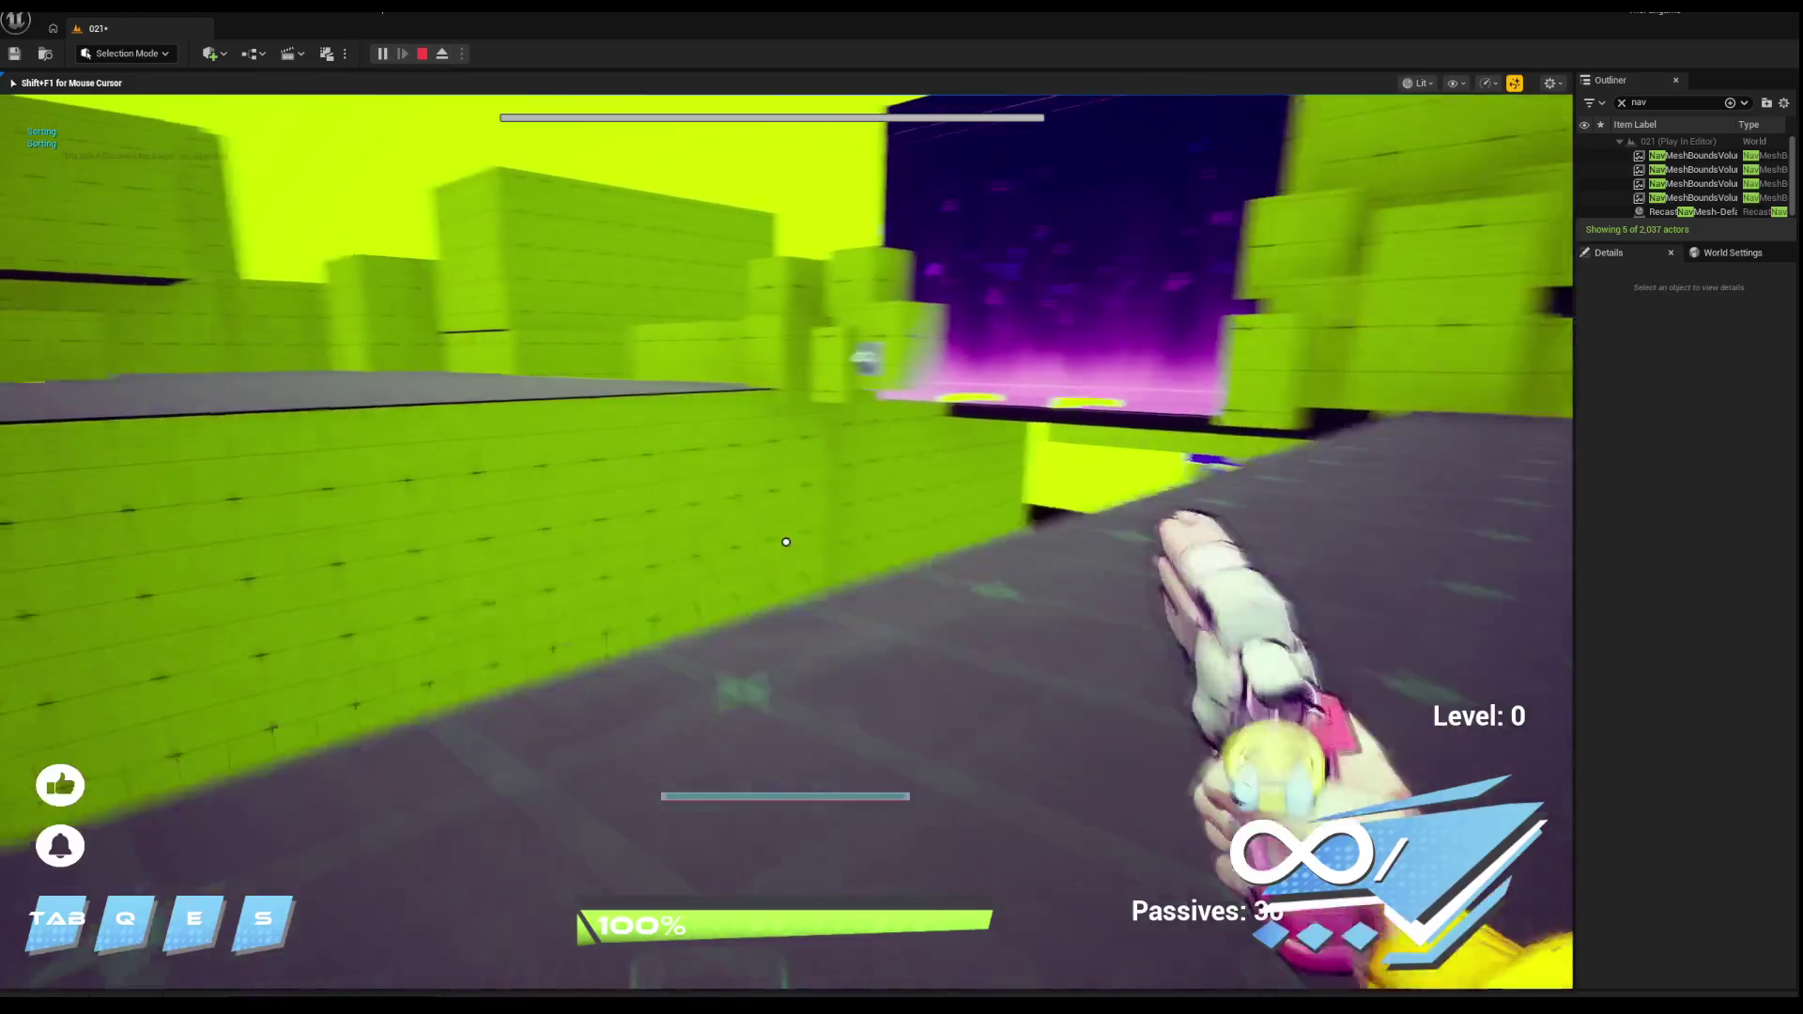
Step: Trigger the Q bubble ability, climb through the opening onto the purple blocks, then stop playing
{"action": "key", "text": "q"}
{"action": "key", "text": "w"}
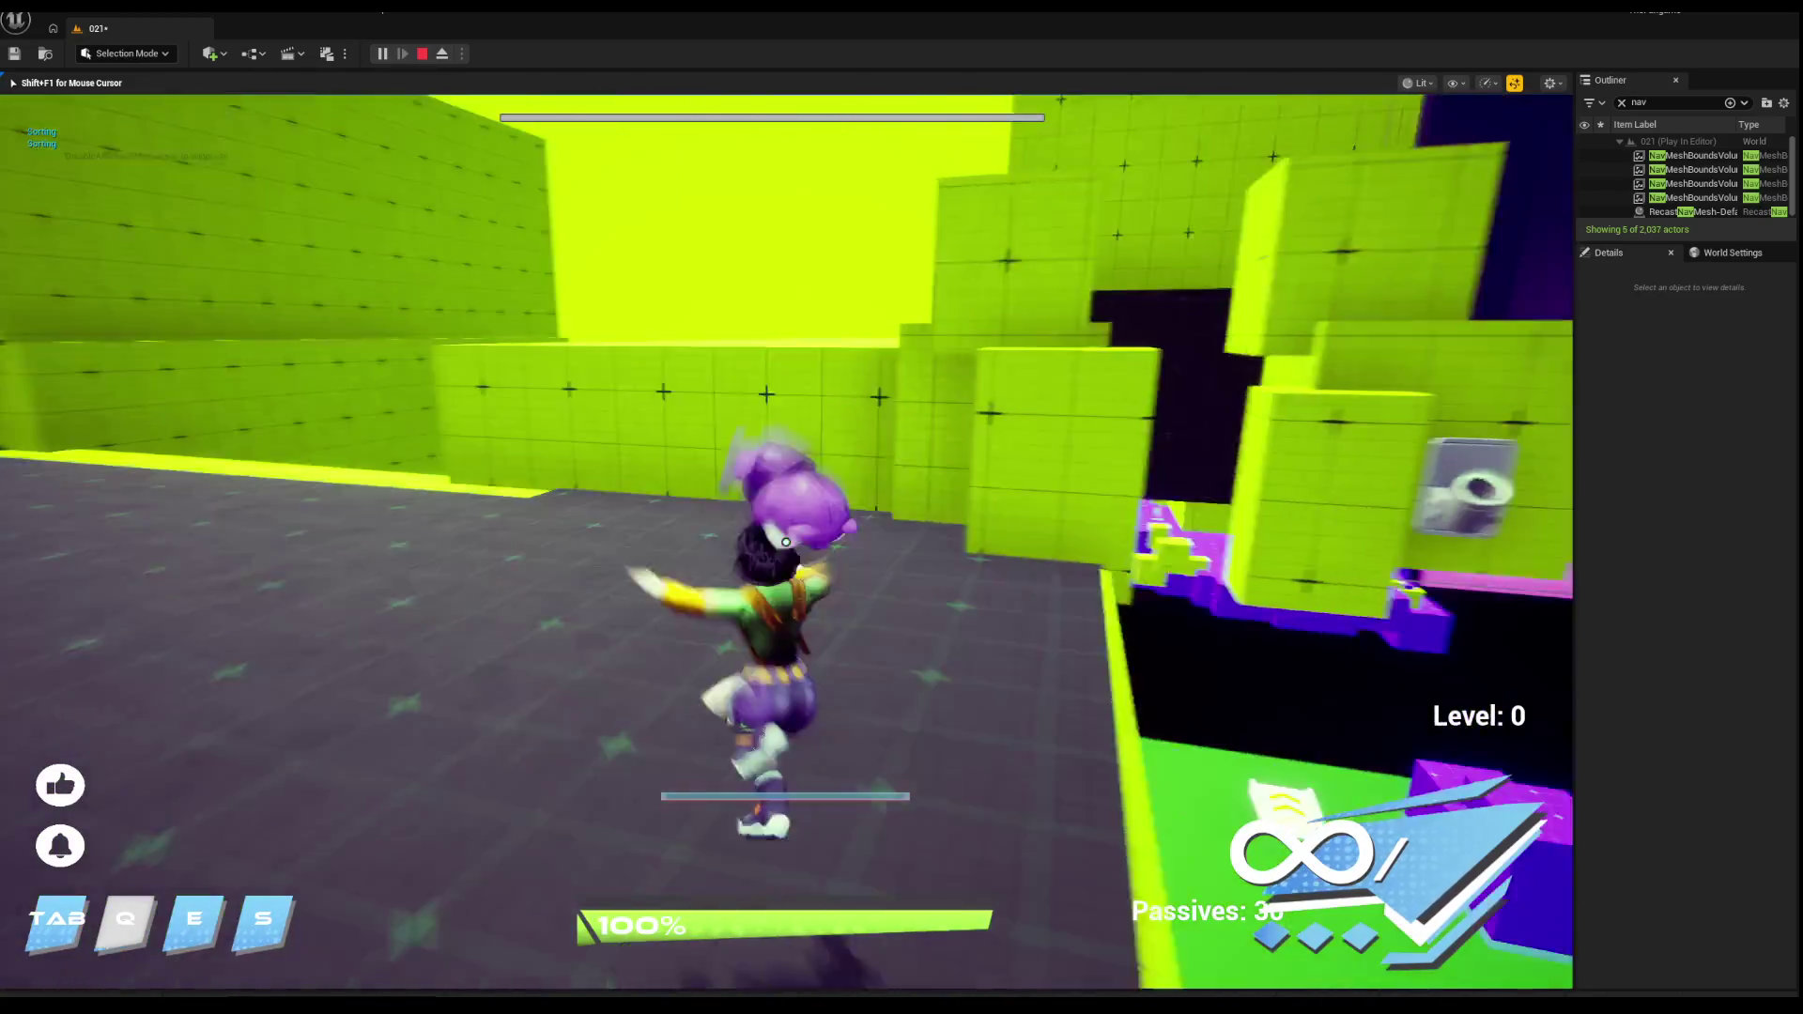
{"action": "key", "text": "w"}
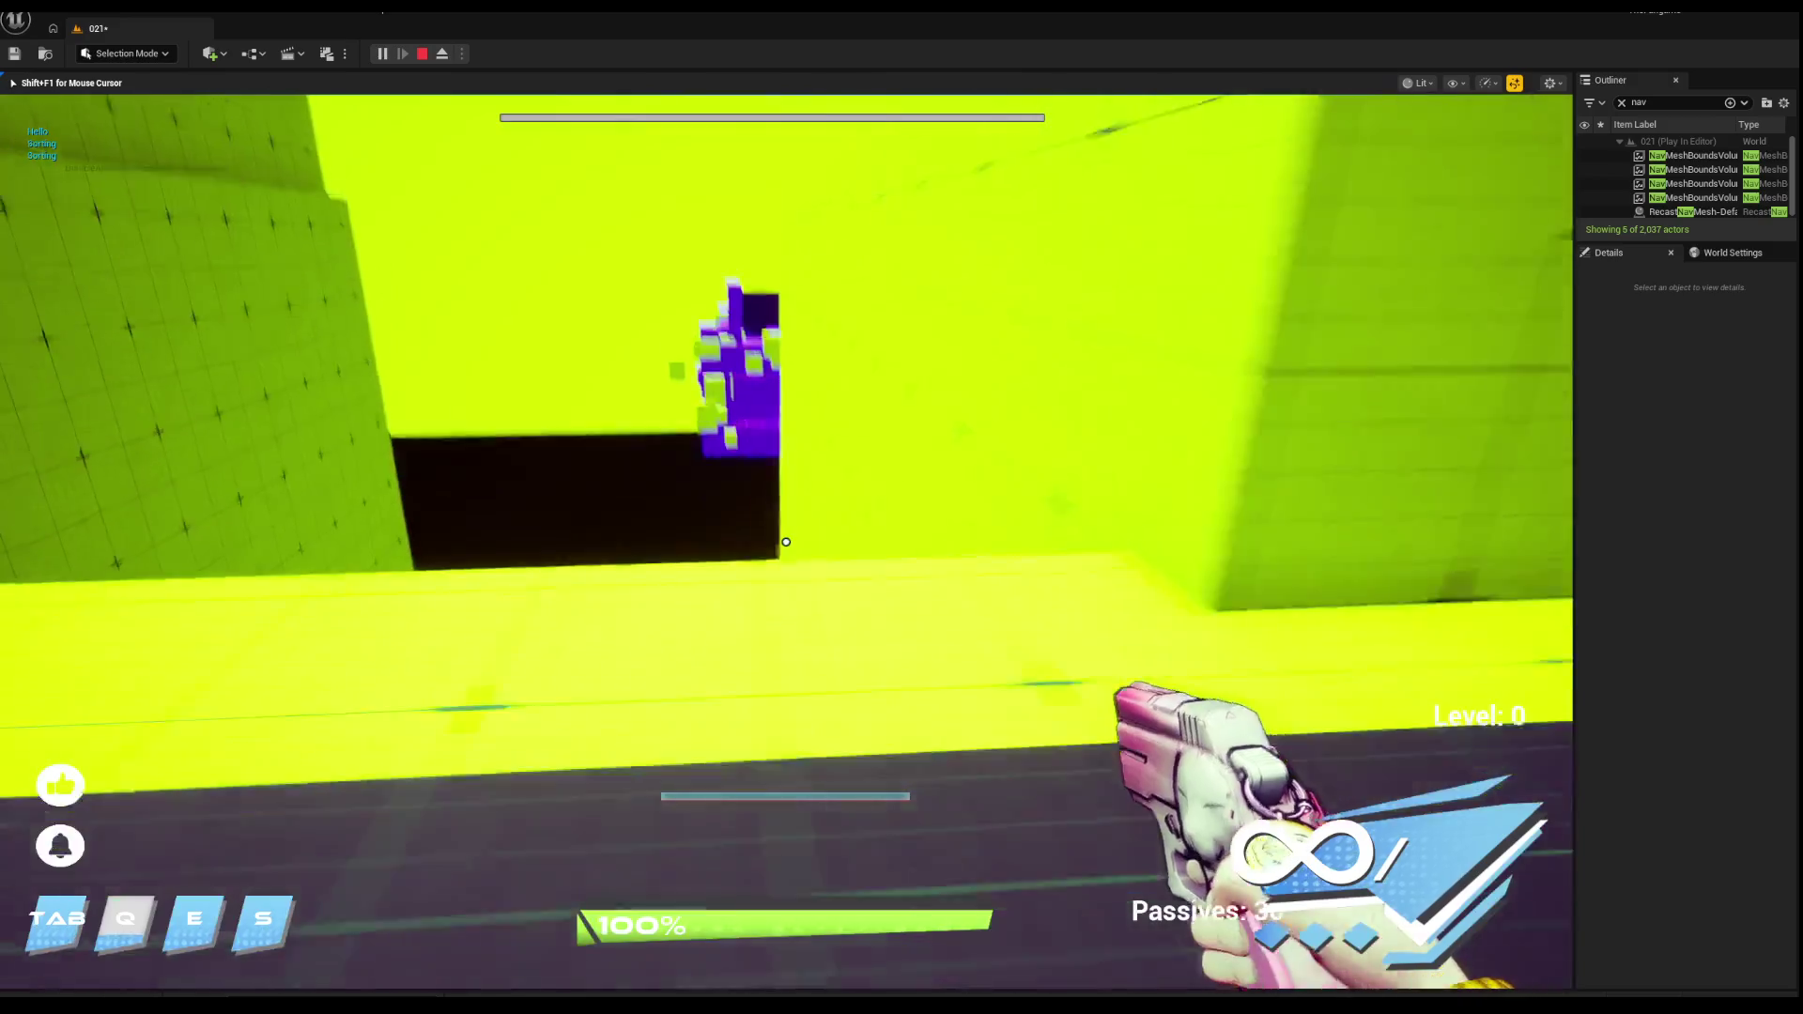
{"action": "key", "text": "w"}
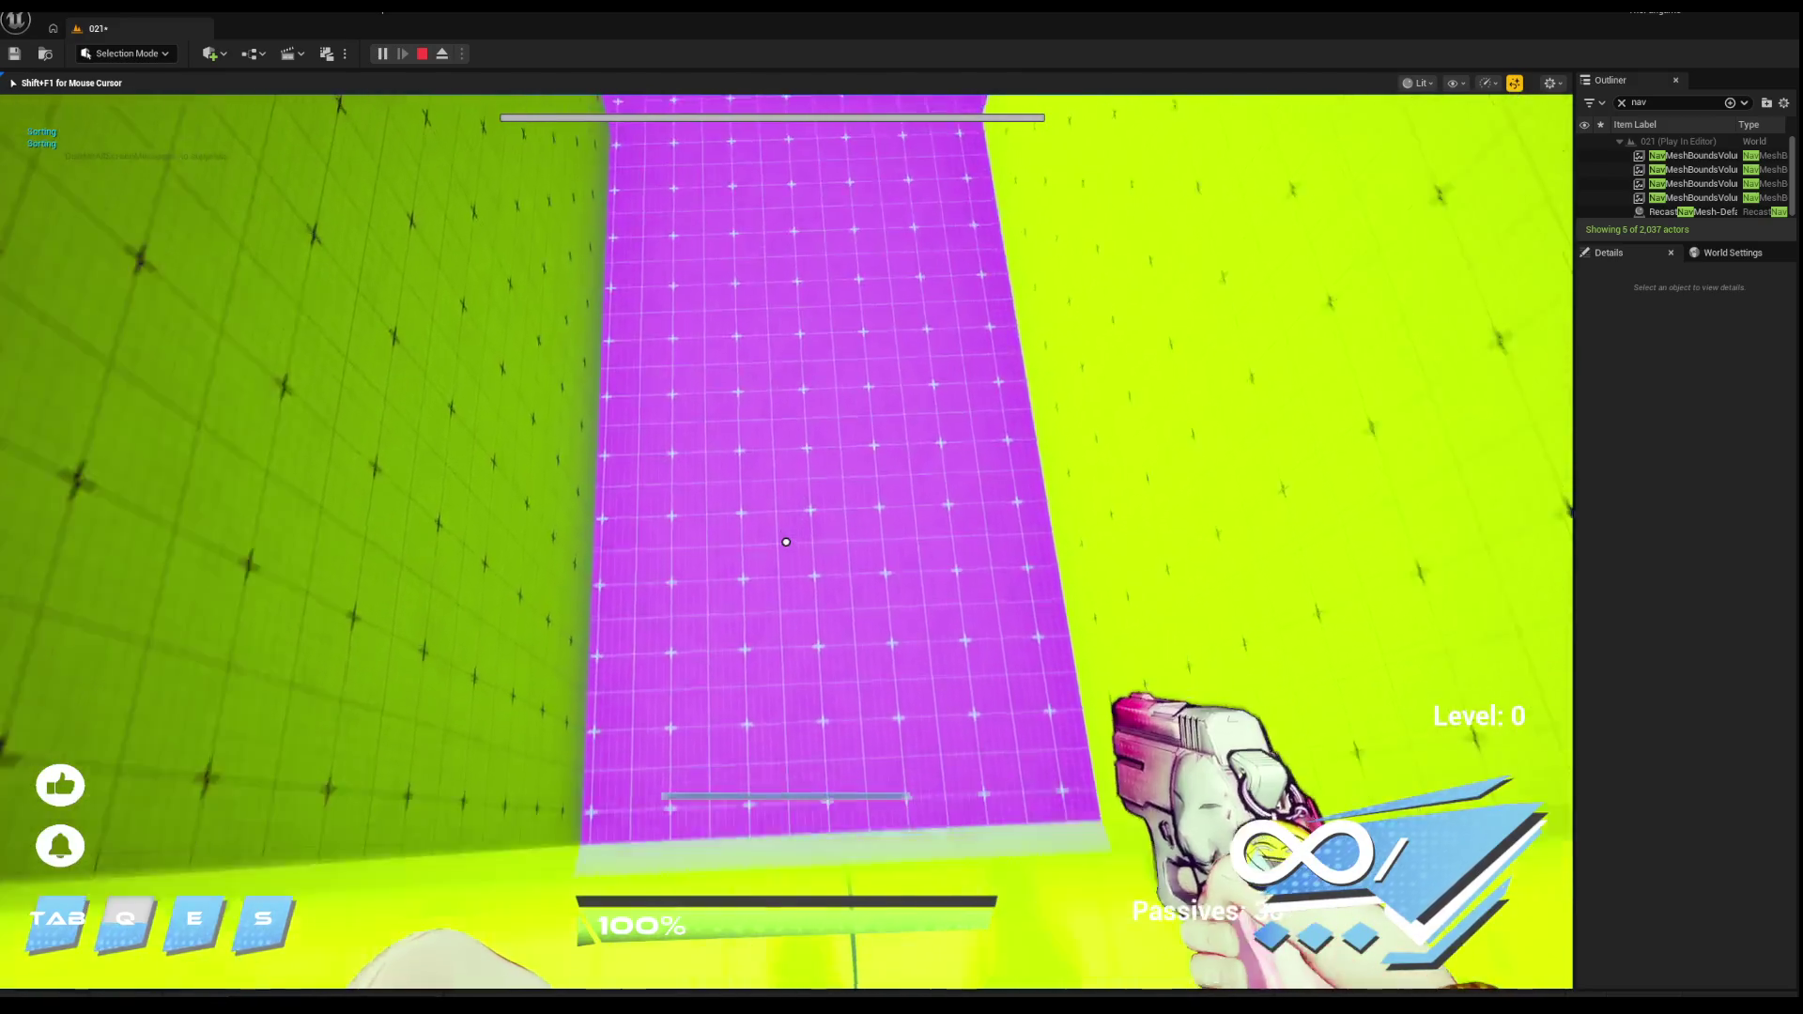
{"action": "key", "text": "w"}
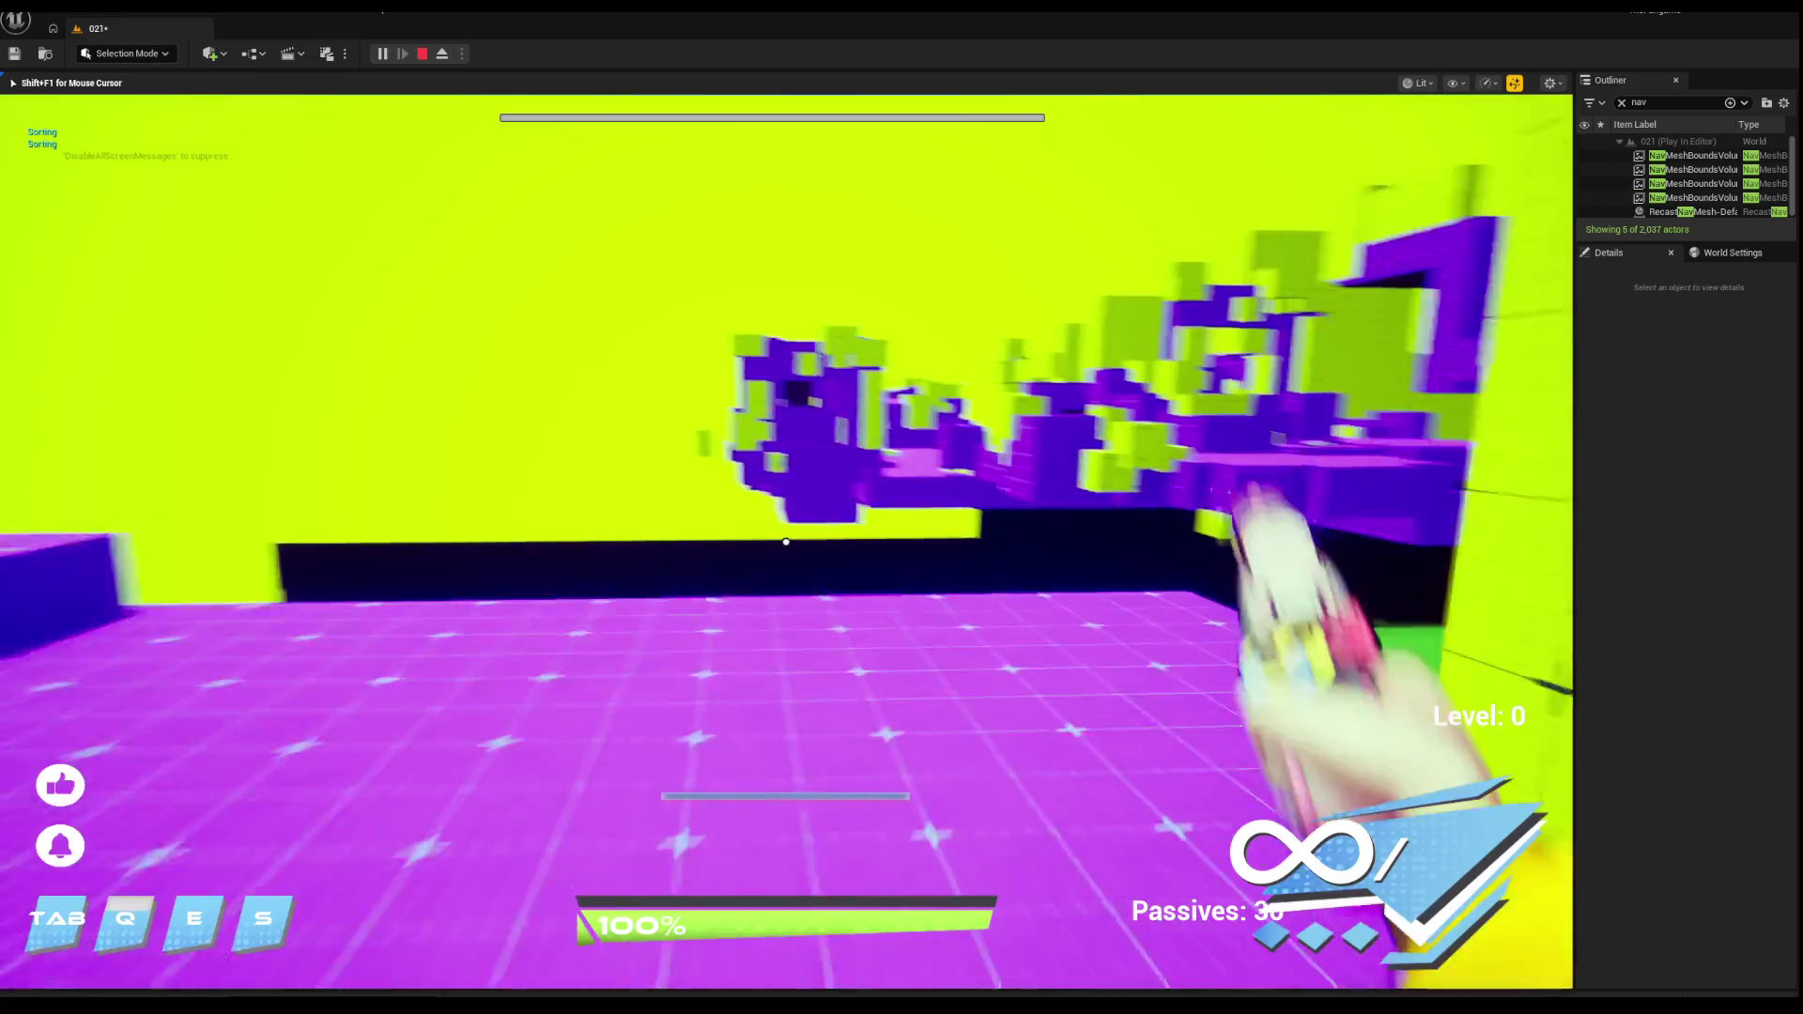
{"action": "key", "text": "w"}
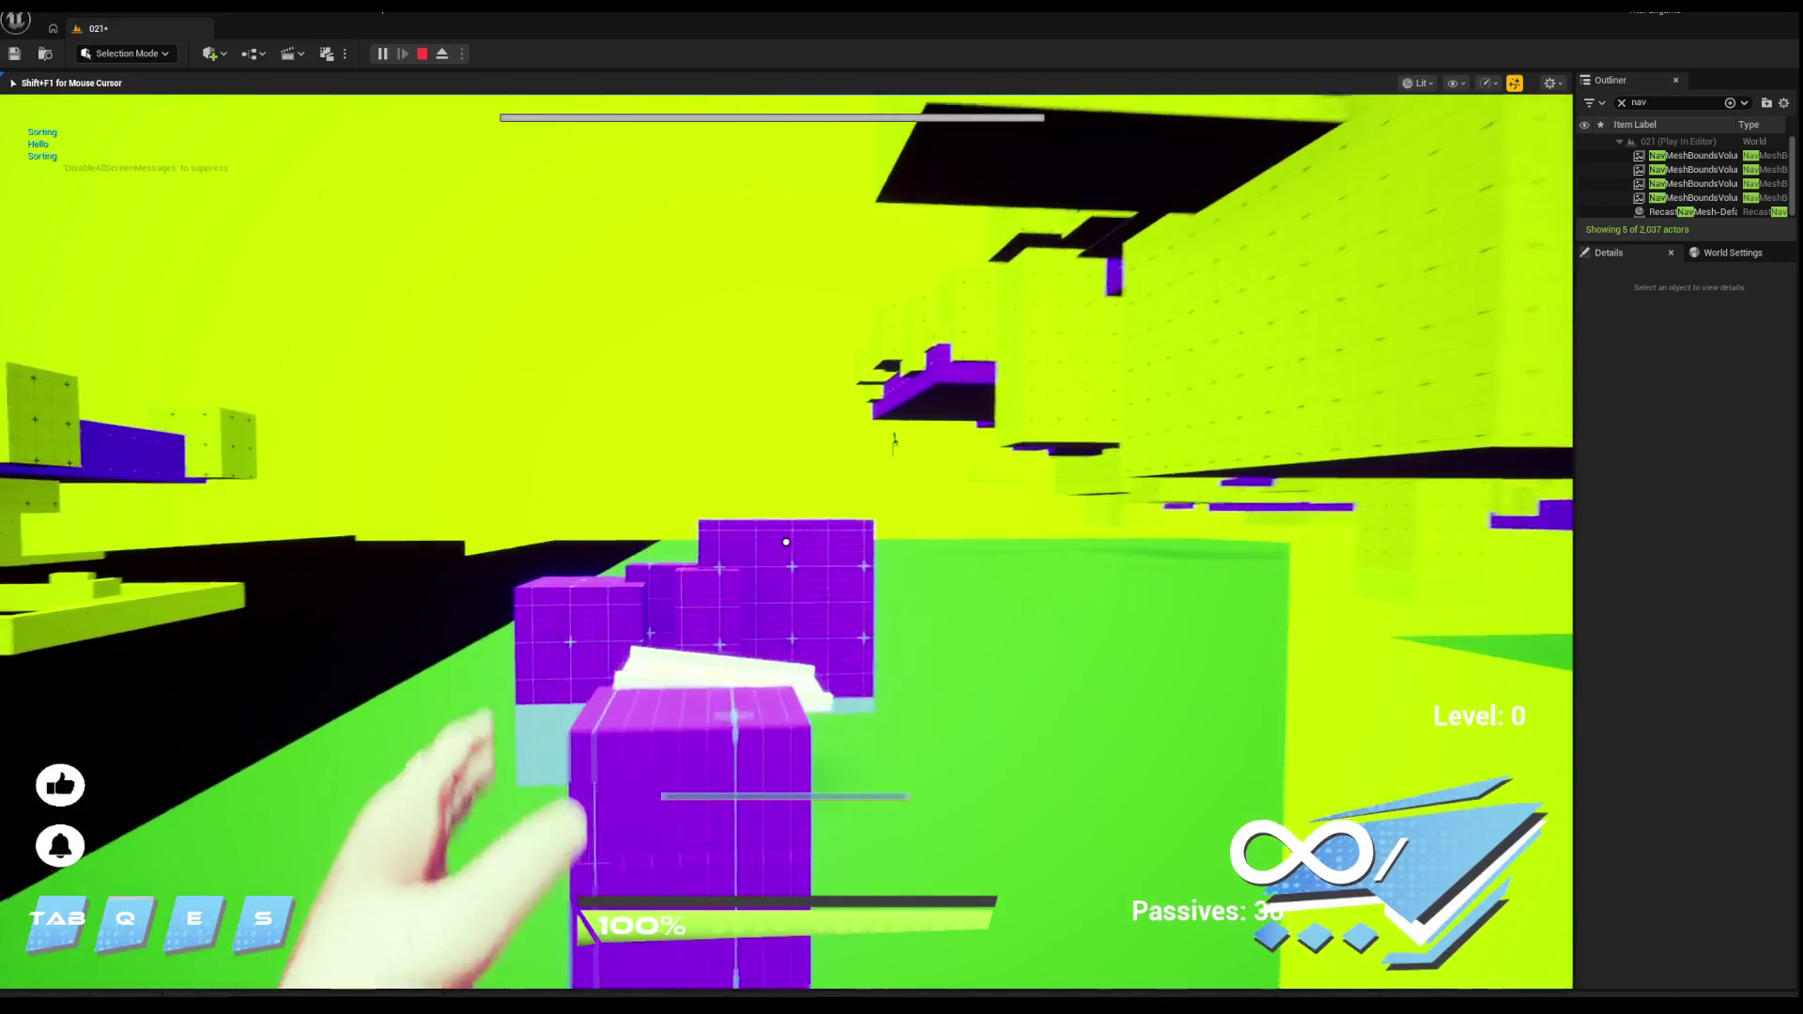
{"action": "key", "text": "Escape"}
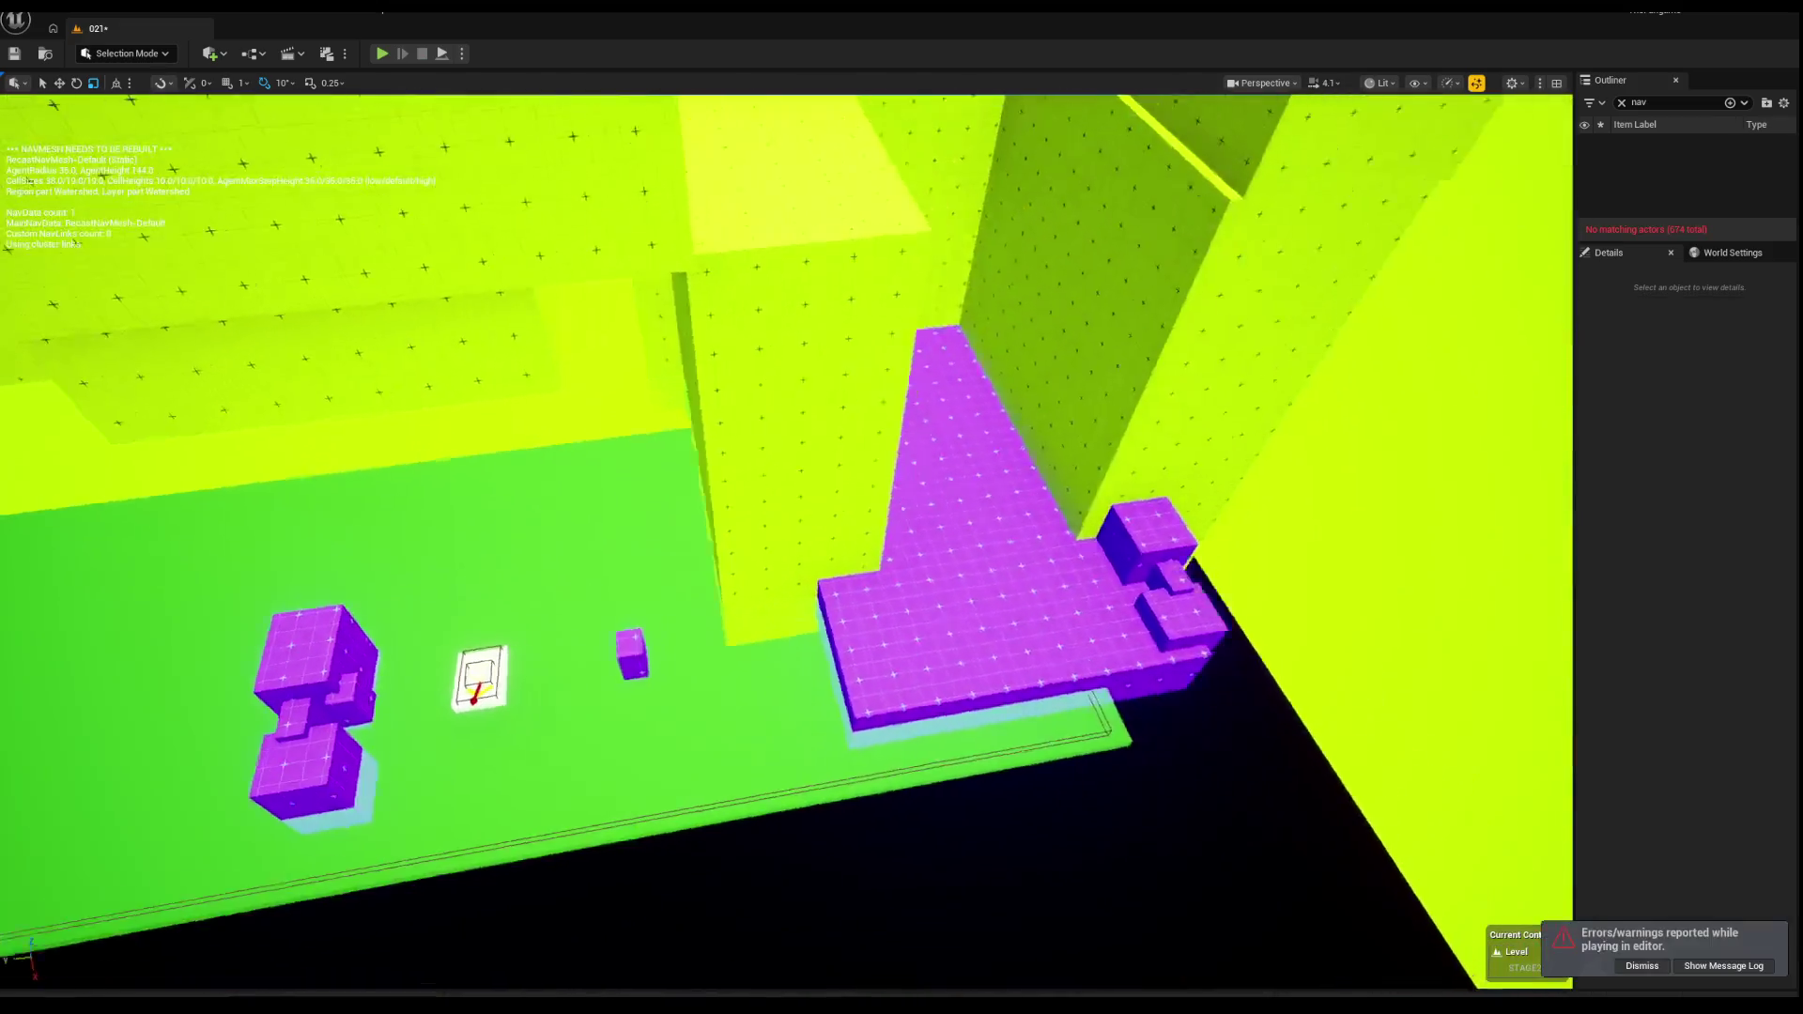
Step: Delete the NewLevelSequence actor at the purple portal's base, confirming the referenced-actor prompt
{"action": "left_click_drag", "start_coordinate": [787, 541], "coordinate": [787, 469]}
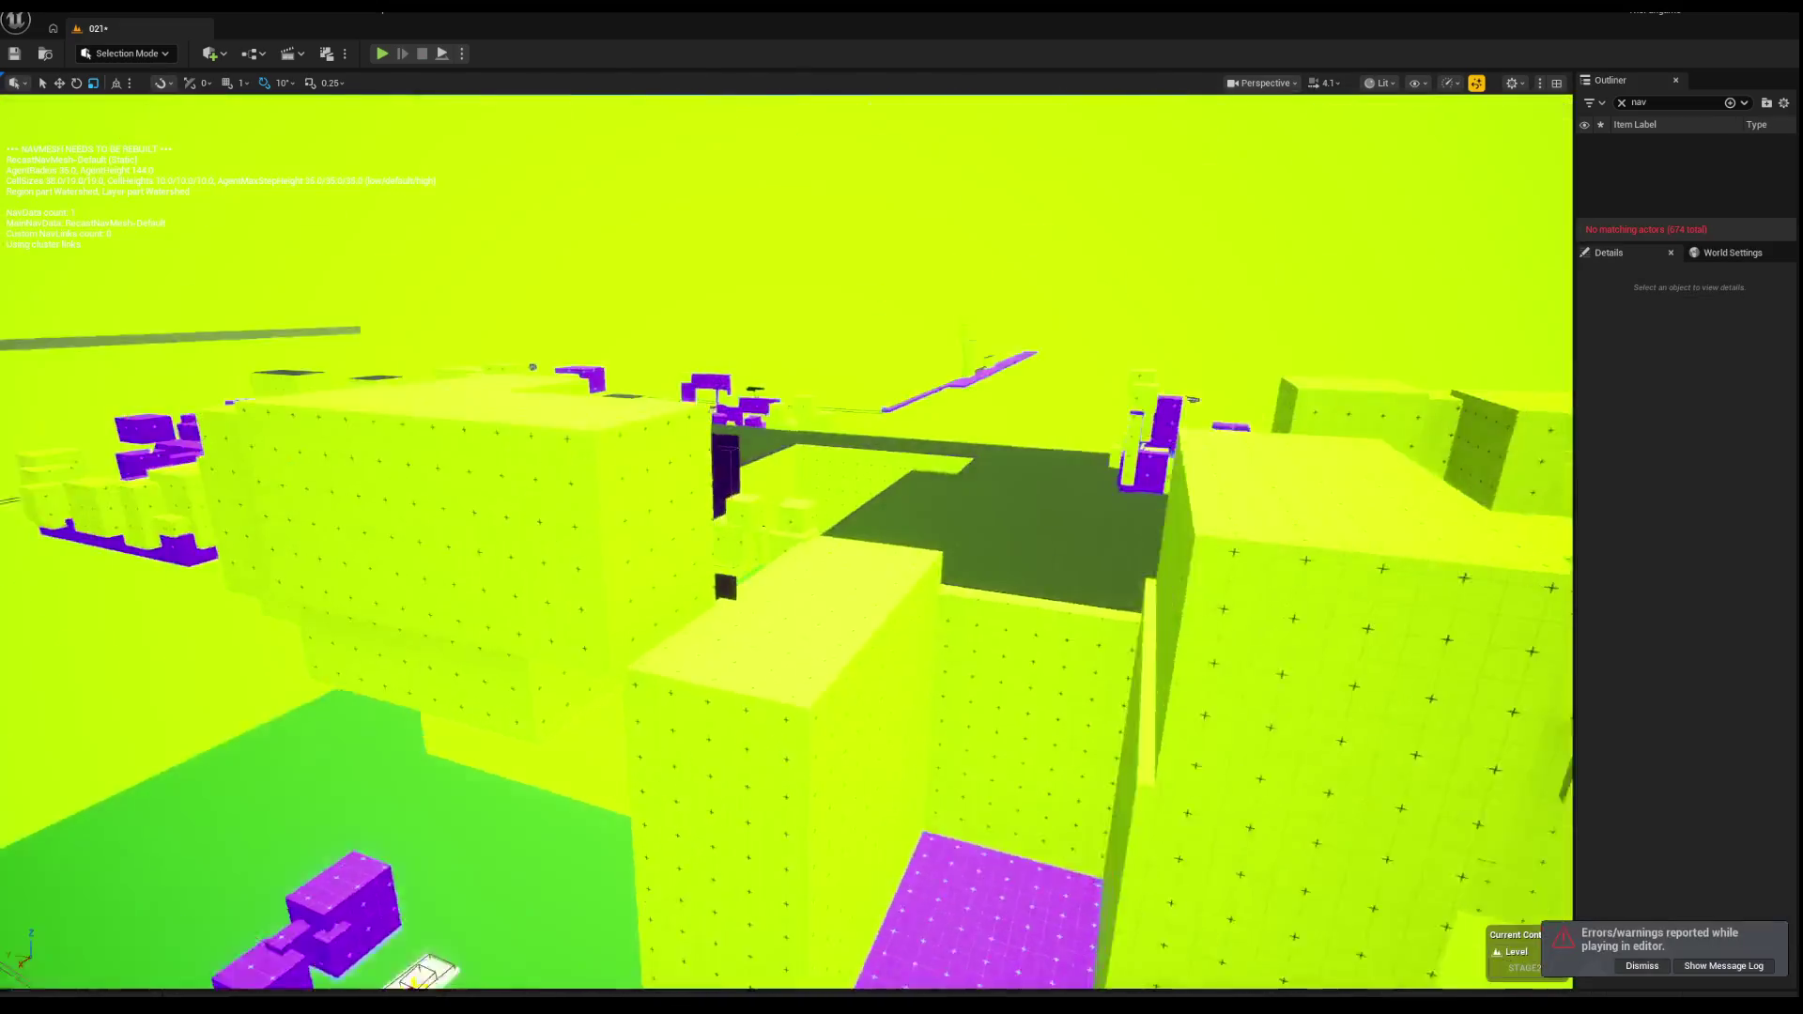
{"action": "key", "text": "w"}
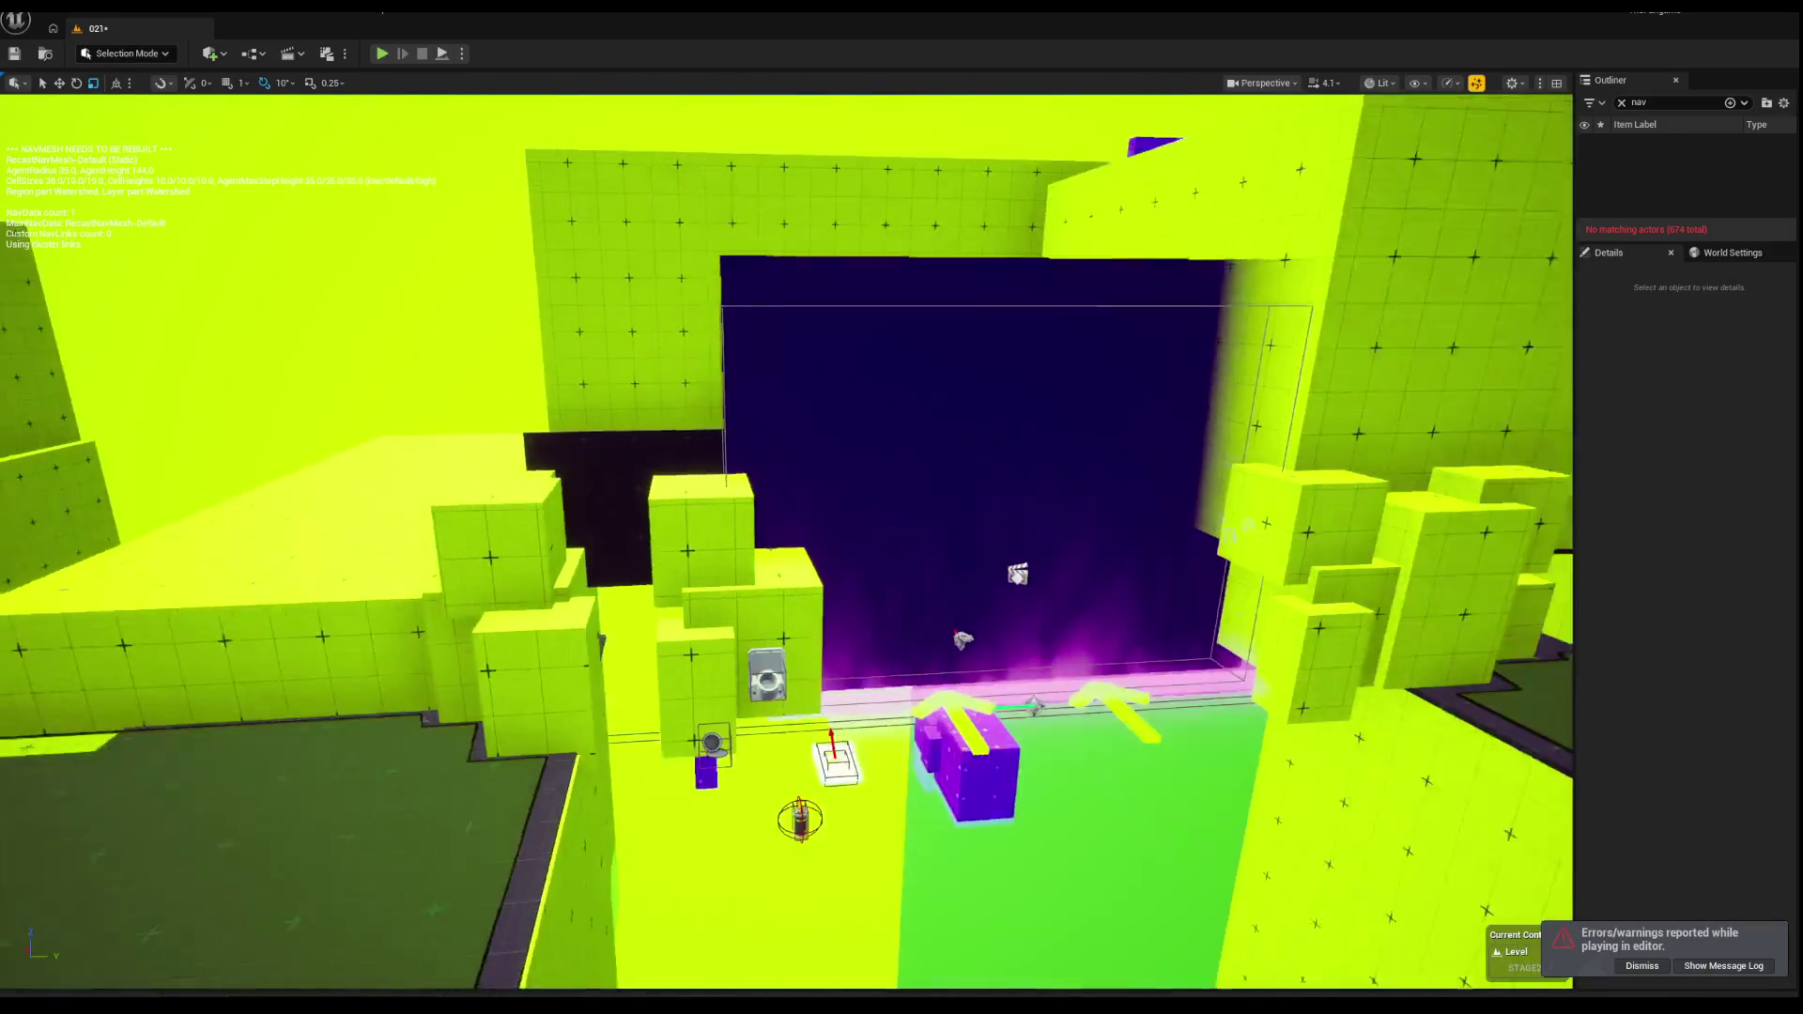
{"action": "scroll", "coordinate": [894, 416], "scroll_direction": "up", "scroll_amount": 5}
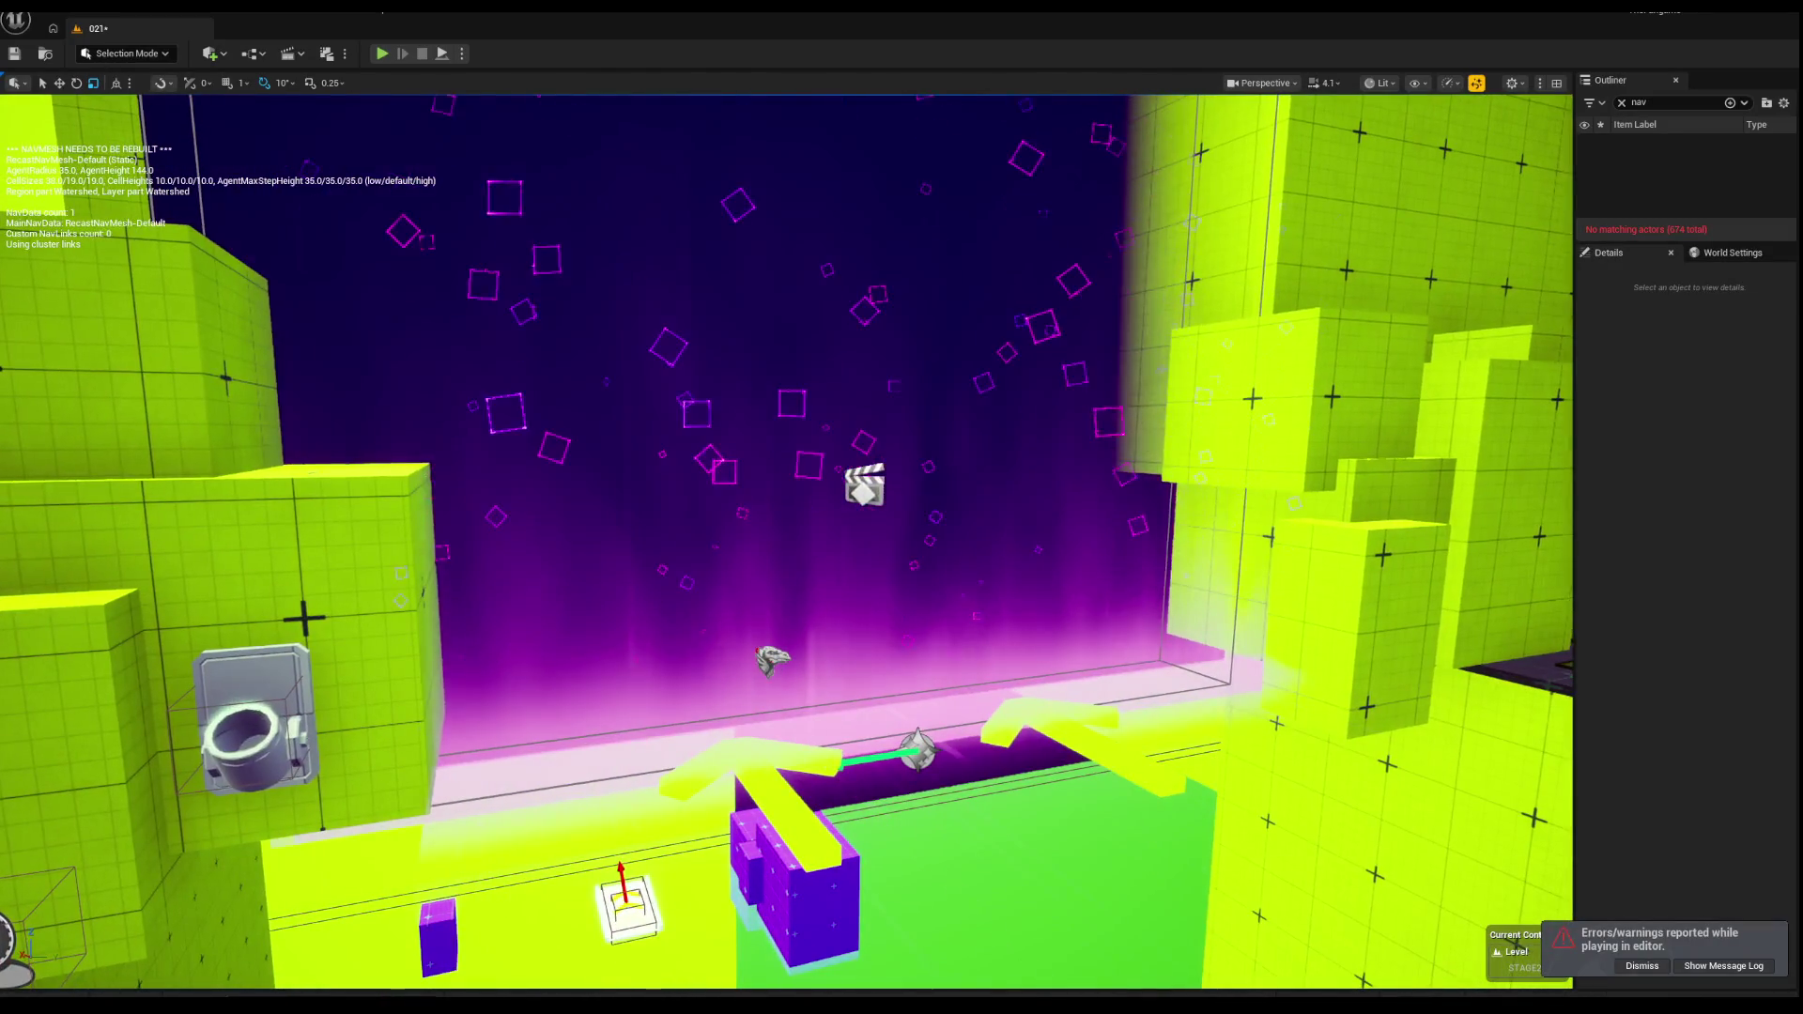
{"action": "left_click", "coordinate": [845, 484]}
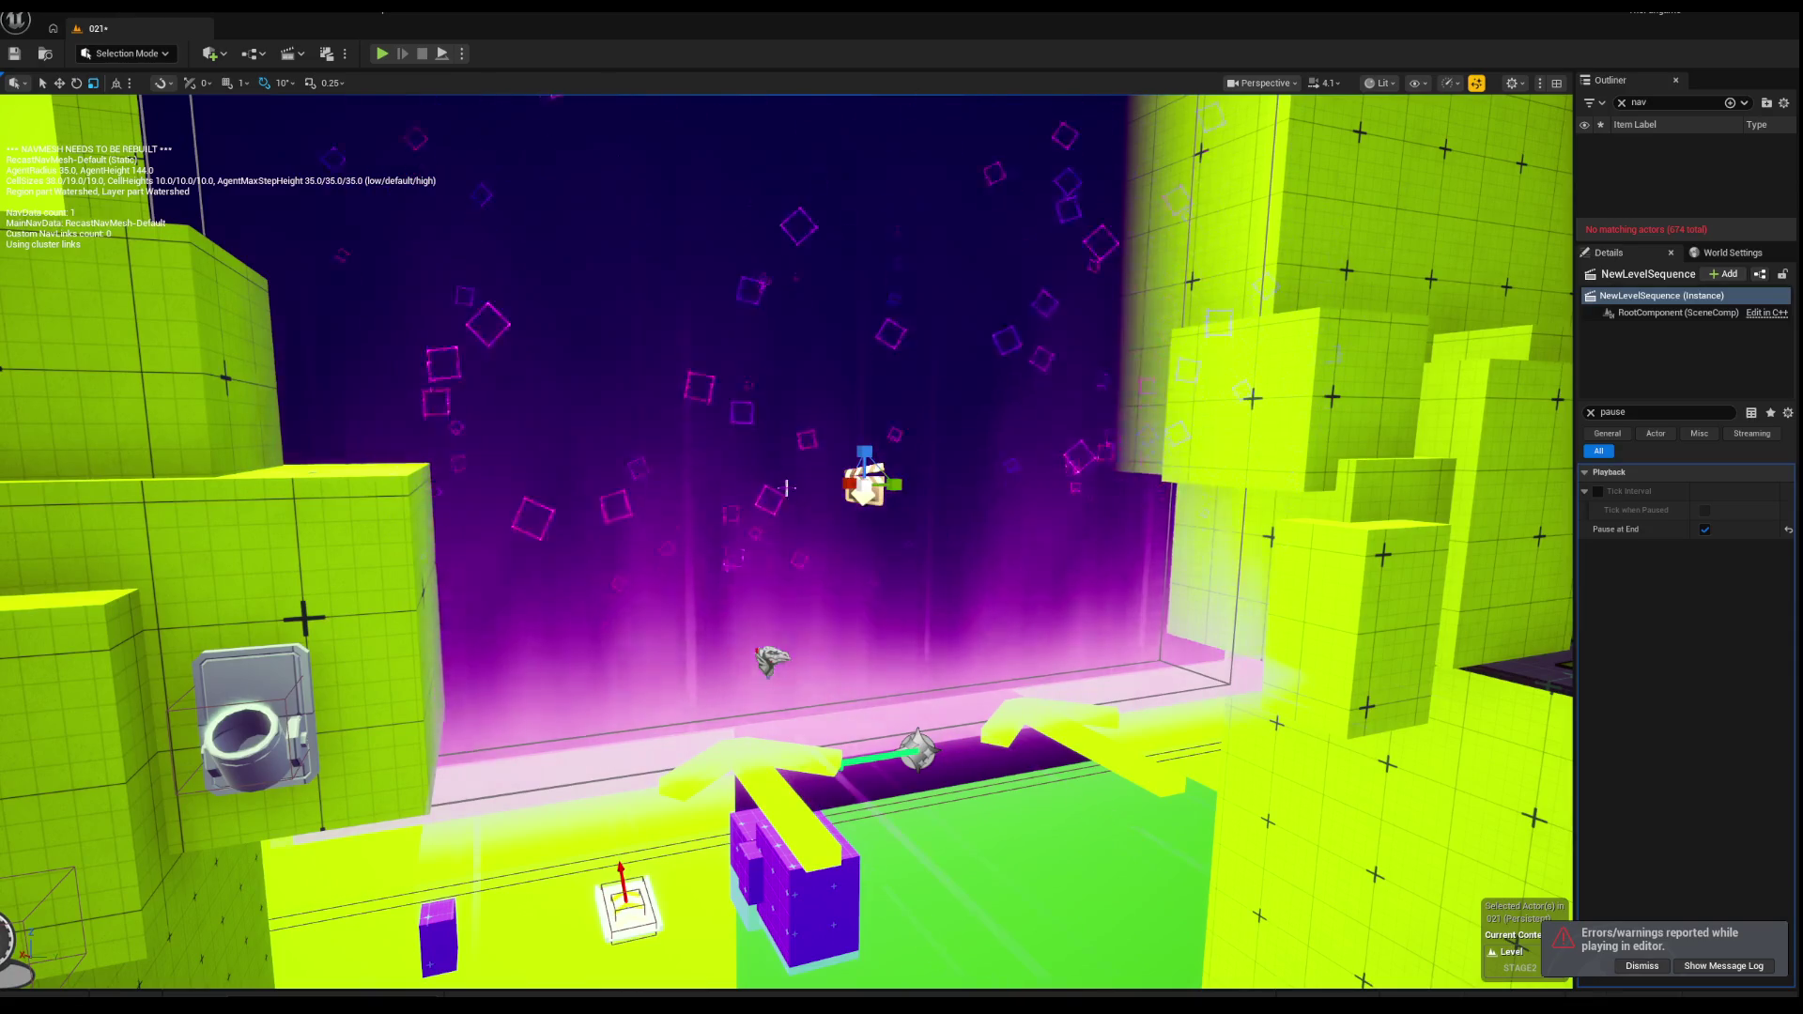
{"action": "key", "text": "Delete"}
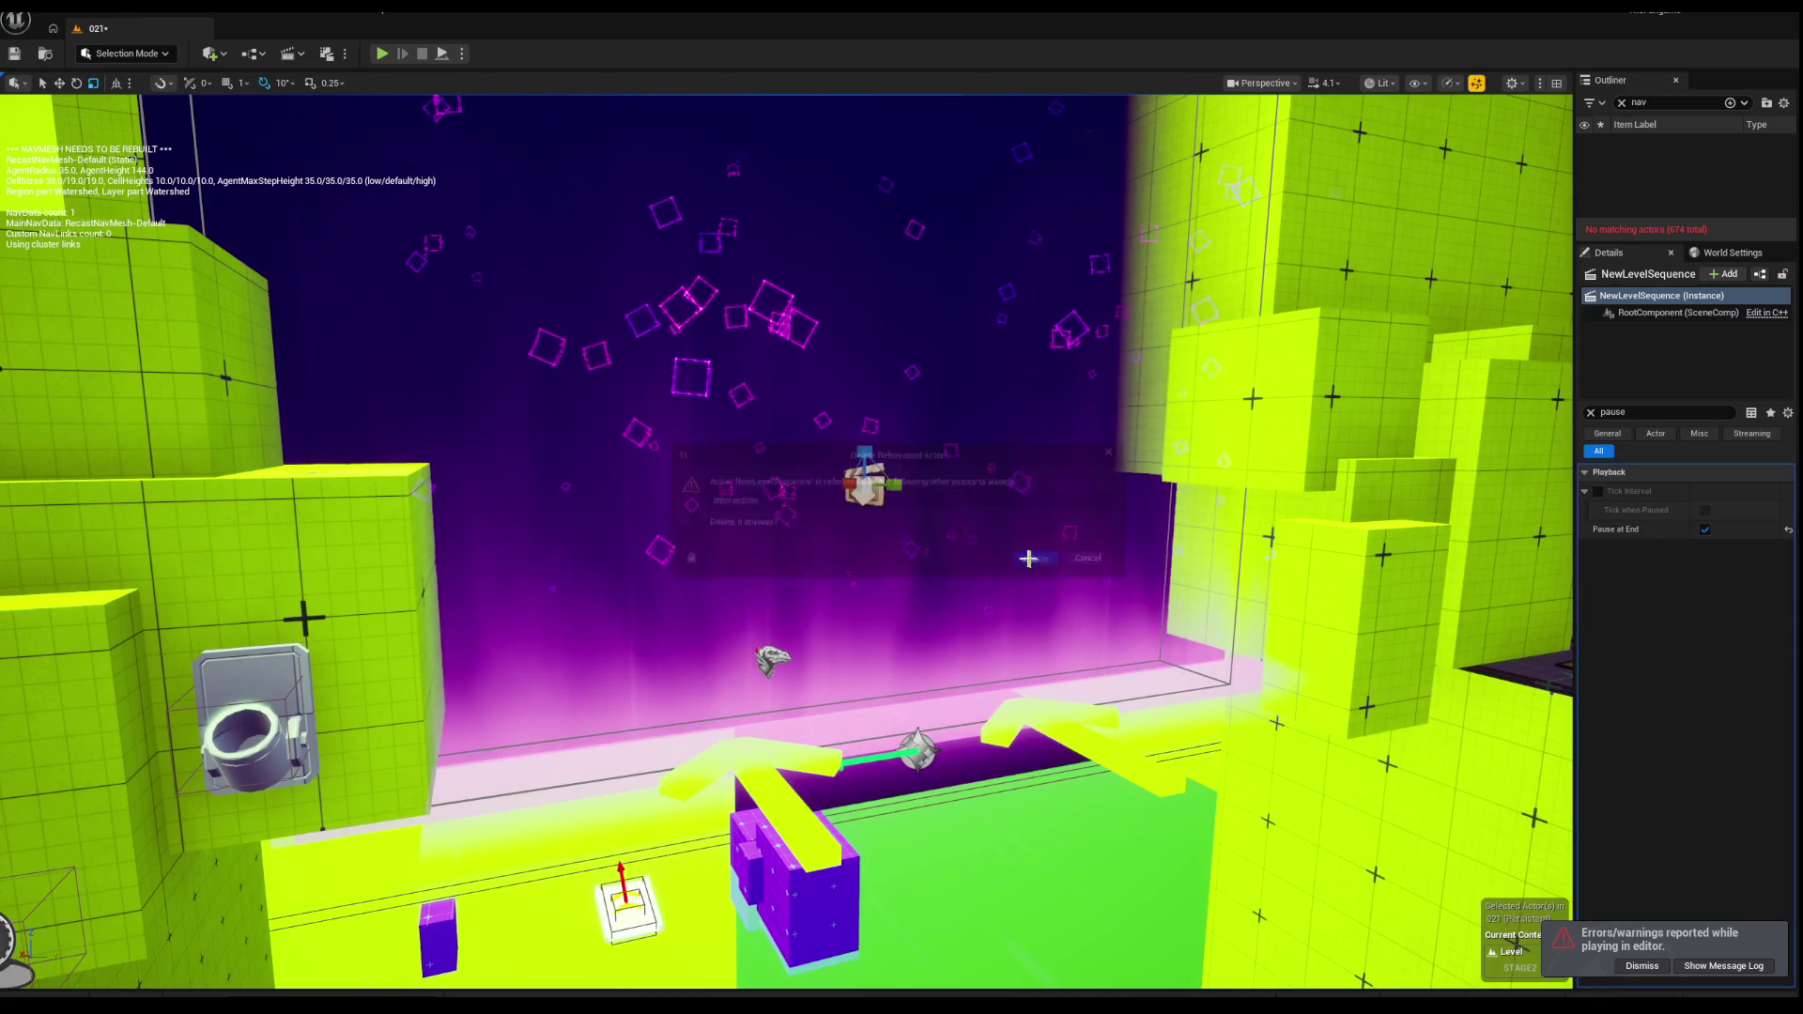
{"action": "left_click", "coordinate": [1028, 558]}
{"action": "left_click_drag", "start_coordinate": [1028, 557], "coordinate": [740, 366]}
{"action": "key", "text": "s"}
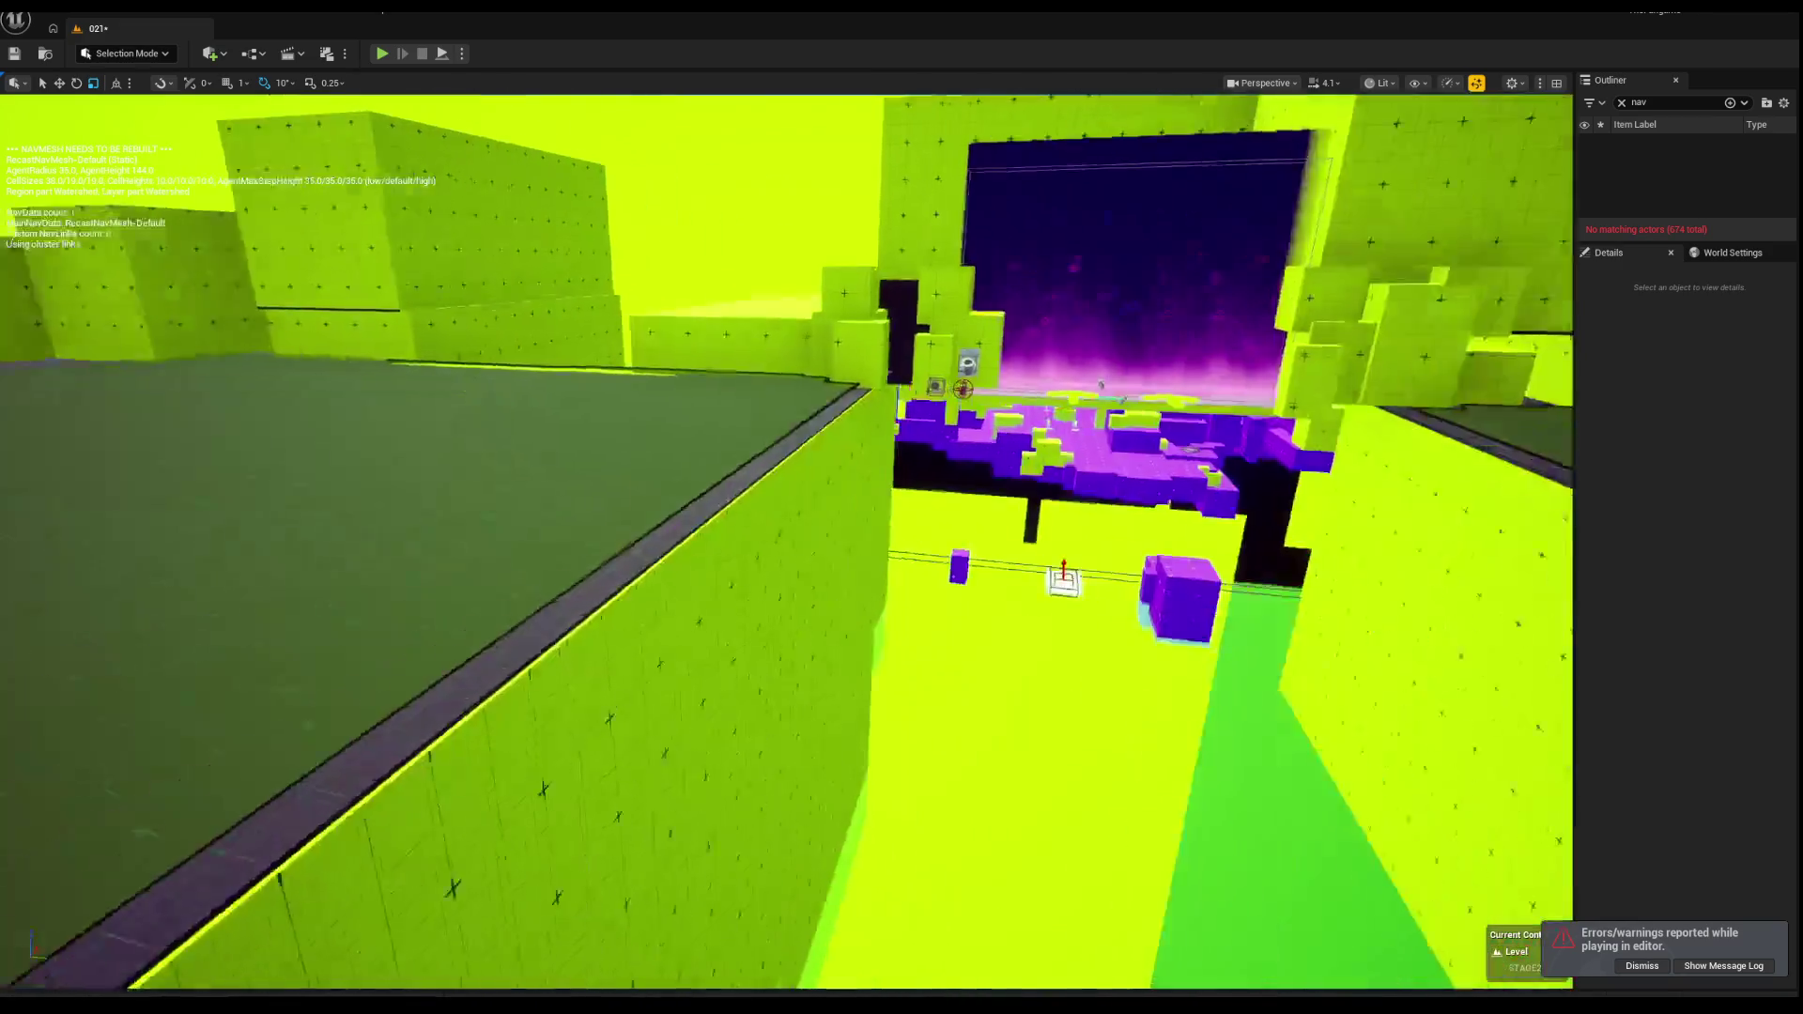
{"action": "key", "text": "d"}
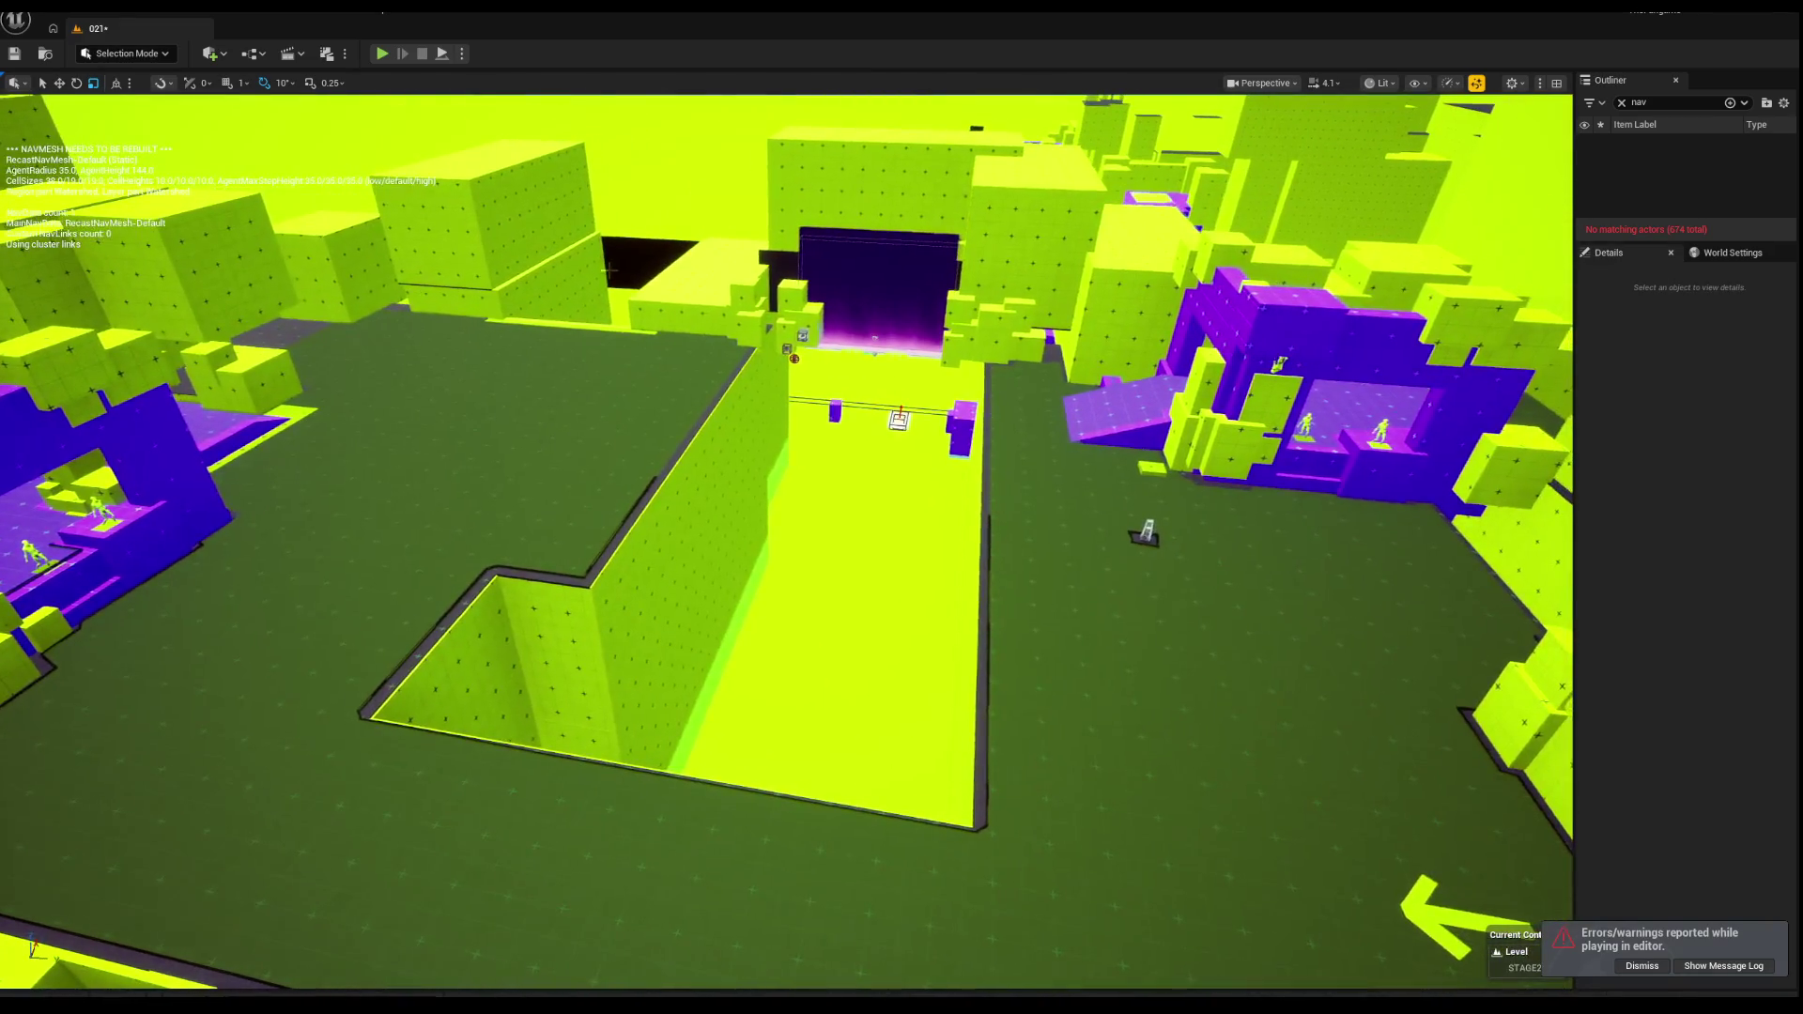
{"action": "left_click", "coordinate": [662, 550]}
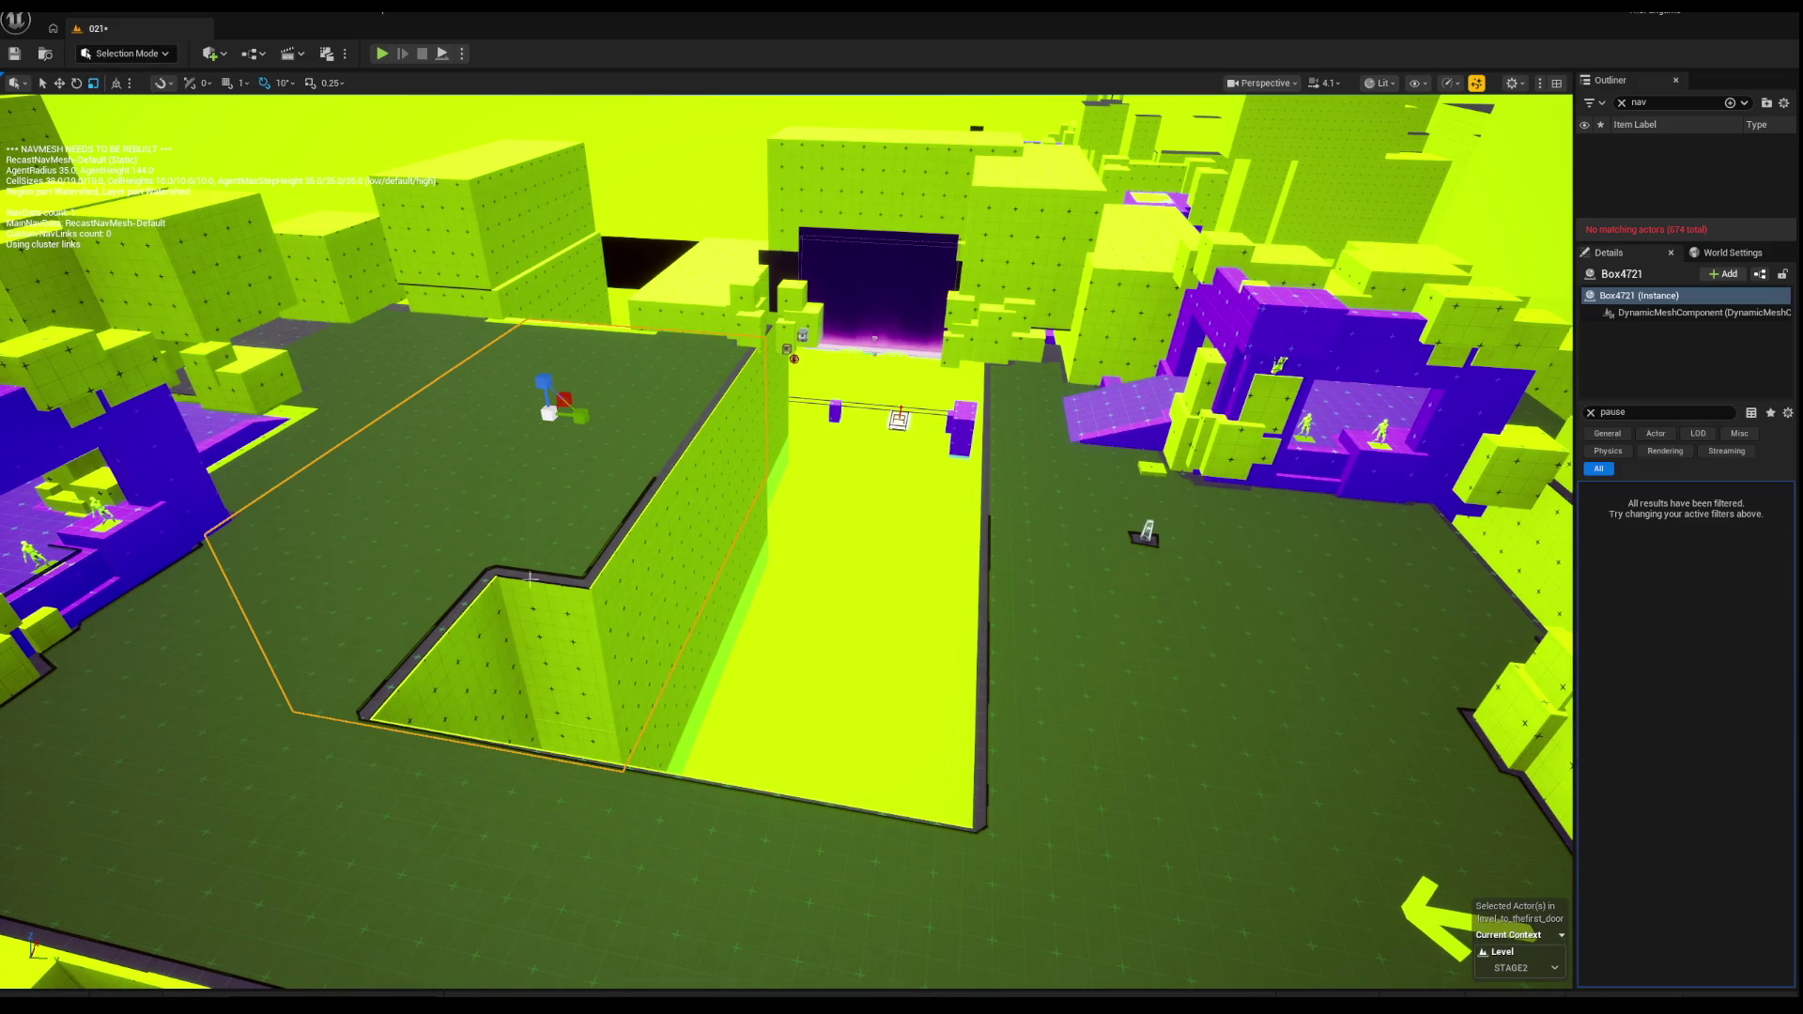
{"action": "left_click", "coordinate": [441, 644]}
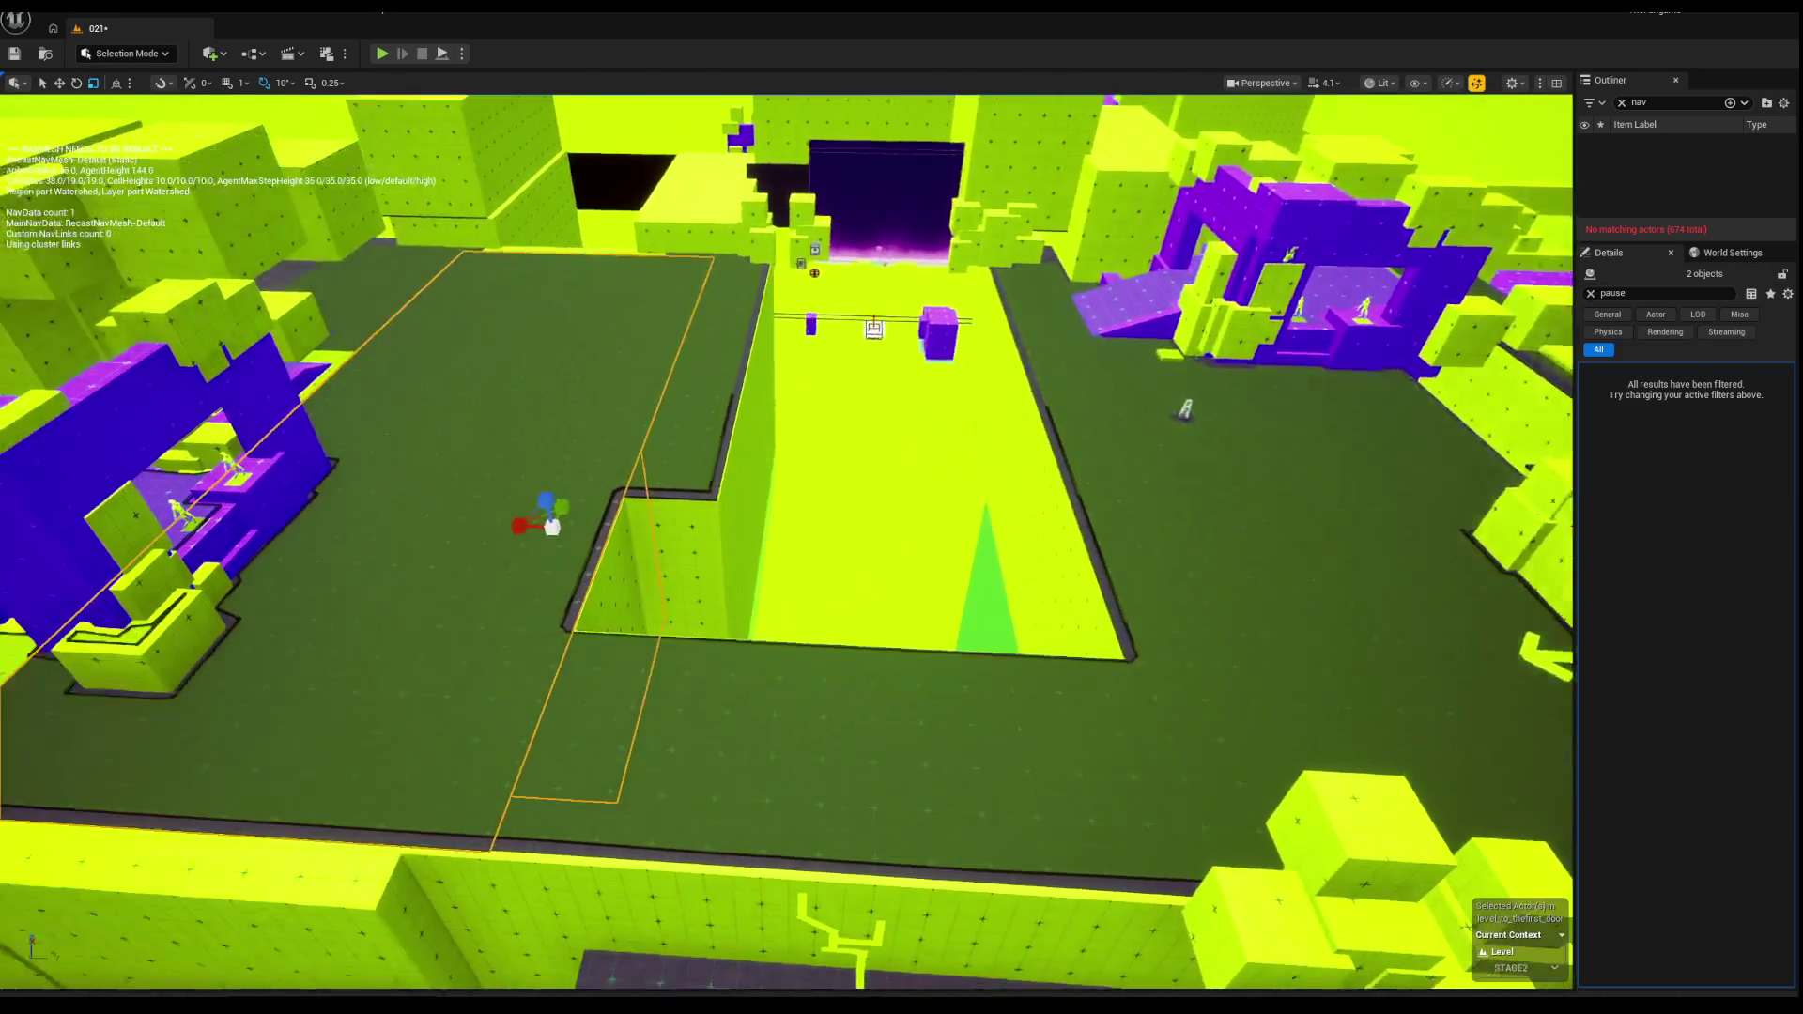
{"action": "left_click", "coordinate": [606, 587], "text": "ctrl"}
{"action": "key", "text": "w"}
{"action": "mouse_move", "coordinate": [600, 547]}
{"action": "left_mouse_down"}
{"action": "mouse_move", "coordinate": [649, 531]}
{"action": "mouse_move", "coordinate": [687, 551]}
{"action": "left_mouse_up"}
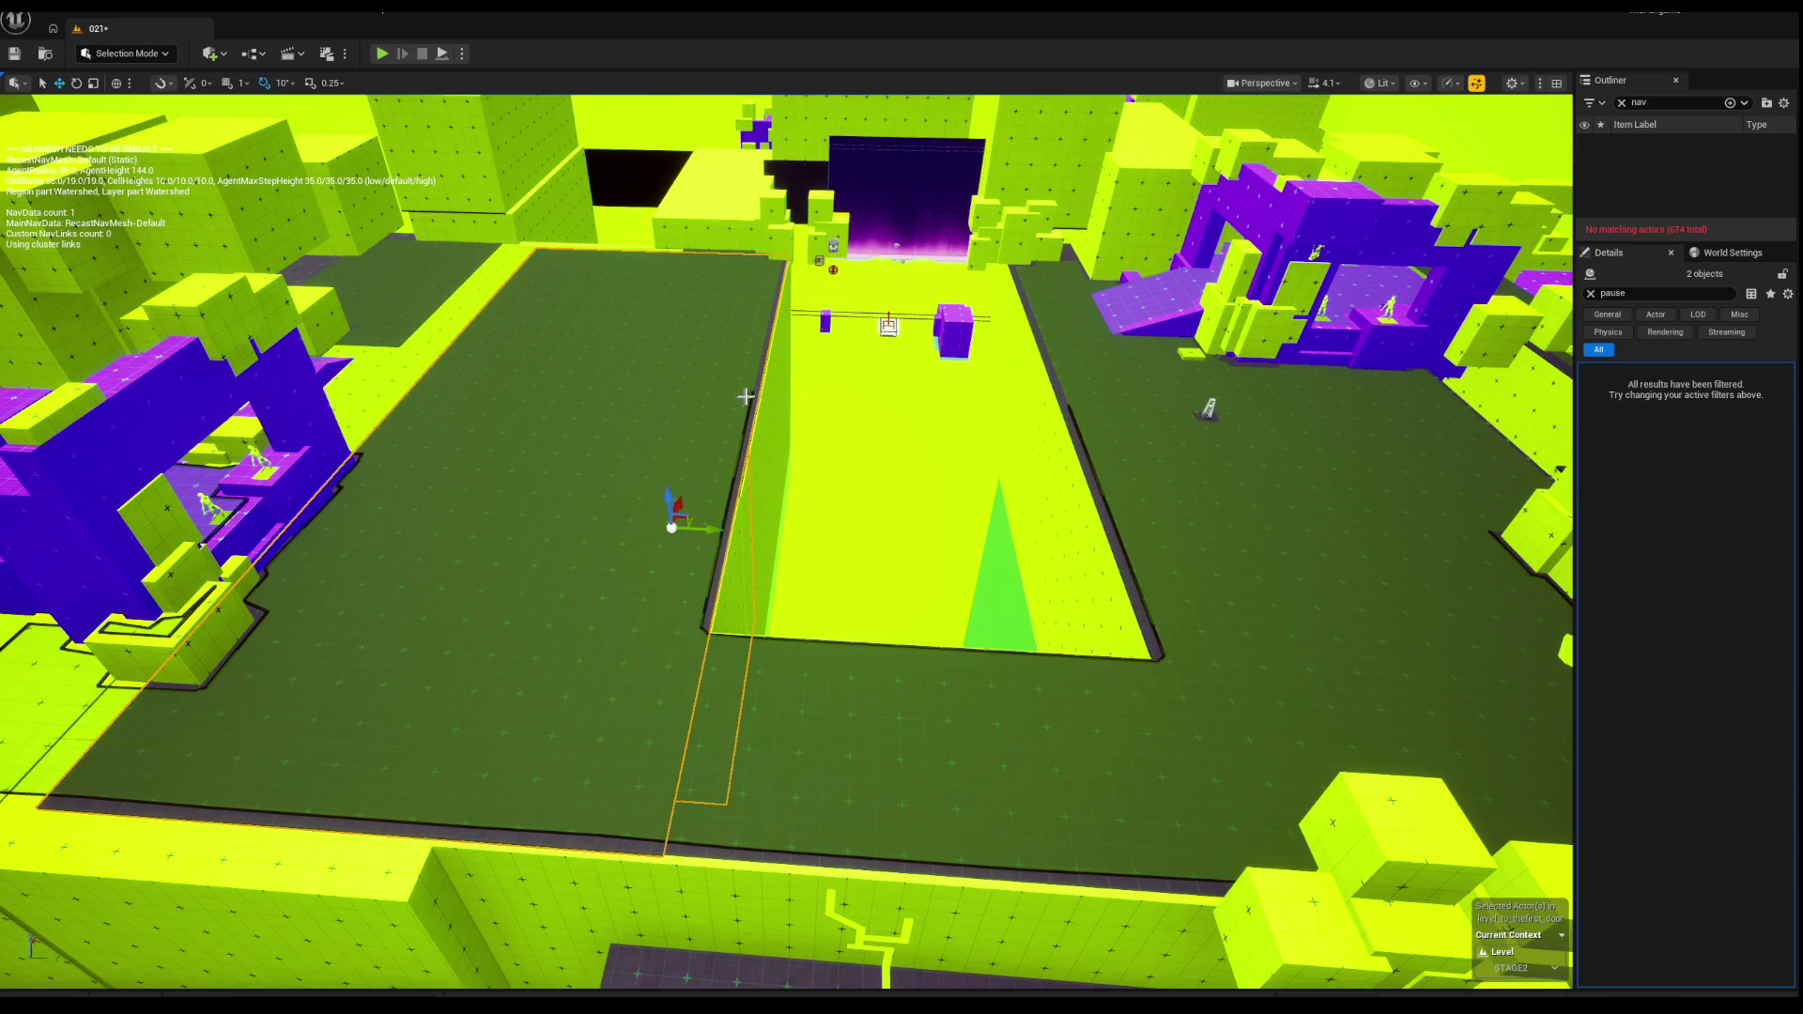
{"action": "key", "text": "s"}
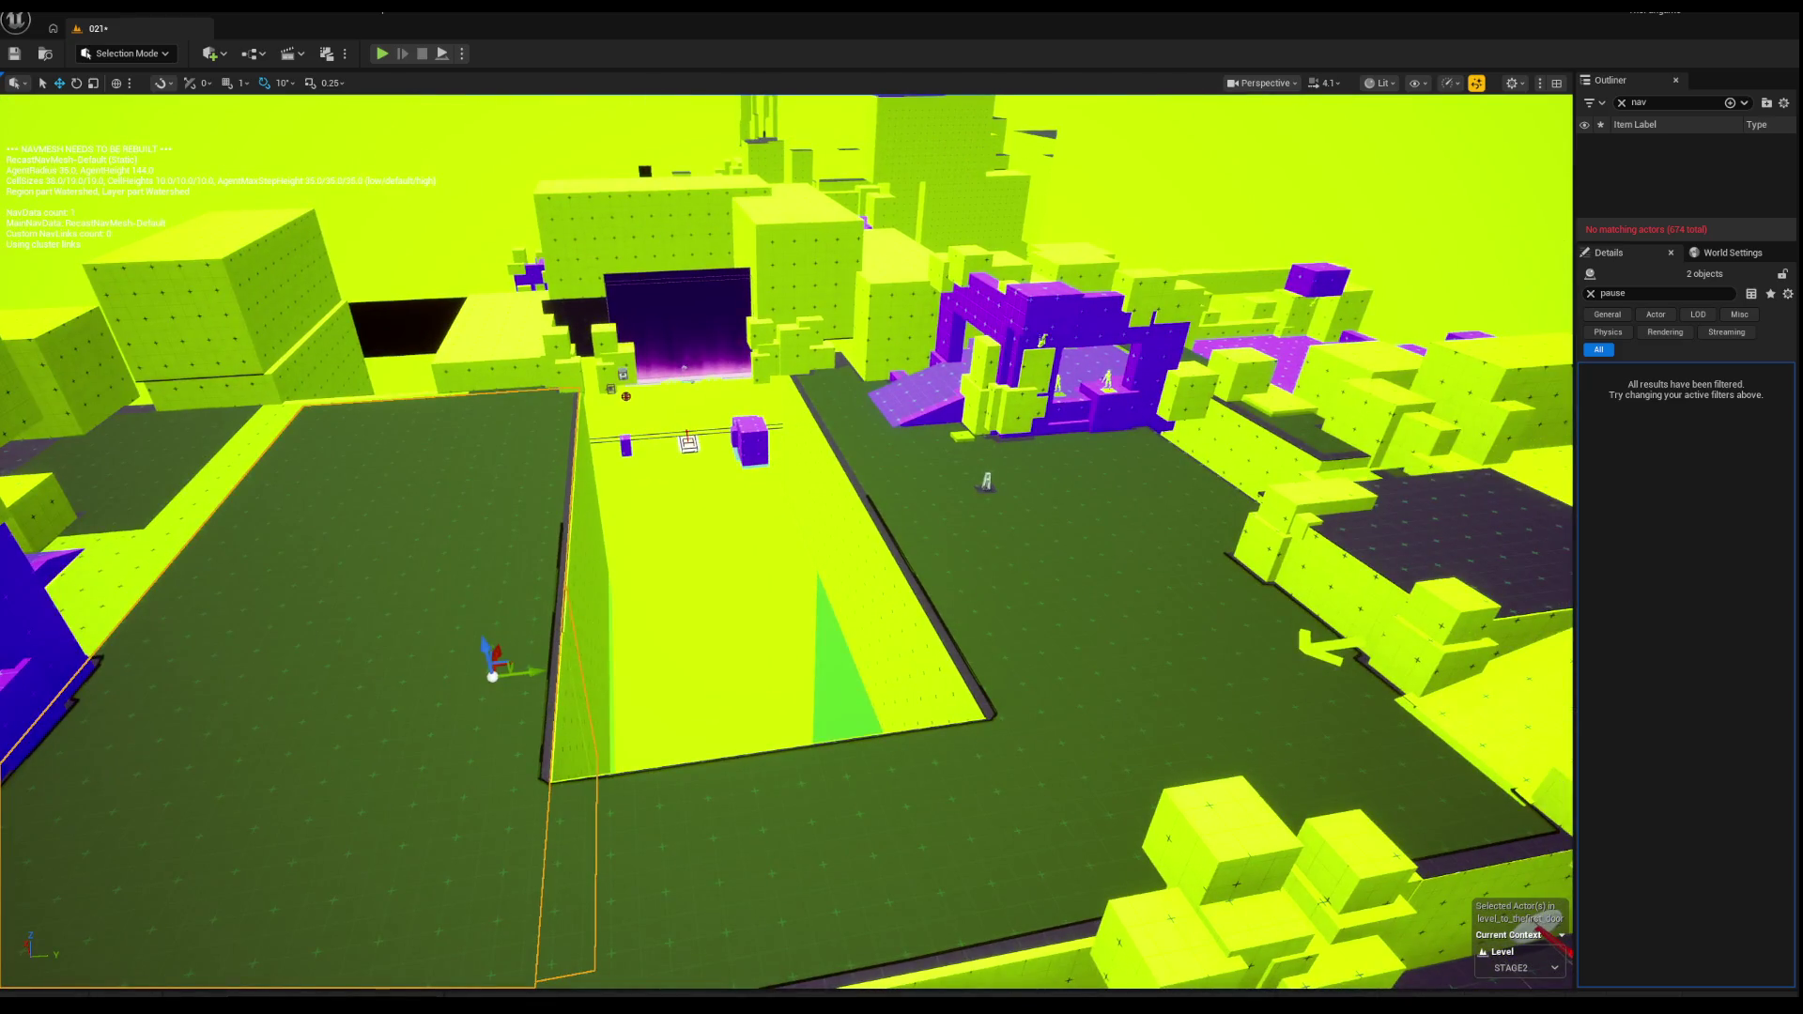
{"action": "key", "text": "w"}
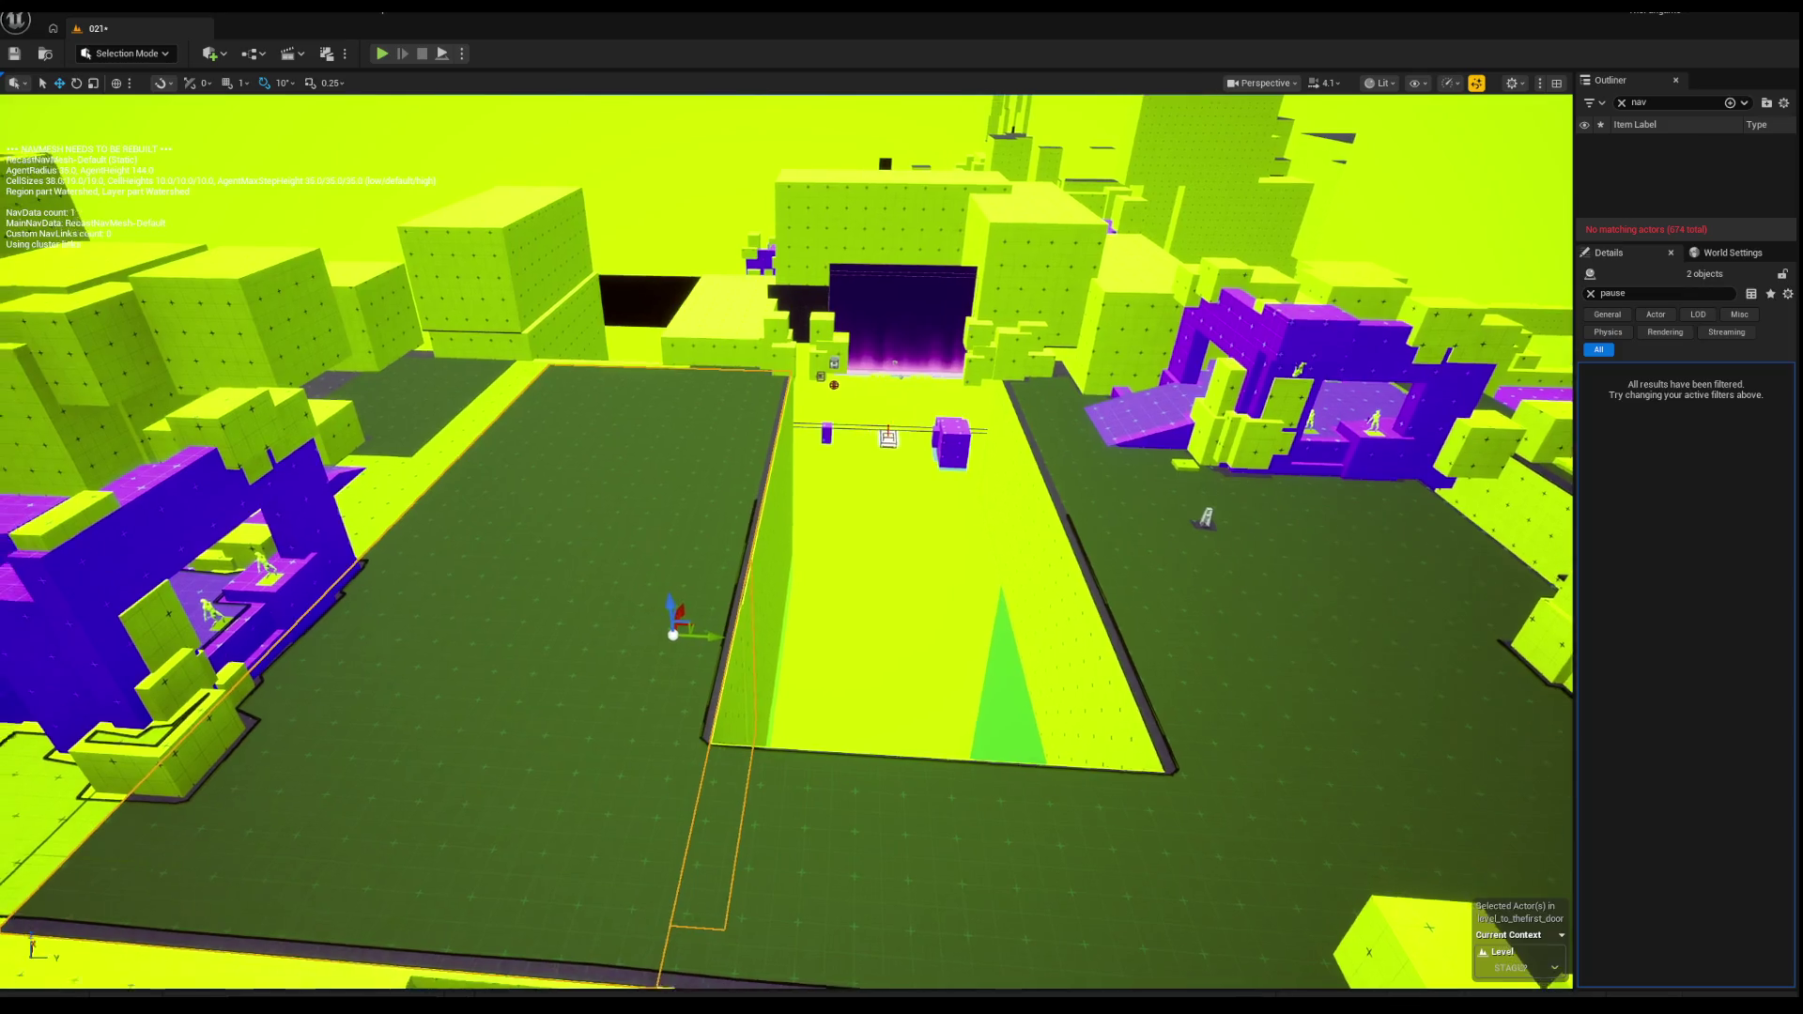
{"action": "key", "text": "s"}
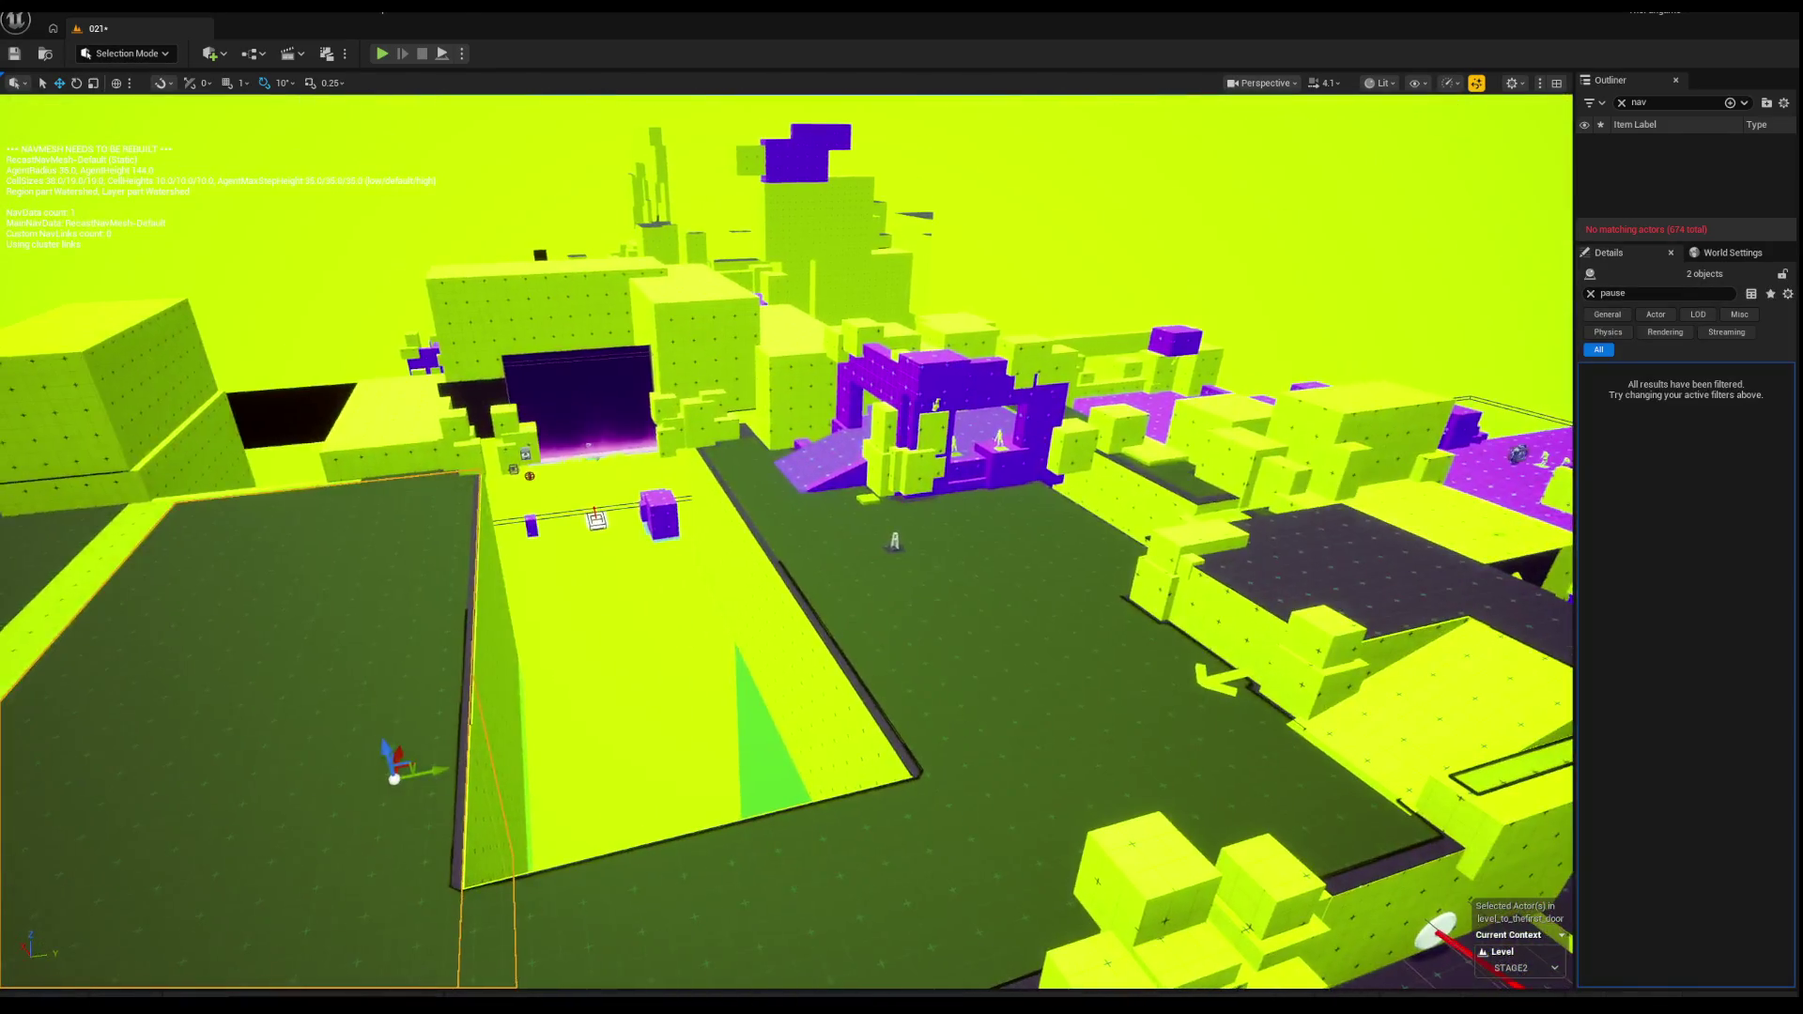
{"action": "key", "text": "a"}
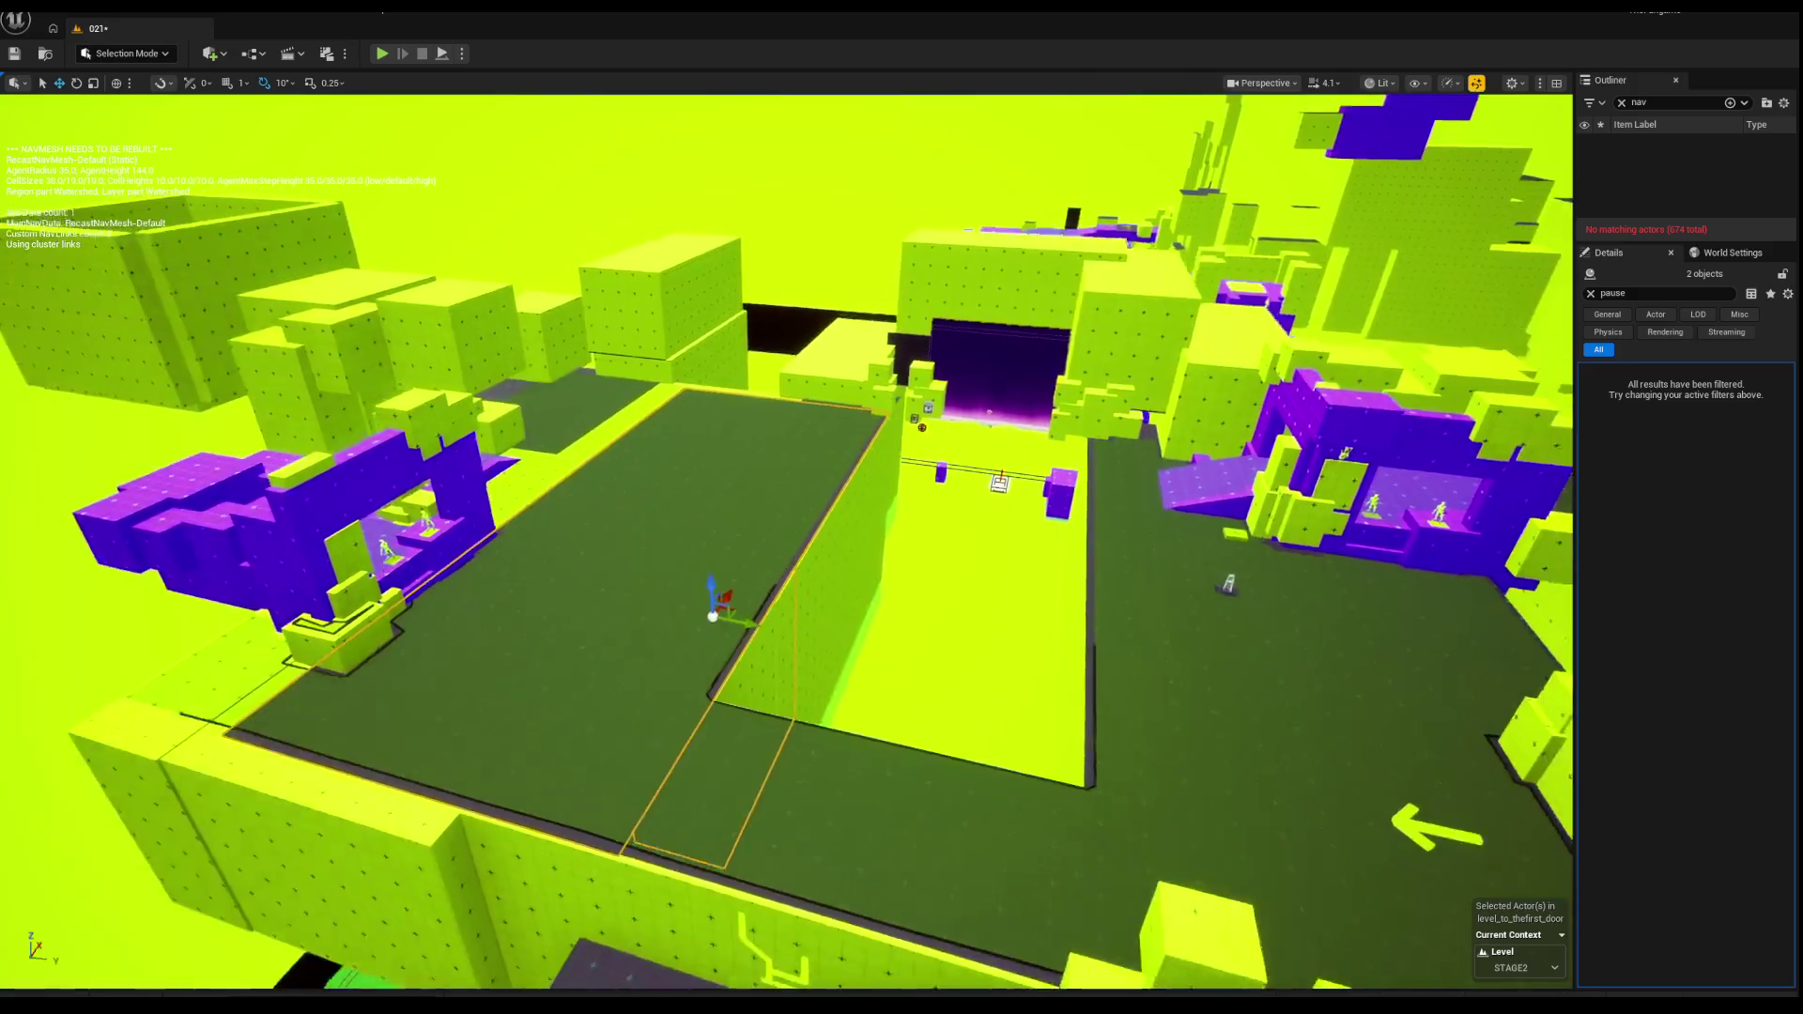
{"action": "key", "text": "s"}
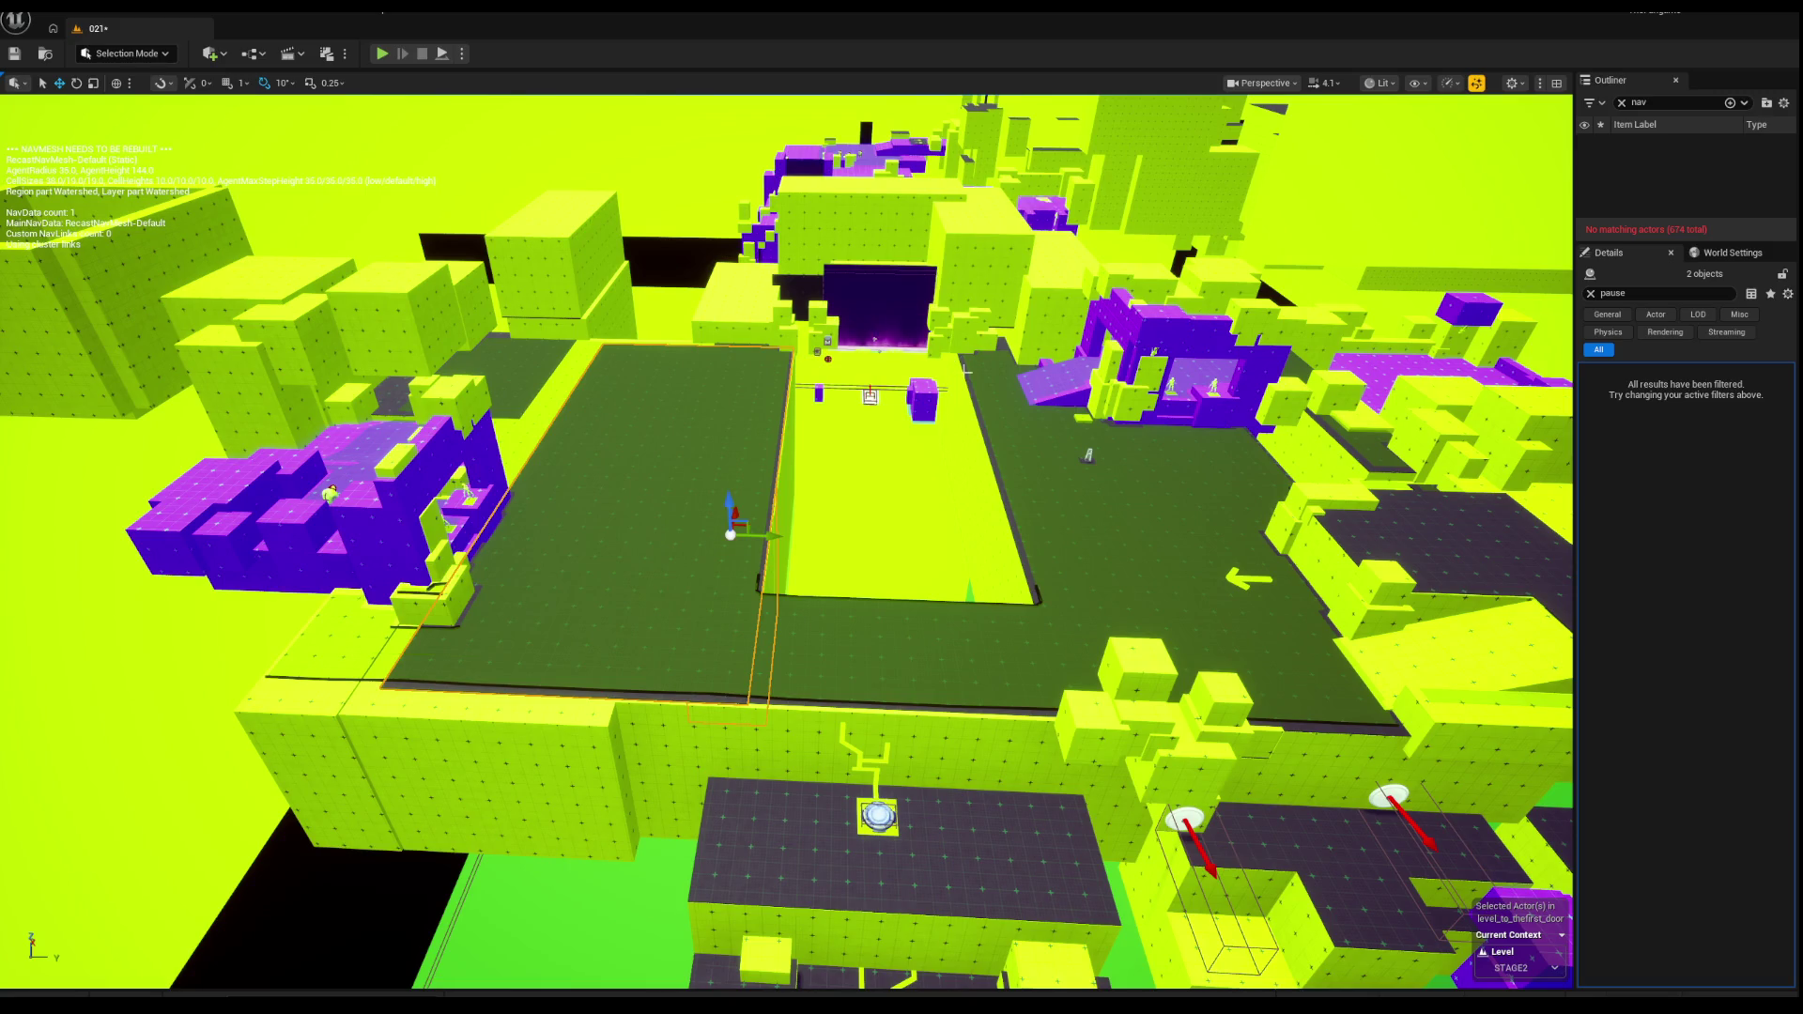
{"action": "key", "text": "w"}
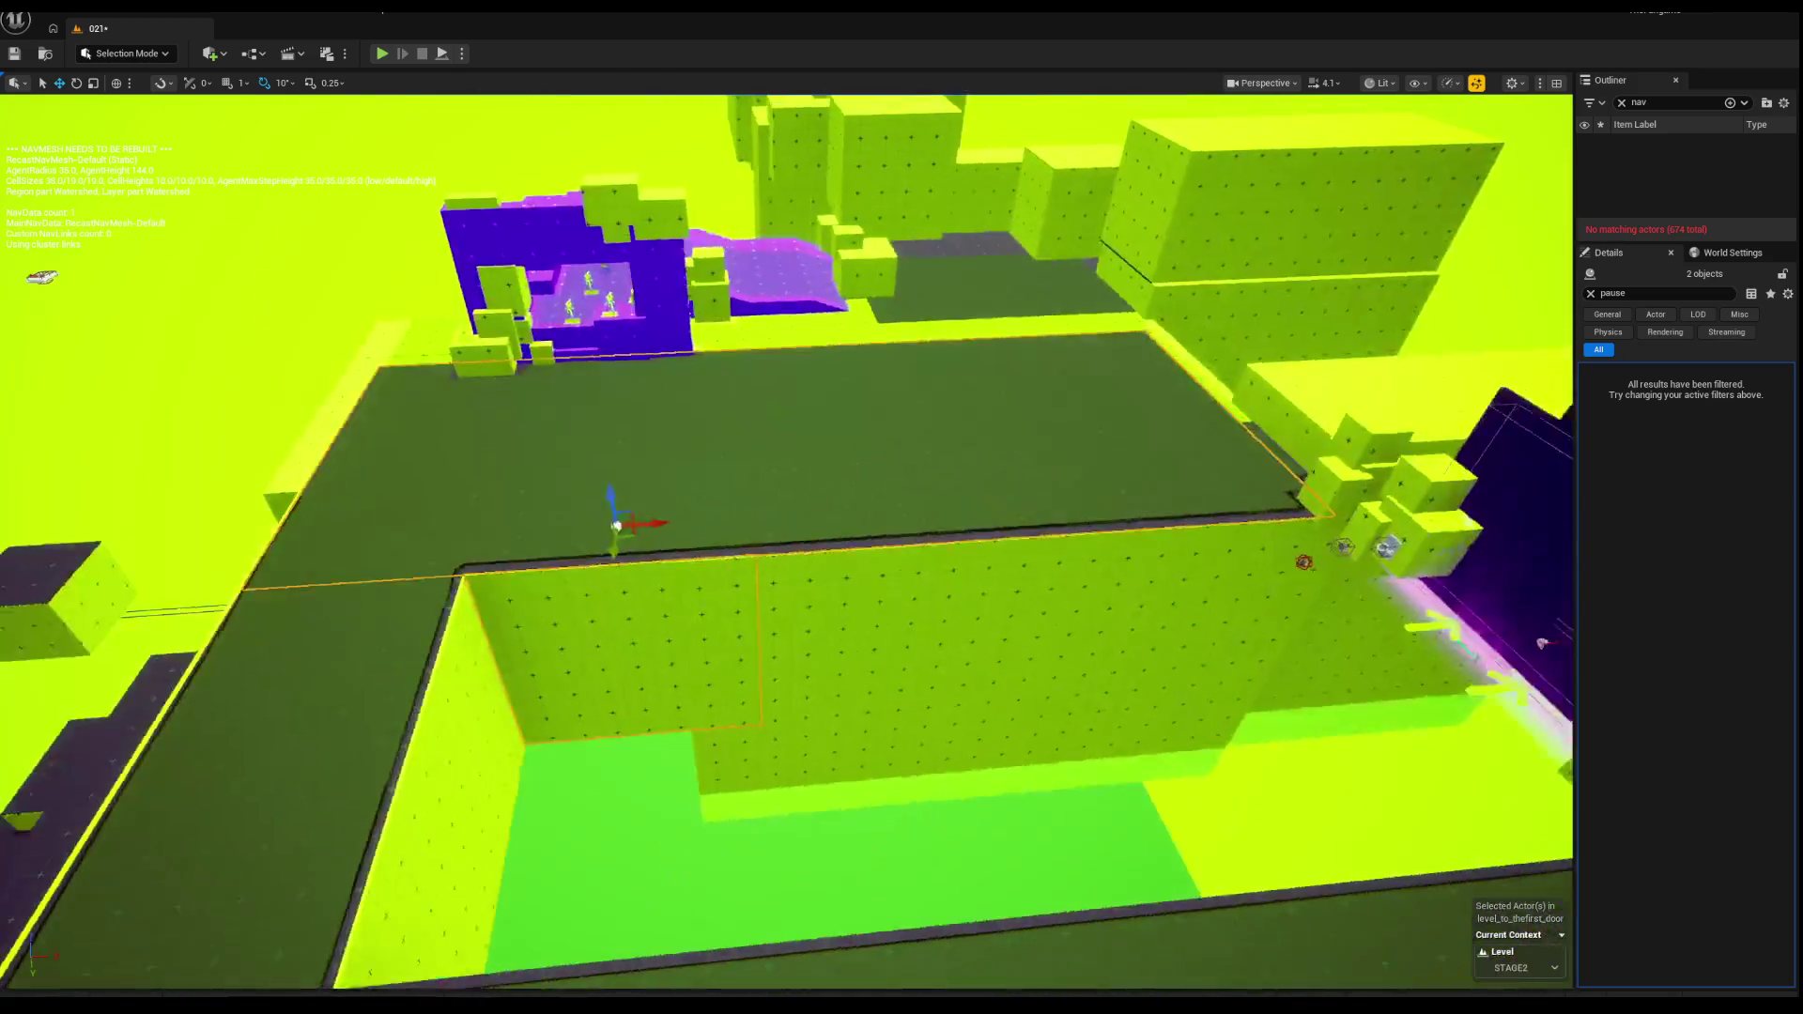
{"action": "key", "text": "d"}
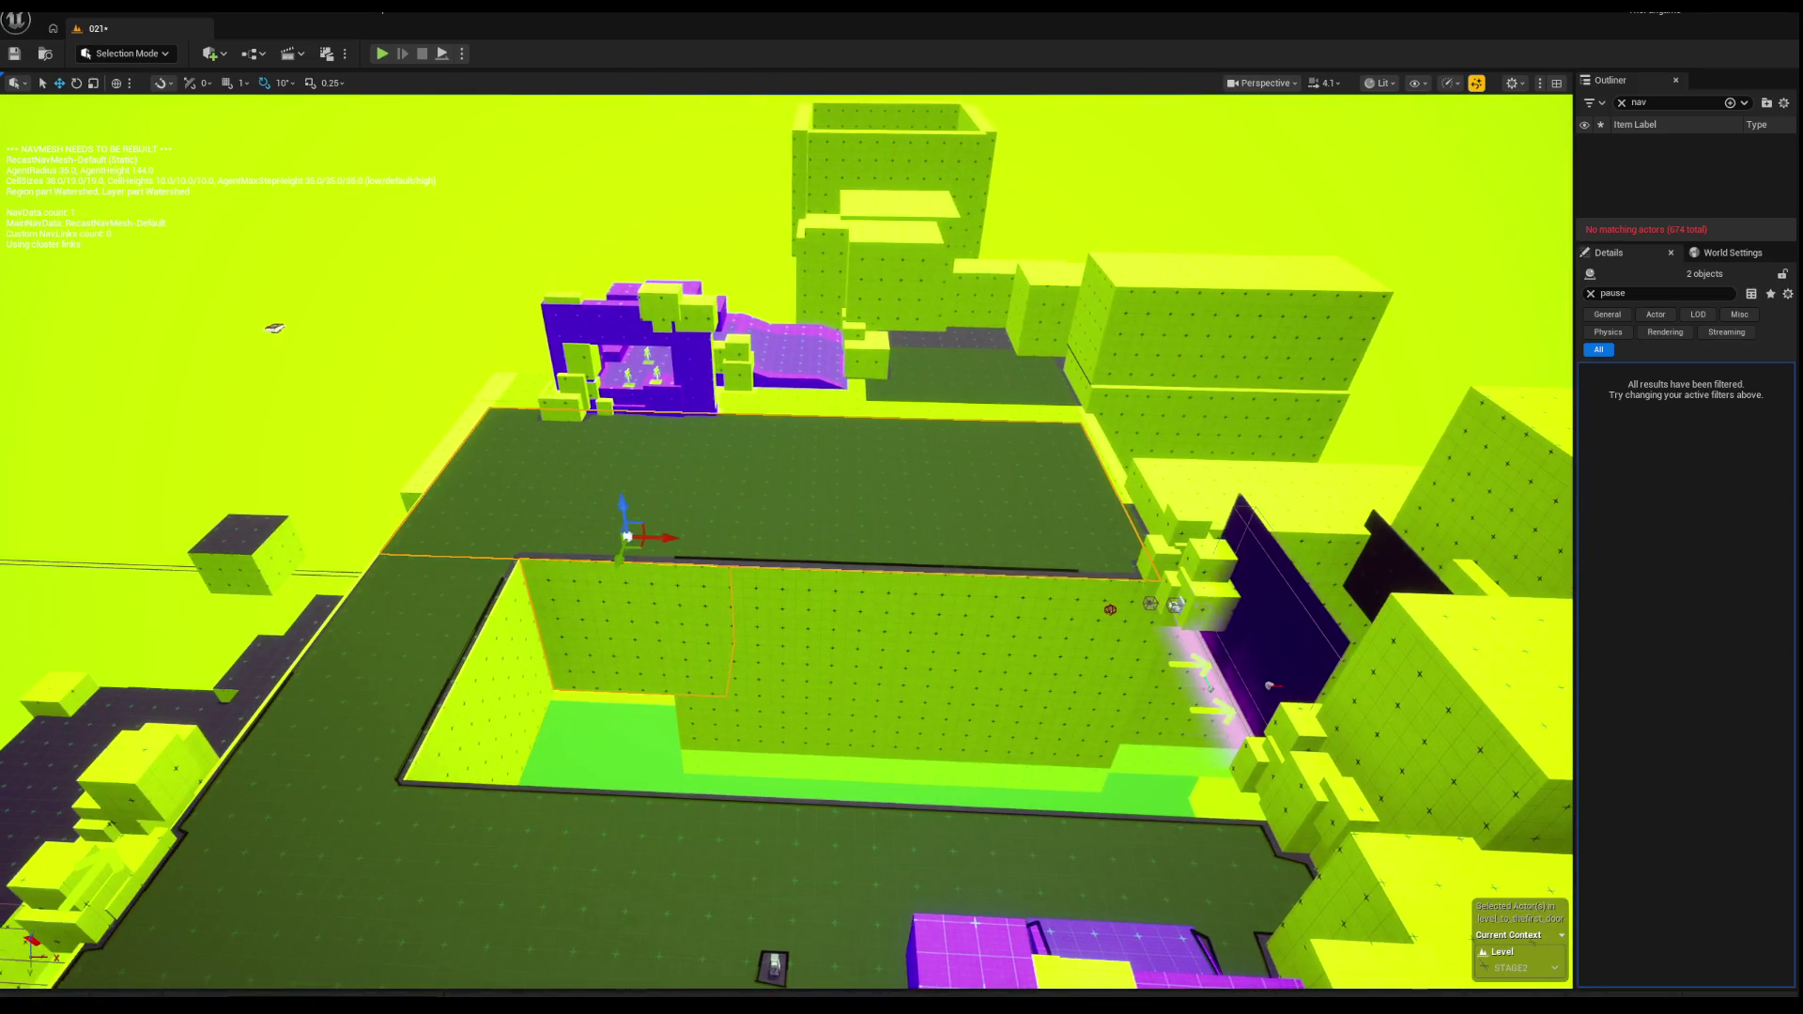
{"action": "key", "text": "w"}
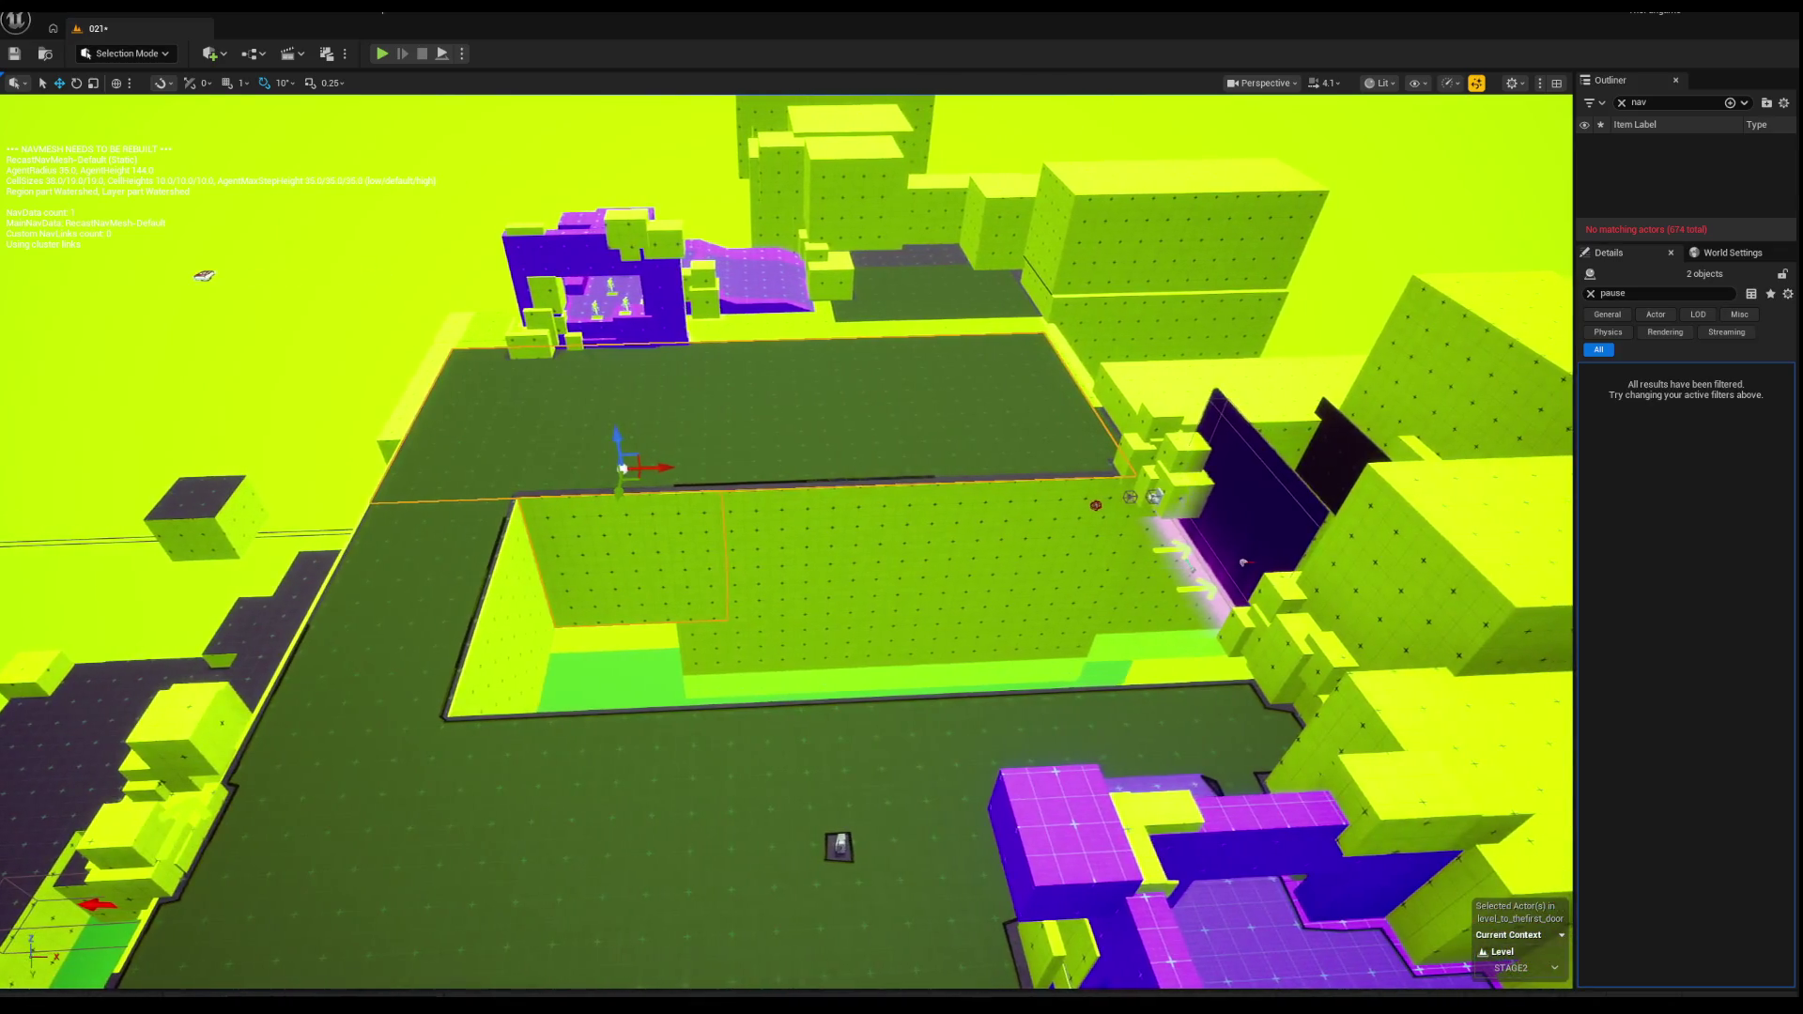
{"action": "key", "text": "w"}
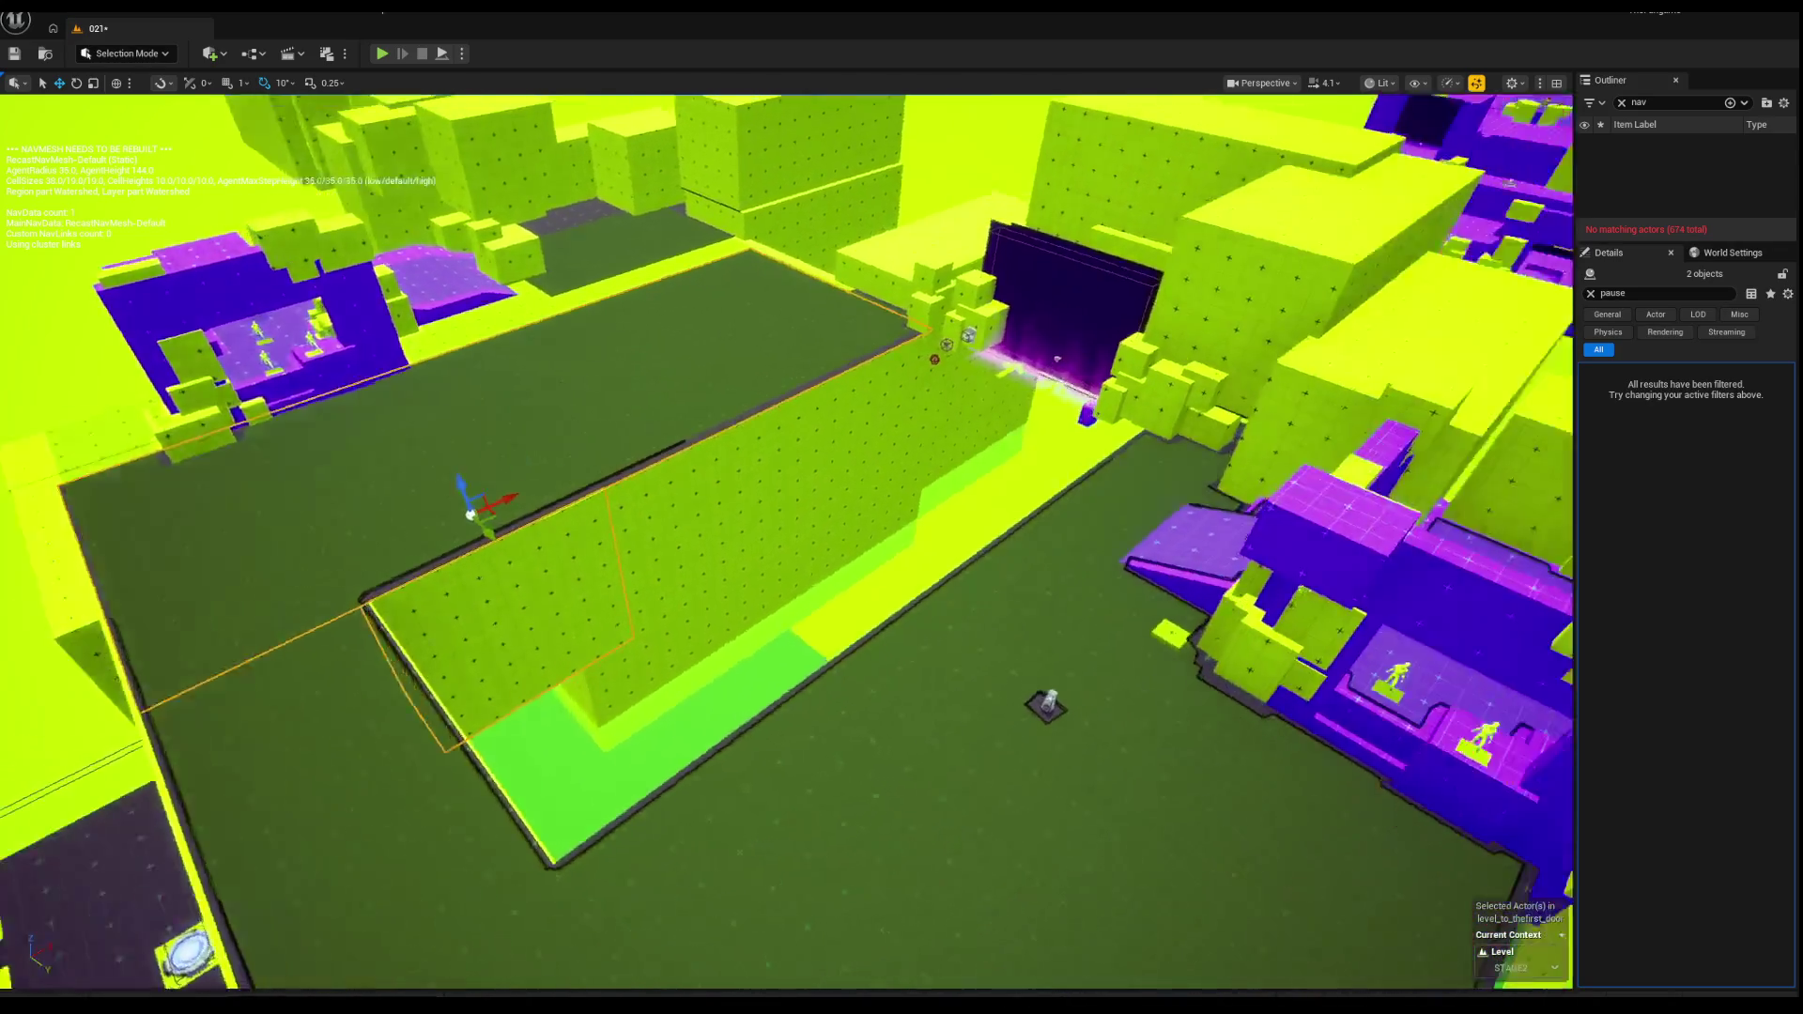
{"action": "key", "text": "d"}
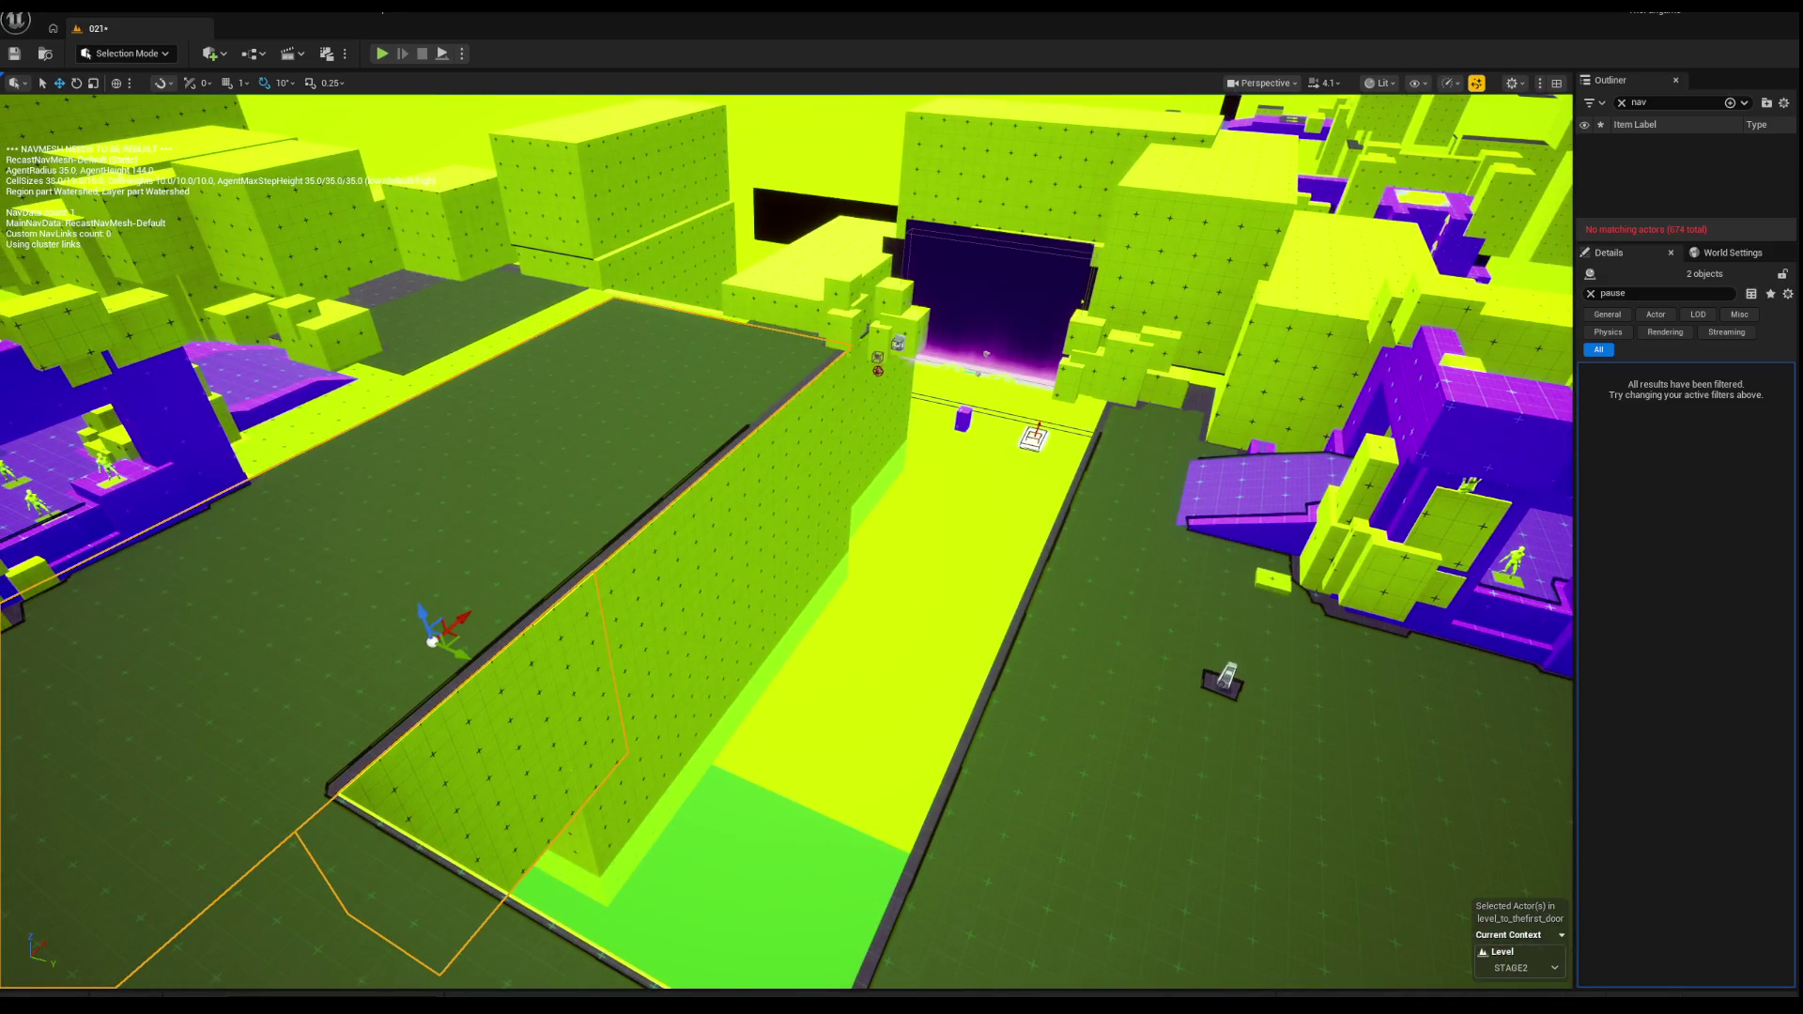
{"action": "key", "text": "a"}
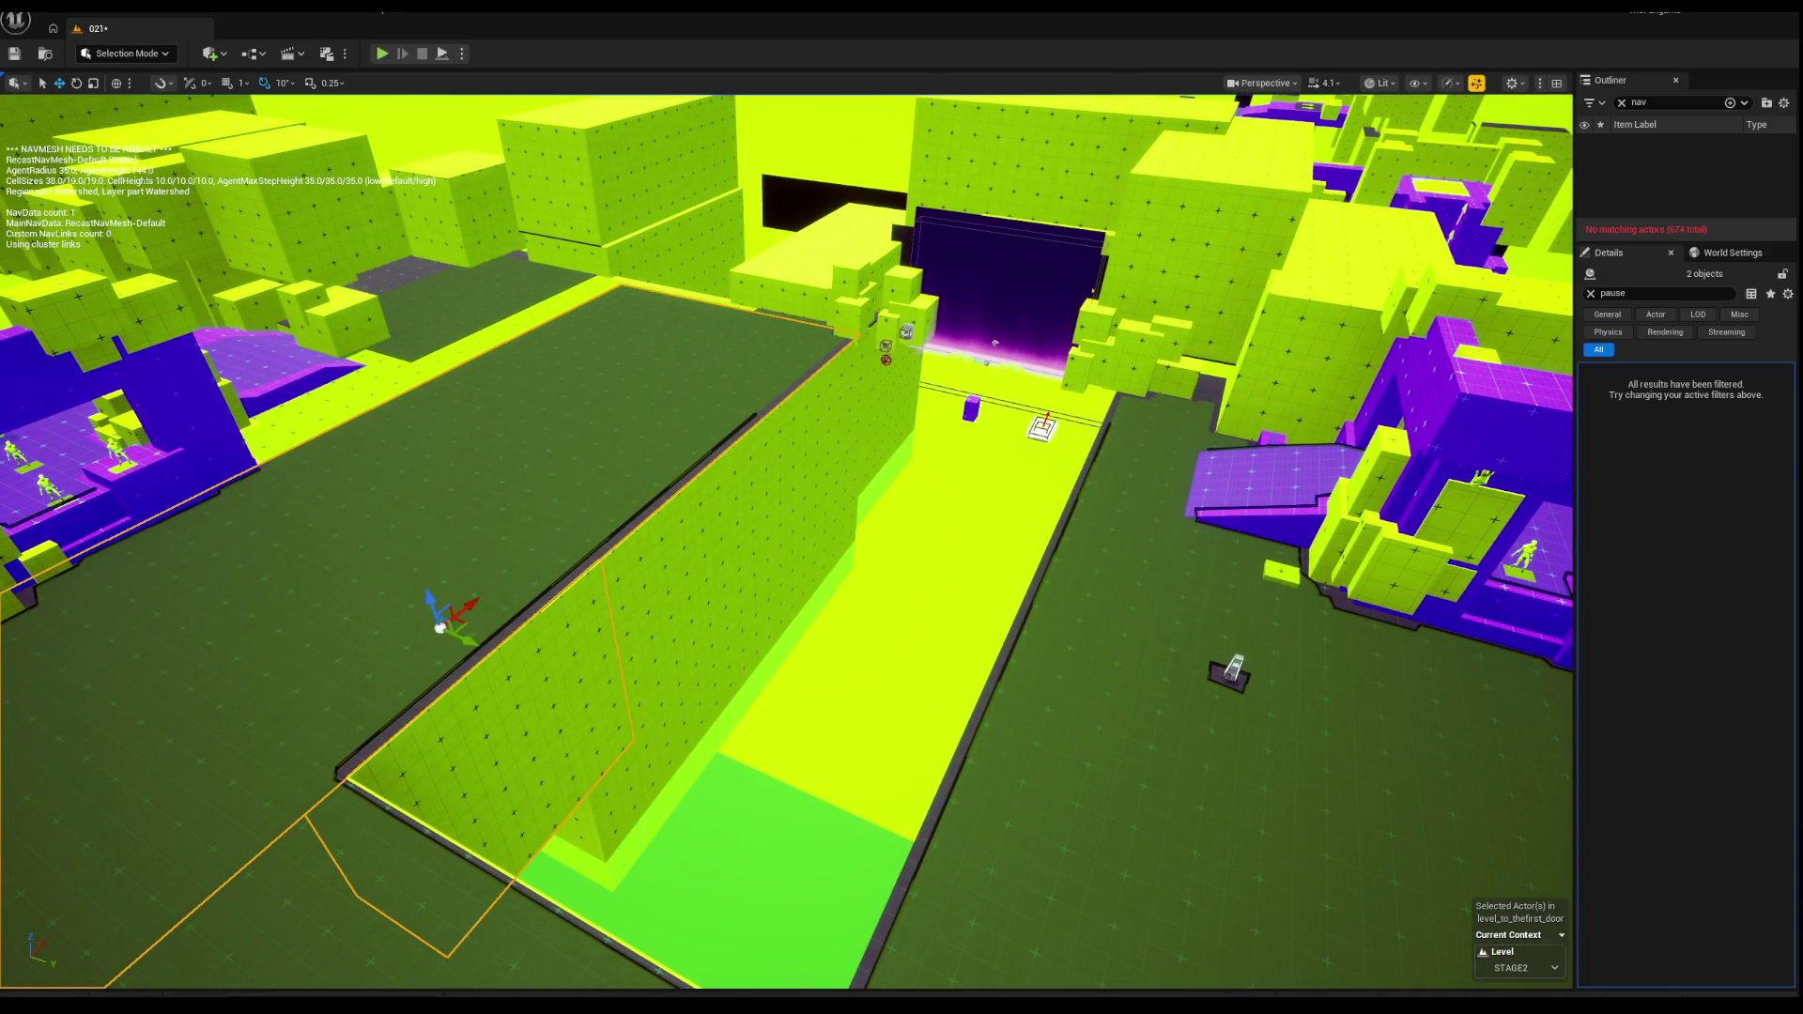
{"action": "key", "text": "w"}
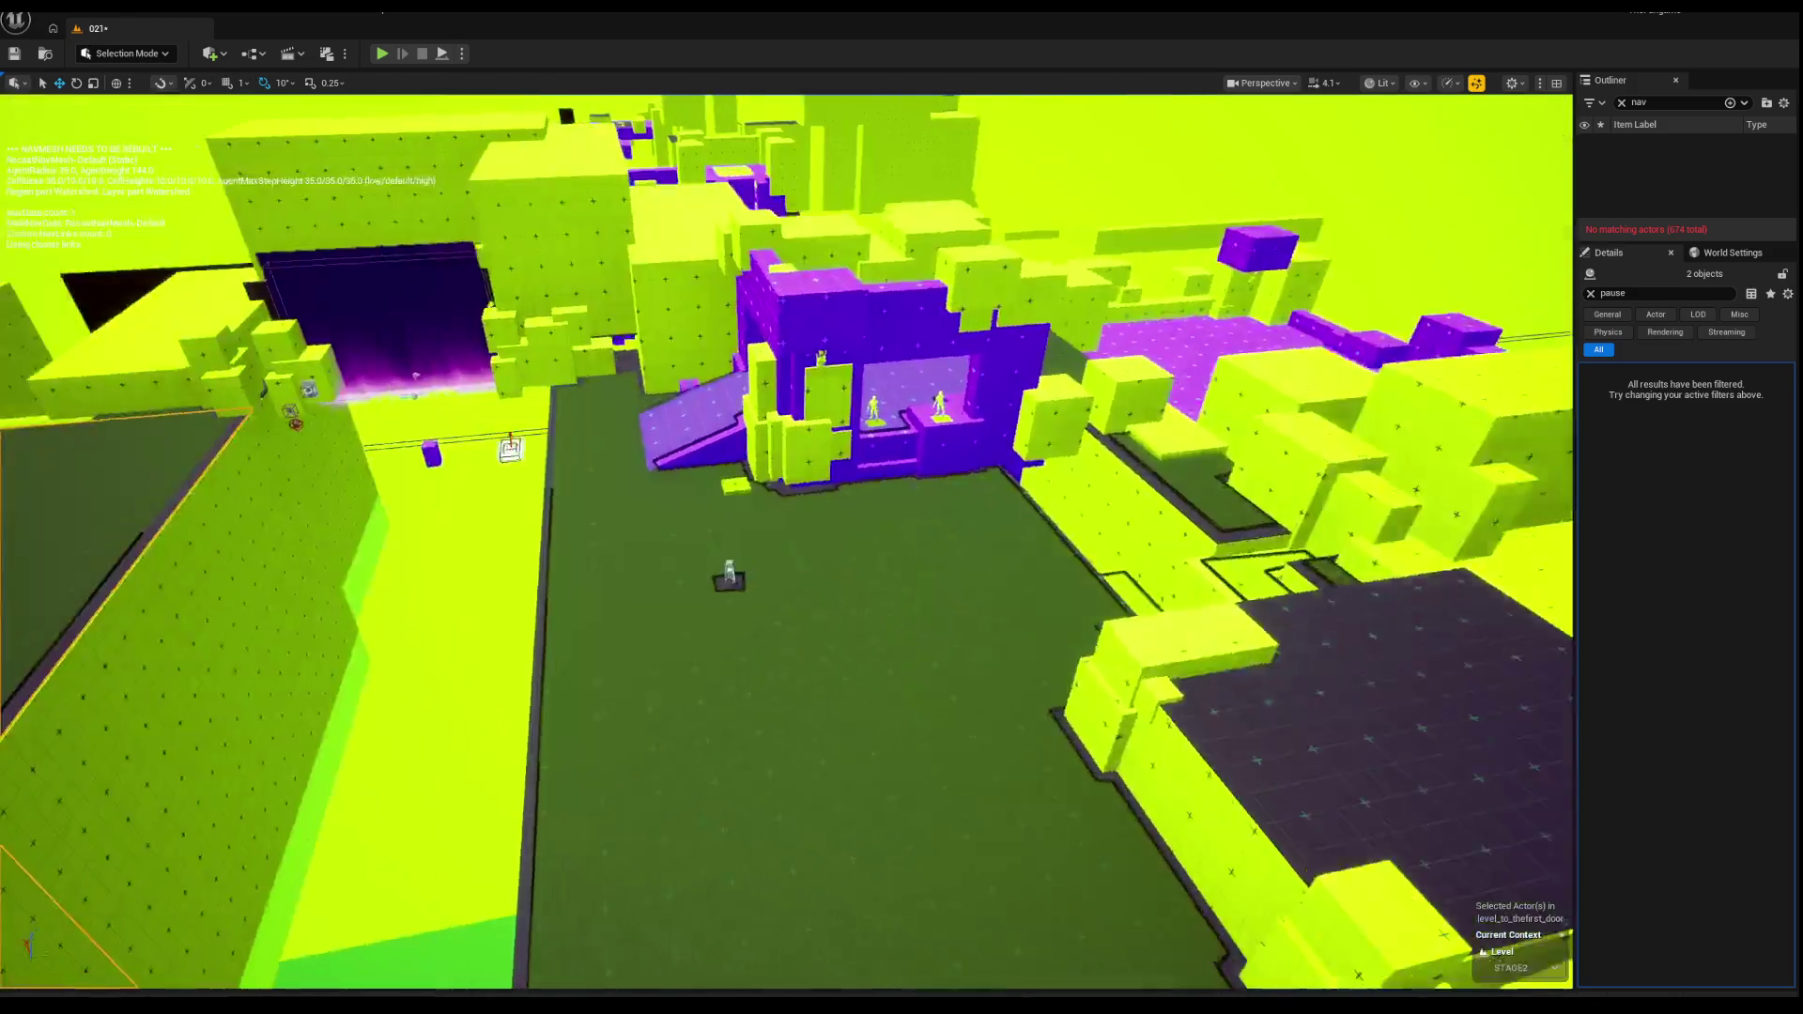
{"action": "key", "text": "s"}
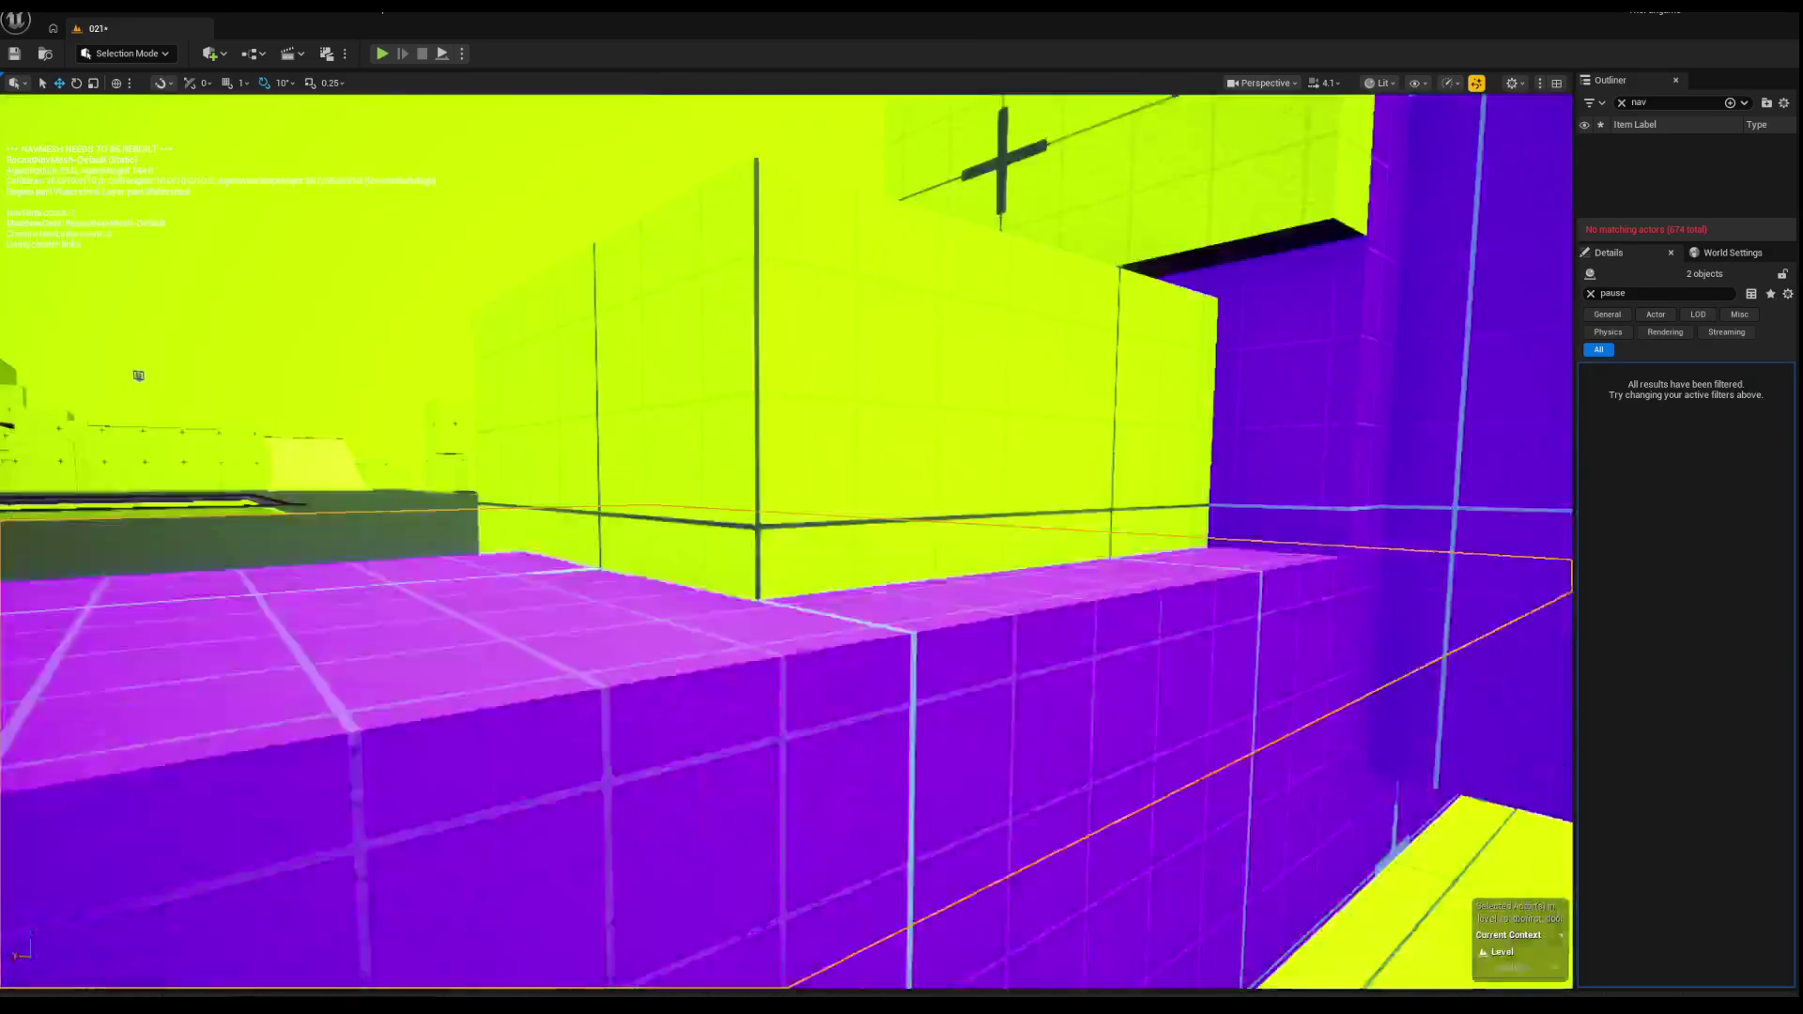
{"action": "key", "text": "w"}
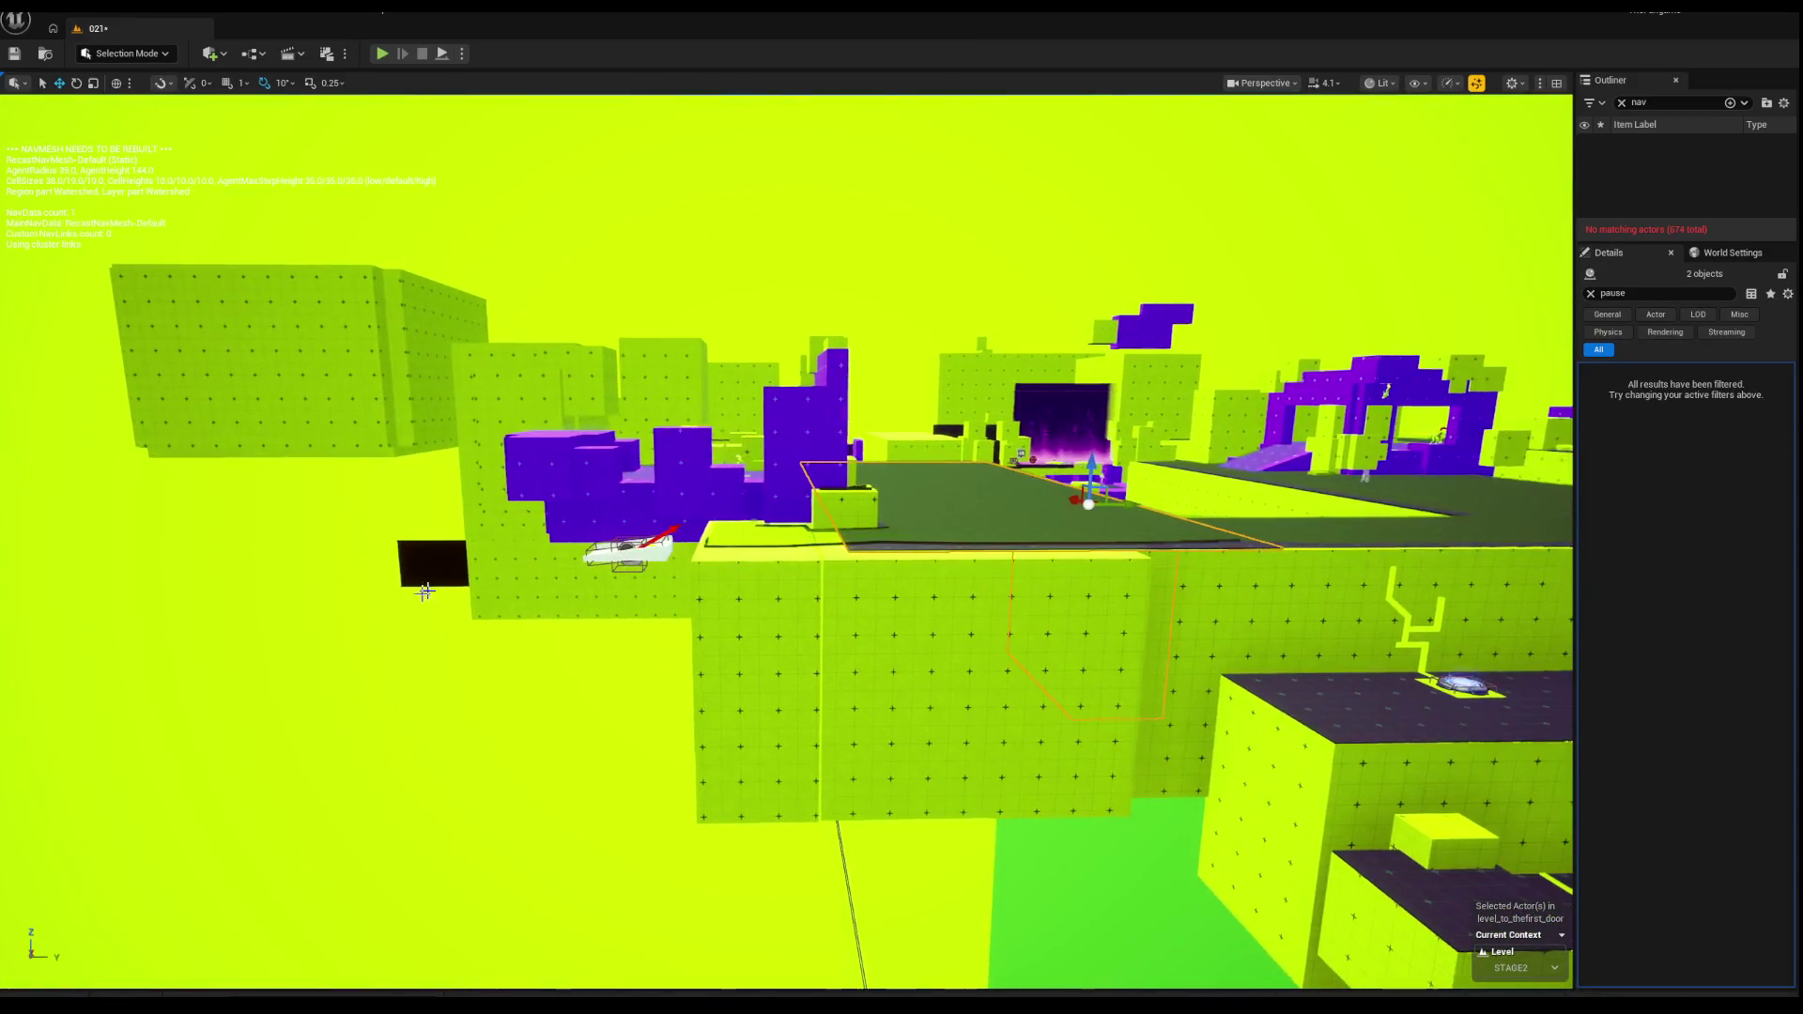
{"action": "left_click", "coordinate": [1460, 684]}
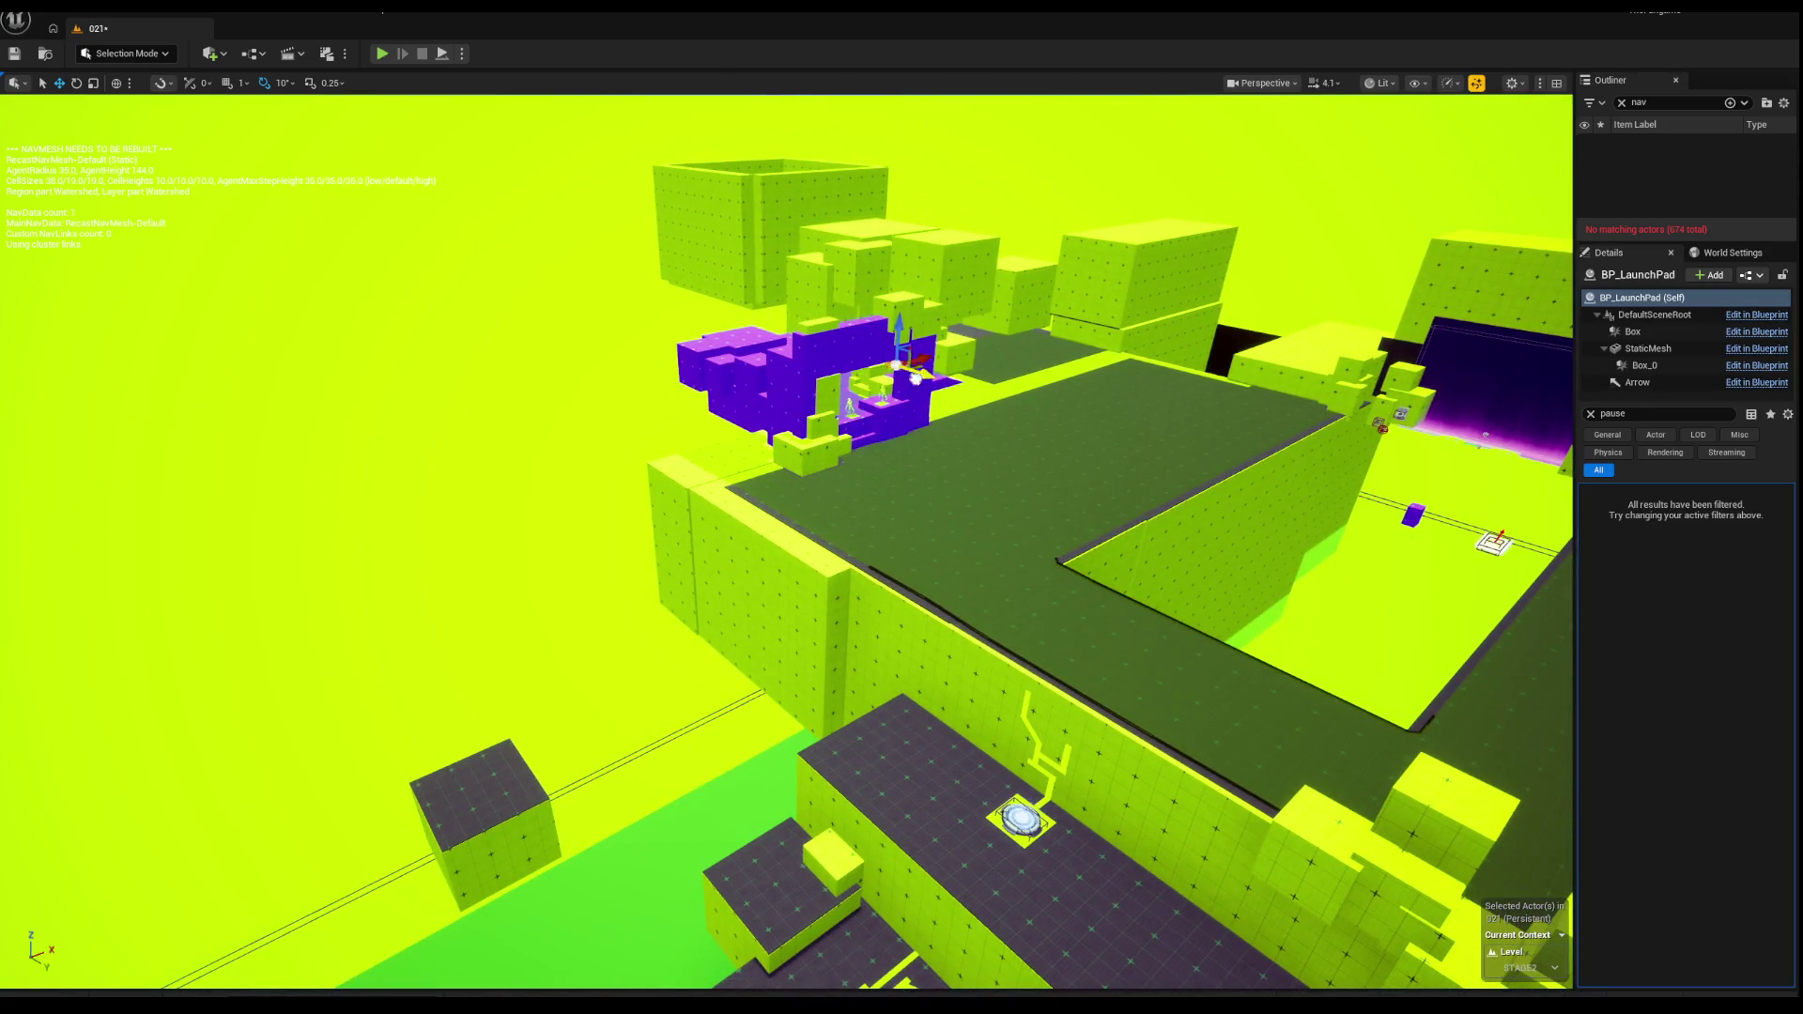
Step: Focus and orbit around the launch pad at the pit's edge, undoing its last move
{"action": "key", "text": "f"}
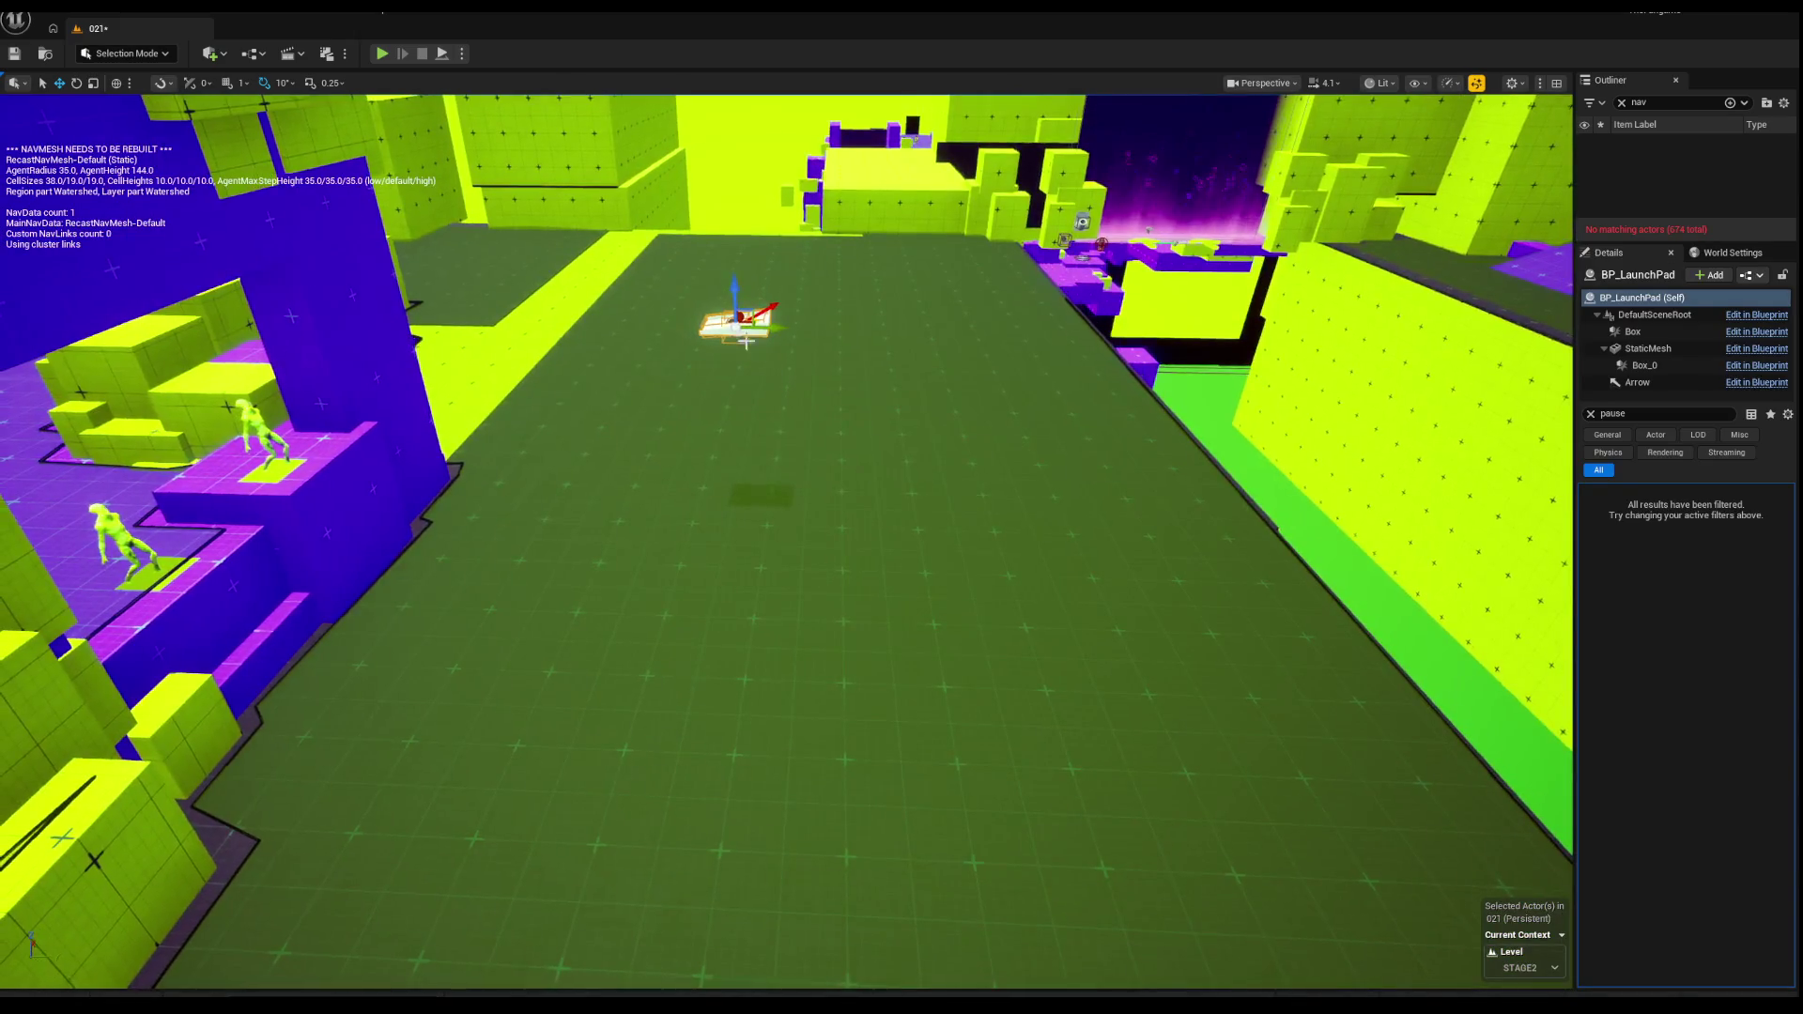
{"action": "left_click_drag", "start_coordinate": [742, 463], "coordinate": [540, 538]}
{"action": "mouse_move", "coordinate": [858, 488]}
{"action": "left_mouse_down"}
{"action": "mouse_move", "coordinate": [733, 350]}
{"action": "mouse_move", "coordinate": [622, 279]}
{"action": "left_mouse_up"}
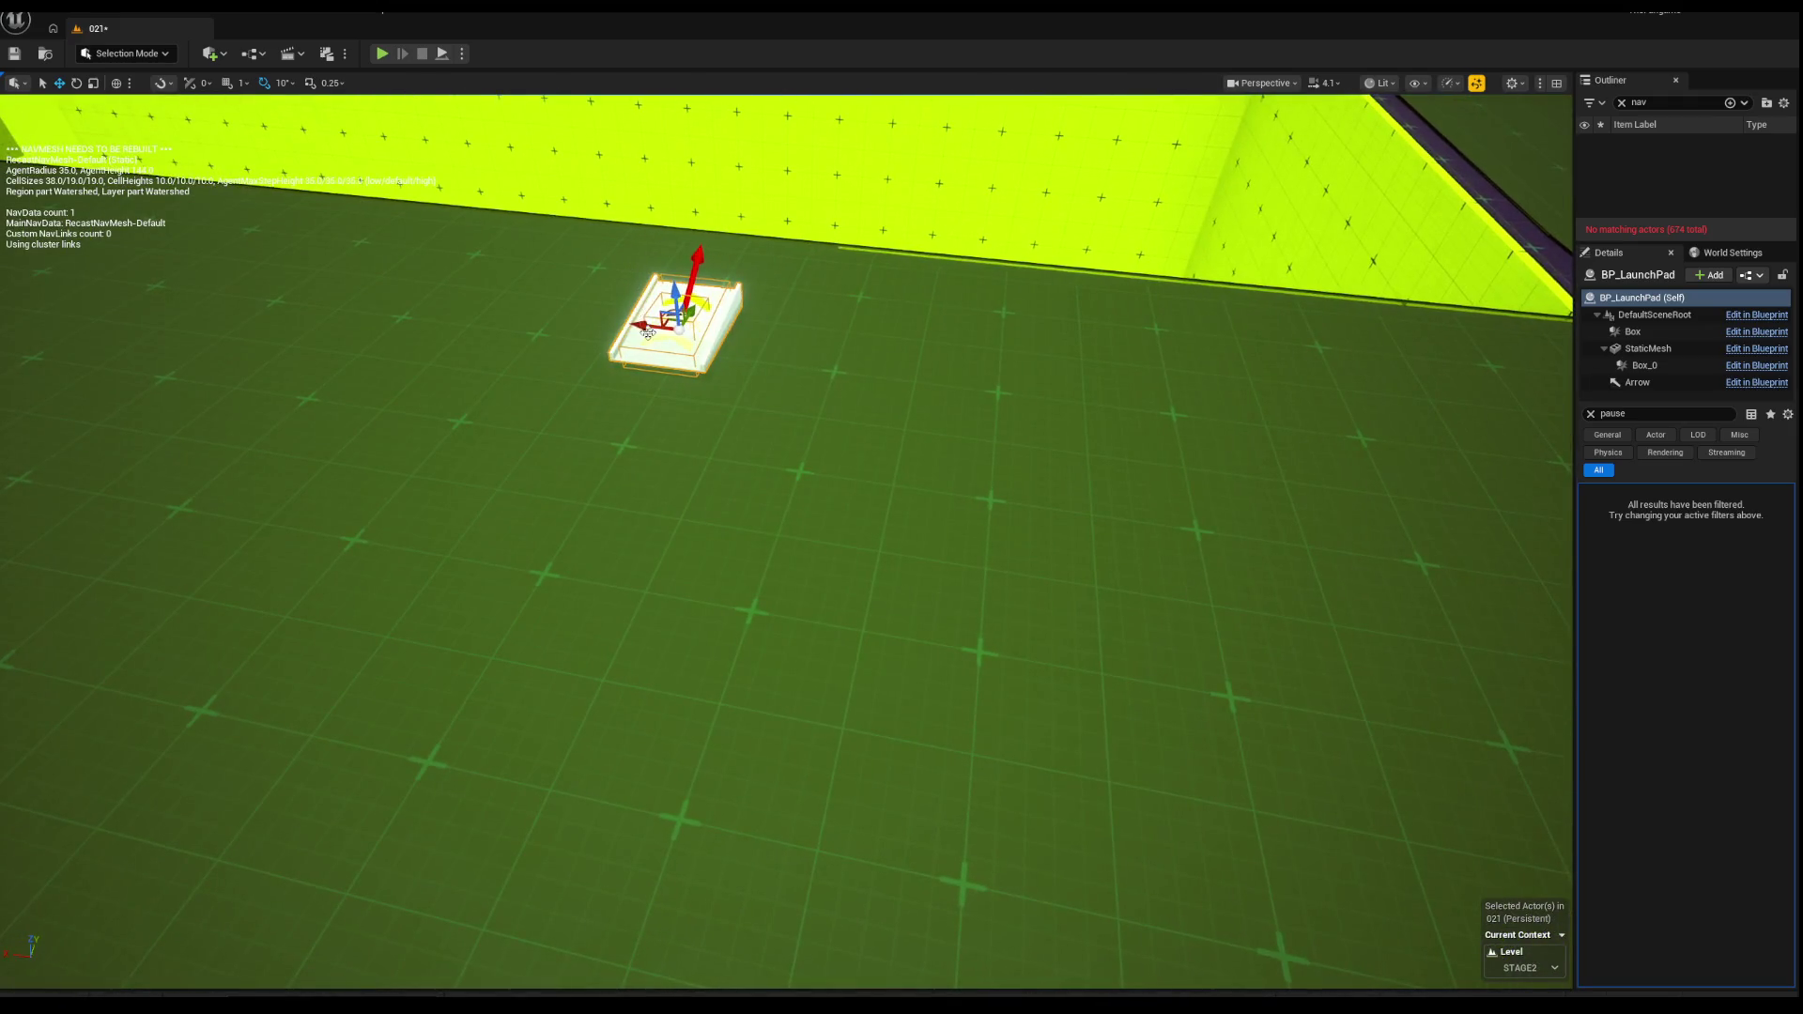
{"action": "mouse_move", "coordinate": [946, 366]}
{"action": "left_mouse_down"}
{"action": "mouse_move", "coordinate": [808, 394]}
{"action": "mouse_move", "coordinate": [977, 374]}
{"action": "mouse_move", "coordinate": [902, 385]}
{"action": "mouse_move", "coordinate": [939, 507]}
{"action": "mouse_move", "coordinate": [939, 657]}
{"action": "mouse_move", "coordinate": [995, 704]}
{"action": "mouse_move", "coordinate": [874, 480]}
{"action": "left_mouse_up"}
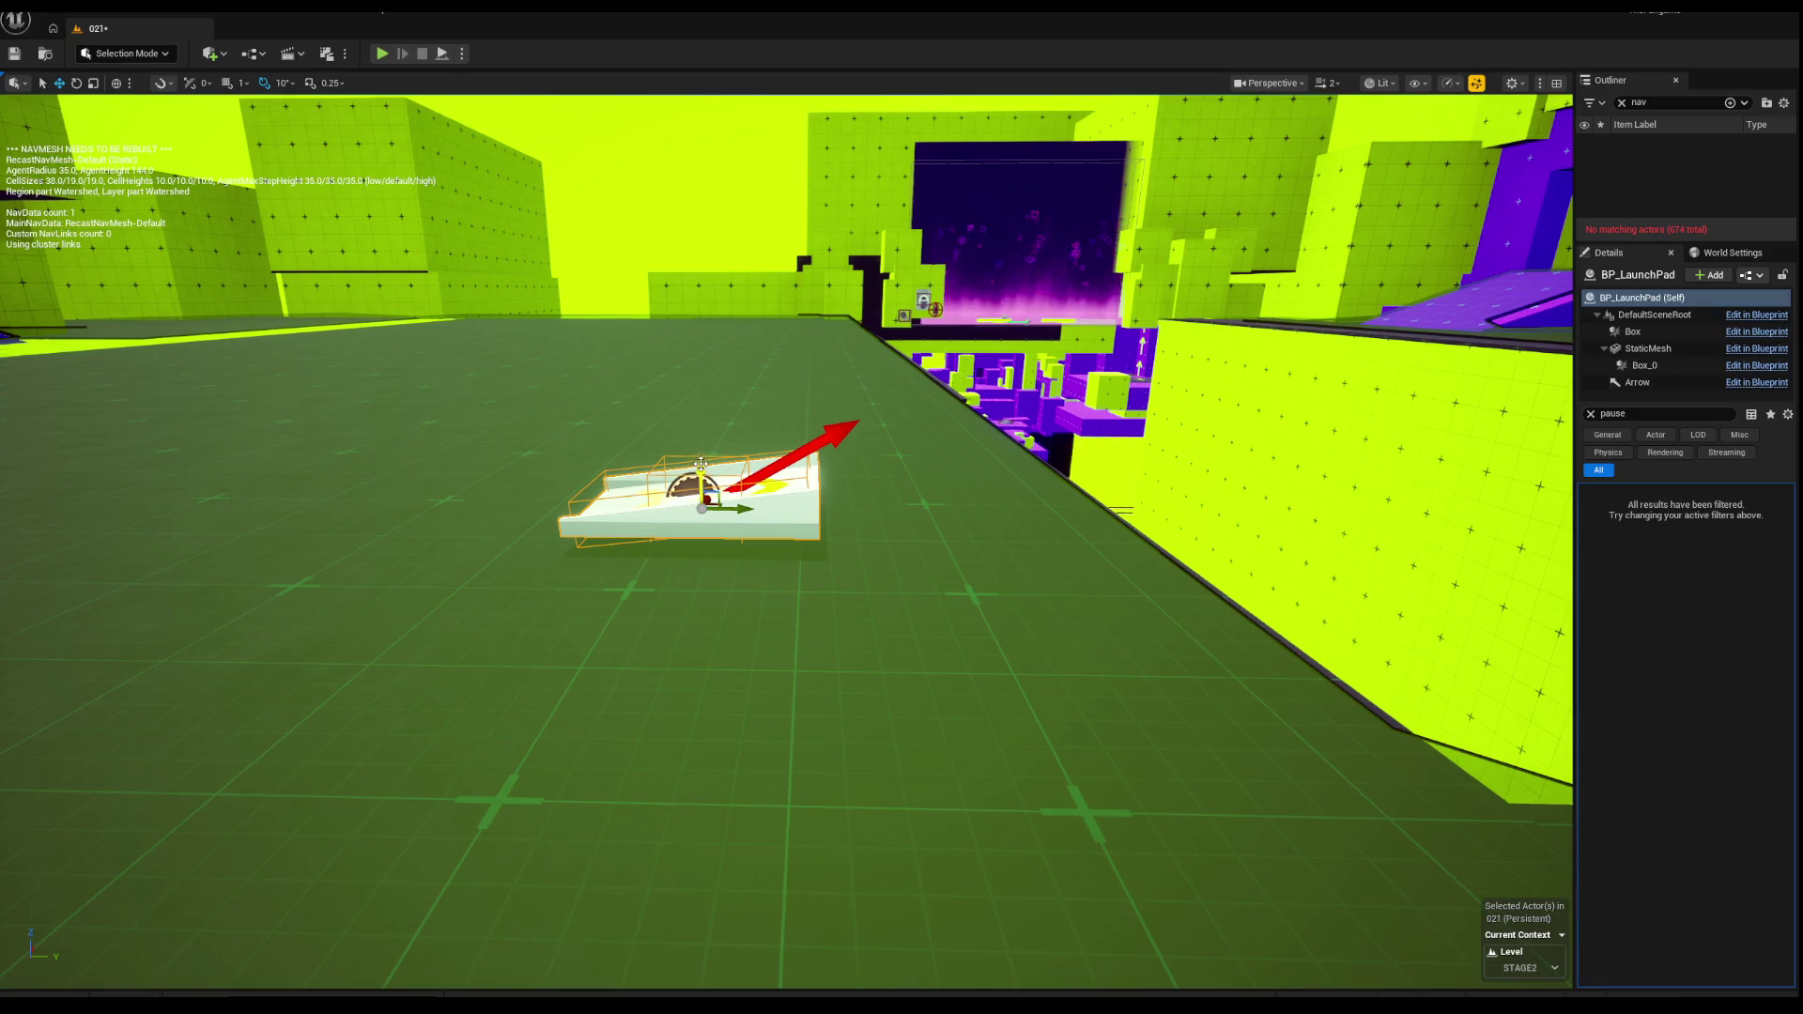
{"action": "mouse_move", "coordinate": [706, 477]}
{"action": "left_mouse_down"}
{"action": "mouse_move", "coordinate": [611, 474]}
{"action": "mouse_move", "coordinate": [709, 481]}
{"action": "left_mouse_up"}
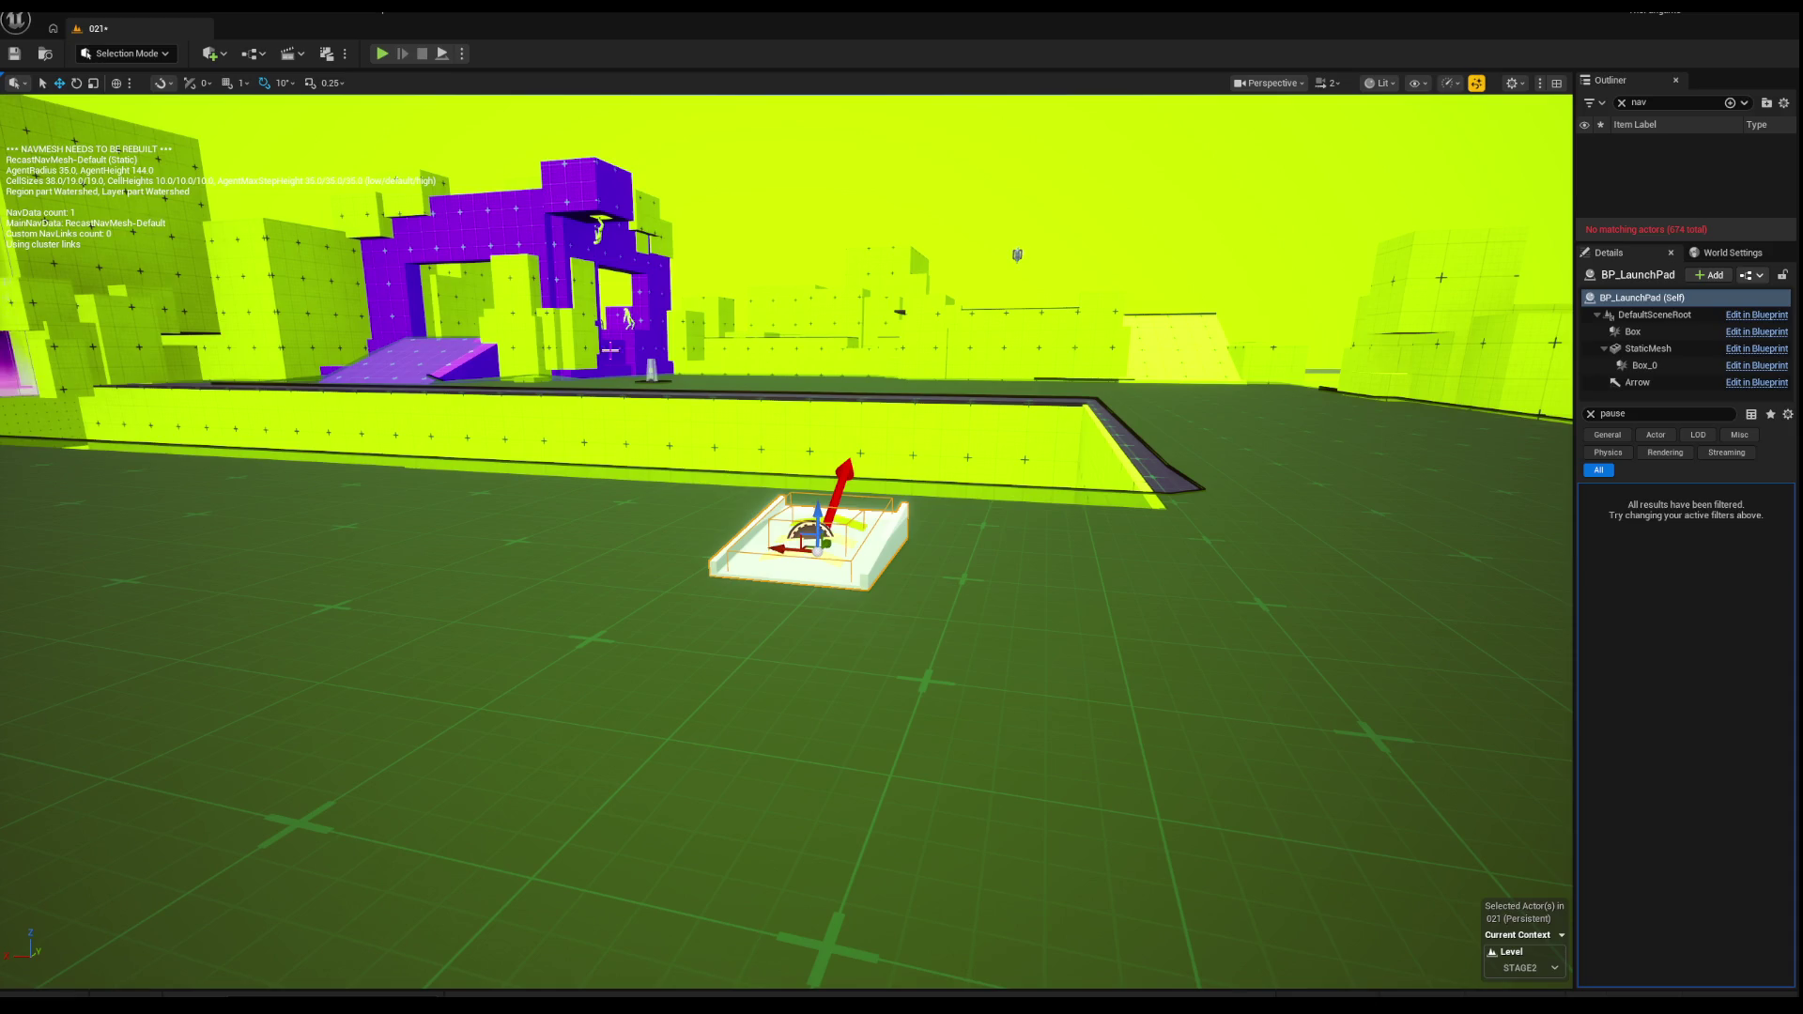
{"action": "mouse_move", "coordinate": [691, 542]}
{"action": "left_mouse_down"}
{"action": "mouse_move", "coordinate": [802, 497]}
{"action": "mouse_move", "coordinate": [754, 432]}
{"action": "mouse_move", "coordinate": [752, 384]}
{"action": "left_mouse_up"}
{"action": "mouse_move", "coordinate": [458, 397]}
{"action": "left_mouse_down"}
{"action": "mouse_move", "coordinate": [441, 413]}
{"action": "mouse_move", "coordinate": [457, 398]}
{"action": "left_mouse_up"}
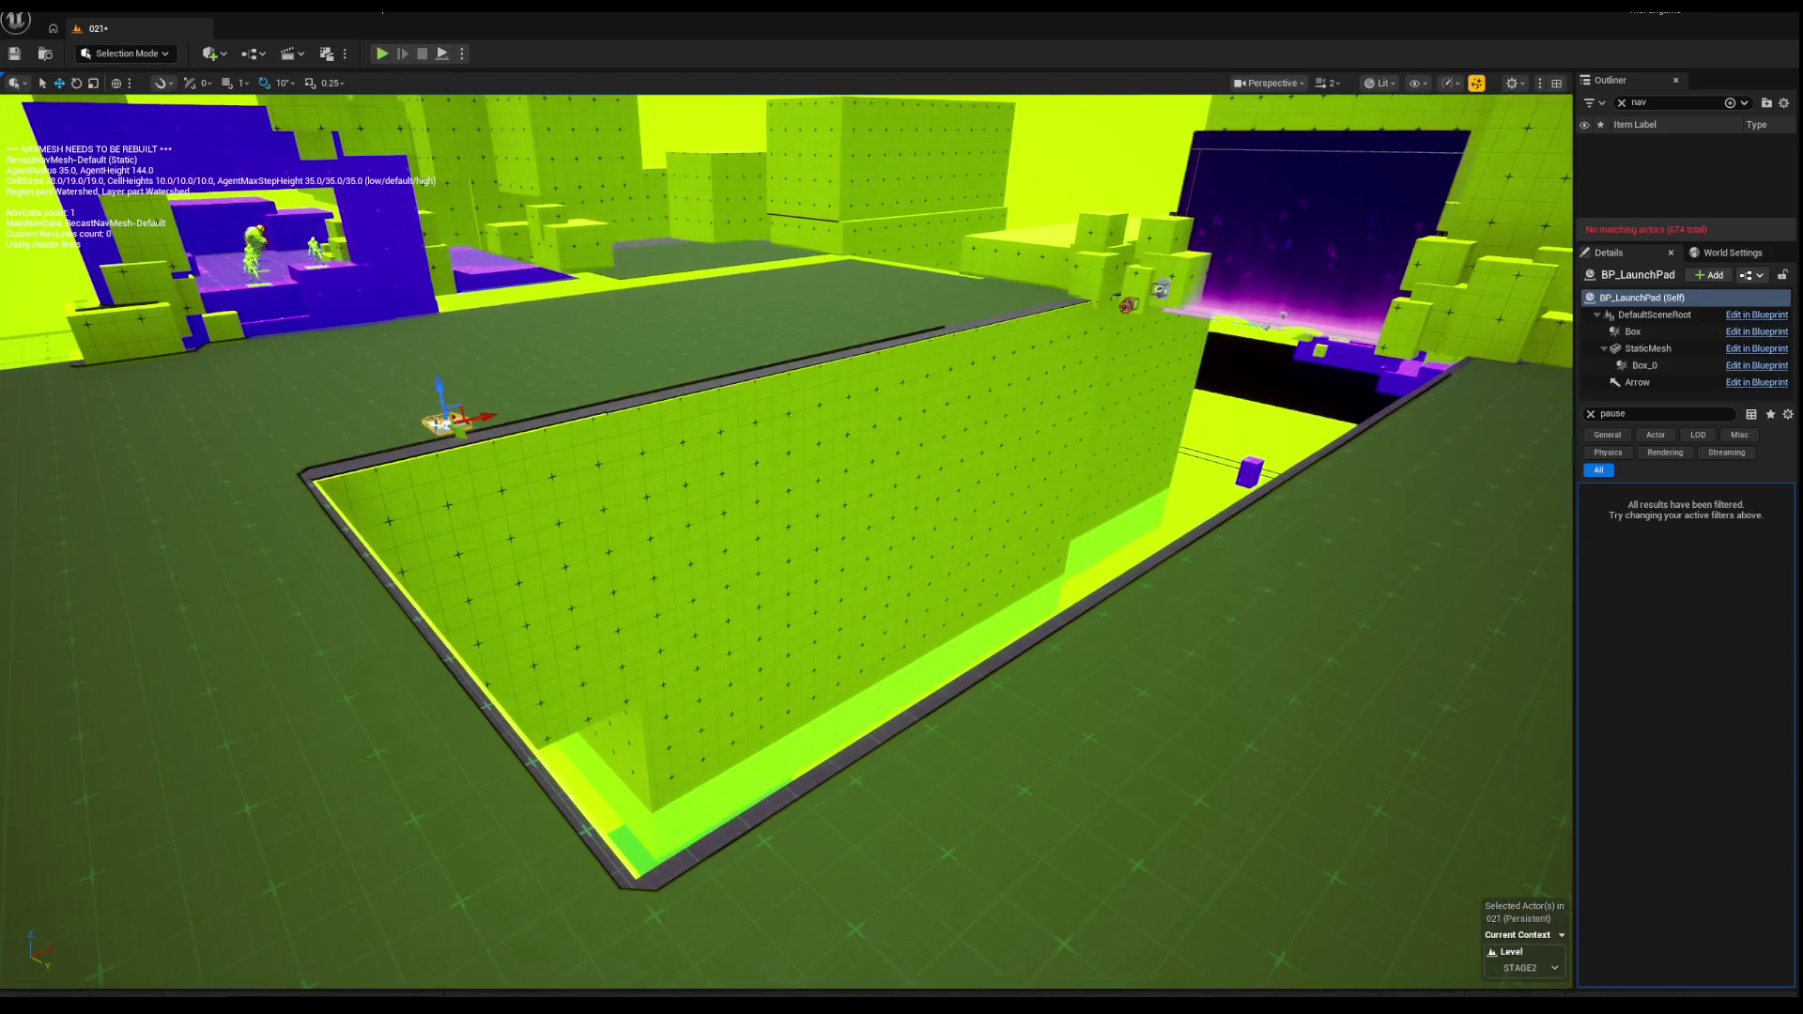
{"action": "left_click_drag", "start_coordinate": [586, 477], "coordinate": [596, 499]}
{"action": "key", "text": "ctrl+z"}
{"action": "left_click_drag", "start_coordinate": [420, 545], "coordinate": [421, 545]}
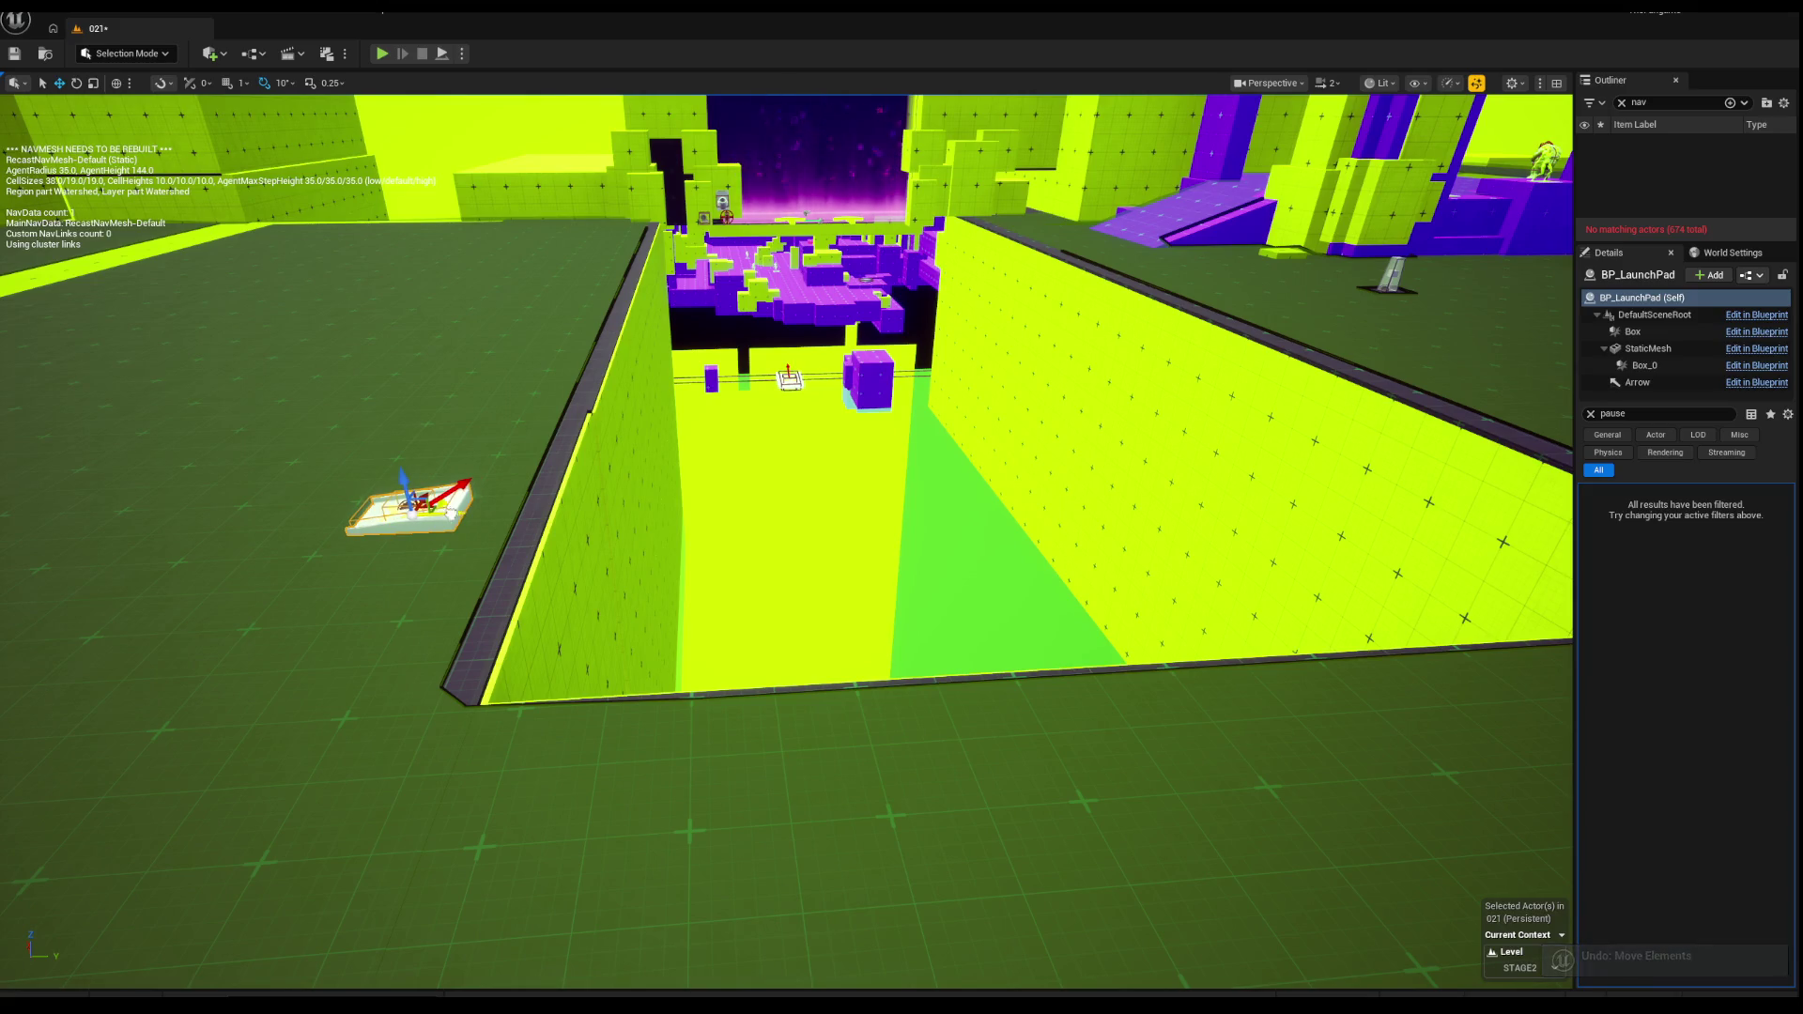
{"action": "left_click_drag", "start_coordinate": [554, 518], "coordinate": [597, 493]}
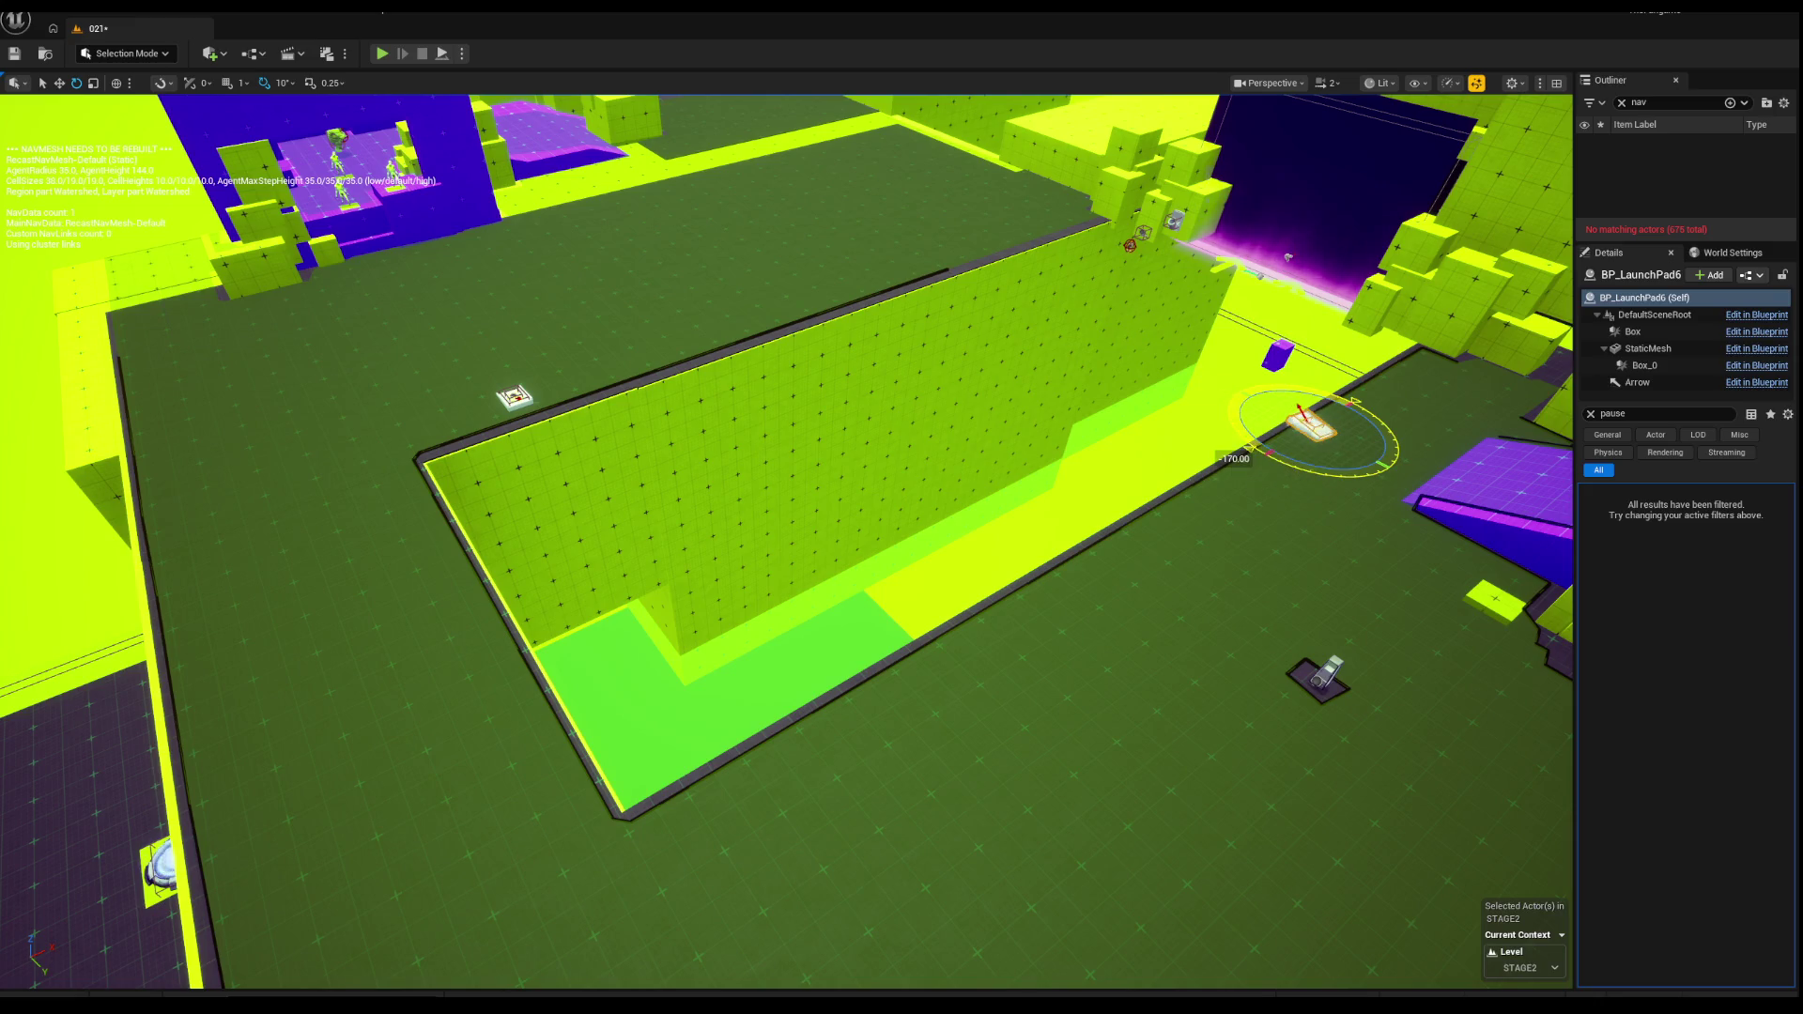
Step: Switch BP_LaunchPad6 to move mode and bring the view closer to it
{"action": "key", "text": "w"}
{"action": "key", "text": "f"}
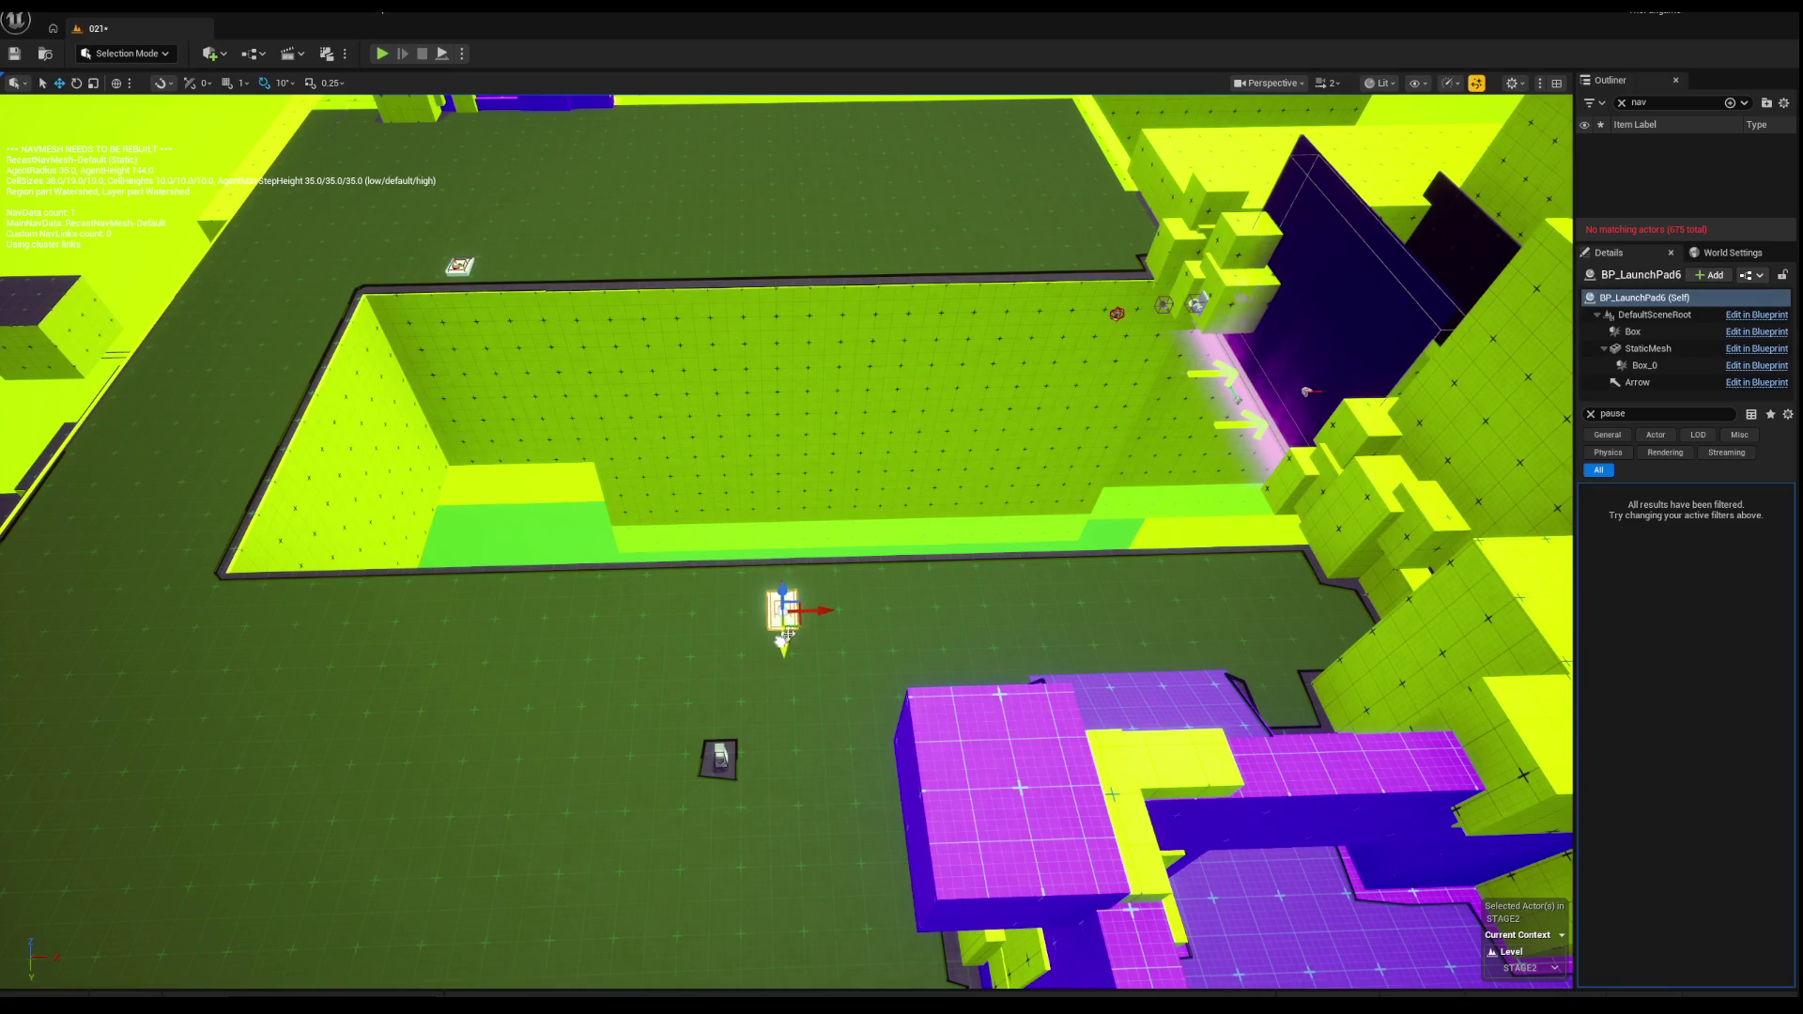
{"action": "mouse_move", "coordinate": [823, 609]}
{"action": "left_mouse_down"}
{"action": "mouse_move", "coordinate": [719, 549]}
{"action": "mouse_move", "coordinate": [864, 568]}
{"action": "mouse_move", "coordinate": [768, 632]}
{"action": "left_mouse_up"}
Step: Select the purple ramp Box3307, revert its earlier changes and rotate it -90°
{"action": "left_click", "coordinate": [768, 632]}
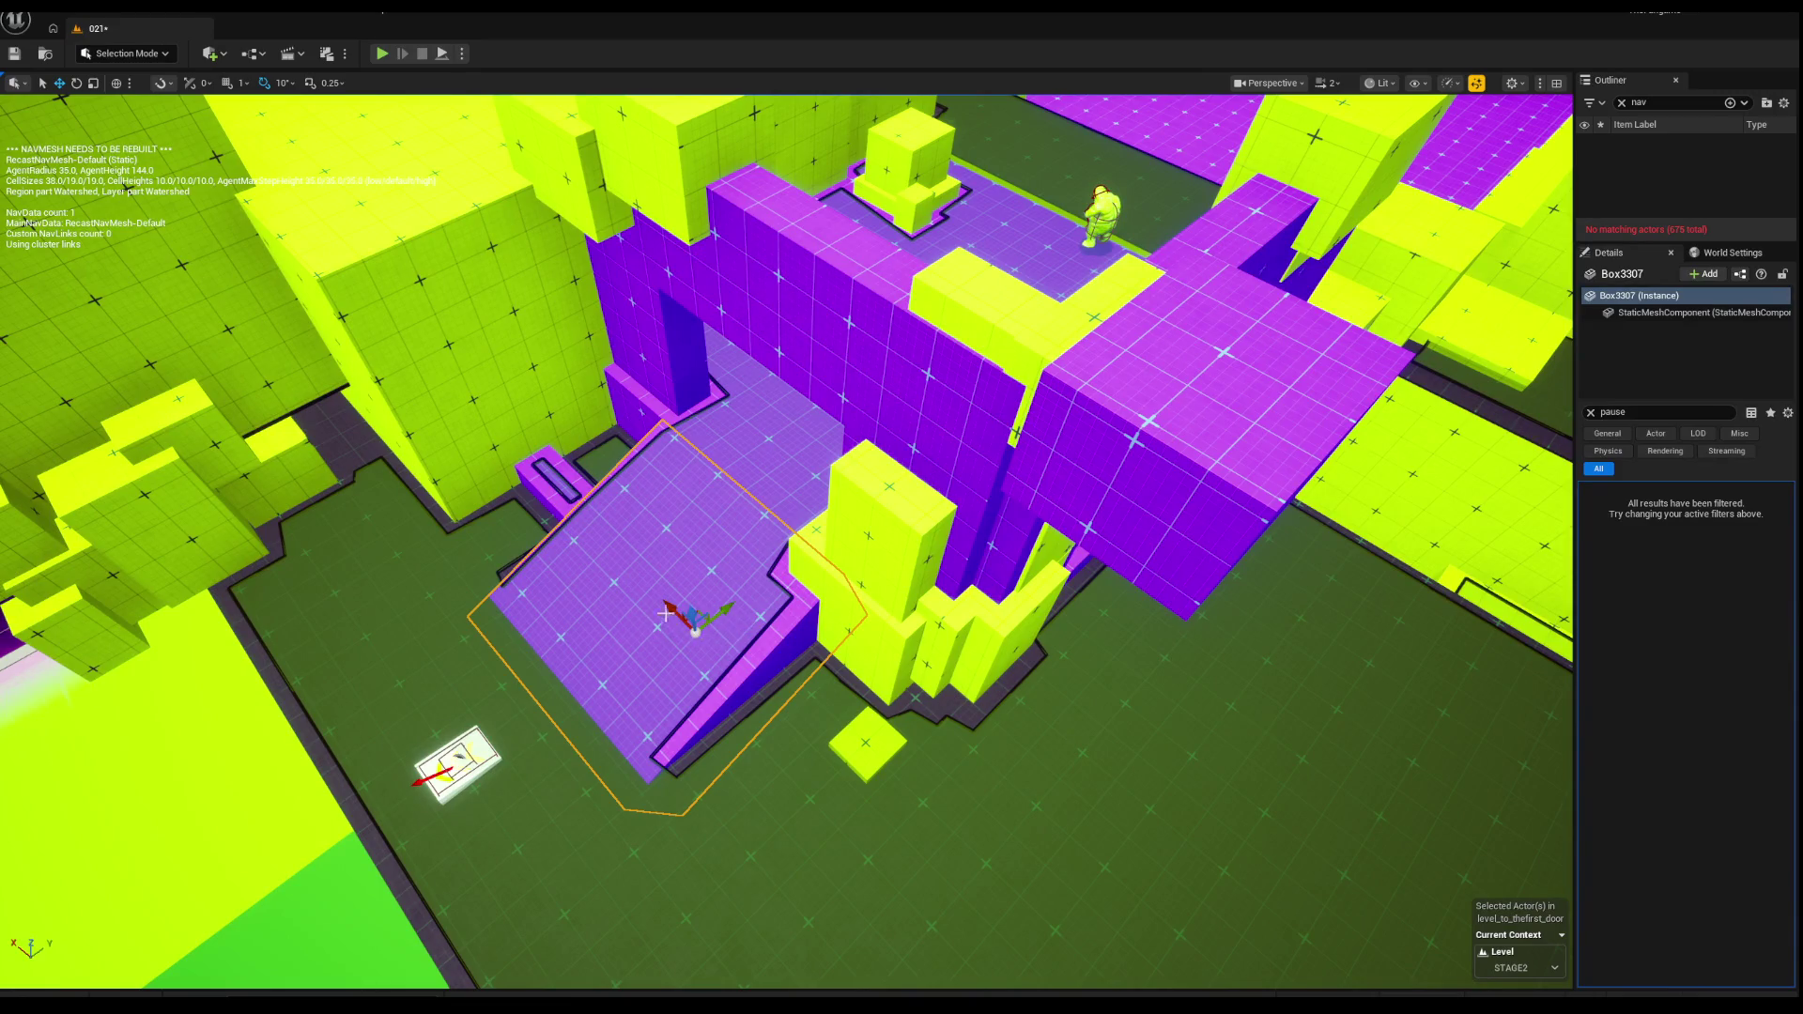
{"action": "key", "text": "ctrl+z"}
{"action": "left_click_drag", "start_coordinate": [665, 614], "coordinate": [730, 733]}
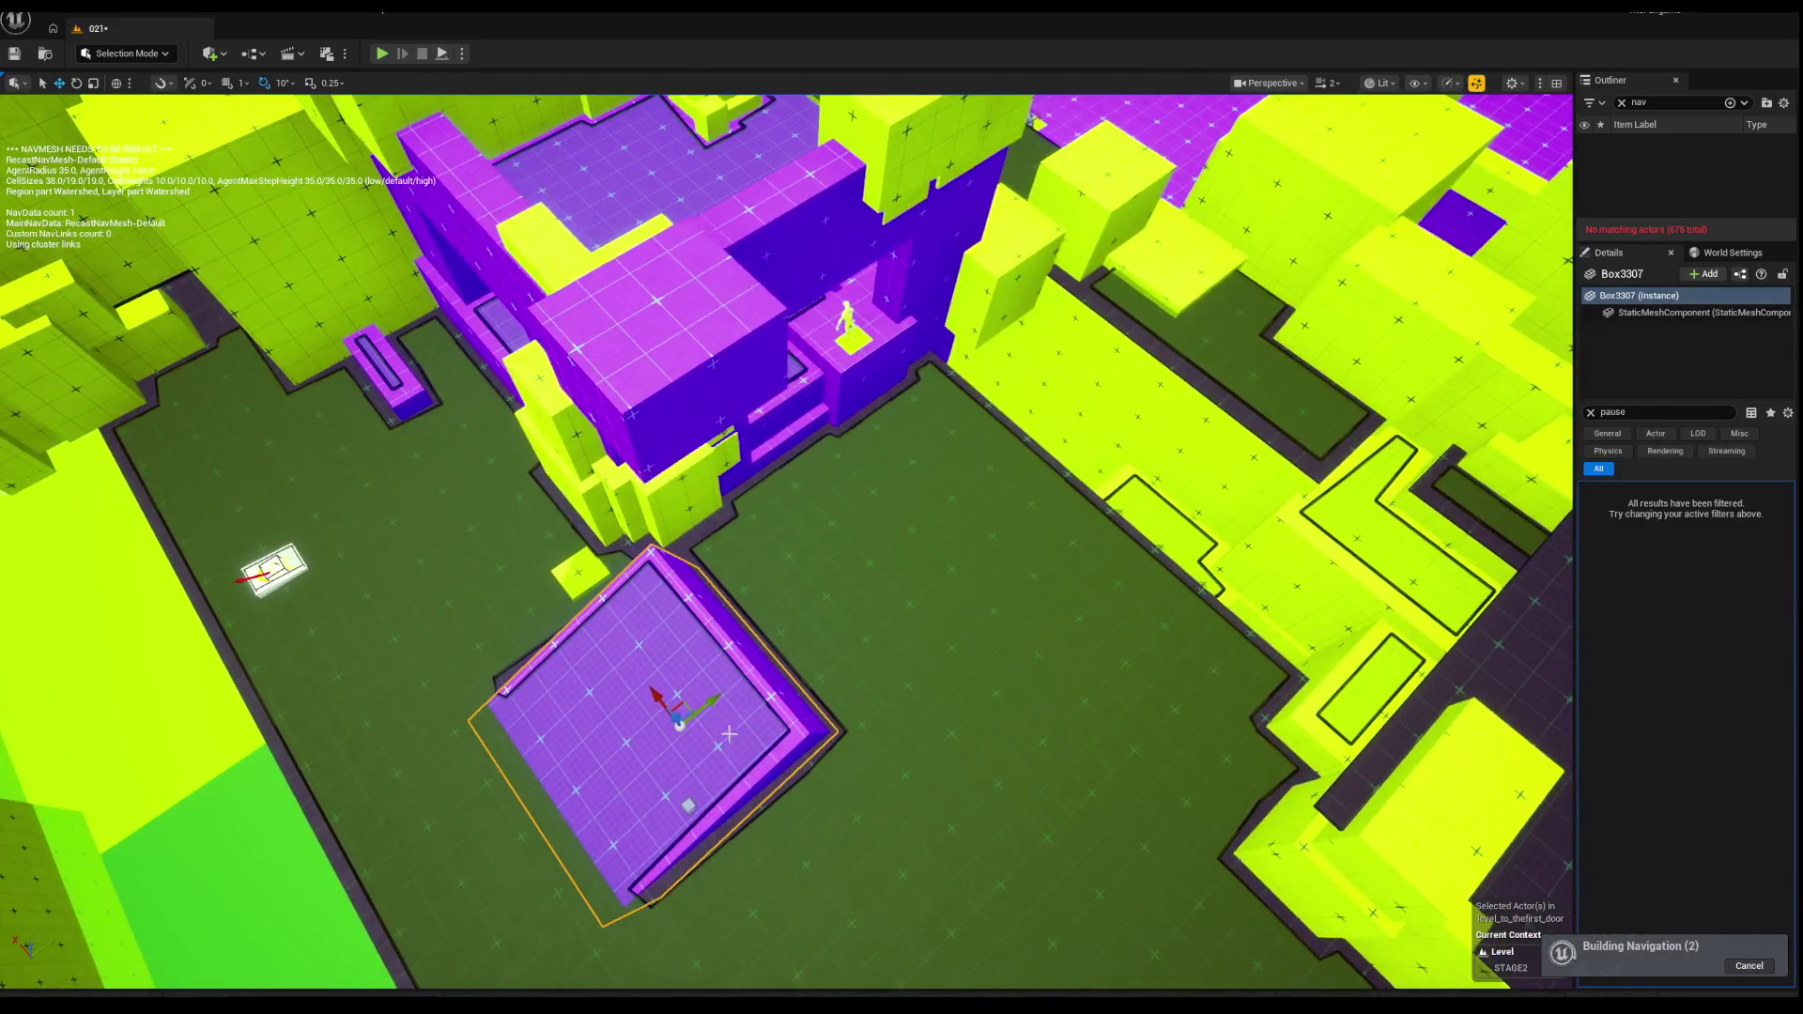
{"action": "key", "text": "ctrl+z"}
{"action": "key", "text": "e"}
{"action": "mouse_move", "coordinate": [817, 518]}
{"action": "left_mouse_down"}
{"action": "mouse_move", "coordinate": [796, 568]}
{"action": "mouse_move", "coordinate": [808, 622]}
{"action": "left_mouse_up"}
Step: Move Box3307 up against the base of the purple stairs, then deselect it
{"action": "key", "text": "w"}
{"action": "left_click_drag", "start_coordinate": [817, 535], "coordinate": [768, 500]}
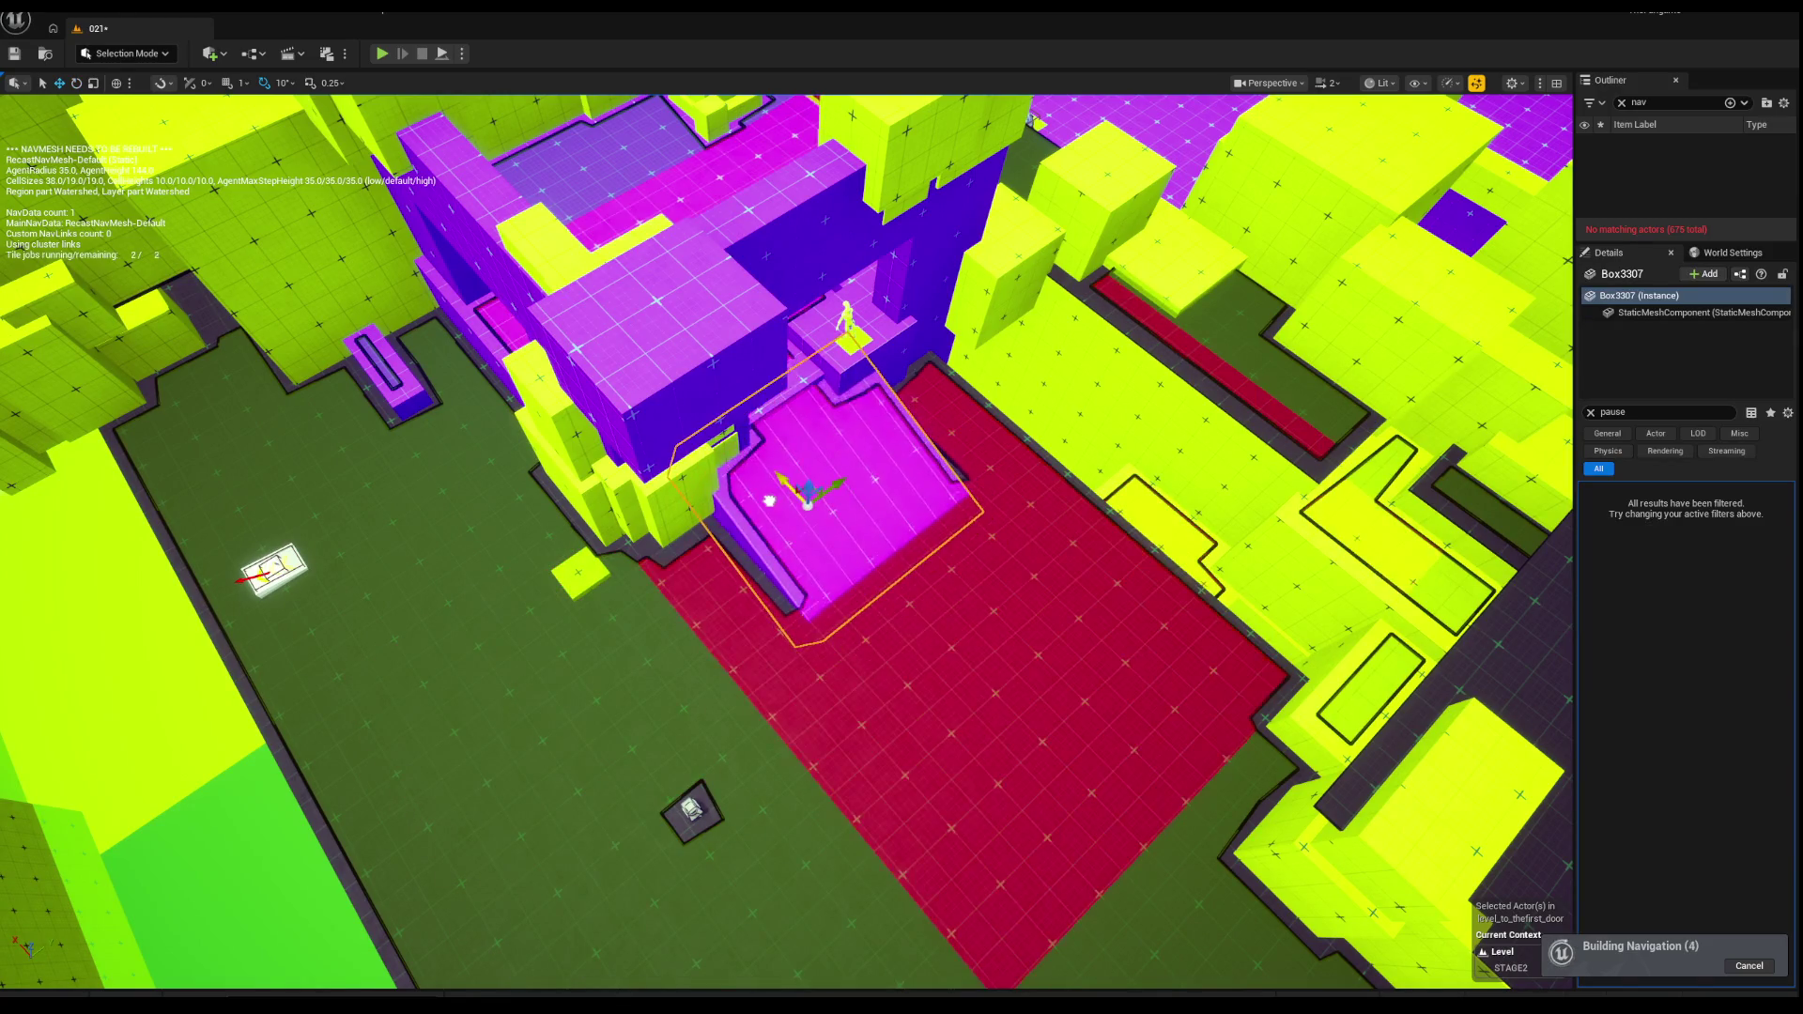
{"action": "key", "text": "ctrl+z"}
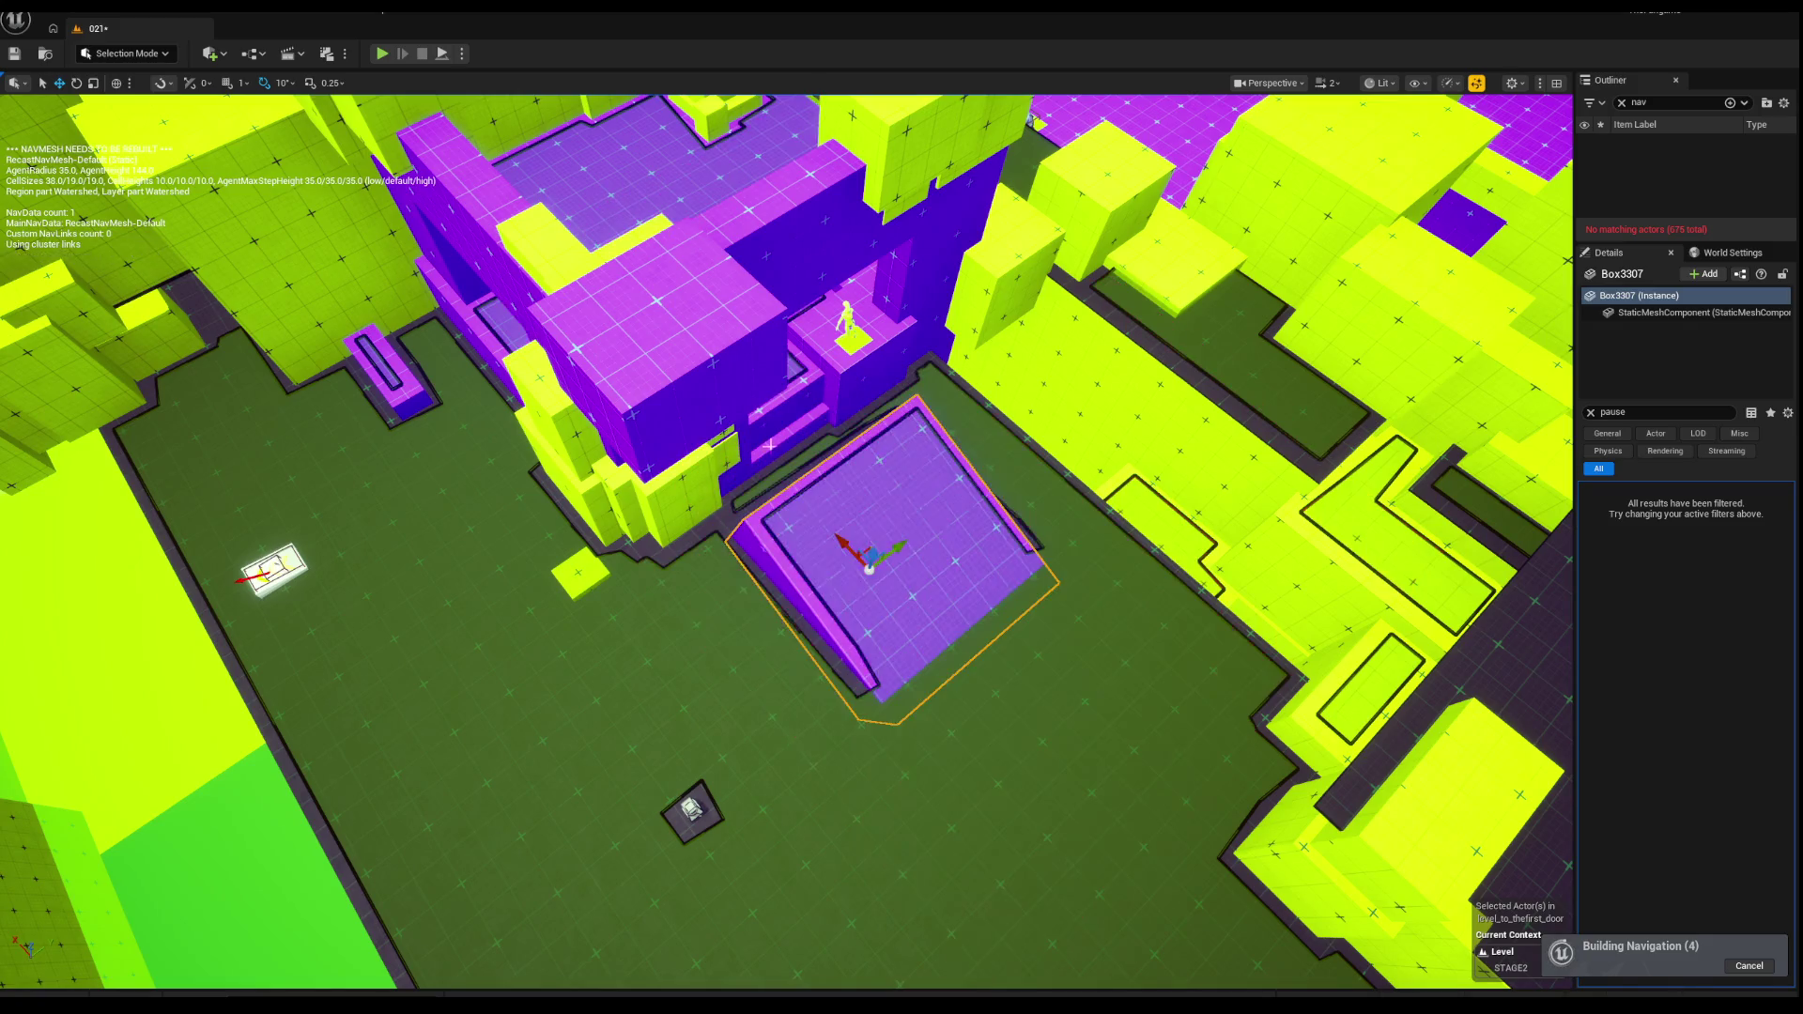
{"action": "left_click", "coordinate": [785, 451]}
{"action": "left_click", "coordinate": [850, 540]}
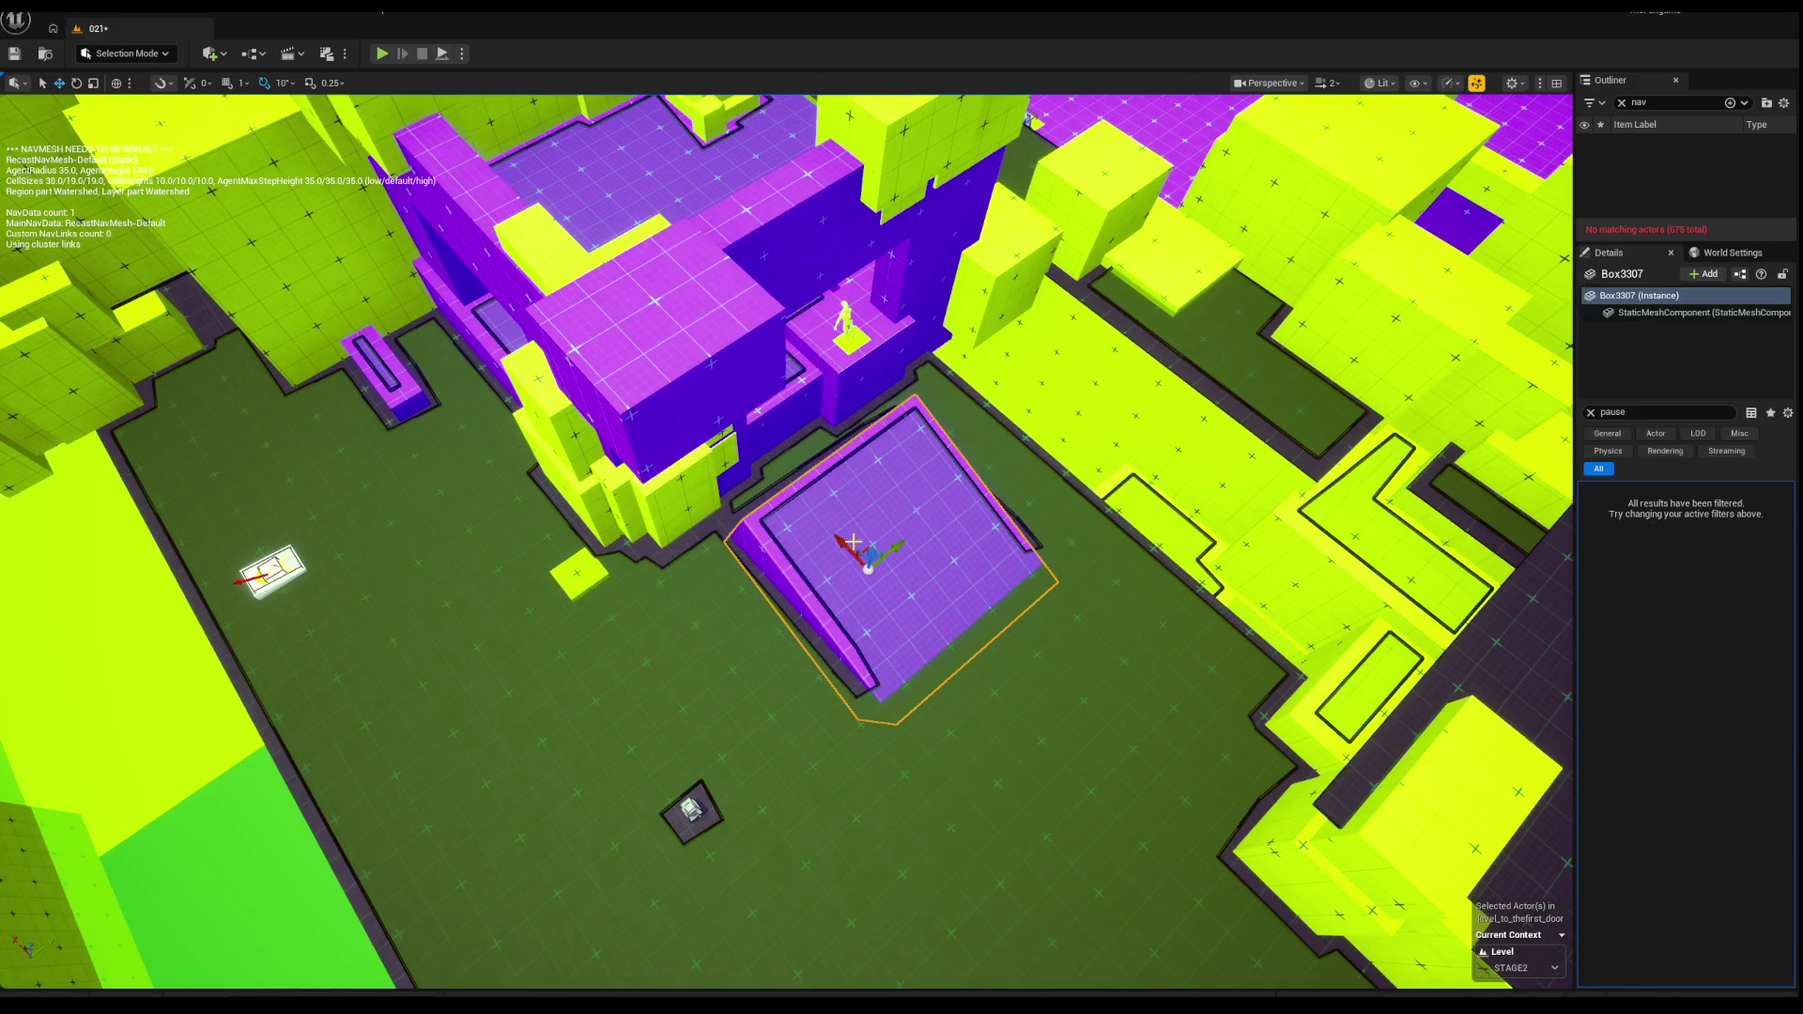
{"action": "left_click_drag", "start_coordinate": [850, 540], "coordinate": [813, 511]}
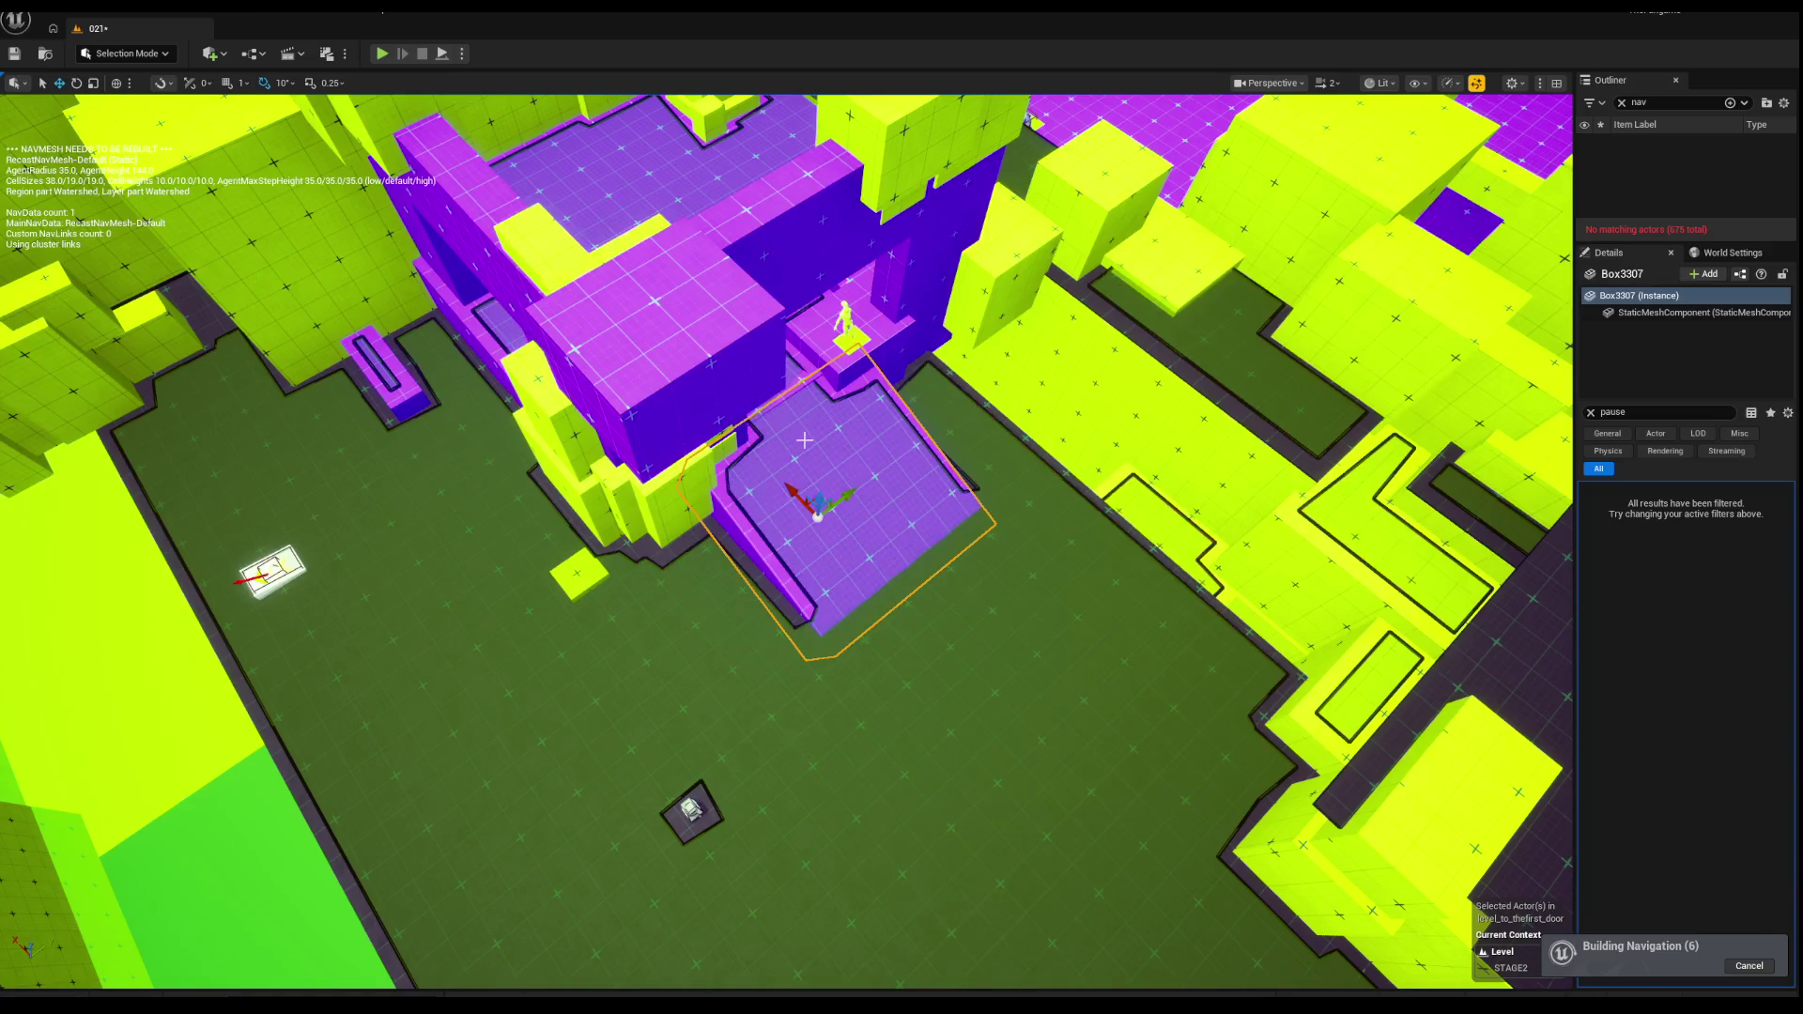
{"action": "key", "text": "Escape"}
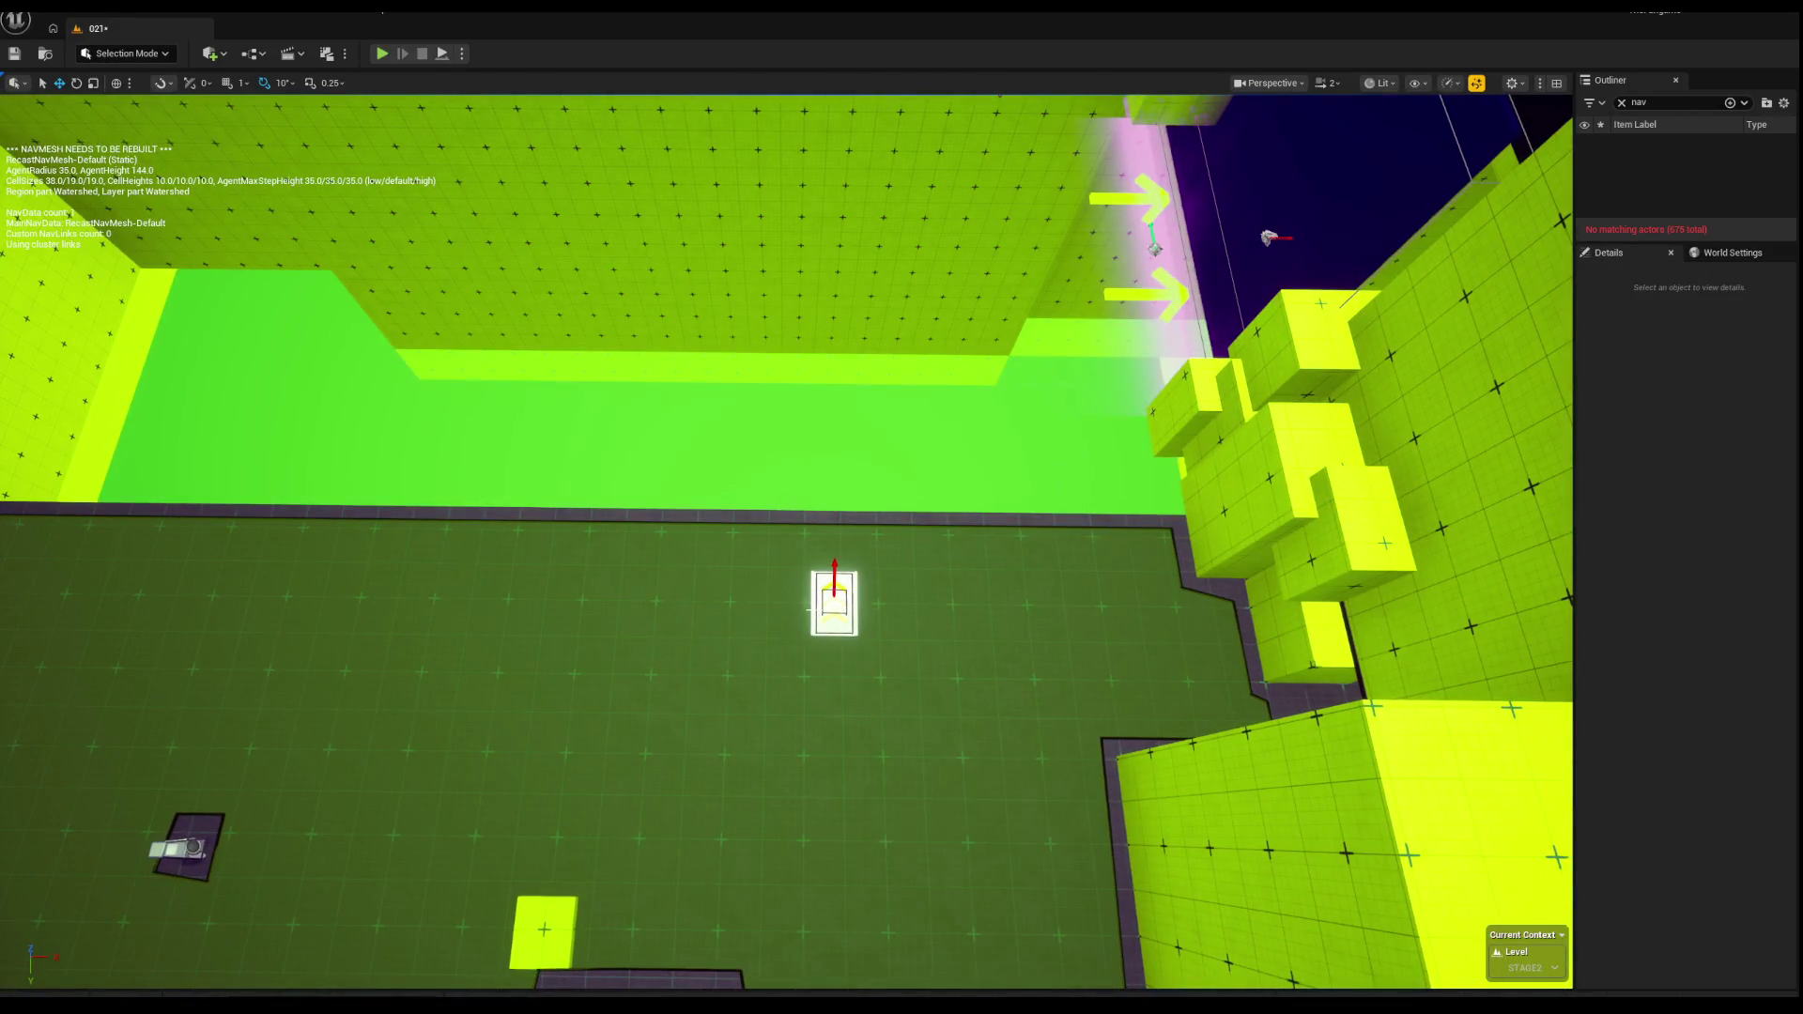
Step: Review BP_LaunchPad6's full settings, then playtest walking off the wall to the green ledge
{"action": "left_click", "coordinate": [818, 609]}
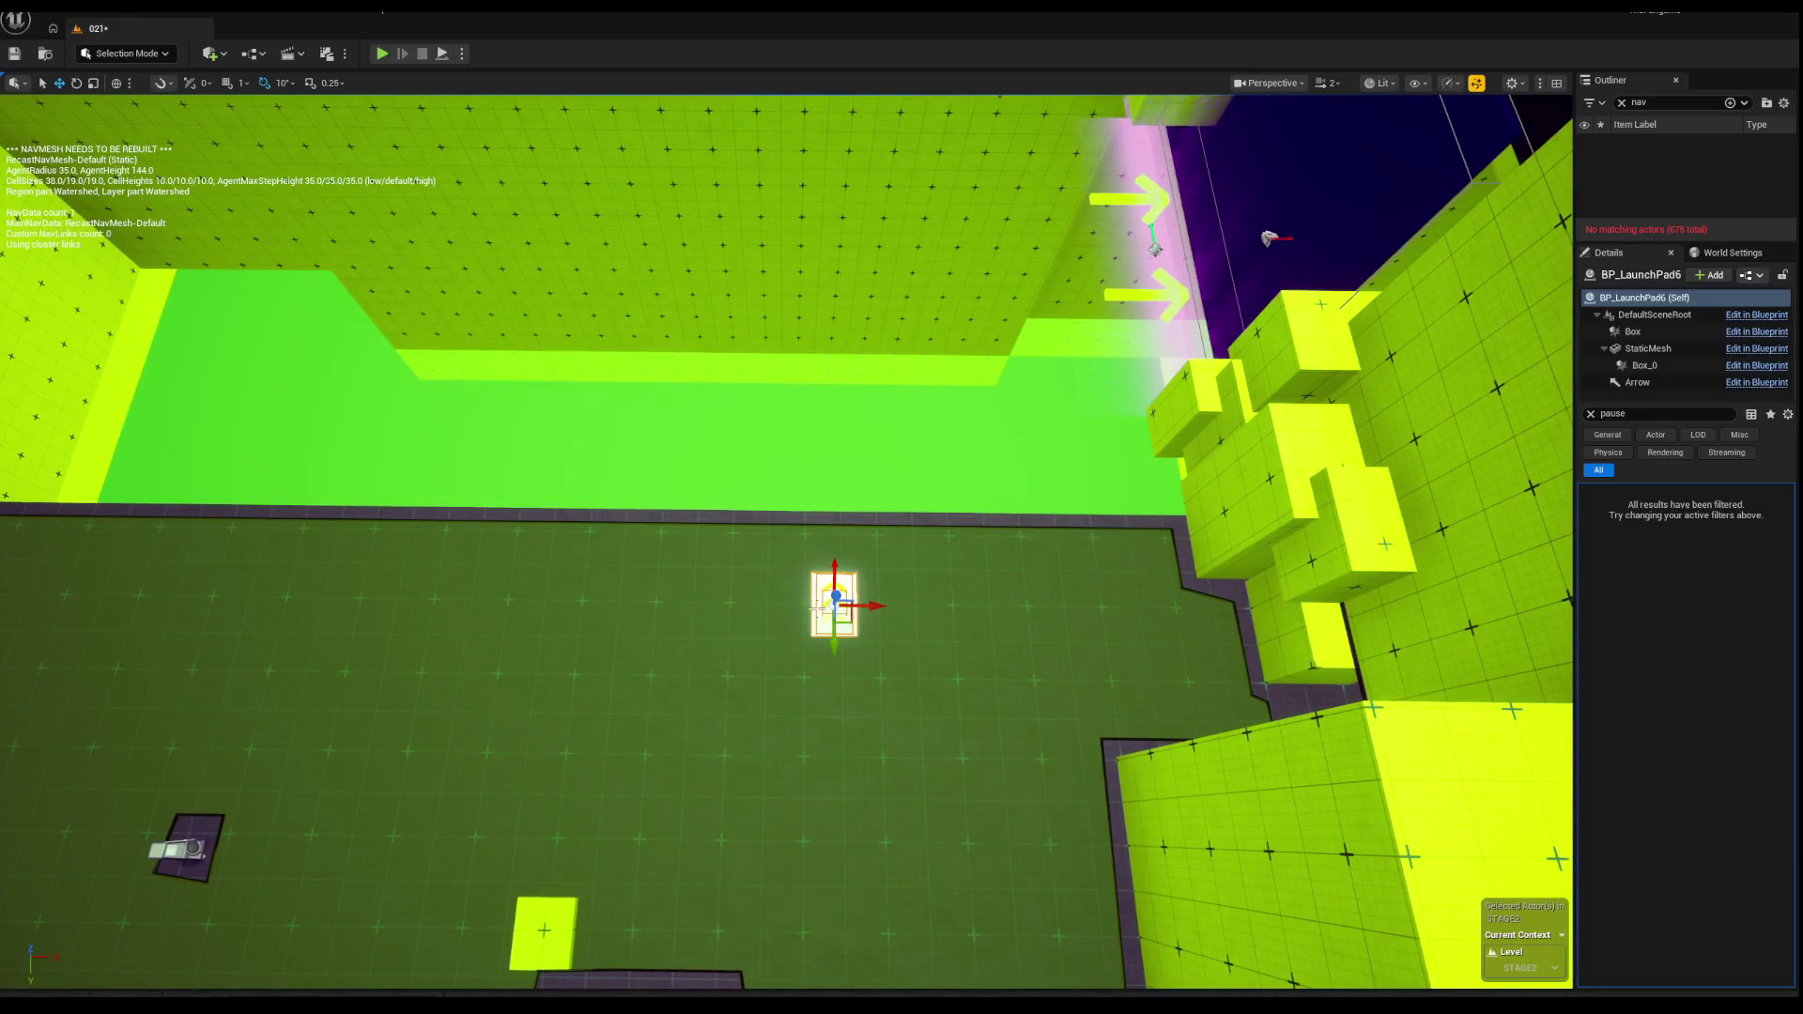
{"action": "left_click", "coordinate": [1591, 415]}
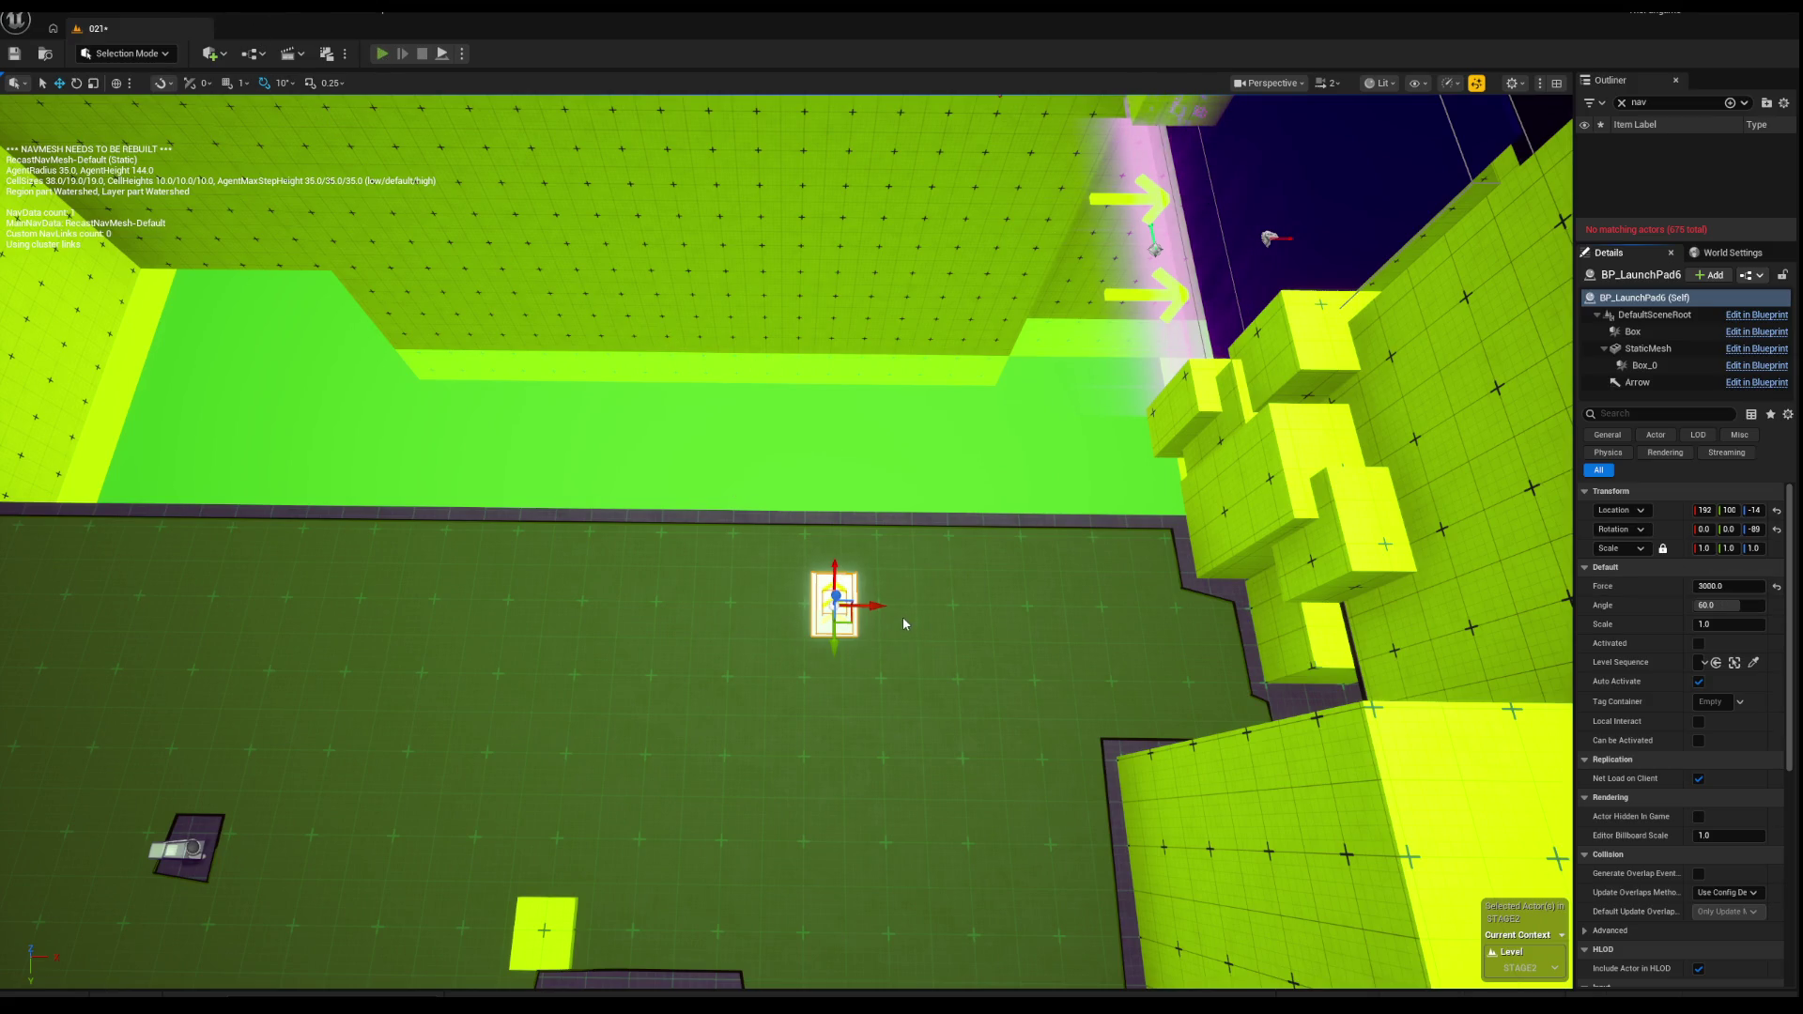
{"action": "key", "text": "alt+p"}
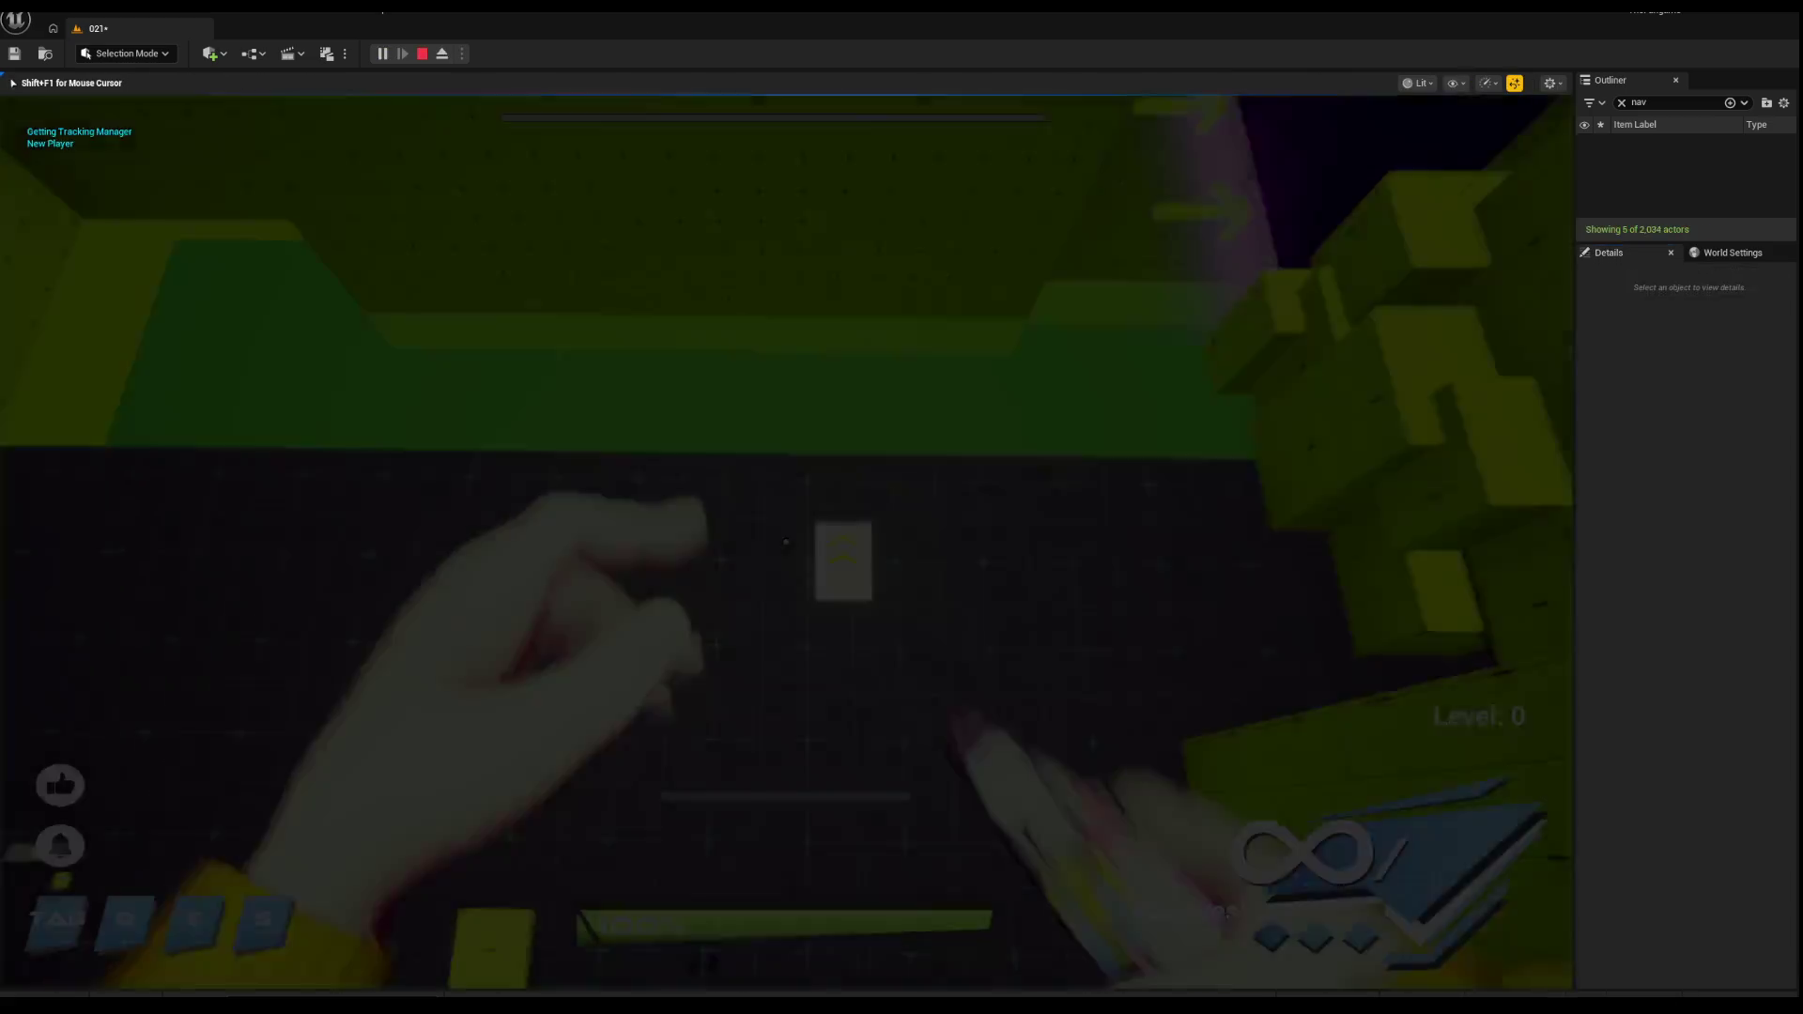
{"action": "key", "text": "w"}
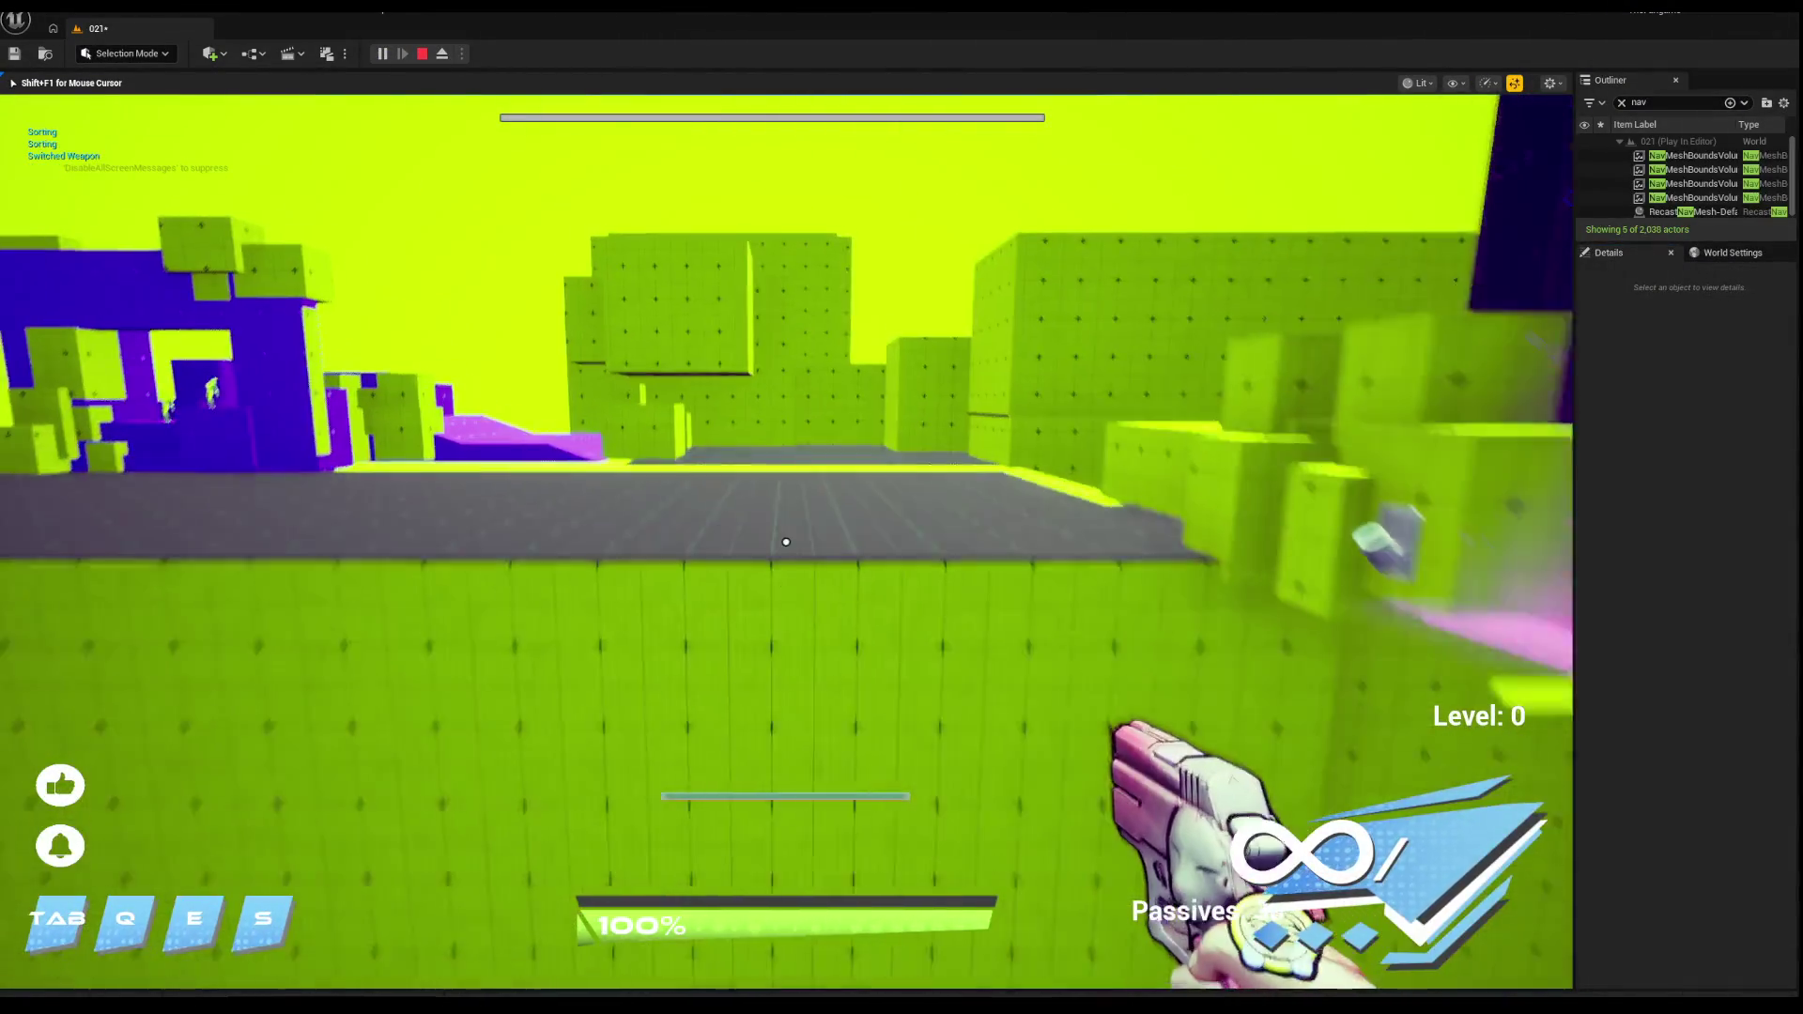
{"action": "key", "text": "space"}
{"action": "key", "text": "w"}
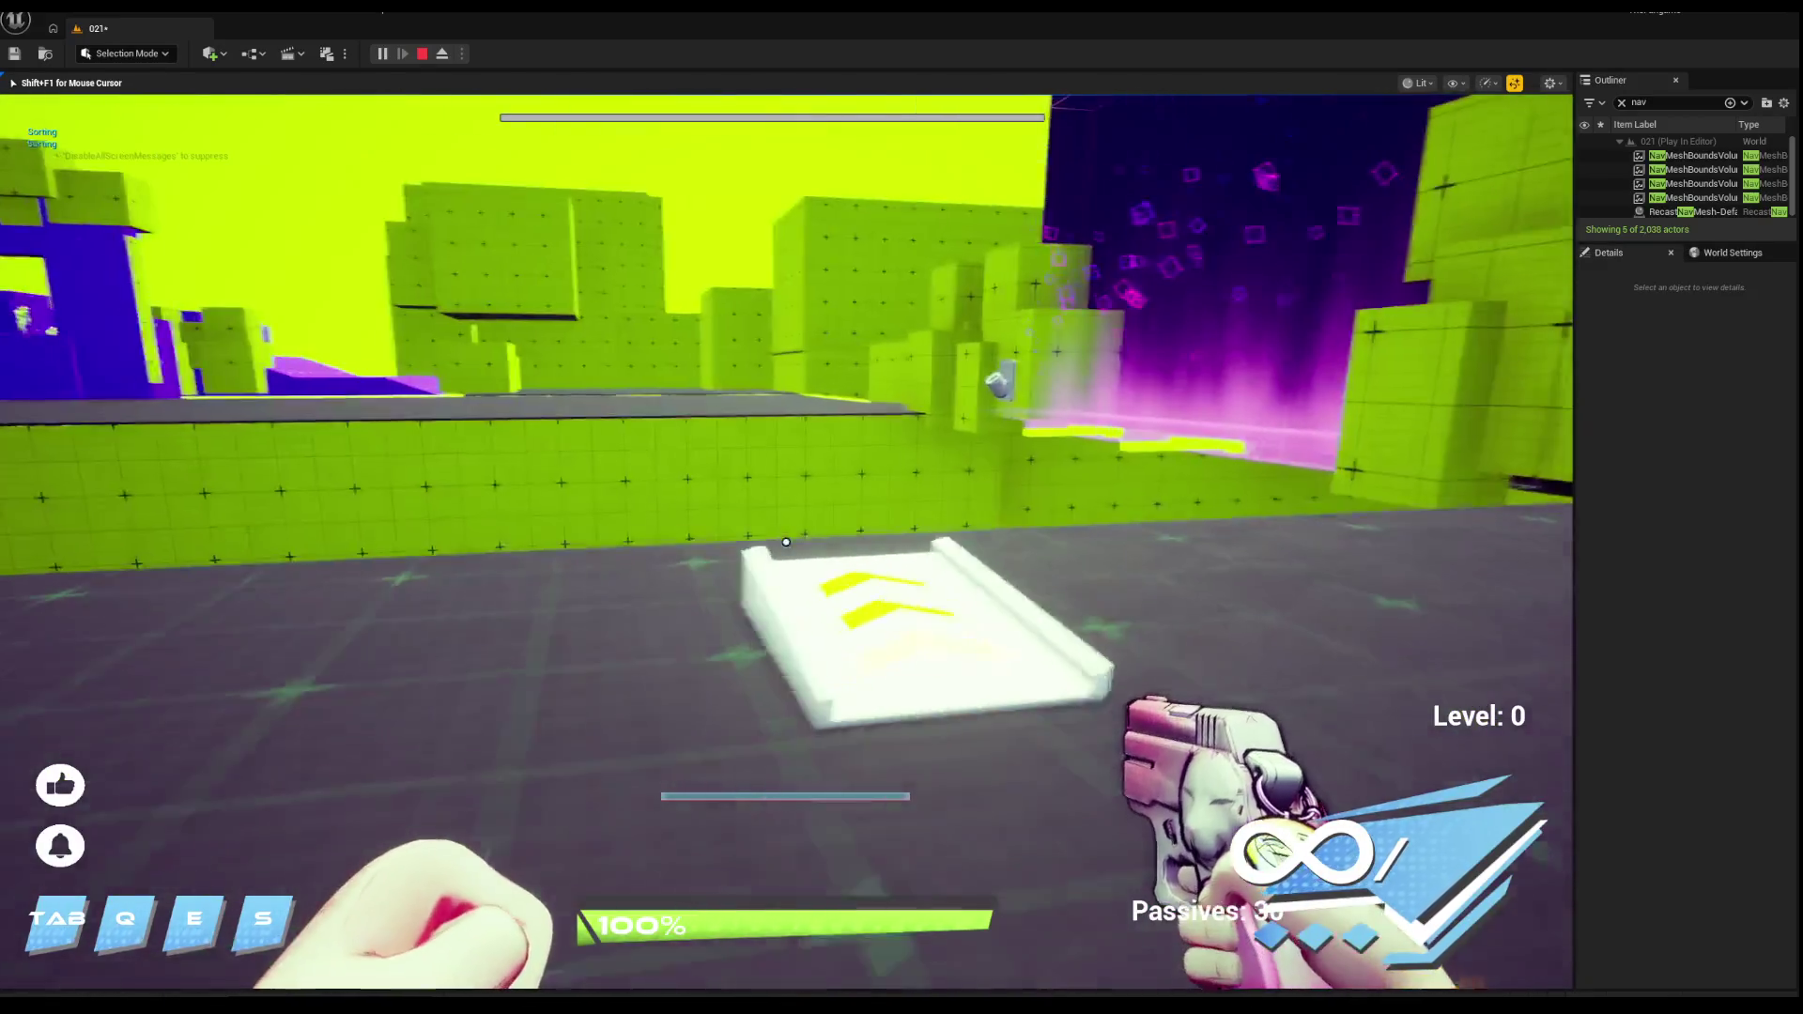
{"action": "key", "text": "w"}
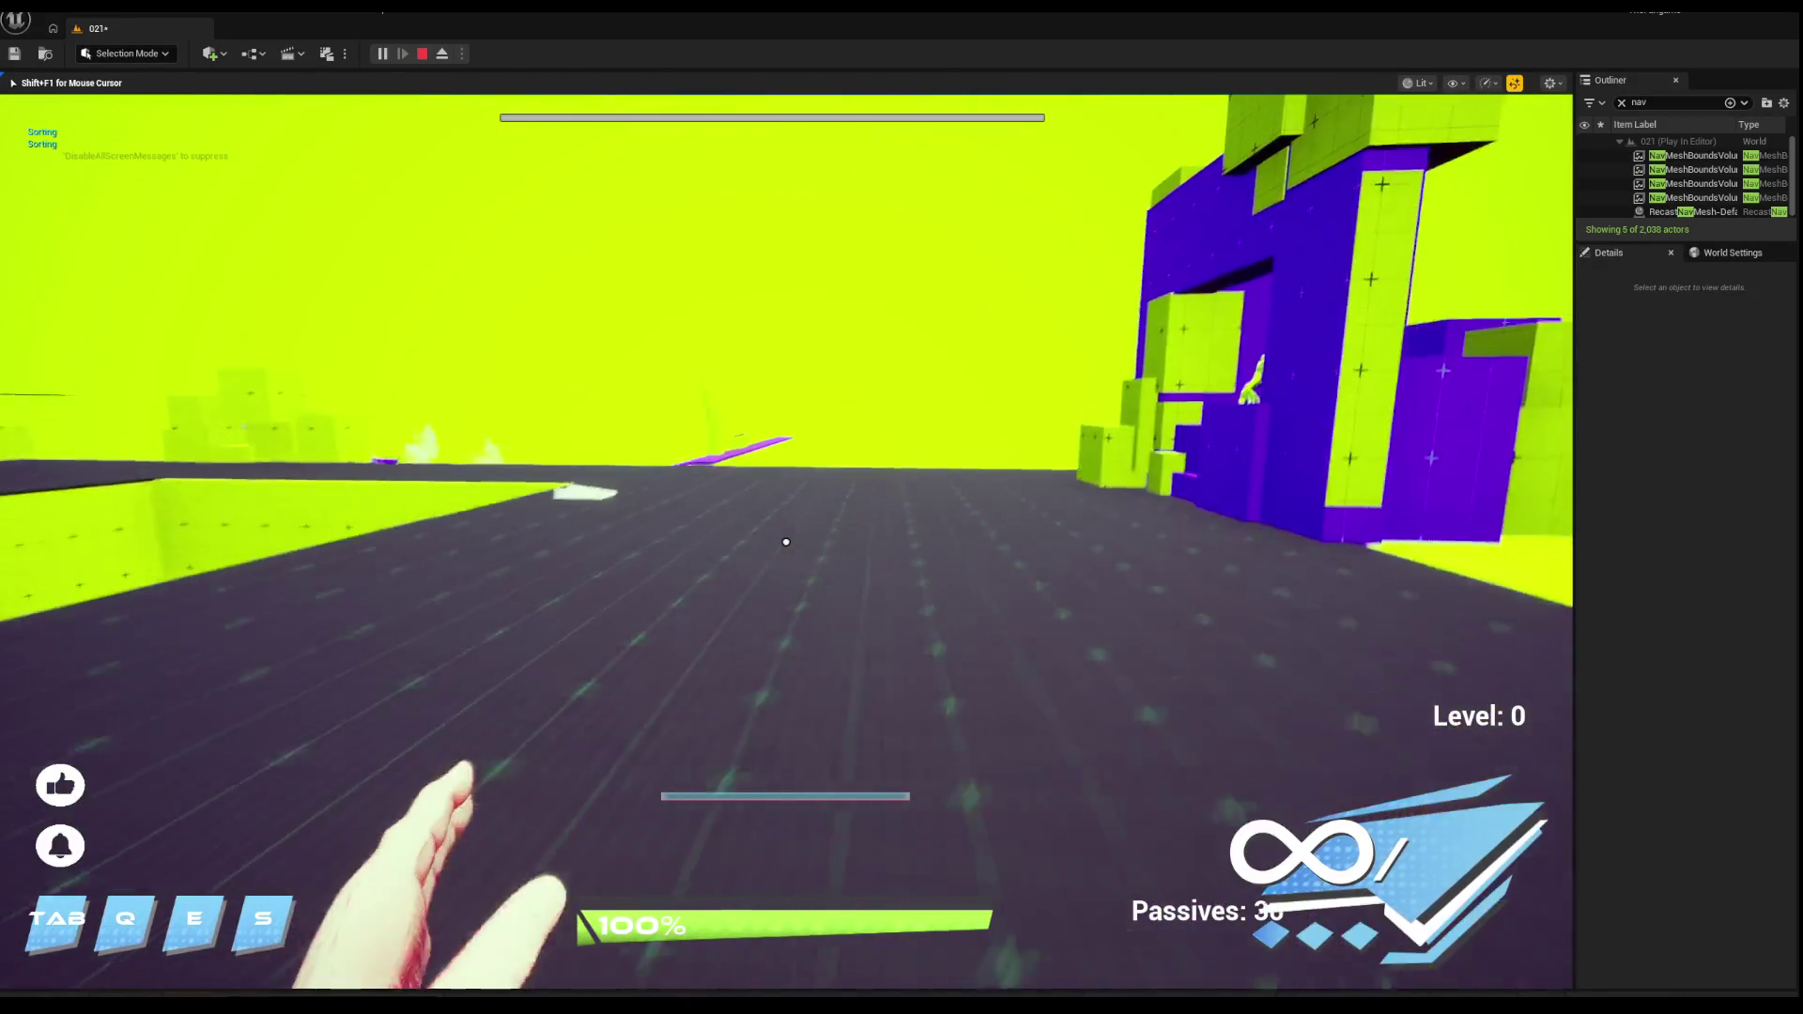
{"action": "key", "text": "w"}
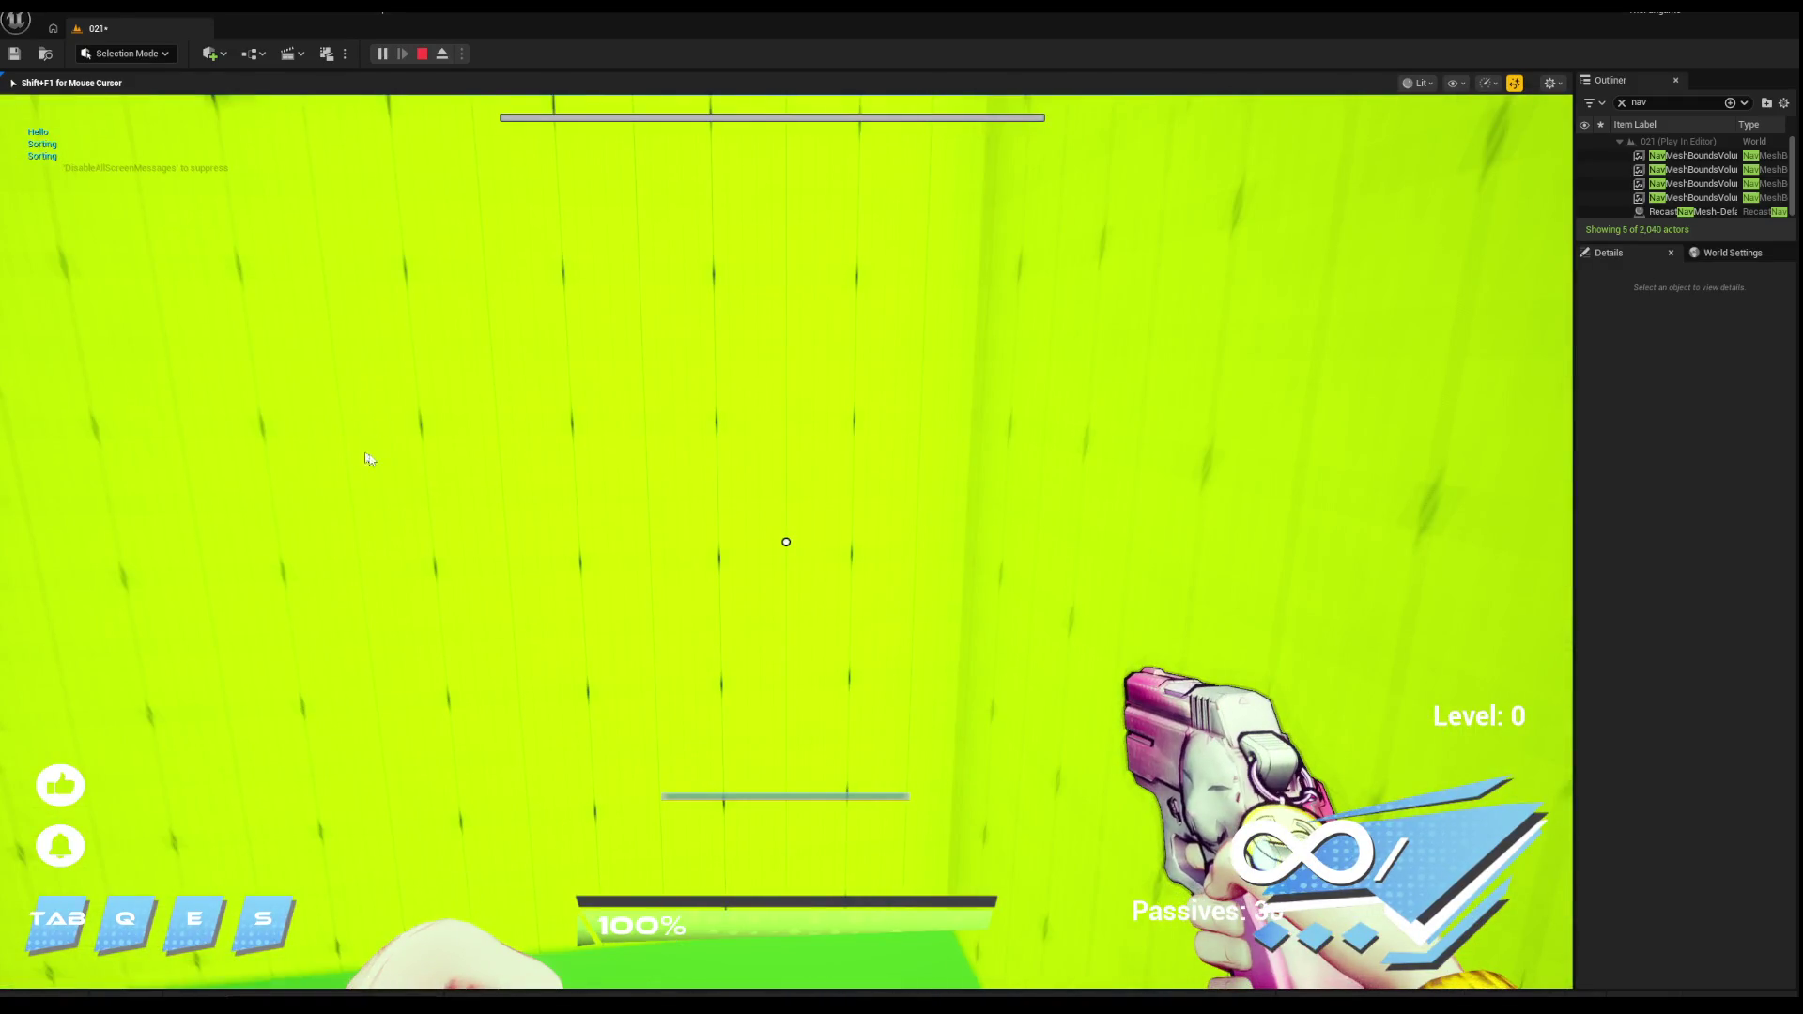
{"action": "key", "text": "Escape"}
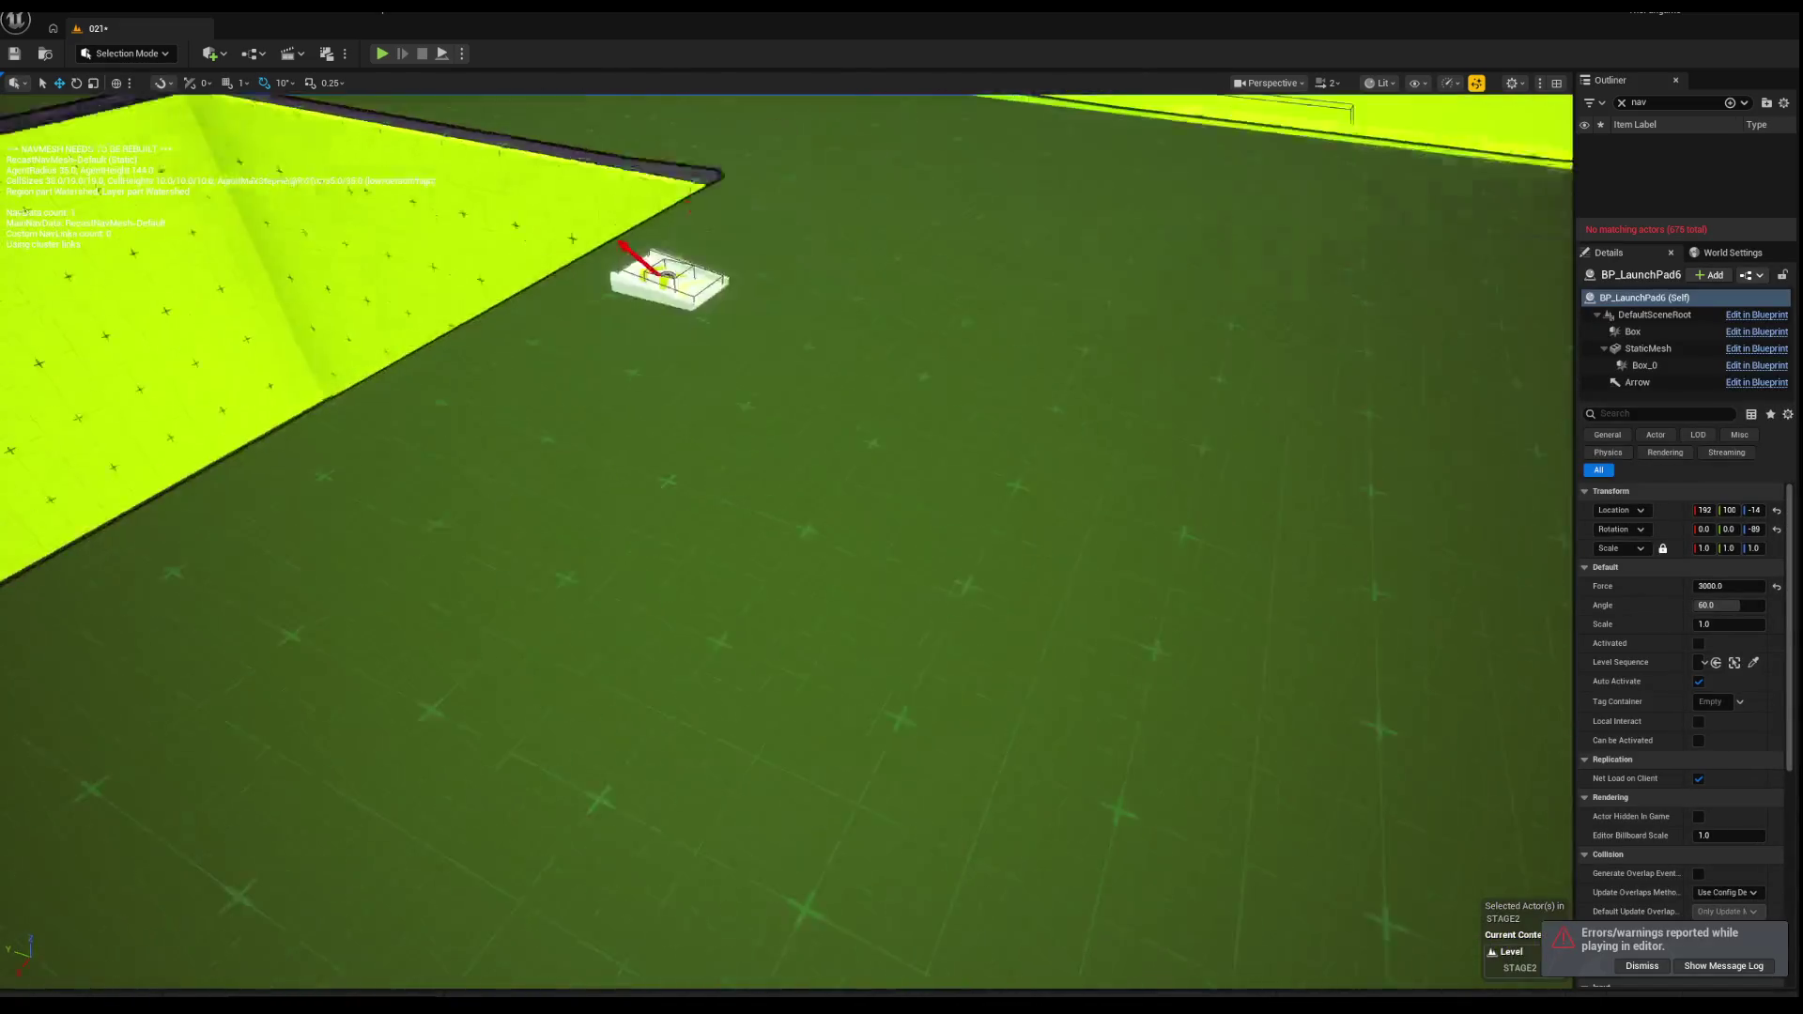
{"action": "scroll", "coordinate": [463, 462], "scroll_direction": "down", "scroll_amount": 5}
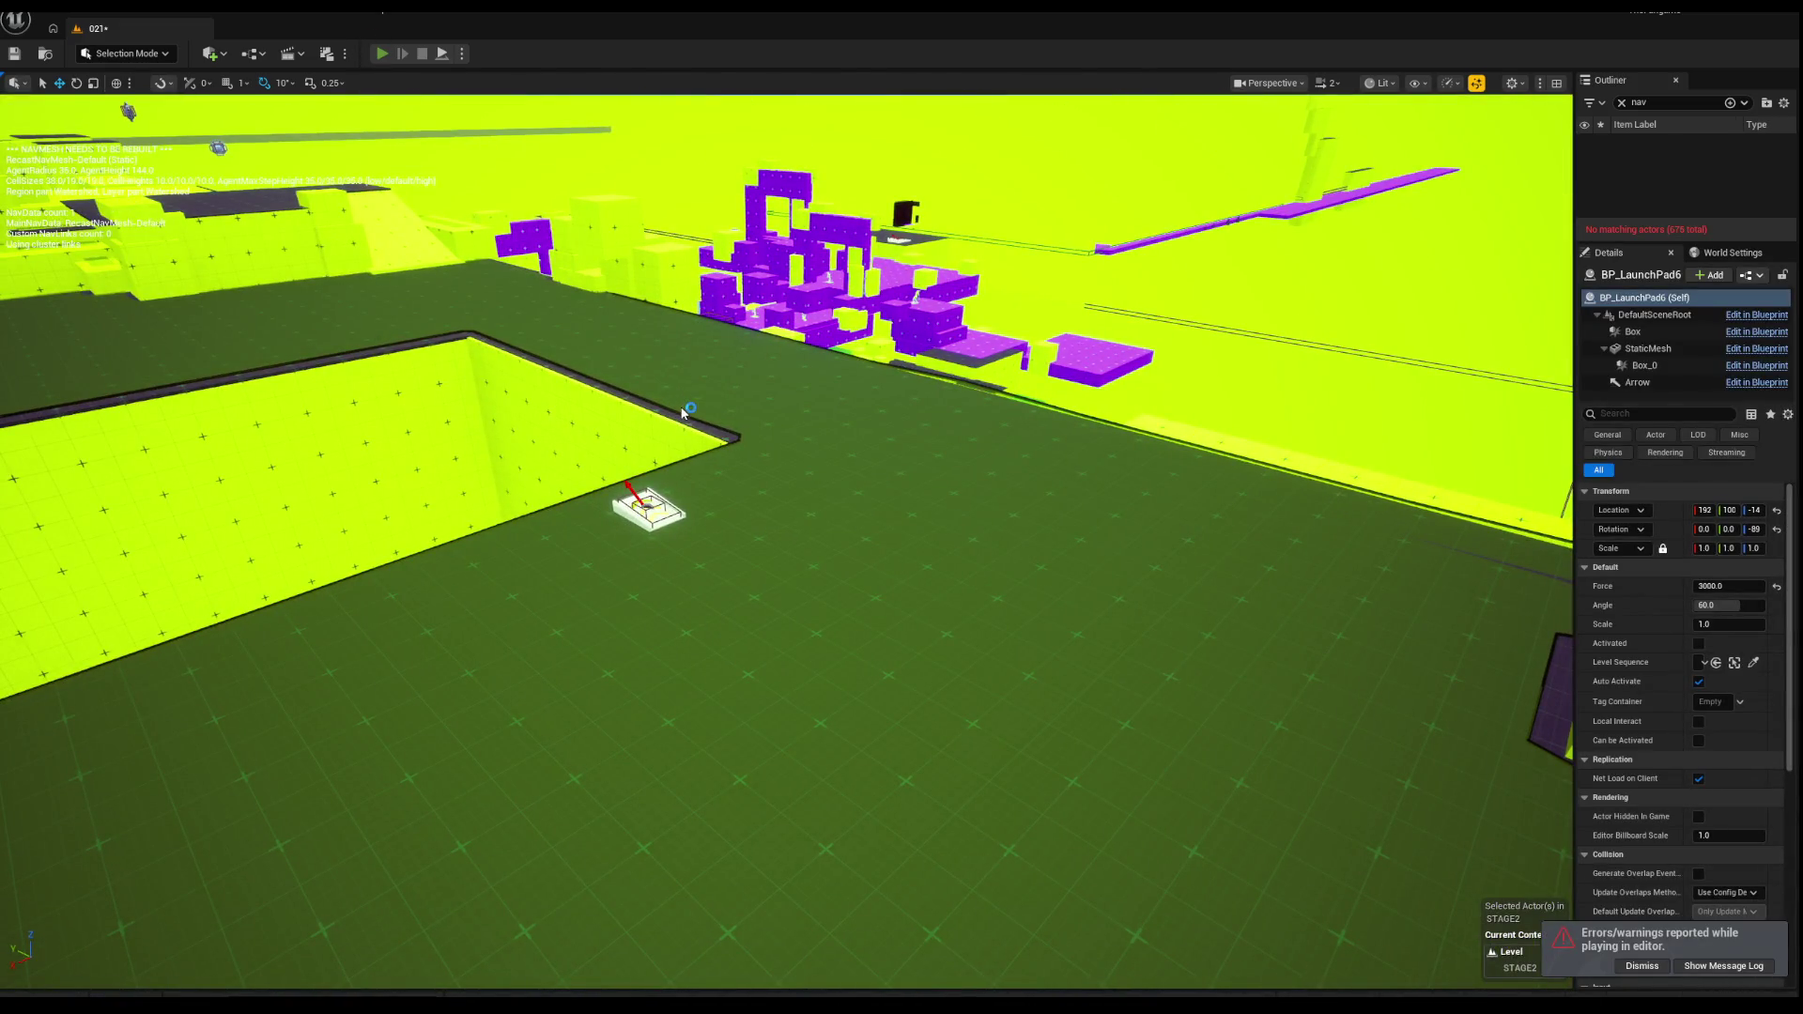
{"action": "key", "text": "alt+p"}
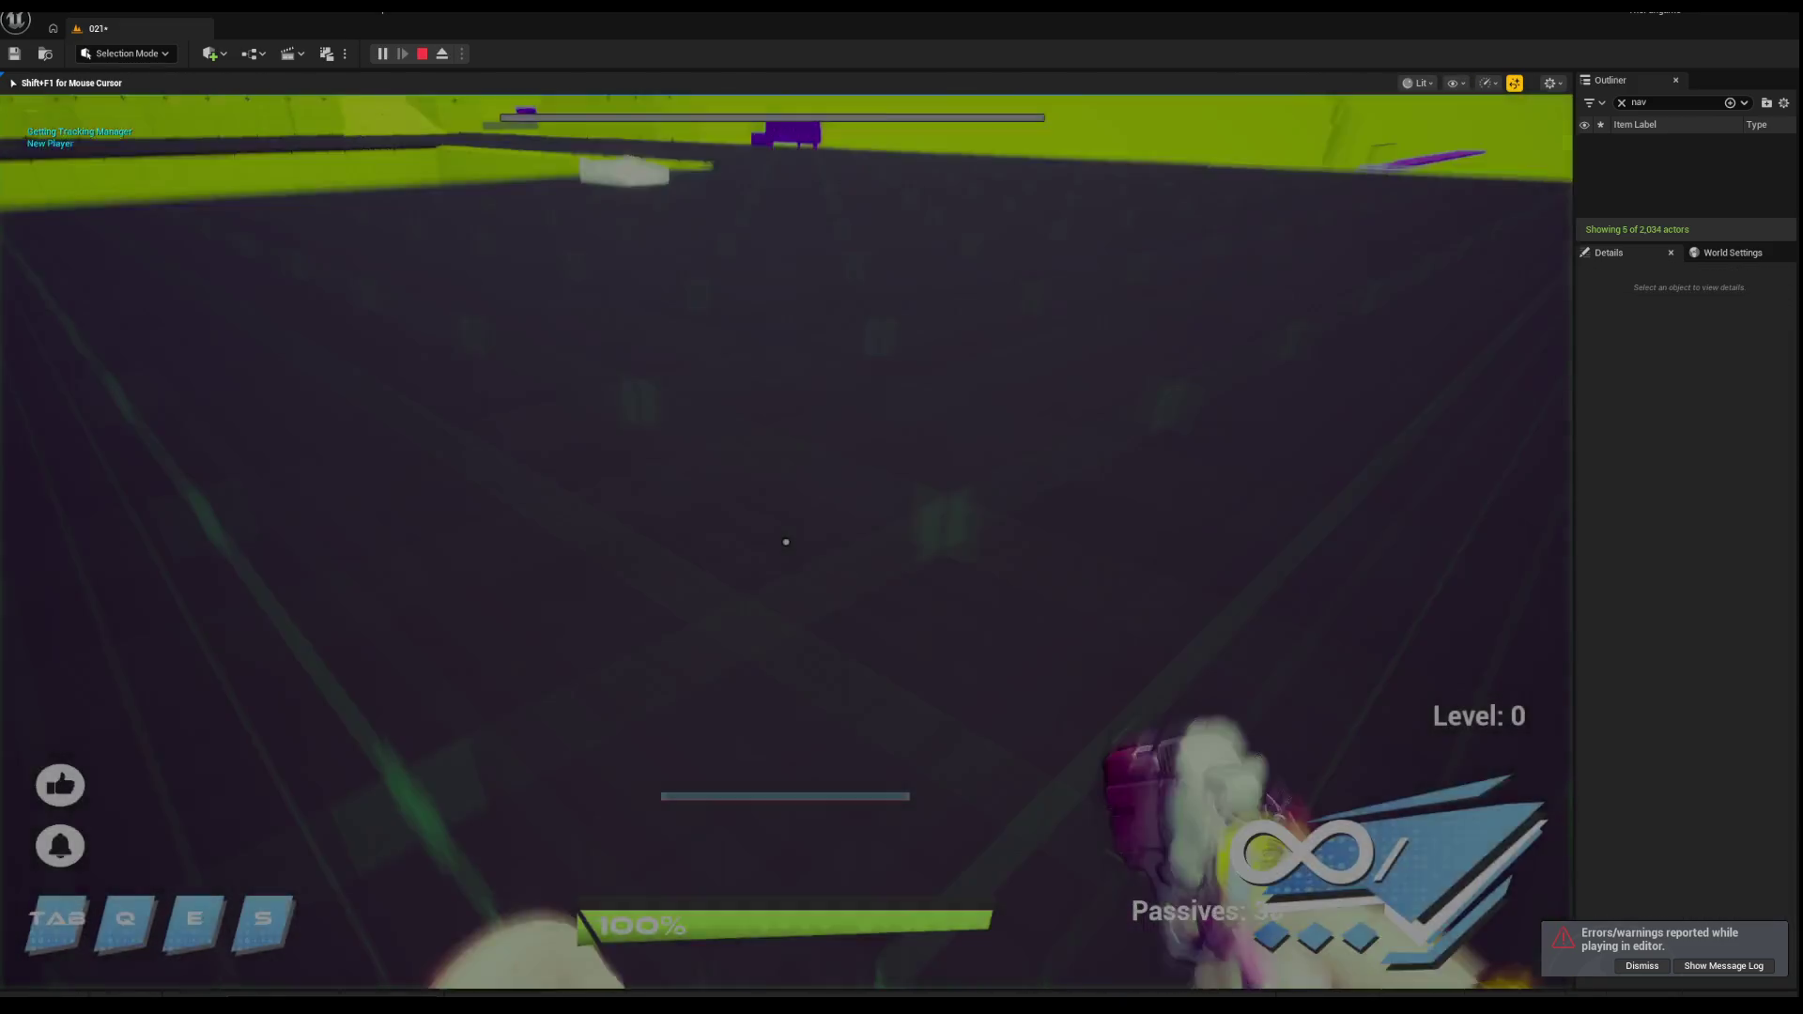
{"action": "key", "text": "w"}
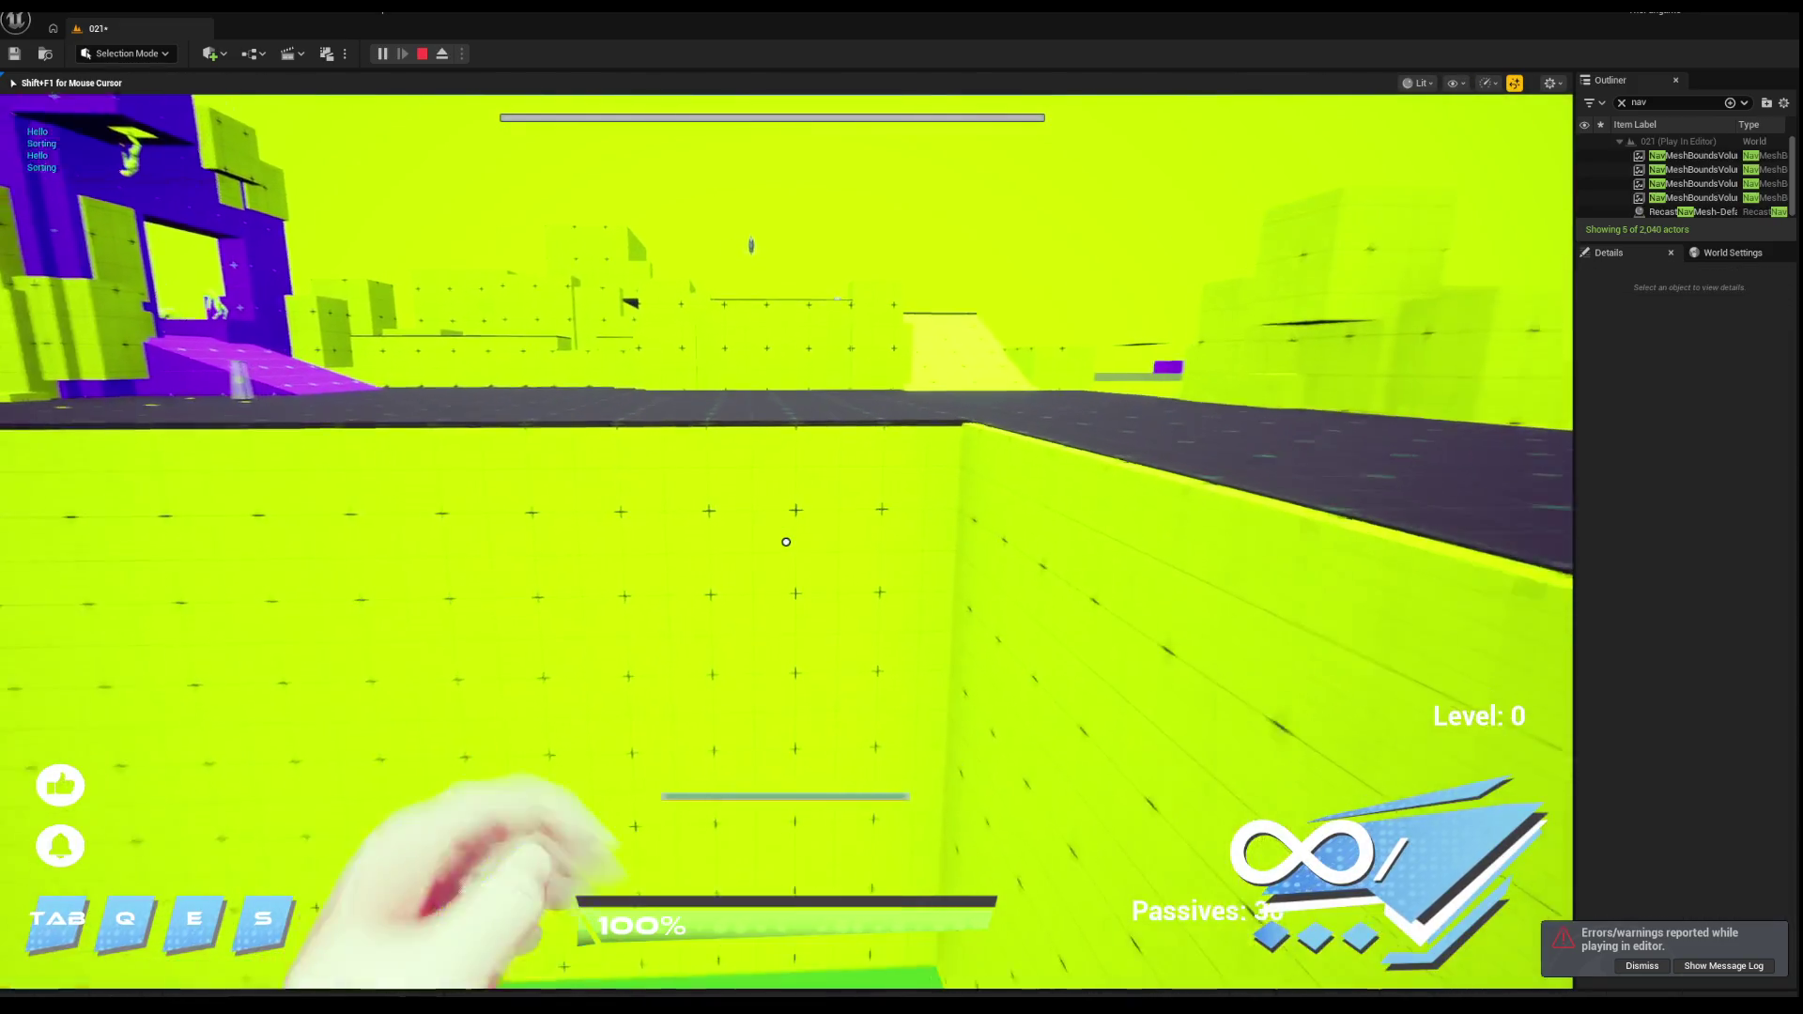
{"action": "key", "text": "w"}
{"action": "key", "text": "Escape"}
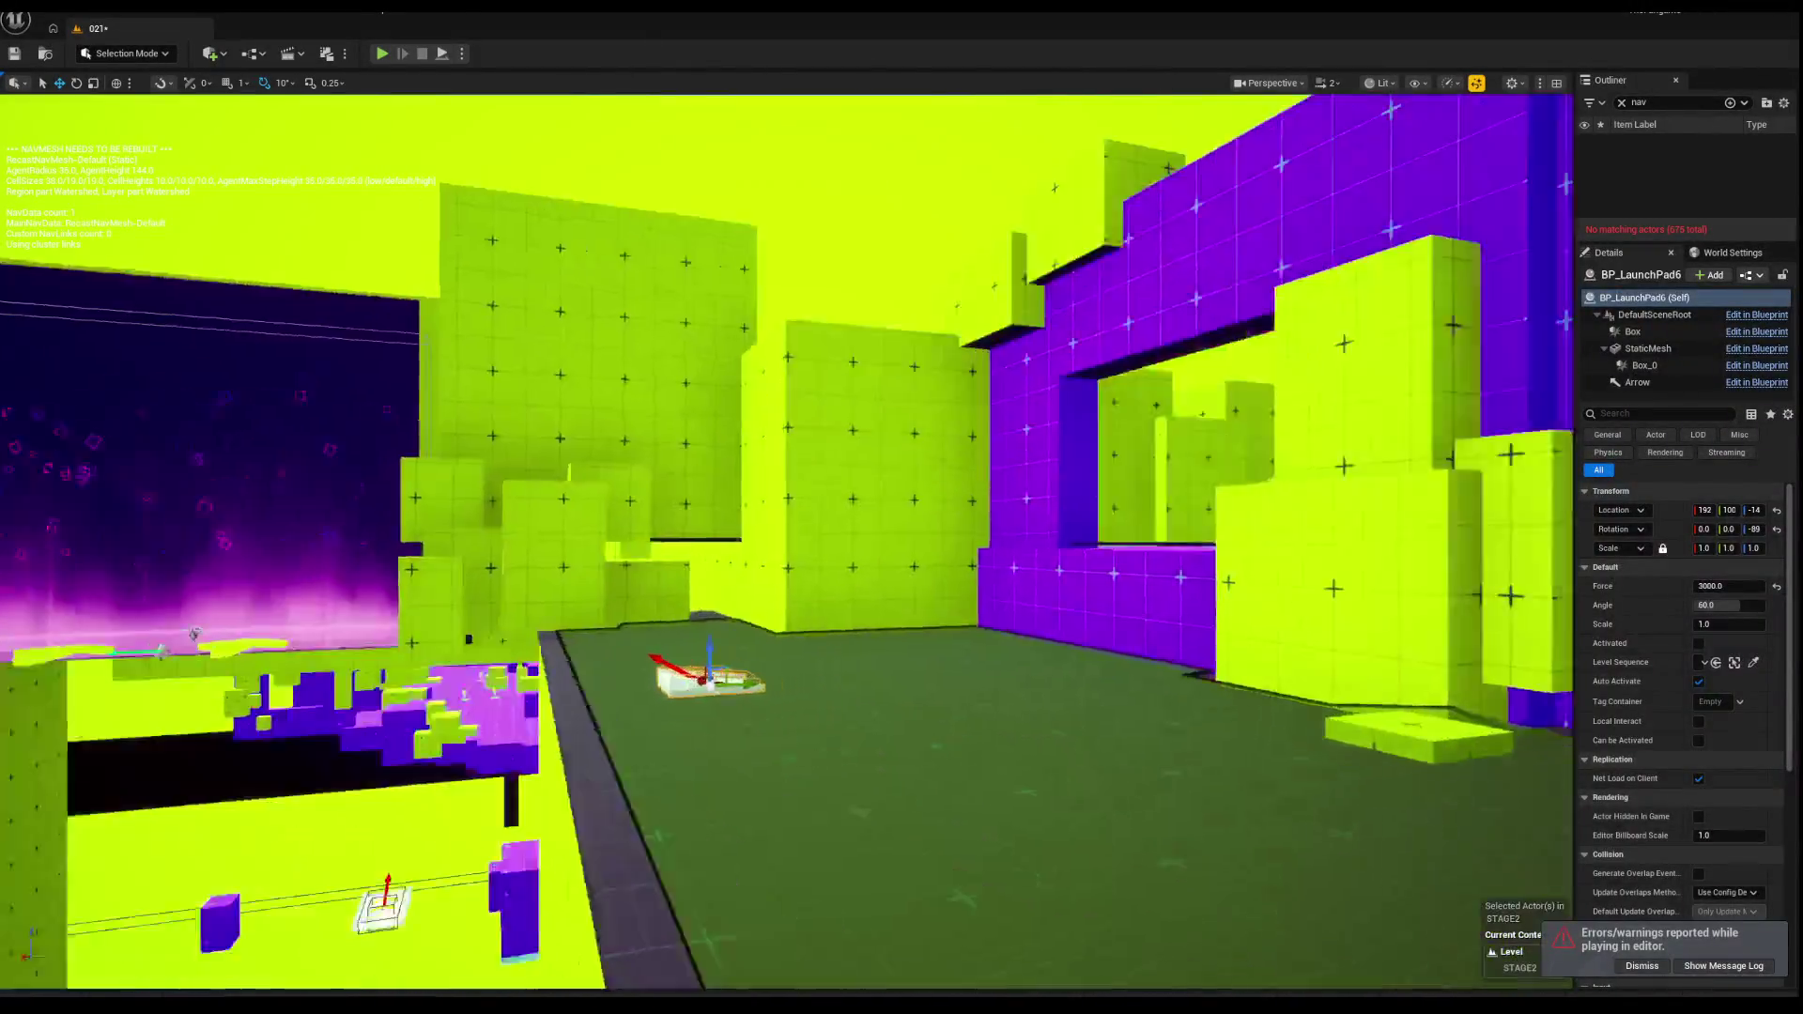
{"action": "left_click_drag", "start_coordinate": [429, 176], "coordinate": [429, 225]}
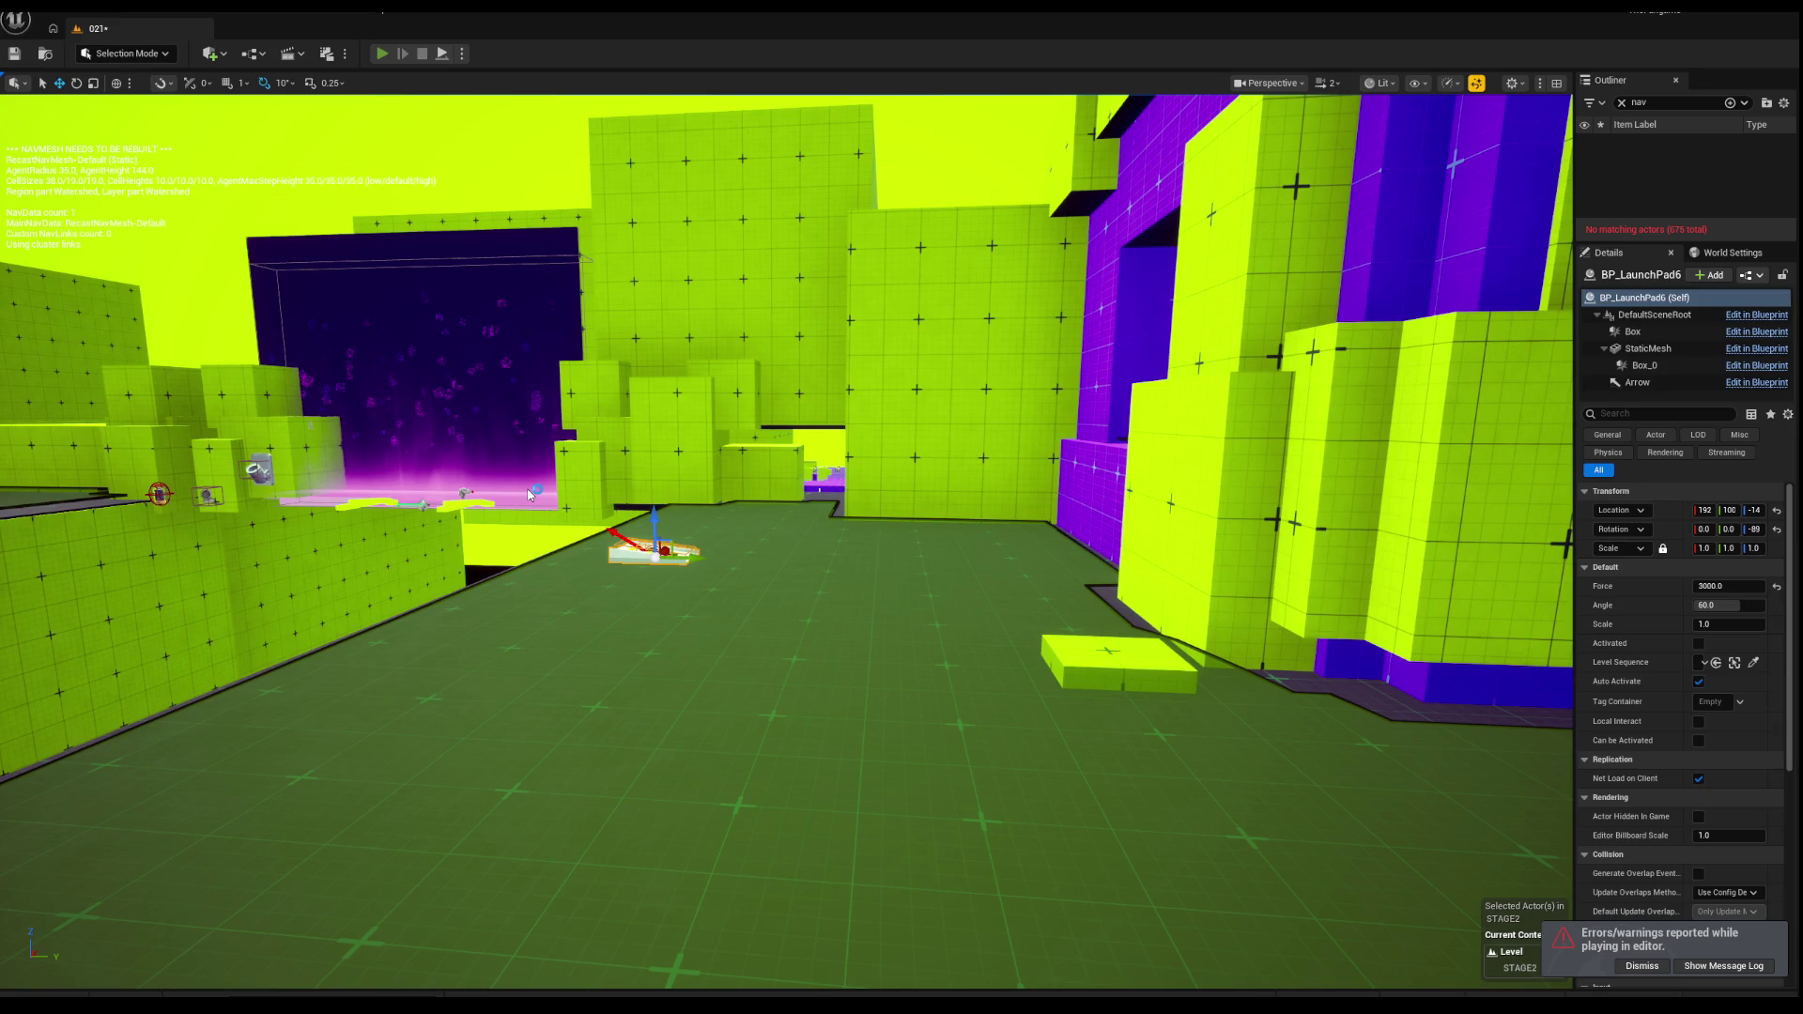
{"action": "key", "text": "alt+p"}
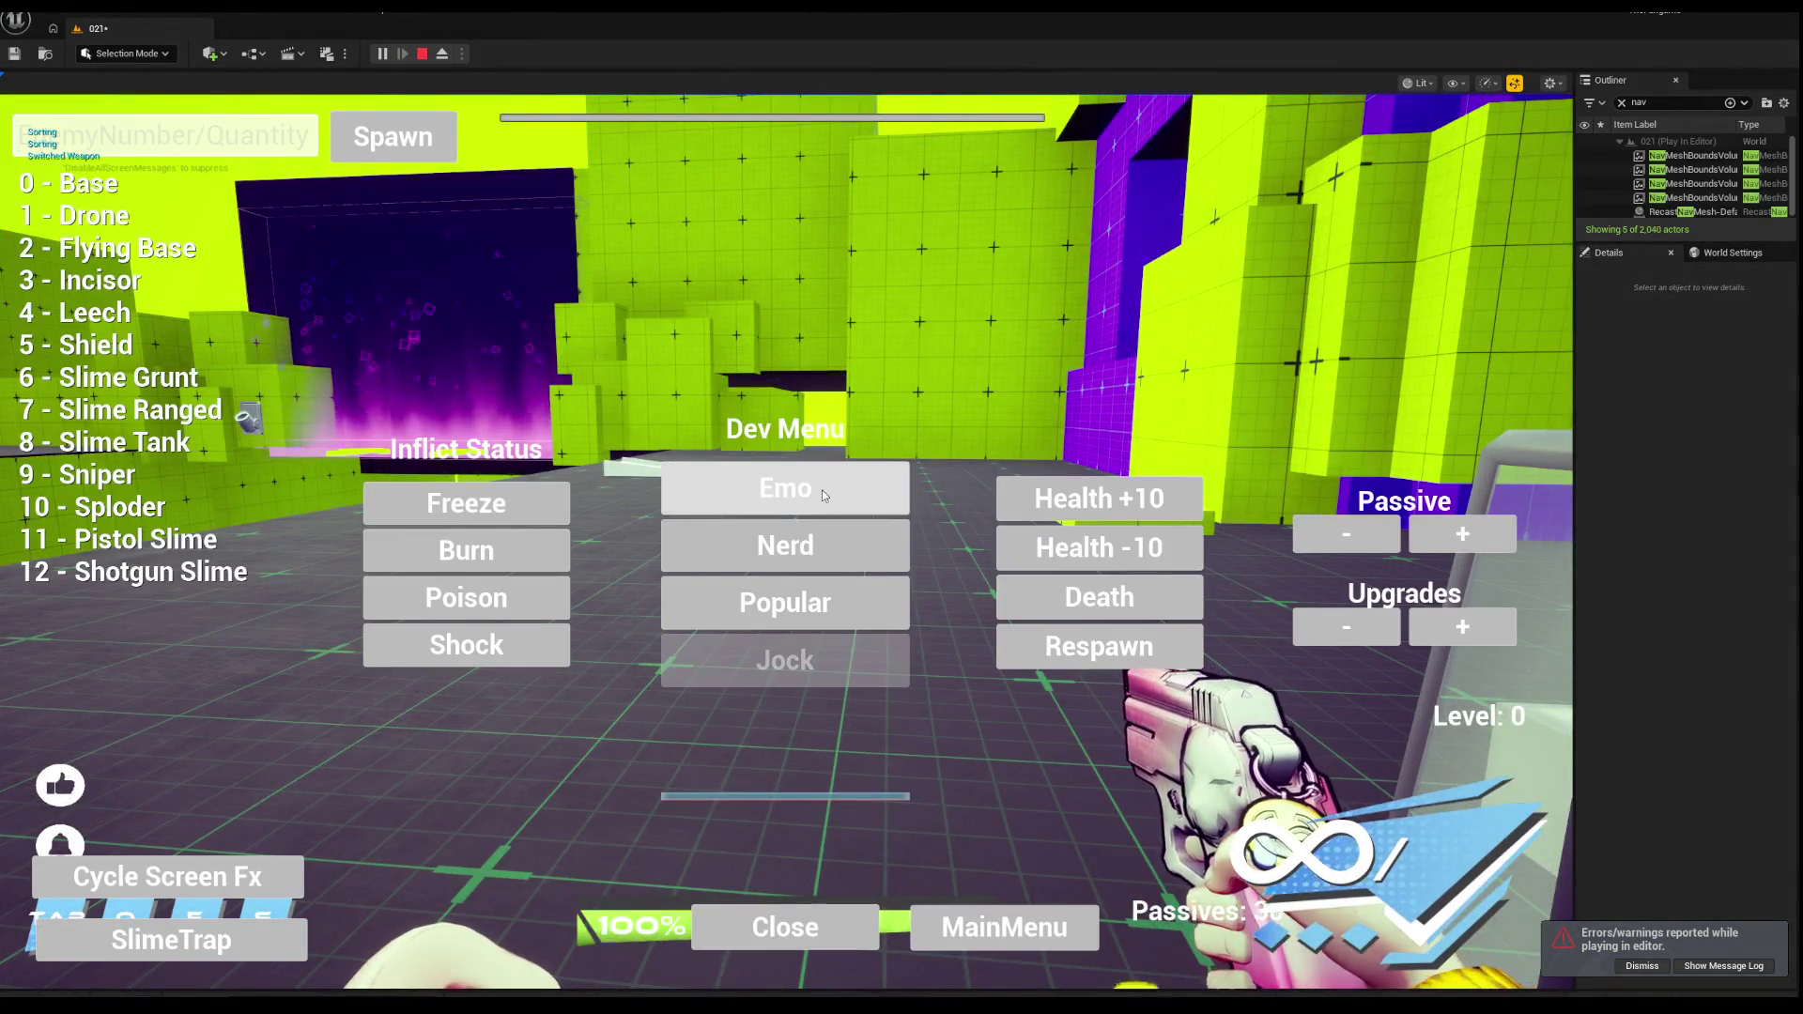
{"action": "left_click", "coordinate": [821, 488]}
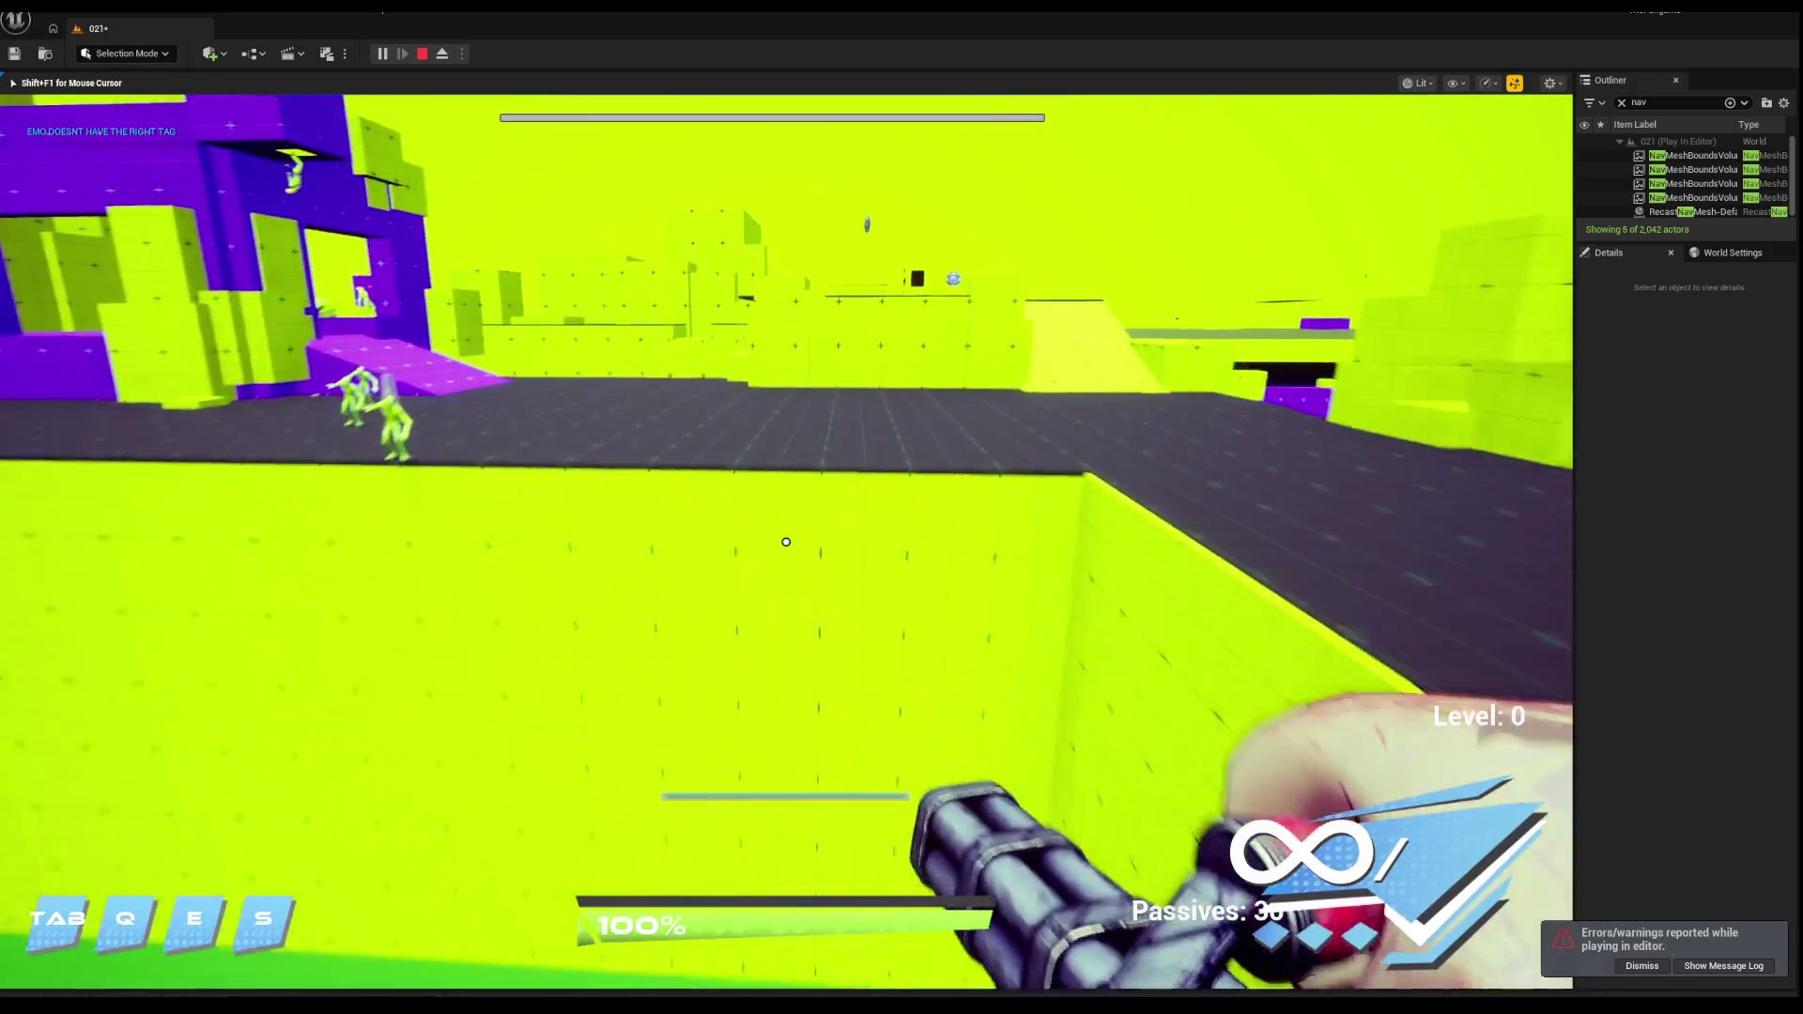
{"action": "key", "text": "Escape"}
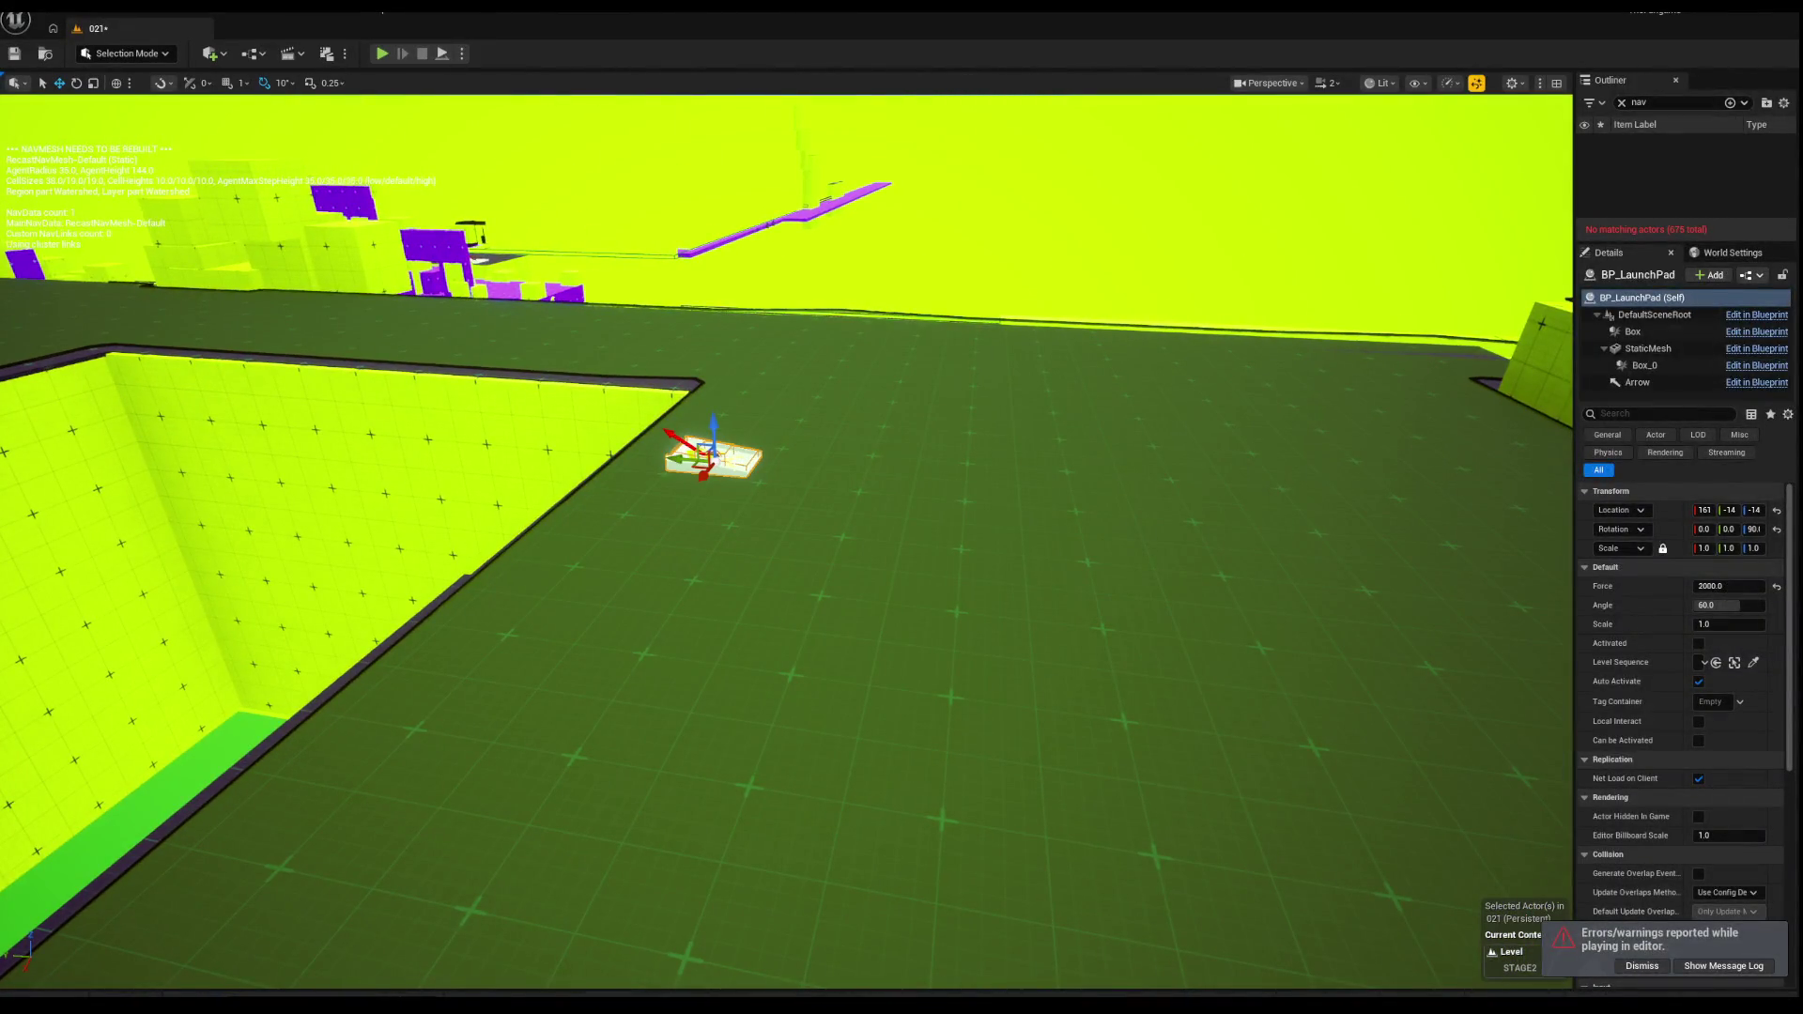
Step: Reselect BP_LaunchPad6 beside the pit and undo its last move
{"action": "key", "text": "Escape"}
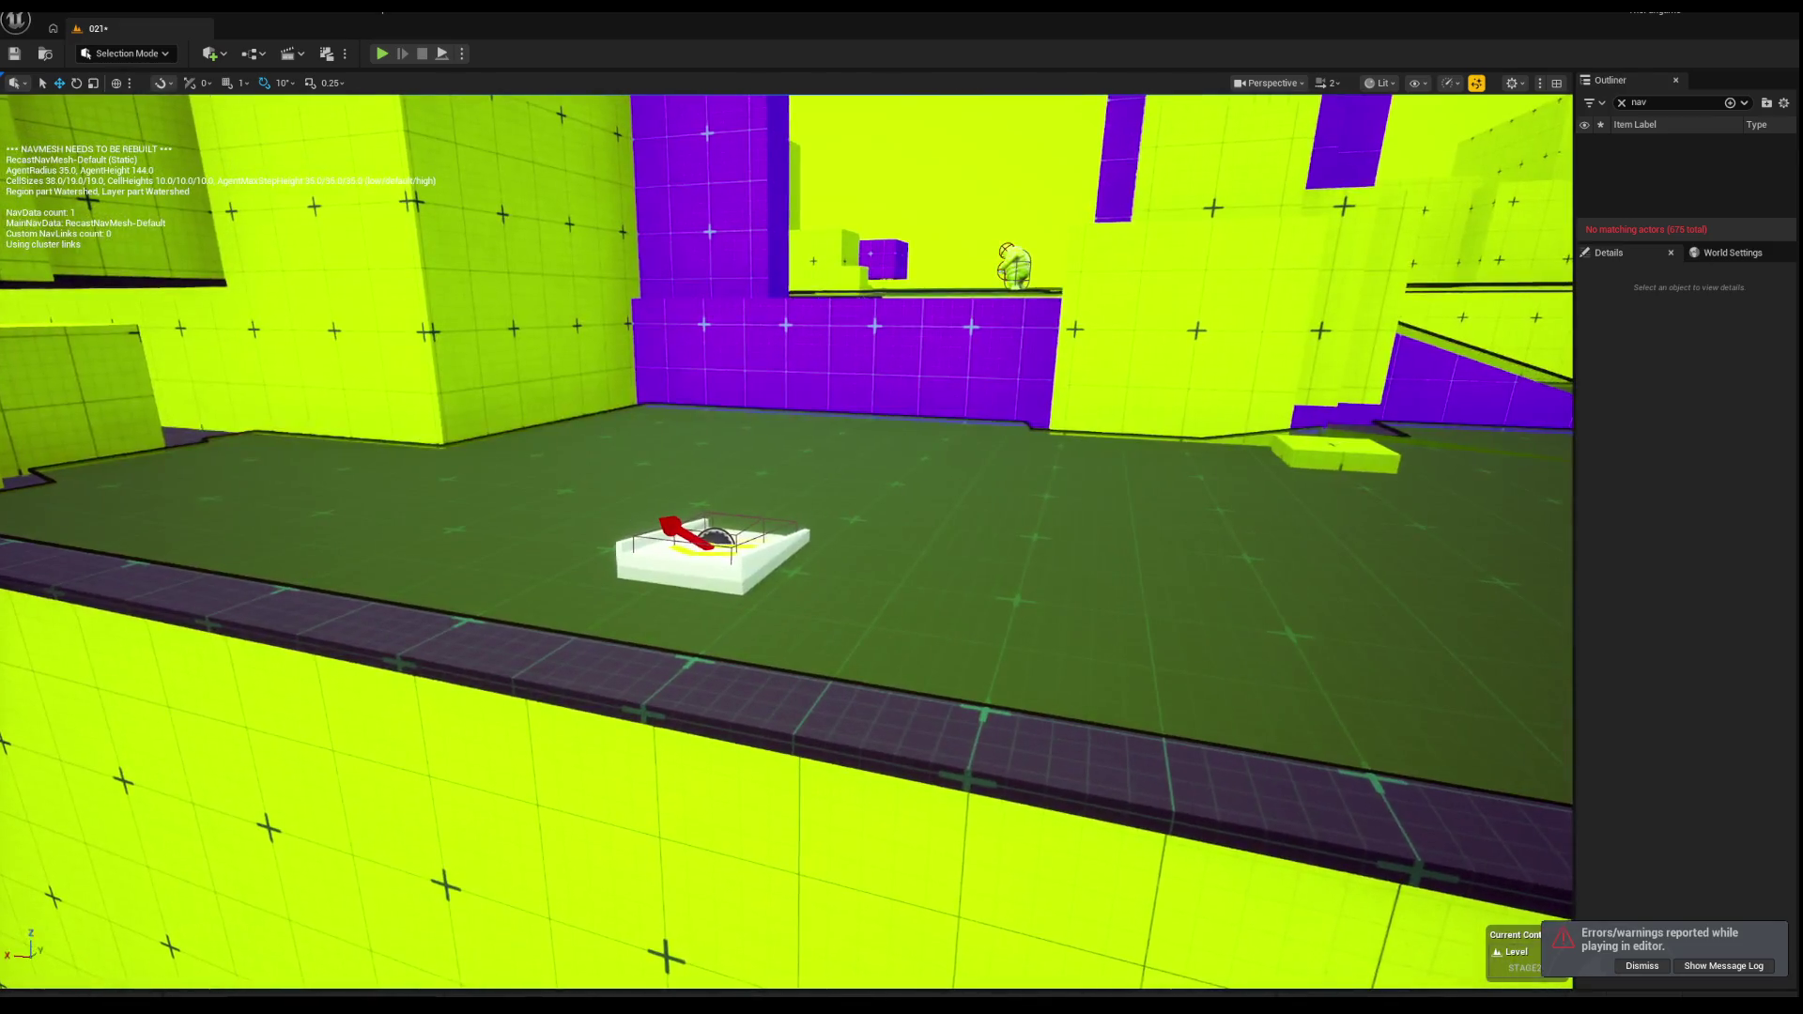
{"action": "left_click", "coordinate": [690, 554]}
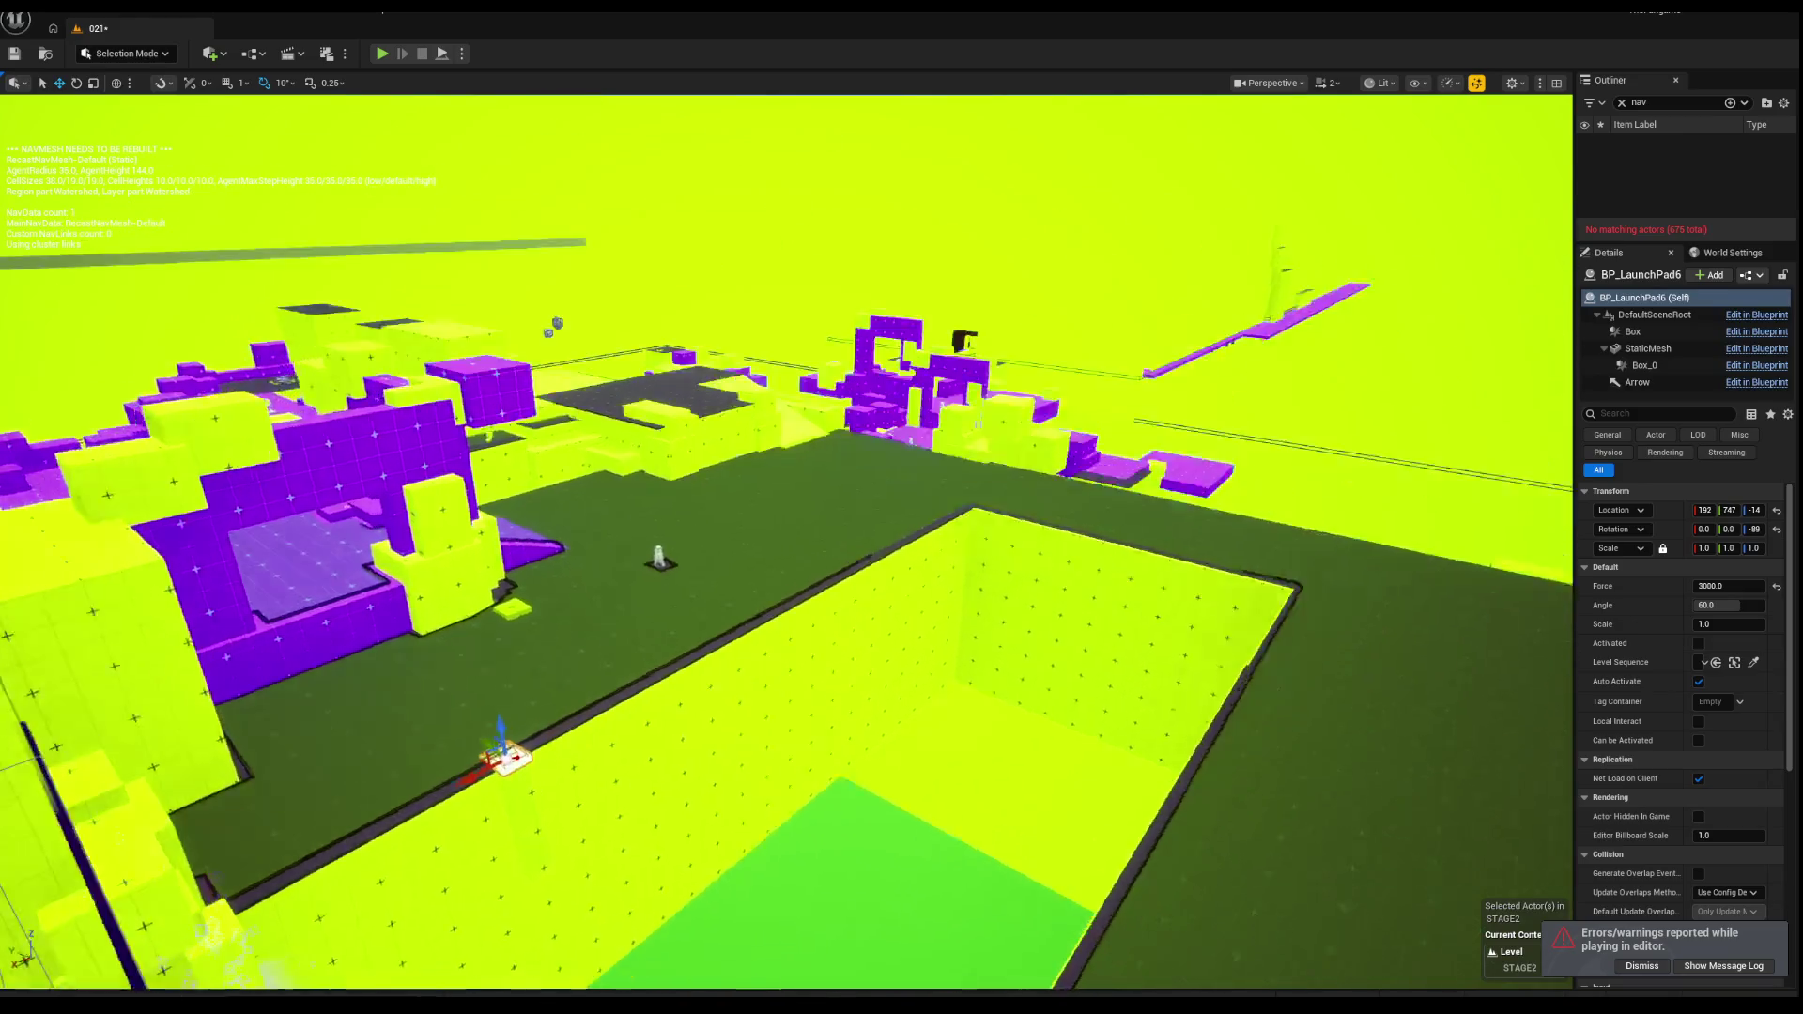
{"action": "right_click", "coordinate": [593, 511]}
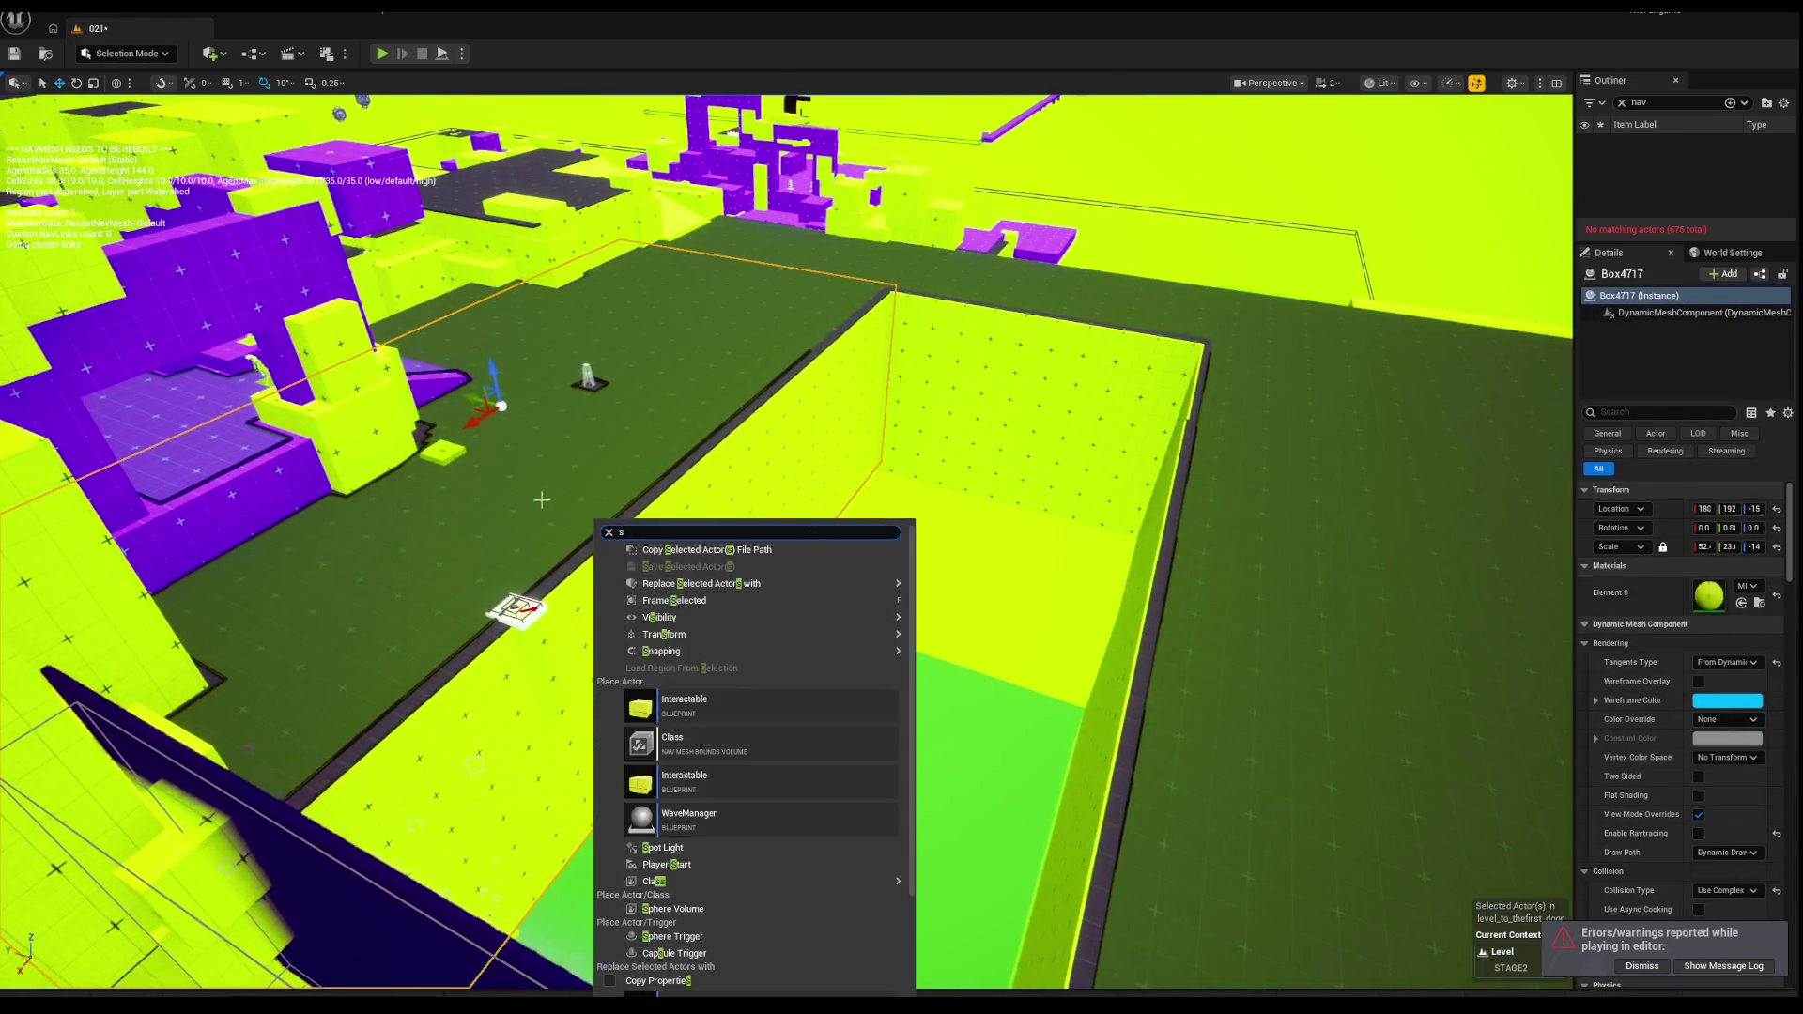
{"action": "left_click", "coordinate": [552, 509]}
{"action": "left_click", "coordinate": [539, 619]}
{"action": "right_click", "coordinate": [530, 563]}
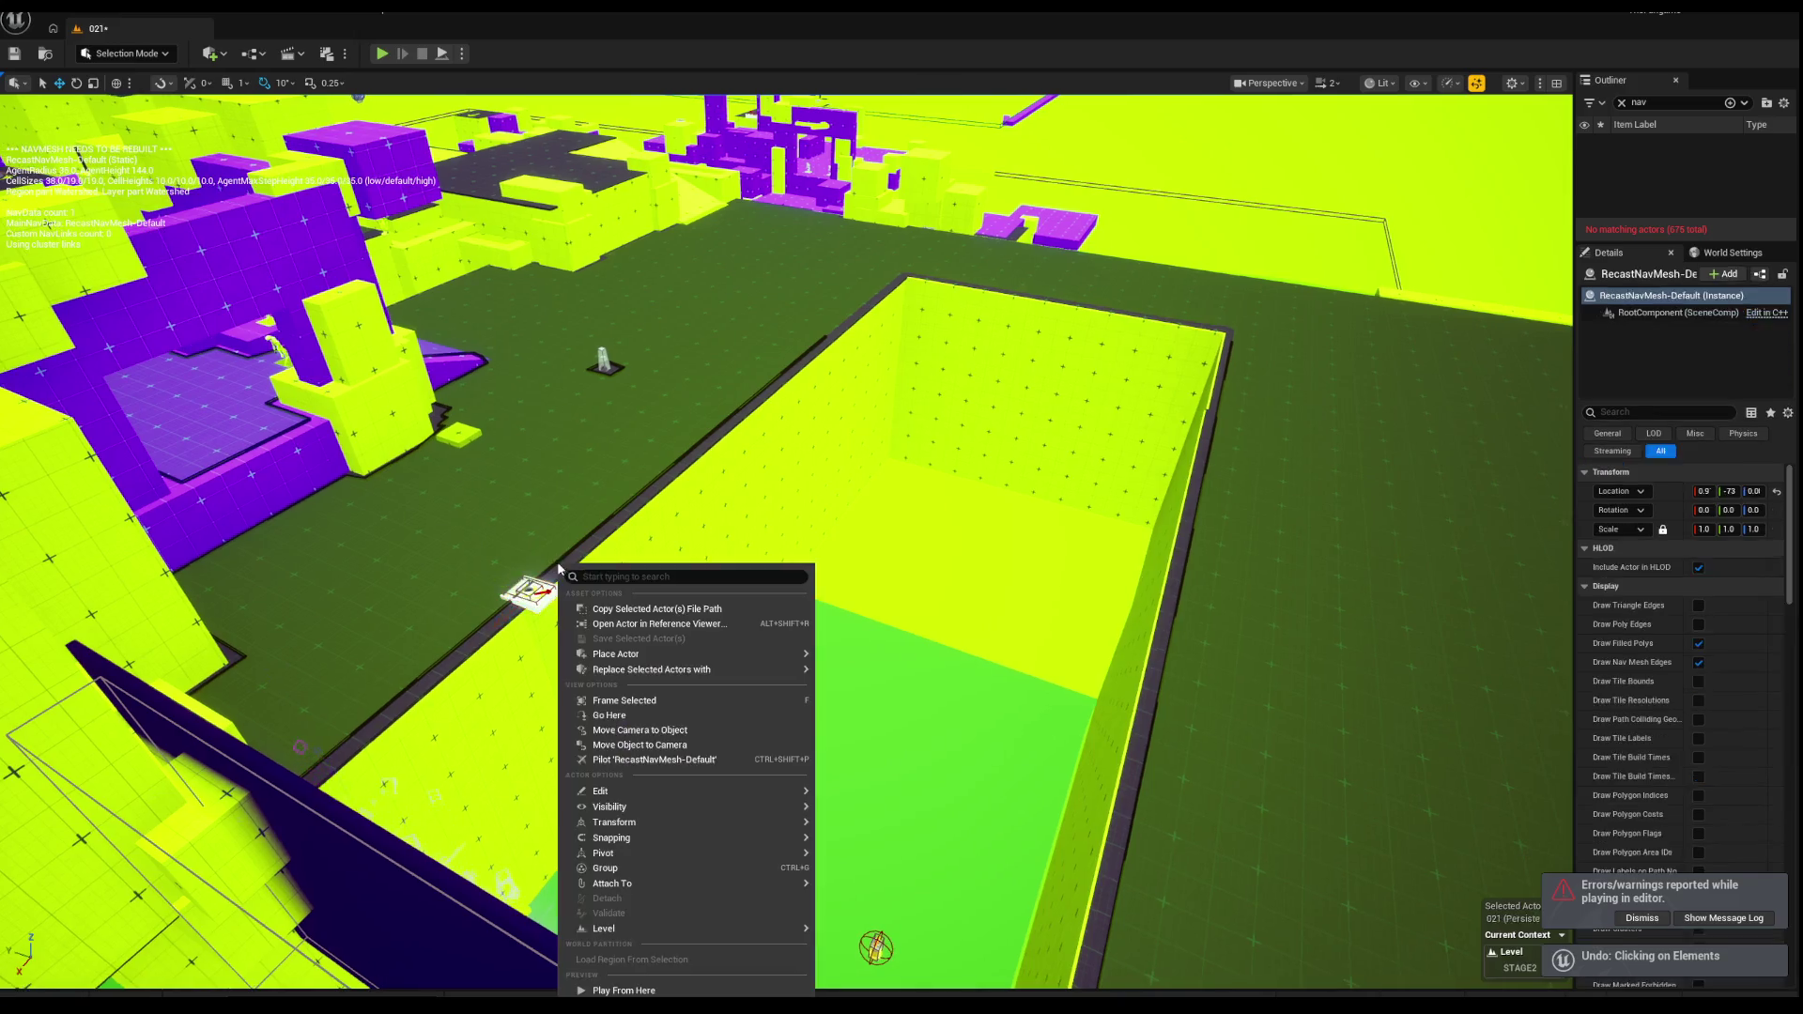
{"action": "left_click", "coordinate": [608, 714]}
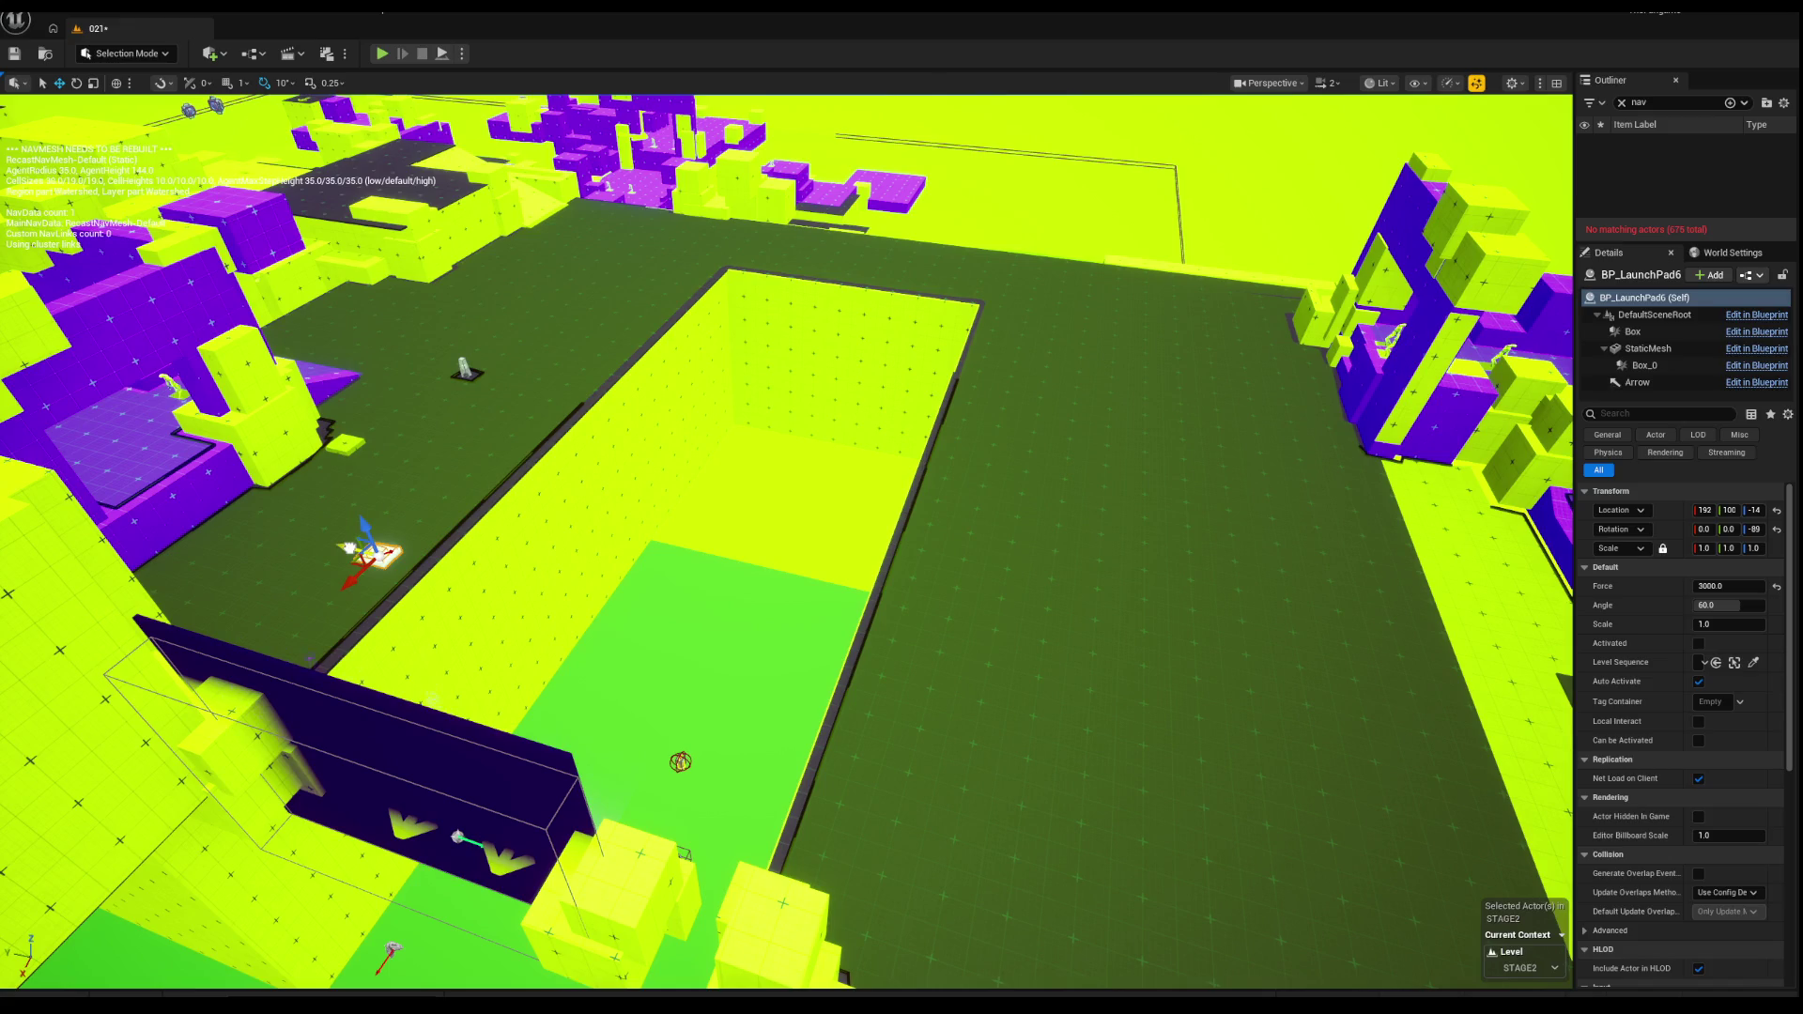
{"action": "key", "text": "ctrl+z"}
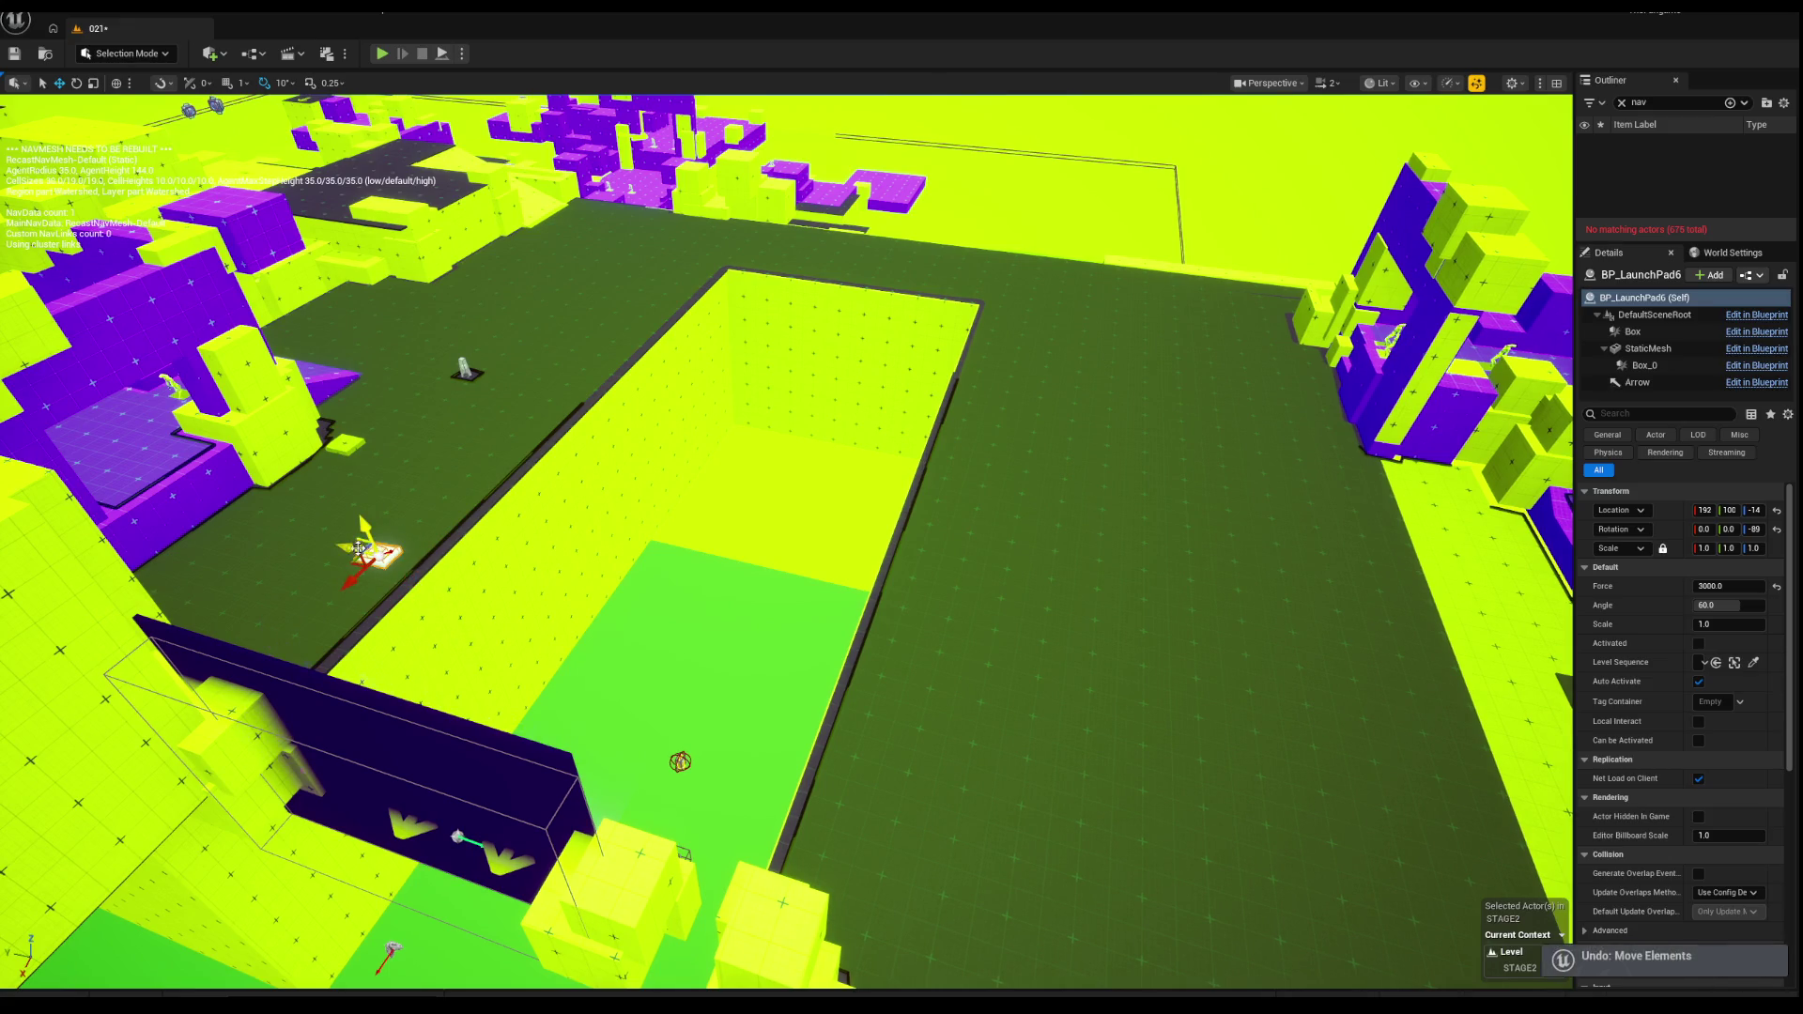
Step: Duplicate it as BP_LaunchPad7 across the pit, rotate it to 90°, nudge it, and playtest
{"action": "left_click_drag", "start_coordinate": [372, 551], "coordinate": [963, 695], "text": "alt"}
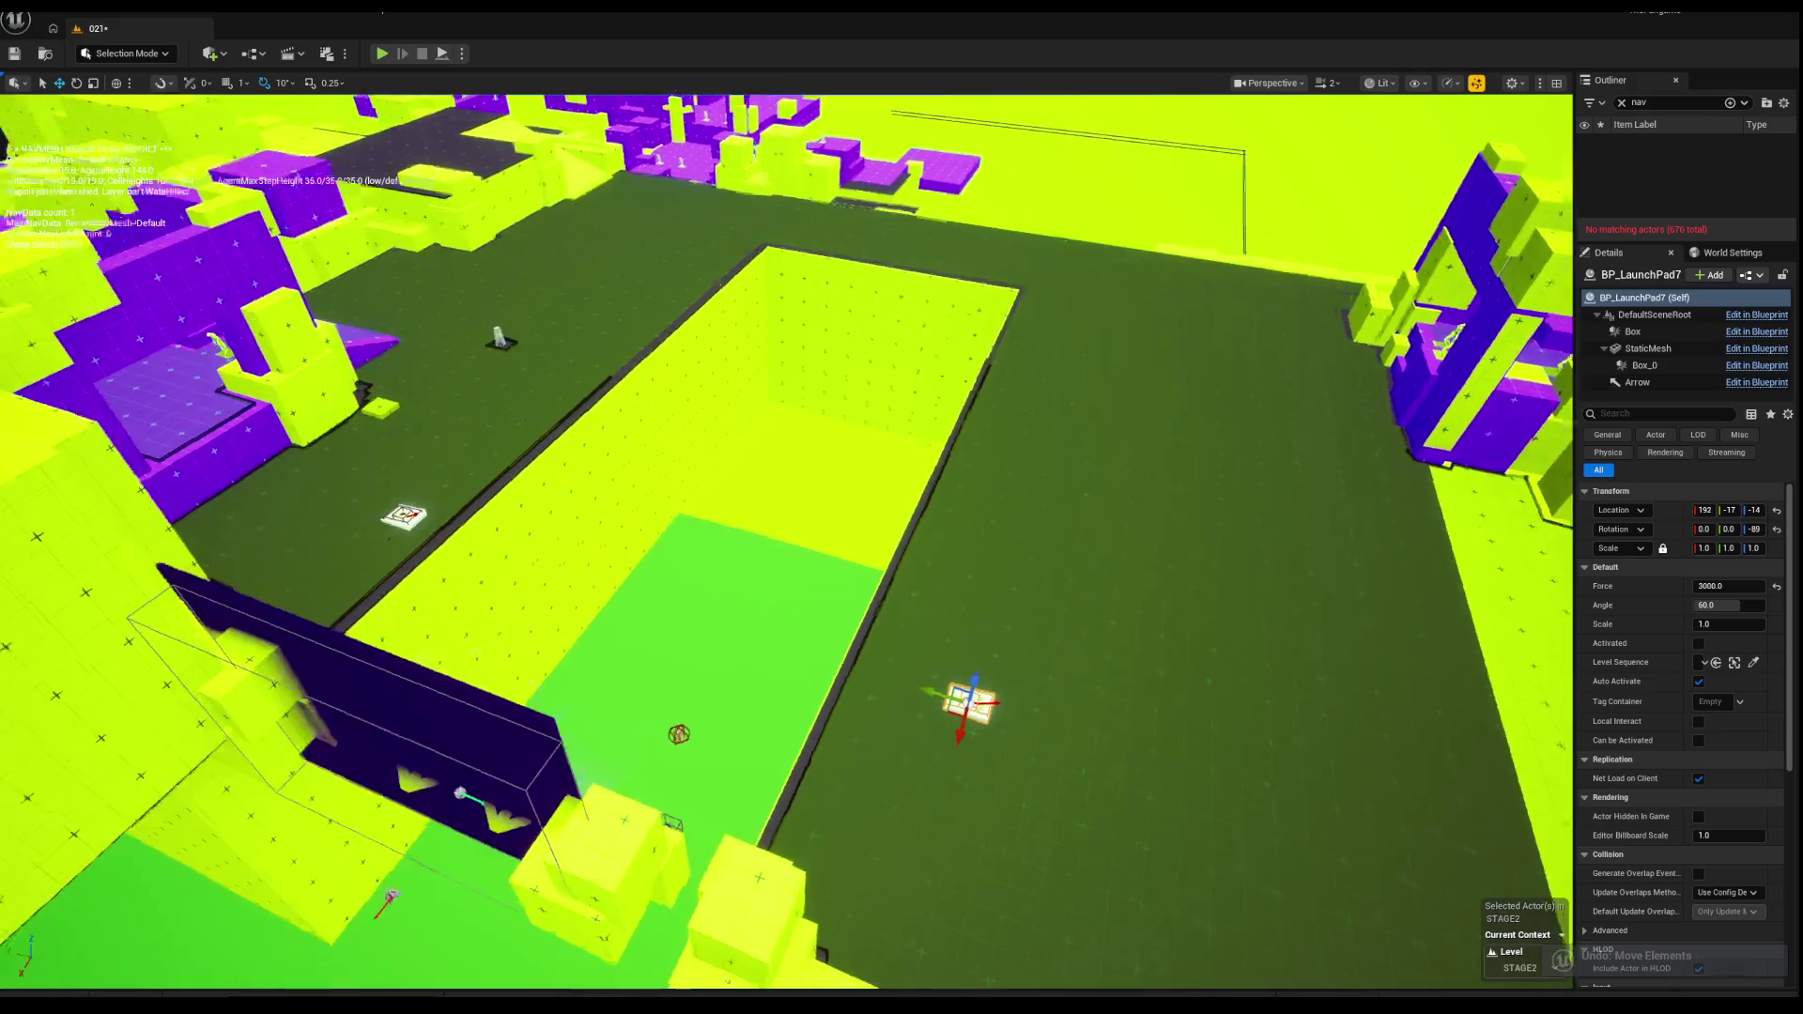
{"action": "scroll", "coordinate": [536, 591], "scroll_direction": "down", "scroll_amount": 3}
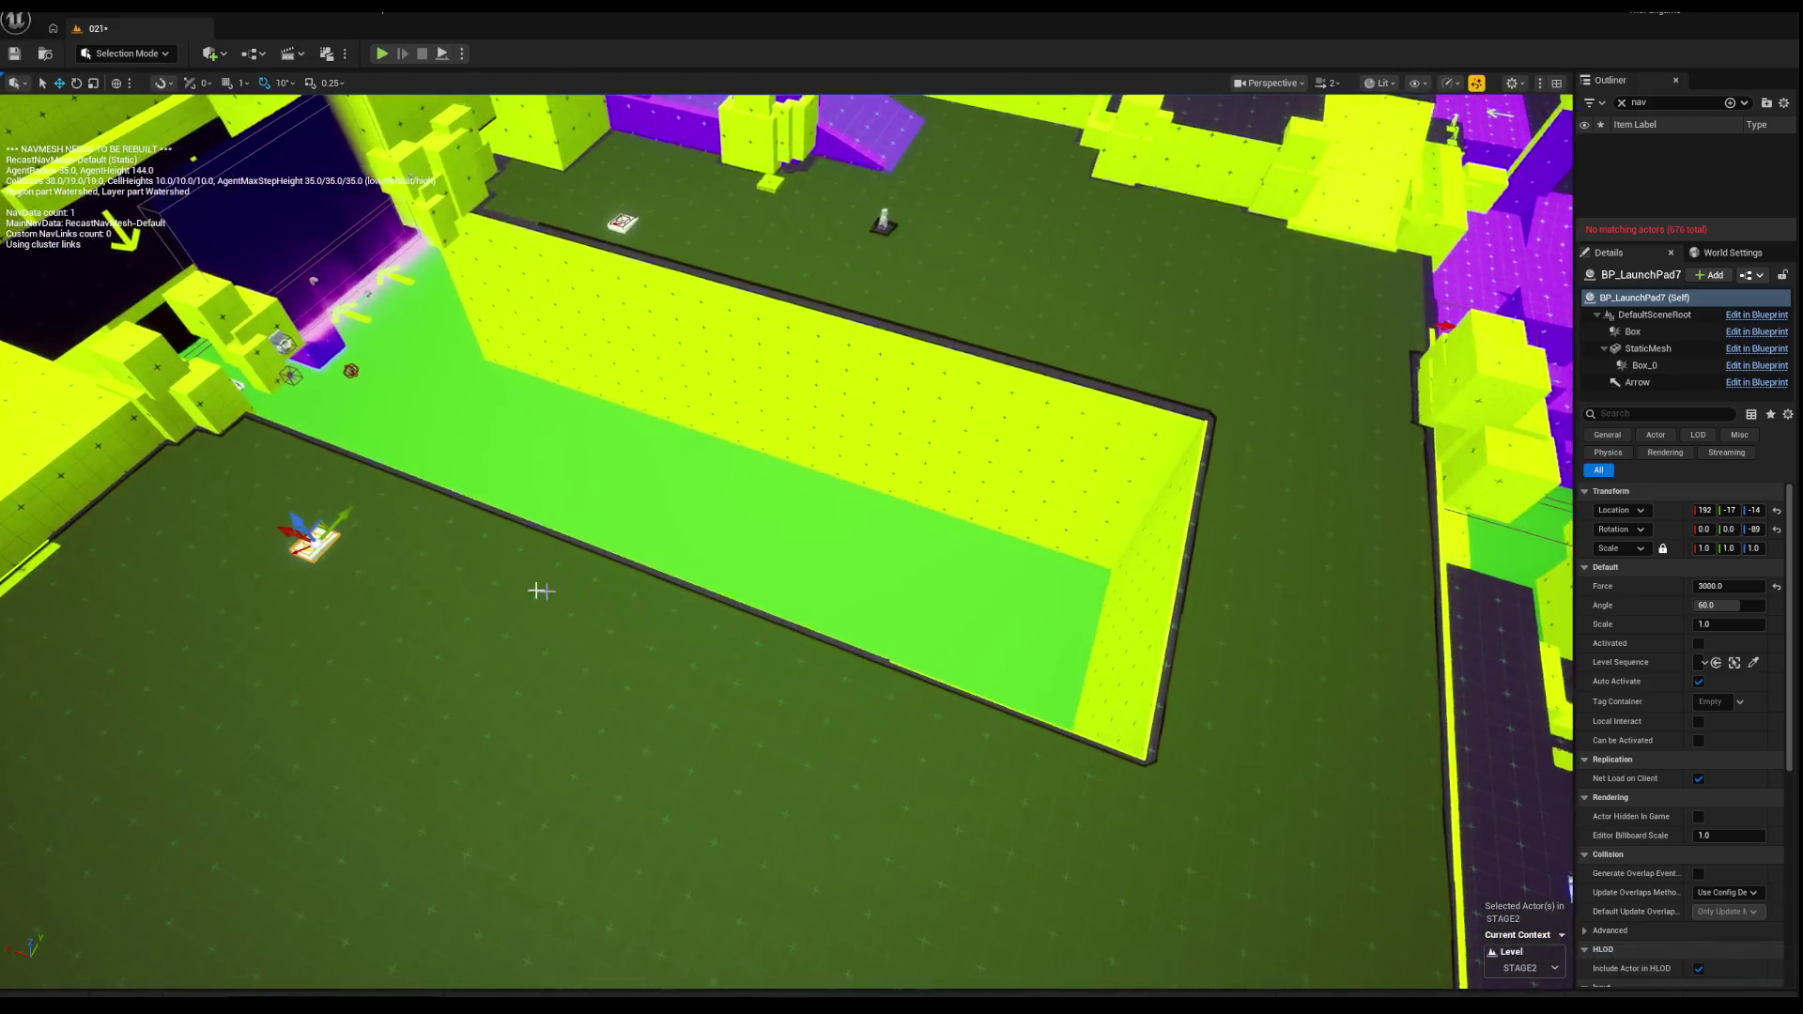
{"action": "key", "text": "f"}
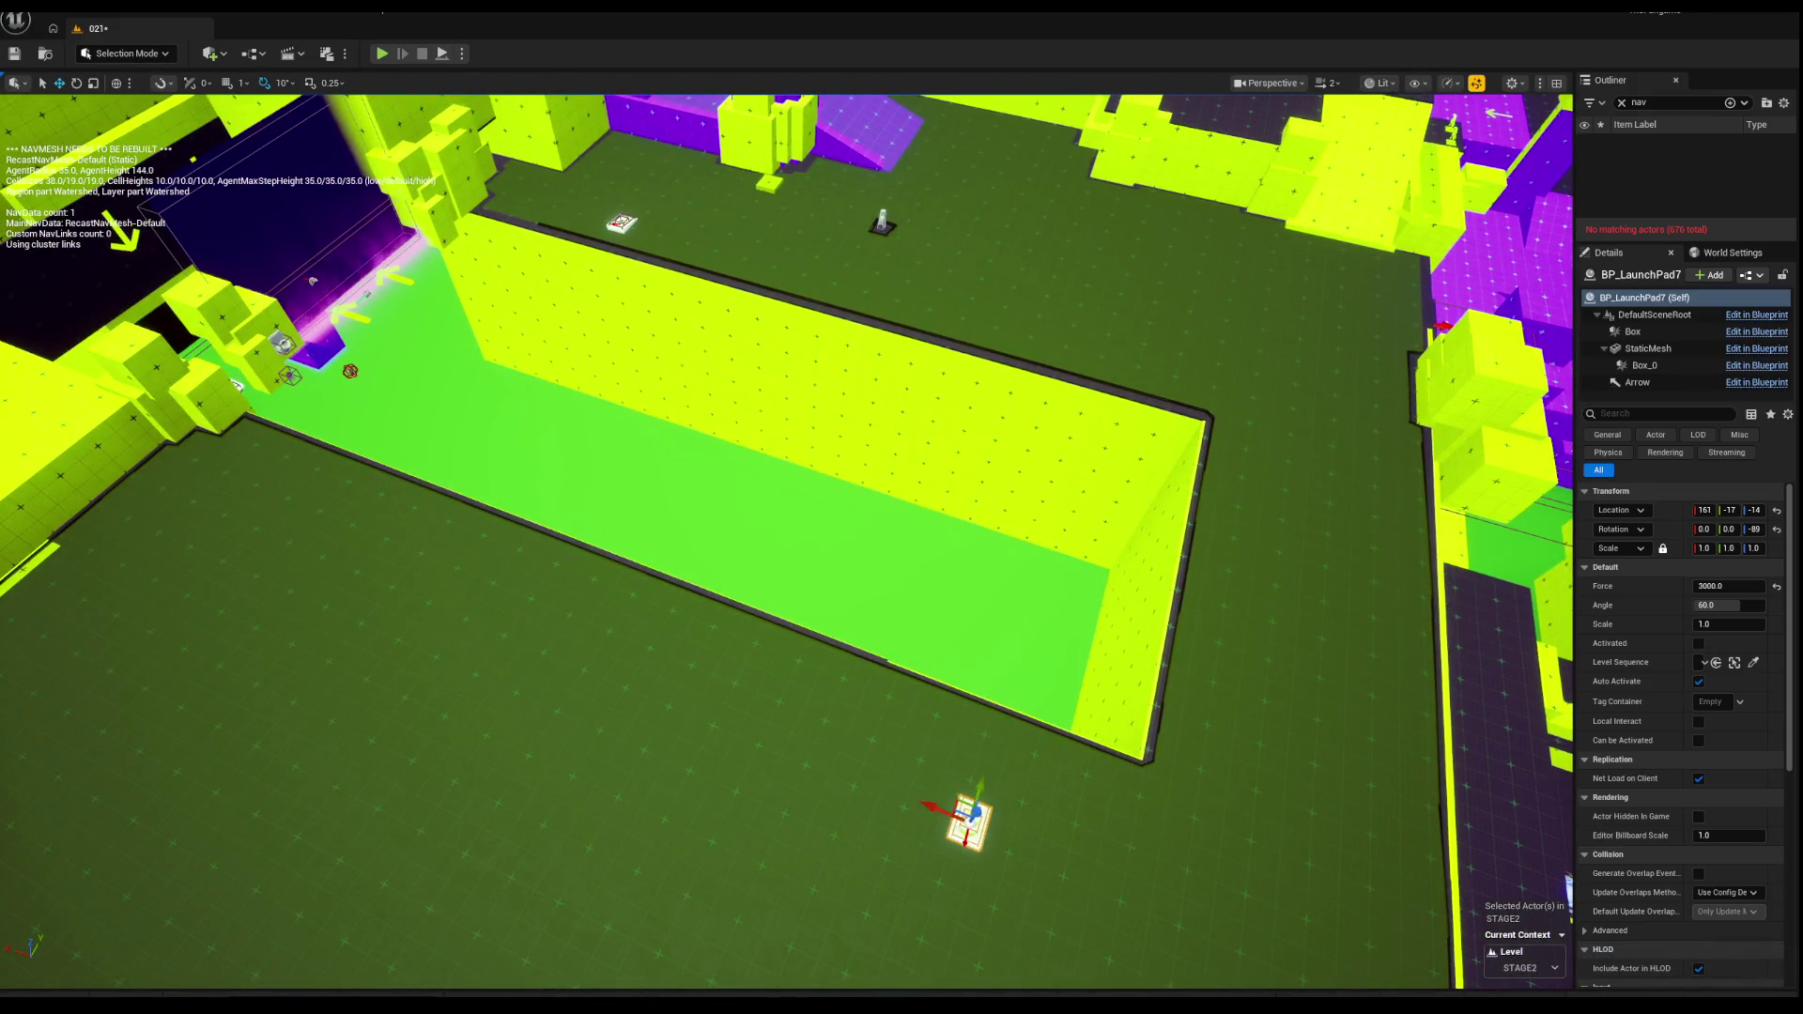
{"action": "key", "text": "e"}
{"action": "mouse_move", "coordinate": [836, 571]}
{"action": "left_mouse_down"}
{"action": "mouse_move", "coordinate": [848, 620]}
{"action": "mouse_move", "coordinate": [955, 654]}
{"action": "mouse_move", "coordinate": [995, 554]}
{"action": "mouse_move", "coordinate": [1004, 587]}
{"action": "left_mouse_up"}
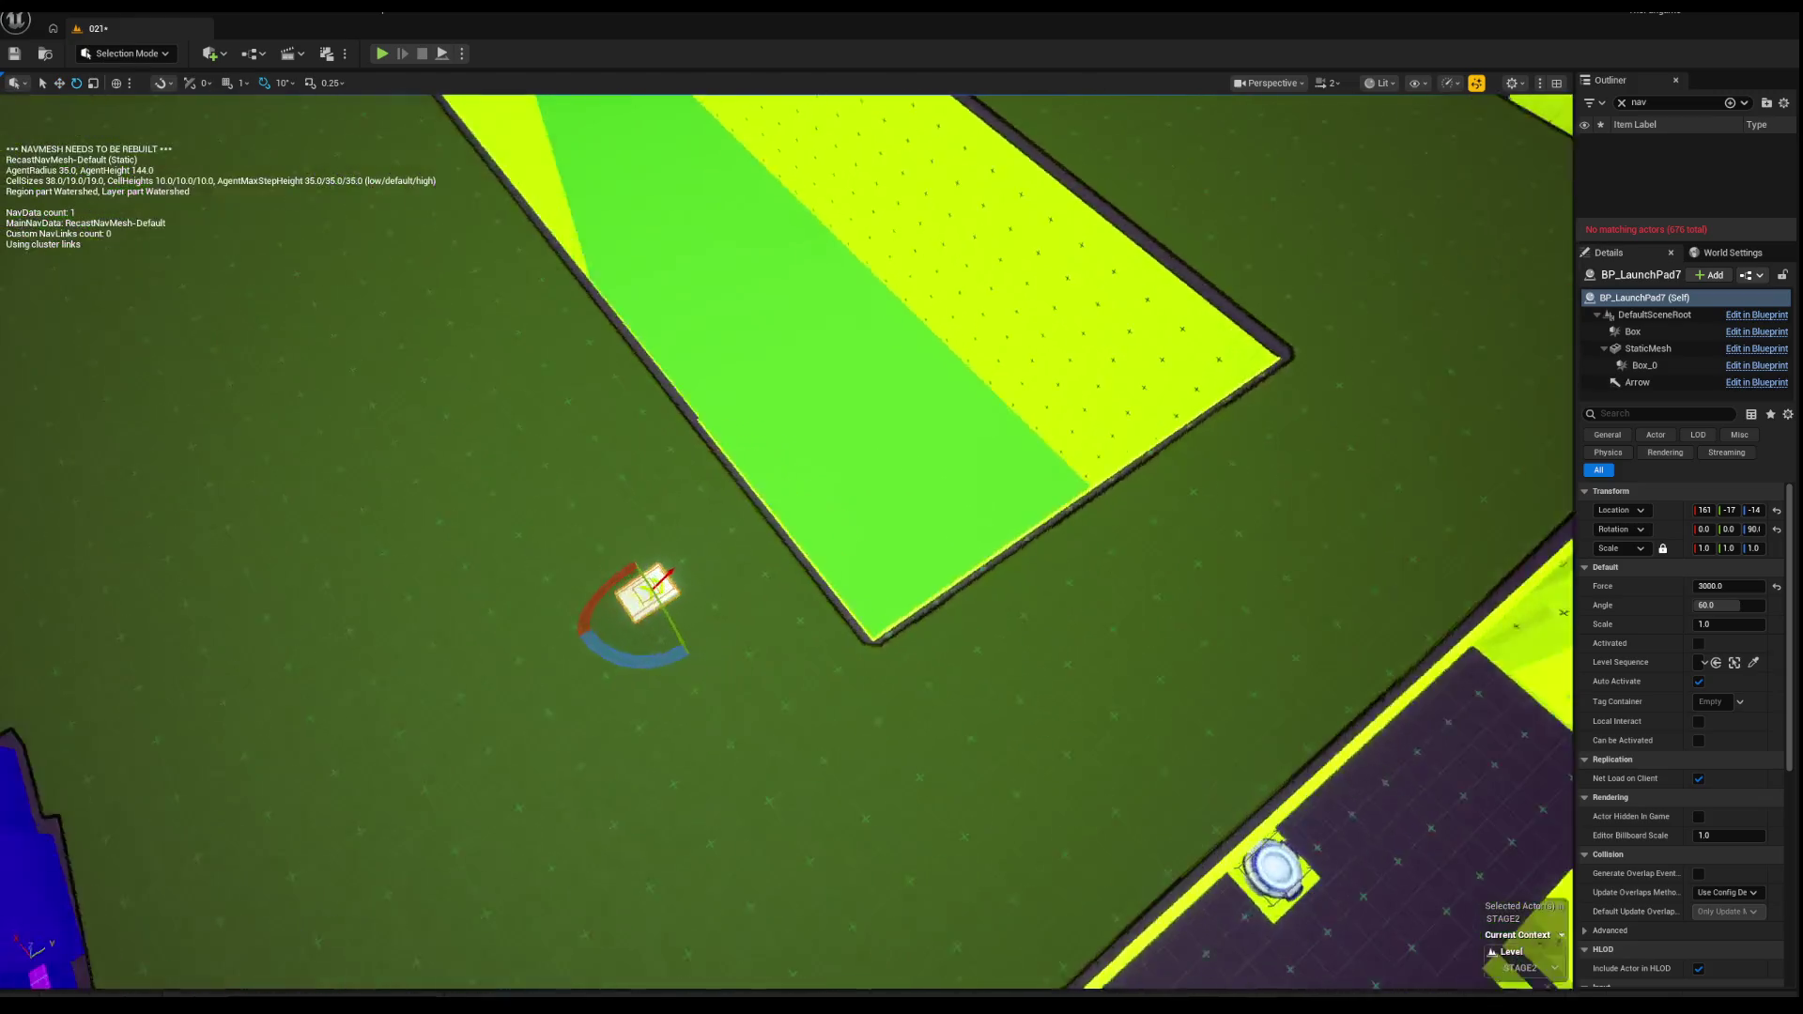
{"action": "key", "text": "w"}
{"action": "mouse_move", "coordinate": [692, 589]}
{"action": "left_mouse_down"}
{"action": "mouse_move", "coordinate": [775, 552]}
{"action": "mouse_move", "coordinate": [775, 460]}
{"action": "mouse_move", "coordinate": [761, 484]}
{"action": "left_mouse_up"}
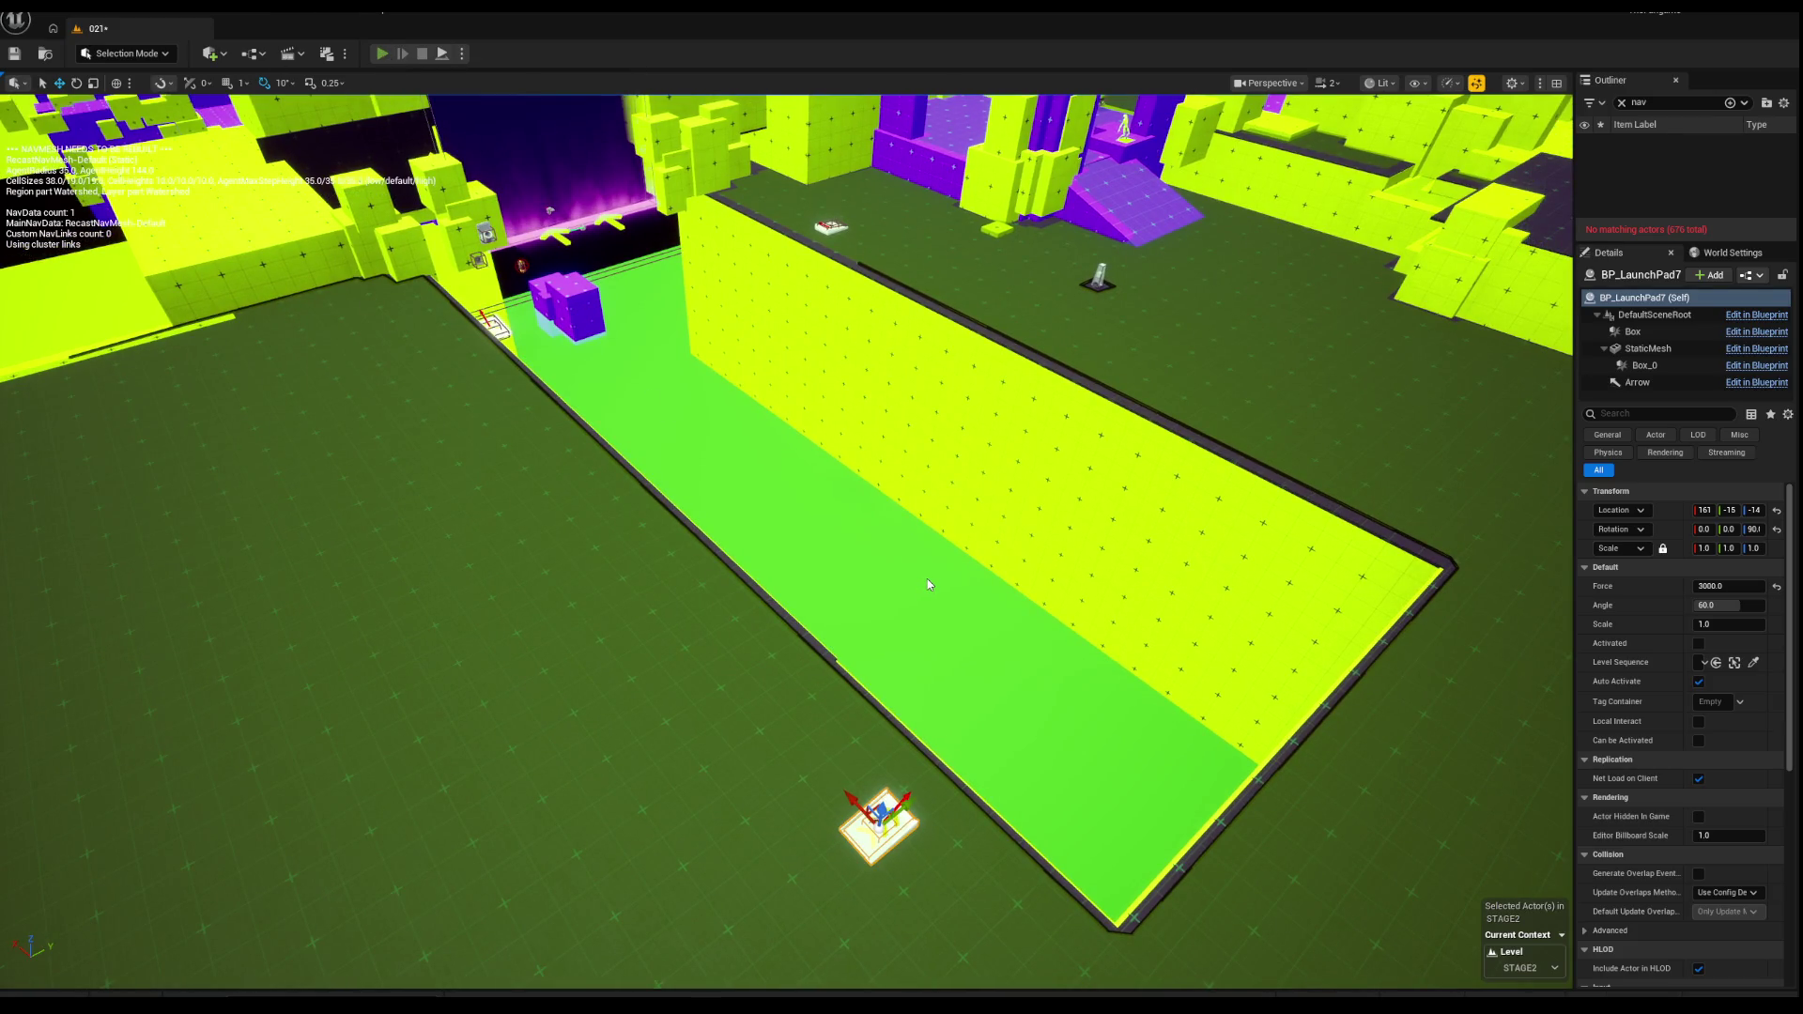
{"action": "key", "text": "alt+p"}
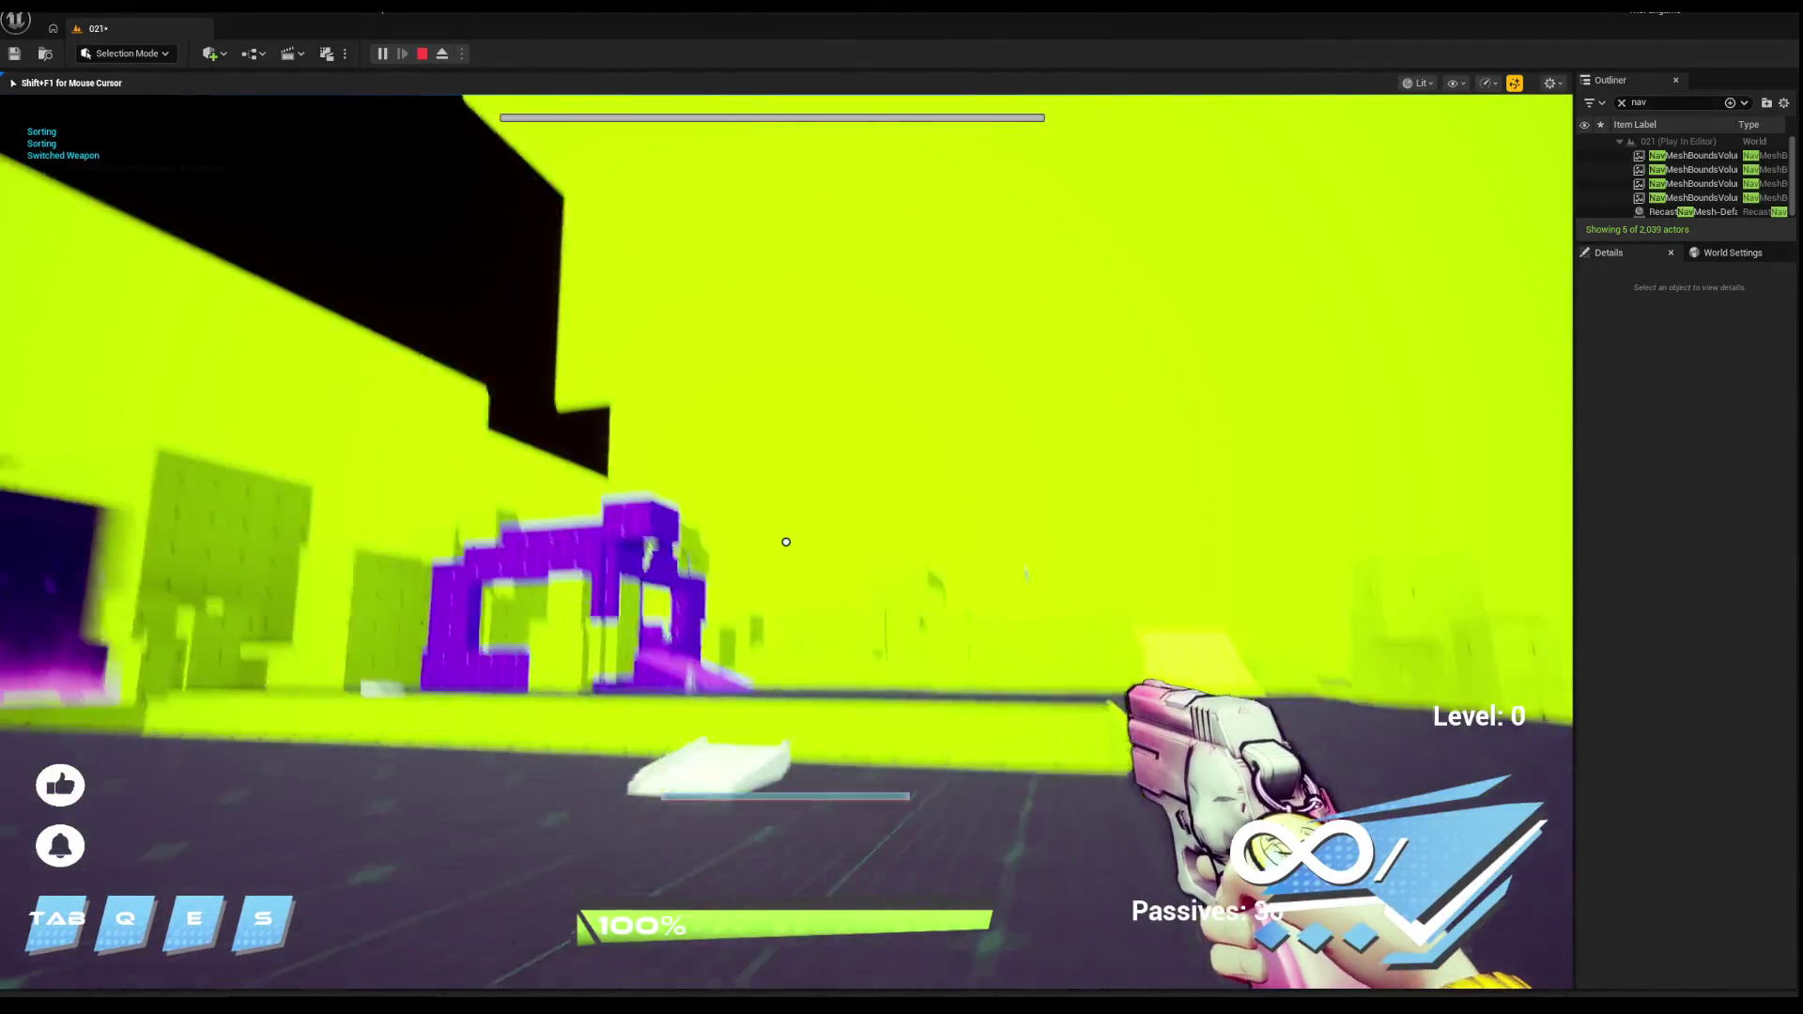
{"action": "key", "text": "grave"}
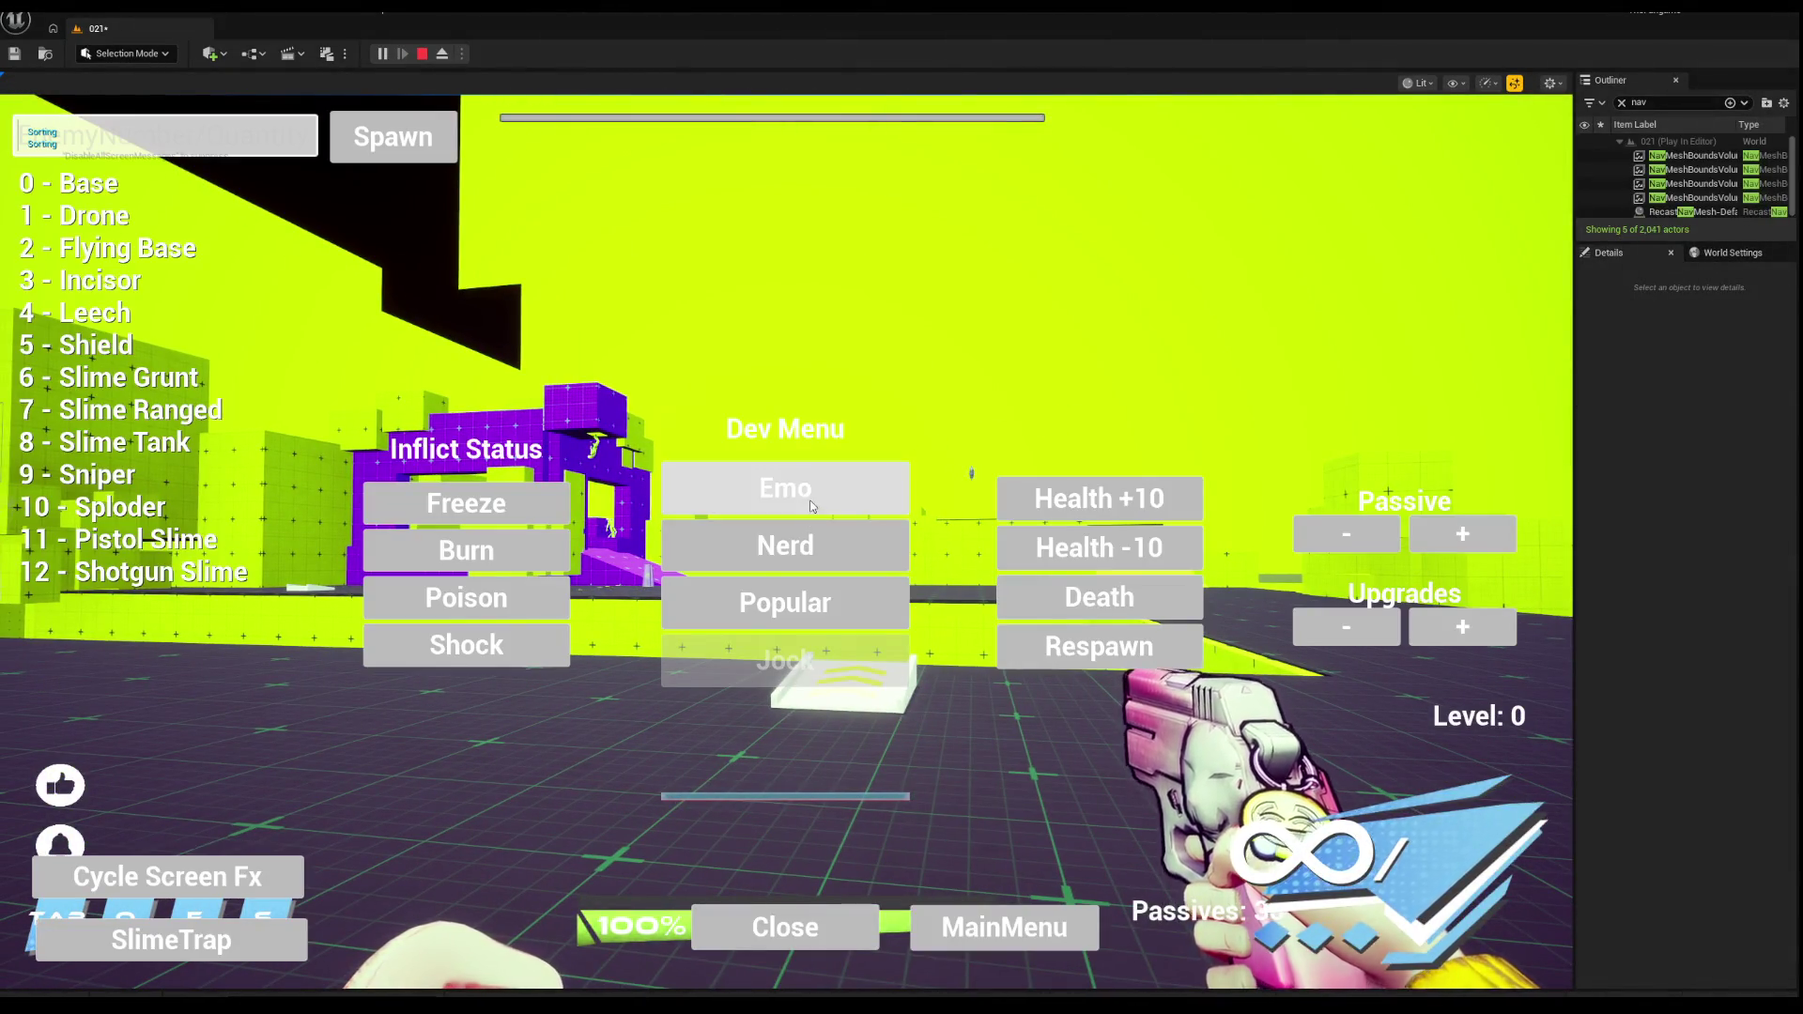
{"action": "left_click", "coordinate": [812, 506]}
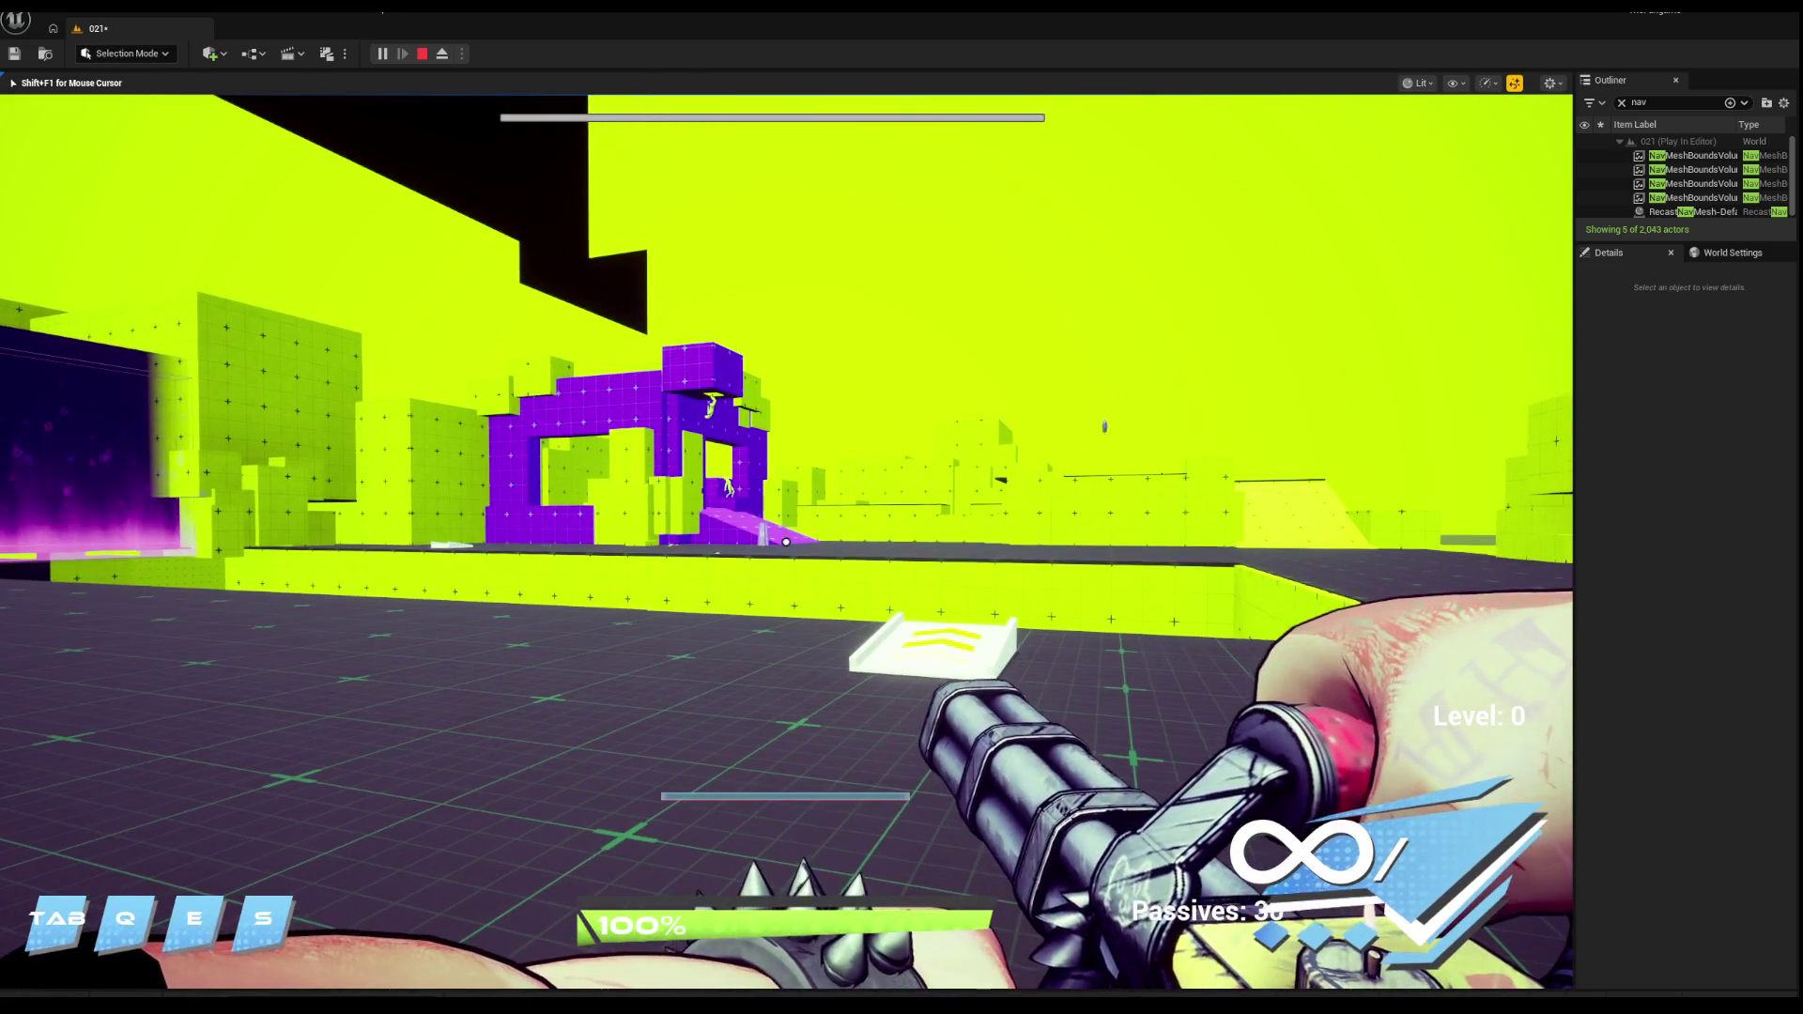
{"action": "key", "text": "f"}
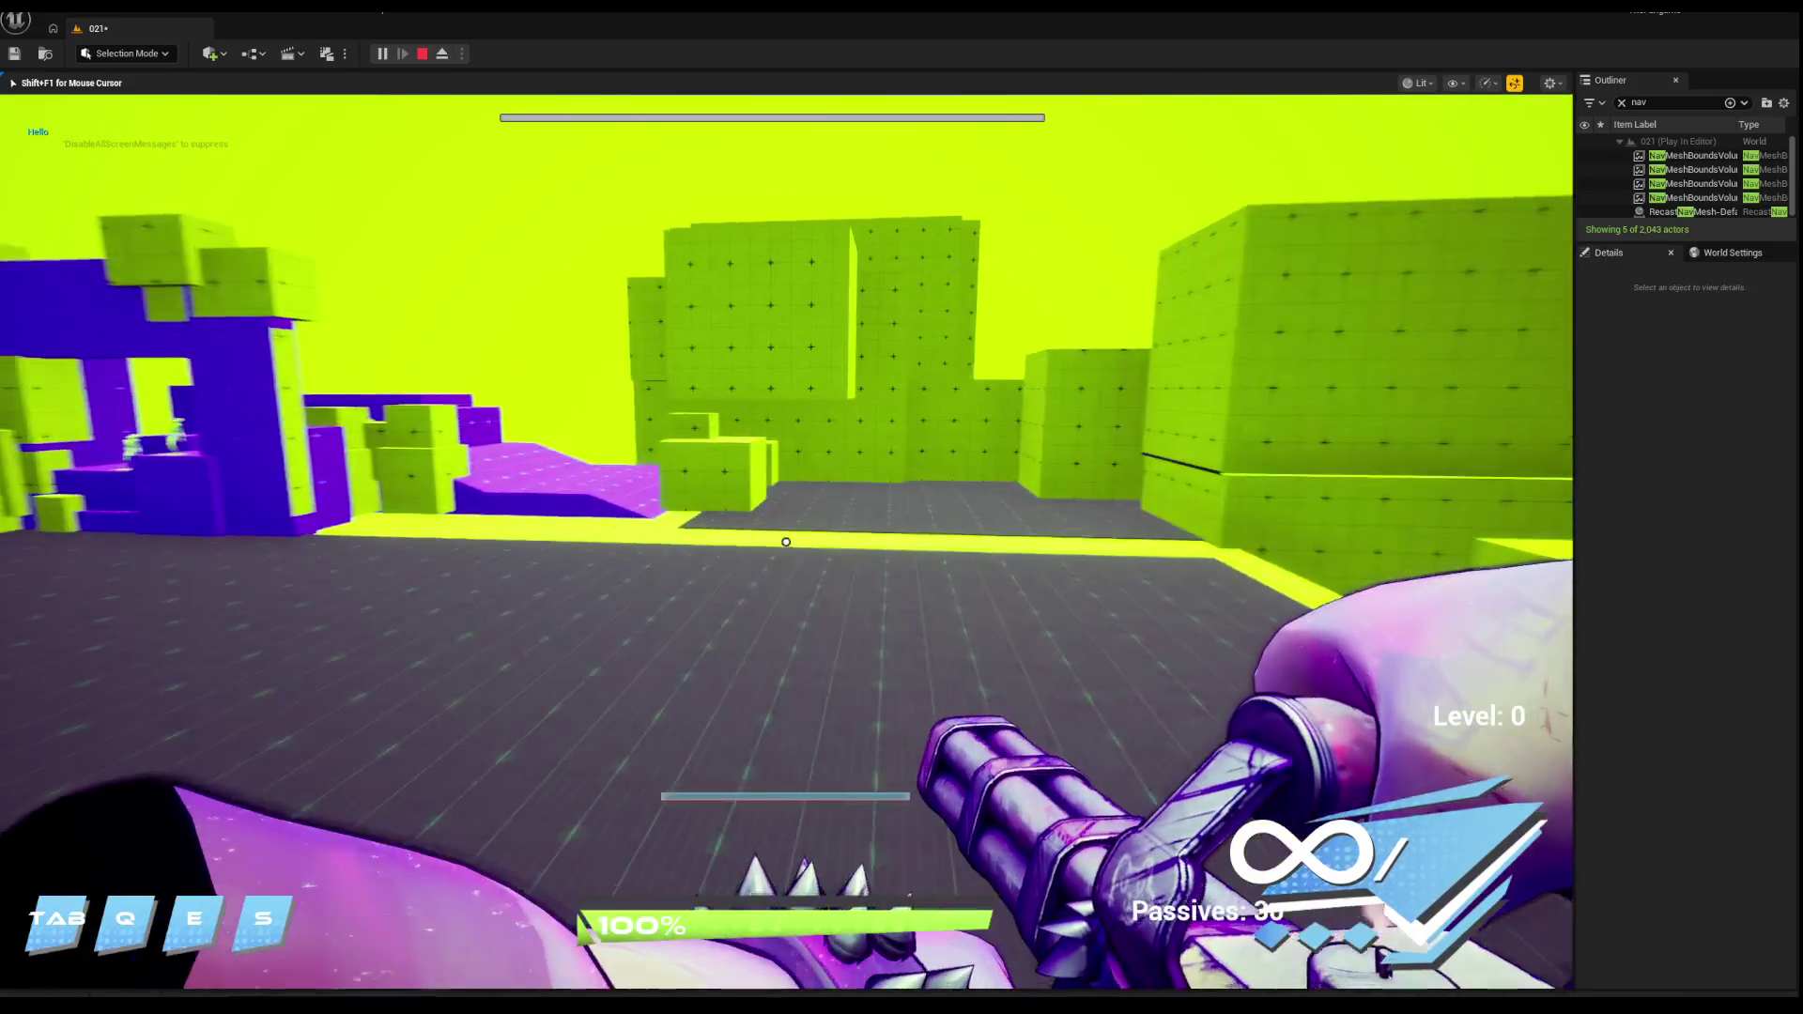
{"action": "key", "text": "f"}
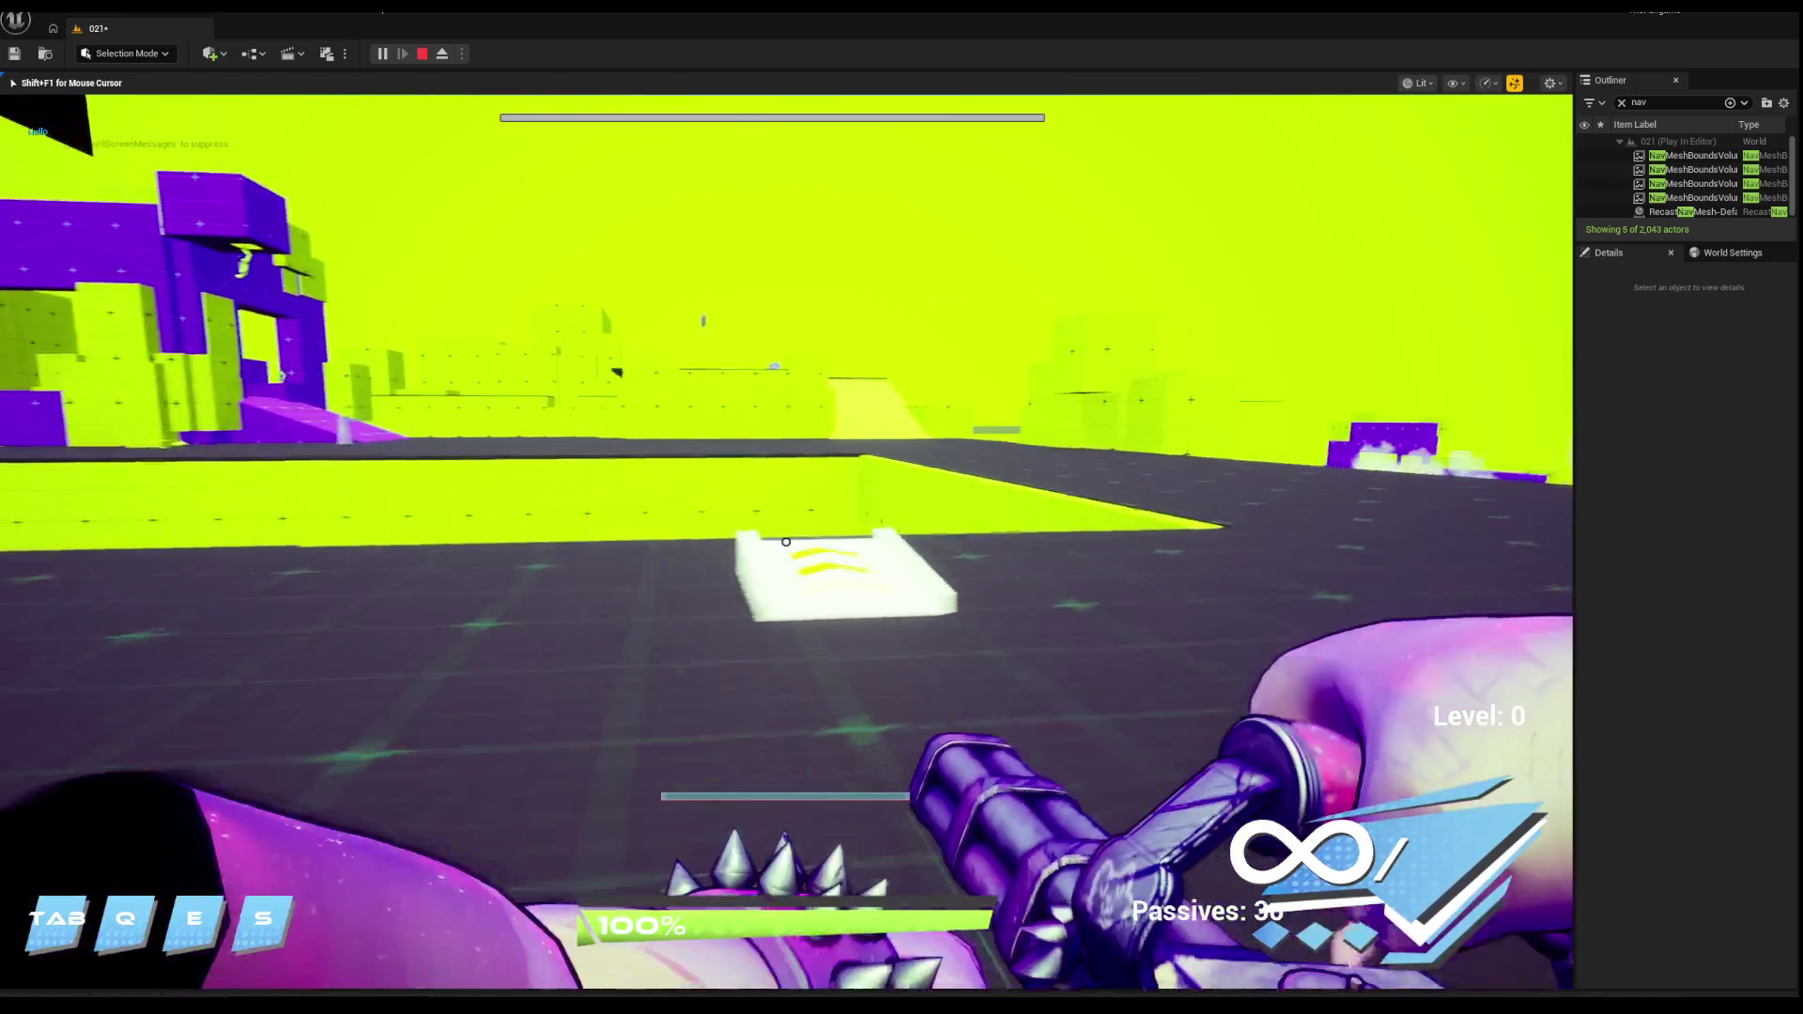
{"action": "key", "text": "f"}
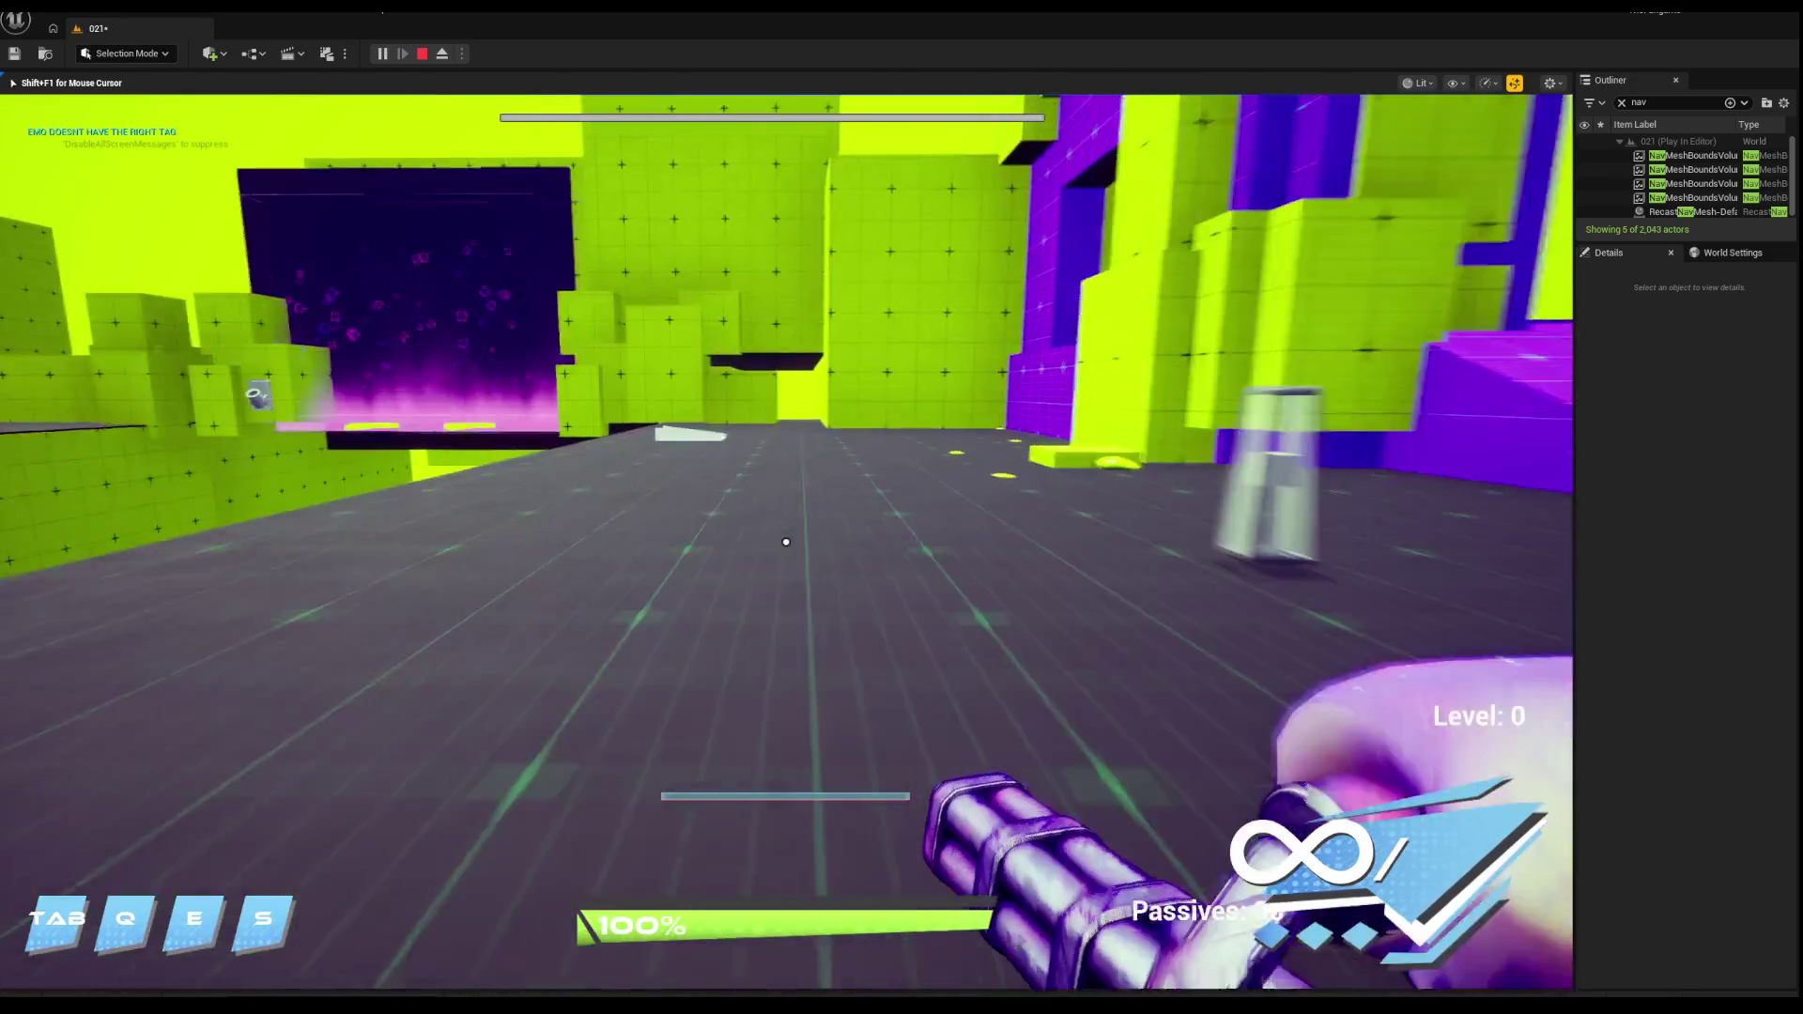
{"action": "key", "text": "f"}
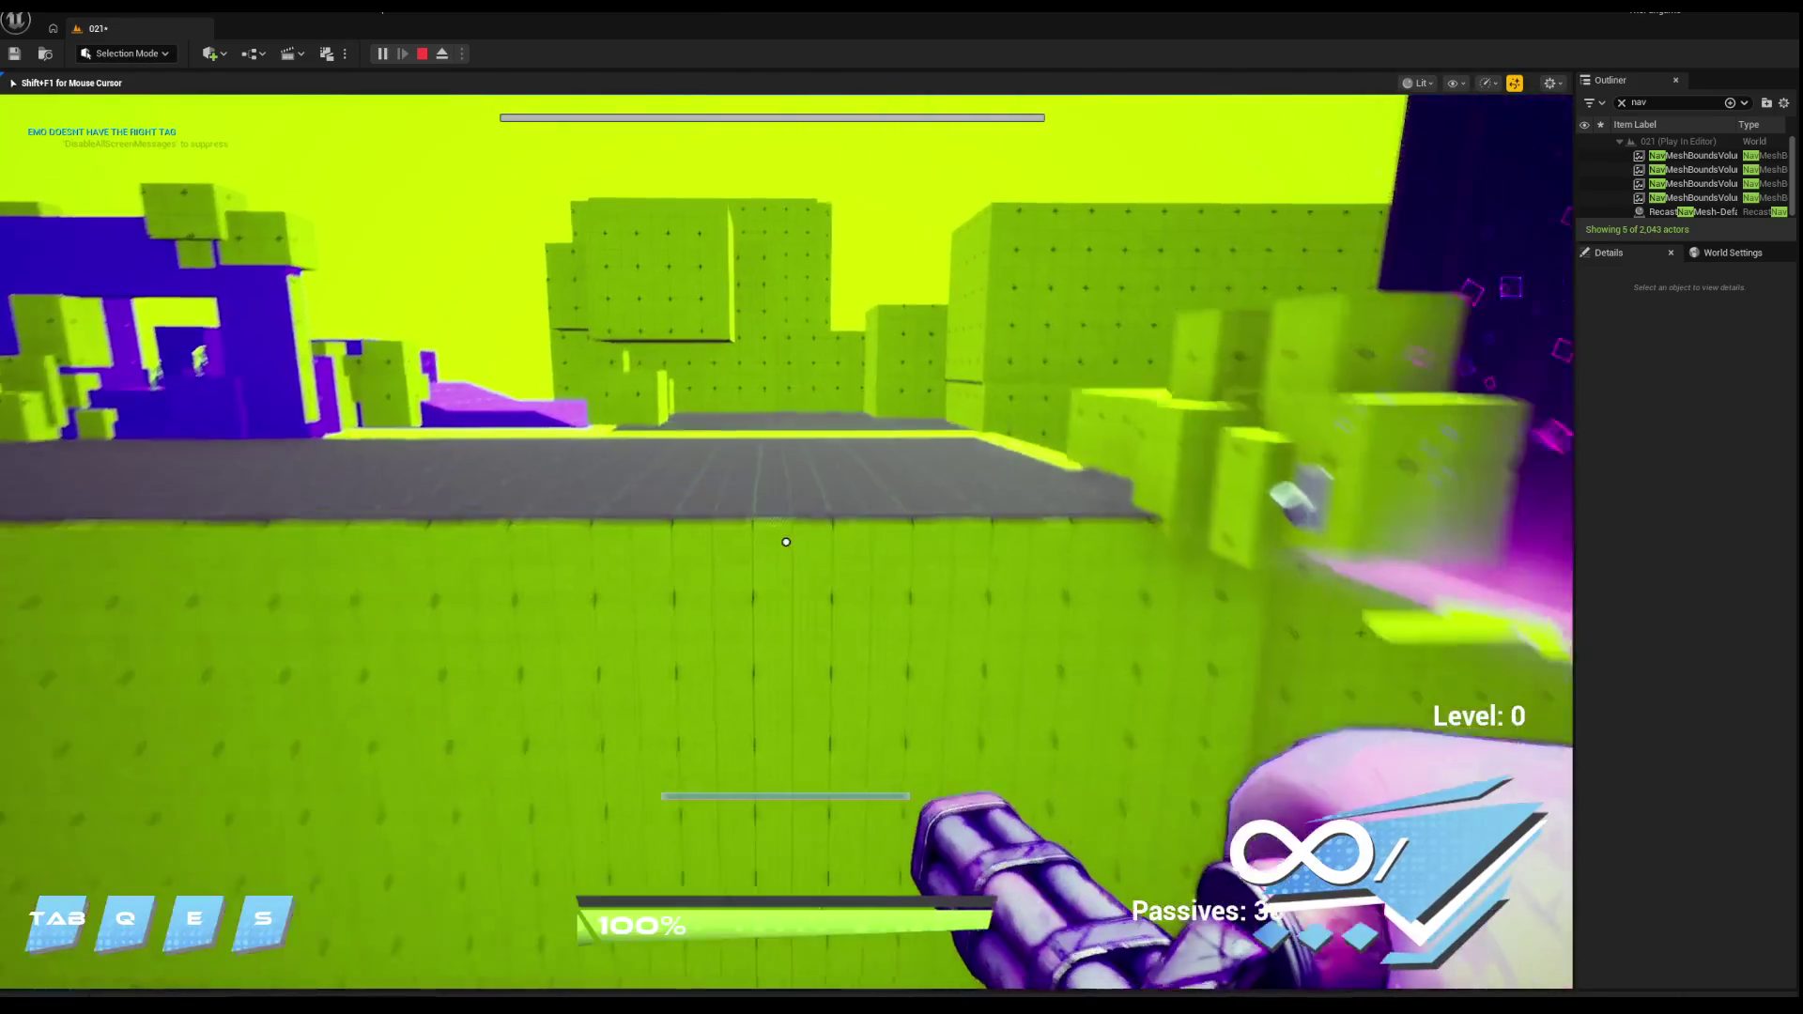
{"action": "key", "text": "f"}
{"action": "key", "text": "f"}
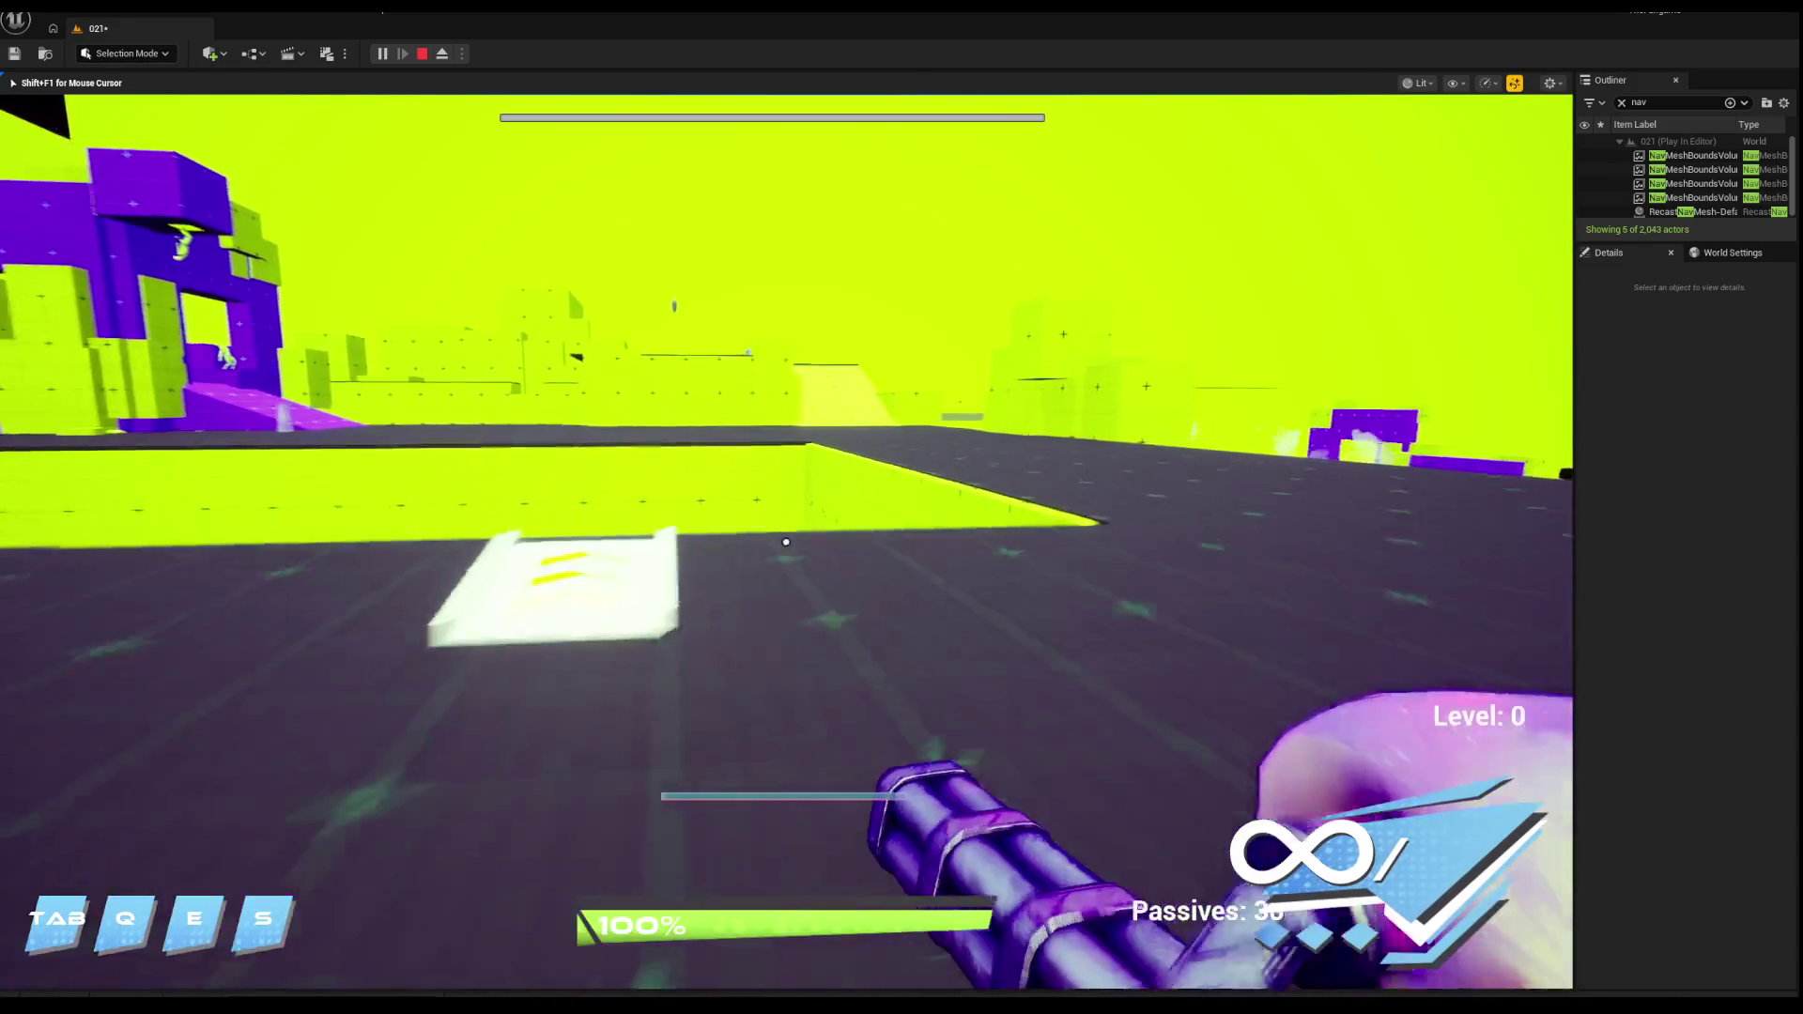
{"action": "key", "text": "f"}
{"action": "key", "text": "w"}
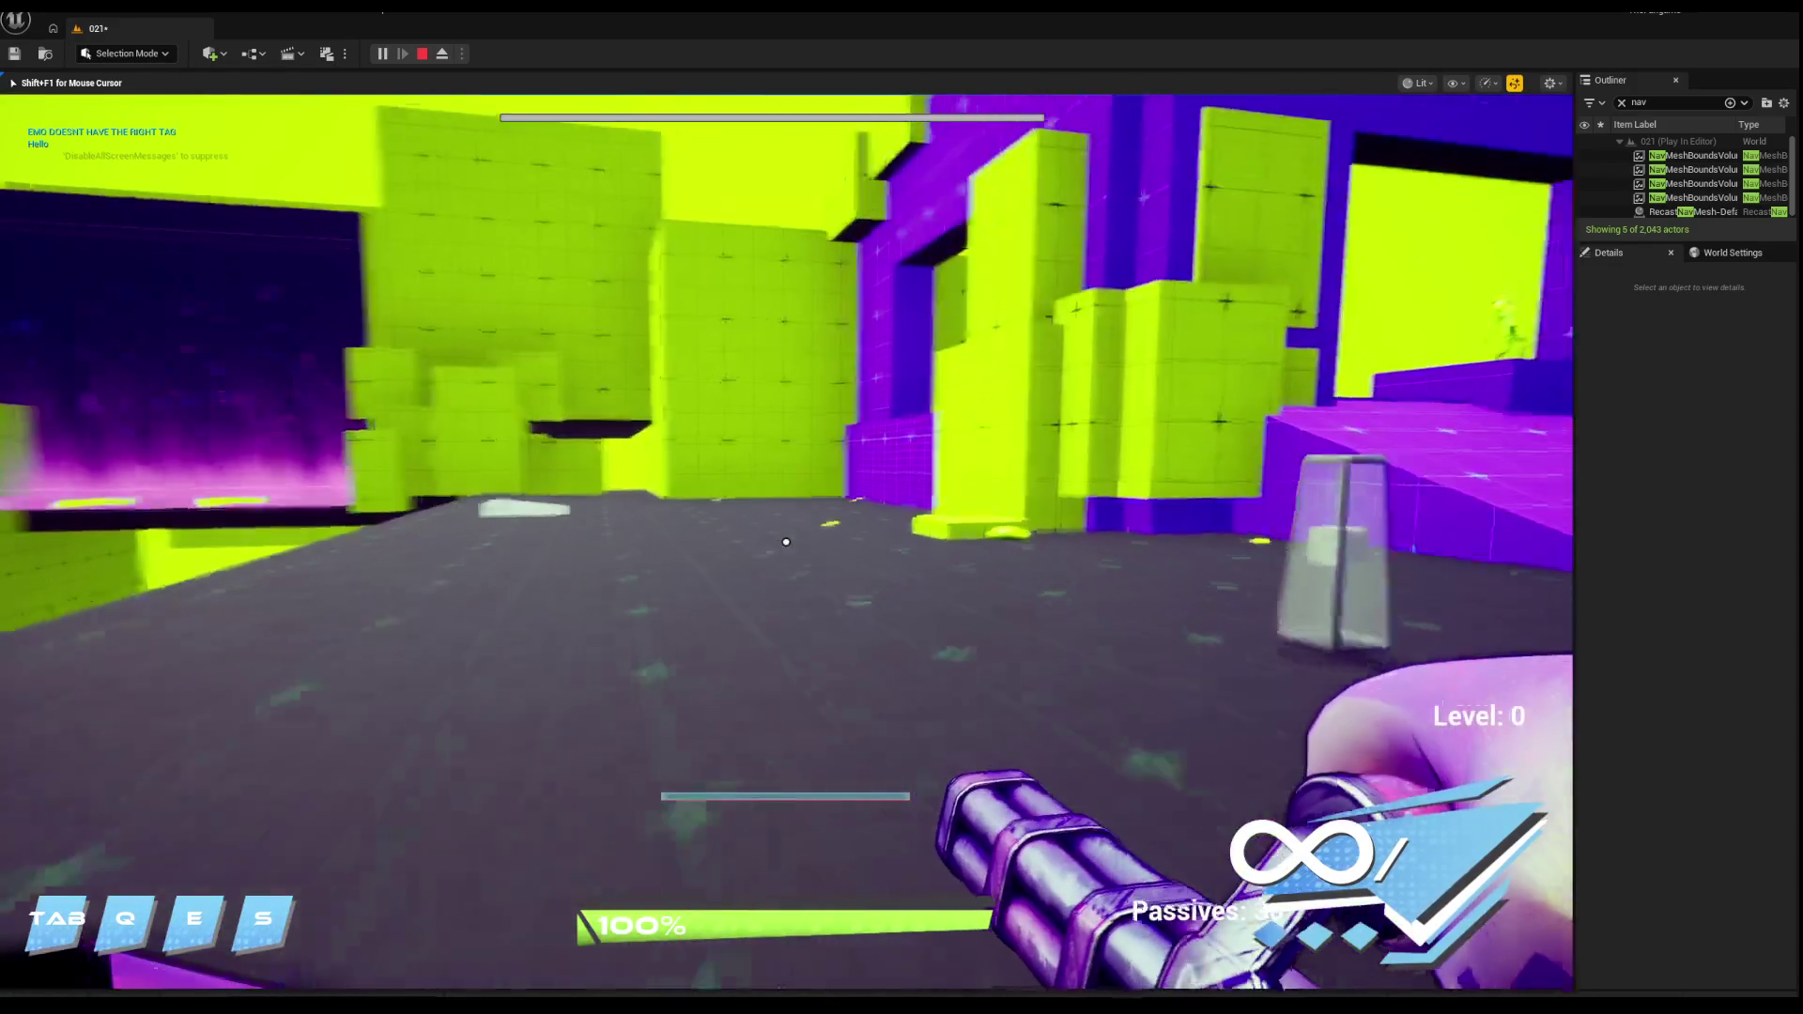
{"action": "key", "text": "f"}
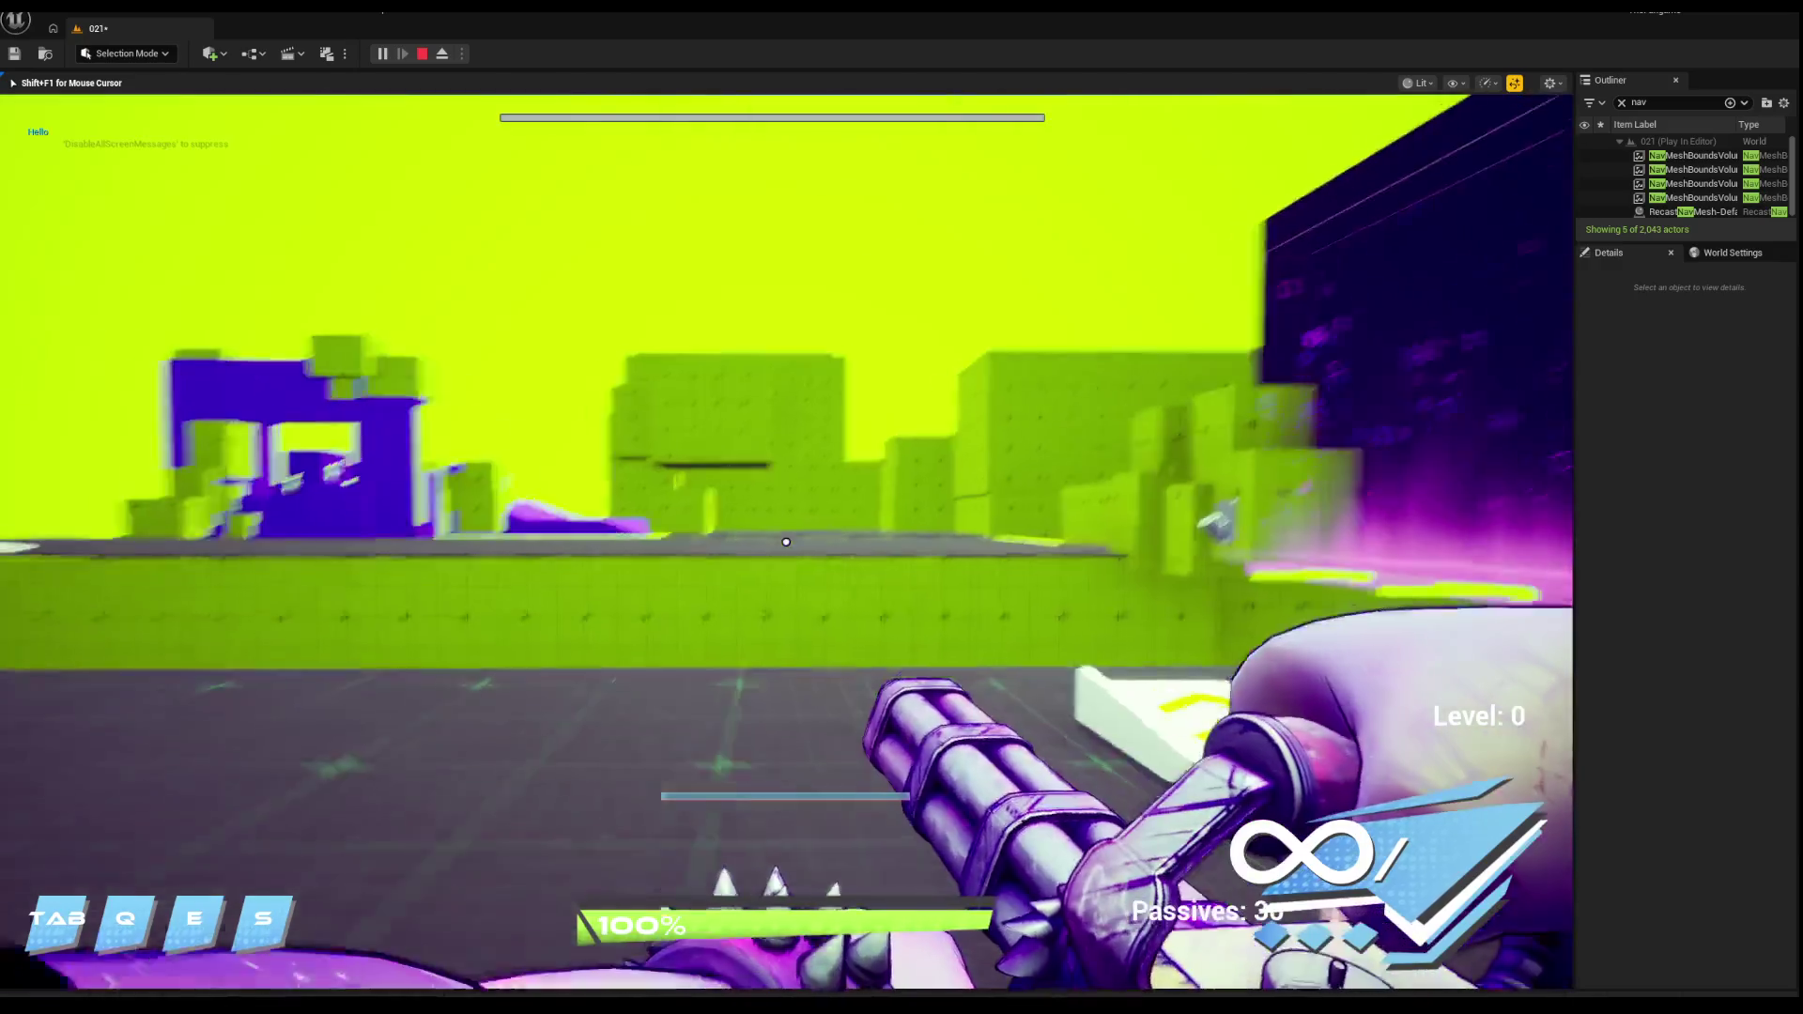
{"action": "key", "text": "f"}
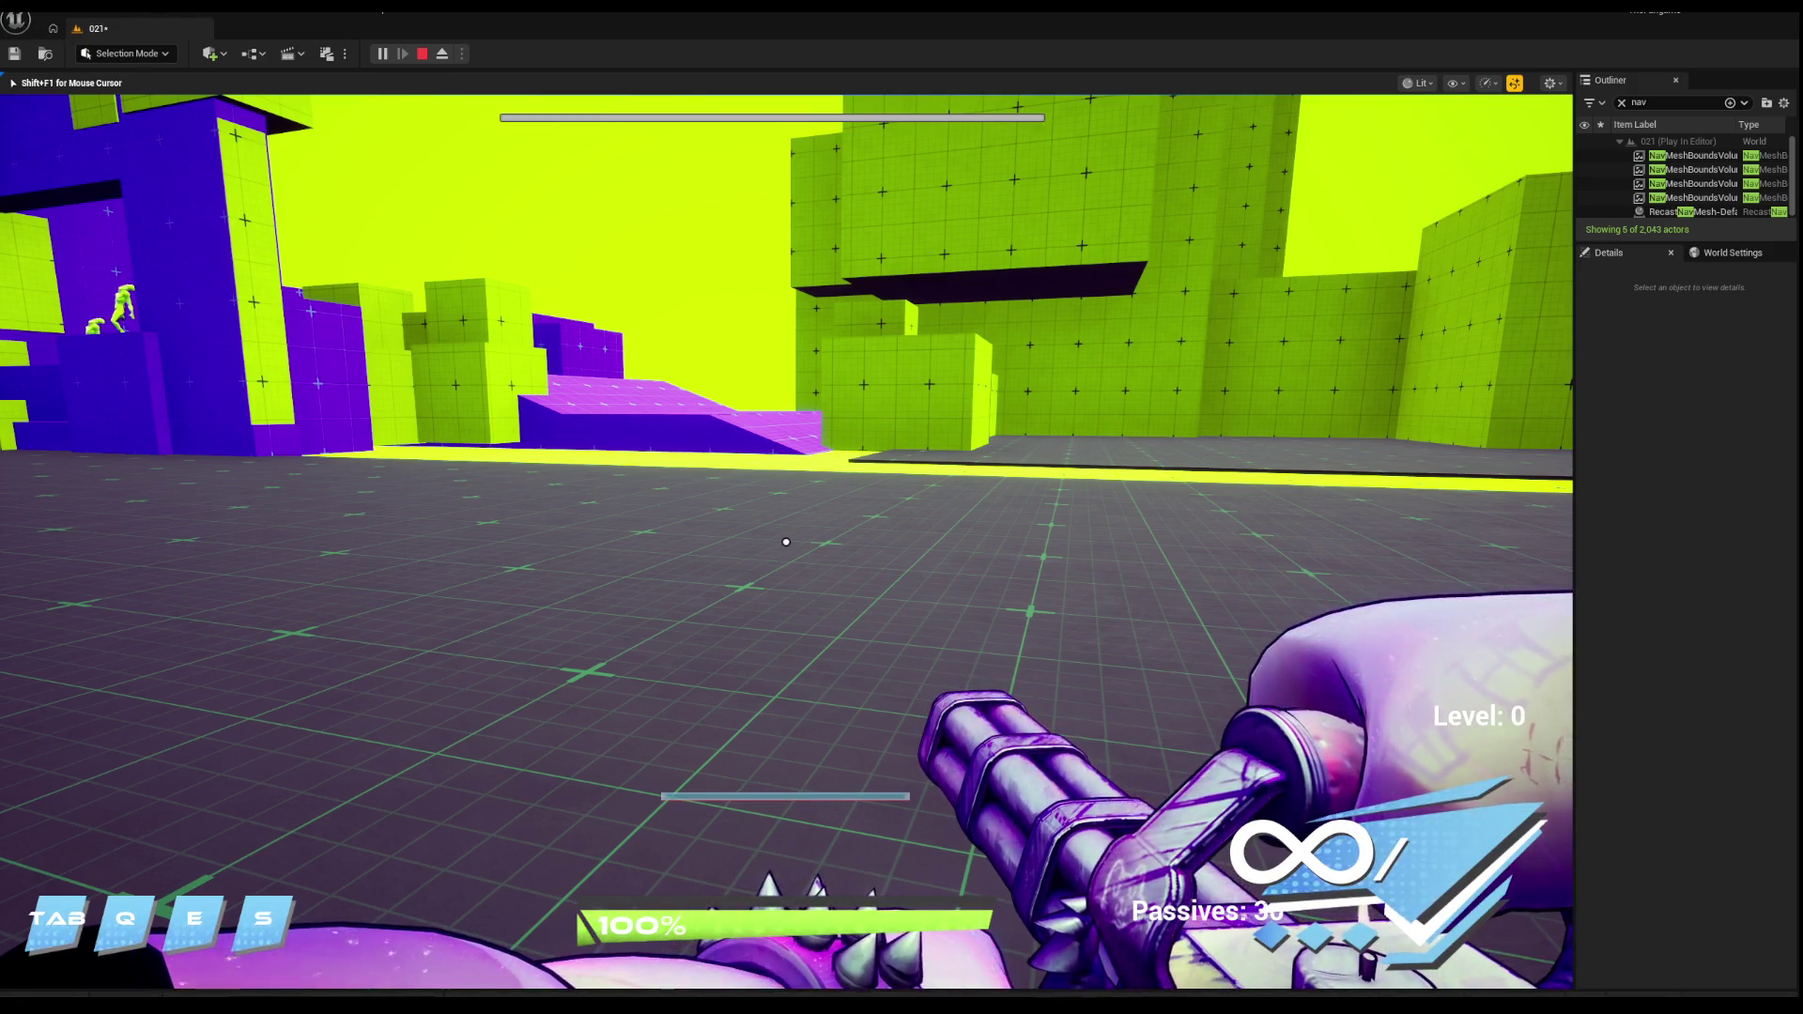
{"action": "key", "text": "space"}
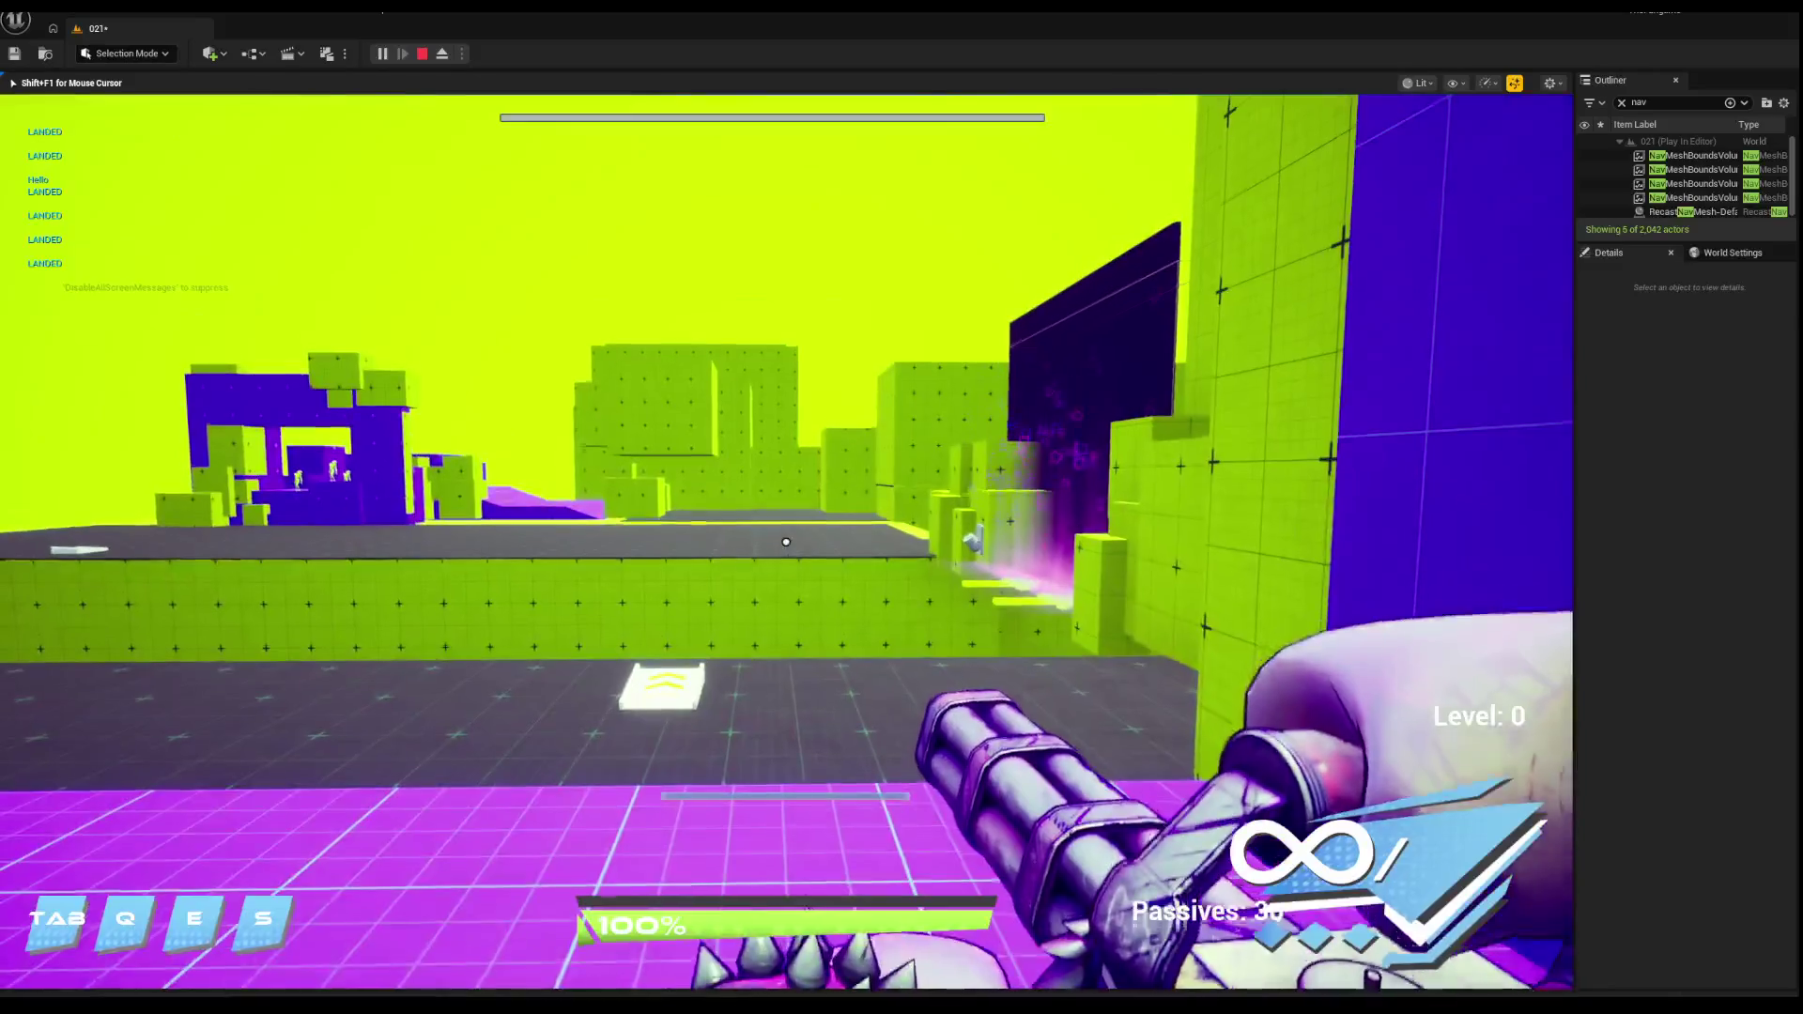
{"action": "key", "text": "super"}
{"action": "key", "text": "super"}
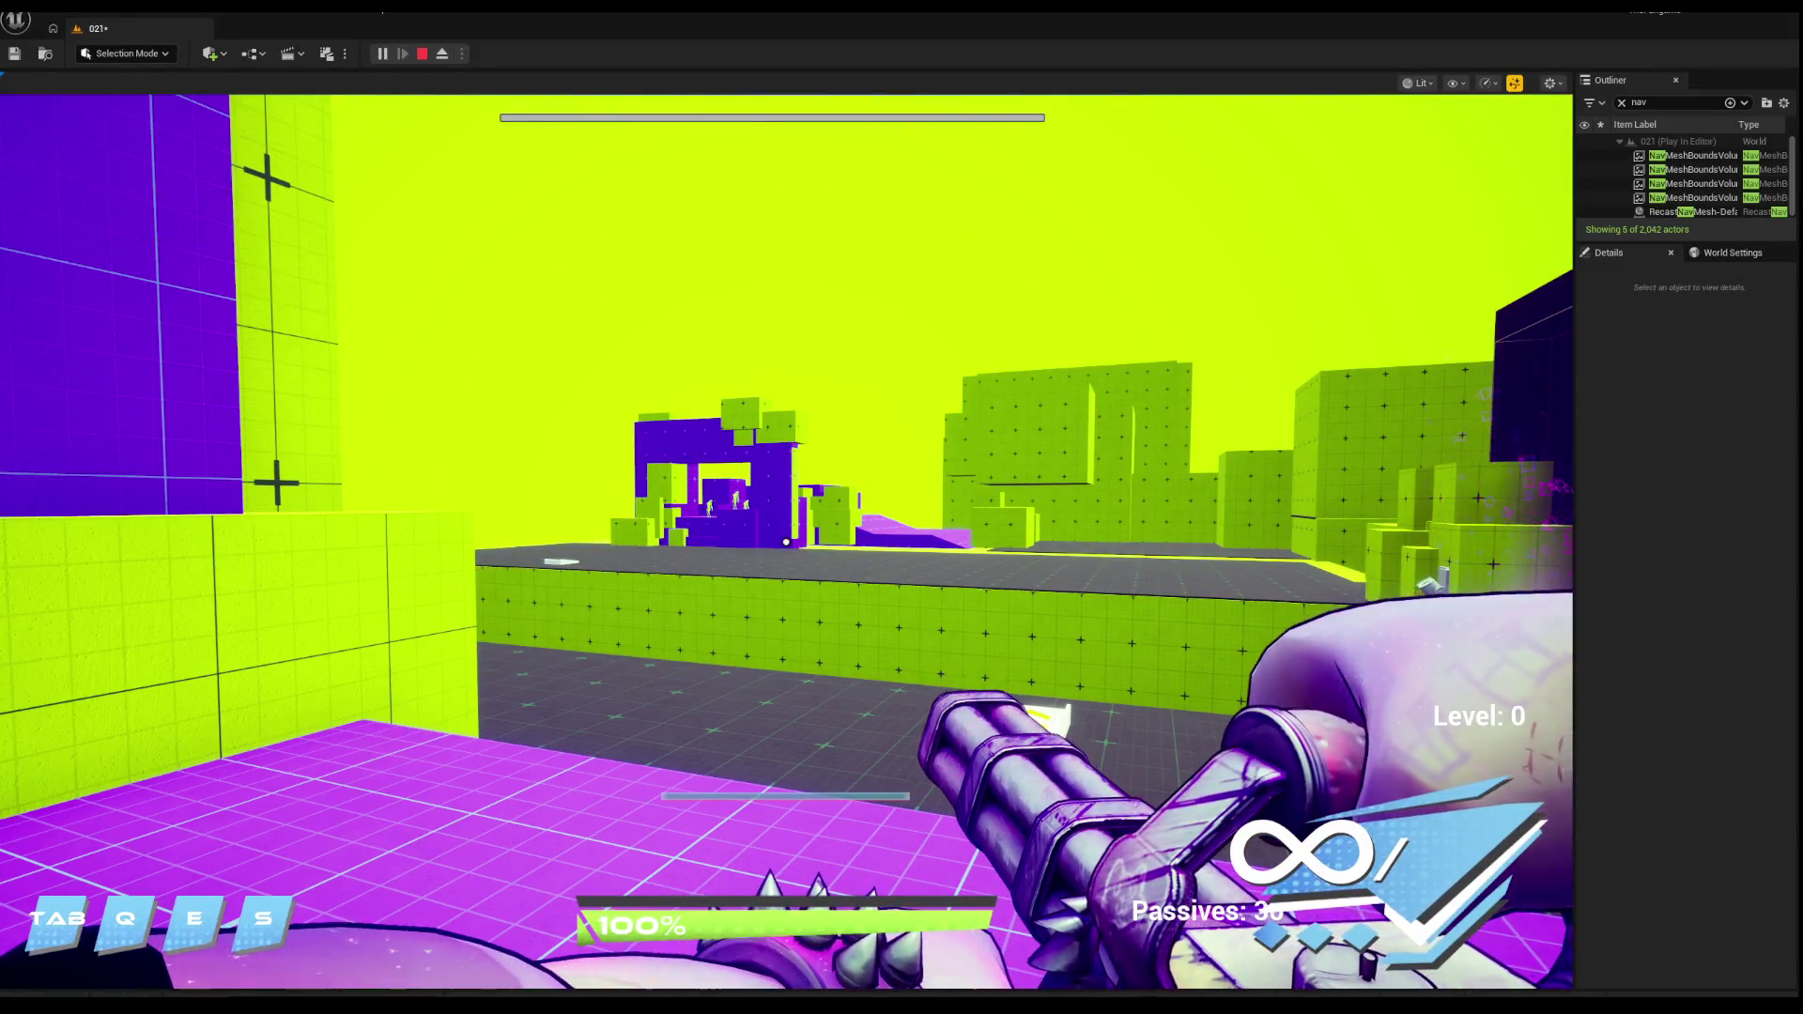